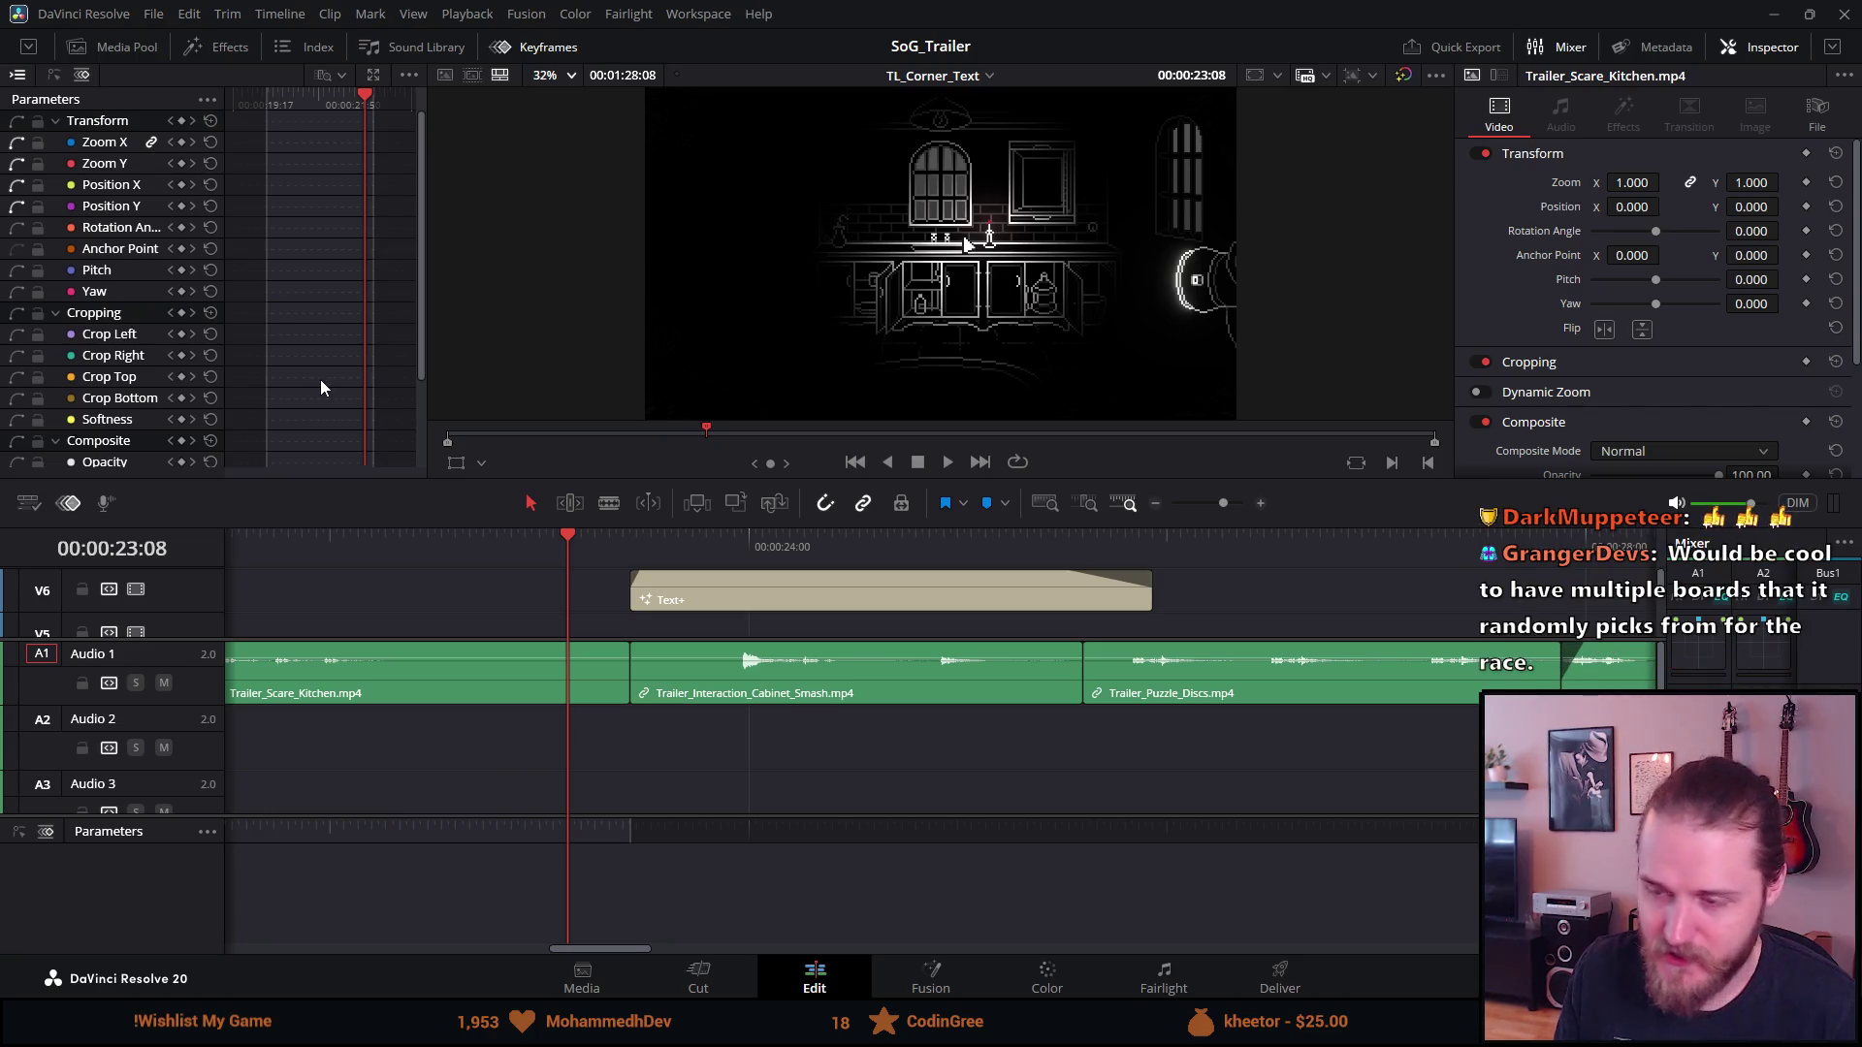
Play back the trailer to review the title, then park the playhead mid-title with the timeline zoomed in
click(947, 462)
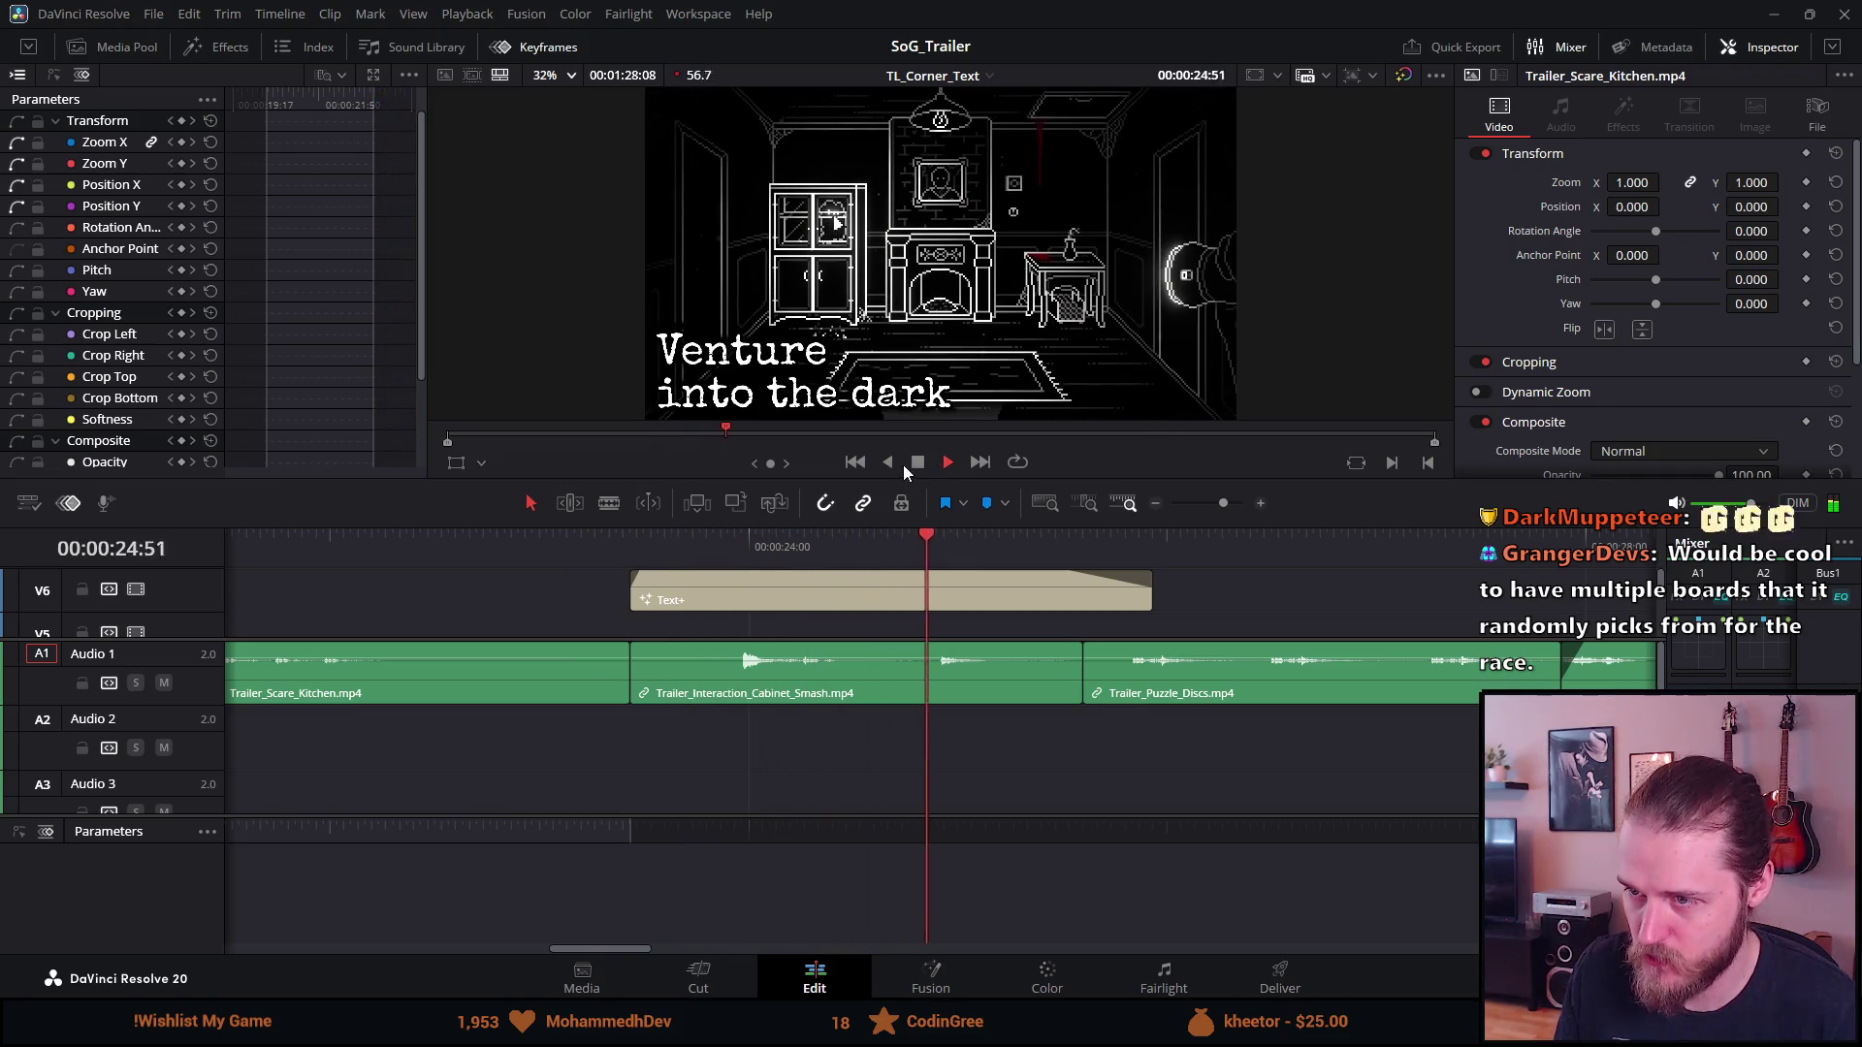
click(918, 463)
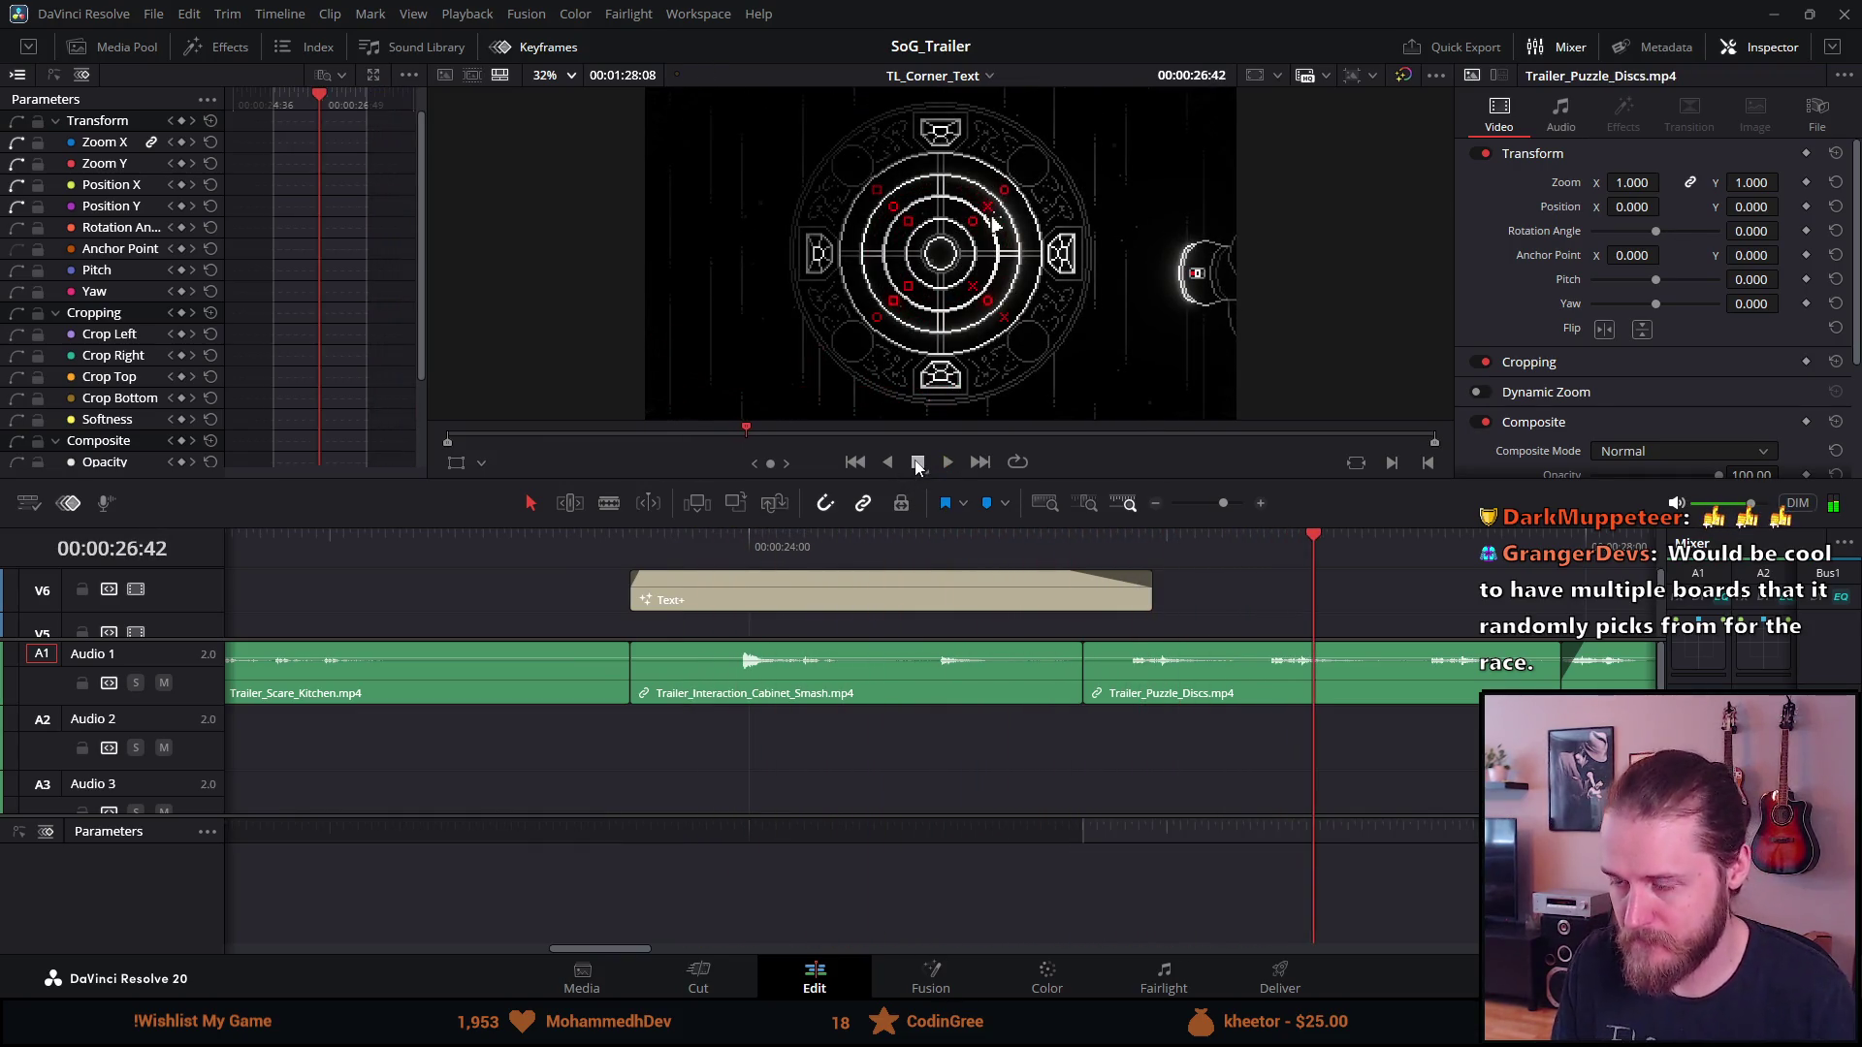
drag(764, 638, 770, 631)
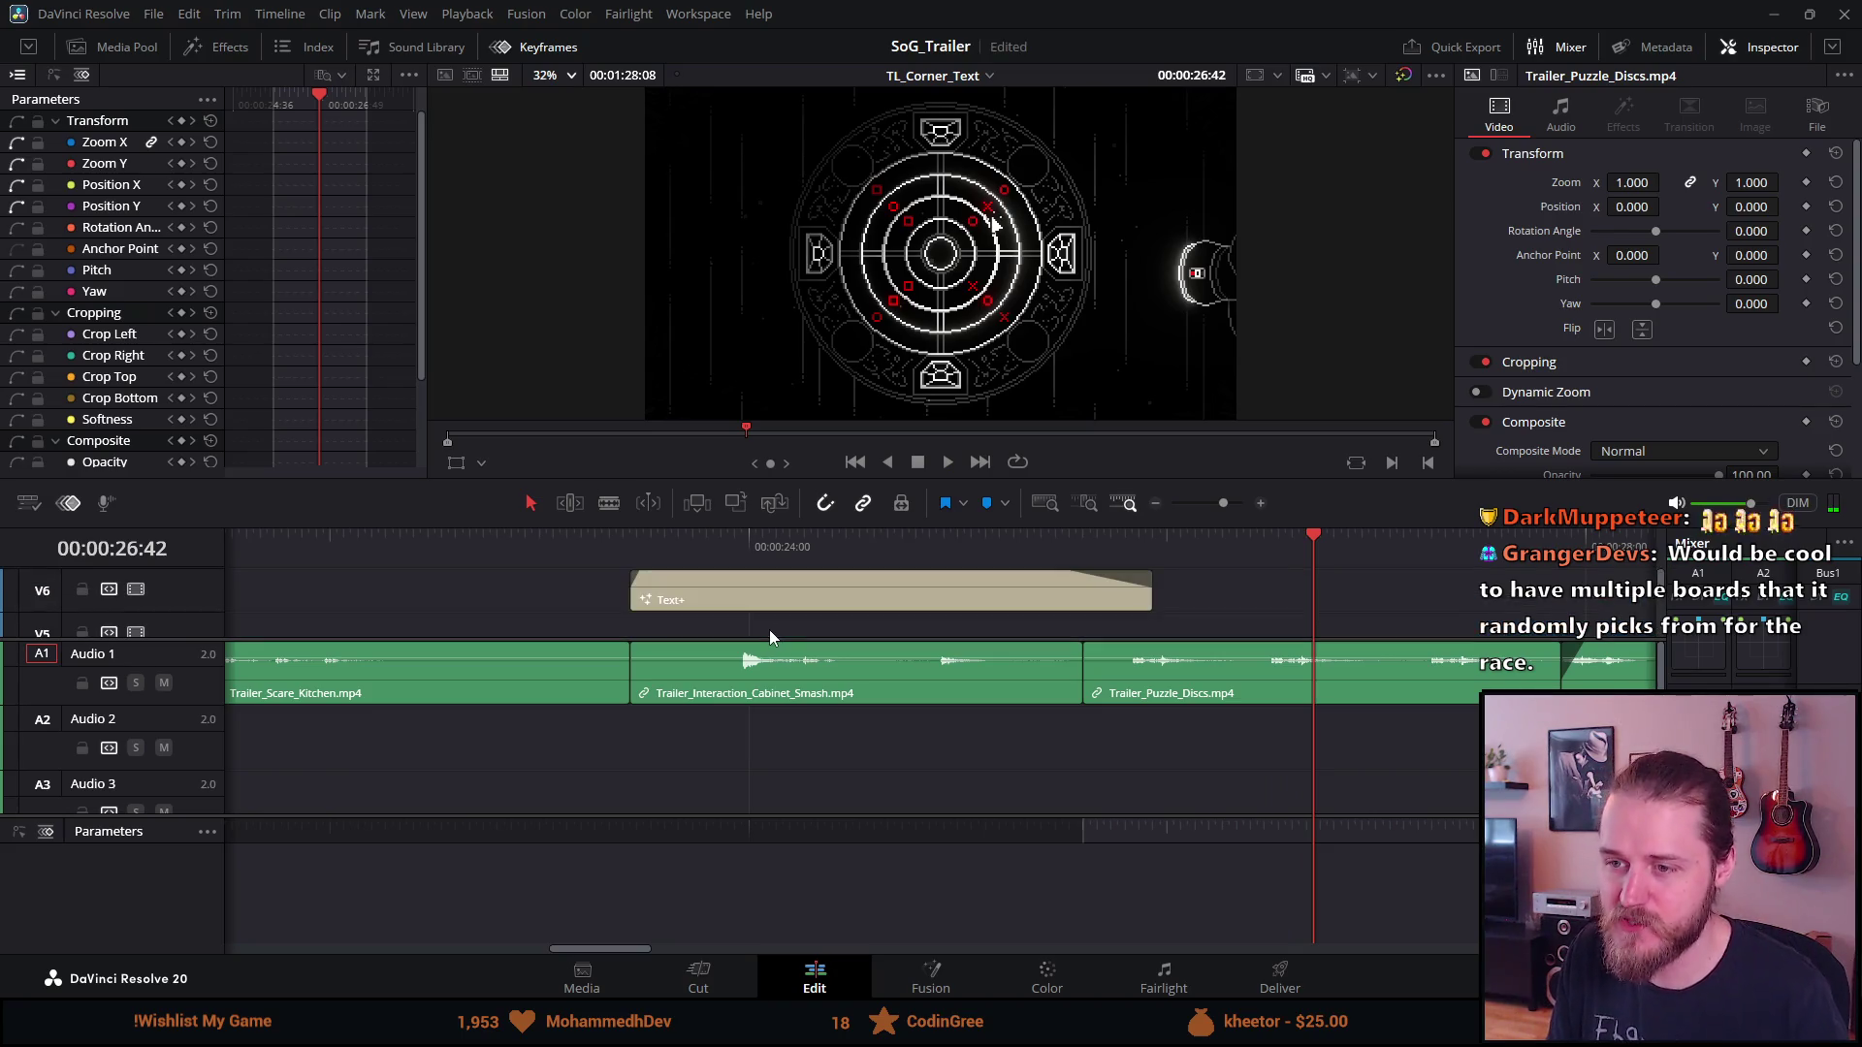
click(483, 560)
key(space)
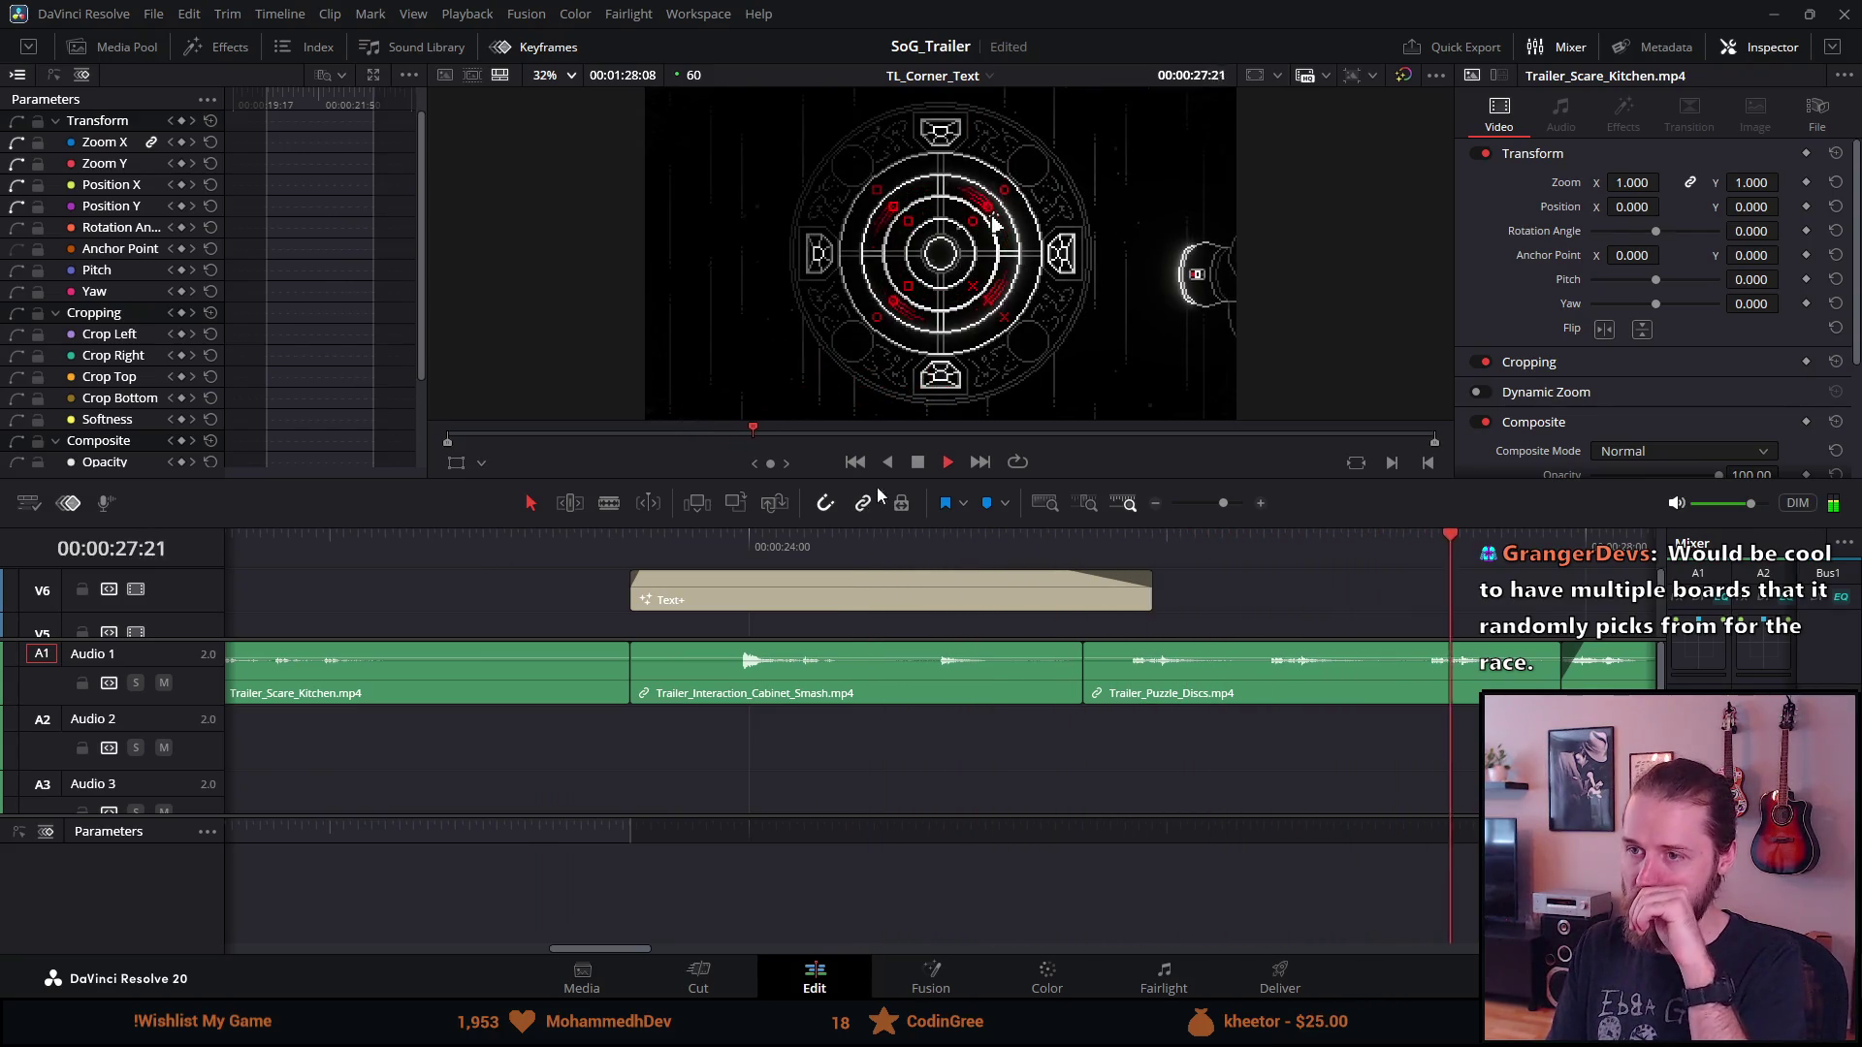
click(917, 463)
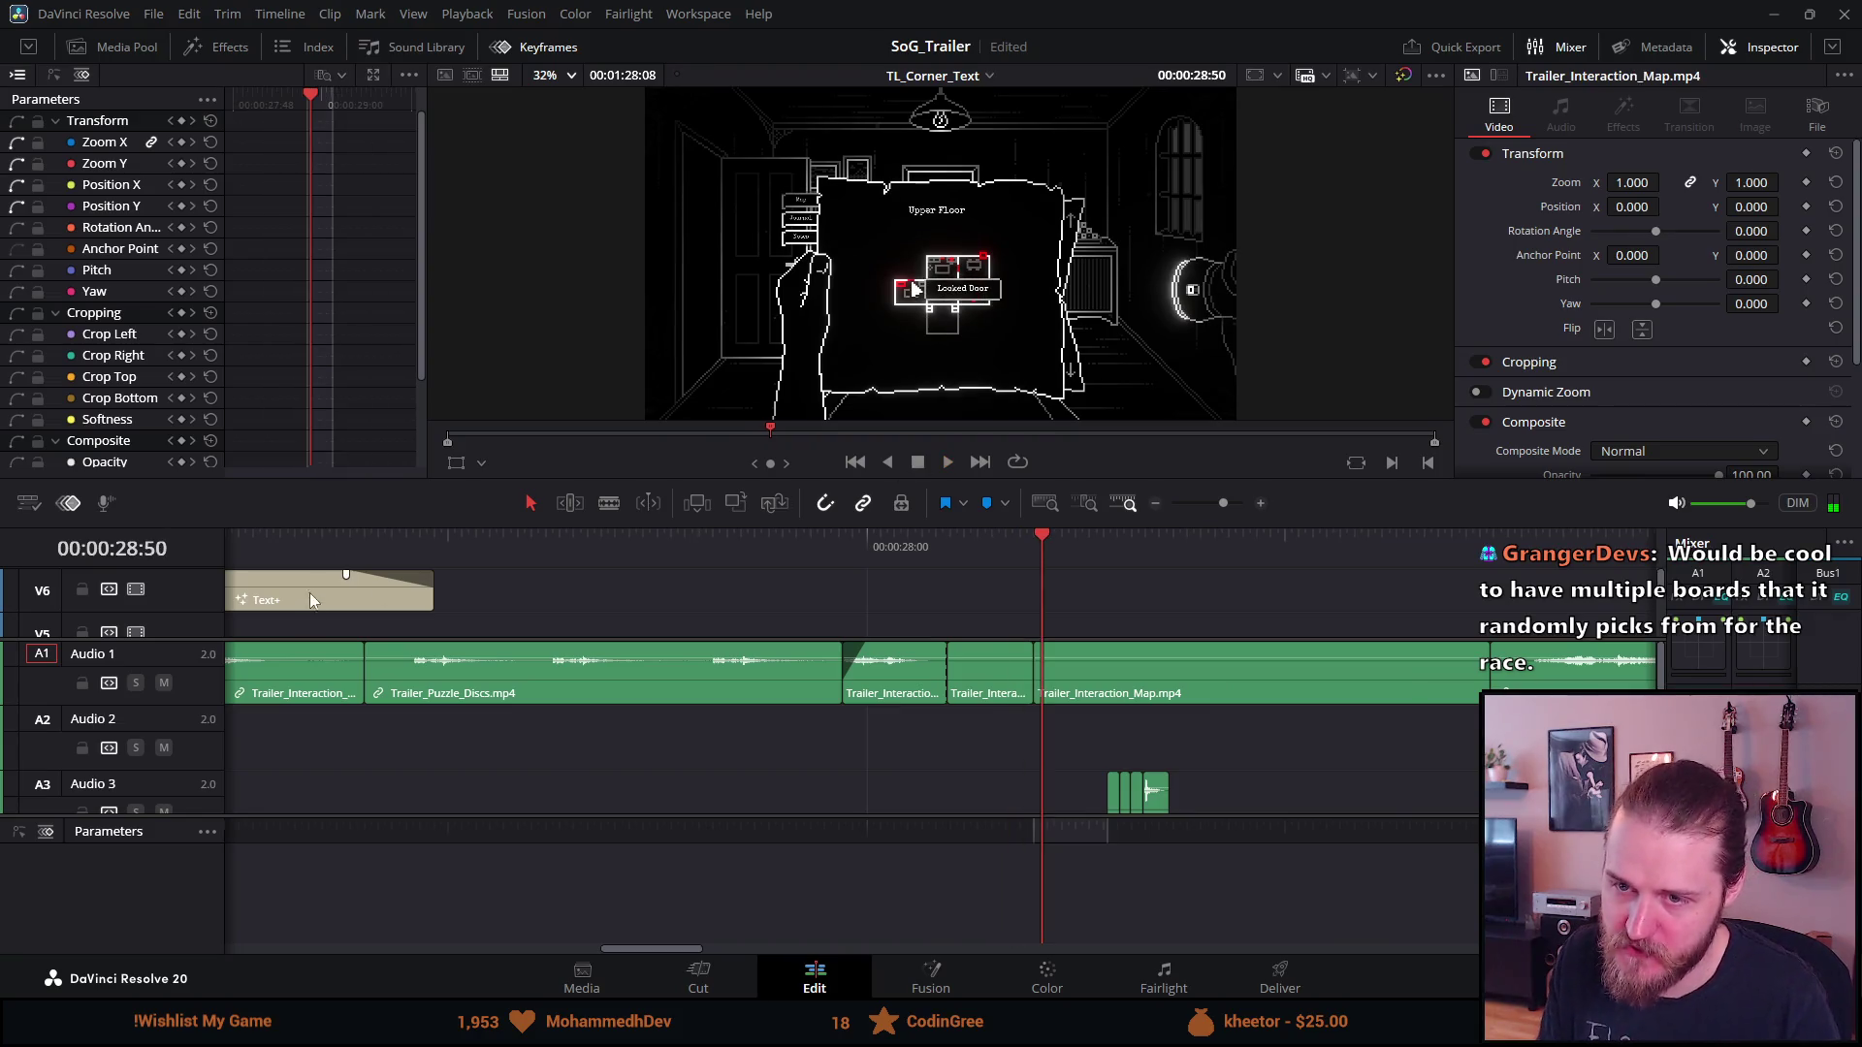
click(299, 539)
key(ctrl+equal)
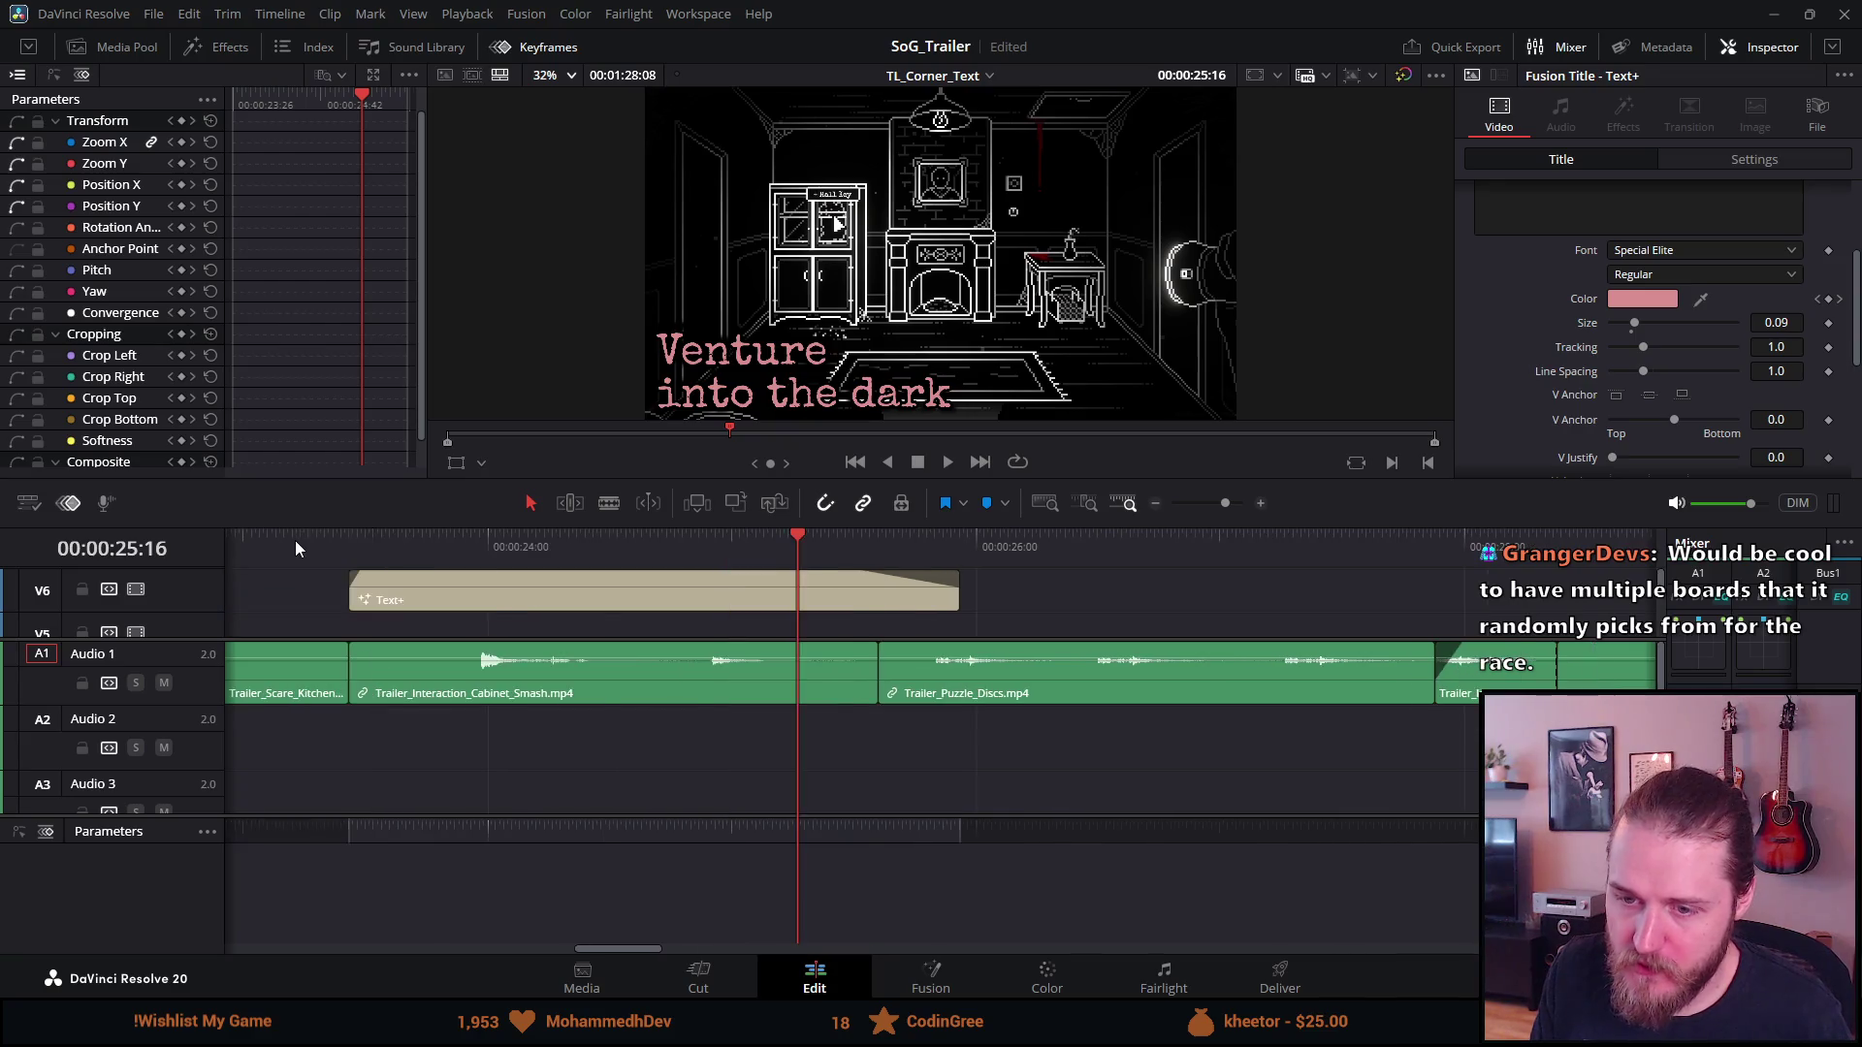
key(ctrl+minus)
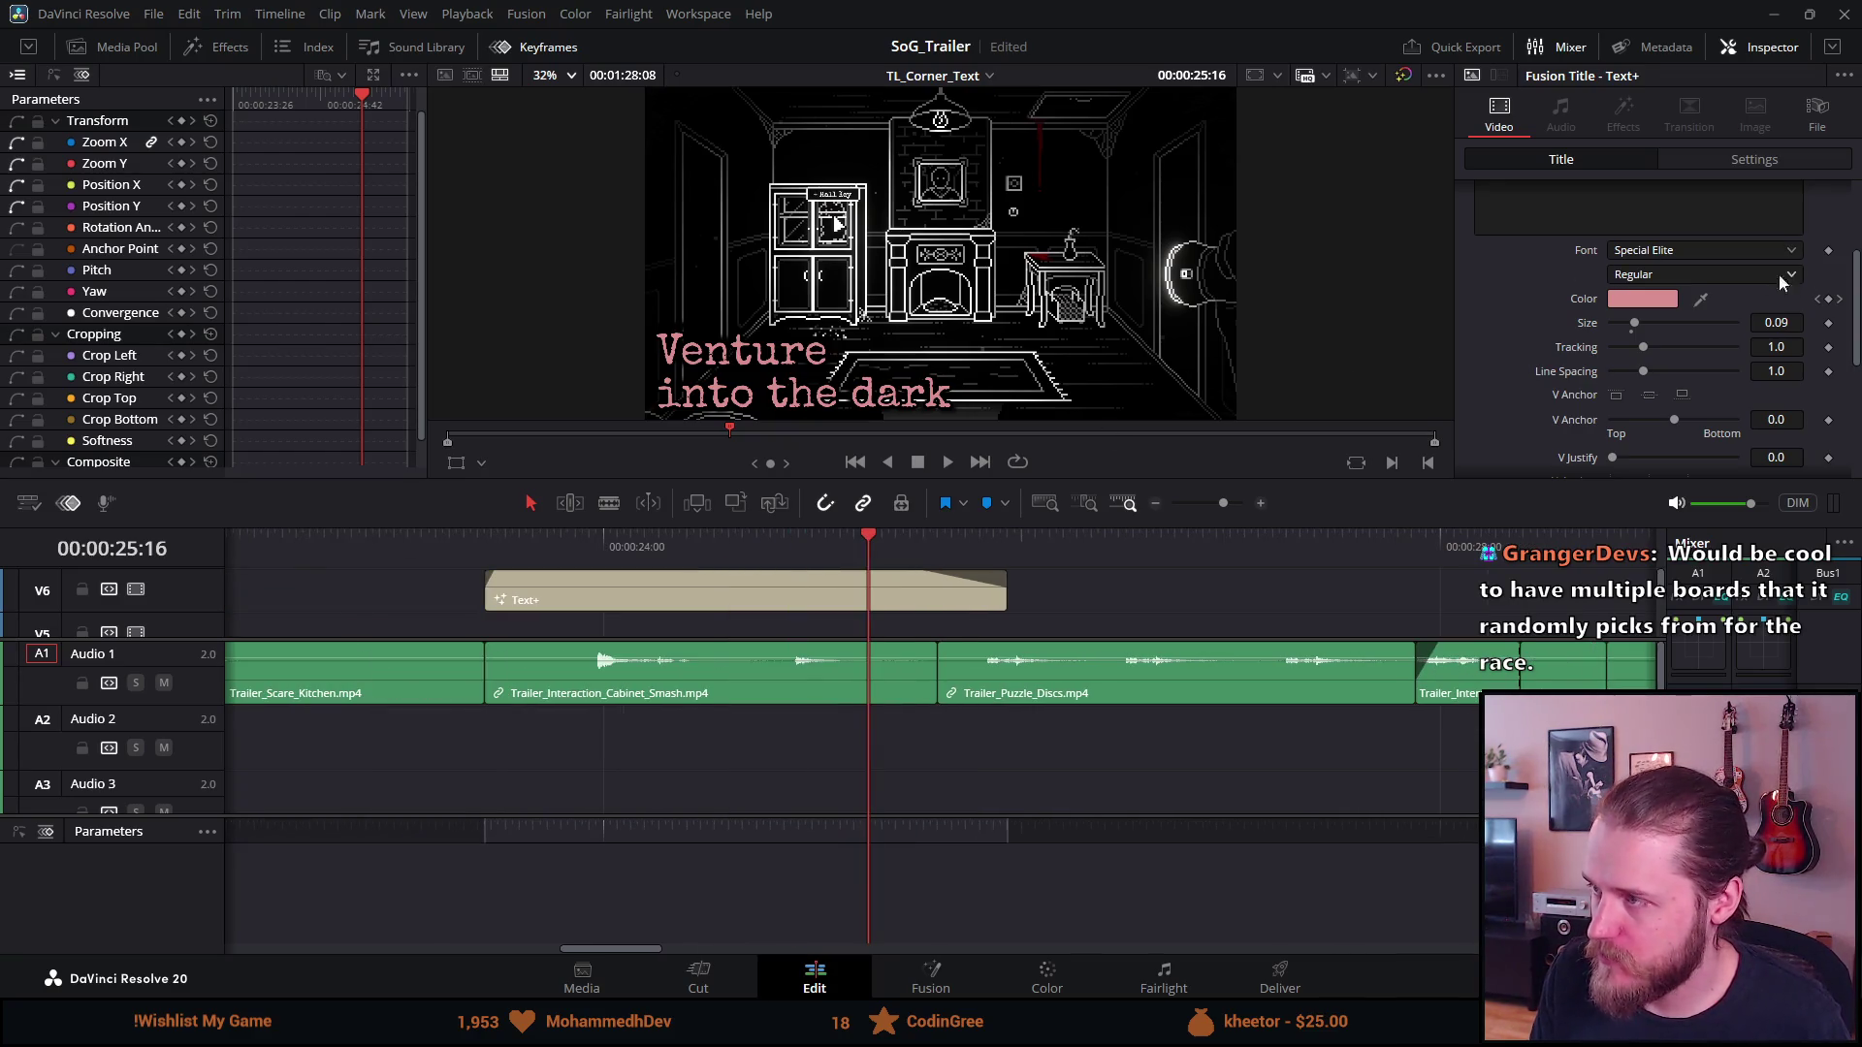
Delete the title's red Color keyframe at 25:39 and save the project
click(1839, 301)
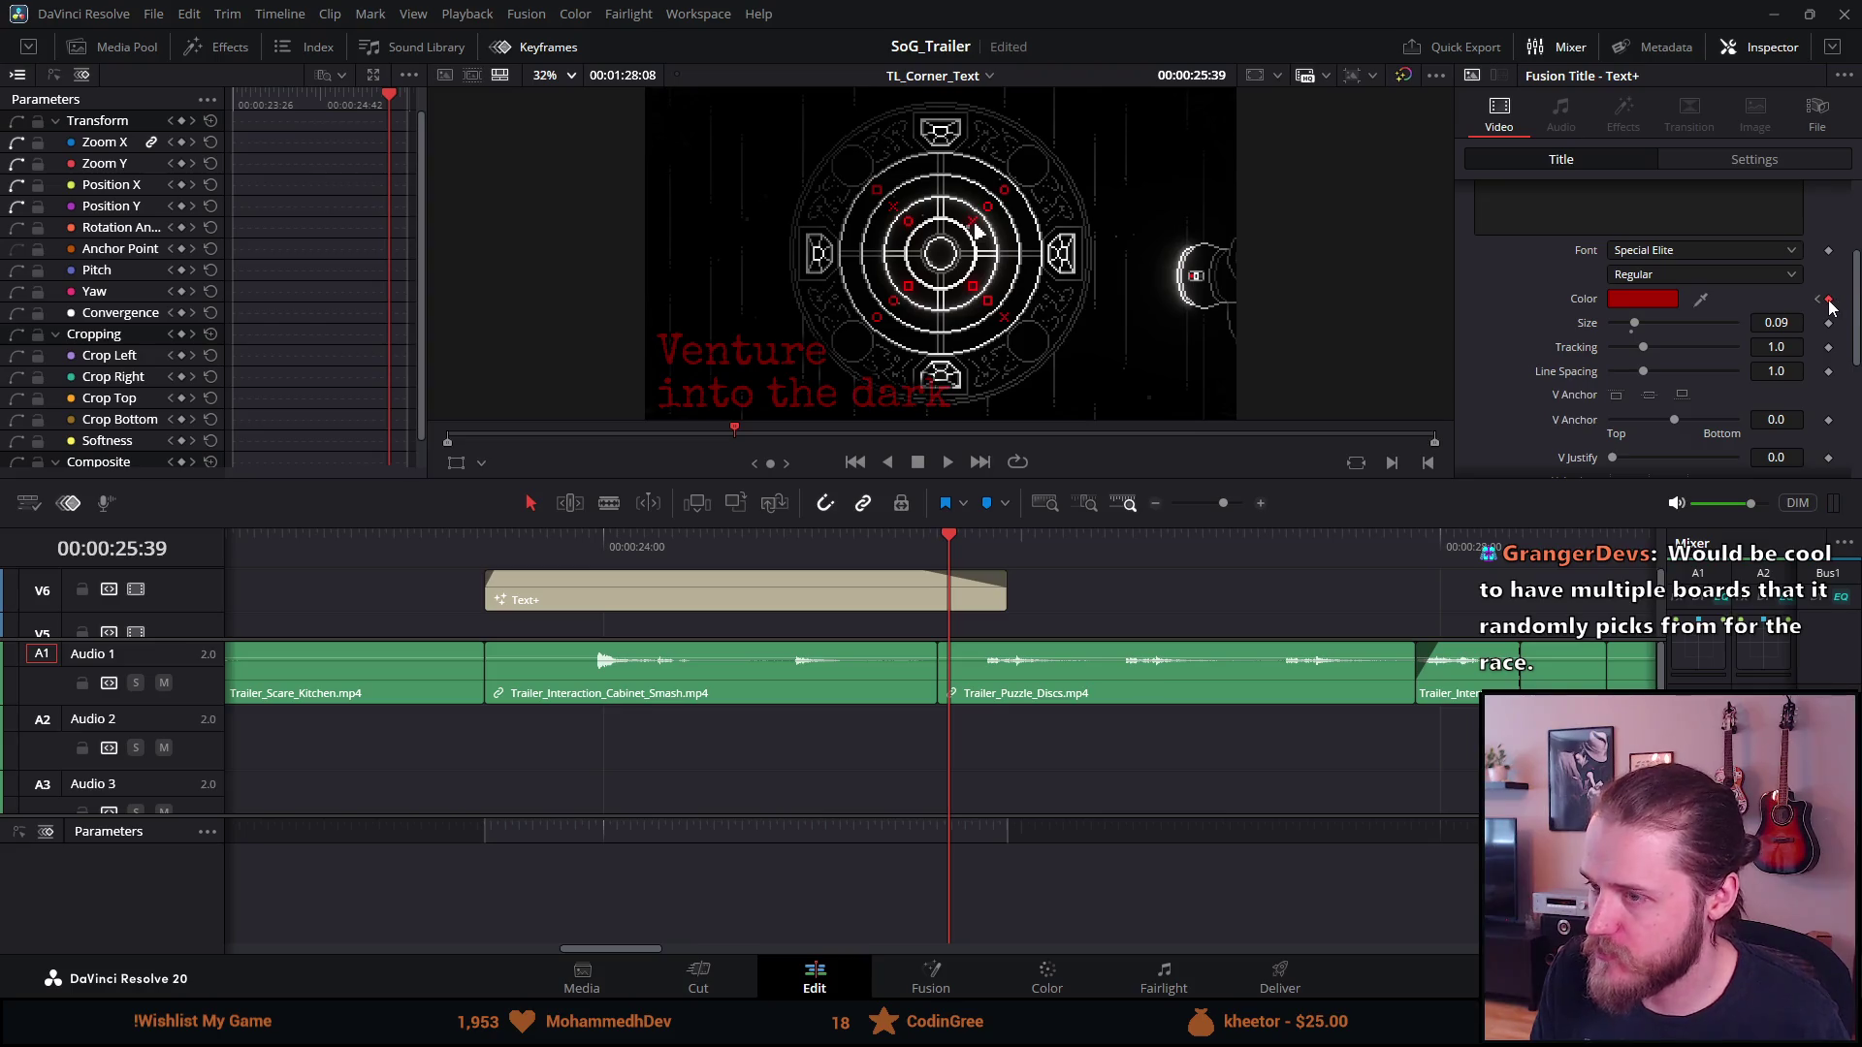
click(1829, 300)
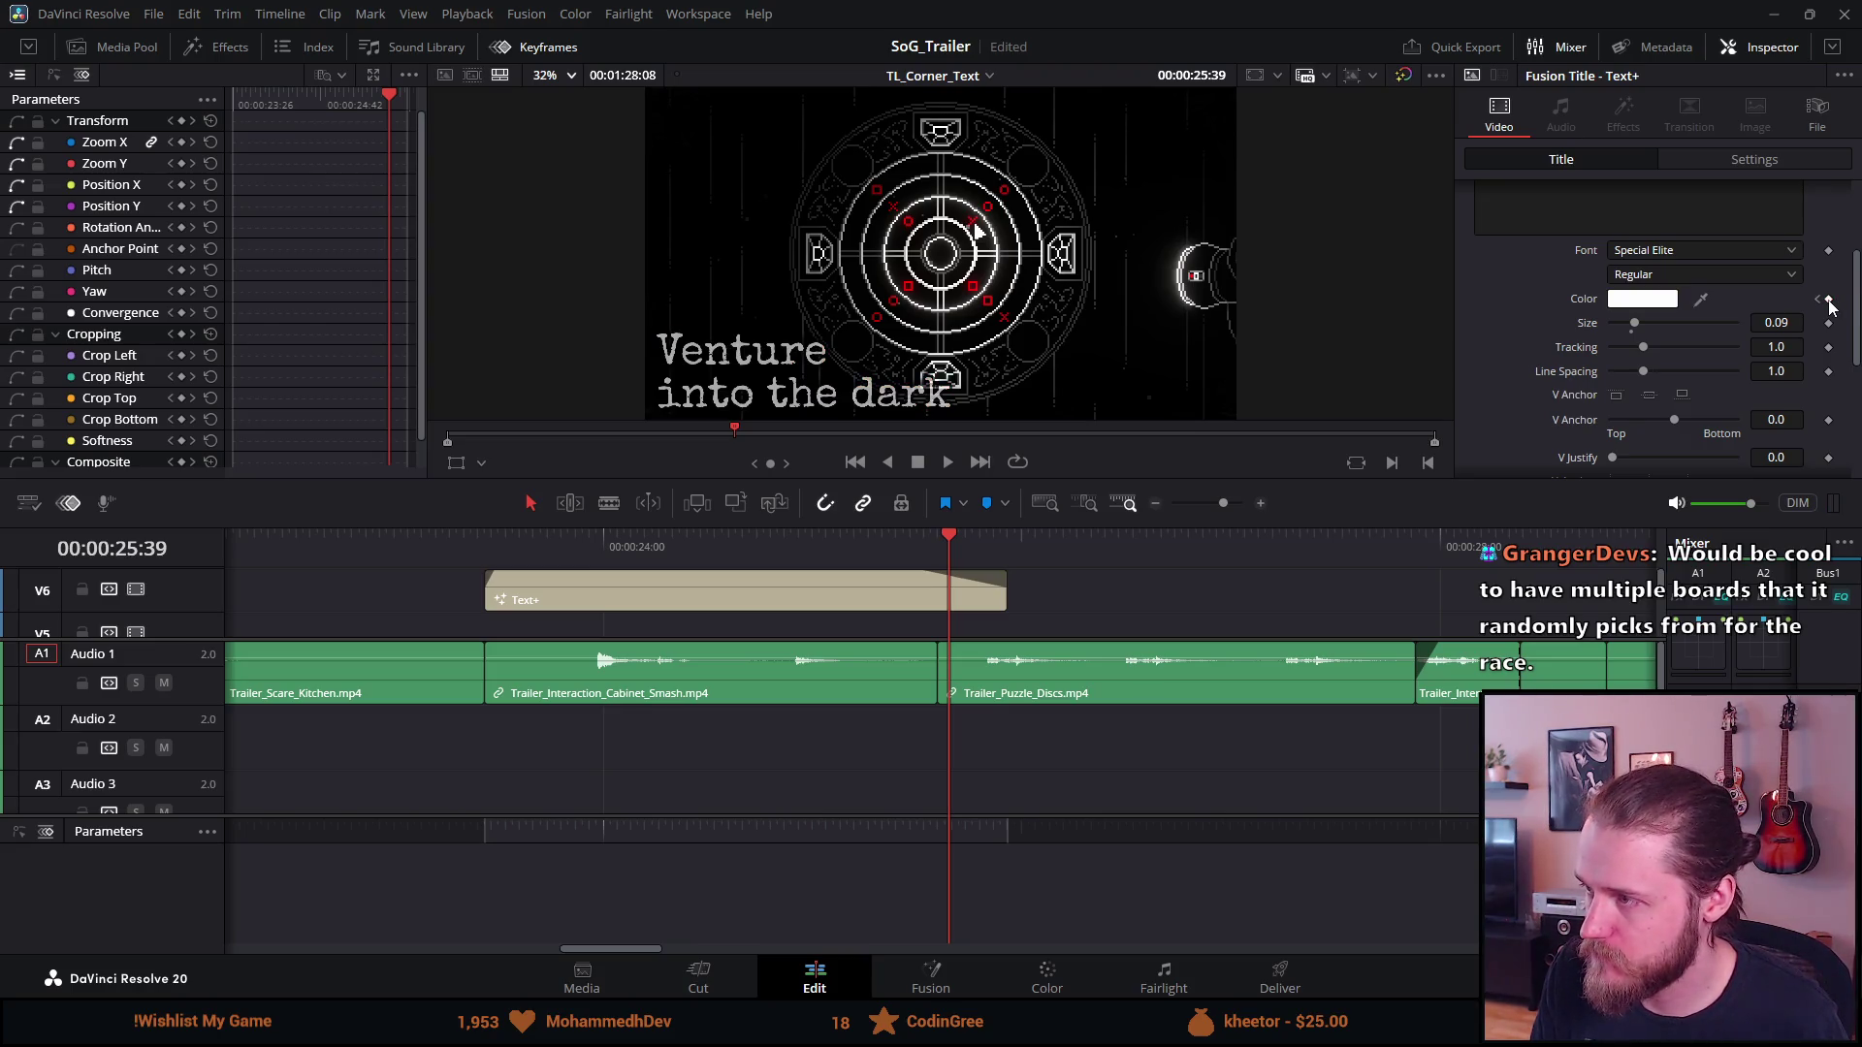
key(ctrl+s)
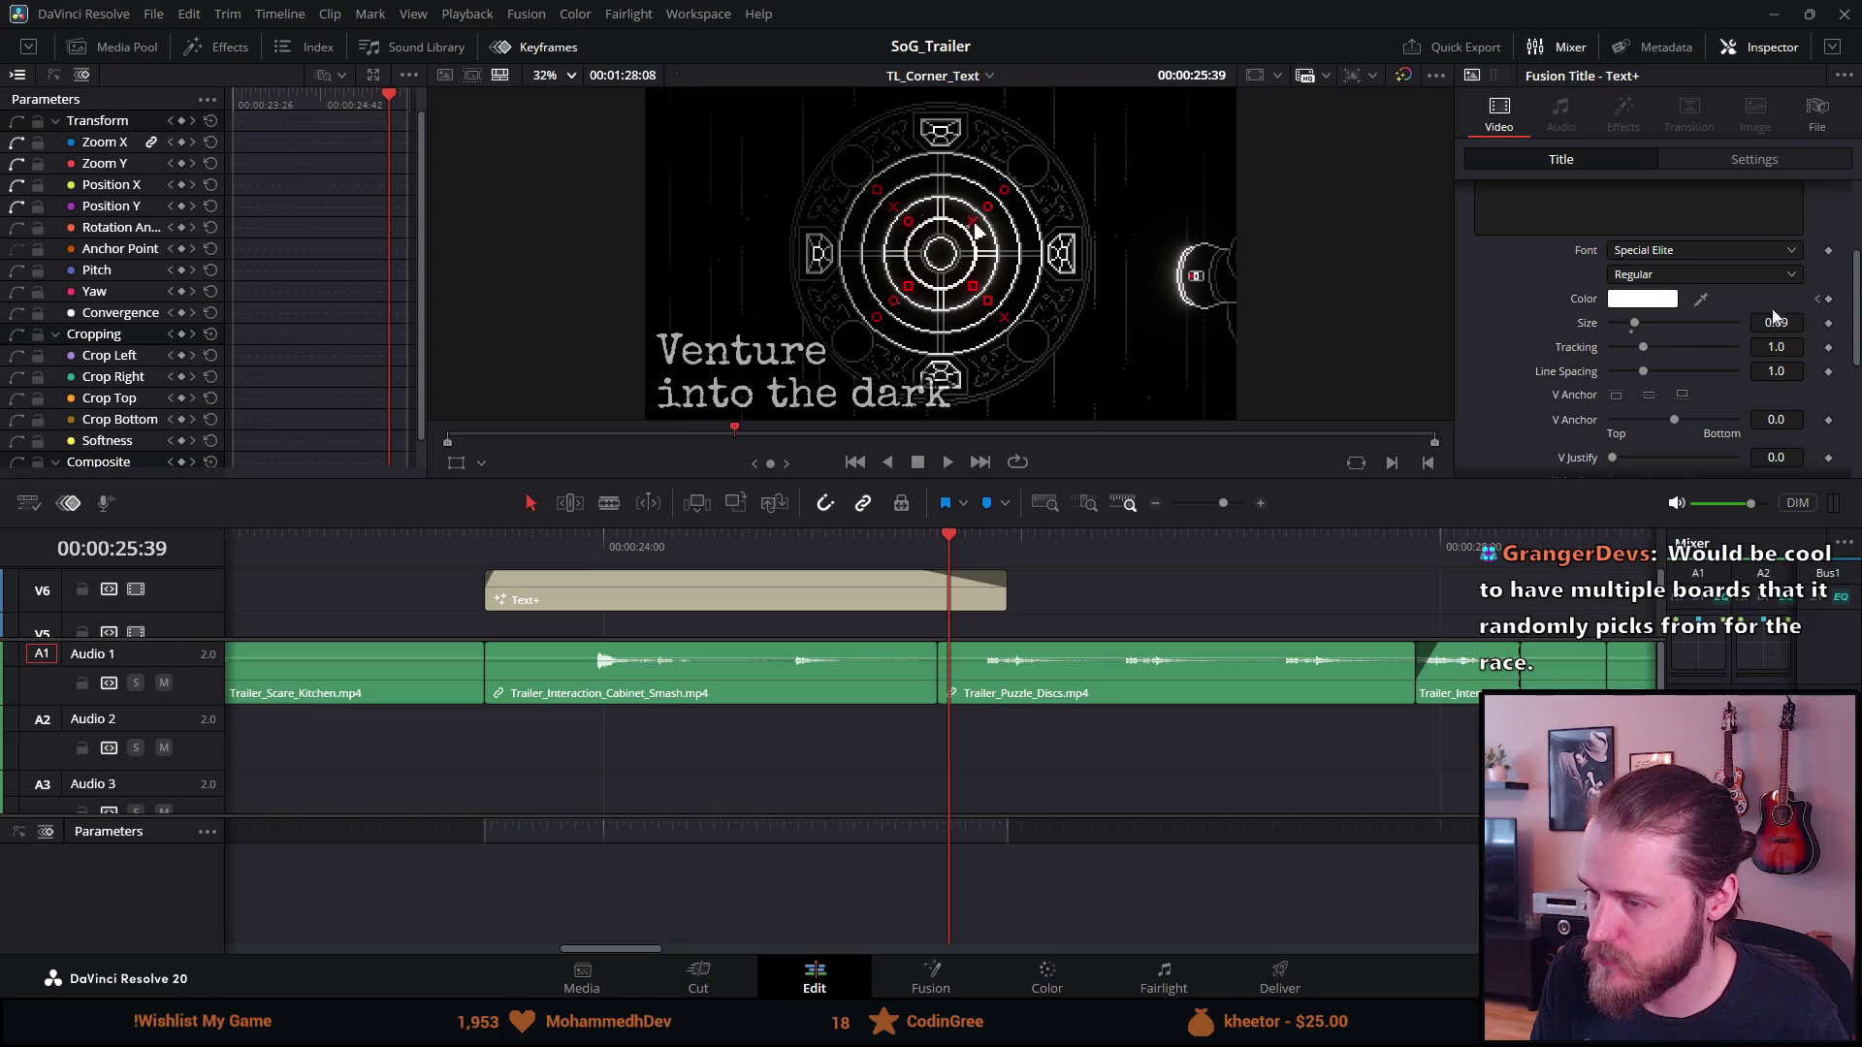
Add a Color keyframe to the Text+ title at 25:56
click(1005, 533)
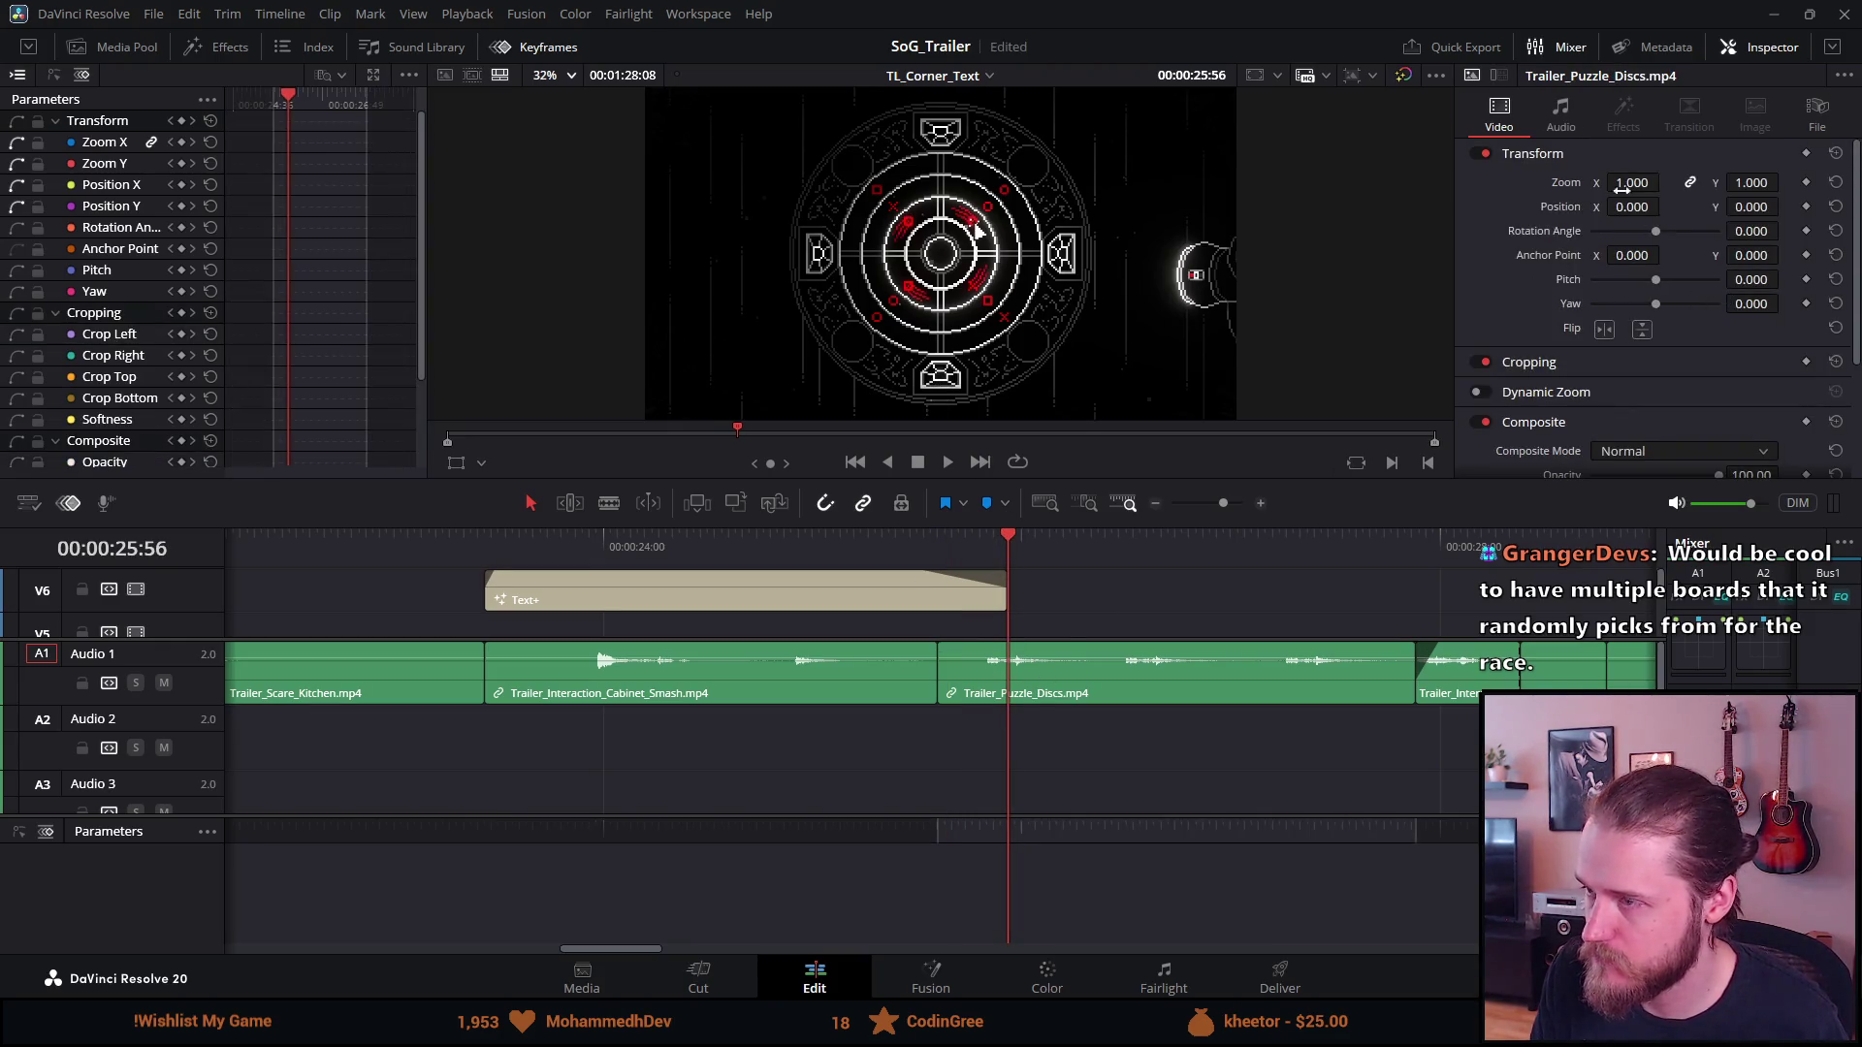
click(960, 601)
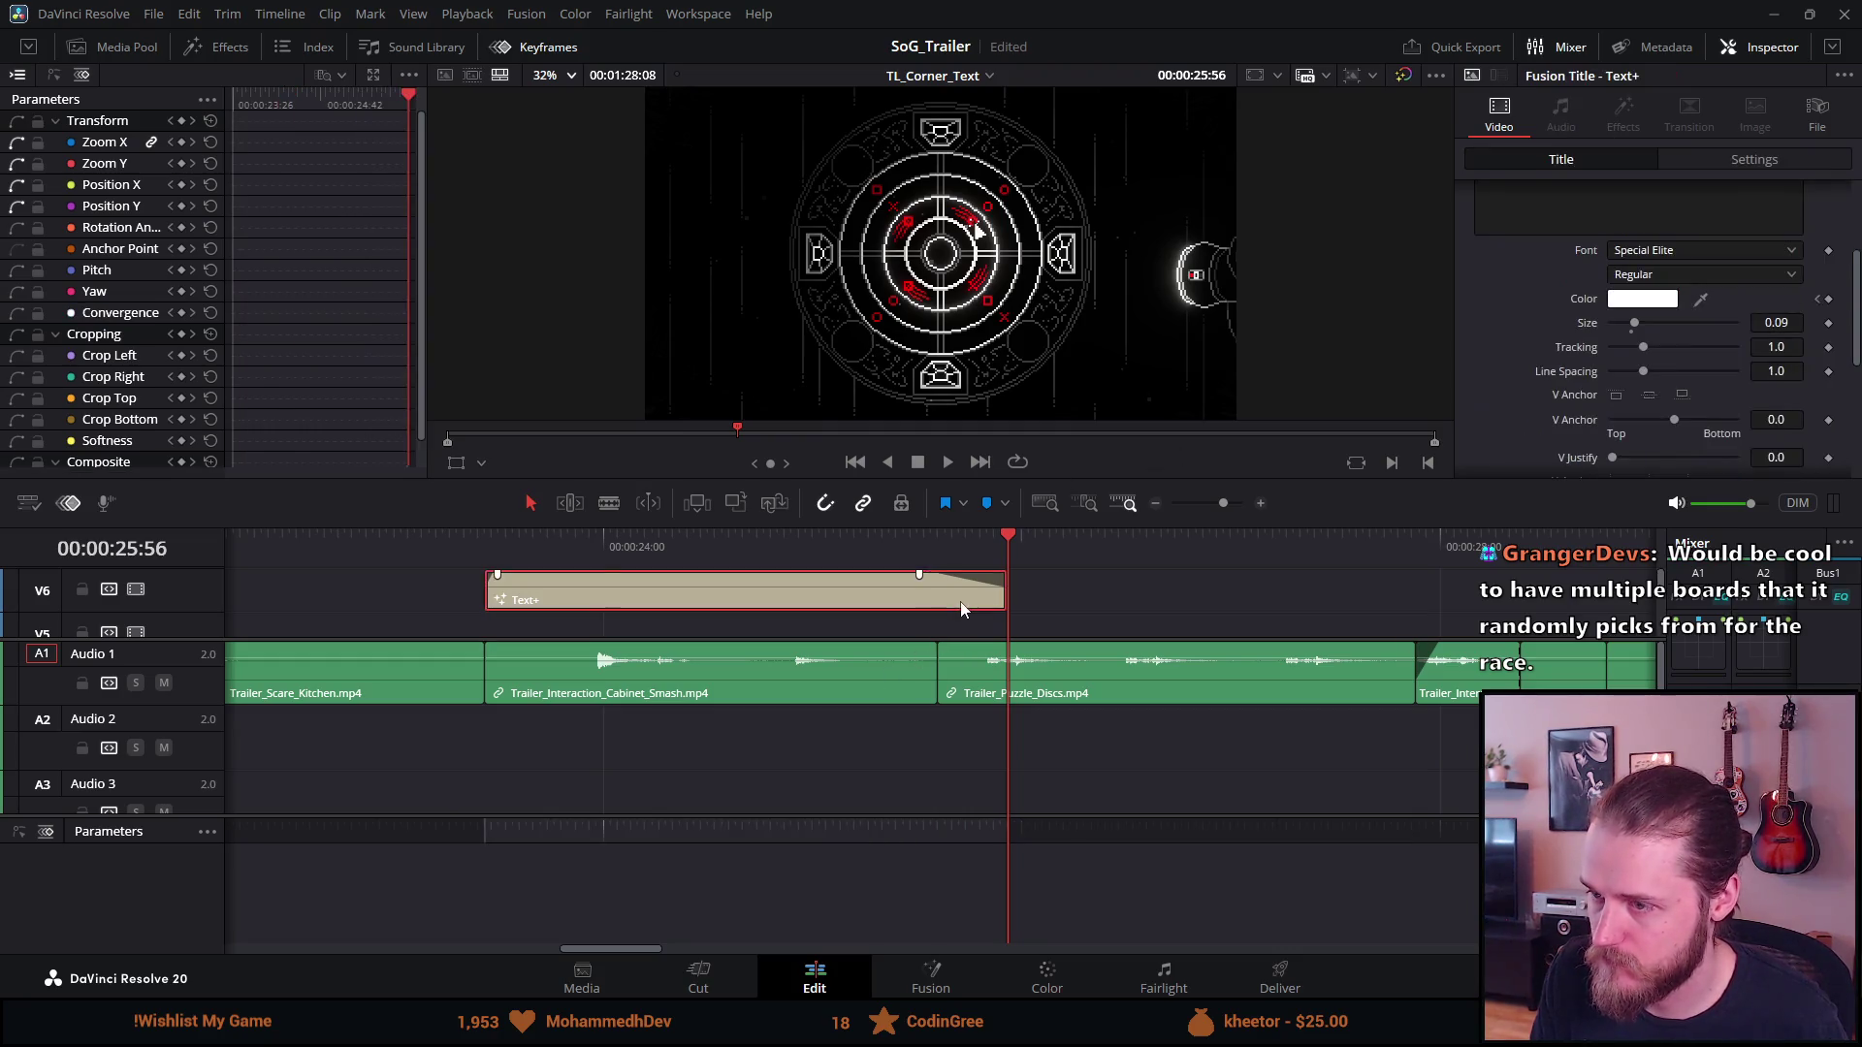
click(1829, 298)
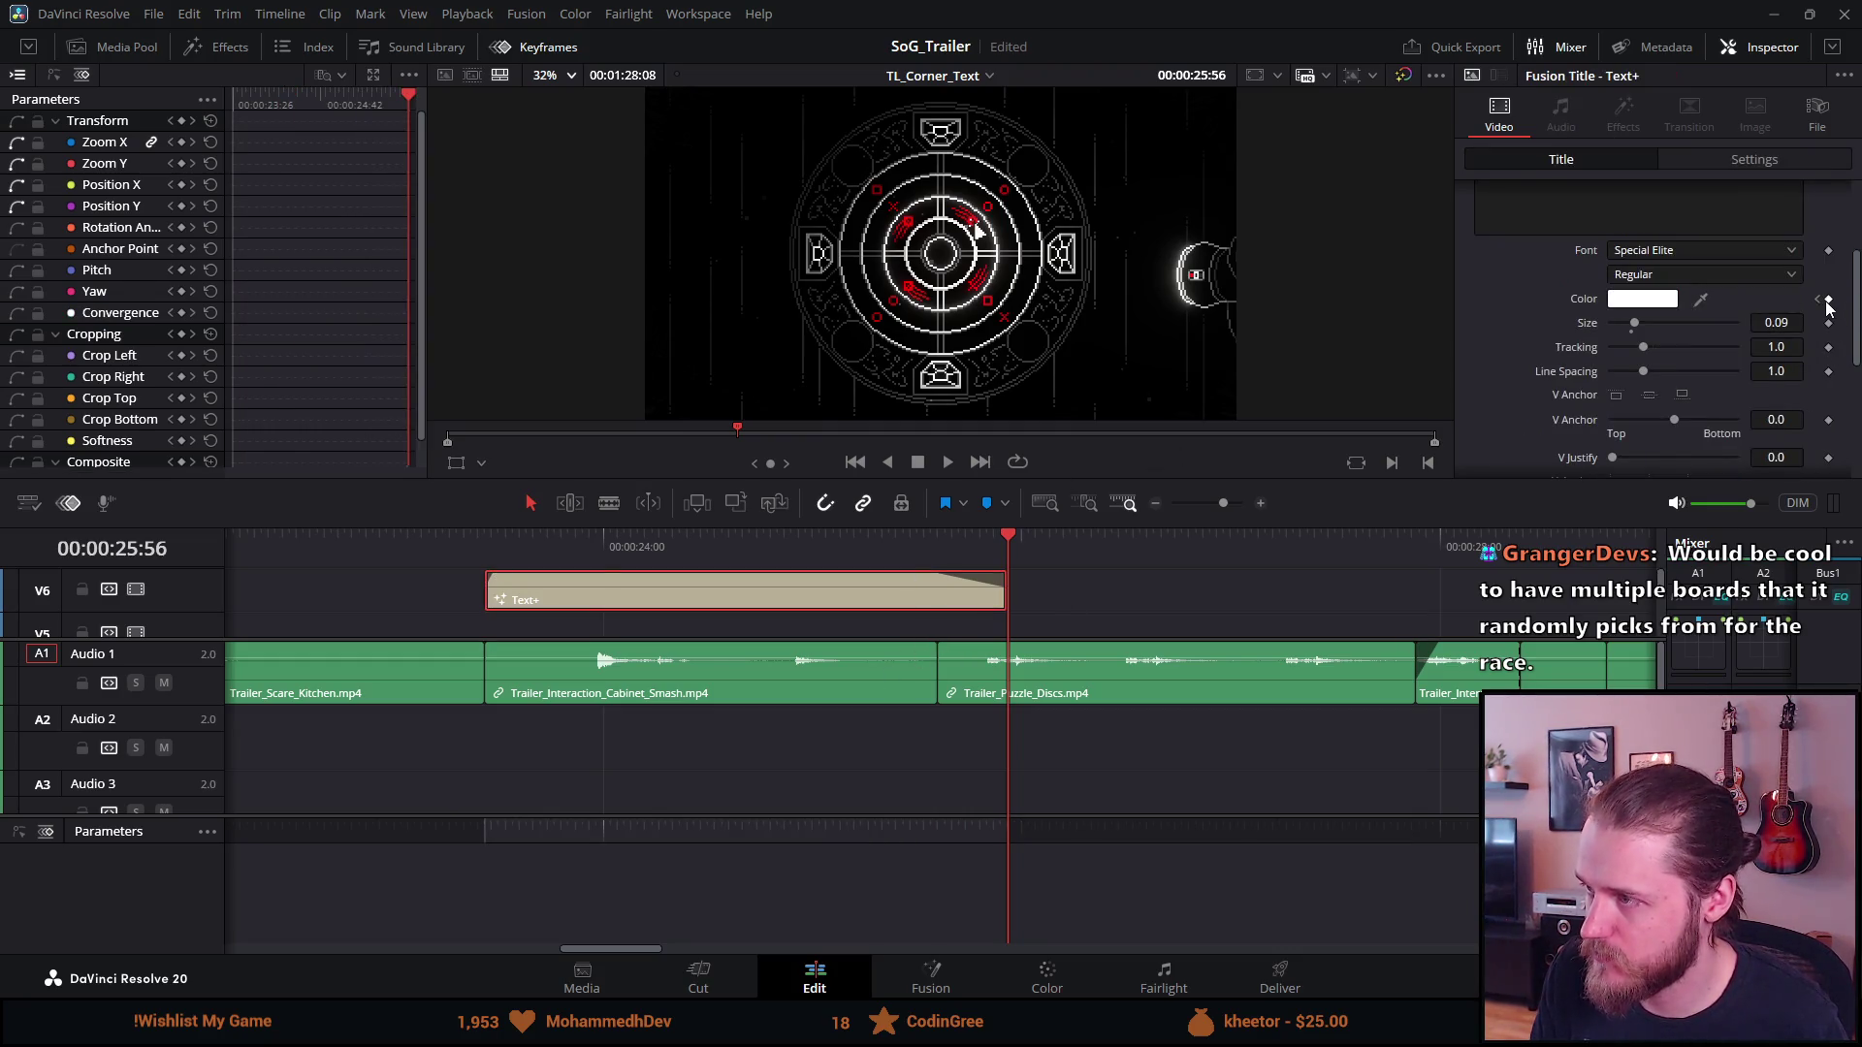
click(1670, 300)
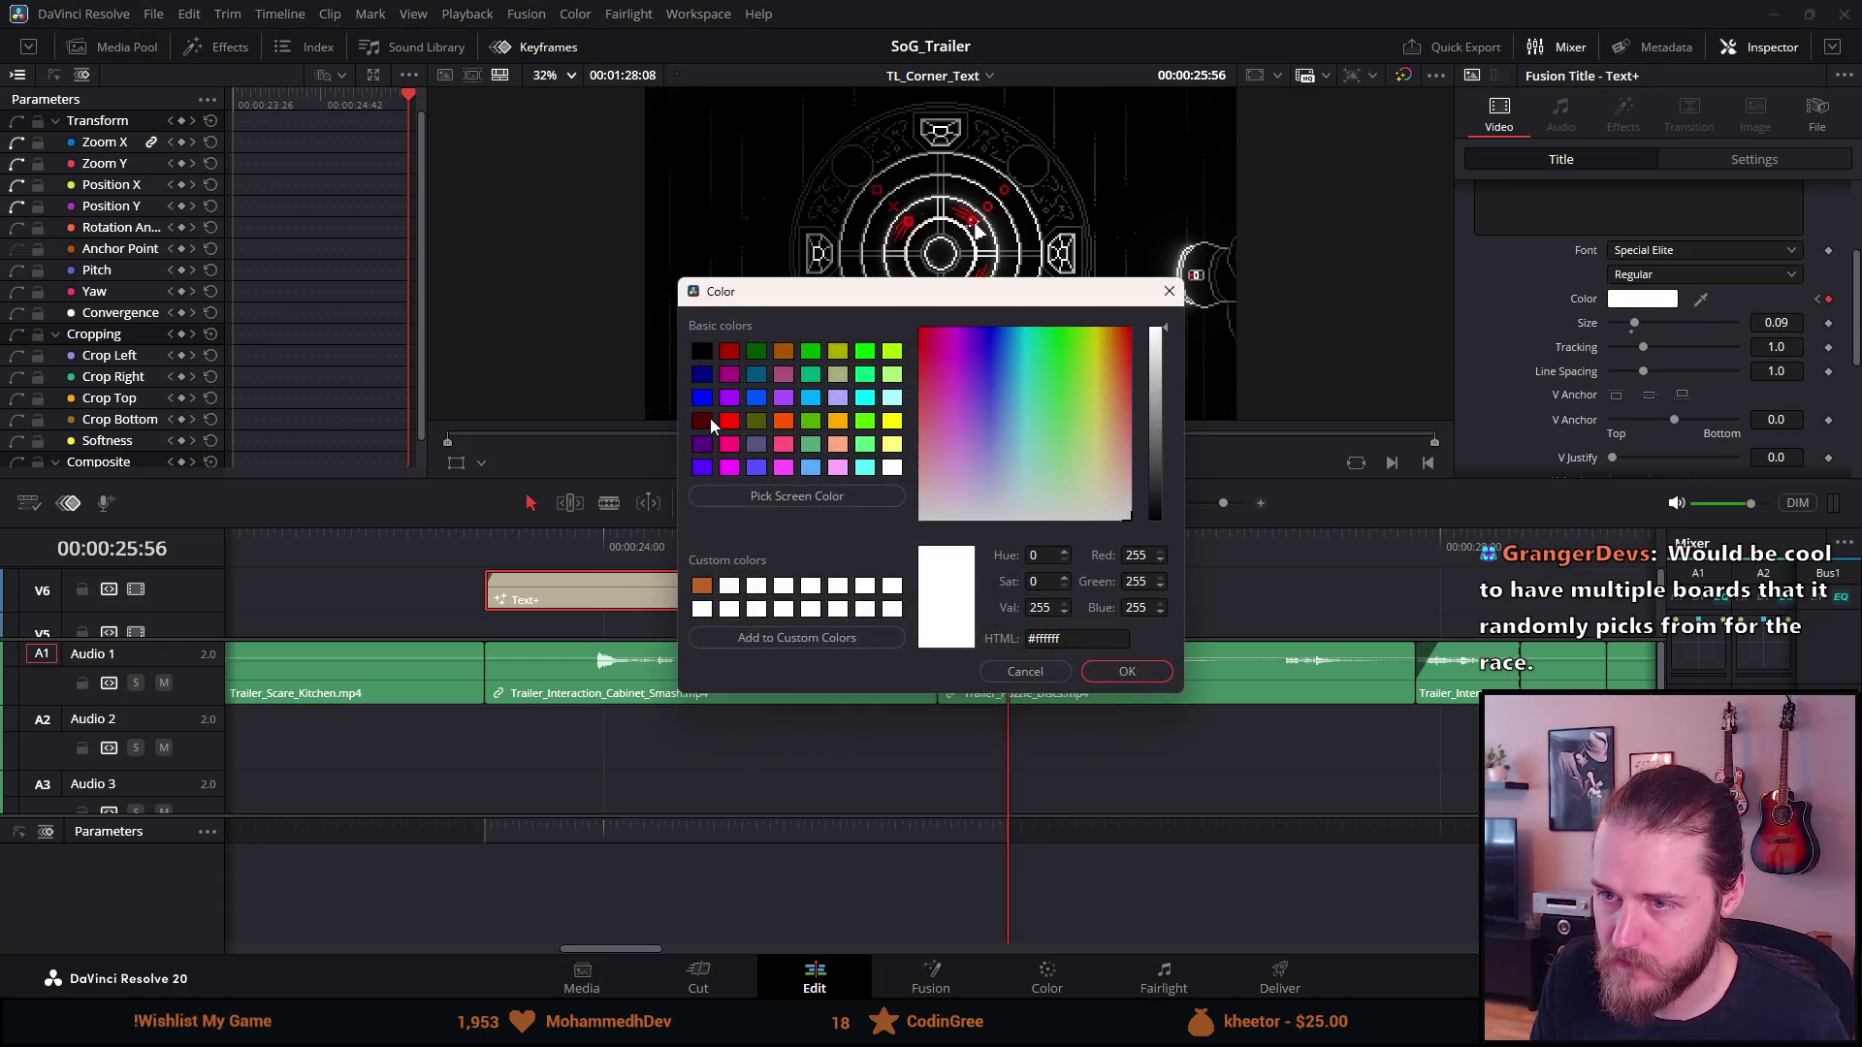
Set the 25:56 keyframe colour to a dark red from Basic colors and preview it
click(706, 422)
click(1094, 672)
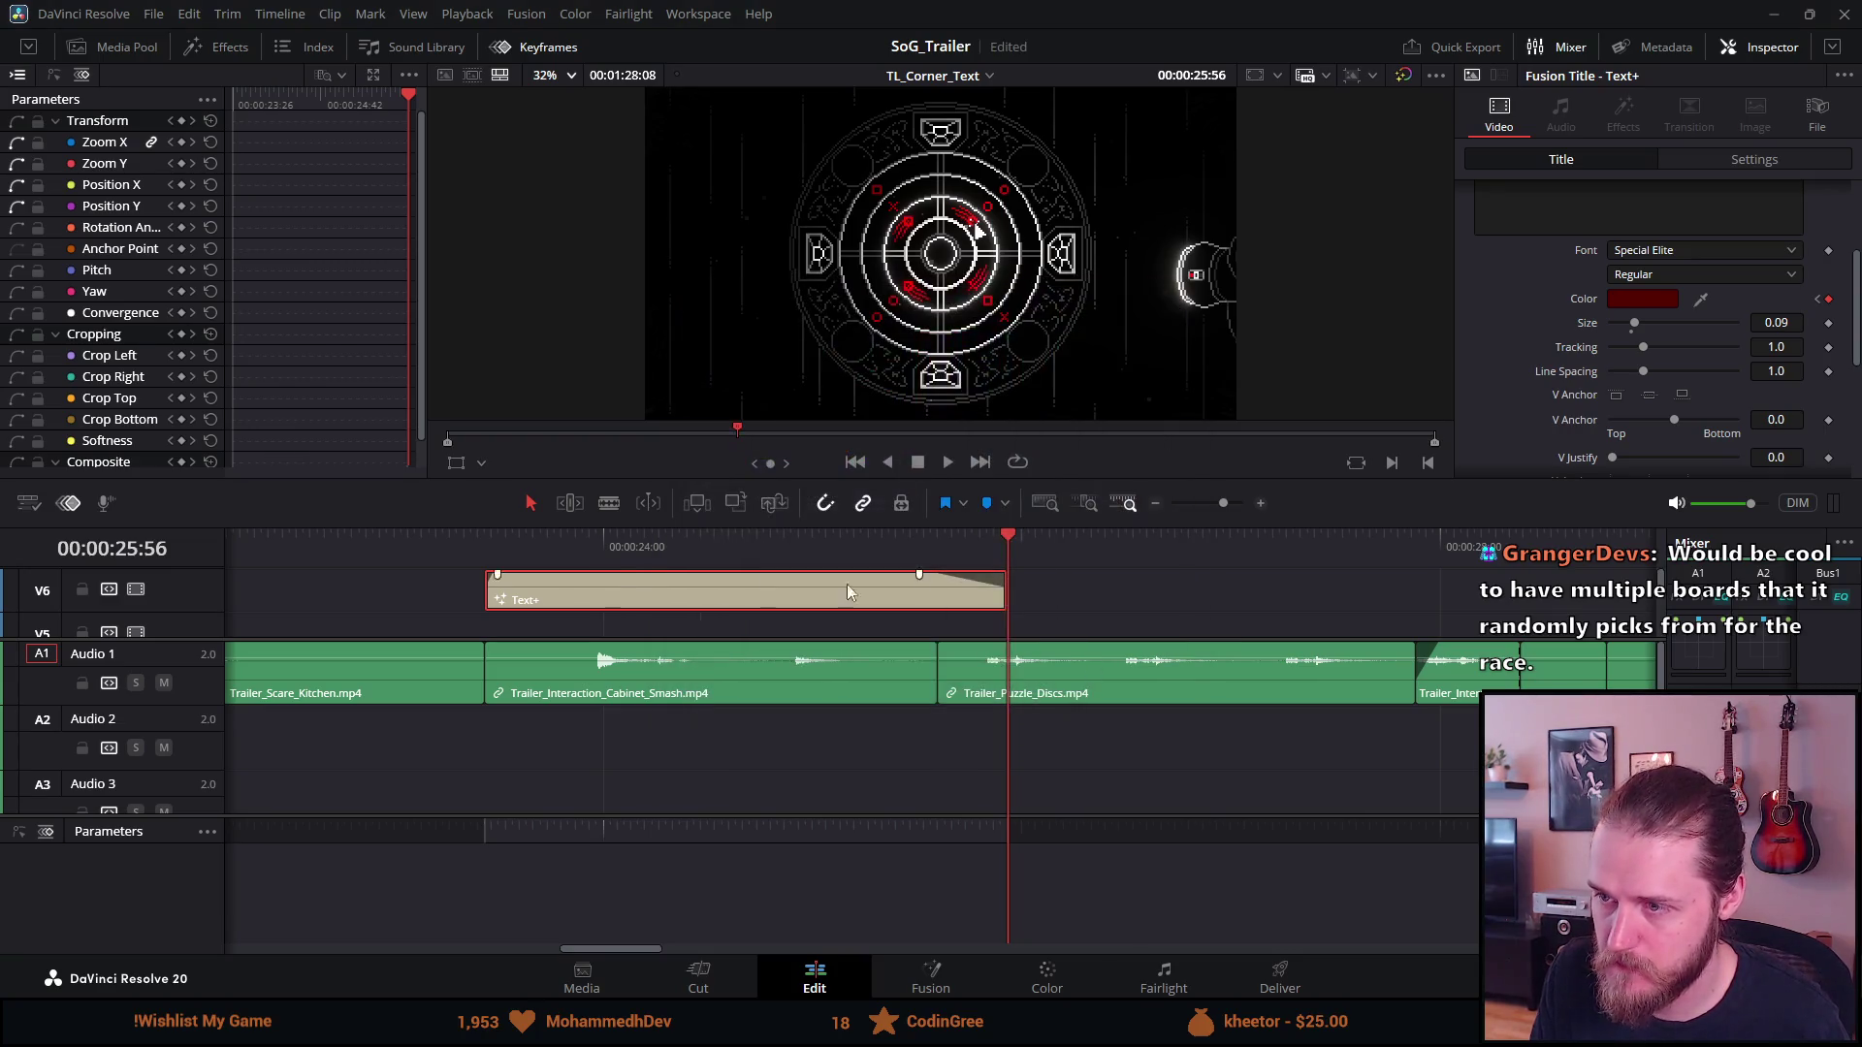
click(719, 549)
key(space)
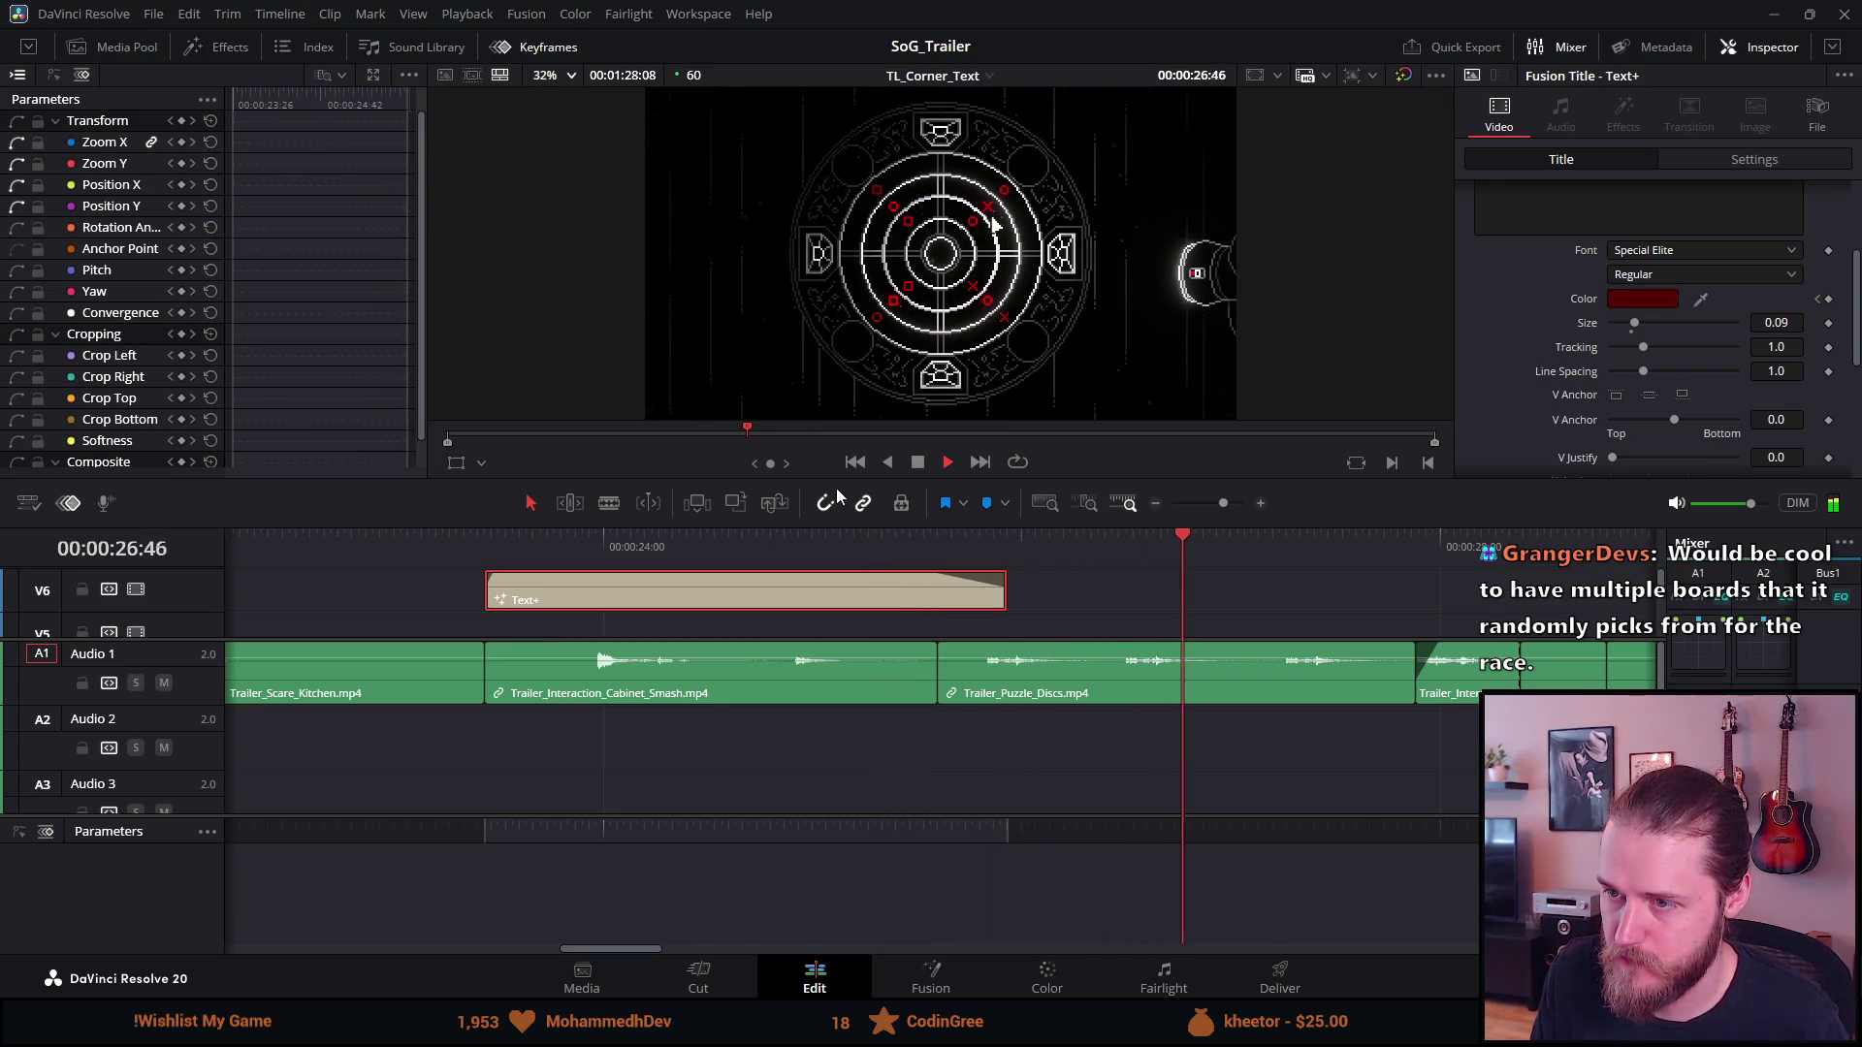
click(918, 463)
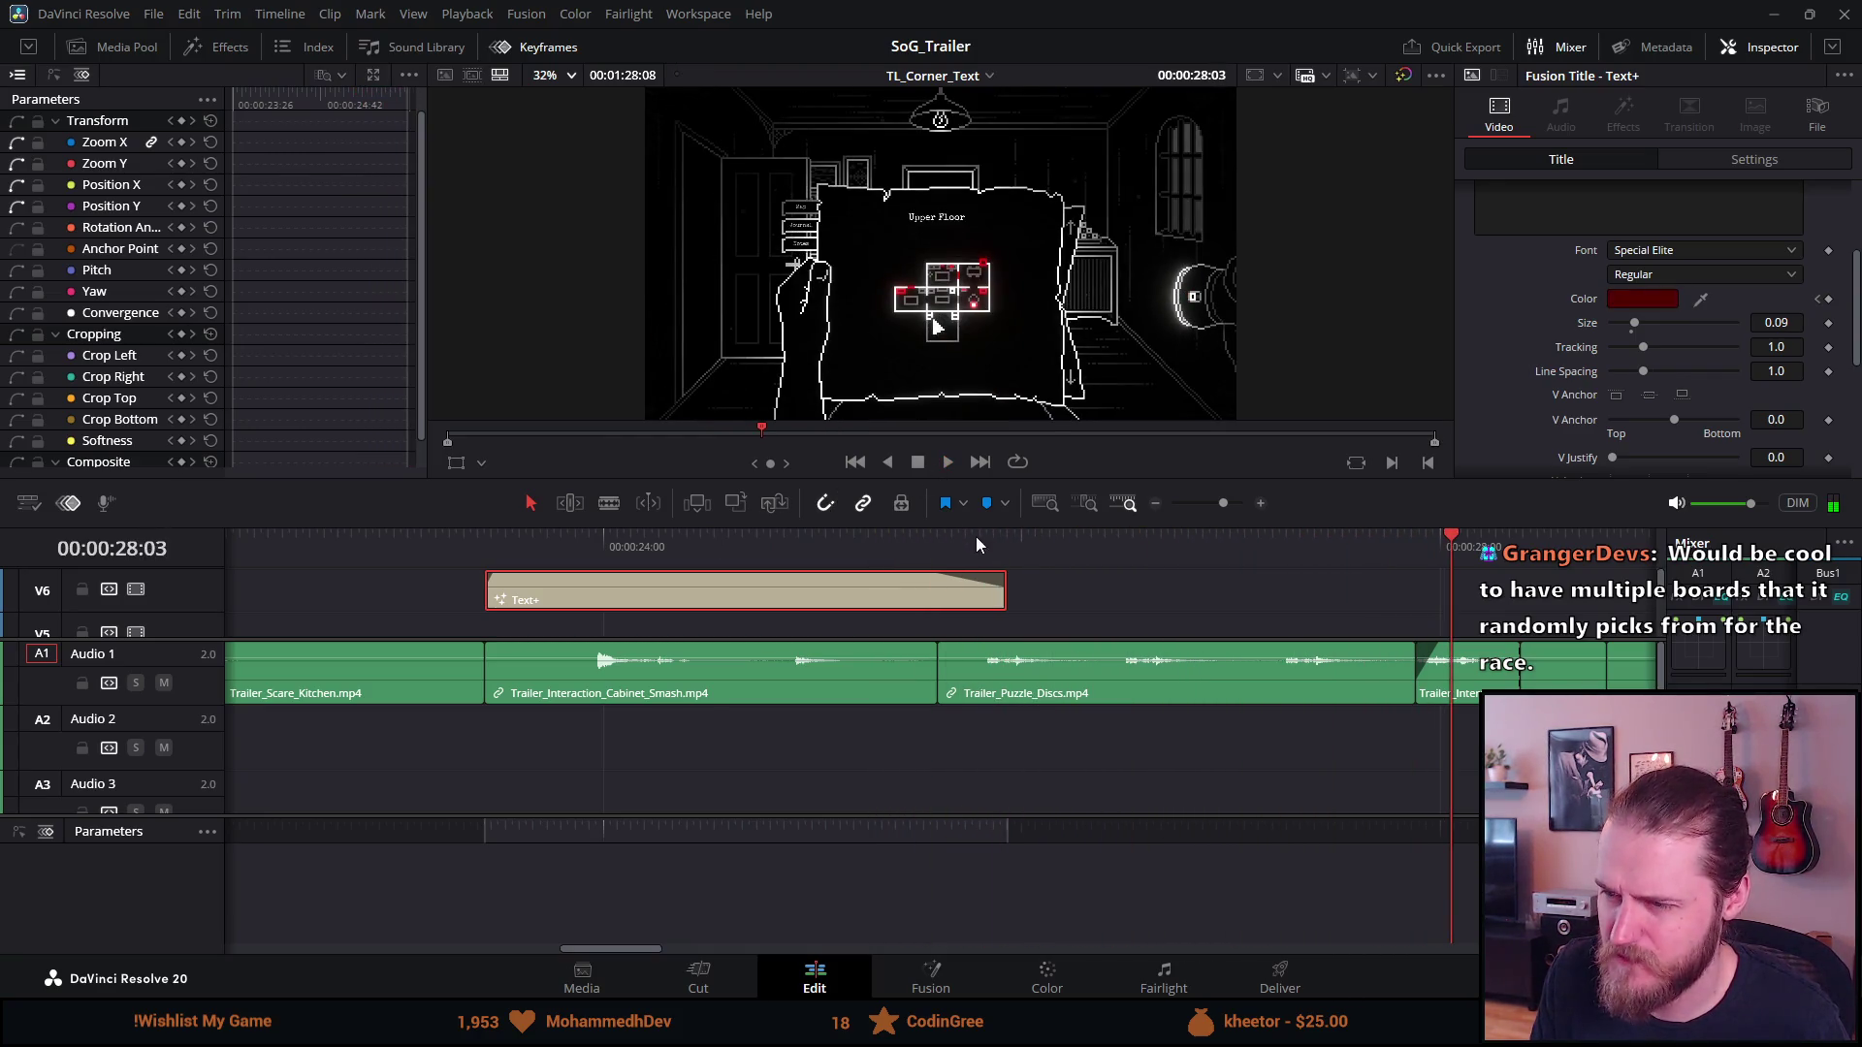
click(1005, 543)
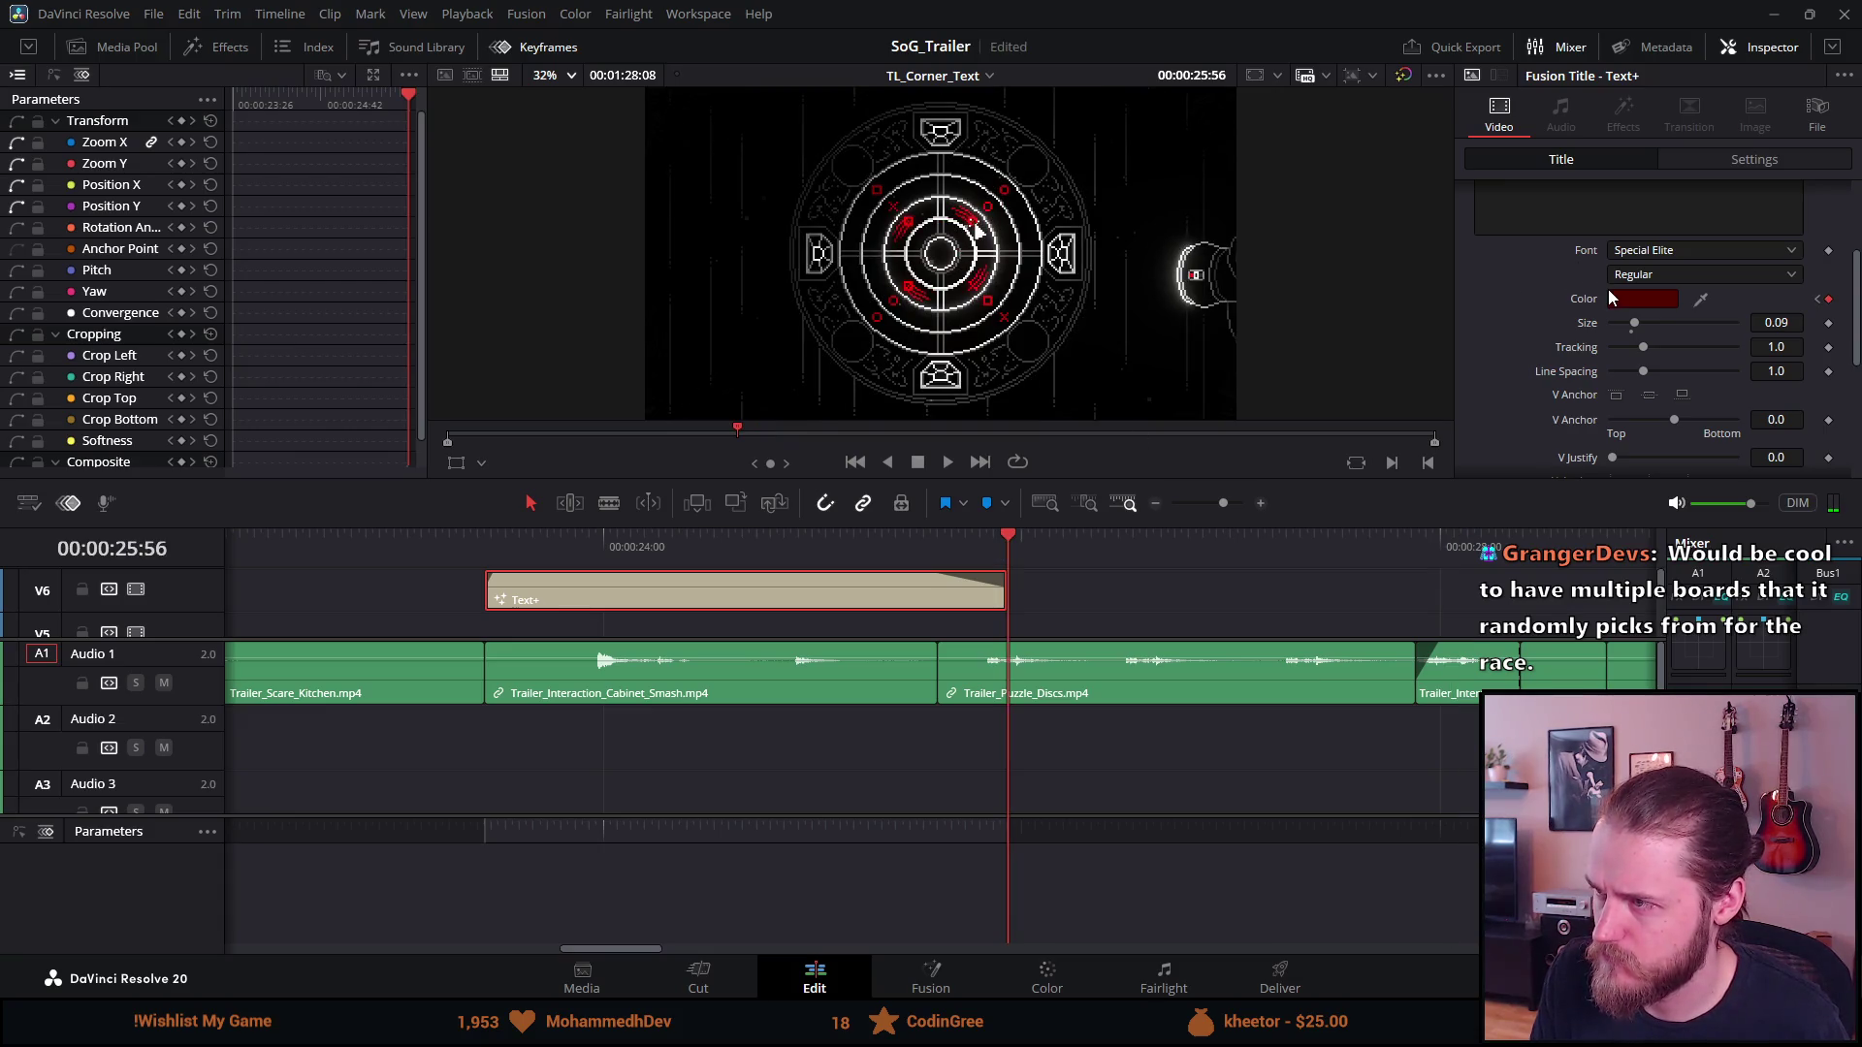
Refine the title's red to #9e0000 and play the title to preview the fade
click(1610, 293)
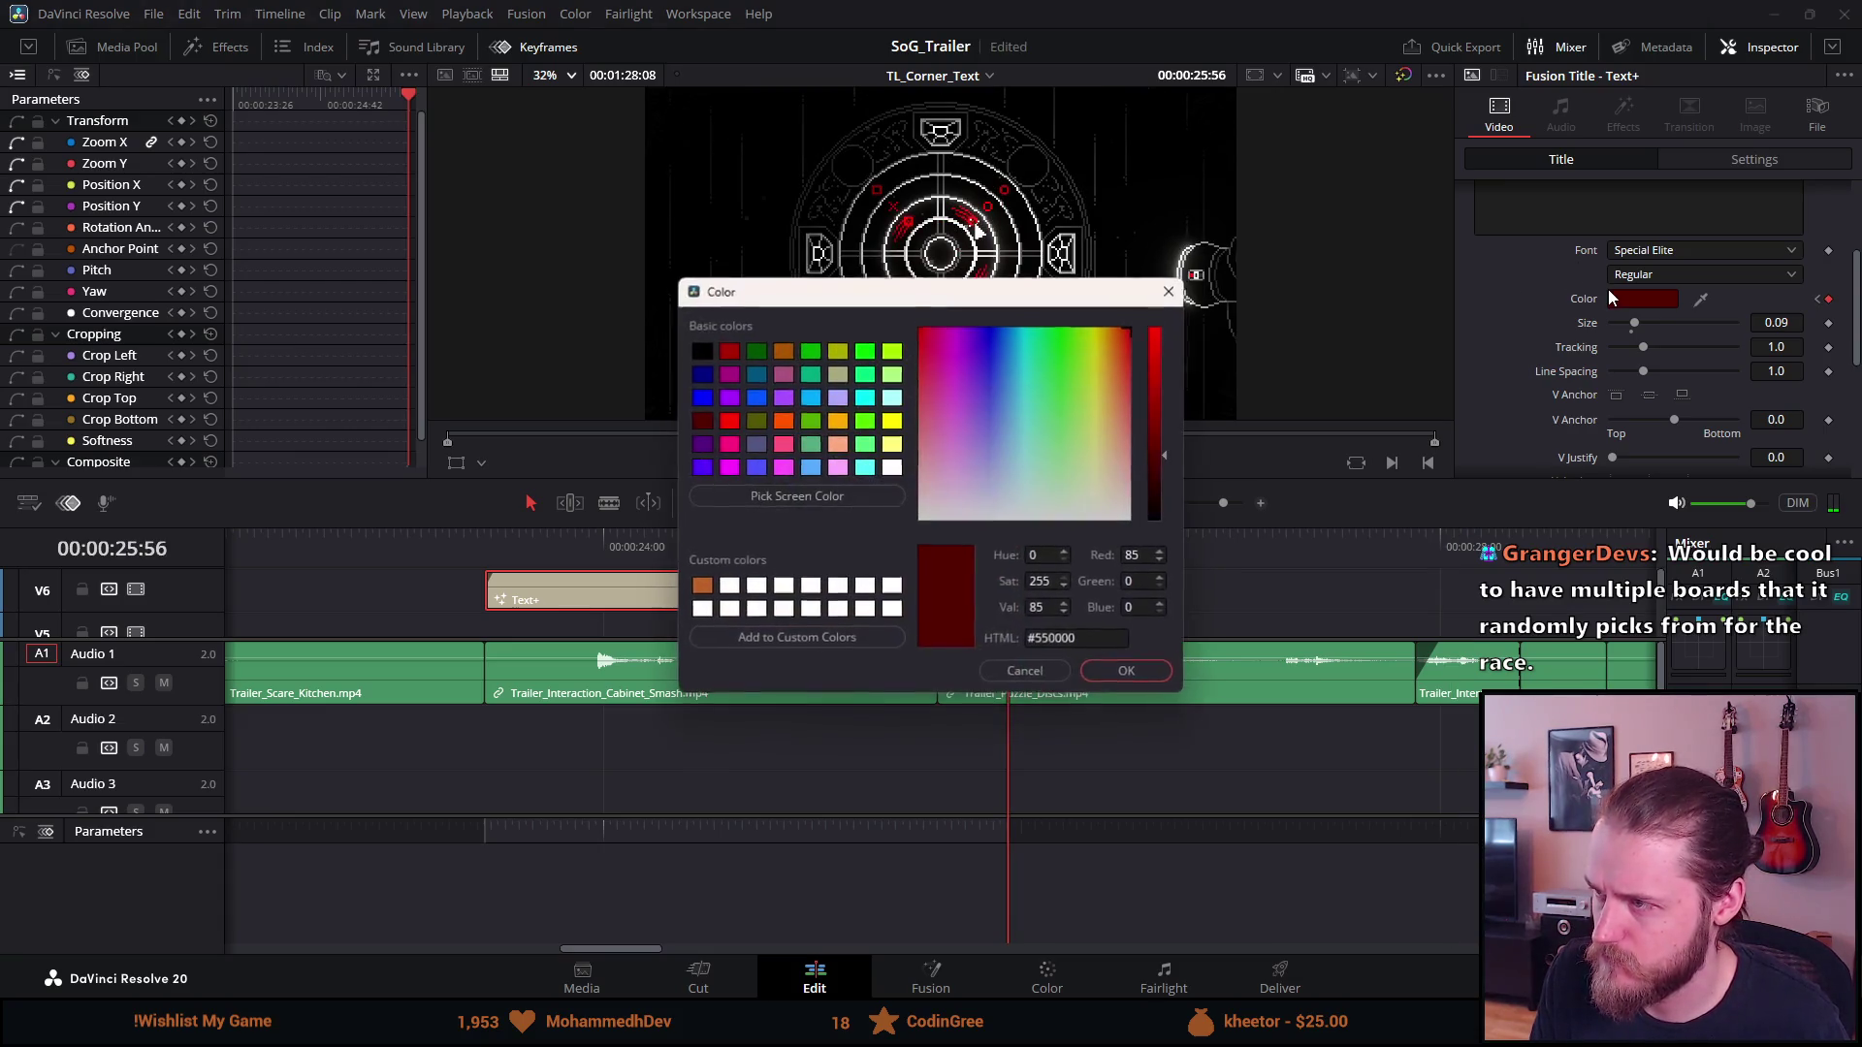
click(731, 354)
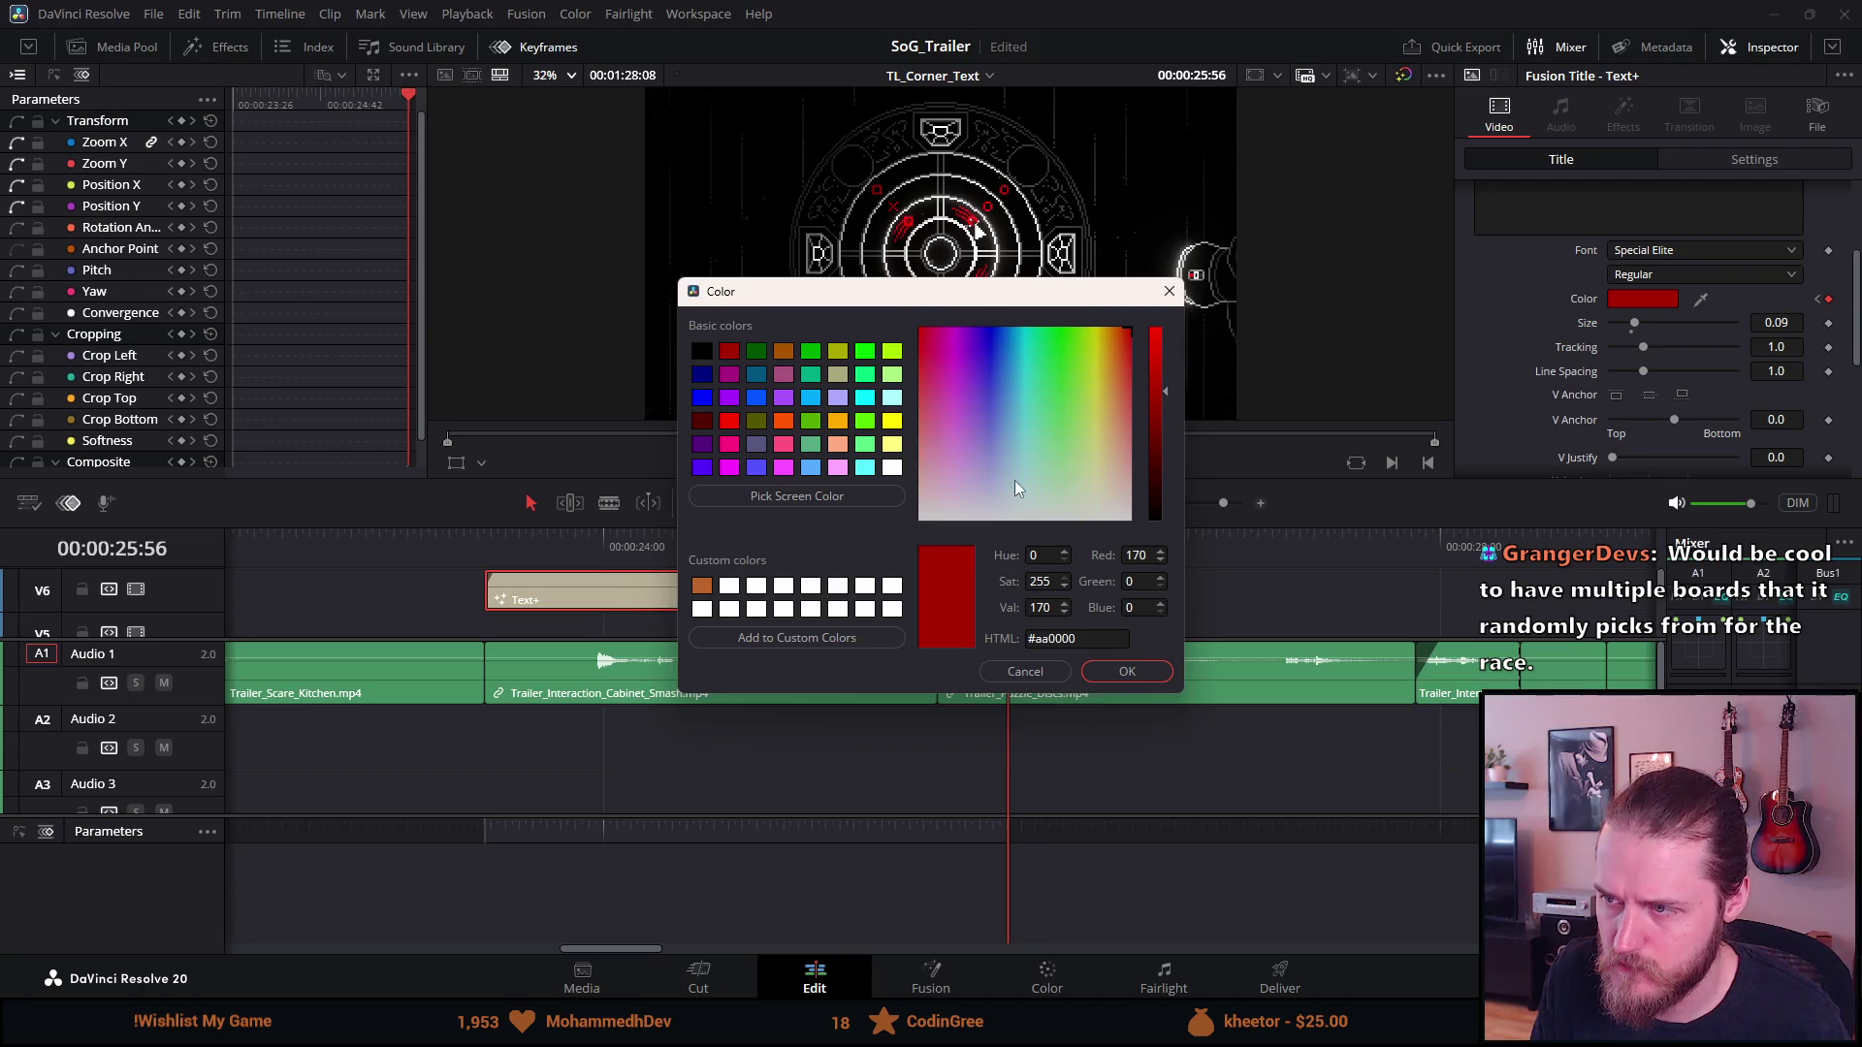
click(1154, 400)
click(1103, 668)
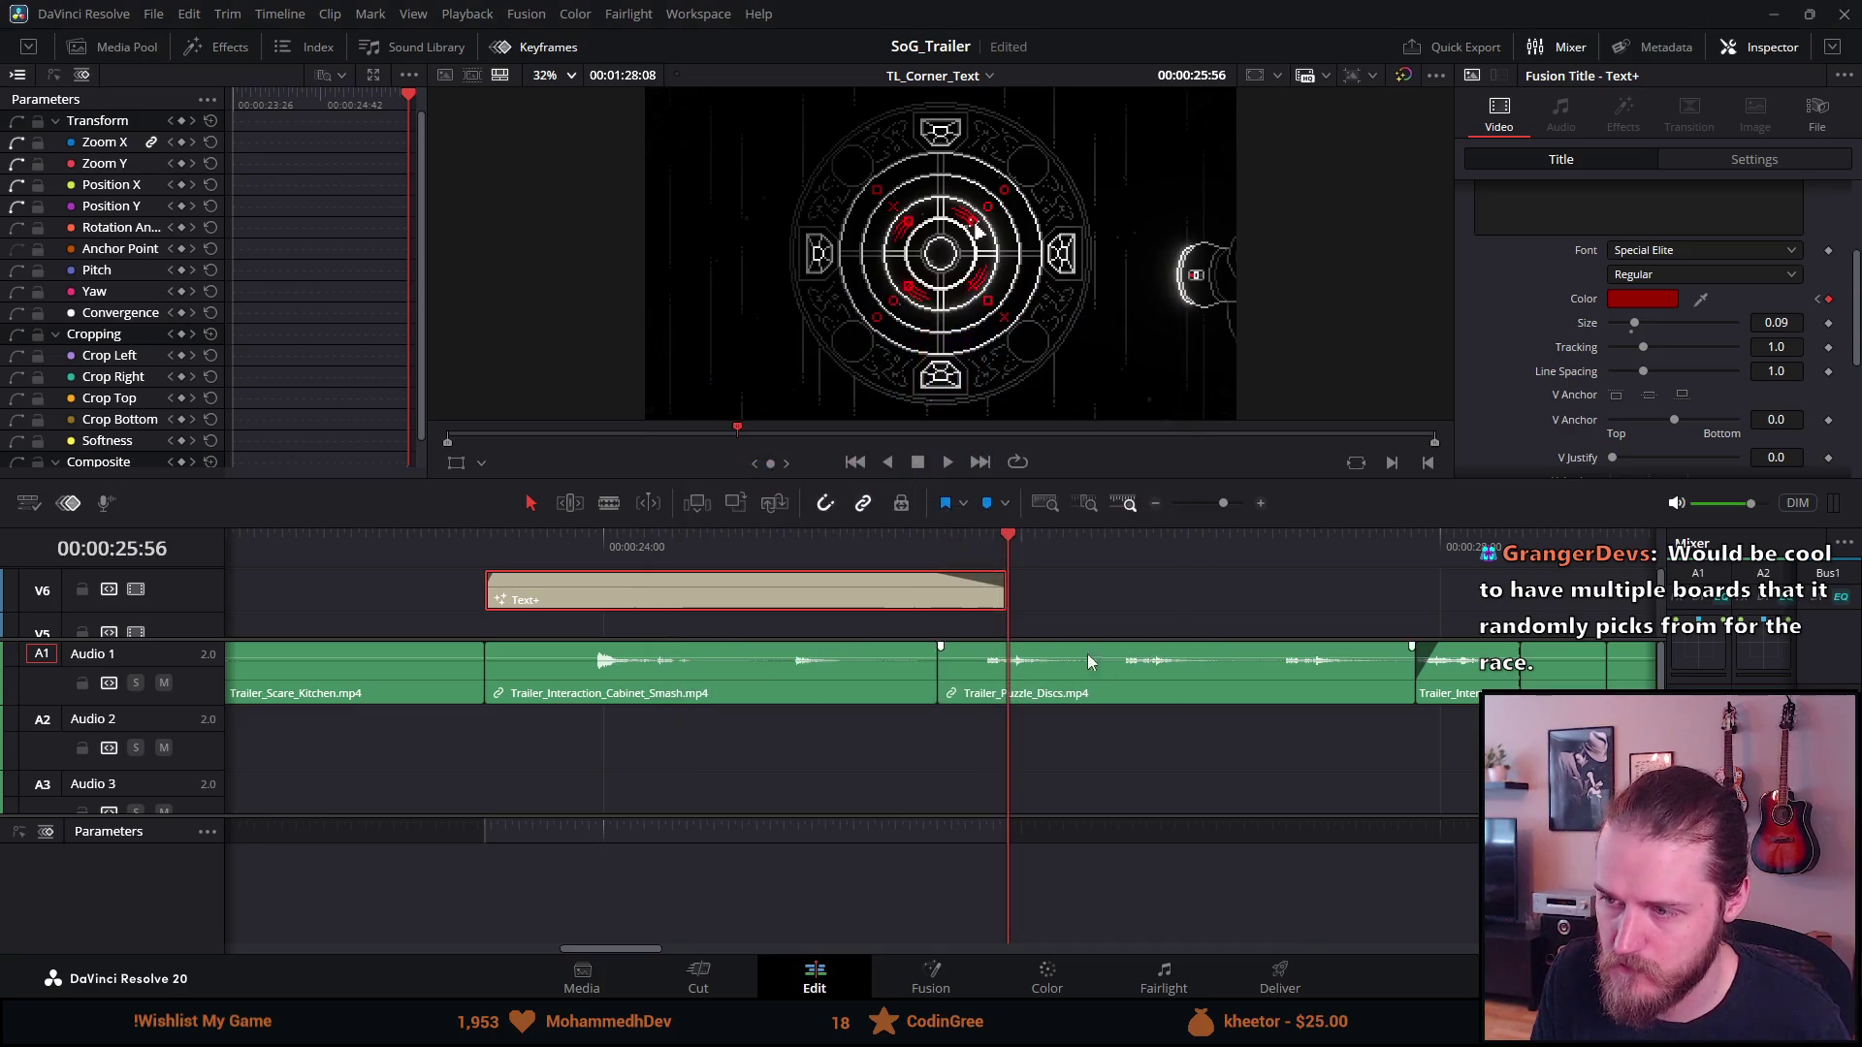
click(474, 545)
key(space)
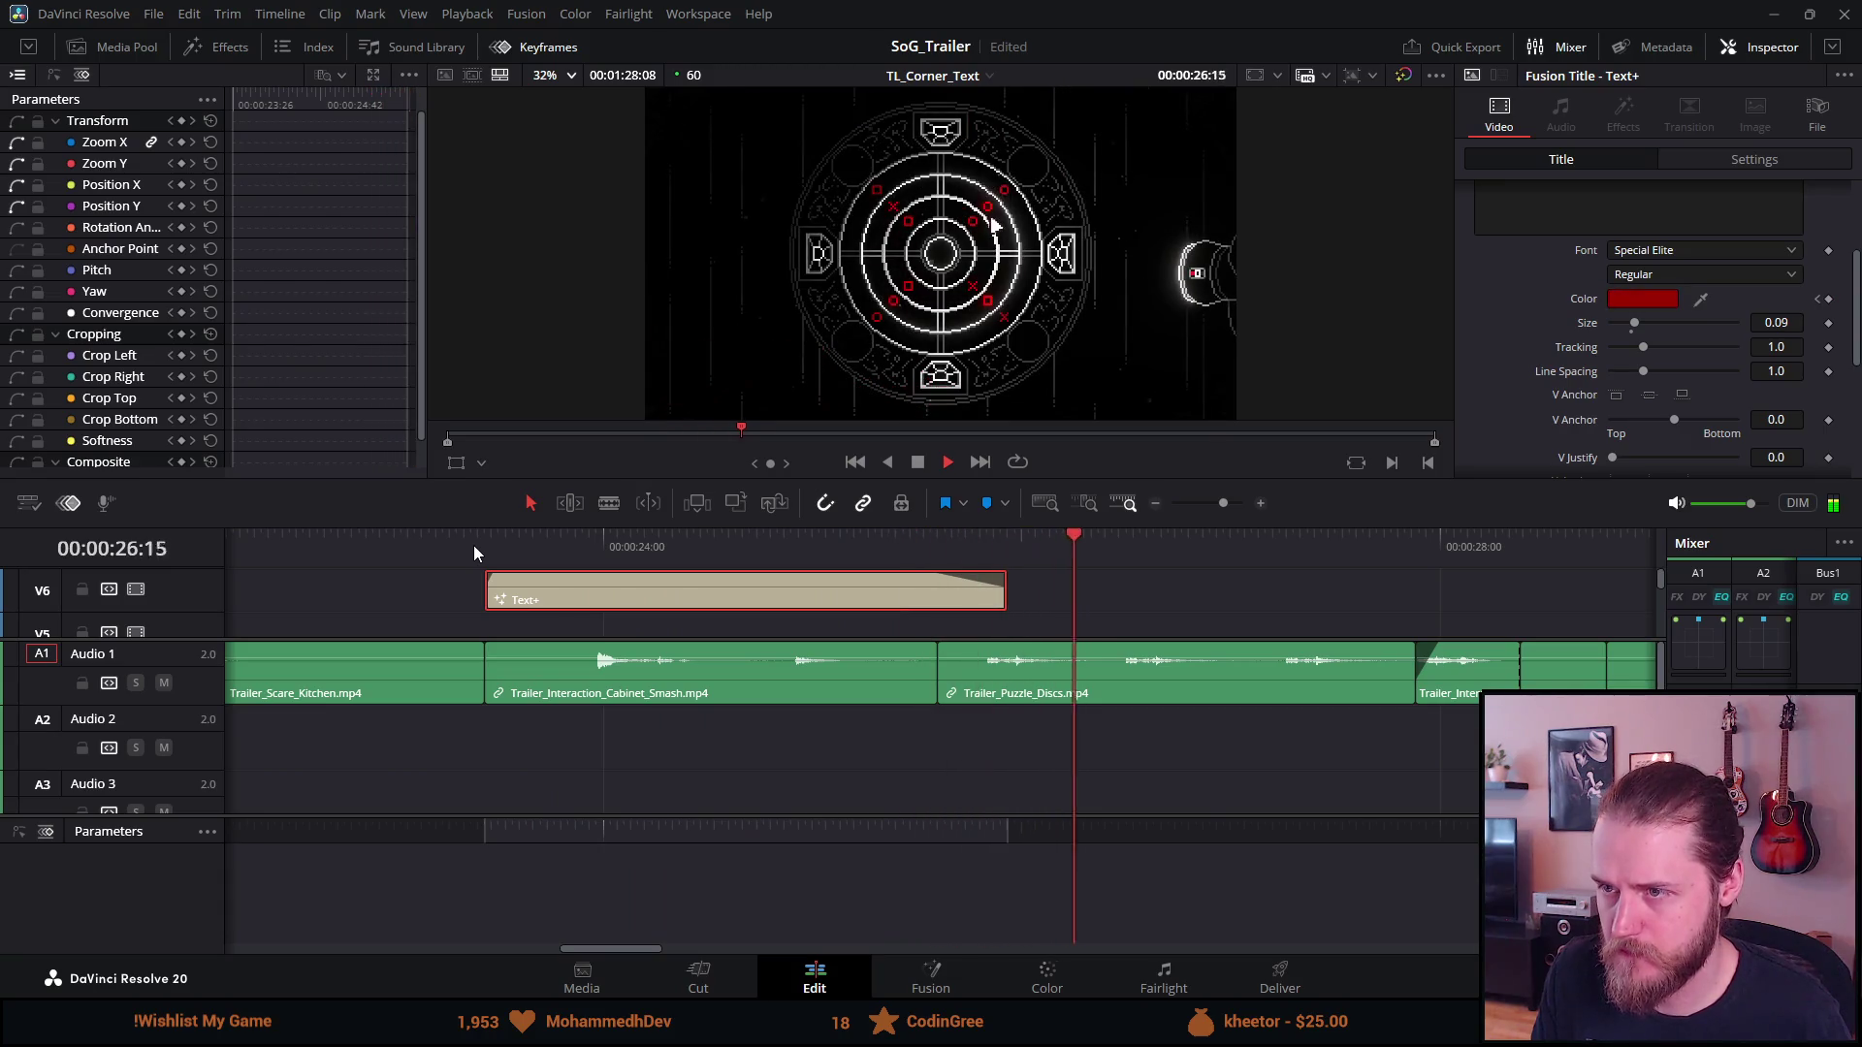
Delete the white Color keyframe at 24:58
click(916, 463)
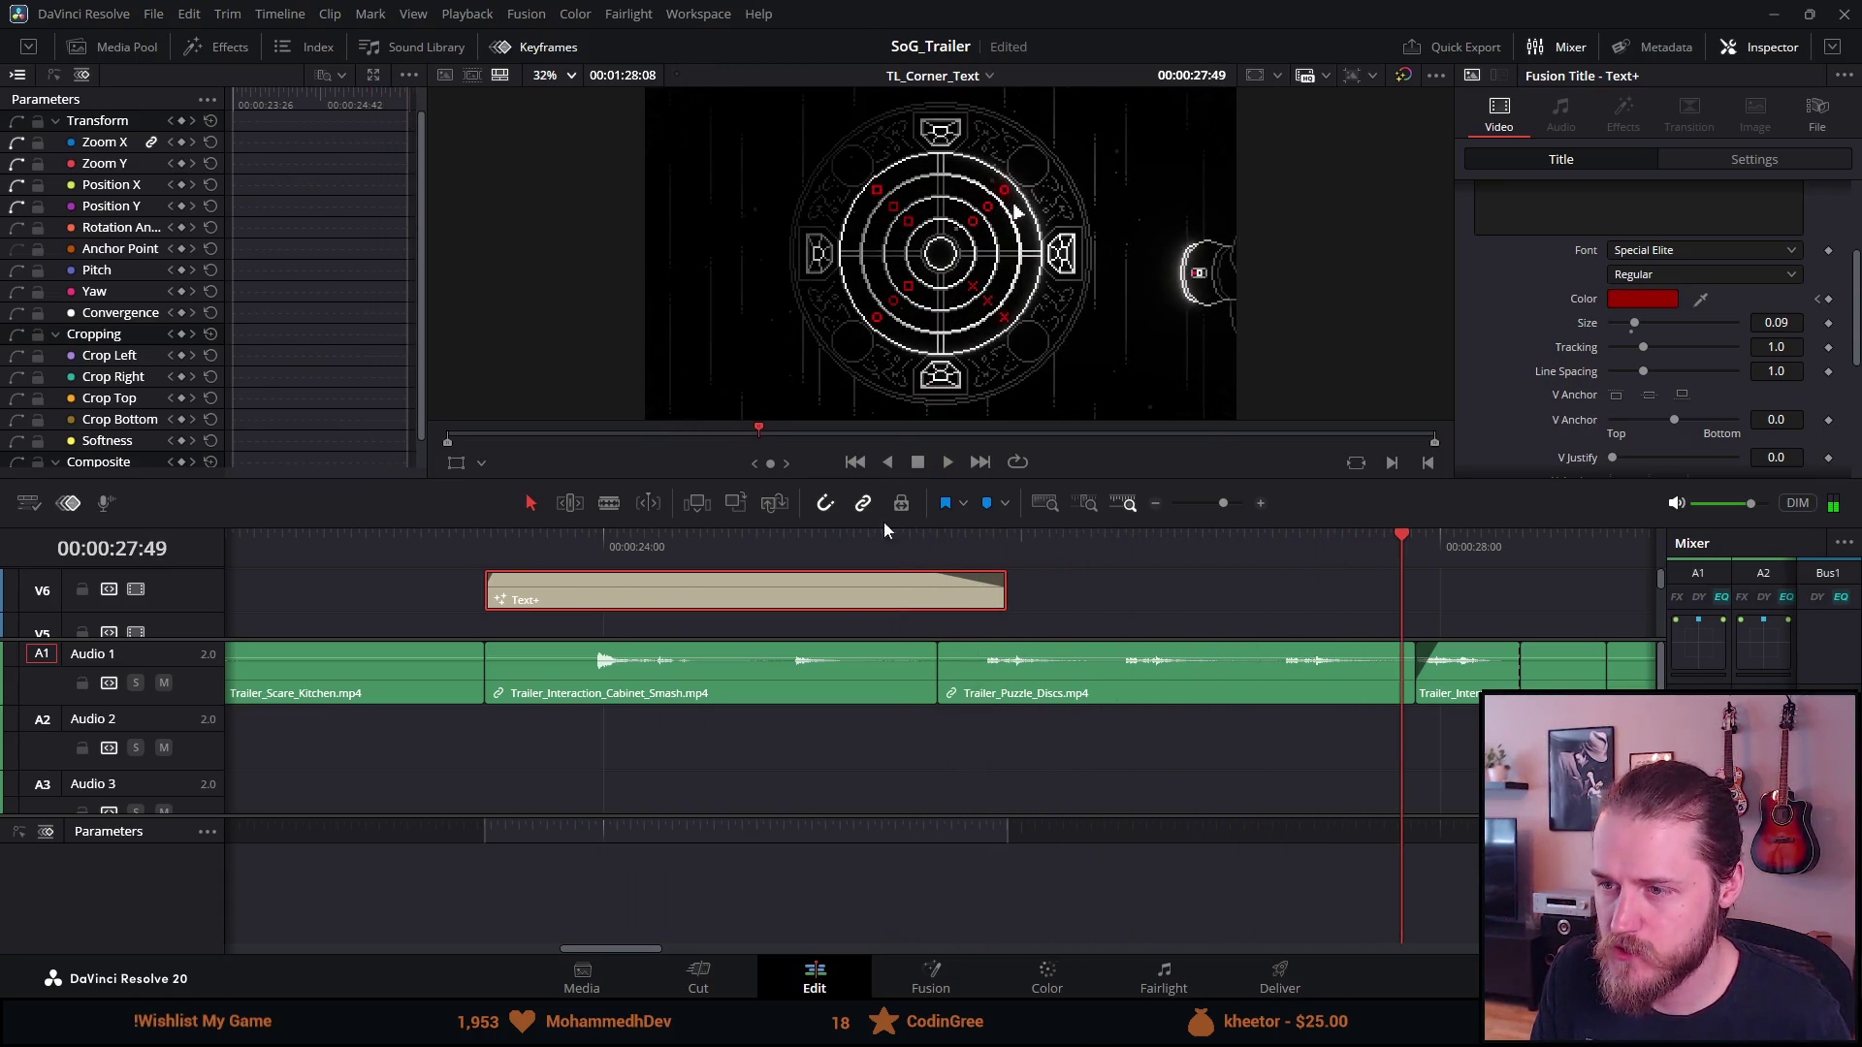
click(935, 539)
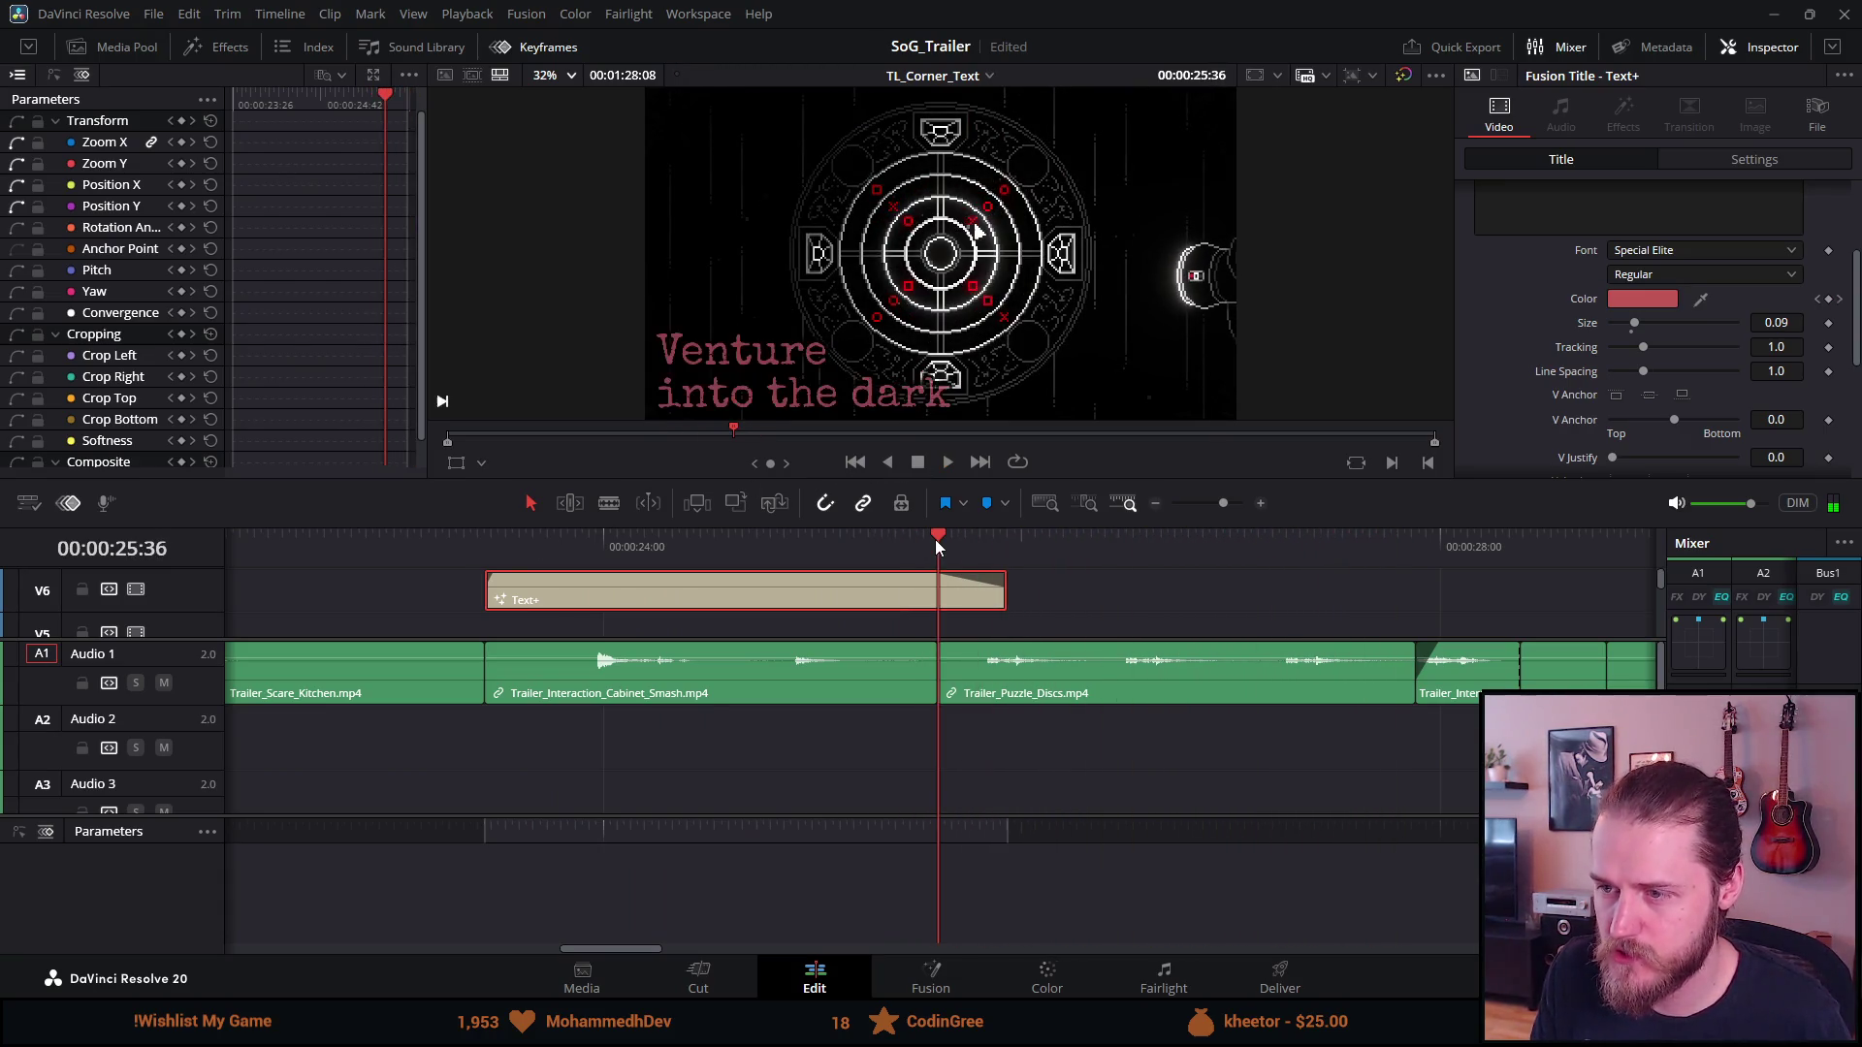
click(1819, 303)
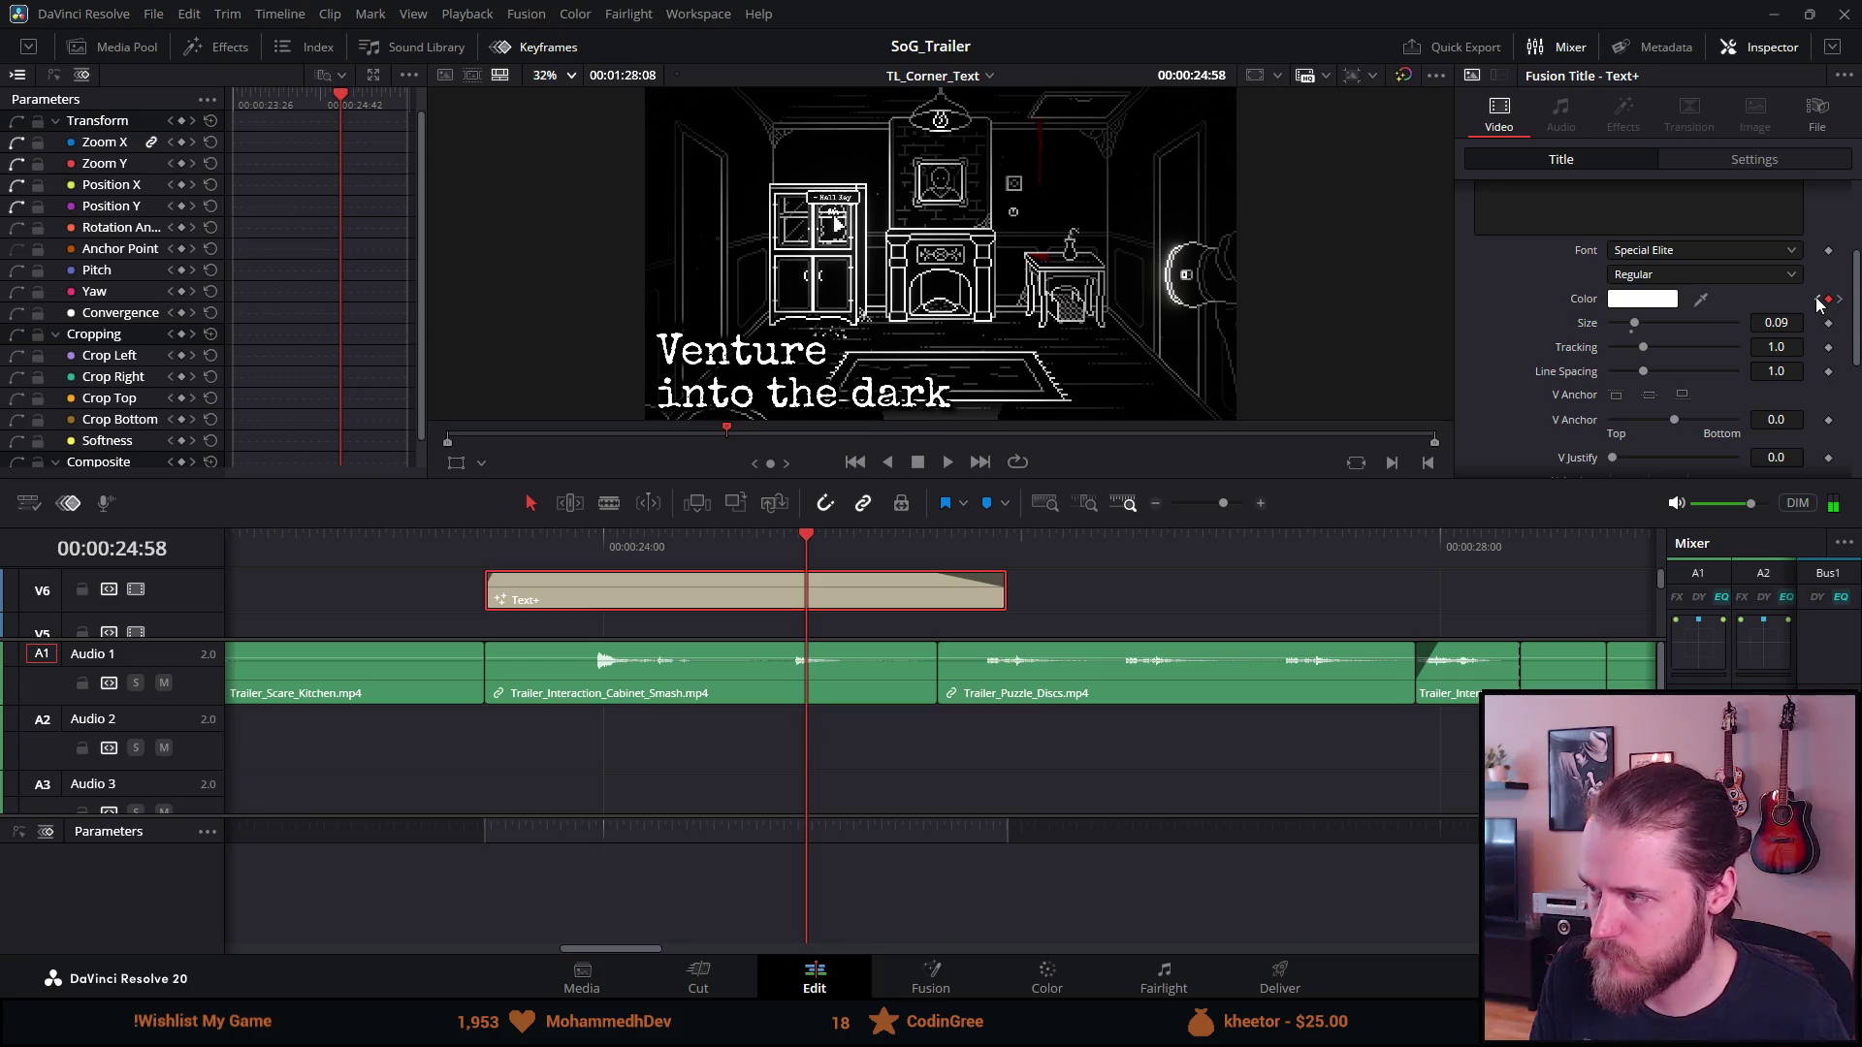
click(1829, 300)
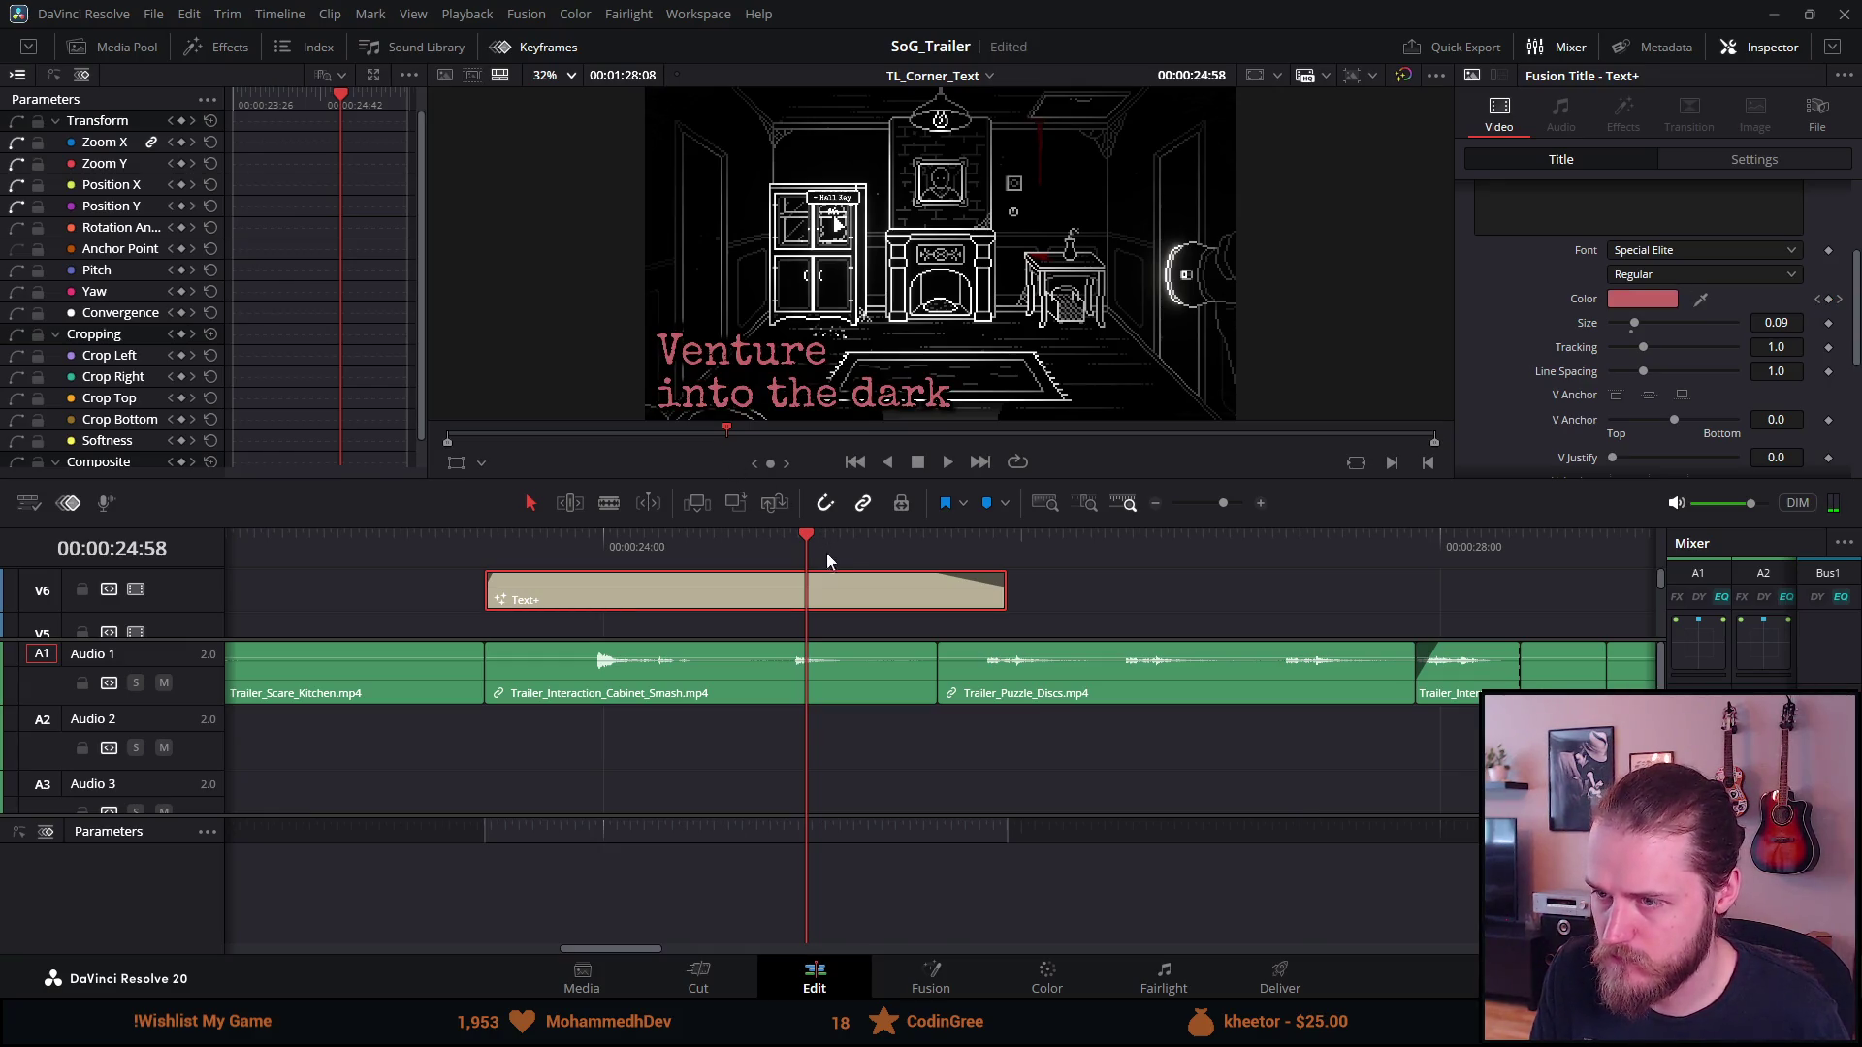
Replay the title to check the gradual white-to-red fade, stopping at 25:19
click(487, 543)
key(space)
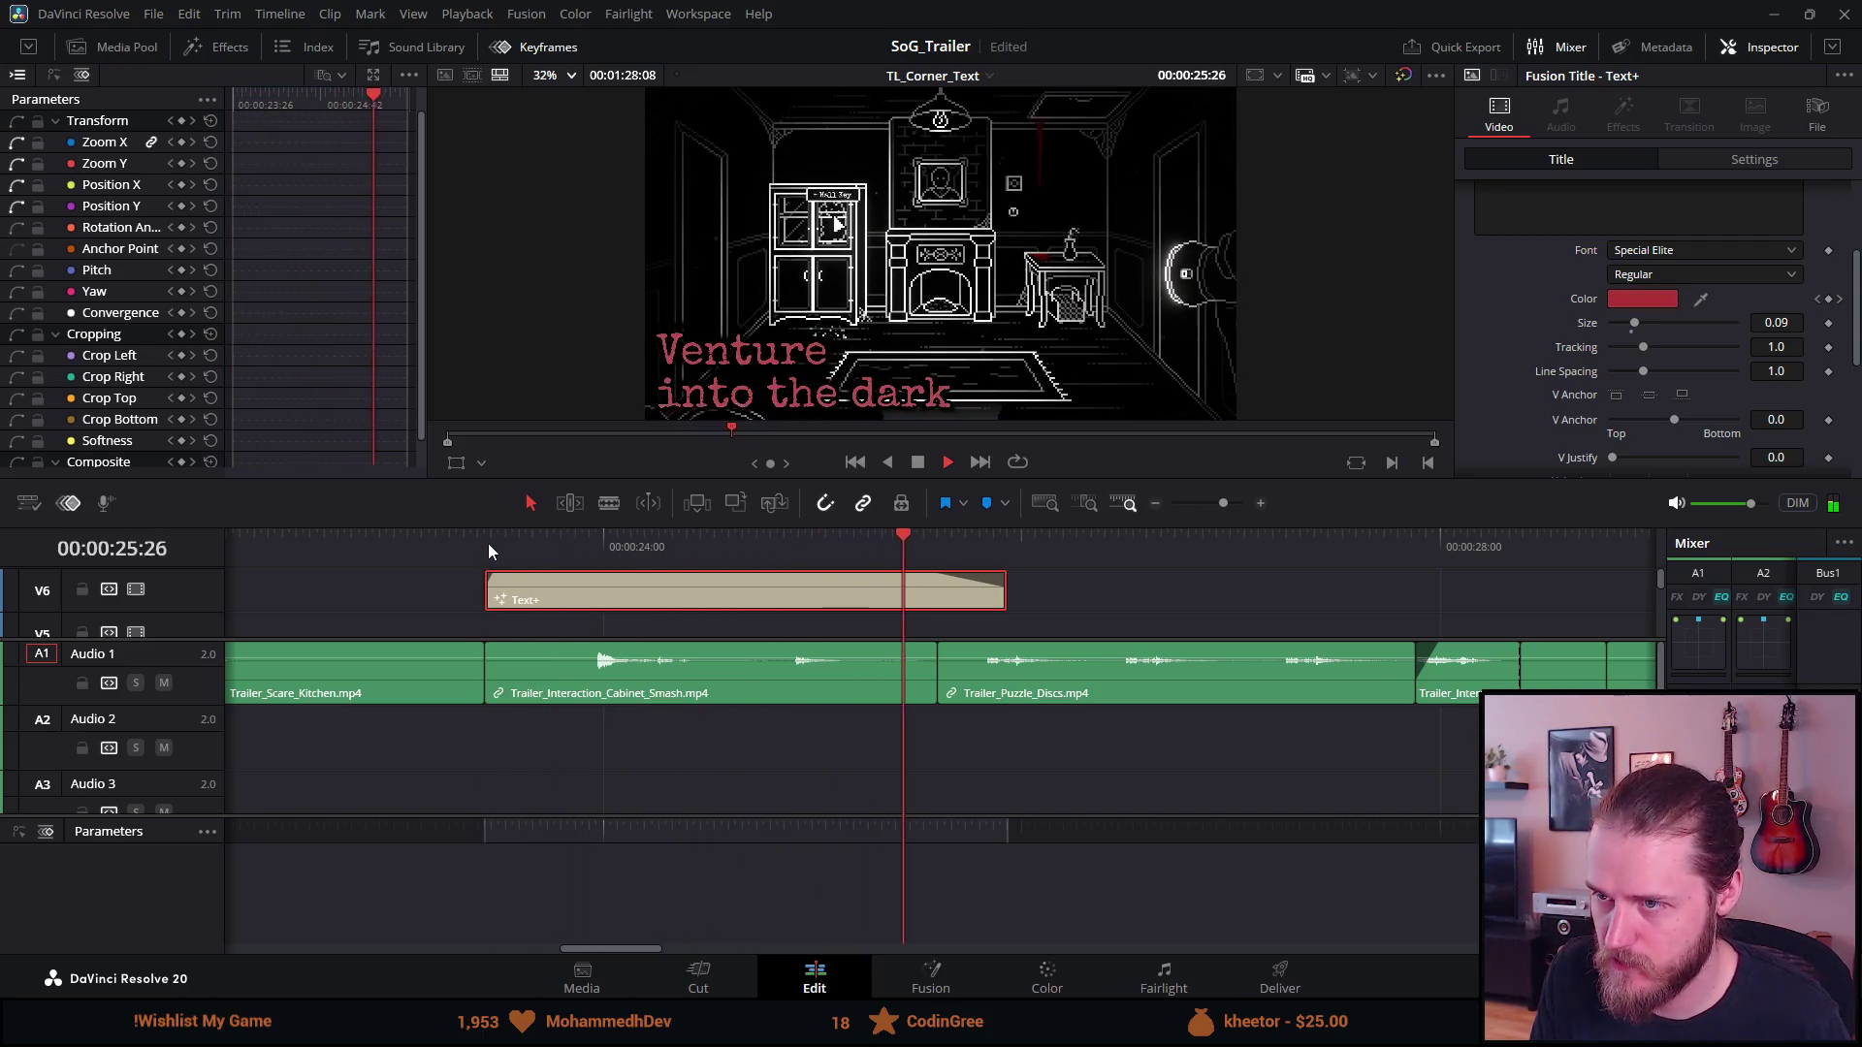
key(space)
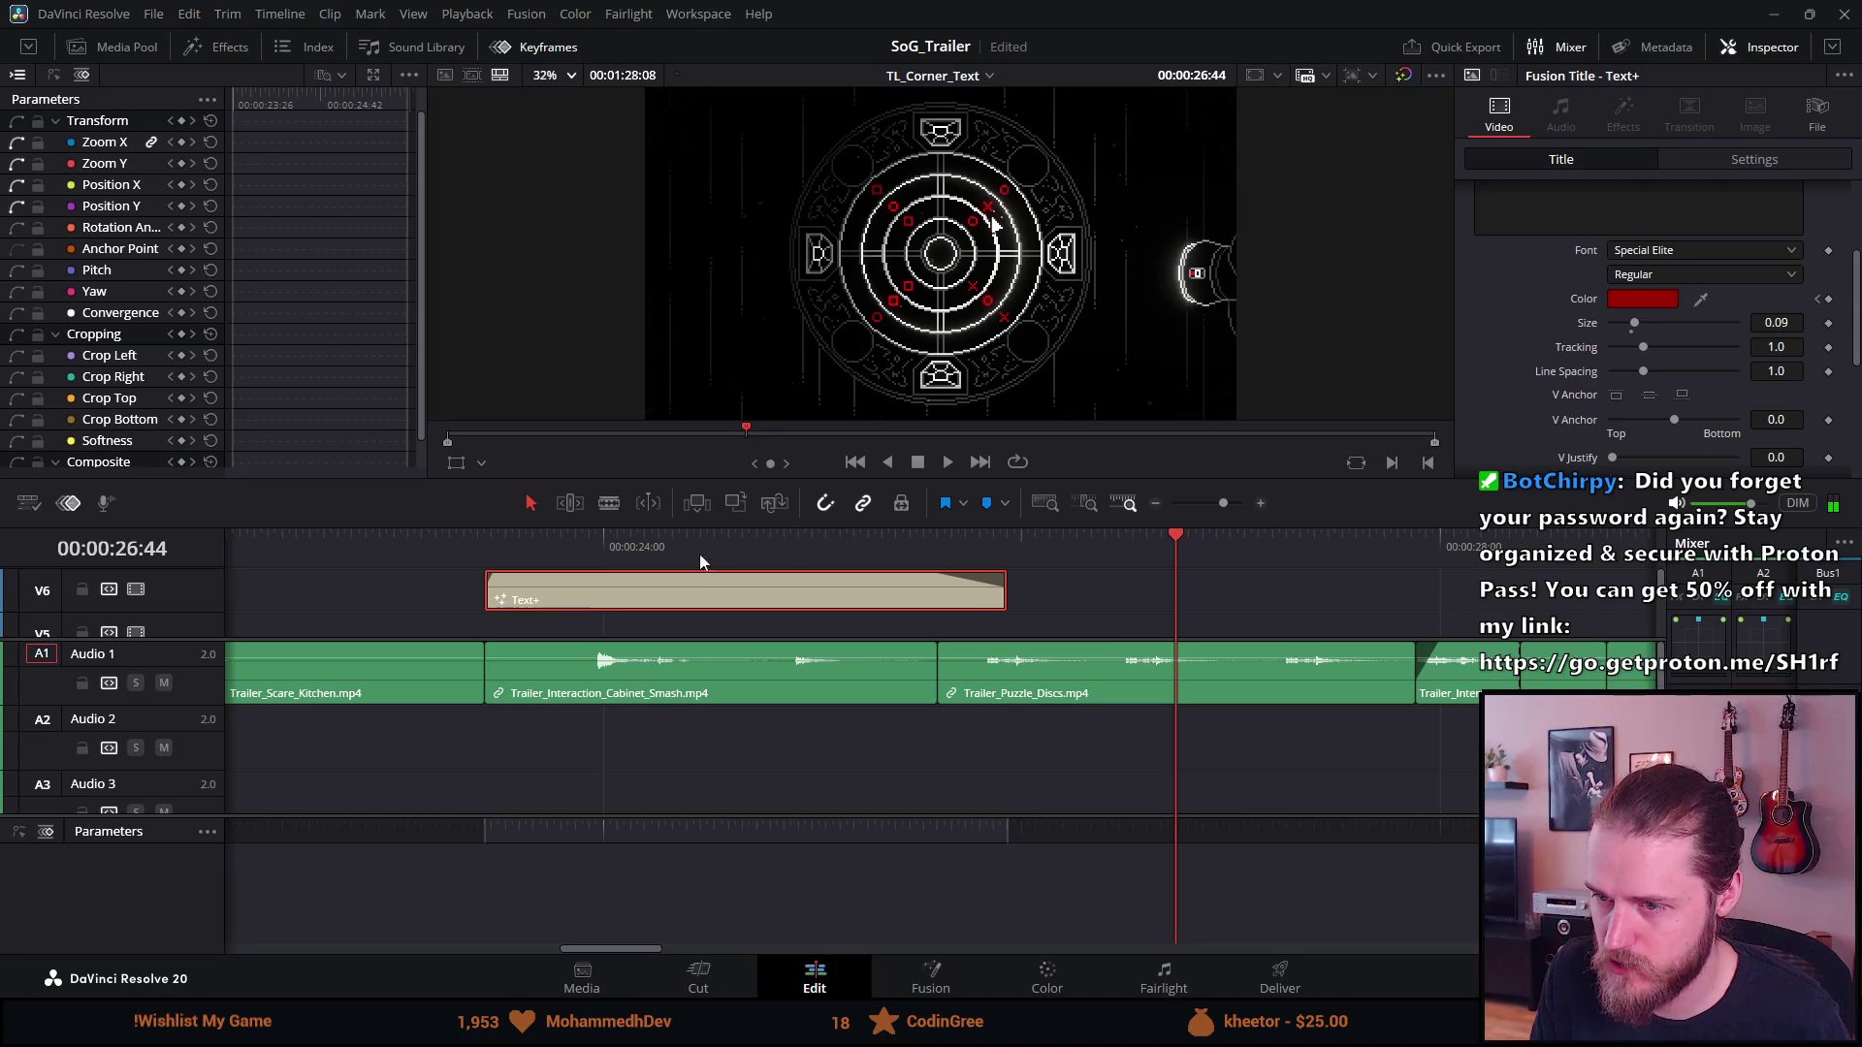
click(475, 531)
key(space)
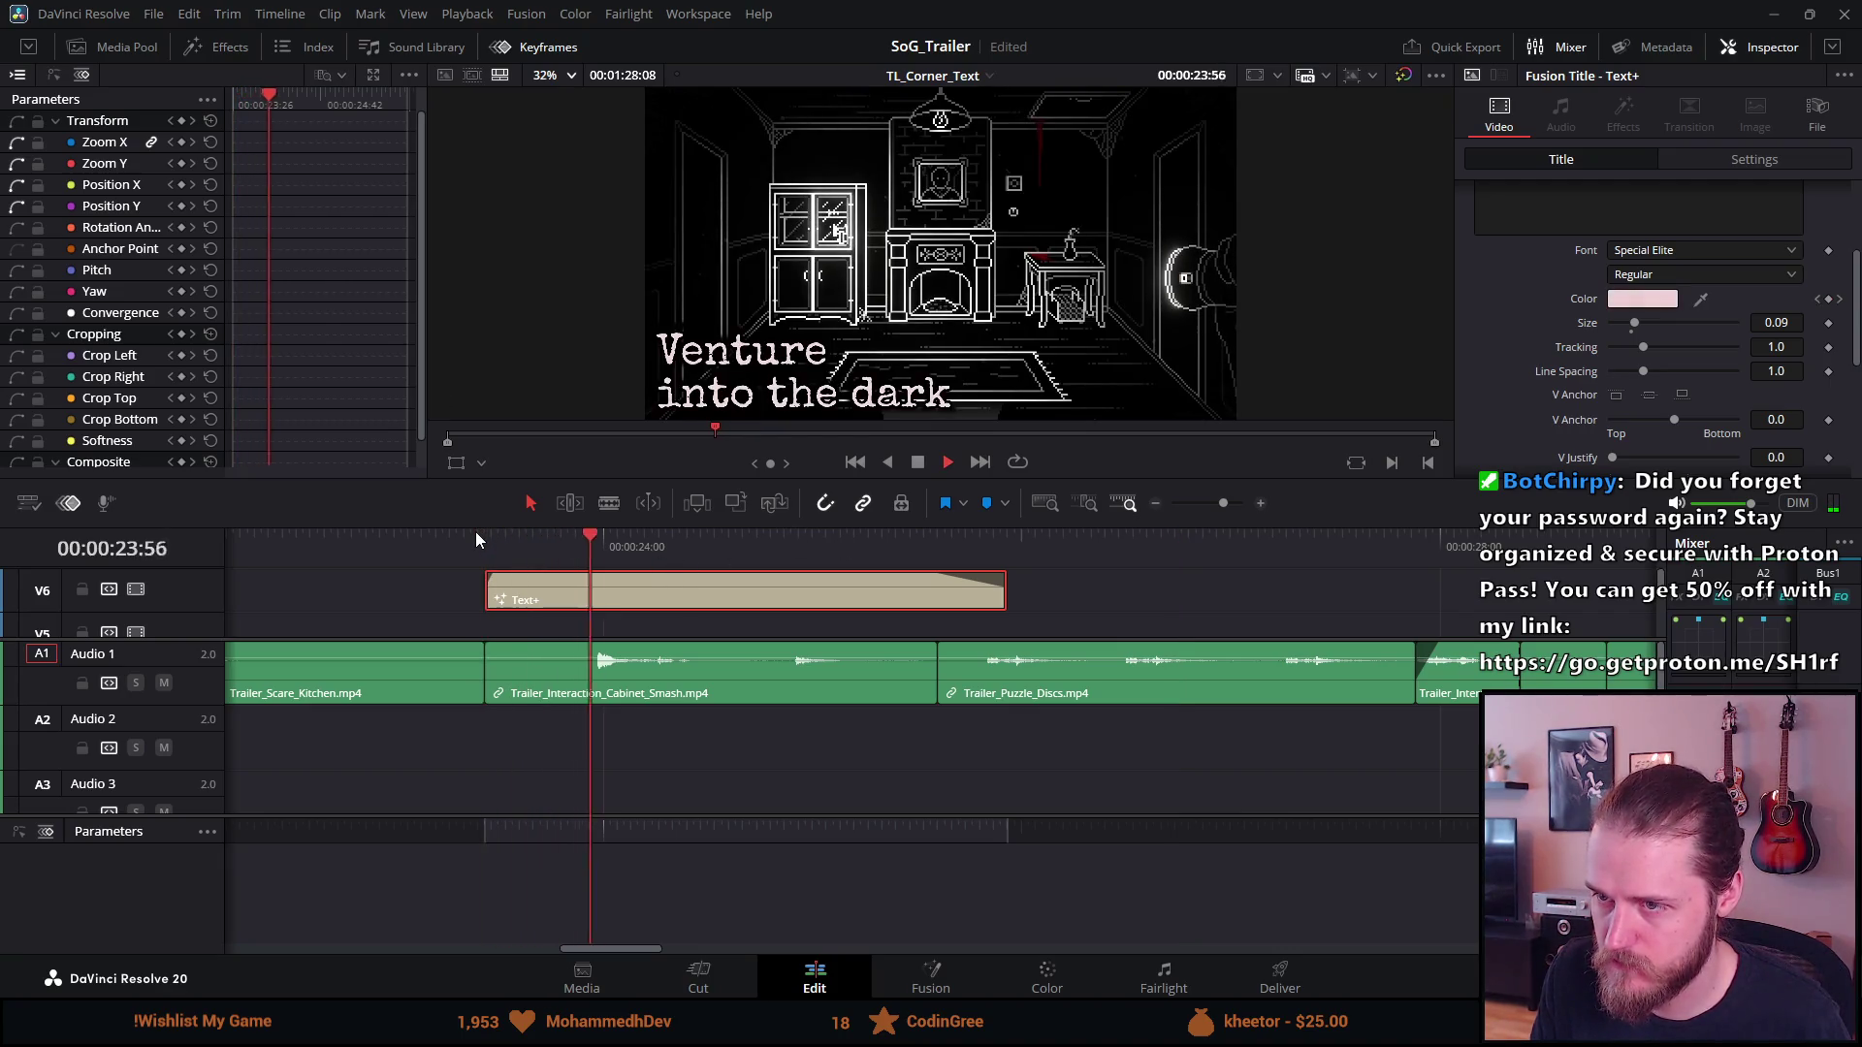
key(space)
click(879, 539)
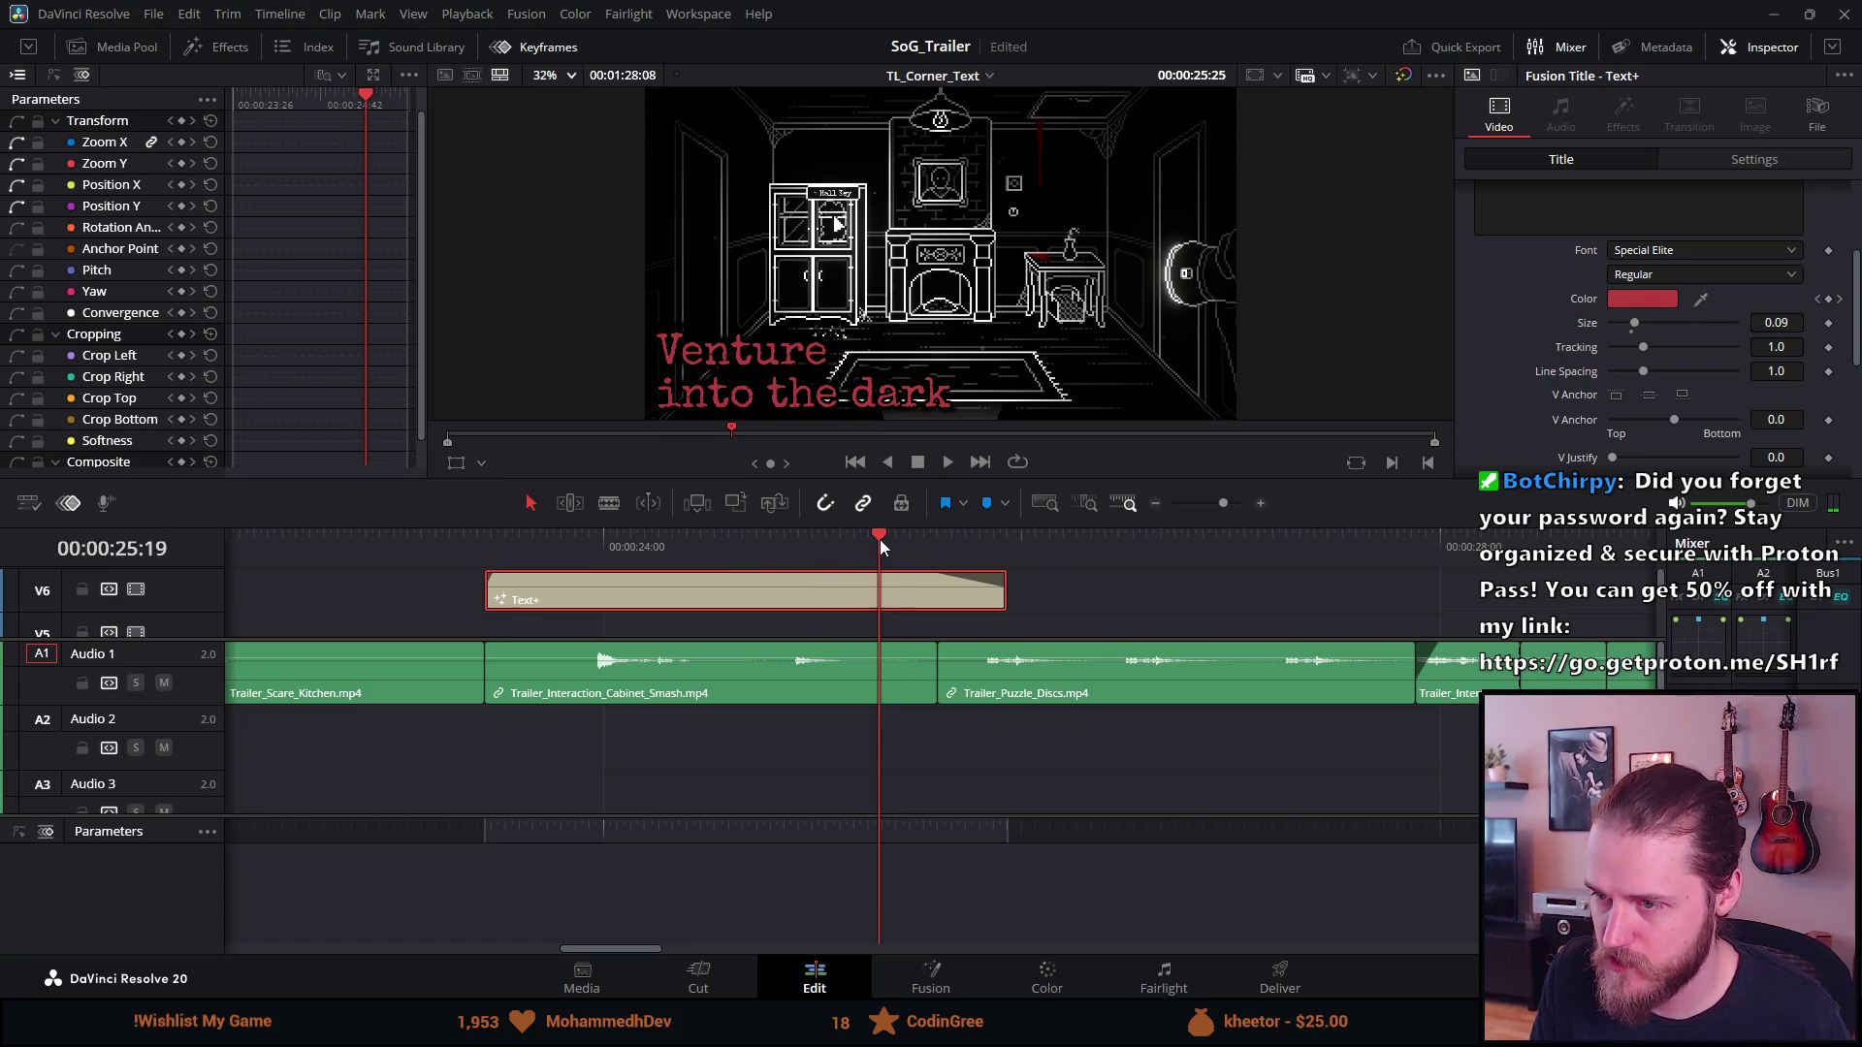
click(1665, 302)
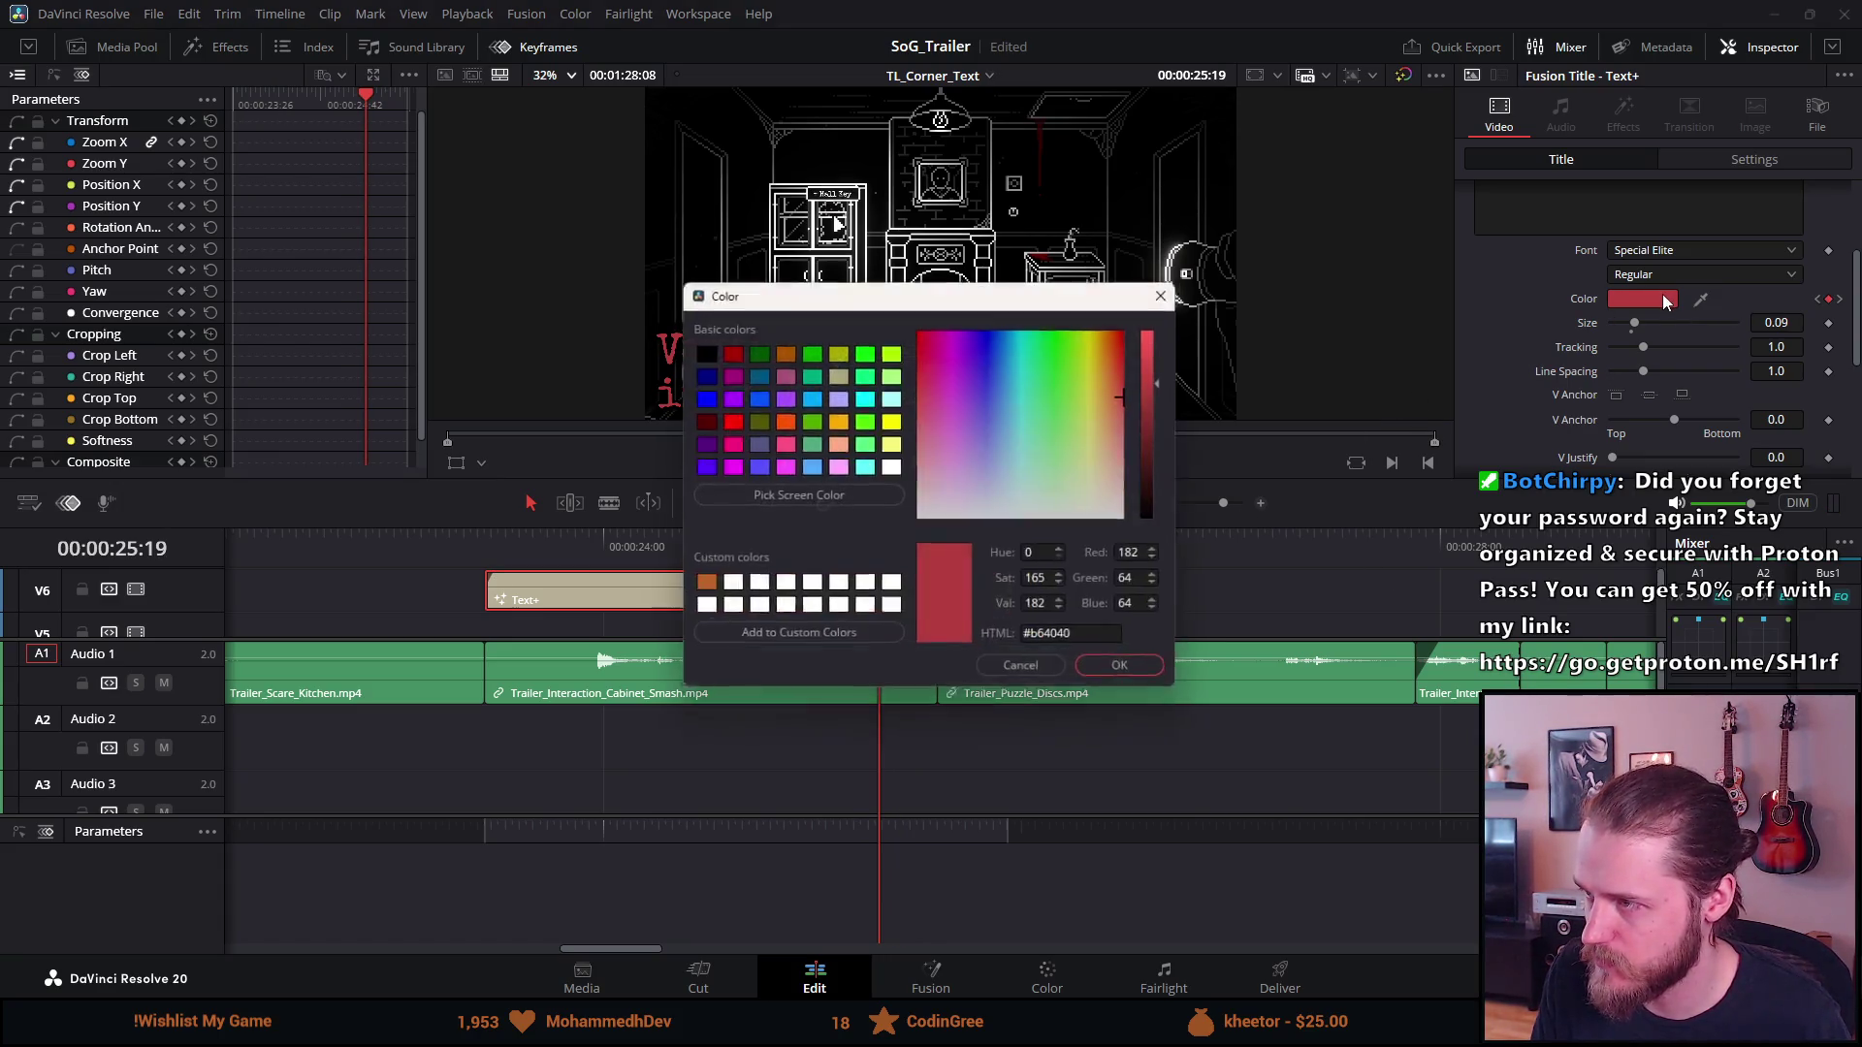
Set the title colour at 25:19 to white (#ffffff)
click(1169, 290)
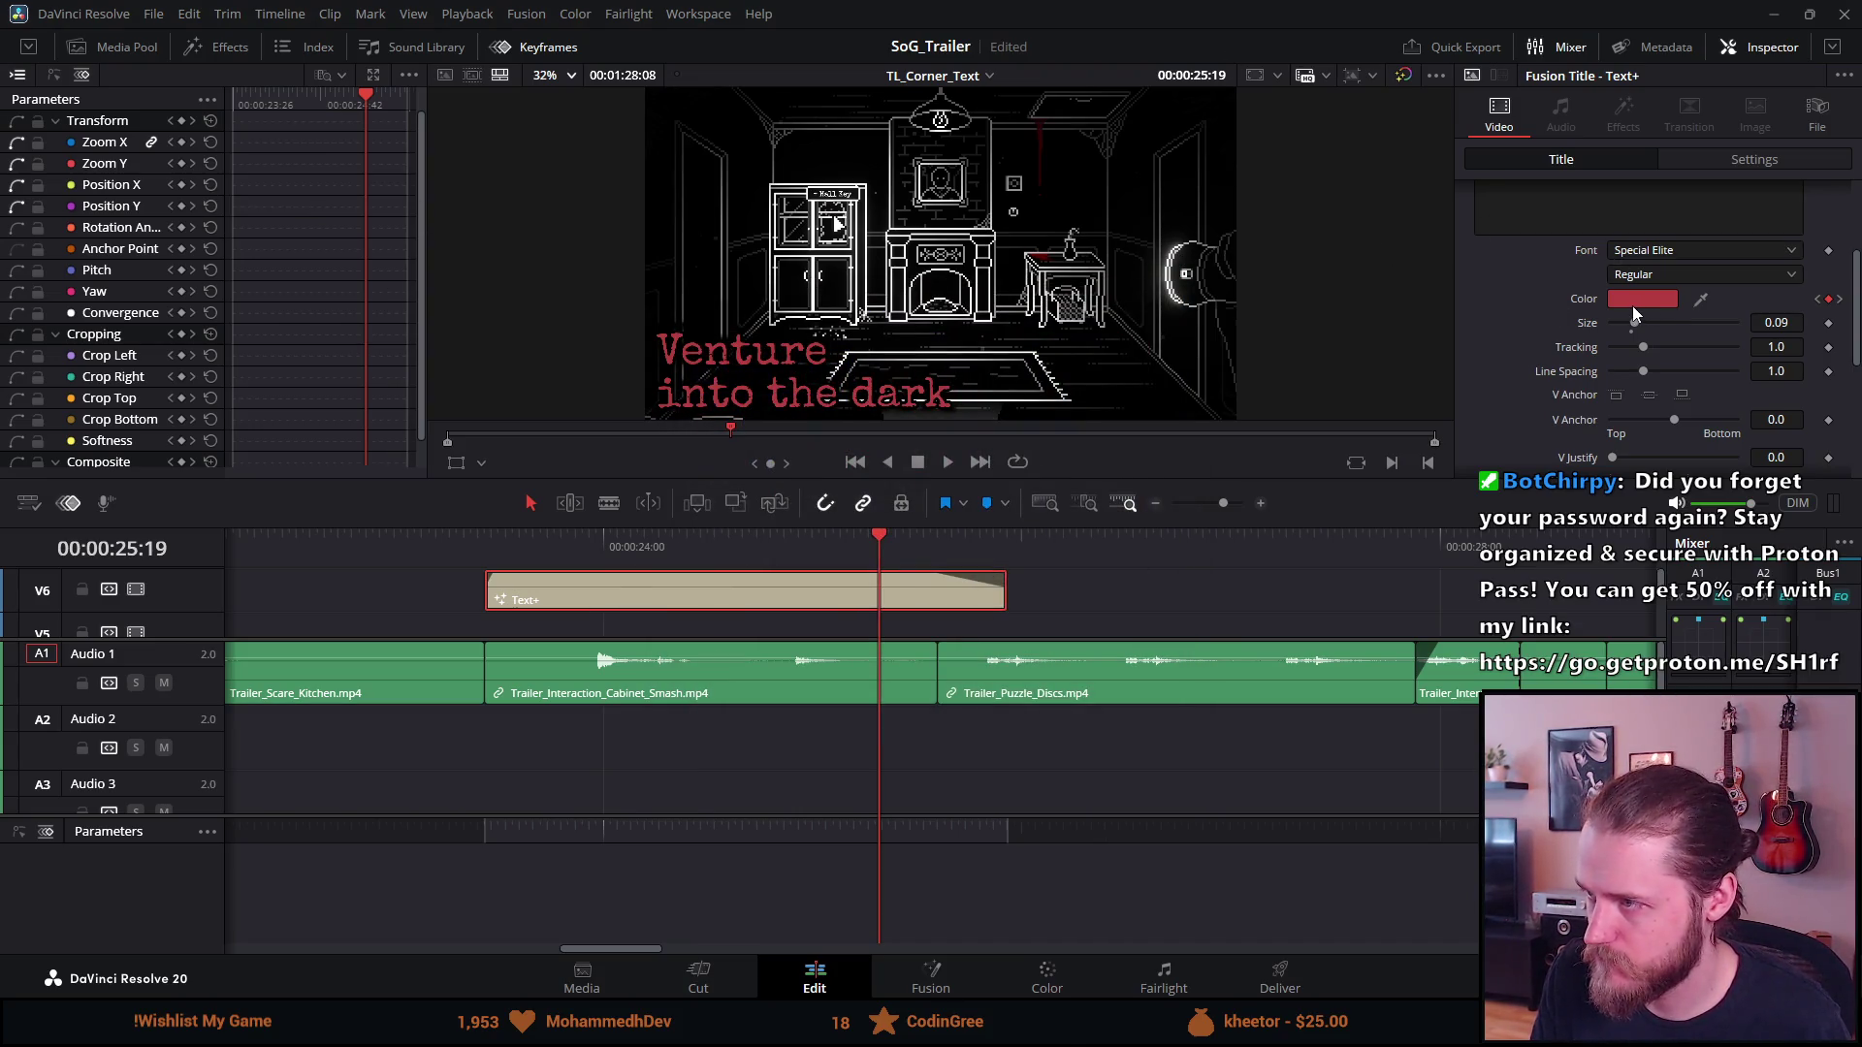
click(1634, 304)
click(891, 468)
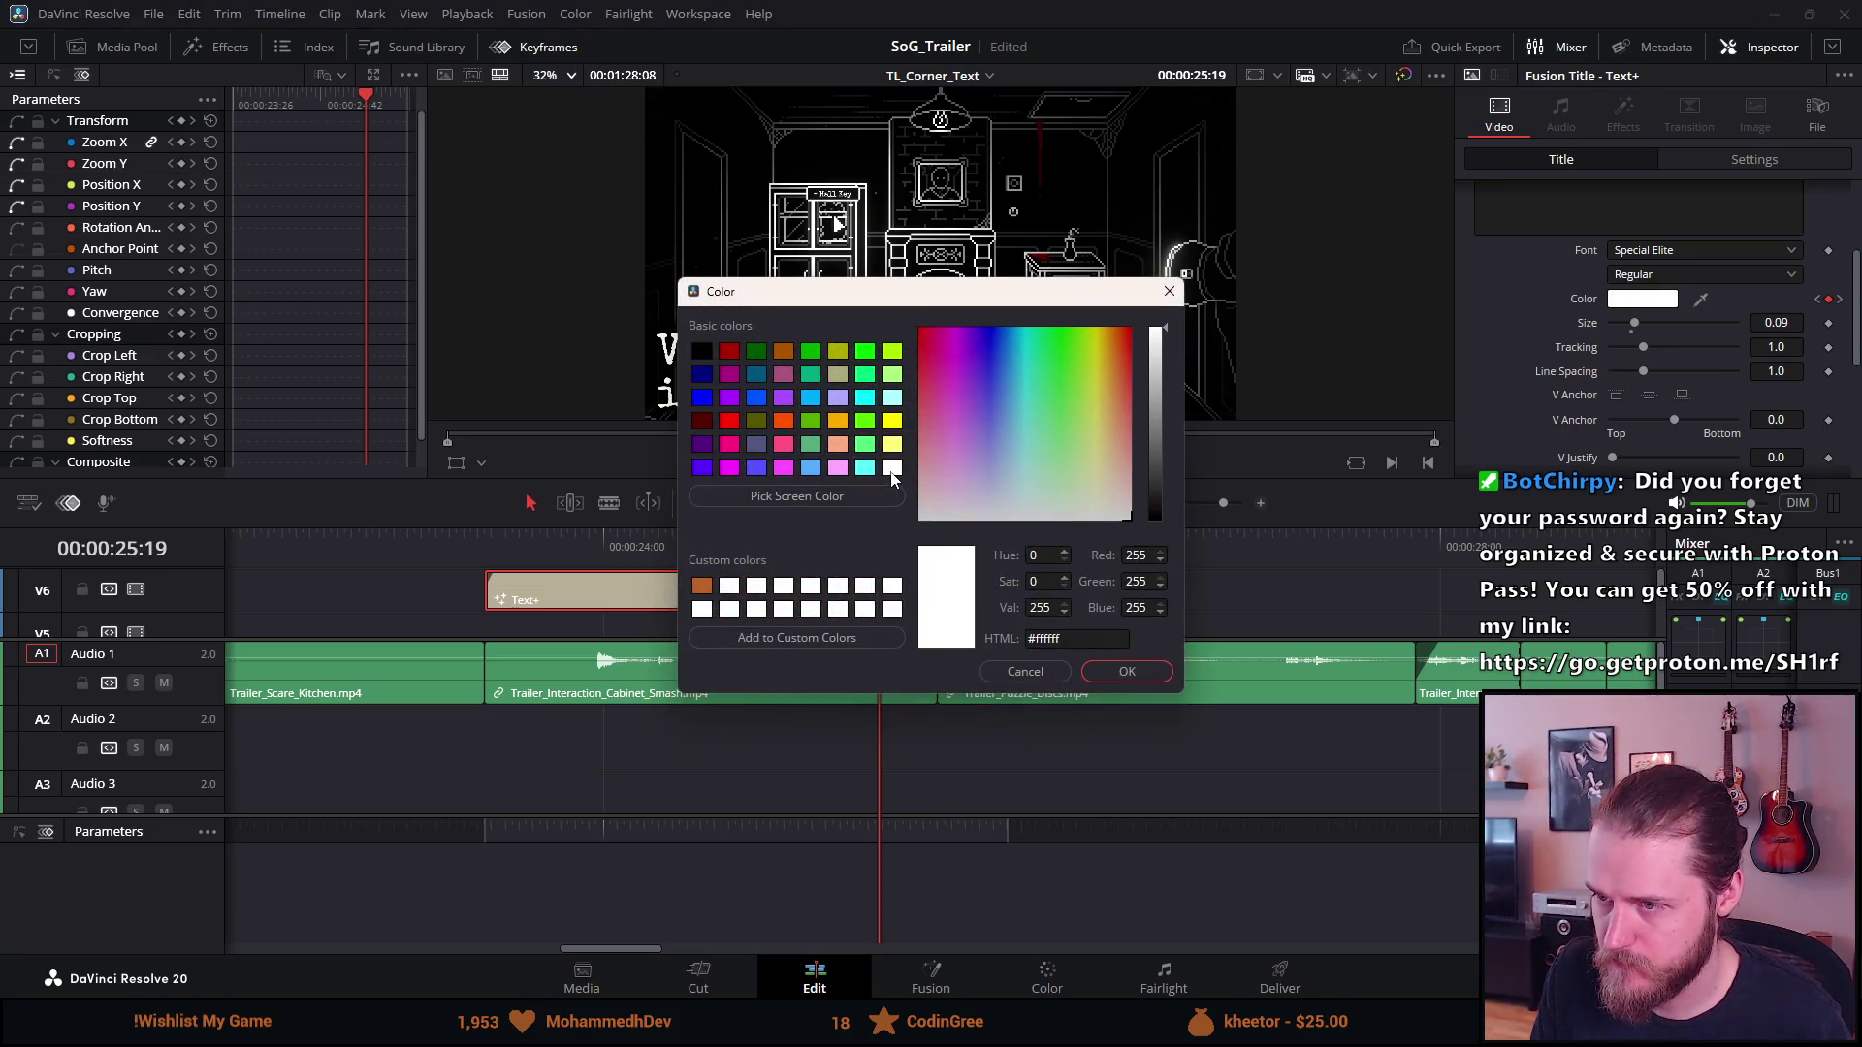
click(1092, 669)
Play the title from its start to check the colour change
key(space)
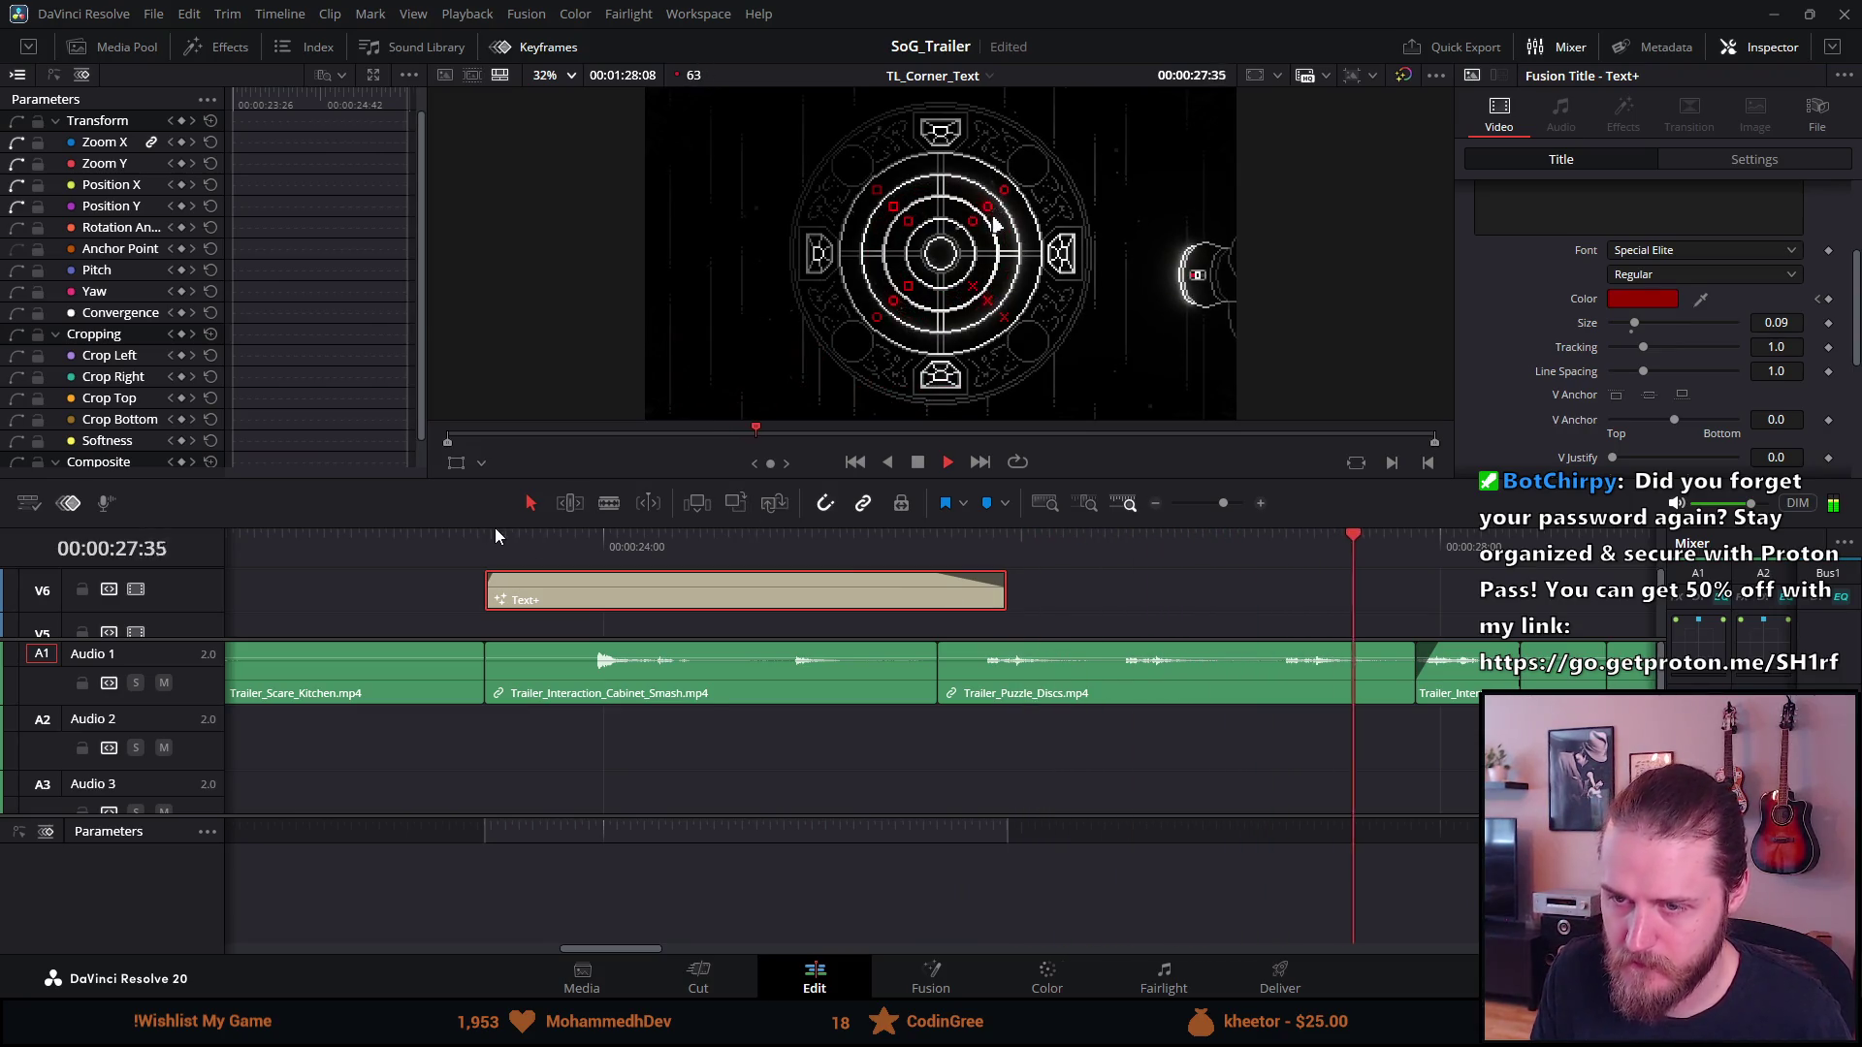
click(448, 535)
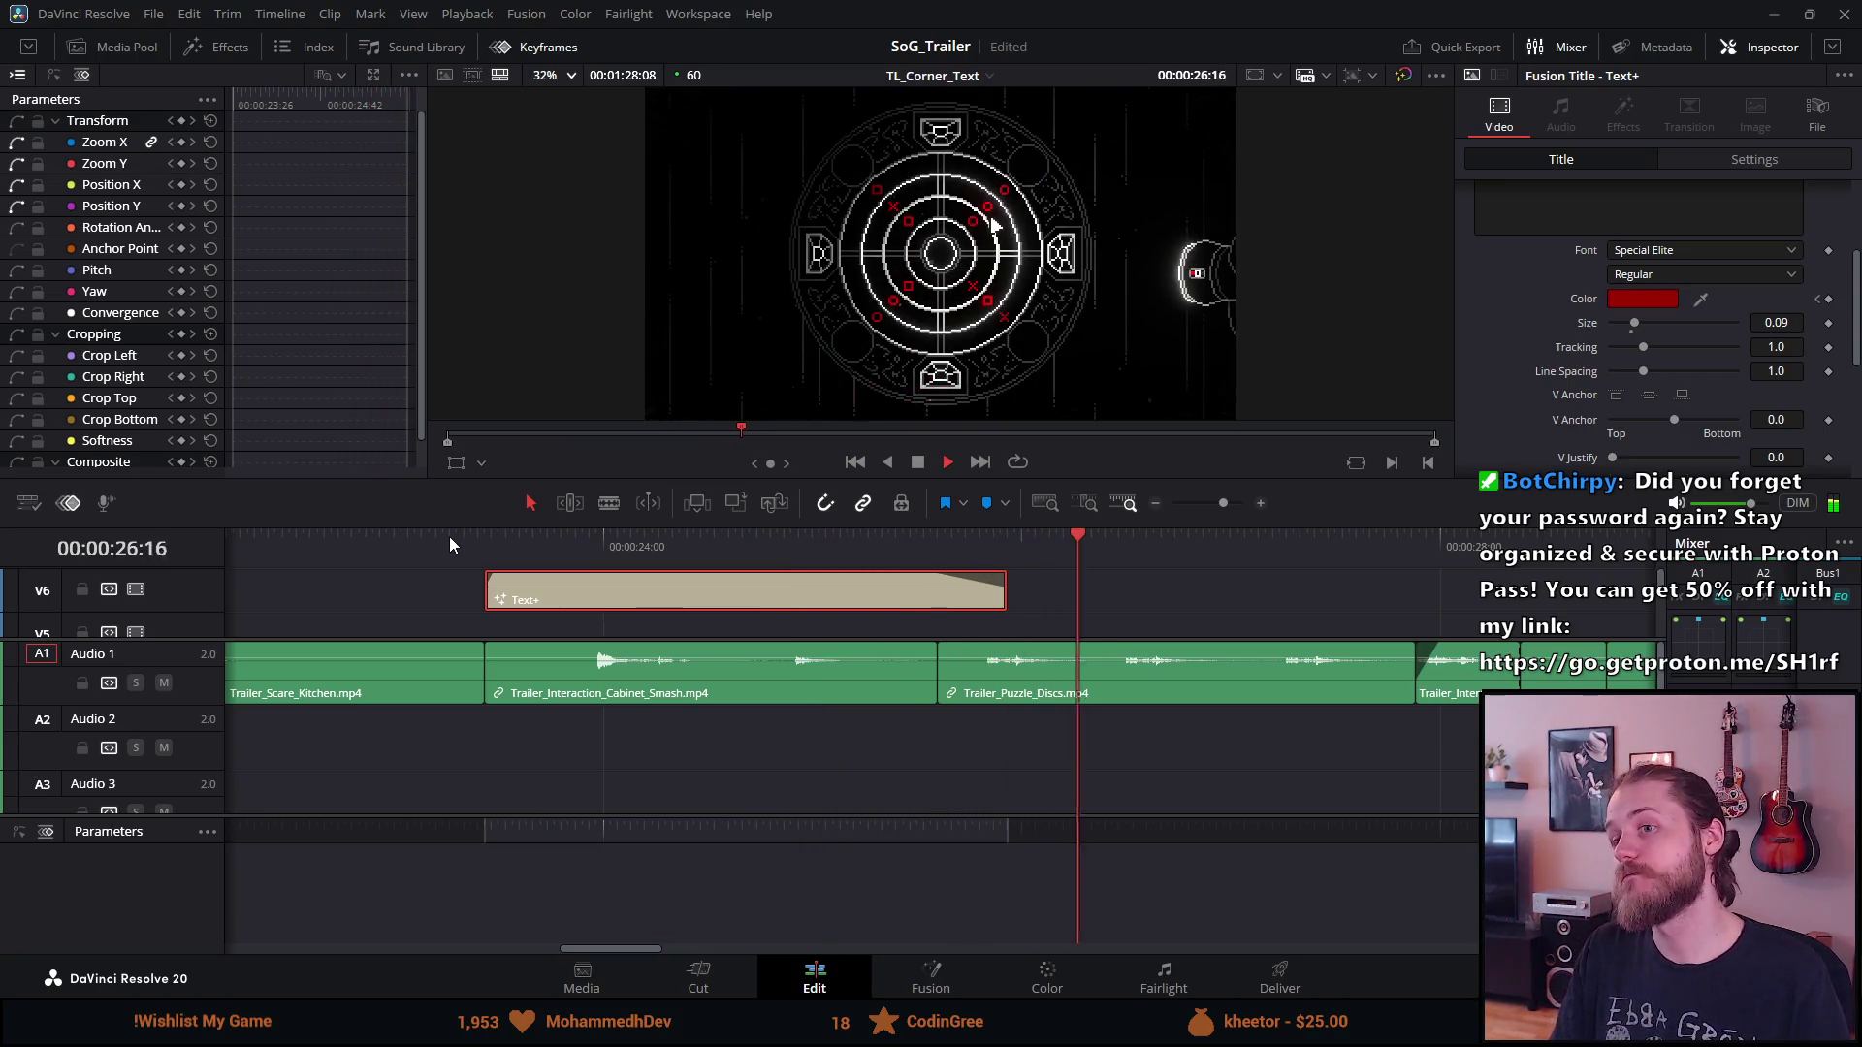
click(934, 462)
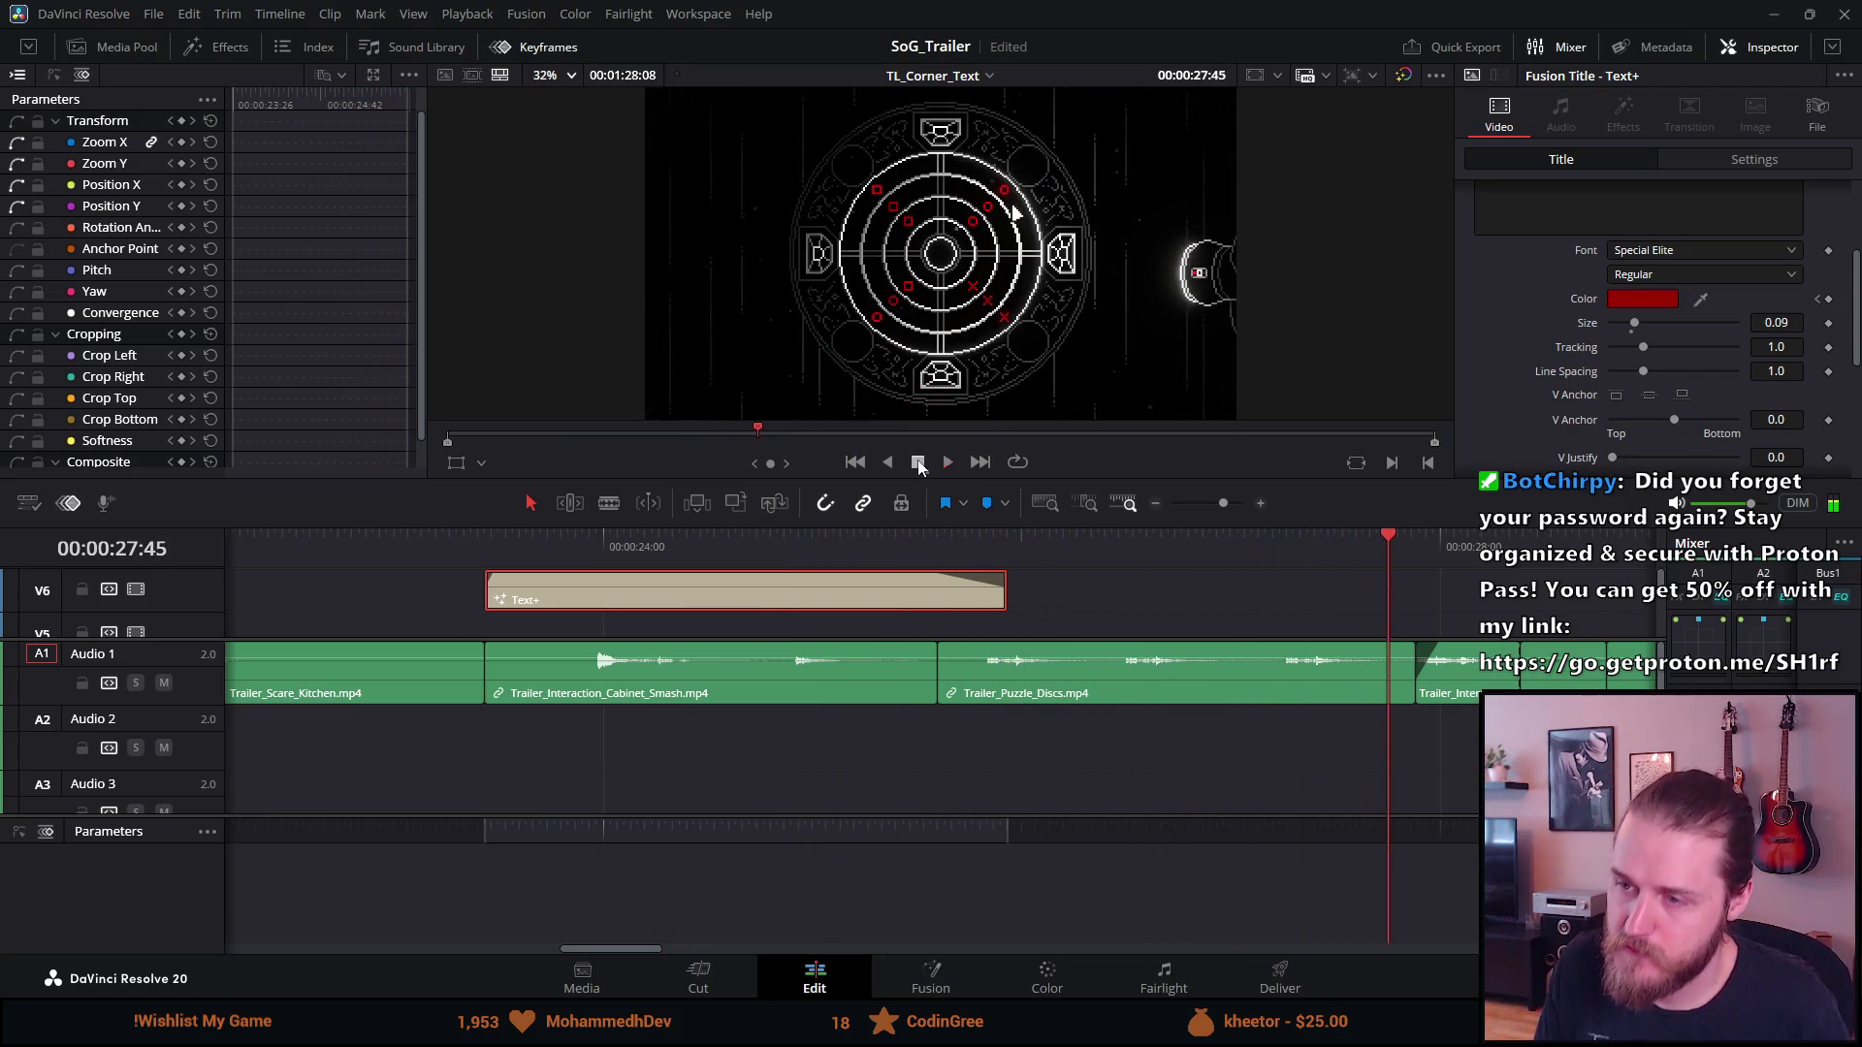
click(919, 574)
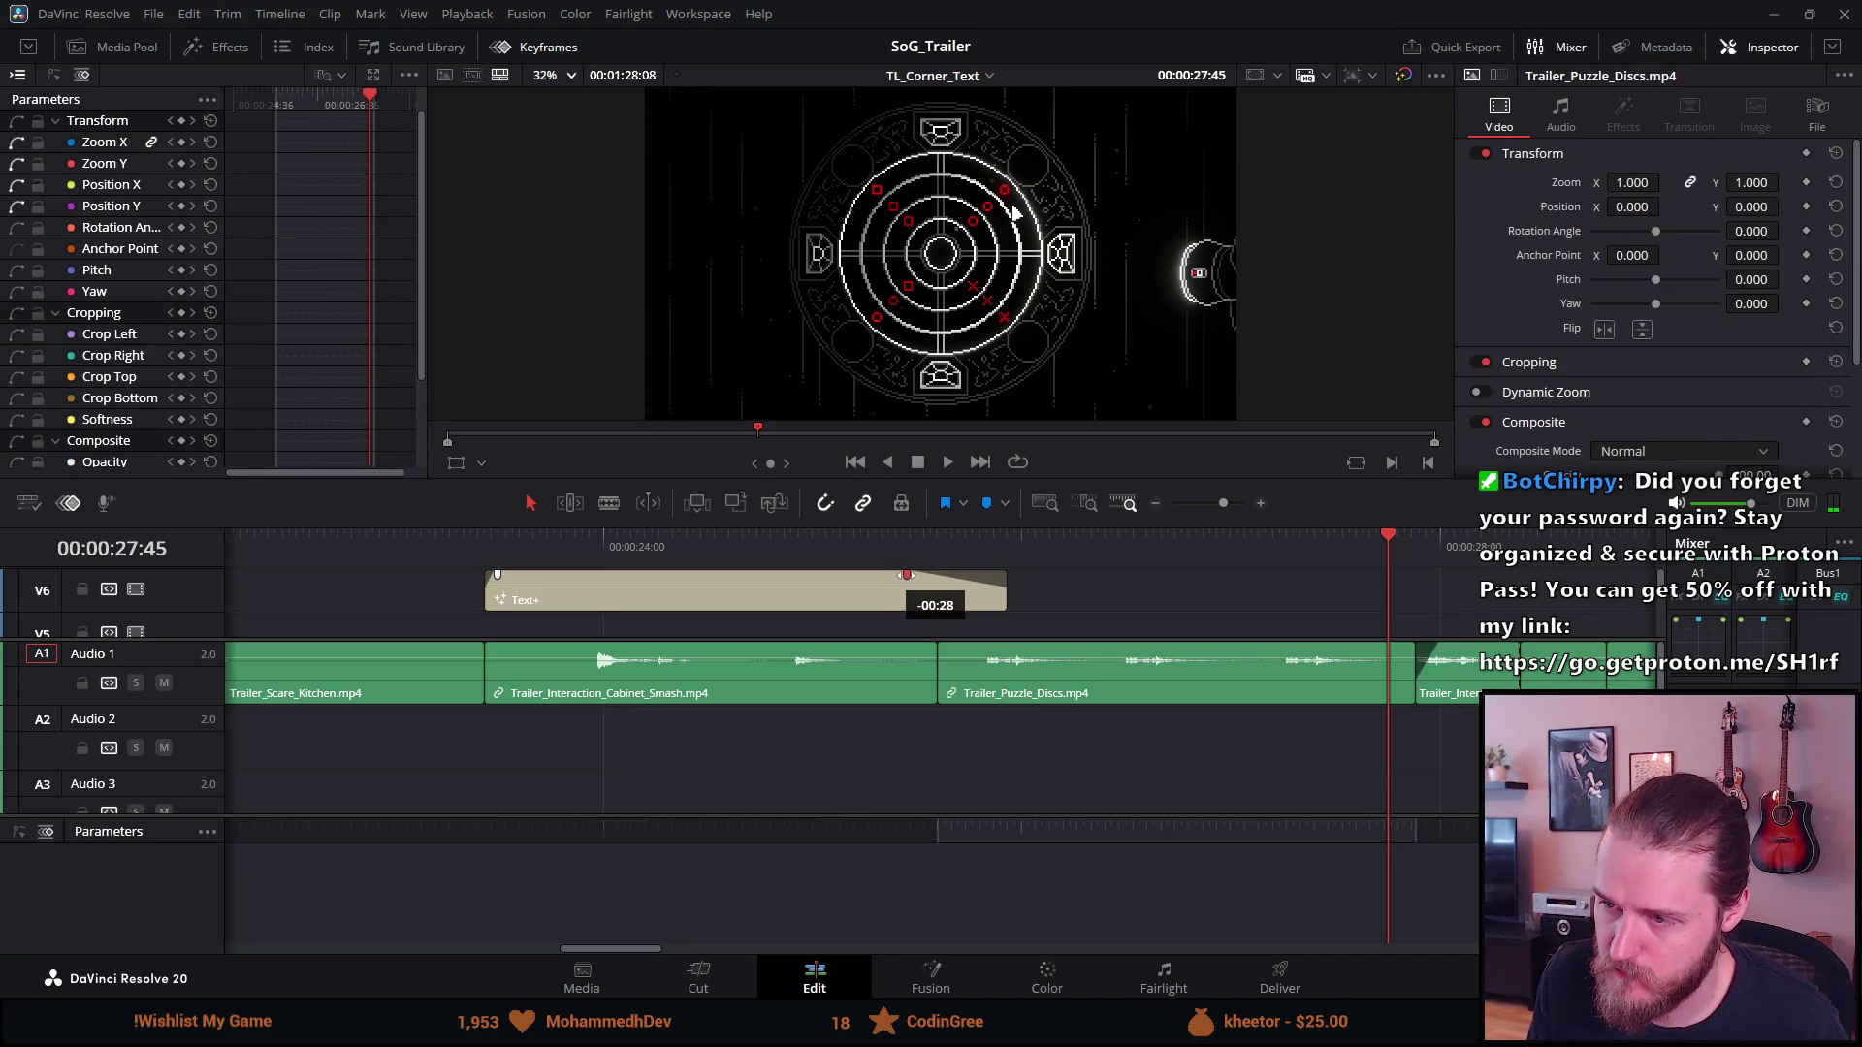
click(481, 539)
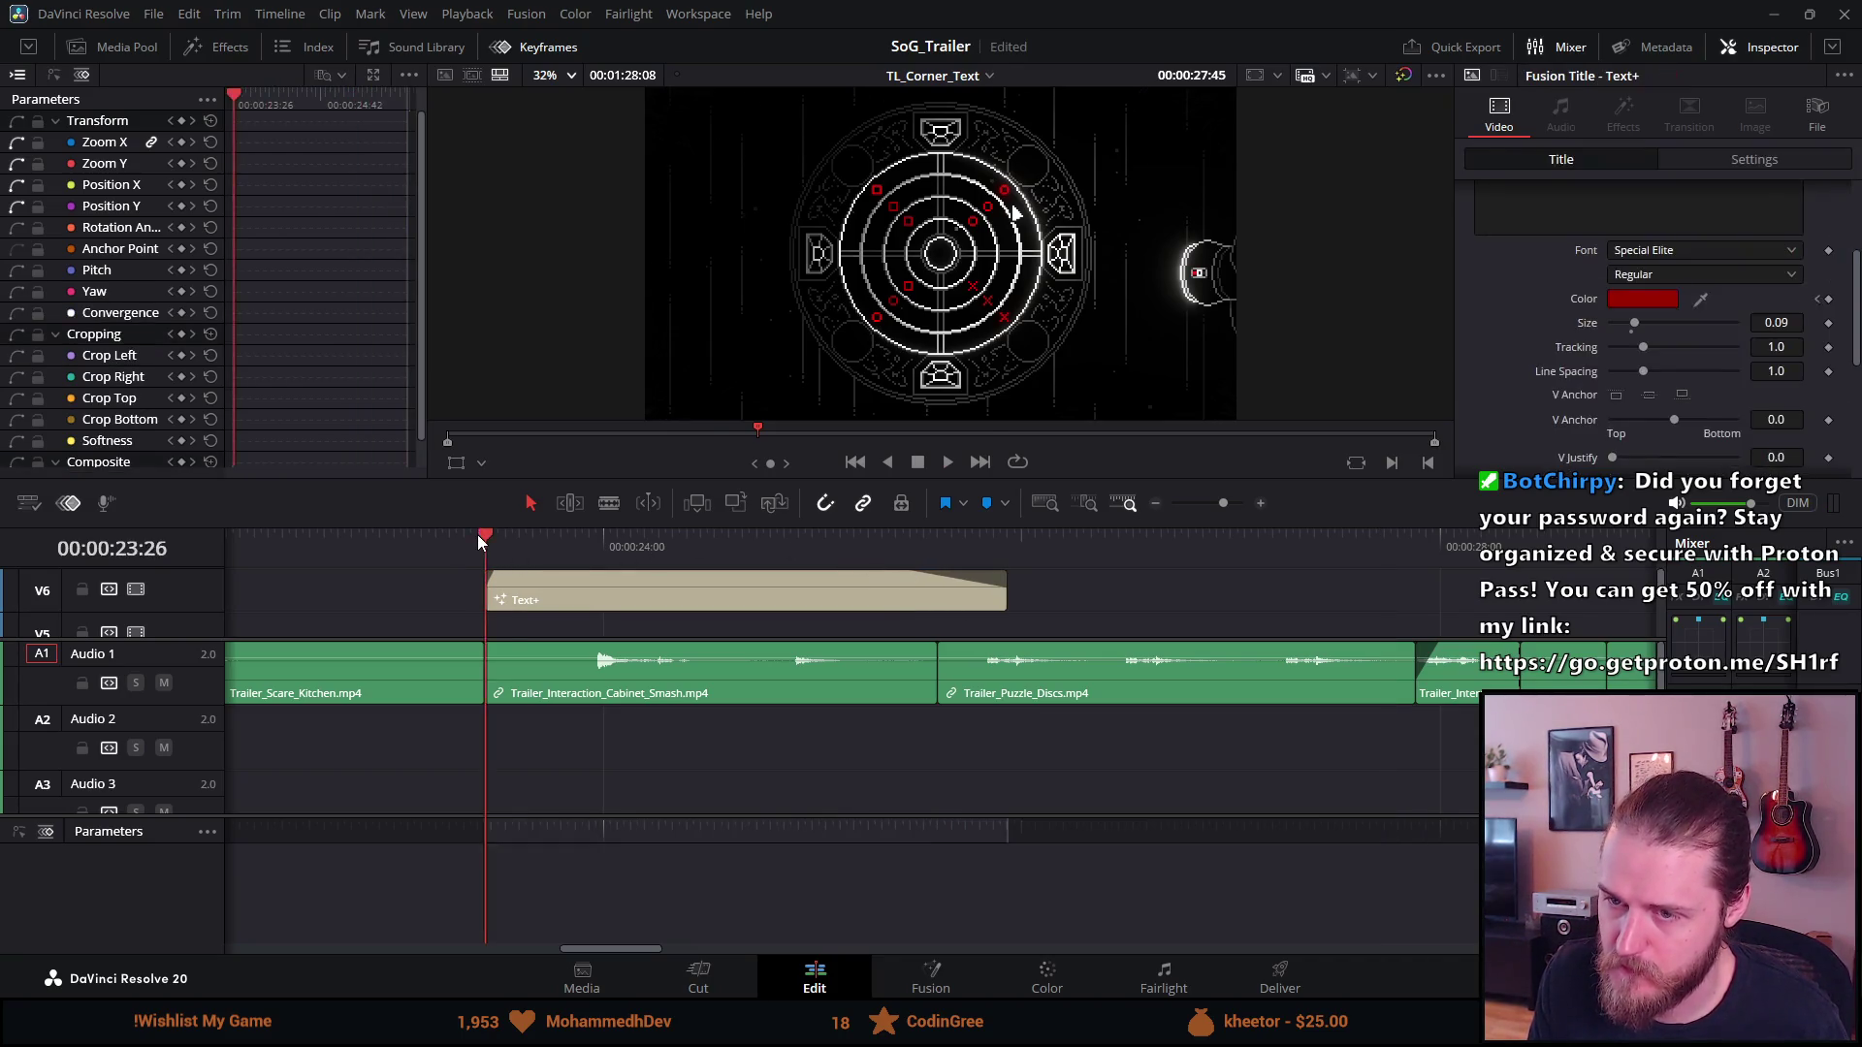
key(space)
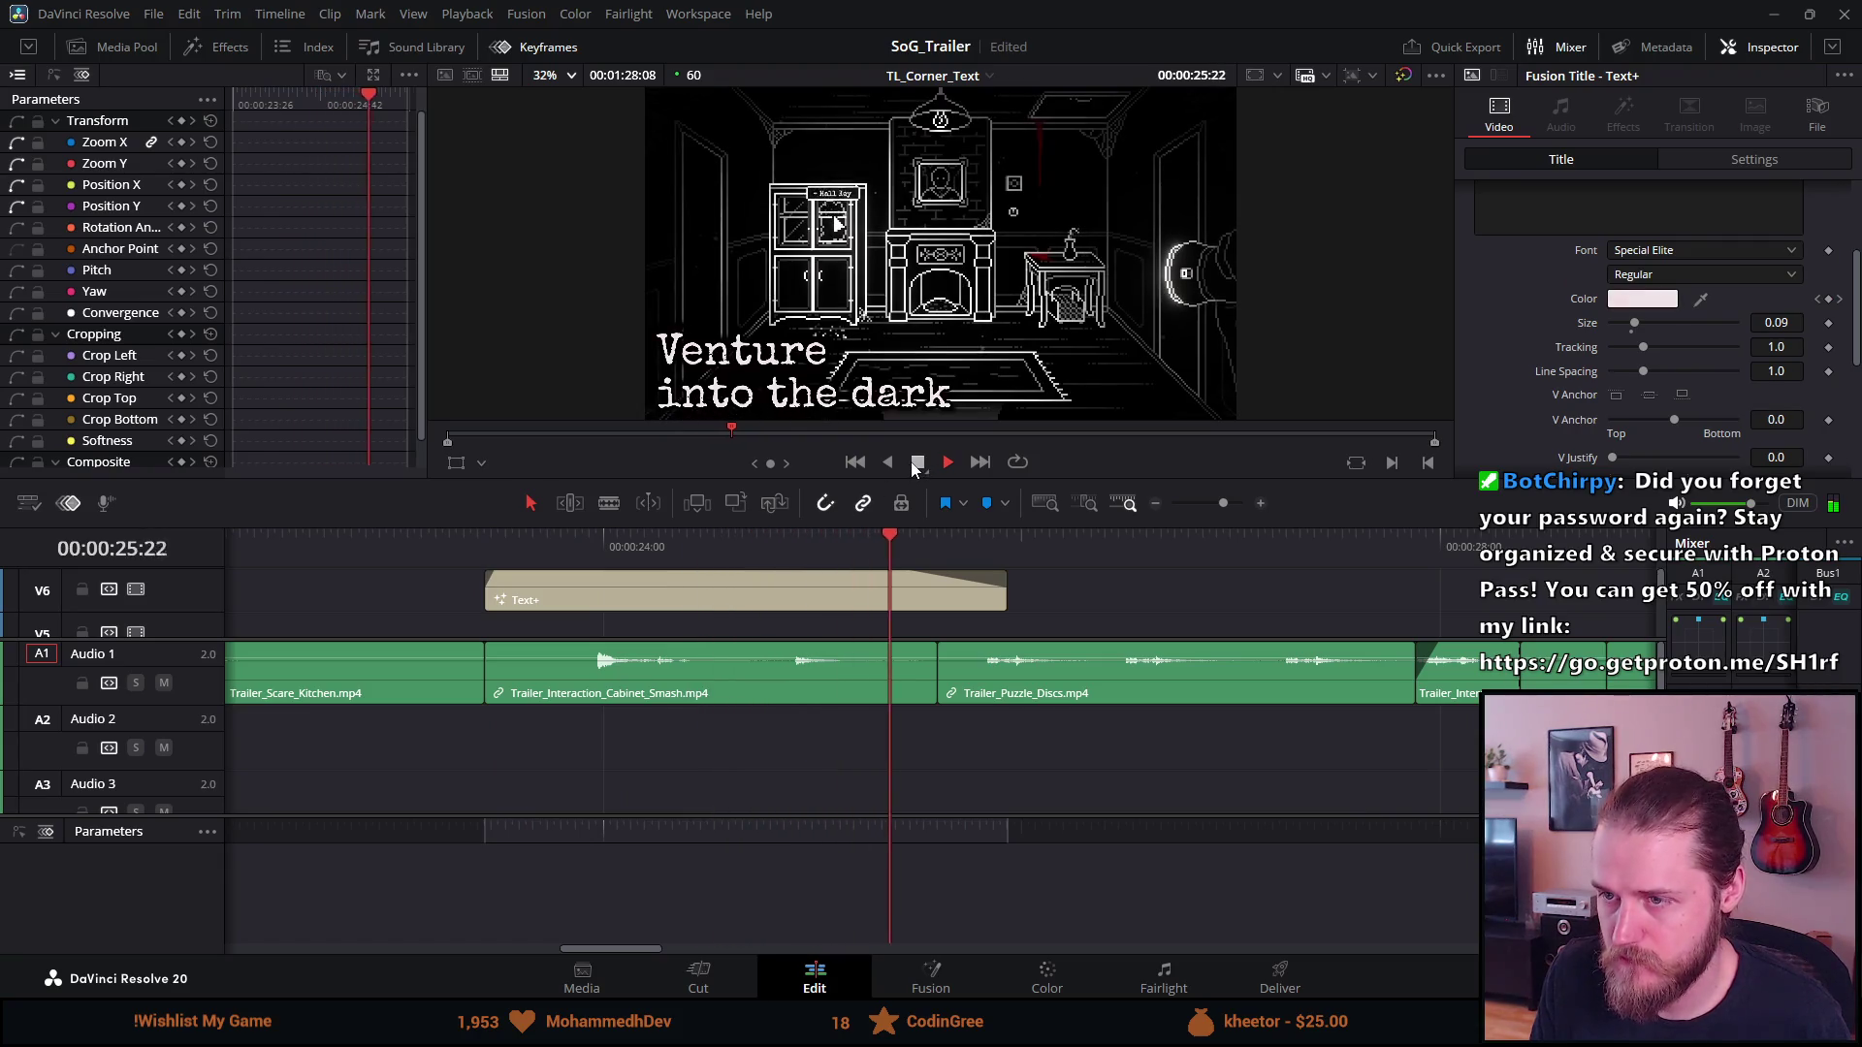
click(915, 463)
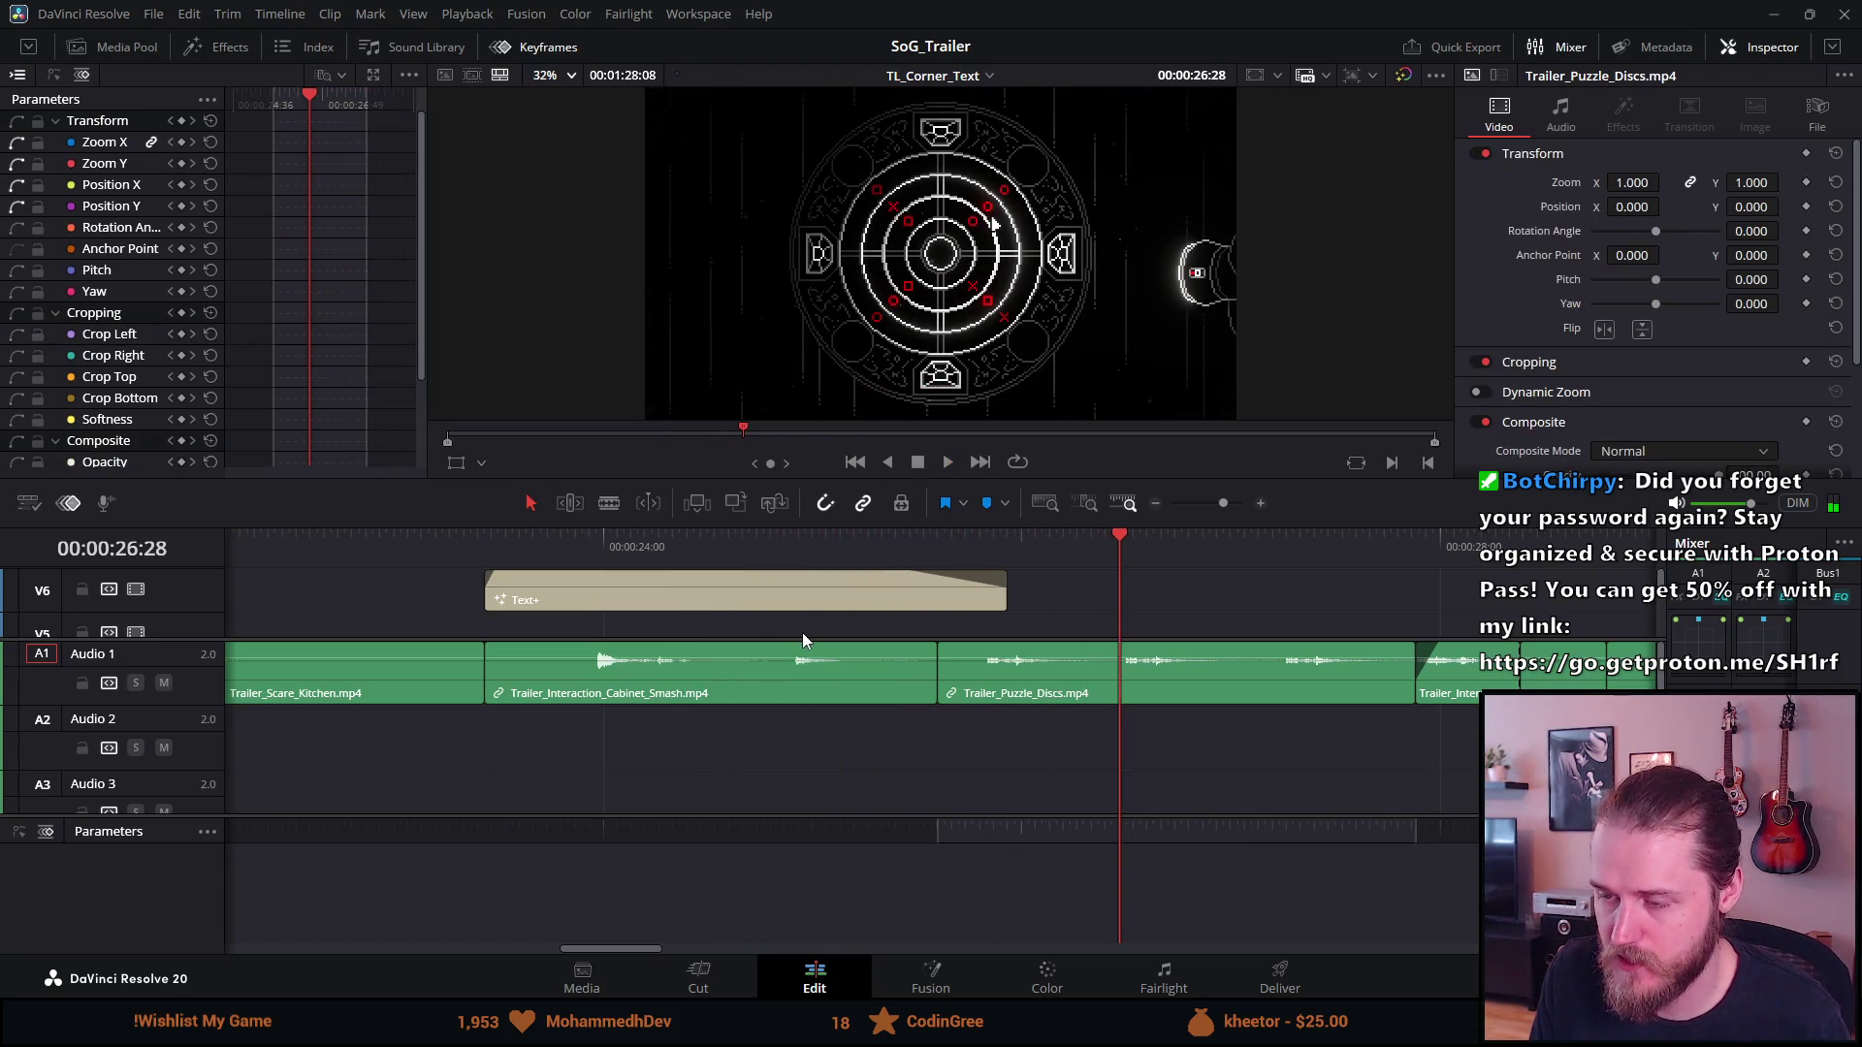
Hide the keyframe editor to show more timeline tracks
click(69, 502)
scroll(494, 719, left, 4)
scroll(494, 719, down, 8)
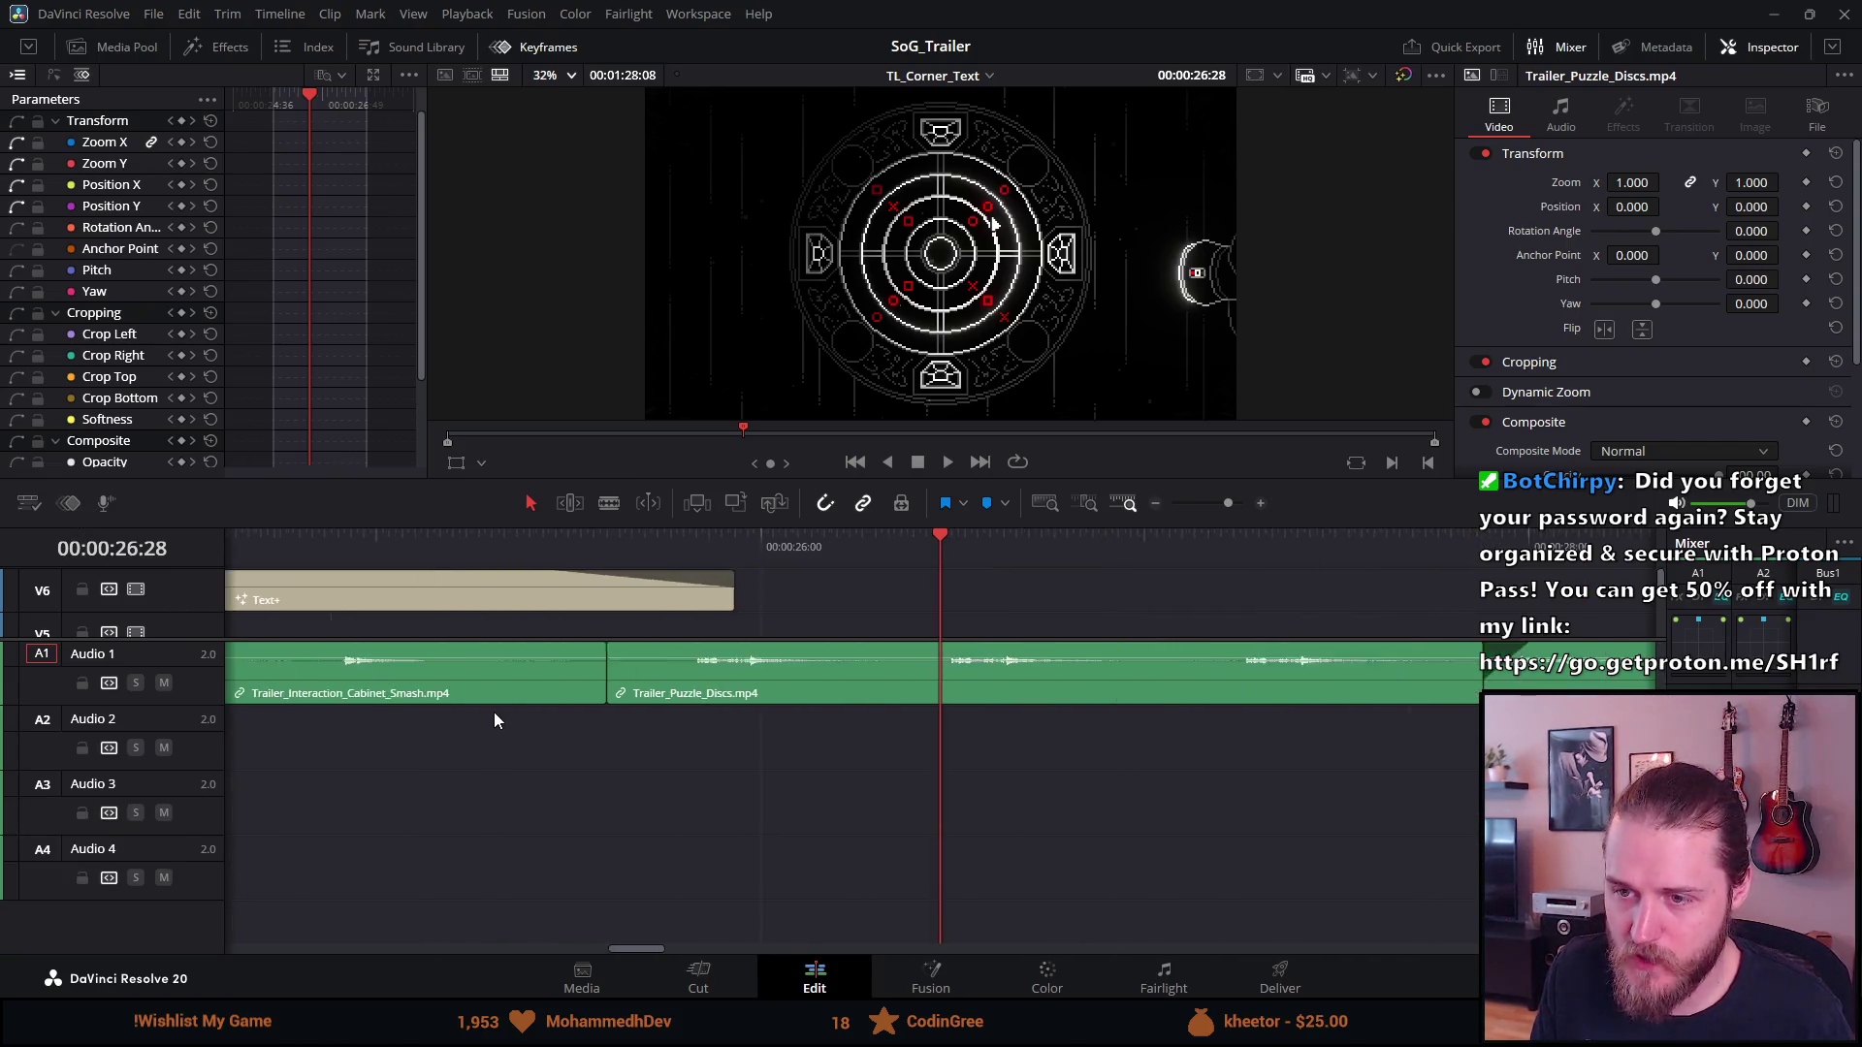
Paste a copy of the 'Venture into the dark' title at 13:52 over Trailer_Intro
scroll(493, 711, up, 1)
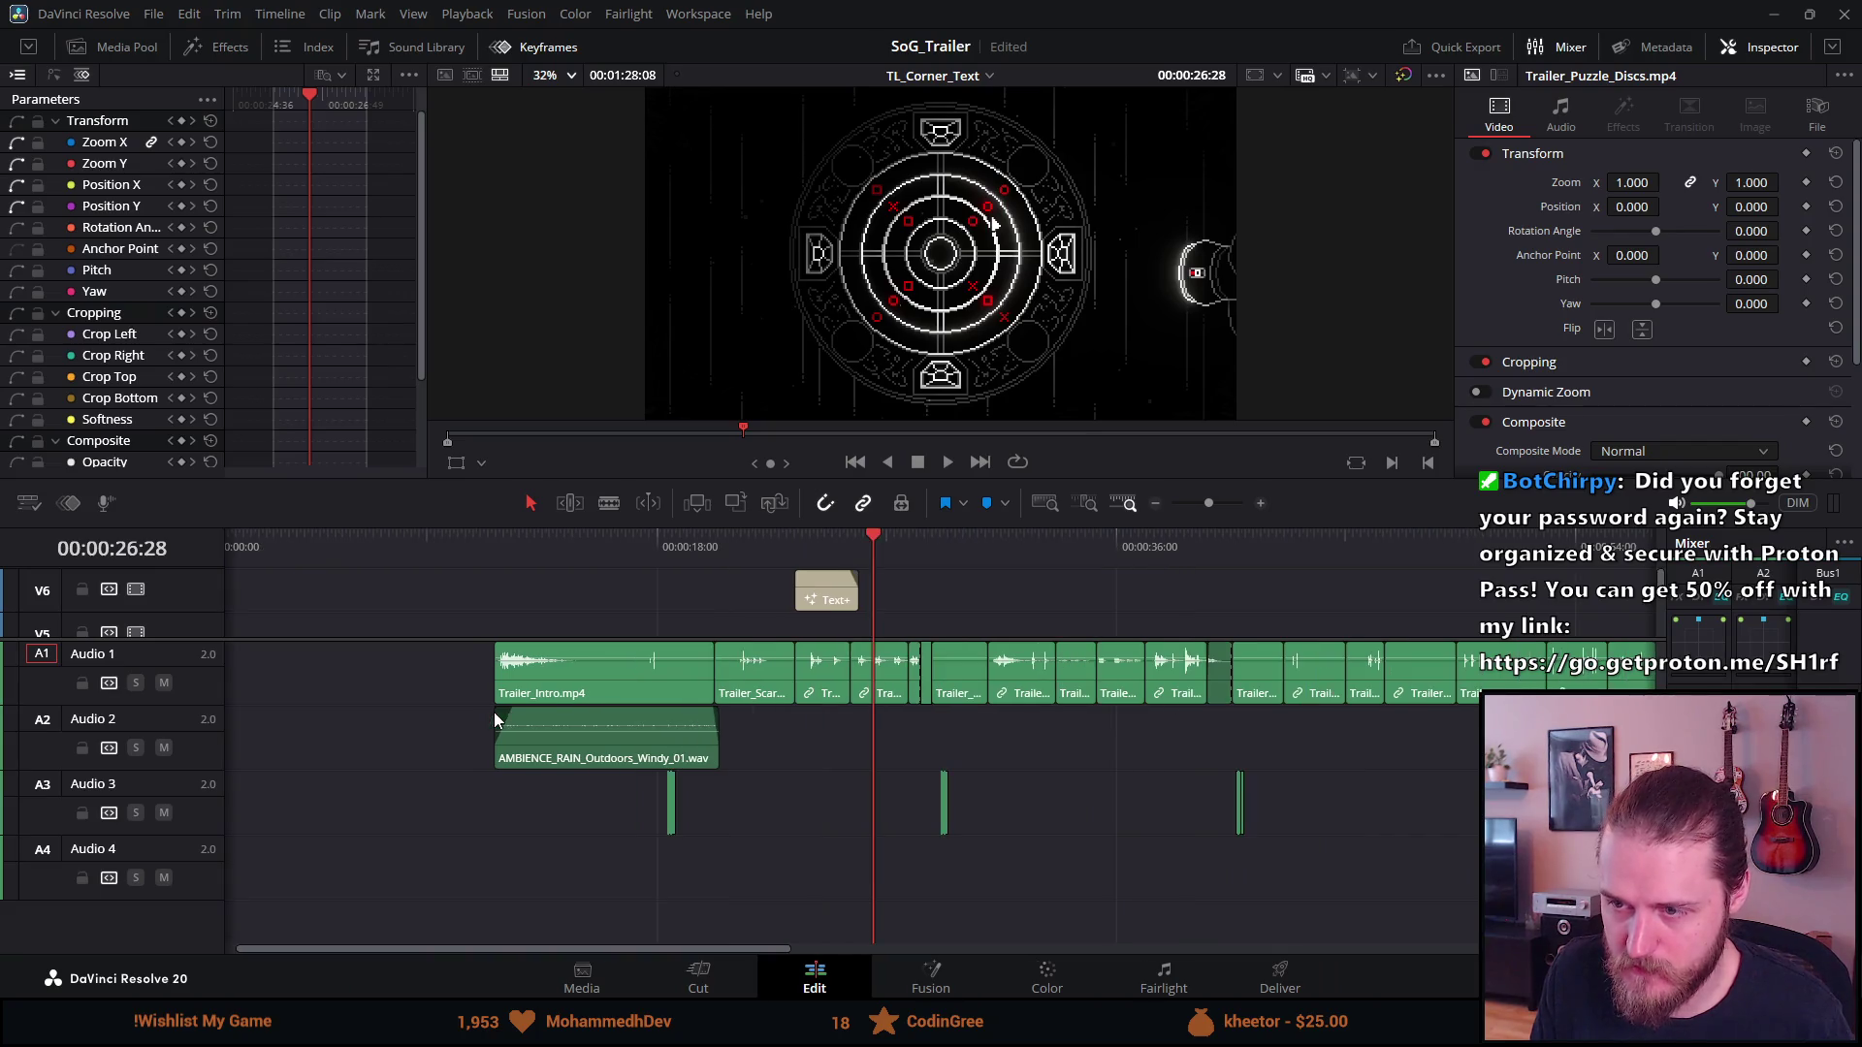
click(819, 594)
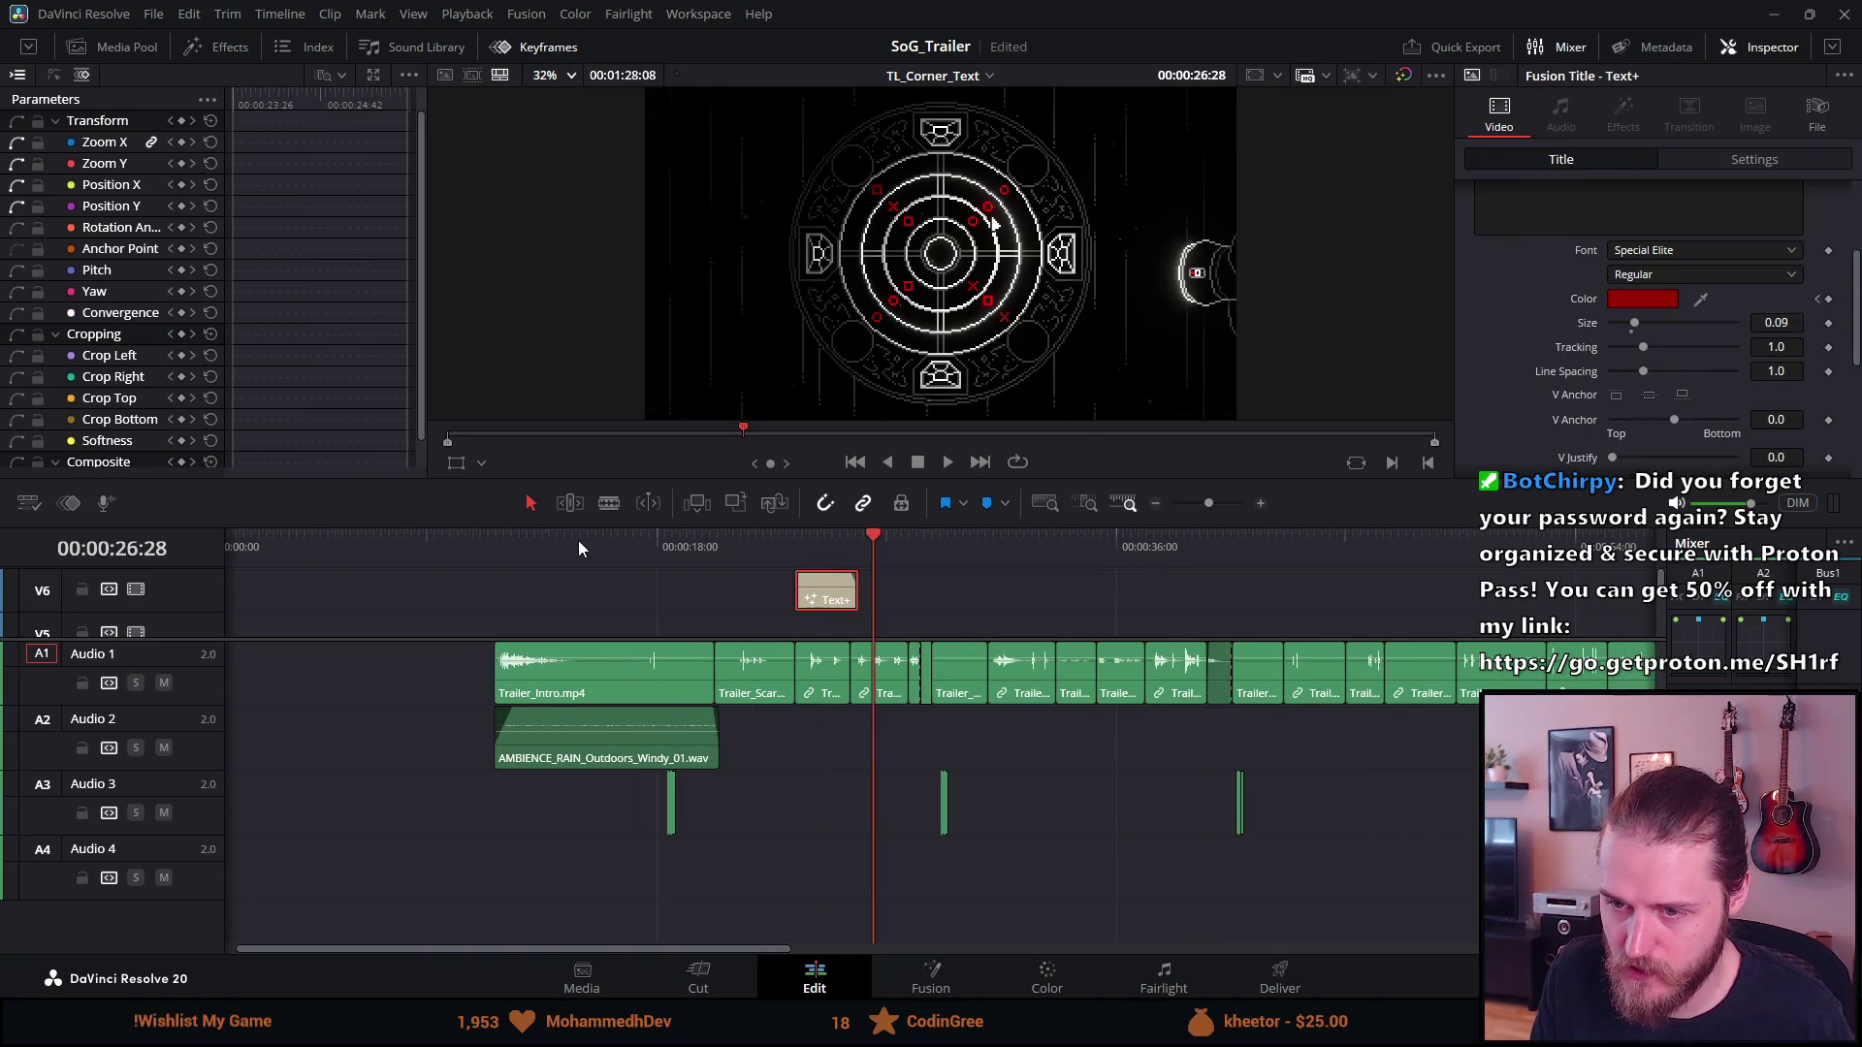
click(504, 542)
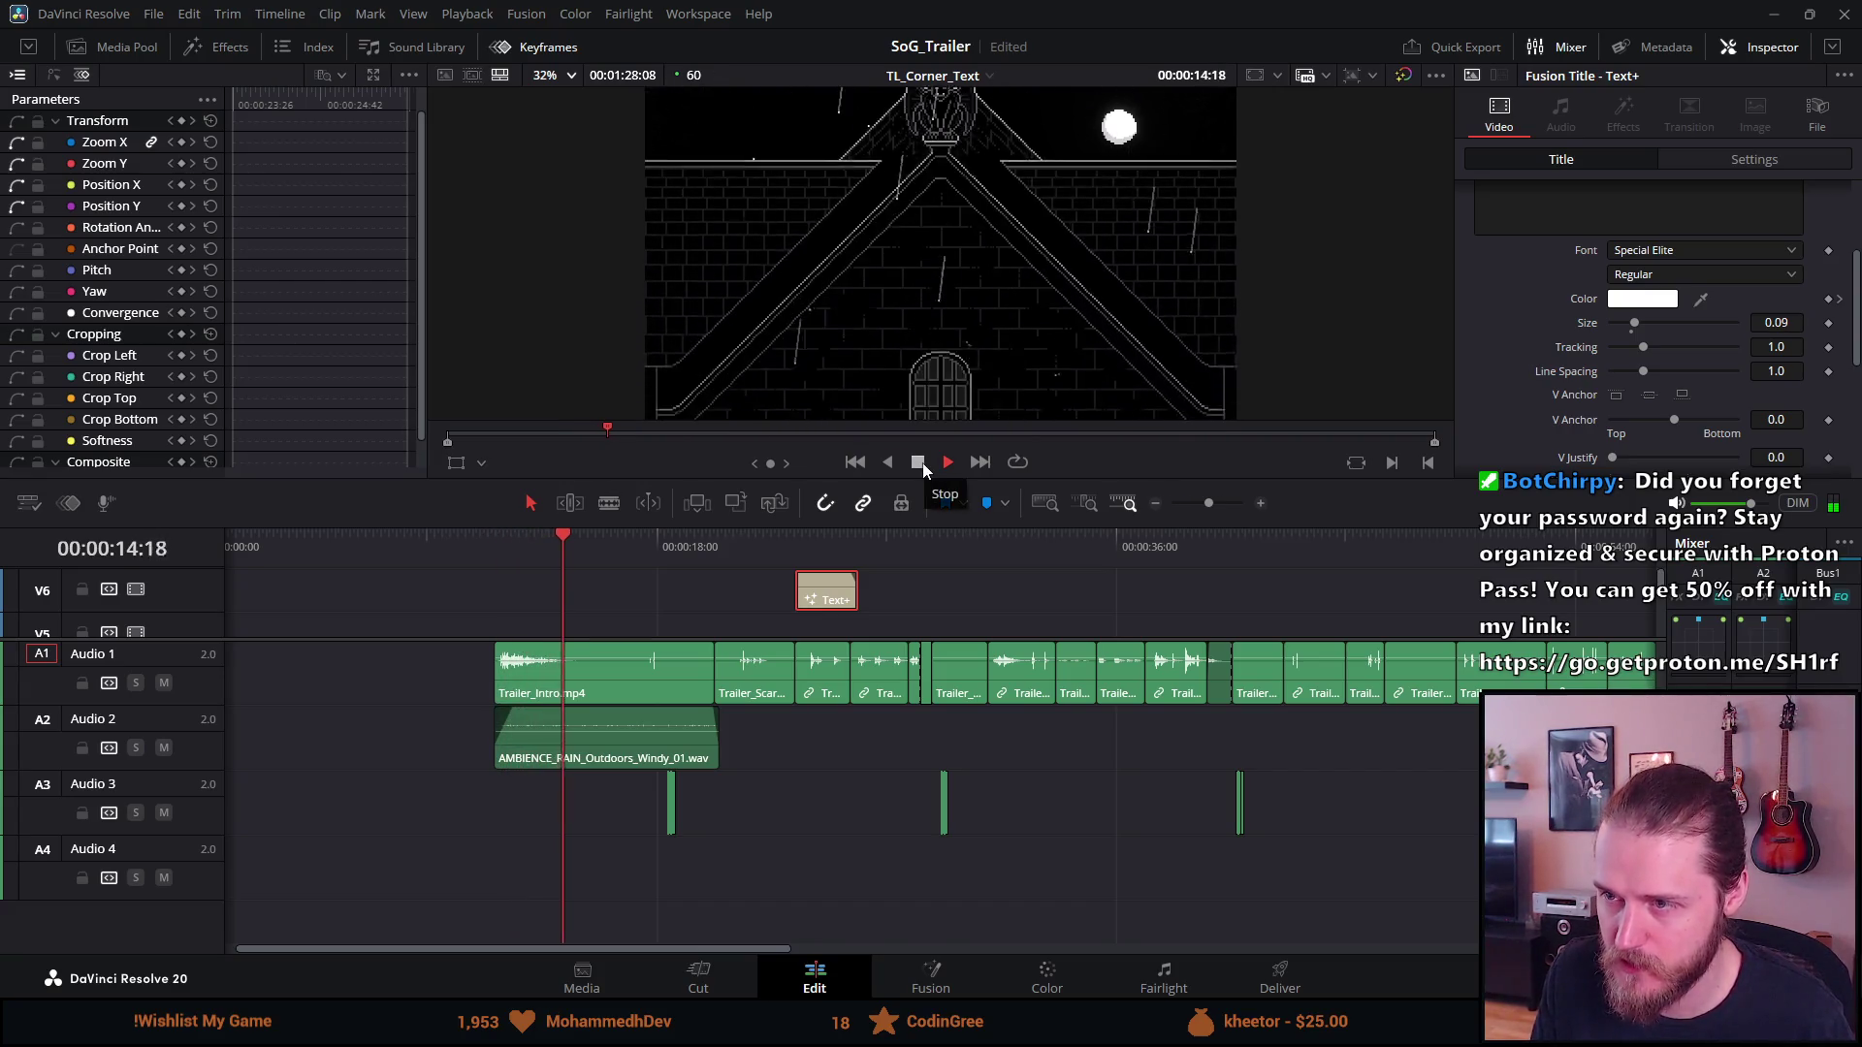
click(919, 462)
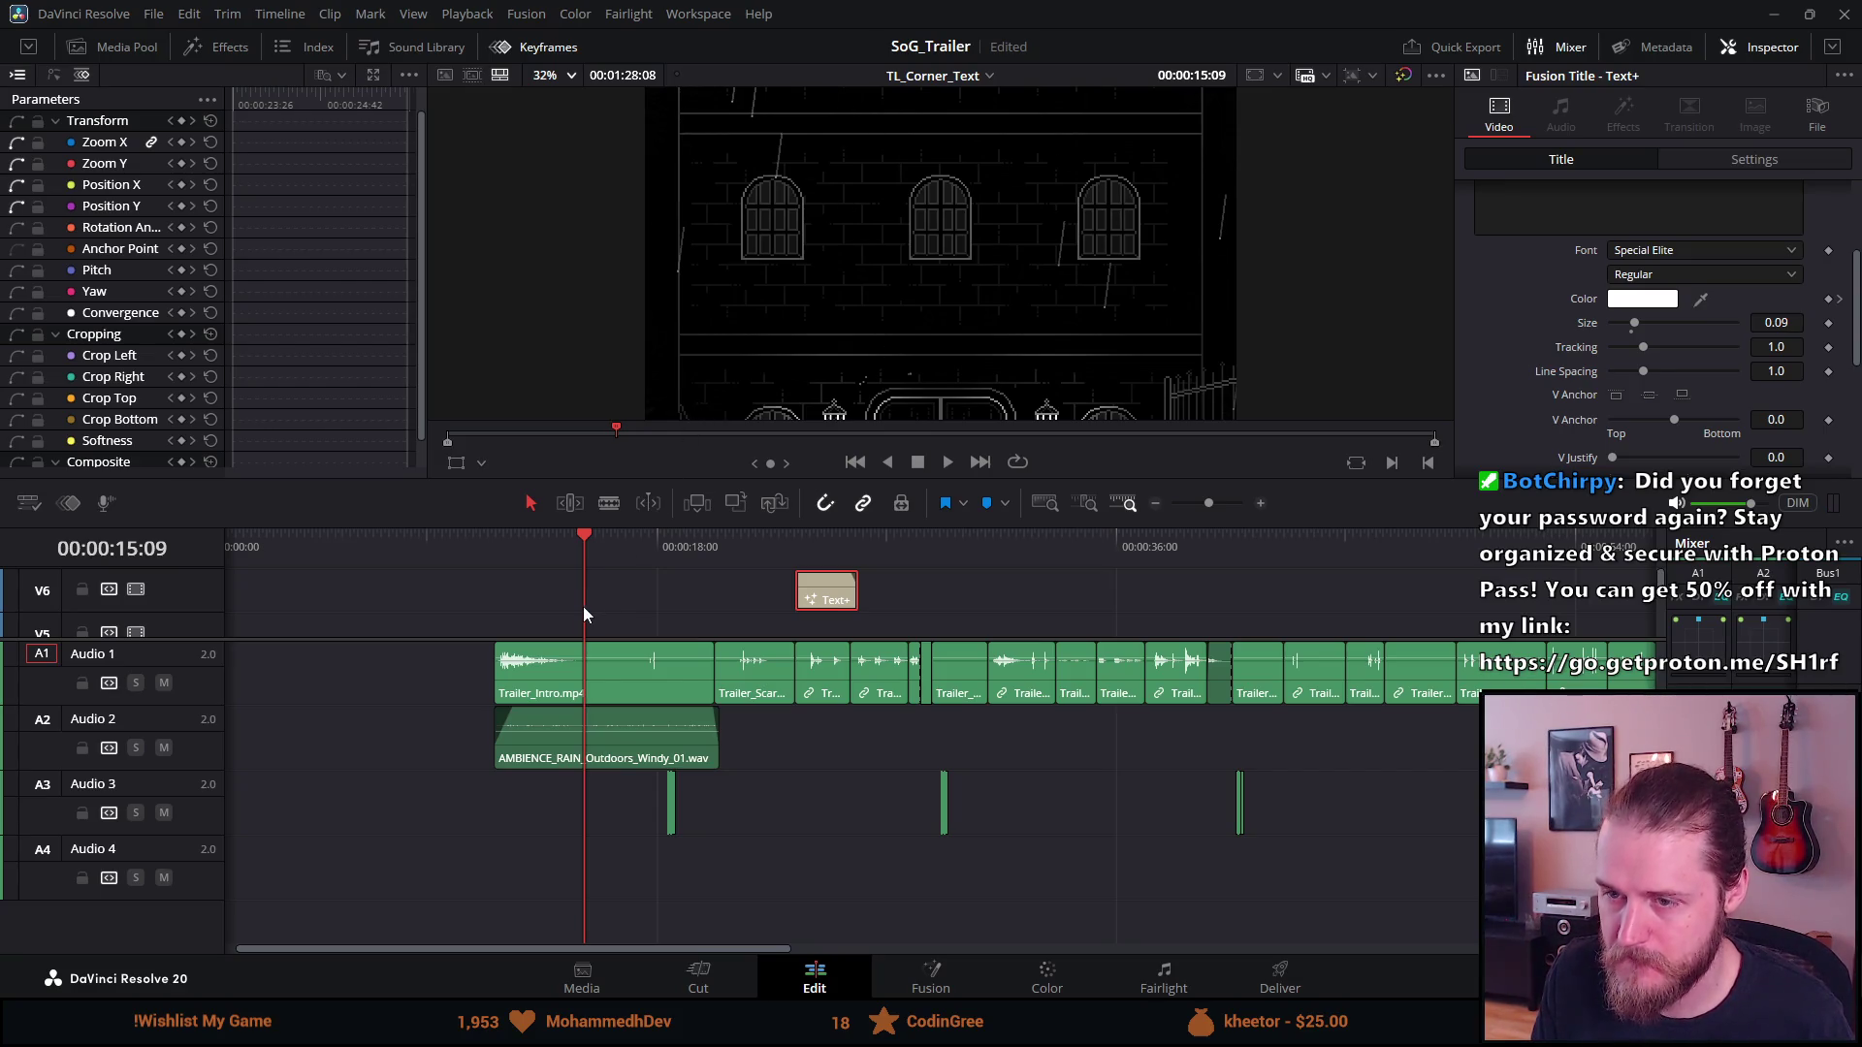
mouse_move(587, 539)
mouse_down()
mouse_move(636, 548)
mouse_move(573, 544)
mouse_up()
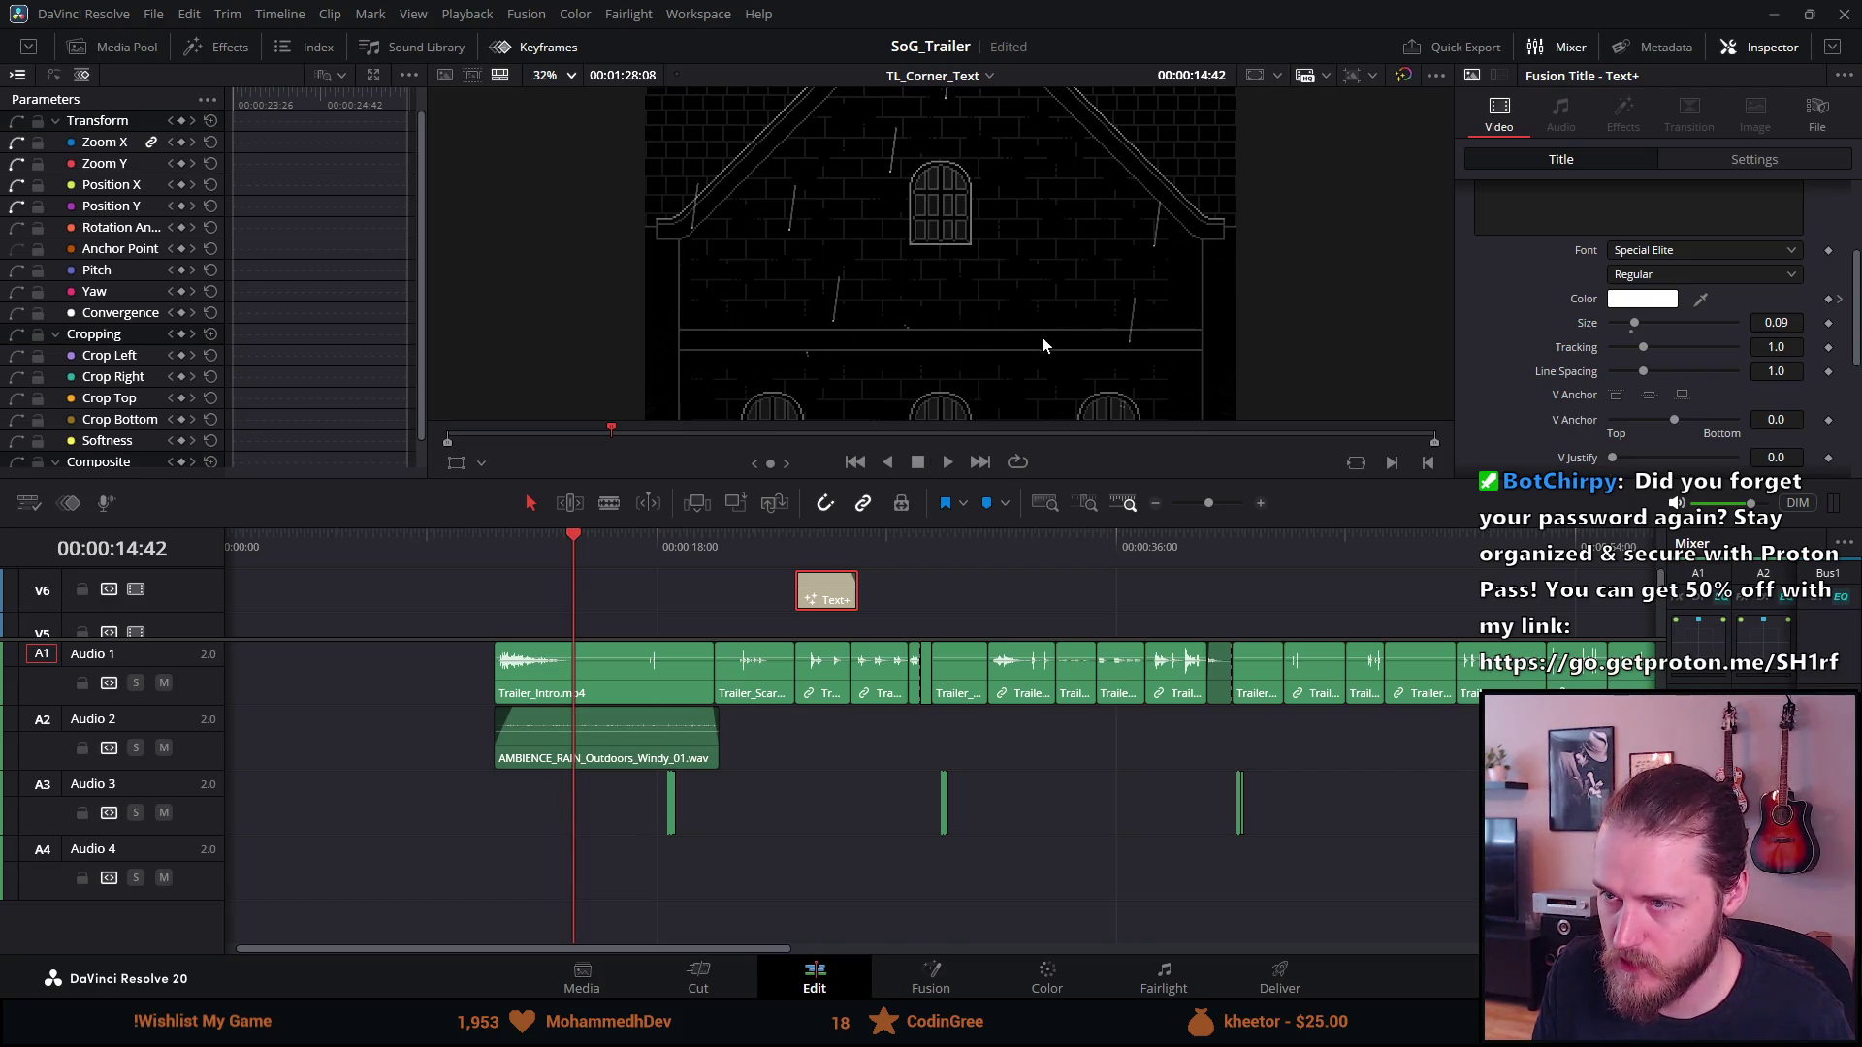
click(553, 560)
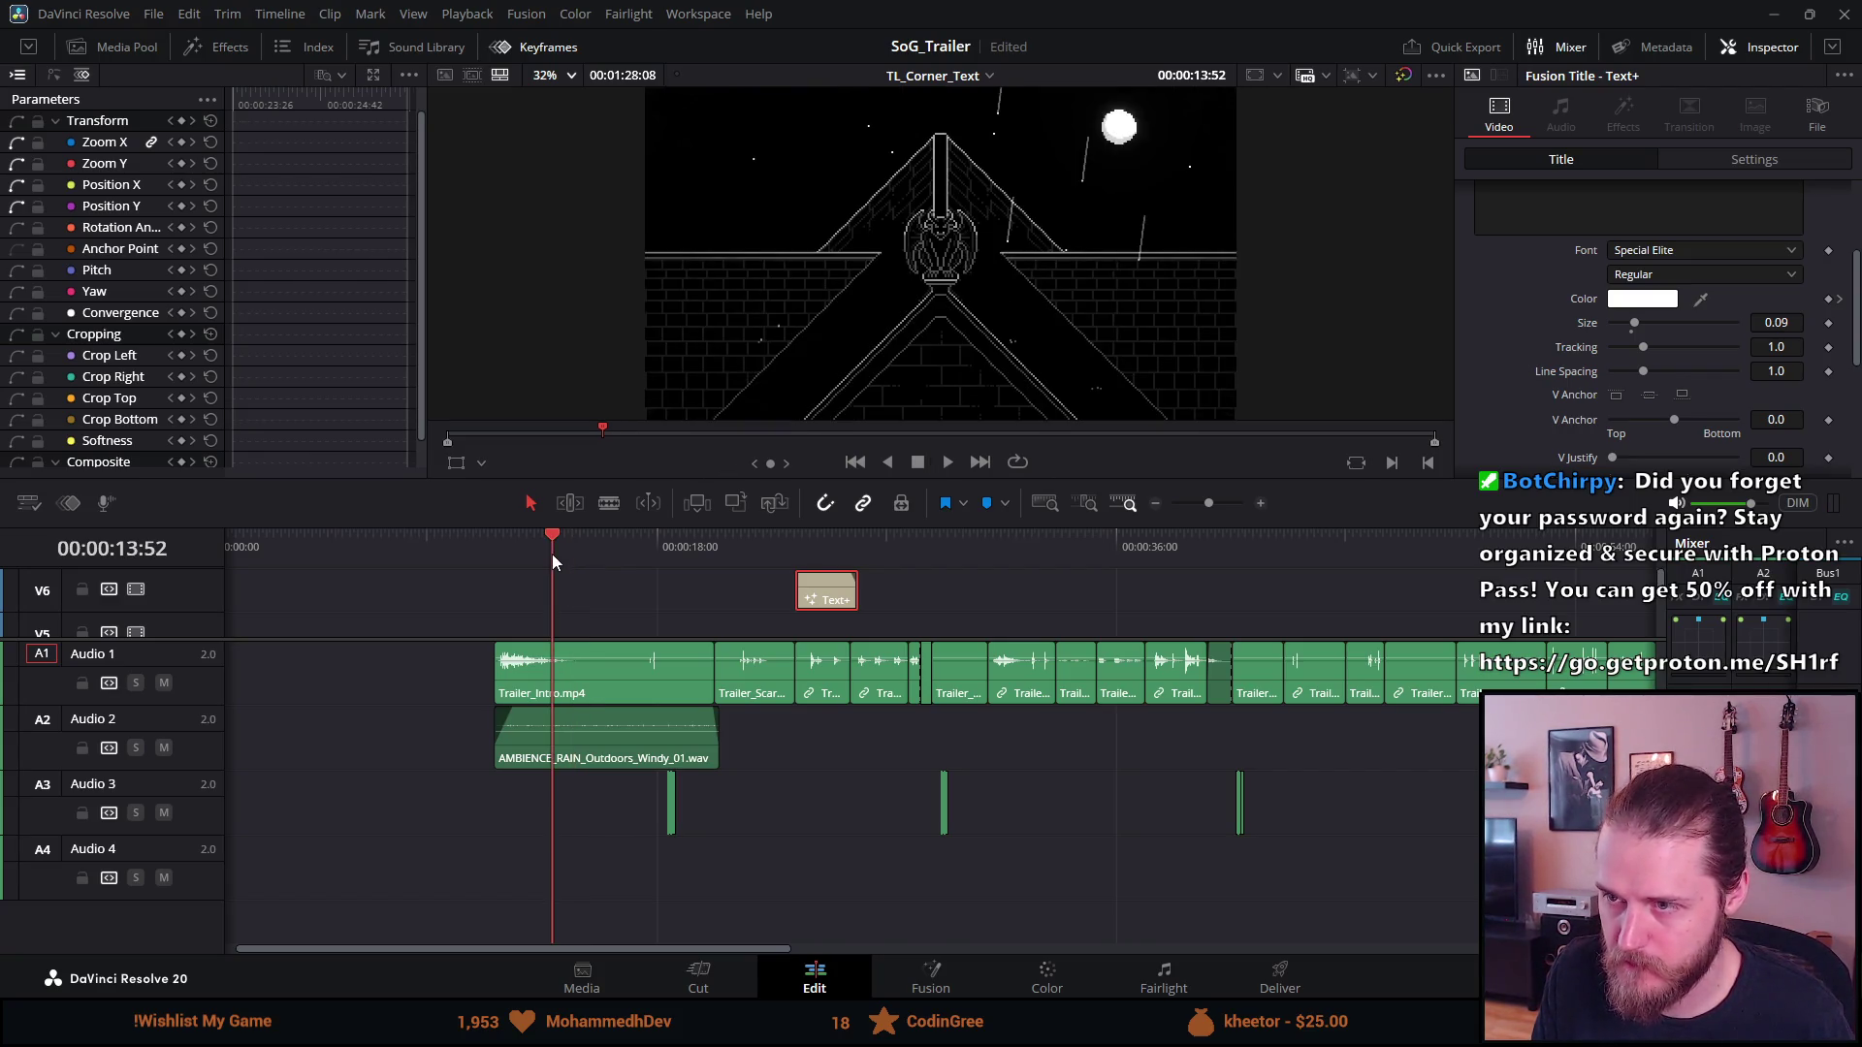
drag(552, 556, 570, 549)
right_click(568, 555)
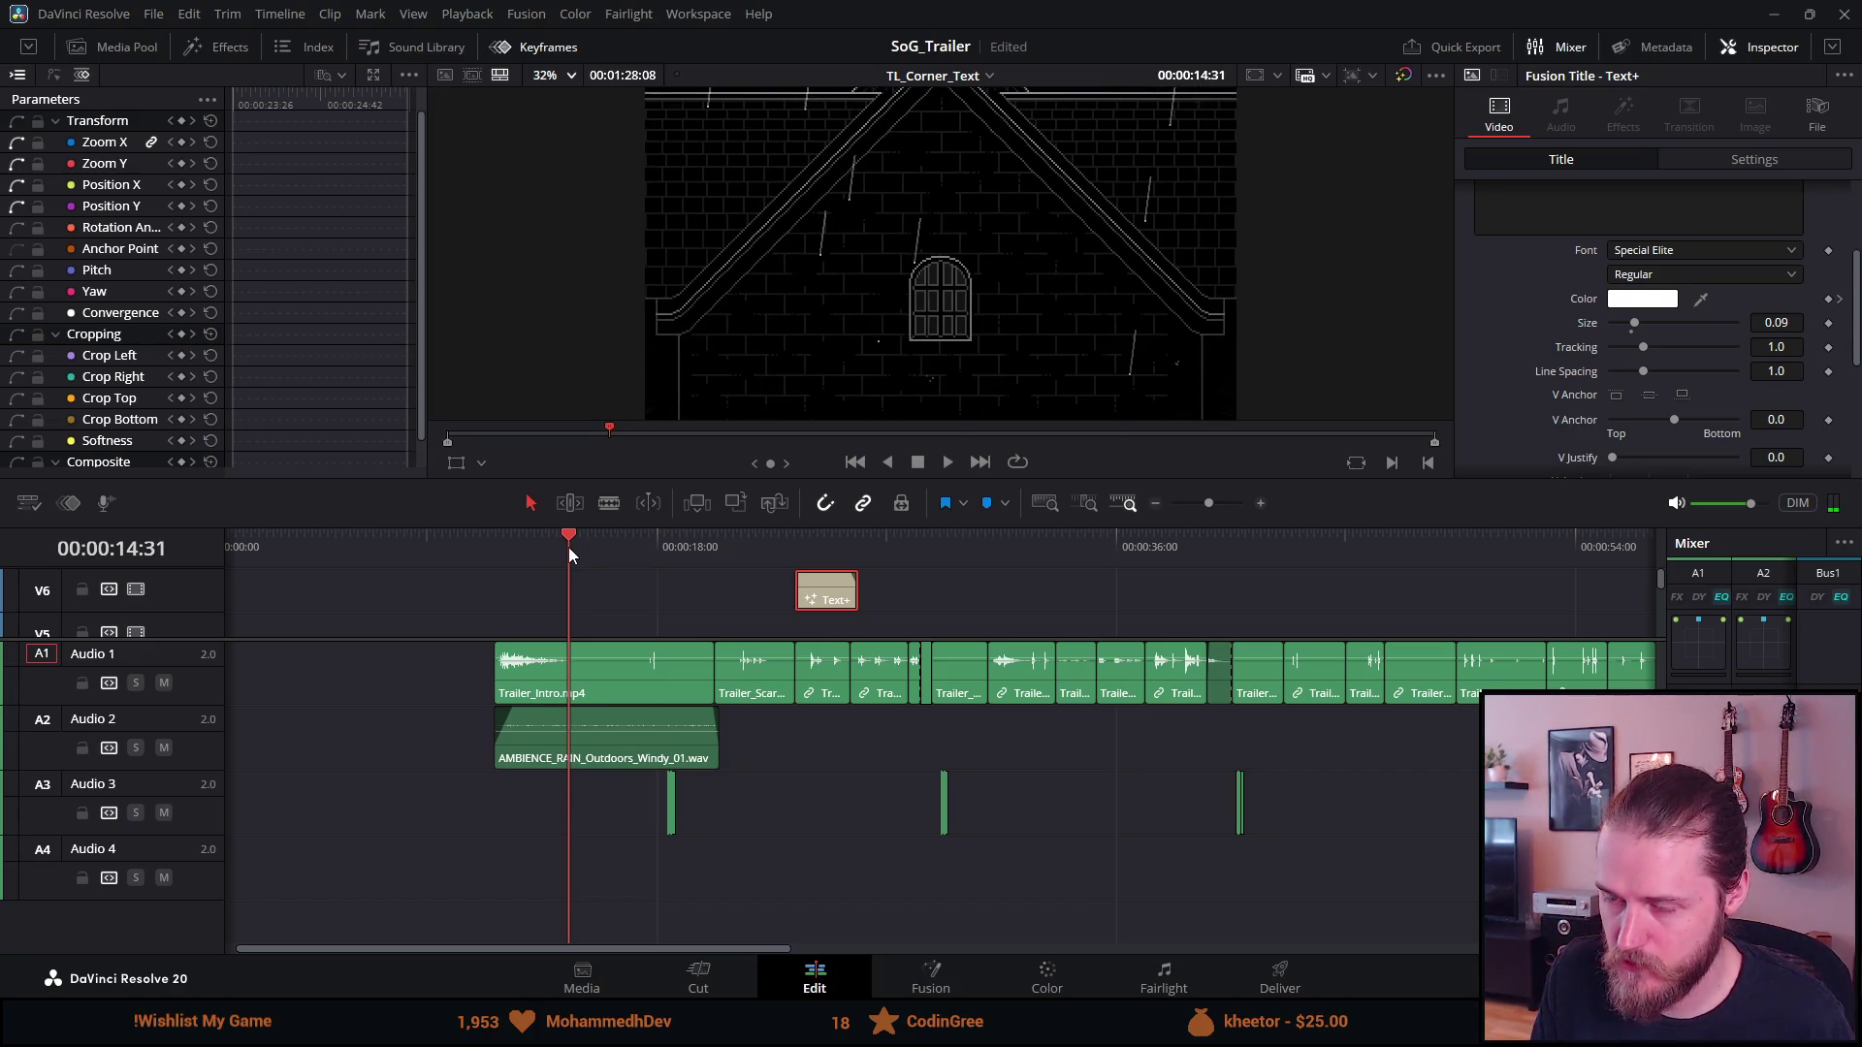
right_click(569, 549)
mouse_move(552, 543)
mouse_down()
mouse_move(593, 609)
mouse_move(553, 547)
mouse_up()
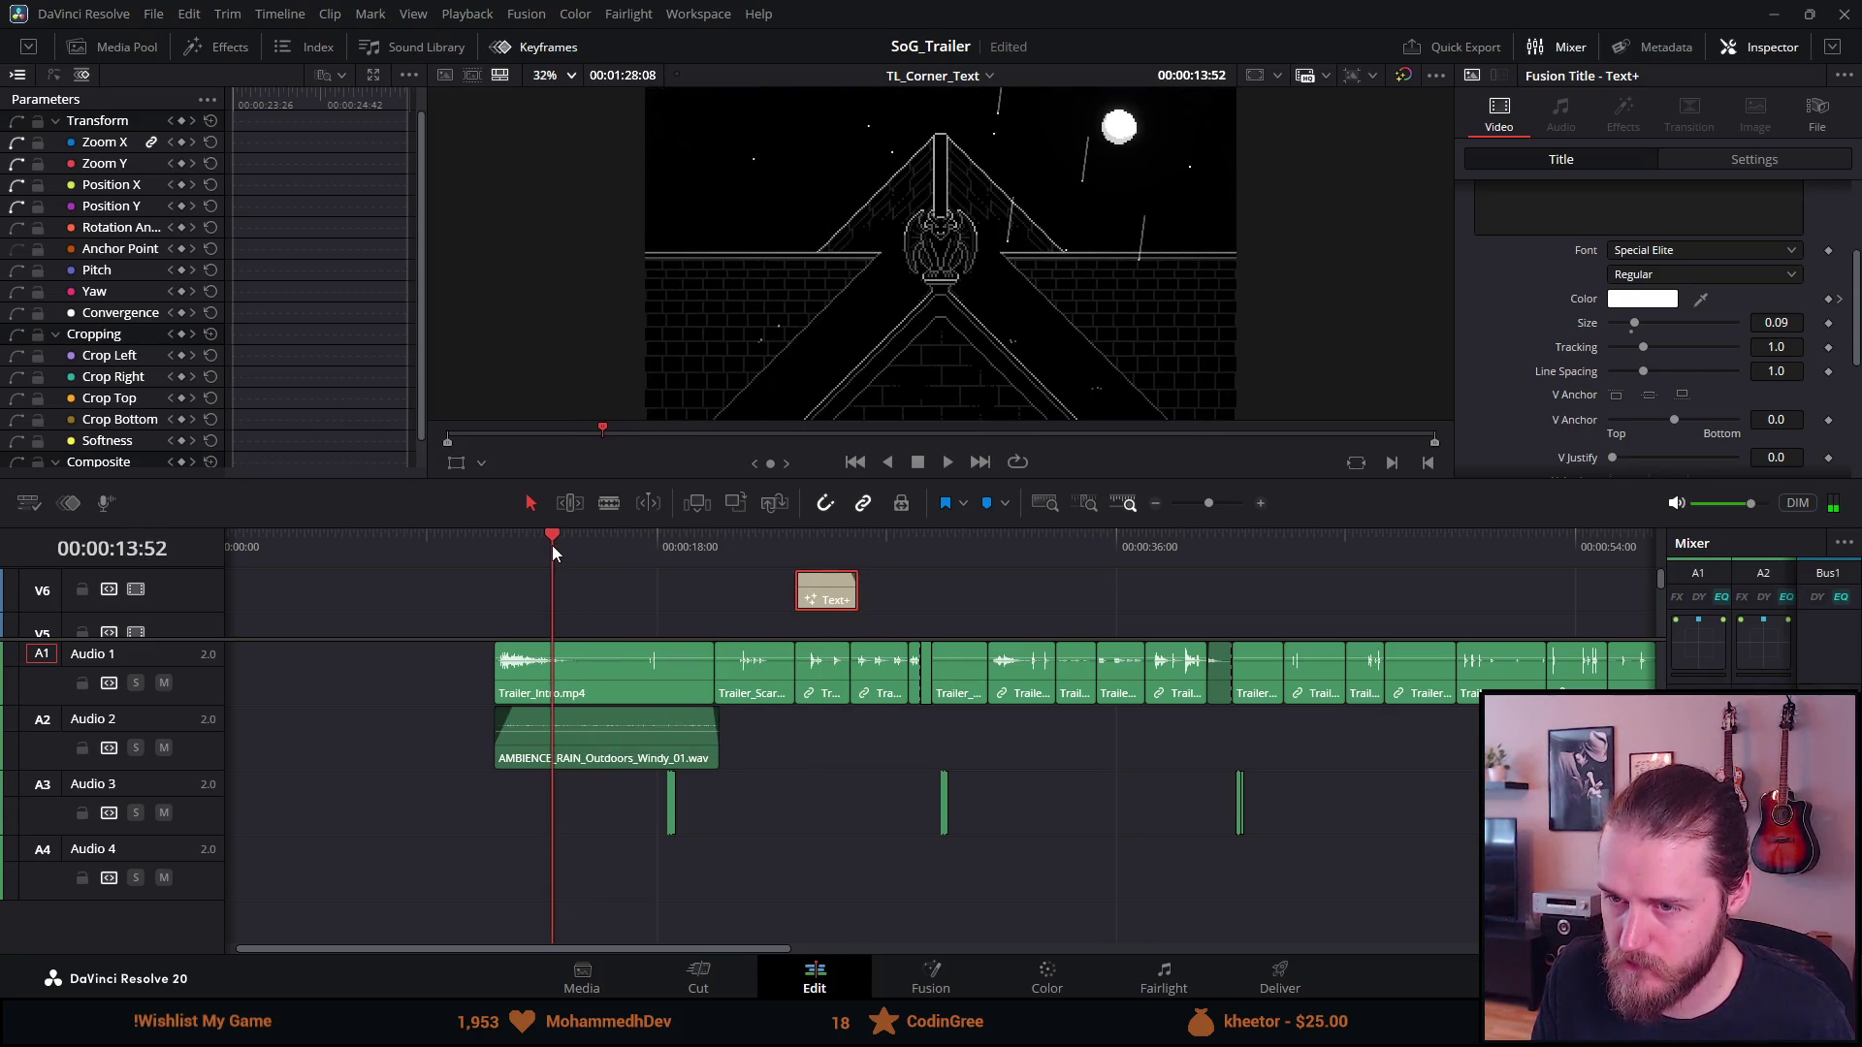
key(ctrl+v)
Extend the pasted title clip and play it back
drag(617, 591, 676, 590)
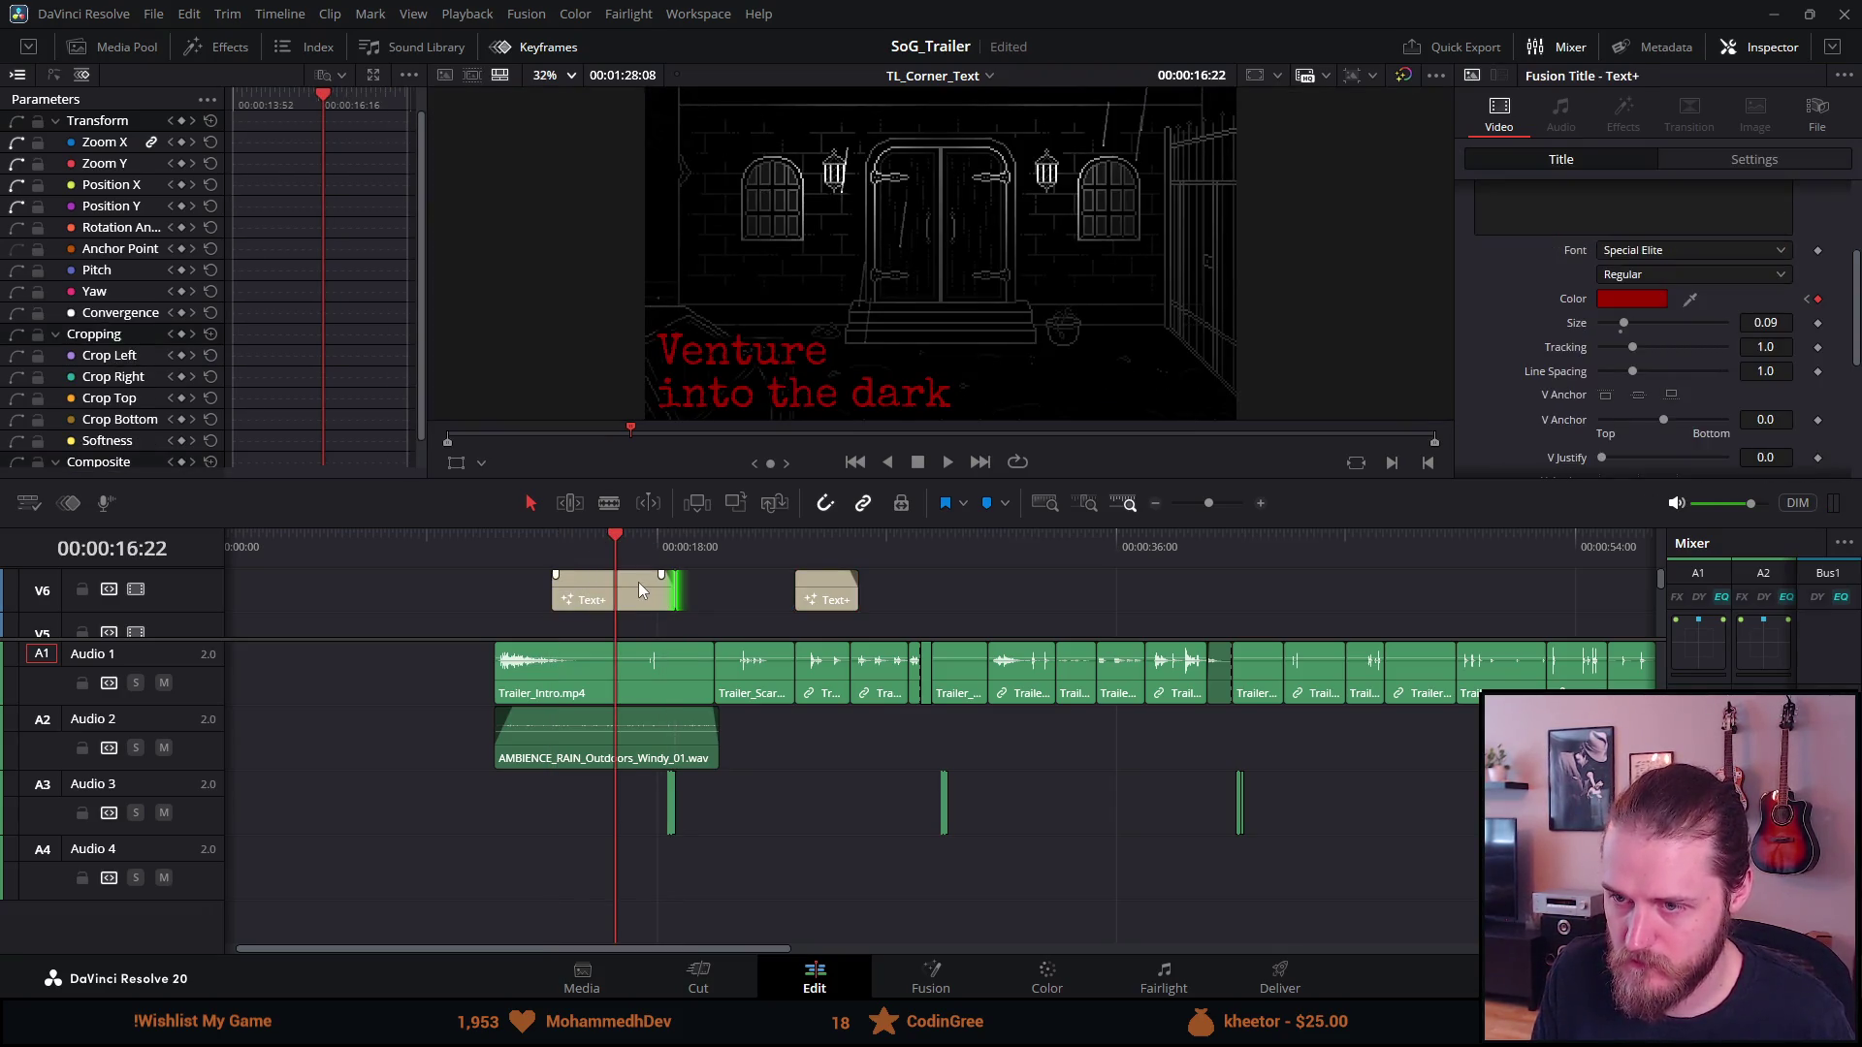
click(556, 543)
key(space)
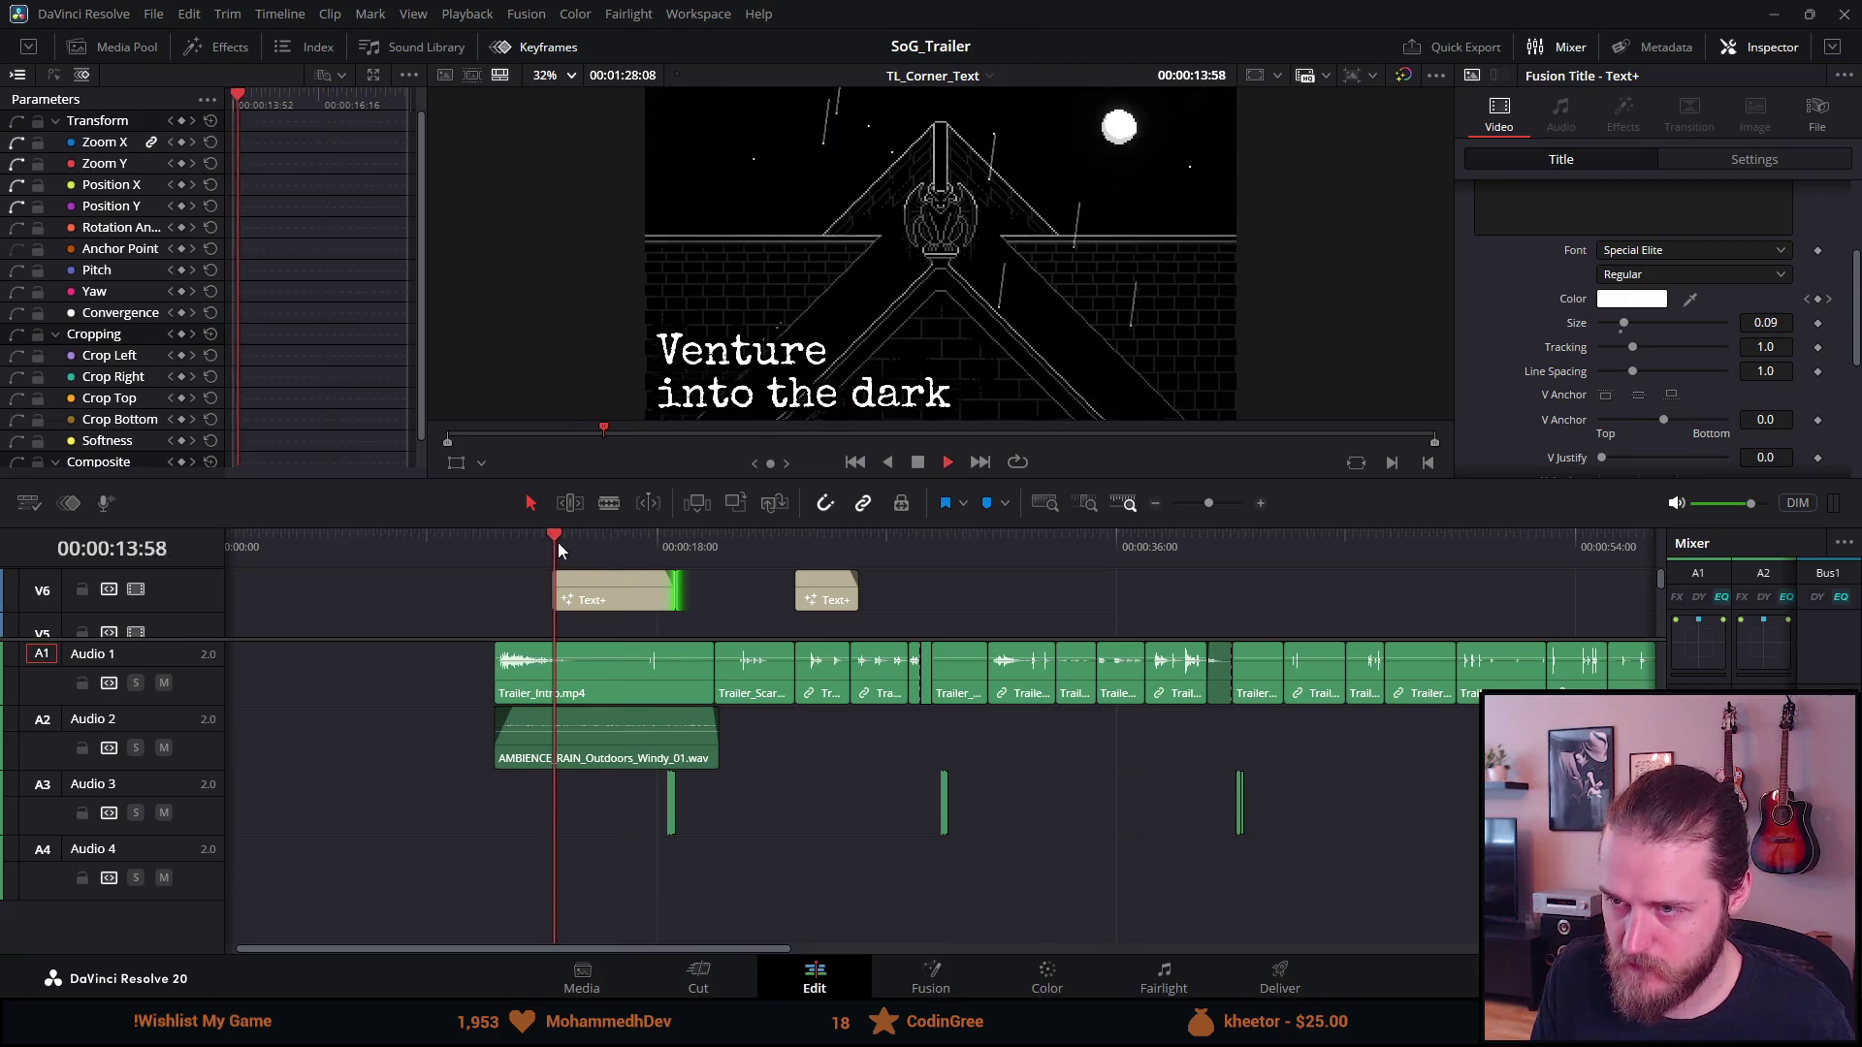
key(space)
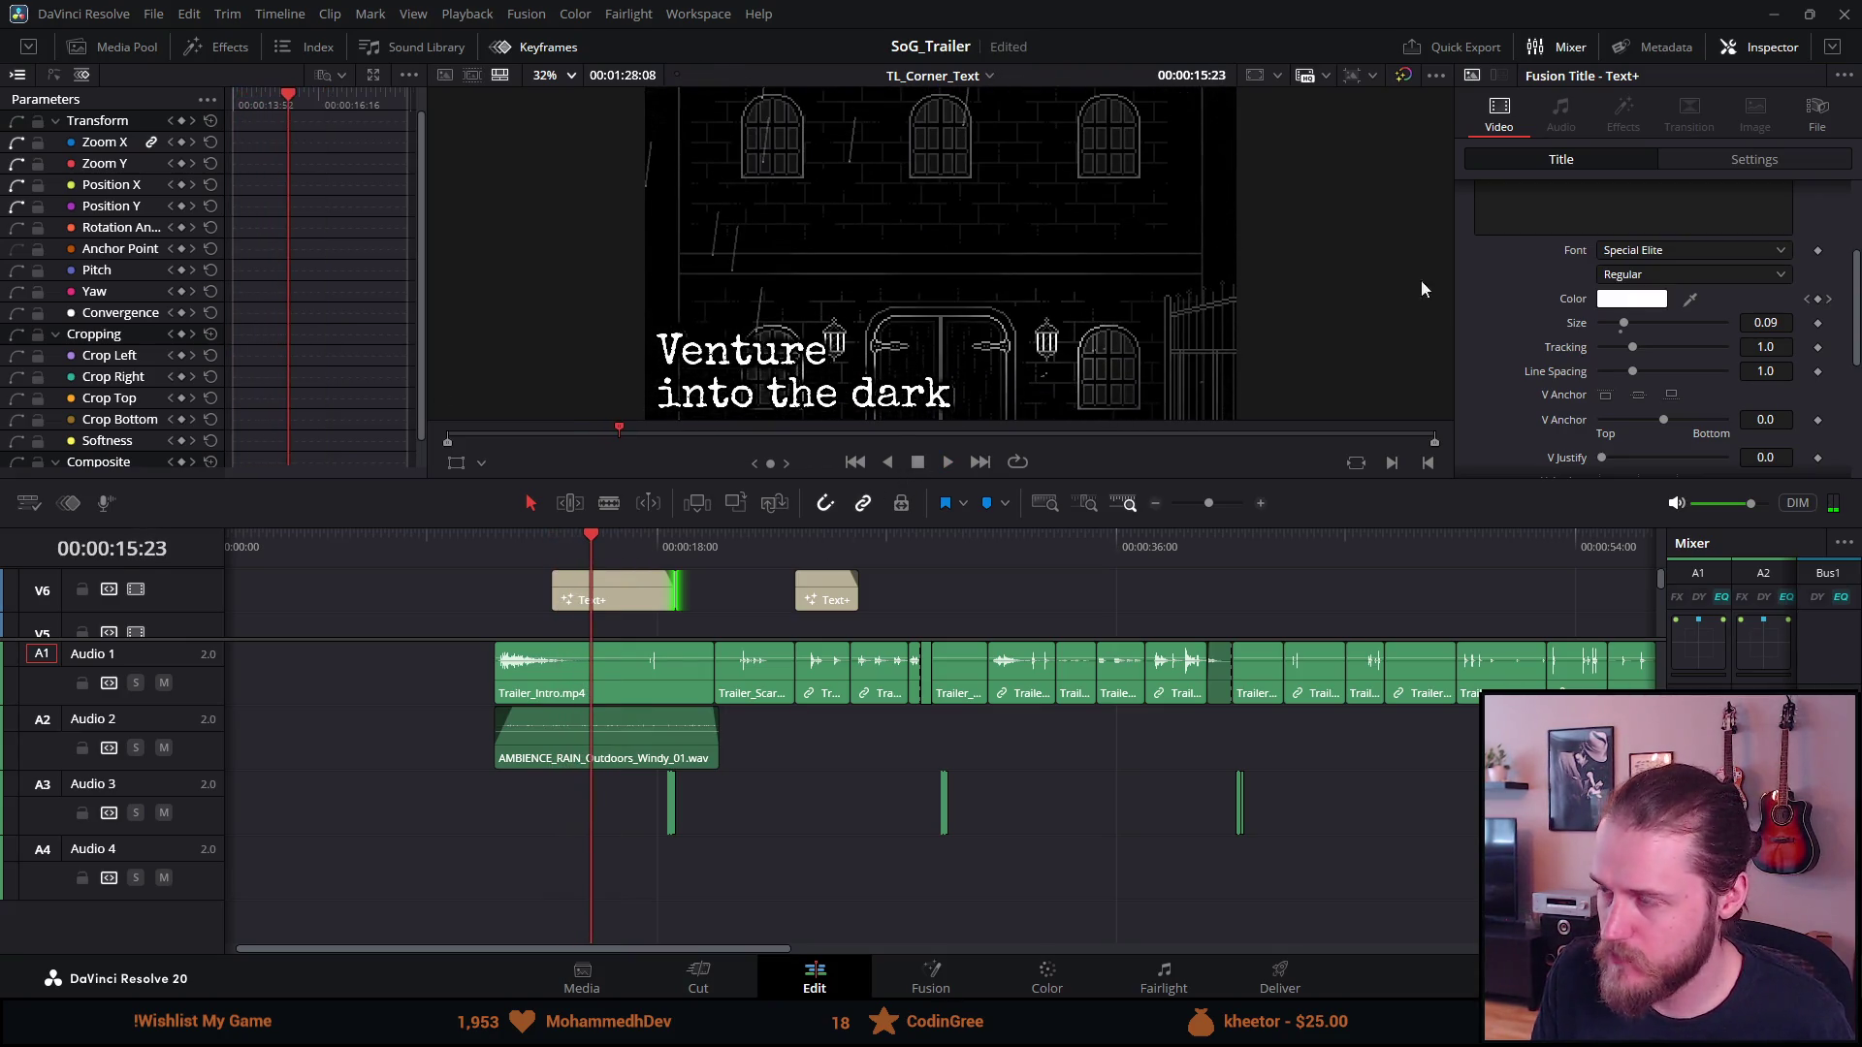
Set the title's layout Center X to 0.5 and its H Anchor to centre
scroll(1707, 168, up, 4)
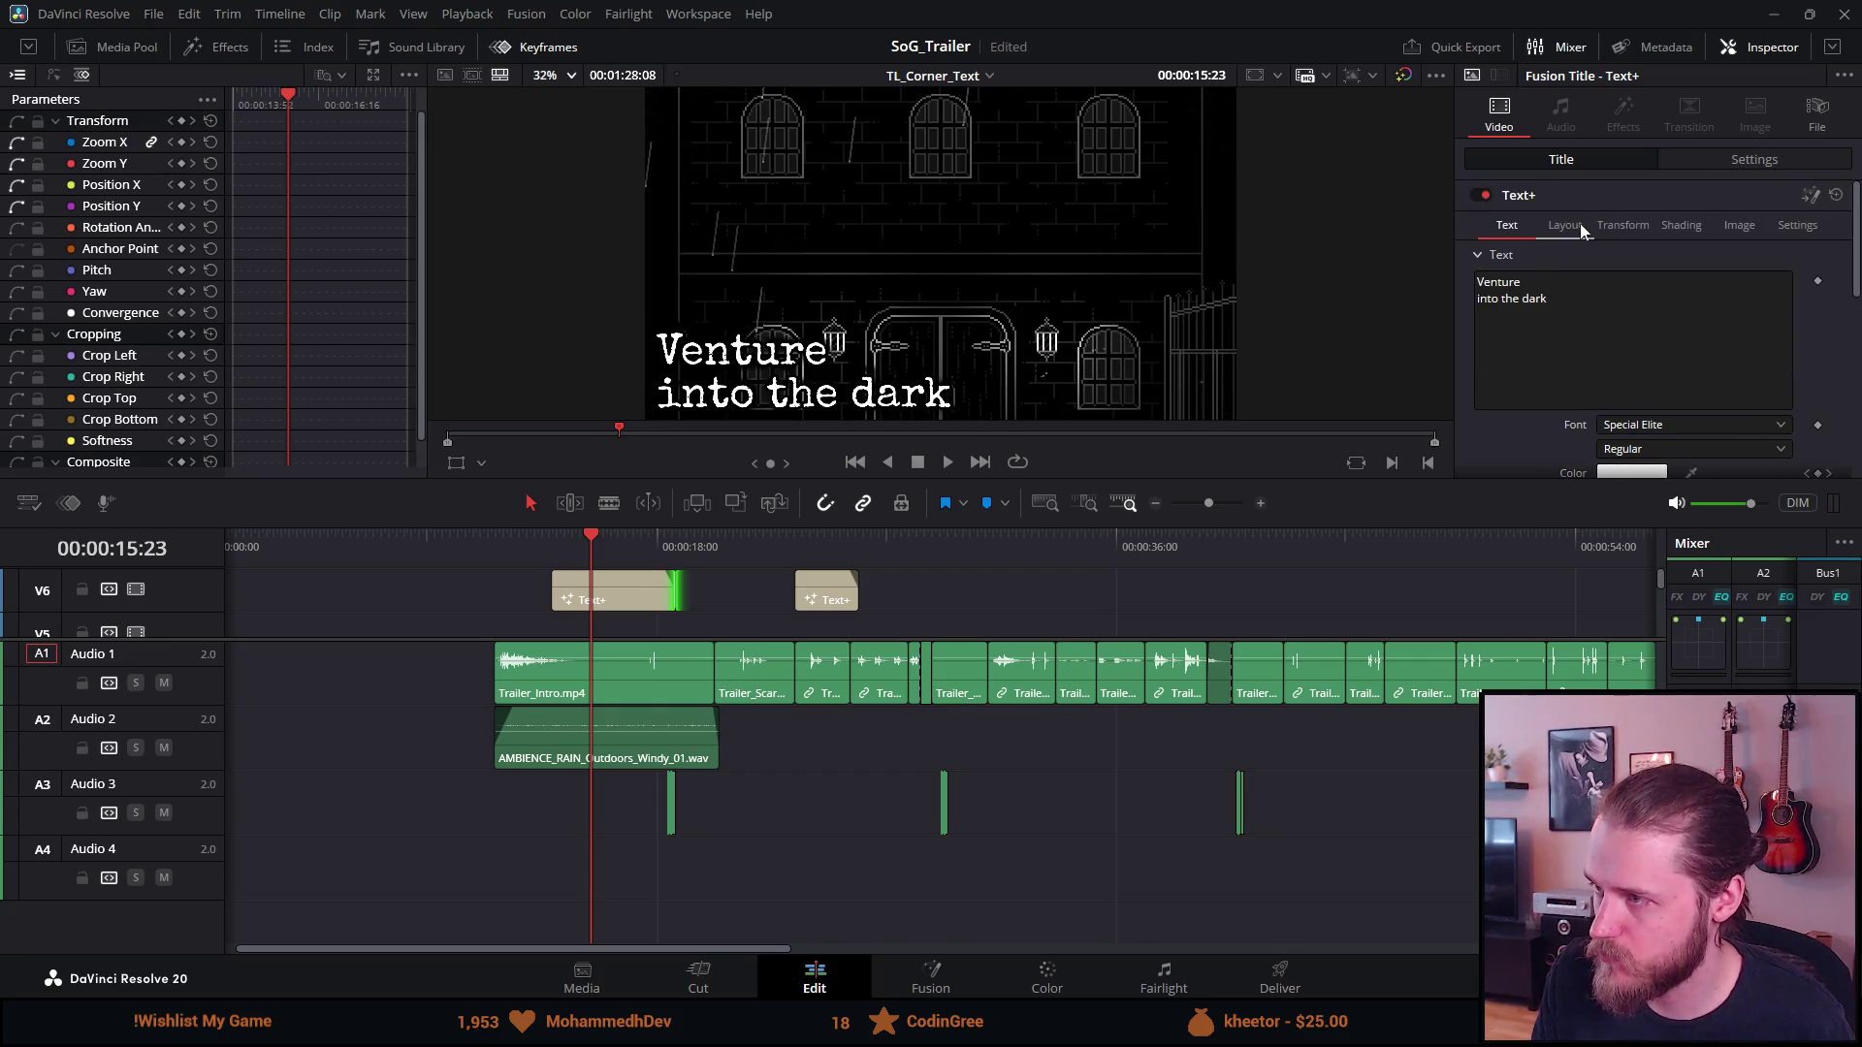
click(1573, 225)
double_click(1645, 307)
text(0.02)
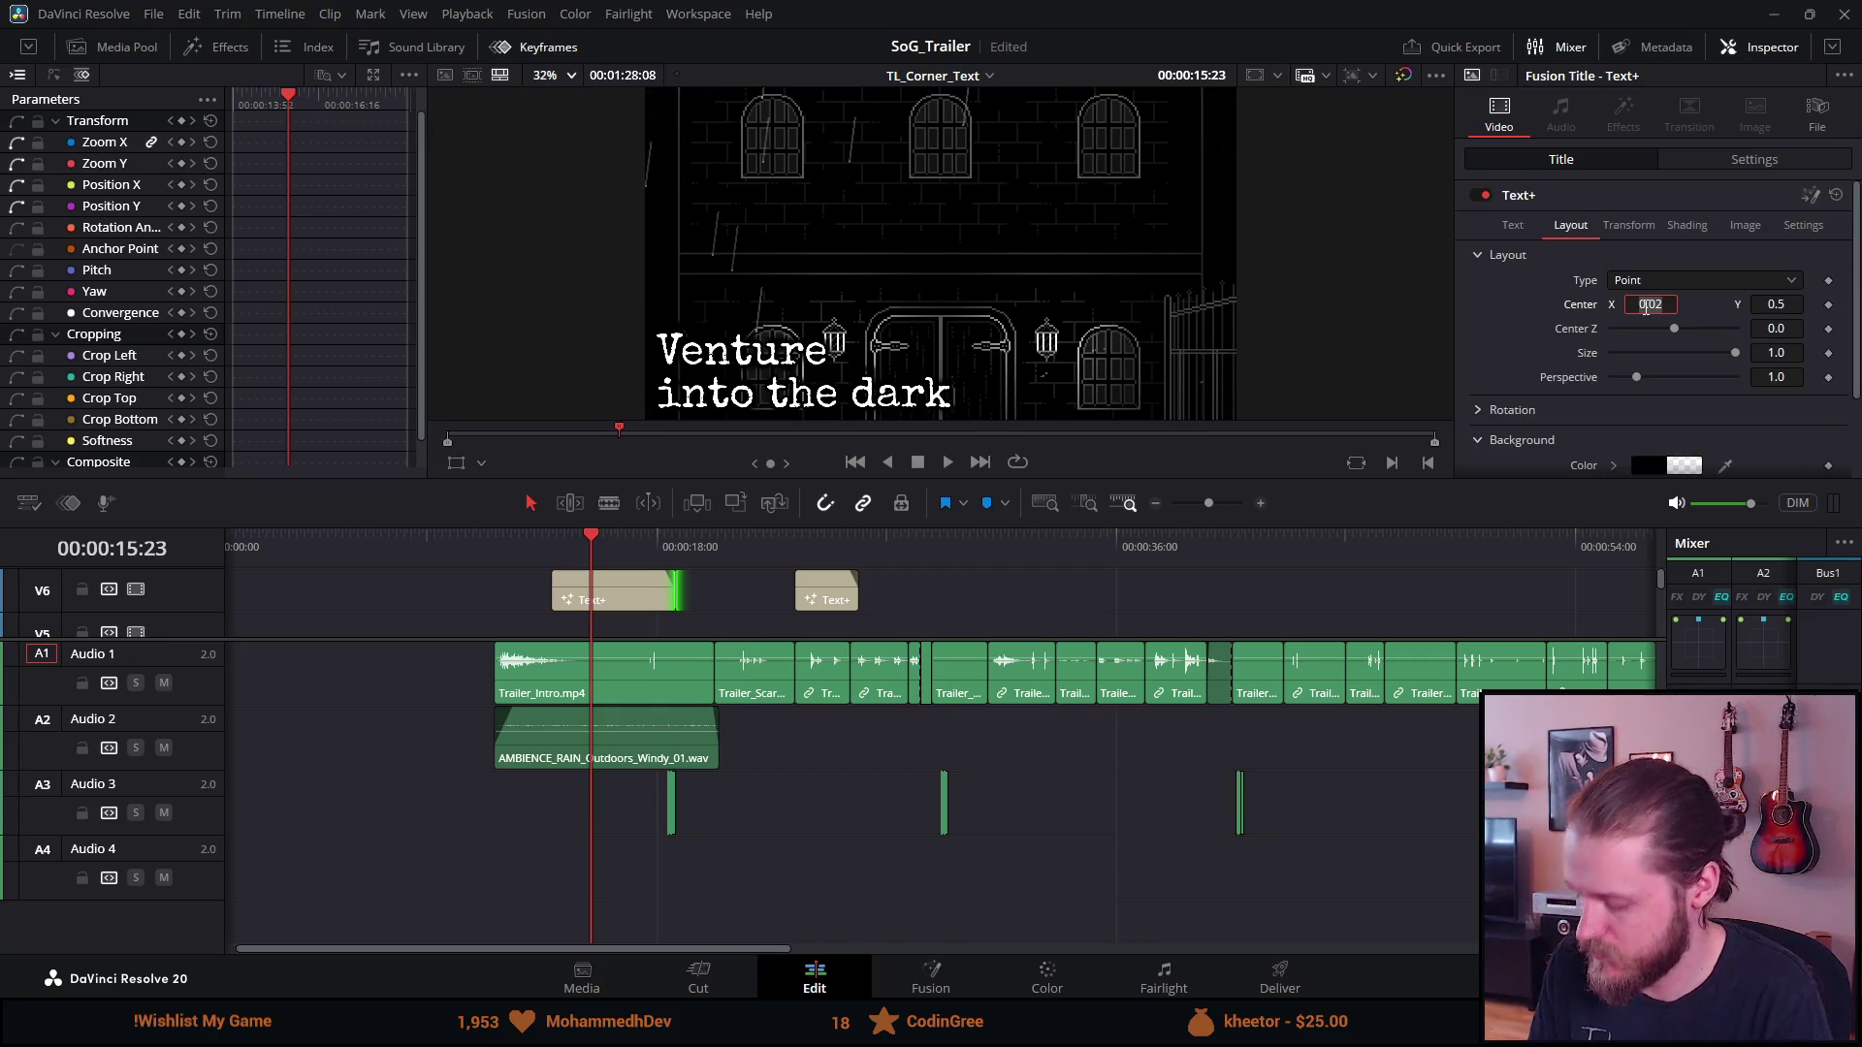
text(.5)
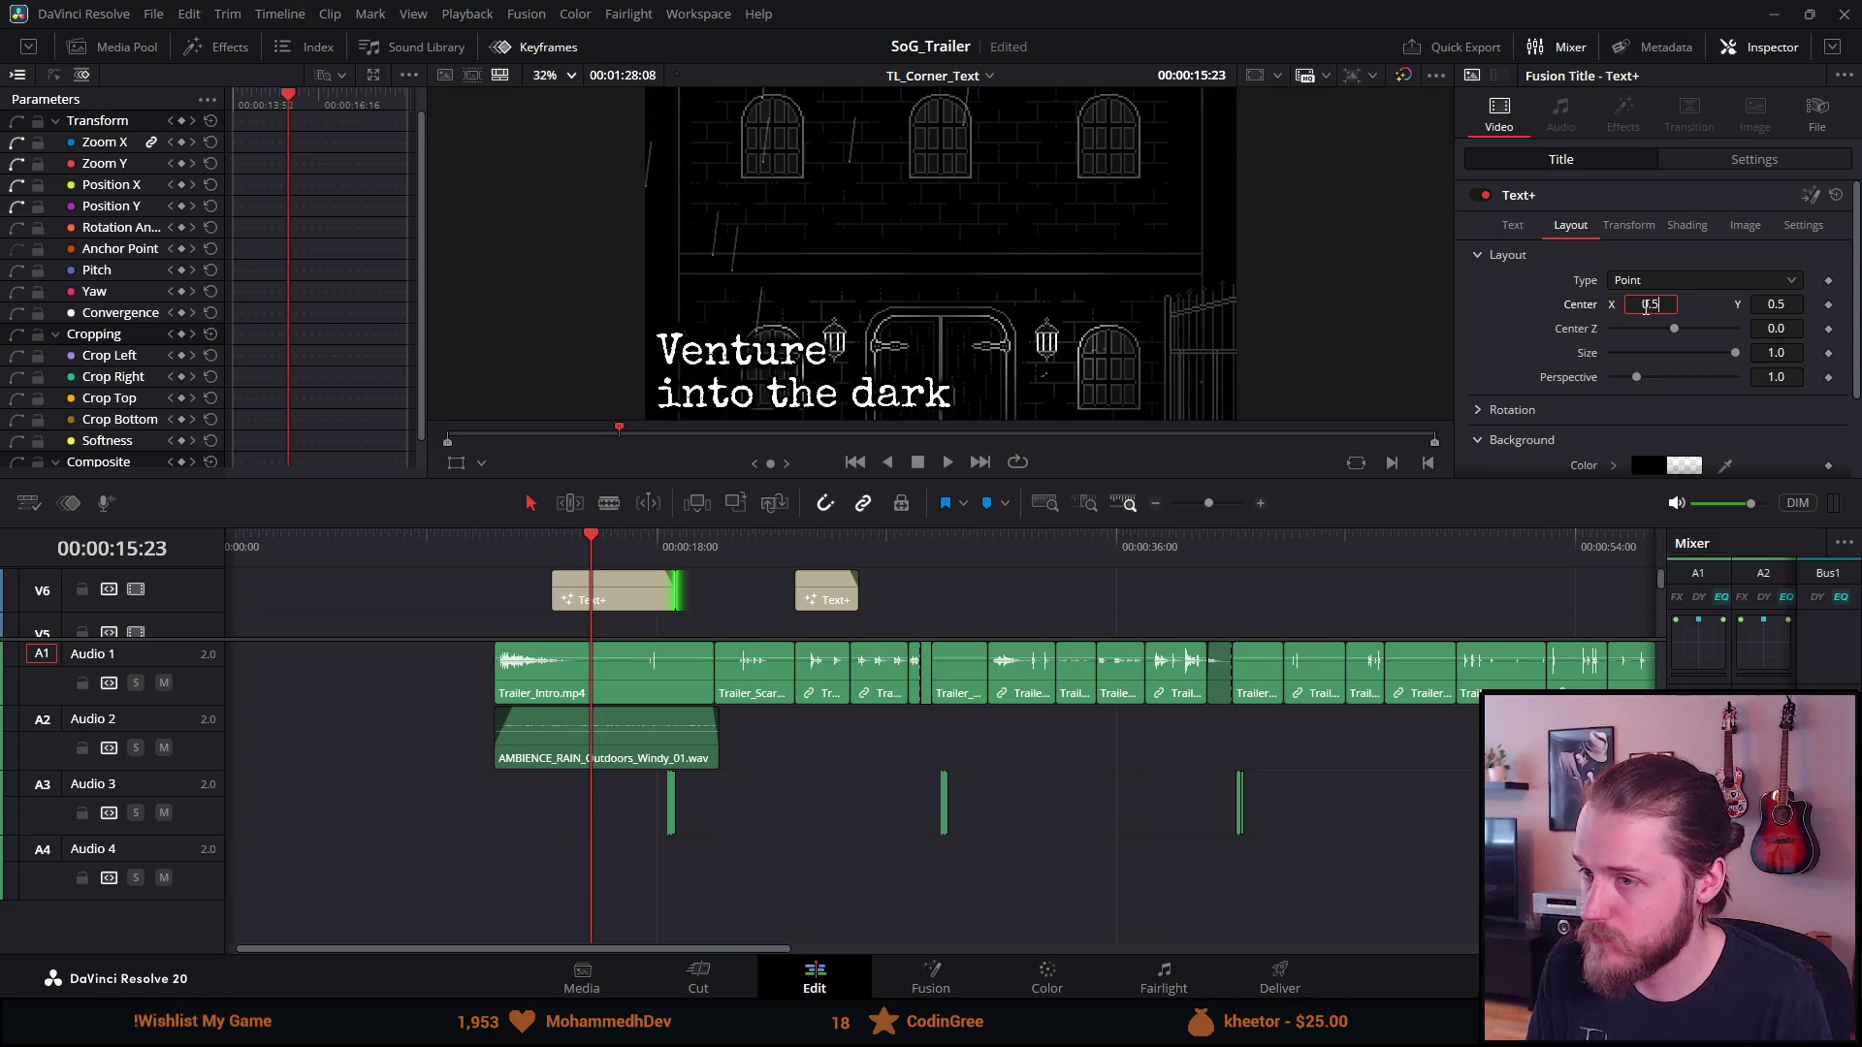
key(Tab)
scroll(1591, 254, down, 2)
scroll(1532, 207, up, 2)
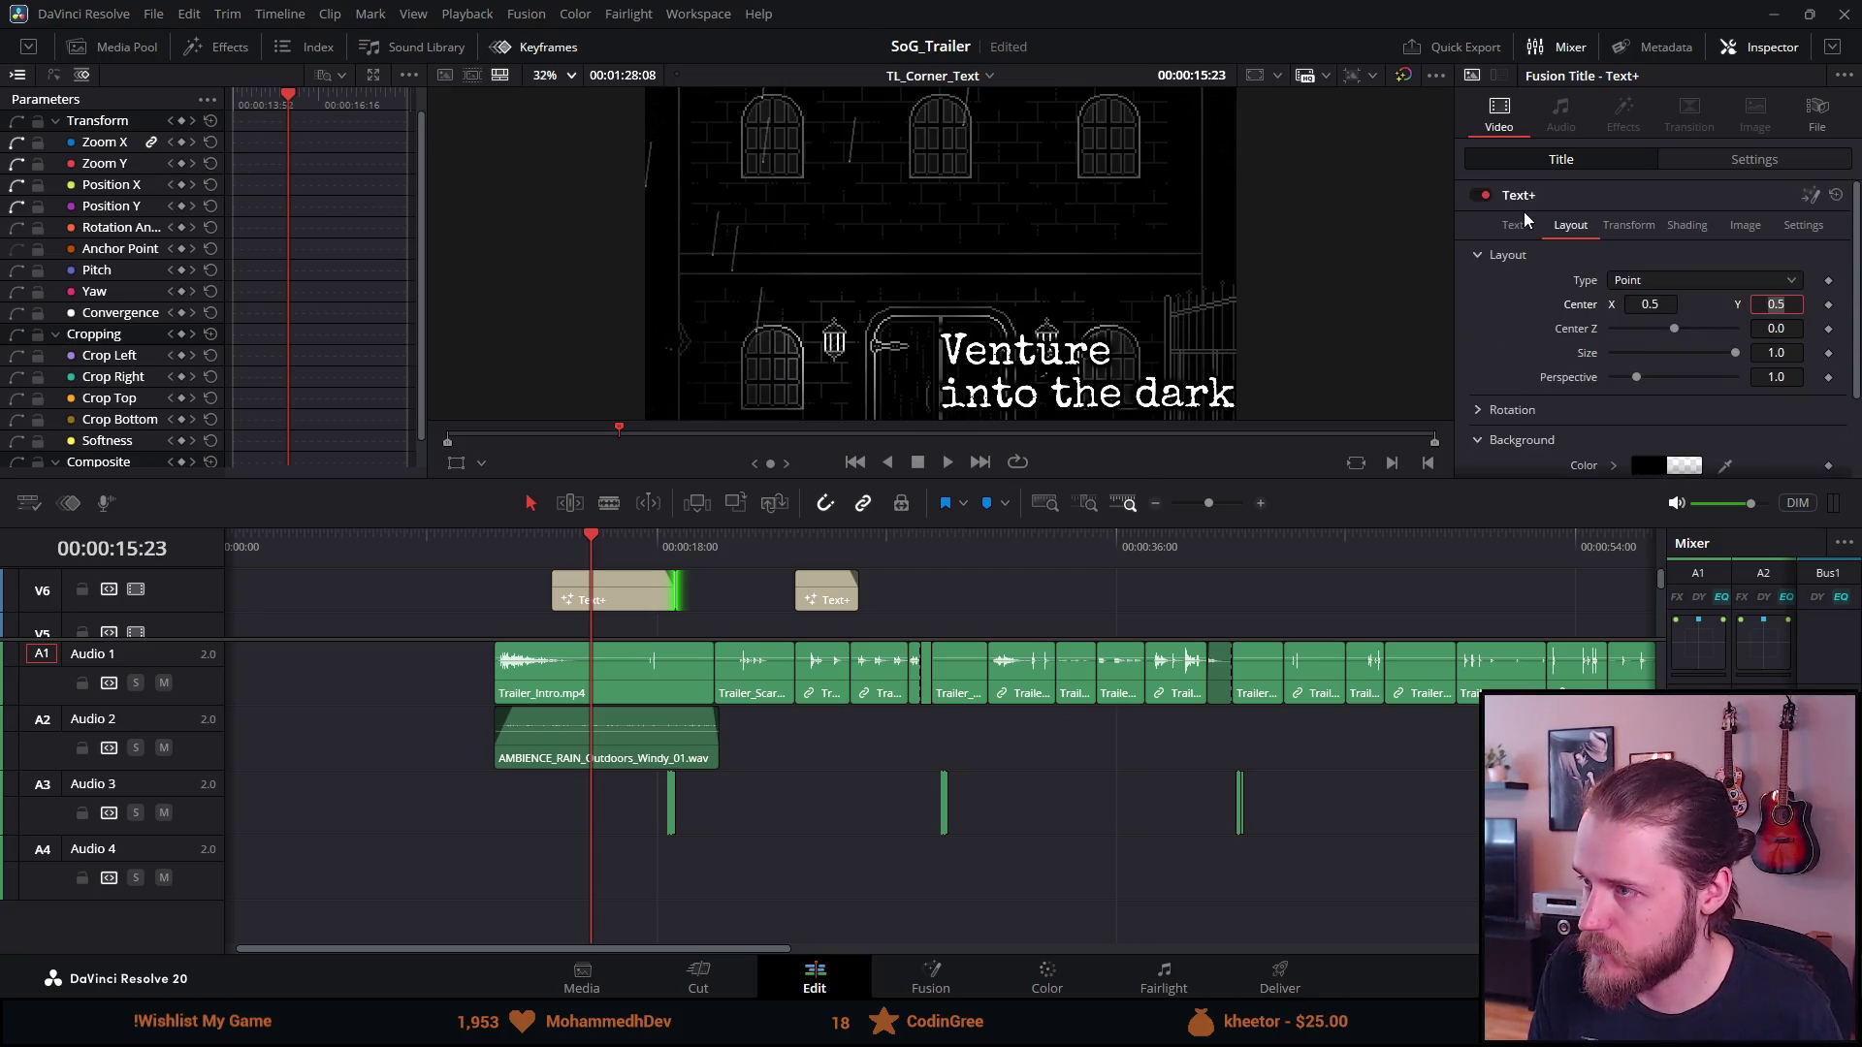
click(1512, 224)
scroll(1591, 339, down, 5)
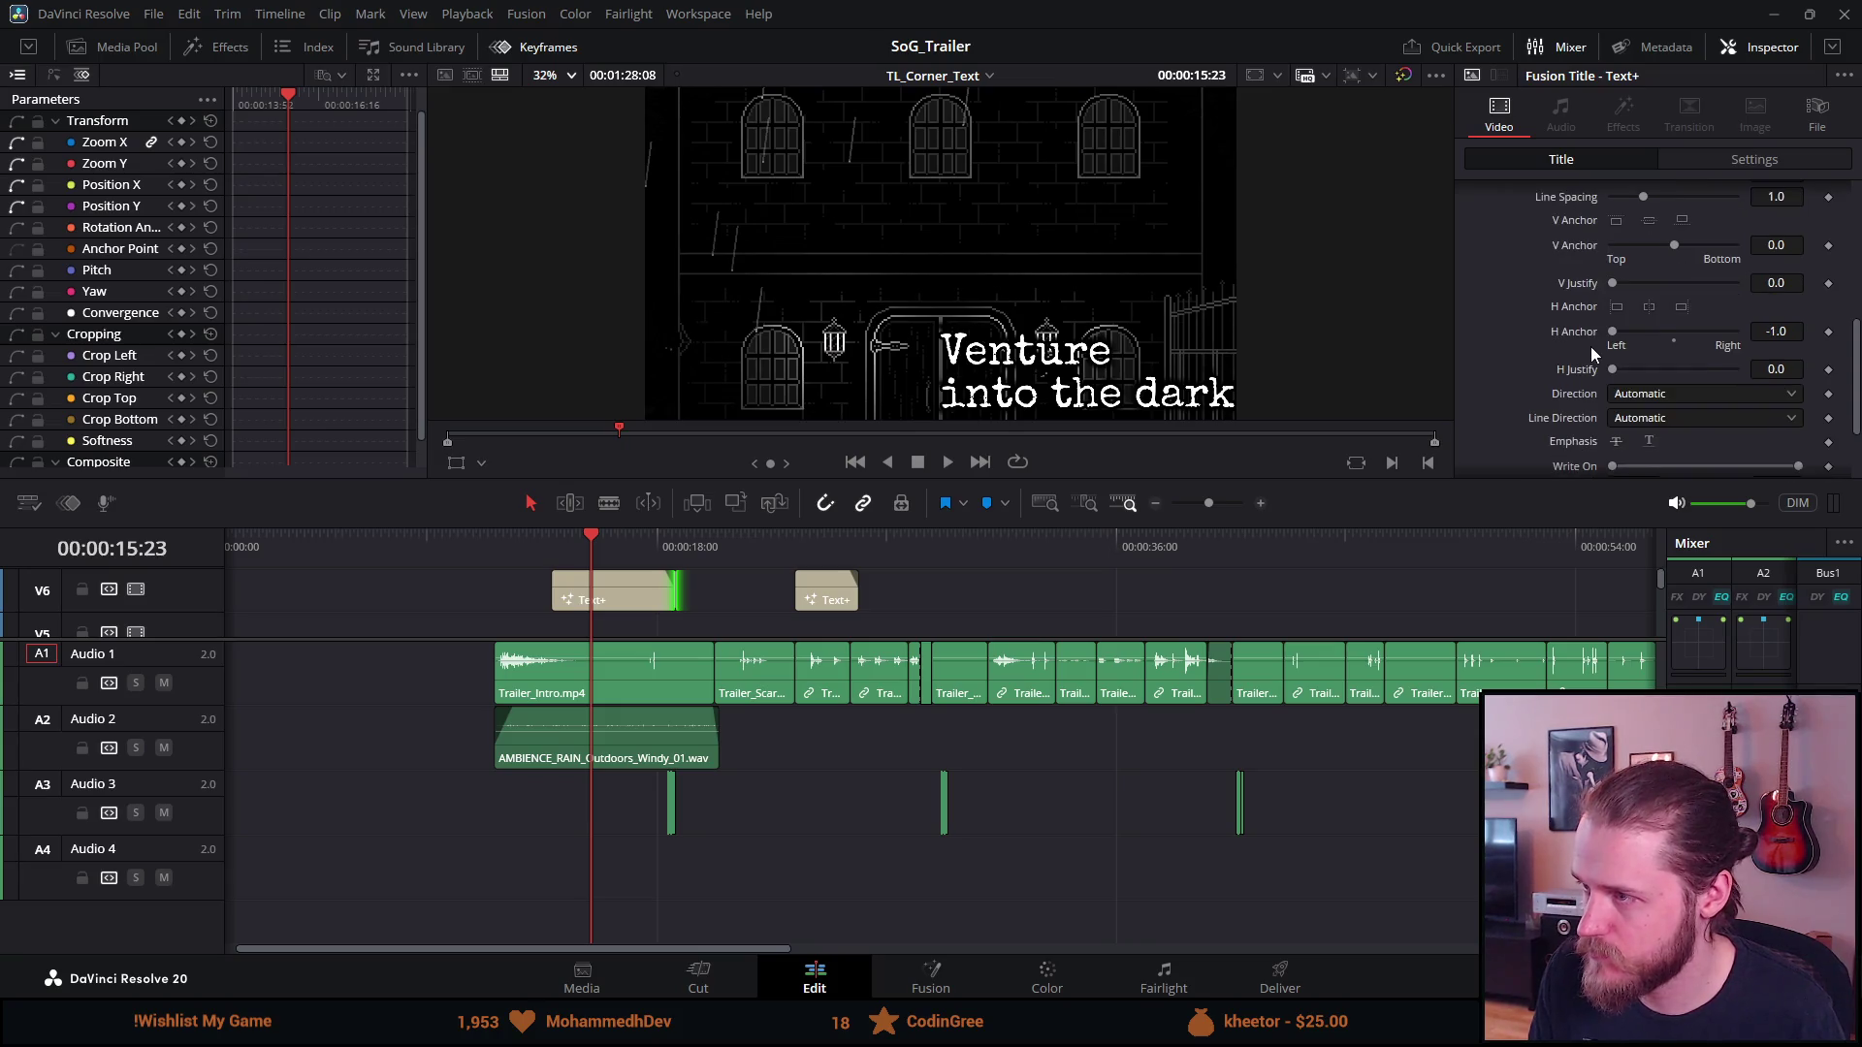
click(1649, 308)
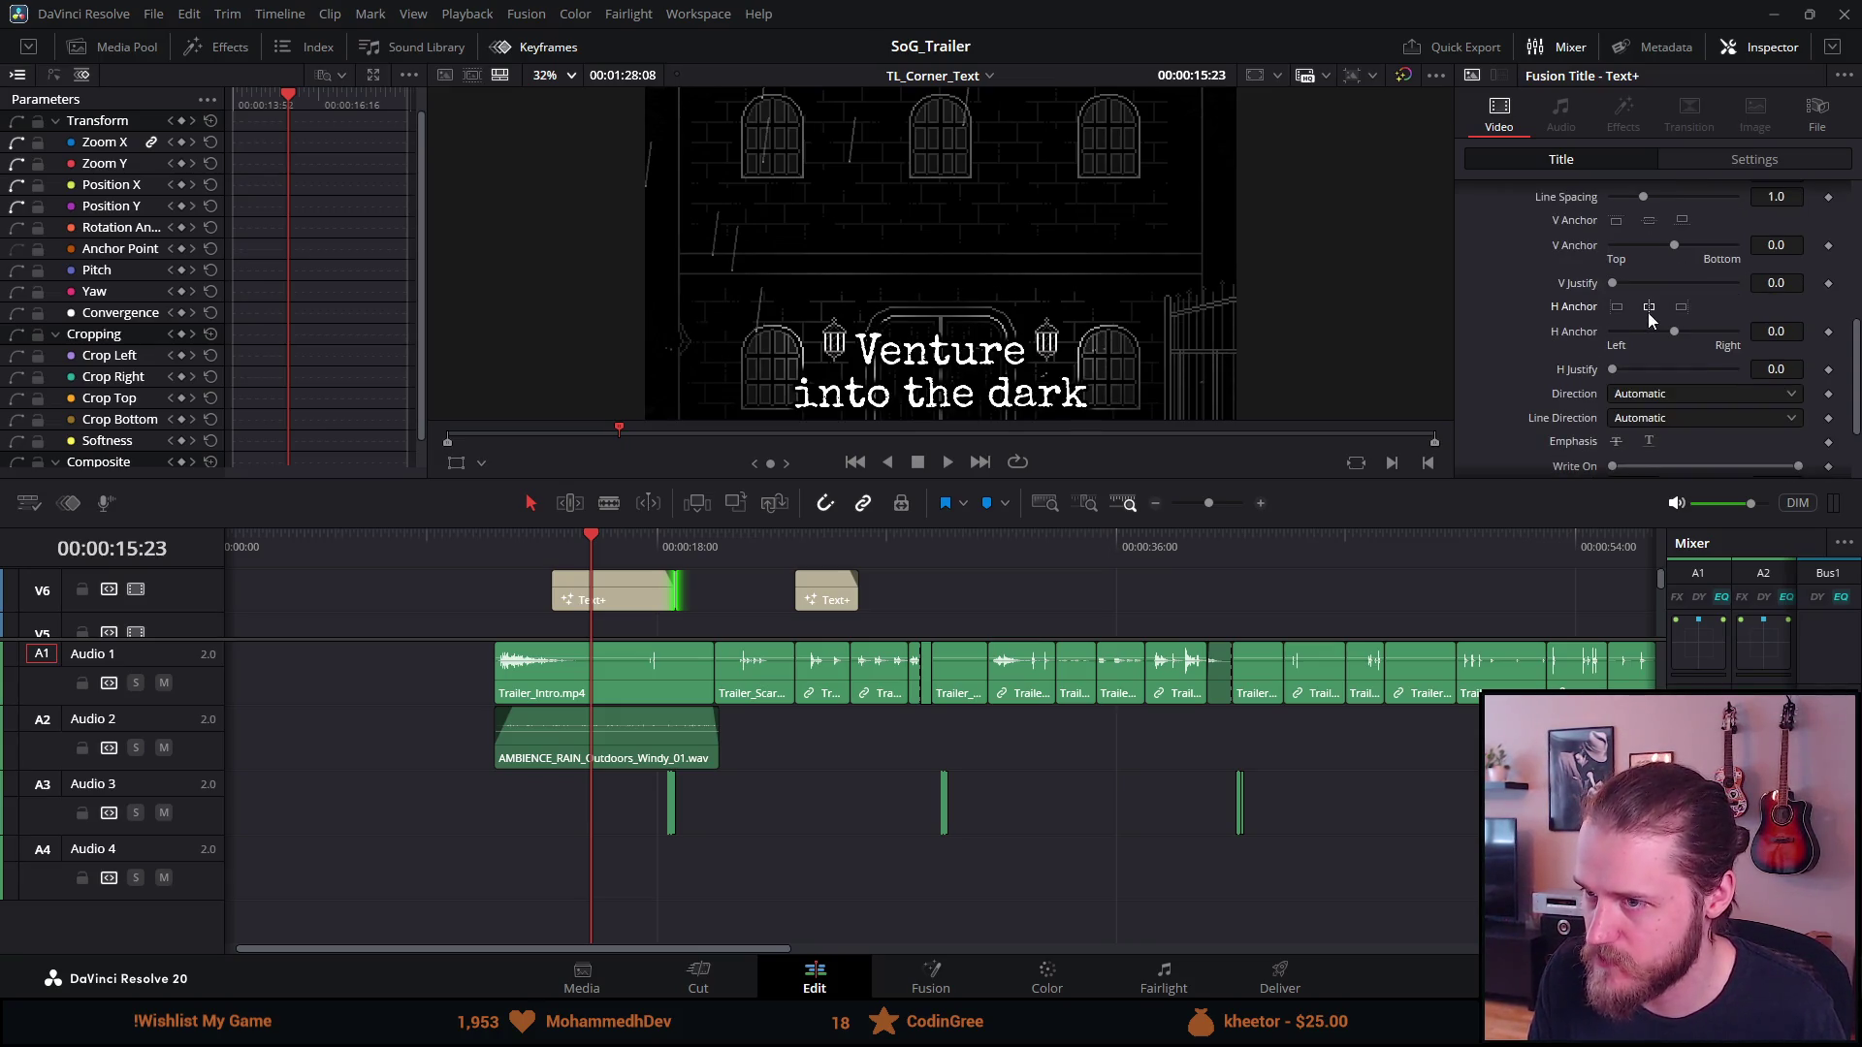
scroll(1645, 320, up, 5)
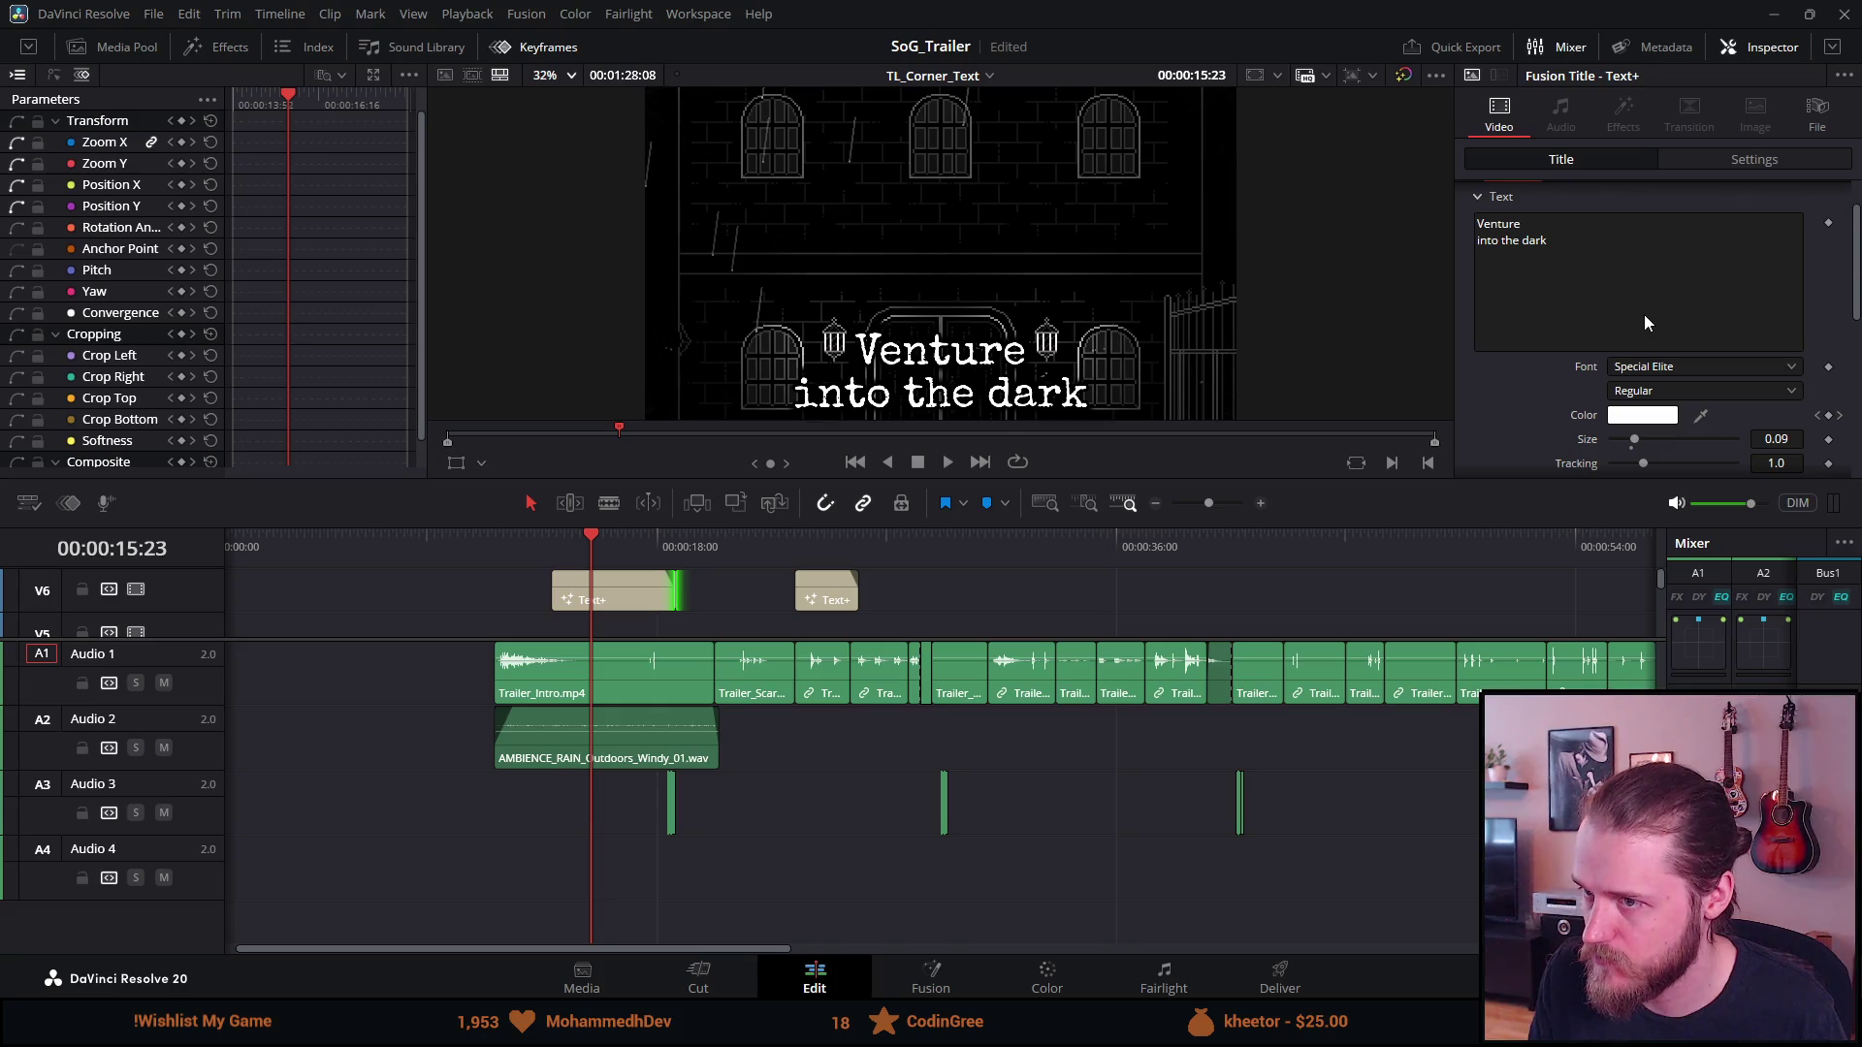
Replace the title text with 'A point-and-click' and 'horror adventure' on two lines, then play it
click(1625, 271)
key(ctrl+a)
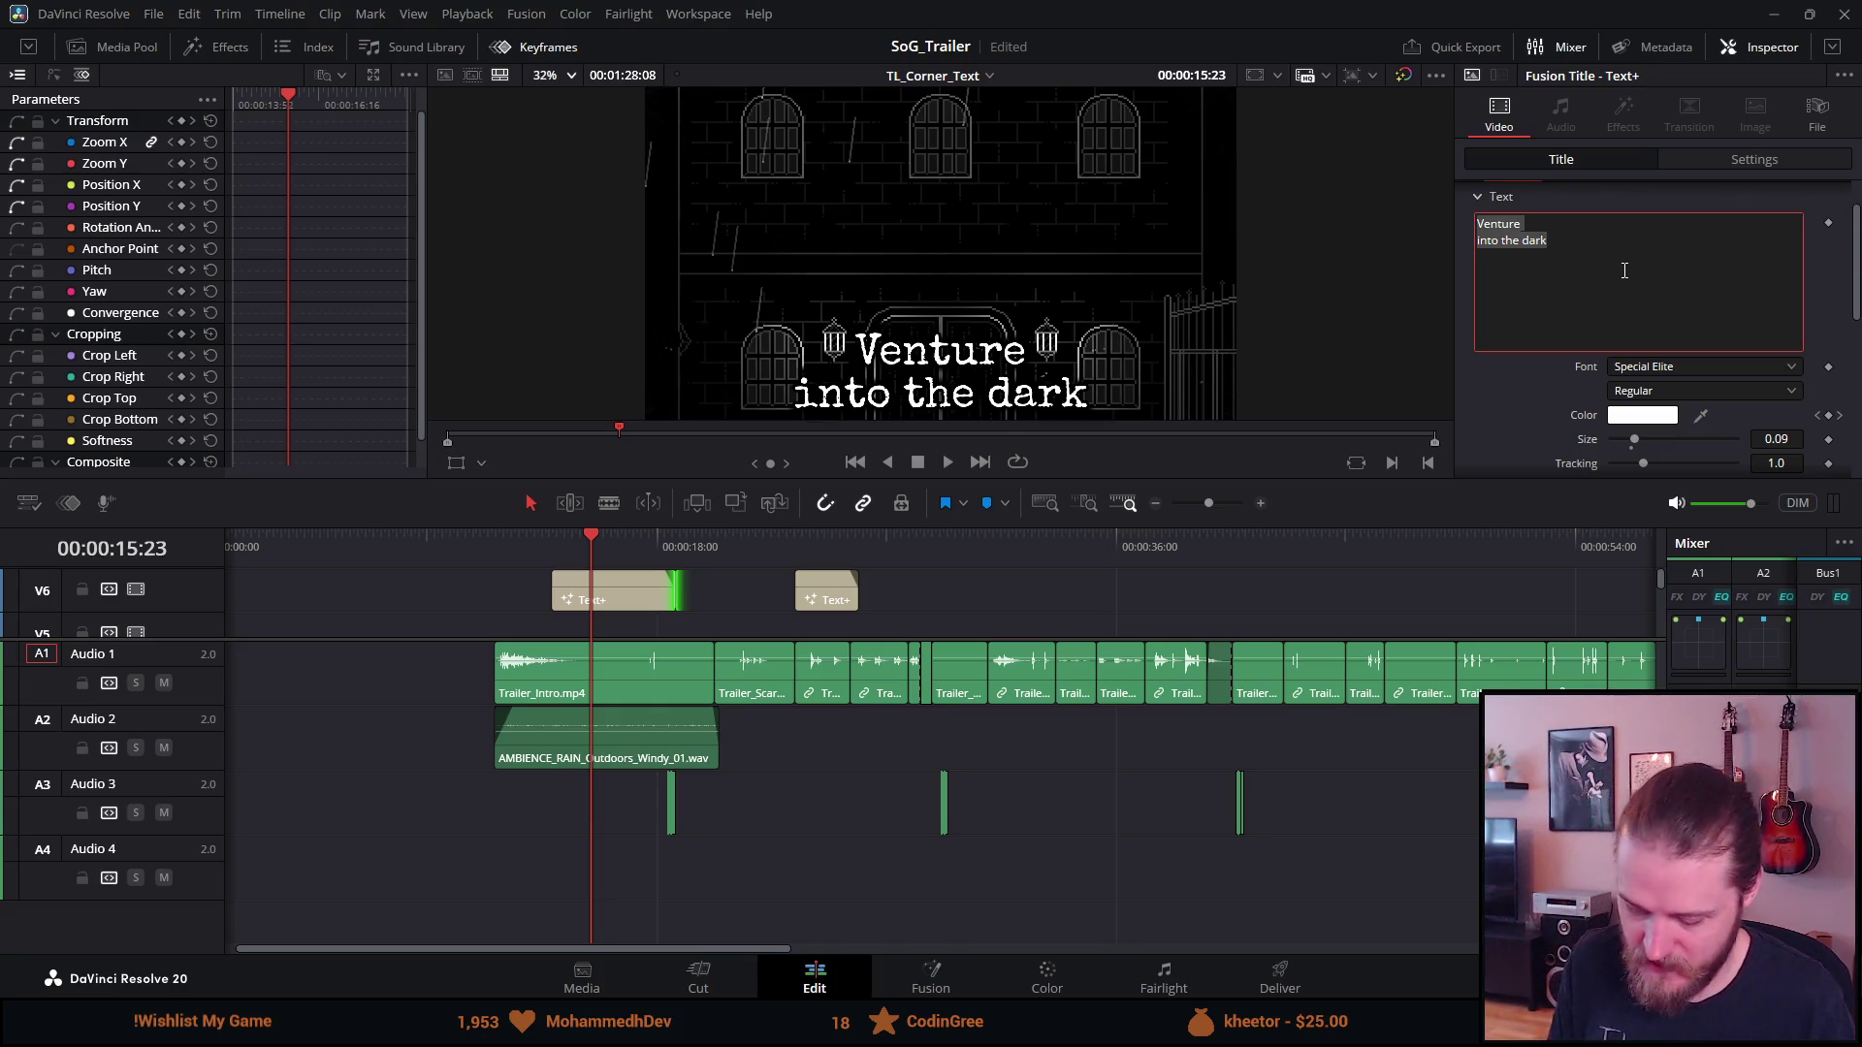
text(A po)
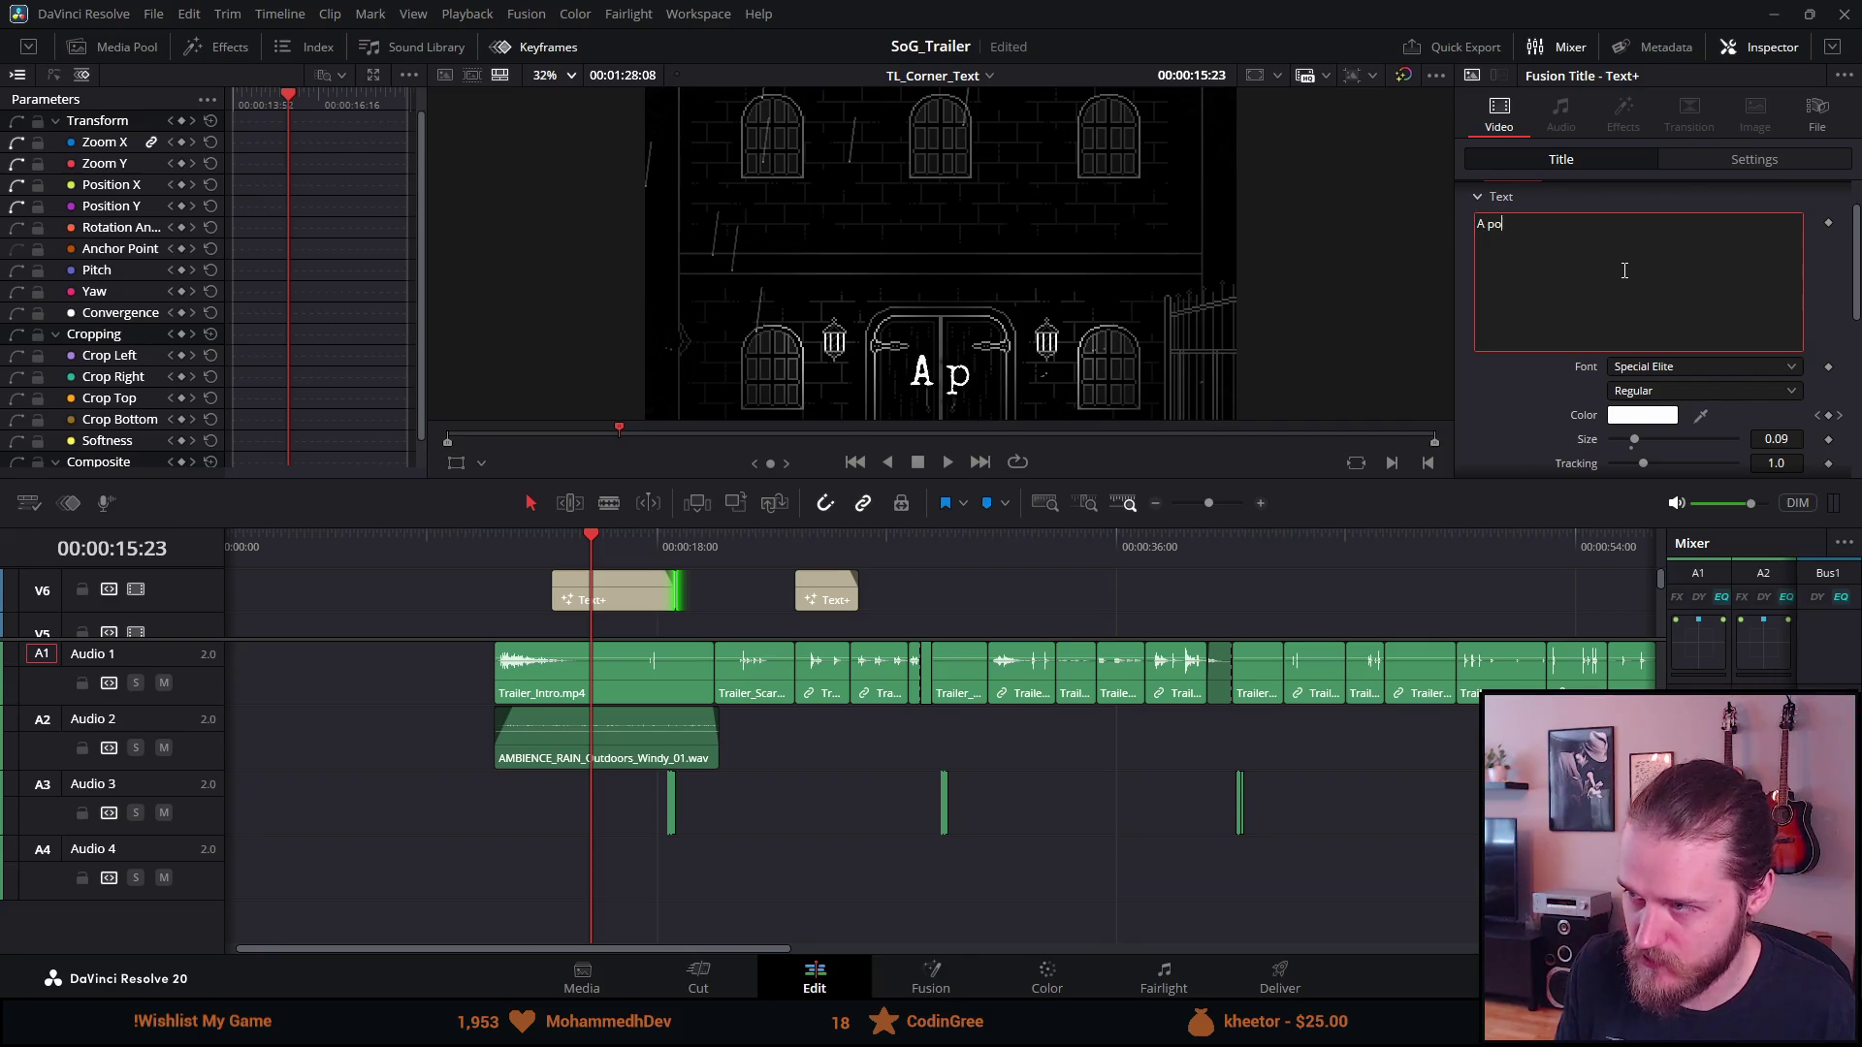
text(int-and-clik)
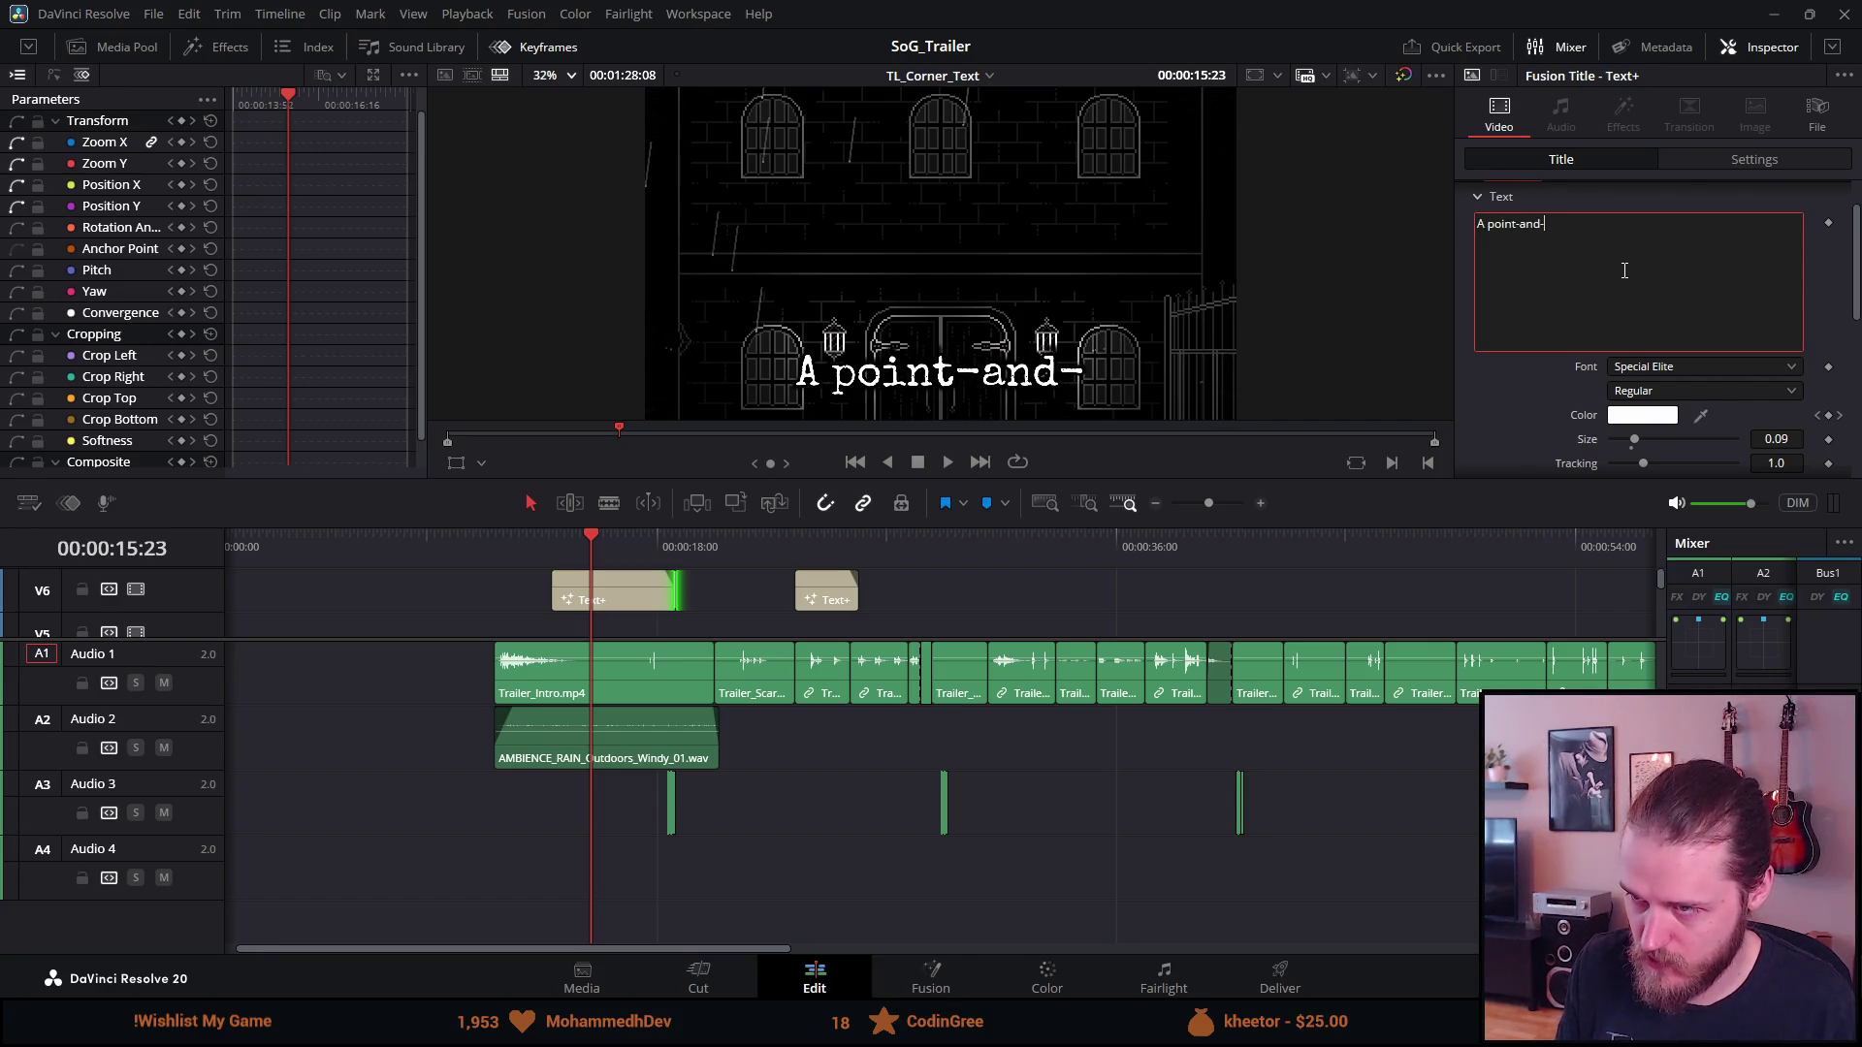
key(BackSpace)
text(ck)
key(Return)
text(horror adventure)
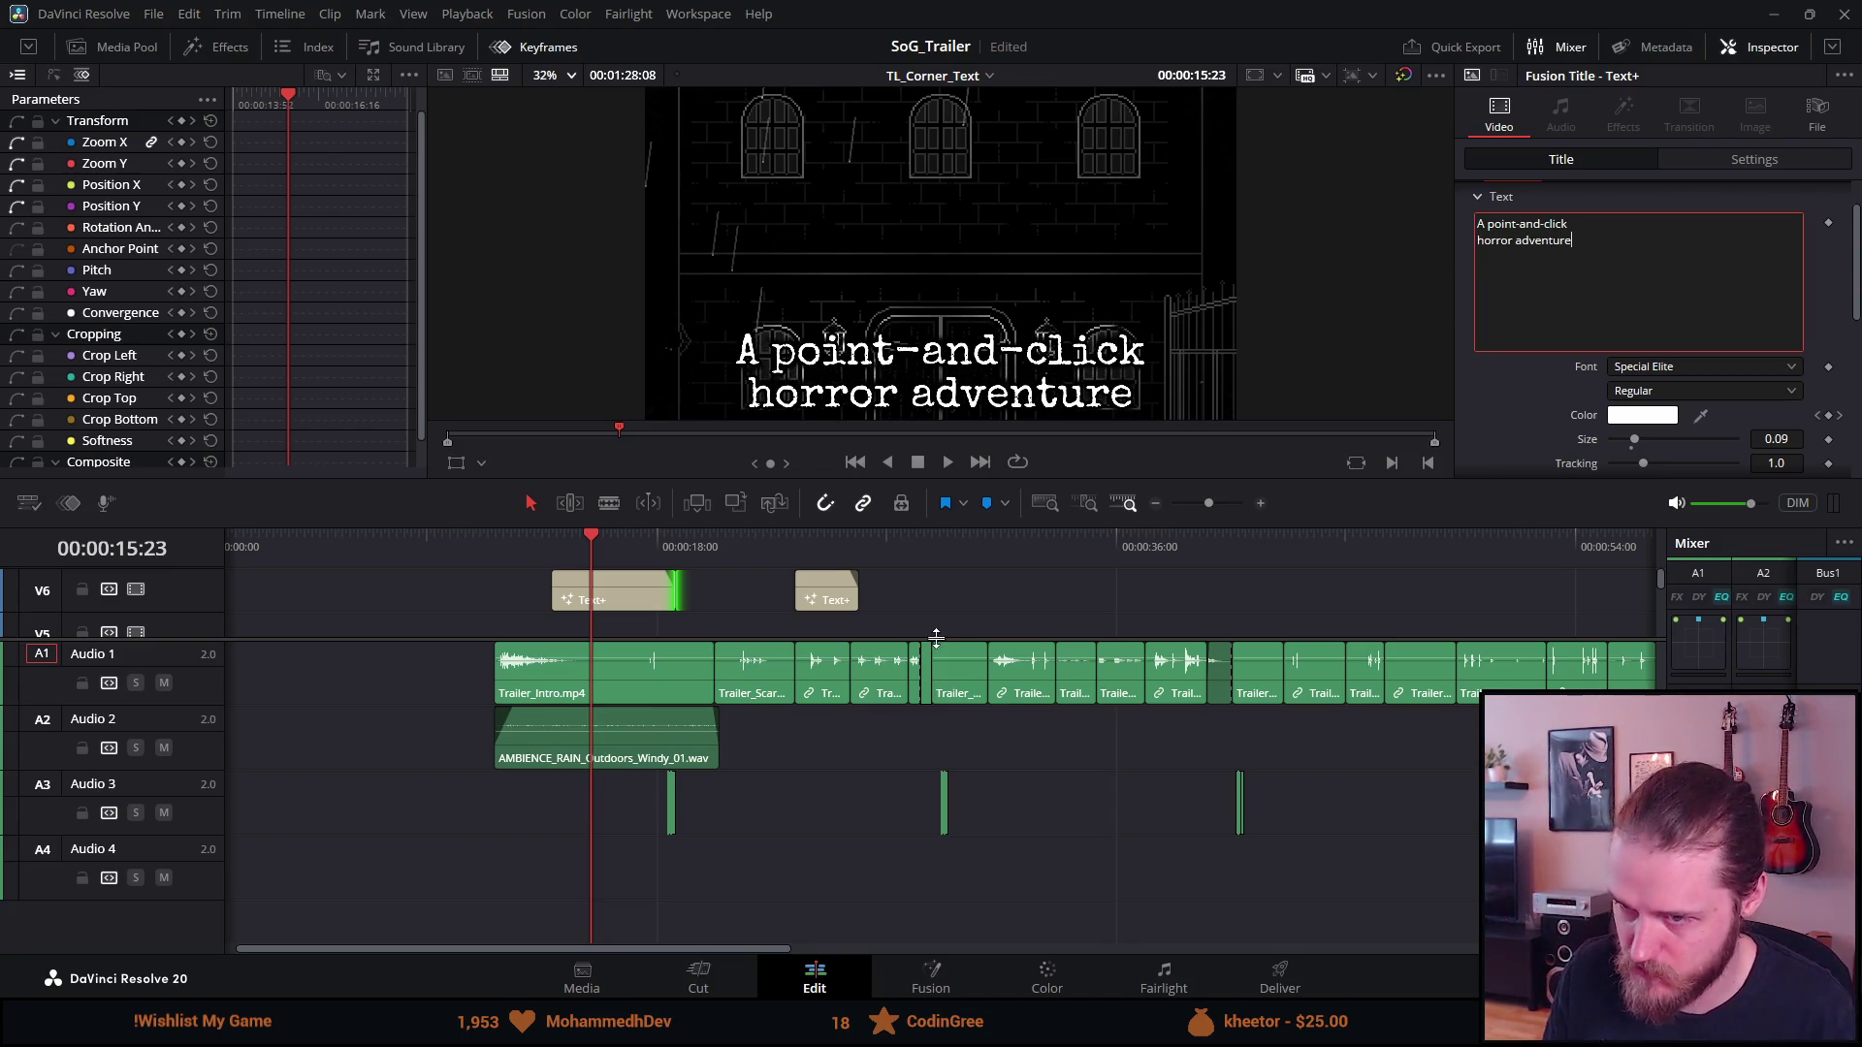
click(538, 543)
key(space)
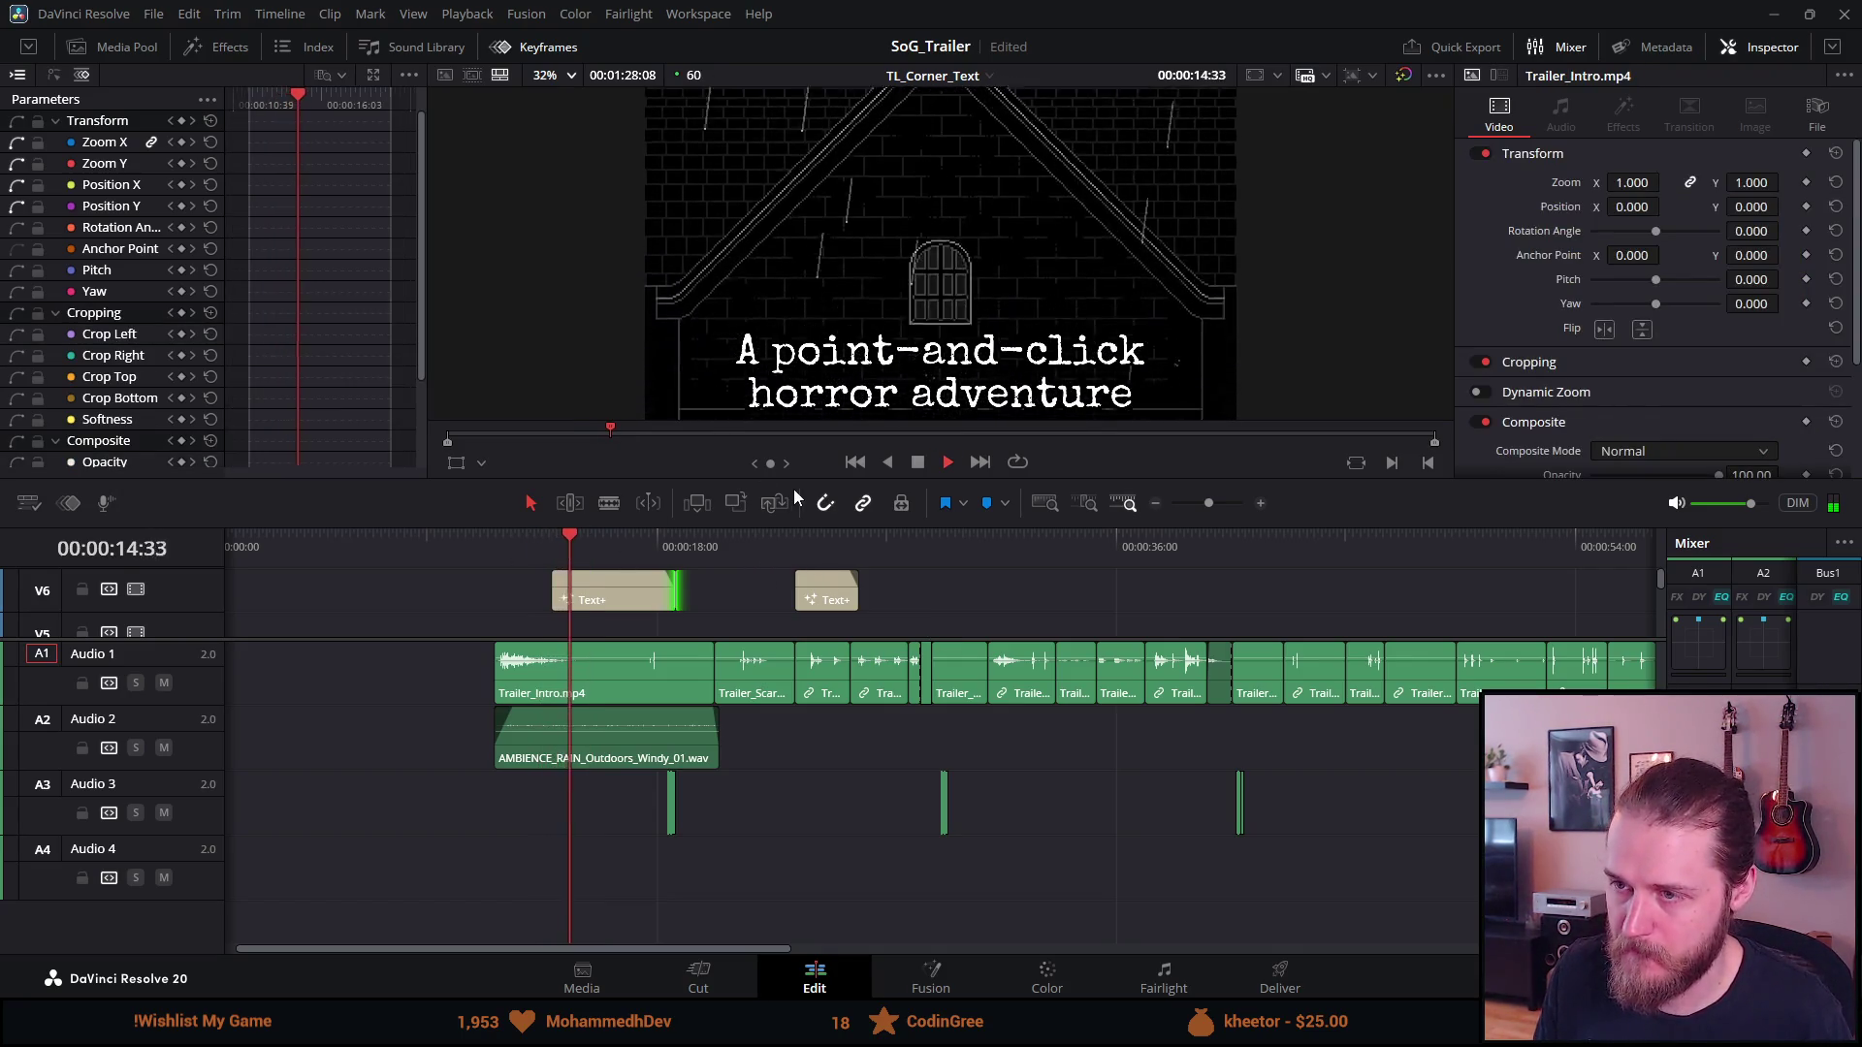
Play the title from its start and park the playhead at 14:44
click(920, 462)
click(603, 550)
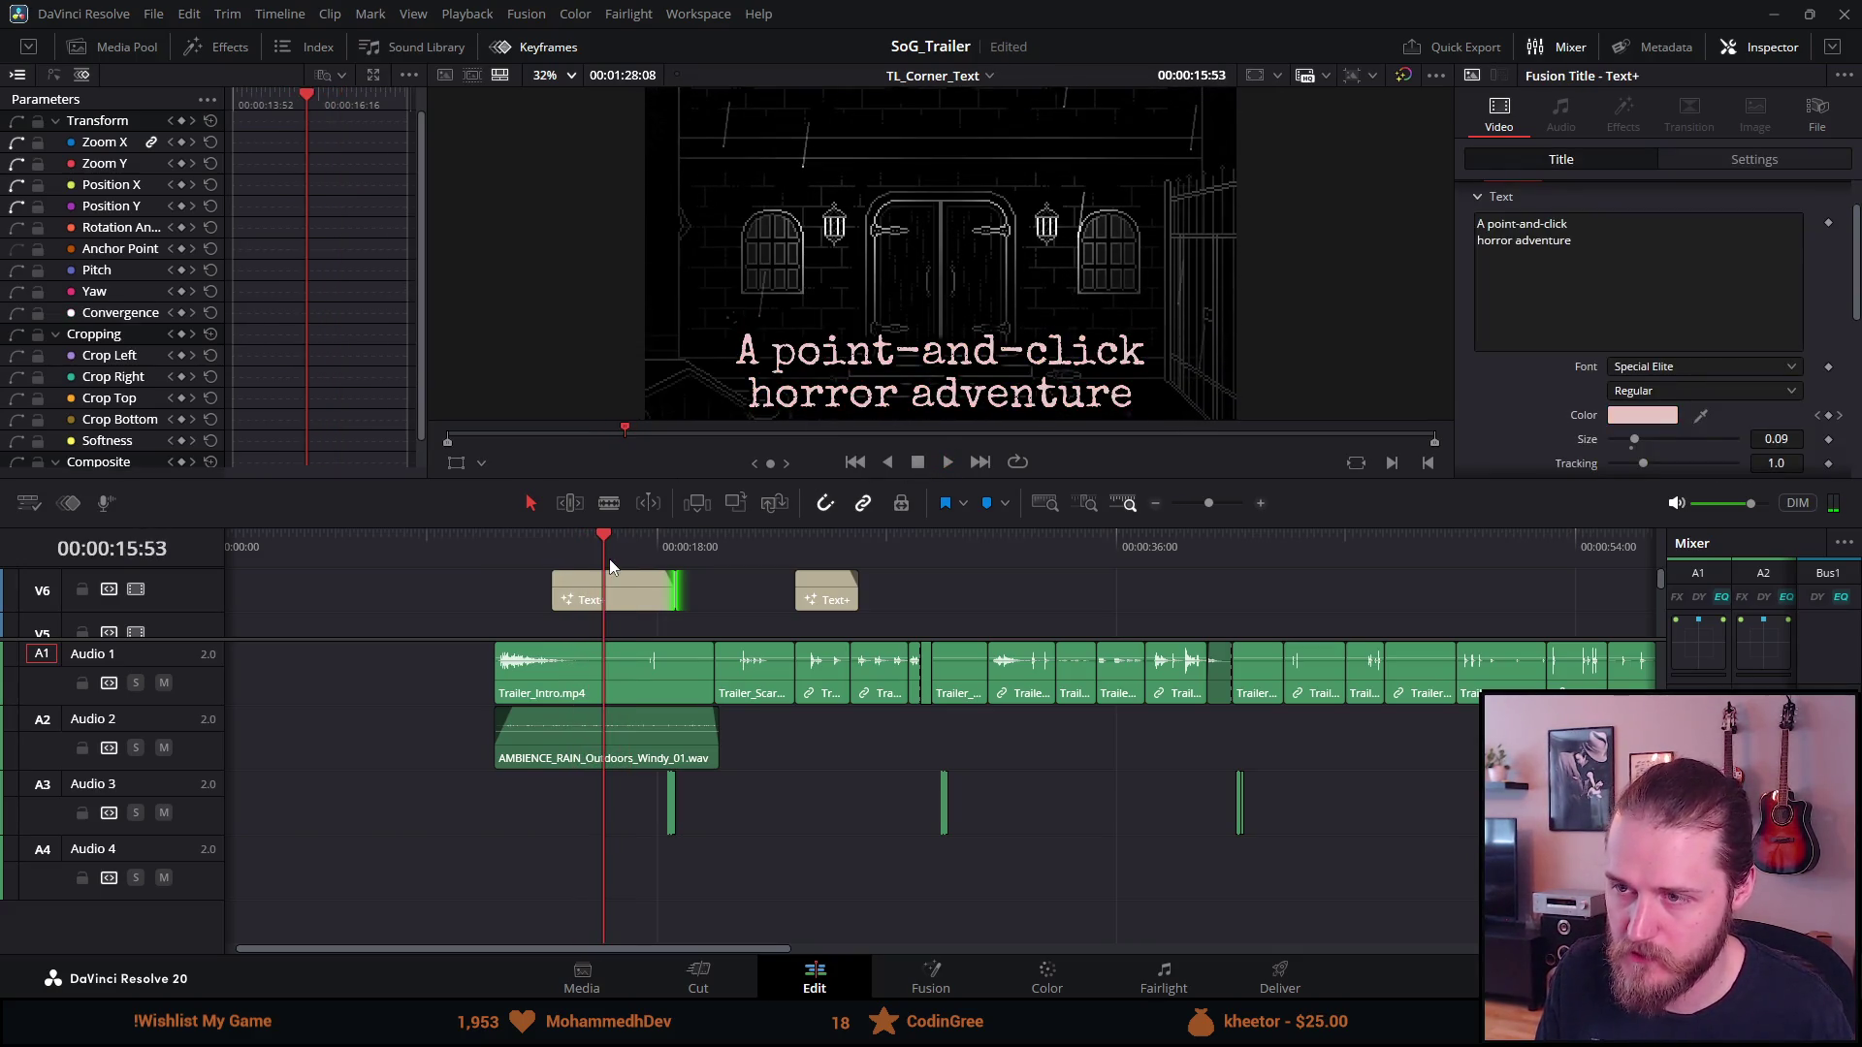
scroll(609, 559, down, 1)
scroll(599, 601, up, 5)
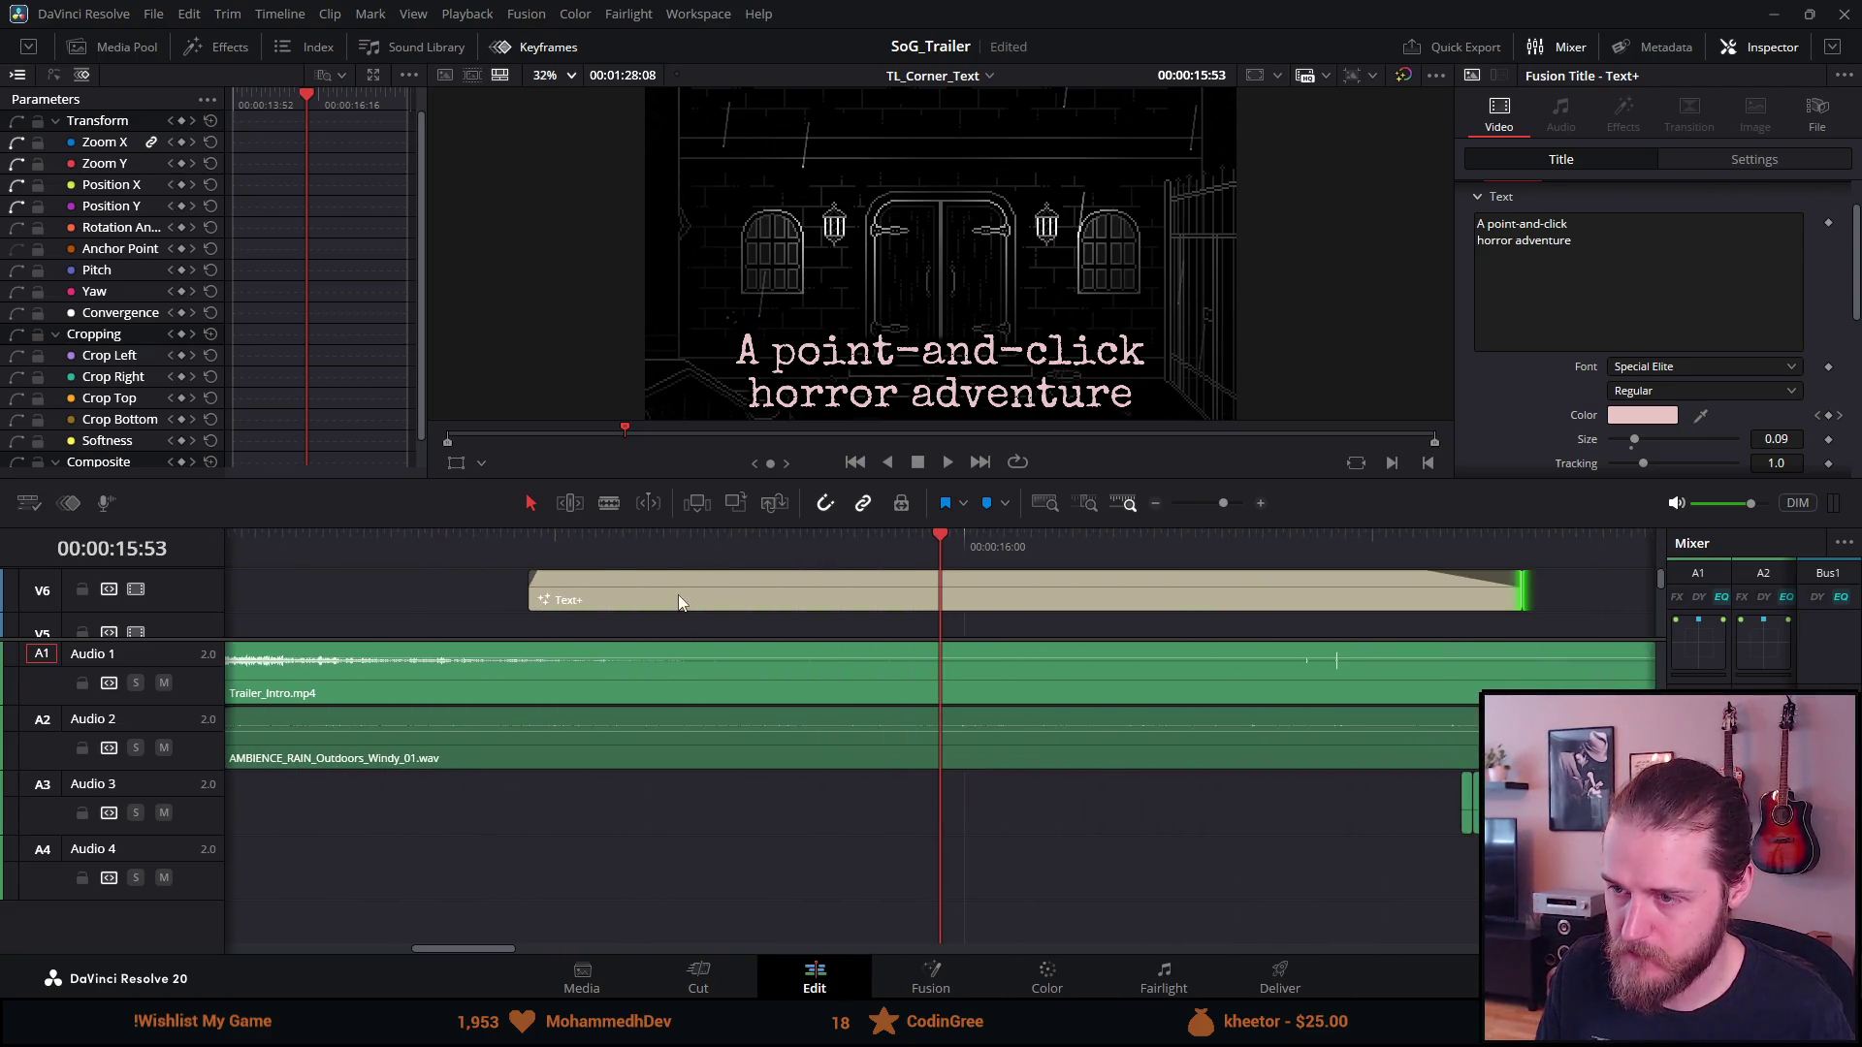
click(678, 548)
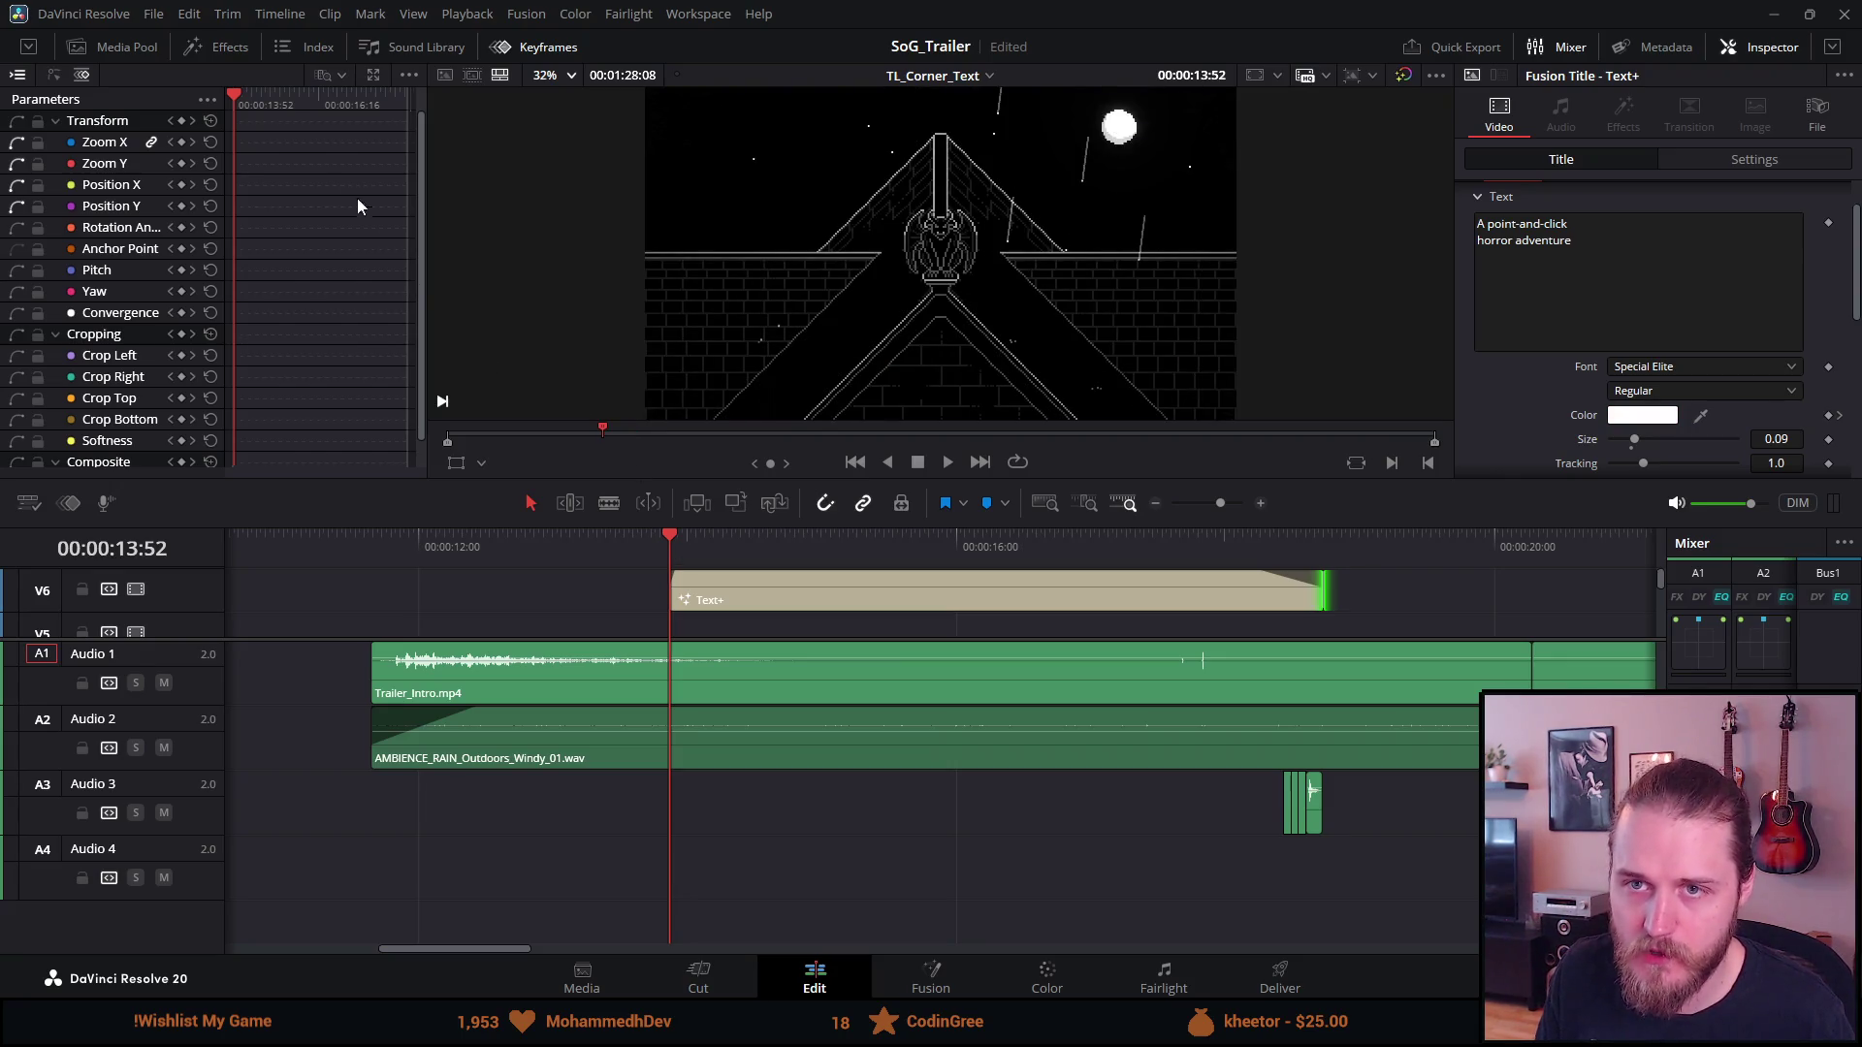
click(950, 466)
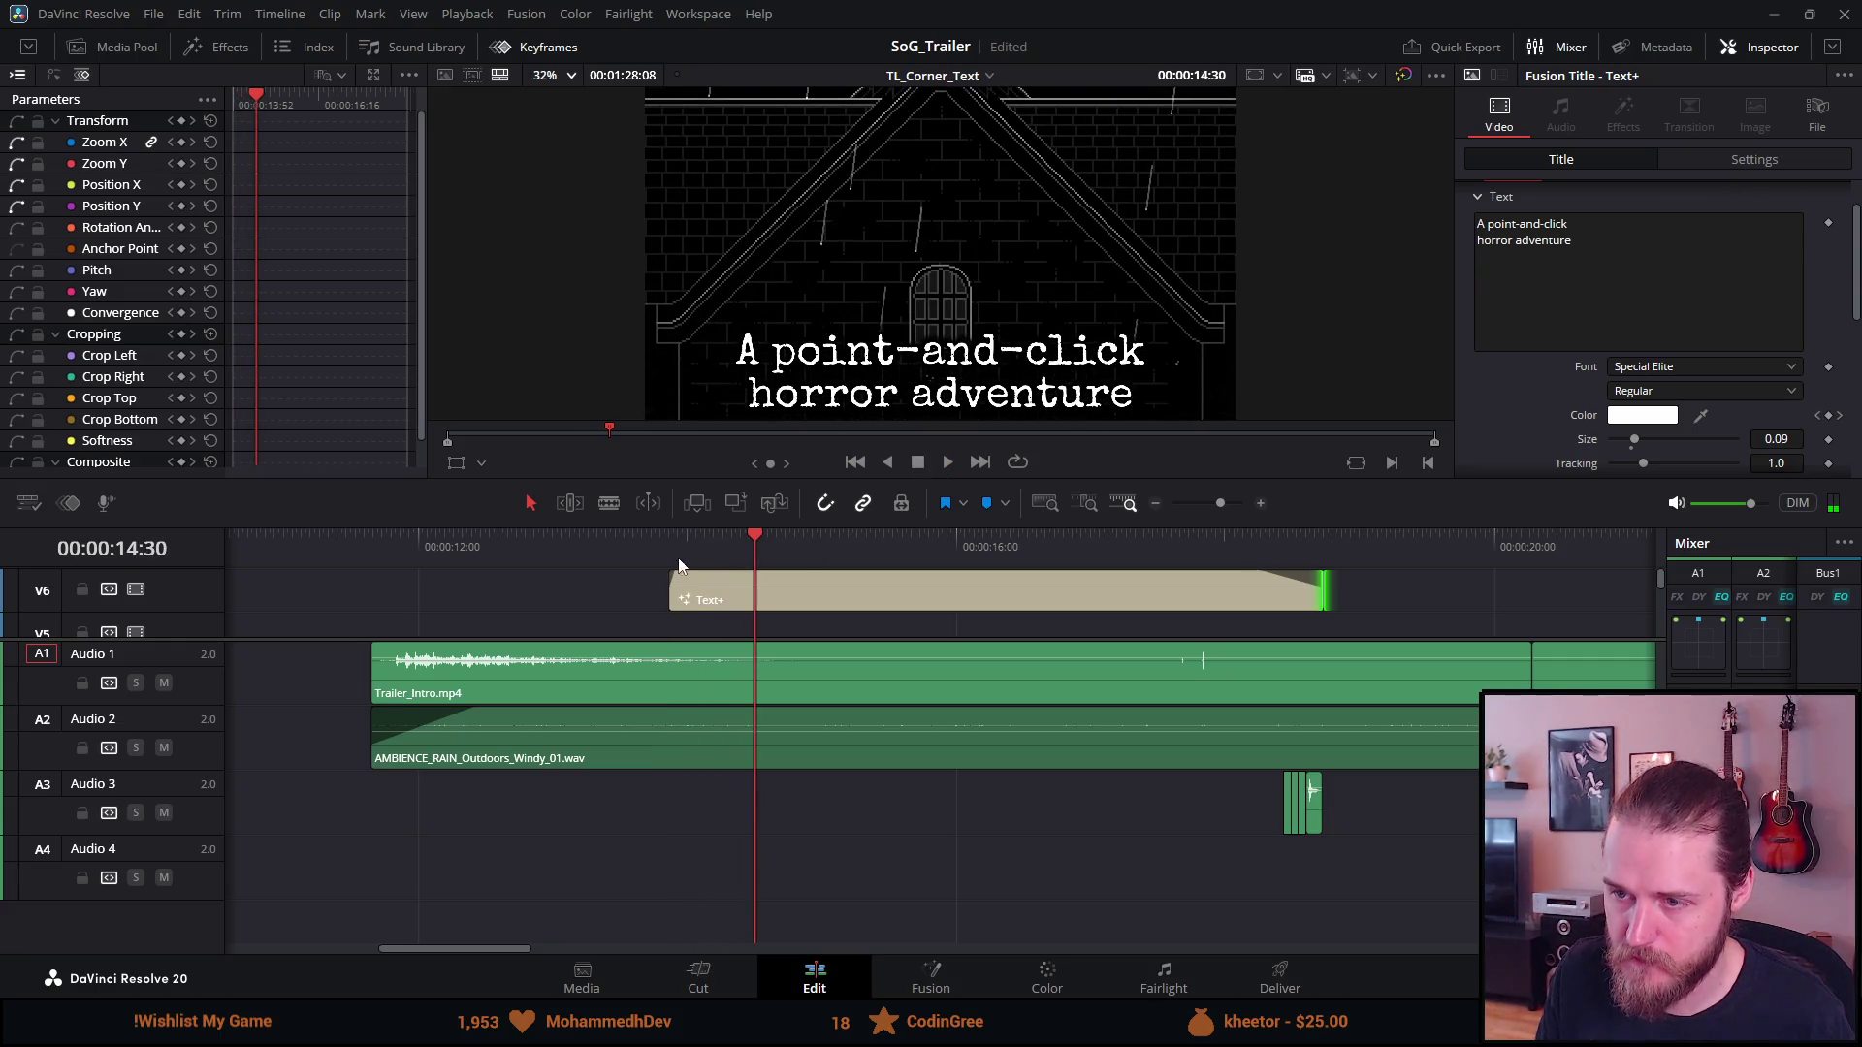
click(757, 532)
drag(759, 533, 788, 539)
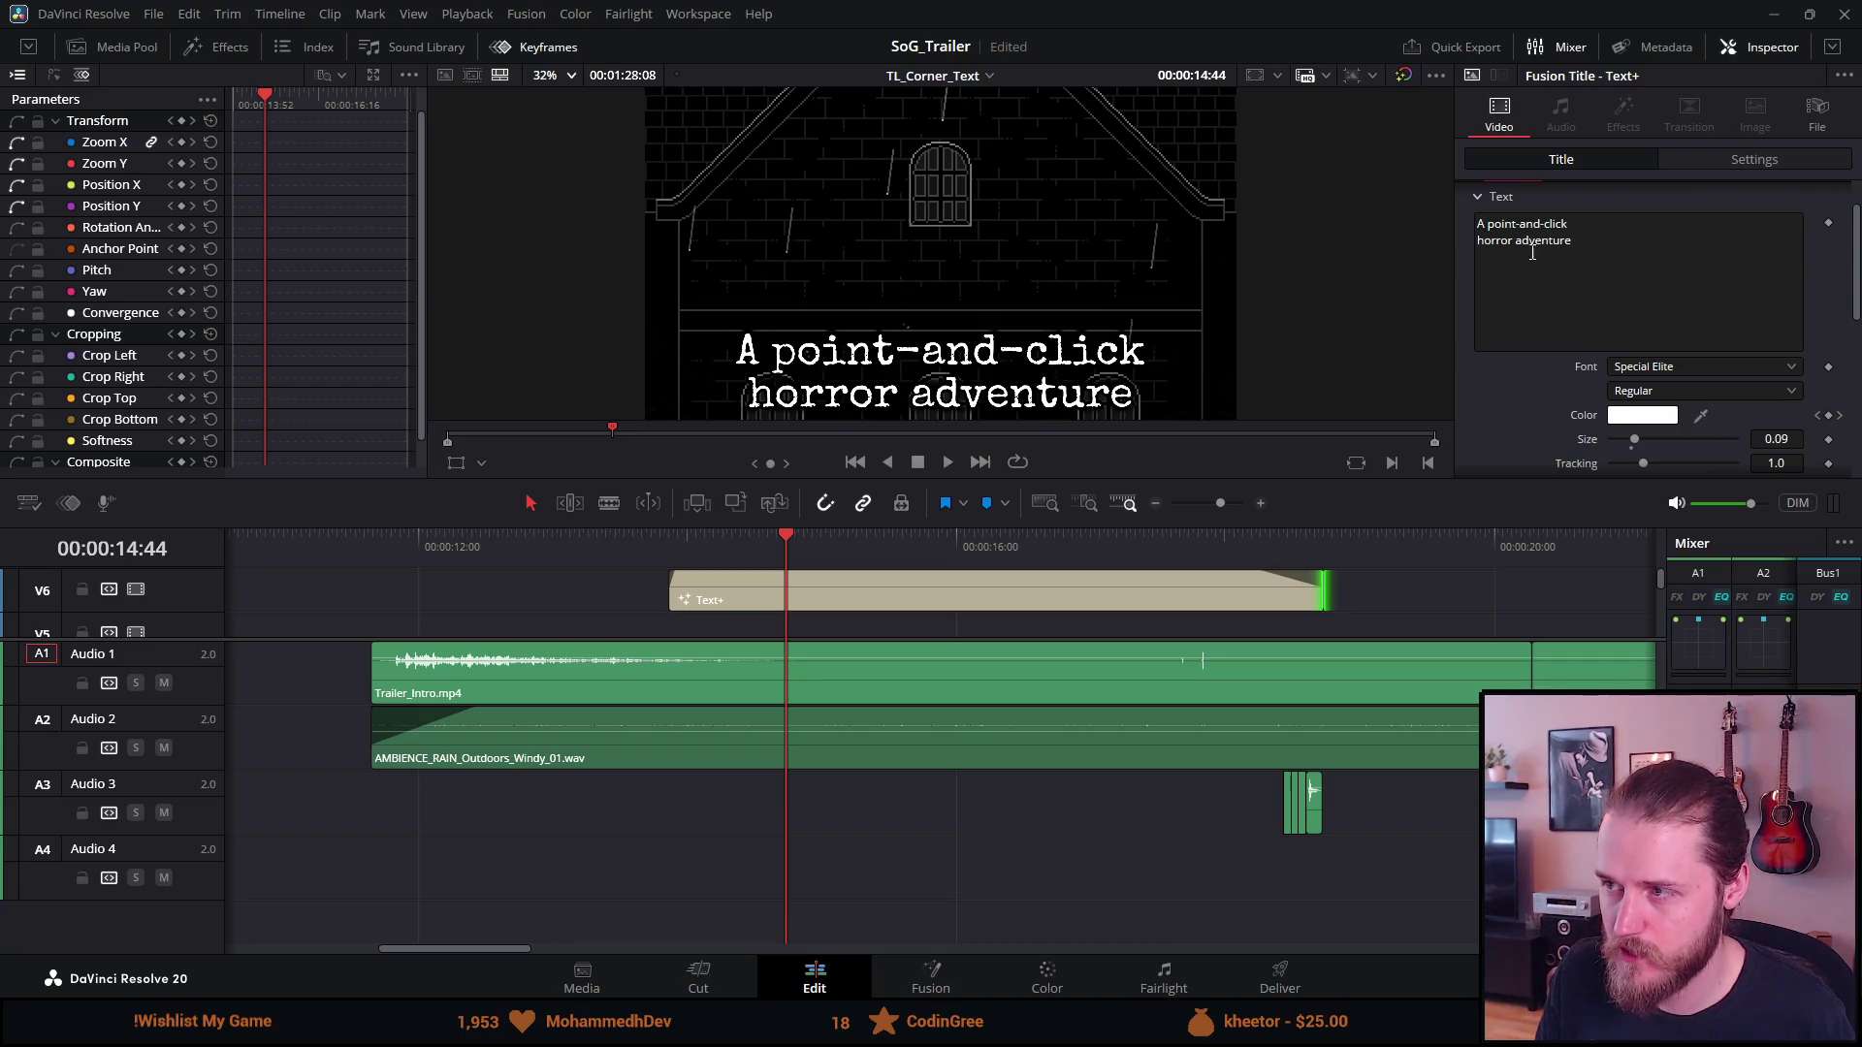
Save the project, keep both title lines, and add Transform keyframes at 14:44
click(1633, 236)
key(ctrl+shift+Left)
key(ctrl+shift+Left)
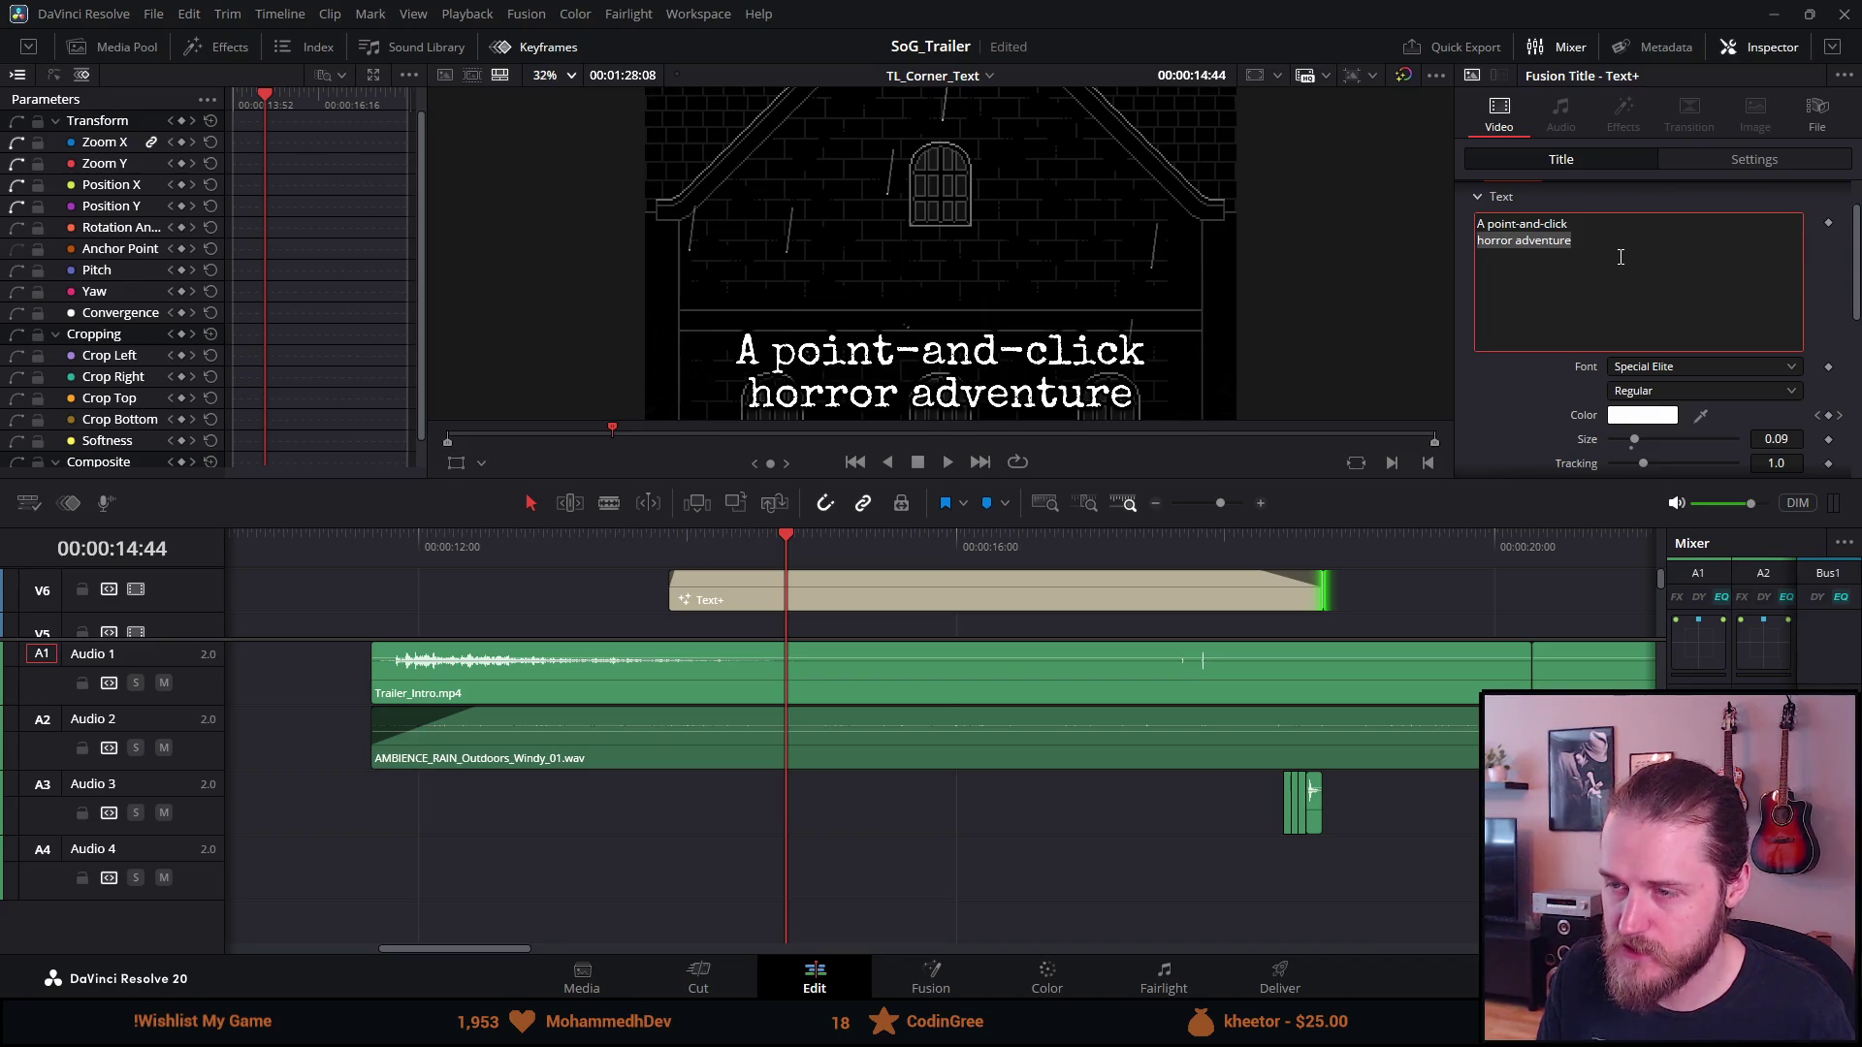
key(BackSpace)
key(BackSpace)
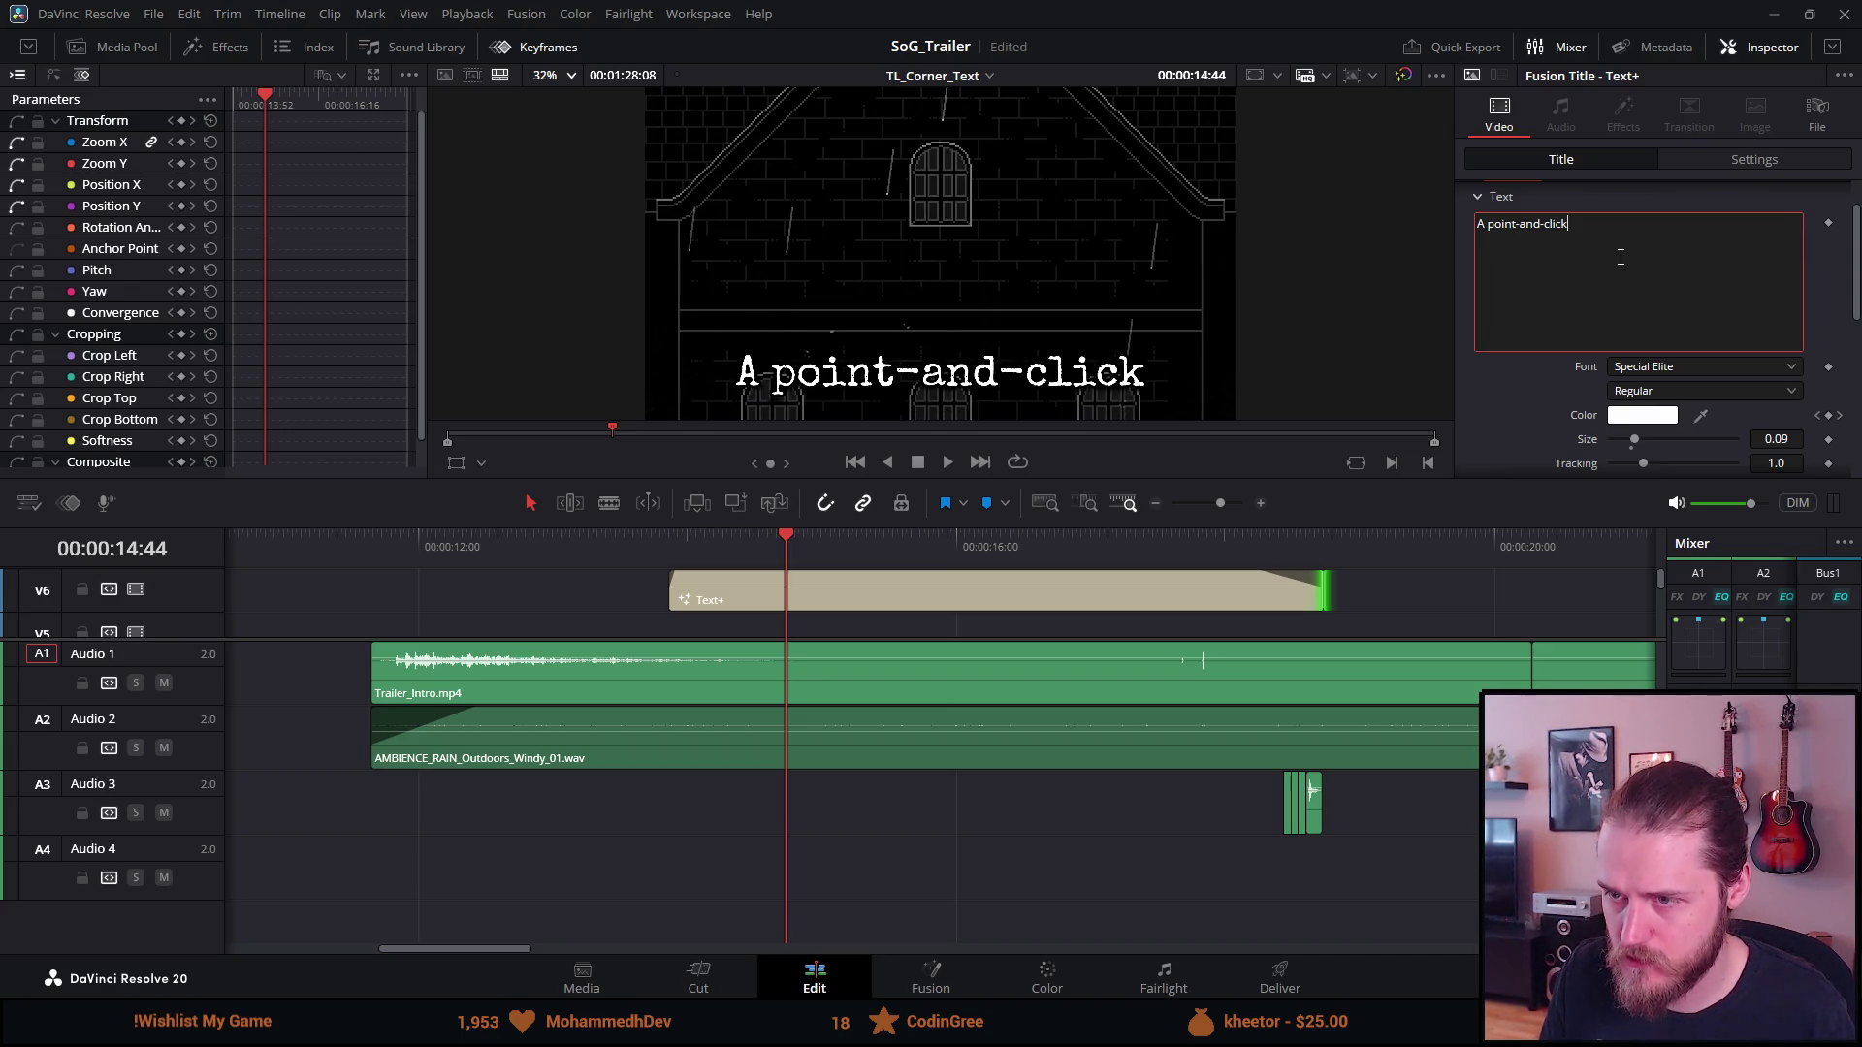
key(ctrl+s)
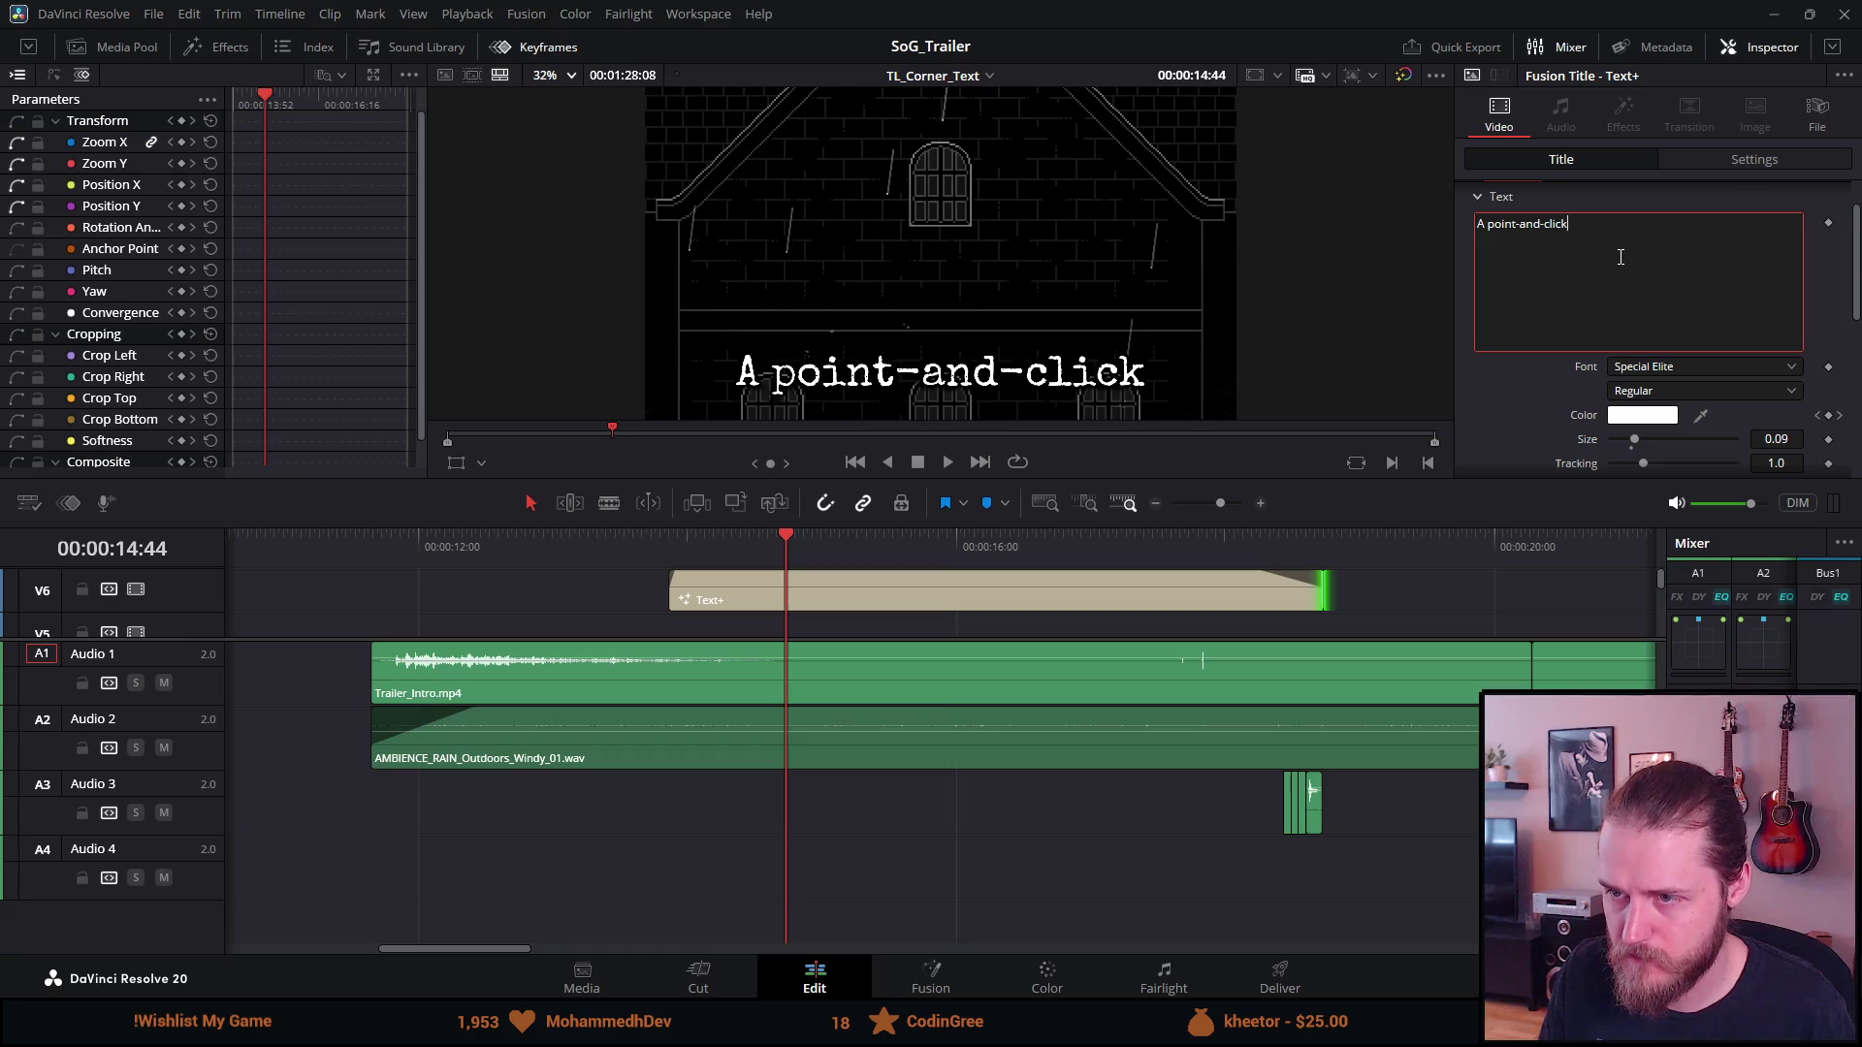
key(ctrl+z)
key(ctrl+z)
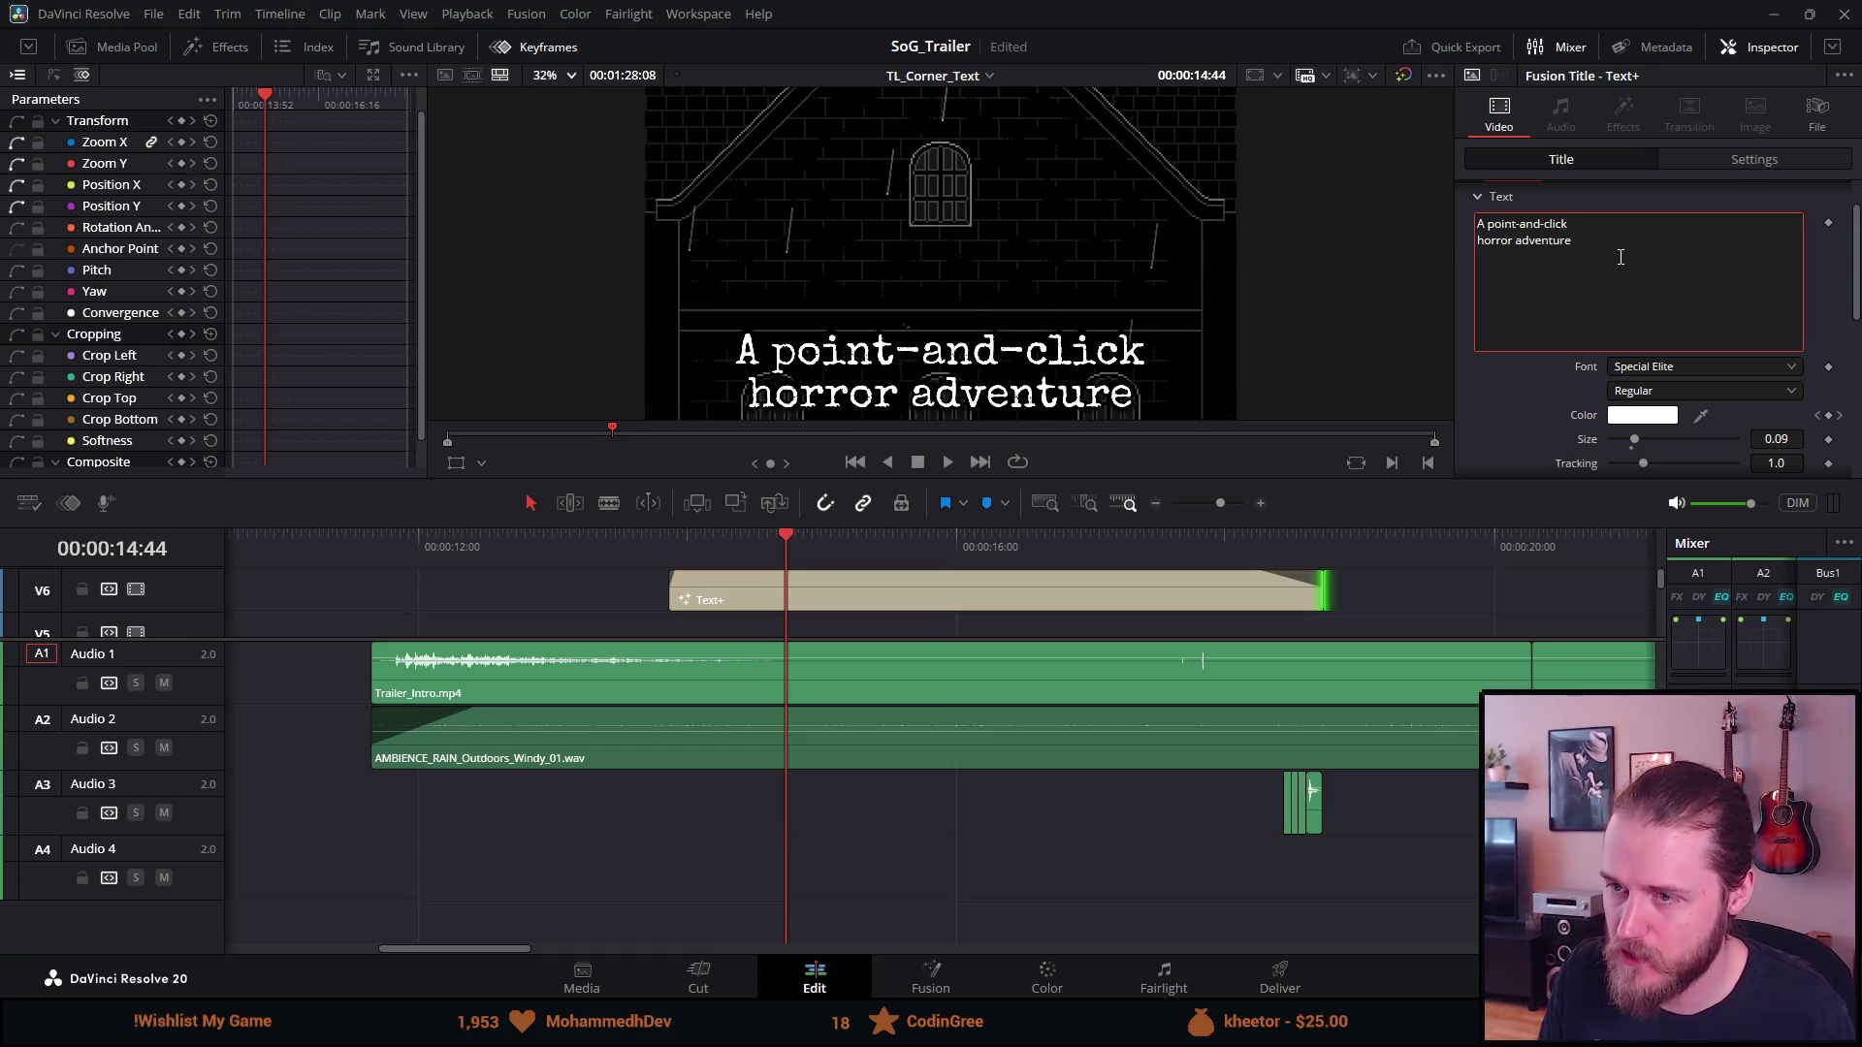
click(182, 120)
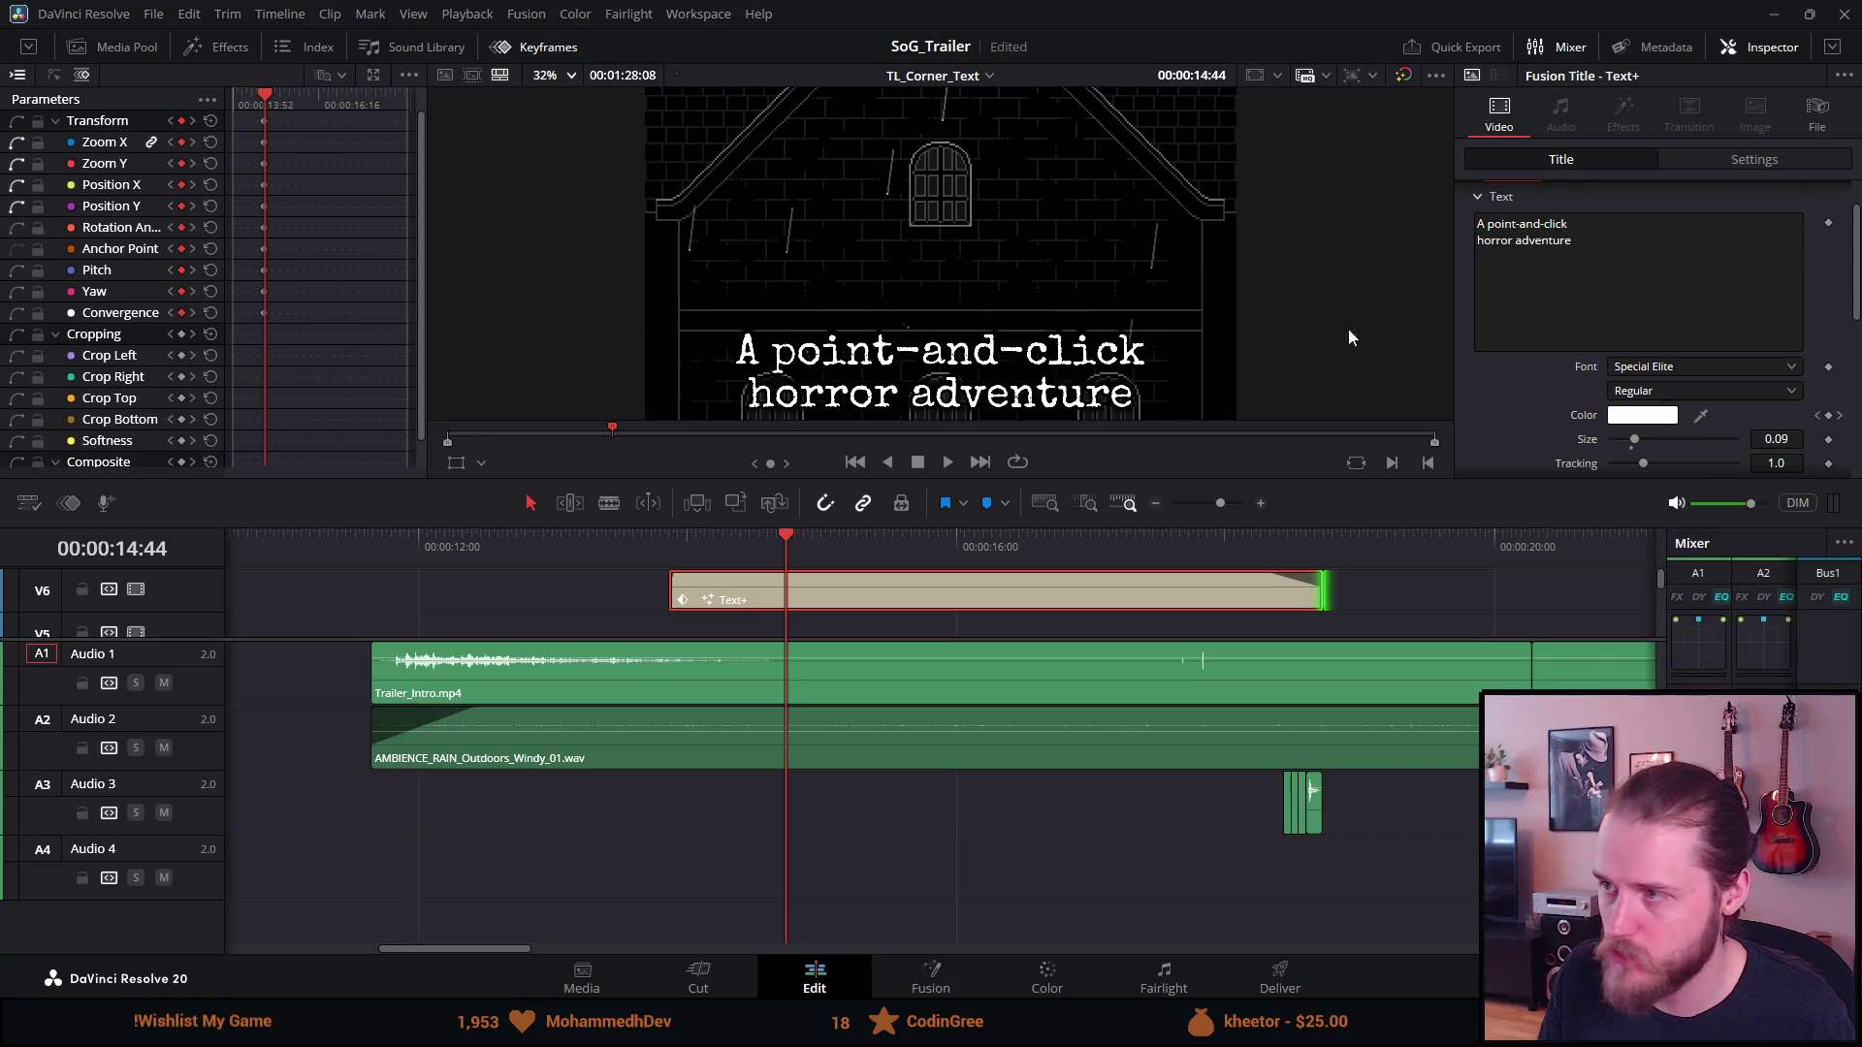
Set the title's Position Y to -200 at 14:44 and save
scroll(1618, 249, down, 1)
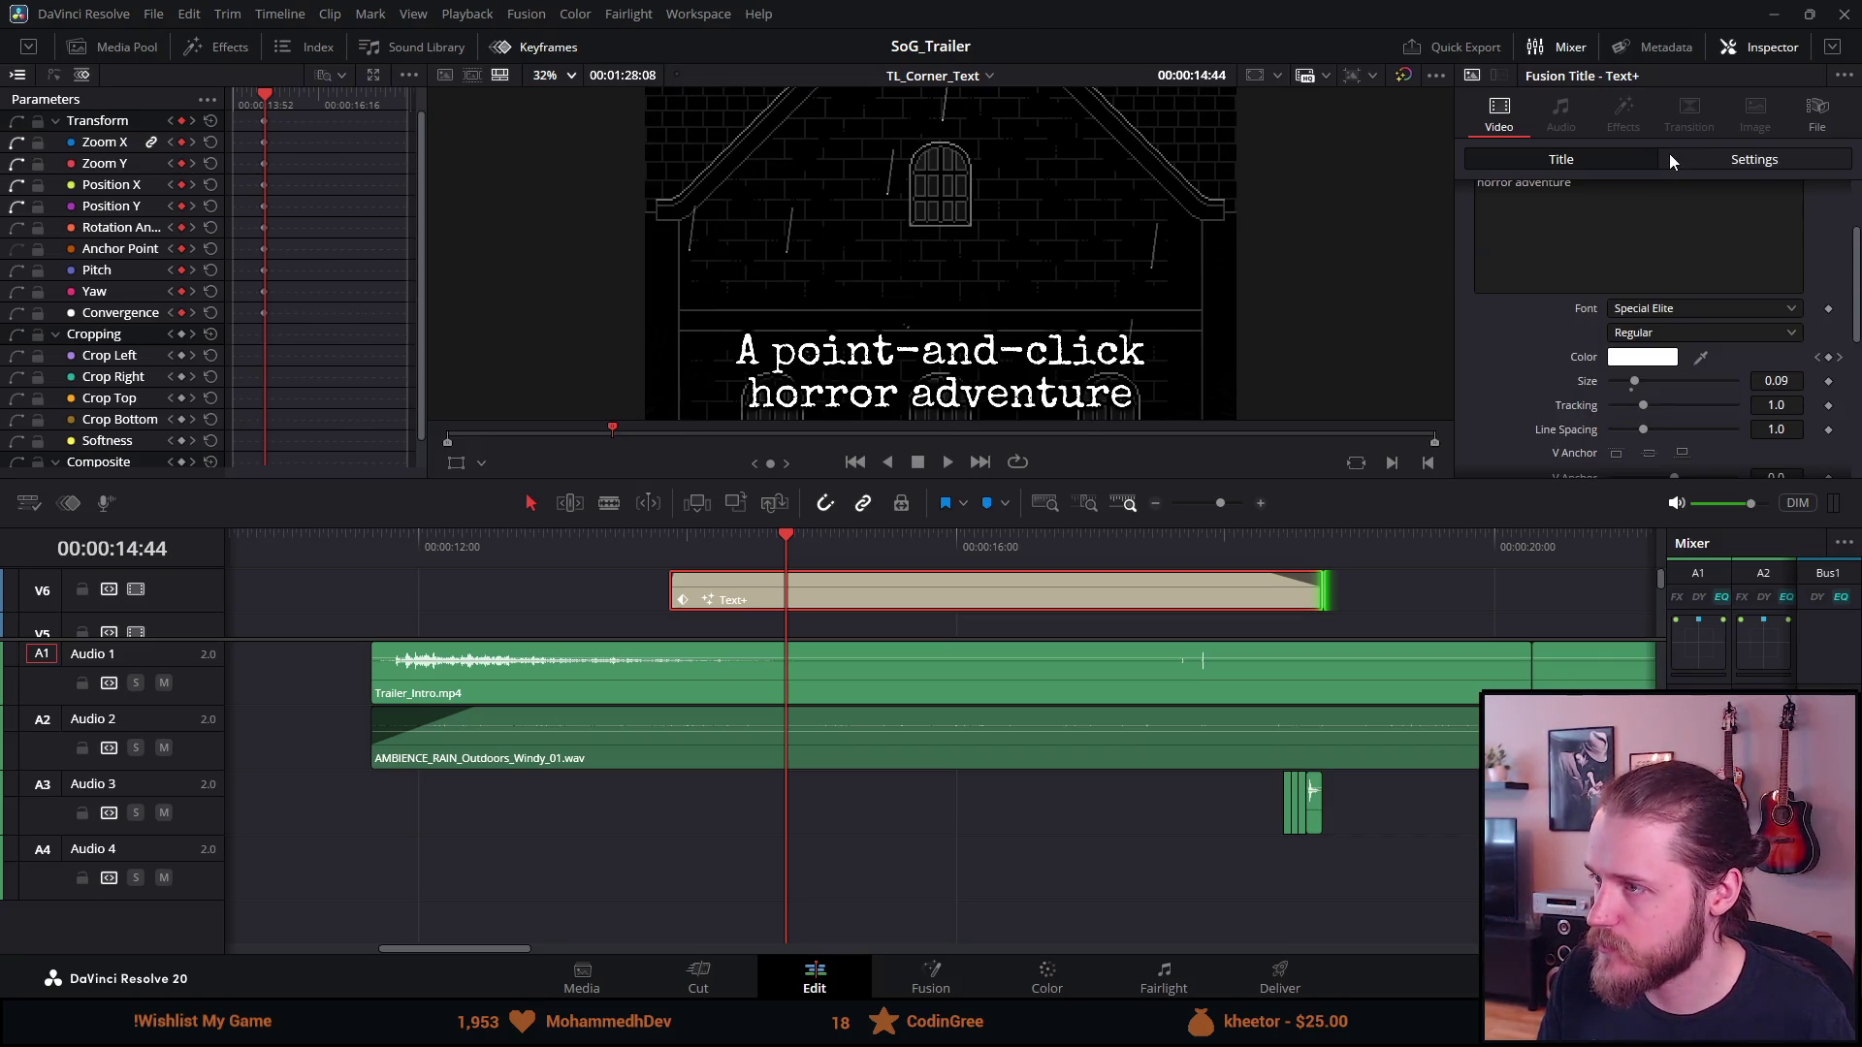
scroll(1625, 236, up, 2)
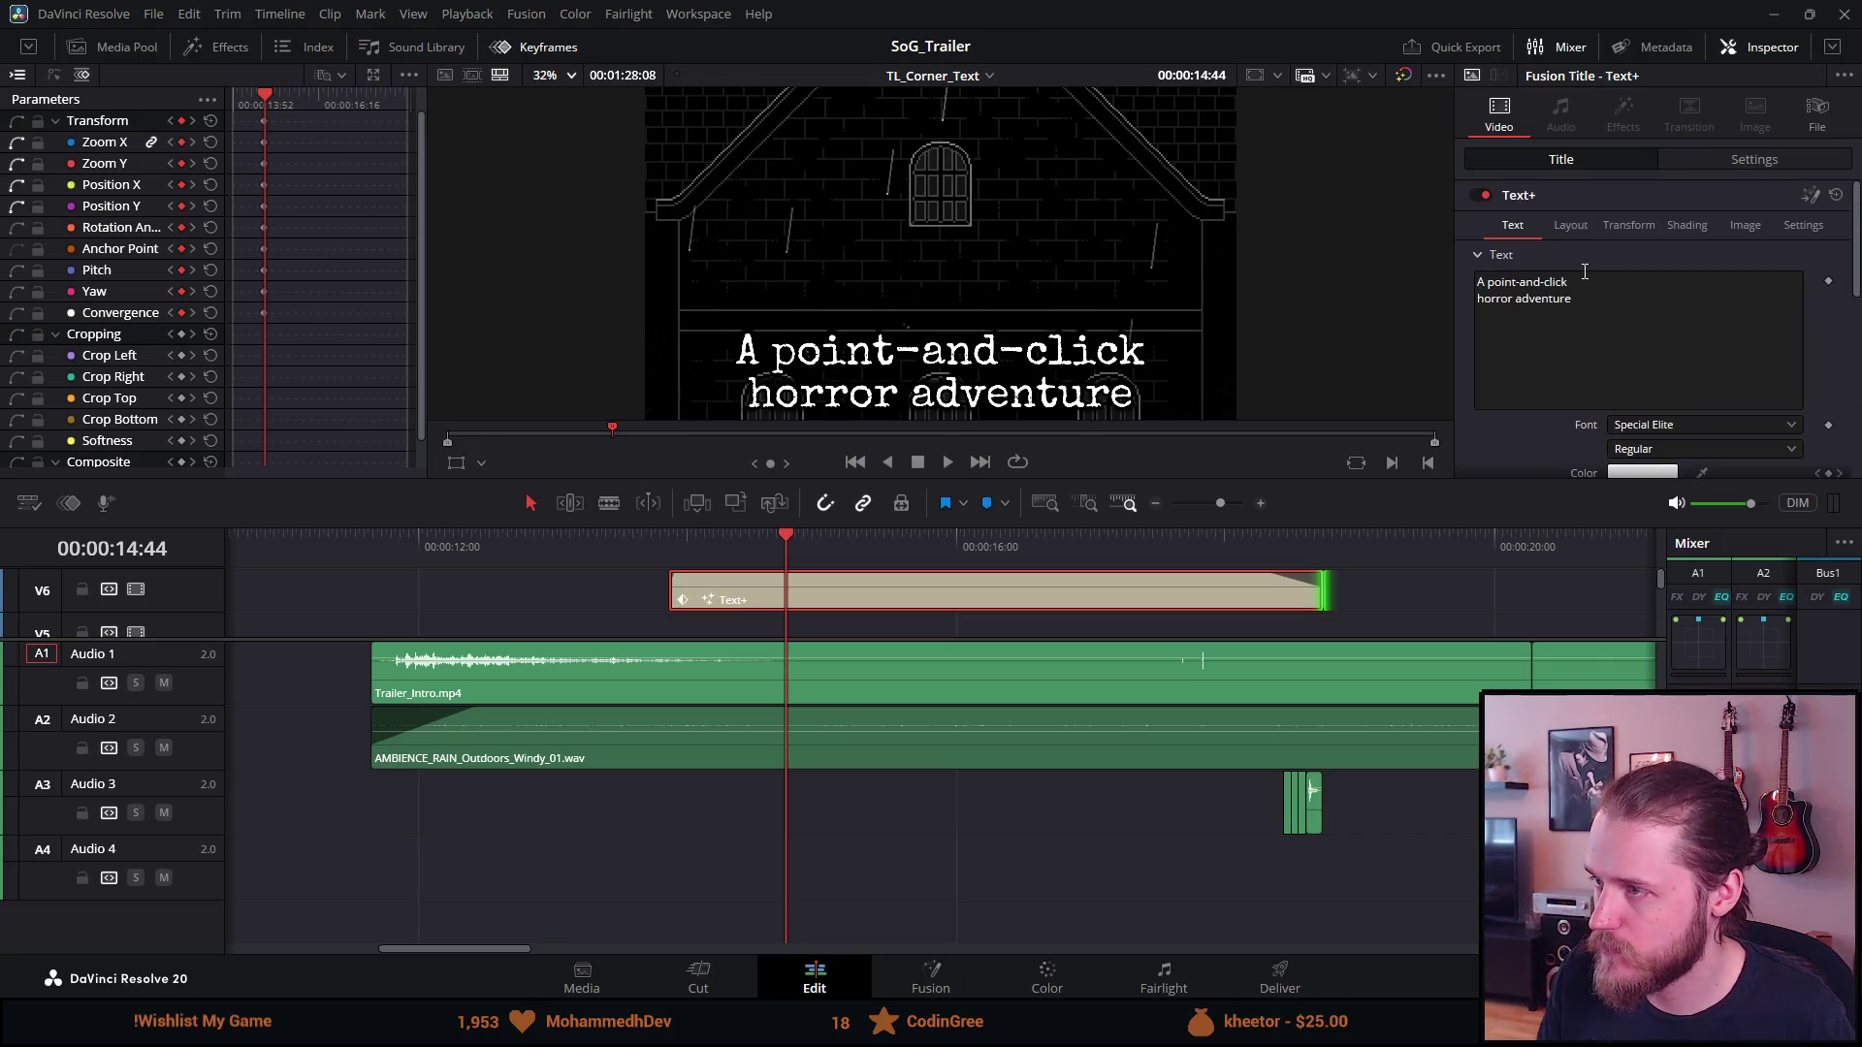
click(1645, 224)
click(1732, 161)
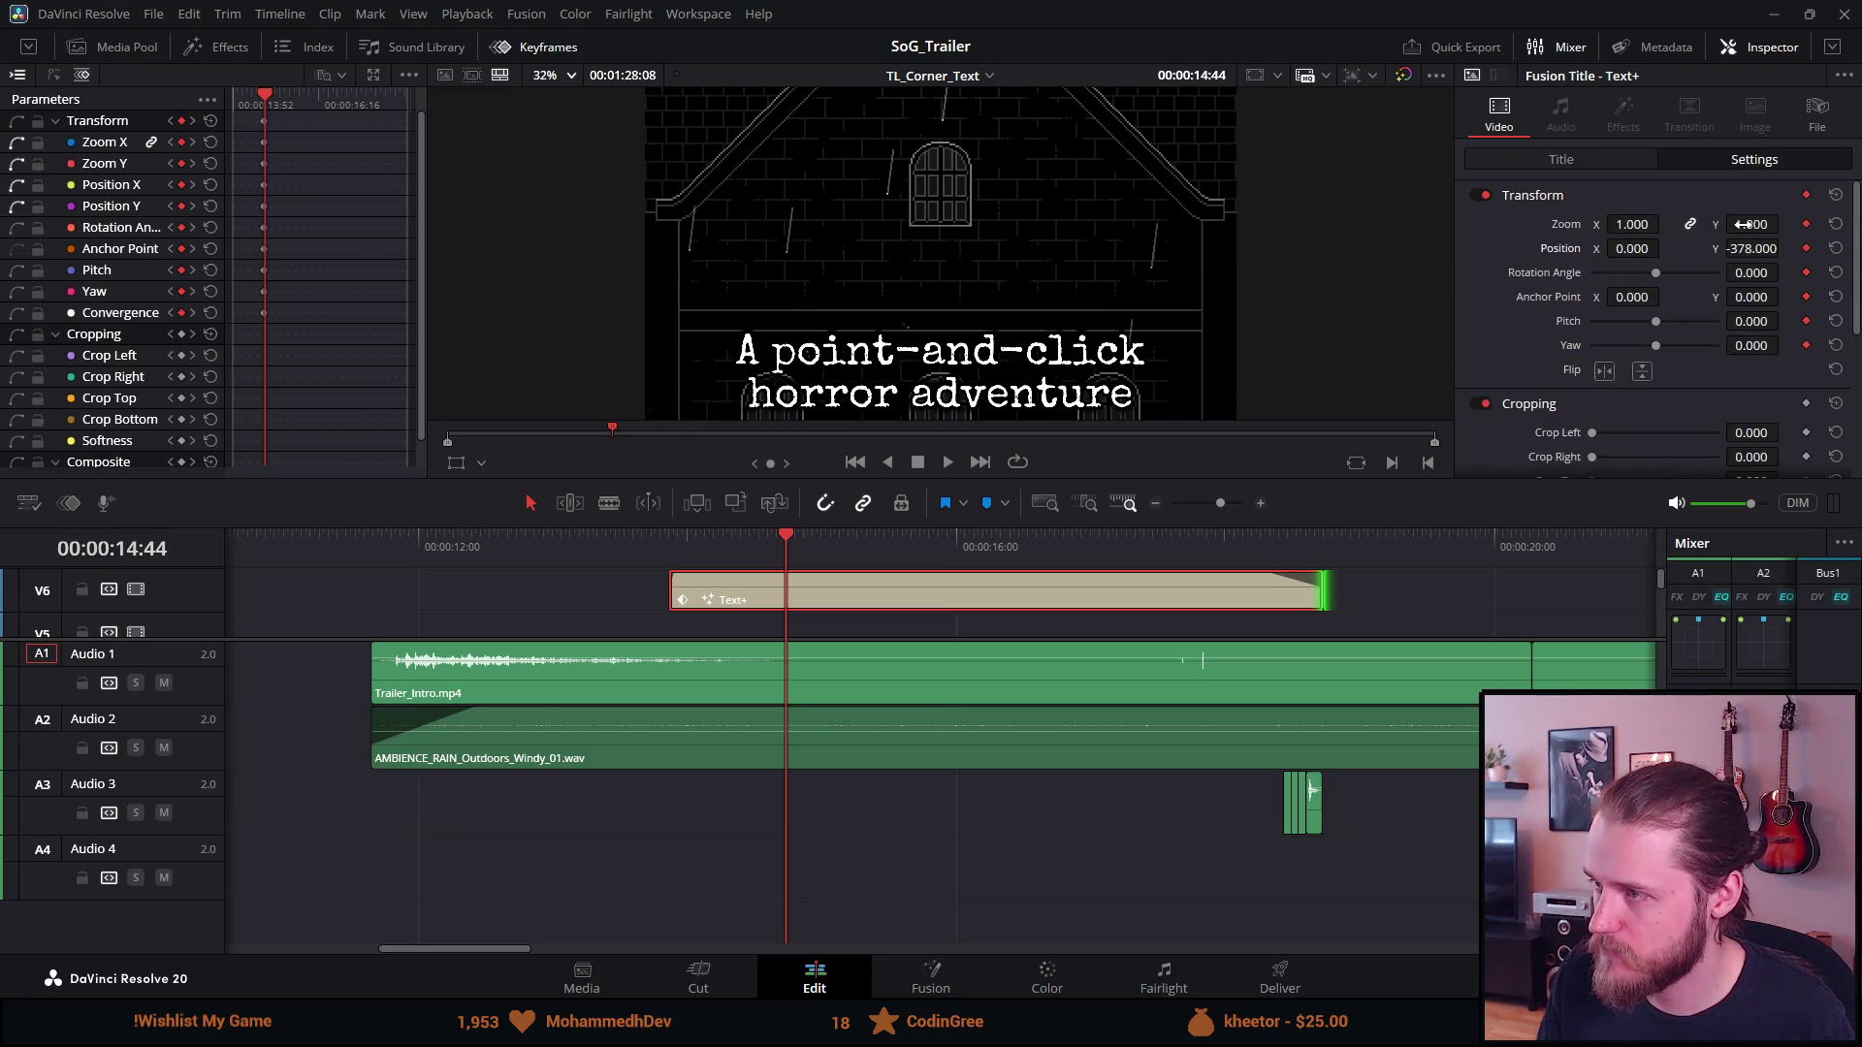
mouse_move(1746, 248)
mouse_down()
mouse_move(1784, 249)
mouse_move(1752, 248)
mouse_up()
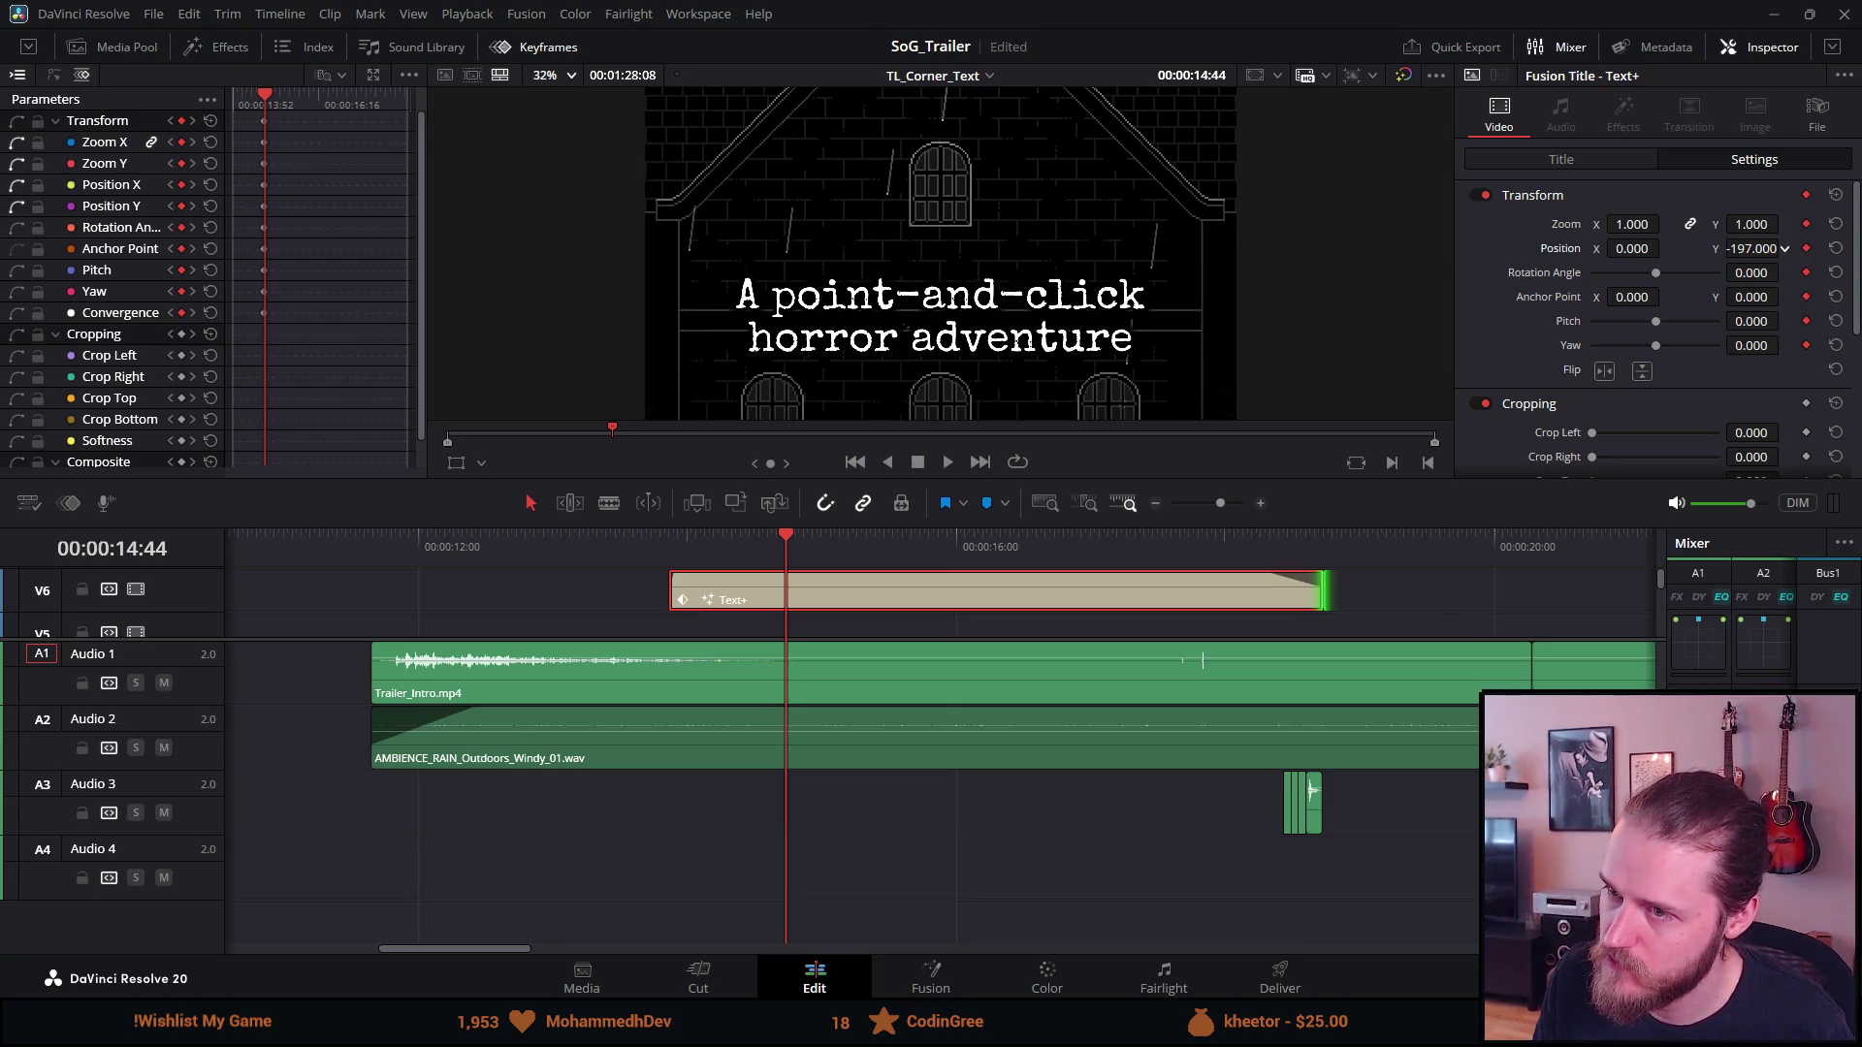
drag(1751, 248, 1752, 248)
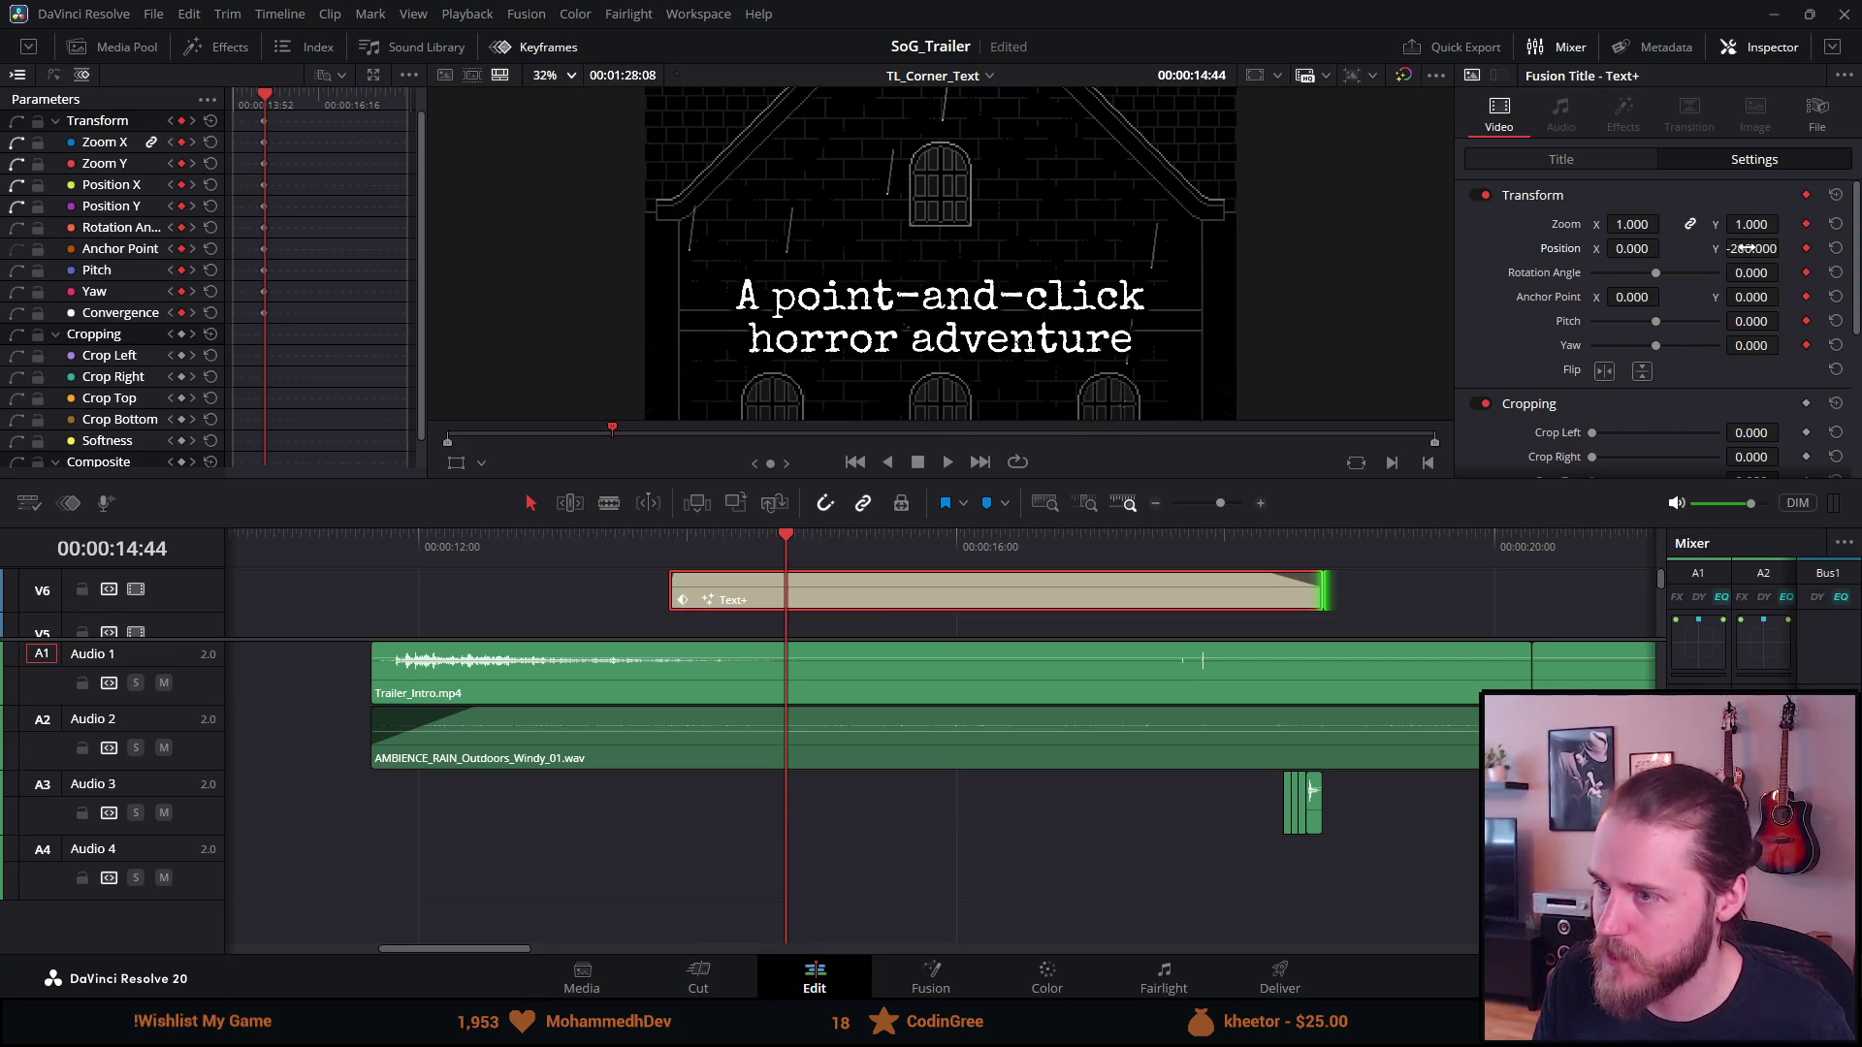
key(ctrl+s)
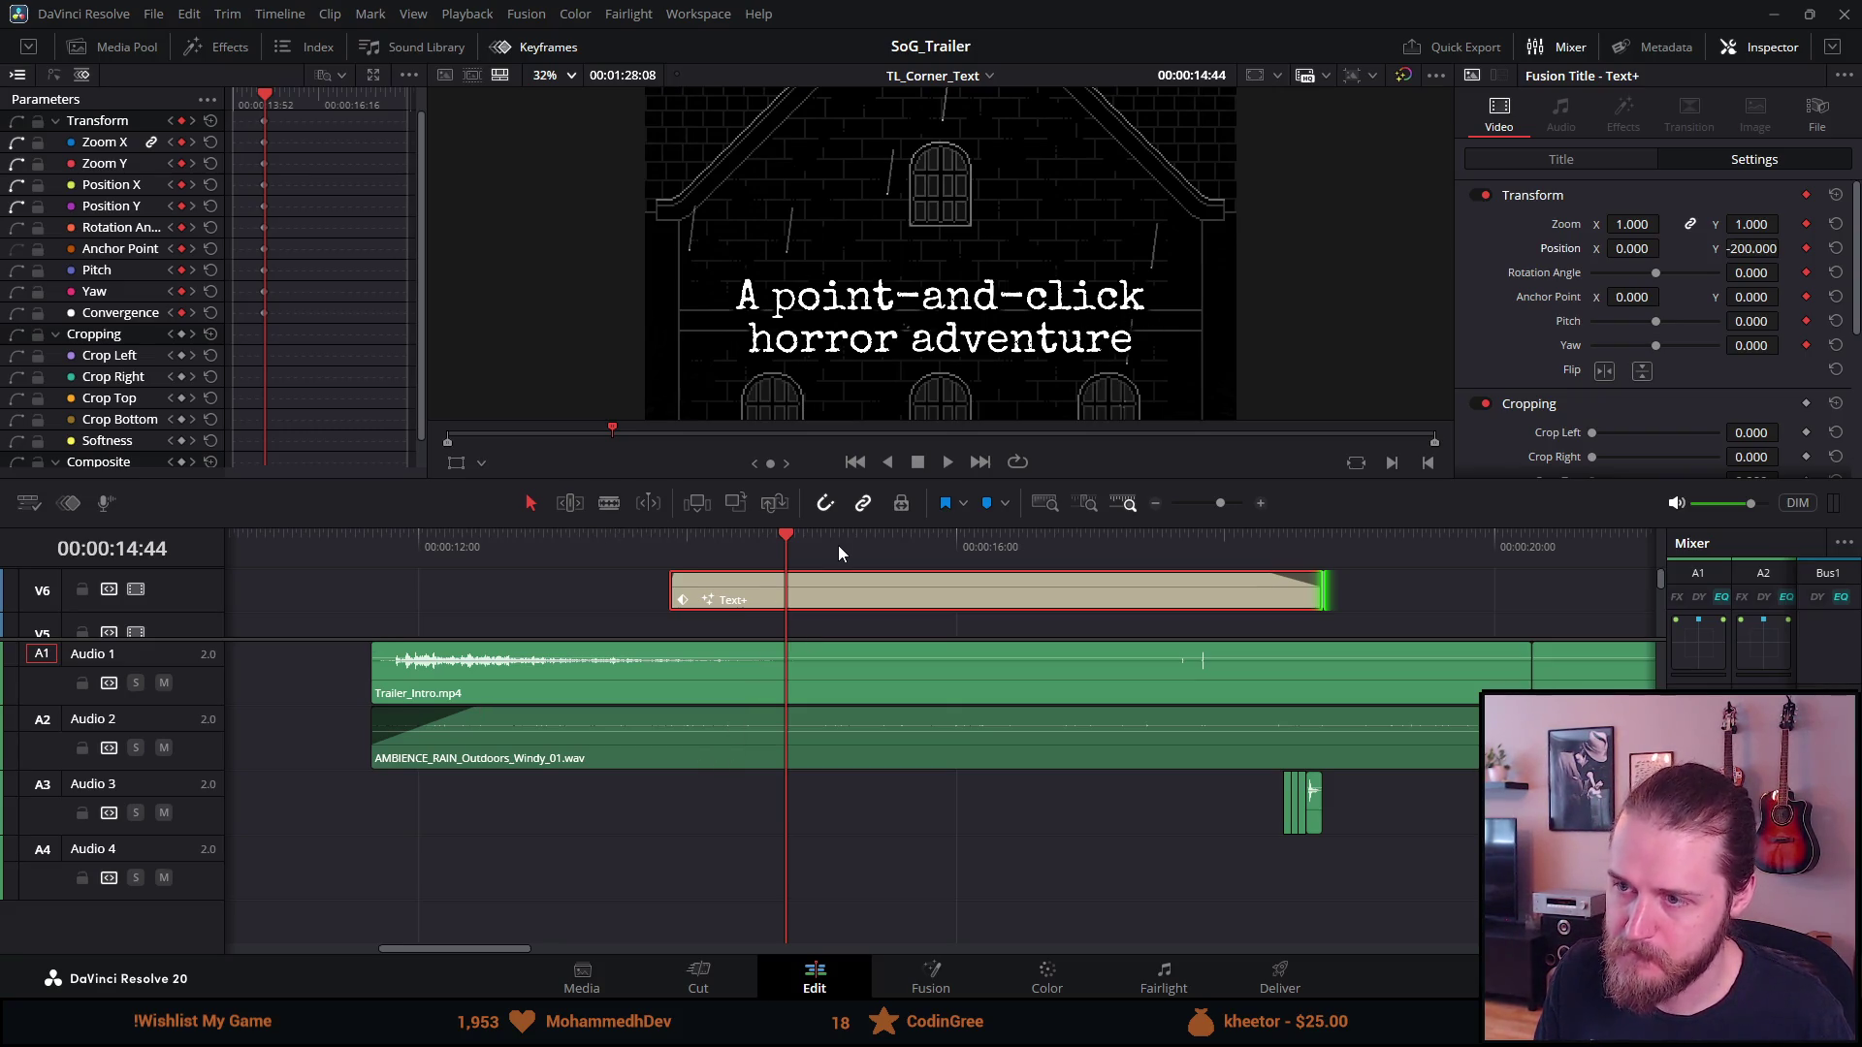
Keyframe the title's Position Y to 64 at 15:28
click(946, 461)
click(916, 462)
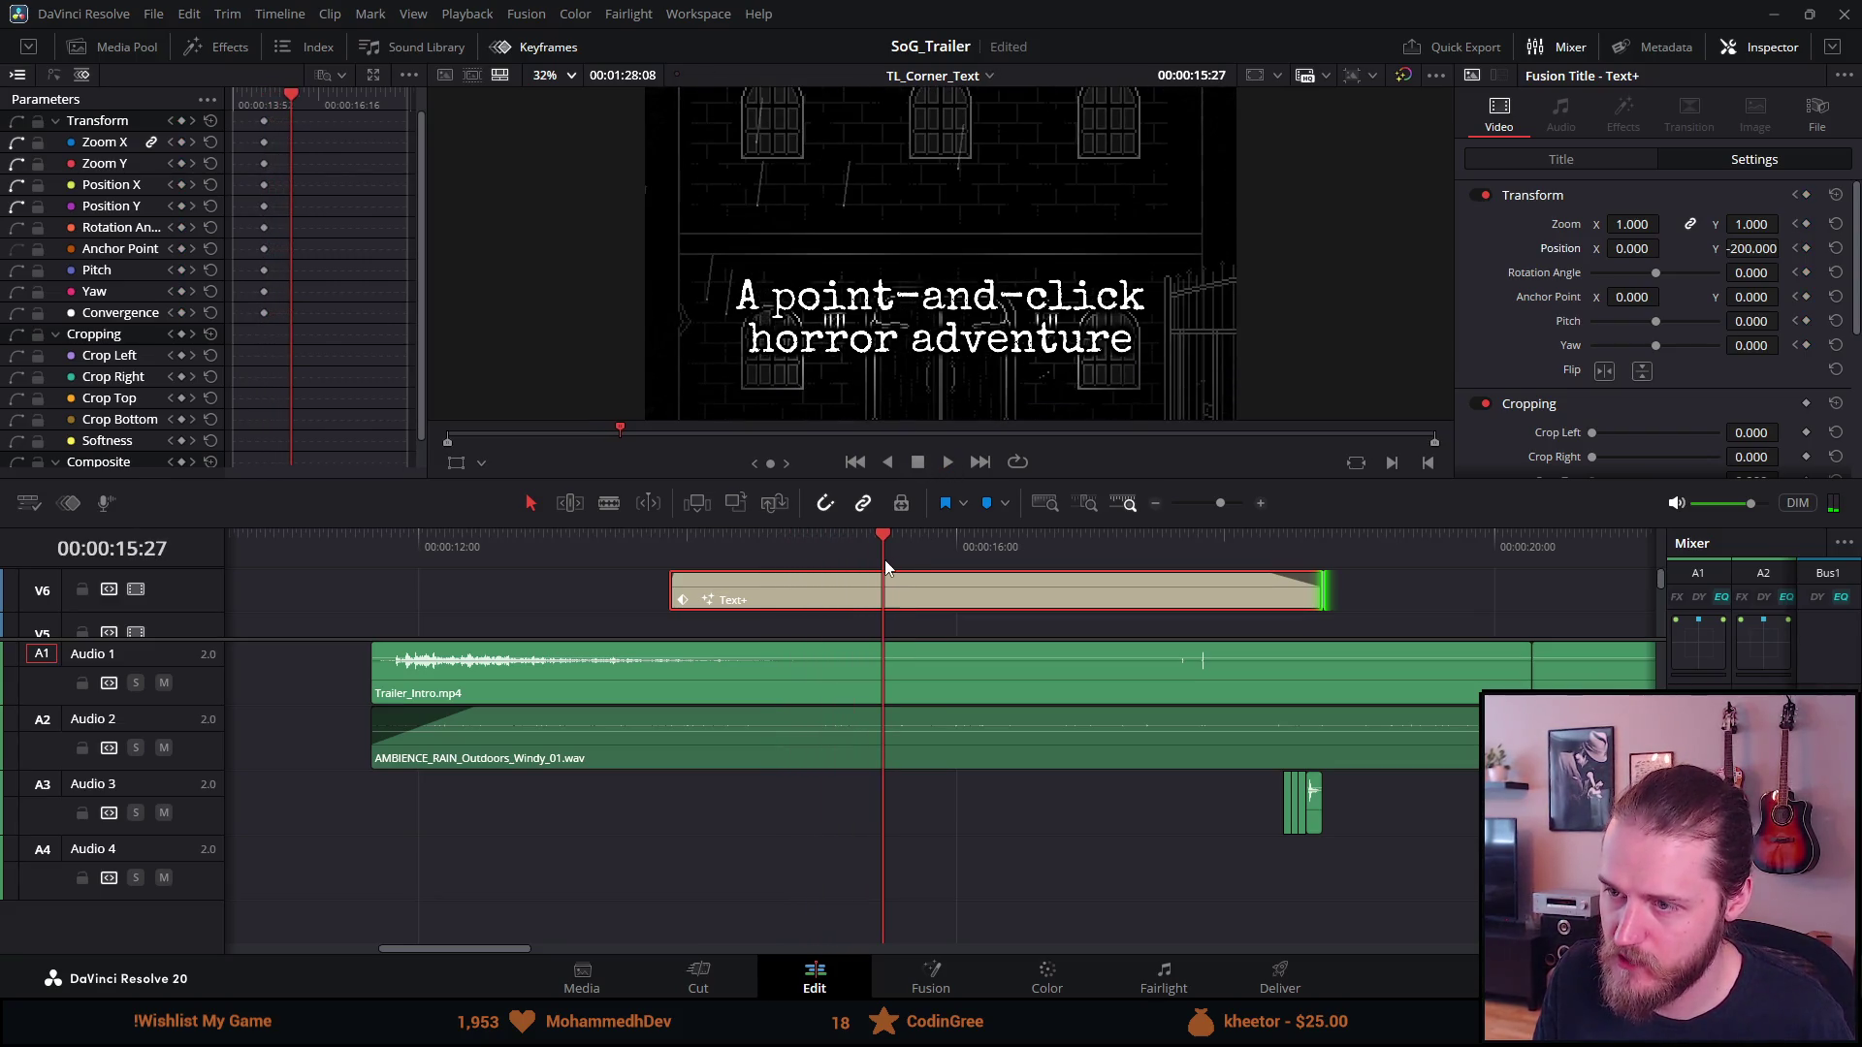
mouse_move(881, 537)
mouse_down()
mouse_move(853, 534)
mouse_move(960, 539)
mouse_move(882, 532)
mouse_up()
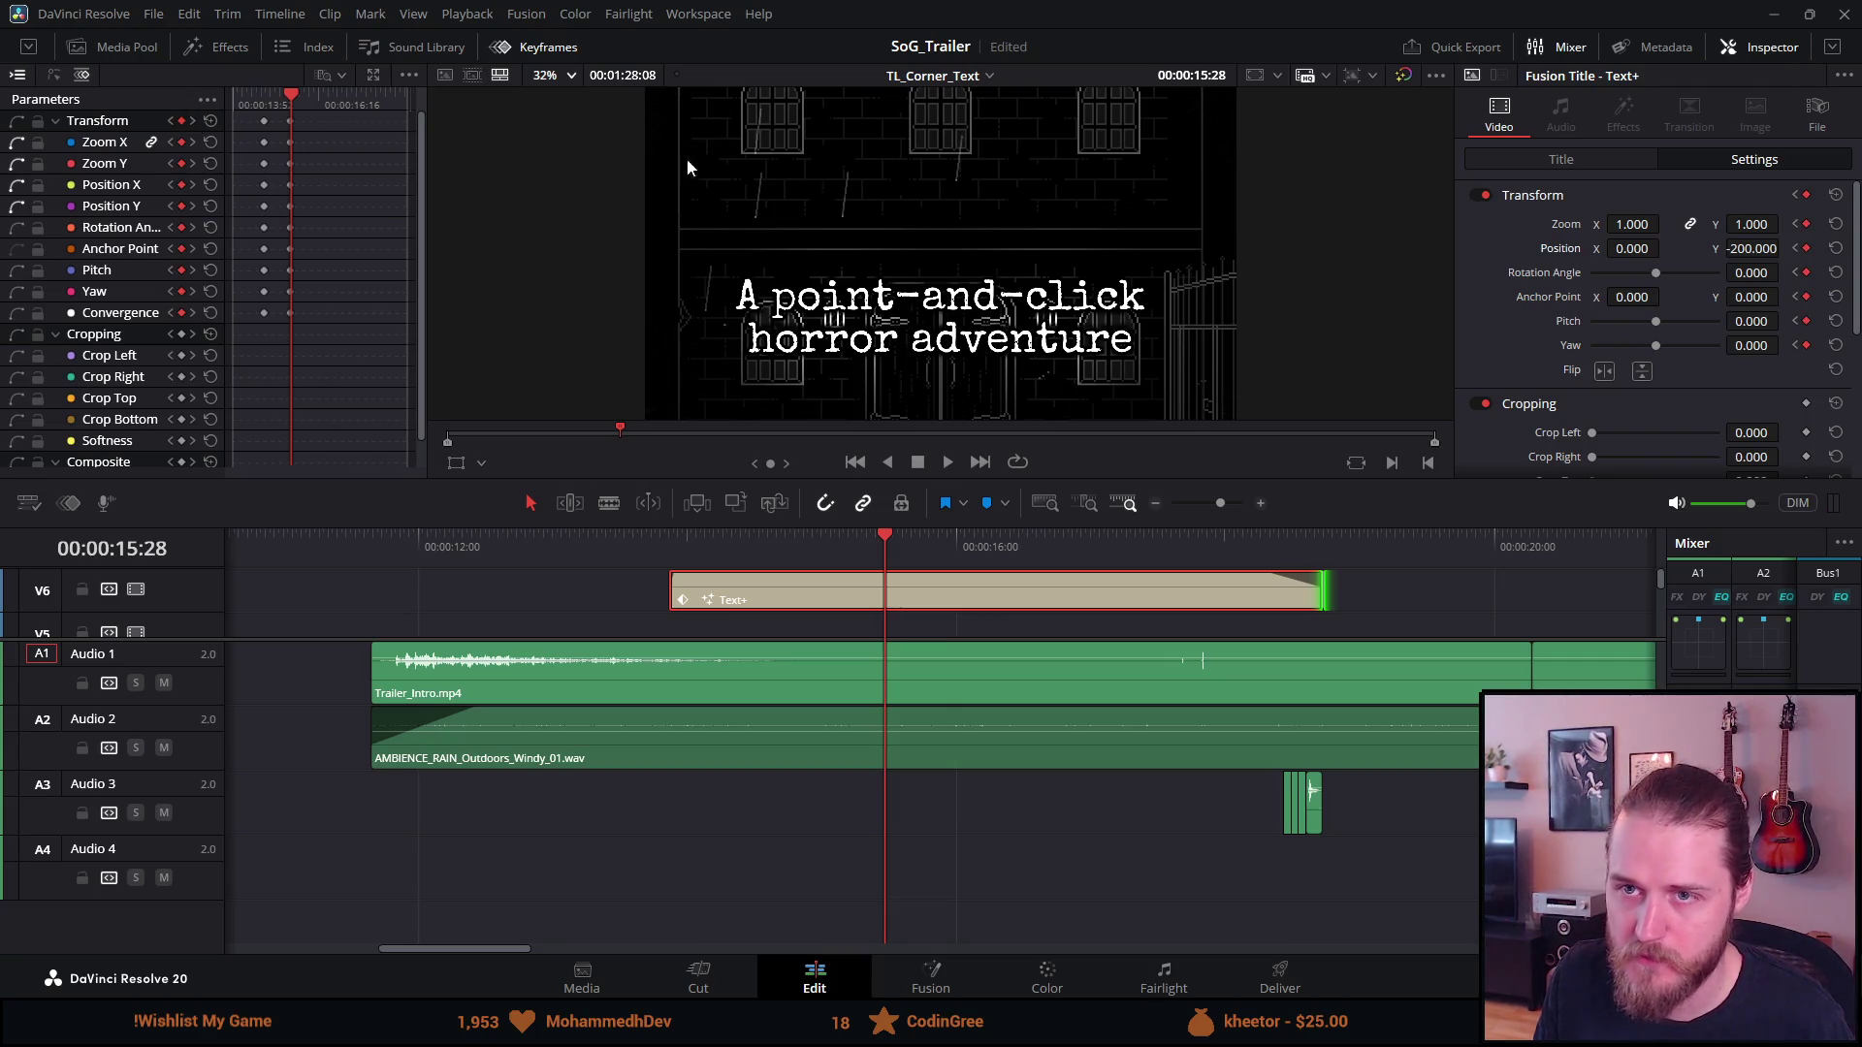
drag(1723, 249, 1806, 249)
right_click(1733, 254)
key(Escape)
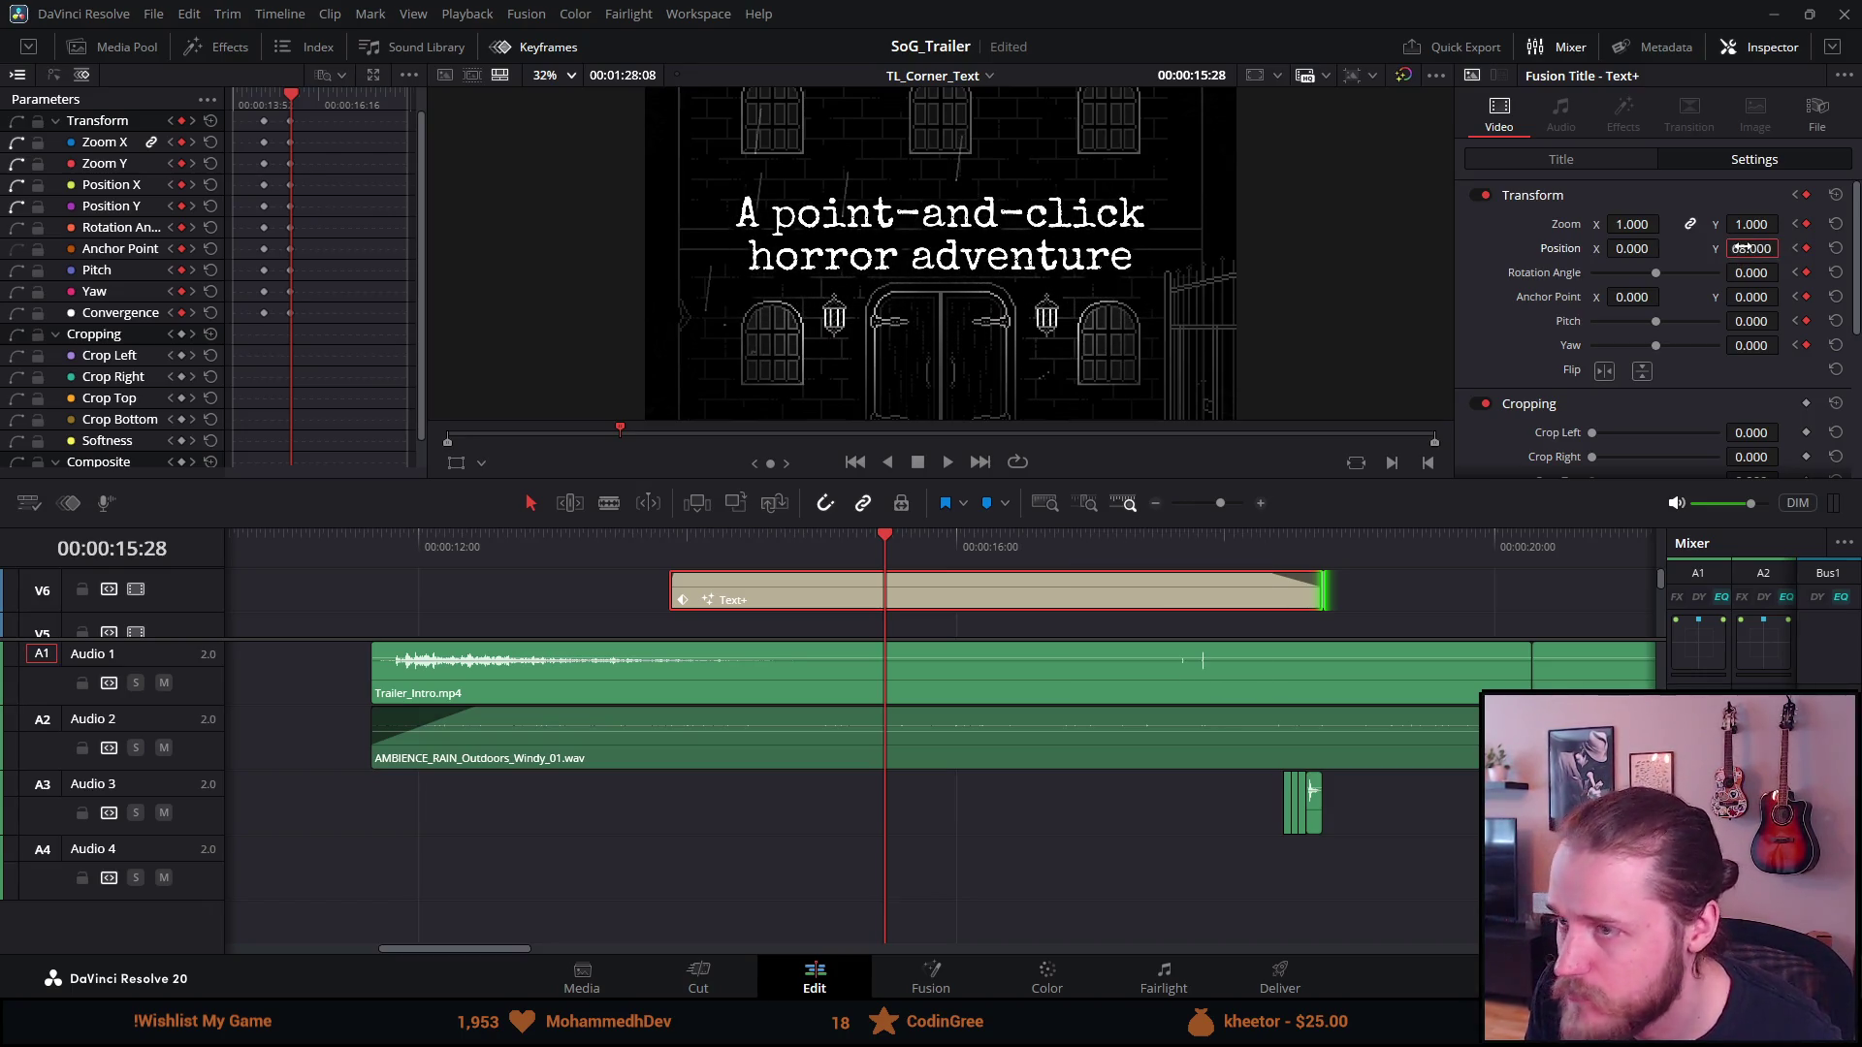
double_click(1746, 249)
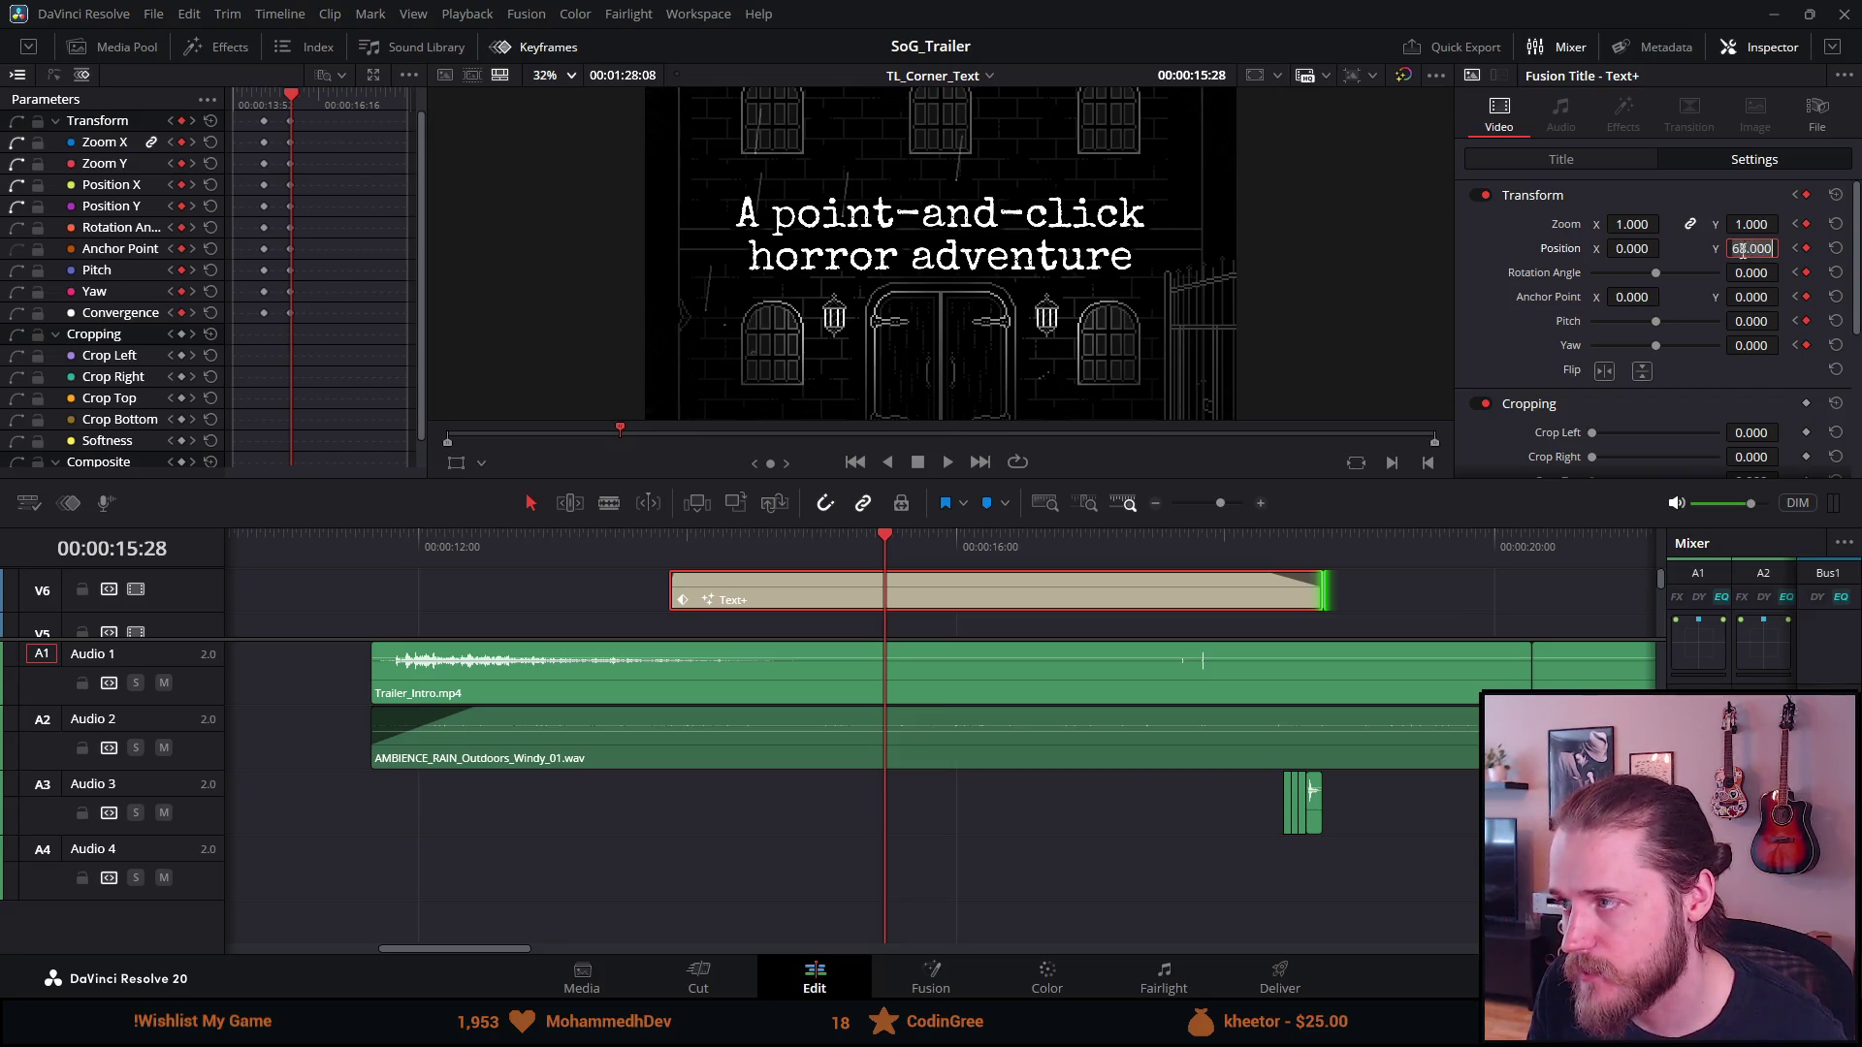
text(73)
key(Return)
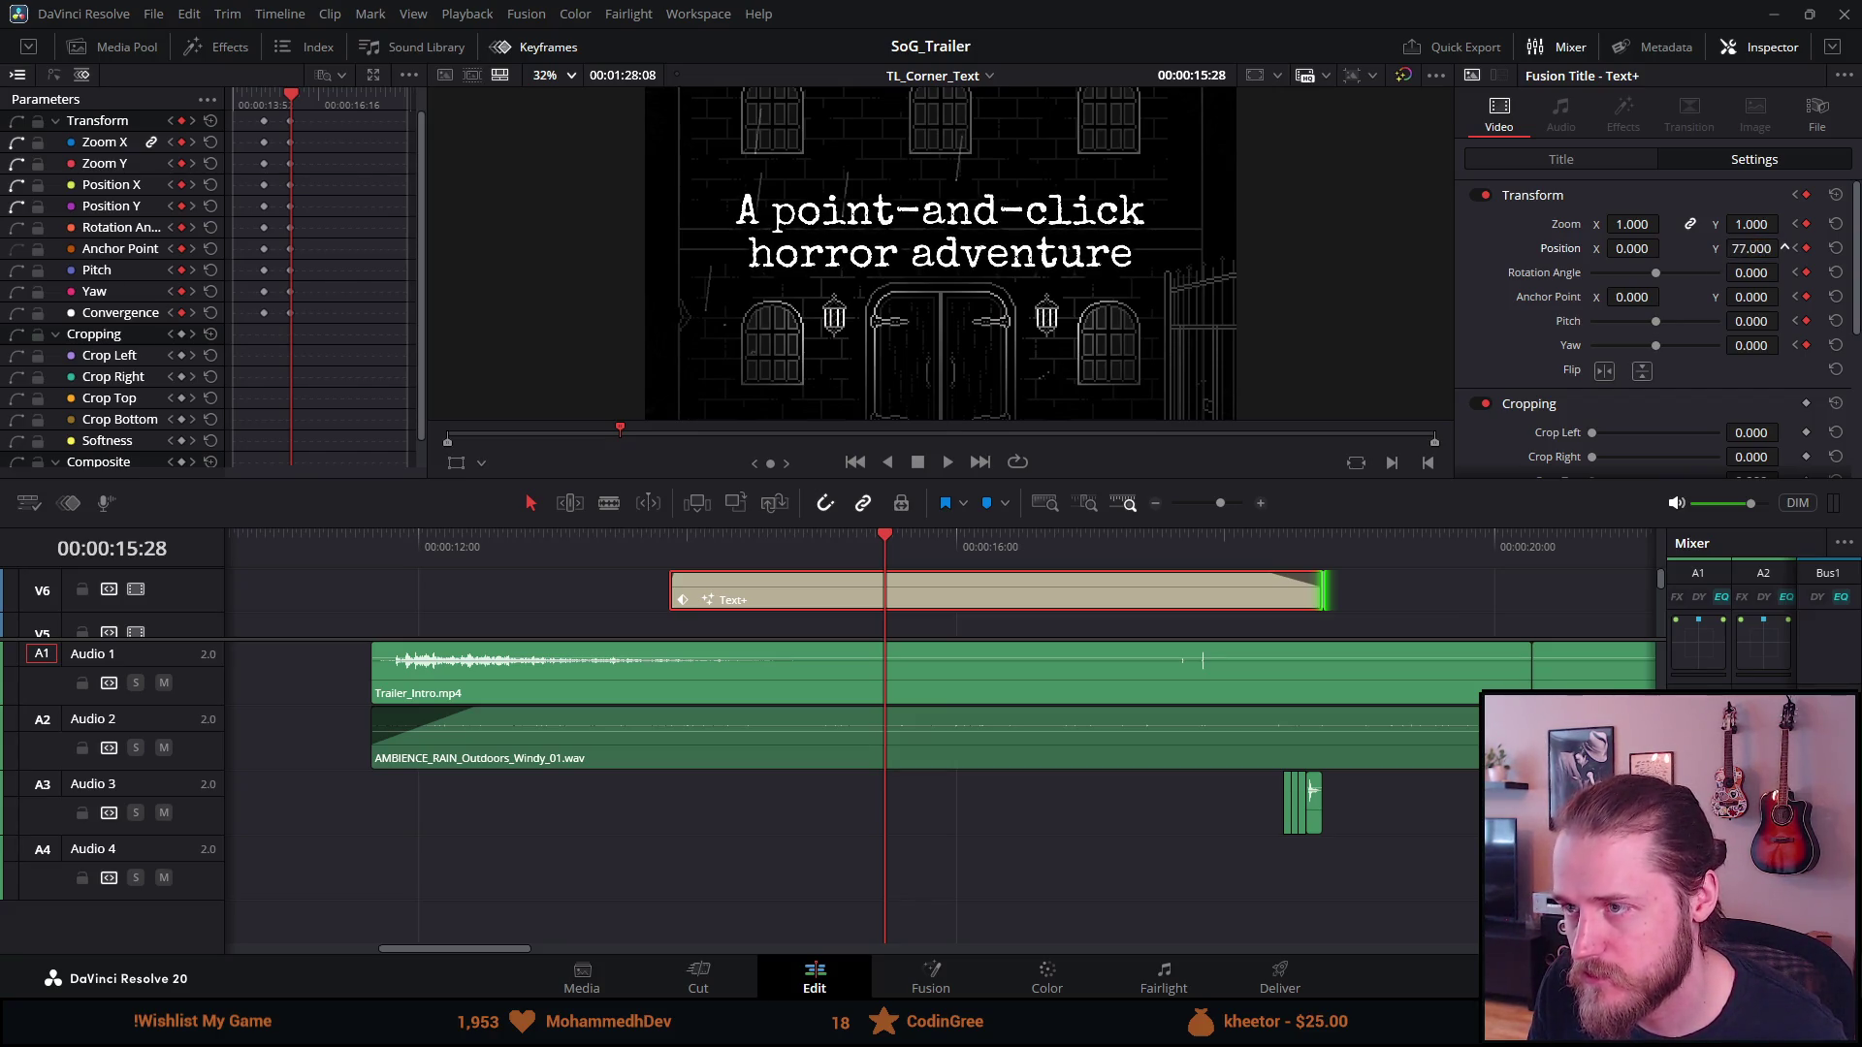
text(70)
key(Return)
text(64)
key(Return)
Add a Transform keyframe around 15:11 raising Position Y to 461
click(655, 559)
key(space)
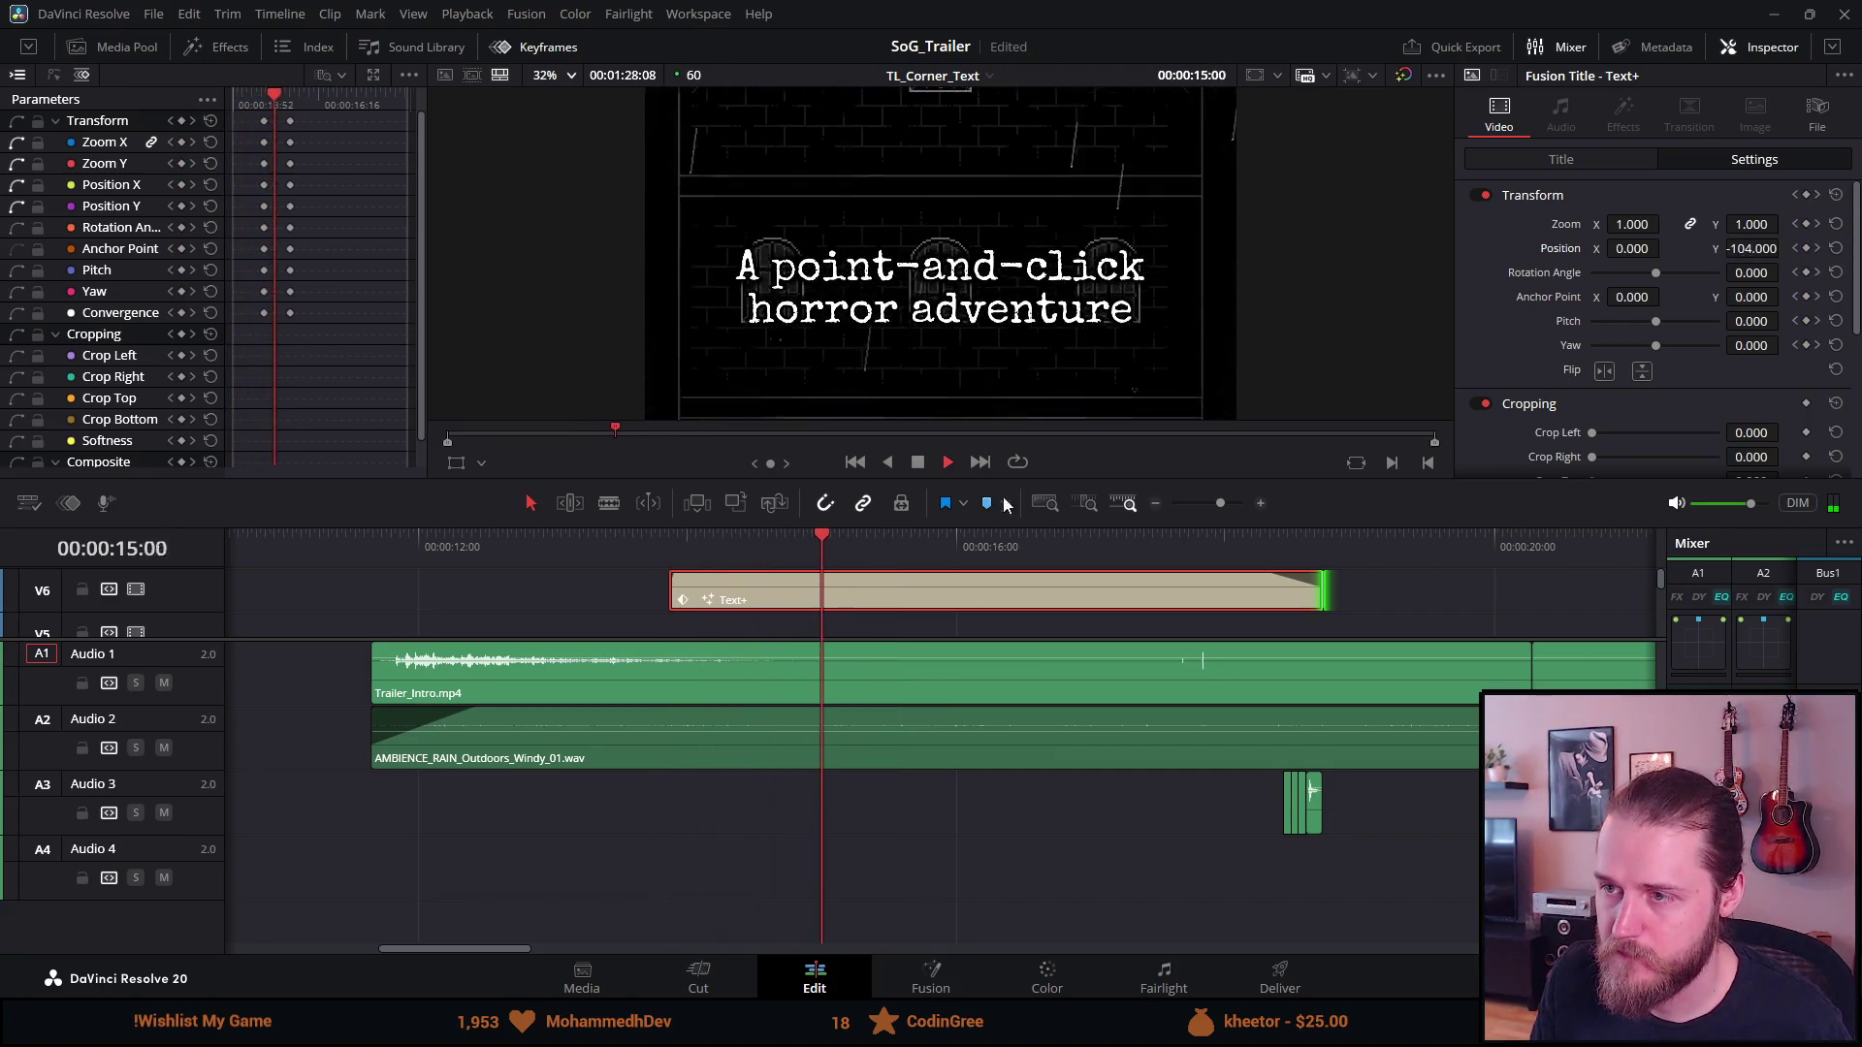
key(space)
drag(1020, 535, 844, 522)
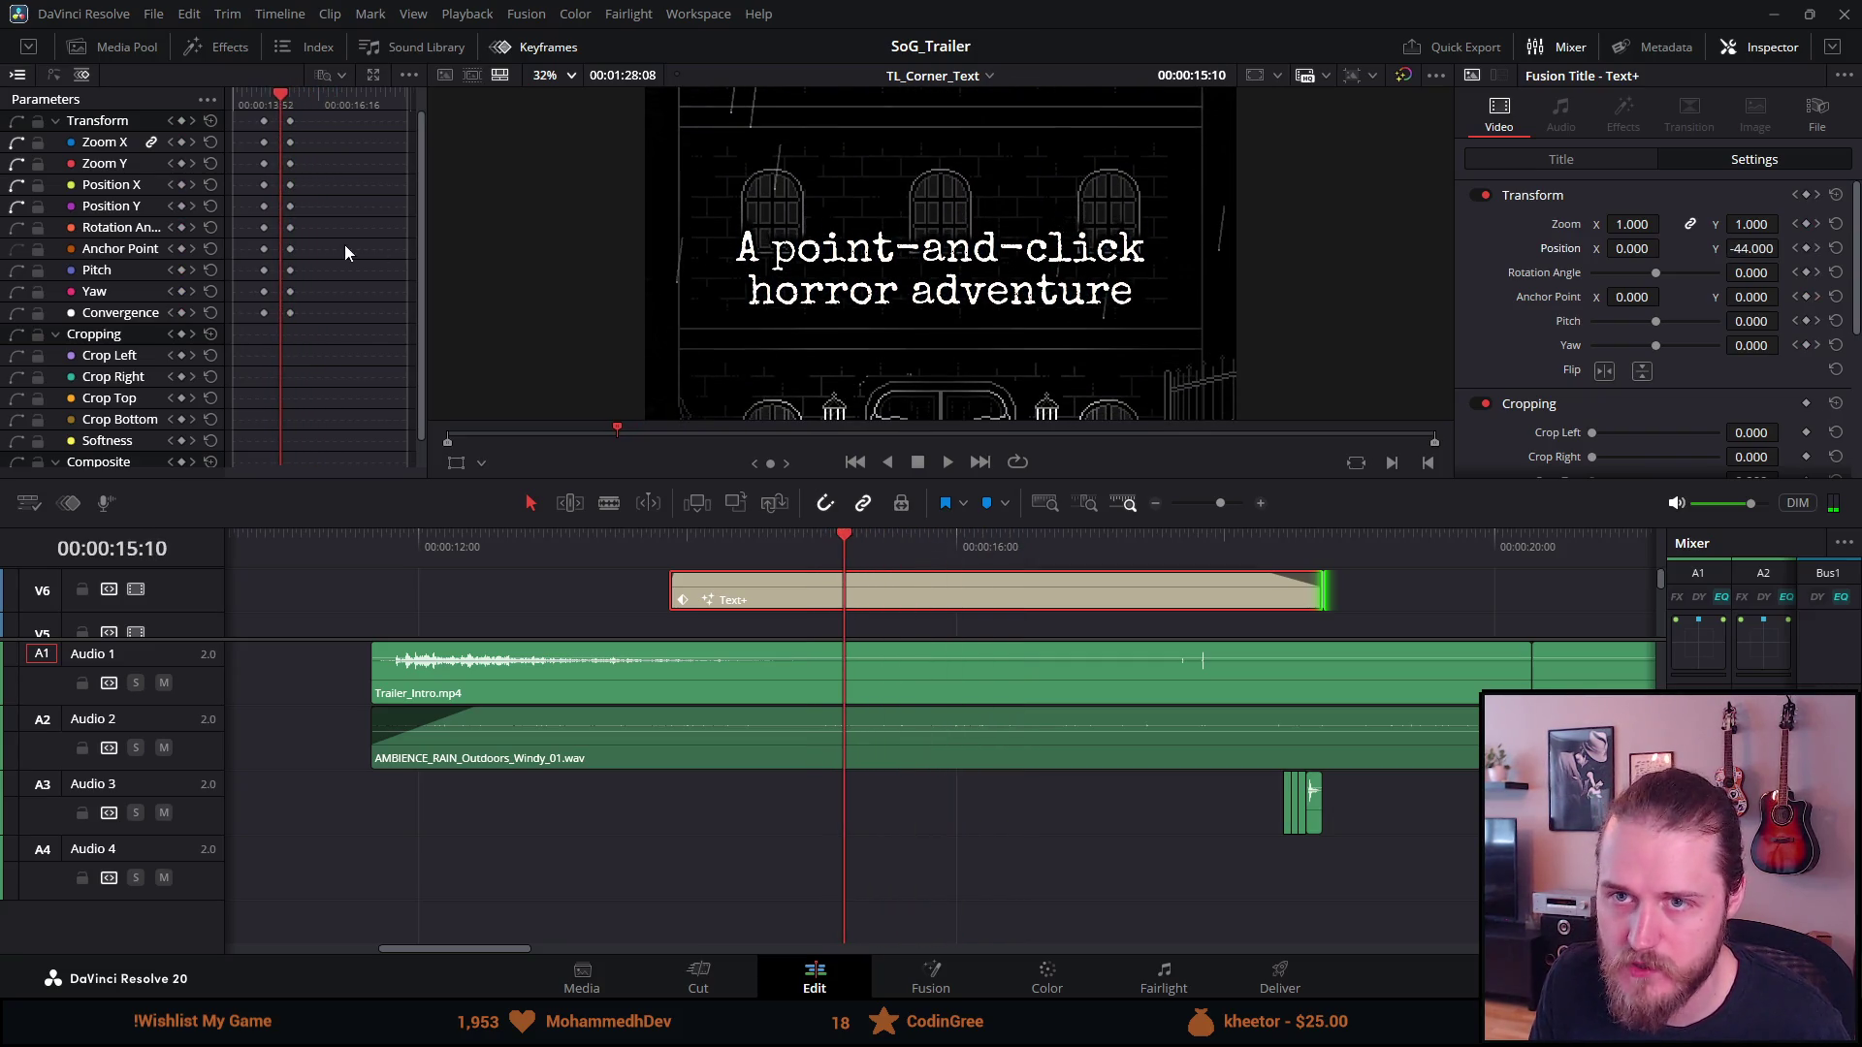
click(181, 120)
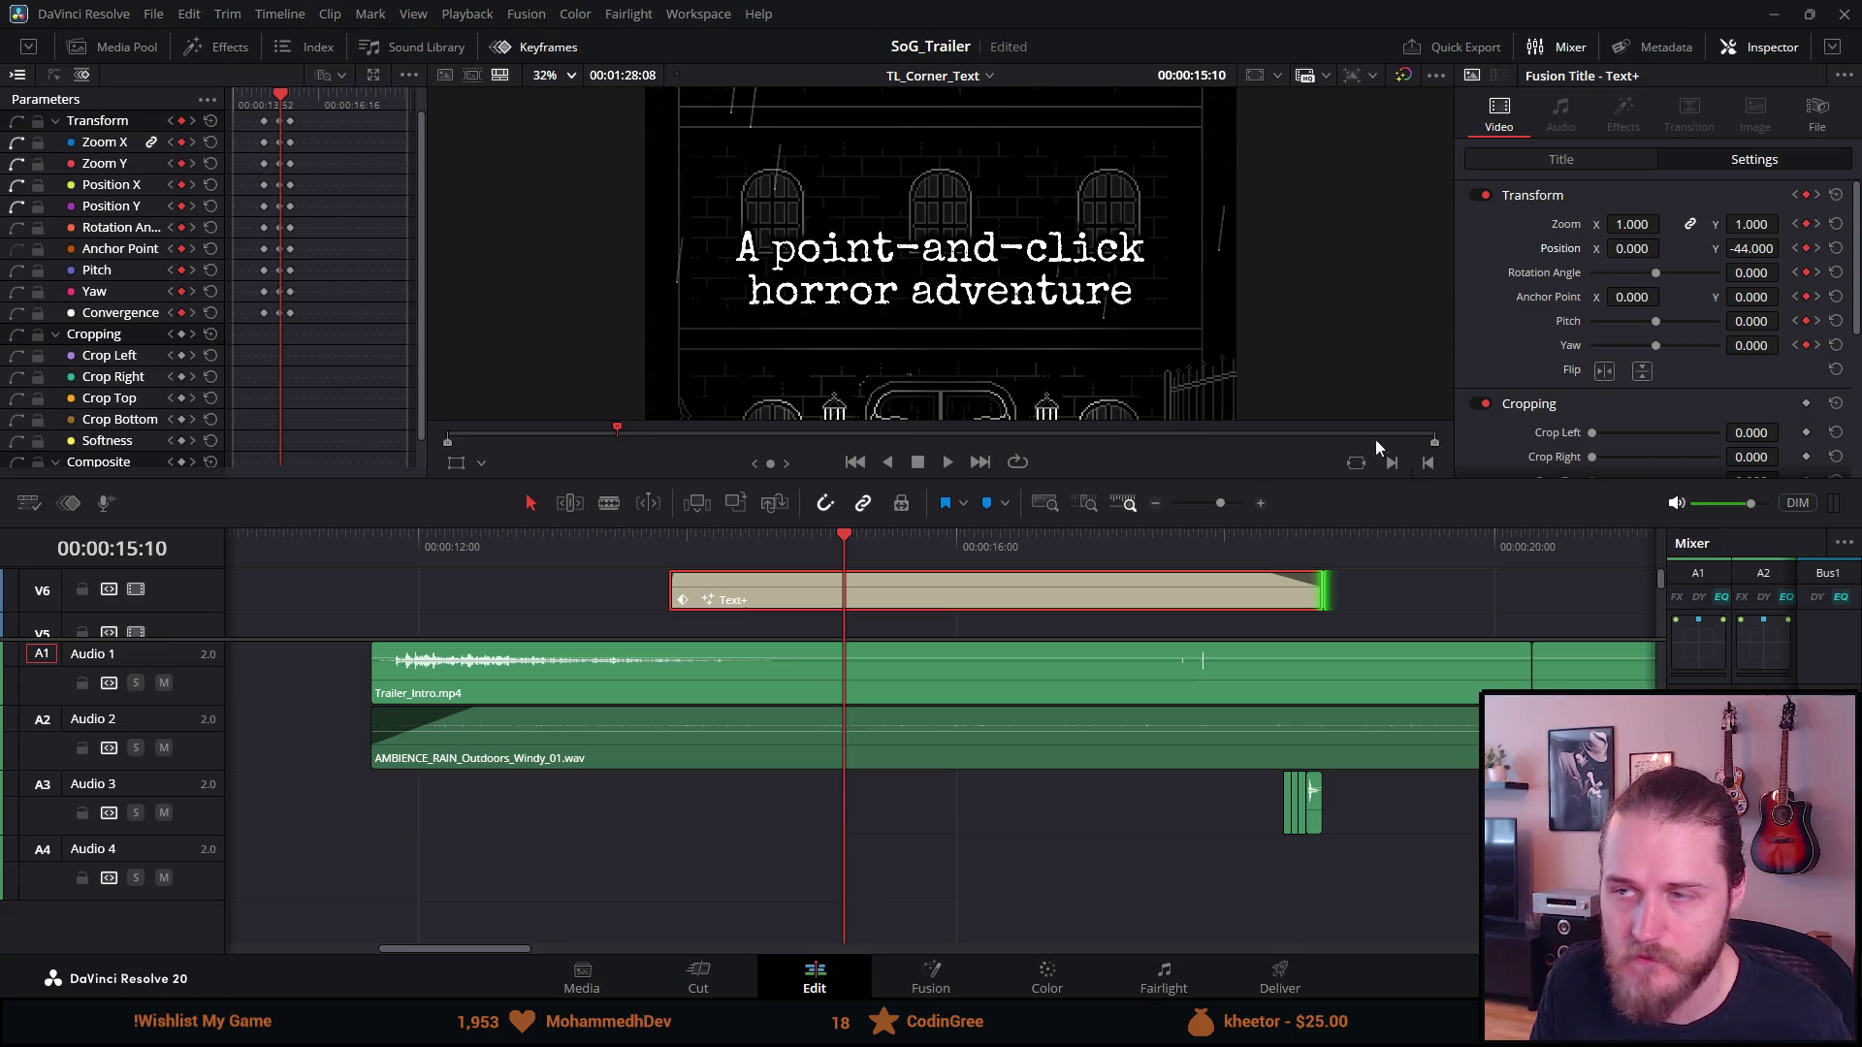
drag(1726, 248, 1785, 248)
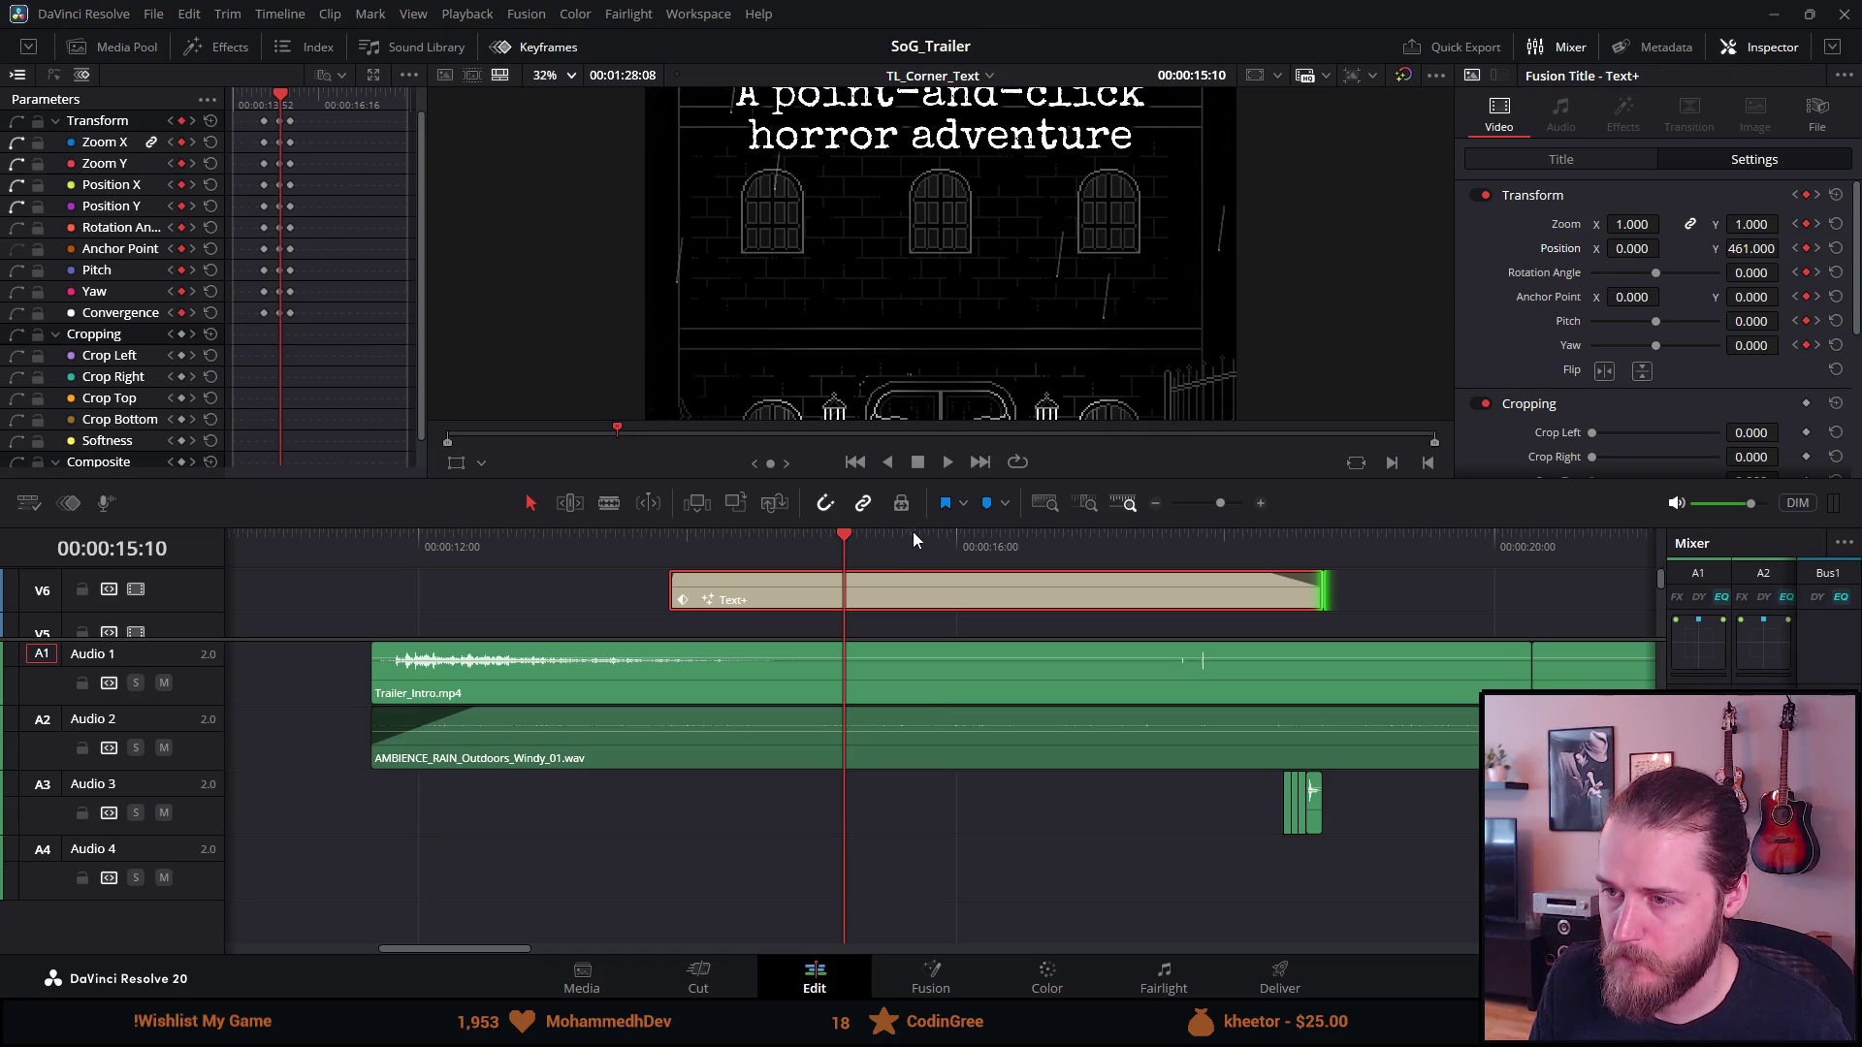
Select the new Transform keyframe and nudge it one frame earlier
click(290, 102)
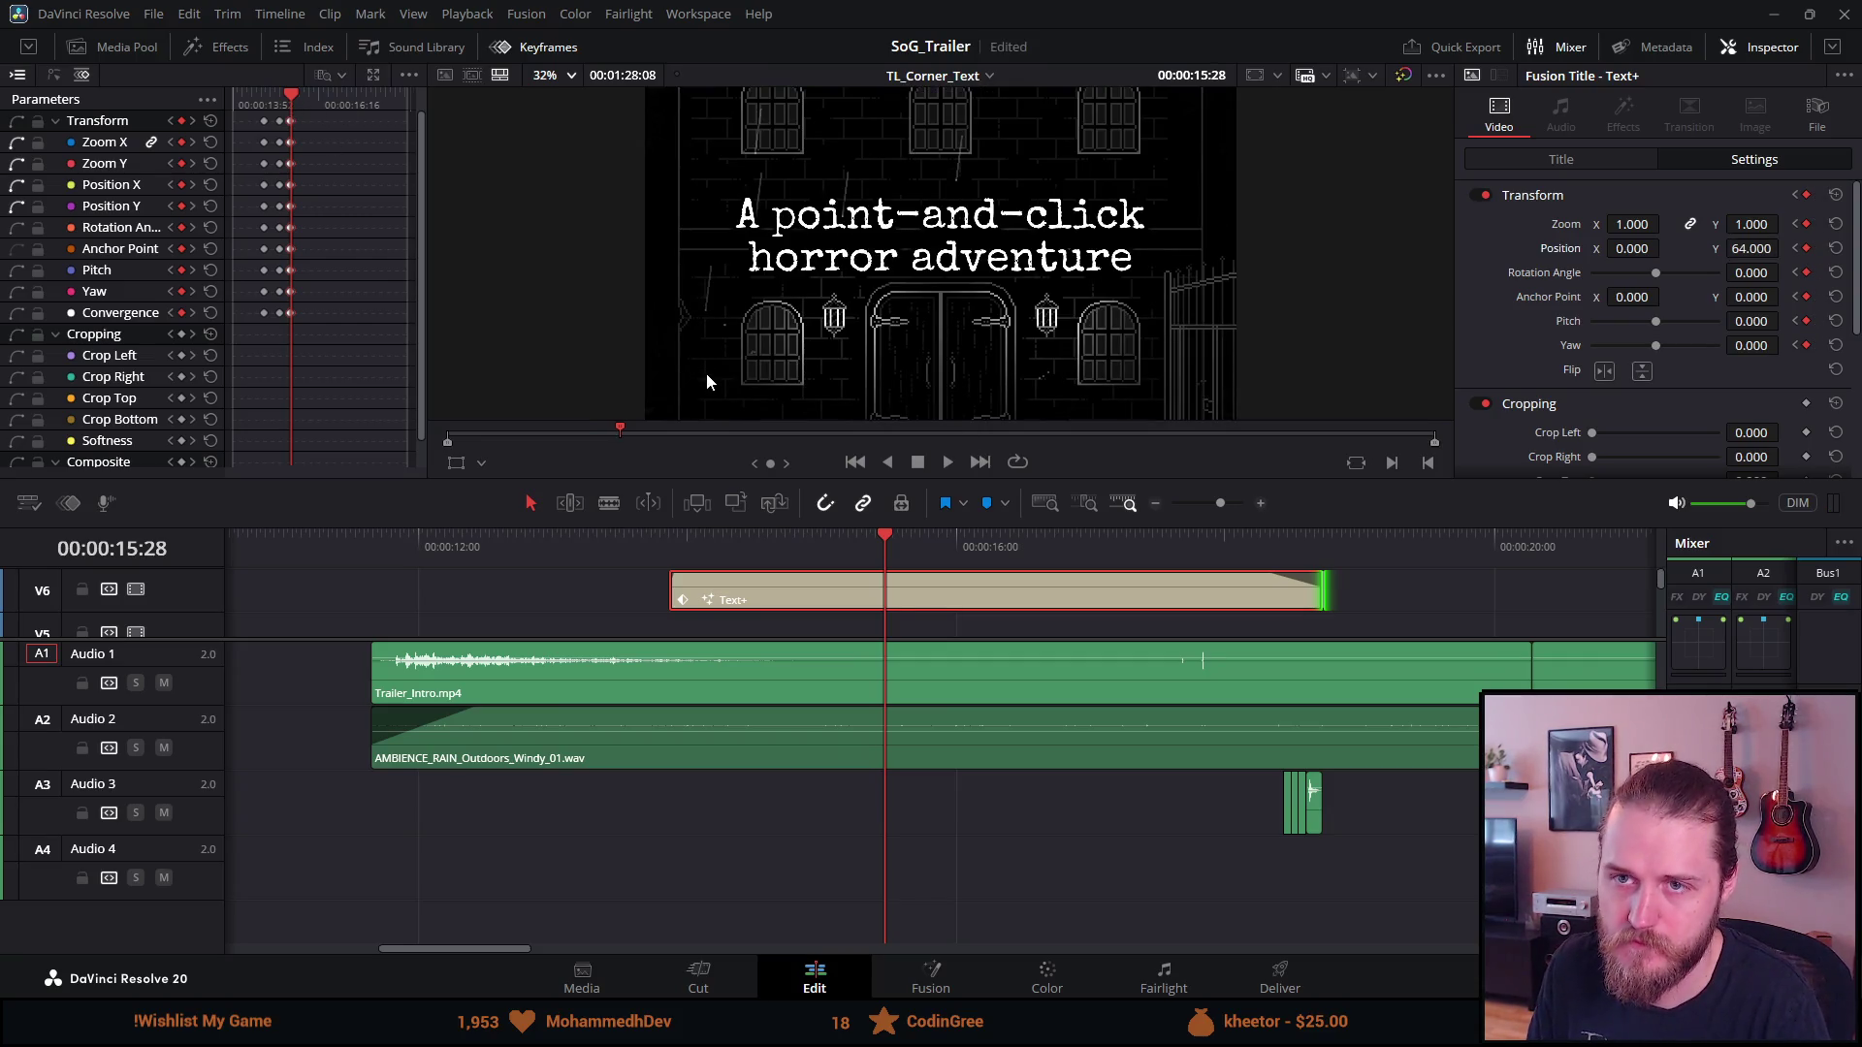
drag(886, 536, 846, 541)
drag(850, 532, 852, 533)
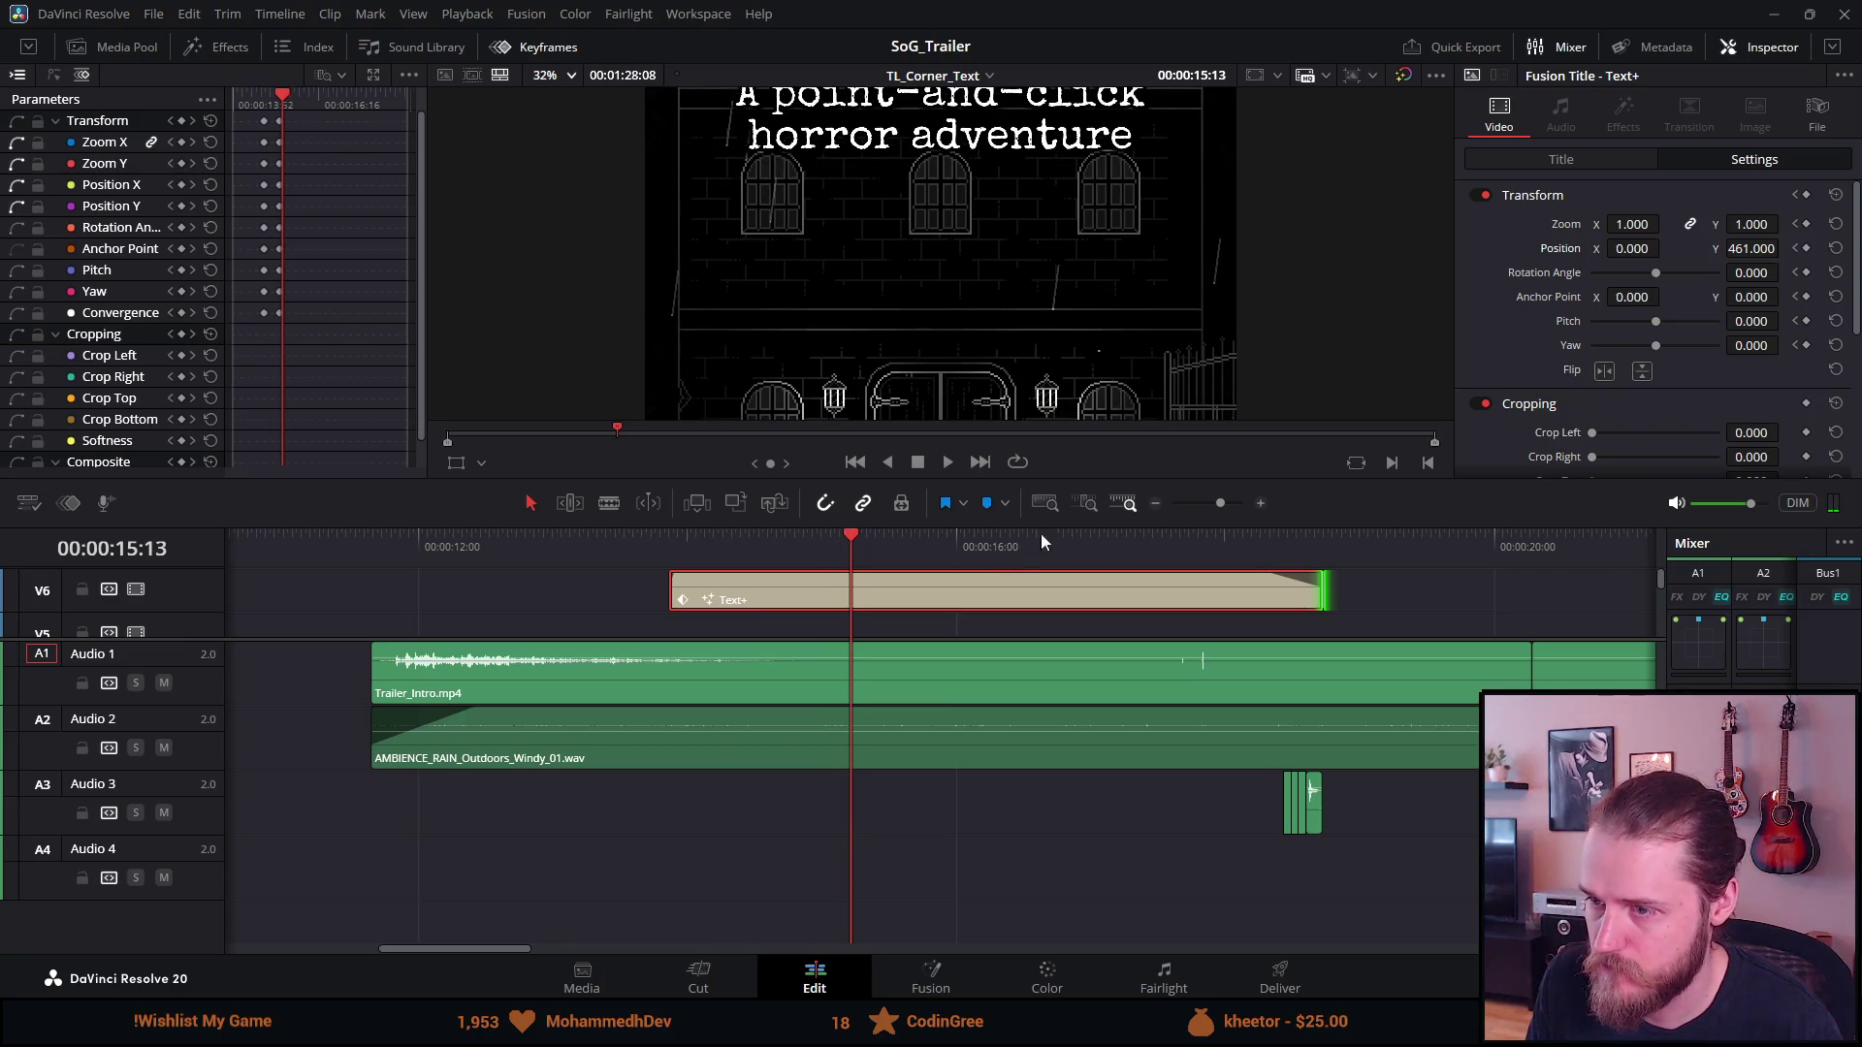
click(182, 120)
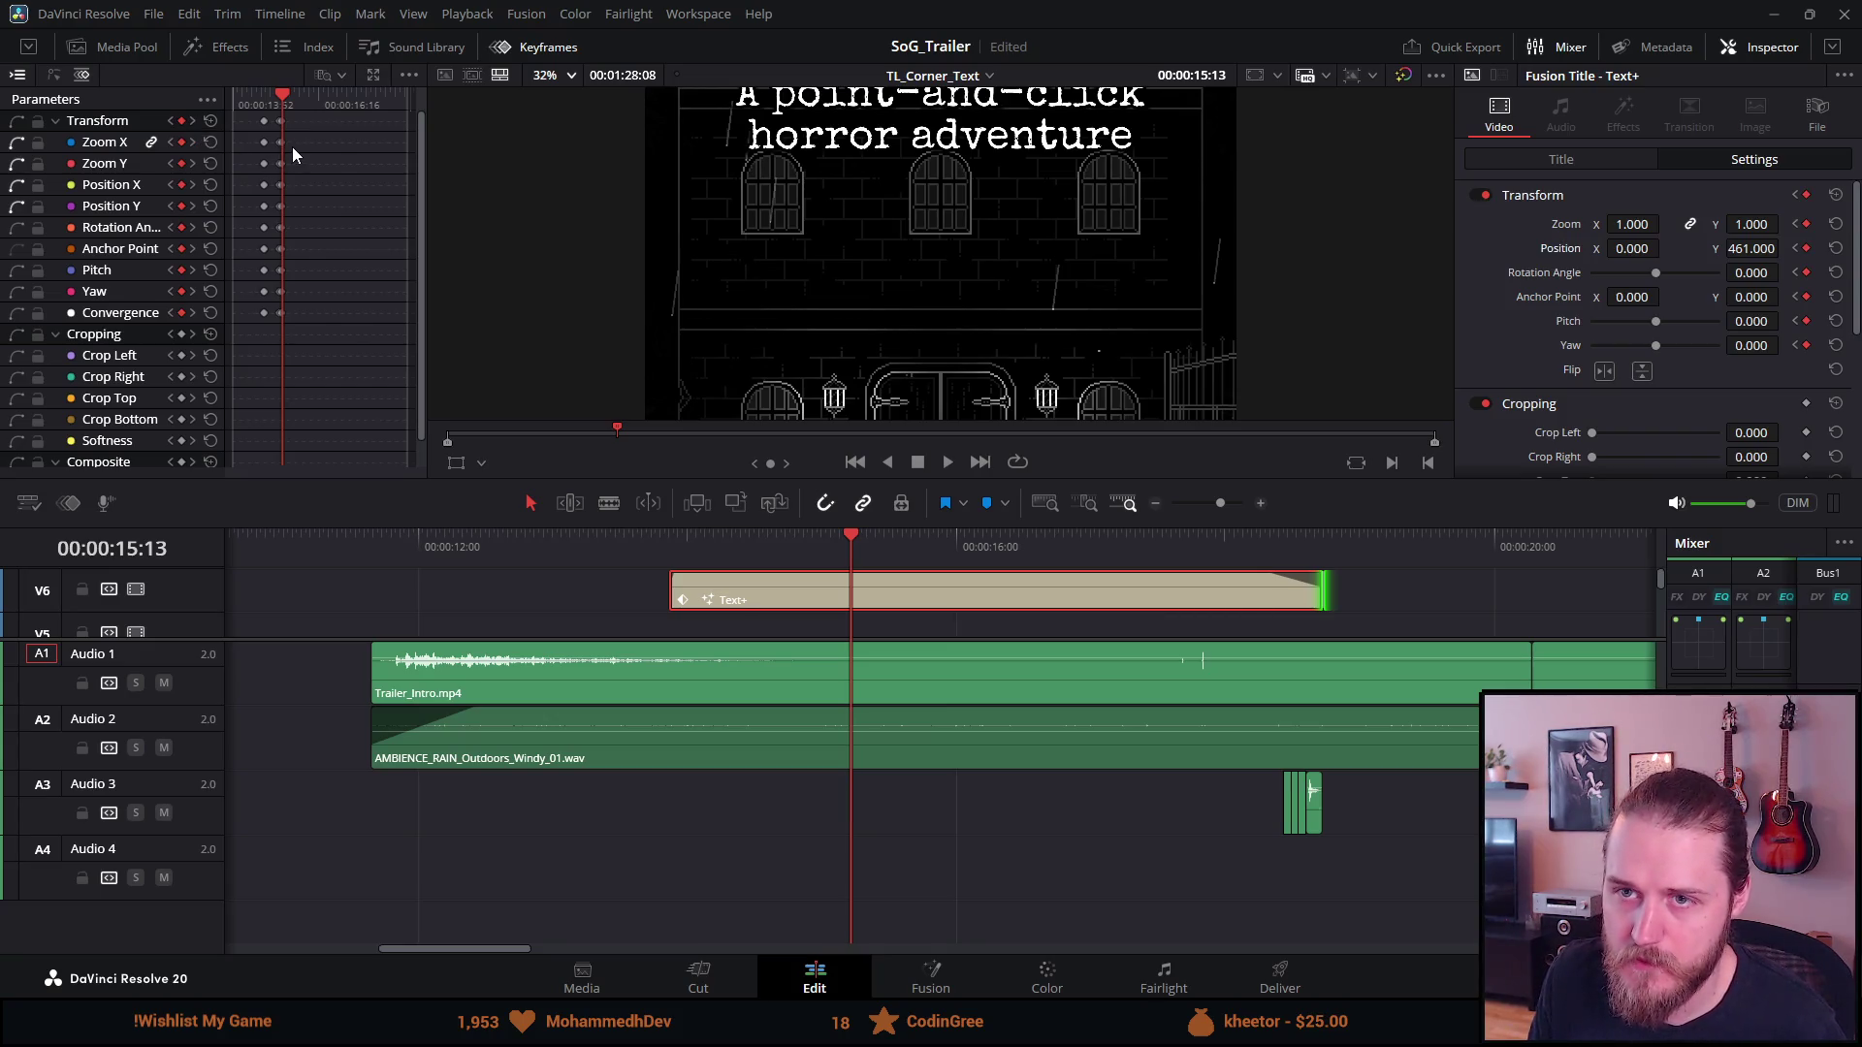
key(comma)
At 15:39, raise the title's end position up out of frame and scrub back to check it
click(297, 103)
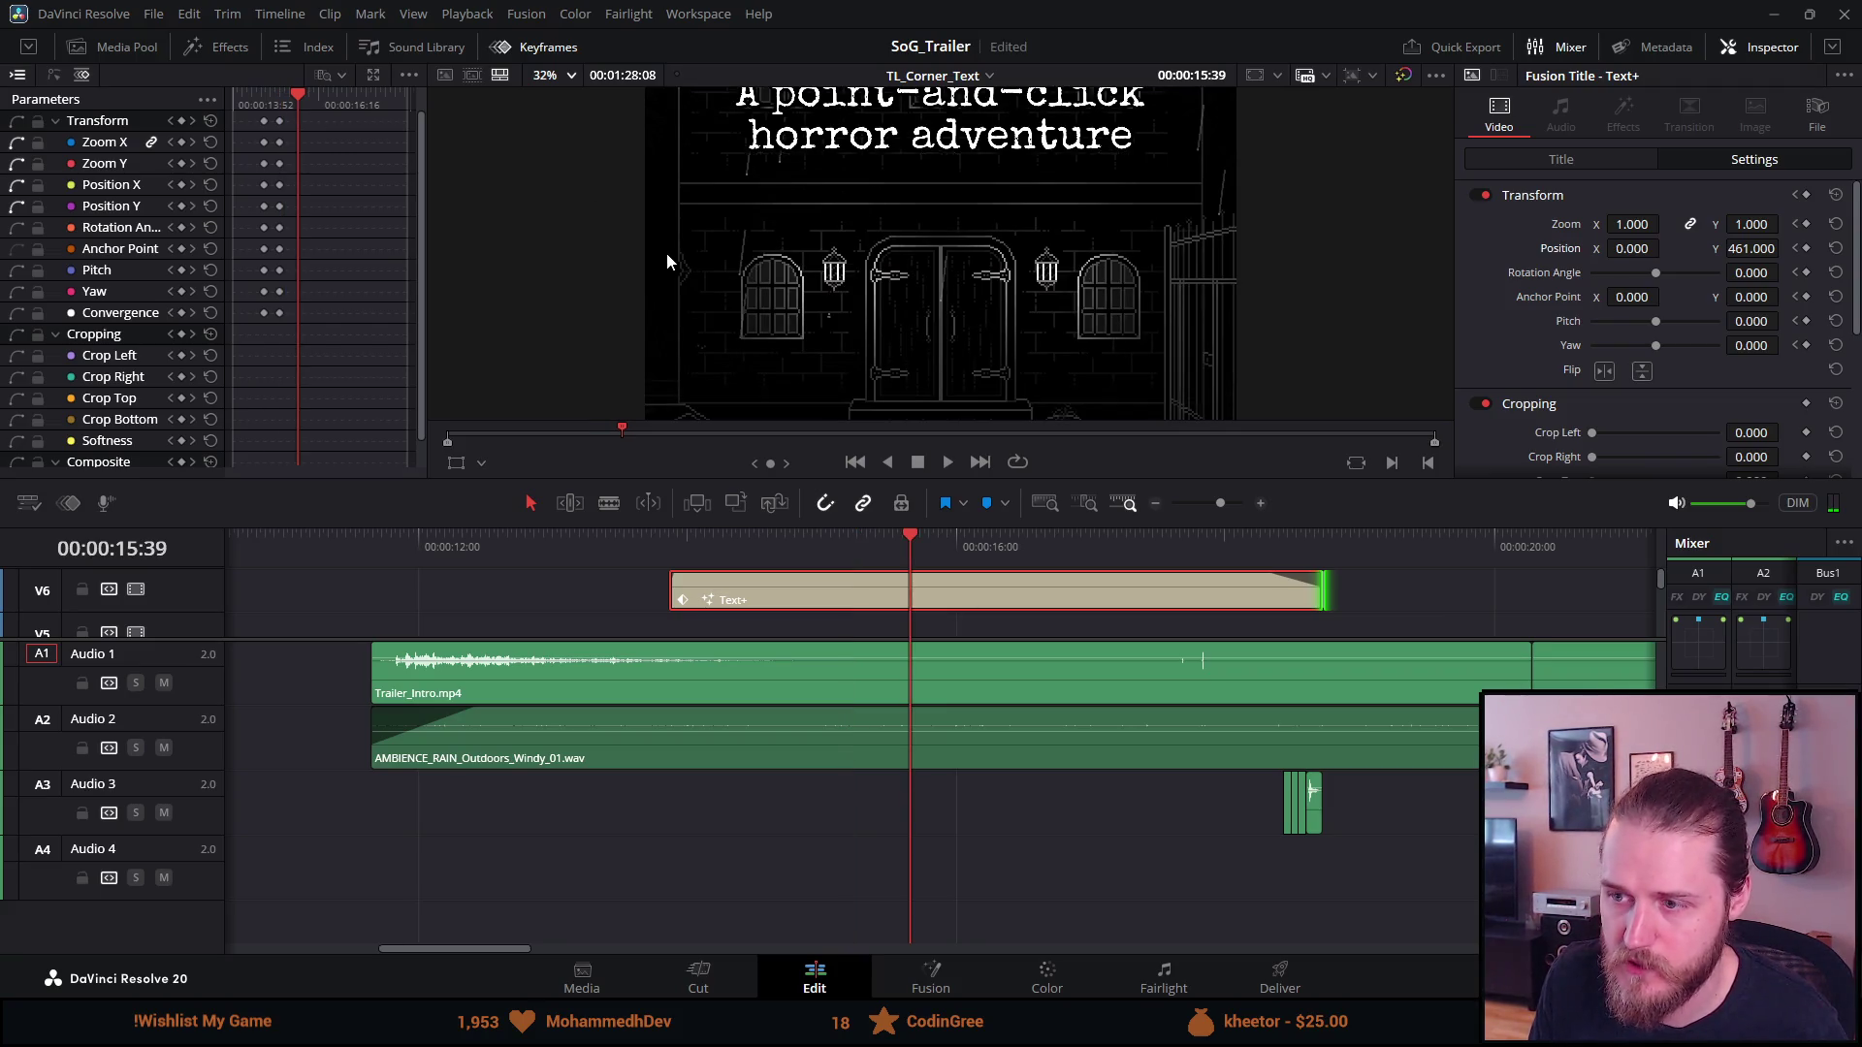
drag(1725, 248, 1784, 248)
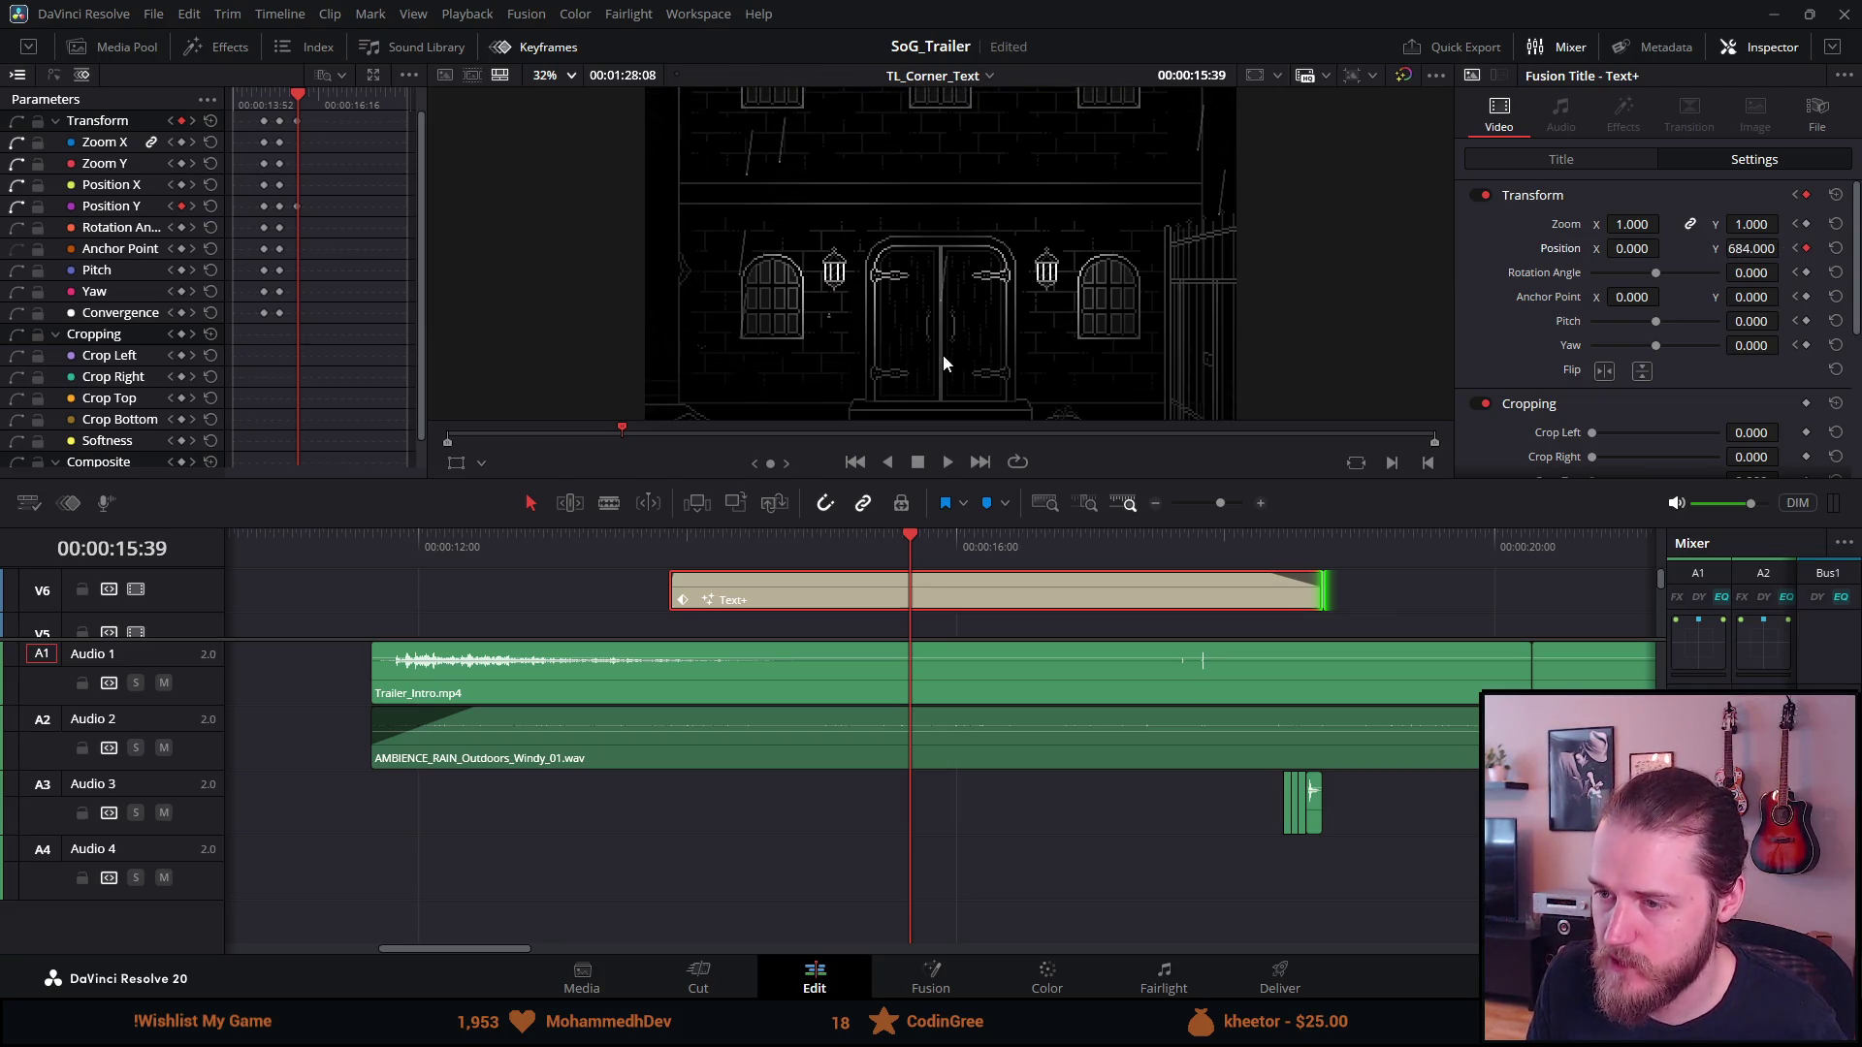
drag(910, 535, 851, 539)
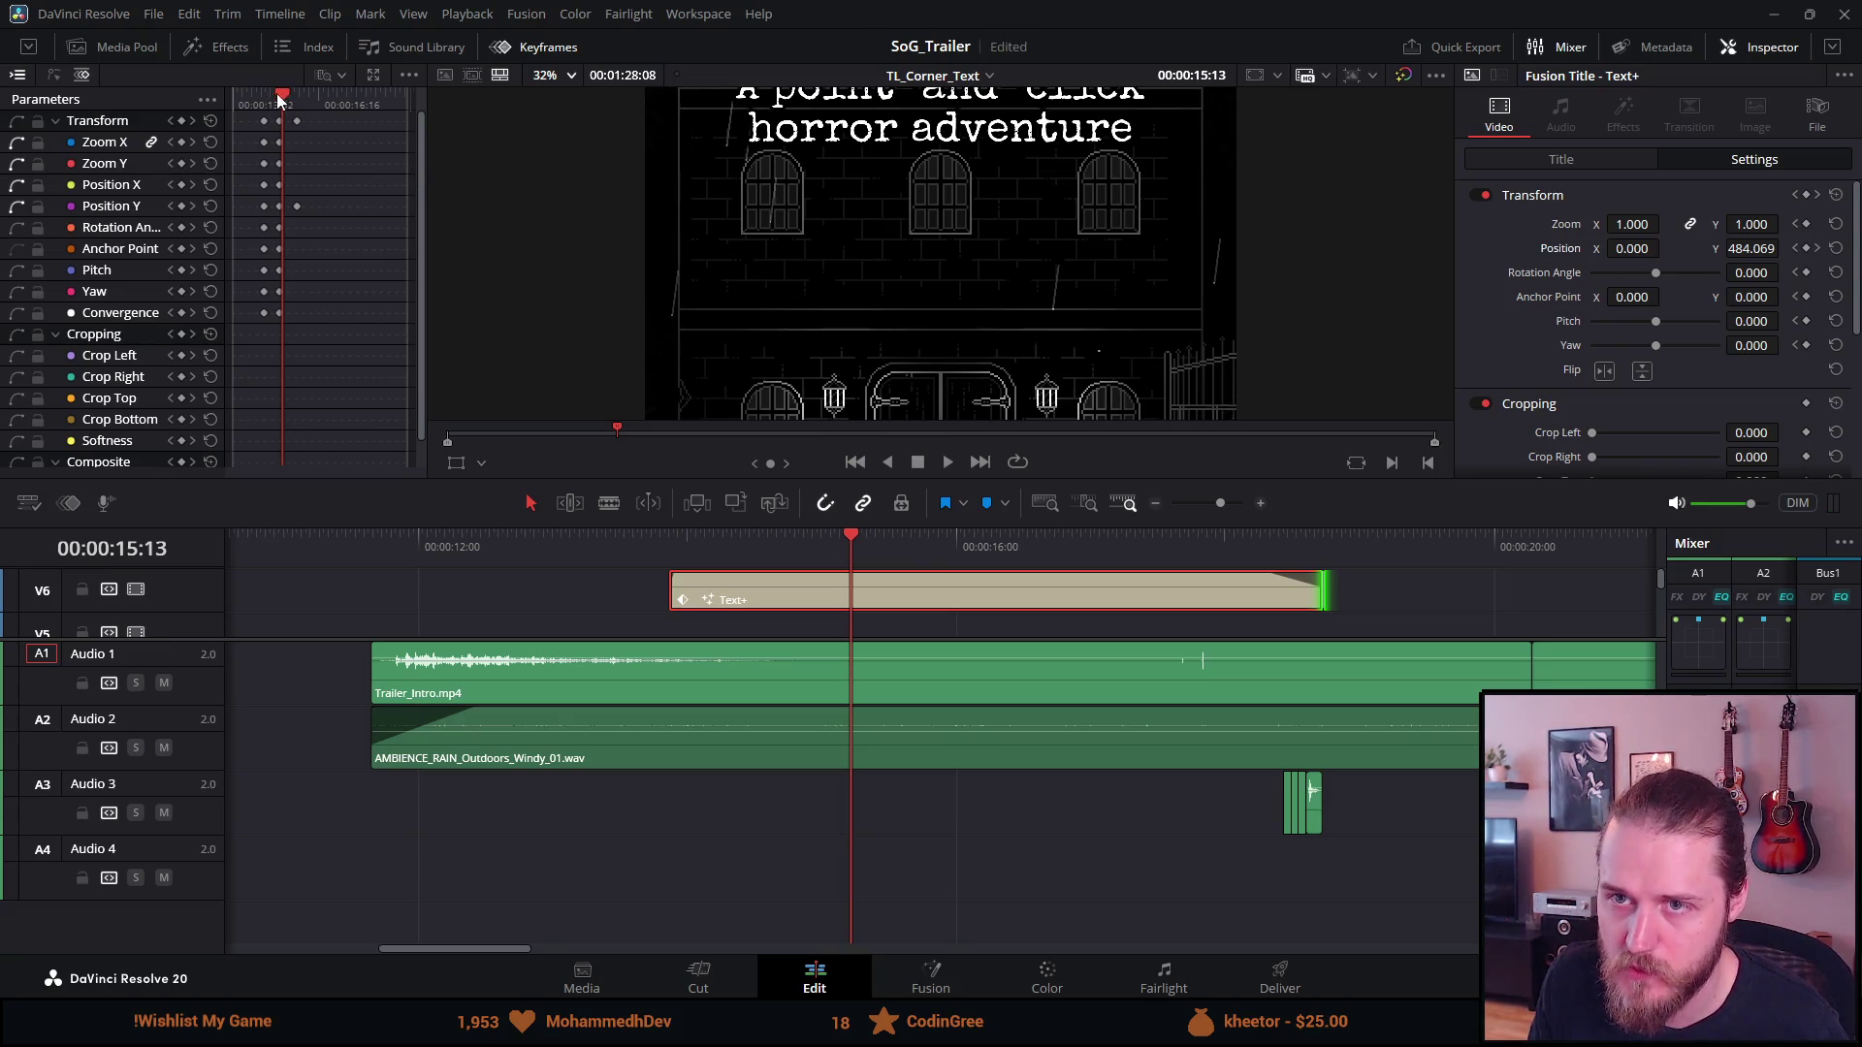
Push the 15:39 ending keyframe's Position Y to 789, then play the scroll from 15:05
click(299, 119)
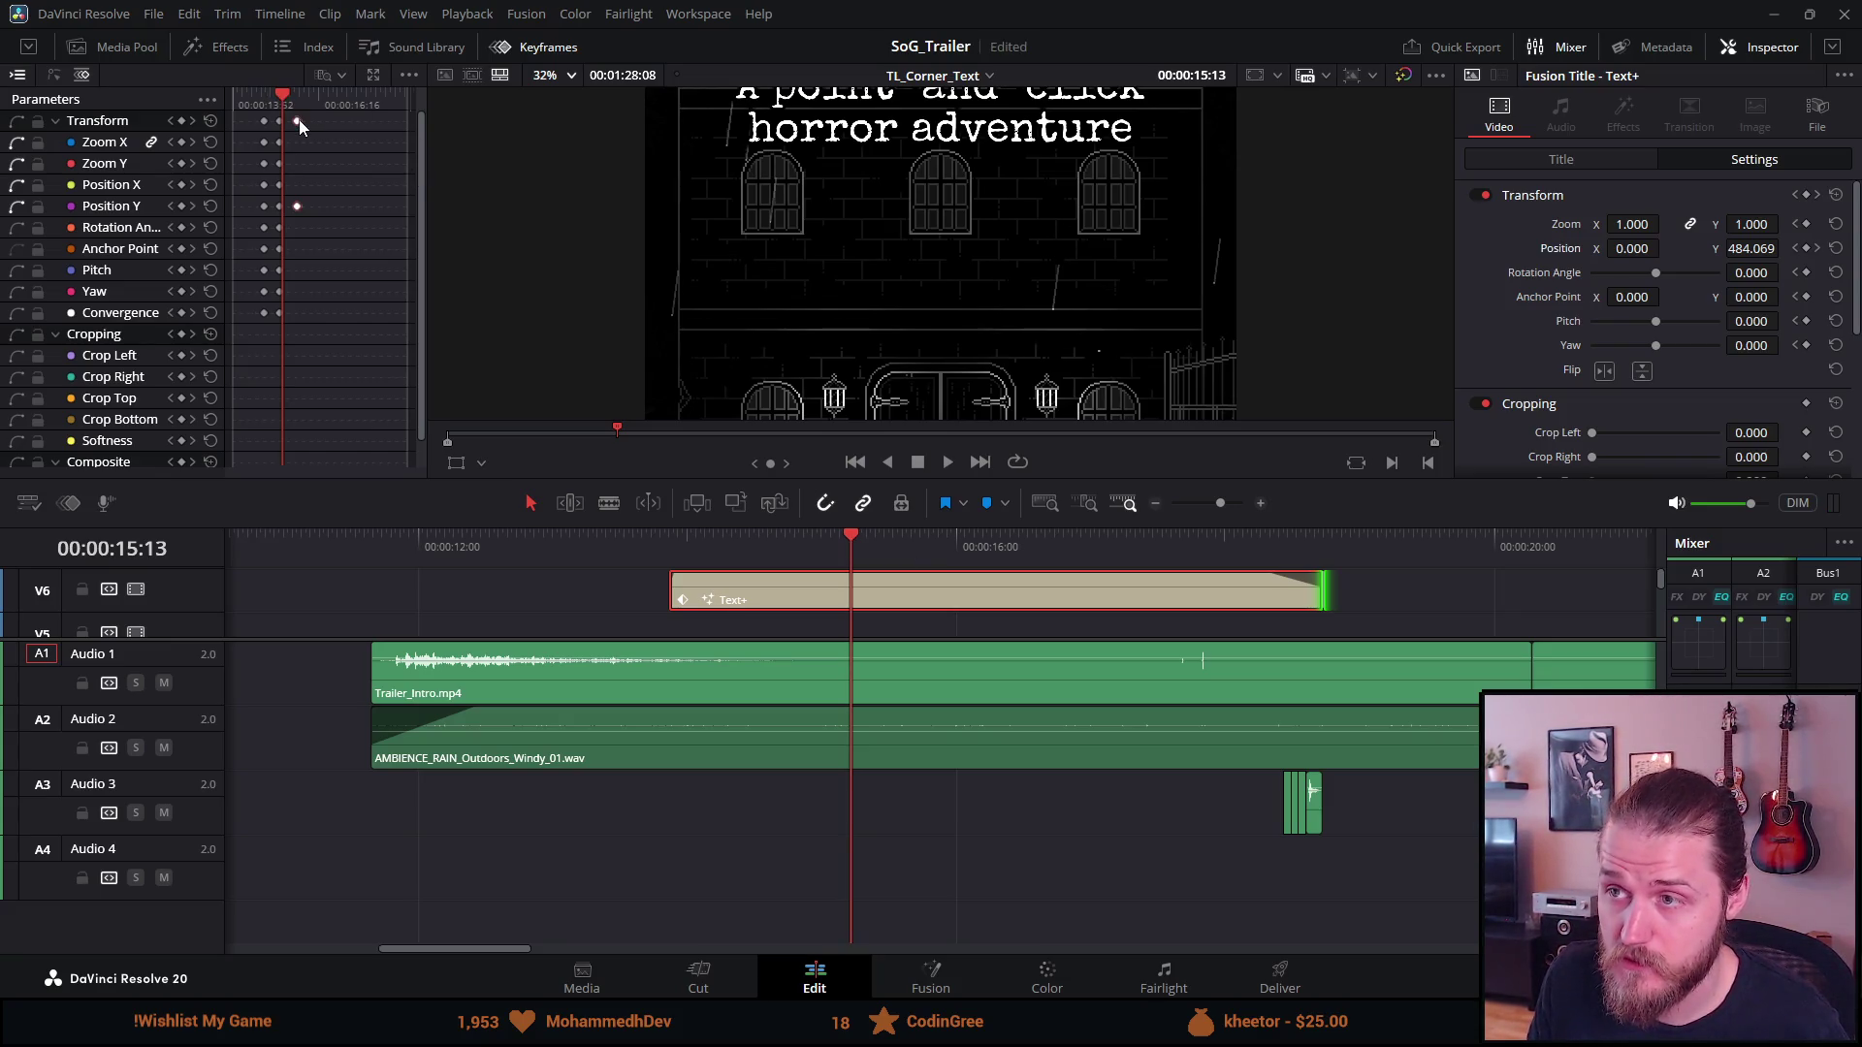
click(295, 100)
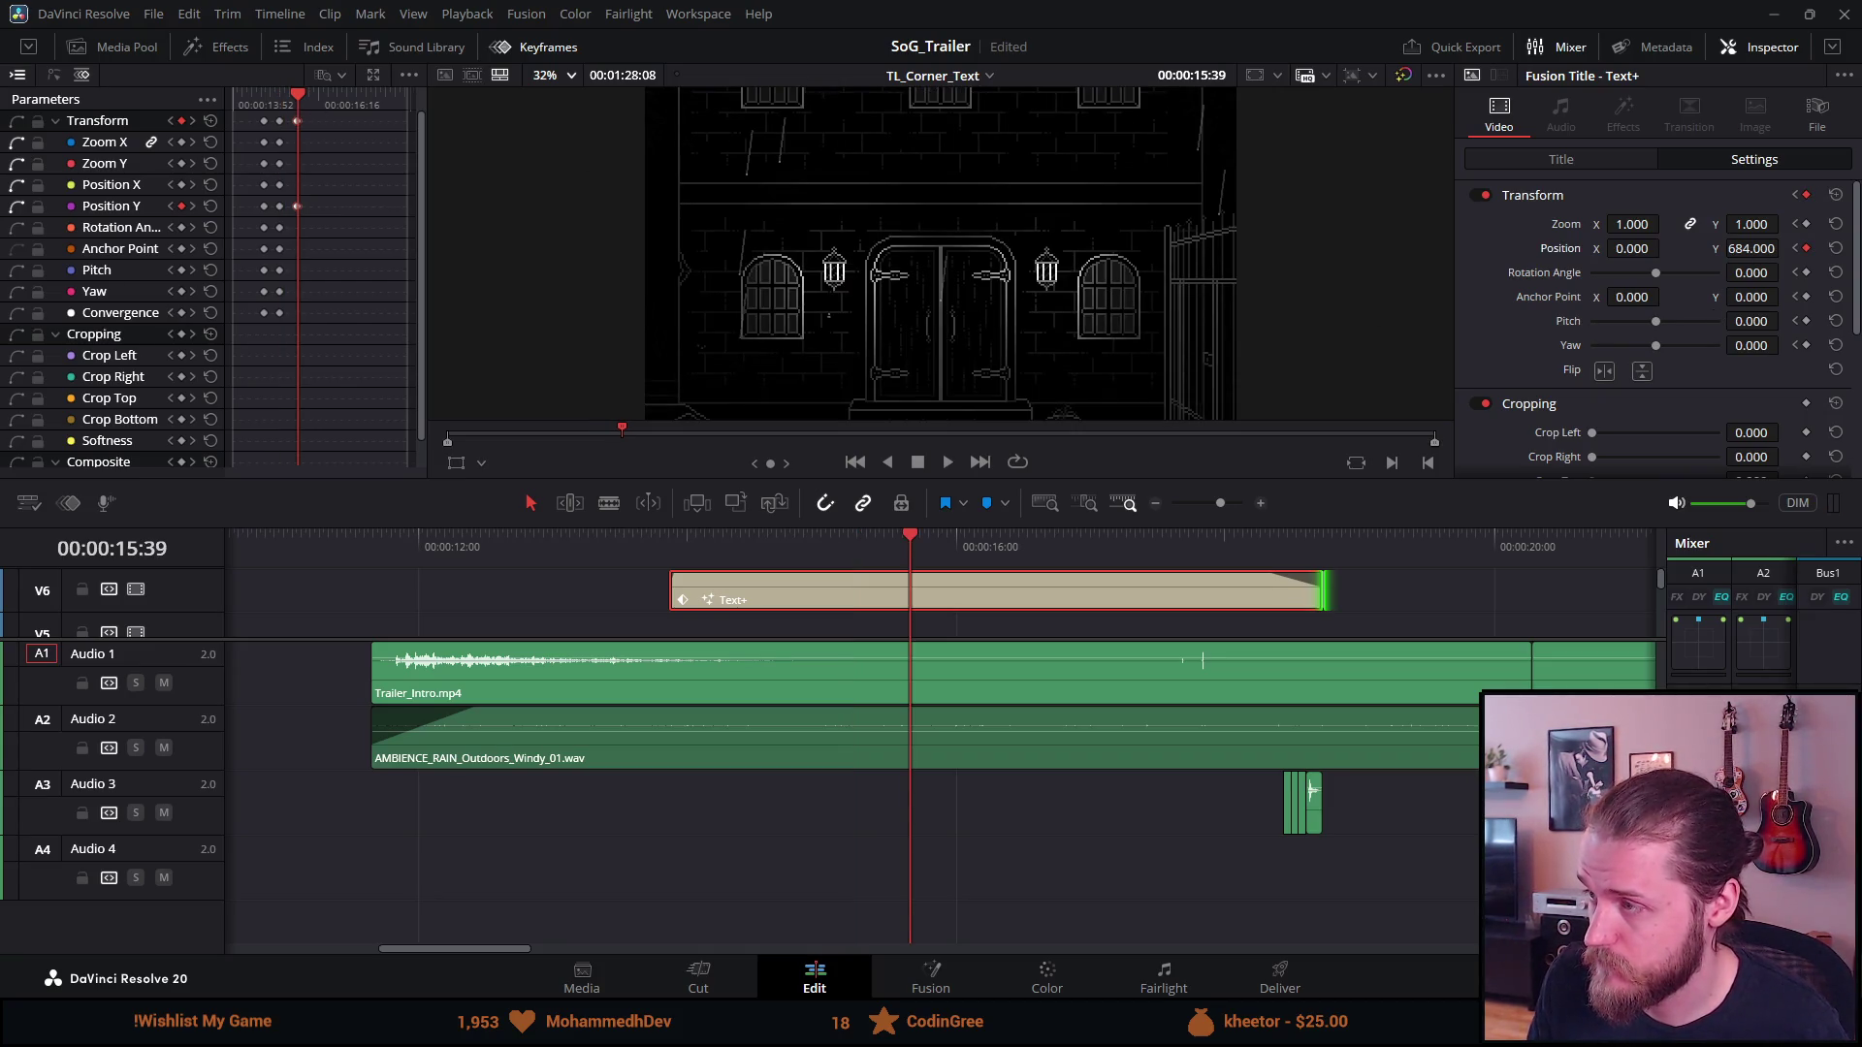
drag(1783, 248, 1785, 248)
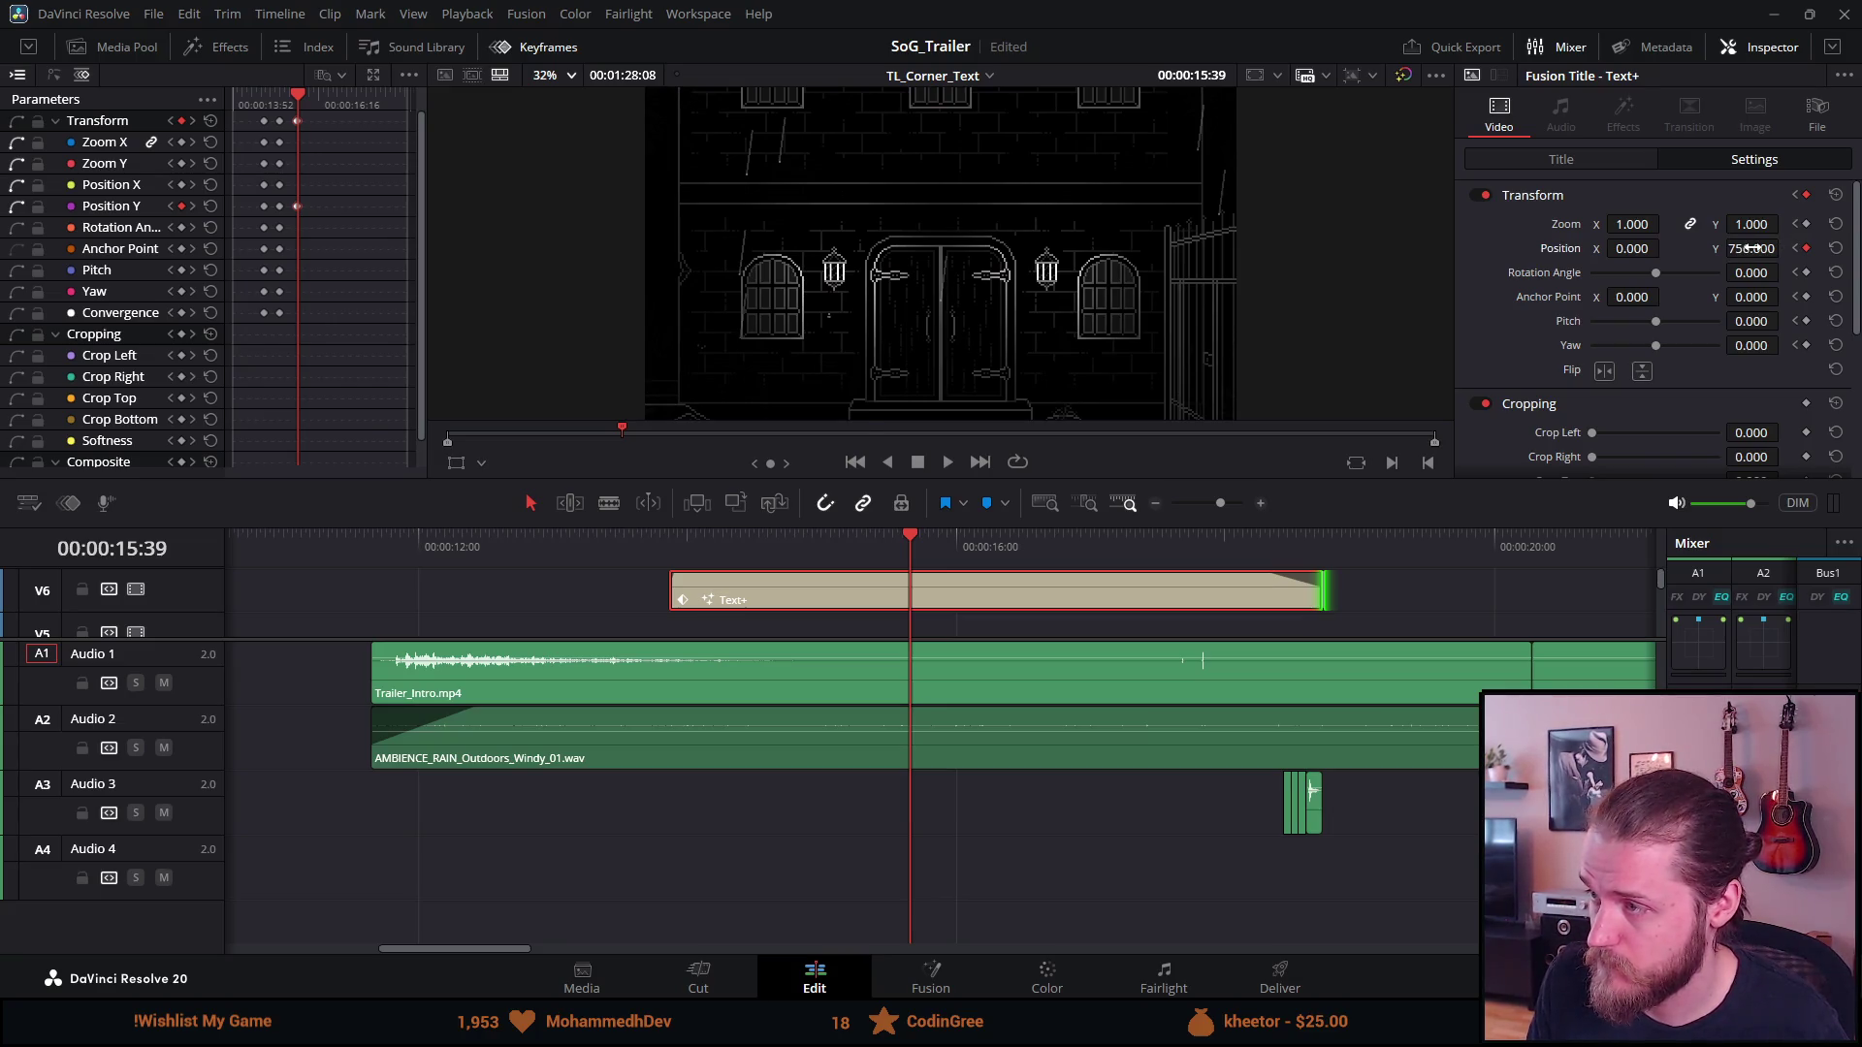
mouse_move(858, 537)
mouse_down()
mouse_move(840, 538)
mouse_move(869, 541)
mouse_up()
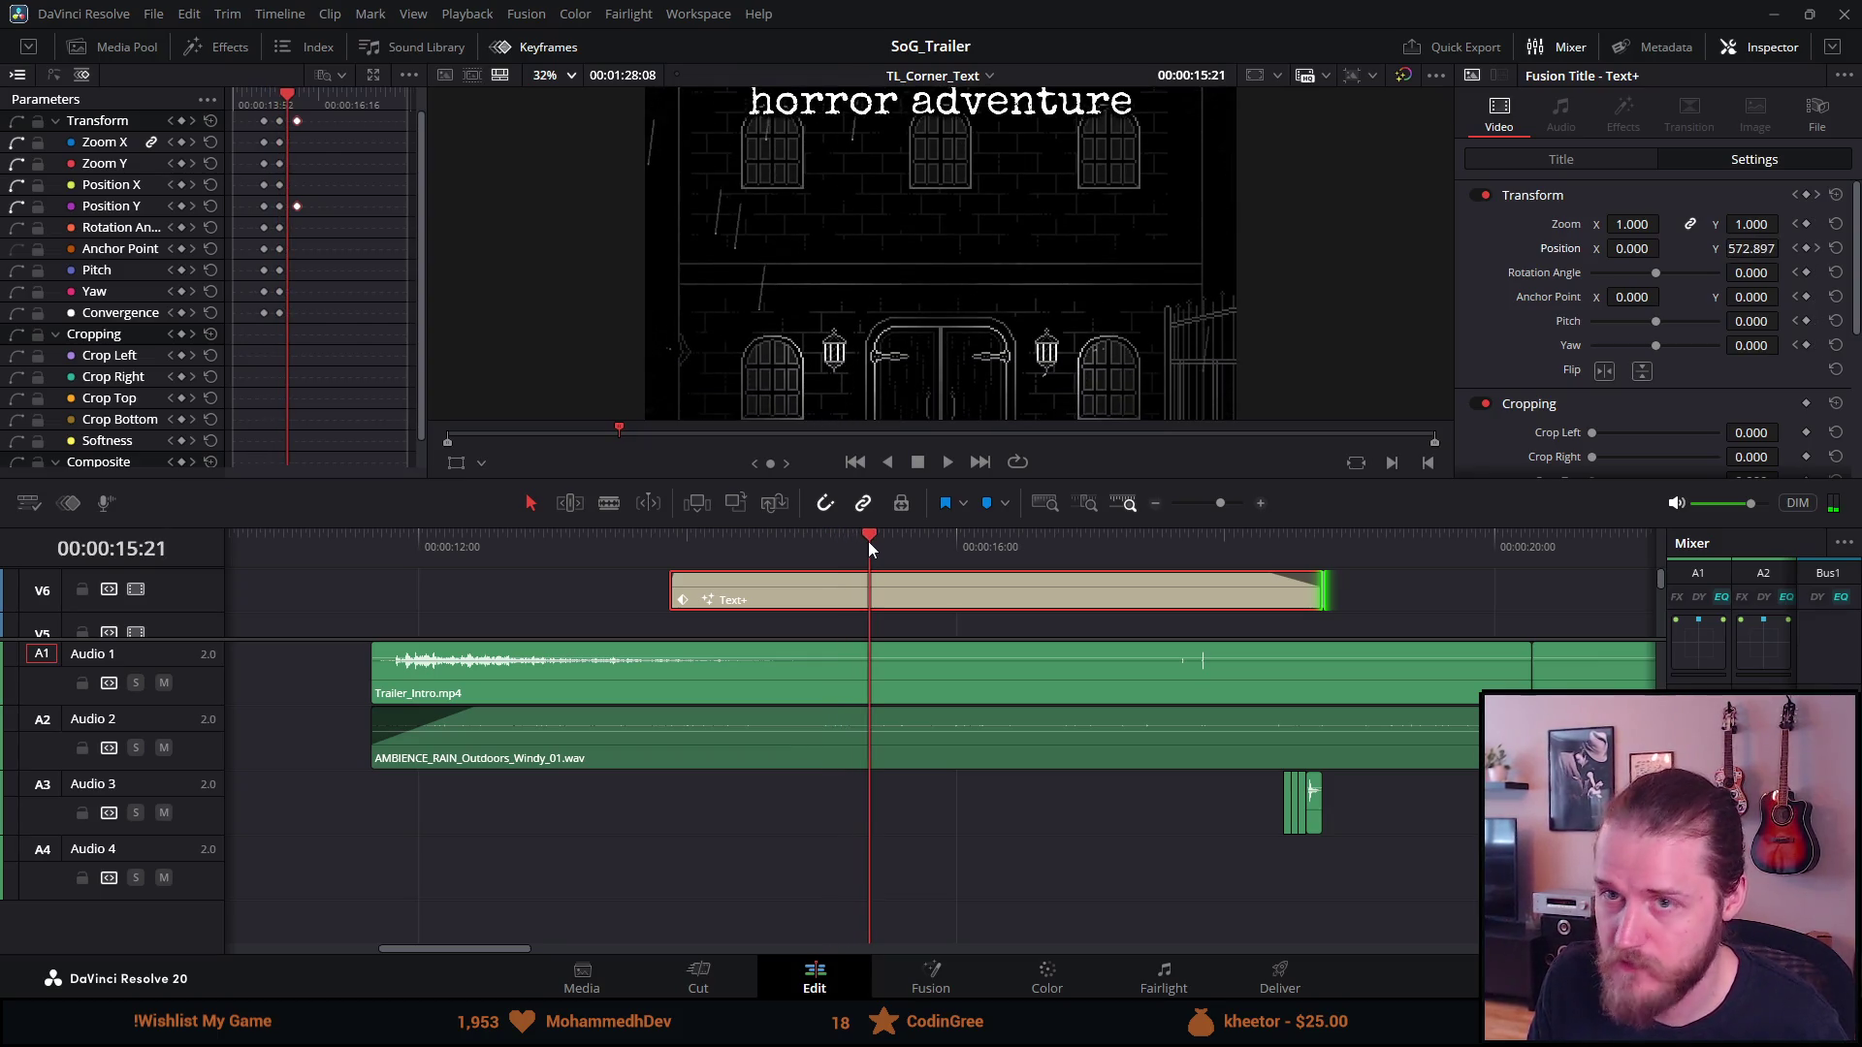
click(298, 101)
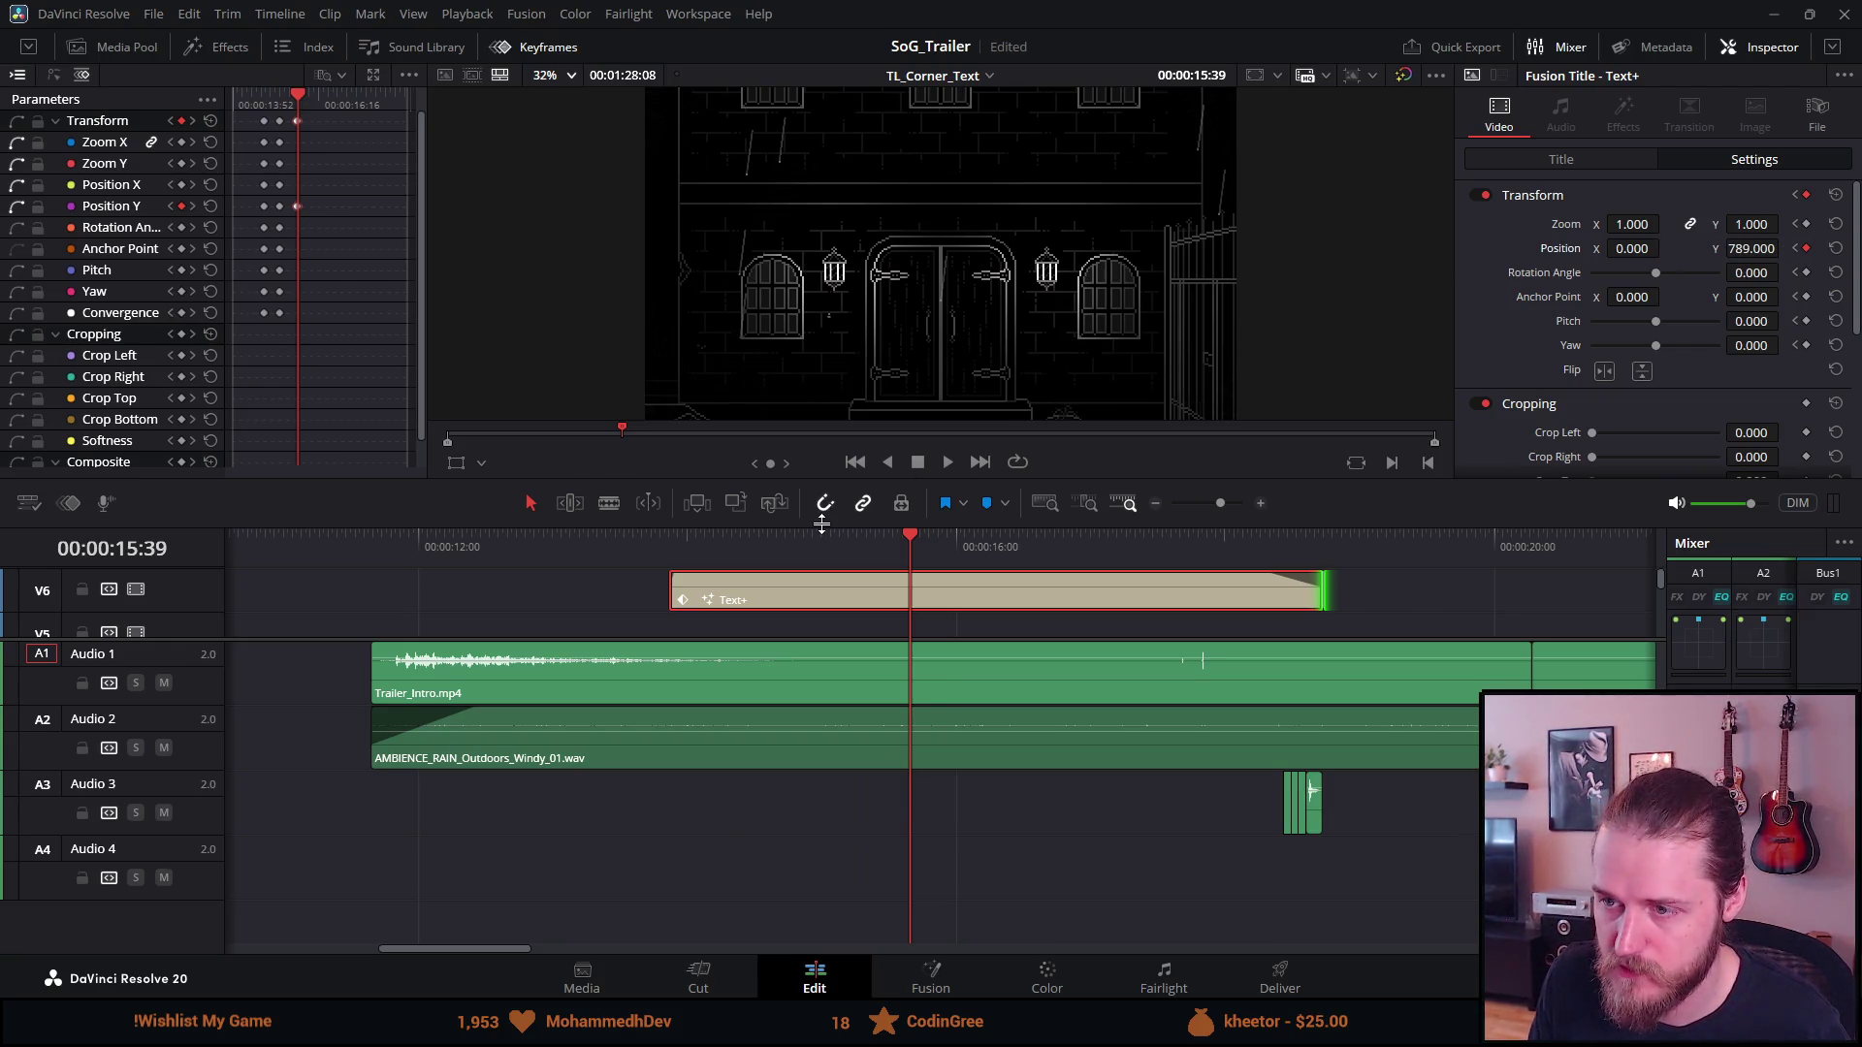
click(863, 541)
click(834, 549)
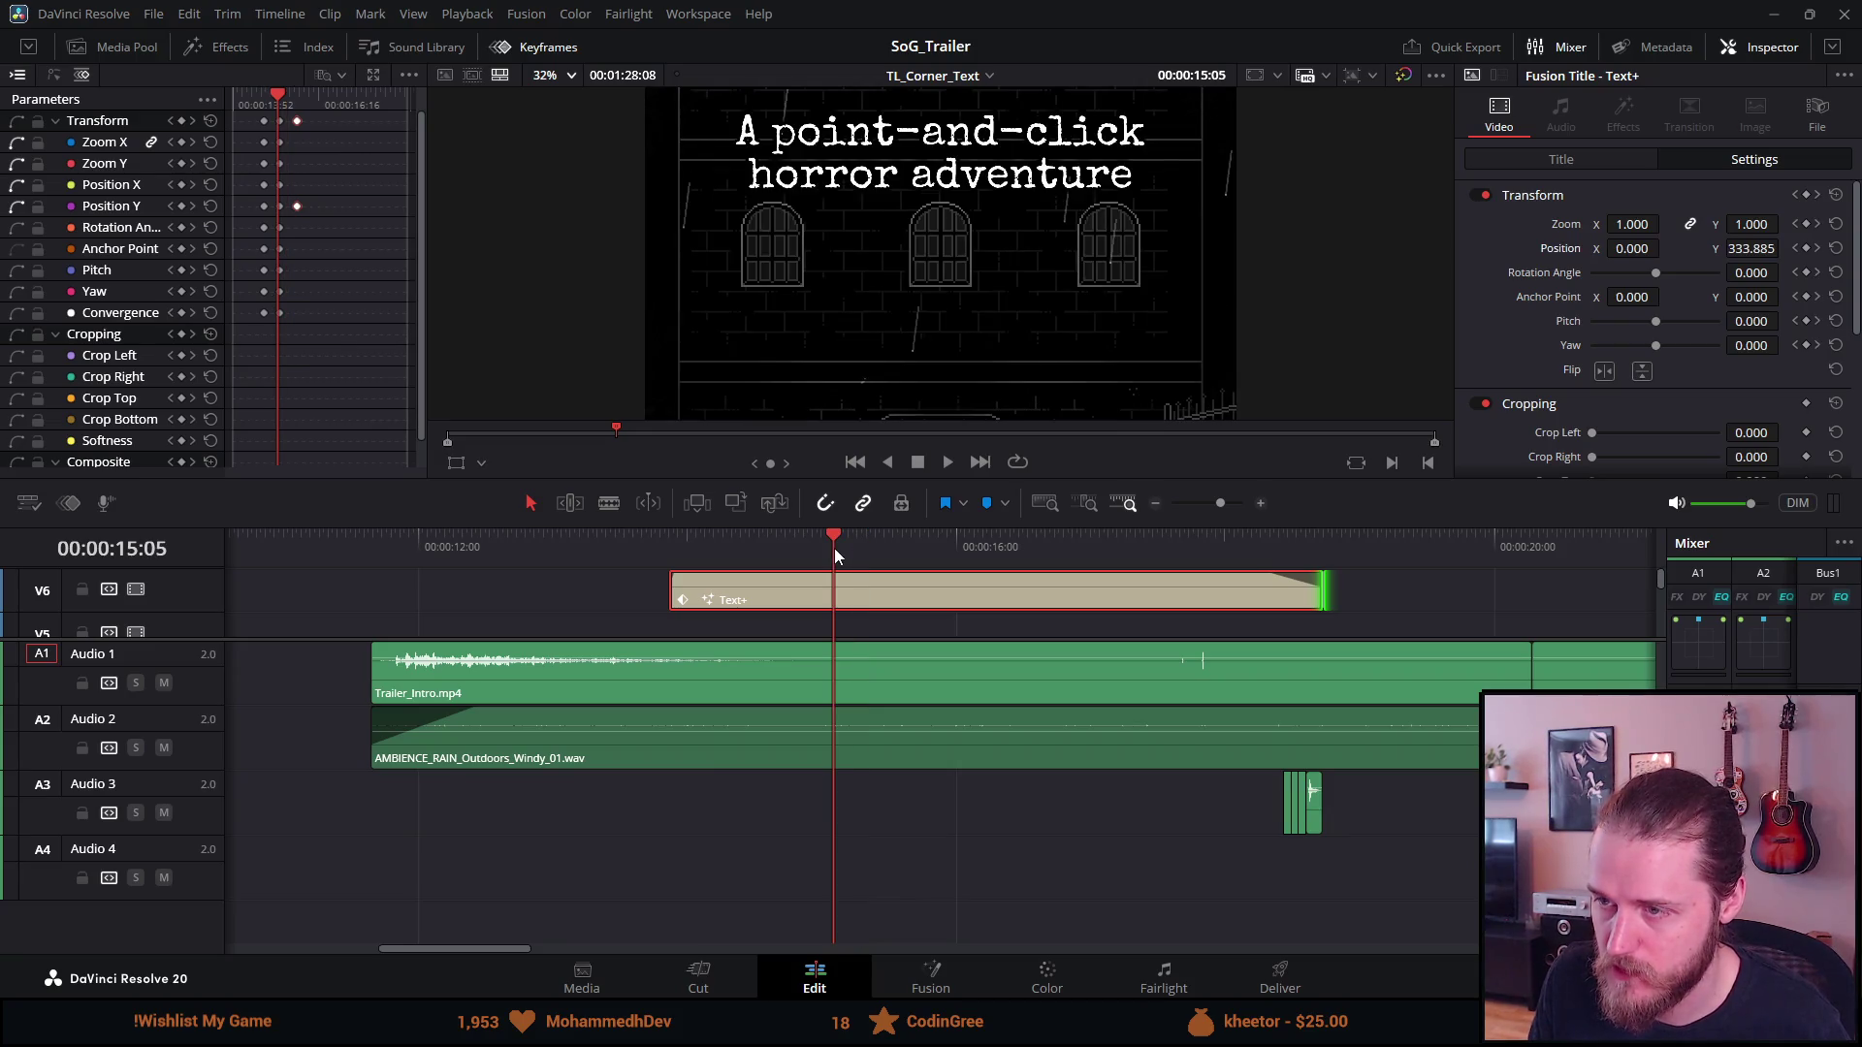
click(946, 464)
Replay the title scroll from 14:40 and check its motion around 14:55
mouse_move(870, 540)
mouse_down()
mouse_move(783, 537)
mouse_move(805, 531)
mouse_up()
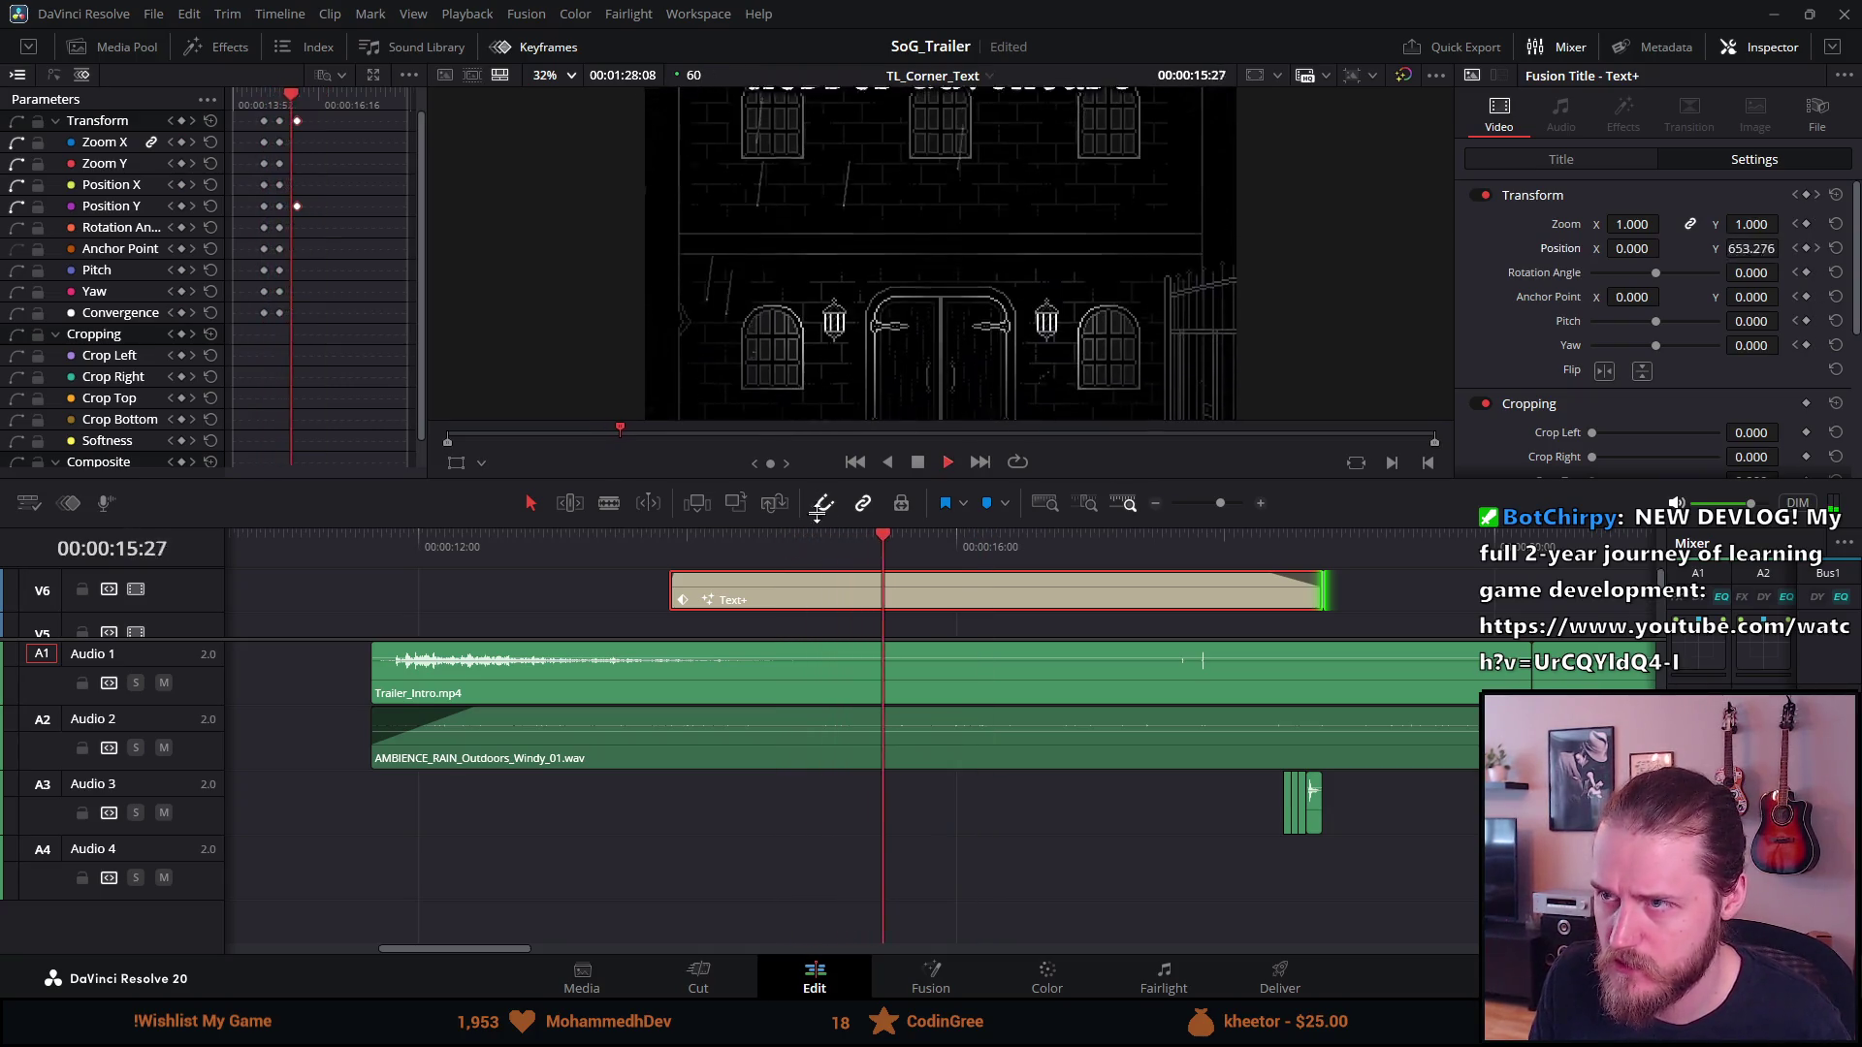
click(917, 464)
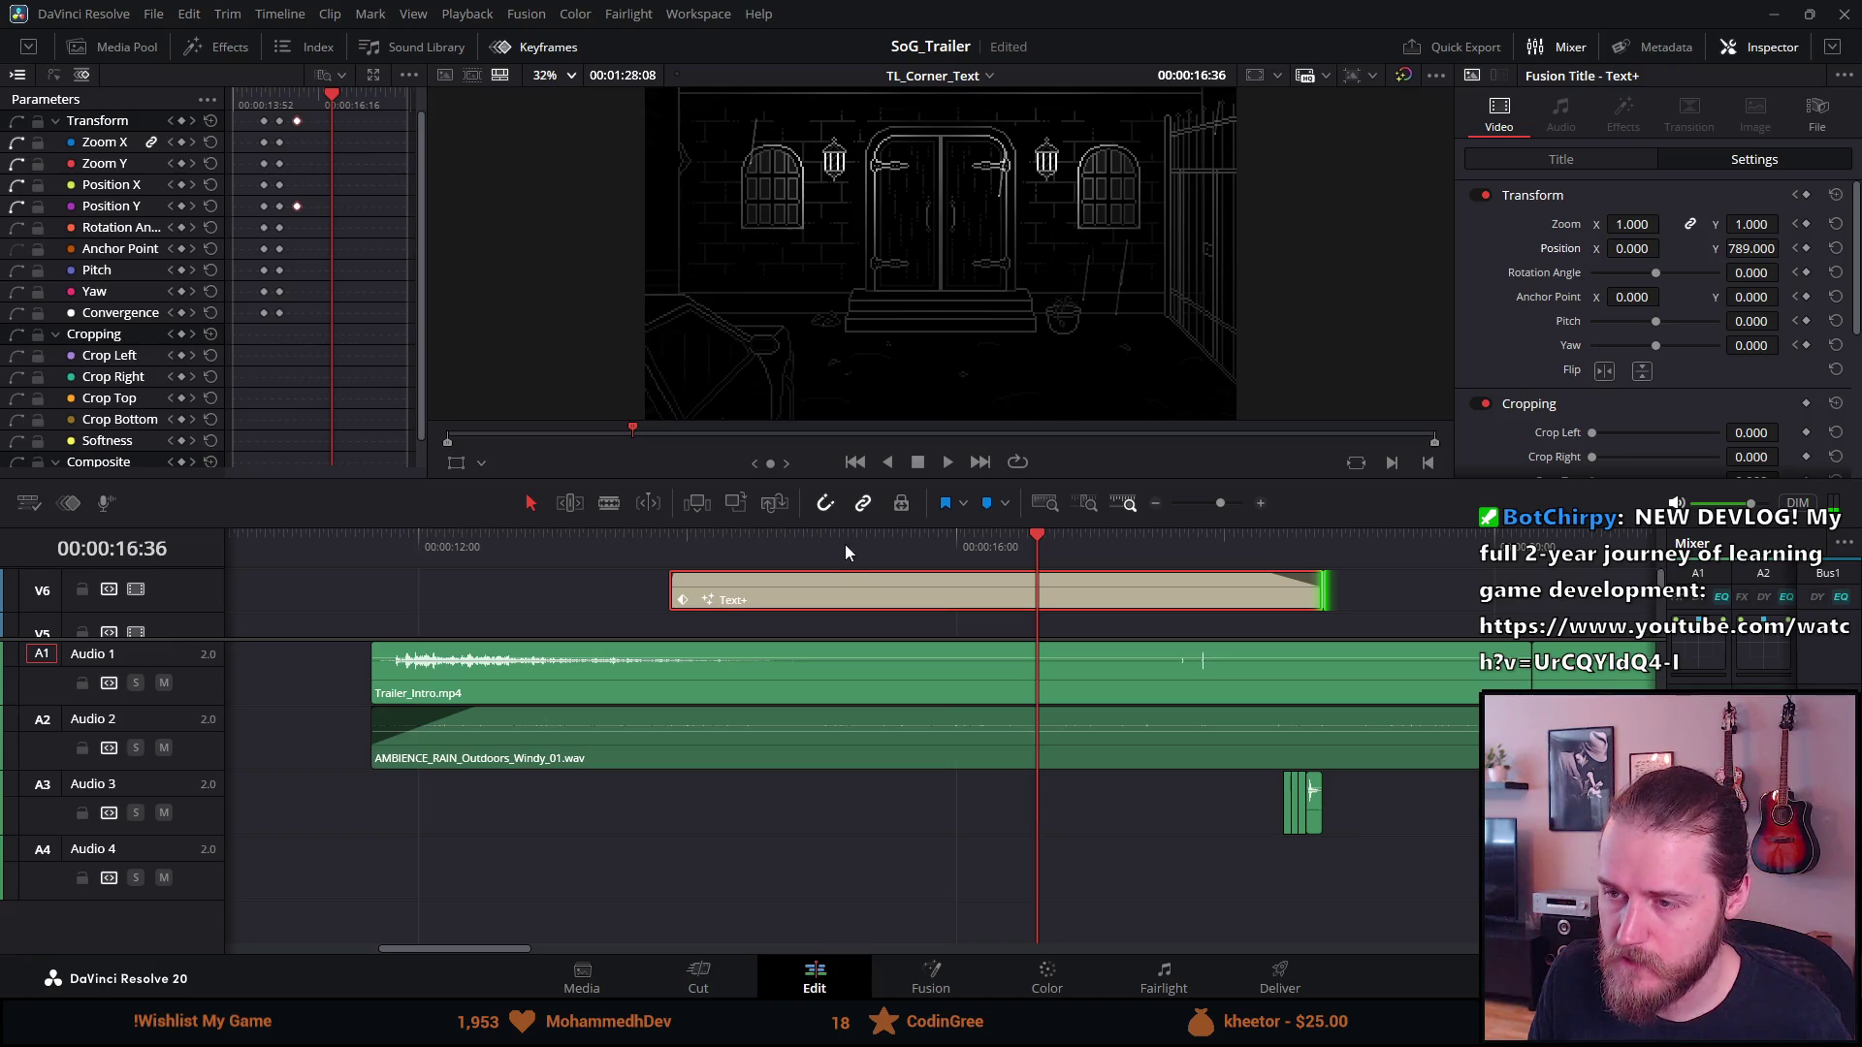
click(777, 535)
click(946, 463)
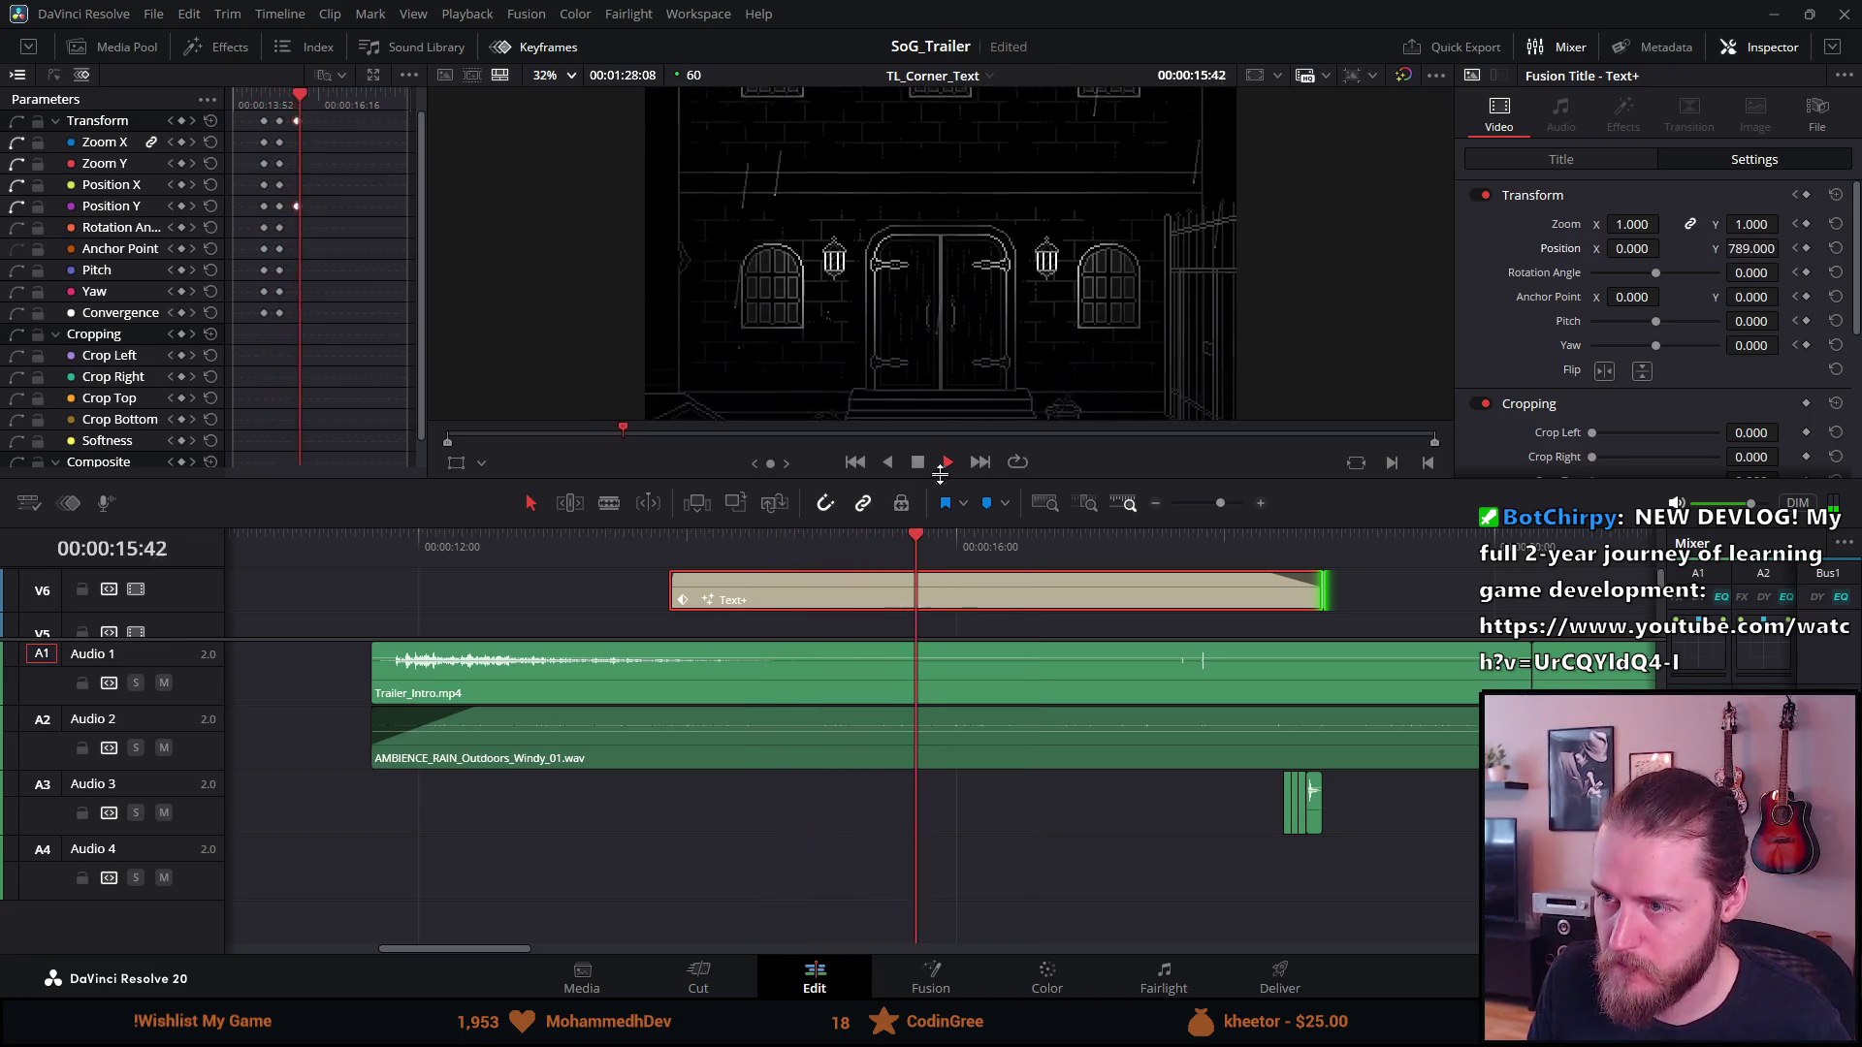
click(917, 463)
click(811, 535)
mouse_move(811, 535)
mouse_down()
mouse_move(783, 533)
mouse_move(809, 540)
mouse_up()
Add Transform keyframes at 14:54 and 15:13, with Position Y about 523 at 15:13
right_click(787, 532)
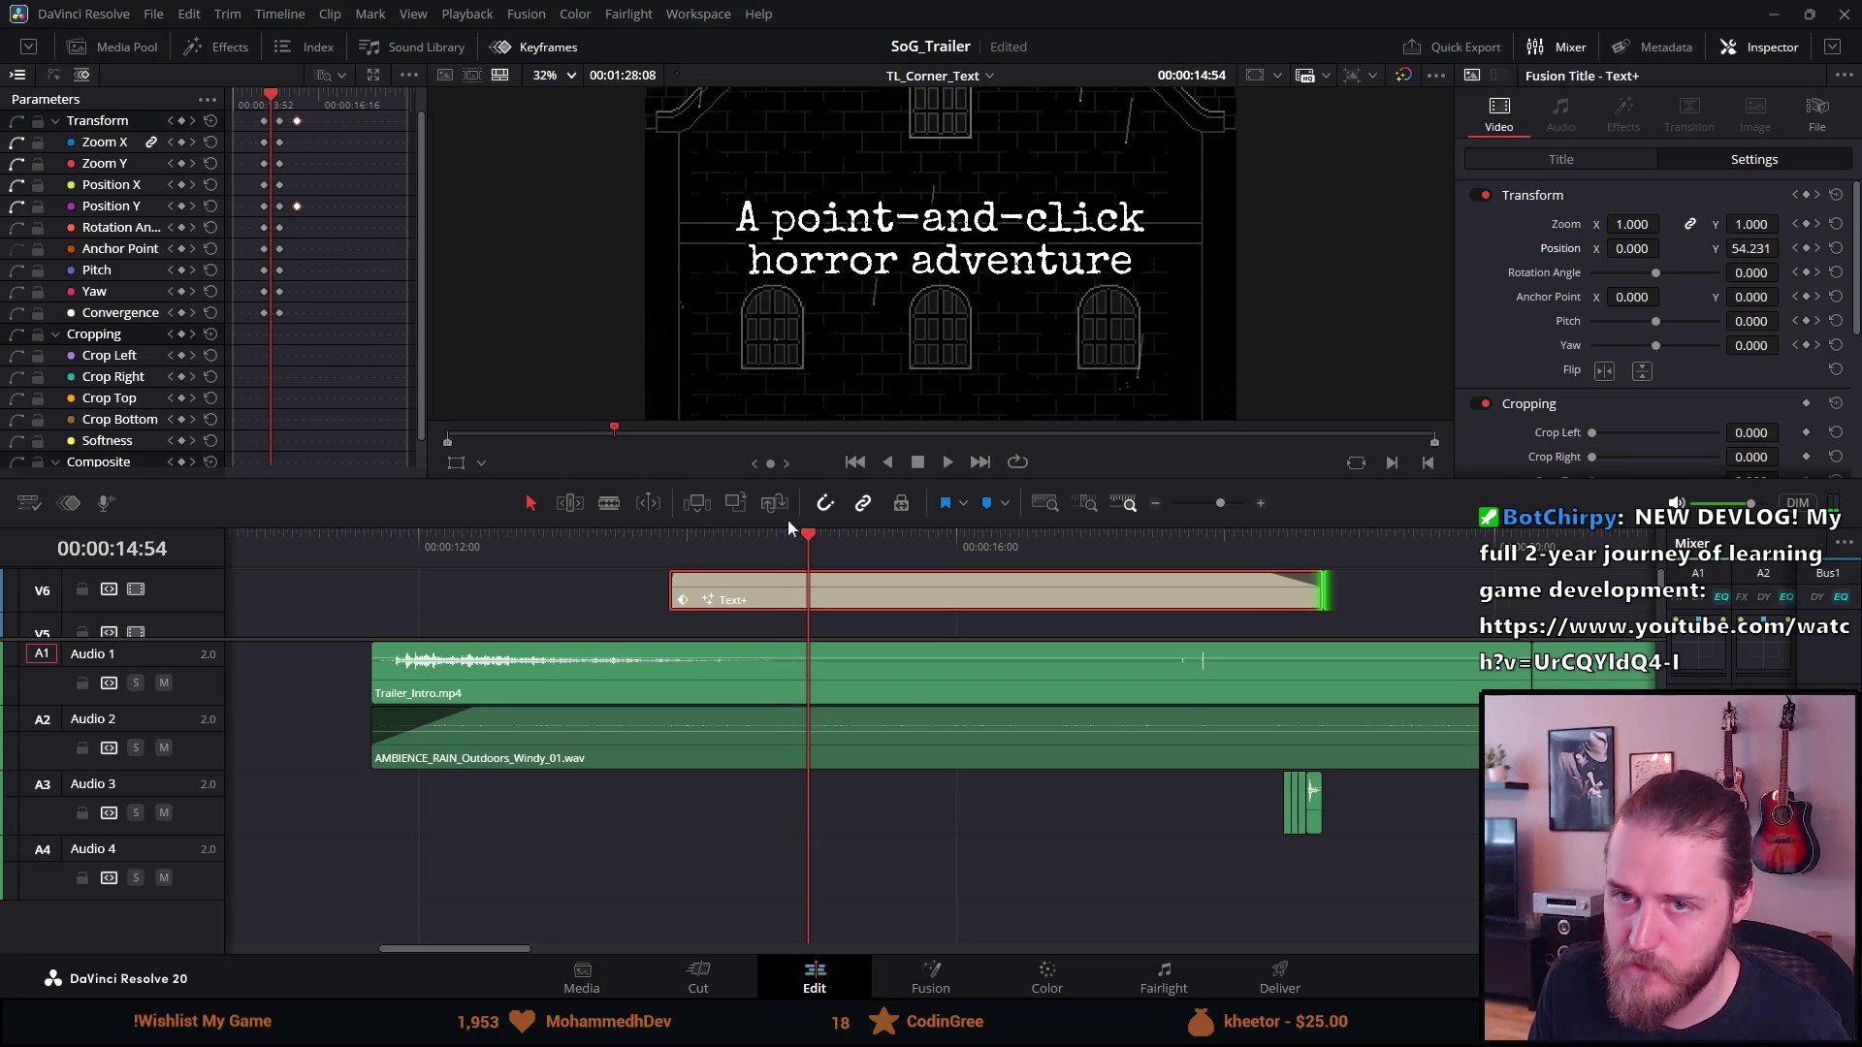
click(182, 120)
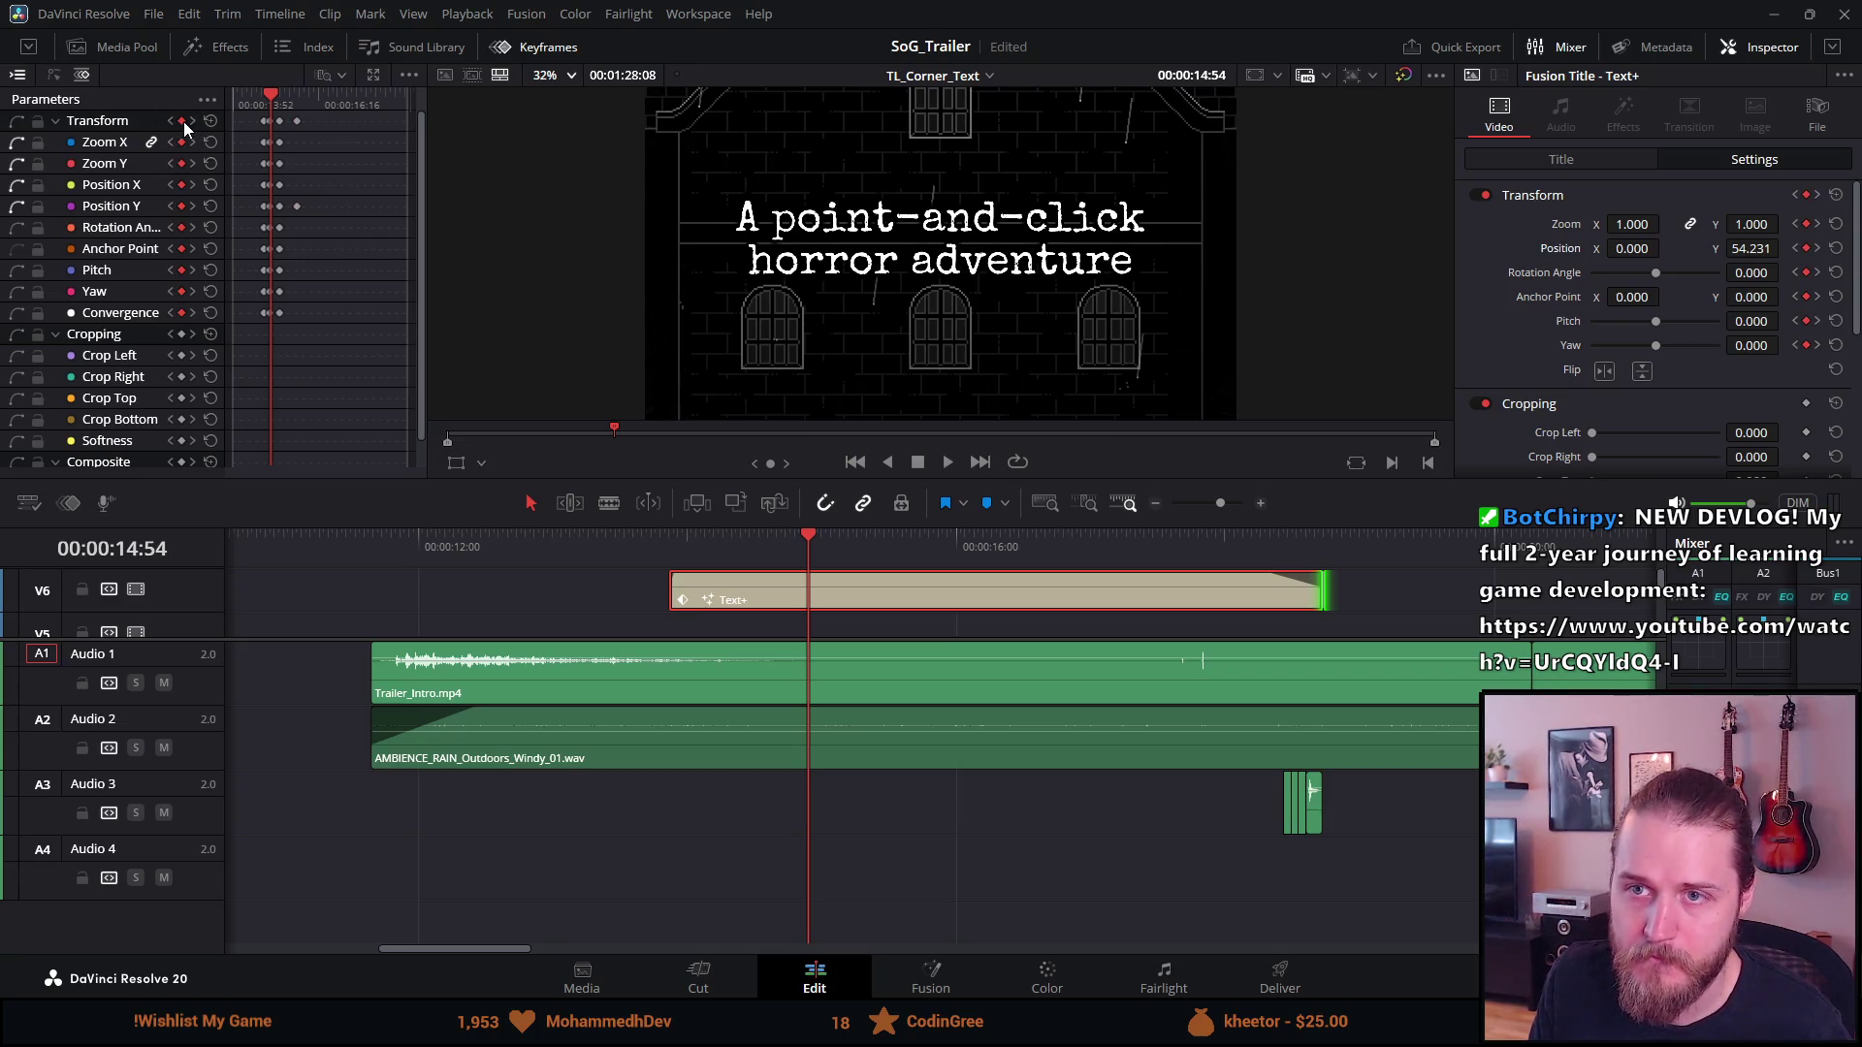
drag(1761, 244, 1784, 249)
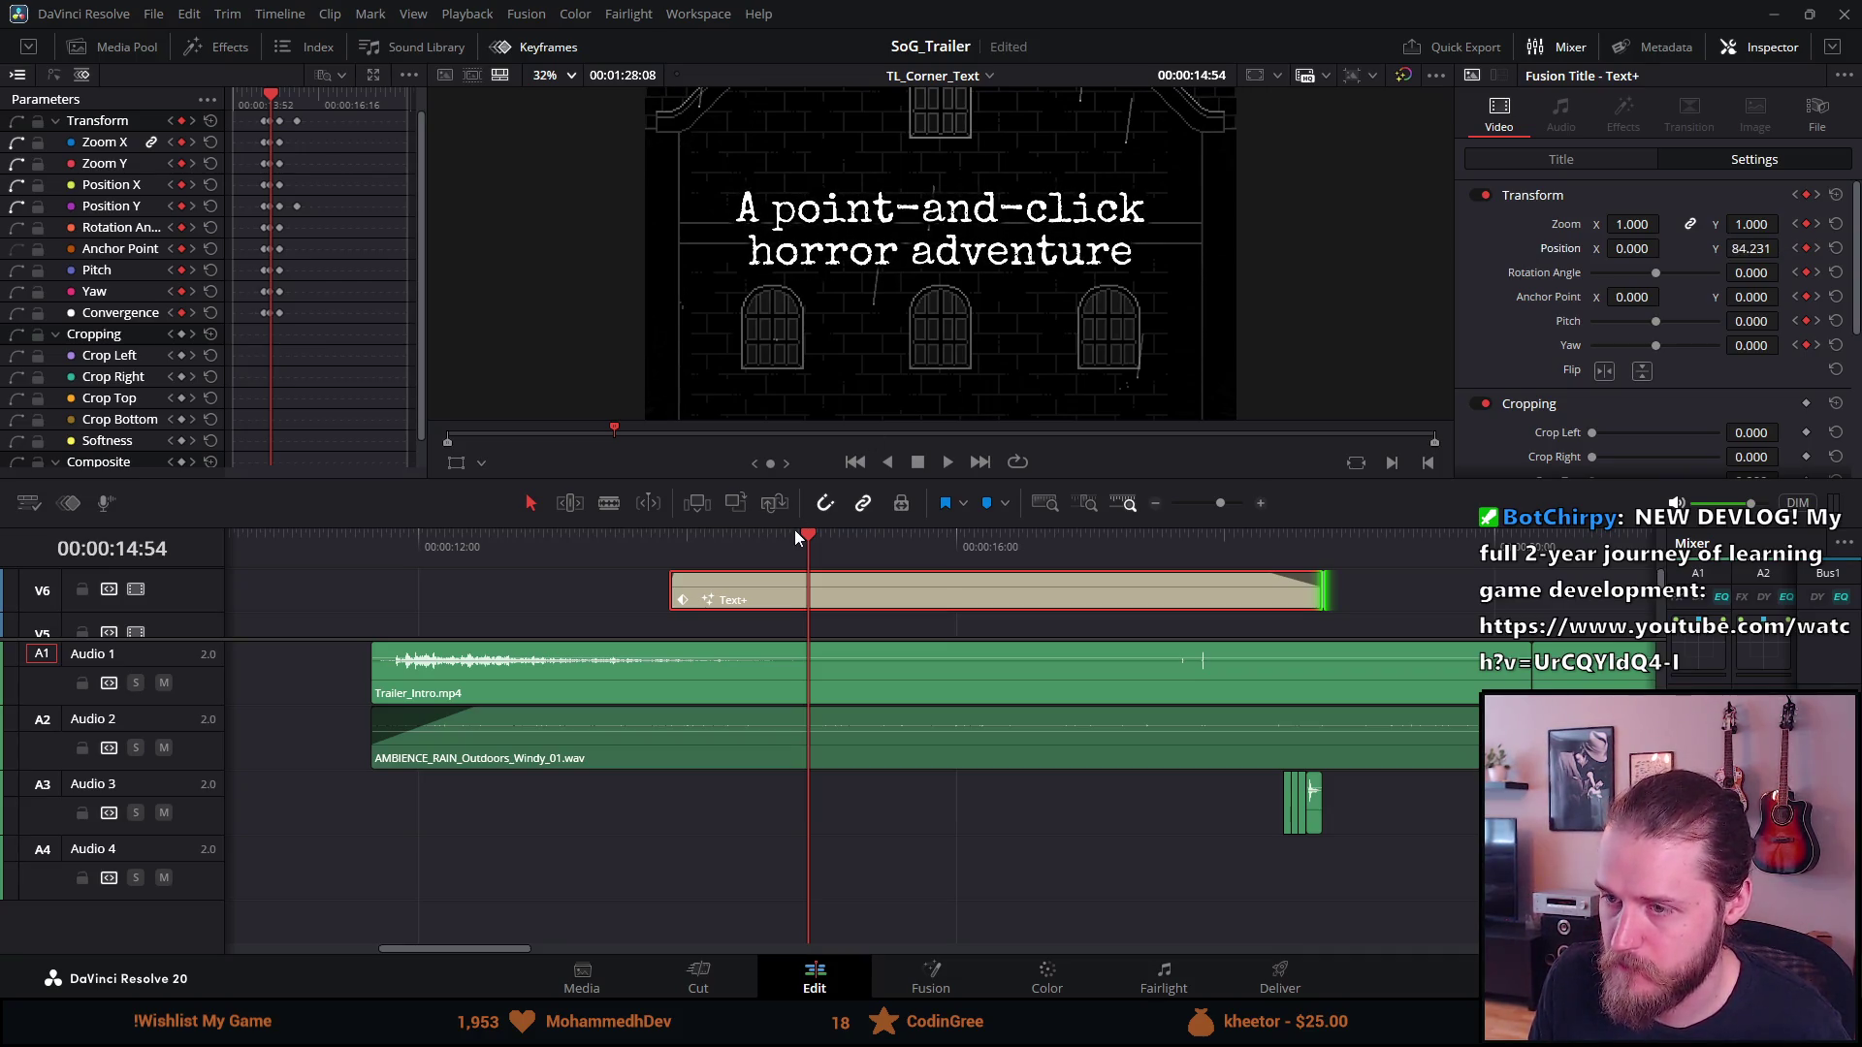
drag(803, 532, 851, 541)
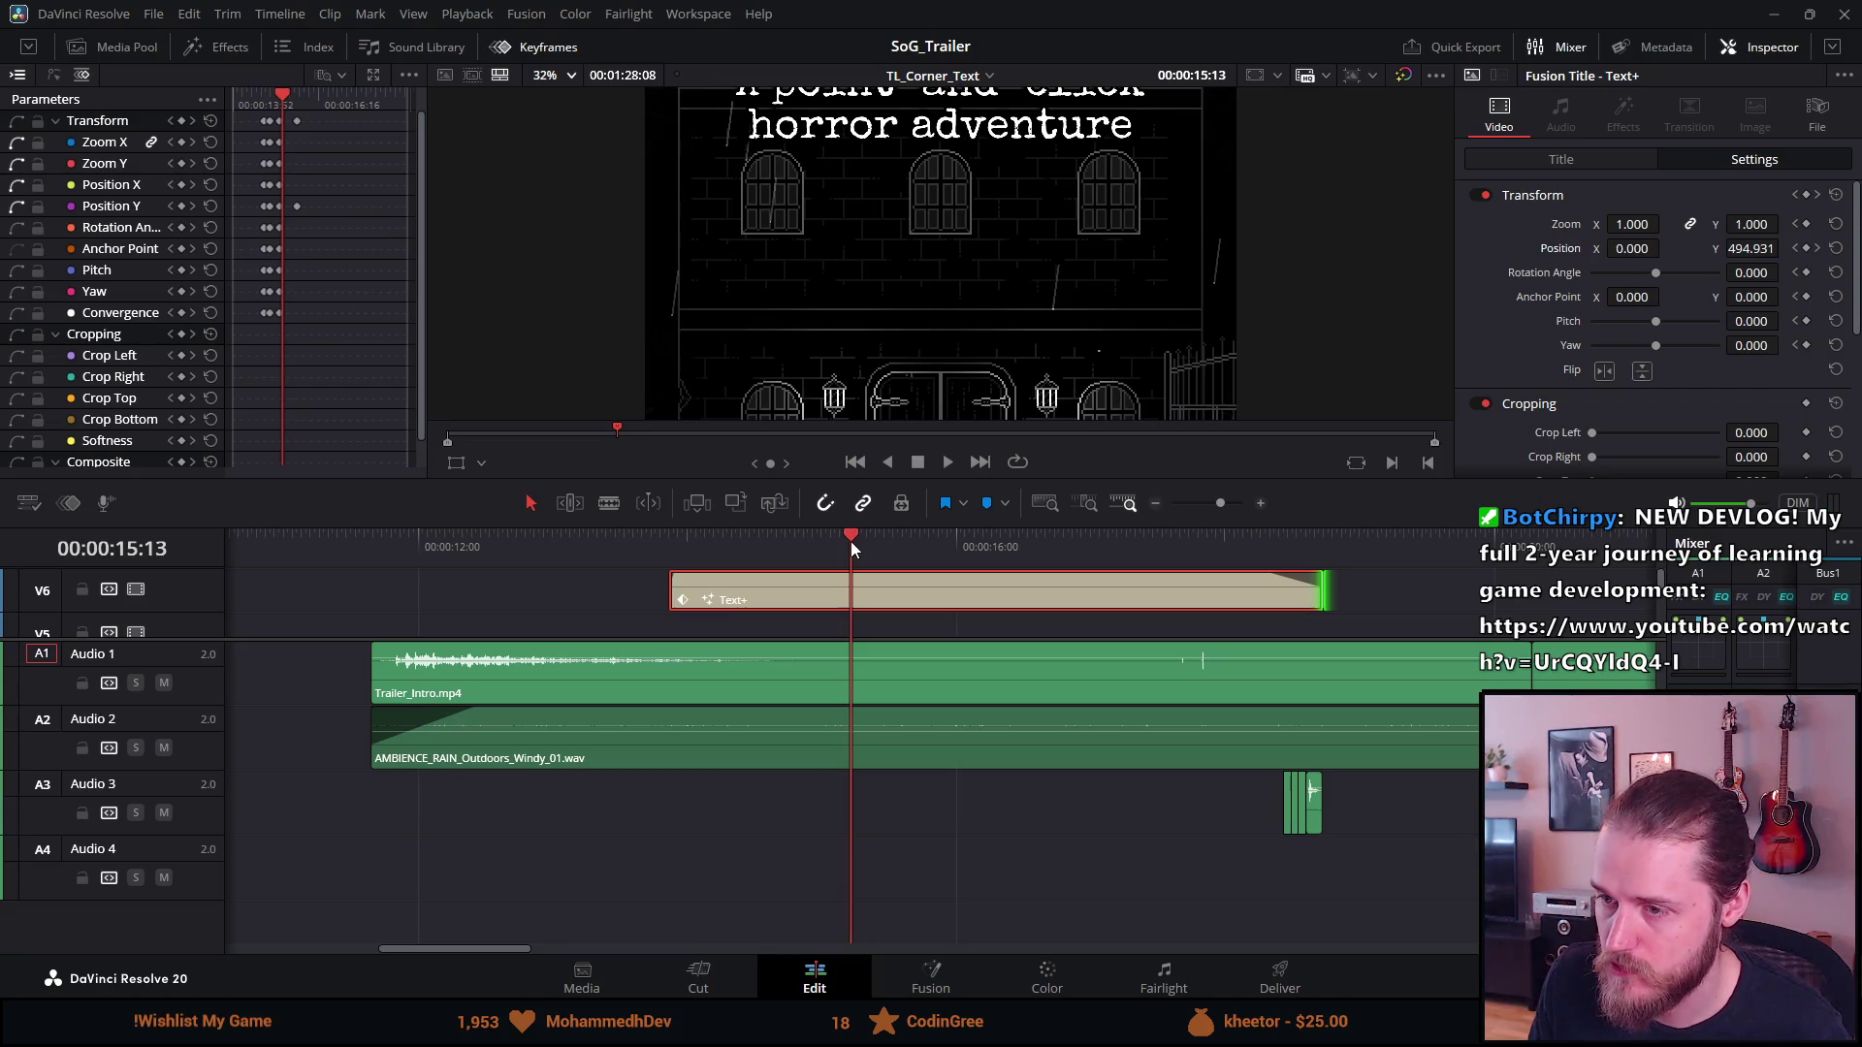
drag(1746, 248, 1784, 249)
right_click(1740, 254)
Check the title's rise between 15:05 and 15:17, then enlarge the preview viewer
click(1741, 254)
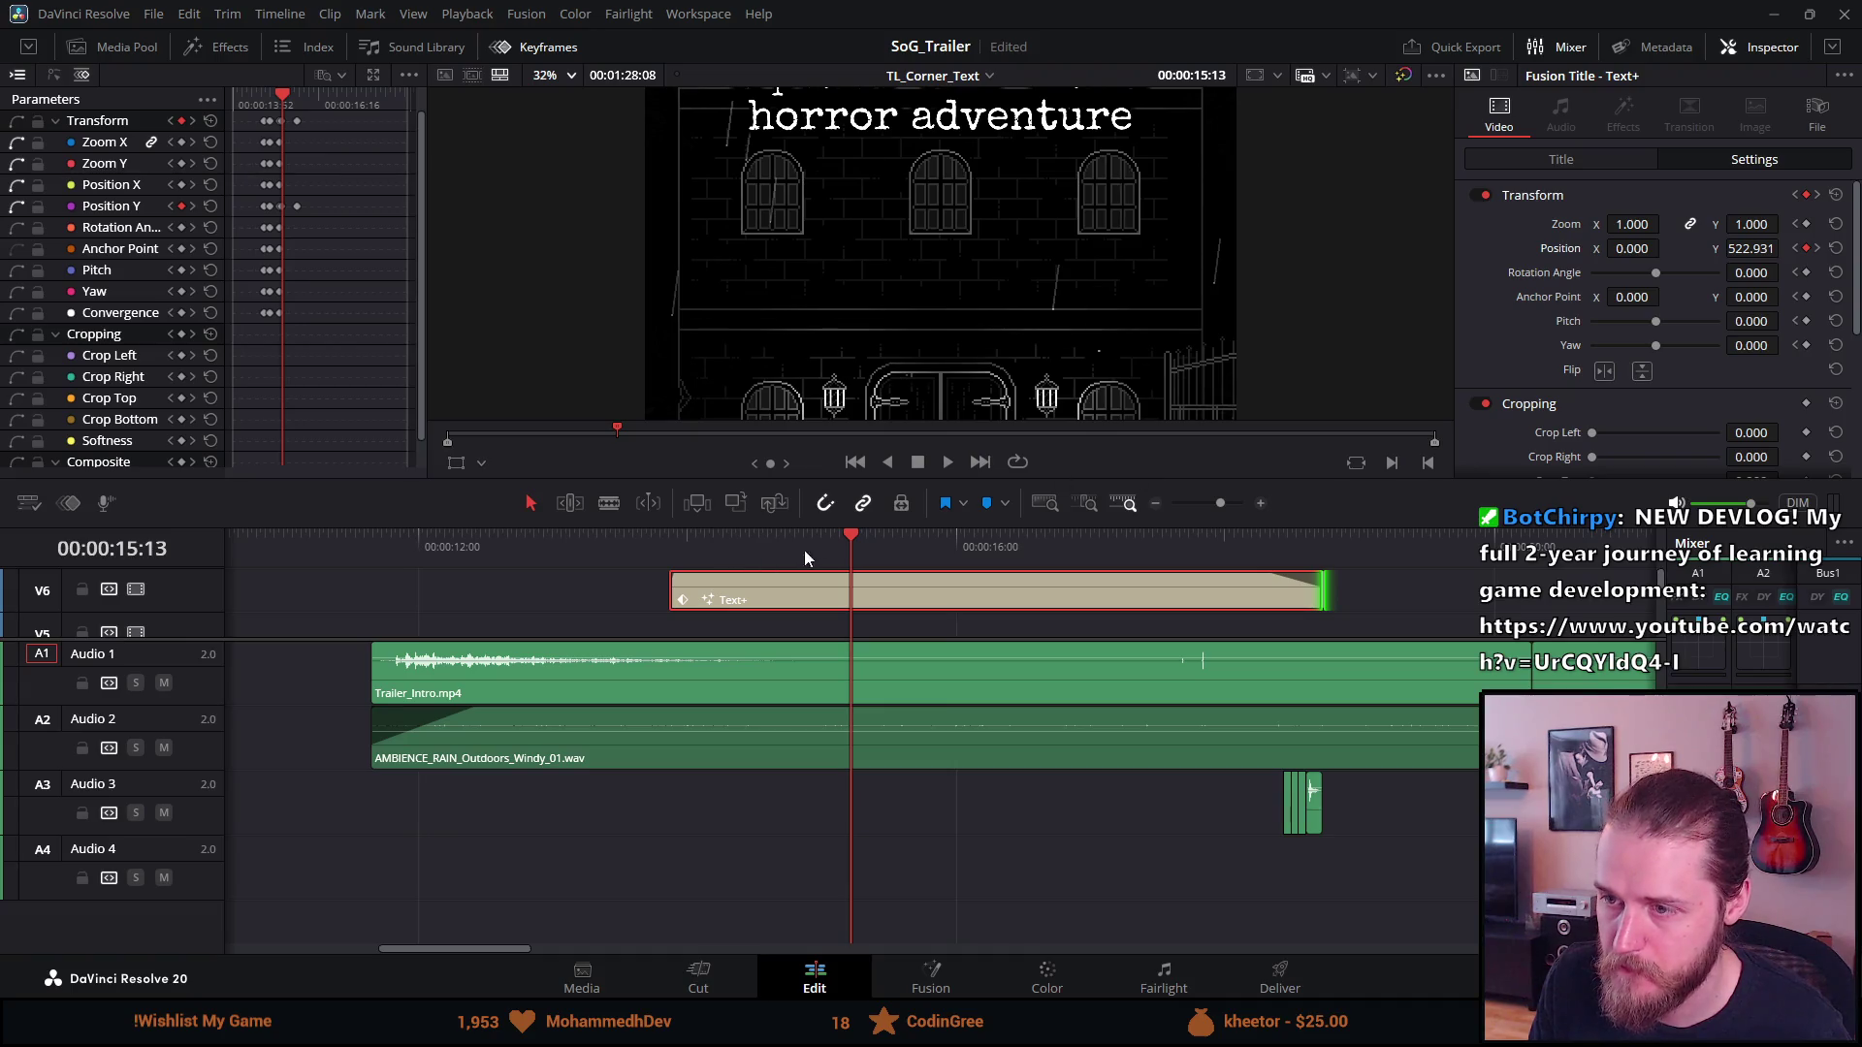
drag(845, 537, 848, 538)
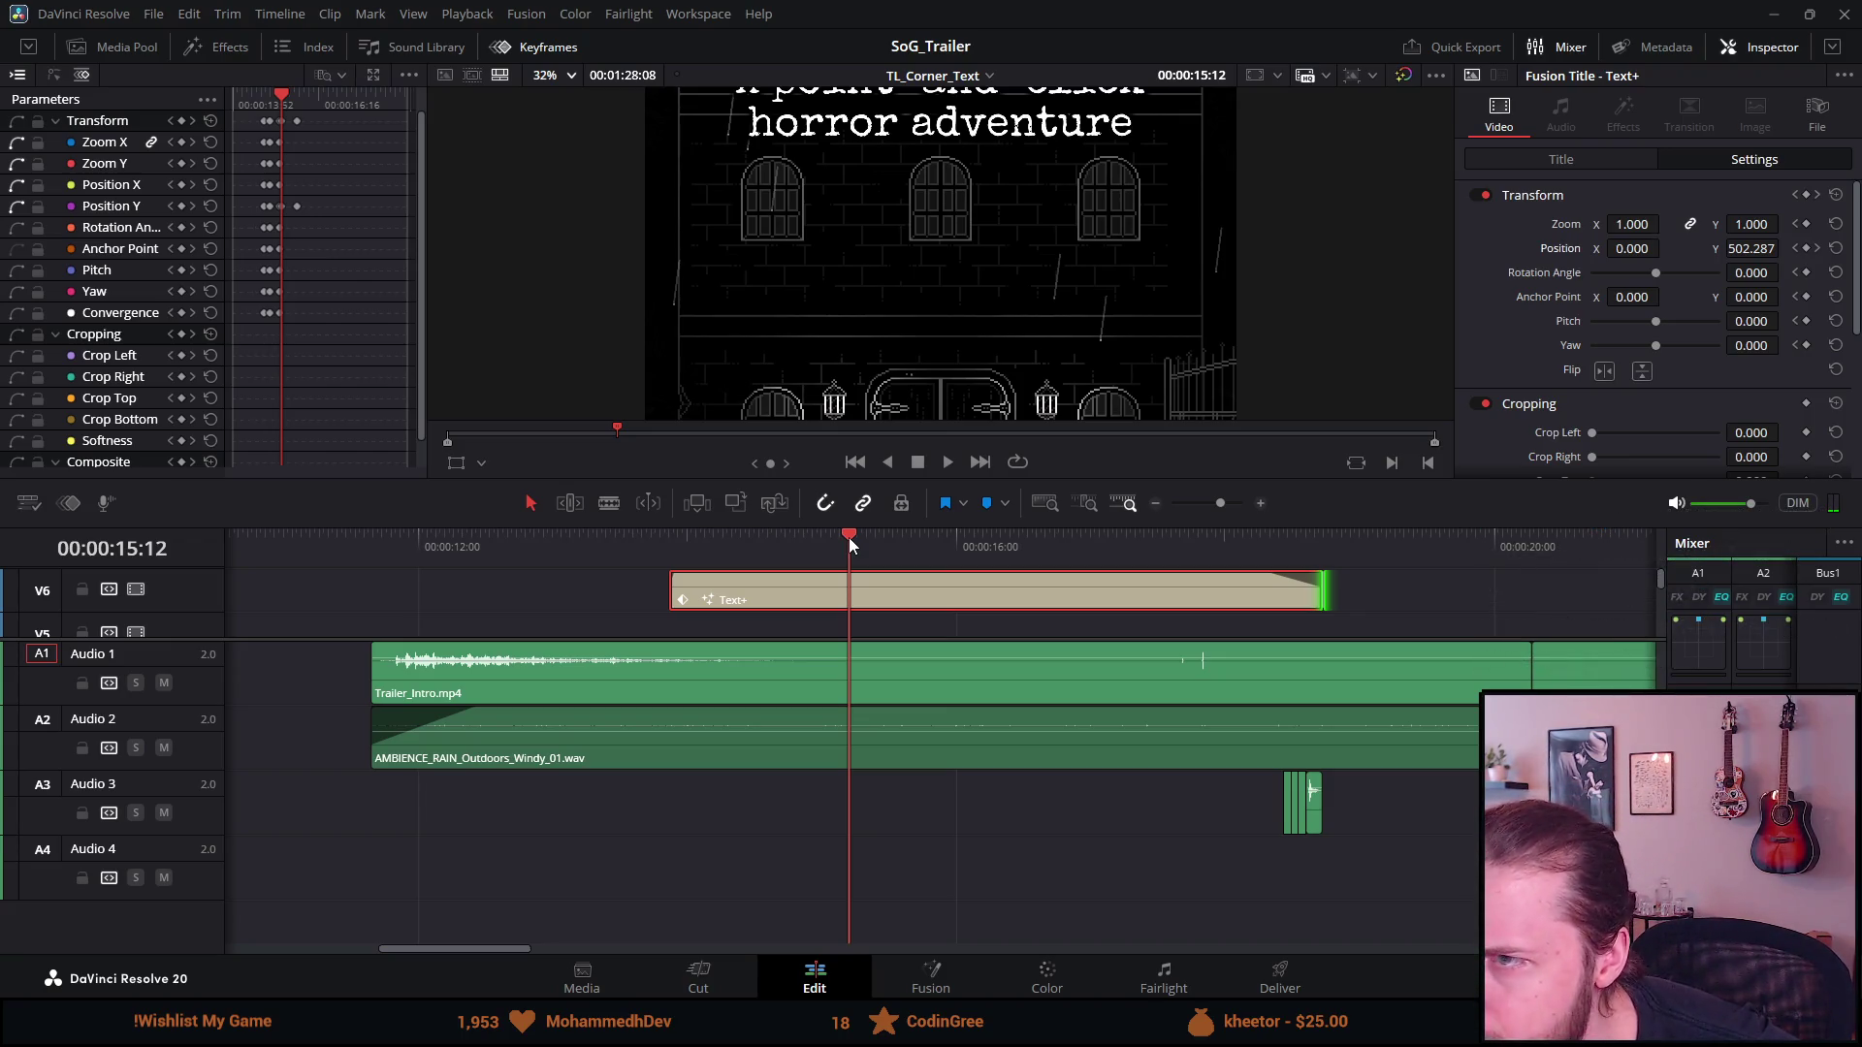
drag(848, 537, 836, 537)
right_click(836, 537)
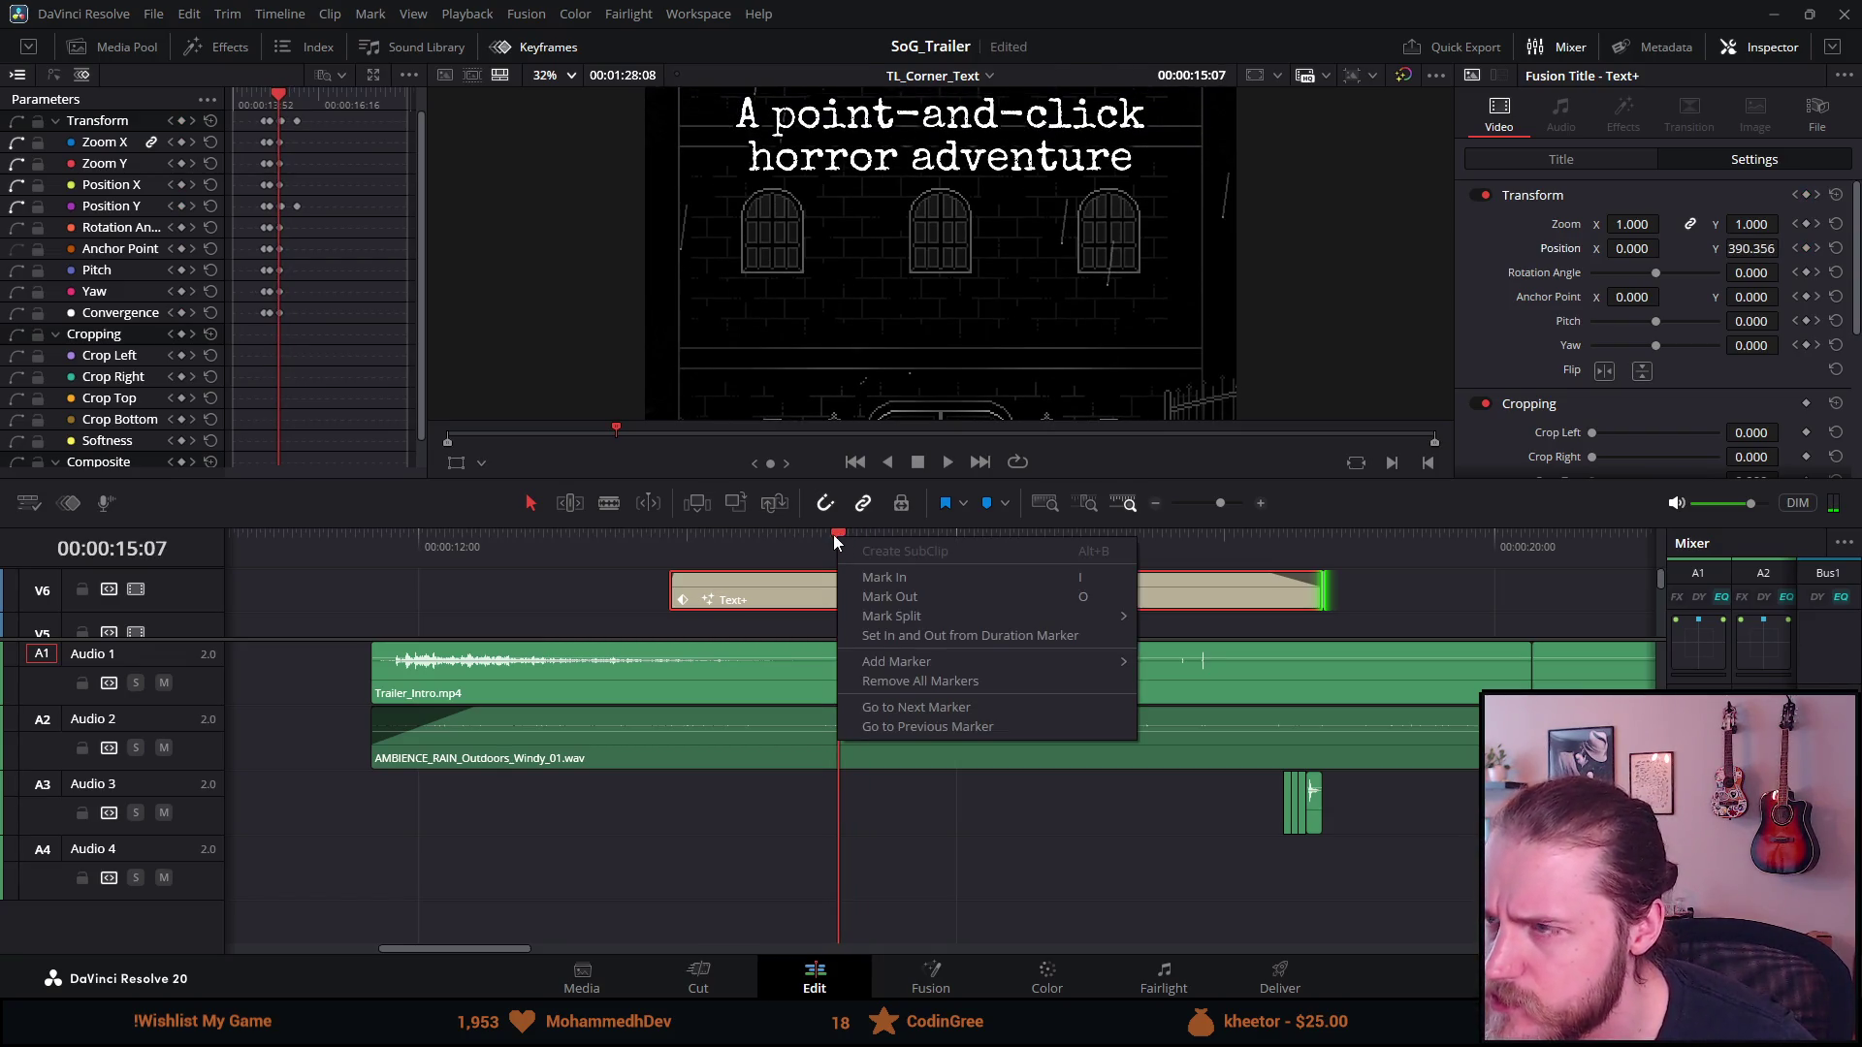
click(834, 533)
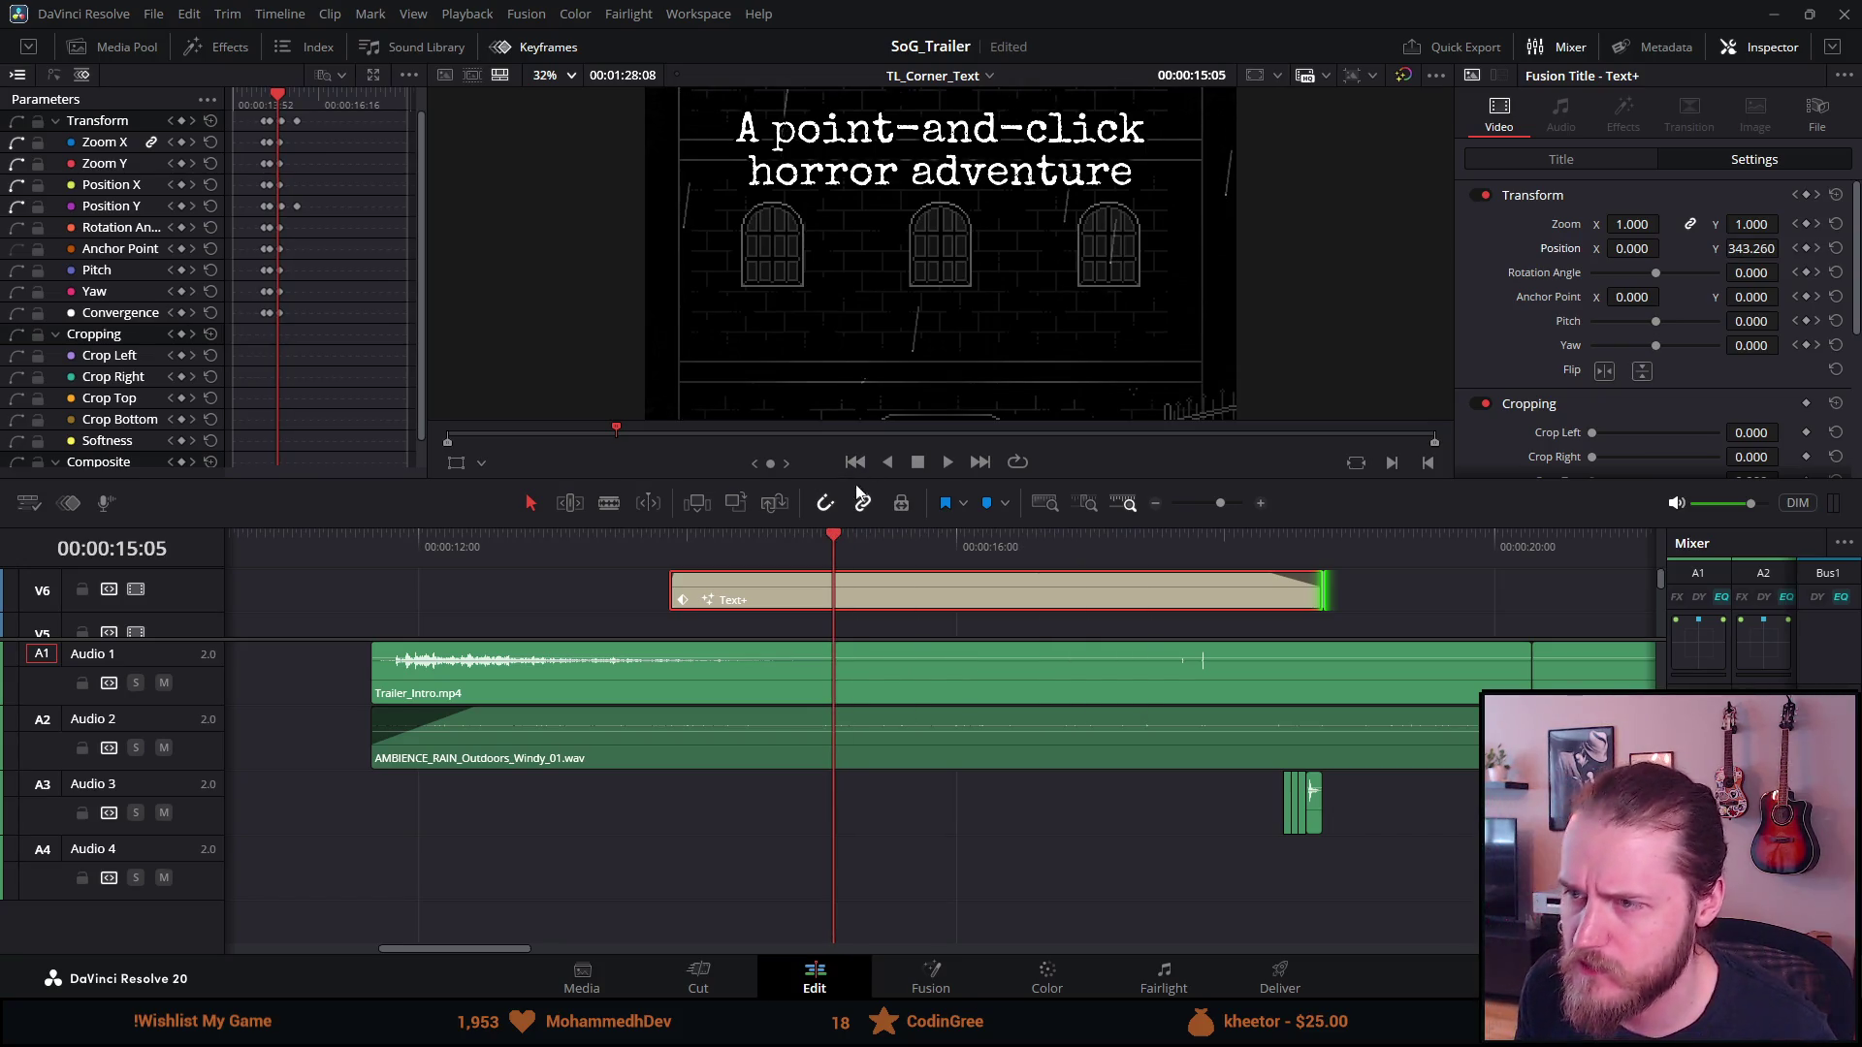
mouse_move(861, 480)
mouse_down()
mouse_move(856, 732)
mouse_move(858, 644)
mouse_move(827, 700)
mouse_move(865, 706)
mouse_up()
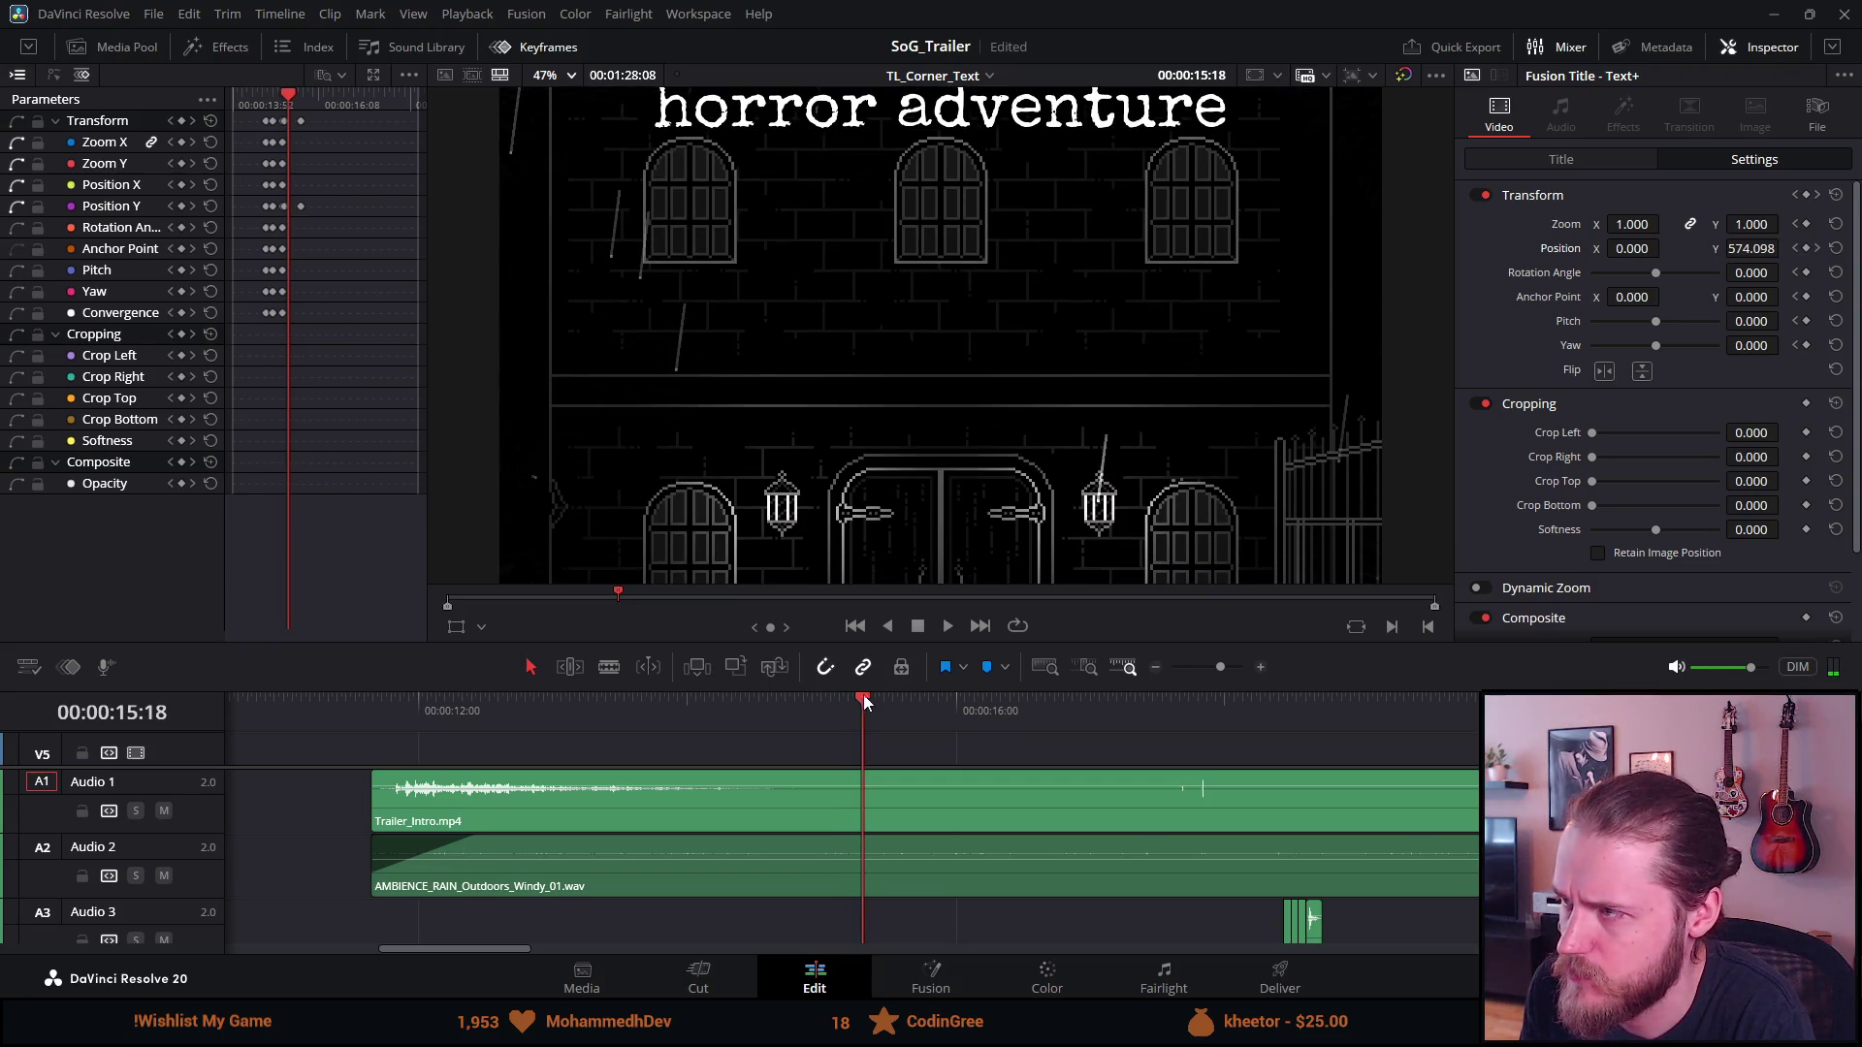
Add higher Position Y keyframes at 15:18 (624.098) and 15:21, then replay from 14:40
drag(1766, 249, 1784, 249)
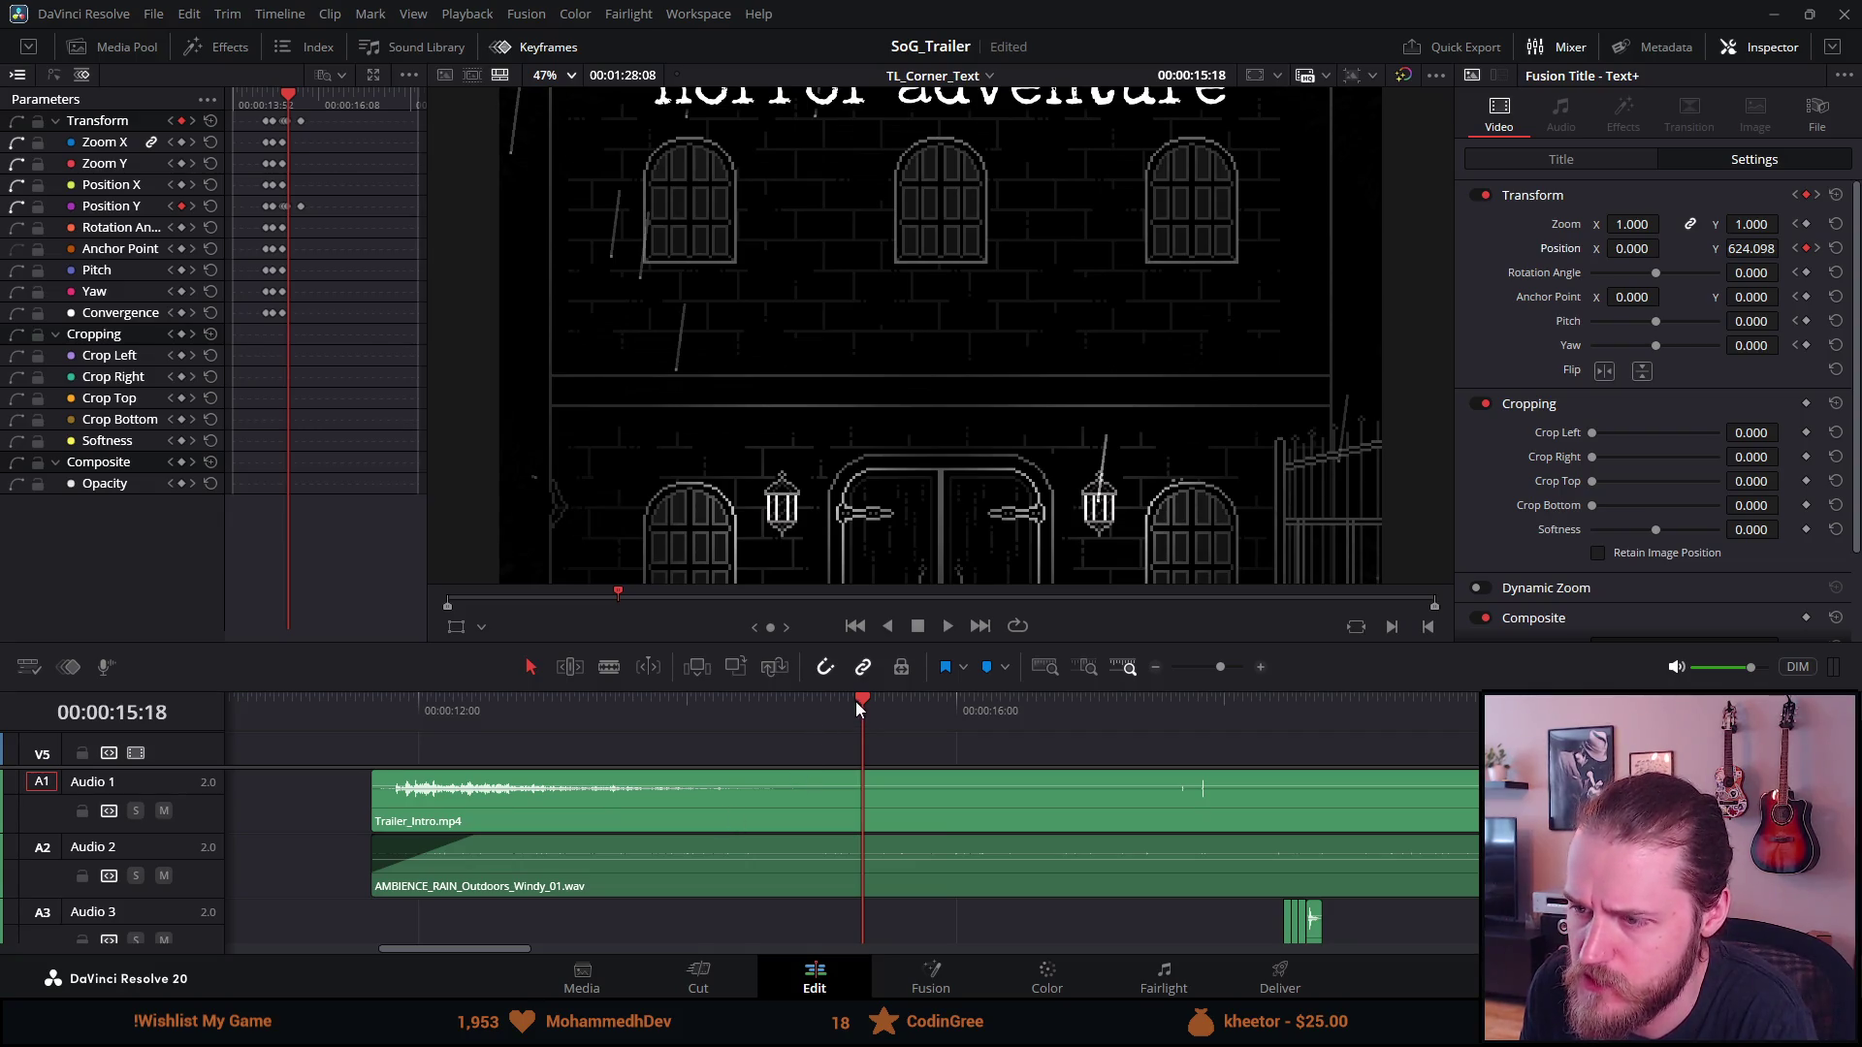
drag(859, 702, 870, 705)
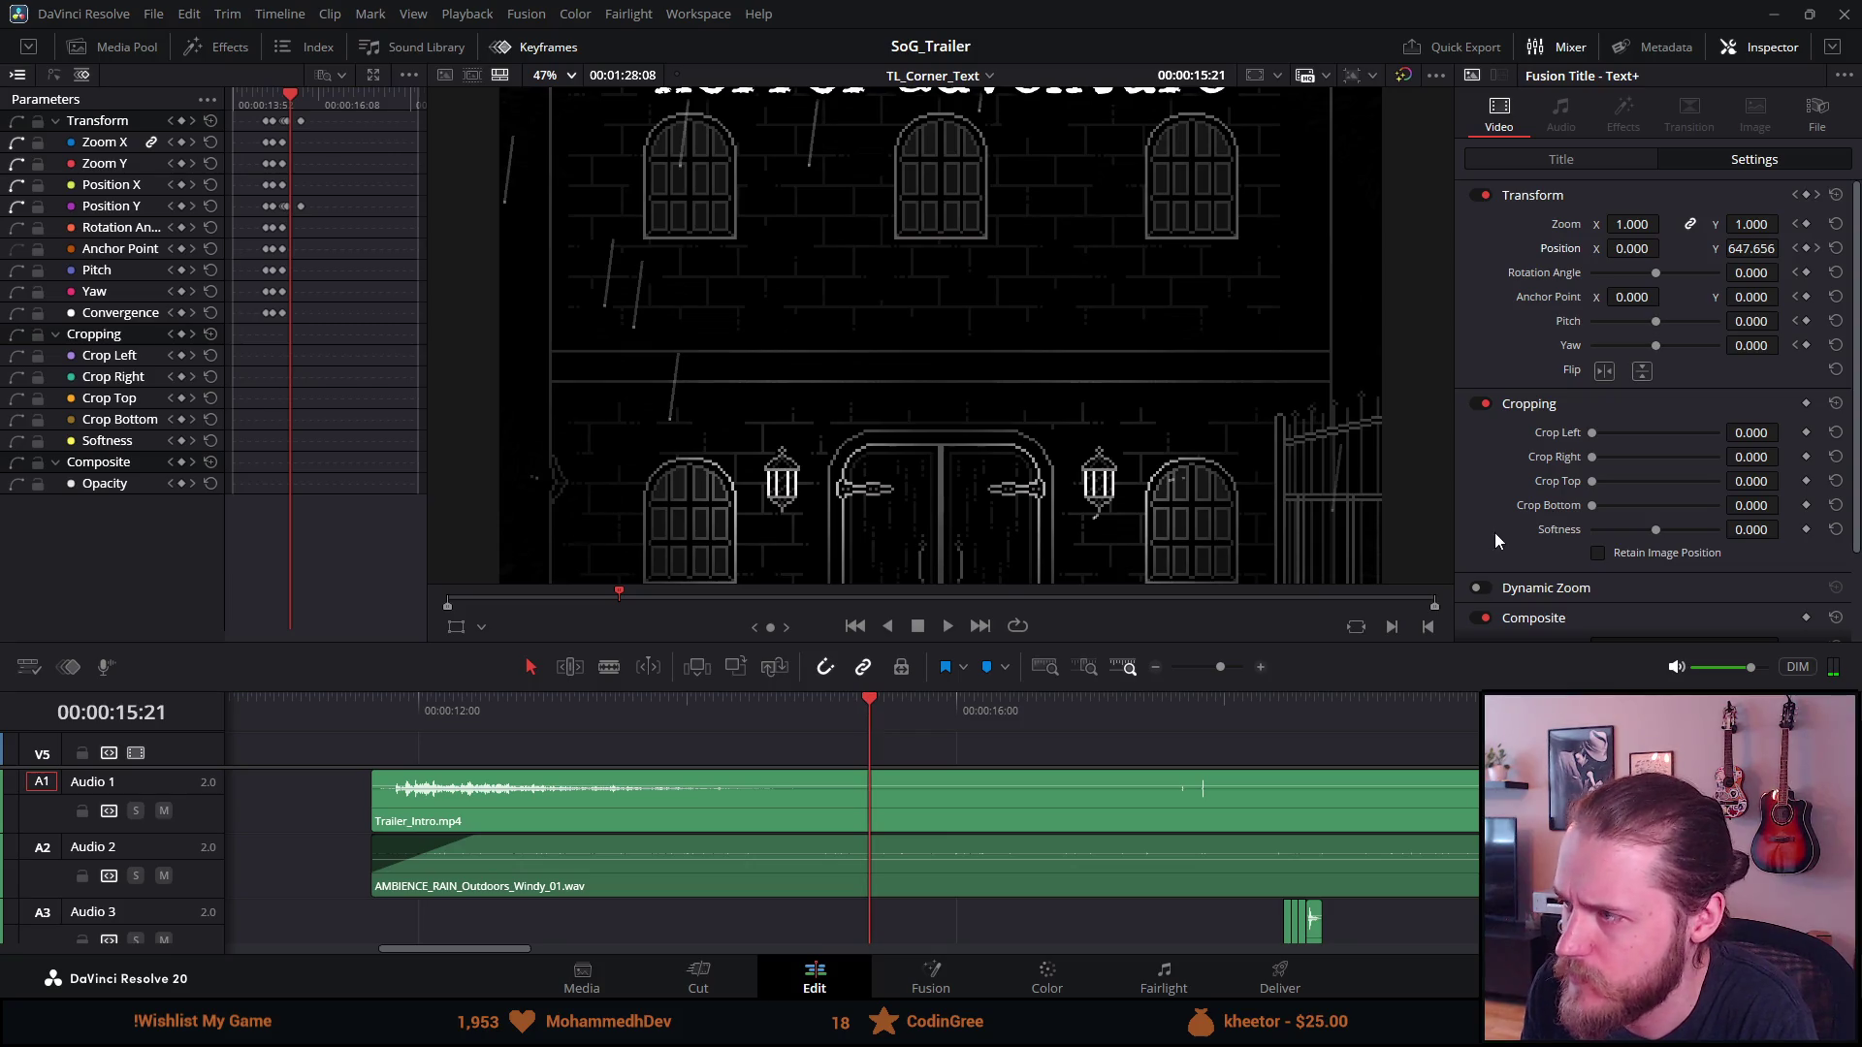
drag(1755, 244, 1784, 247)
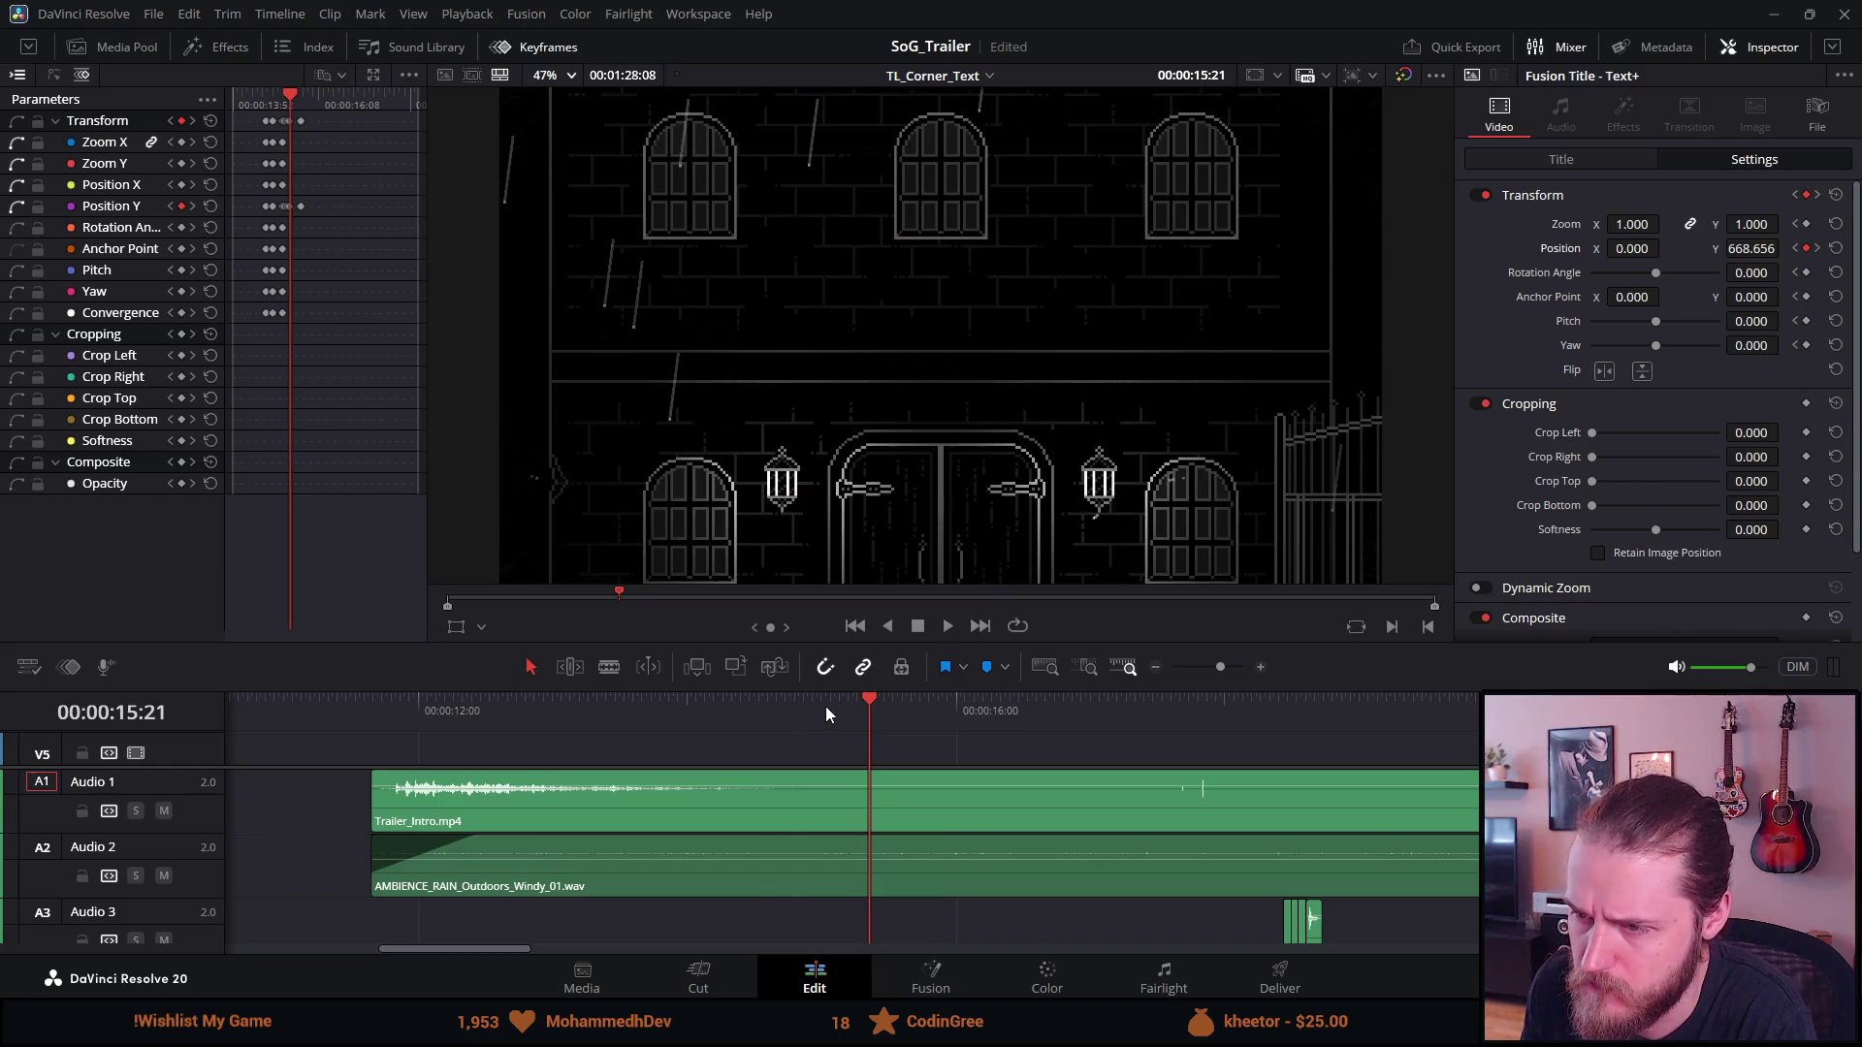
click(778, 700)
click(949, 629)
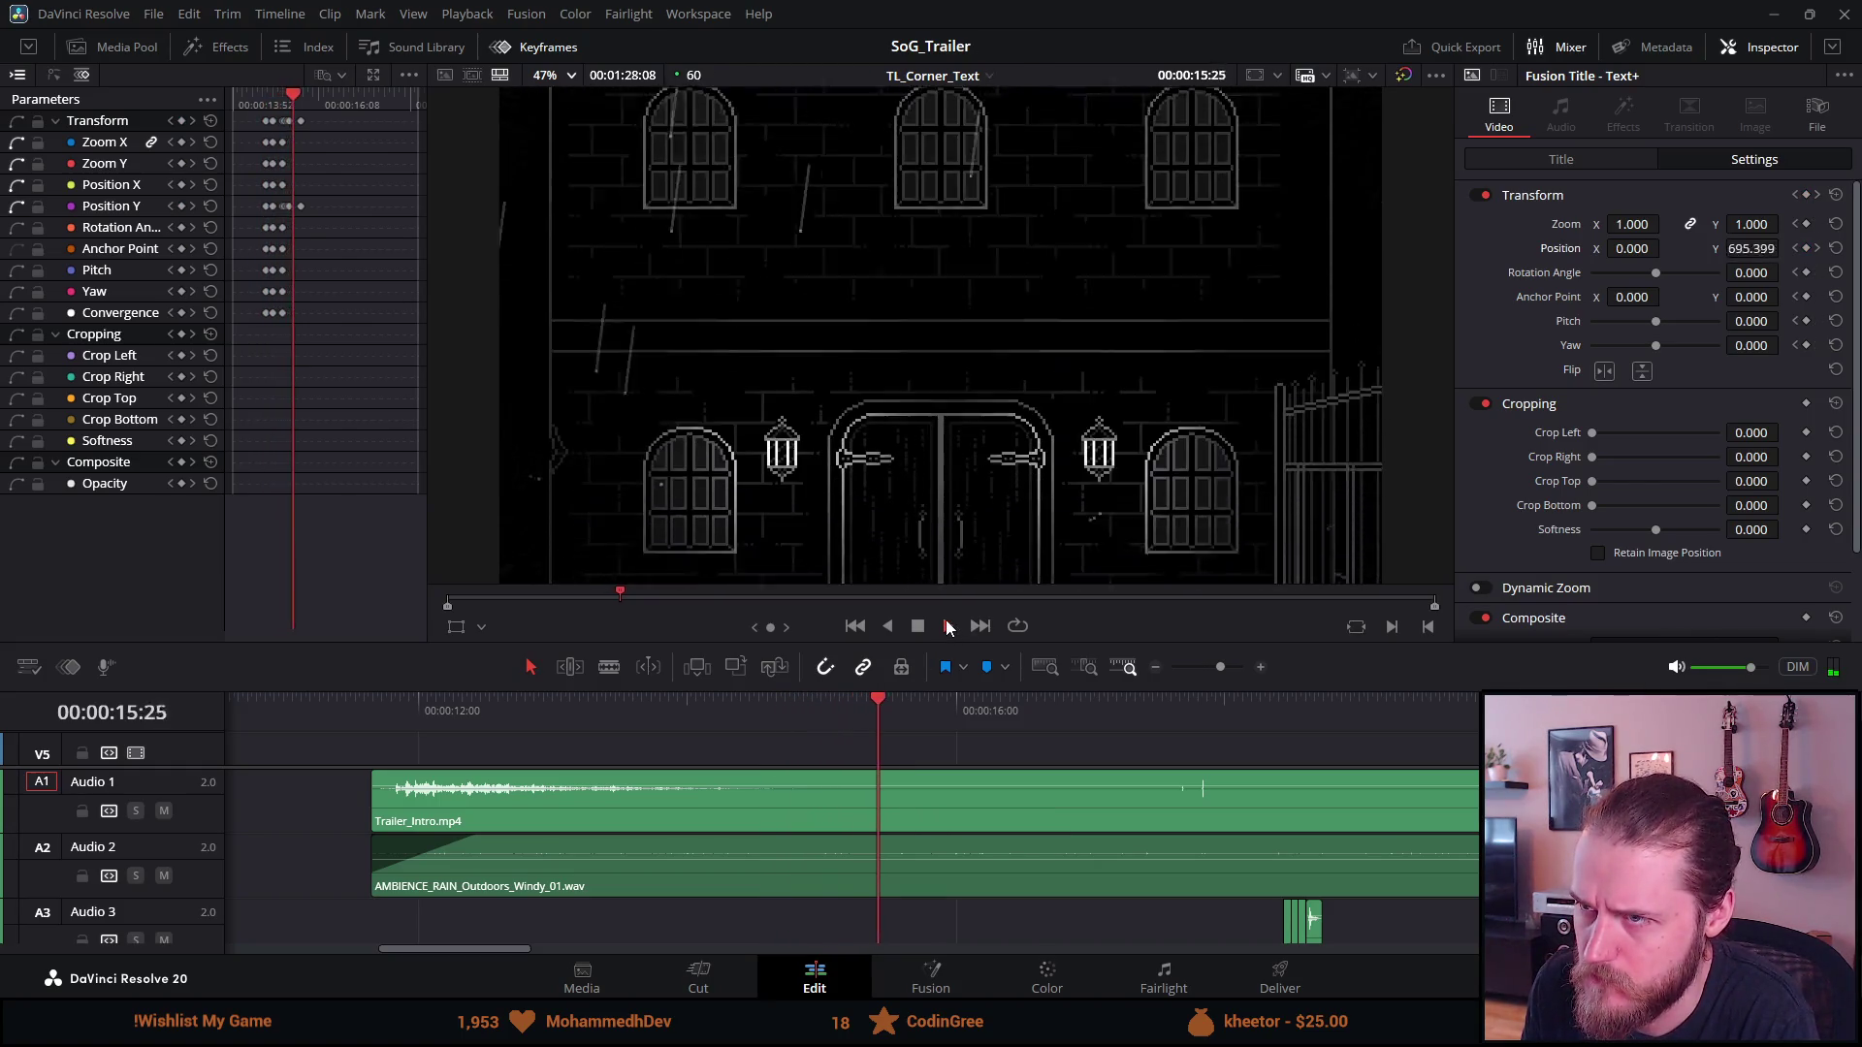
click(918, 625)
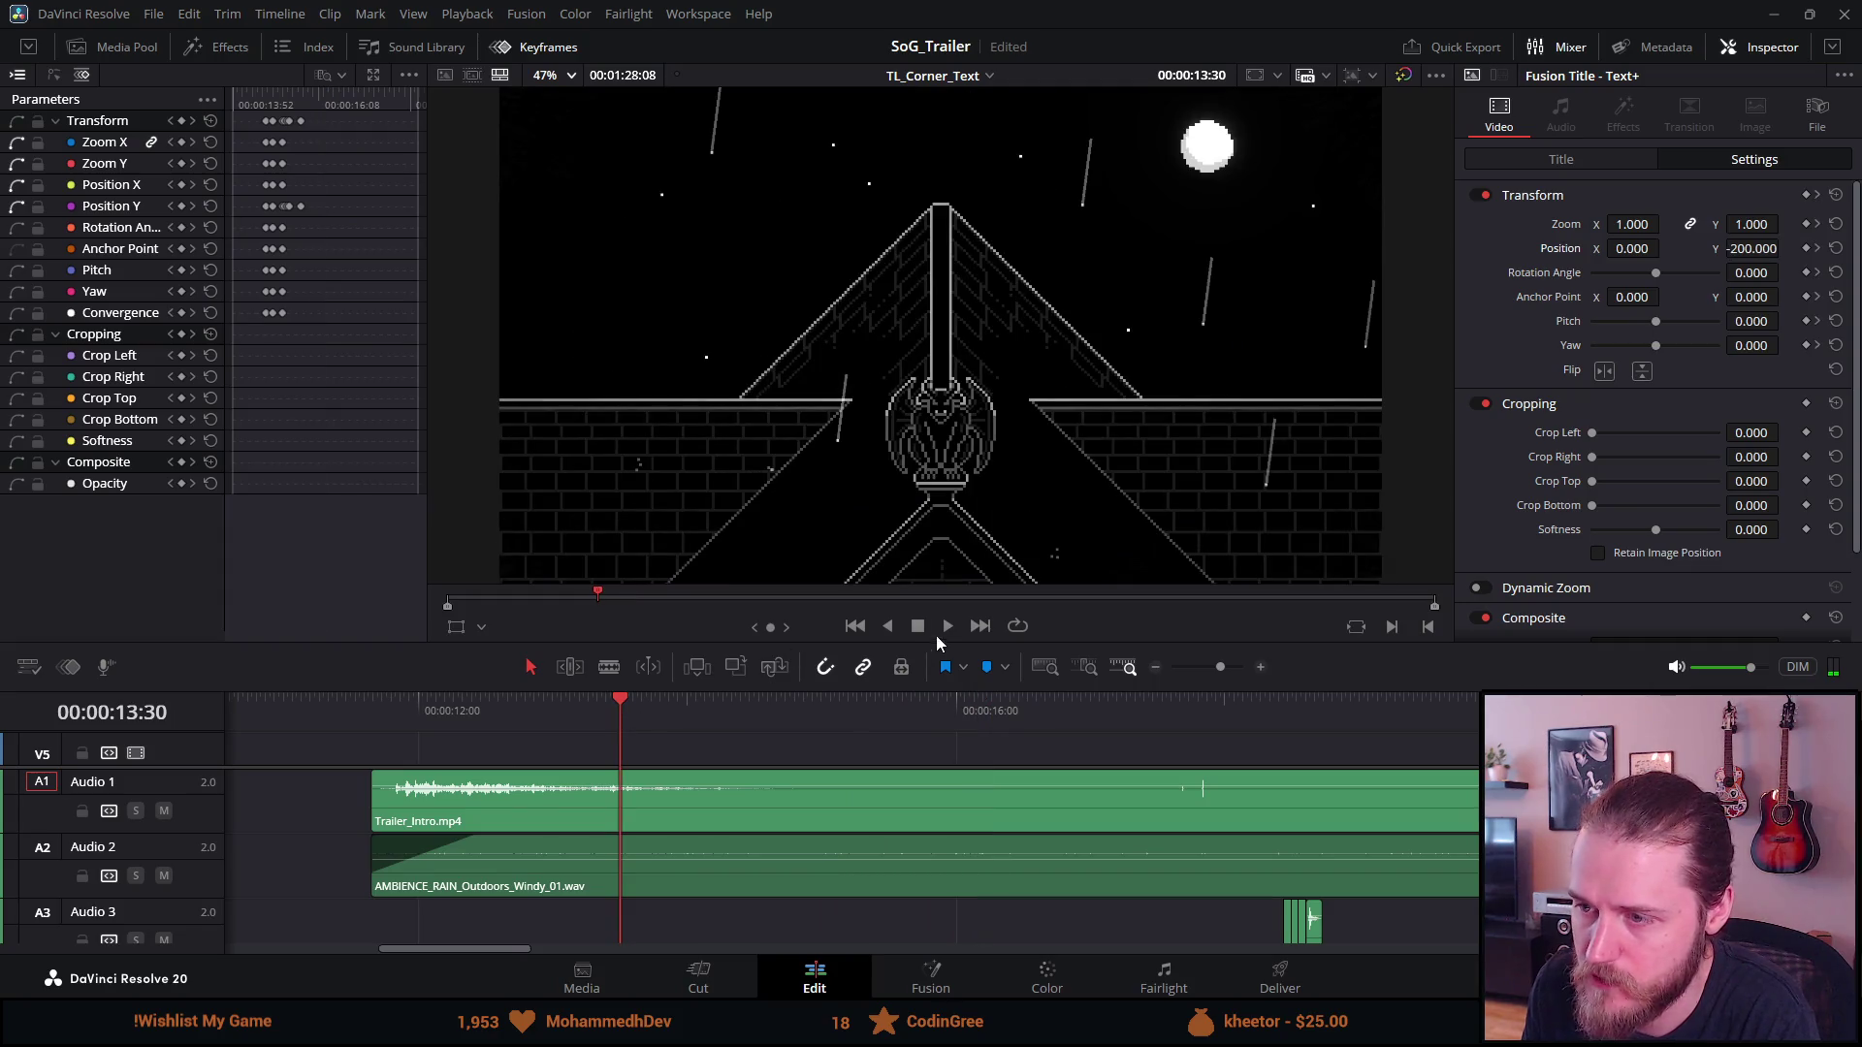
Lower the title's Position Y at 14:46 and save the project
click(947, 625)
click(918, 629)
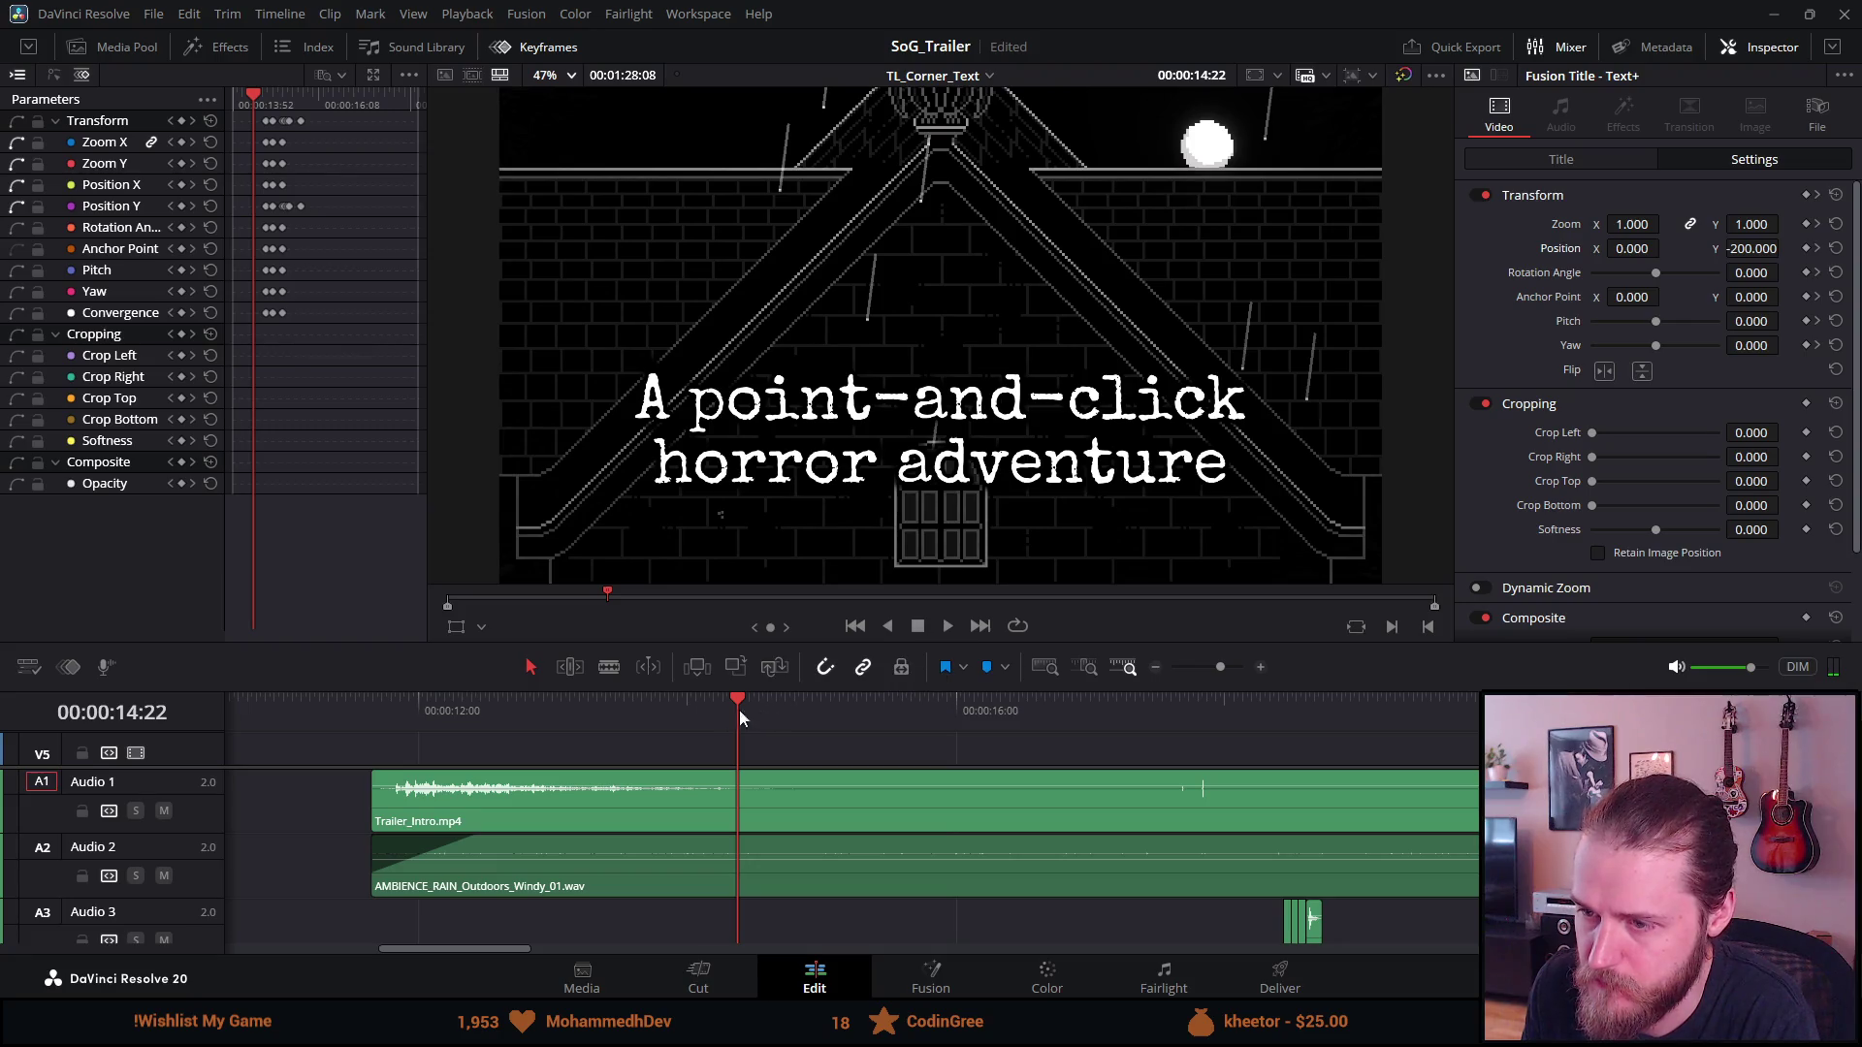
mouse_move(737, 702)
mouse_down()
mouse_move(790, 706)
mouse_move(763, 707)
mouse_up()
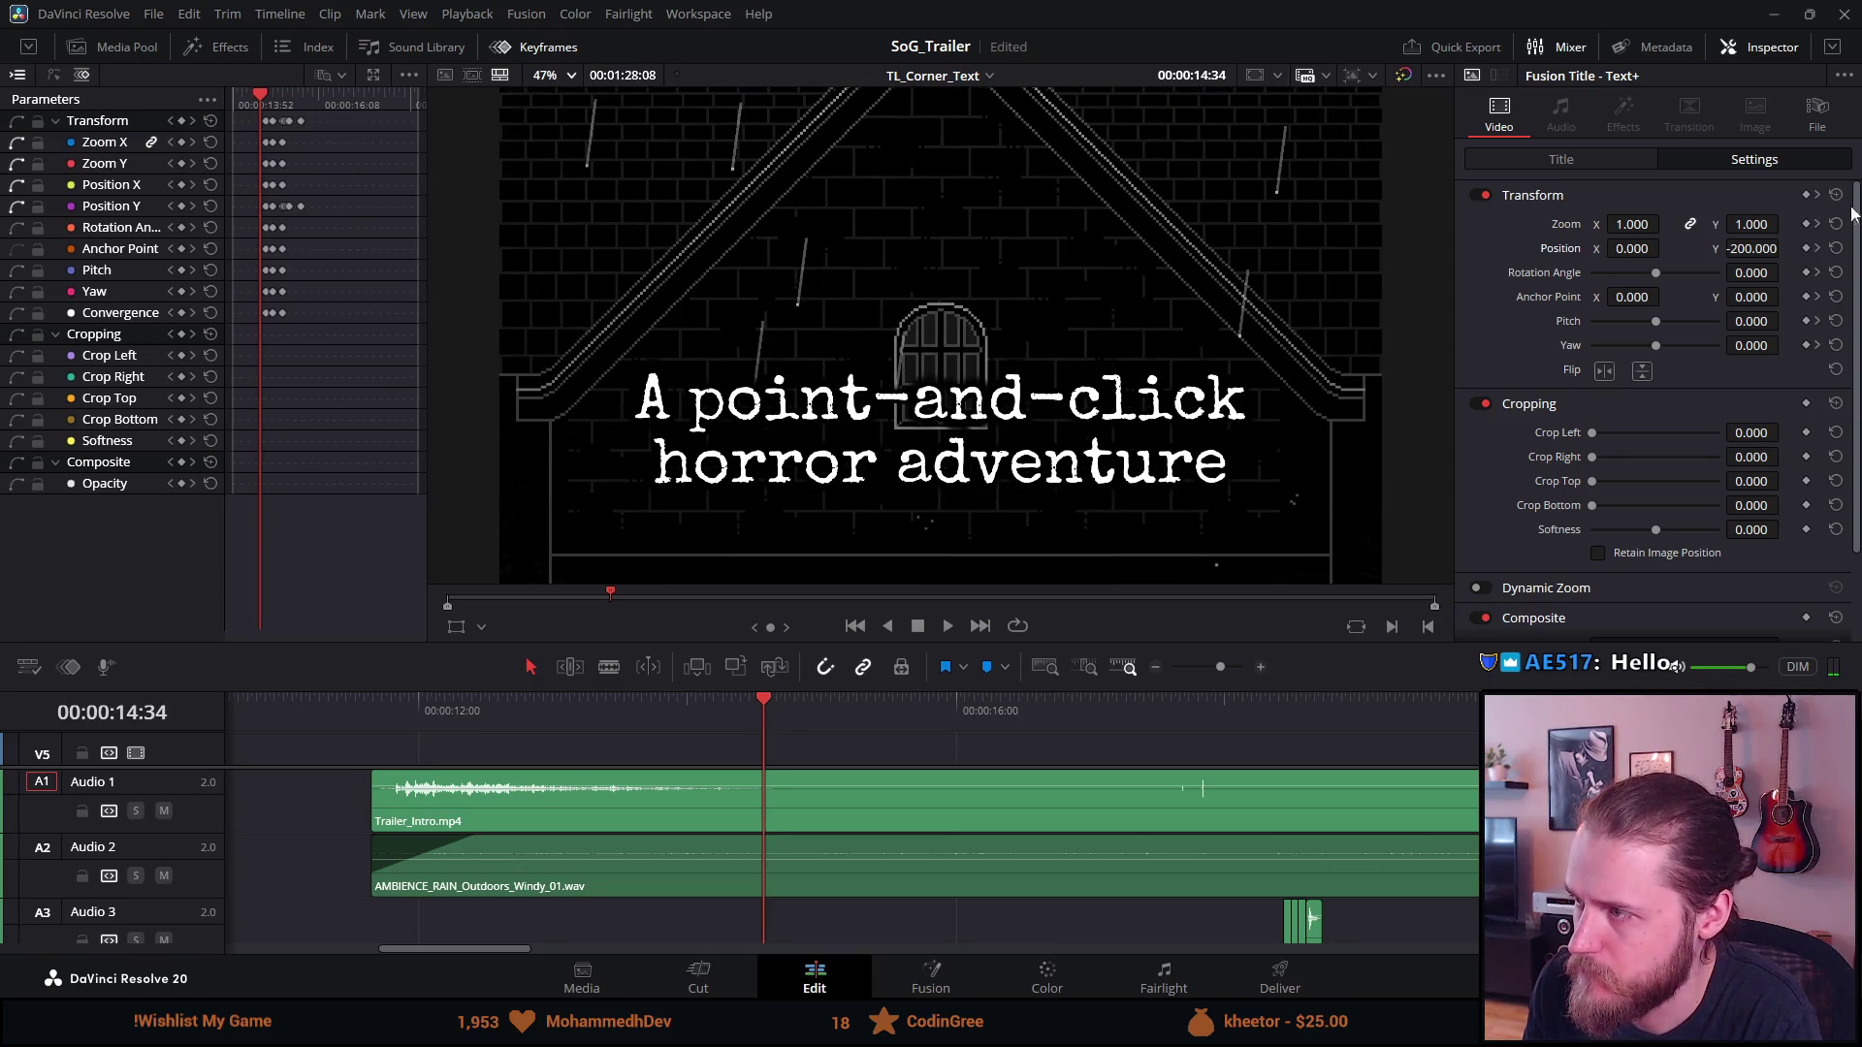
drag(1755, 249, 1705, 249)
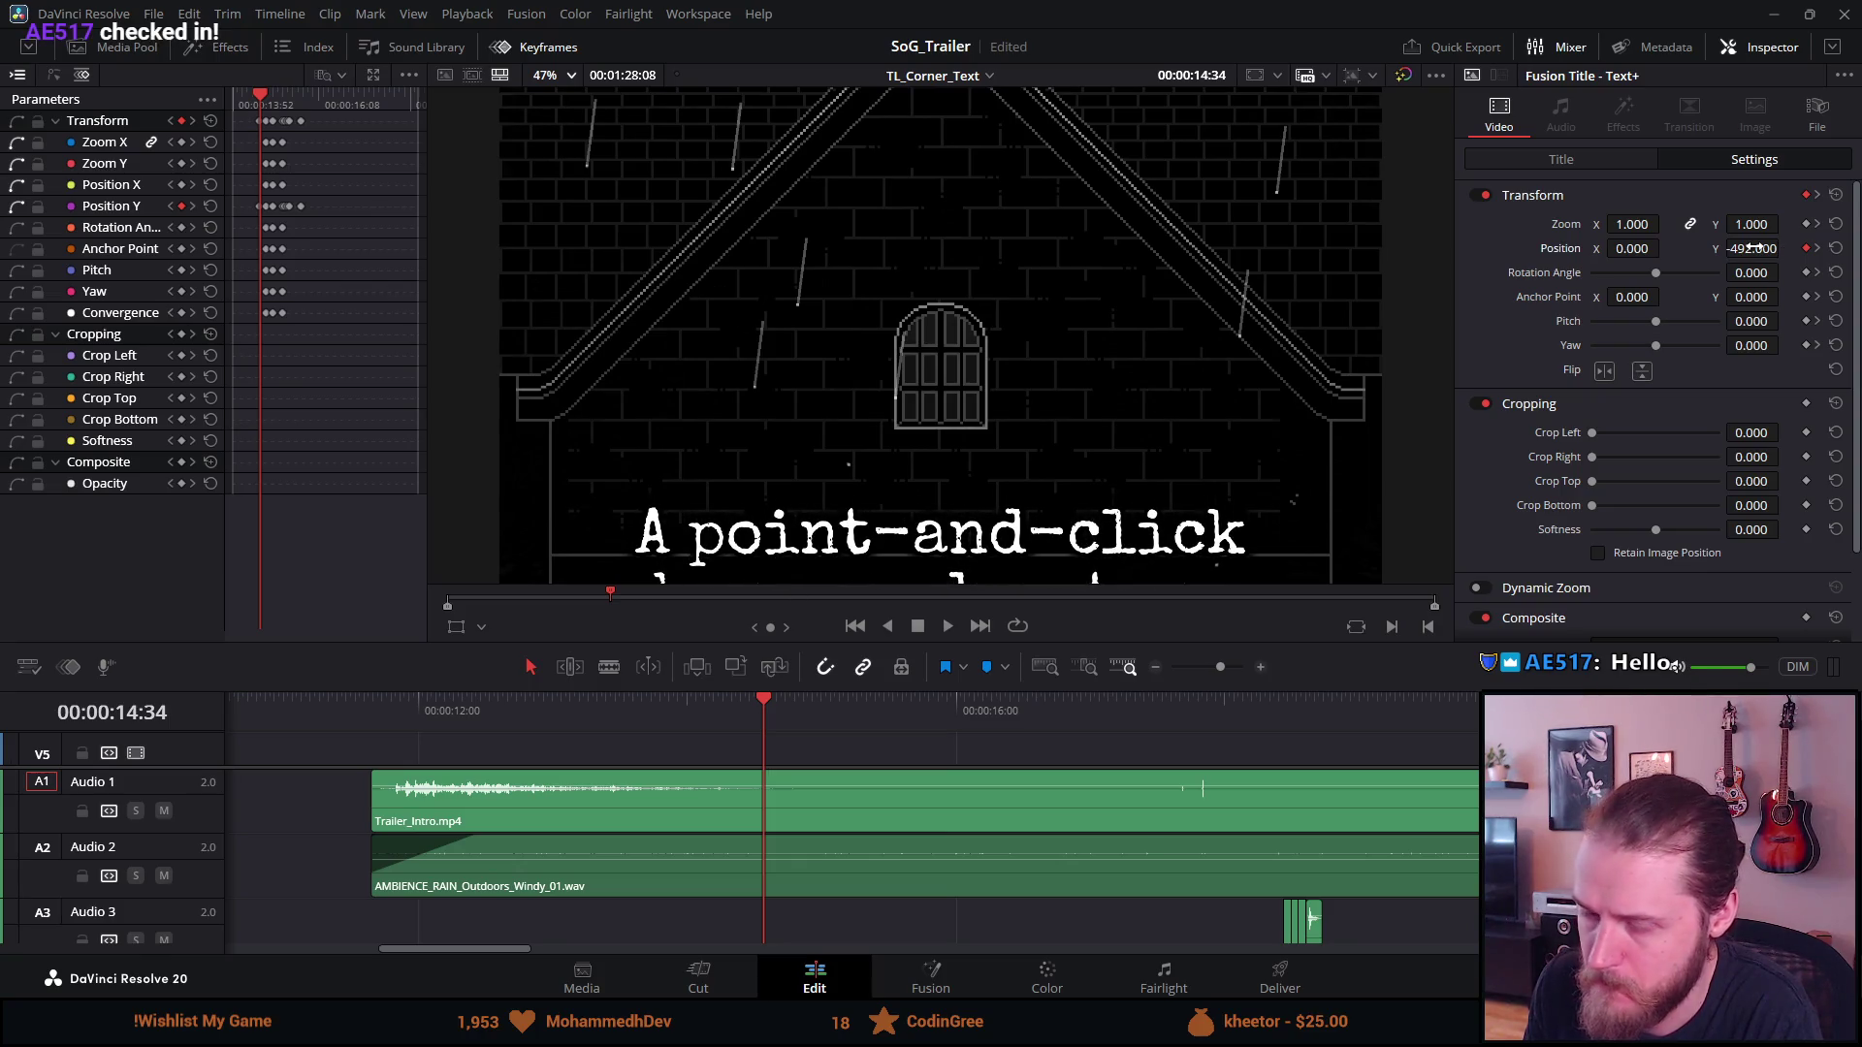
key(ctrl+s)
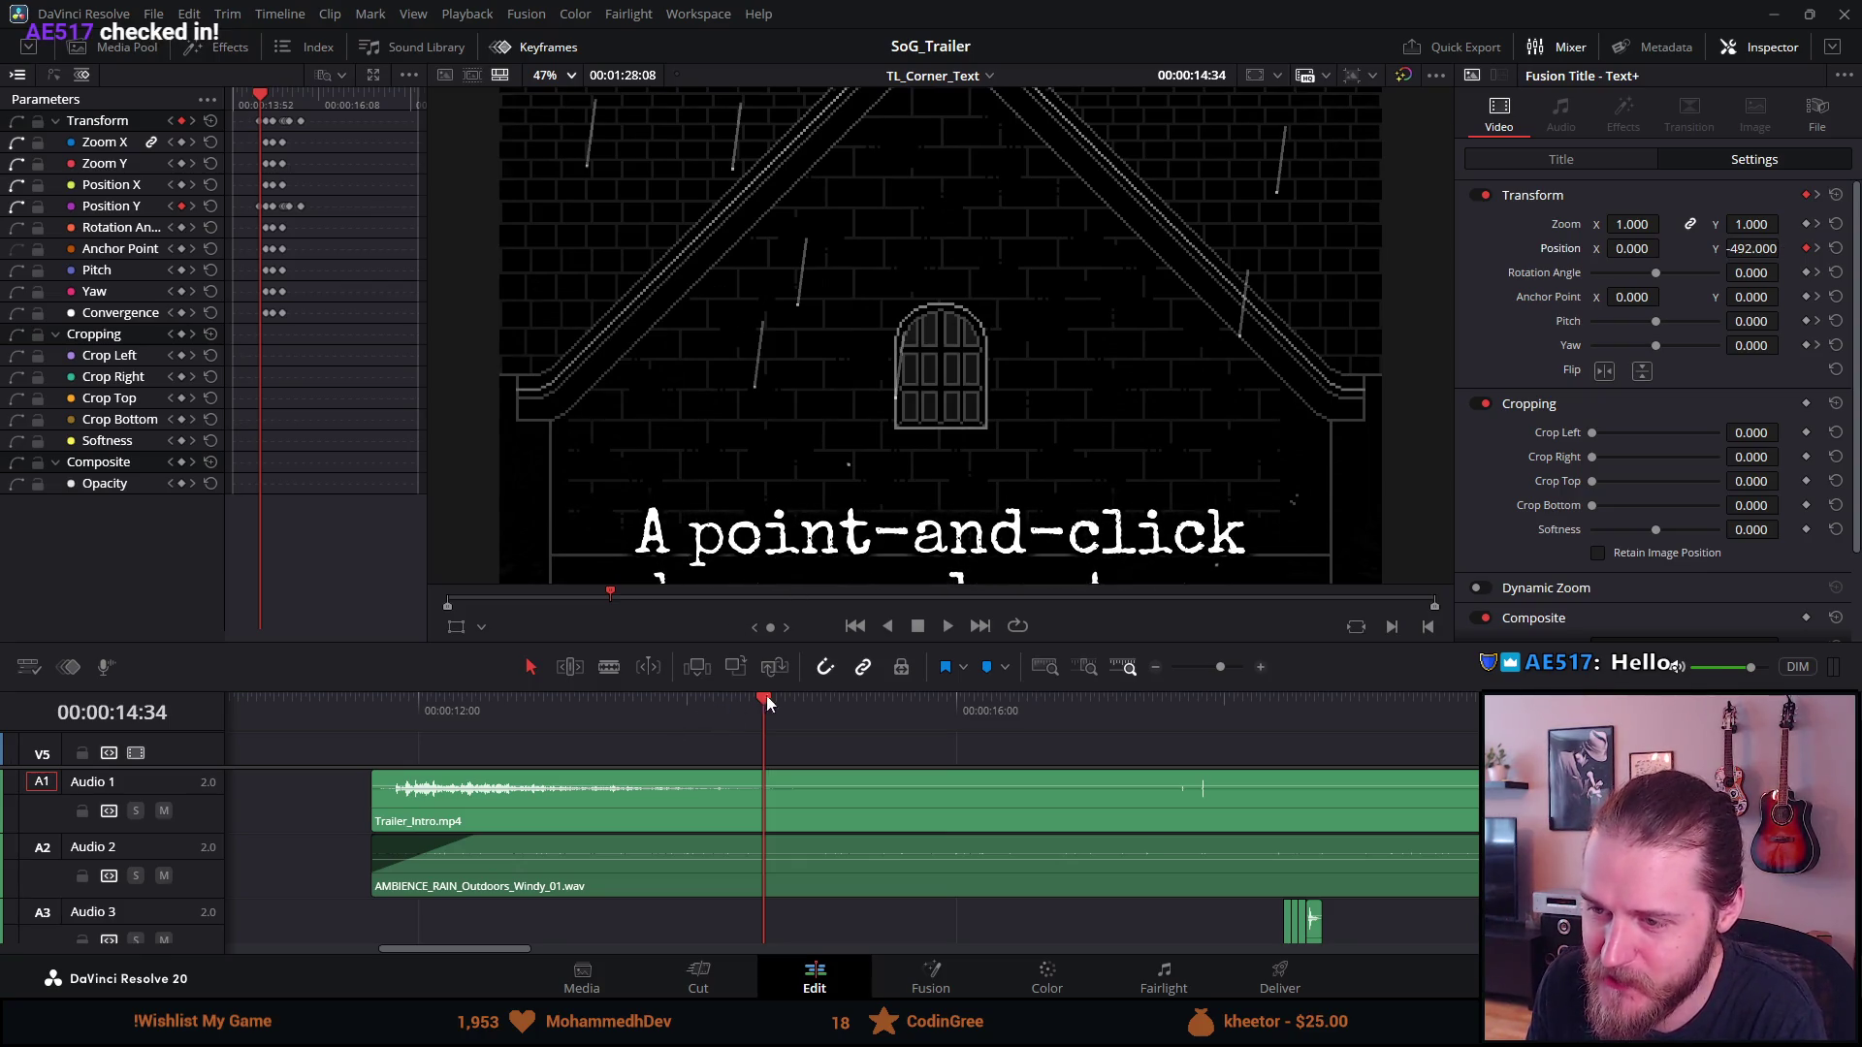
Replay the scroll, then push the title below the frame bottom on frames near 14:26
click(947, 625)
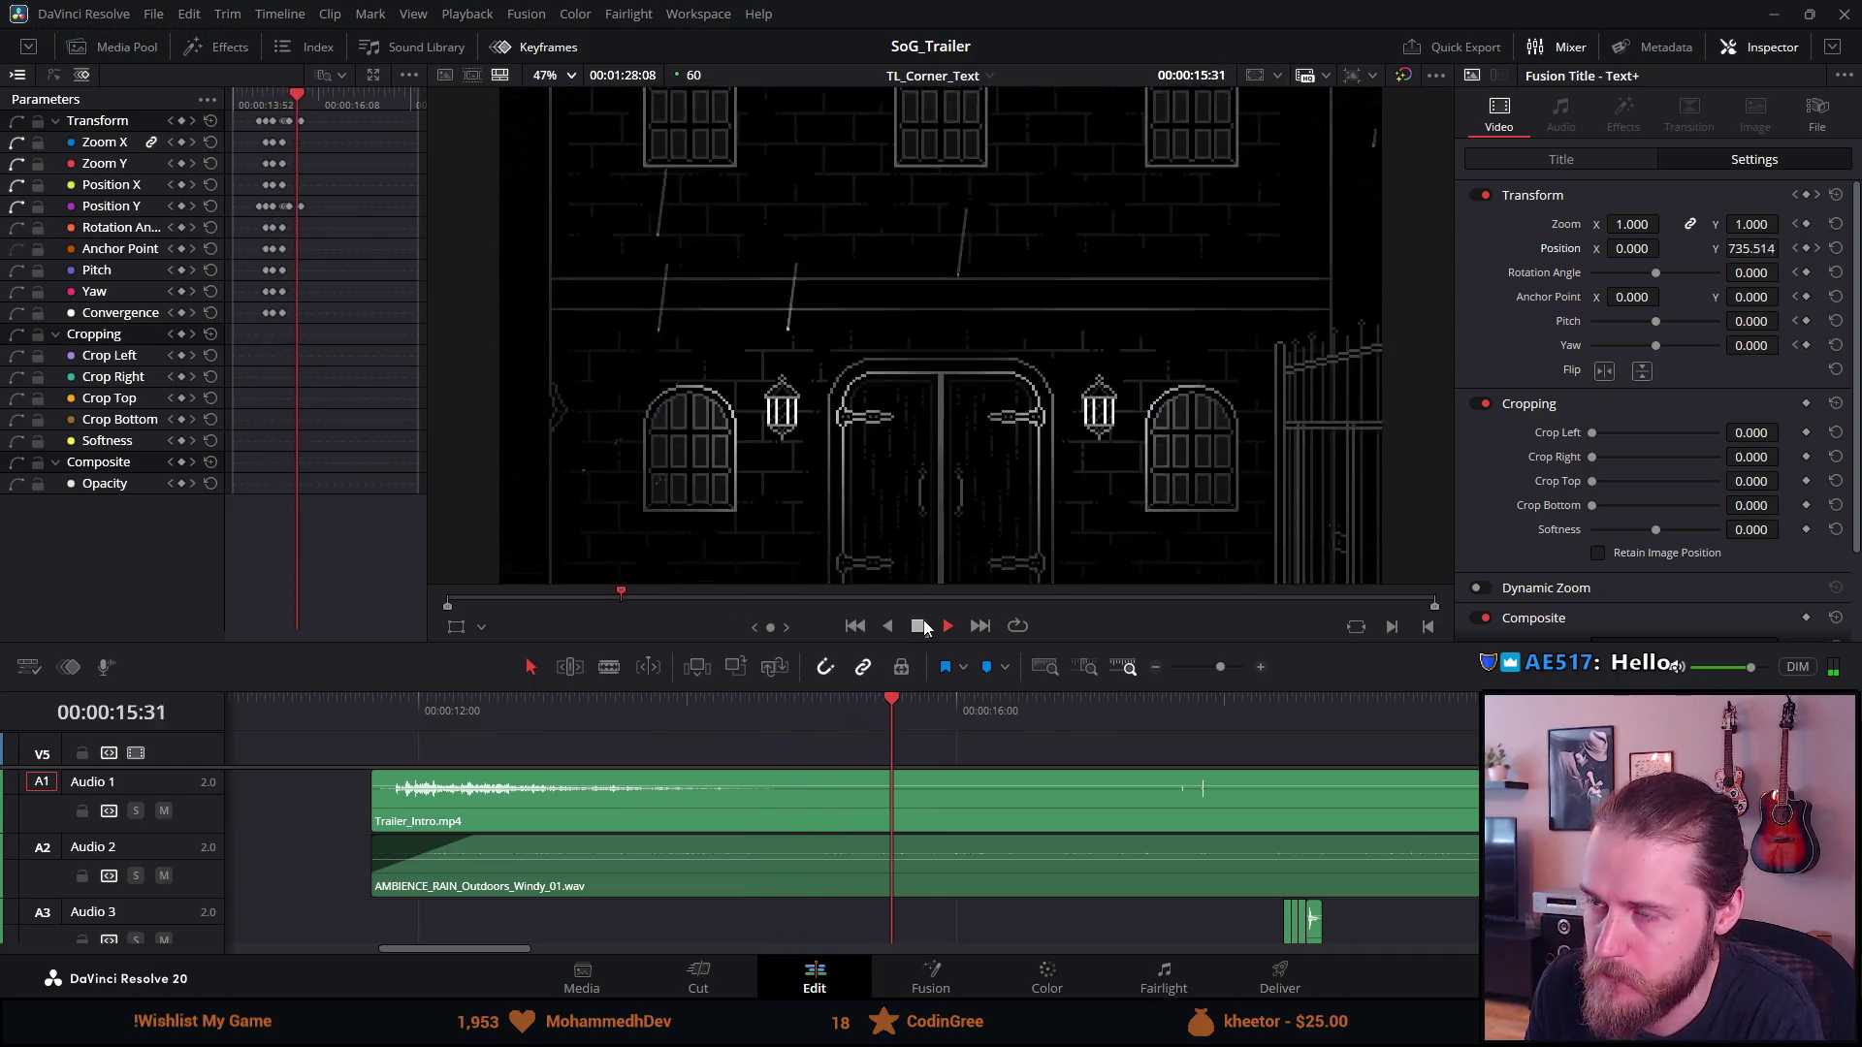
click(919, 626)
mouse_move(650, 700)
mouse_down()
mouse_move(784, 708)
mouse_move(758, 712)
mouse_up()
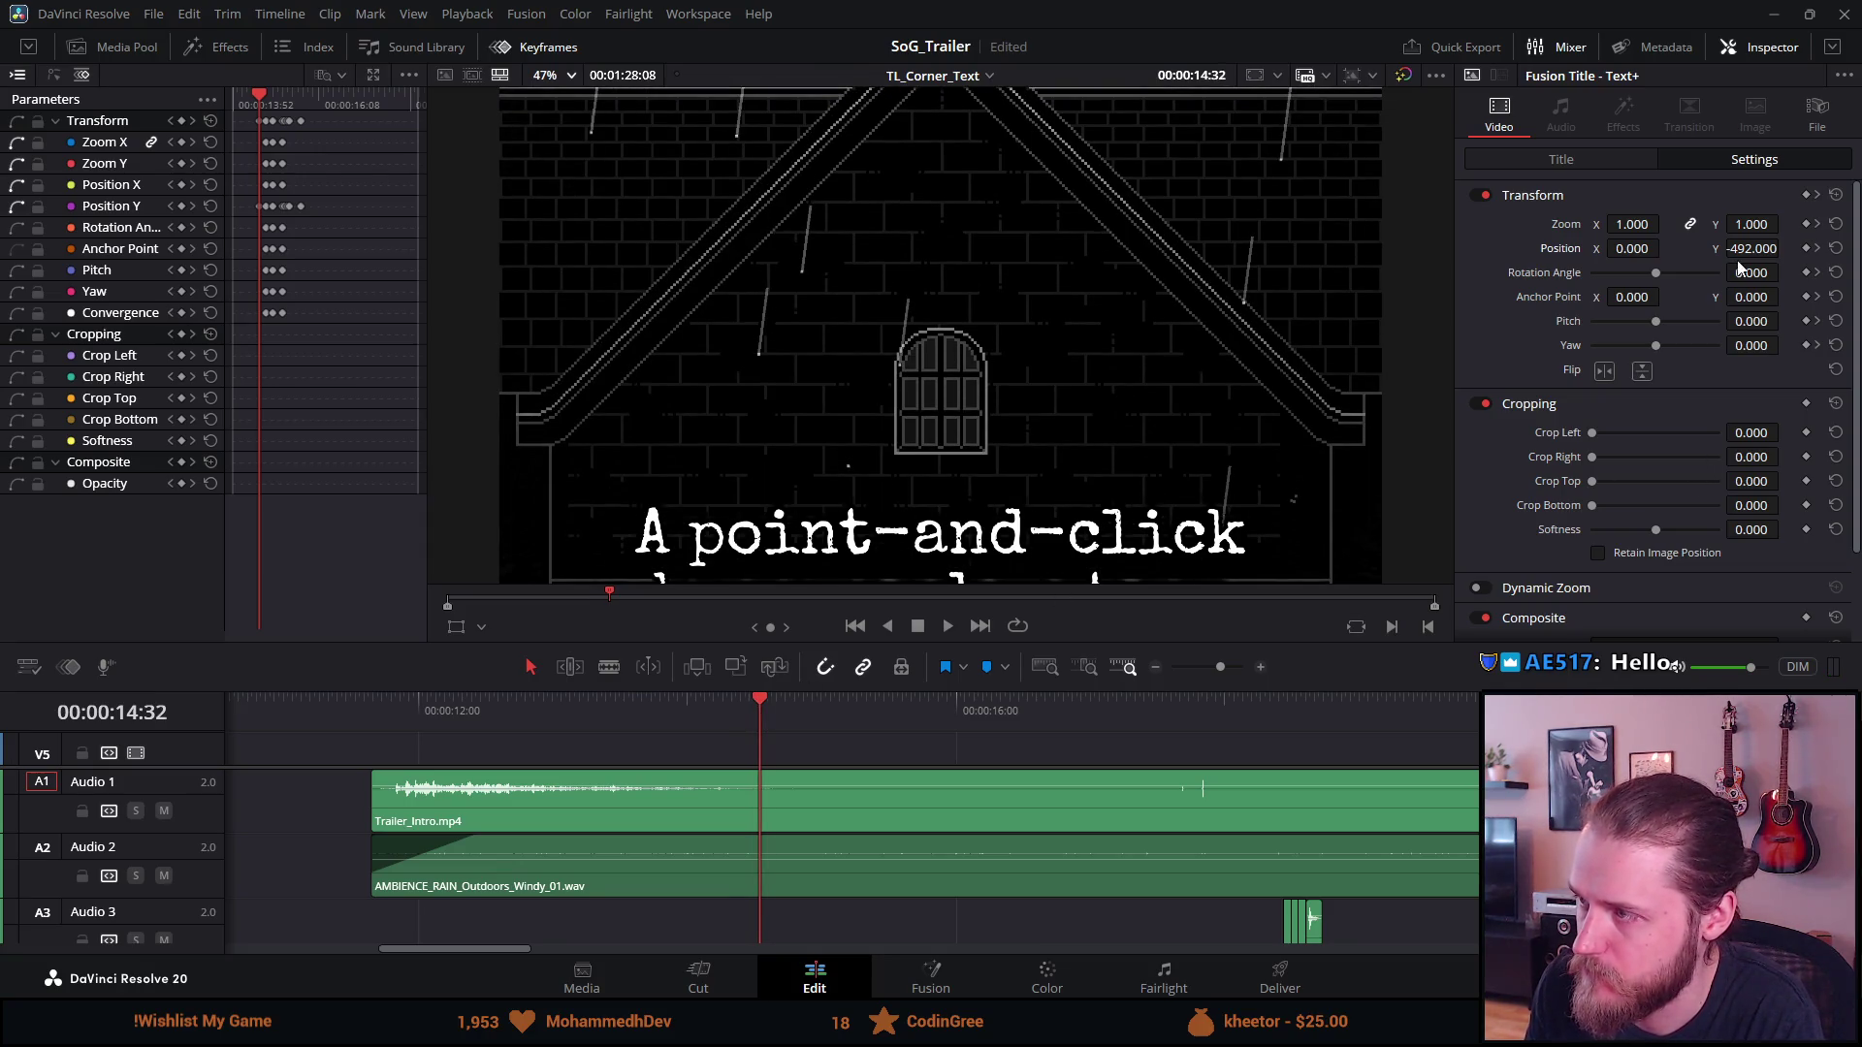
drag(1733, 248, 1785, 250)
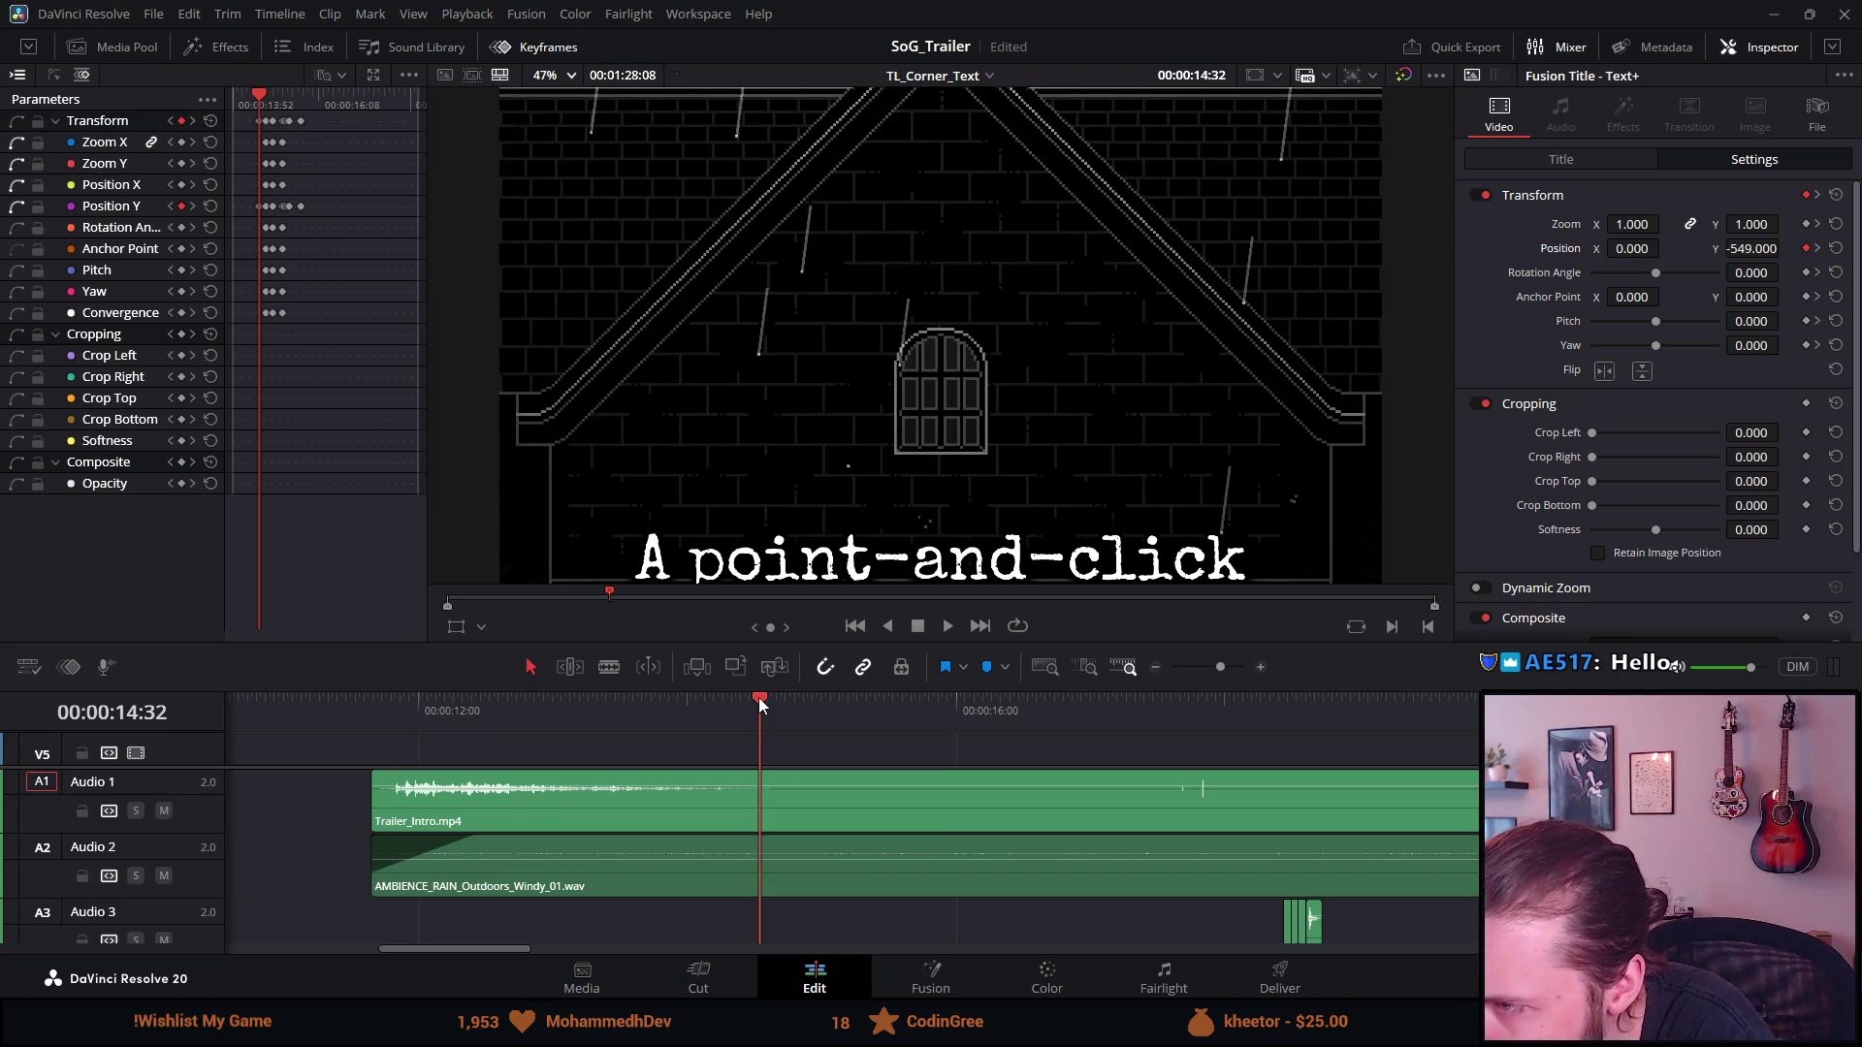
drag(759, 705, 750, 705)
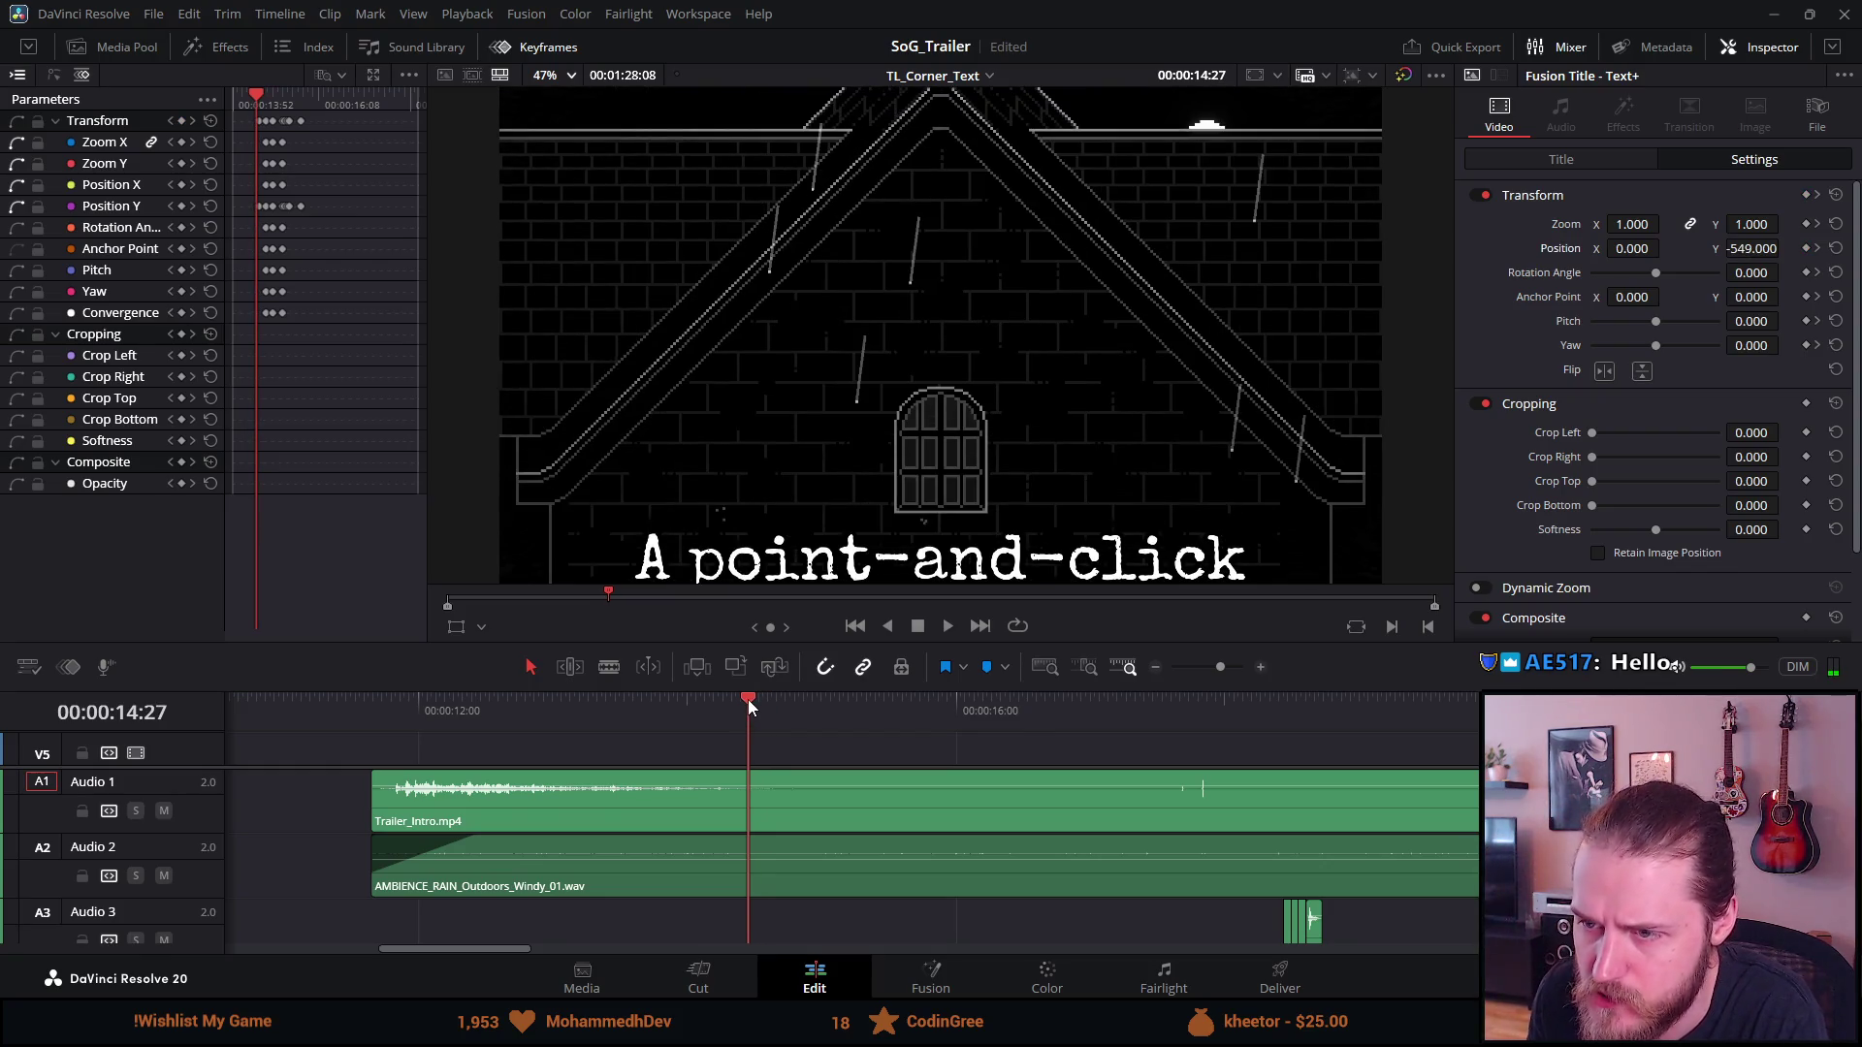
drag(750, 705, 748, 705)
drag(1753, 240, 1717, 241)
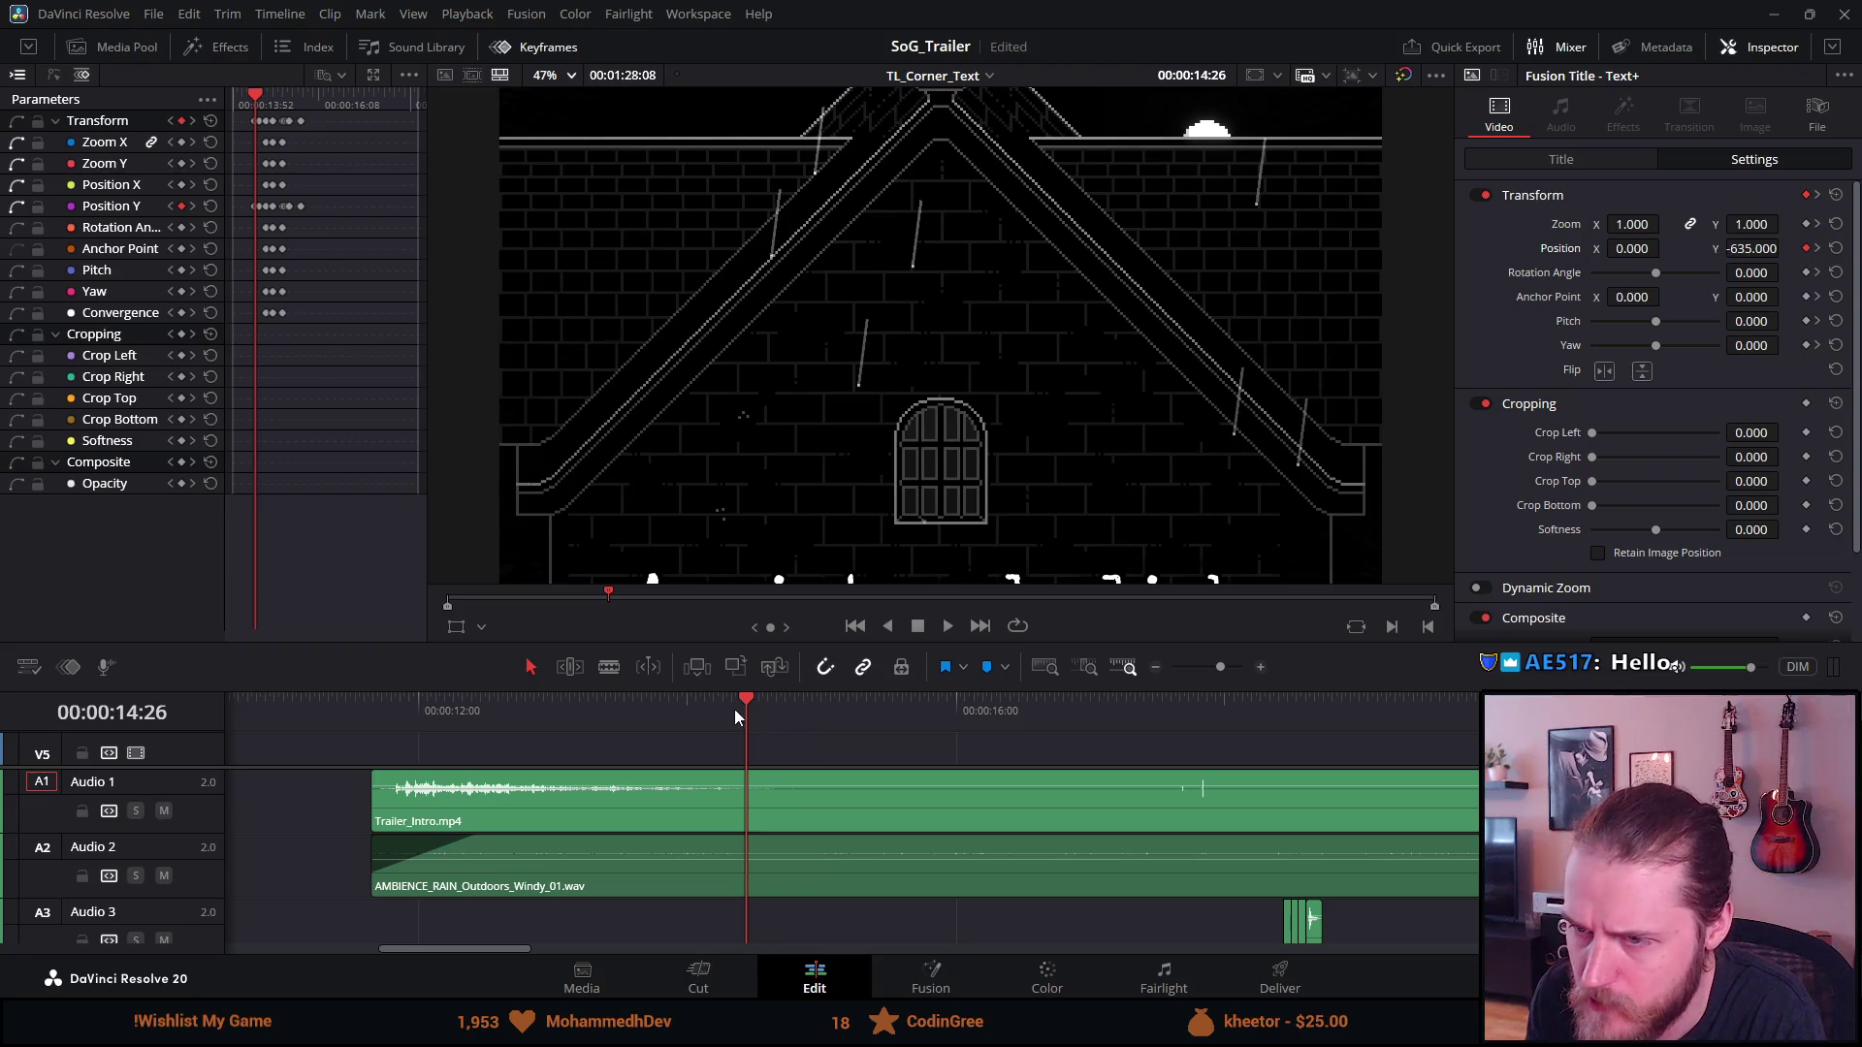
Lower Position Y on the neighbouring frames to about -635 so the title starts below frame
drag(748, 700, 737, 701)
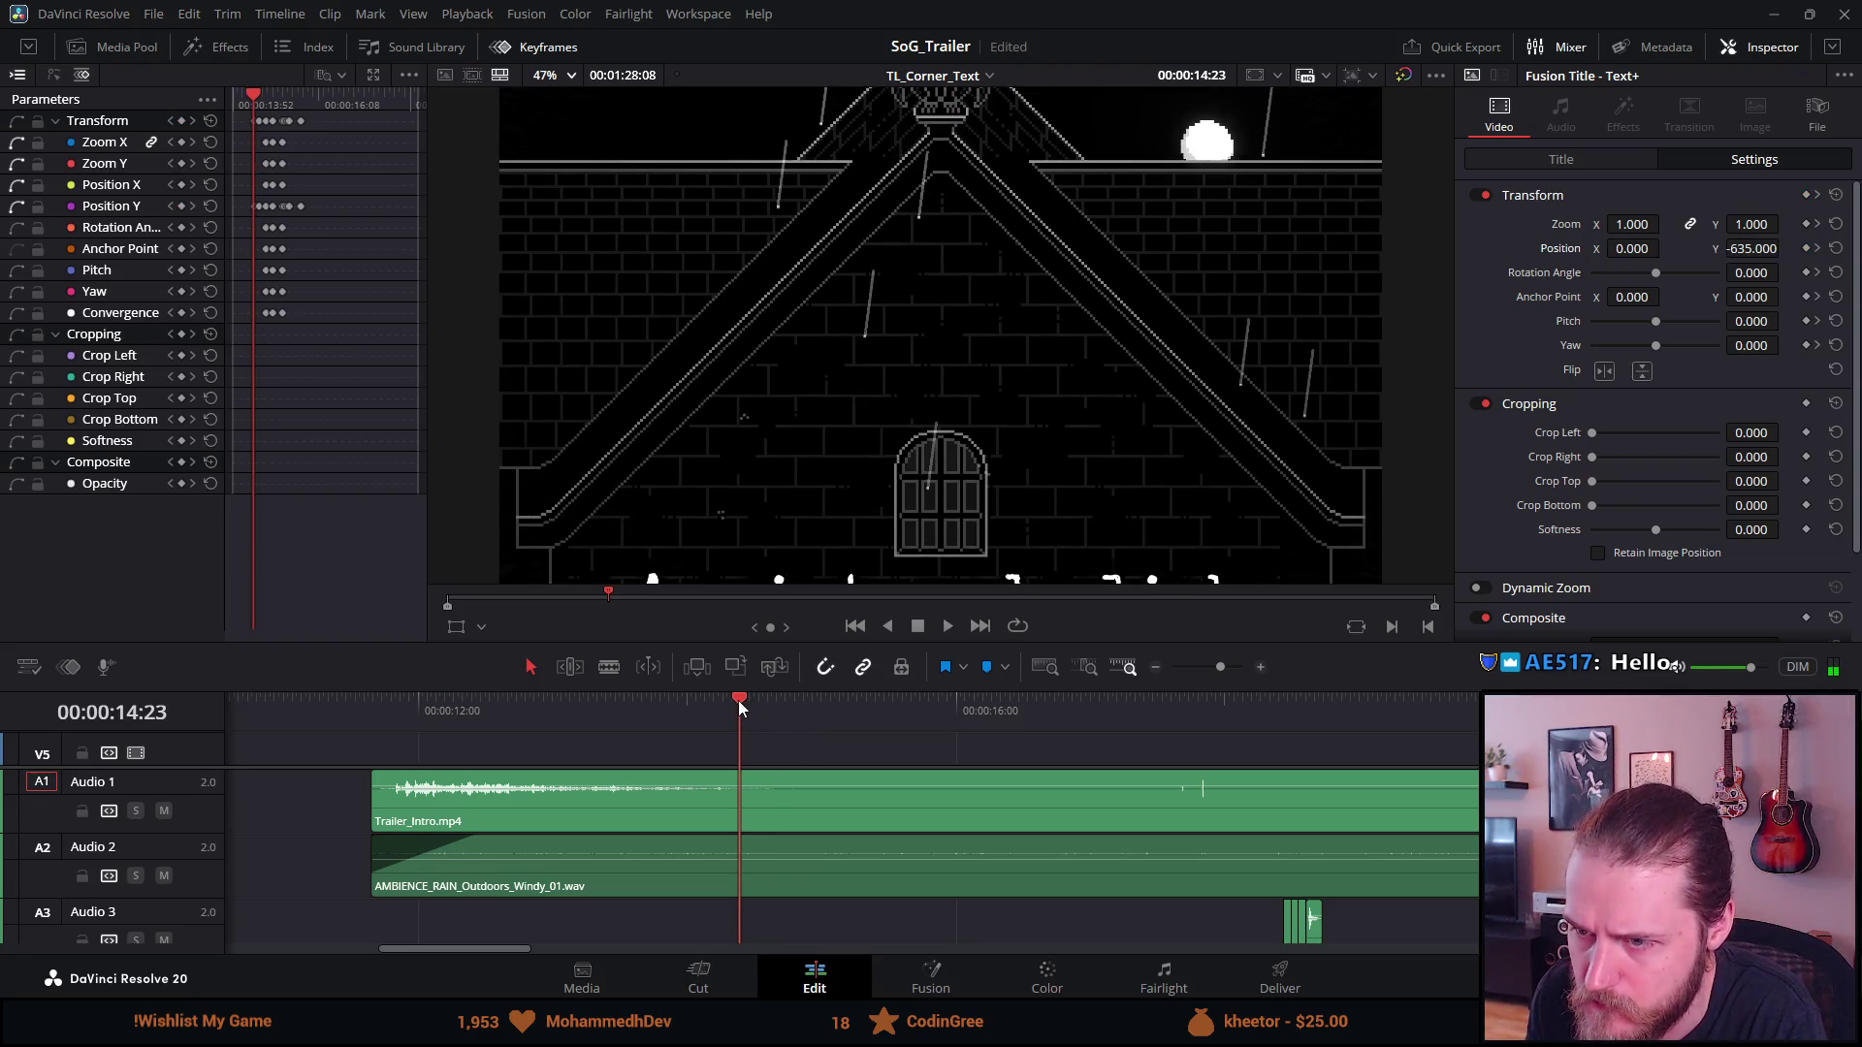
drag(1751, 248, 1734, 248)
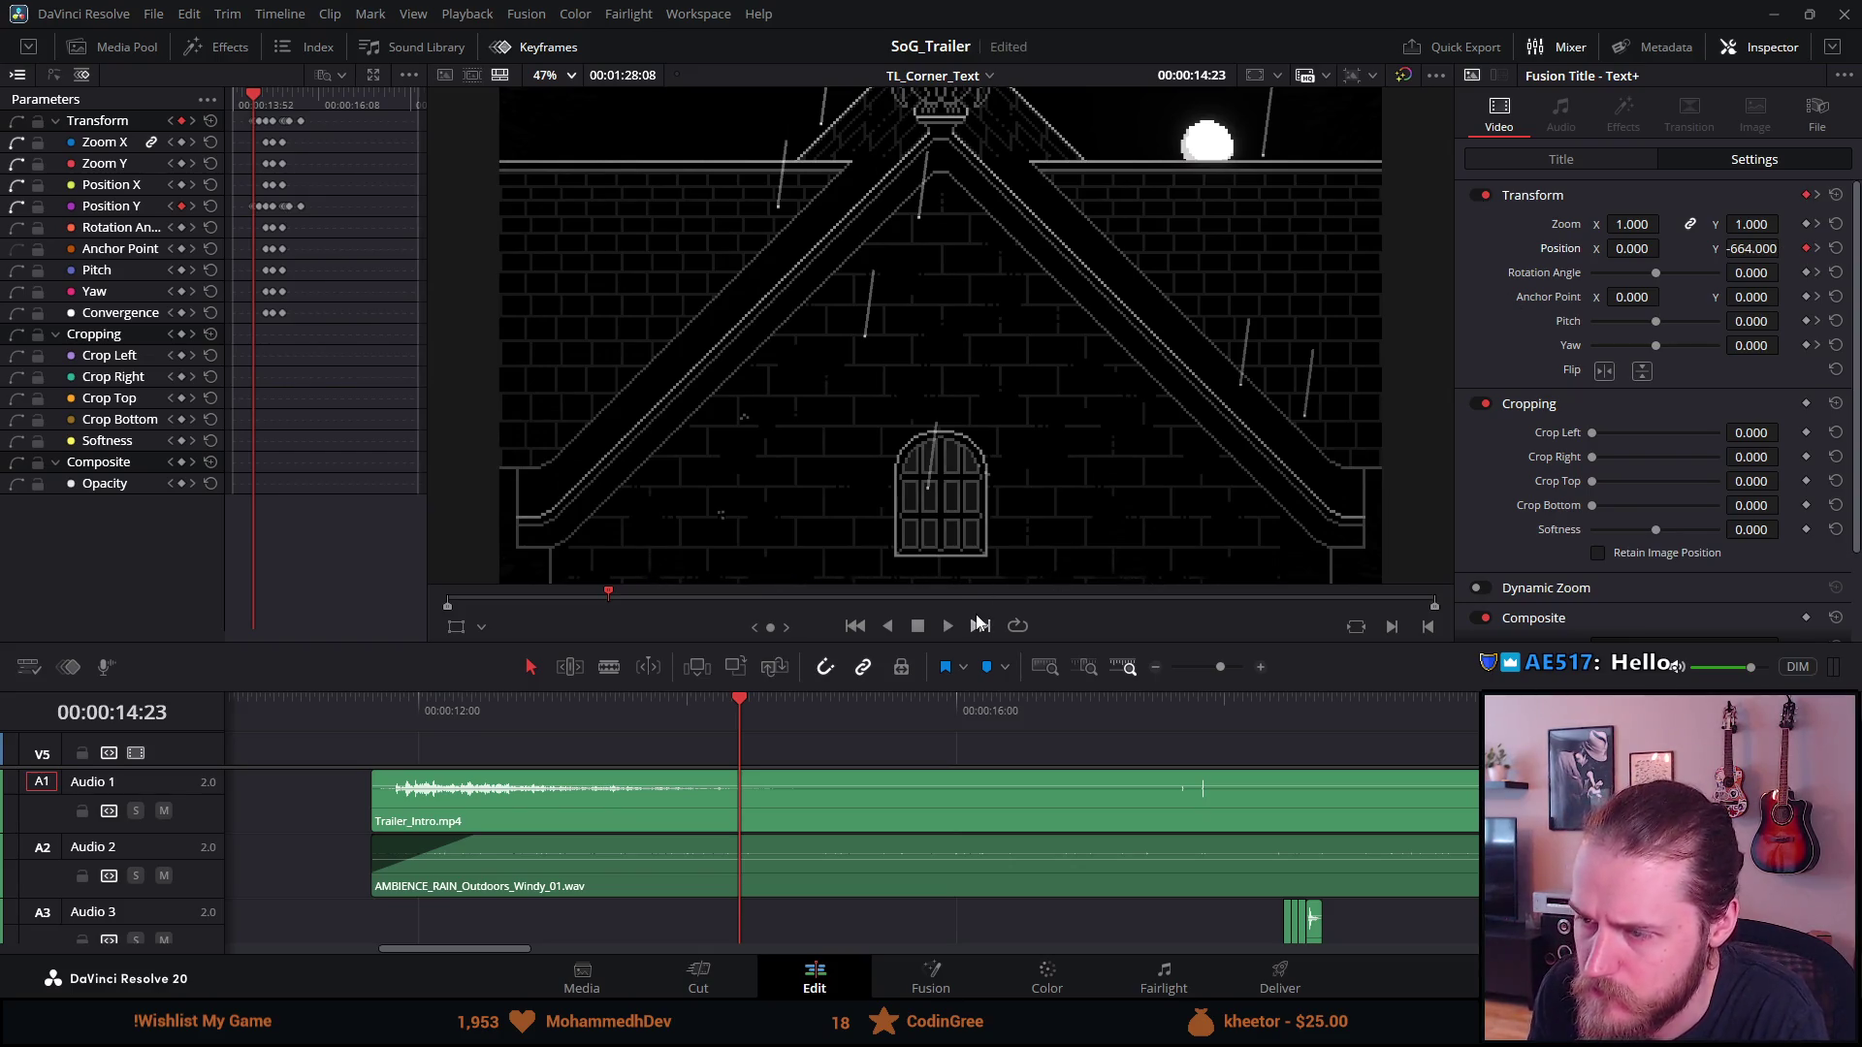
click(978, 623)
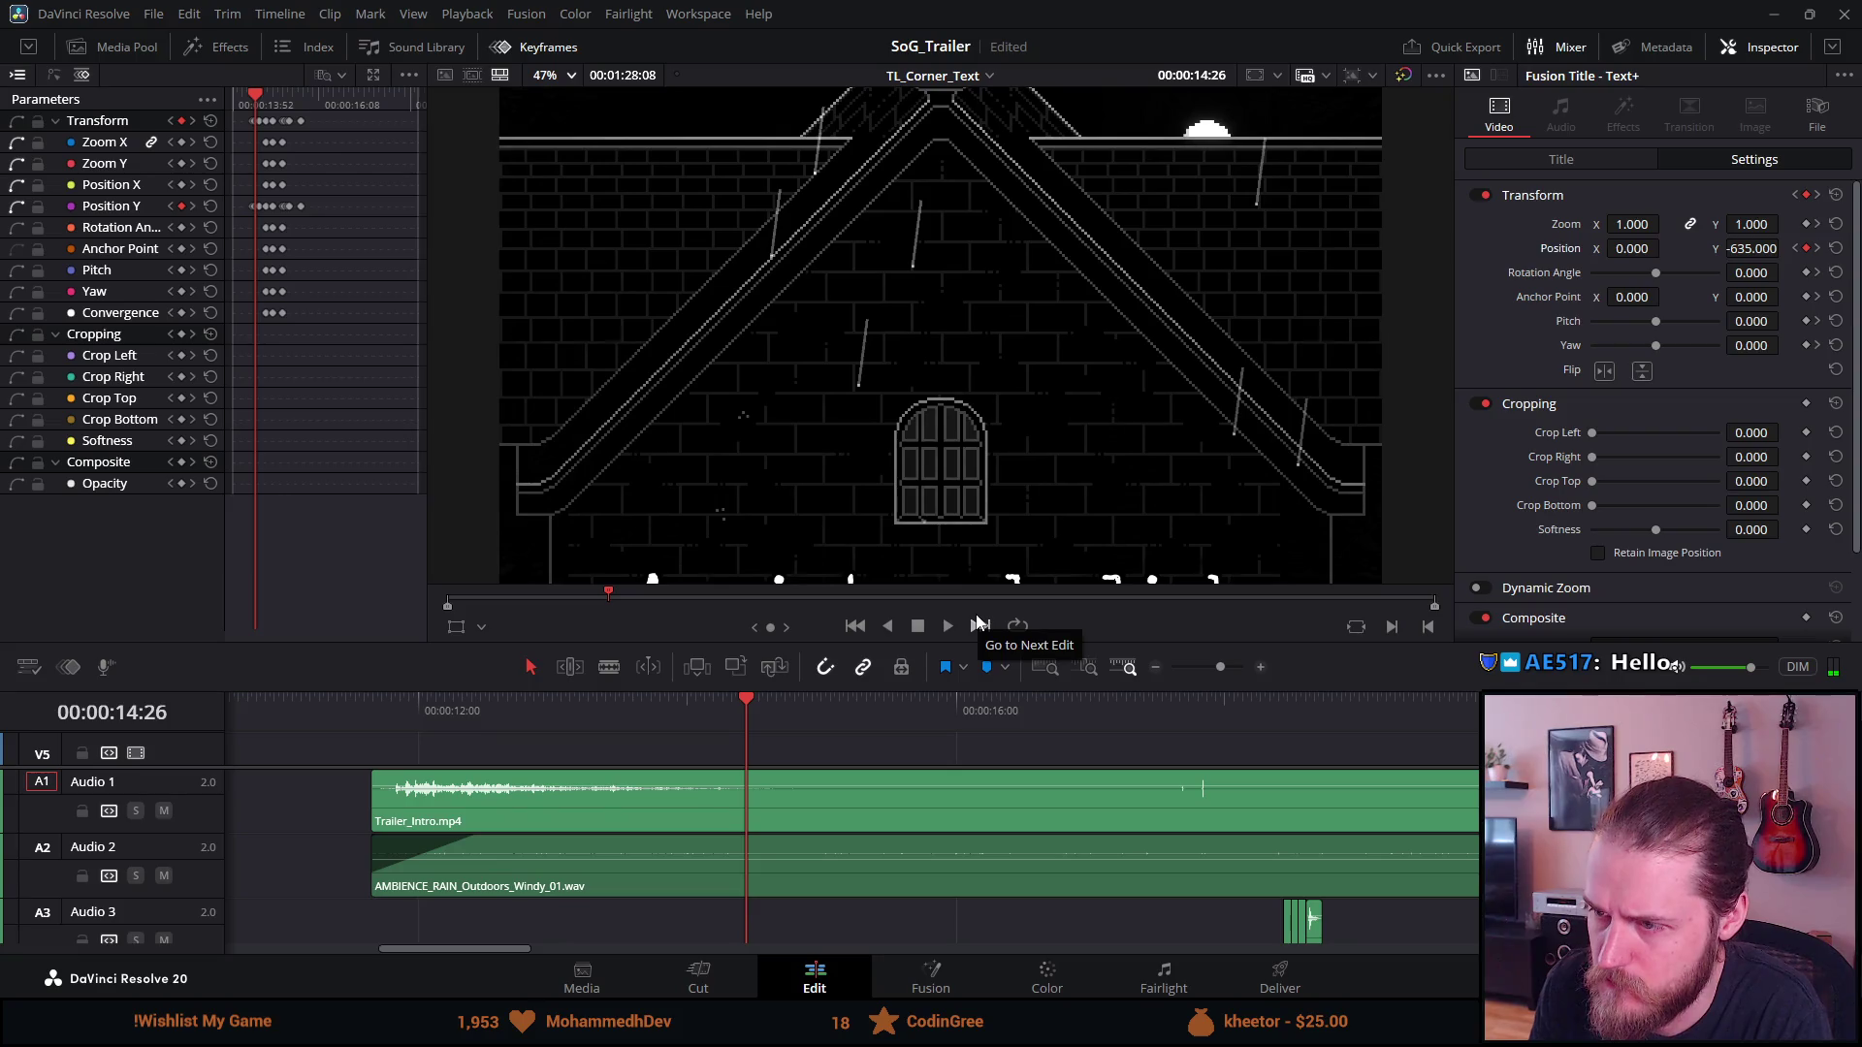
key(Left)
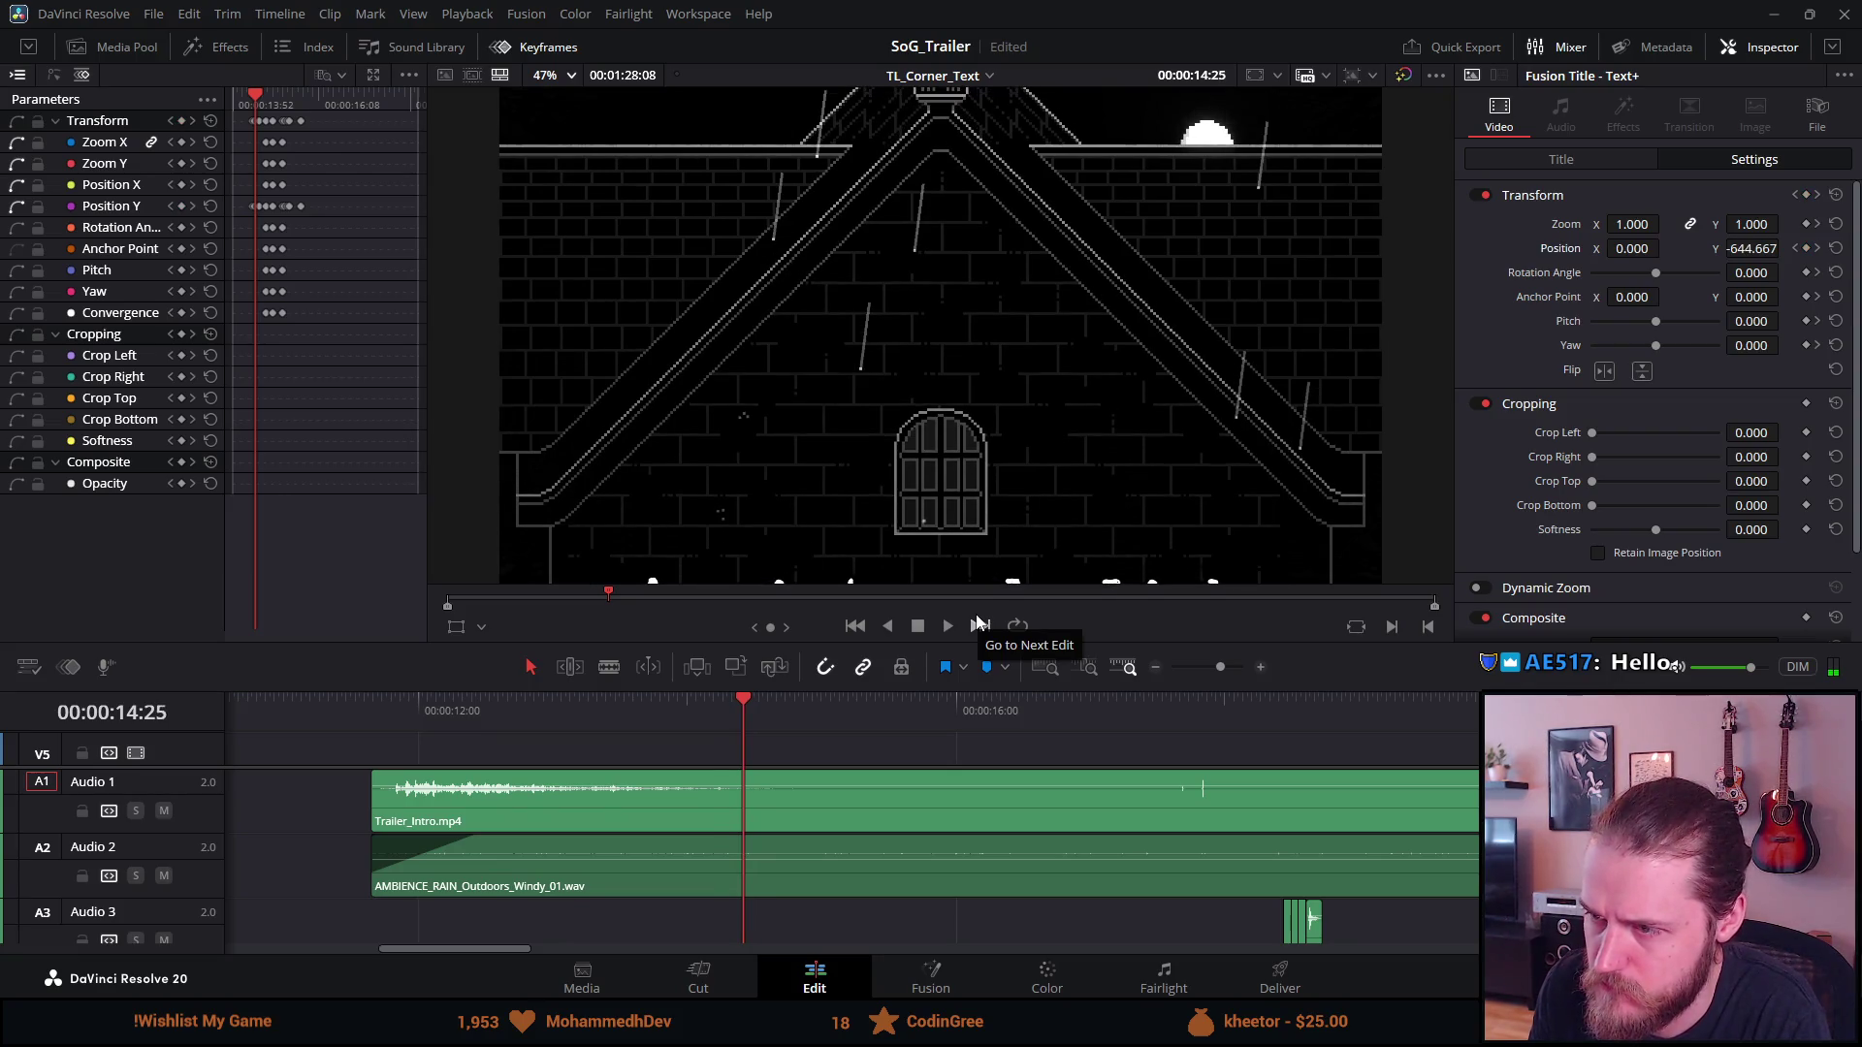
drag(1752, 248, 1726, 248)
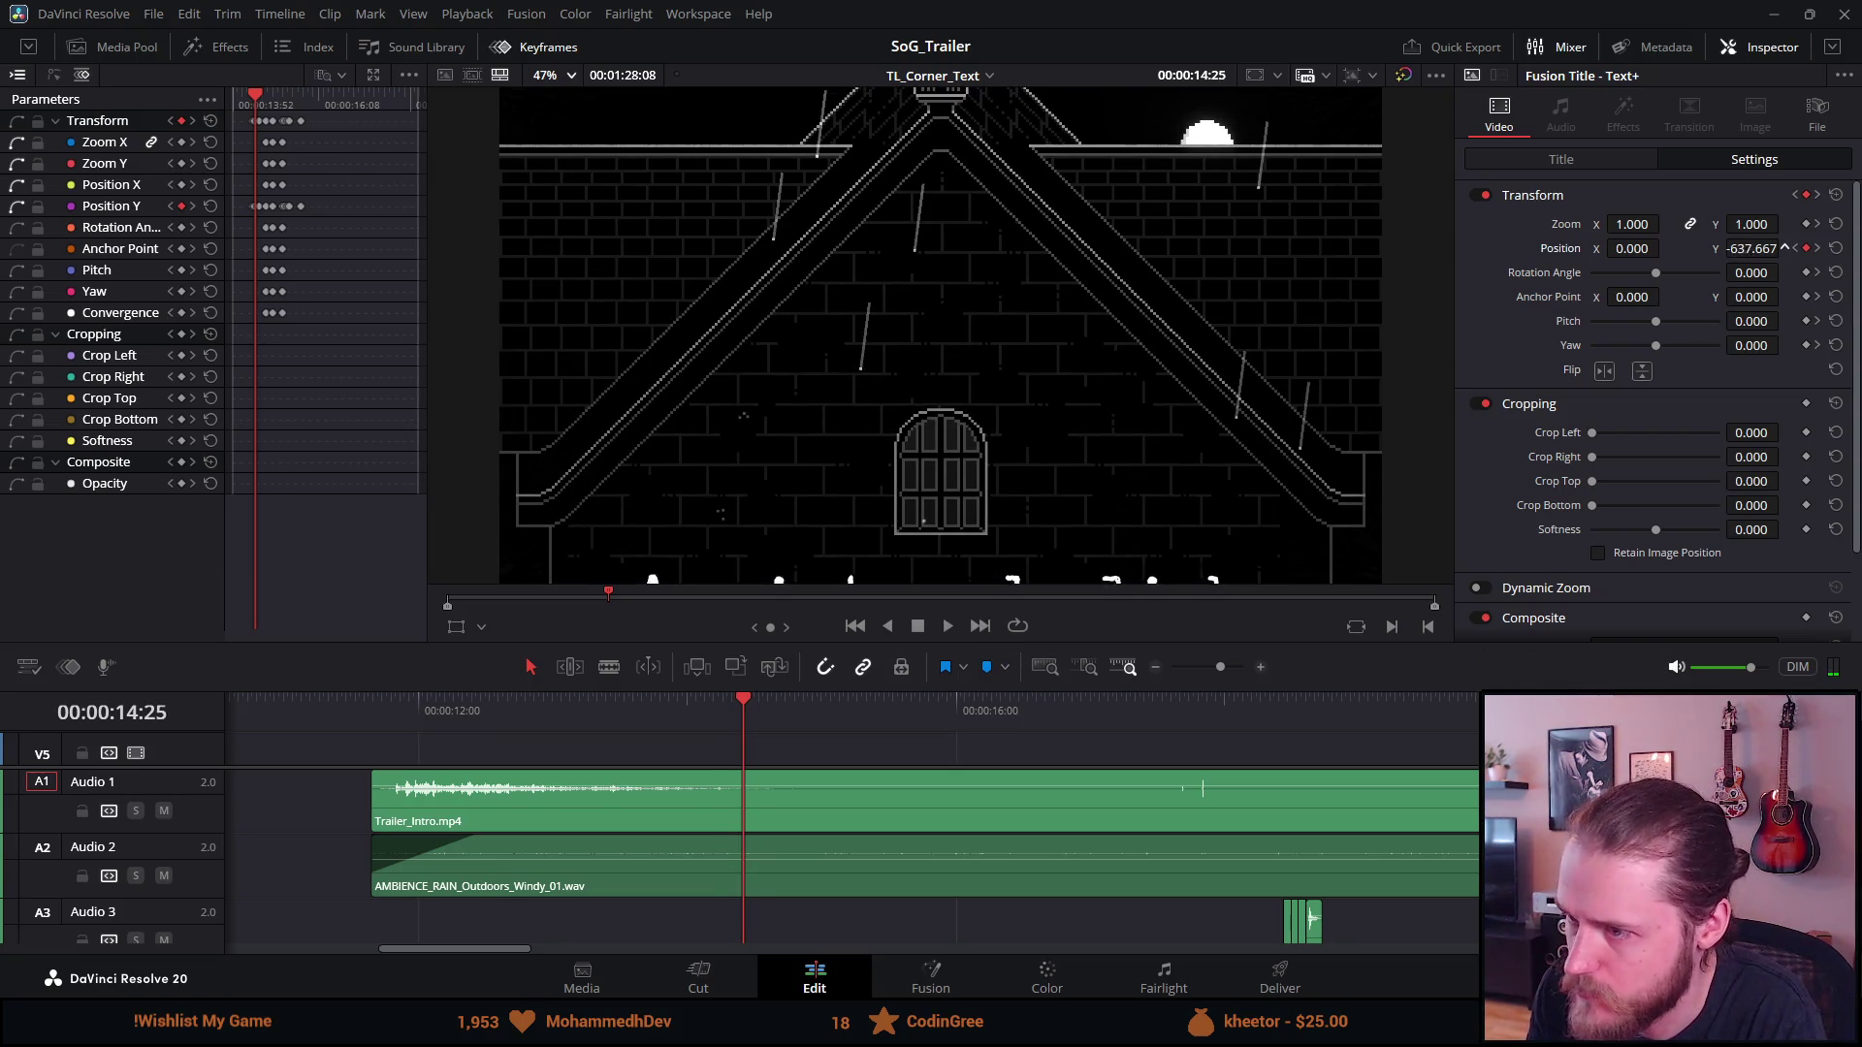
Replay the rising title animation from an earlier point in the timeline, then stop
click(607, 702)
click(946, 627)
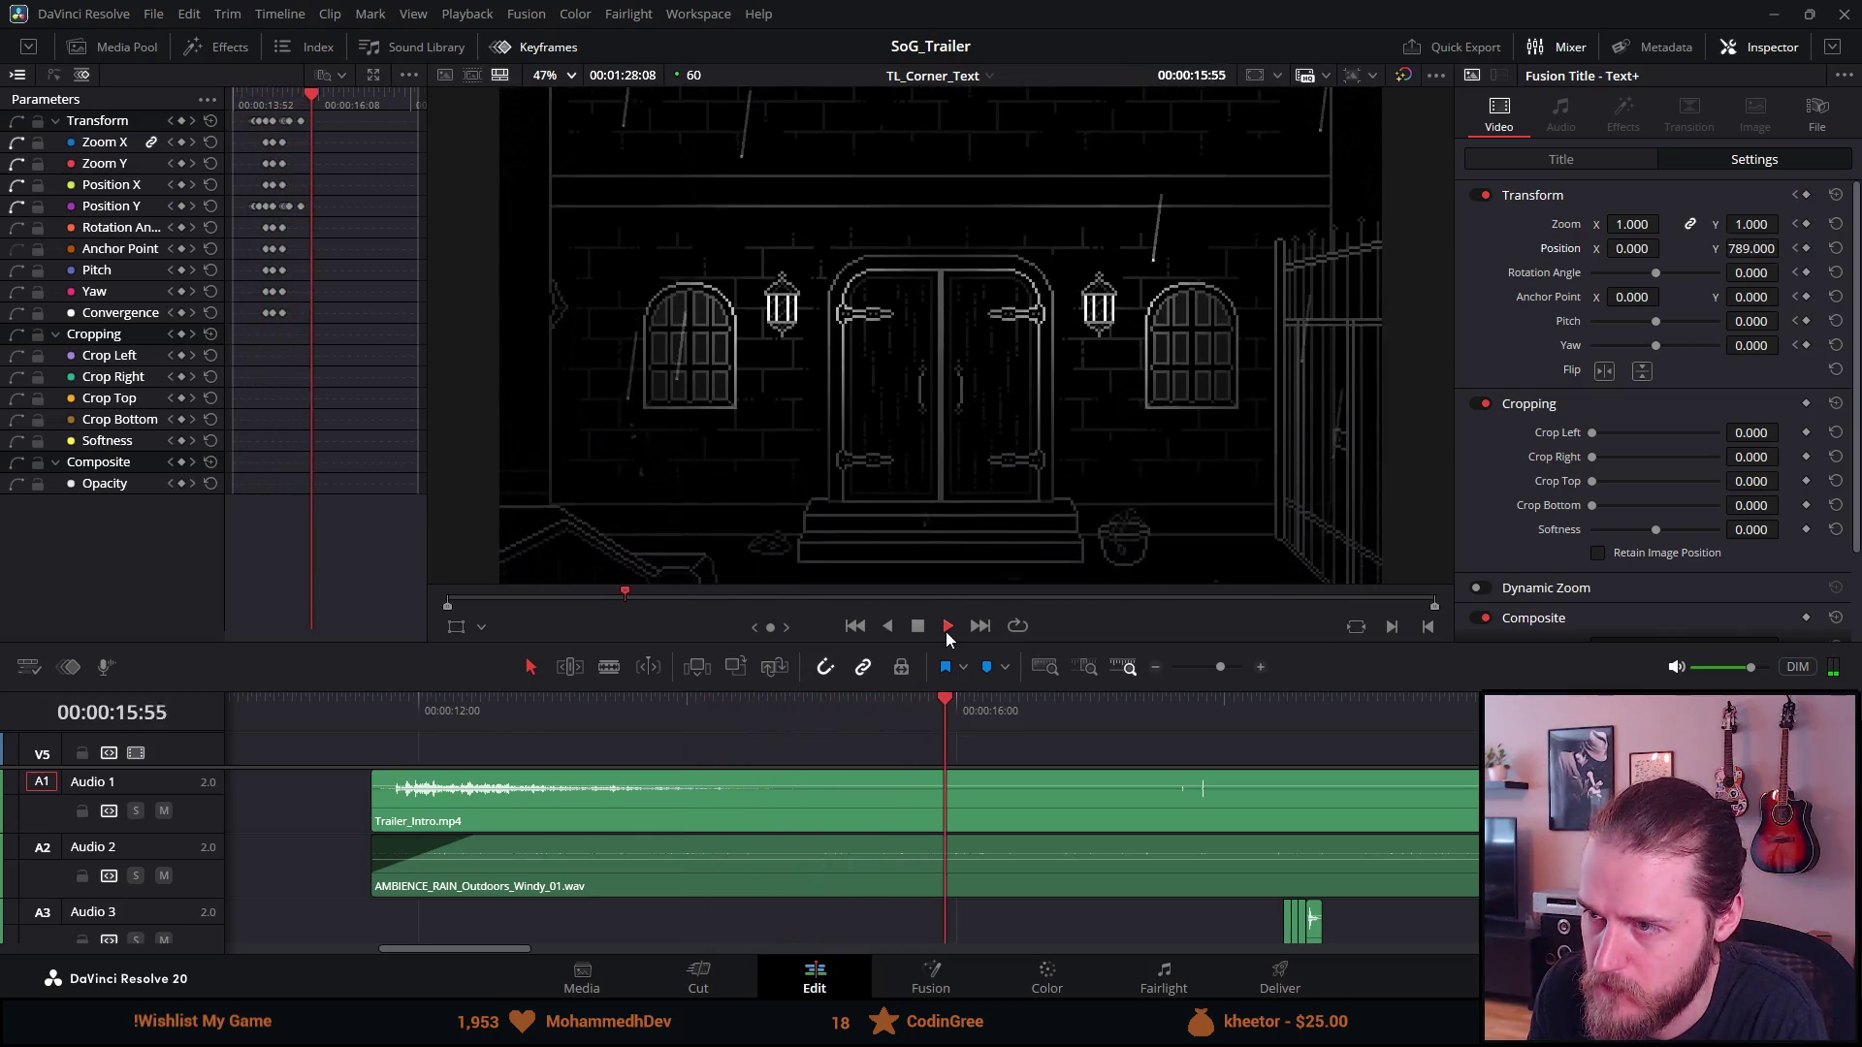
click(368, 713)
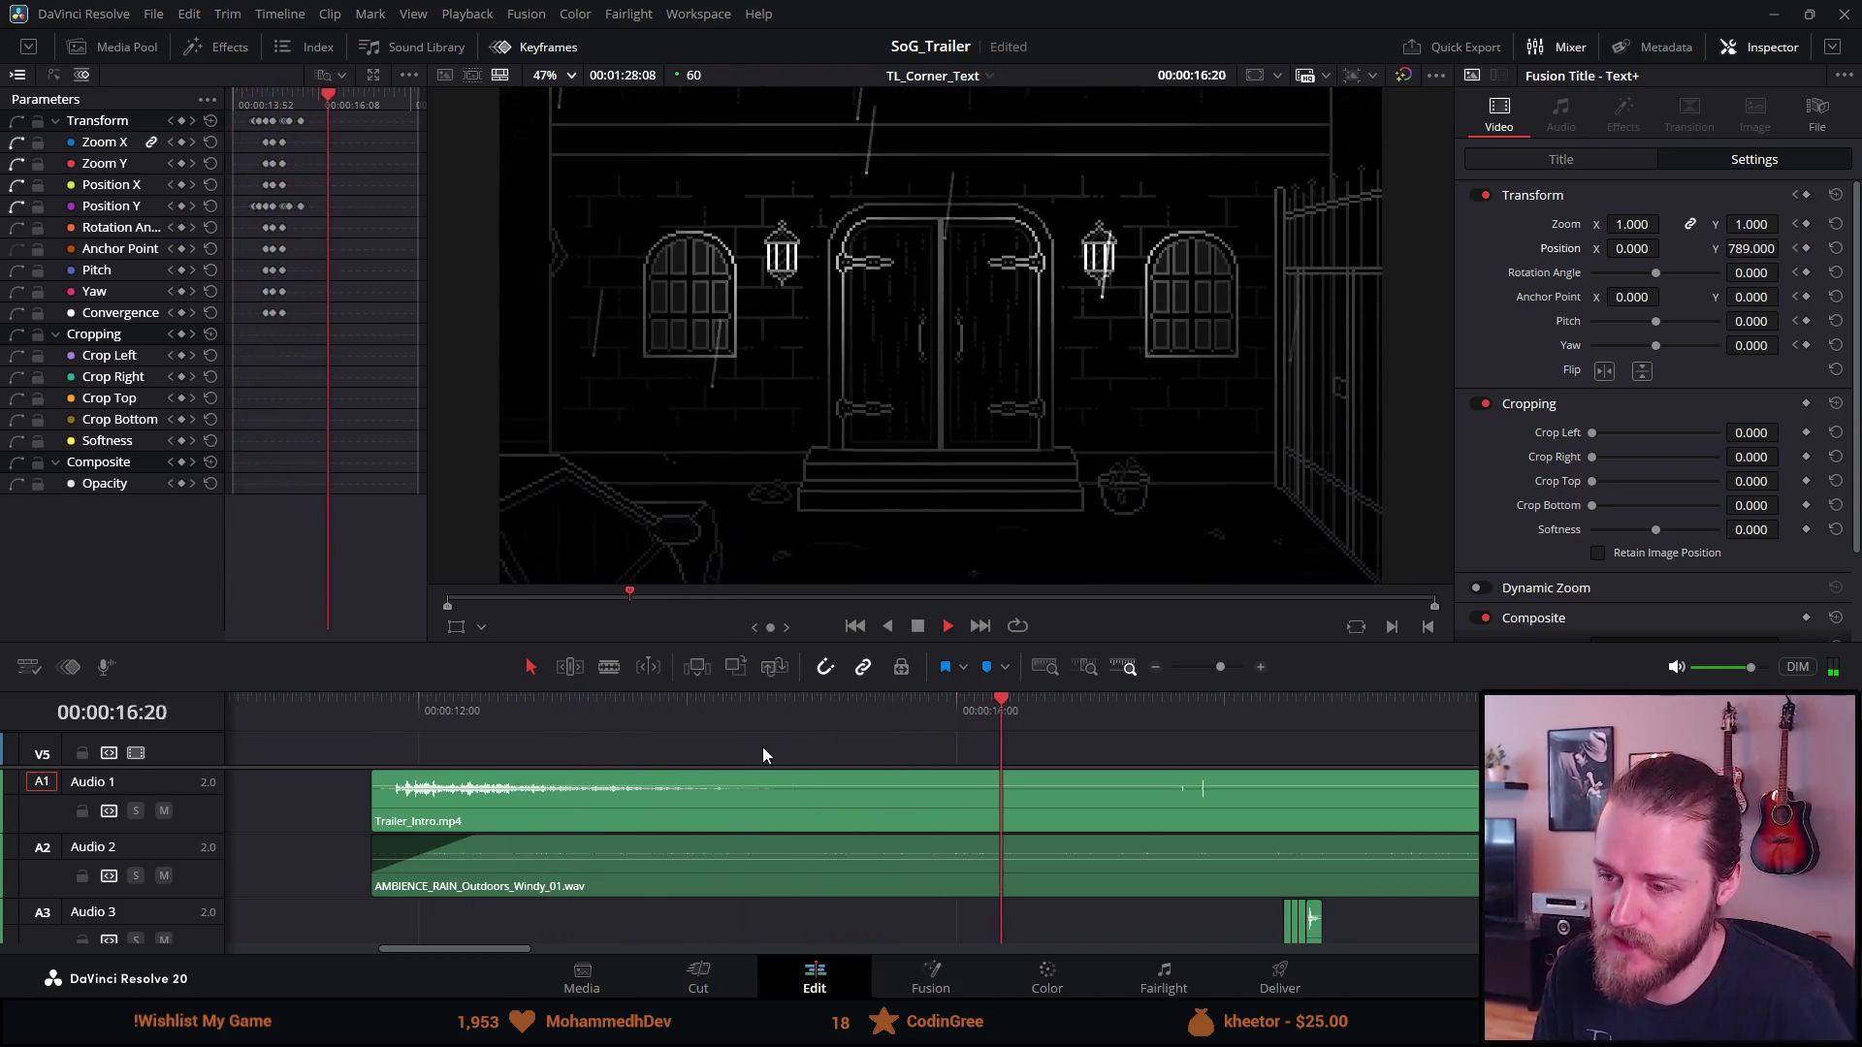
scroll(754, 761, down, 4)
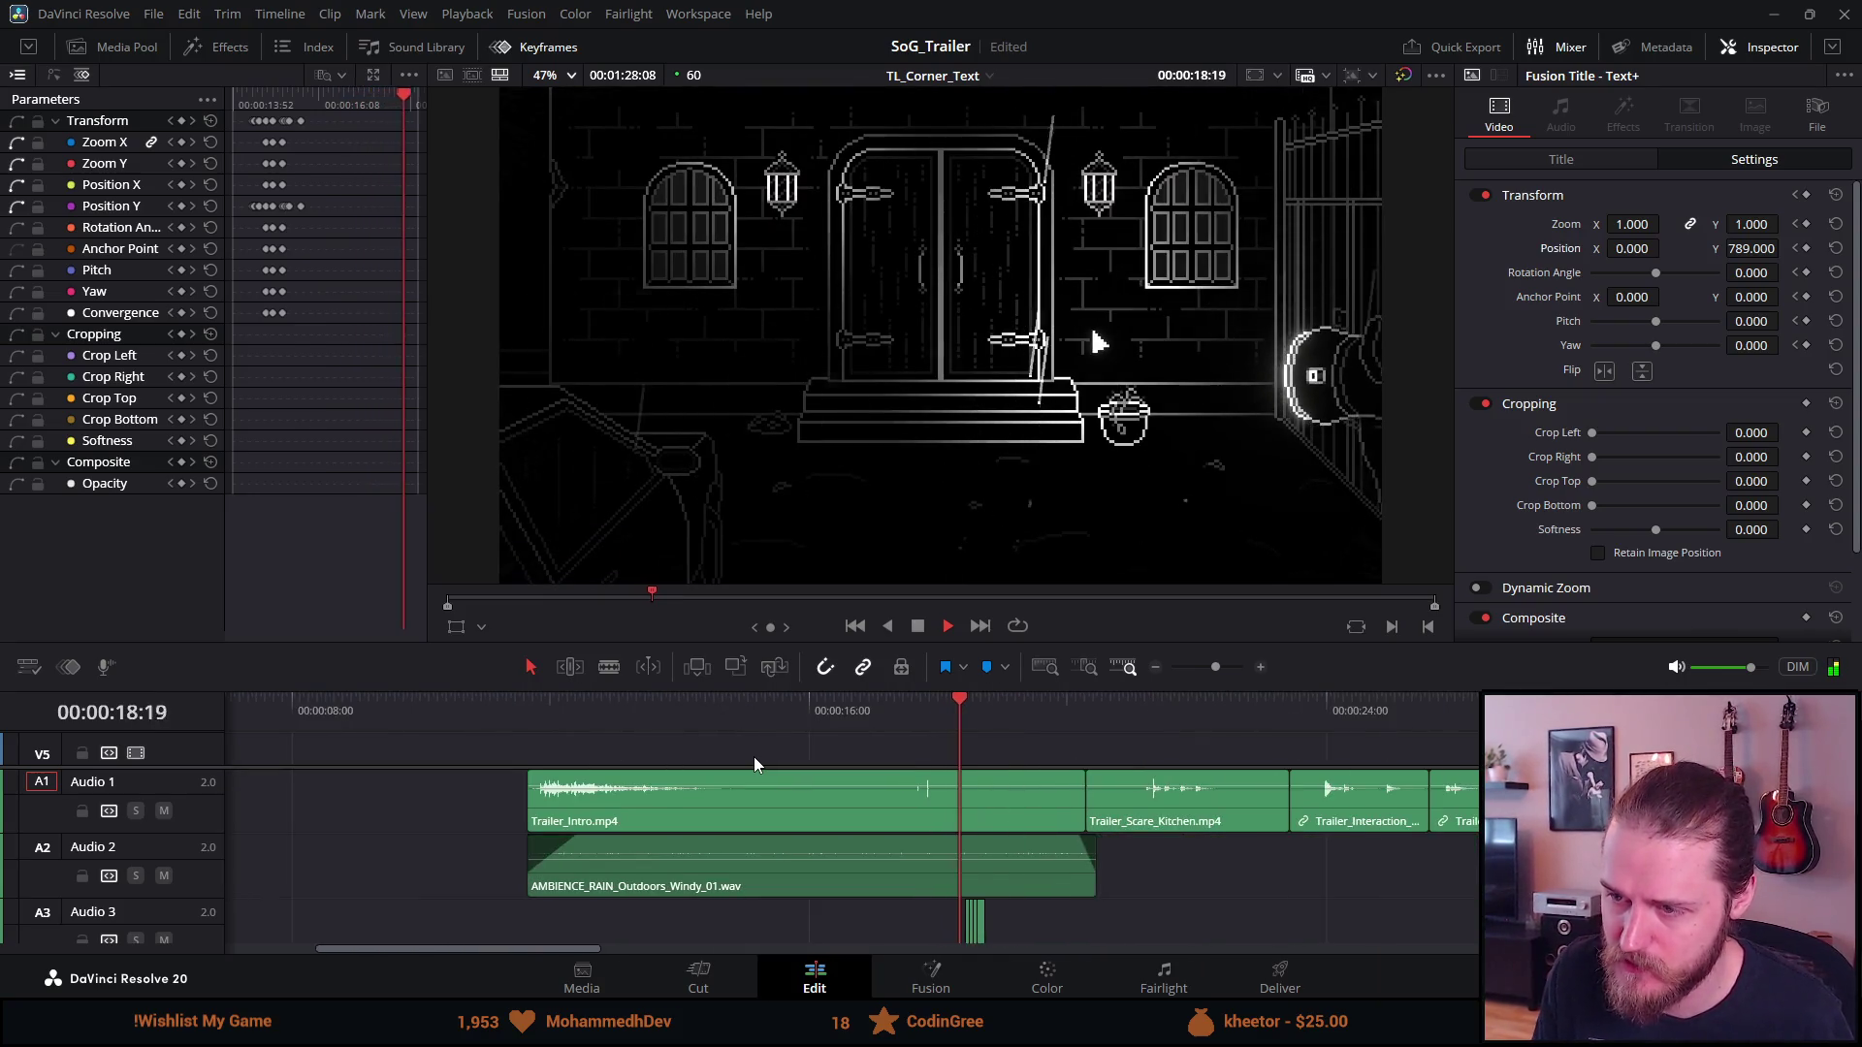
scroll(754, 757, down, 3)
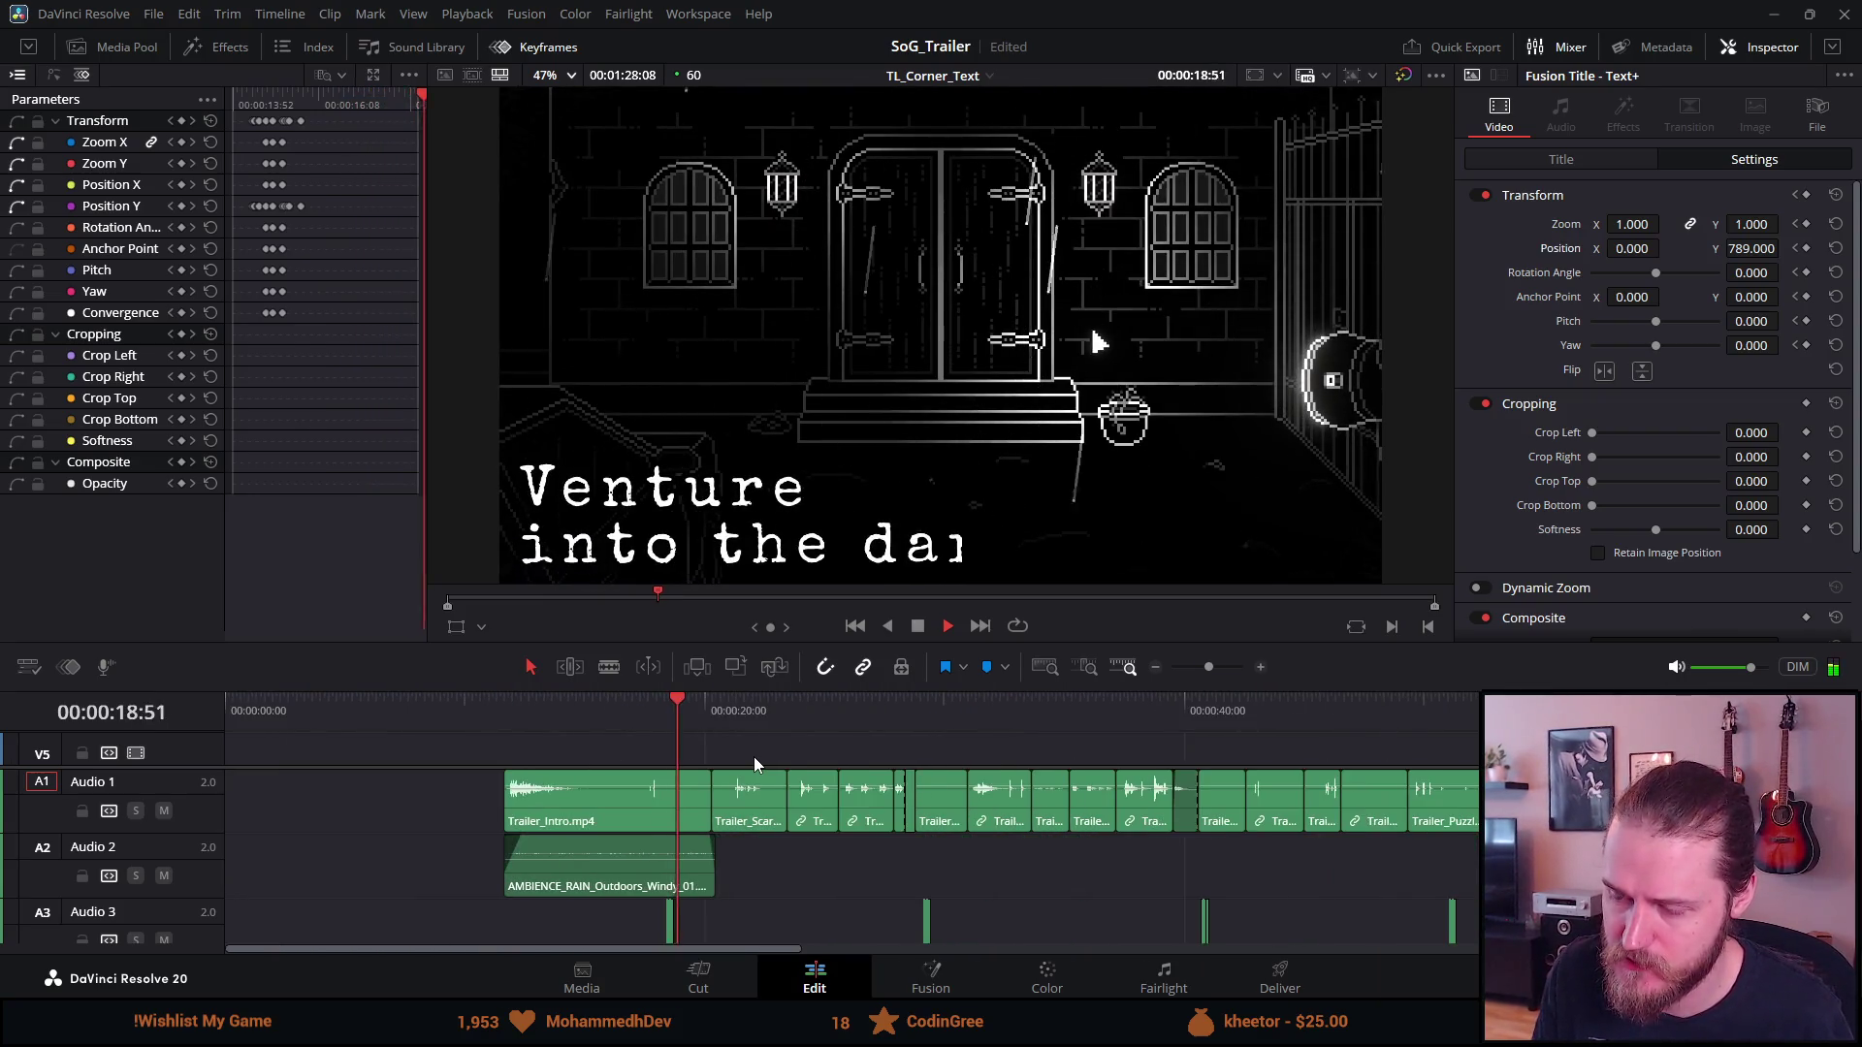
click(500, 709)
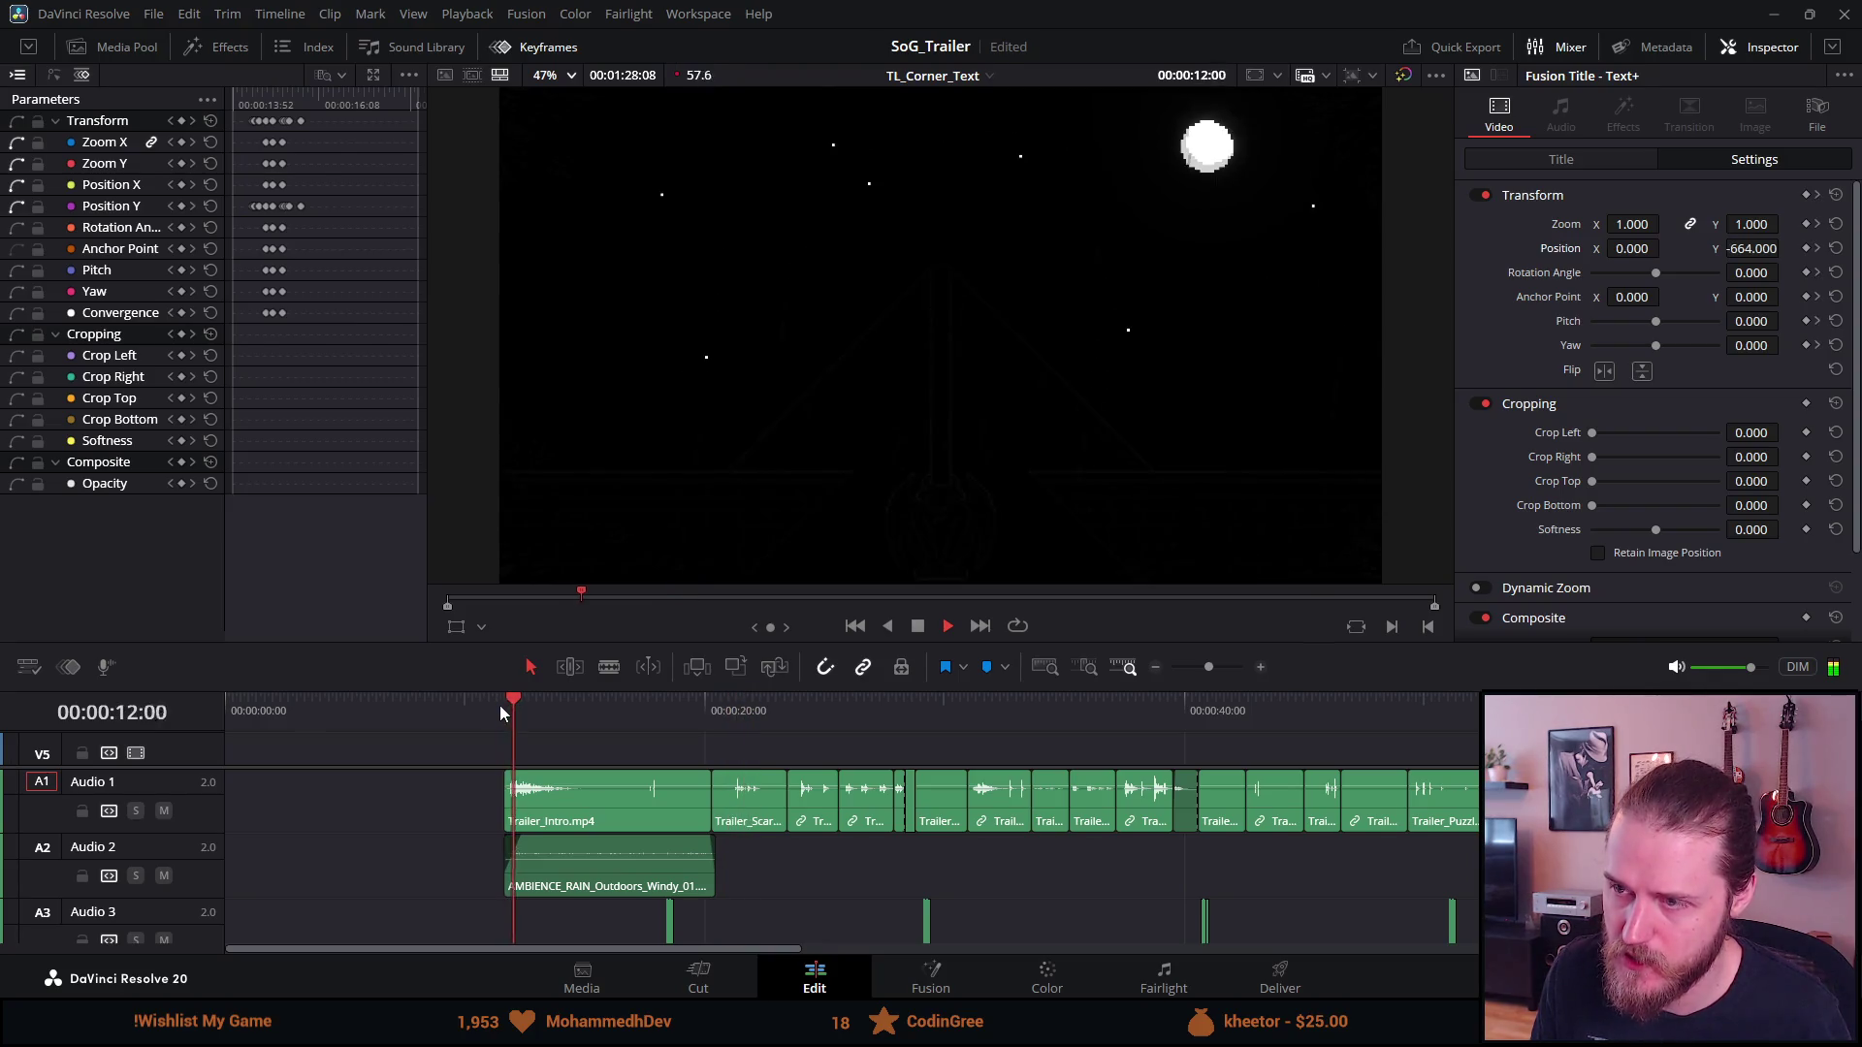
click(921, 631)
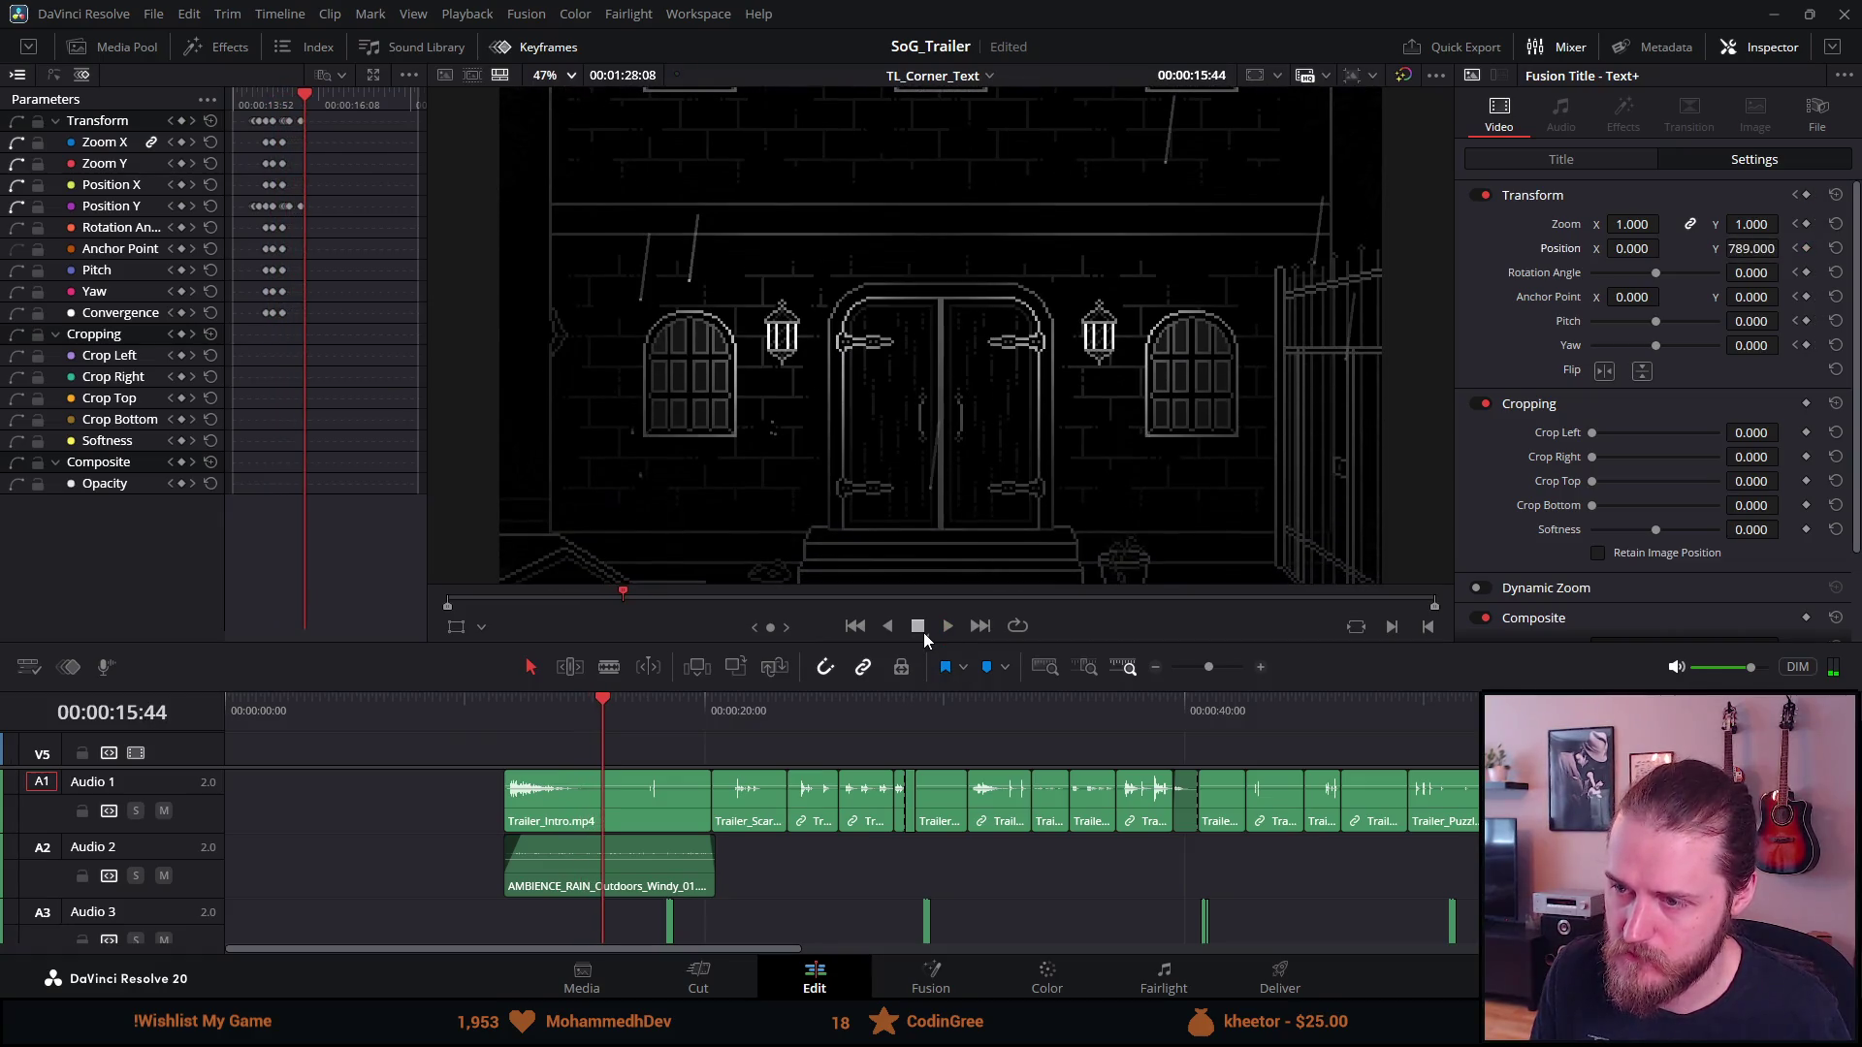
Park the playhead at 14:43 and show the title's own properties in the Inspector's Title tab
click(578, 716)
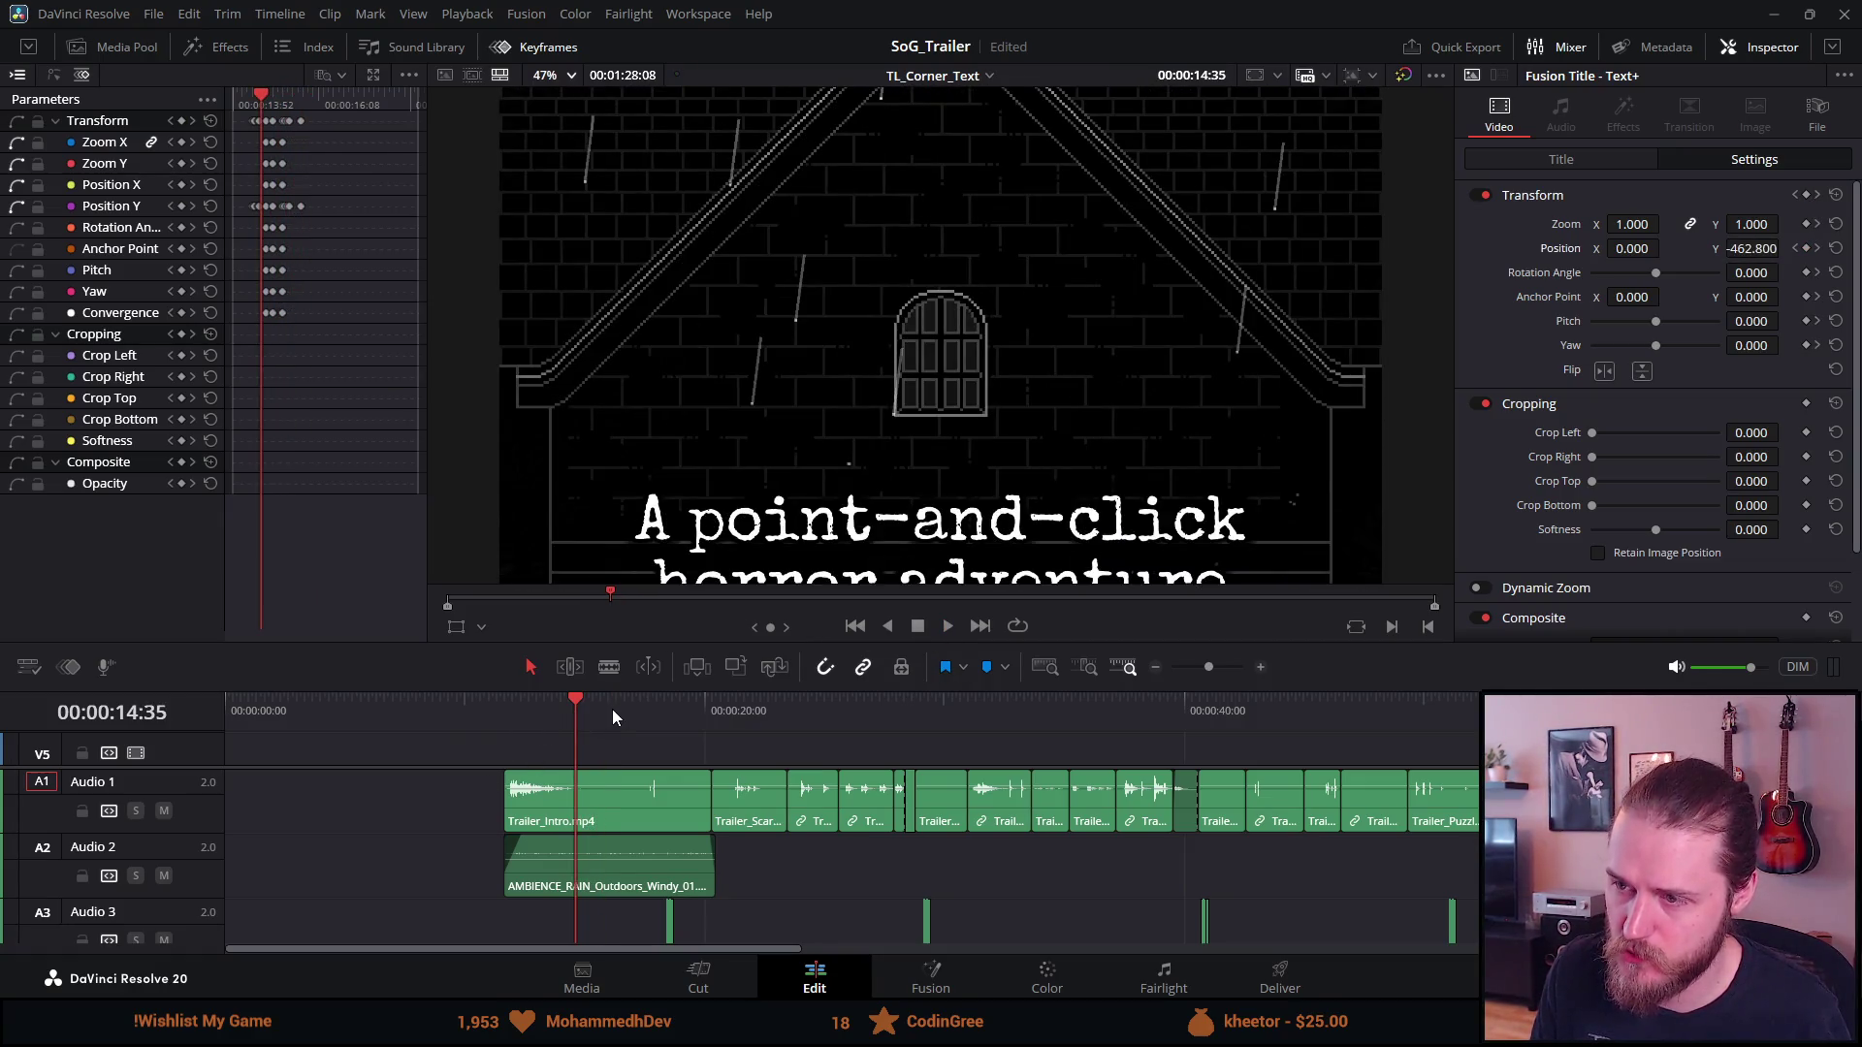
click(613, 708)
click(578, 704)
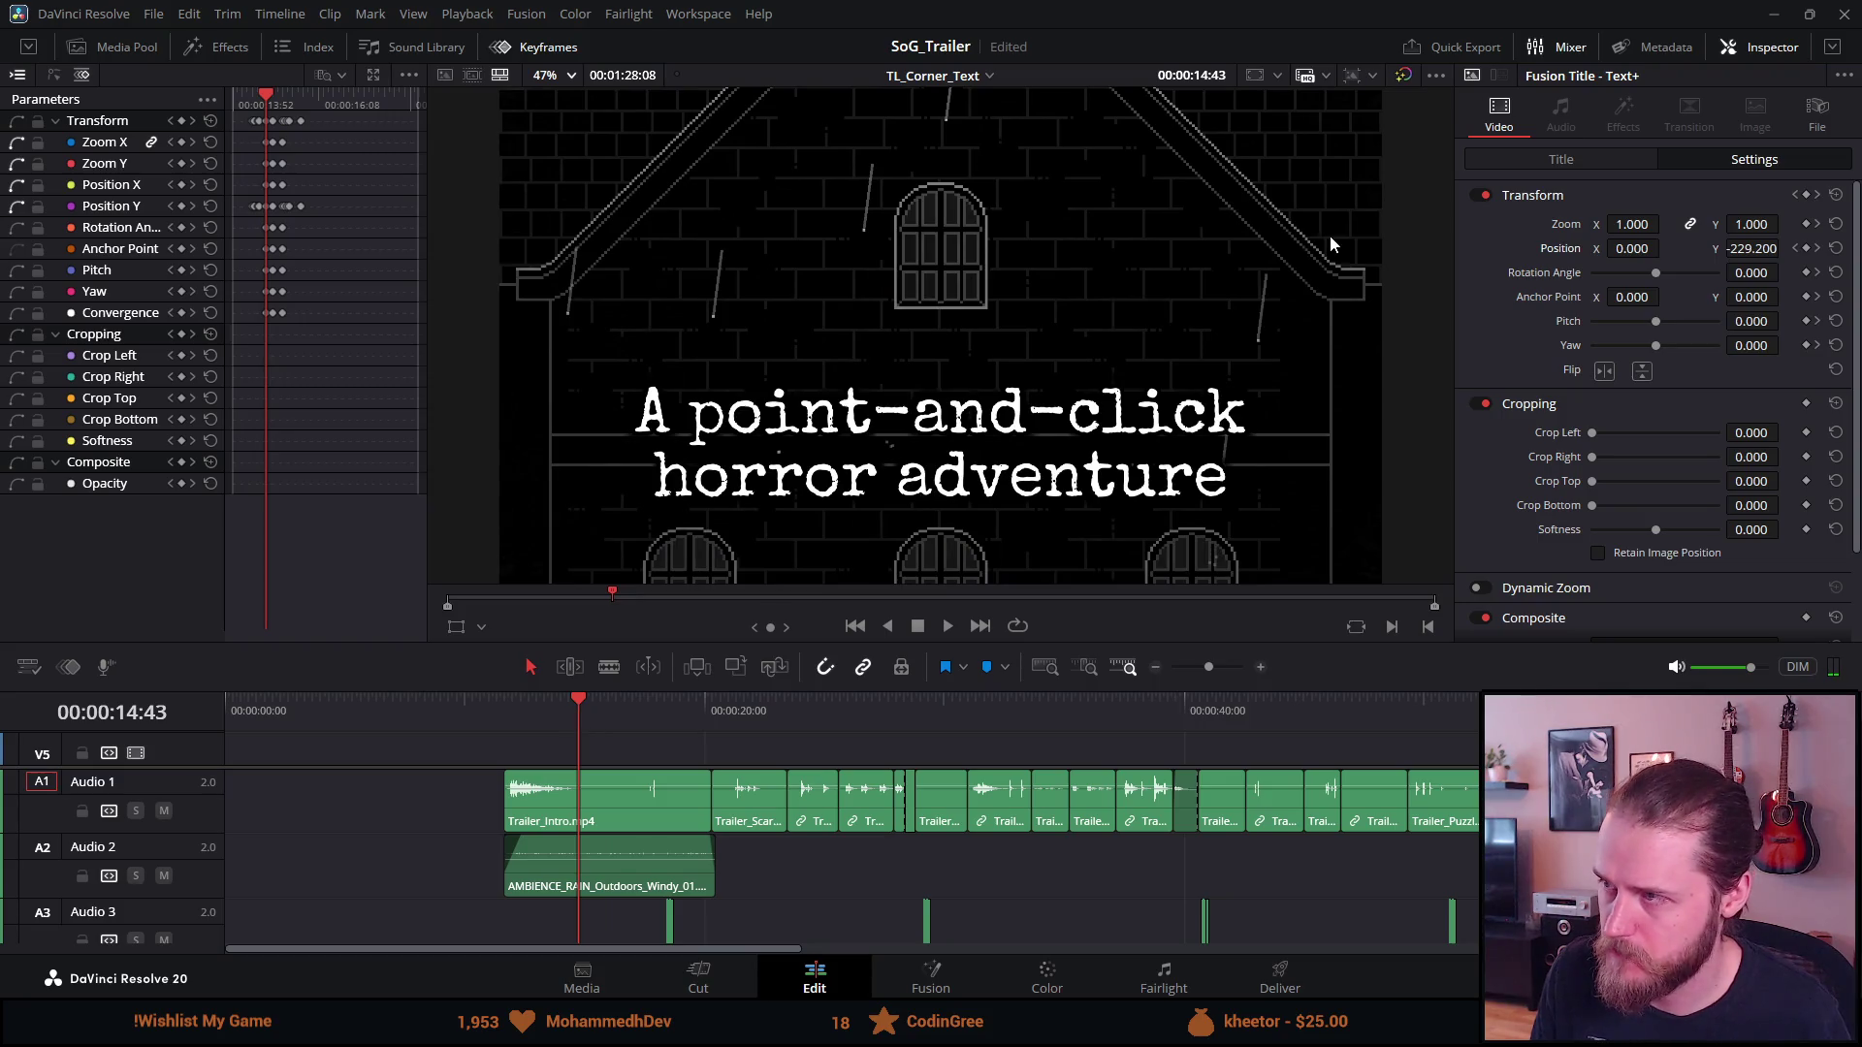
click(1613, 169)
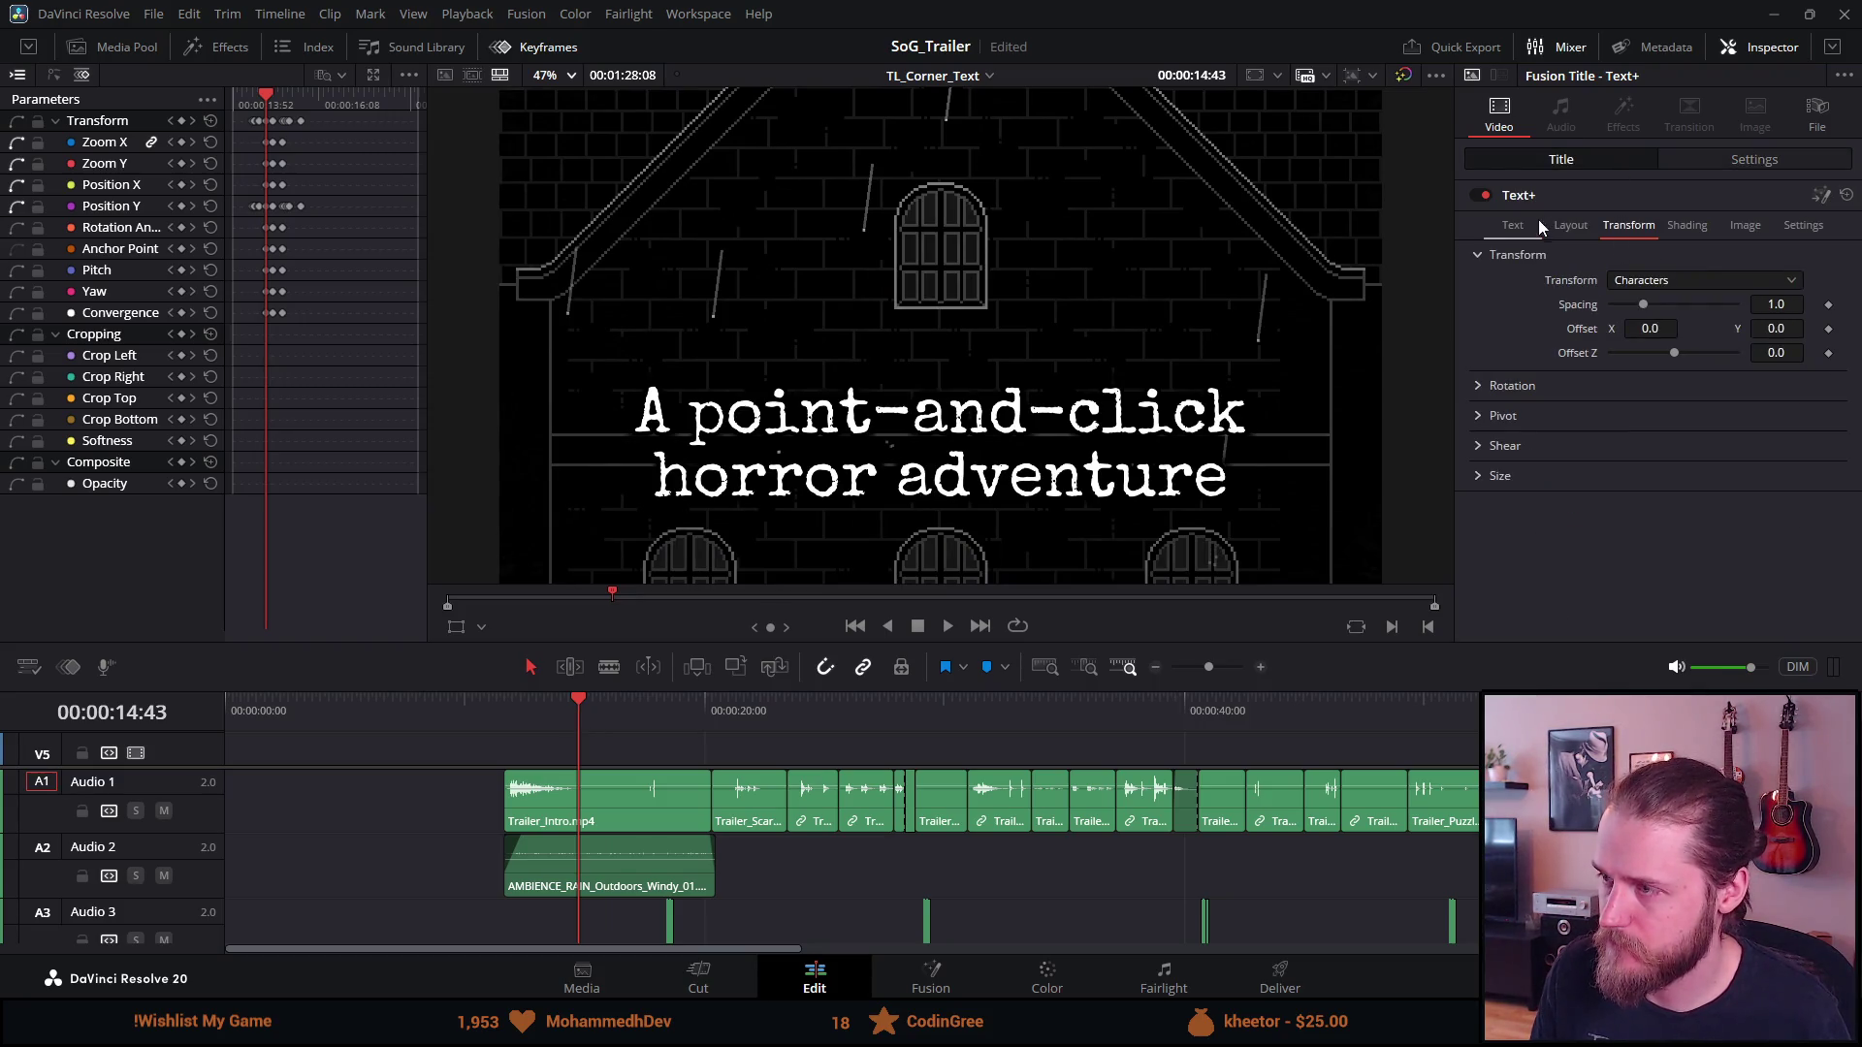
Select all of the 'A point-and-click horror adventure' text in the title's Text settings
click(1510, 230)
click(1590, 303)
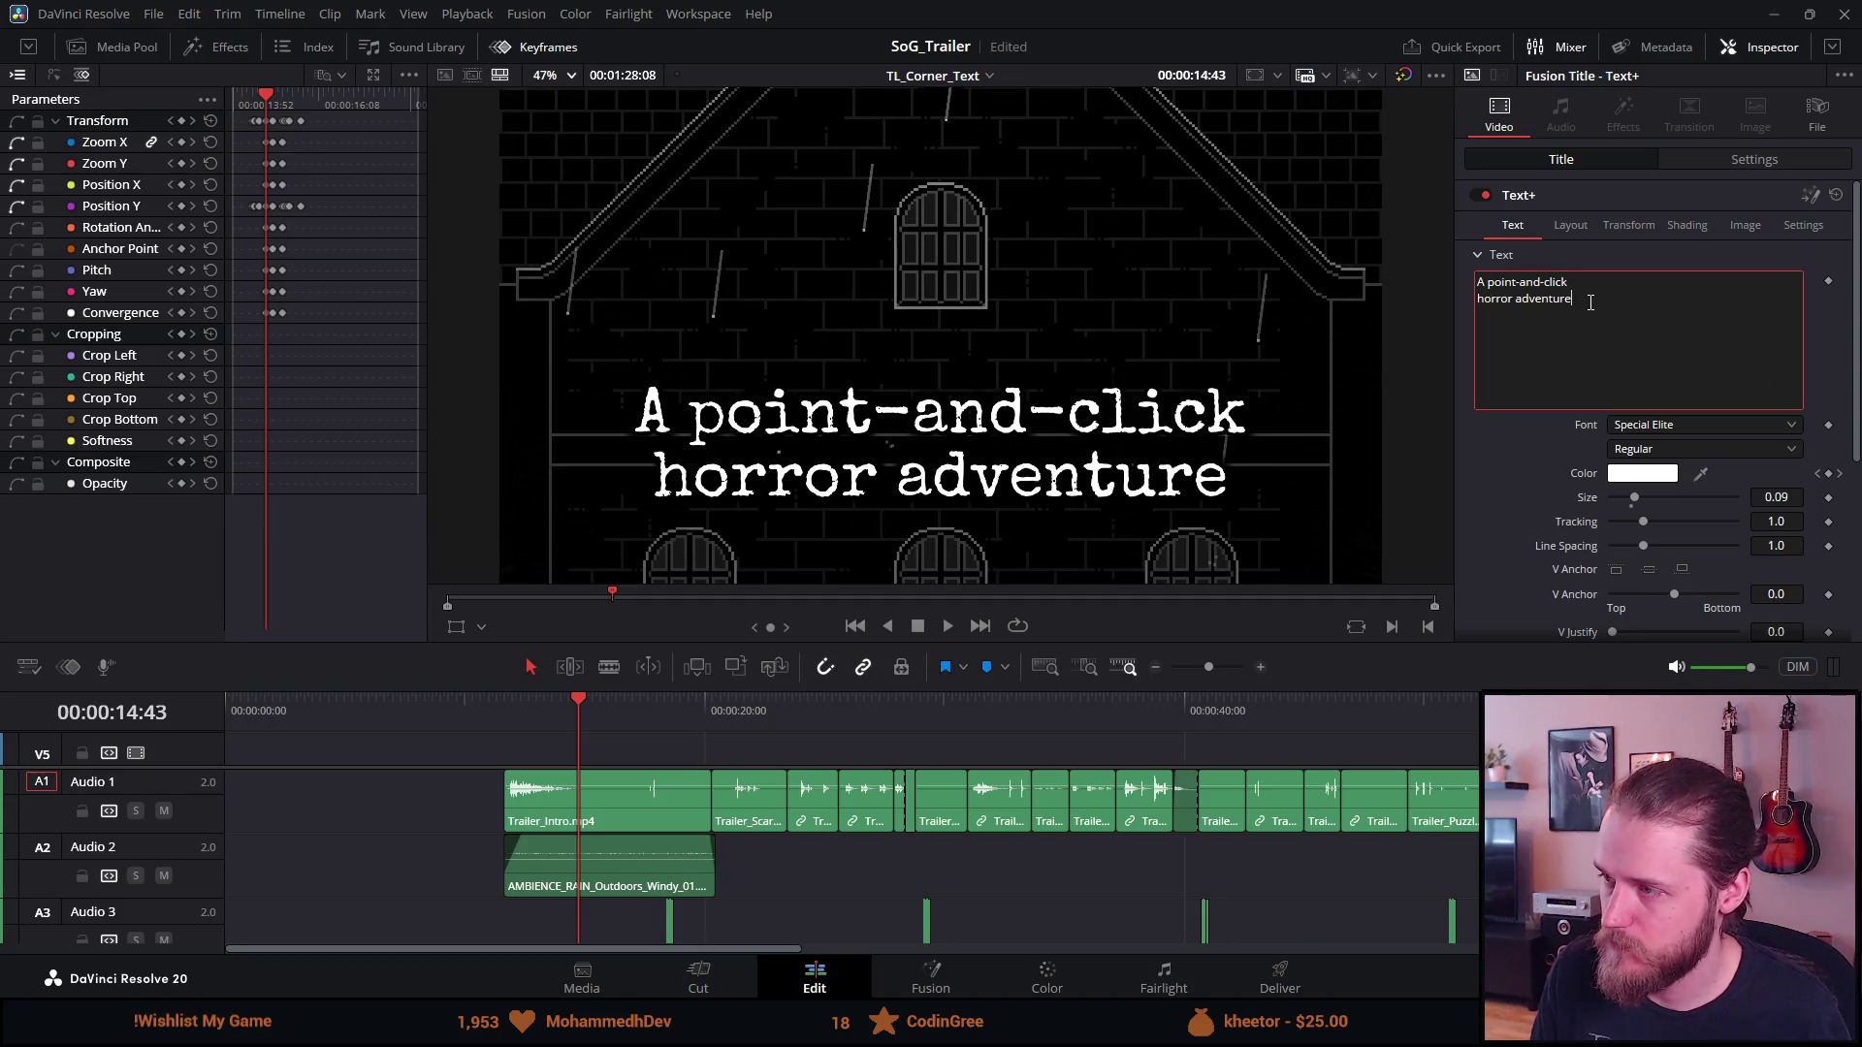
key(ctrl+a)
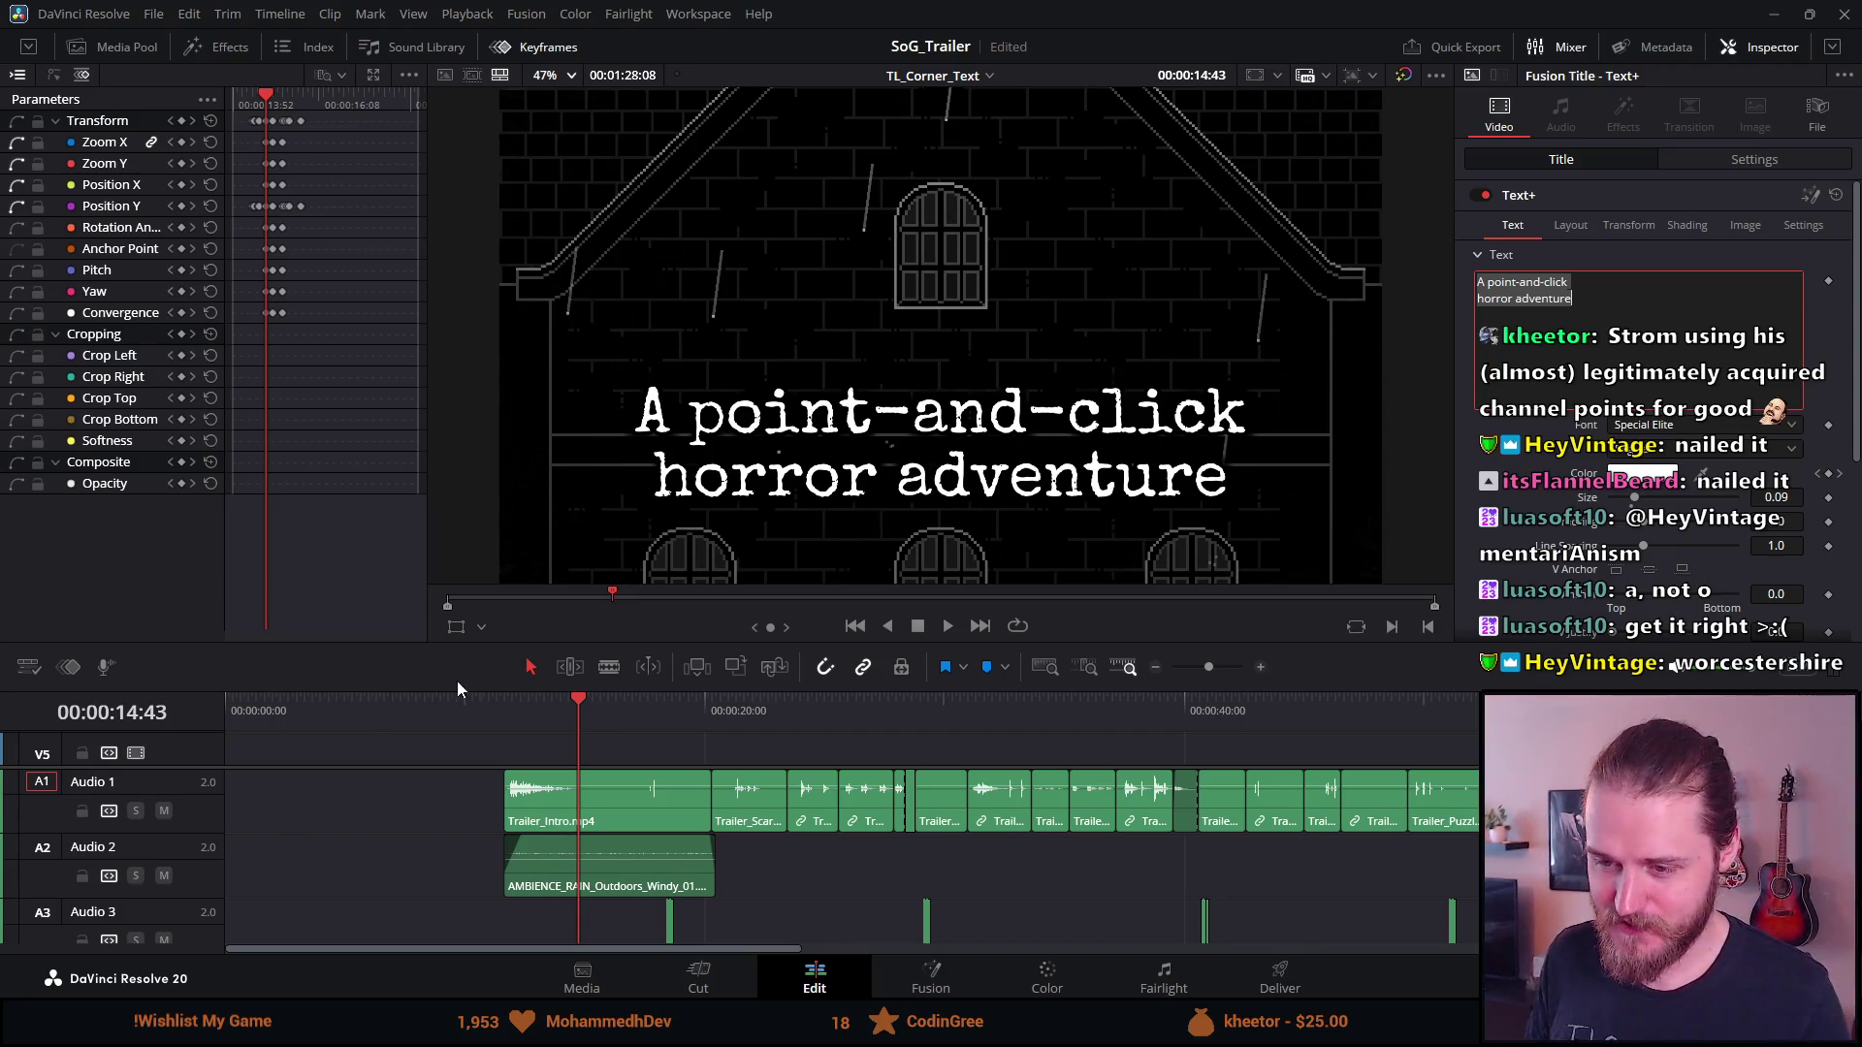
click(542, 712)
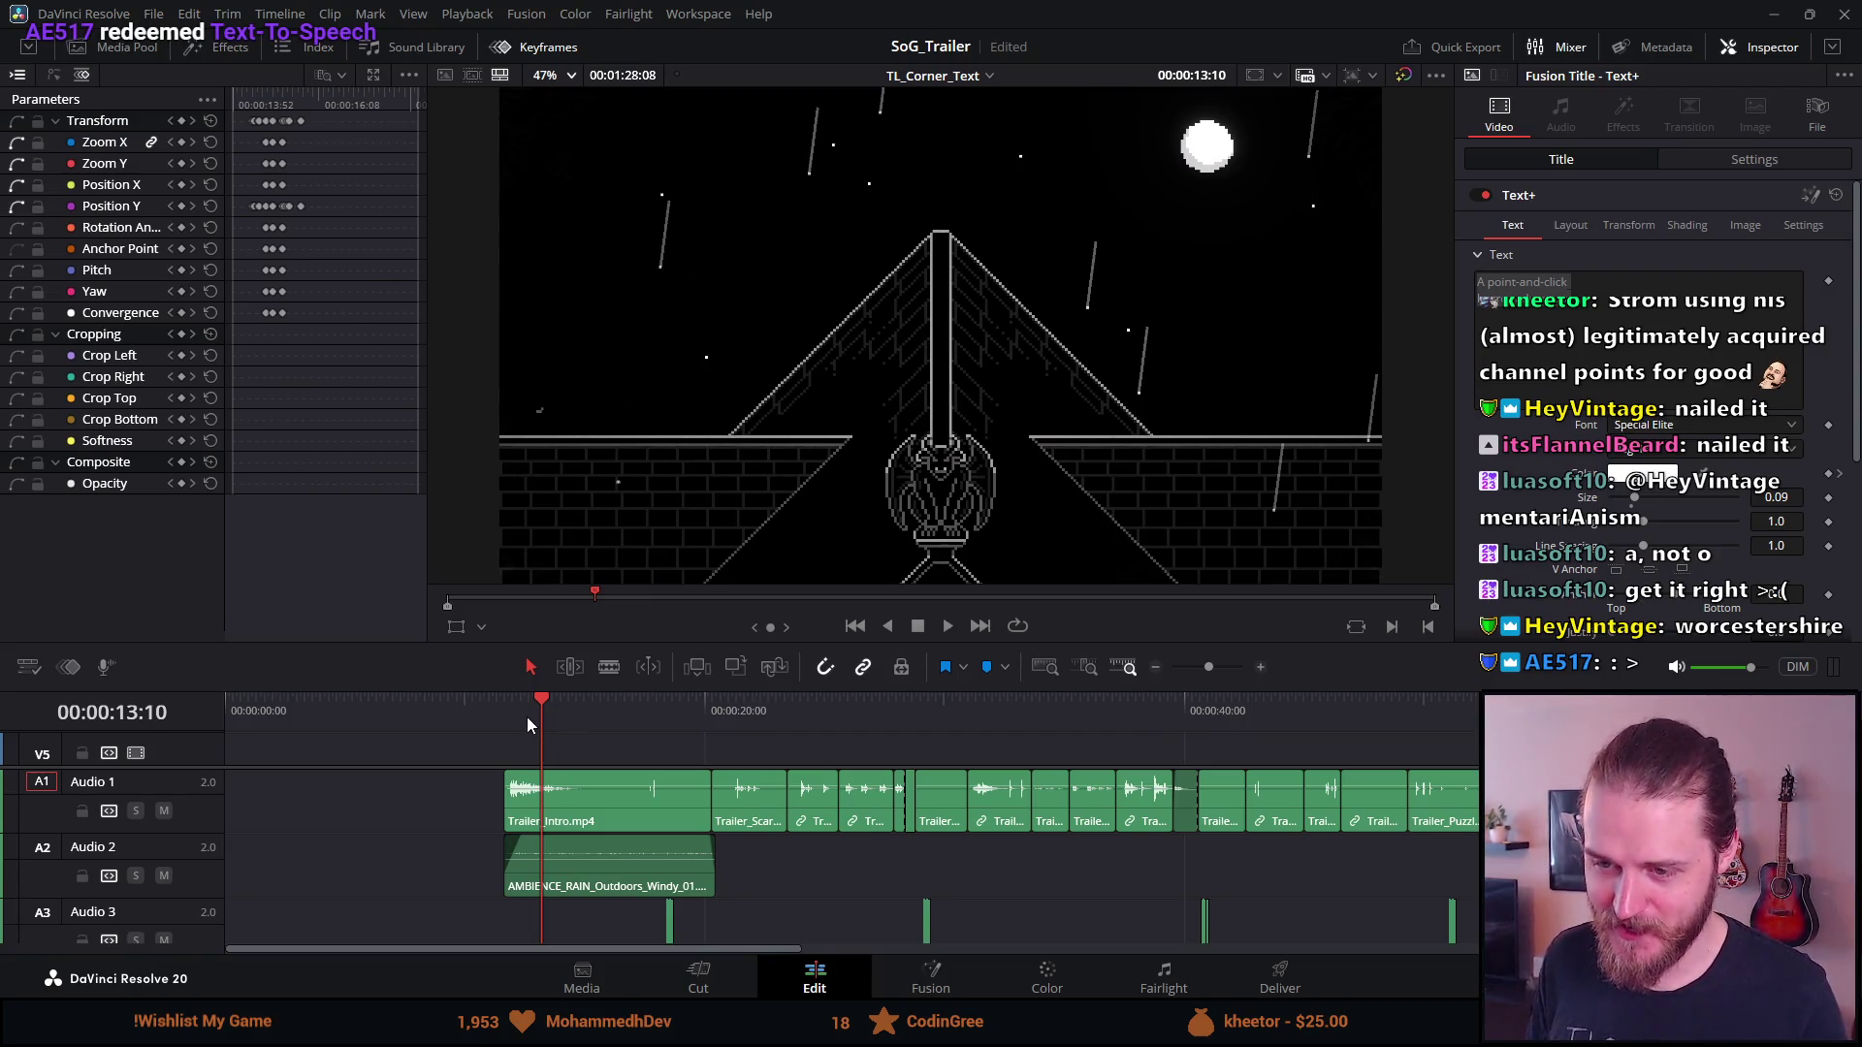
key(space)
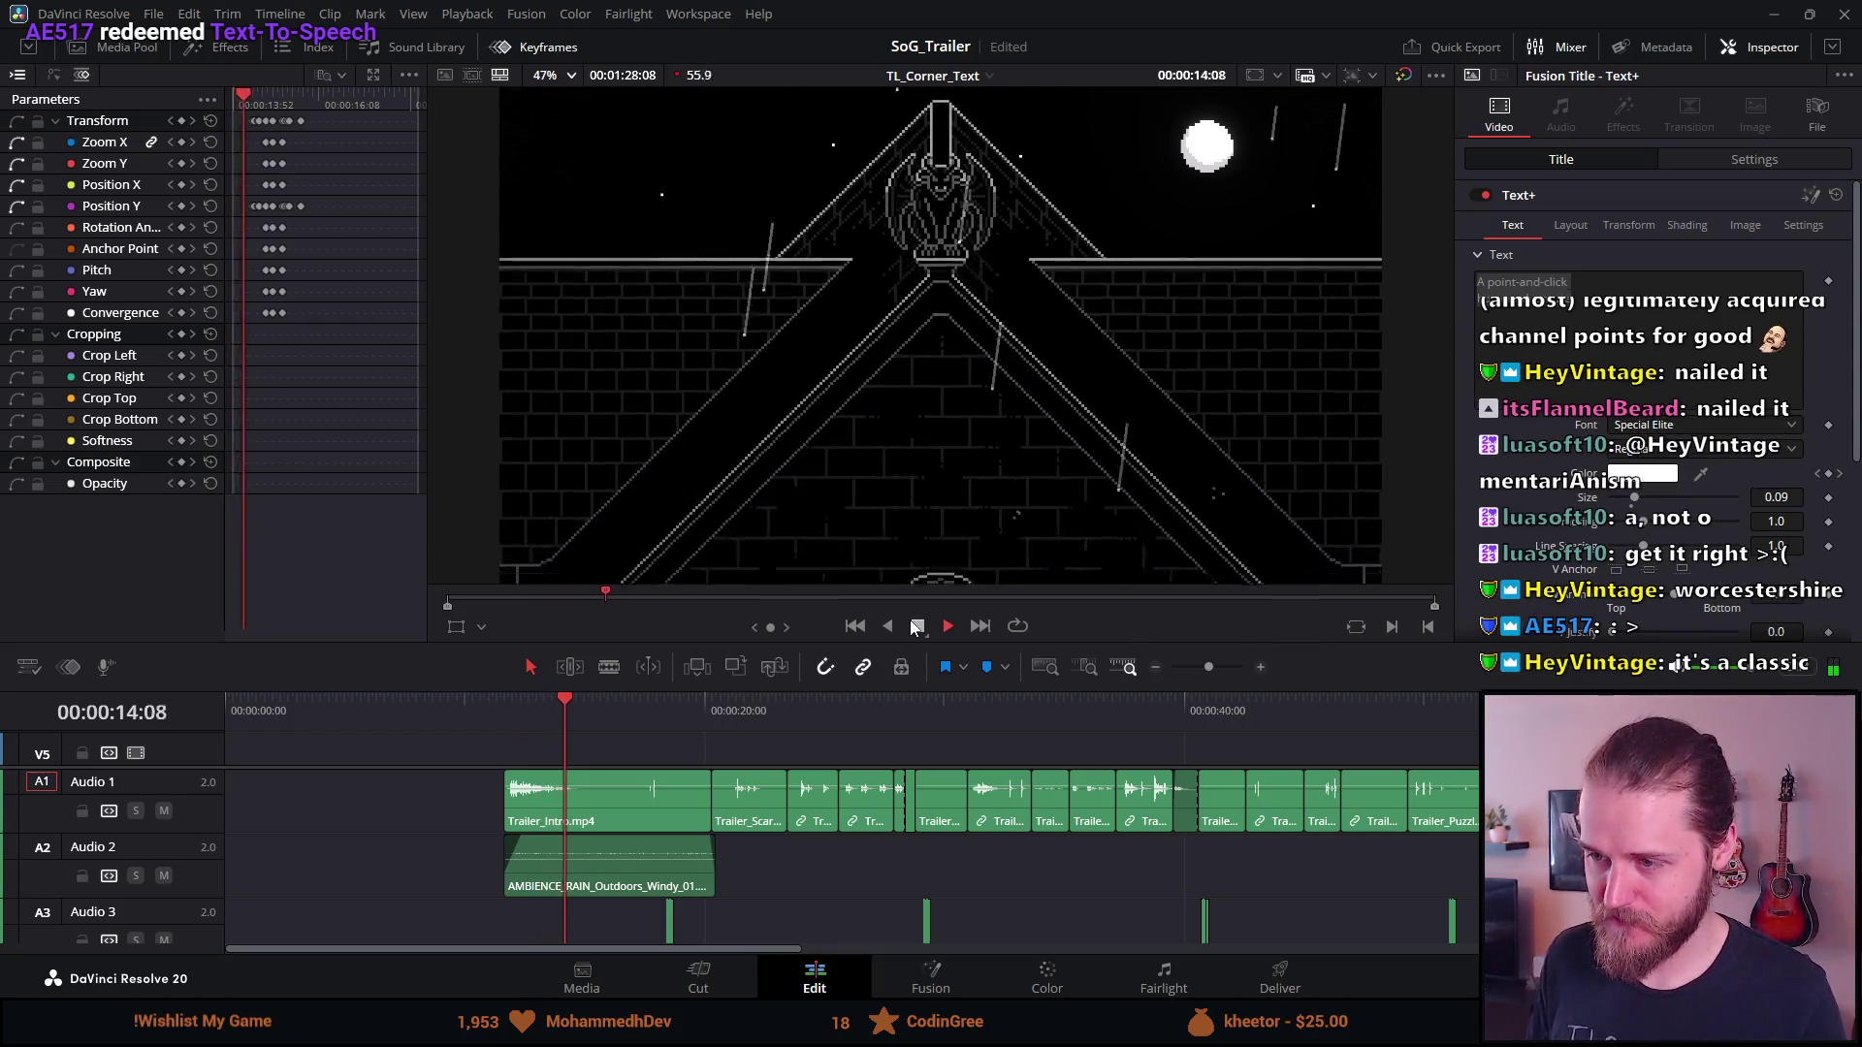
key(space)
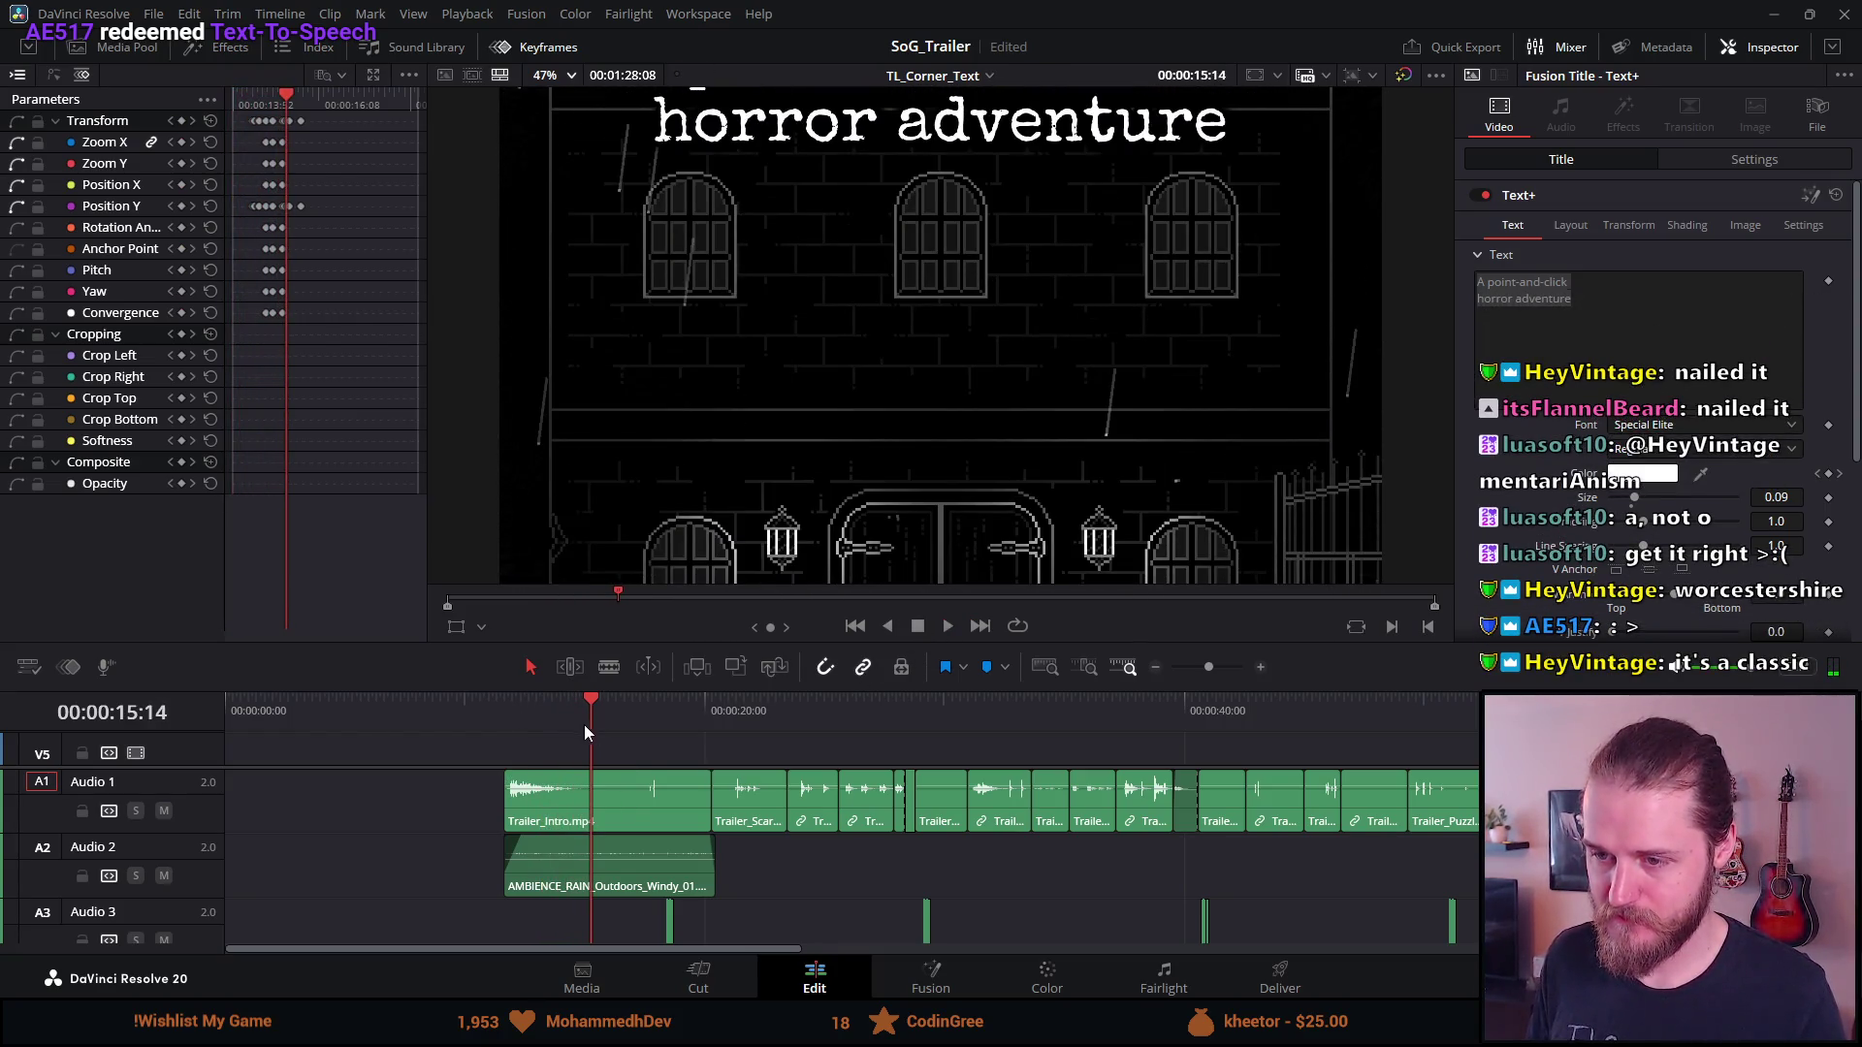
click(561, 725)
click(577, 714)
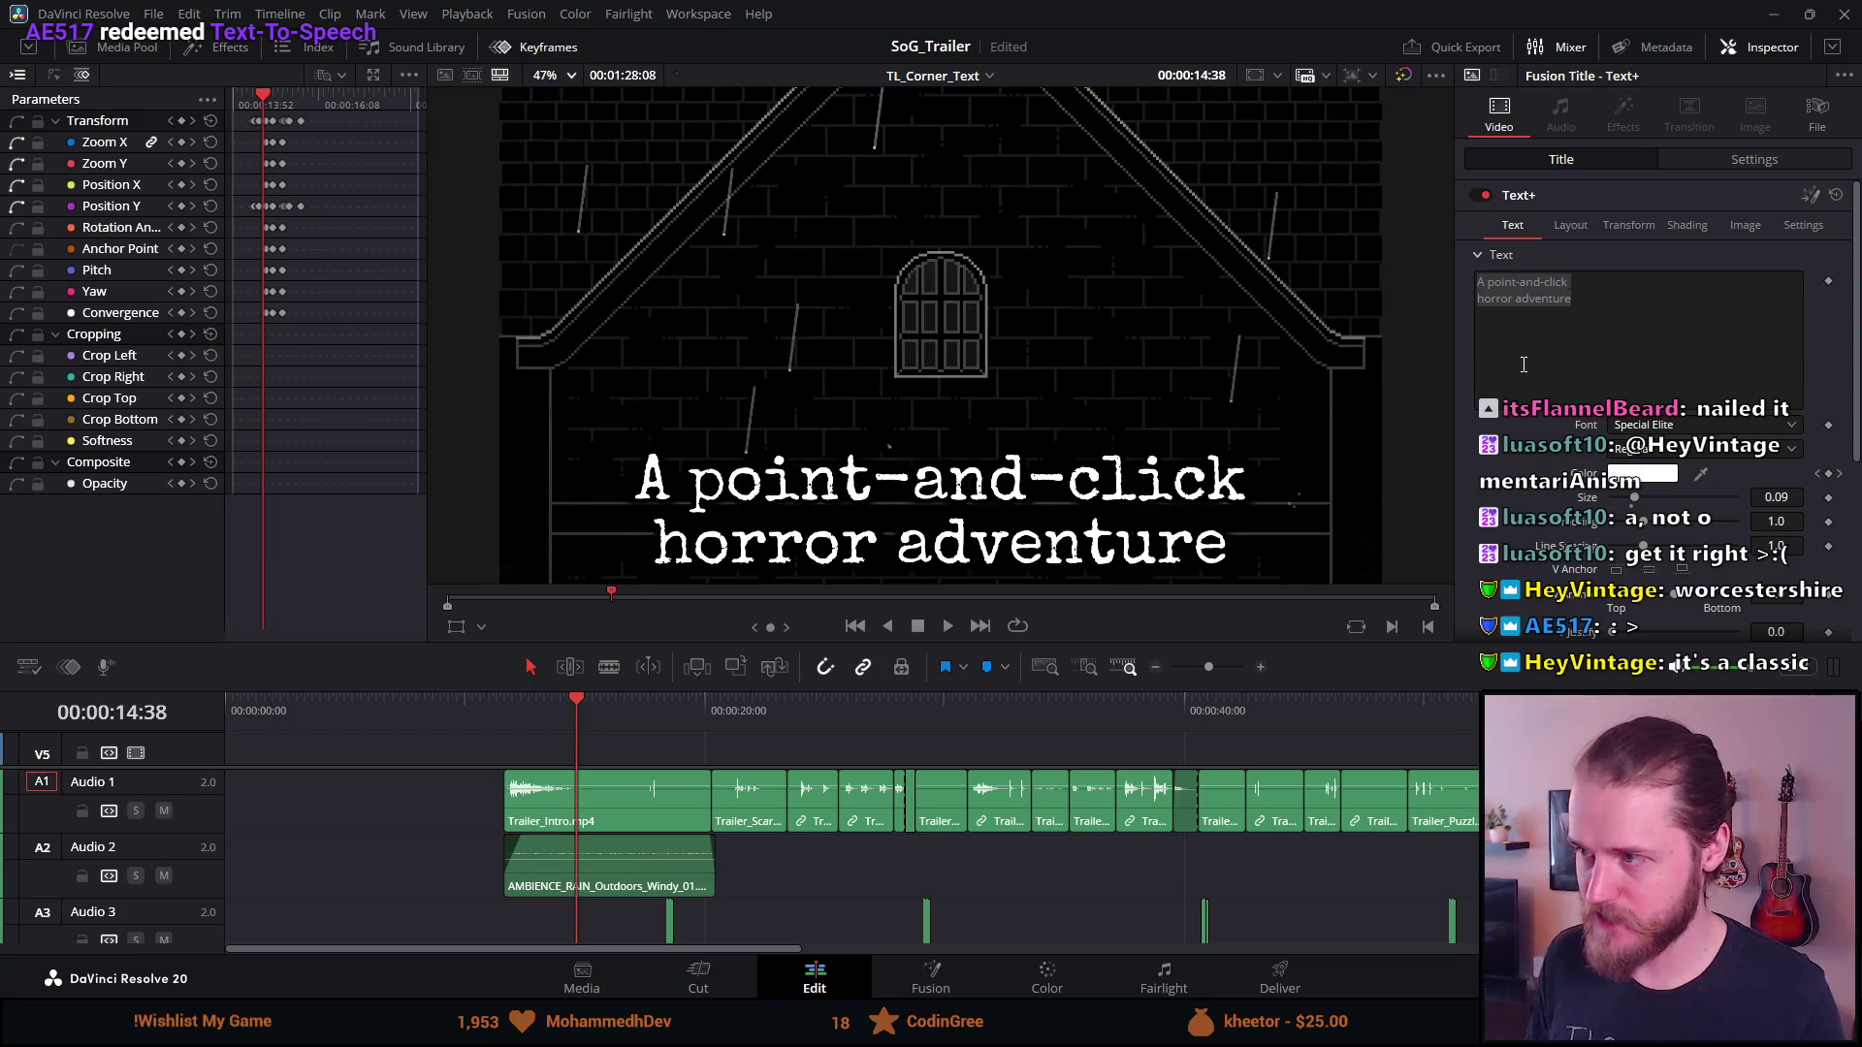
click(1533, 331)
key(Home)
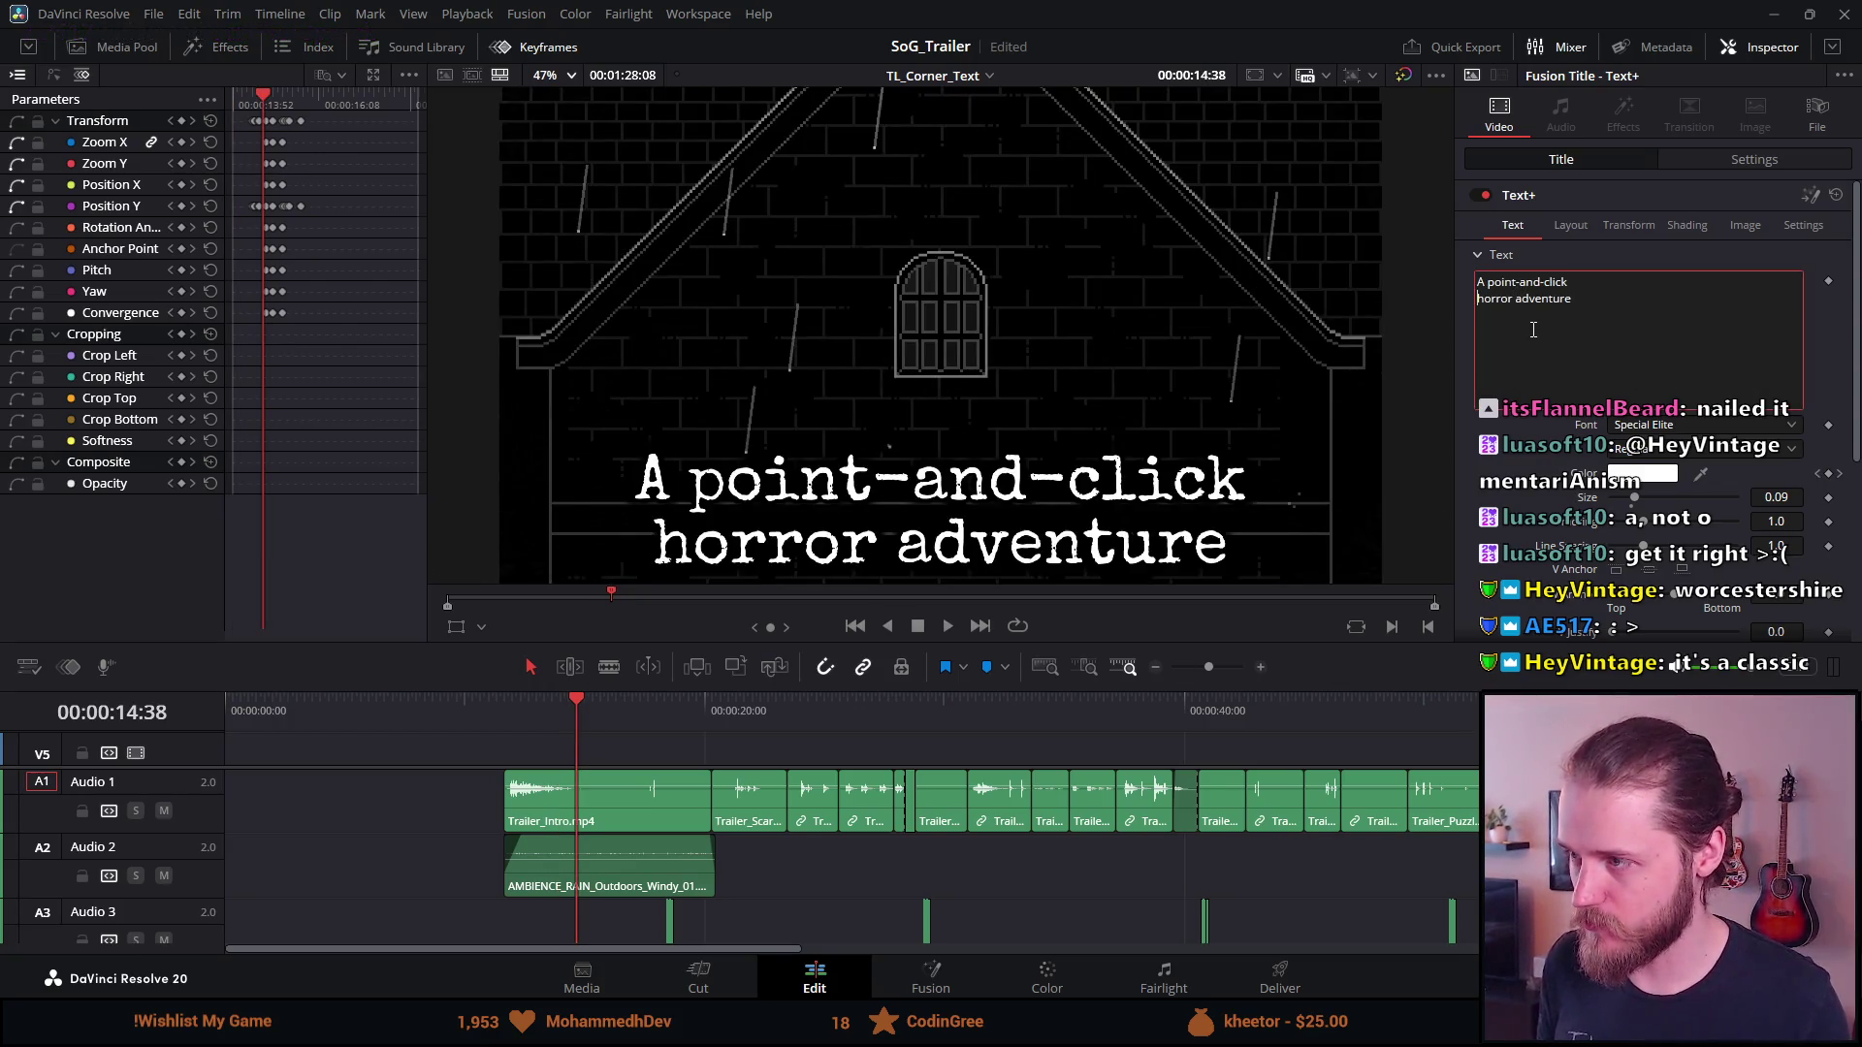
Delete 'point-and-click' so the title reads 'A horror adventure', then preview it
key(BackSpace)
key(BackSpace)
key(BackSpace)
key(BackSpace)
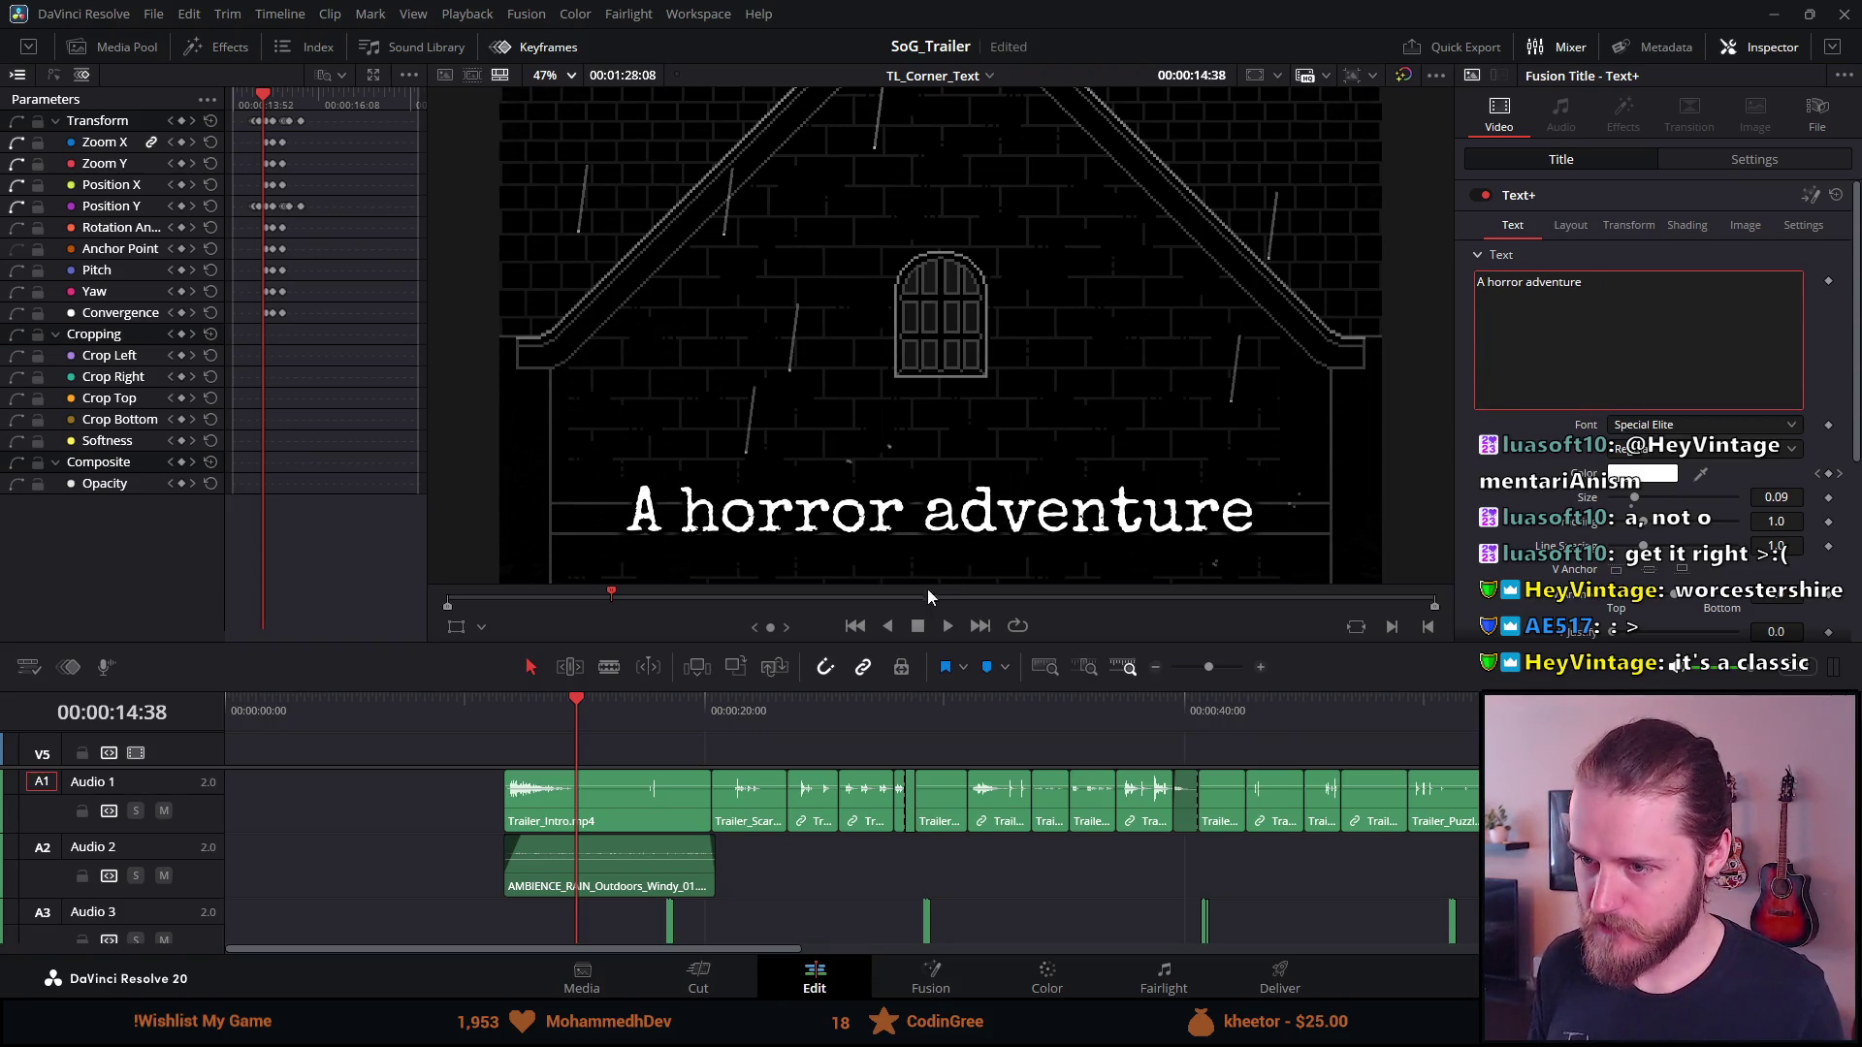
click(475, 723)
key(space)
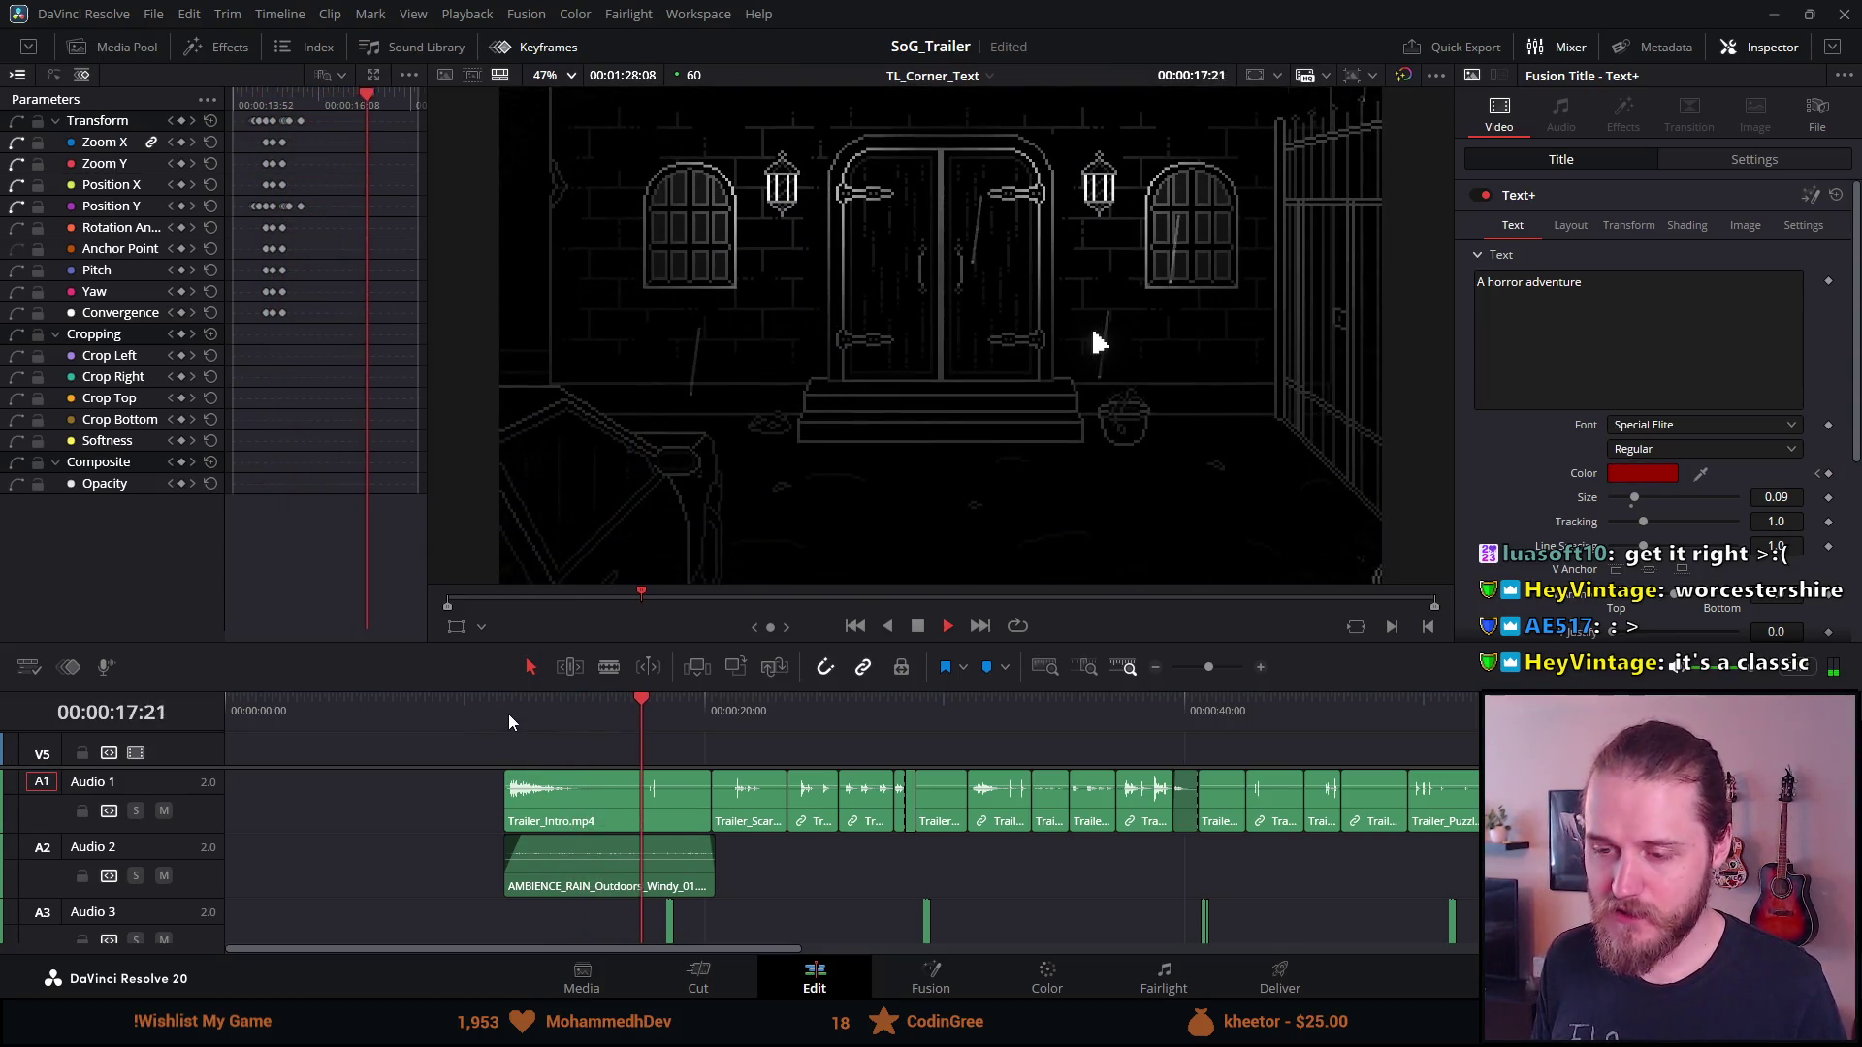
click(509, 713)
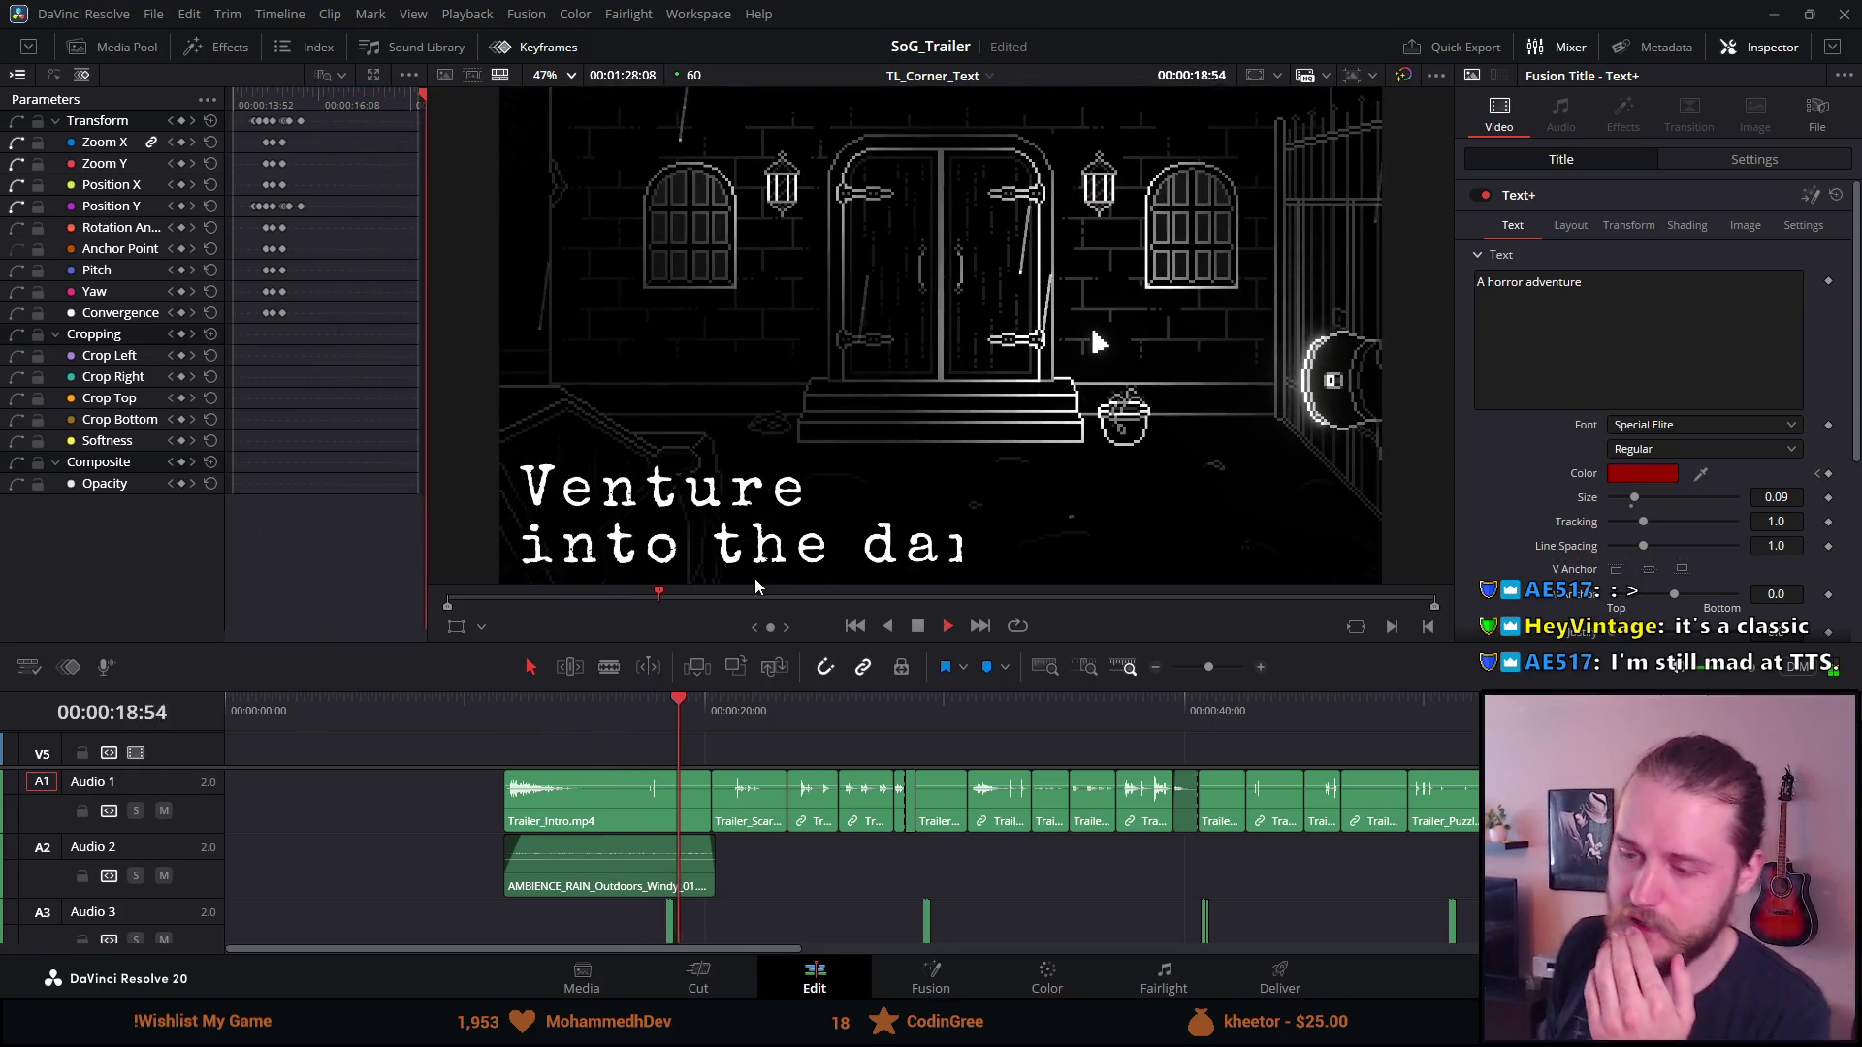
click(586, 726)
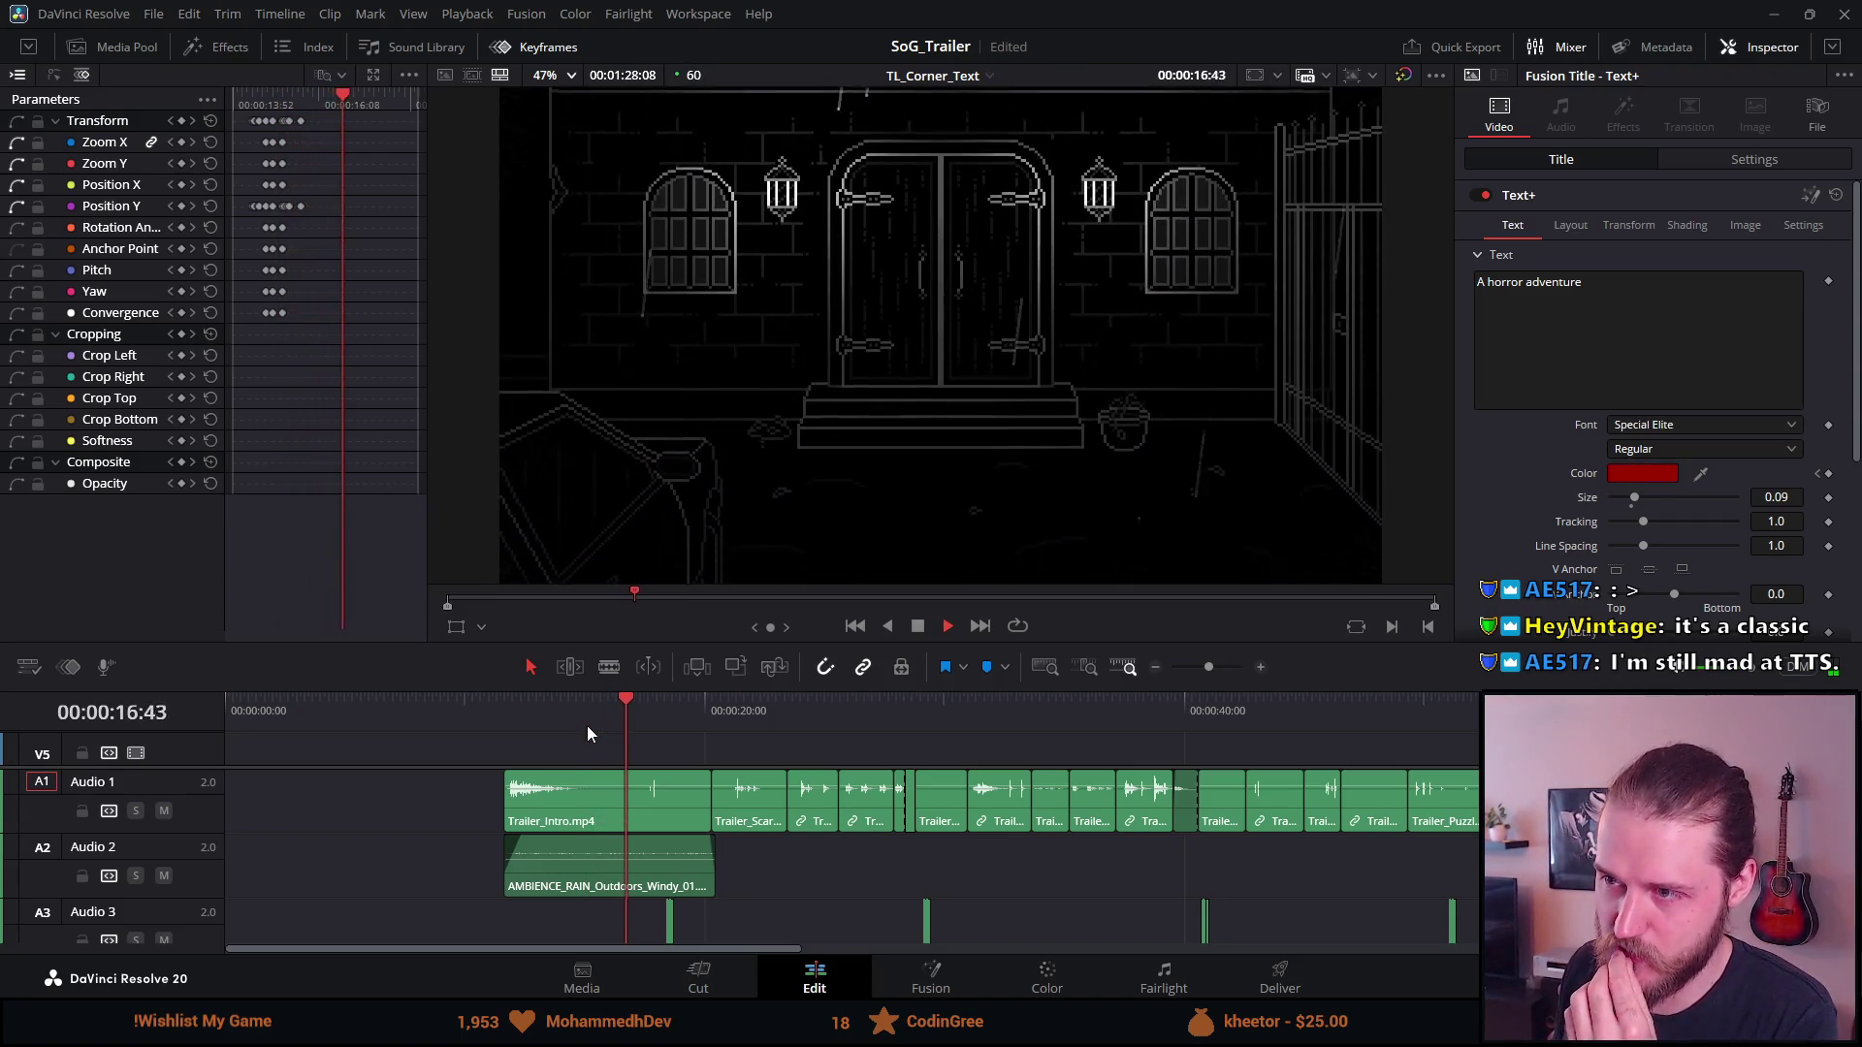
click(503, 715)
key(space)
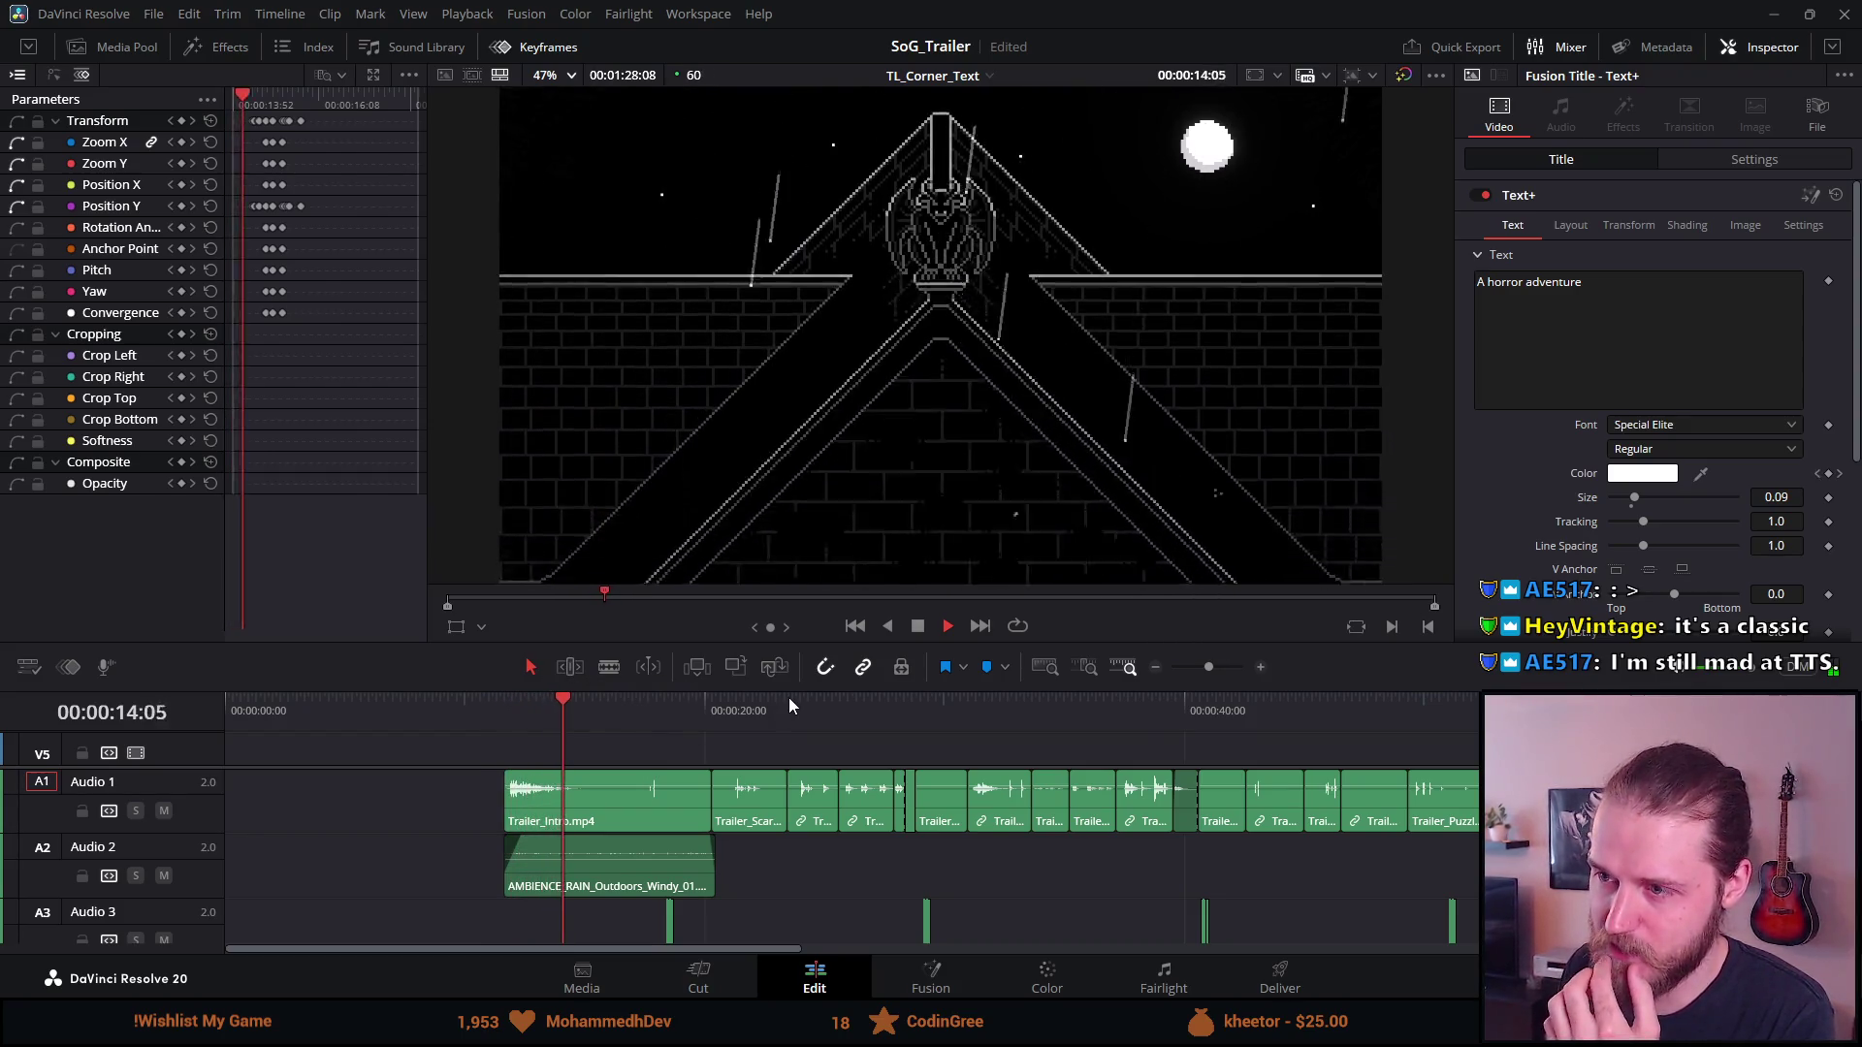
click(503, 714)
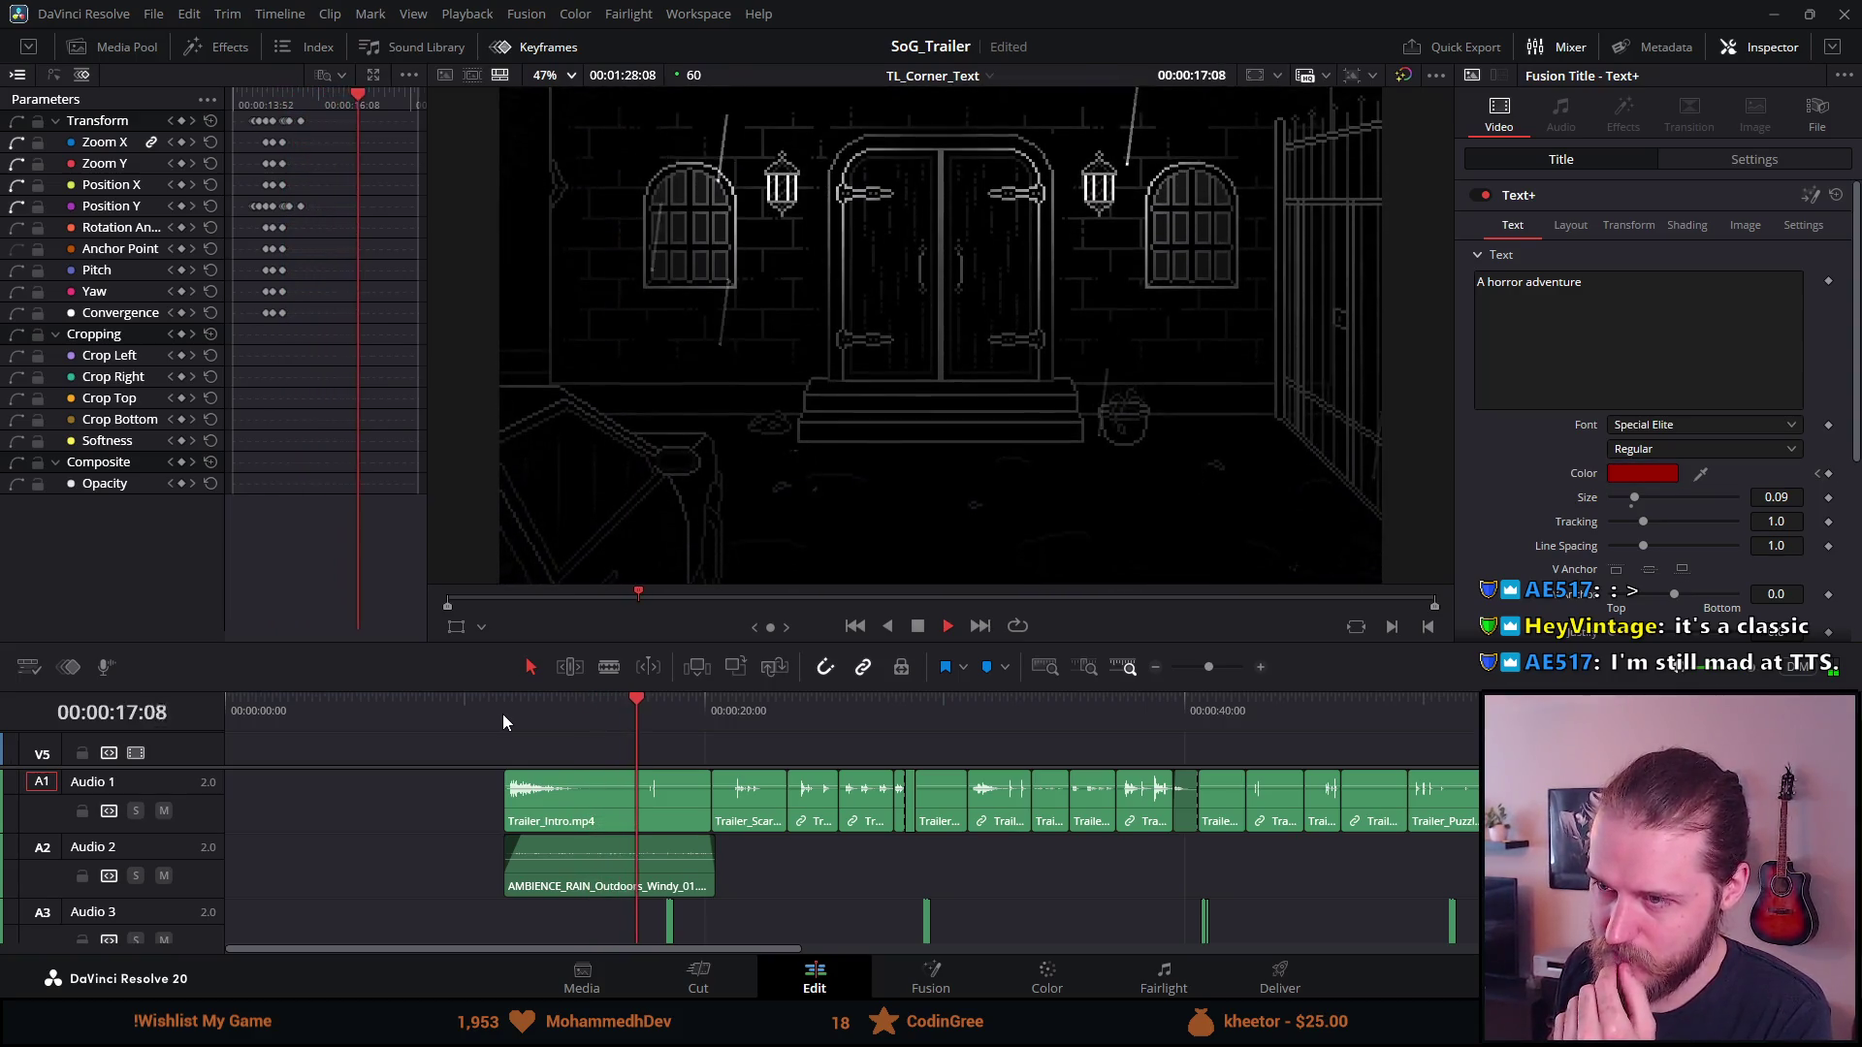
click(502, 713)
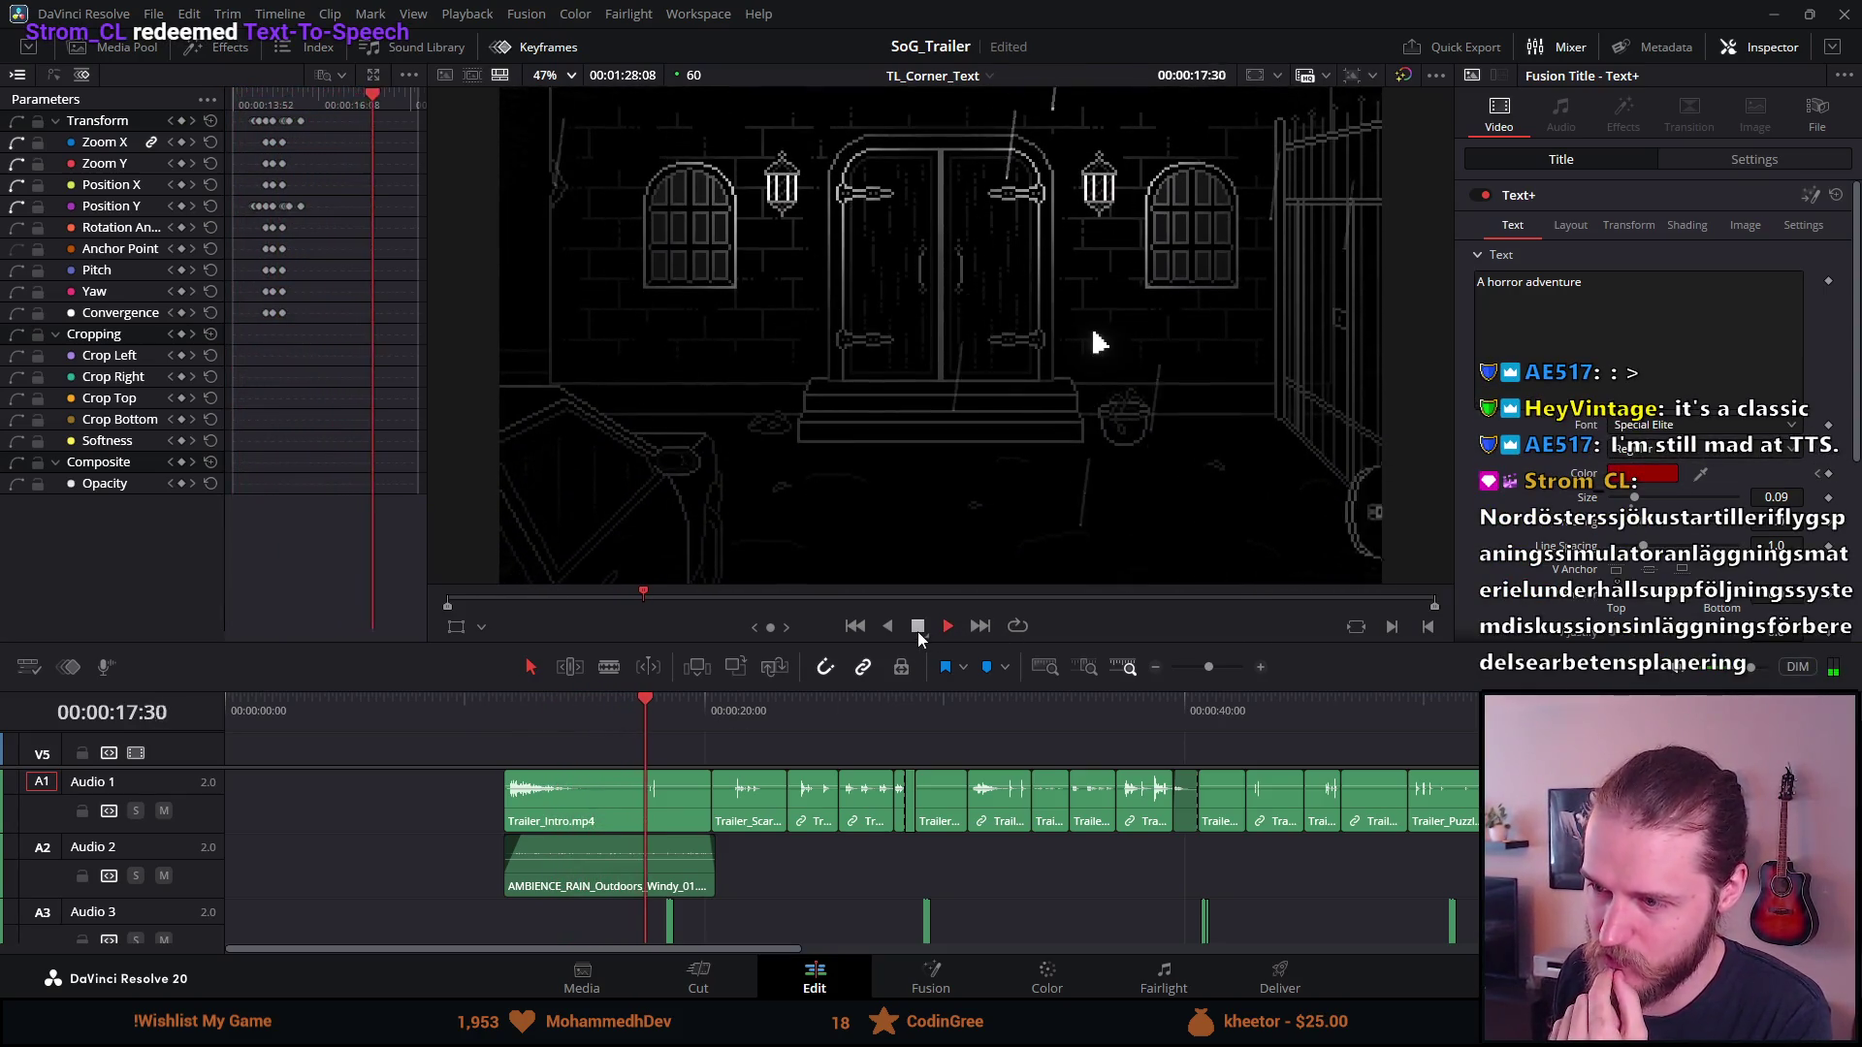
Stop the trailer preview at 17:54 and return the playhead to 15:46
click(918, 628)
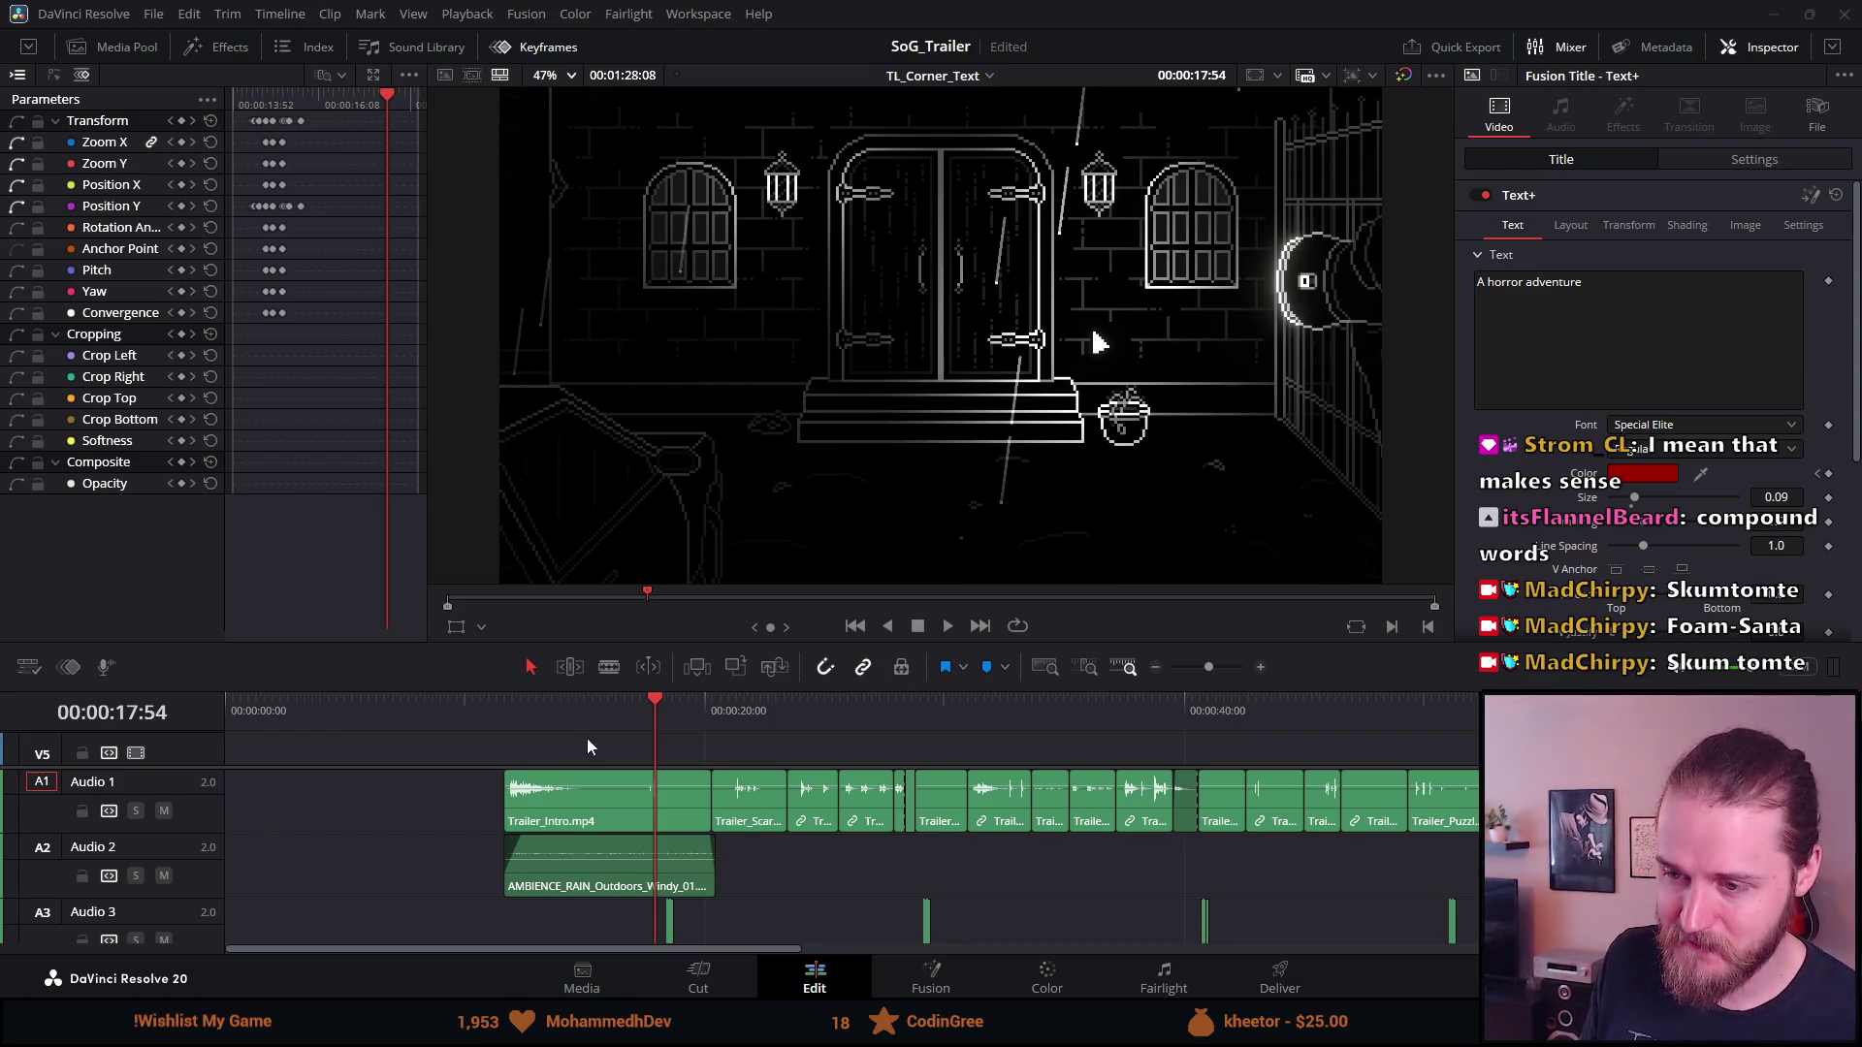
click(603, 712)
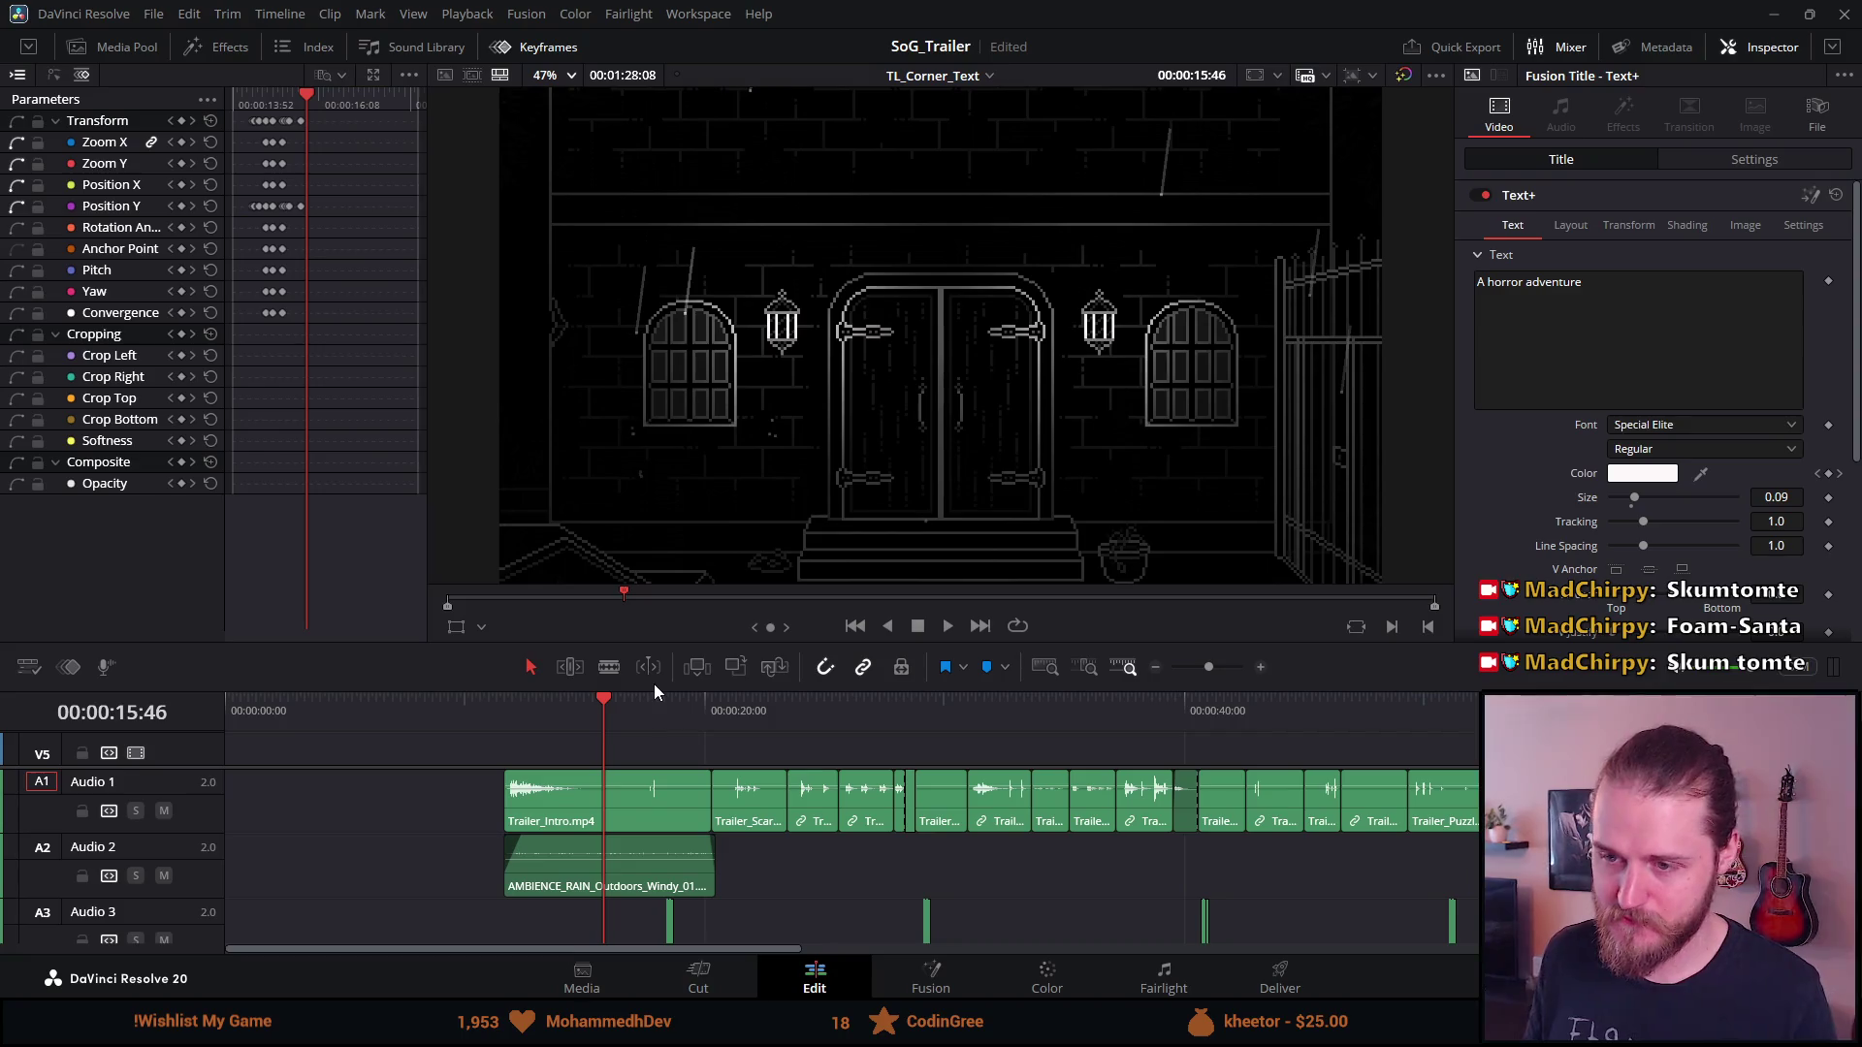
Make the timeline taller so the viewer shrinks to 39%, and scroll the tracks
drag(657, 688, 668, 600)
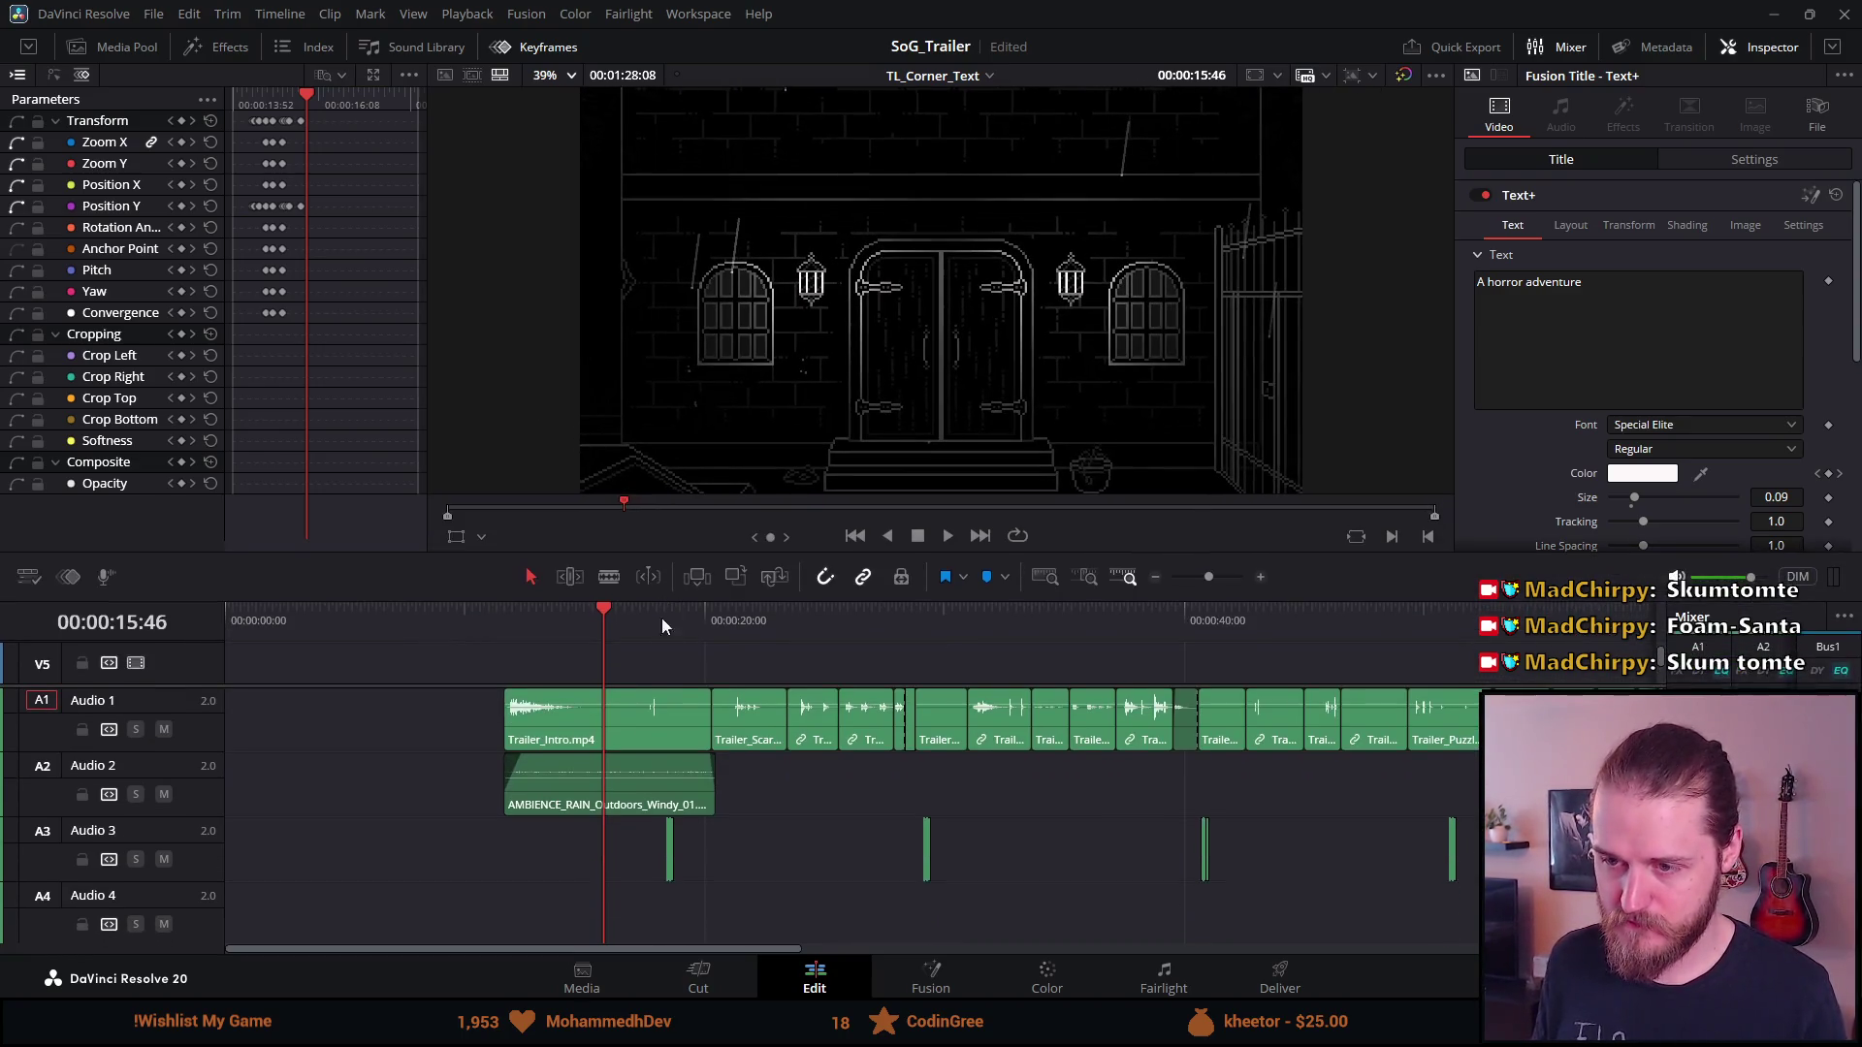
scroll(674, 720, up, 5)
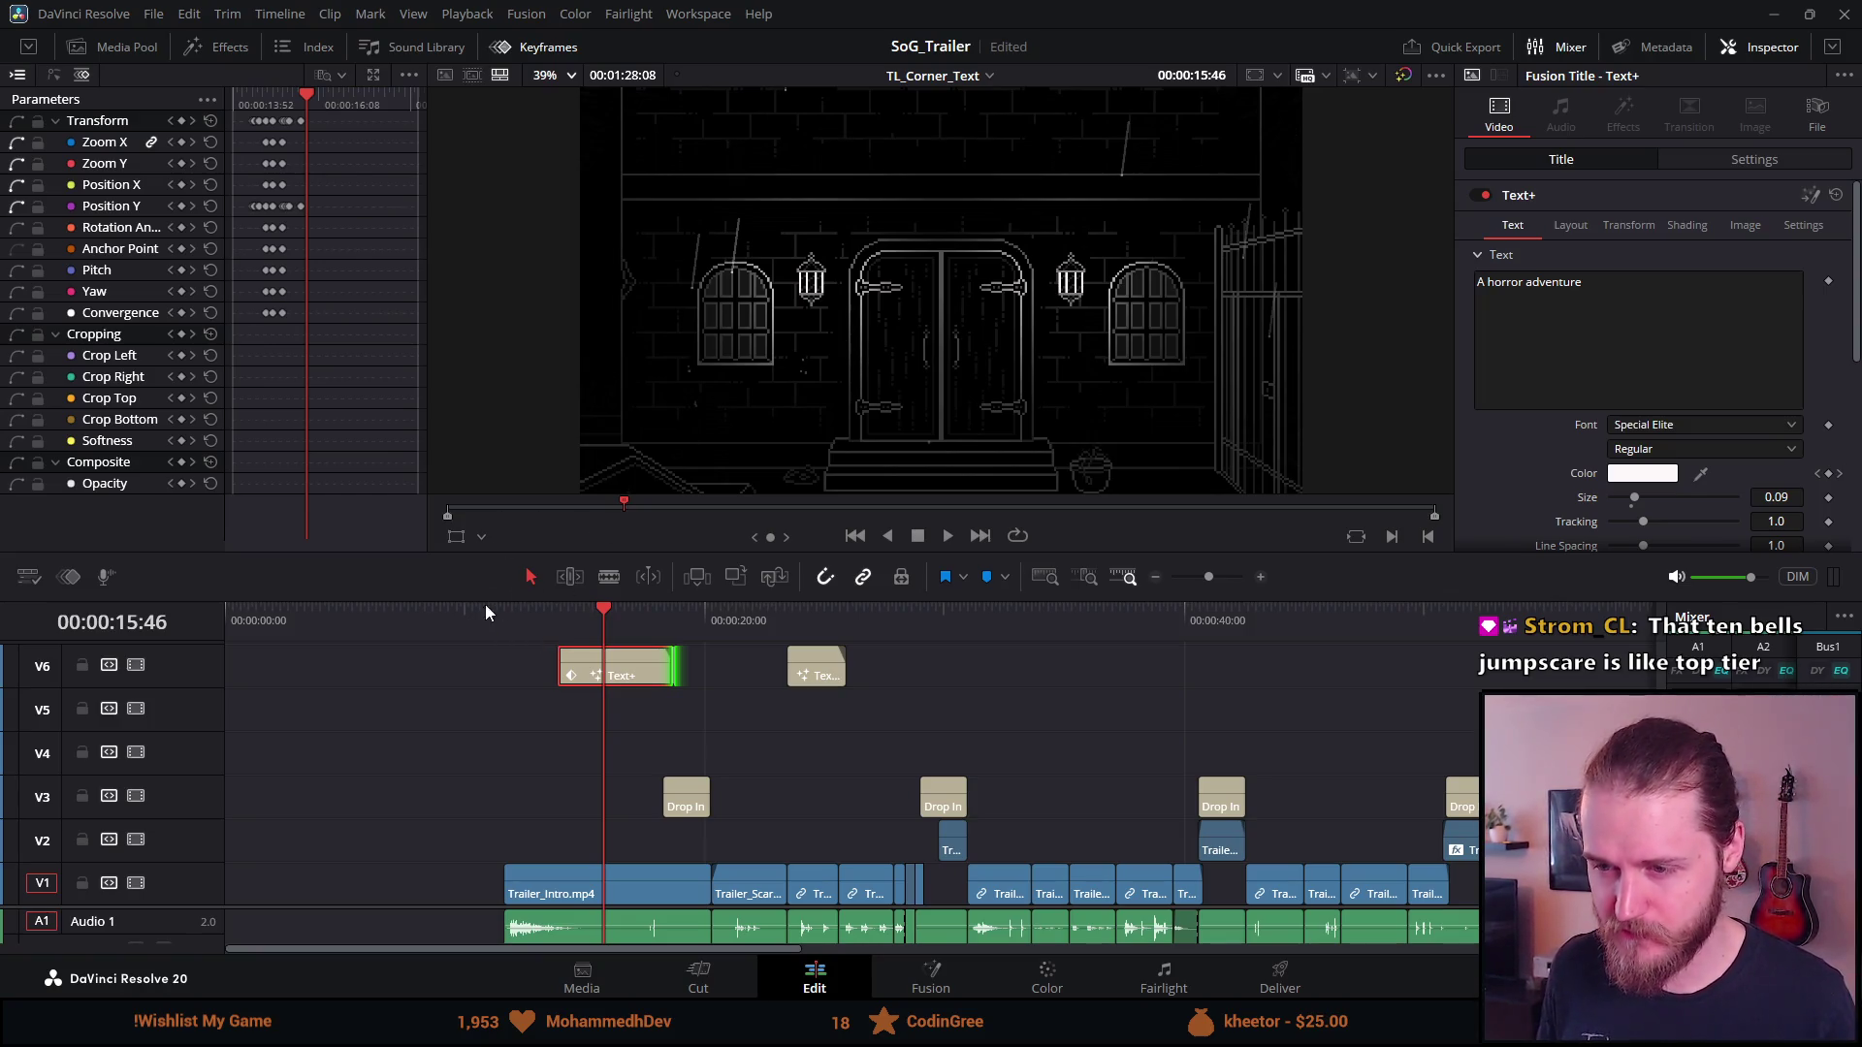
Scrub between 13:15 and 17:06 and play the trailer to preview the scrolling title
click(543, 611)
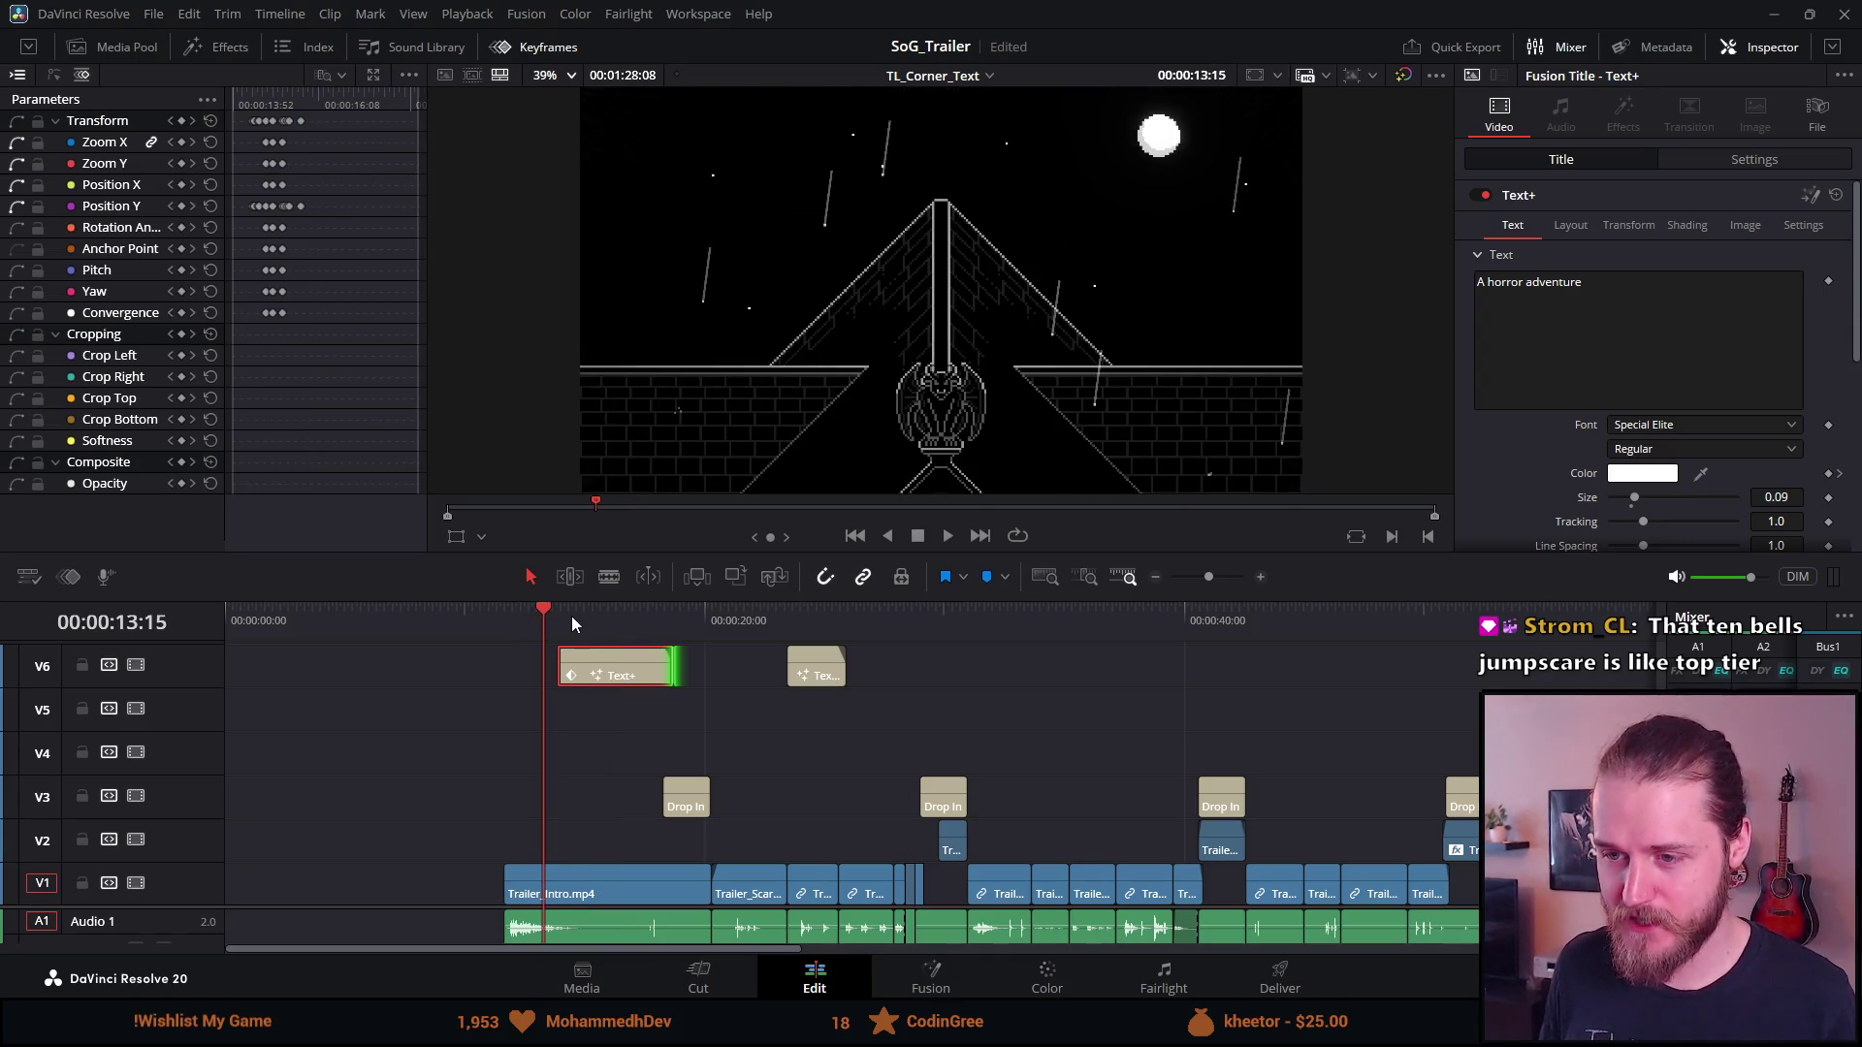
click(572, 615)
click(636, 625)
drag(622, 627, 597, 613)
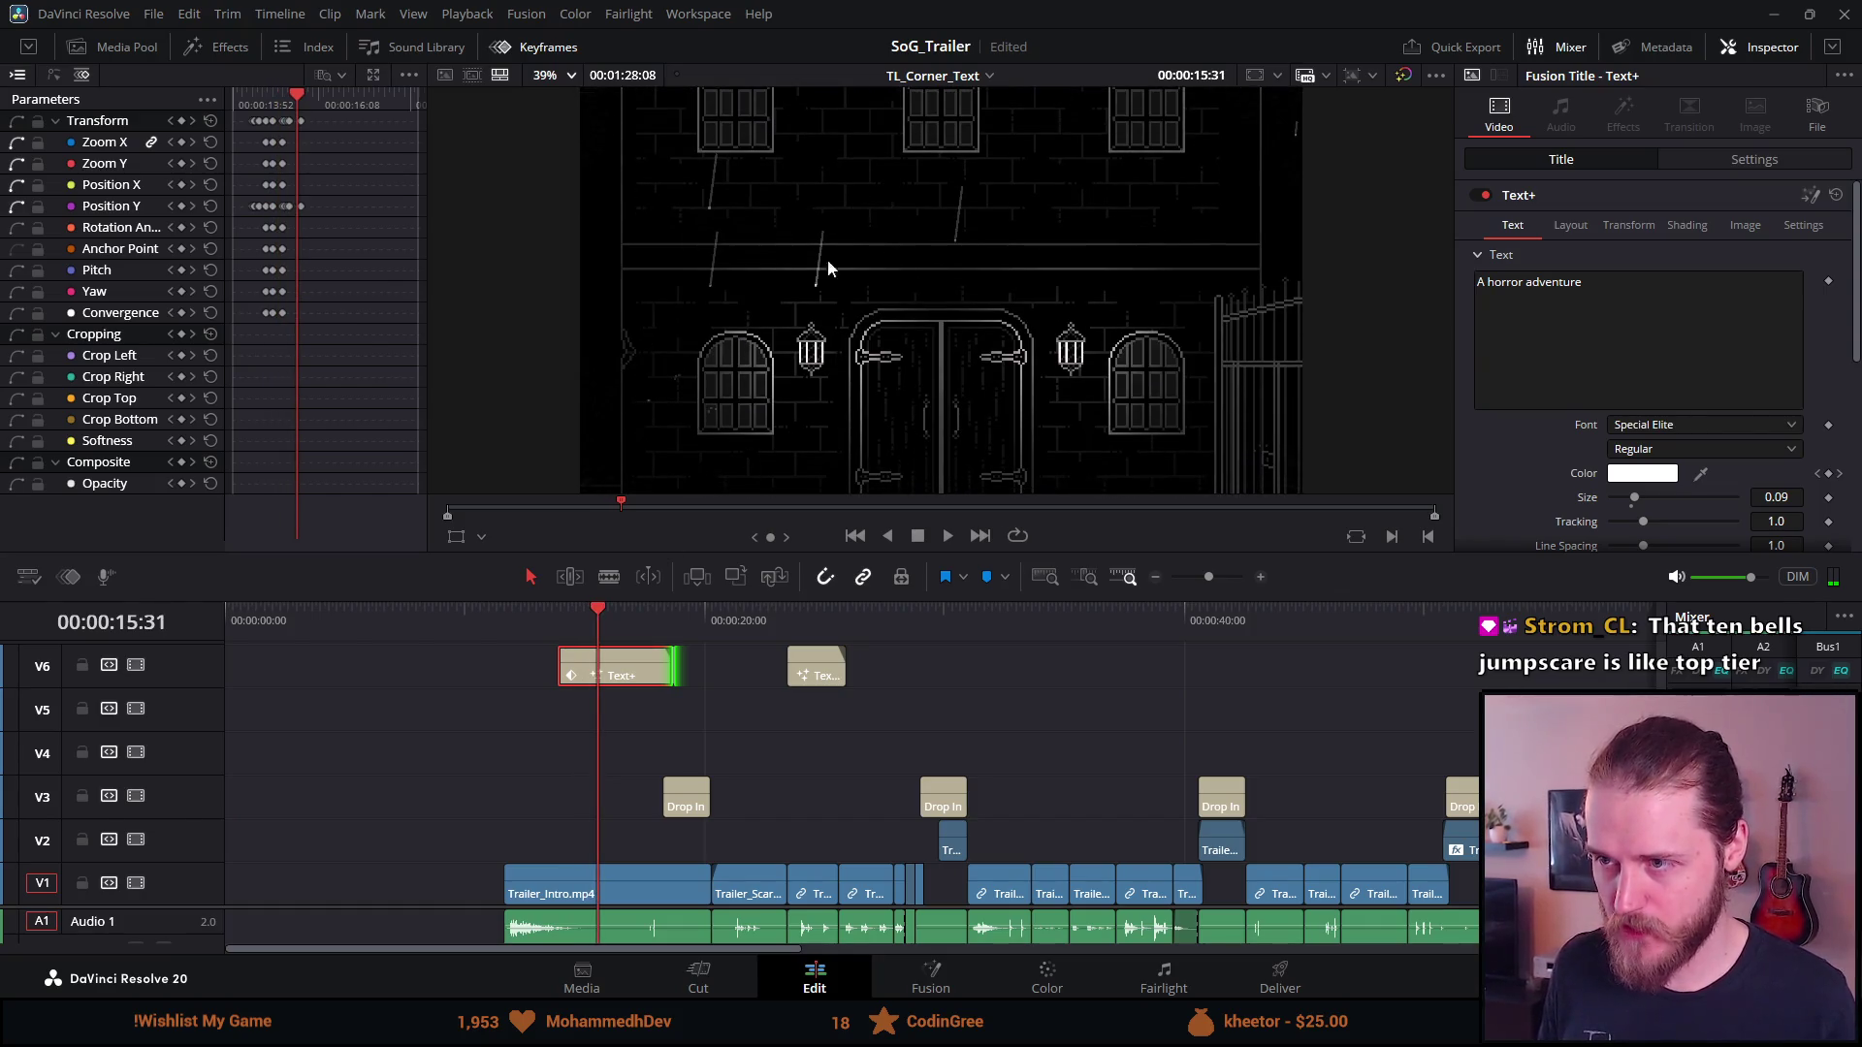
key(space)
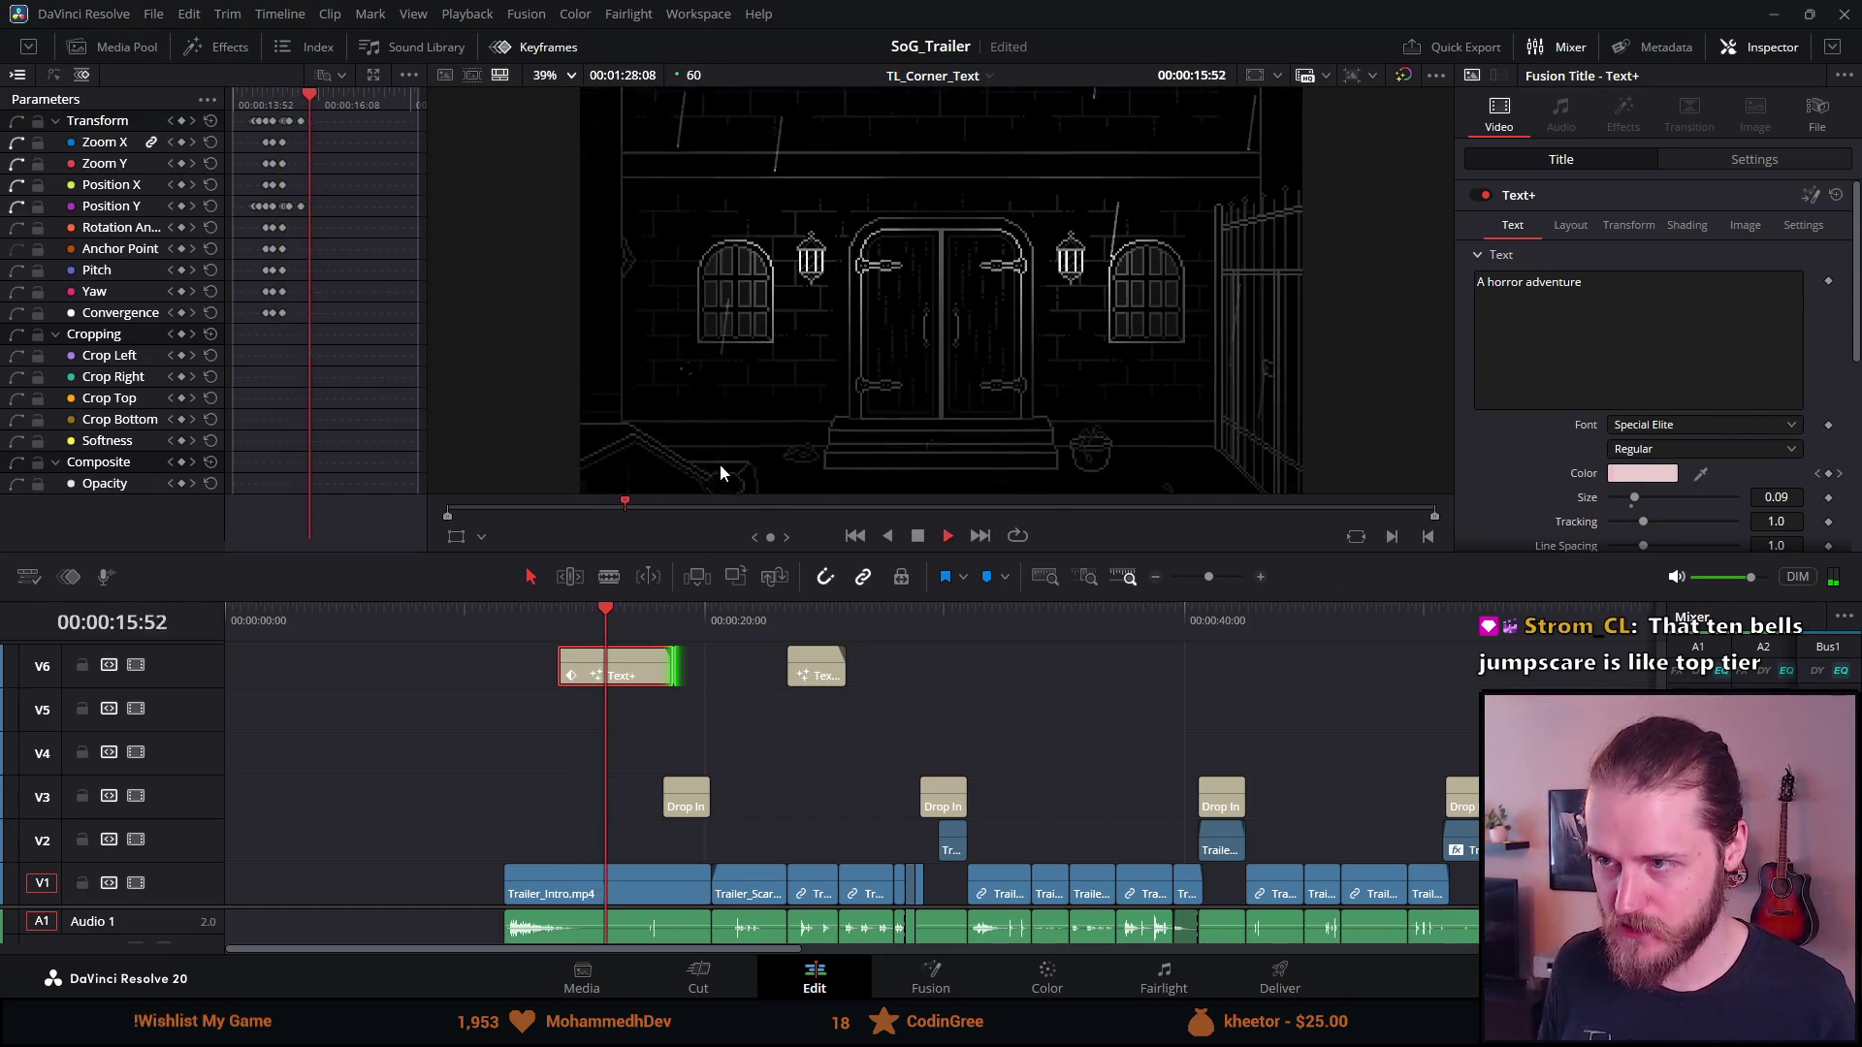
click(547, 619)
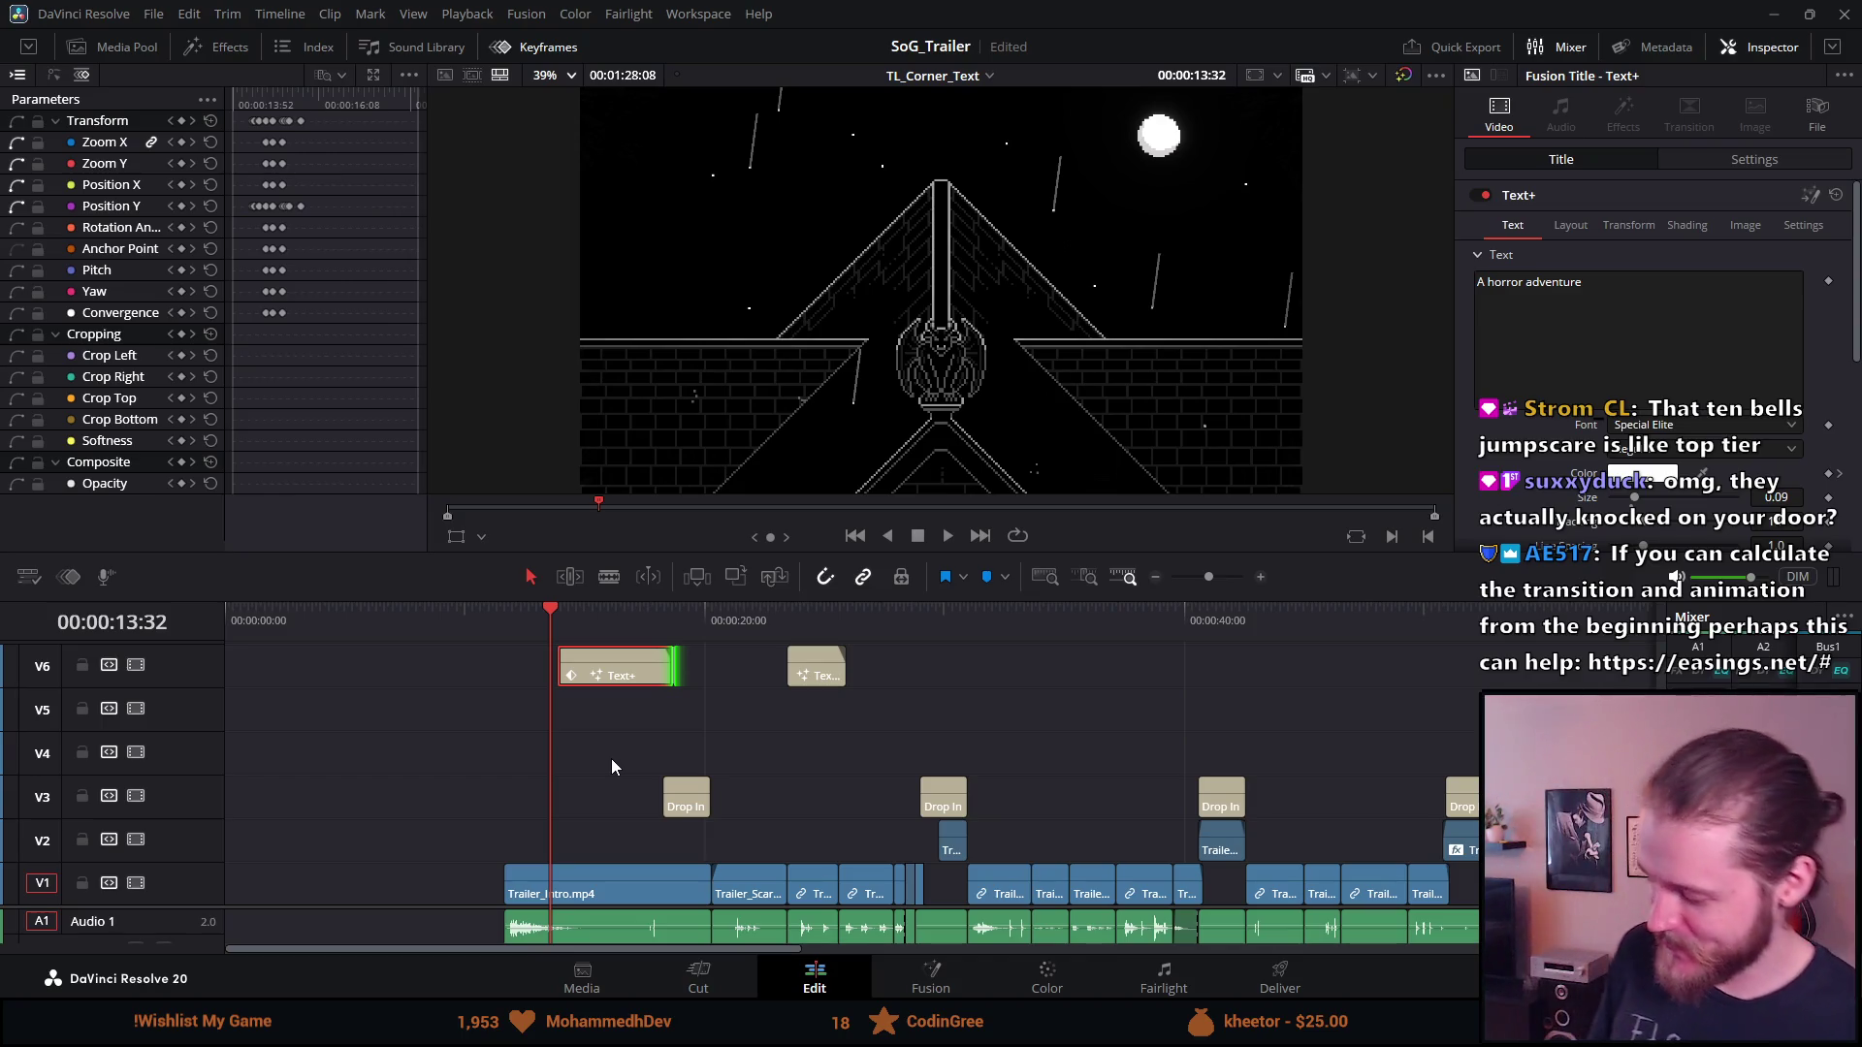
click(597, 618)
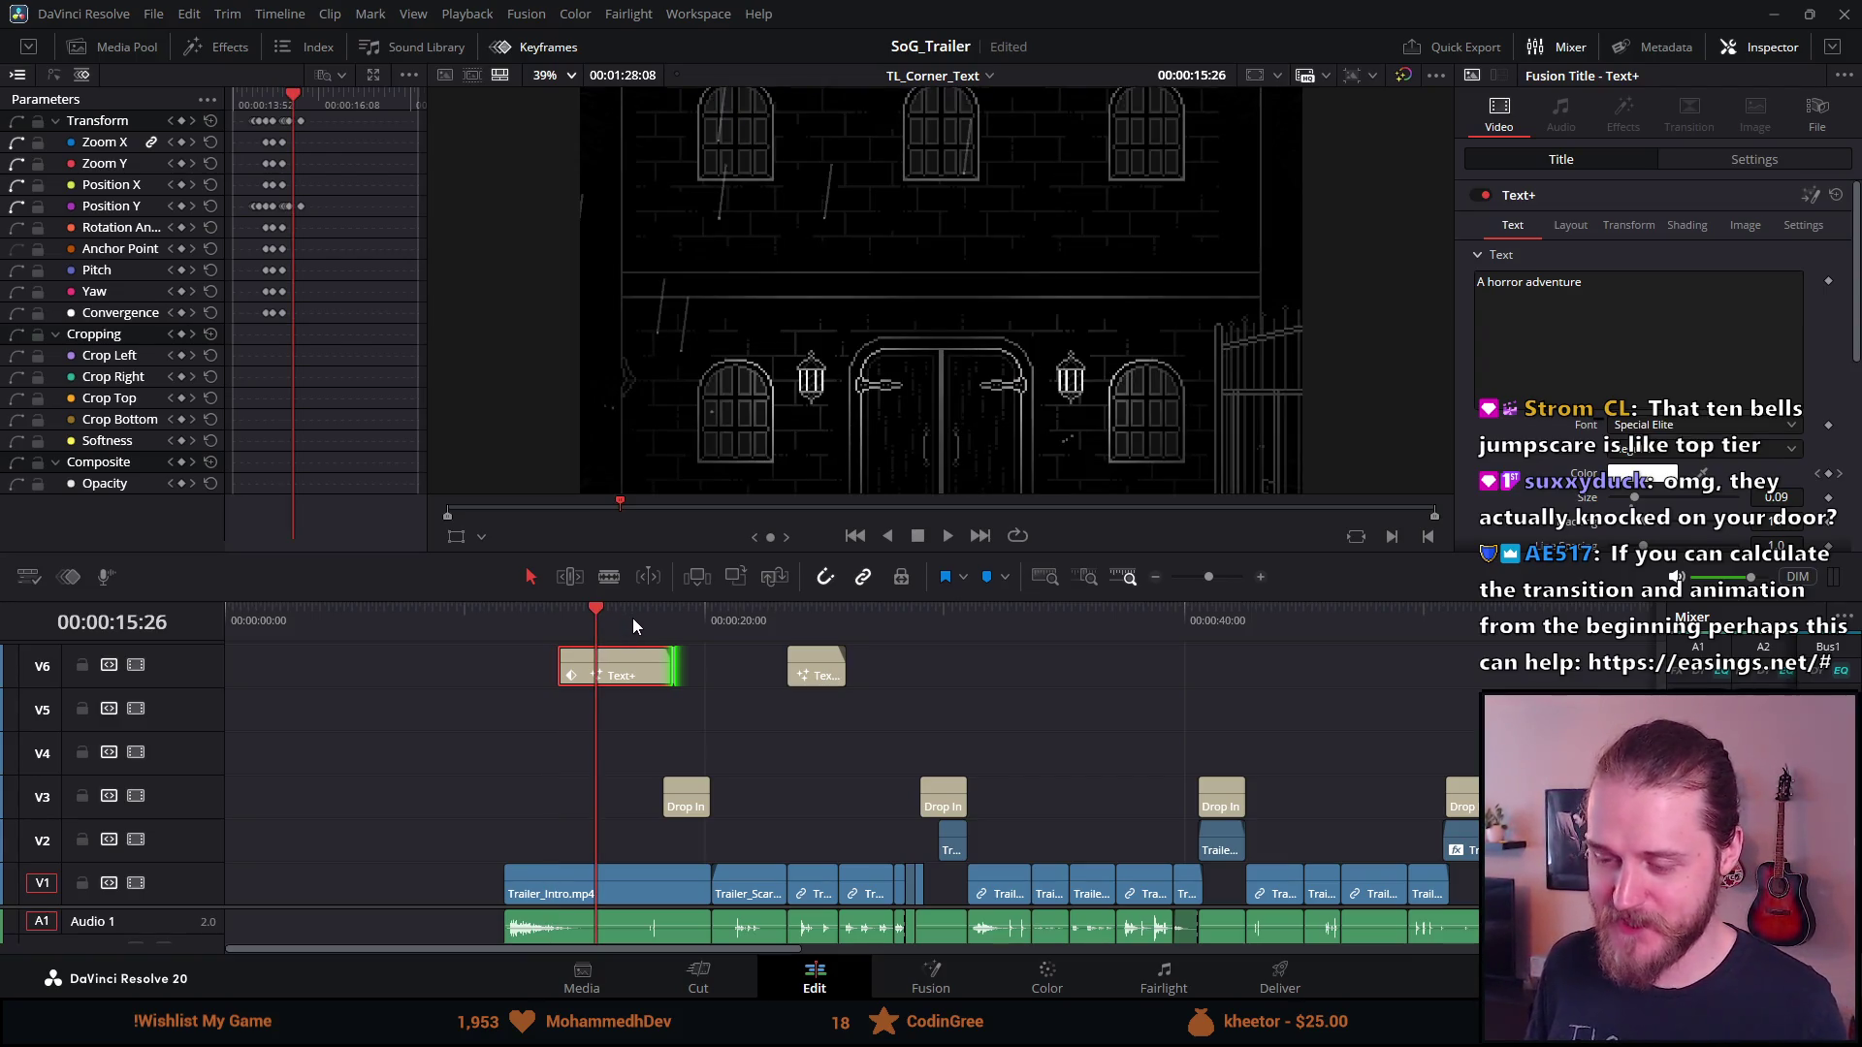
click(632, 619)
drag(638, 617, 585, 620)
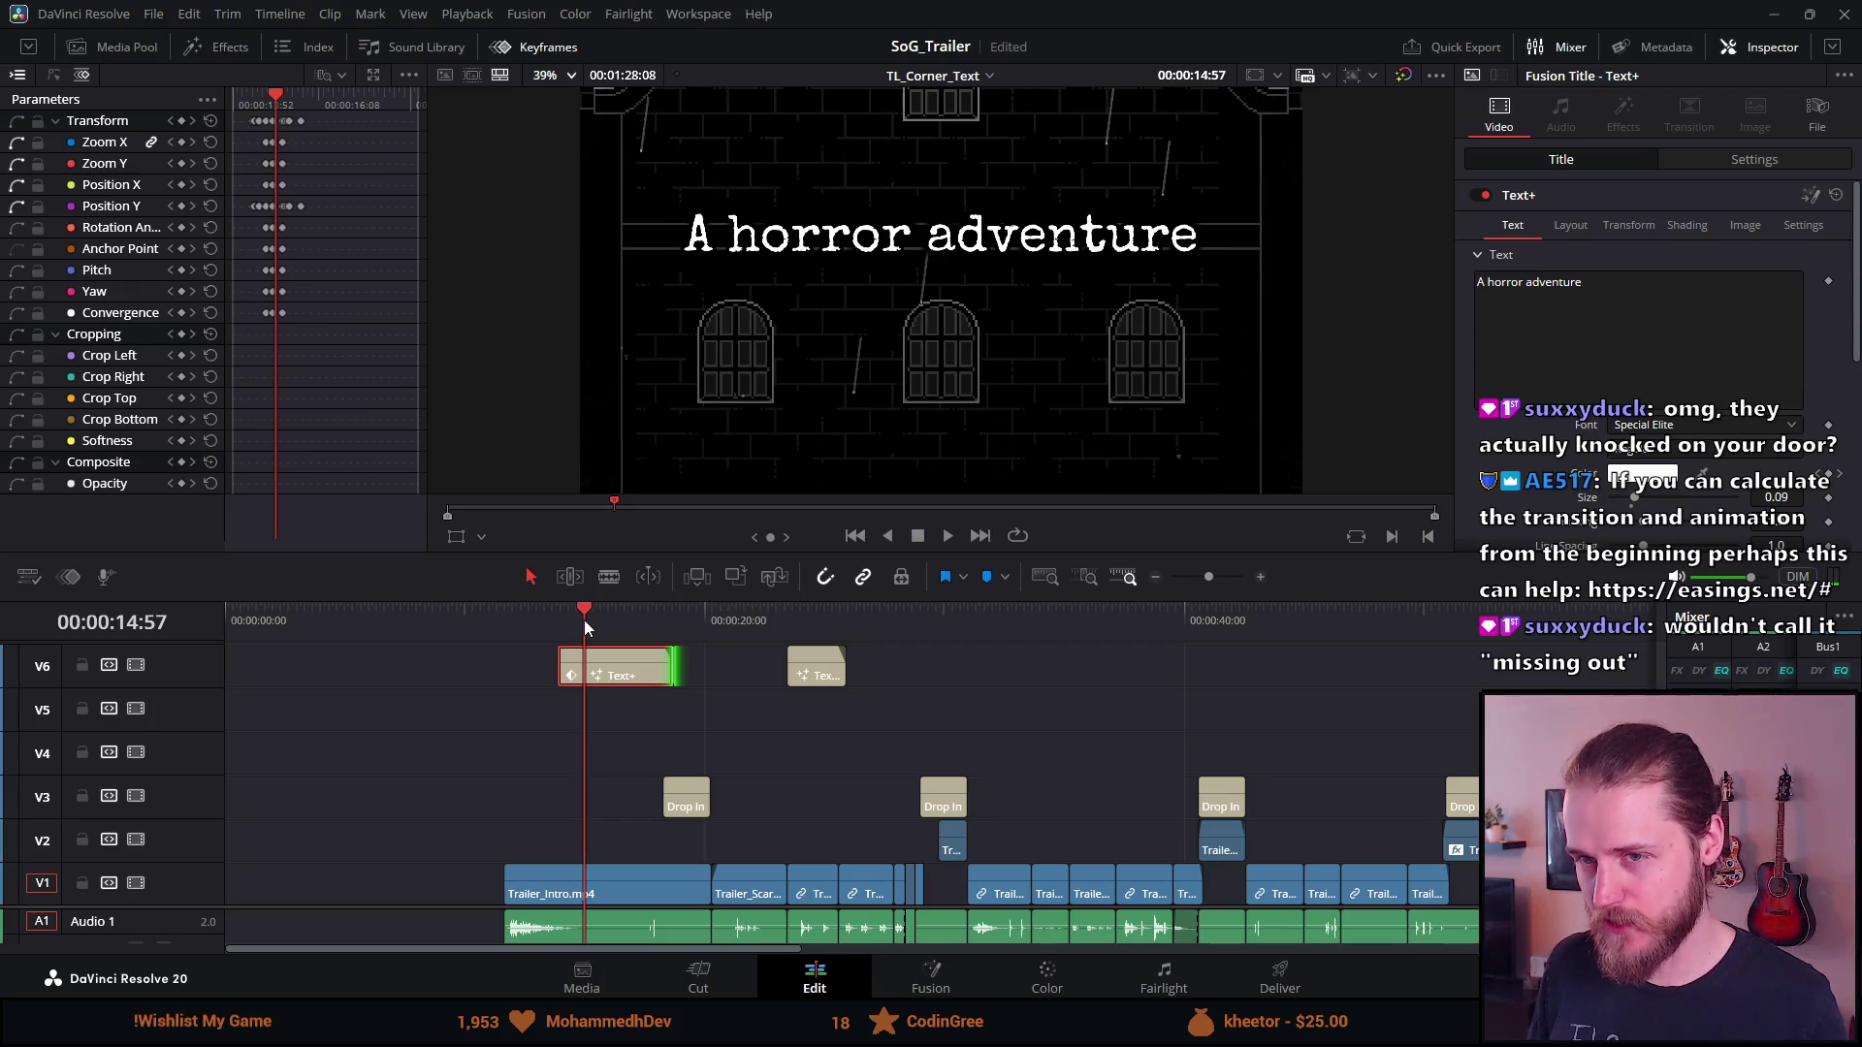
Duplicate the V6 'A horror adventure' Text+ clip by dragging a copy onto a lower track
click(607, 658)
drag(578, 620, 610, 619)
click(908, 614)
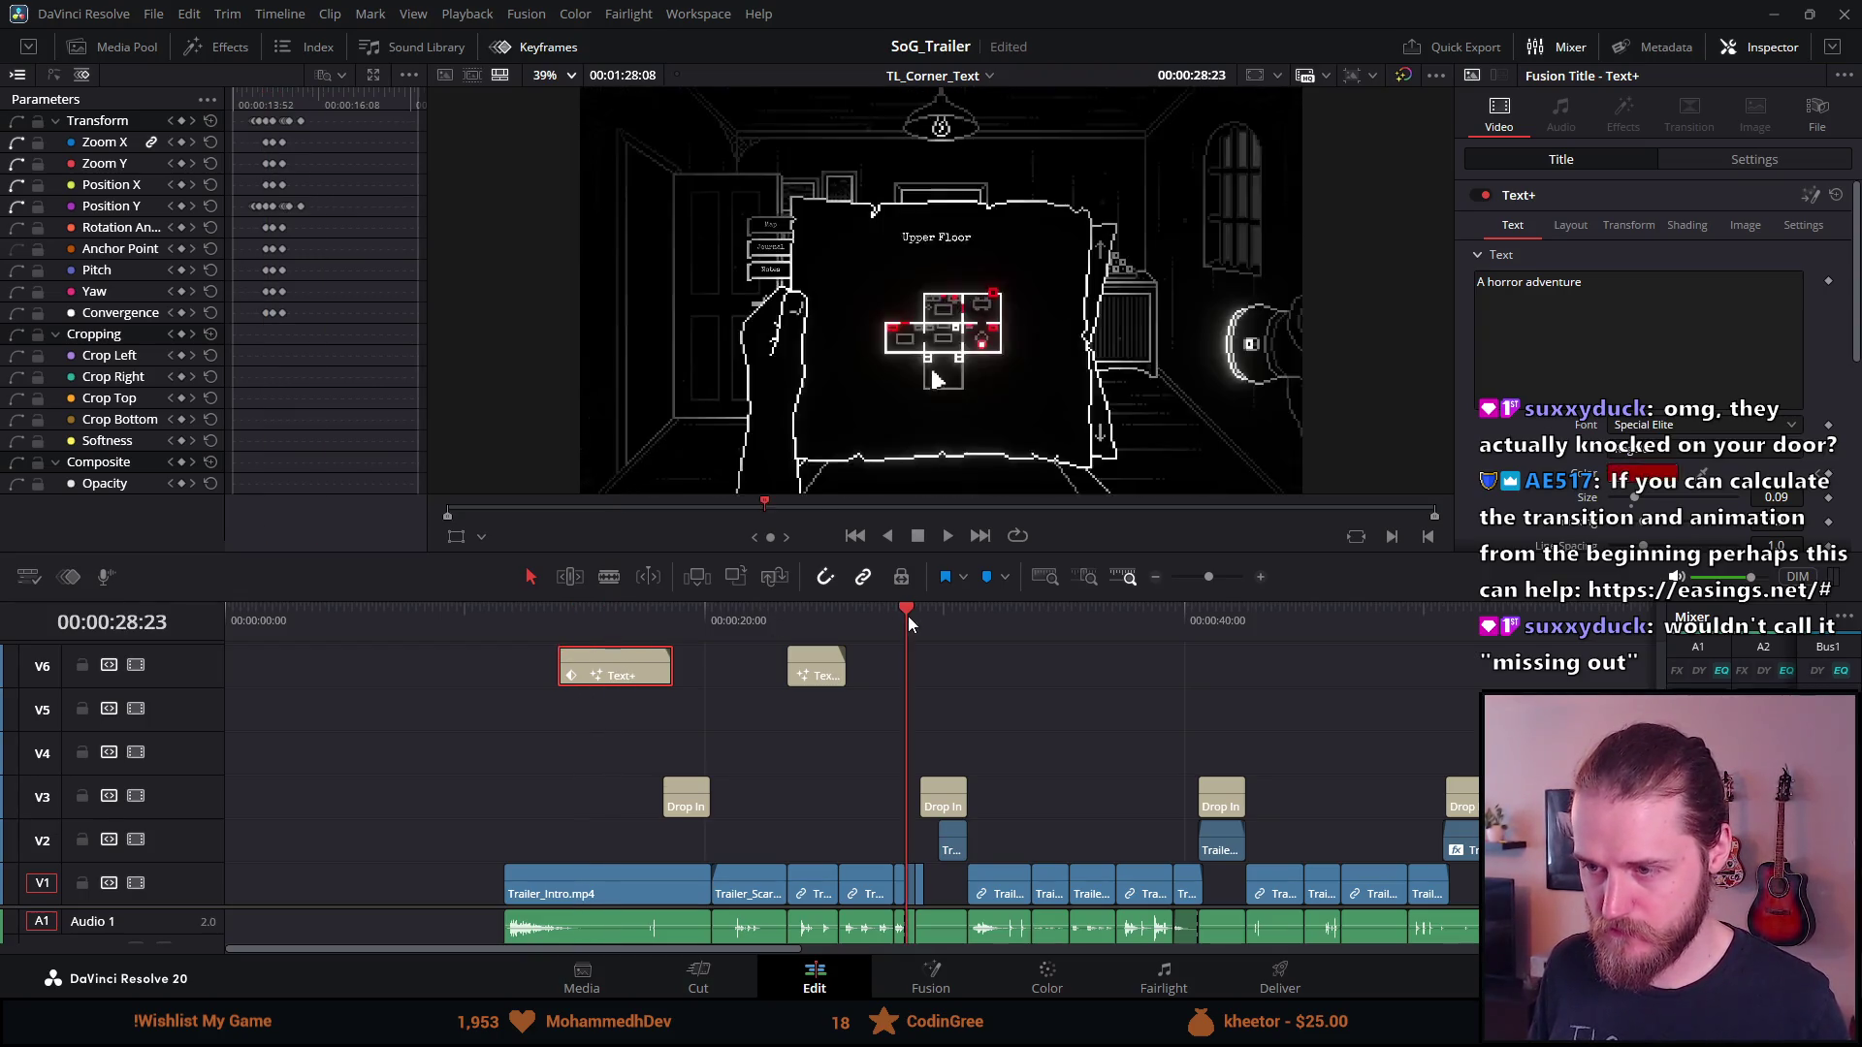
key(ctrl+v)
mouse_move(935, 659)
mouse_down()
mouse_move(796, 718)
mouse_move(623, 742)
mouse_move(617, 723)
mouse_up()
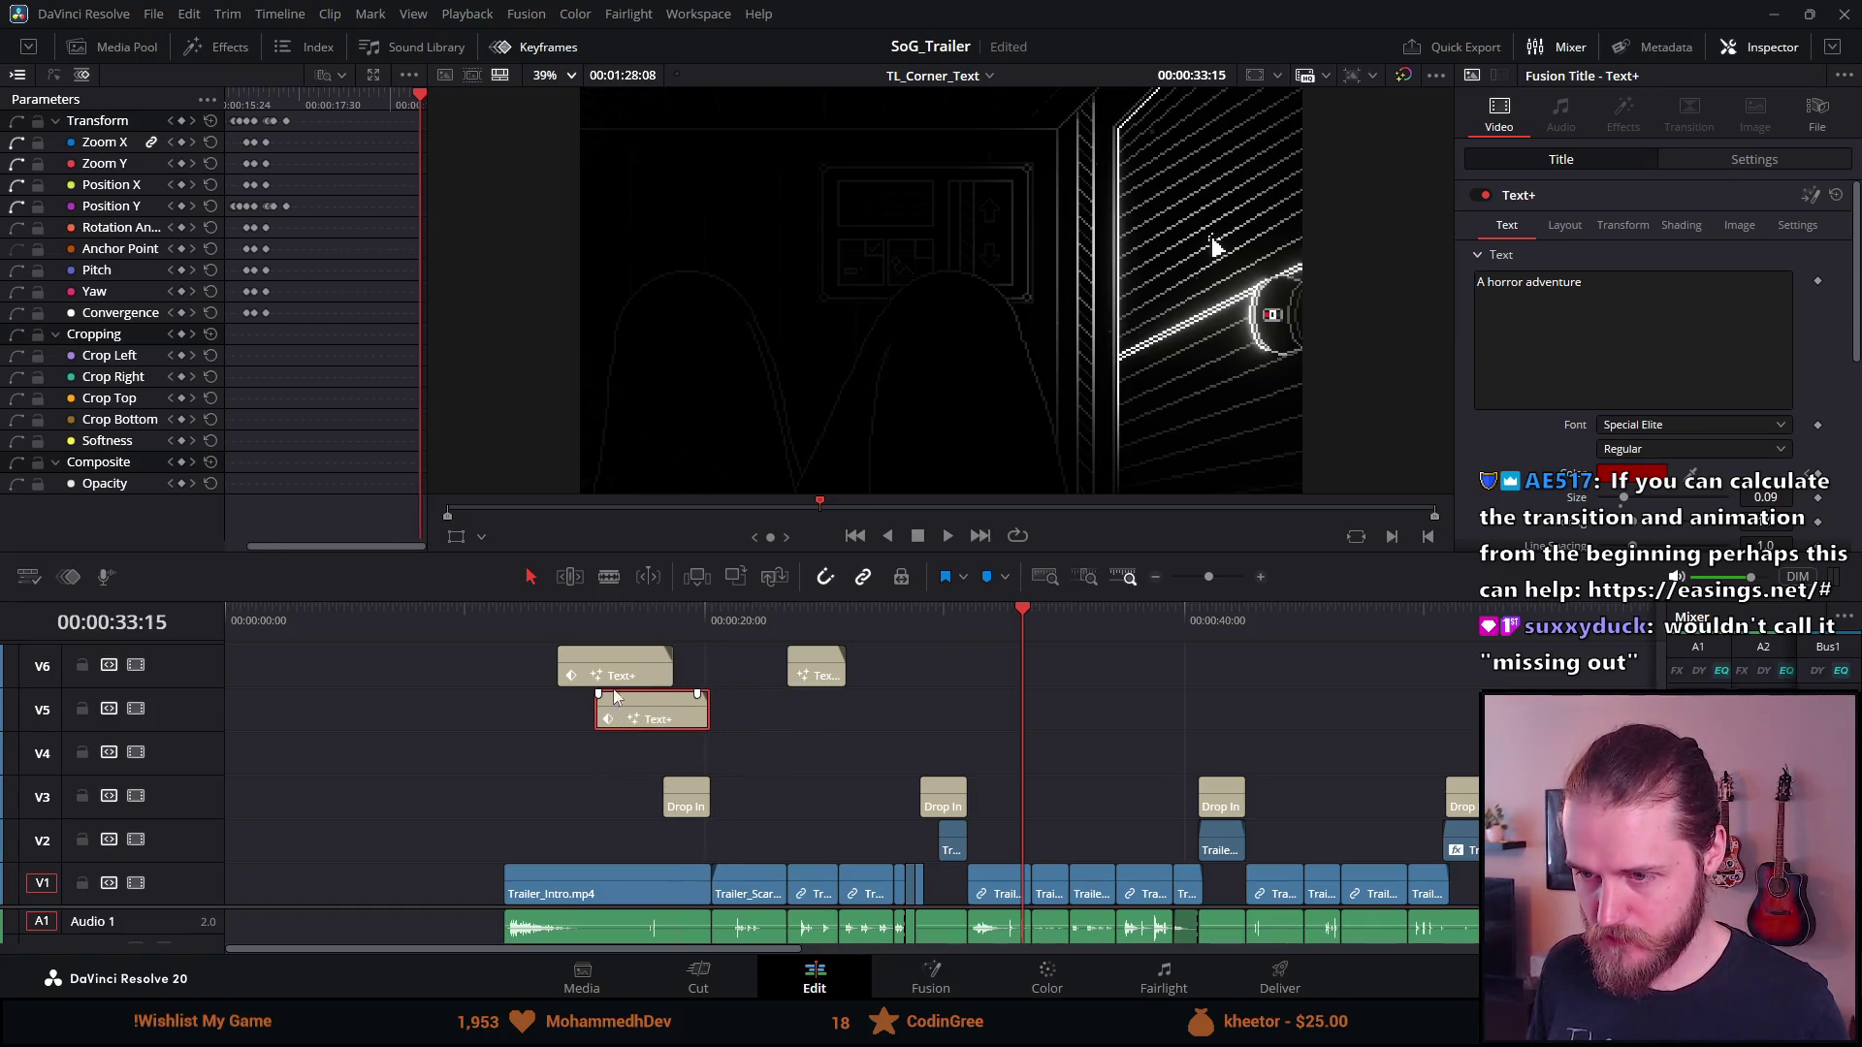
Drop the title copy on V5, save the project, and disable the V6 track
click(580, 626)
key(ctrl+s)
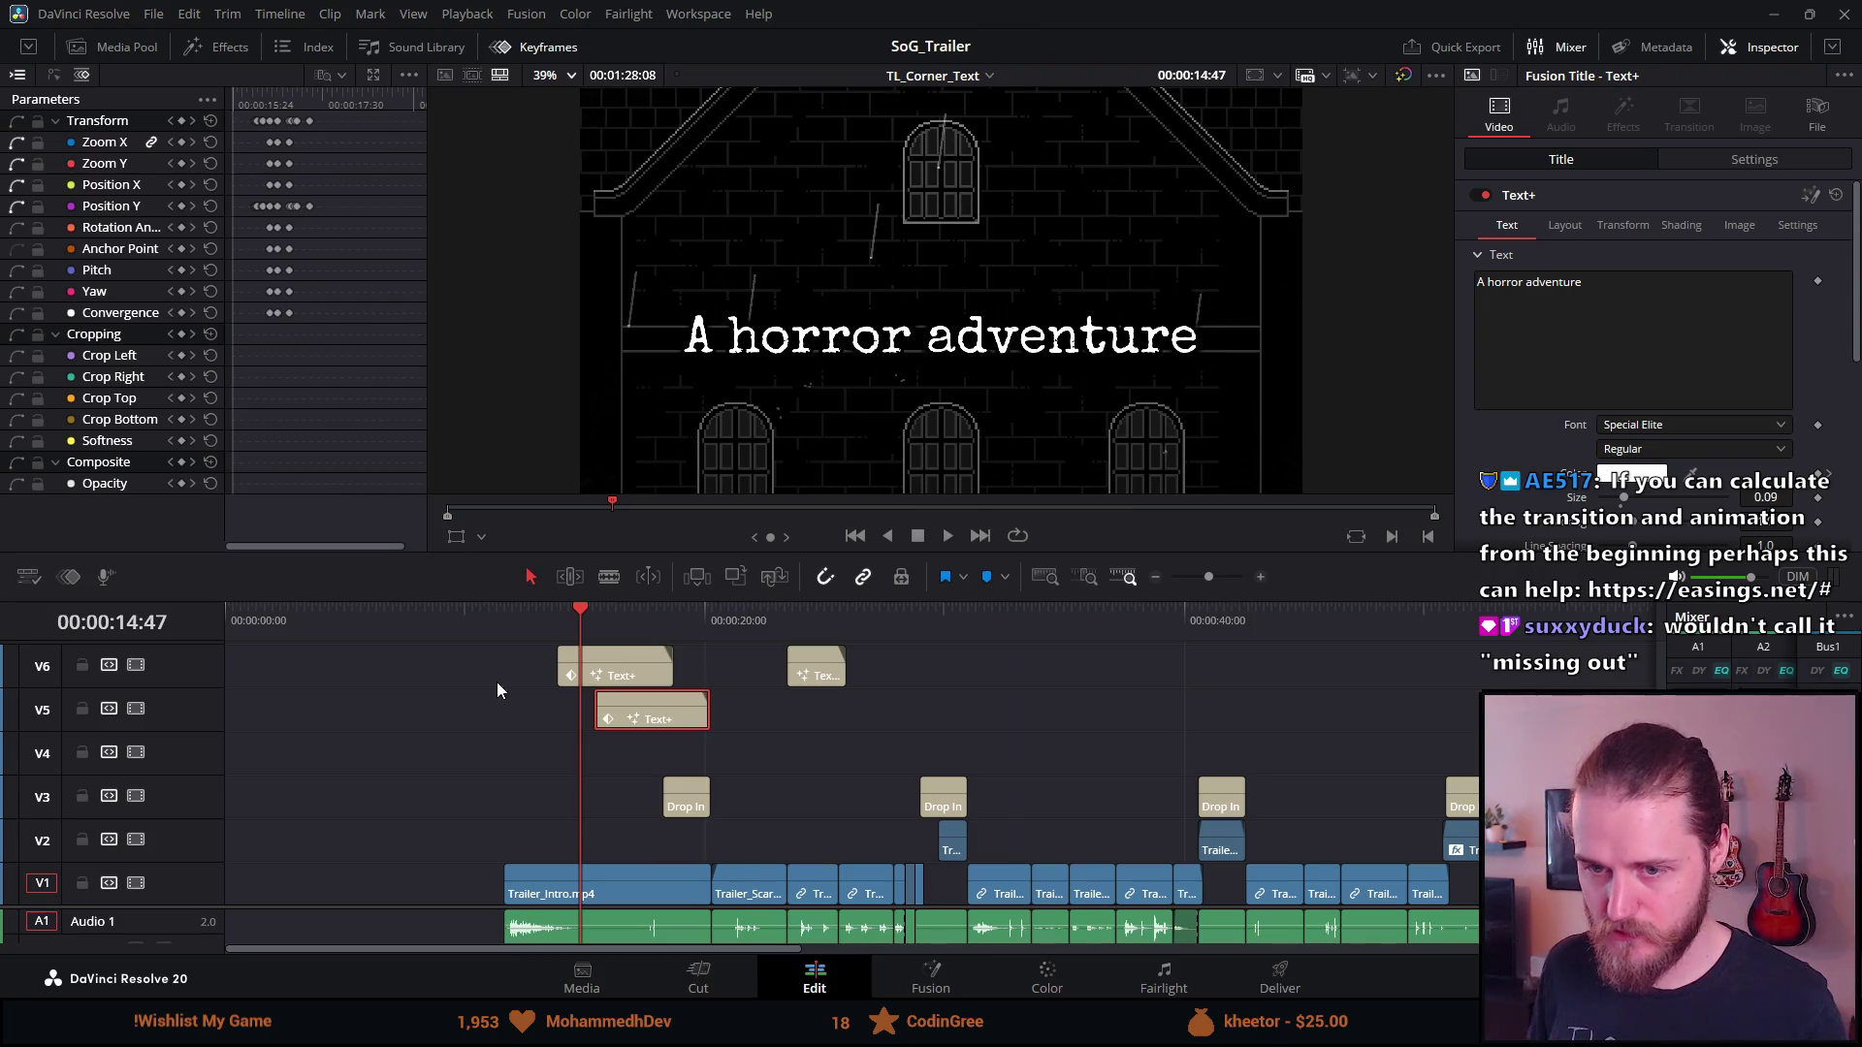
click(135, 665)
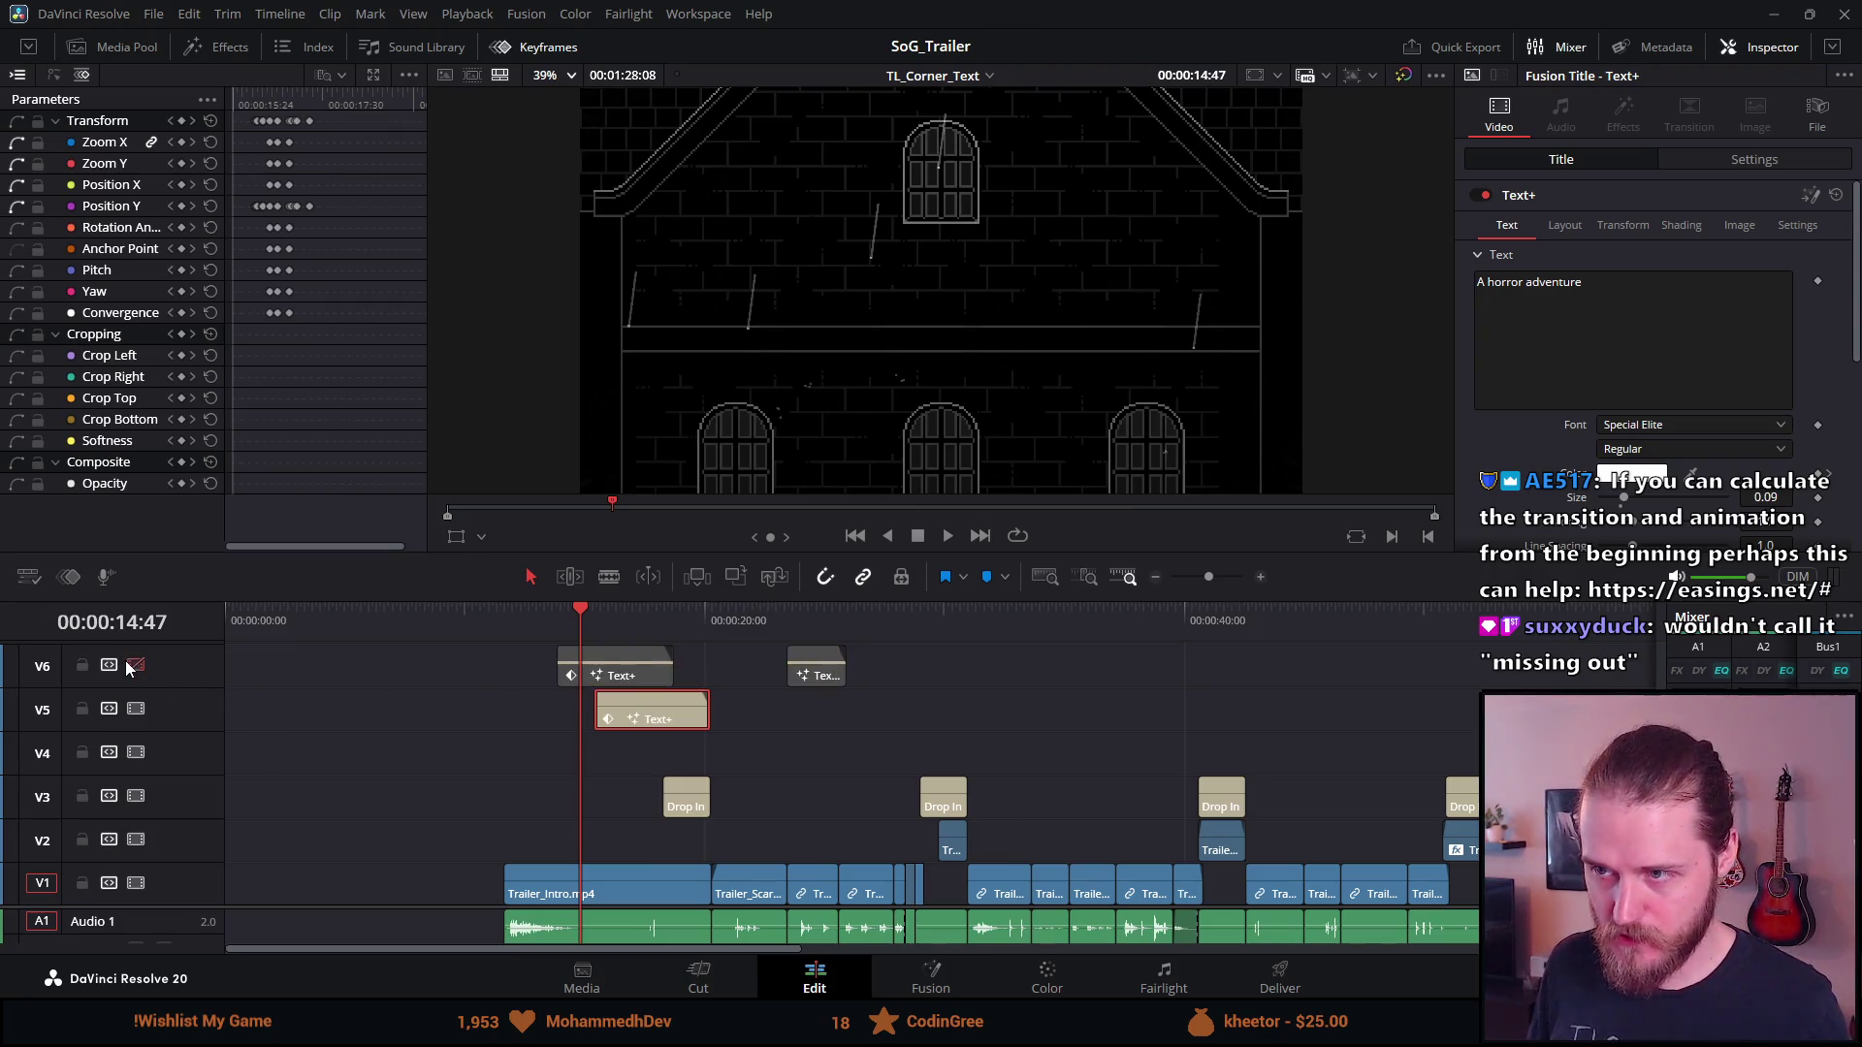
Delete the title copy's Position Y scroll keyframes
click(650, 619)
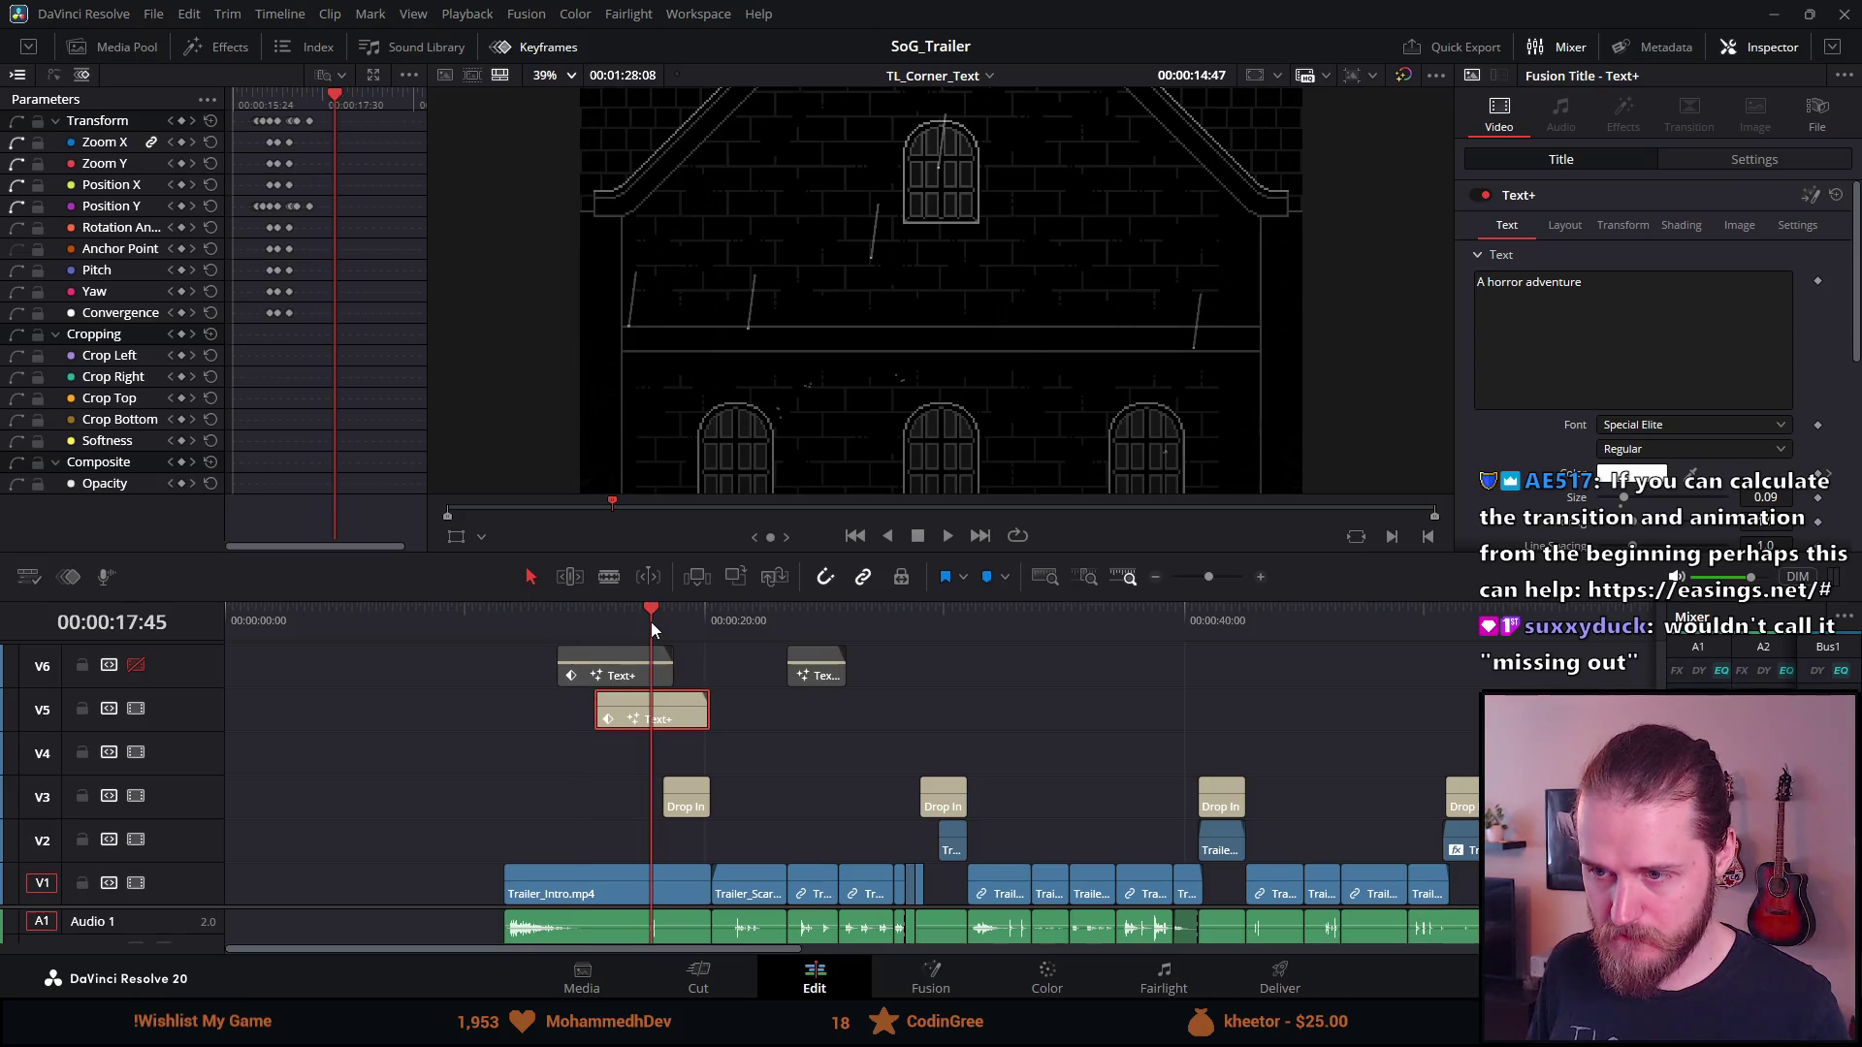
mouse_move(640, 620)
mouse_down()
mouse_move(609, 623)
mouse_move(642, 623)
mouse_up()
mouse_move(324, 340)
mouse_down()
mouse_move(252, 97)
mouse_move(249, 112)
mouse_up()
key(Delete)
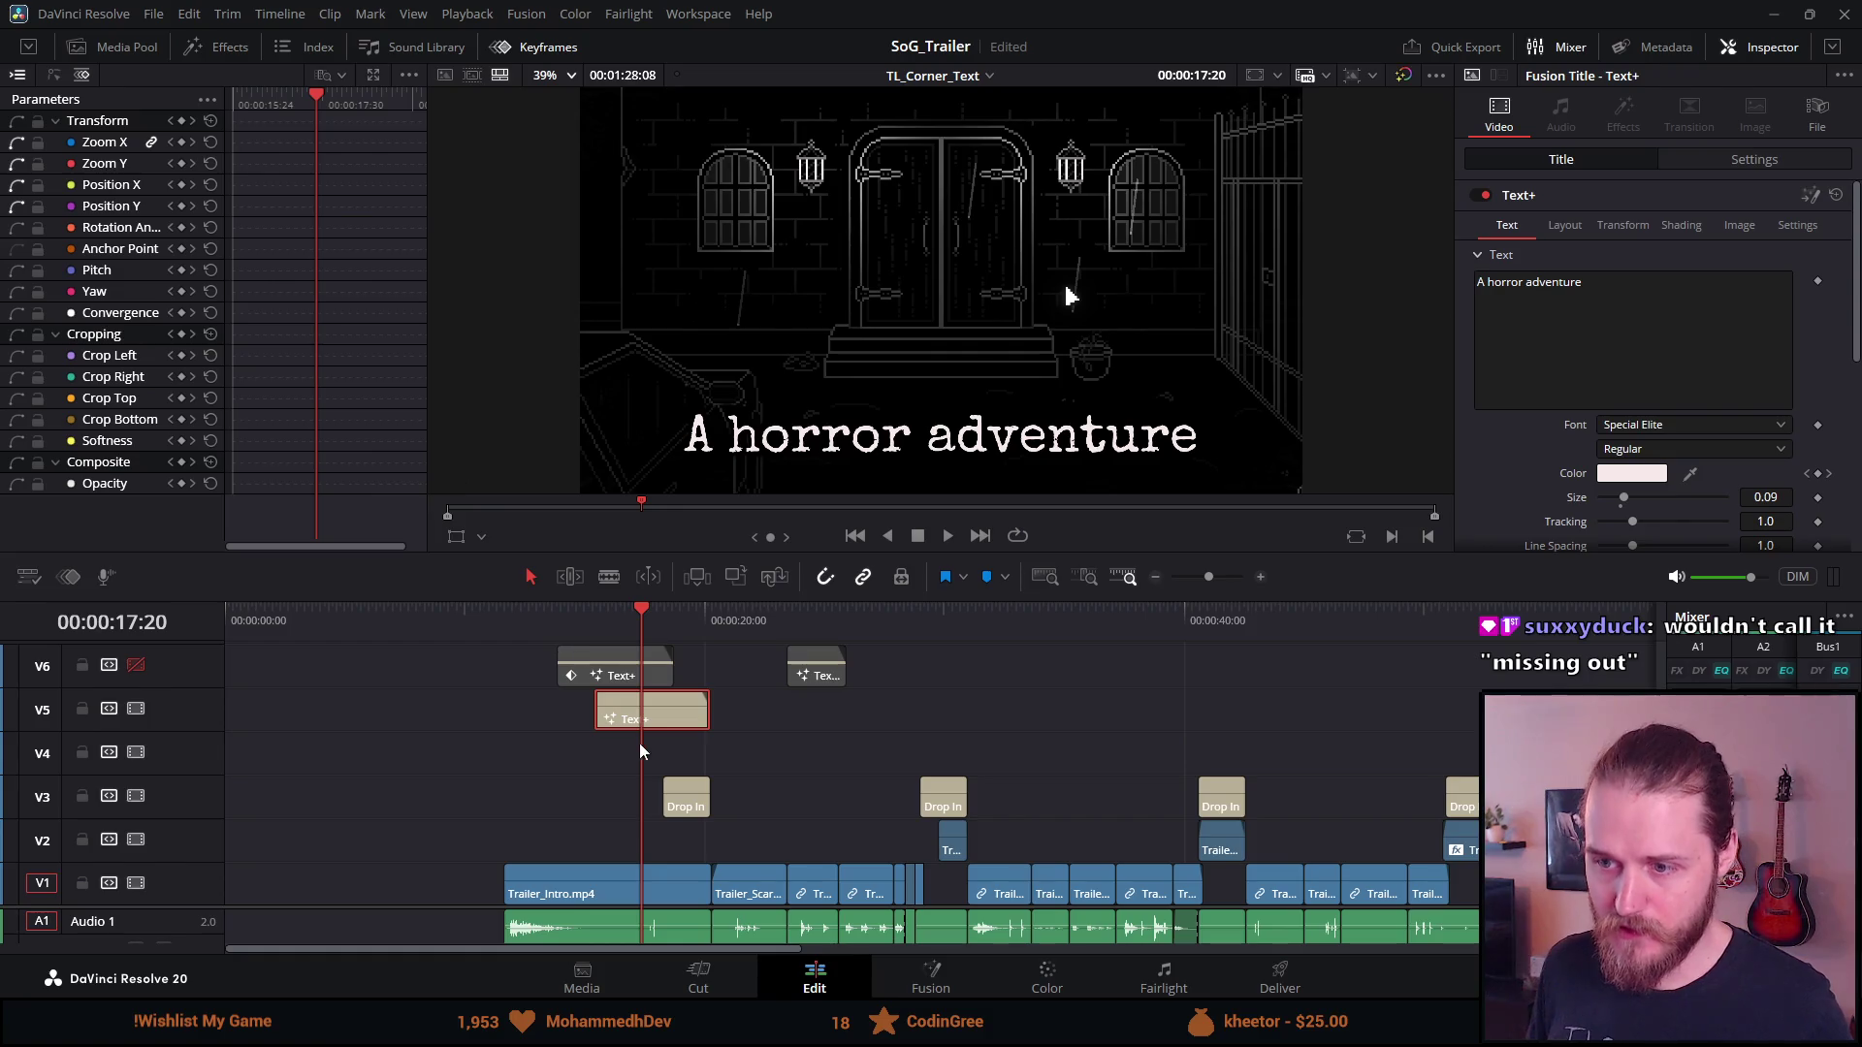
Nudge the title copy earlier and back around 15:24, then undo the move
click(593, 625)
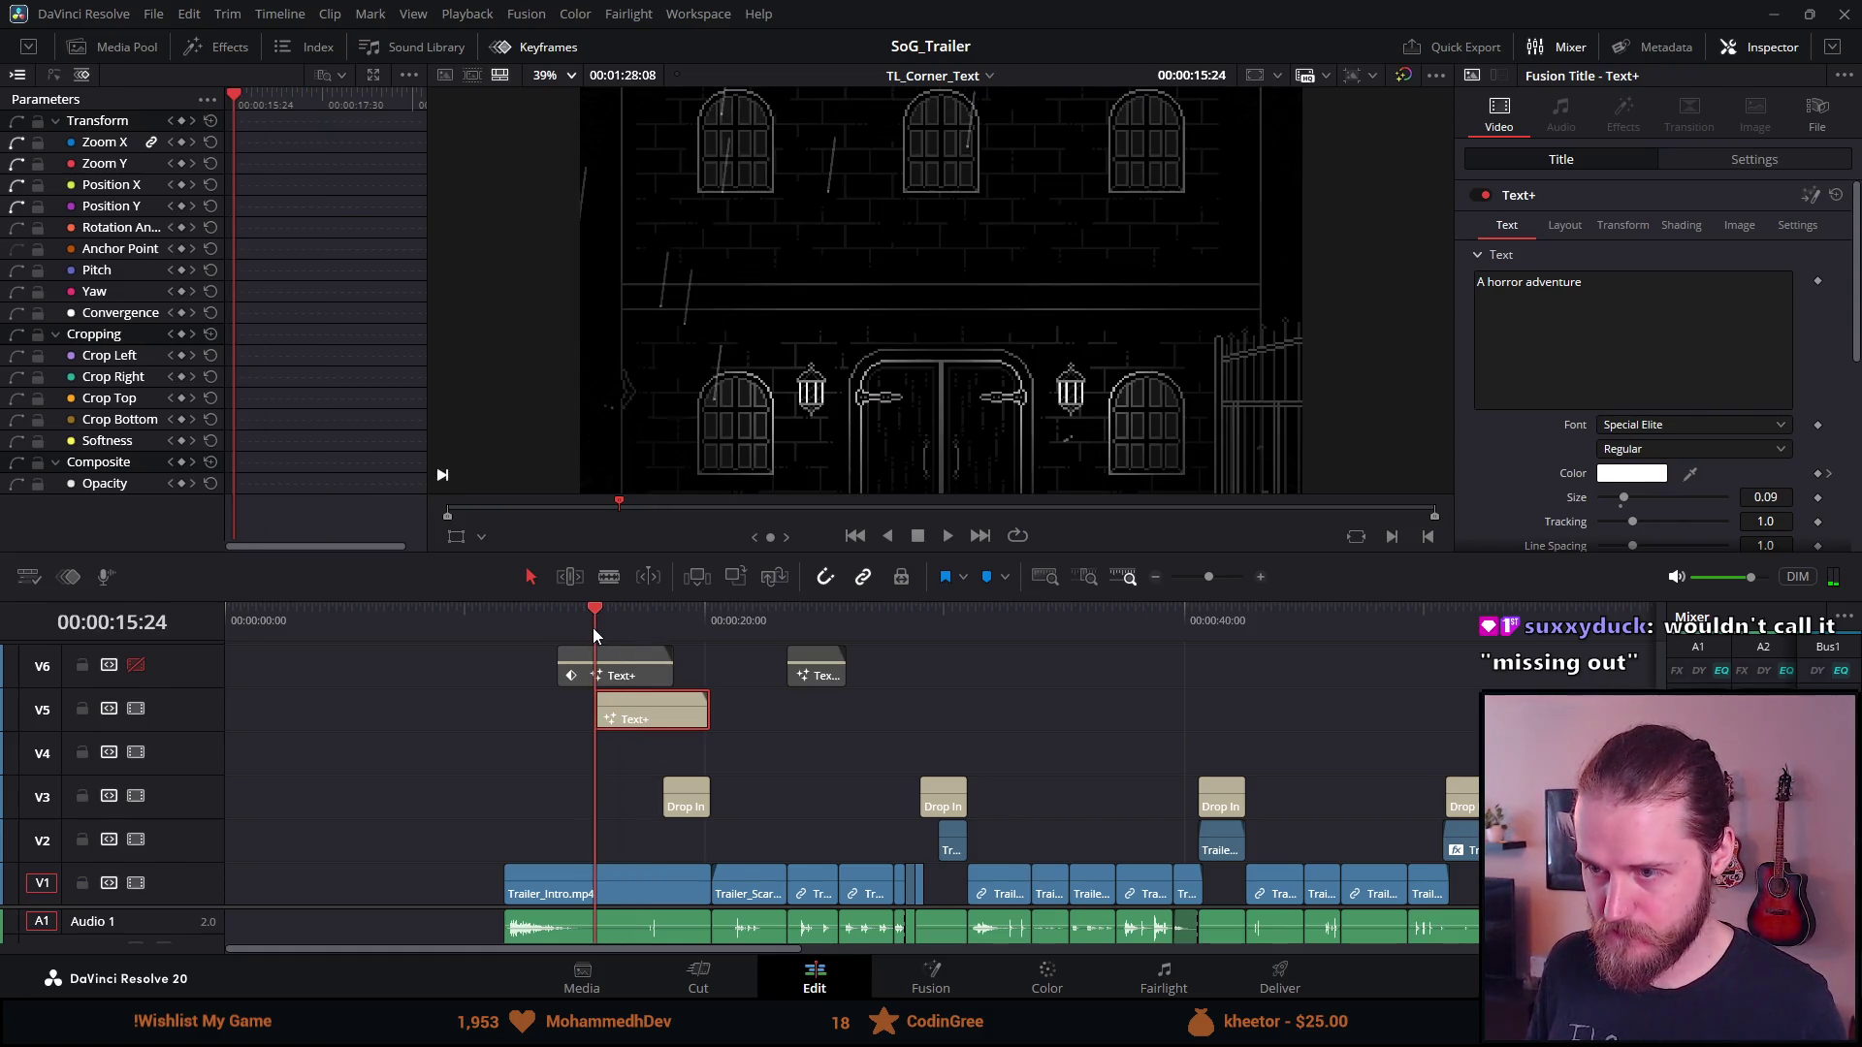
click(582, 630)
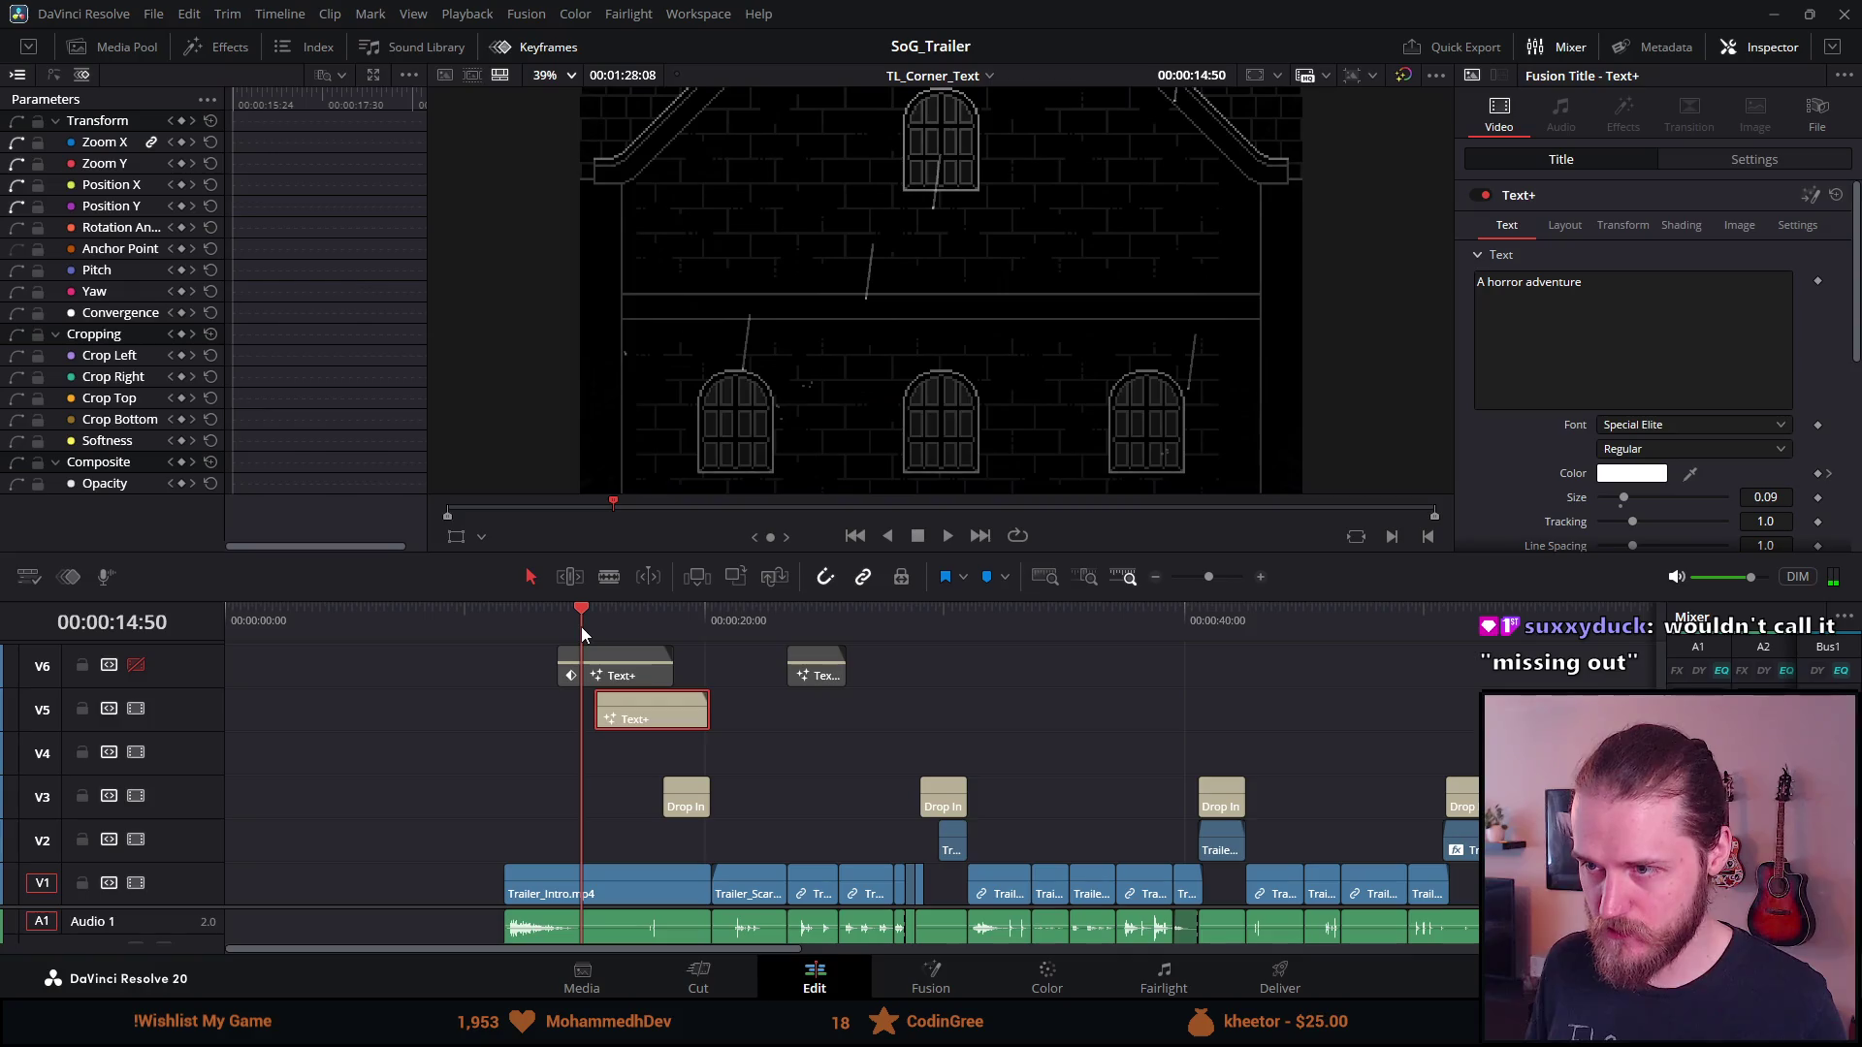
drag(649, 709, 630, 712)
drag(586, 617, 678, 615)
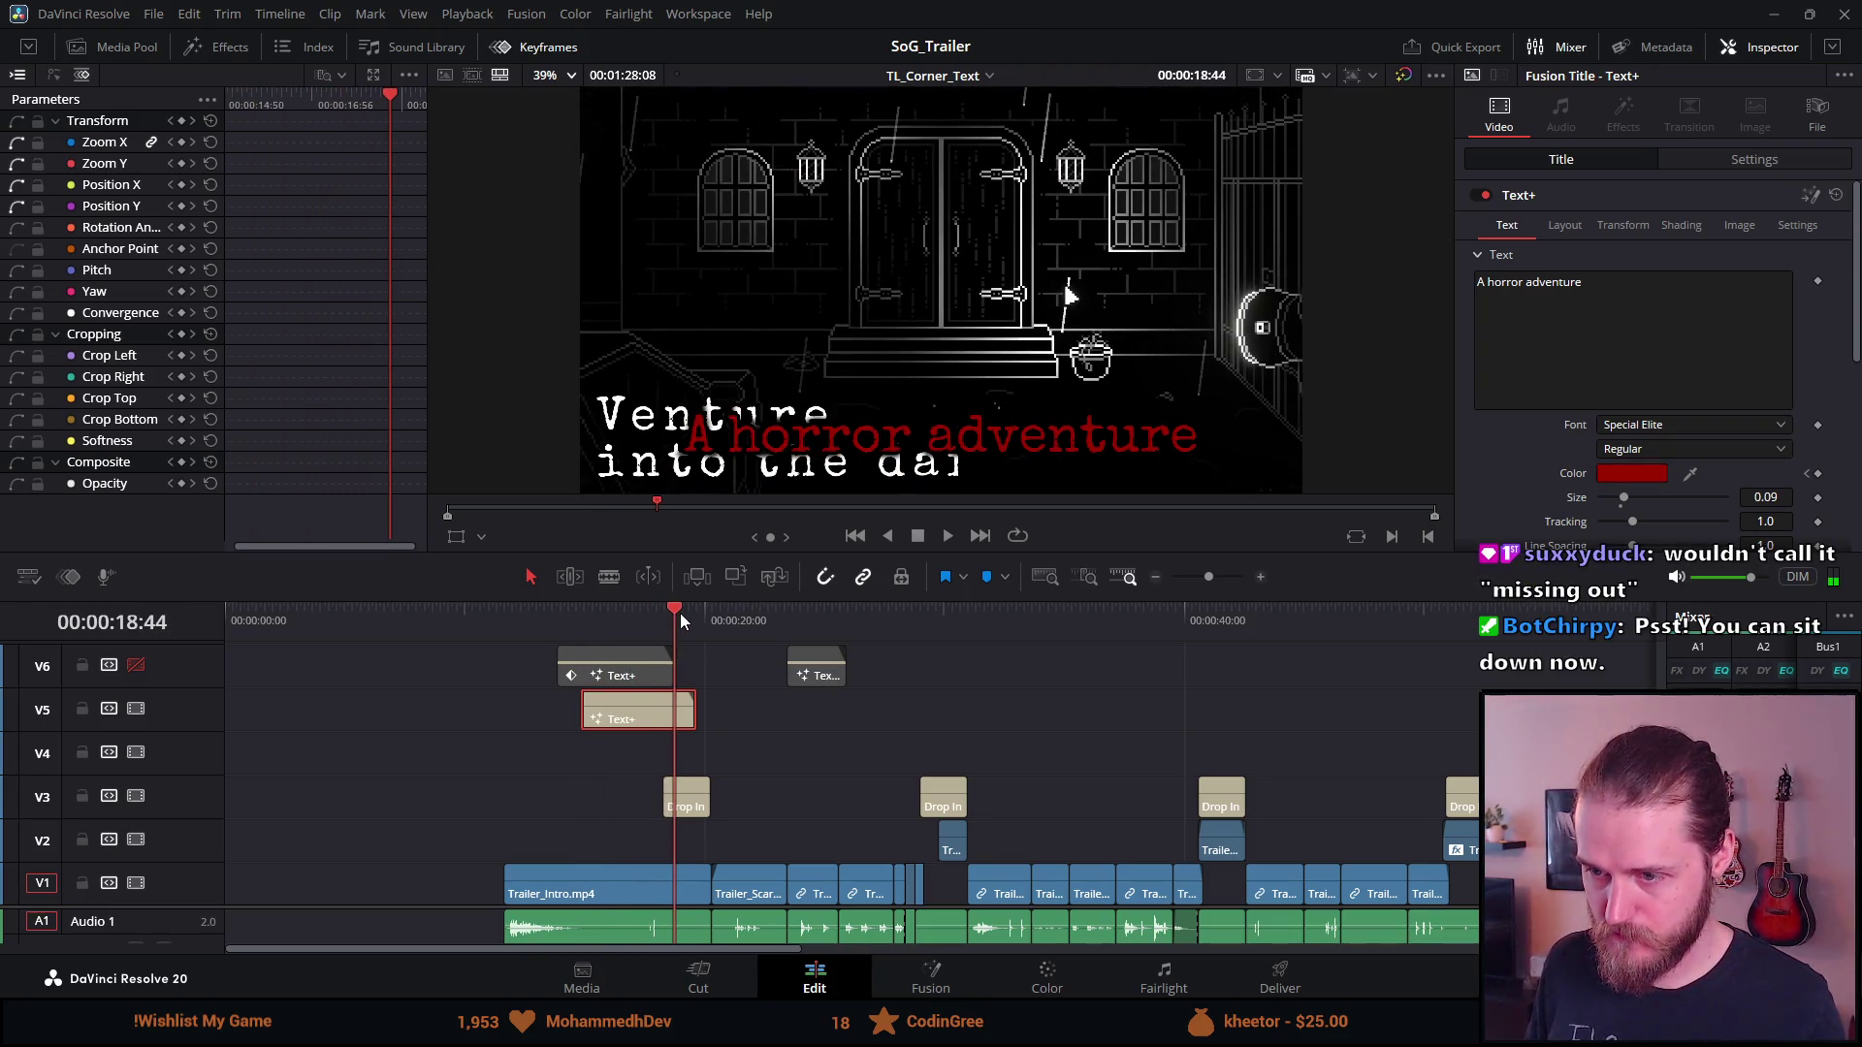
drag(643, 709, 657, 709)
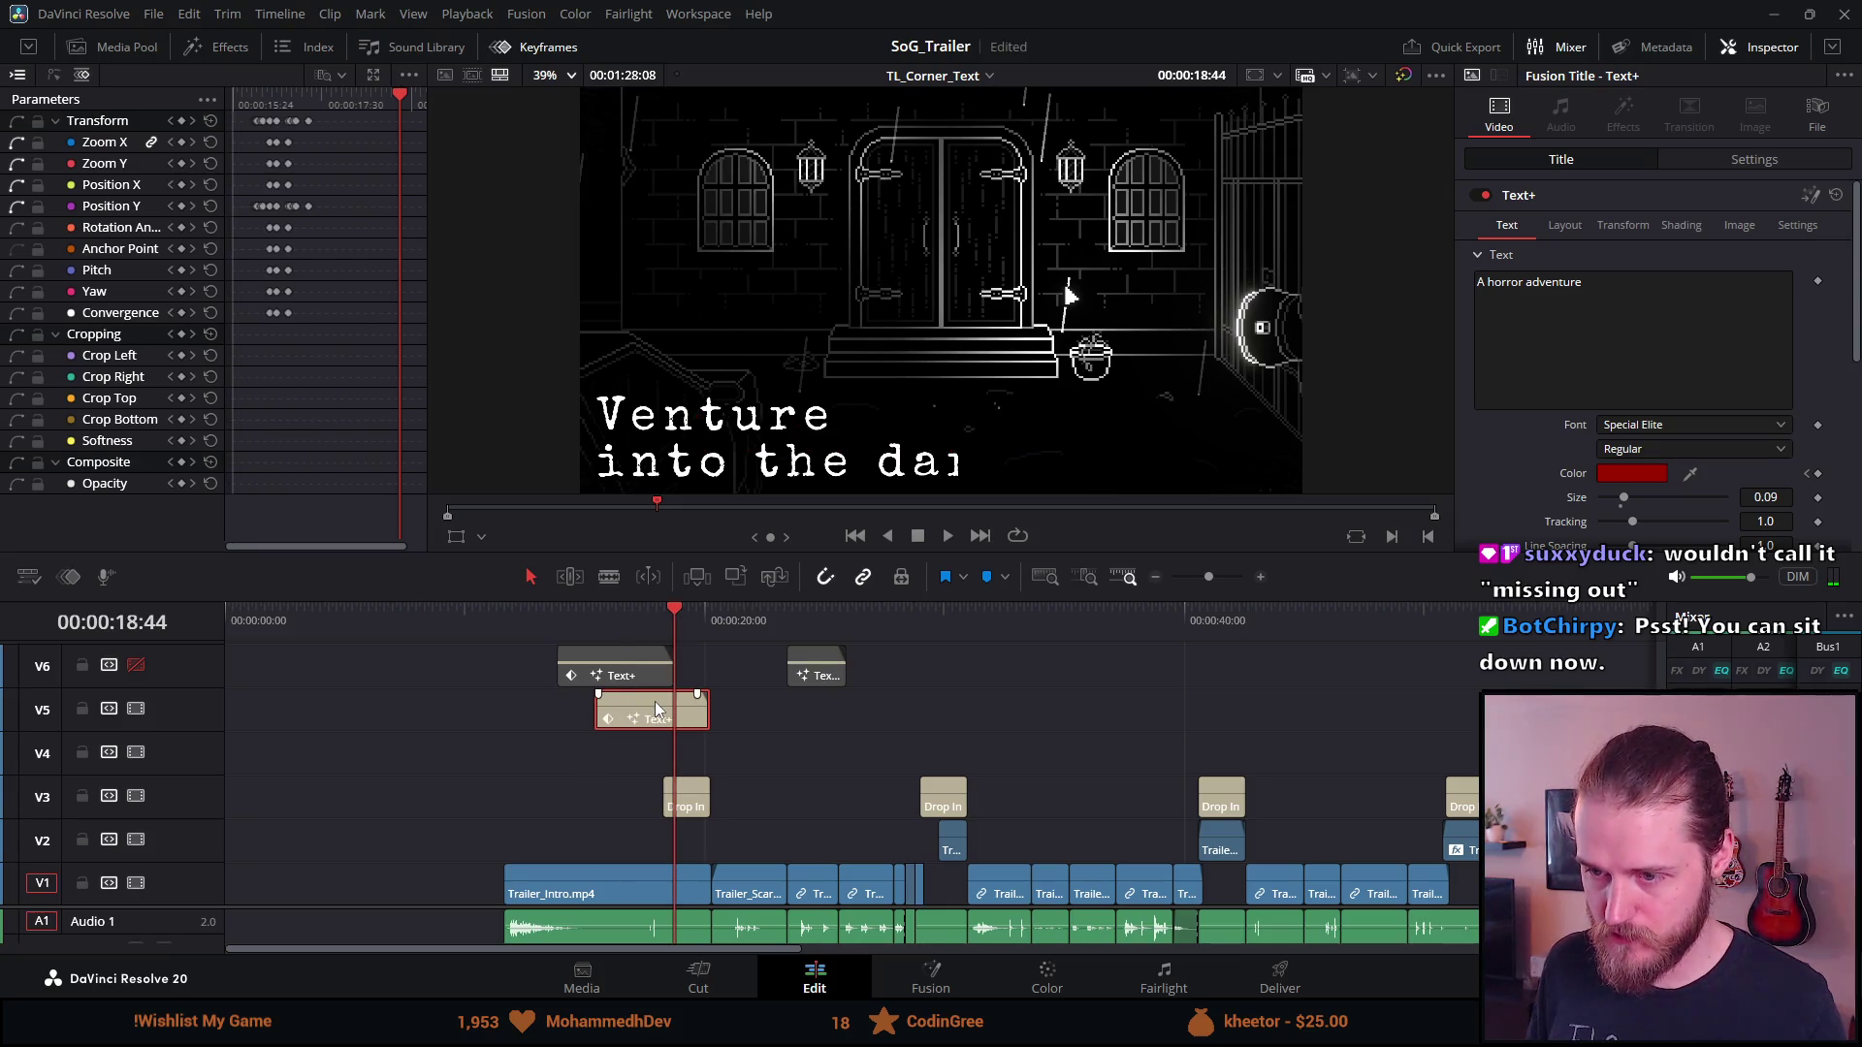
key(ctrl+z)
key(ctrl+z)
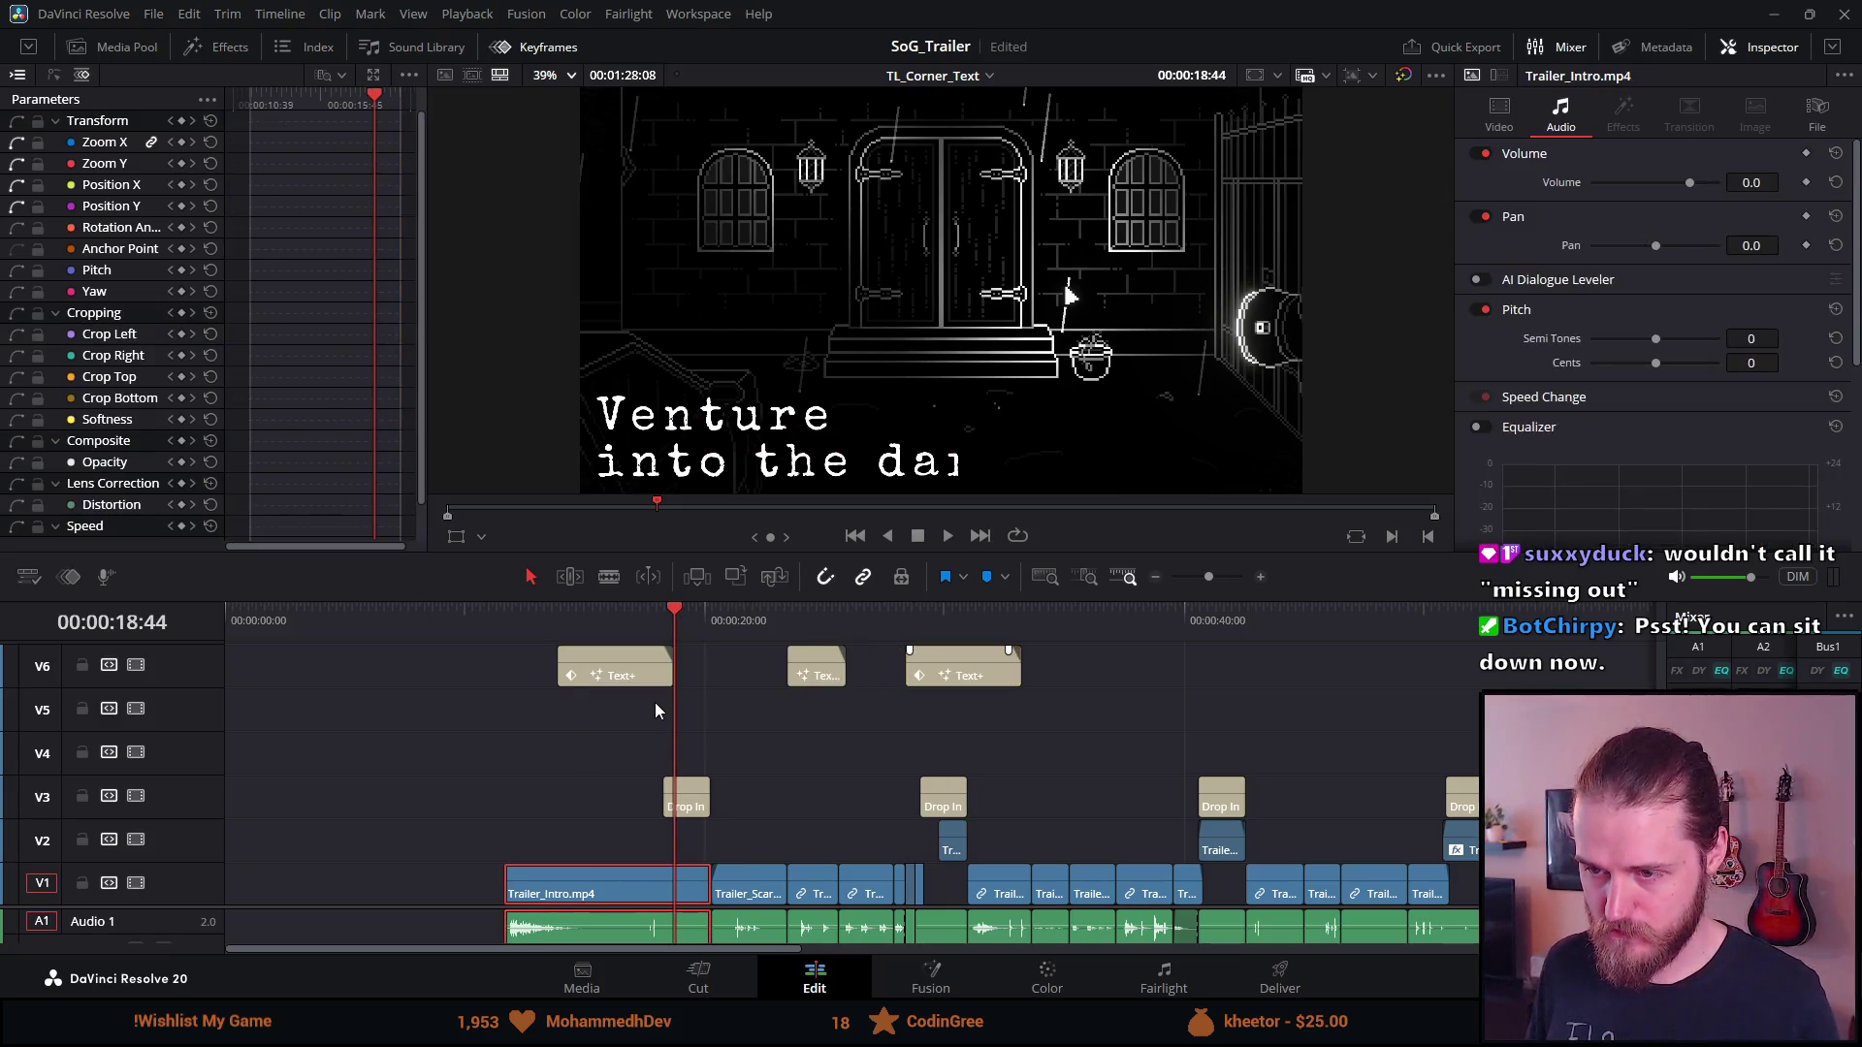
Undo the accidental move to return the copy to V5, save, and review it from 15:24
key(ctrl+z)
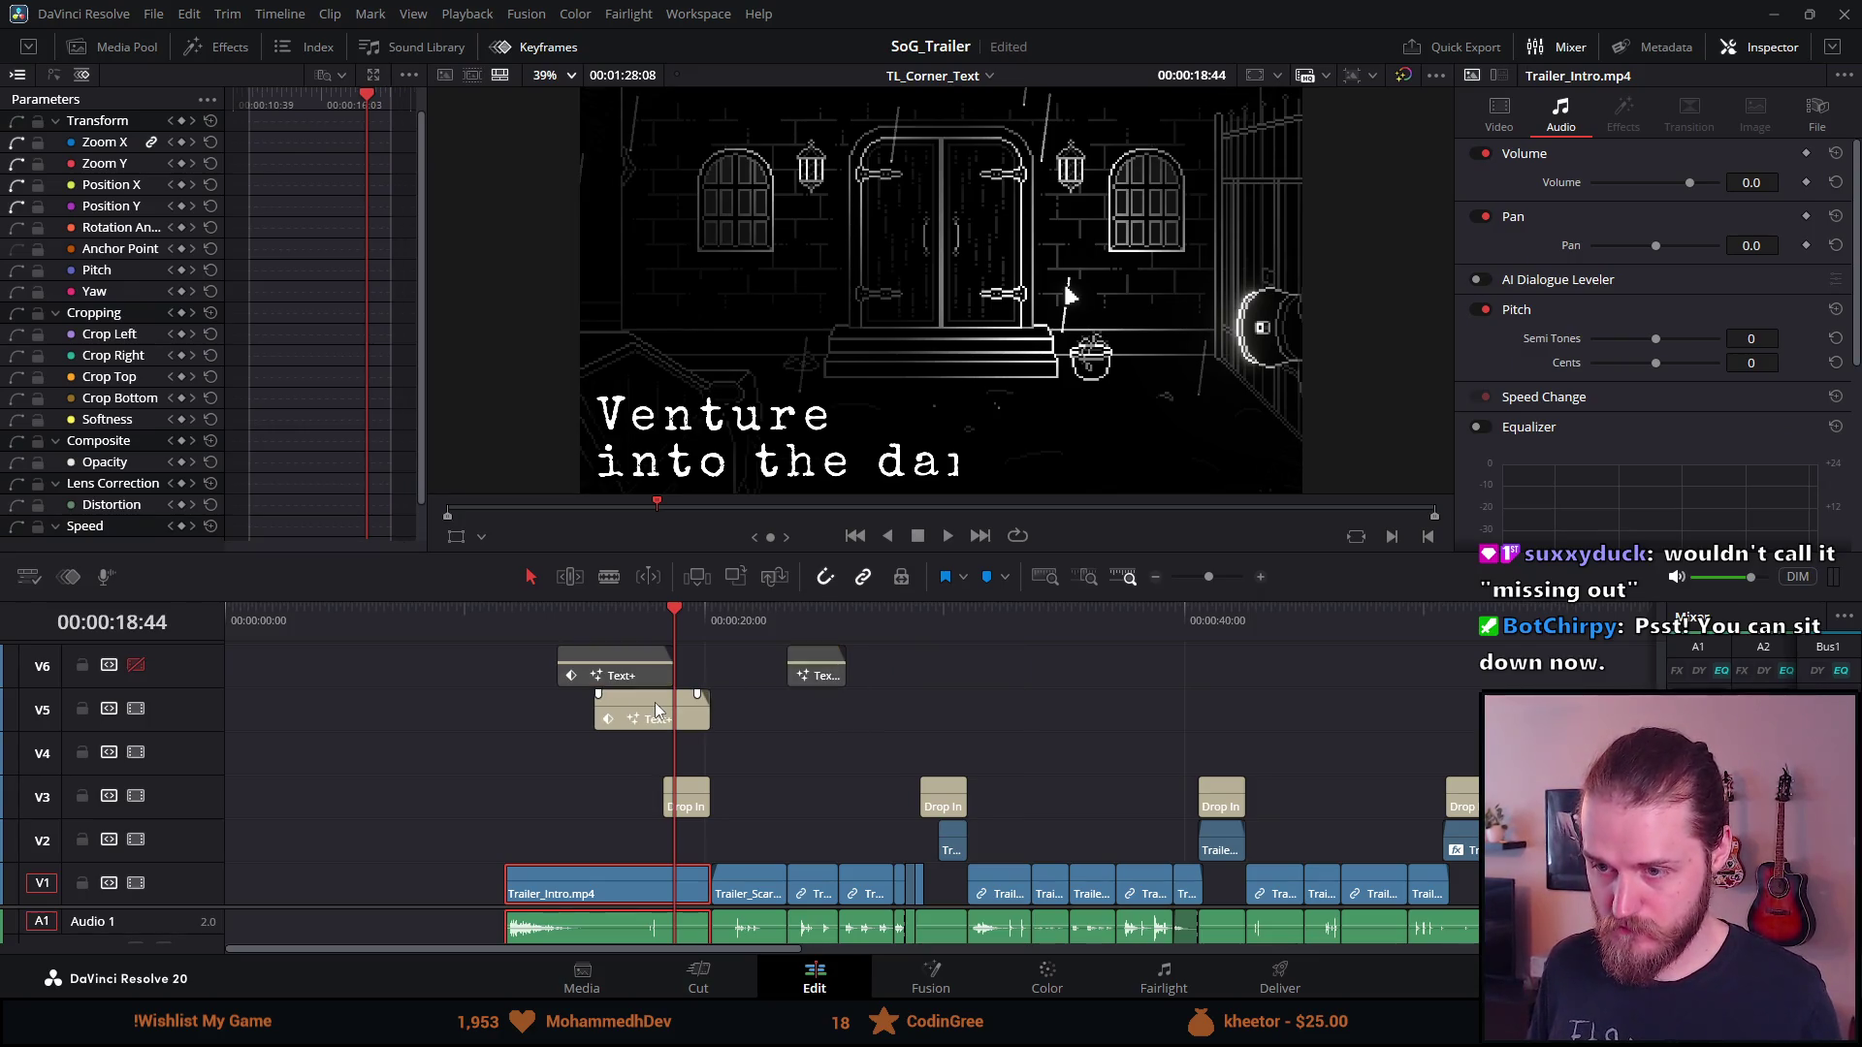
click(593, 612)
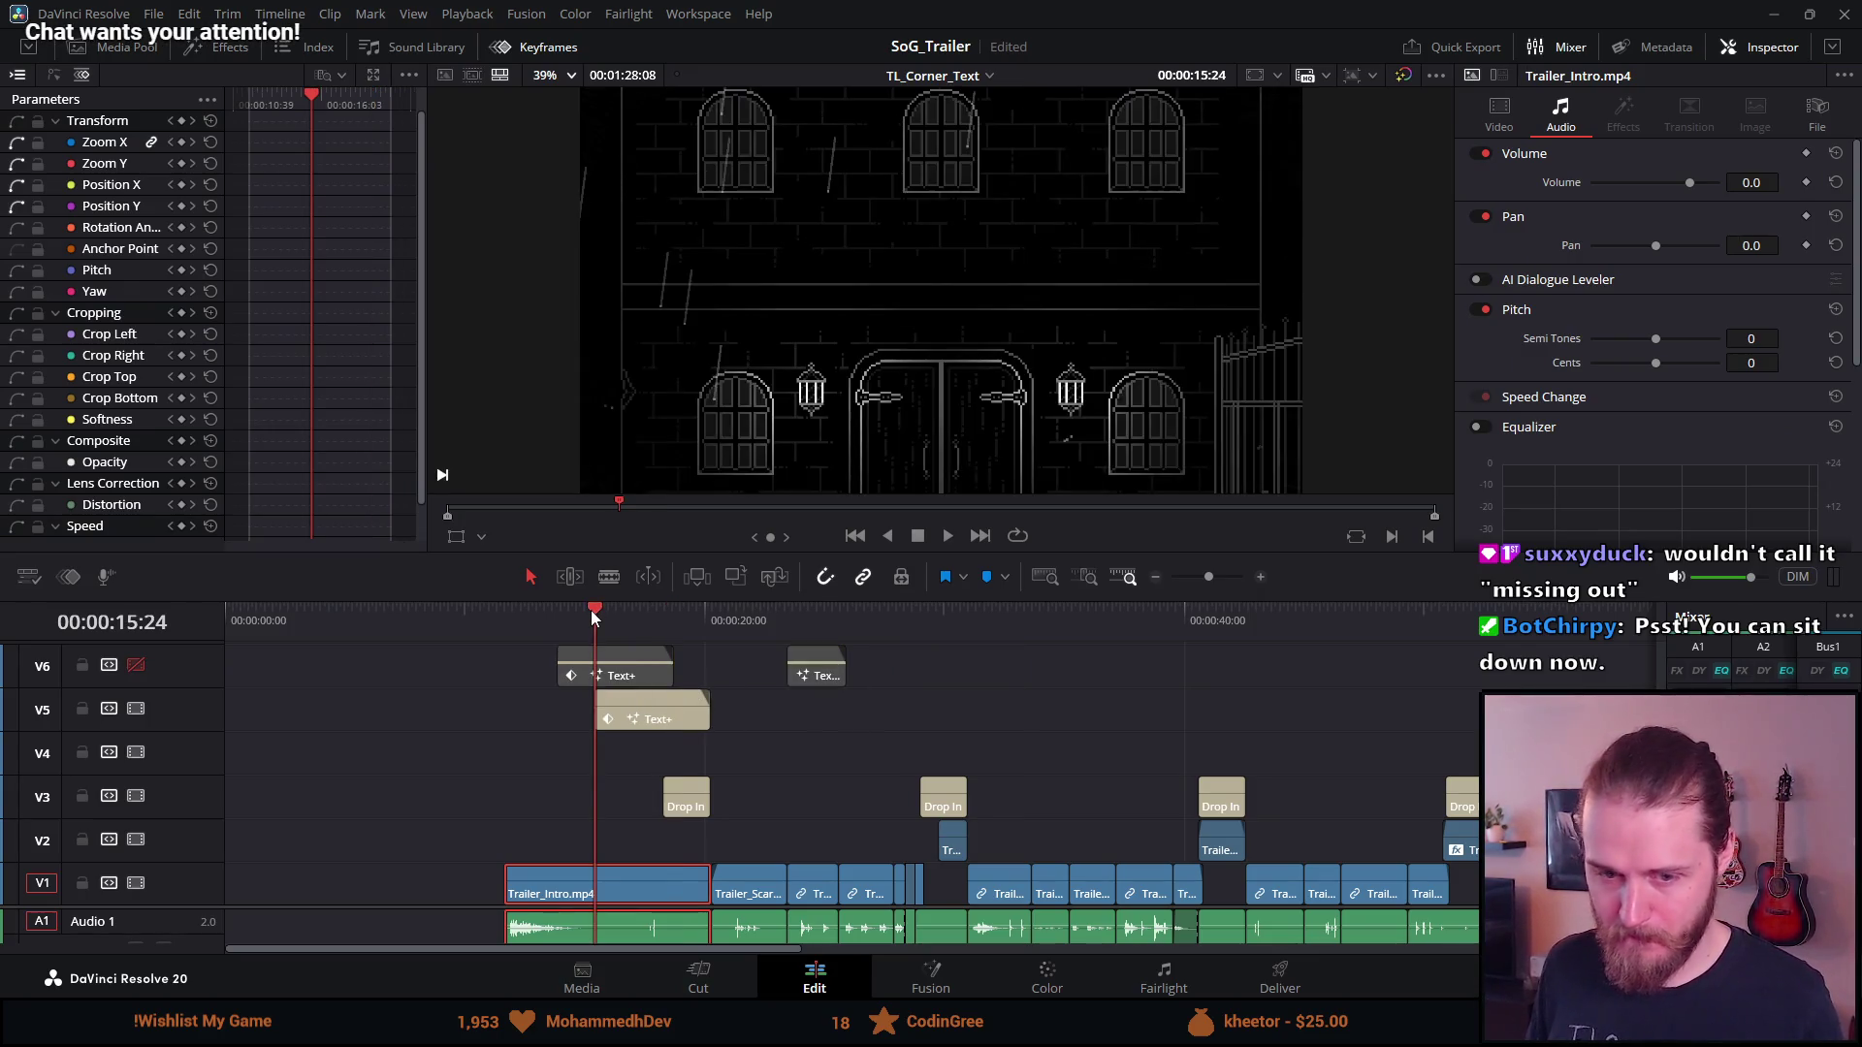
key(ctrl+s)
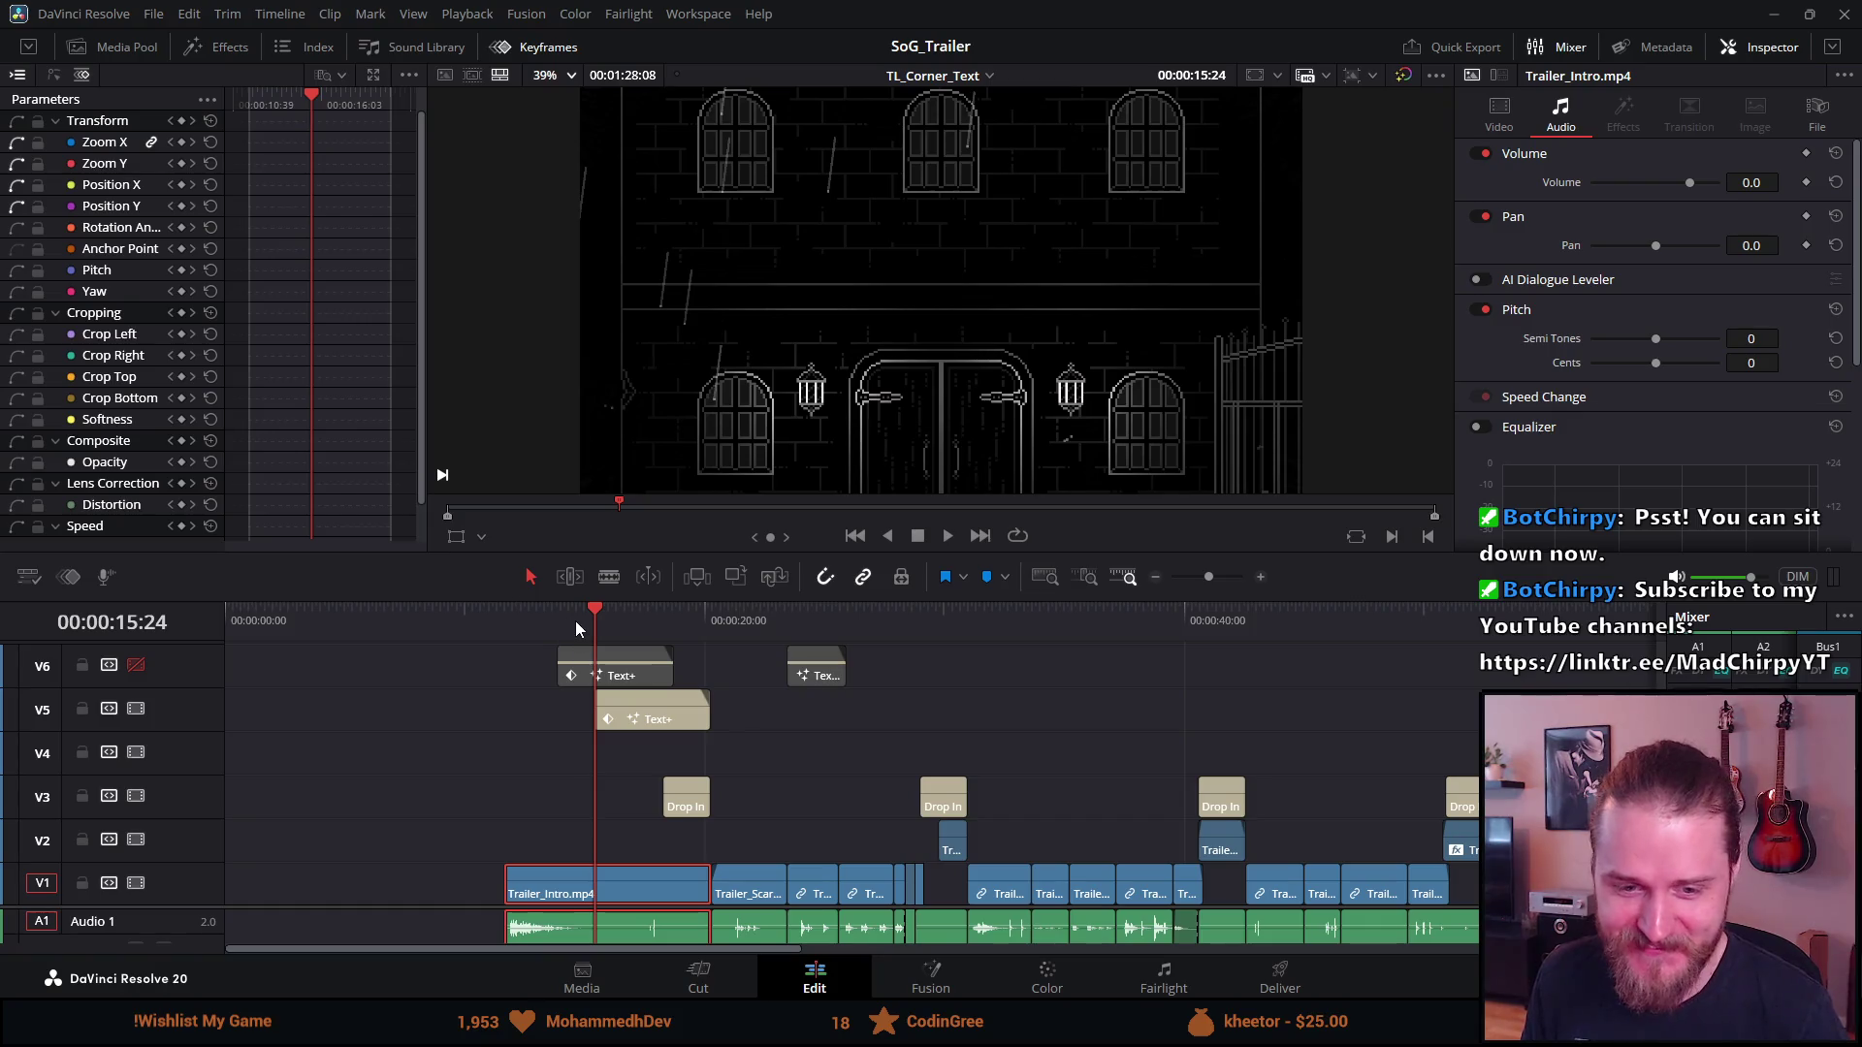
click(610, 611)
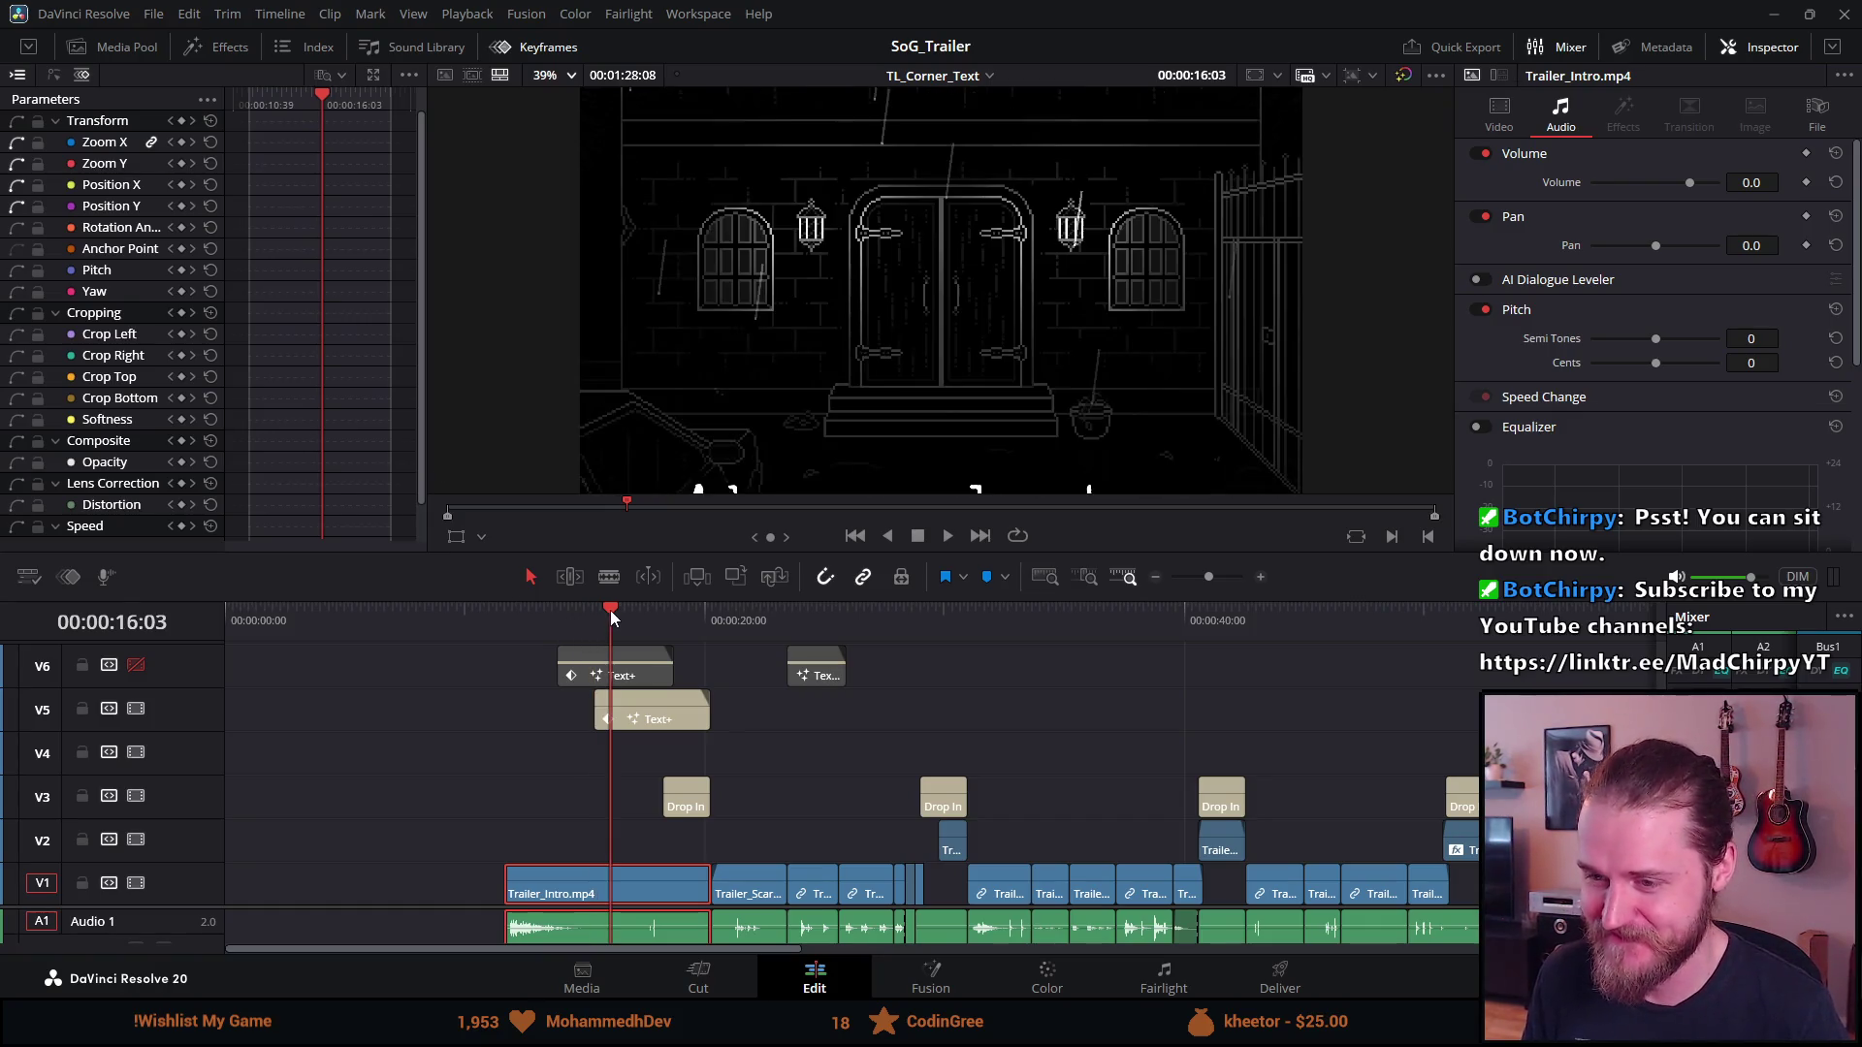
drag(609, 613, 621, 613)
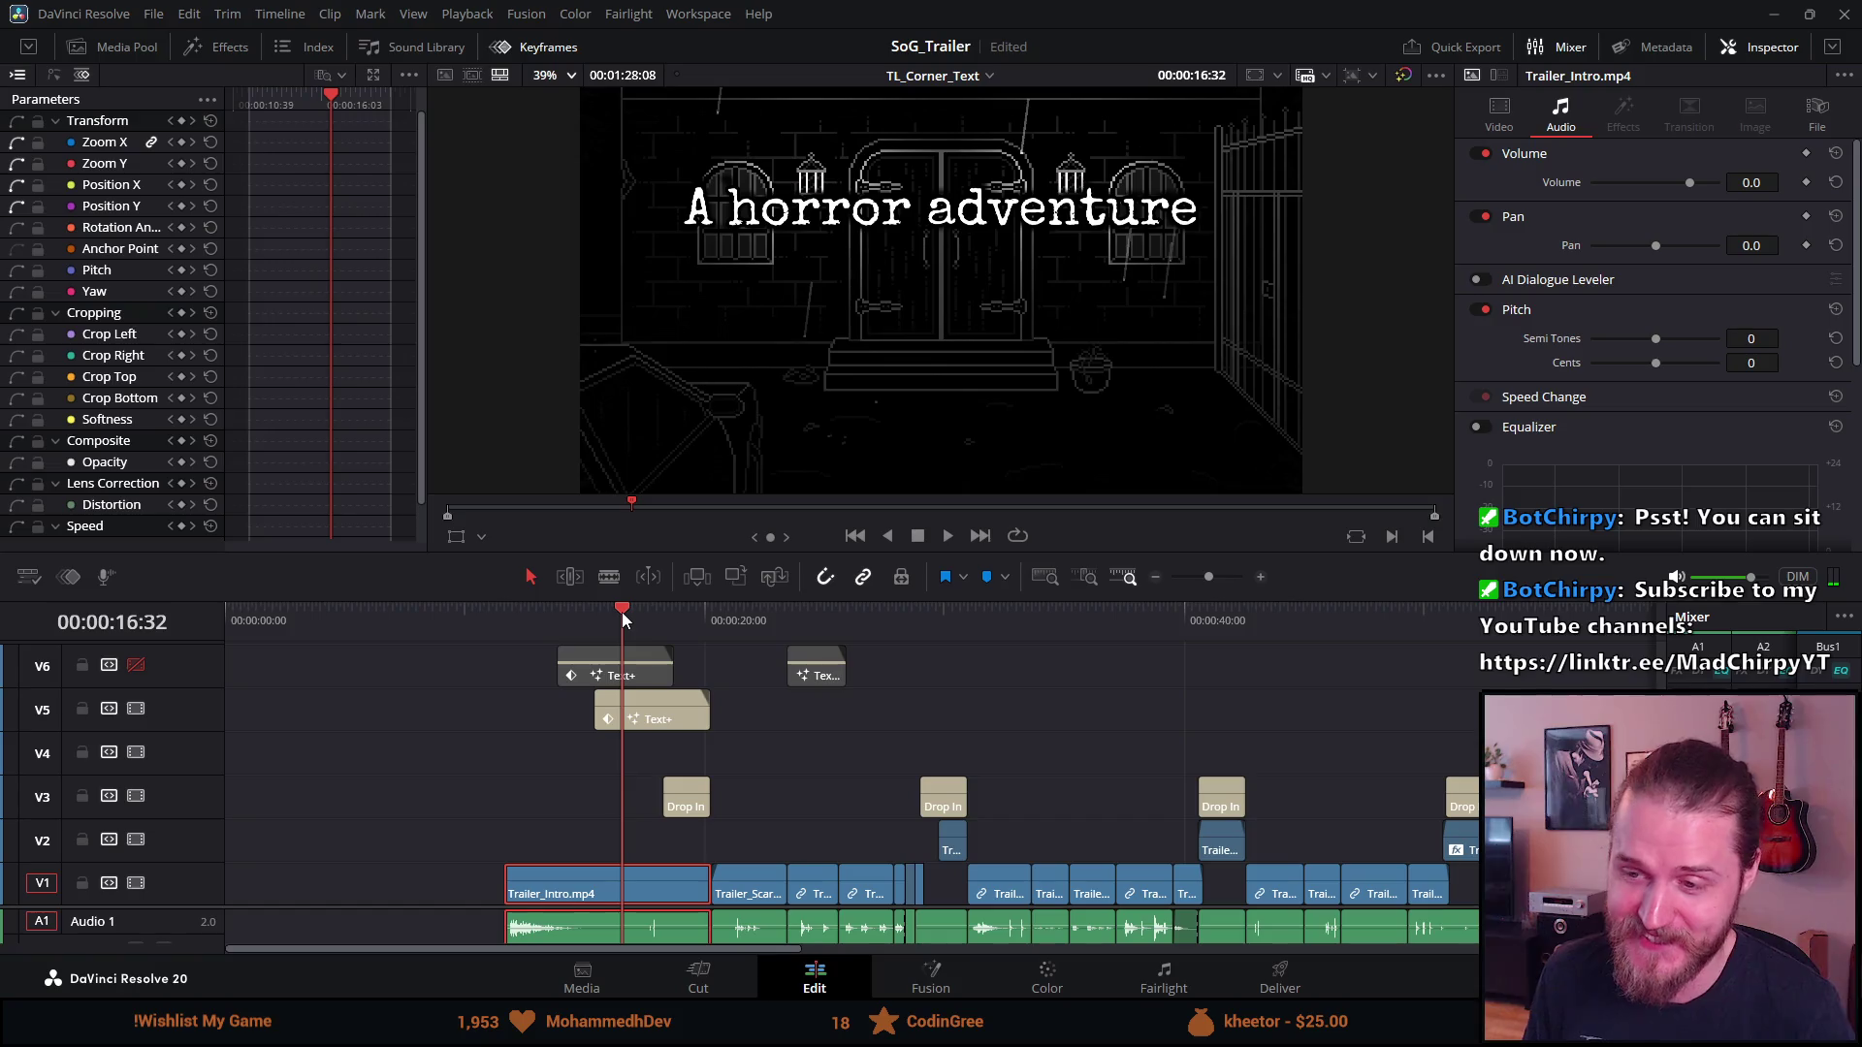
drag(622, 615, 631, 613)
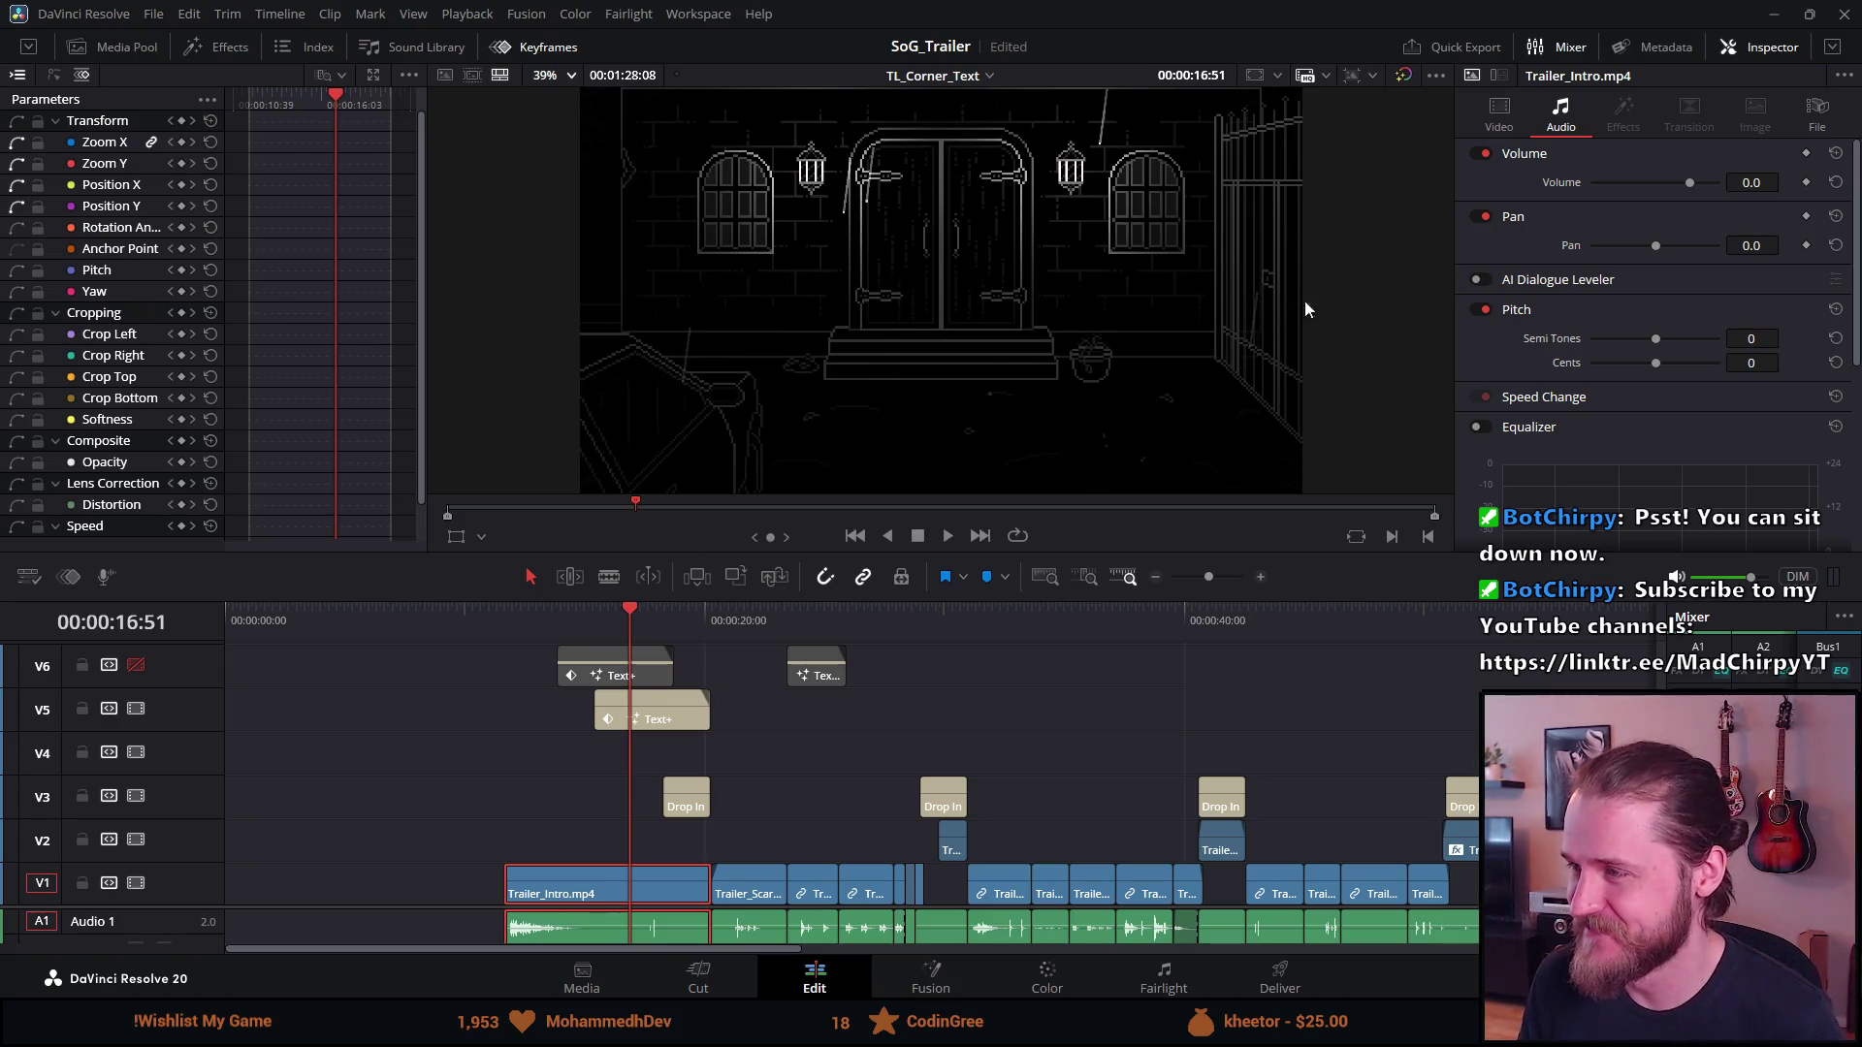
click(1502, 116)
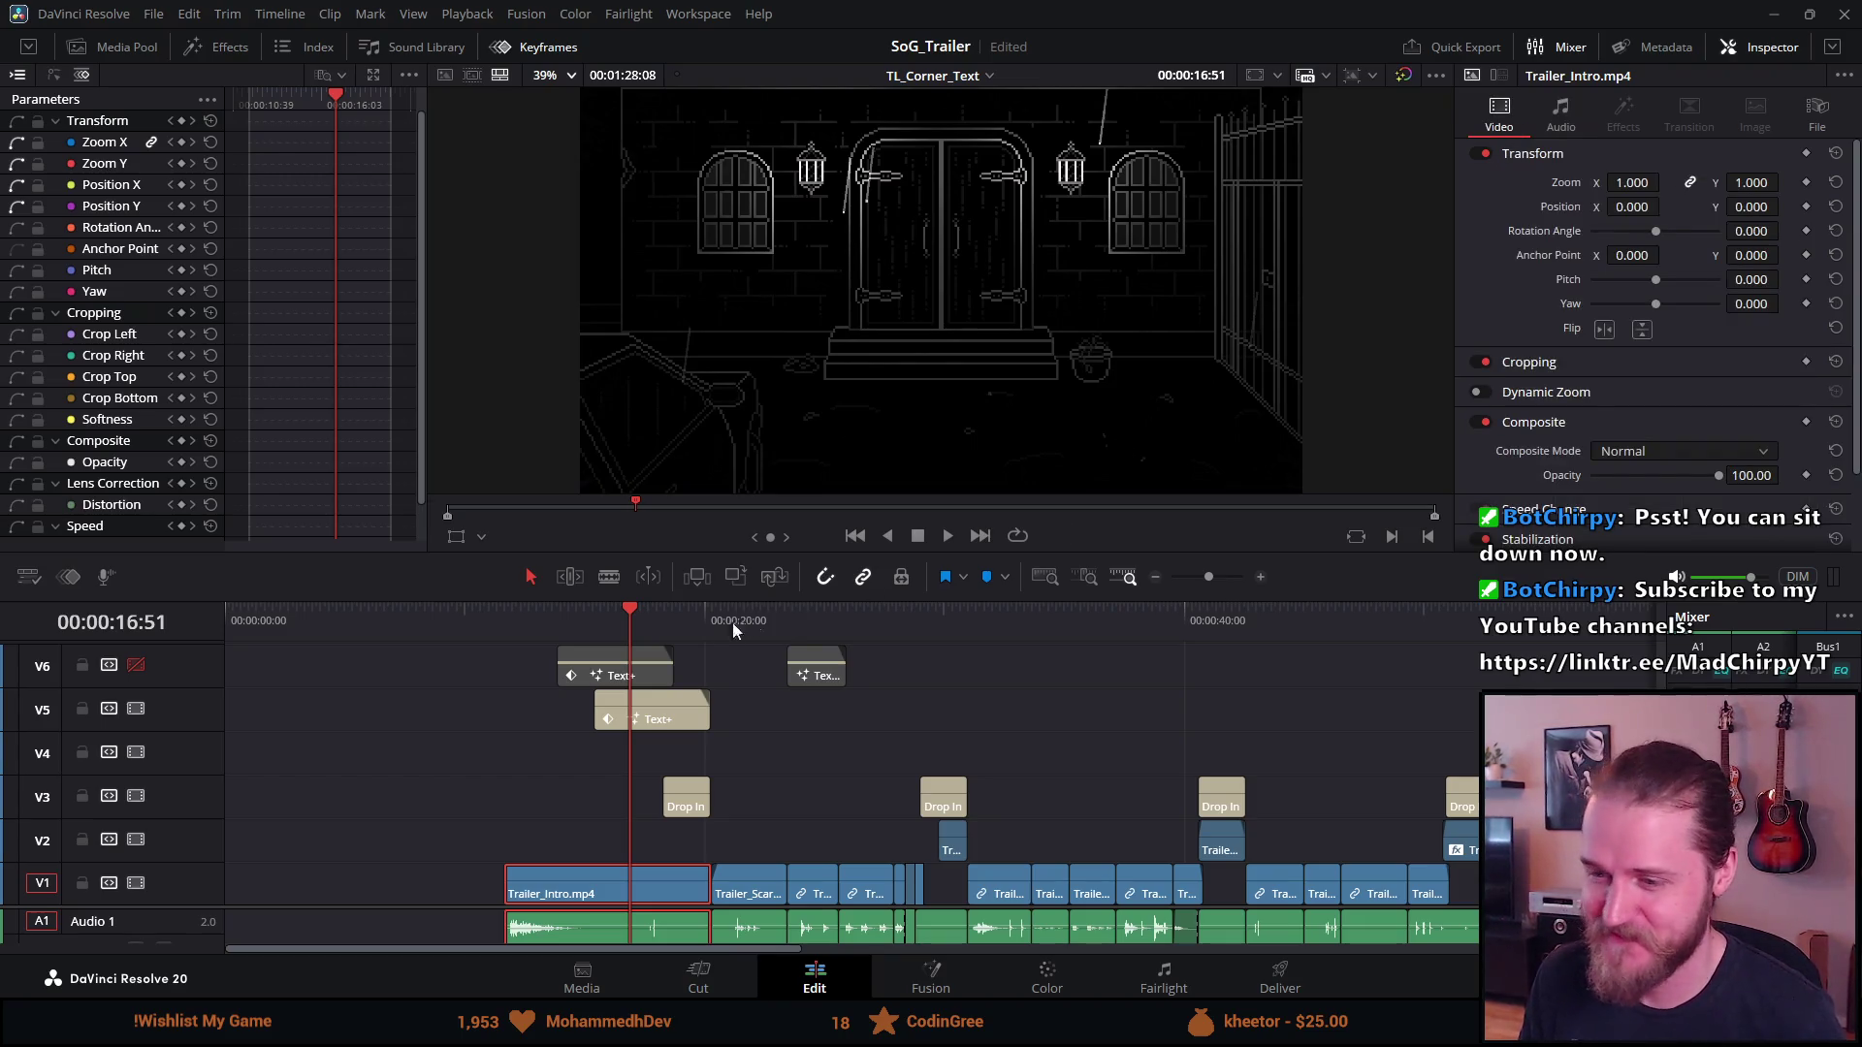
Move the 'Venture into the dark' Drop In title on V3 later, past the V5 title copy
click(671, 718)
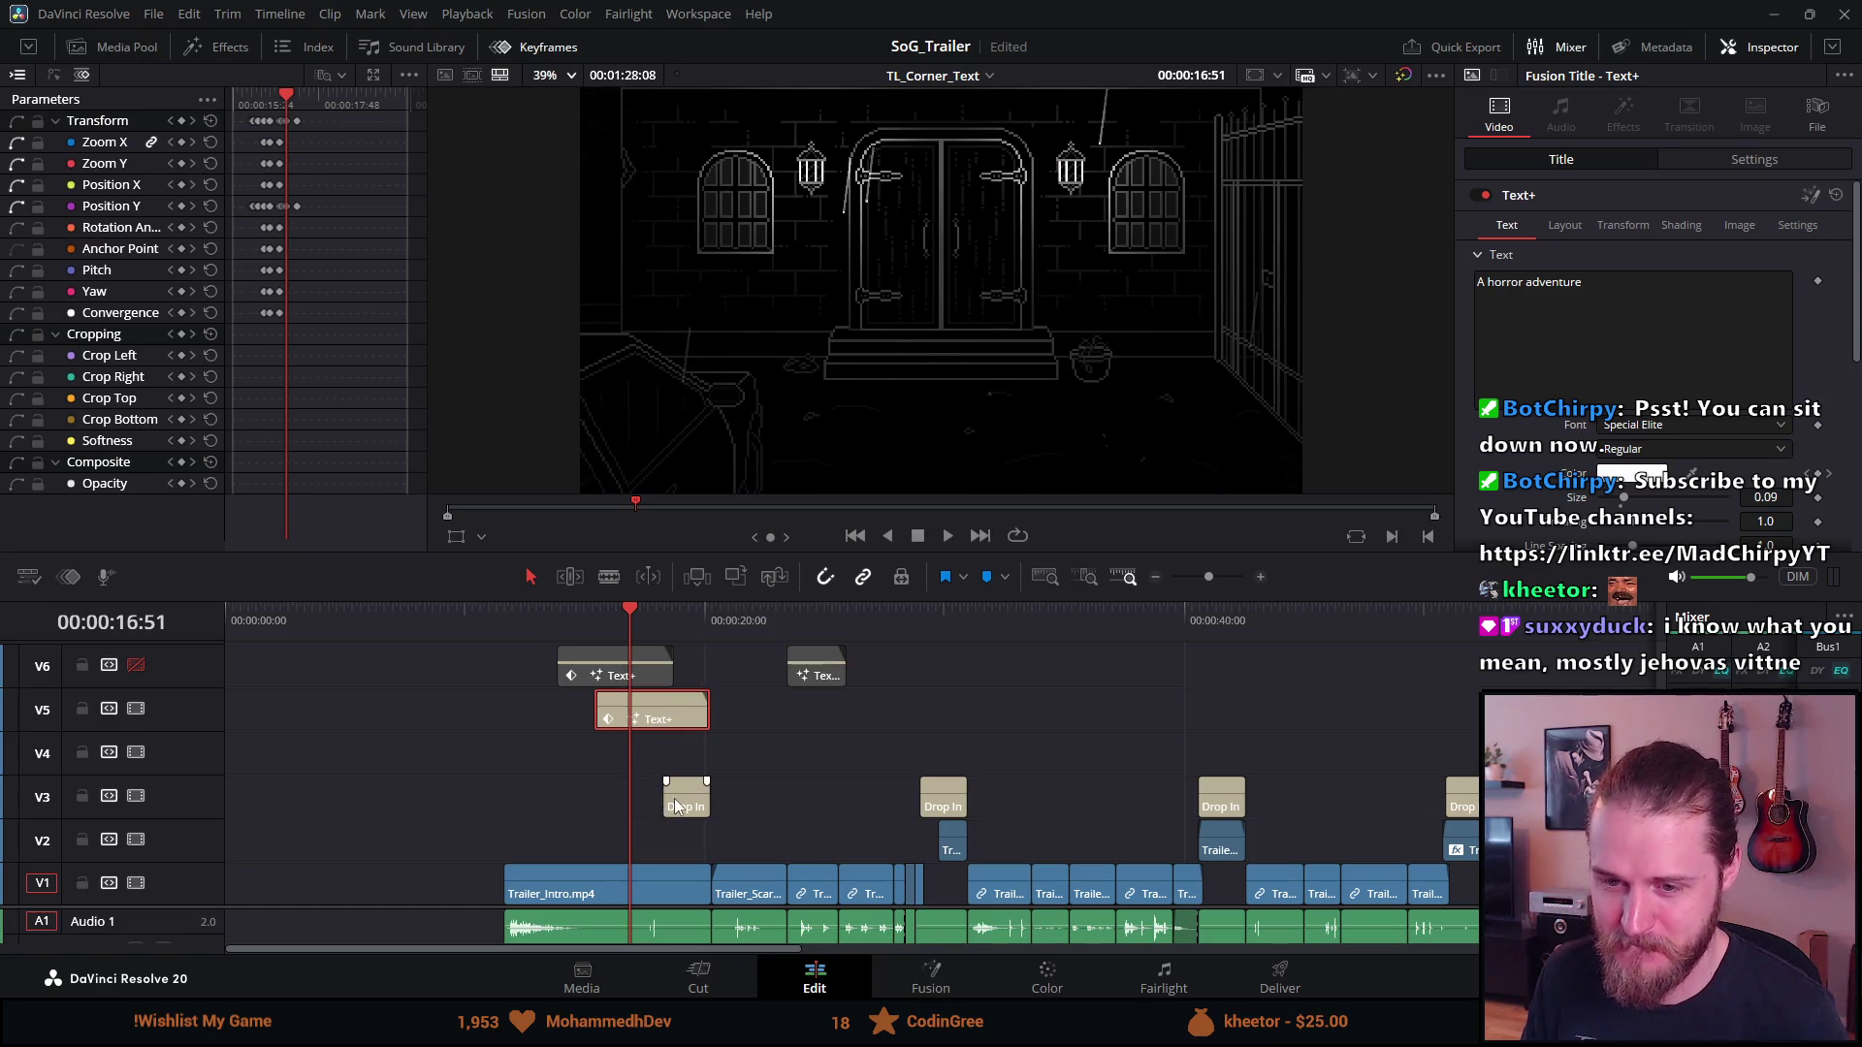
drag(677, 799, 801, 790)
mouse_move(632, 623)
mouse_down()
mouse_move(655, 622)
mouse_move(600, 626)
mouse_up()
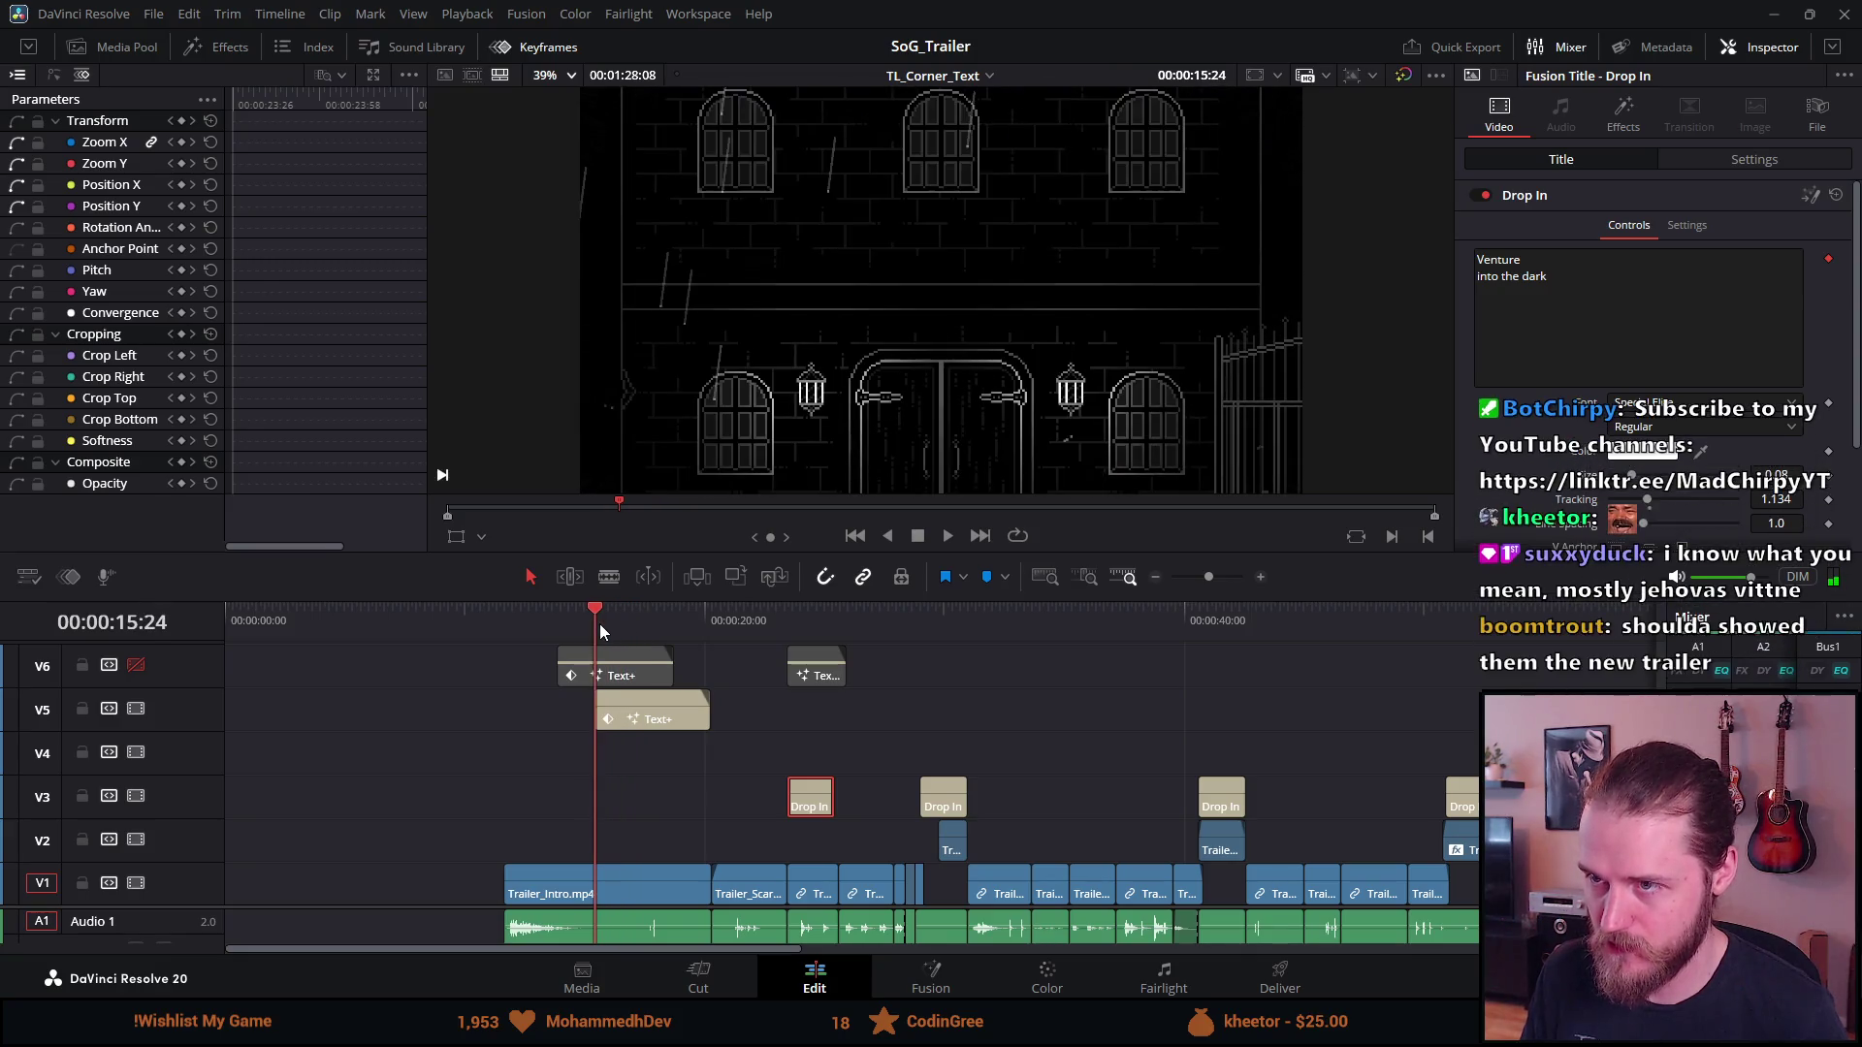
Delete all remaining keyframes from the V5 title copy
click(637, 722)
drag(368, 375, 252, 64)
key(Delete)
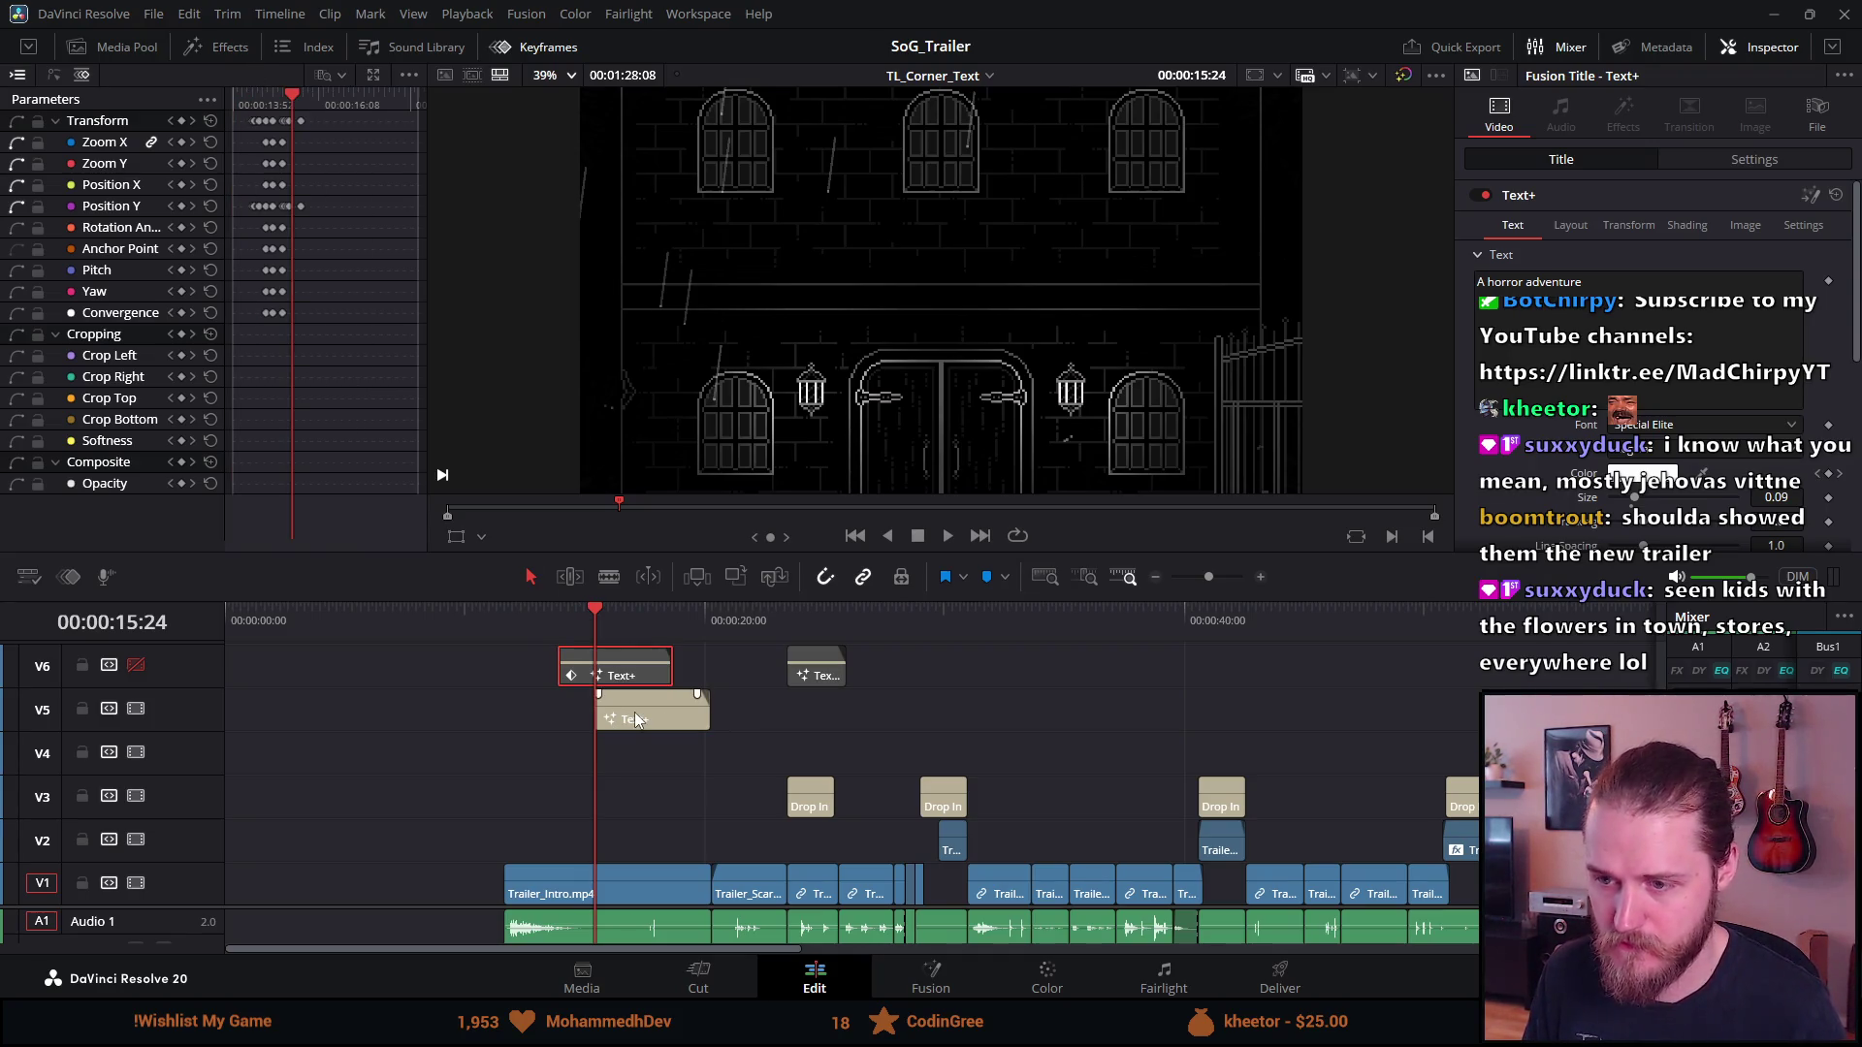
Step through the frames between 14:47 and 18:44 to find where the title should start
drag(595, 621, 580, 623)
key(space)
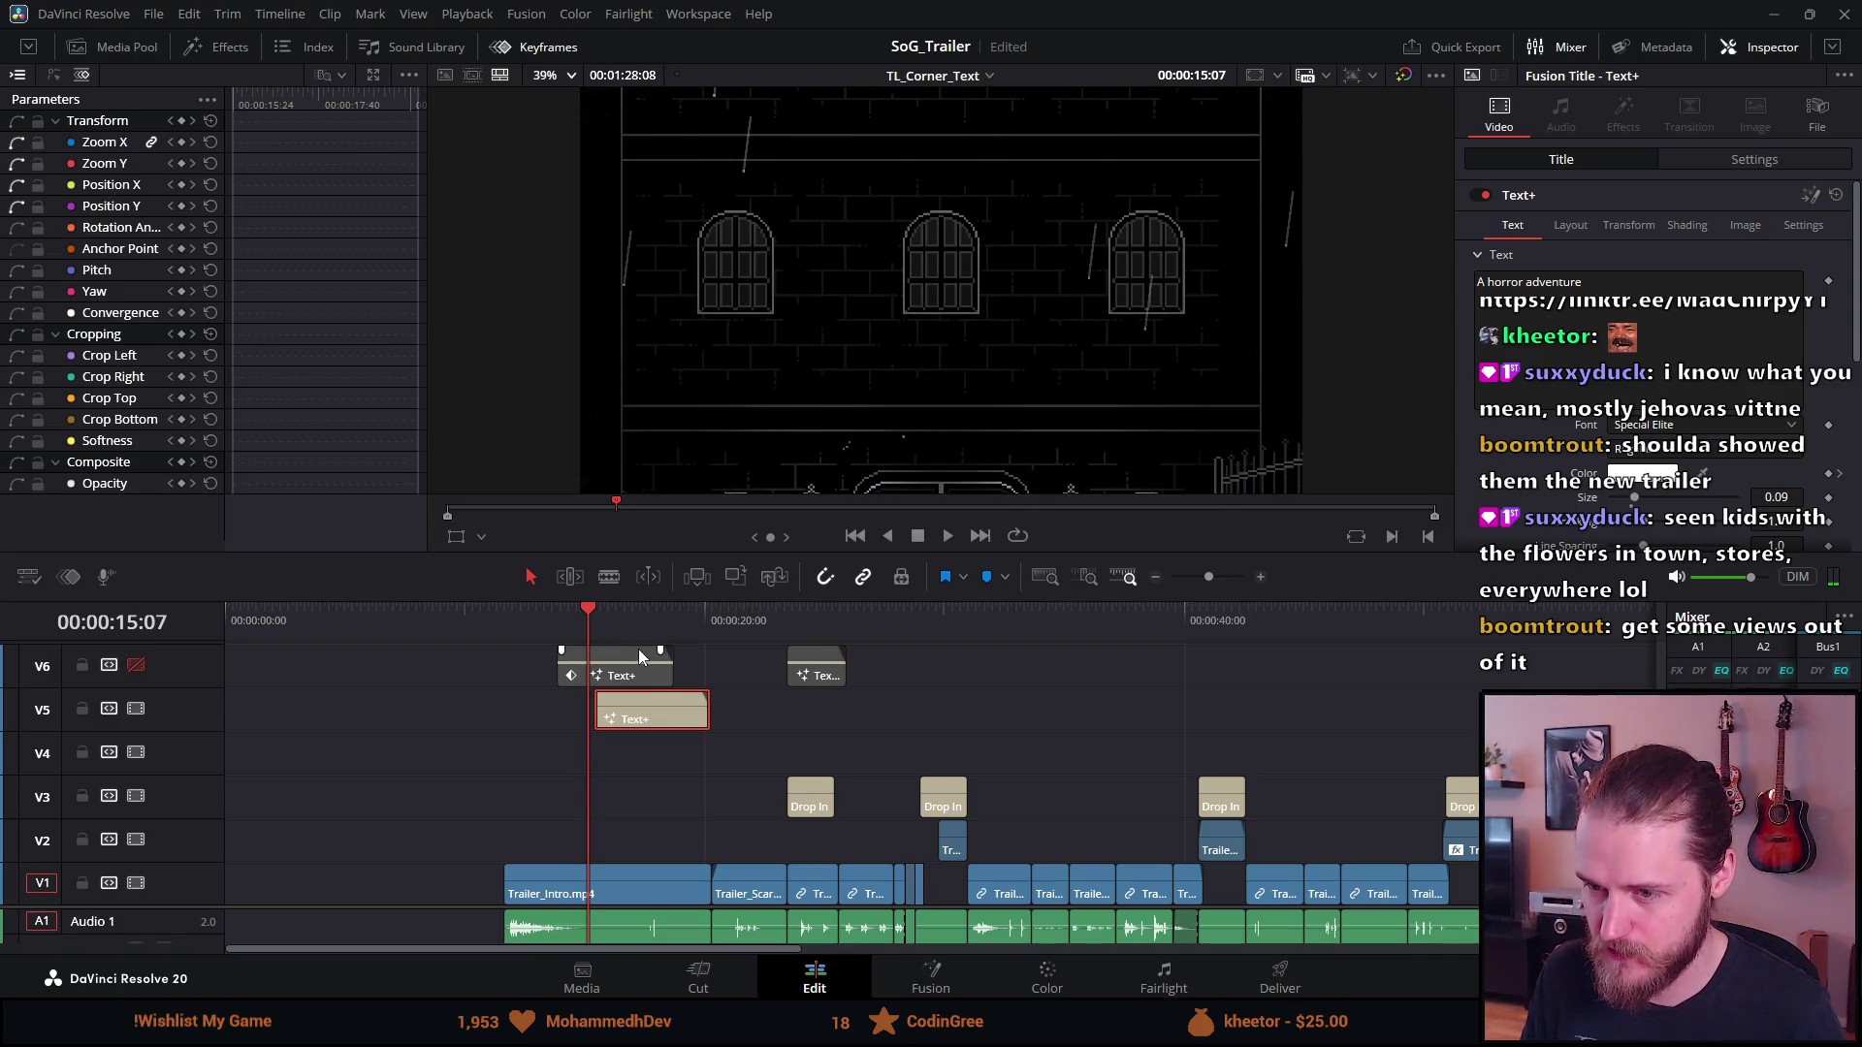
key(j)
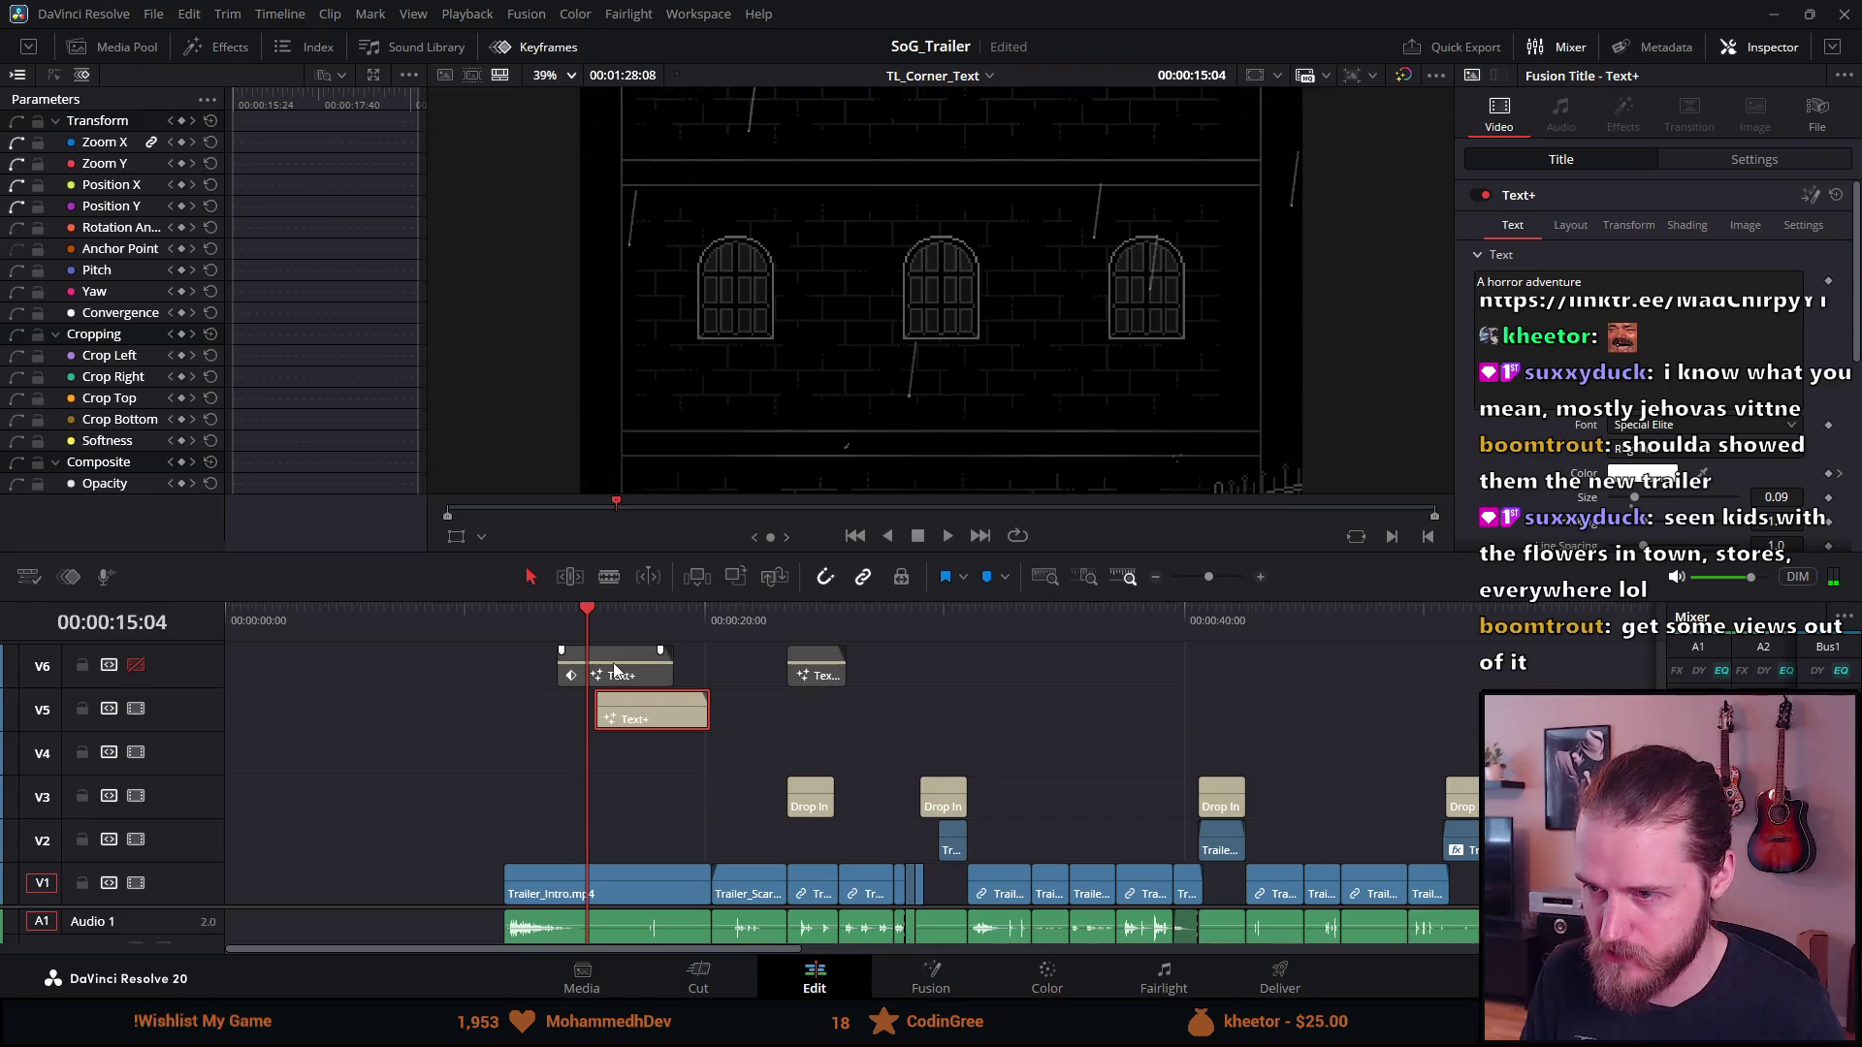
key(Right)
key(Right)
key(Right)
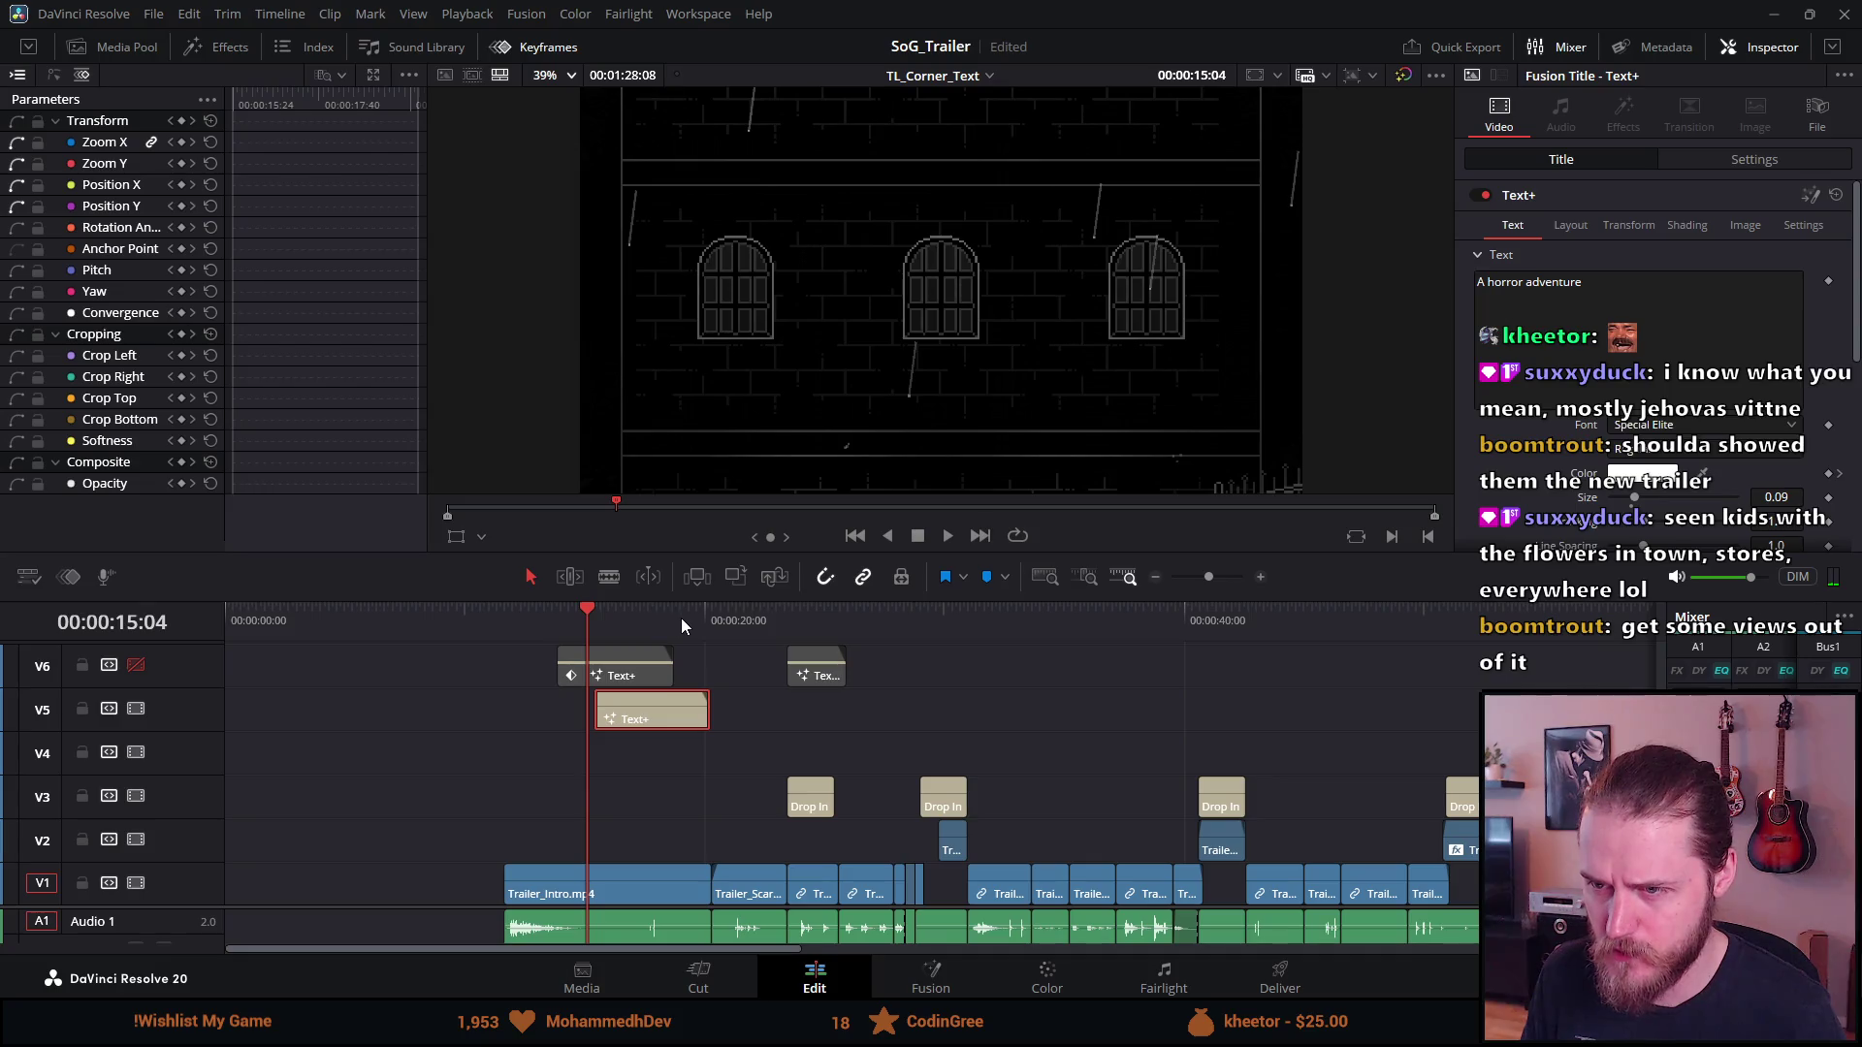
click(677, 620)
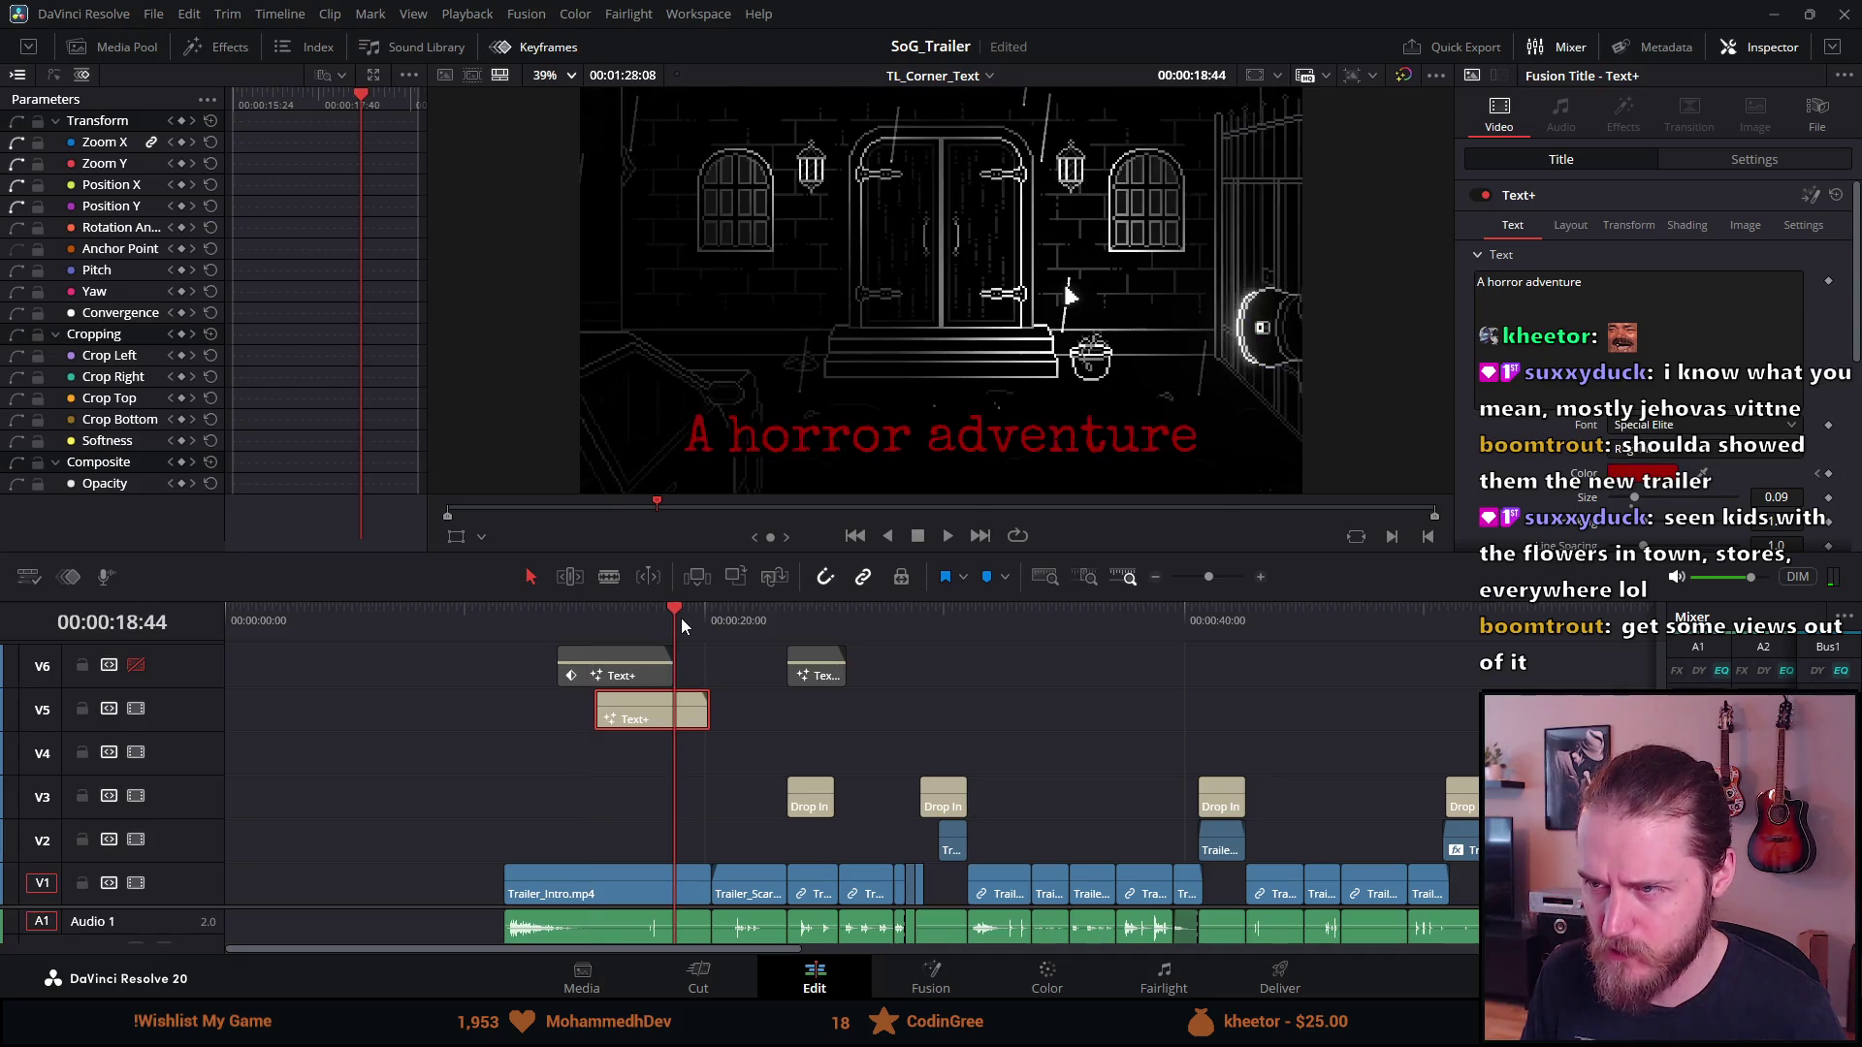
click(595, 613)
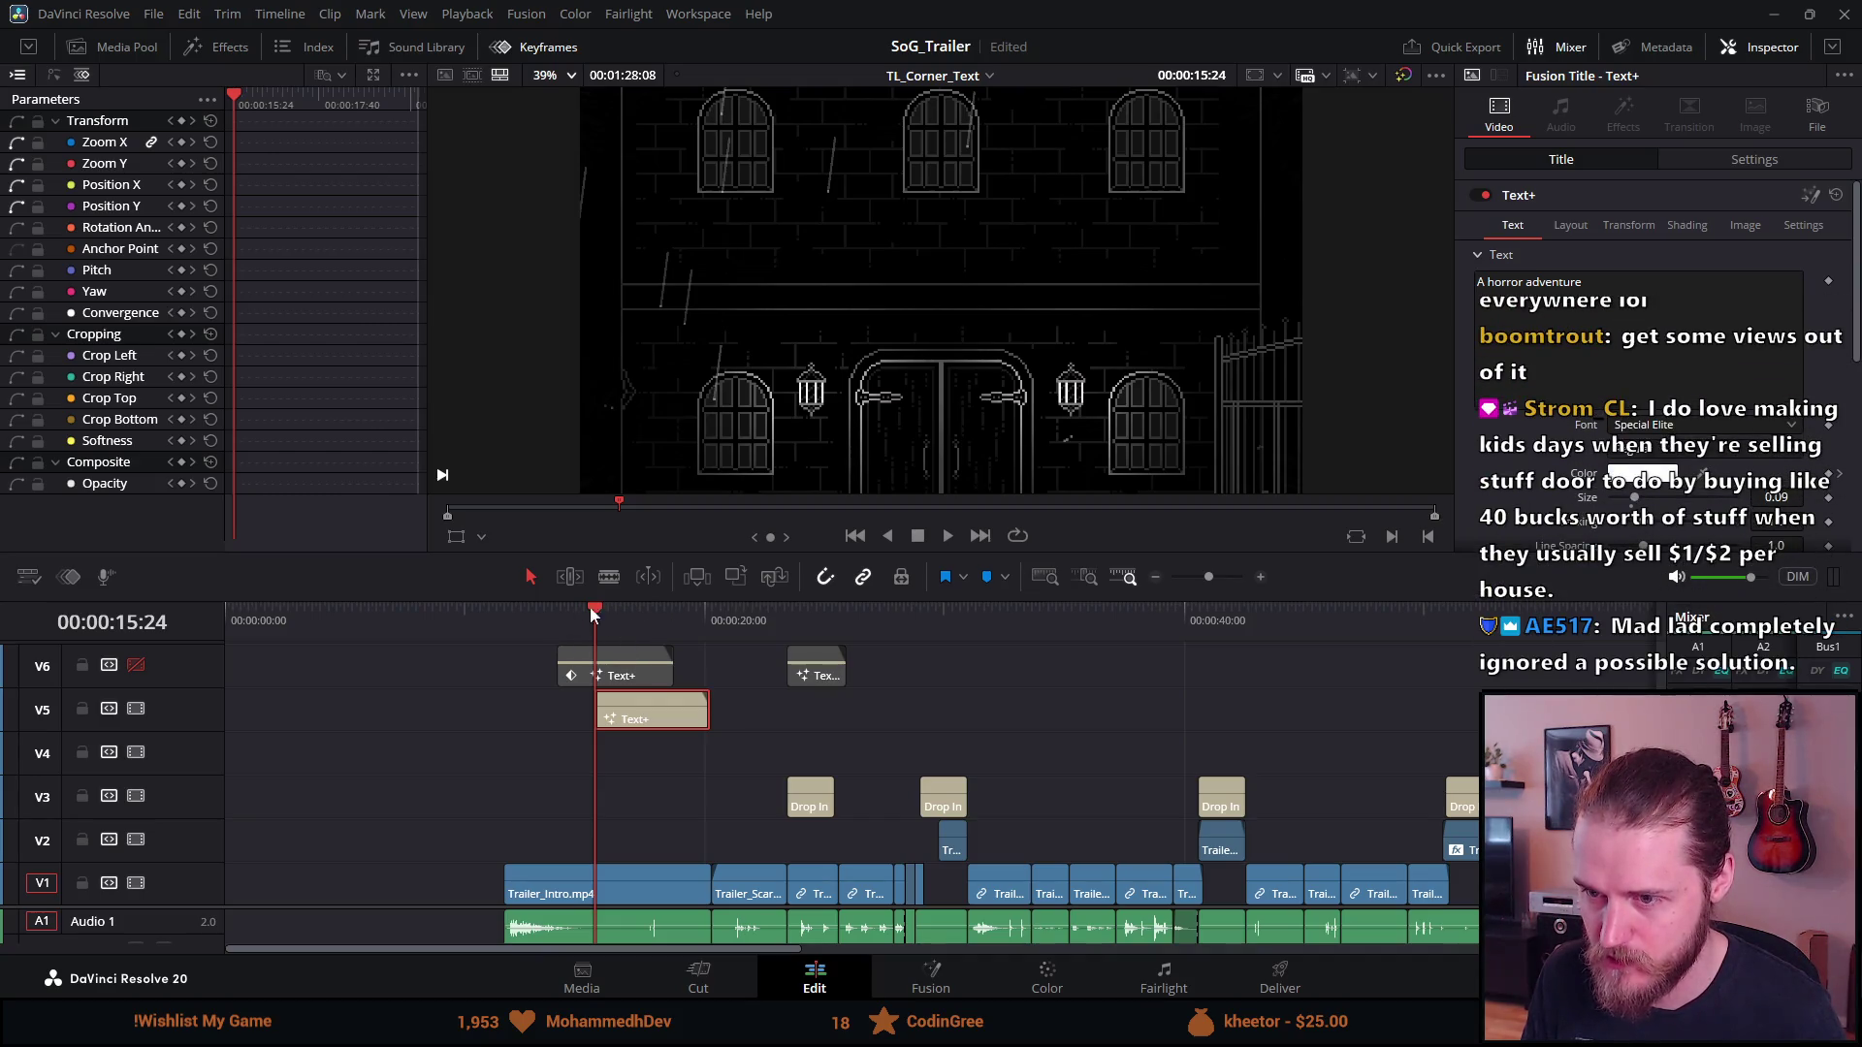
key(j)
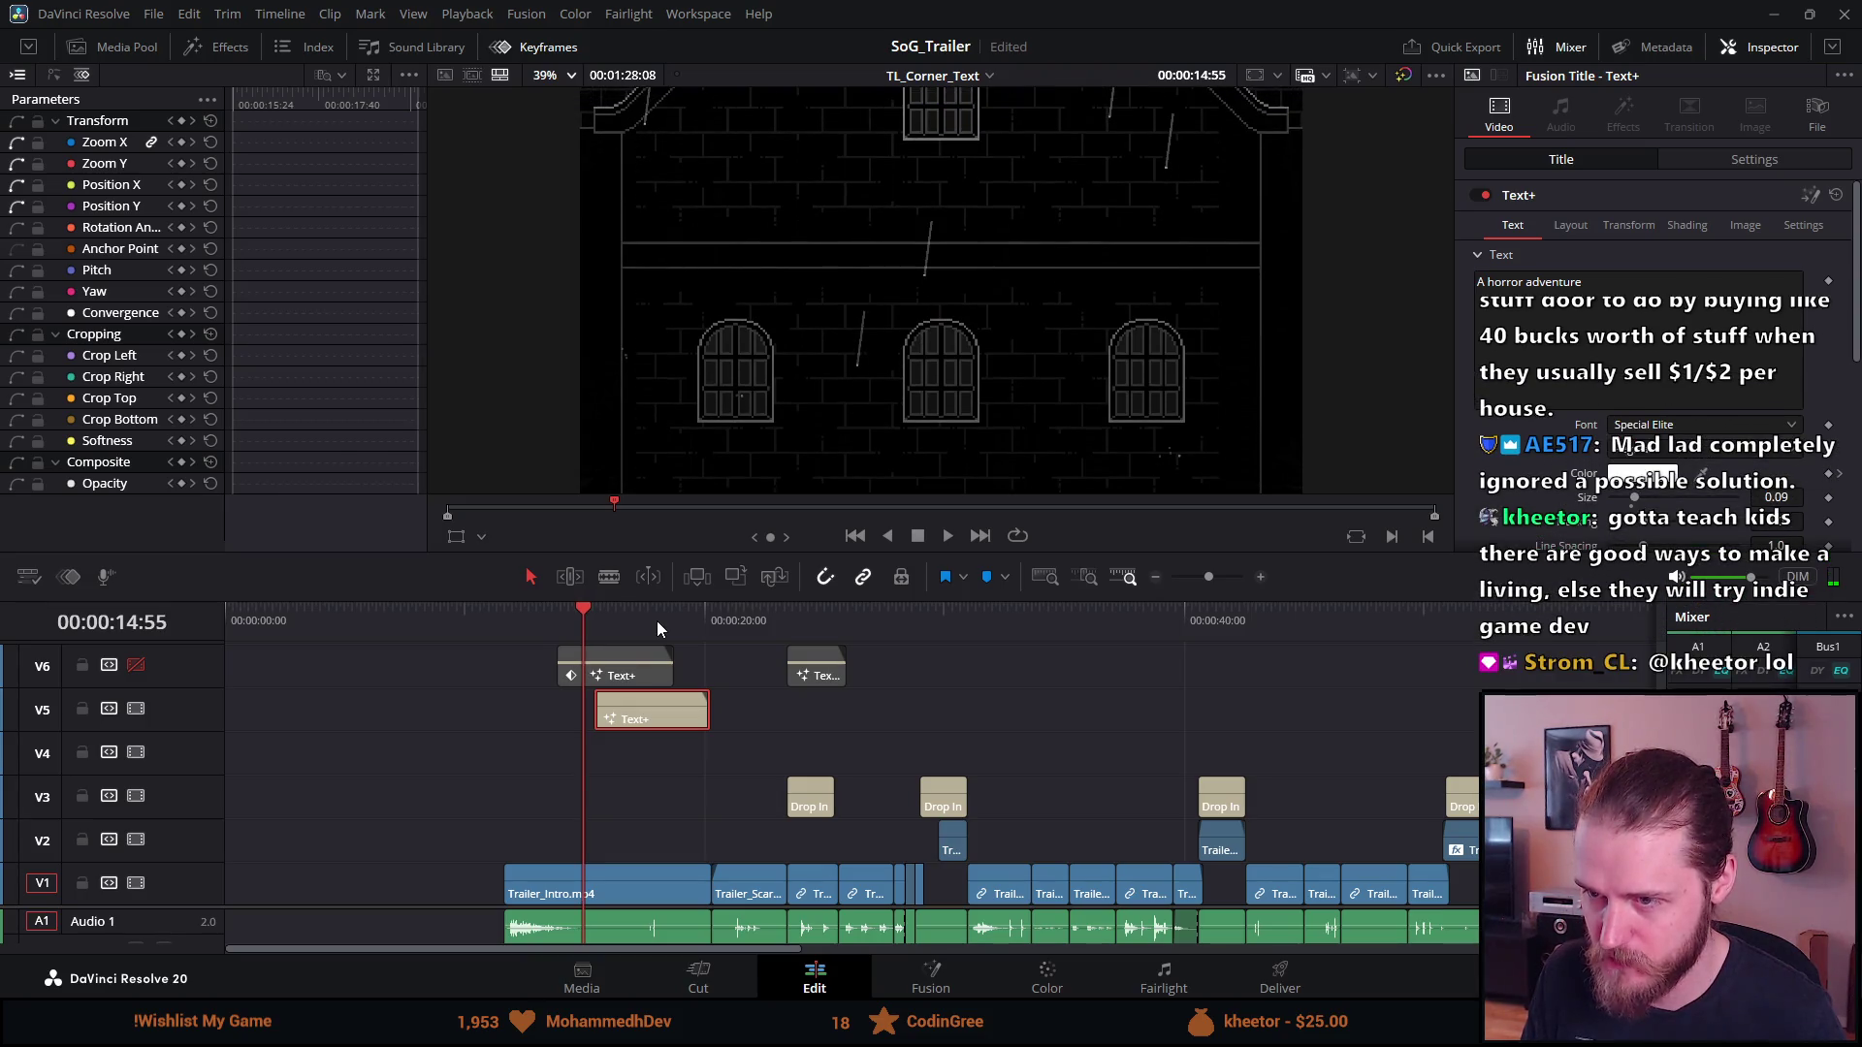
Shift the V5 title clip slightly earlier, re-enable Linked Selection, and add Transform keyframes at 15:02
drag(642, 706, 631, 709)
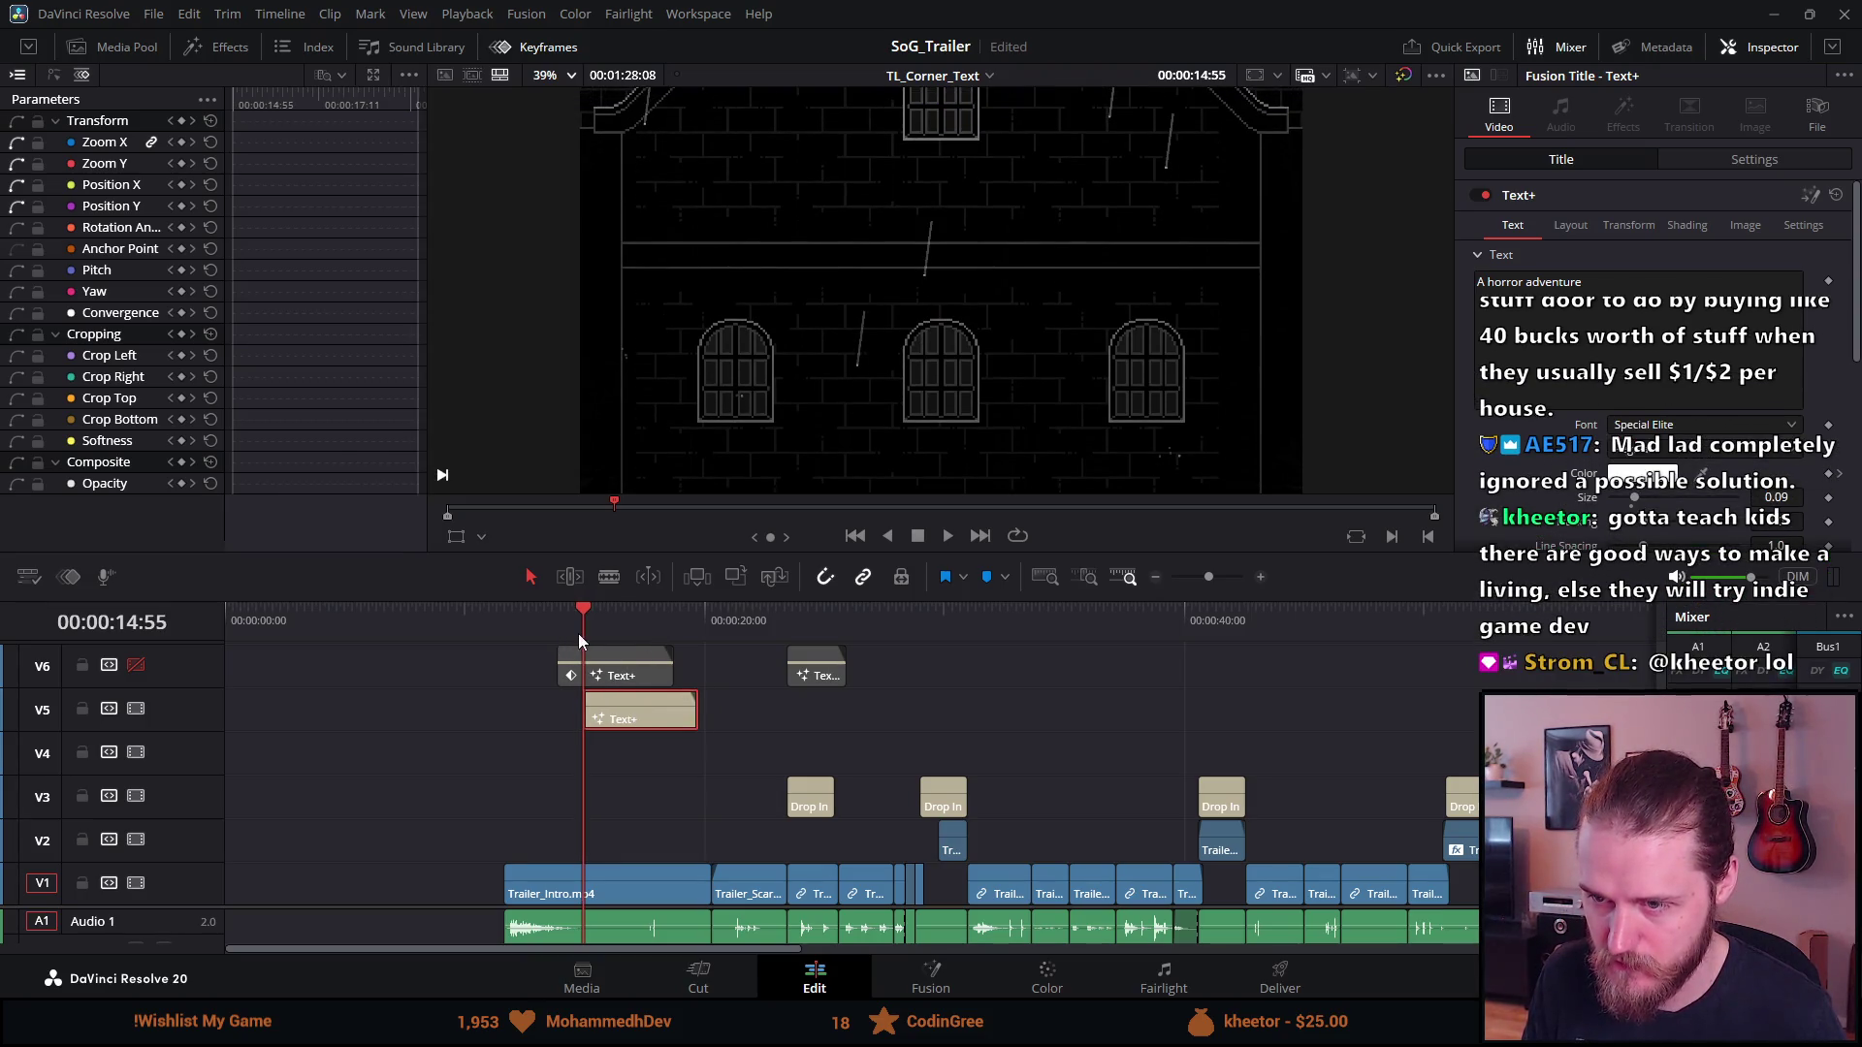
click(585, 609)
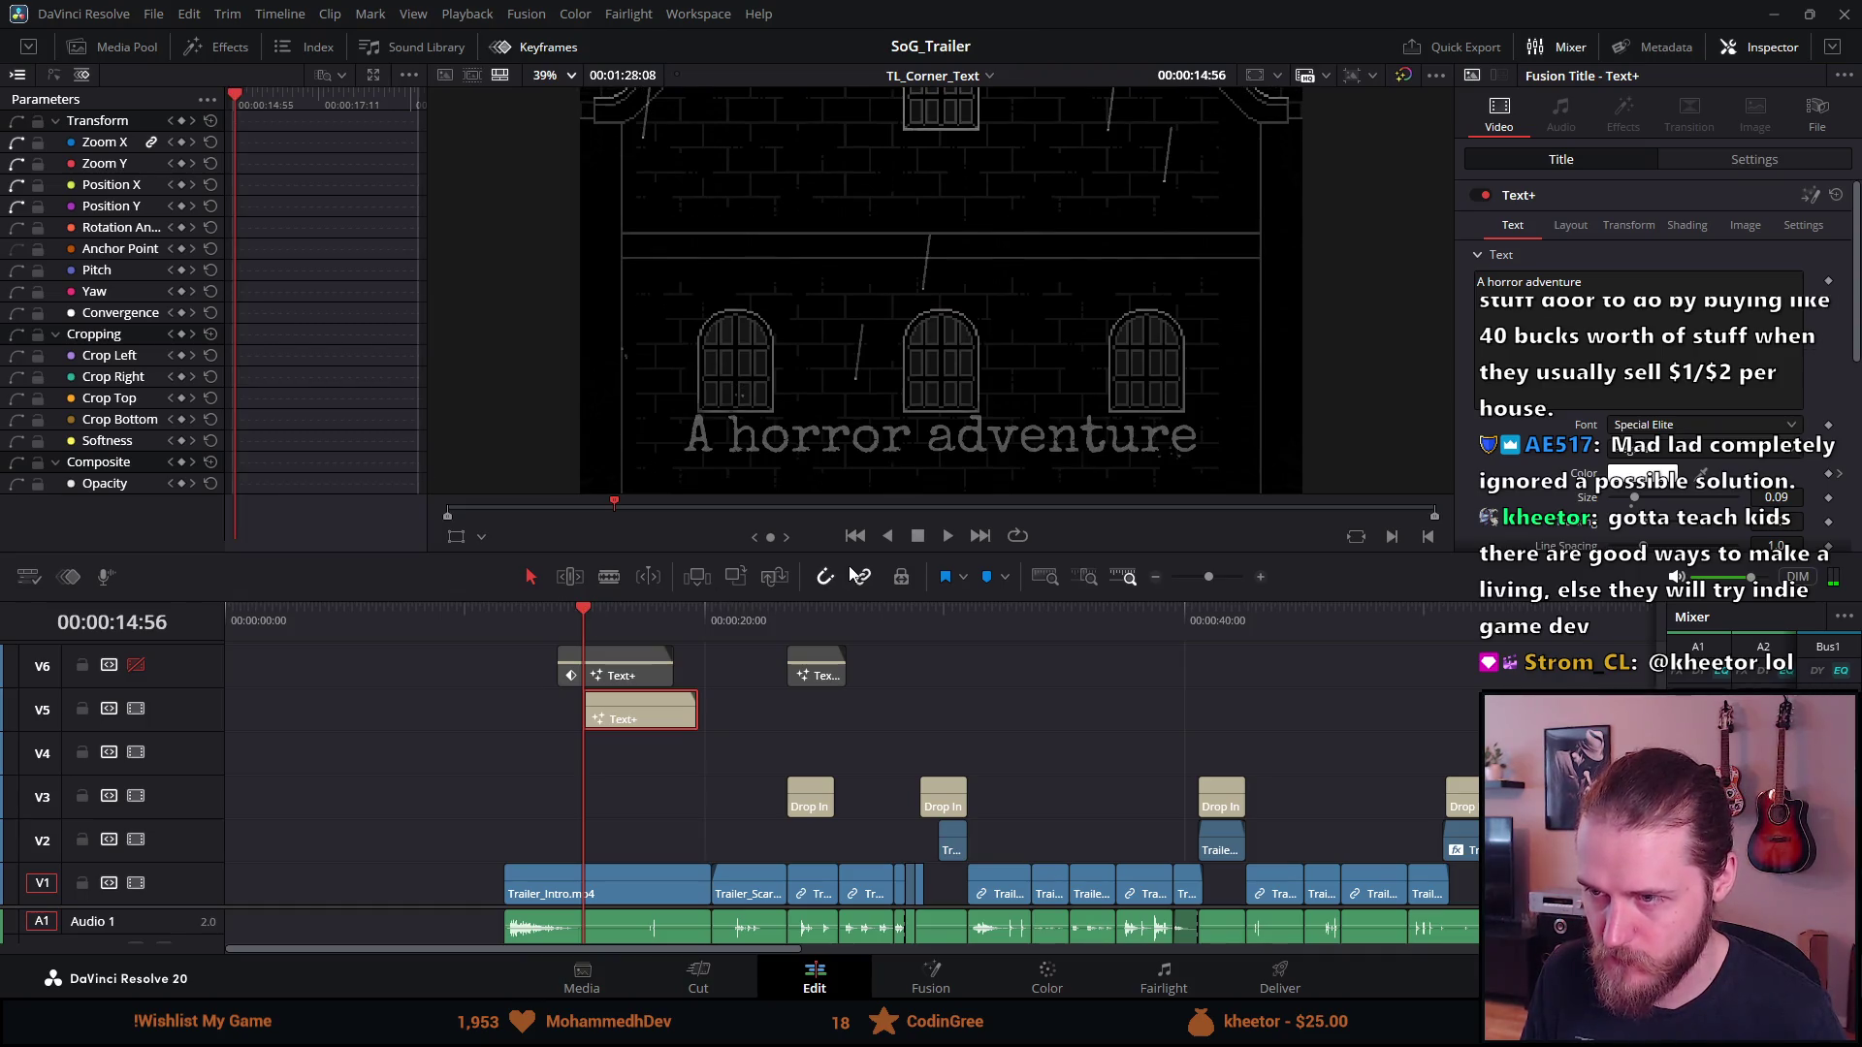
click(860, 576)
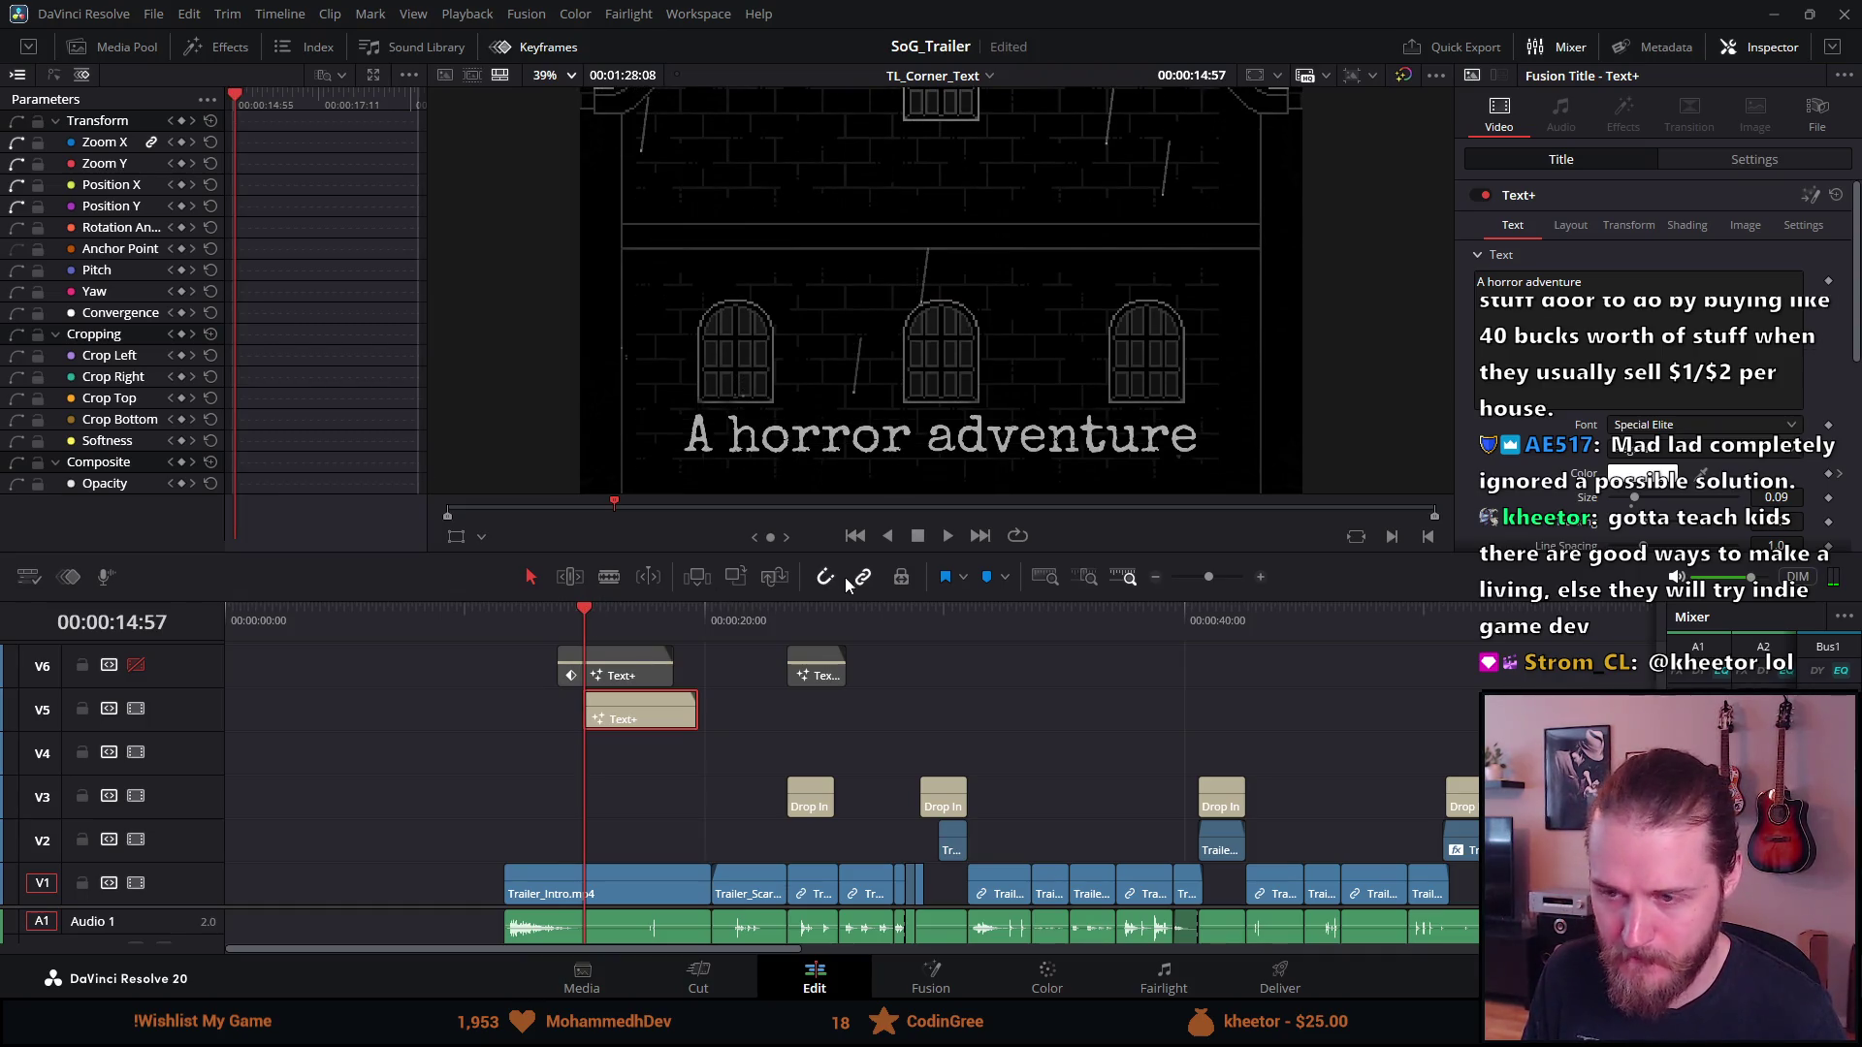
click(481, 711)
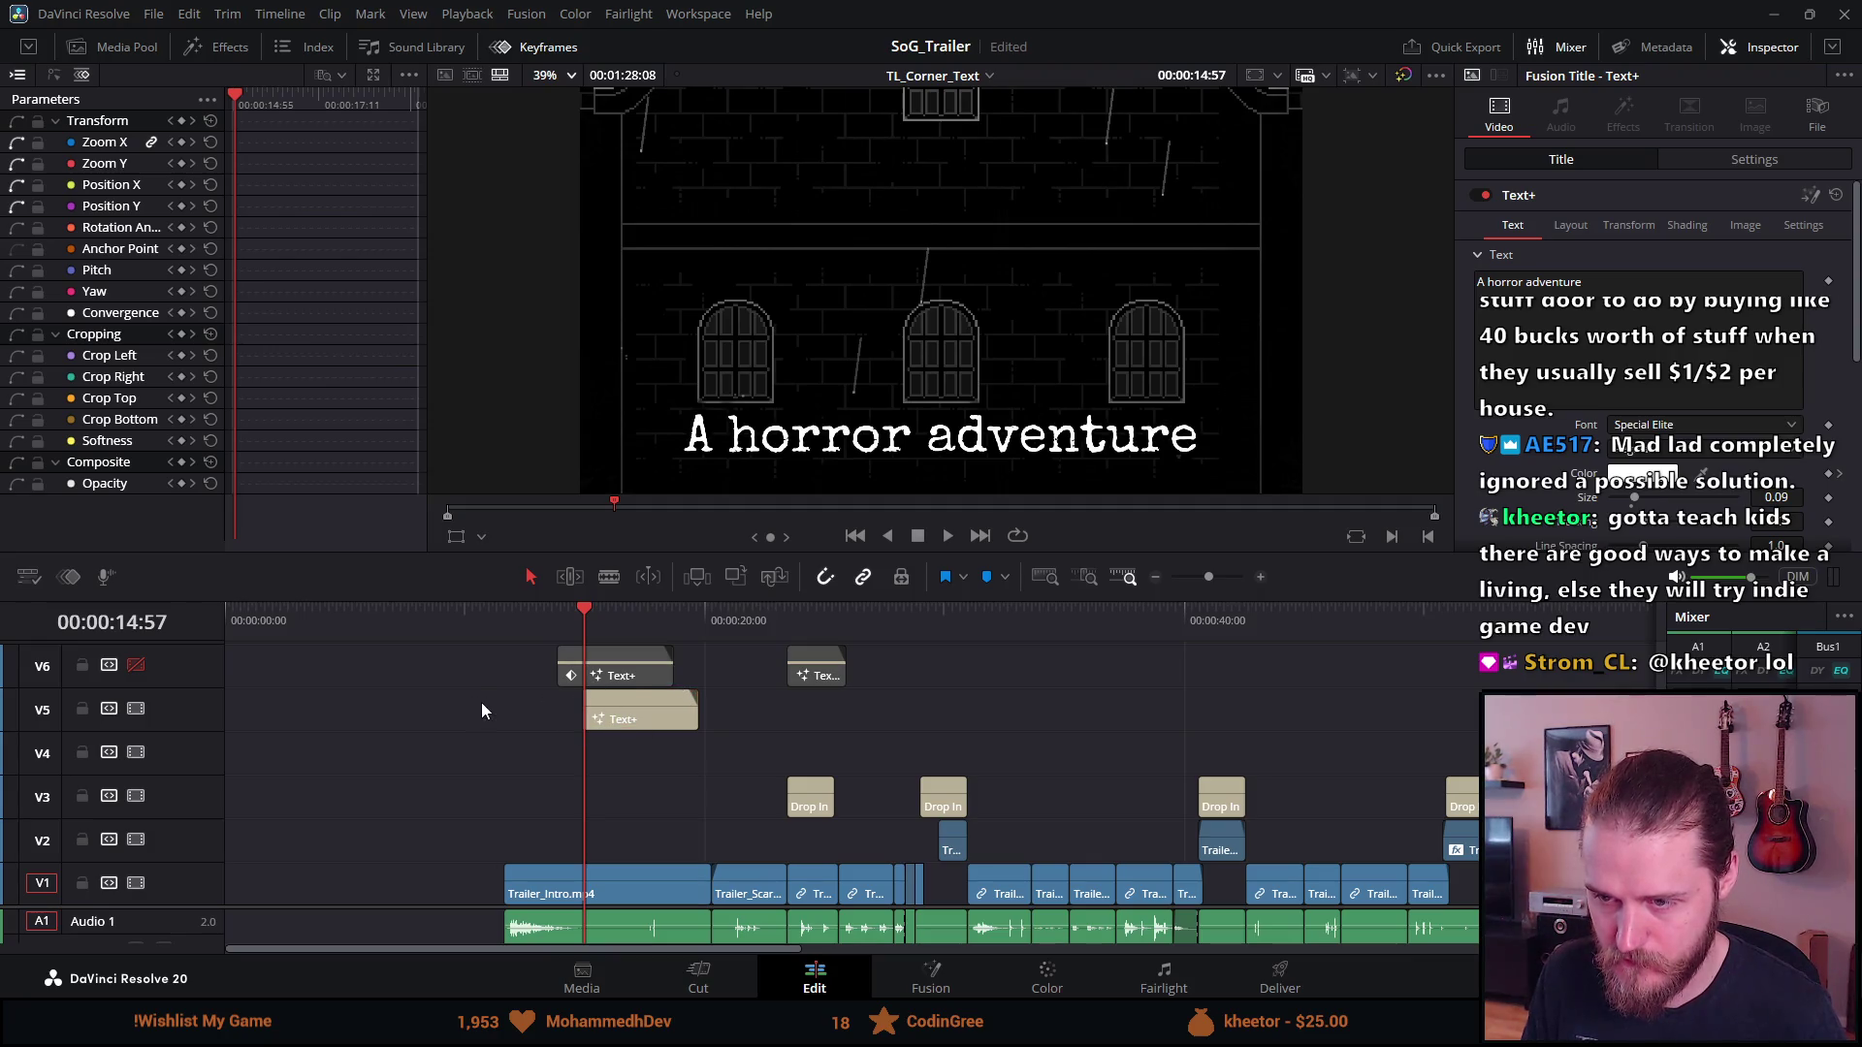
key(Right)
key(Right)
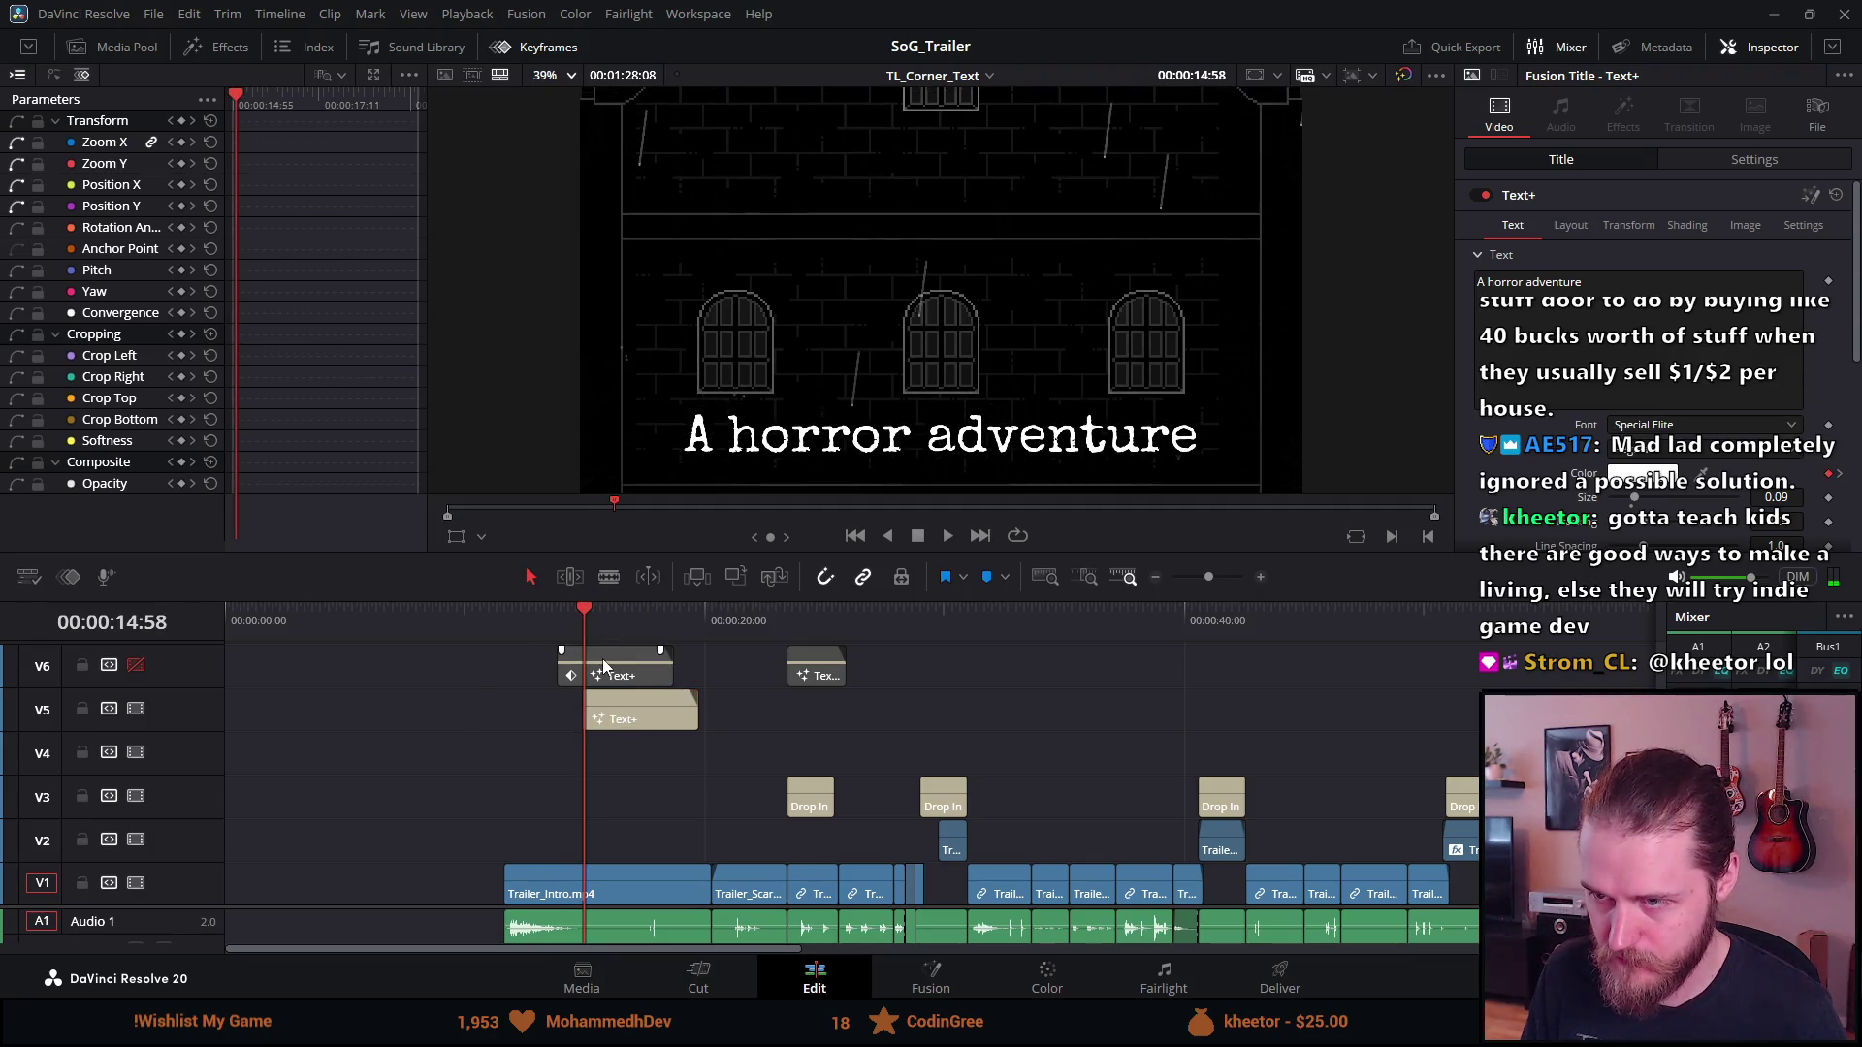
key(Right)
key(Right)
key(Right)
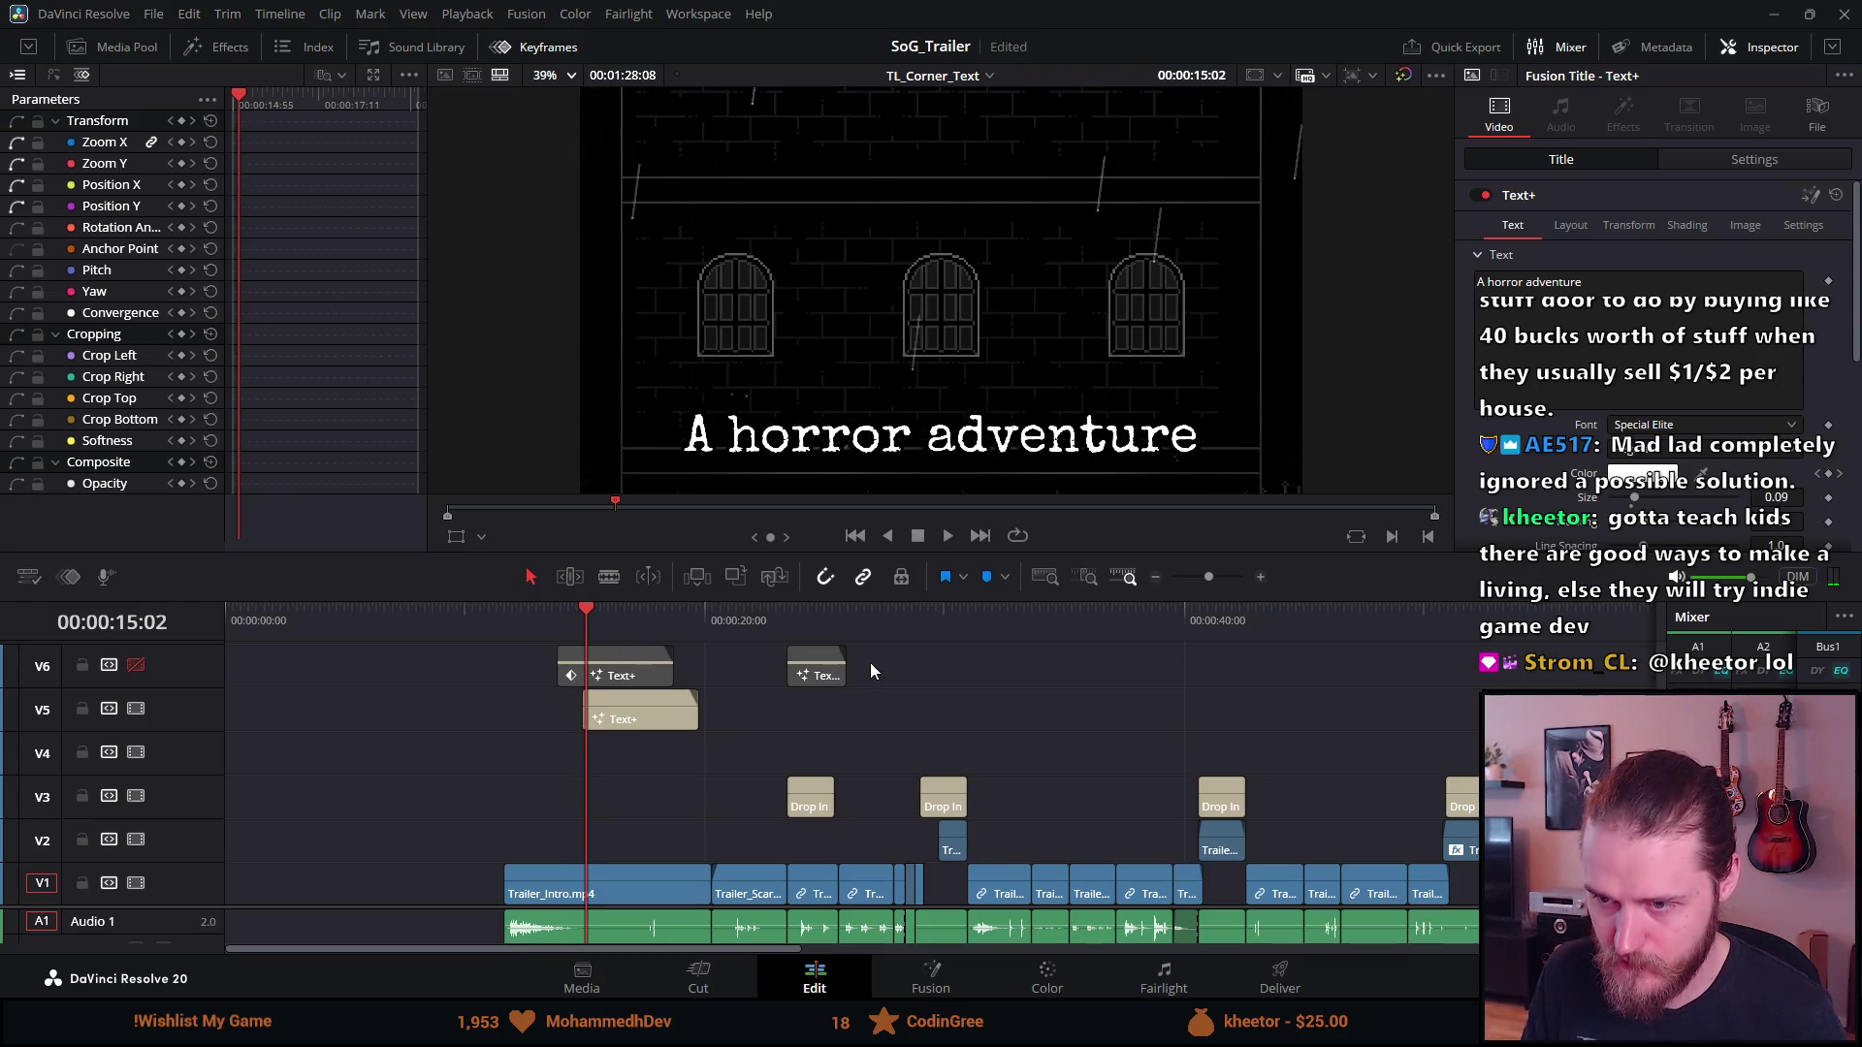
click(181, 121)
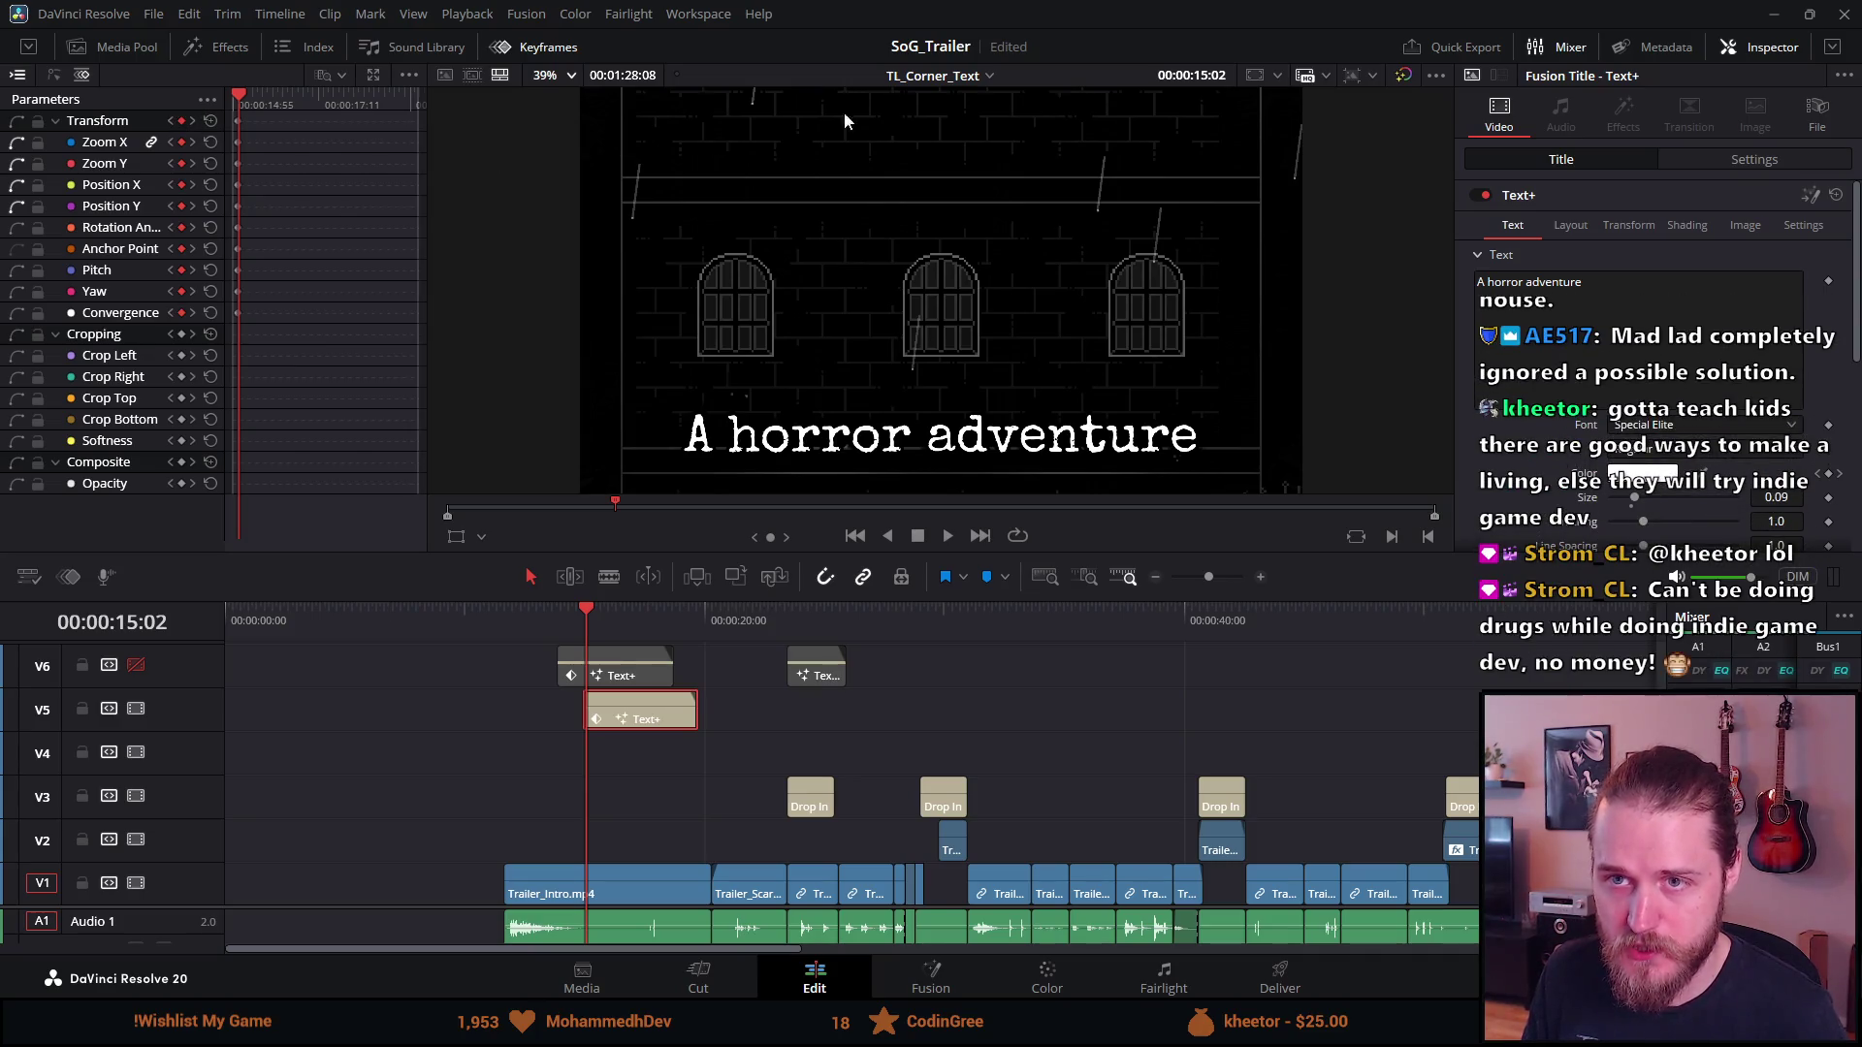
Adjust the title's Transform Position Y up and down in the Inspector Settings
click(1703, 167)
drag(1736, 248, 1703, 249)
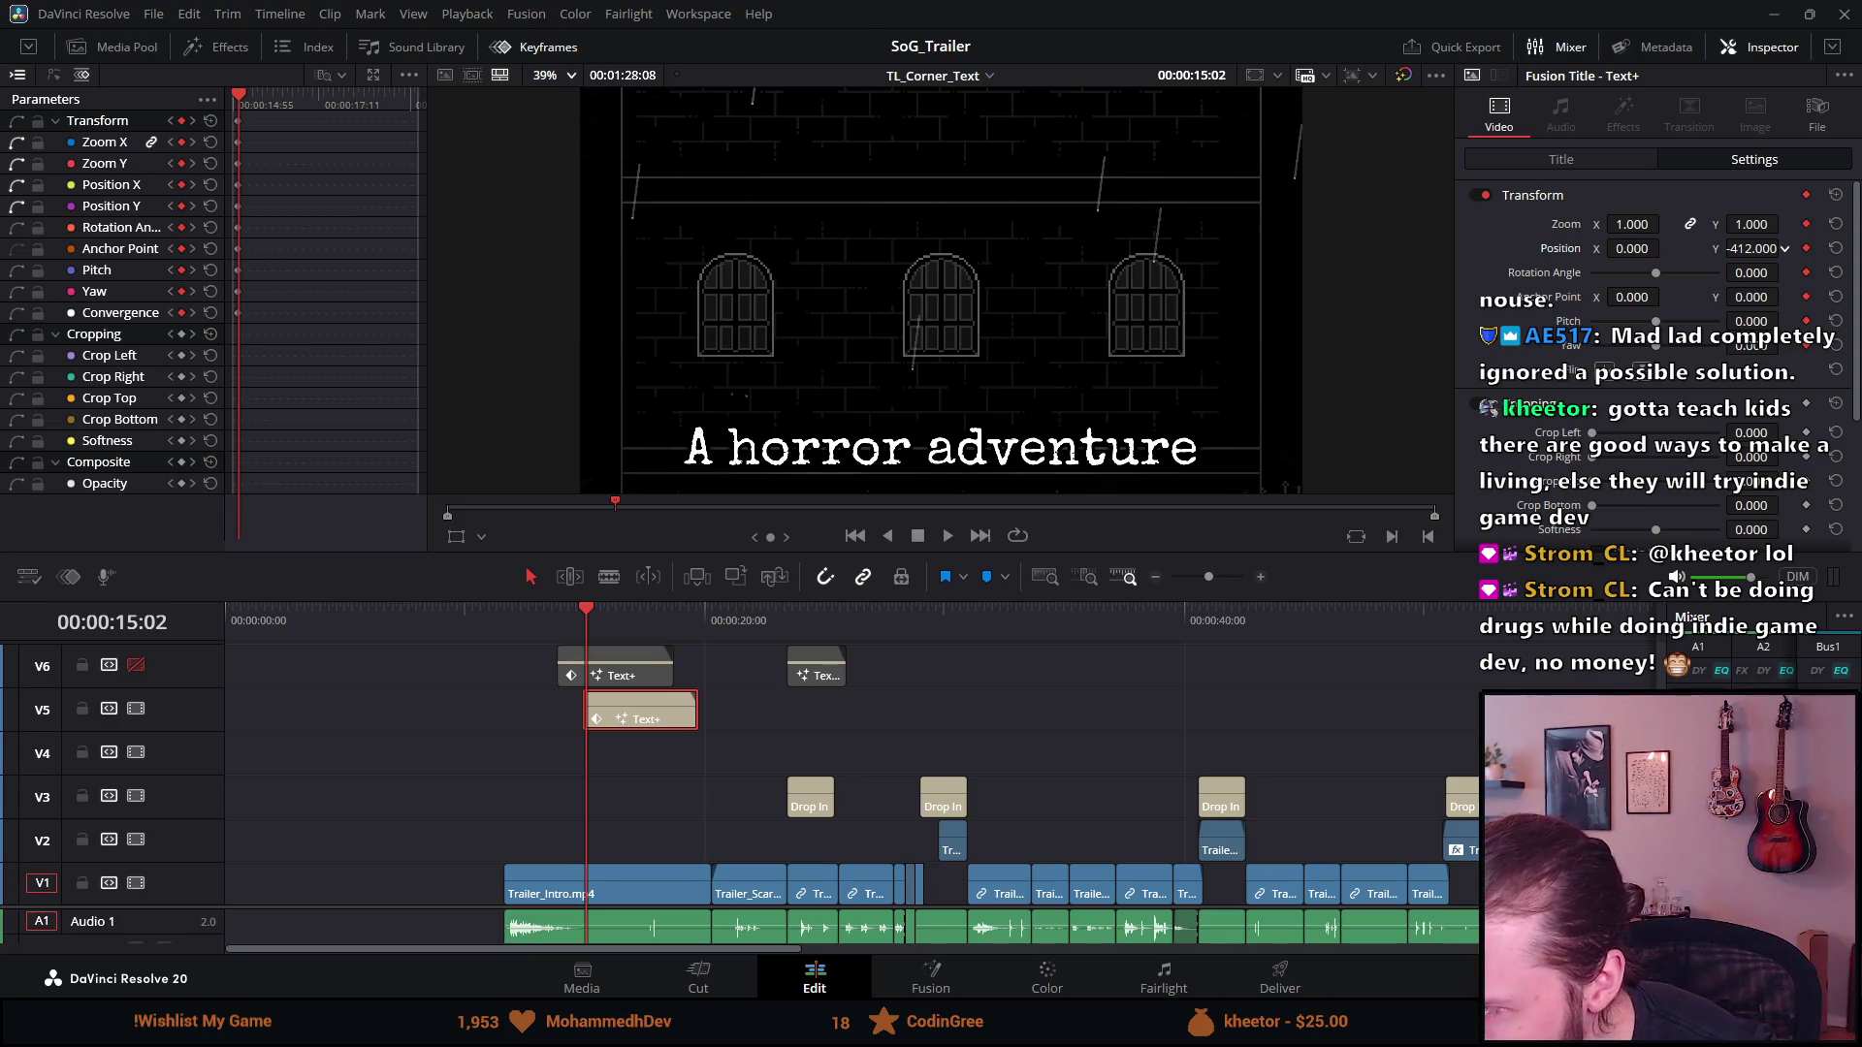
drag(1703, 248, 1755, 248)
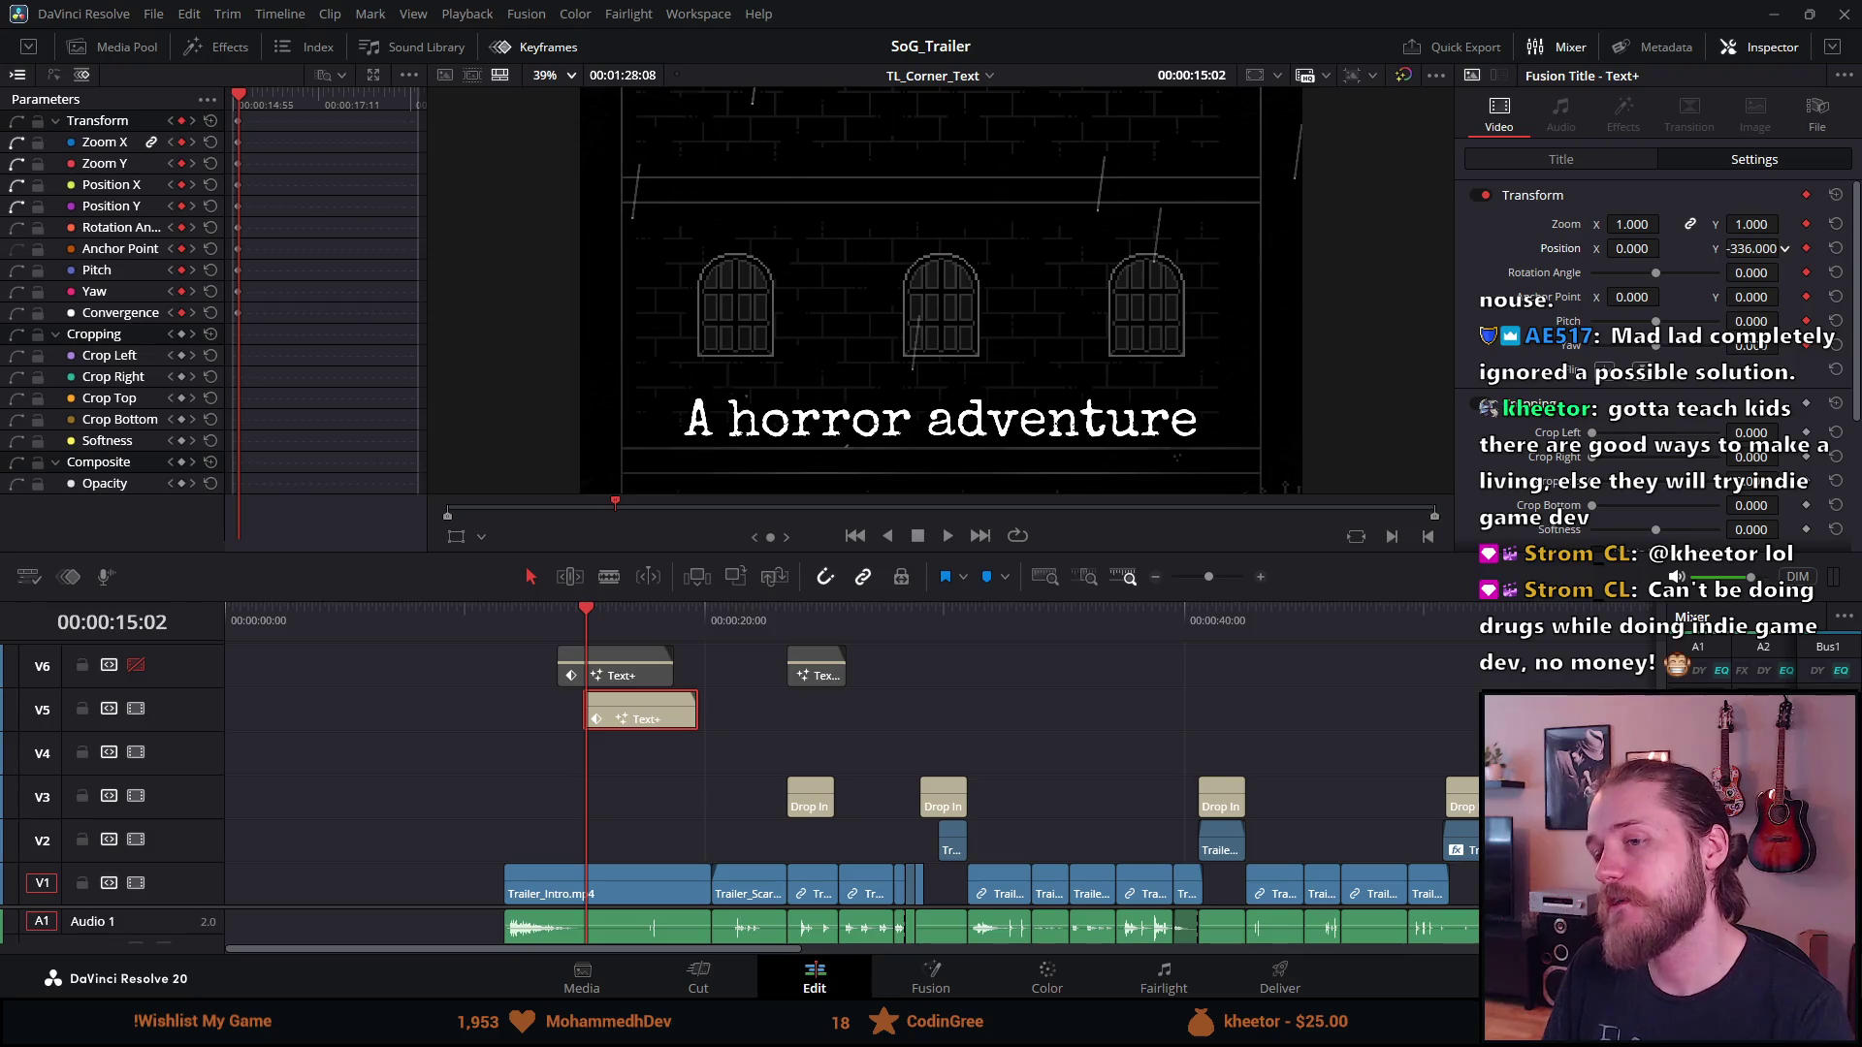
mouse_move(1755, 249)
mouse_down()
mouse_move(1706, 248)
mouse_move(1782, 248)
mouse_up()
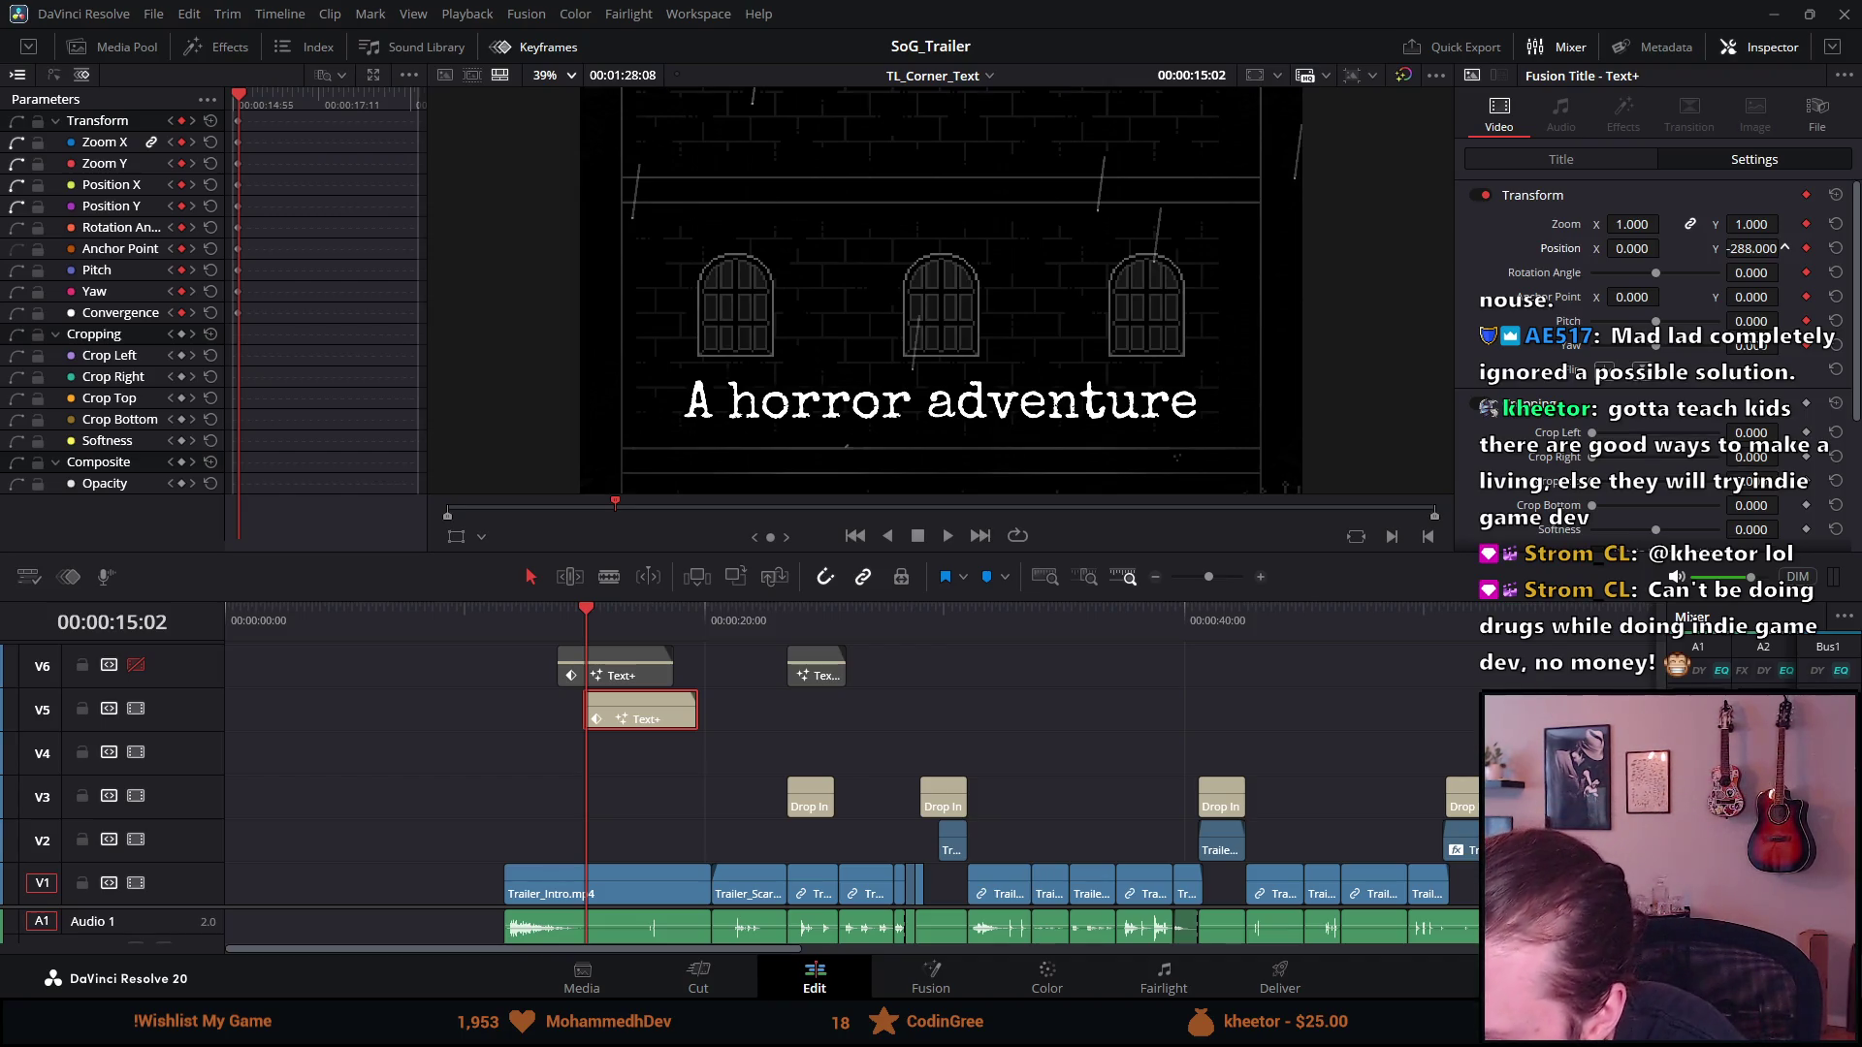
drag(1751, 248, 1758, 248)
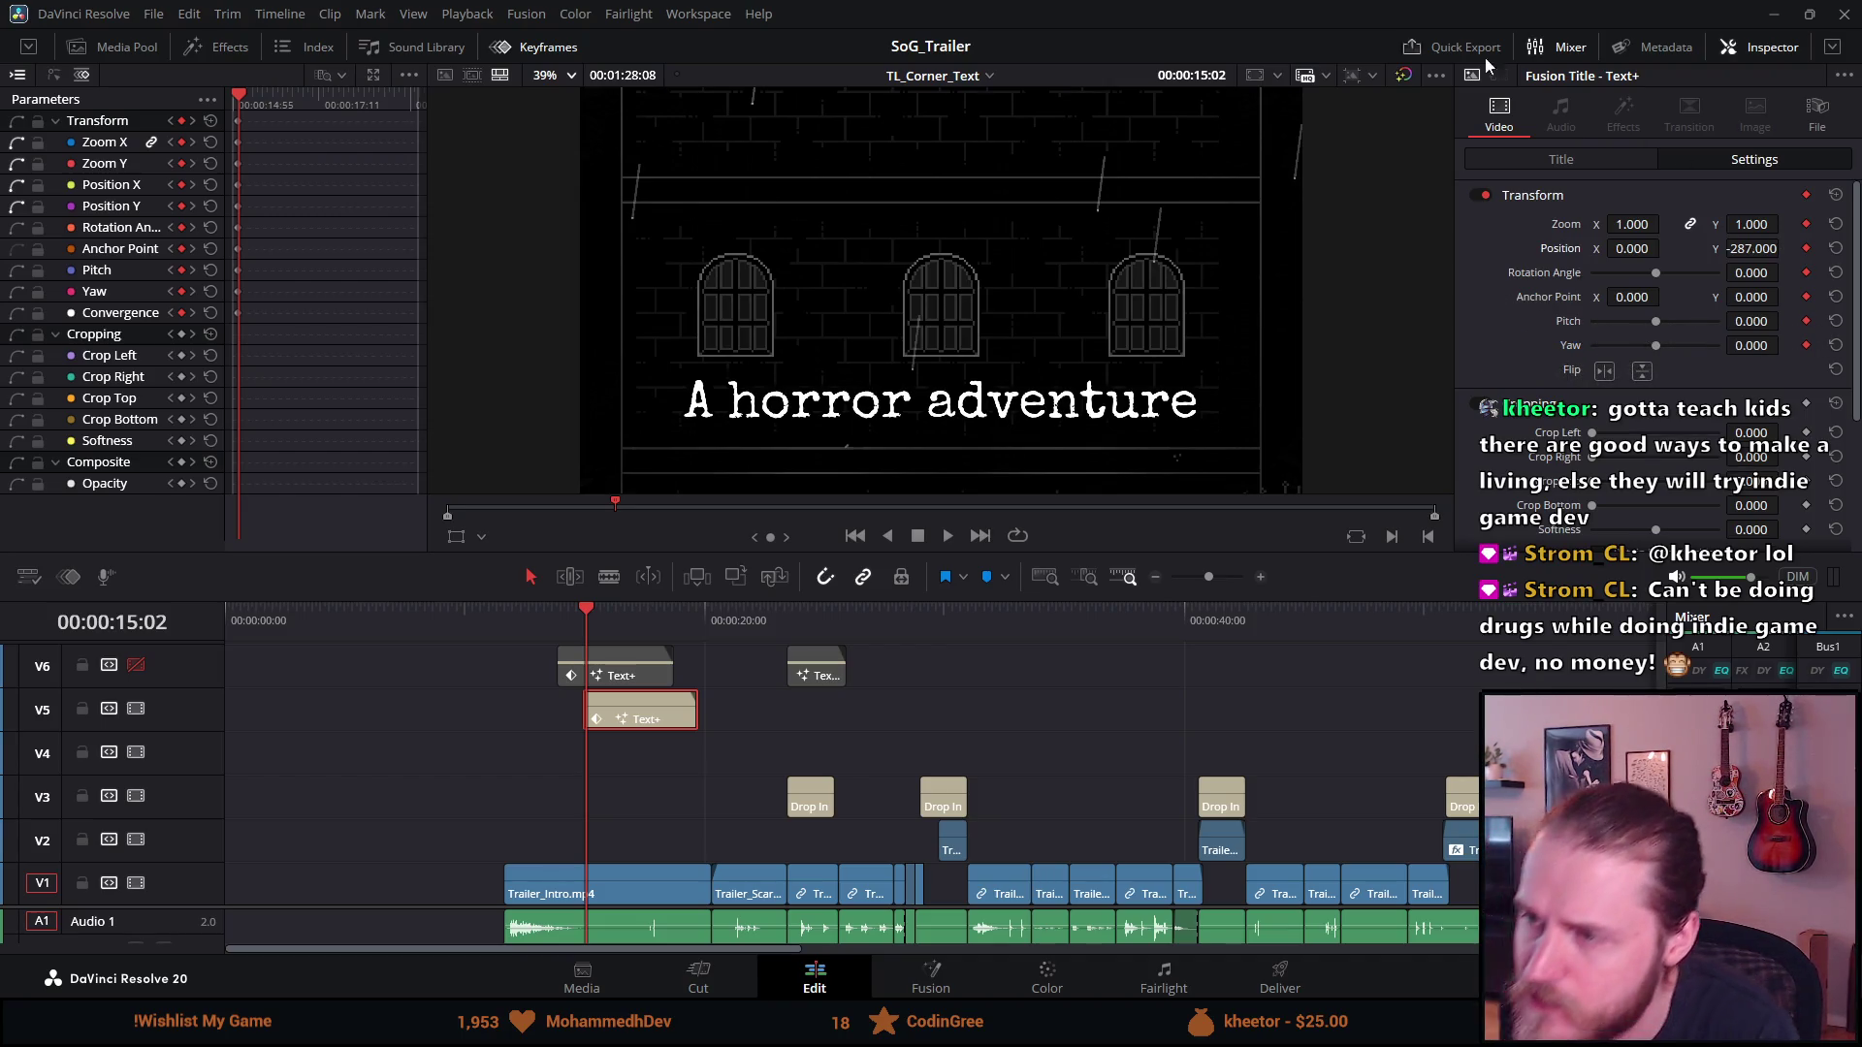
Fine-tune Position Y to -274 so the title sits below the windows, then preview toward 15:24
scroll(933, 401, up, 2)
scroll(912, 427, up, 3)
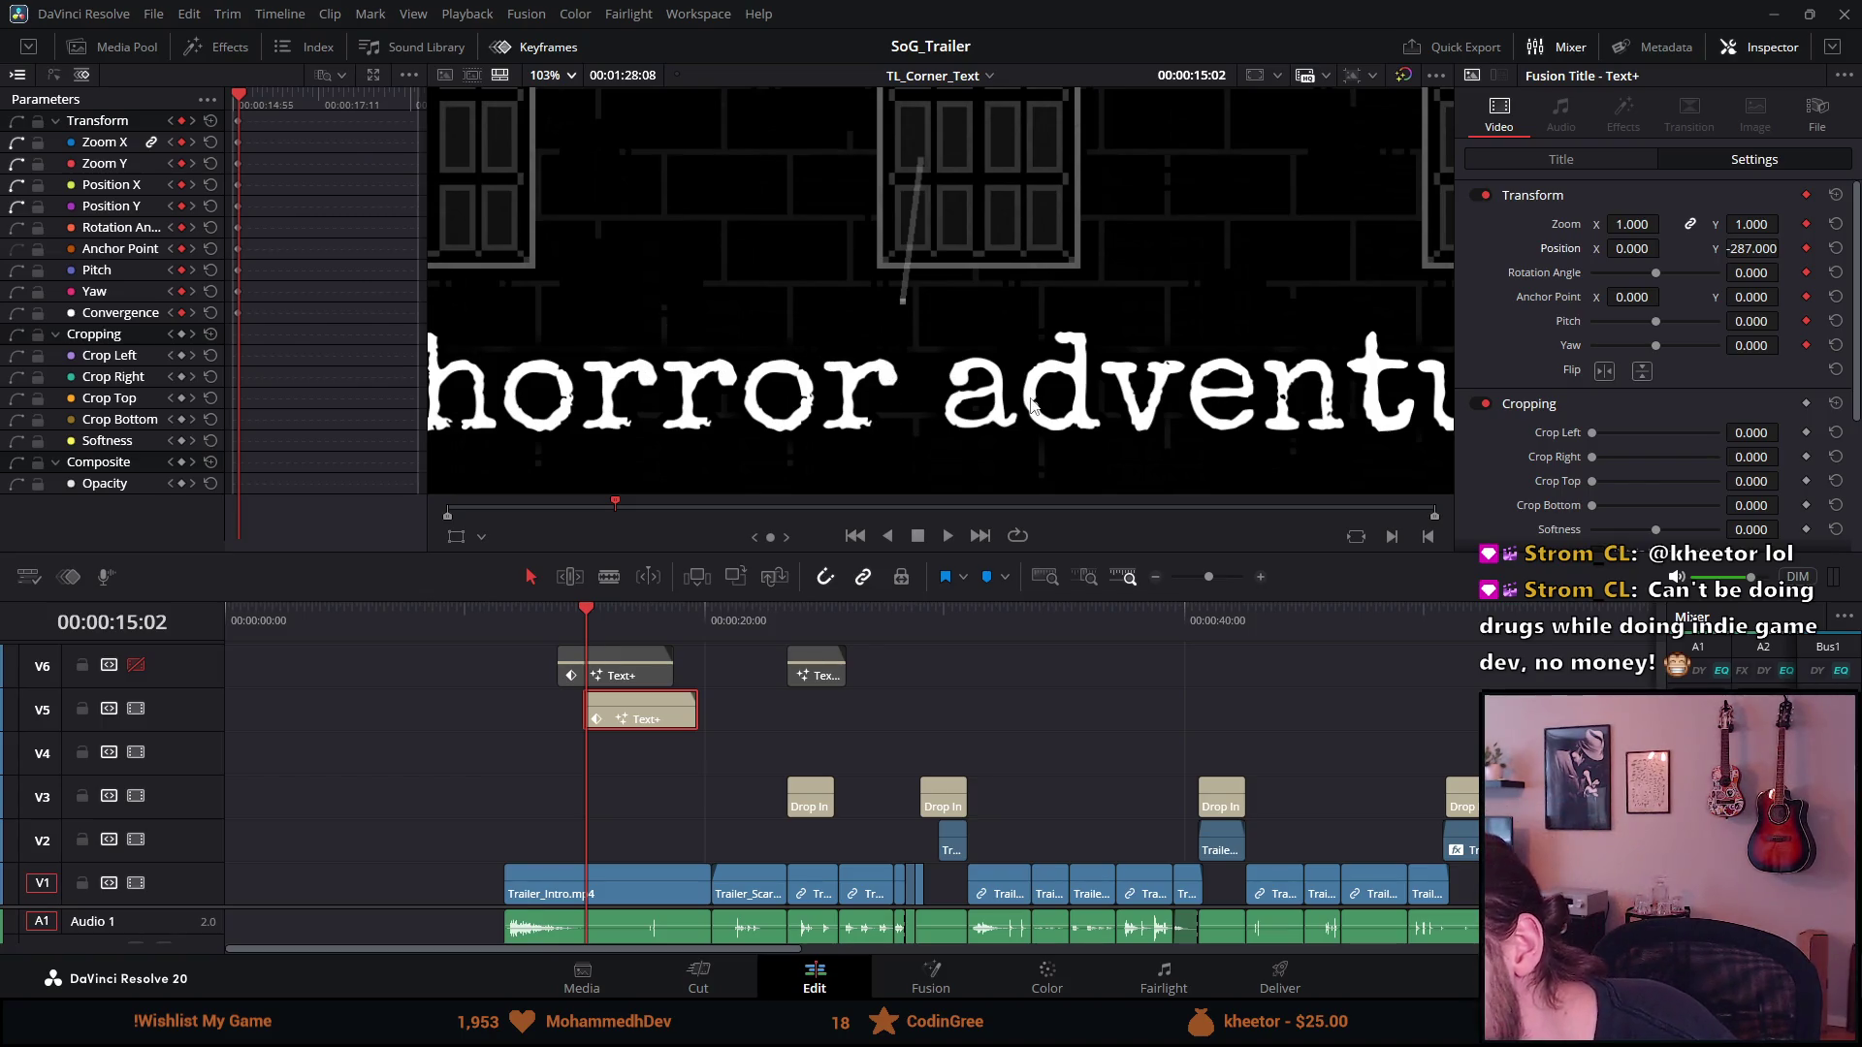
drag(1736, 250, 1784, 248)
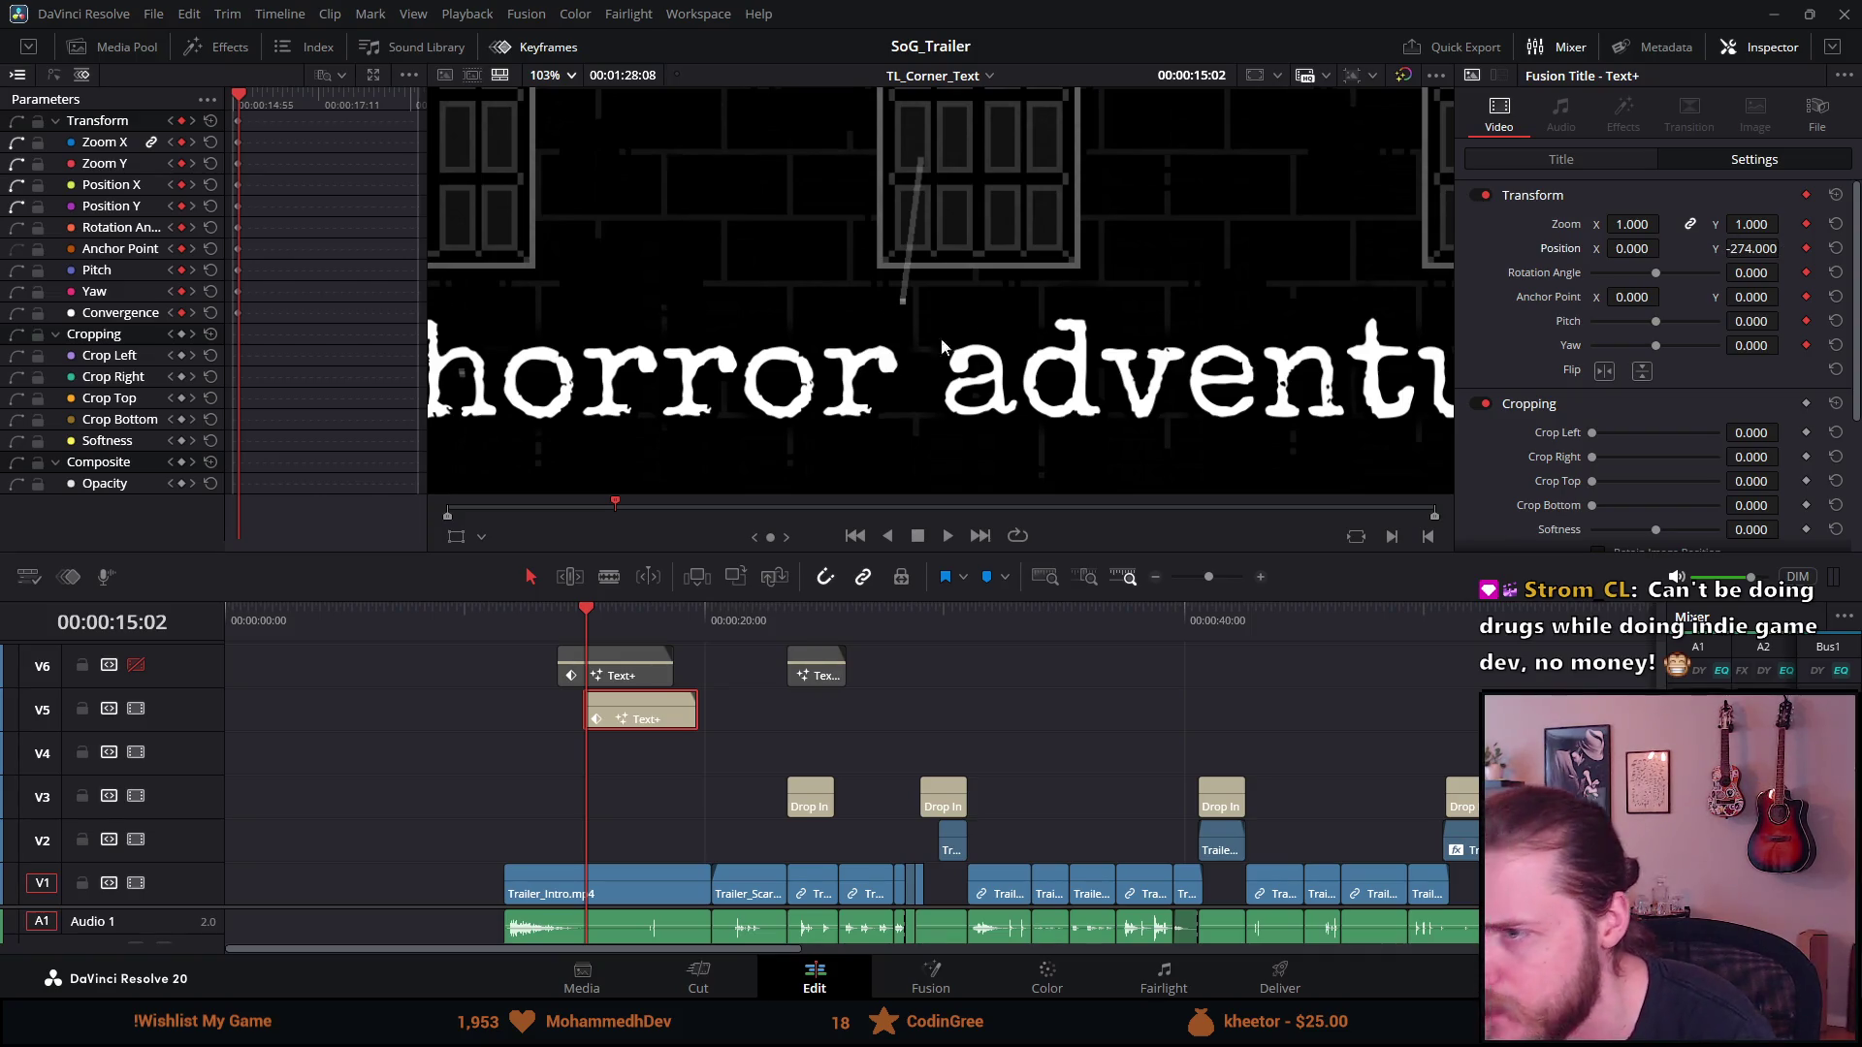
scroll(886, 339, up, 1)
scroll(886, 339, down, 4)
scroll(885, 339, down, 2)
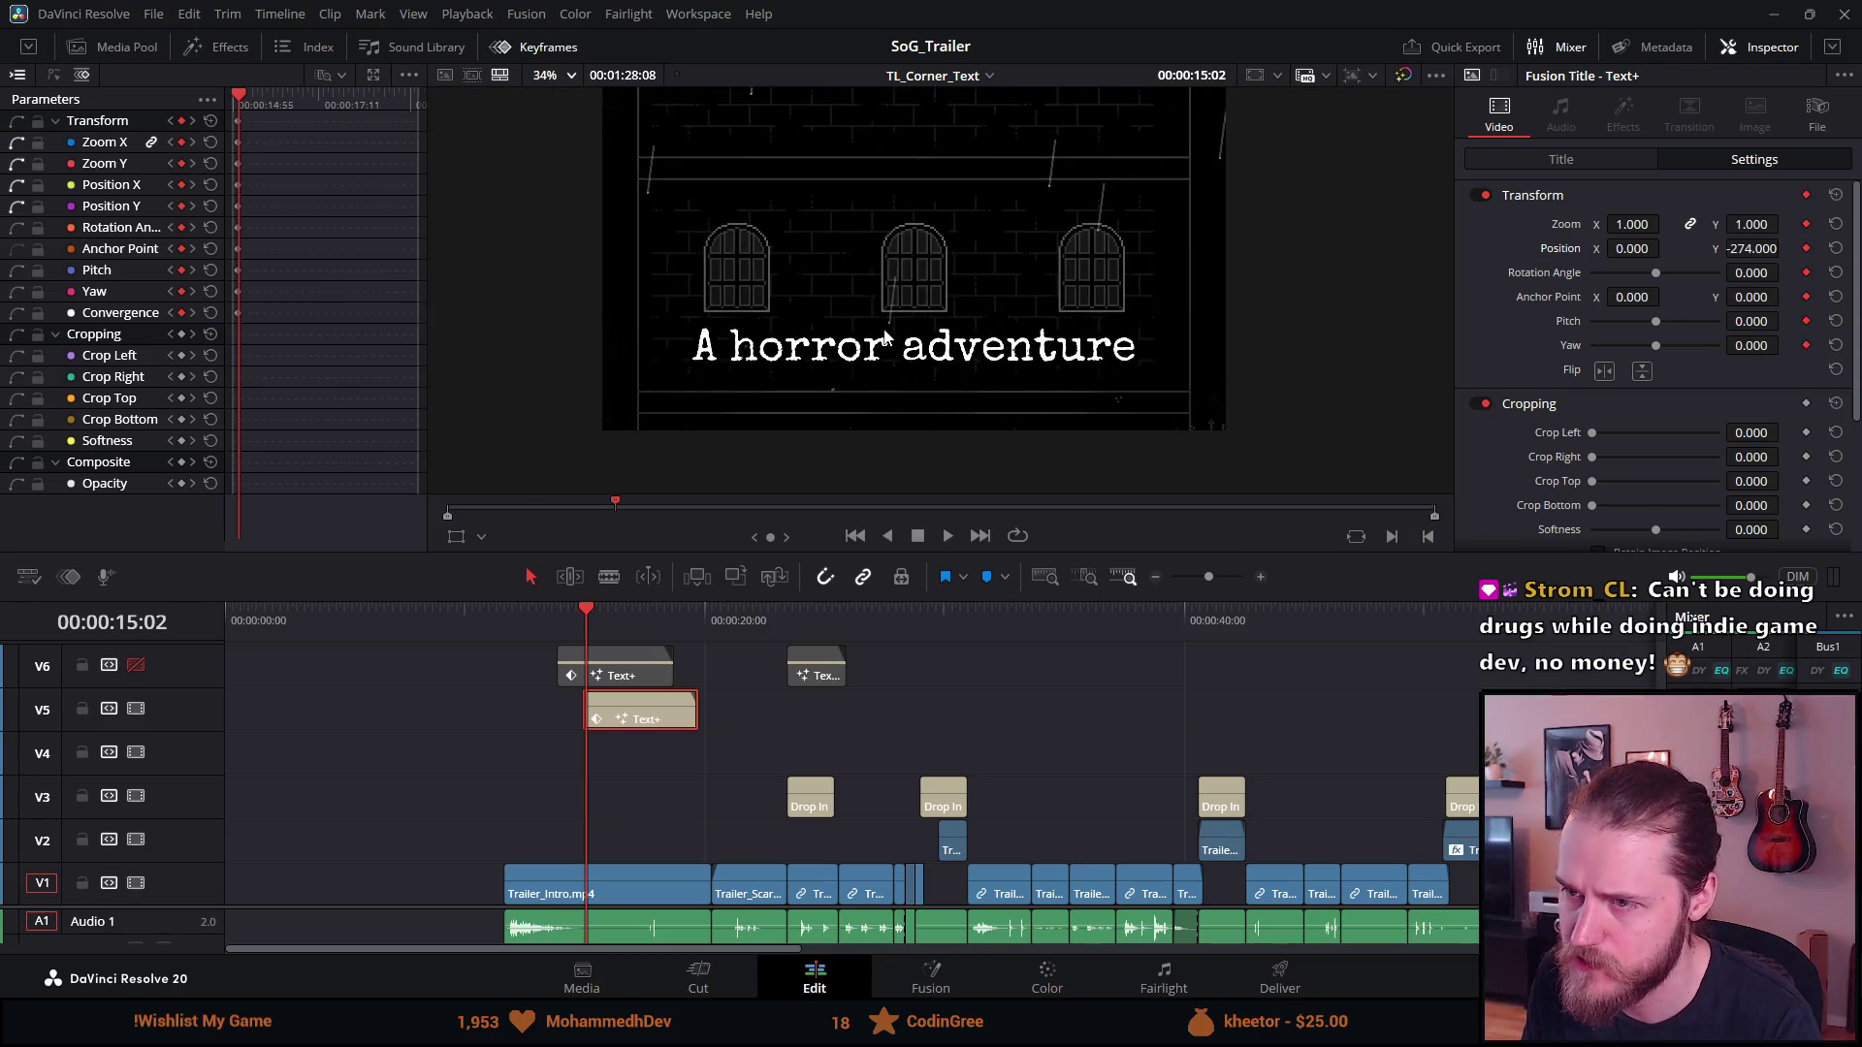
scroll(963, 343, up, 1)
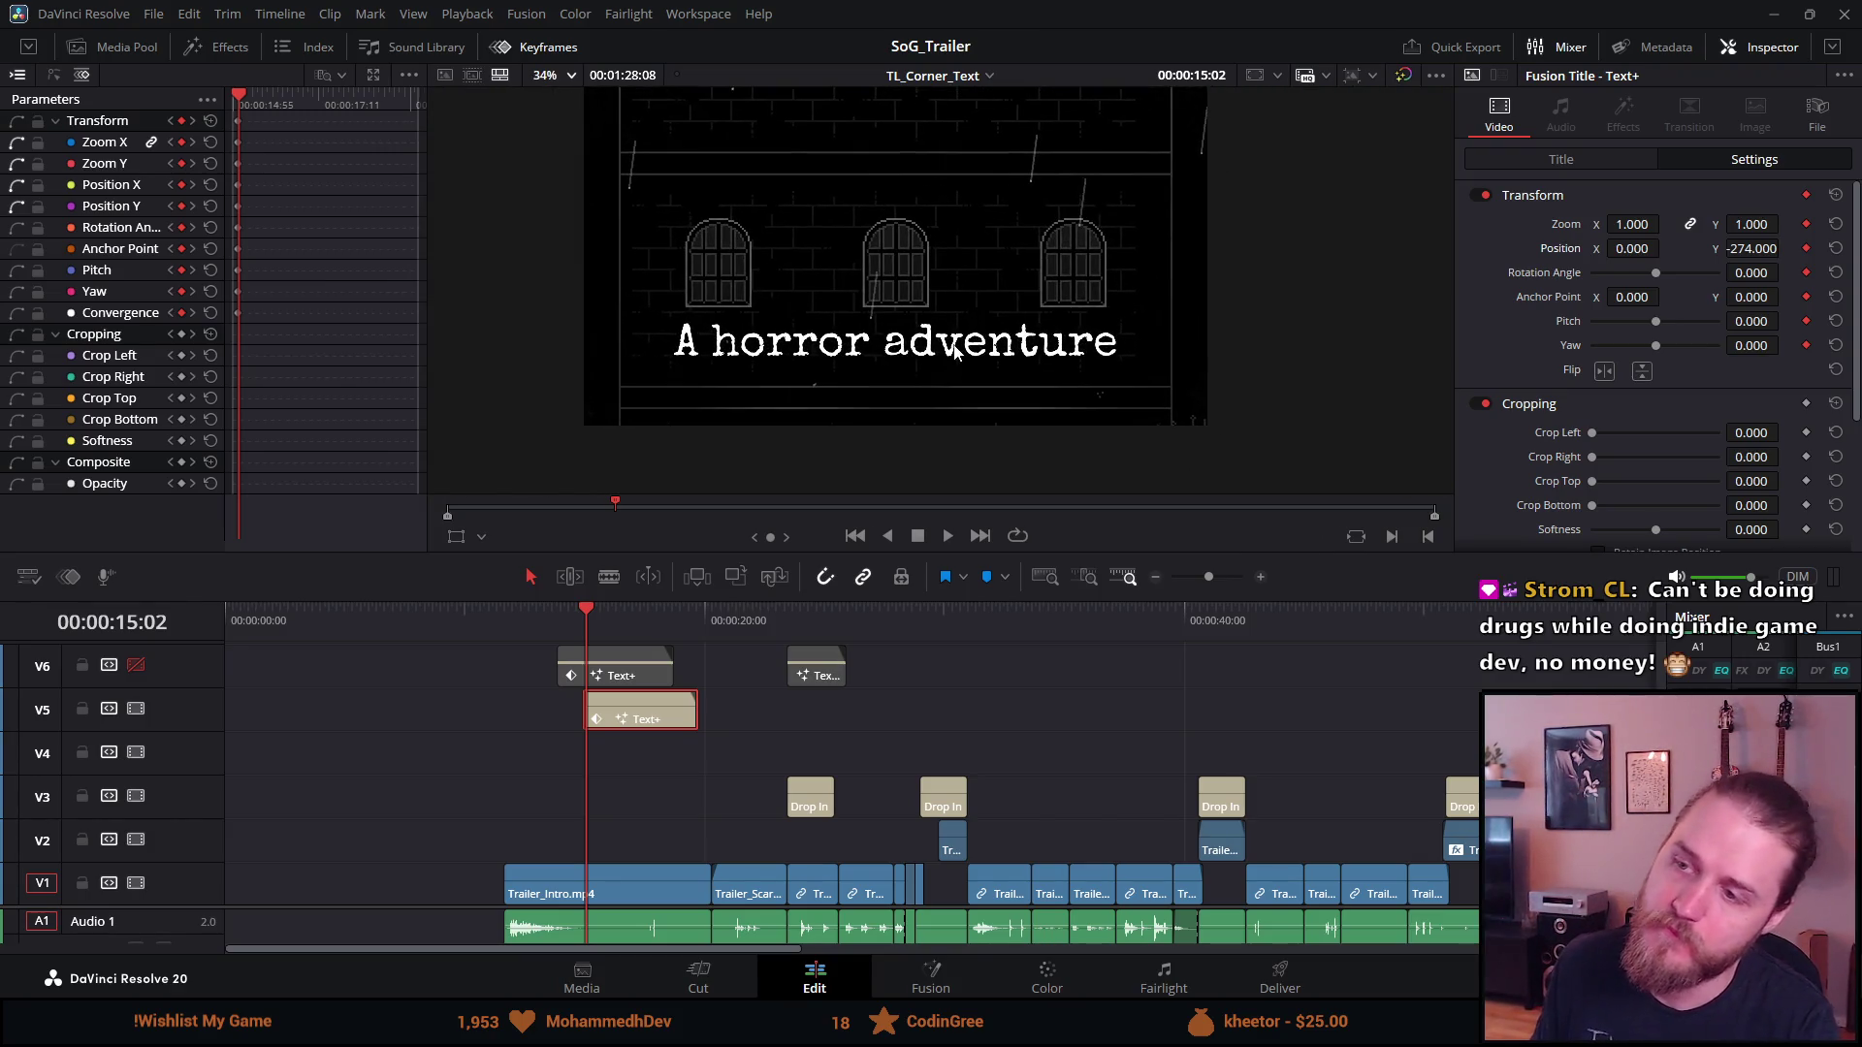
scroll(911, 349, up, 2)
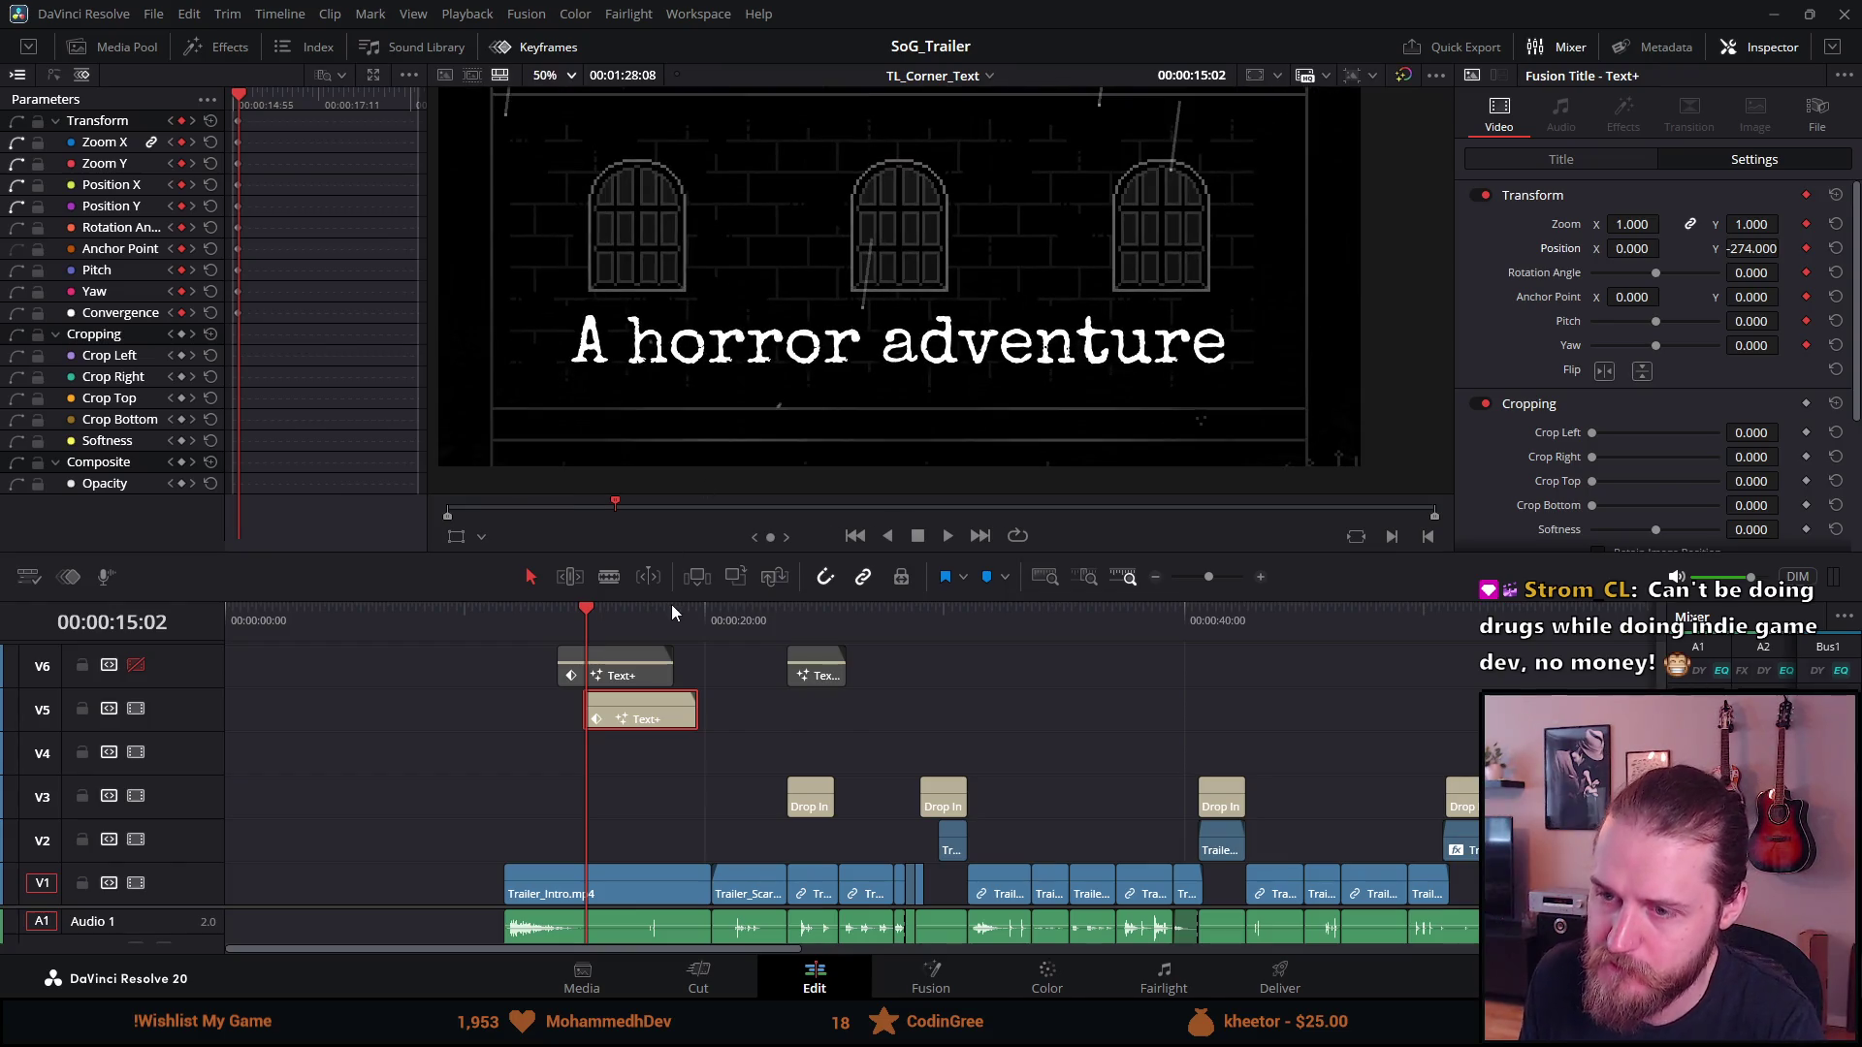
drag(591, 613, 590, 613)
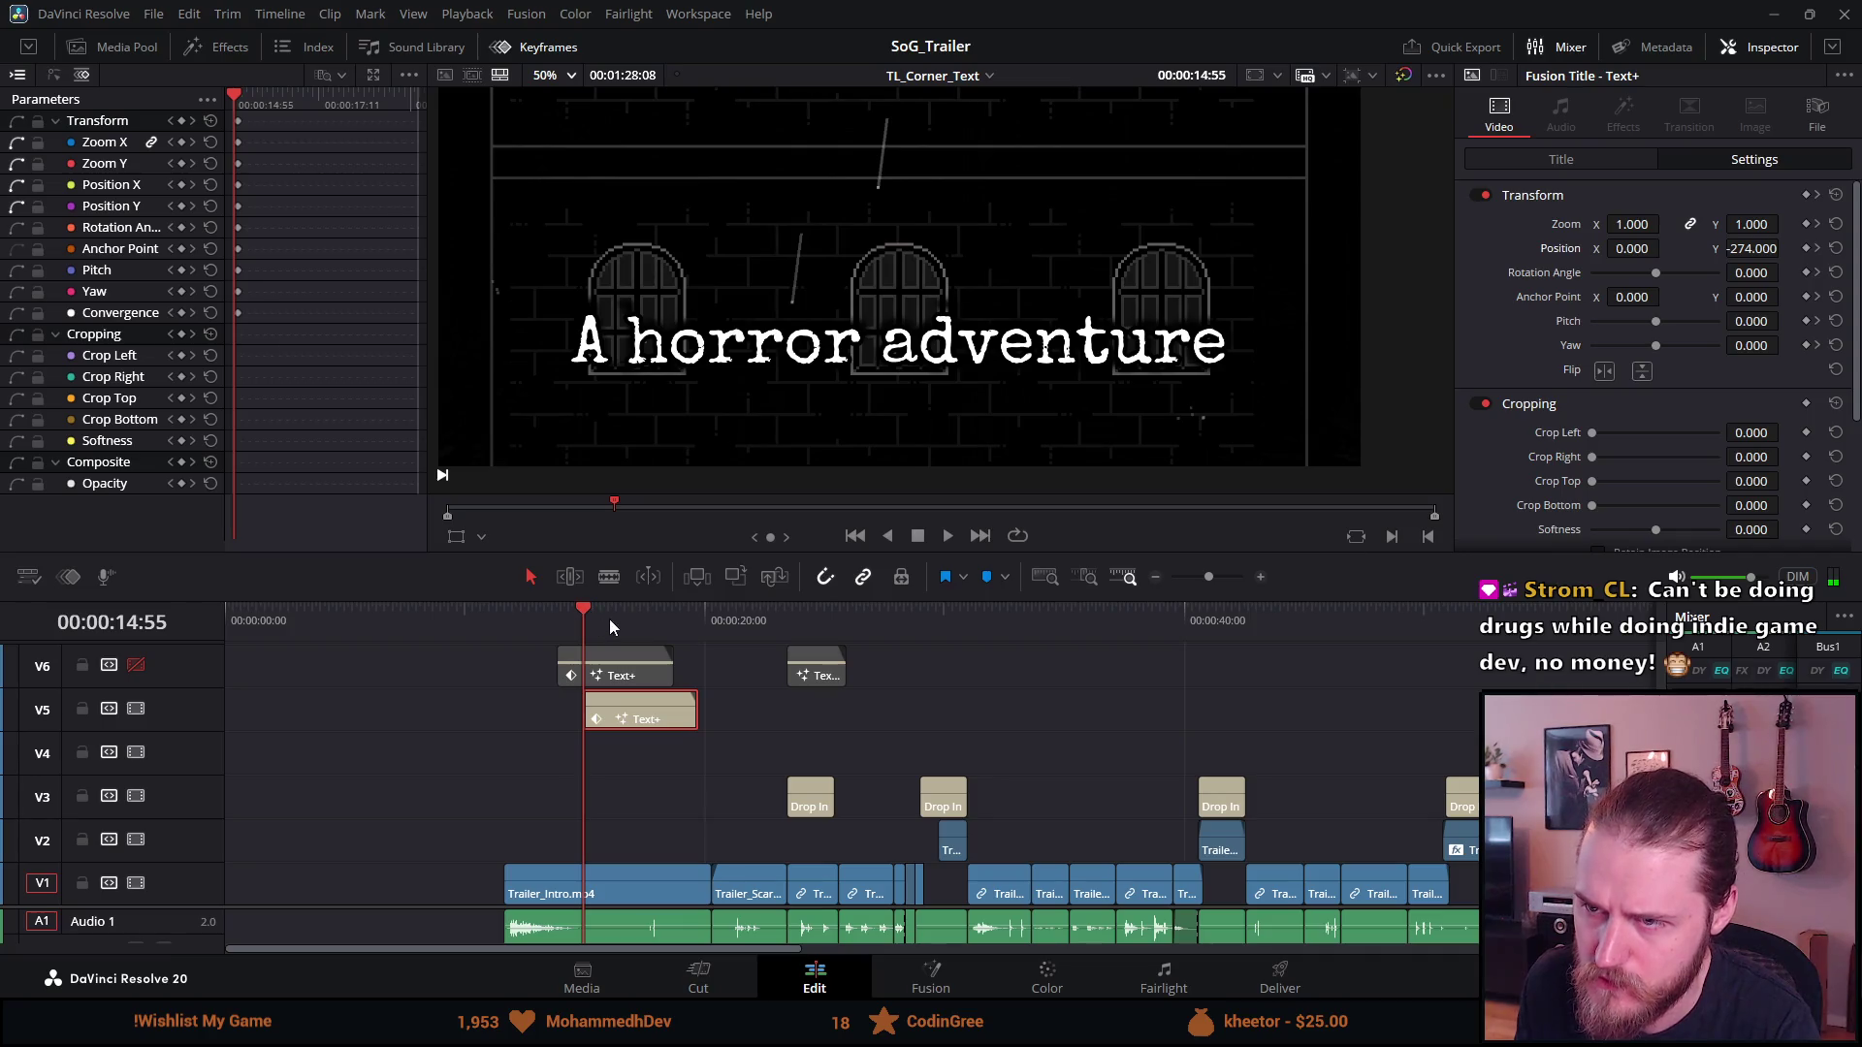
key(Right)
key(Right)
key(Right)
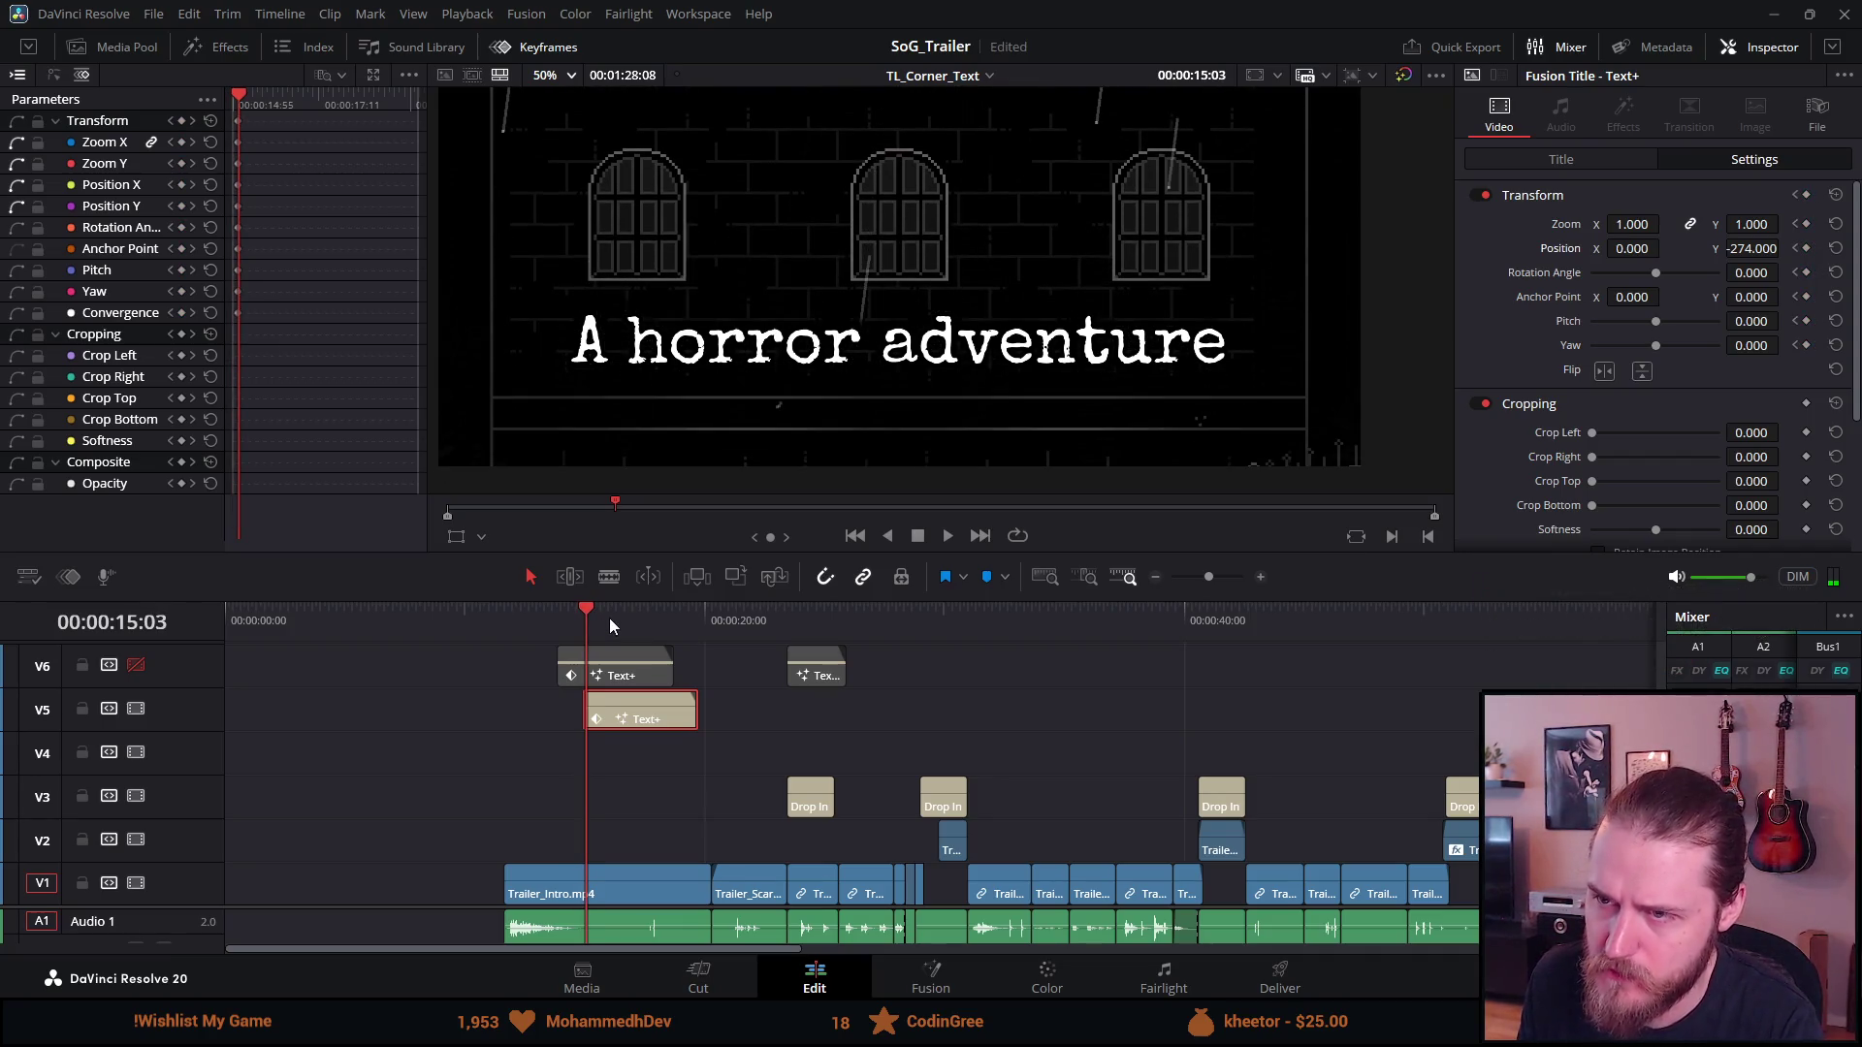
key(Right)
key(Right)
key(Right)
key(Left)
key(Left)
key(Left)
key(Left)
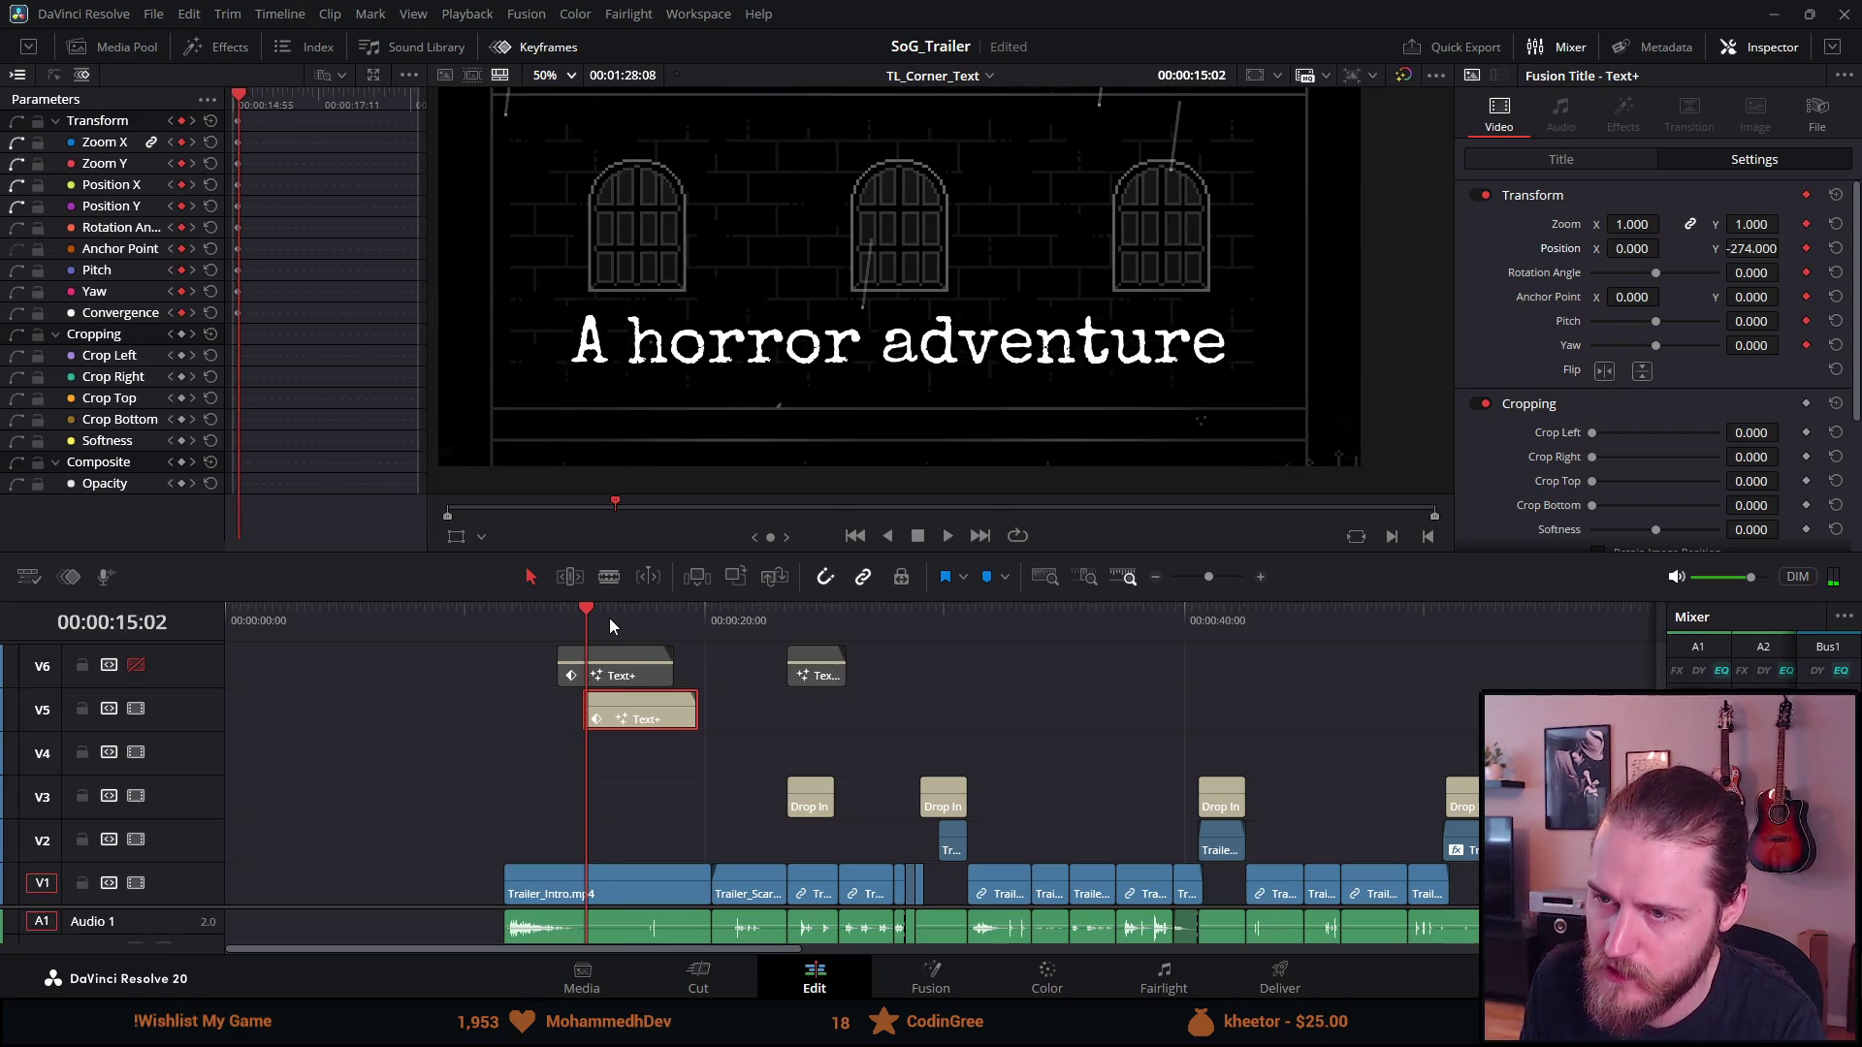
key(Left)
key(Left)
key(Left)
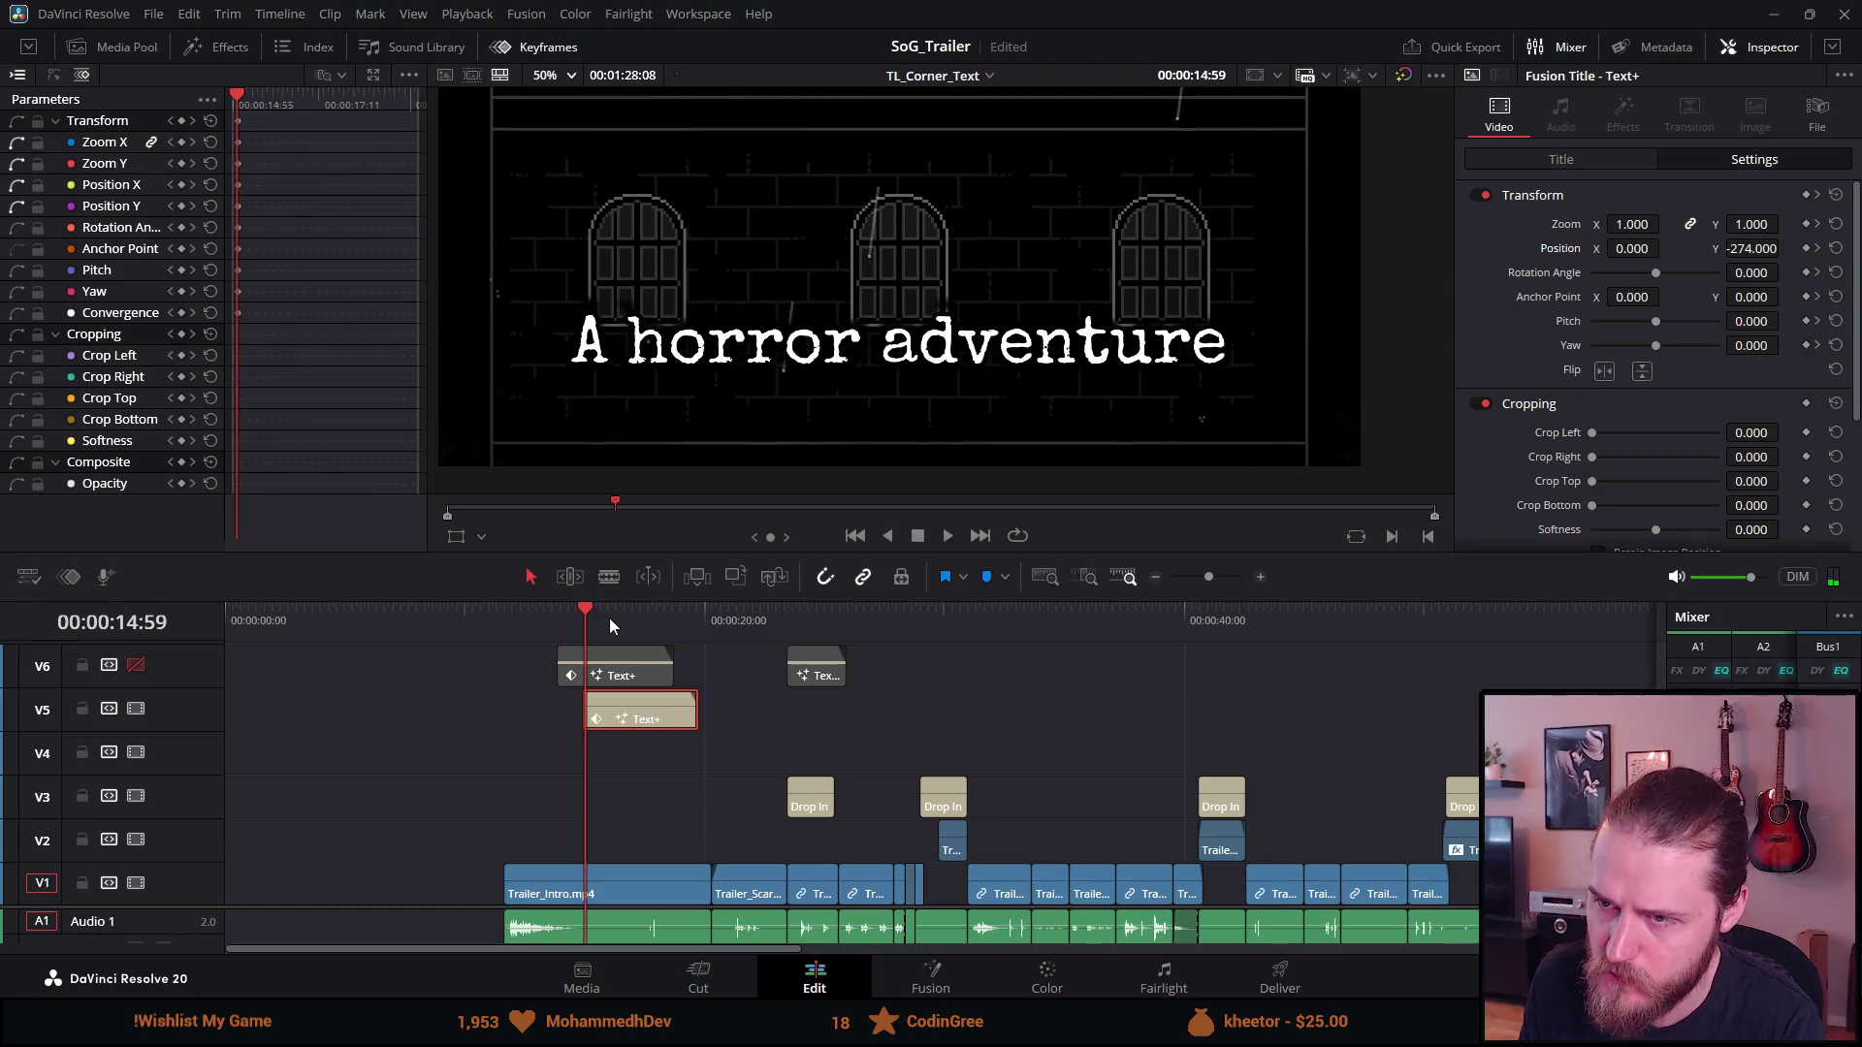
key(Left)
key(Left)
key(Left)
key(Left)
key(Left)
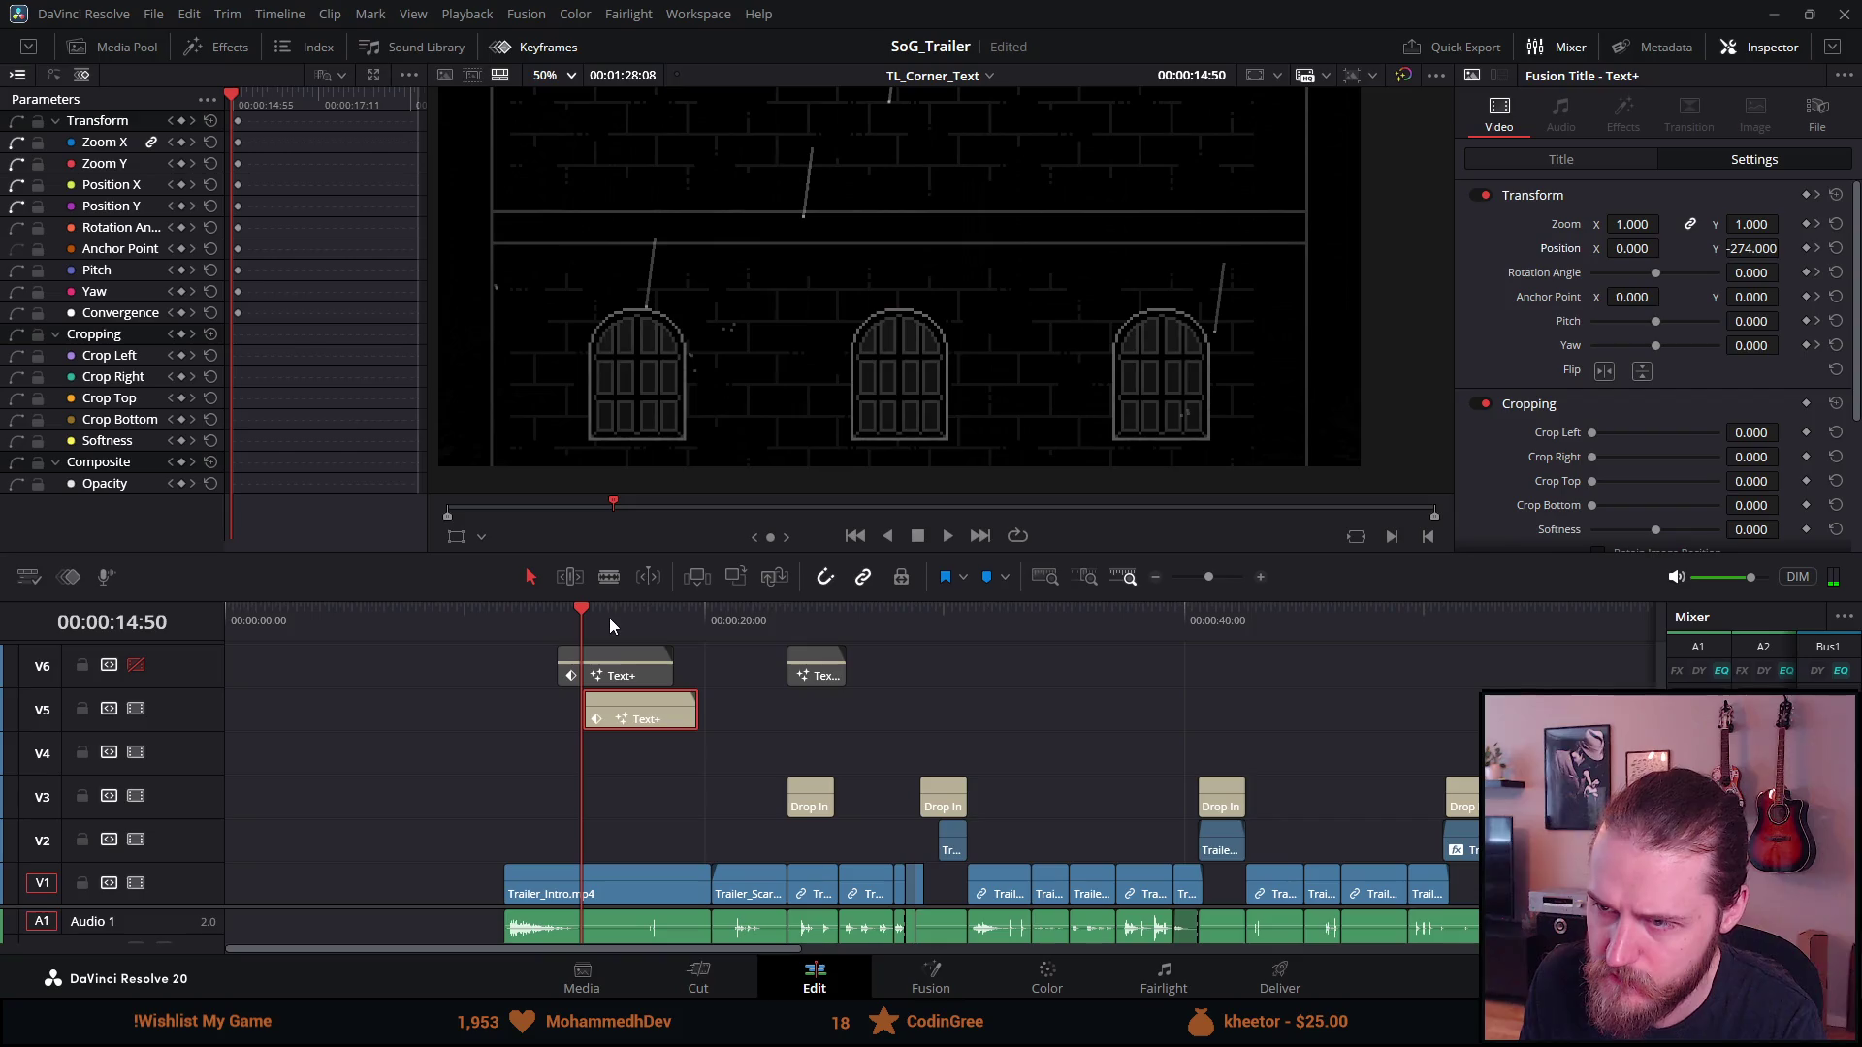
drag(630, 724, 627, 725)
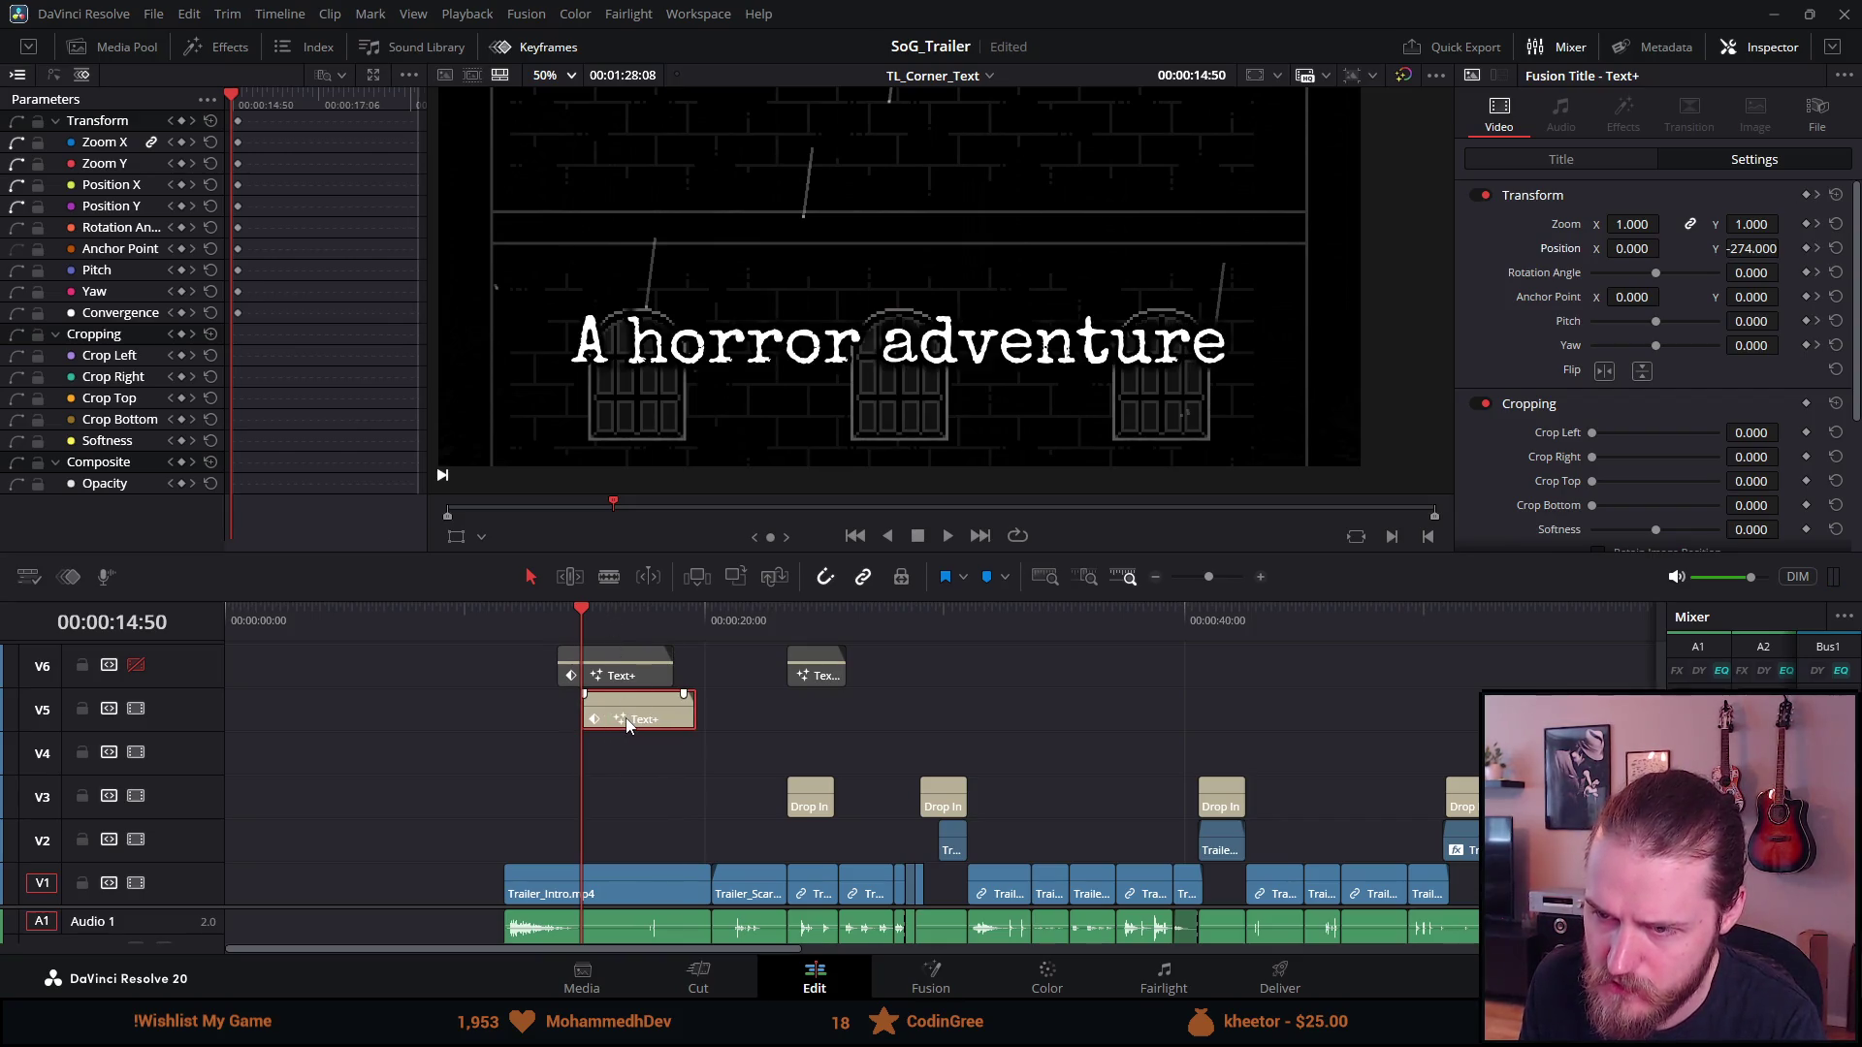
key(Right)
key(Right)
key(Right)
key(Right)
key(Right)
key(Right)
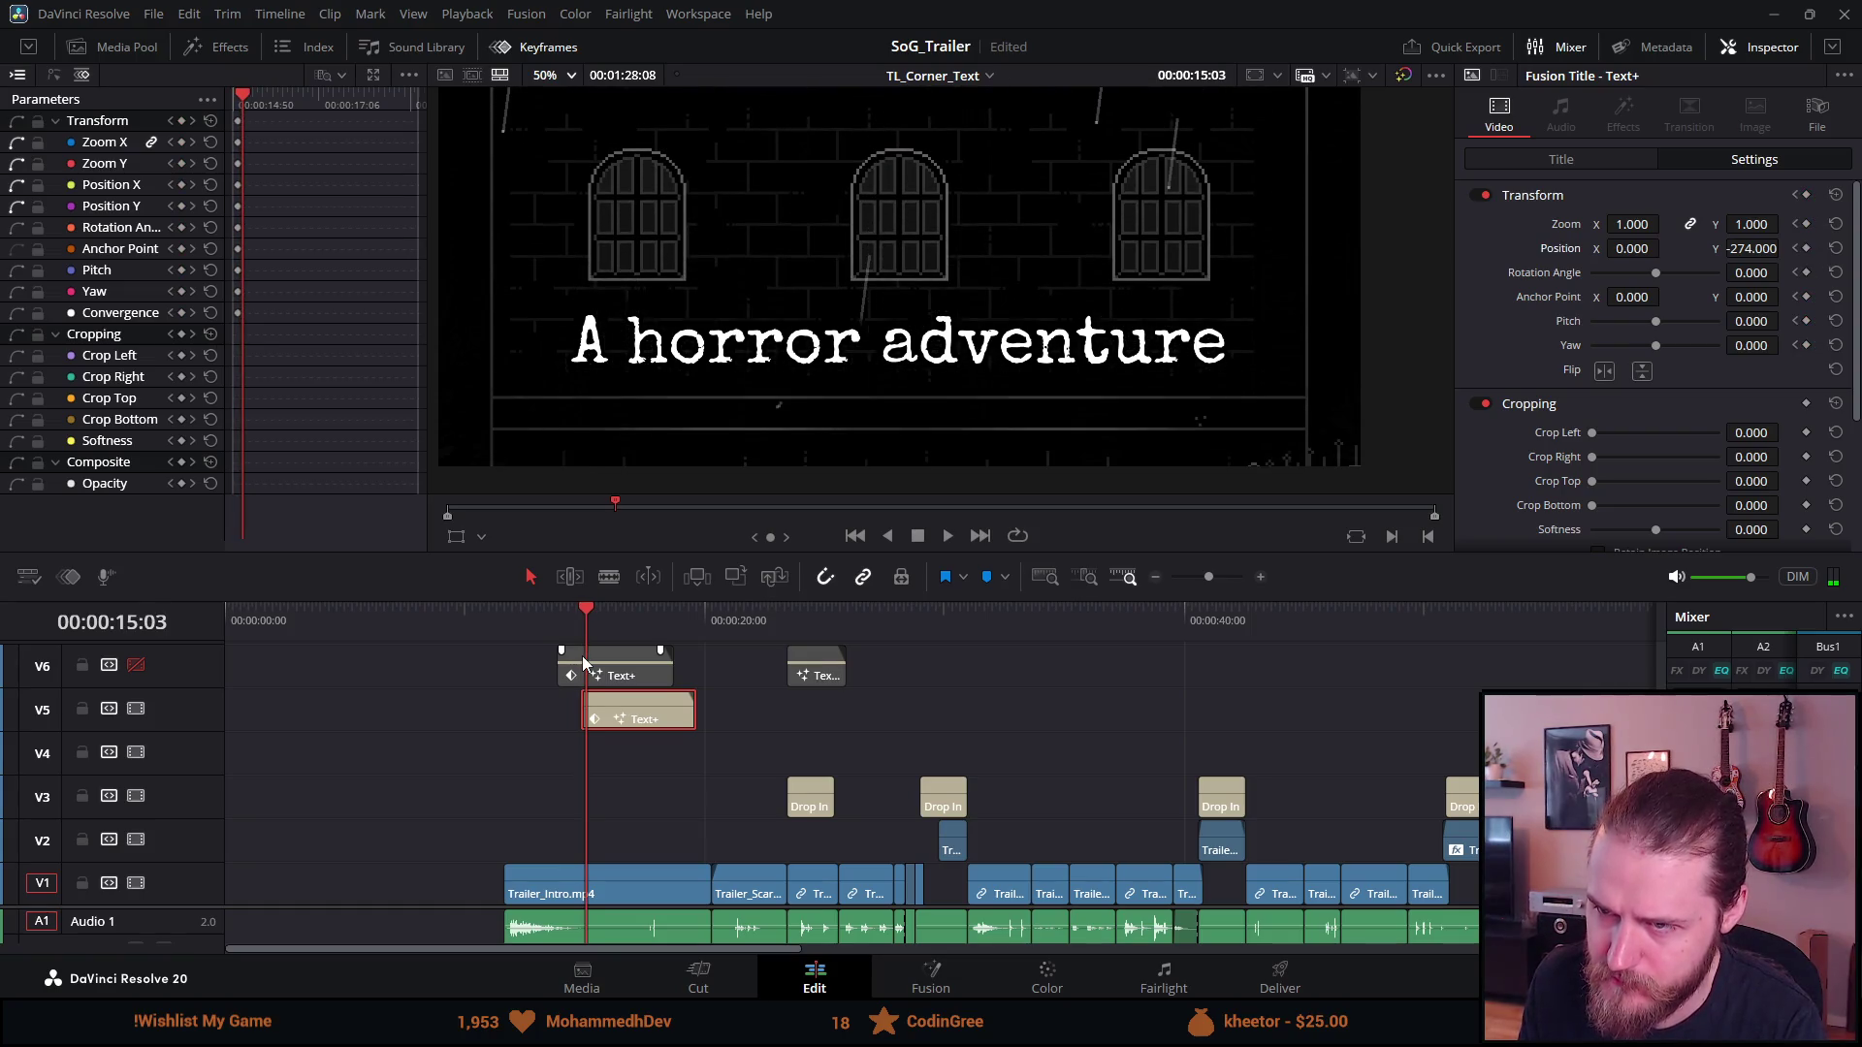
key(Left)
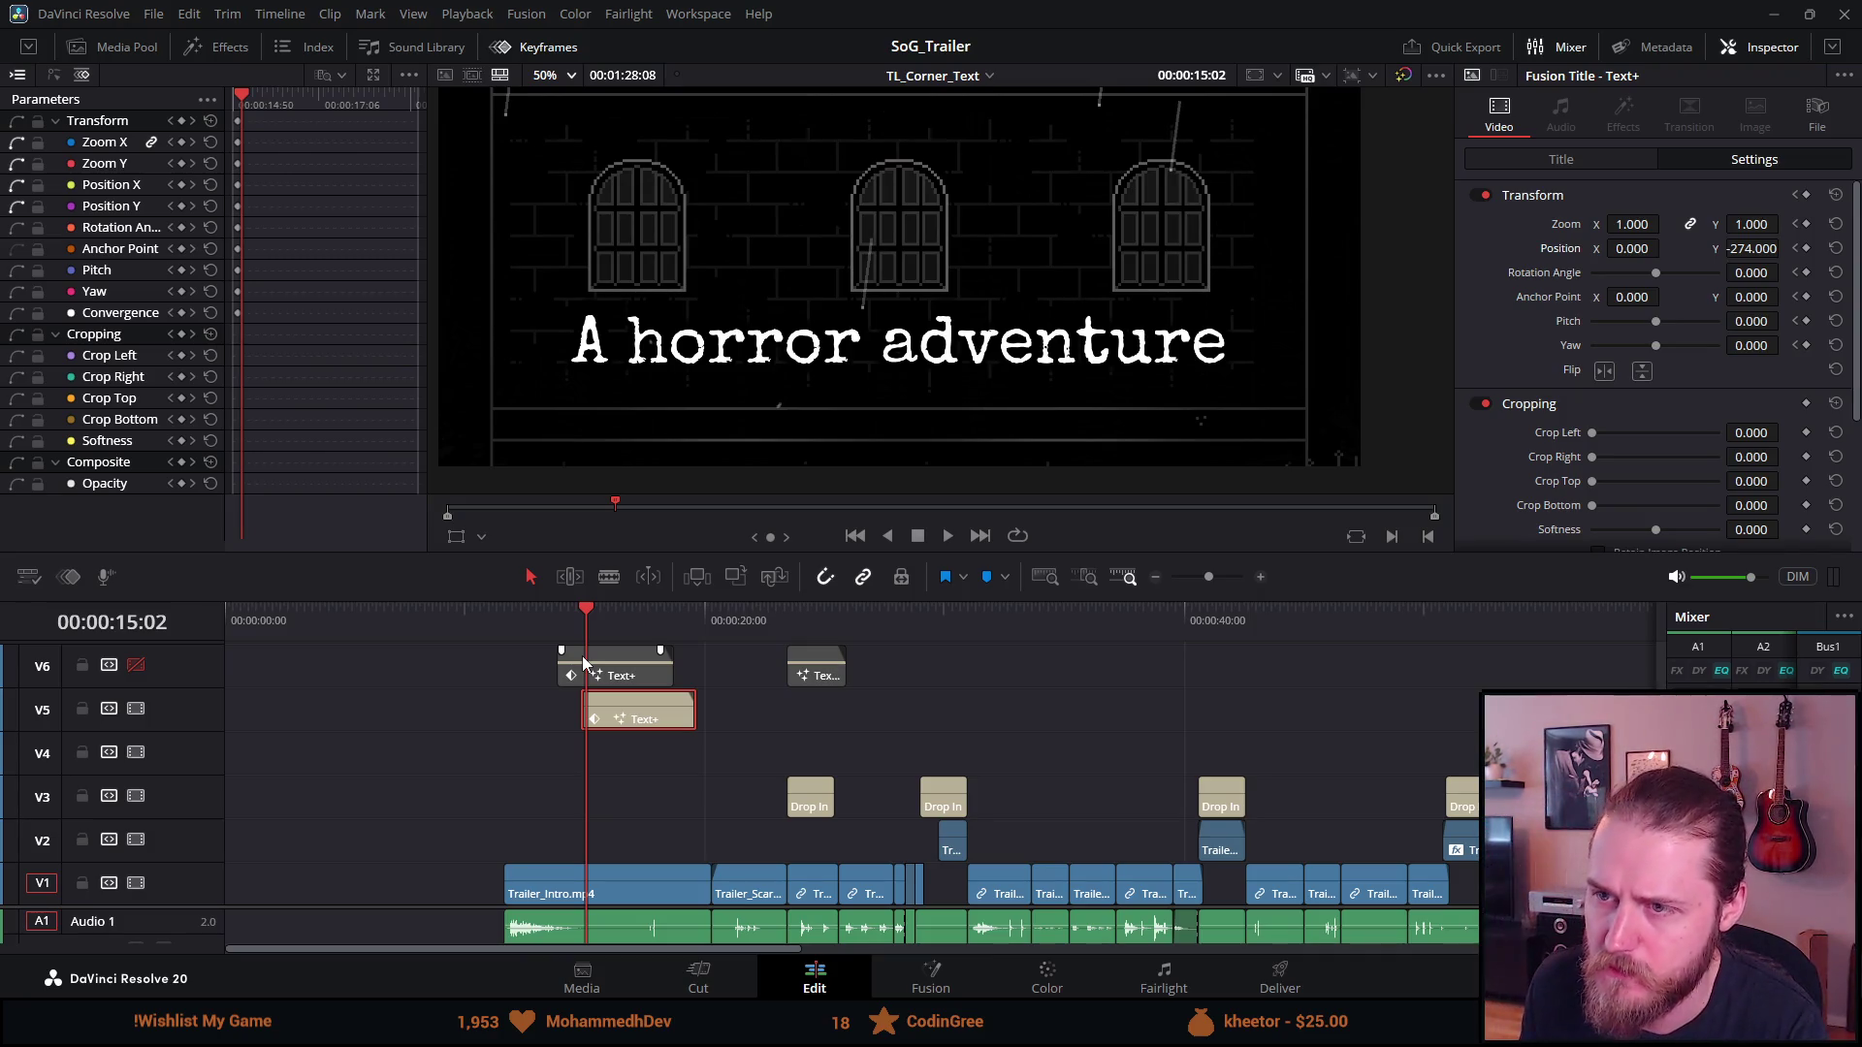
key(Left)
key(Left)
key(Left)
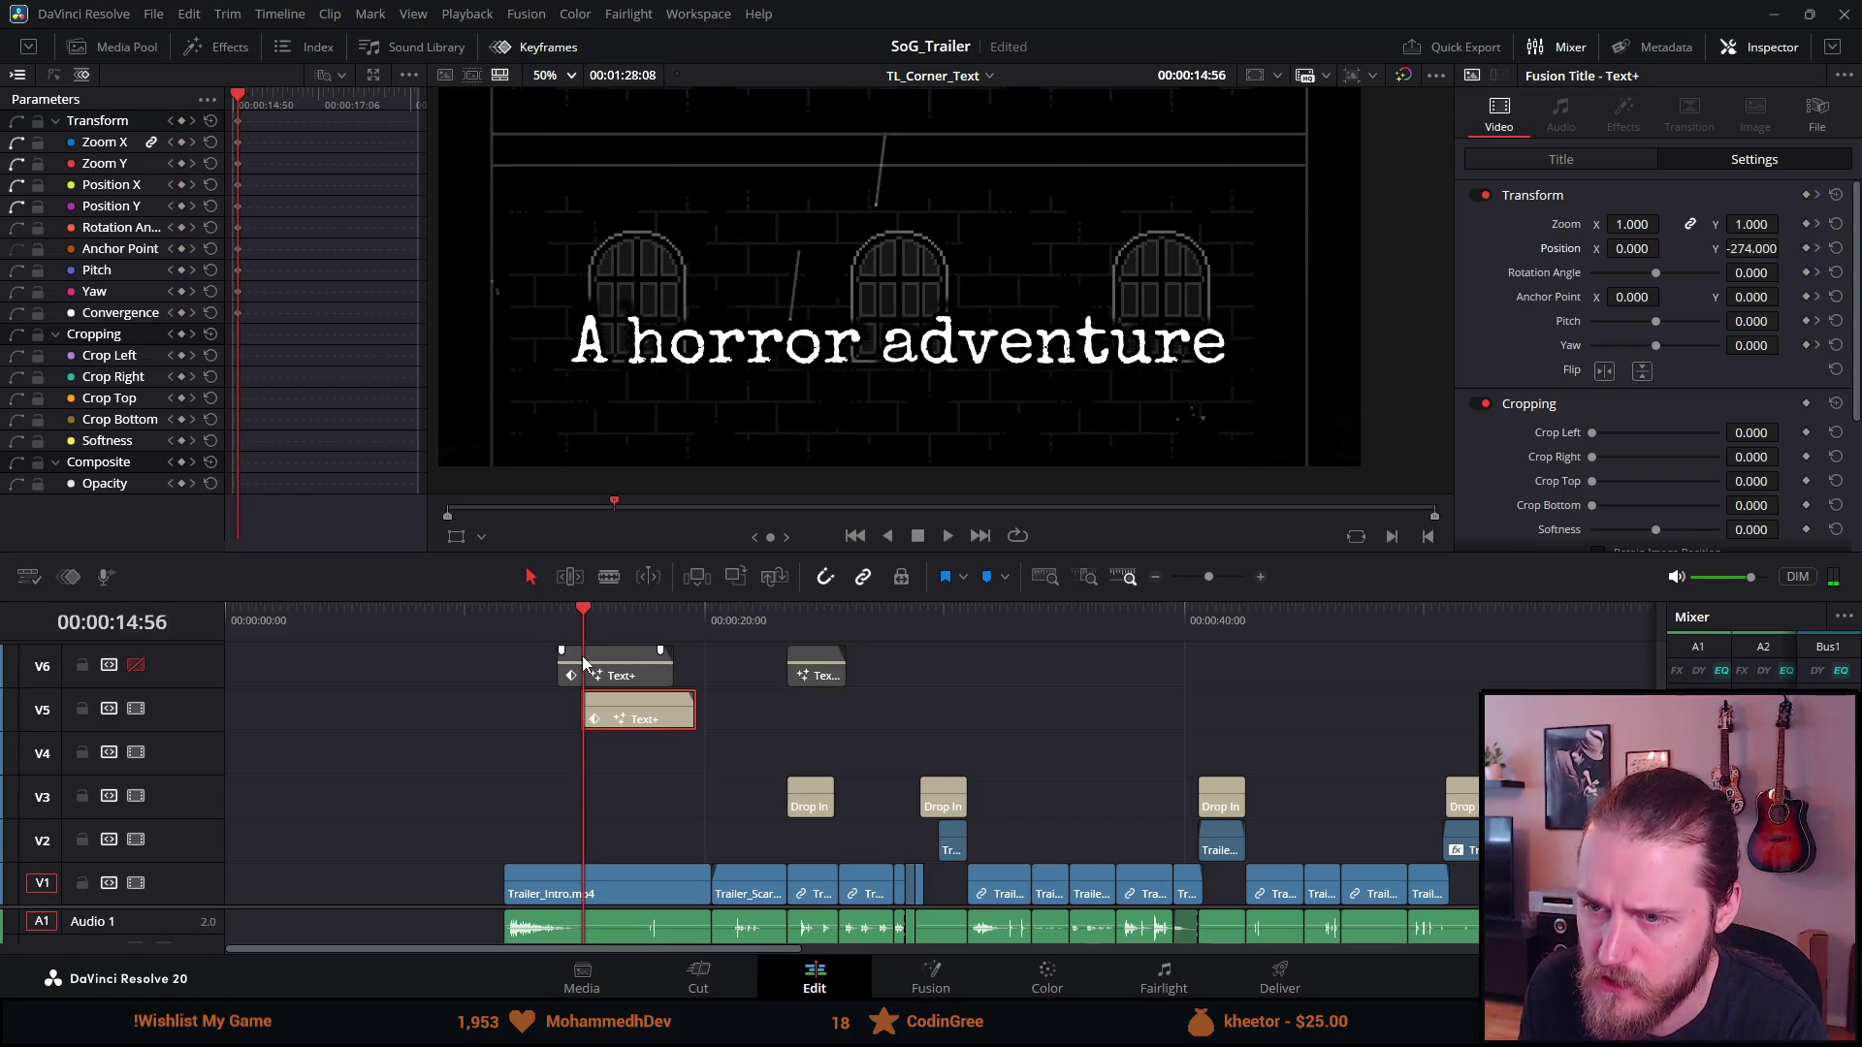
key(Left)
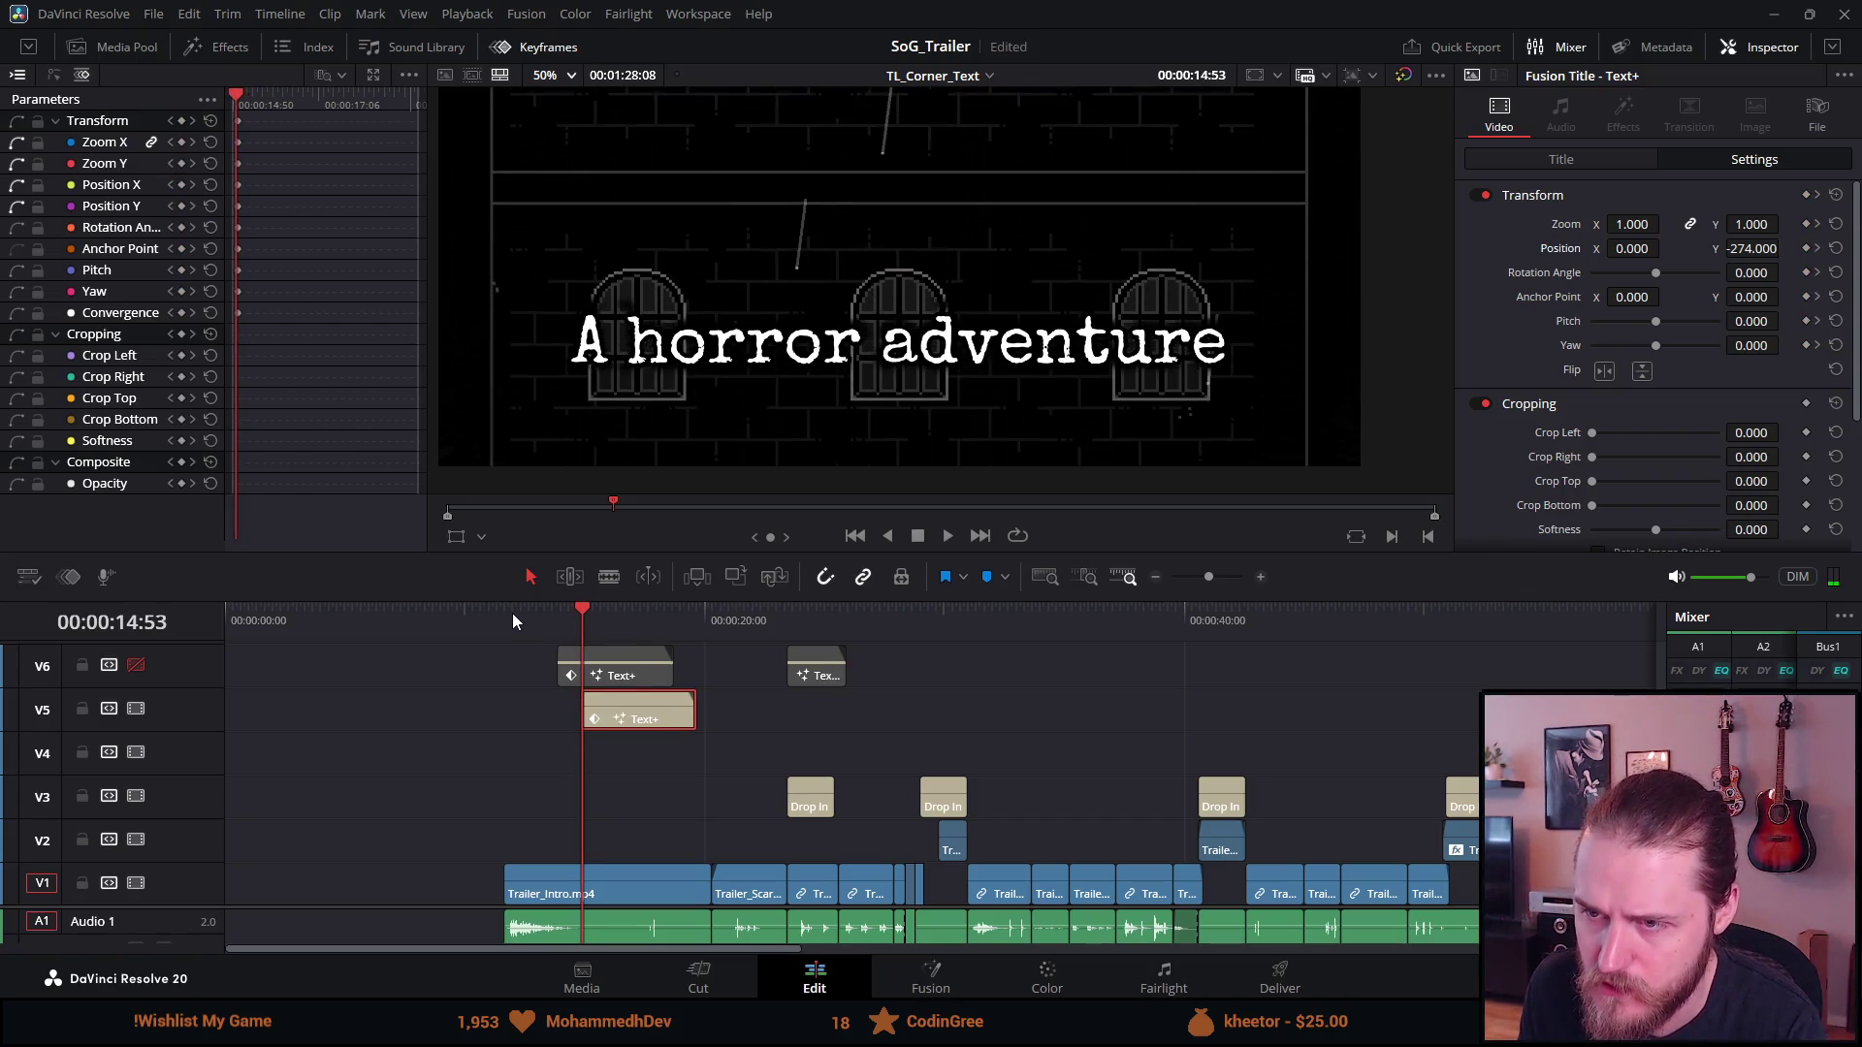
key(Right)
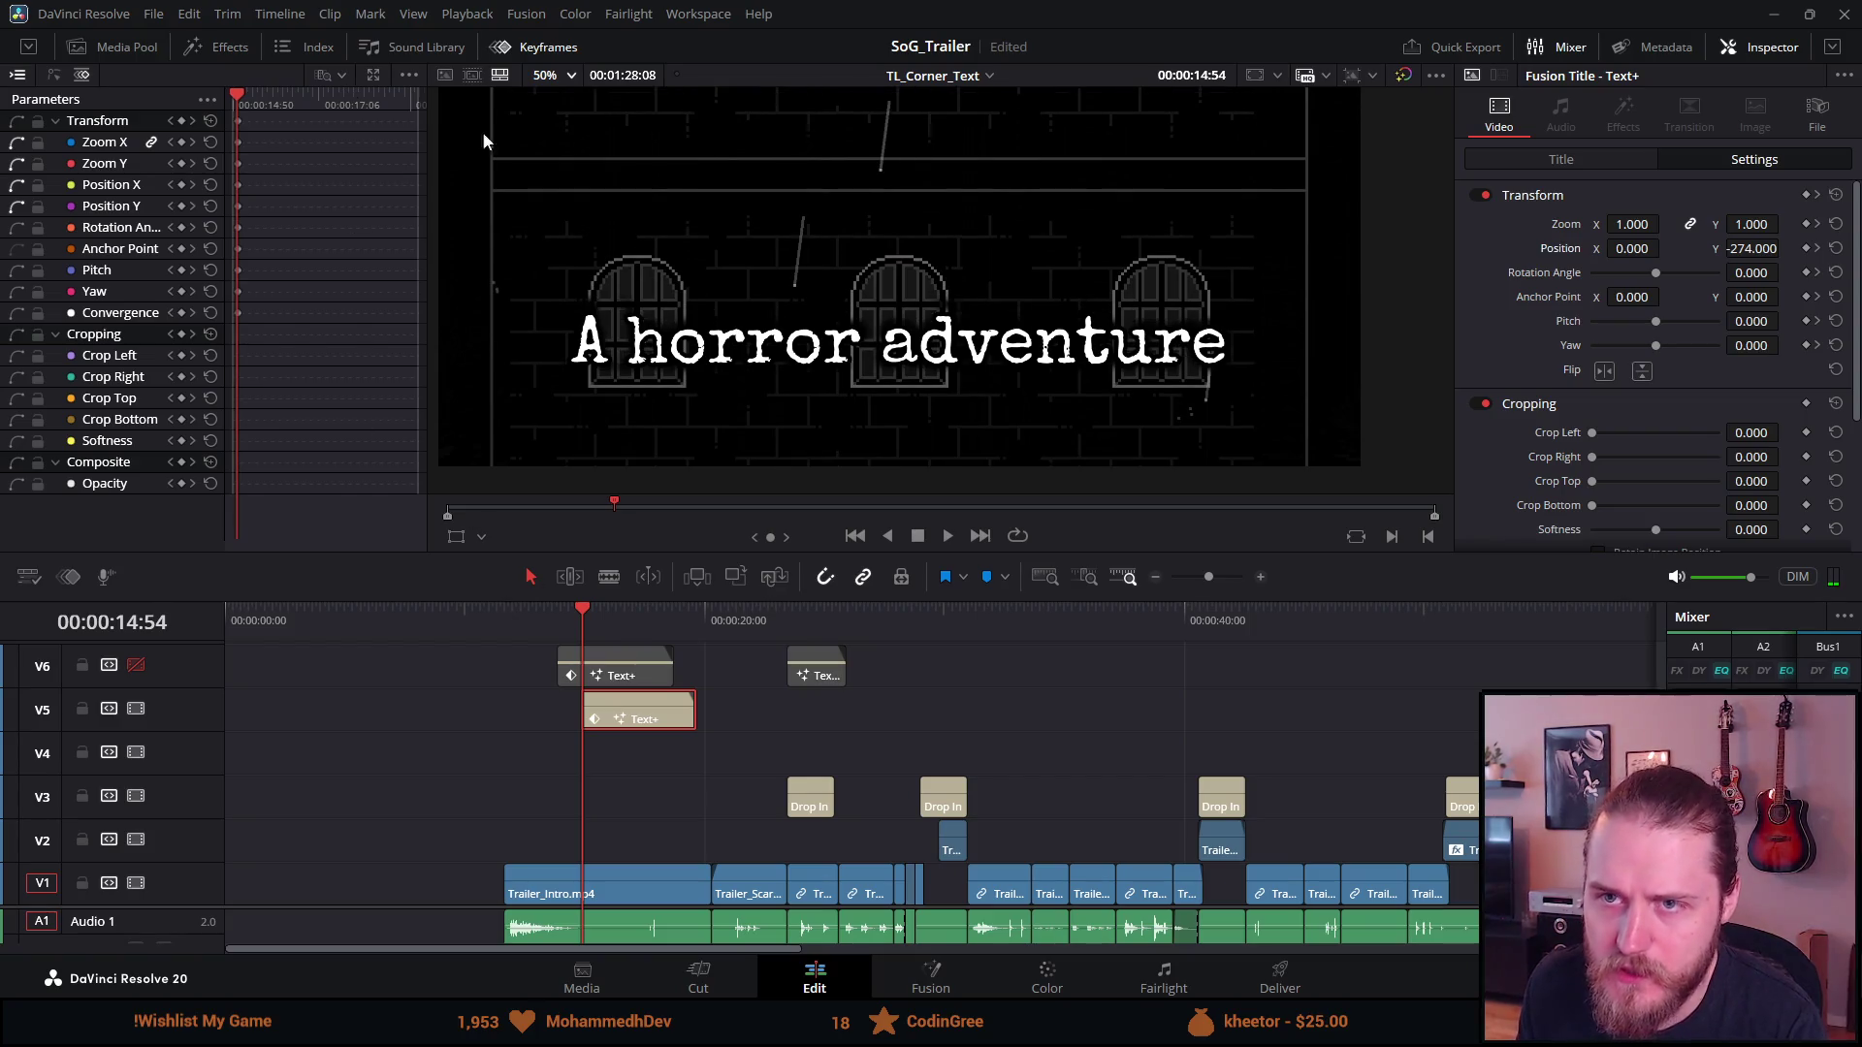
Lower the title's Position Y on the current frame, check the rise frame by frame, and save
mouse_move(1755, 250)
mouse_down()
mouse_move(1554, 250)
mouse_move(1794, 248)
mouse_up()
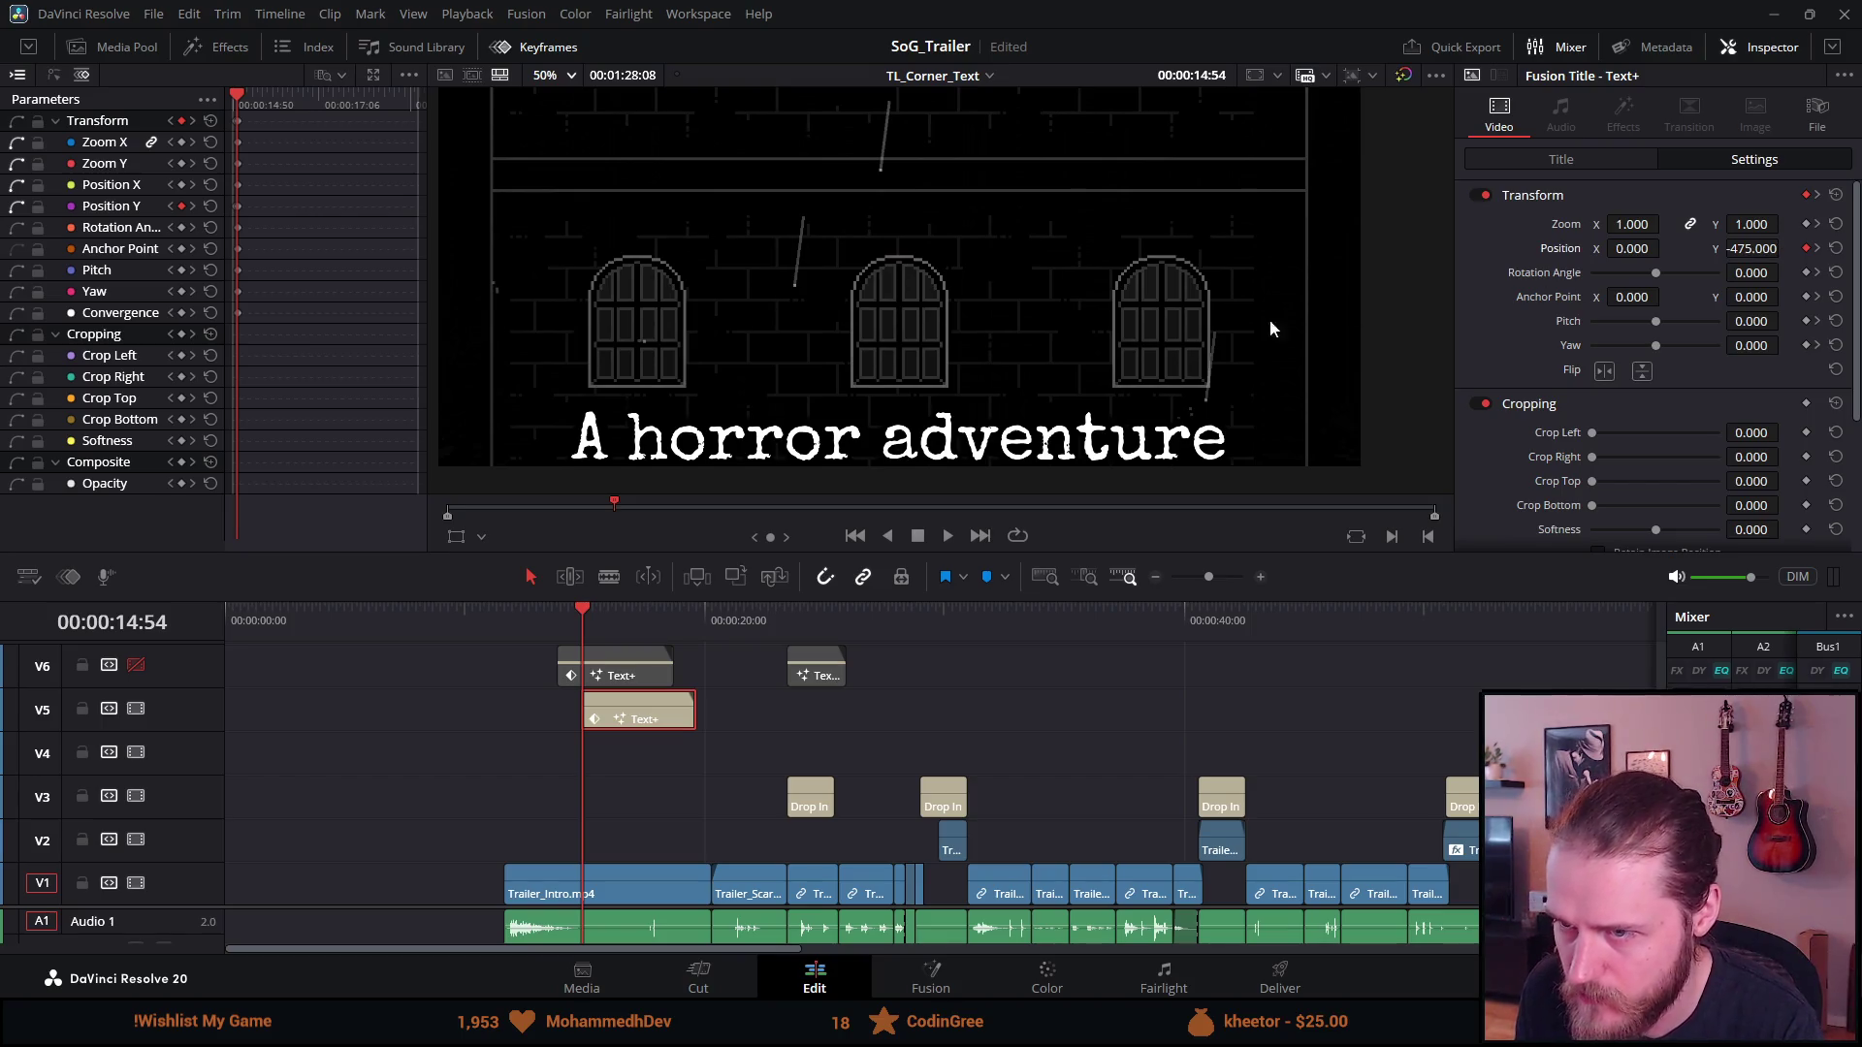
key(Left)
key(Left)
key(Right)
key(Right)
key(Right)
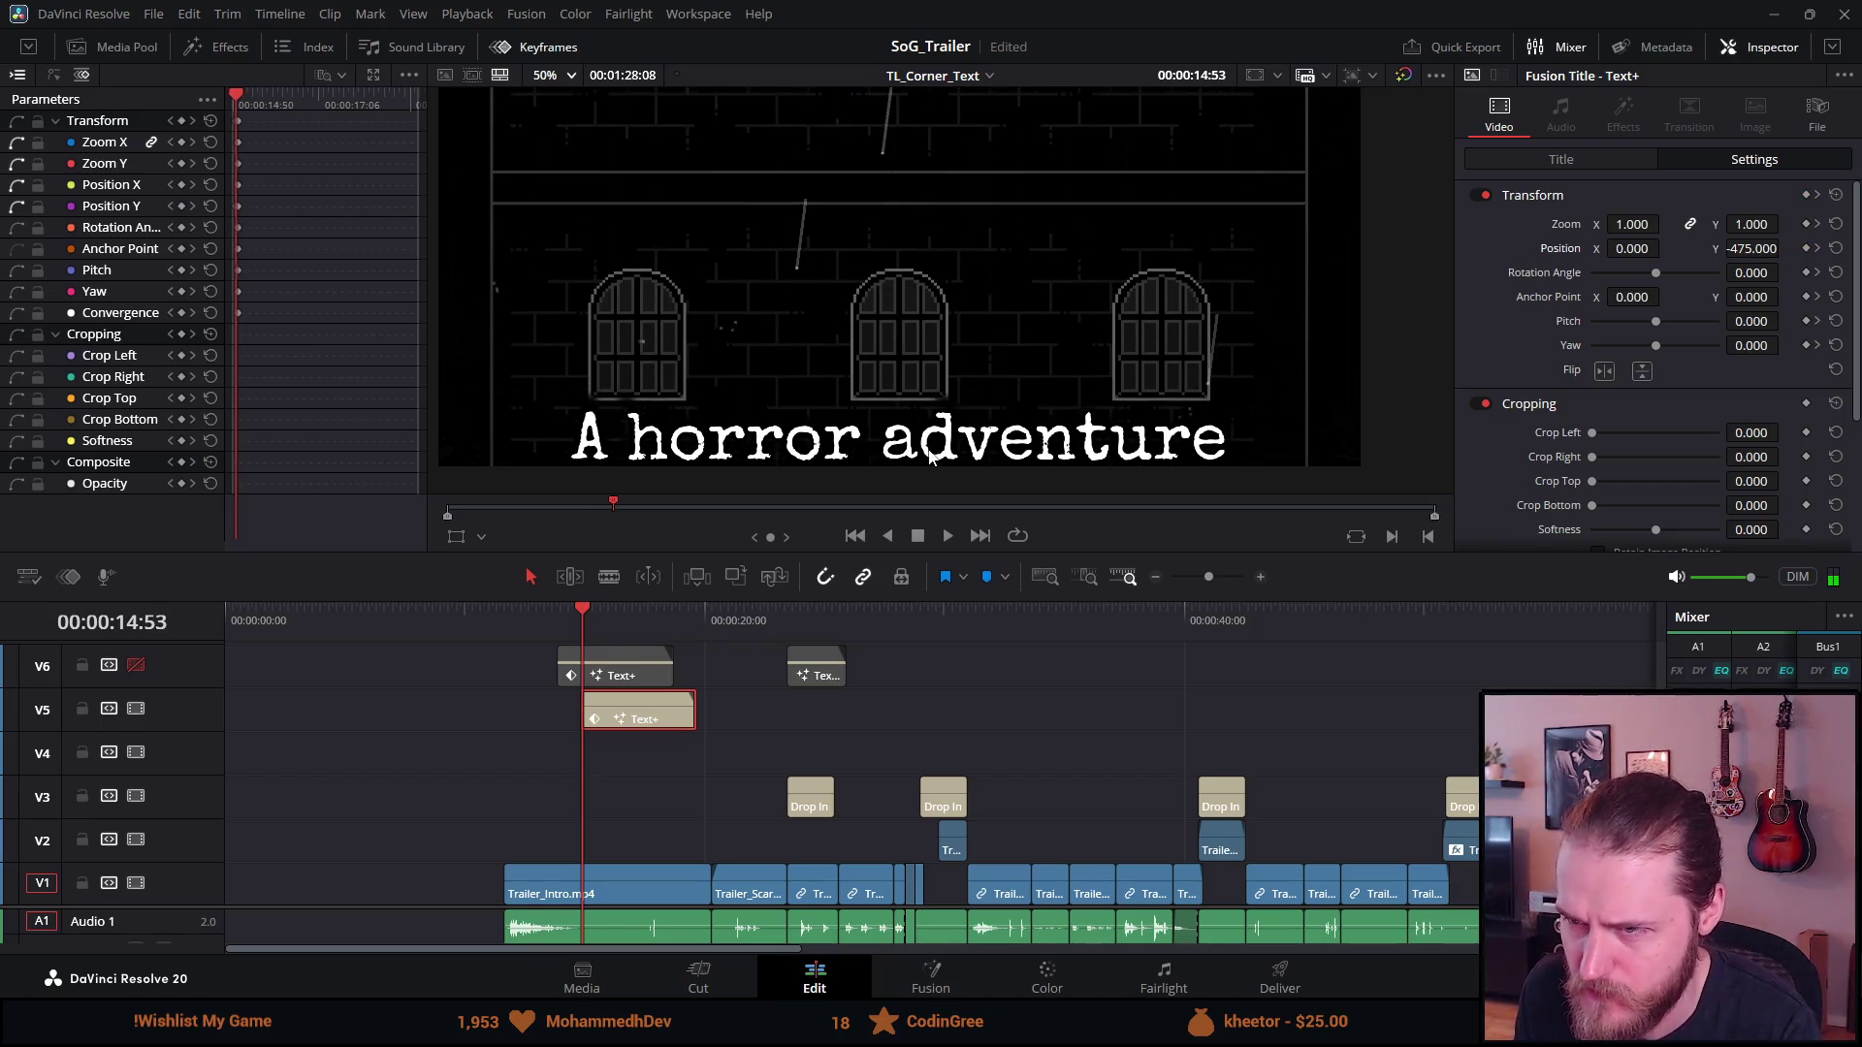
key(Left)
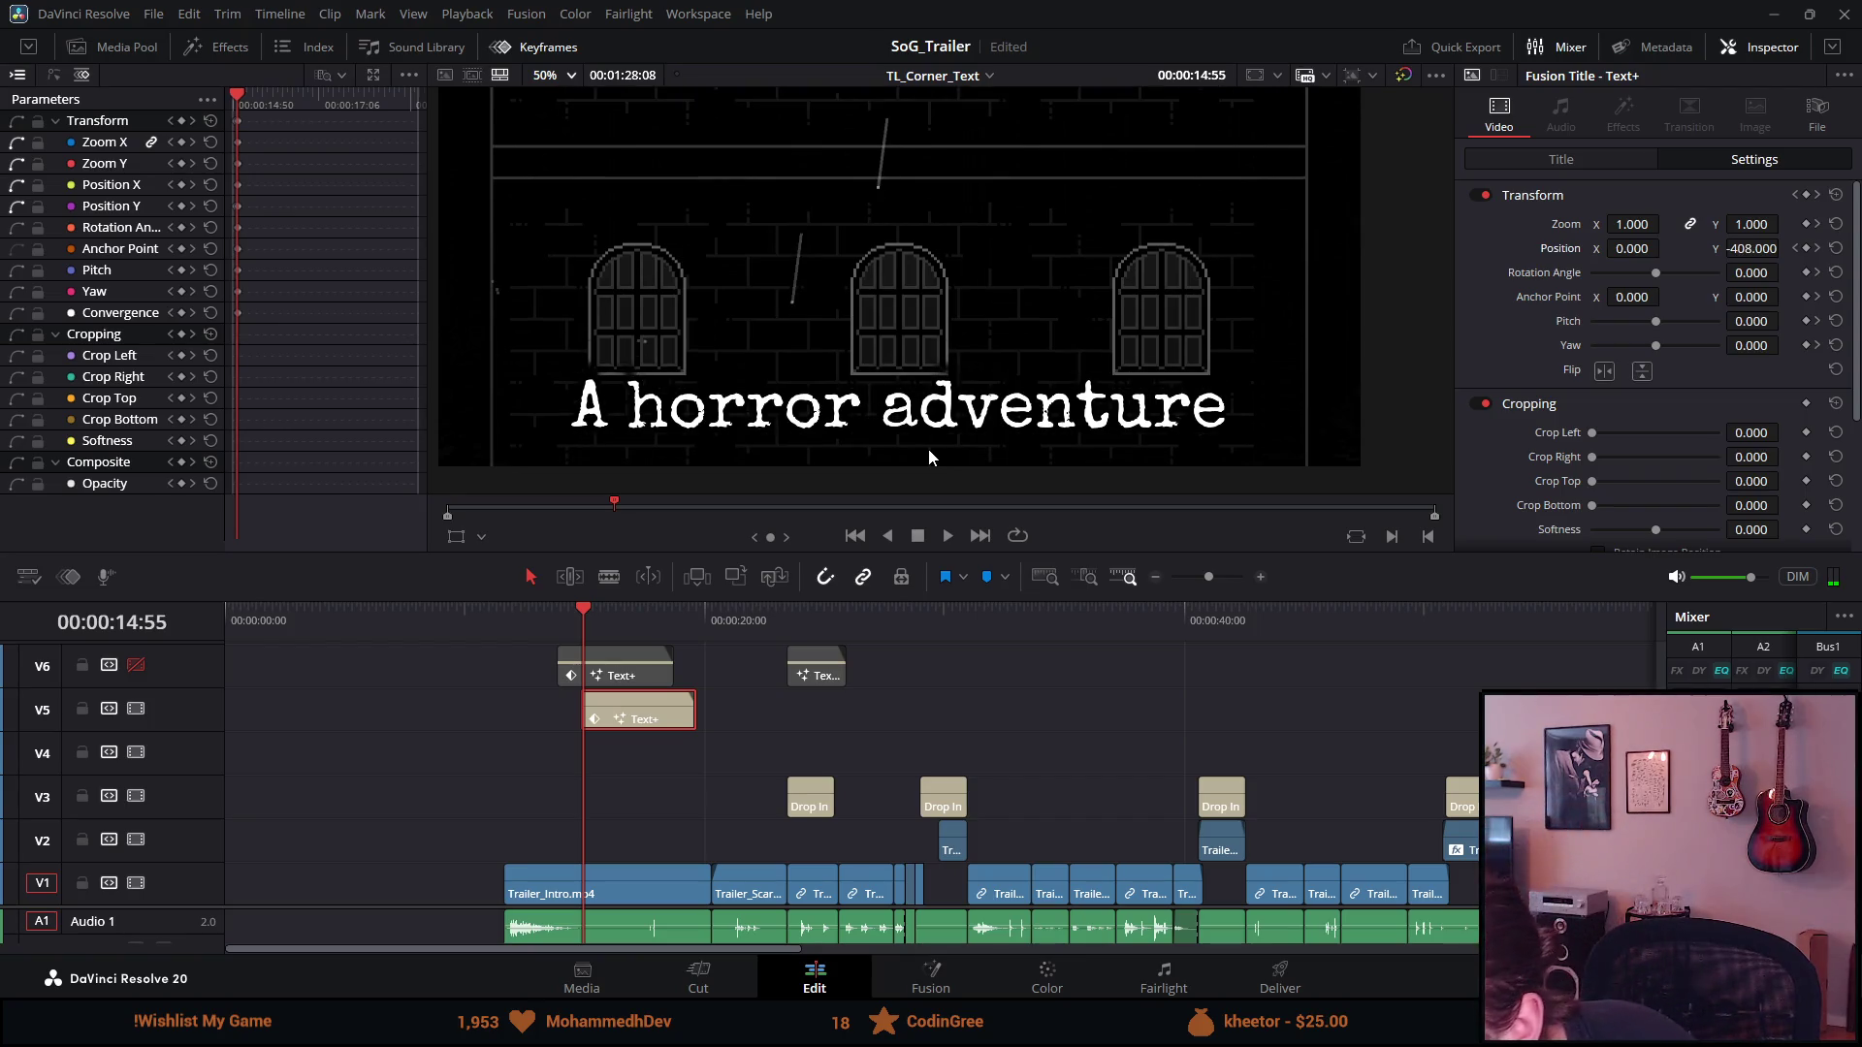
key(Left)
key(Right)
key(Right)
key(Right)
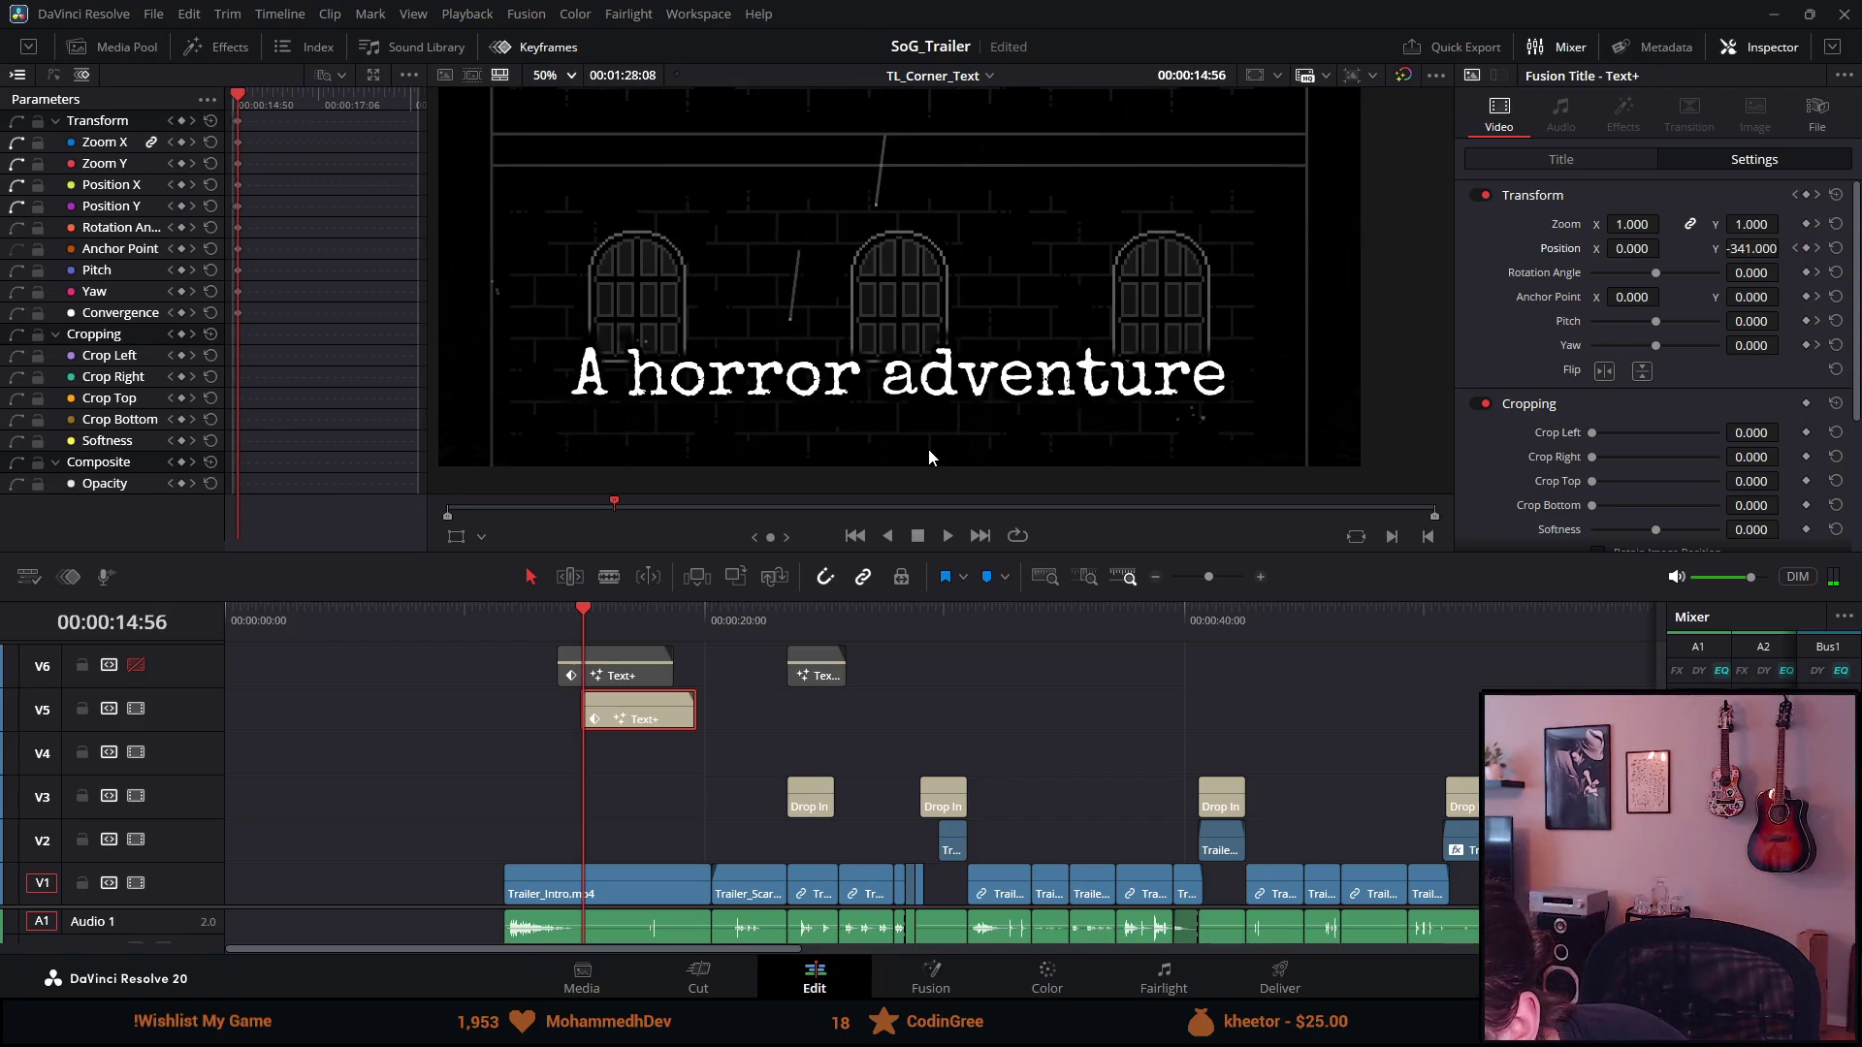
key(Left)
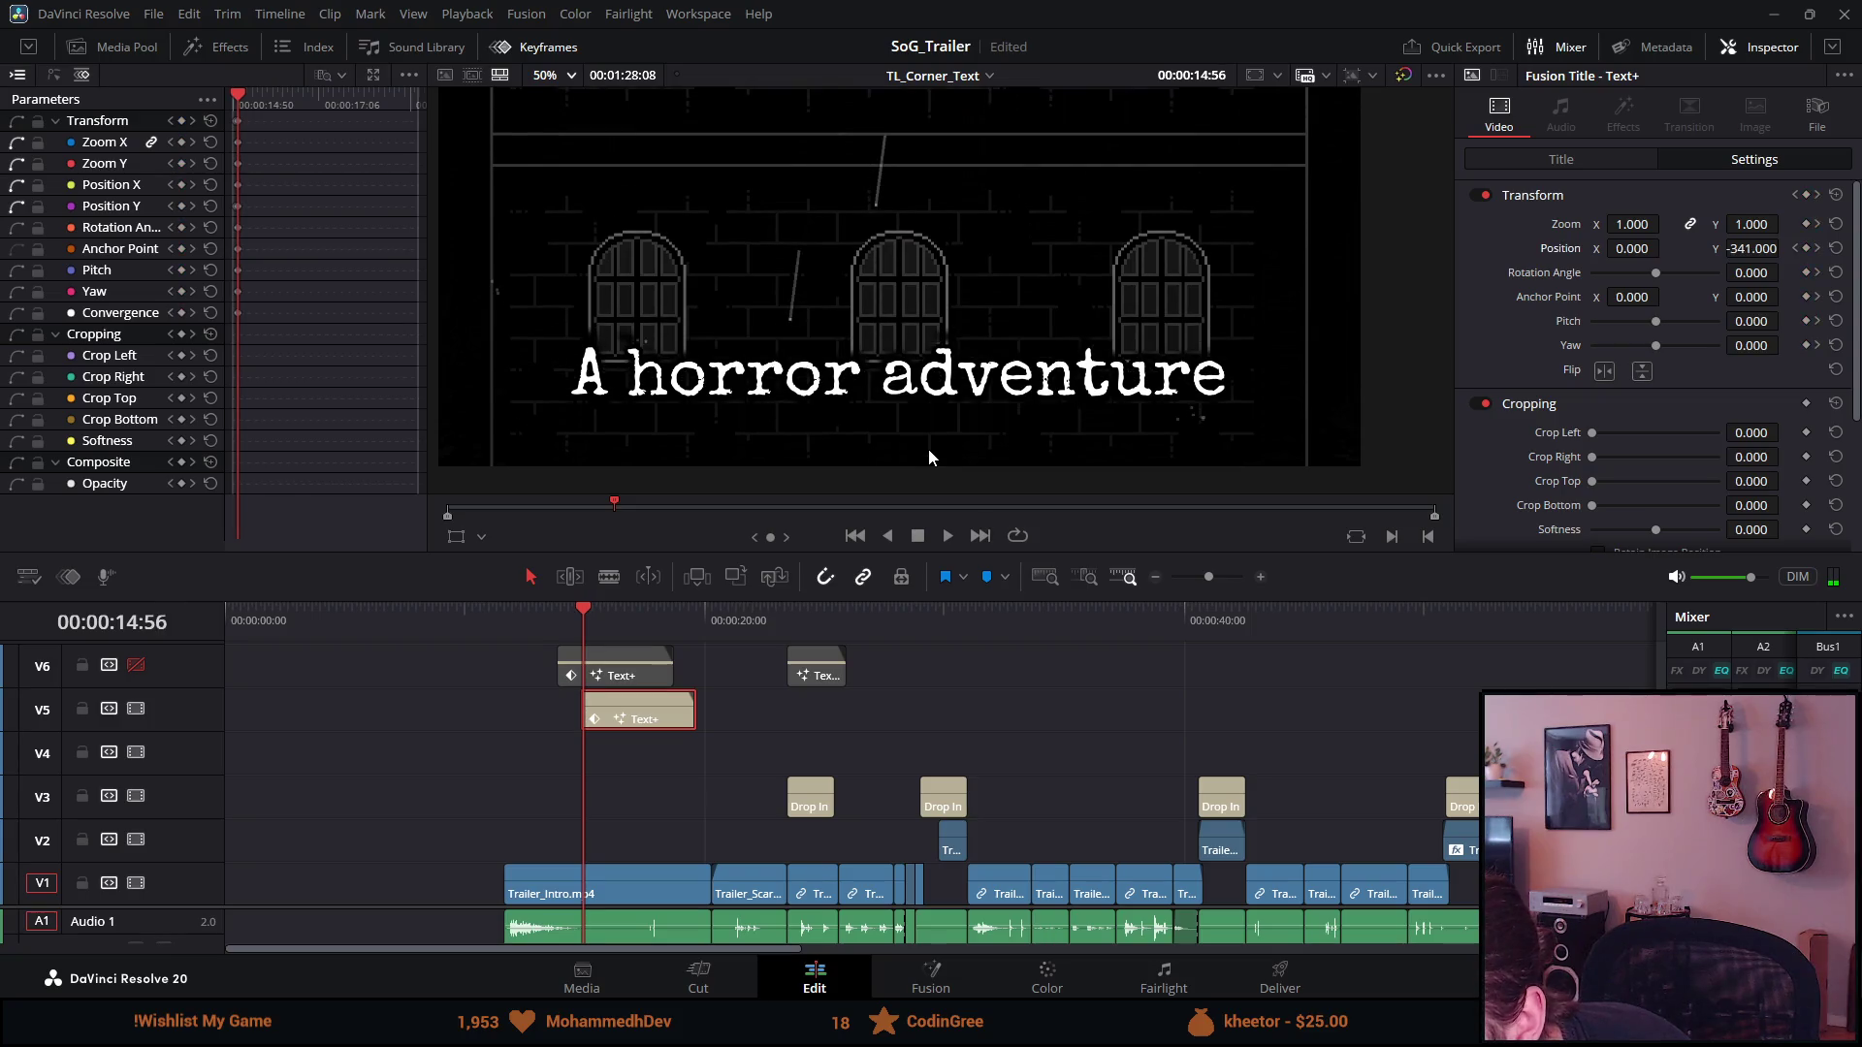
key(Left)
key(Left)
key(Left)
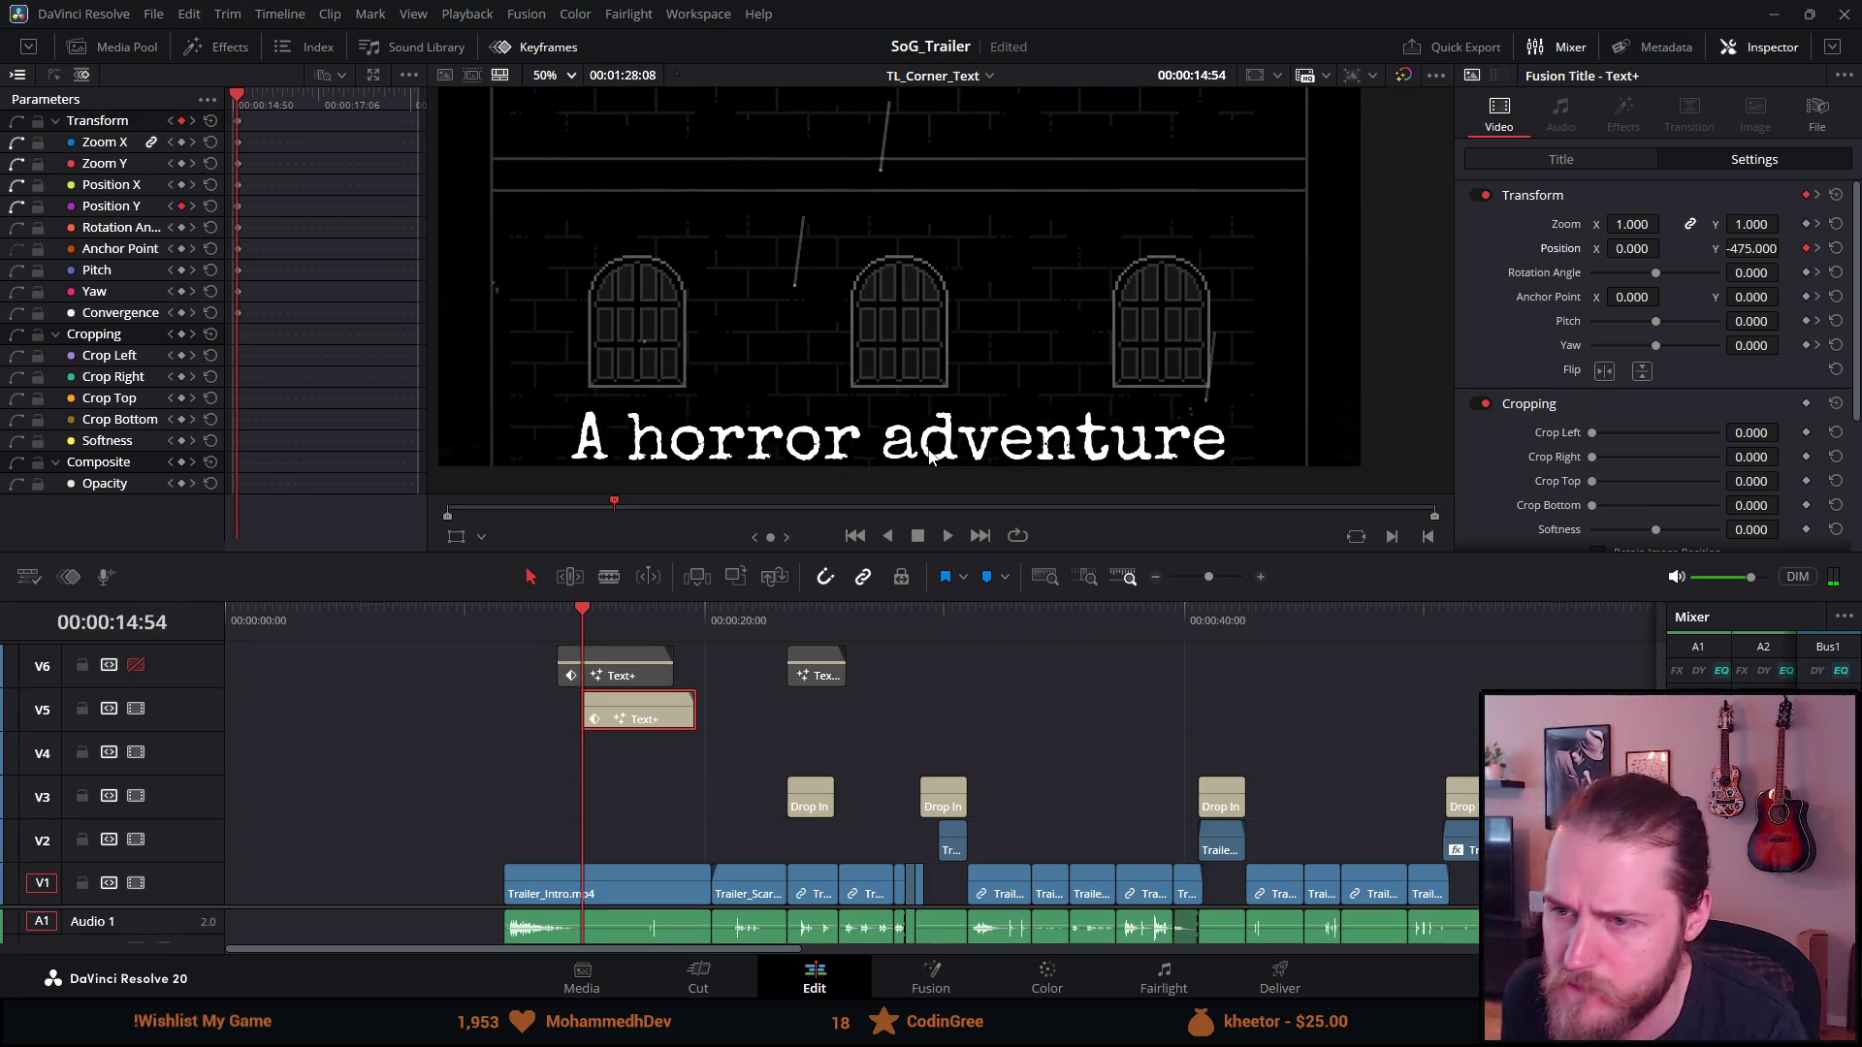
key(Right)
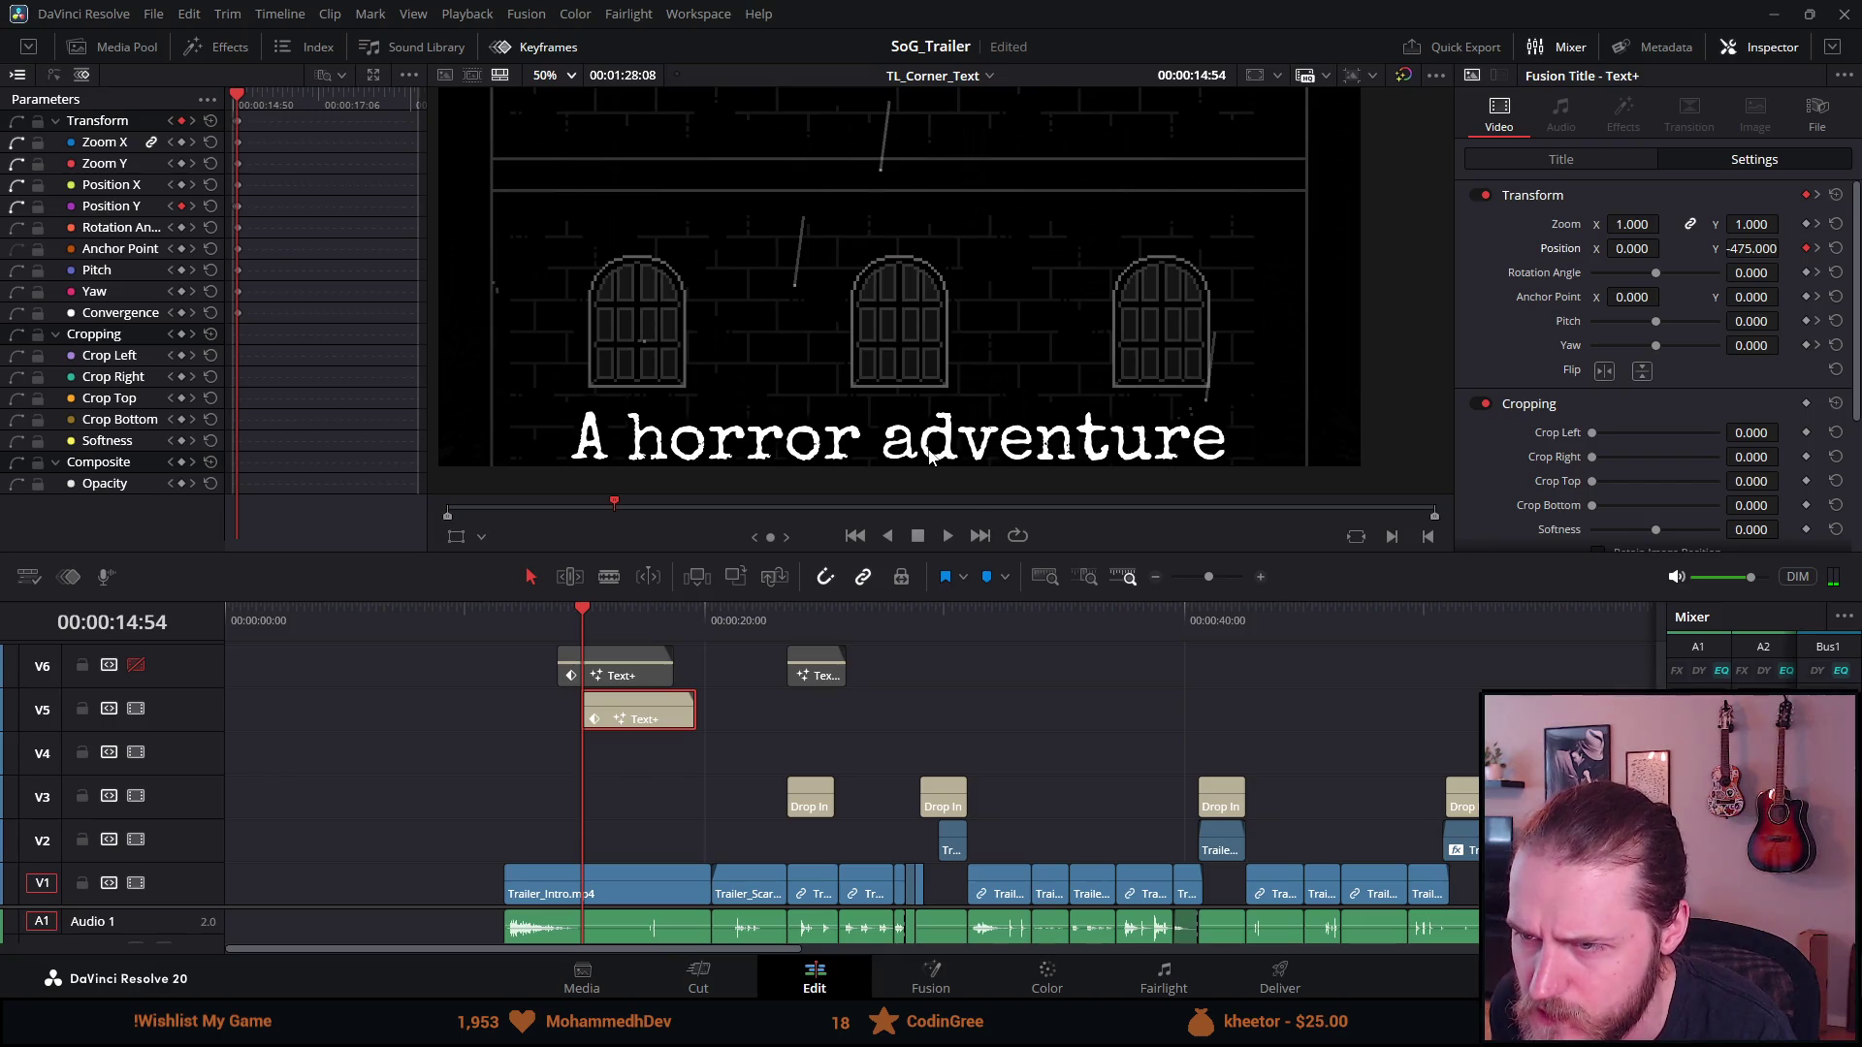
key(ctrl+s)
Push the title further below frame on an earlier frame and compare adjacent frames back to 14:50
key(Left)
key(Left)
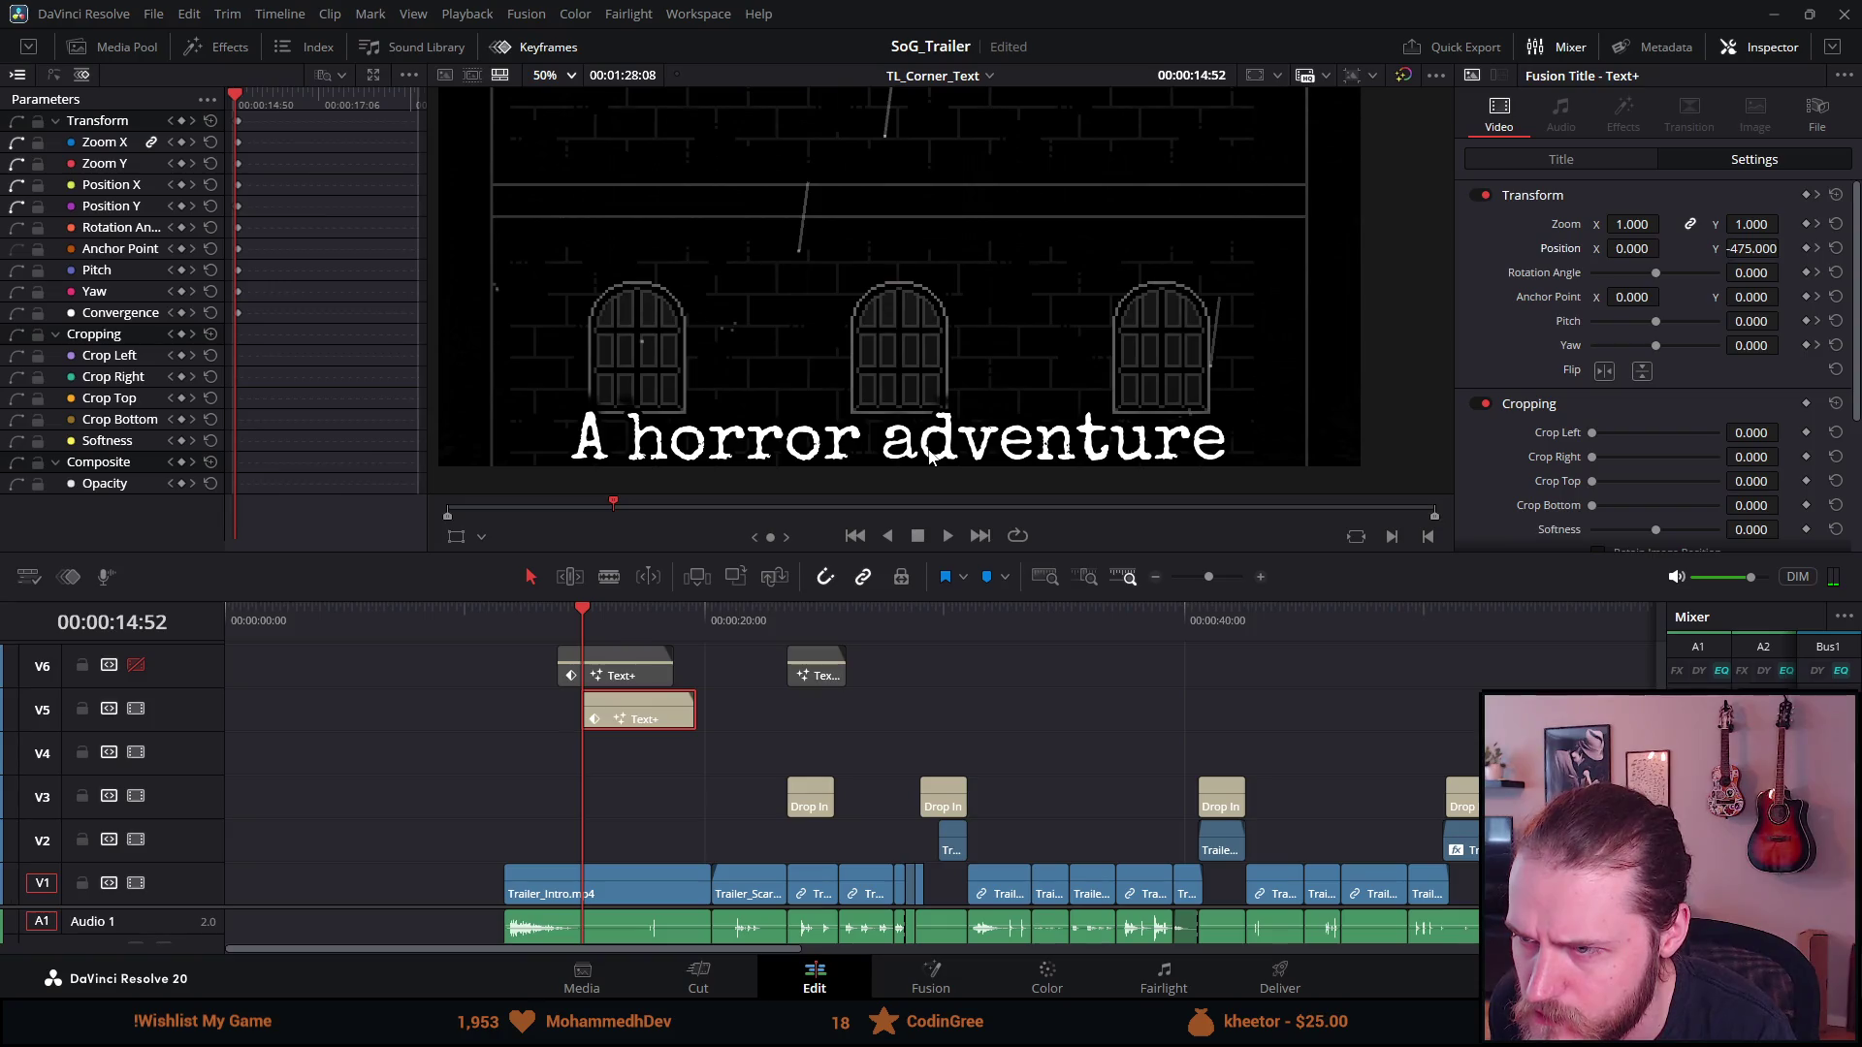
key(Left)
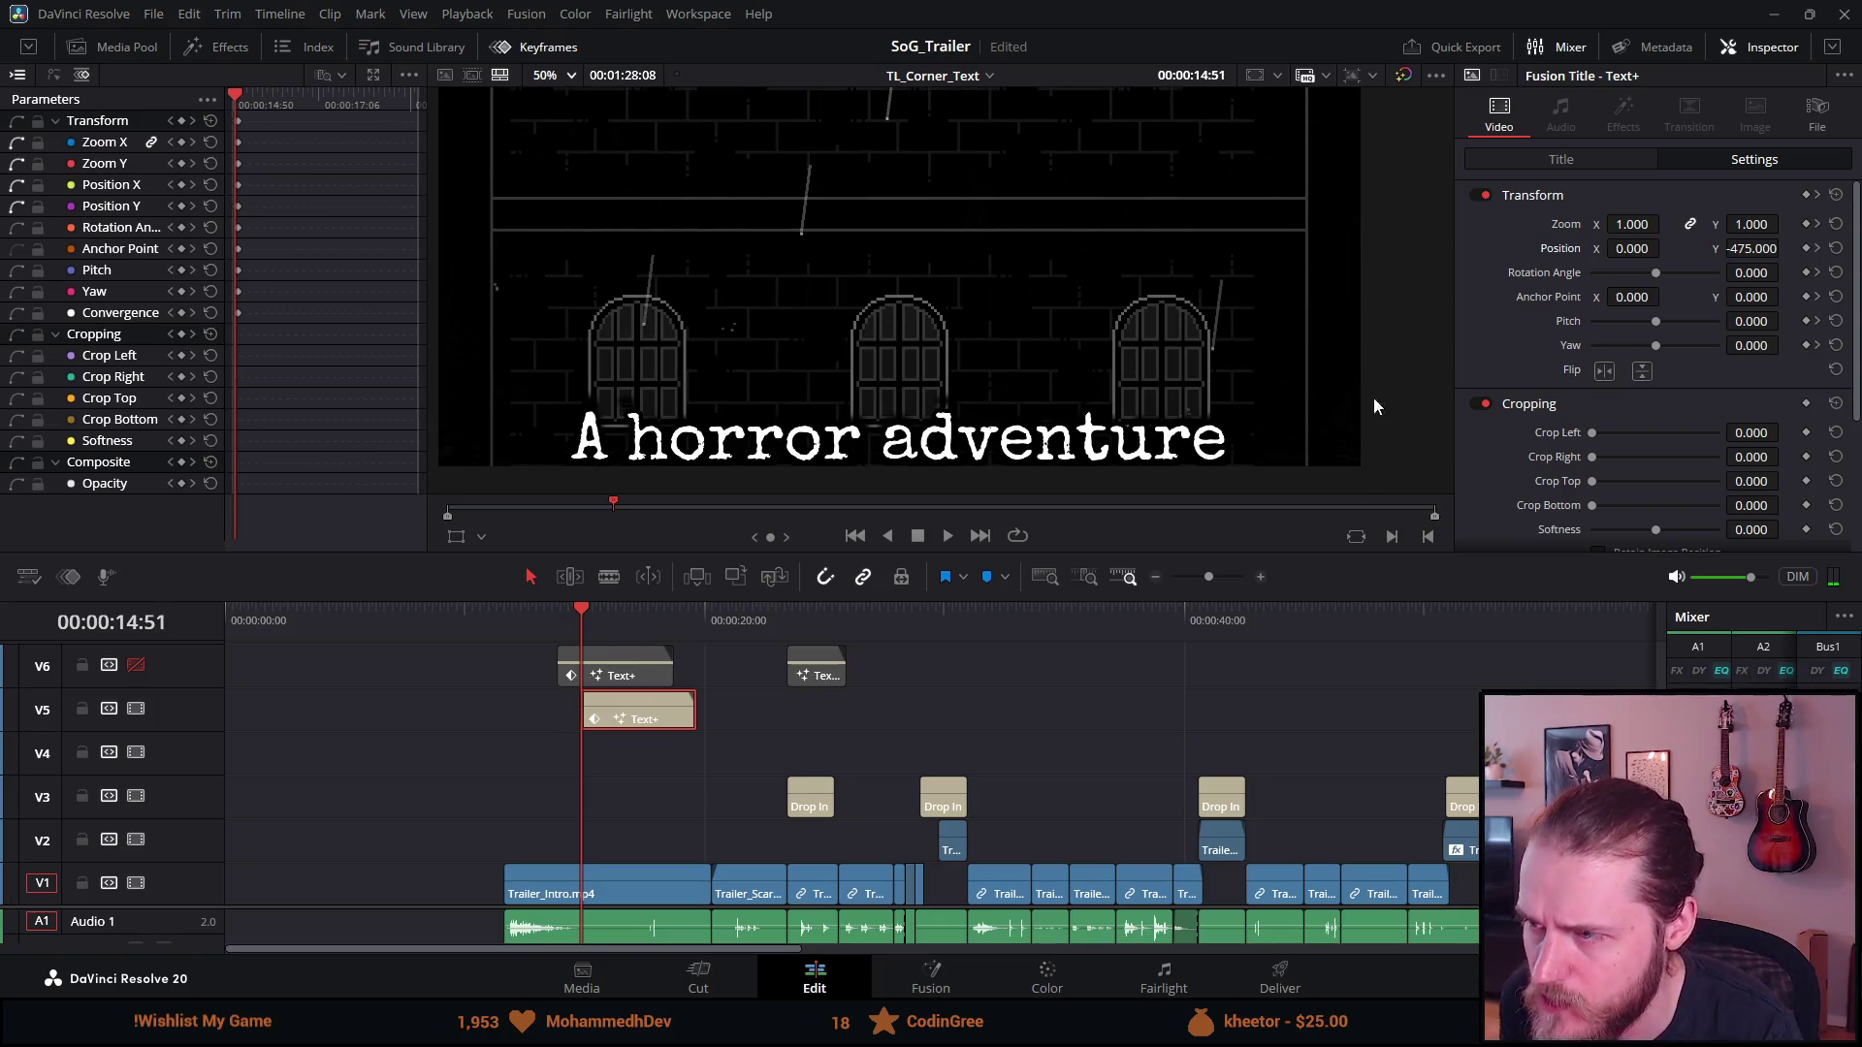
drag(1754, 249, 1701, 248)
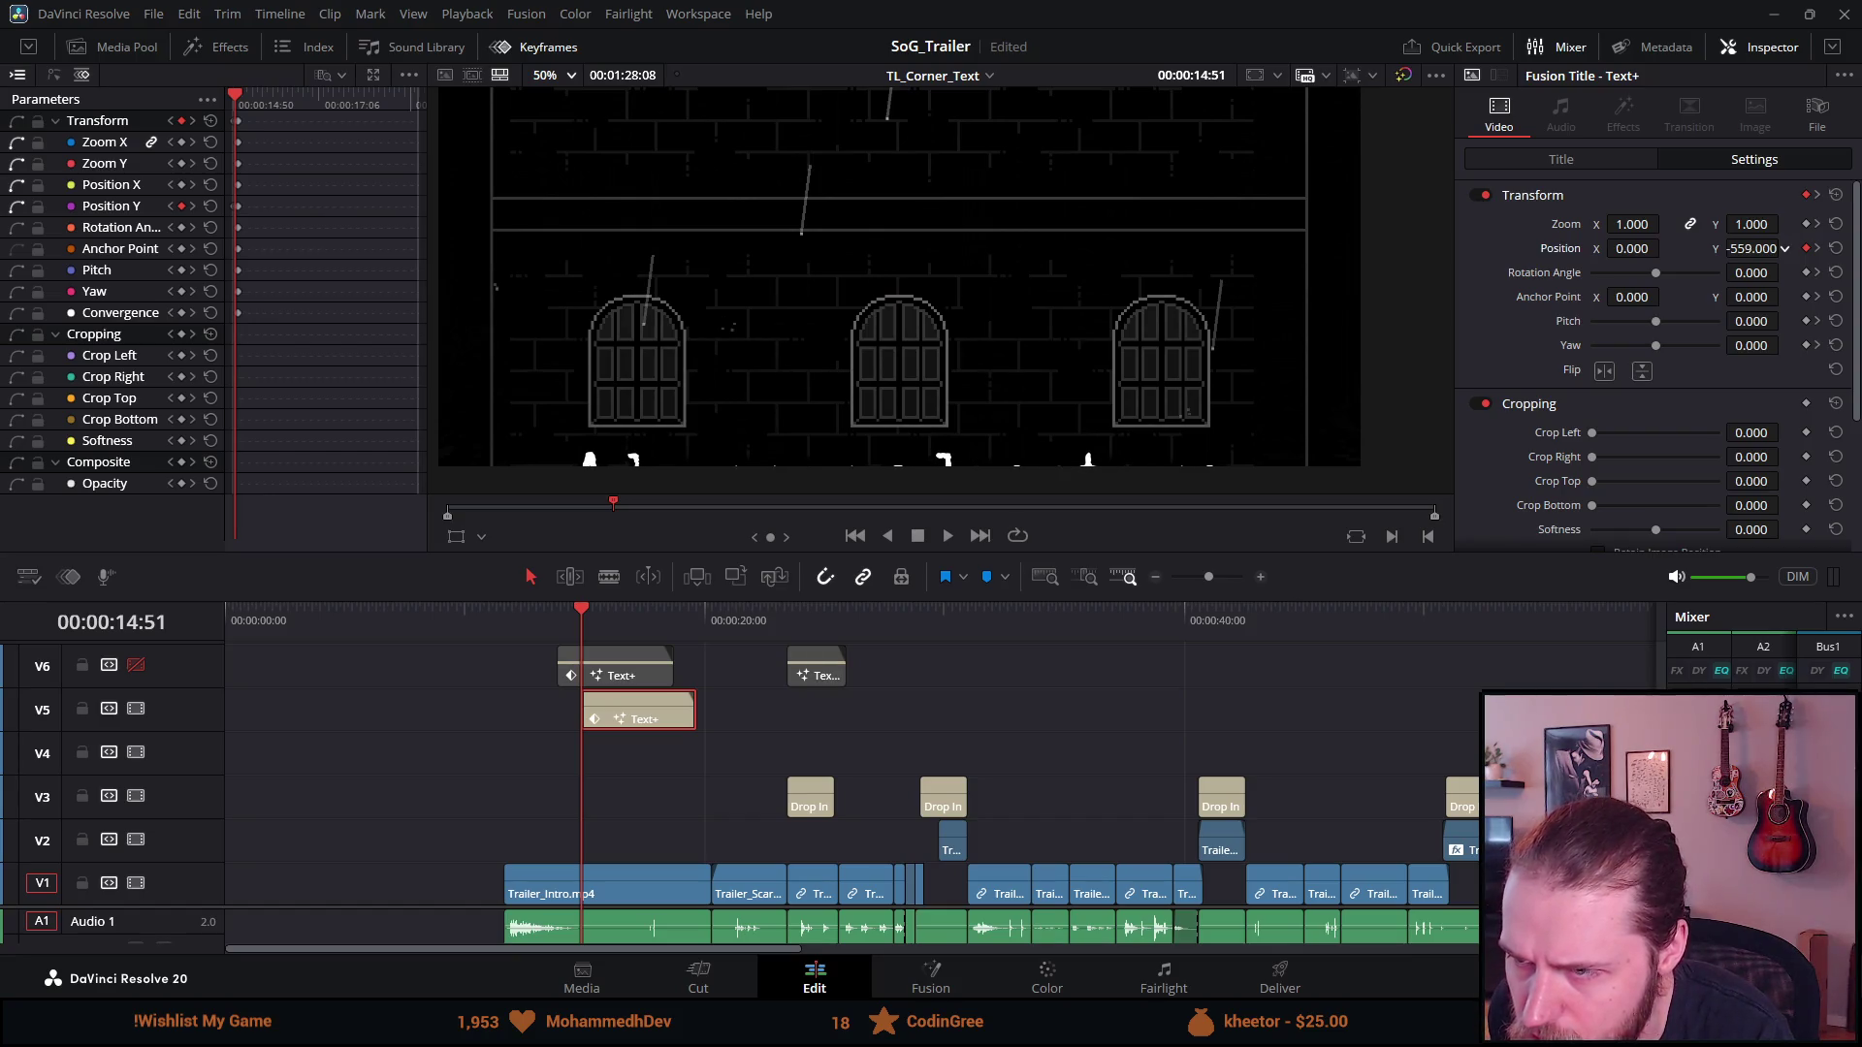
key(Right)
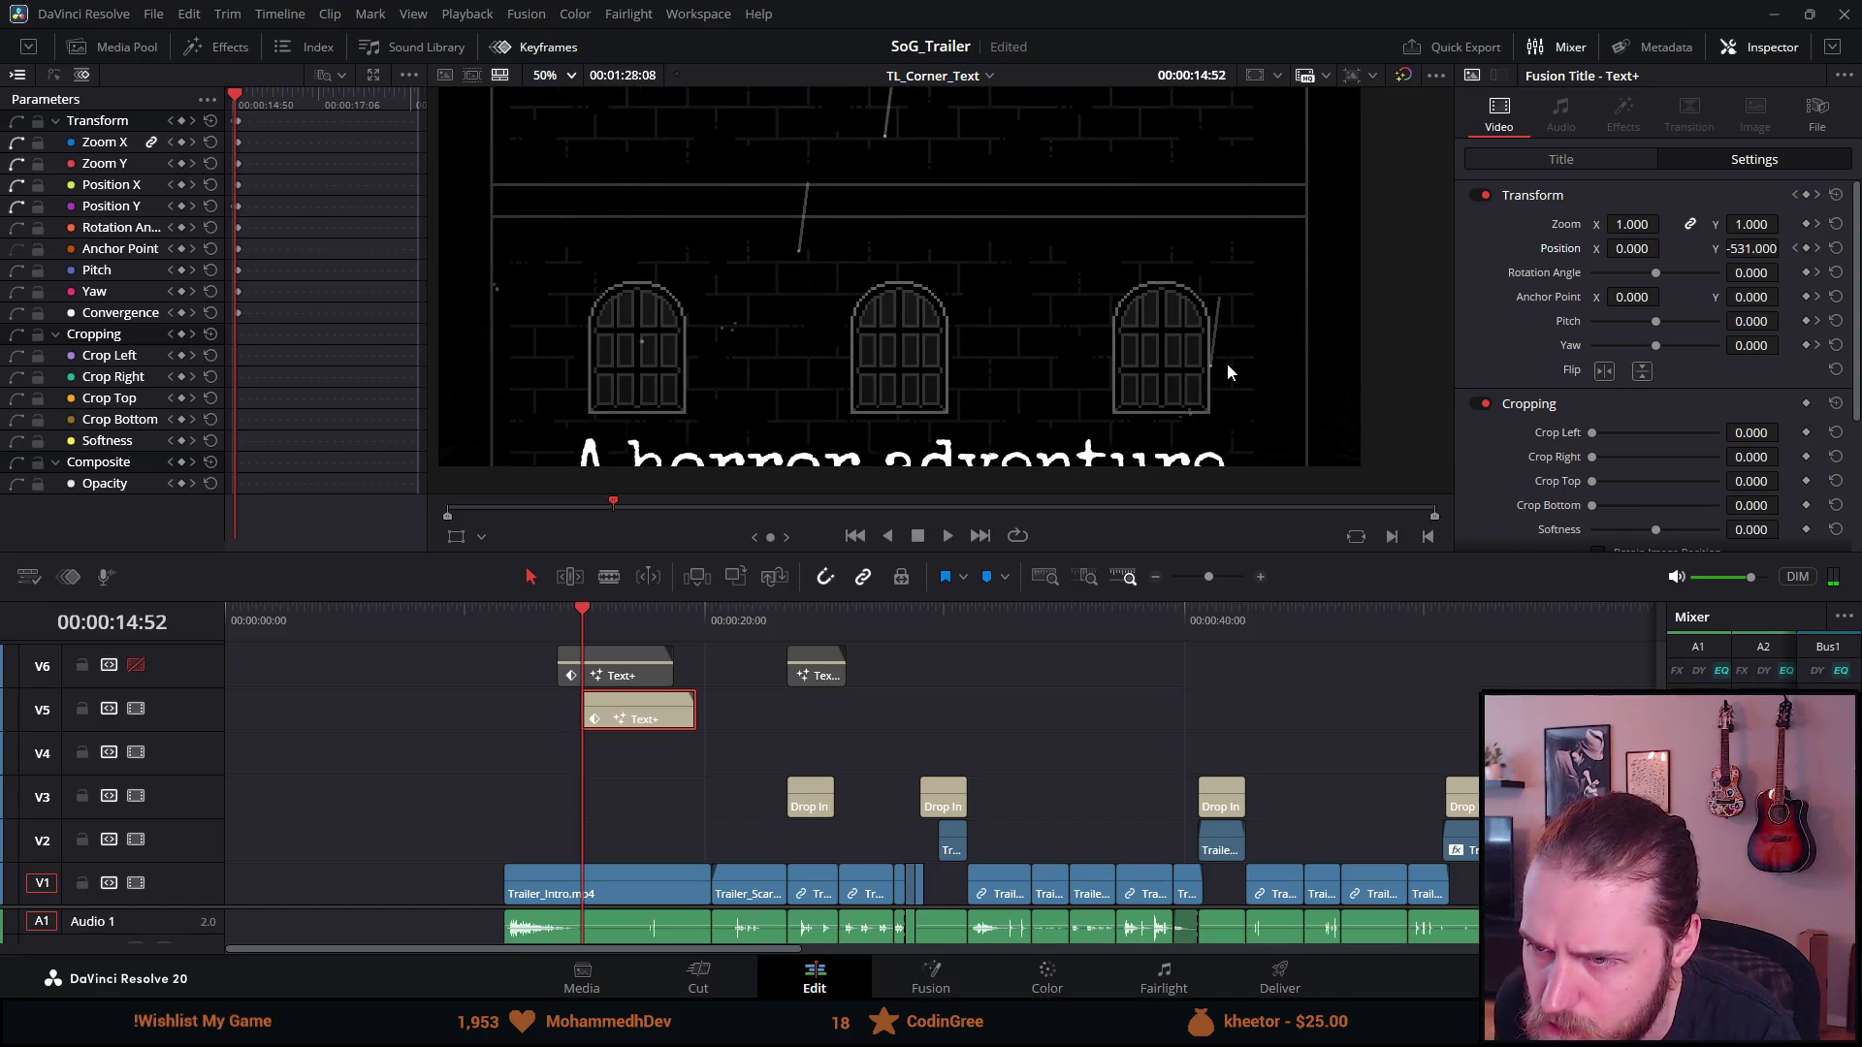
key(Left)
key(Right)
key(Left)
key(Right)
key(Right)
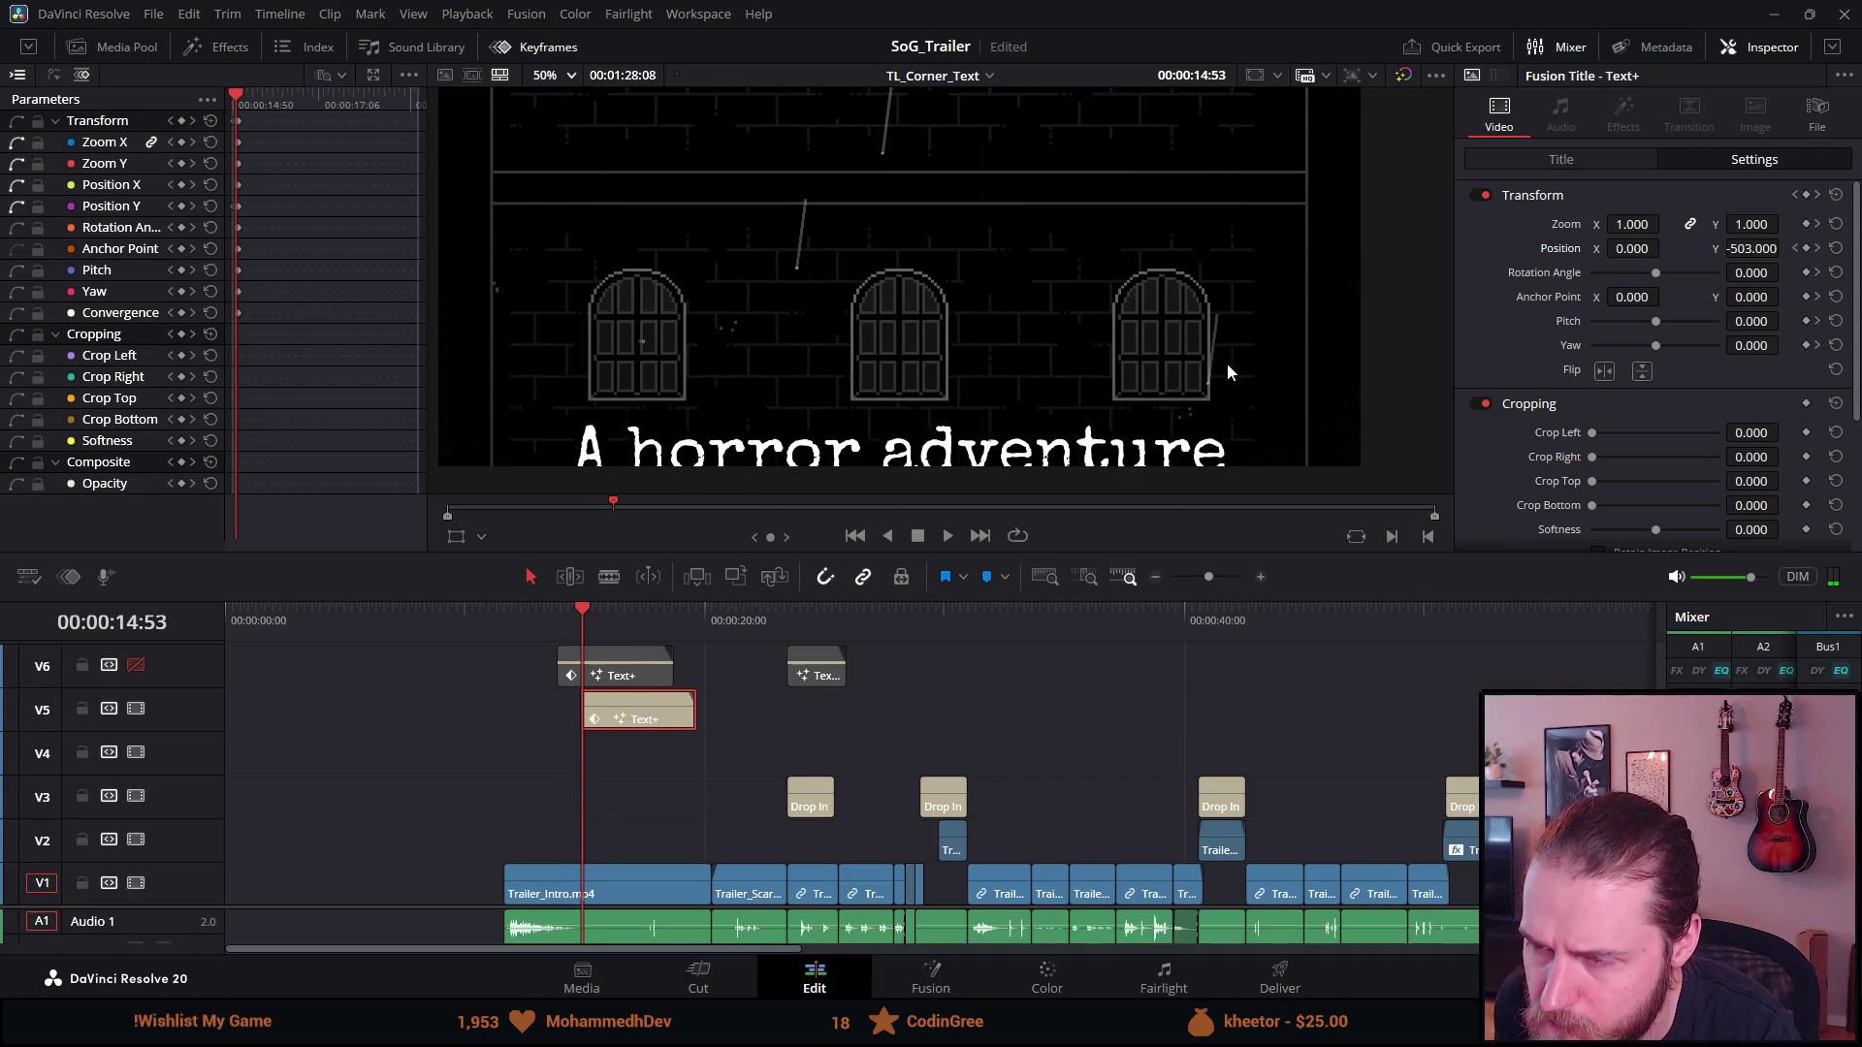
key(Left)
key(Left)
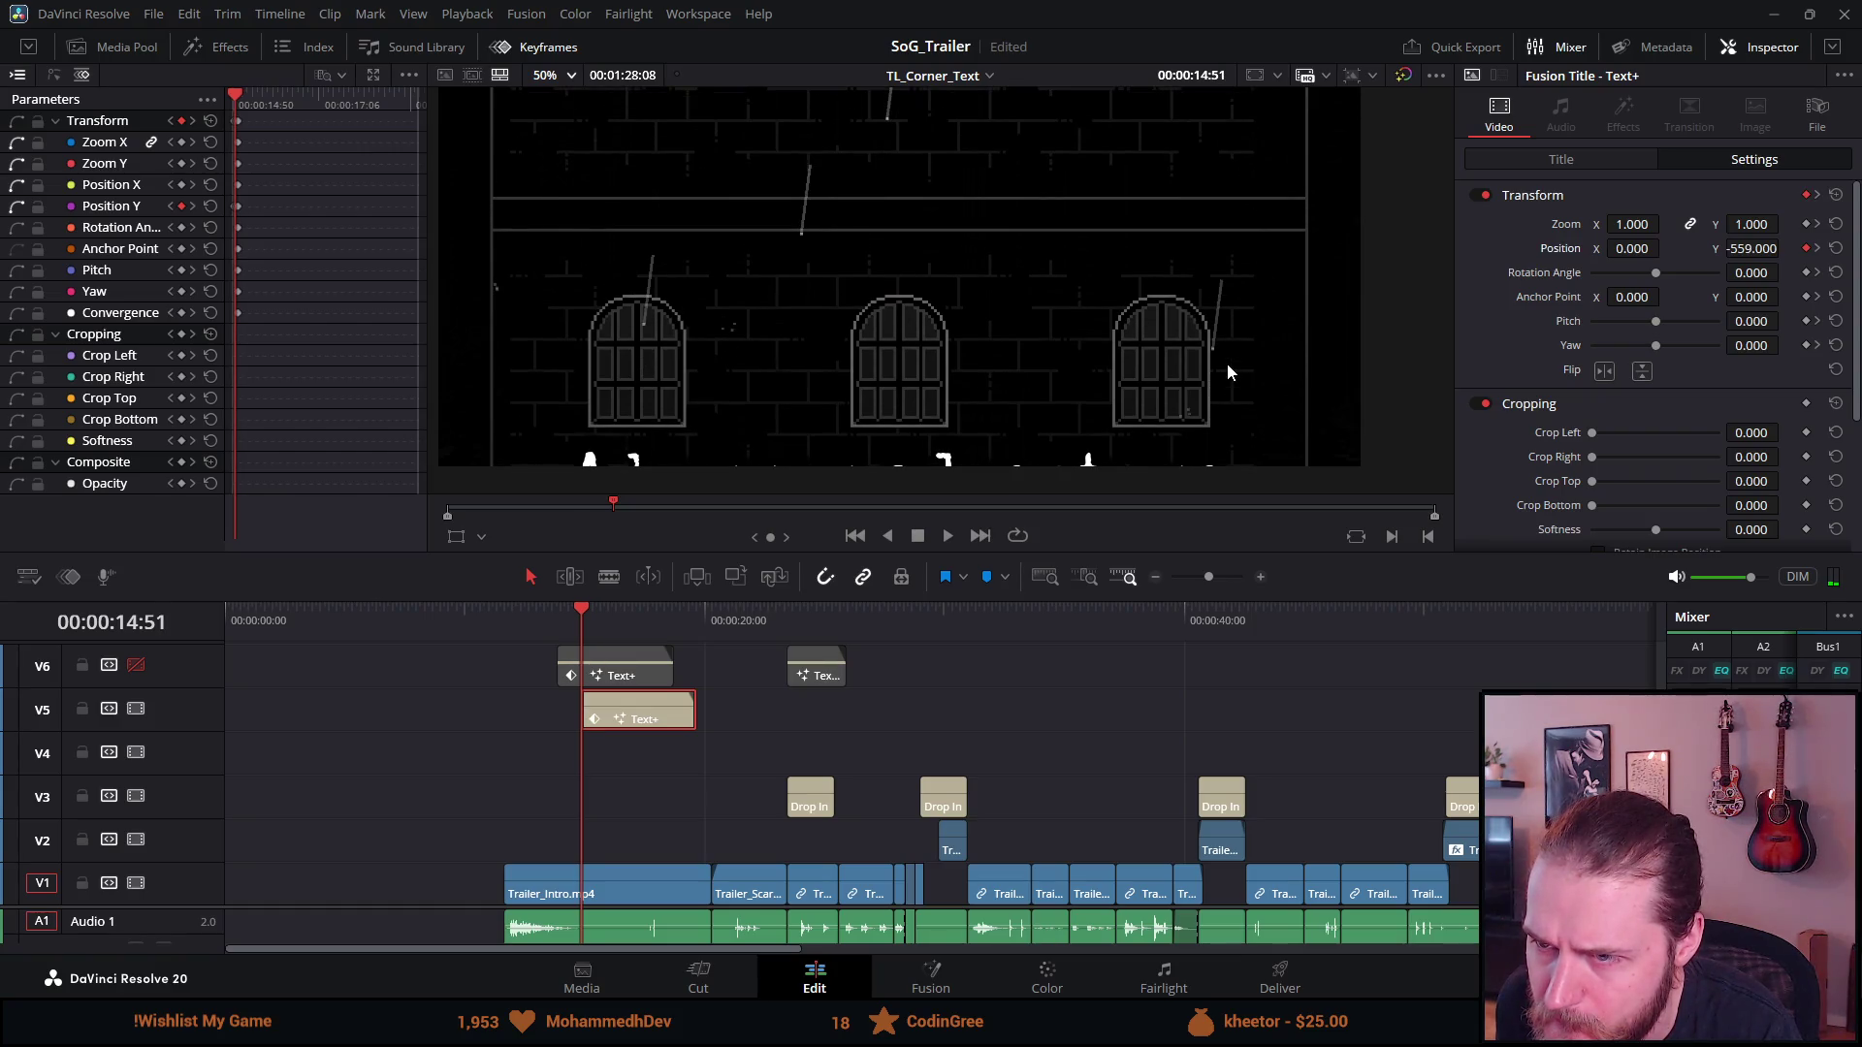
key(Left)
key(Right)
key(Left)
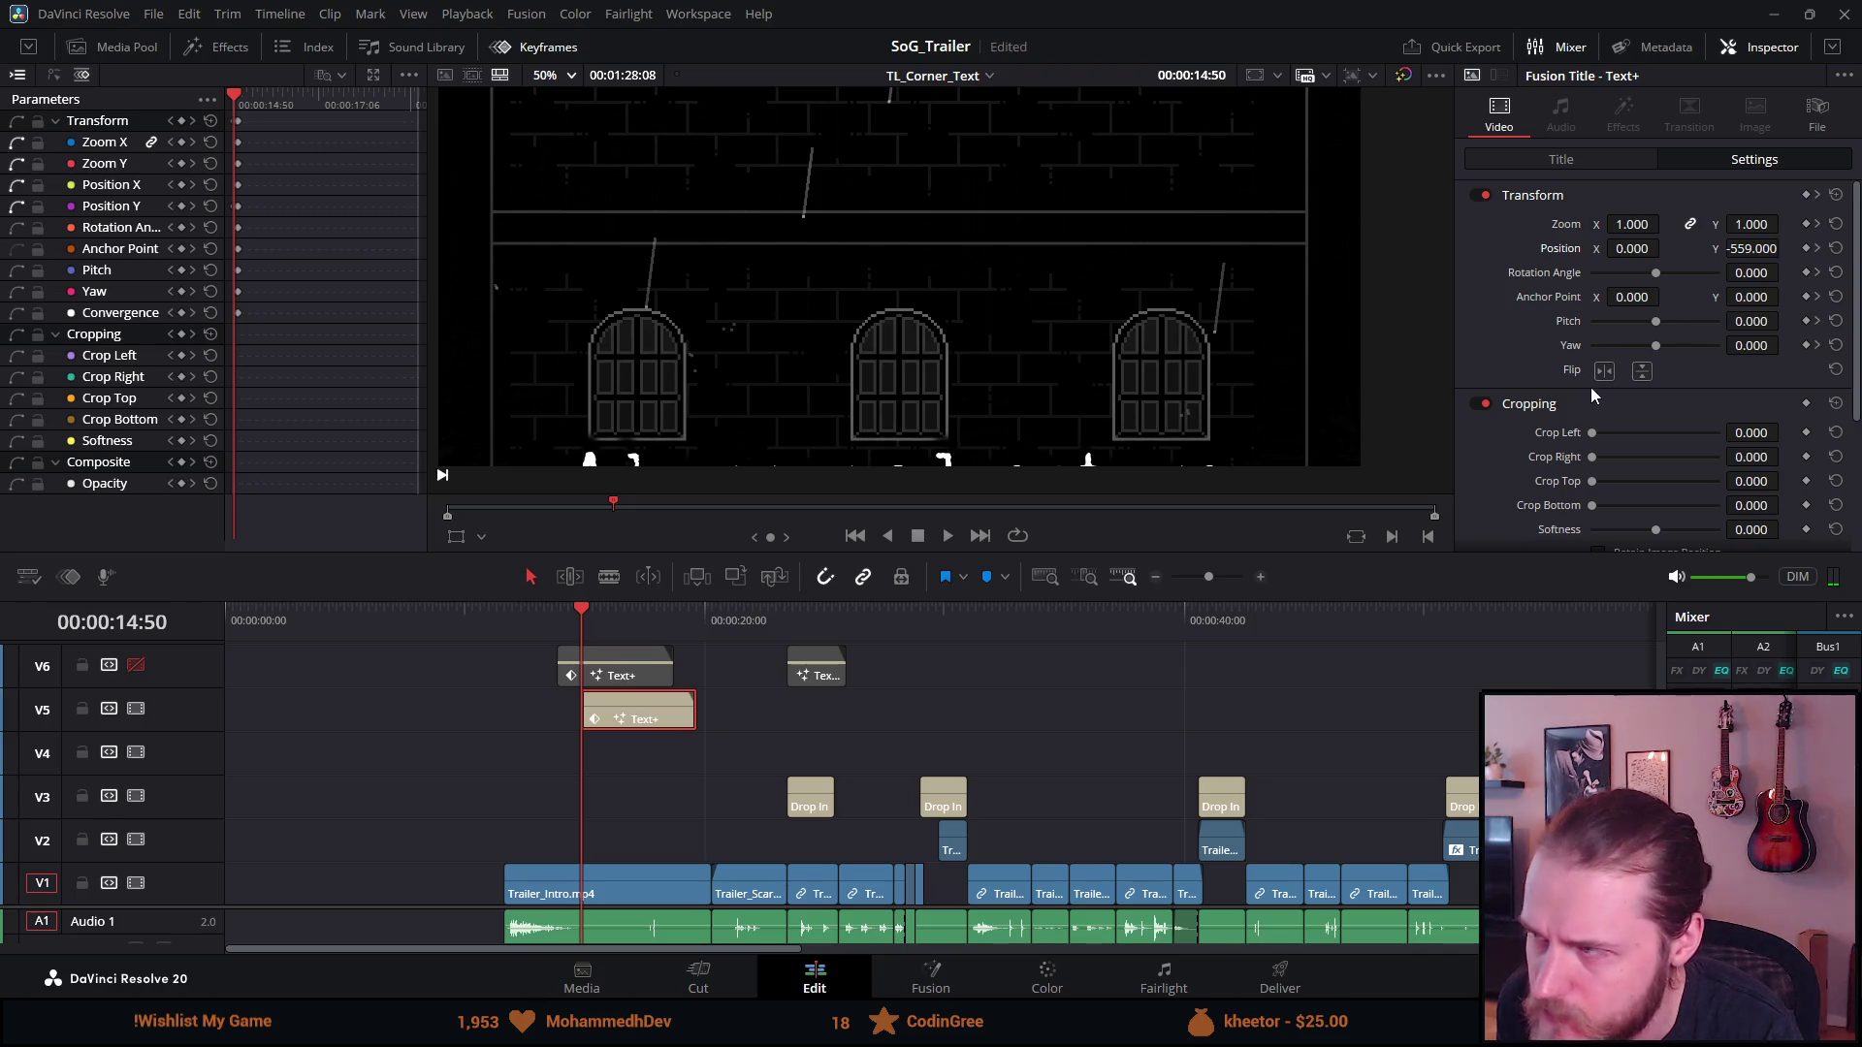
Lower the title to Position Y -584 at 14:50, review the rise, and save
drag(1752, 249, 1728, 248)
key(Left)
key(Right)
key(Right)
key(Left)
key(Right)
key(Right)
key(Left)
key(Right)
key(Right)
key(Right)
key(Right)
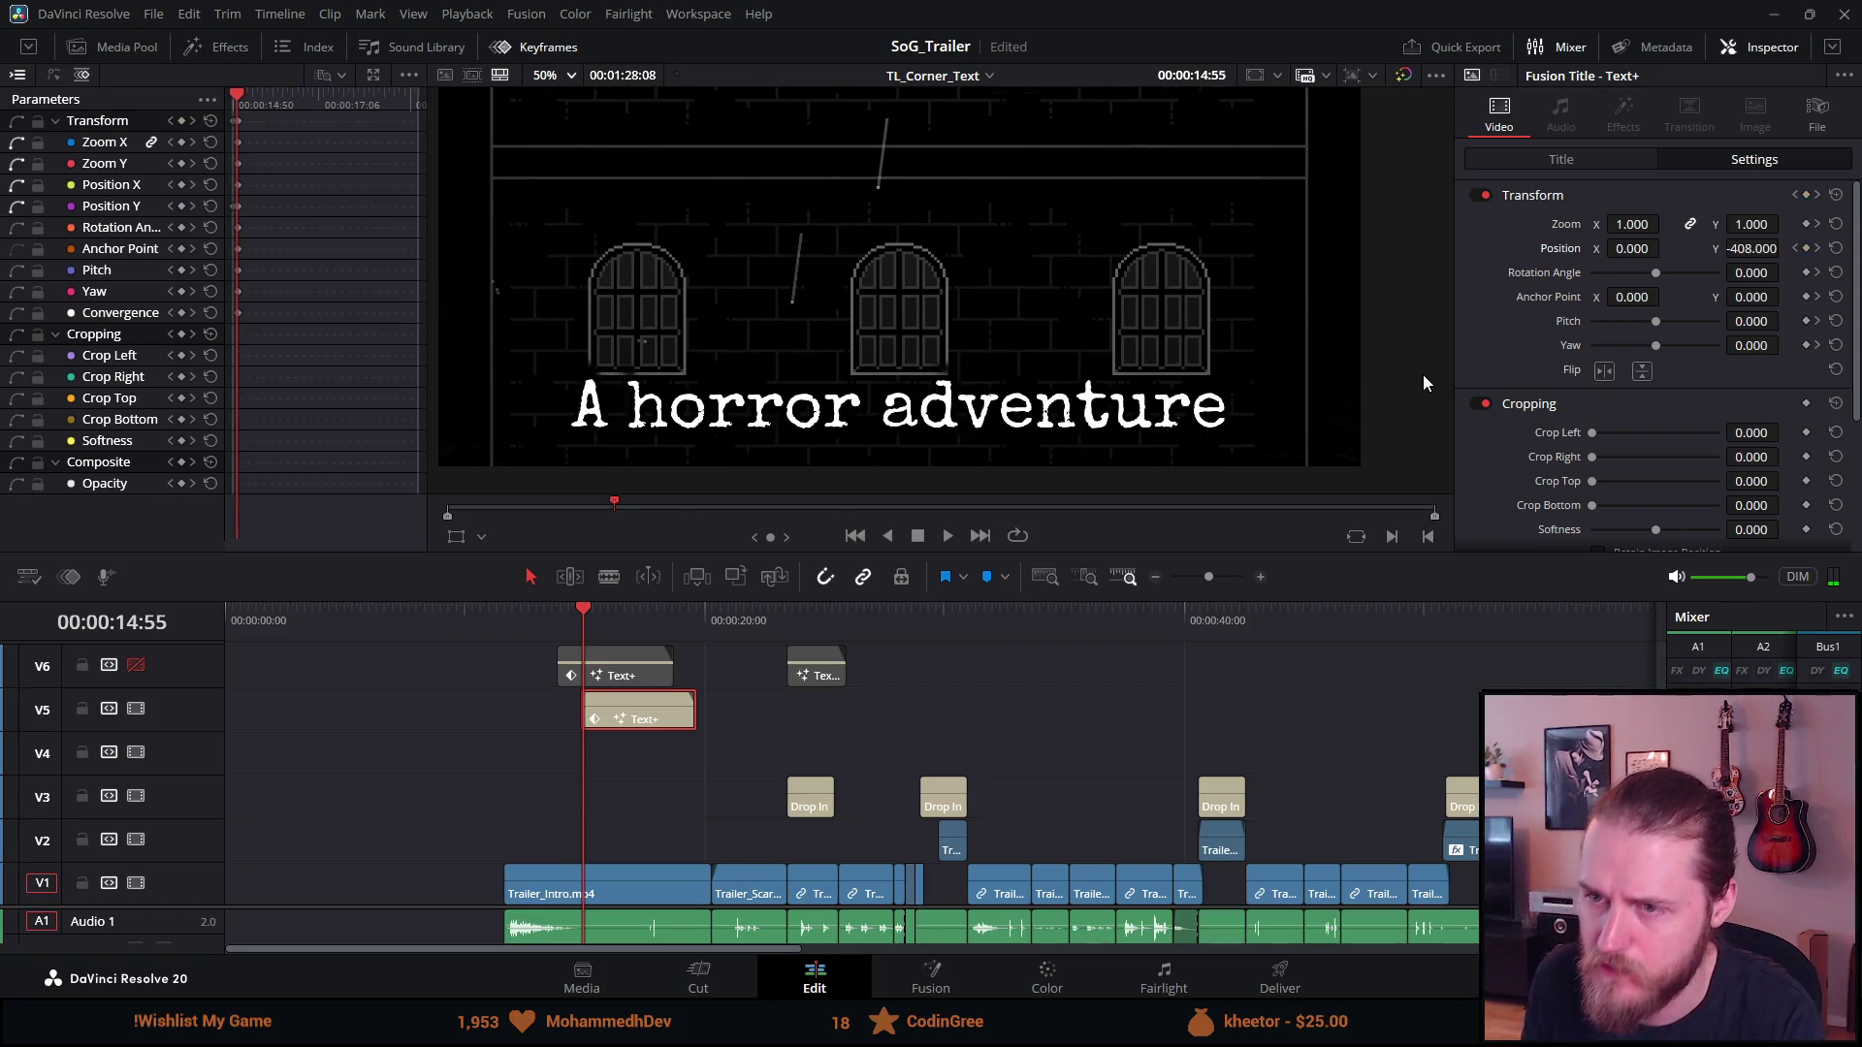
key(ctrl+s)
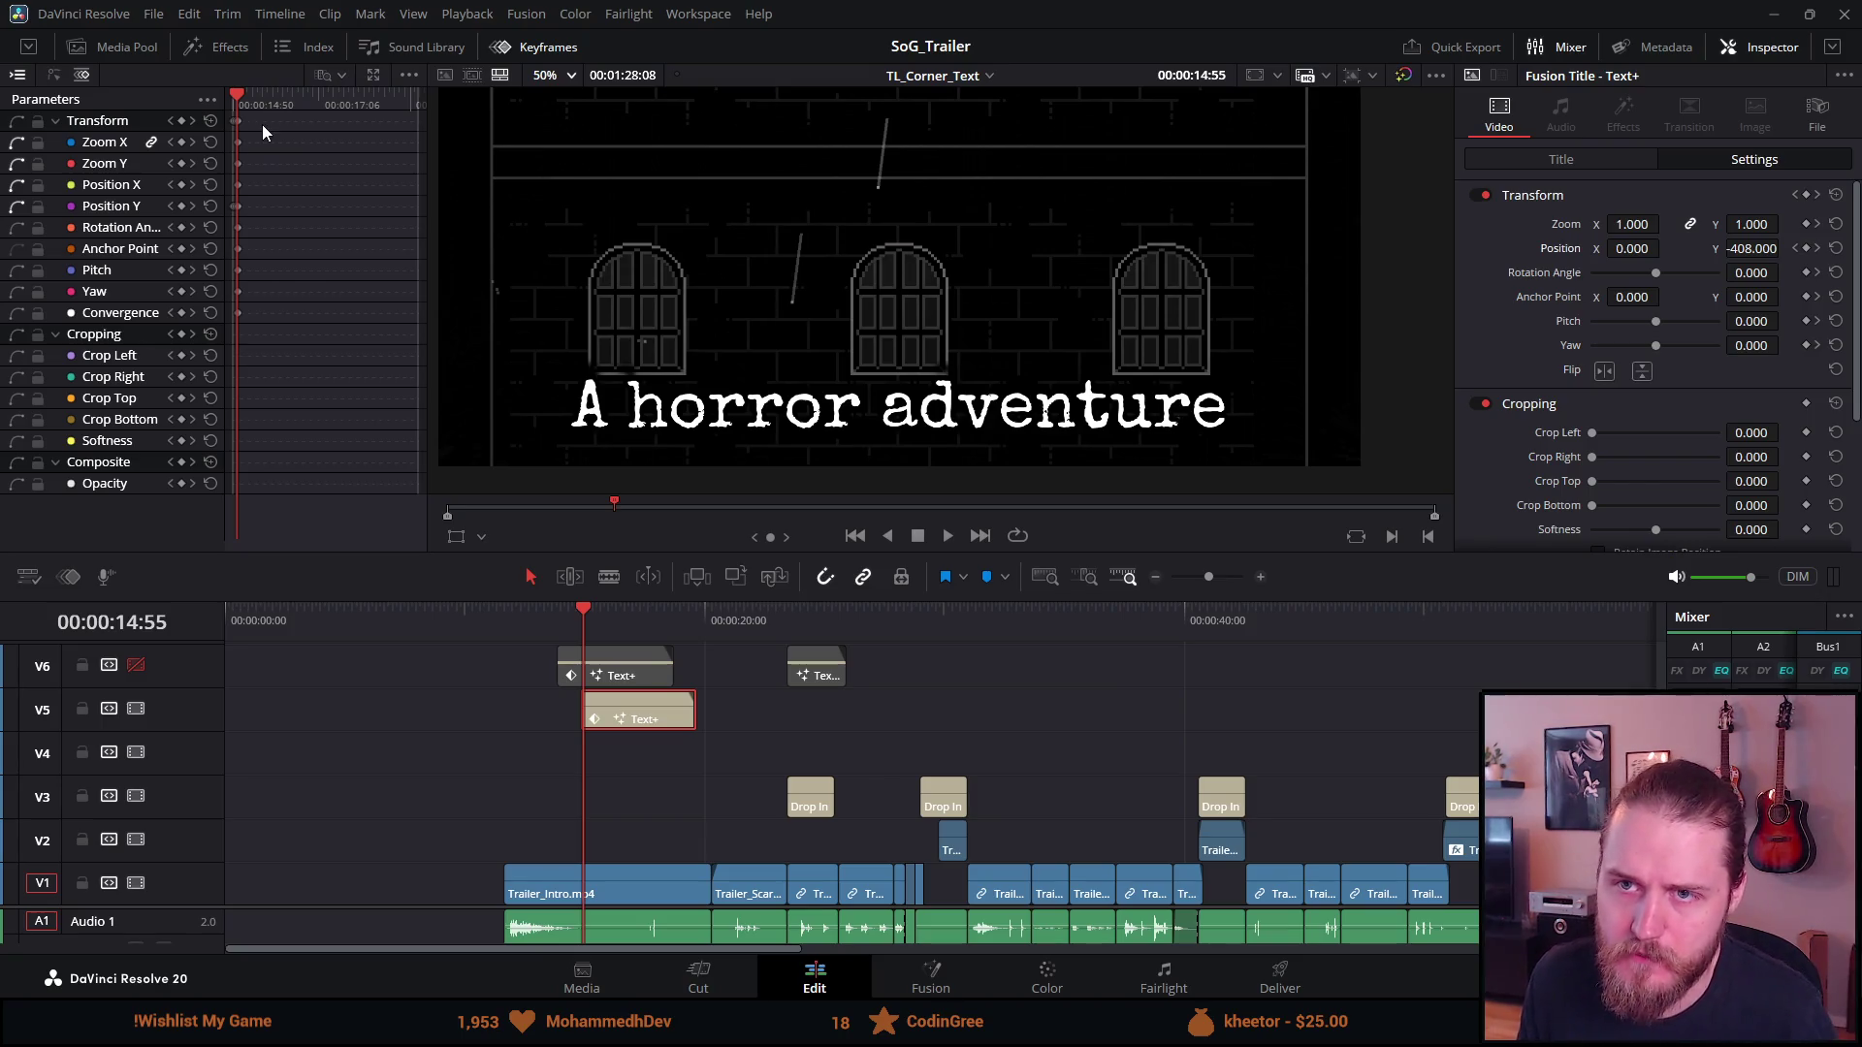
scroll(242, 120, up, 1)
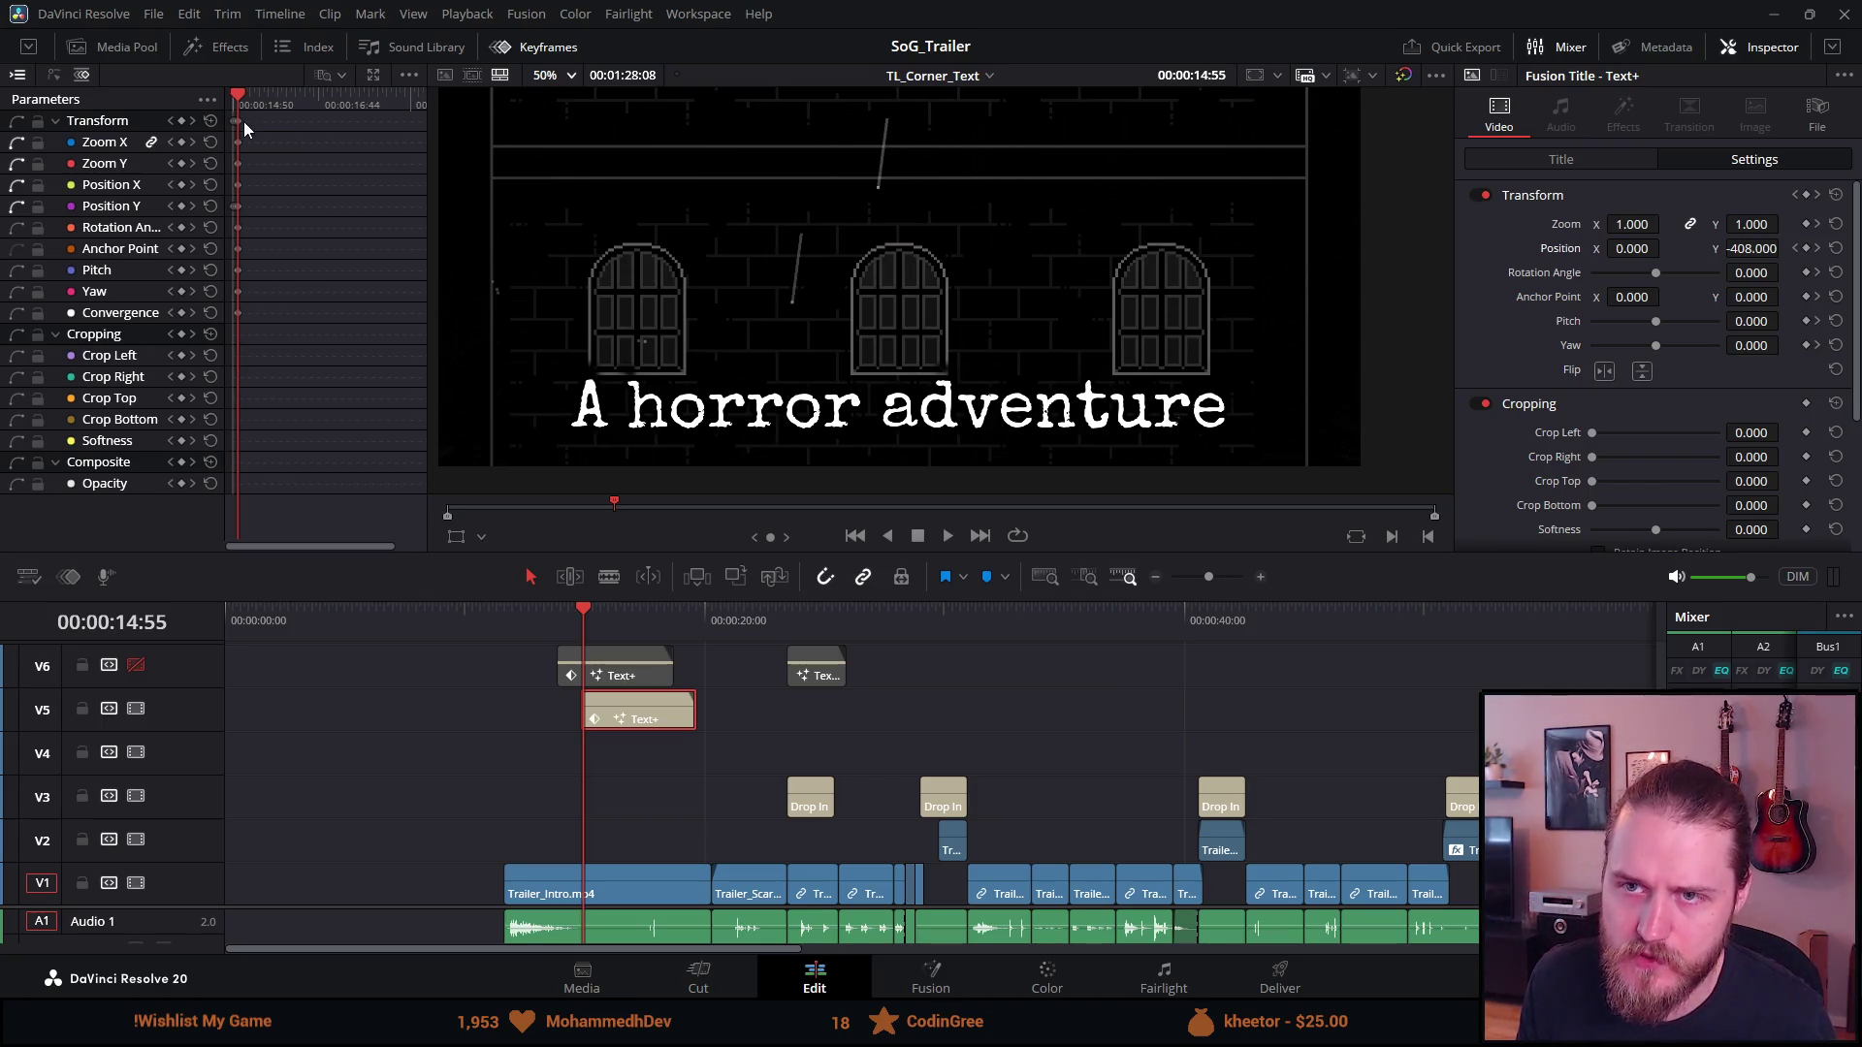
Delete the extra Position Y keyframe so the title sits at Y -475 at 14:55
scroll(242, 121, up, 4)
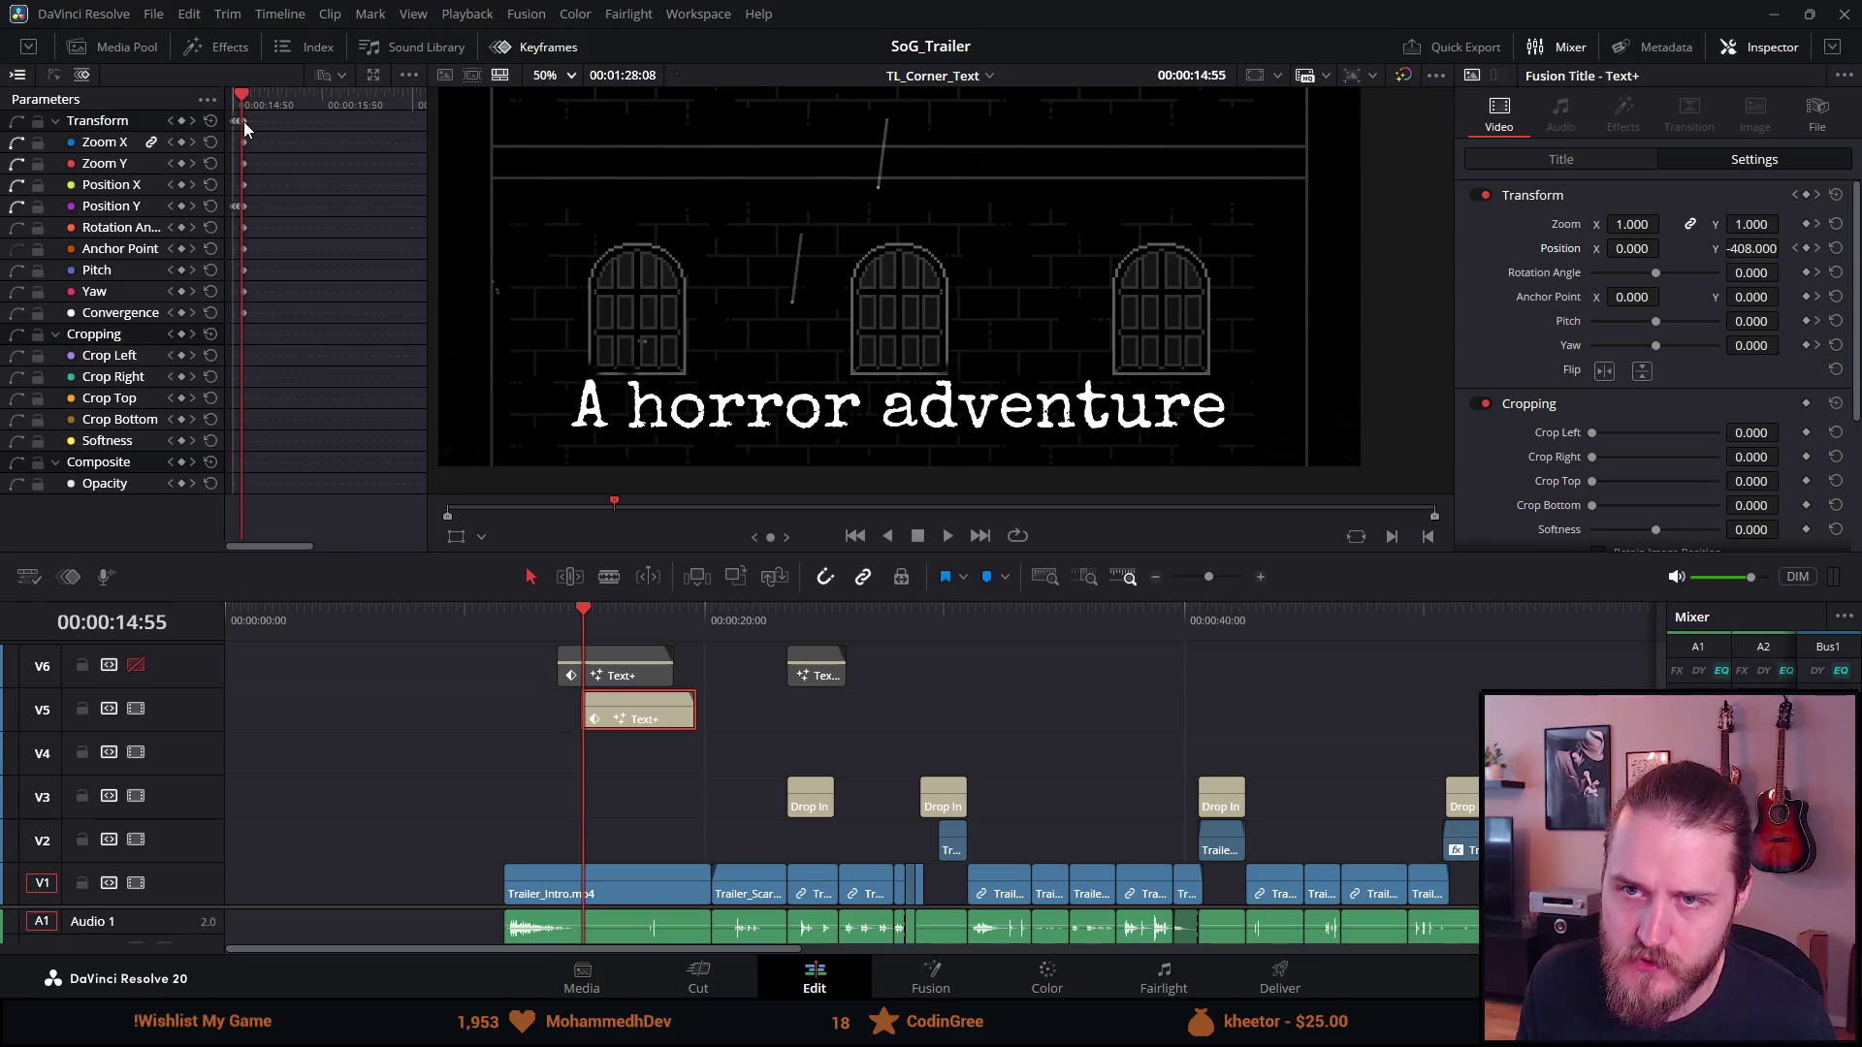
scroll(279, 124, up, 2)
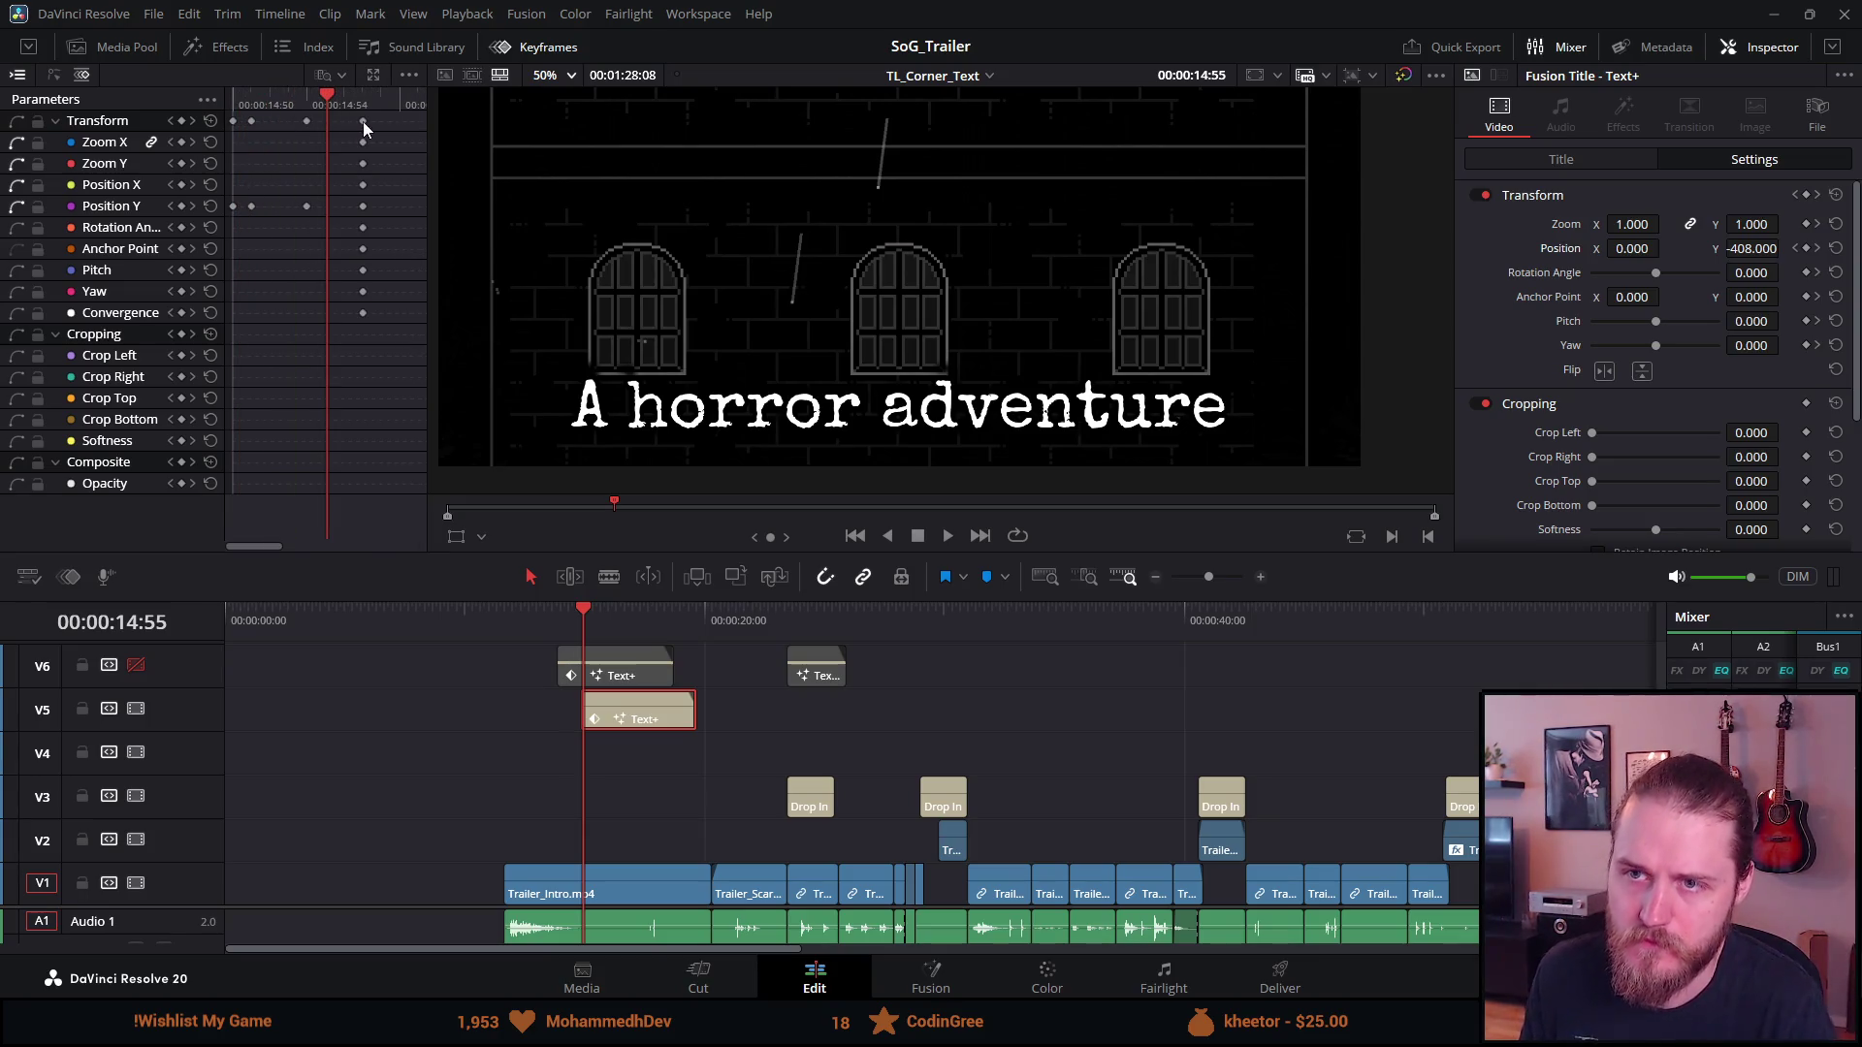
key(Delete)
scroll(362, 120, down, 7)
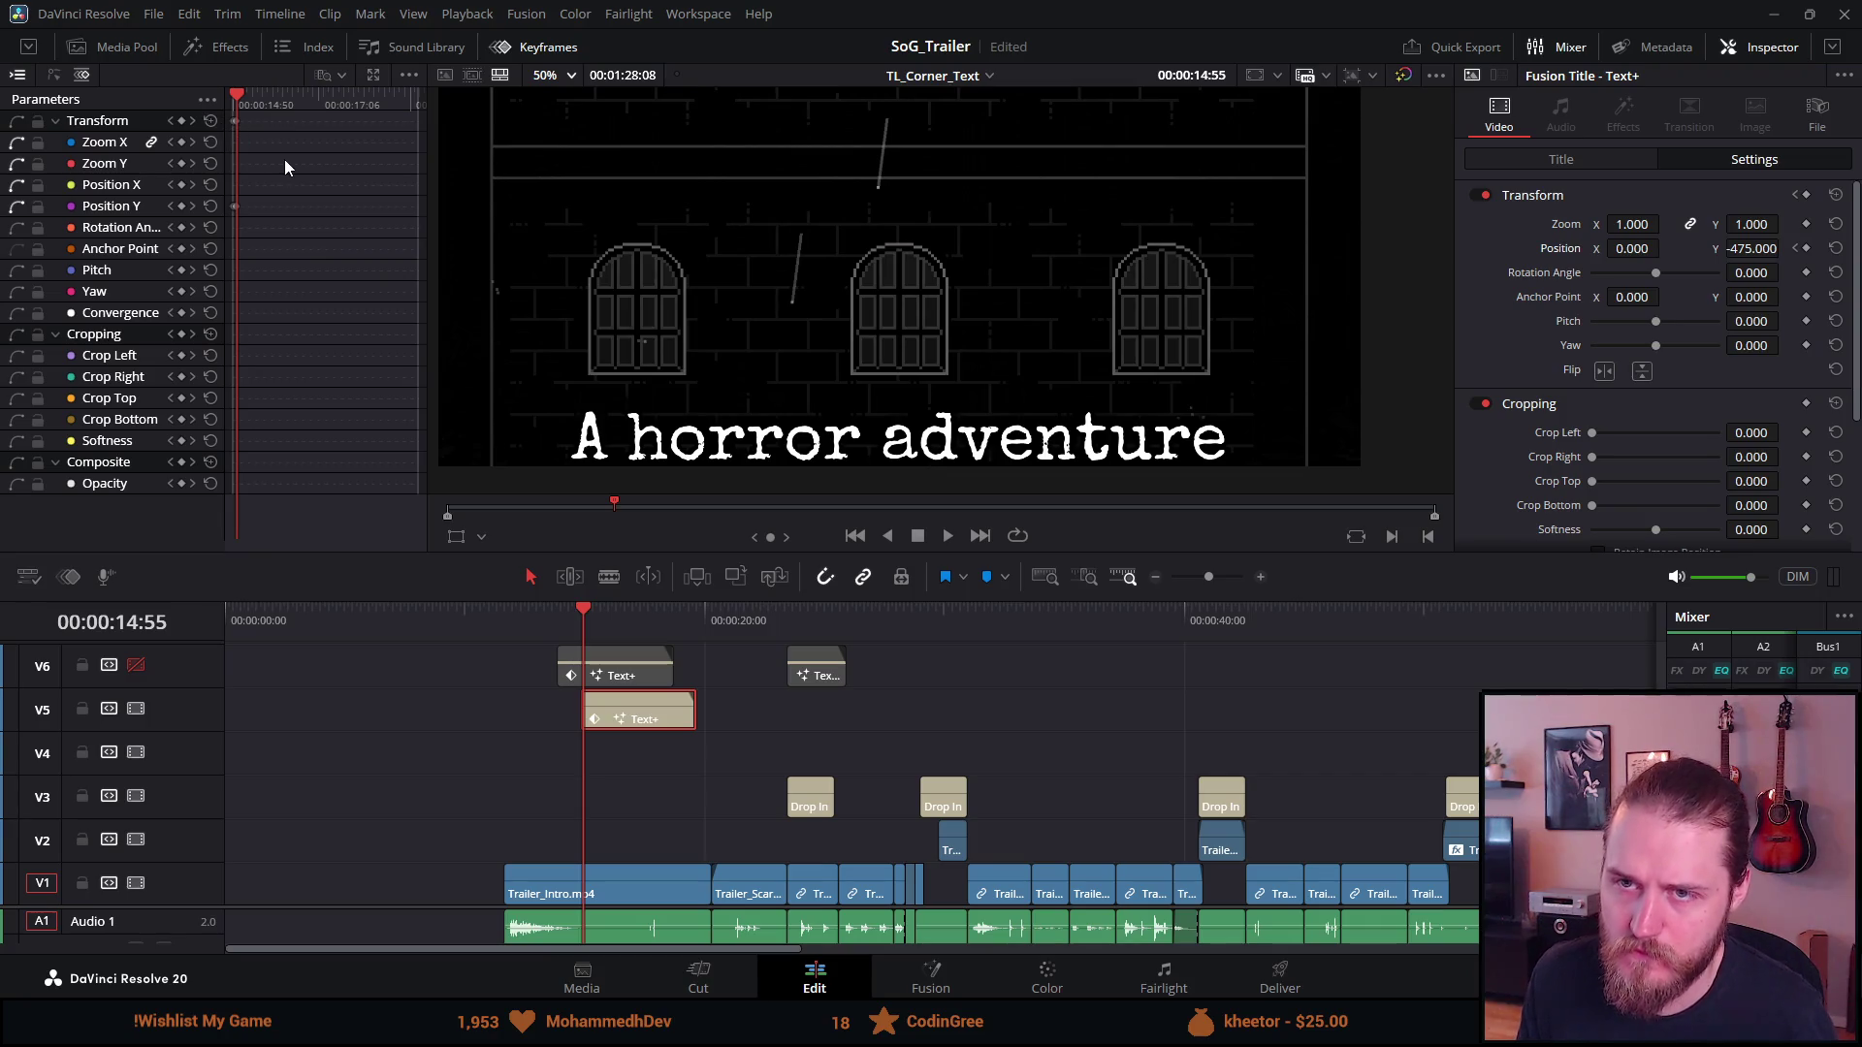
scroll(276, 165, up, 3)
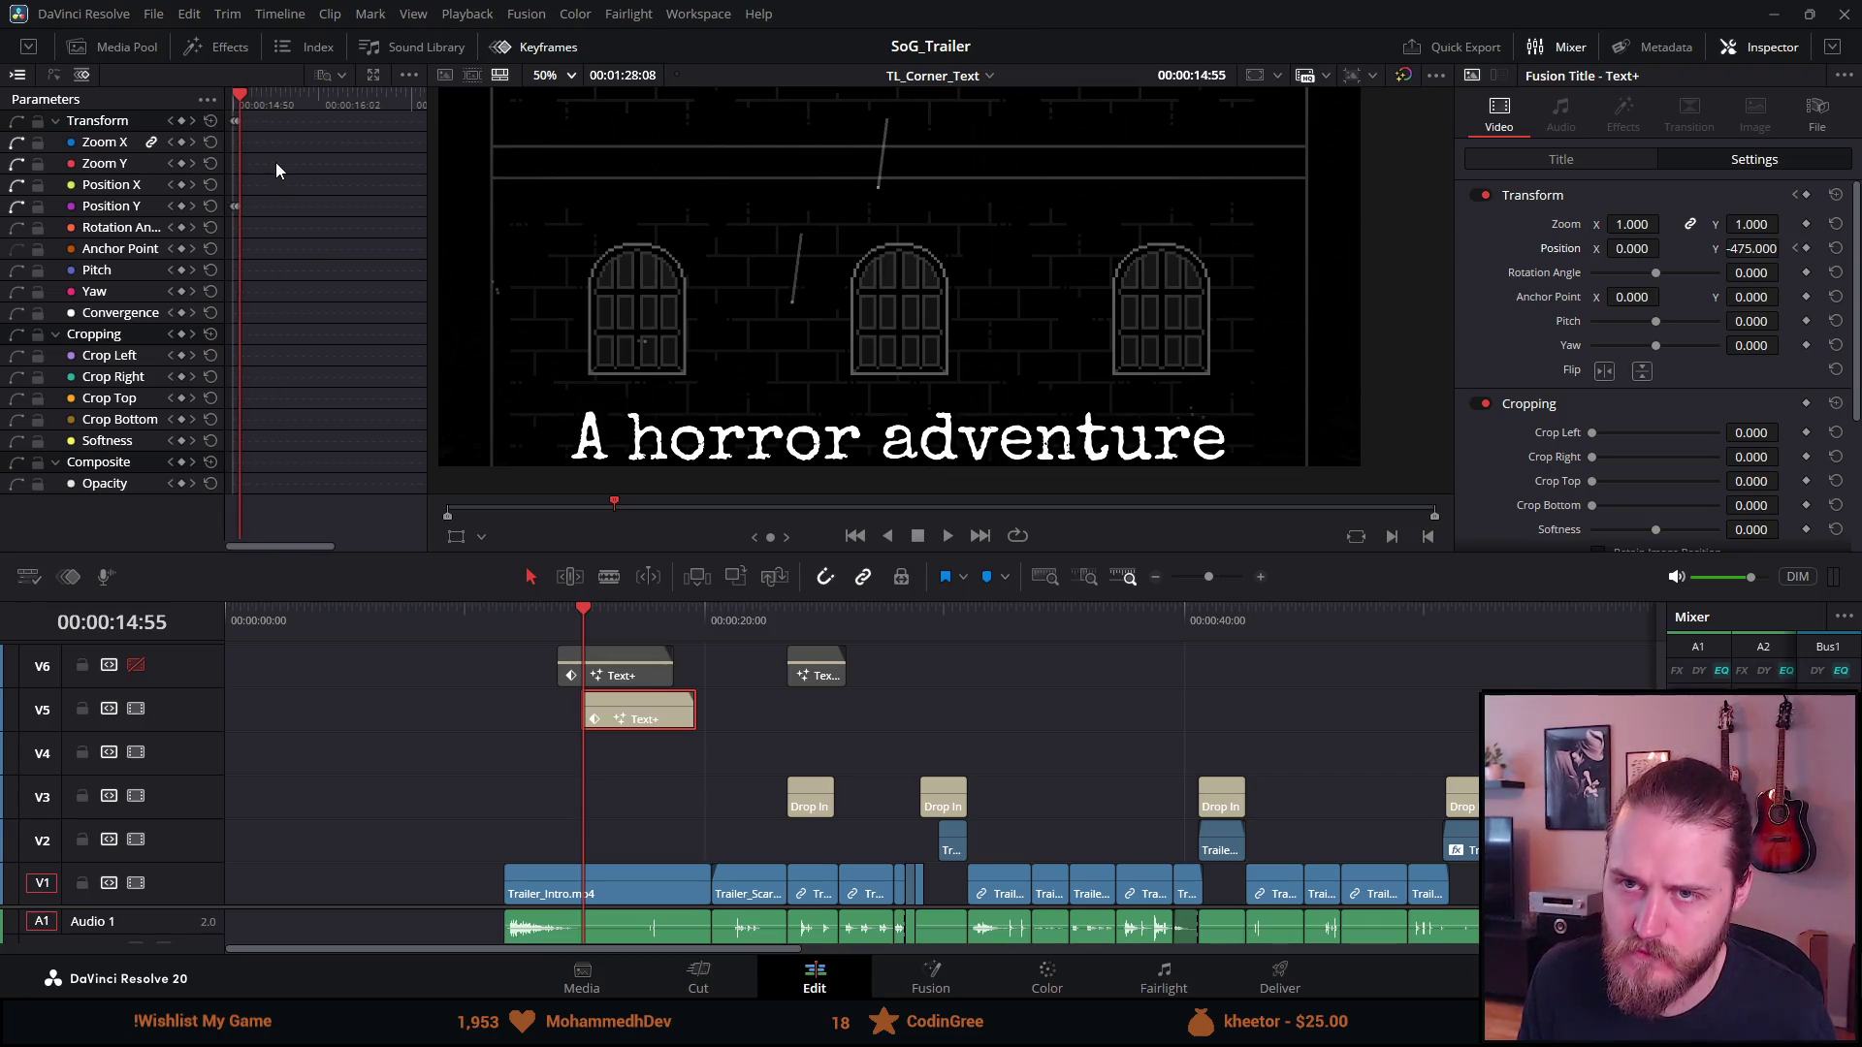
scroll(293, 163, up, 3)
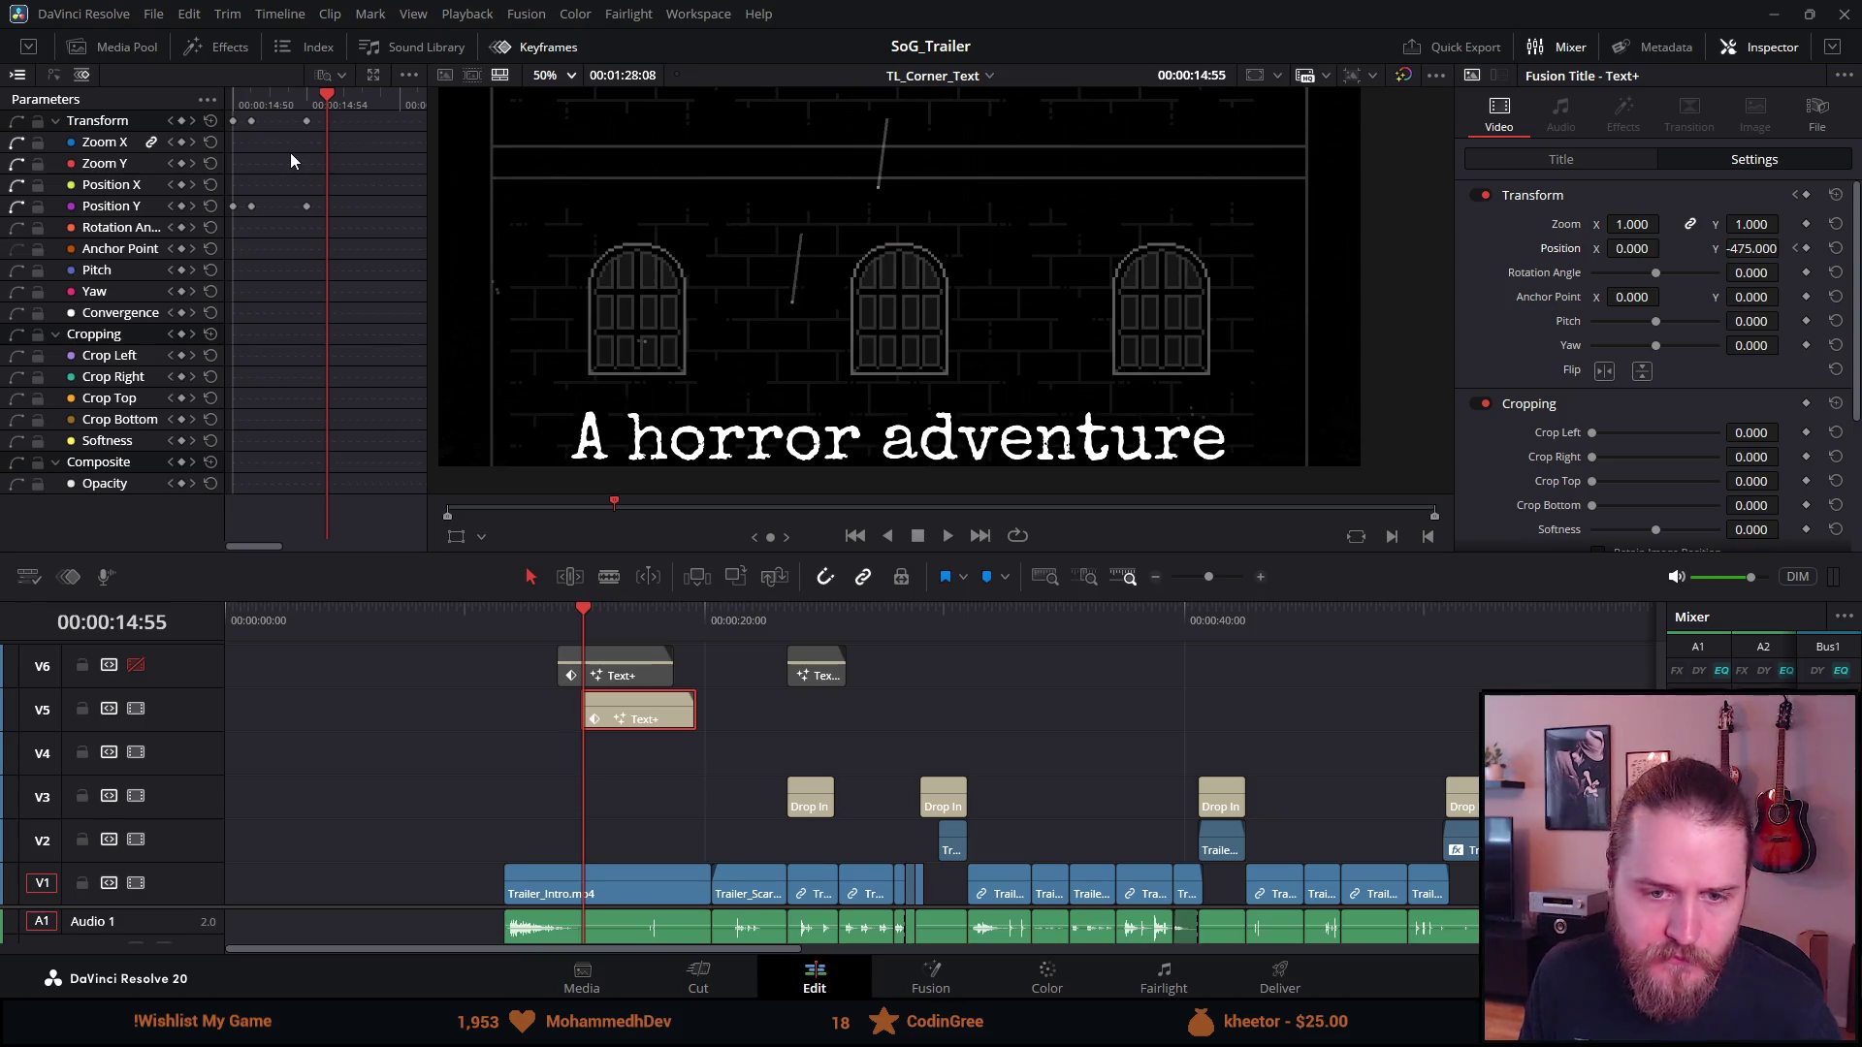
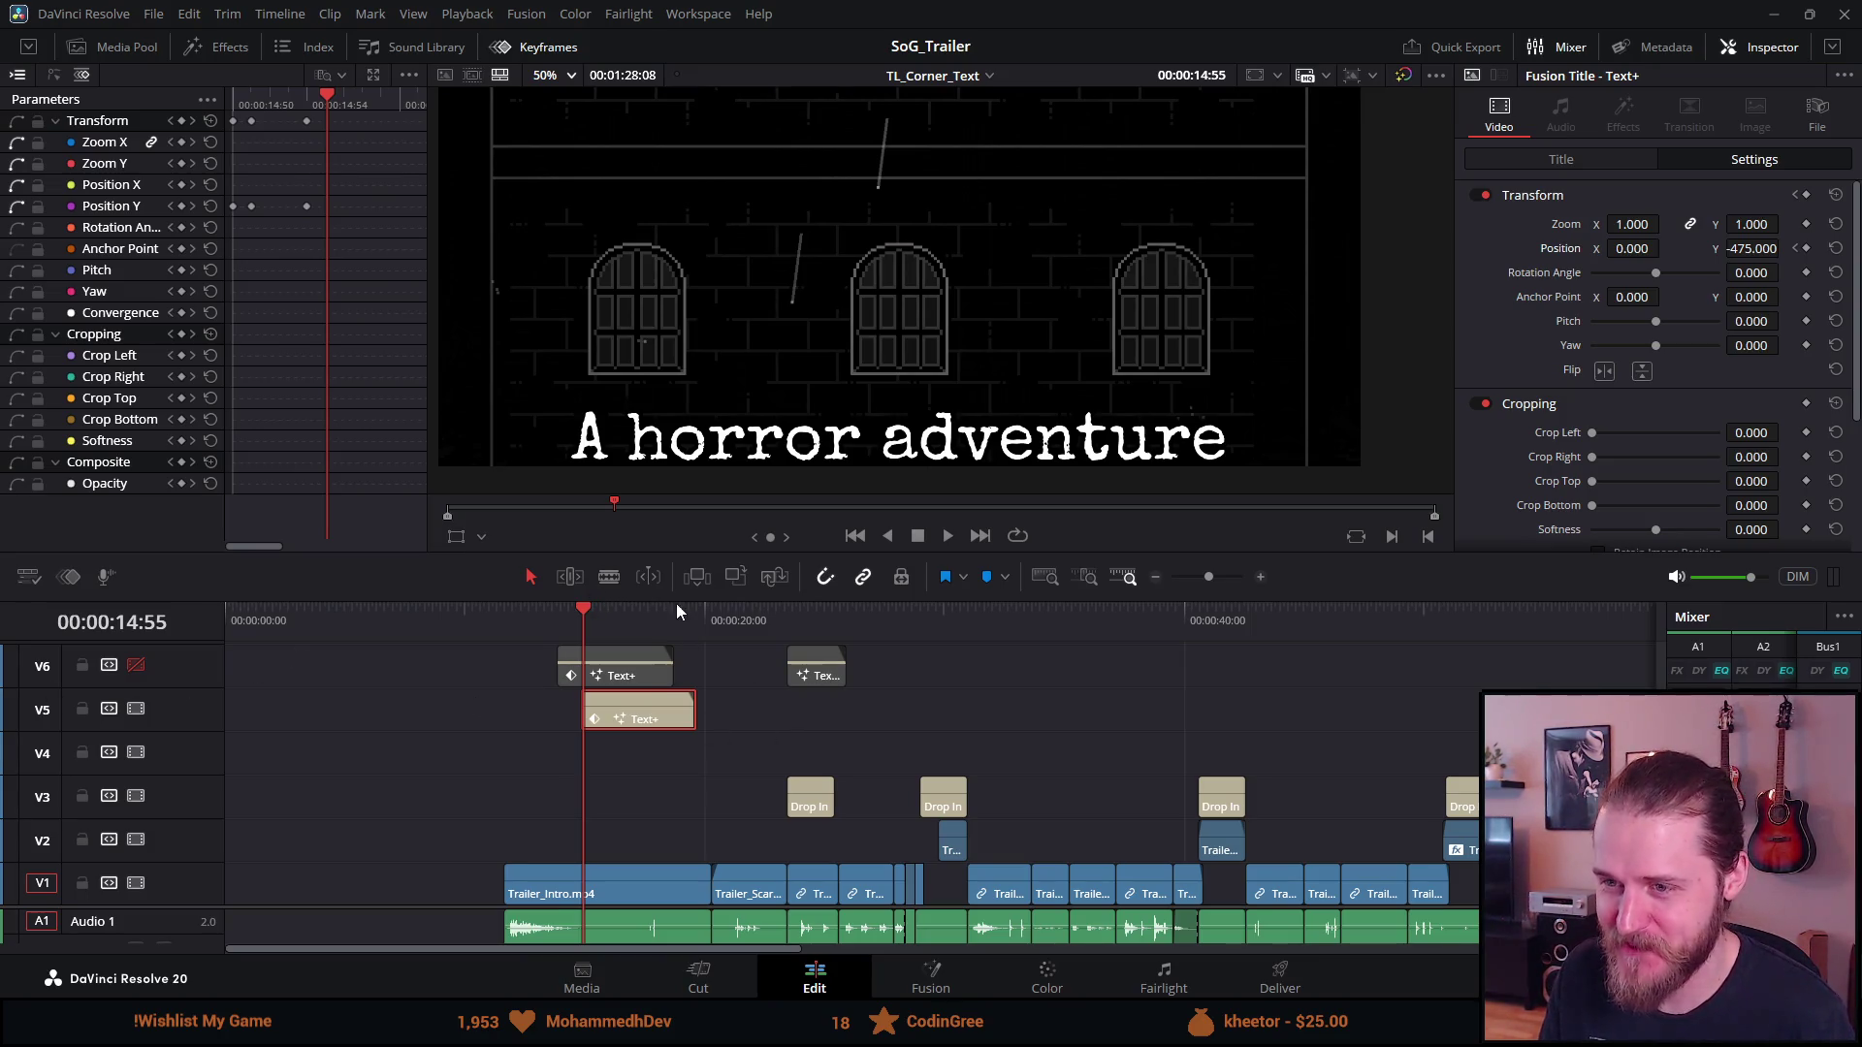
Add the first Position Y keyframes lifting the 'A horror adventure' title up from -475
key(Left)
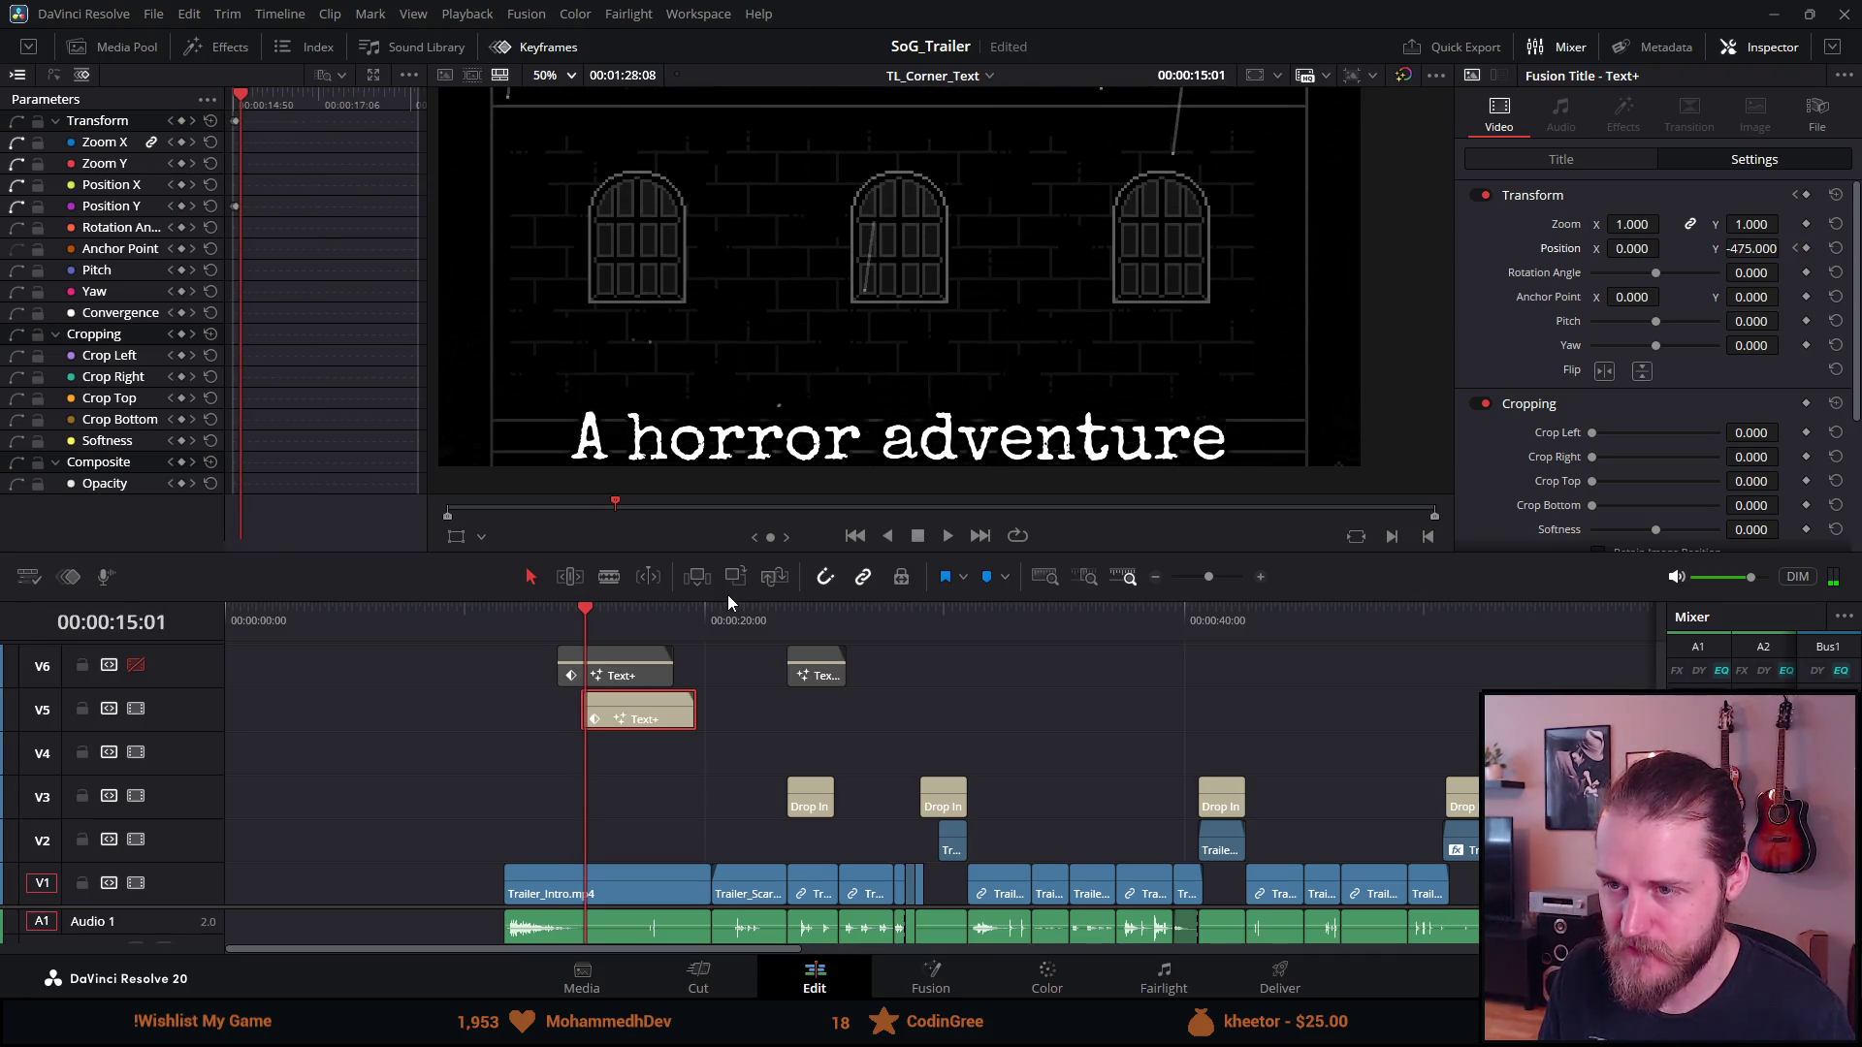
key(j)
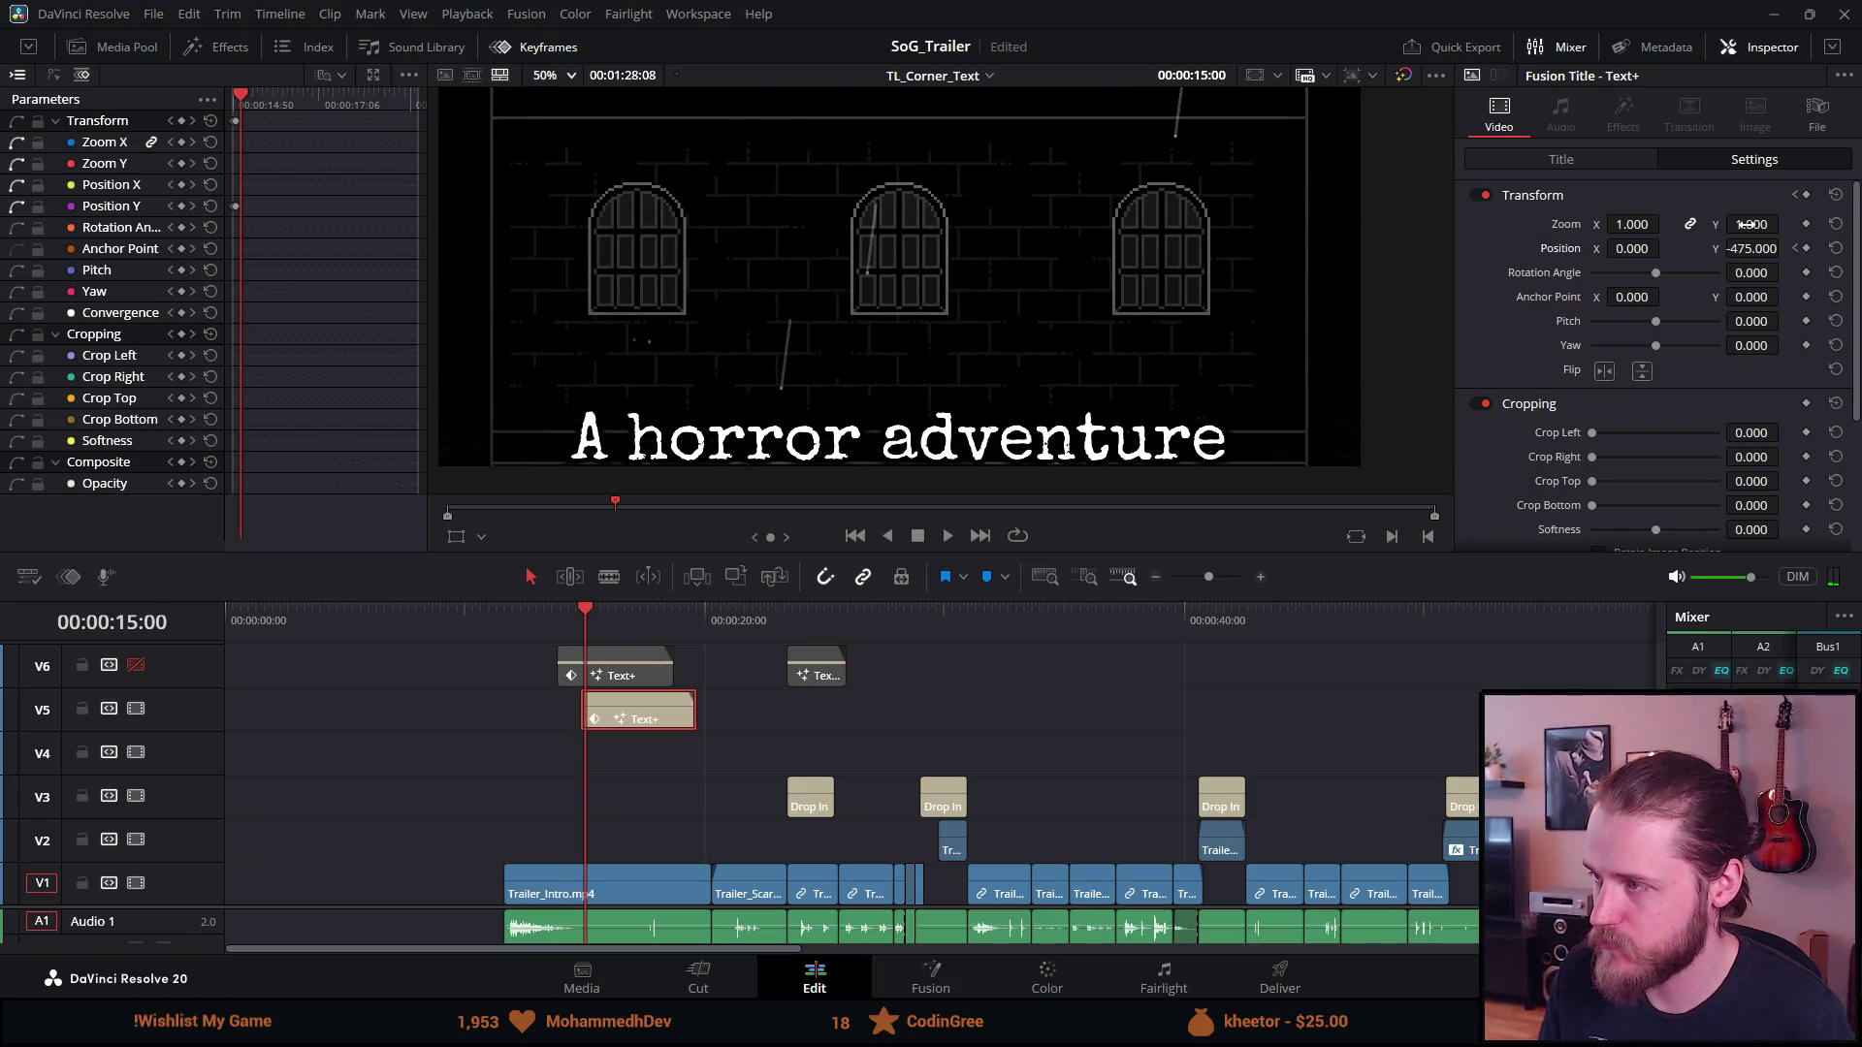
drag(1743, 242, 1785, 248)
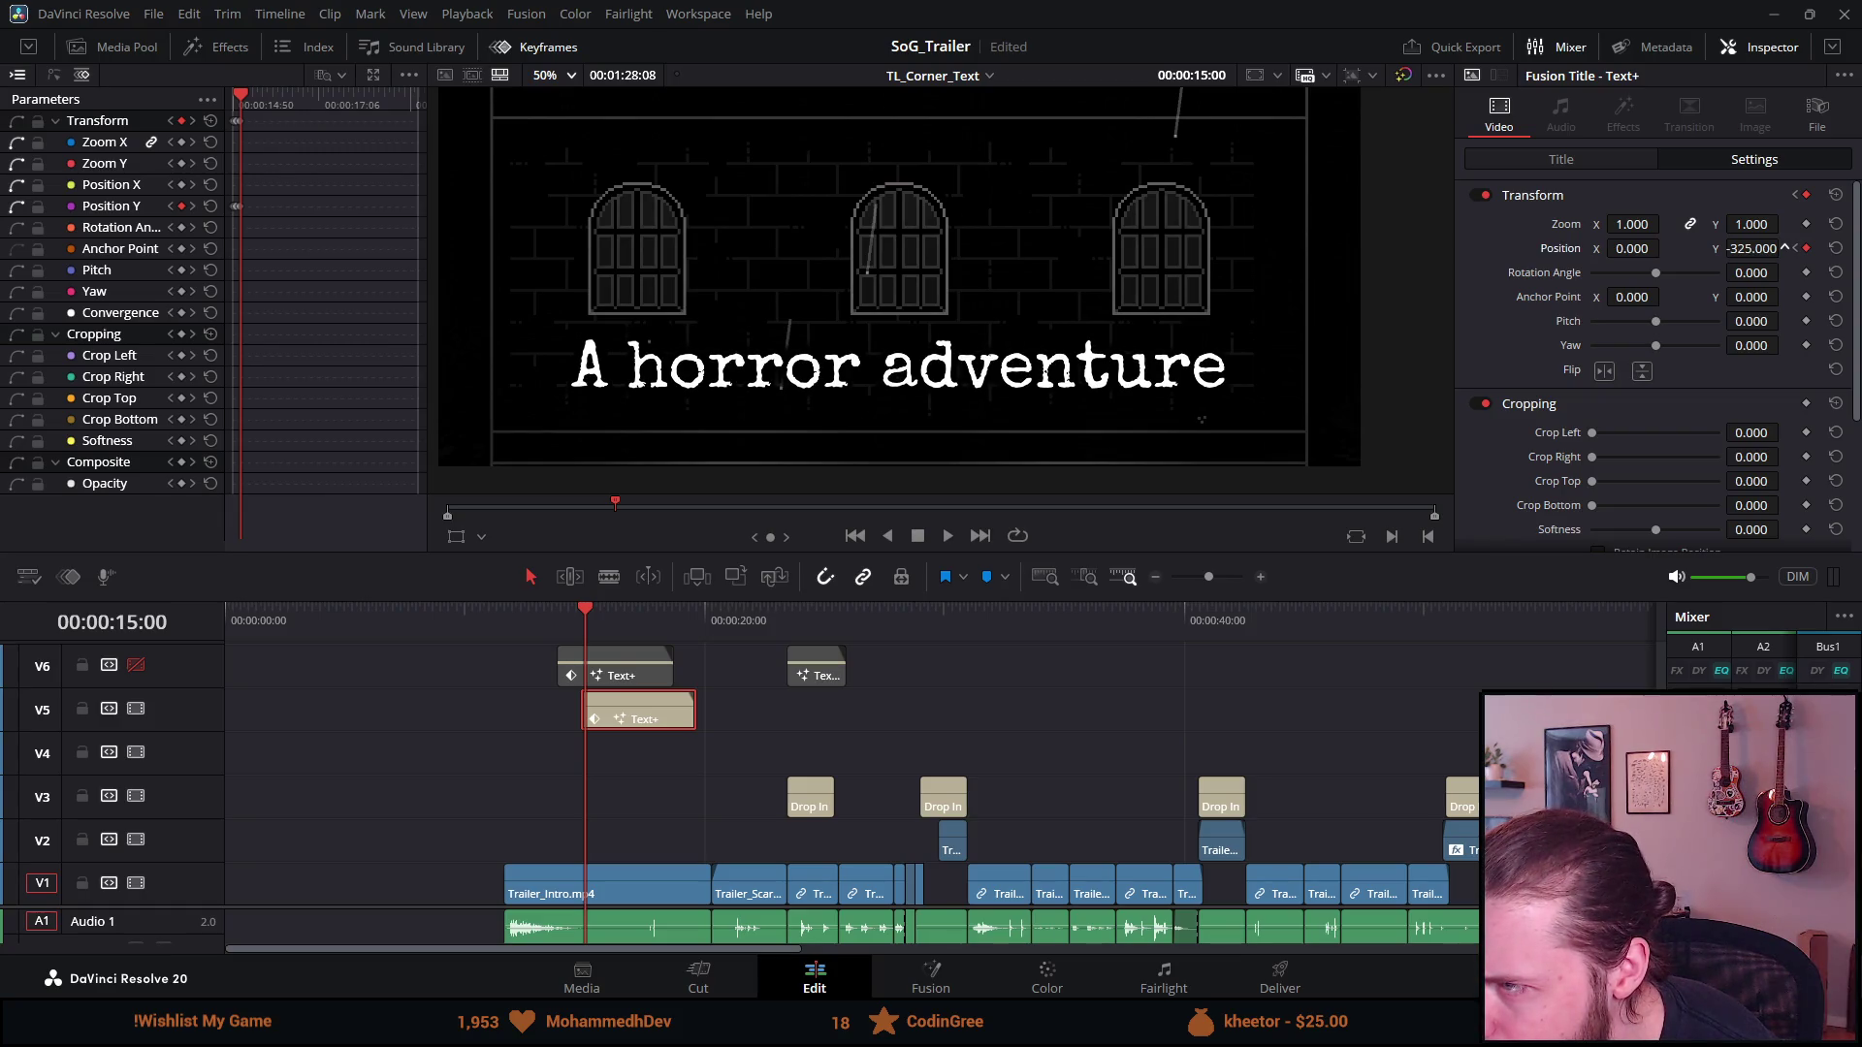
key(Left)
key(Left)
key(Left)
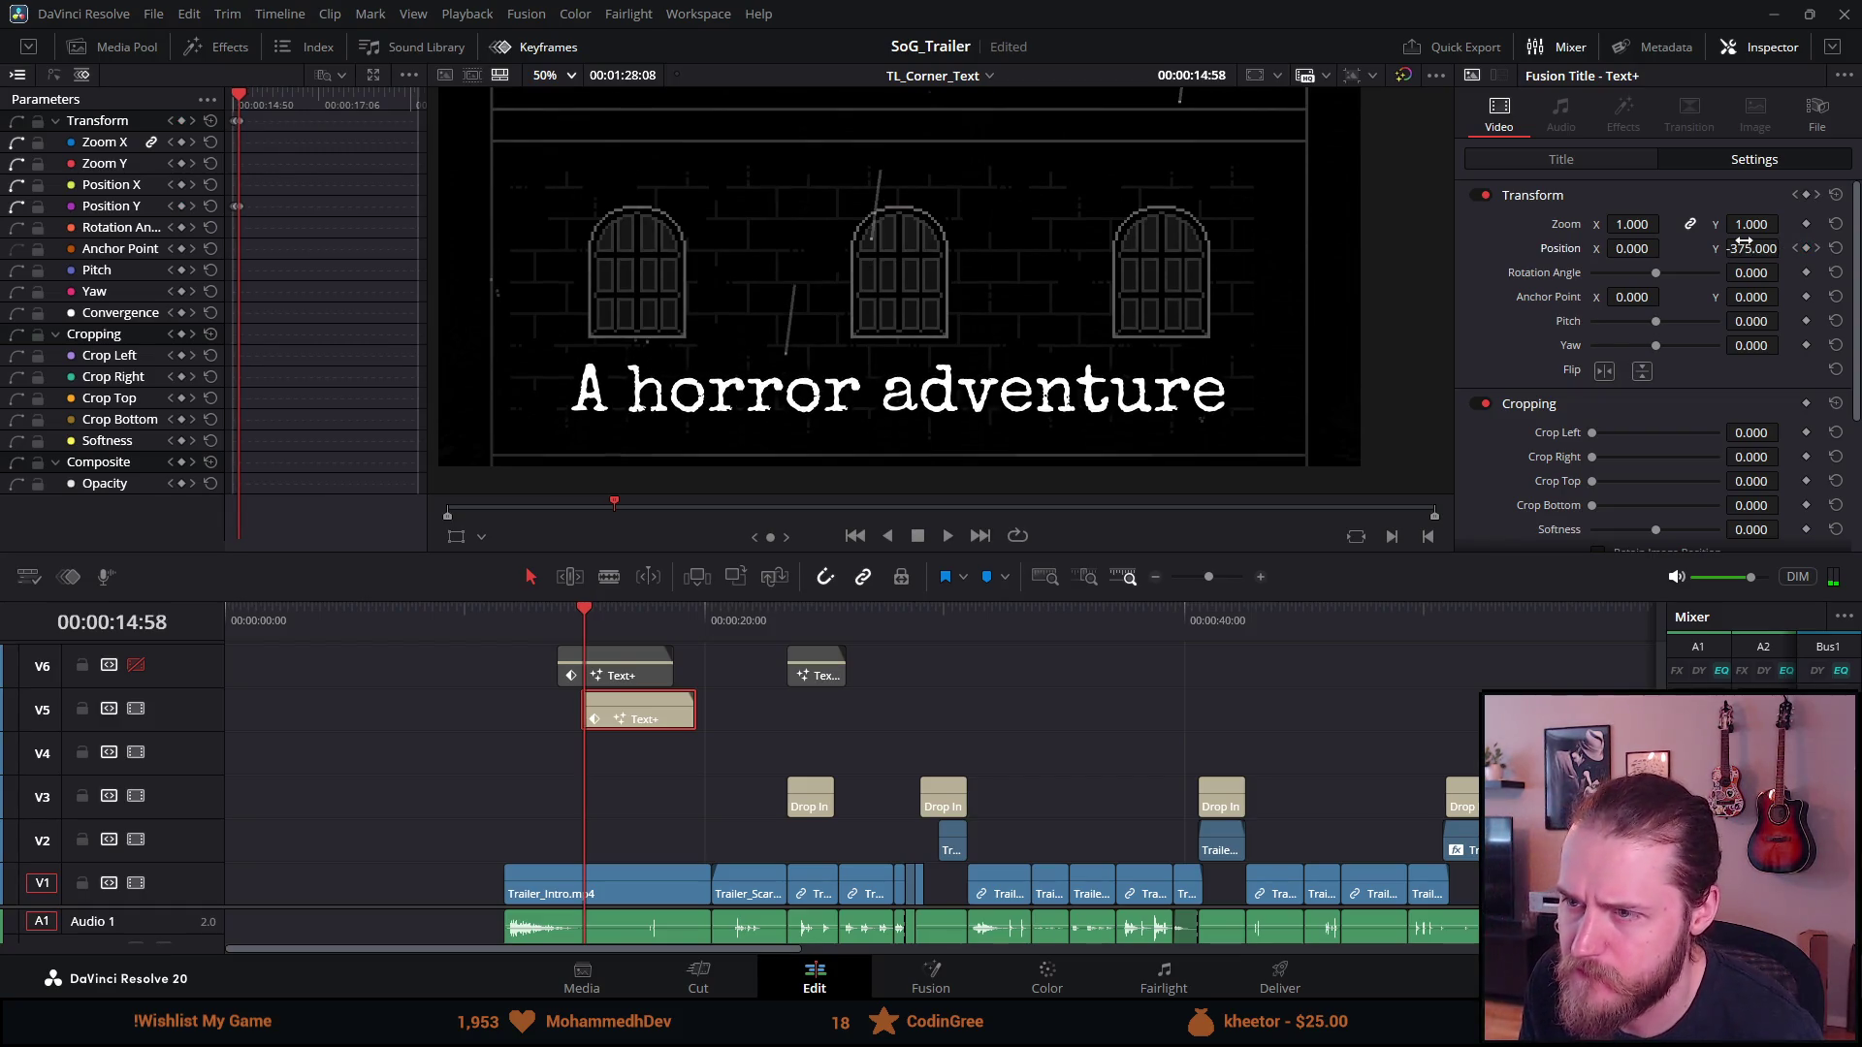
key(Left)
key(Left)
key(Left)
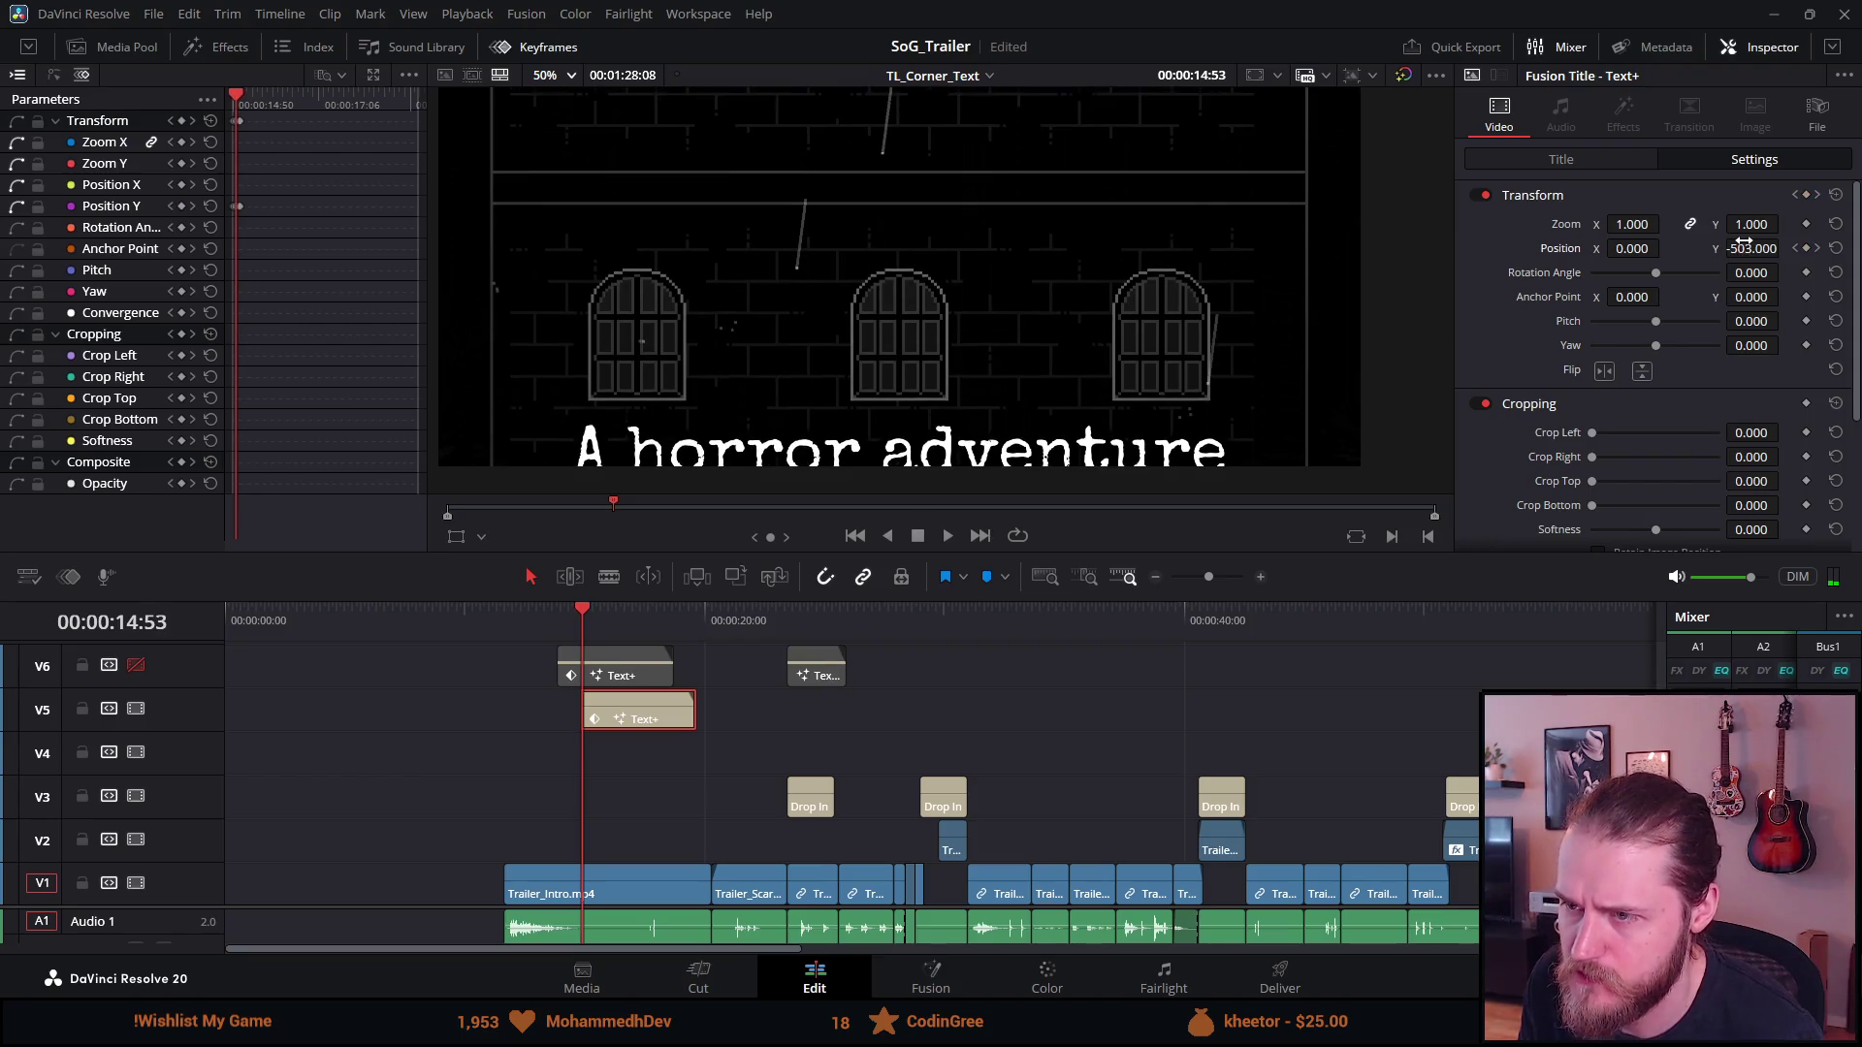
key(Left)
key(Left)
key(Right)
key(Right)
key(Right)
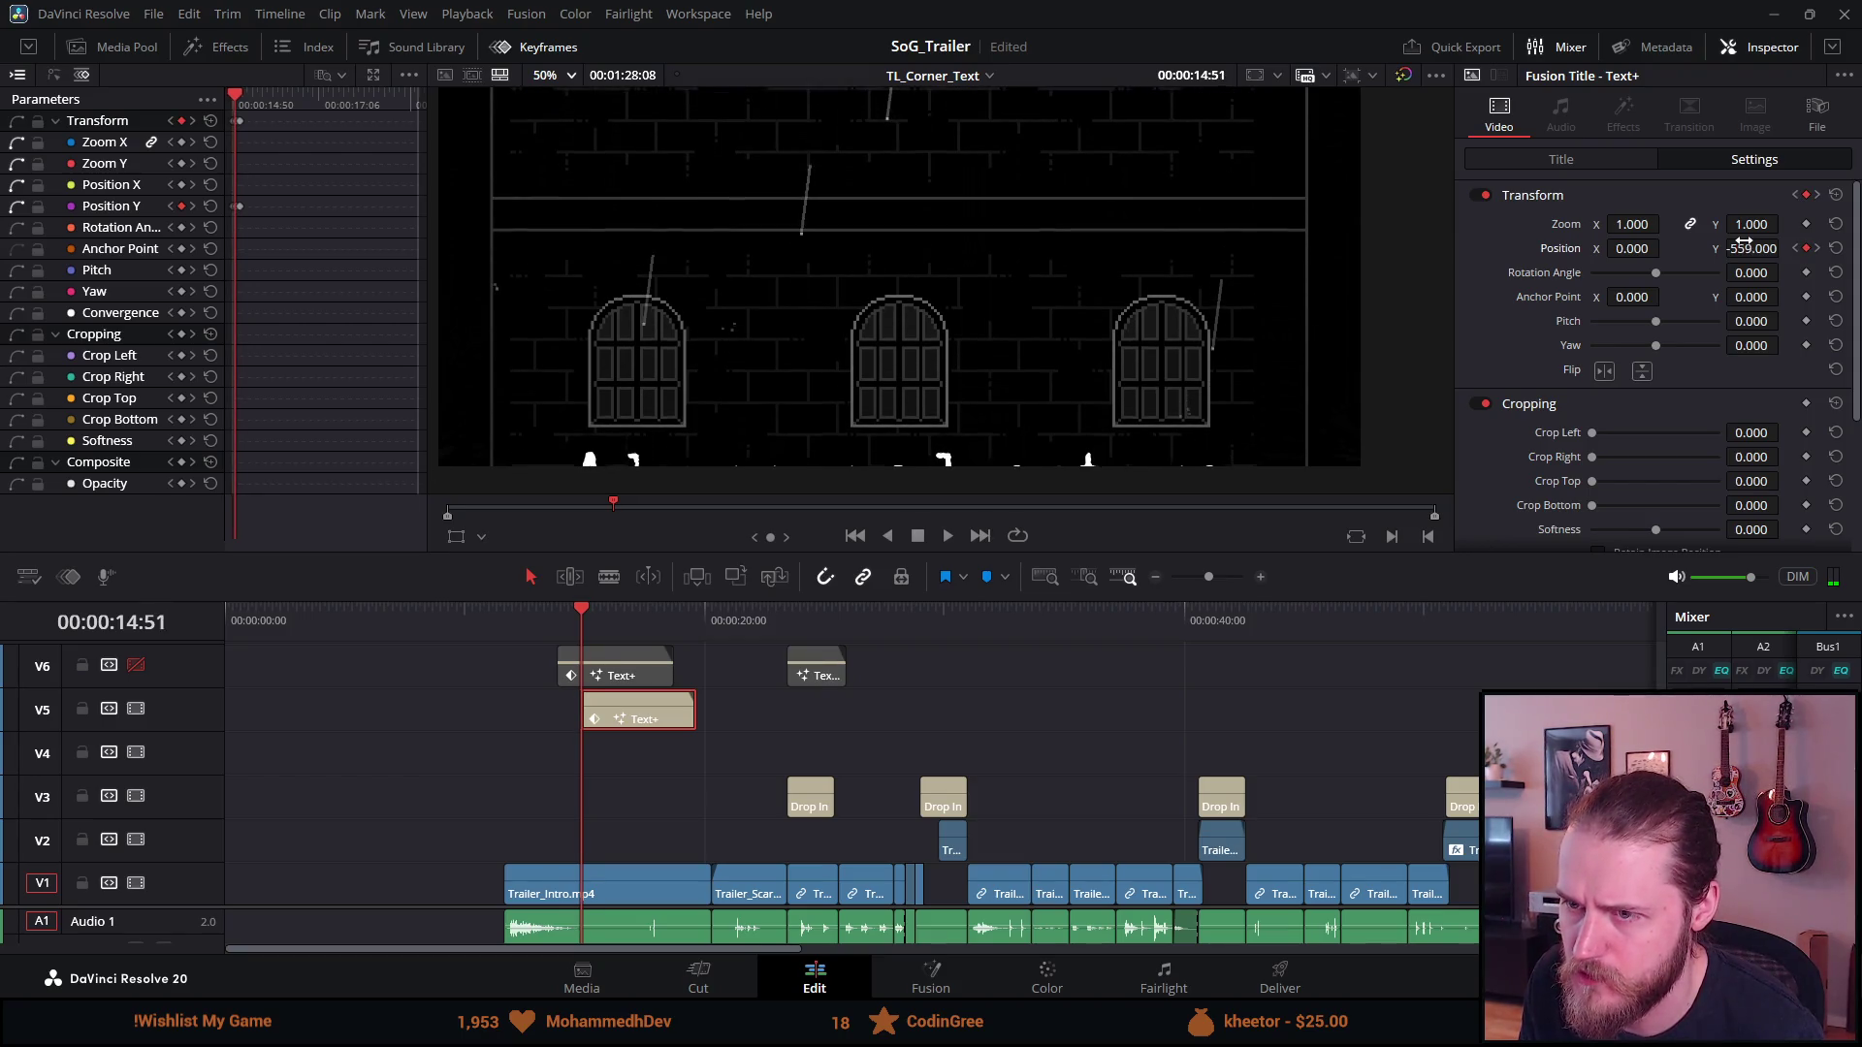
key(Right)
key(Right)
key(Right)
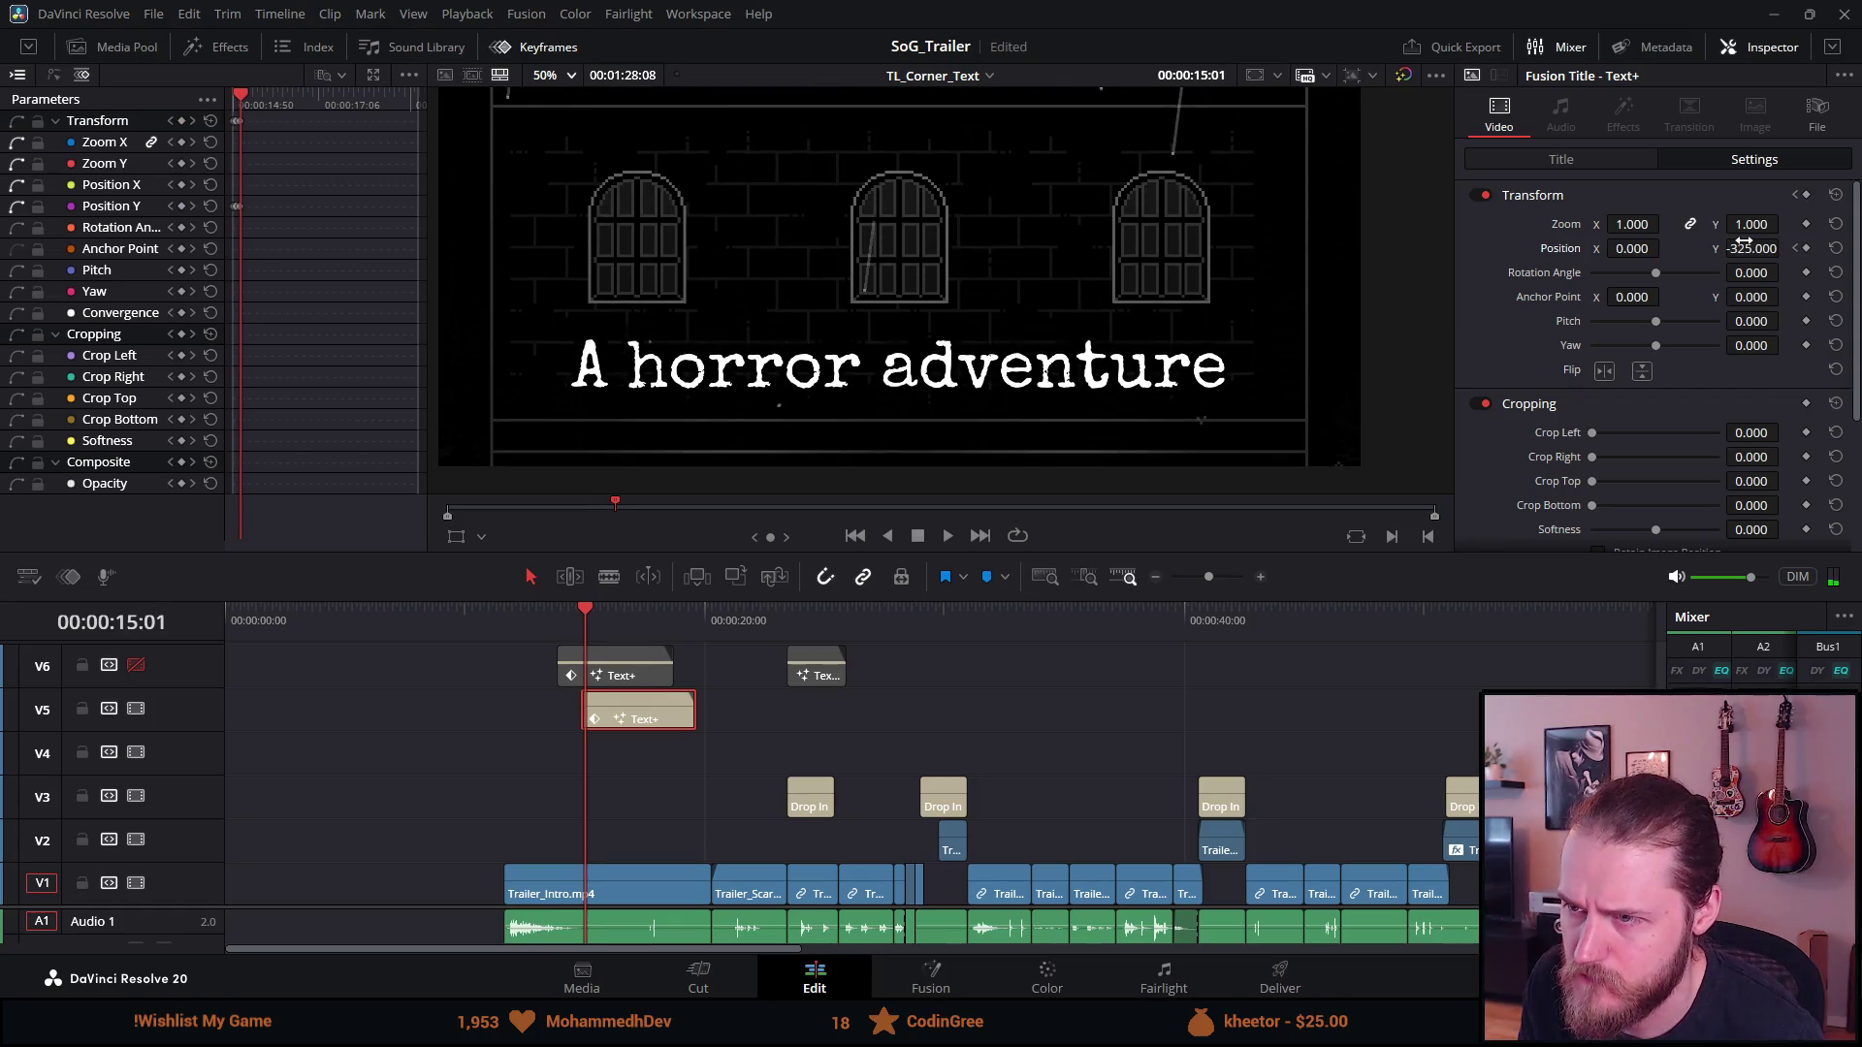
key(Right)
key(Right)
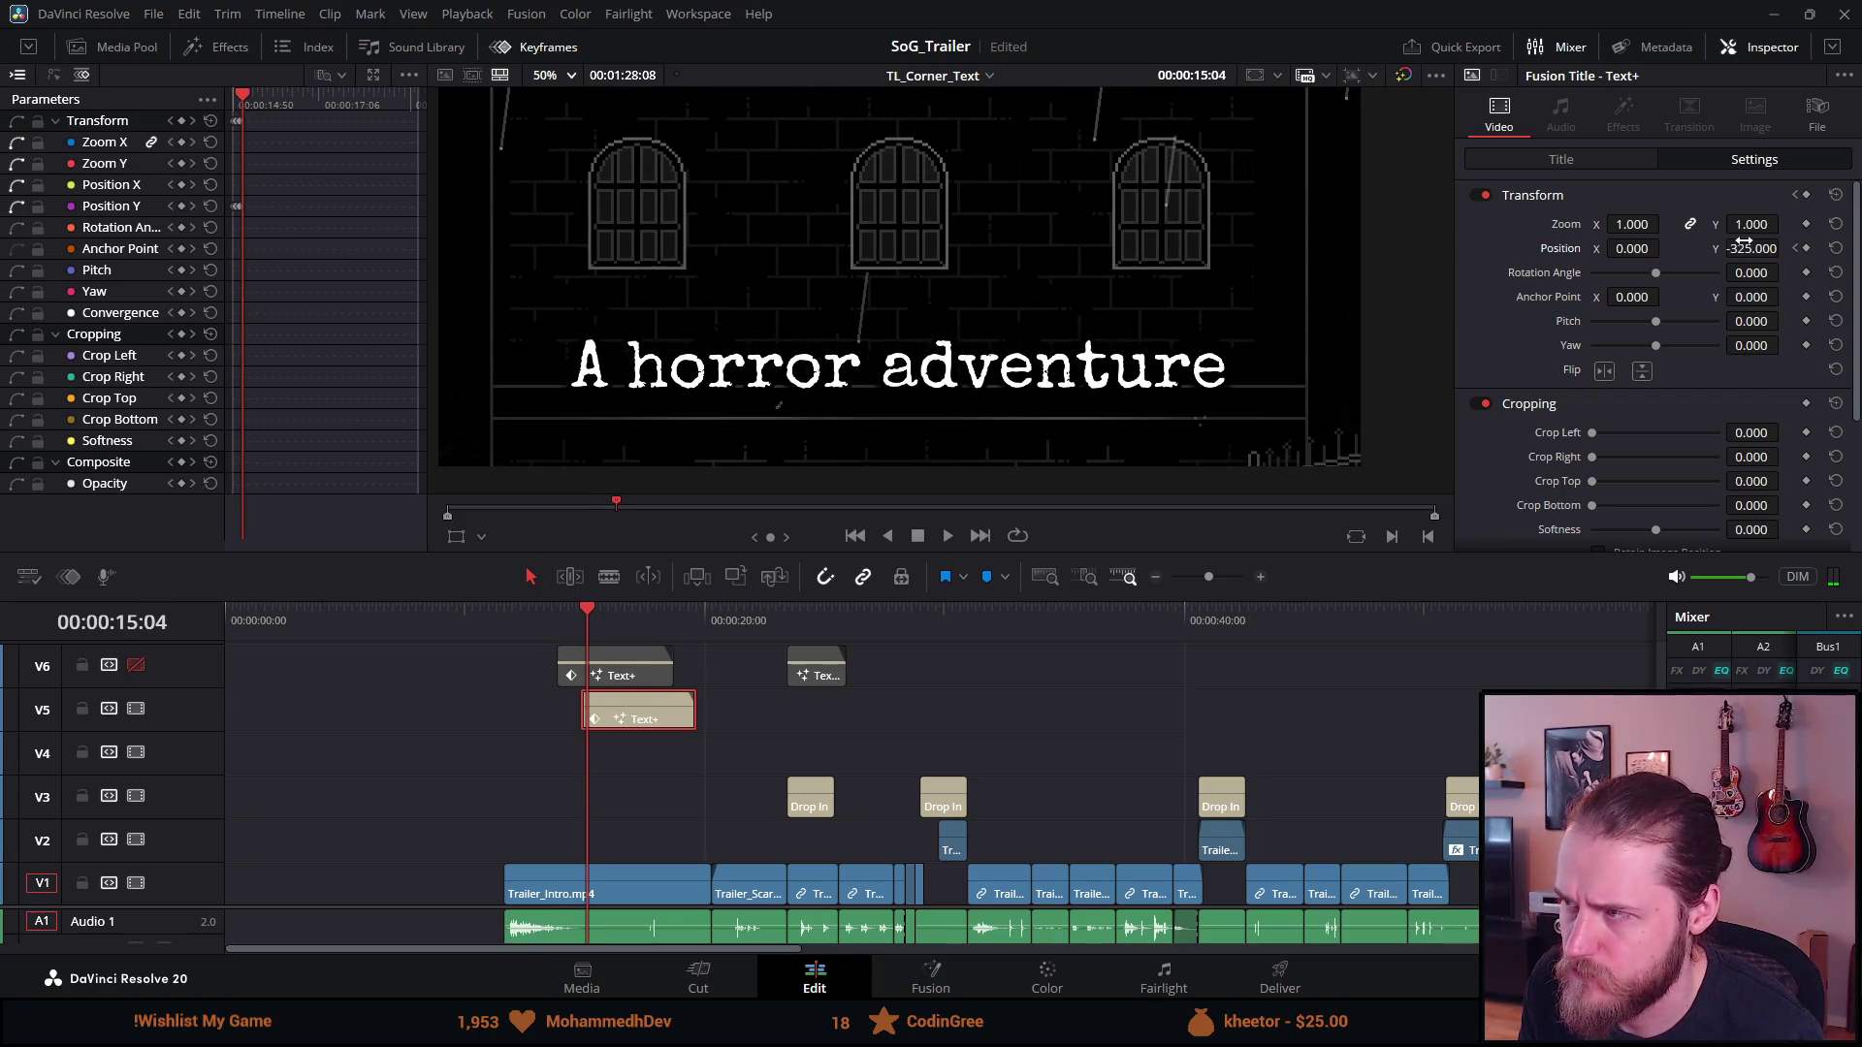
drag(1743, 241, 1785, 248)
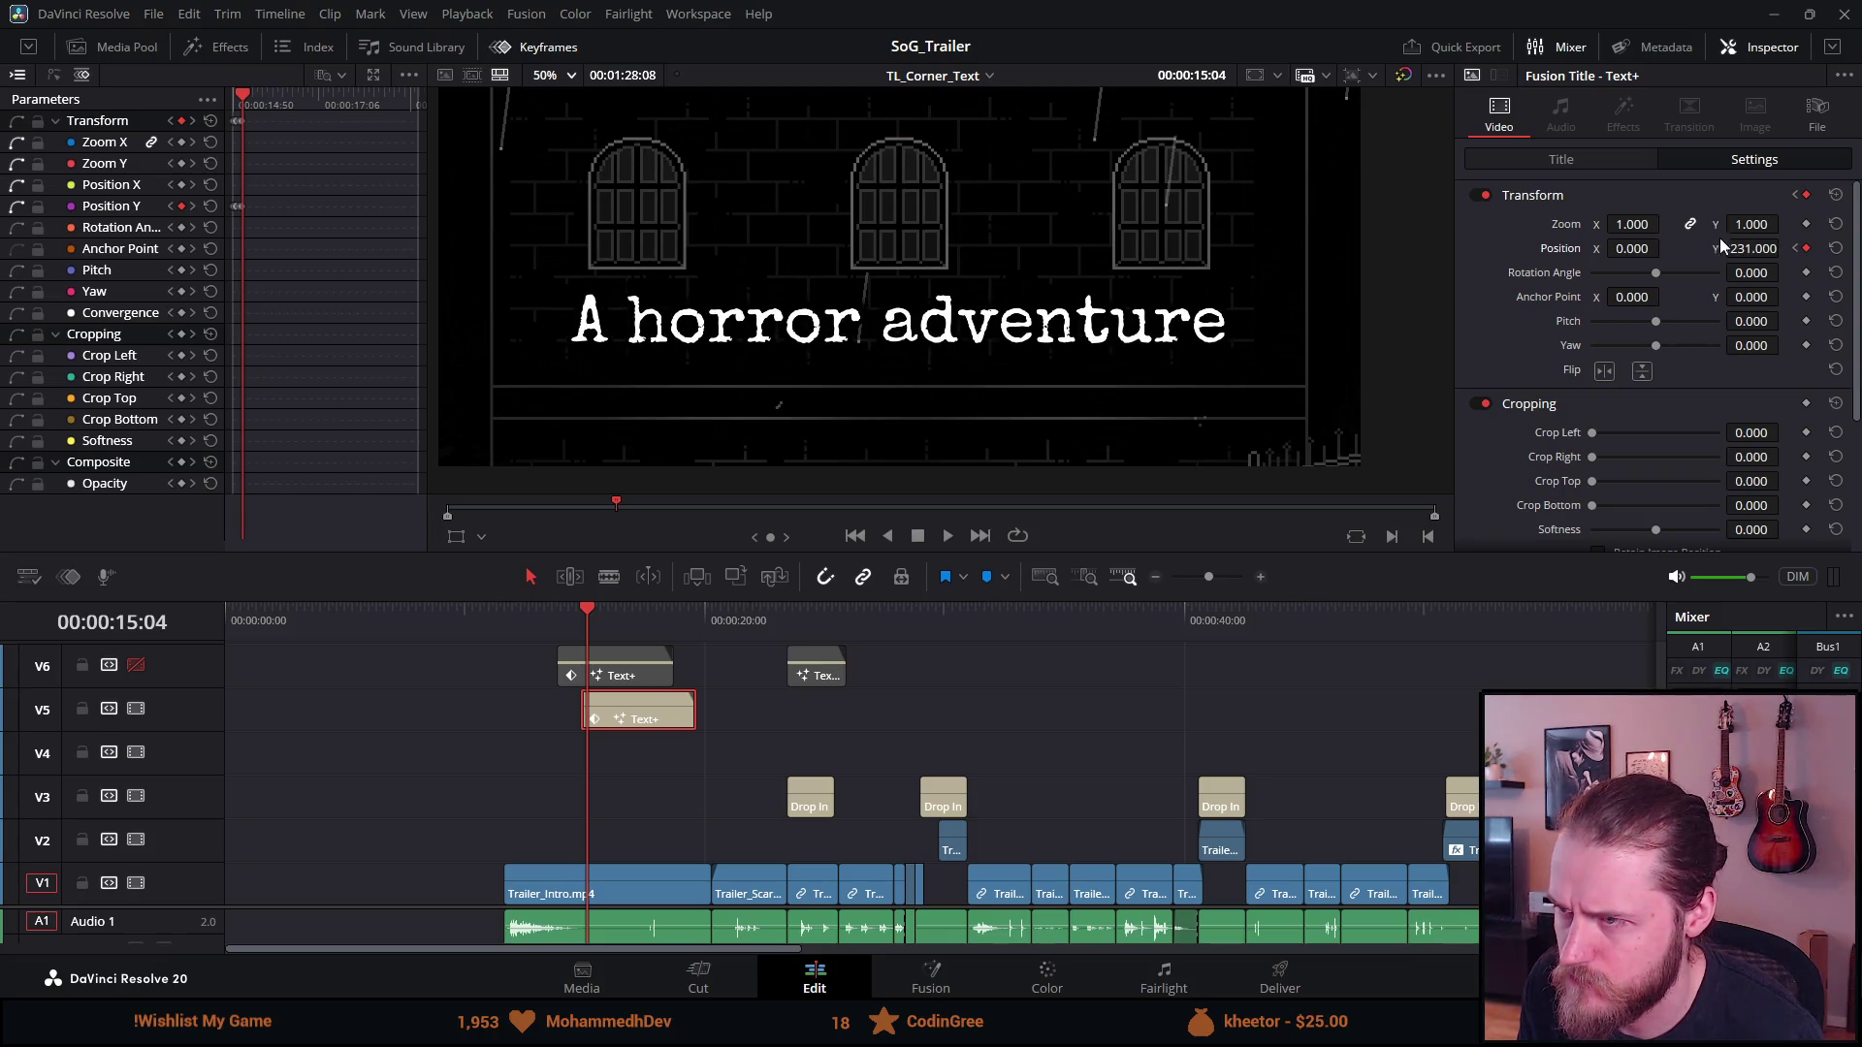
Add more Position Y keyframes through 15:19 so the title rises to 76, previewing the motion
key(Right)
key(Right)
key(Right)
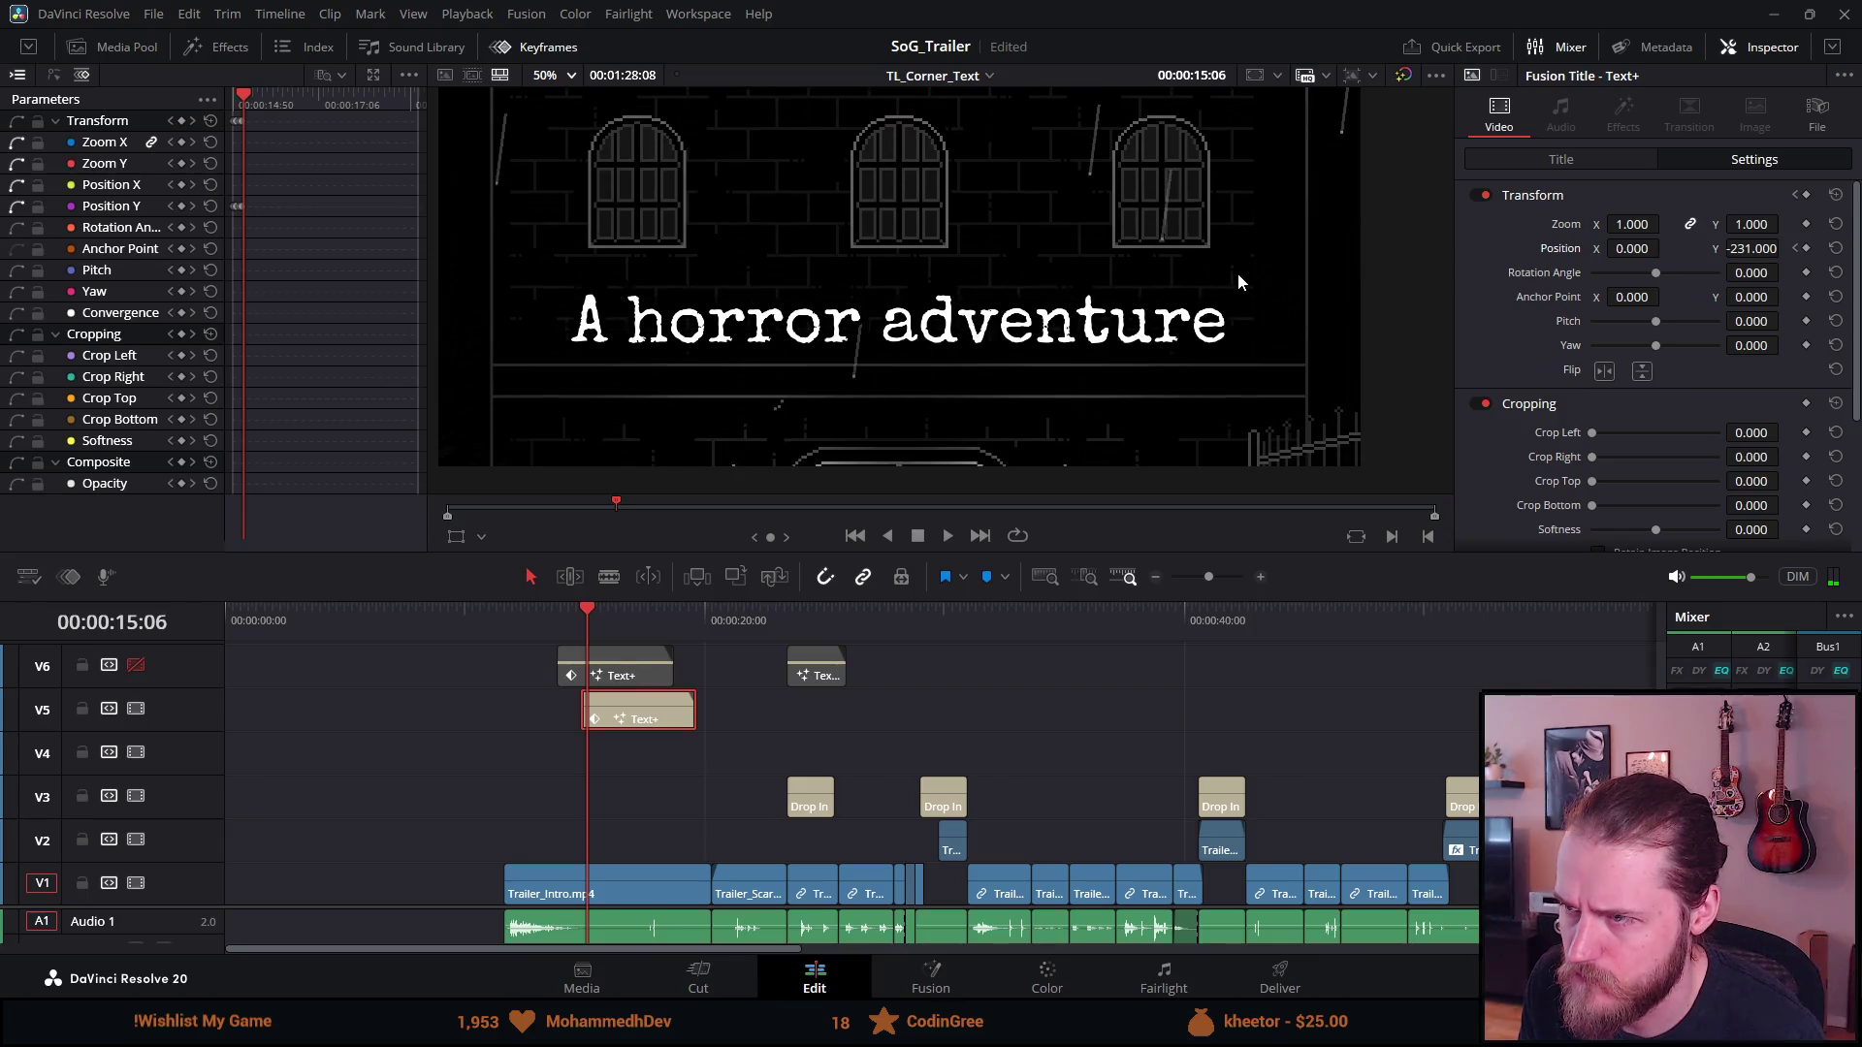
key(Left)
key(Left)
key(Left)
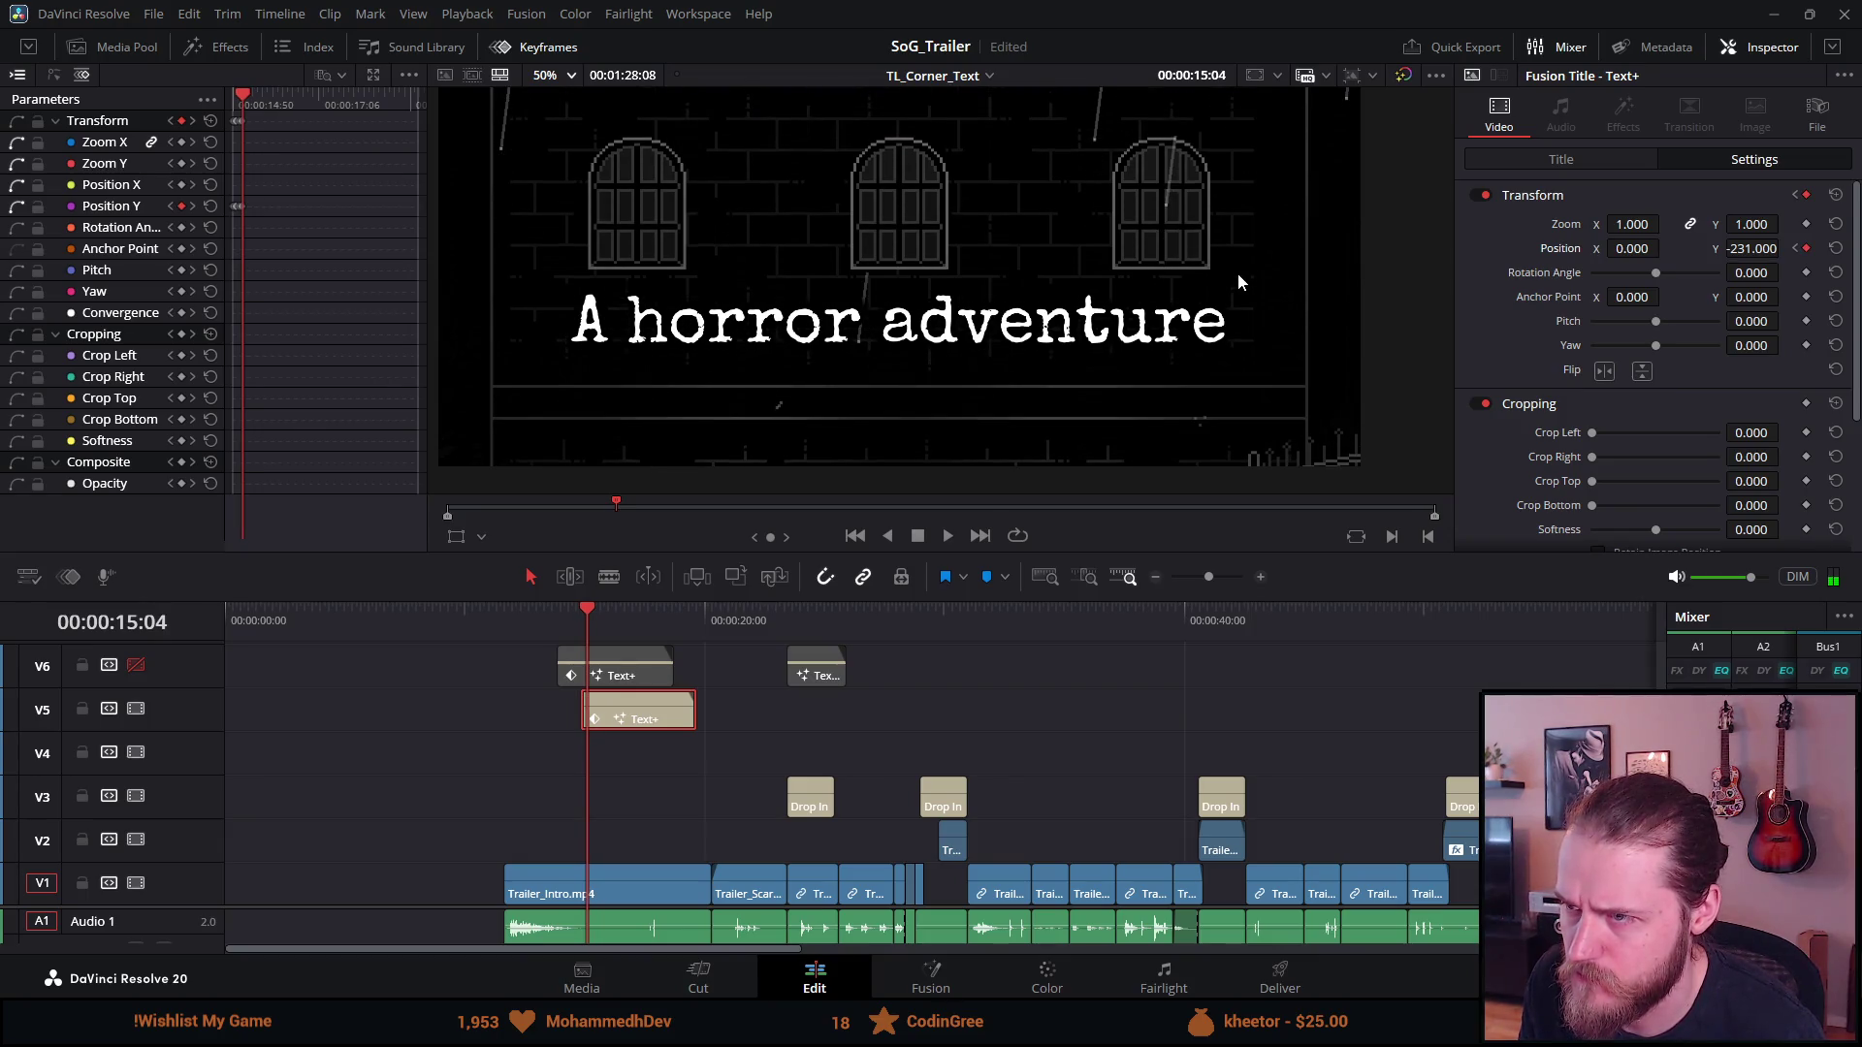
key(Right)
key(Right)
key(Right)
key(Right)
key(Right)
key(Right)
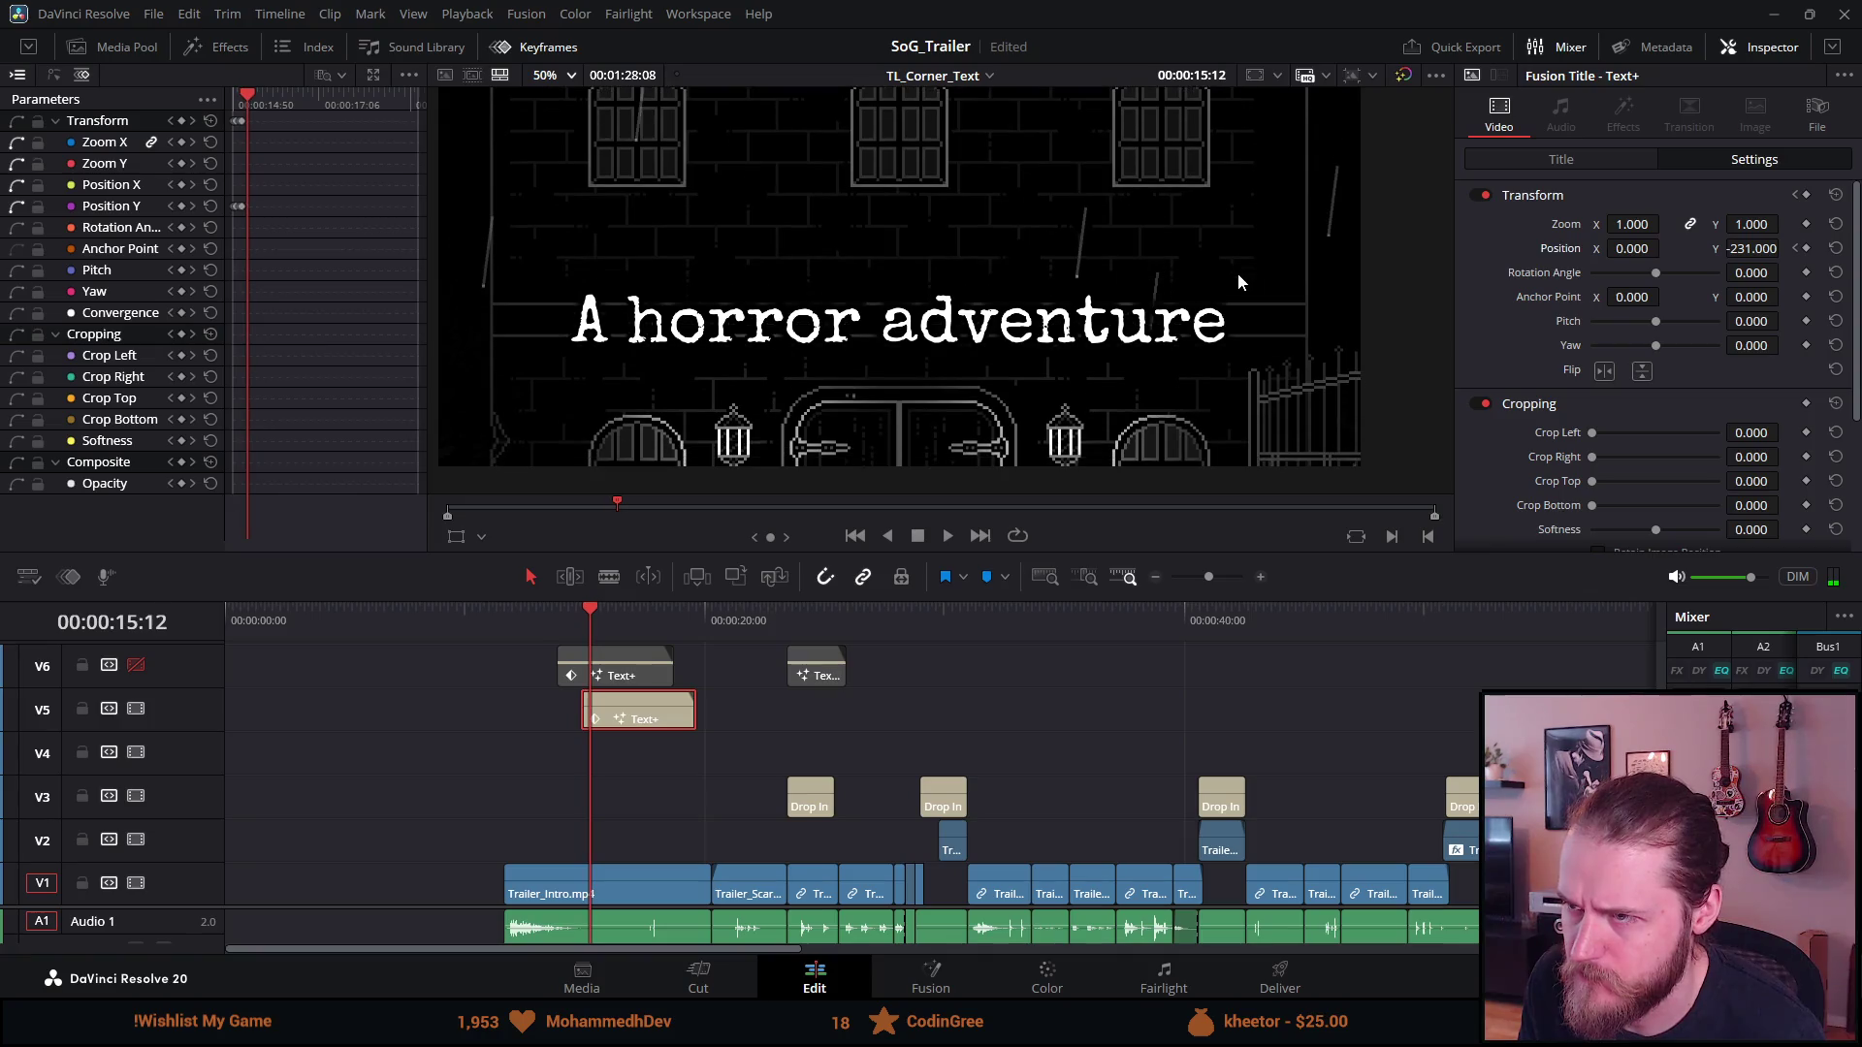
drag(1739, 246, 1784, 248)
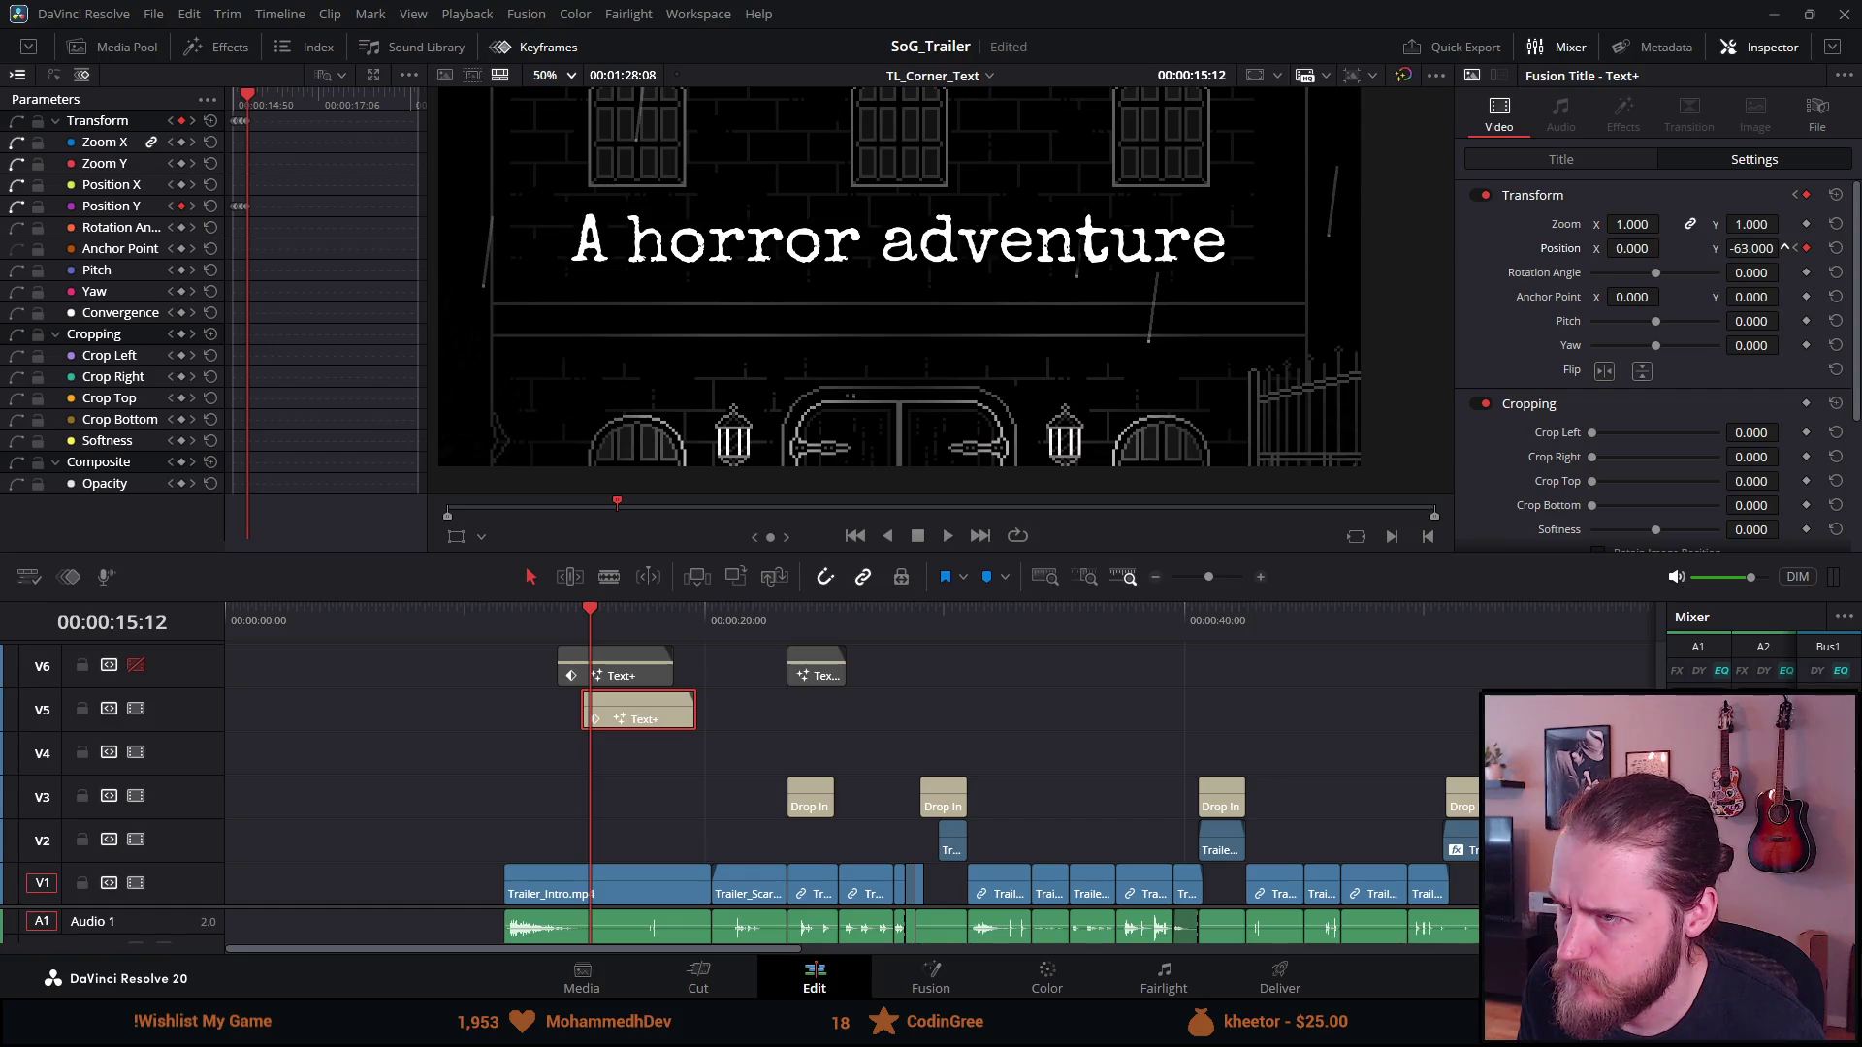
key(Left)
key(Left)
key(Left)
key(Left)
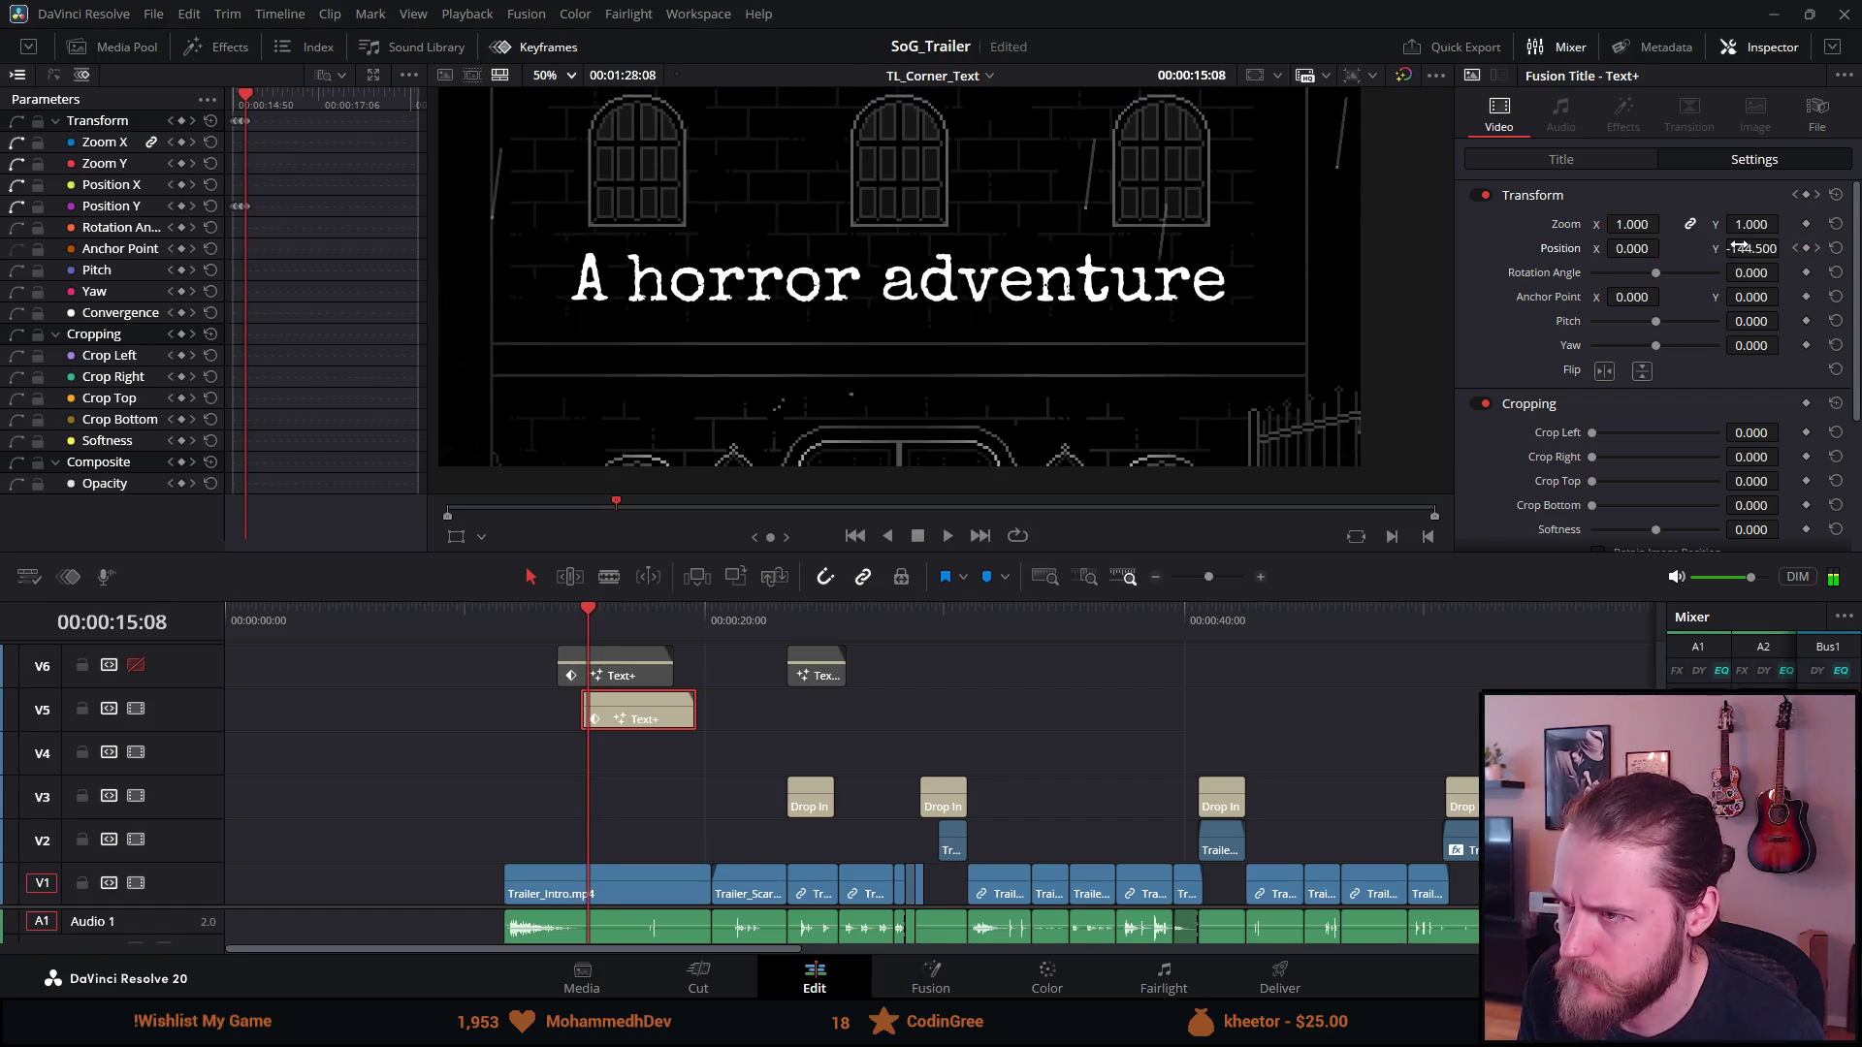
key(Right)
key(Right)
key(Right)
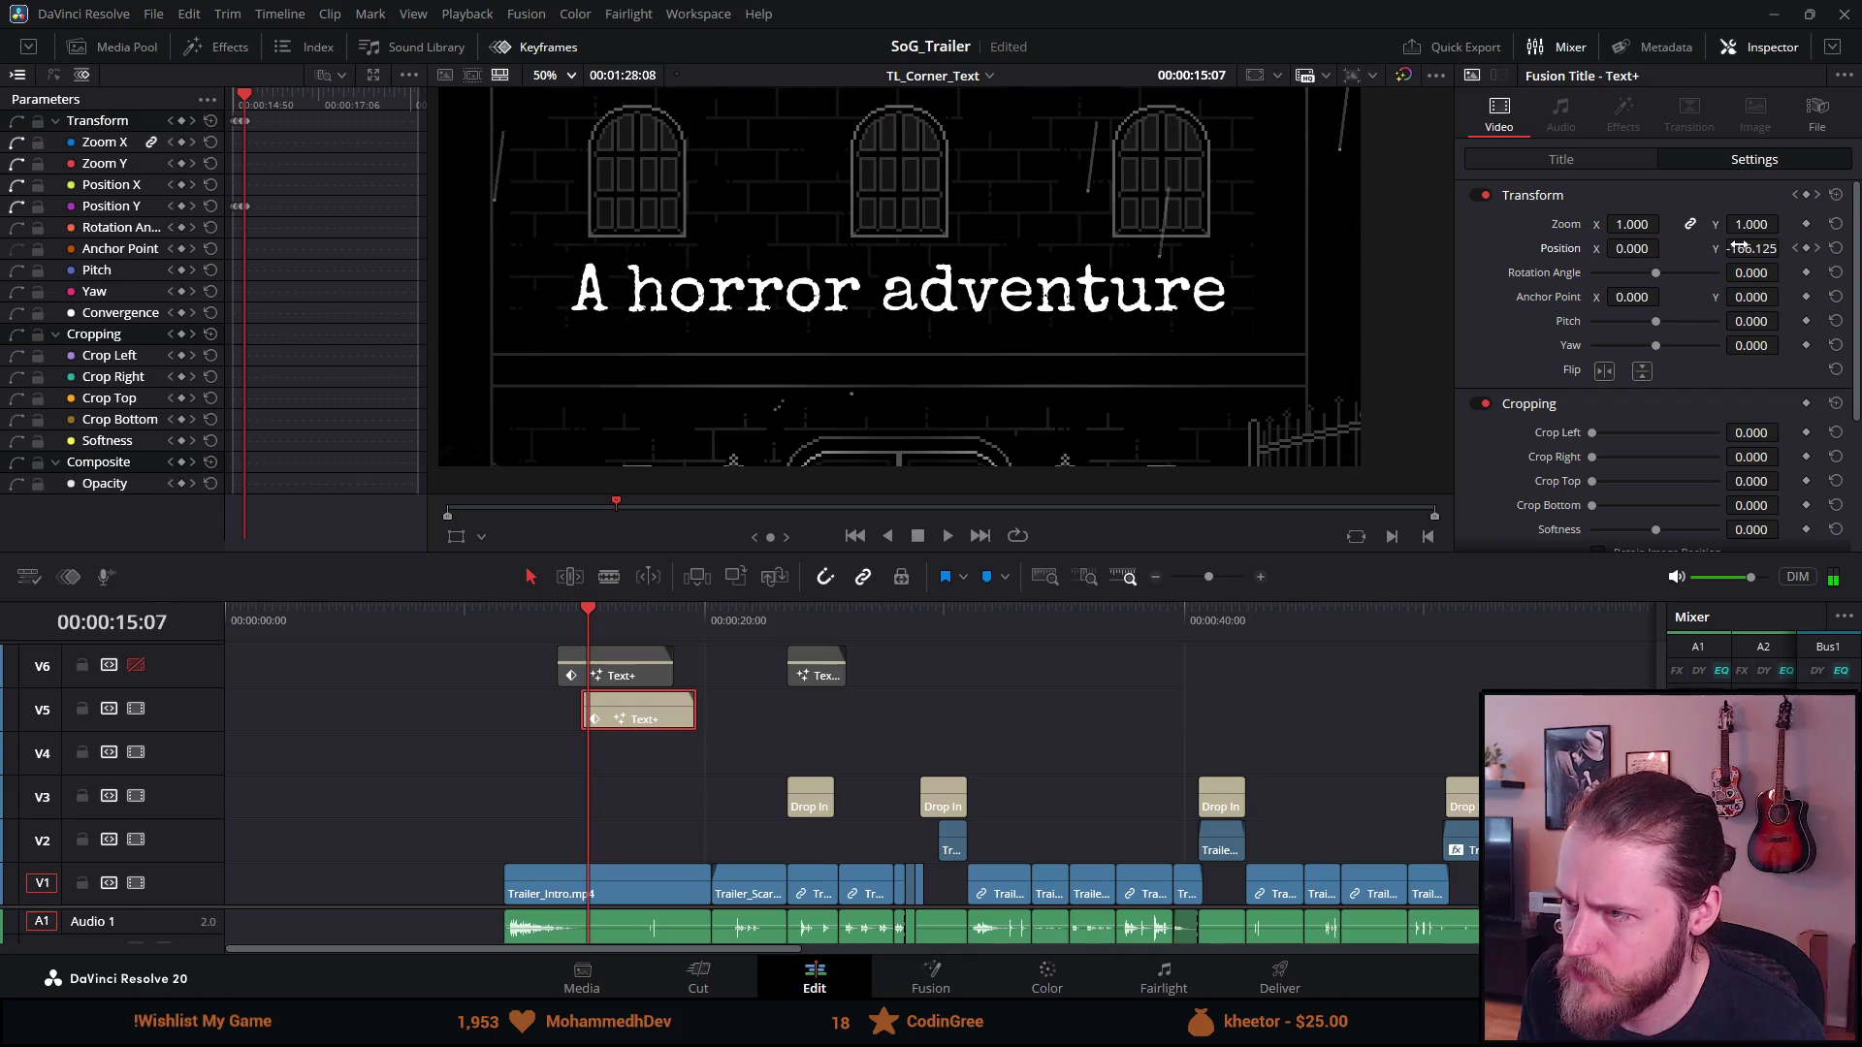
key(Right)
key(Right)
key(Right)
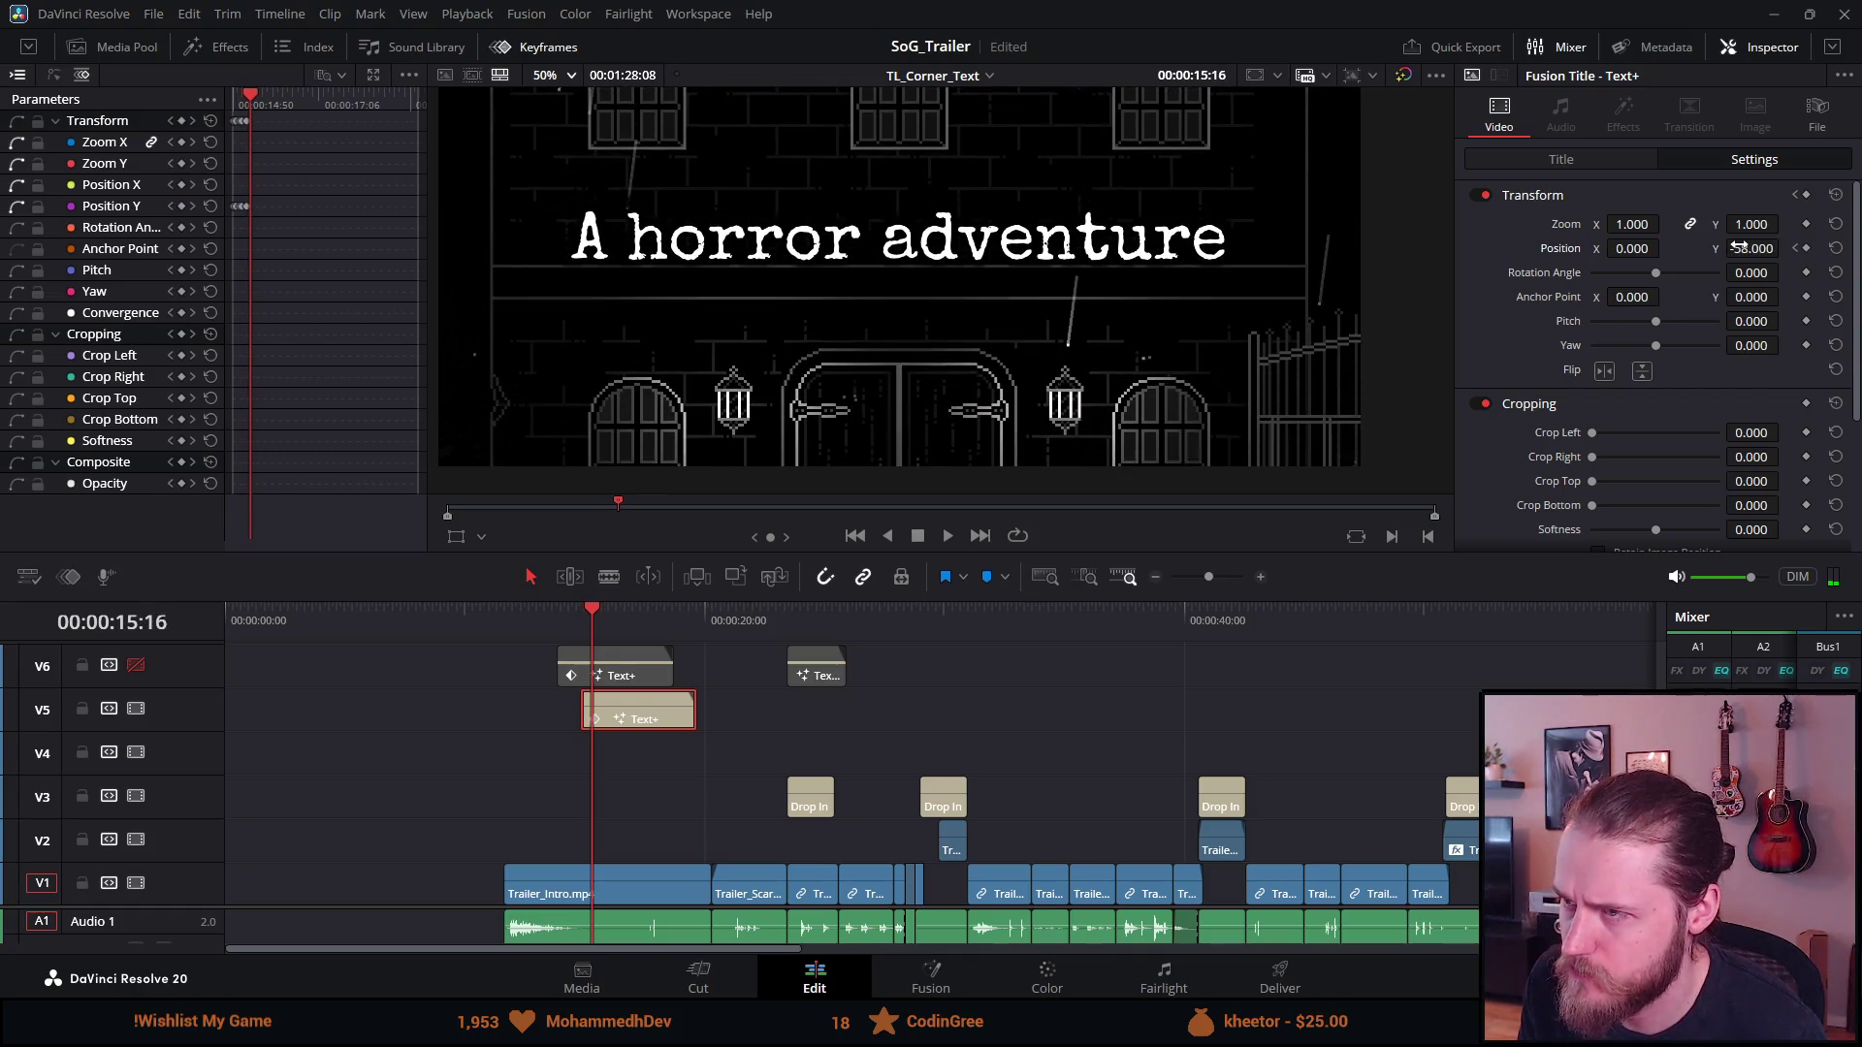
drag(1752, 248, 1791, 249)
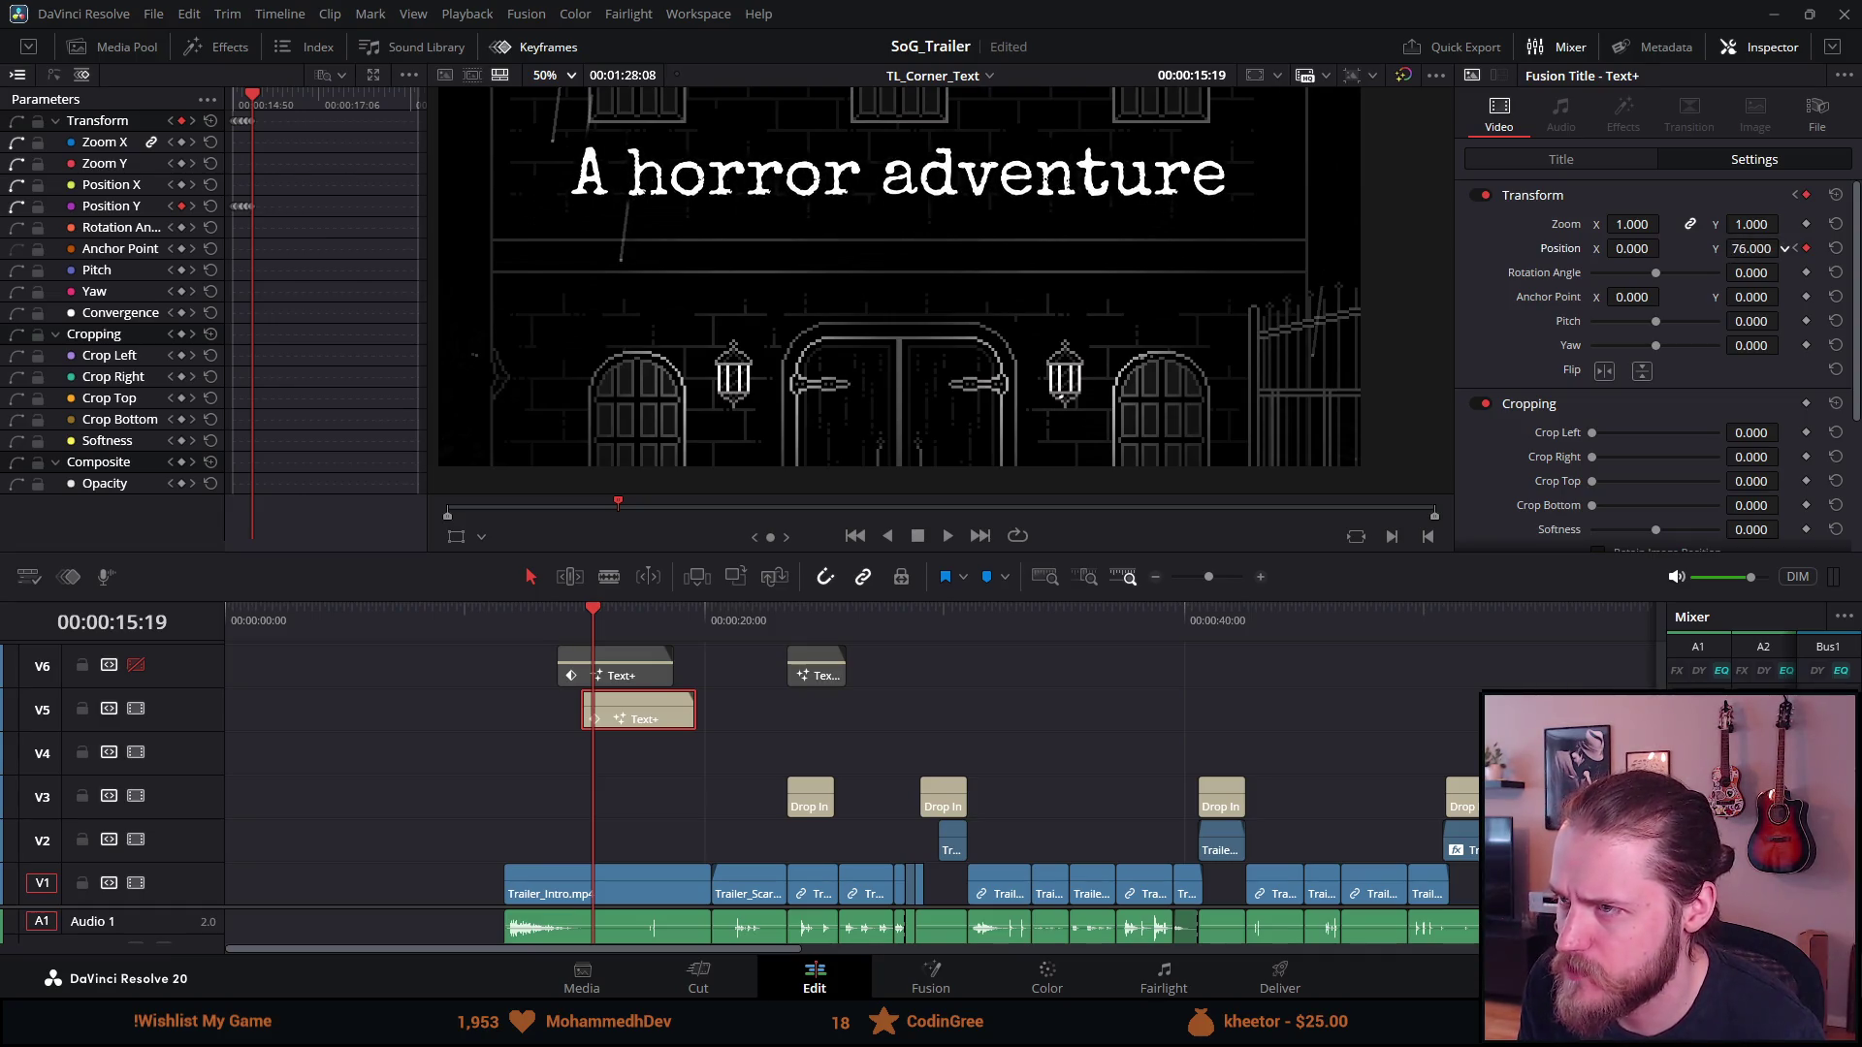
key(Left)
key(Left)
key(Left)
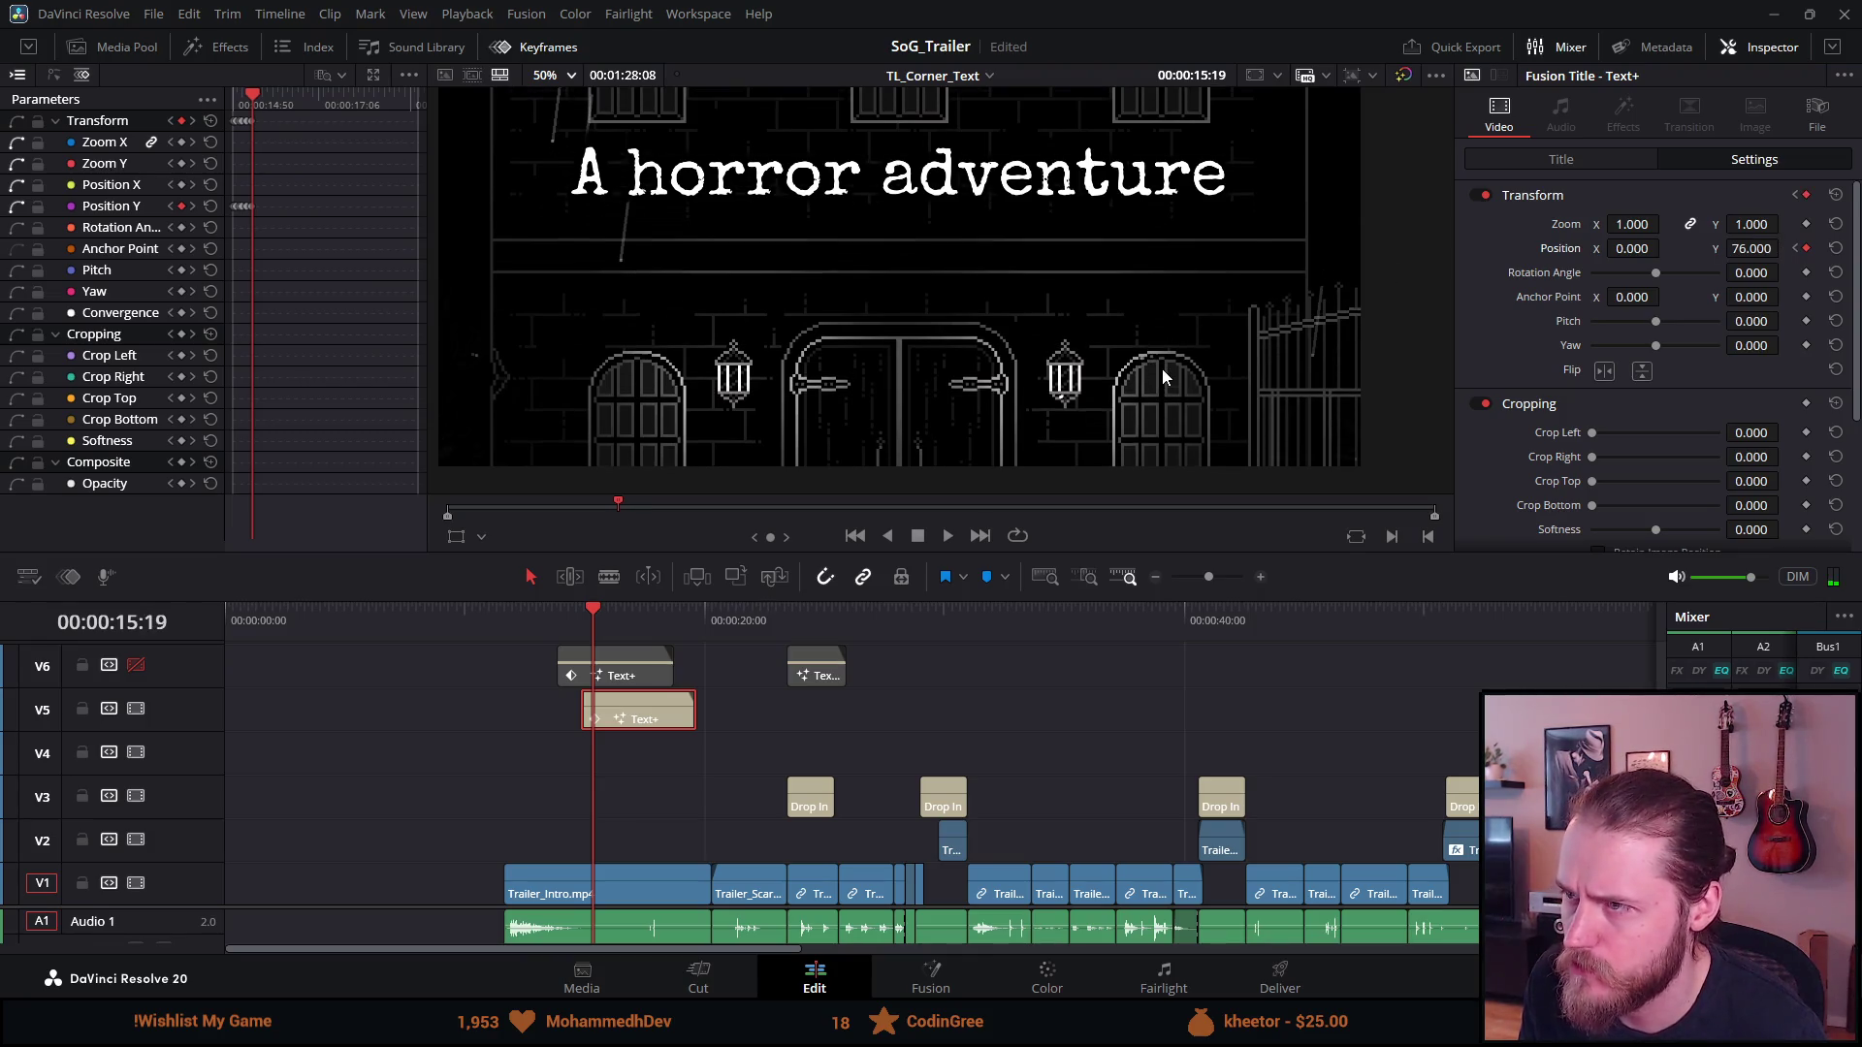
key(Left)
key(Left)
key(Left)
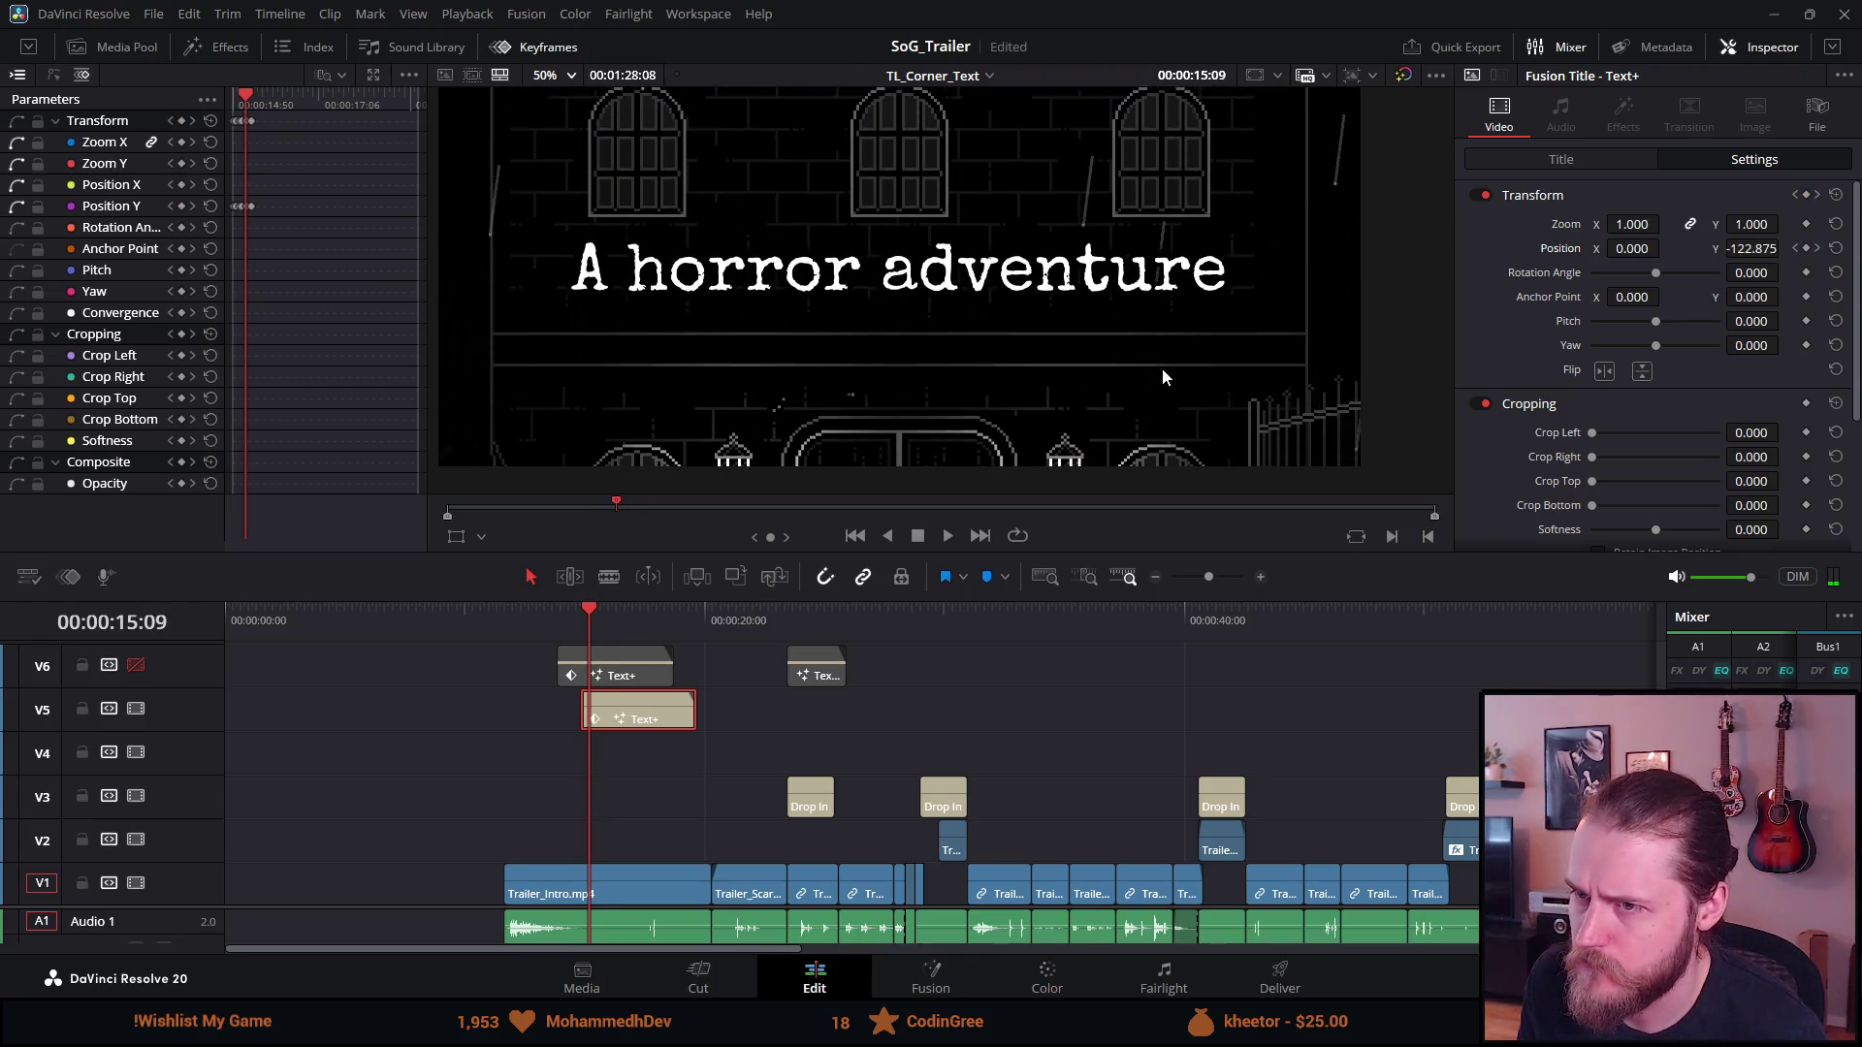
key(Right)
key(Right)
key(Right)
key(Right)
key(Right)
key(Right)
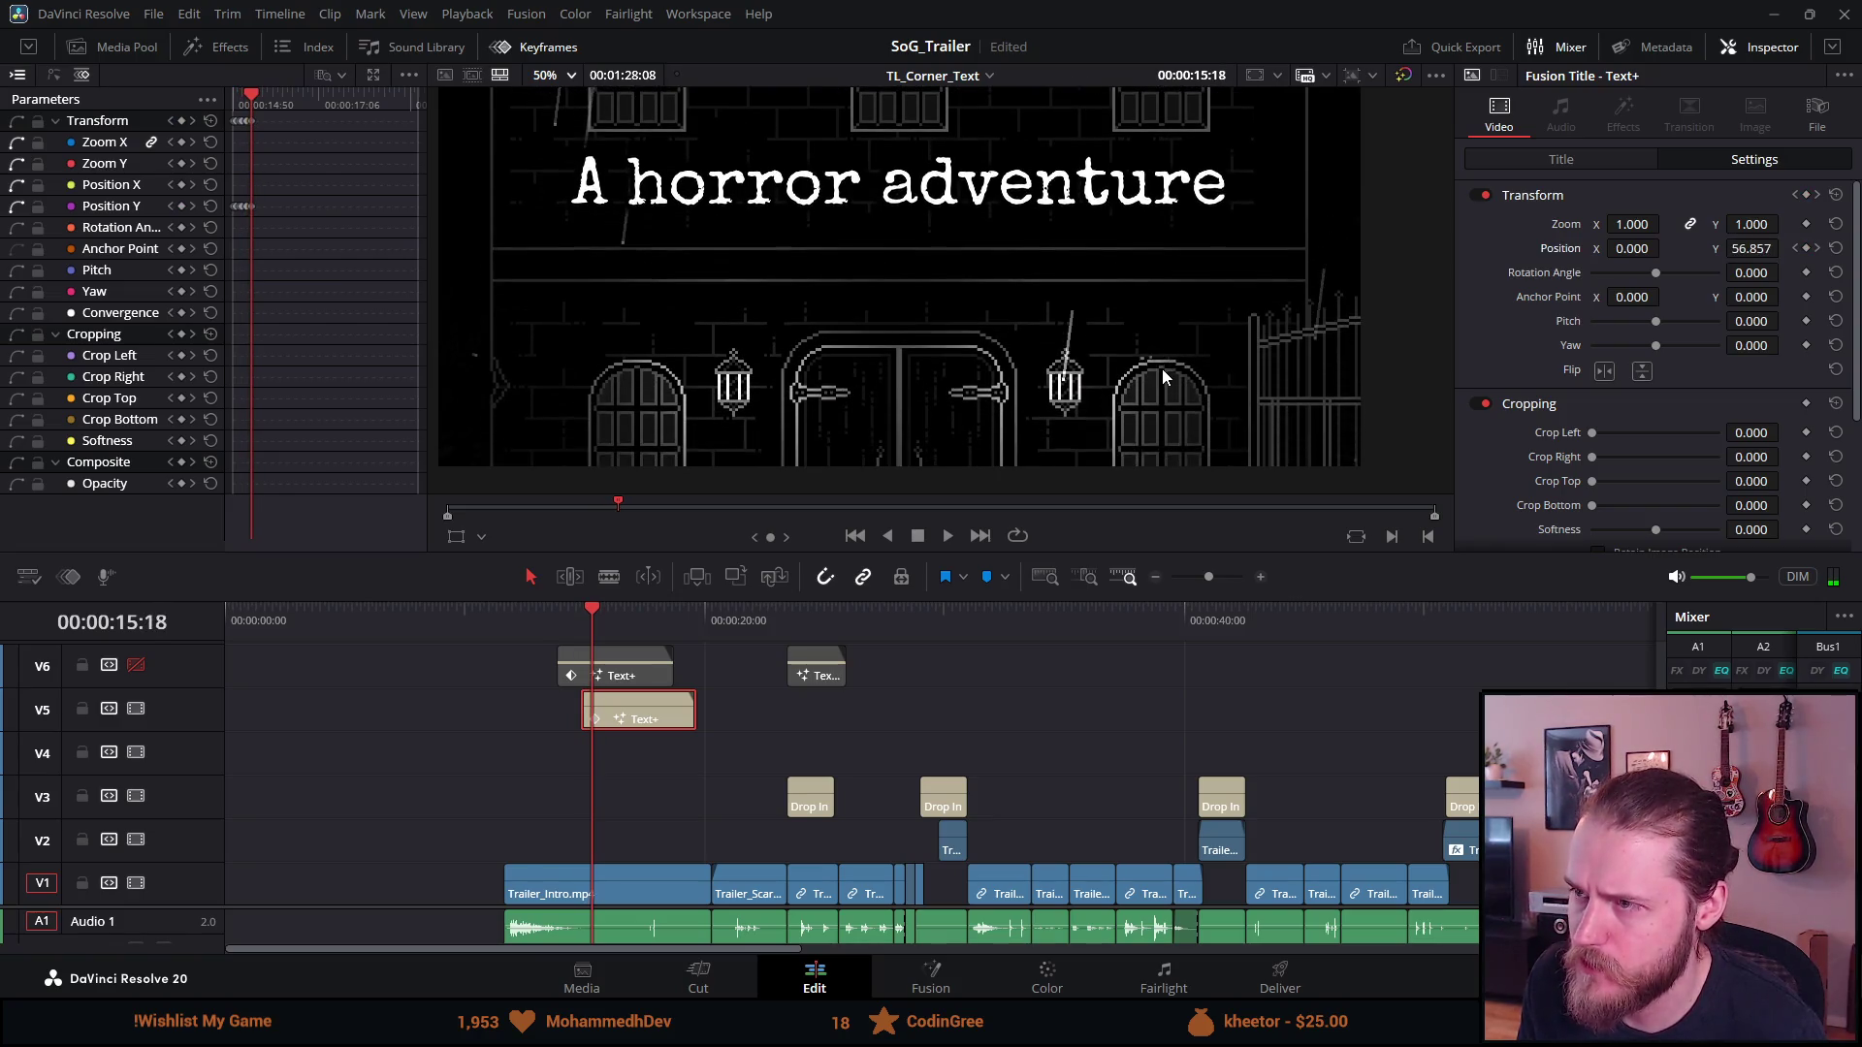
key(Right)
key(Right)
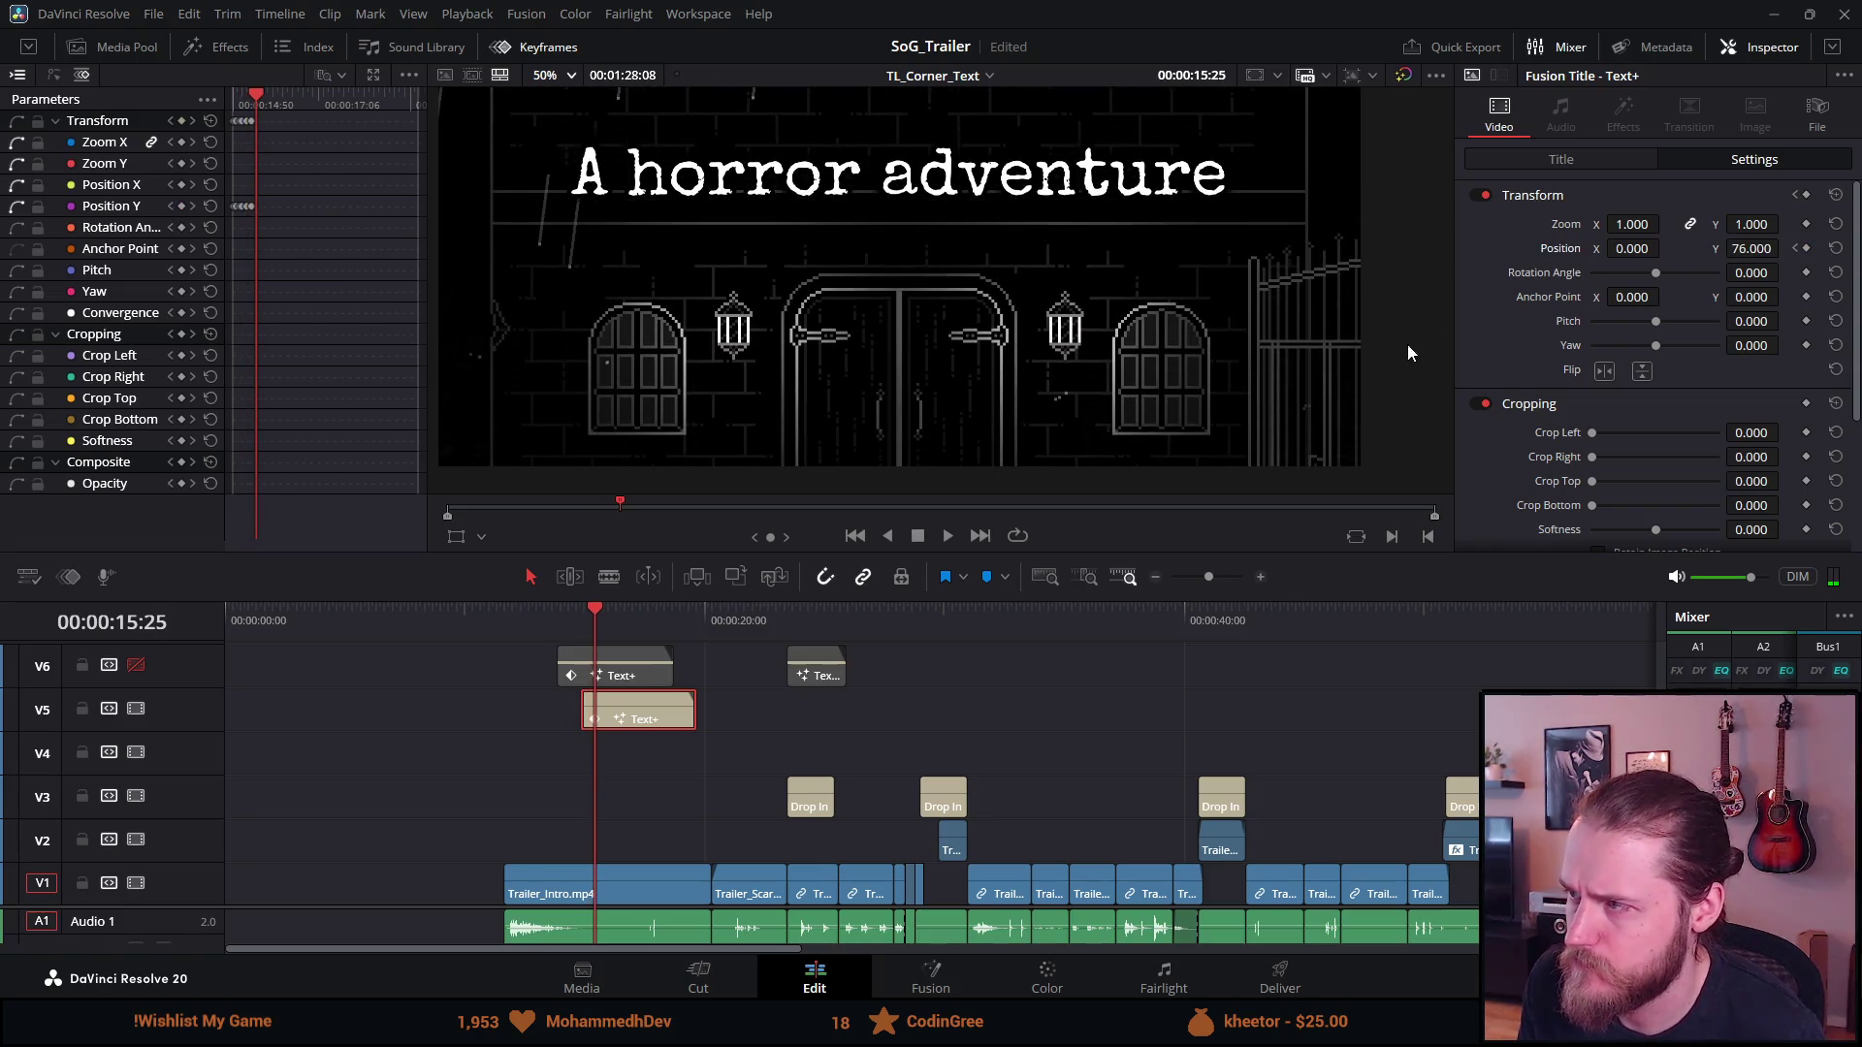
Save, then add a higher Position Y keyframe on the V5 title and preview it
key(ctrl+s)
drag(1752, 248, 1785, 248)
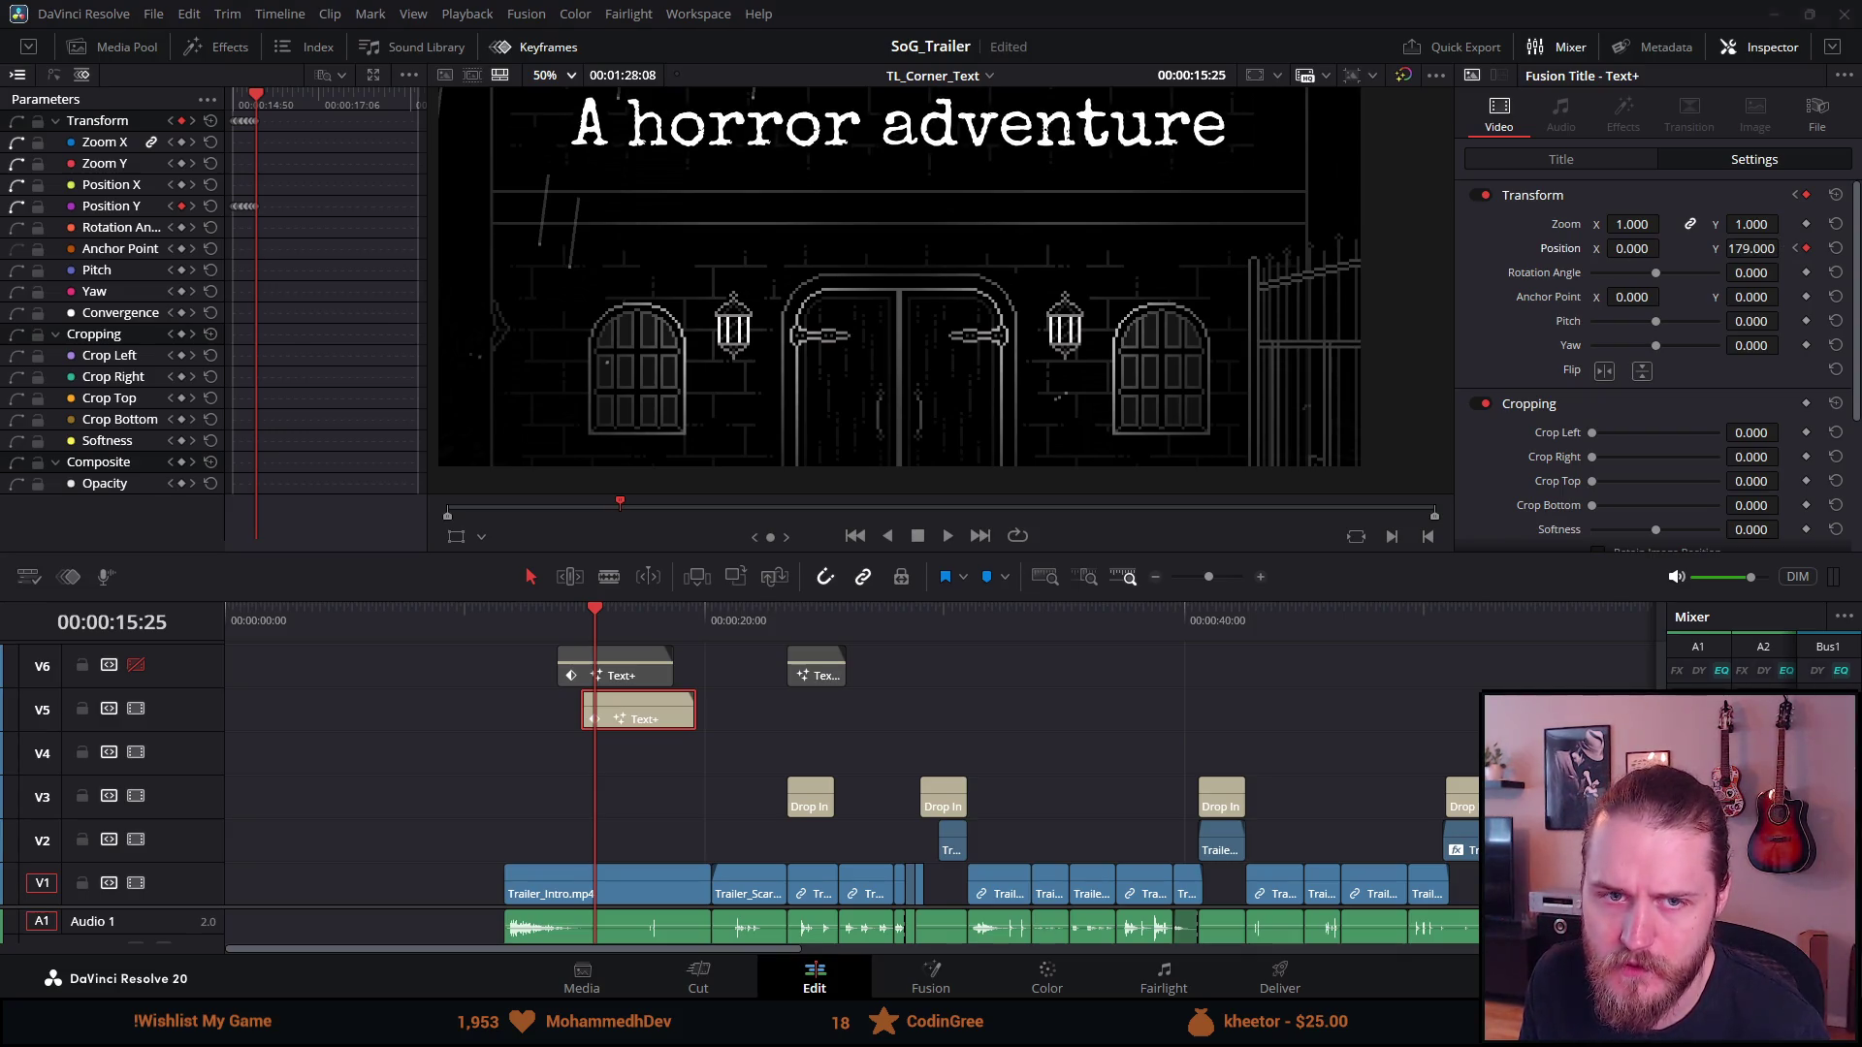
key(ctrl+s)
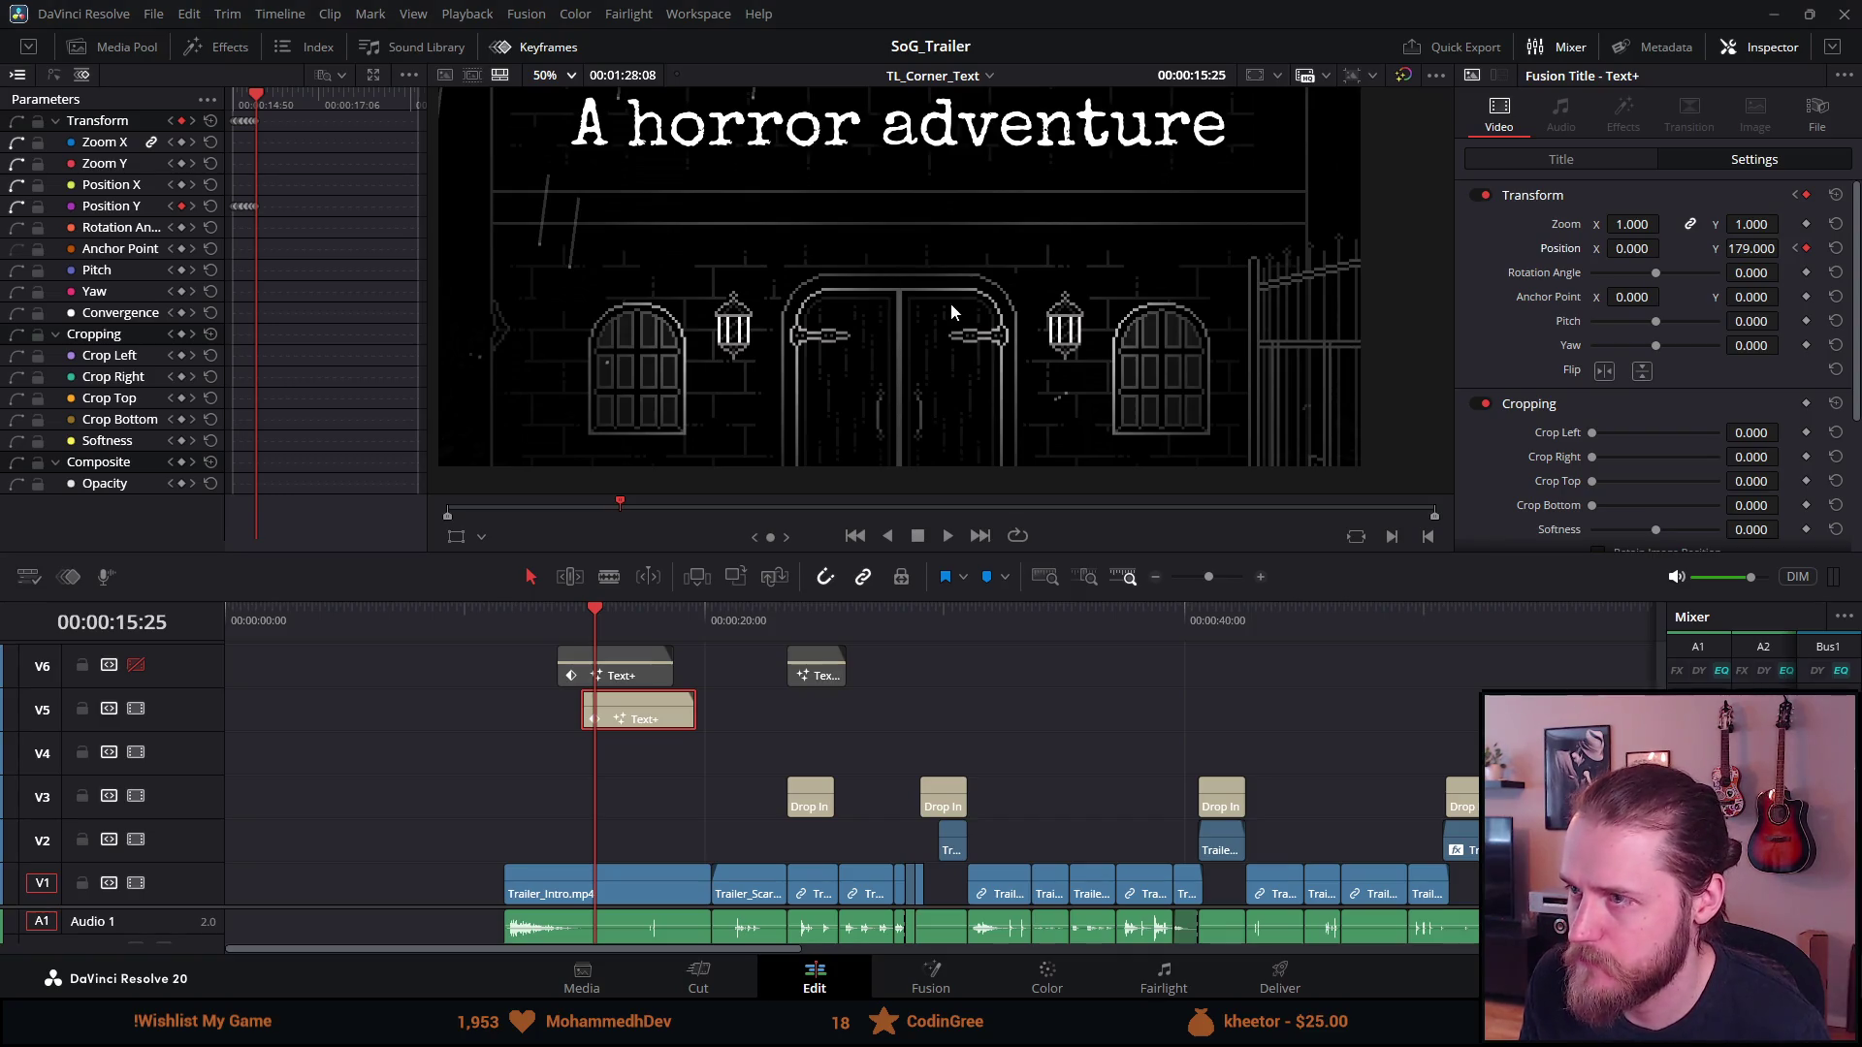
key(Right)
key(Right)
key(Right)
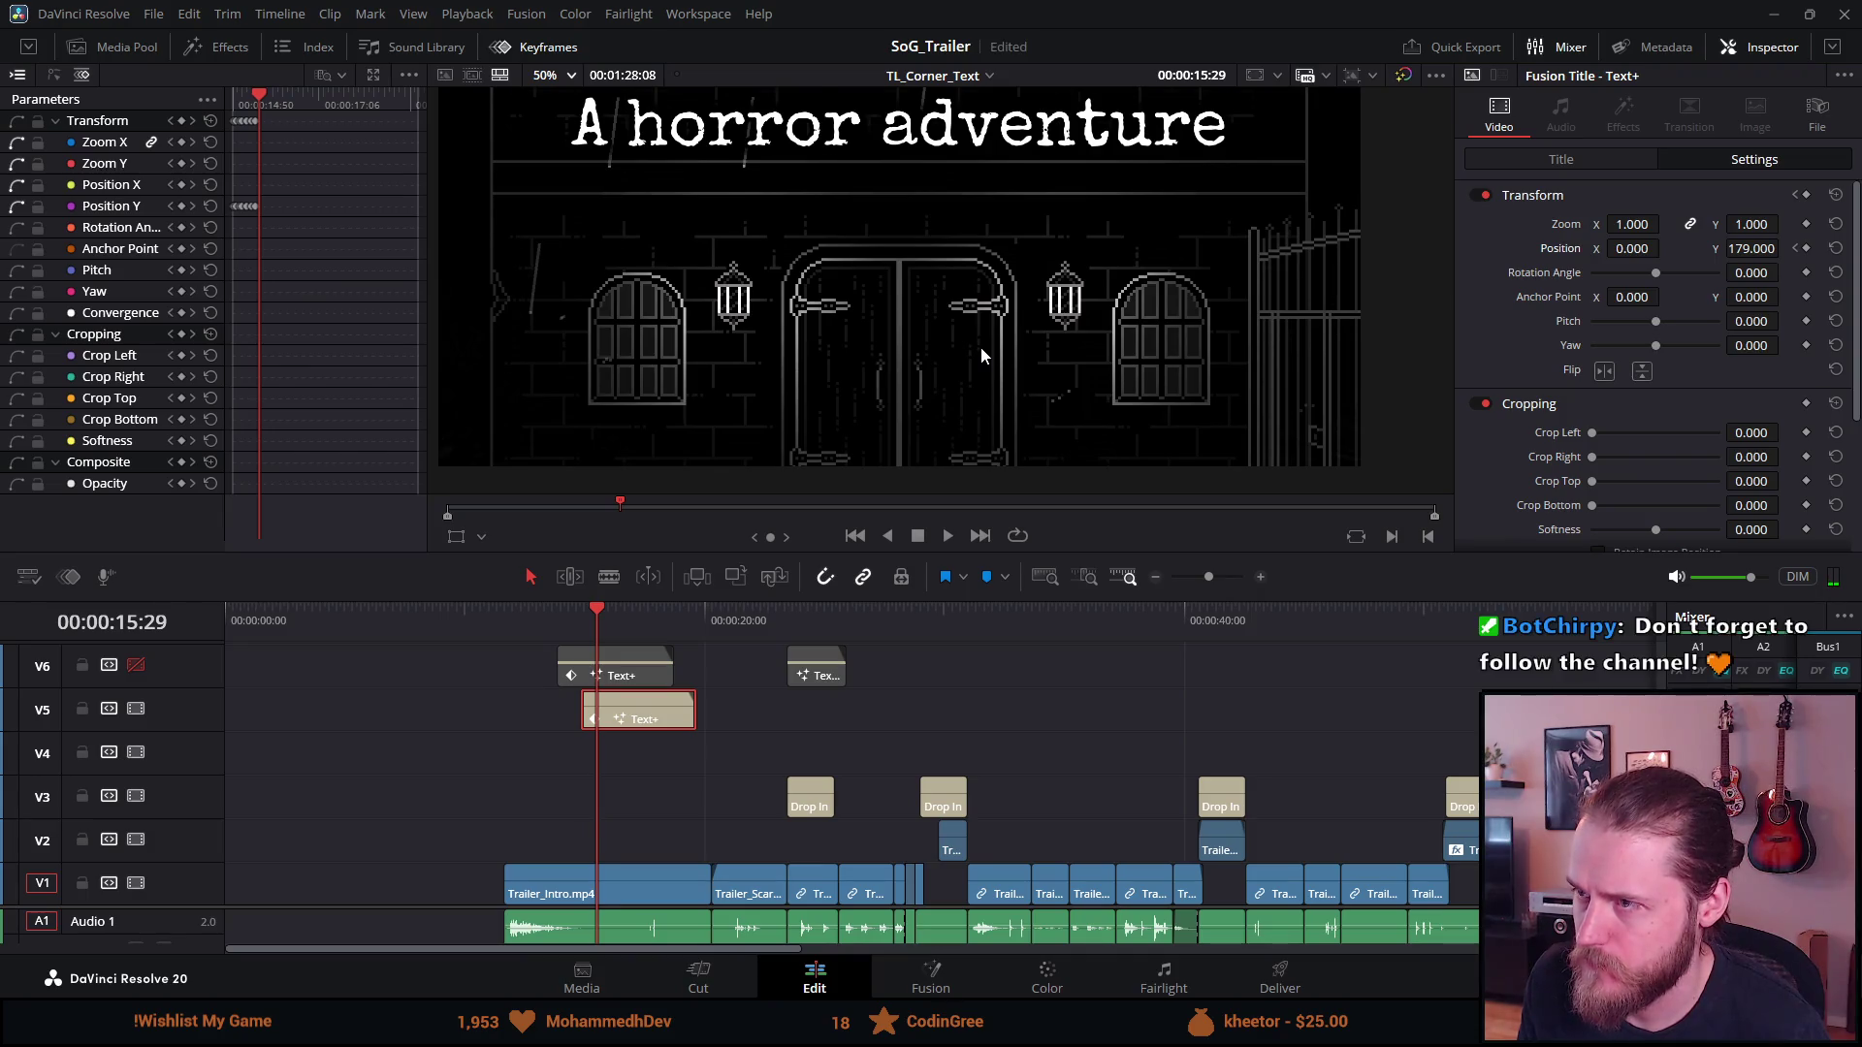
key(Left)
key(Left)
key(Left)
key(Right)
key(Right)
key(Right)
key(Right)
key(Right)
key(Right)
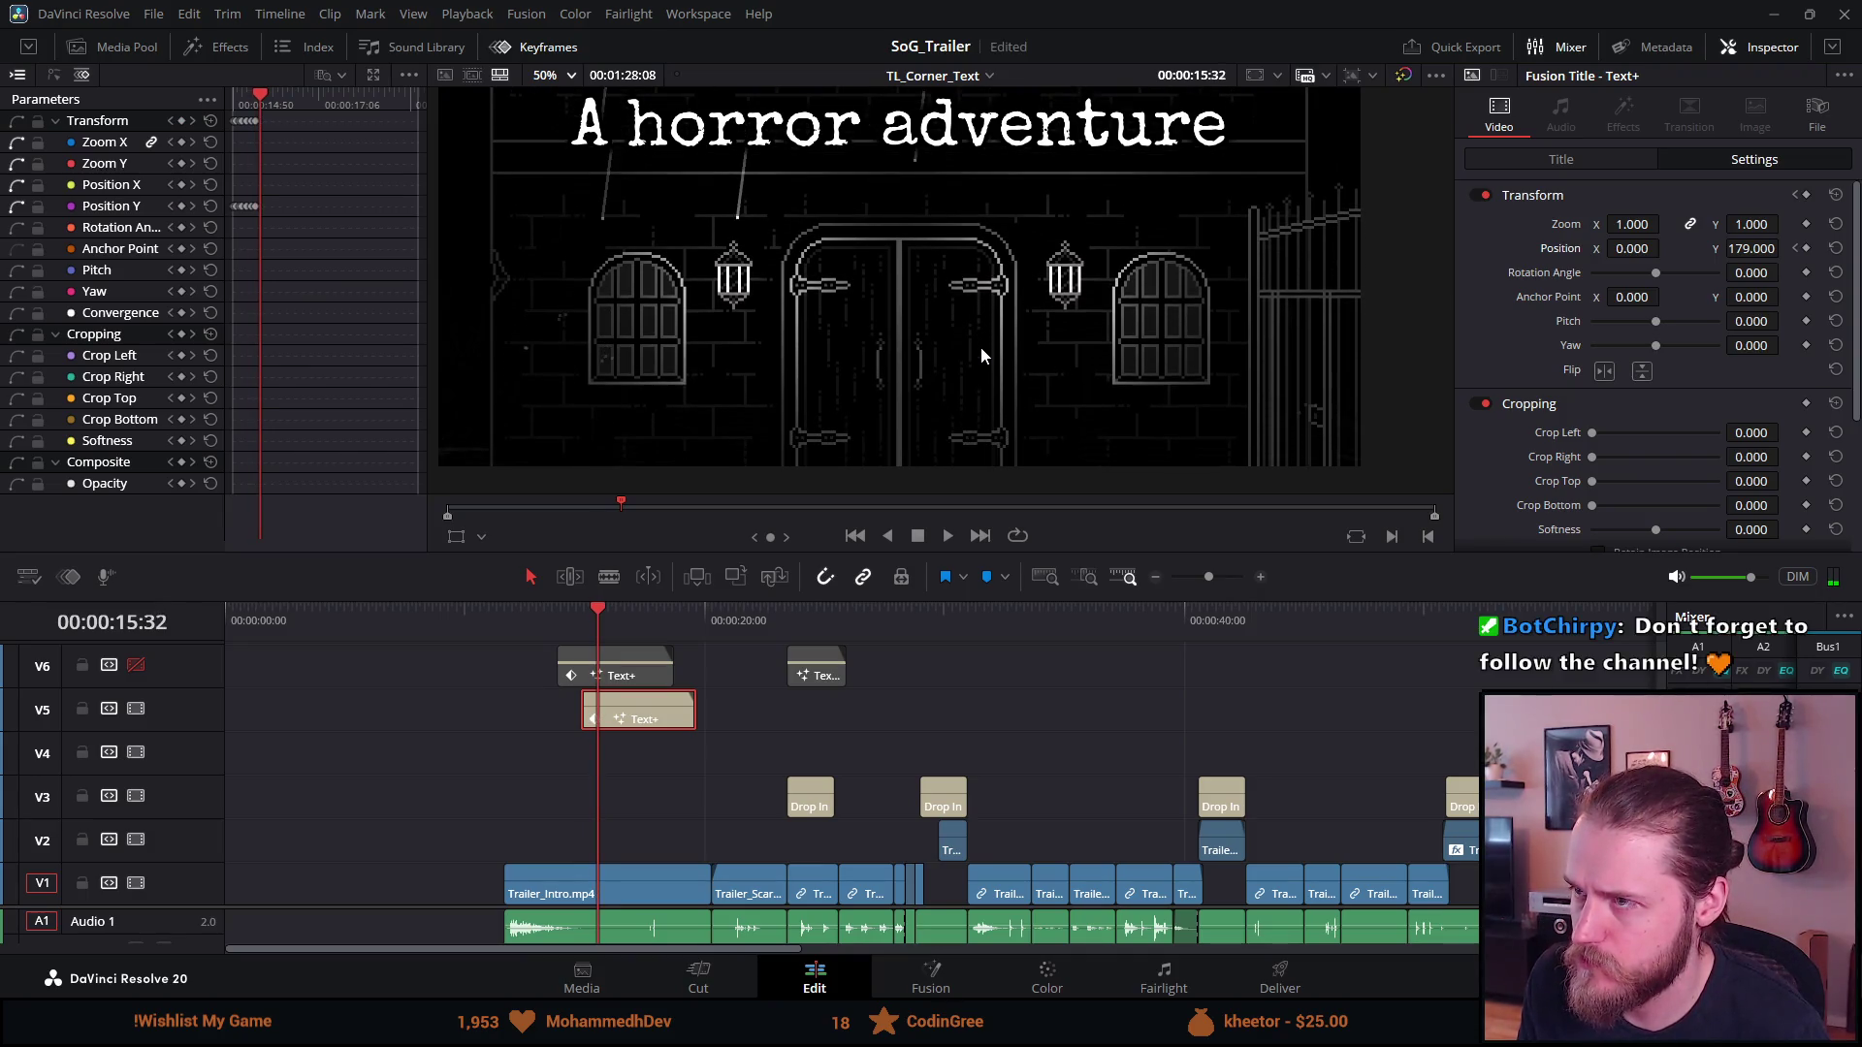
key(Right)
key(Left)
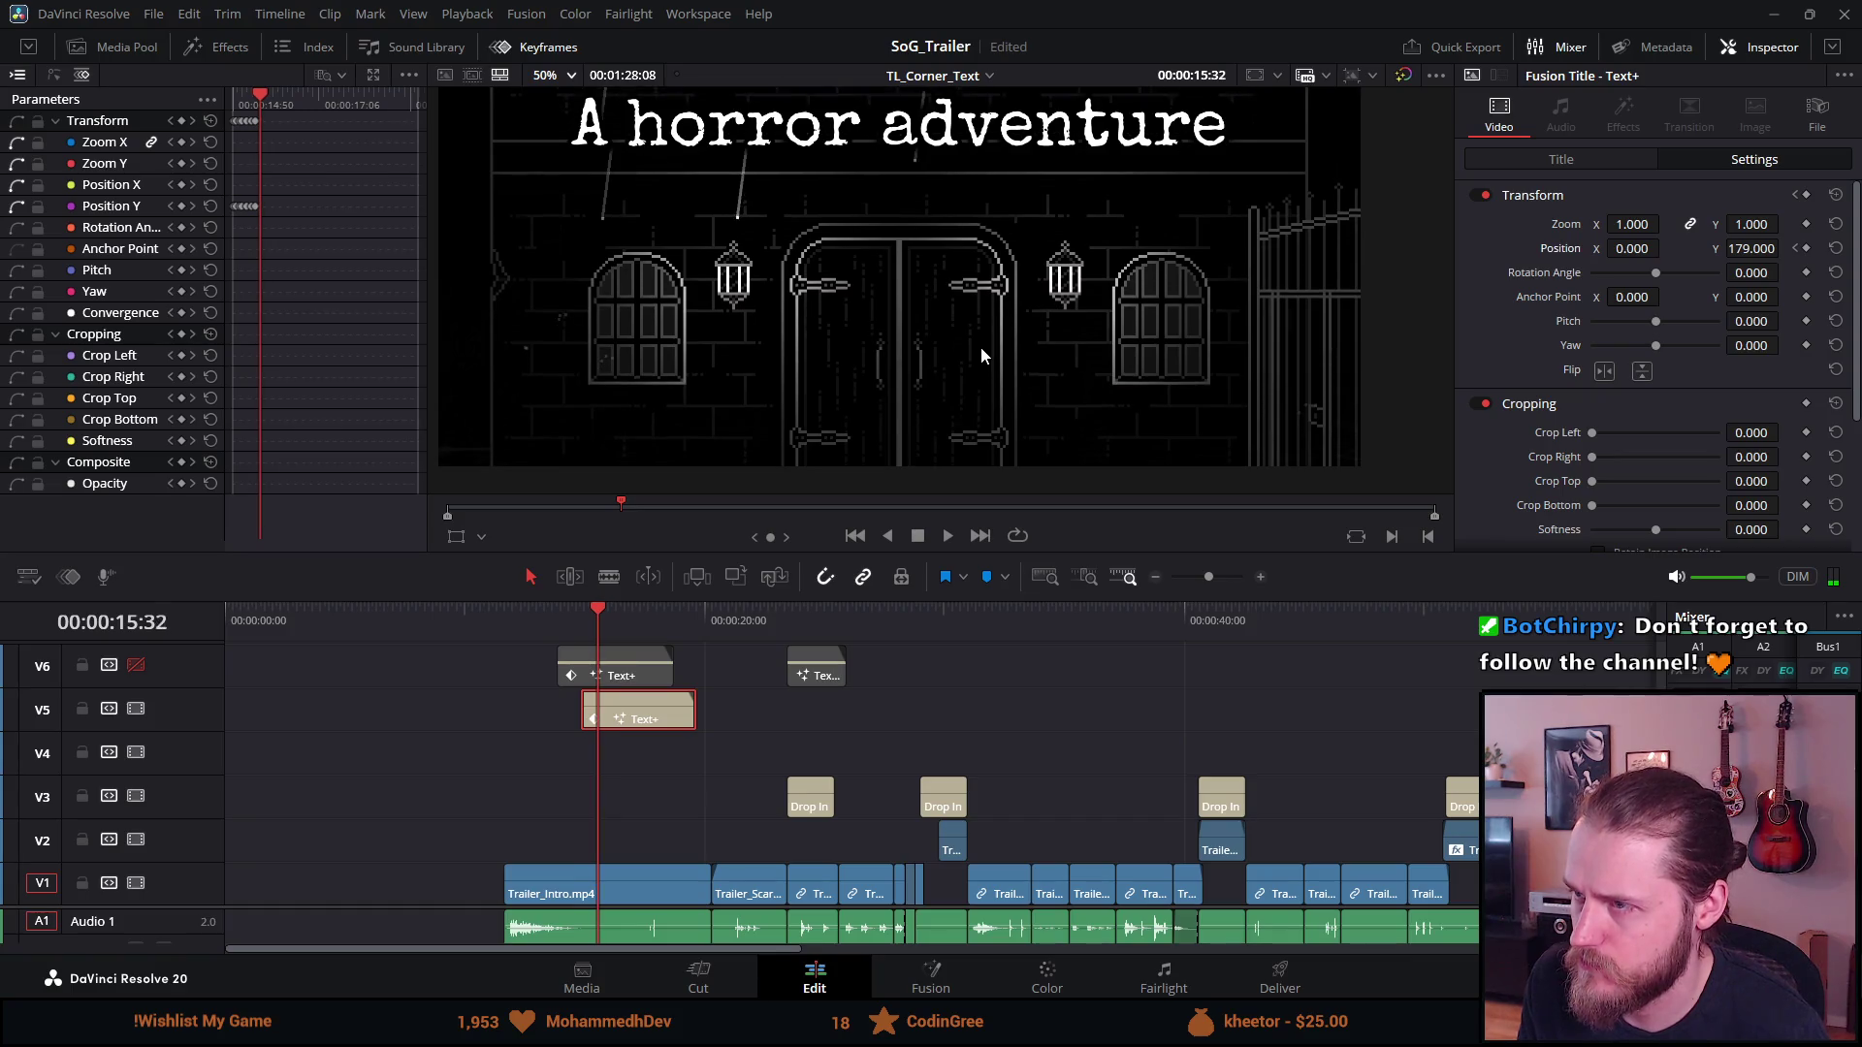
key(Left)
key(Left)
key(Left)
key(Left)
key(Left)
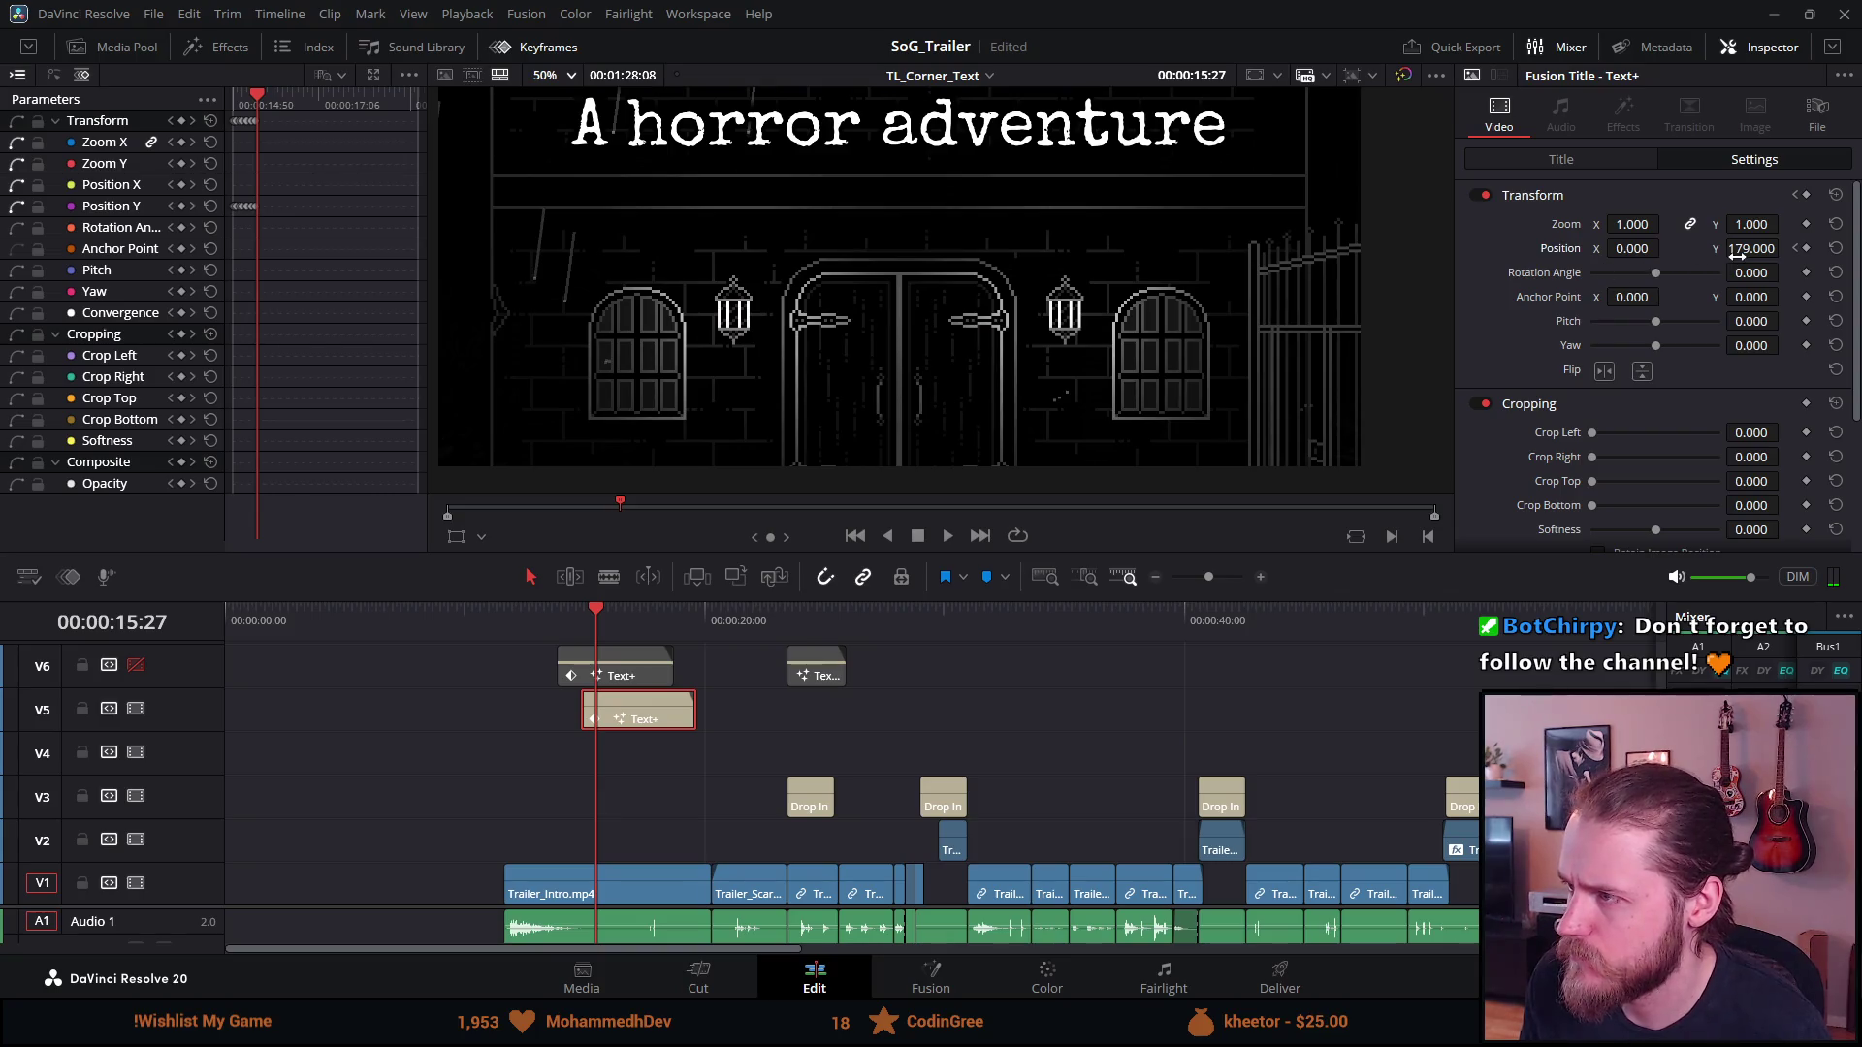
Keyframe Position Y further up around 15:31–15:35, climbing toward 308
drag(1738, 250, 1784, 248)
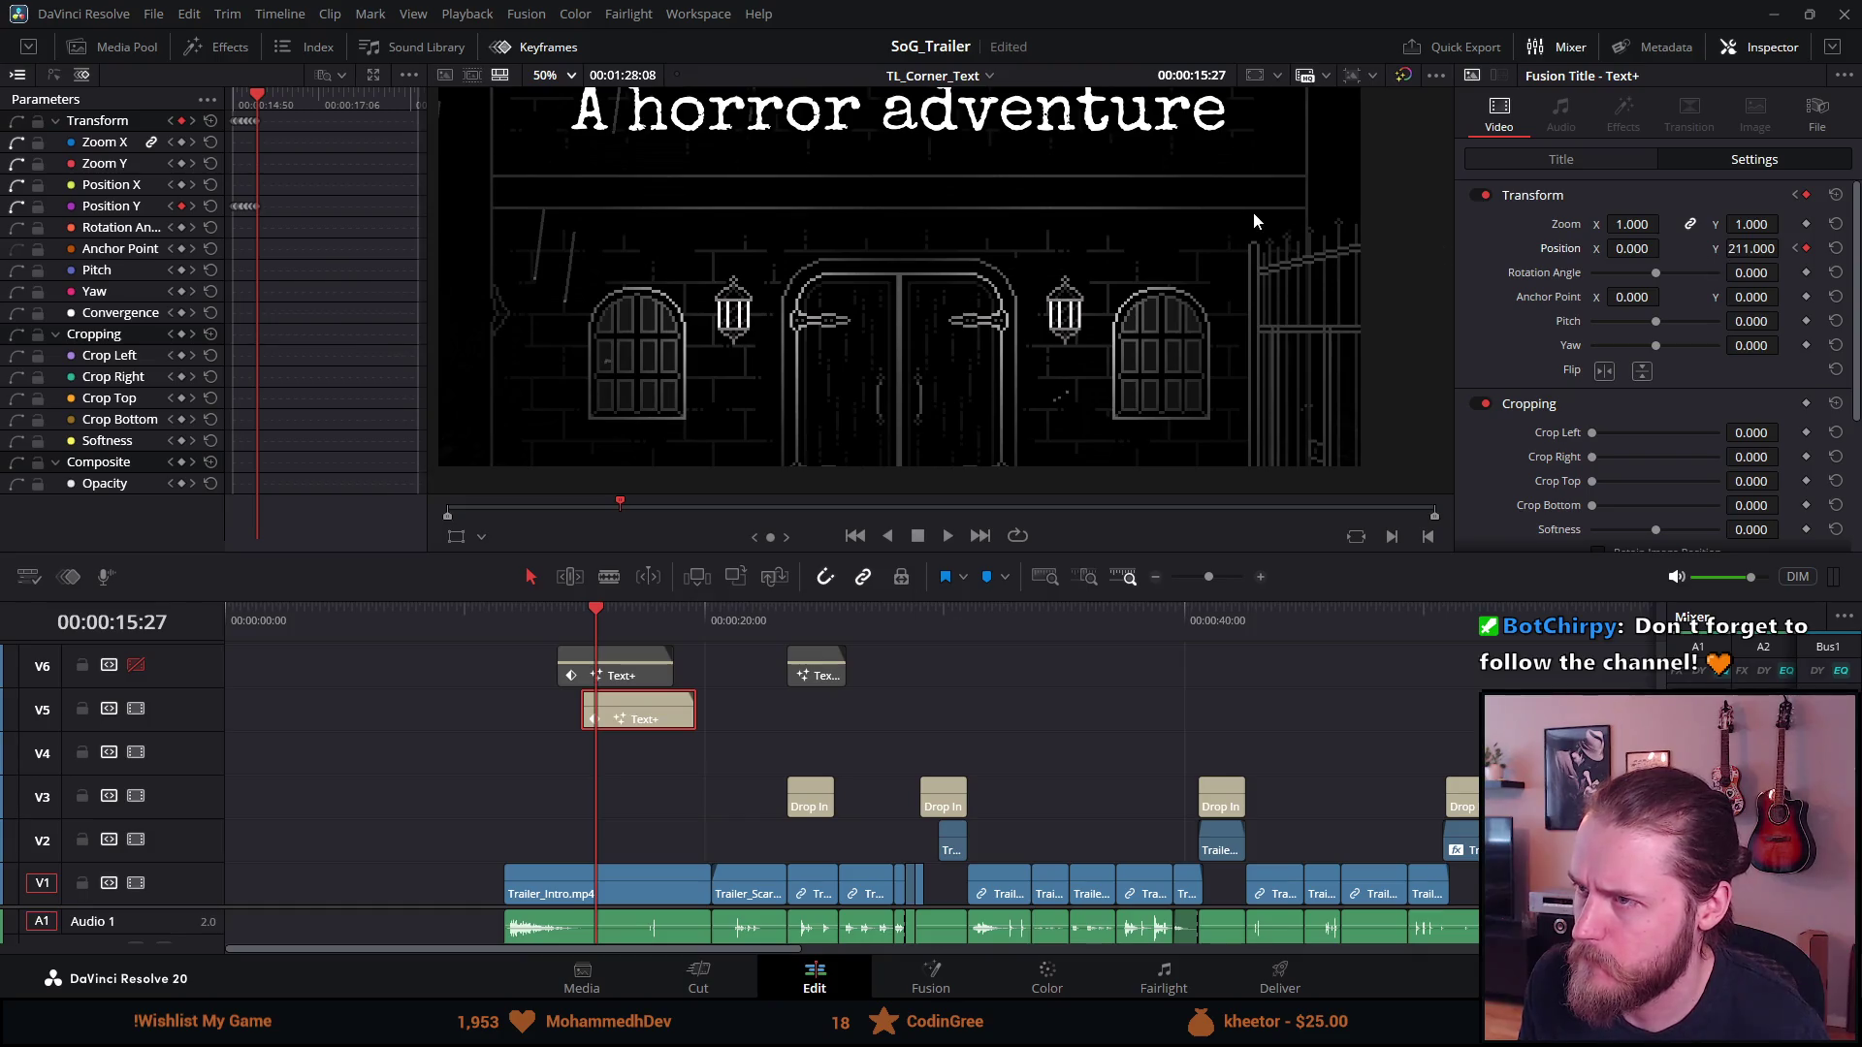
key(Right)
key(Right)
key(Right)
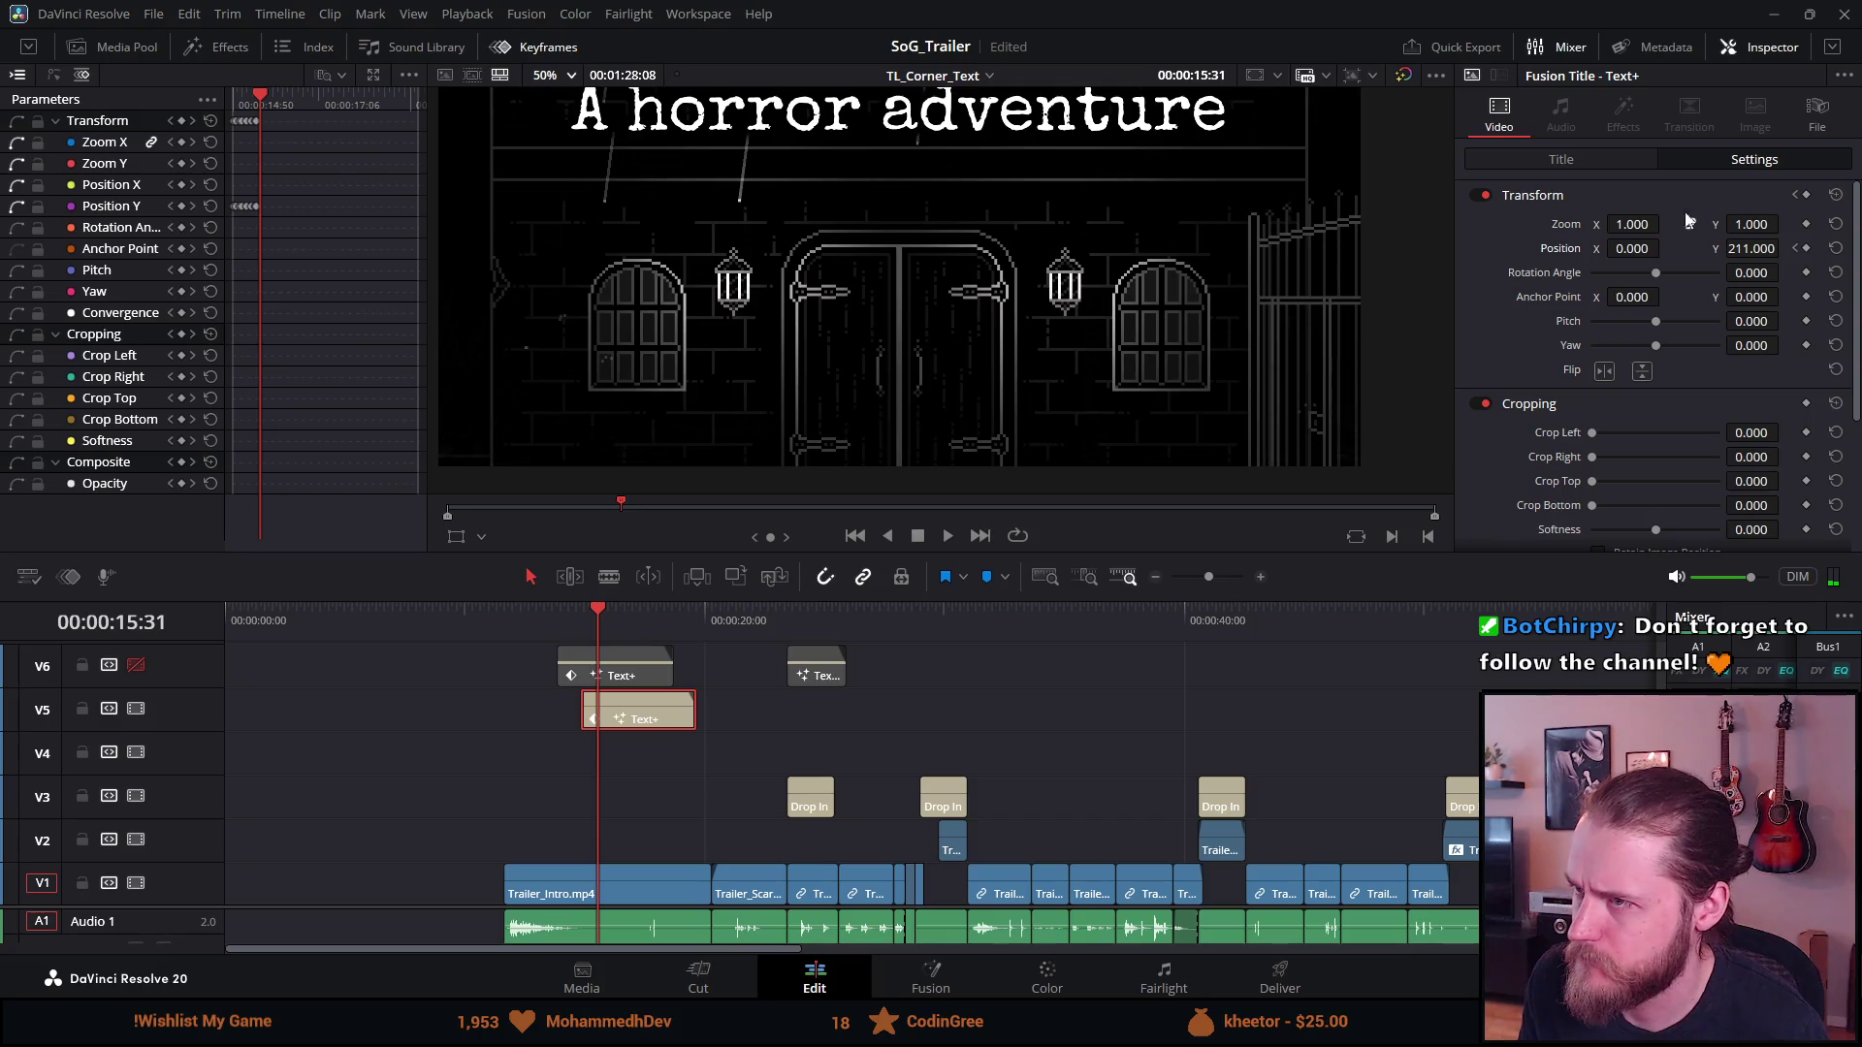
drag(1756, 248, 1785, 248)
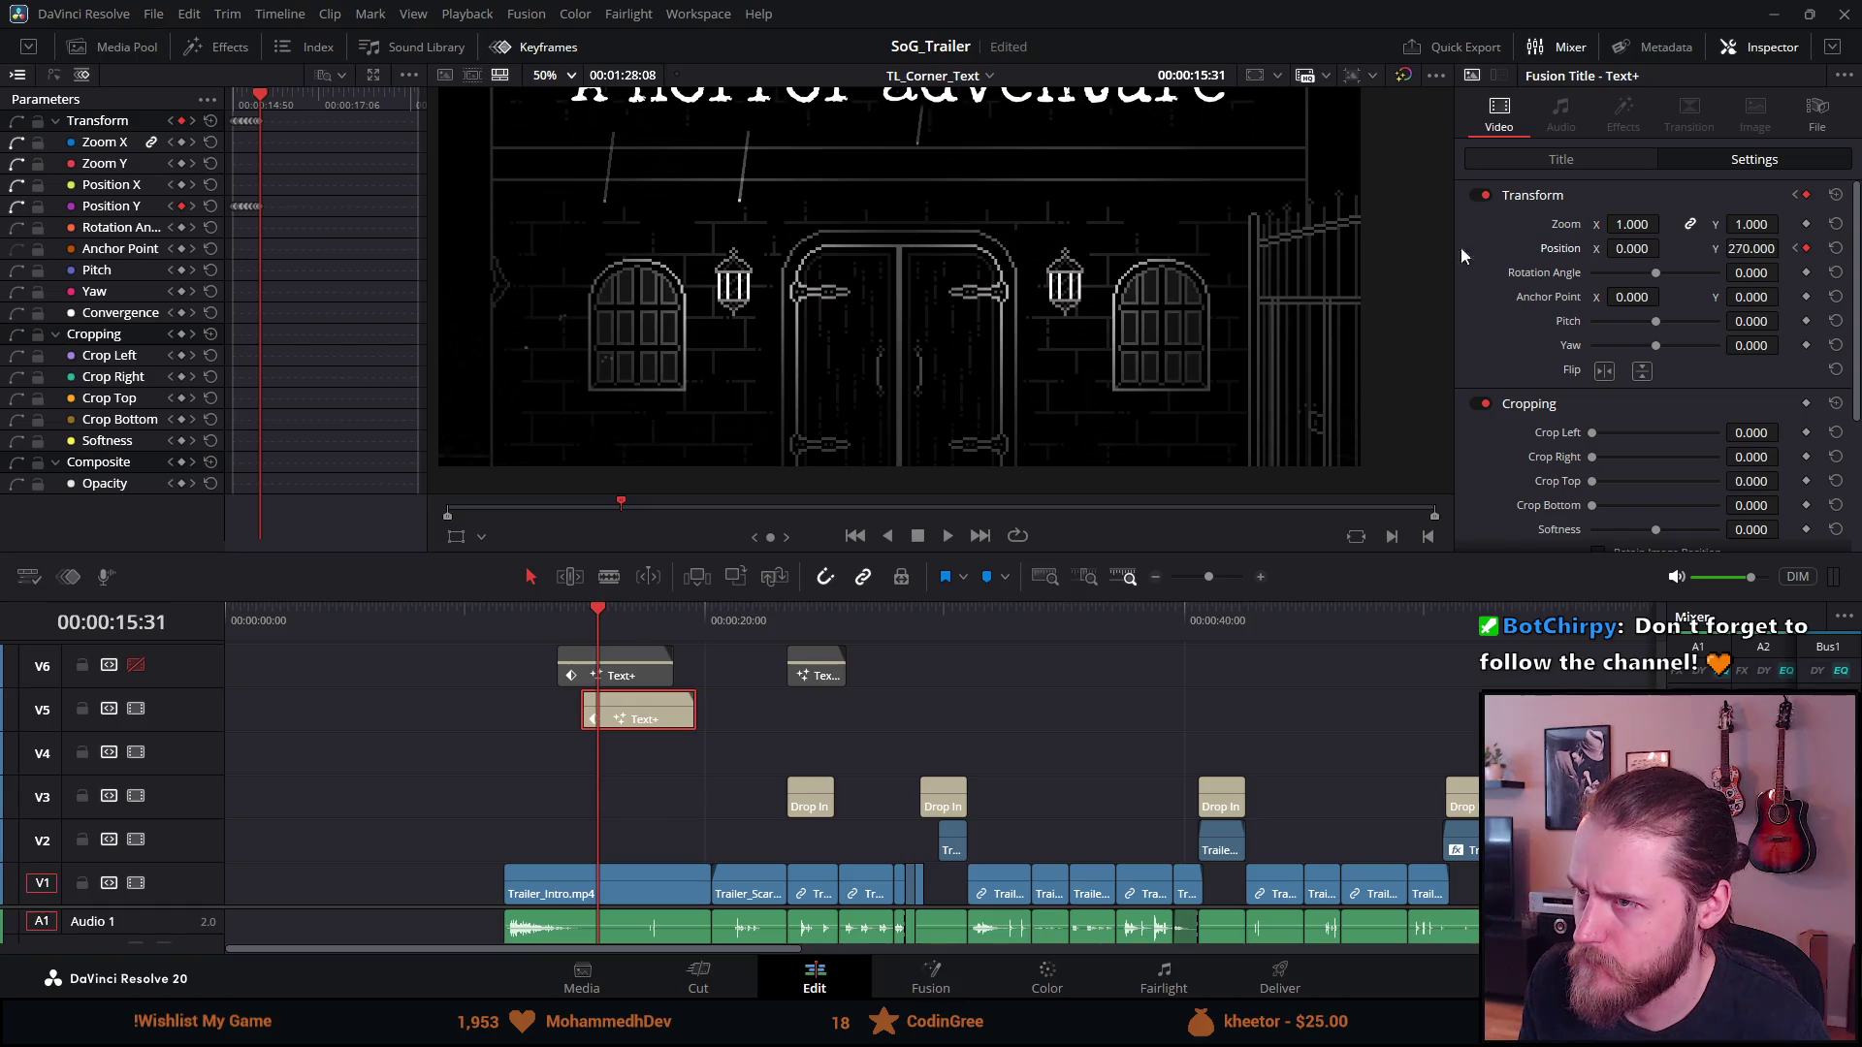
key(Left)
key(Left)
key(Left)
key(Right)
key(Right)
key(Right)
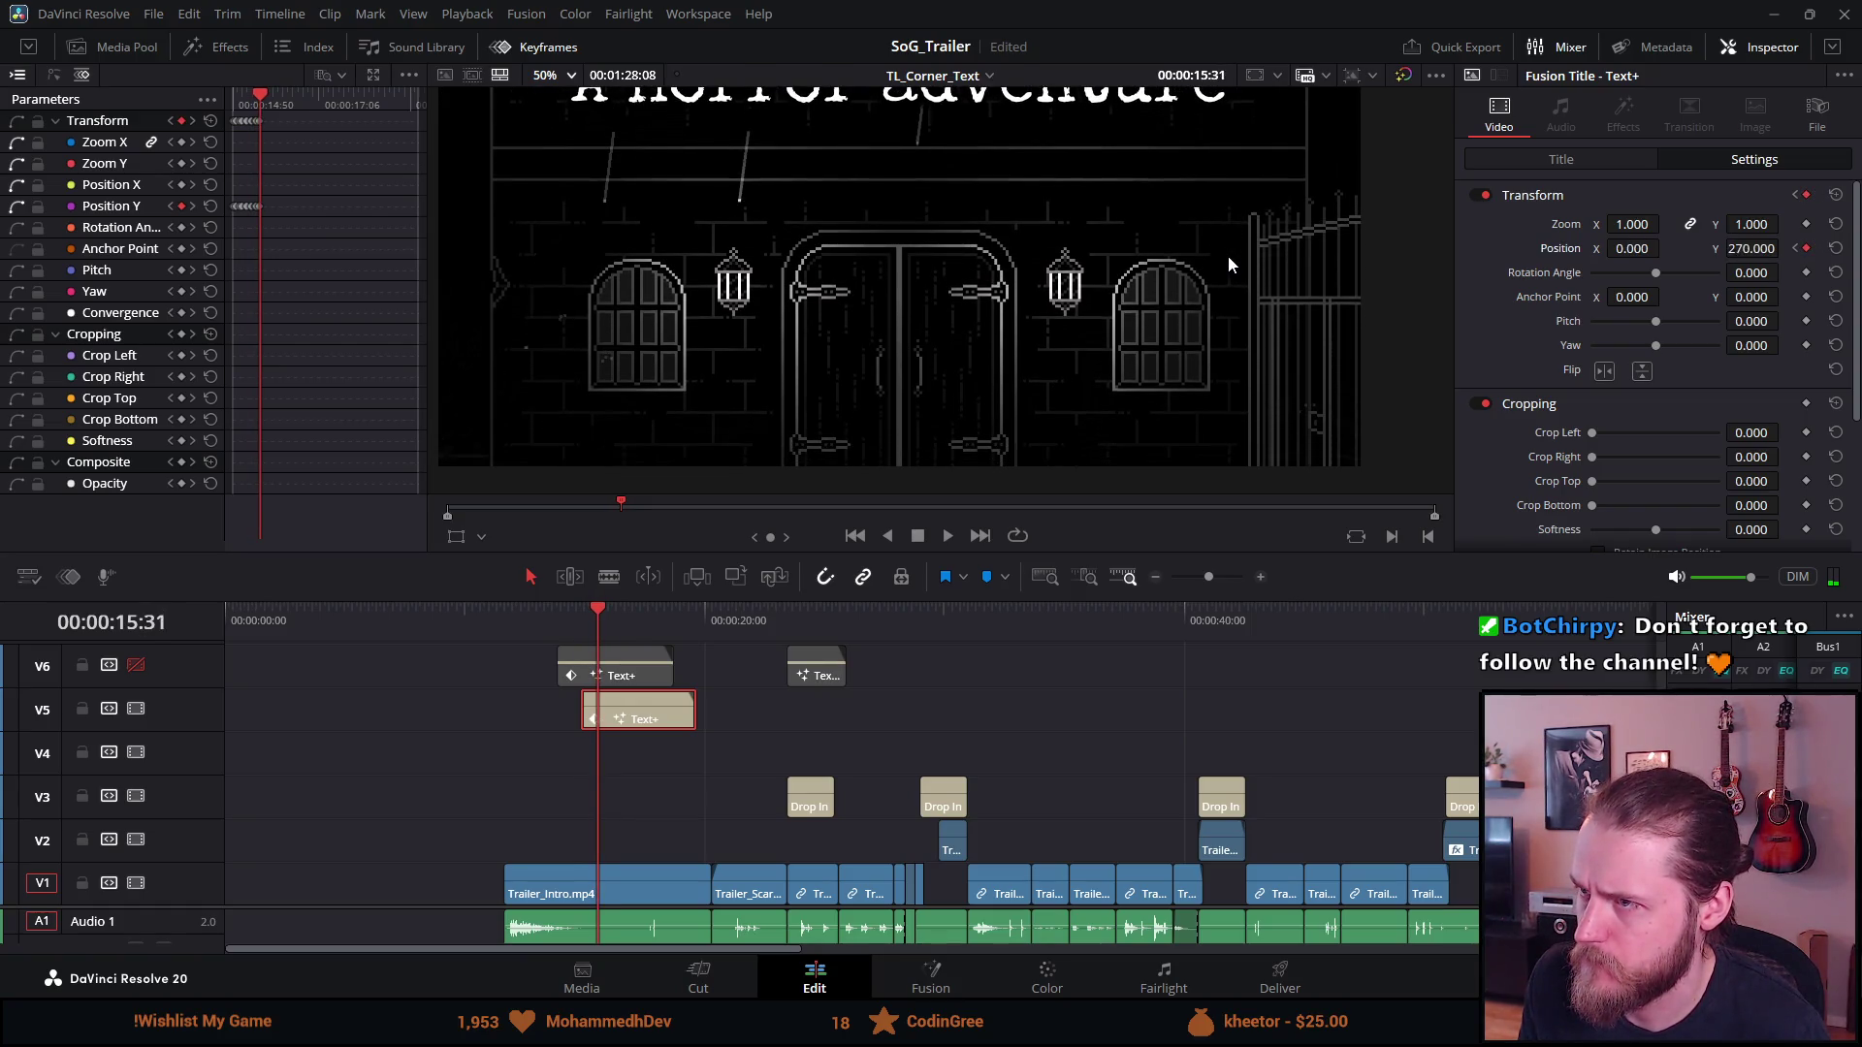
key(Right)
key(Right)
key(ctrl+s)
drag(1784, 248, 1785, 249)
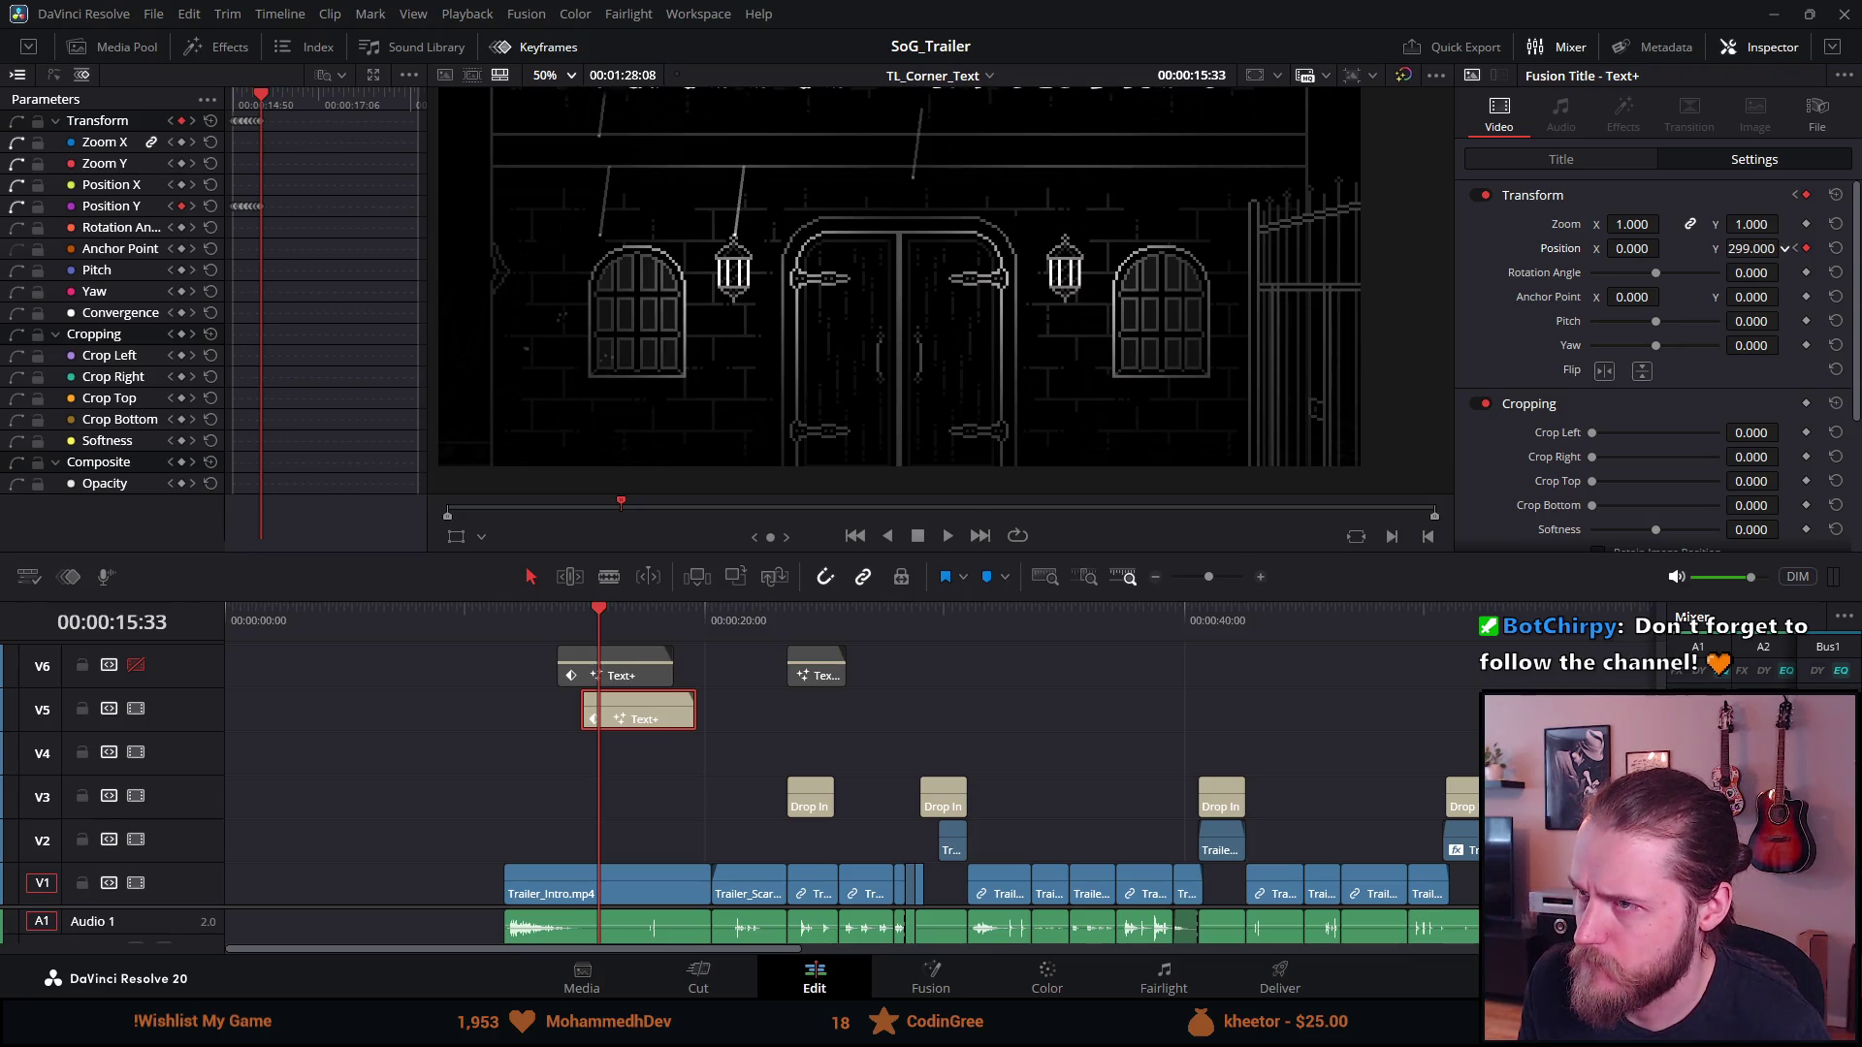
Save the project and return the playhead to 11:39
key(Right)
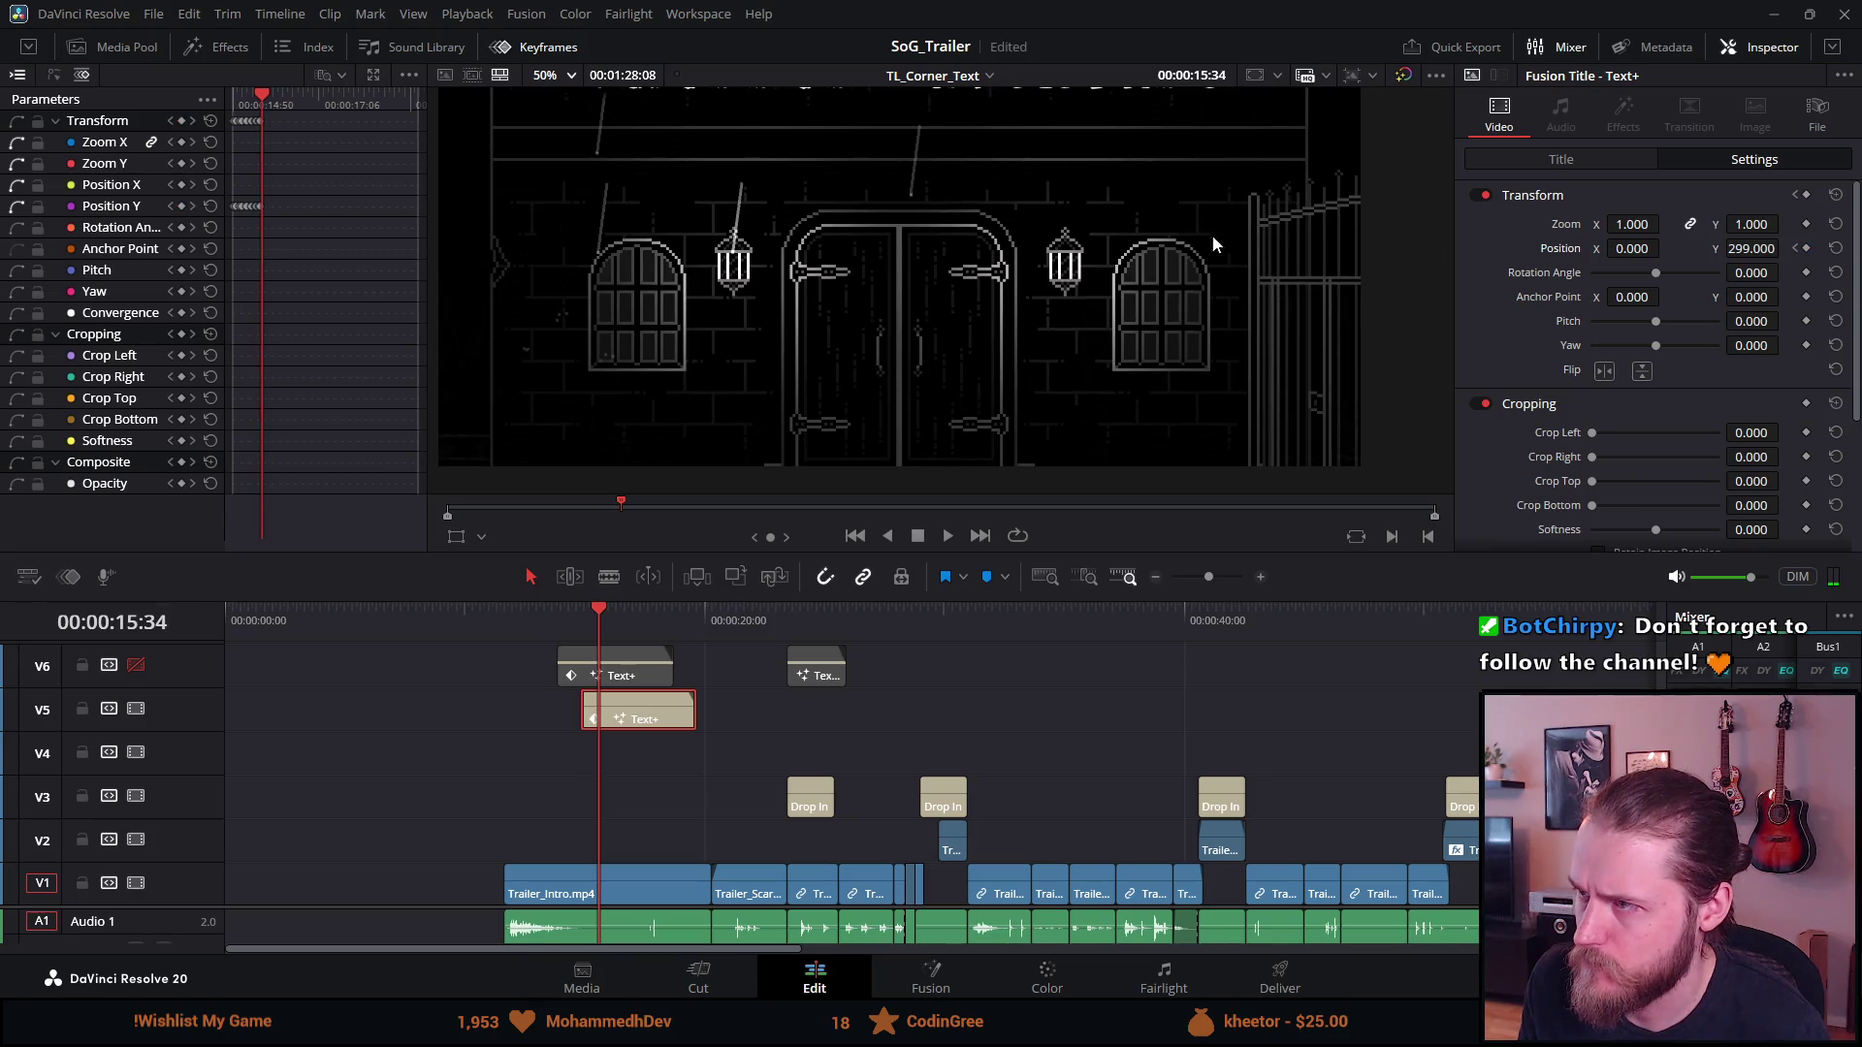
key(ctrl+s)
key(Right)
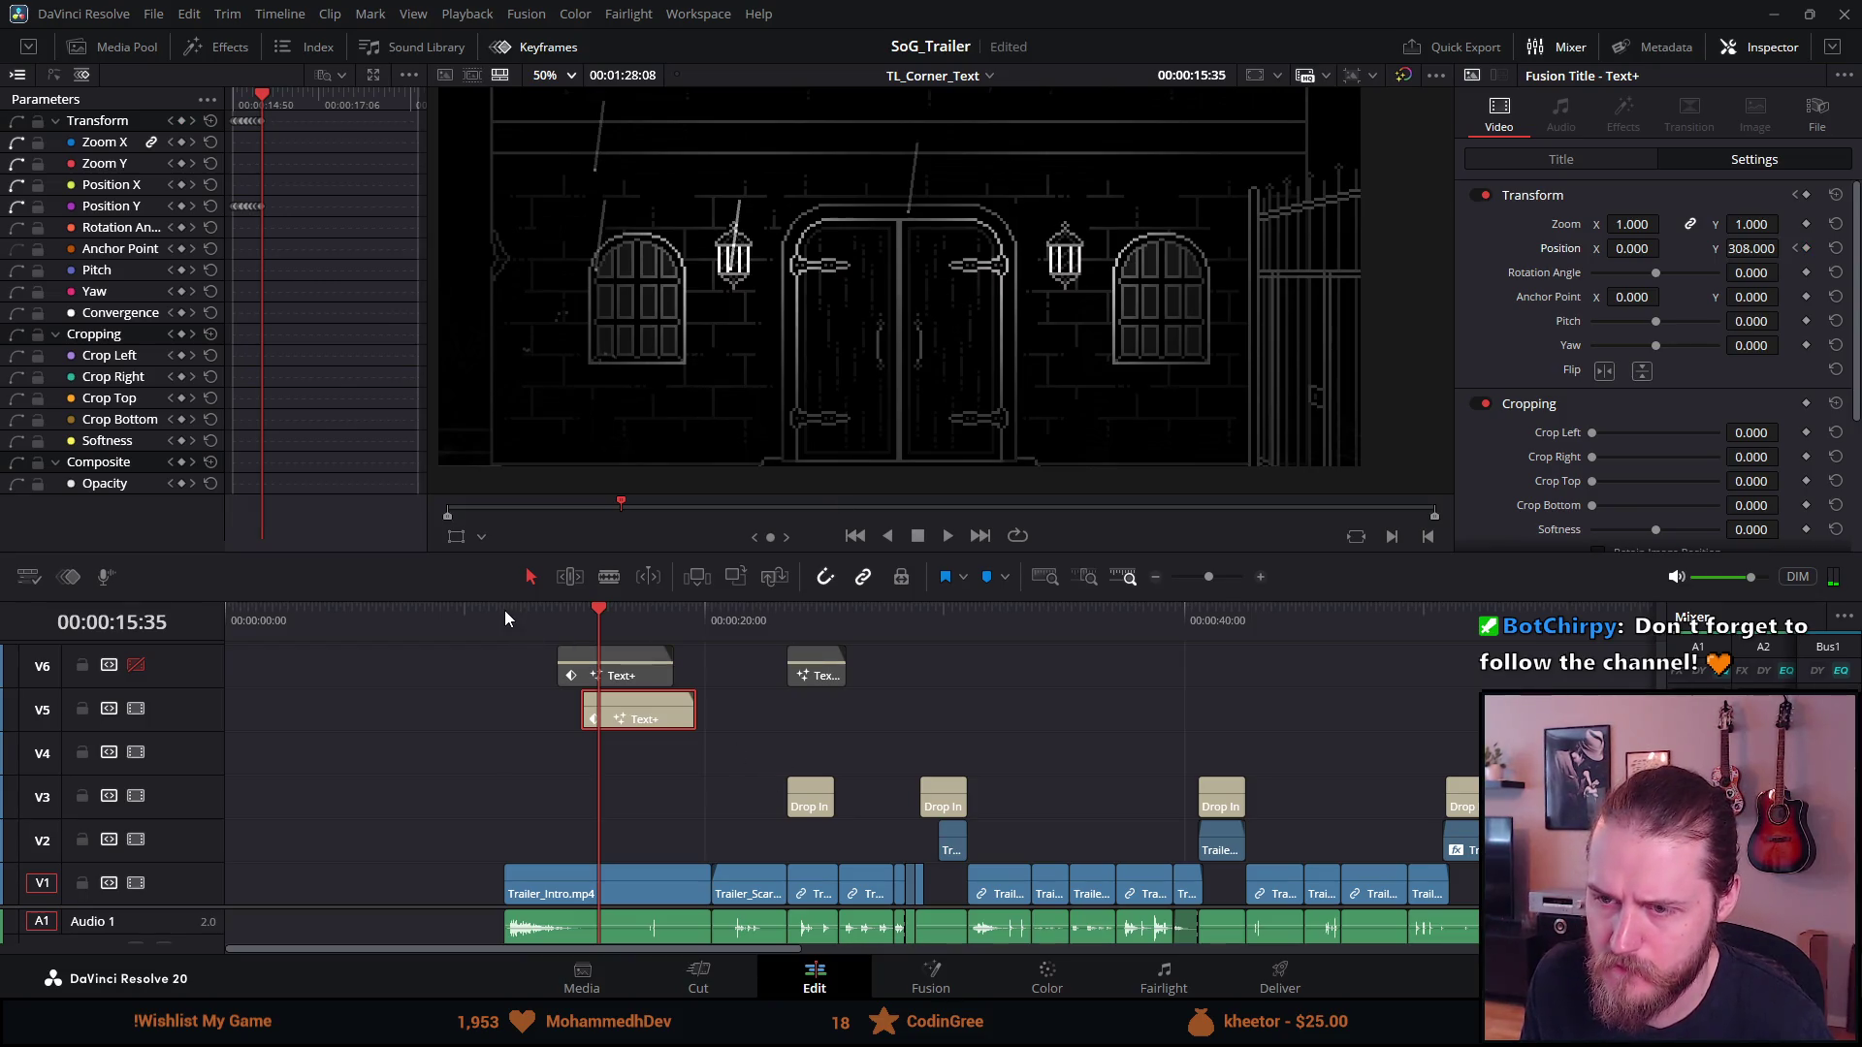
click(504, 609)
key(ctrl+s)
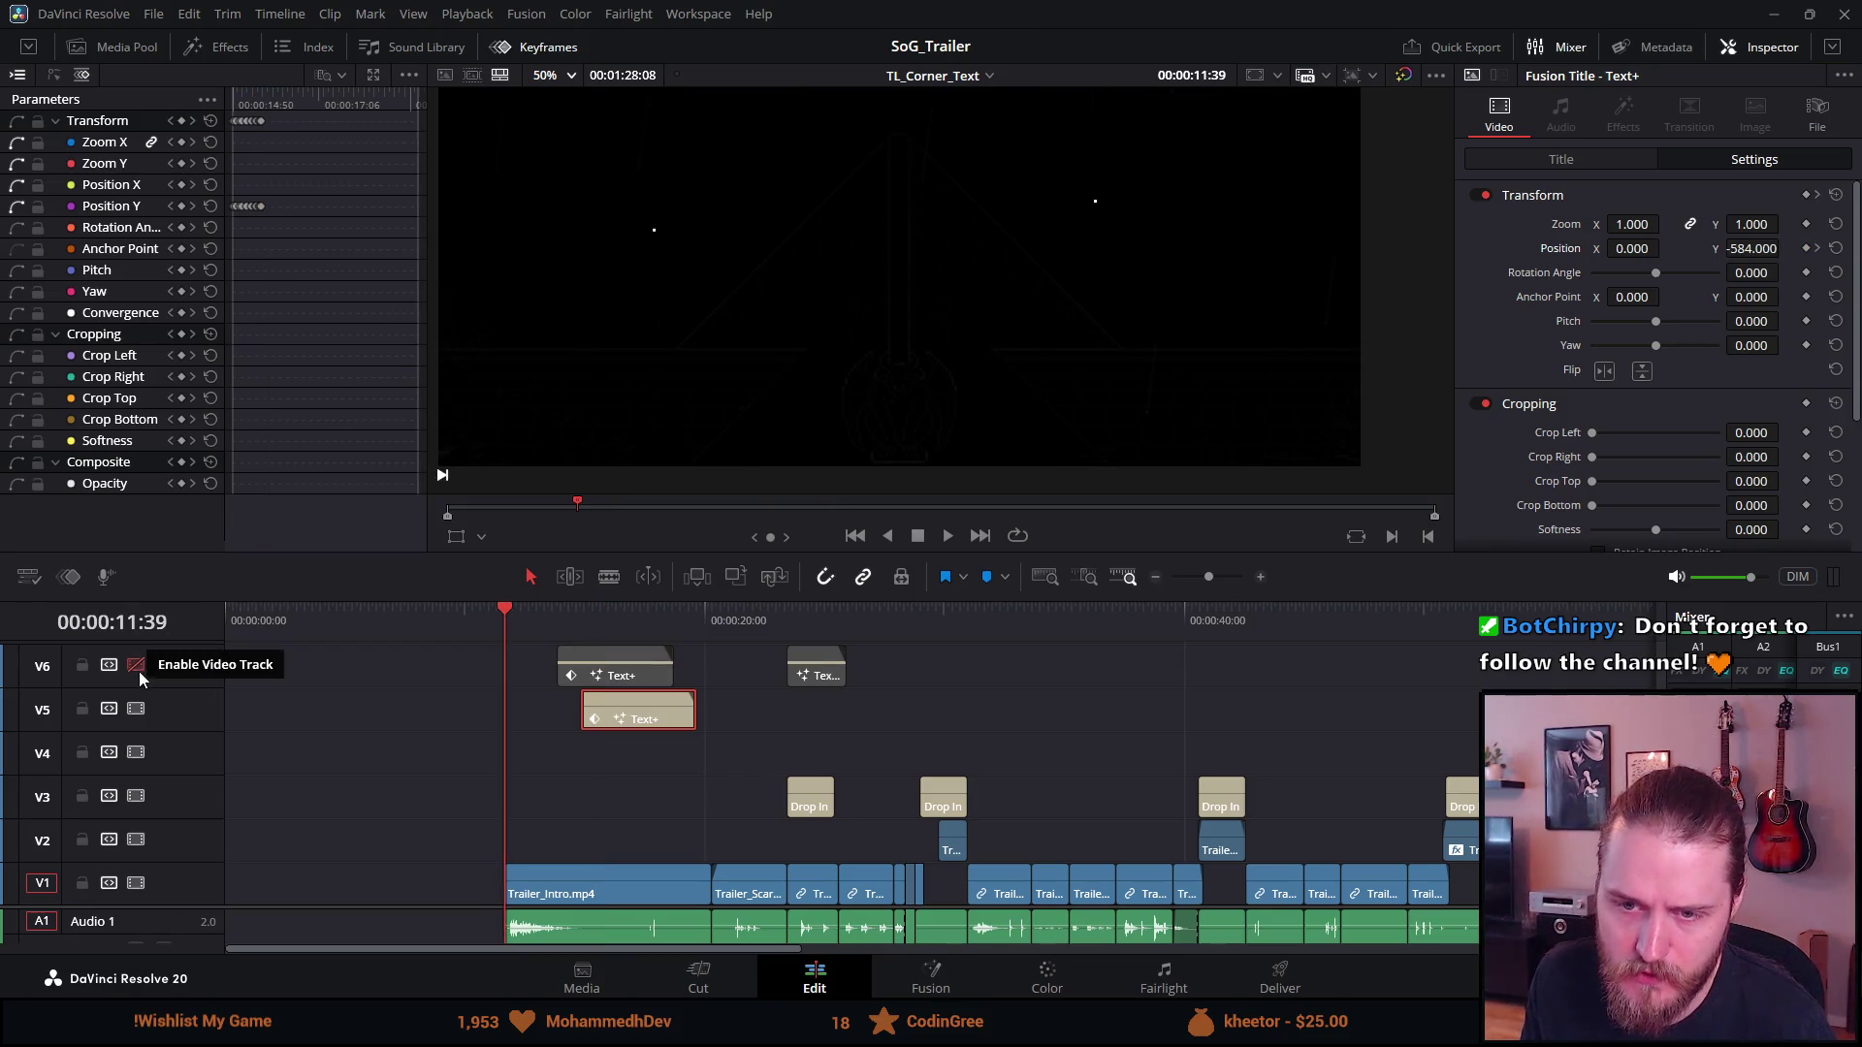
Enable track V6, disable V5, and briefly play the trailer
click(135, 671)
click(135, 709)
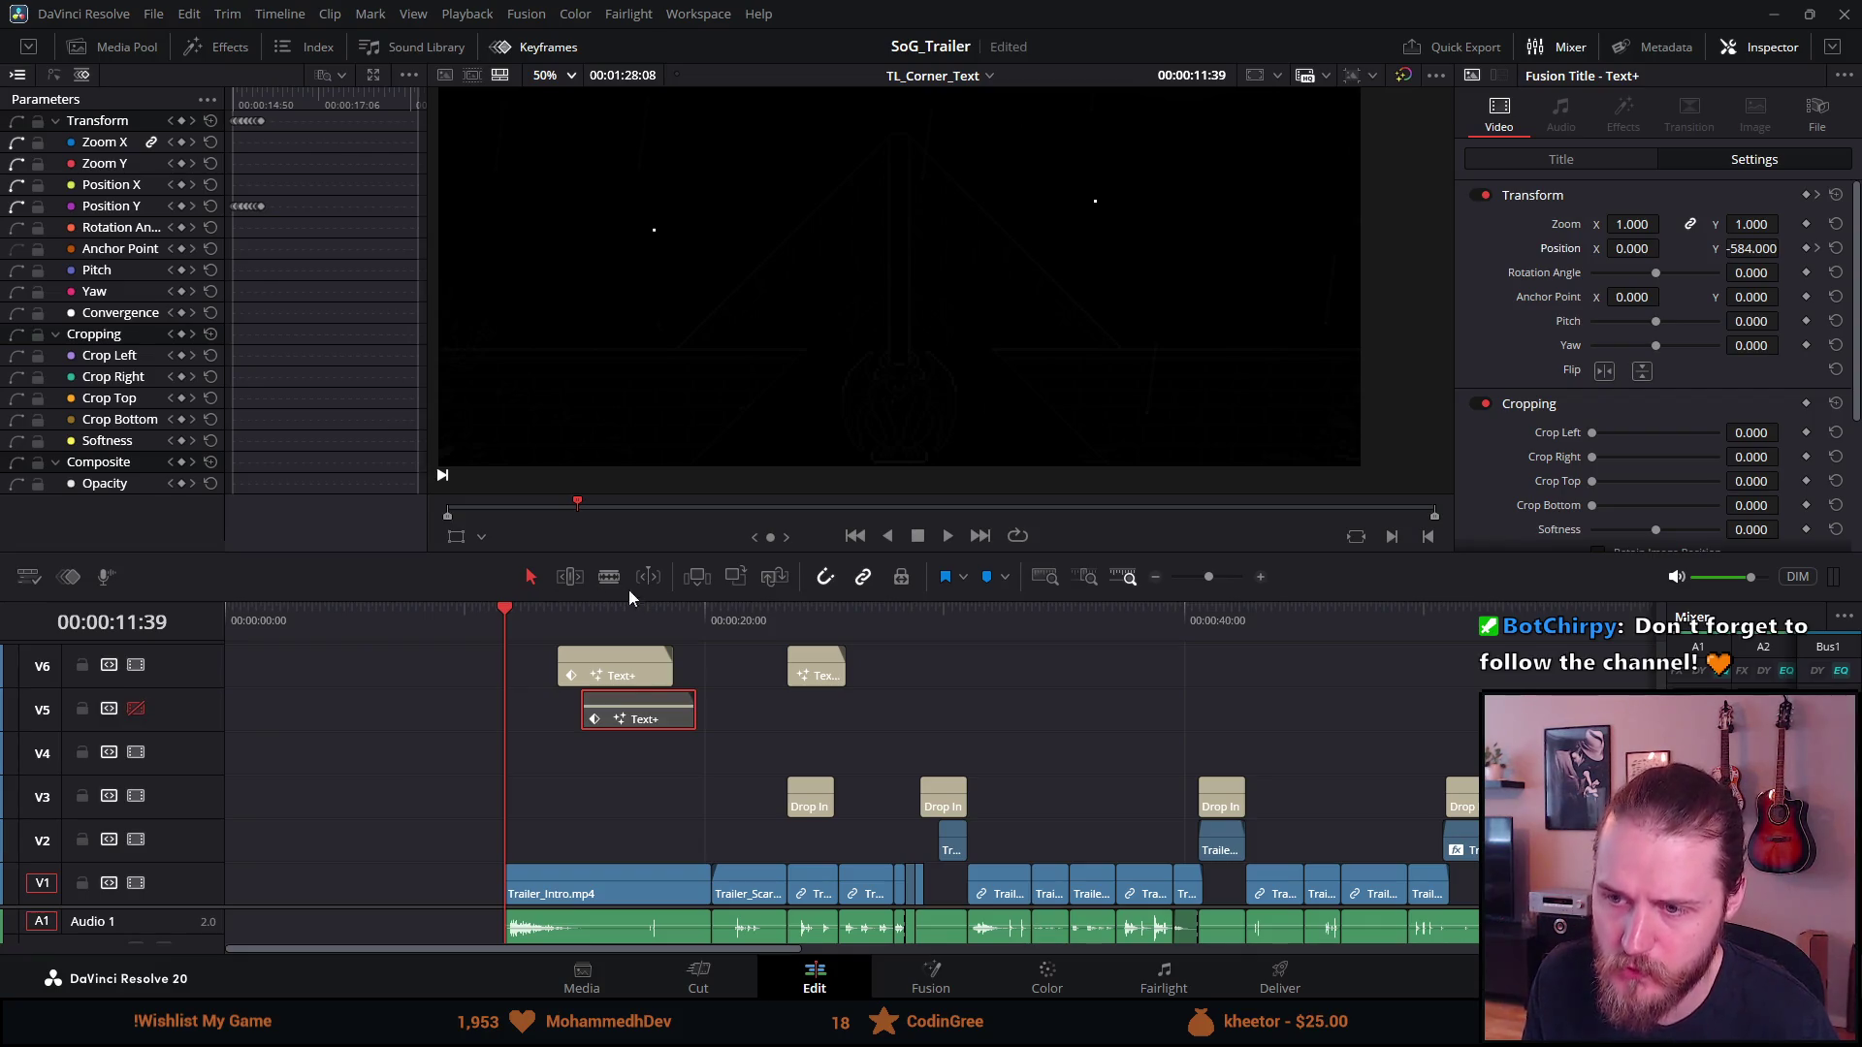
click(950, 539)
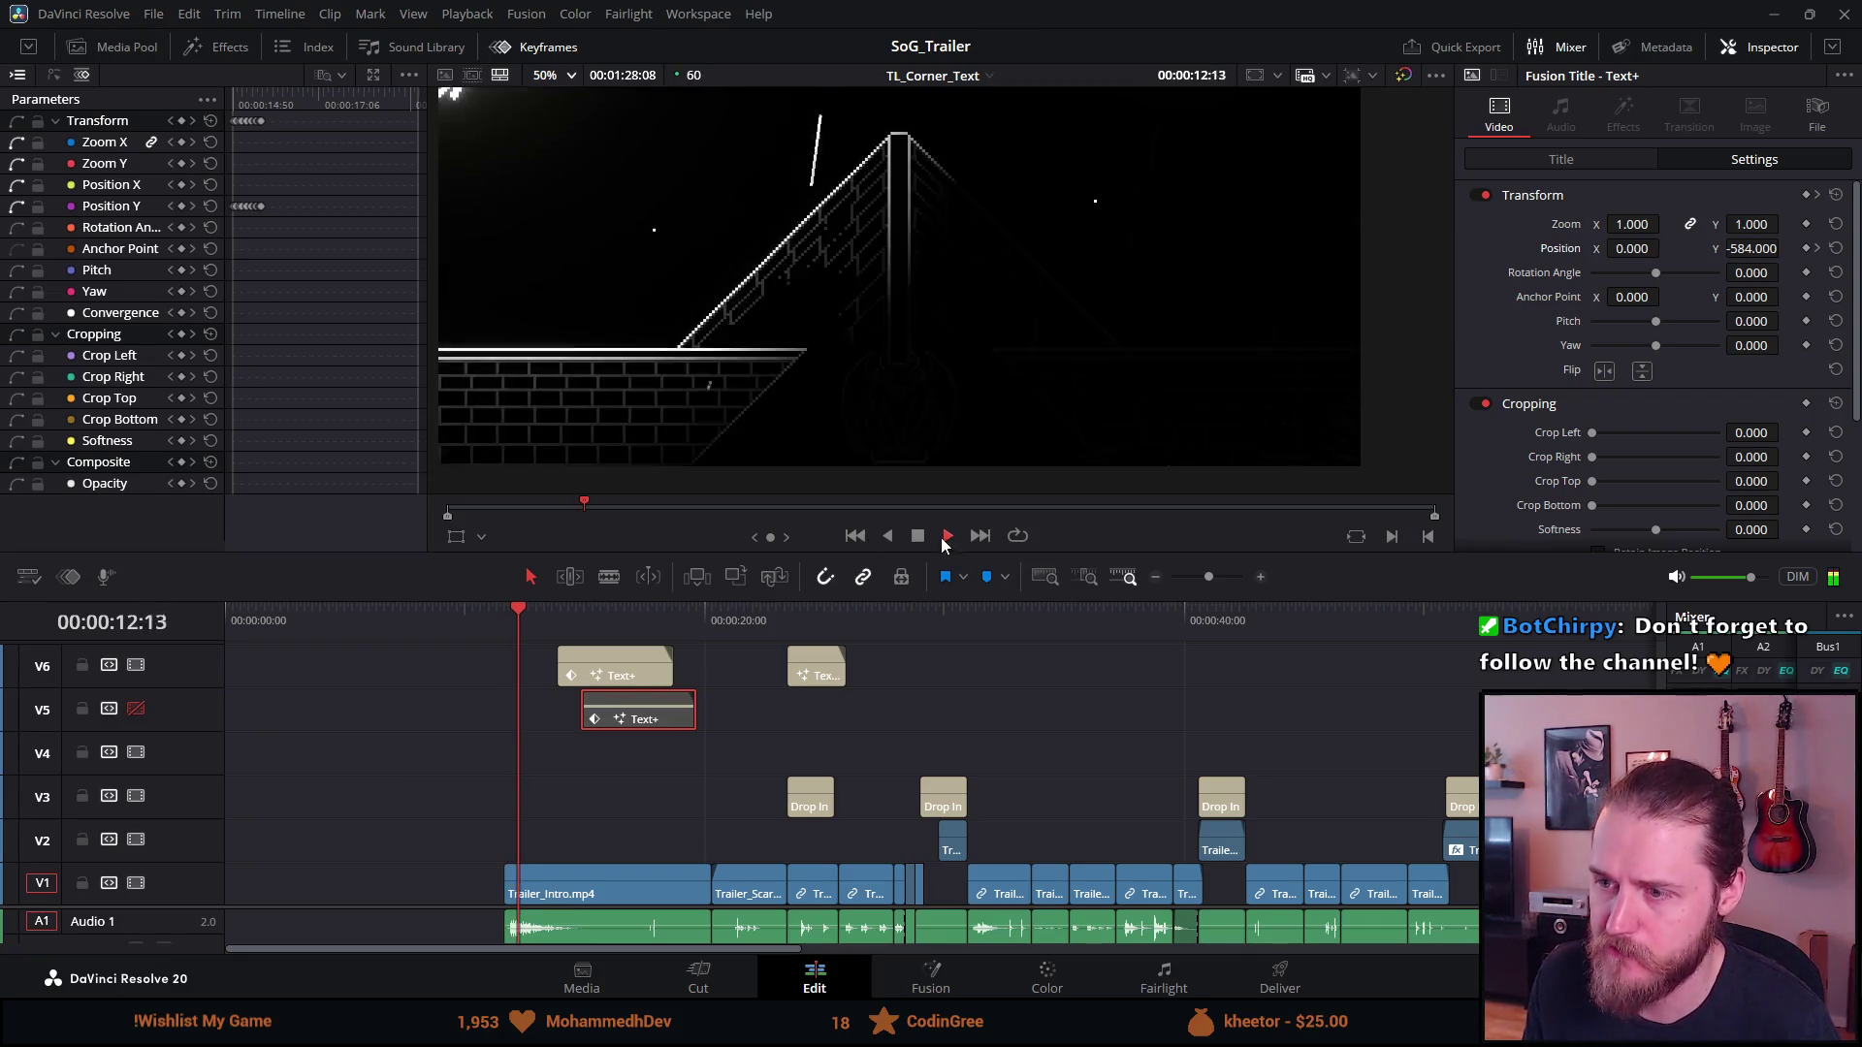
click(918, 537)
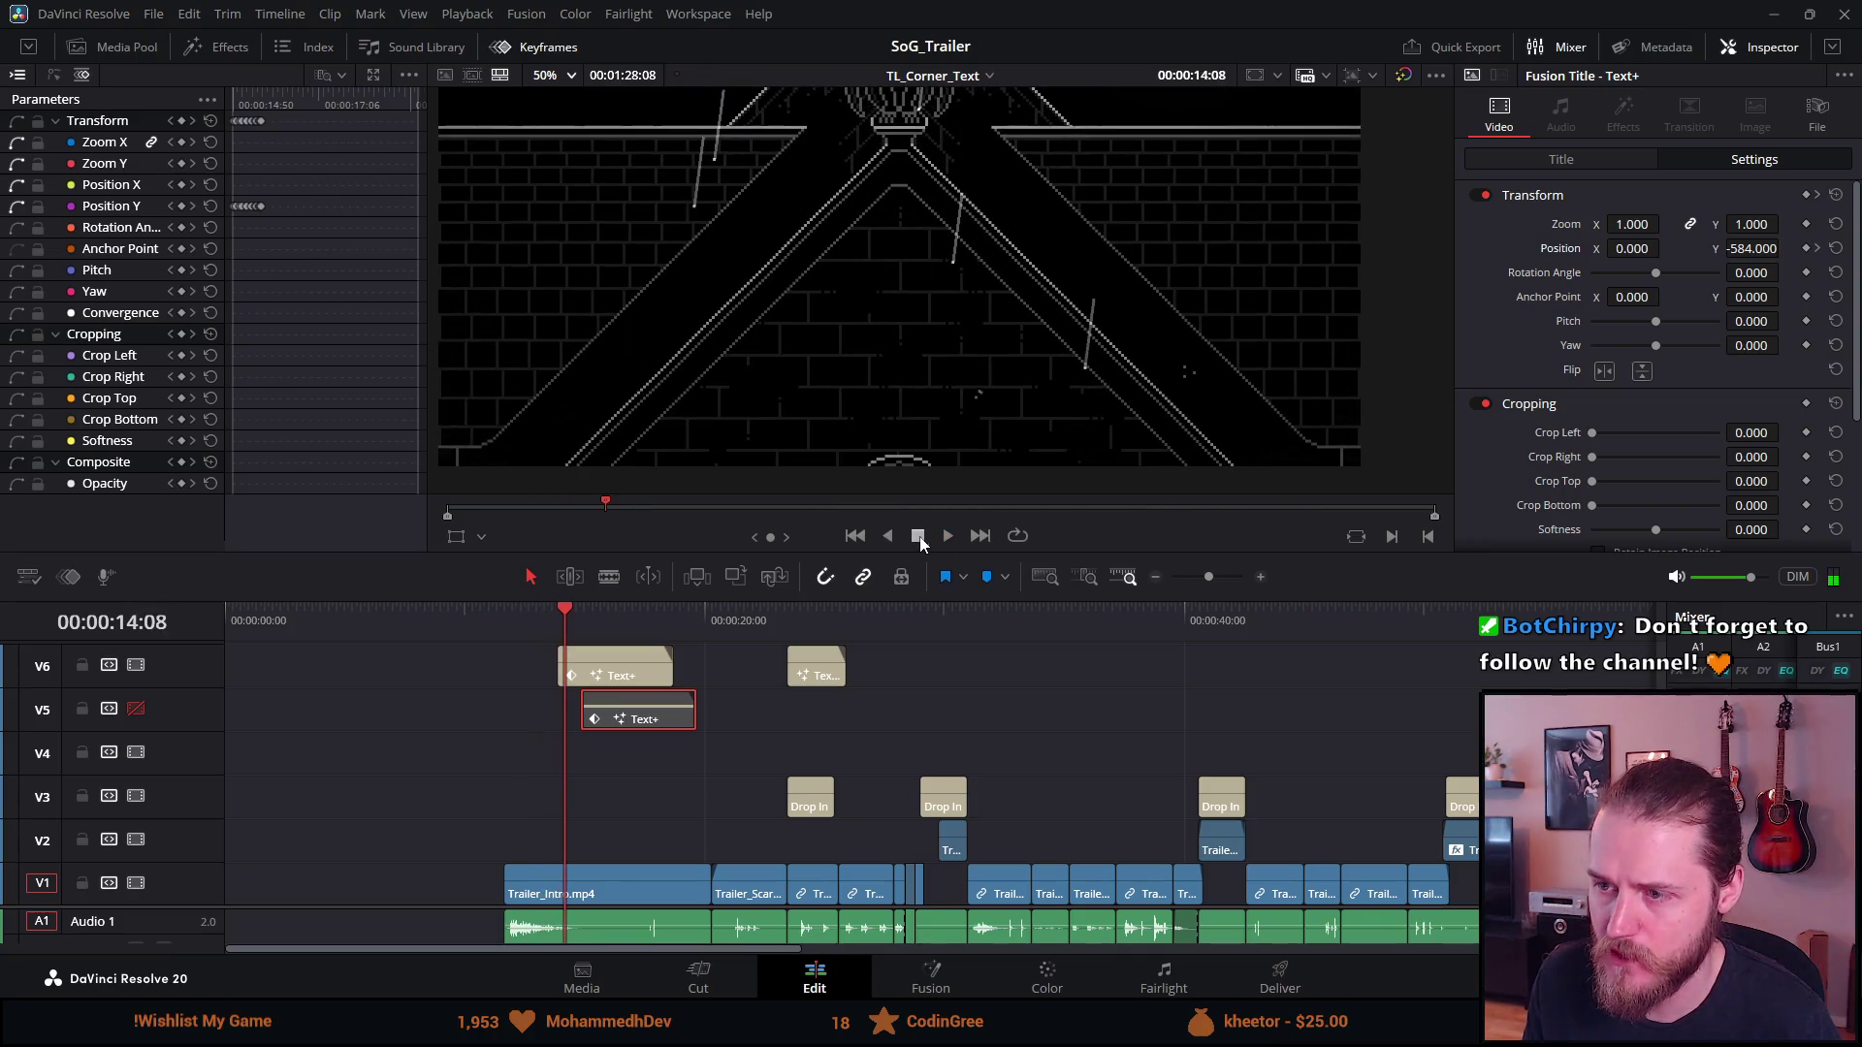
Set viewer zoom to Fit and preview the intro full screen from 11:39
click(563, 75)
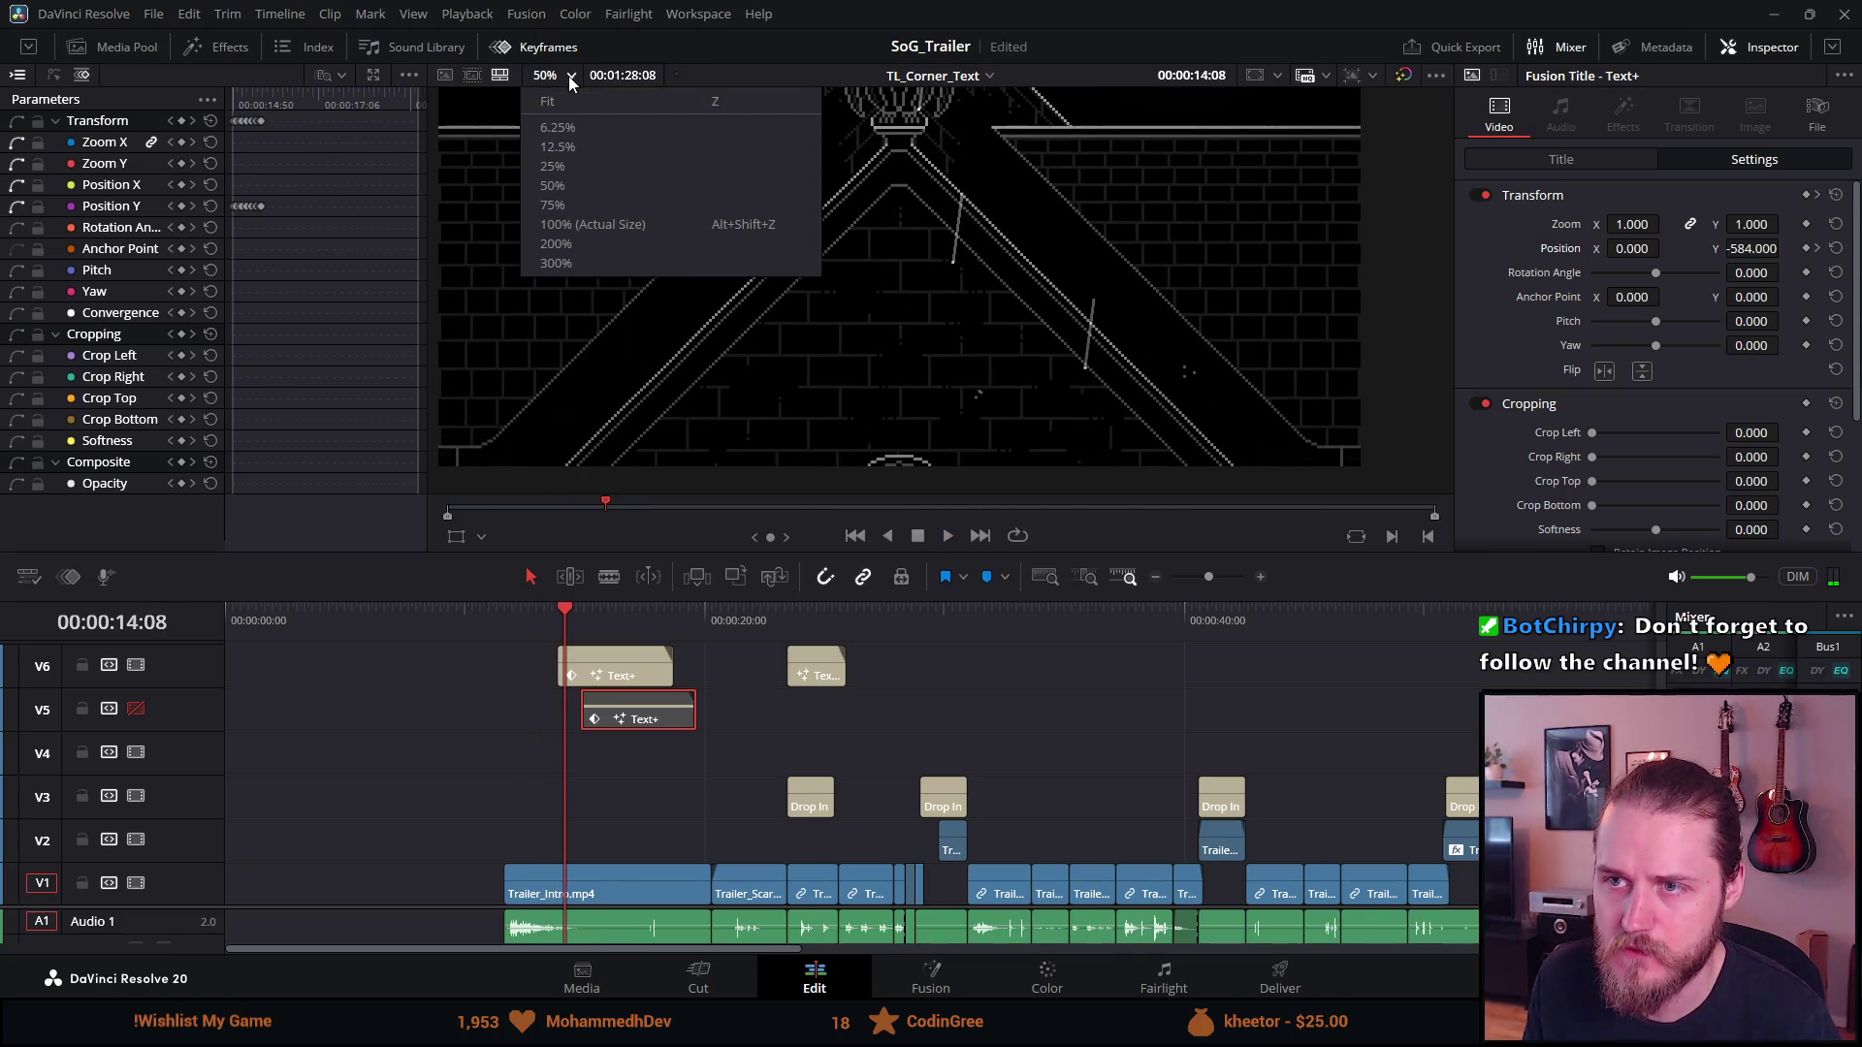
click(572, 115)
click(509, 625)
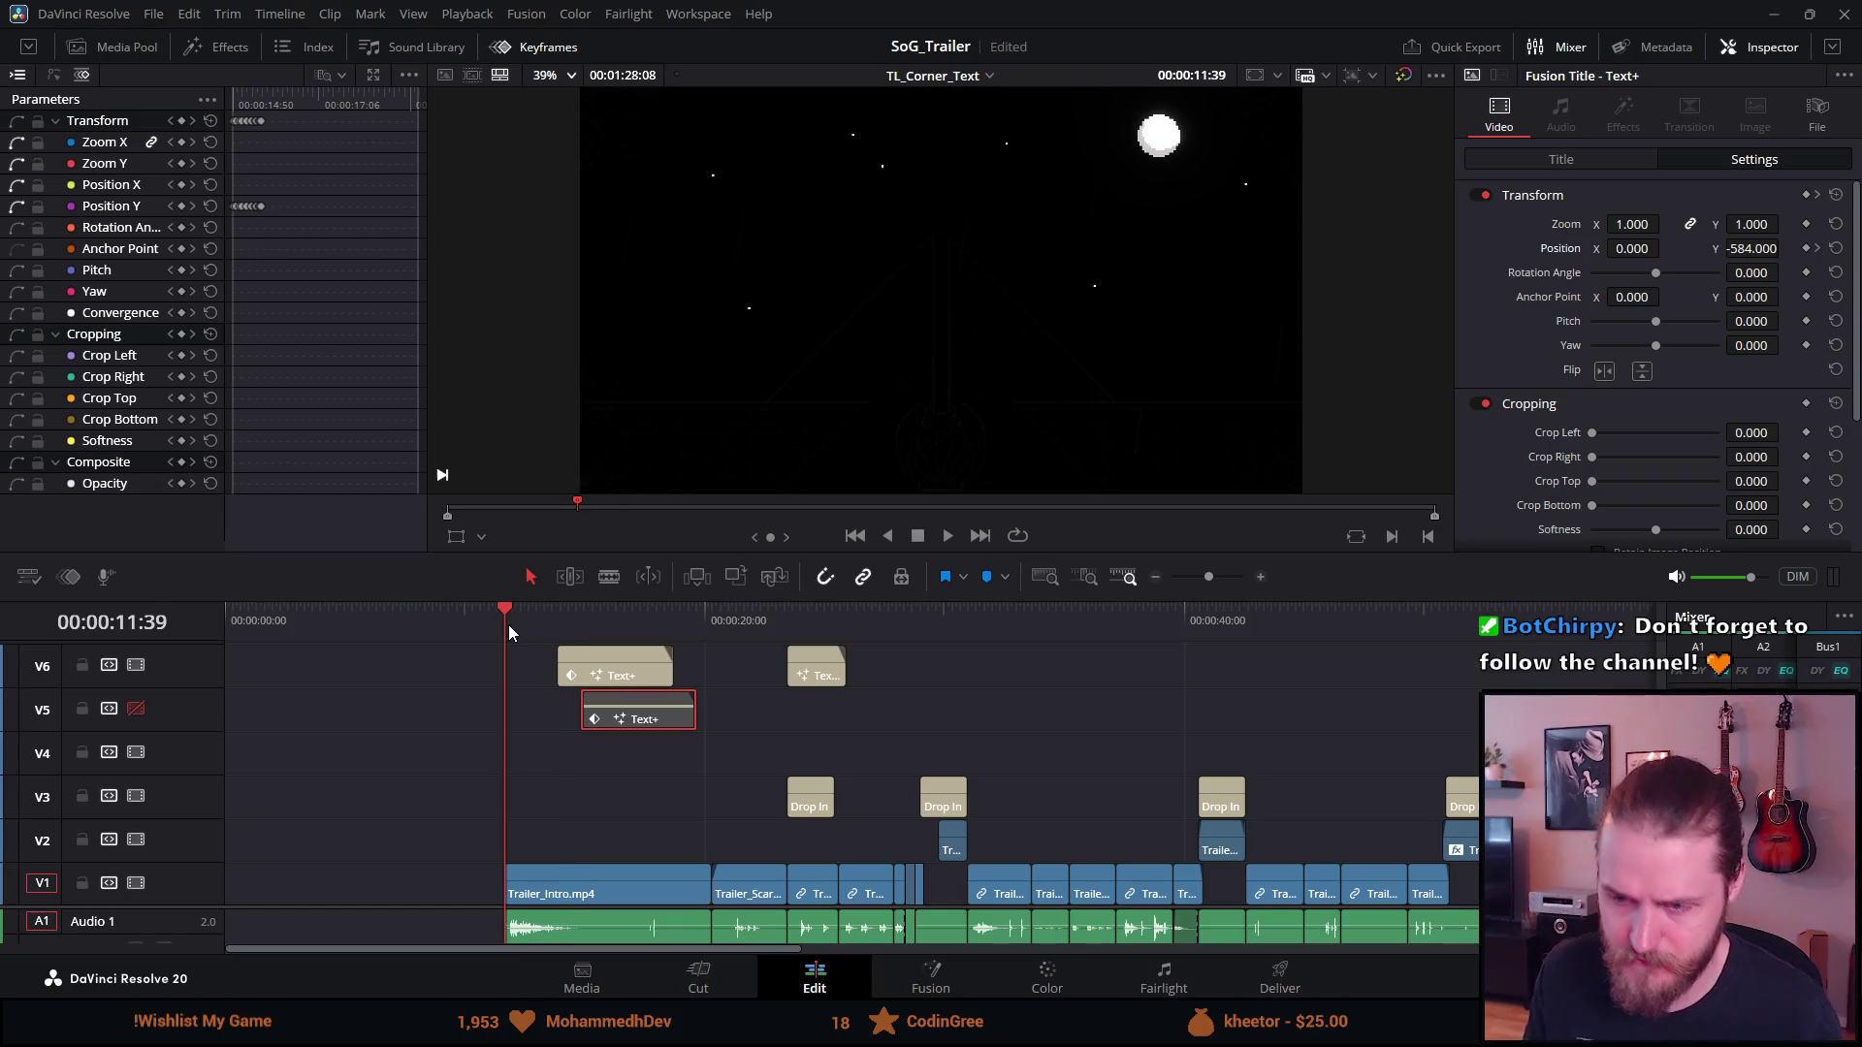
key(p)
key(space)
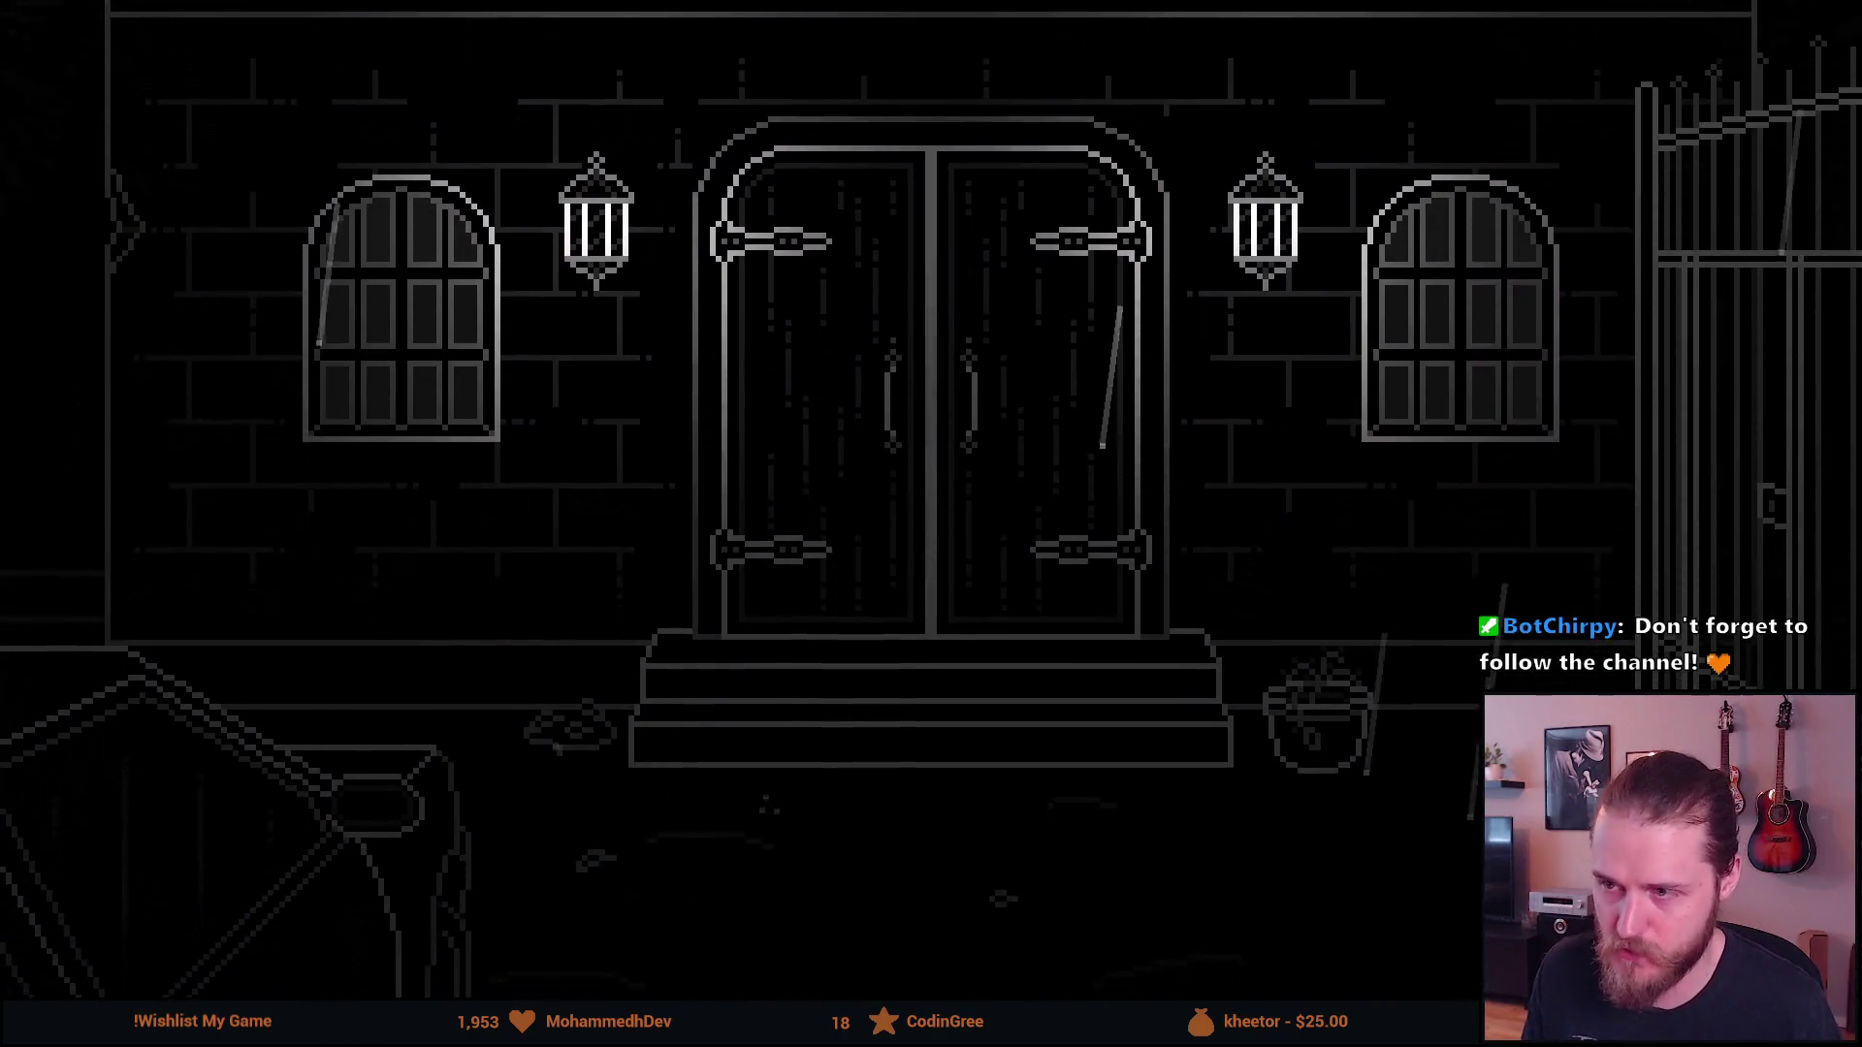
key(p)
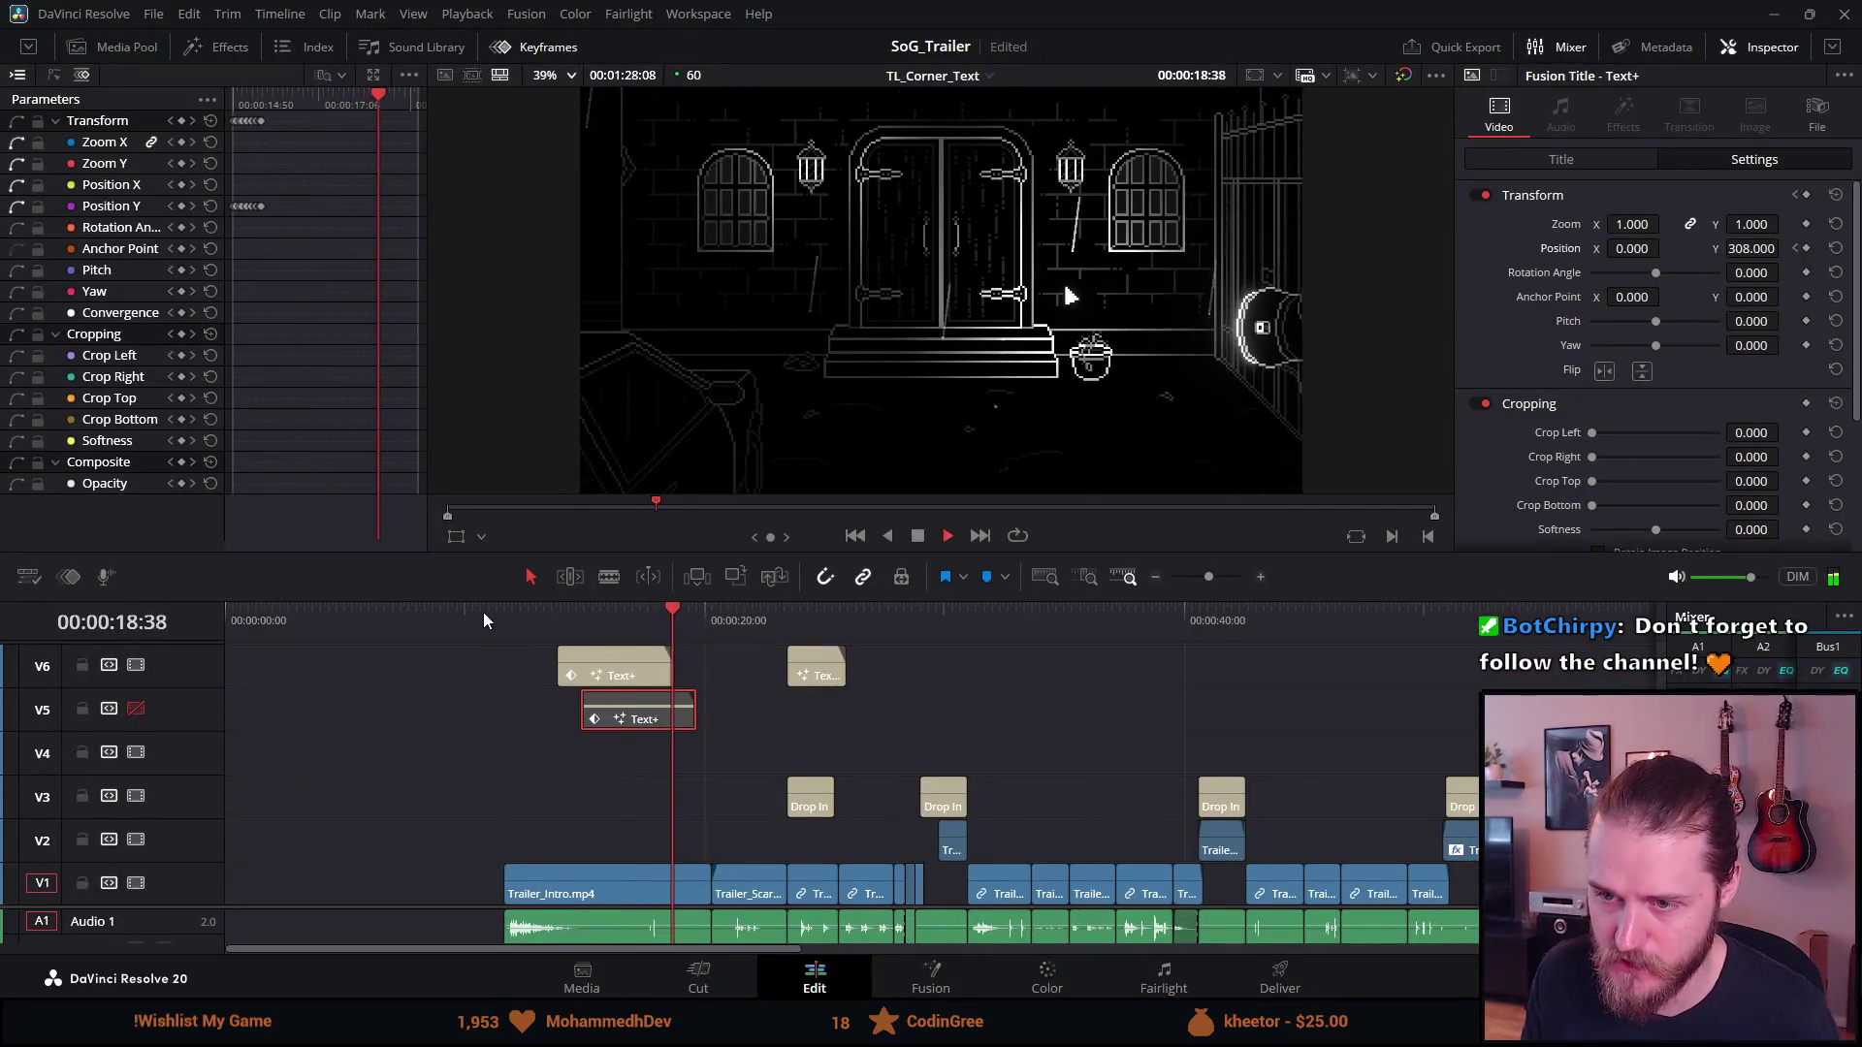
click(486, 613)
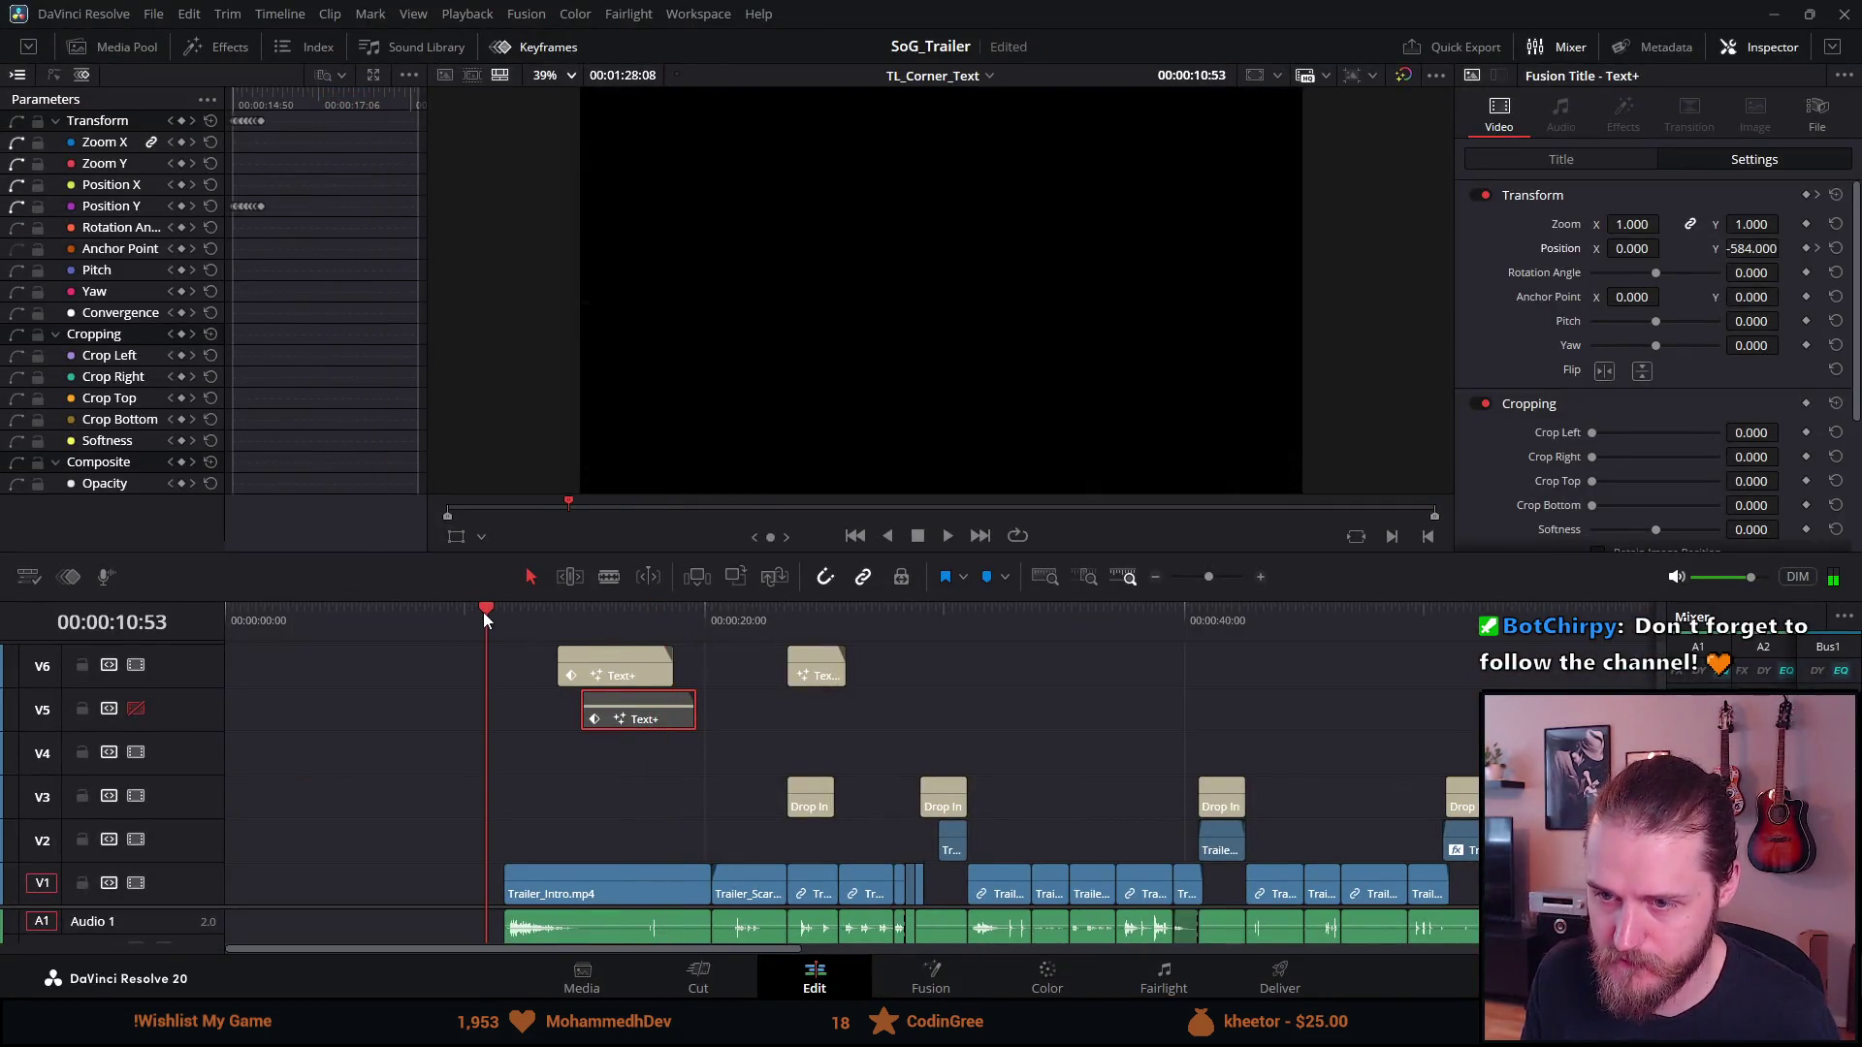
Re-enable V5, disable V6, preview full screen, then scrub back to the 'A horror adventure' title
click(136, 708)
click(133, 666)
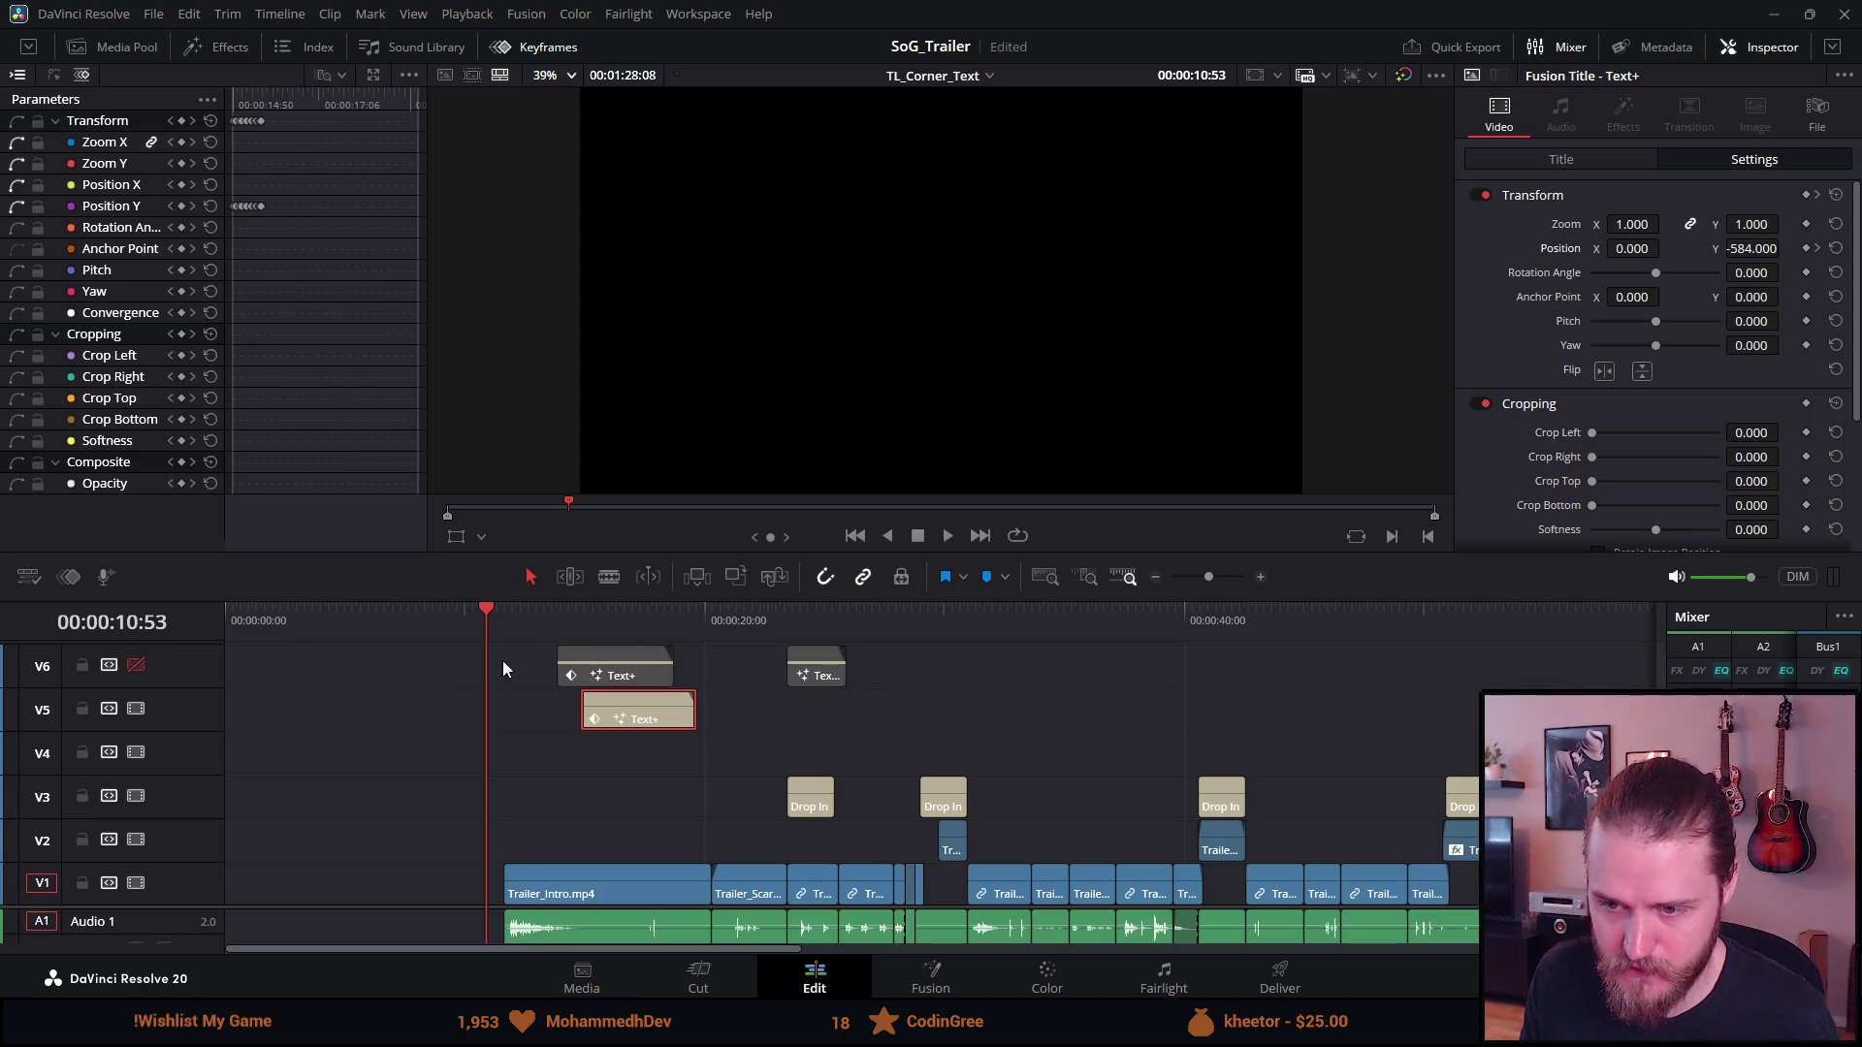
key(space)
key(p)
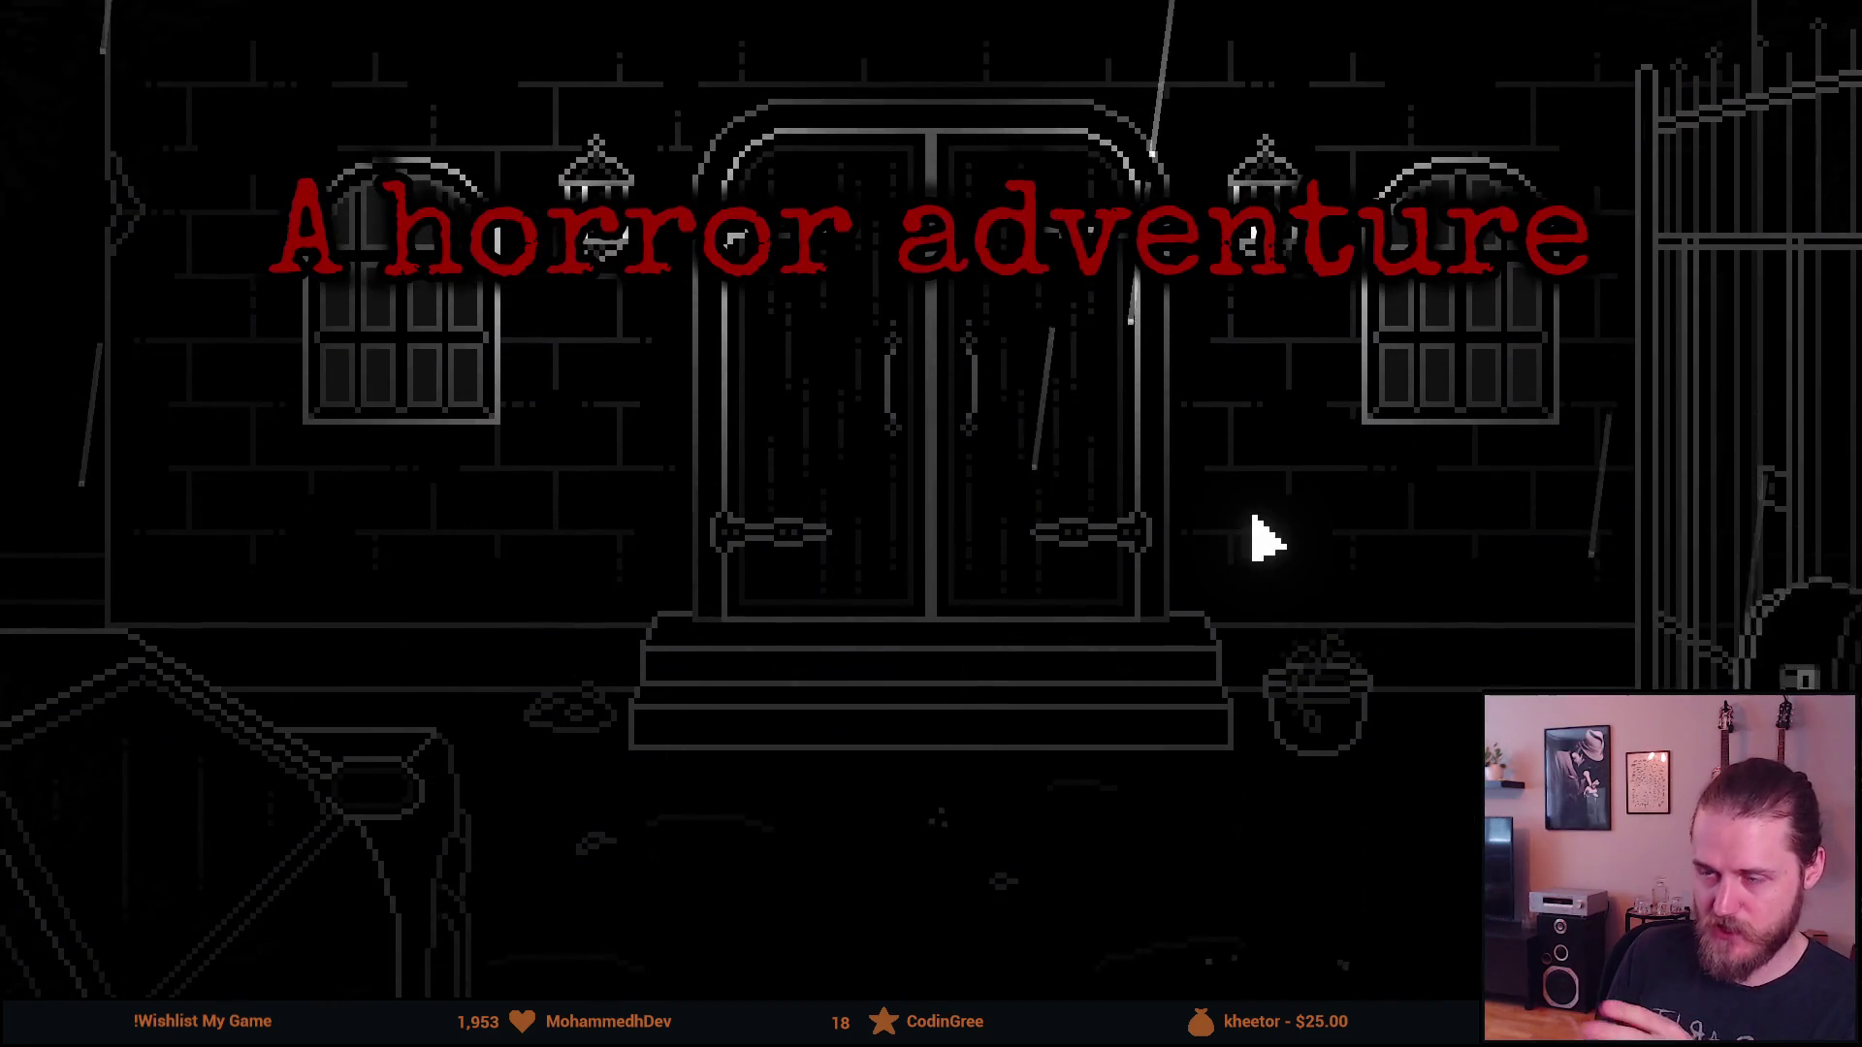
key(Escape)
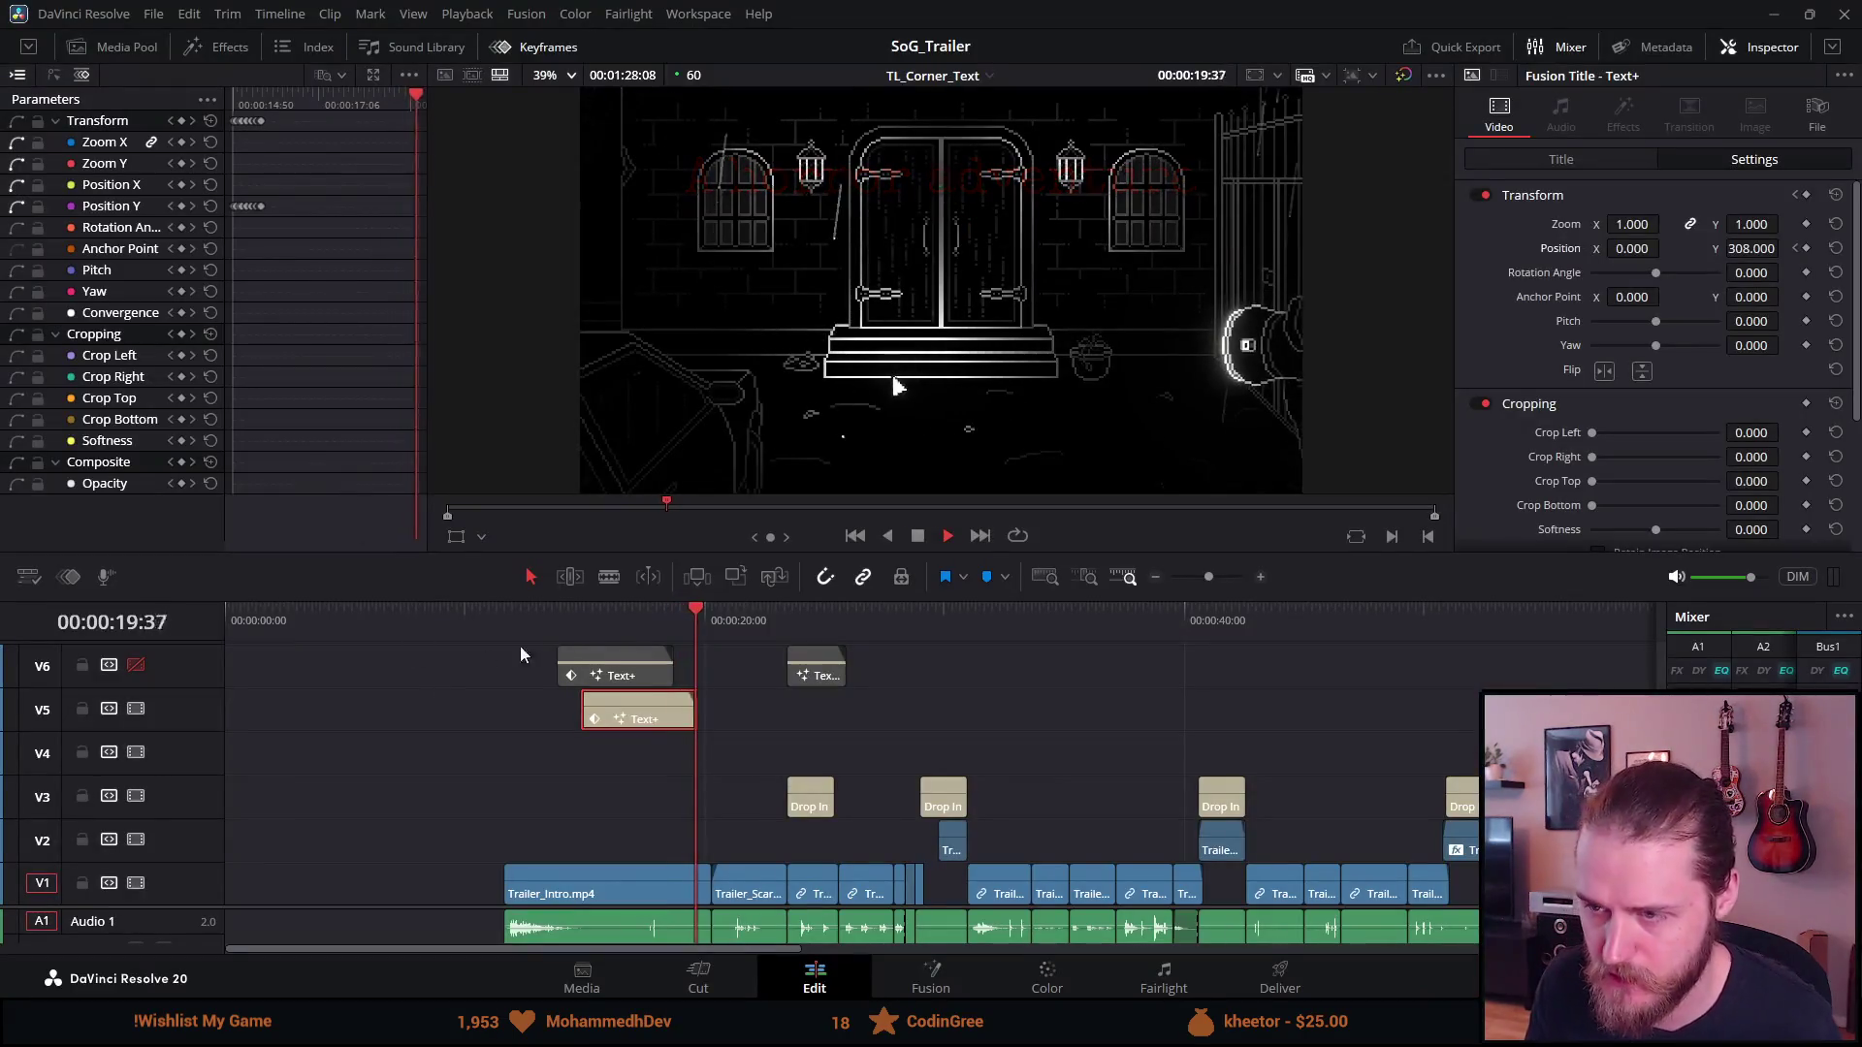
mouse_move(648, 614)
mouse_down()
mouse_move(586, 609)
mouse_move(605, 615)
mouse_up()
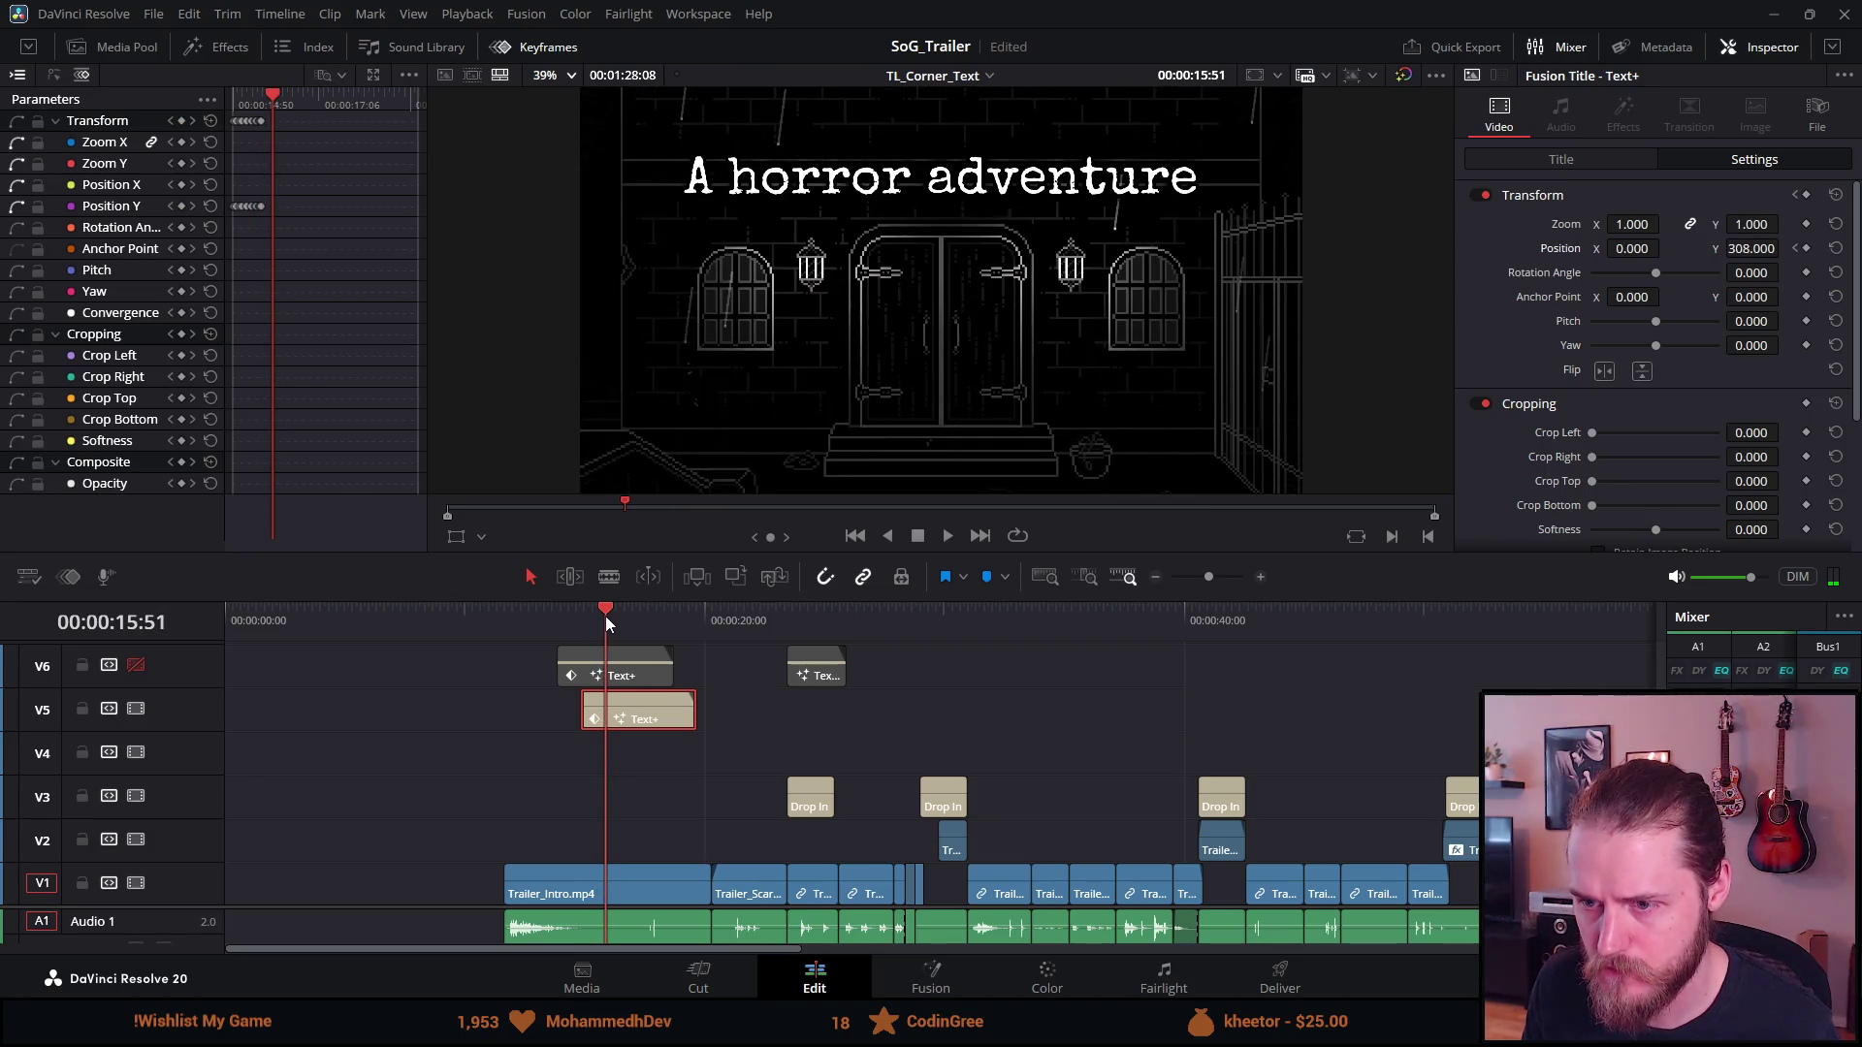
key(space)
click(919, 537)
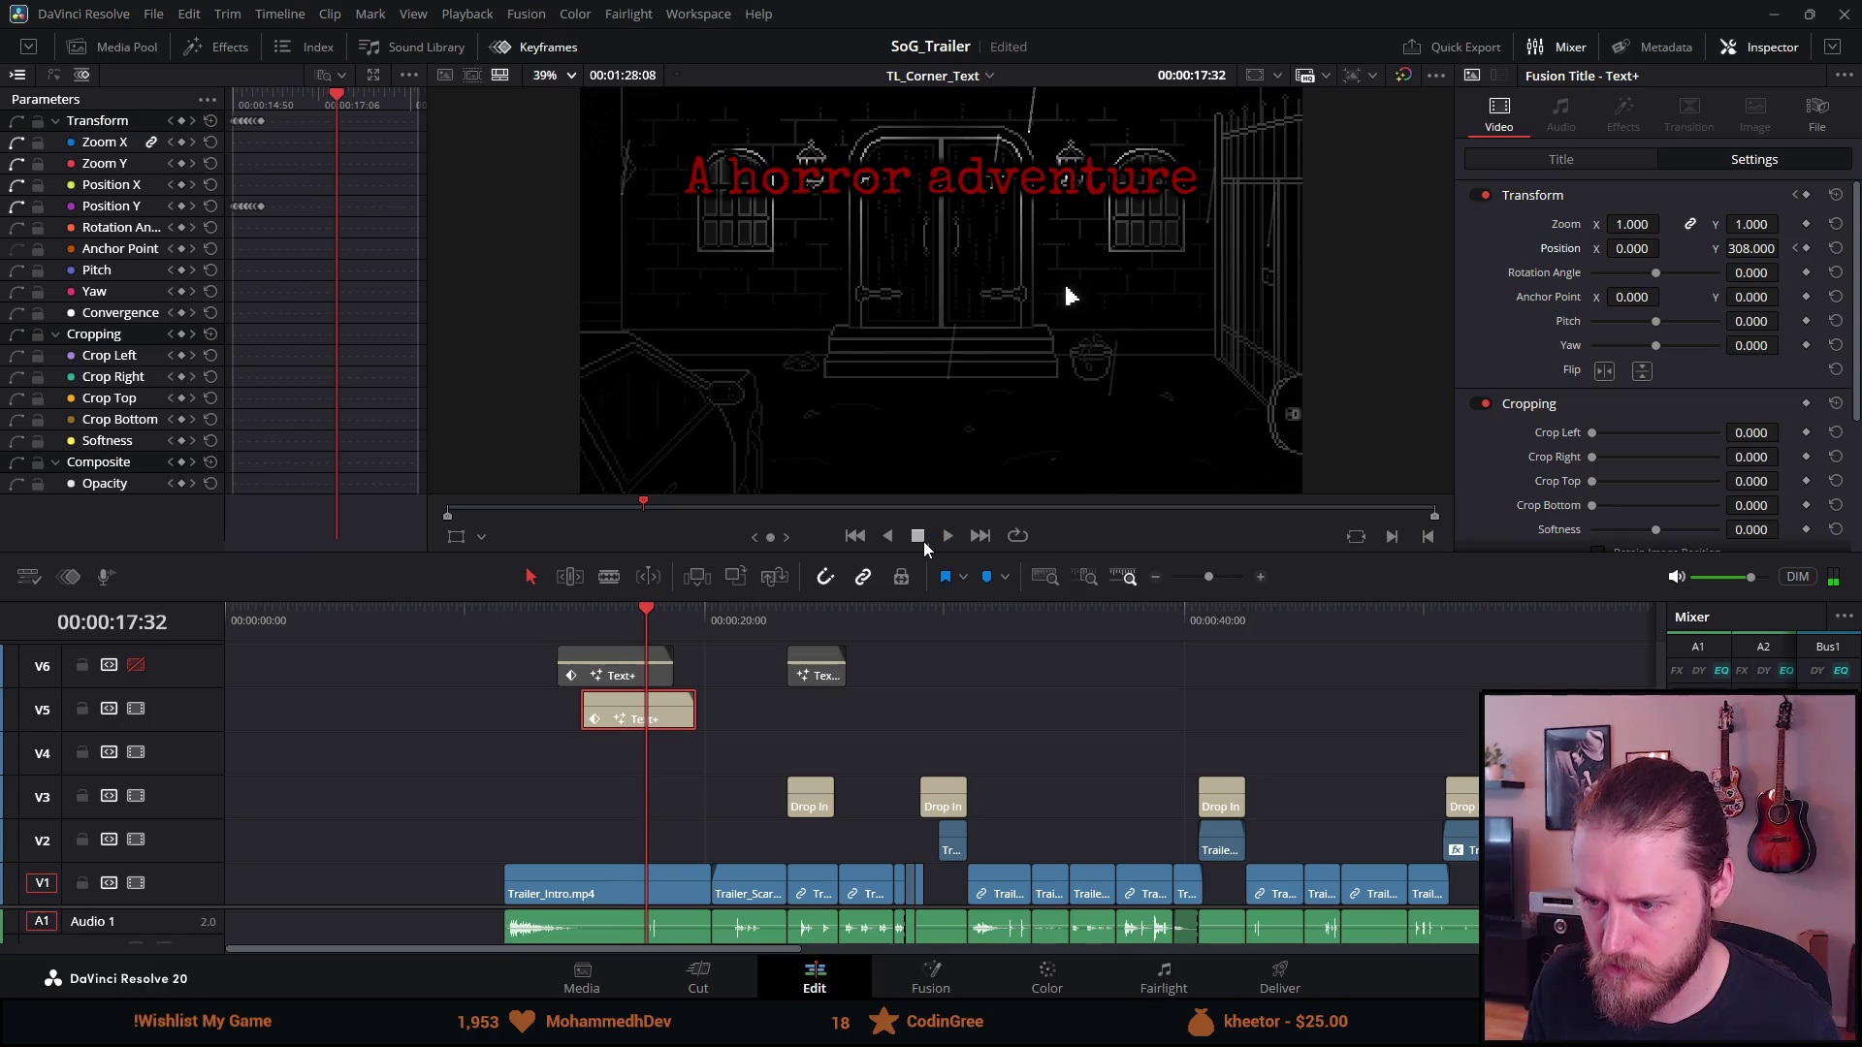
drag(673, 613, 603, 625)
key(d)
key(d)
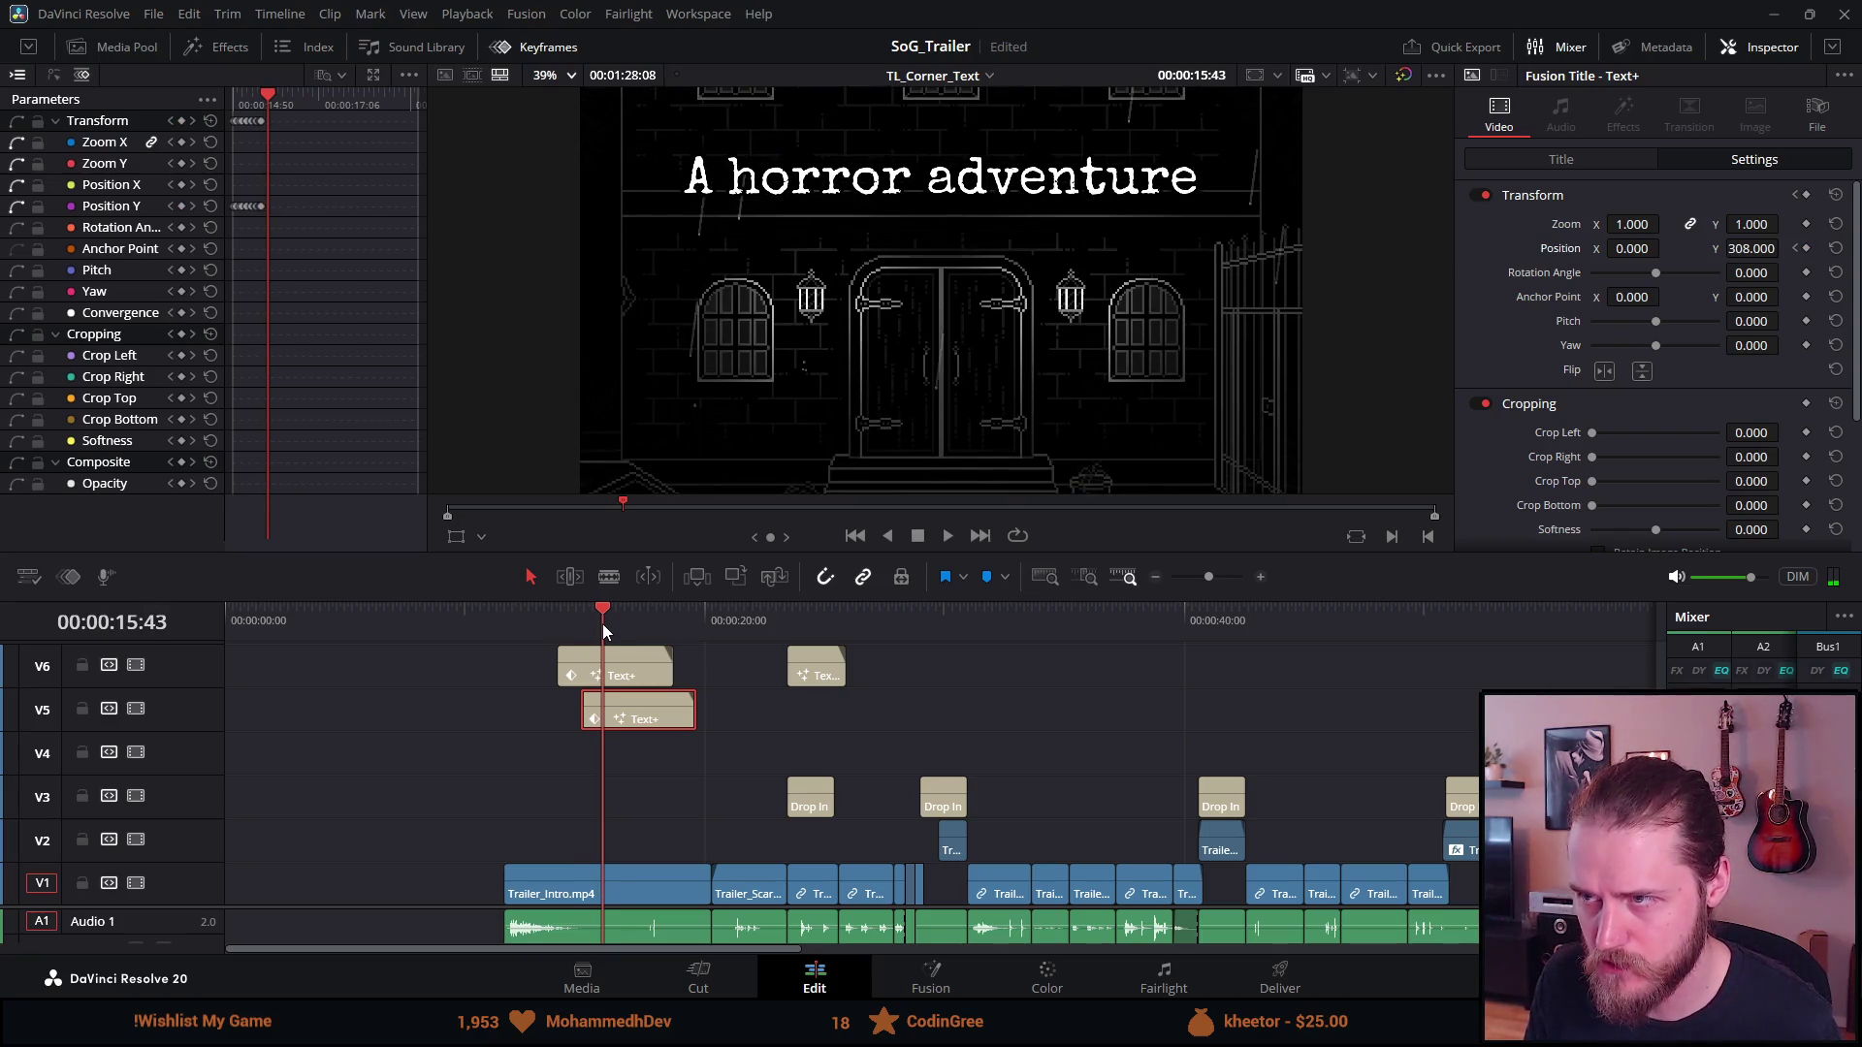
key(alt+6)
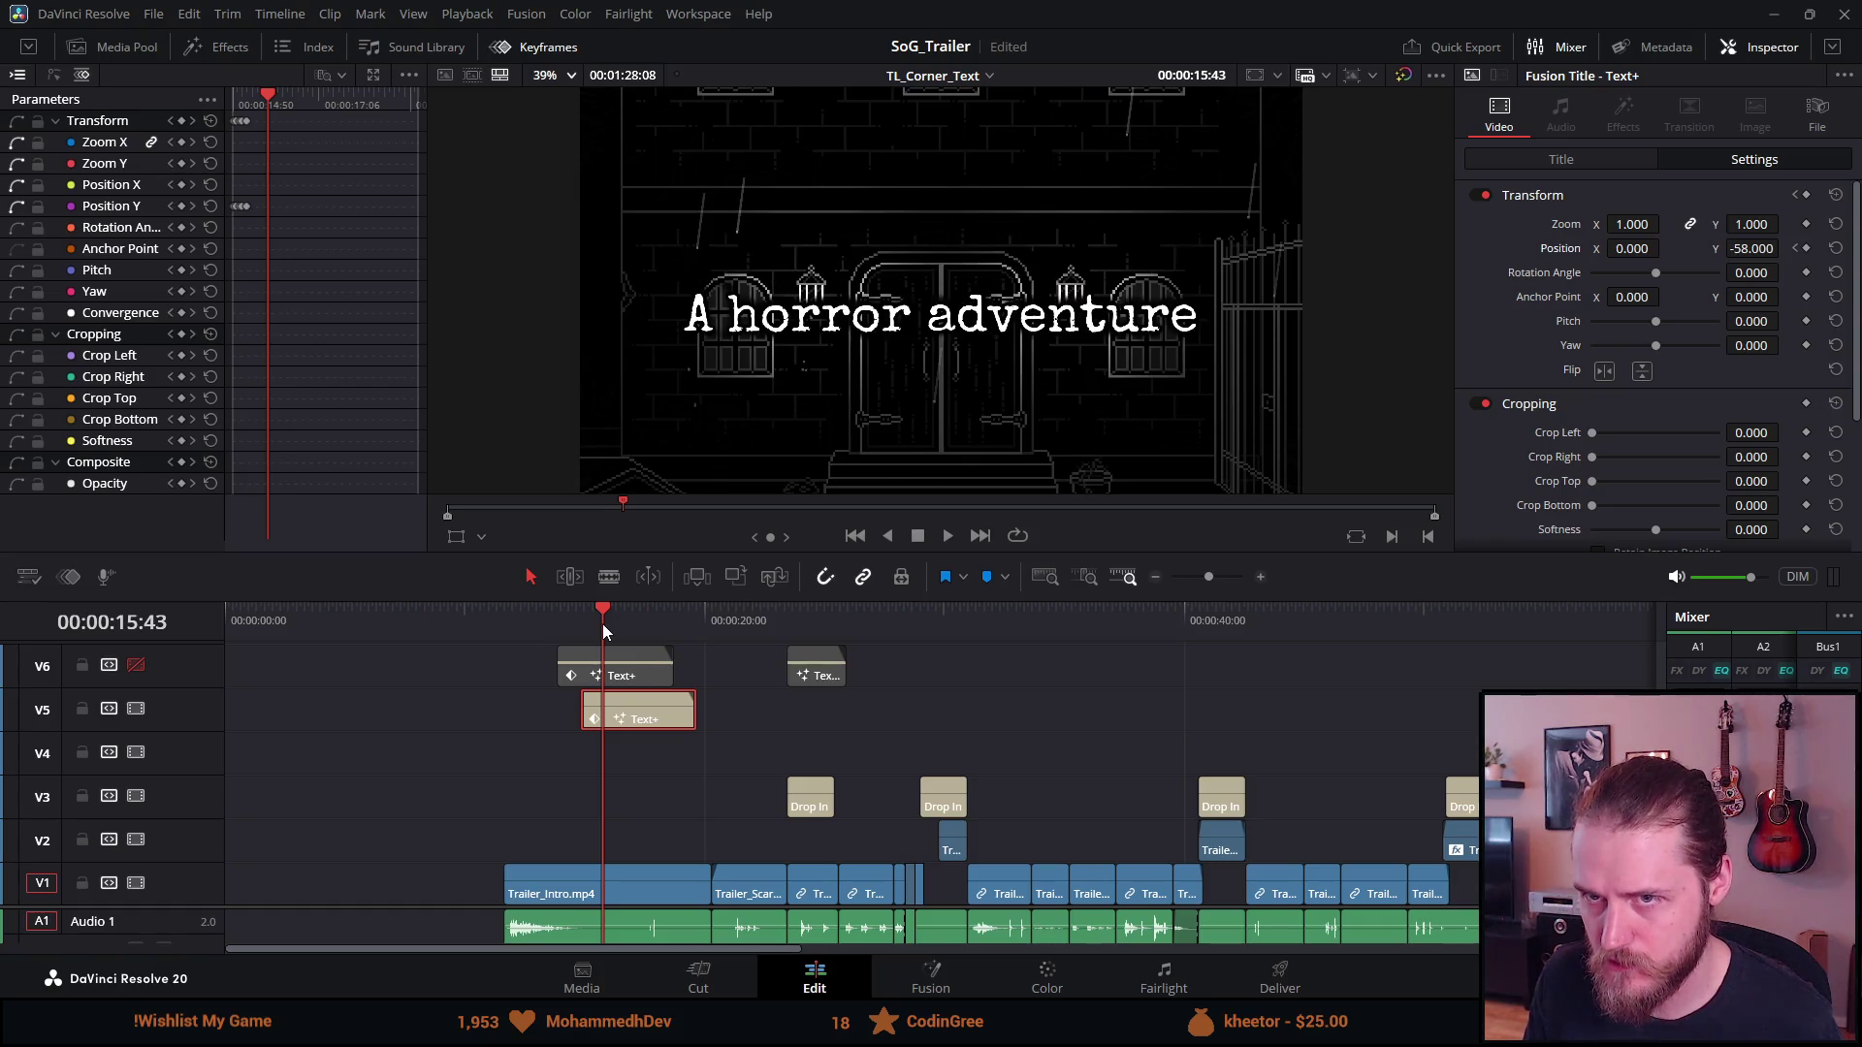
key(shift+v)
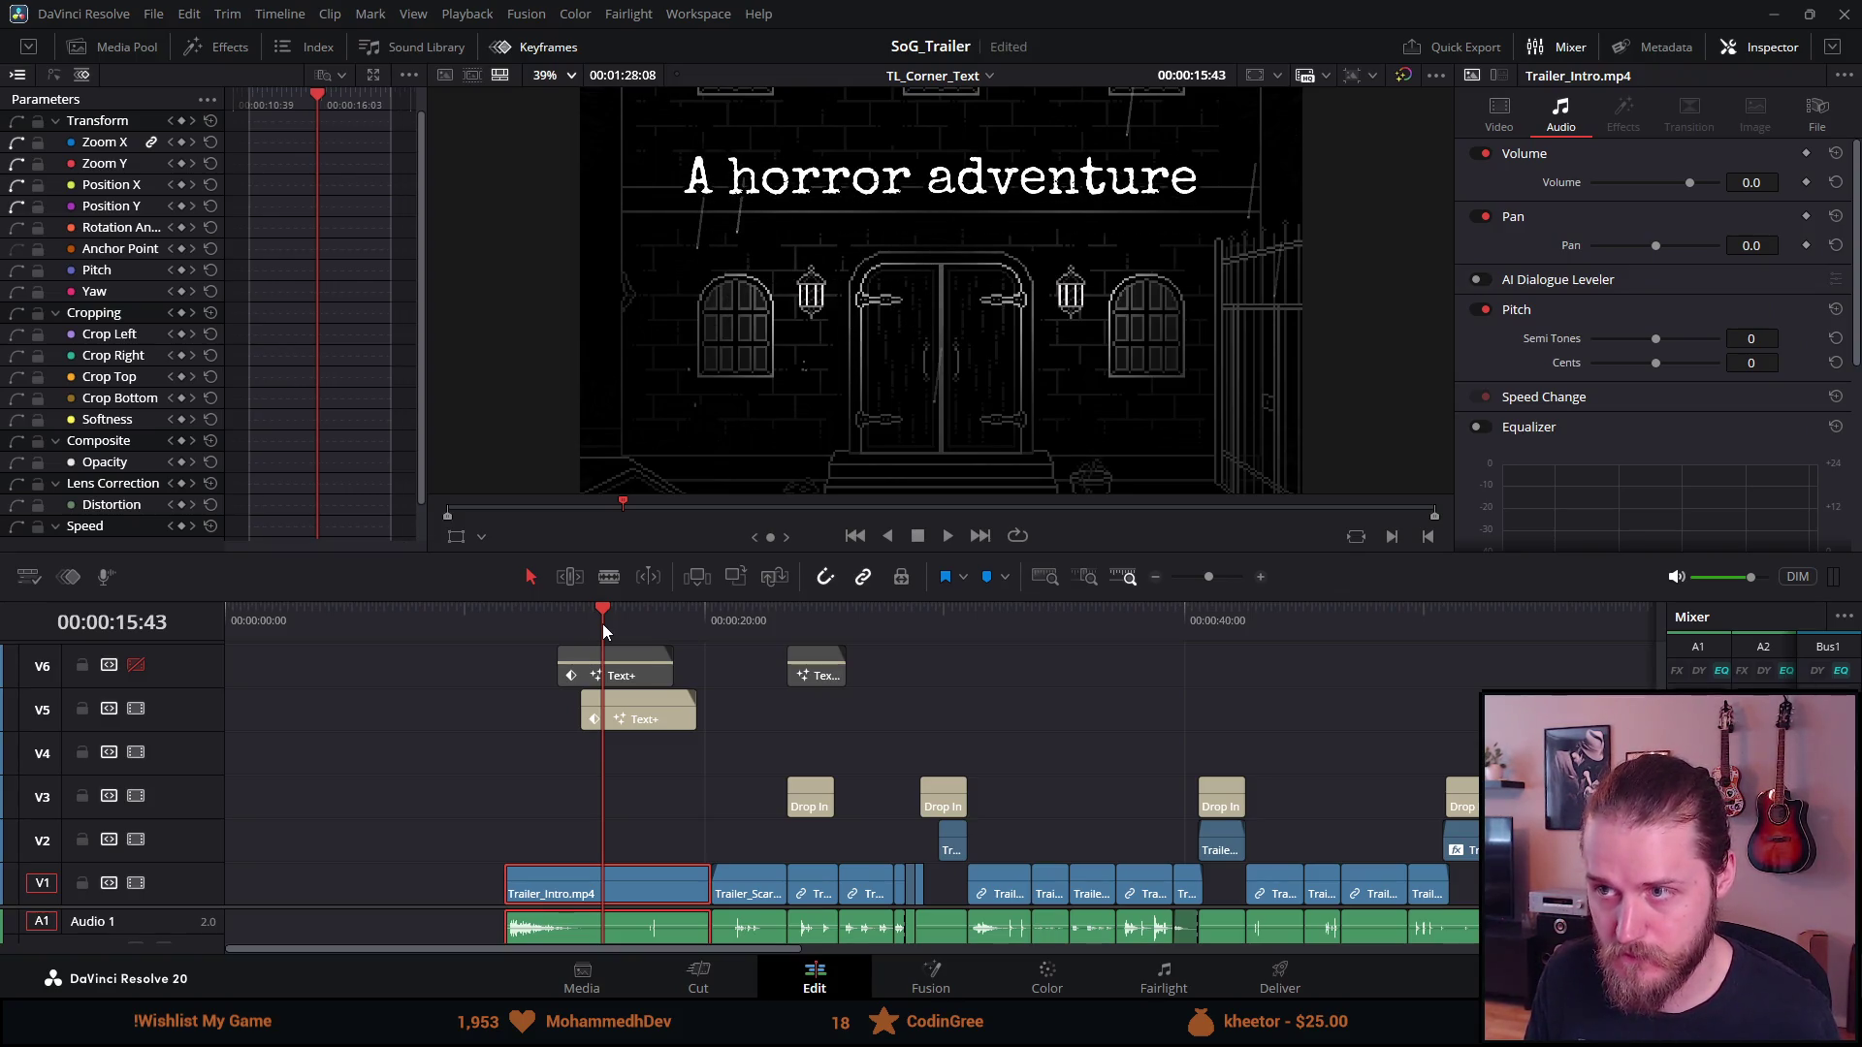
key(ctrl+alt+6)
key(ctrl+alt+5)
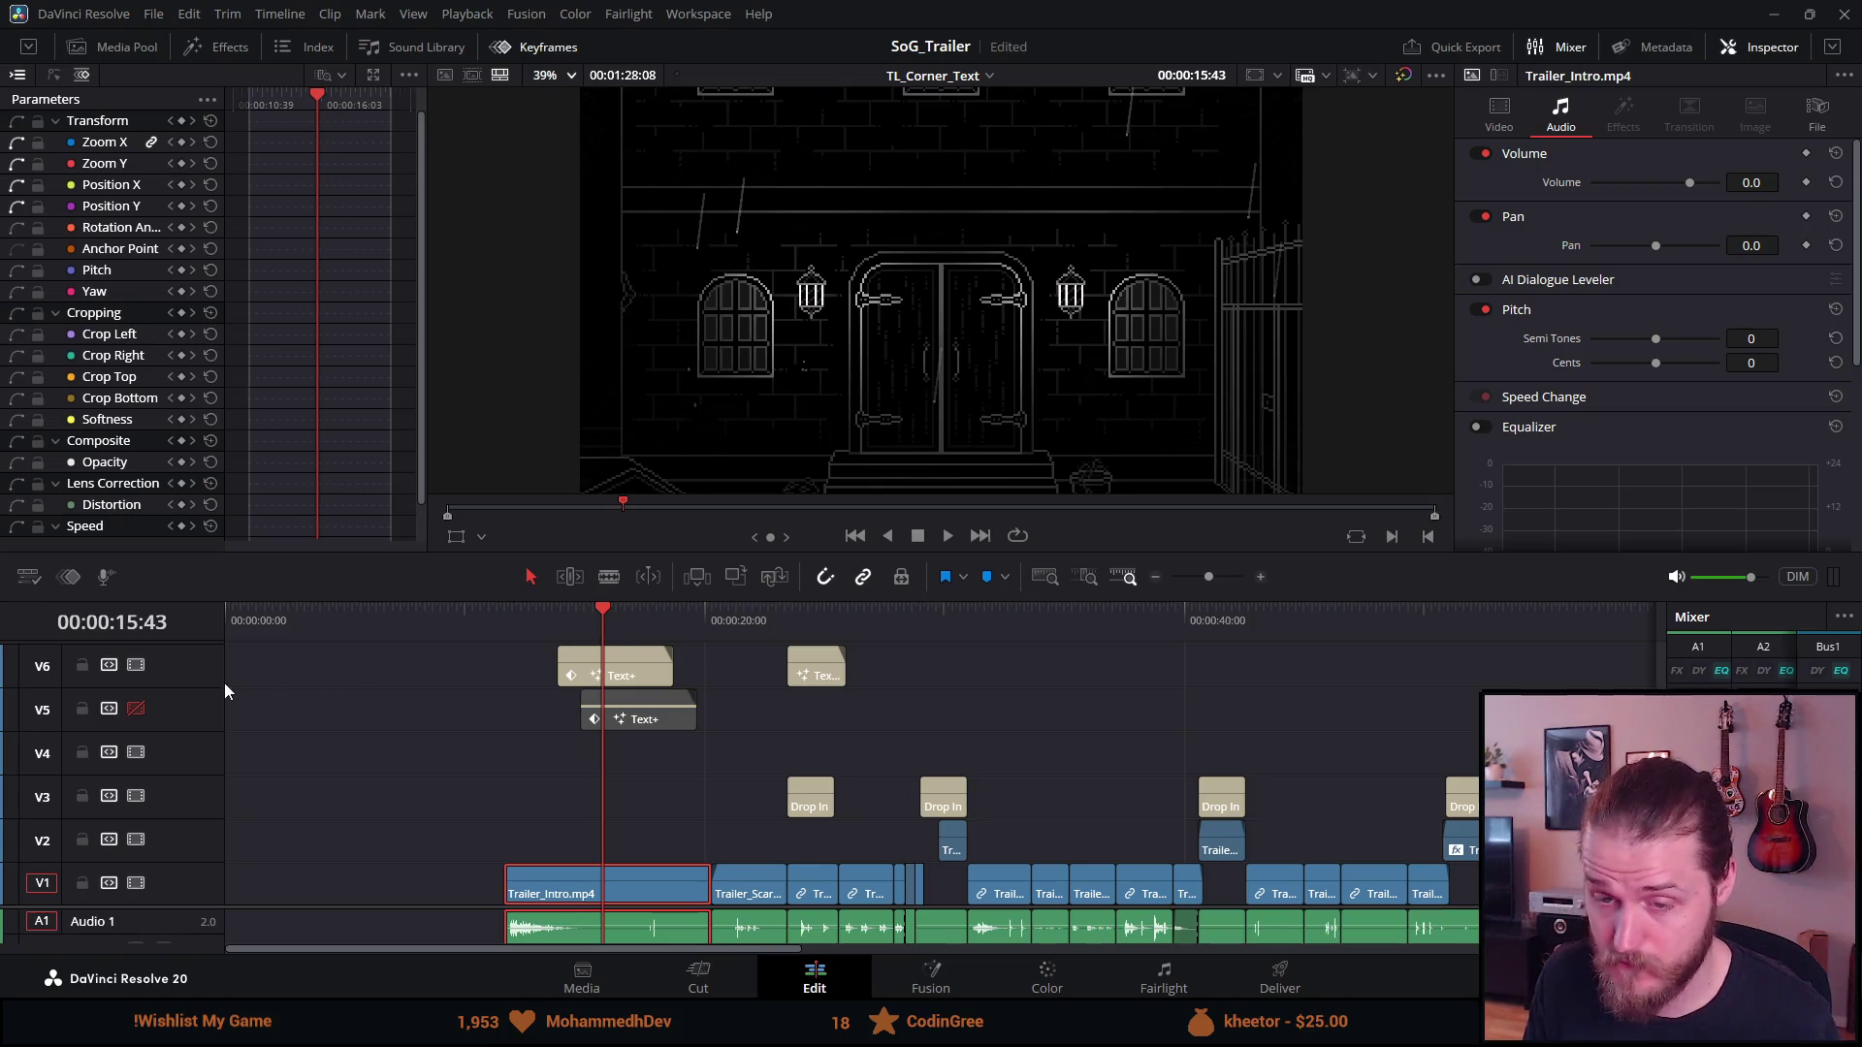
click(136, 665)
click(135, 709)
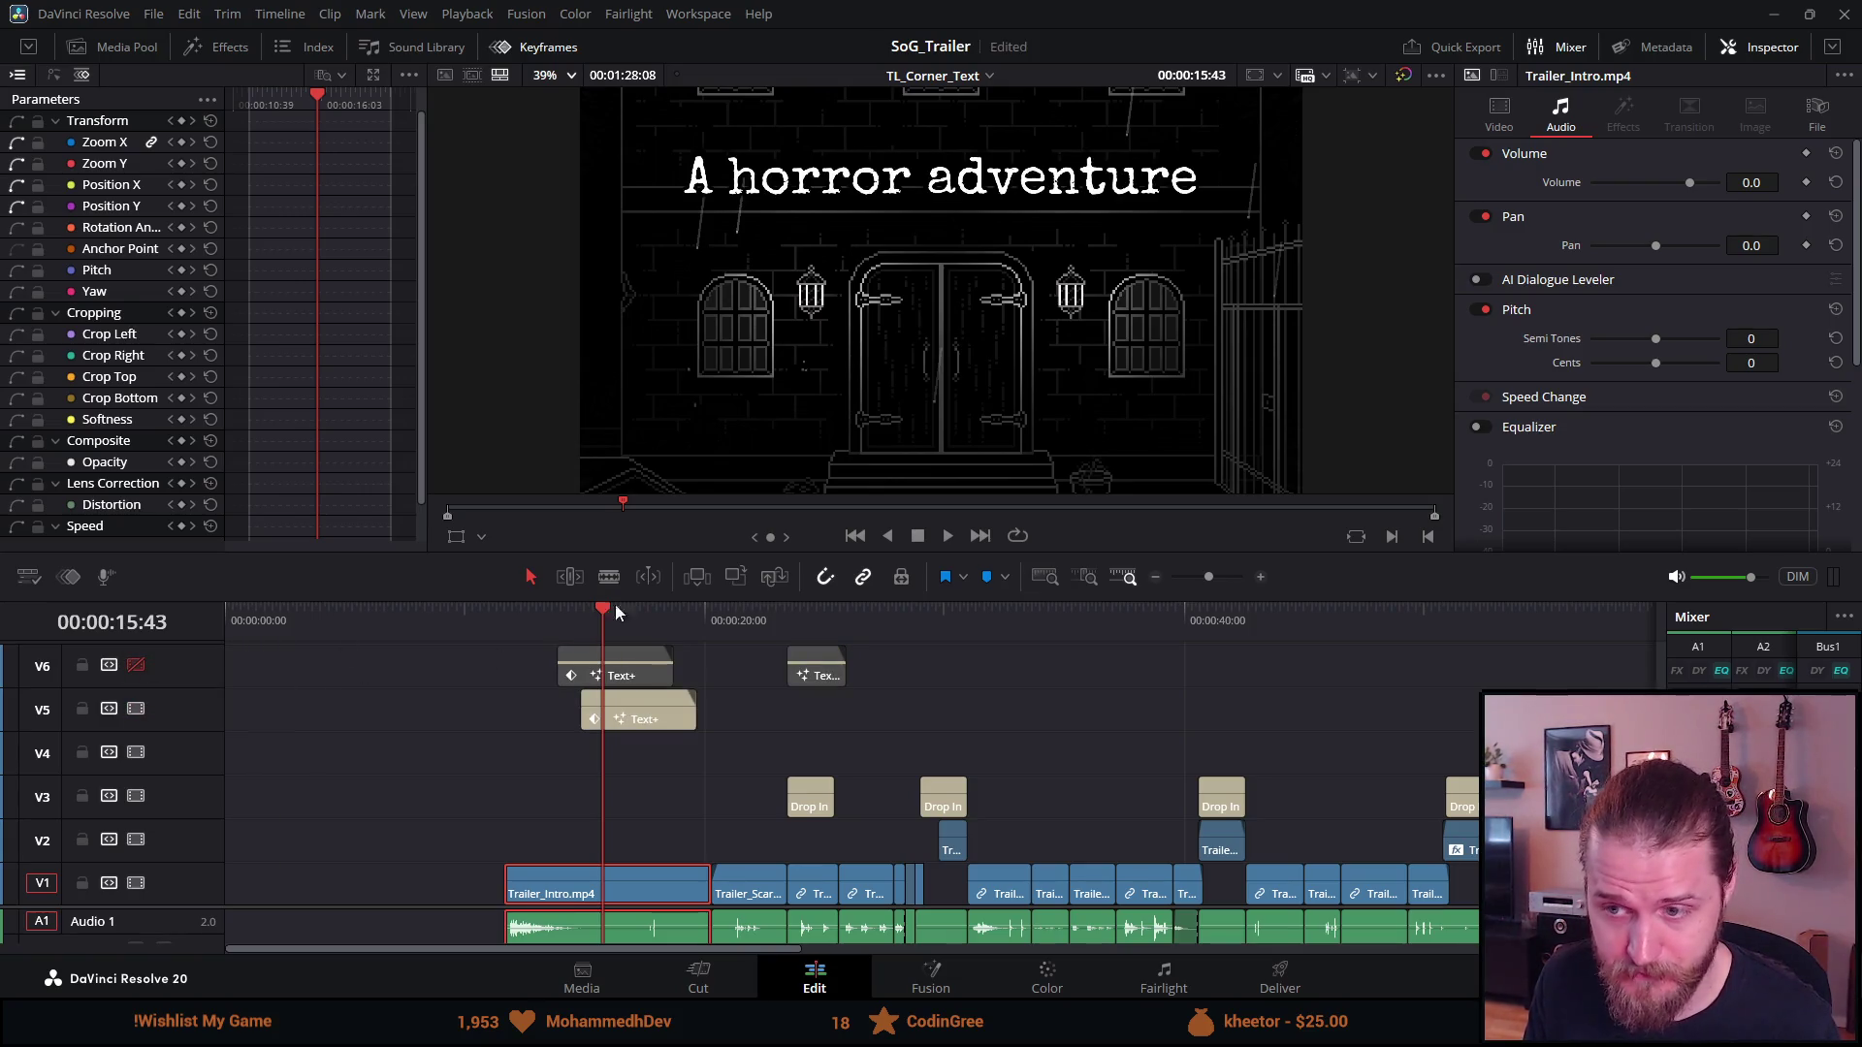
click(632, 611)
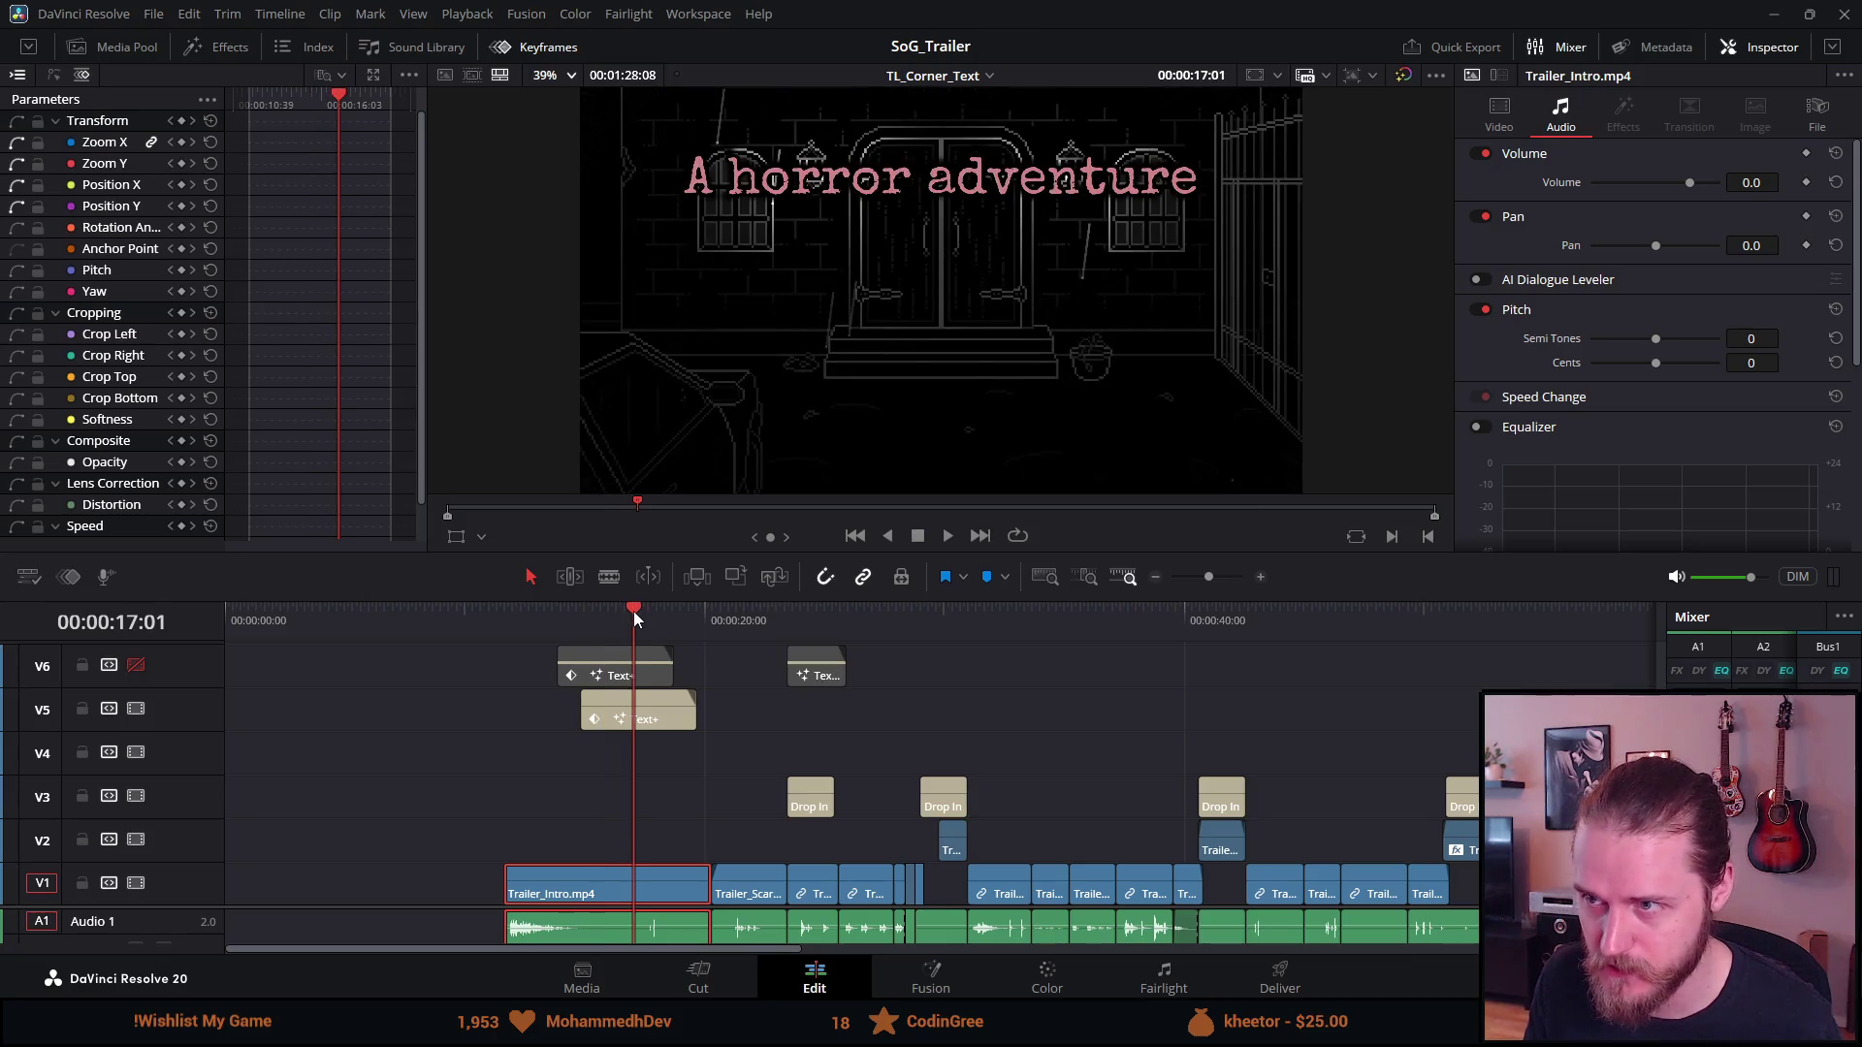
key(Left)
key(Left)
key(Left)
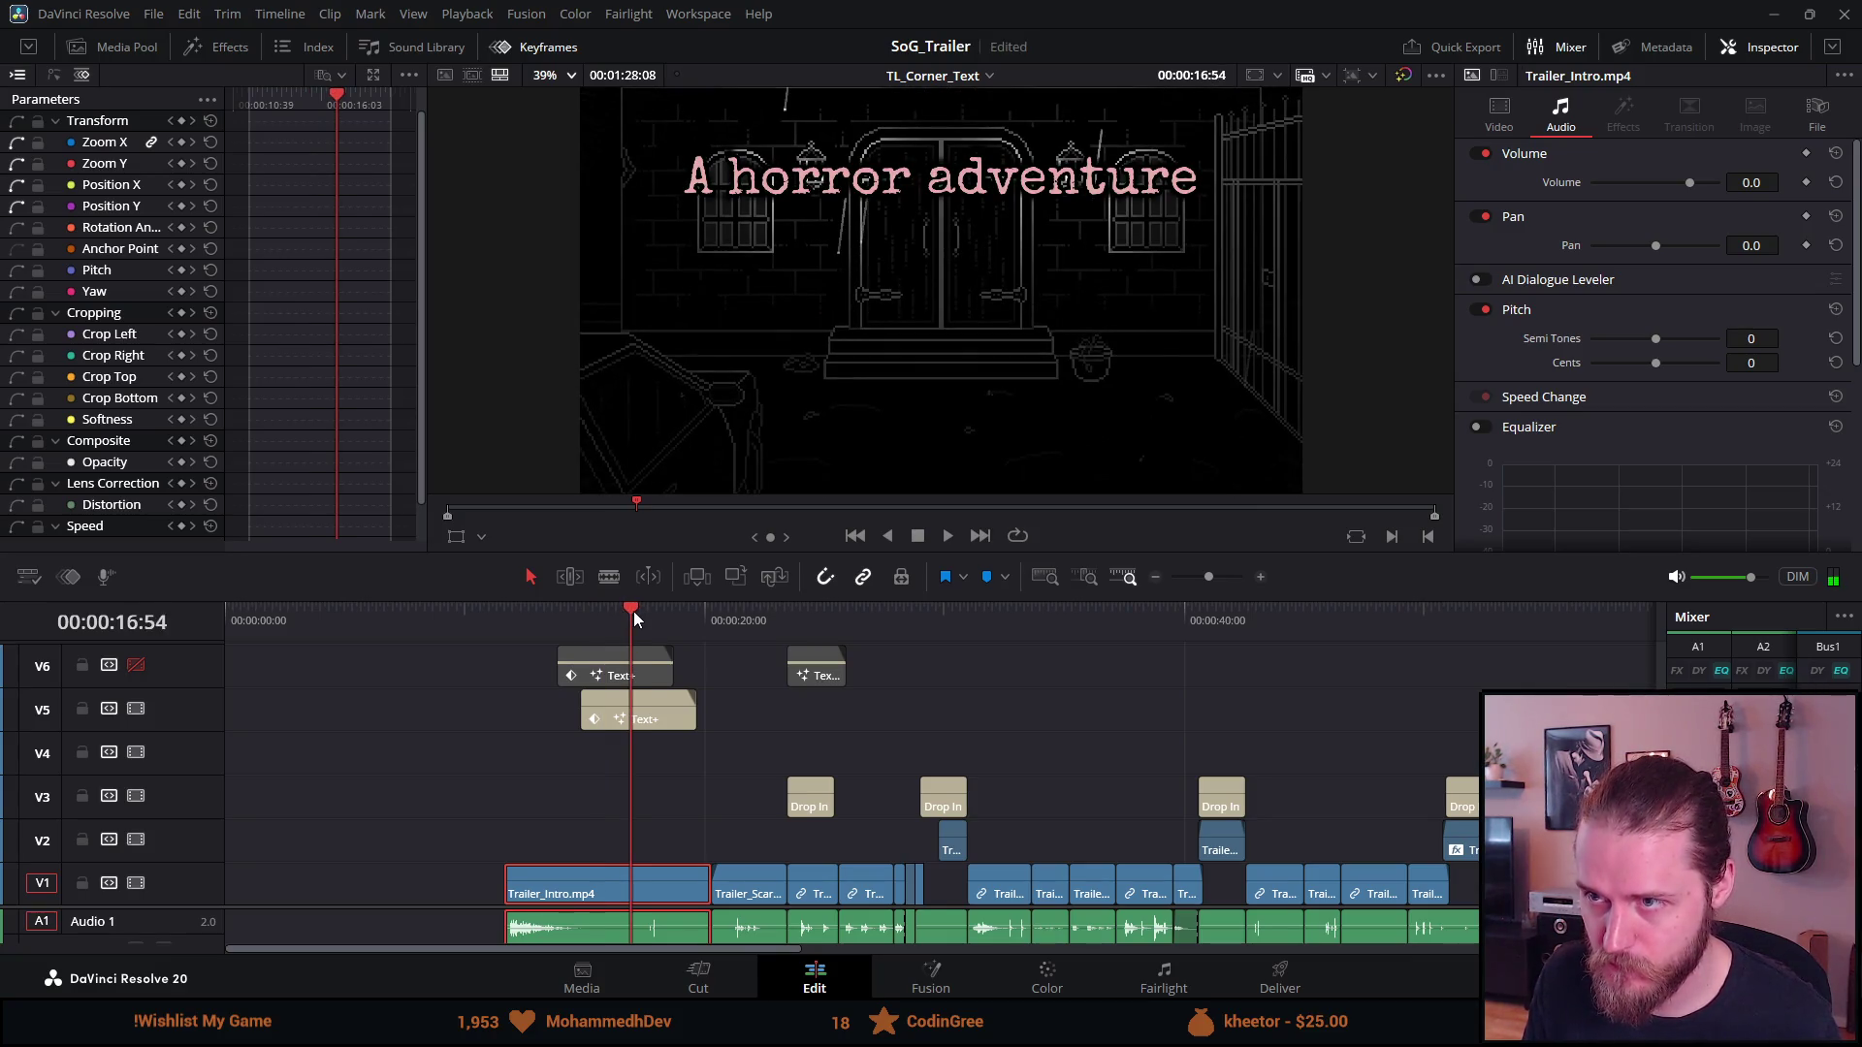
key(Left)
key(Left)
key(Left)
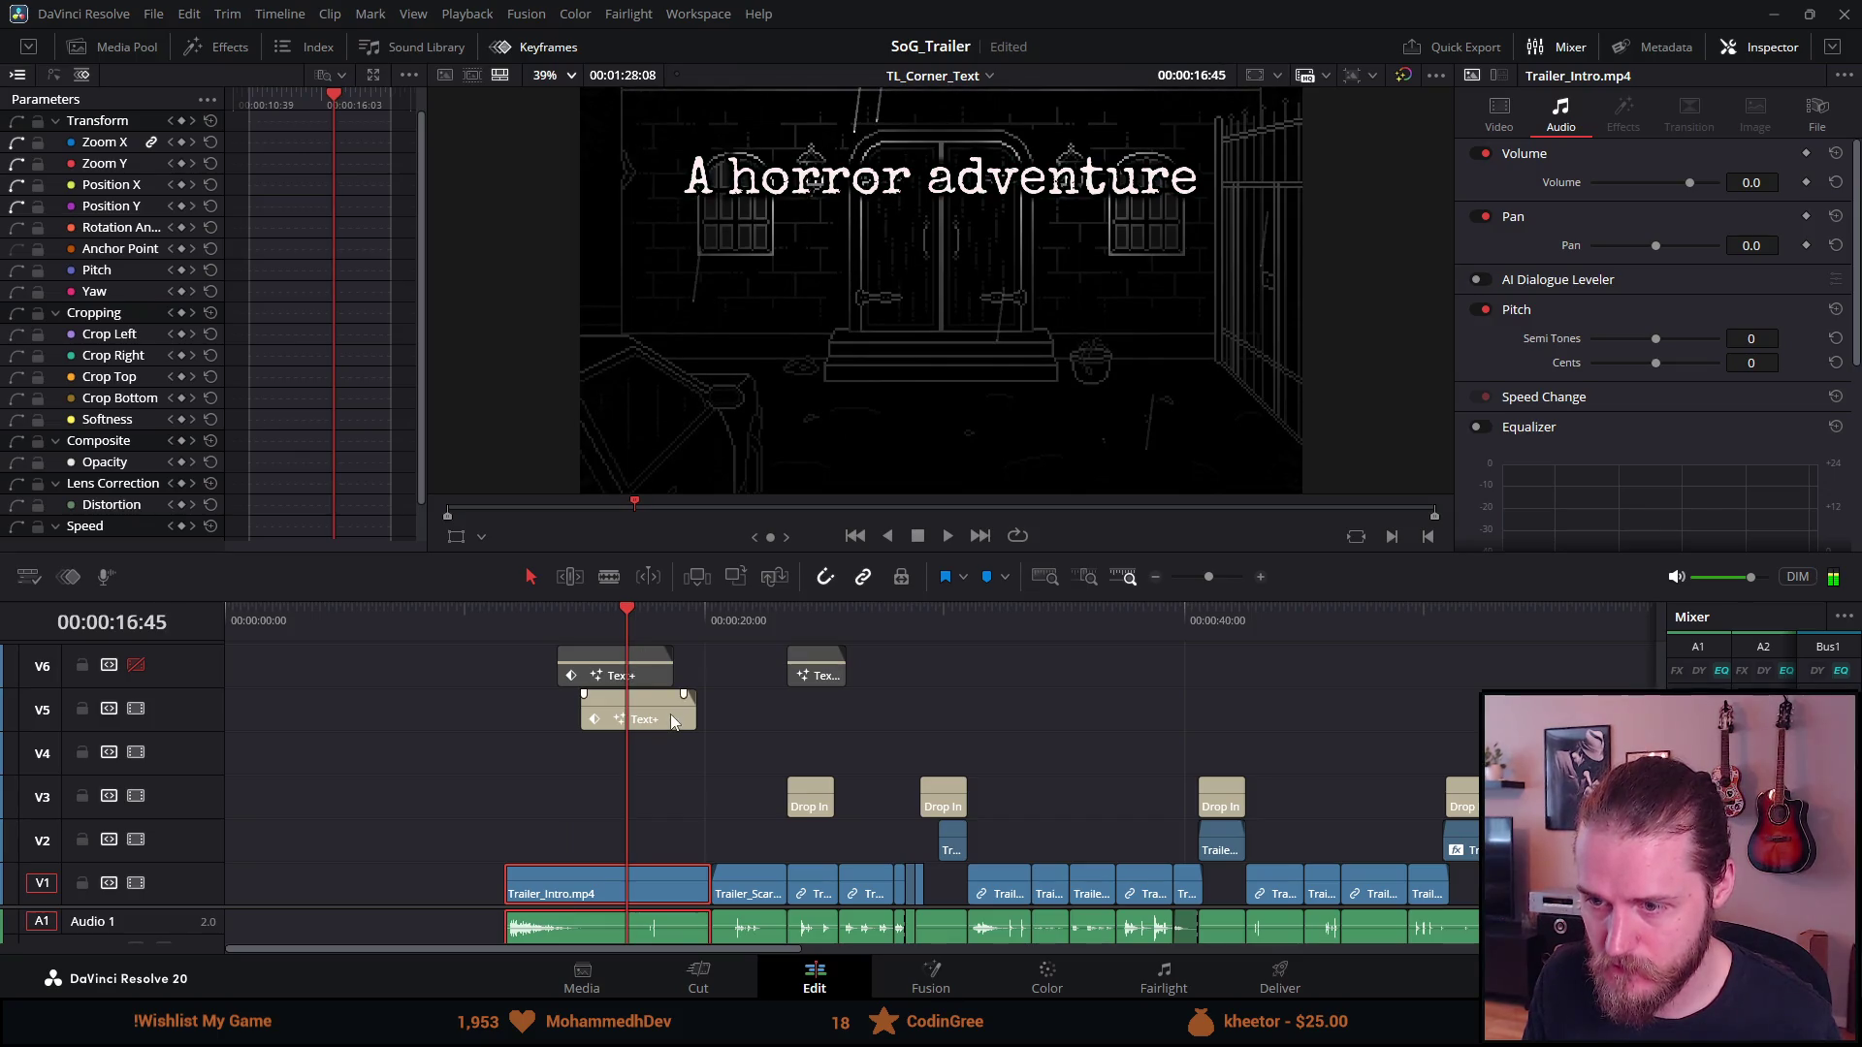
click(671, 714)
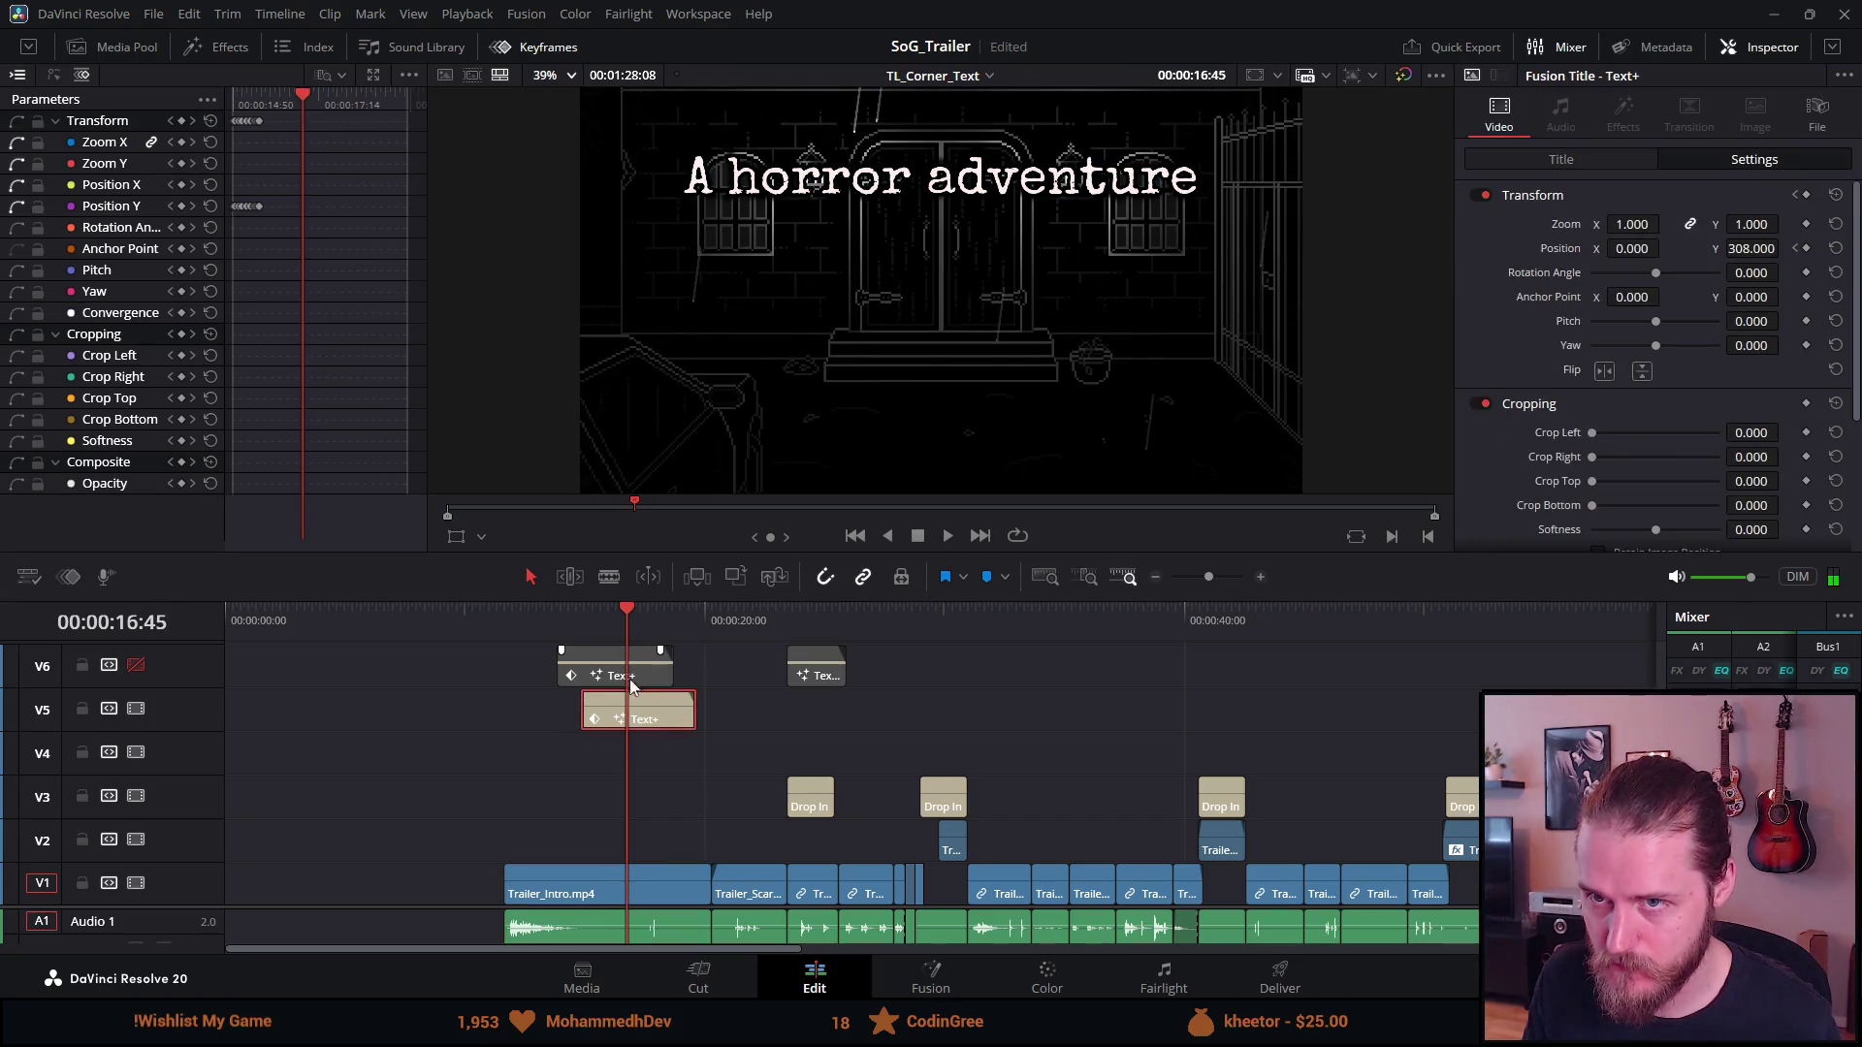
click(256, 103)
Step past Position Y 308 and keyframe the title higher, up to 460
scroll(274, 188, up, 3)
scroll(341, 149, up, 1)
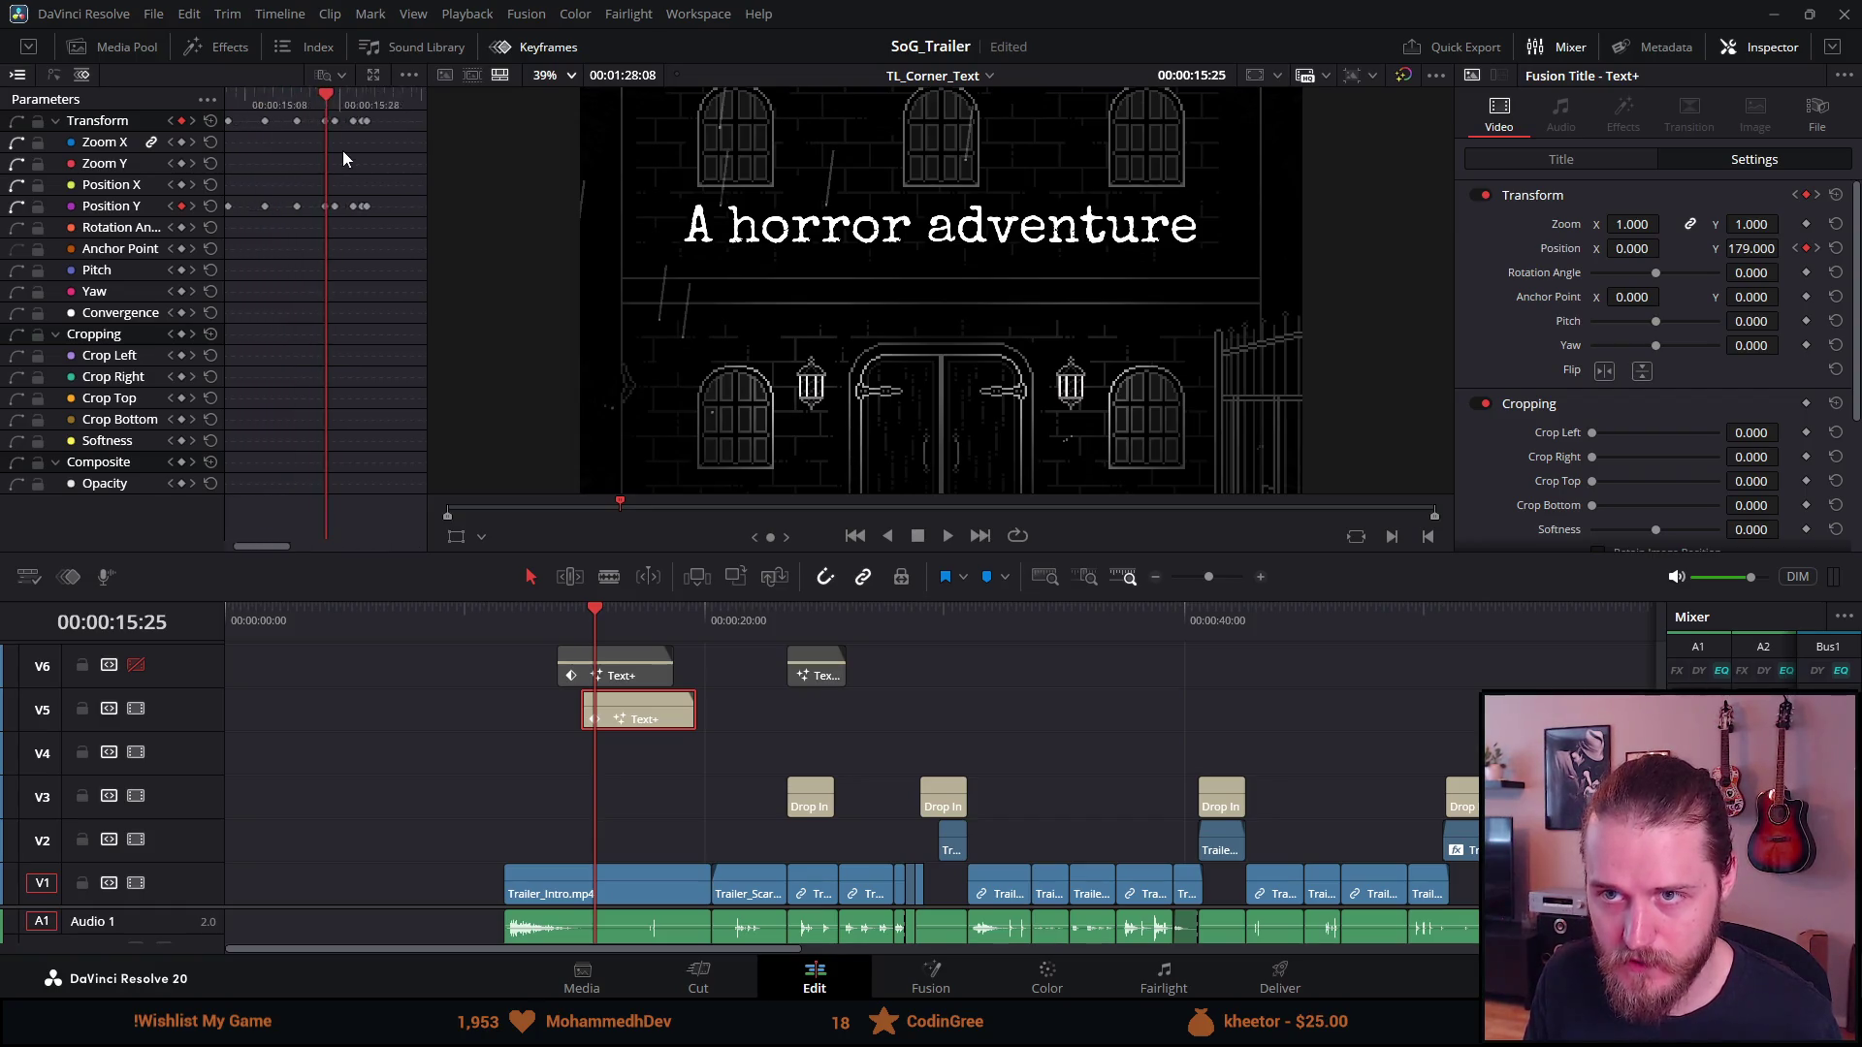
scroll(342, 151, up, 1)
key(Right)
key(Right)
key(Right)
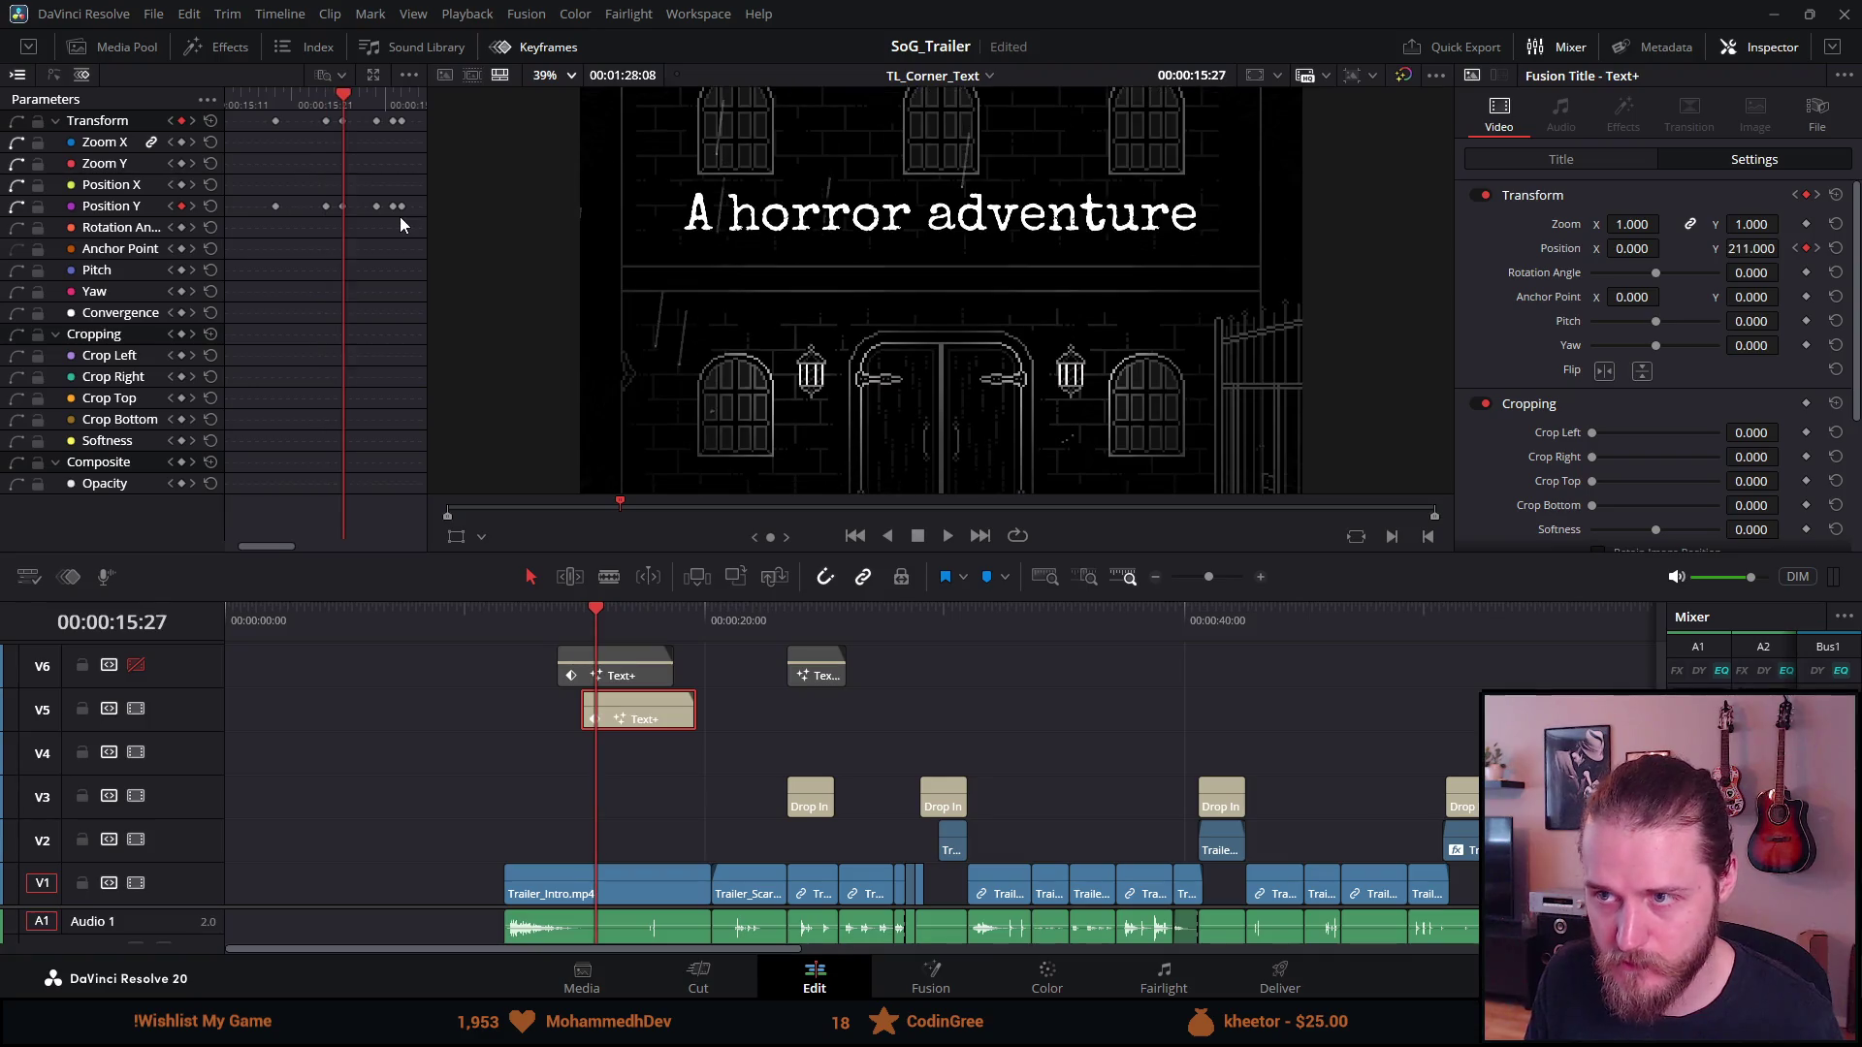
key(Right)
key(Right)
key(Right)
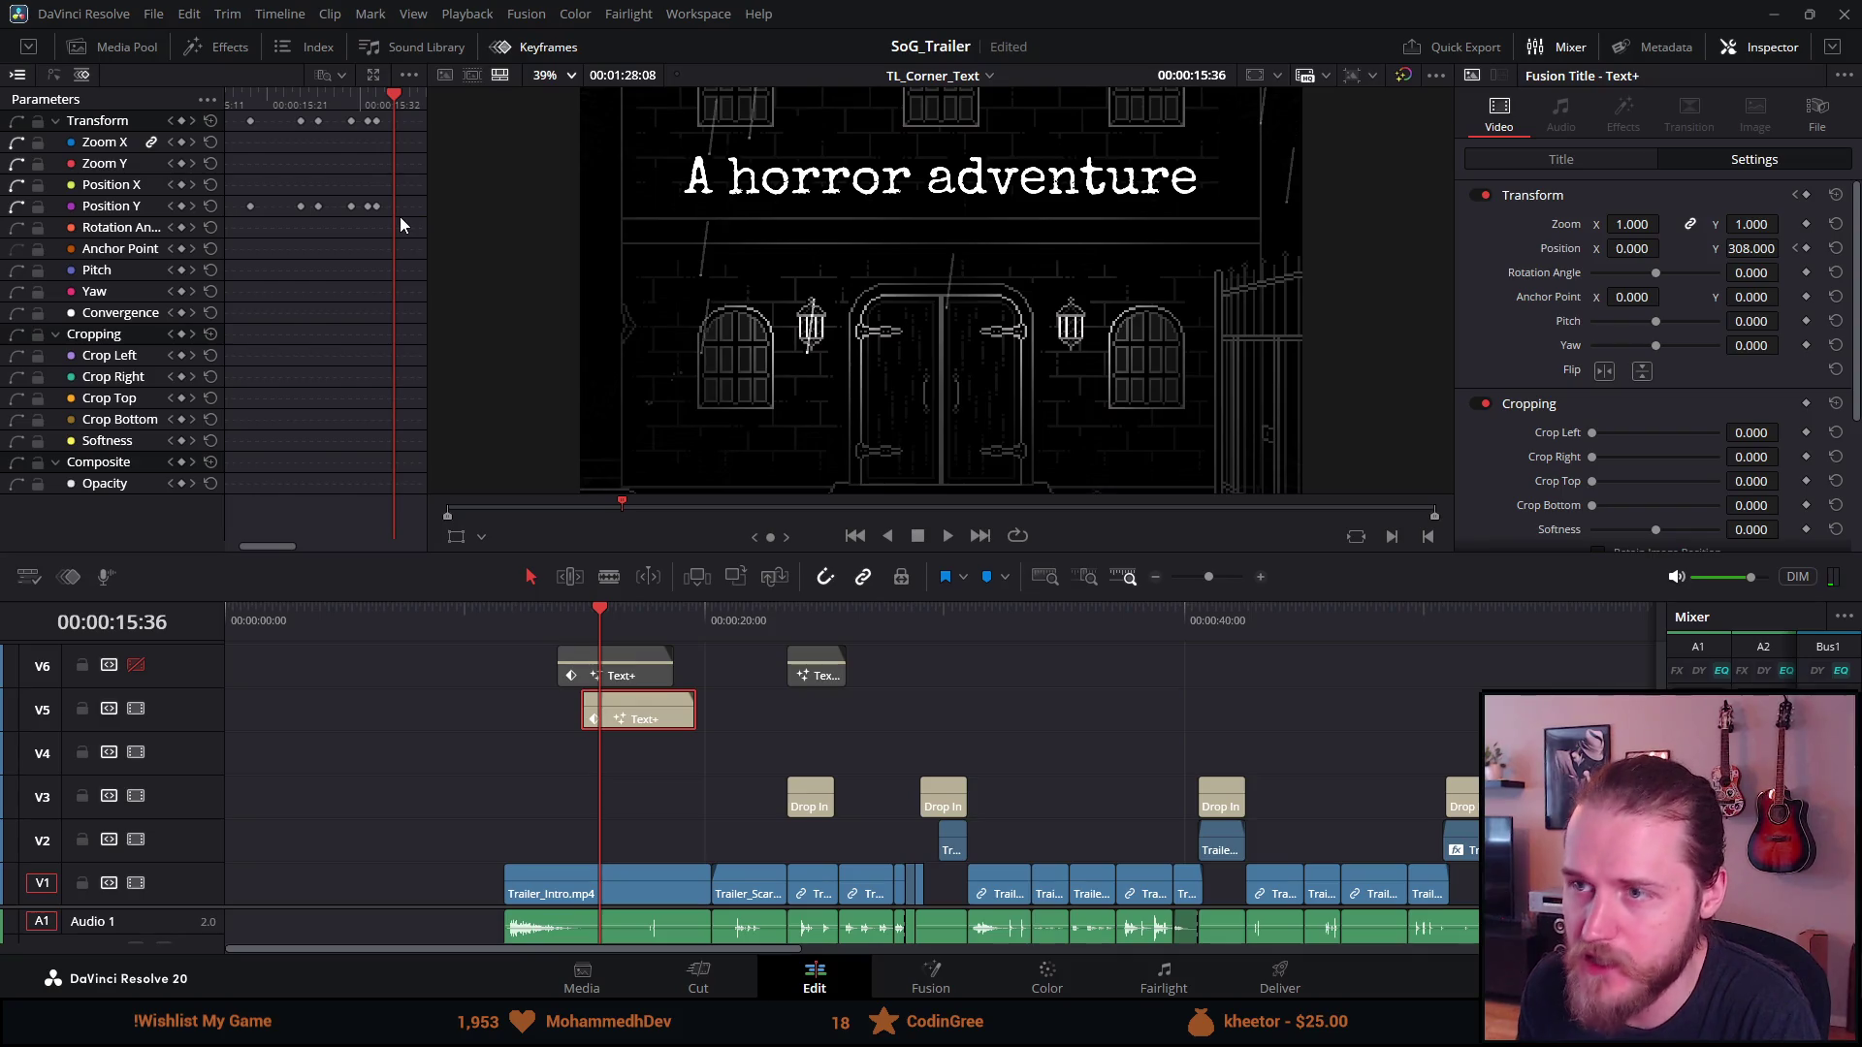
key(Right)
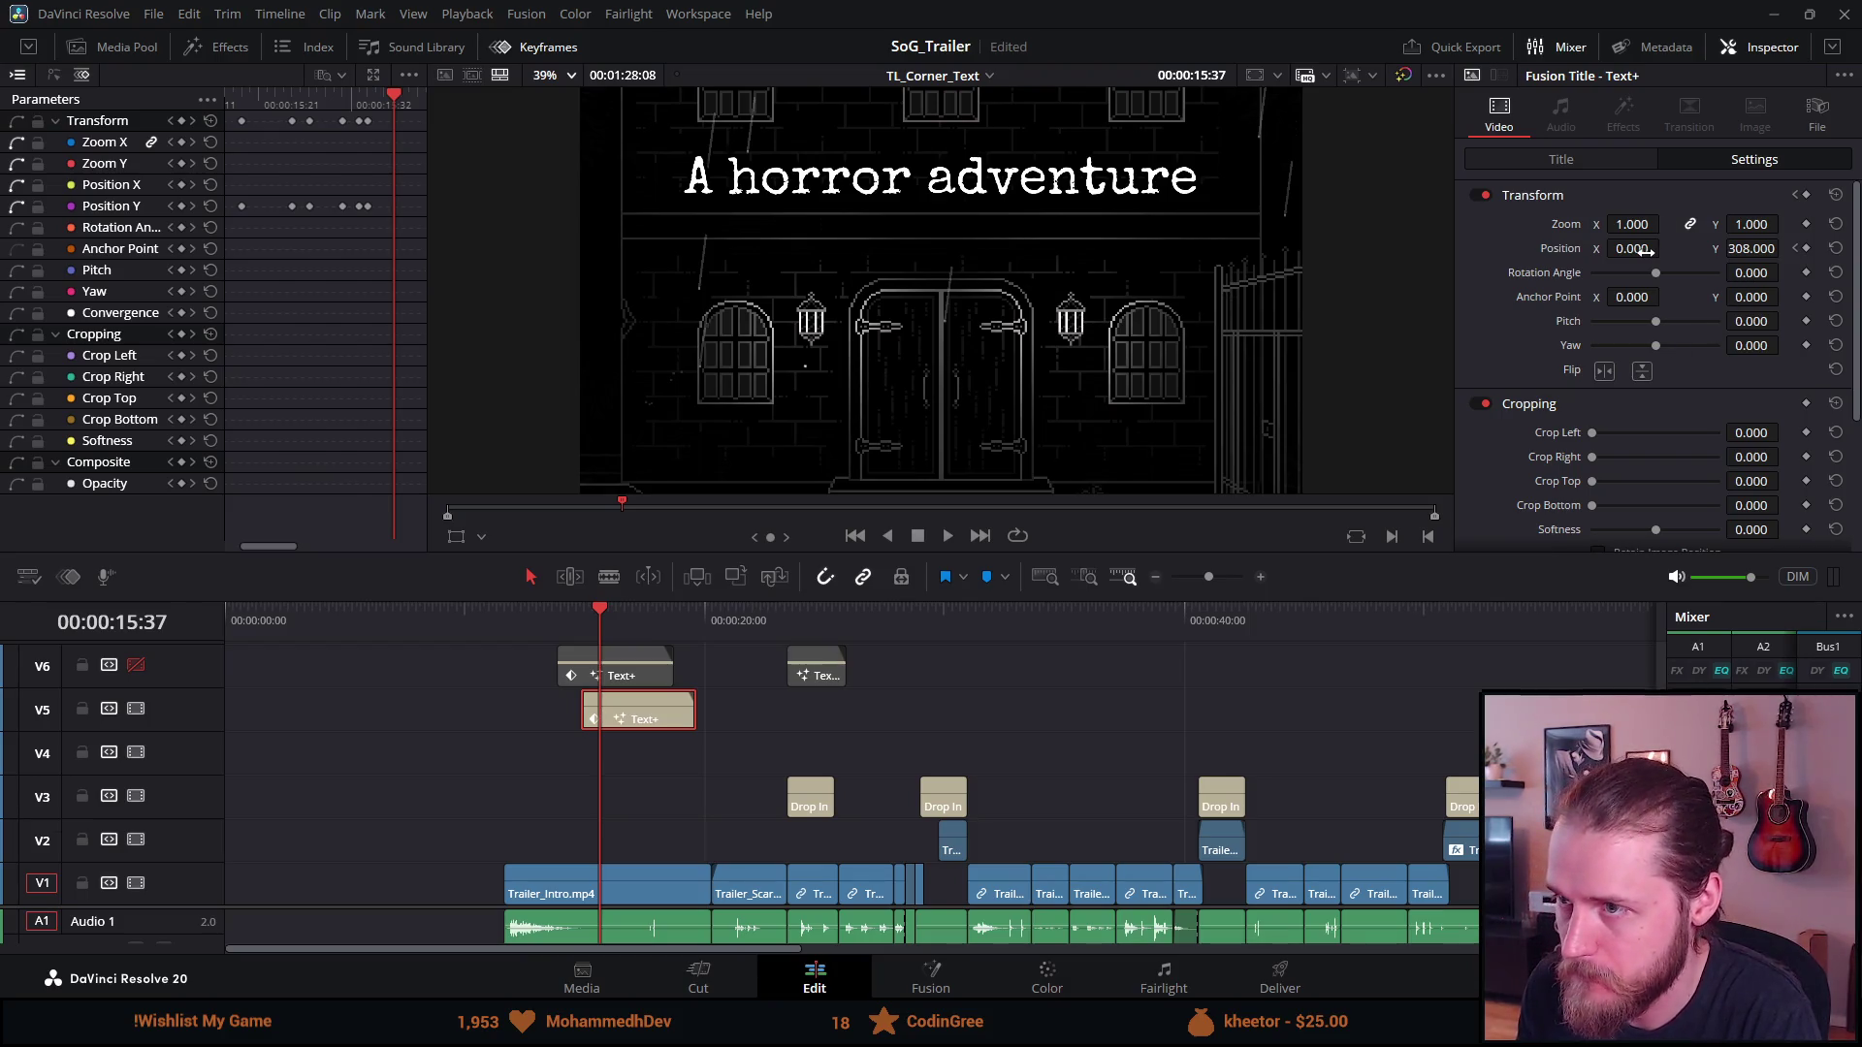
key(Right)
drag(1765, 248, 1784, 249)
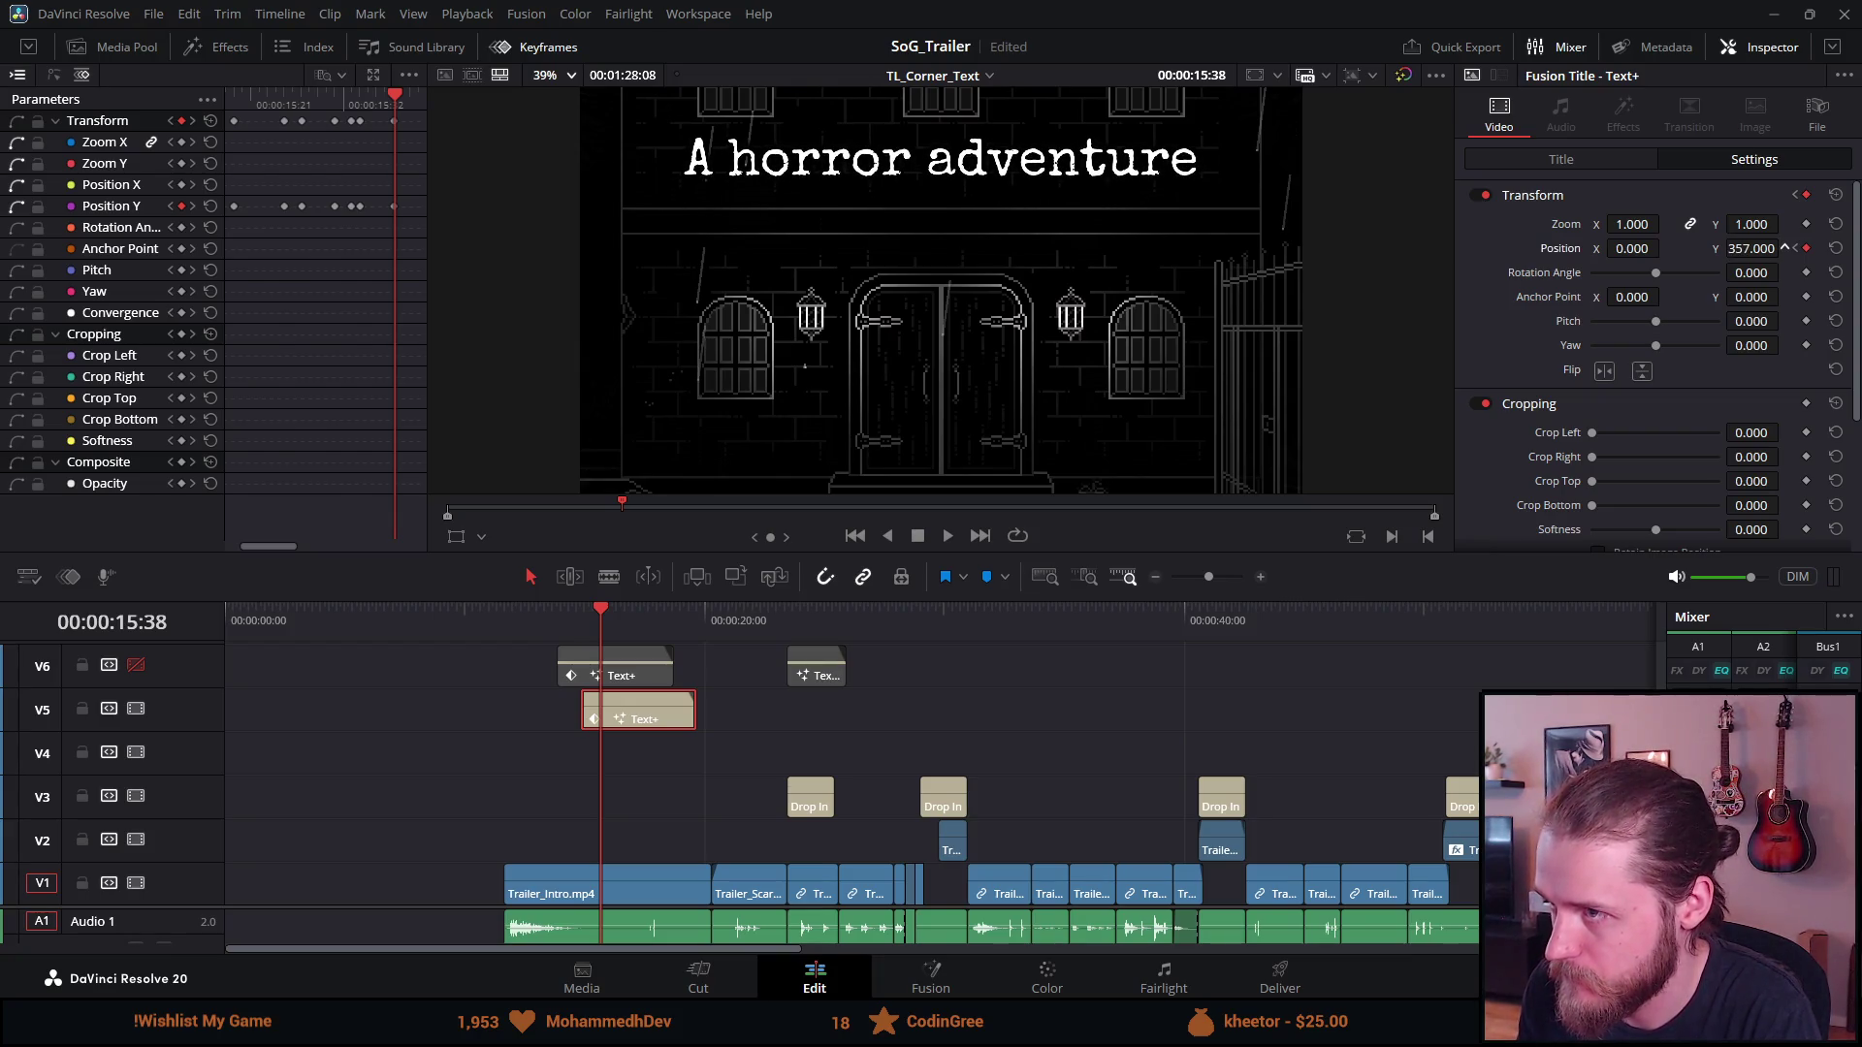
key(Right)
key(Right)
key(Right)
key(Right)
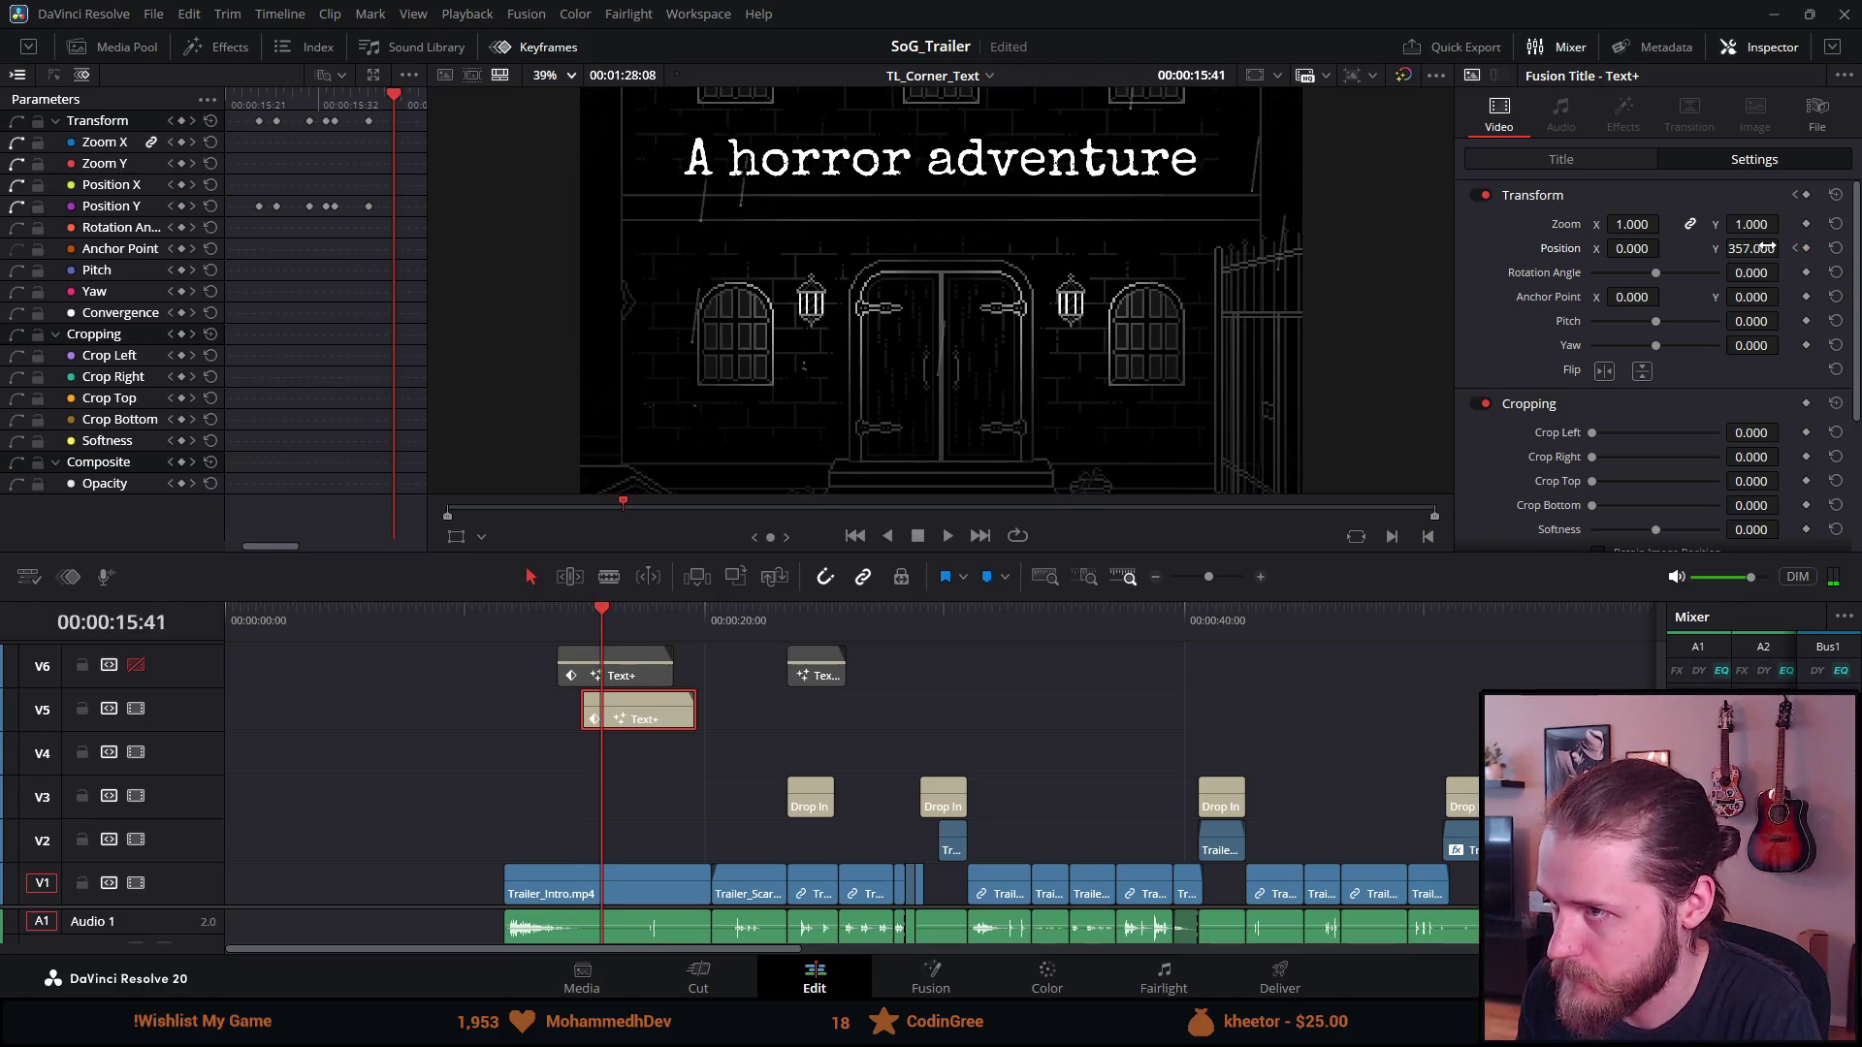
drag(1765, 248, 1765, 248)
Keyframe the title up to Position Y 608 by 16:04 and play back its exit
key(space)
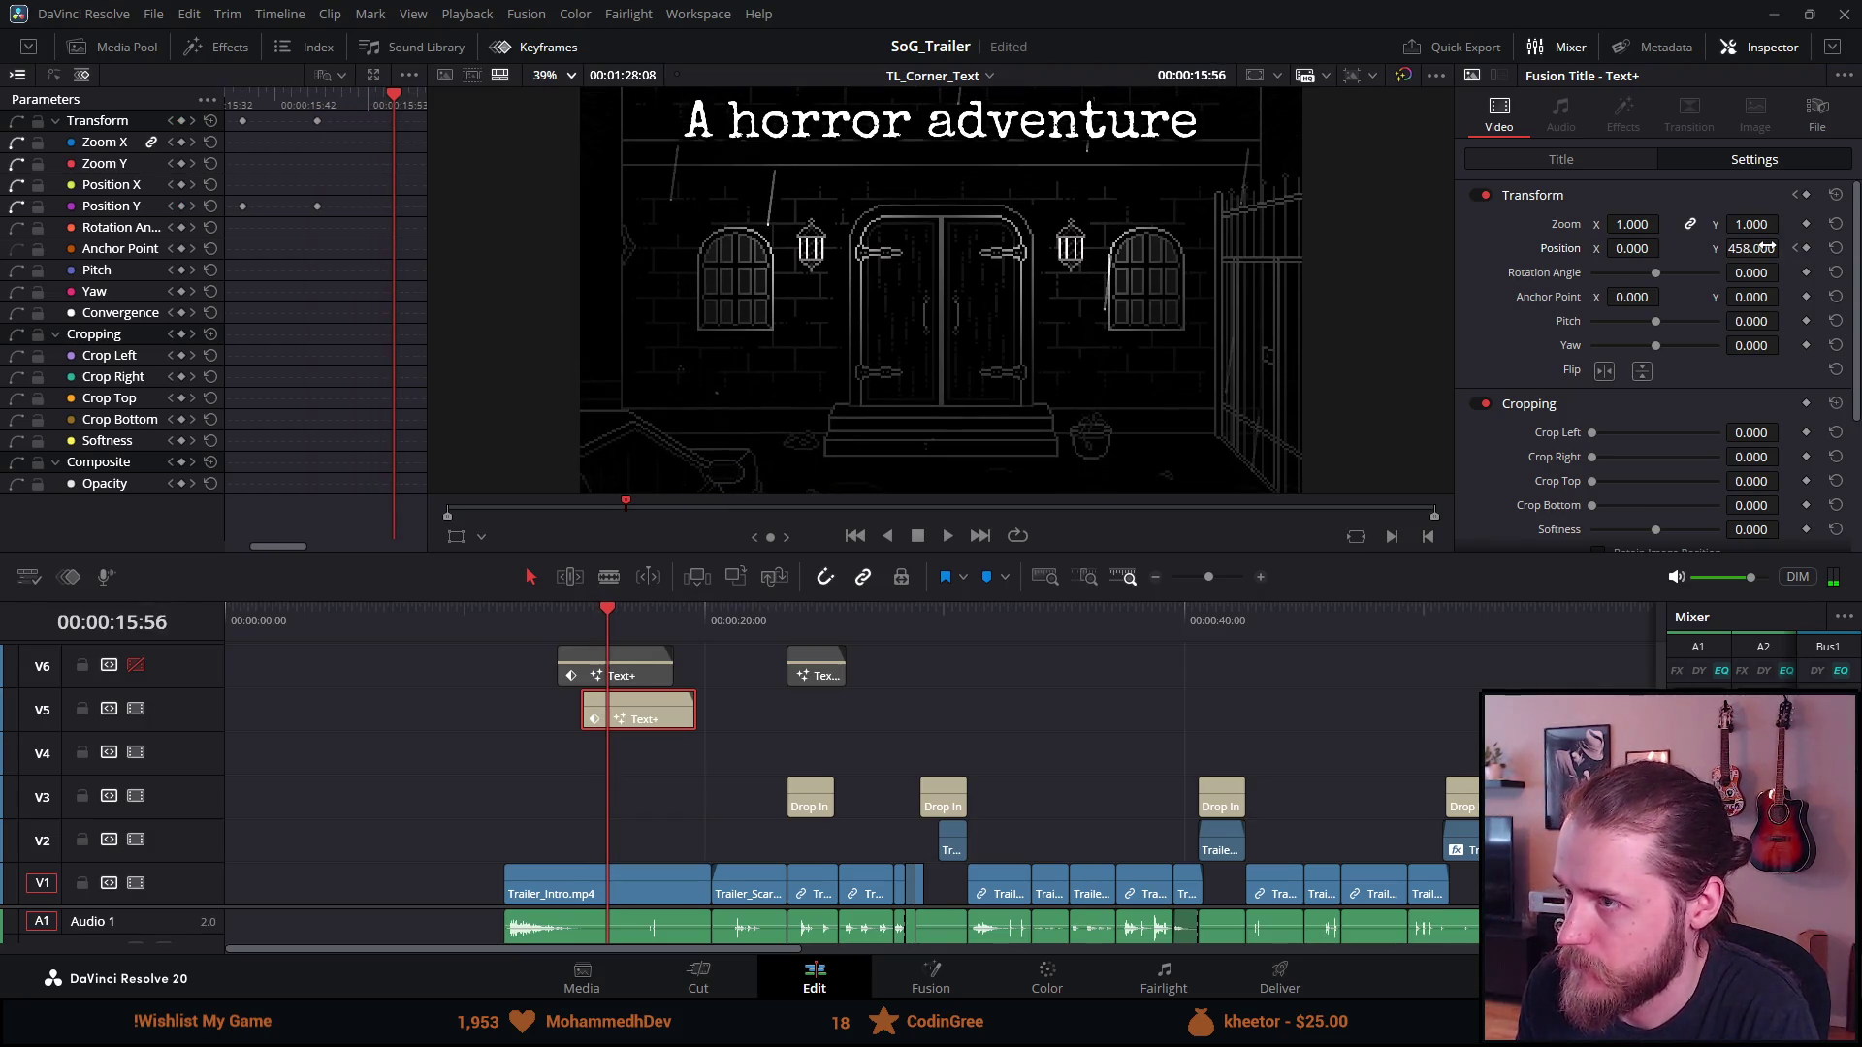
drag(1765, 248, 1785, 249)
key(space)
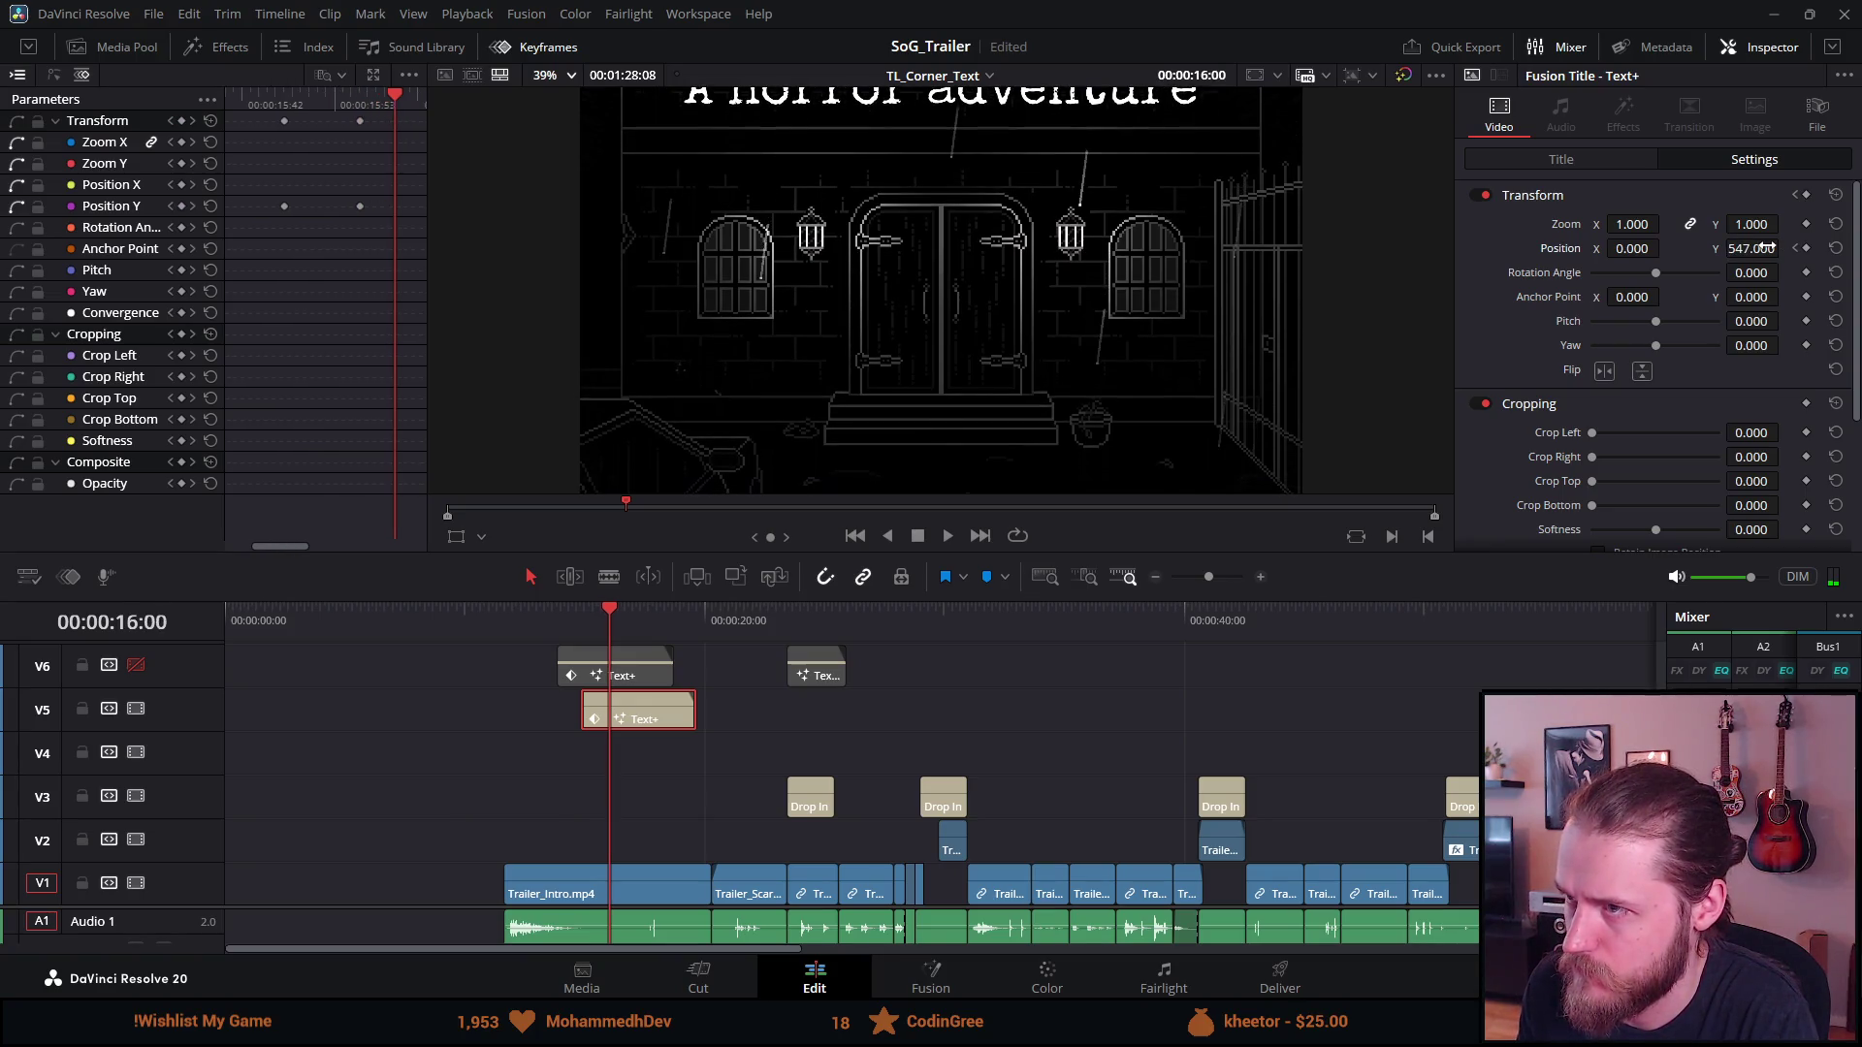
drag(1753, 249, 1785, 249)
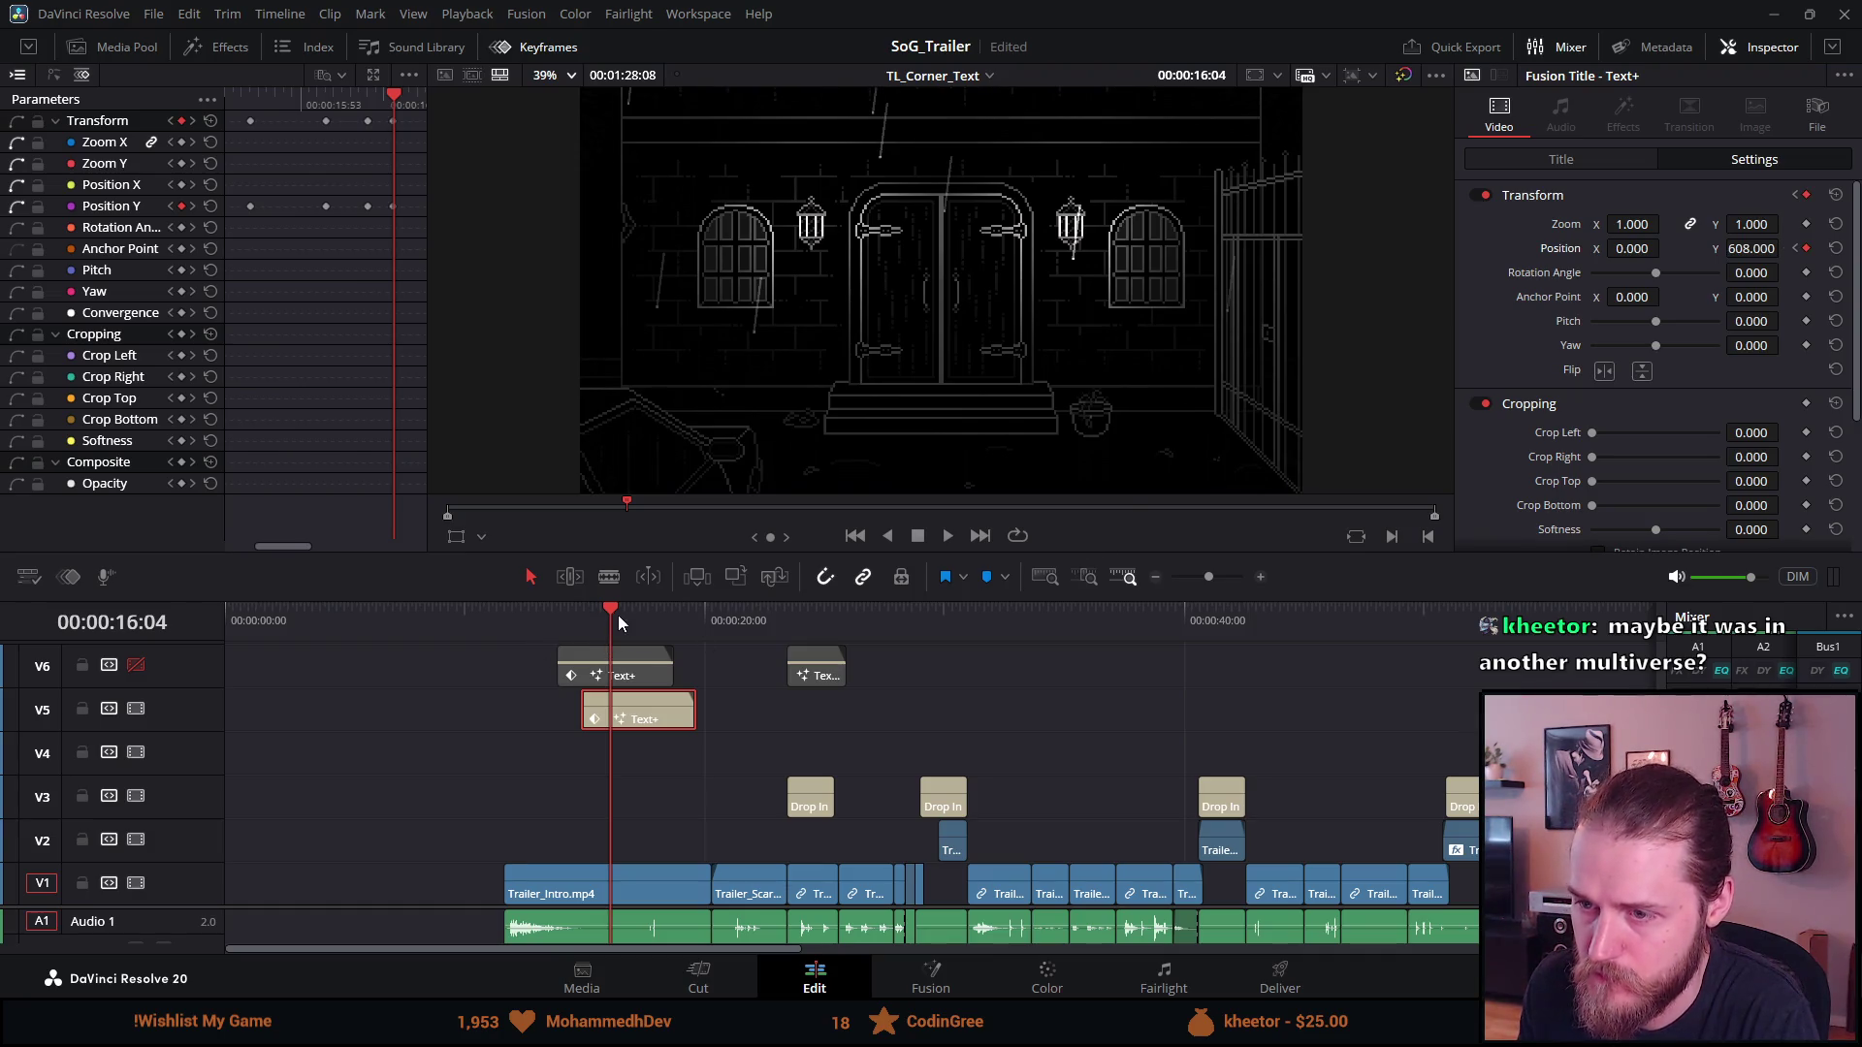
key(space)
mouse_move(635, 621)
mouse_down()
mouse_move(708, 624)
mouse_move(590, 632)
mouse_up()
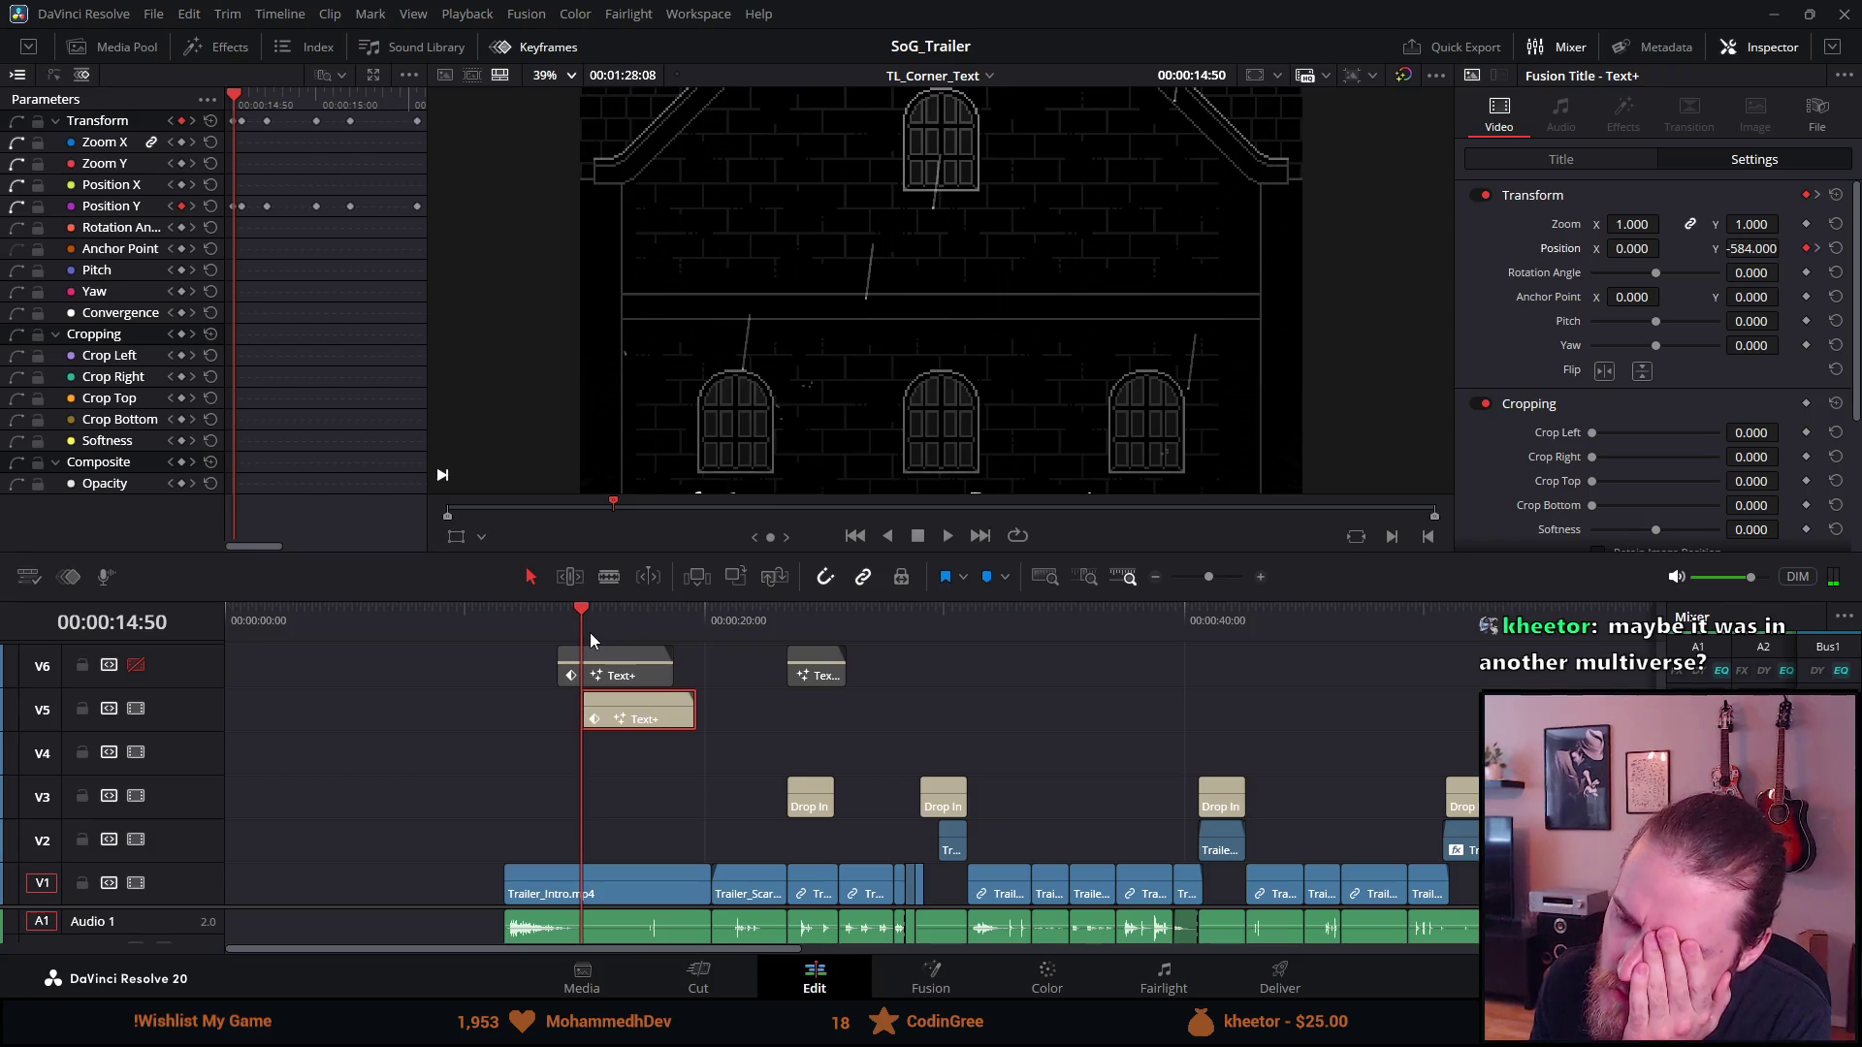
click(950, 541)
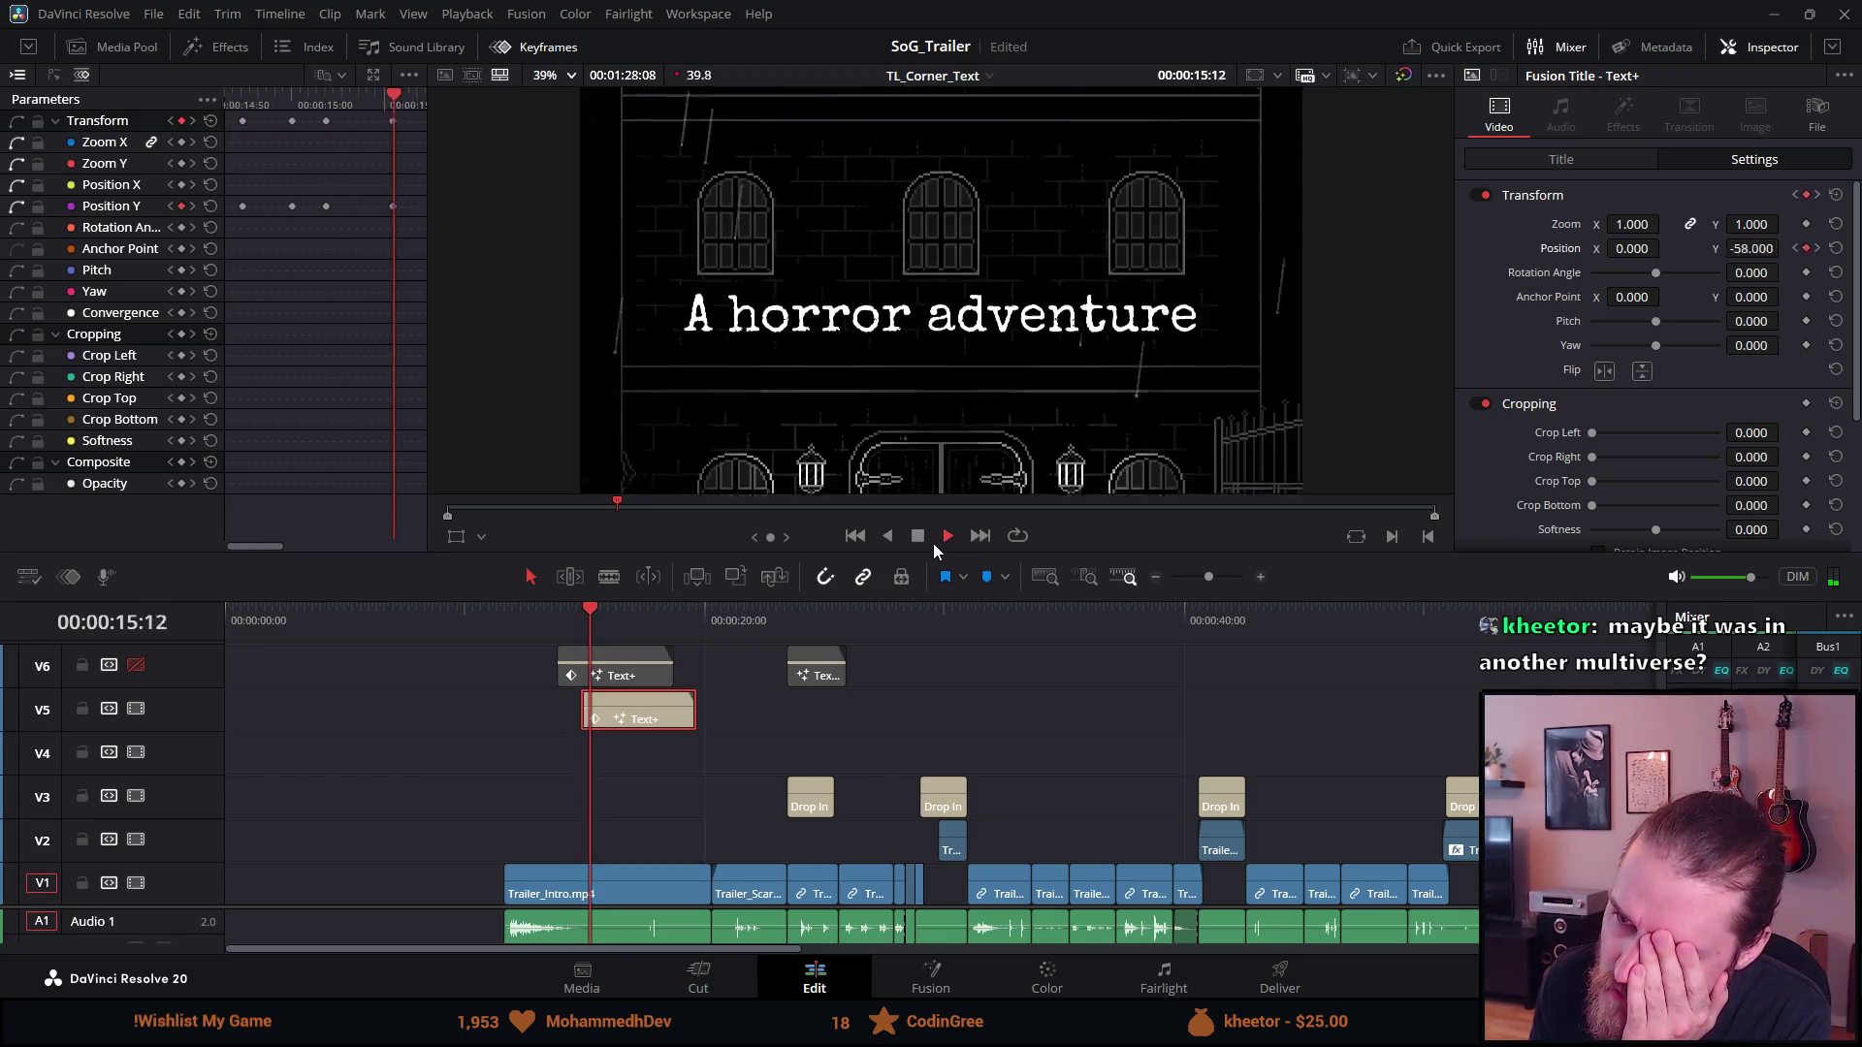
click(919, 536)
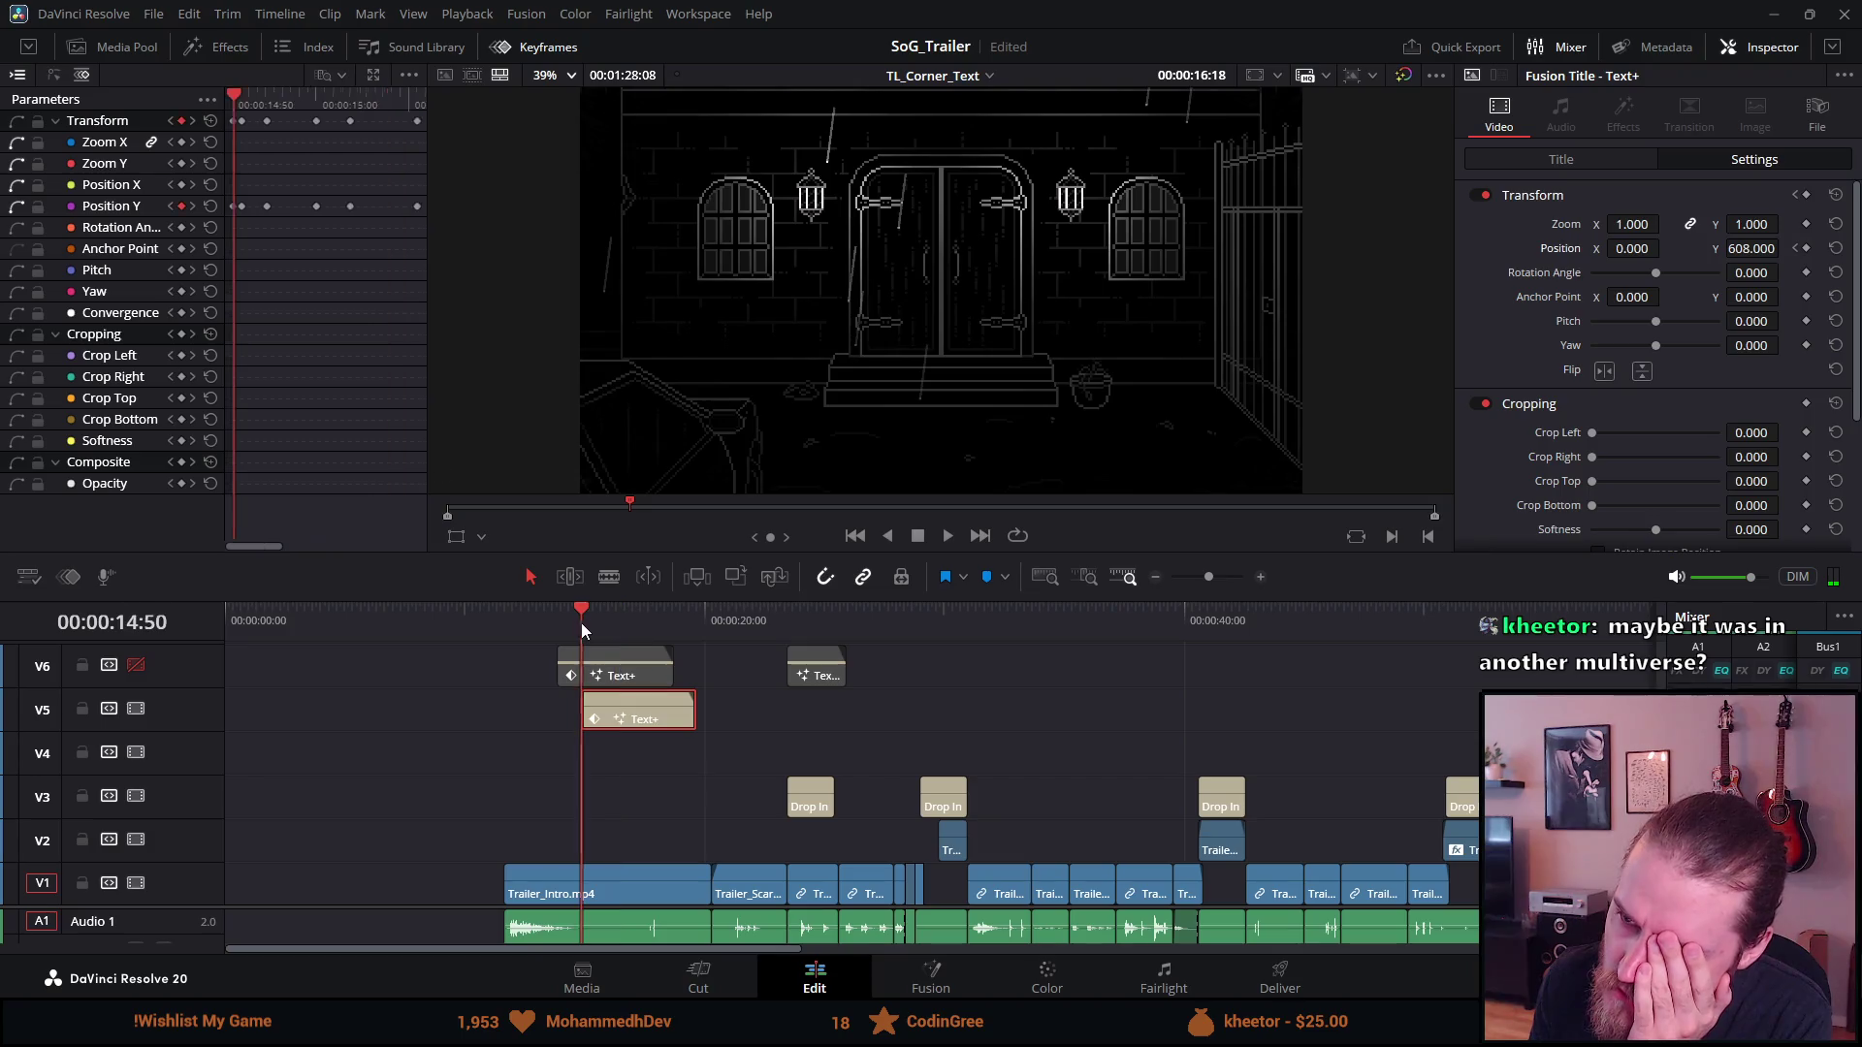
click(580, 622)
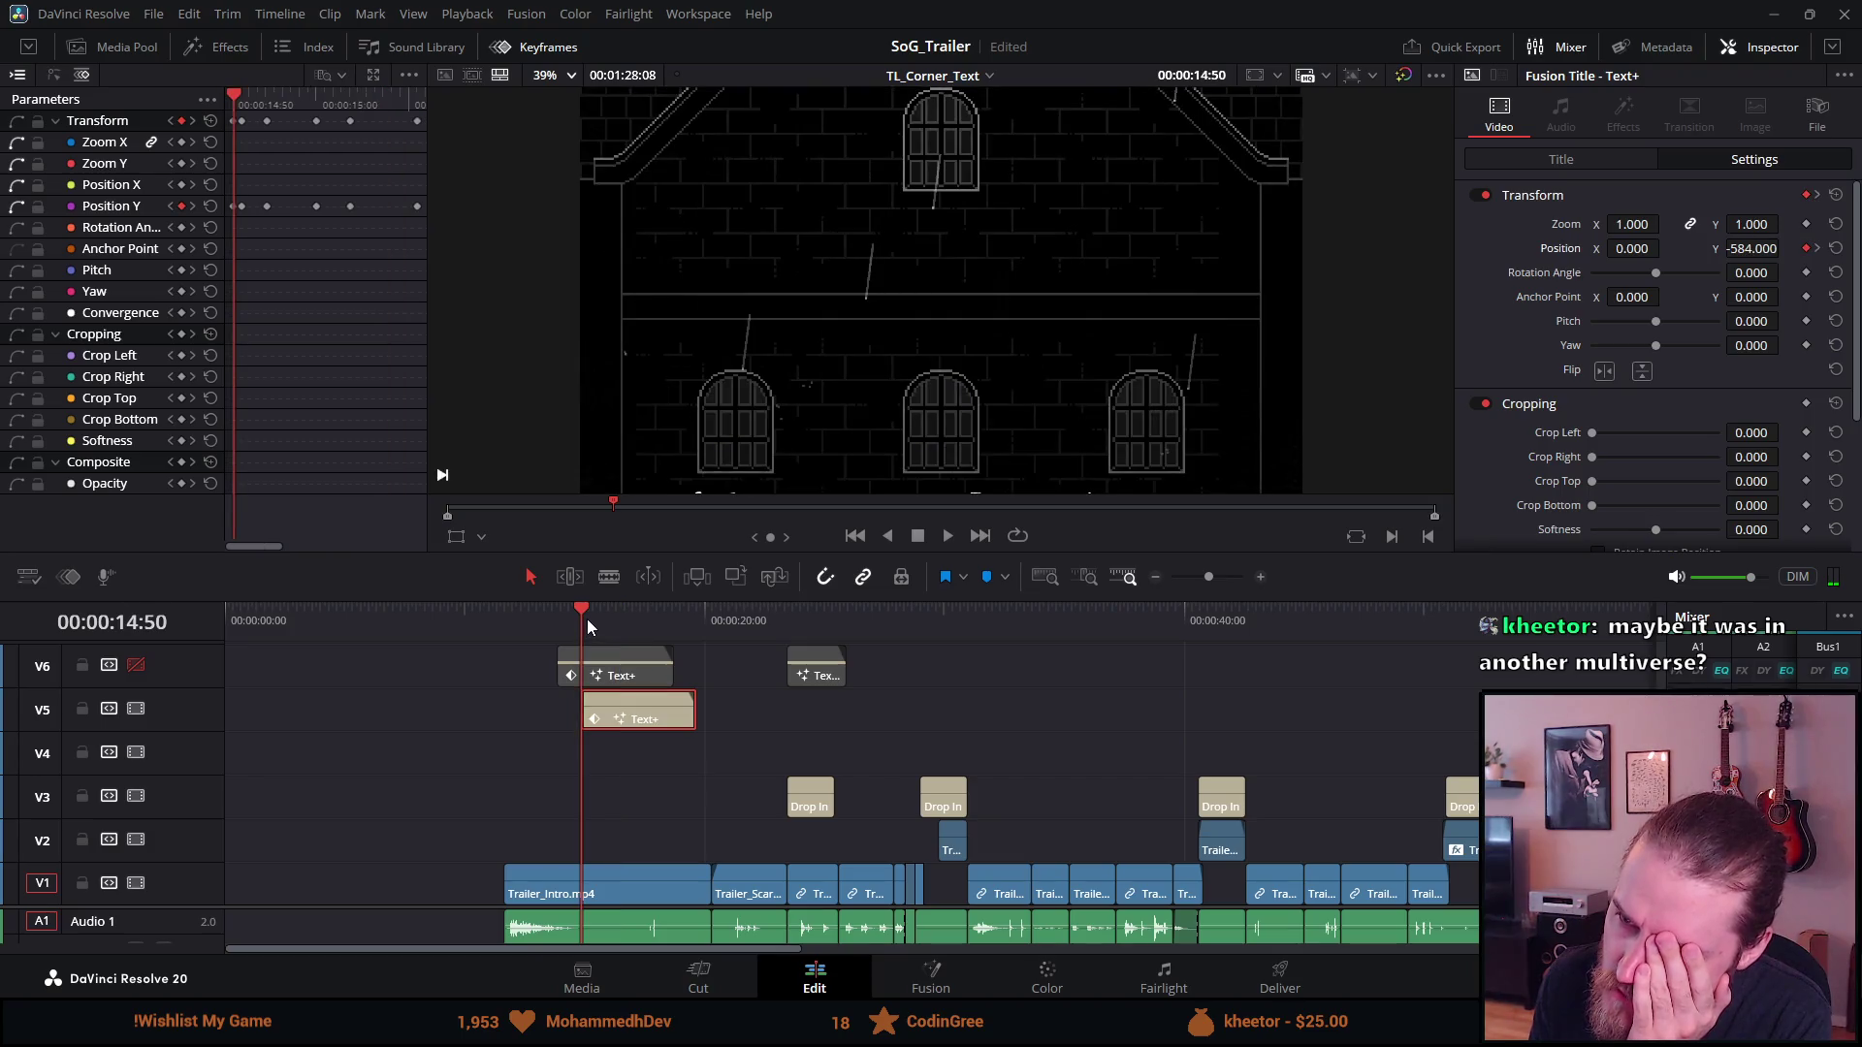
click(947, 536)
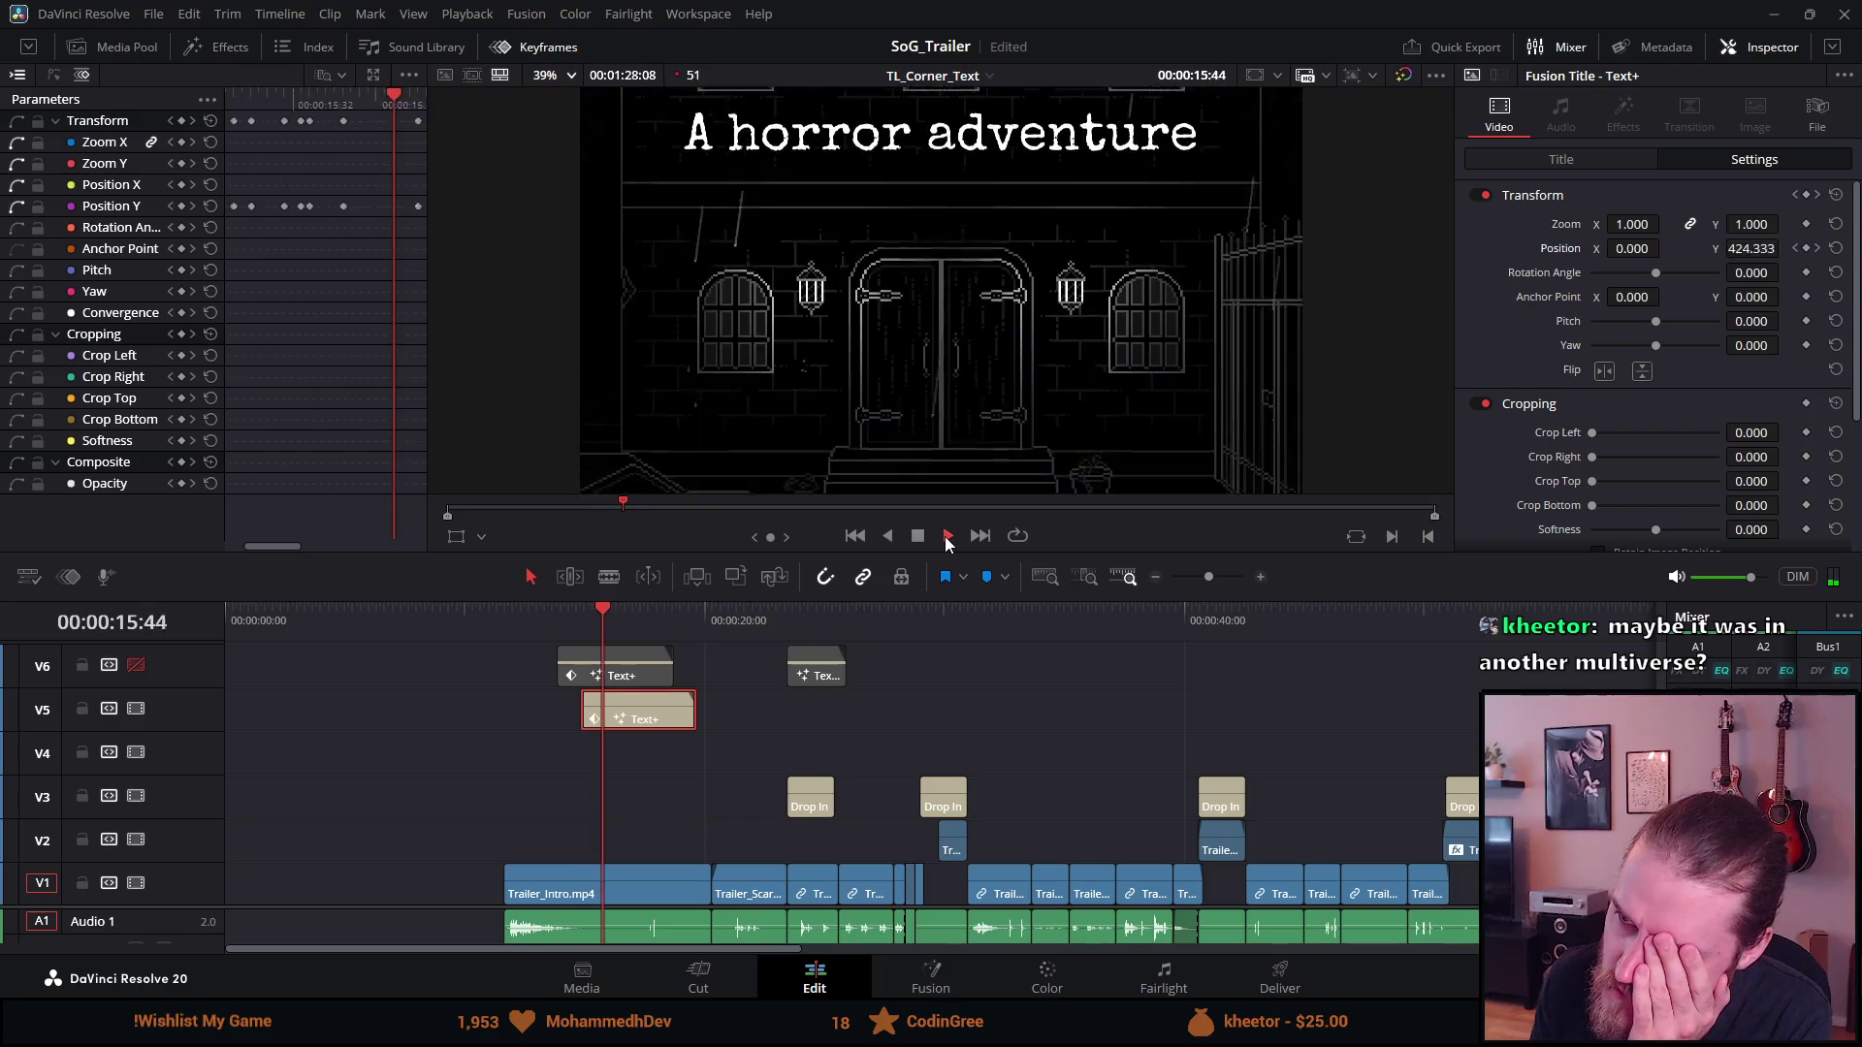
click(917, 536)
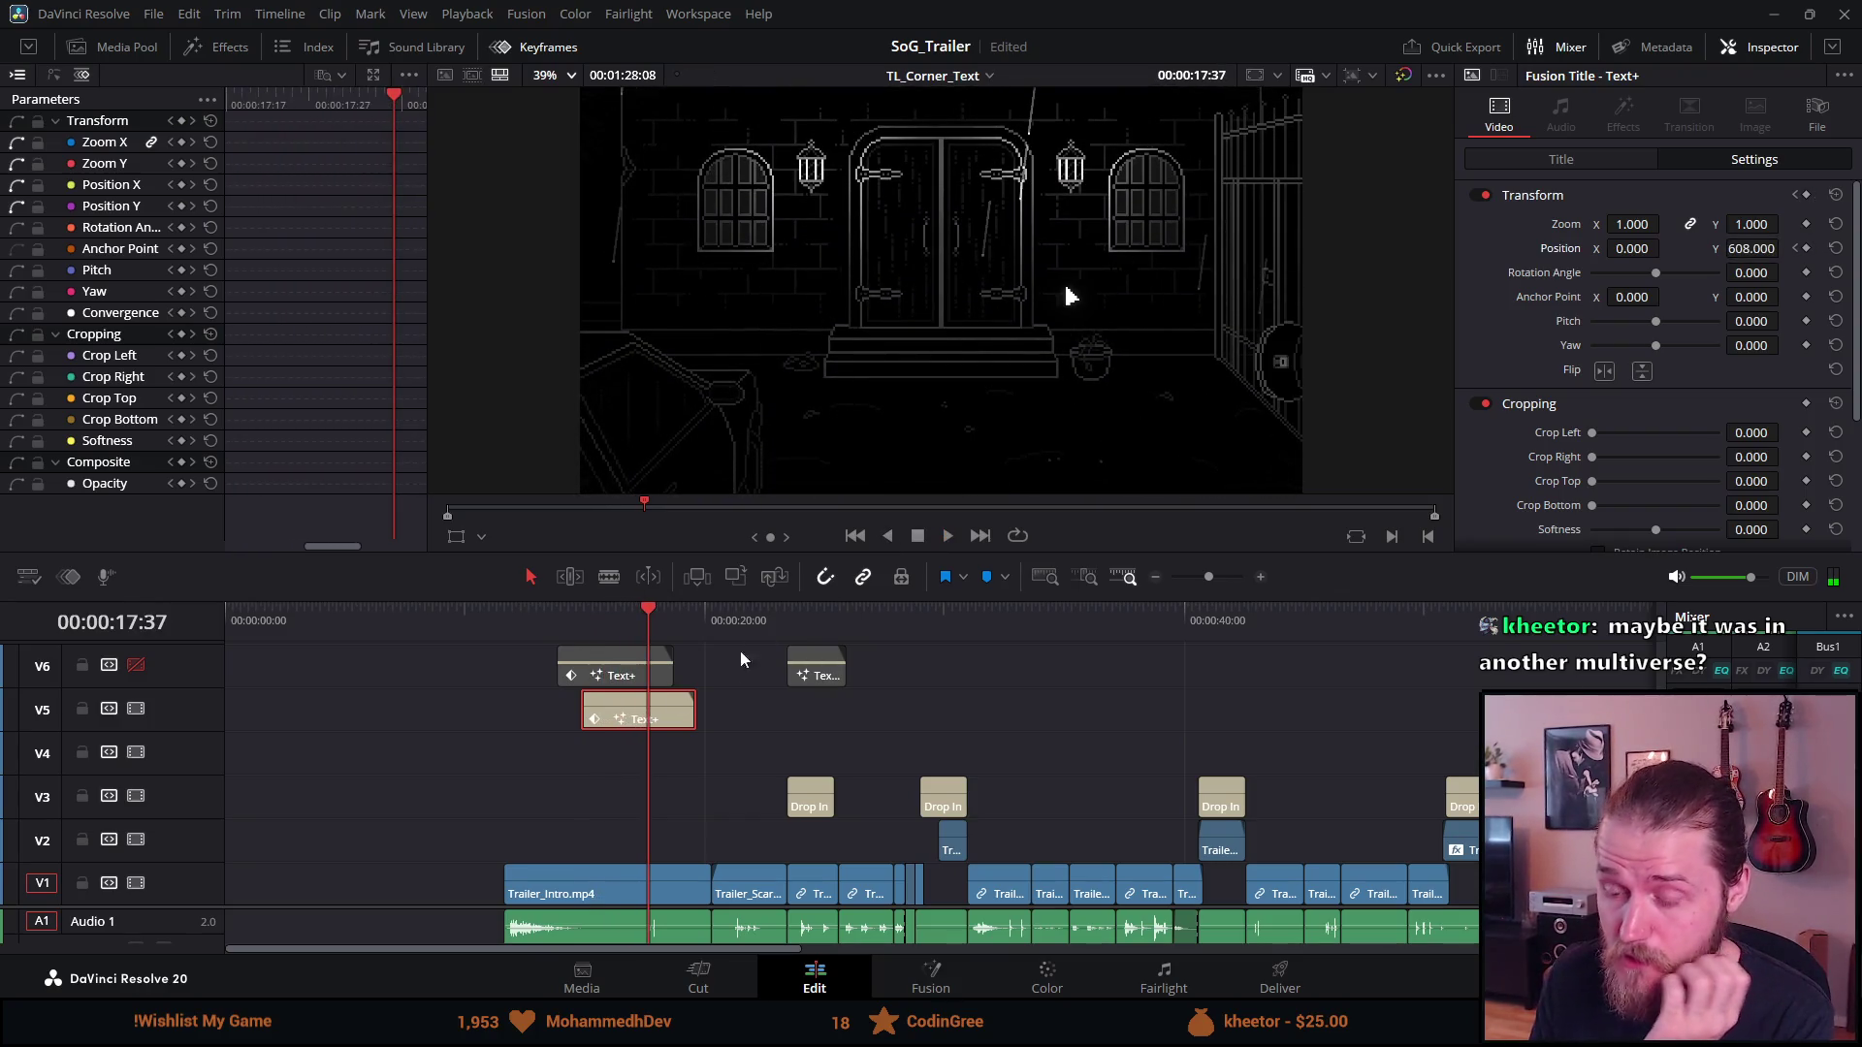
click(504, 632)
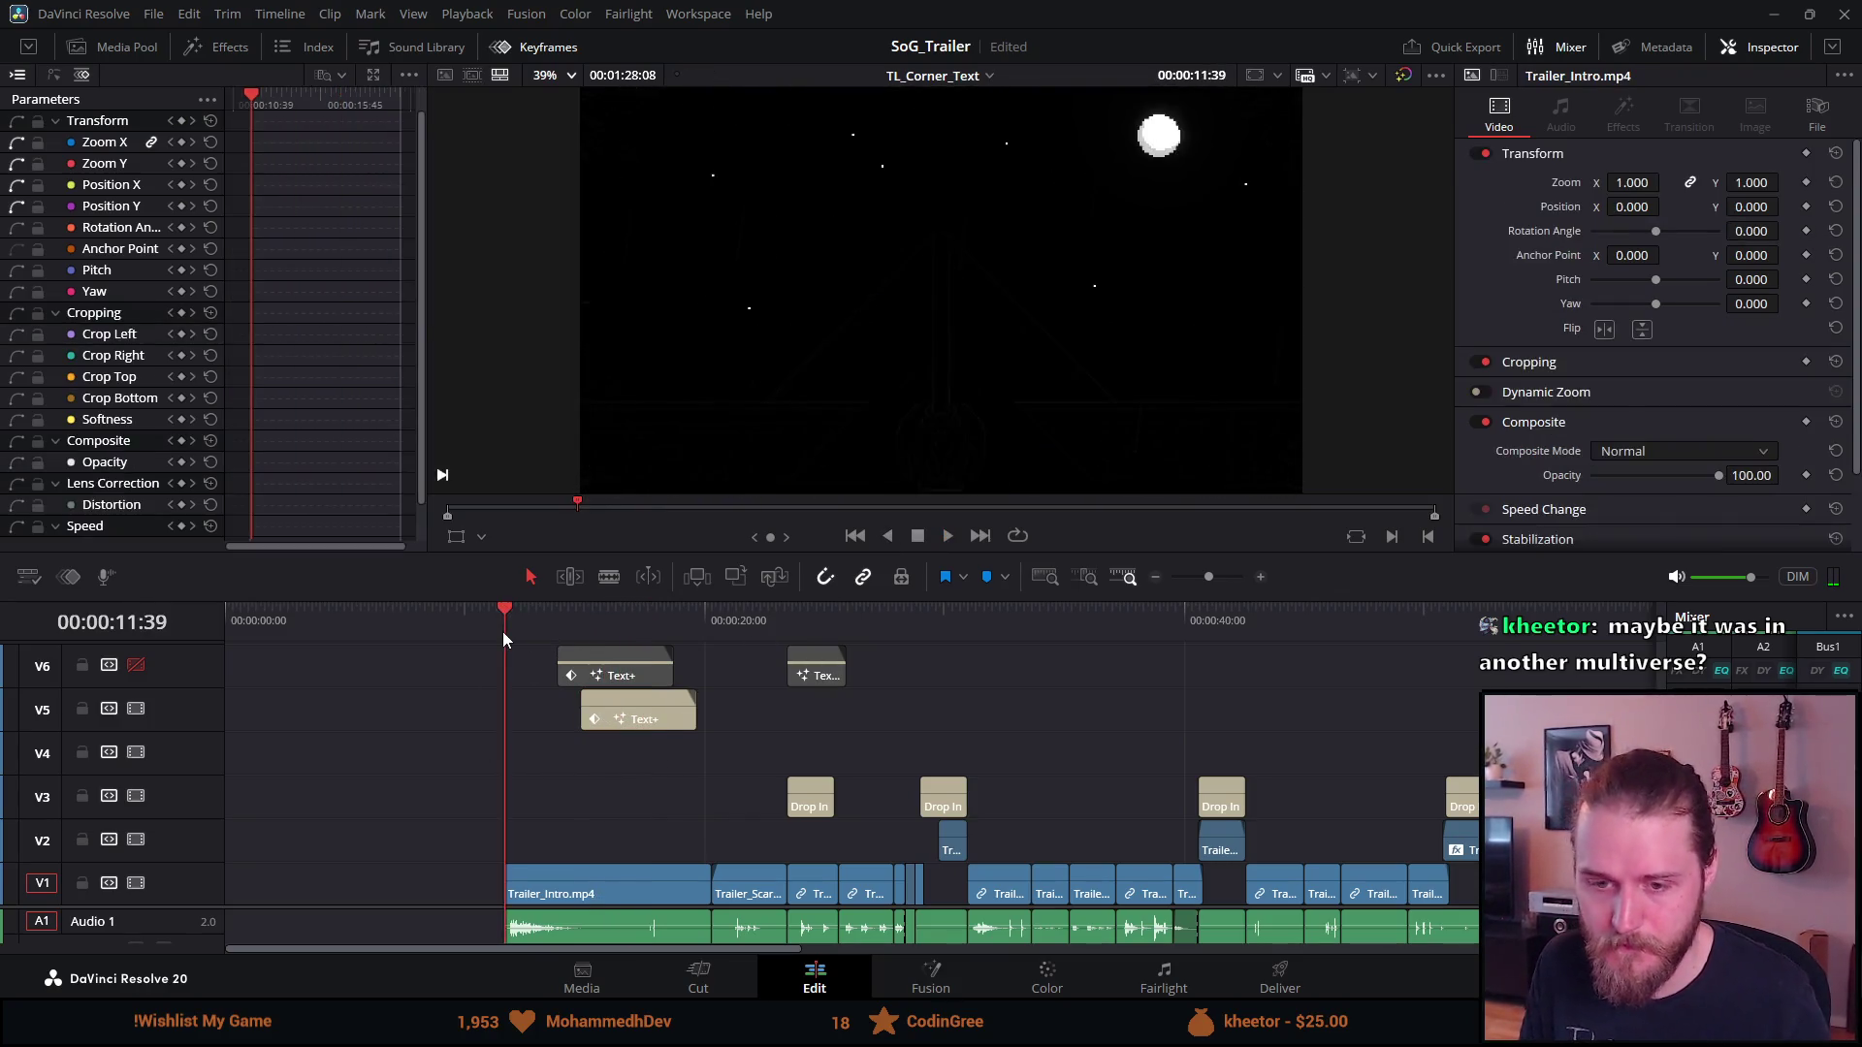
key(p)
key(space)
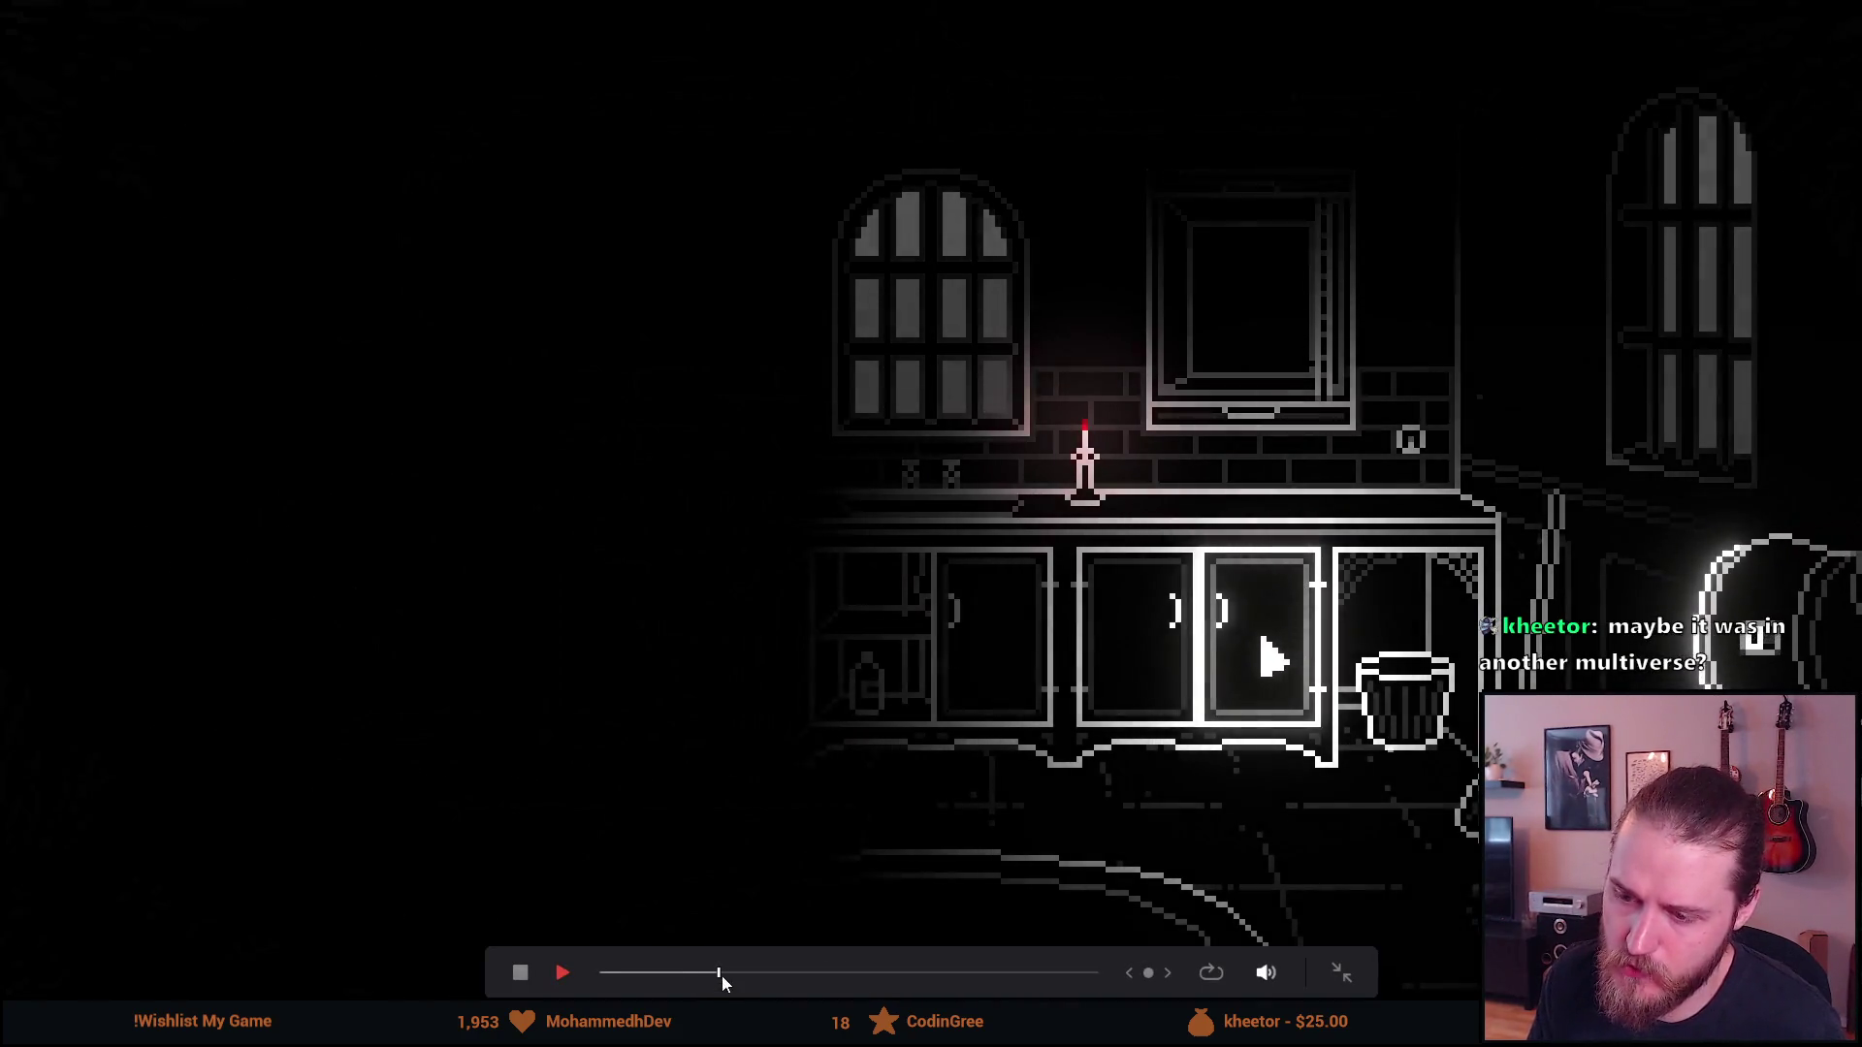
click(520, 973)
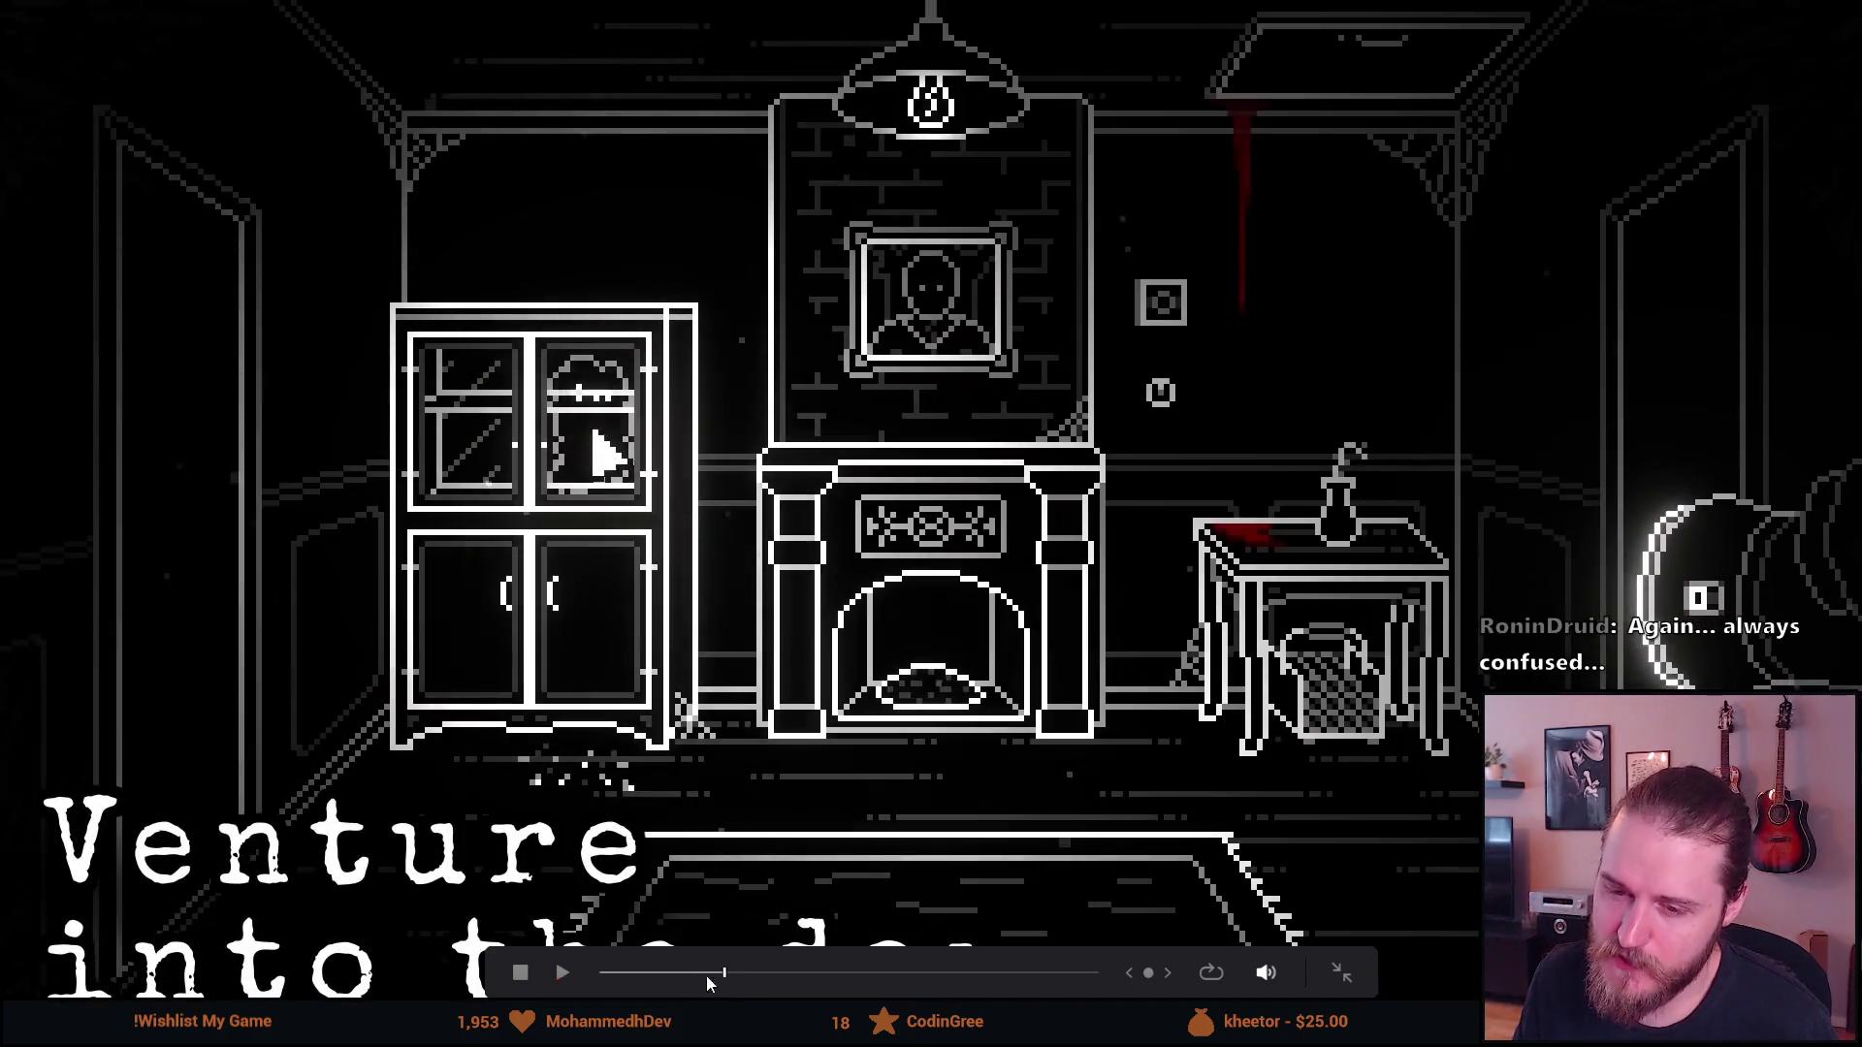
click(512, 974)
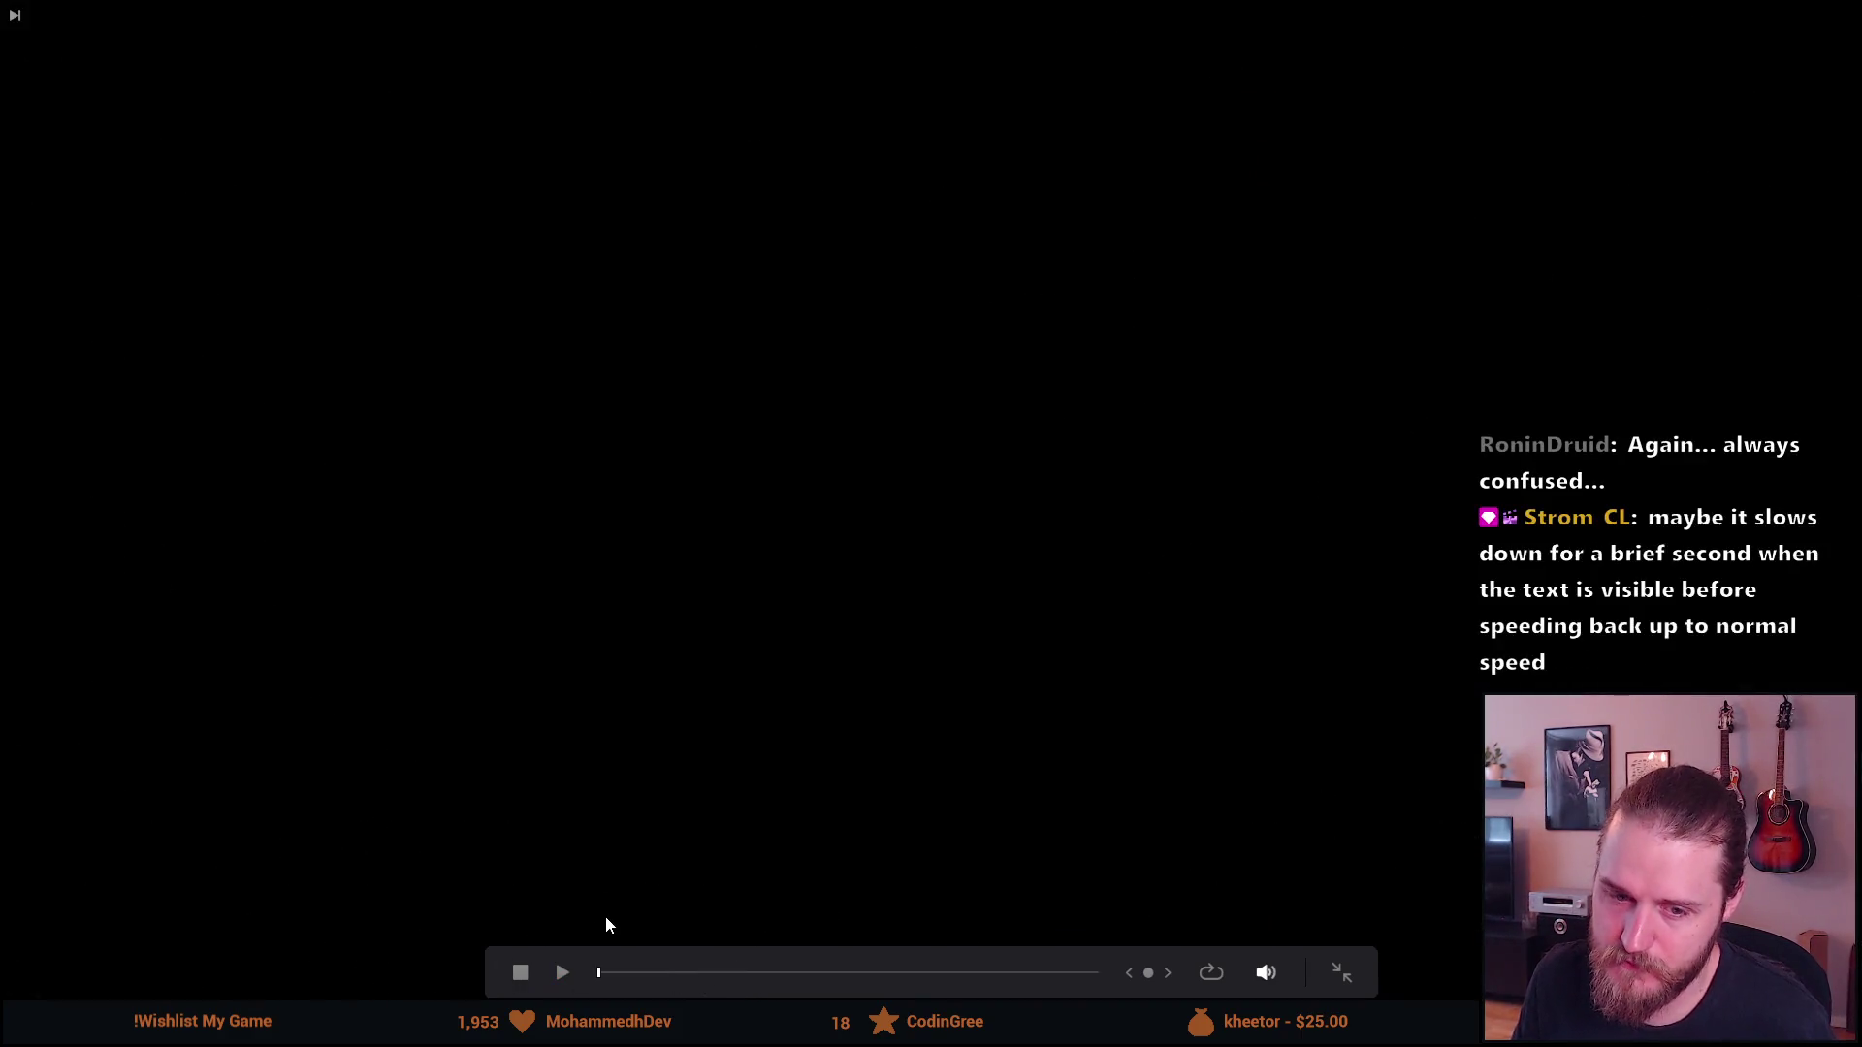
key(Escape)
Select all clips with Ctrl+A and shift them left to start at 00:00:00:00
click(479, 621)
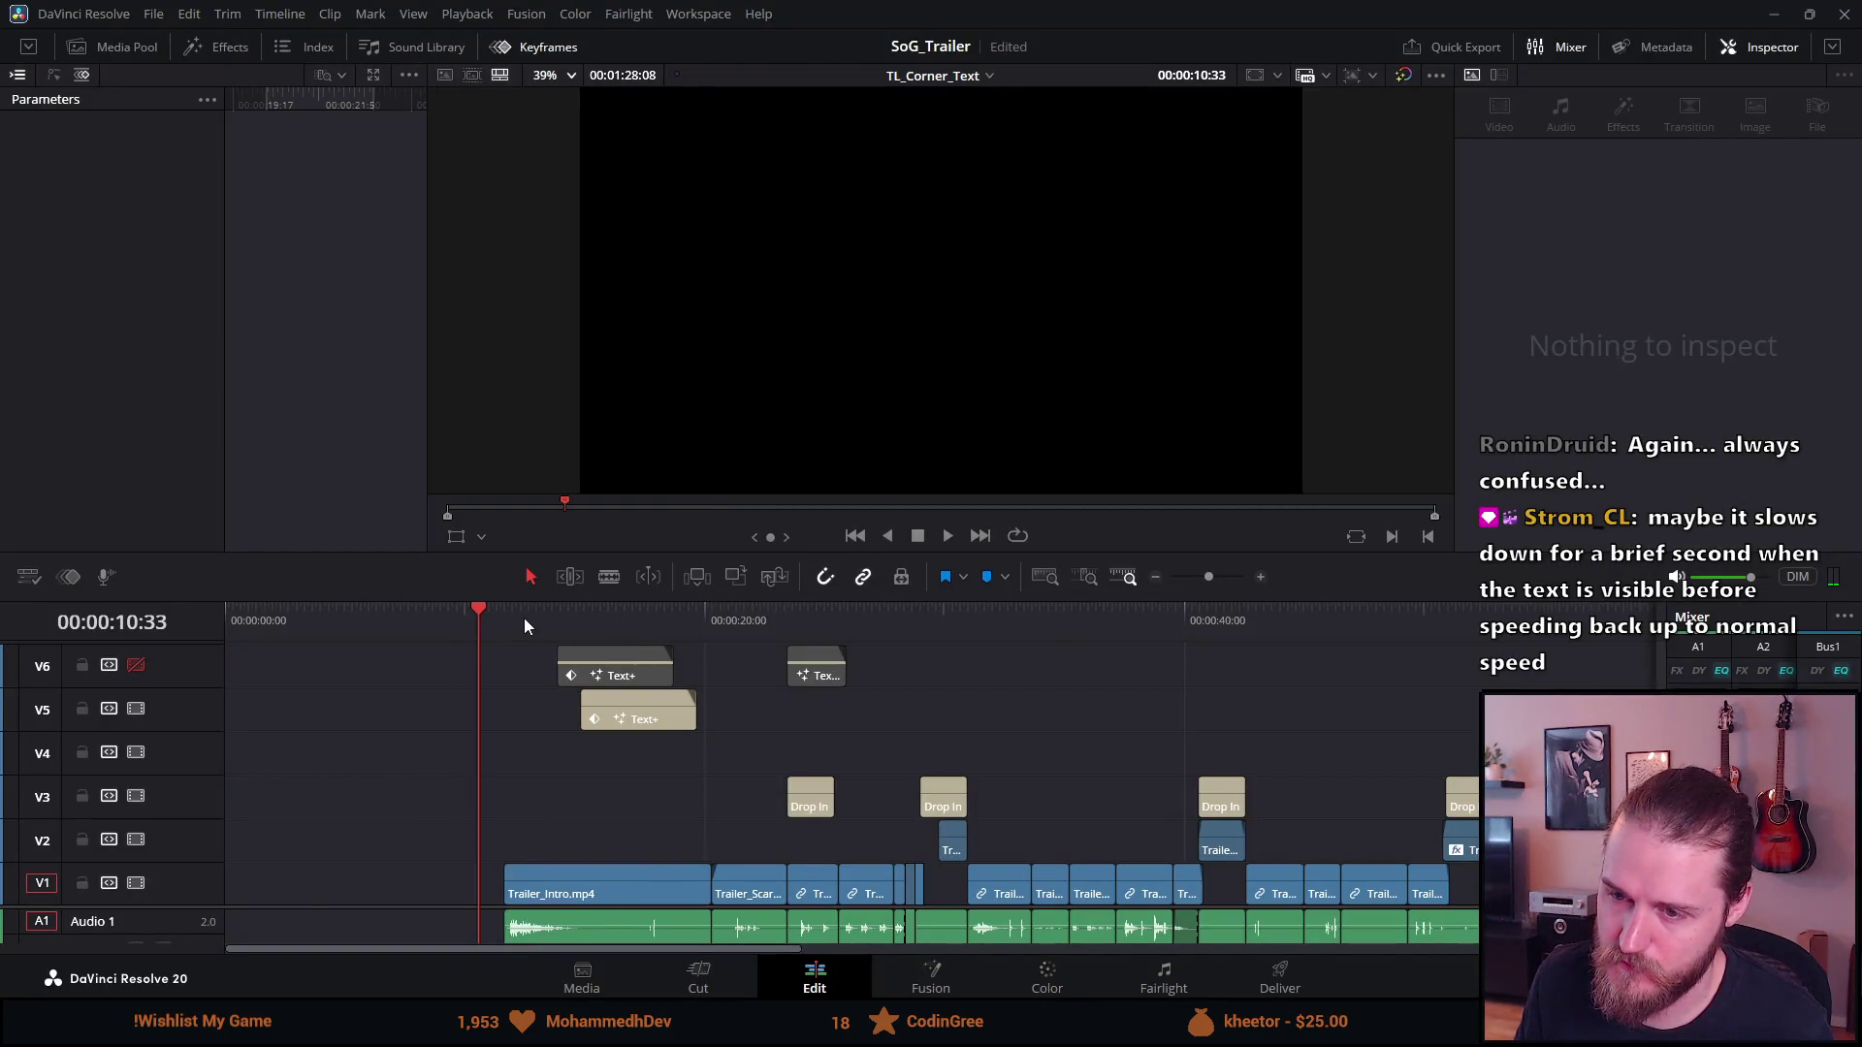
right_click(525, 625)
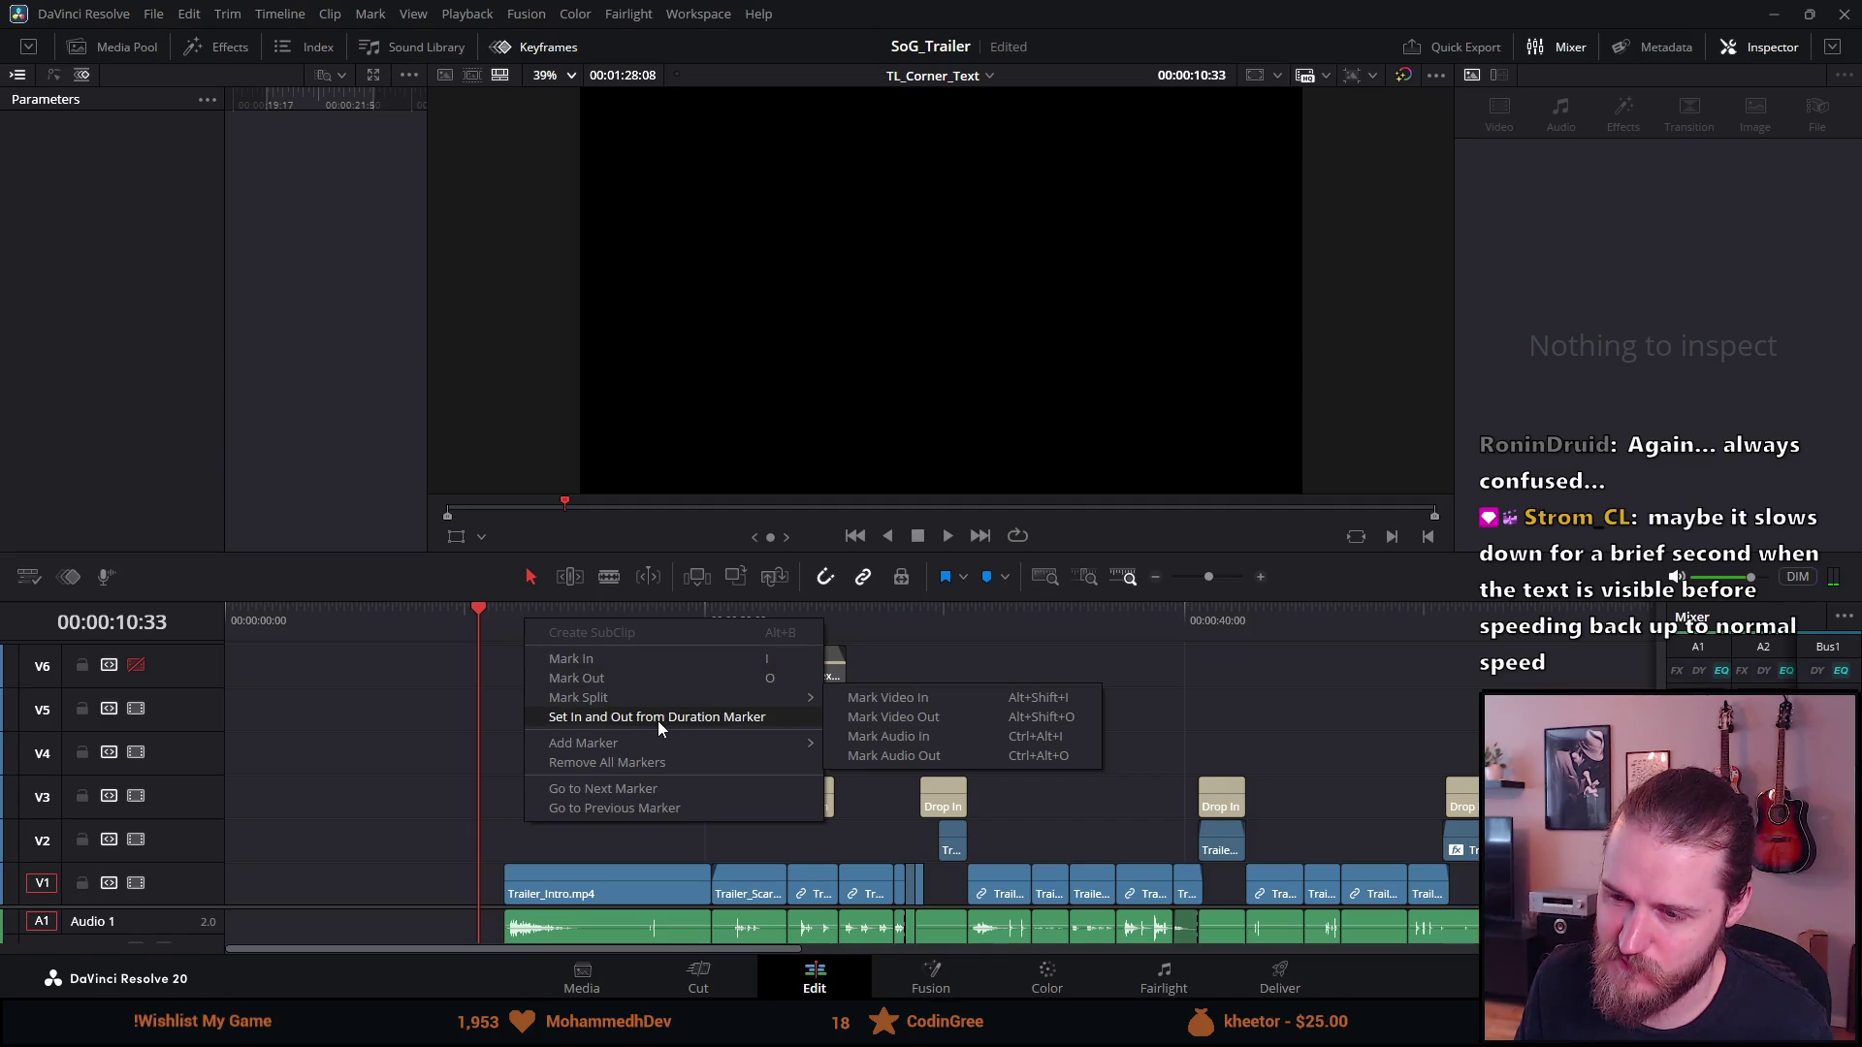
click(494, 730)
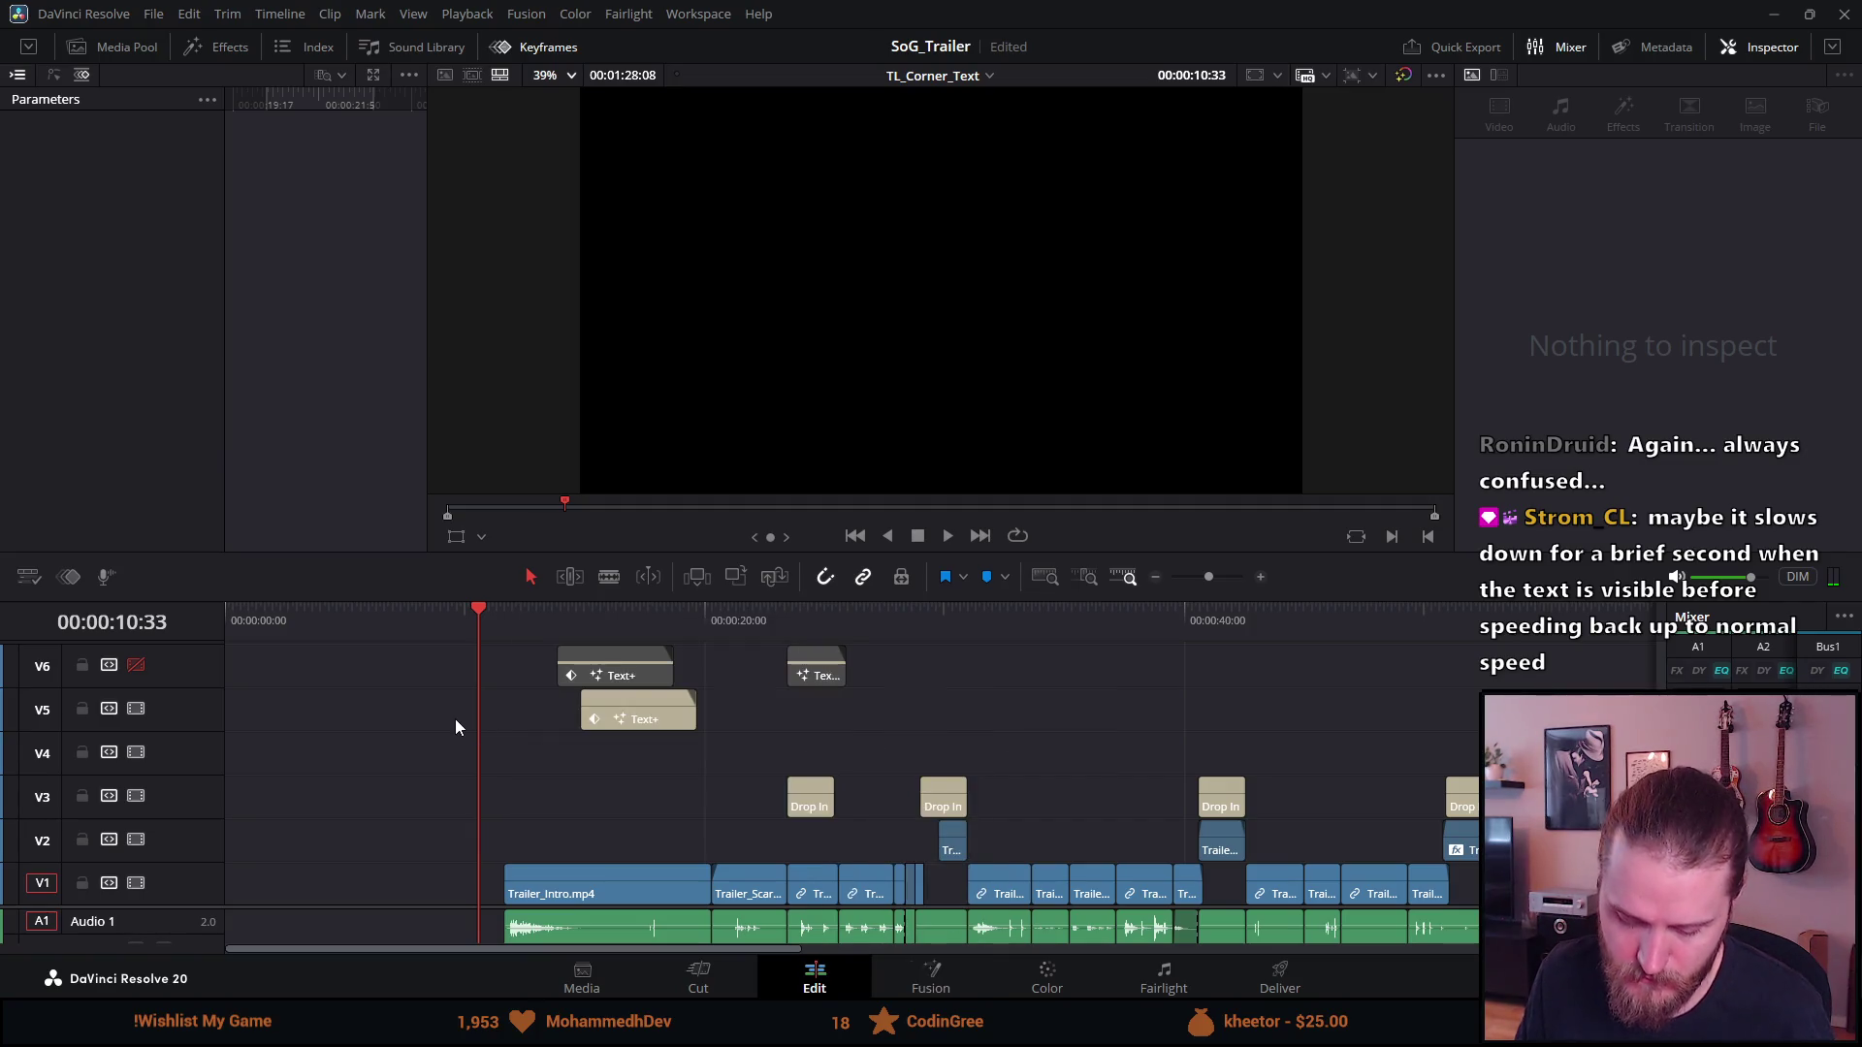
key(ctrl+a)
drag(611, 704, 328, 704)
Play the trailer from the start and resize the viewer and timeline areas
drag(264, 614, 98, 603)
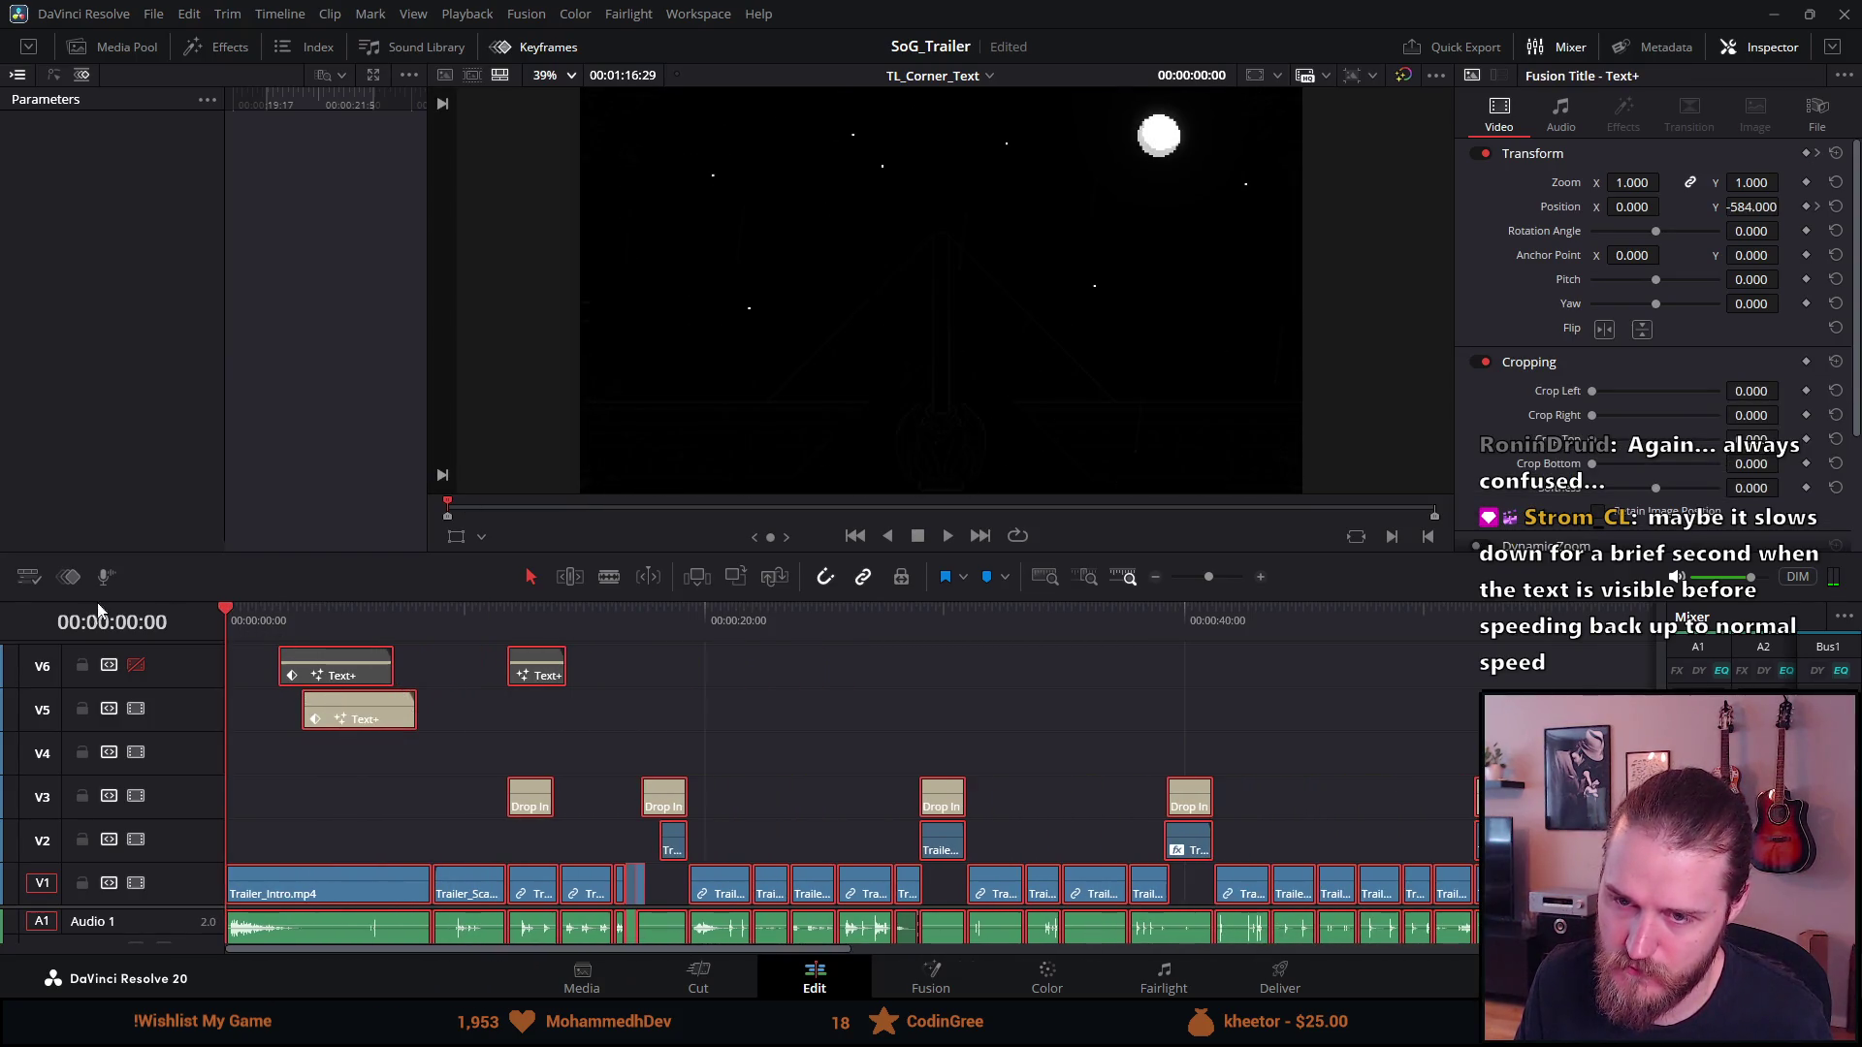
click(947, 541)
drag(933, 602, 907, 790)
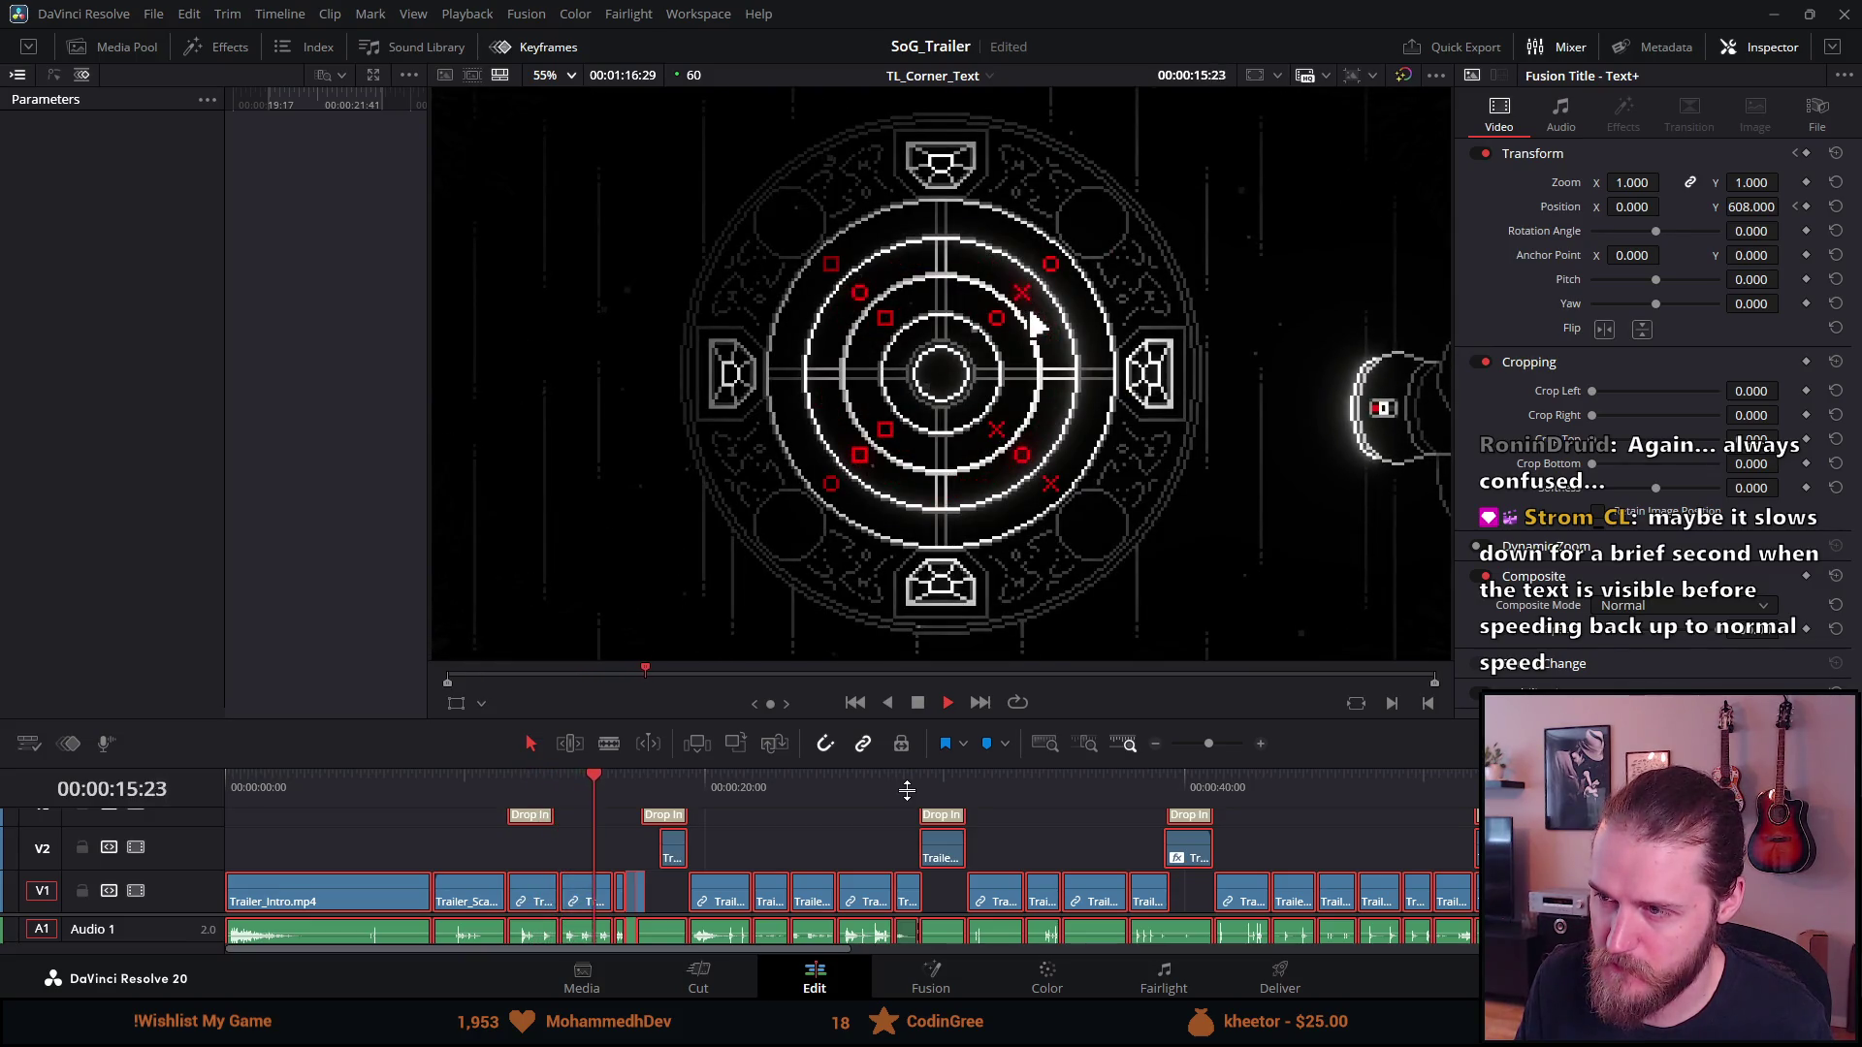
drag(906, 719, 926, 503)
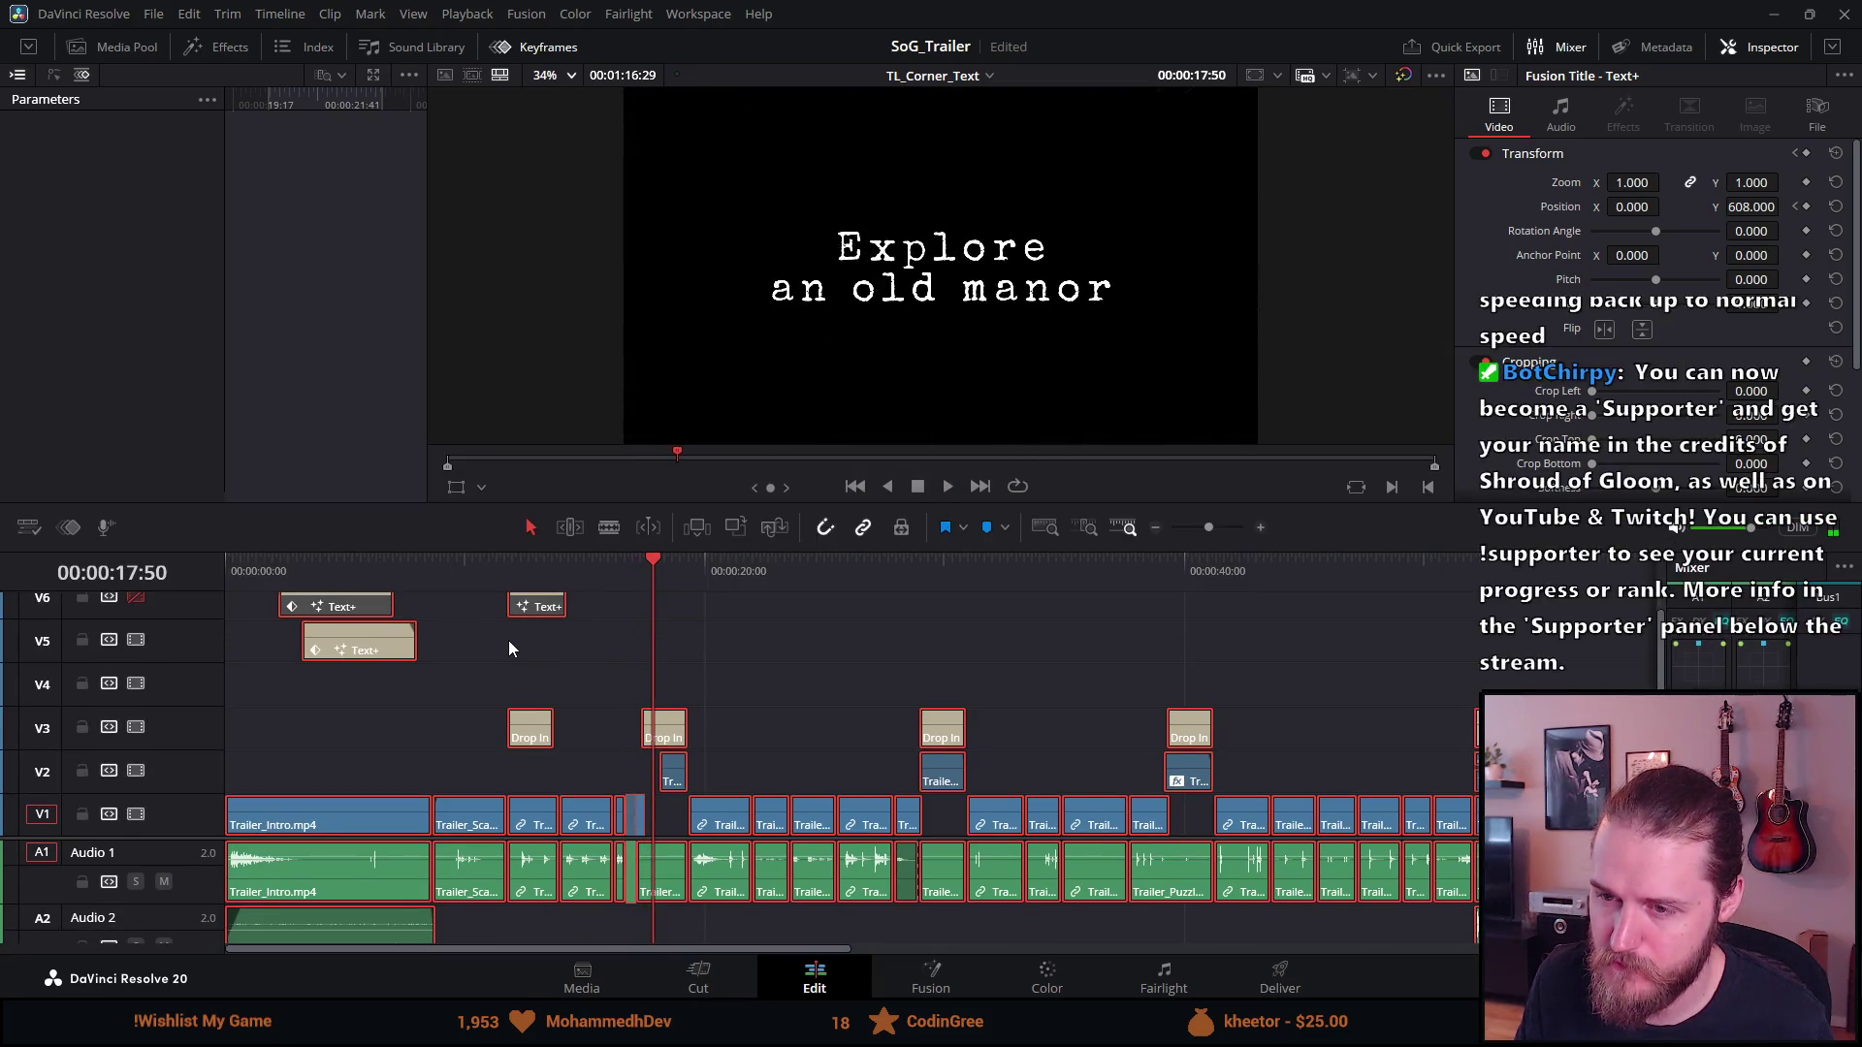
scroll(504, 648, up, 1)
scroll(505, 641, down, 5)
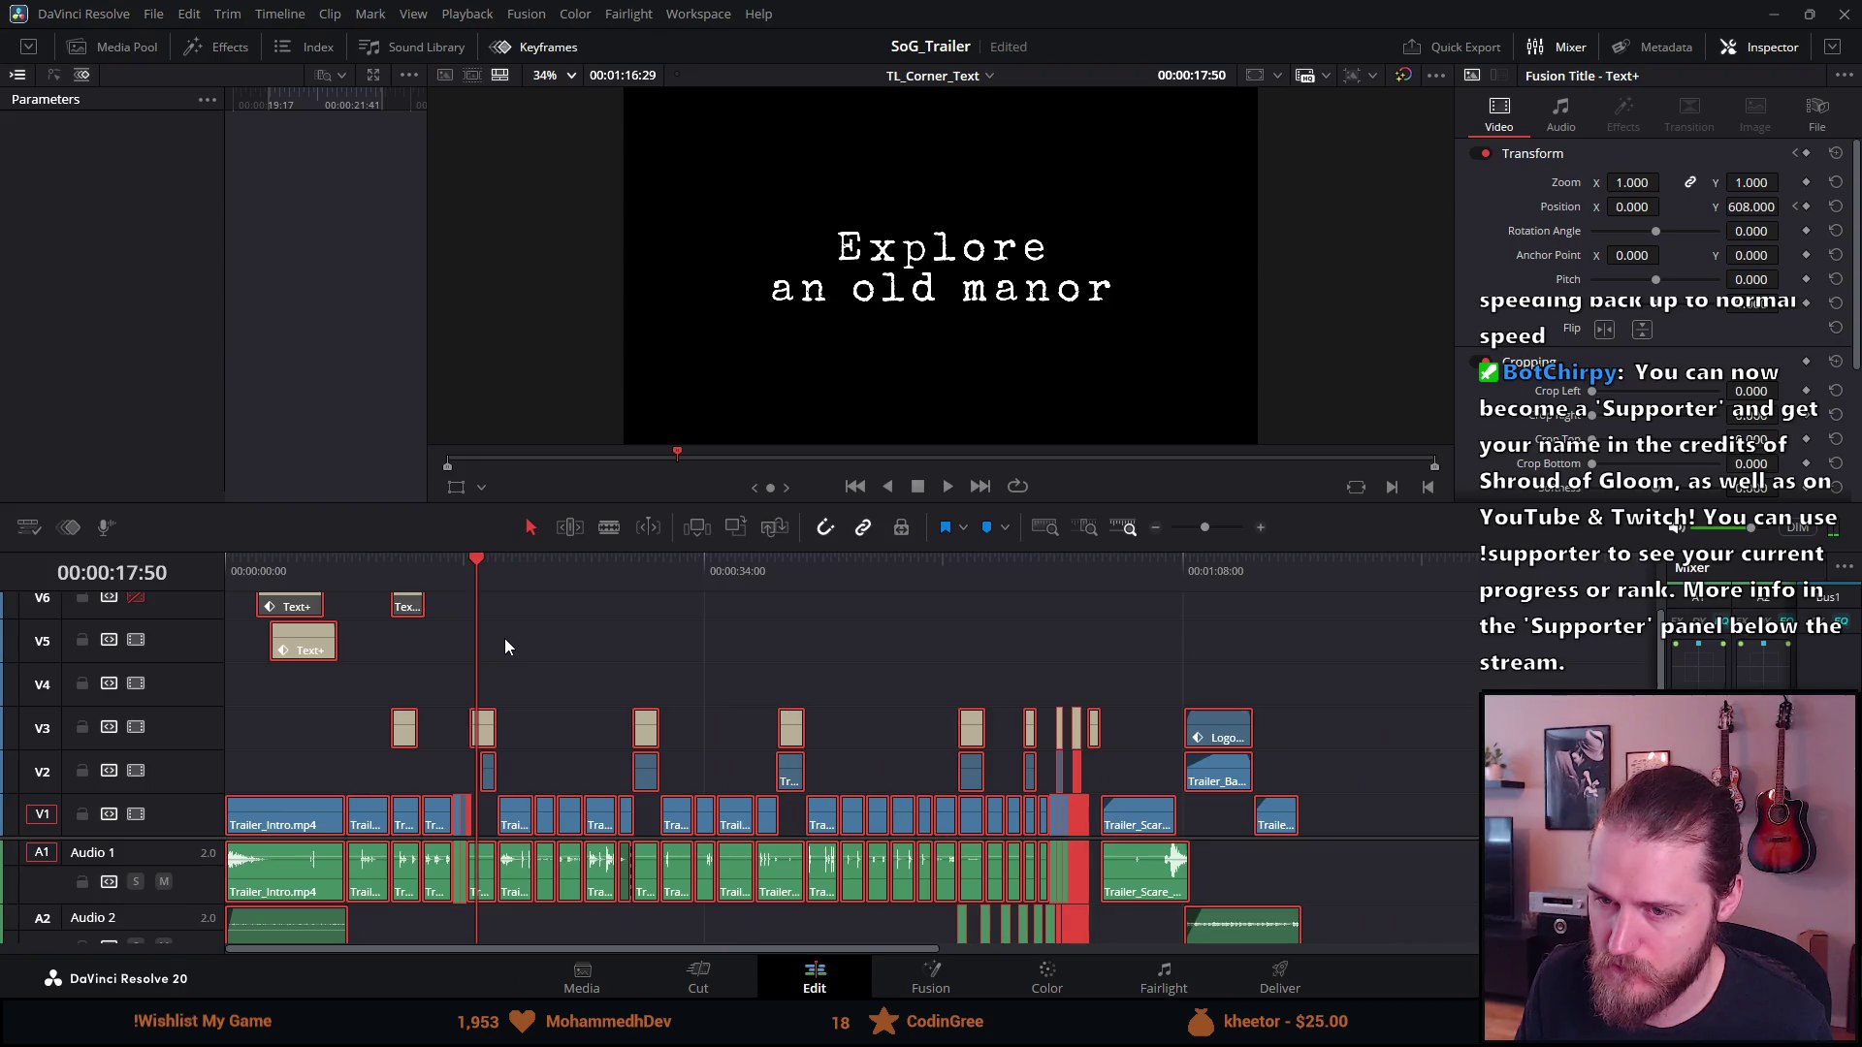
click(352, 606)
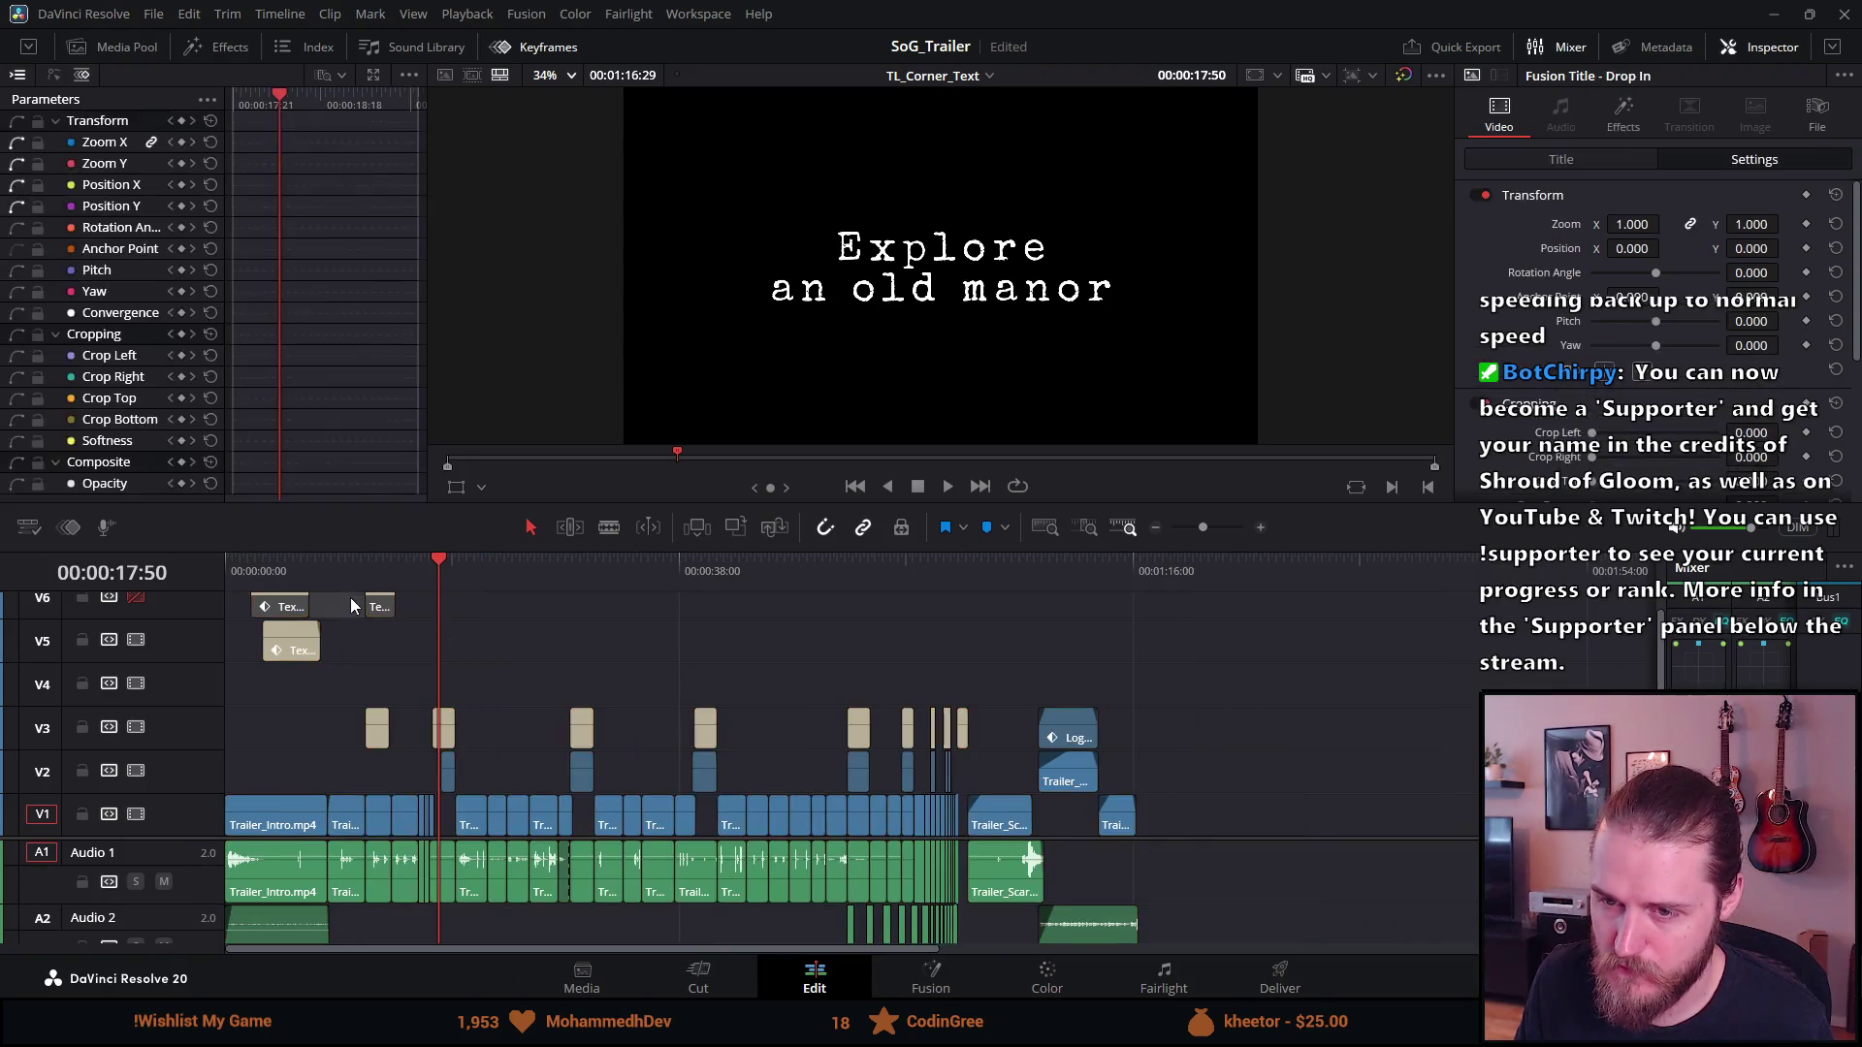
Re-enable track V6 with the playhead around 11:47
click(388, 561)
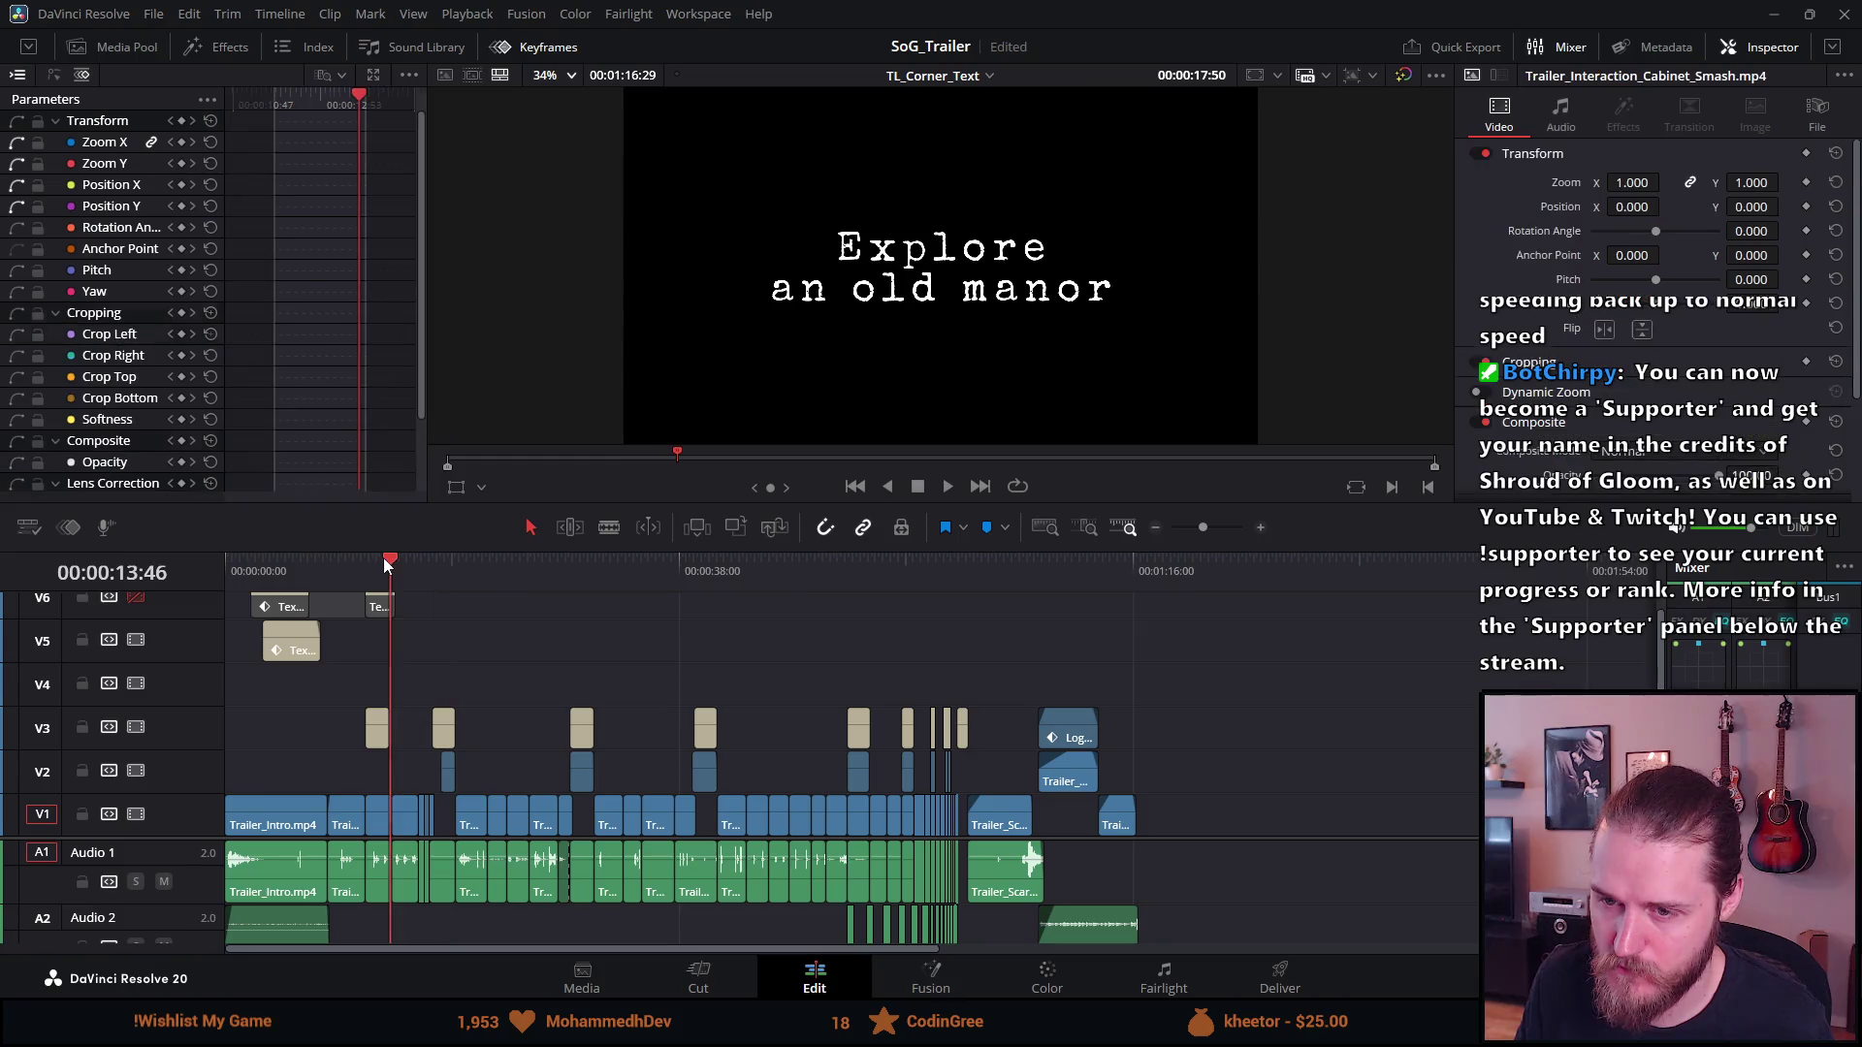
click(374, 569)
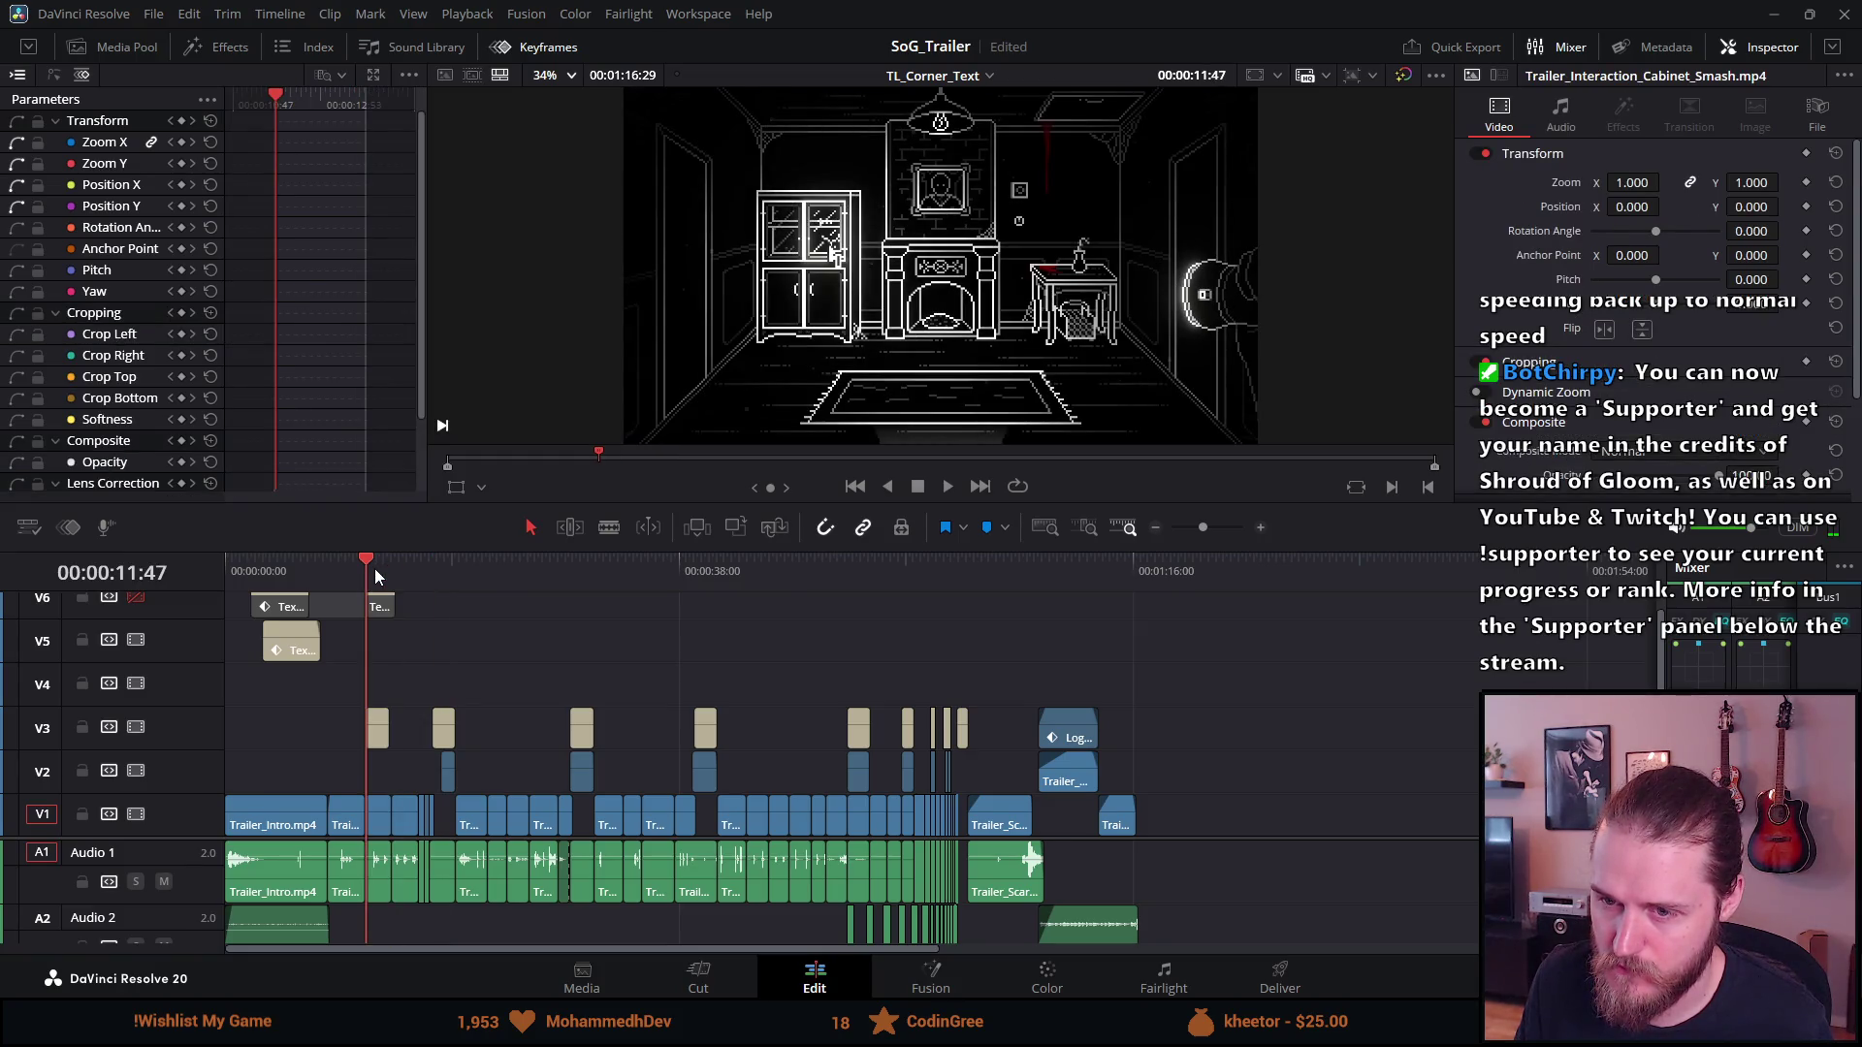
click(139, 598)
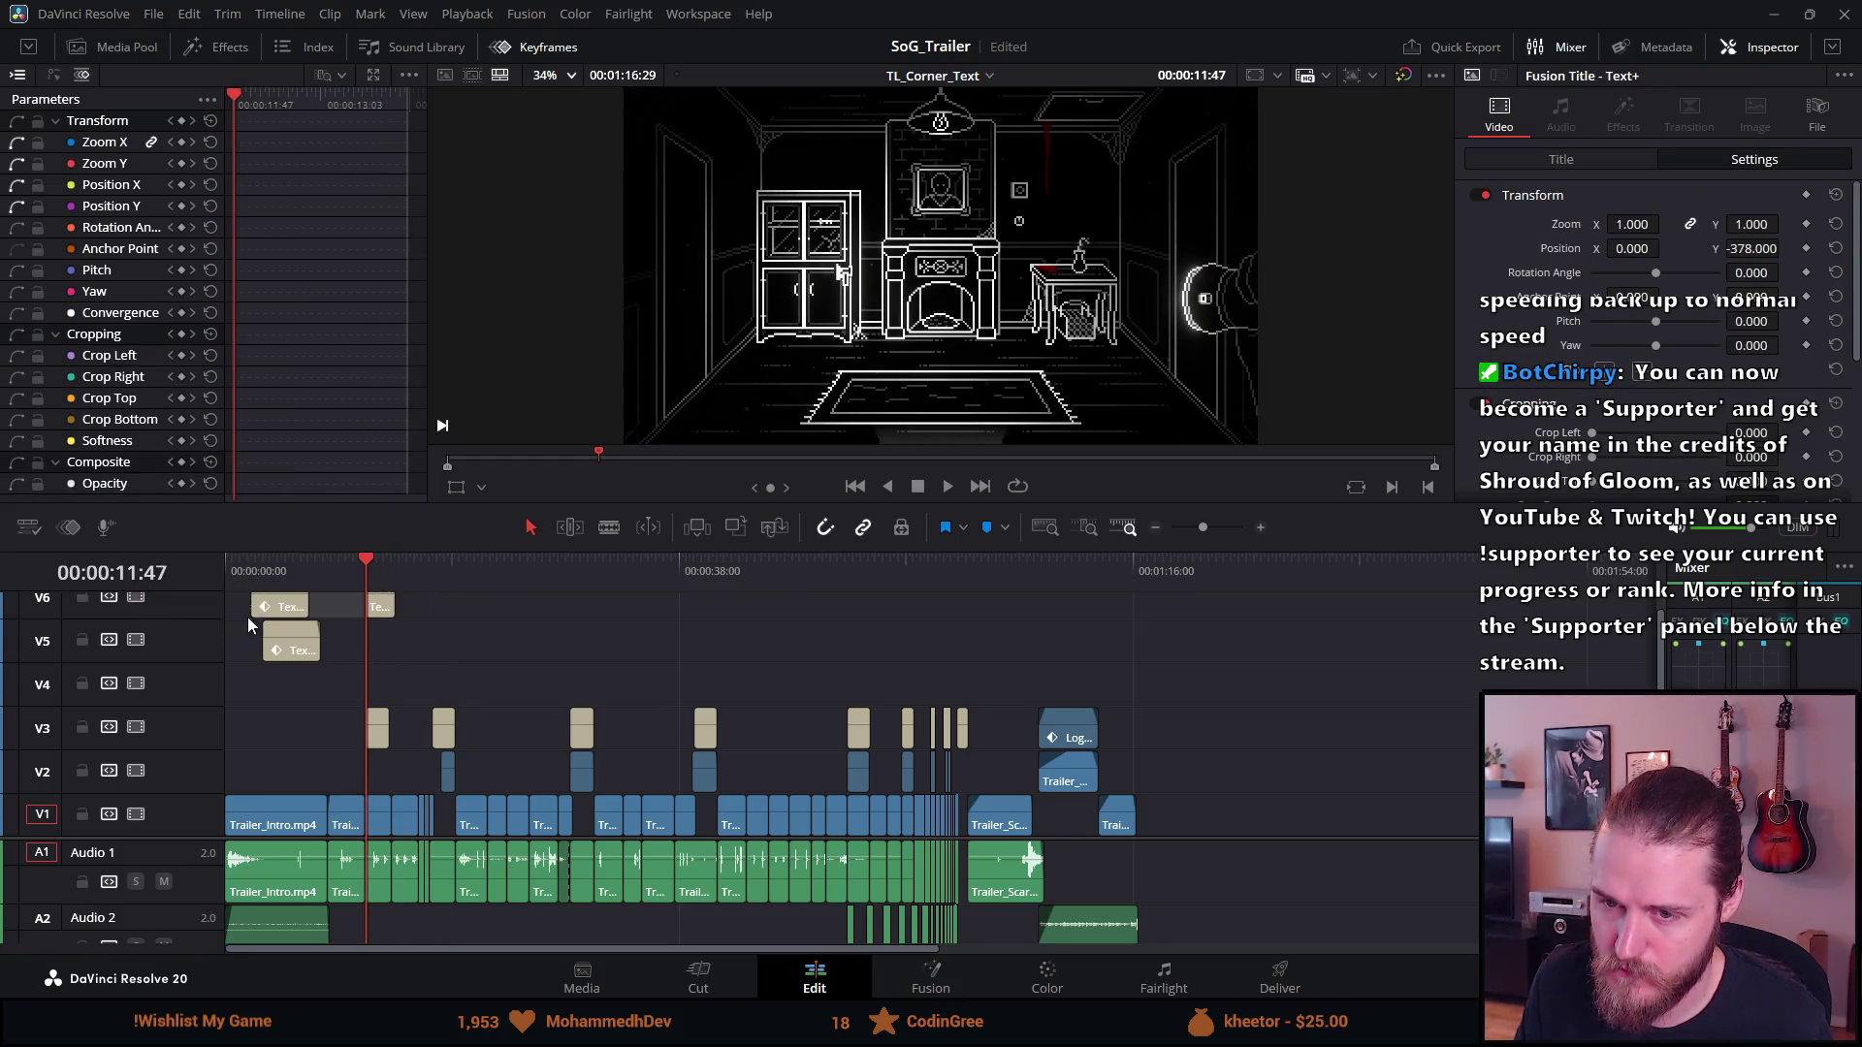
drag(272, 612, 377, 608)
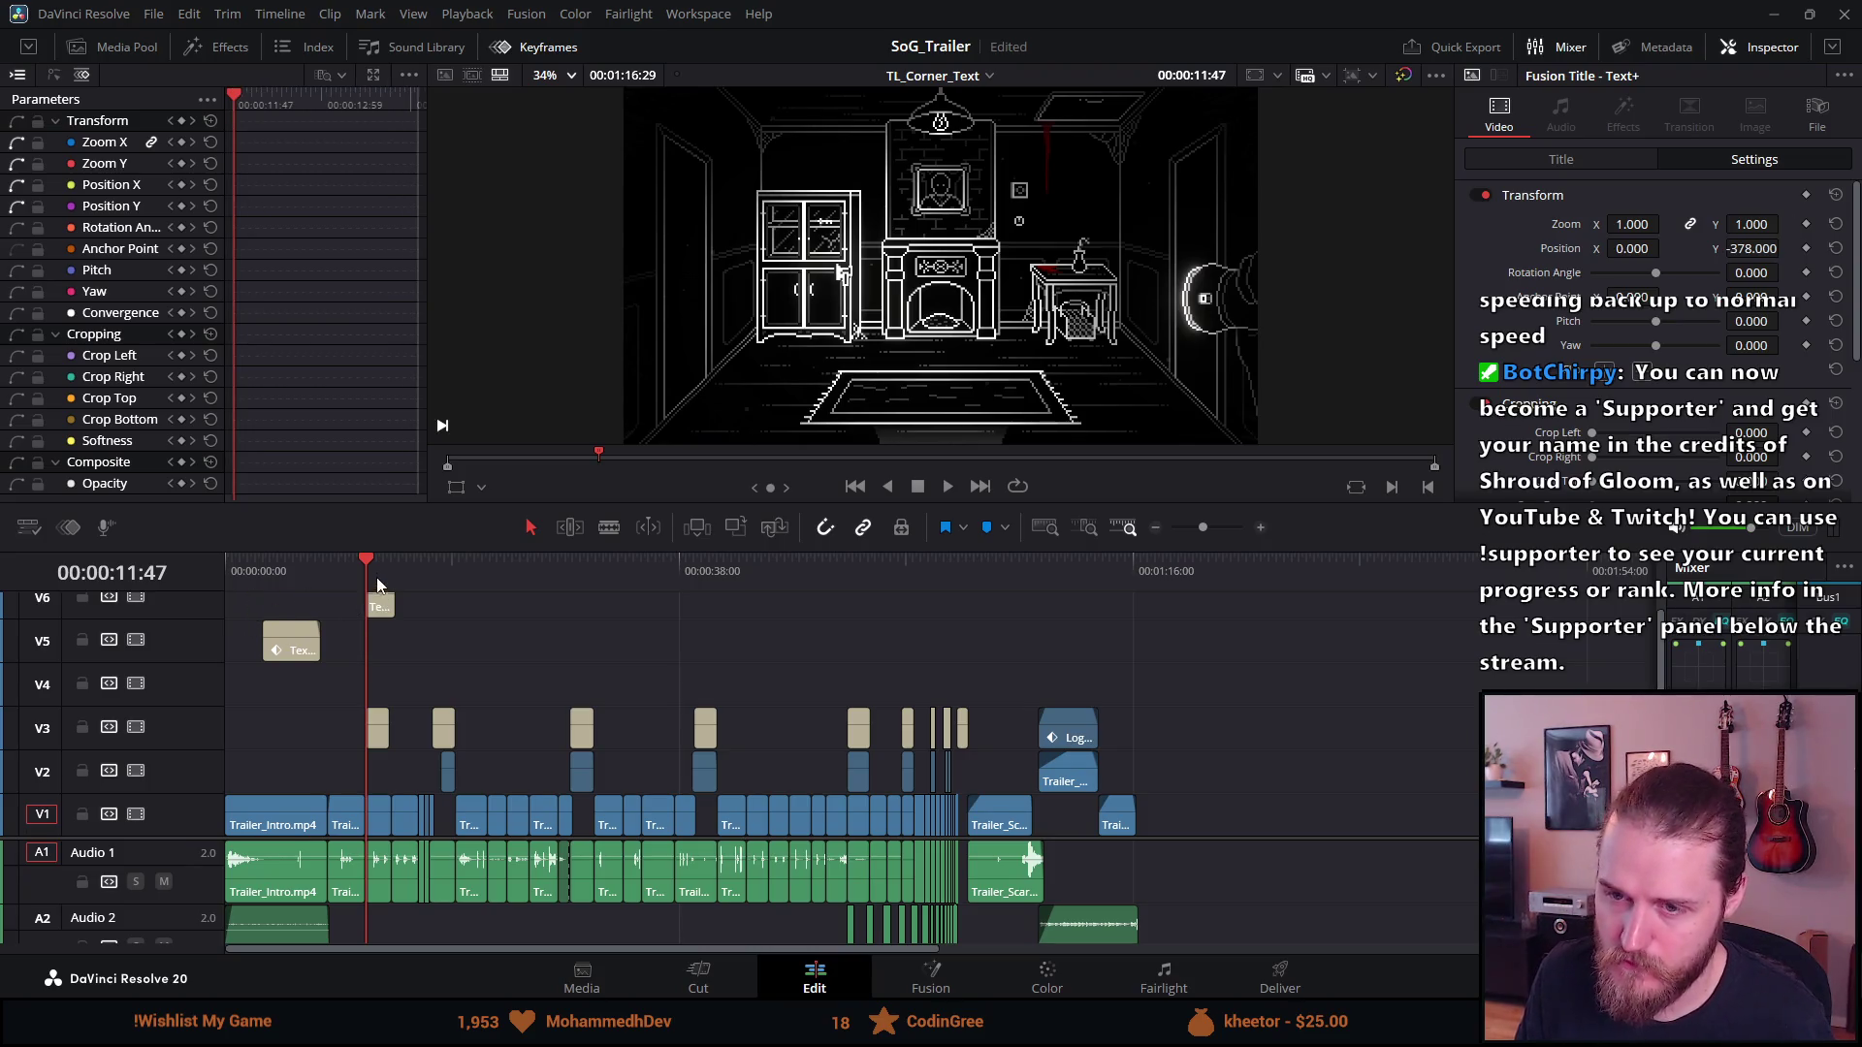
Delete the Drop In clip over 'Venture into the dark' and play the title
click(378, 568)
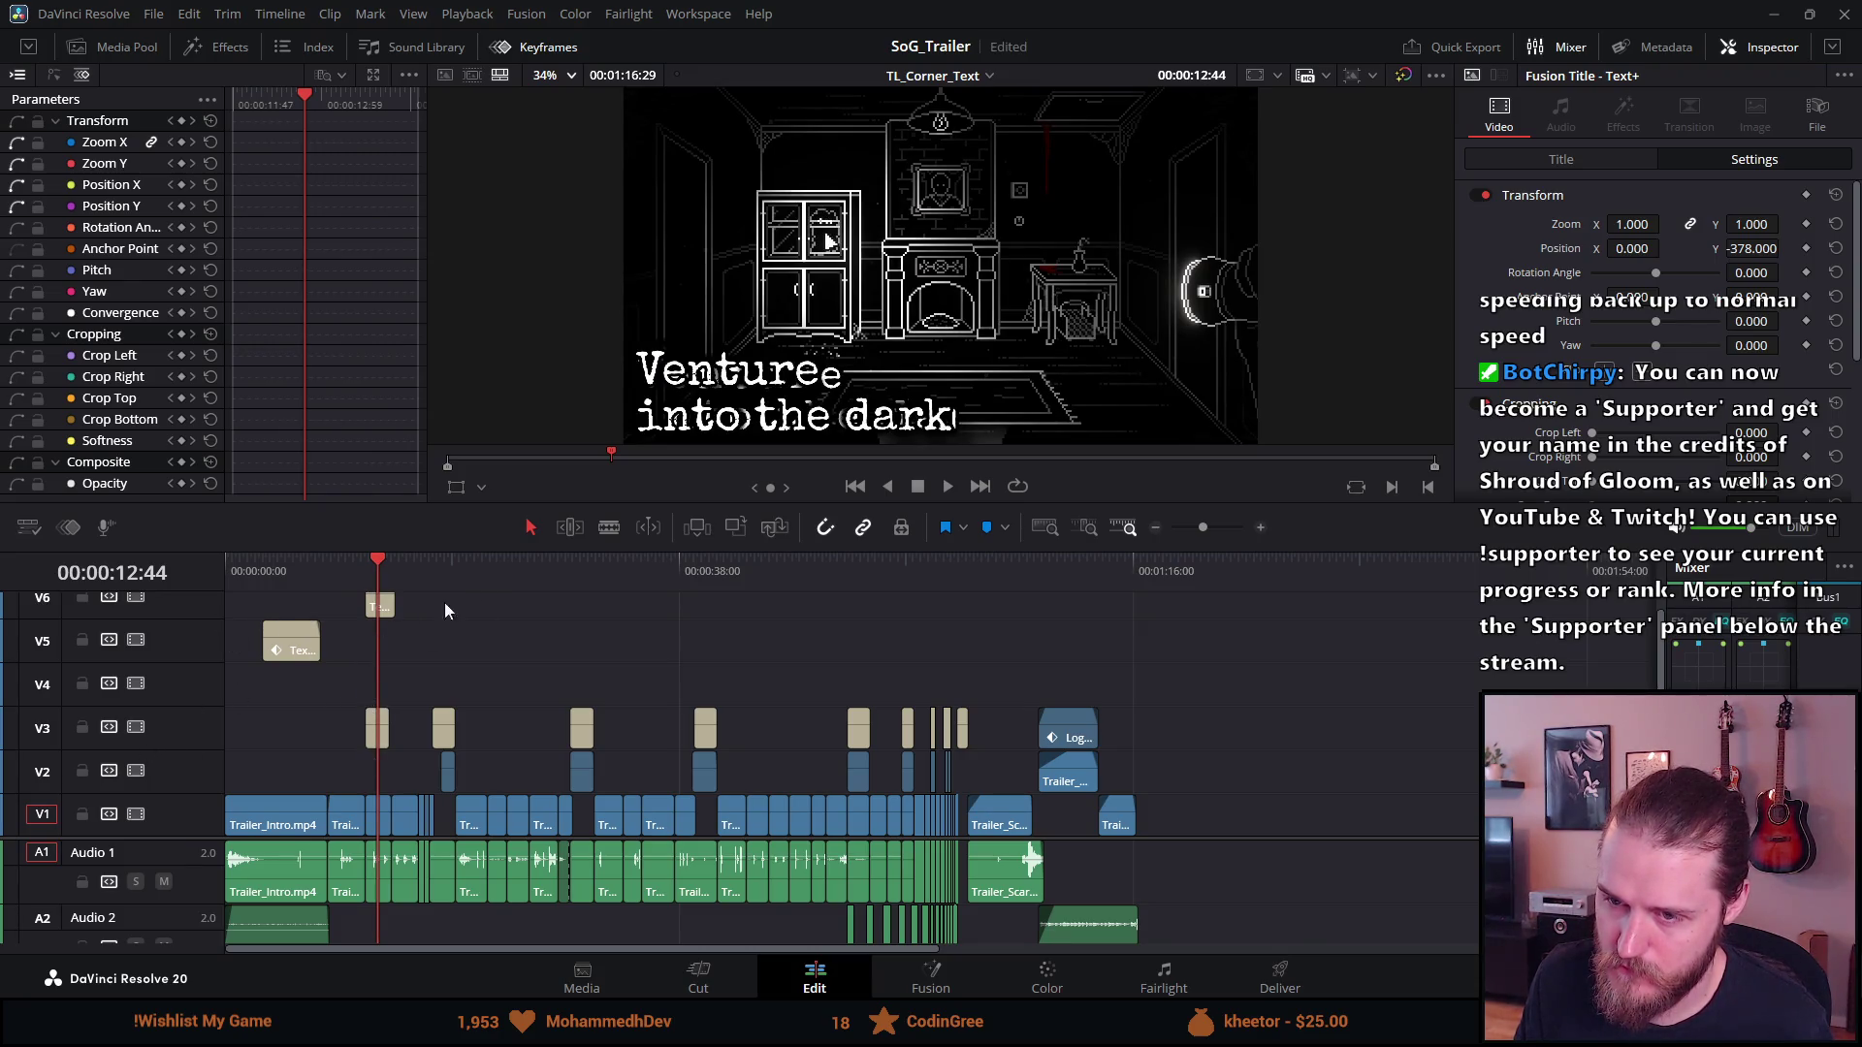
click(369, 726)
key(Delete)
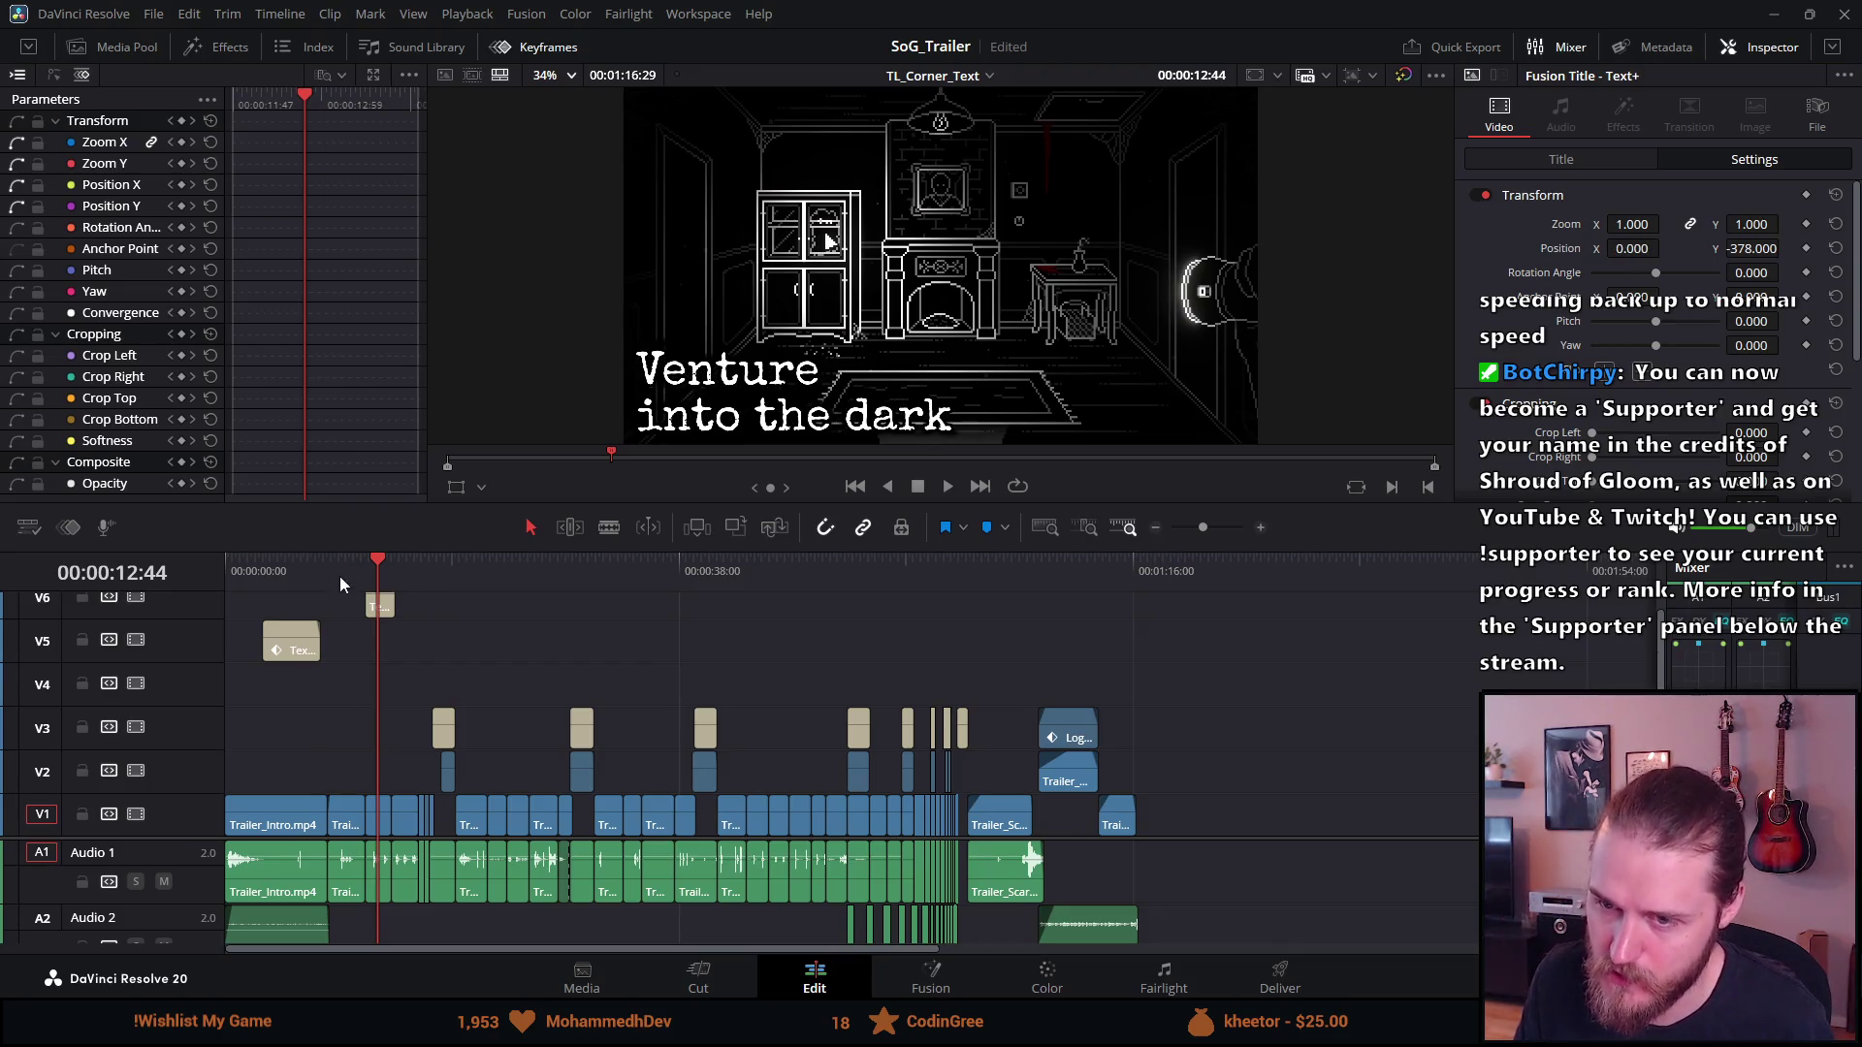
click(365, 578)
key(space)
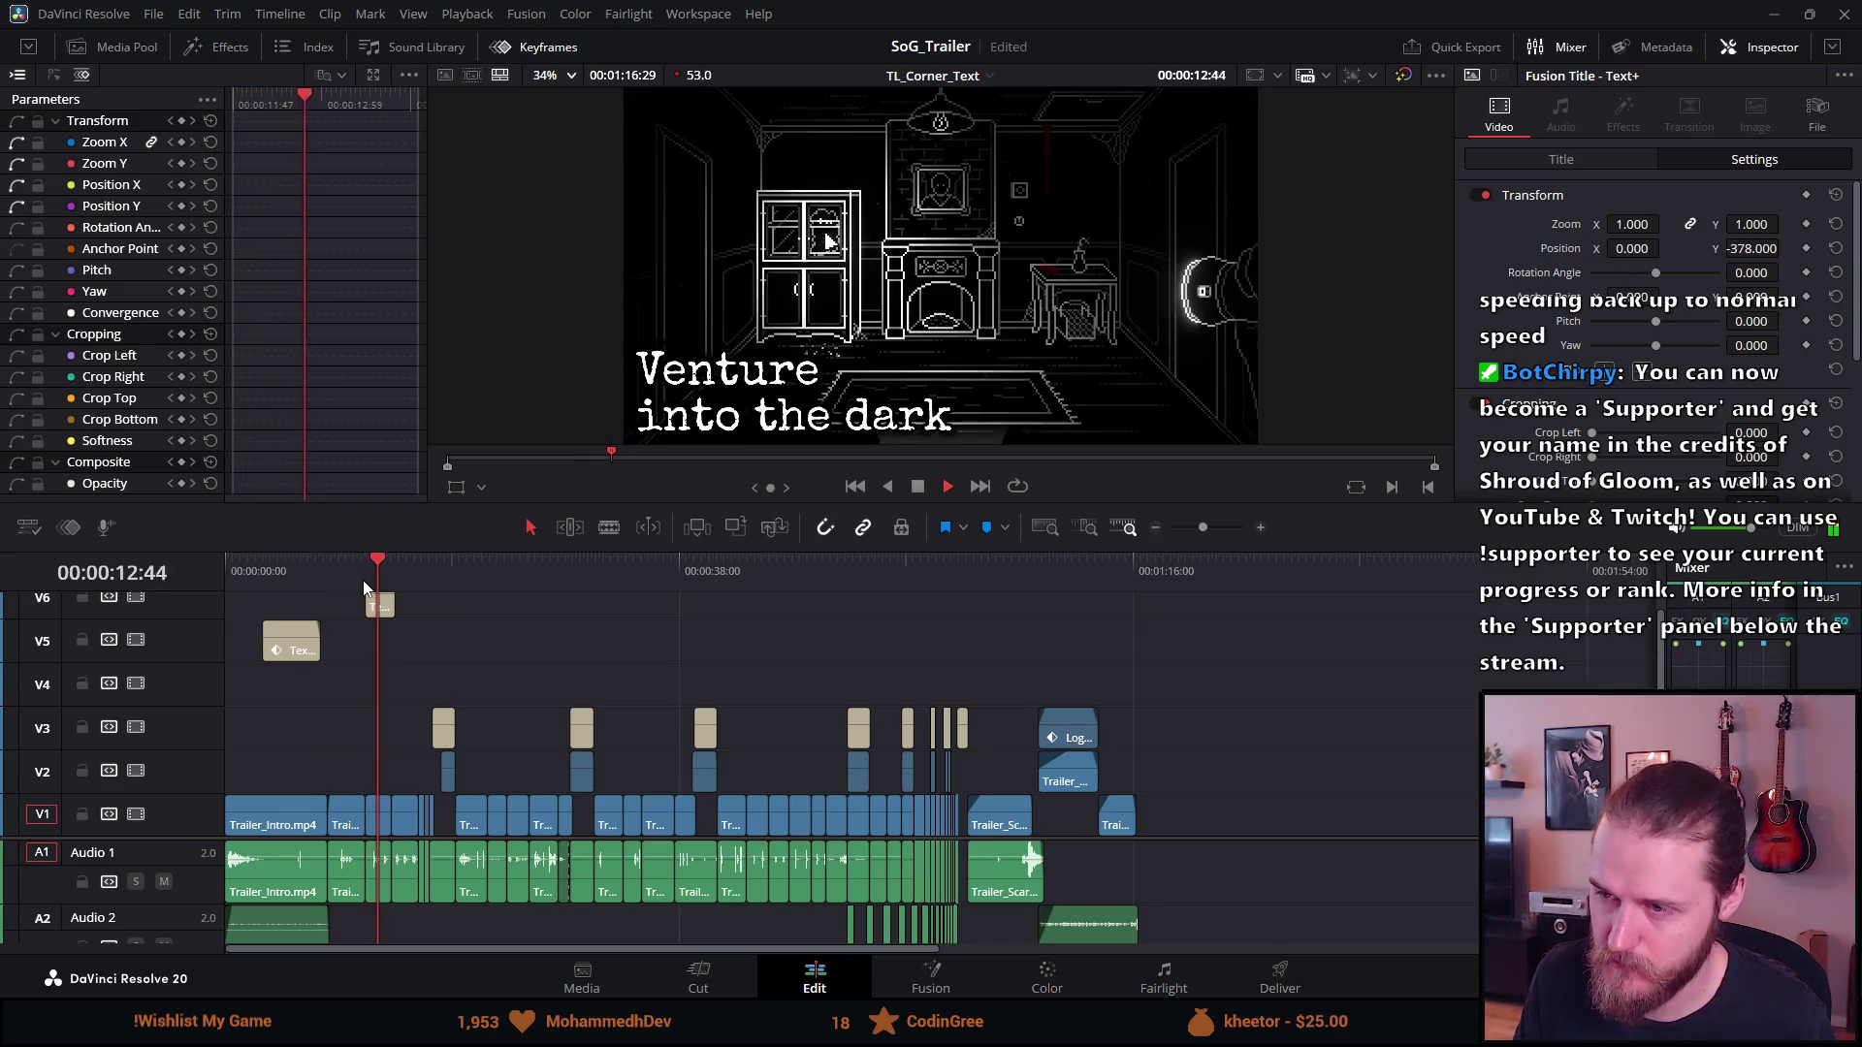
click(917, 492)
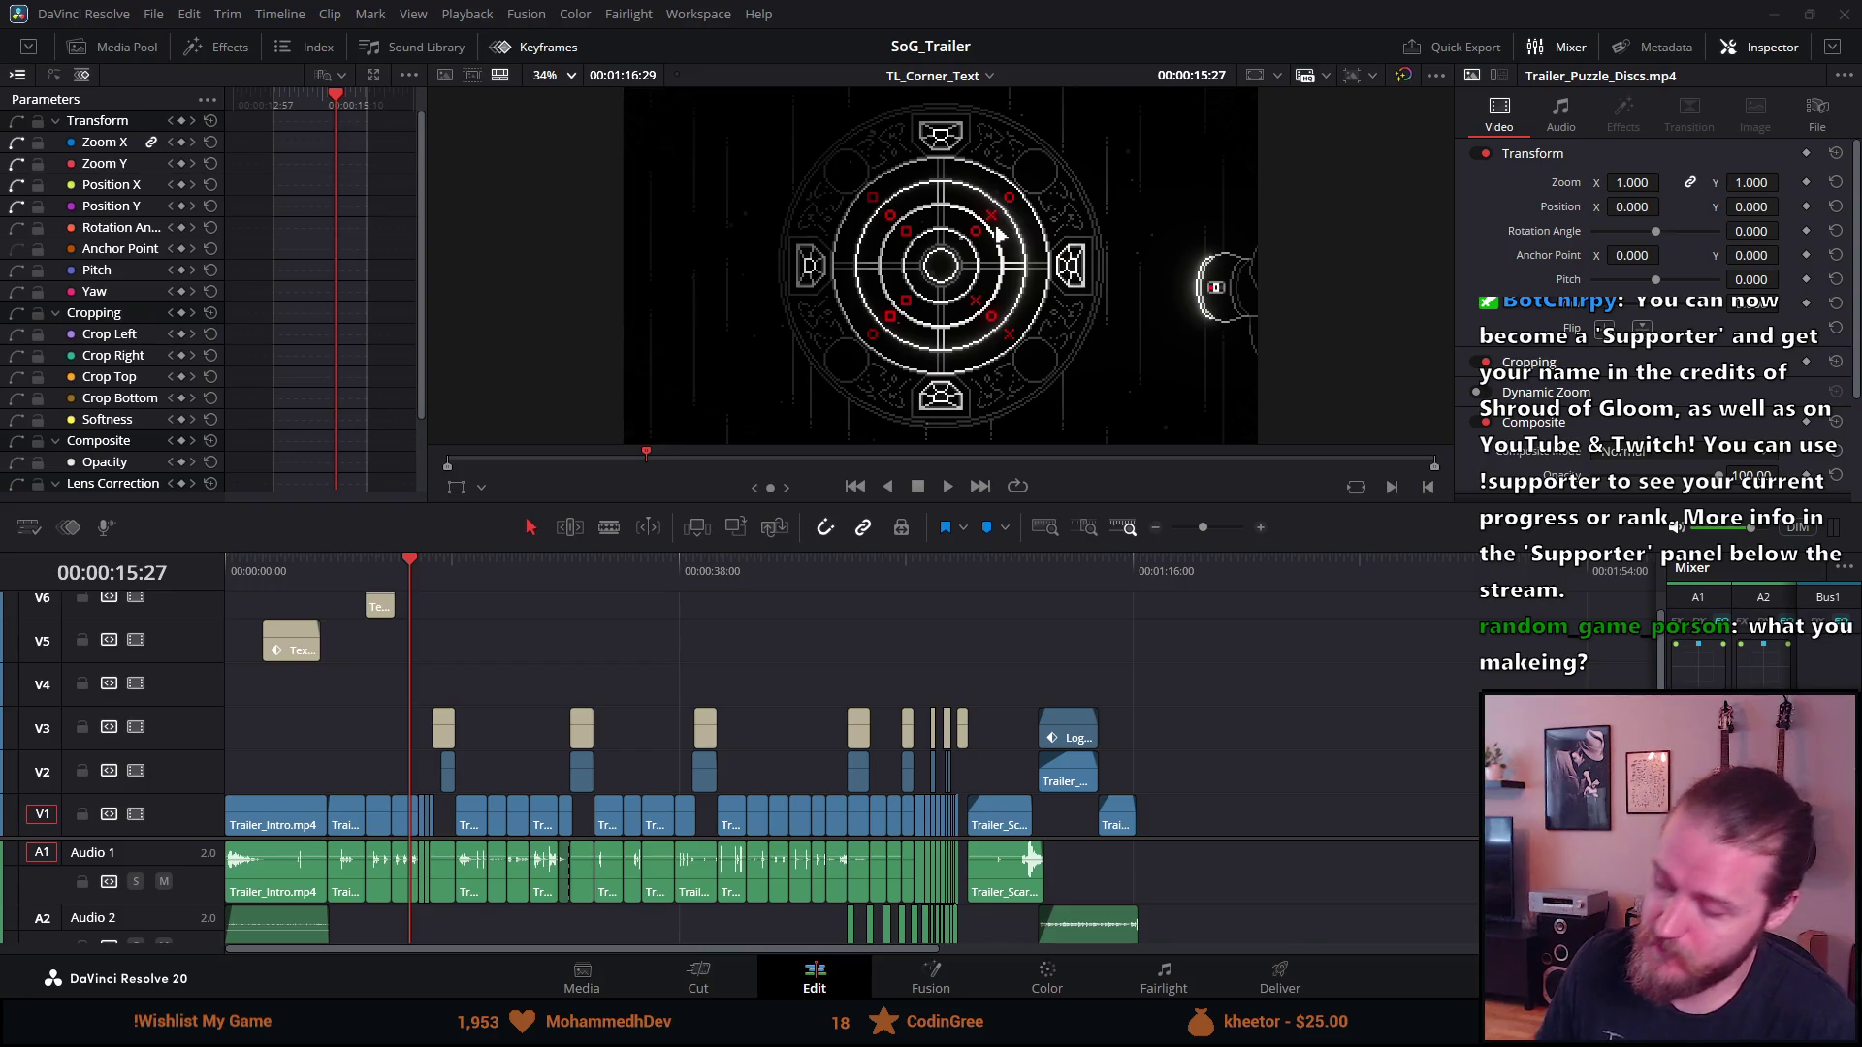
Play the whole trailer from the start, stop it, and enlarge the timeline to show V5–V6
drag(377, 567, 214, 595)
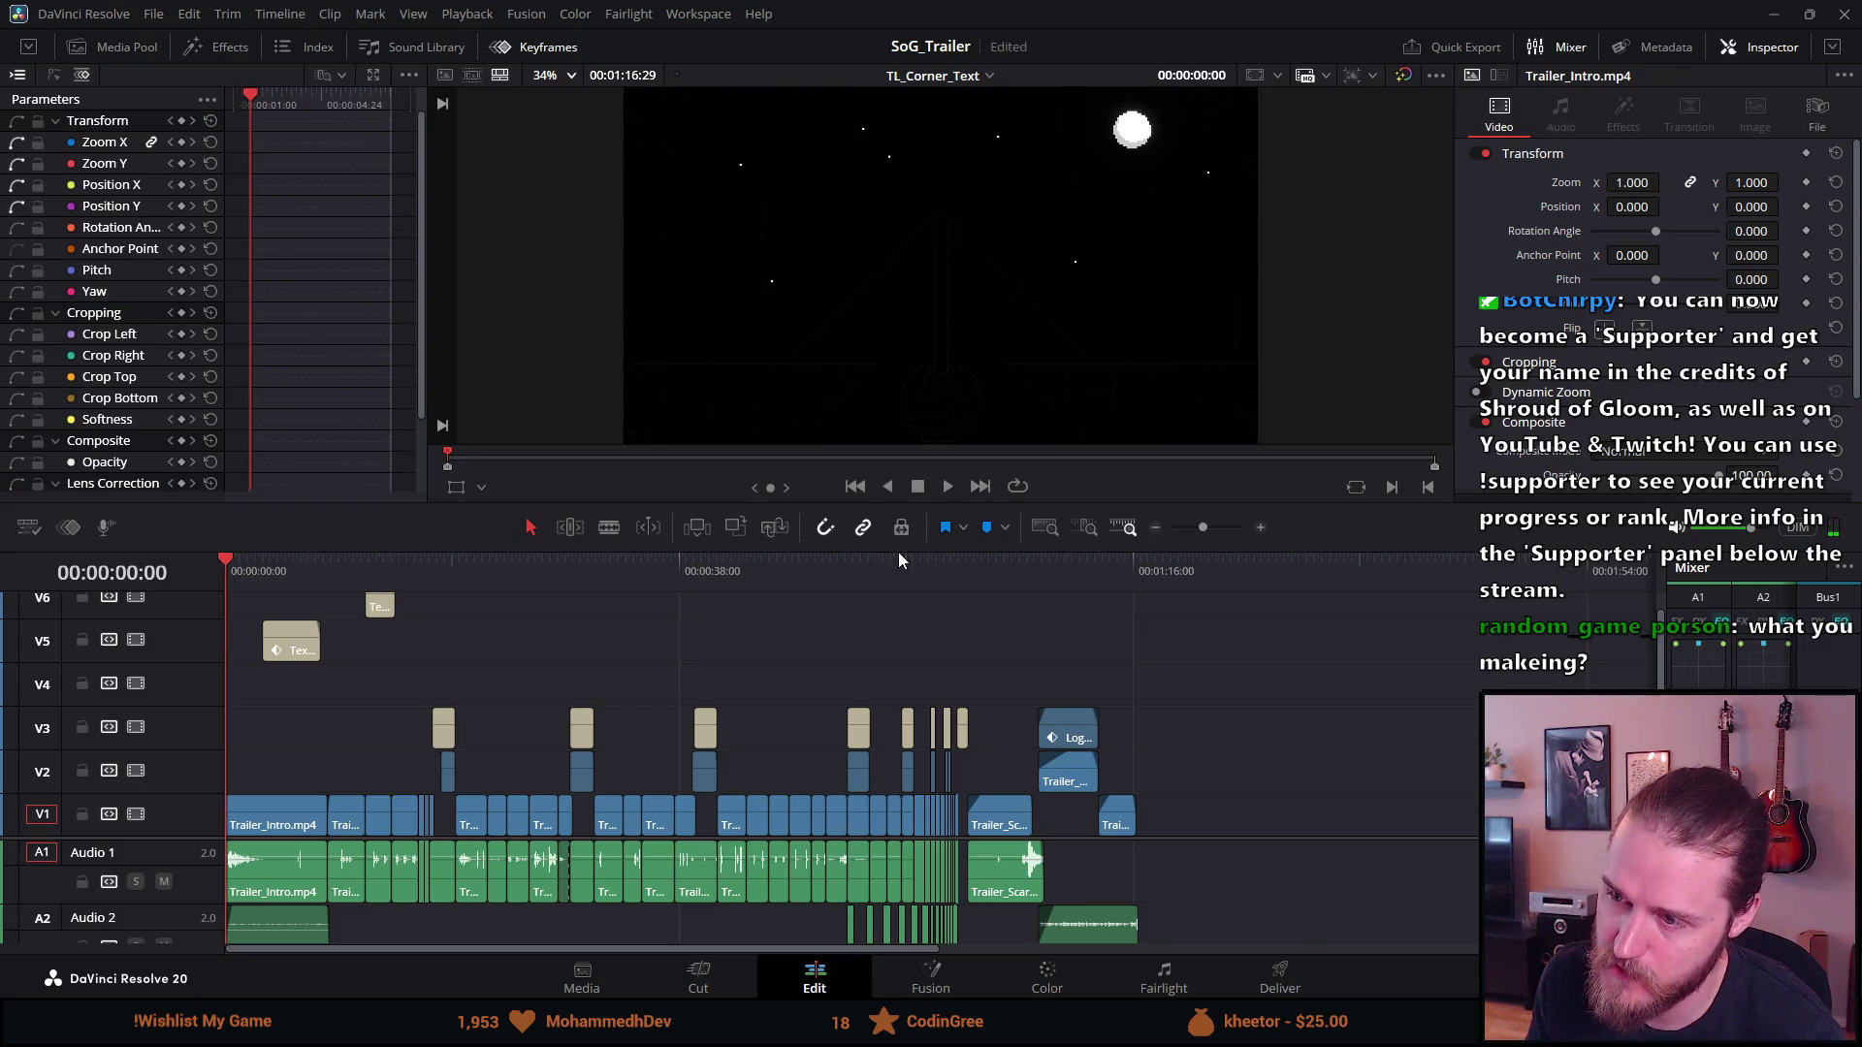
key(space)
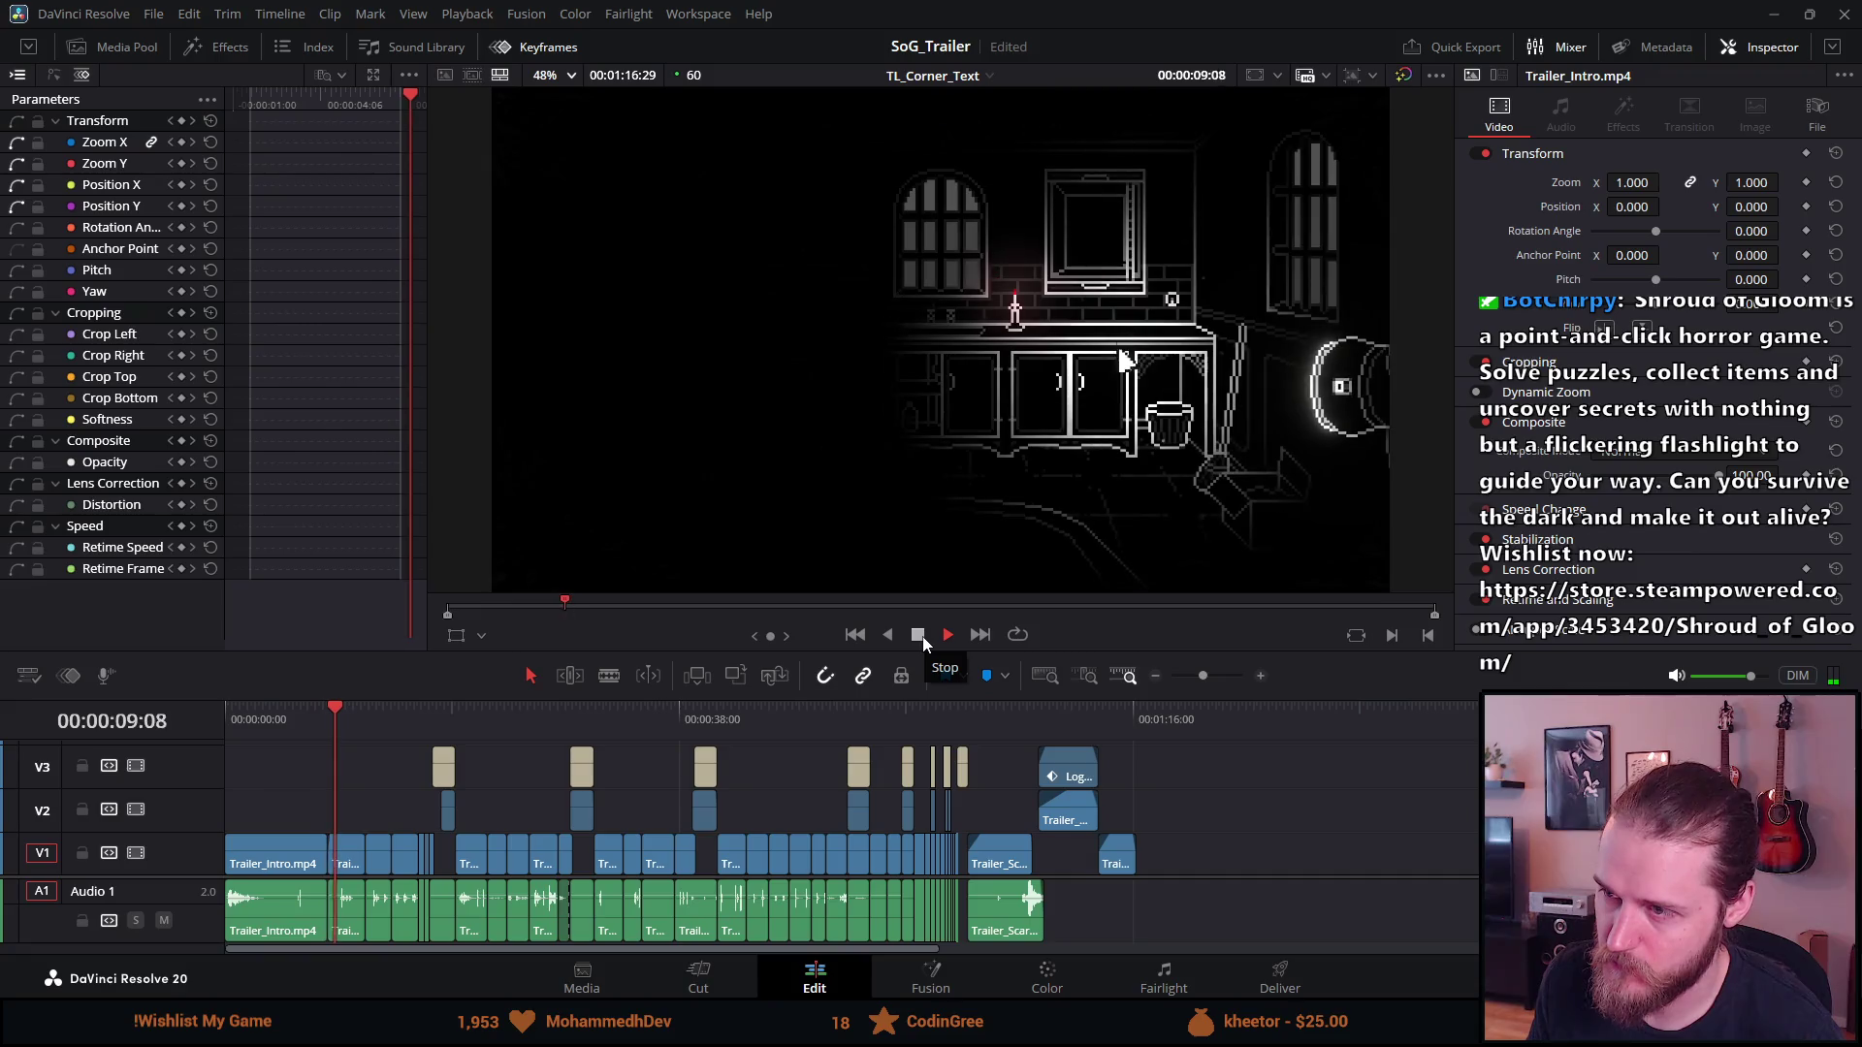
click(923, 636)
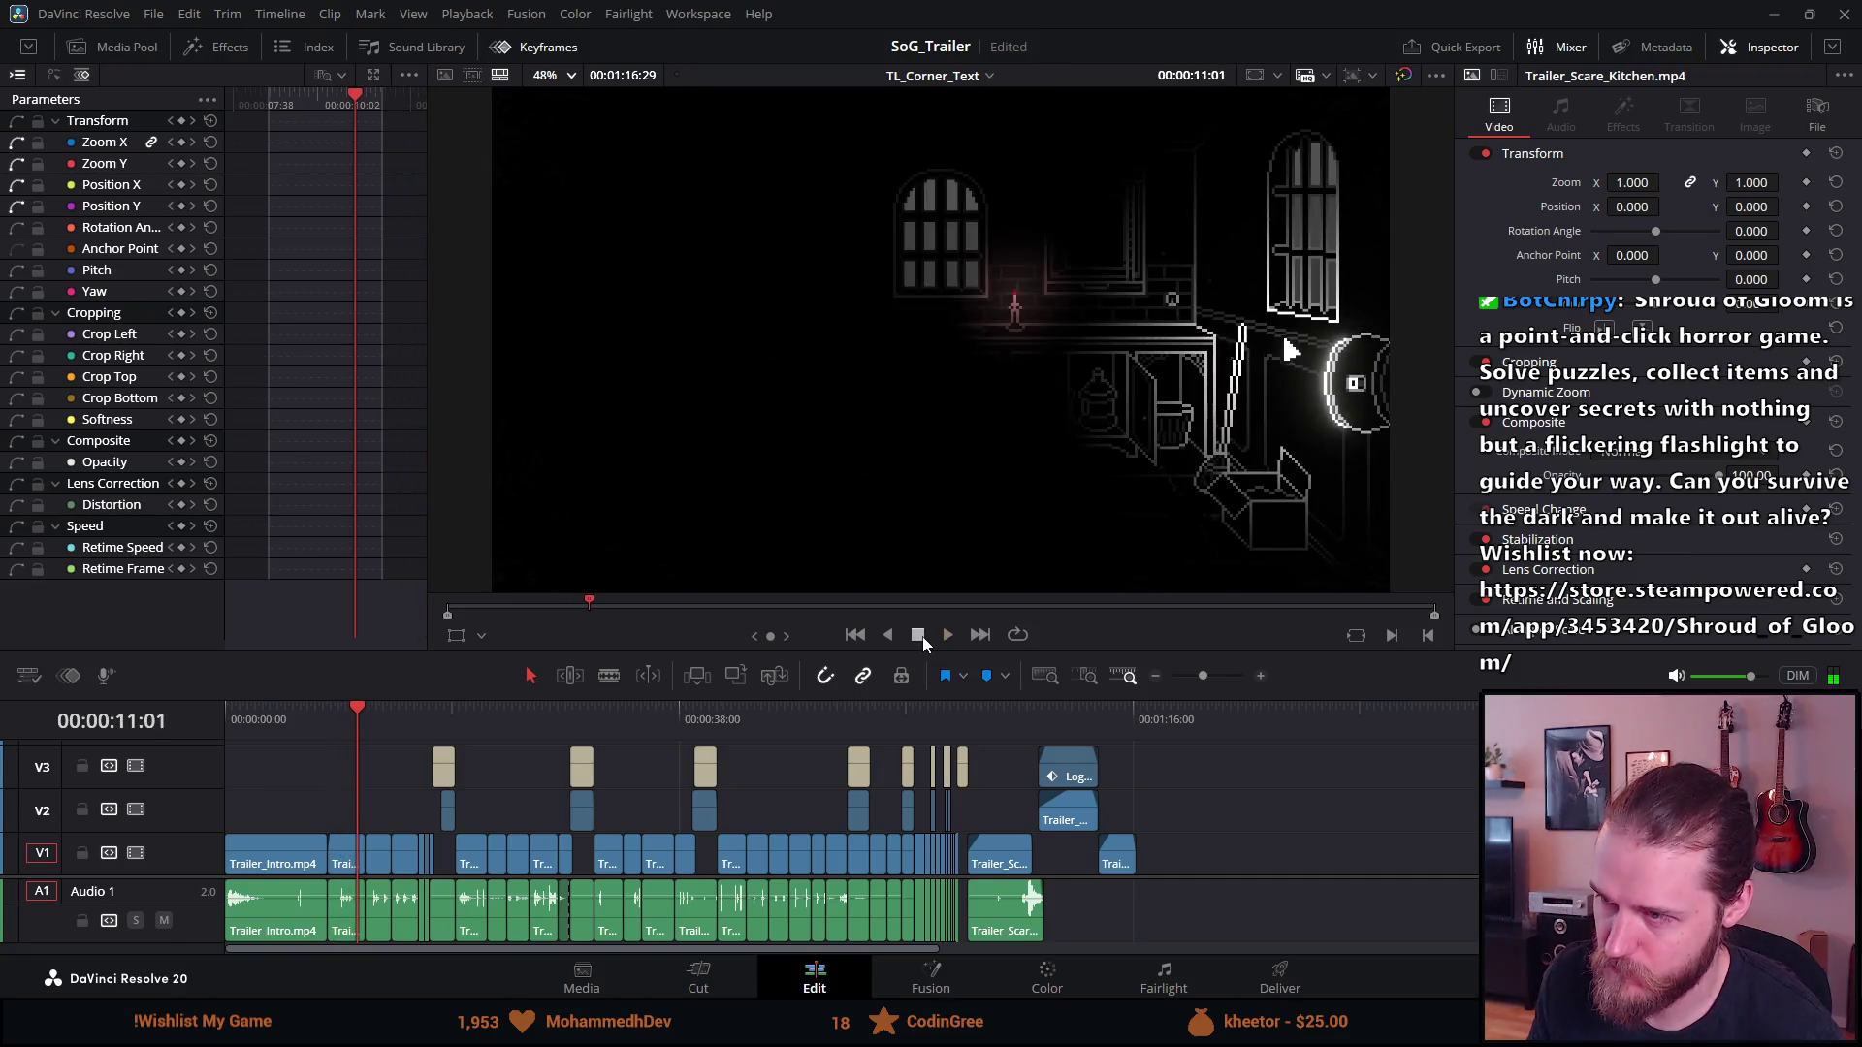
click(947, 636)
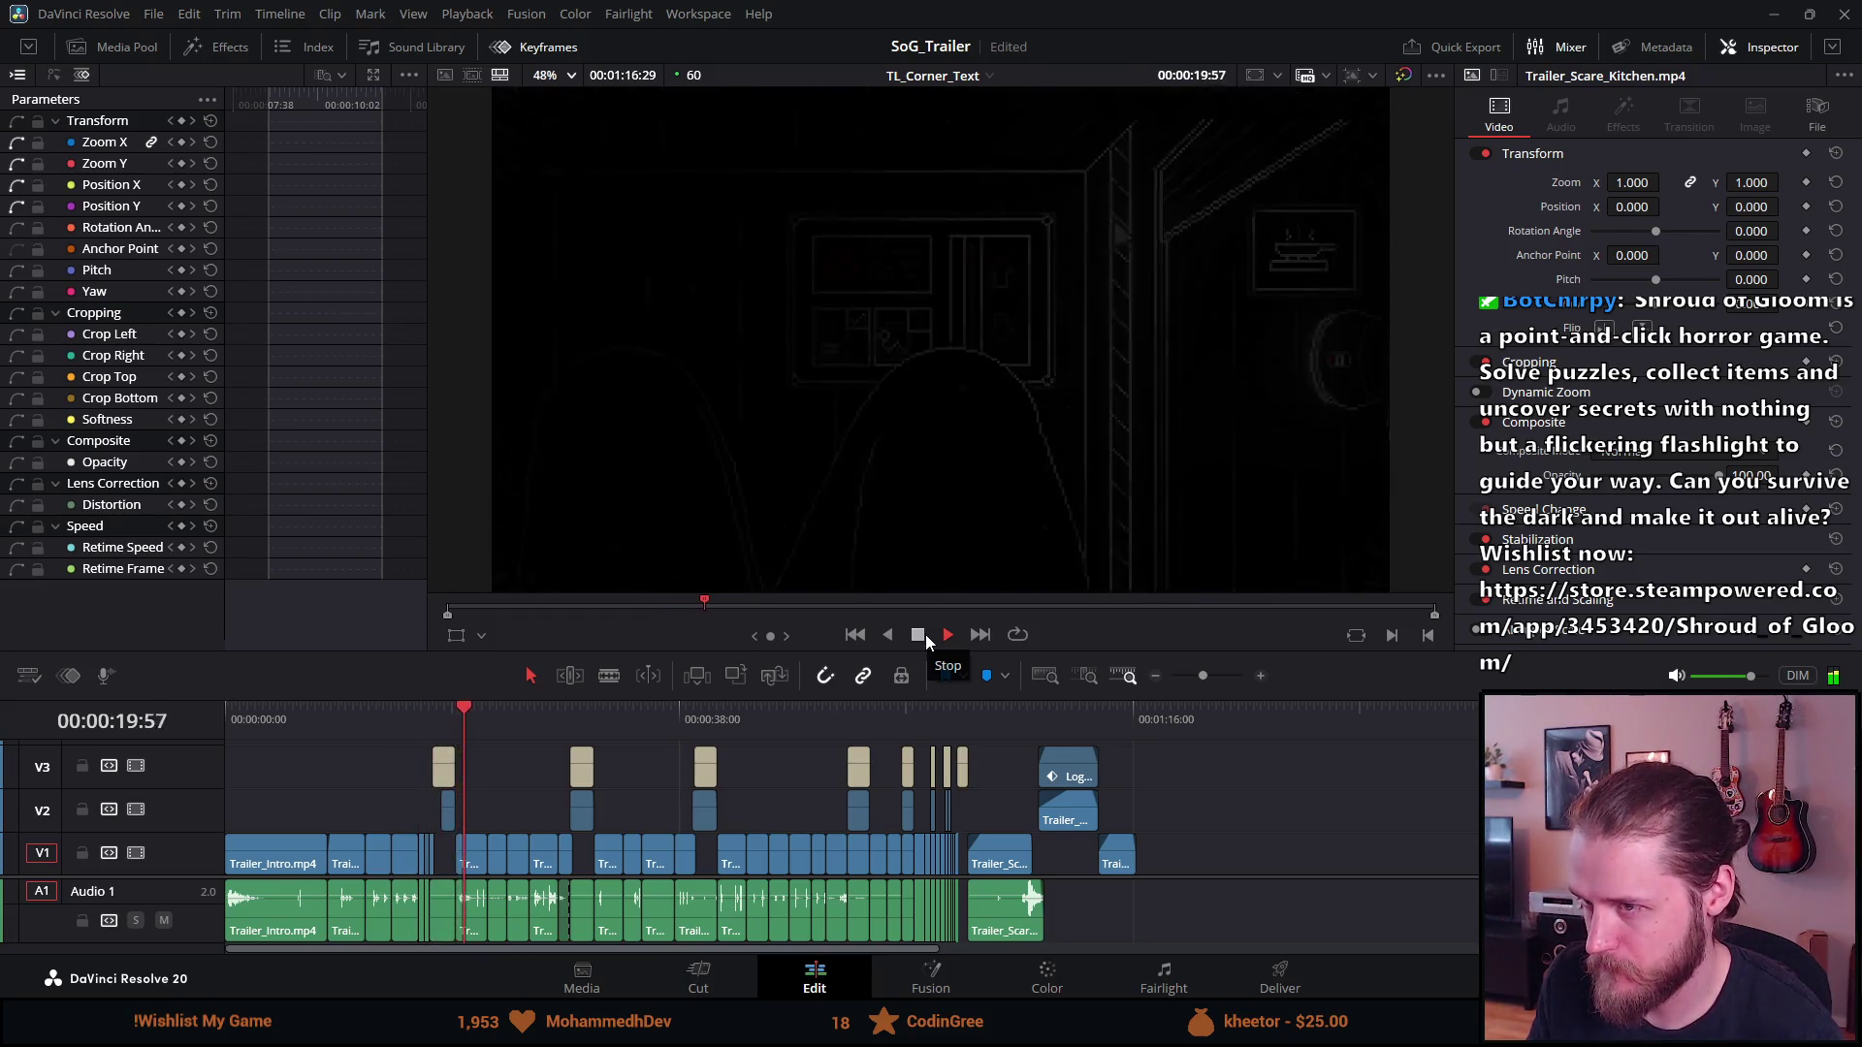
click(925, 634)
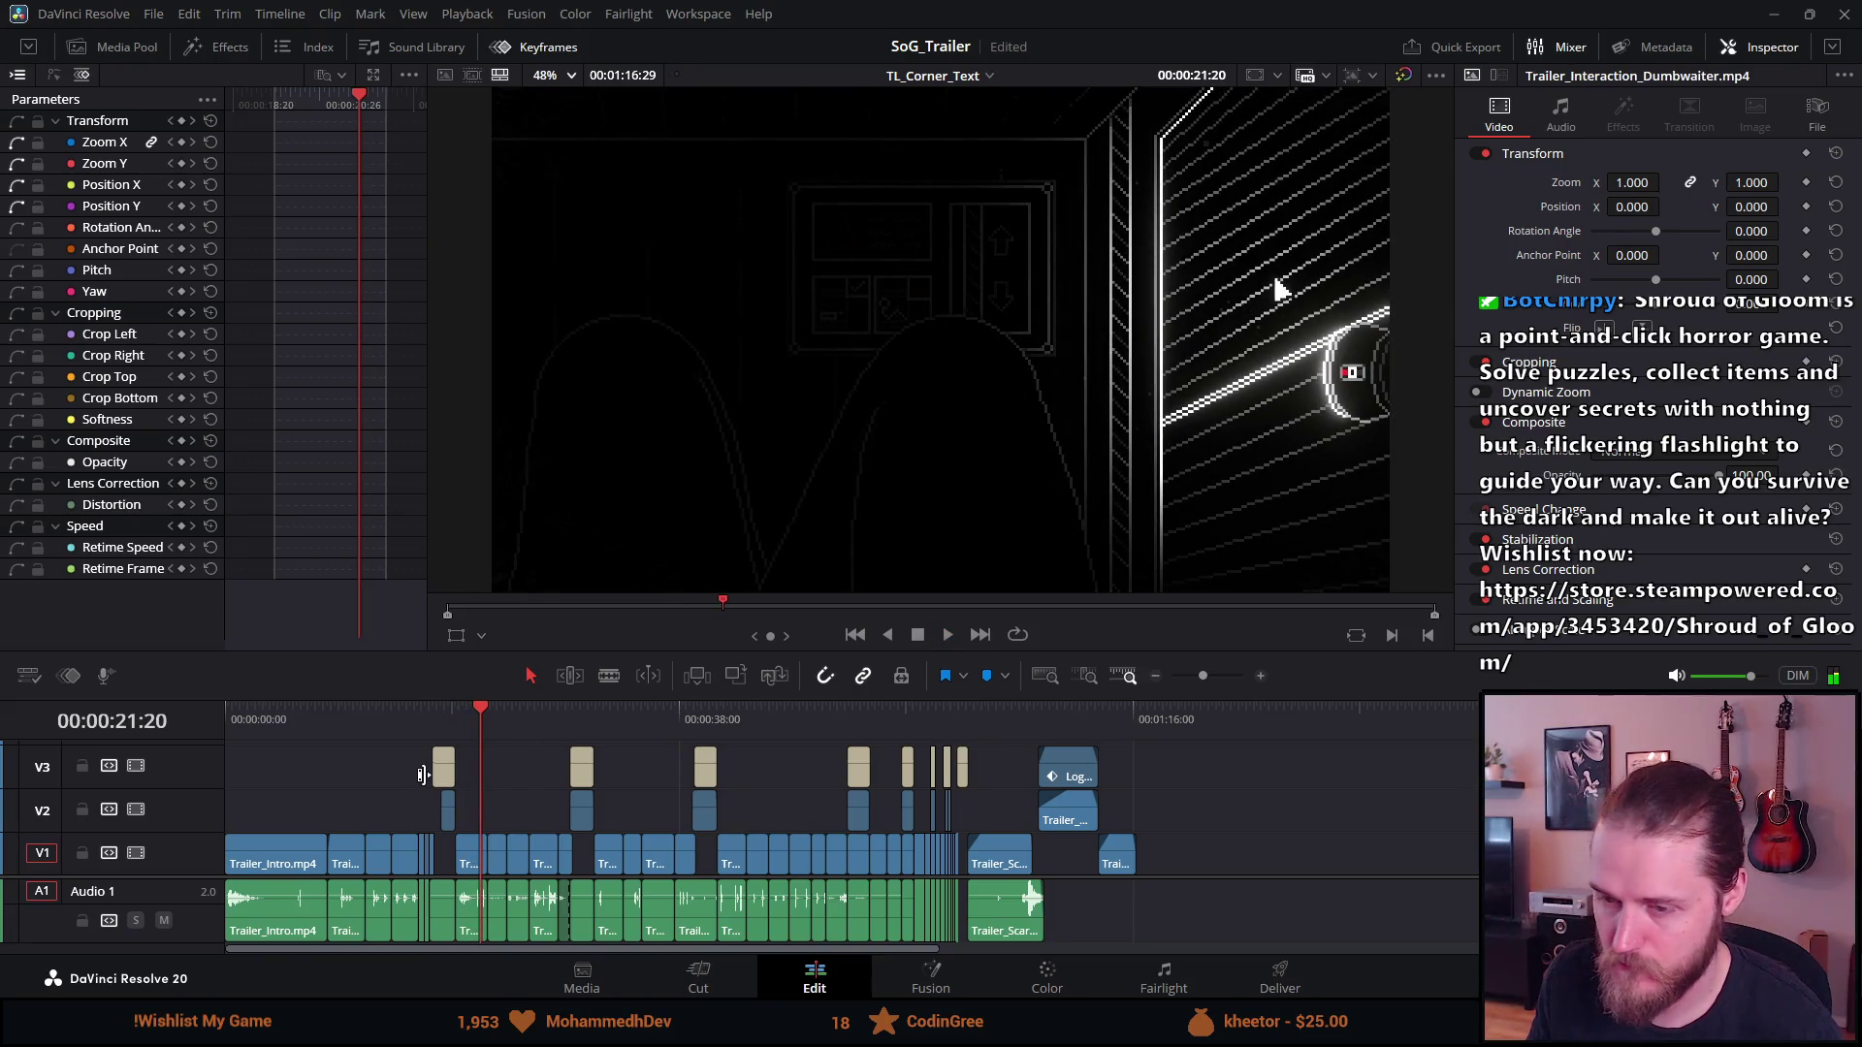
drag(557, 695, 624, 434)
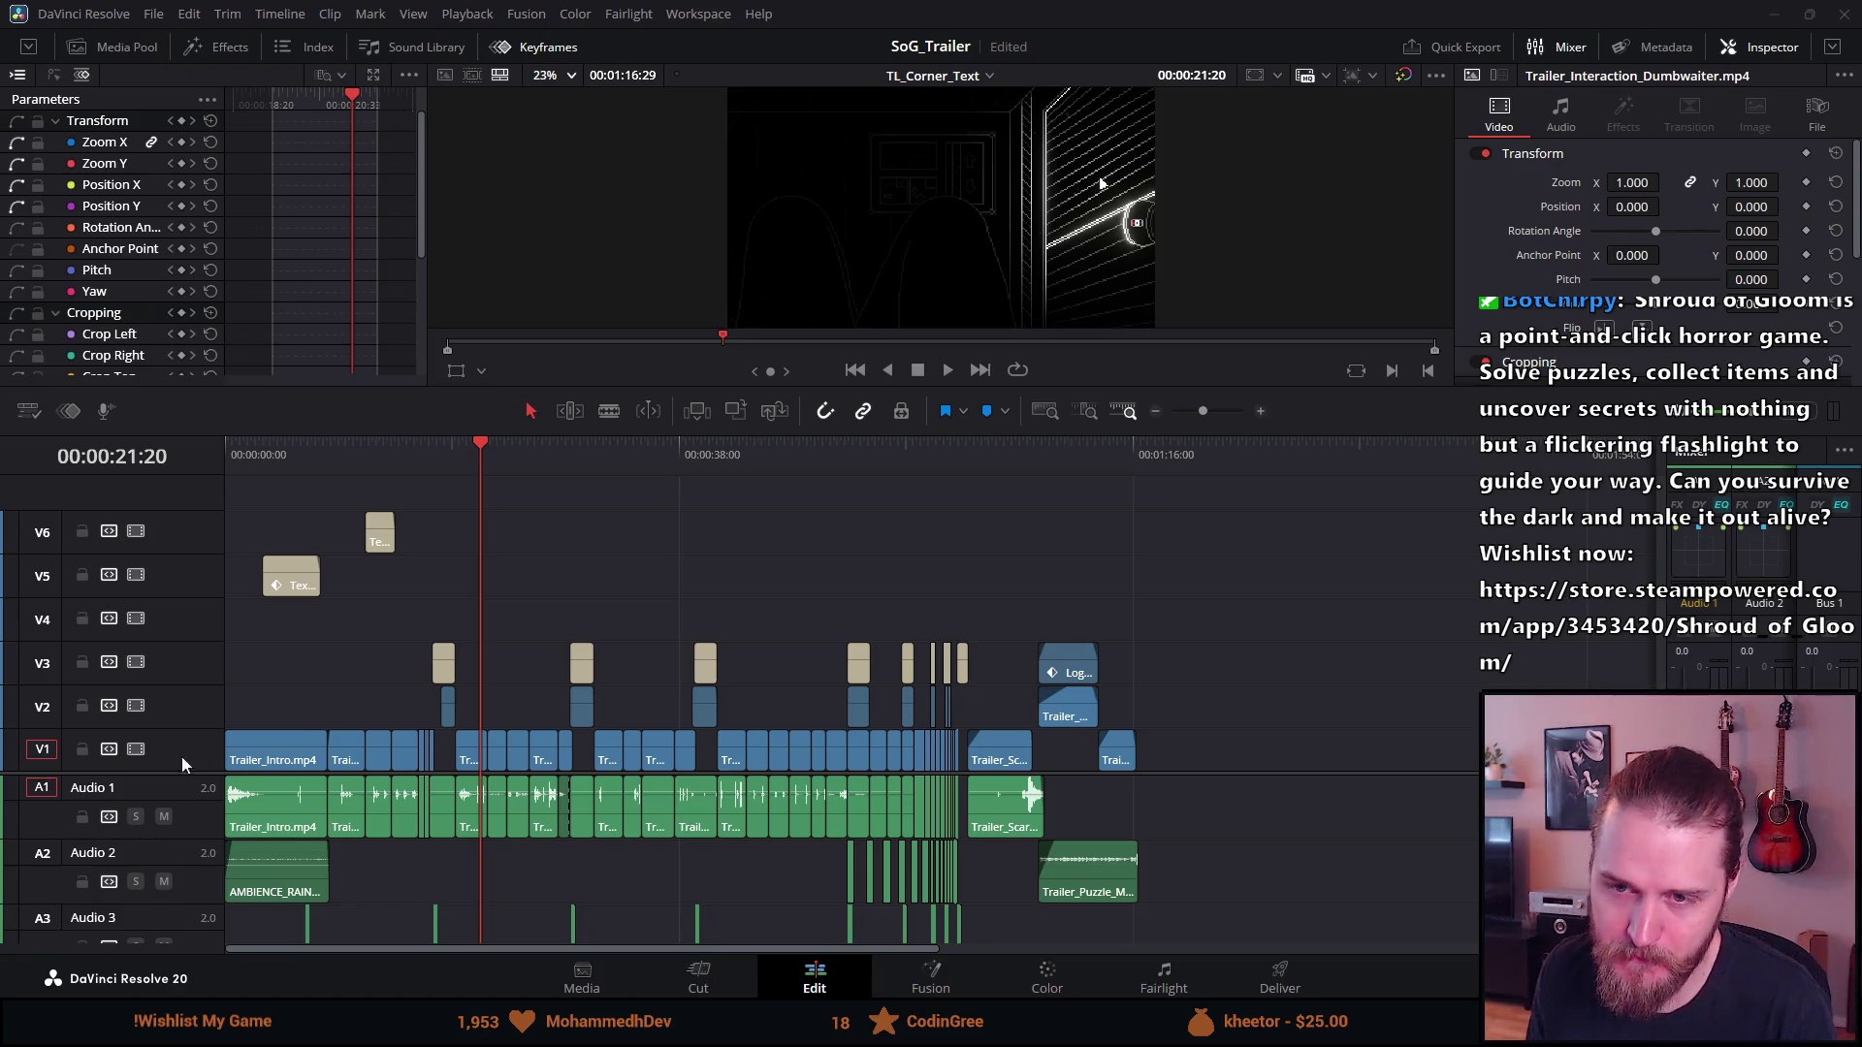
Jump to the timeline start, enlarge the viewer, and move about five seconds in
drag(380, 450, 242, 477)
key(Home)
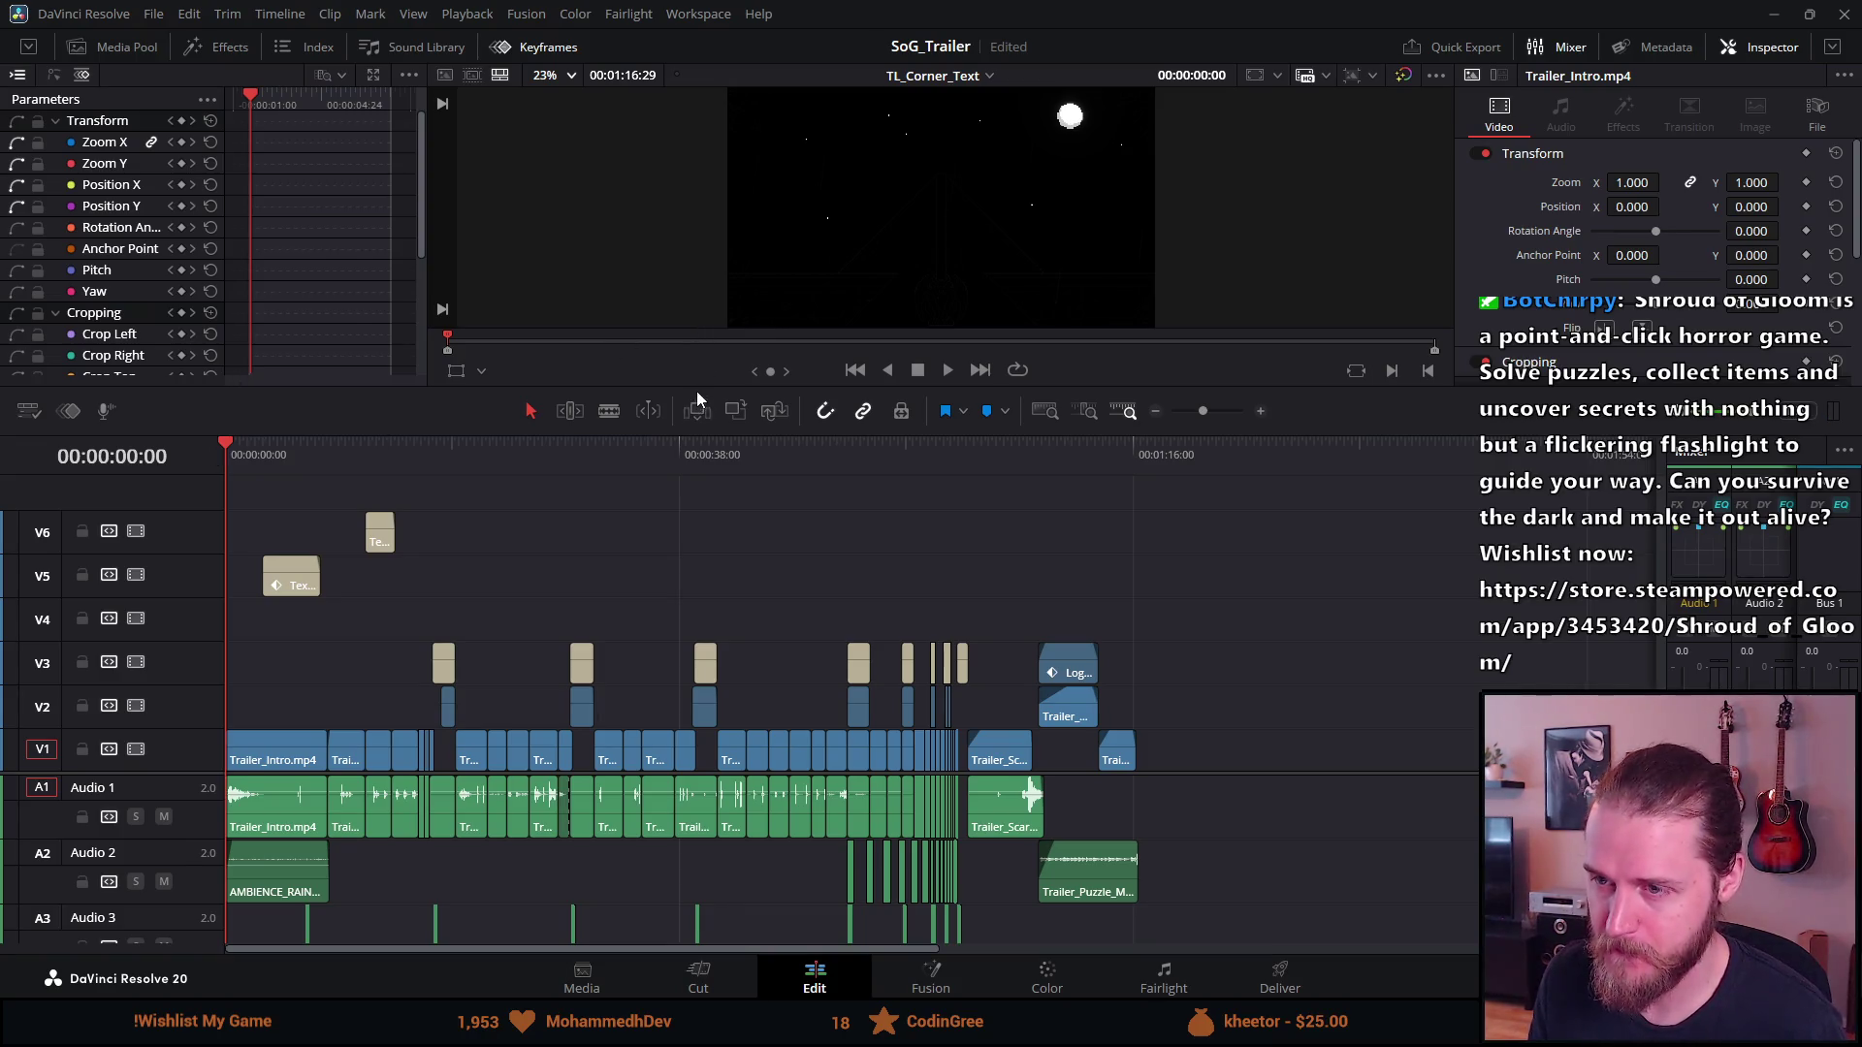
mouse_move(701, 384)
mouse_down()
mouse_move(656, 681)
mouse_move(626, 580)
mouse_up()
mouse_move(282, 643)
mouse_down()
mouse_move(320, 598)
mouse_move(324, 524)
mouse_up()
scroll(319, 766, up, 2)
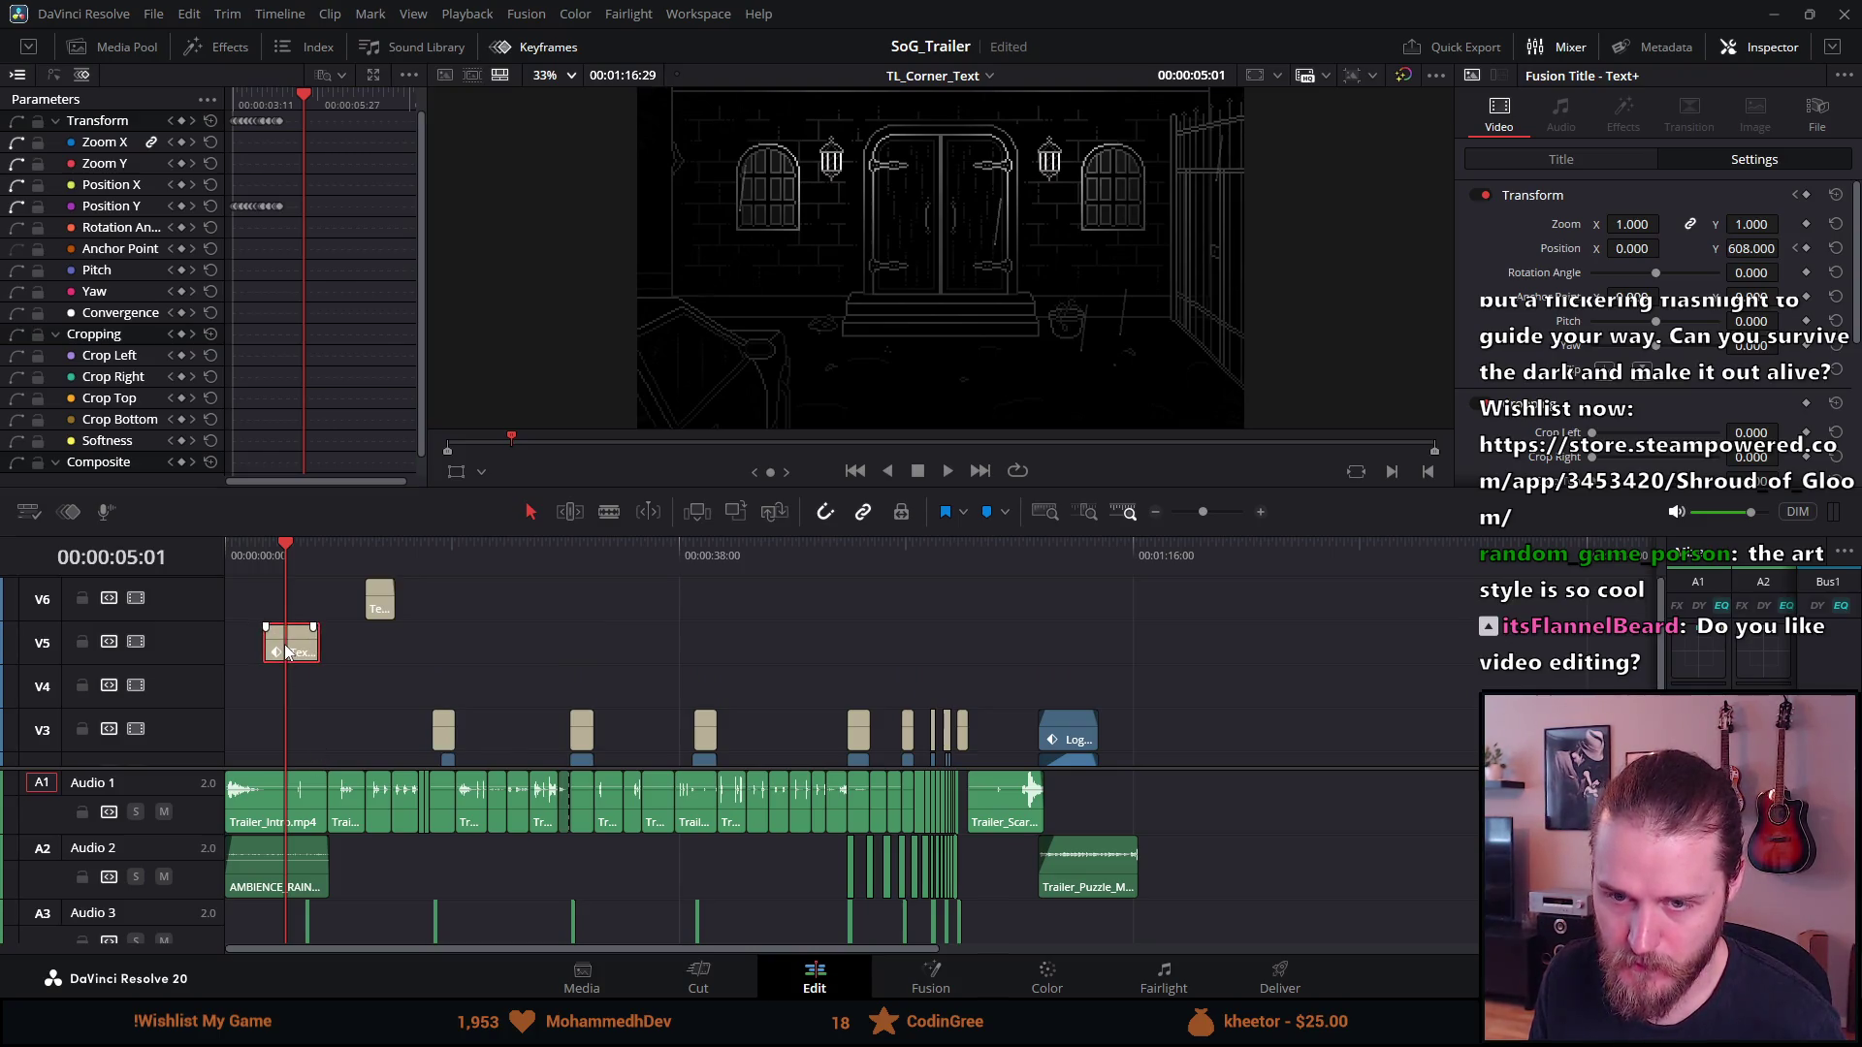
Disable track V5 and move the V6 title clip down onto V4
click(136, 642)
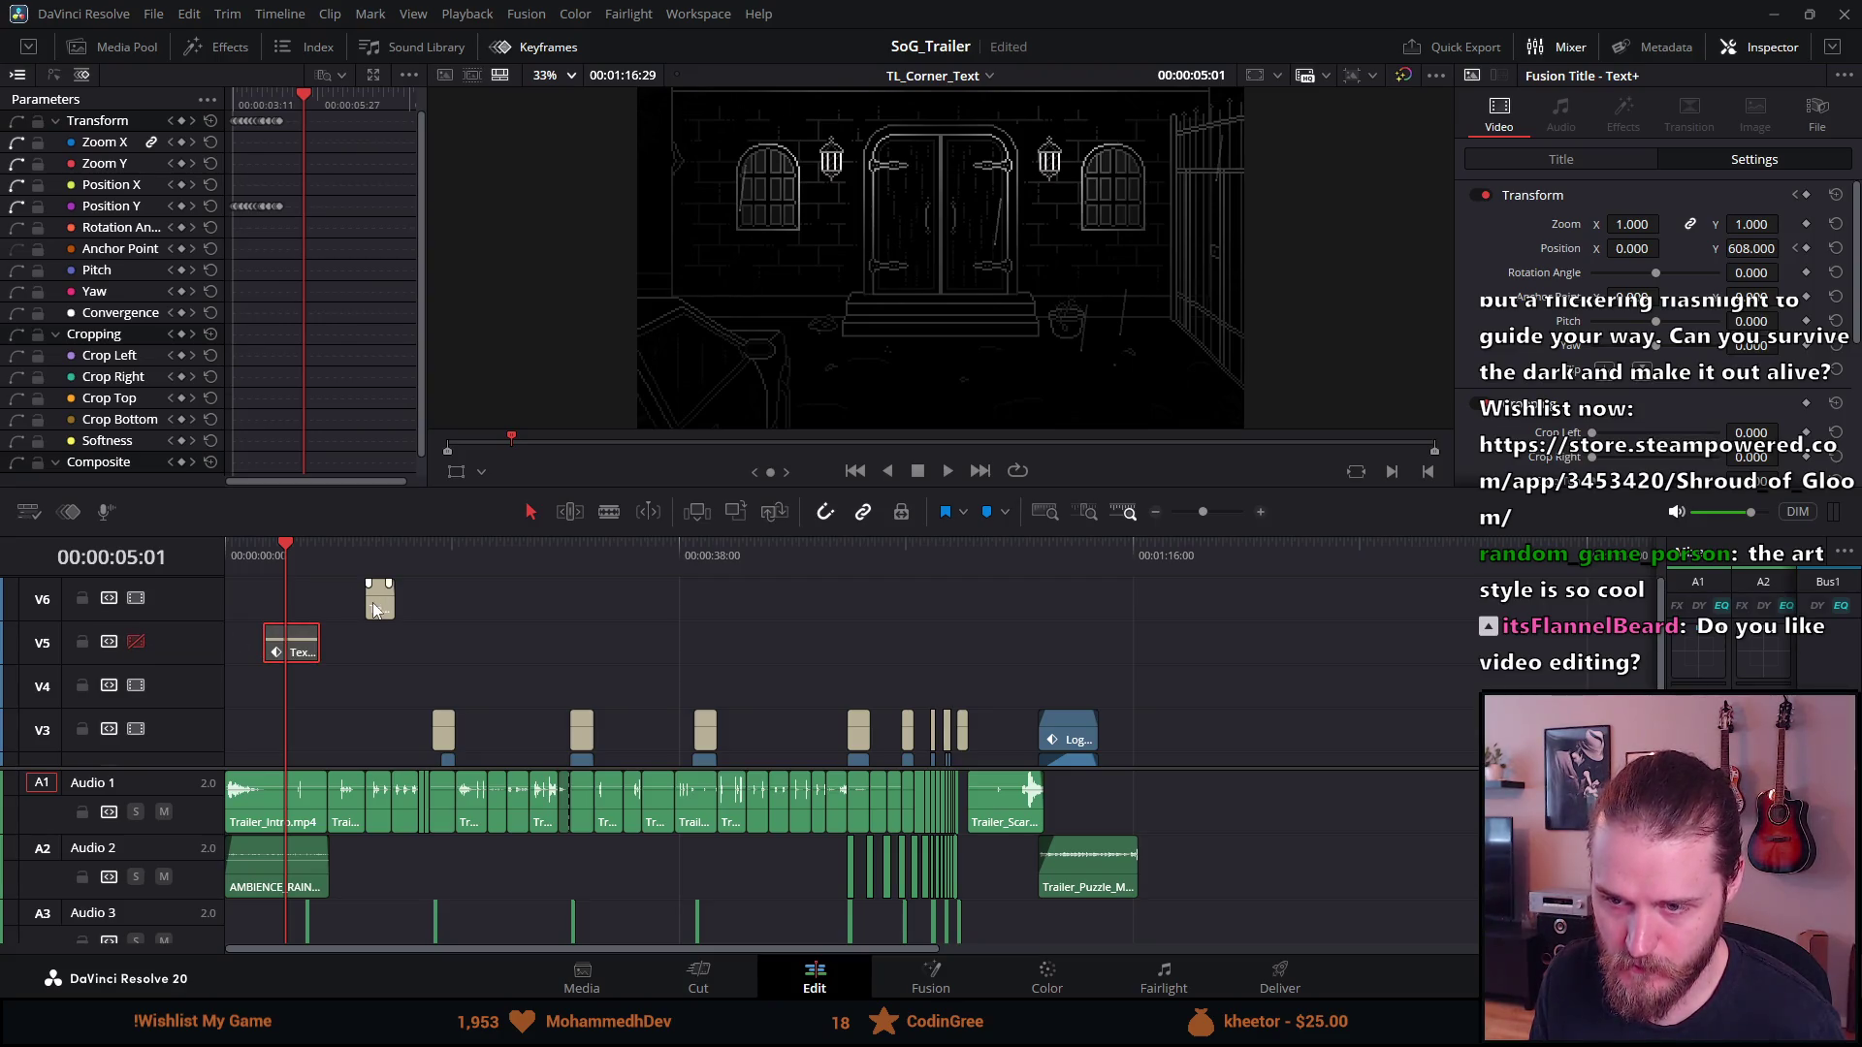
drag(373, 609, 379, 674)
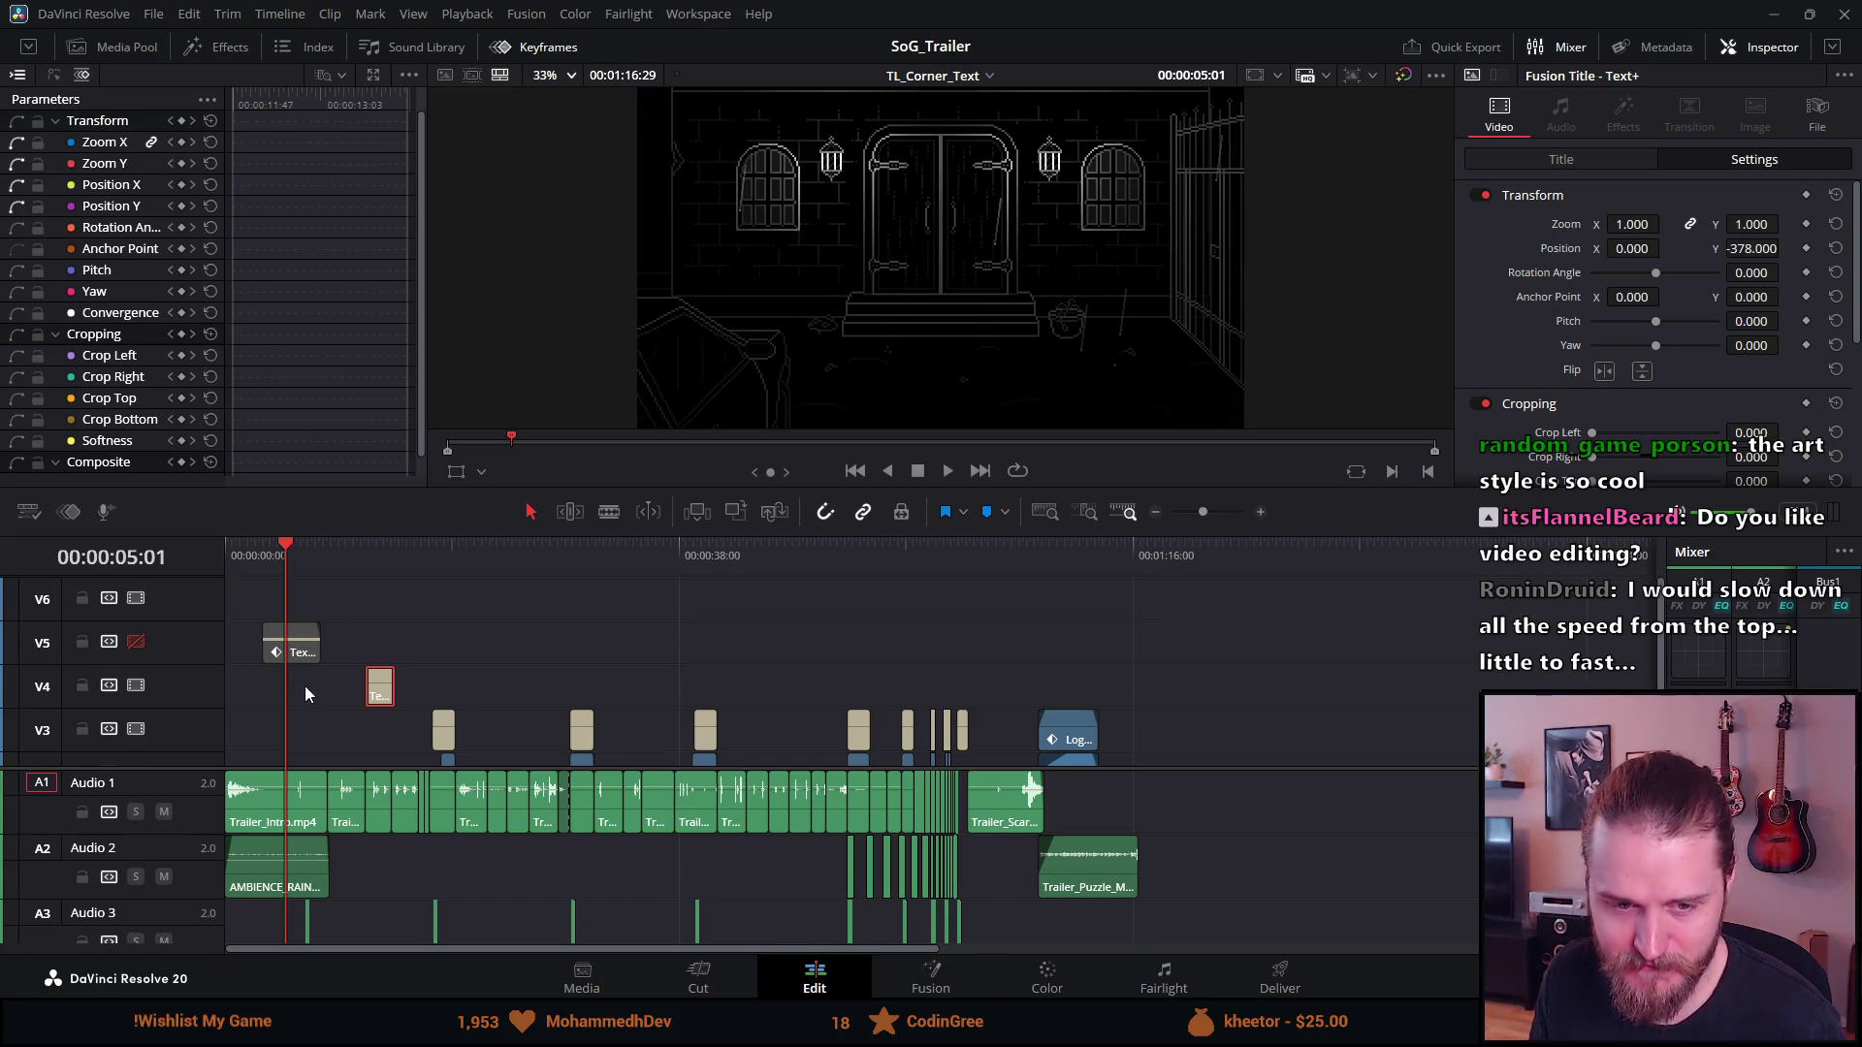
scroll(306, 687, down, 2)
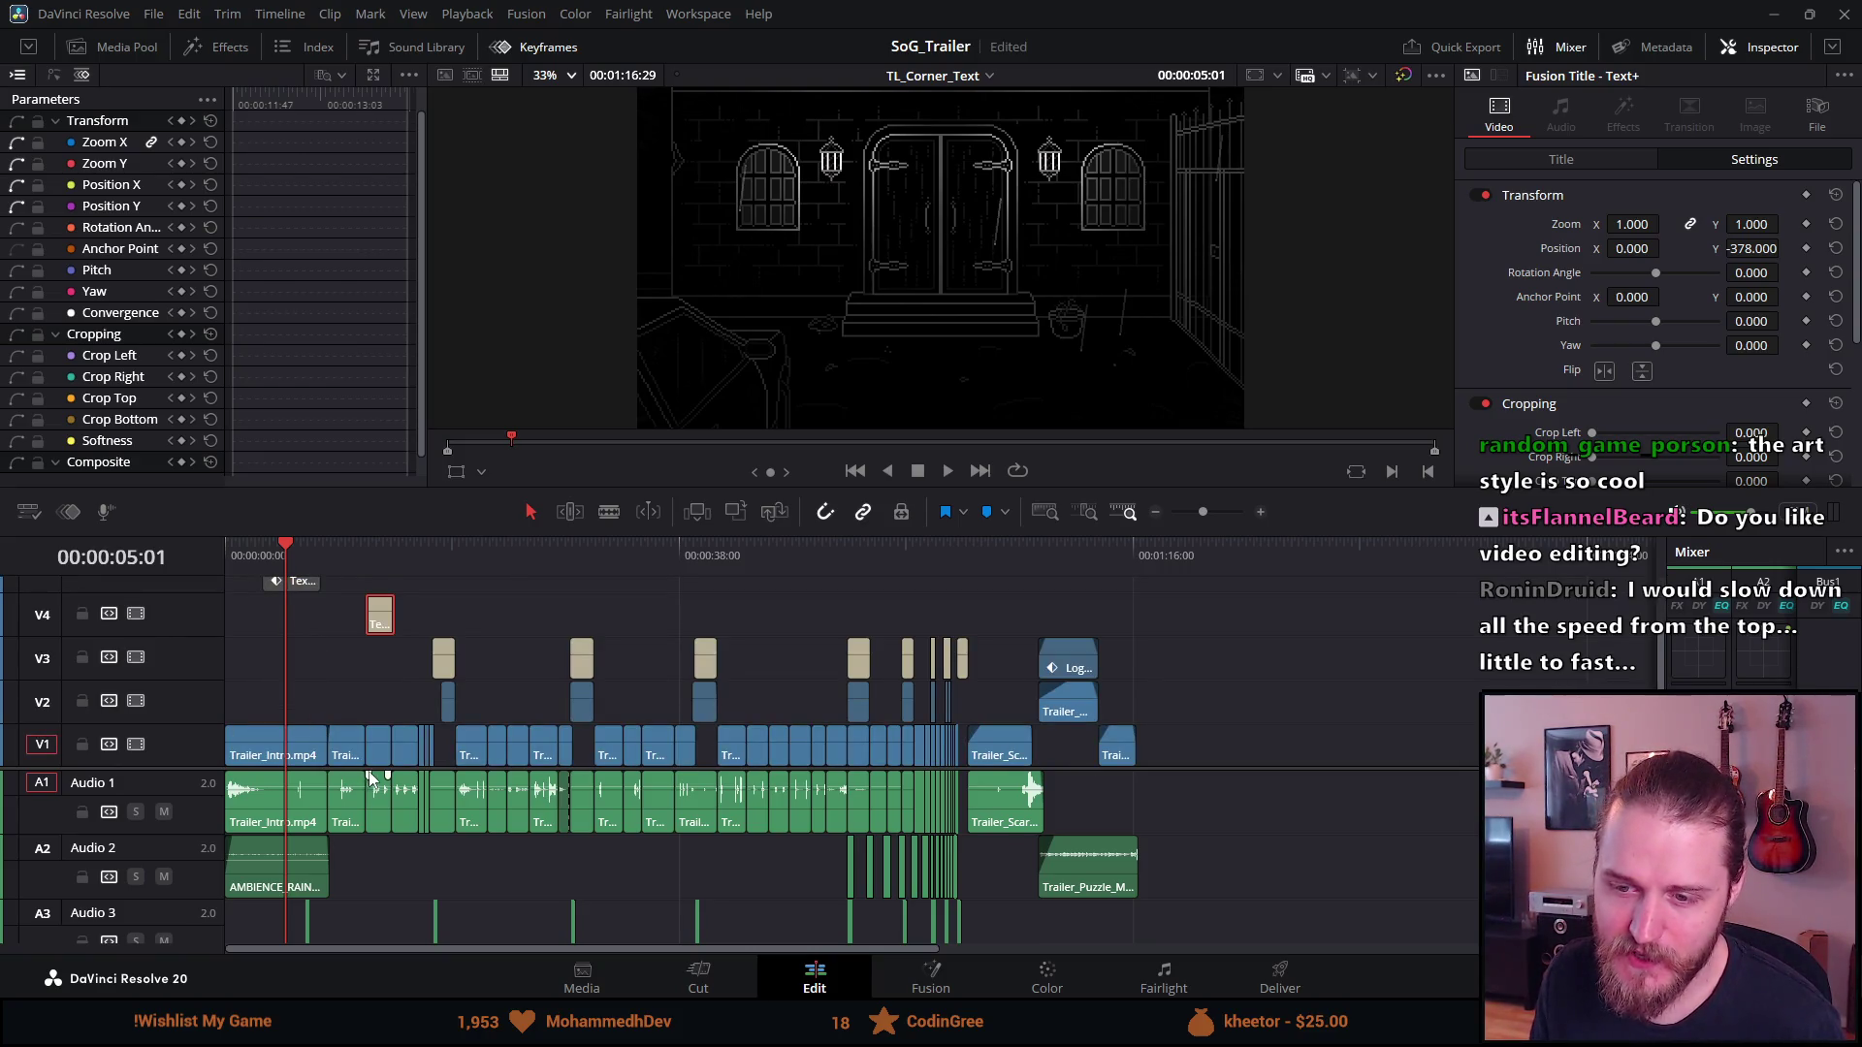
scroll(369, 781, up, 1)
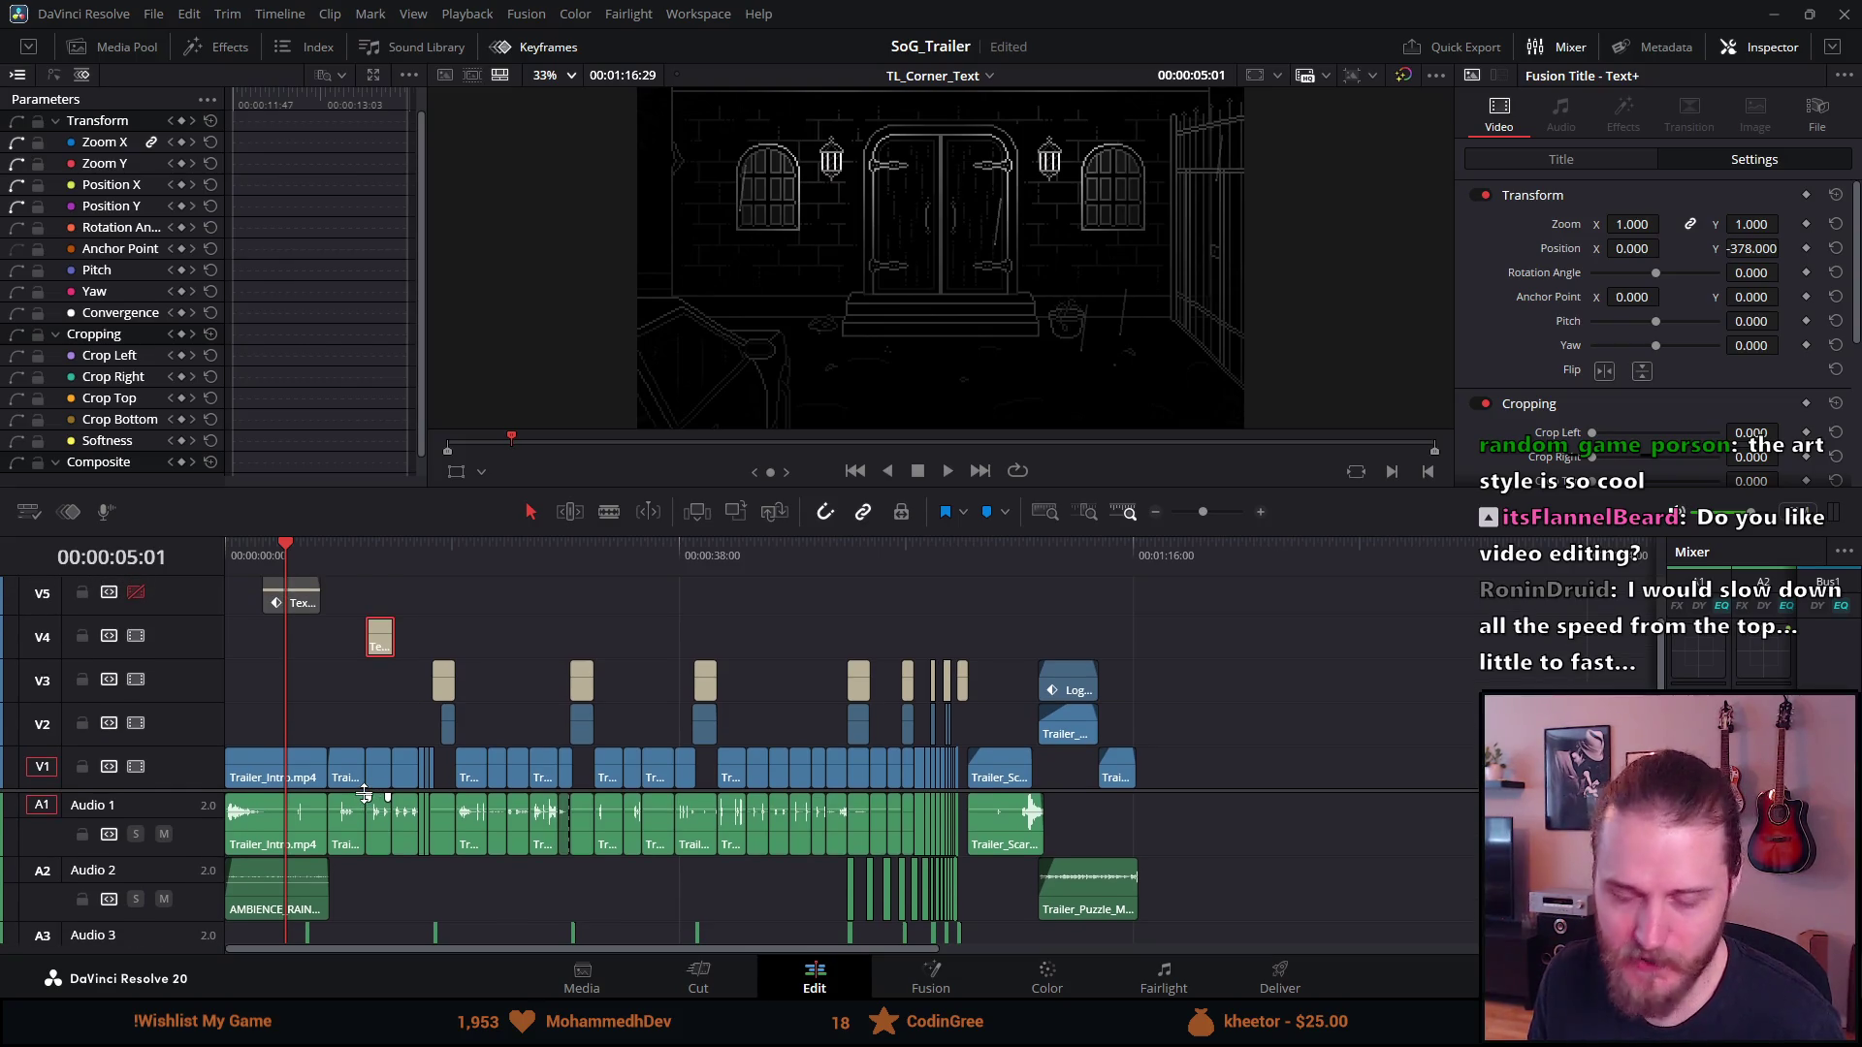
scroll(363, 798, up, 1)
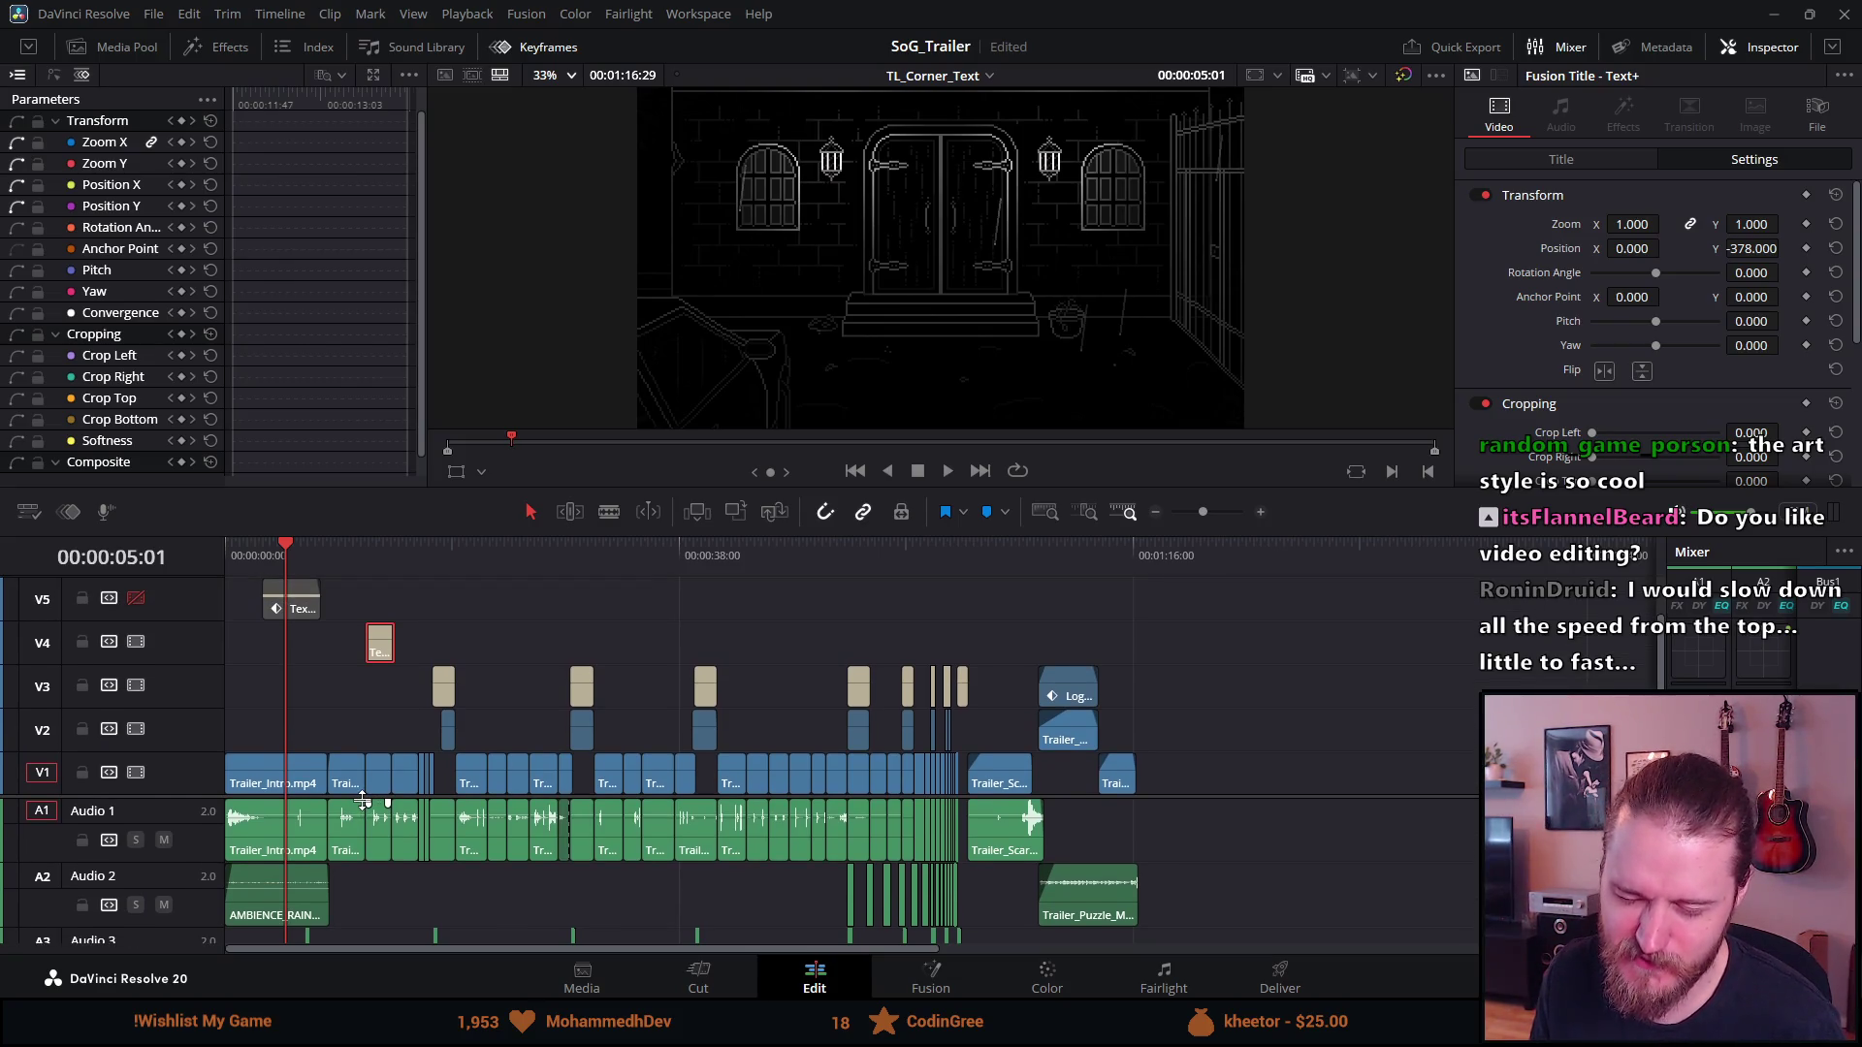
scroll(362, 801, up, 1)
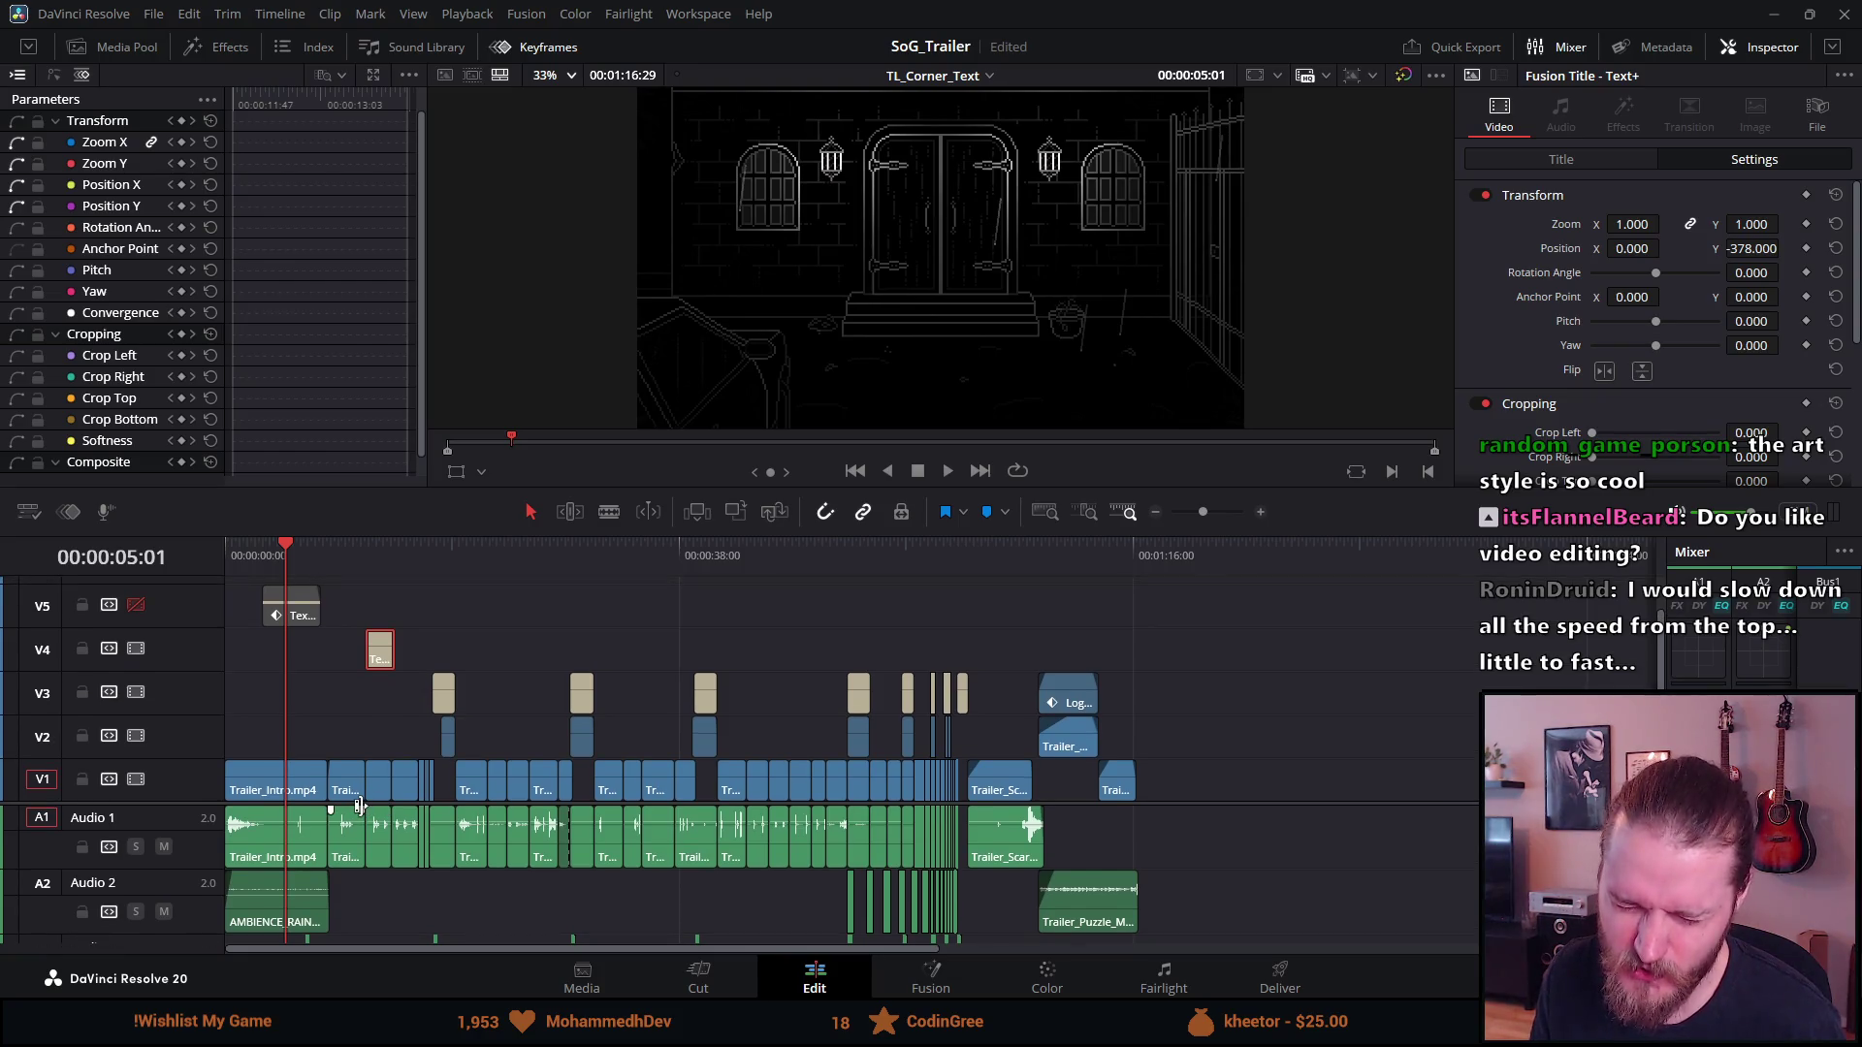
click(359, 807)
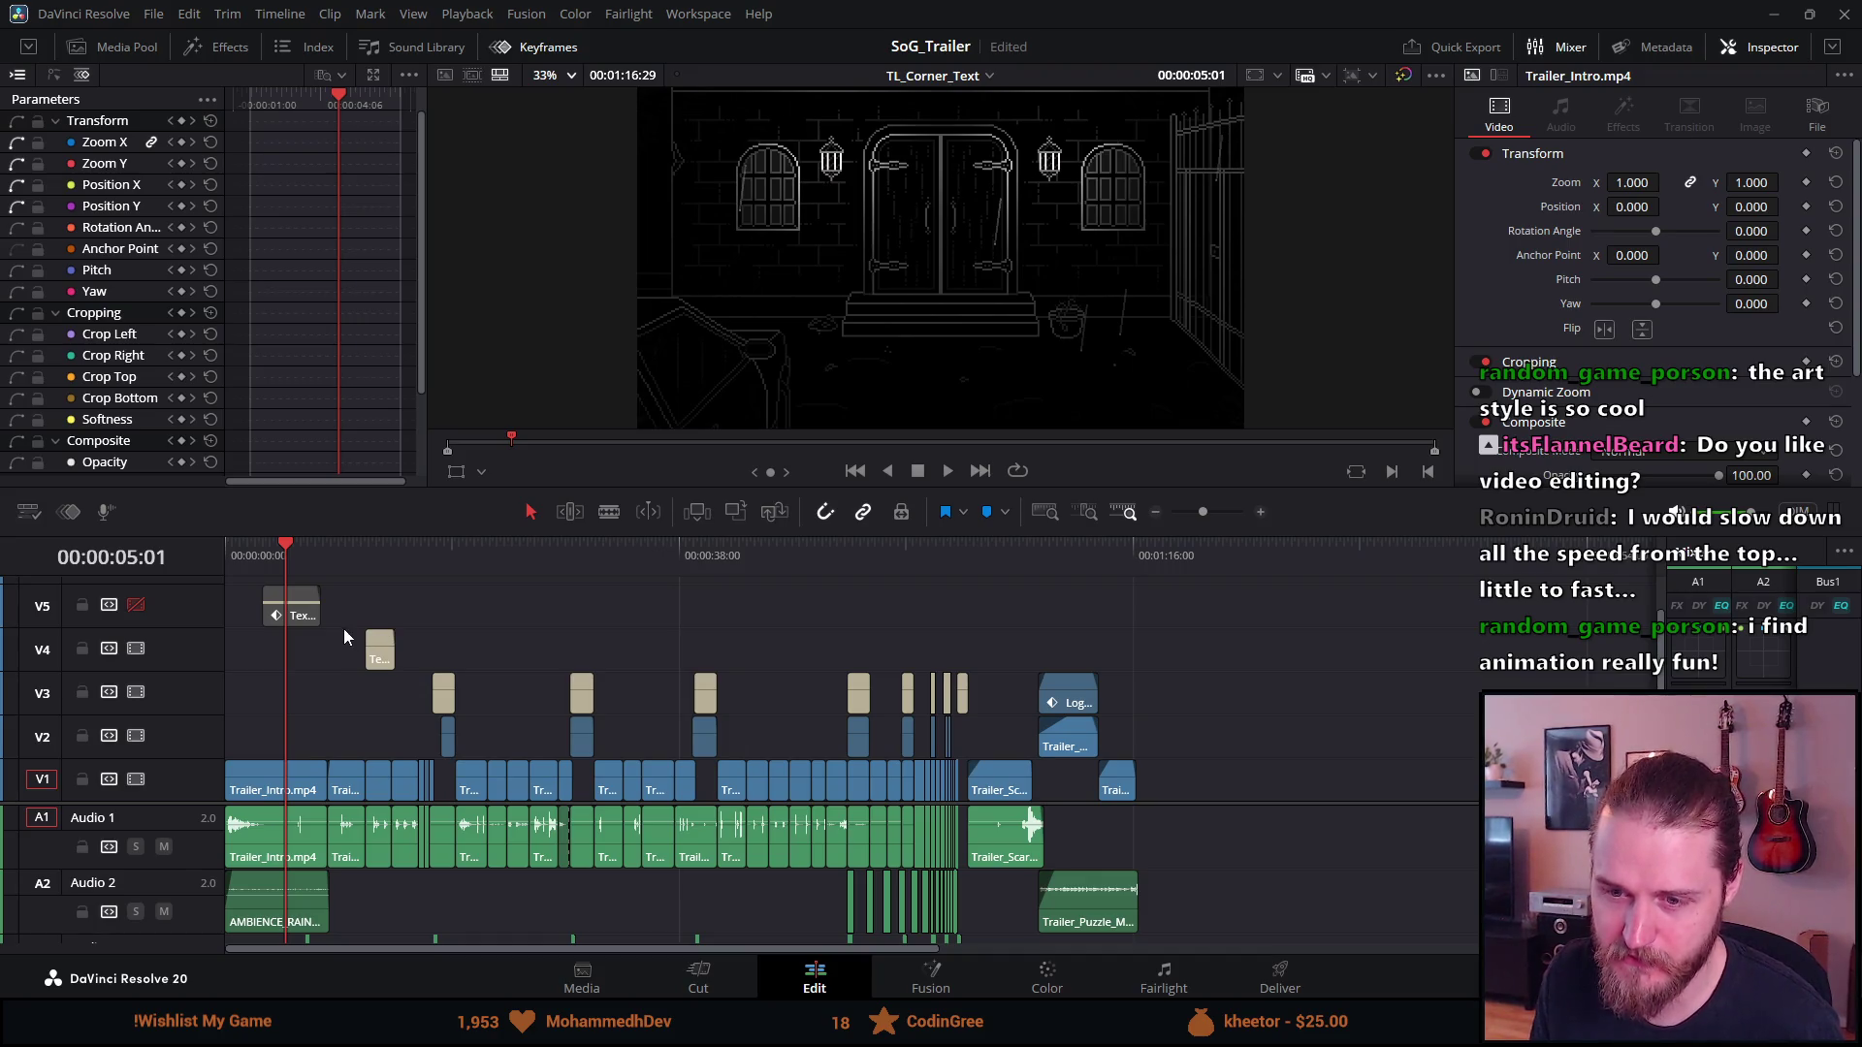
click(368, 559)
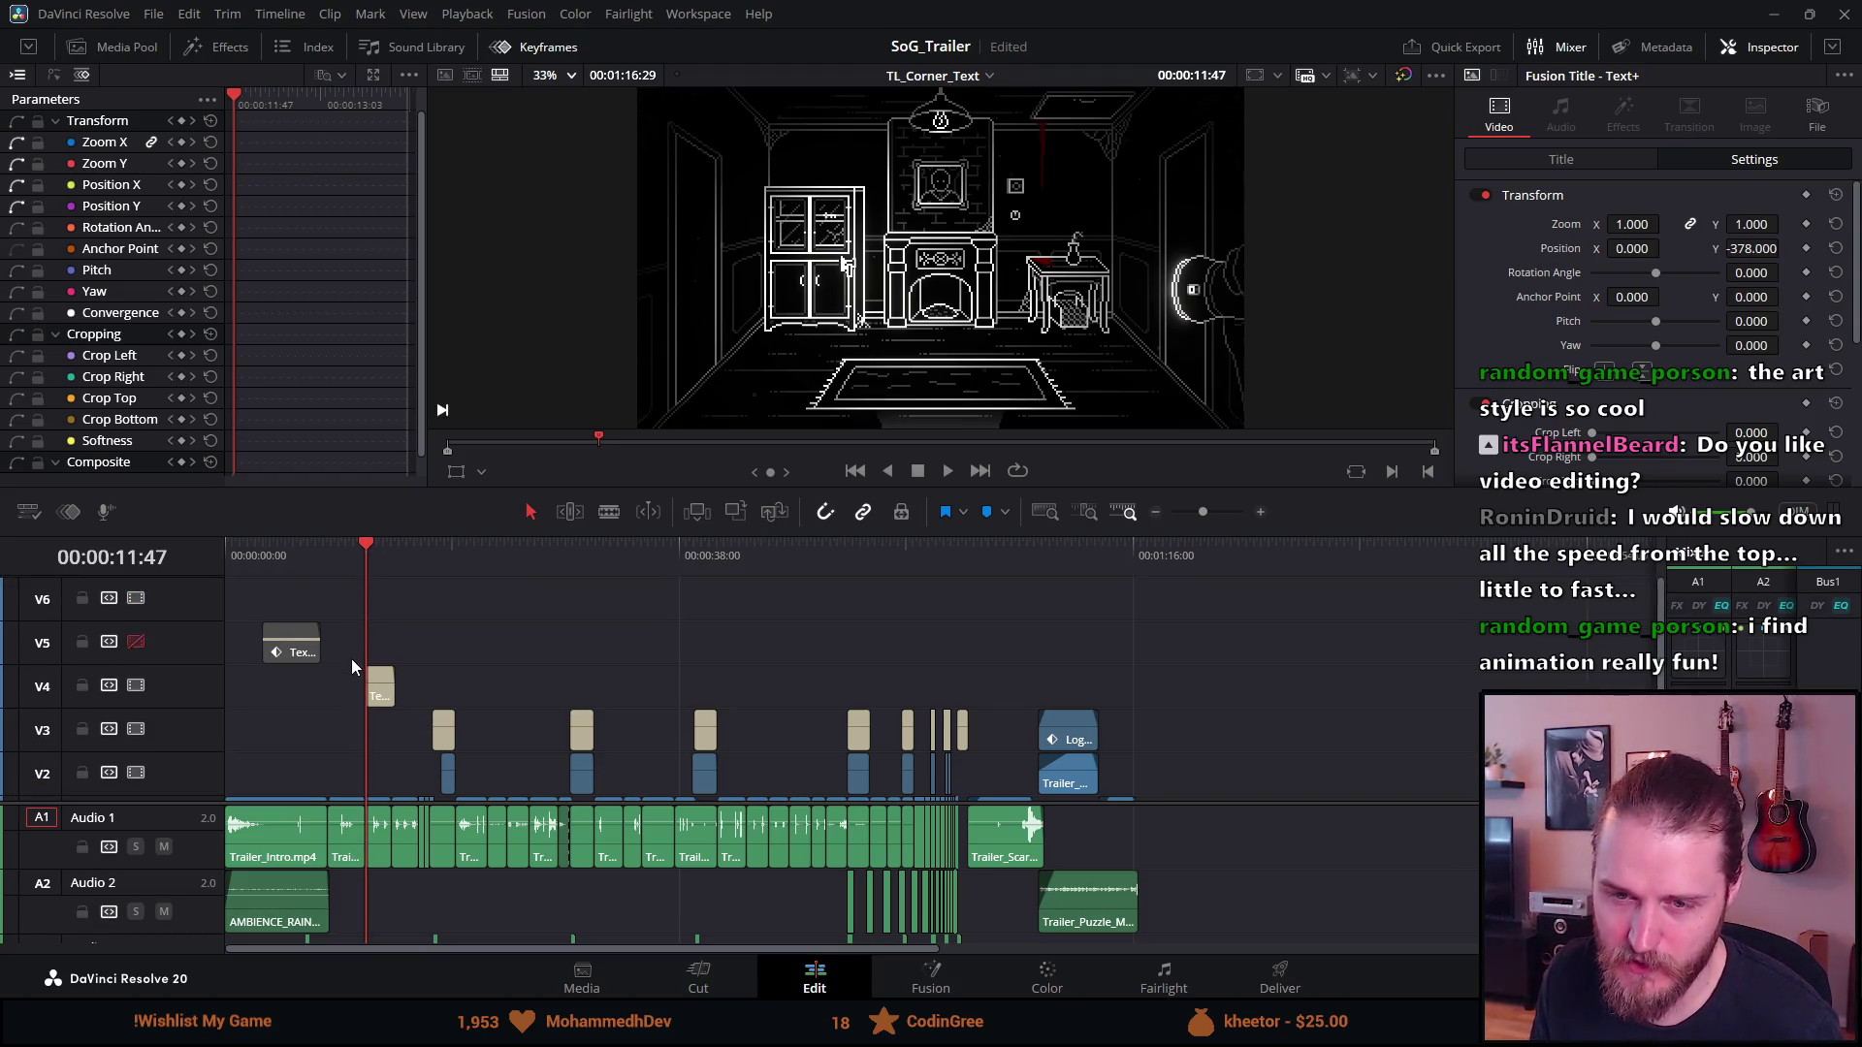
Drag the V4 'Venture into the dark' title earlier over the intro clip and preview it
scroll(347, 666, up, 4)
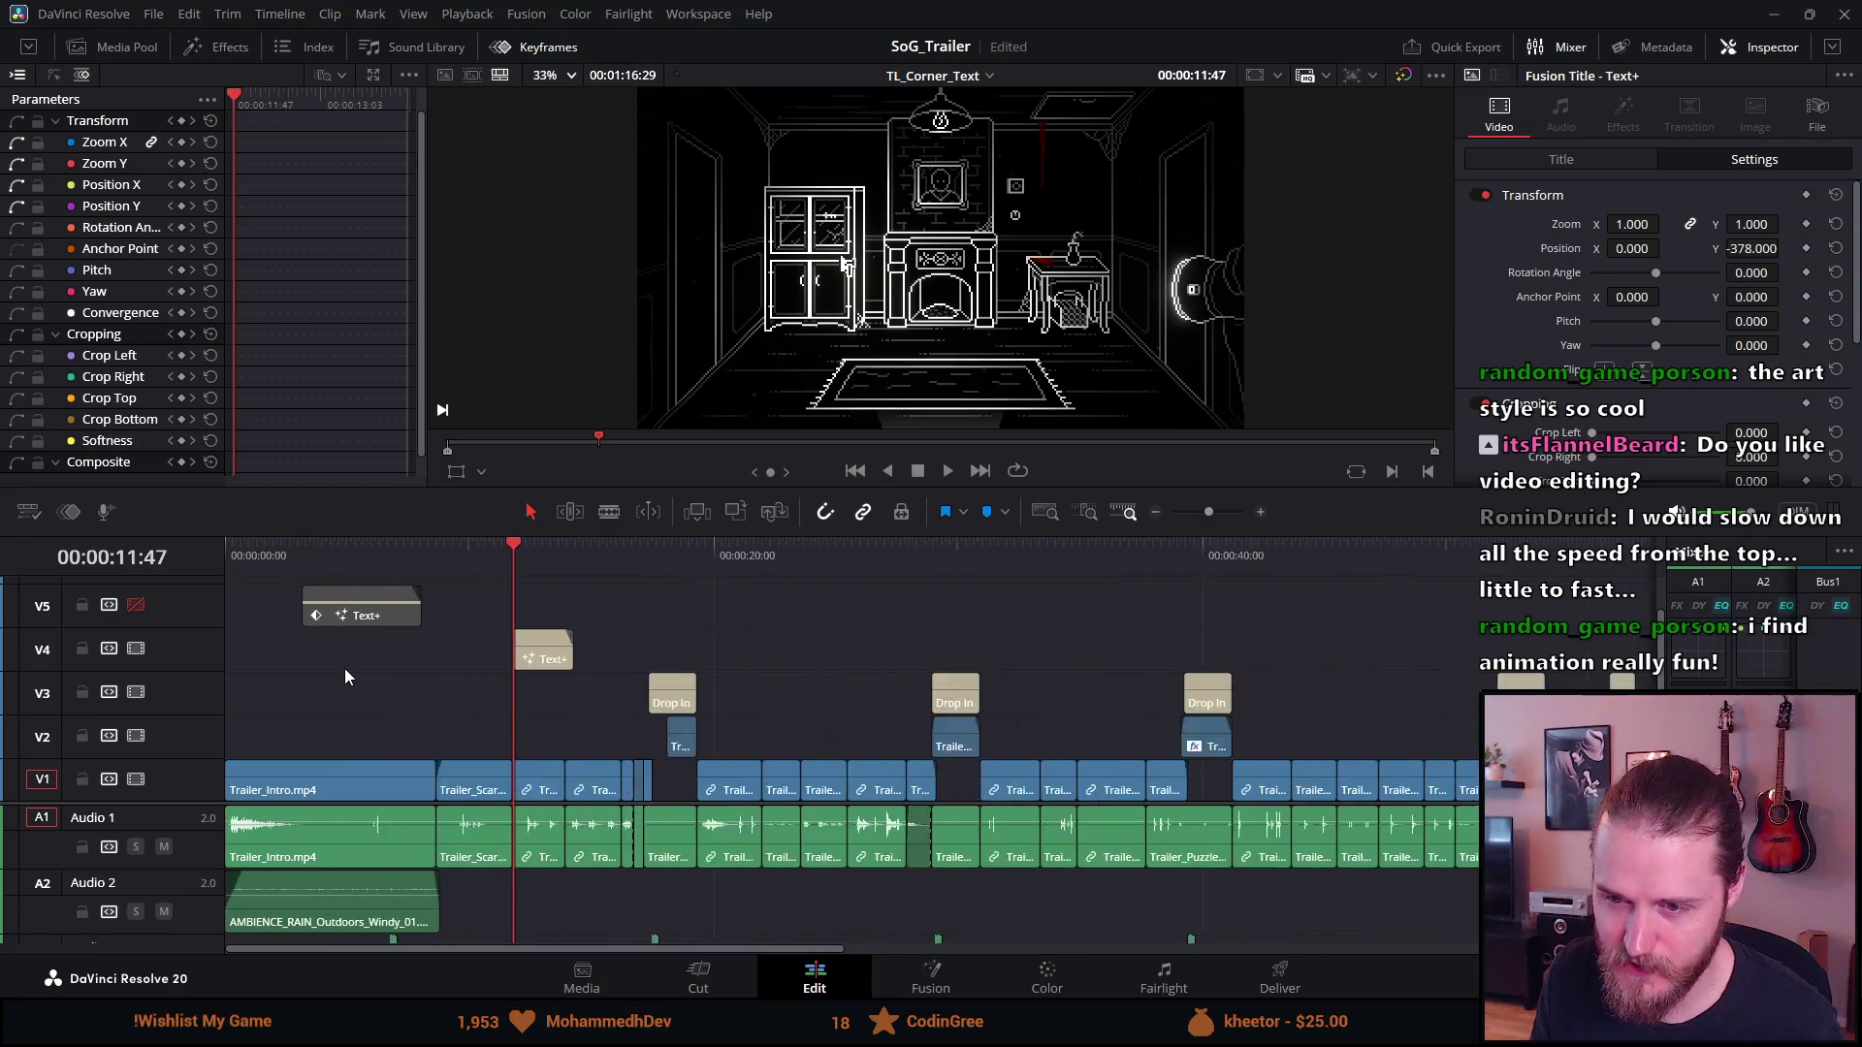
click(655, 573)
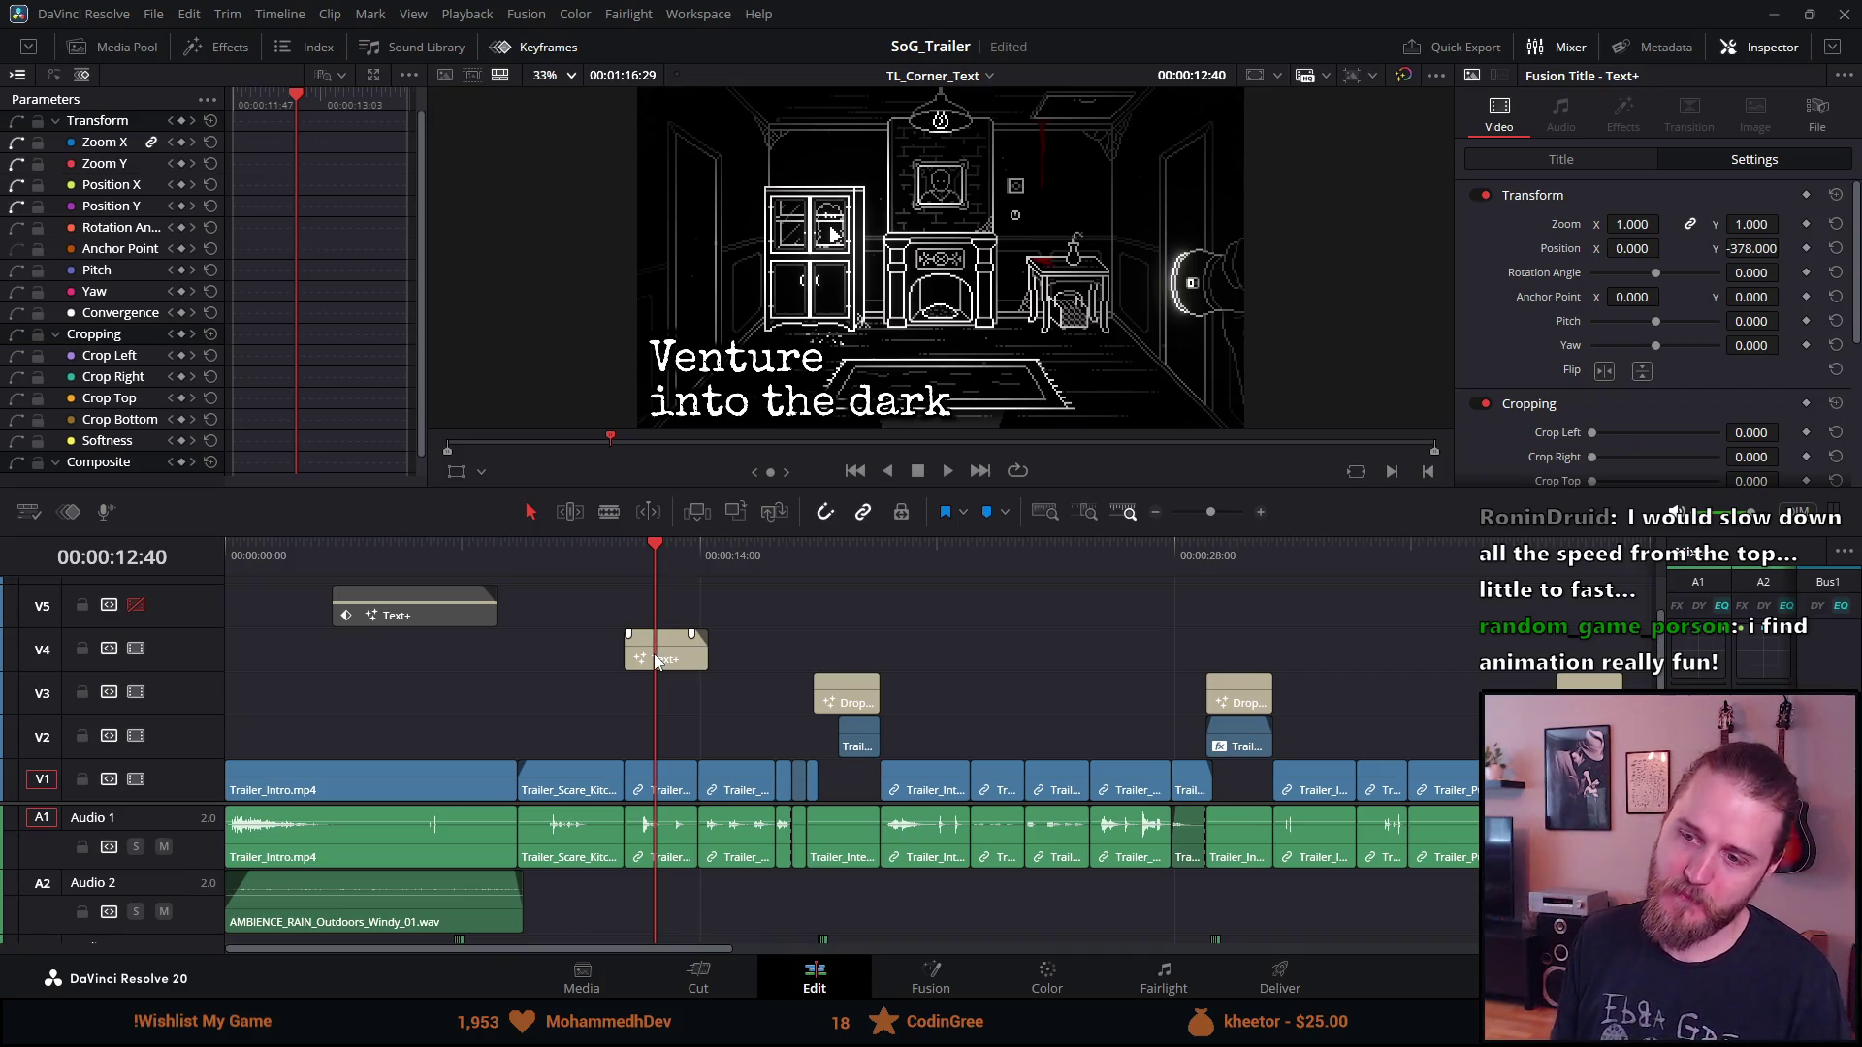
drag(653, 654, 486, 642)
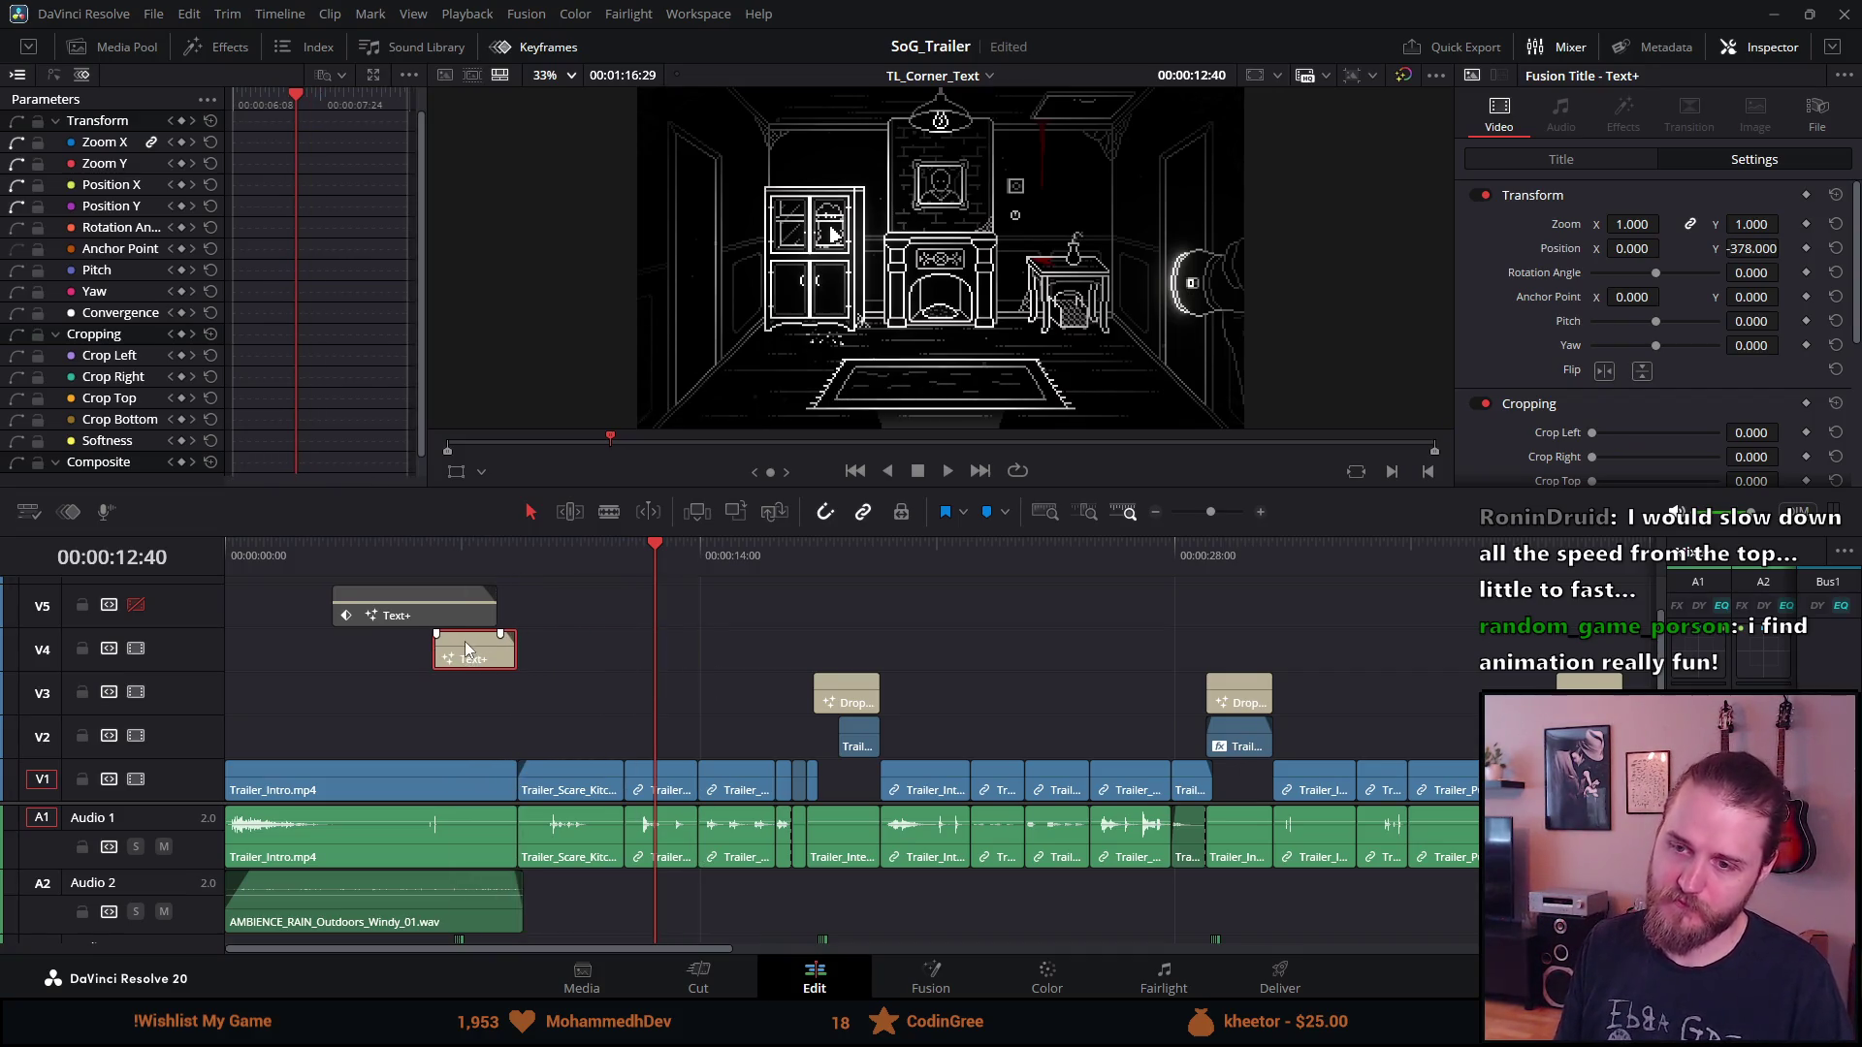
click(399, 539)
key(space)
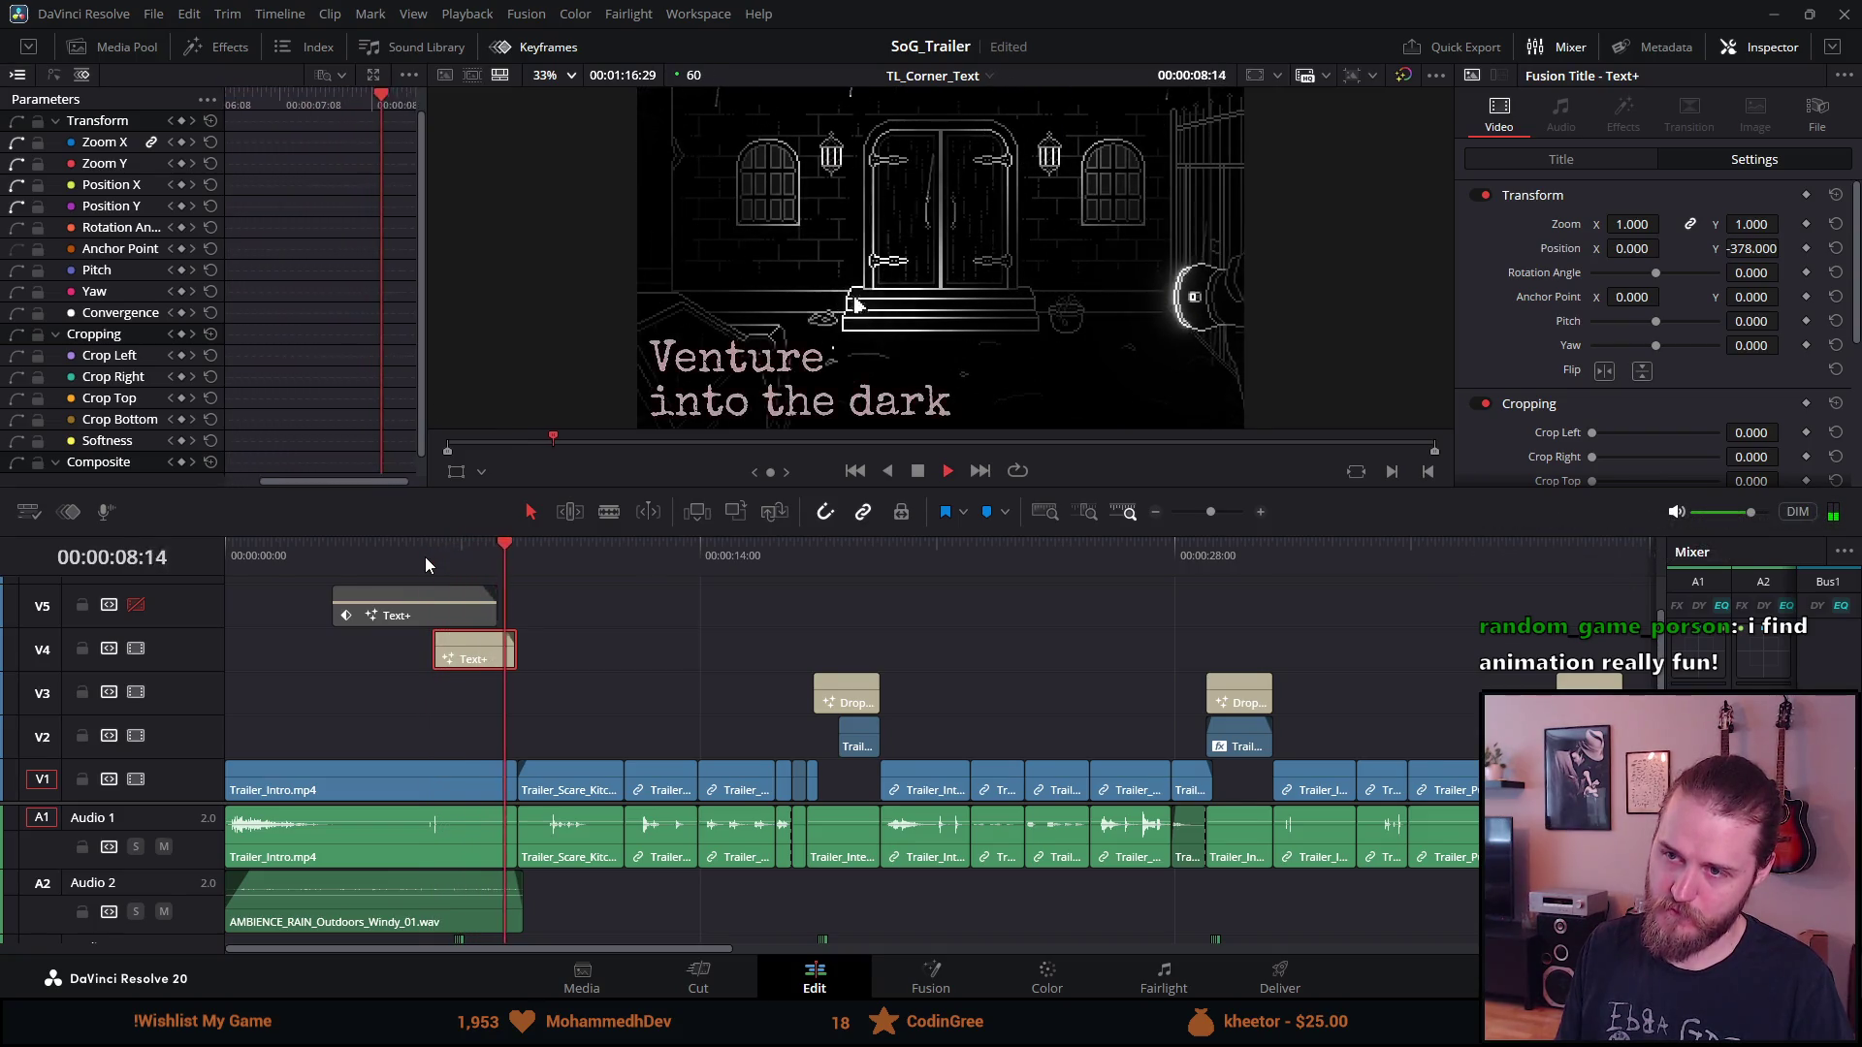
Delete the small clips on Audio 3
scroll(597, 841, down, 3)
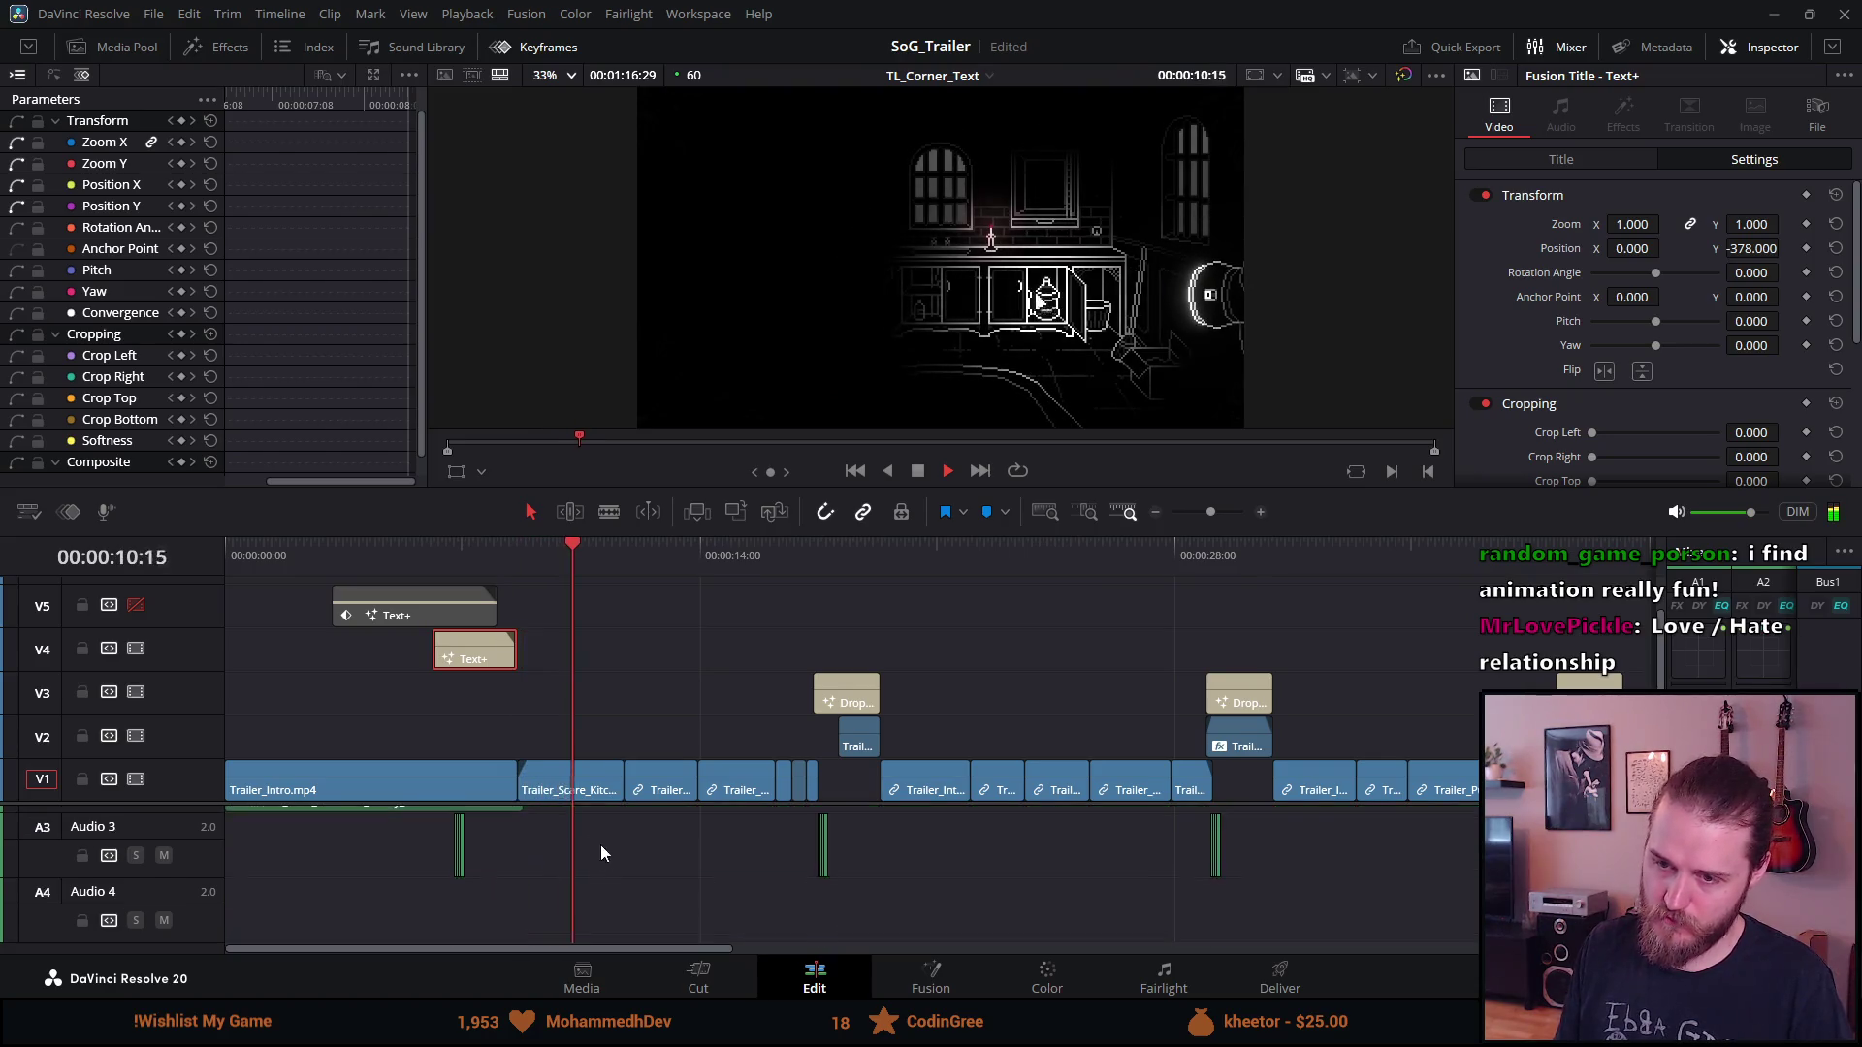
drag(507, 847, 390, 865)
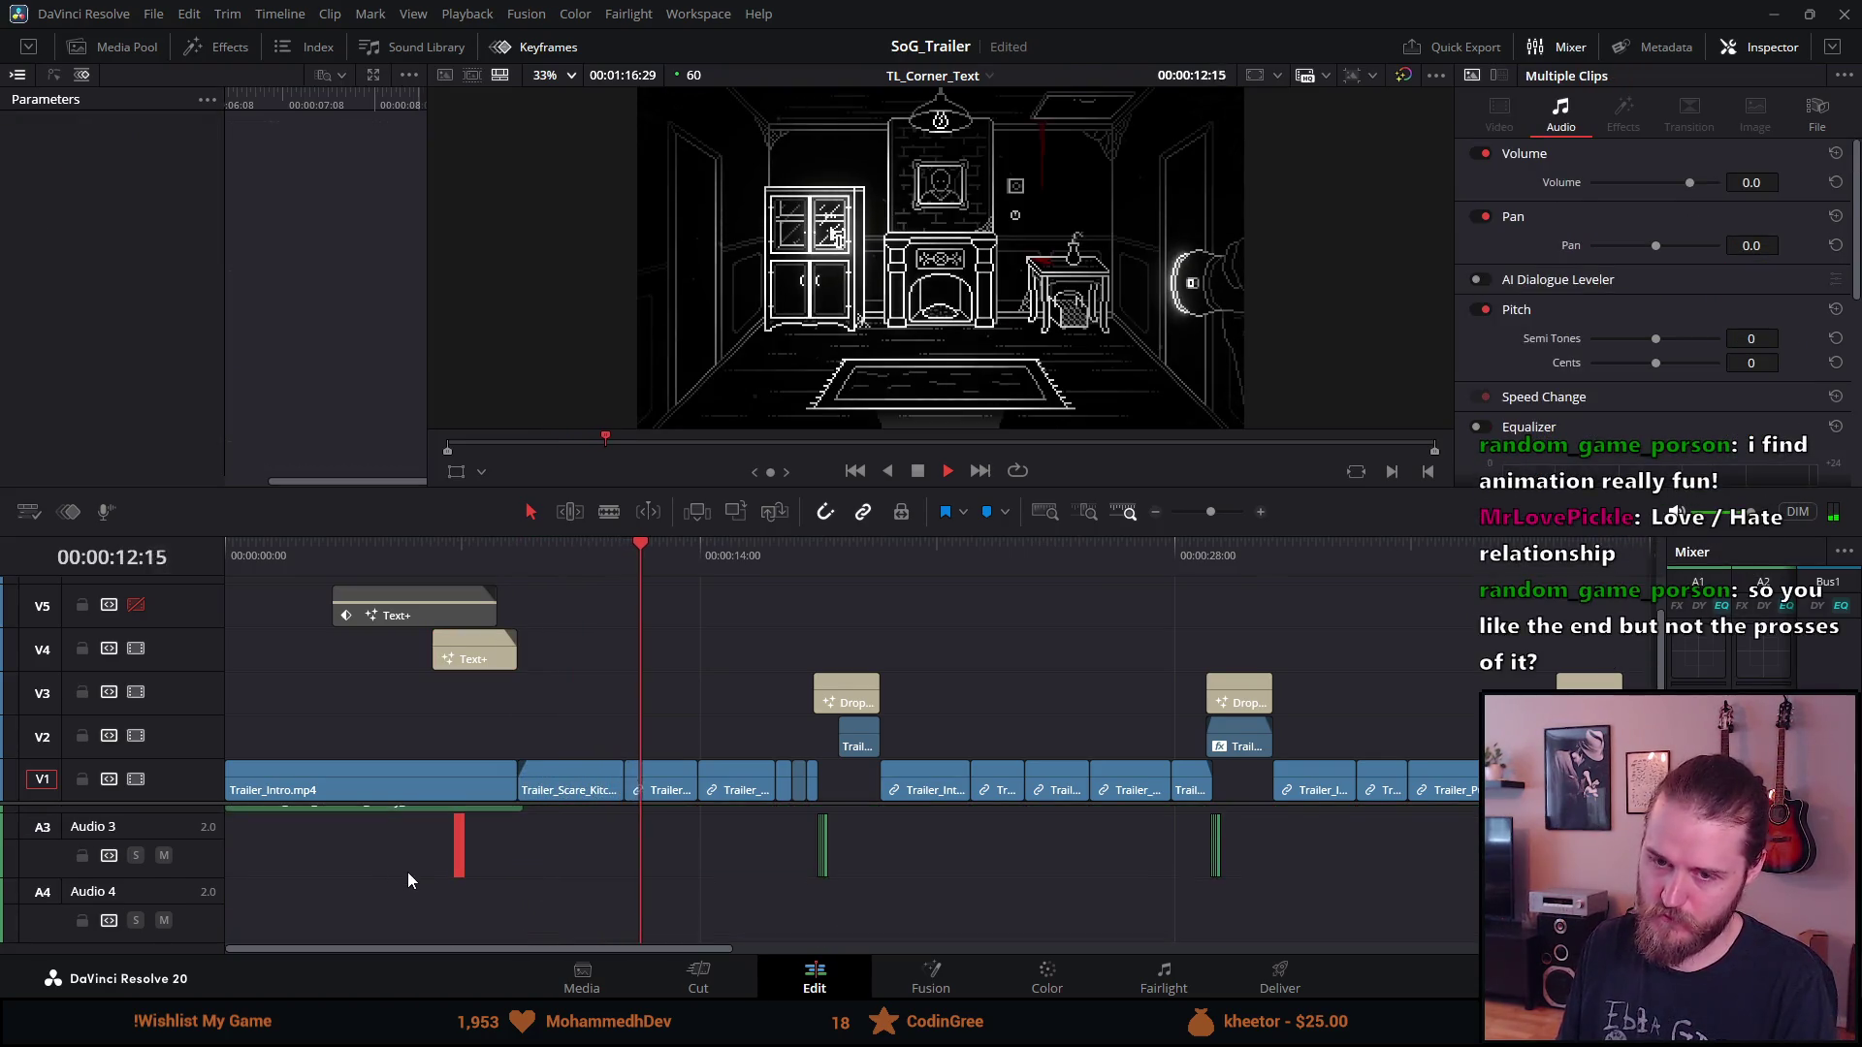
key(Delete)
mouse_move(743, 863)
mouse_down()
mouse_move(1045, 896)
mouse_move(1251, 874)
mouse_up()
key(Delete)
Slide the V4 title further left in small nudges, replaying from about five seconds
click(463, 558)
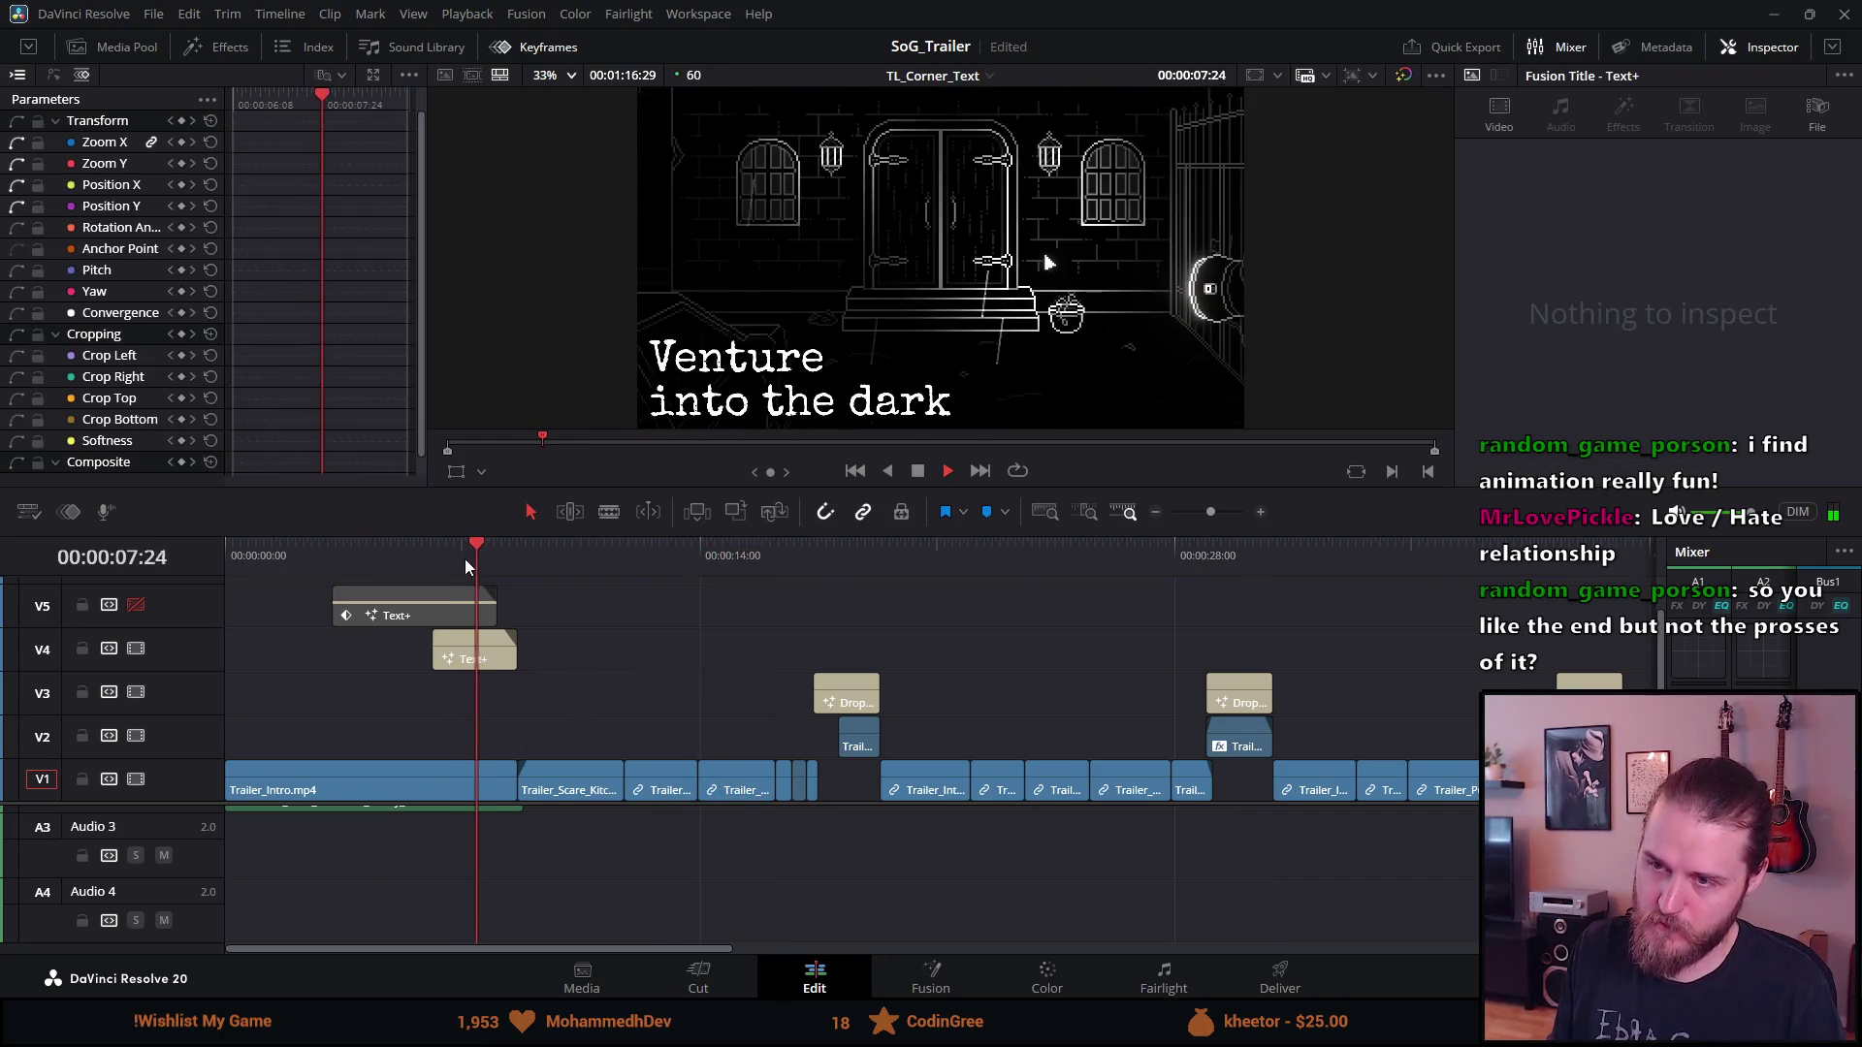
click(475, 668)
drag(458, 661, 440, 662)
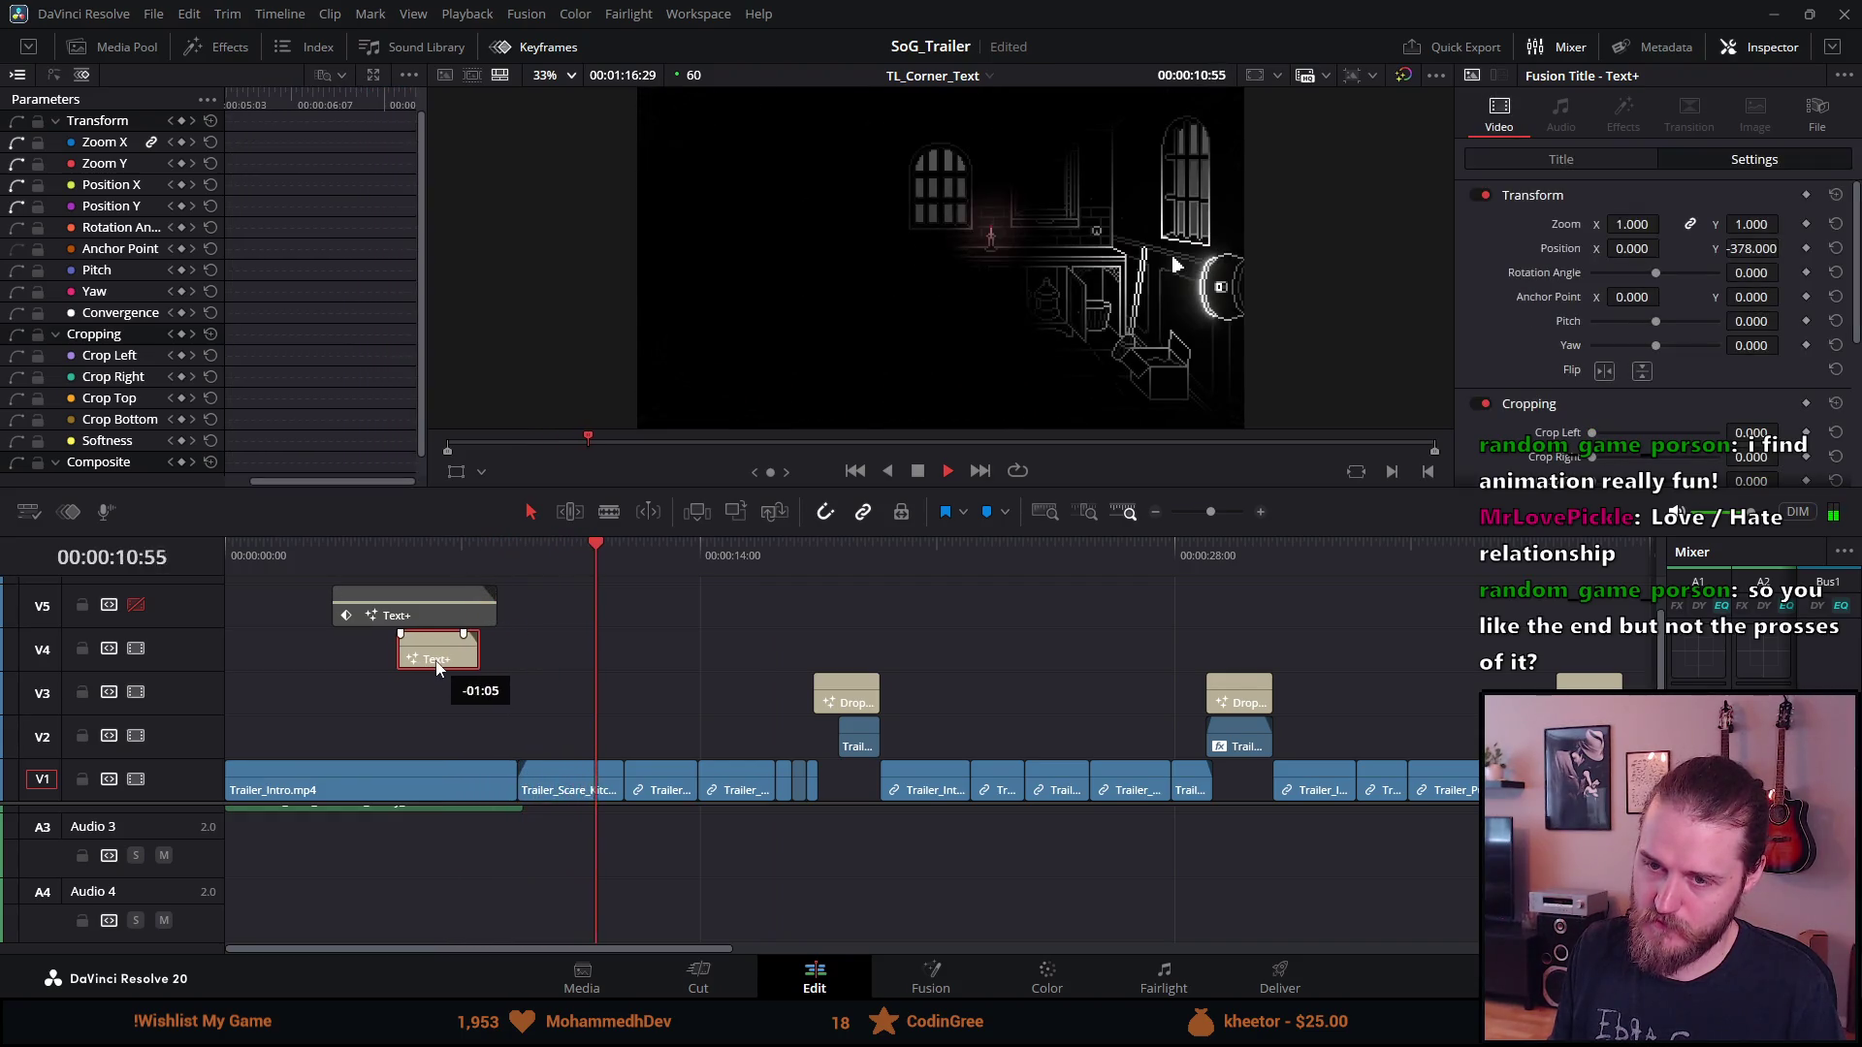
click(394, 565)
key(space)
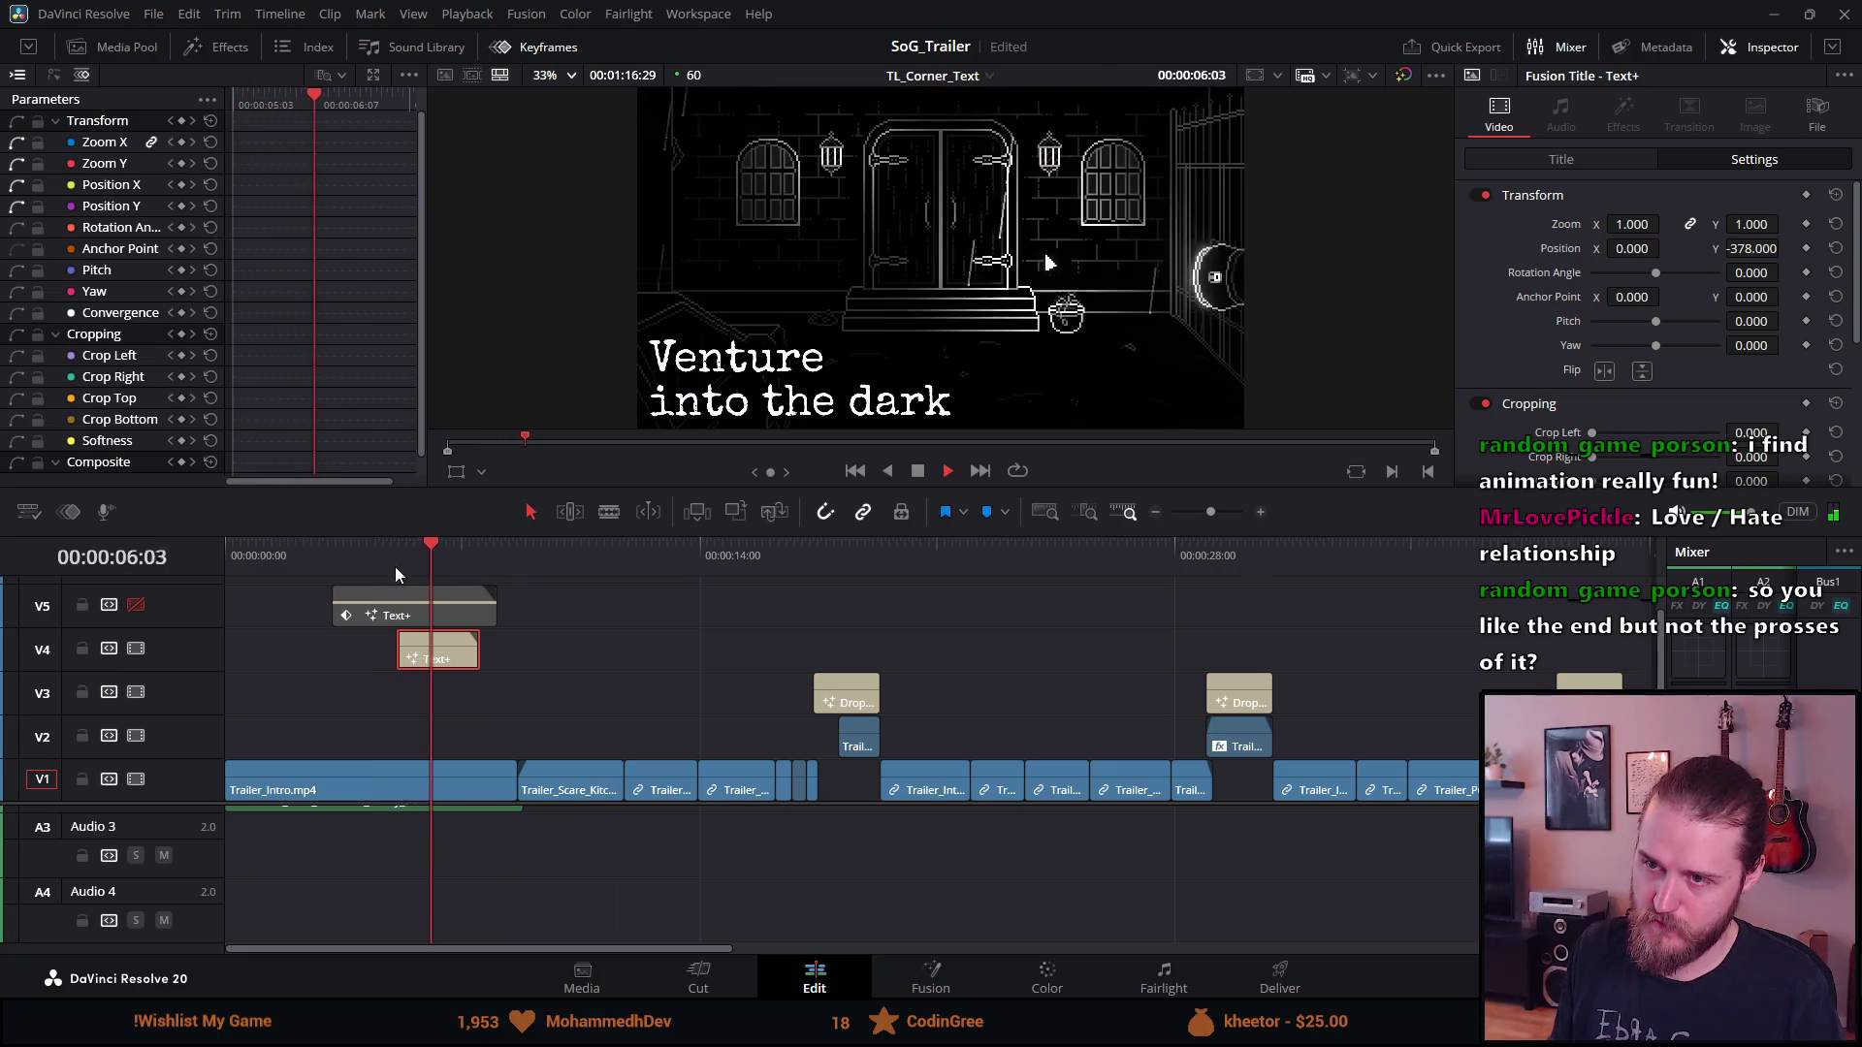
drag(439, 640, 411, 640)
click(380, 568)
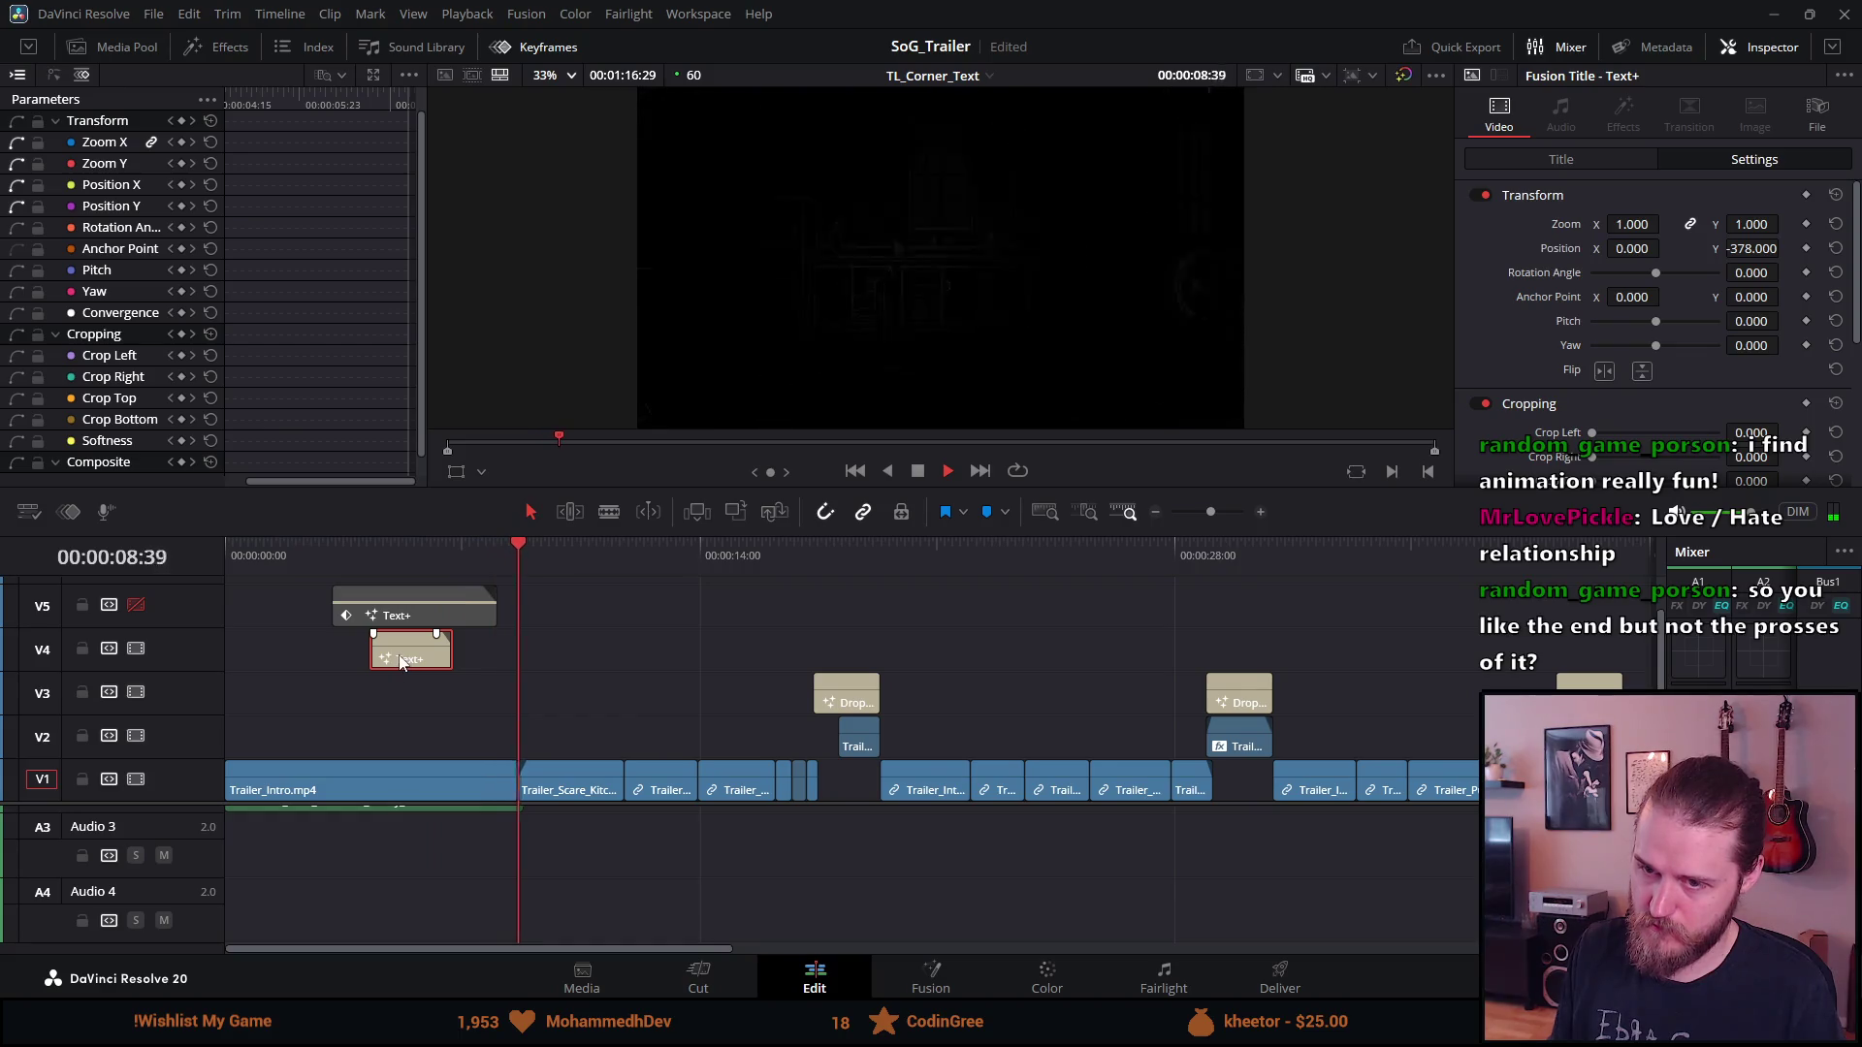
Fine-tune the title's start, shifting it slightly later, and replay from 00:00:03:48
drag(401, 662, 393, 663)
click(345, 560)
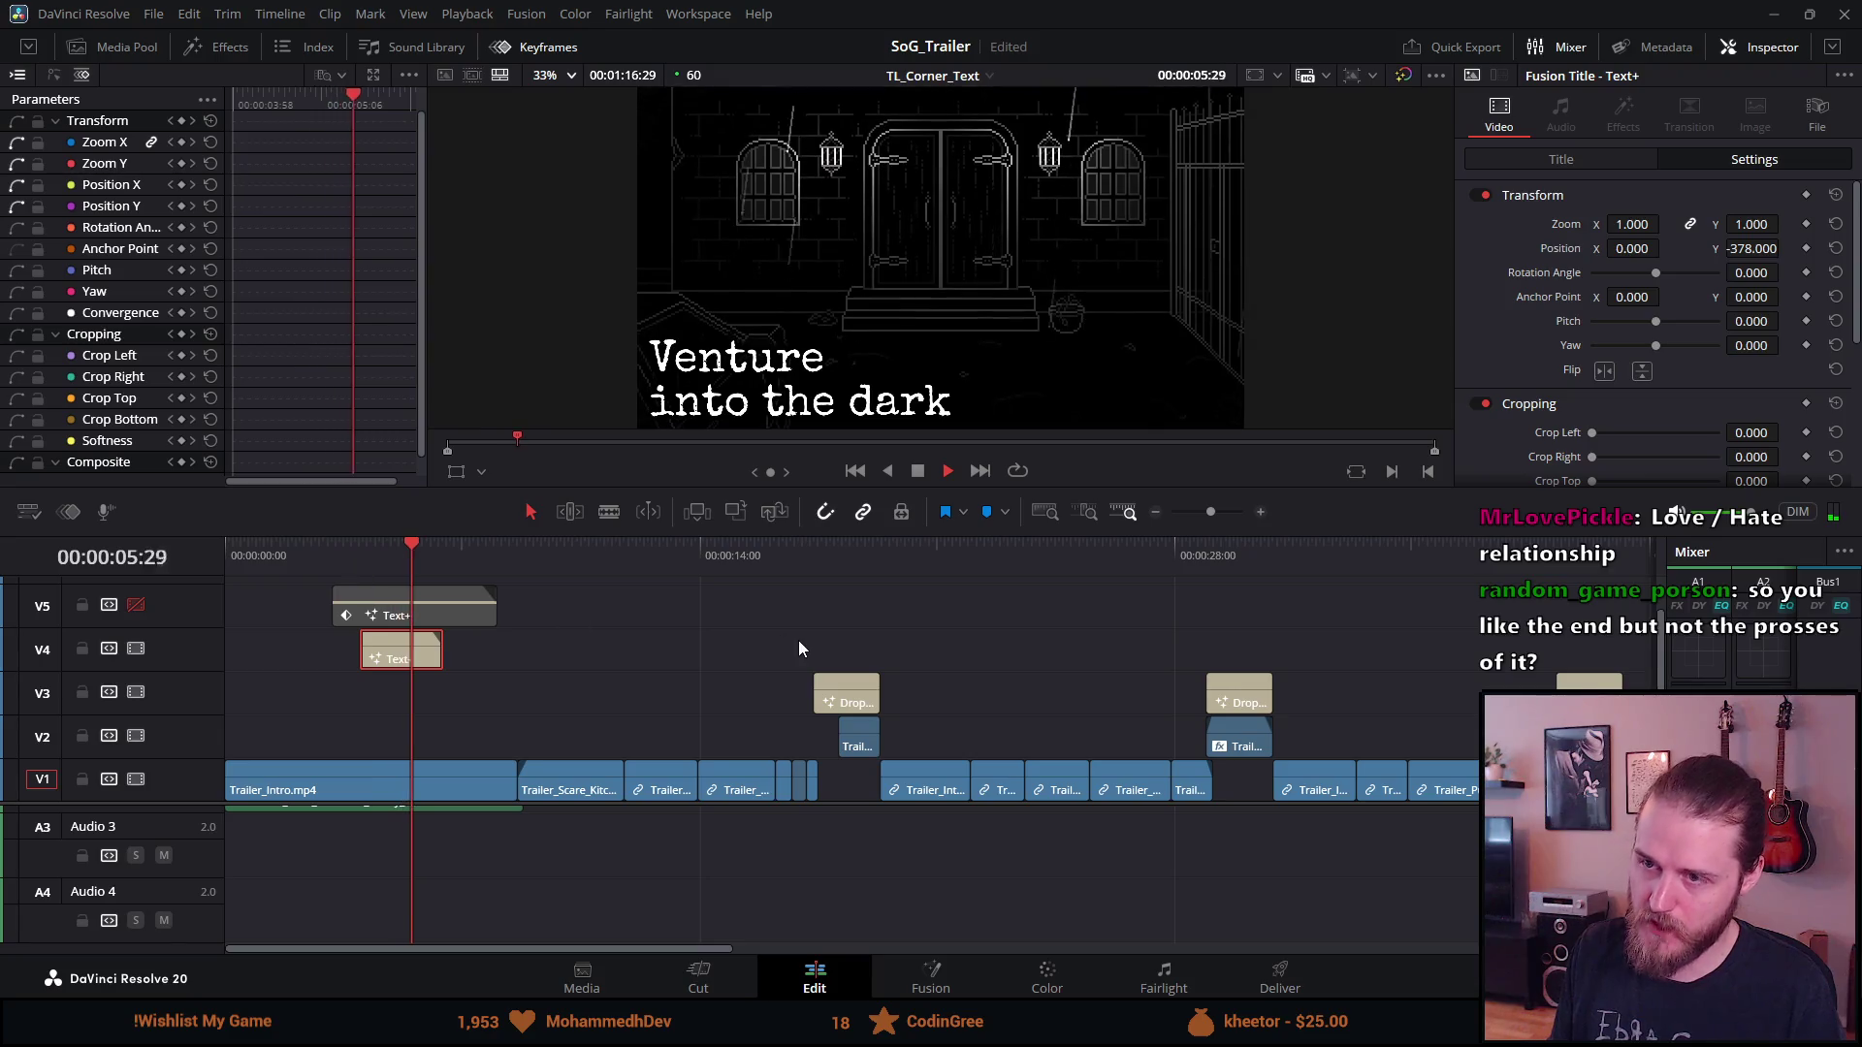
click(361, 567)
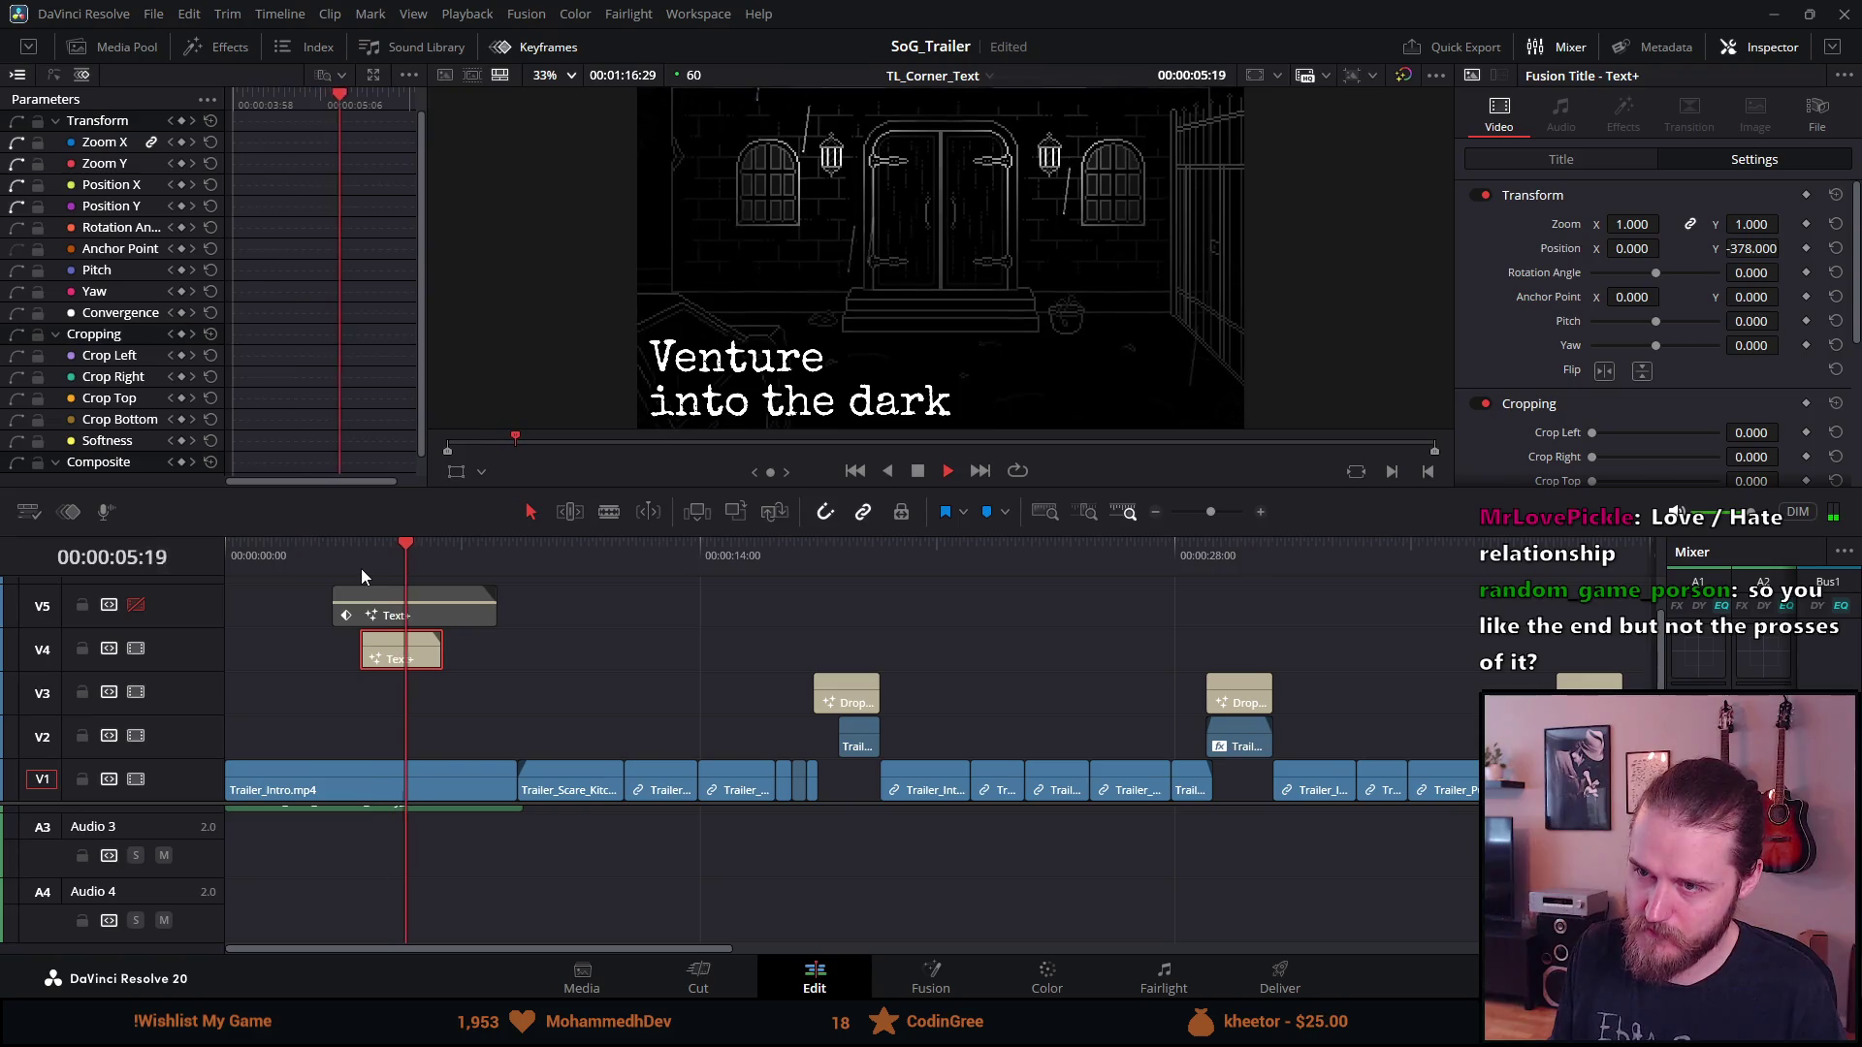
click(915, 473)
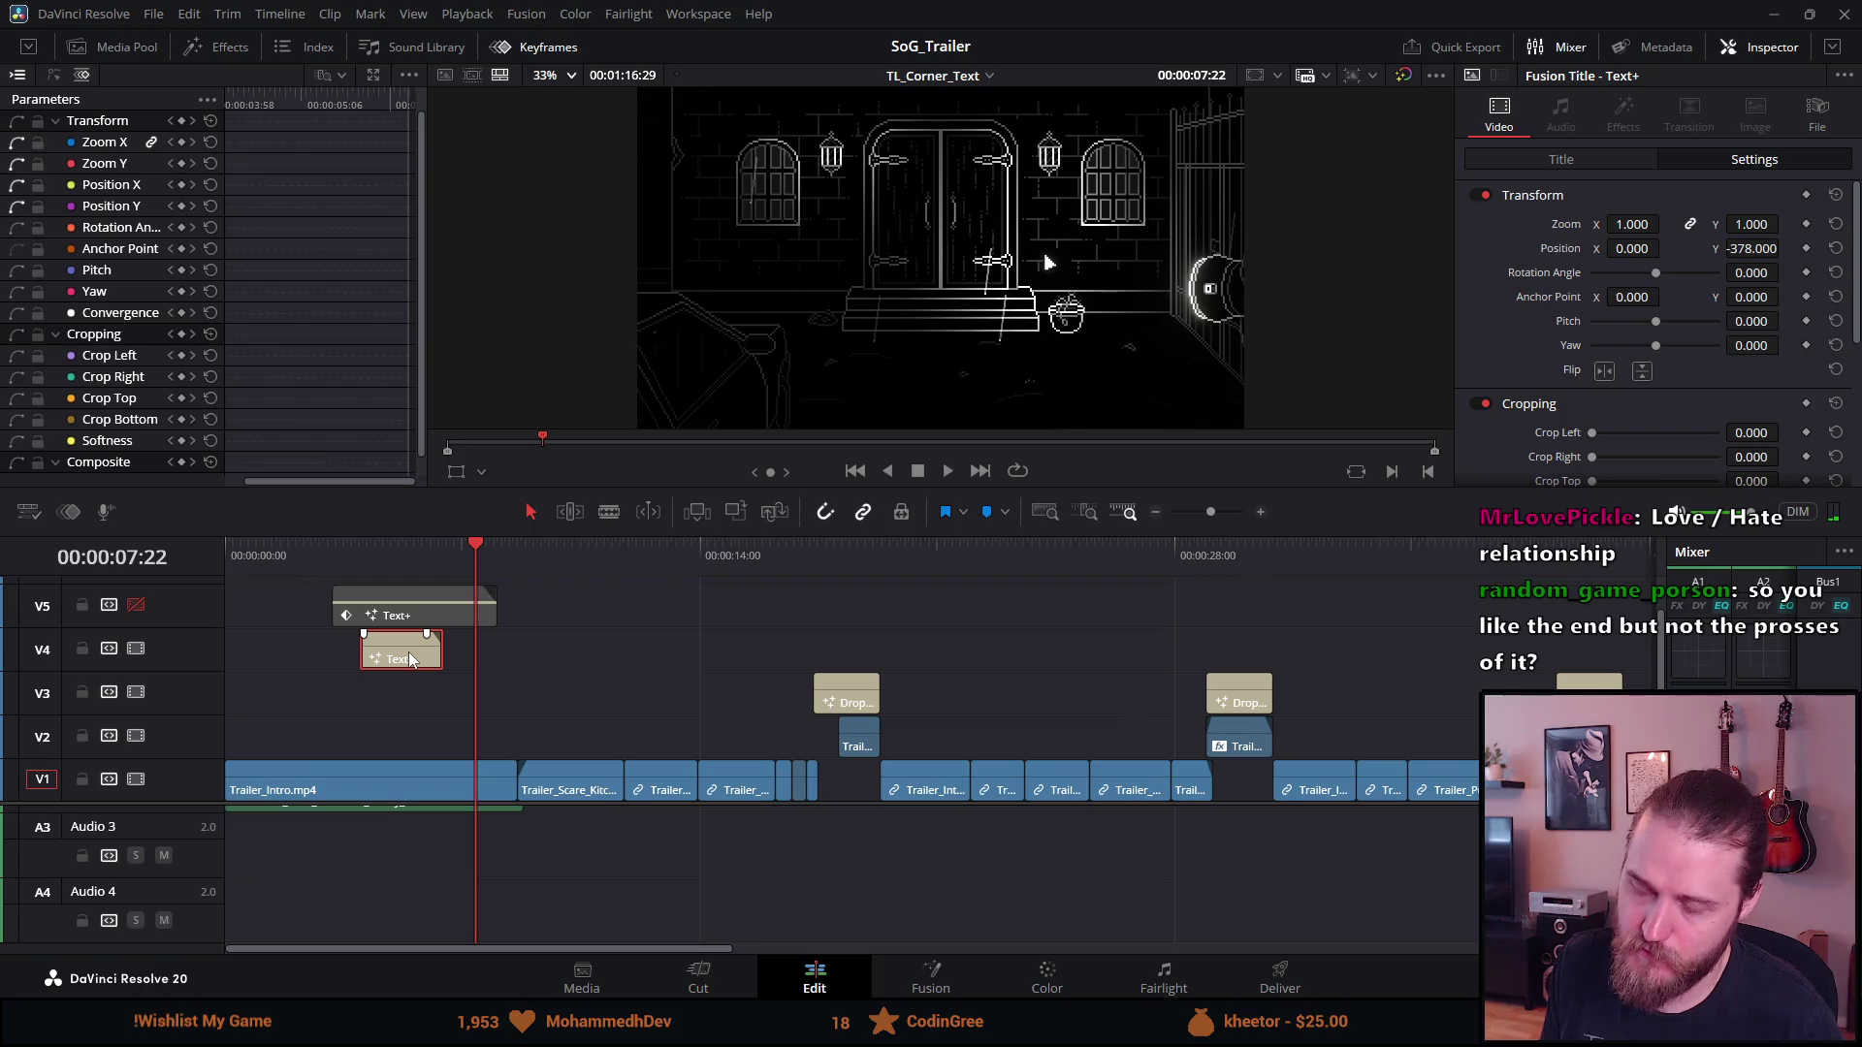
mouse_move(410, 659)
mouse_down()
mouse_move(427, 657)
mouse_move(352, 649)
mouse_up()
click(350, 561)
key(space)
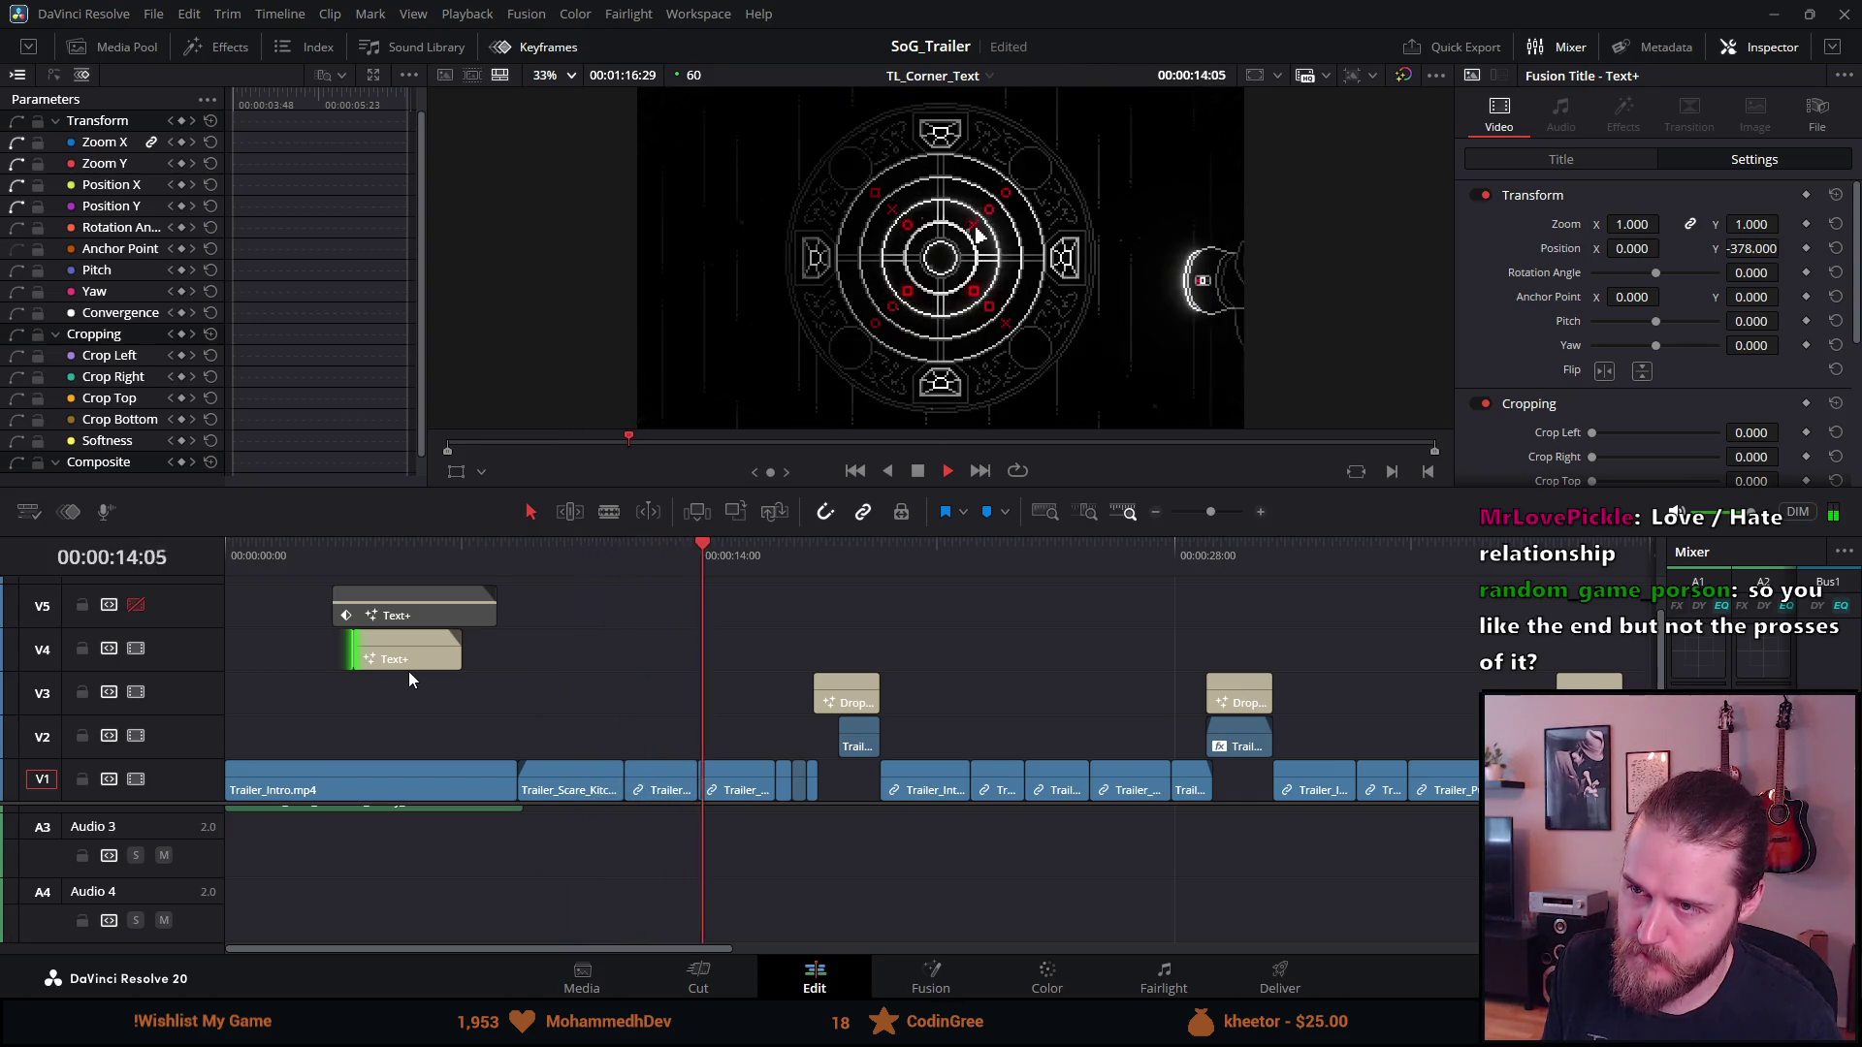
Review the title section, then trim the V4 title's start and move it later
click(339, 557)
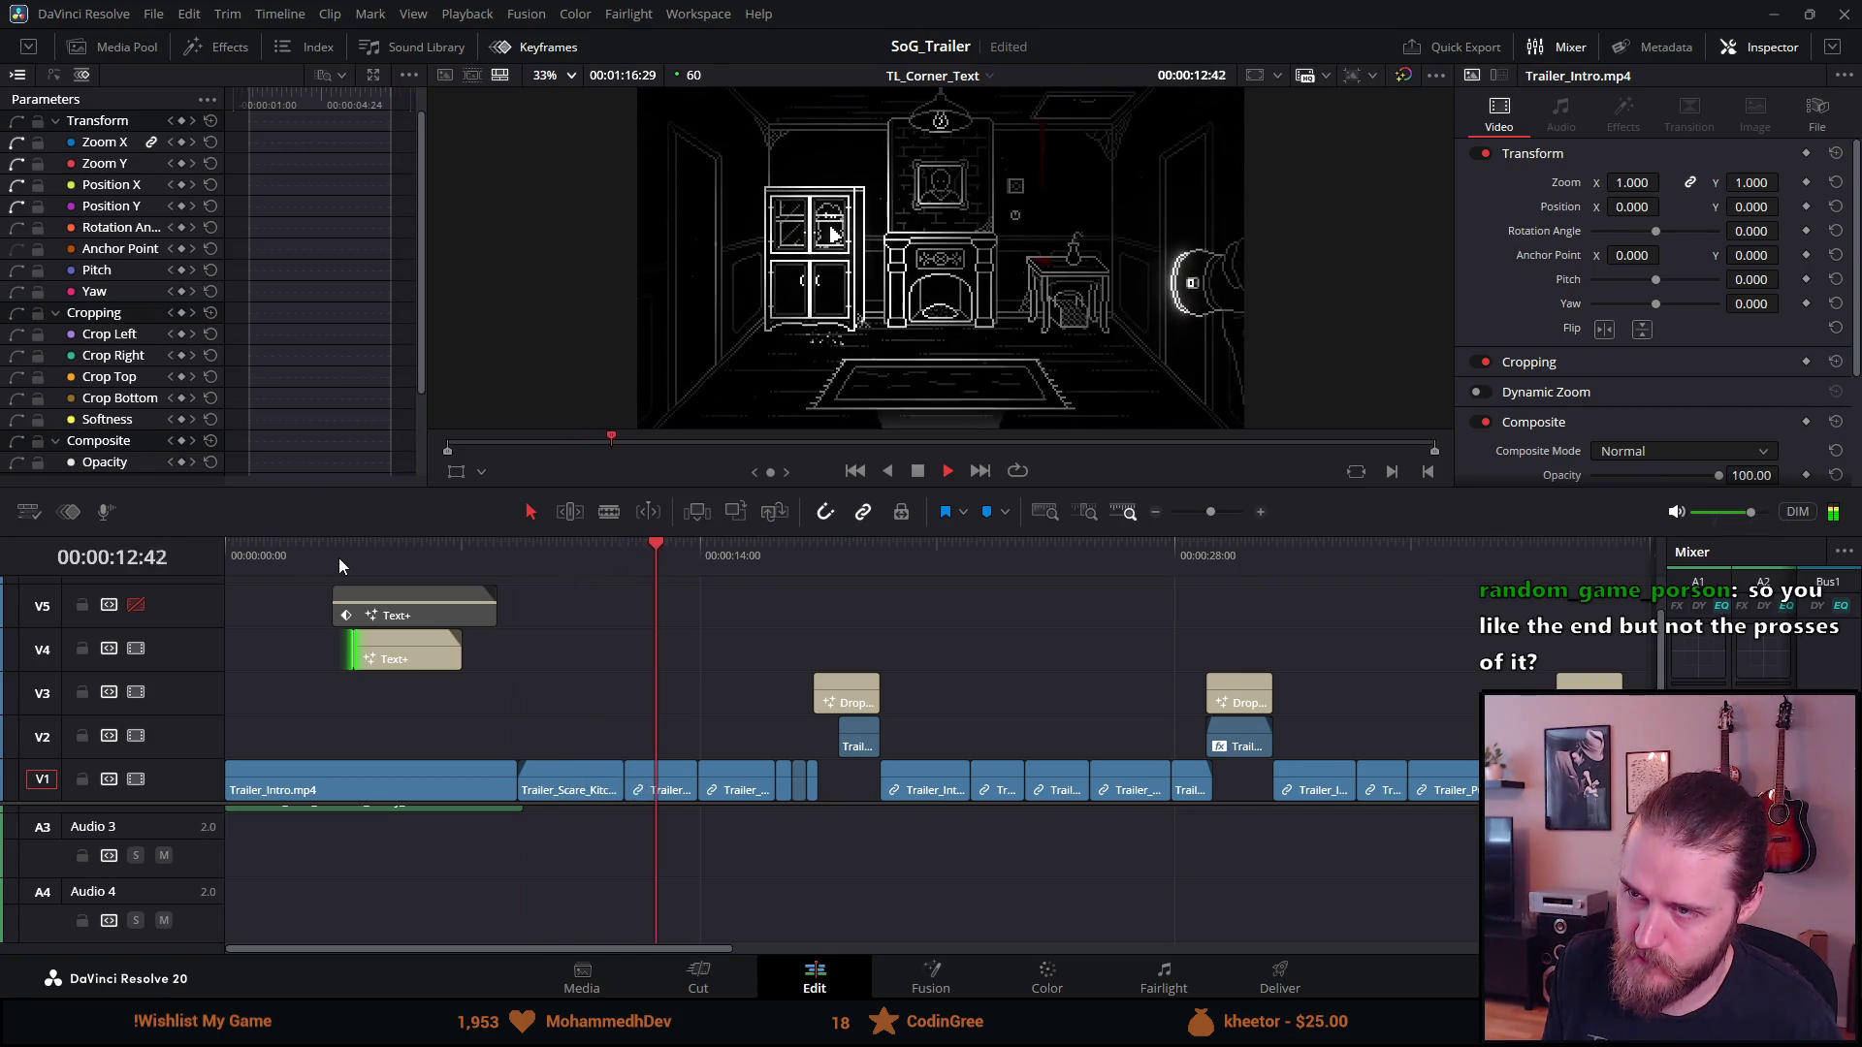
click(339, 556)
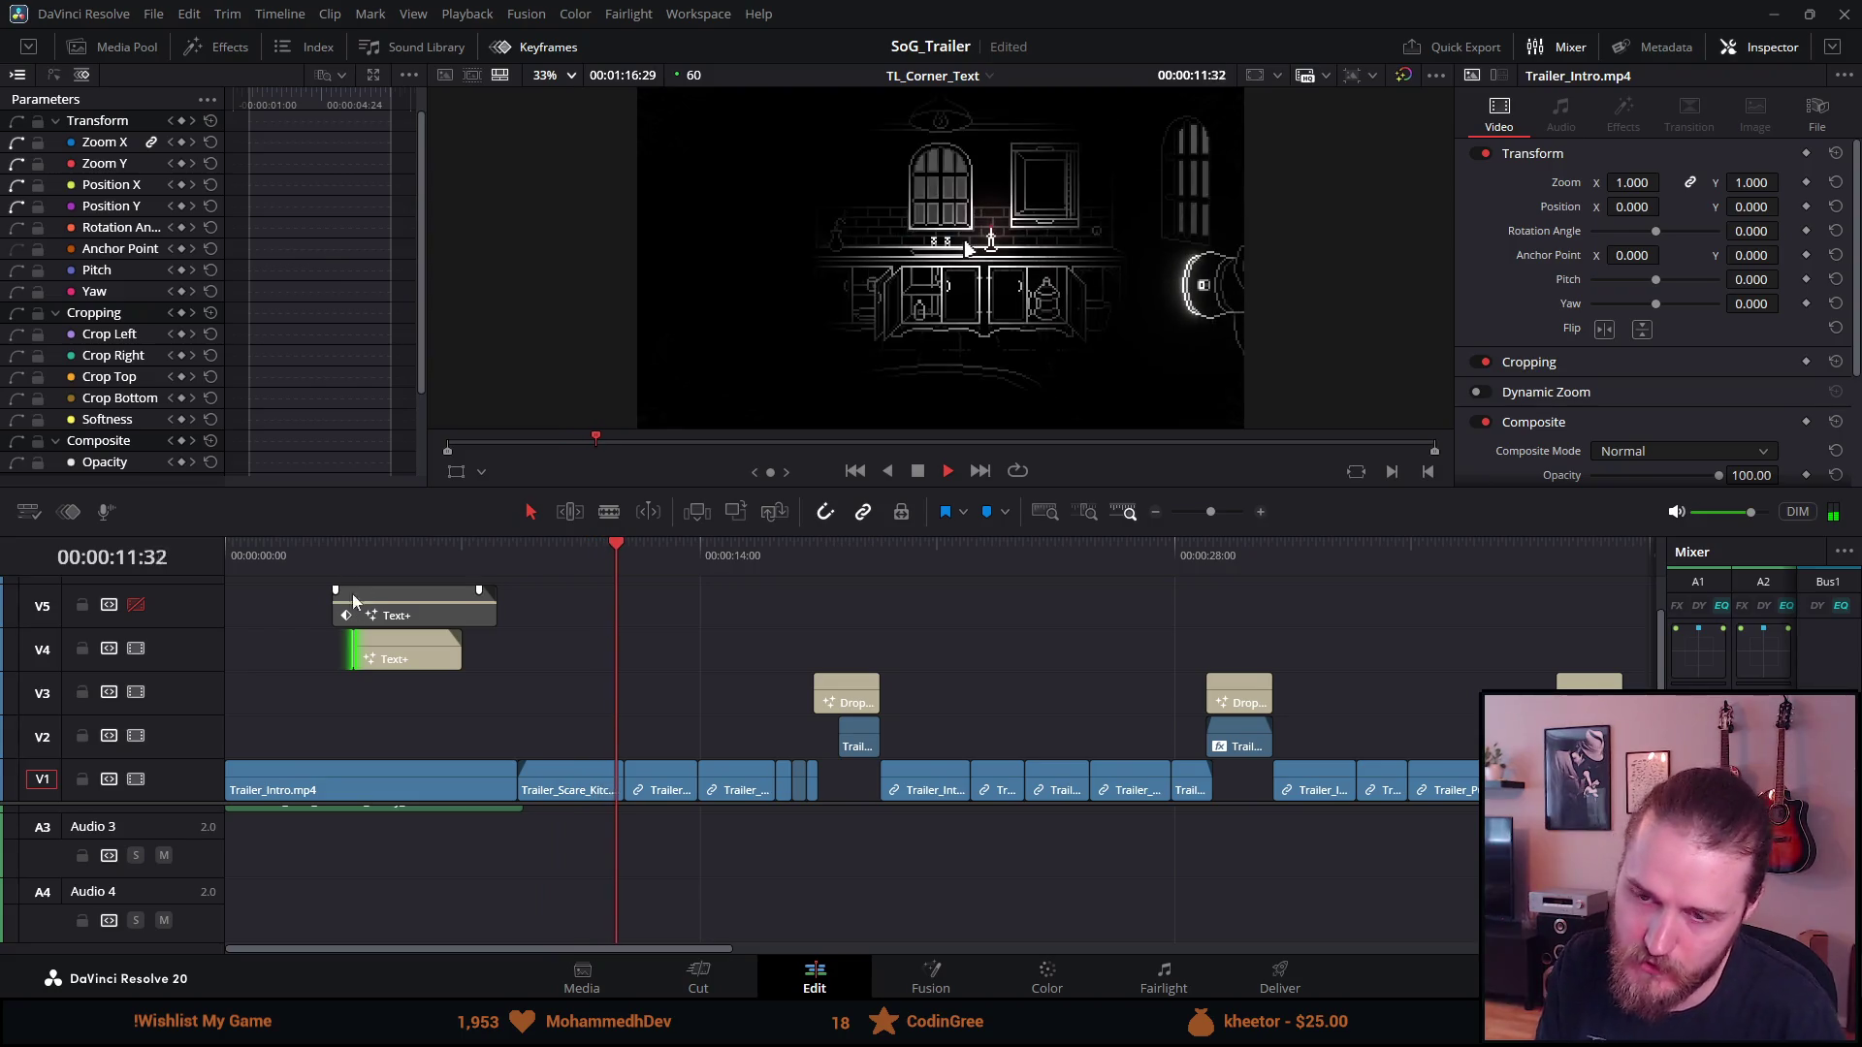
click(351, 556)
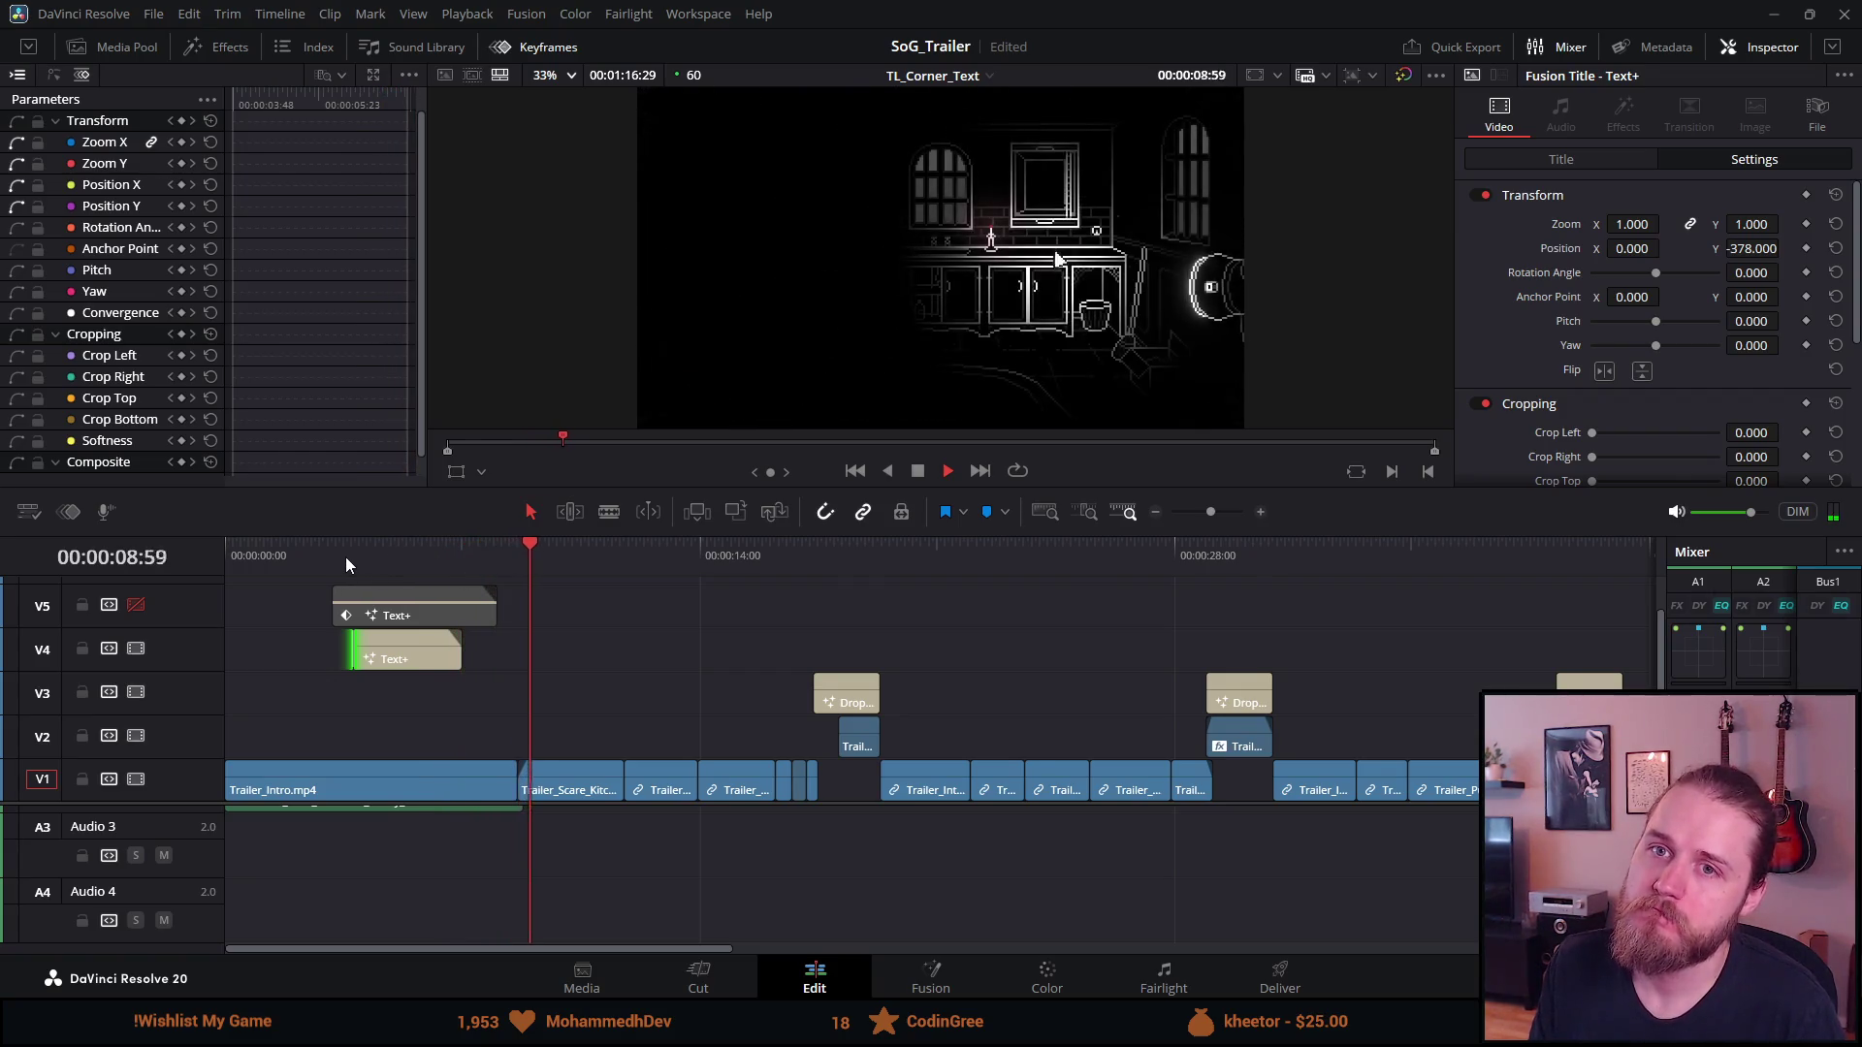
click(346, 556)
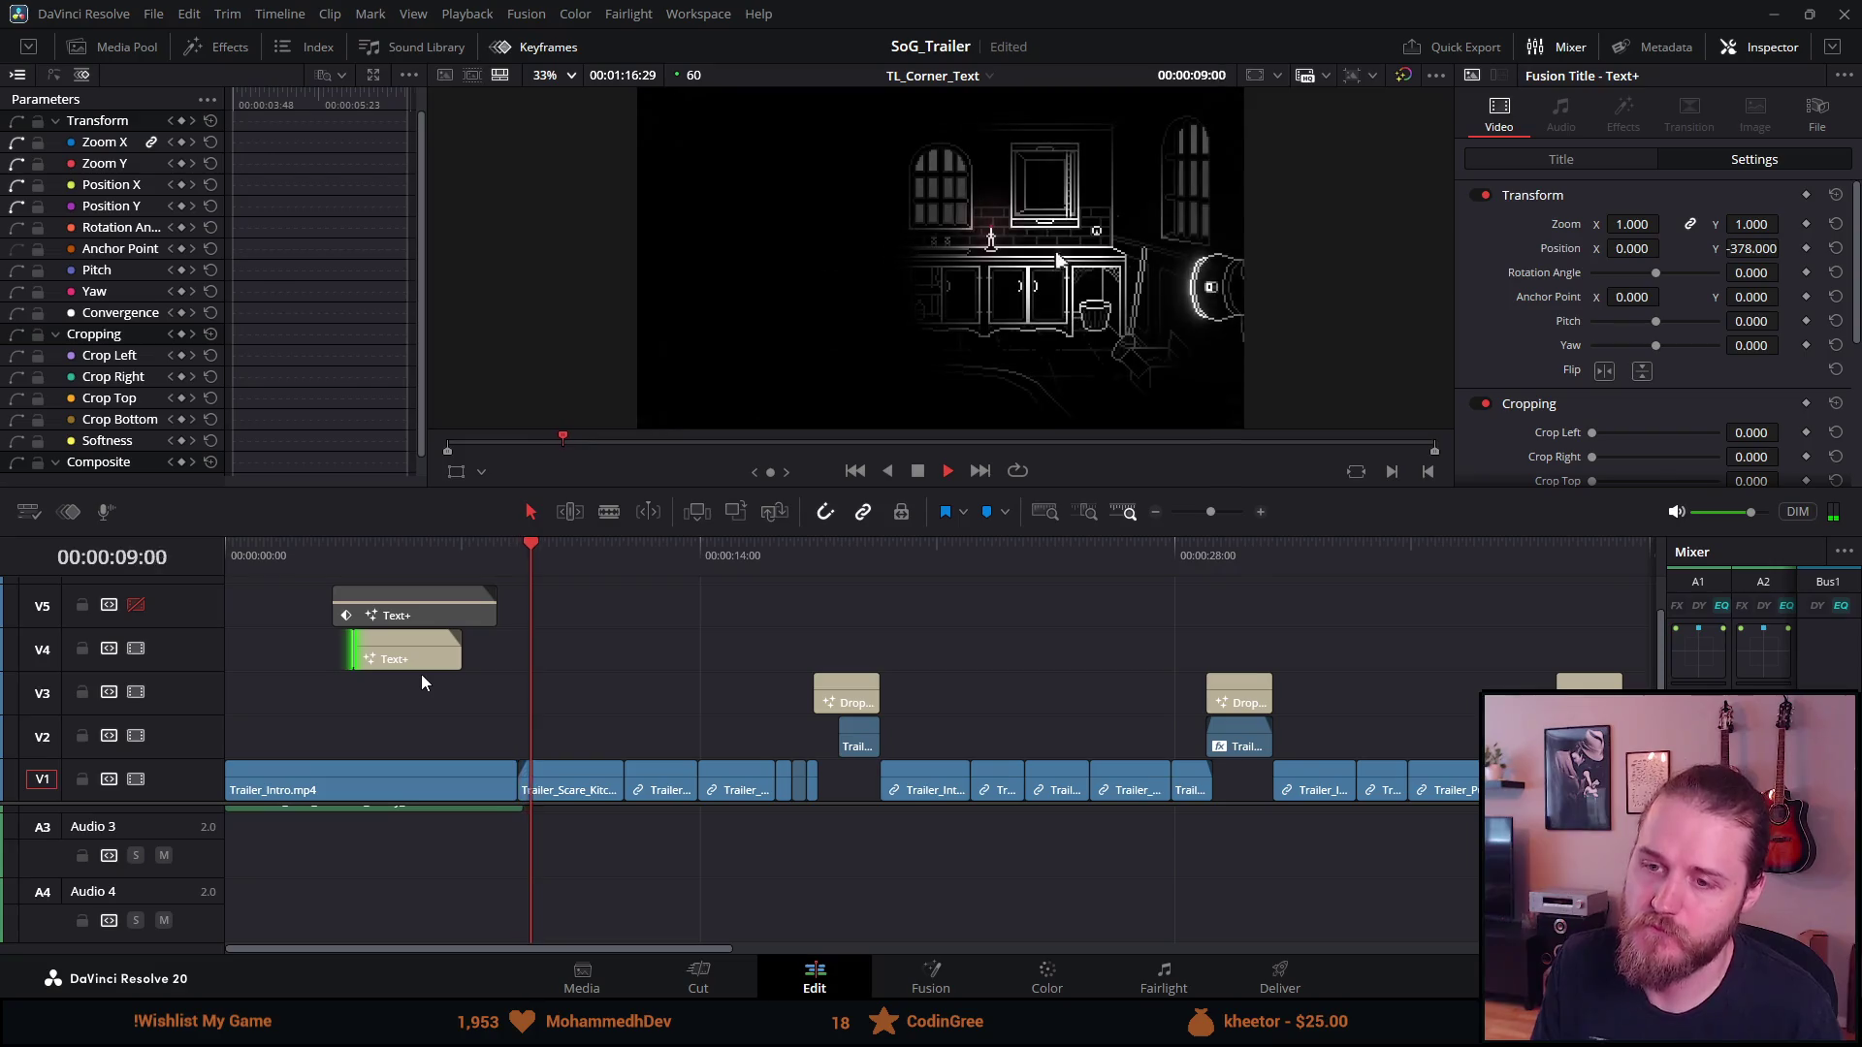
drag(355, 648, 381, 647)
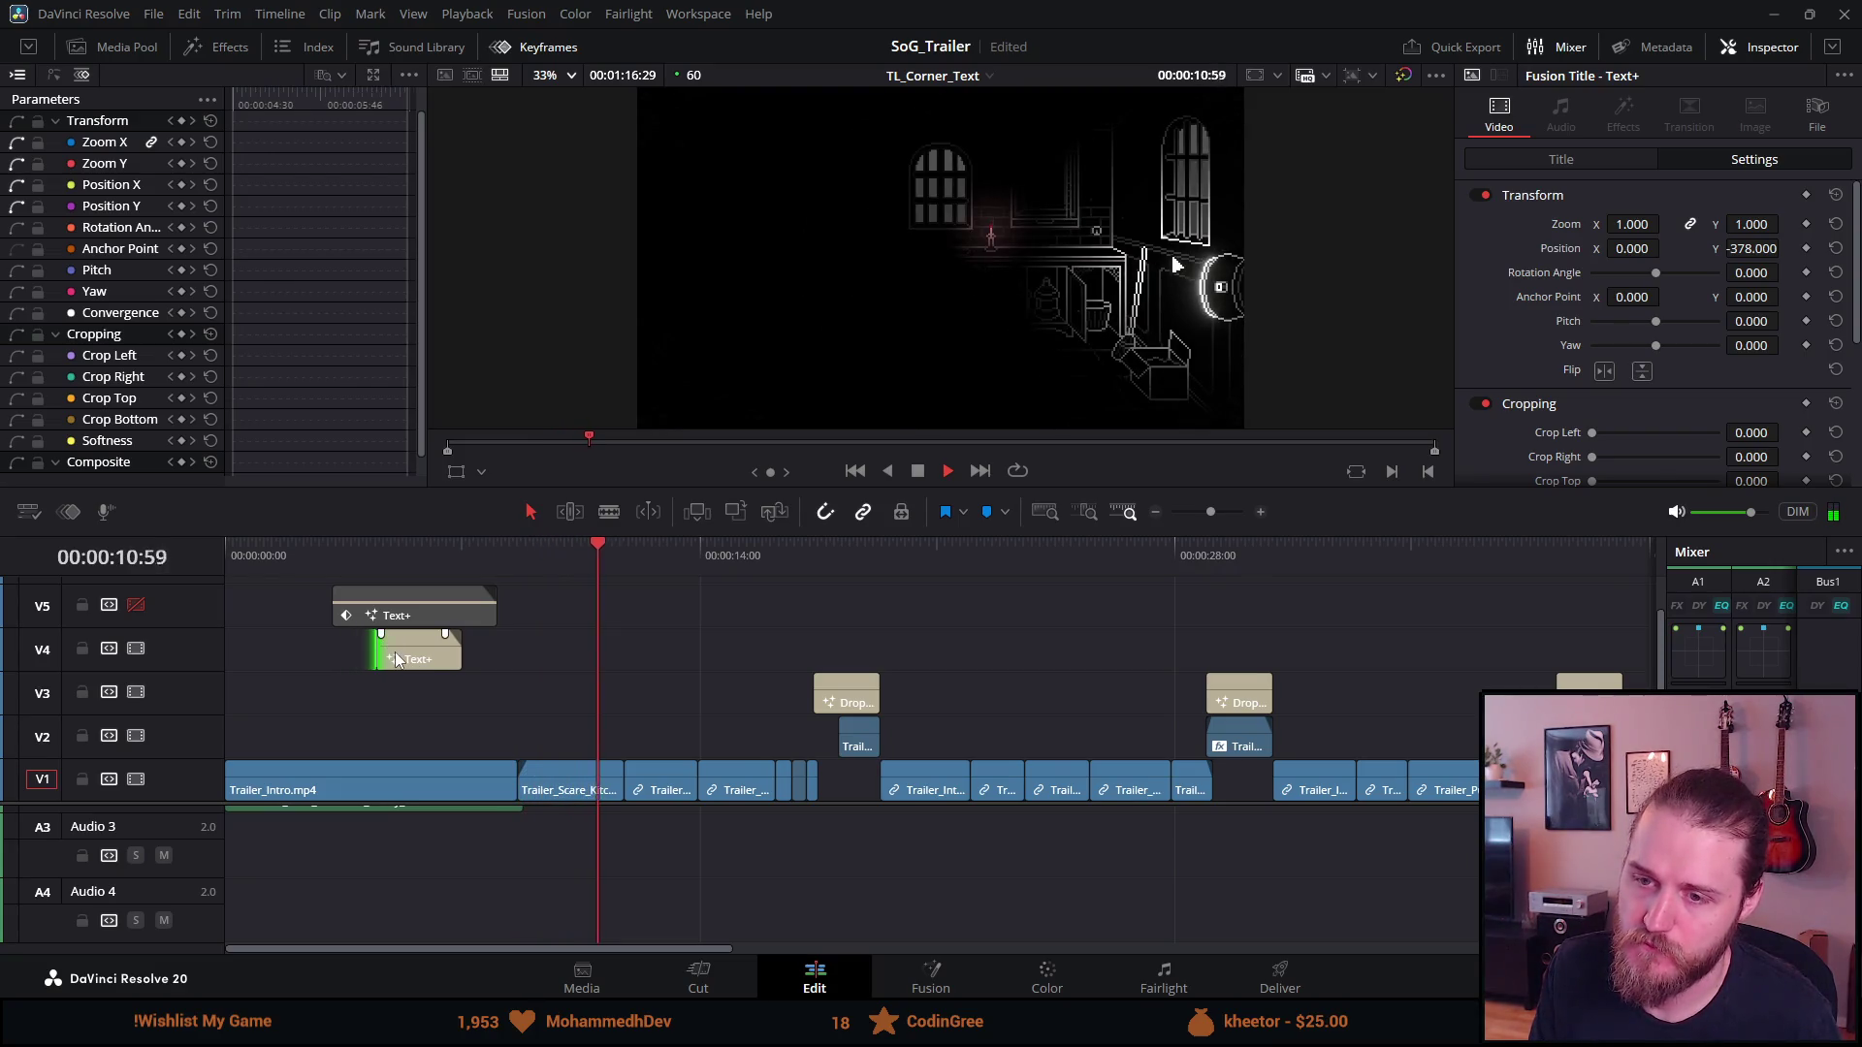
drag(407, 652, 465, 652)
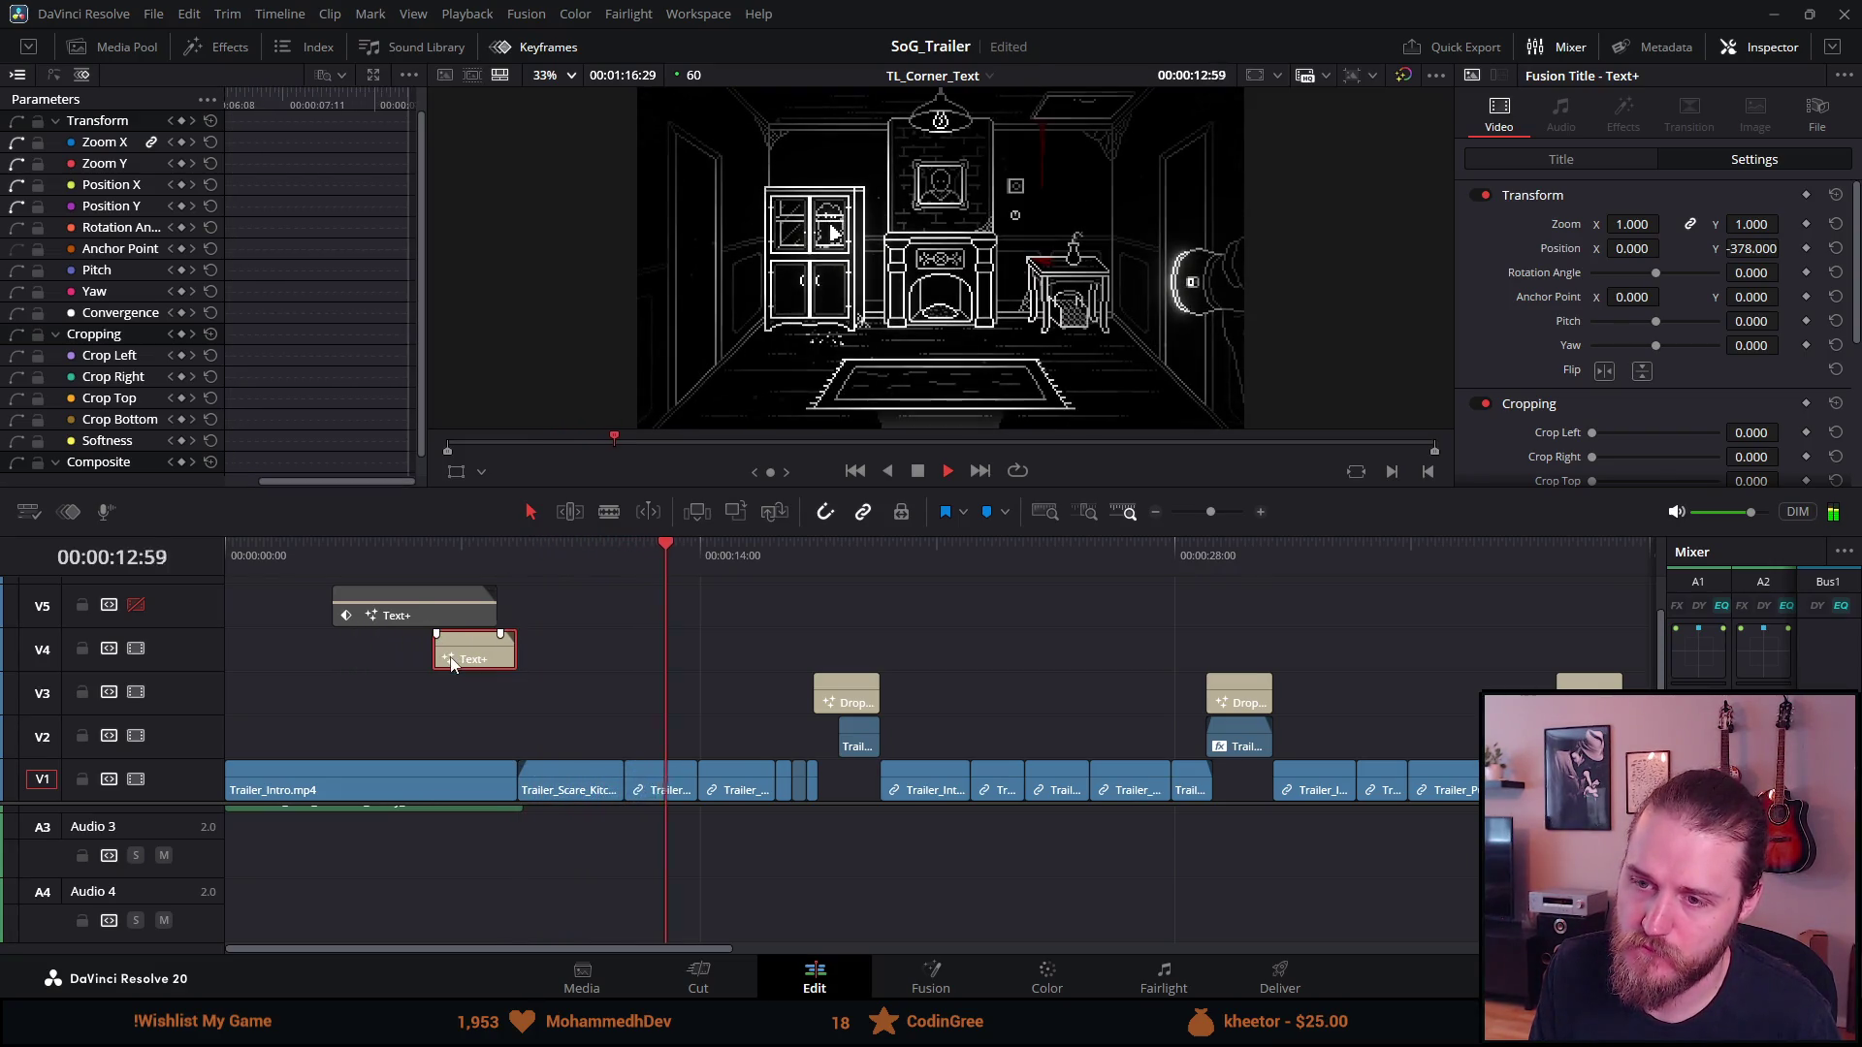
click(423, 564)
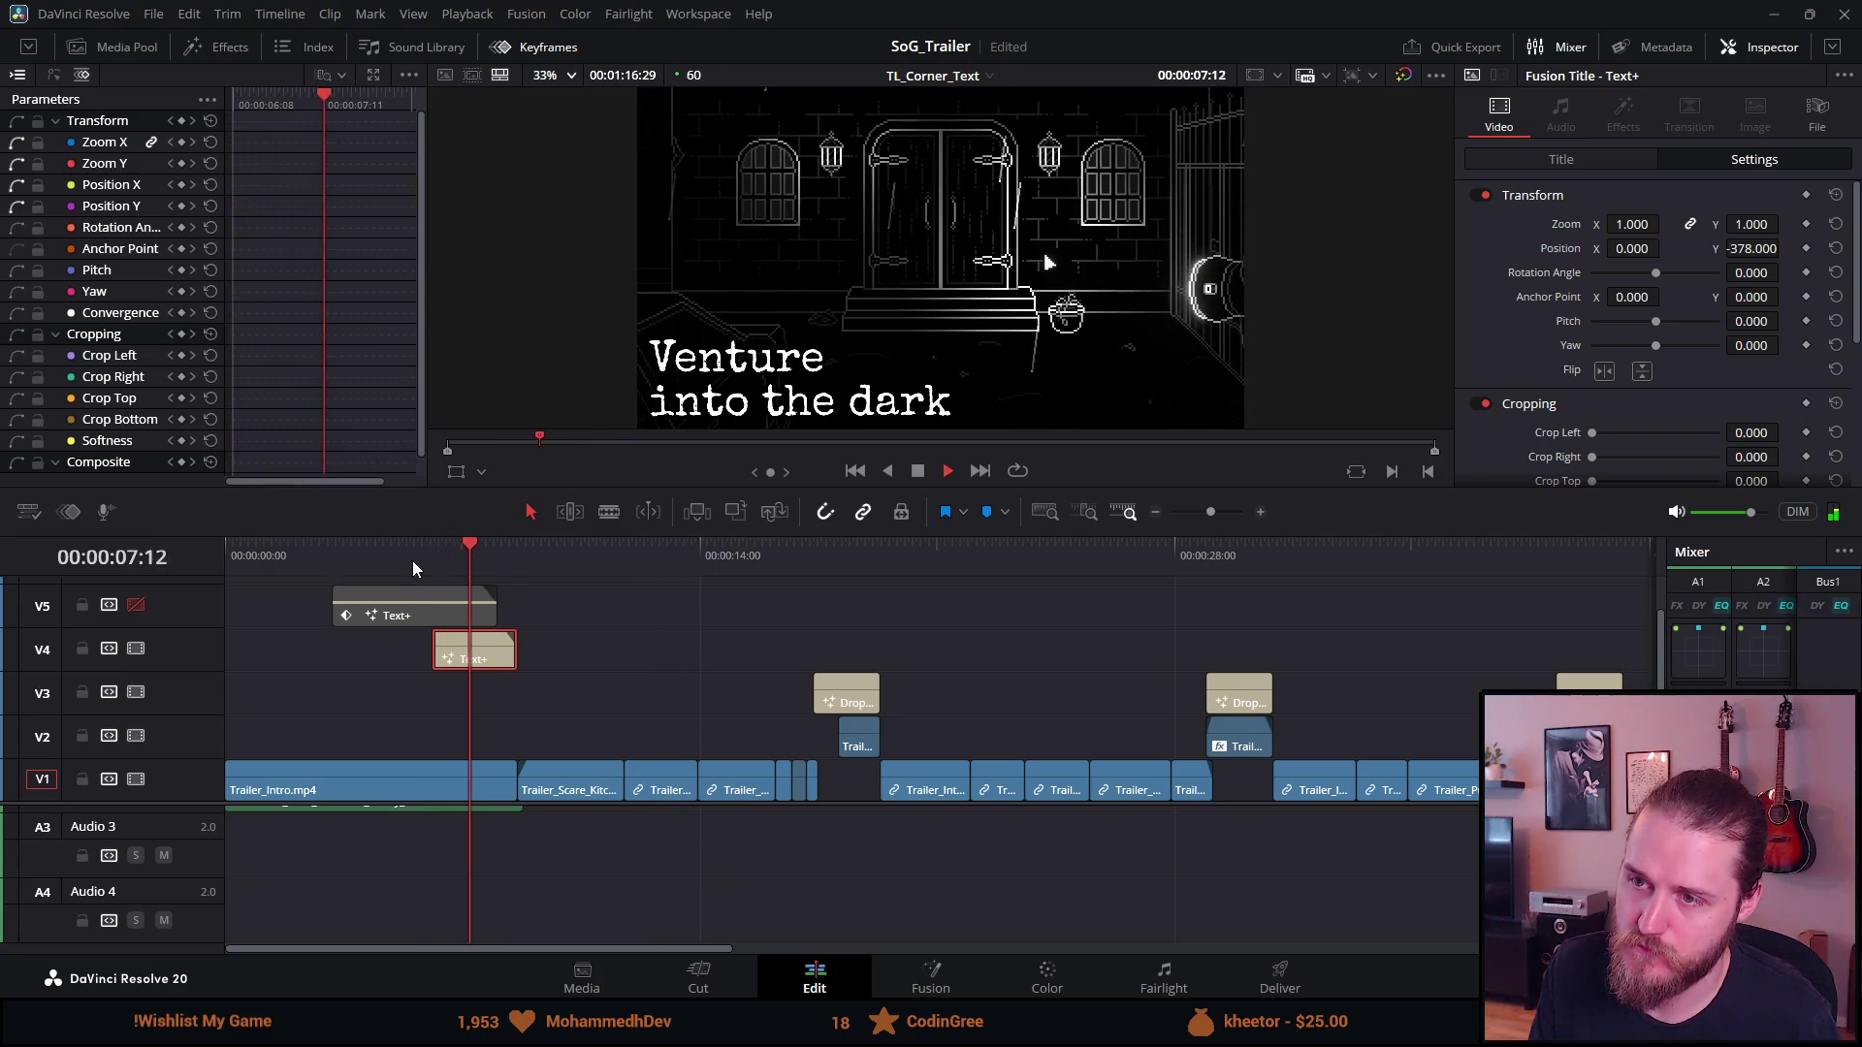
click(409, 561)
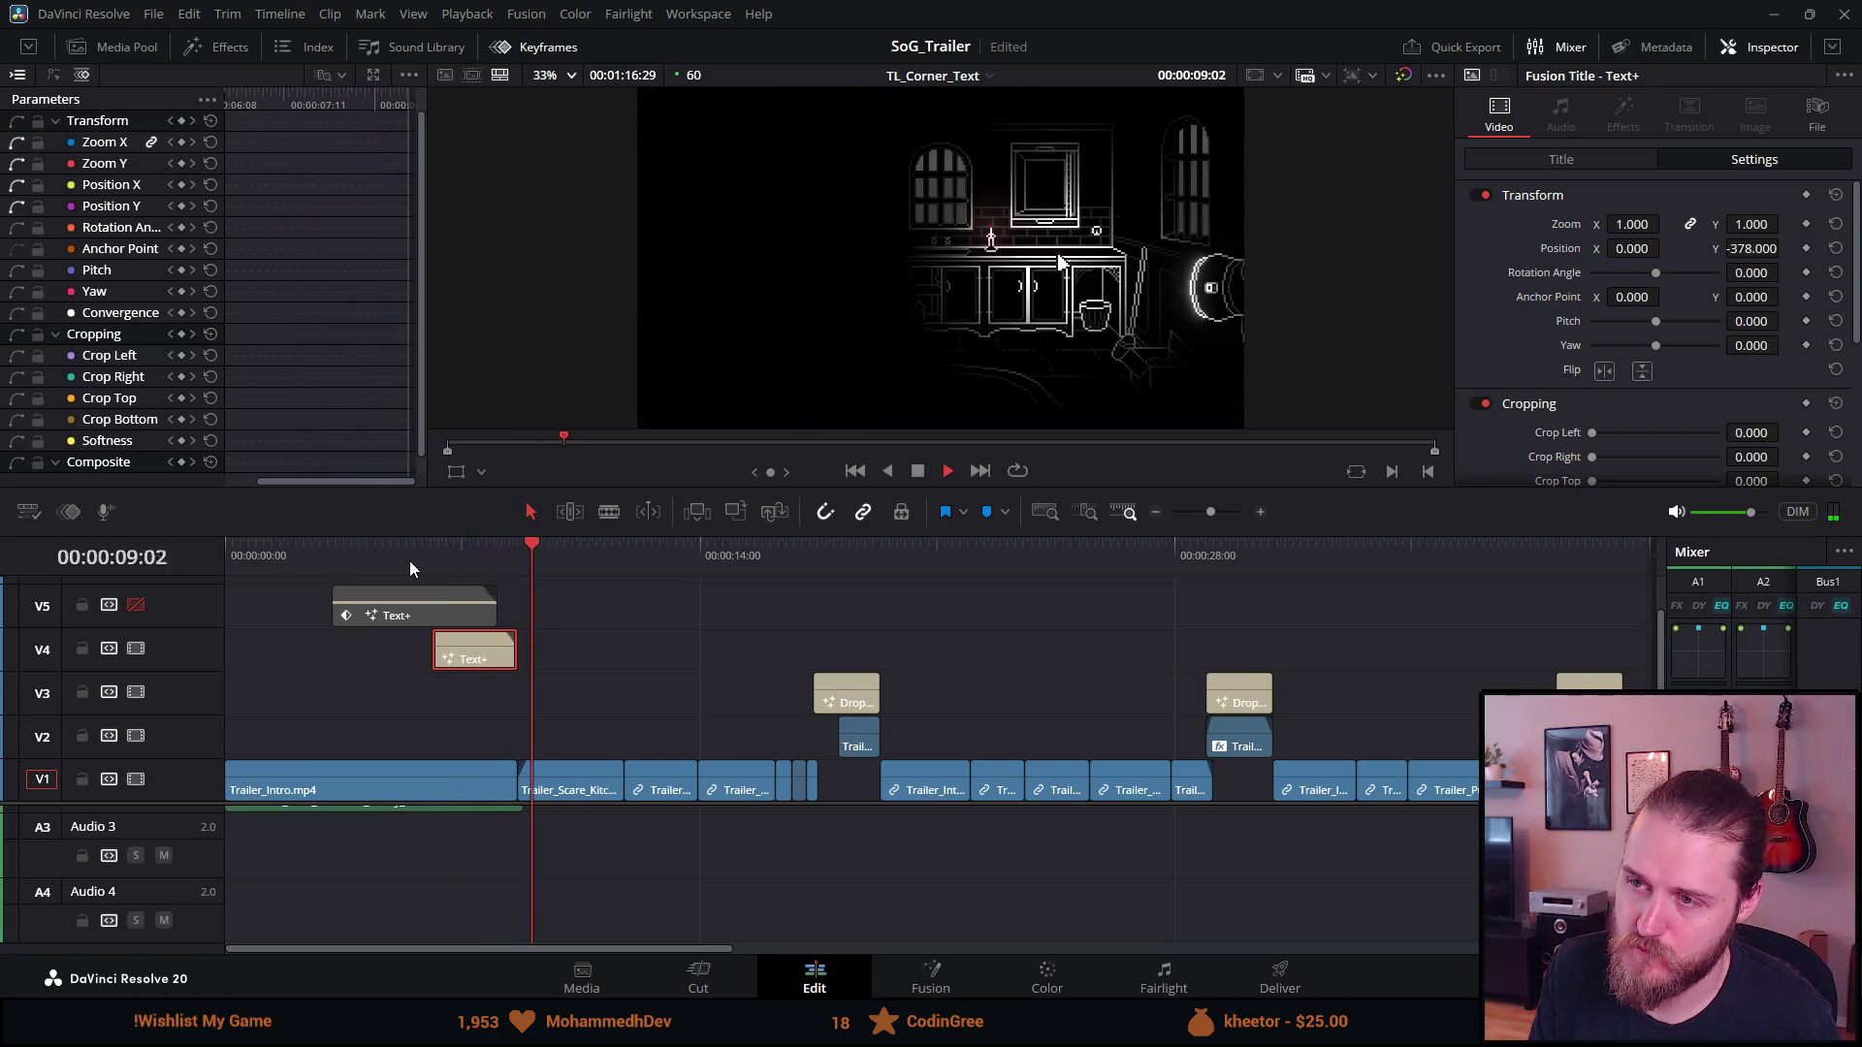
Nudge the V4 title a few frames earlier to overlap the V5 title's end, then replay
scroll(431, 708, up, 2)
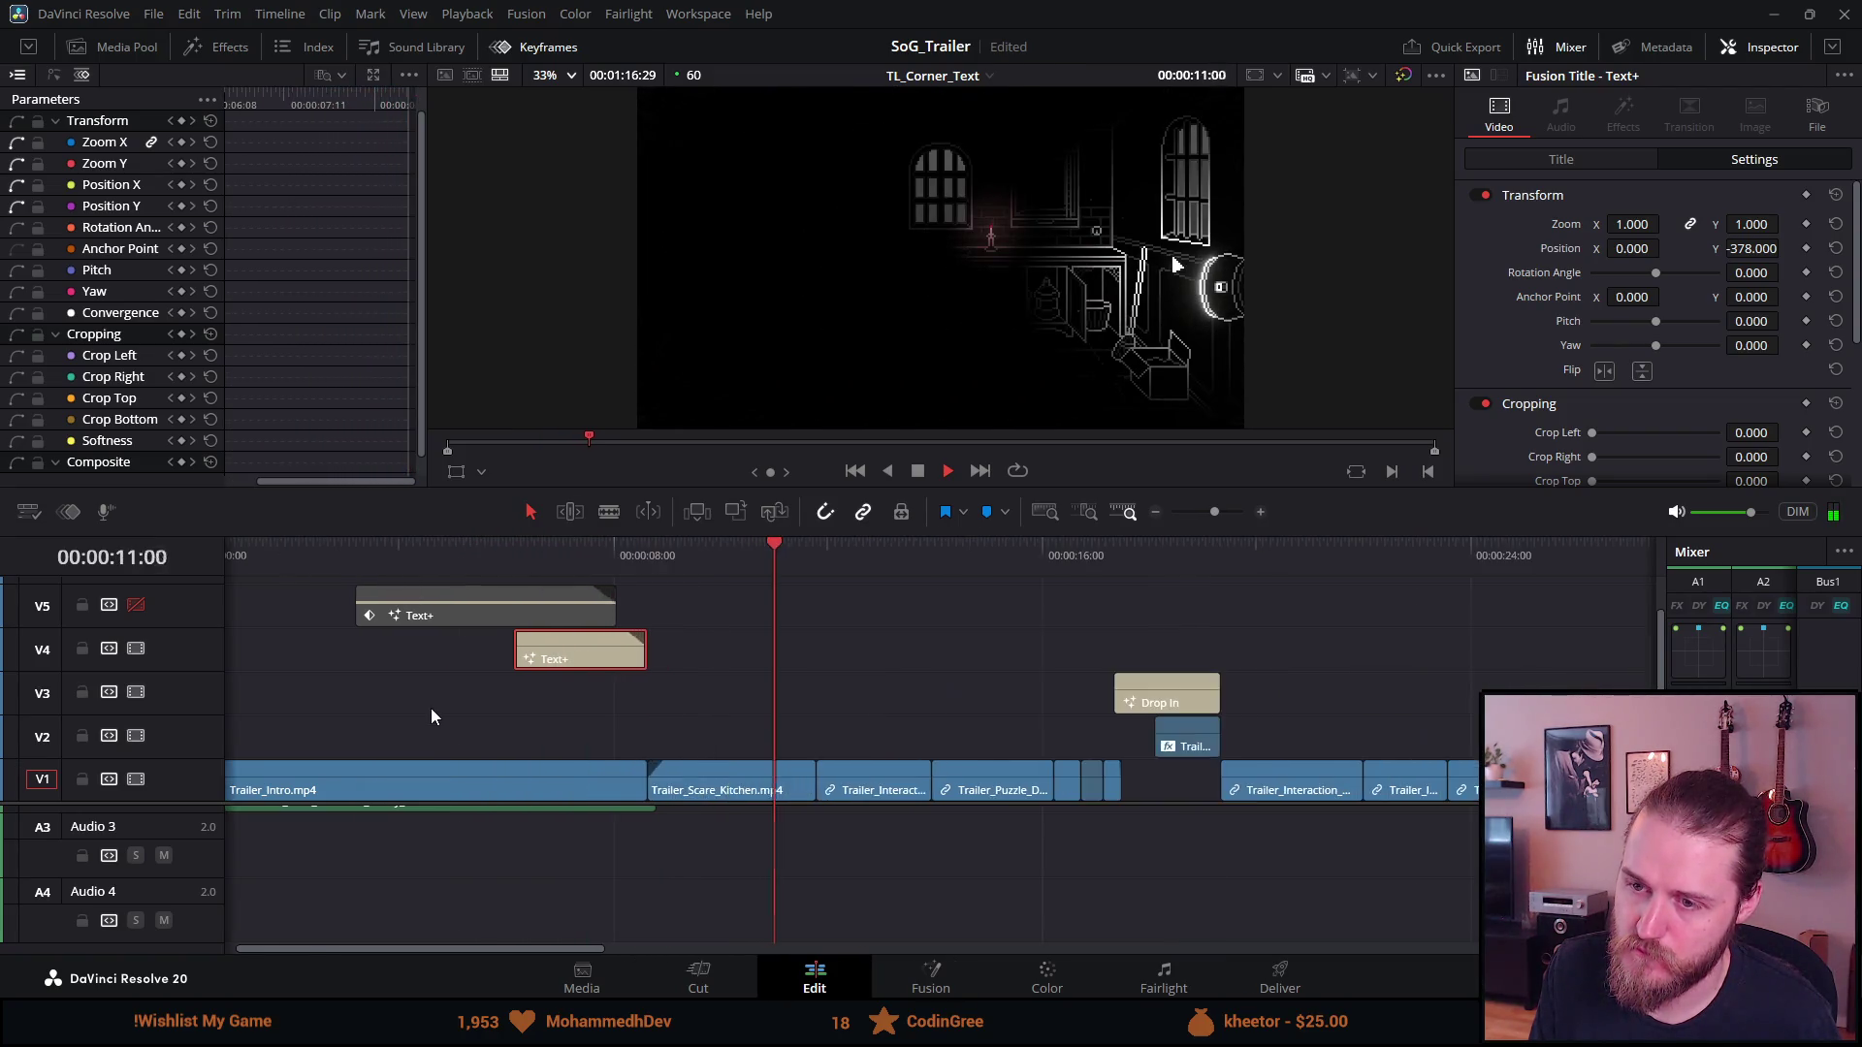
click(293, 565)
key(space)
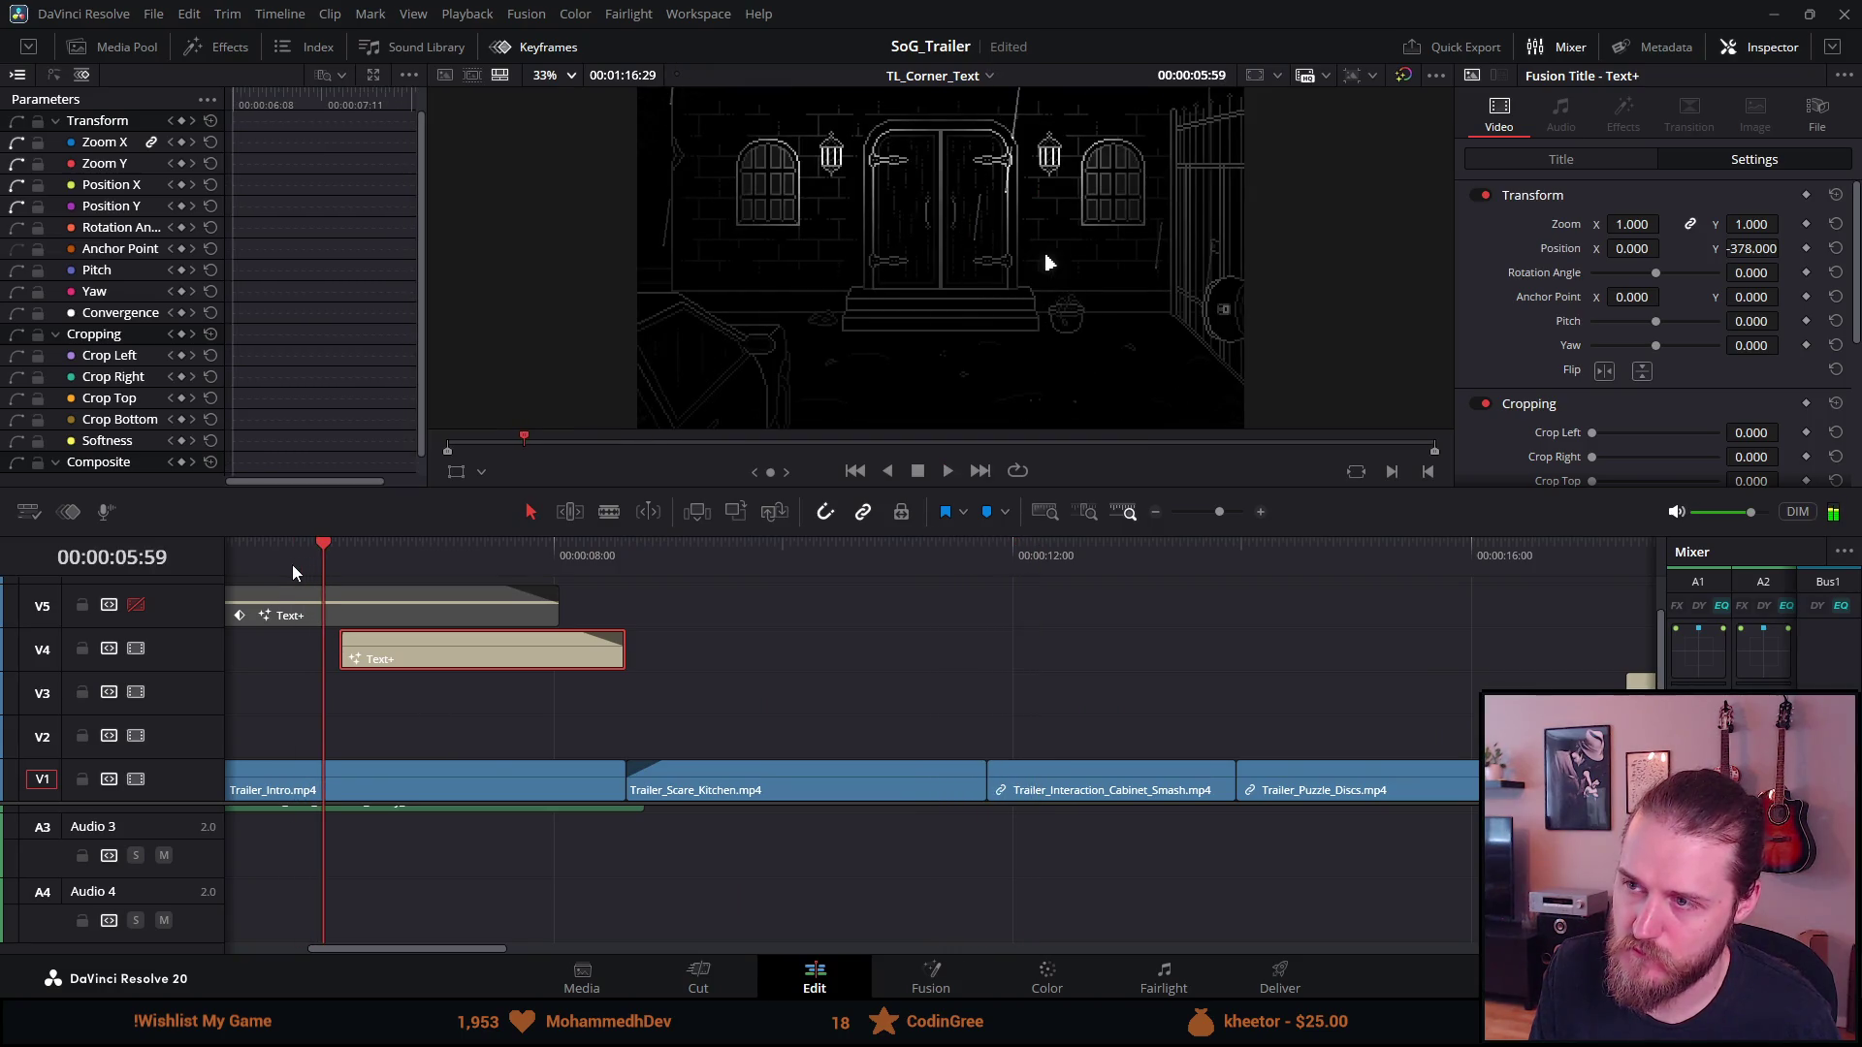
key(Right)
key(Right)
key(Right)
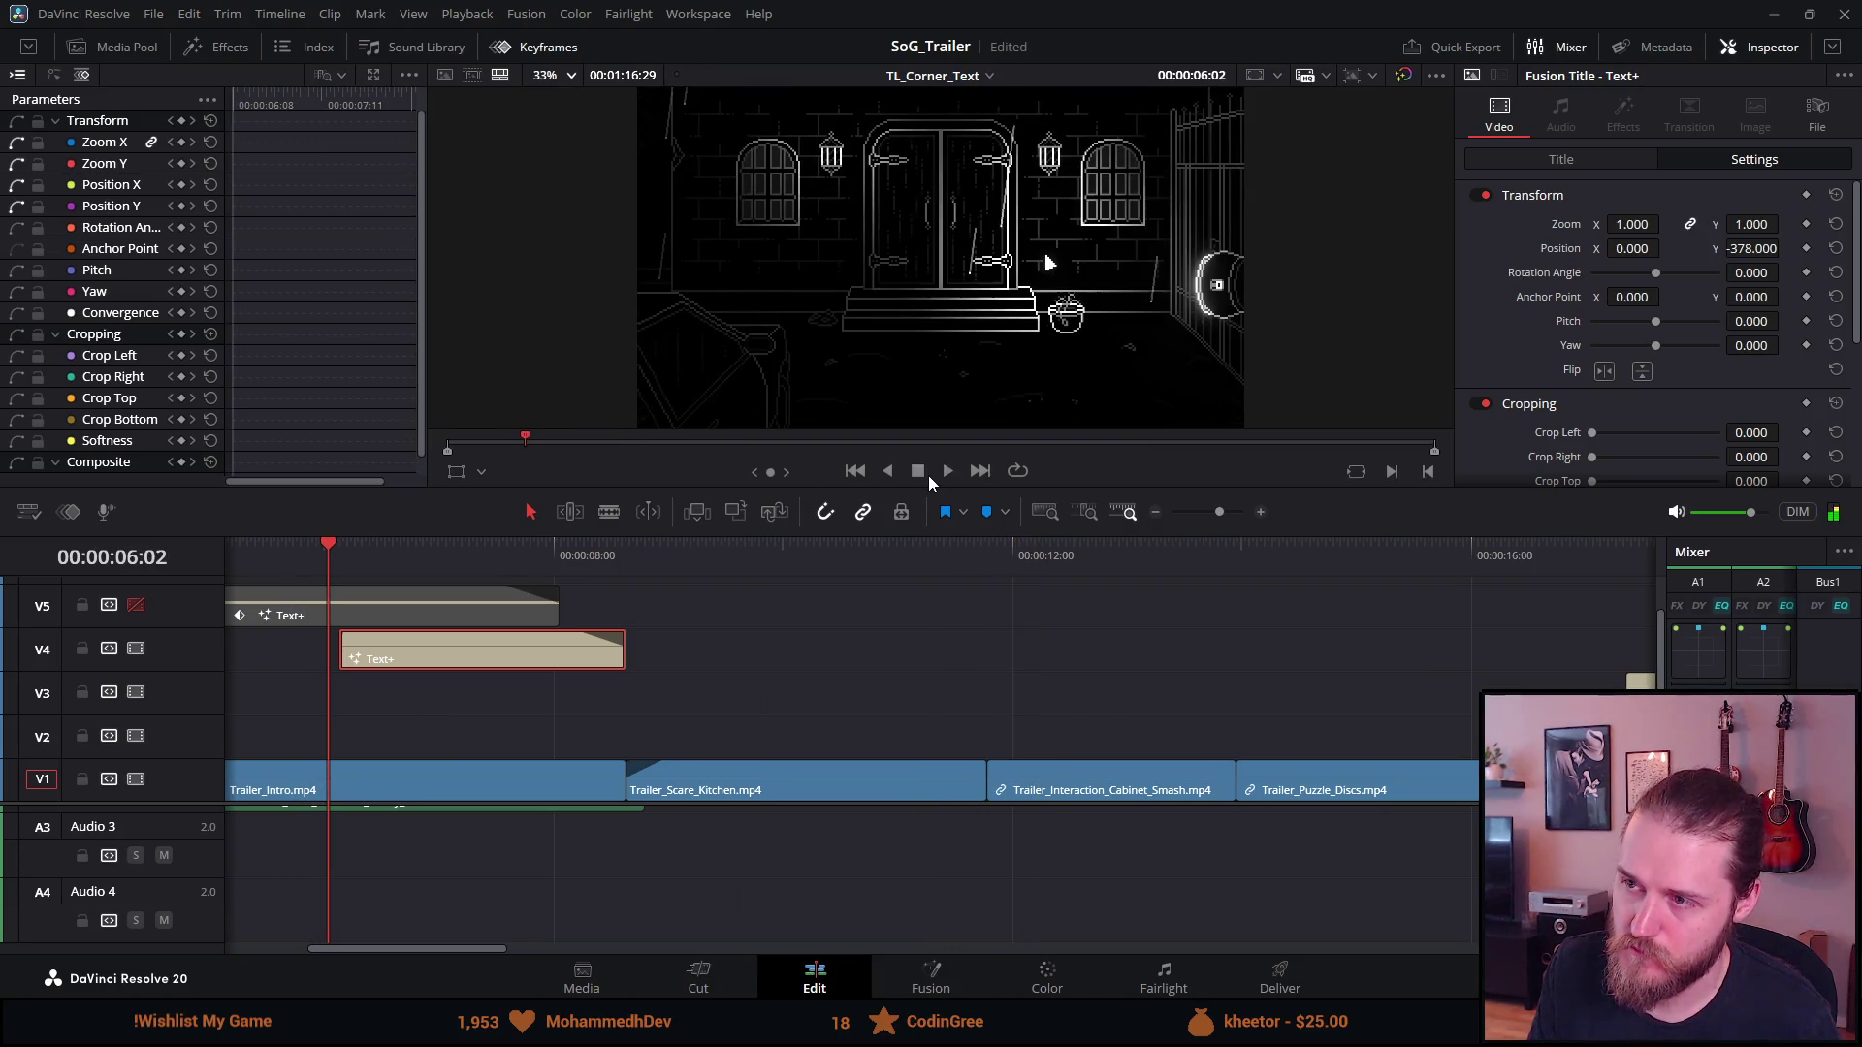
drag(561, 661, 549, 661)
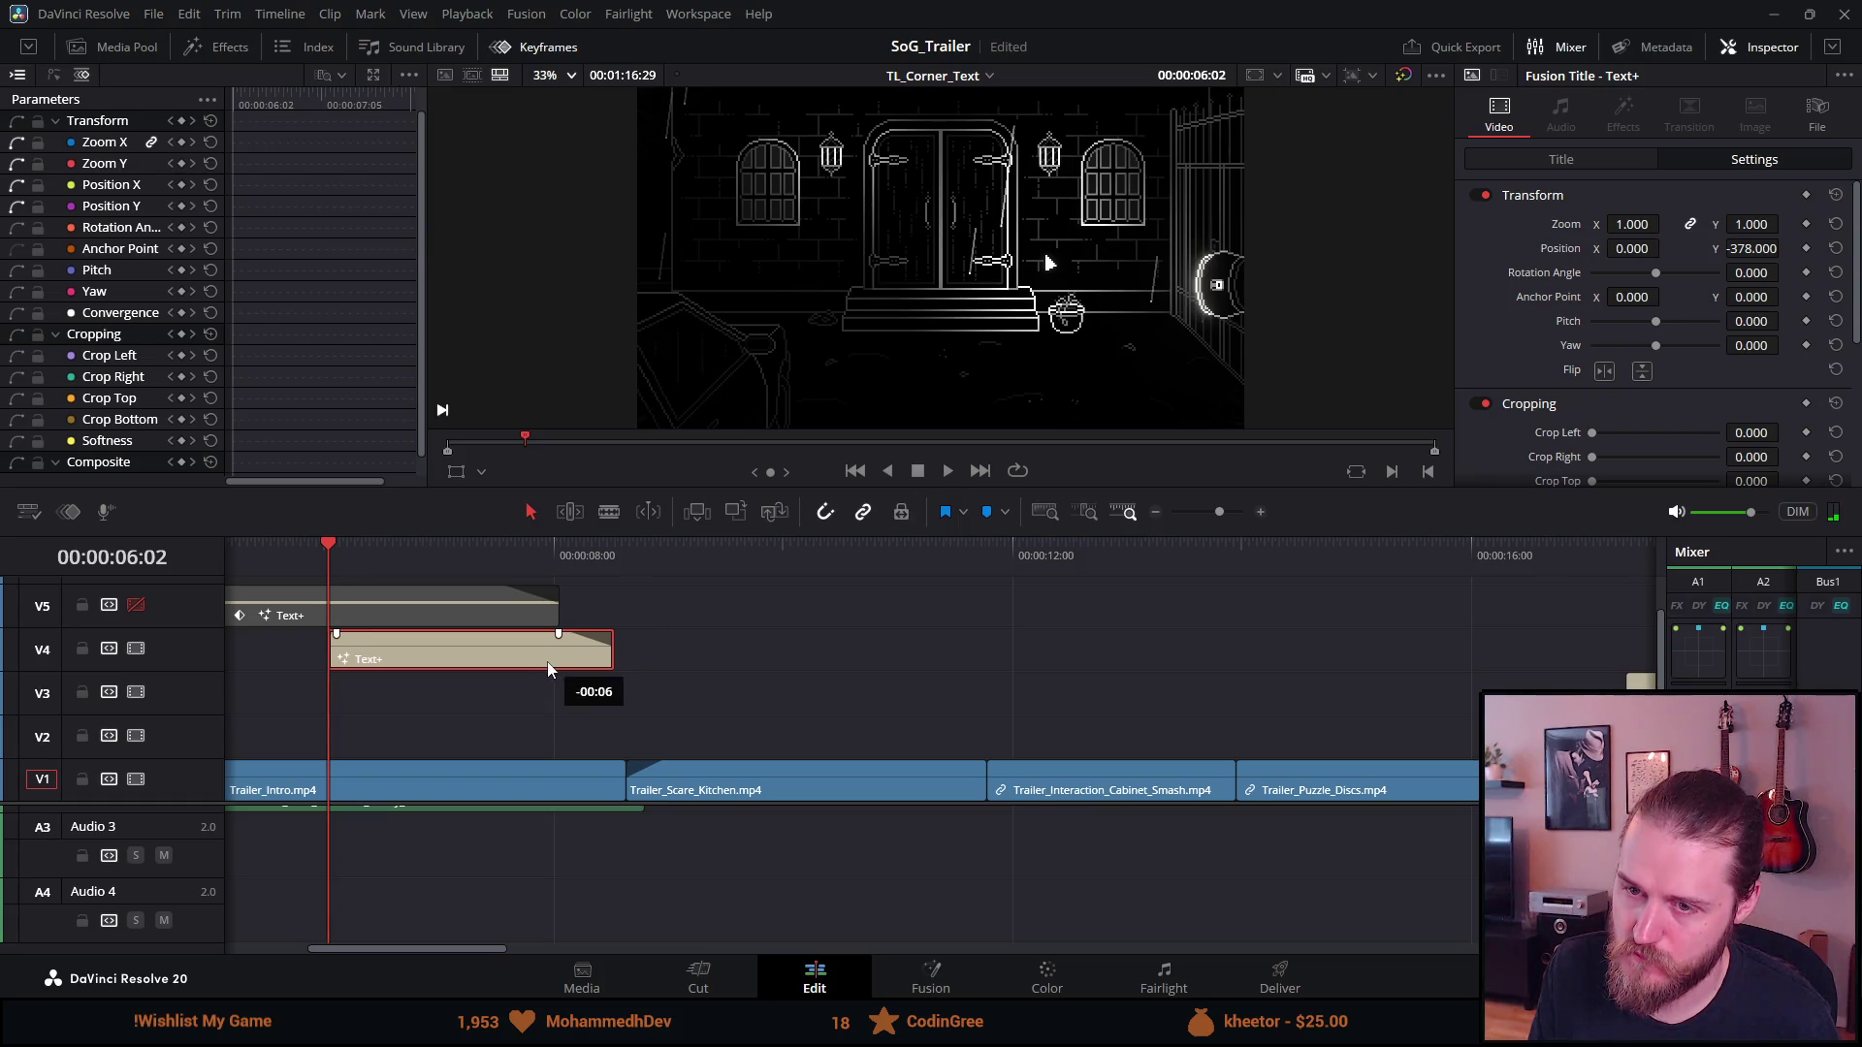
click(262, 558)
key(space)
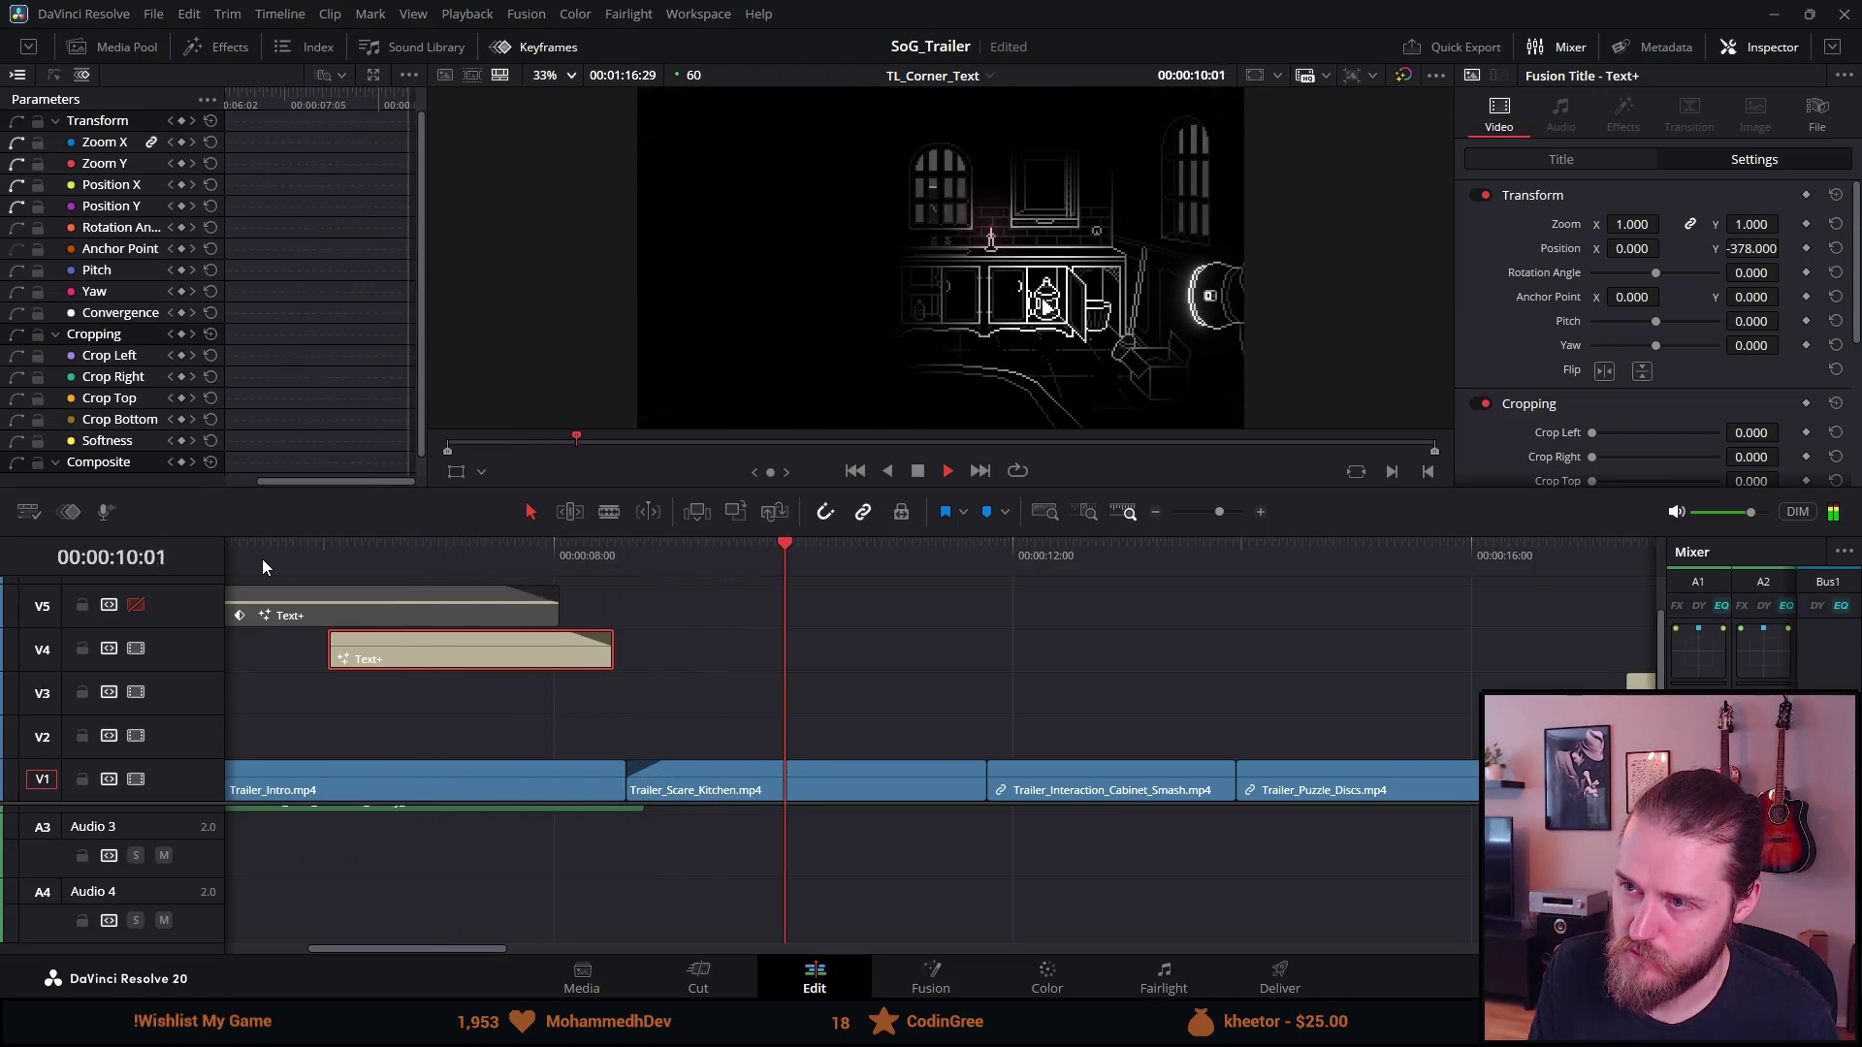
scroll(335, 736, down, 8)
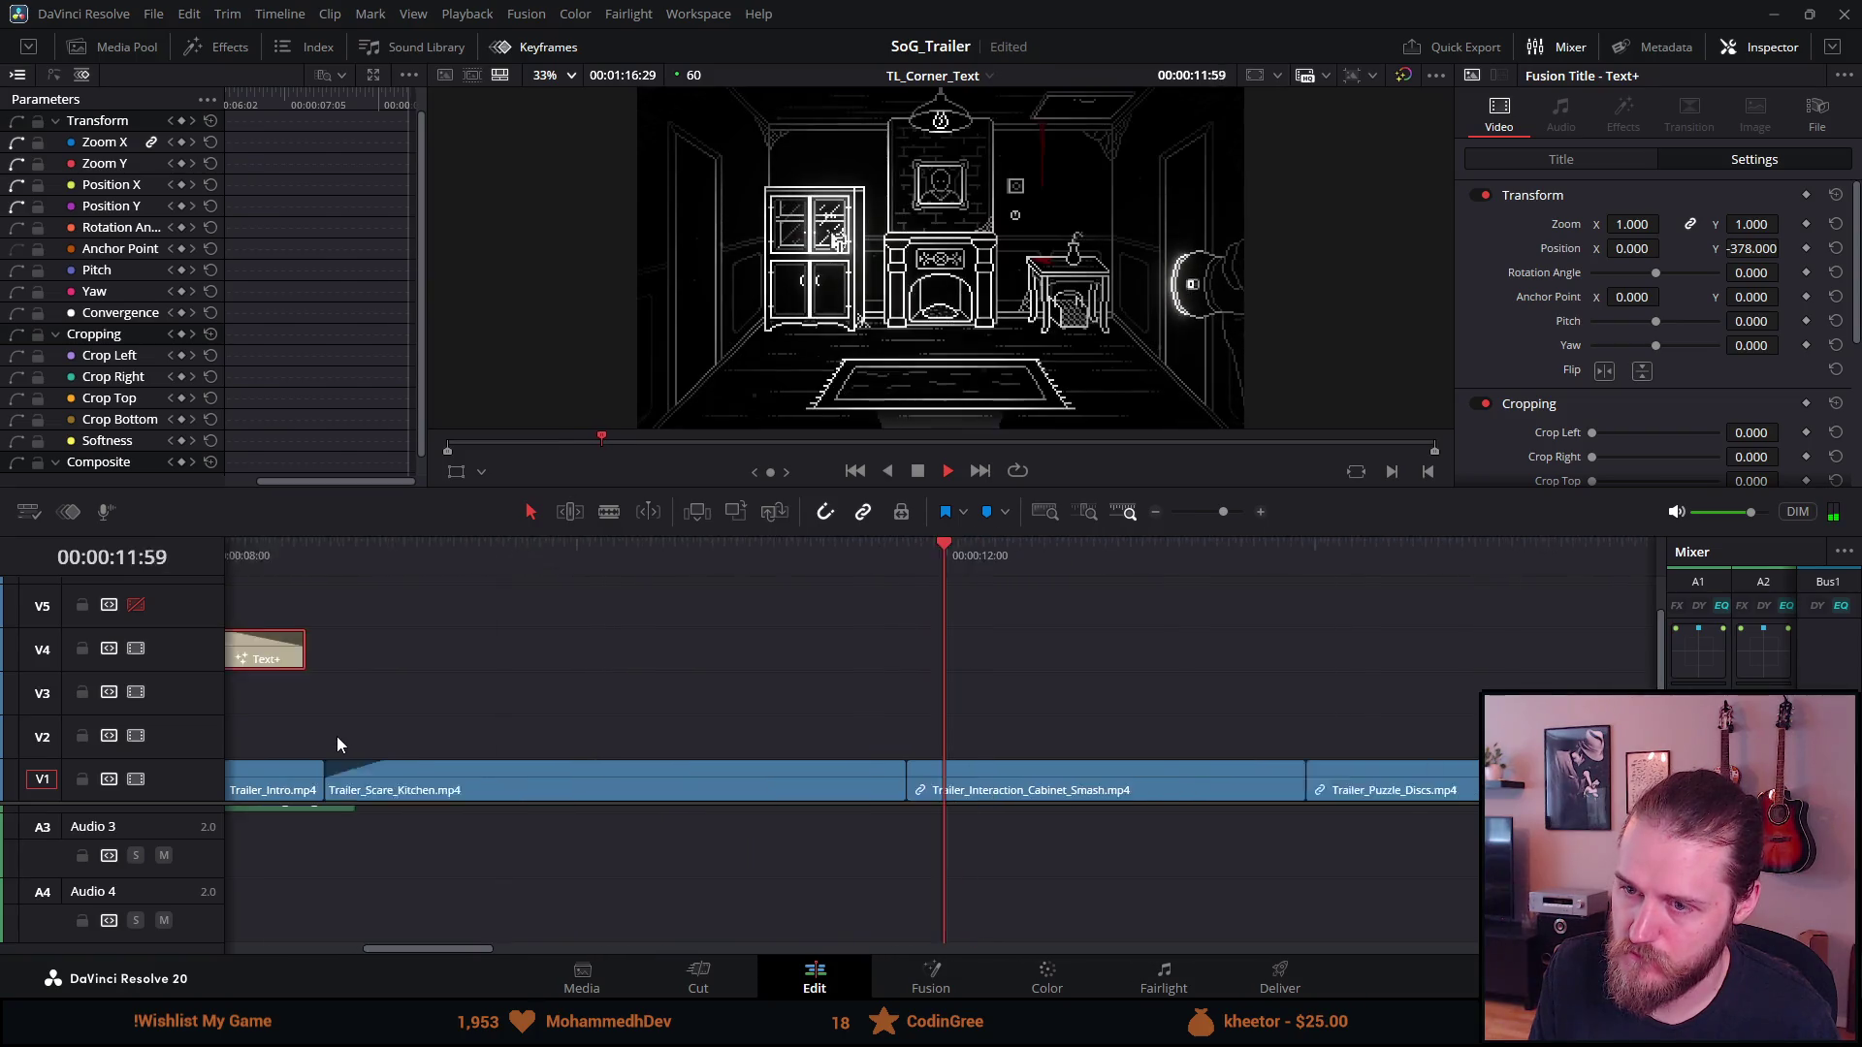
key(Home)
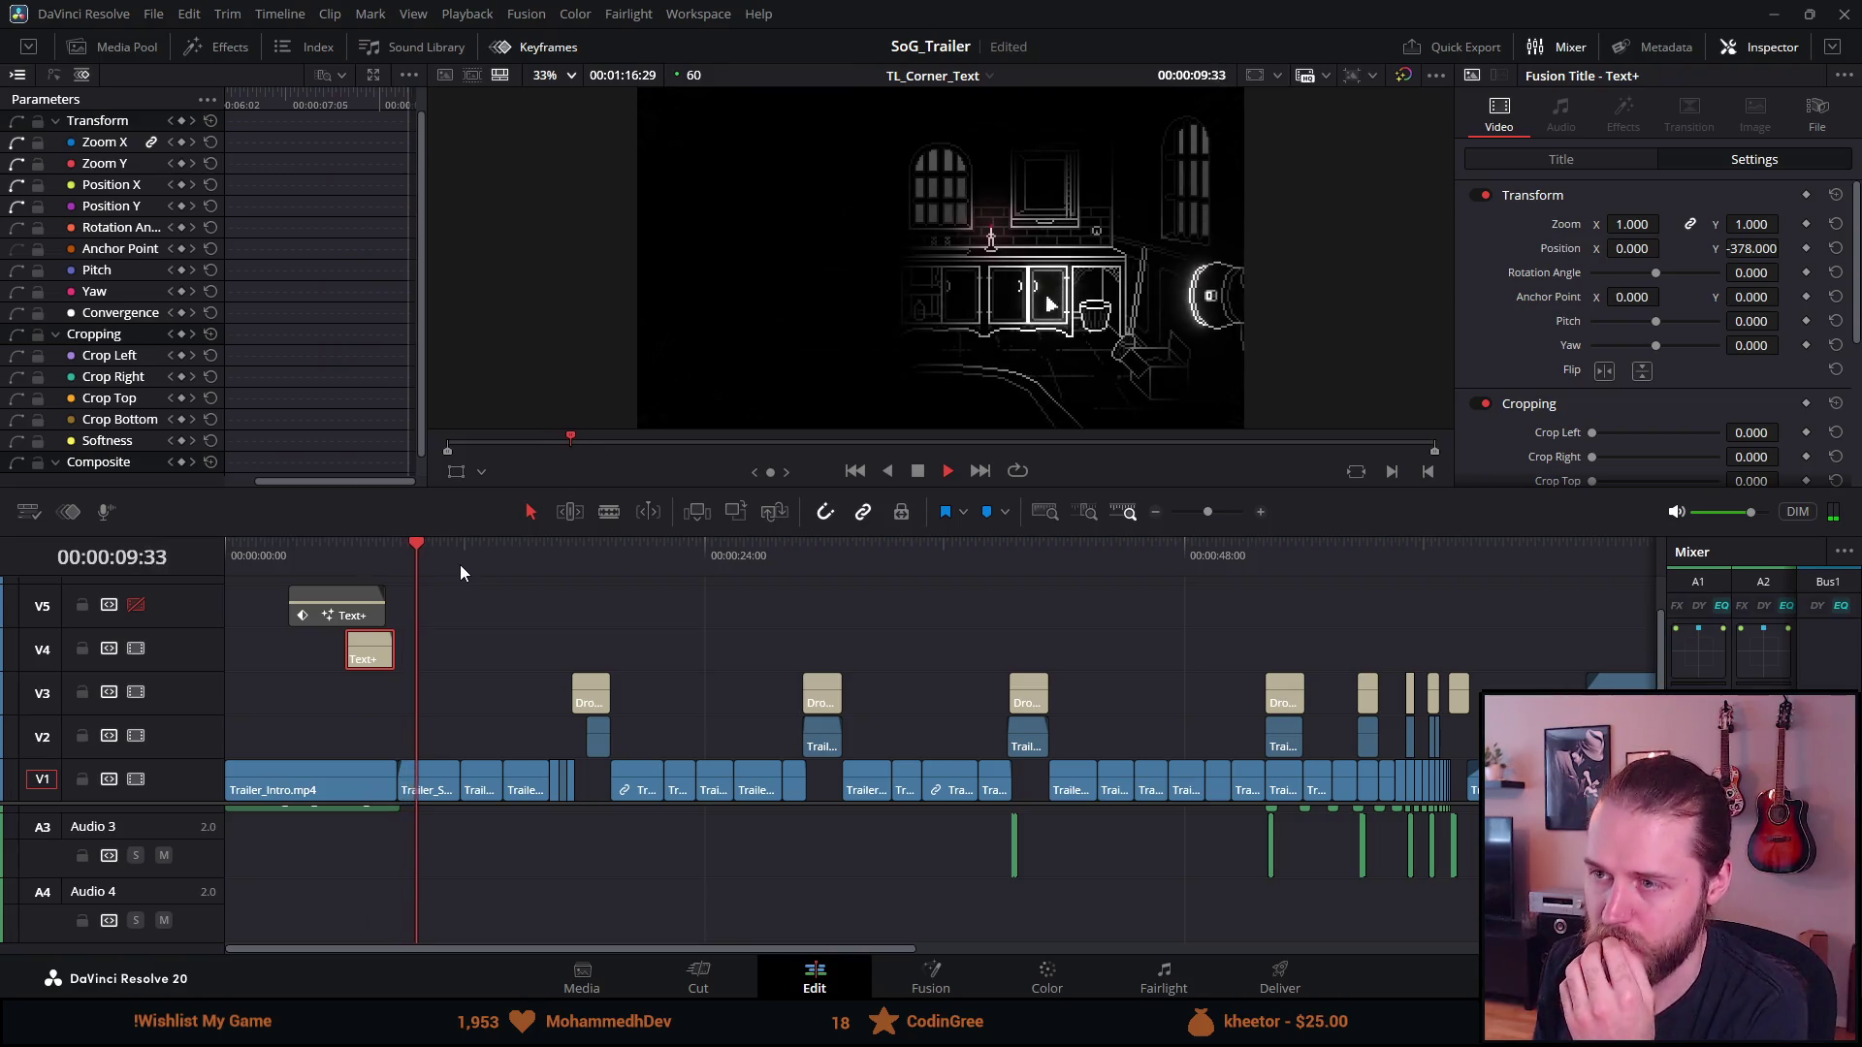
click(388, 550)
click(384, 553)
click(382, 551)
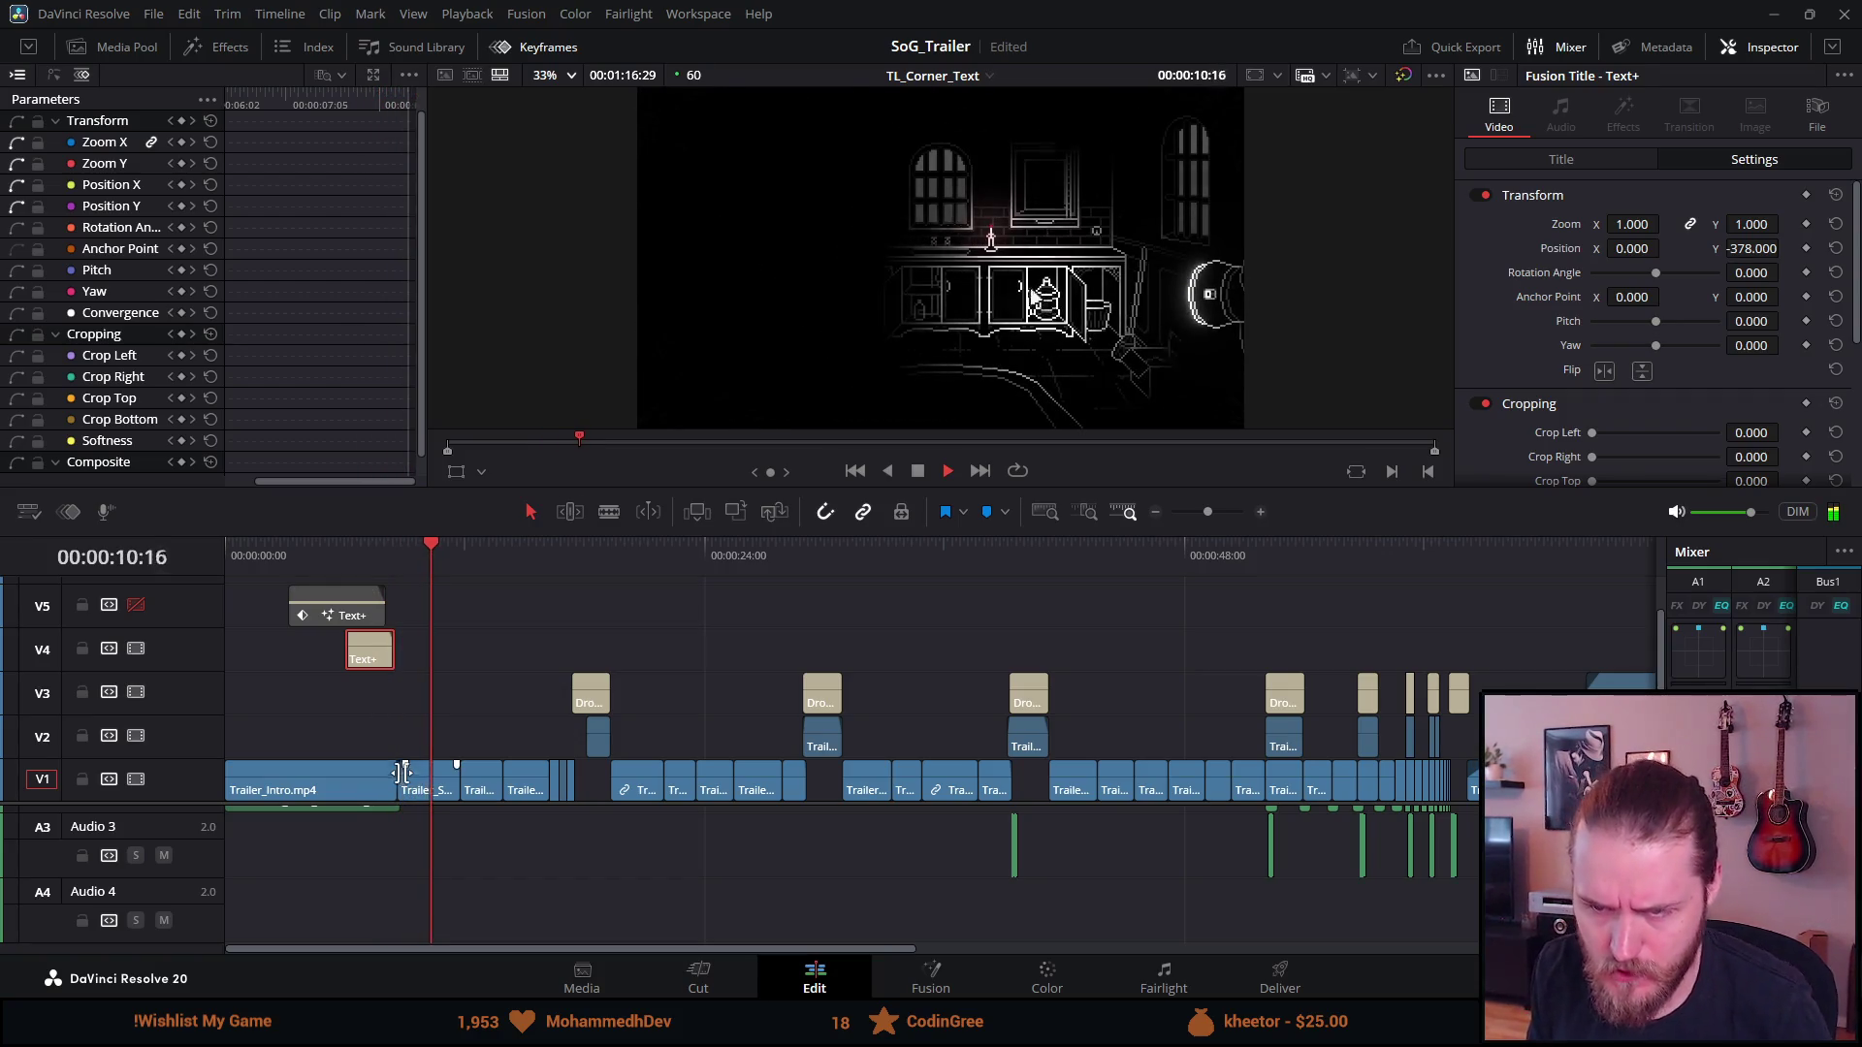
click(386, 698)
click(382, 563)
click(359, 560)
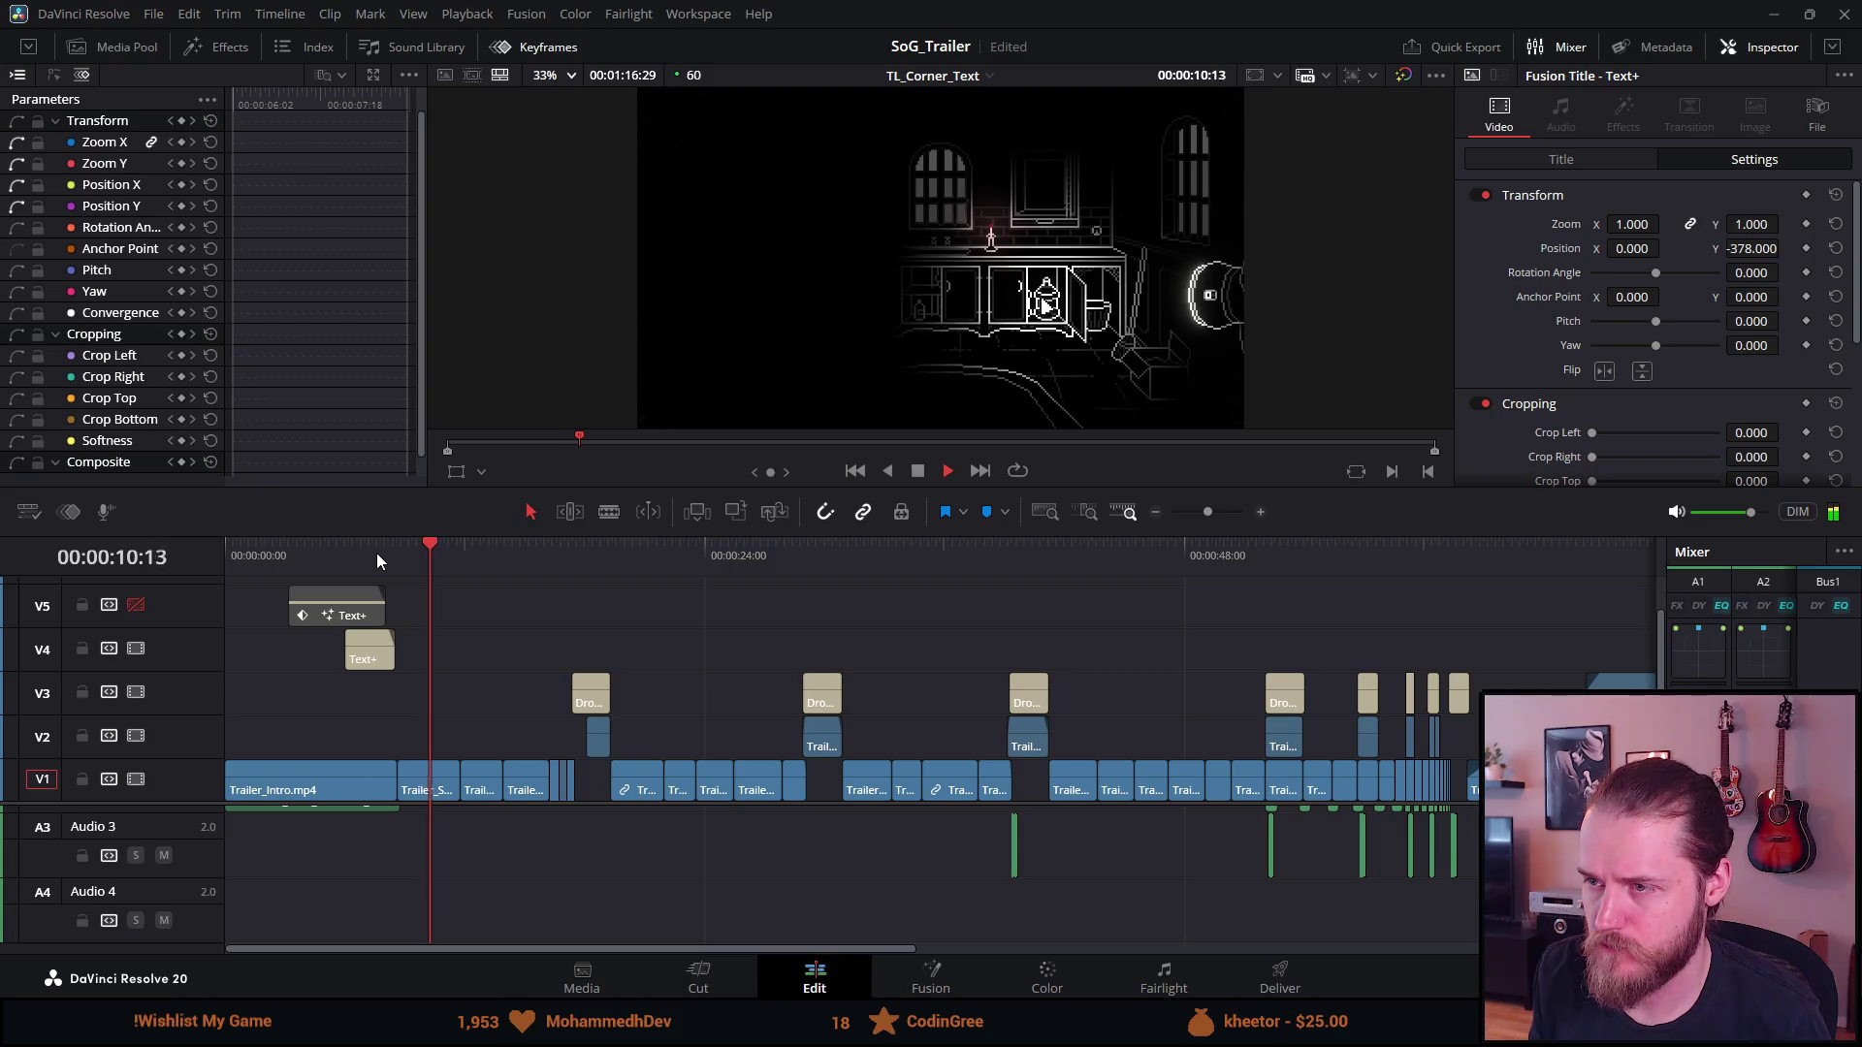
scroll(376, 778, up, 6)
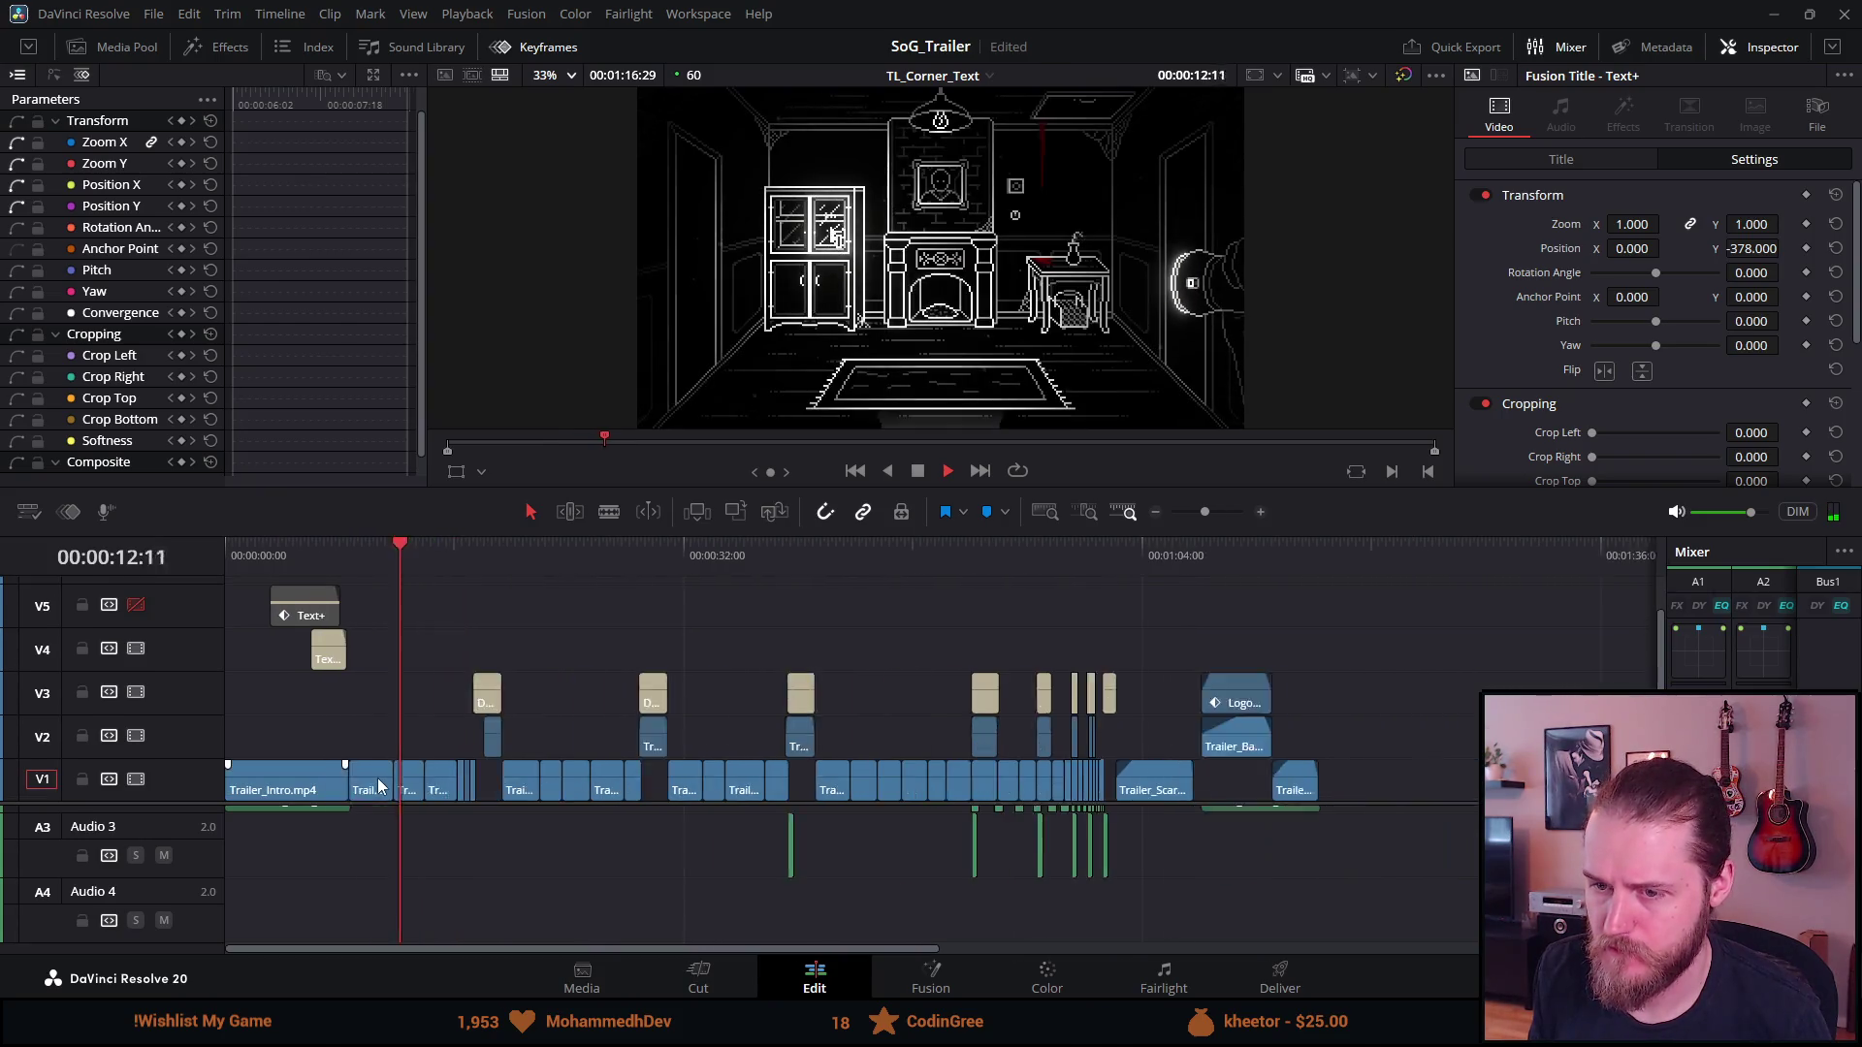
scroll(404, 777, down, 2)
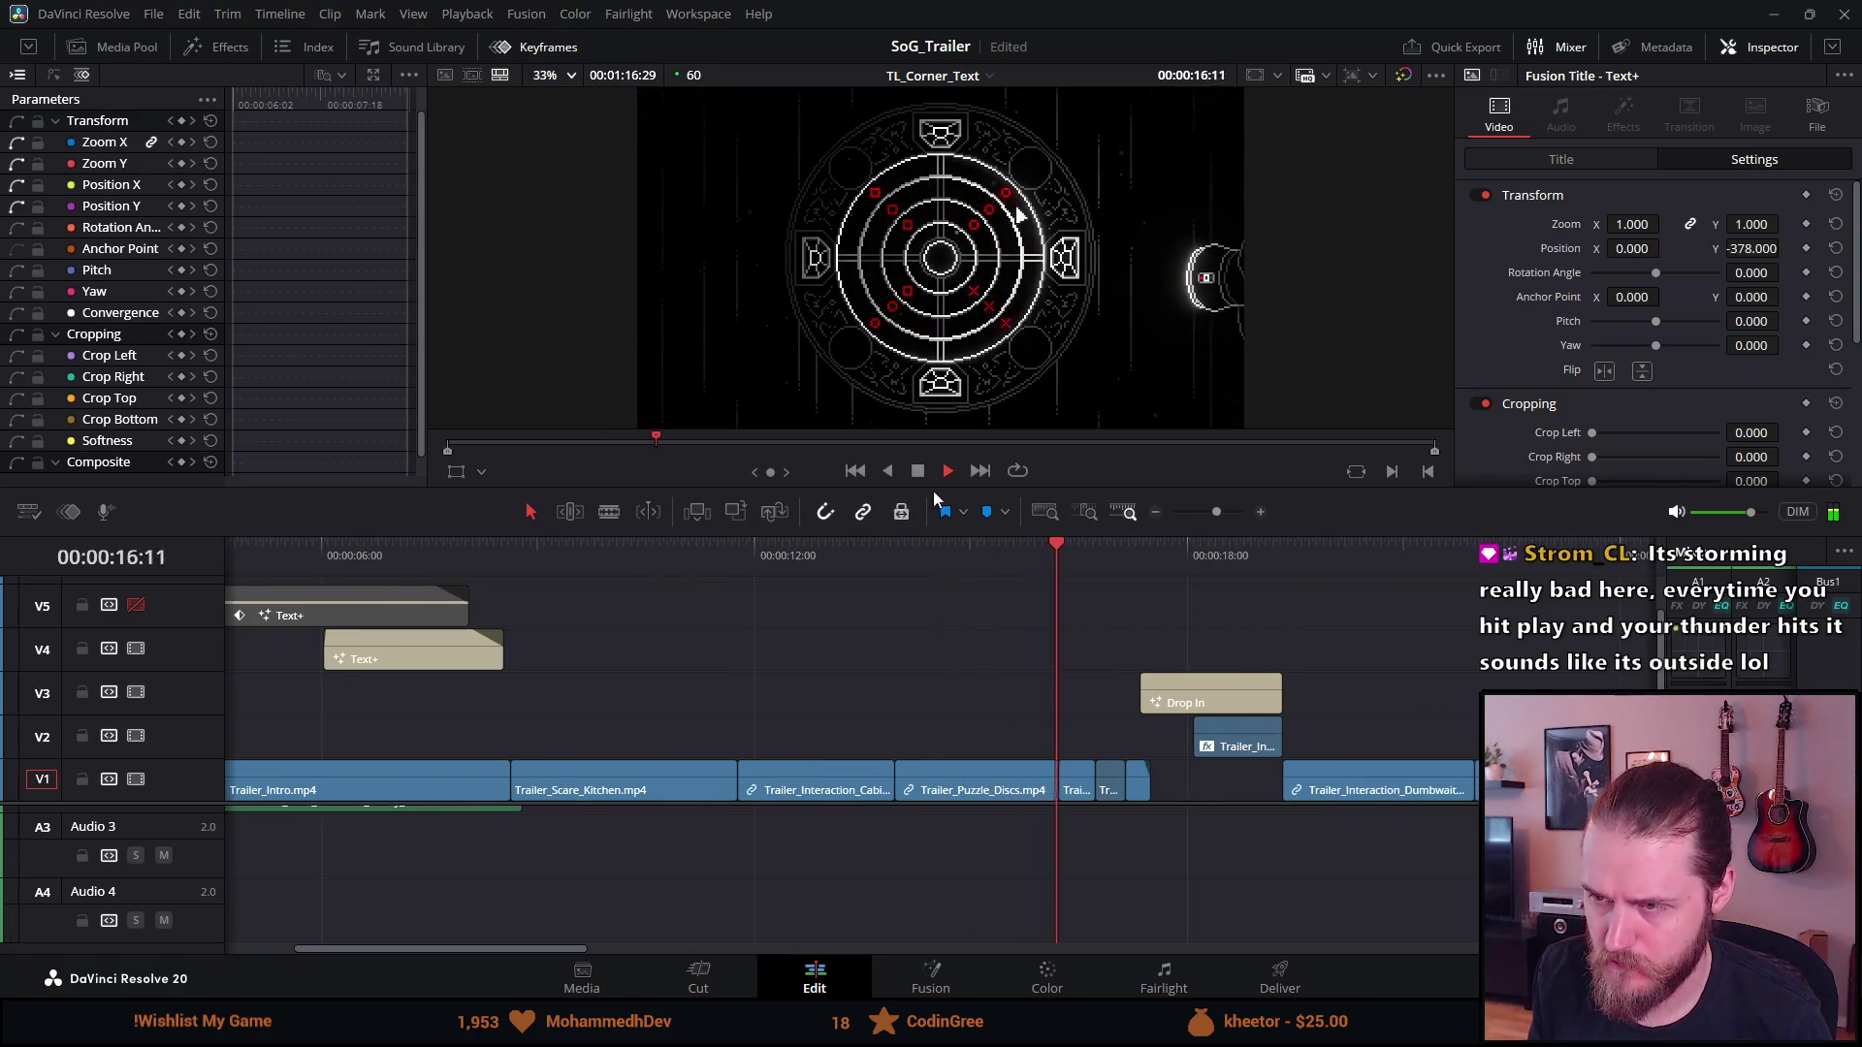
drag(514, 766, 504, 767)
click(464, 543)
key(space)
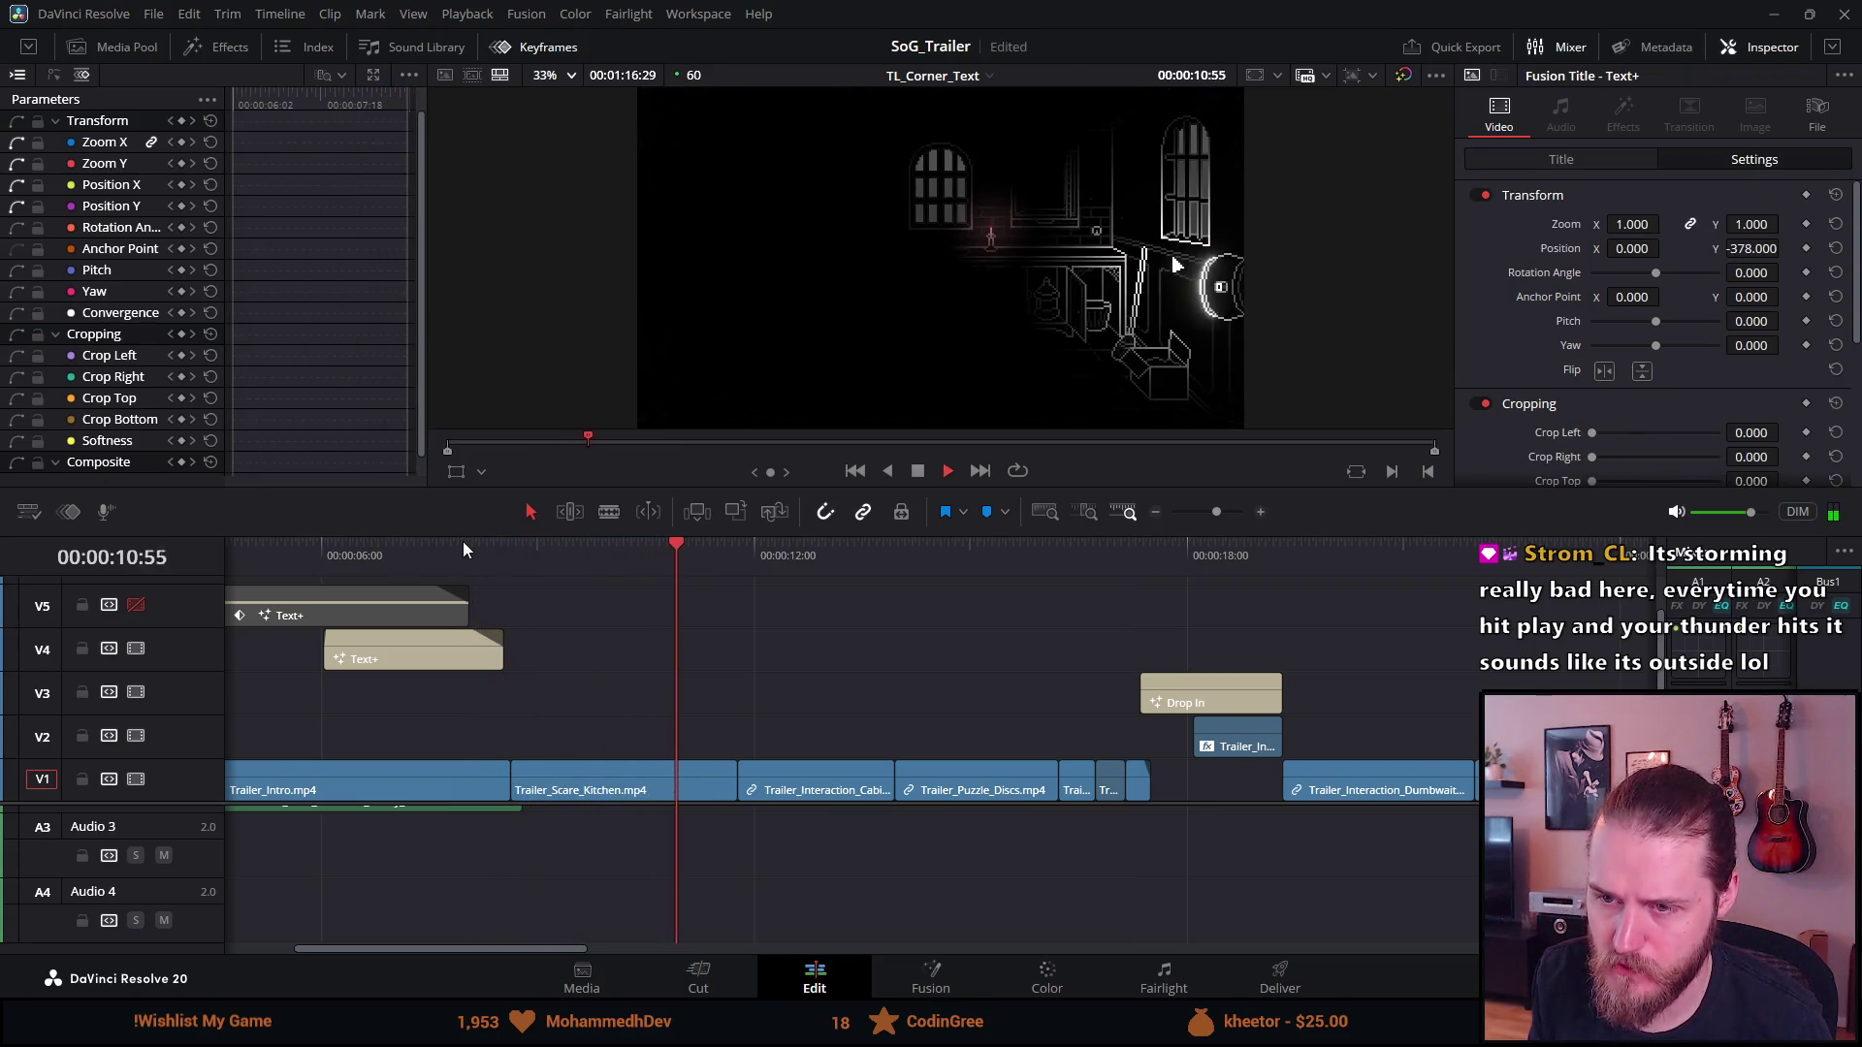
click(463, 542)
key(space)
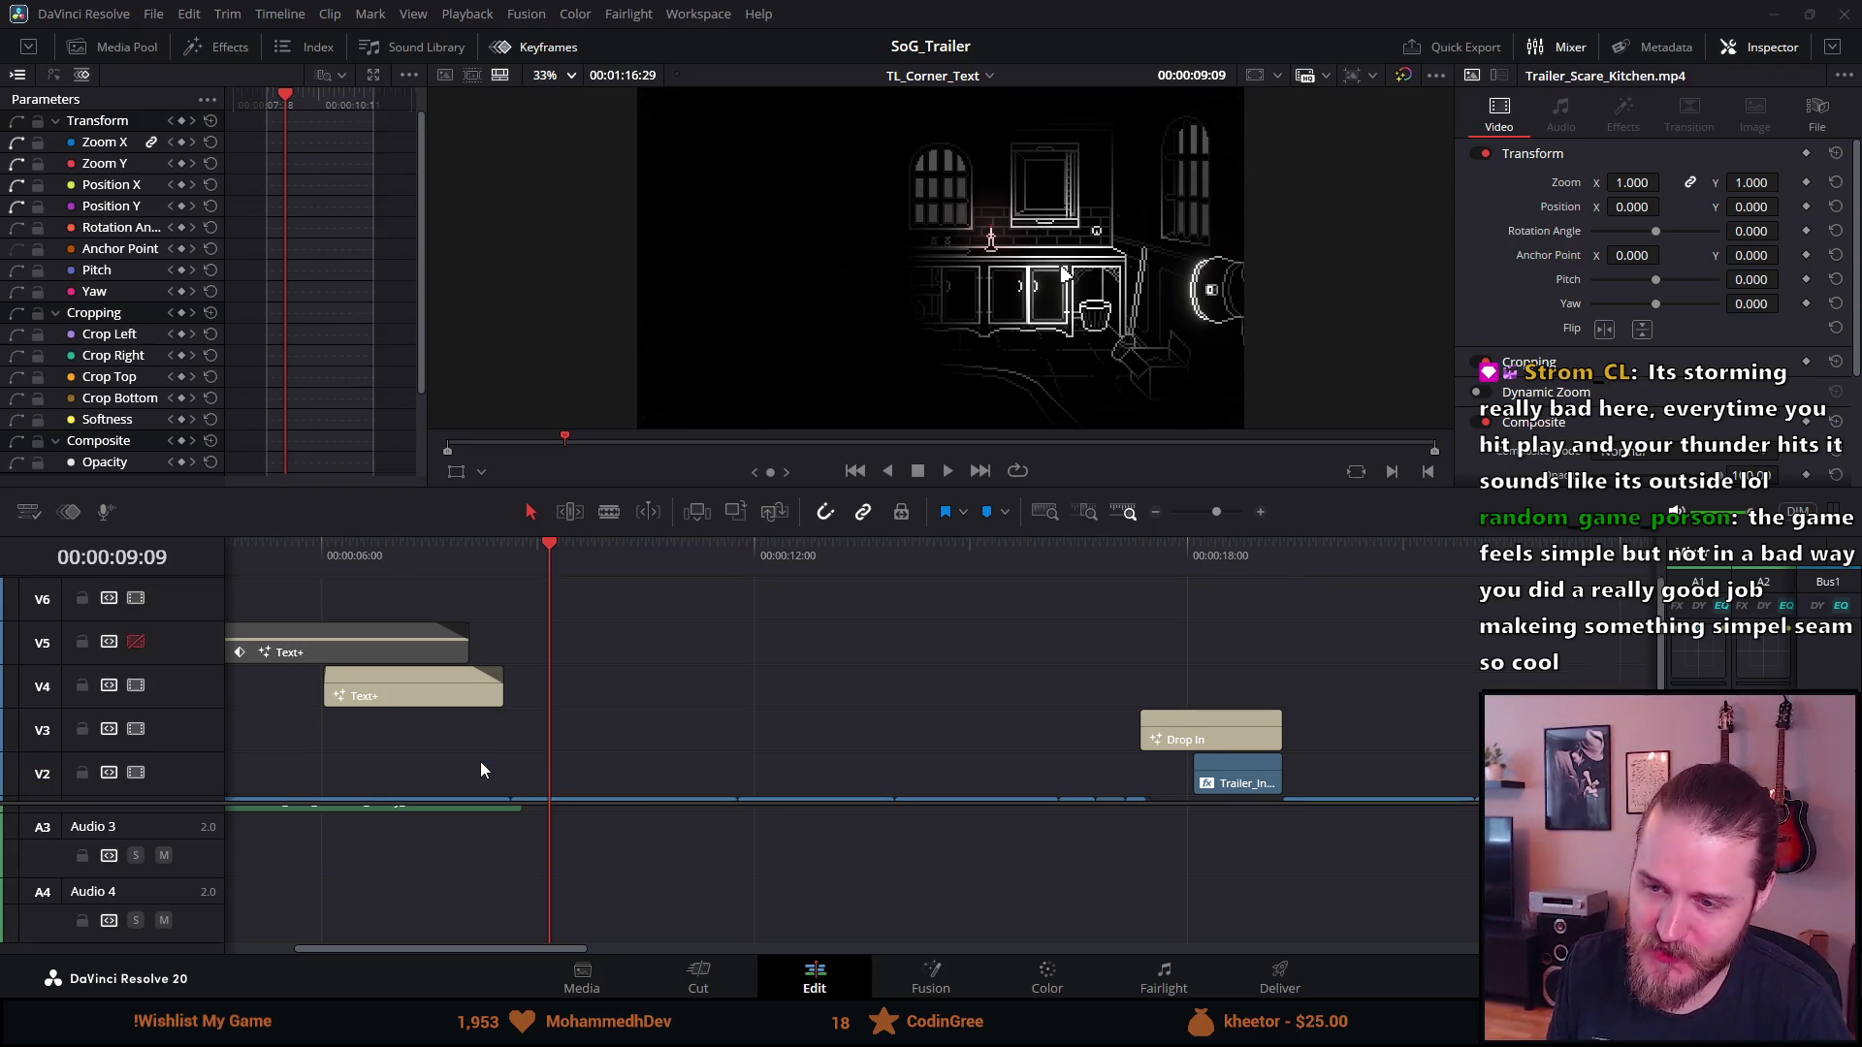
Enlarge the timeline over a smaller viewer so tracks V1–V6 and Audio 1–2 are visible
drag(557, 947, 456, 941)
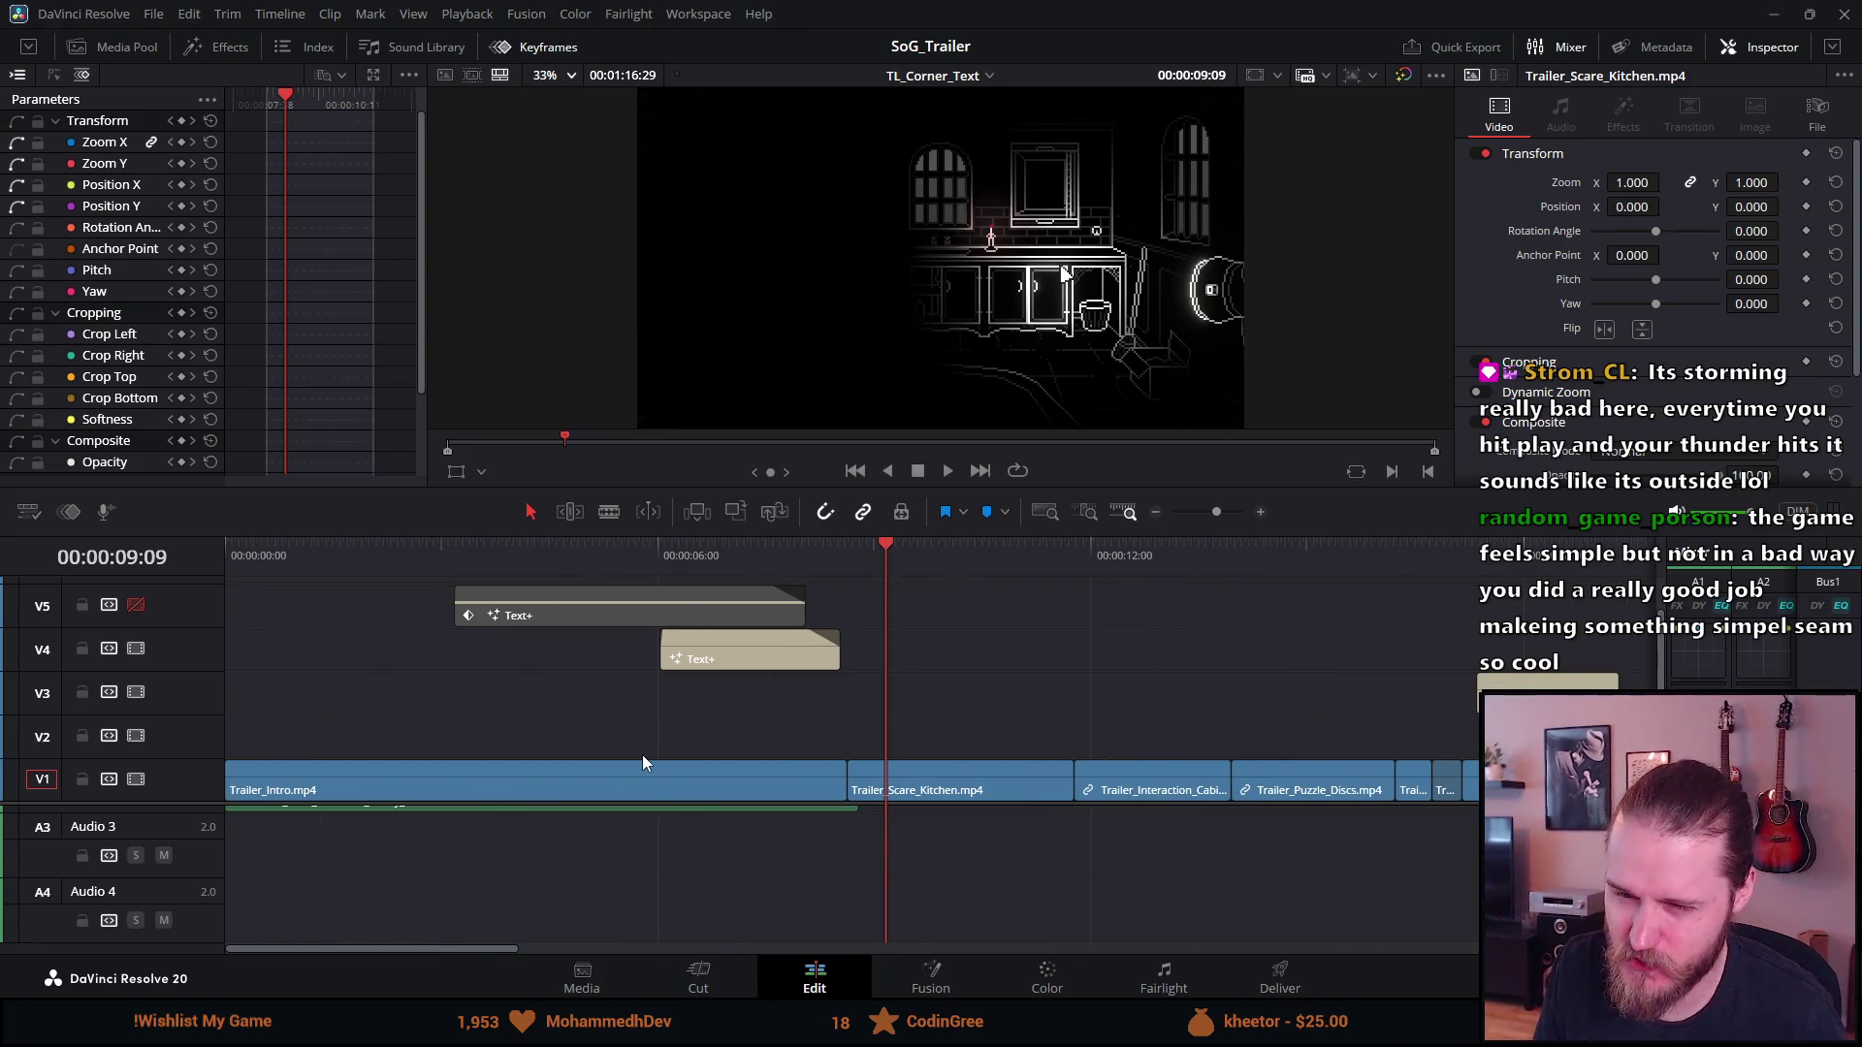
scroll(642, 759, down, 5)
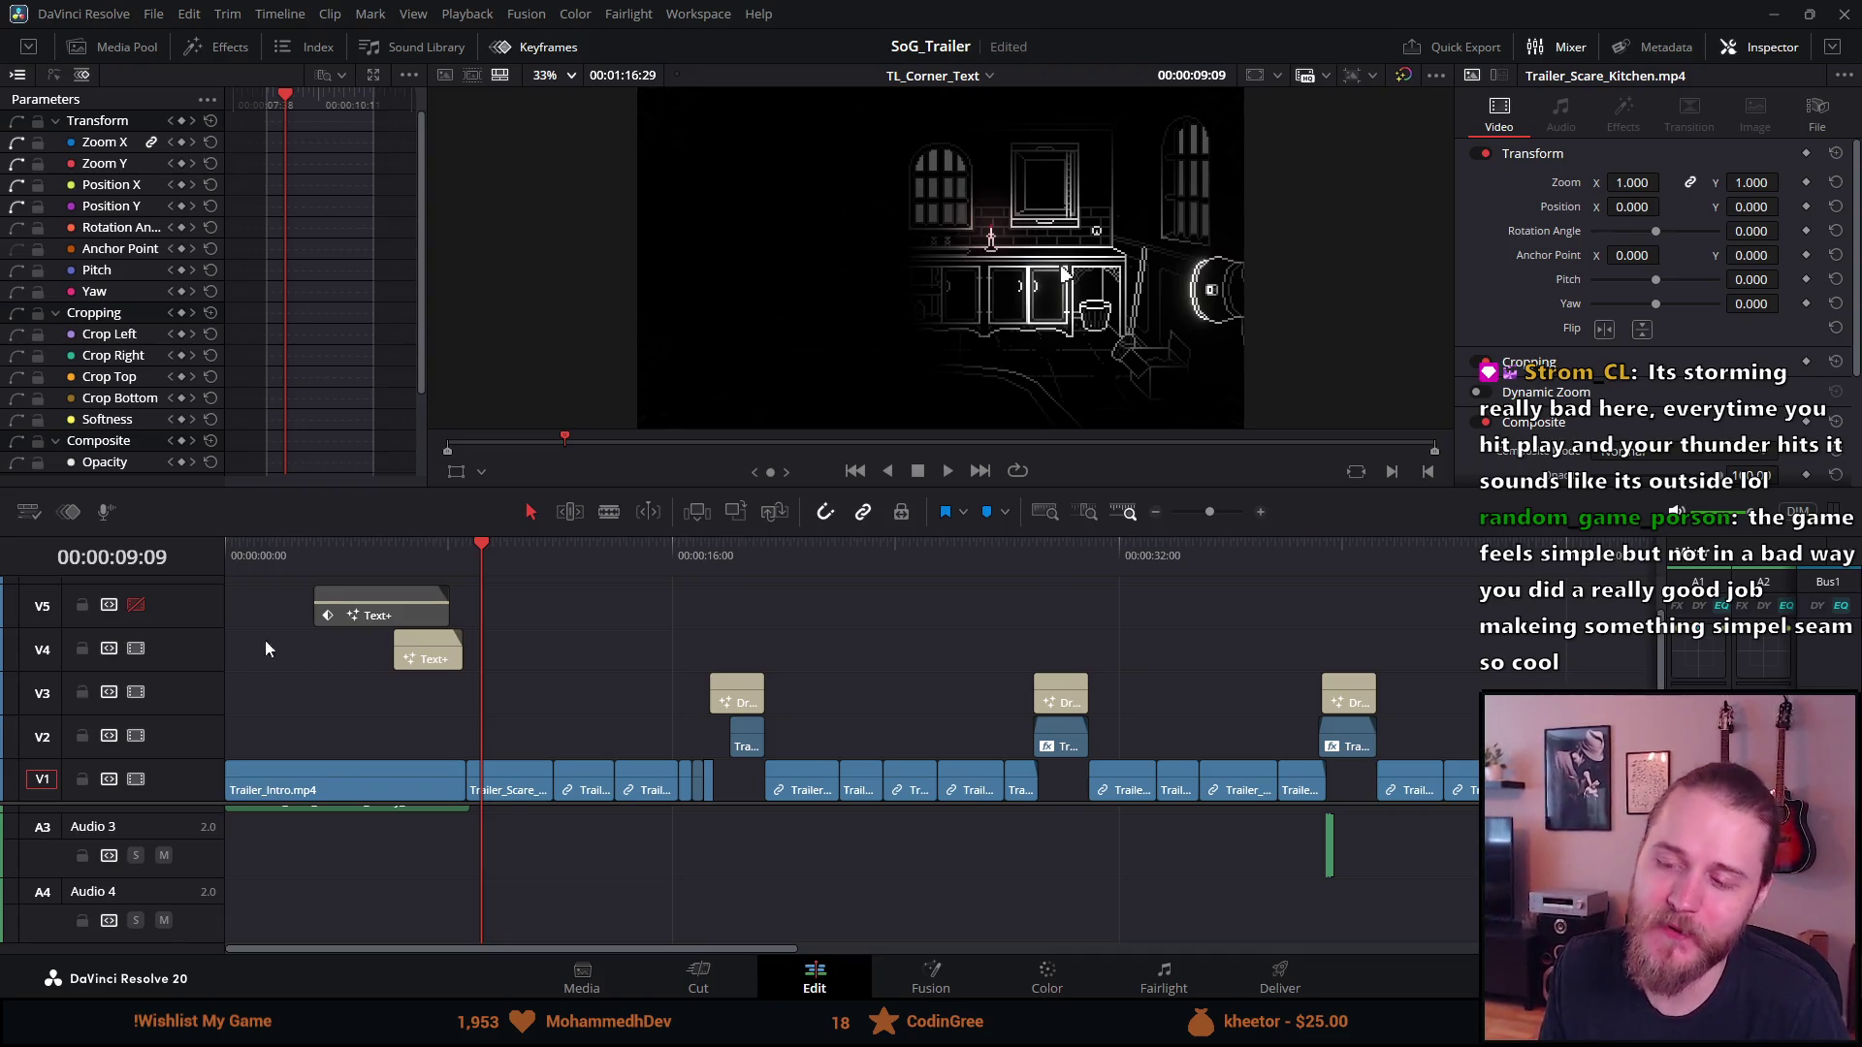
drag(385, 533, 392, 447)
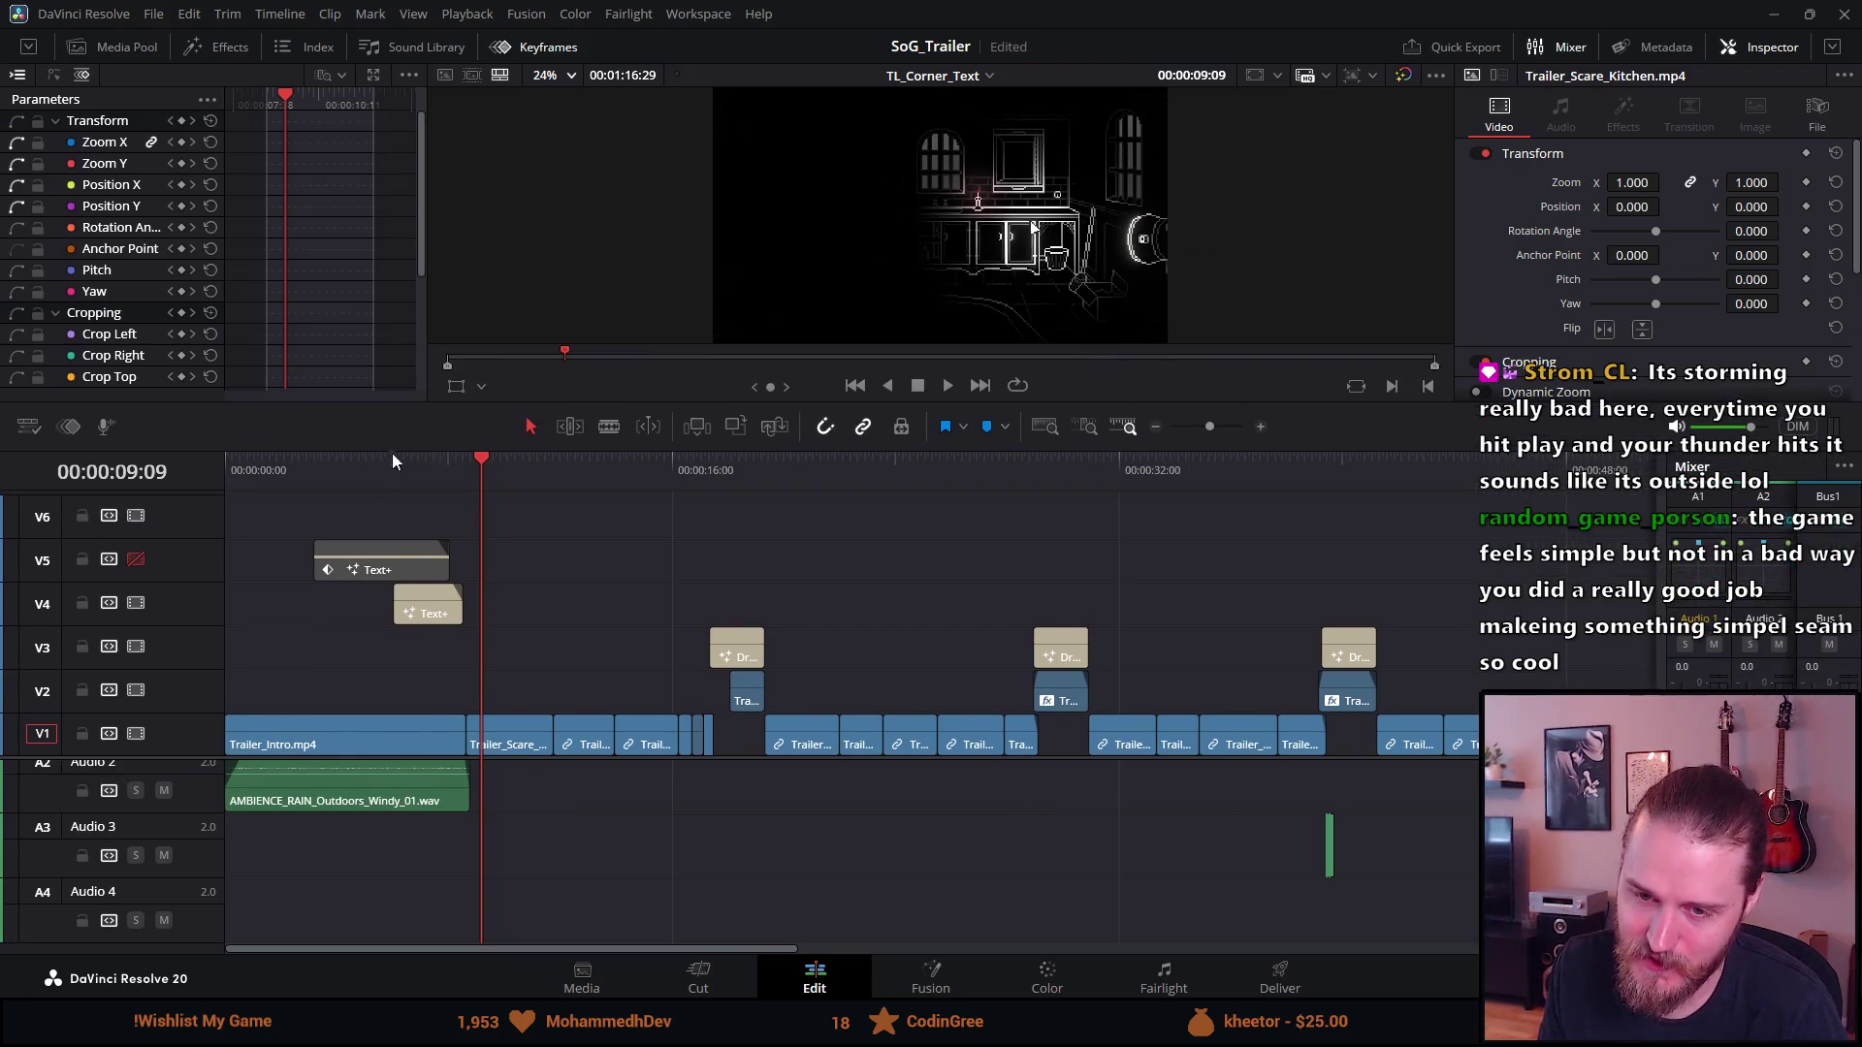
scroll(370, 887, up, 2)
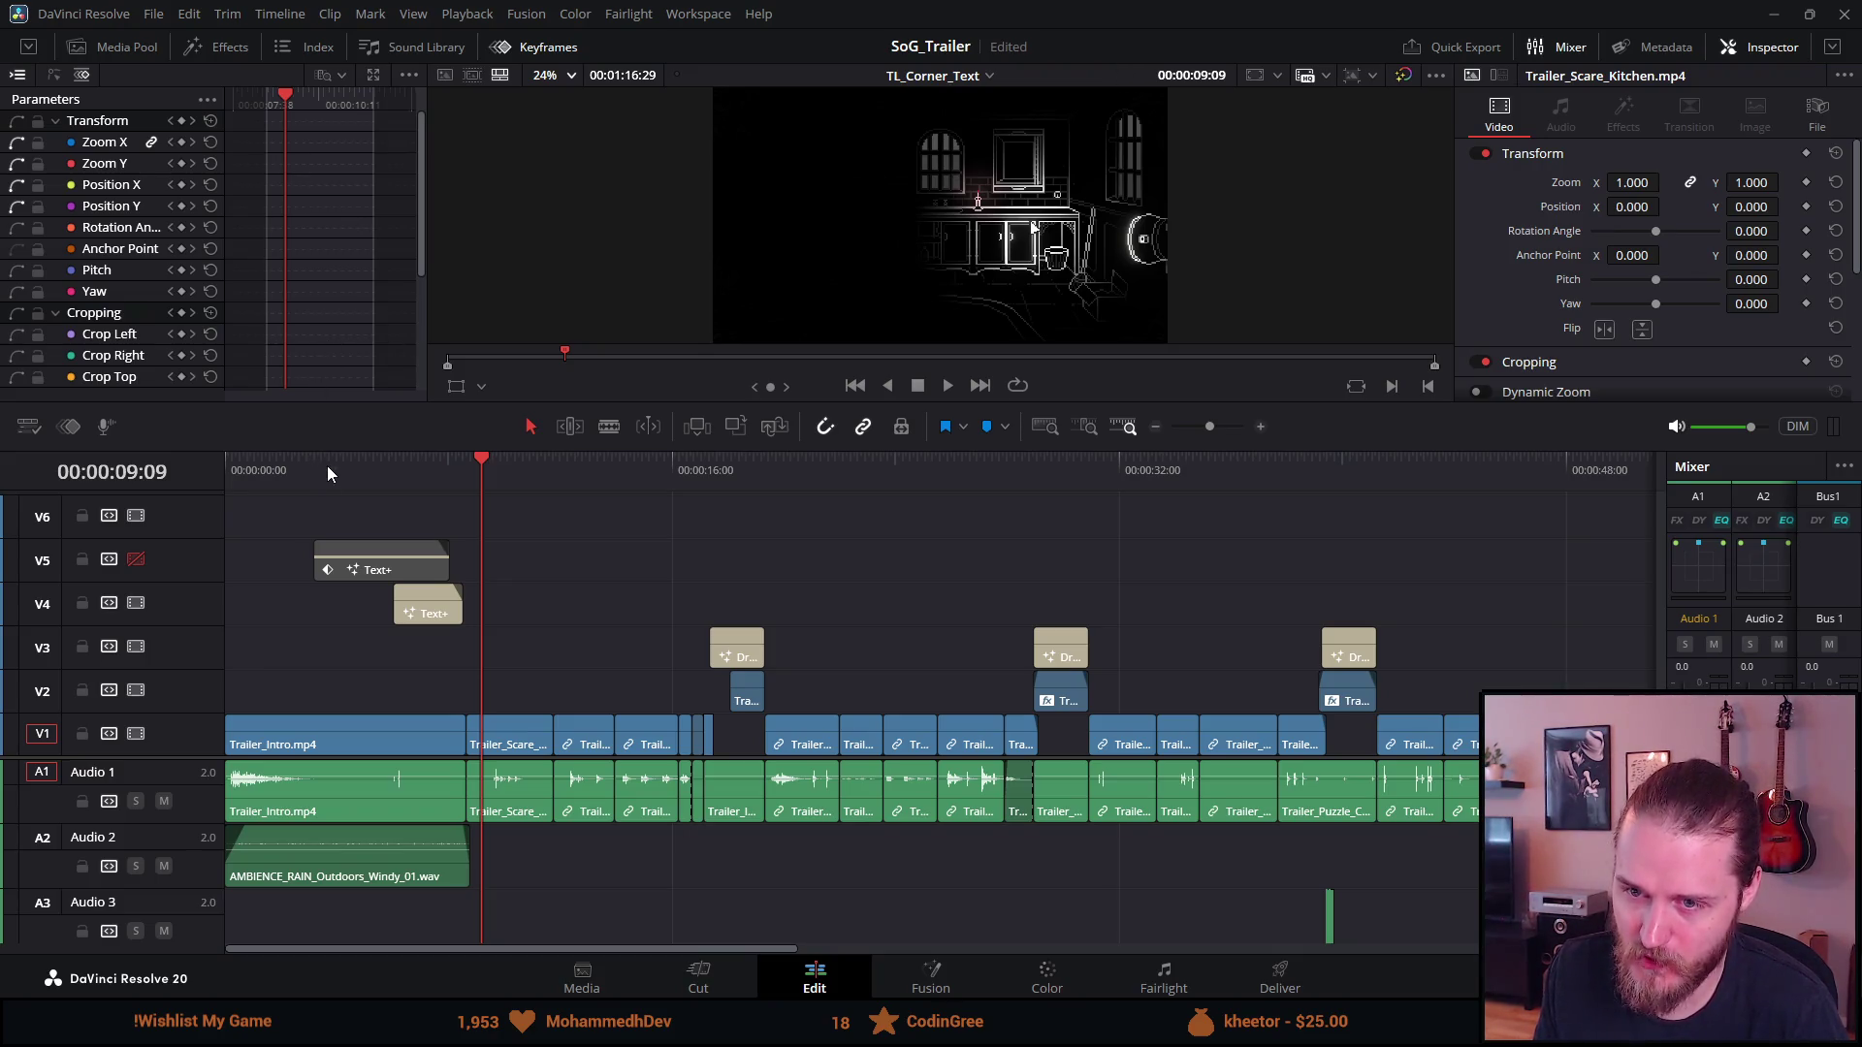
click(352, 473)
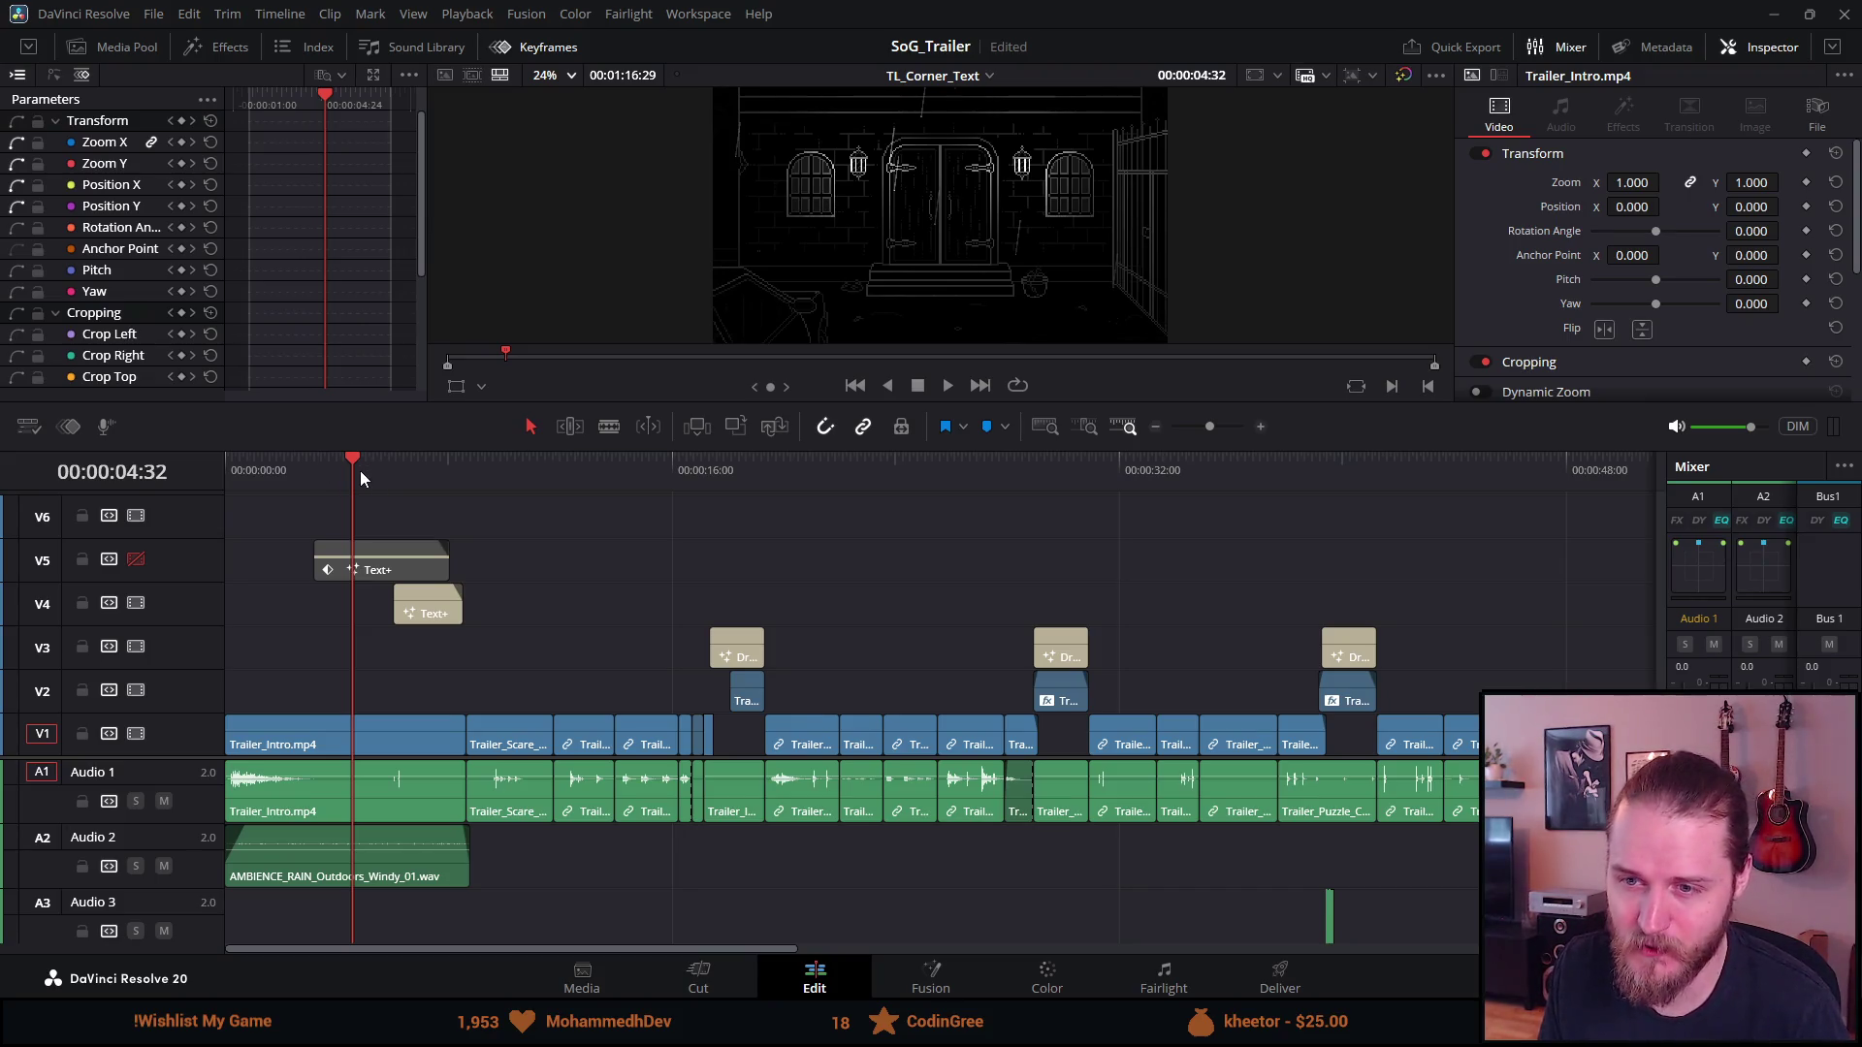
key(space)
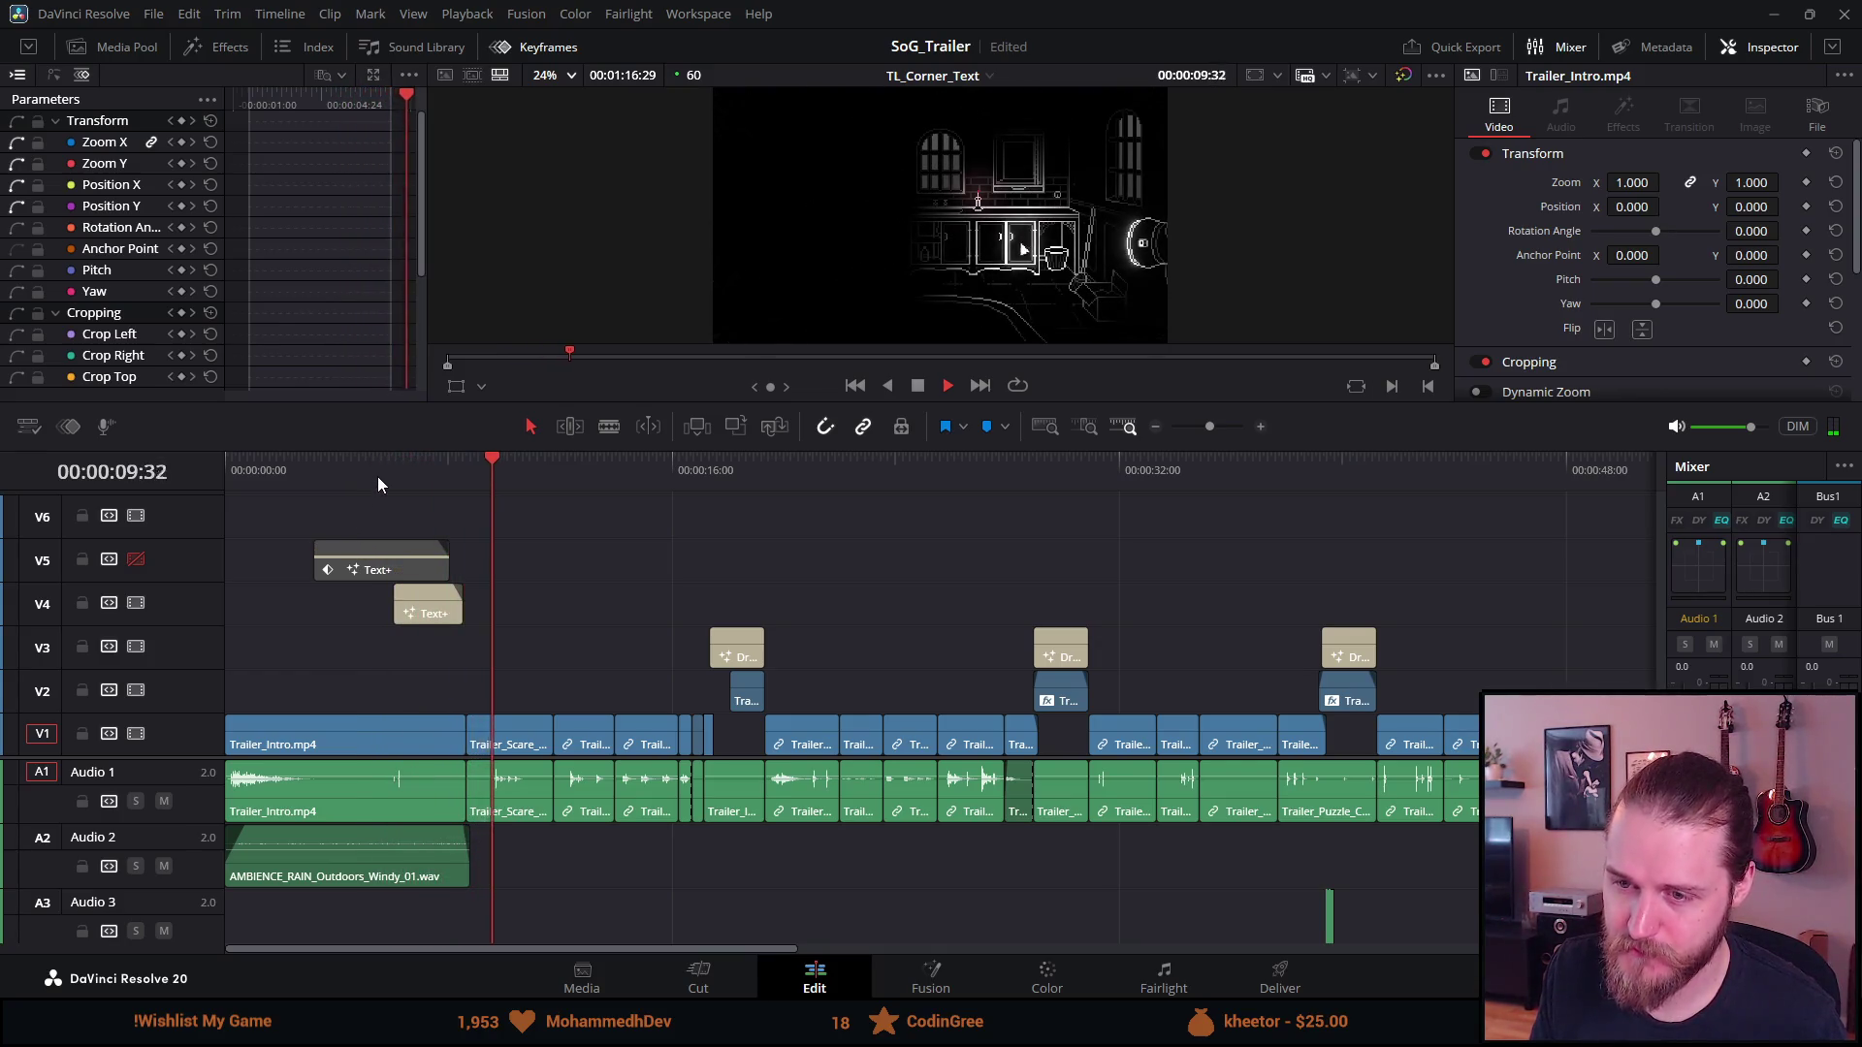
click(427, 487)
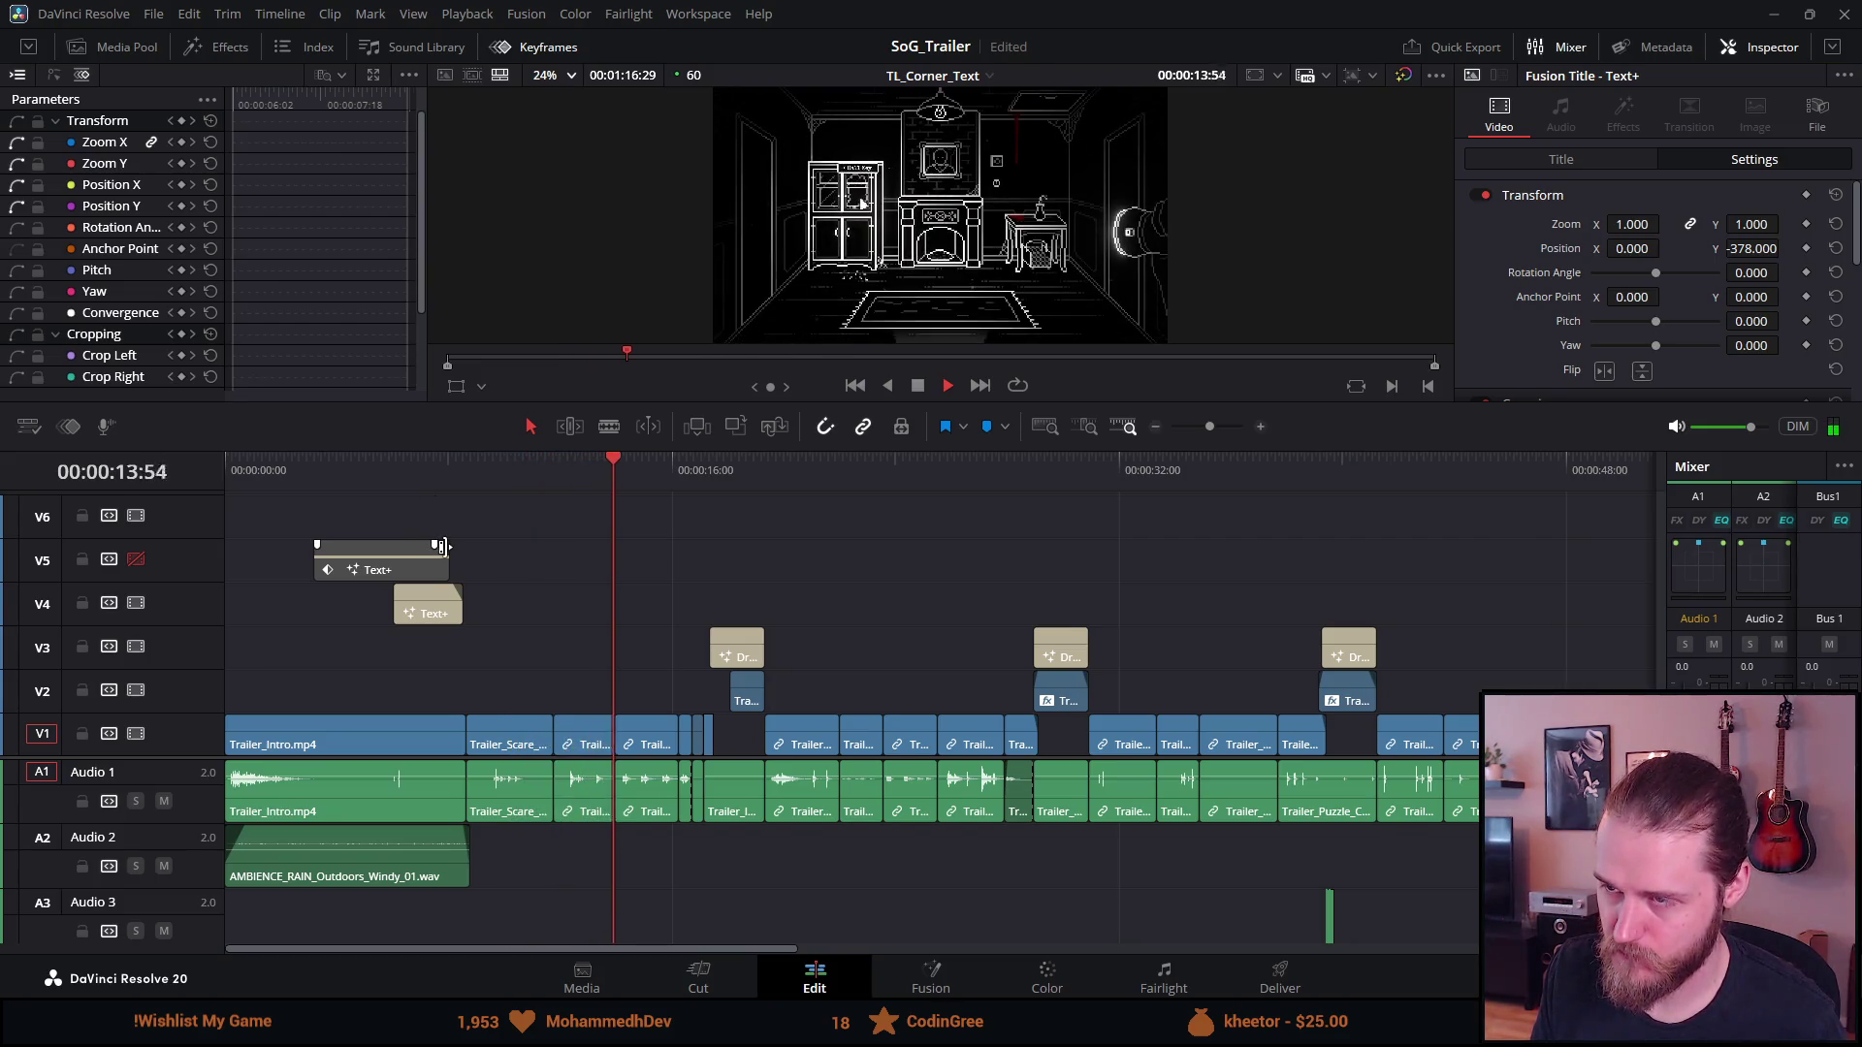
click(464, 463)
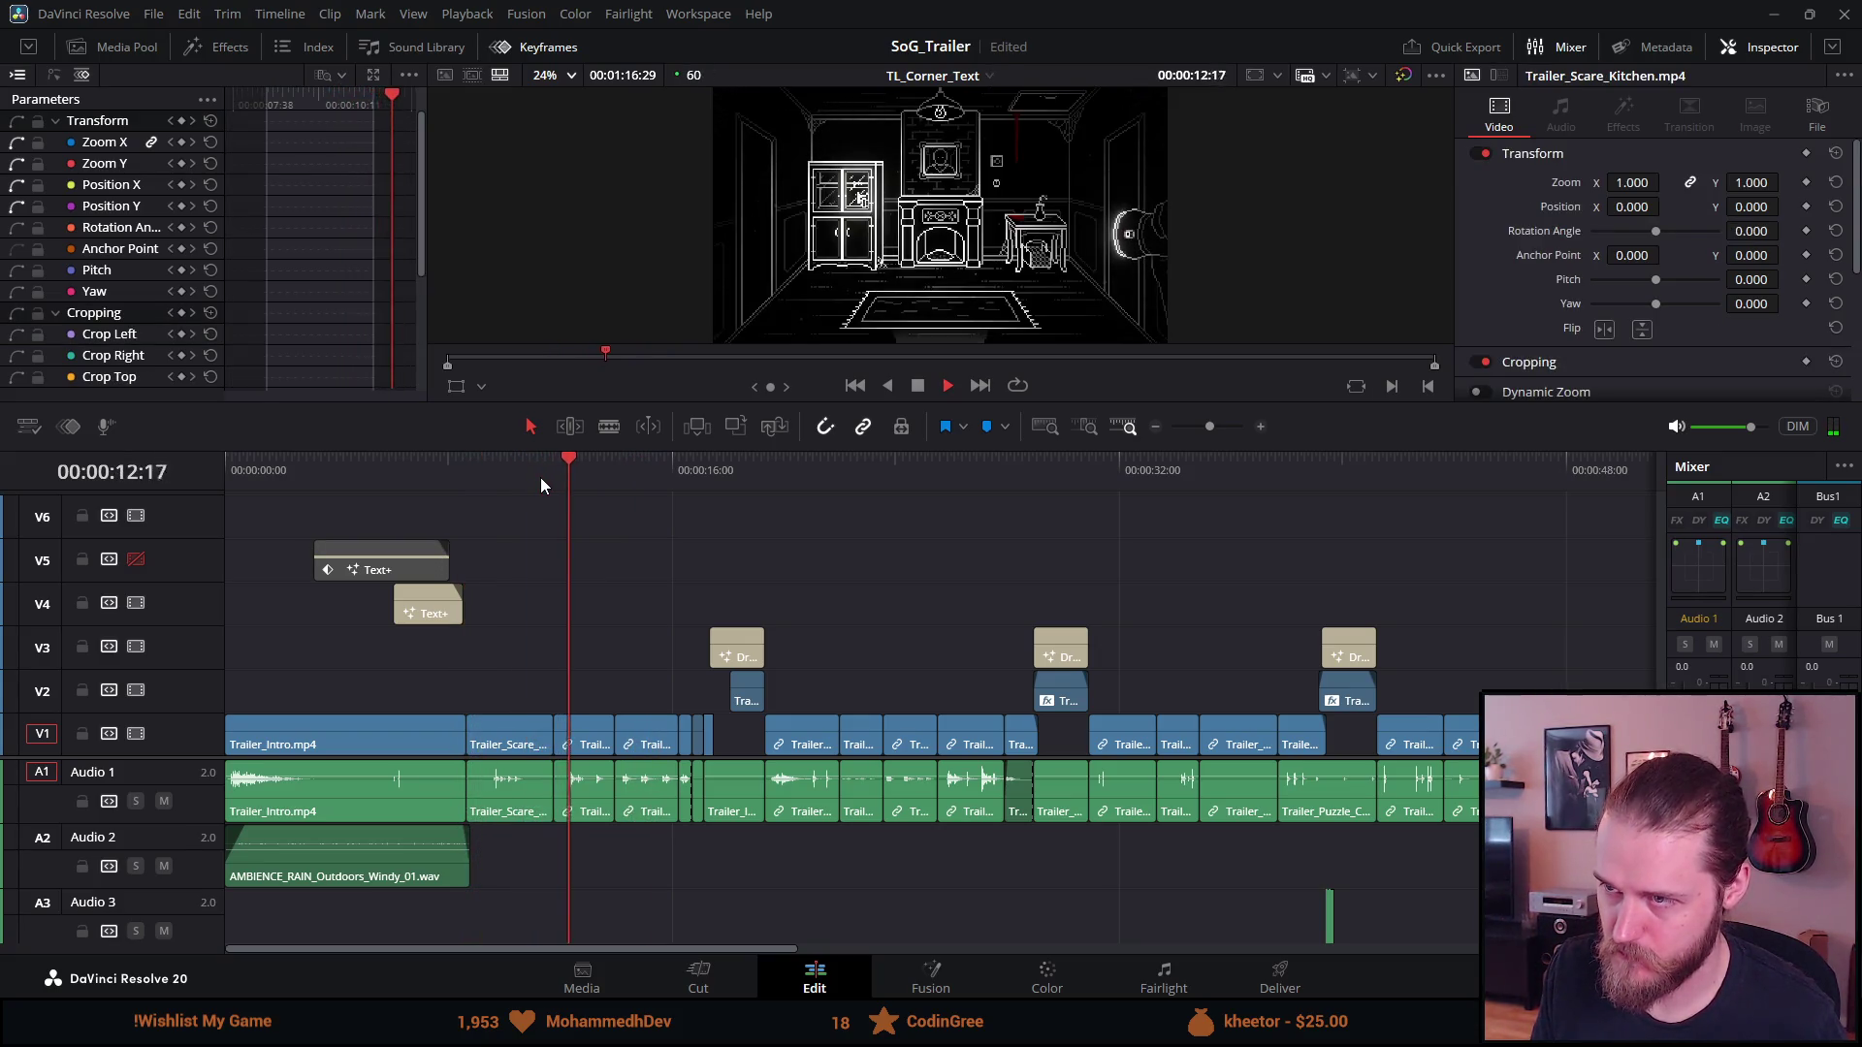
click(413, 471)
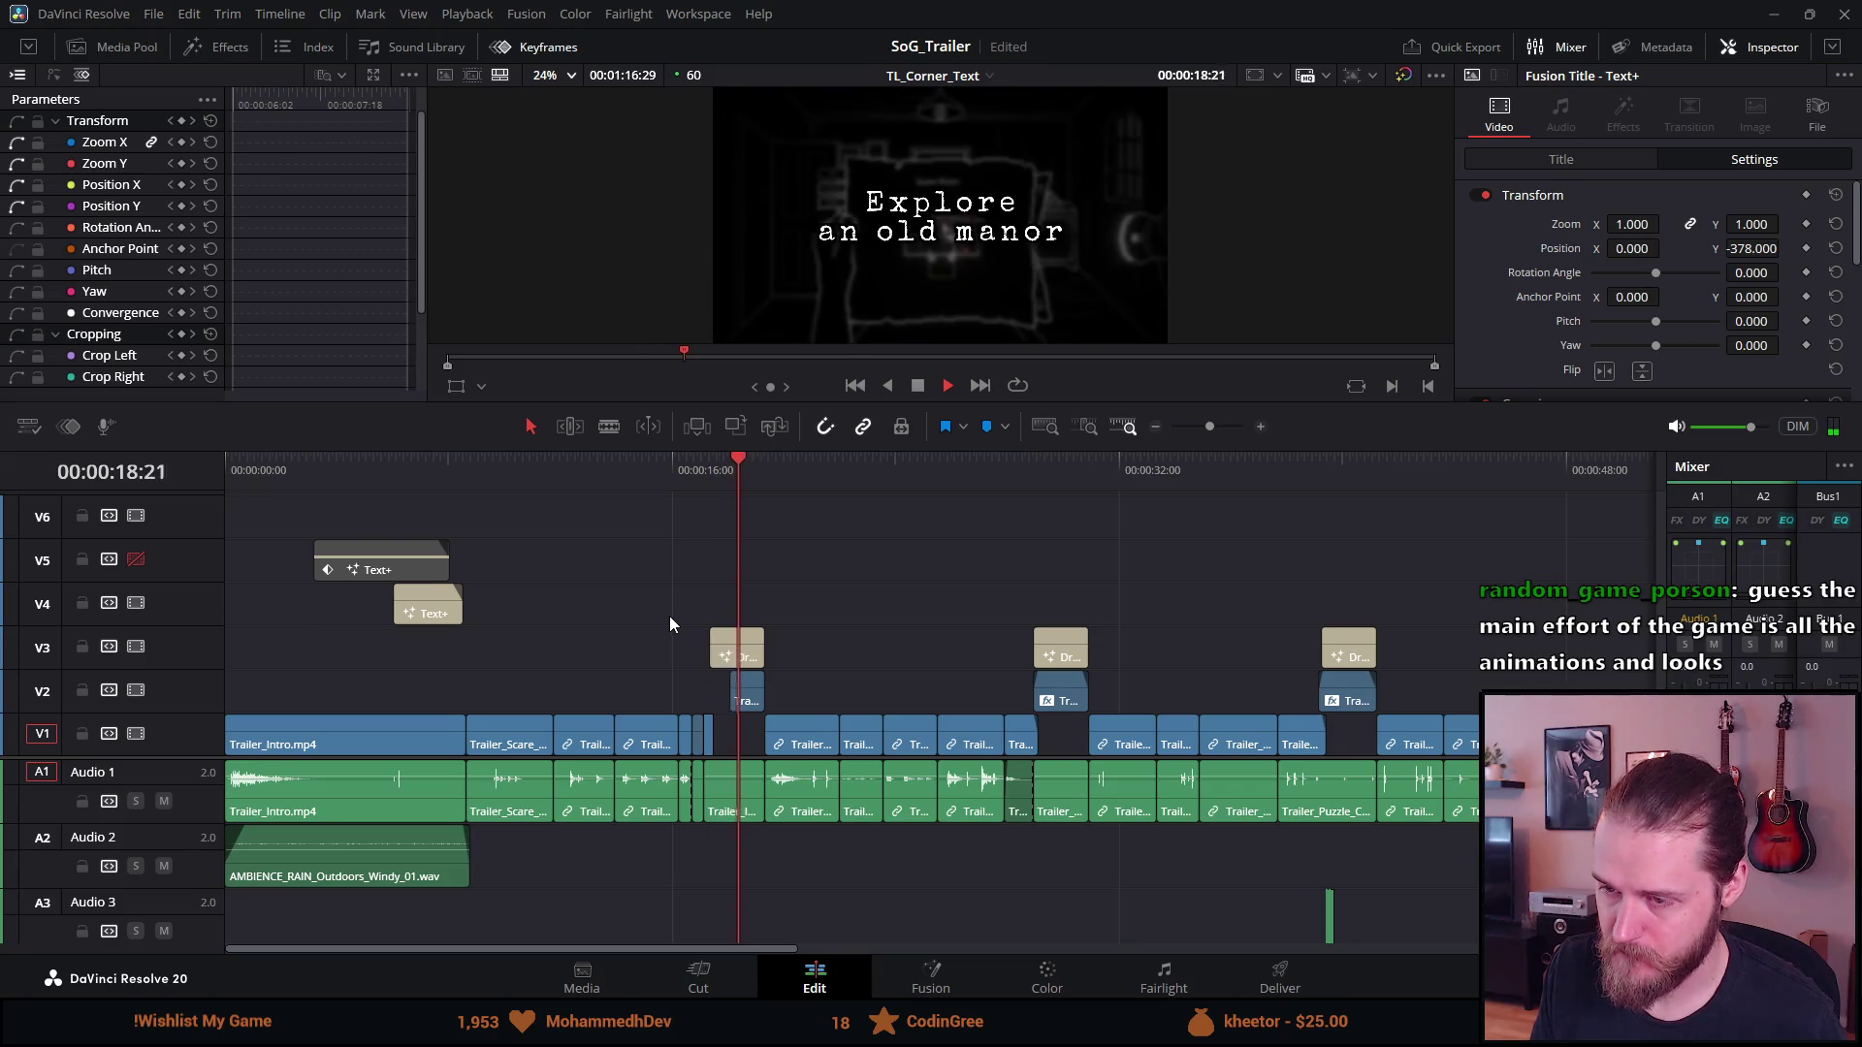
key(space)
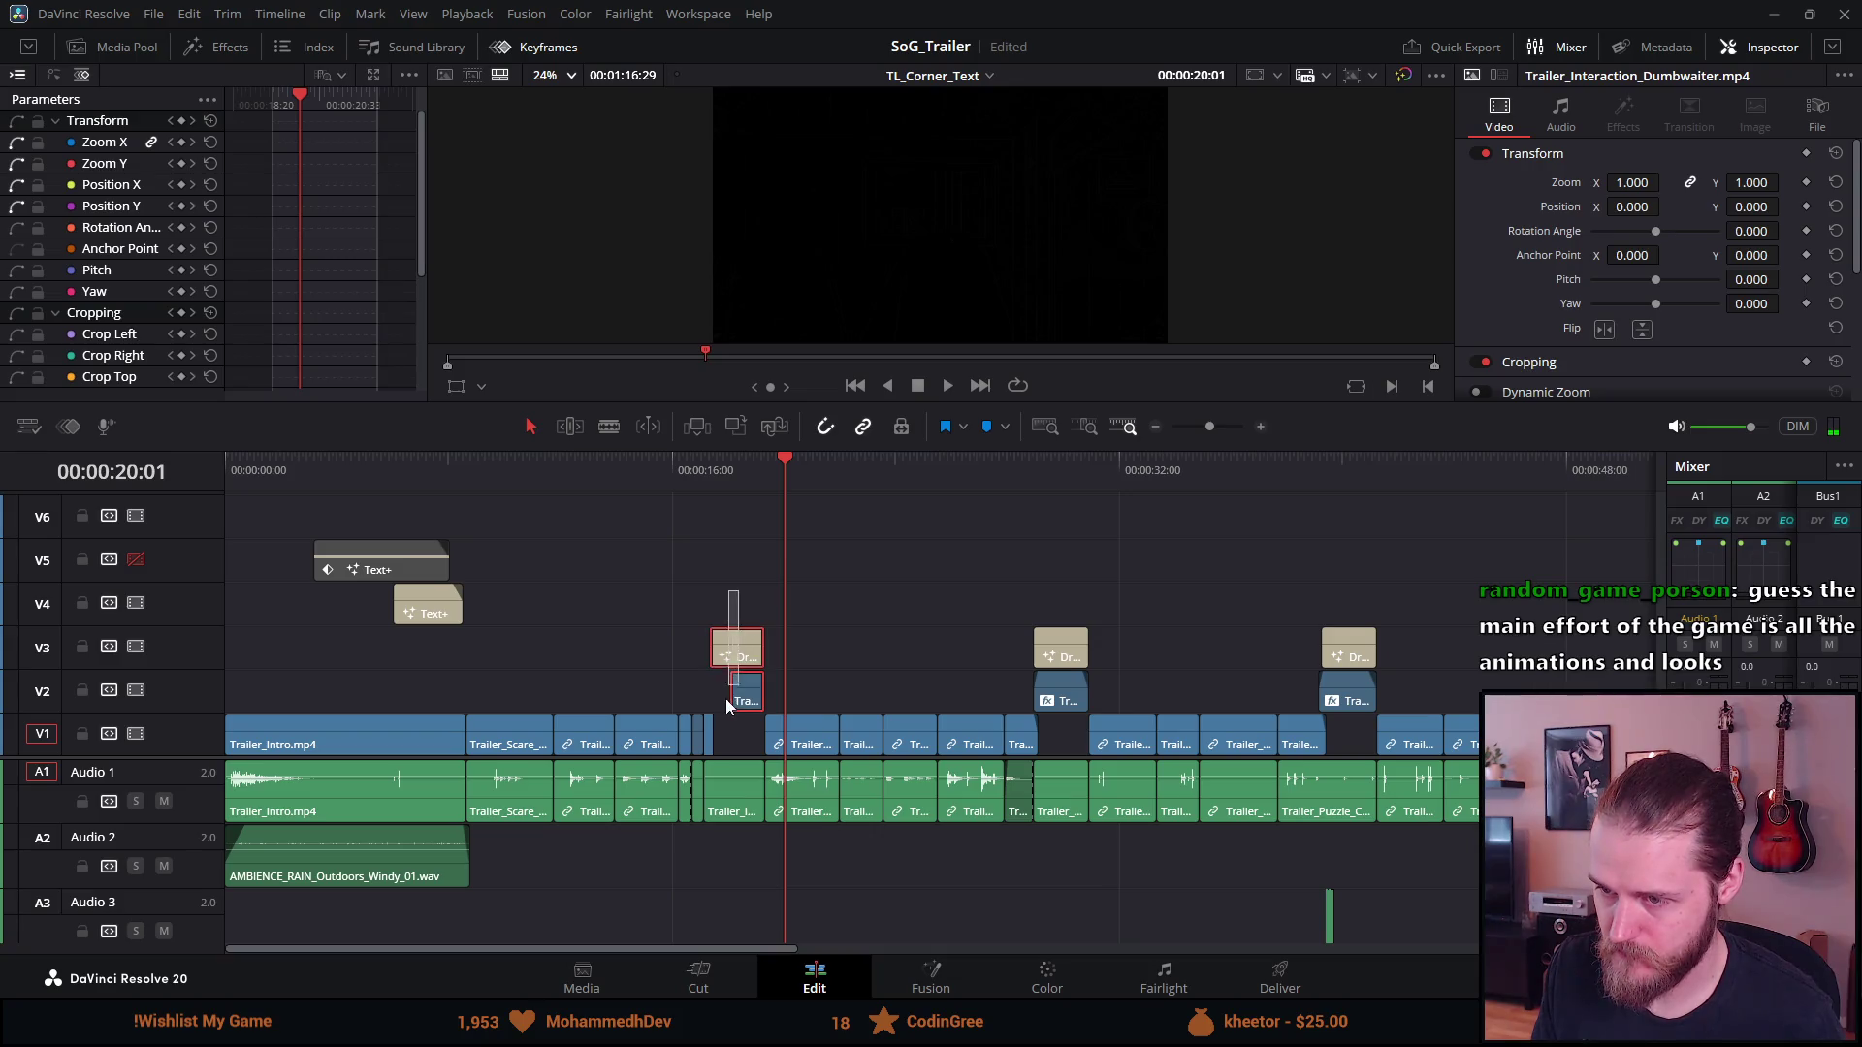
Delete the 'Solve puzzles' Drop In title and its V2 overlay near 38 seconds
click(737, 661)
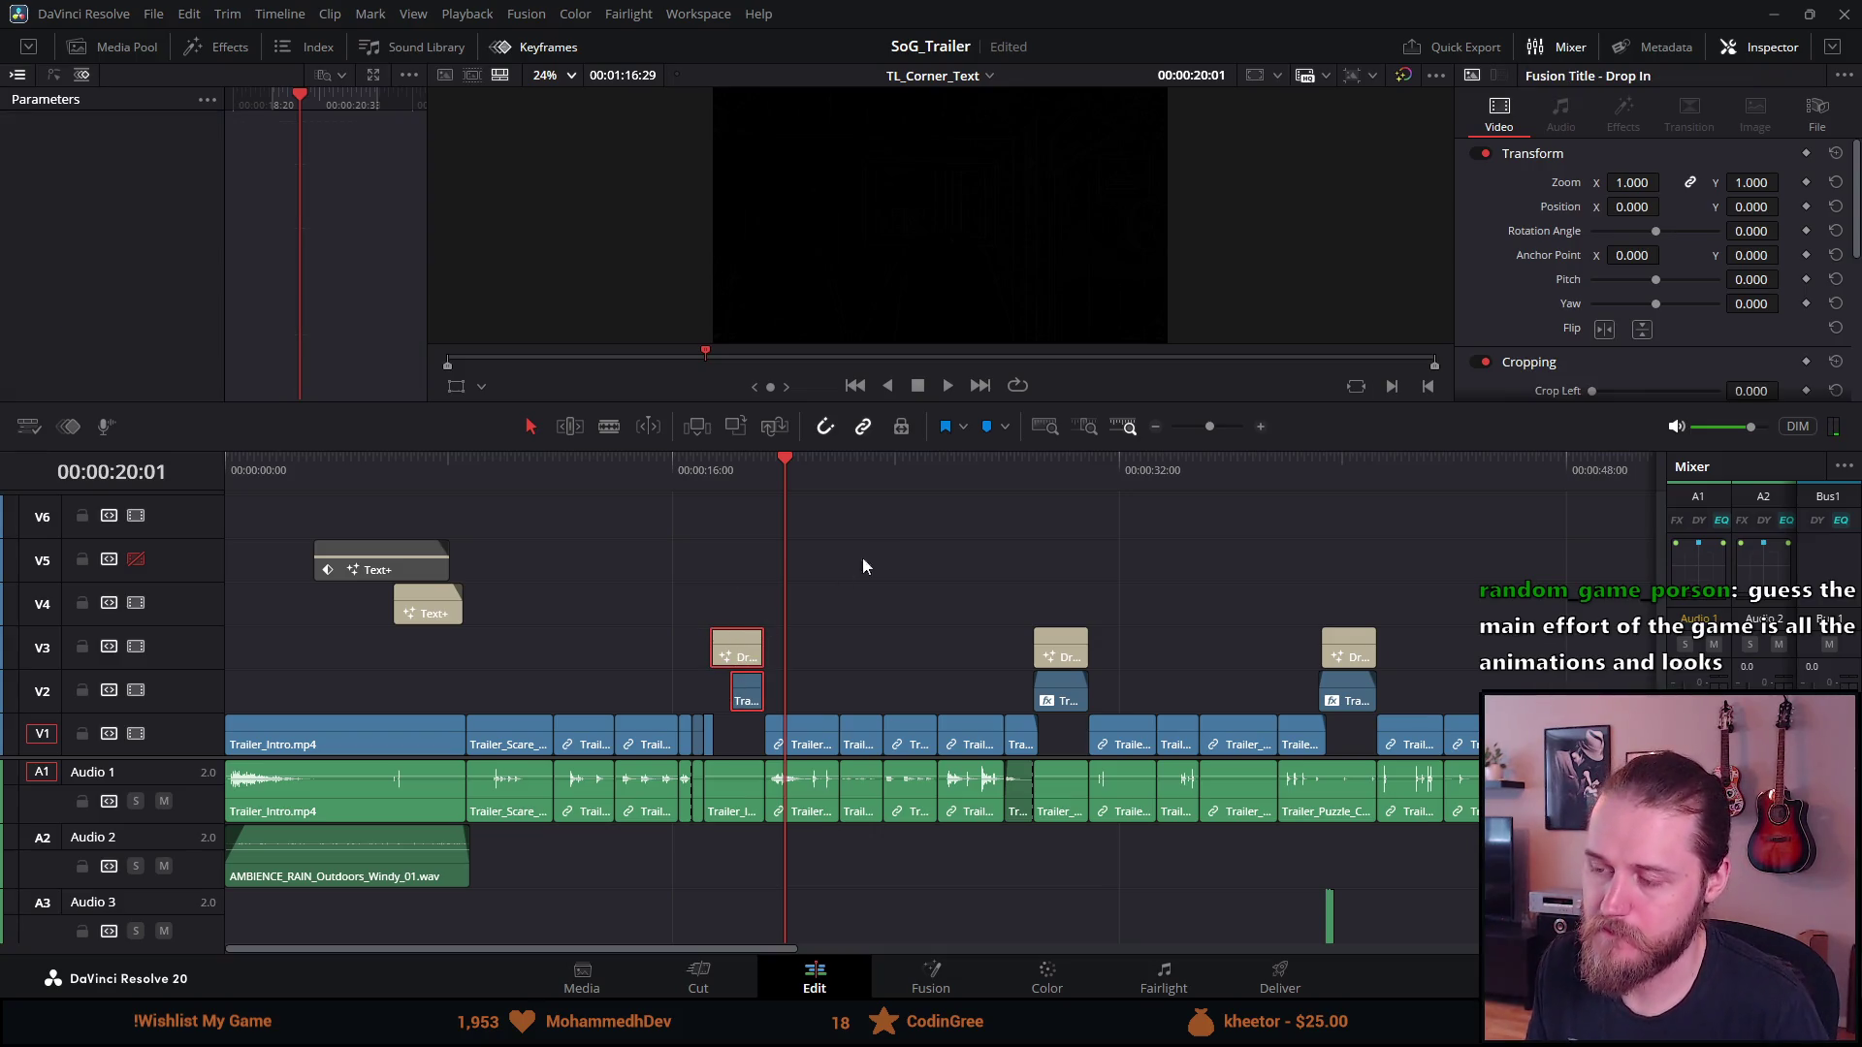
click(1277, 473)
key(space)
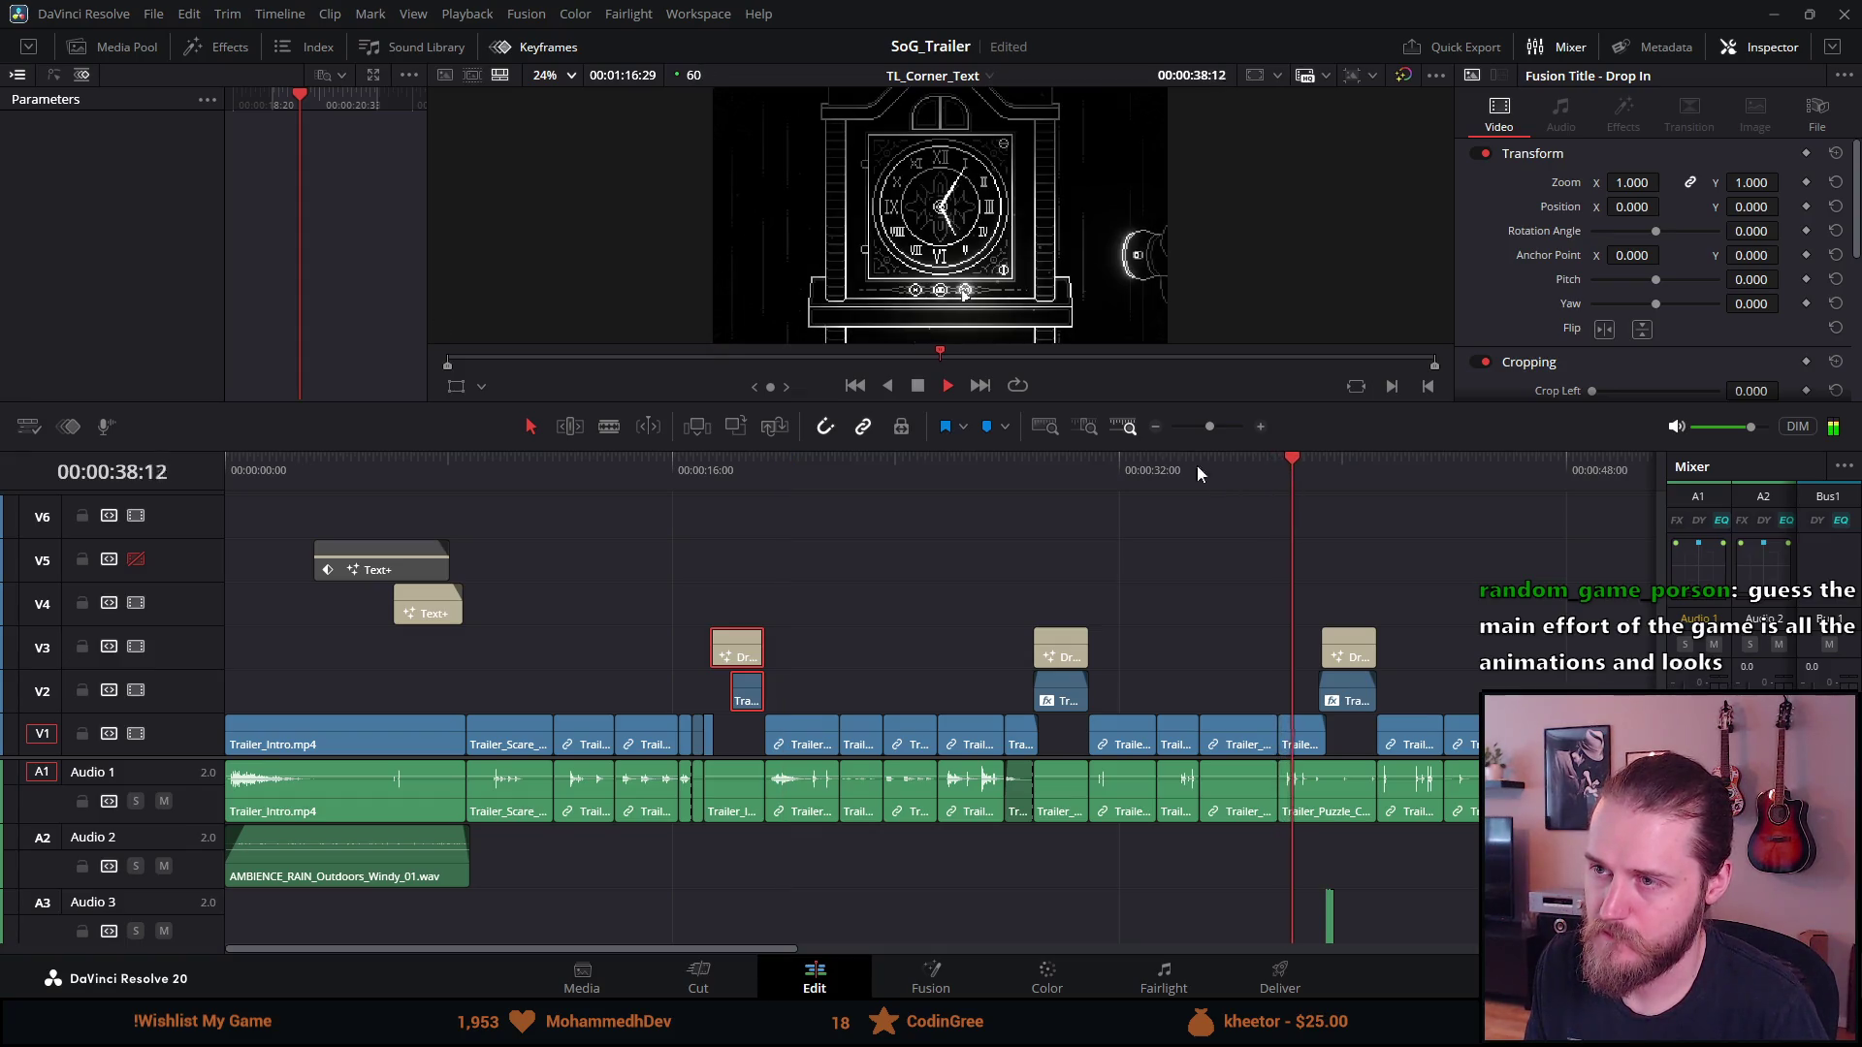
click(919, 386)
click(1353, 690)
key(Delete)
Extend the Trailer_Puzzle_Clock video end and trim its Audio 1 end shorter
drag(1326, 737, 1338, 737)
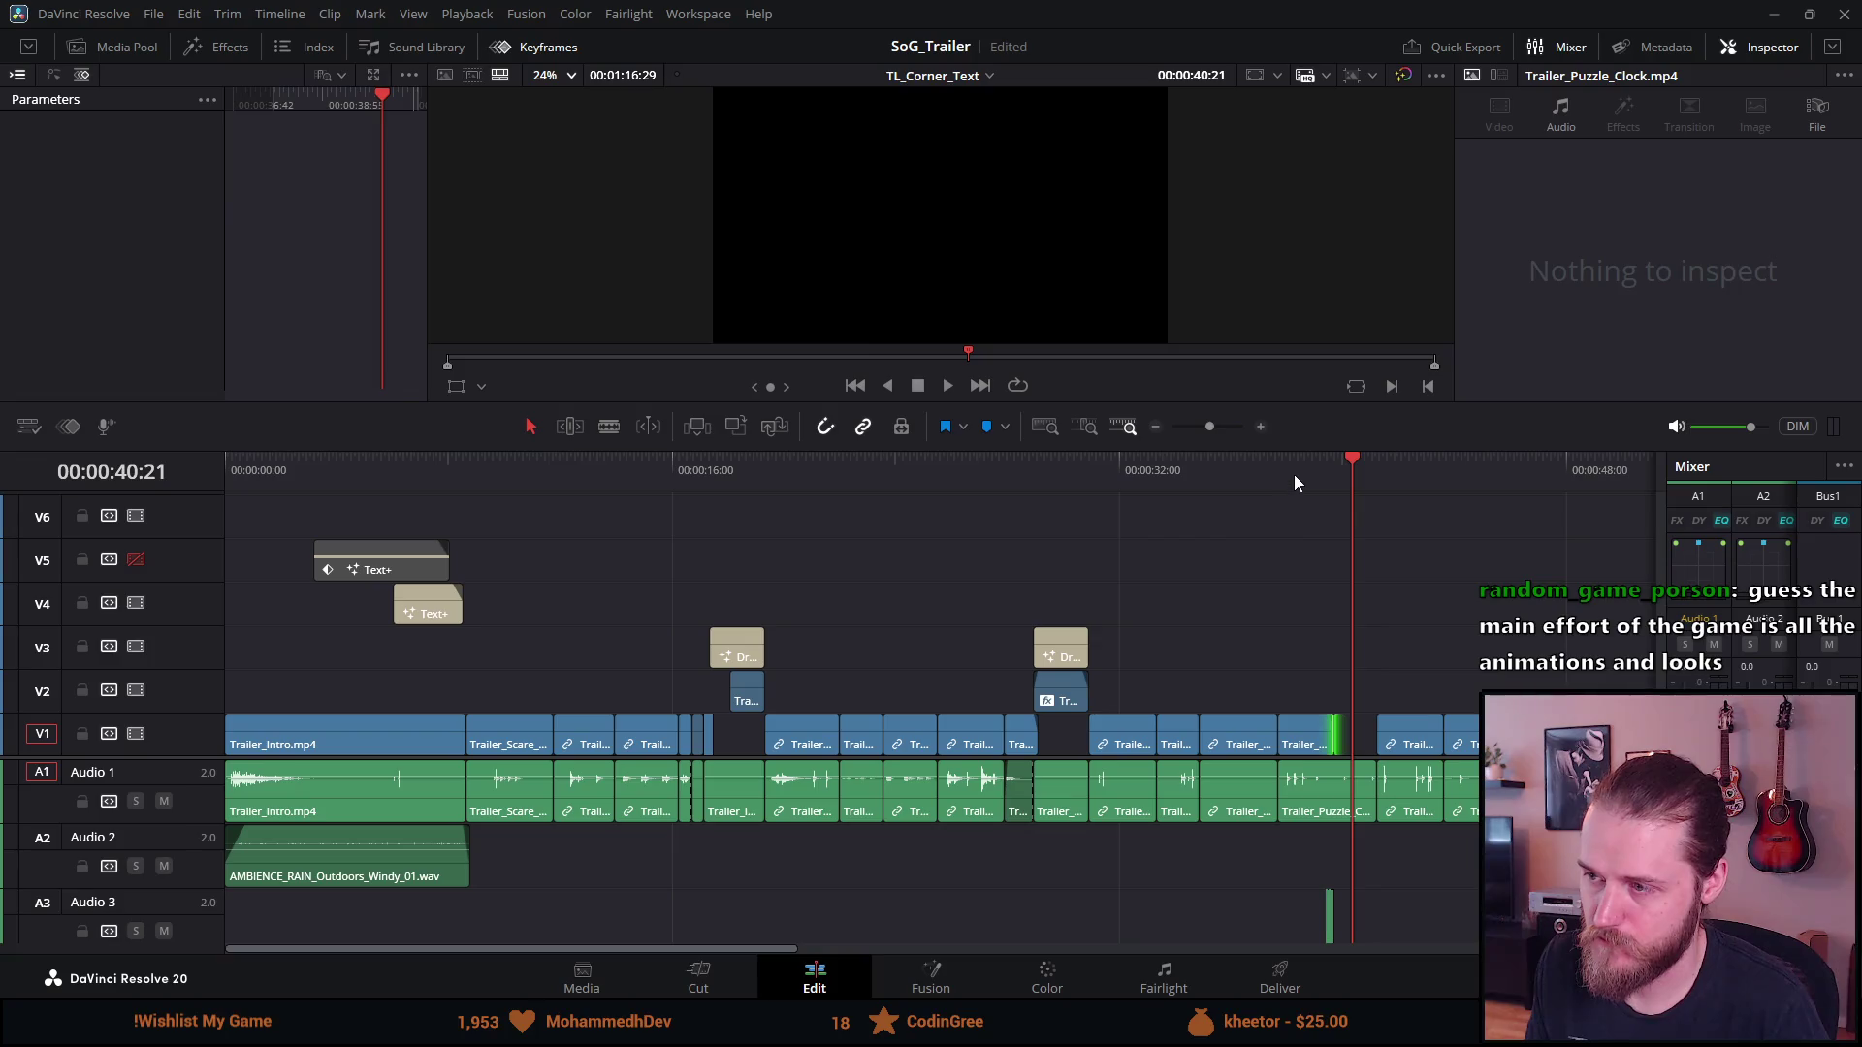
key(slash)
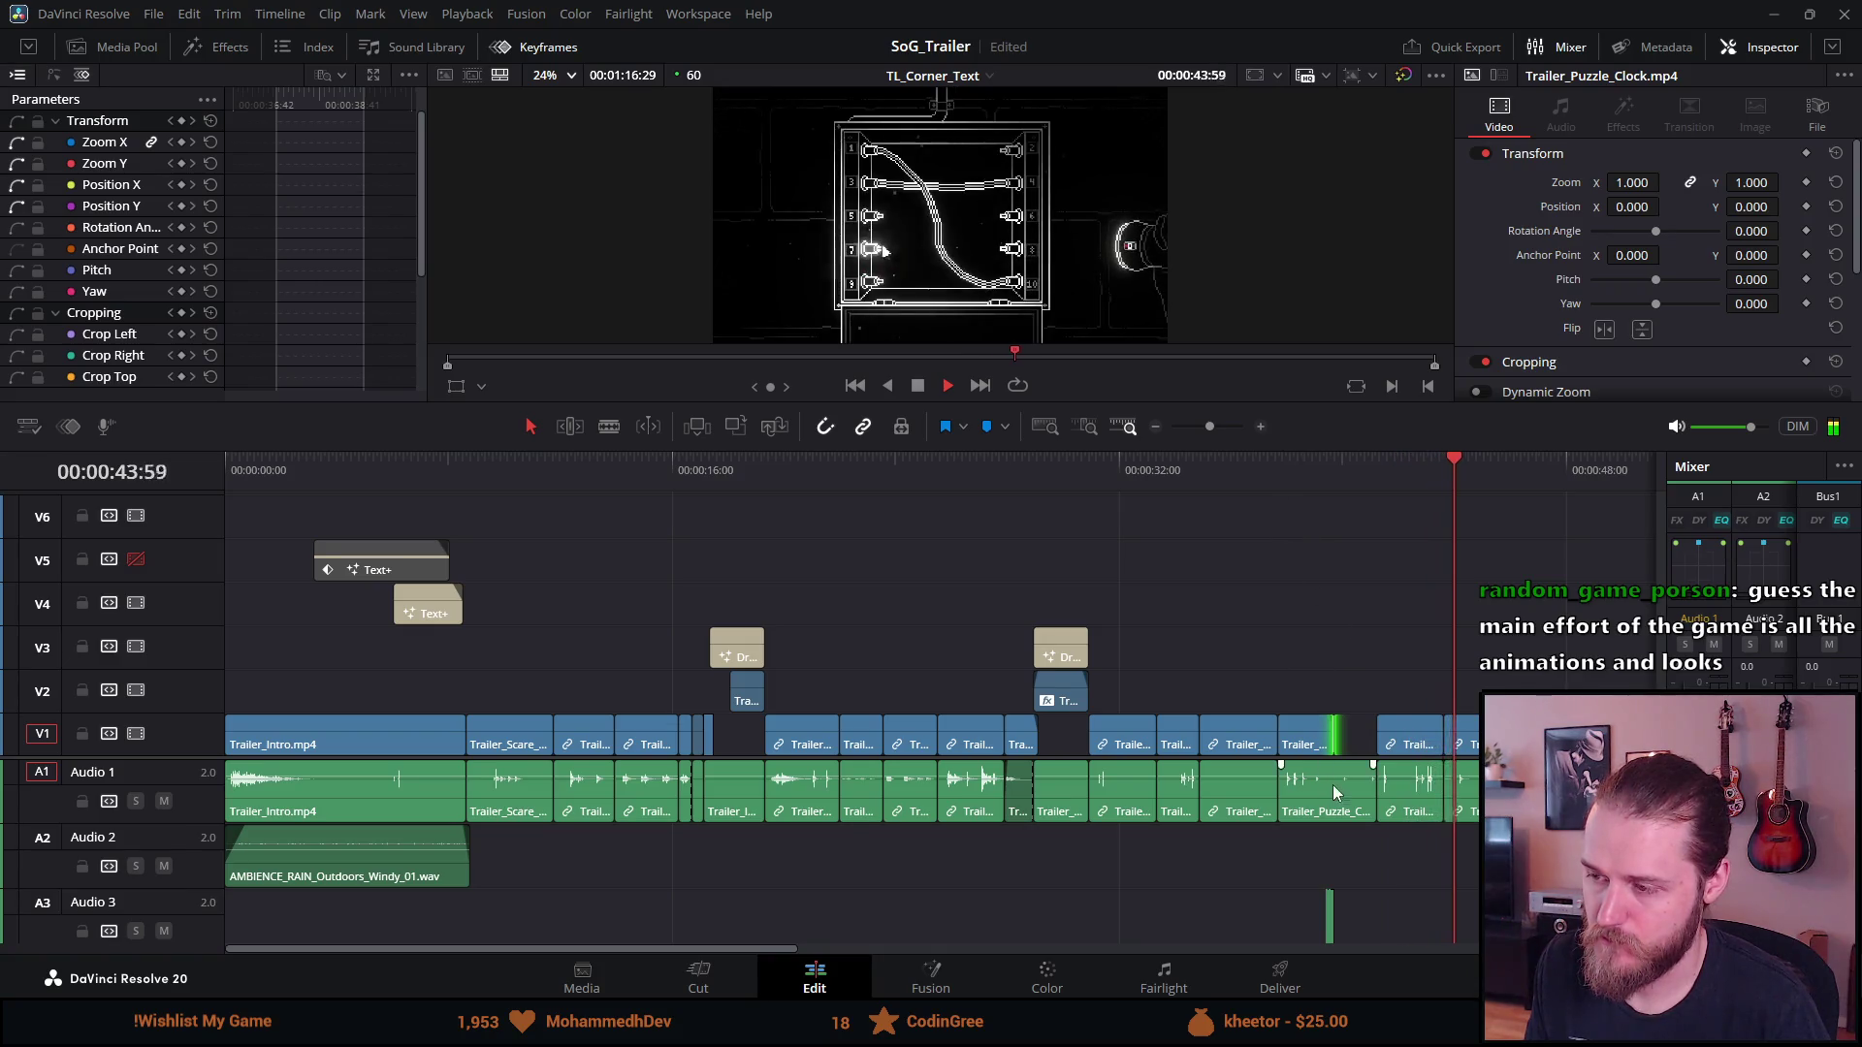
drag(1367, 791, 1333, 798)
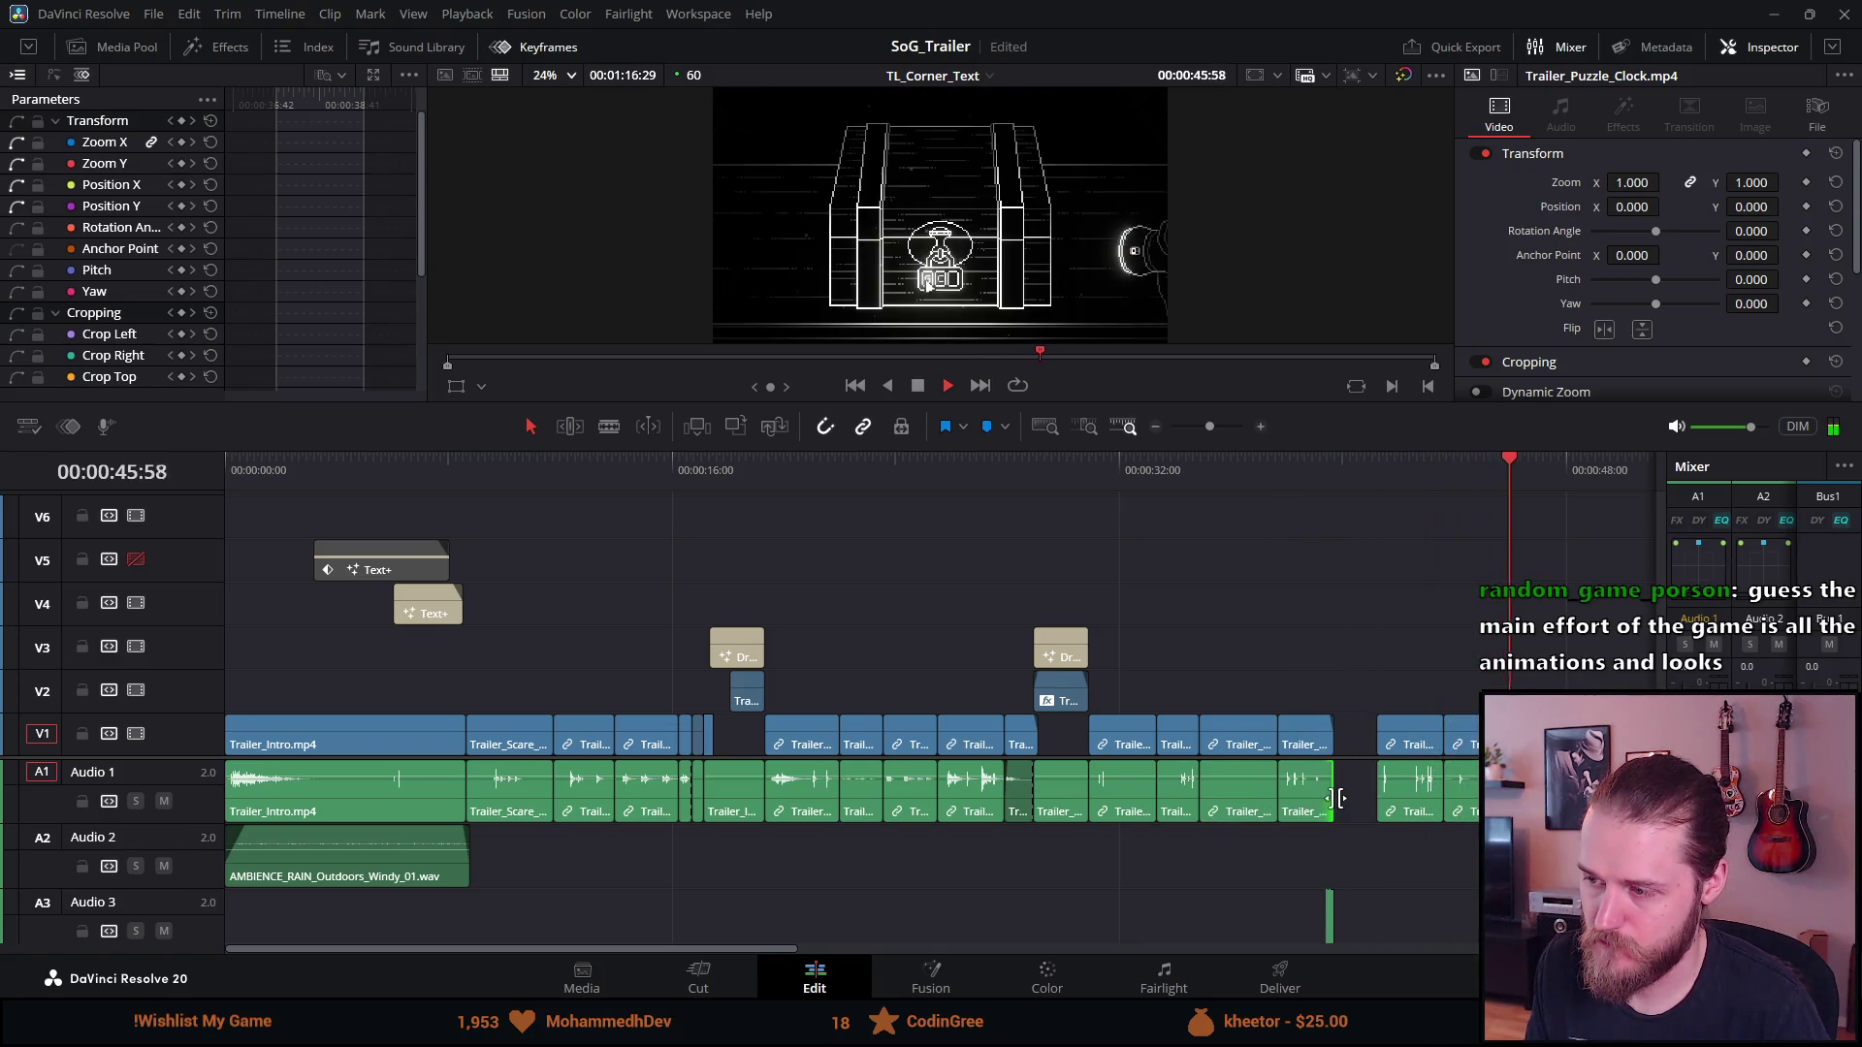
click(1358, 893)
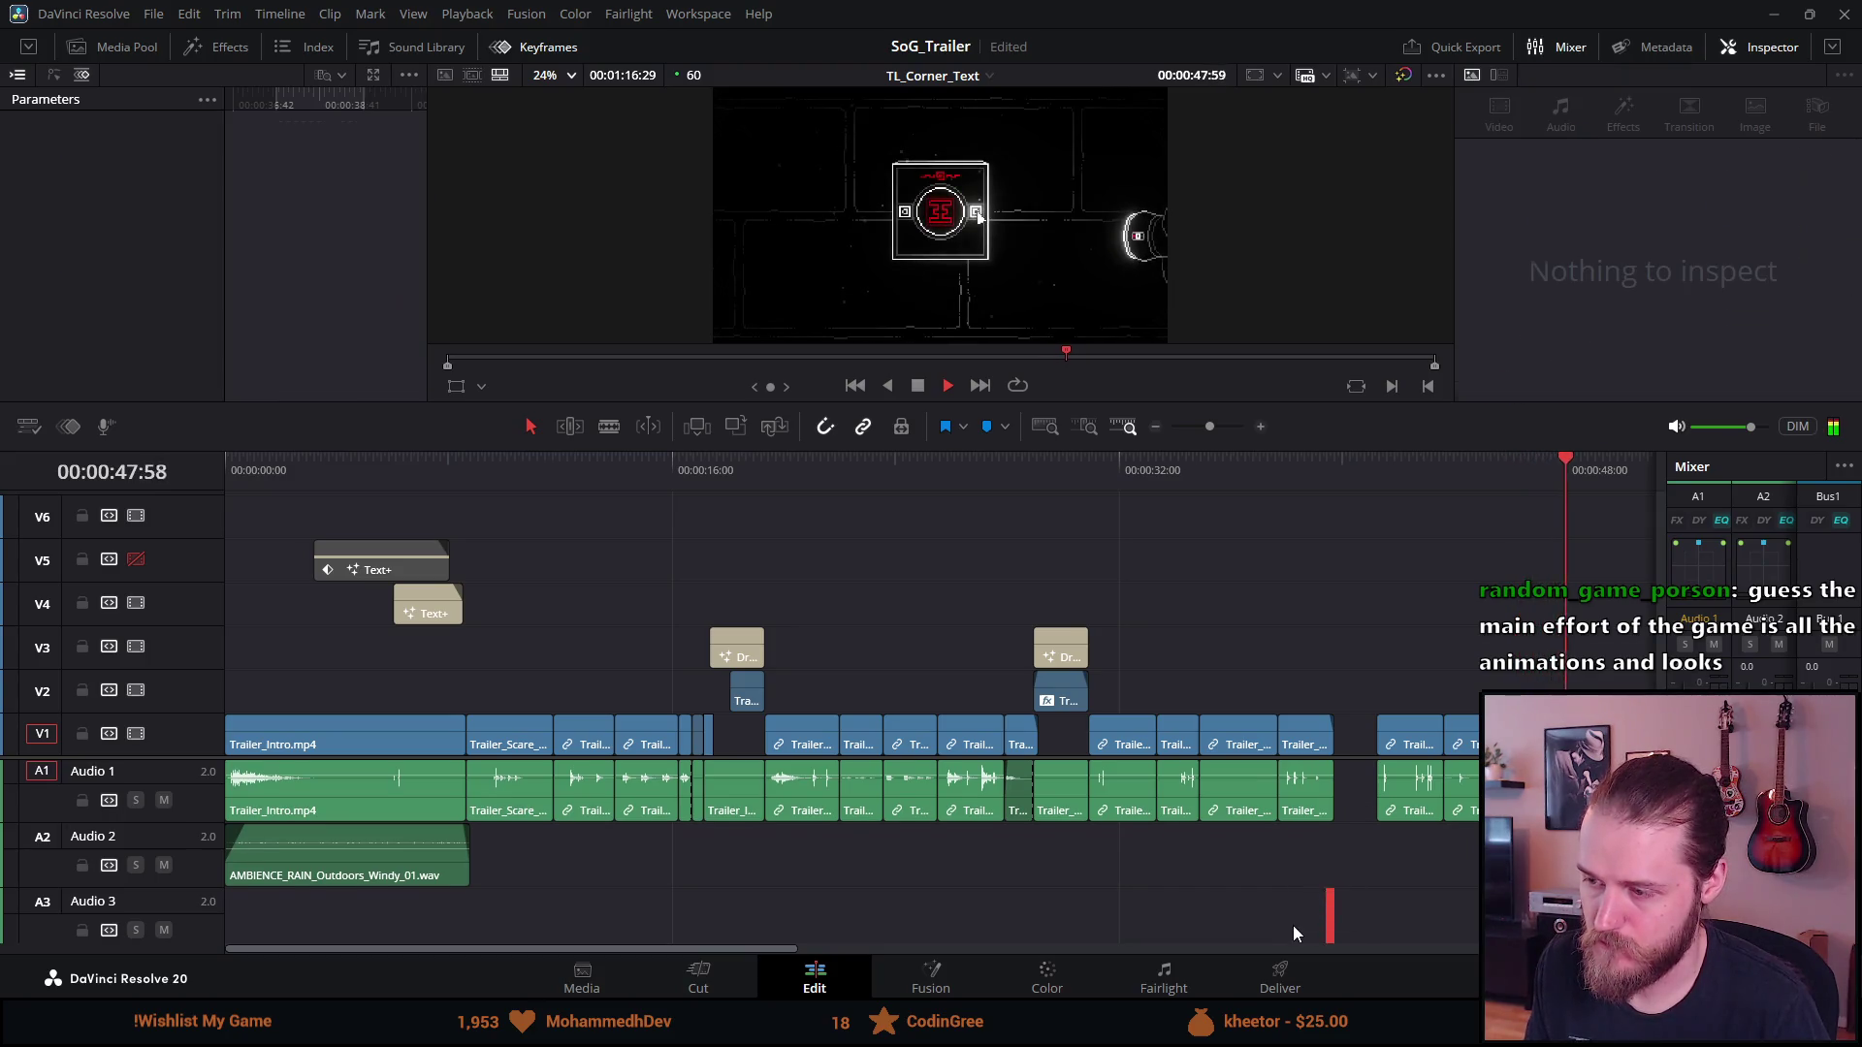
Select all clips after the gap with Y and shift them left to close it
scroll(1336, 861, down, 4)
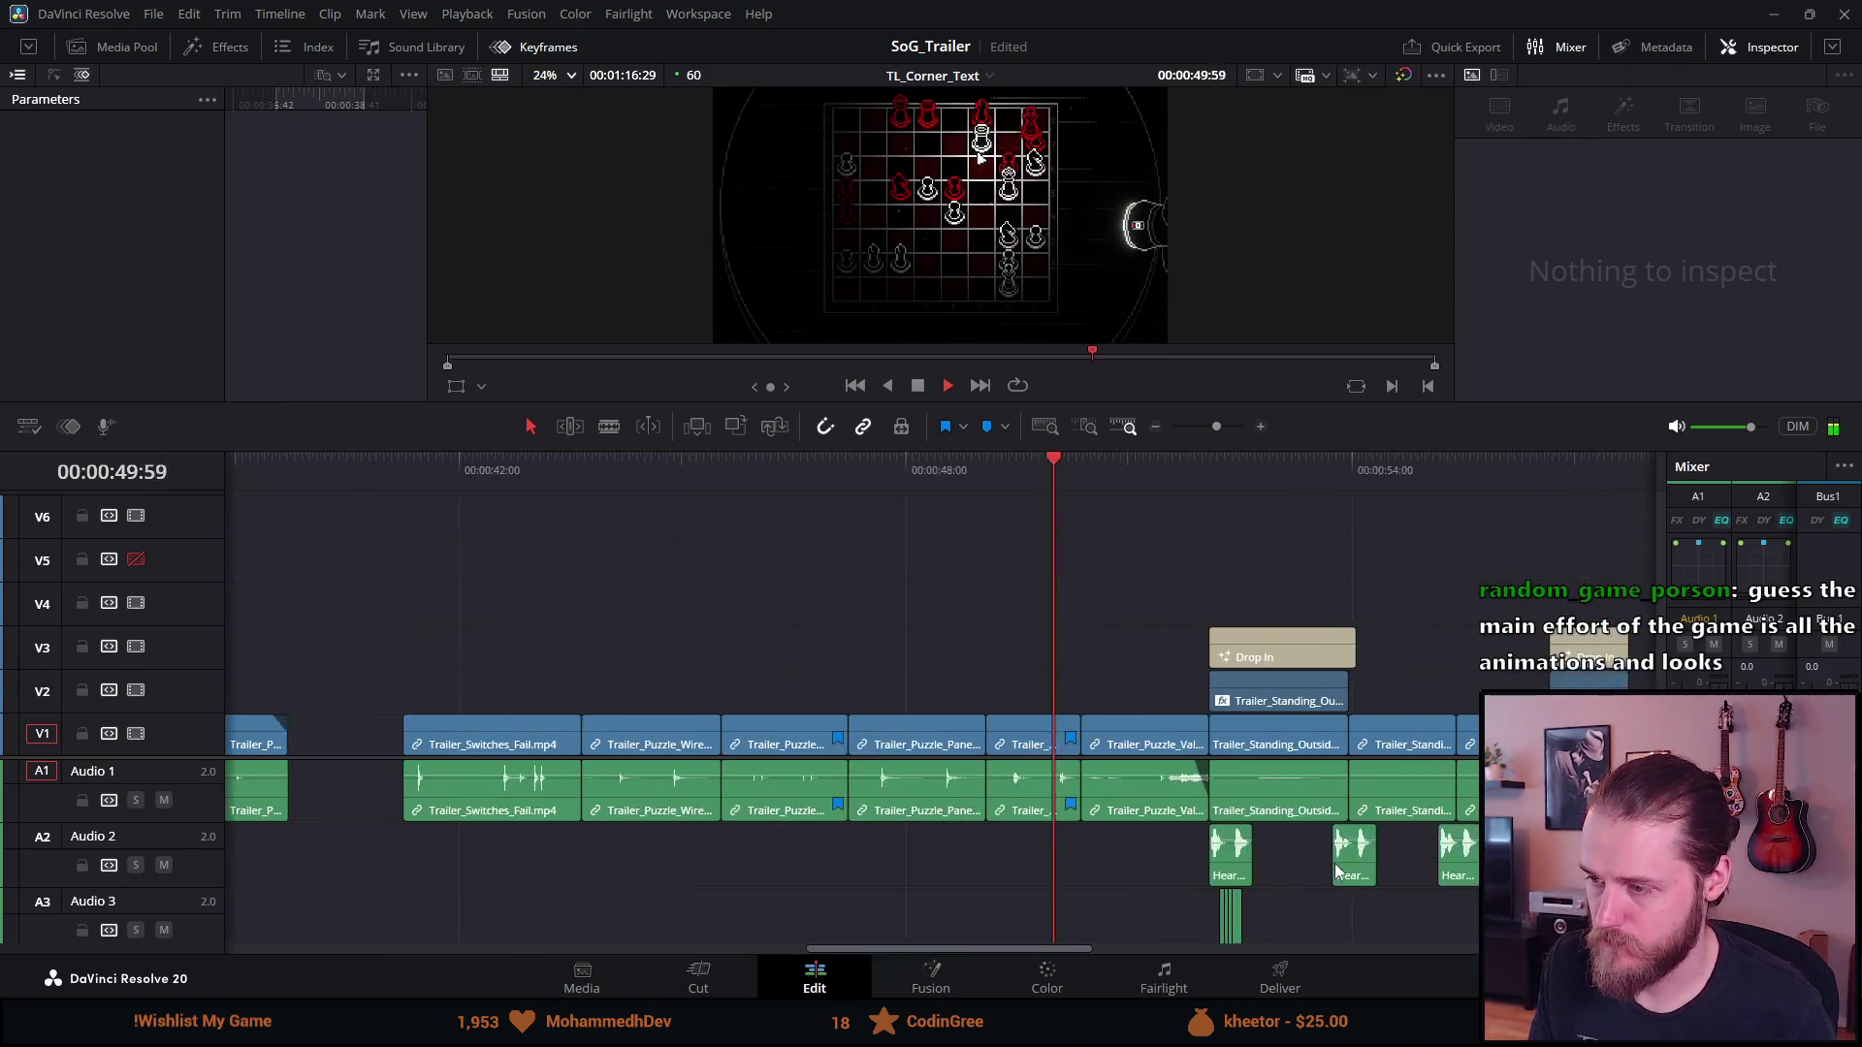
scroll(1343, 876, down, 2)
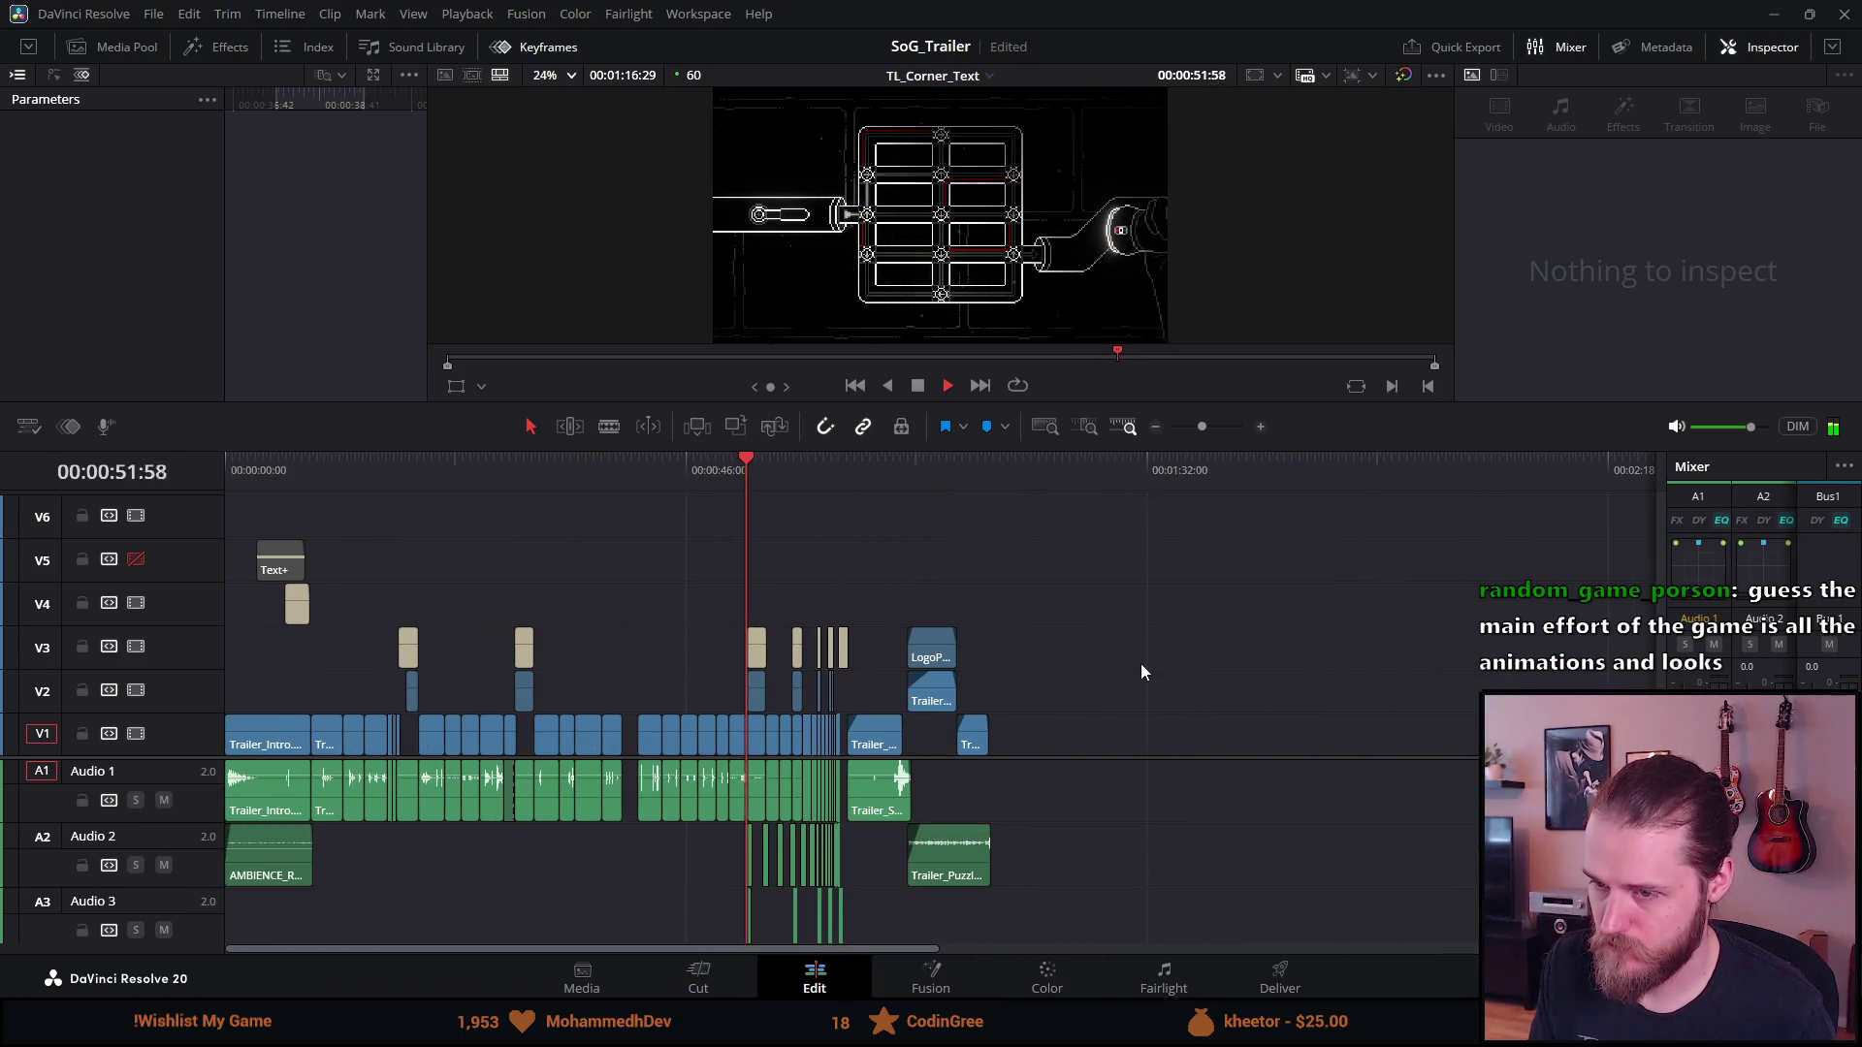
click(917, 386)
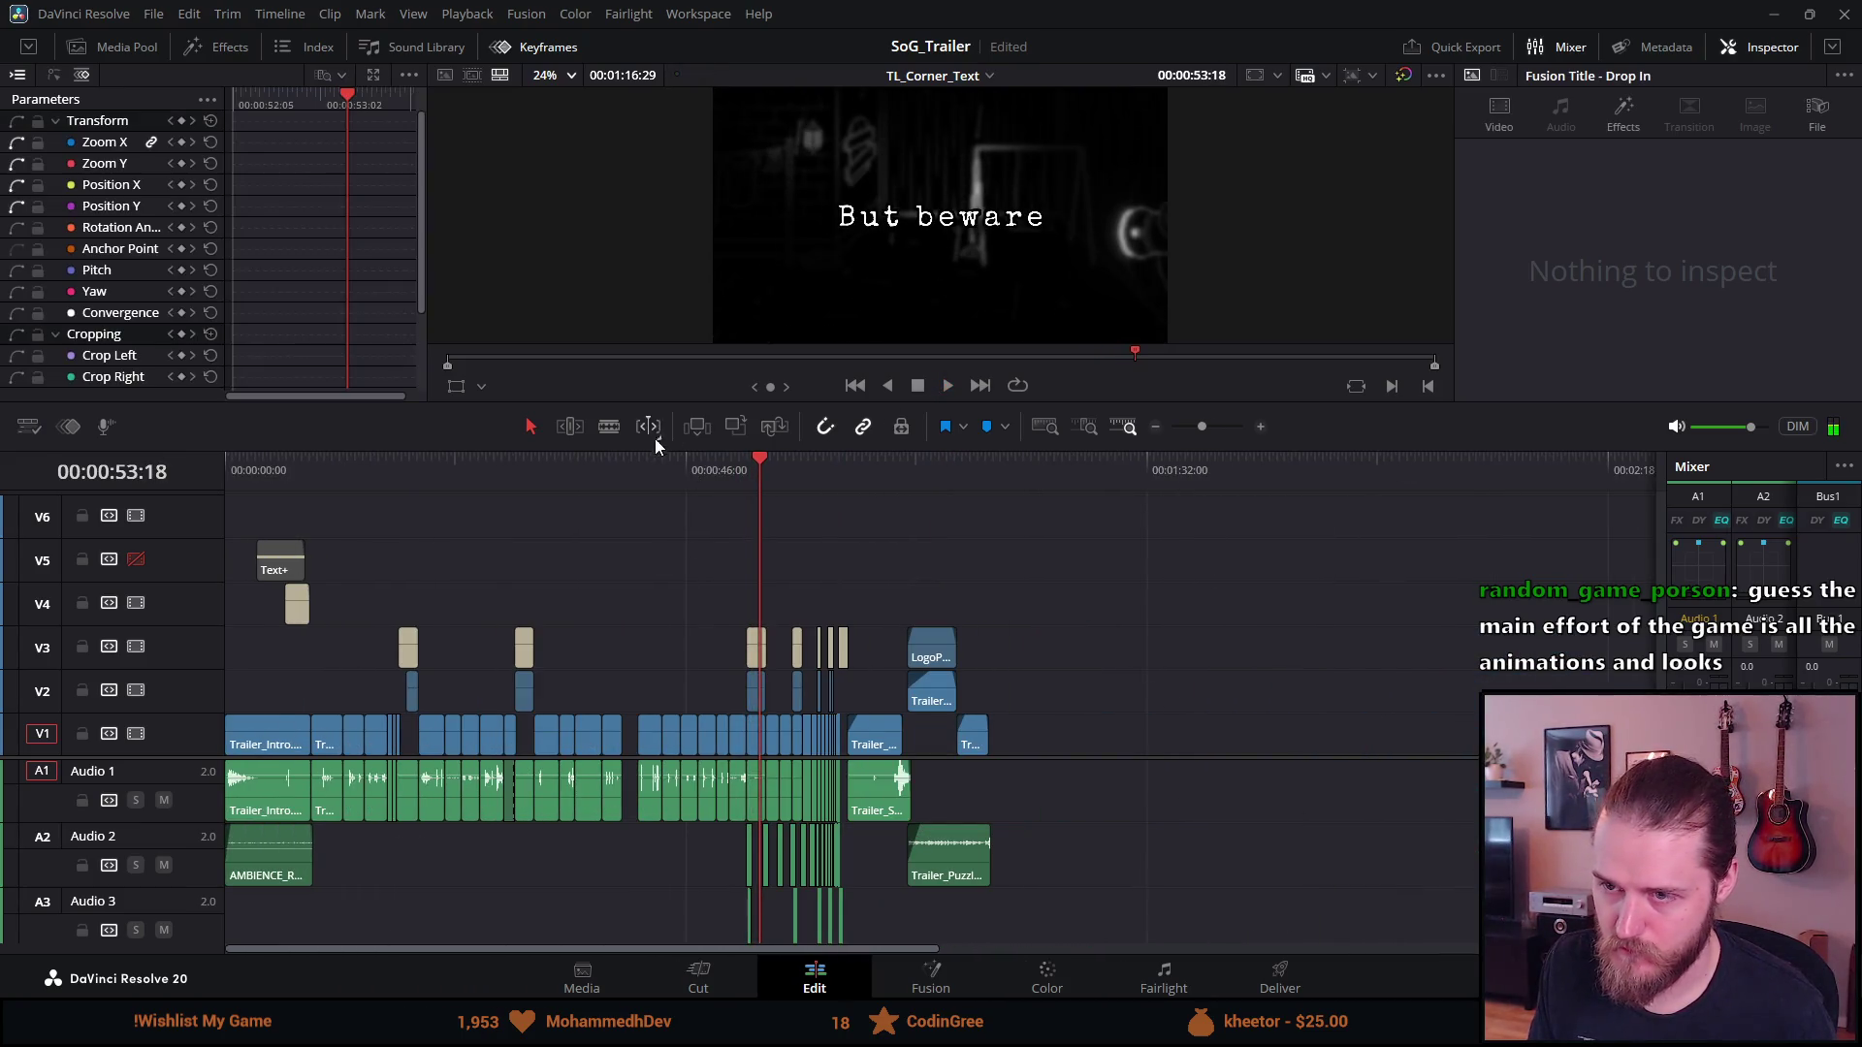
click(638, 468)
key(y)
drag(647, 719, 630, 722)
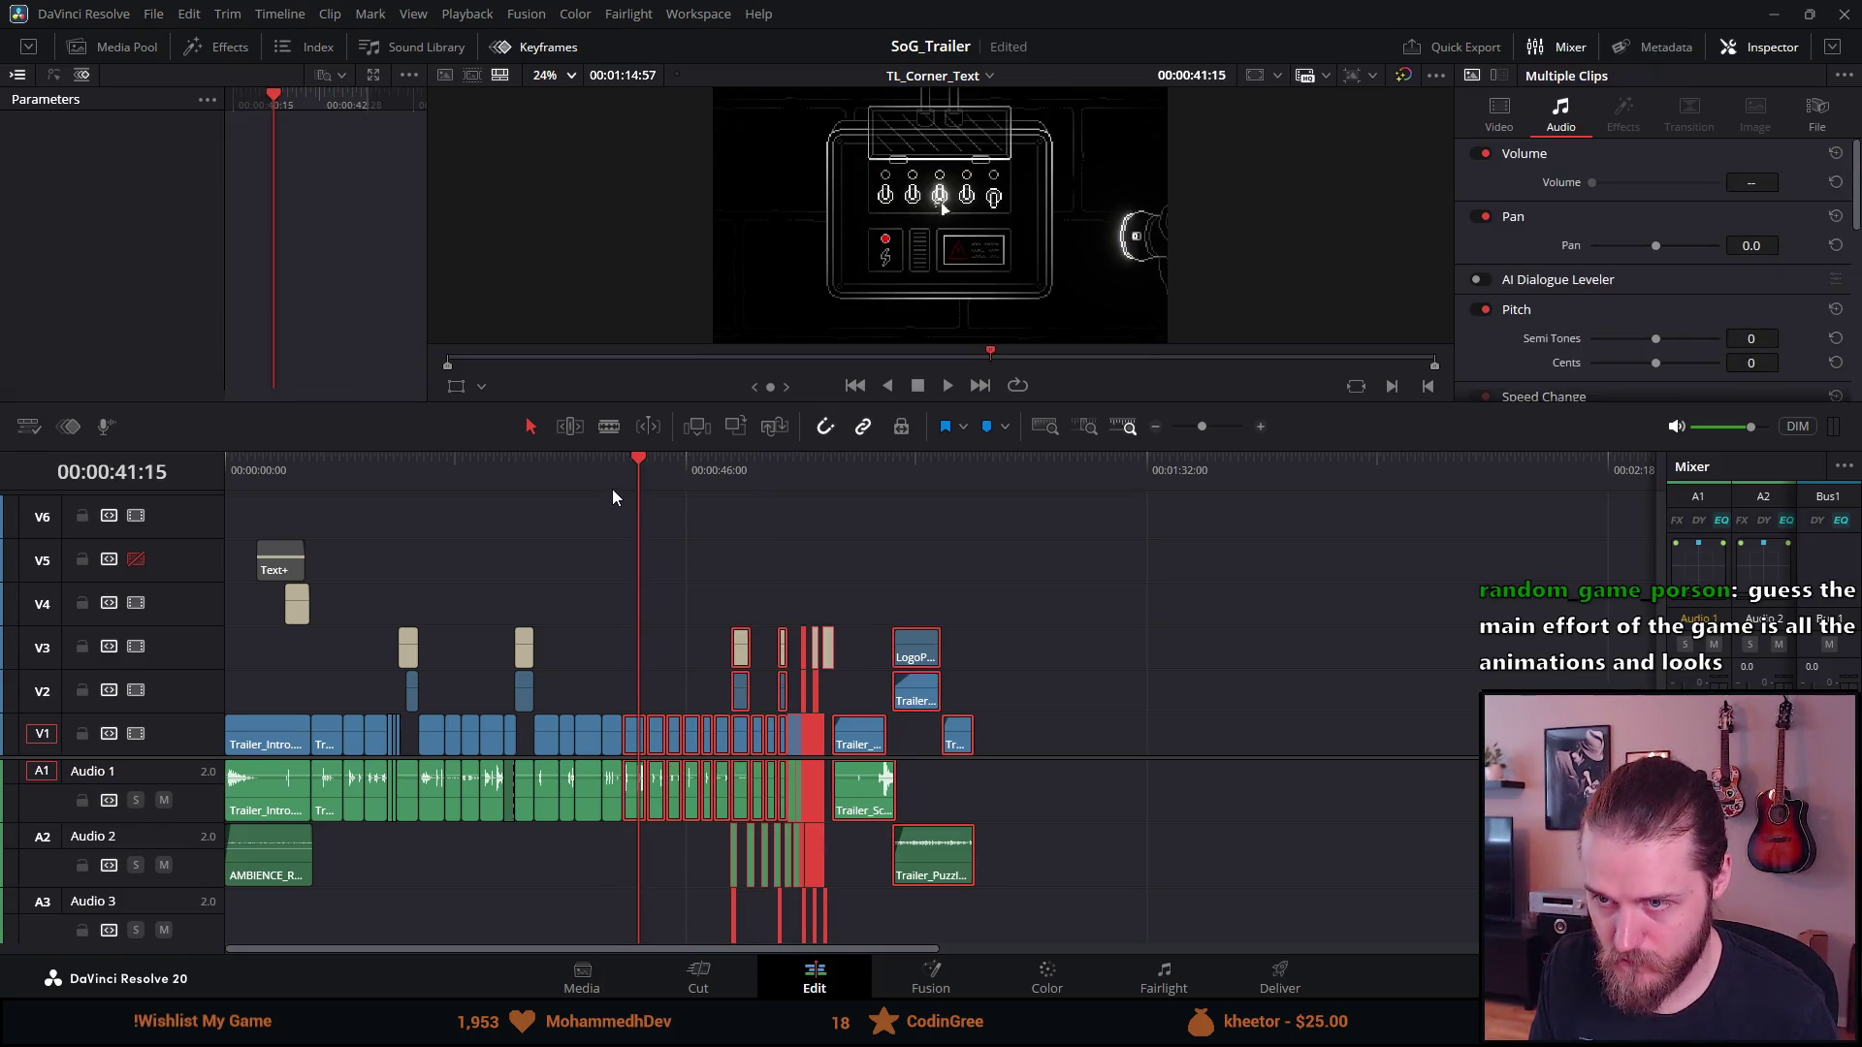
key(slash)
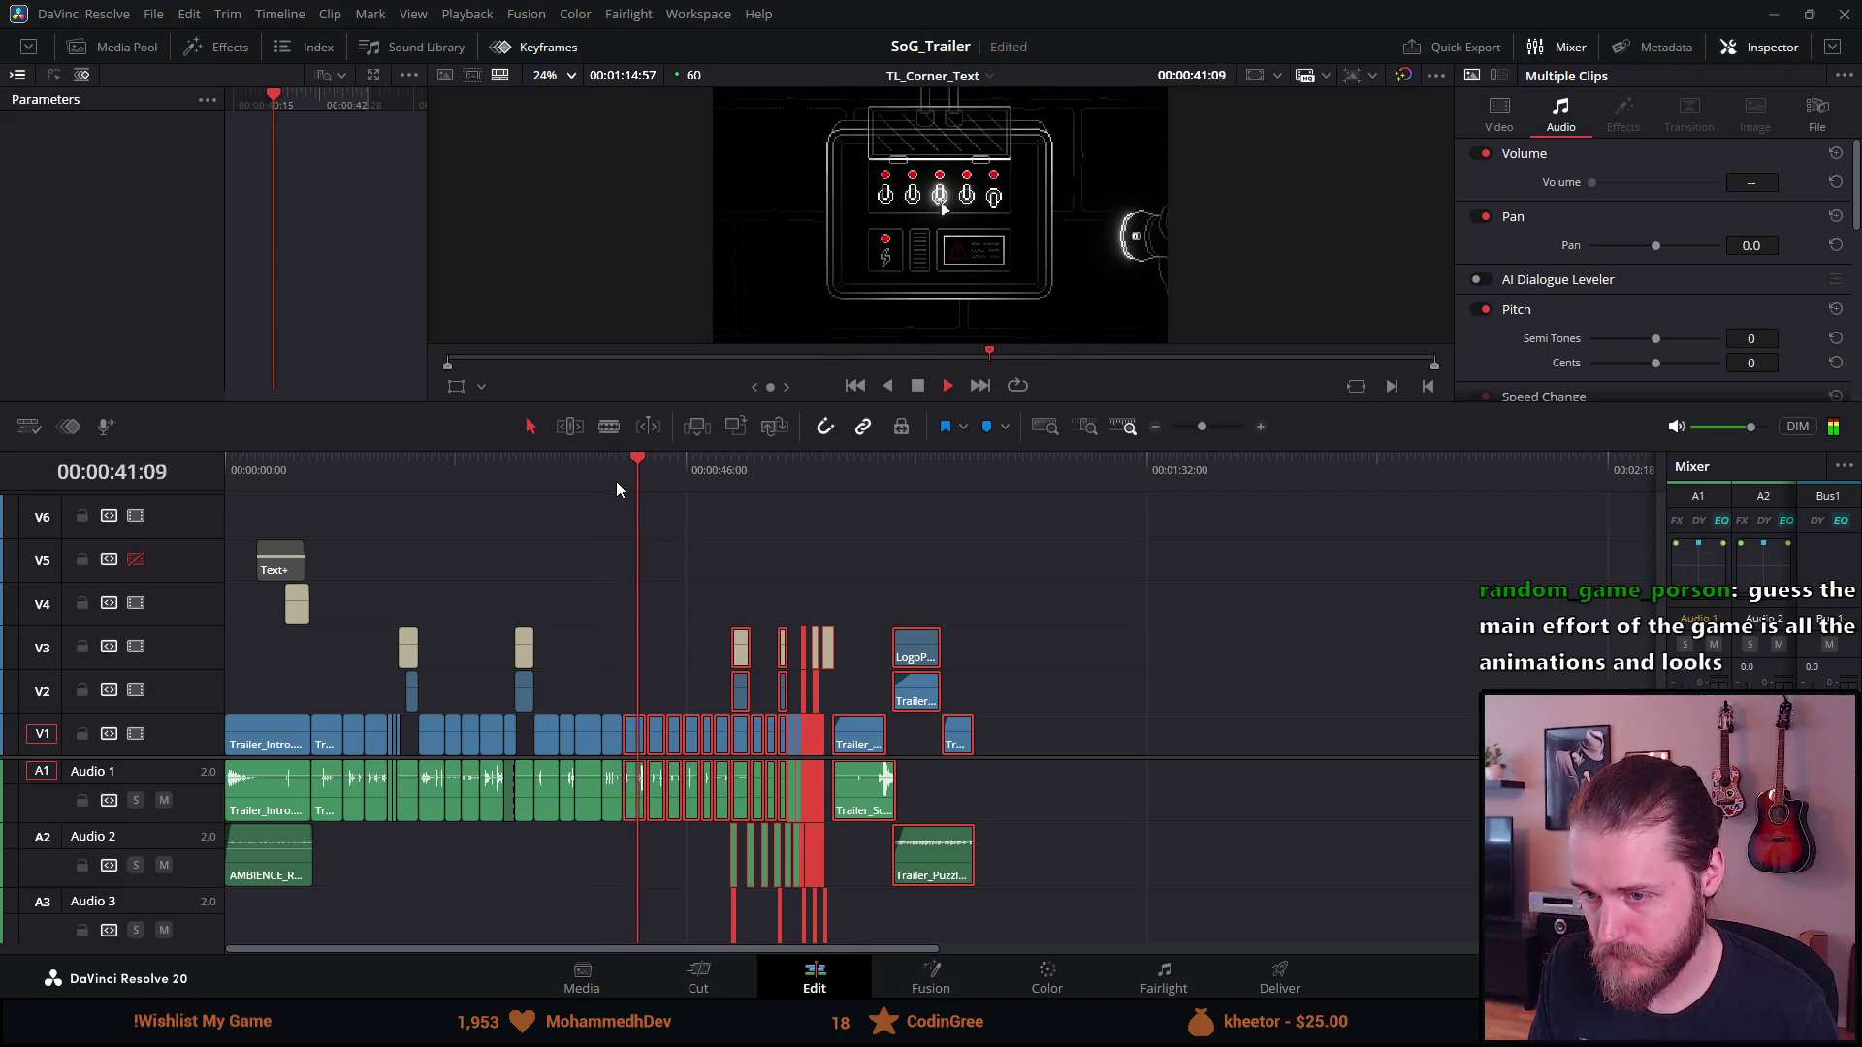
Delete the cluster of V2/V3 title clips around 50 seconds
click(727, 458)
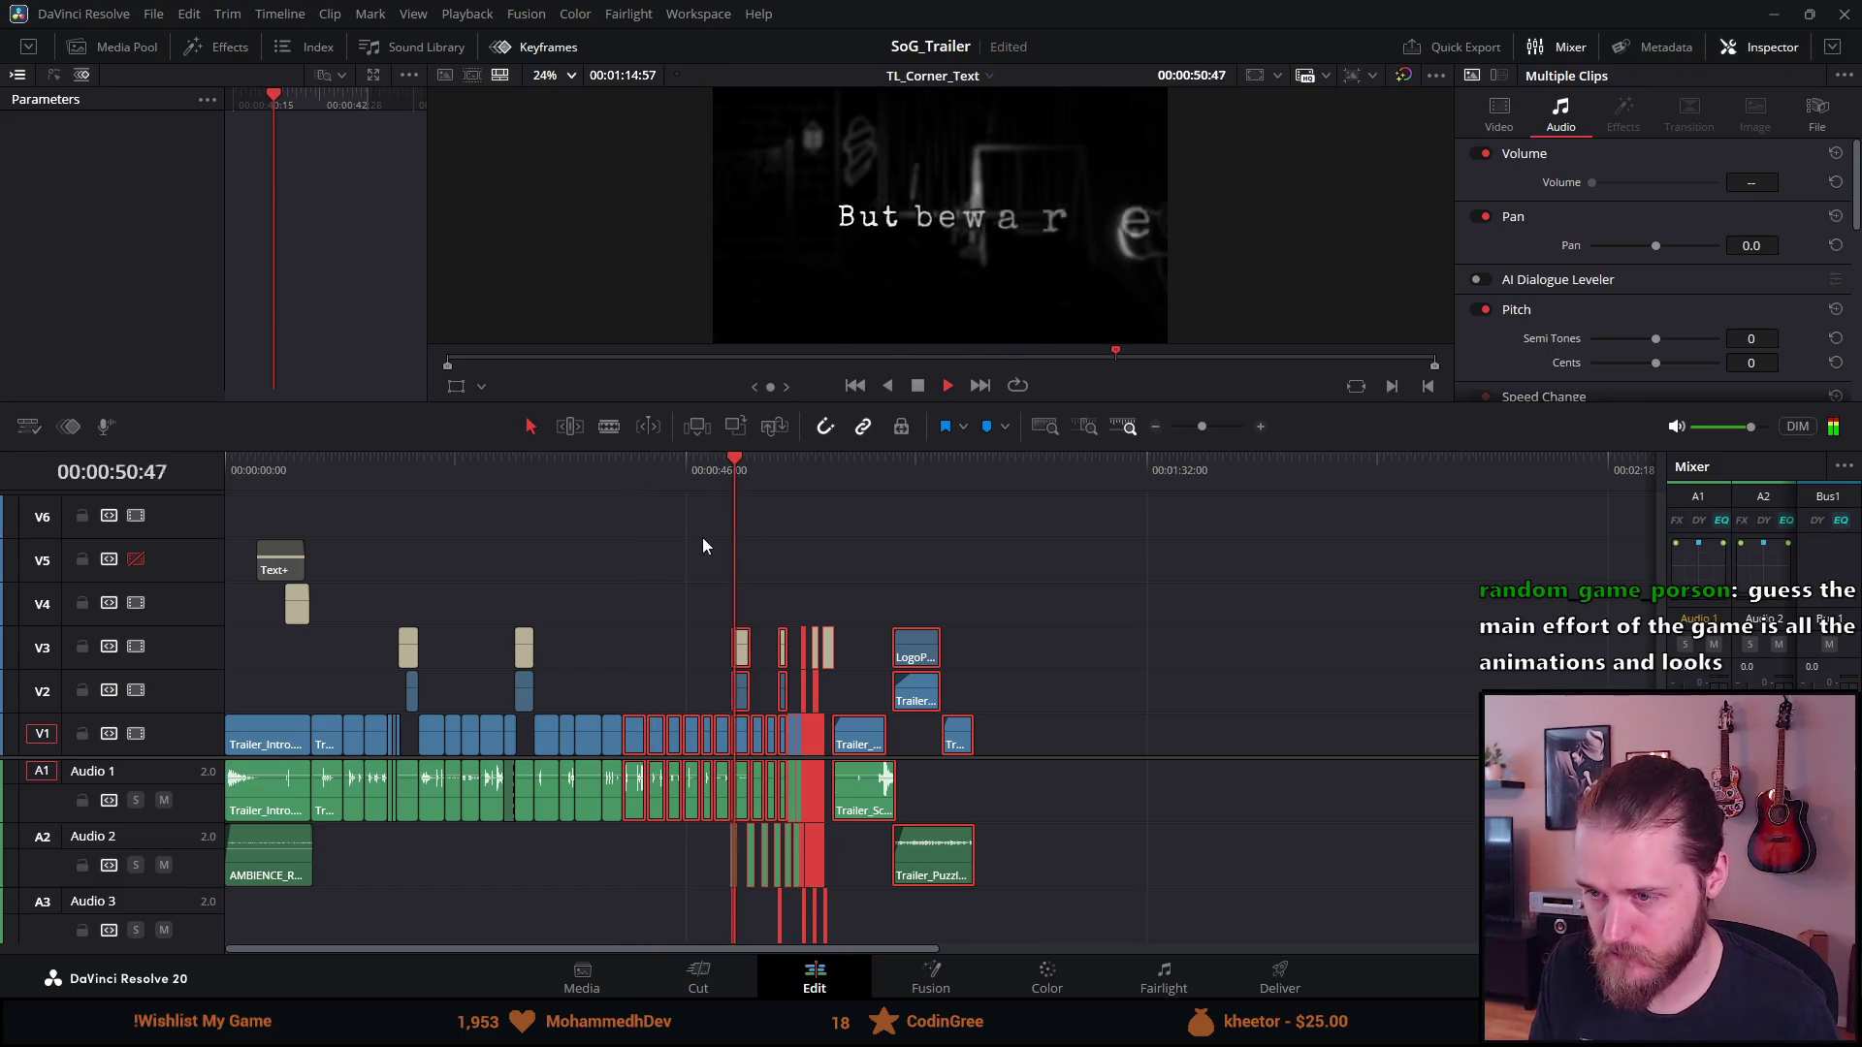
click(702, 546)
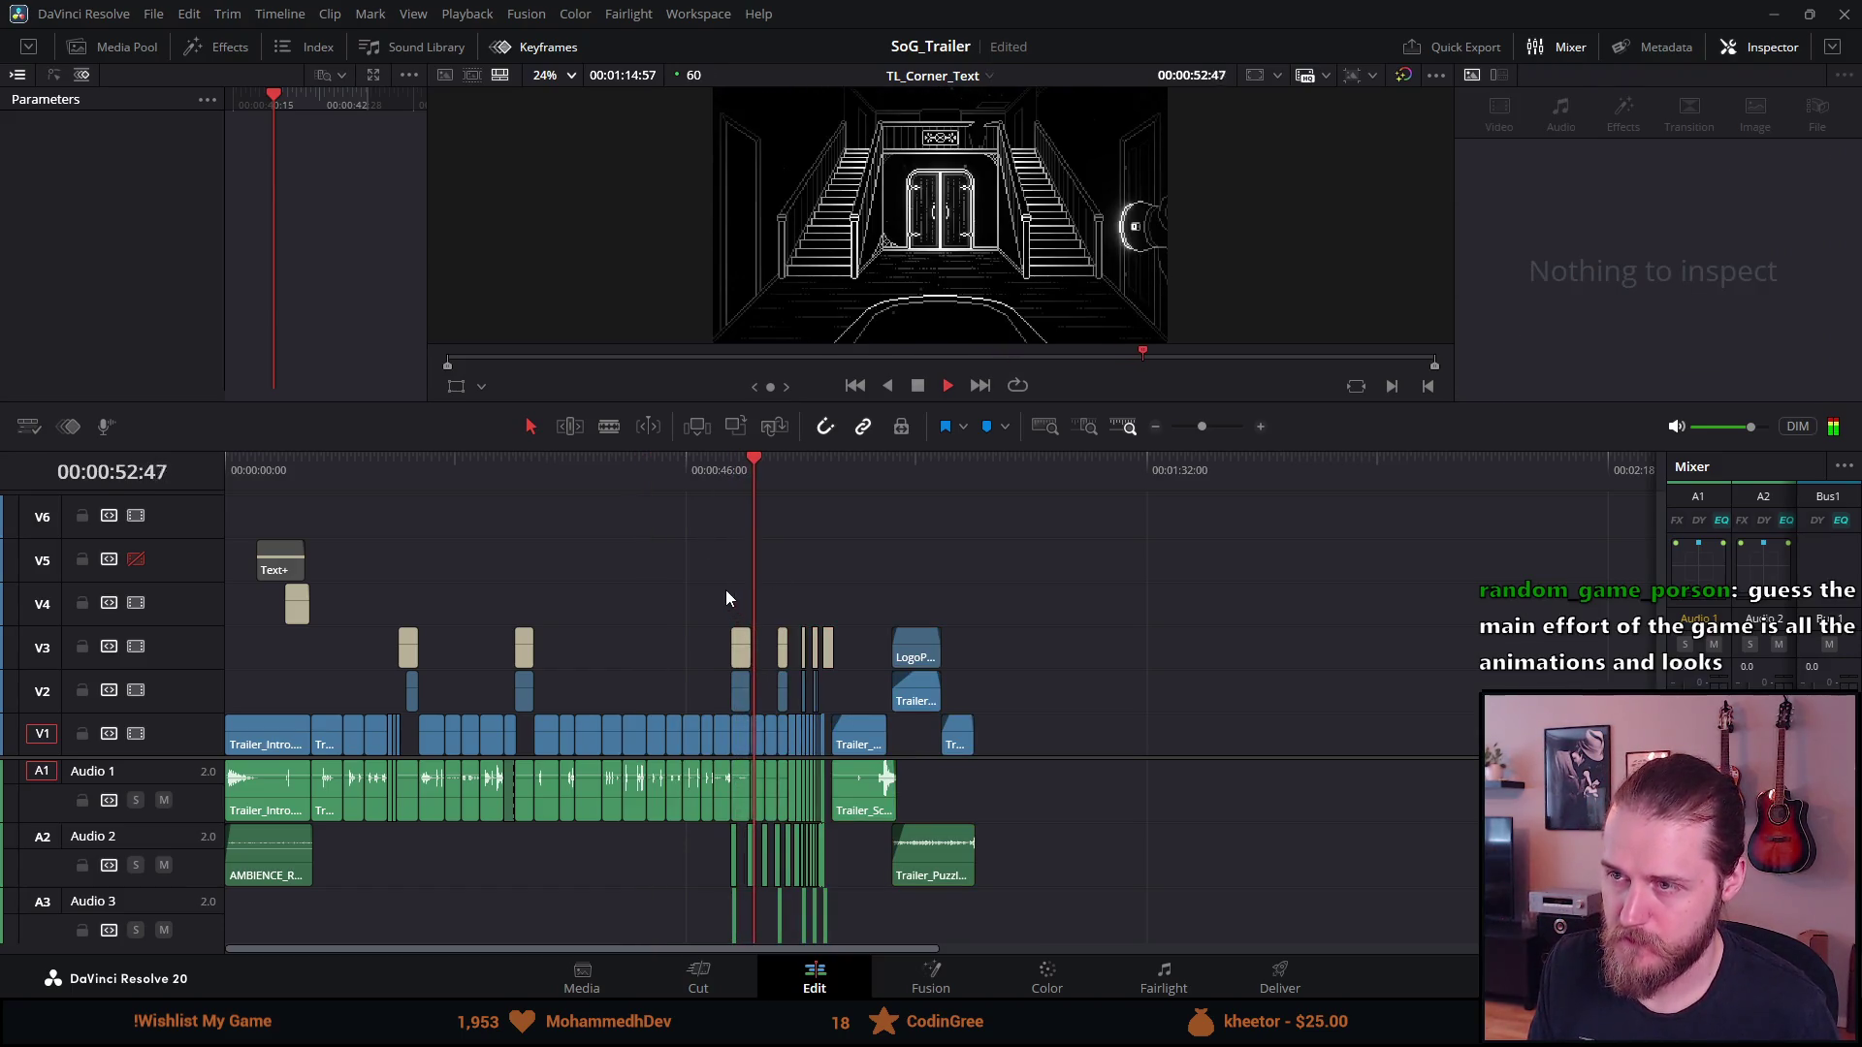
mouse_move(719, 595)
mouse_down()
mouse_move(803, 706)
mouse_move(841, 689)
mouse_up()
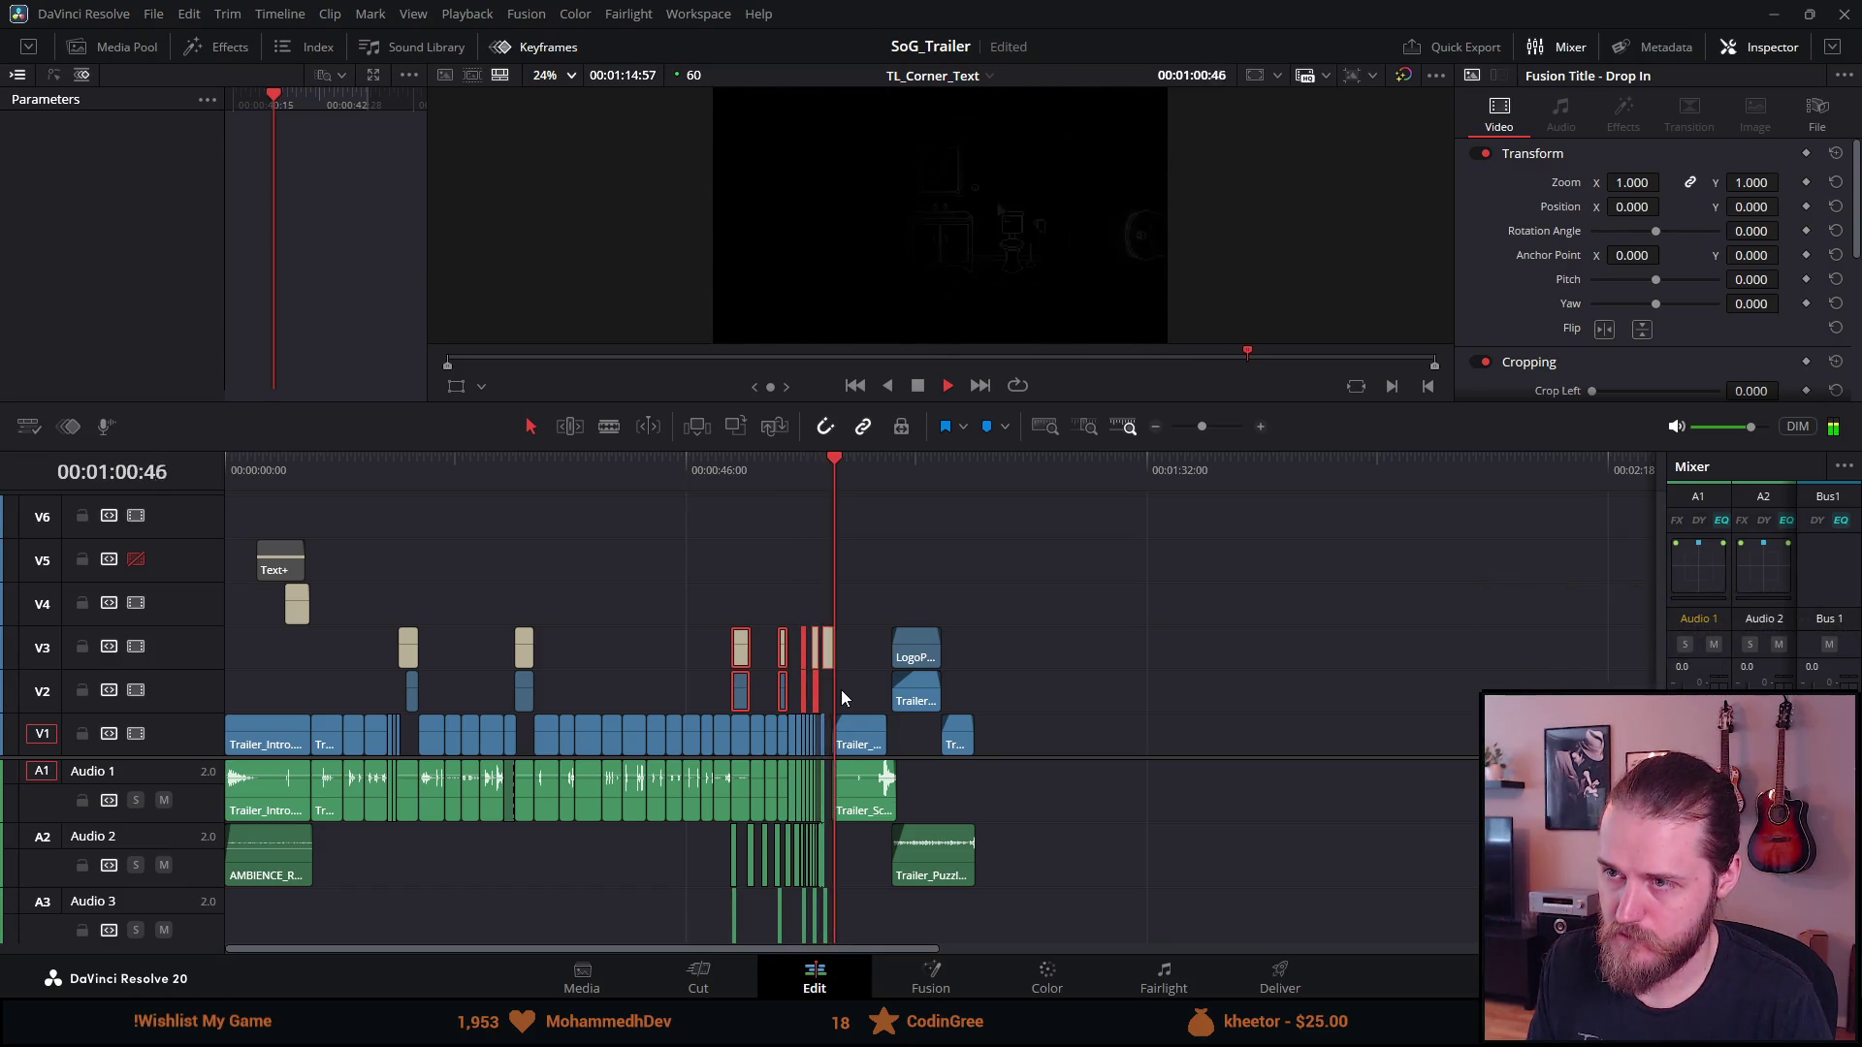
key(Delete)
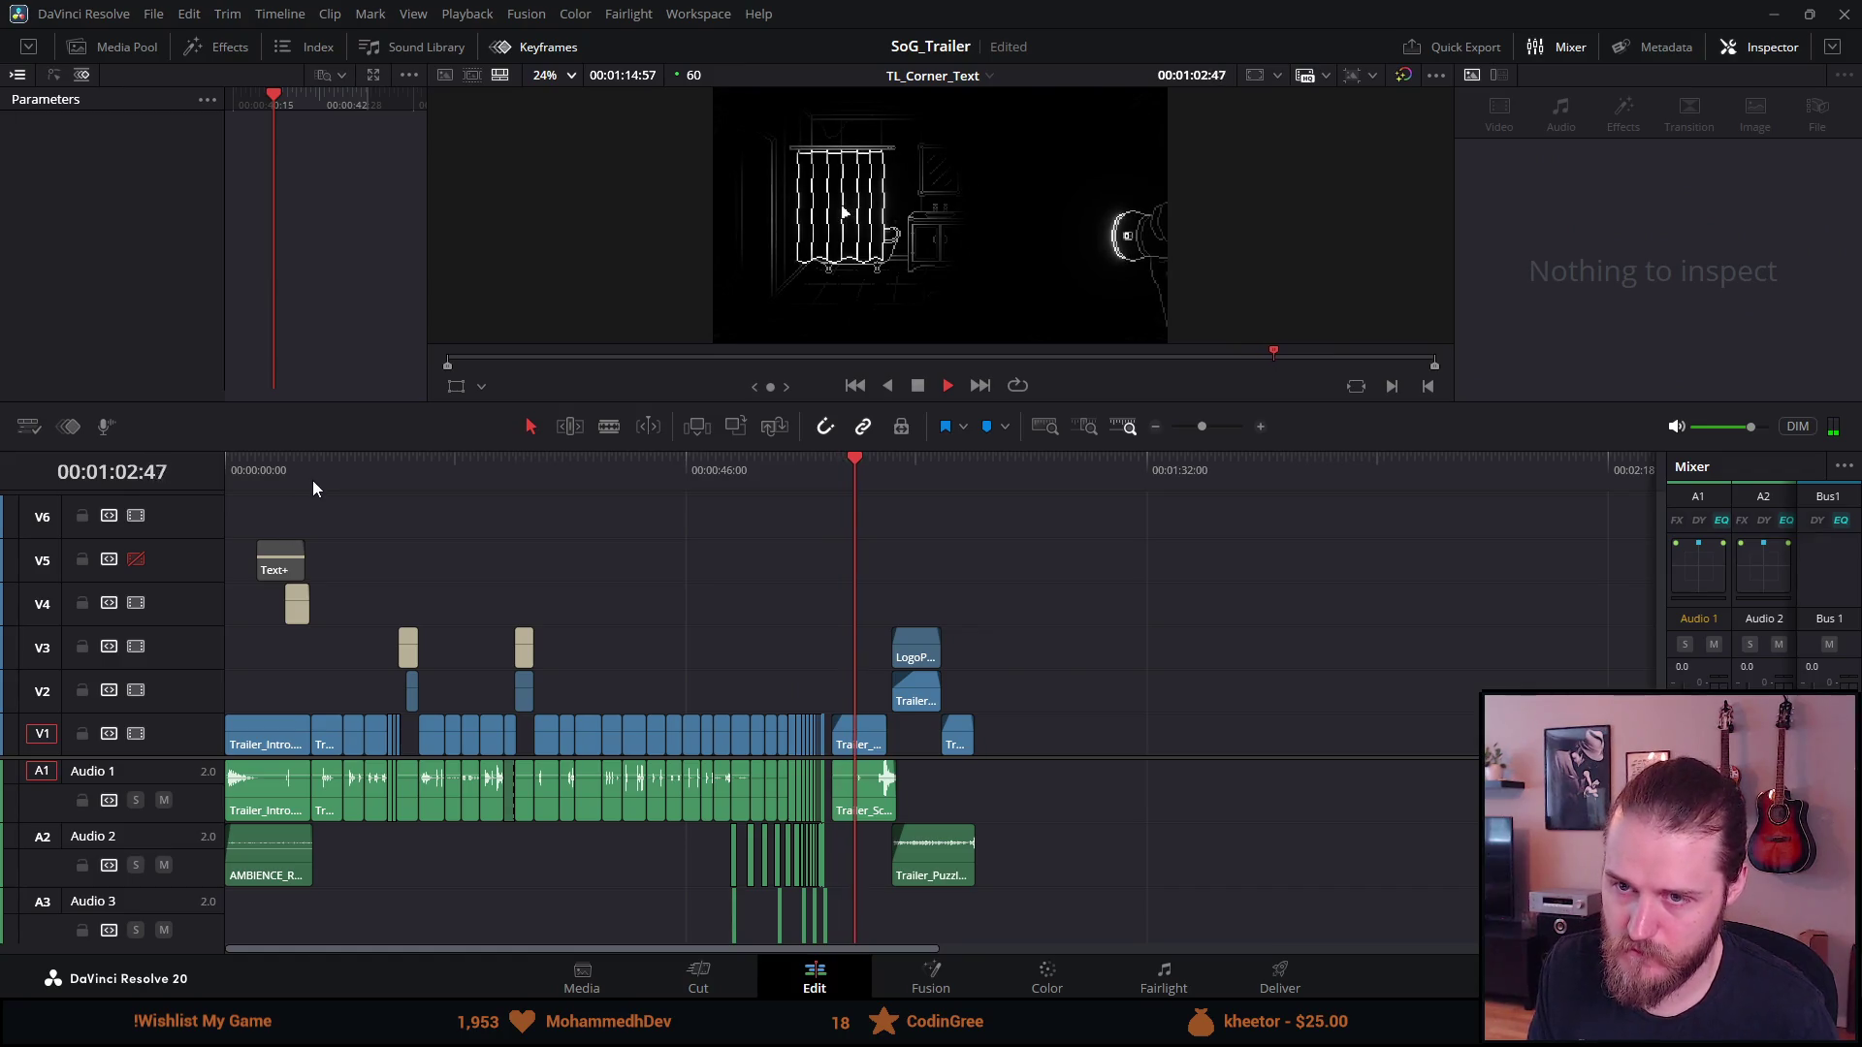
Paste a copy of the V4 intro Text+ title at the playhead near 00:00:50:33
click(258, 454)
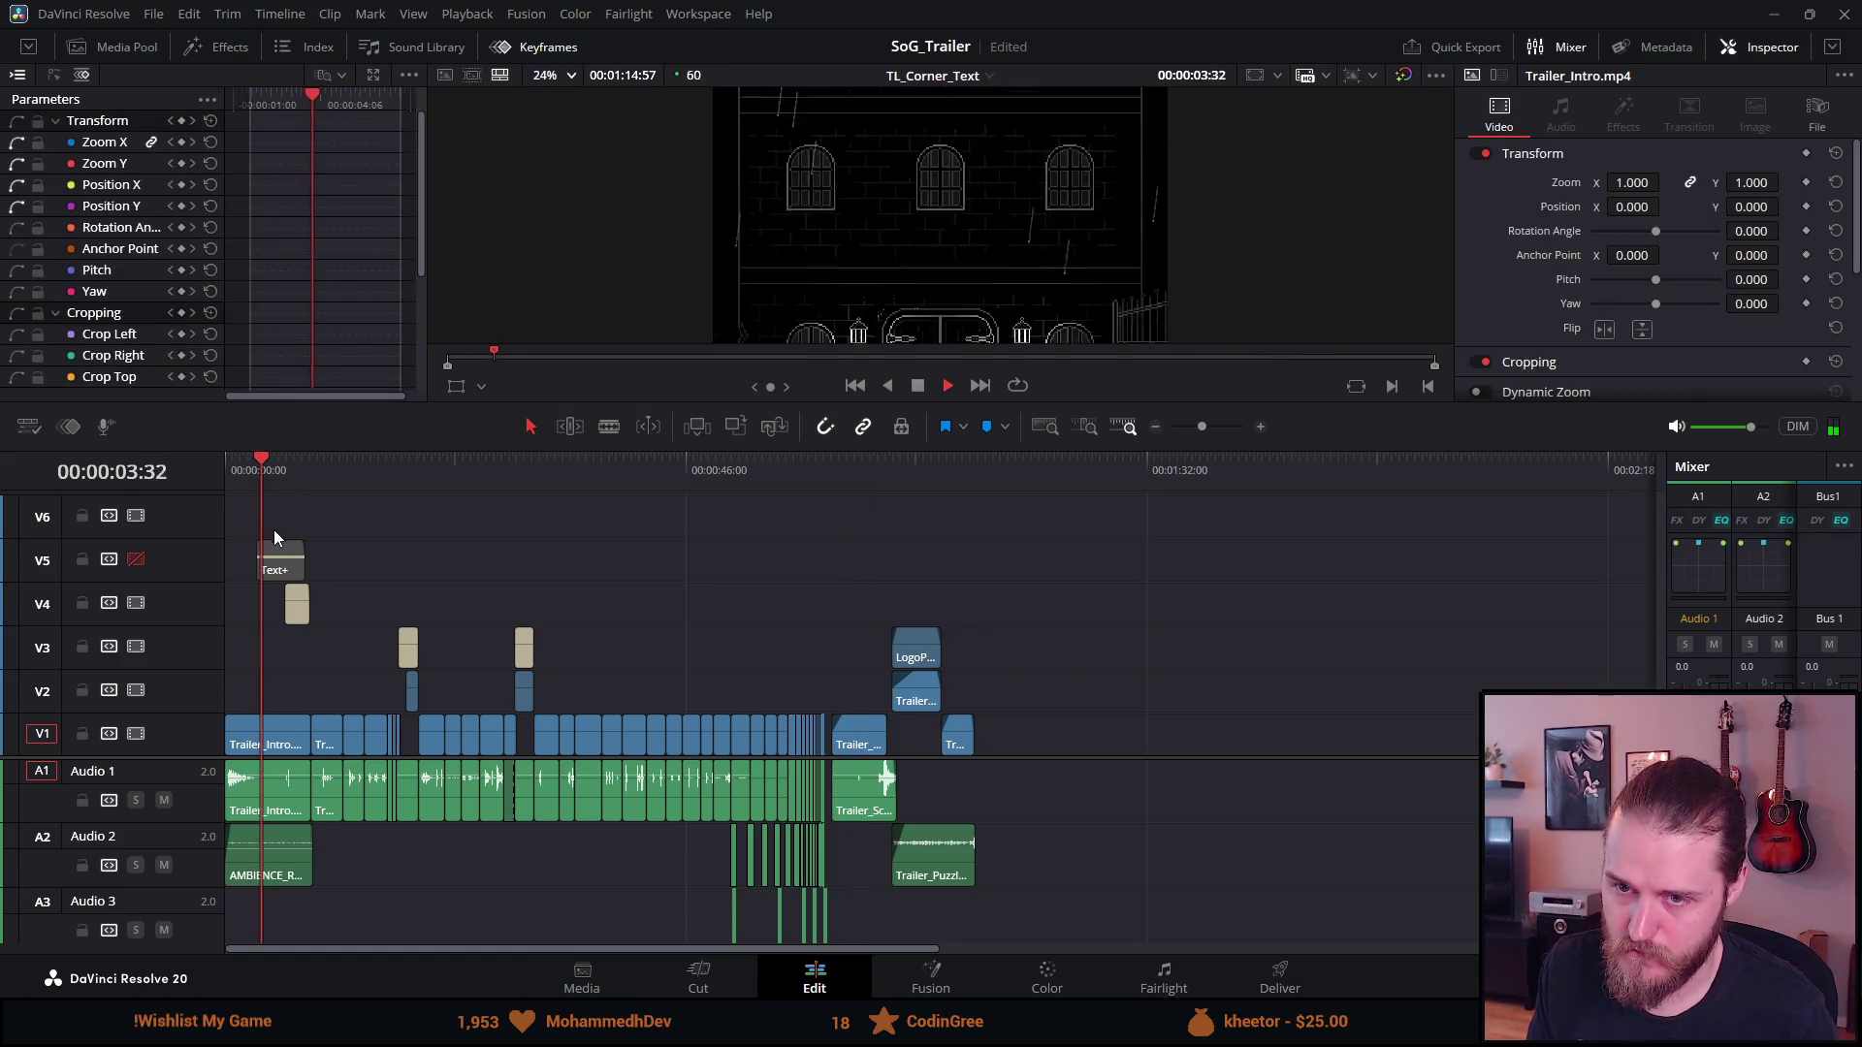
click(295, 605)
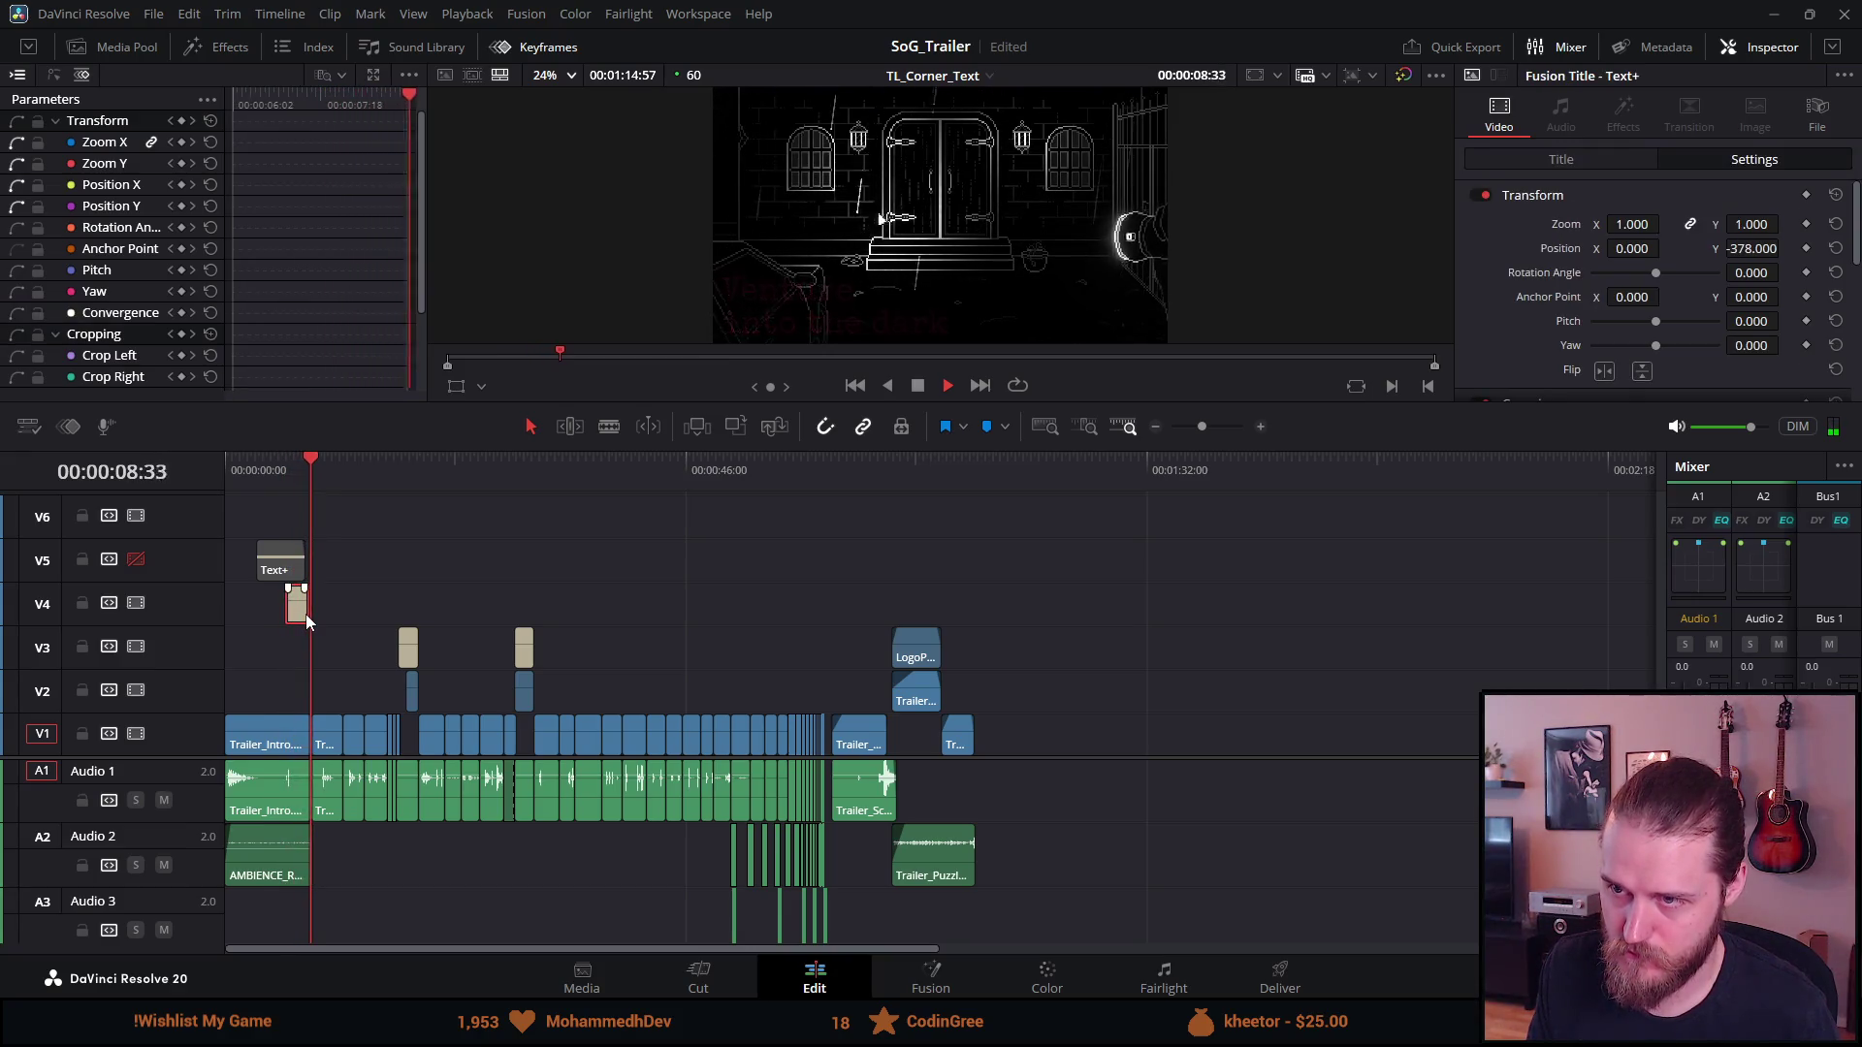
click(648, 468)
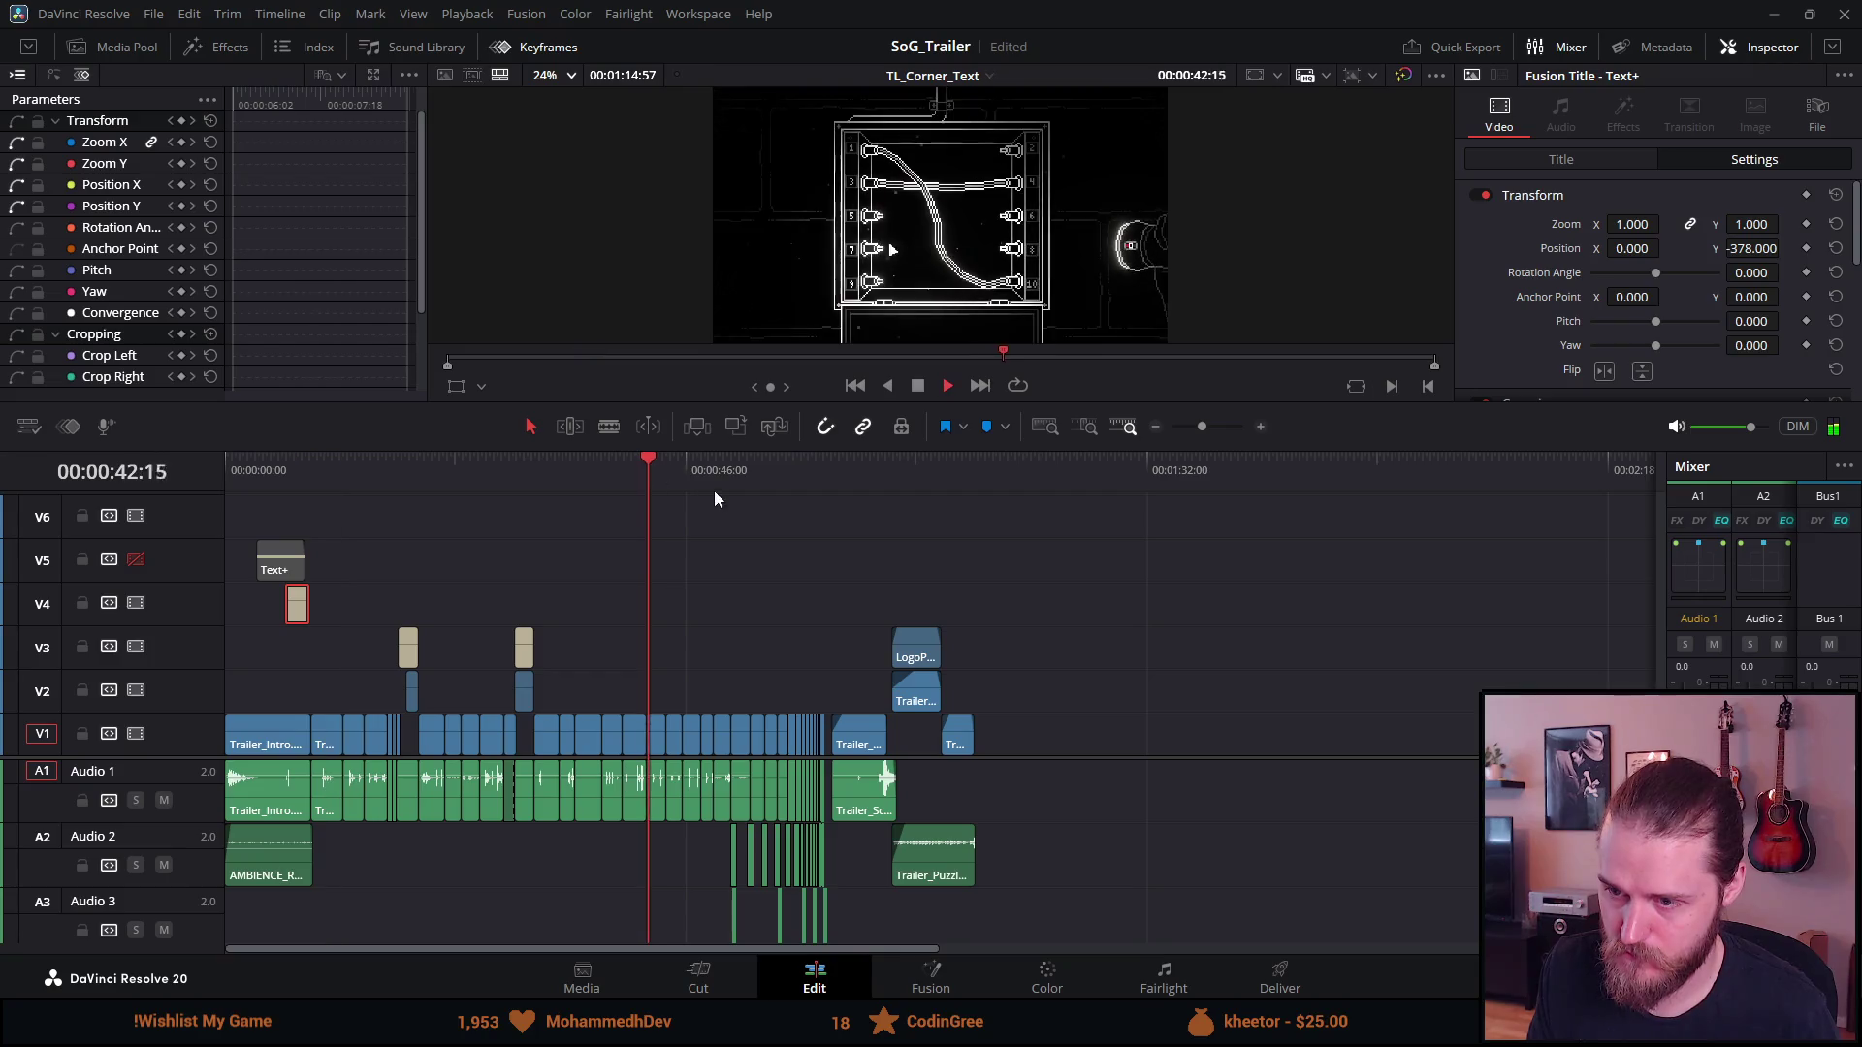
click(752, 475)
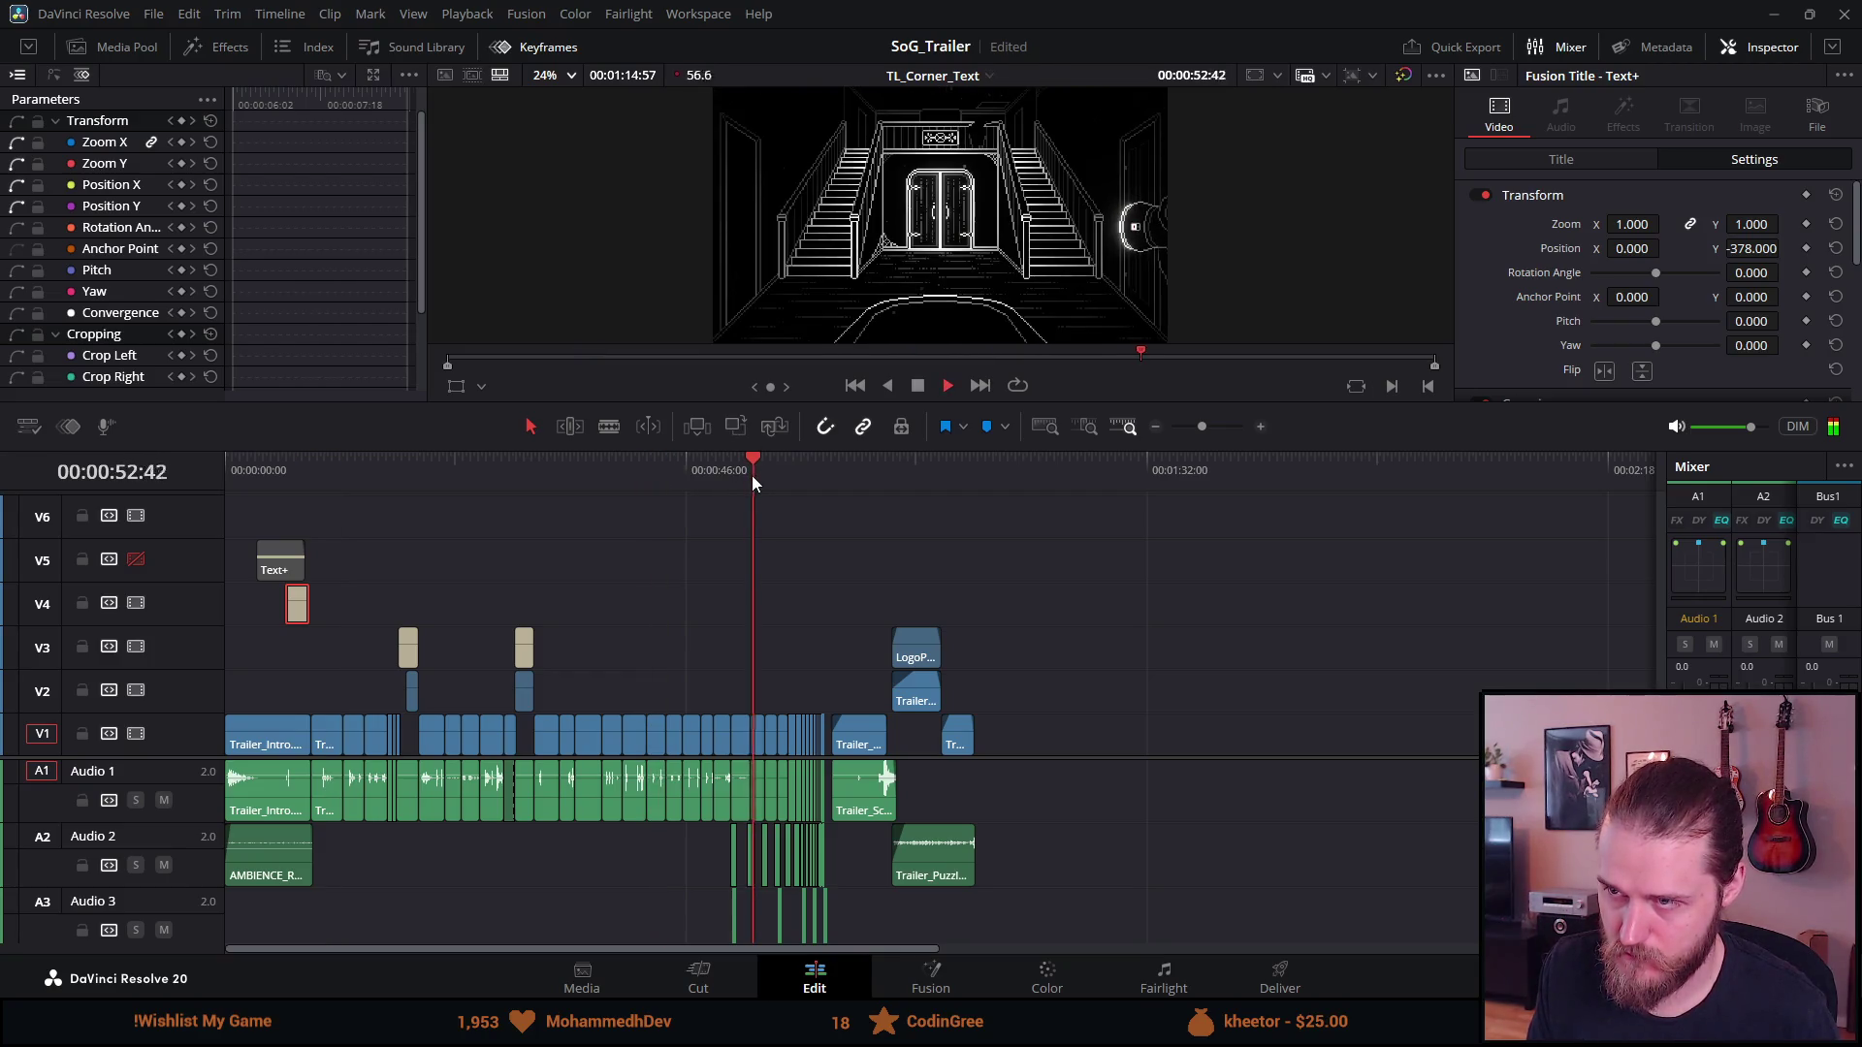
scroll(752, 572, up, 3)
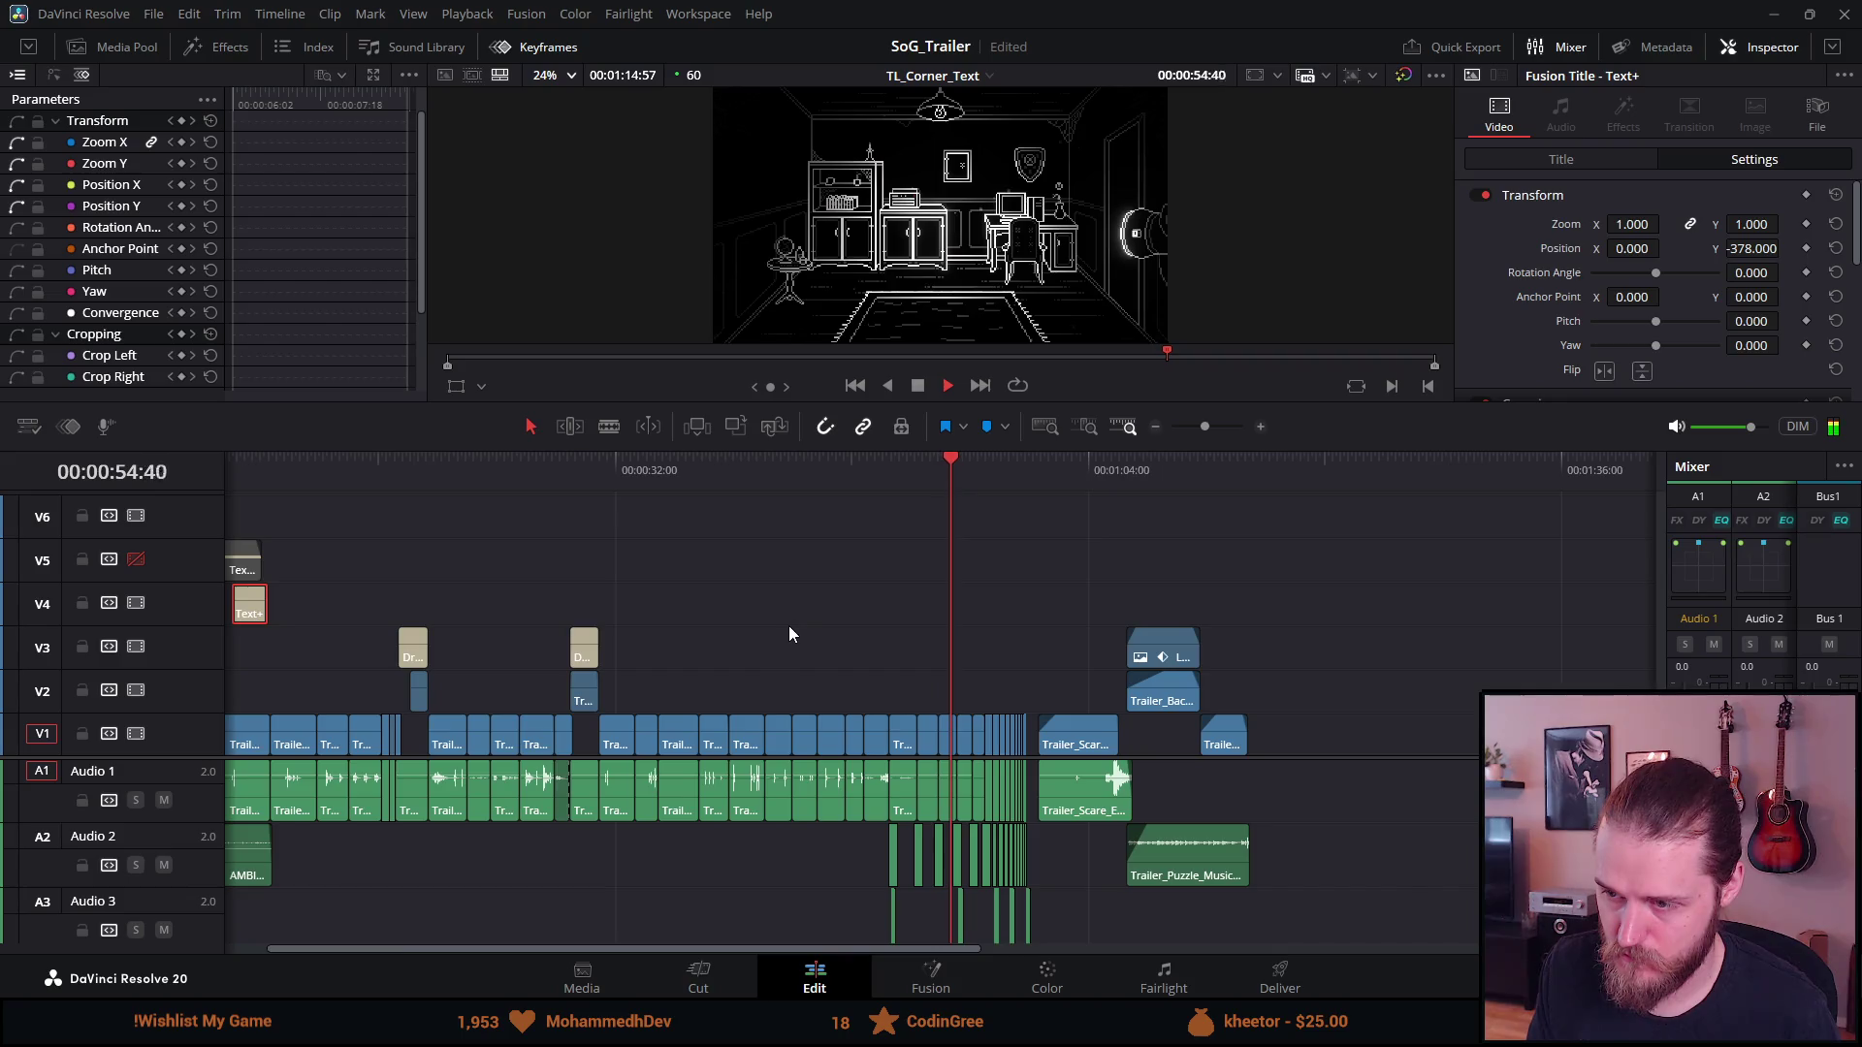
scroll(782, 625, up, 2)
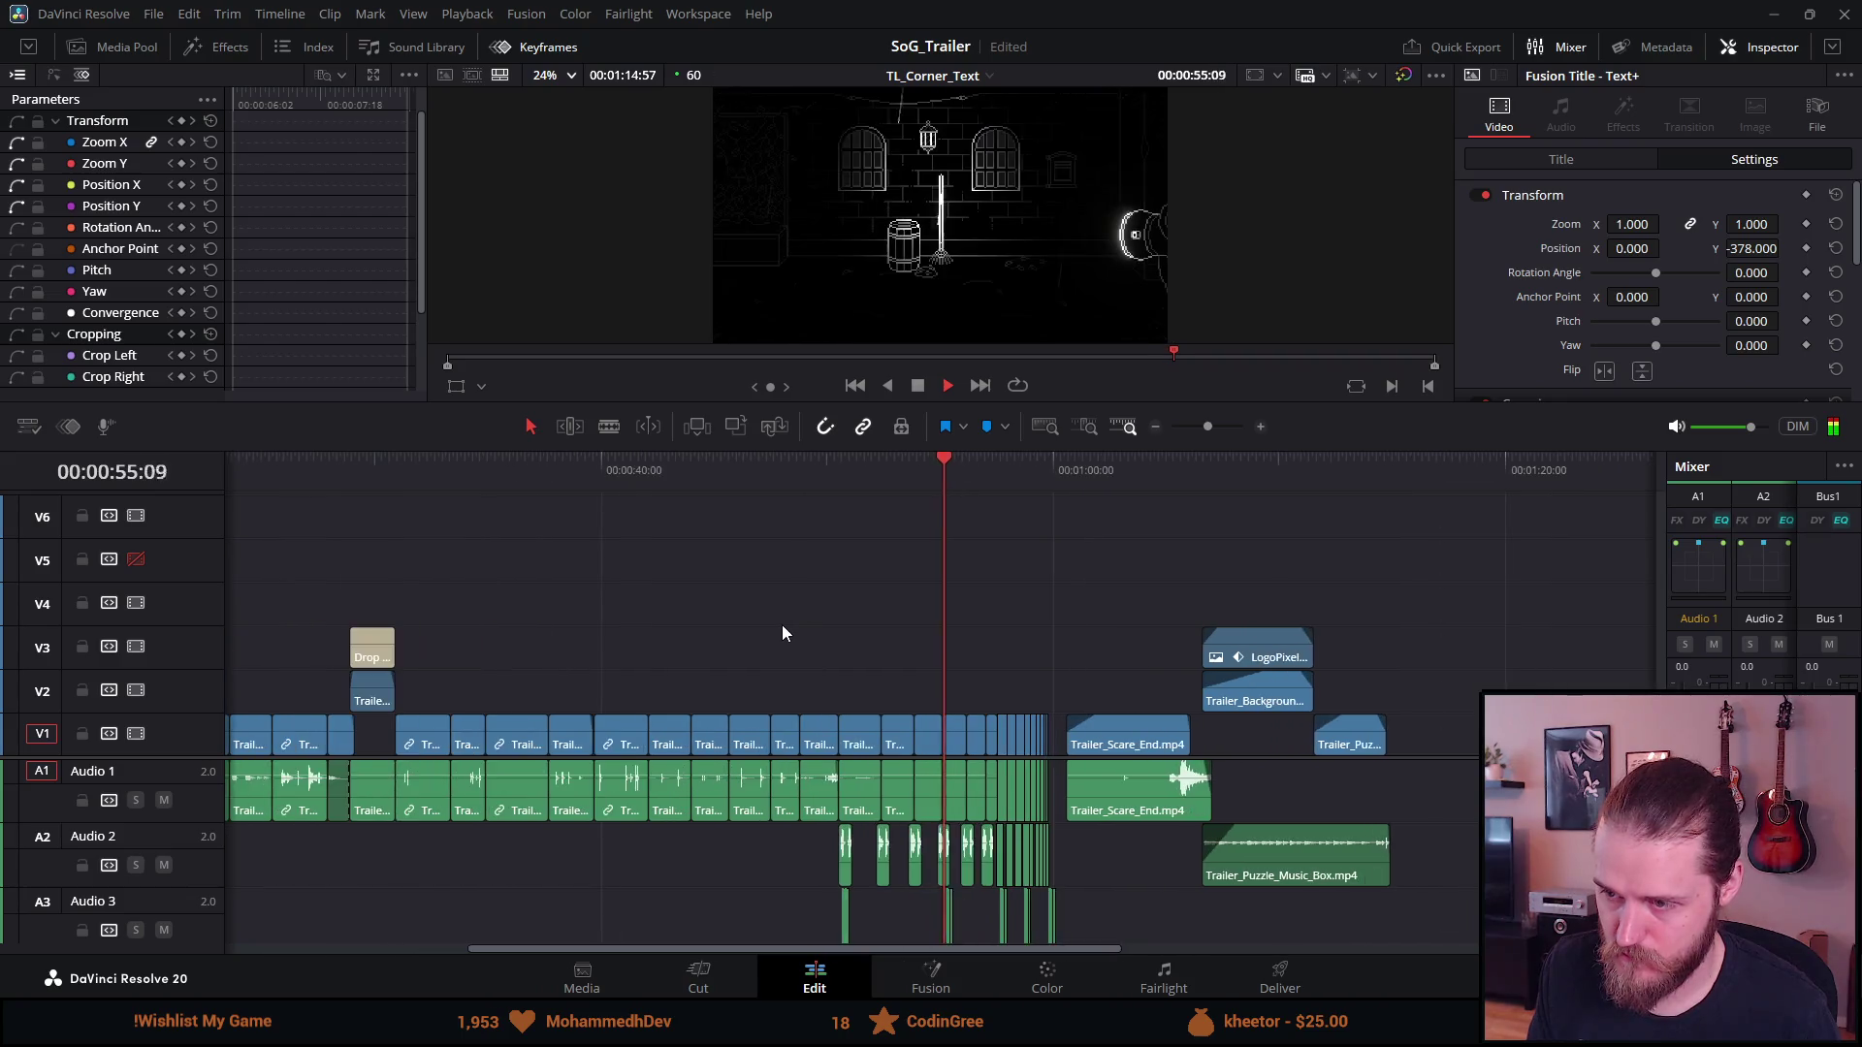
click(798, 474)
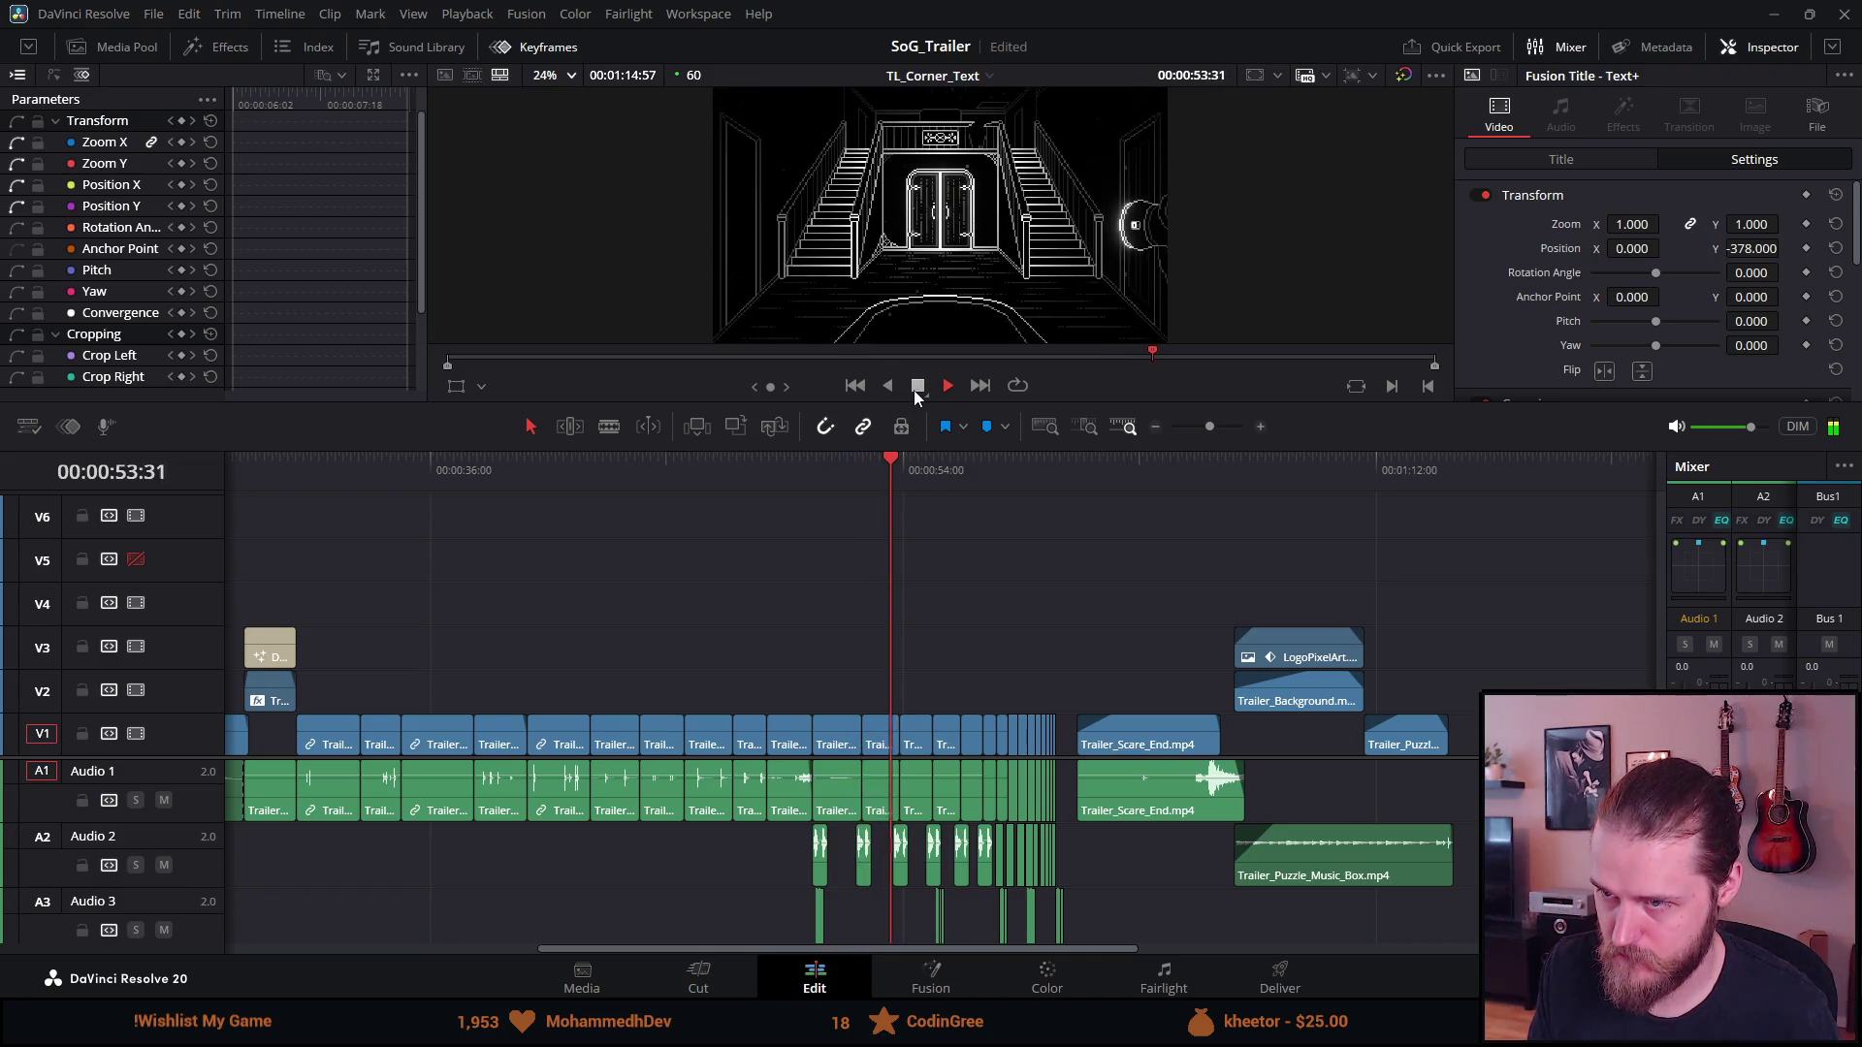
click(915, 388)
click(817, 471)
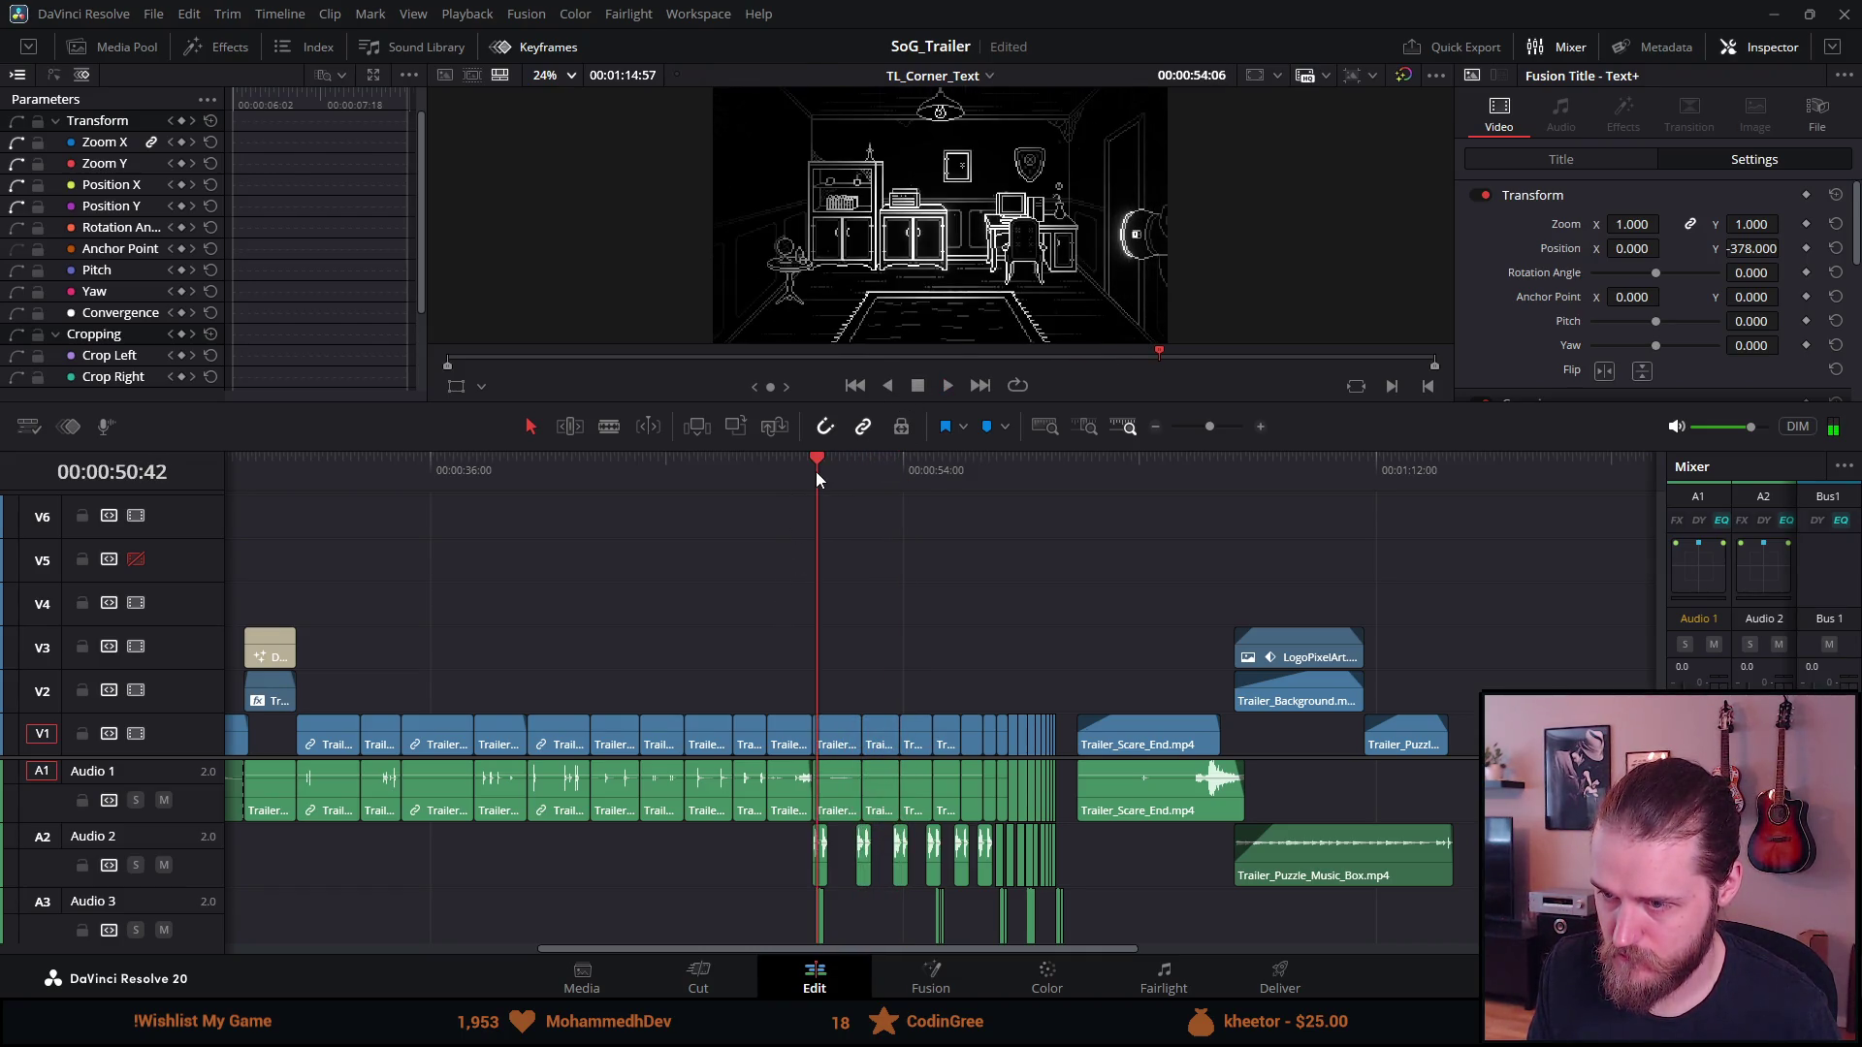
key(ctrl+v)
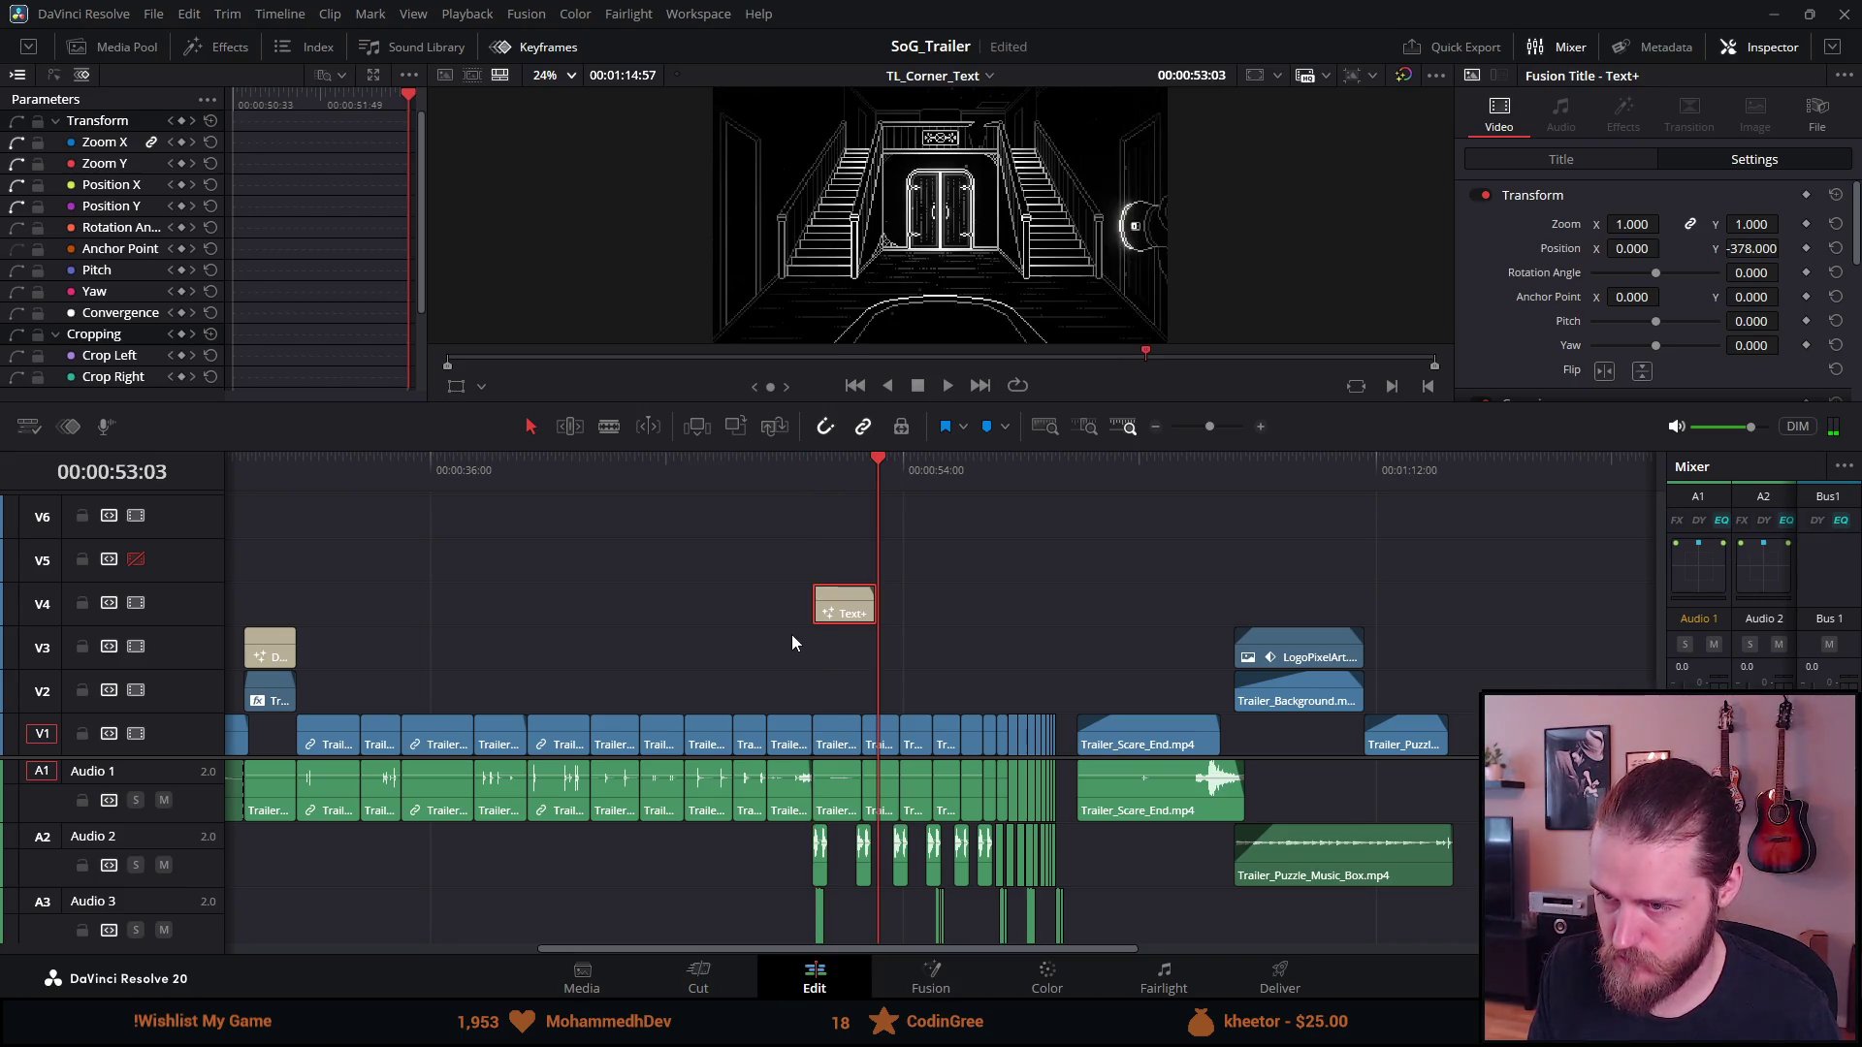
Set the pasted title's Transform Position Y to 0
click(823, 458)
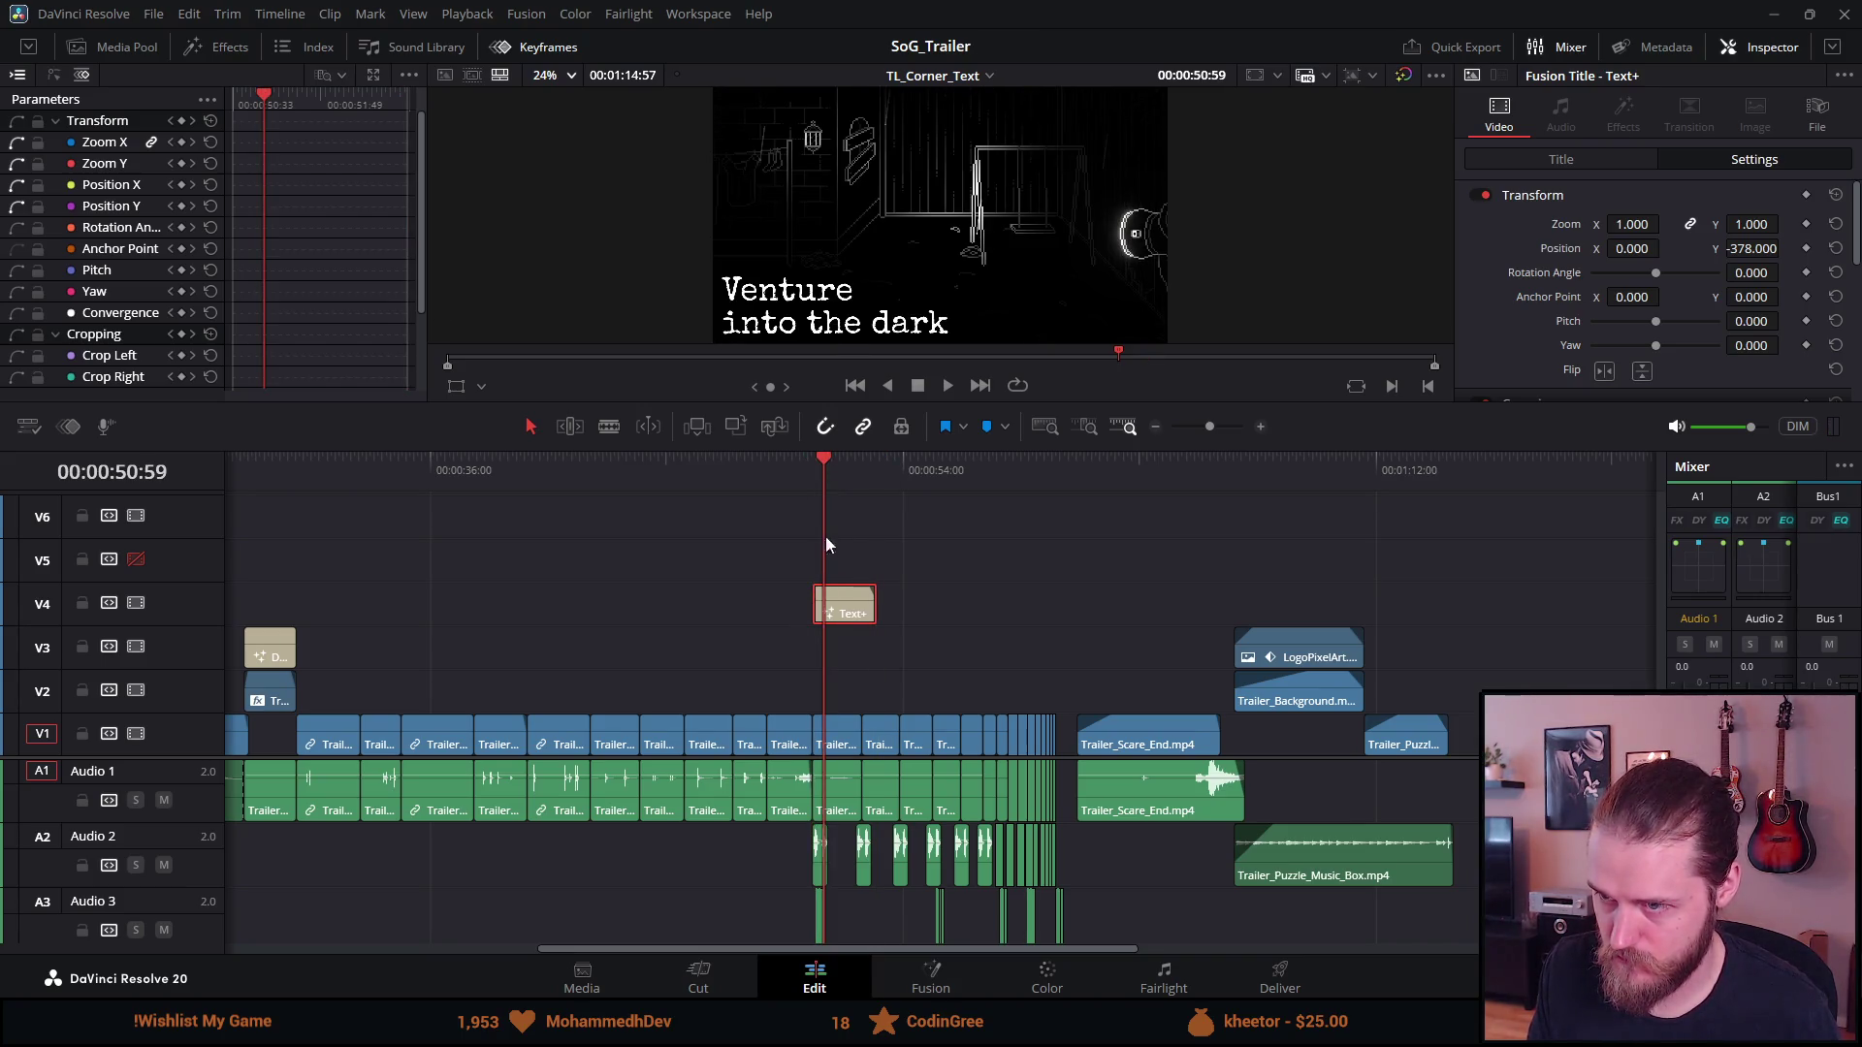
click(1746, 248)
text(0)
key(Return)
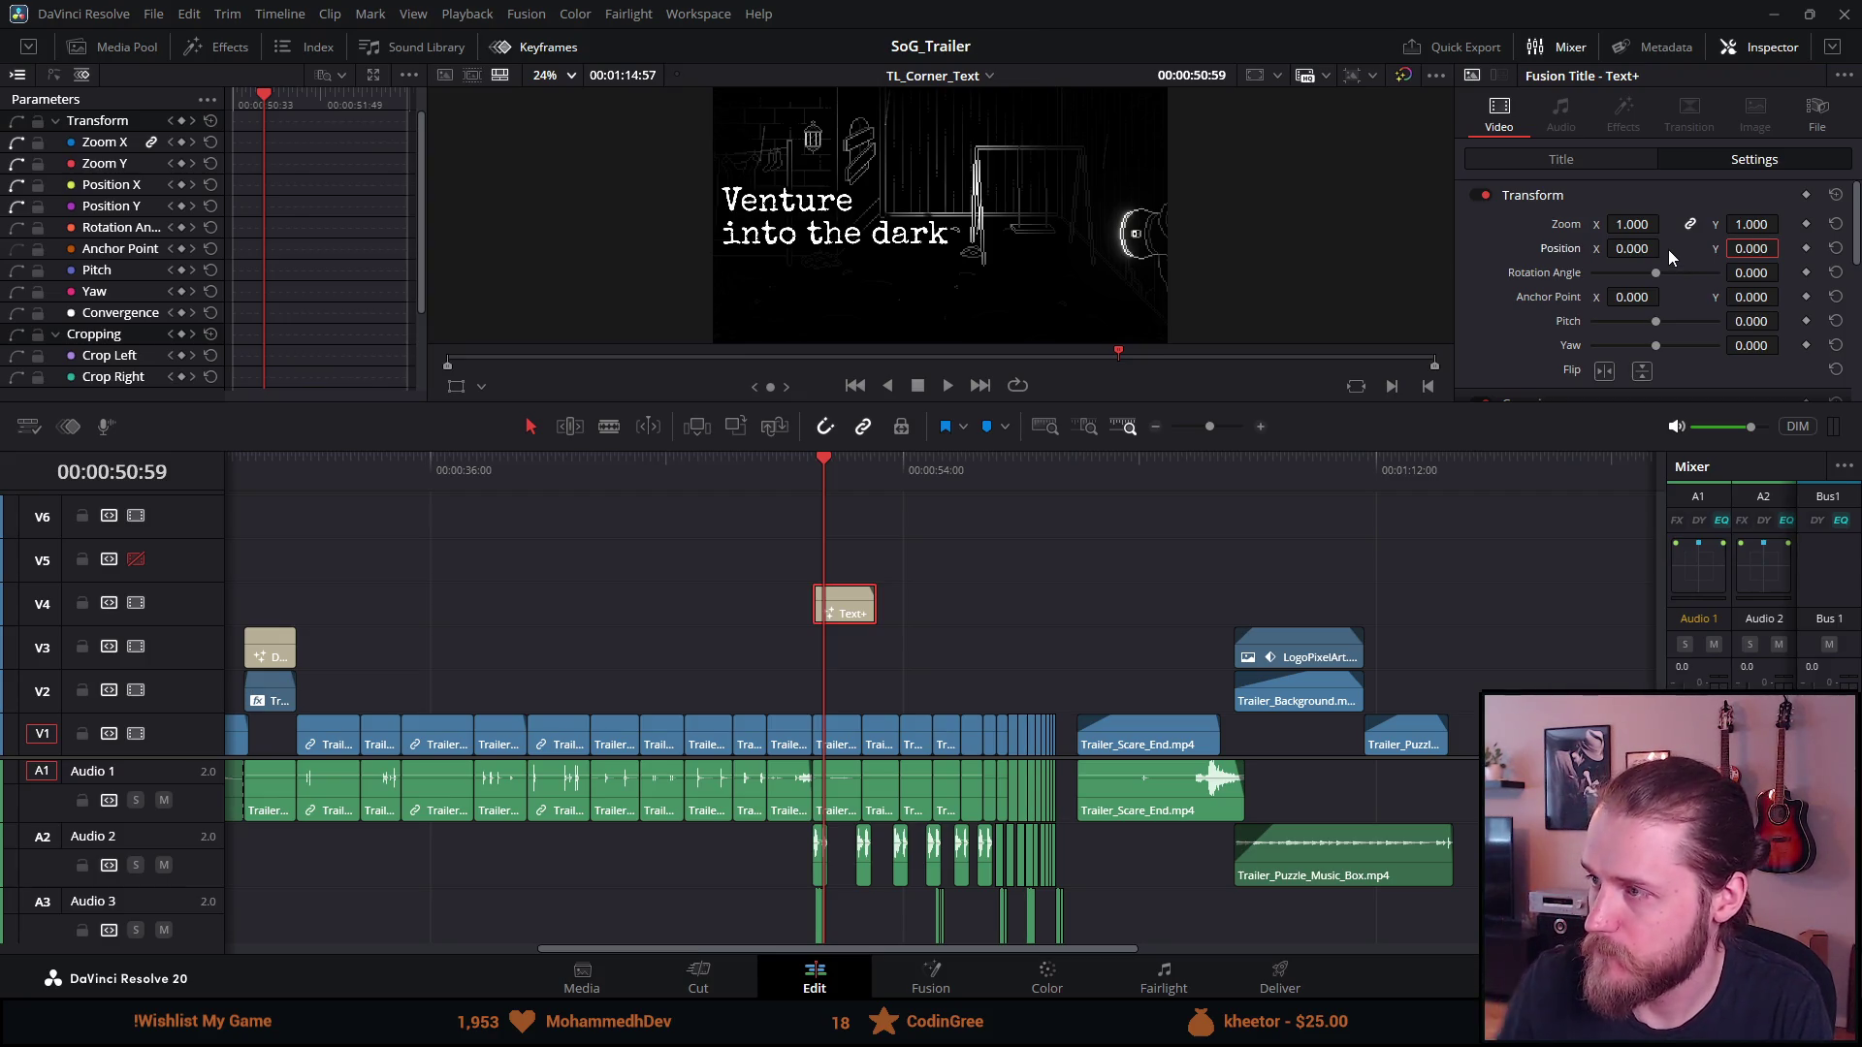
scroll(1615, 335, down, 2)
scroll(1617, 323, down, 4)
scroll(1616, 323, up, 6)
Set the title's Layout Center X to 0.5 and its H Anchor to center
click(1597, 160)
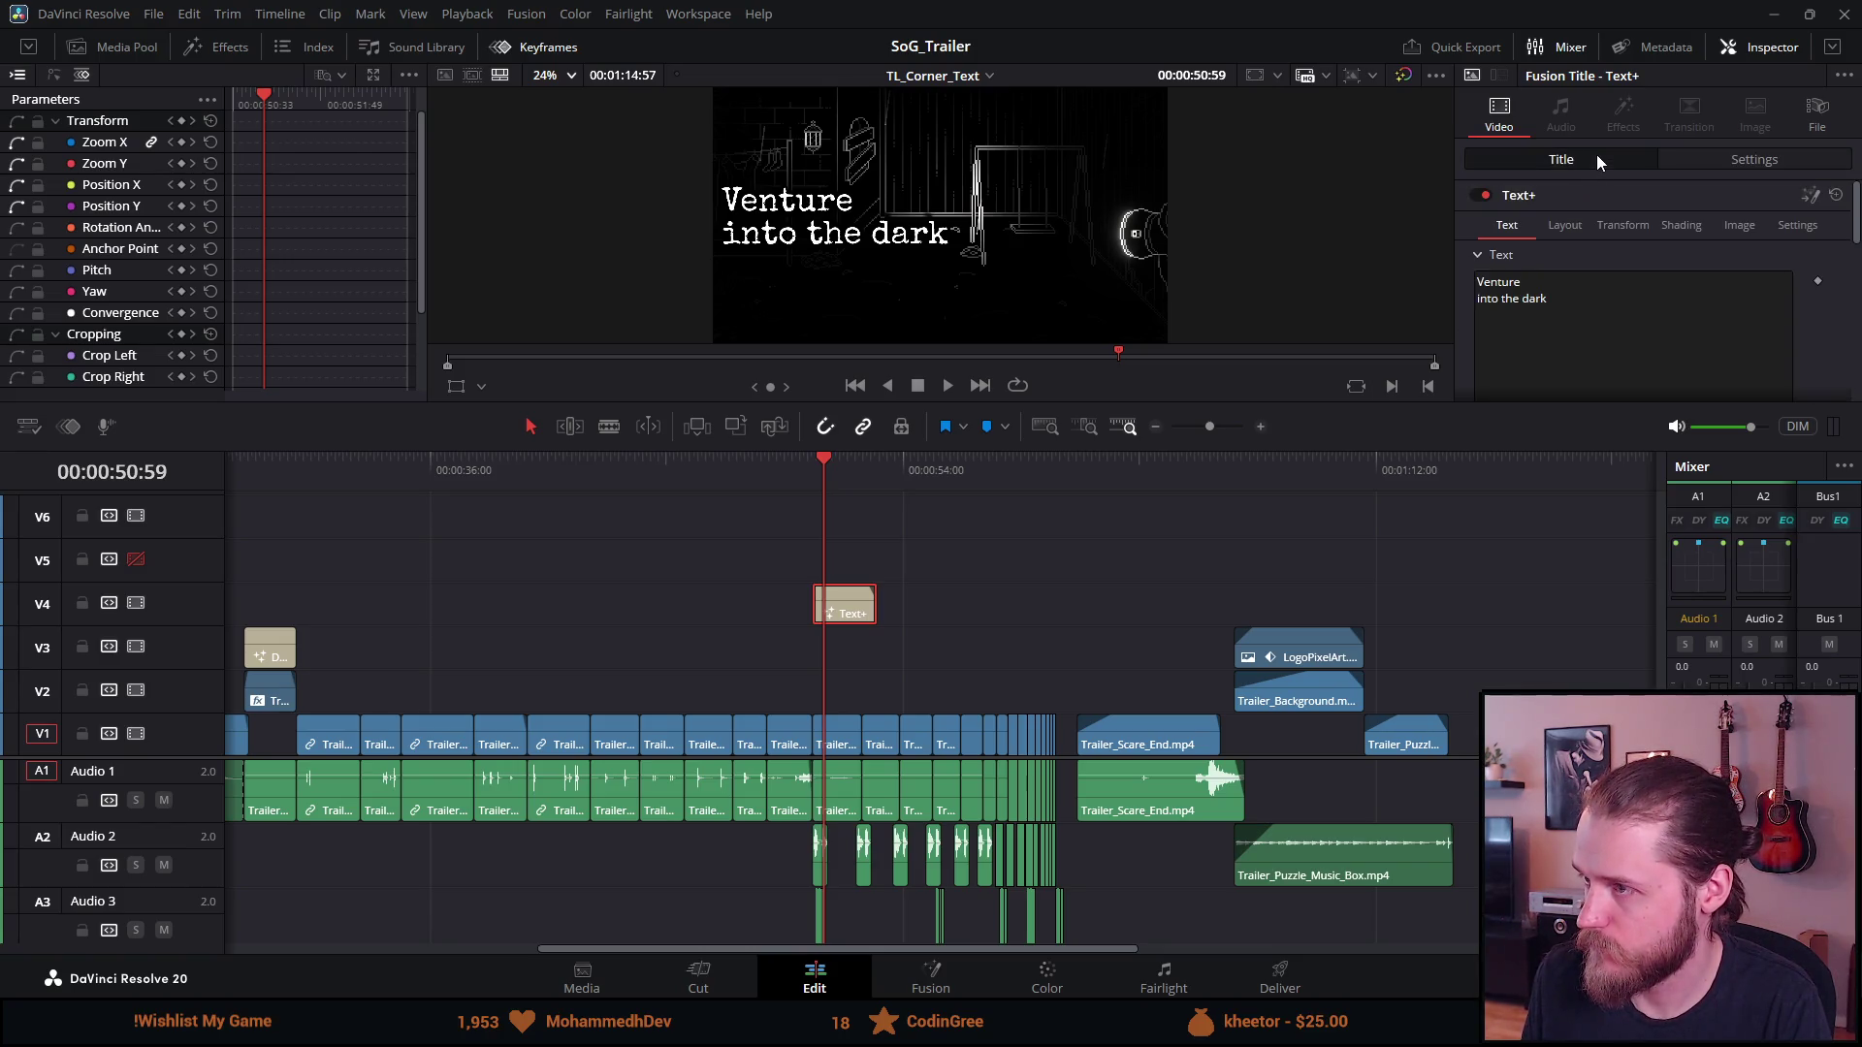
click(1572, 225)
click(1664, 312)
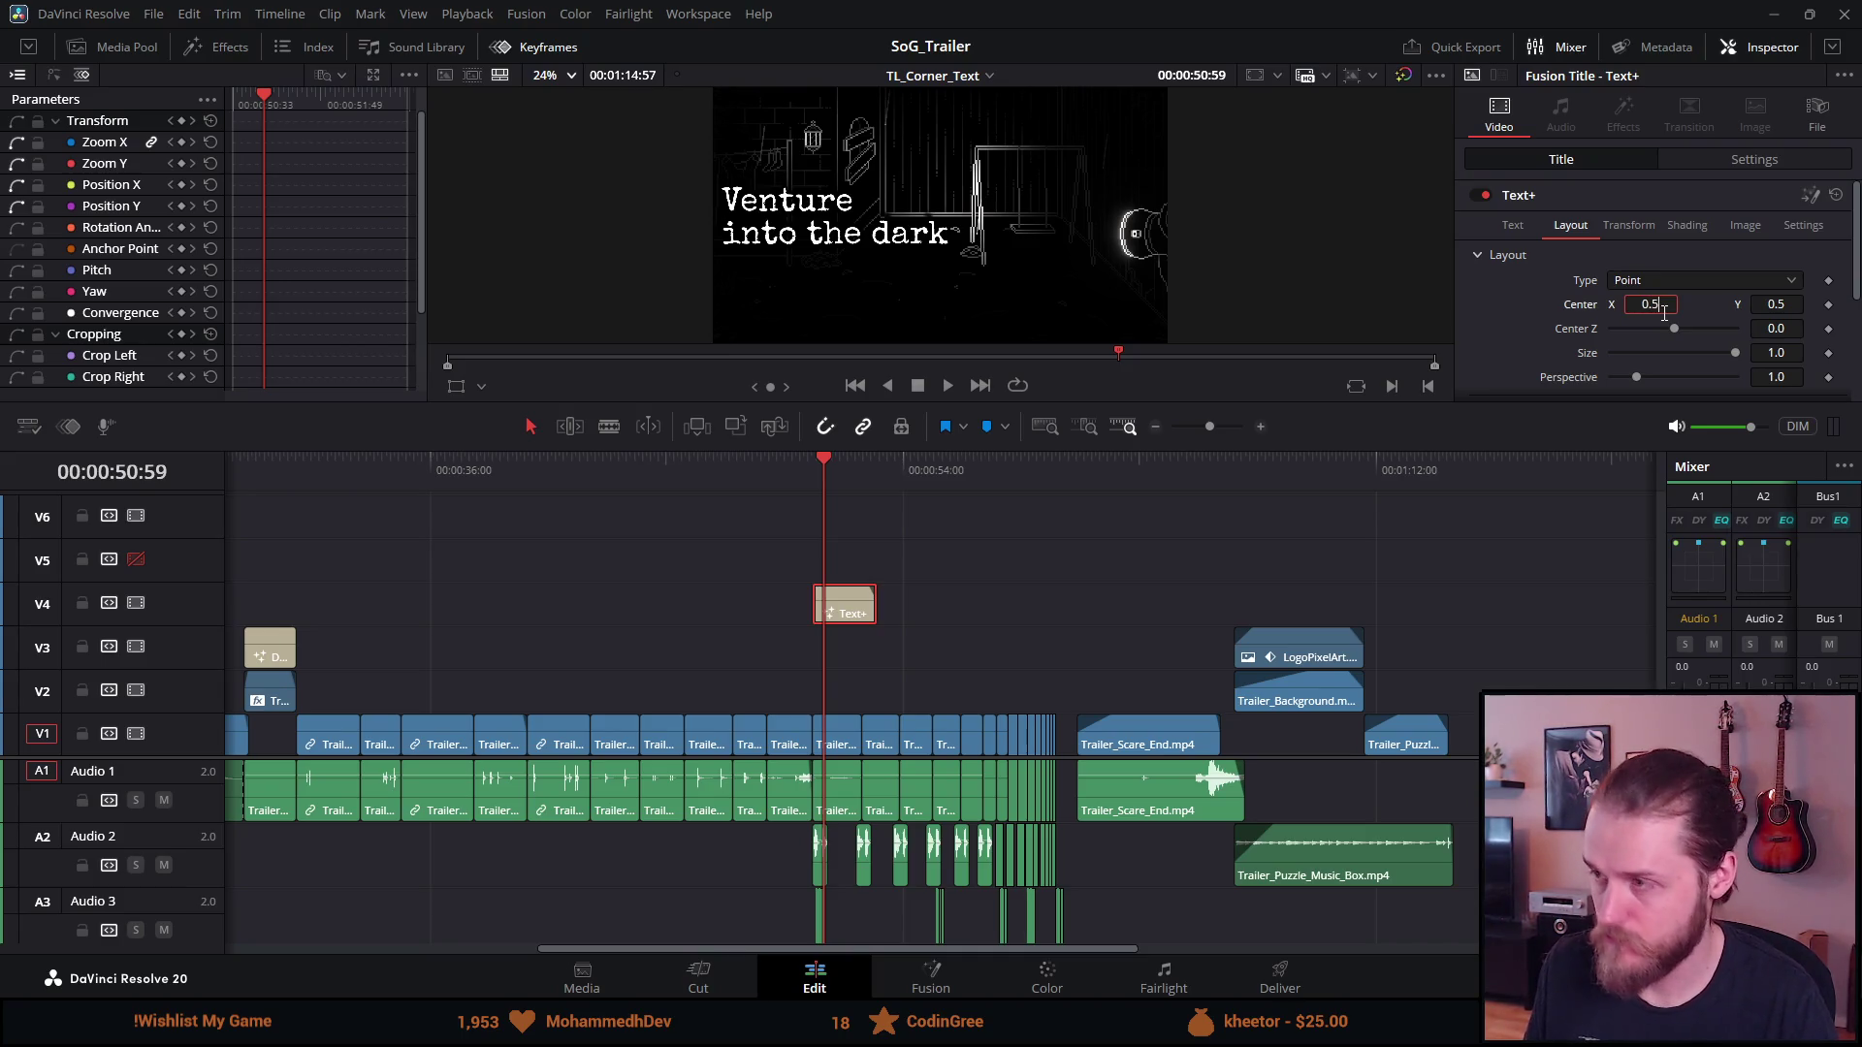
key(Tab)
click(1503, 218)
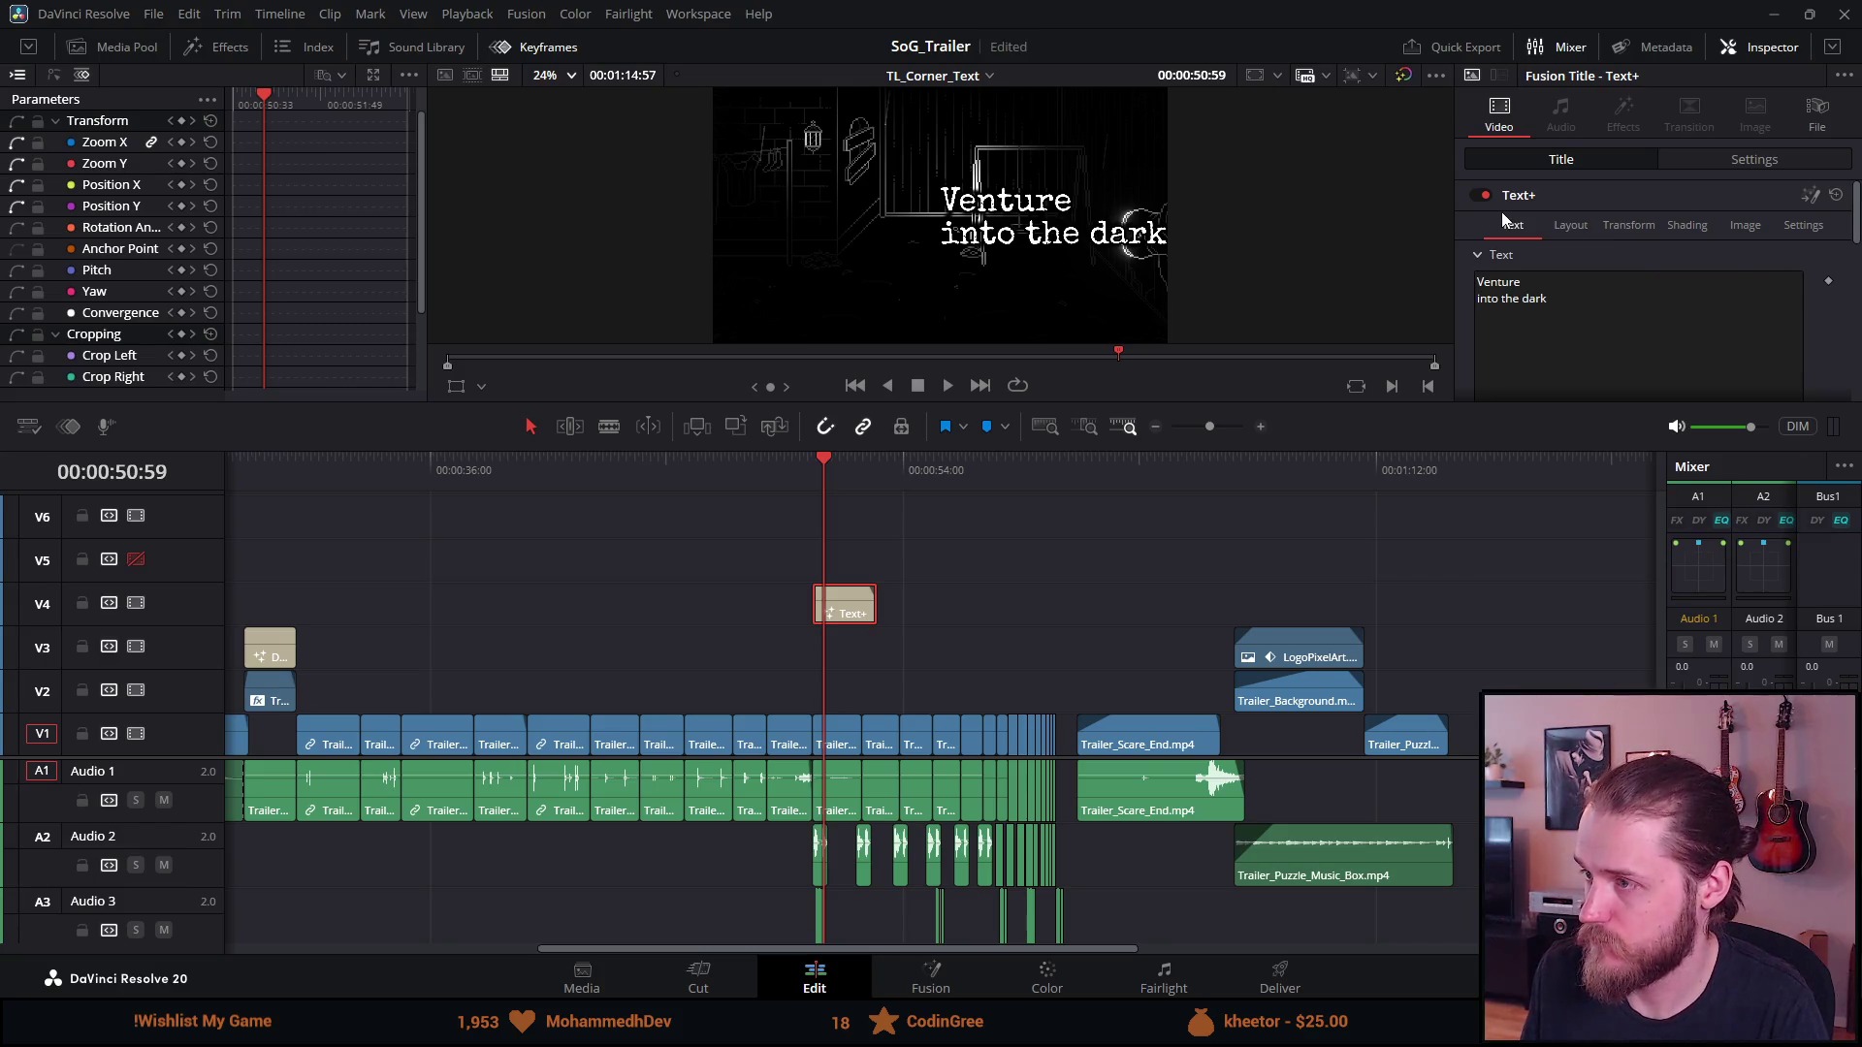
scroll(1680, 339, down, 4)
scroll(1678, 333, down, 2)
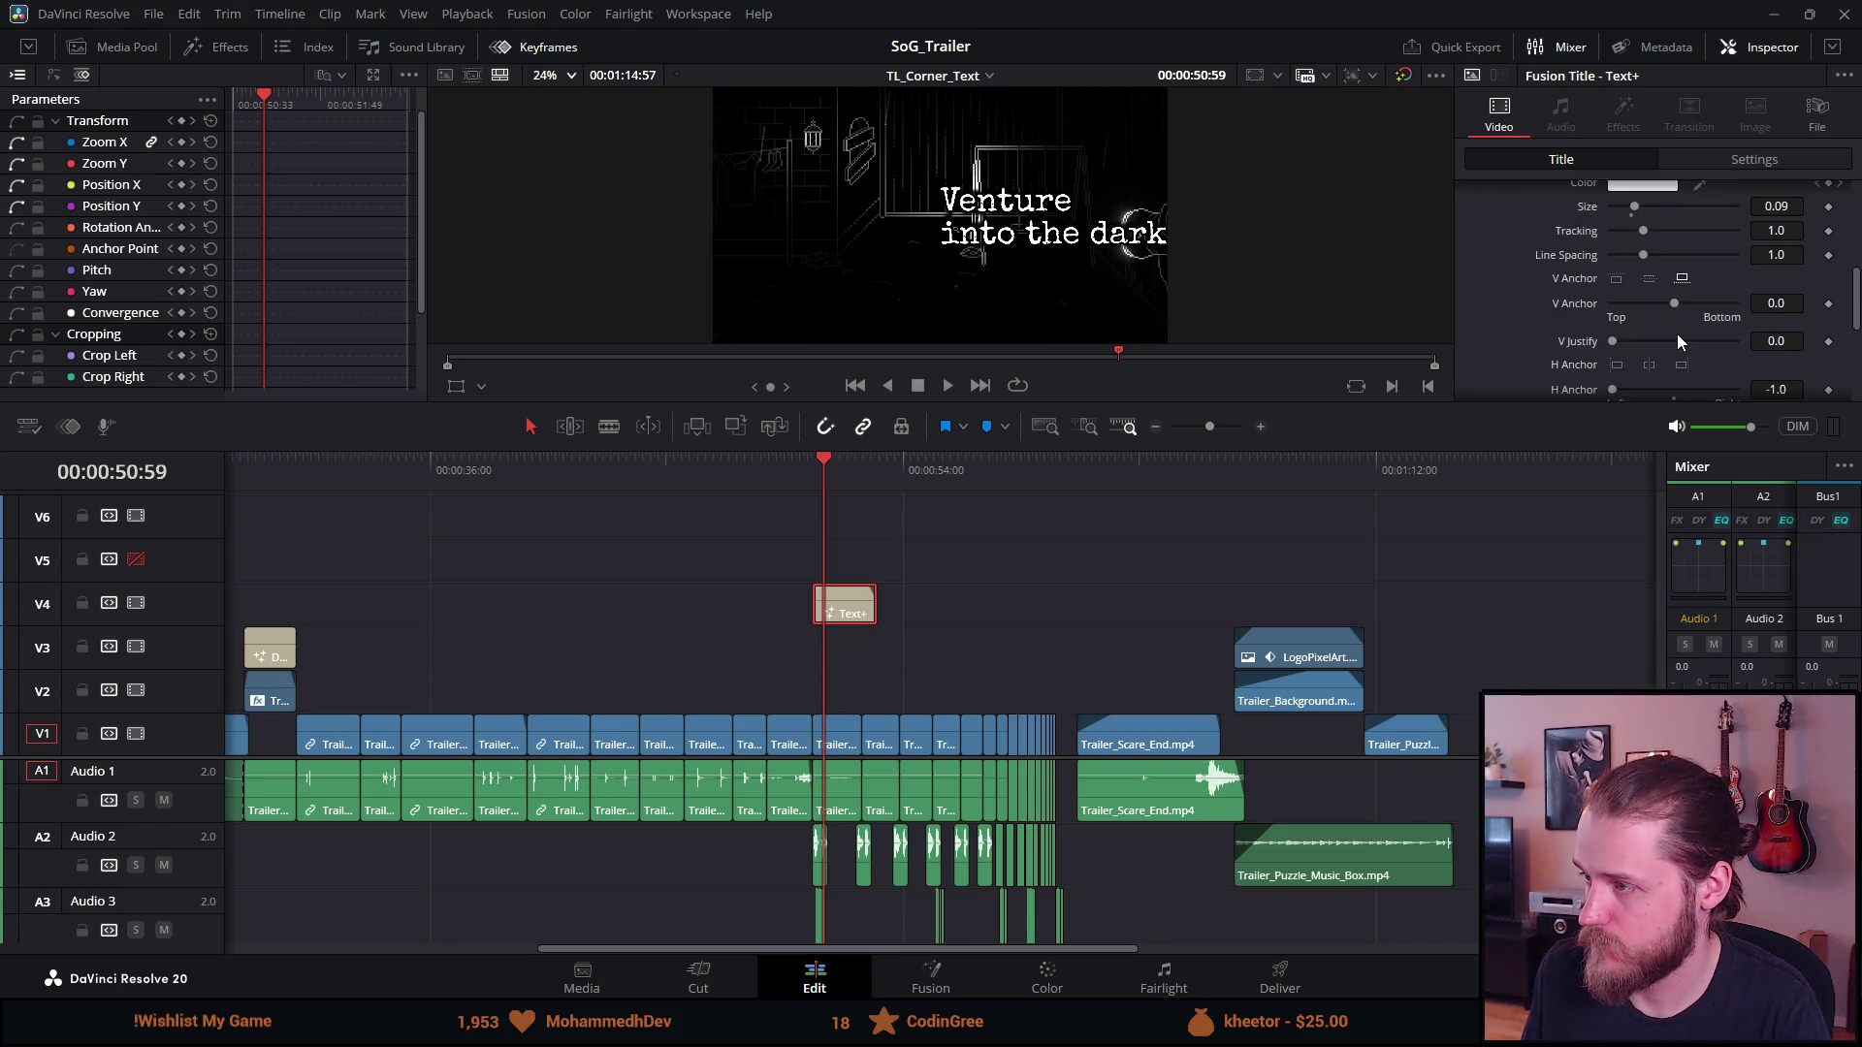
click(1648, 365)
scroll(1645, 364, up, 6)
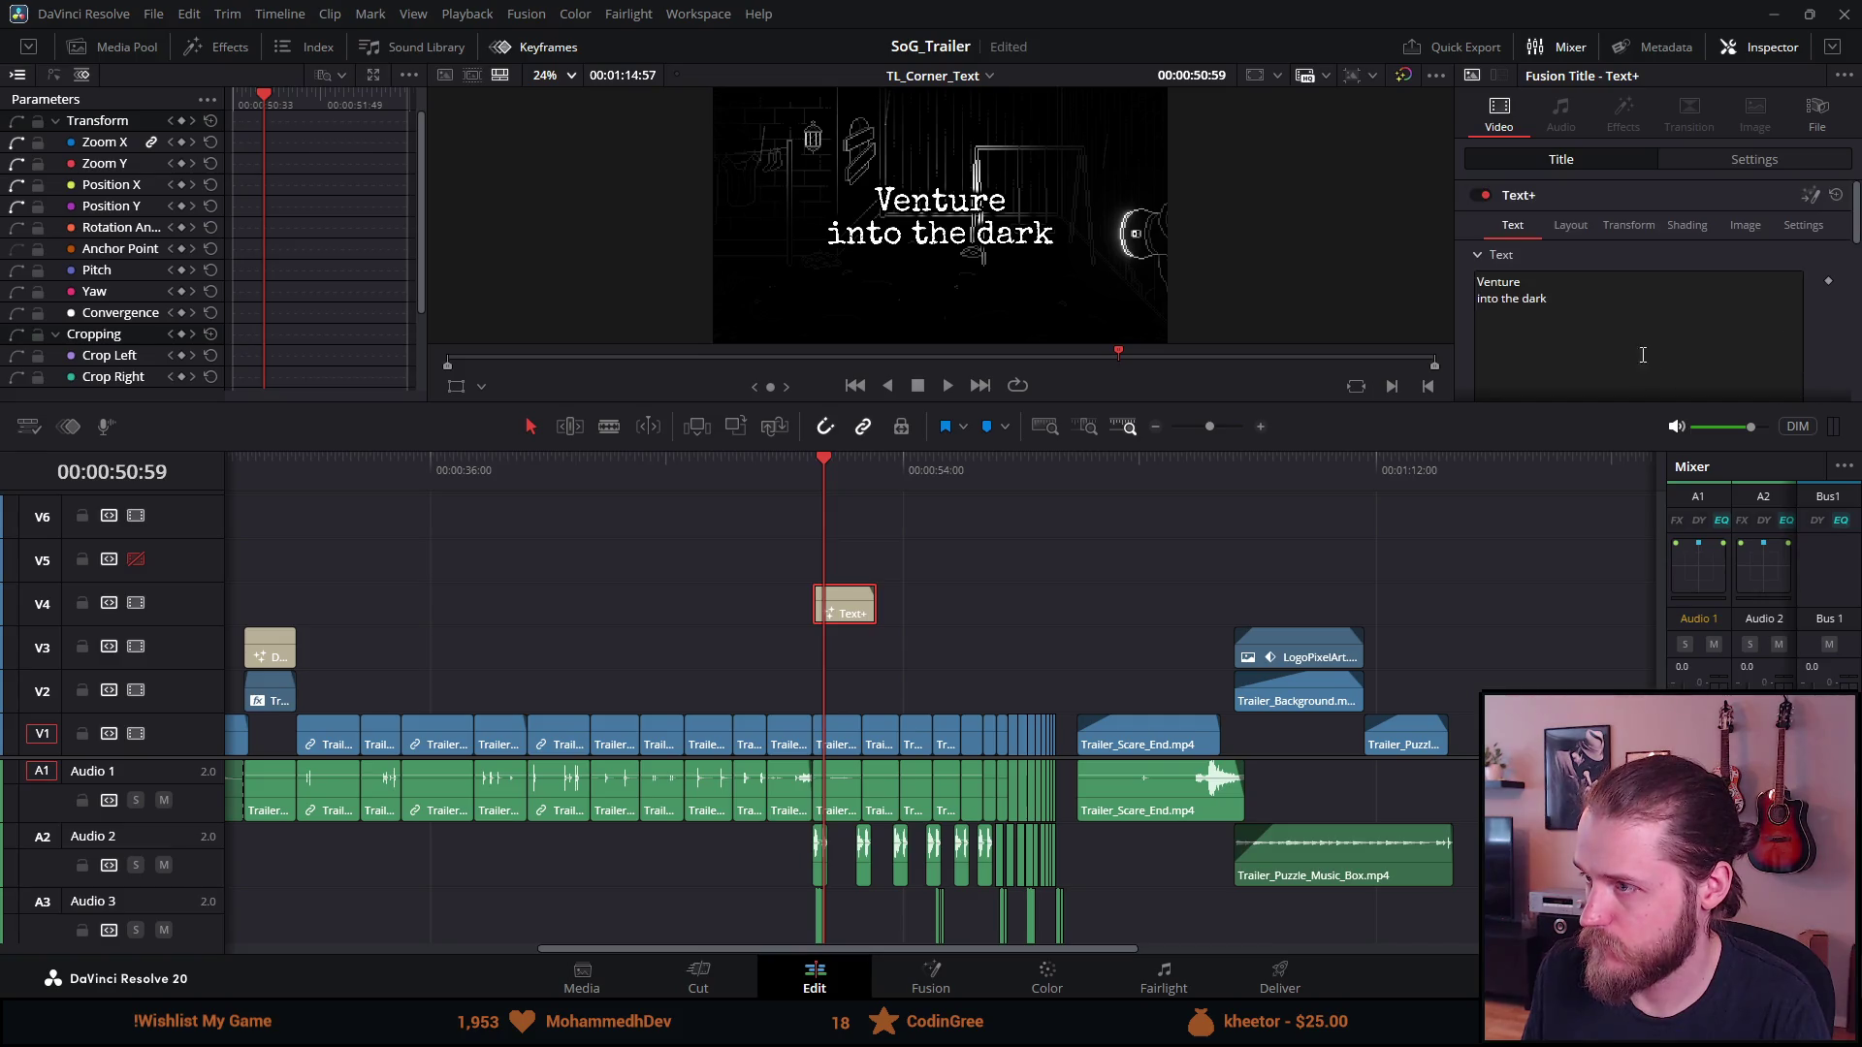
Replace the title text with 'YOU', undo a letter-spacing change and keep size 0.4
key(ctrl+a)
text(YOU)
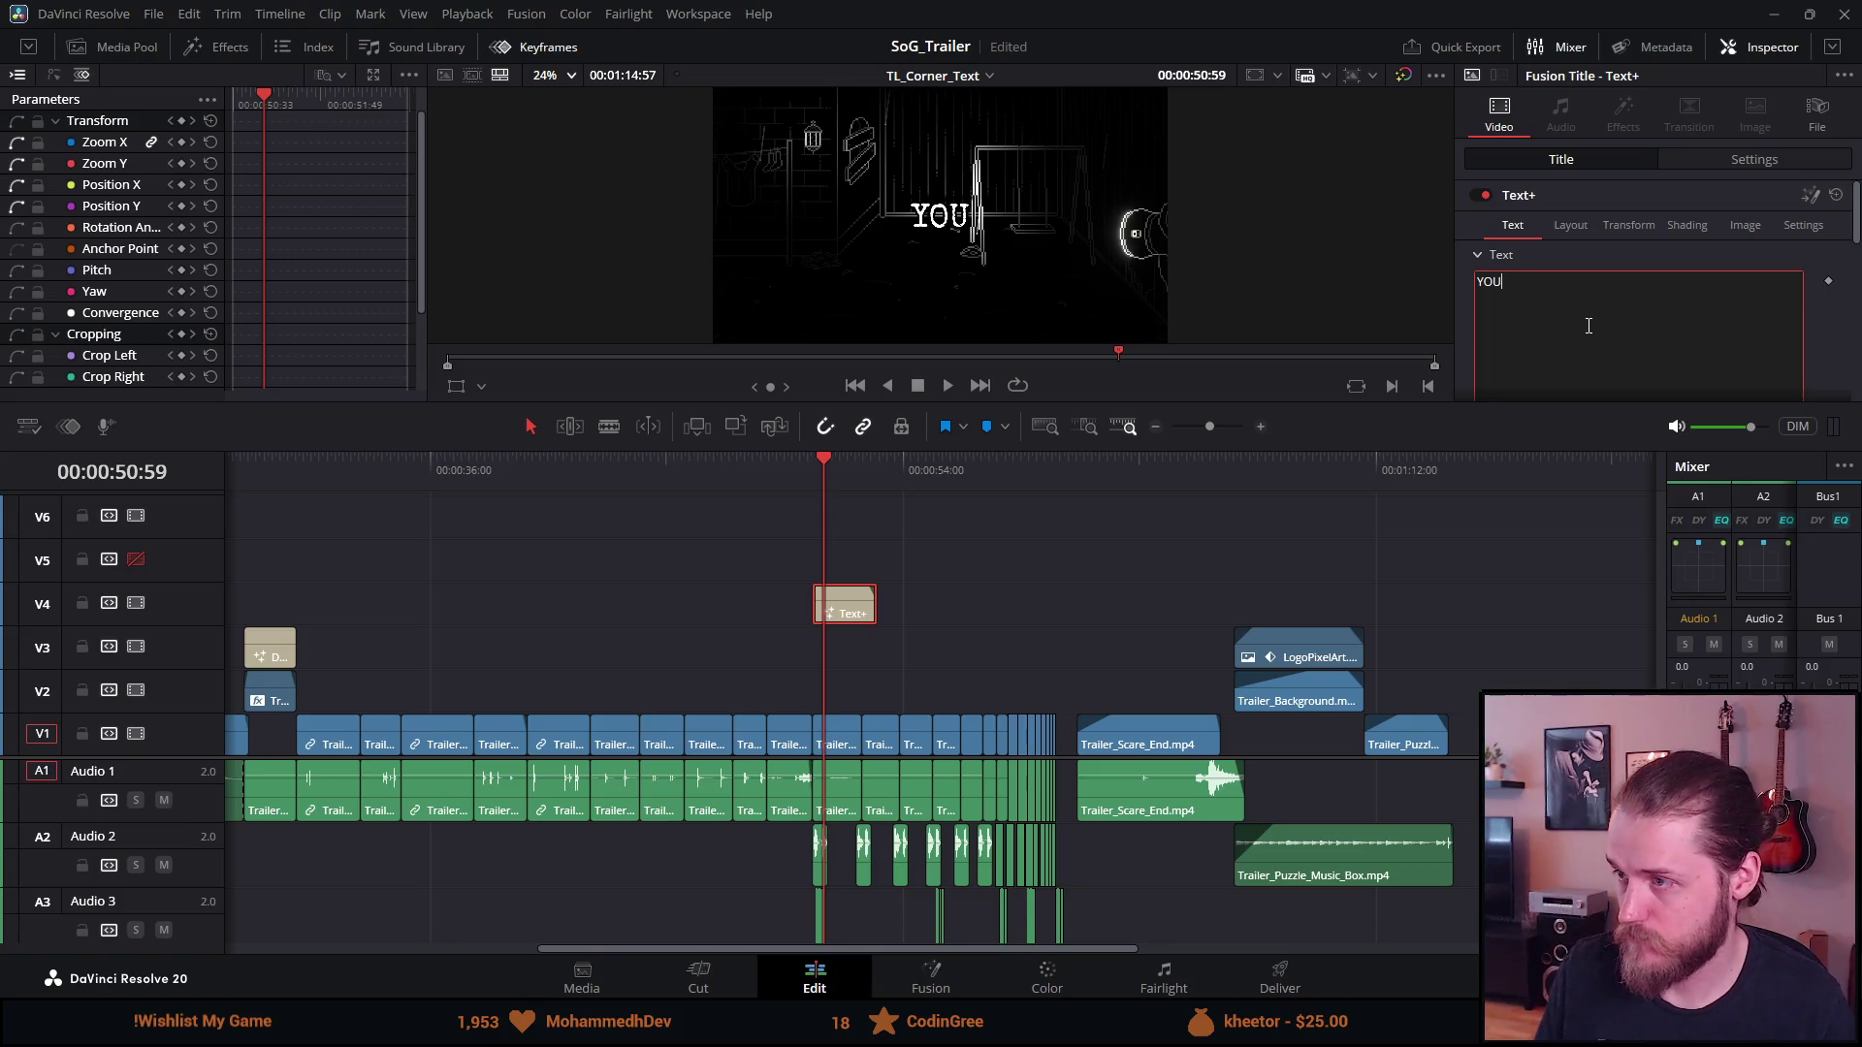
scroll(1677, 320, down, 5)
text(0.15)
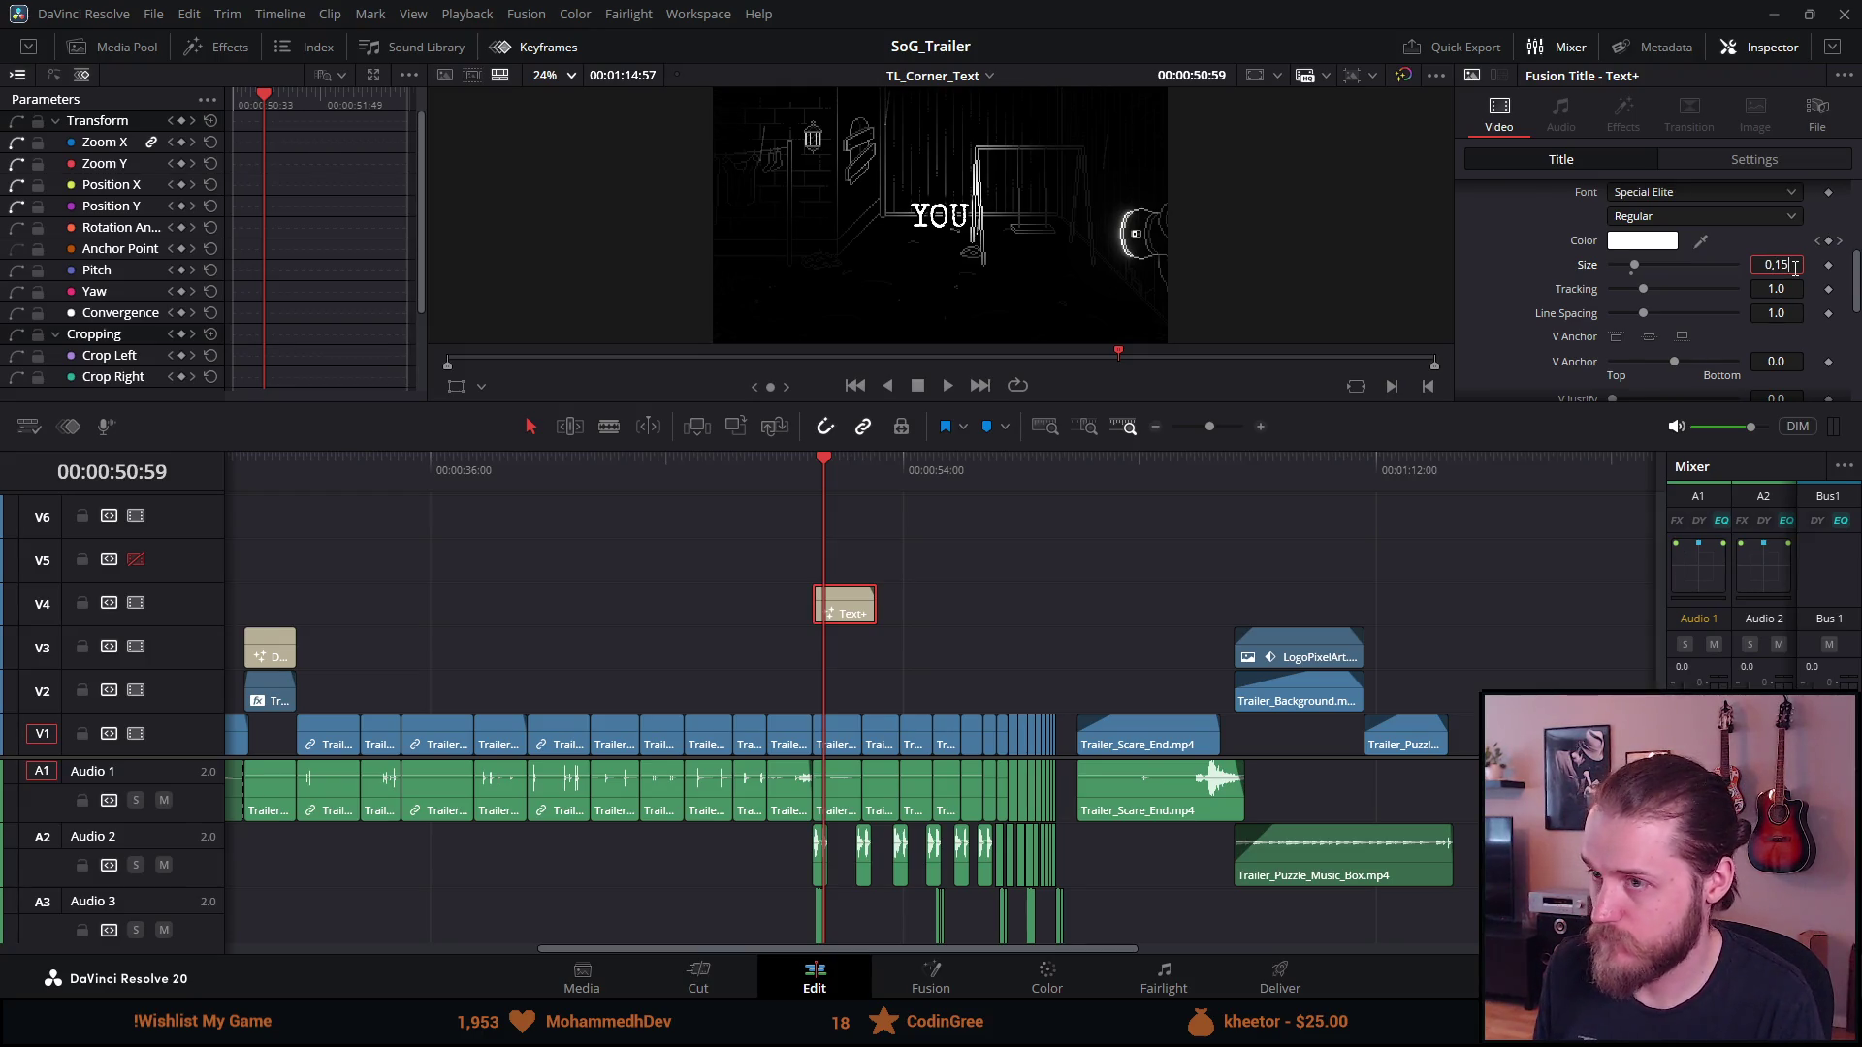
key(Tab)
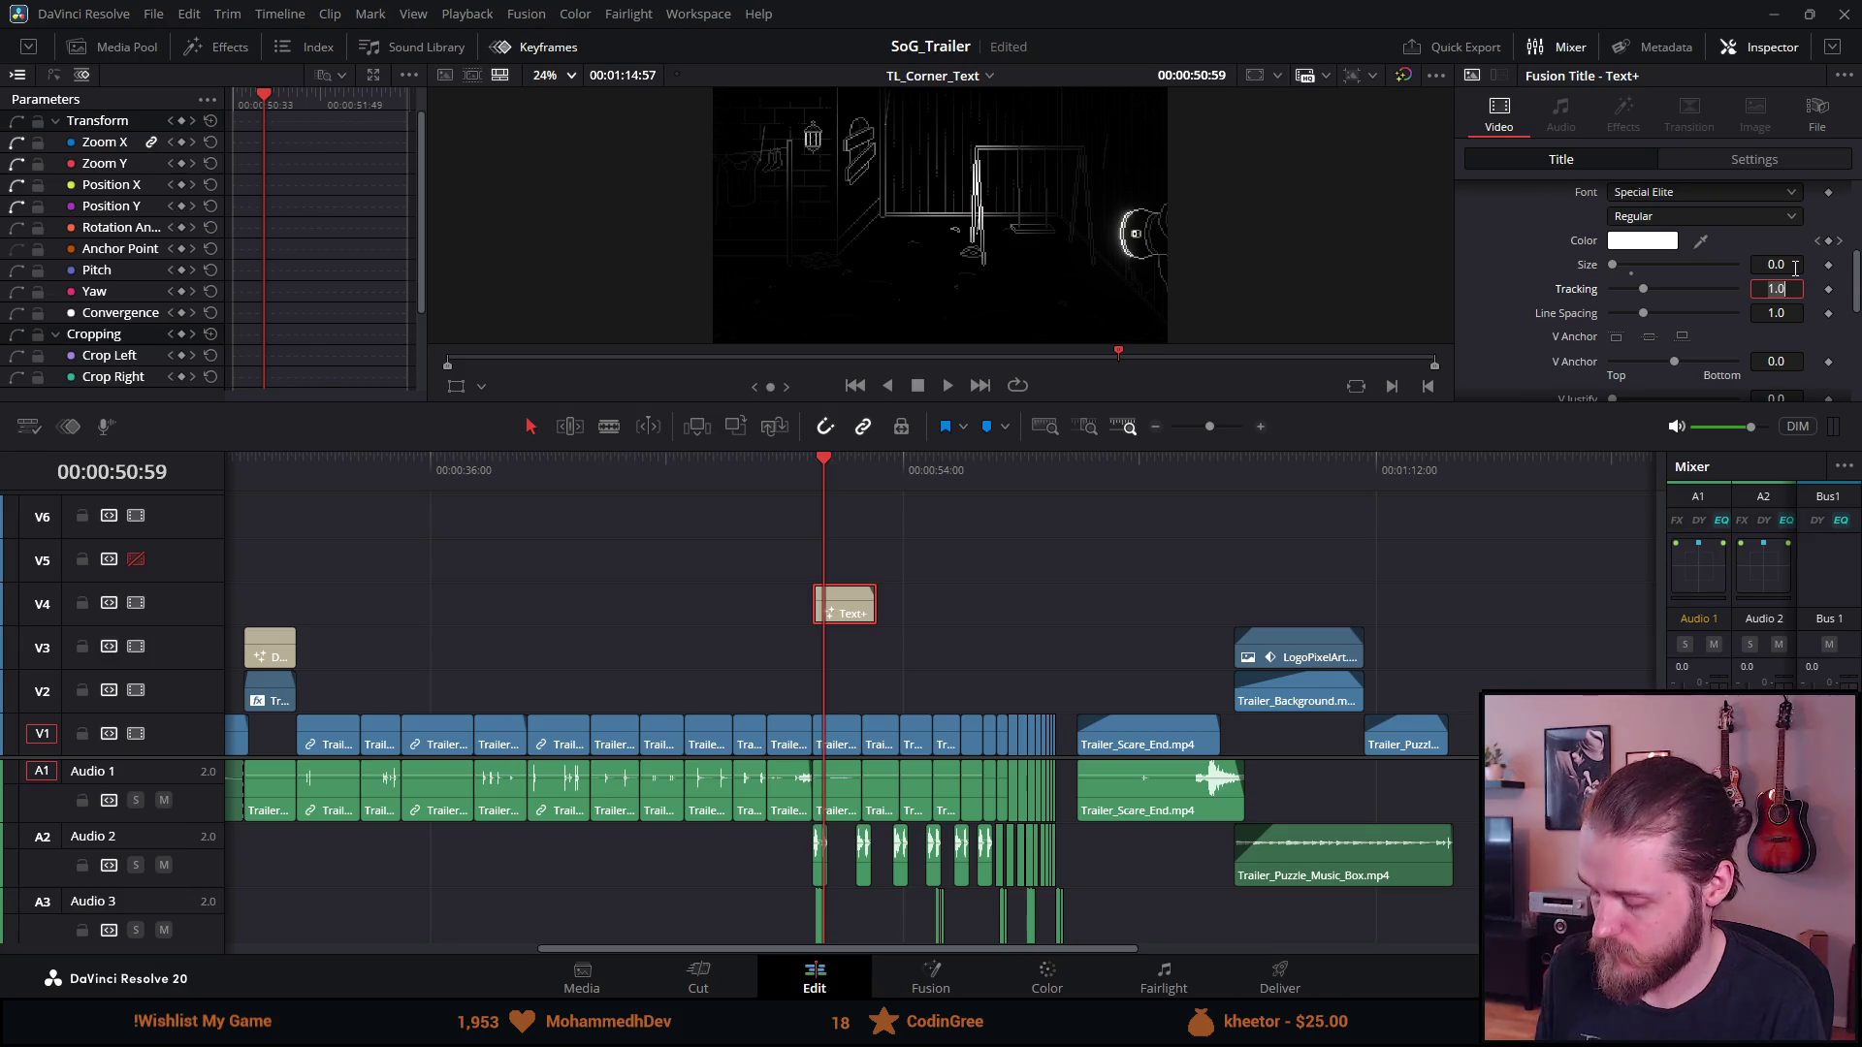
click(1678, 288)
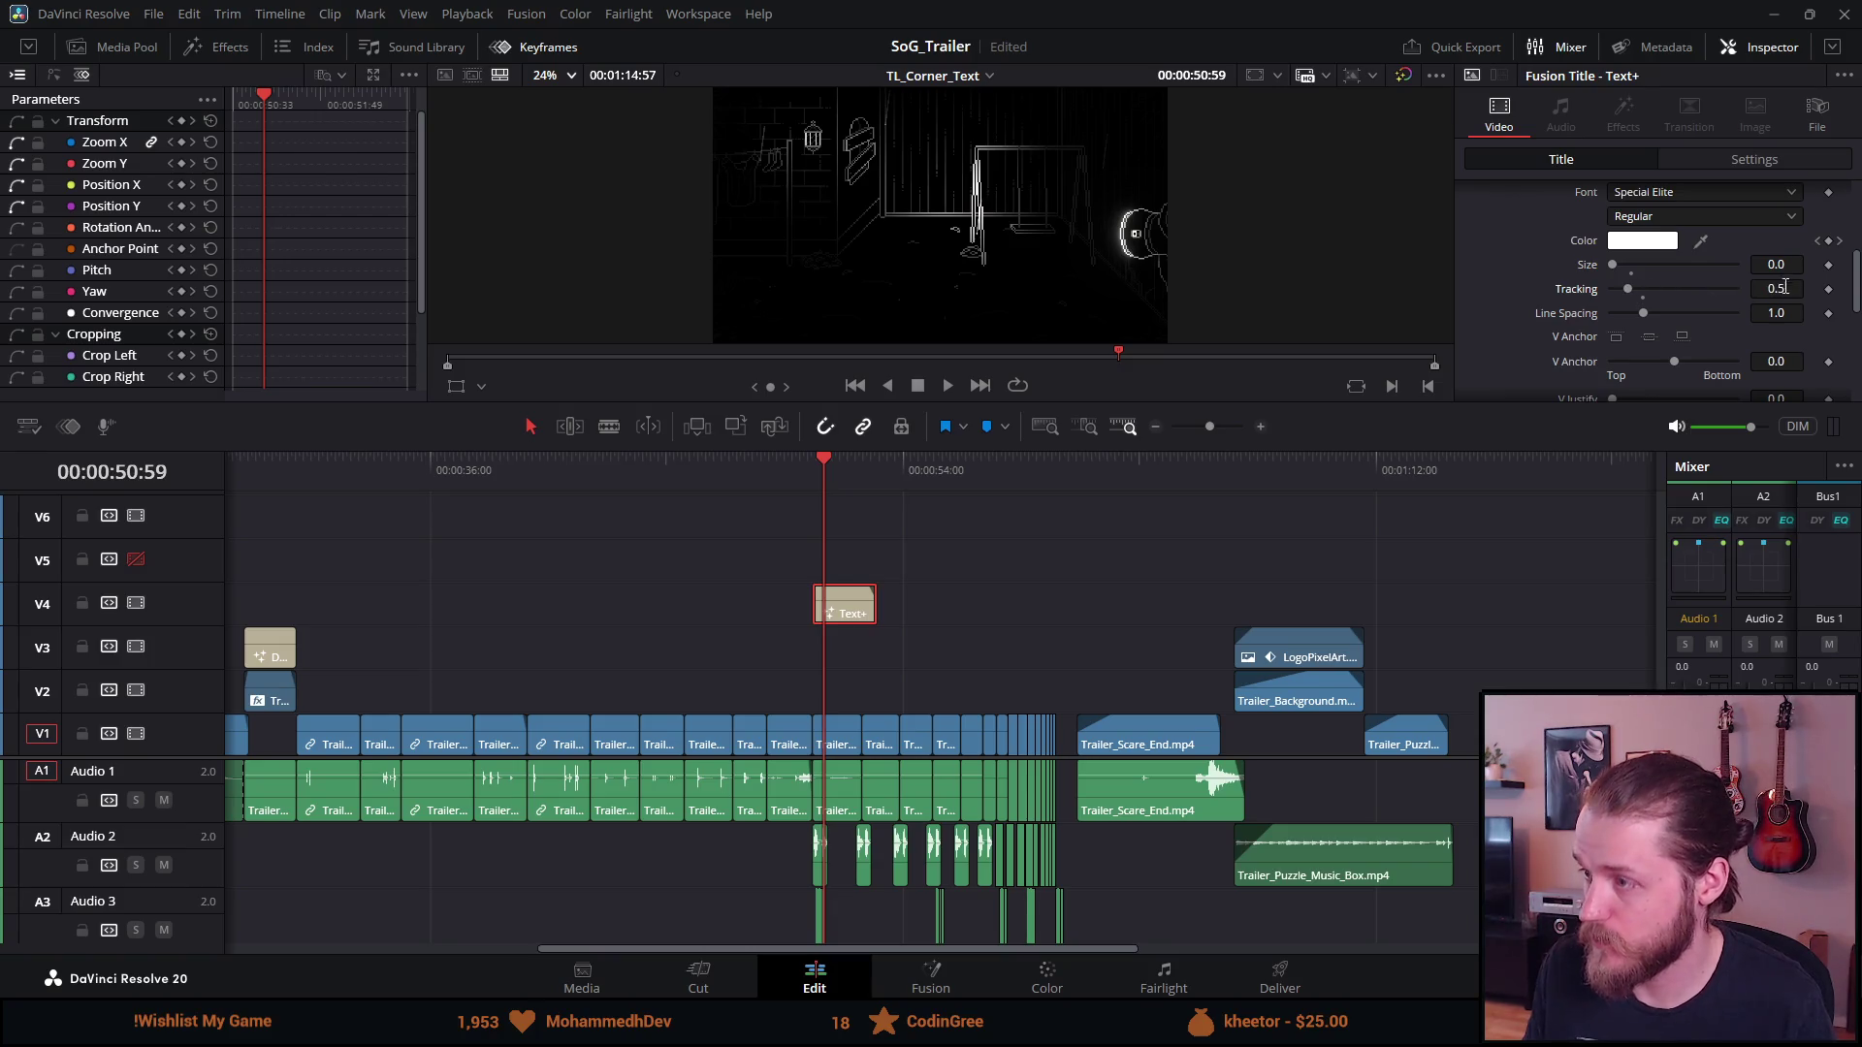
key(ctrl+z)
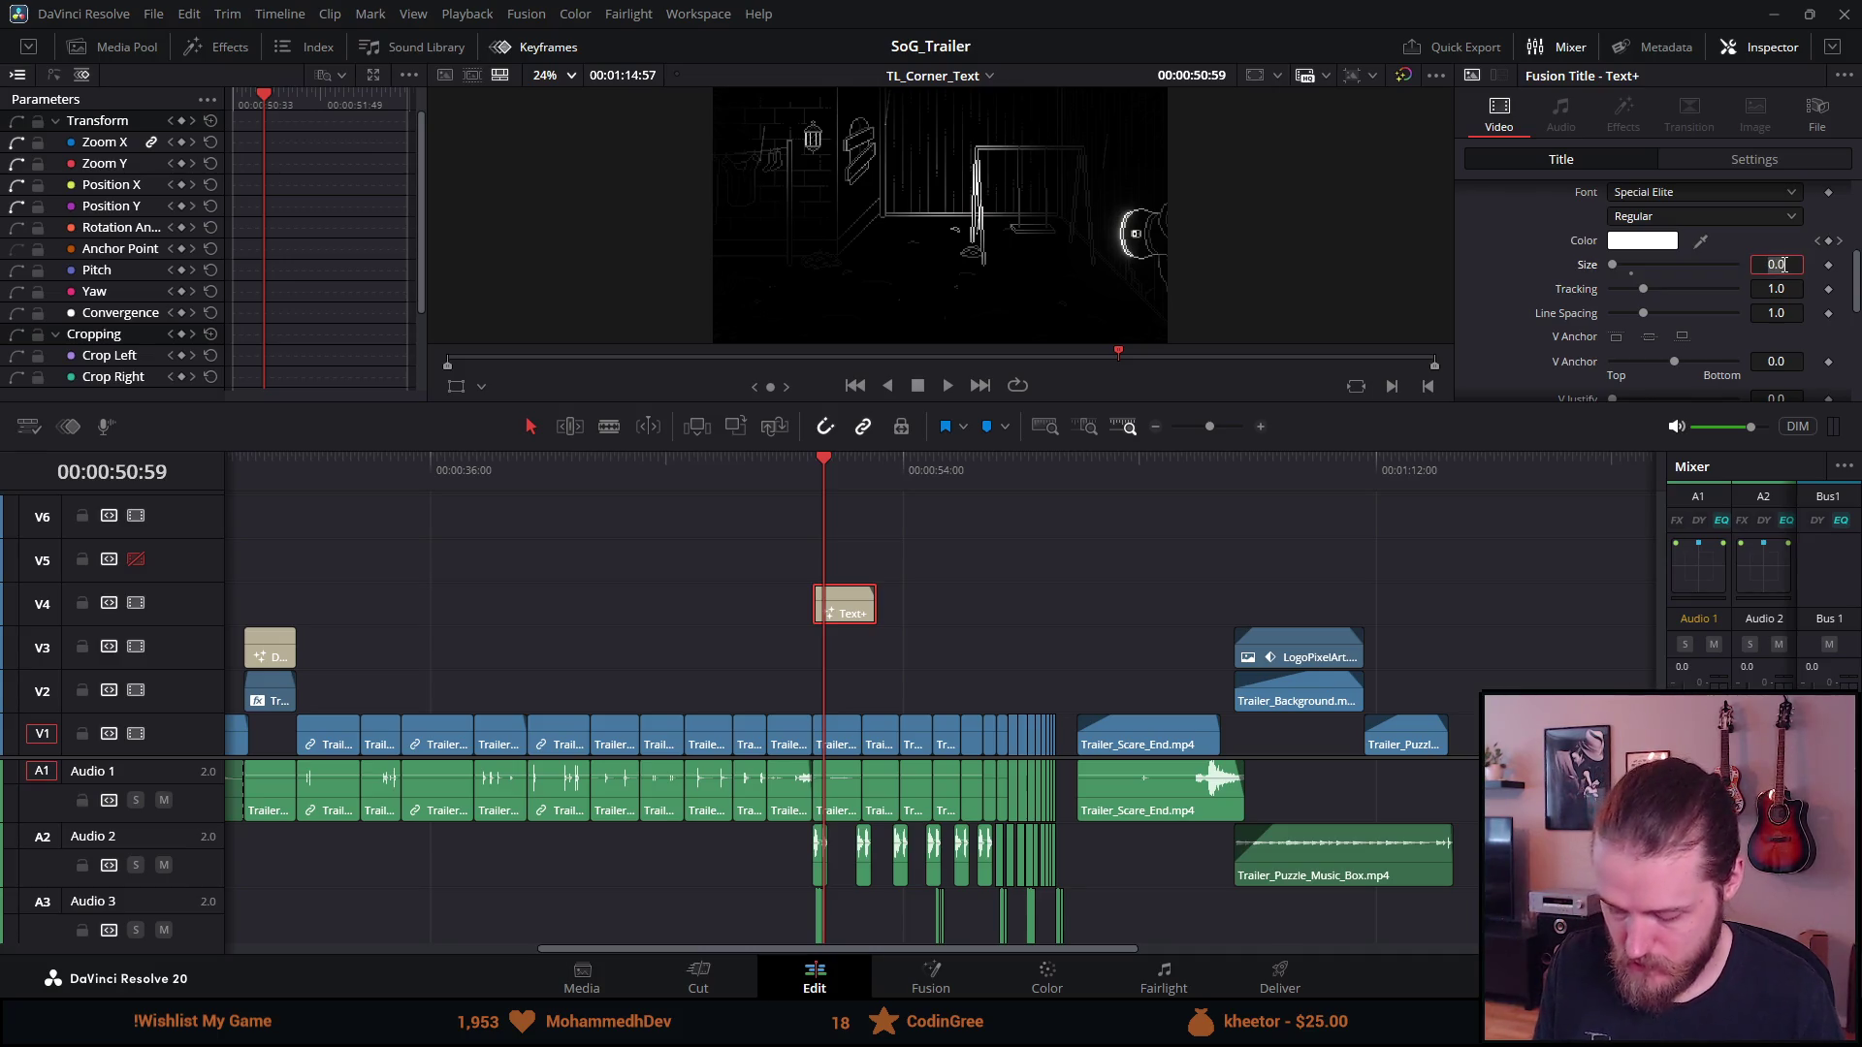
key(BackSpace)
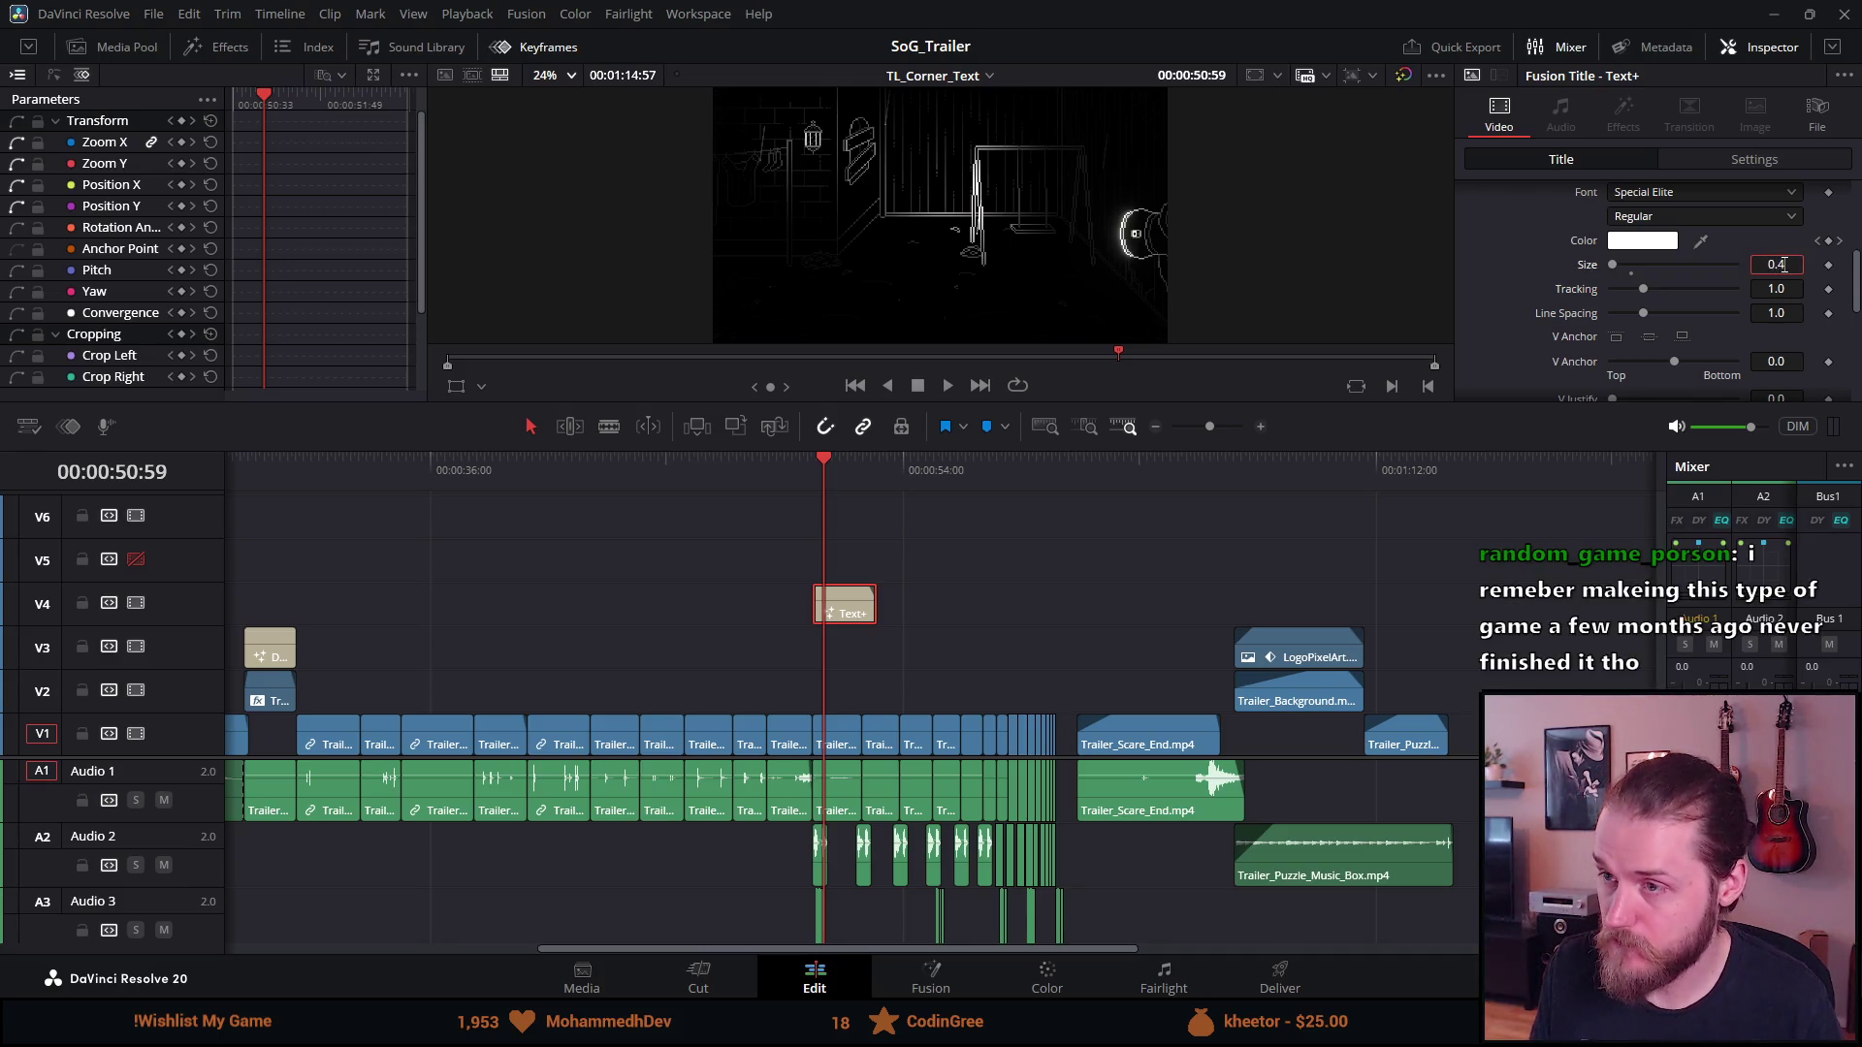
key(Tab)
click(1784, 265)
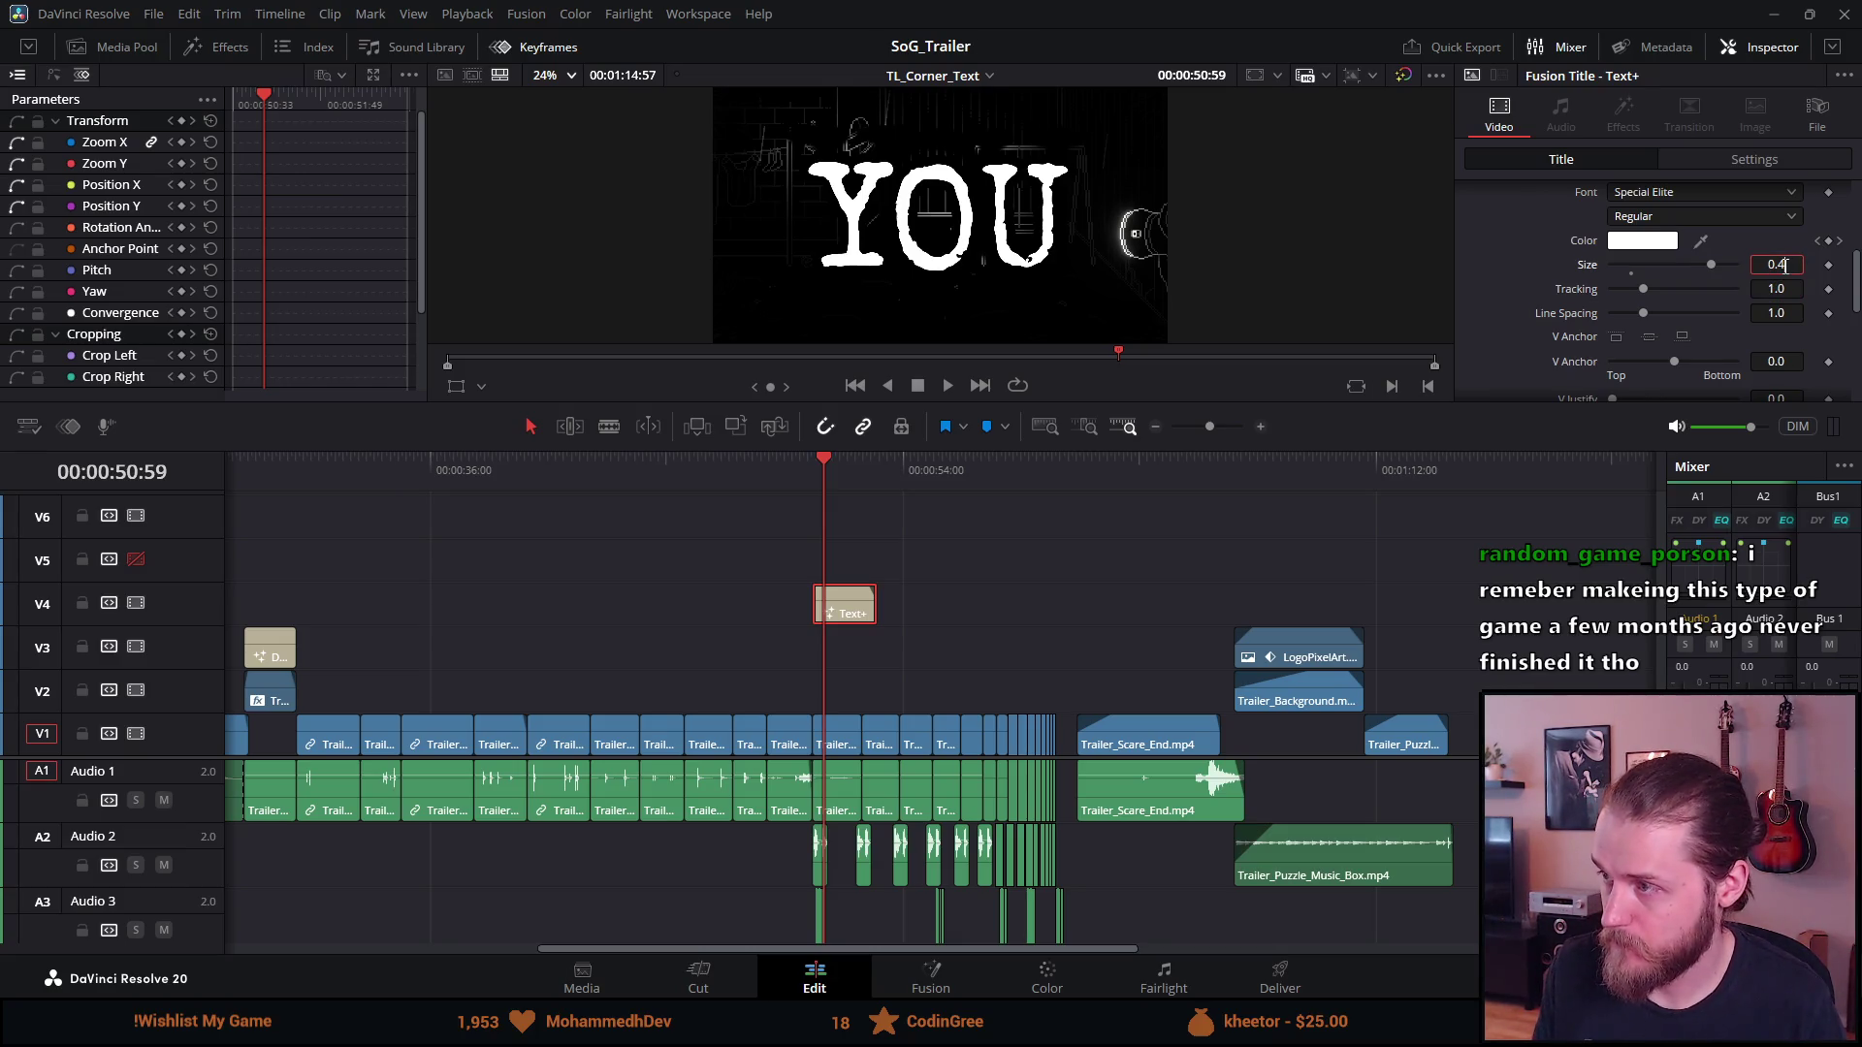
scroll(1534, 310, up, 5)
Change the title text to 'ALONE' and reduce its size to 0.3
click(1546, 289)
text(alone)
key(BackSpace)
key(BackSpace)
key(BackSpace)
key(BackSpace)
text(ALONE)
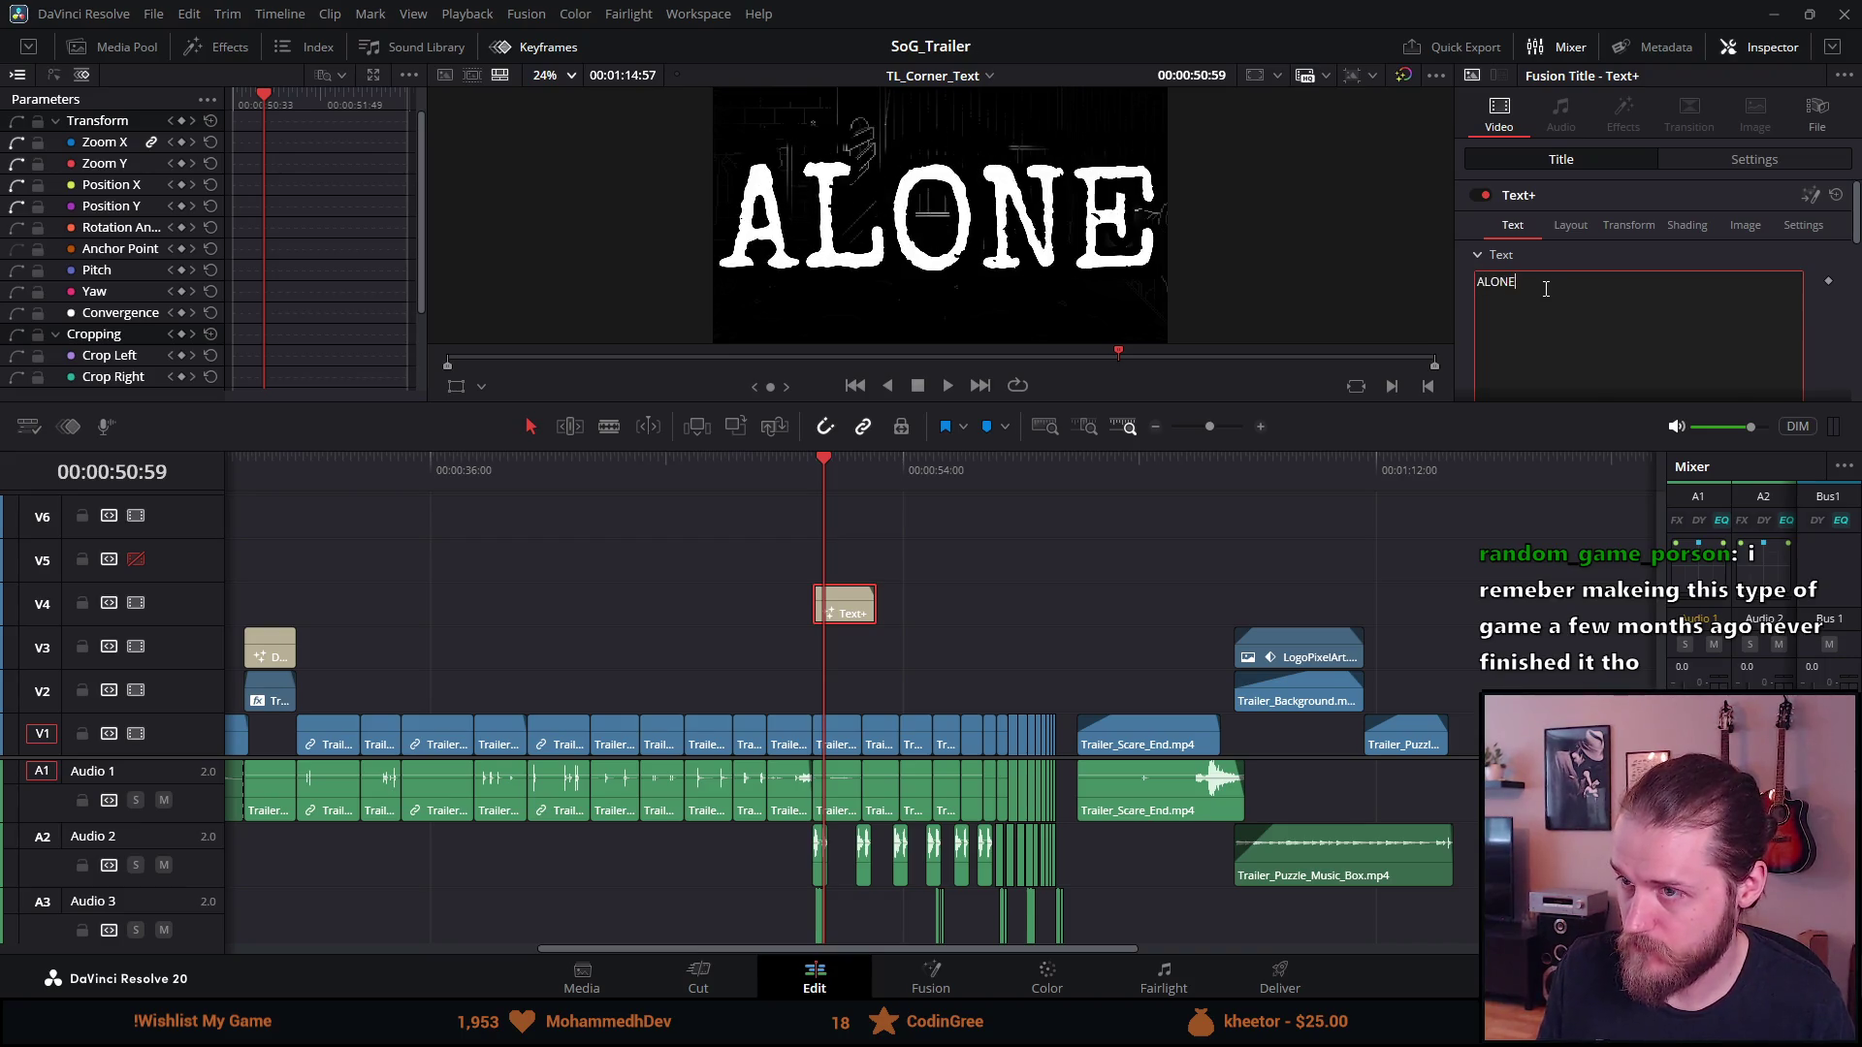
scroll(1620, 233, down, 3)
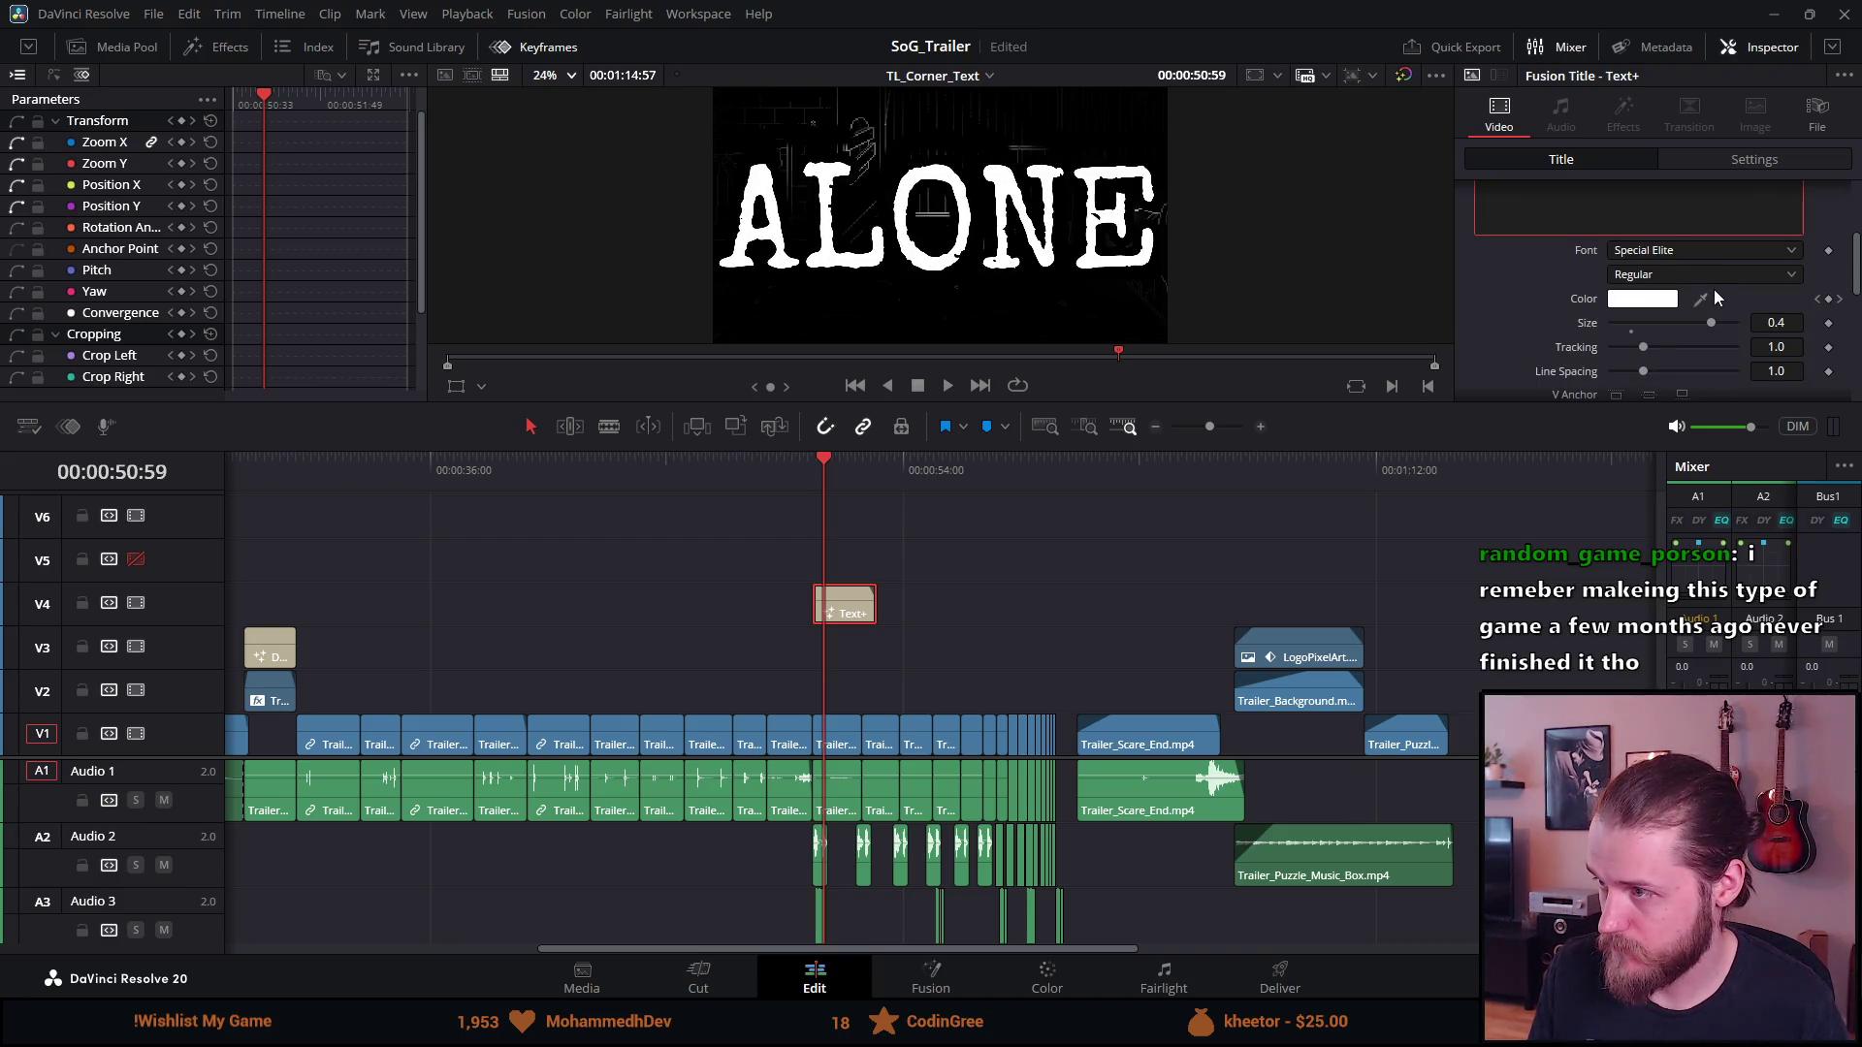
click(1780, 328)
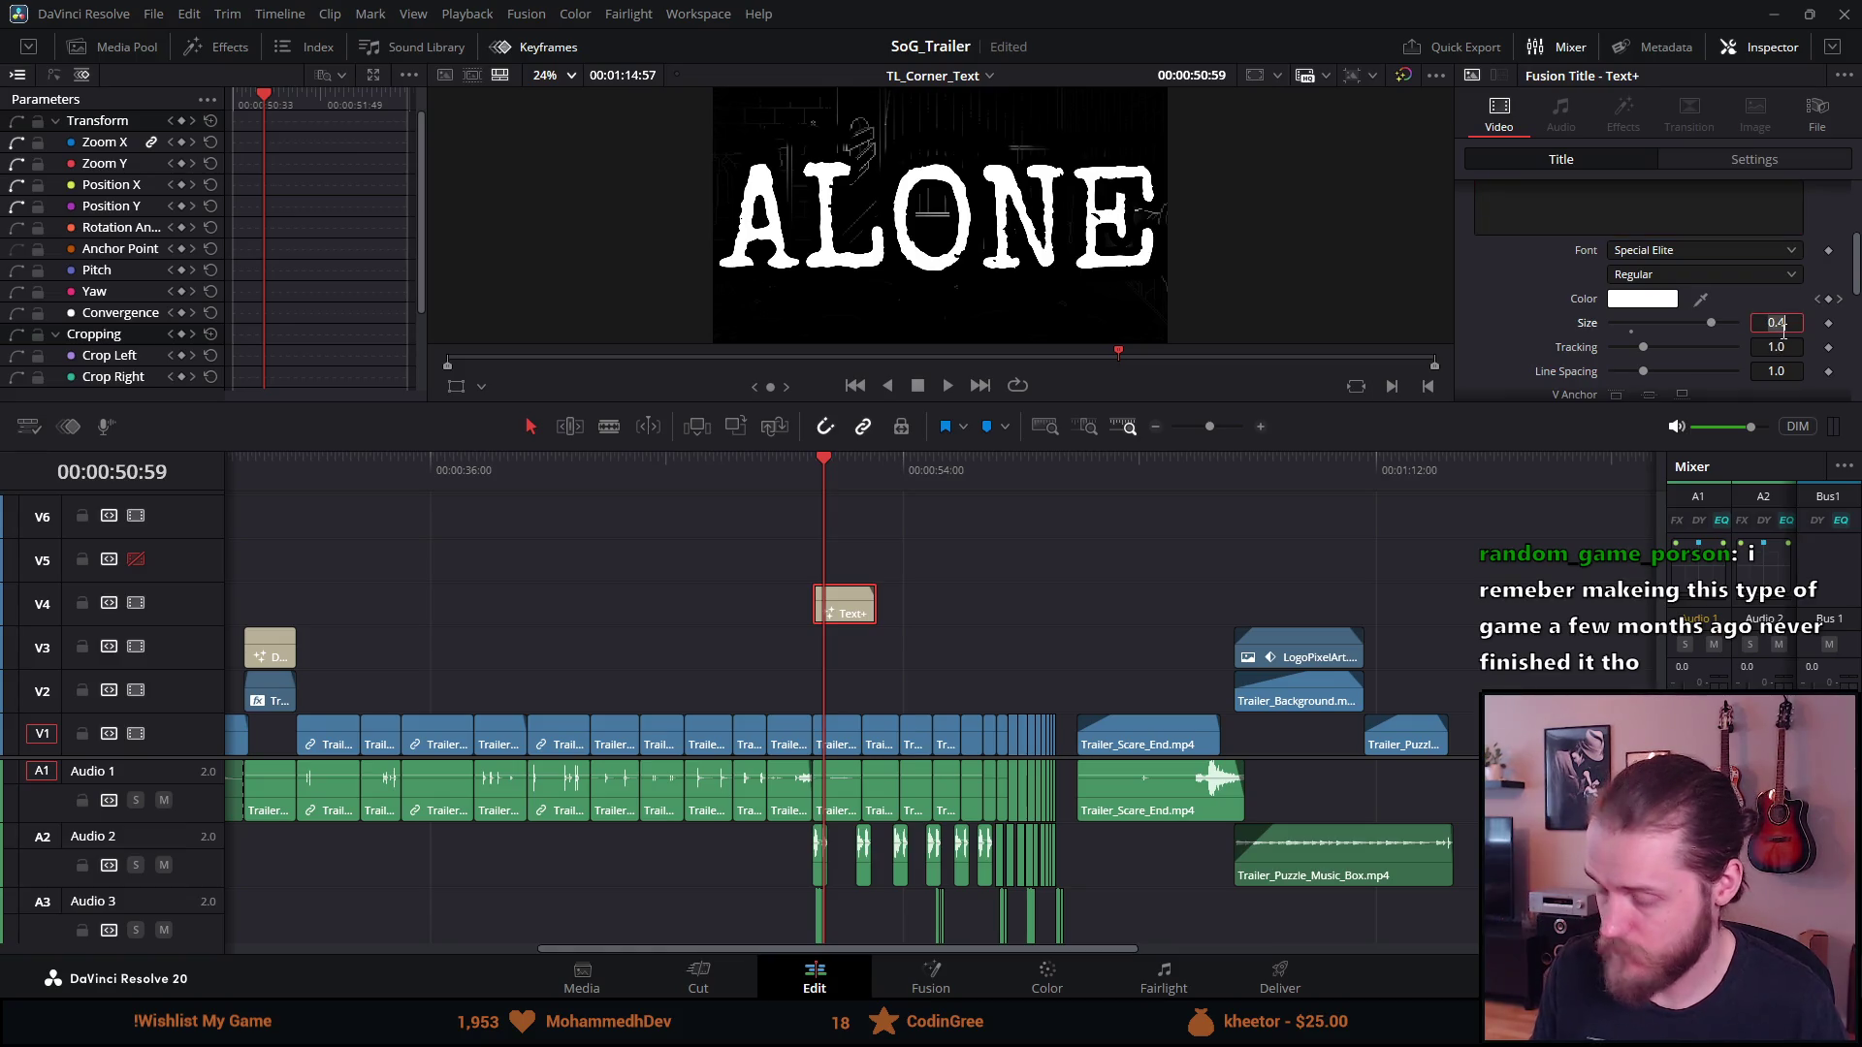
key(BackSpace)
text(3)
key(Tab)
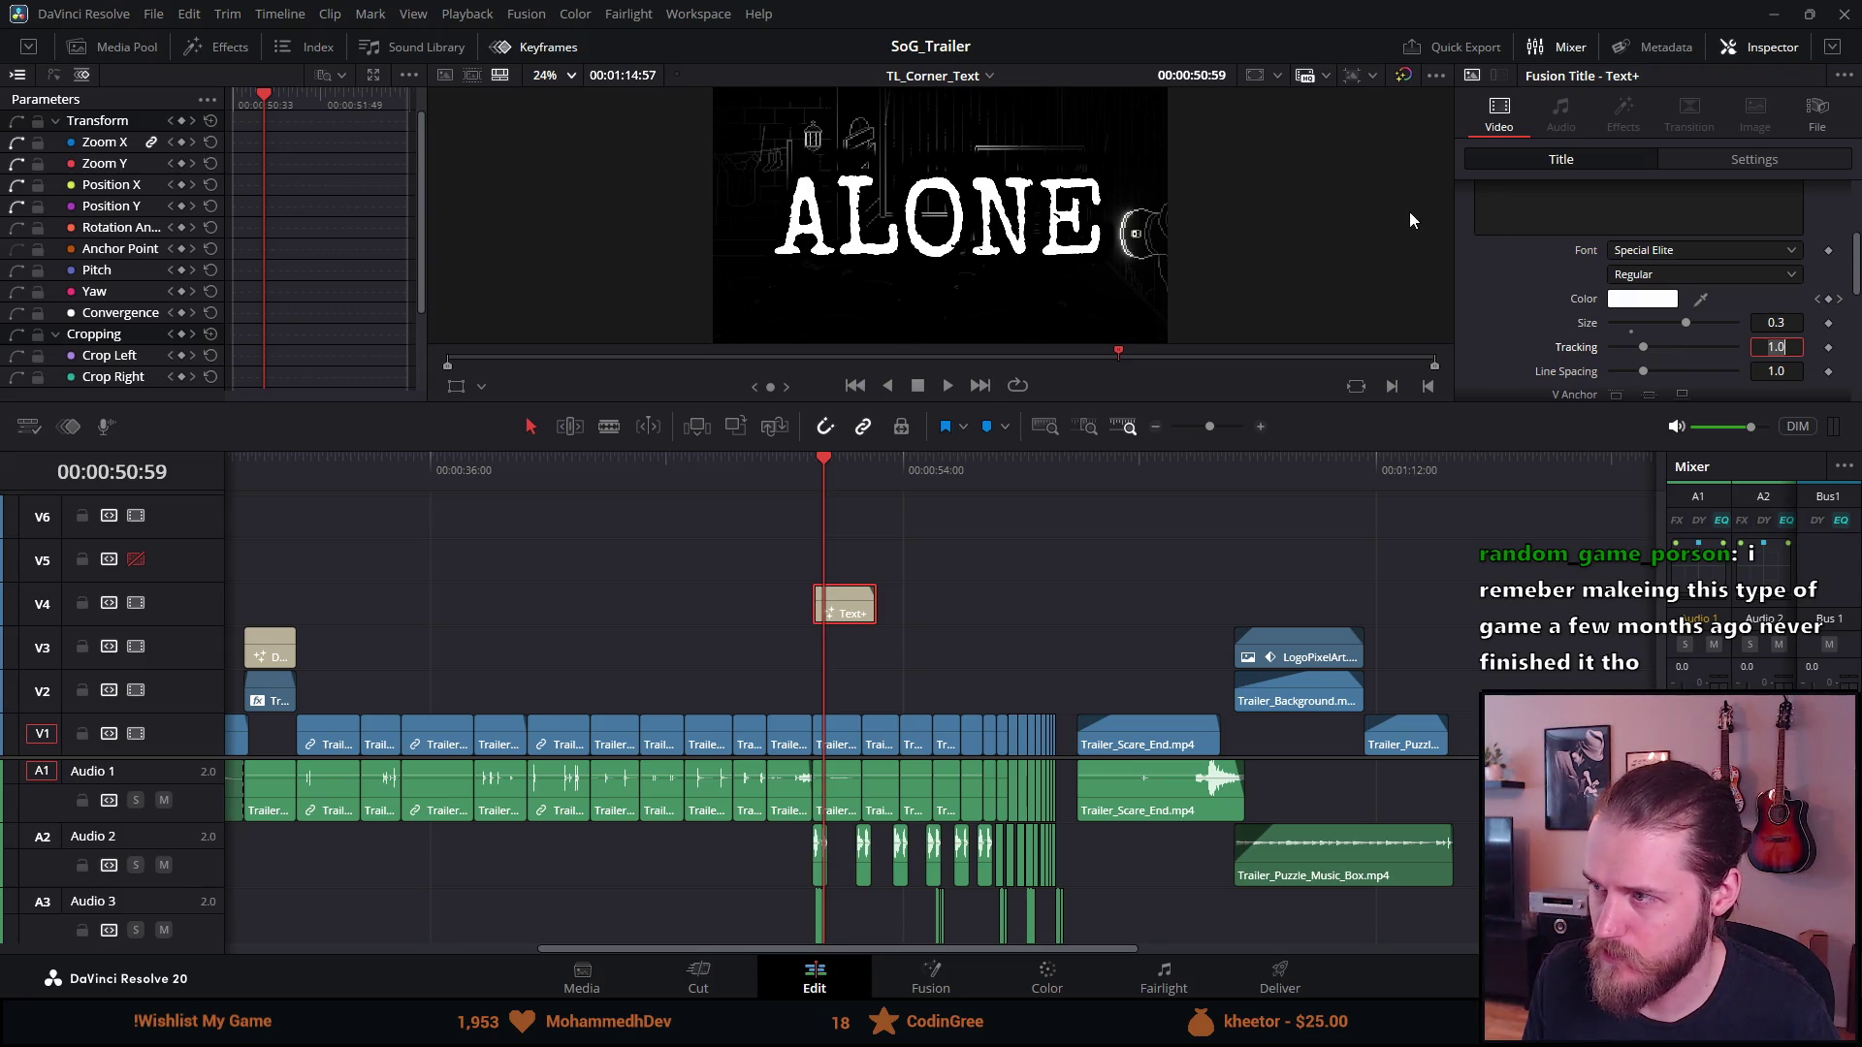
click(1685, 165)
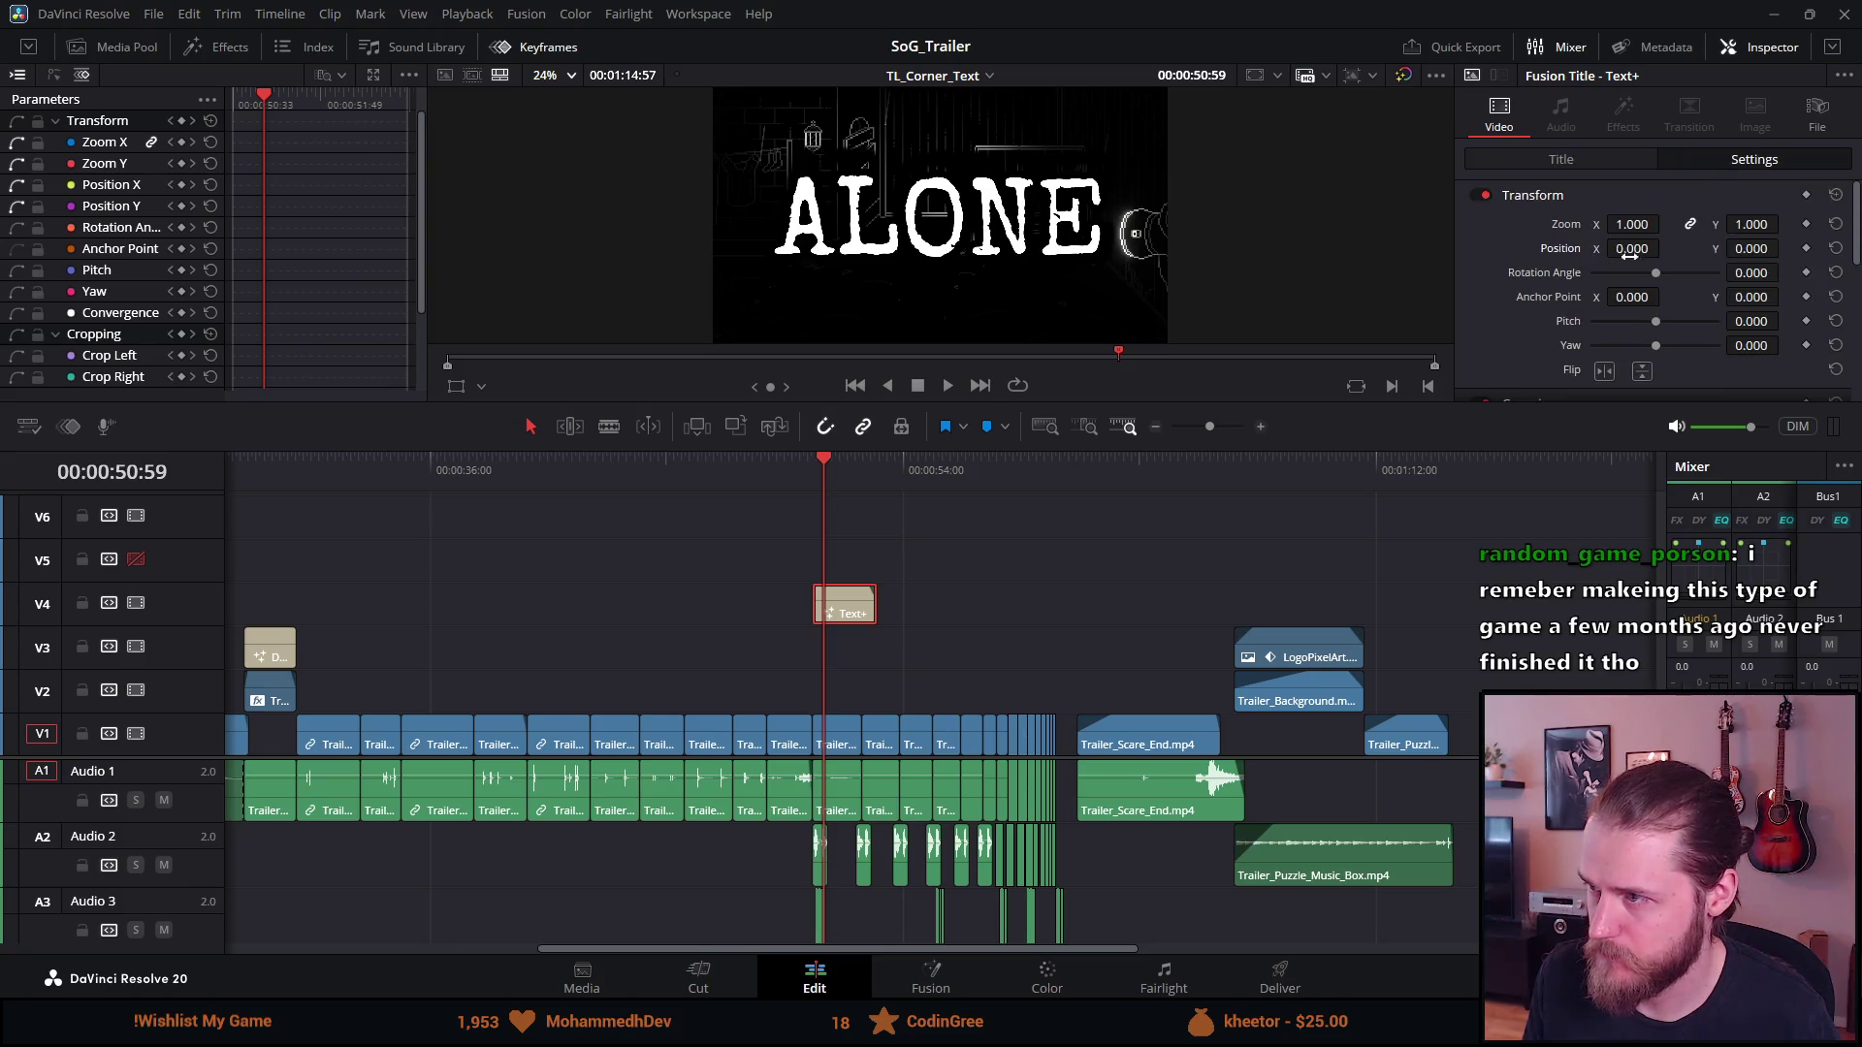
Disable the ALONE title's Black Shadow shading element and preview playback
scroll(1595, 325, down, 3)
scroll(1591, 325, down, 3)
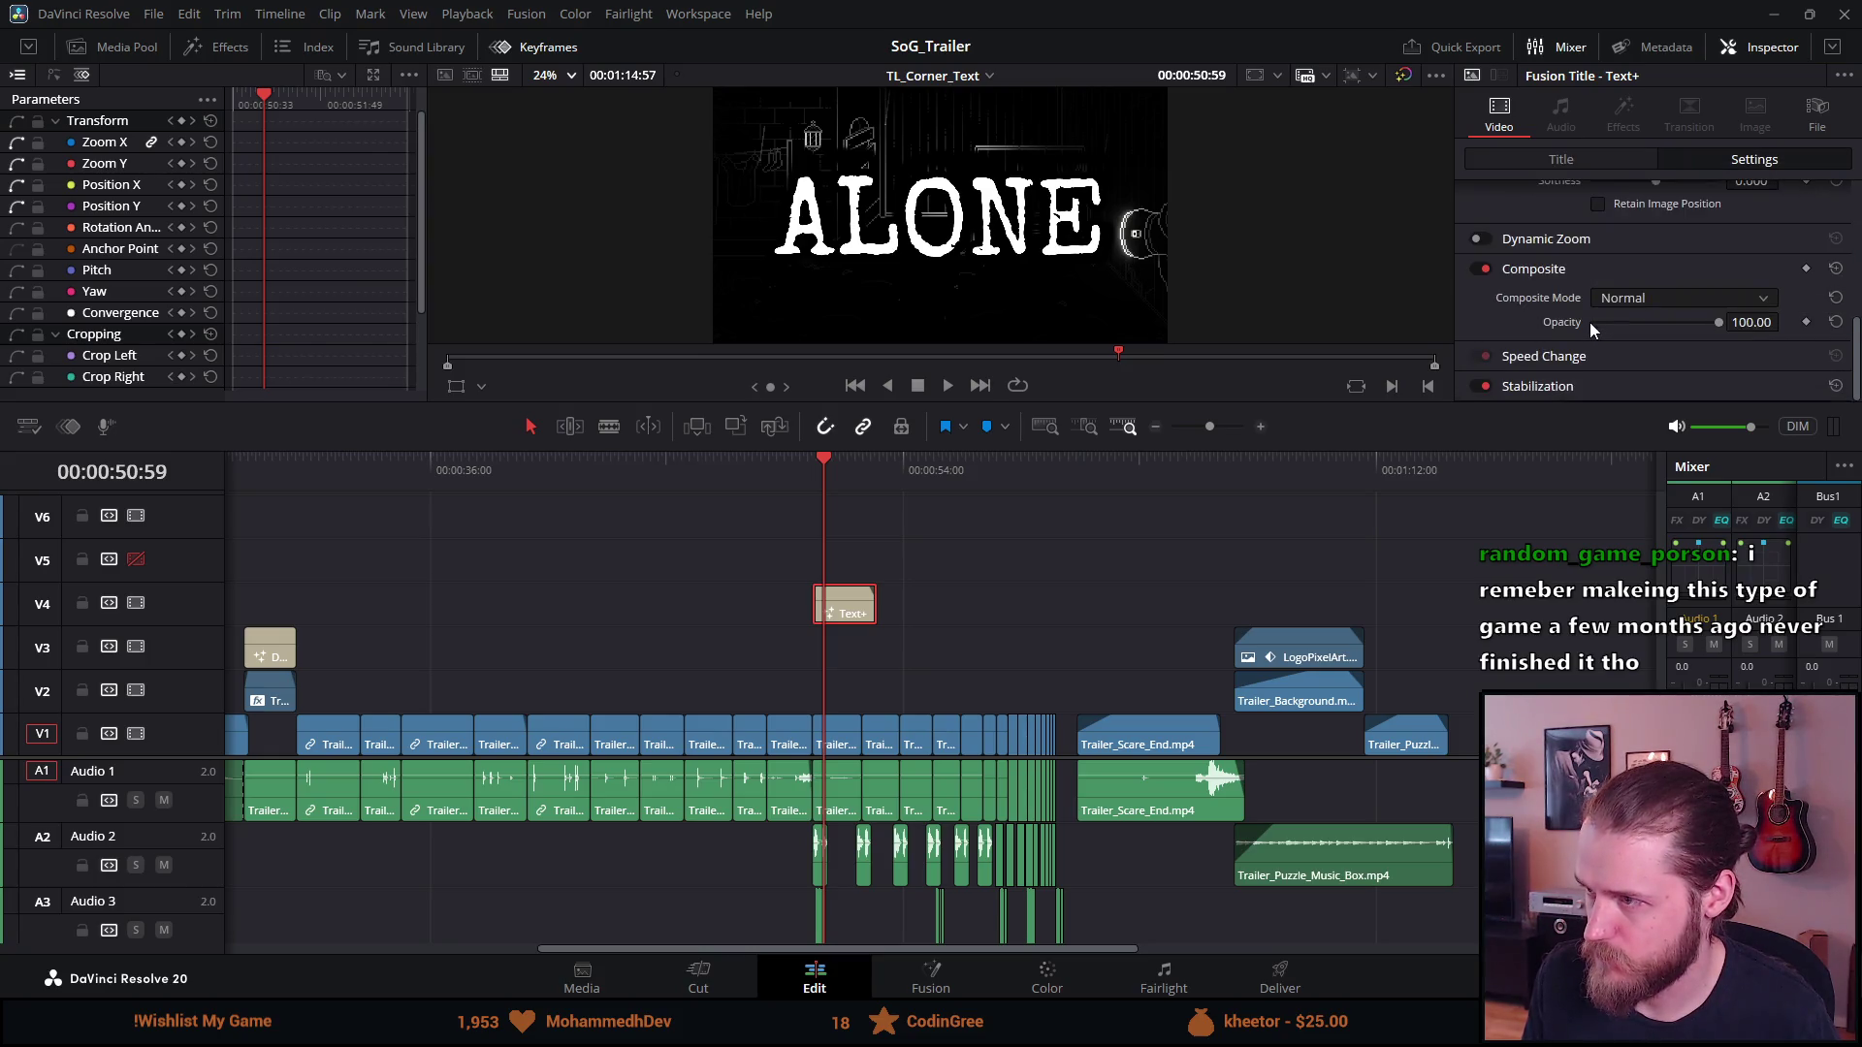
click(1600, 159)
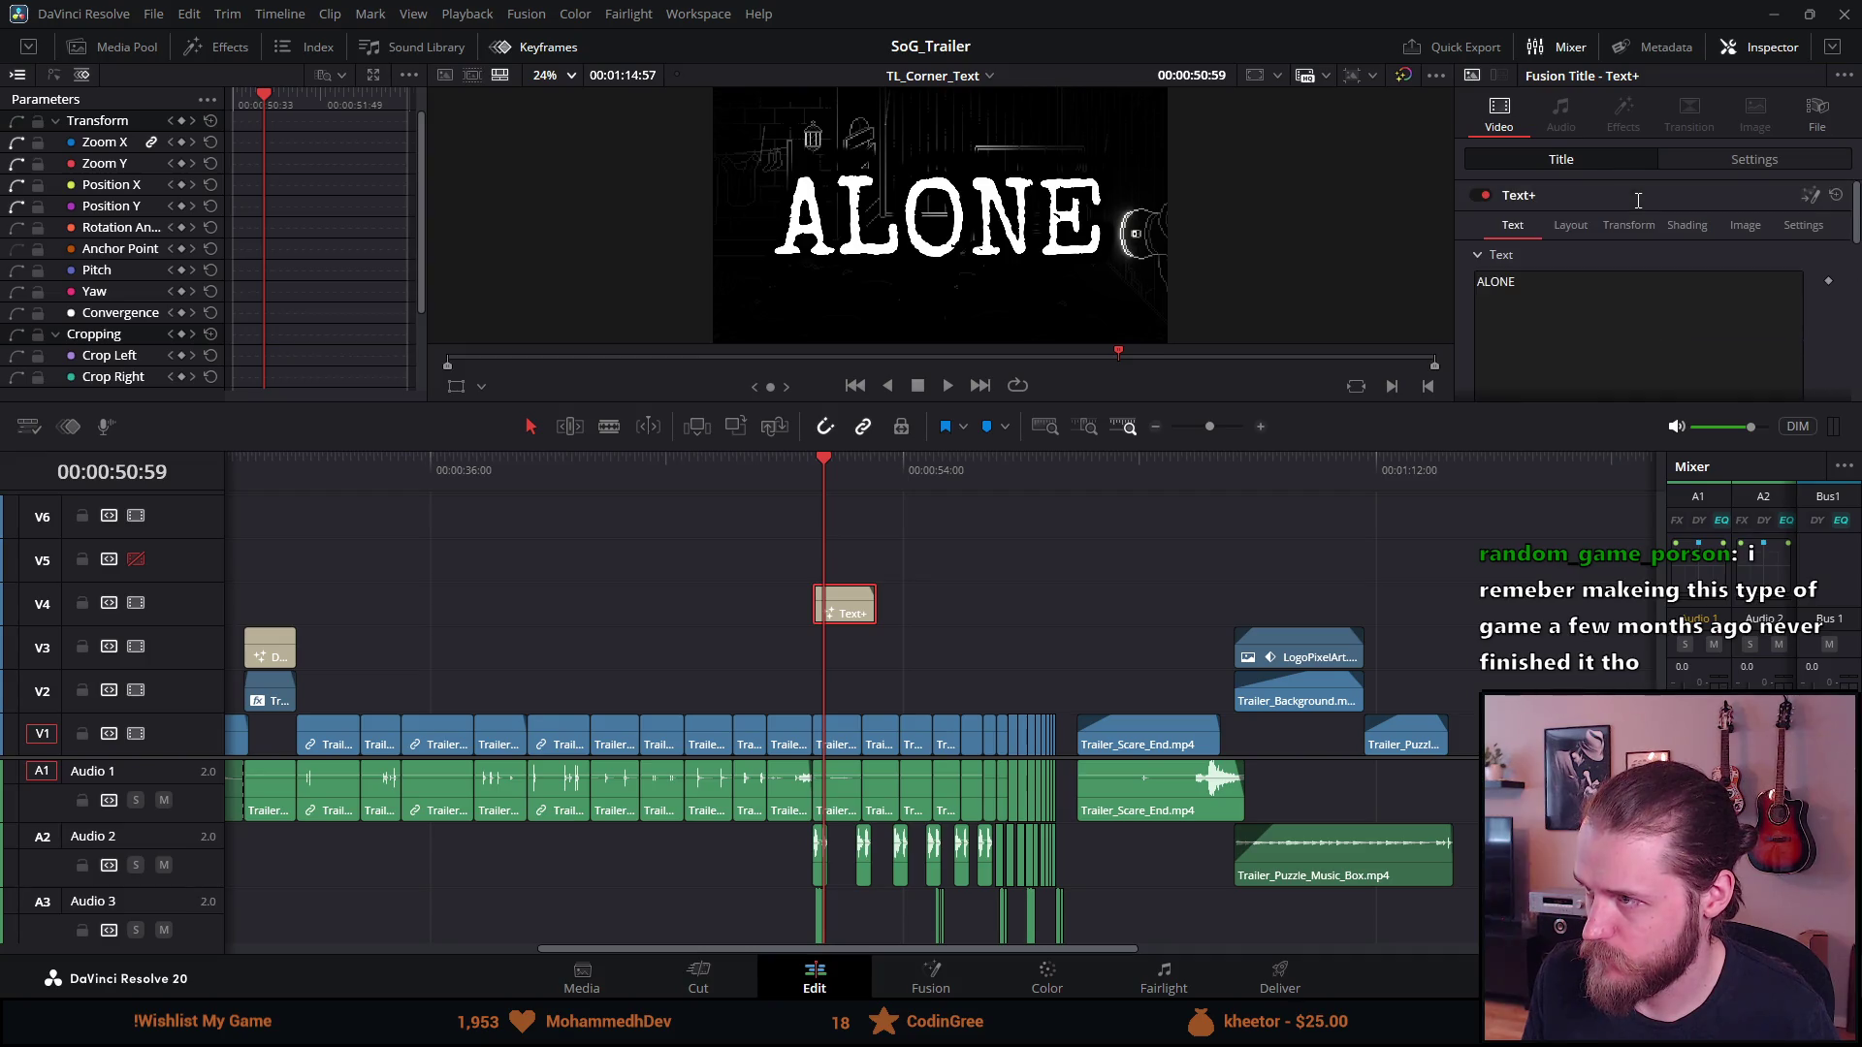
click(1685, 227)
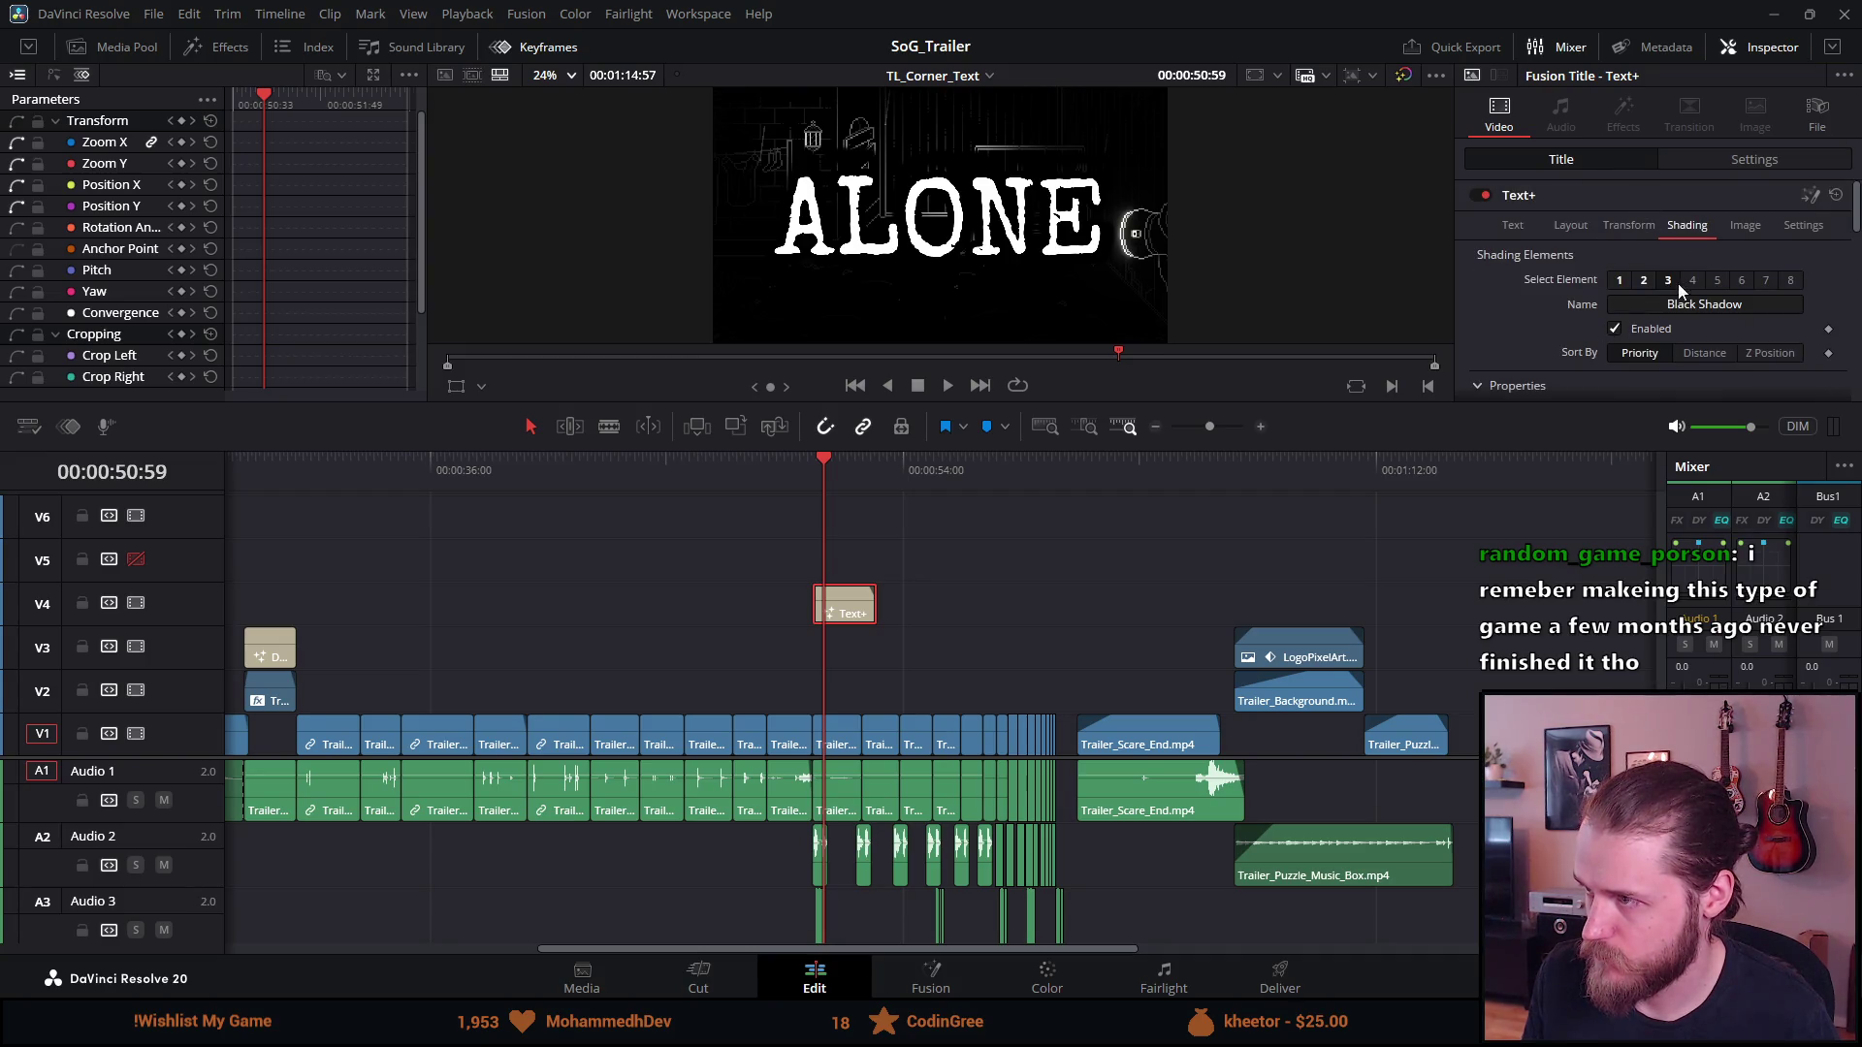
click(1614, 329)
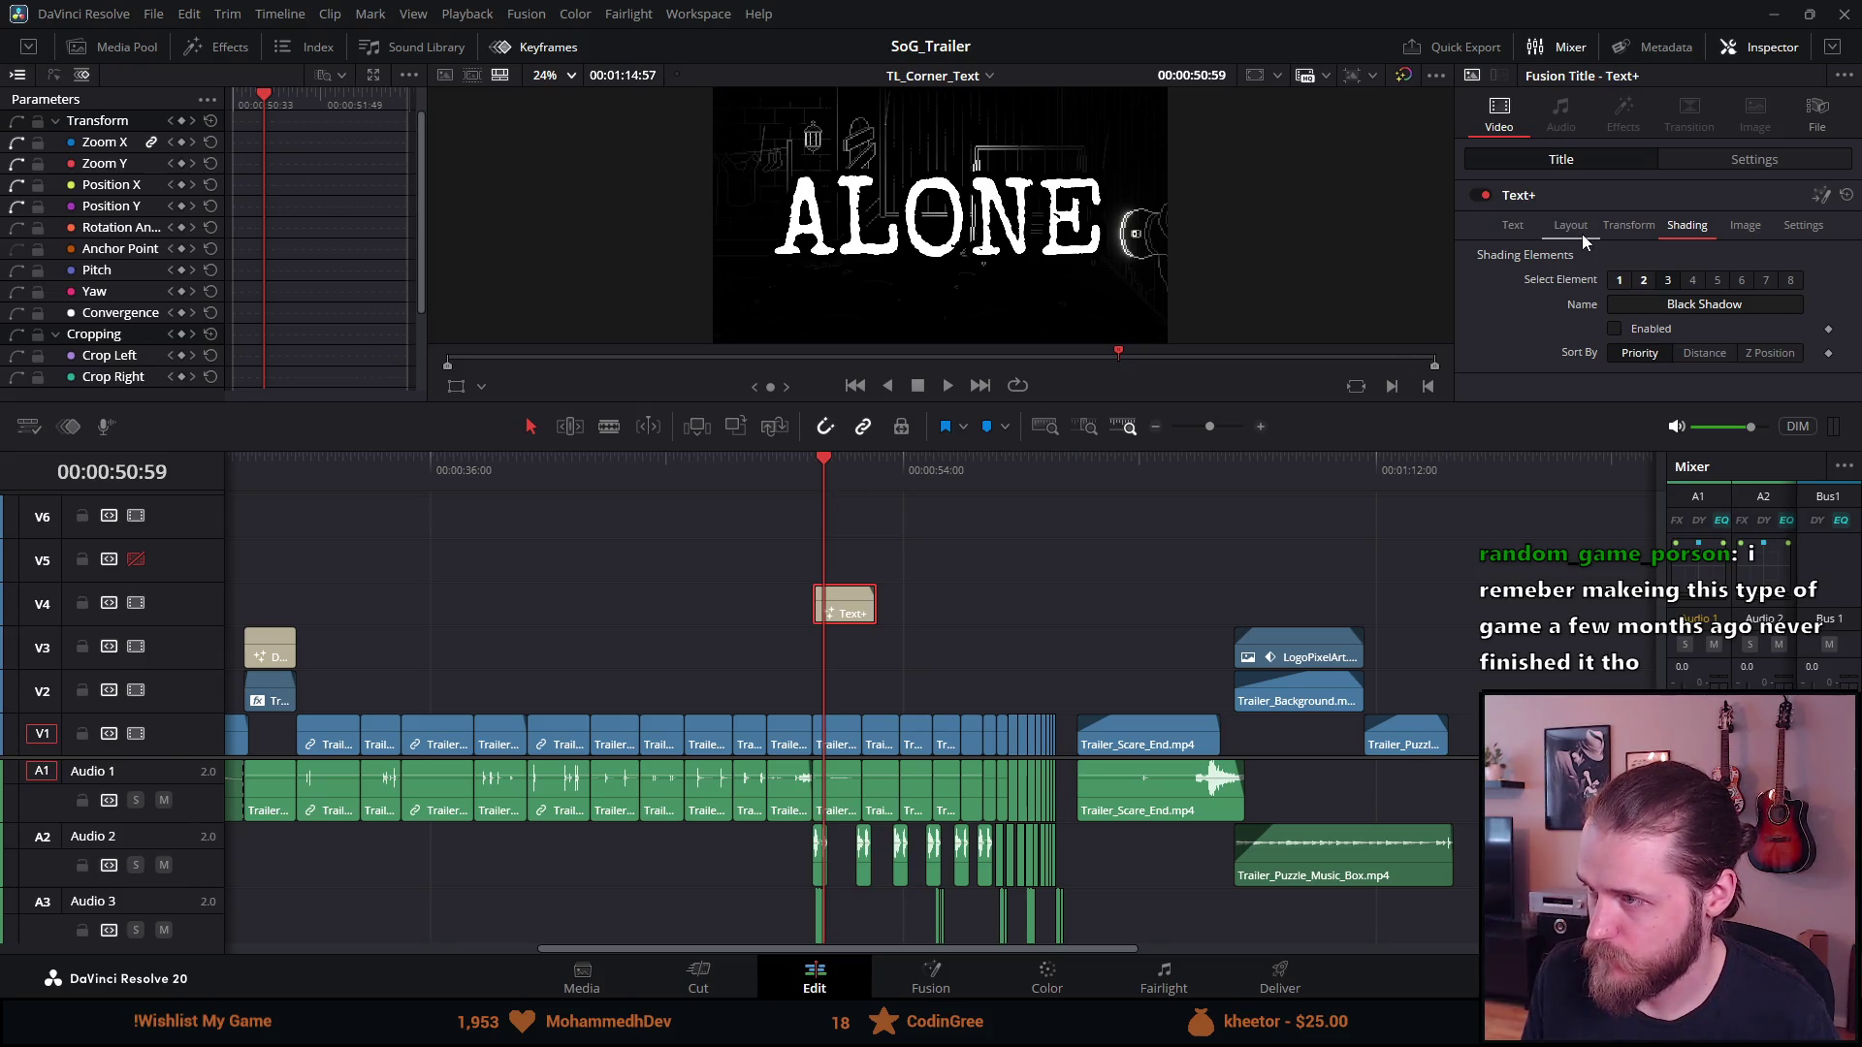
key(space)
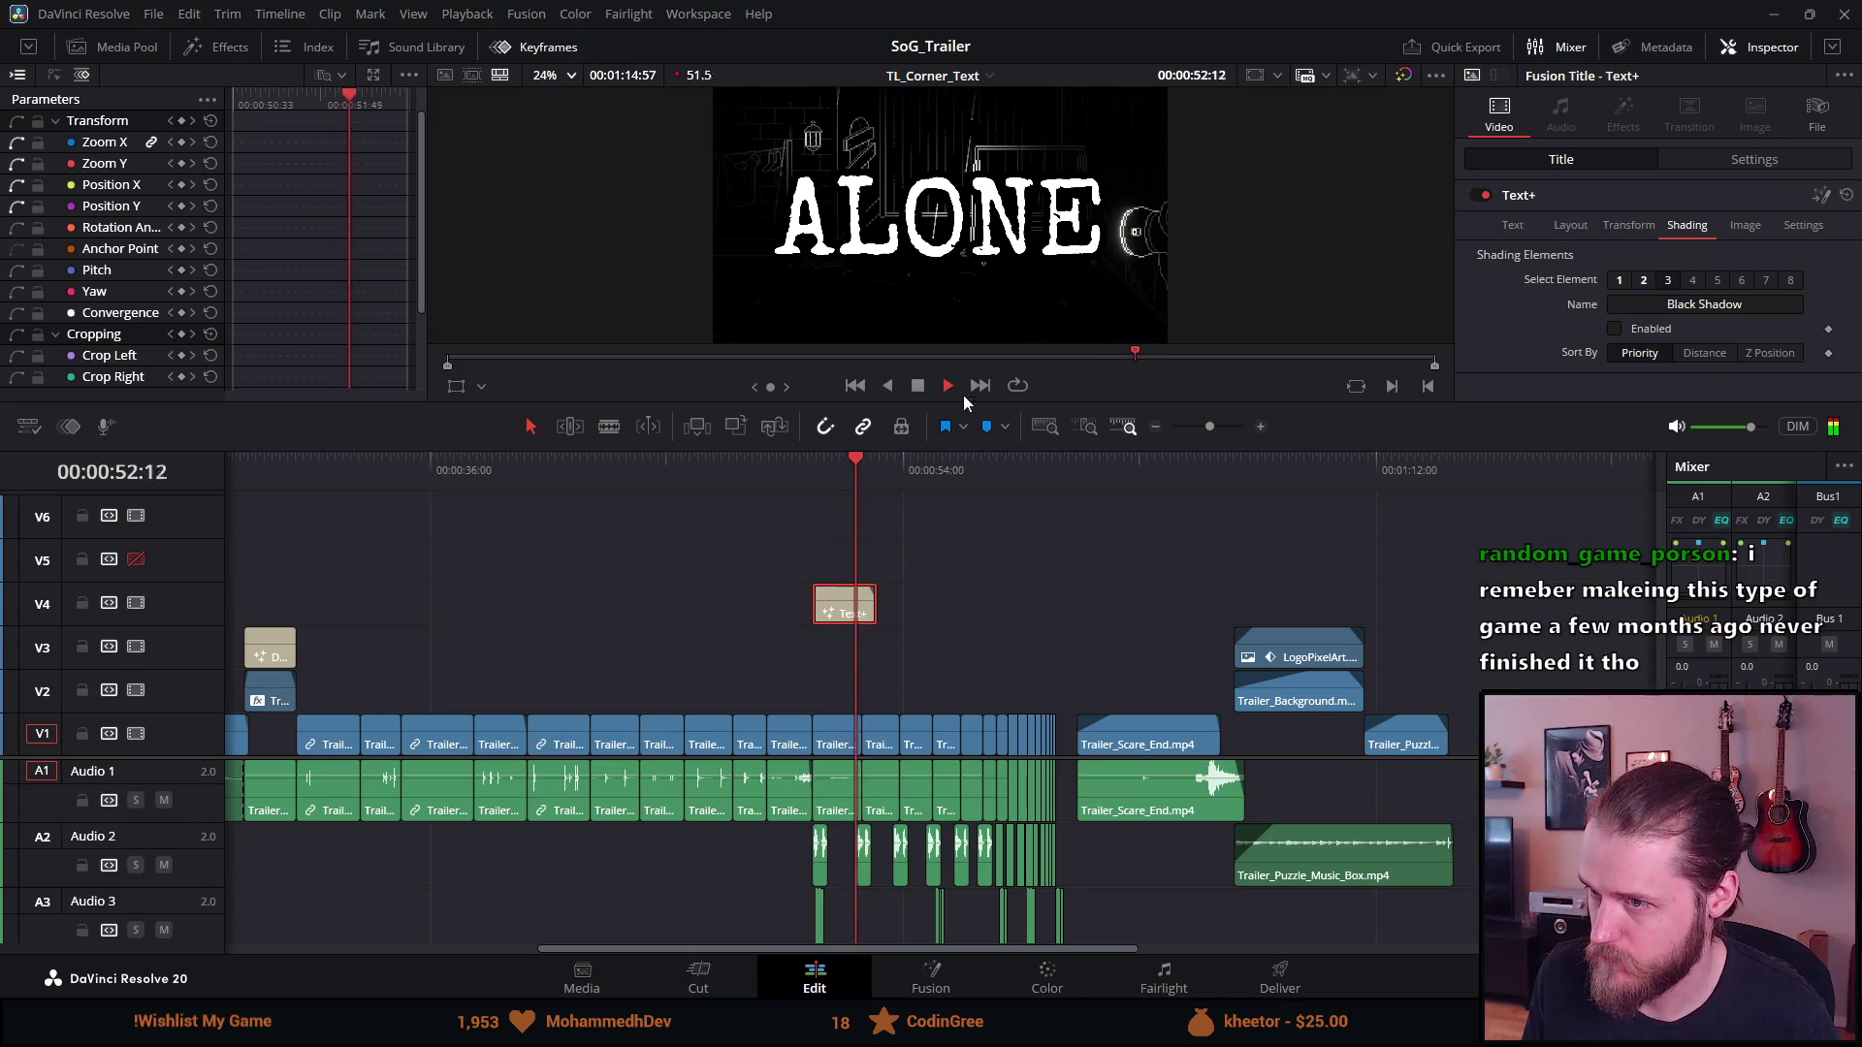
Blade the ALONE Text+ clip at 00:00:51:44, delete the right part, and preview it
click(918, 387)
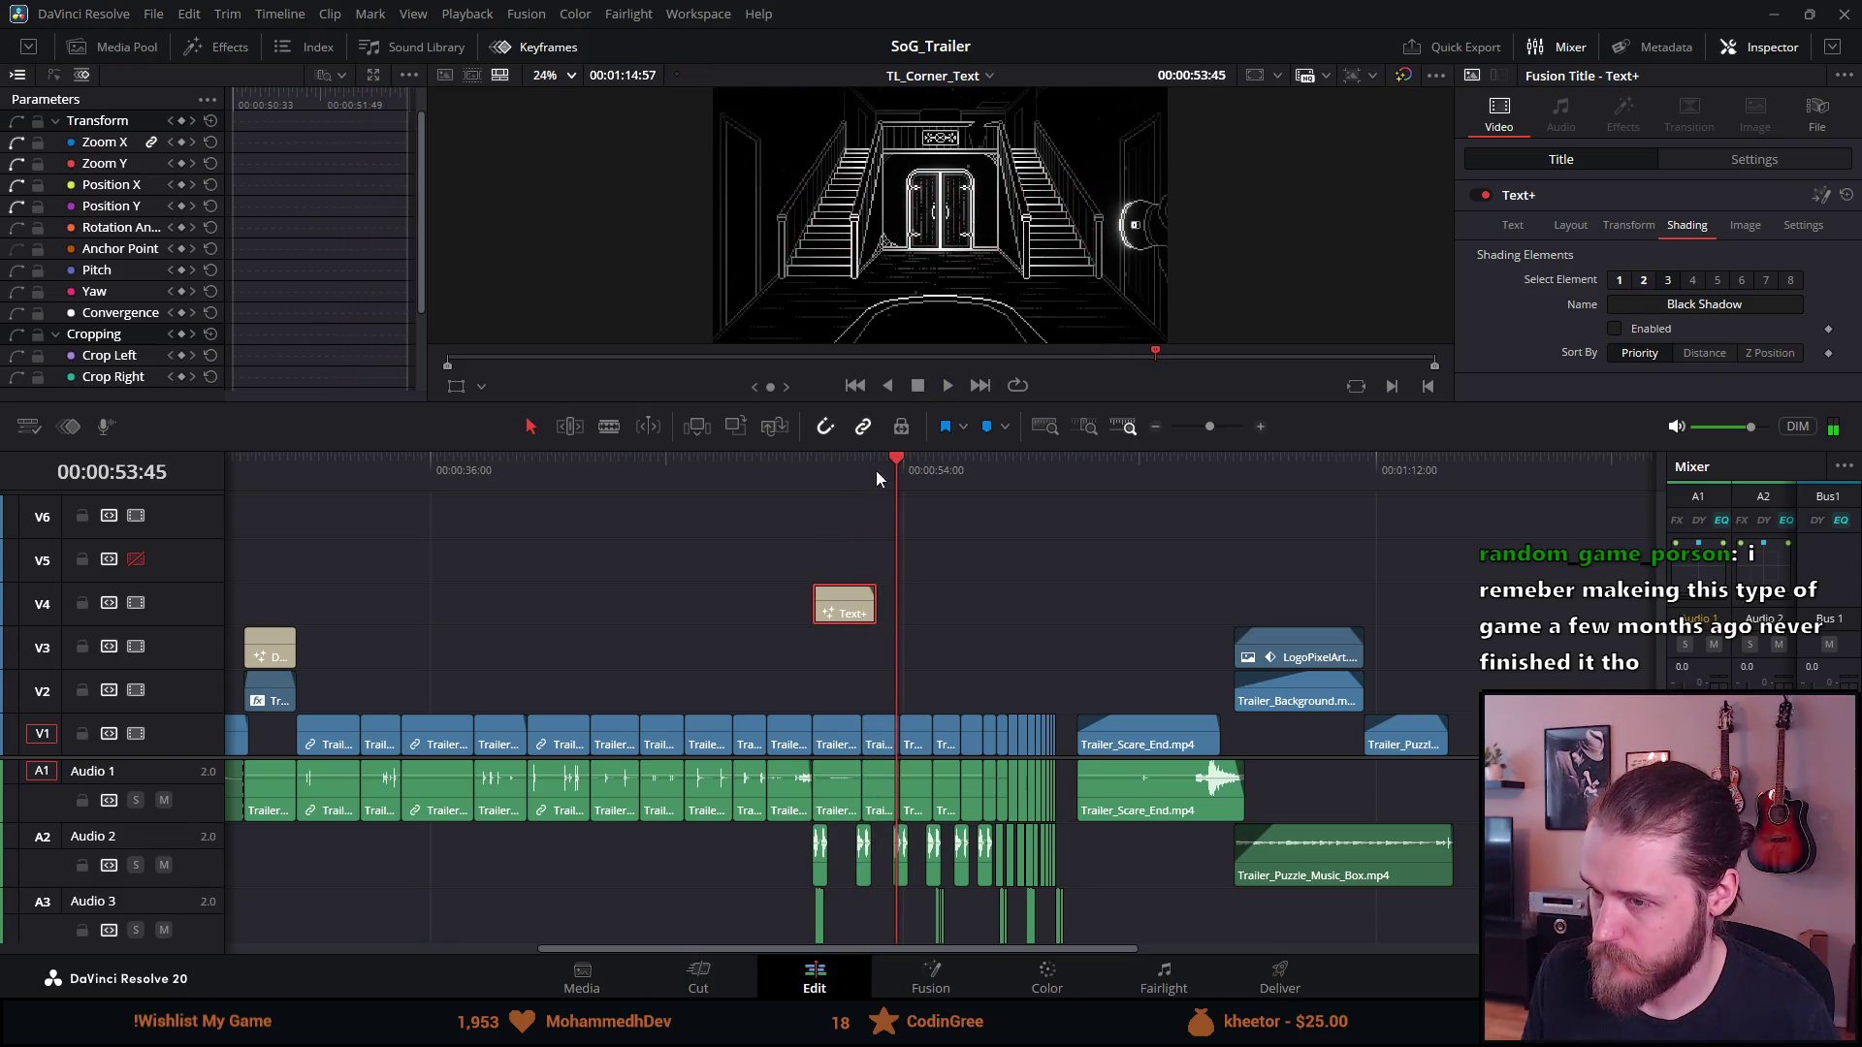
drag(851, 463, 828, 469)
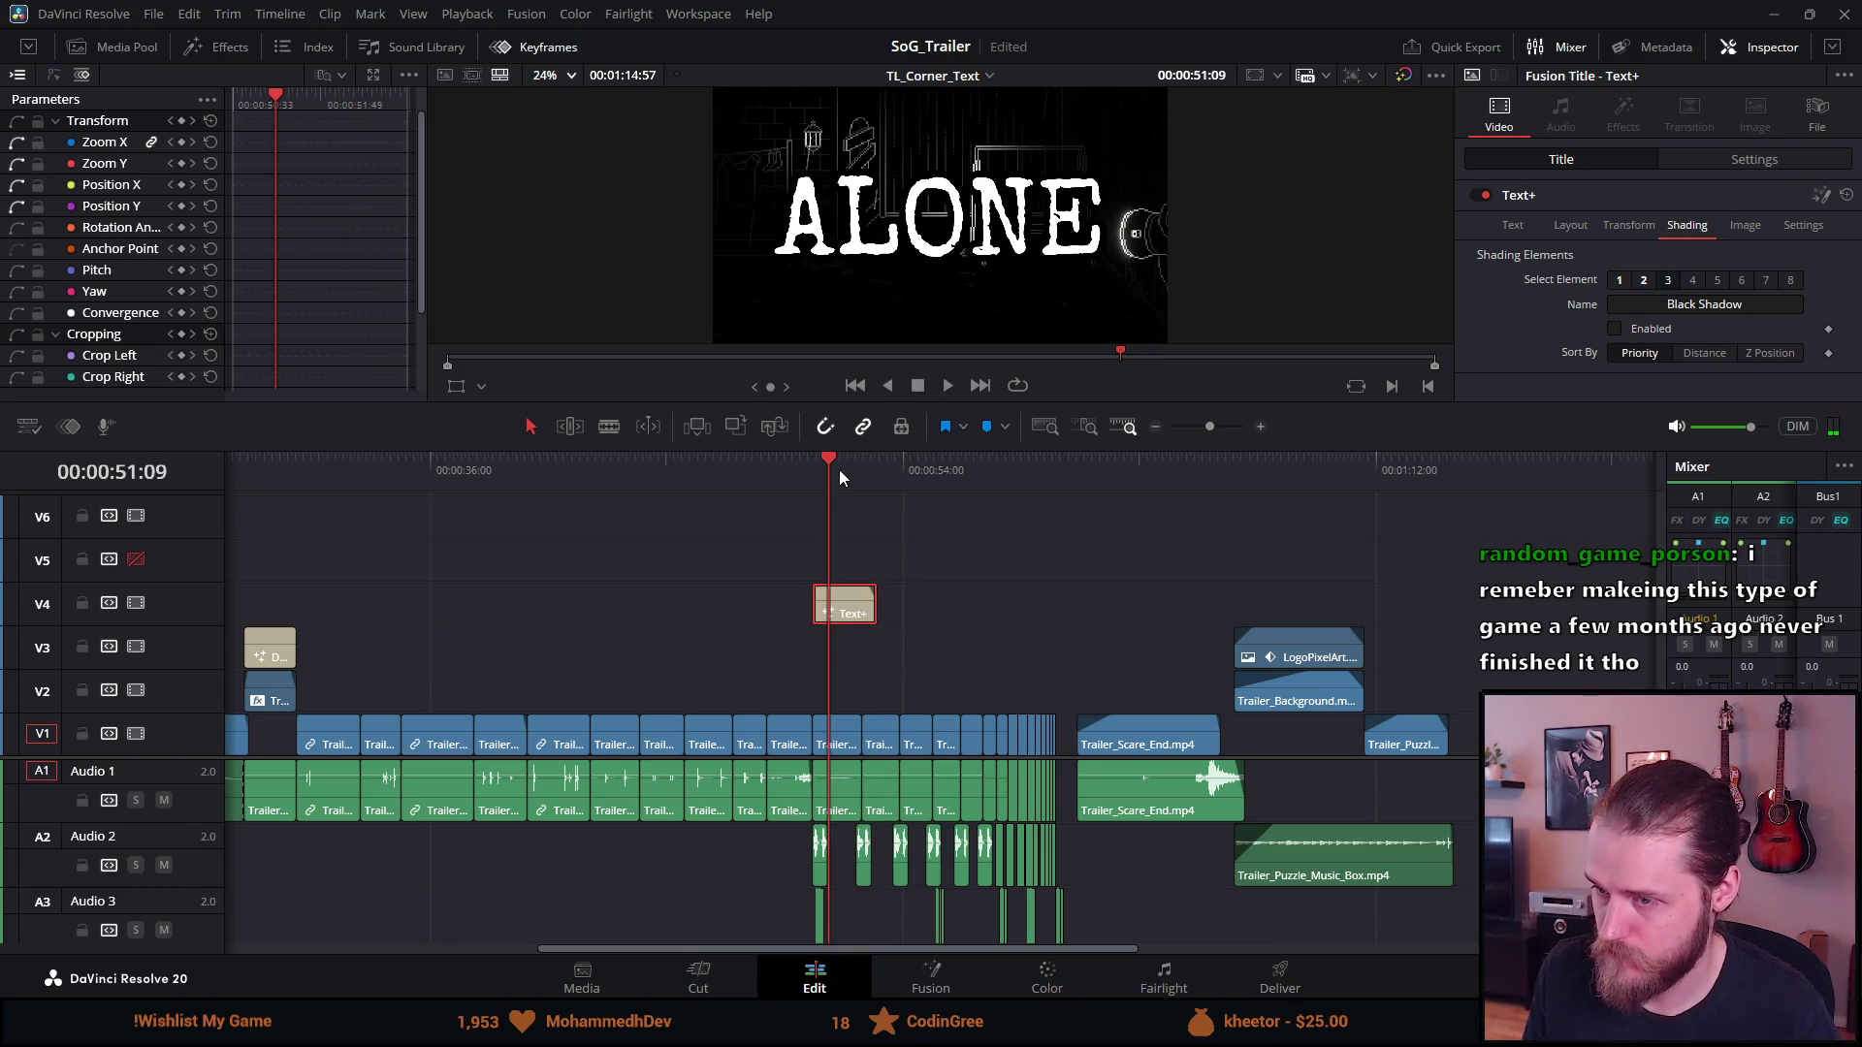
click(844, 475)
key(ctrl+b)
click(863, 605)
key(Delete)
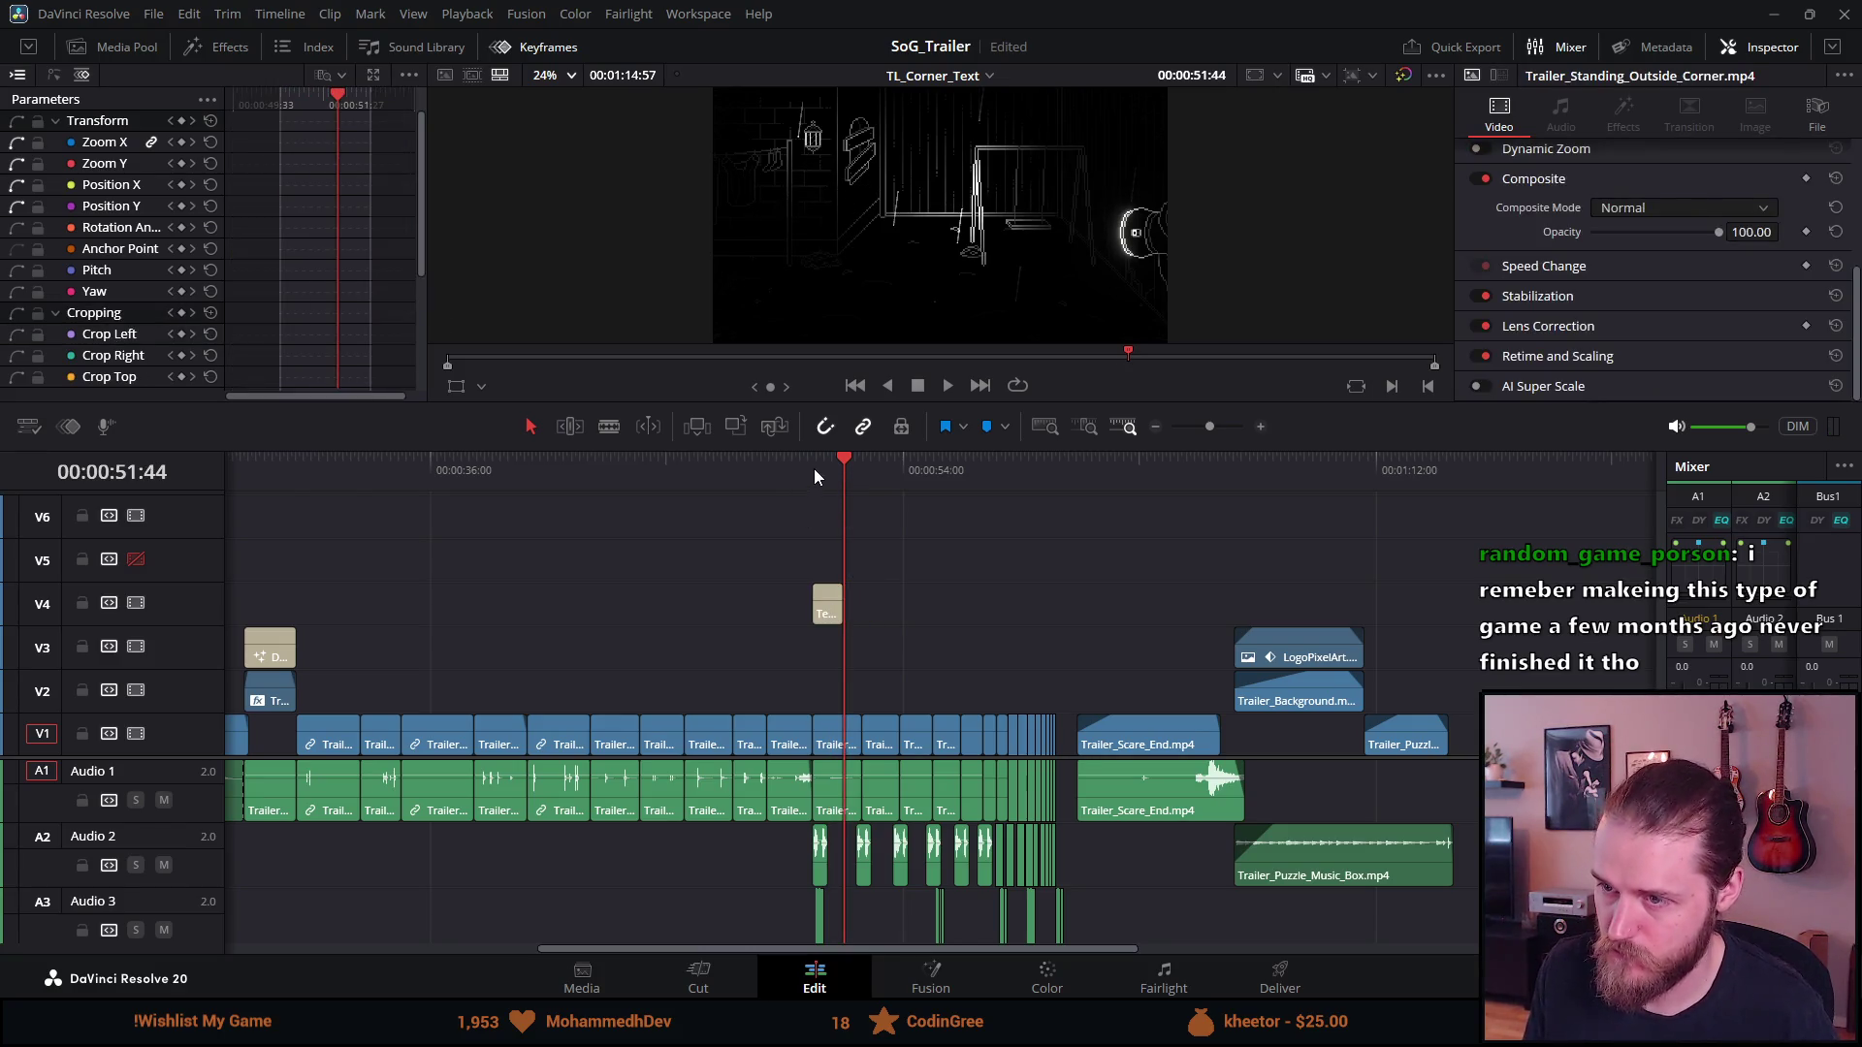
click(813, 468)
key(space)
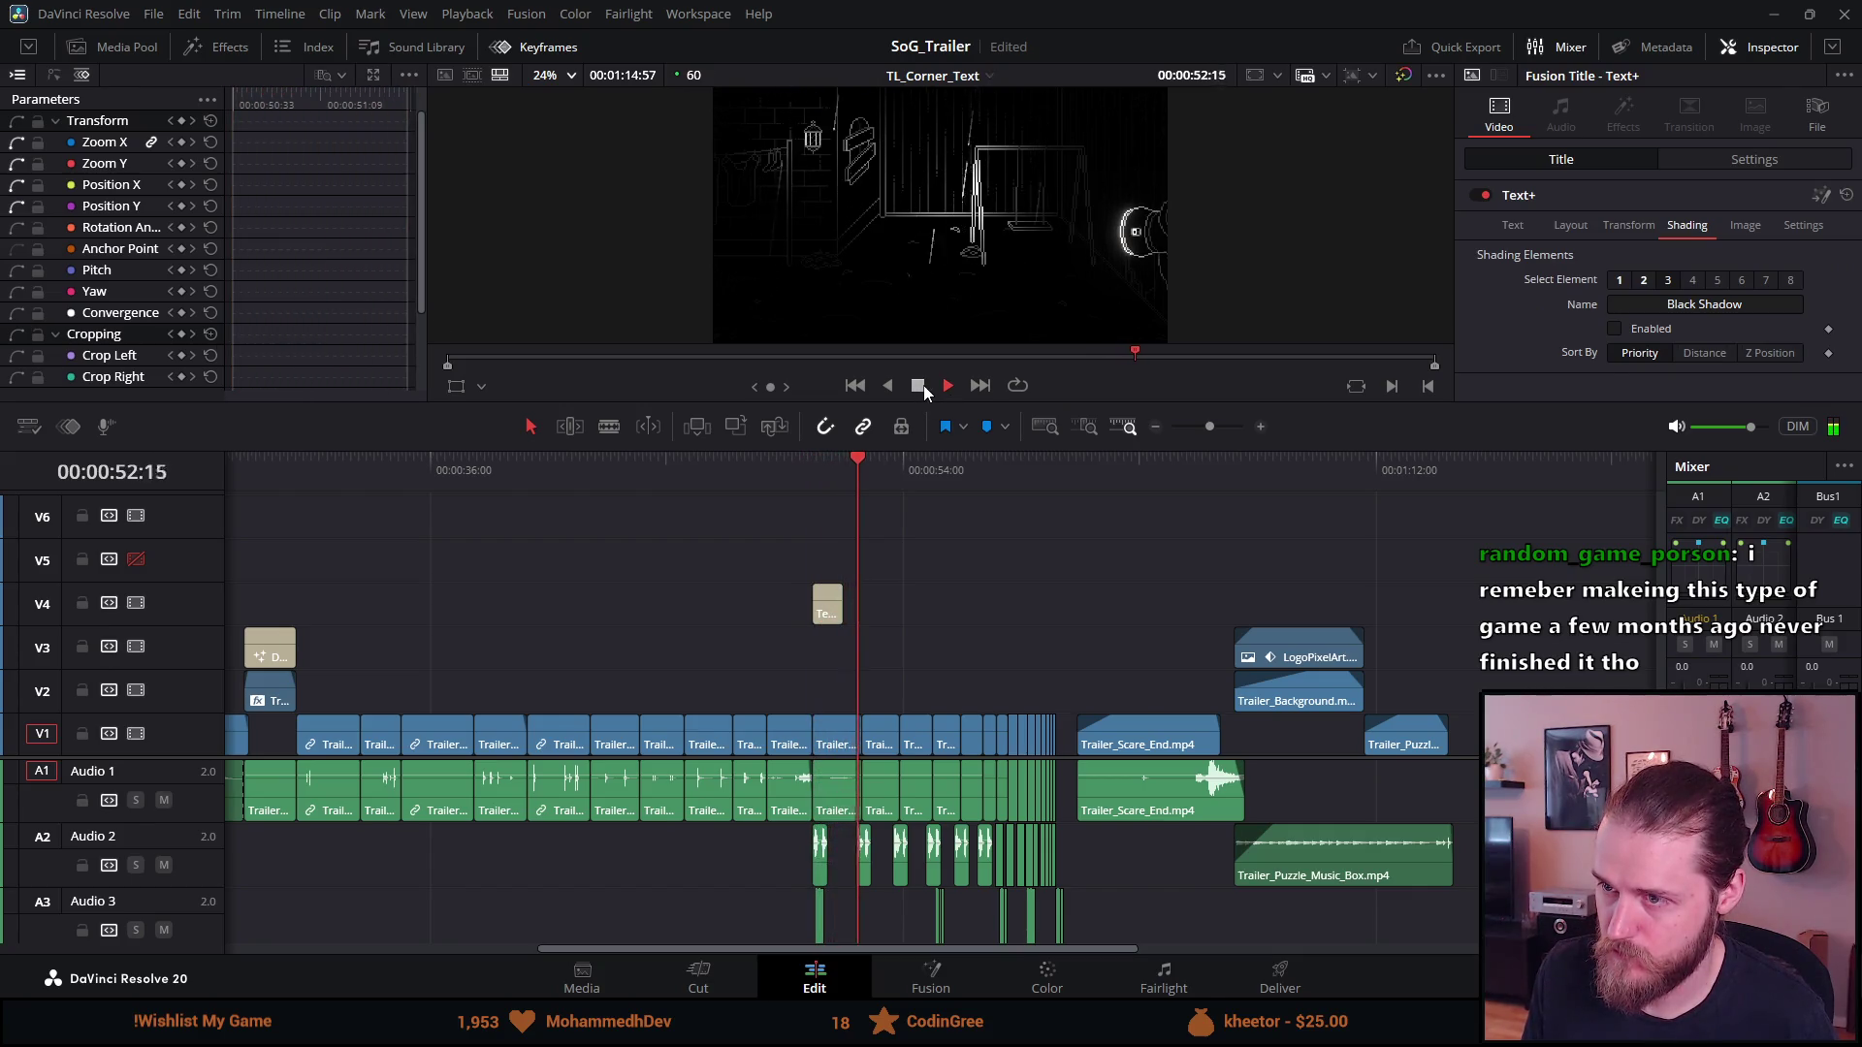
click(918, 386)
Move the shortened ALONE title onto Video 3 near 01:00:00
drag(822, 621, 1068, 667)
key(ctrl+equal)
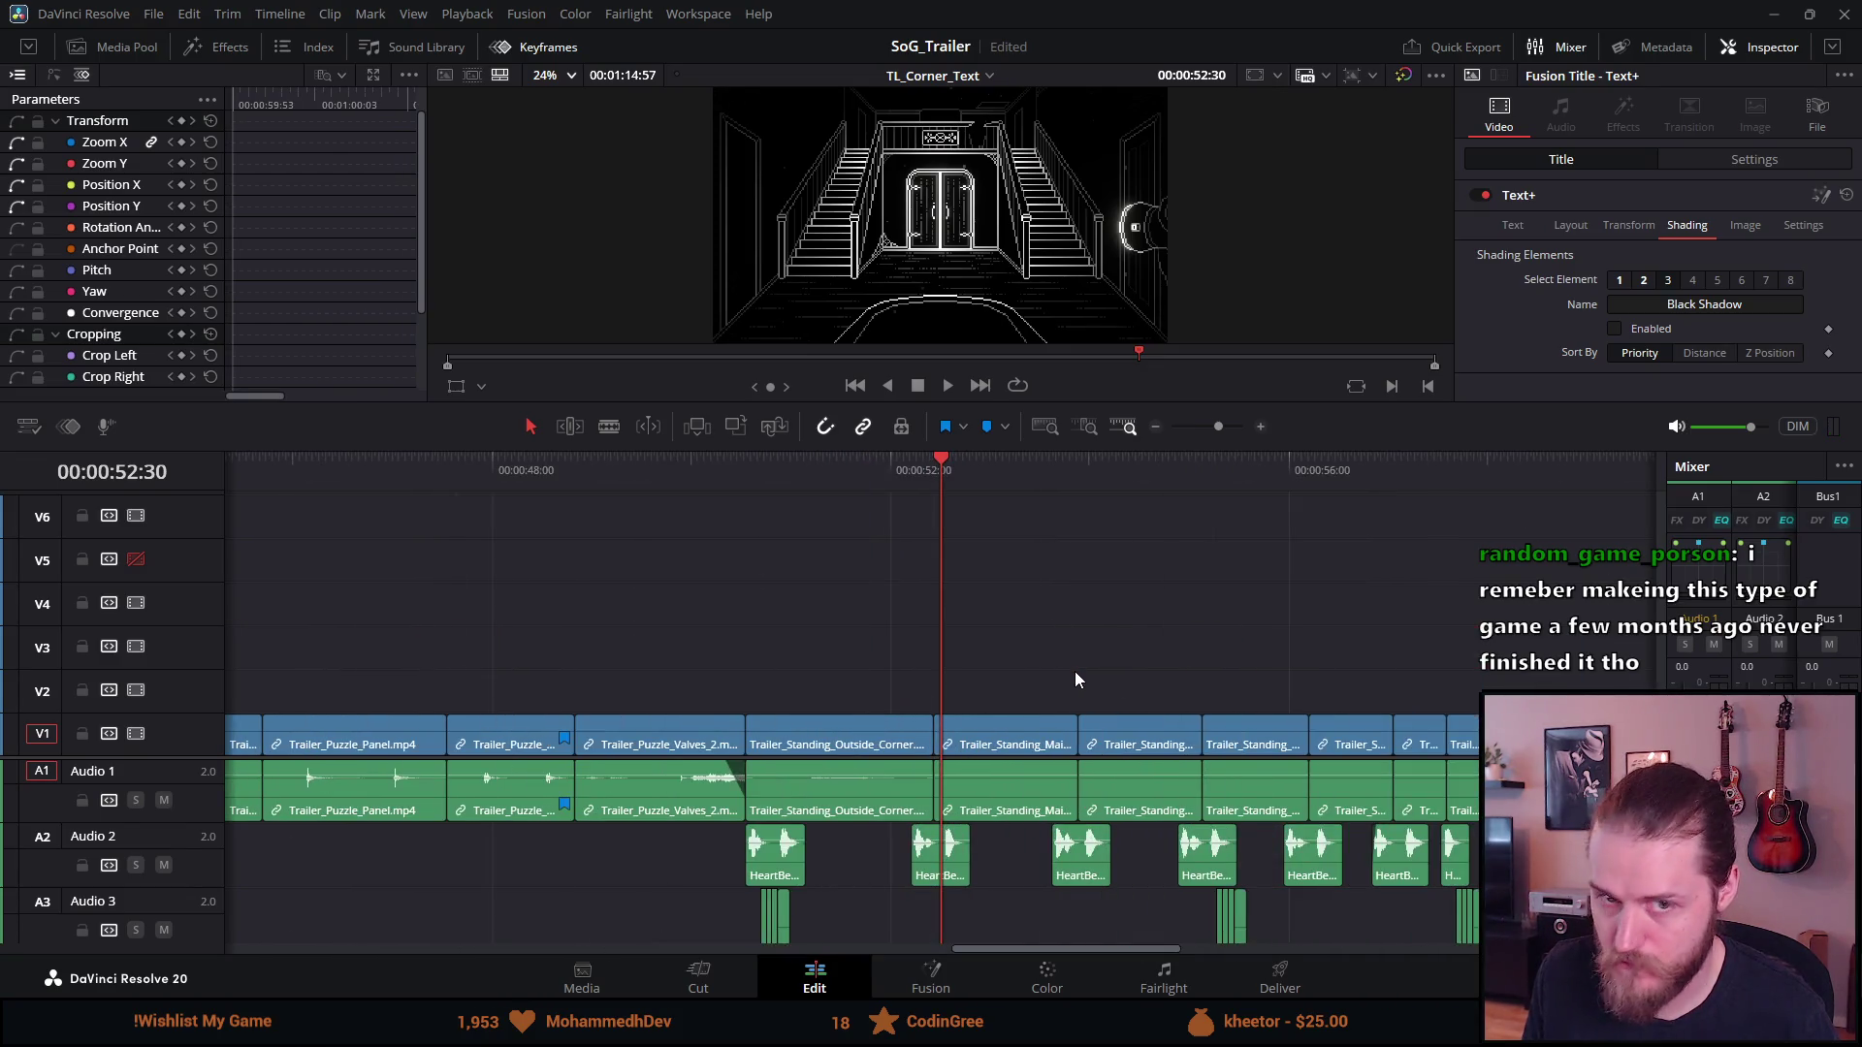
scroll(1277, 689, up, 4)
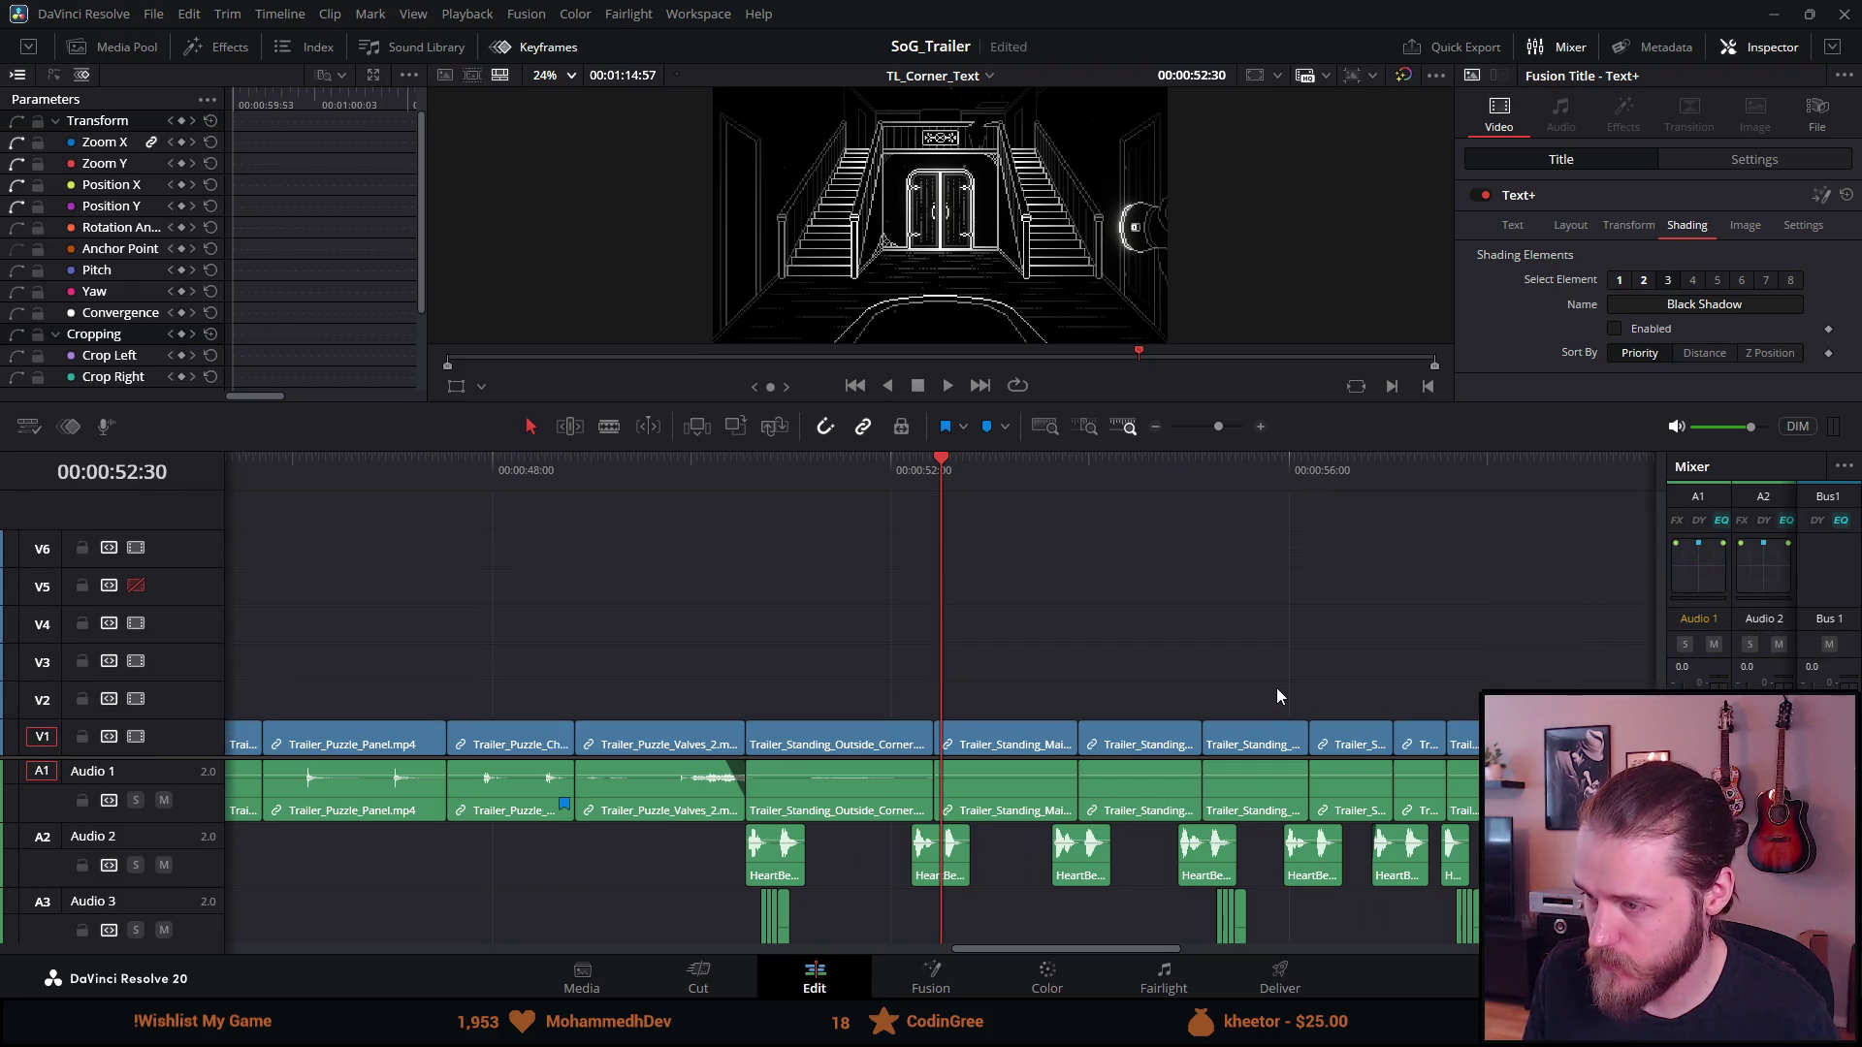
scroll(1274, 688, down, 2)
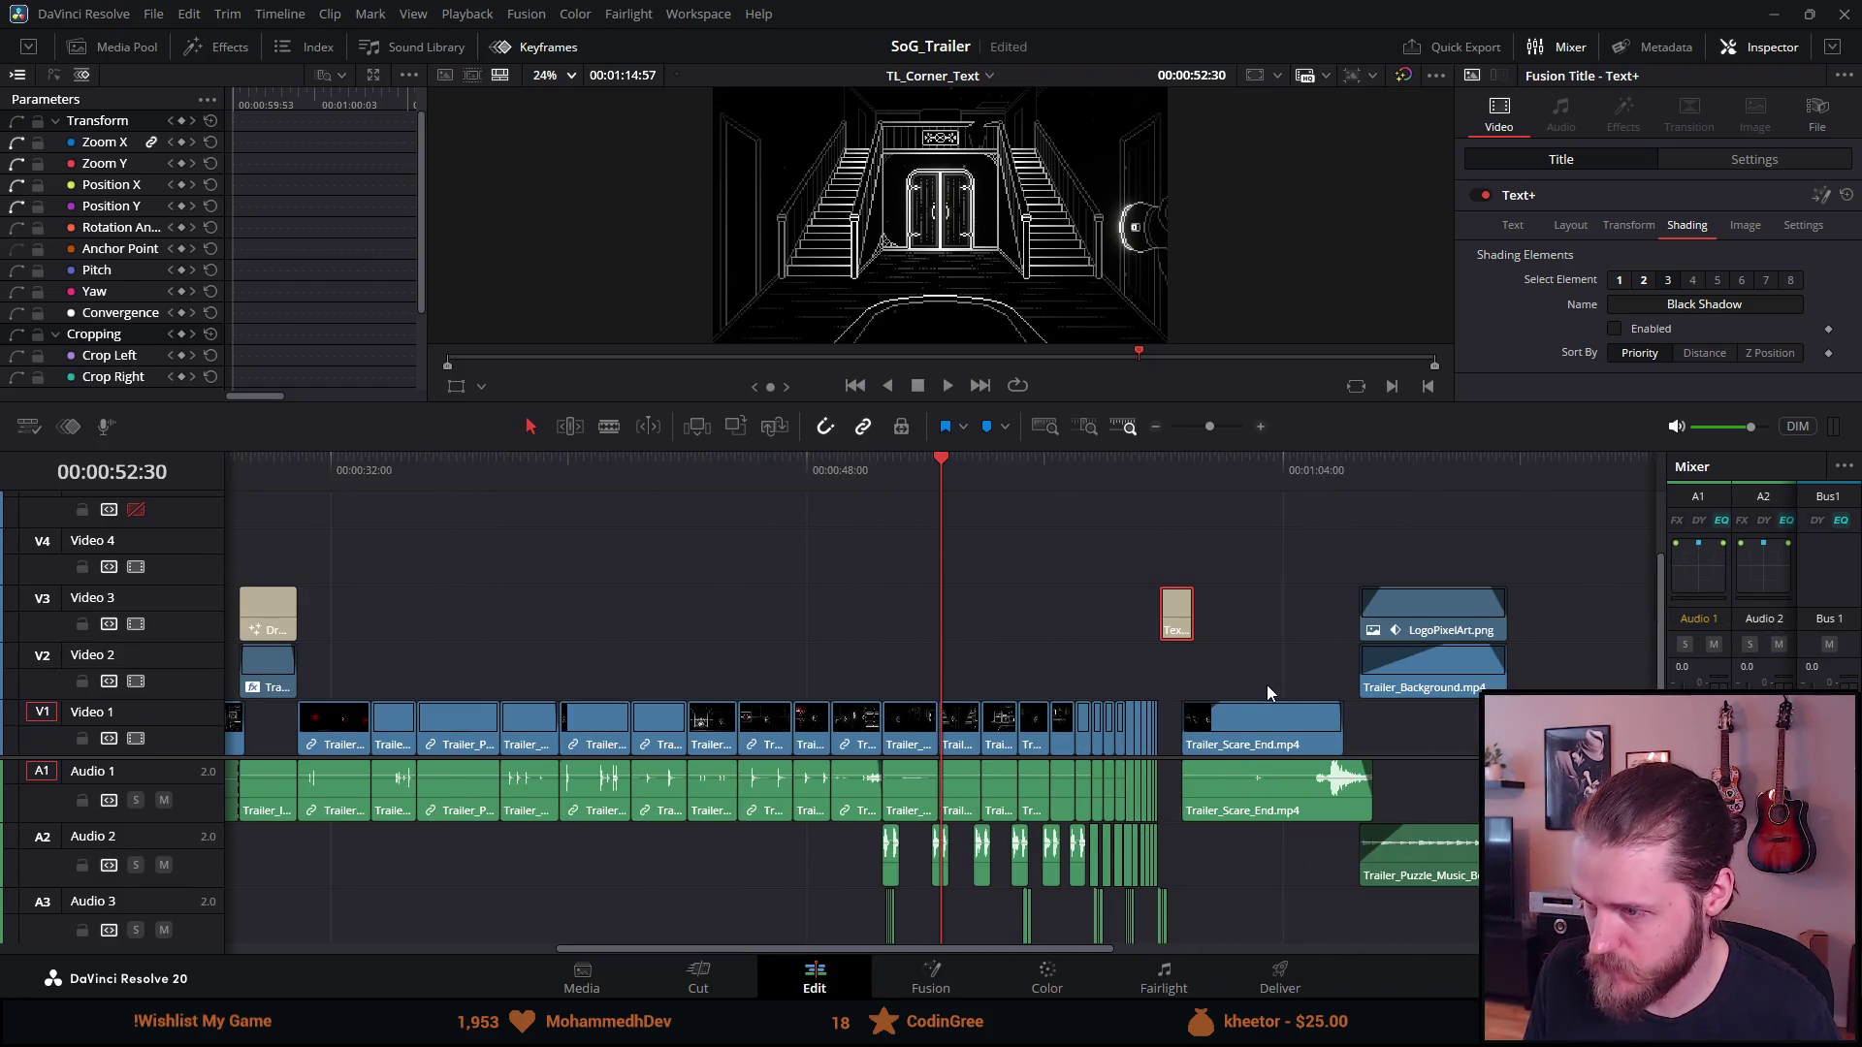
scroll(1267, 685, down, 3)
scroll(1333, 760, right, 6)
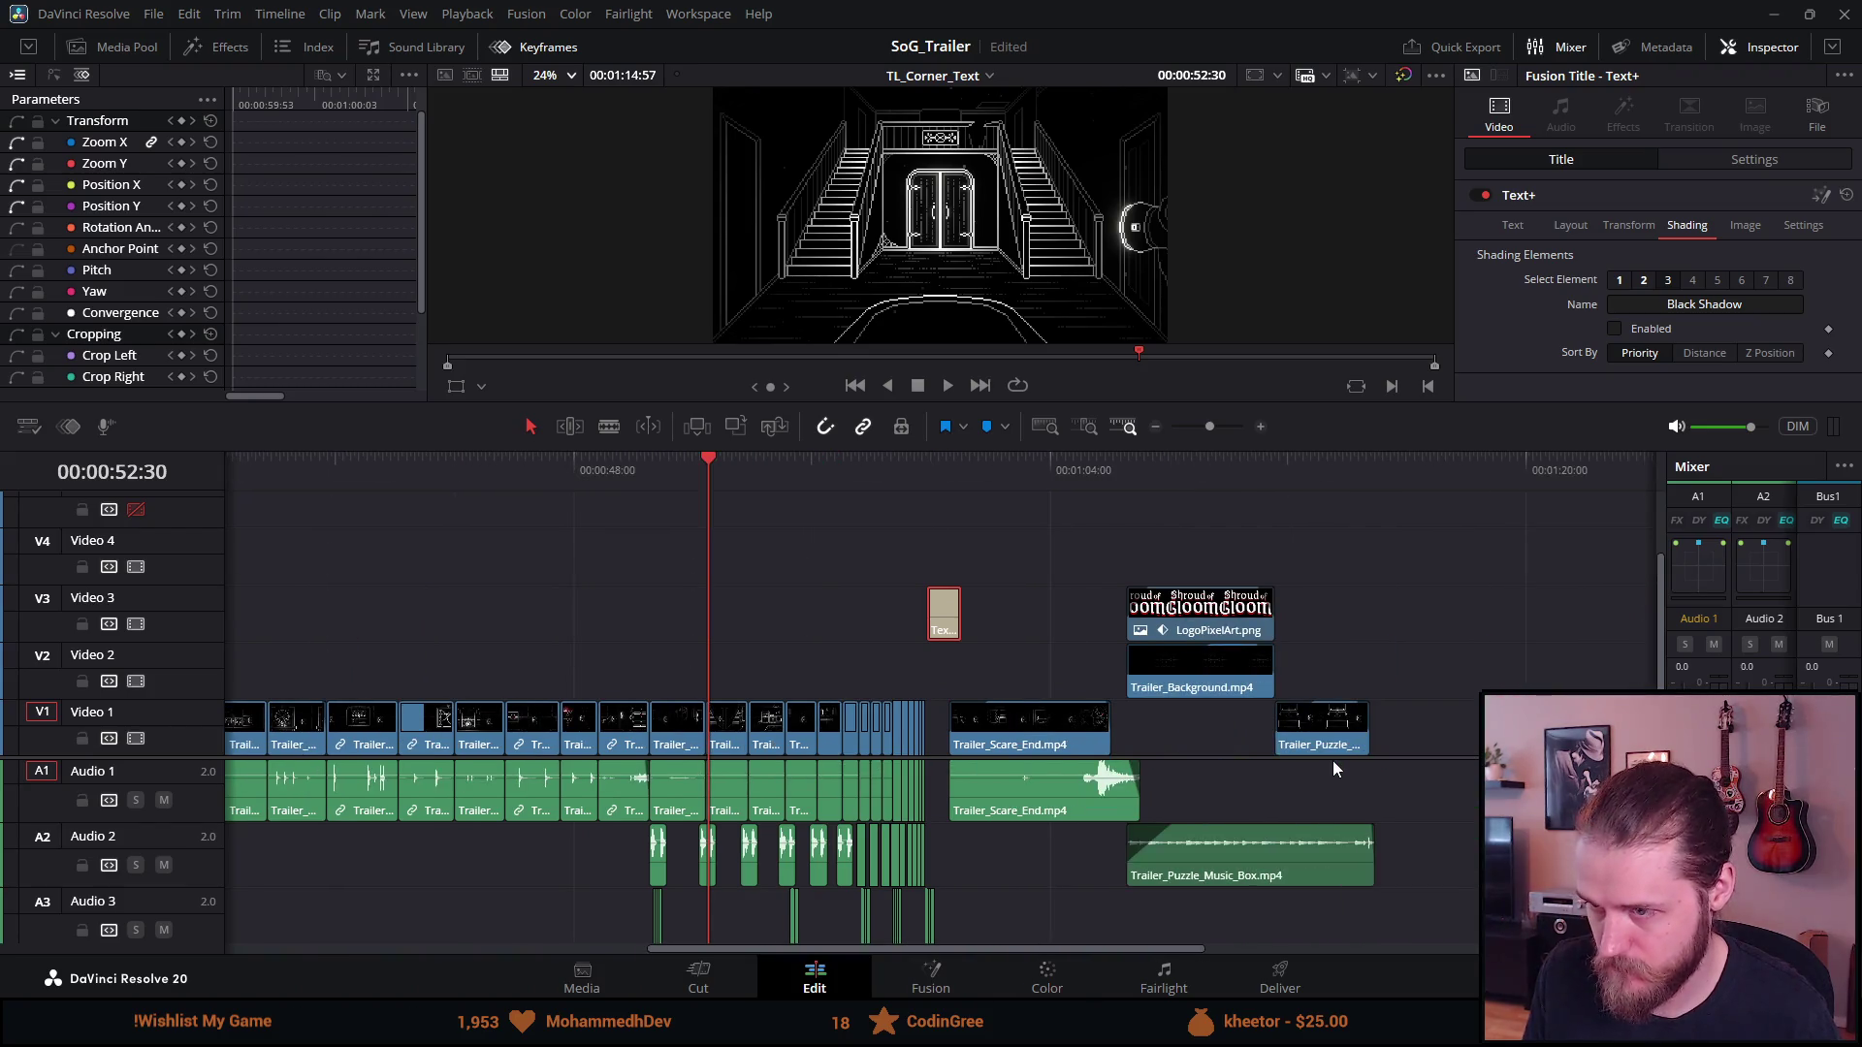
scroll(1332, 760, up, 2)
Nudge the title clip eight frames later and preview its new position
drag(1232, 627, 1219, 613)
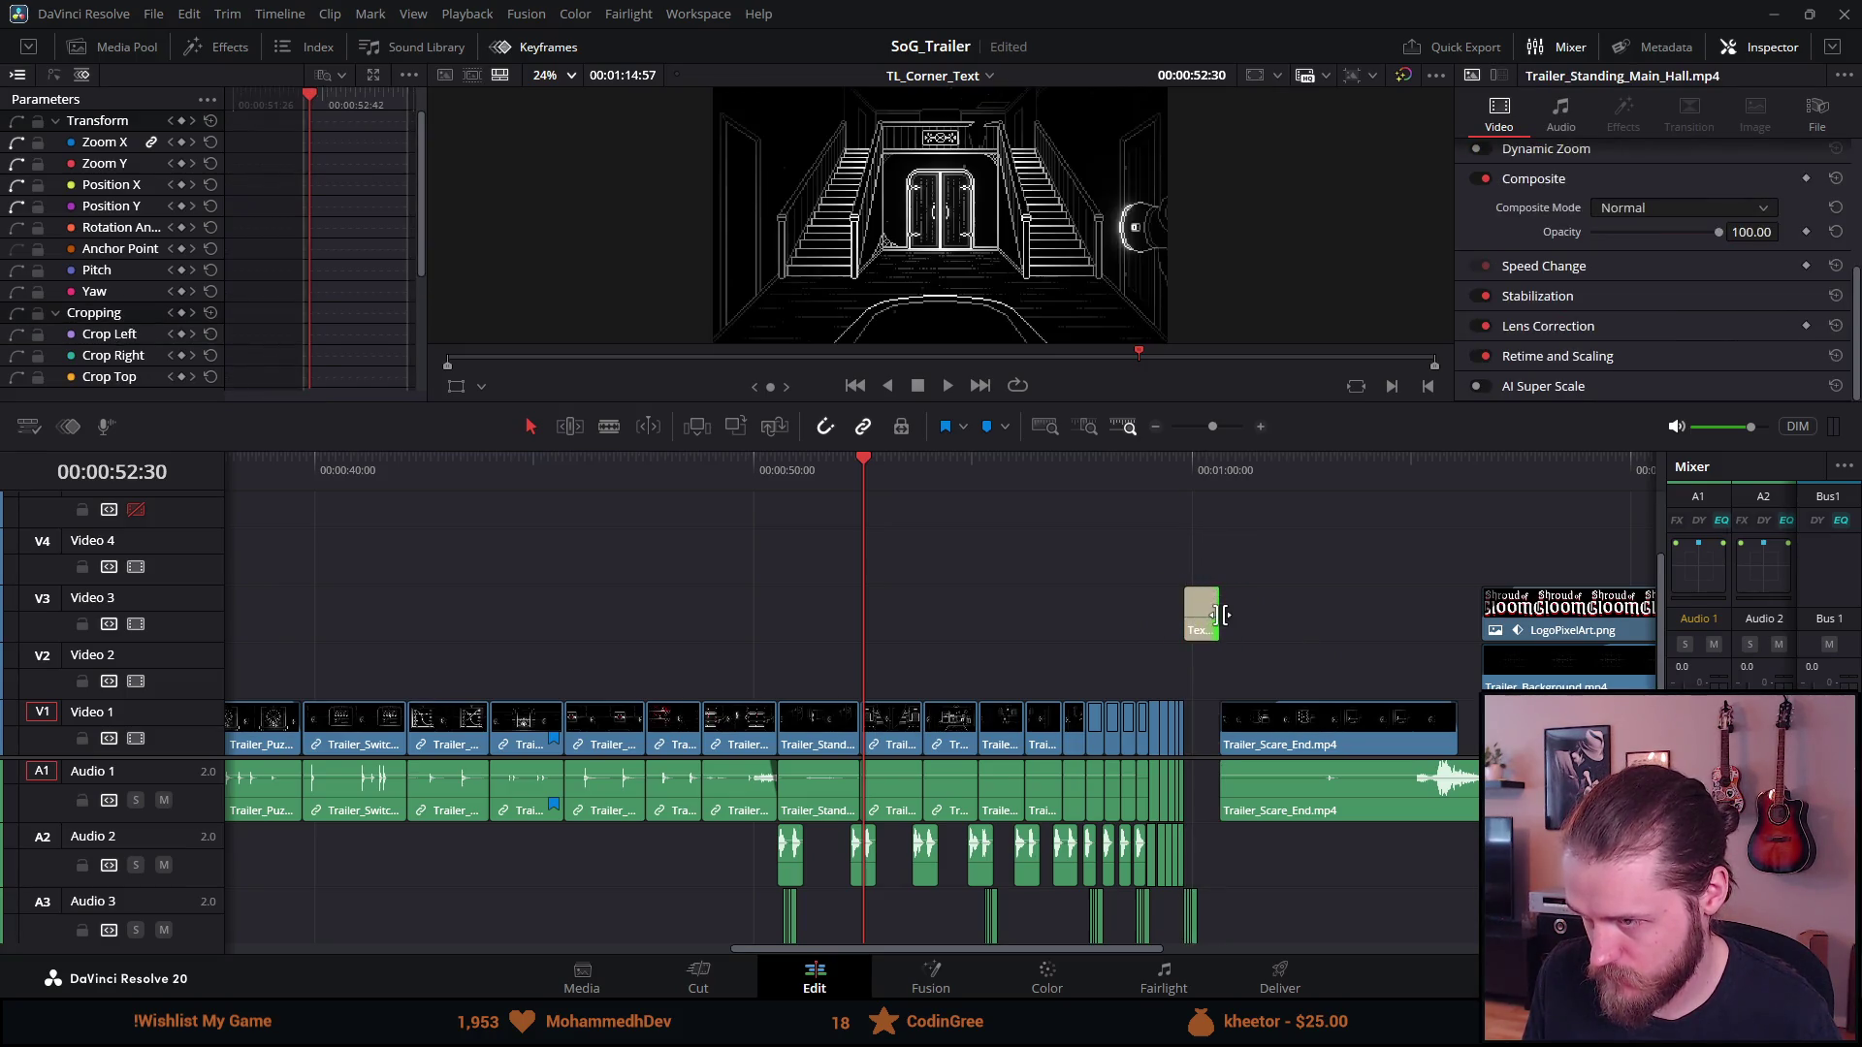
click(1162, 462)
key(space)
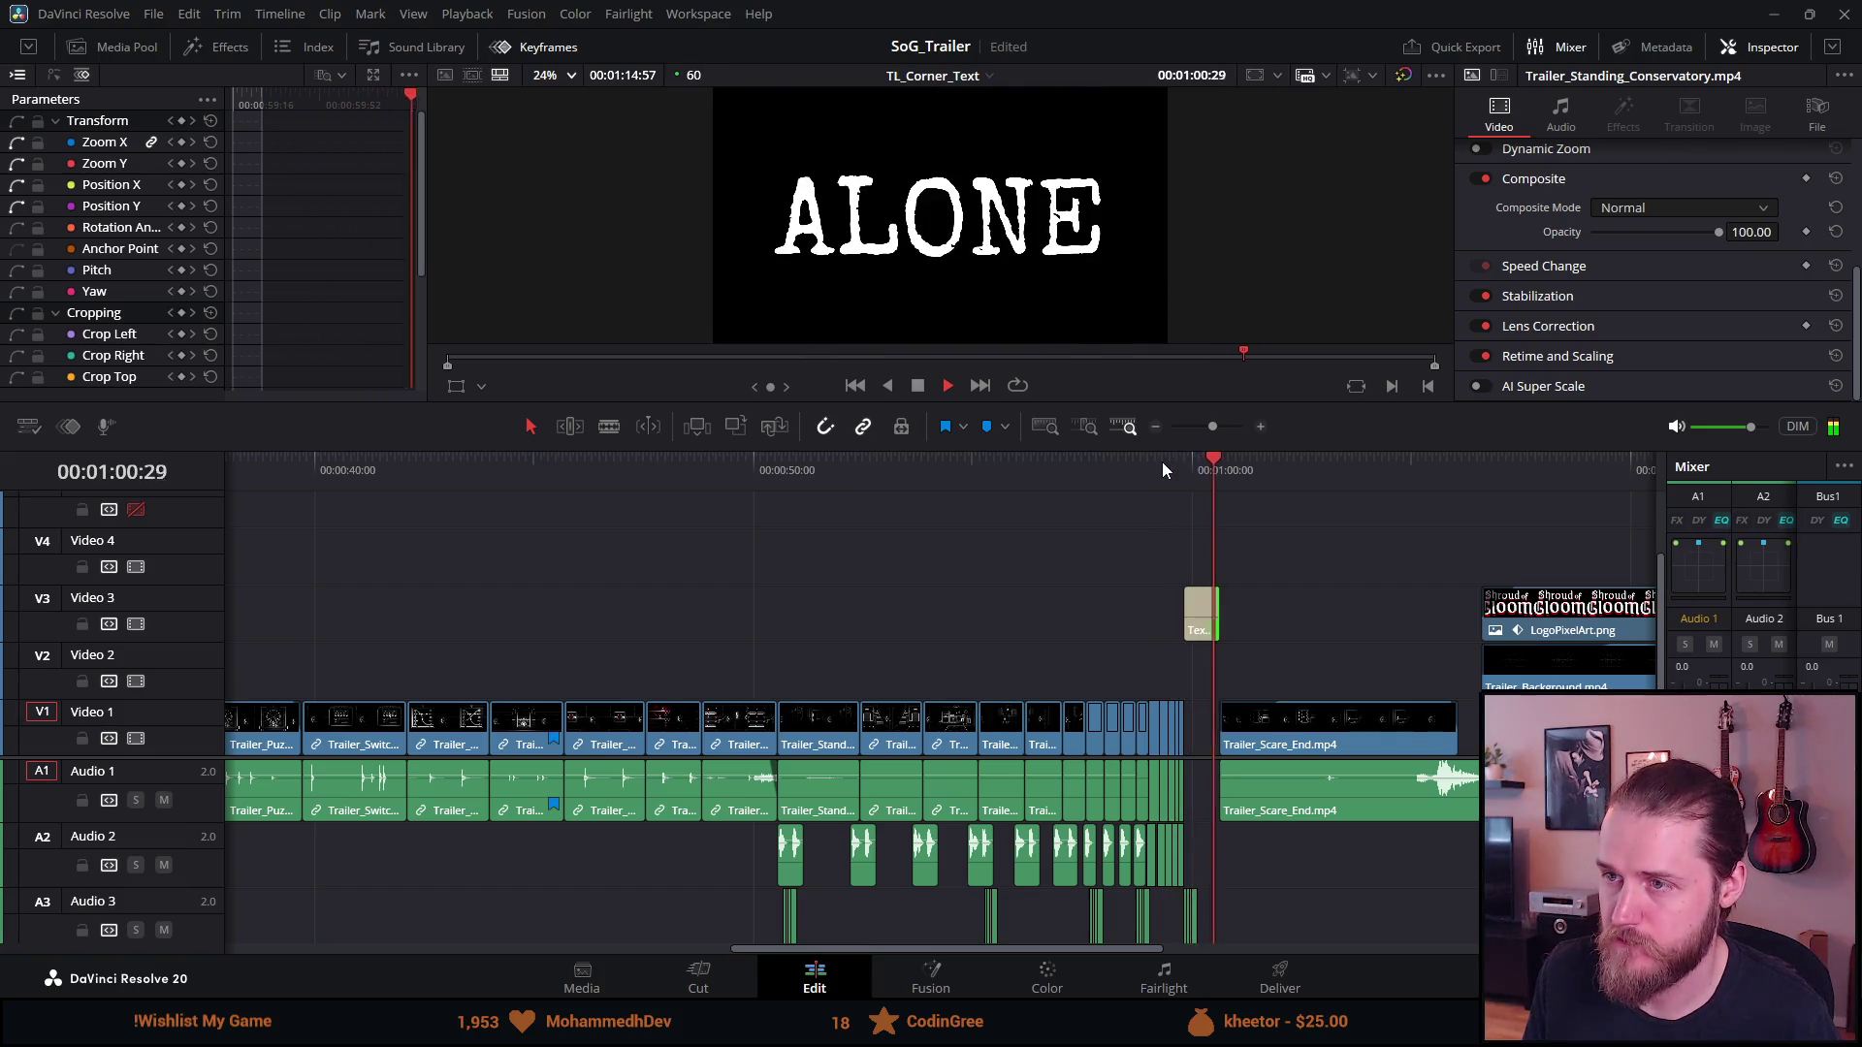
key(space)
scroll(1299, 589, down, 2)
scroll(1299, 589, up, 4)
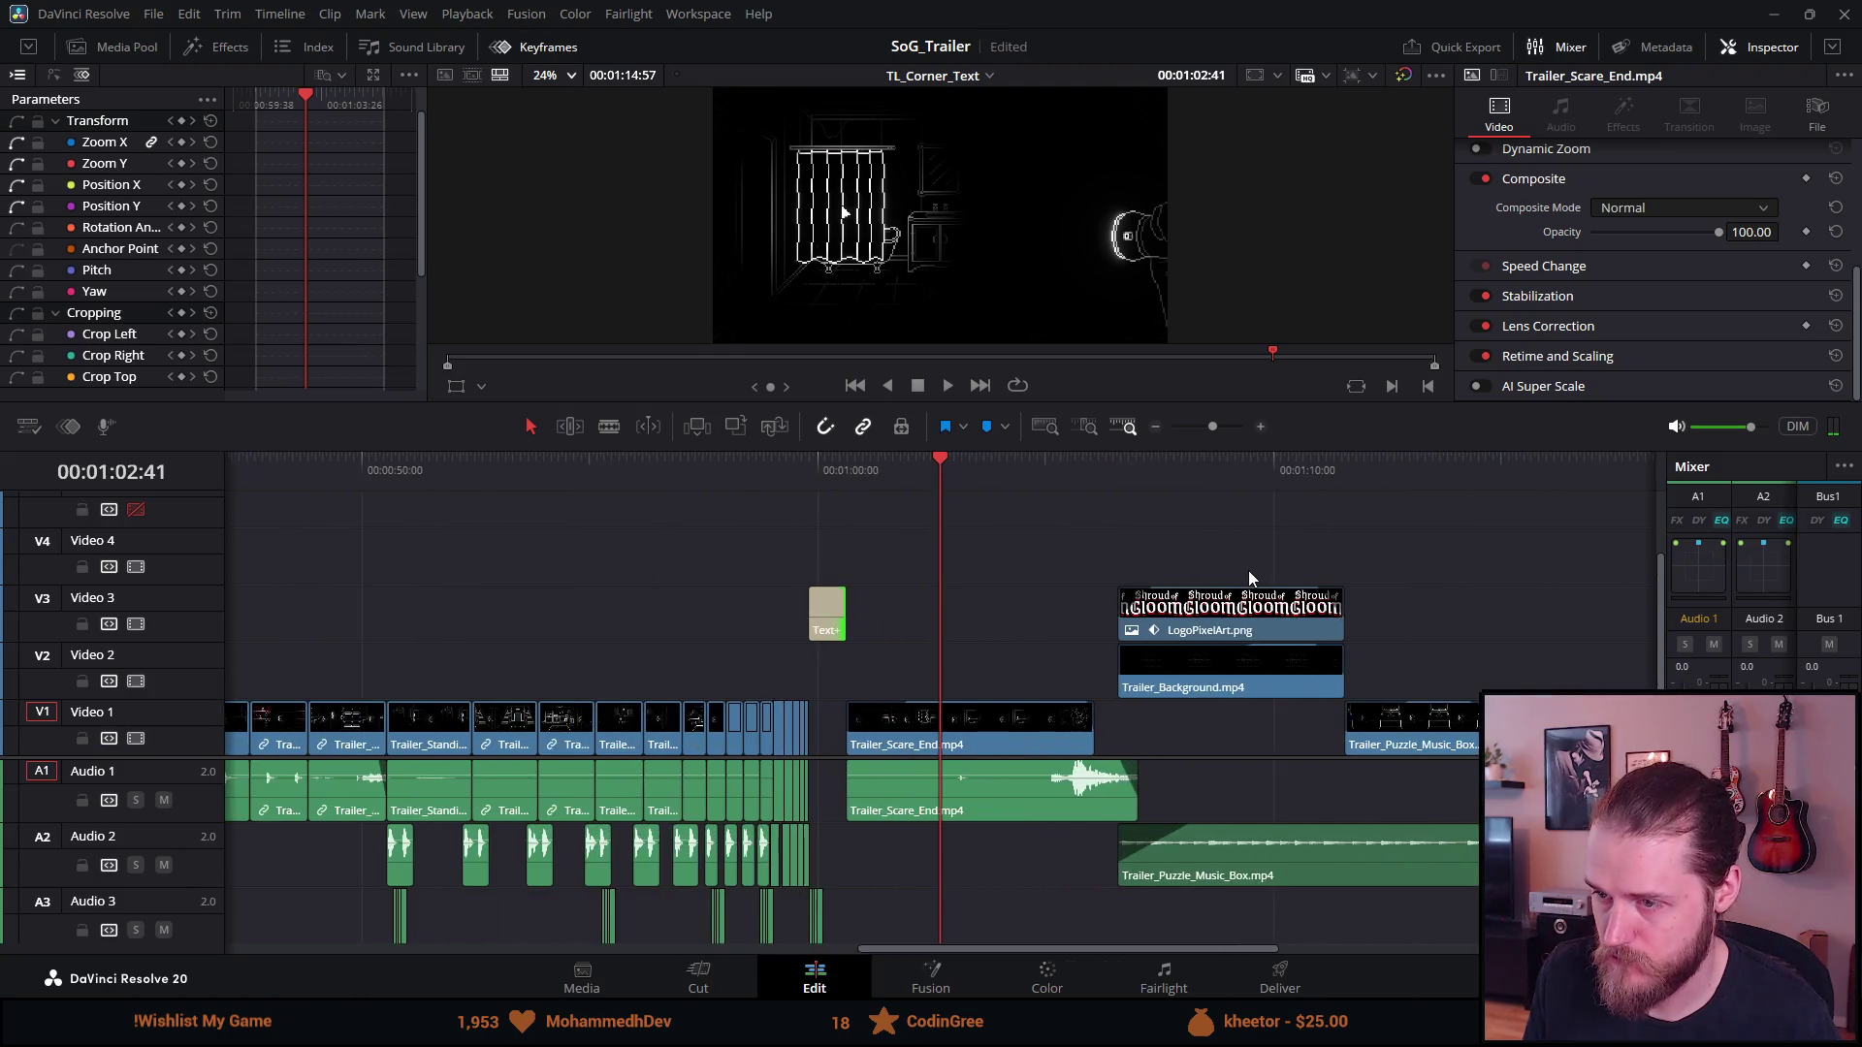
Trim the ALONE title clip's length on Video 3 and replay it
mouse_move(665, 617)
mouse_down()
mouse_move(711, 617)
mouse_move(675, 590)
mouse_up()
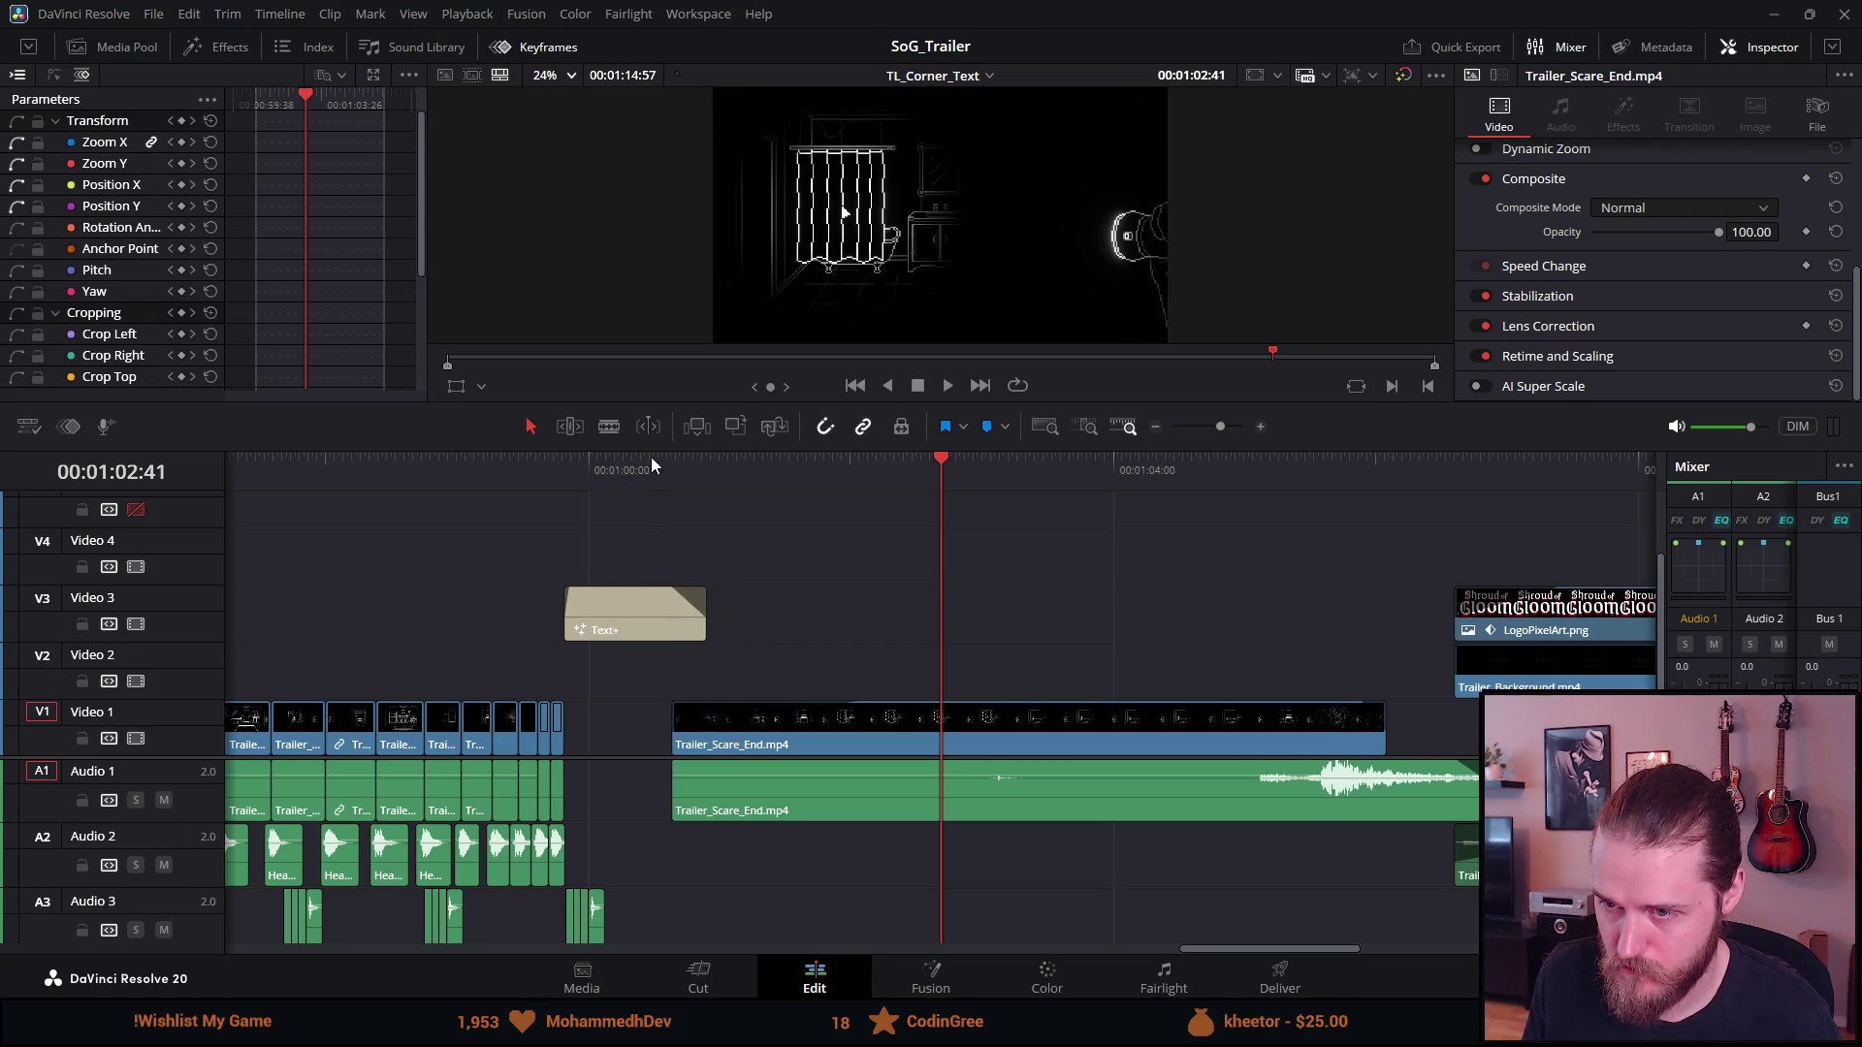
click(676, 482)
key(space)
click(675, 482)
key(space)
click(672, 475)
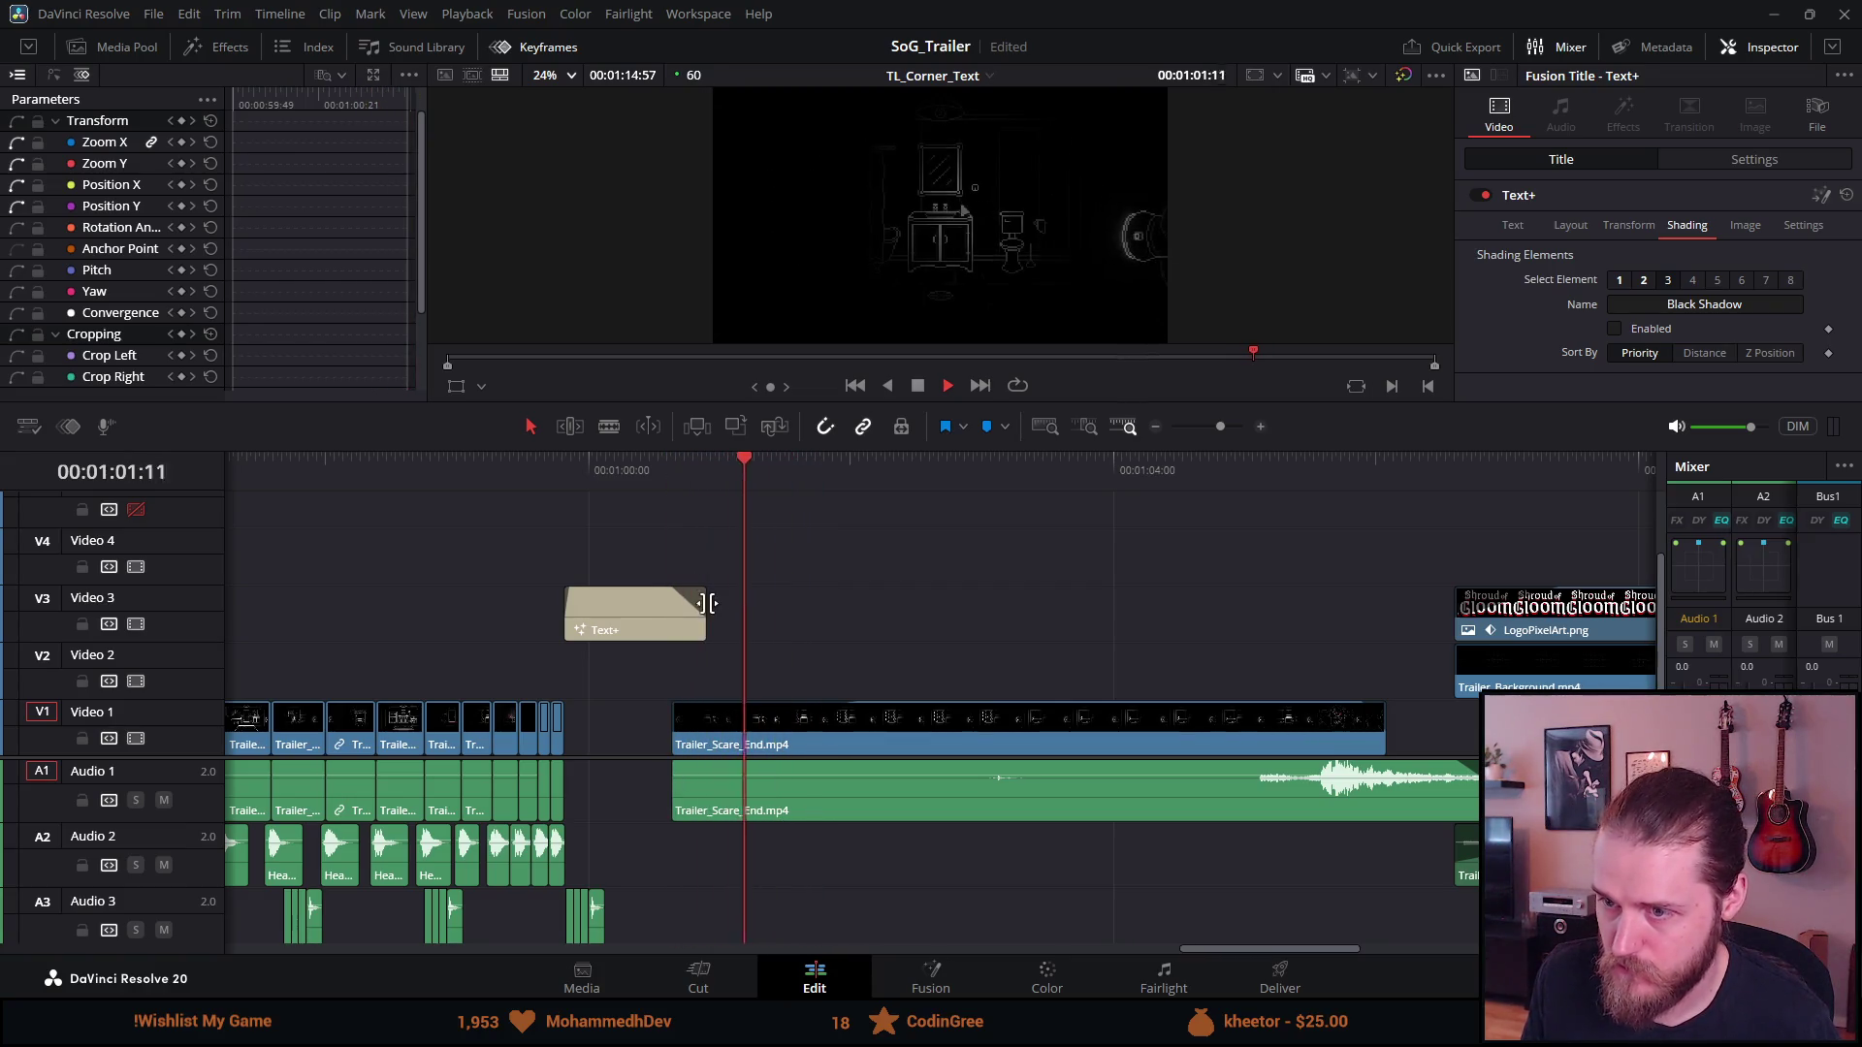
drag(696, 626, 691, 626)
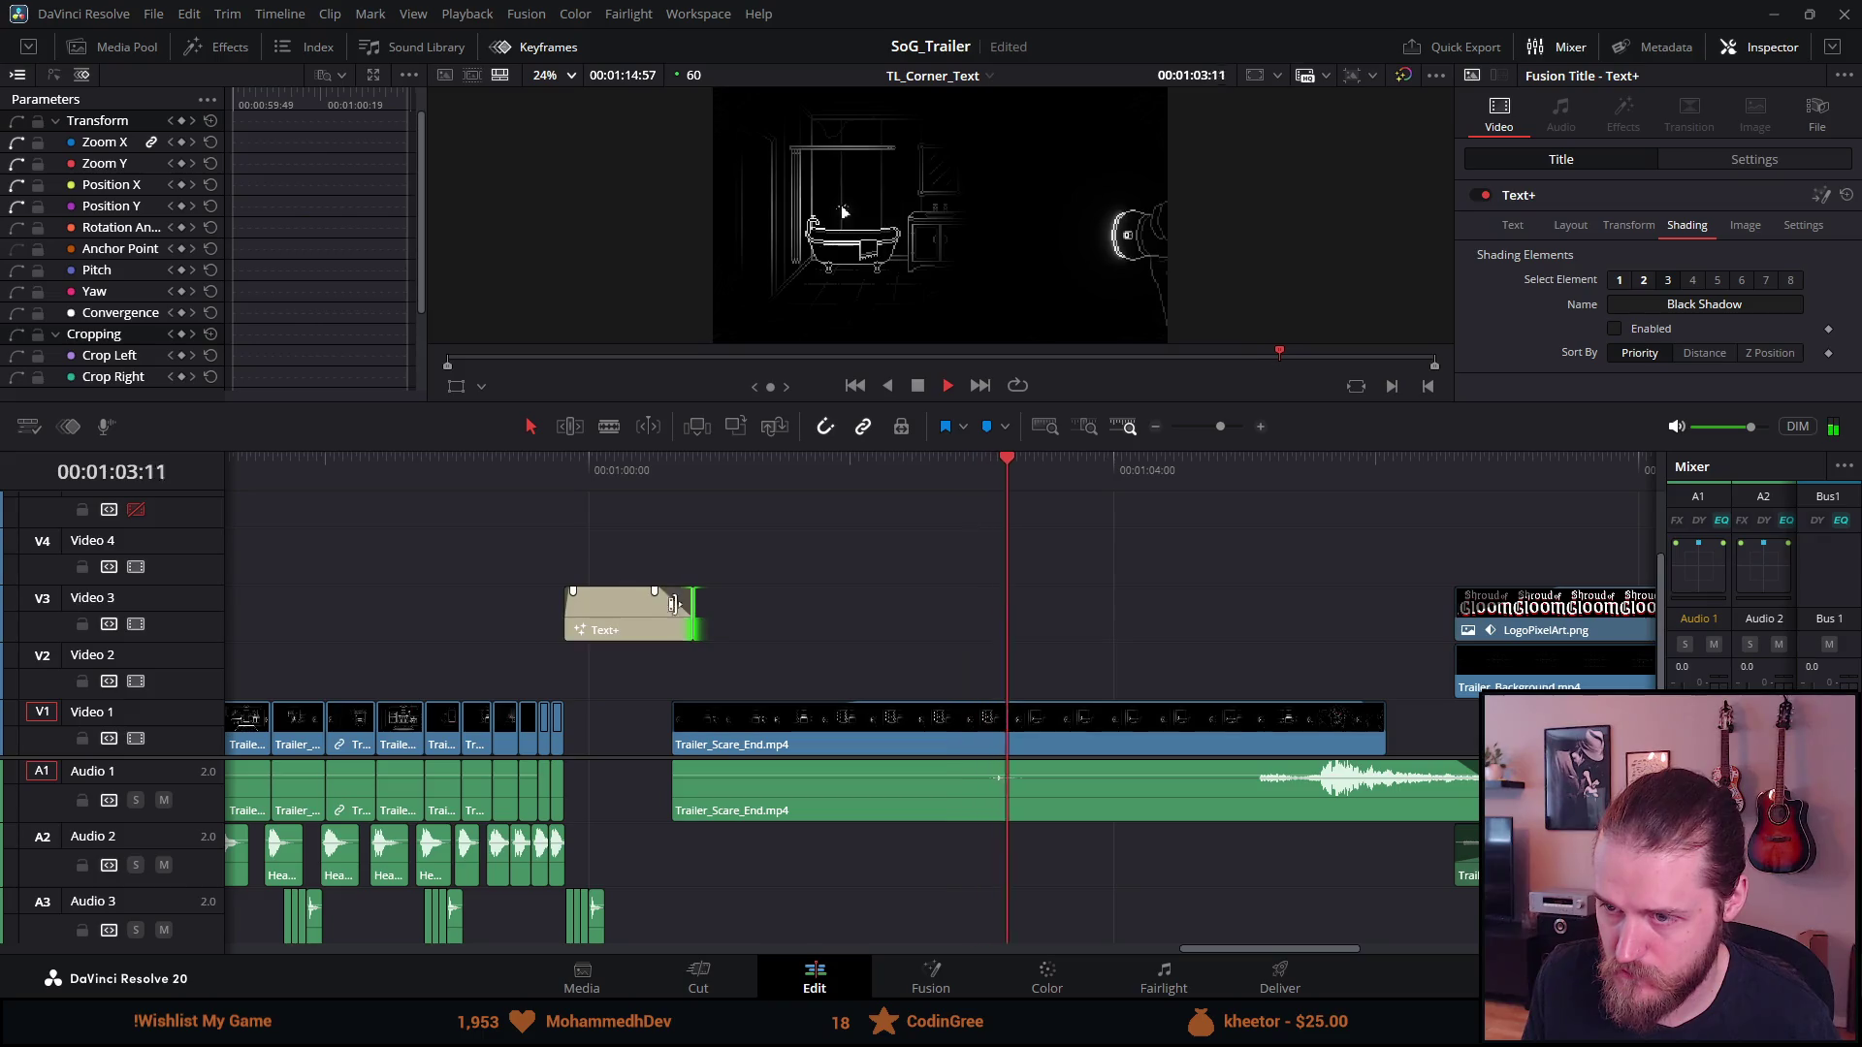
key(space)
key(space)
key(space)
key(space)
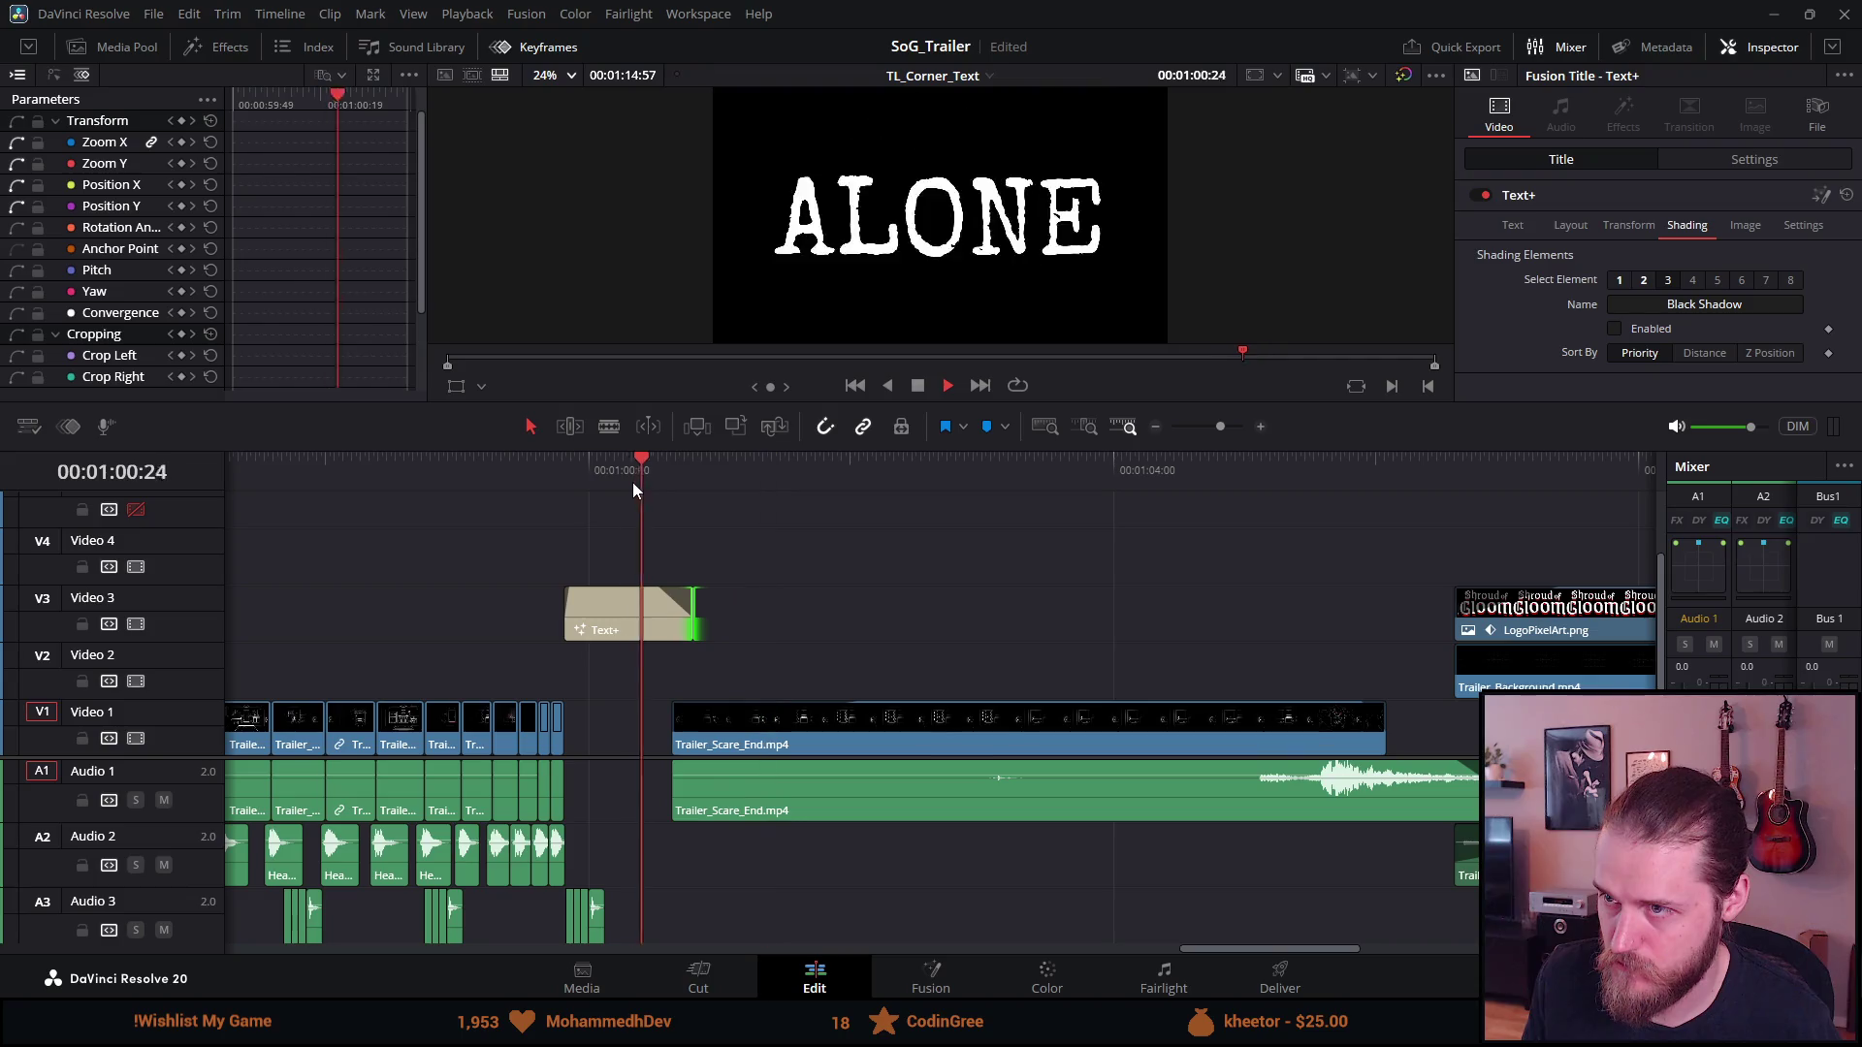
scroll(557, 801, down, 5)
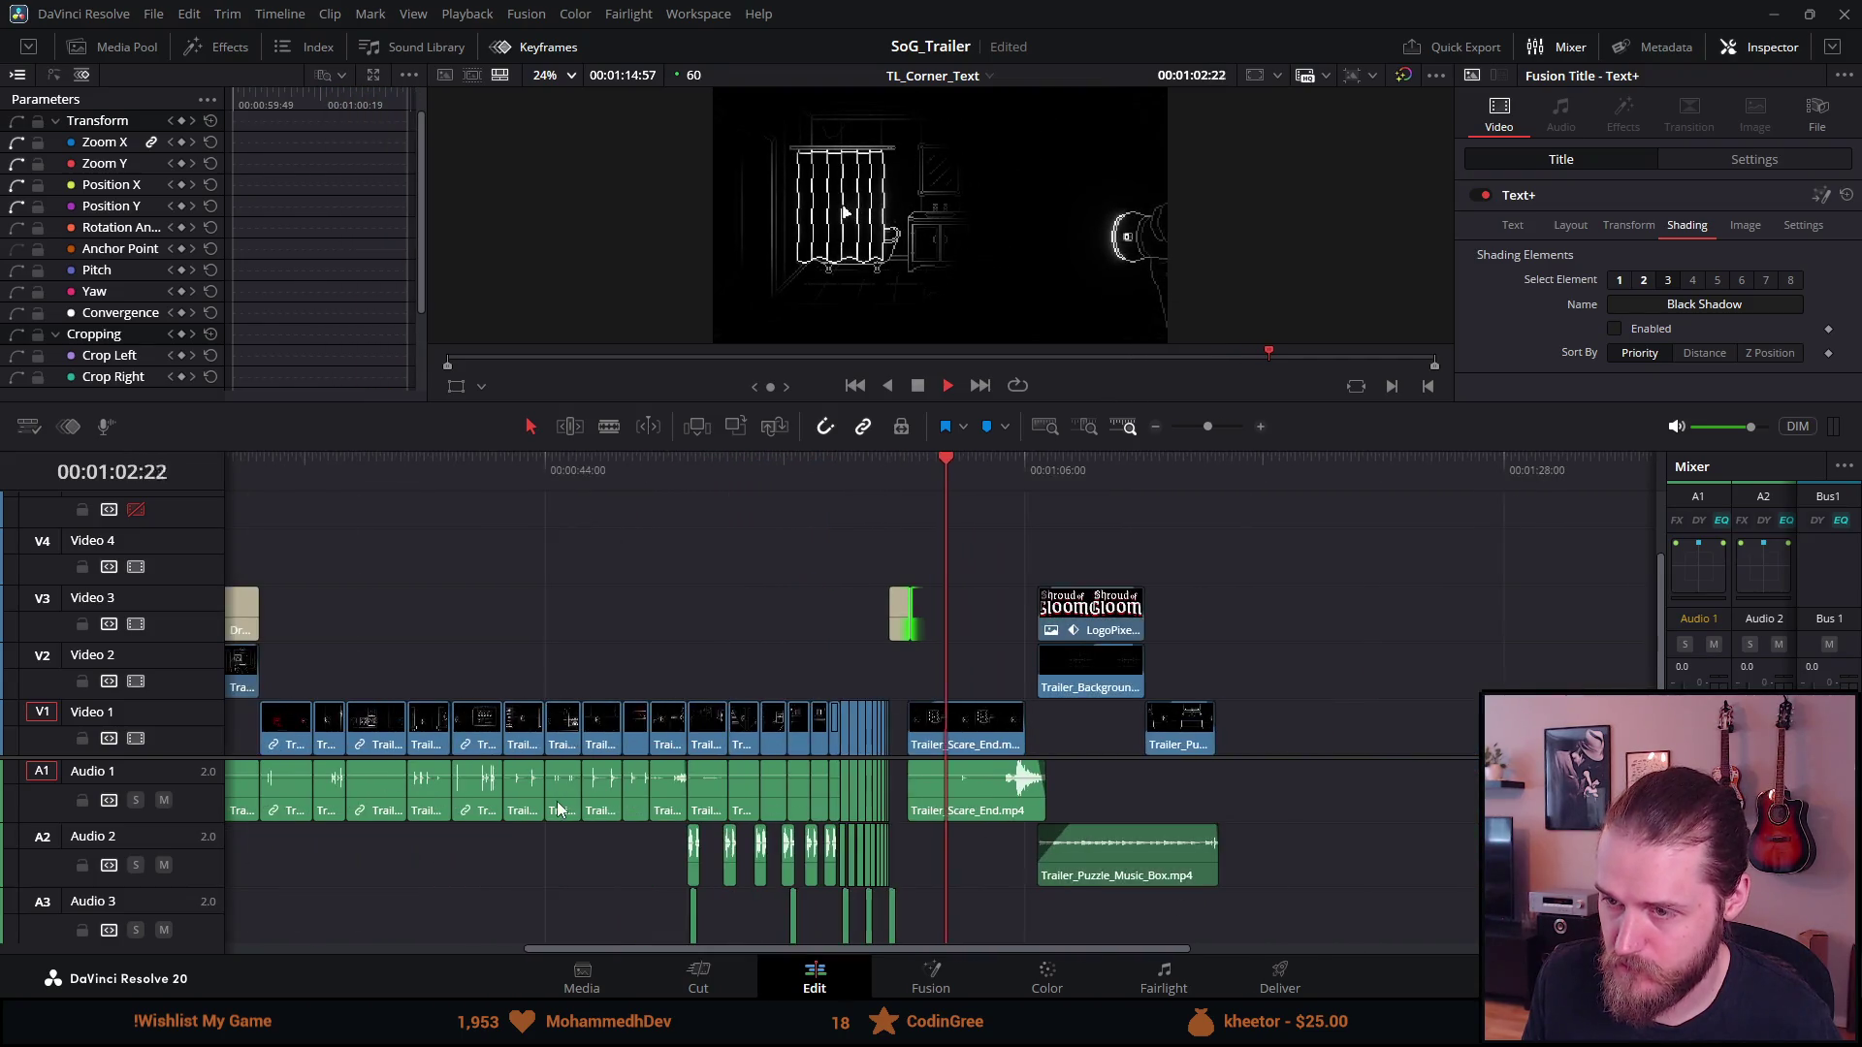
scroll(708, 666, up, 3)
click(917, 387)
Set the ALONE title's text colour to red in the Inspector and preview it
click(776, 603)
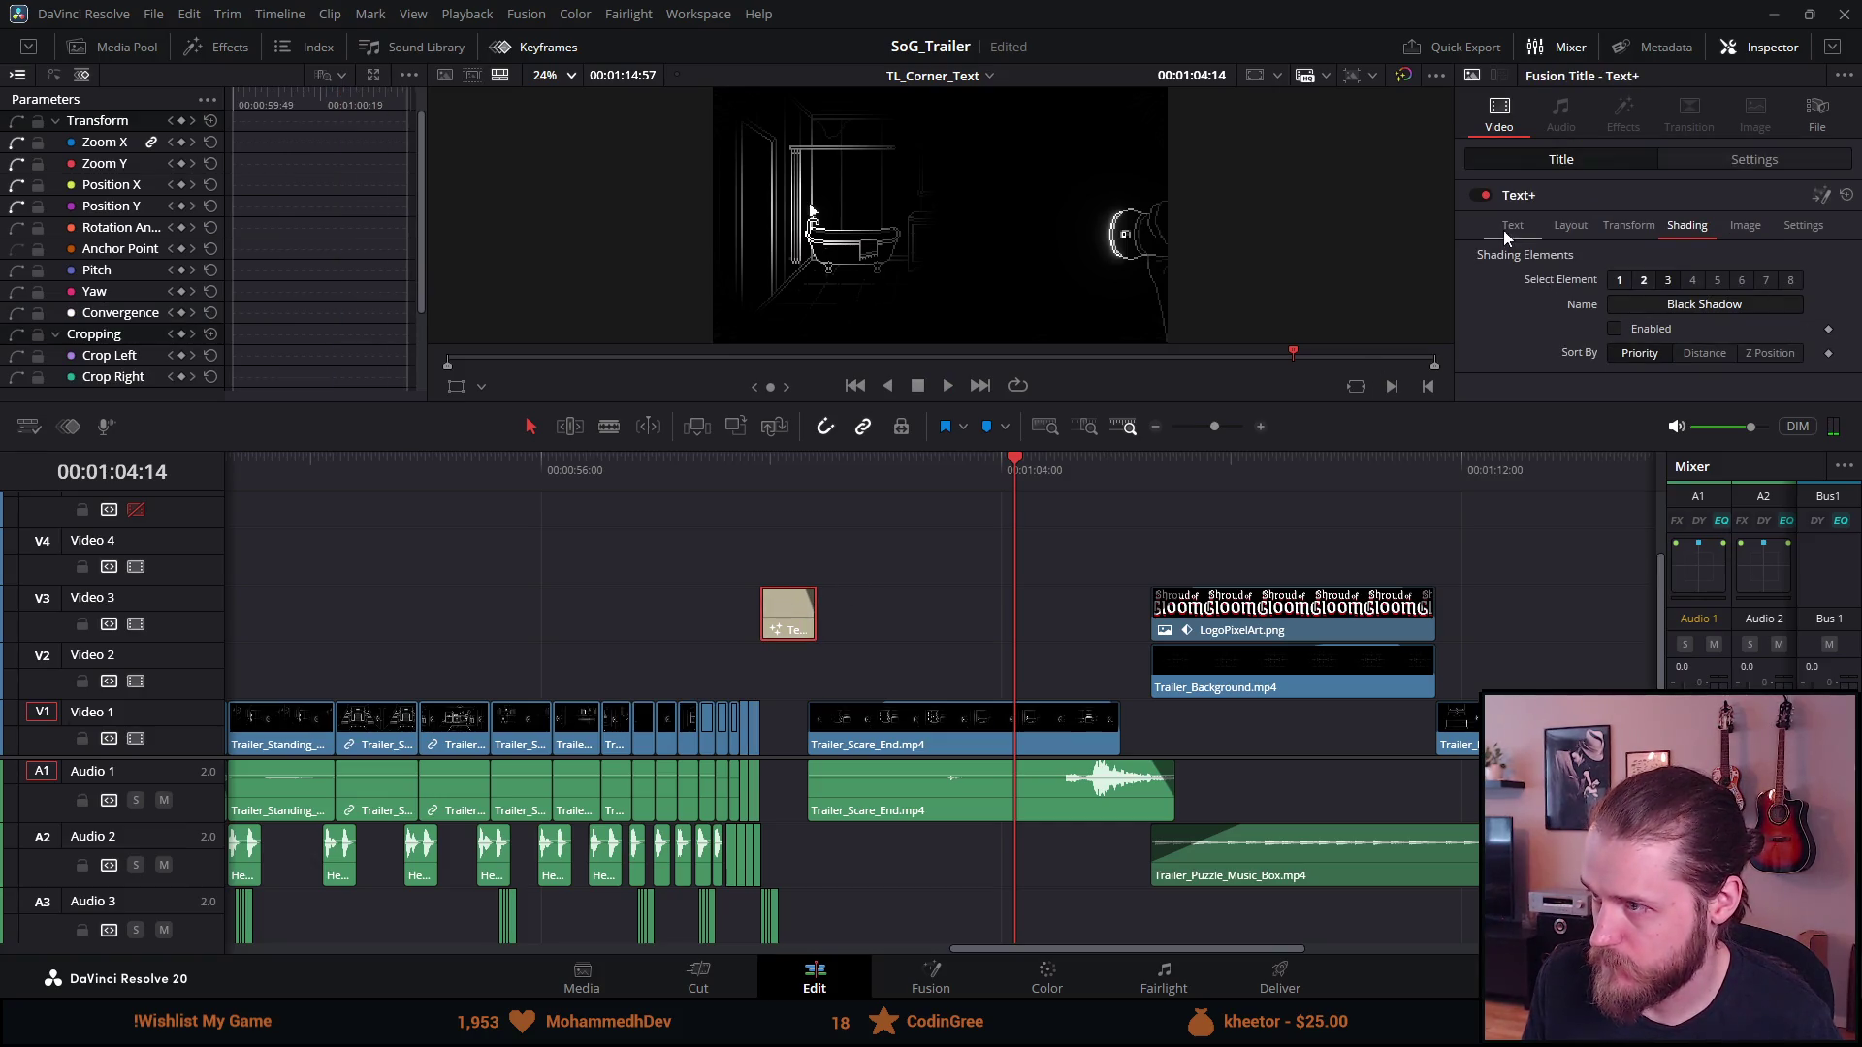
click(1509, 226)
click(778, 463)
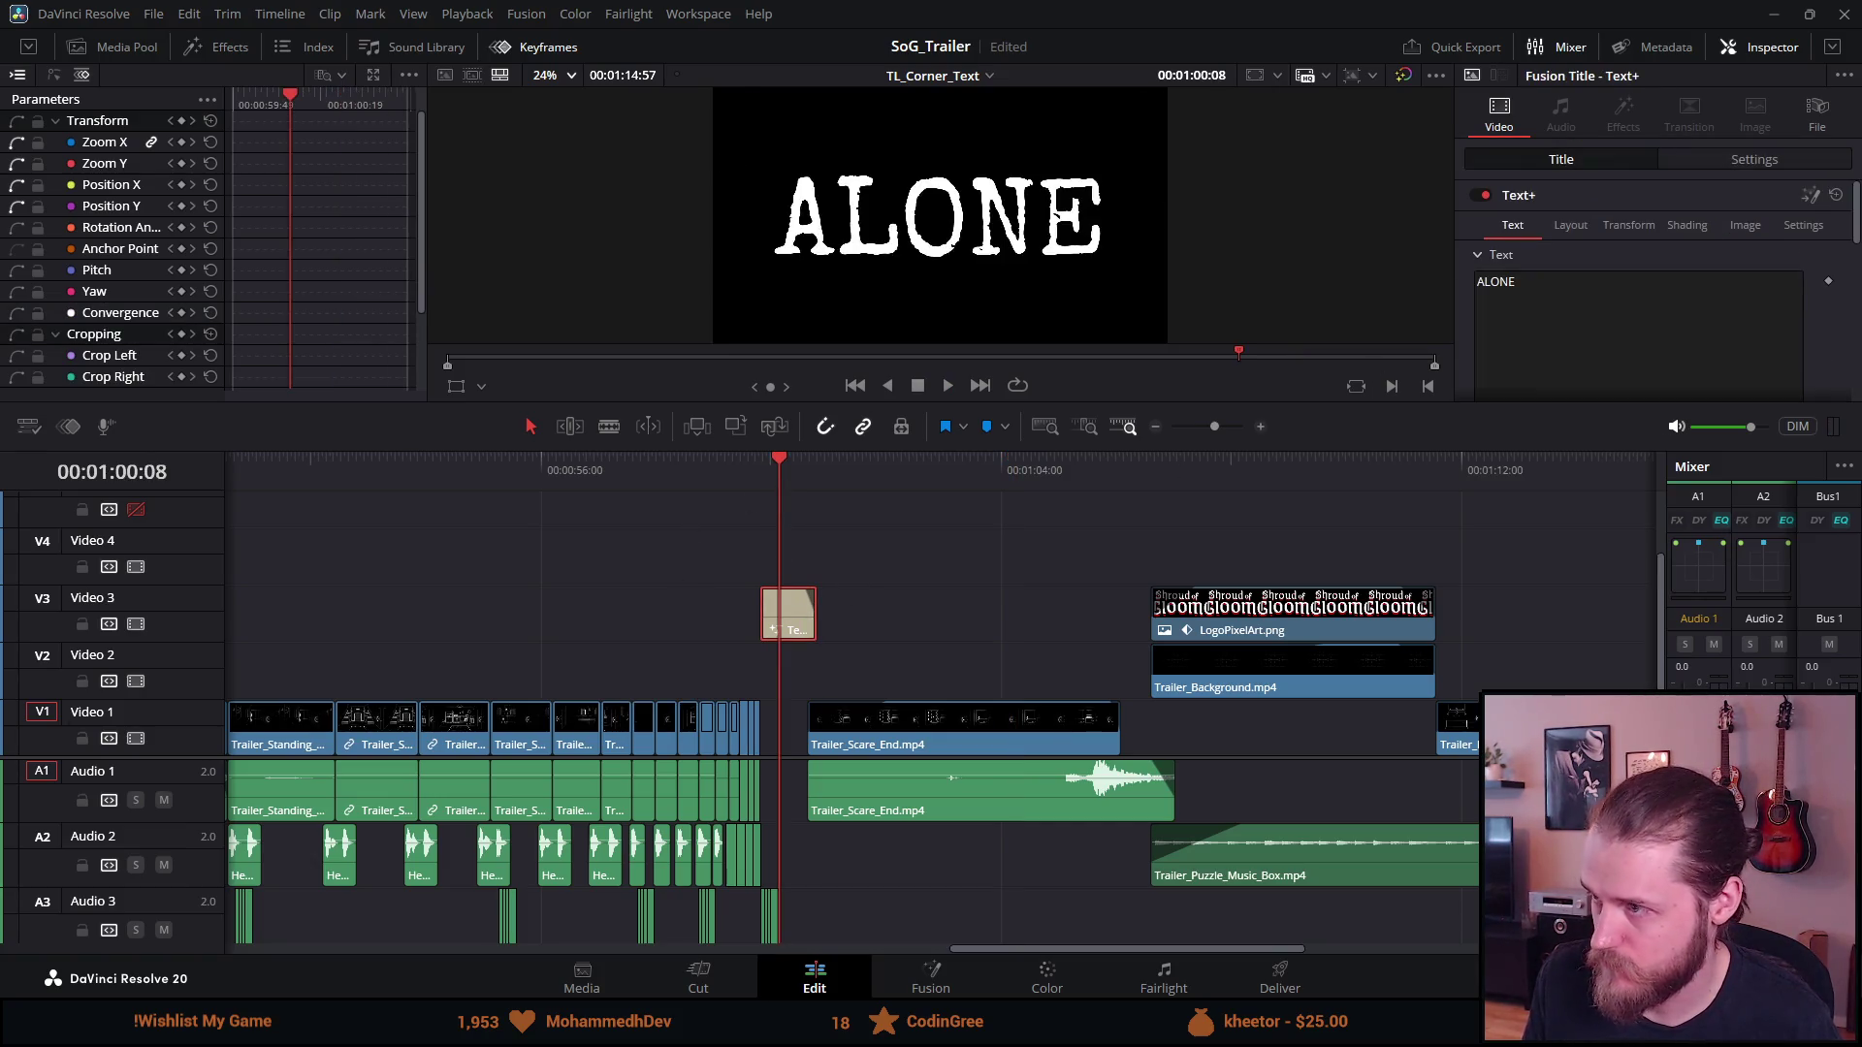
scroll(1694, 296, down, 5)
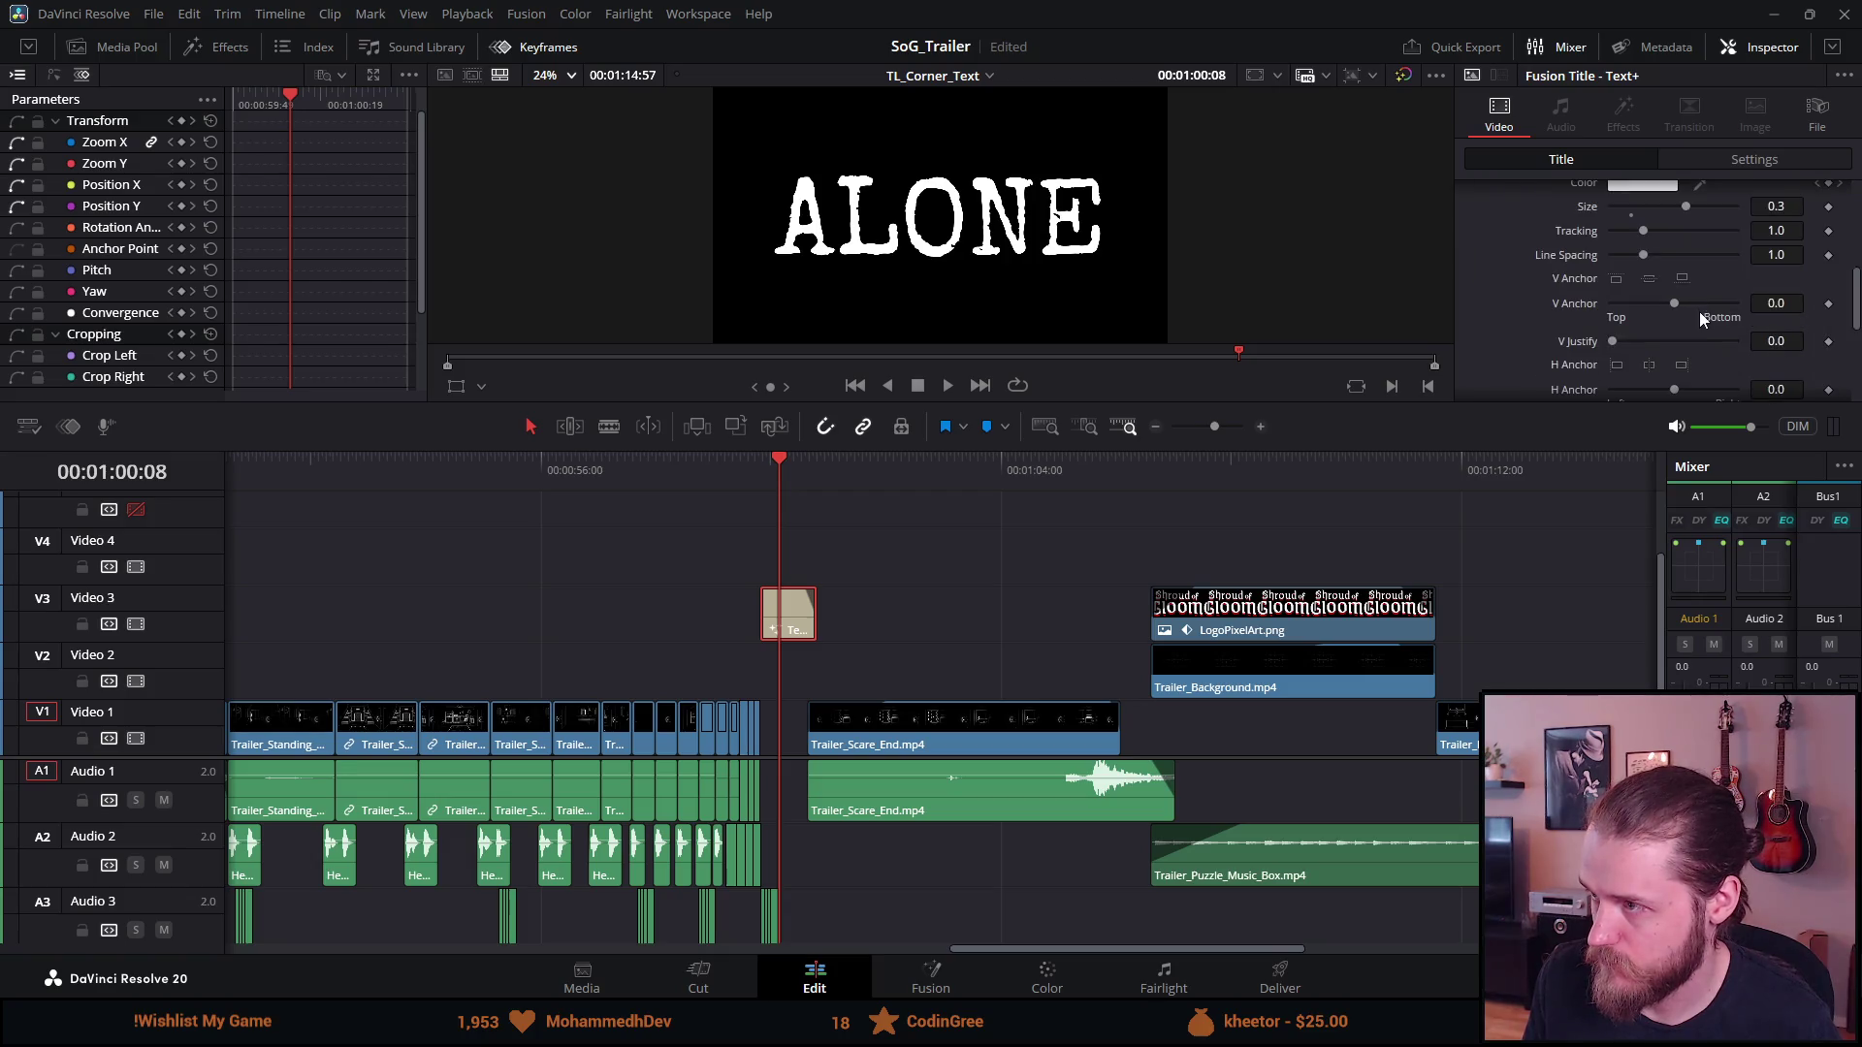
click(1633, 186)
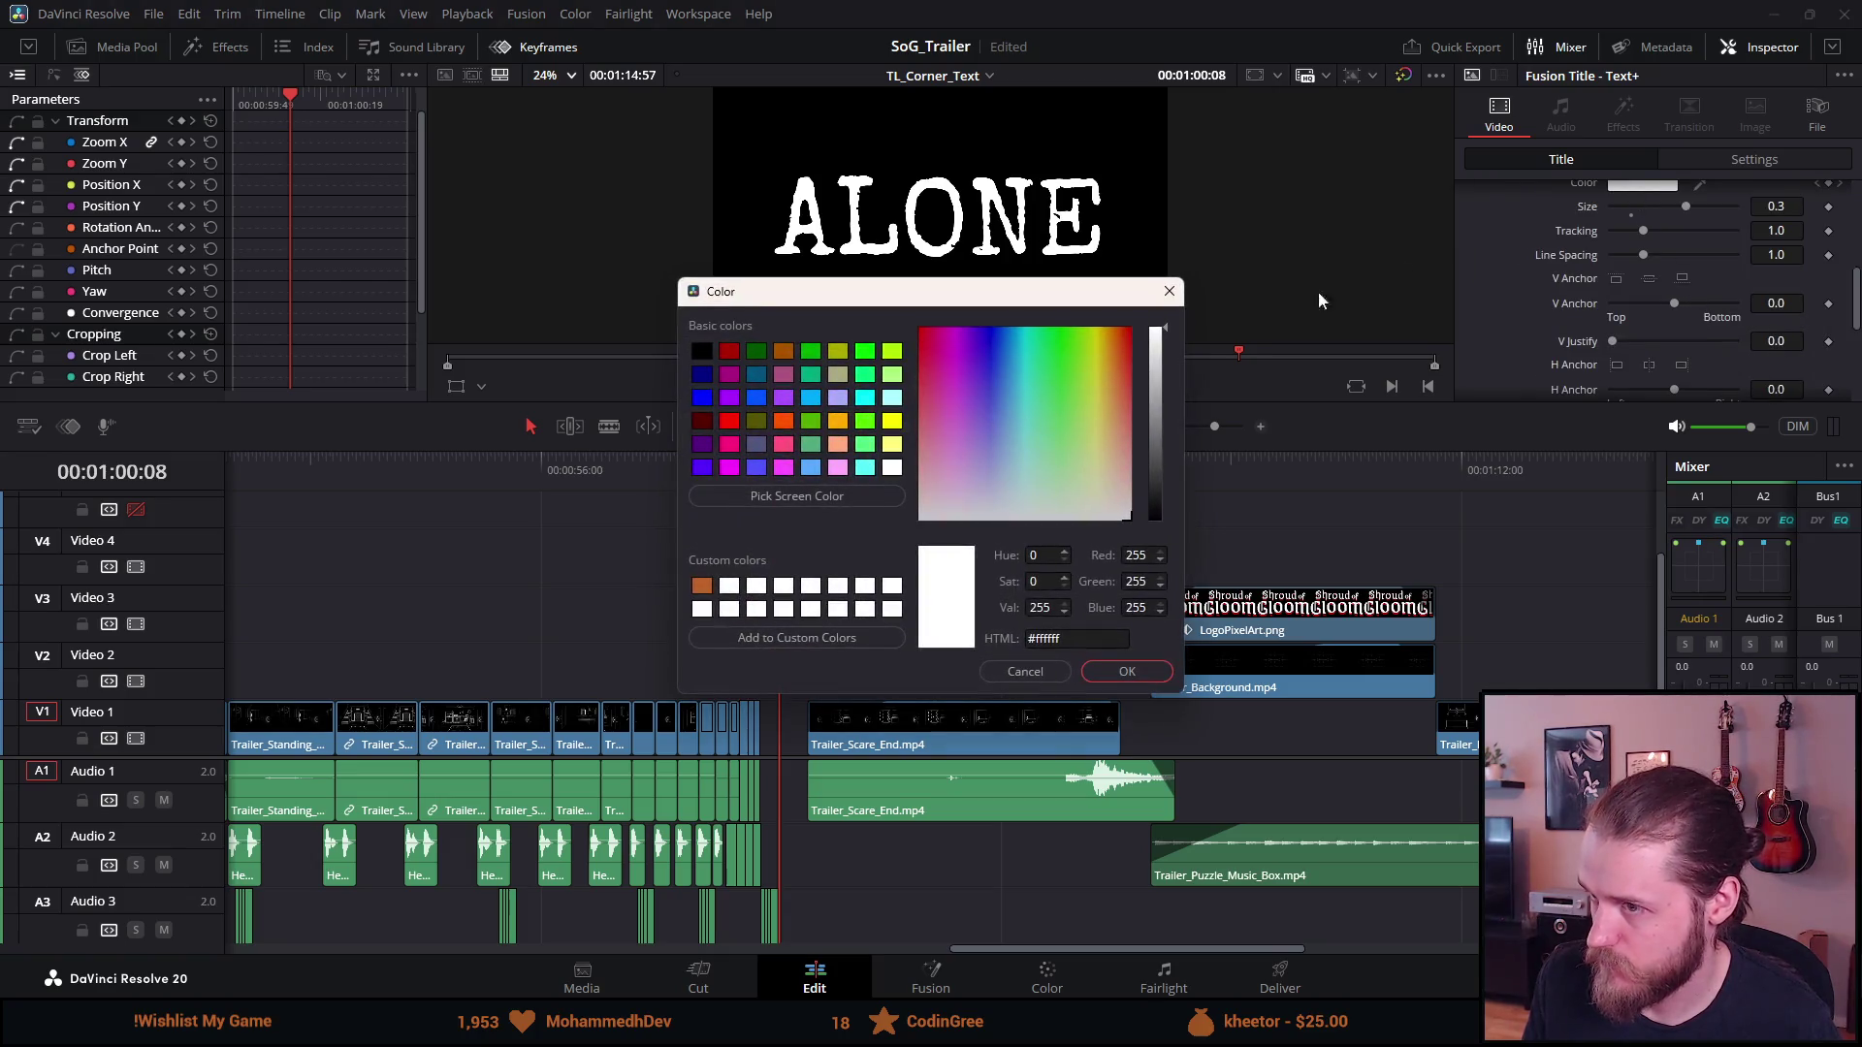
click(723, 422)
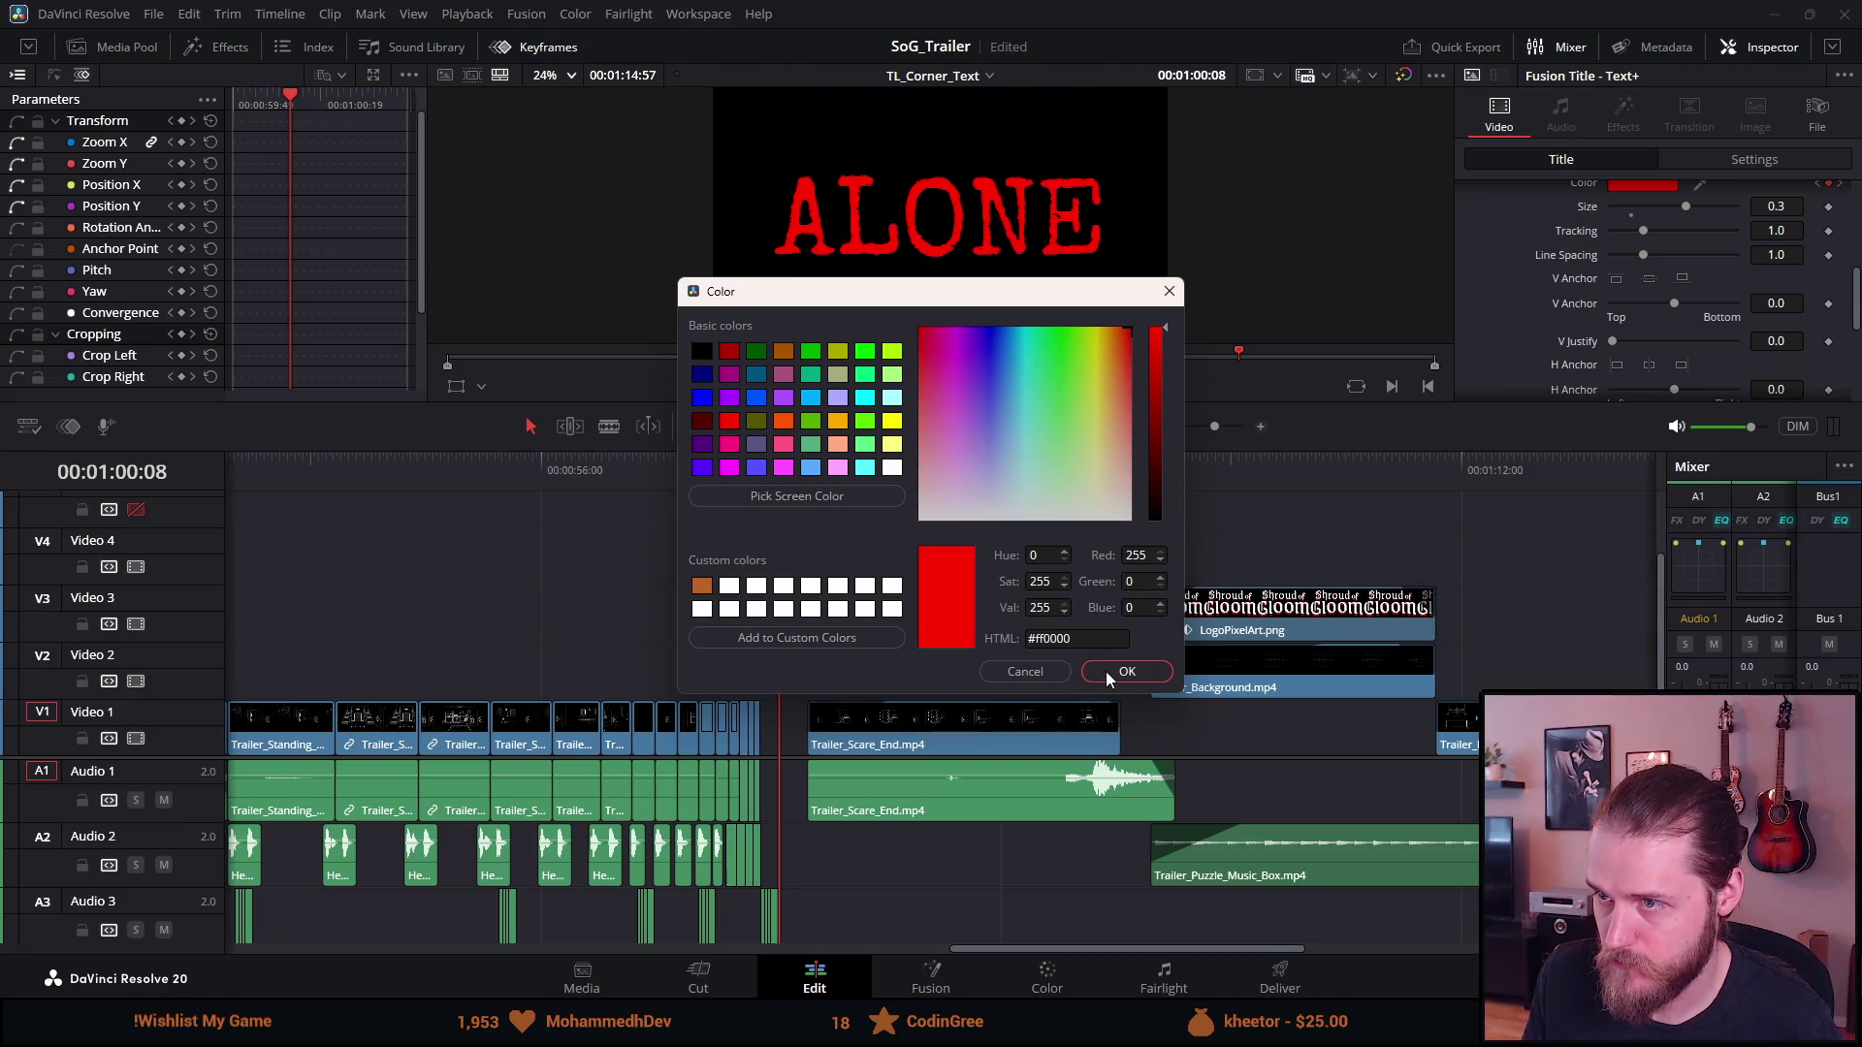
click(1108, 671)
click(766, 467)
key(space)
click(919, 387)
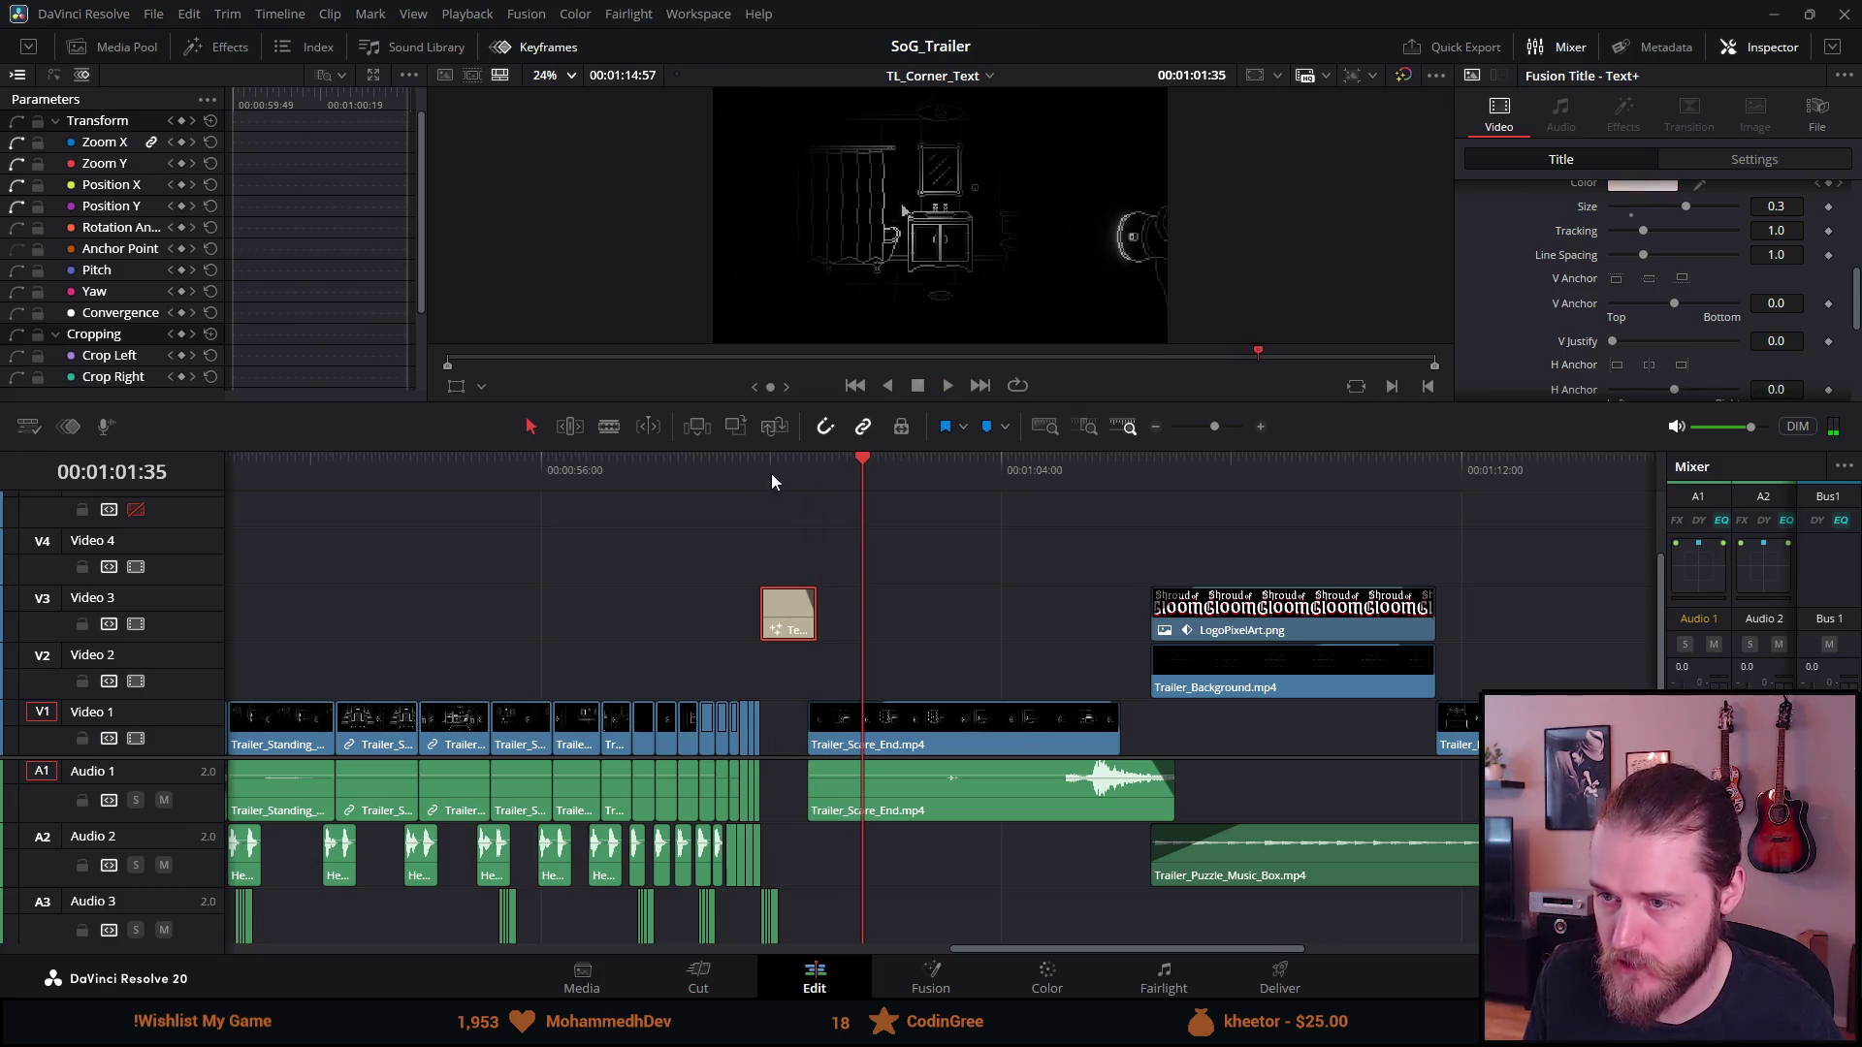
Step through the title's Color keyframes and return to 00:01:00:08, where ALONE is red
click(781, 469)
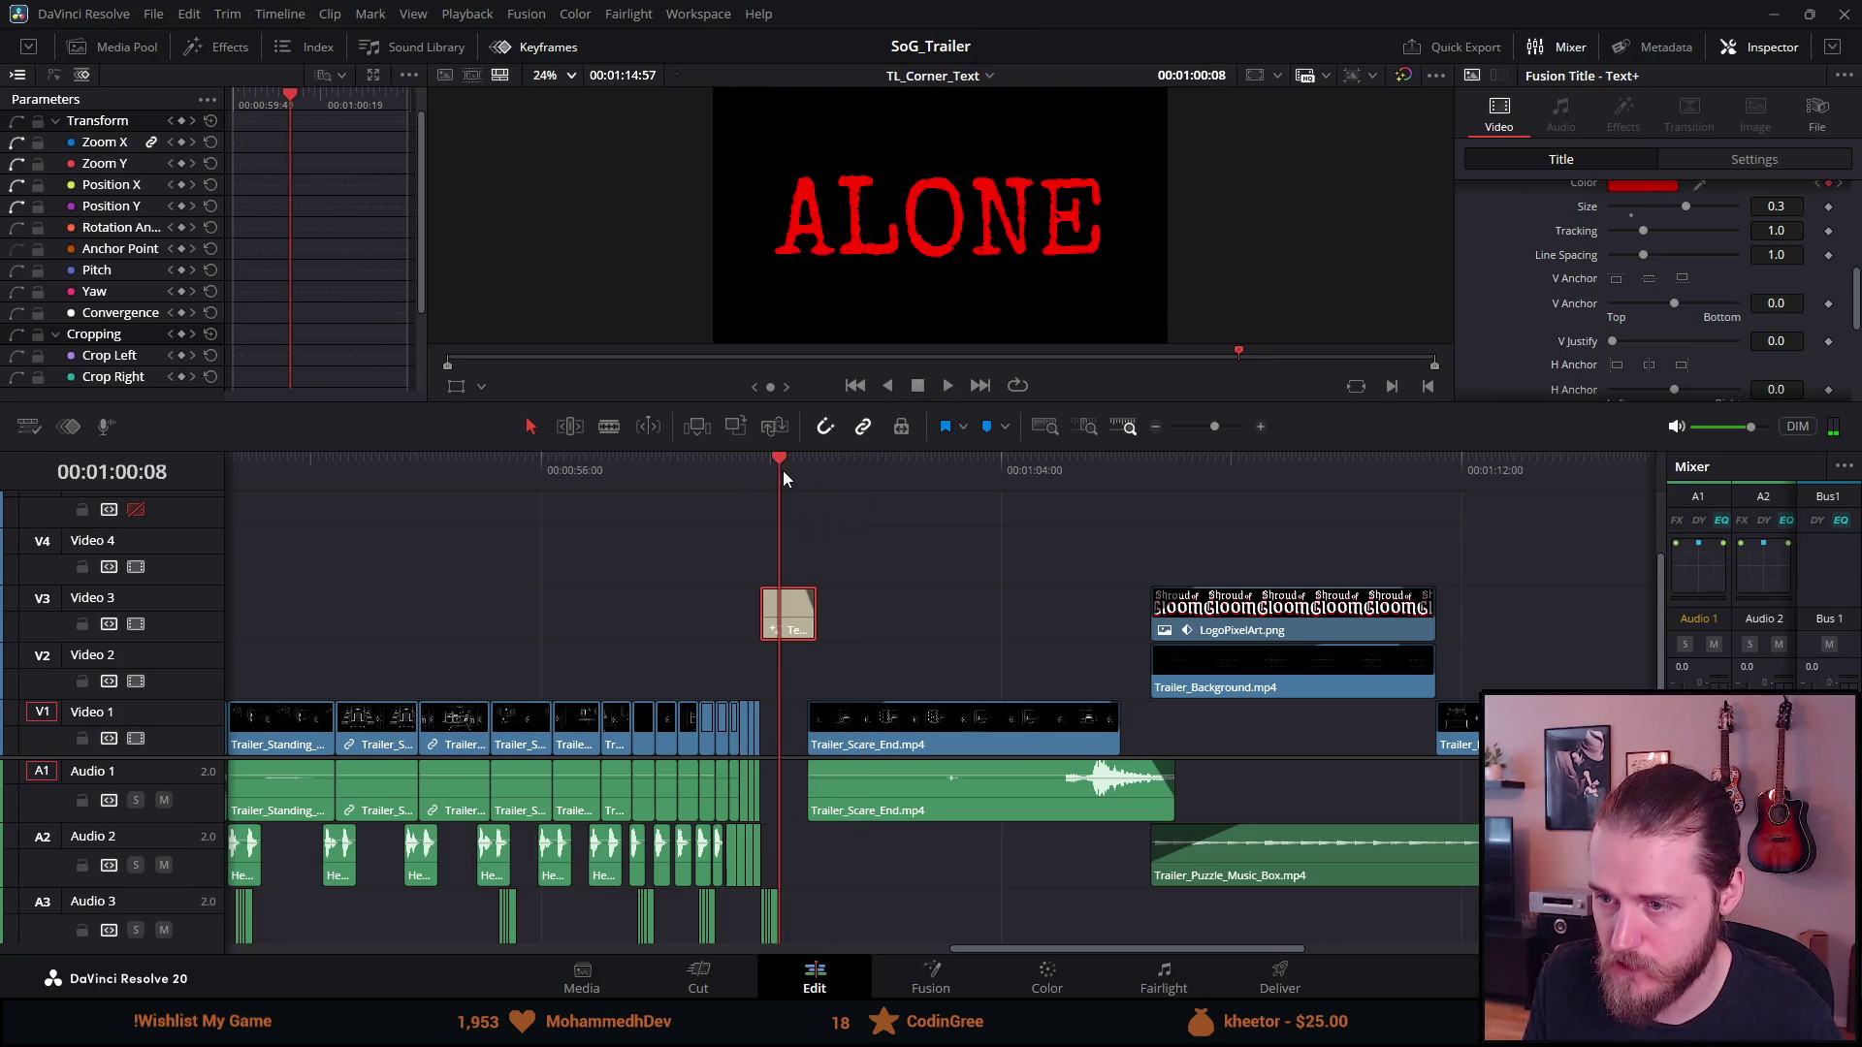
click(1821, 185)
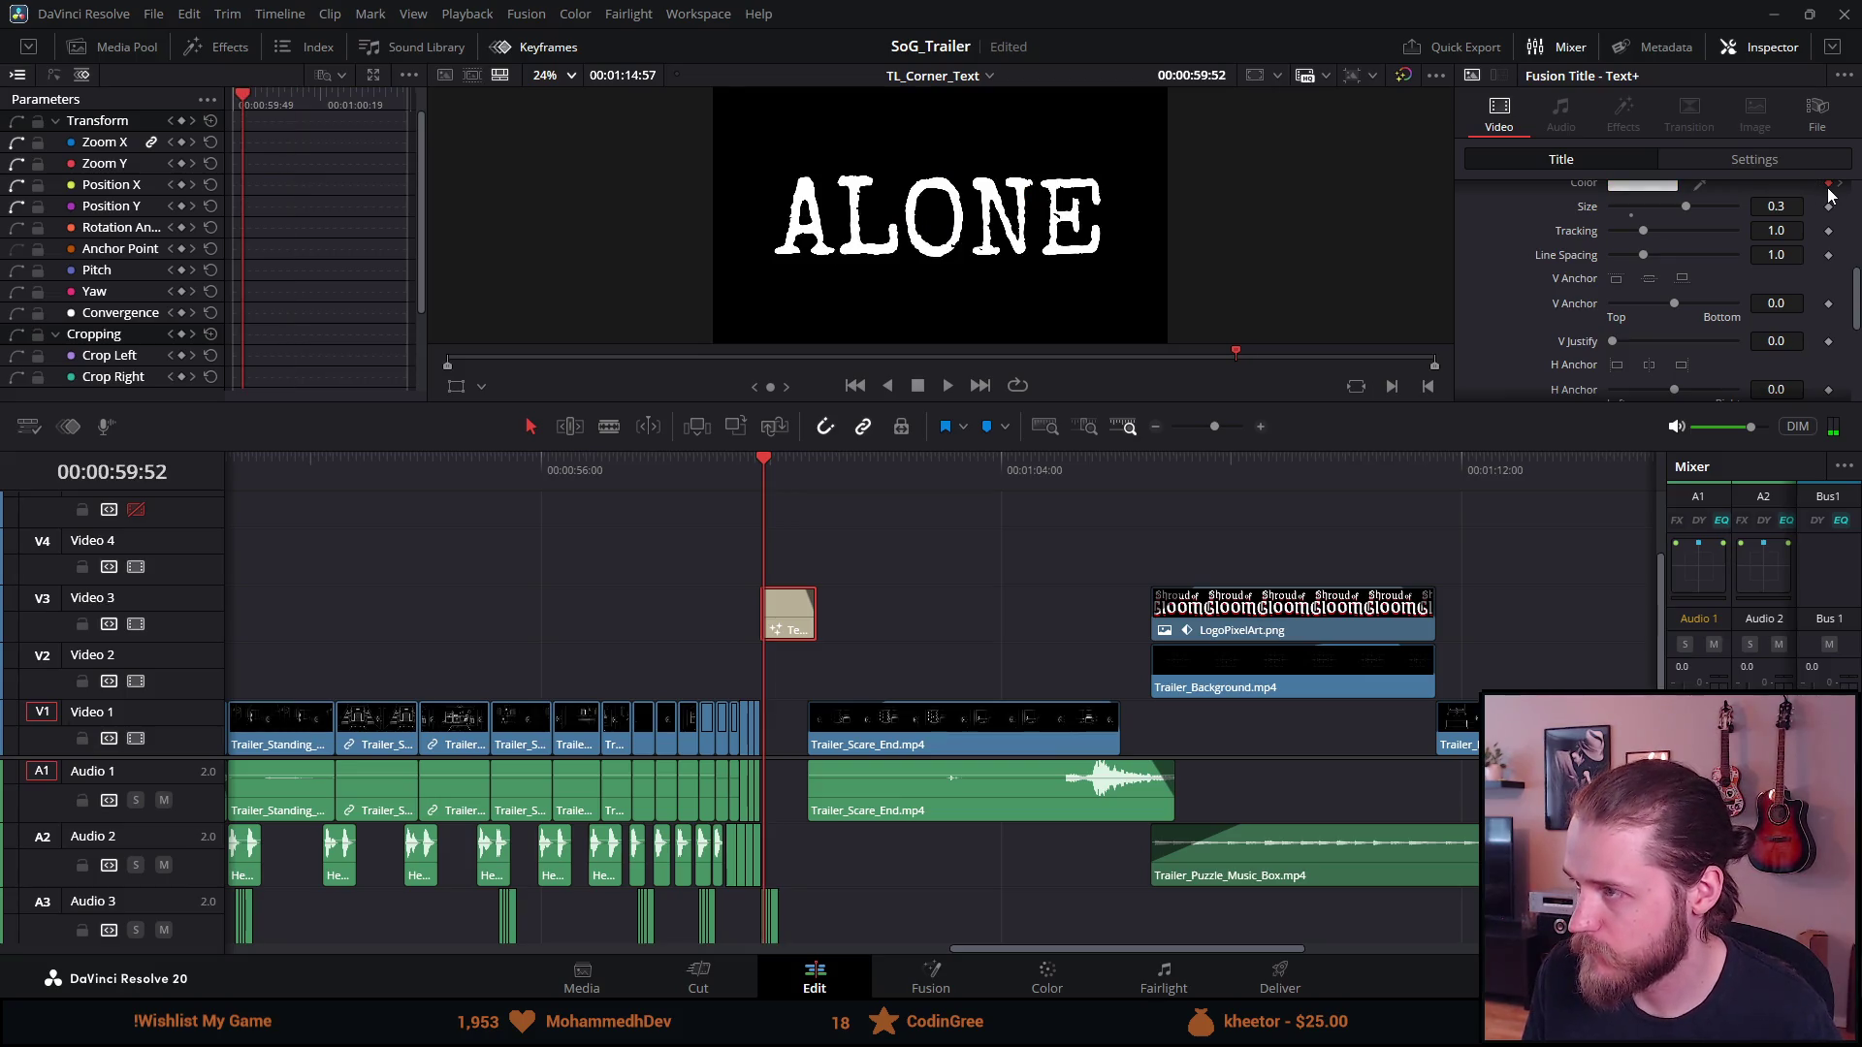
click(1839, 185)
click(1839, 184)
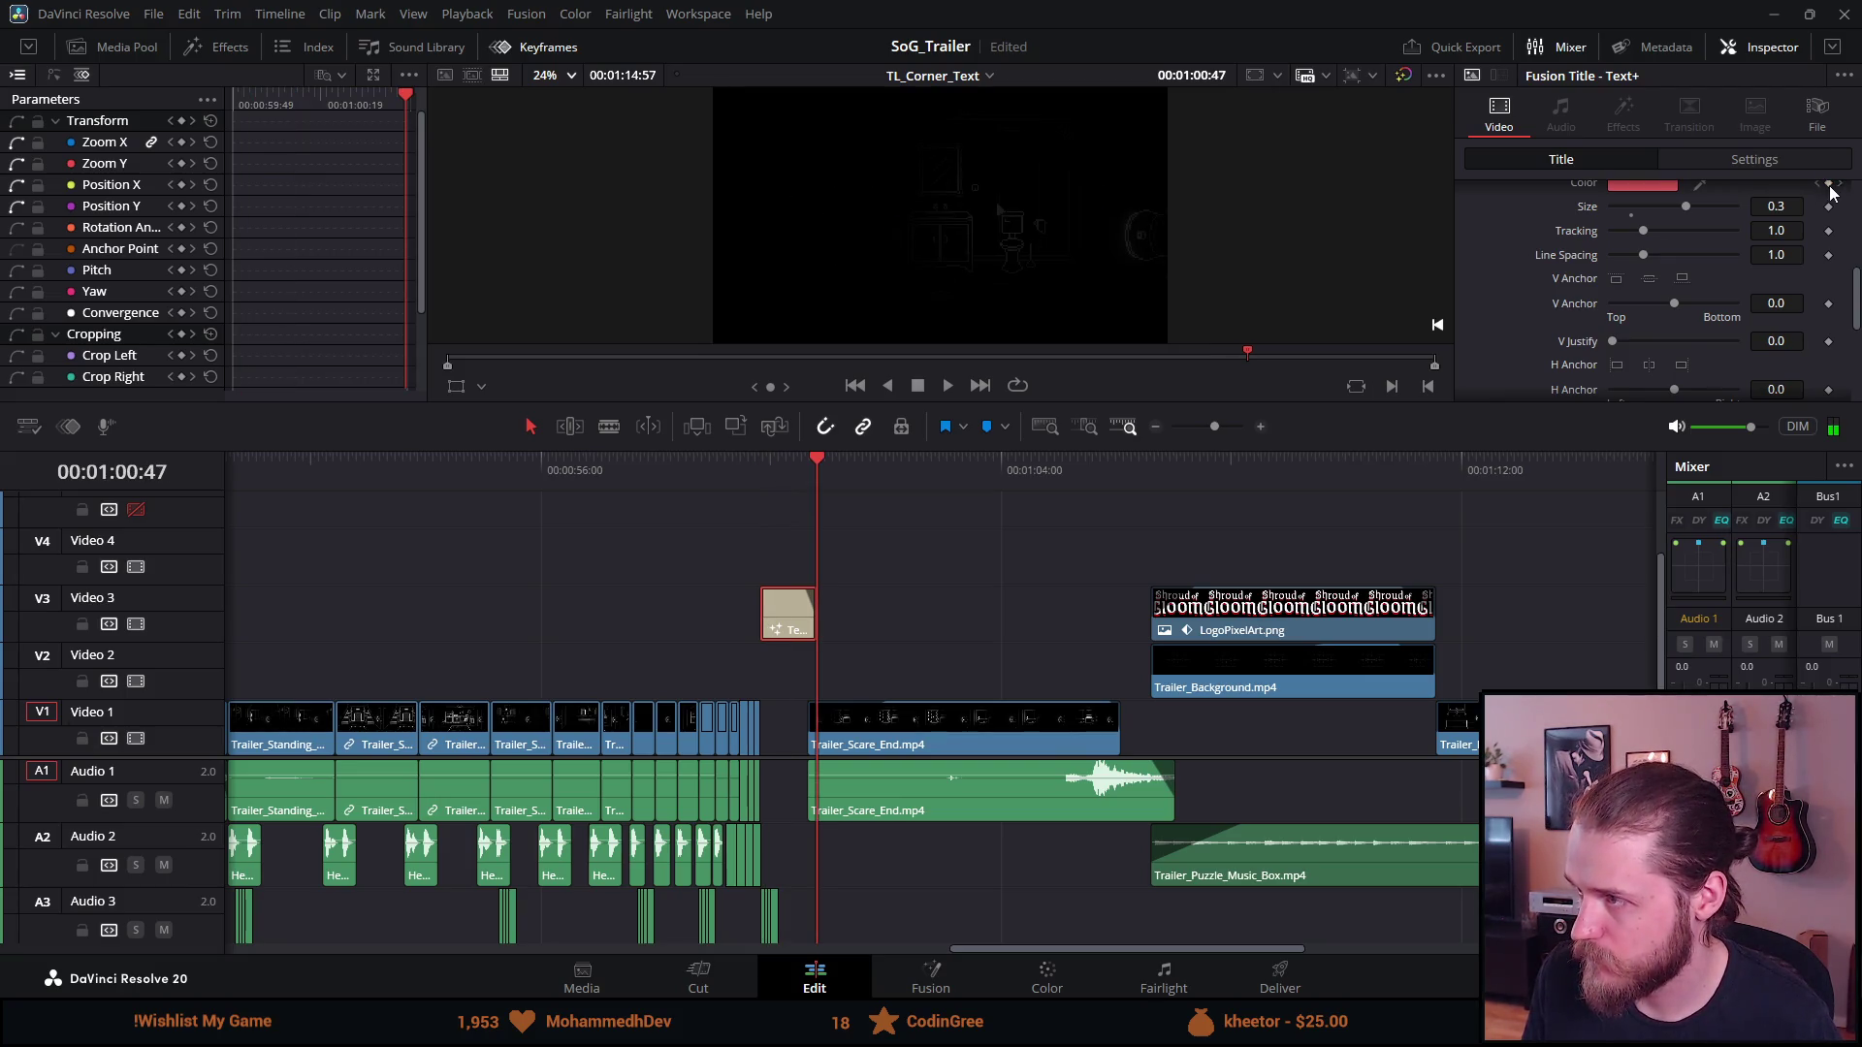
click(761, 471)
key(space)
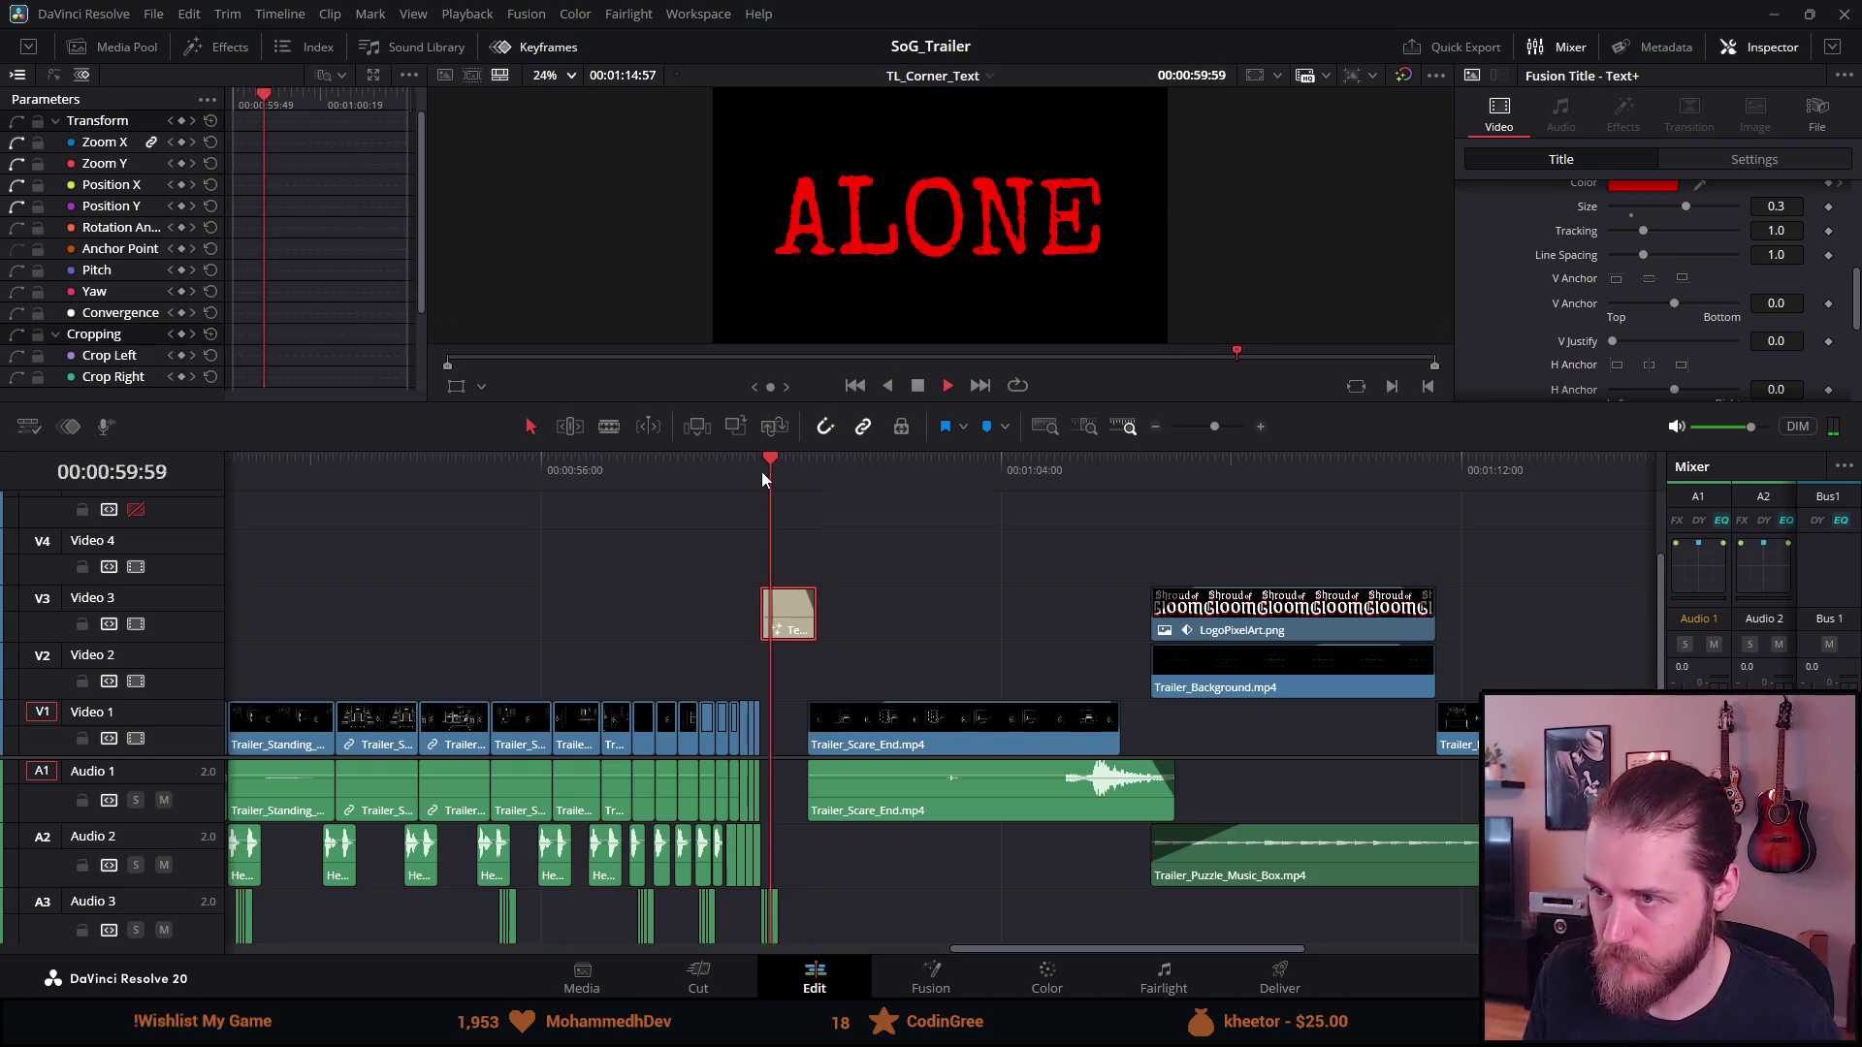
click(797, 466)
drag(807, 470, 783, 473)
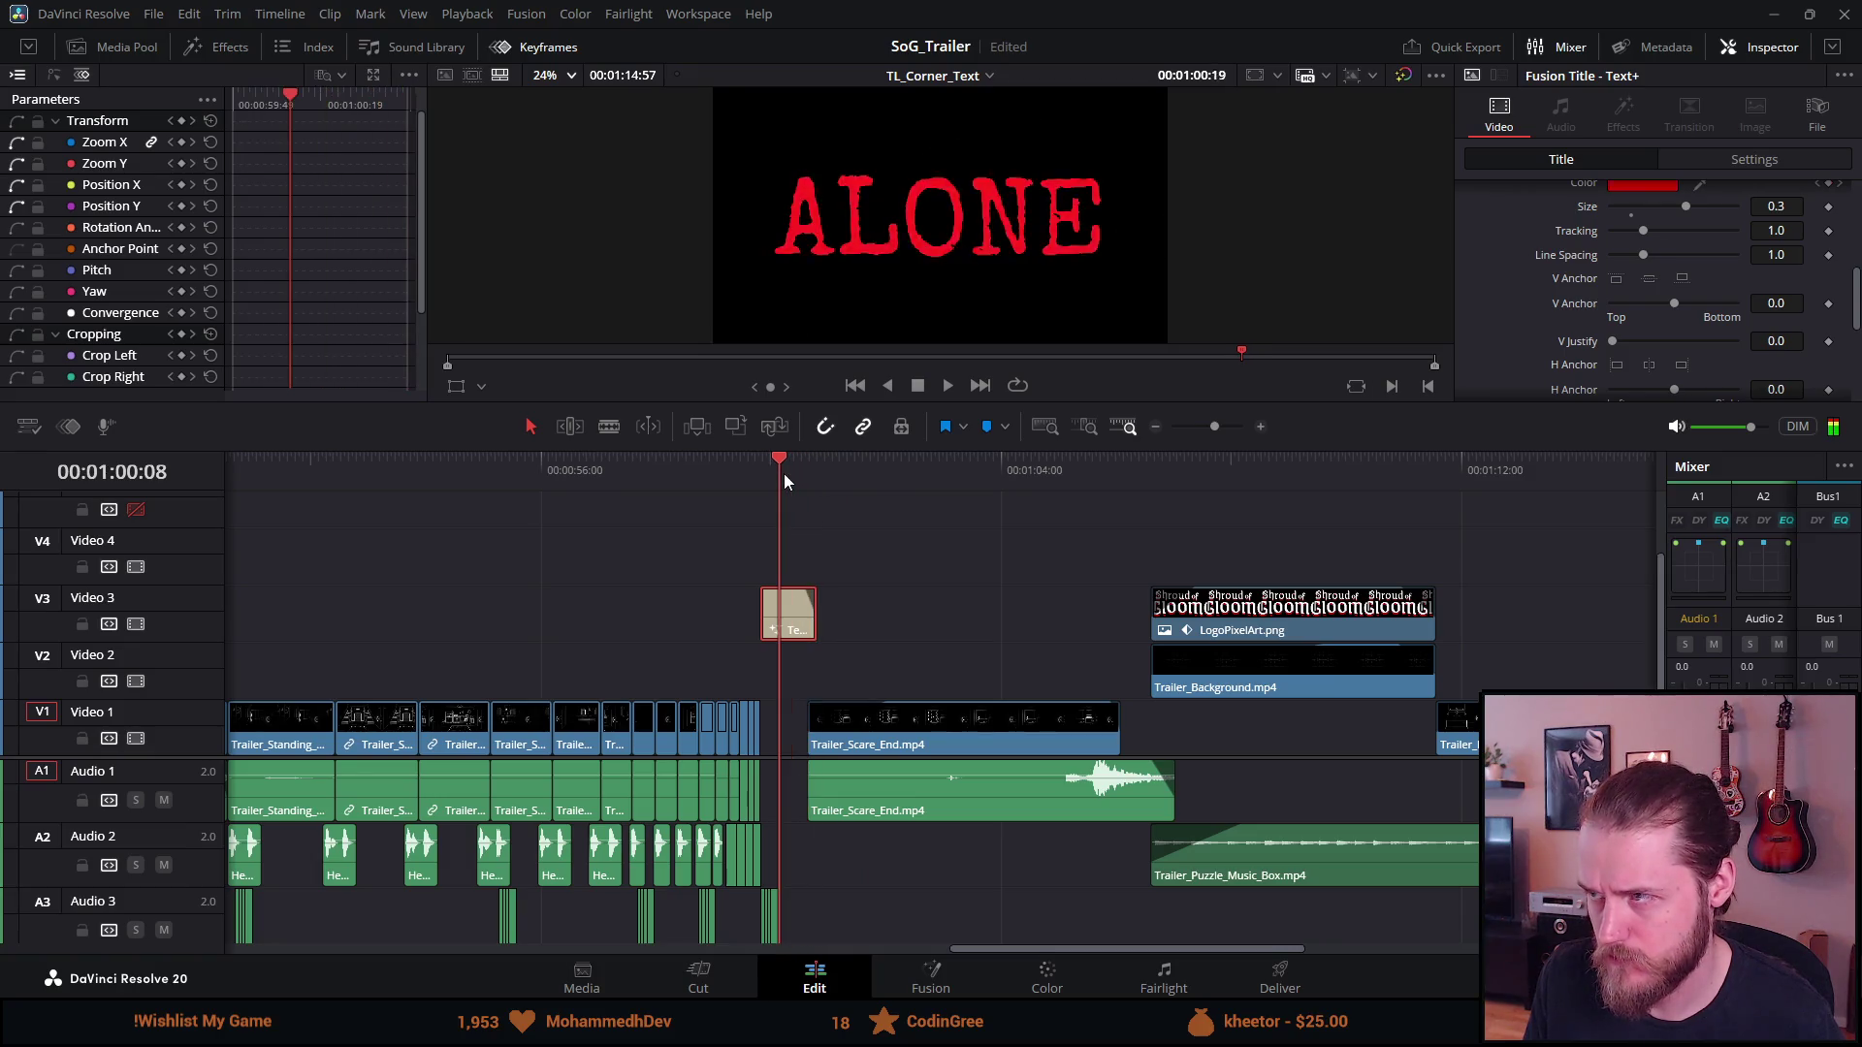
Remove the next Color keyframe, compare via undo/redo, and save the project
click(1840, 183)
click(1827, 185)
key(ctrl+z)
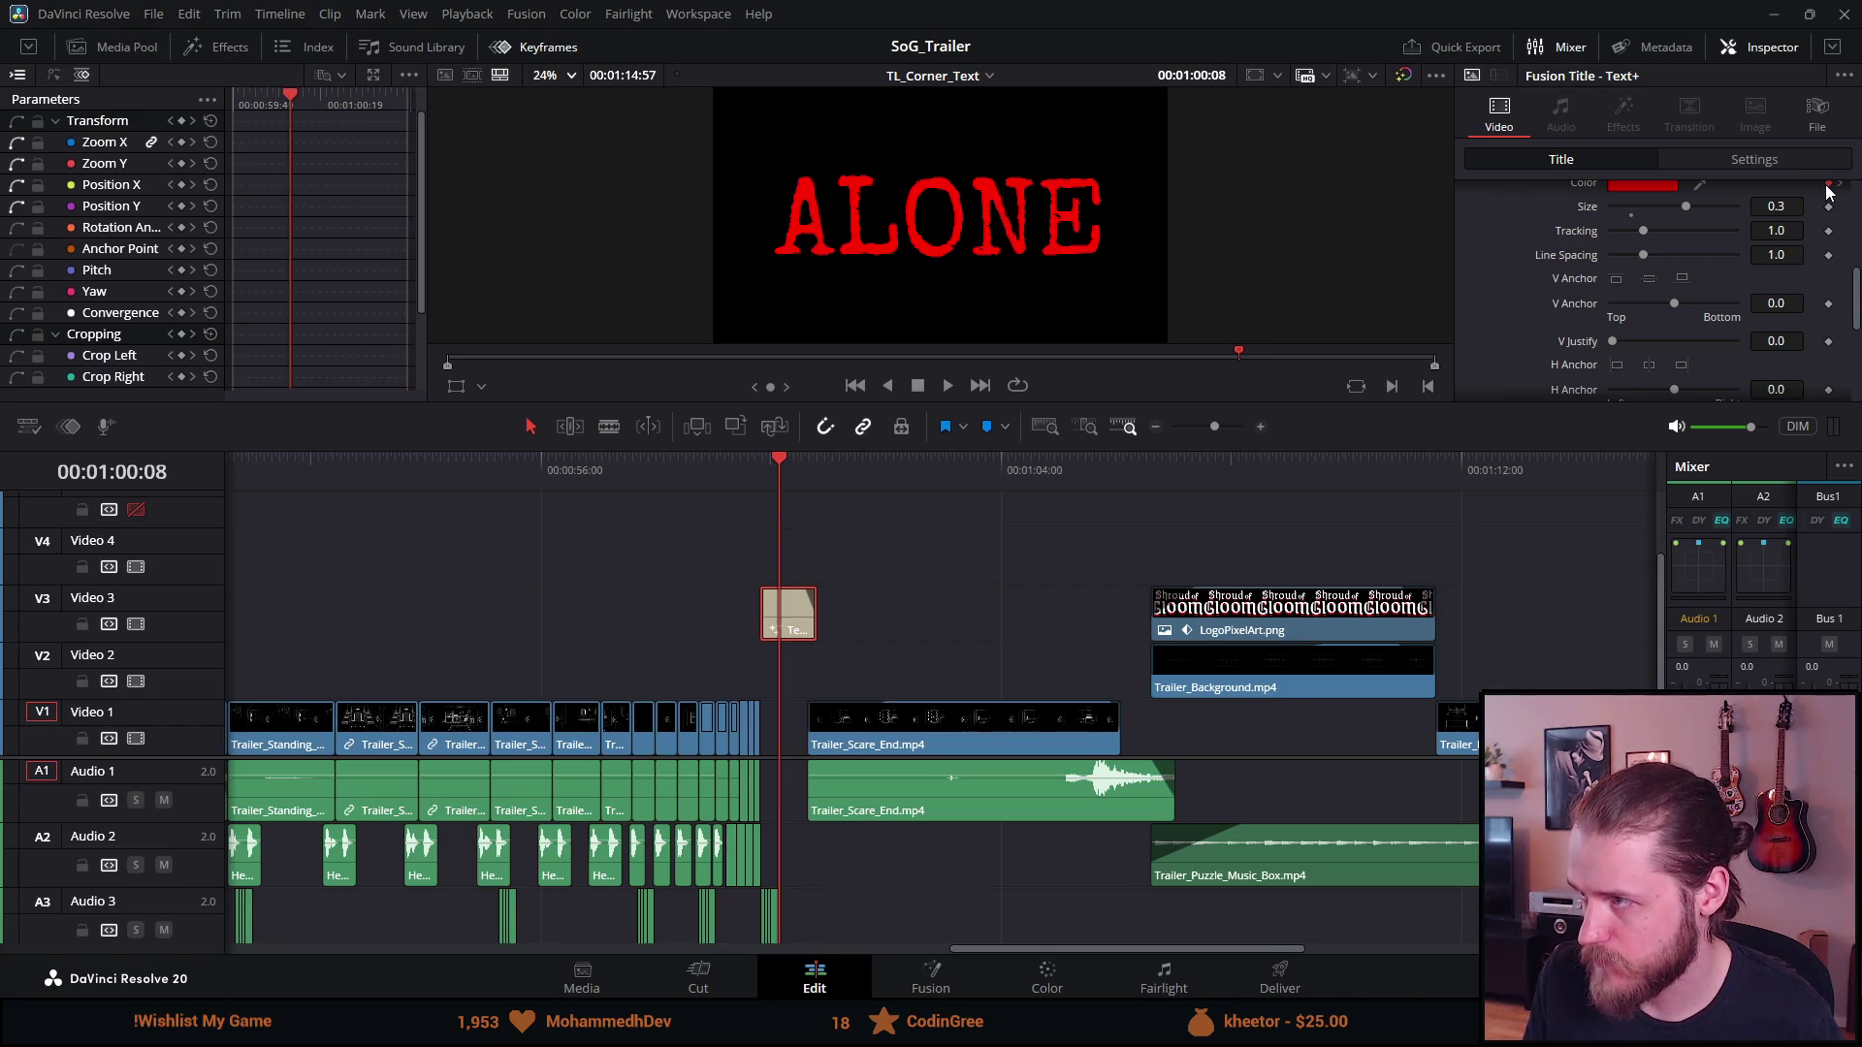
key(ctrl+shift+z)
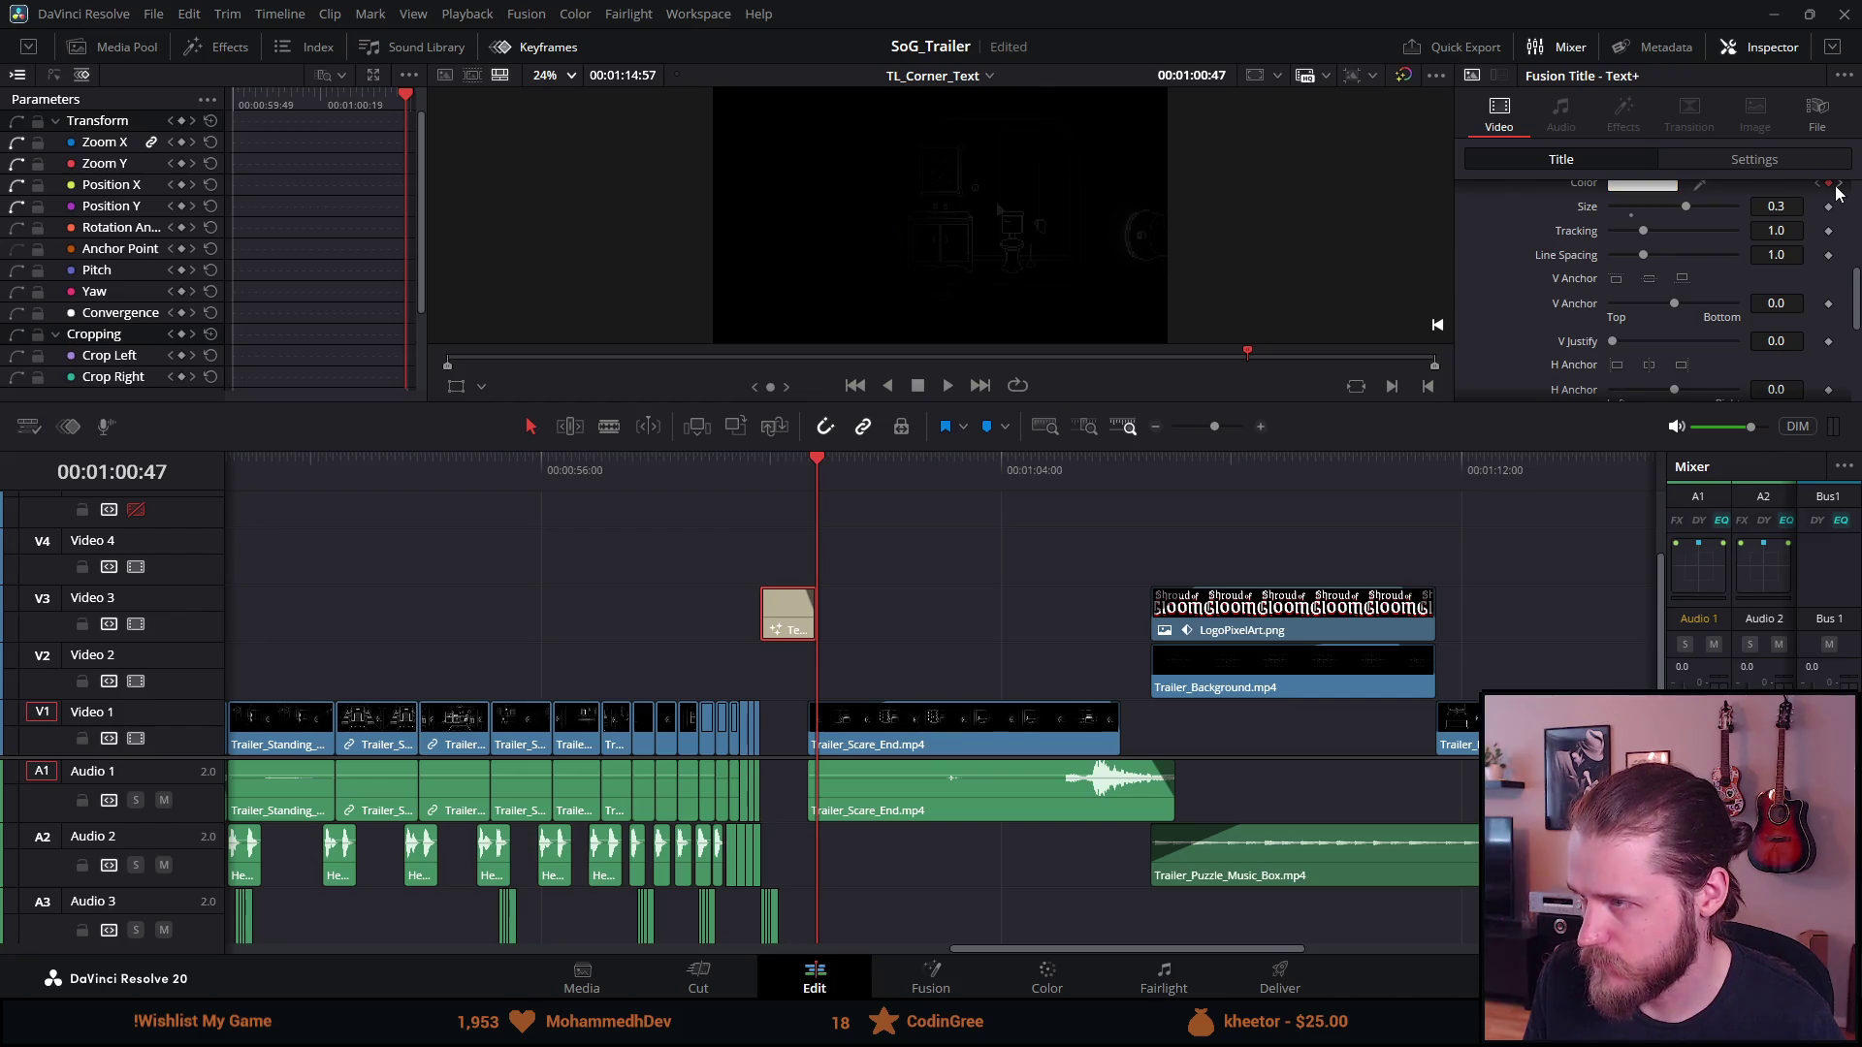
key(ctrl+z)
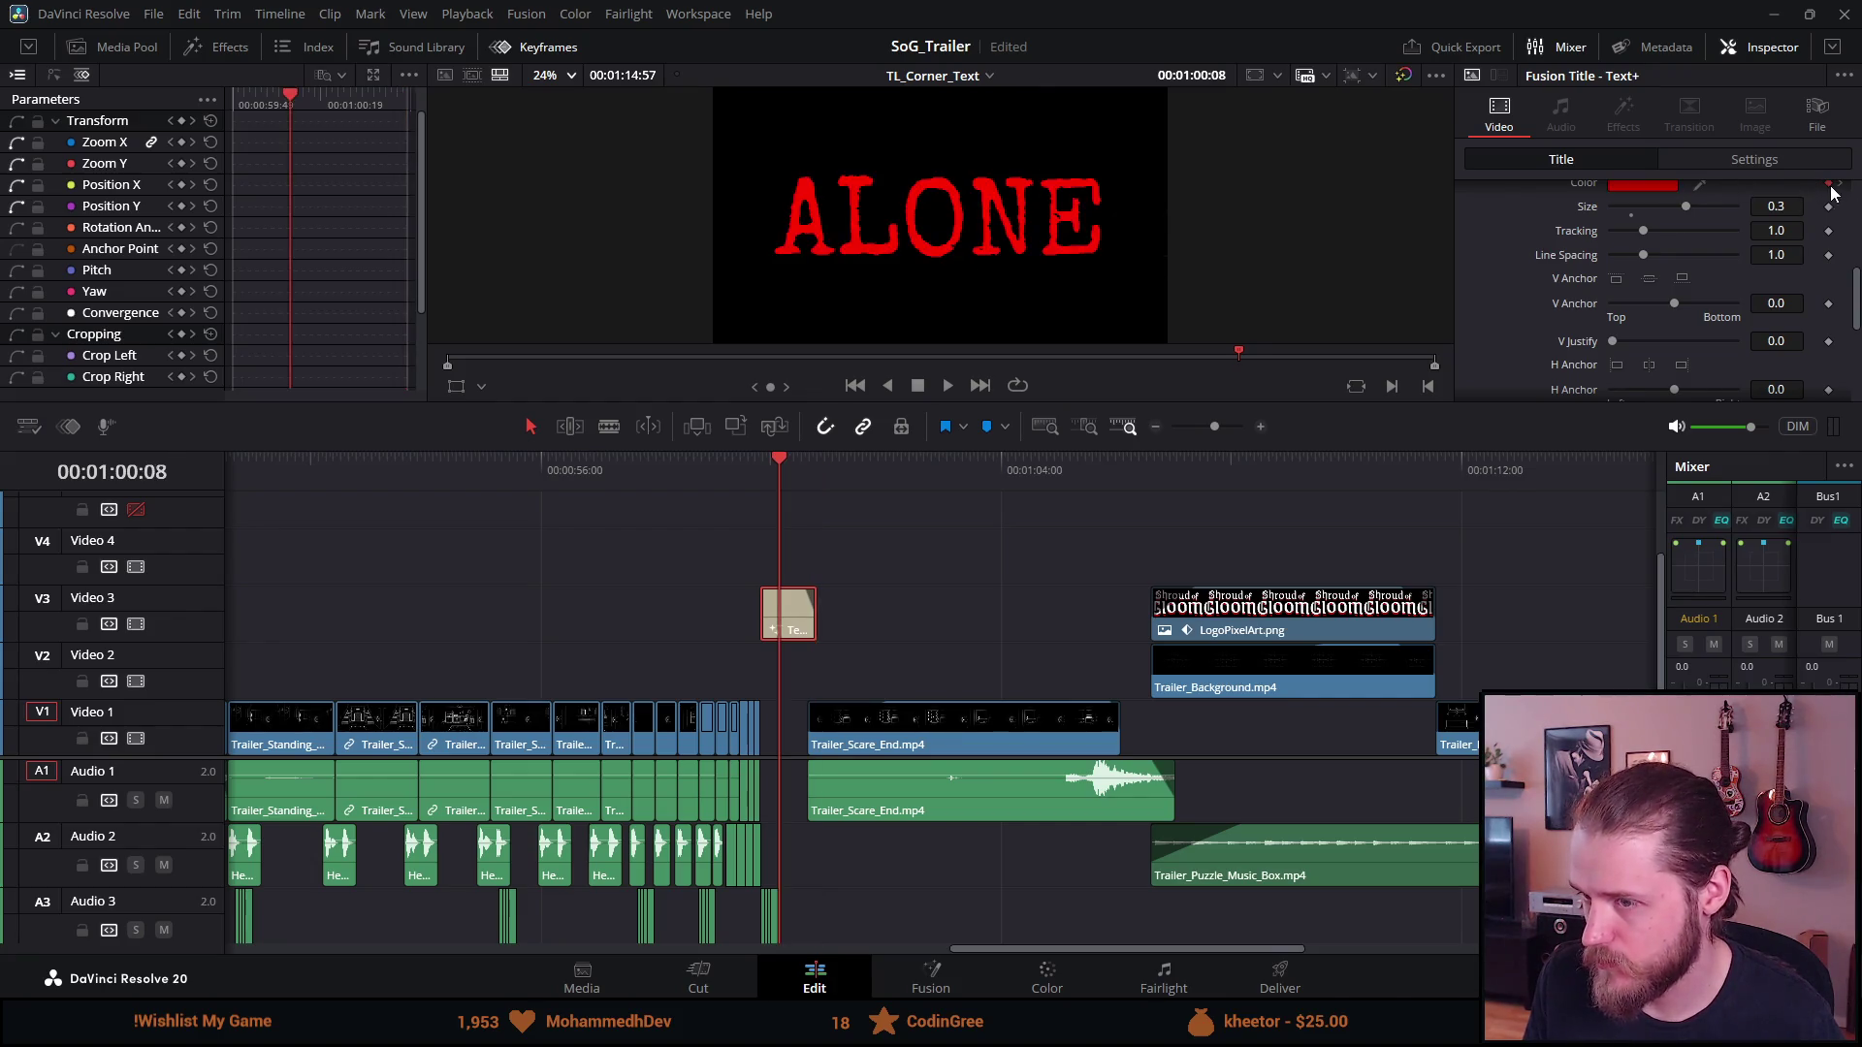
key(ctrl+shift+z)
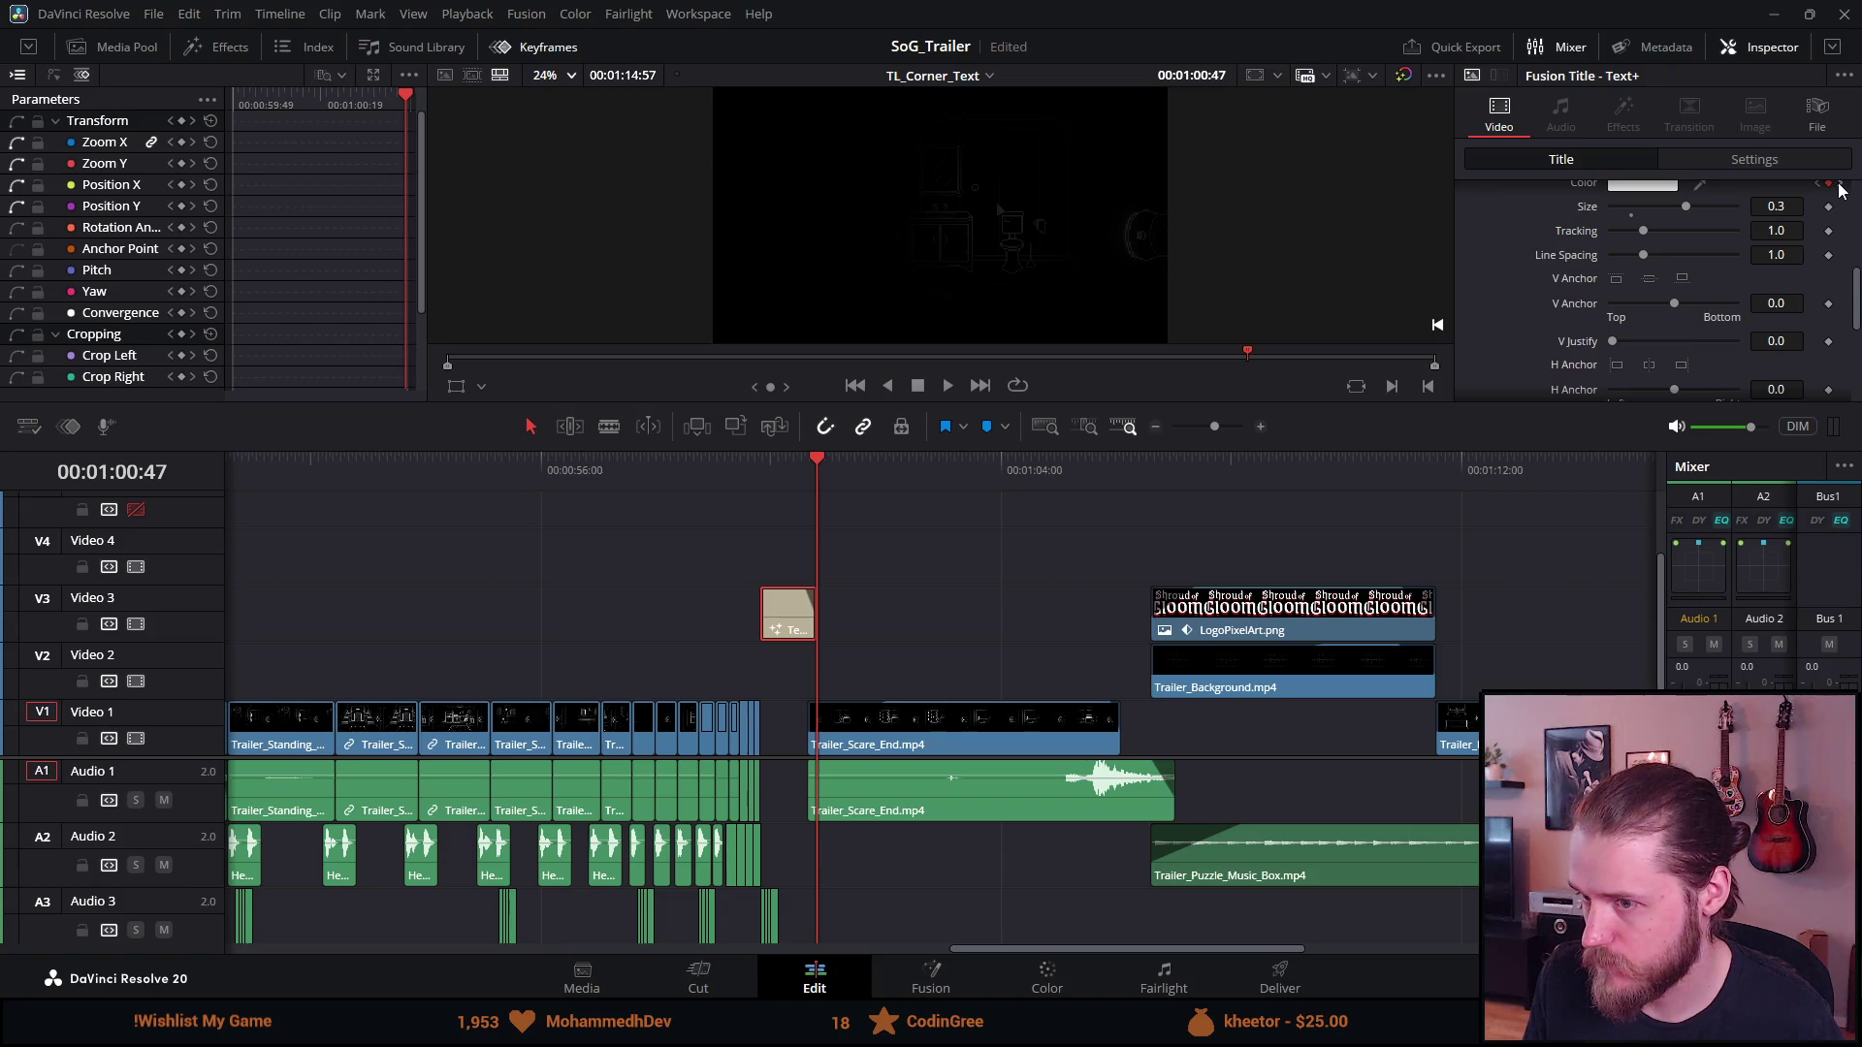
click(1830, 185)
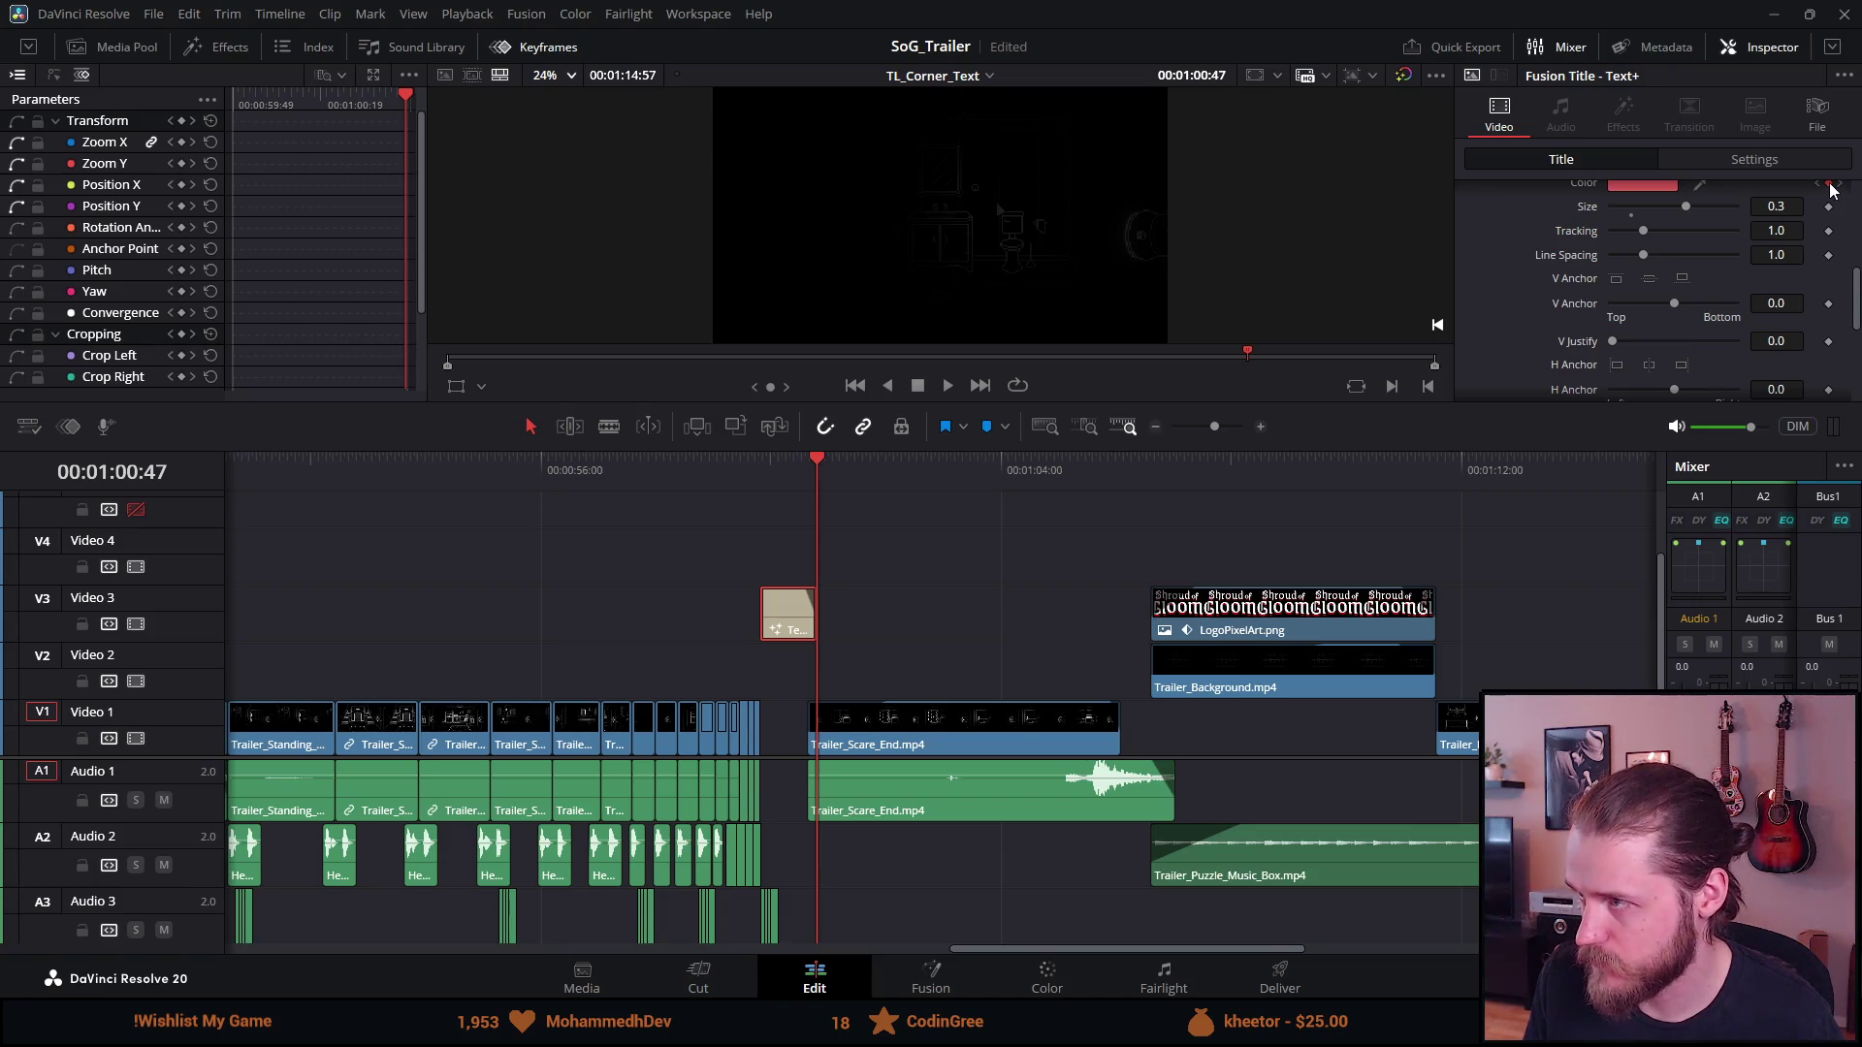
key(ctrl+s)
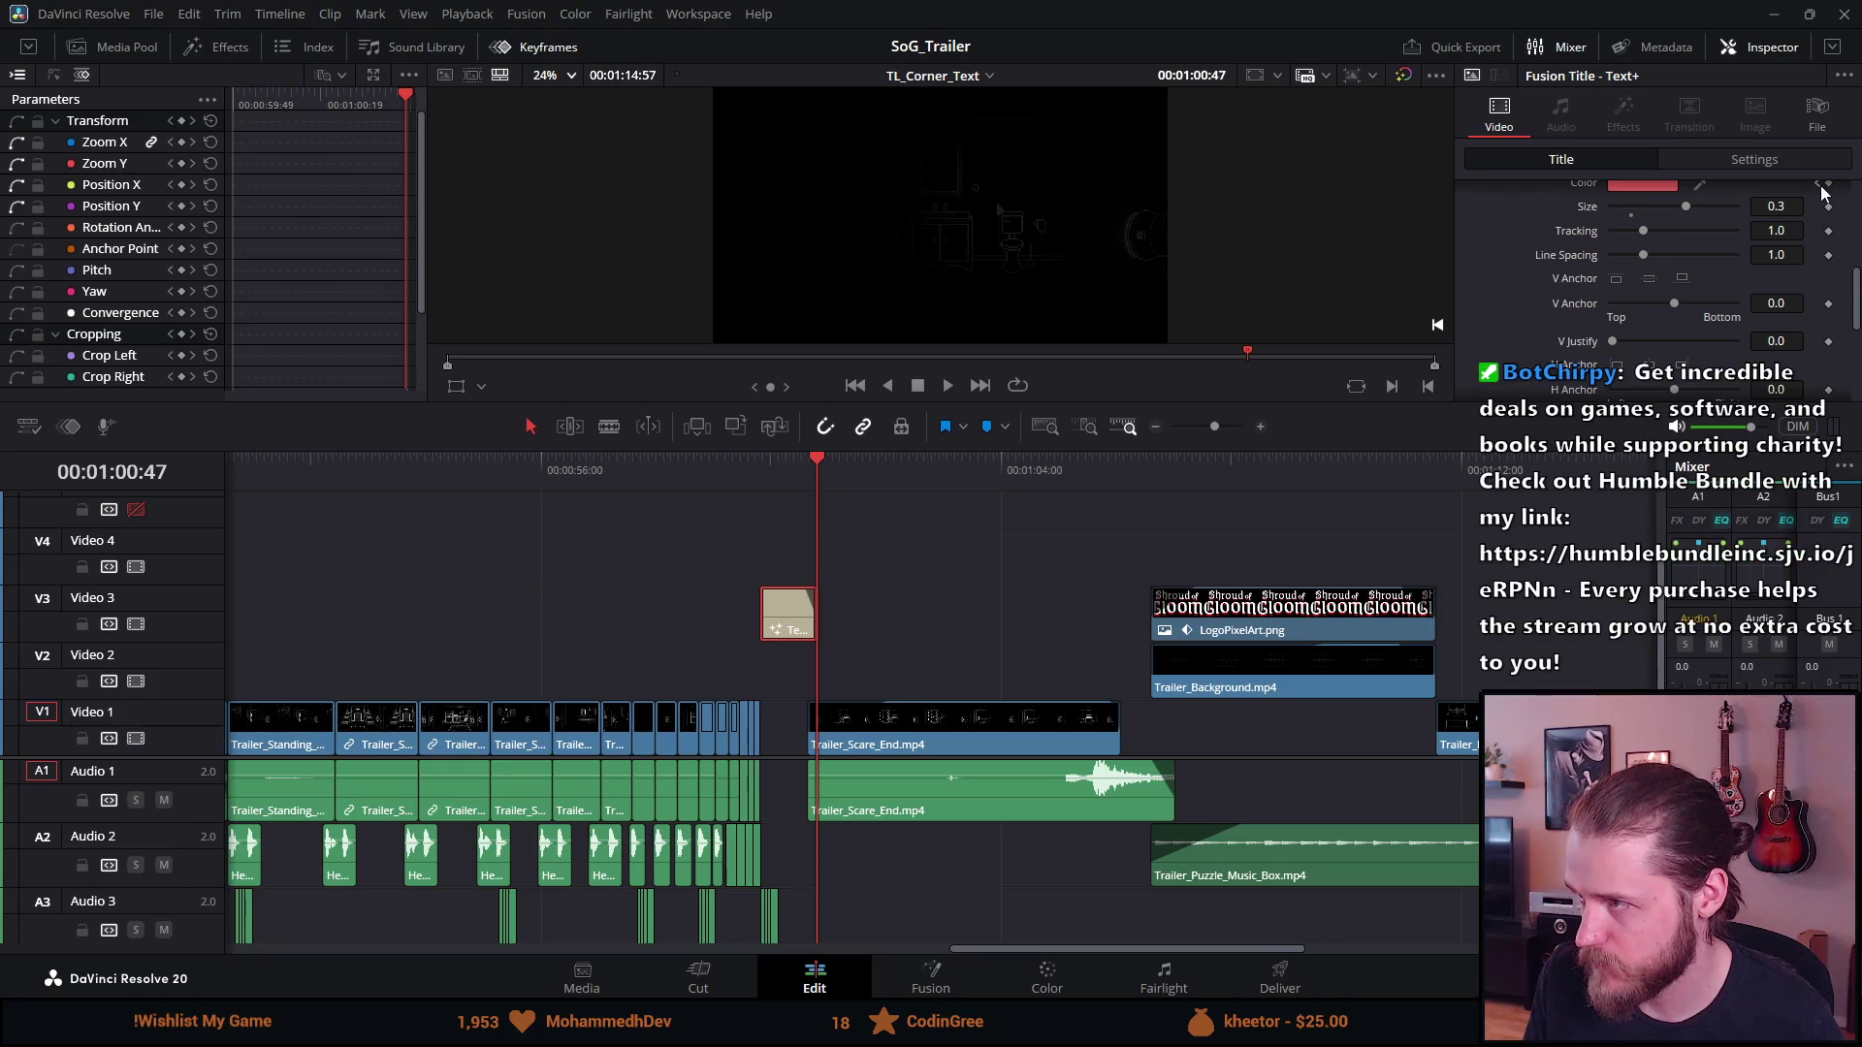
click(1819, 185)
key(space)
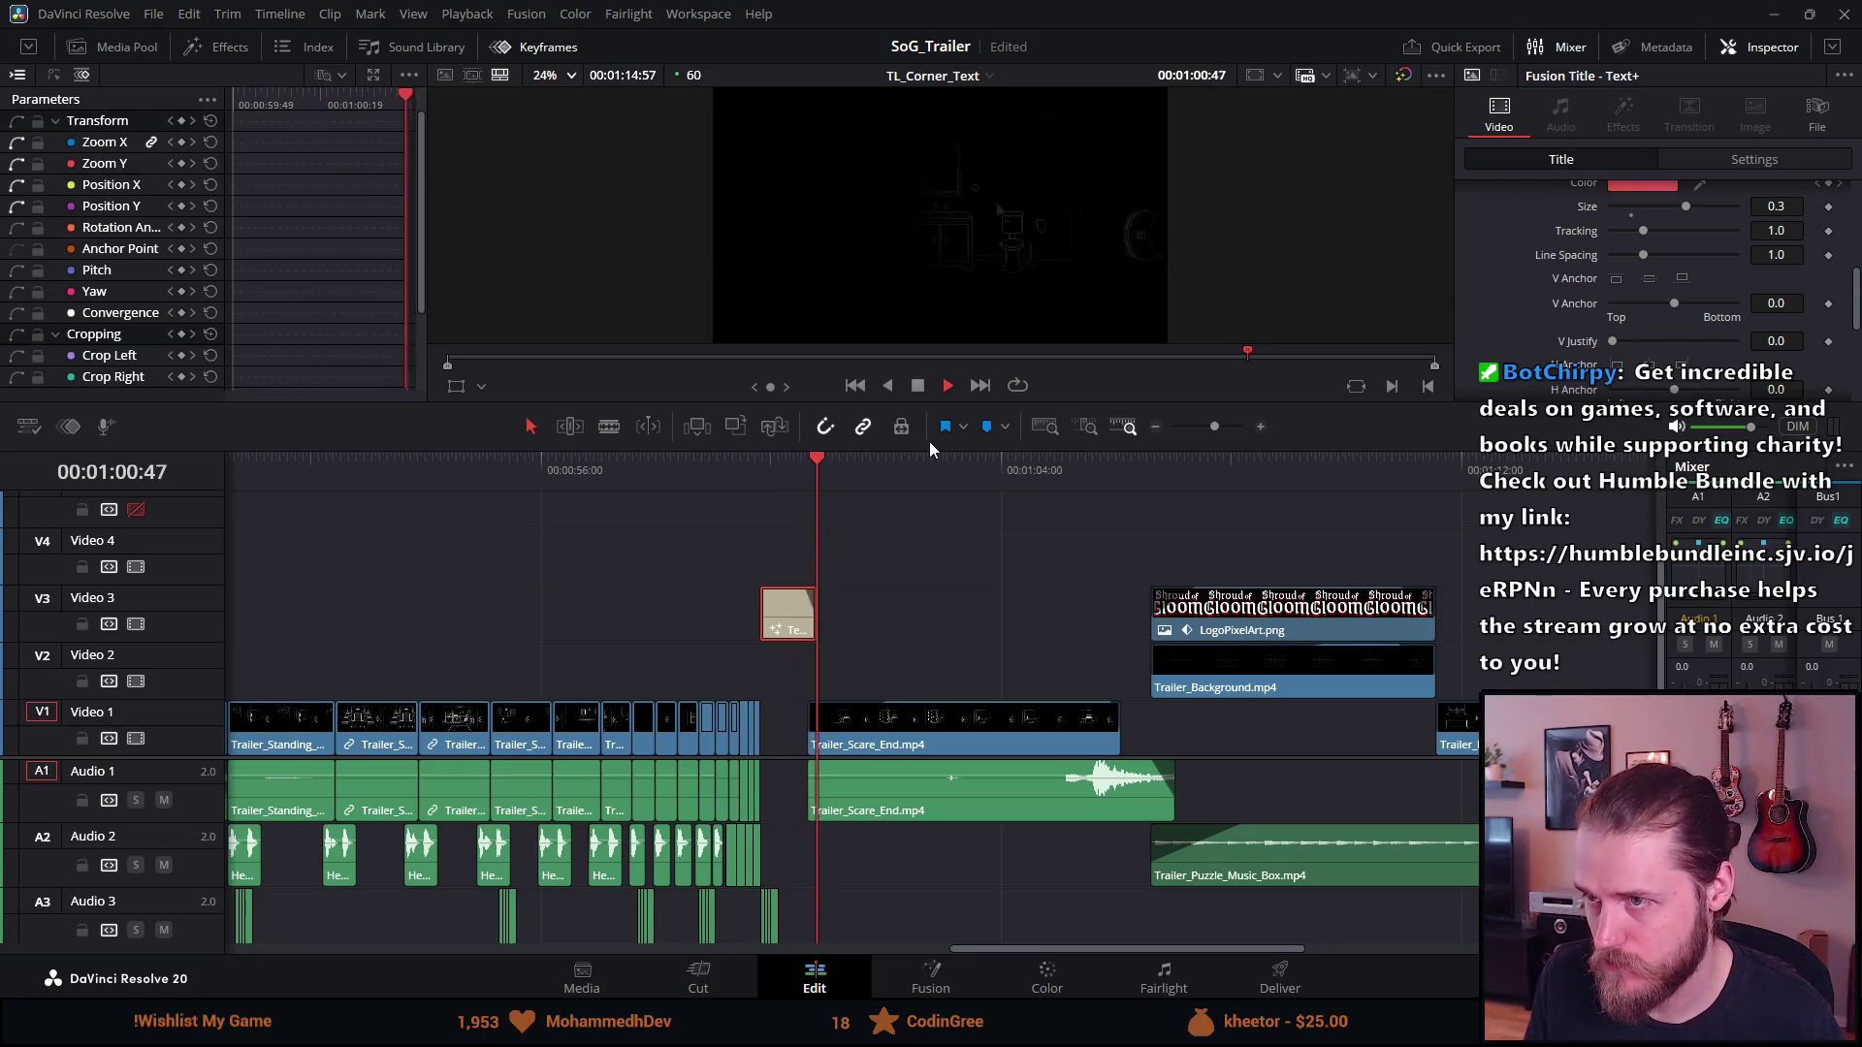
key(space)
key(ctrl+s)
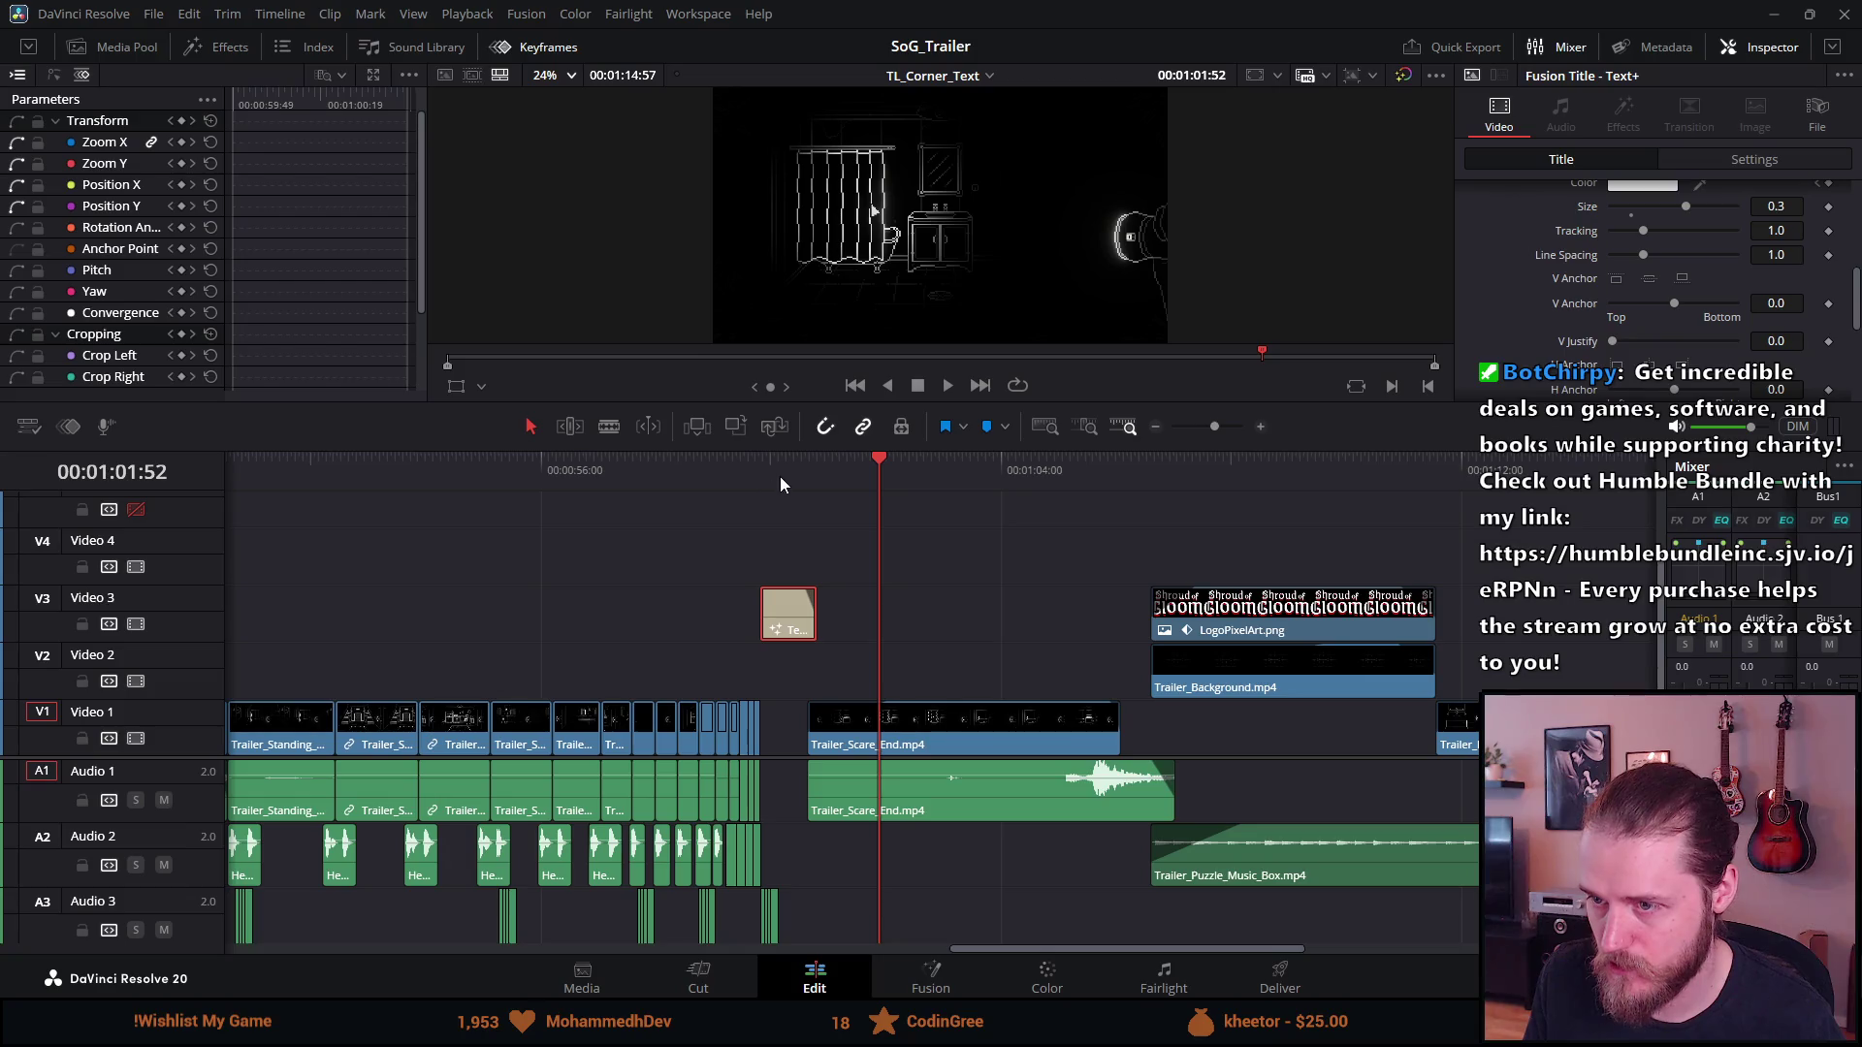
Toggle off the Color keyframe at 00:01:00:47 and play back the title
click(781, 474)
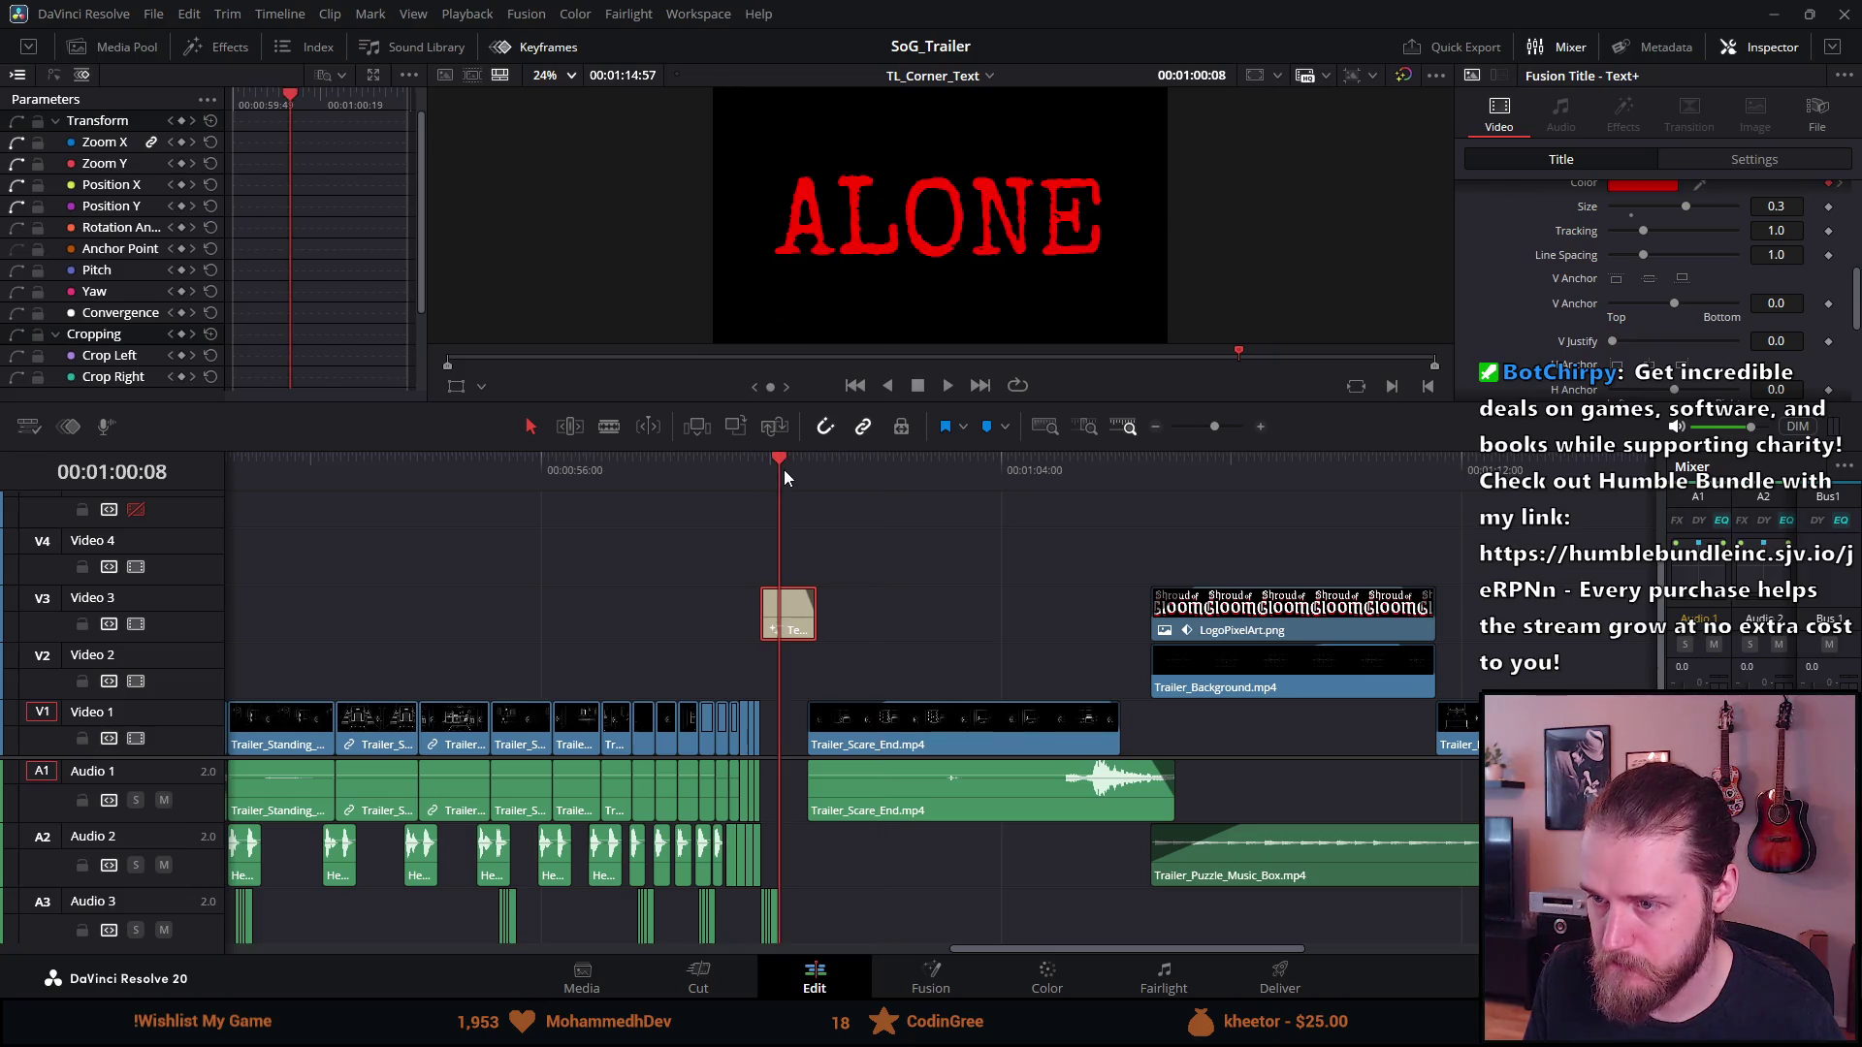
click(1845, 192)
click(1833, 188)
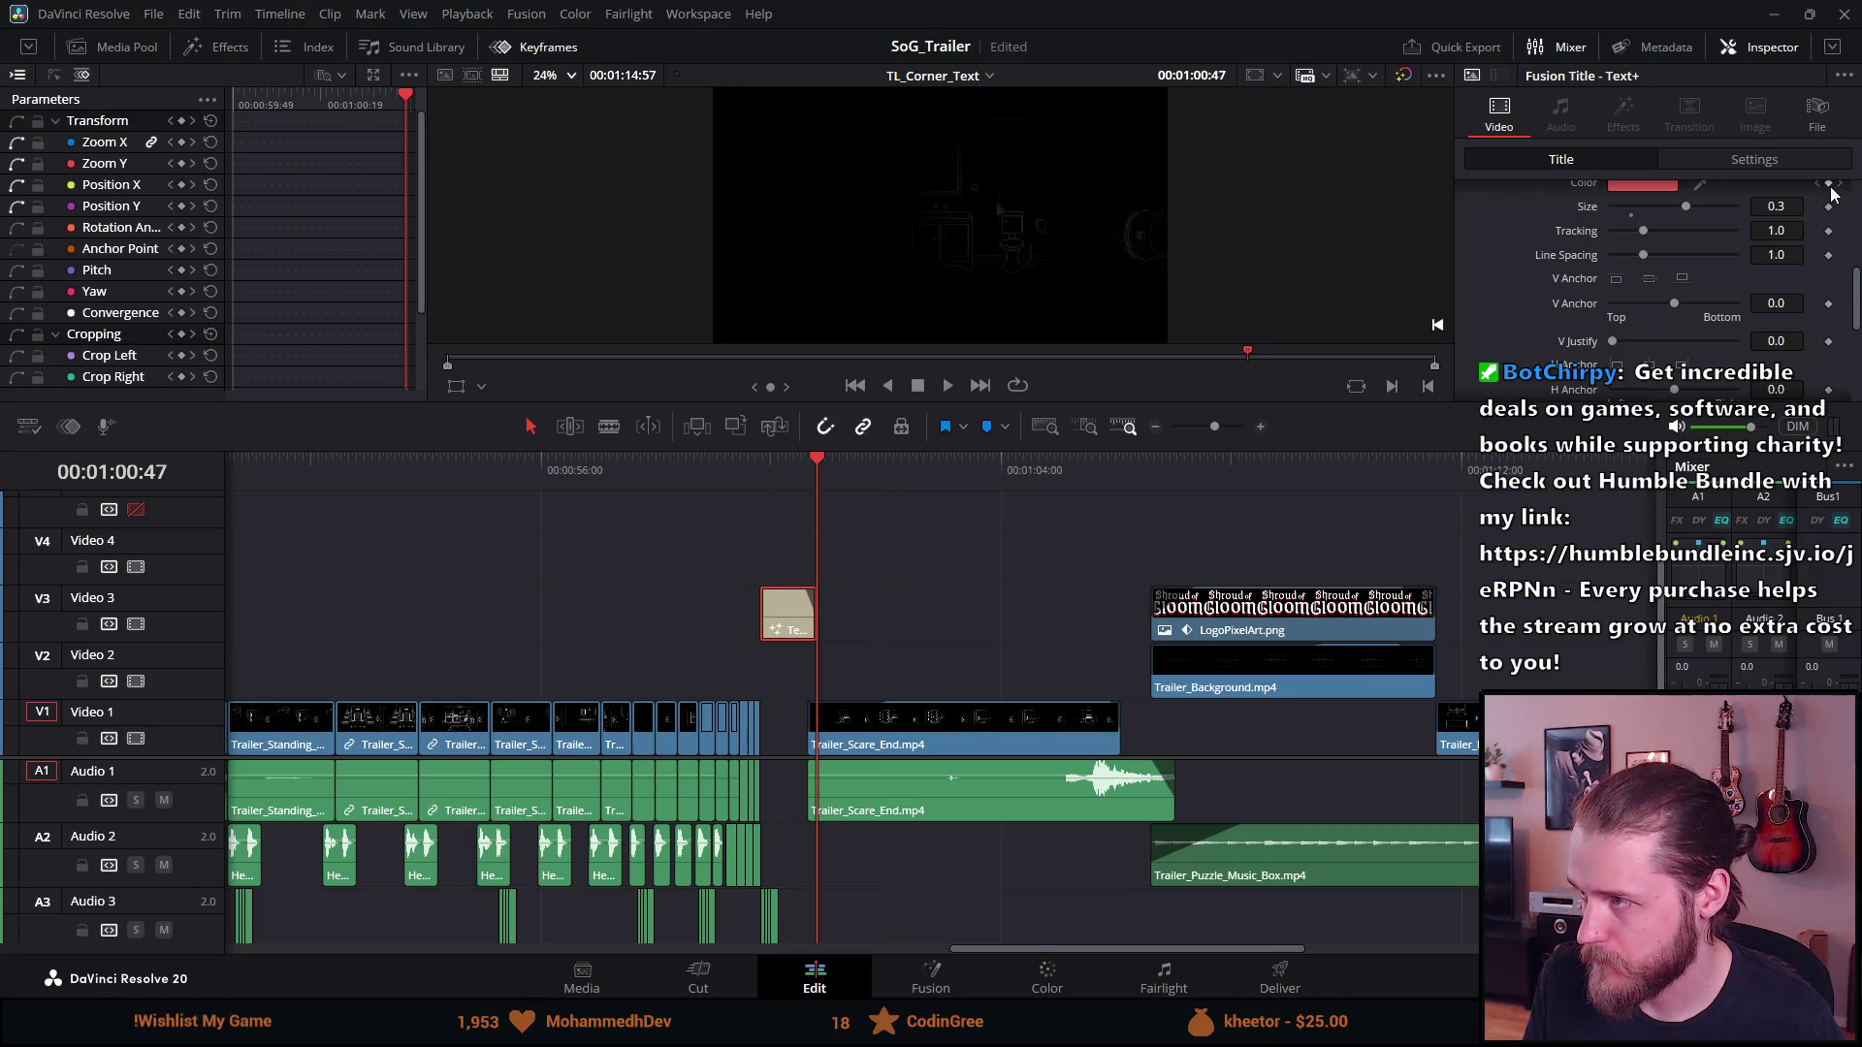
click(1836, 193)
click(1830, 187)
click(787, 456)
key(space)
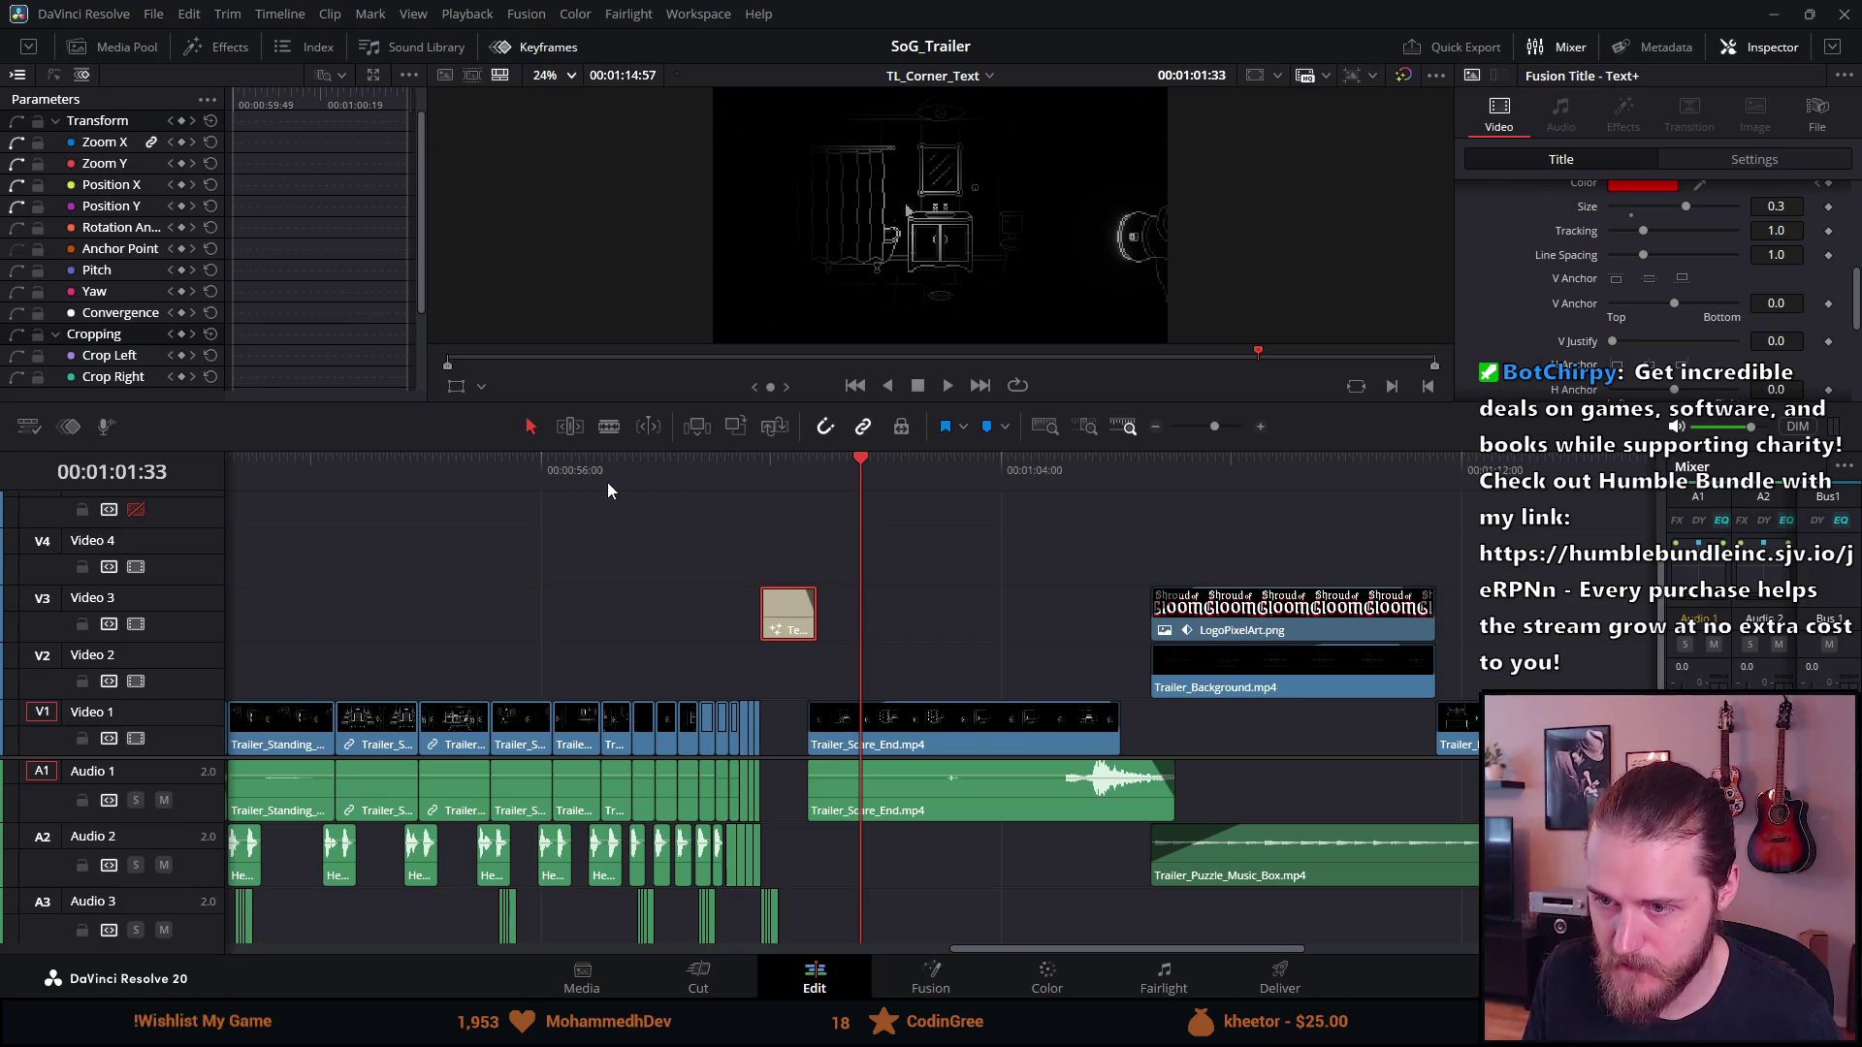
drag(388, 462, 336, 462)
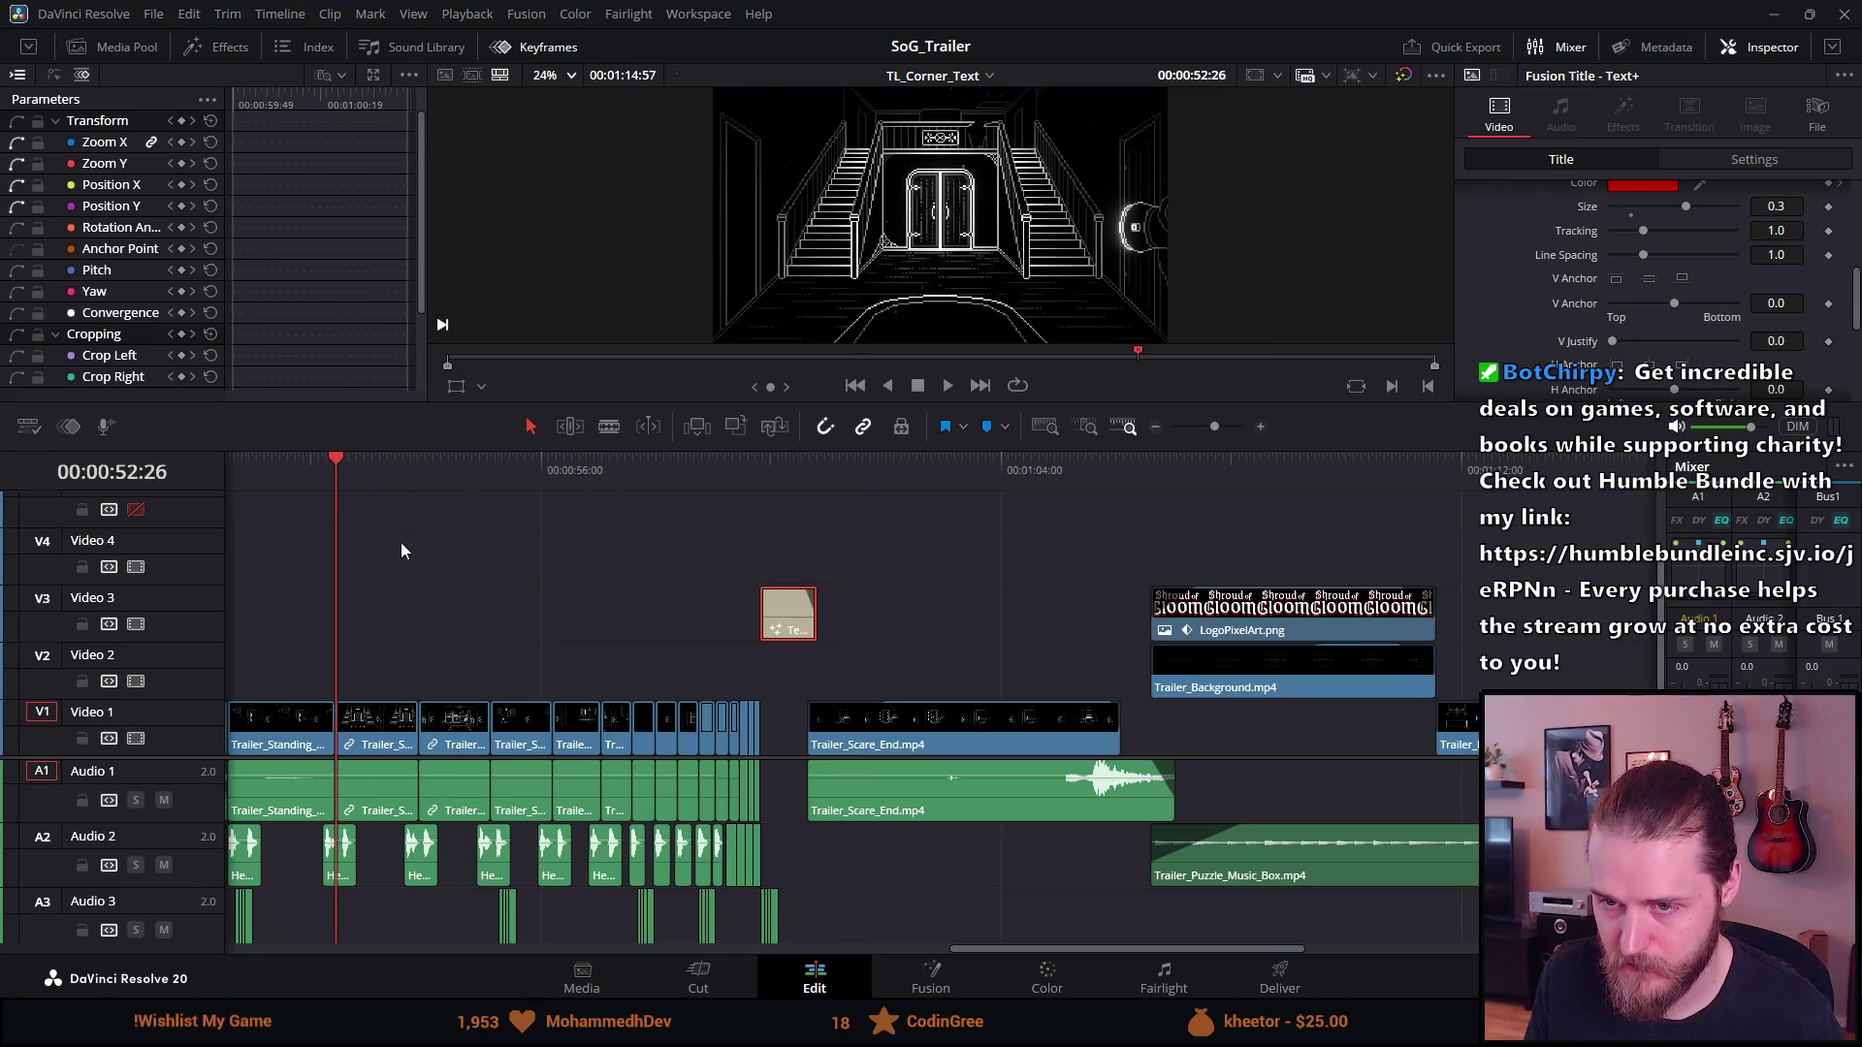
Paste a copy of the ALONE title at 00:00:50:33 on Video 3 and lengthen its end
key(ctrl+z)
key(ctrl+shift+z)
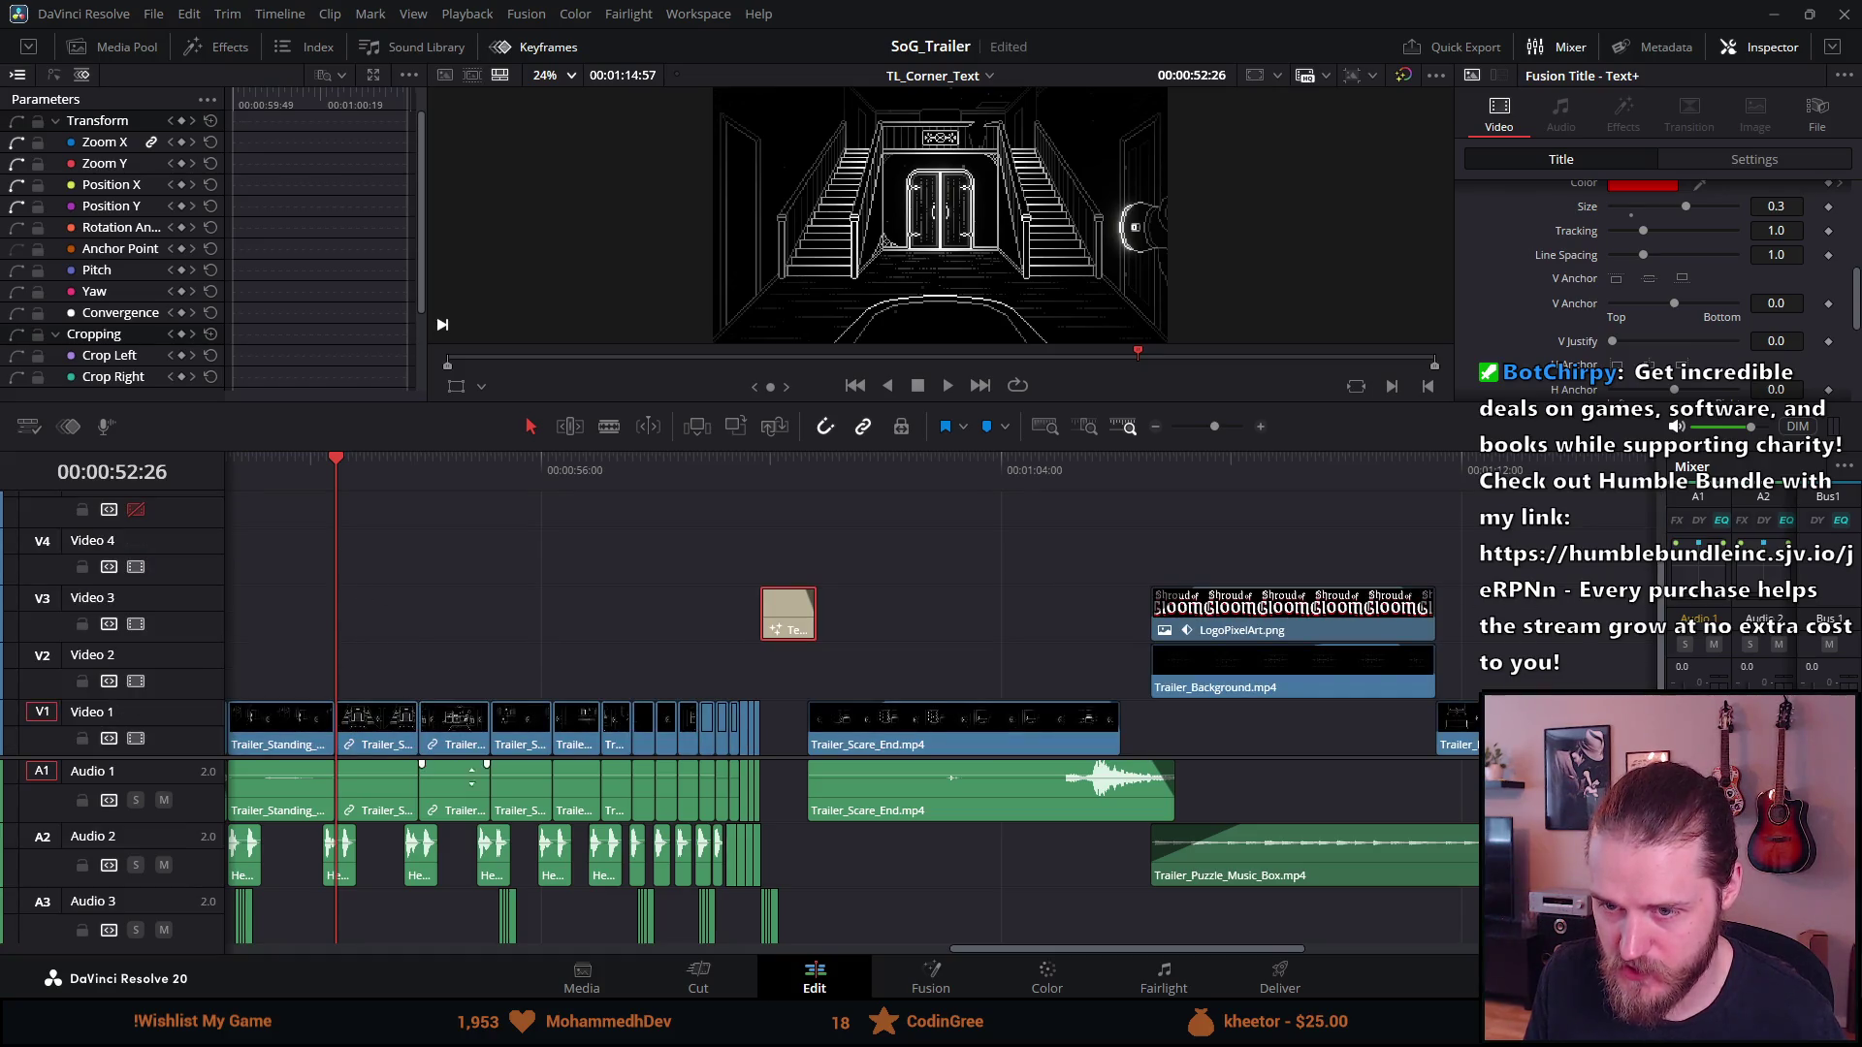
scroll(439, 675, left, 3)
scroll(440, 675, up, 2)
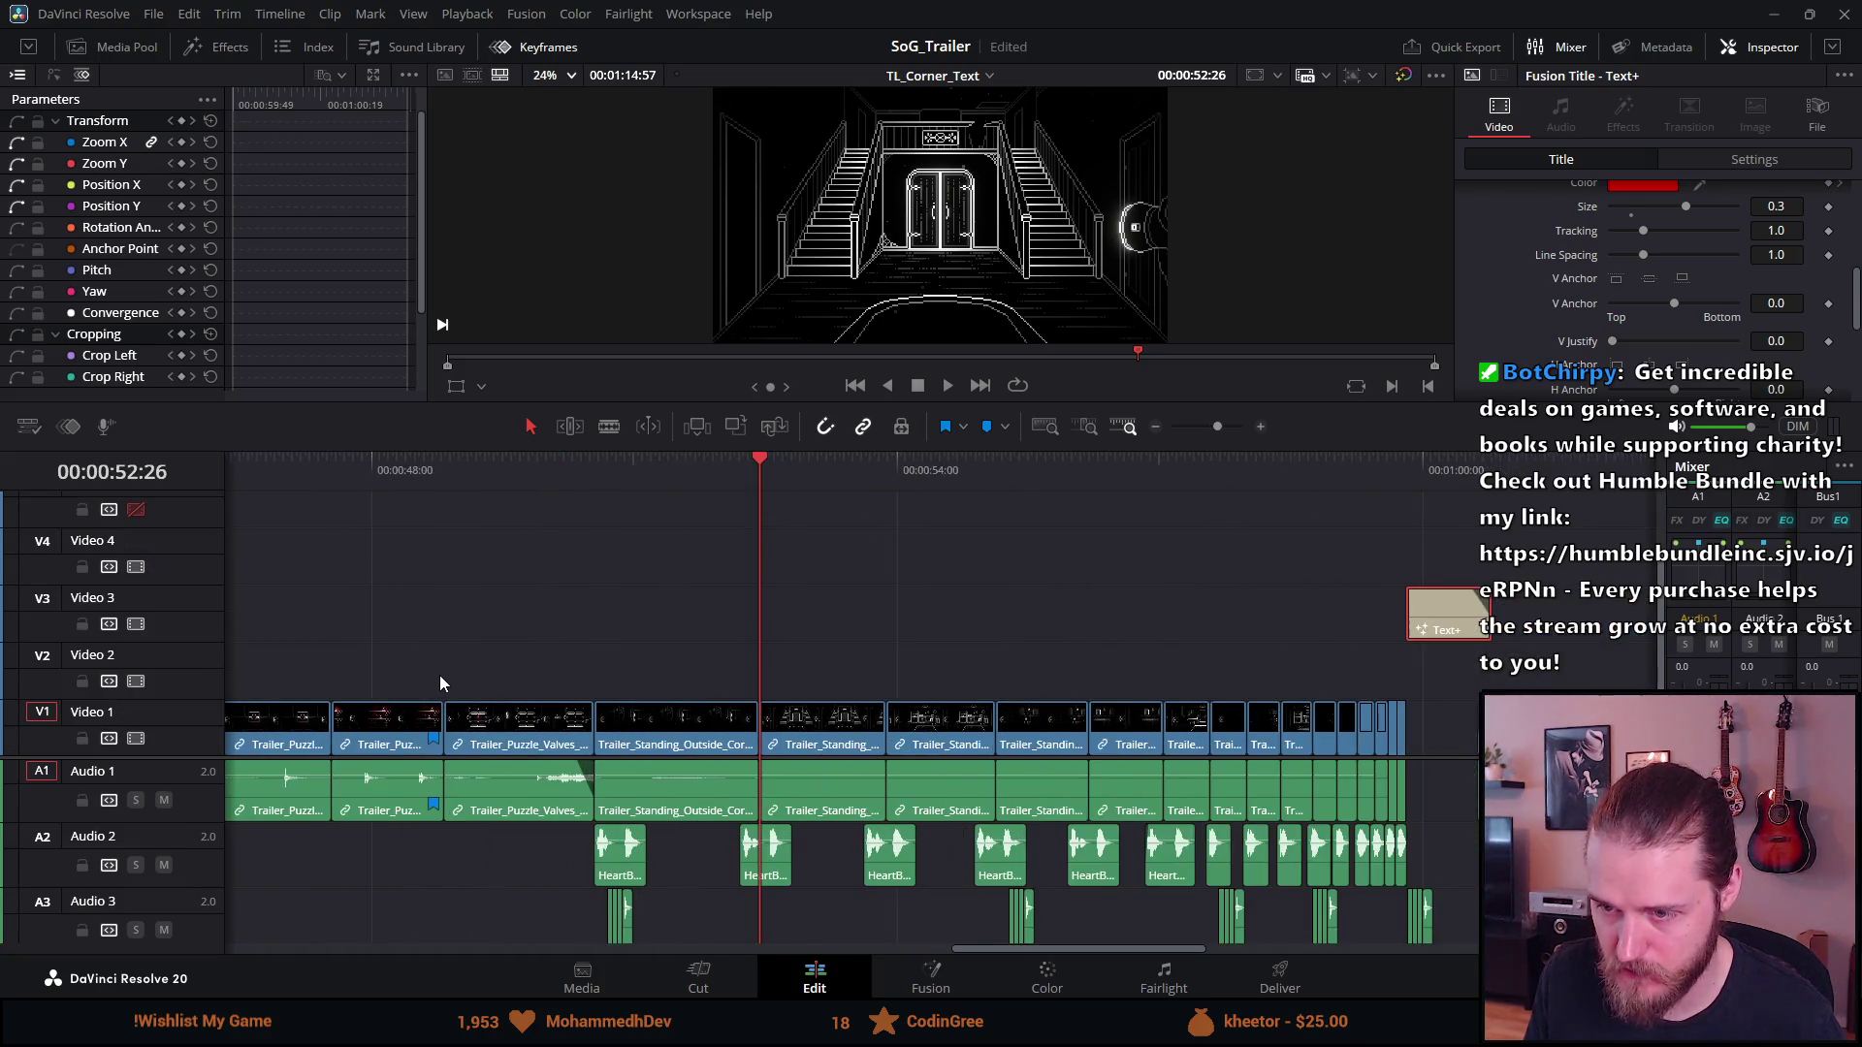
click(608, 466)
click(595, 462)
key(ctrl+v)
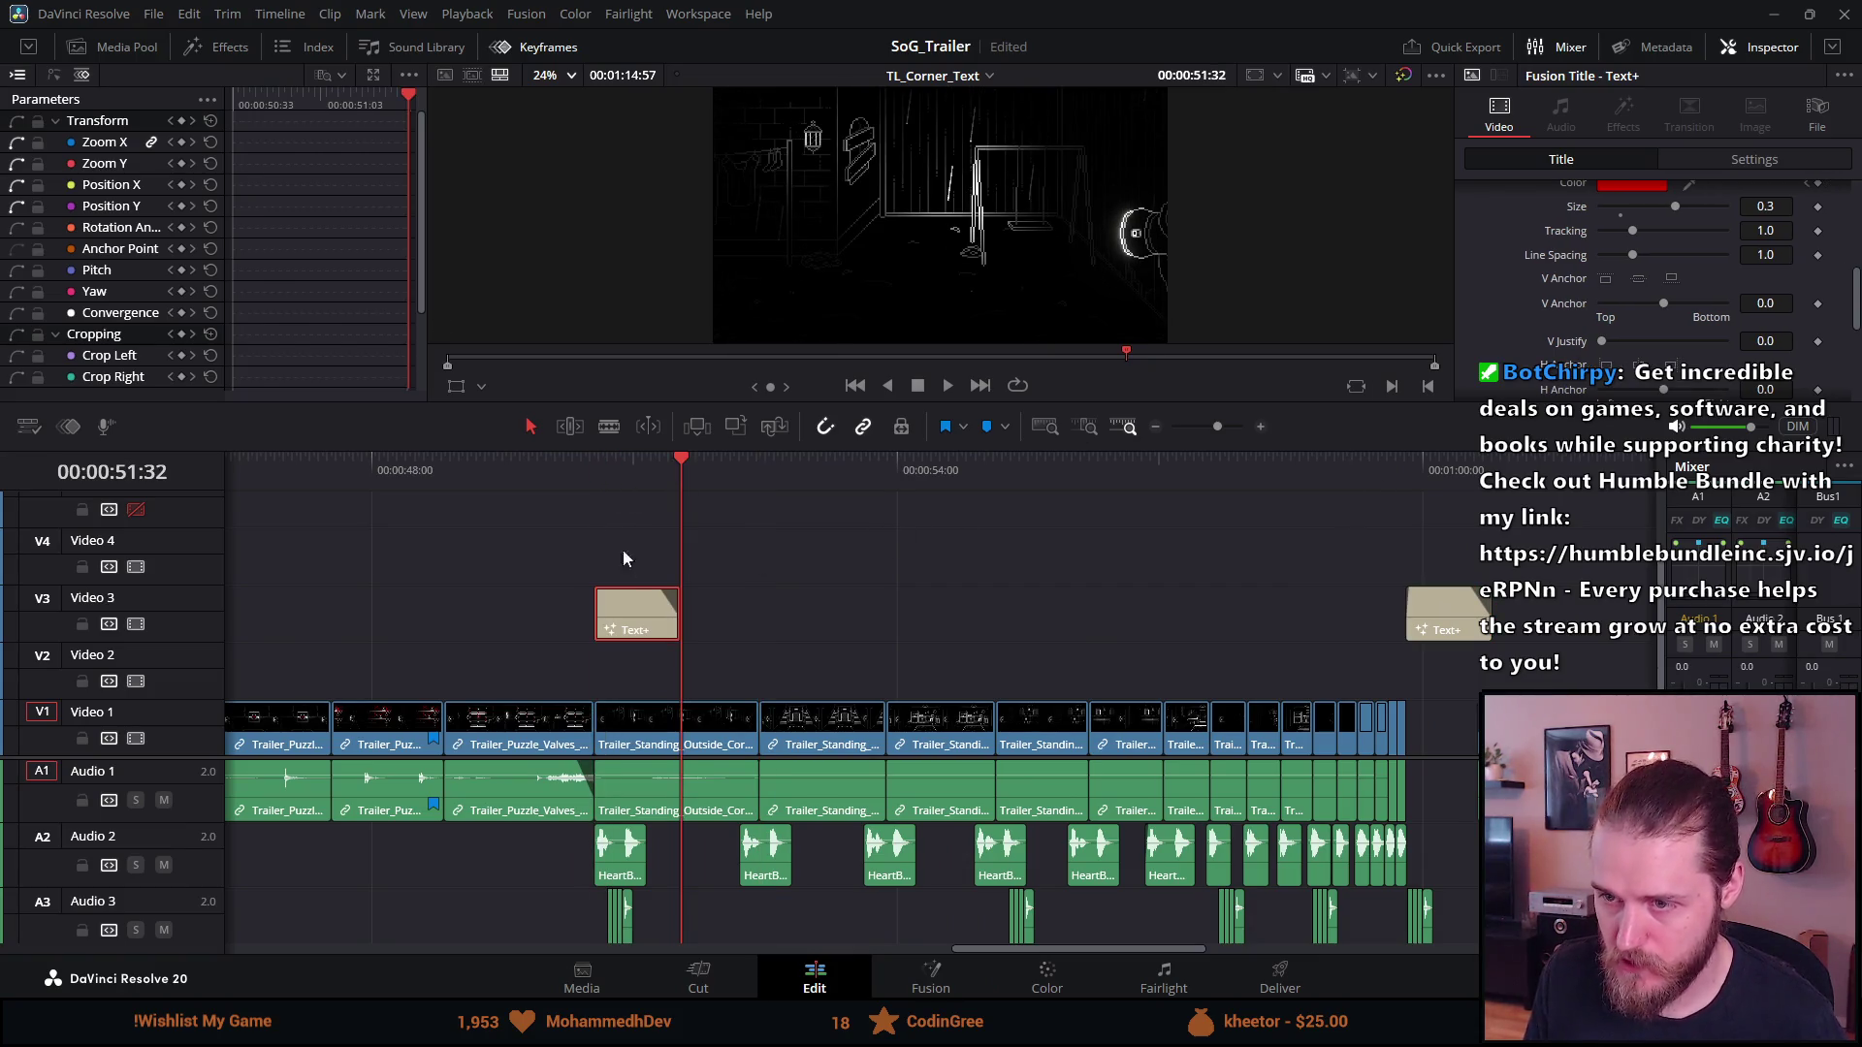
click(625, 470)
drag(680, 621, 757, 624)
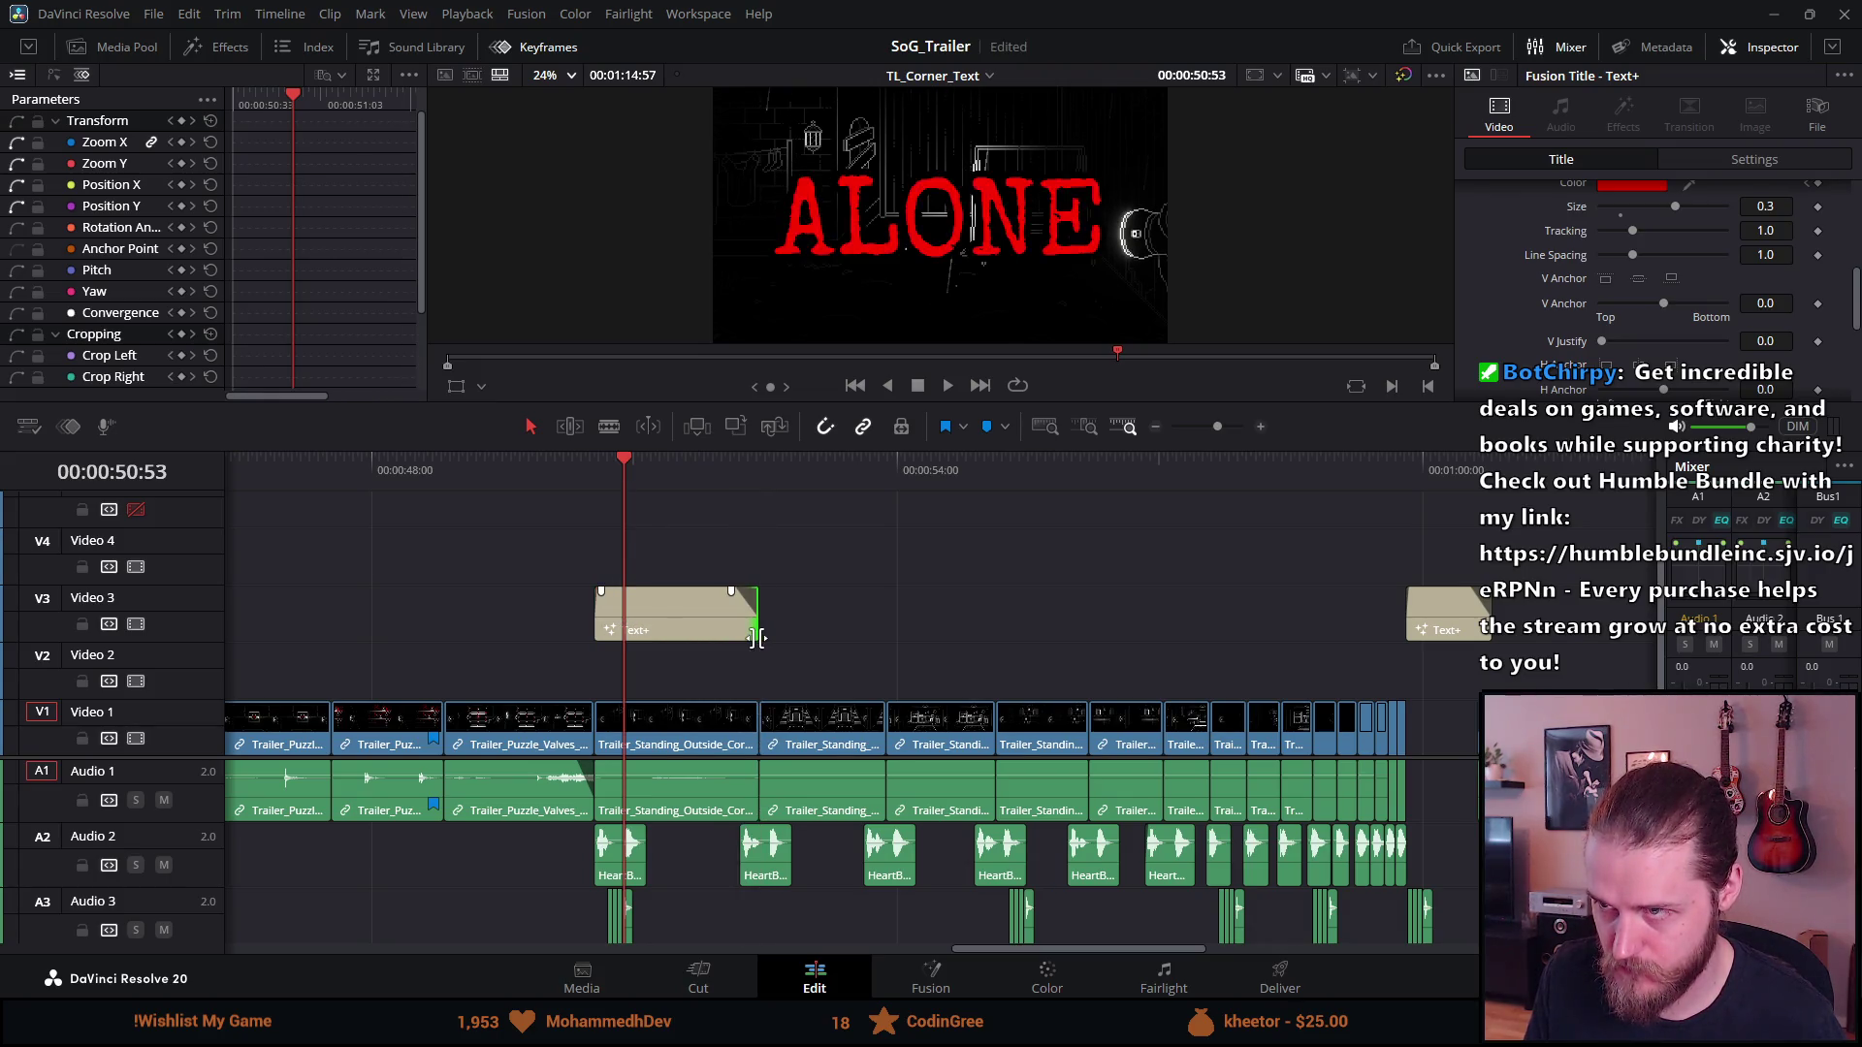
Set the copied title's text Size to 0.1 in the Inspector
click(645, 603)
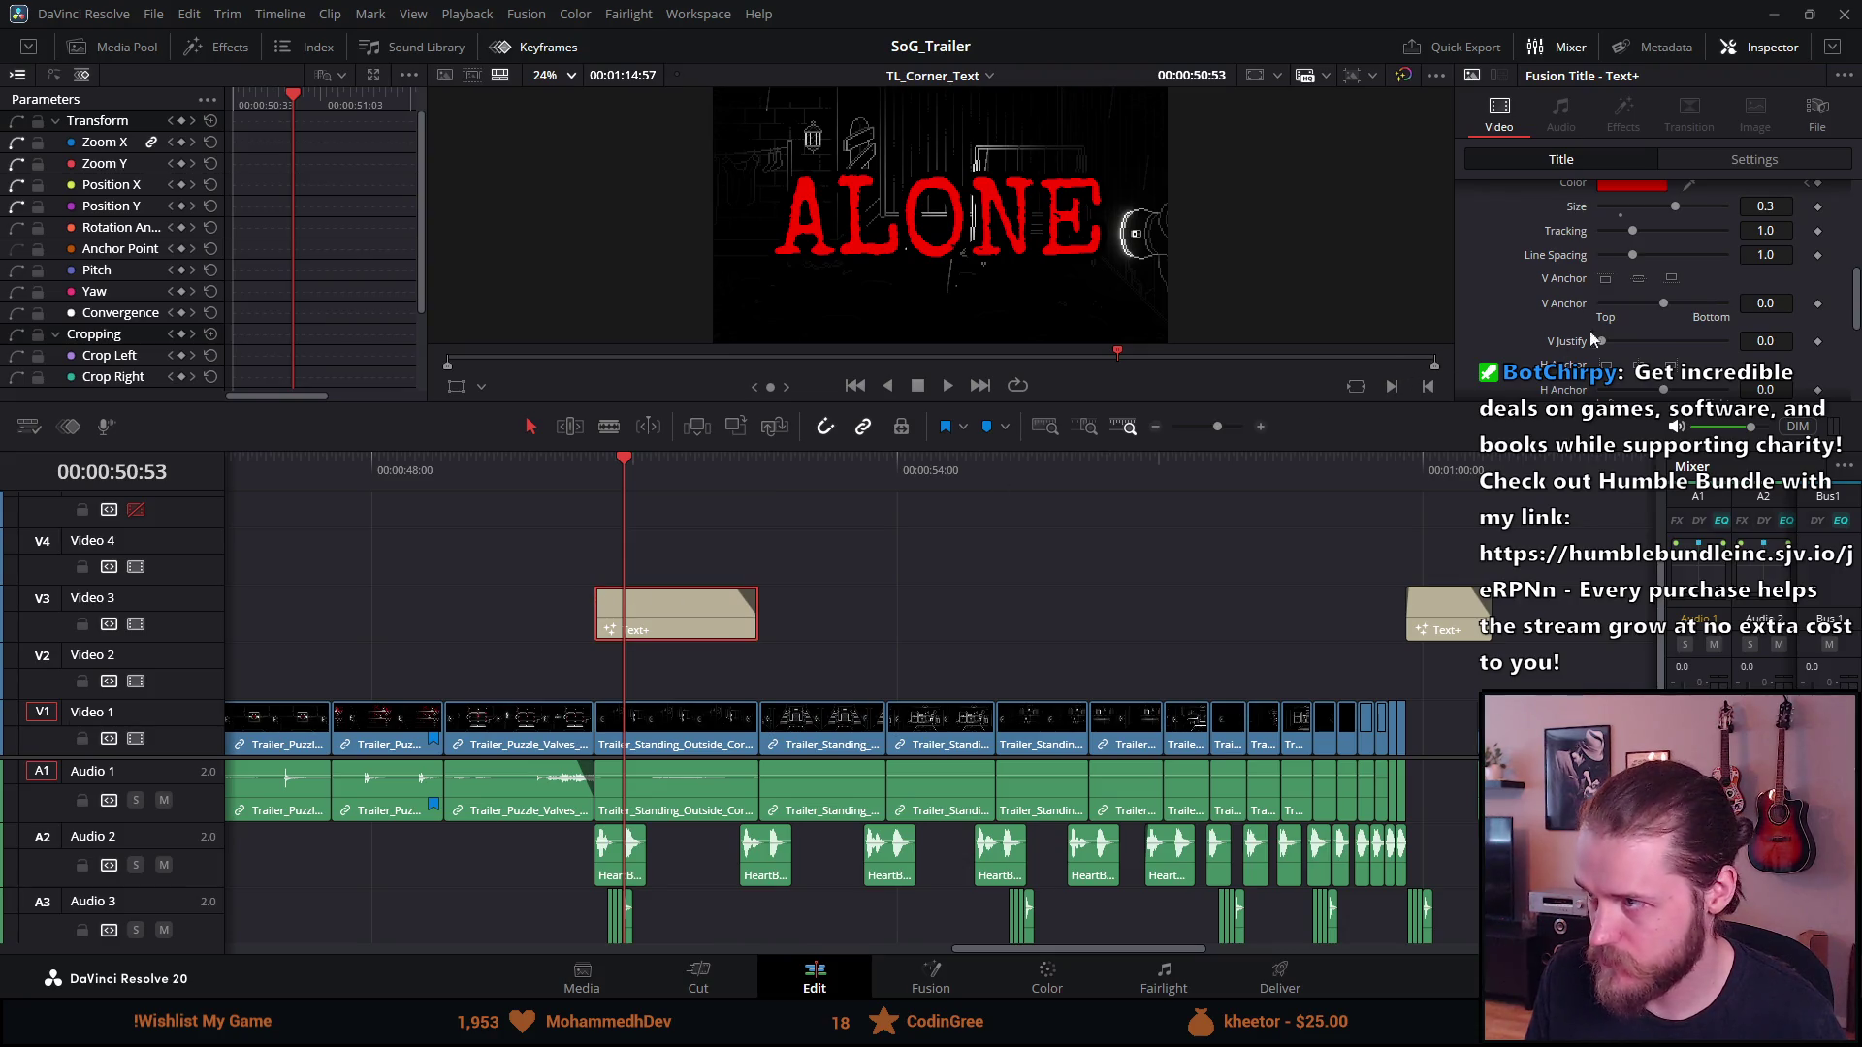
click(1784, 210)
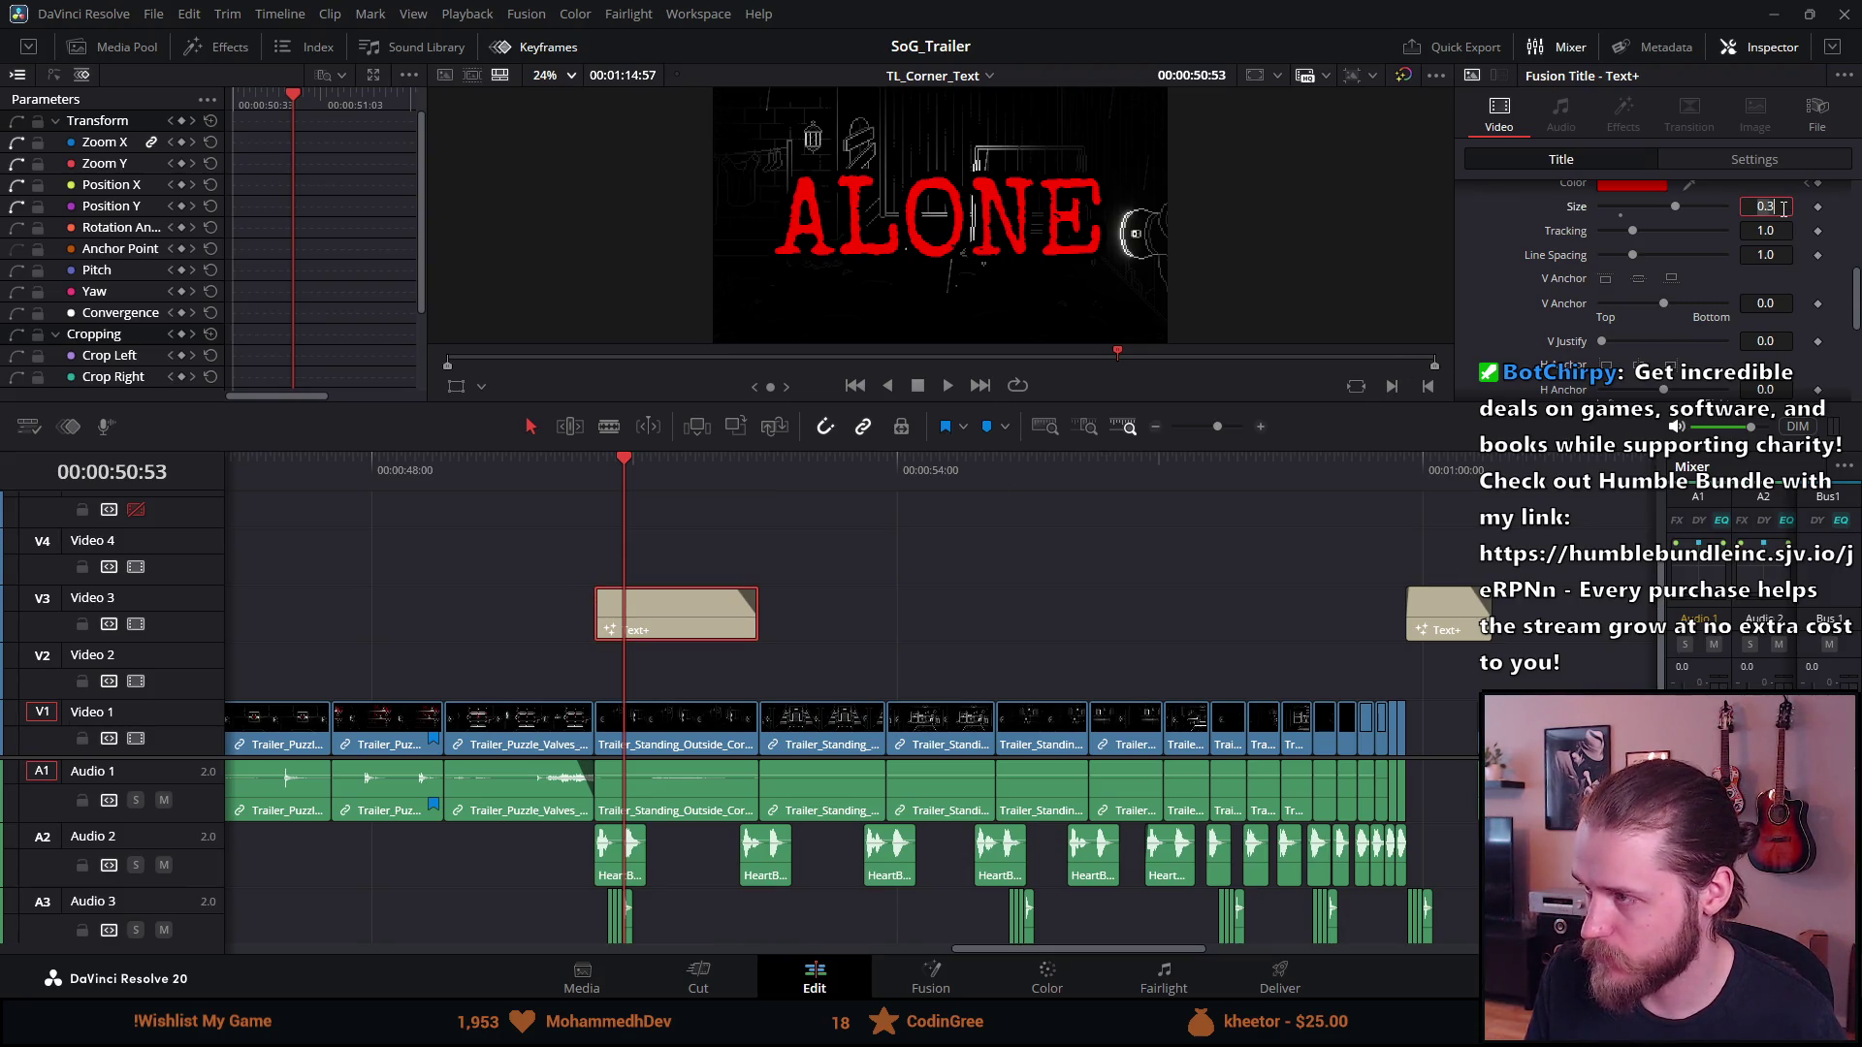
text(0.)
key(Tab)
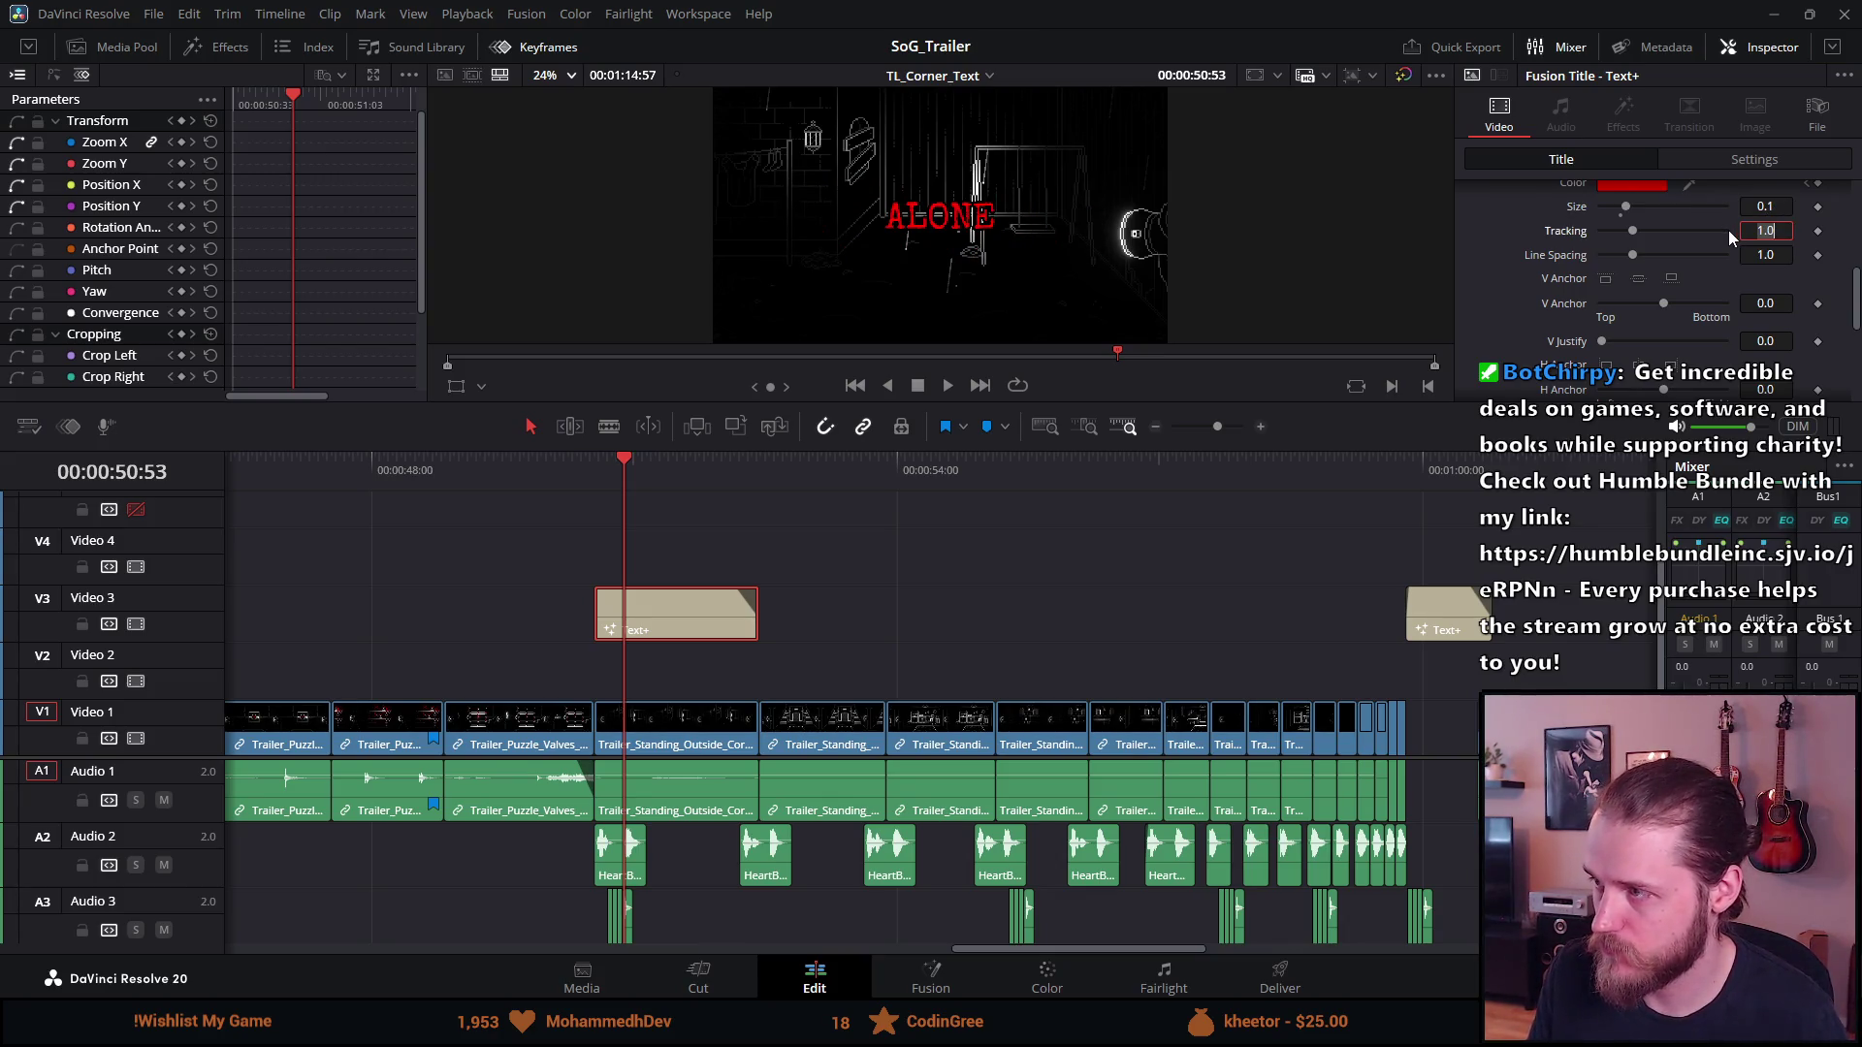
scroll(1713, 225, up, 3)
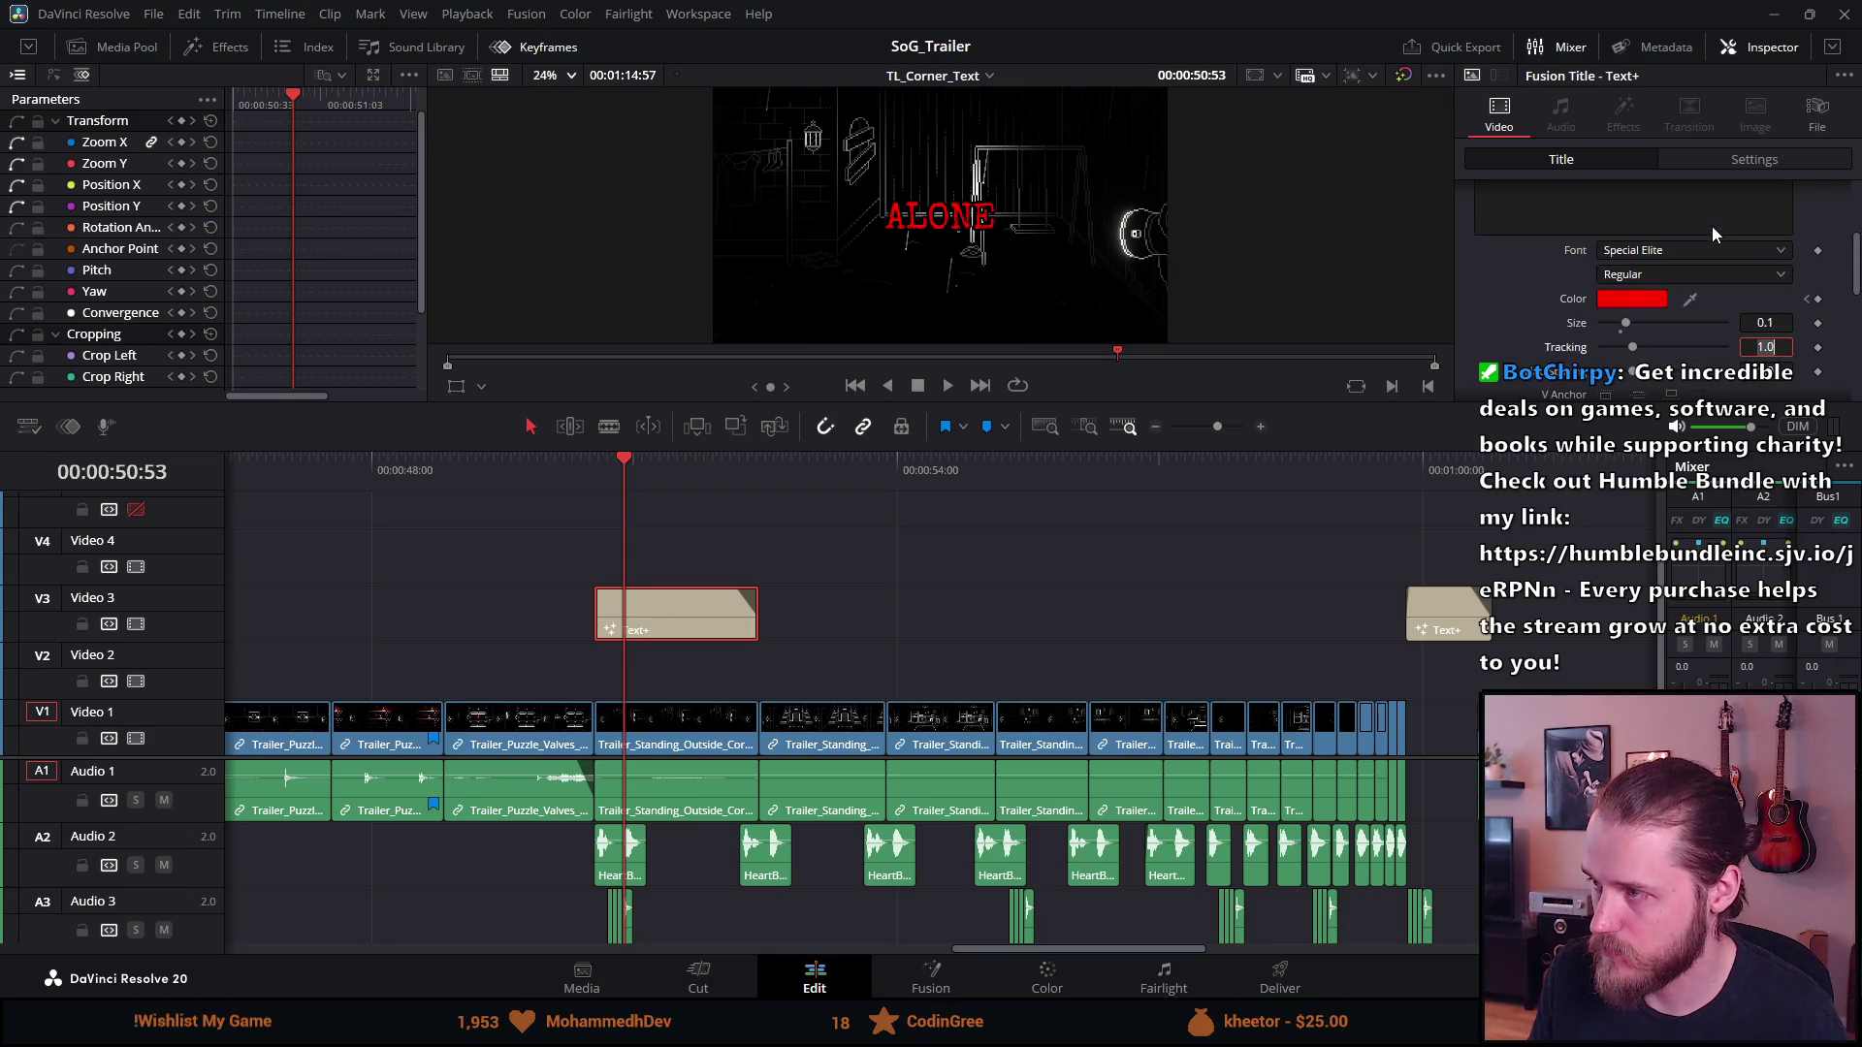
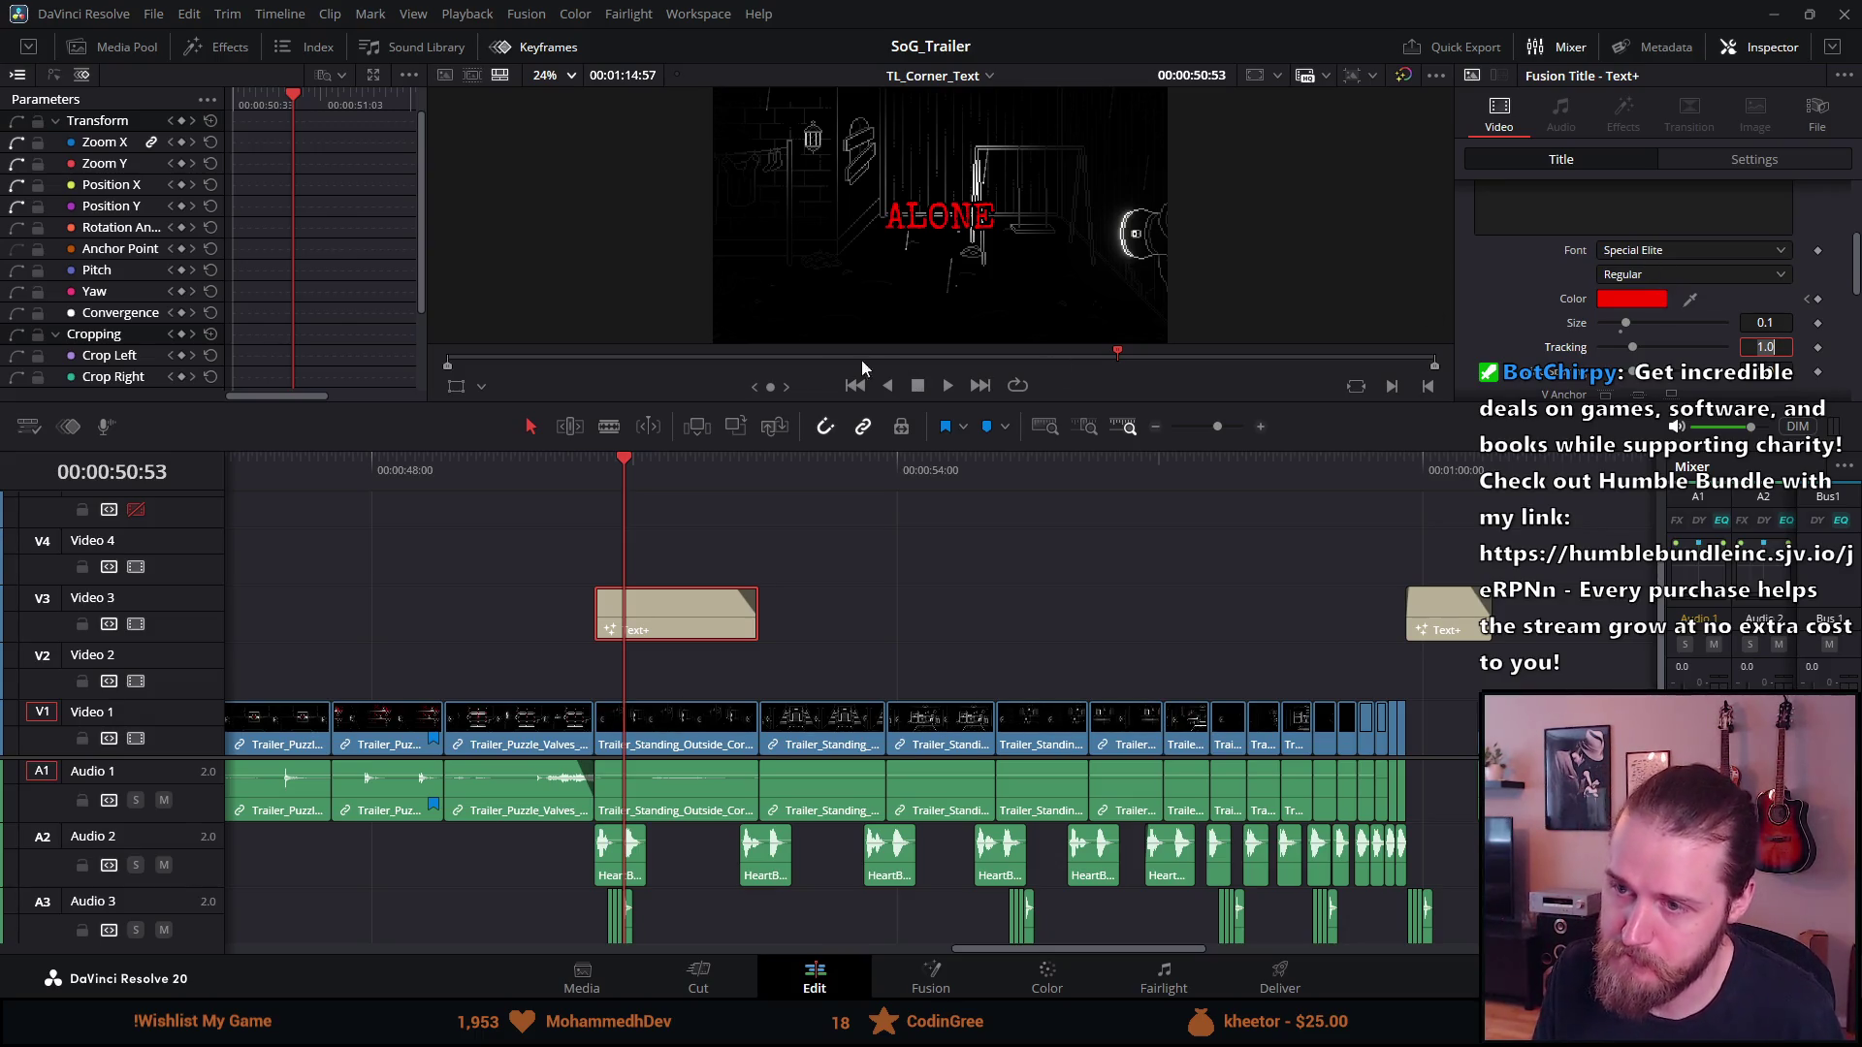
At 00:00:50:42, key the ALONE title's colour to white
click(608, 482)
scroll(1532, 248, up, 1)
scroll(1532, 248, down, 2)
click(1632, 243)
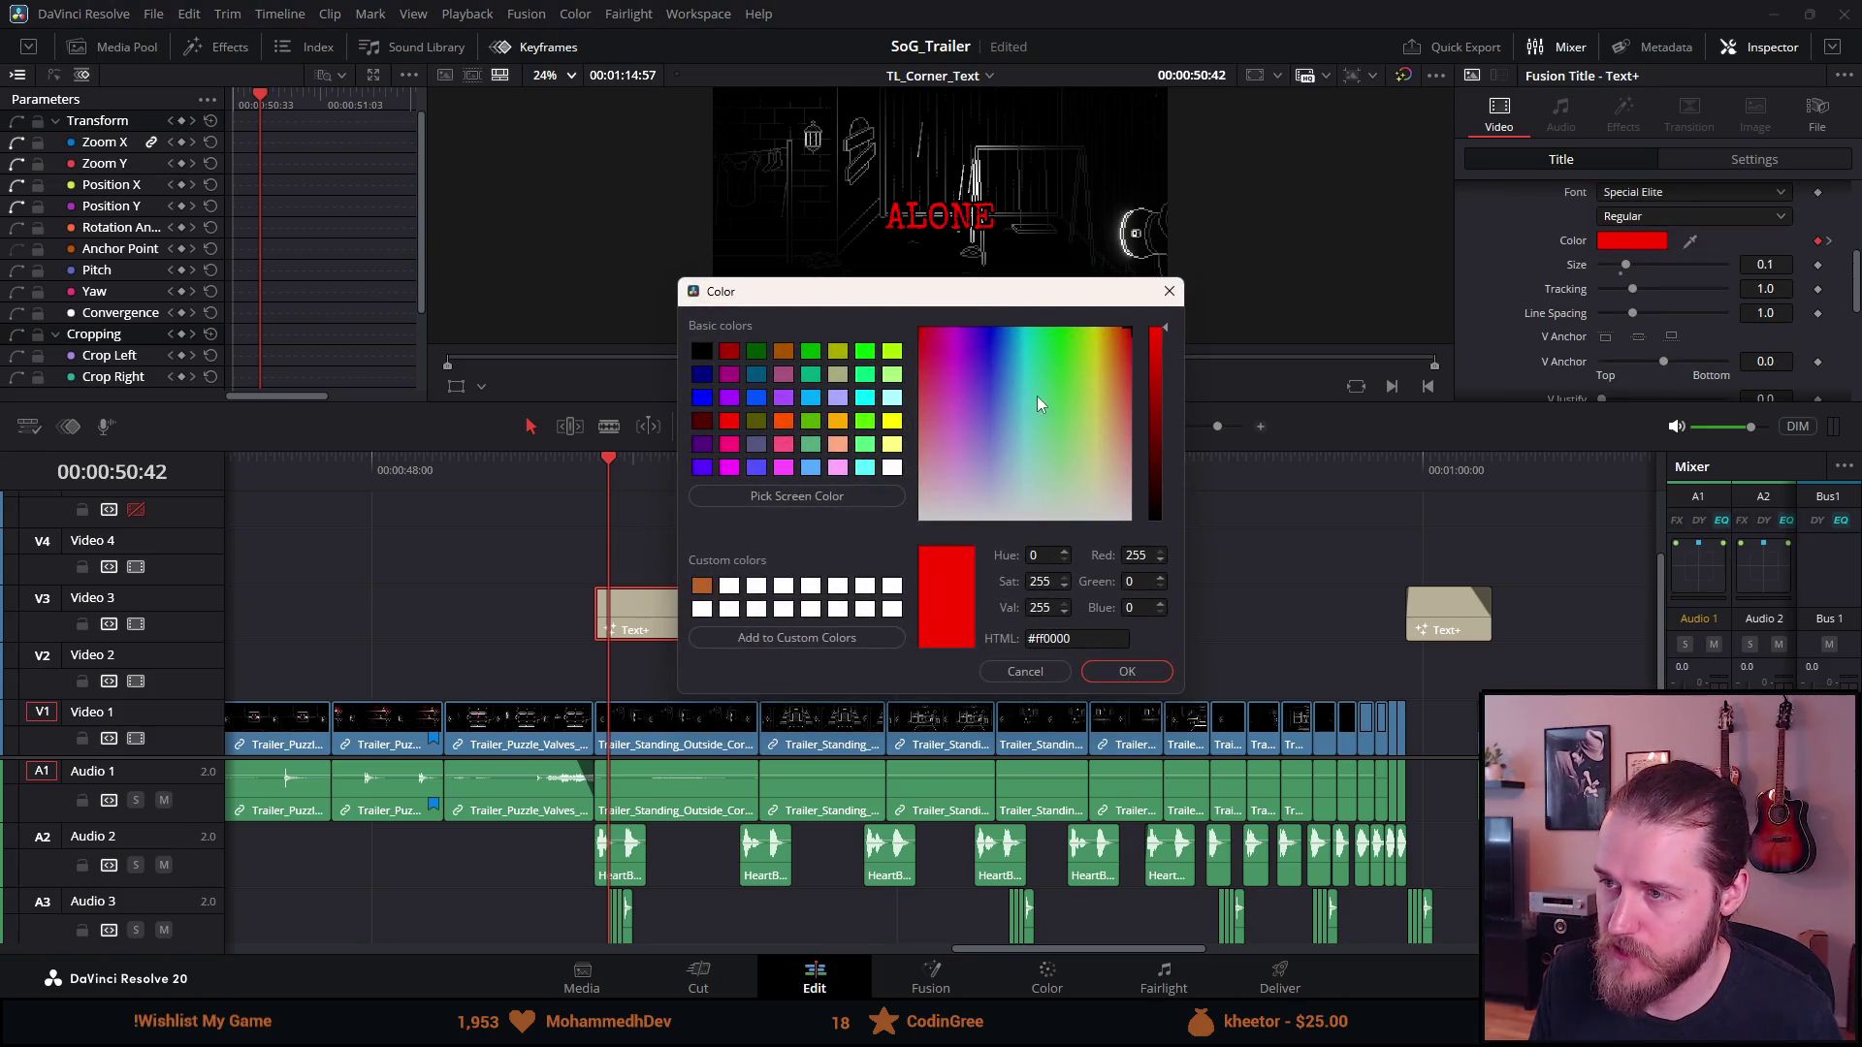
drag(1126, 398, 1175, 566)
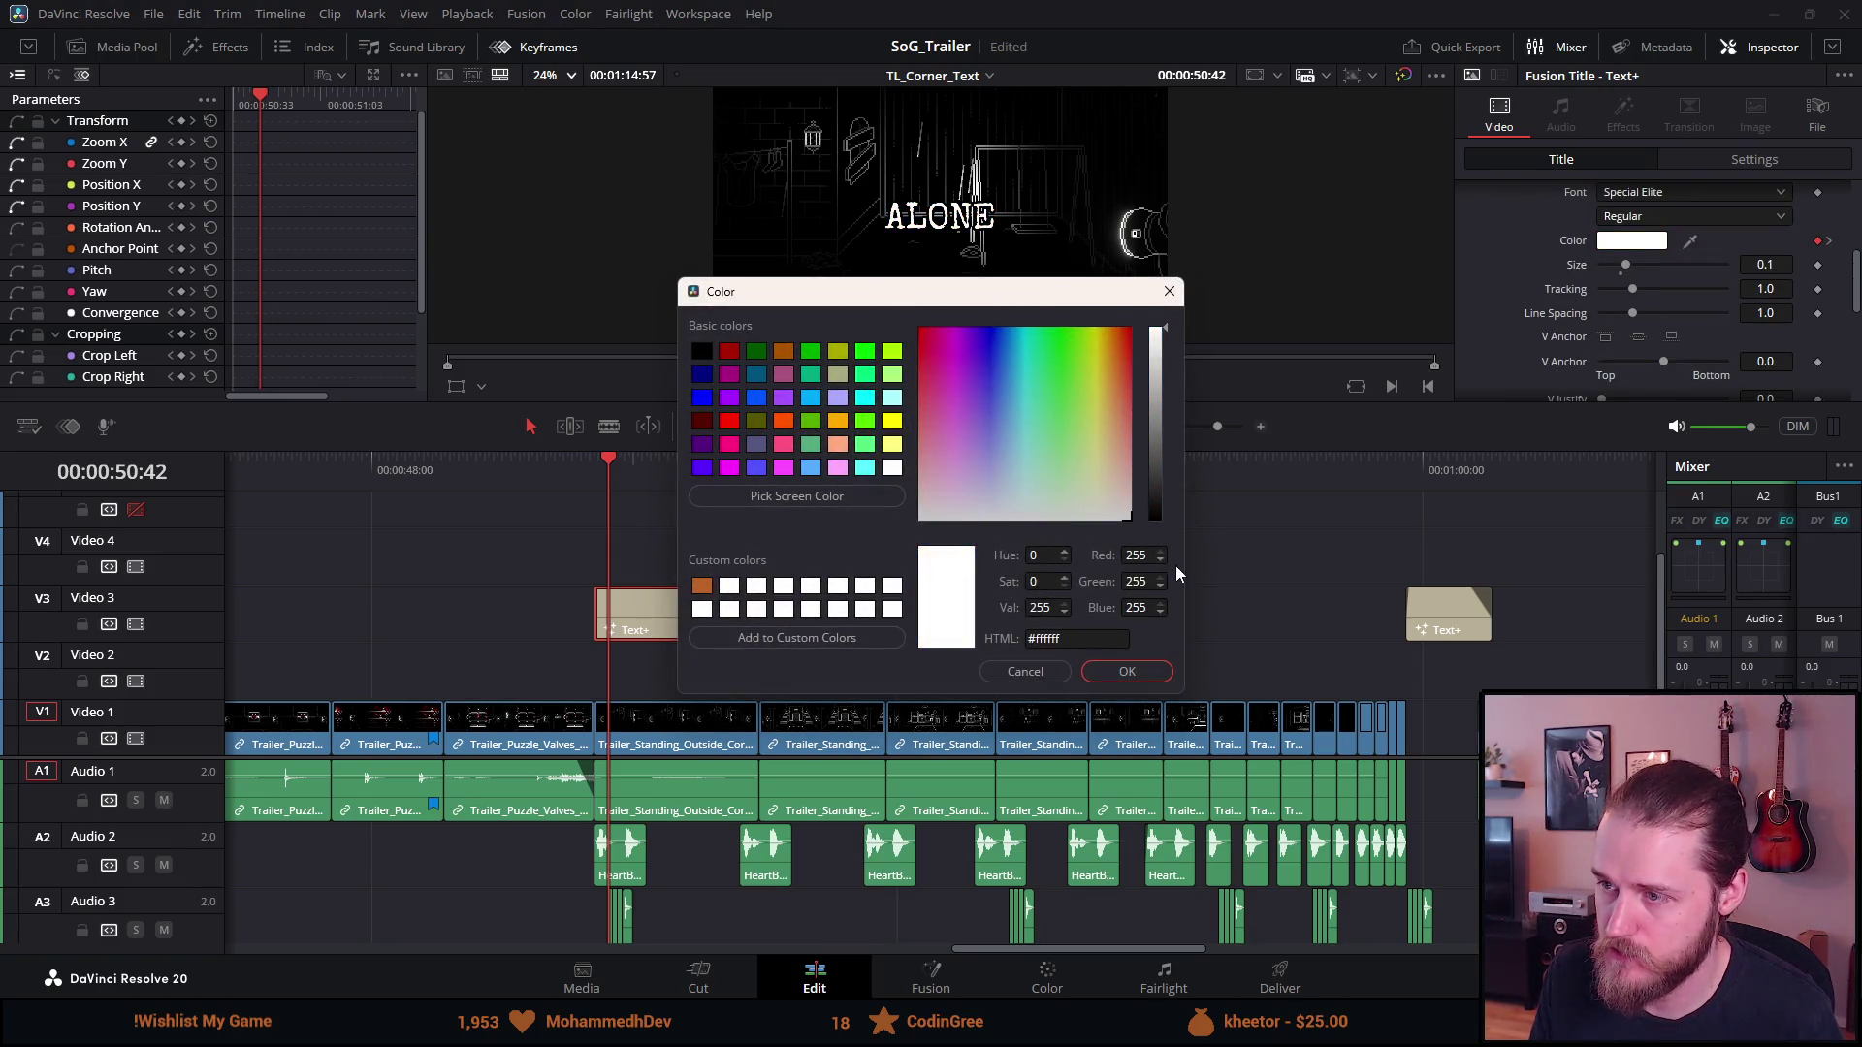
click(1125, 667)
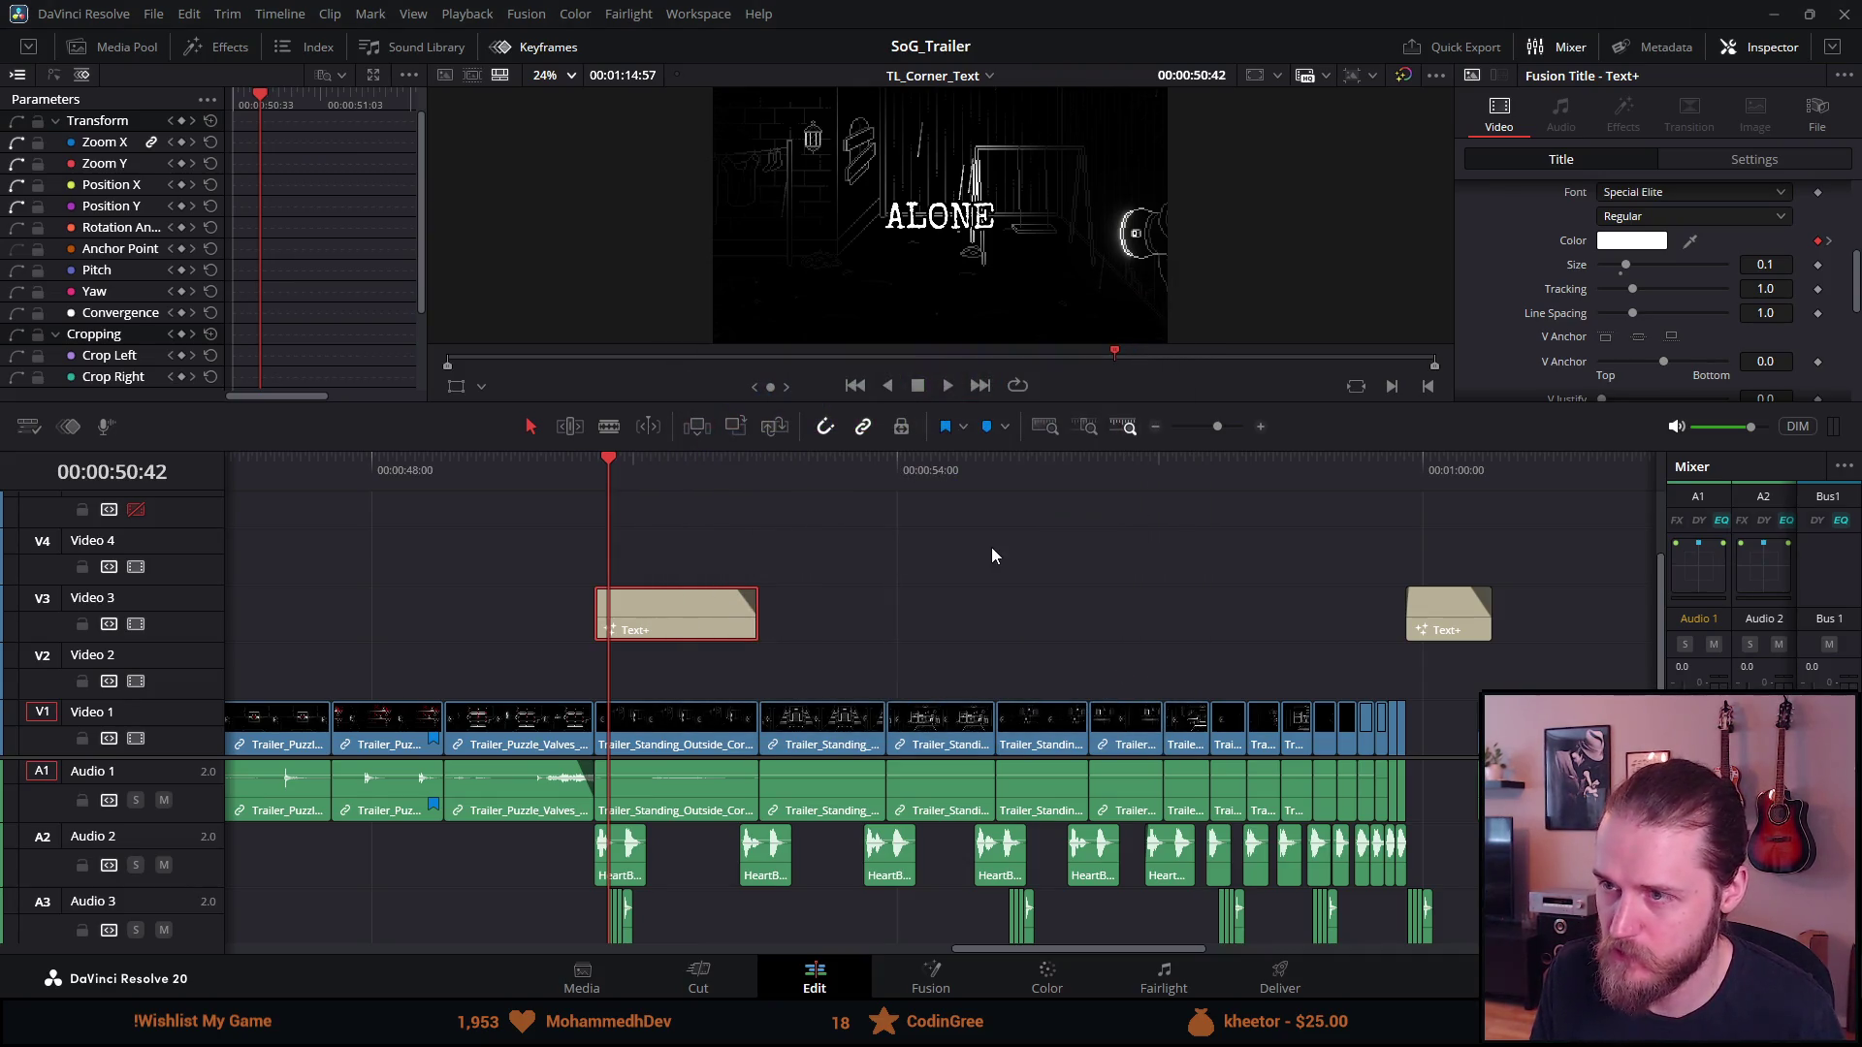
Play back the ALONE title's white-to-red colour change
scroll(1479, 335, up, 5)
click(539, 475)
key(space)
click(922, 383)
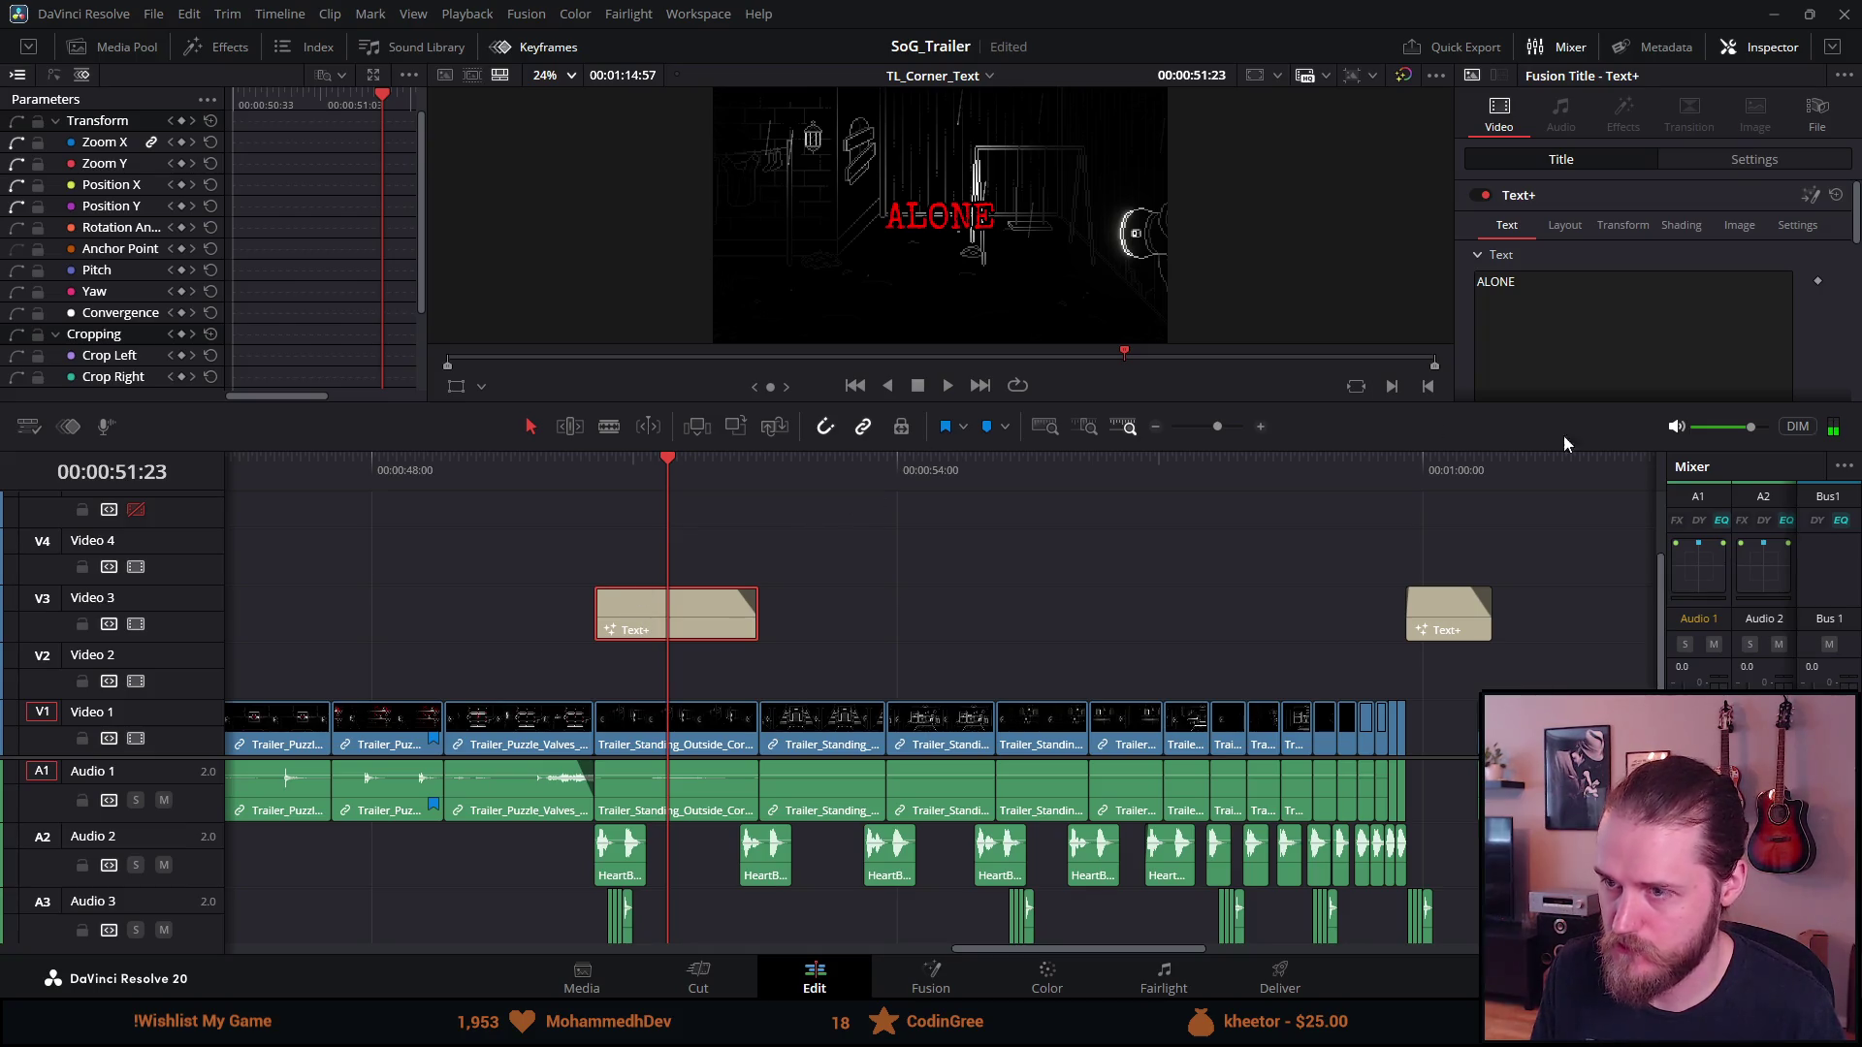
Step between the colour keyframes at 50:42 and 50:52 to verify them
click(1581, 225)
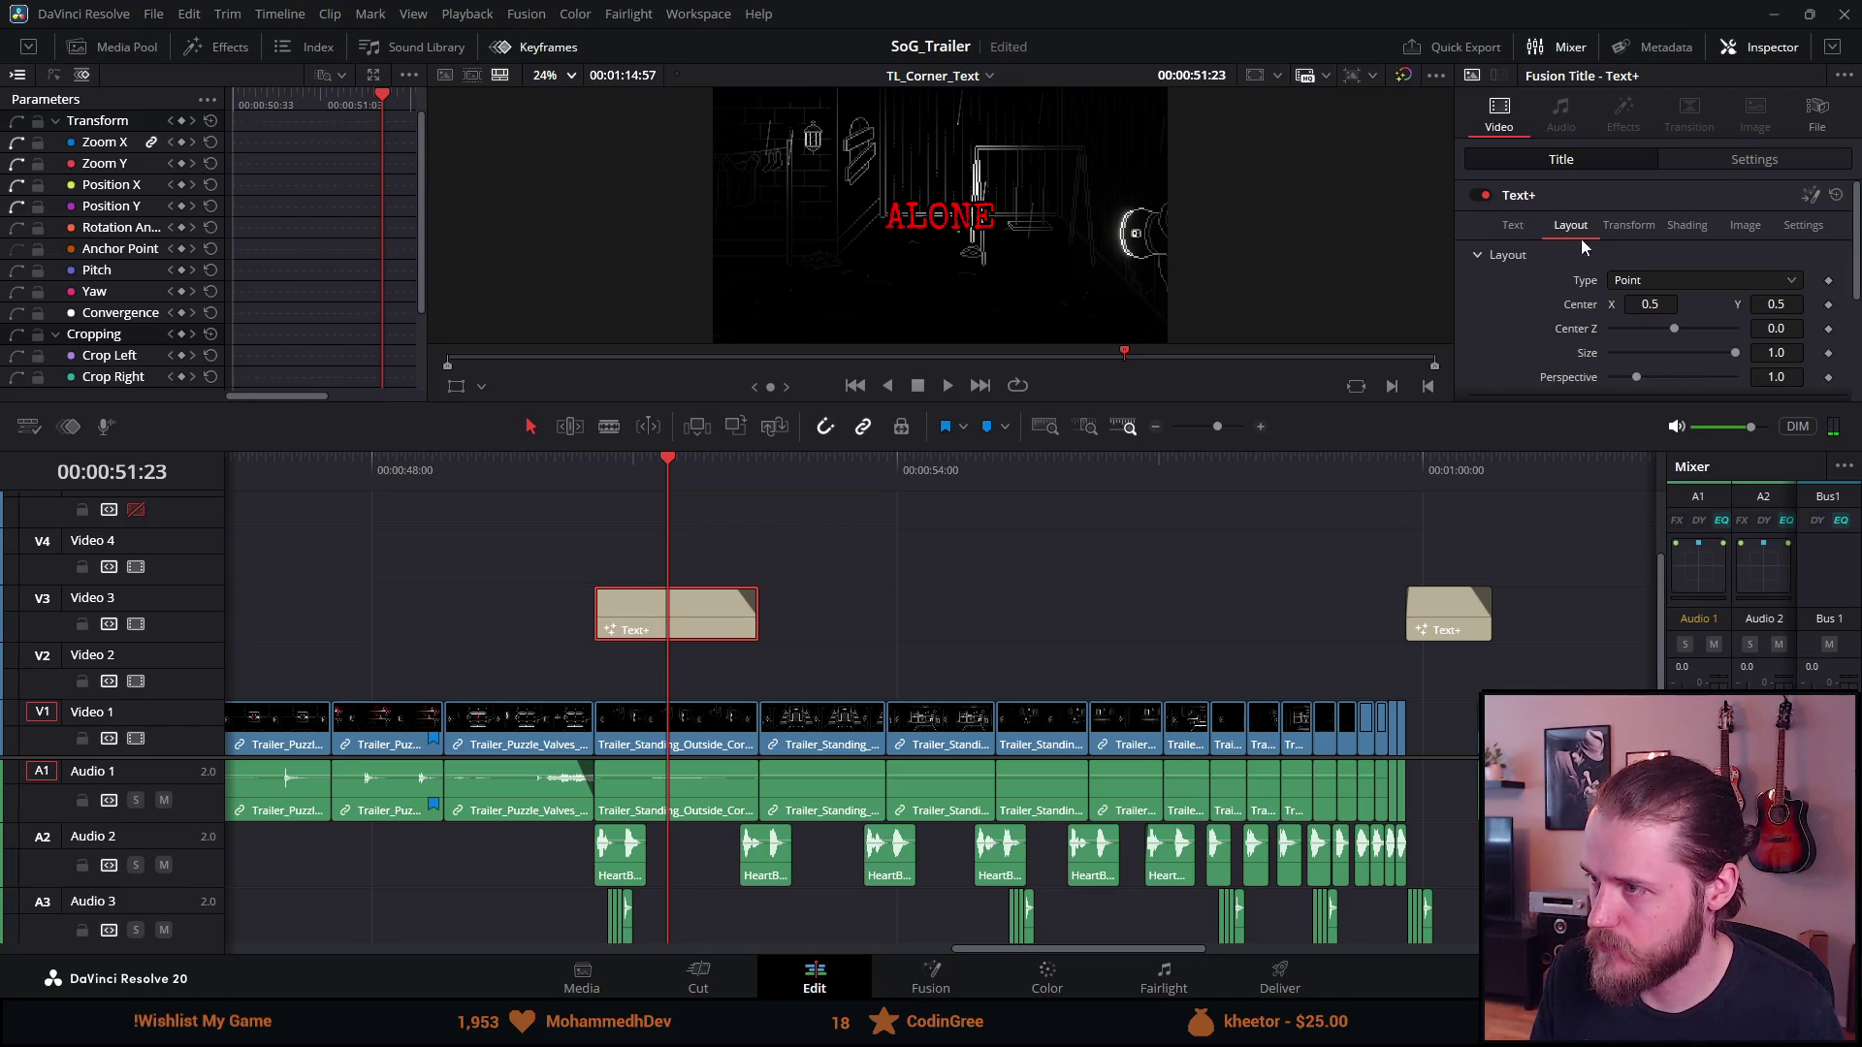
click(1505, 225)
scroll(1600, 320, down, 3)
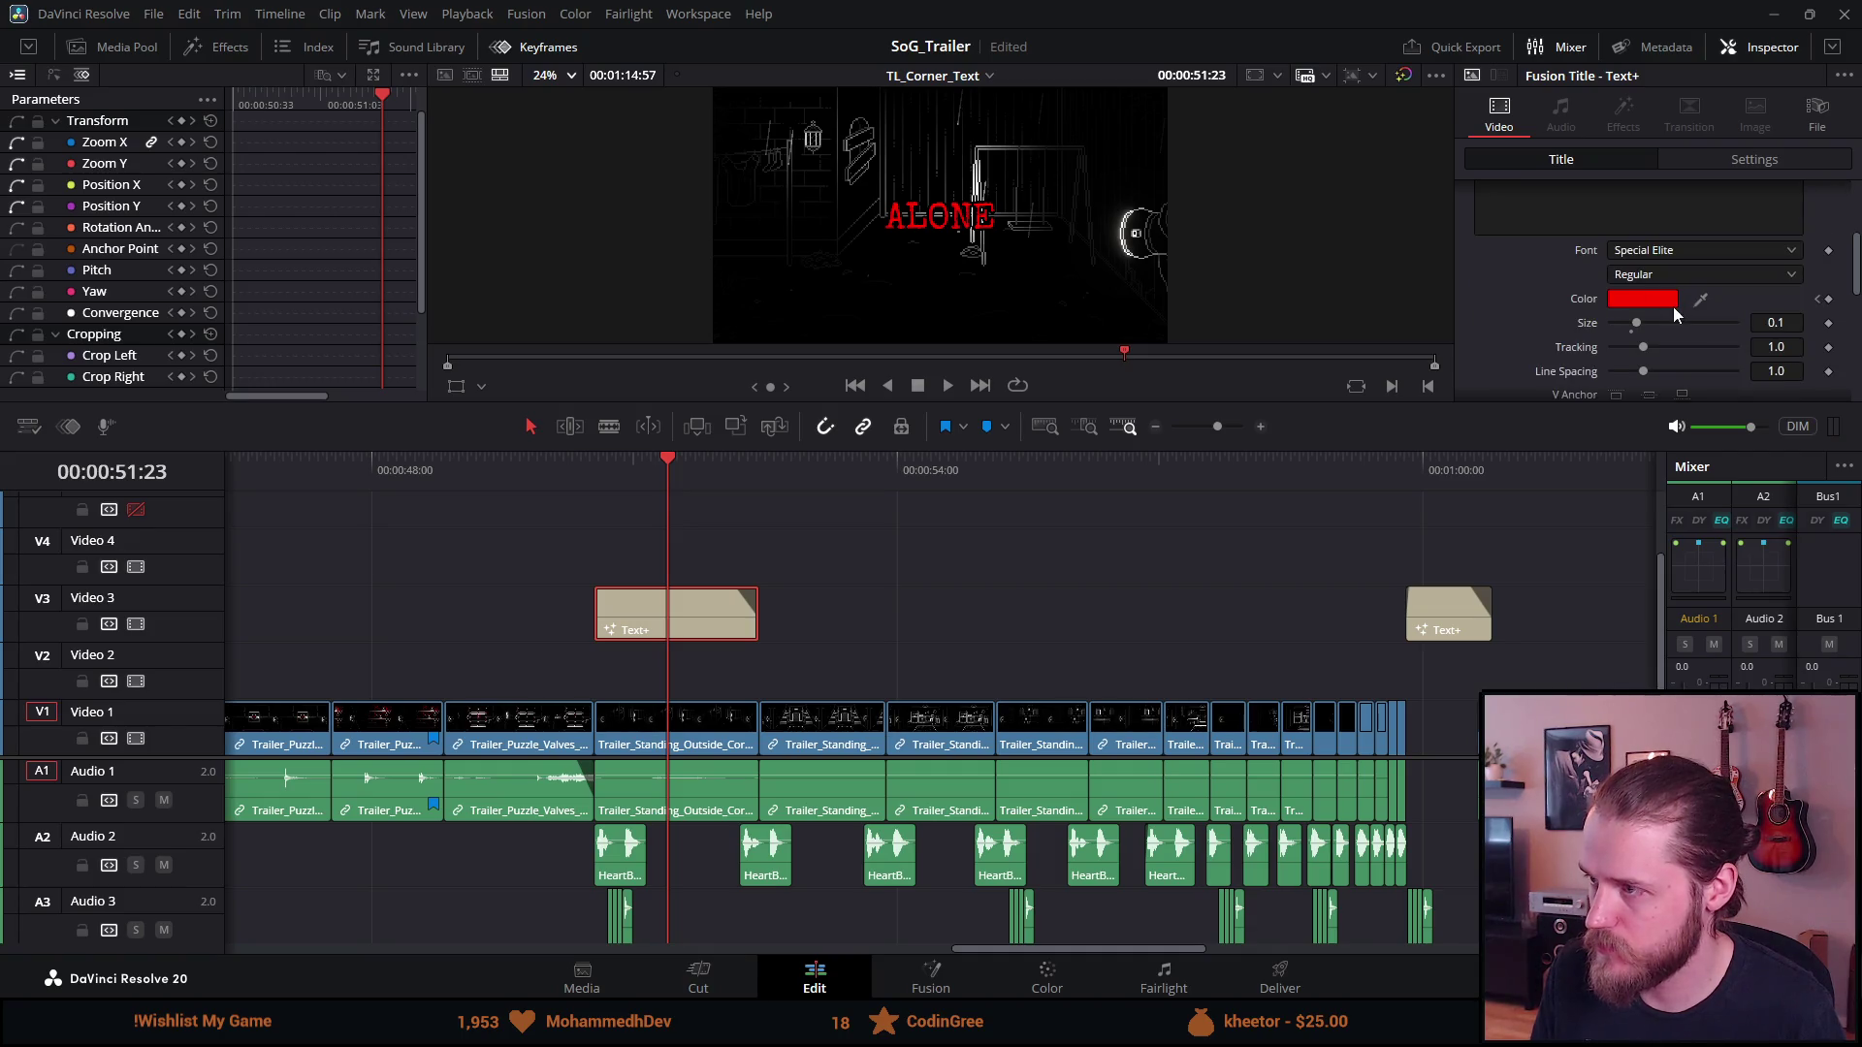
click(1818, 301)
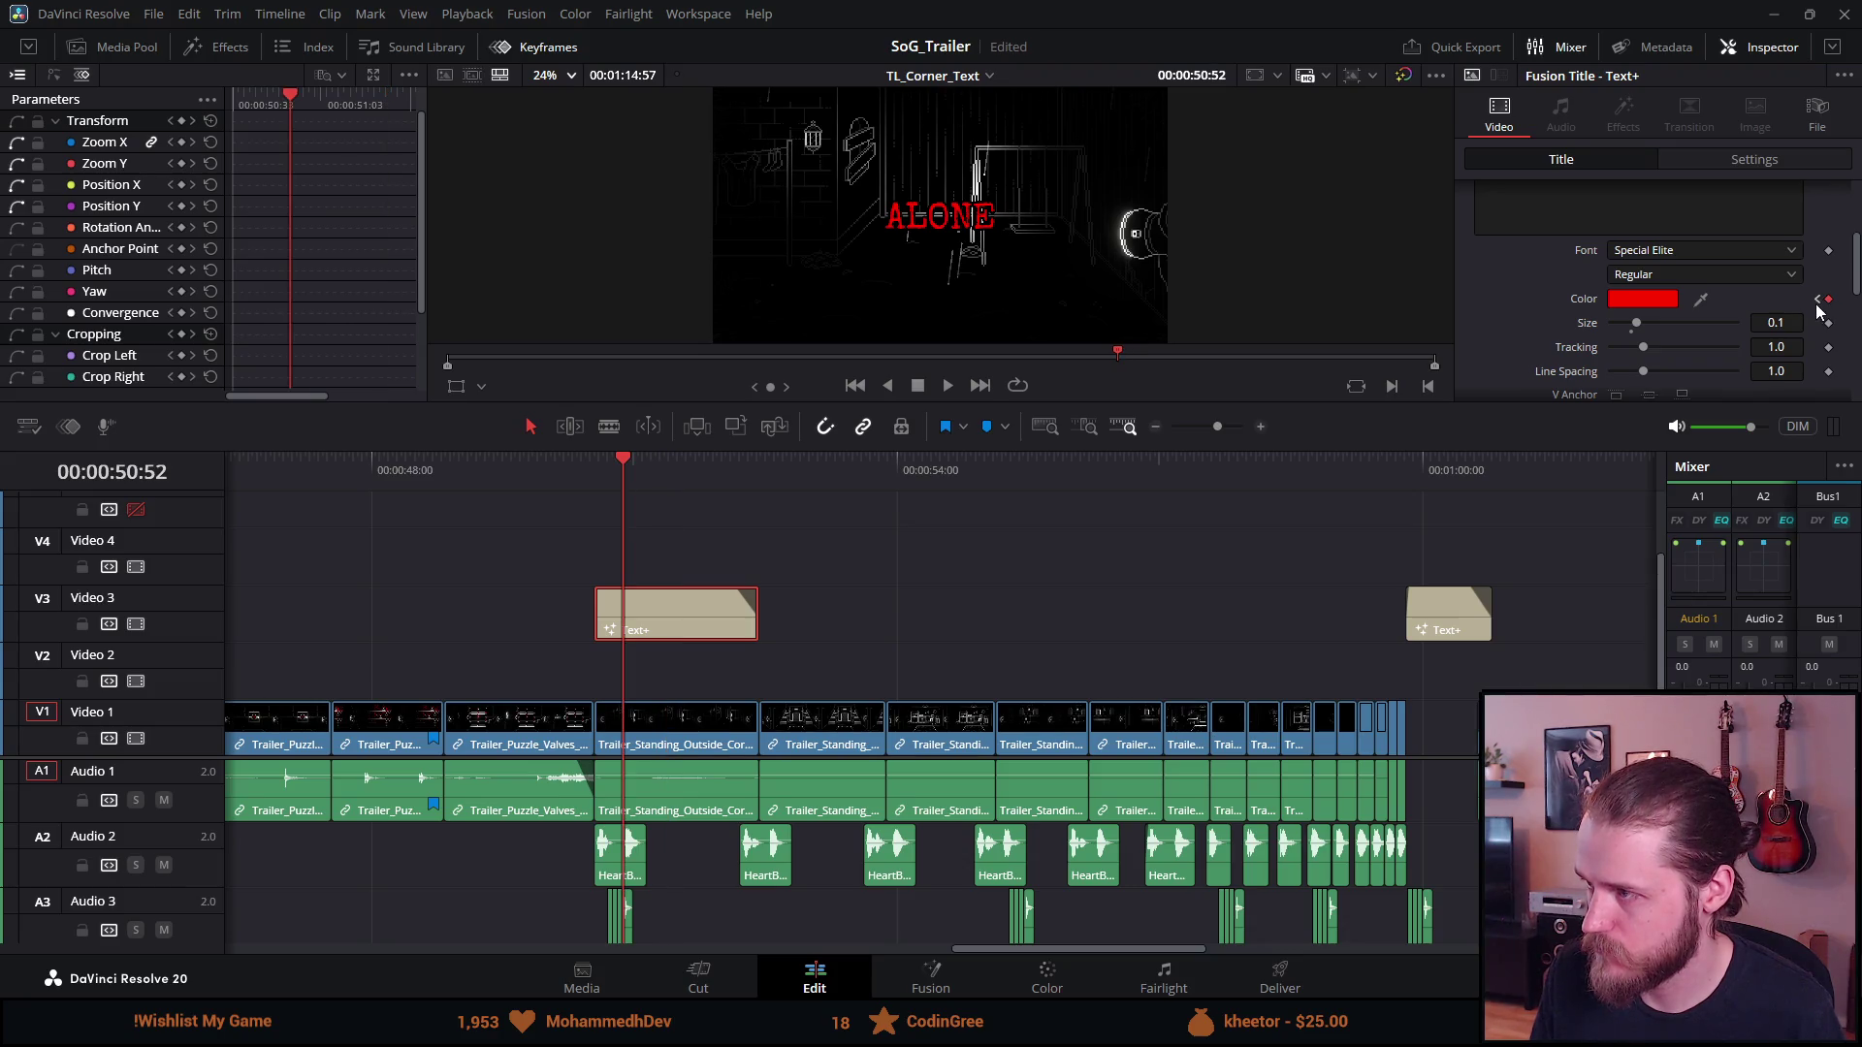
click(1818, 301)
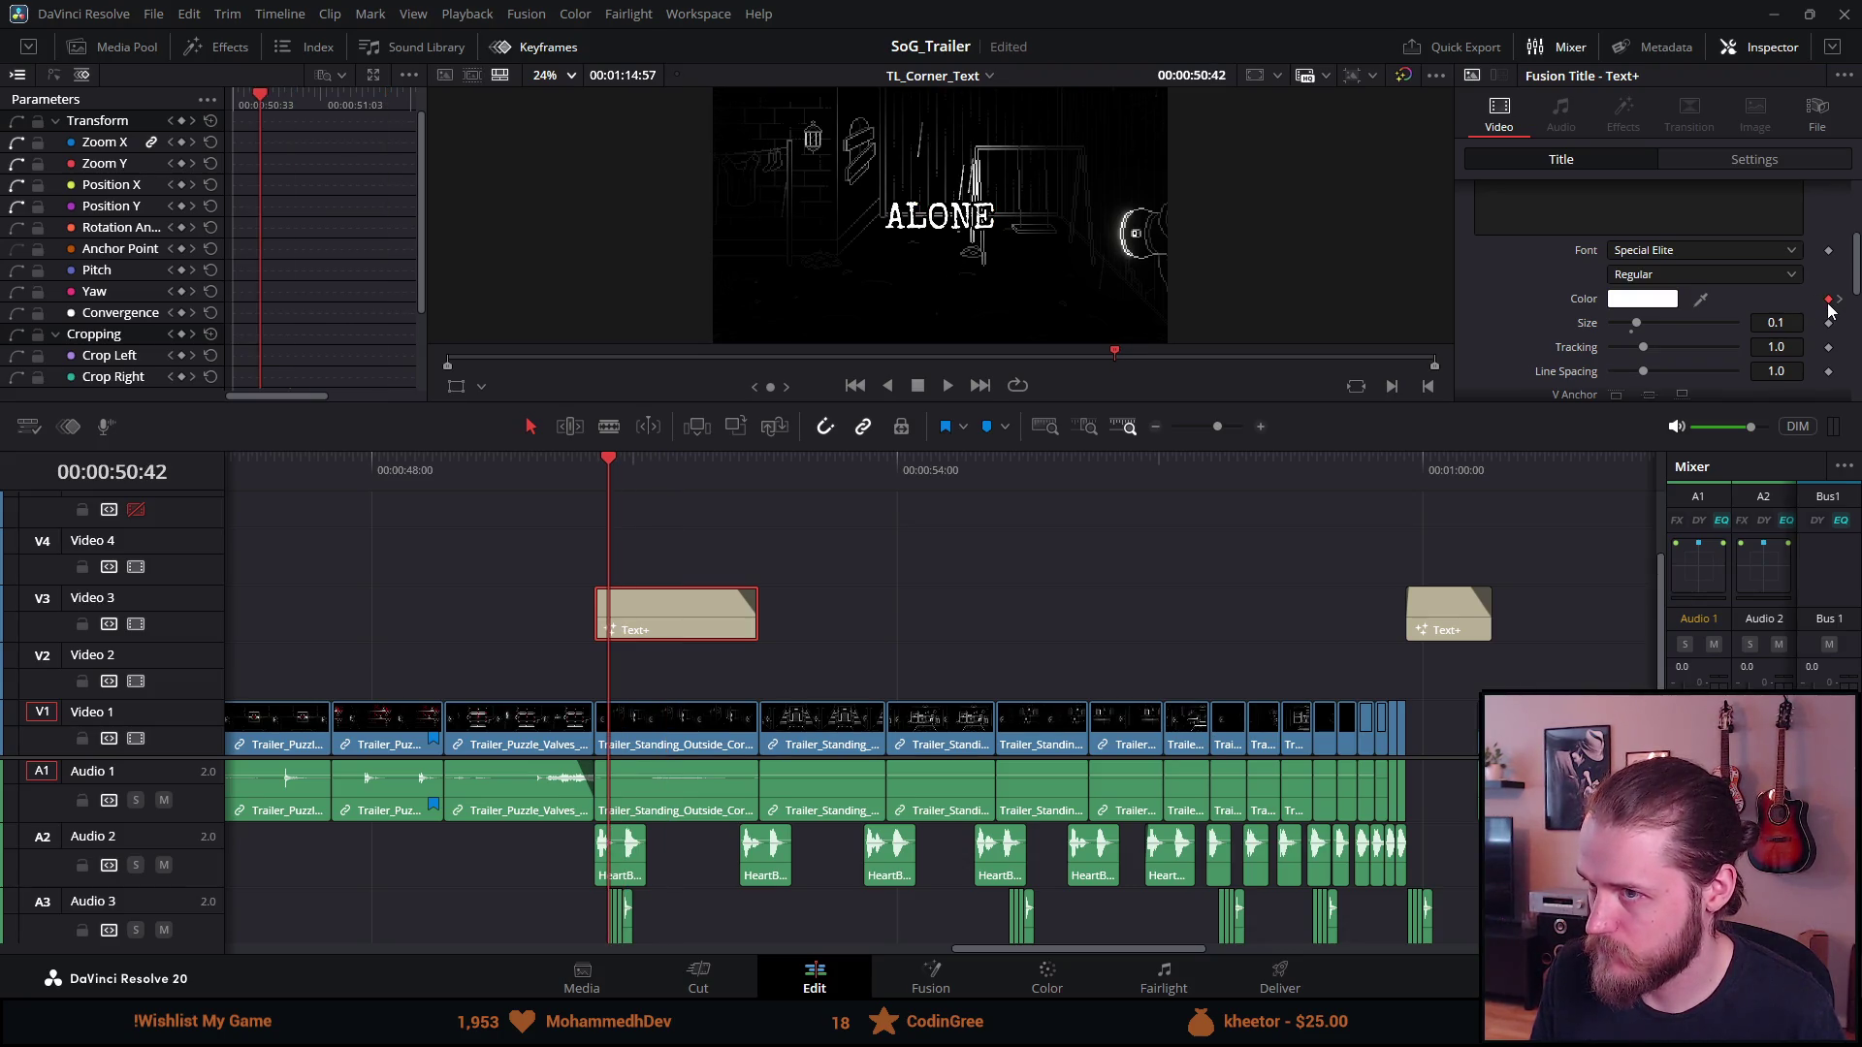
click(1839, 301)
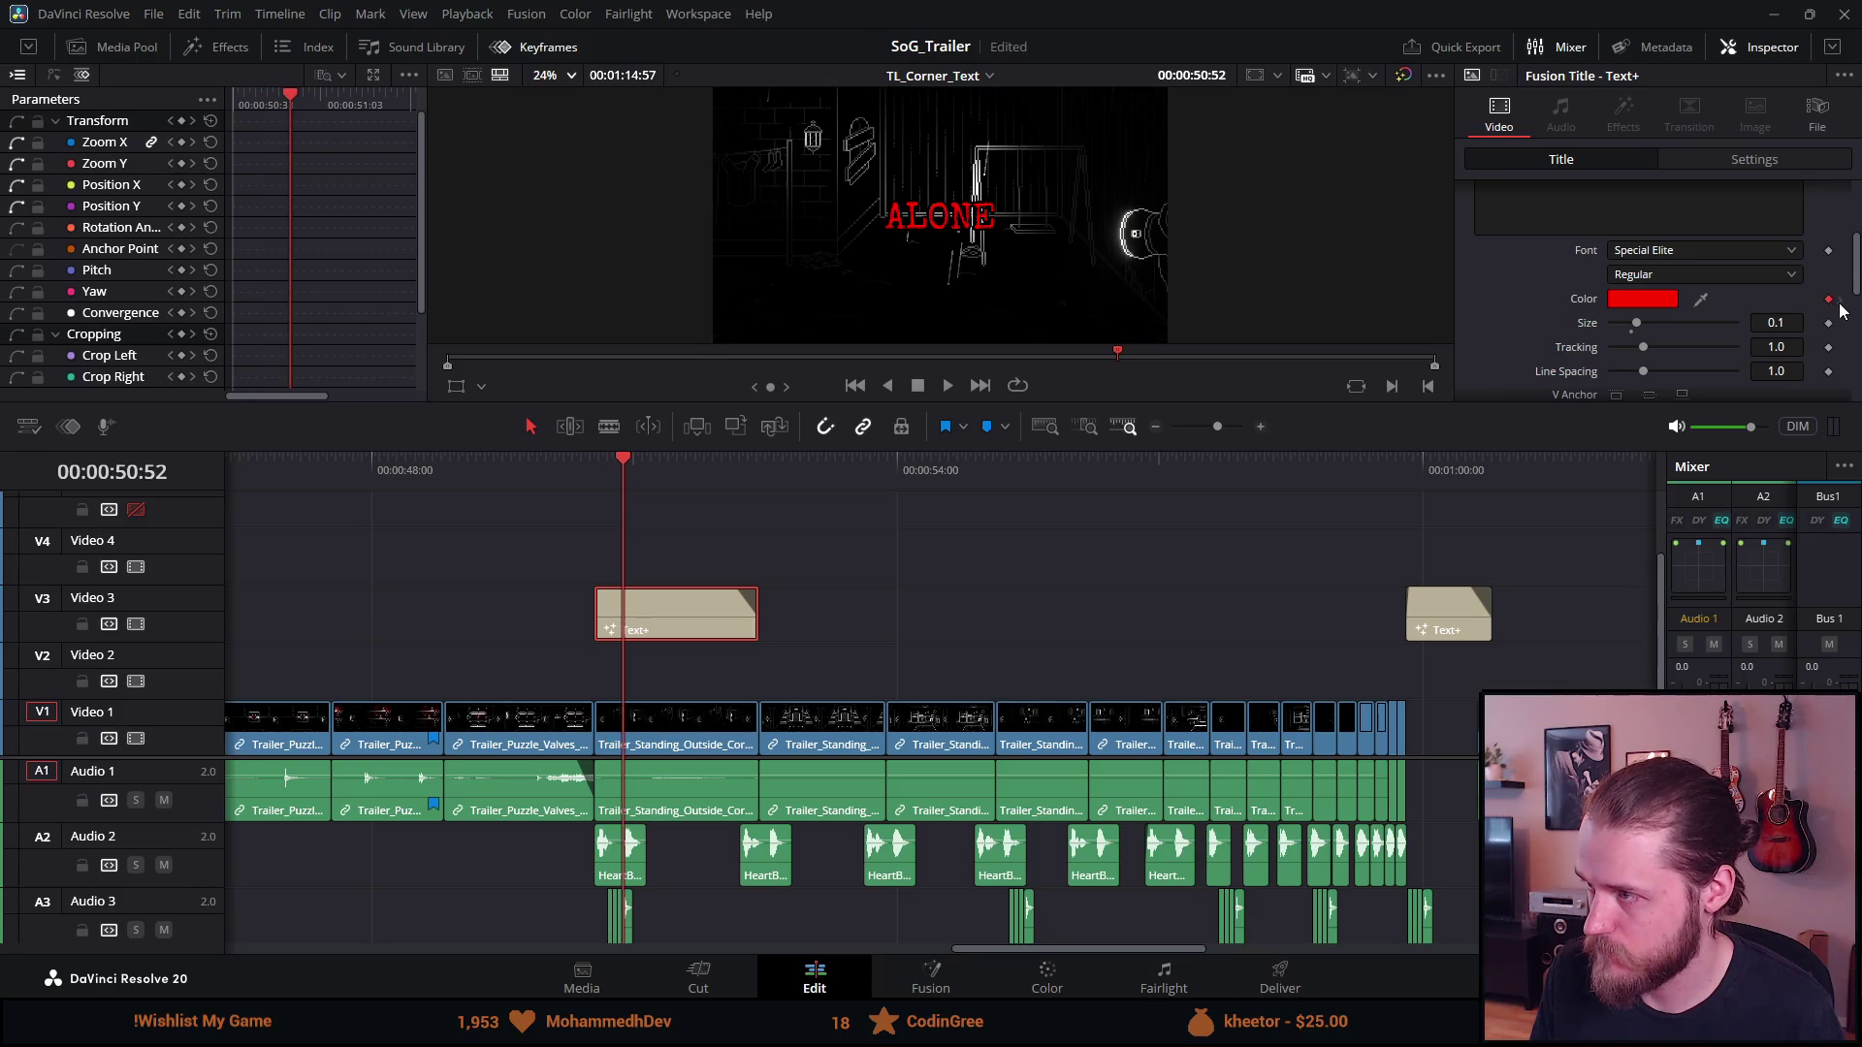
Save the project and play back the title animation
key(ctrl+s)
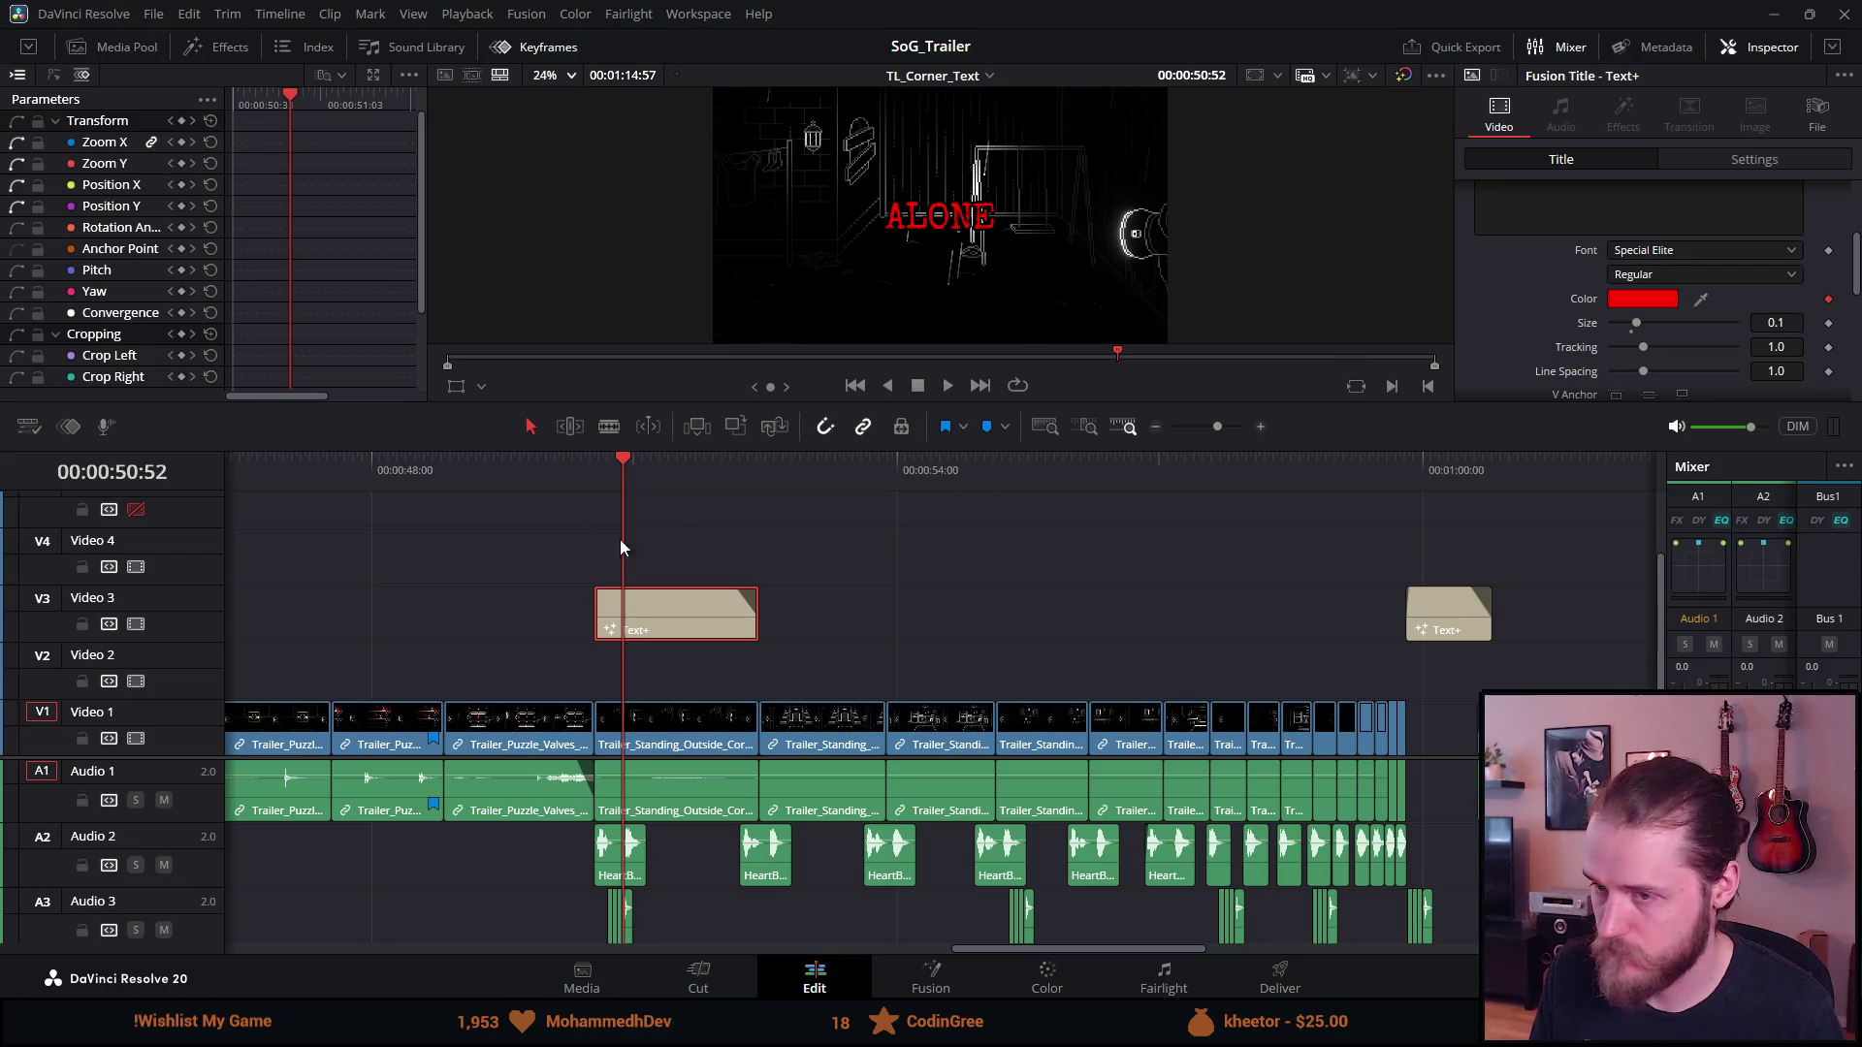
key(space)
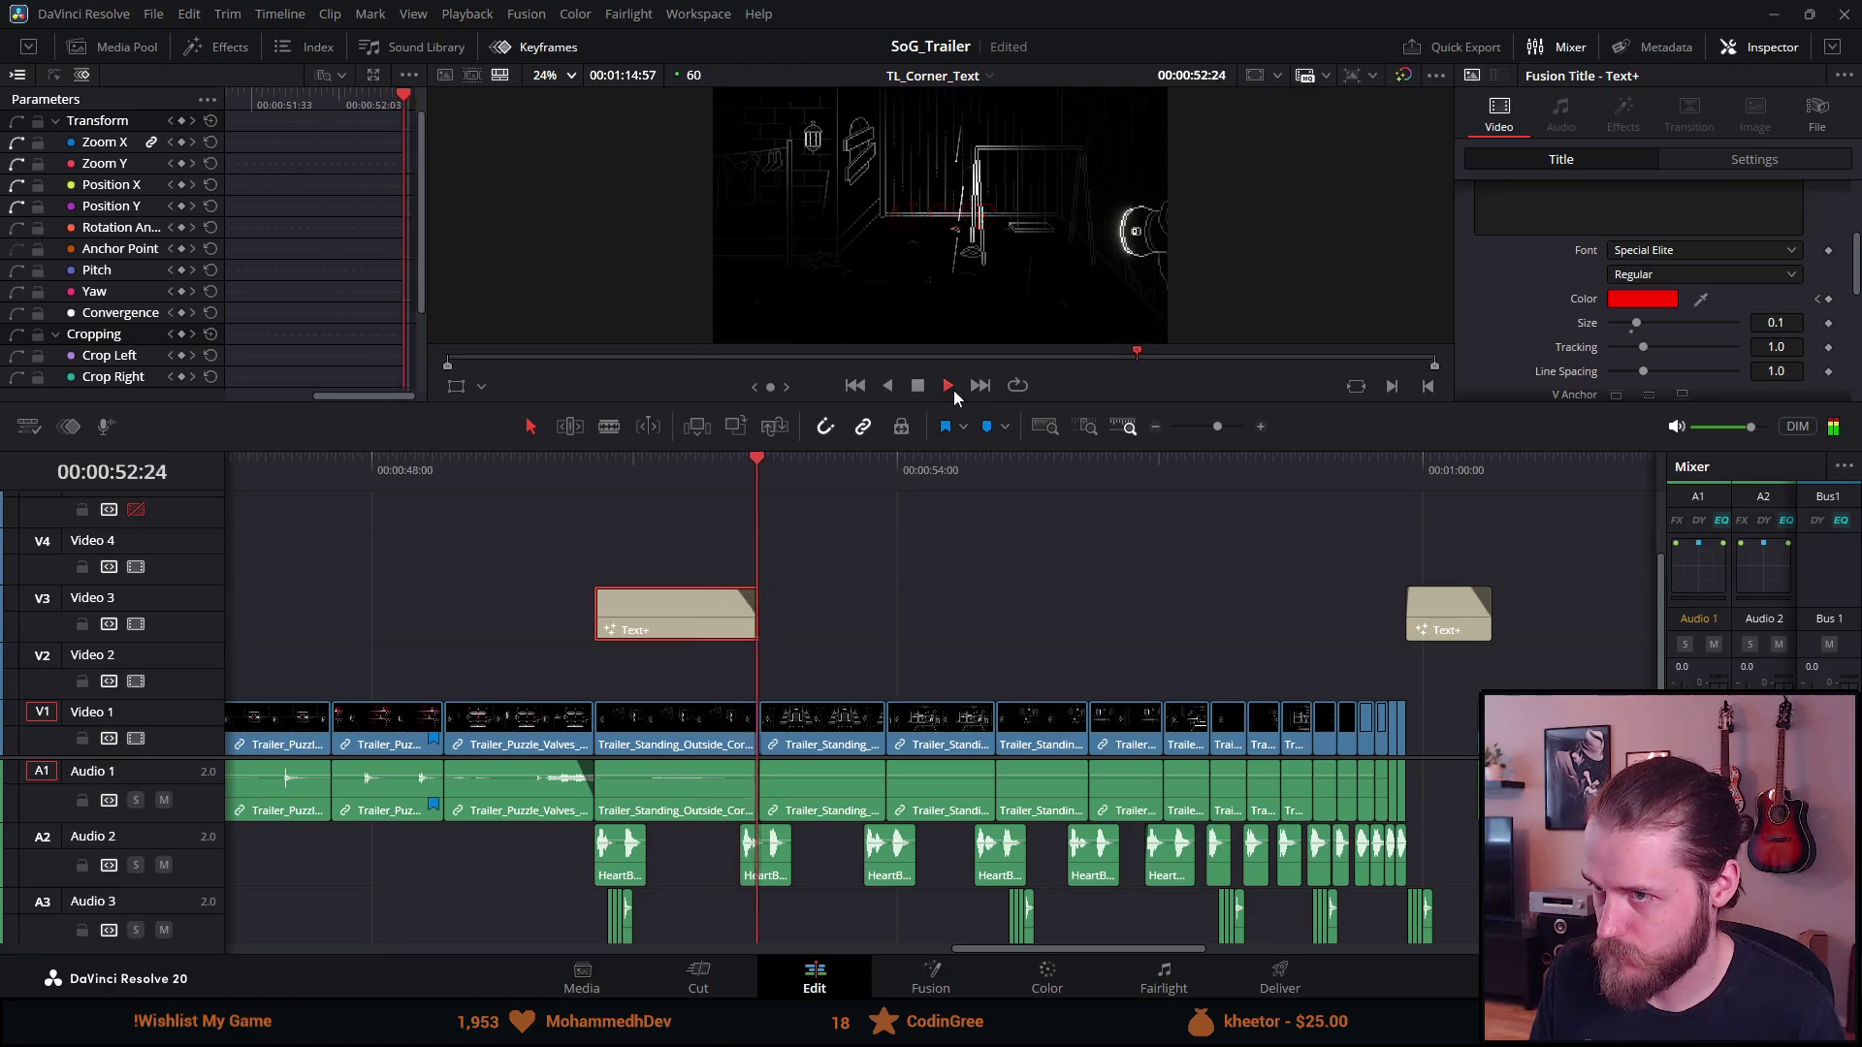
click(921, 388)
Retype the title text as 'BUT BEWARE' and preview it
click(1580, 208)
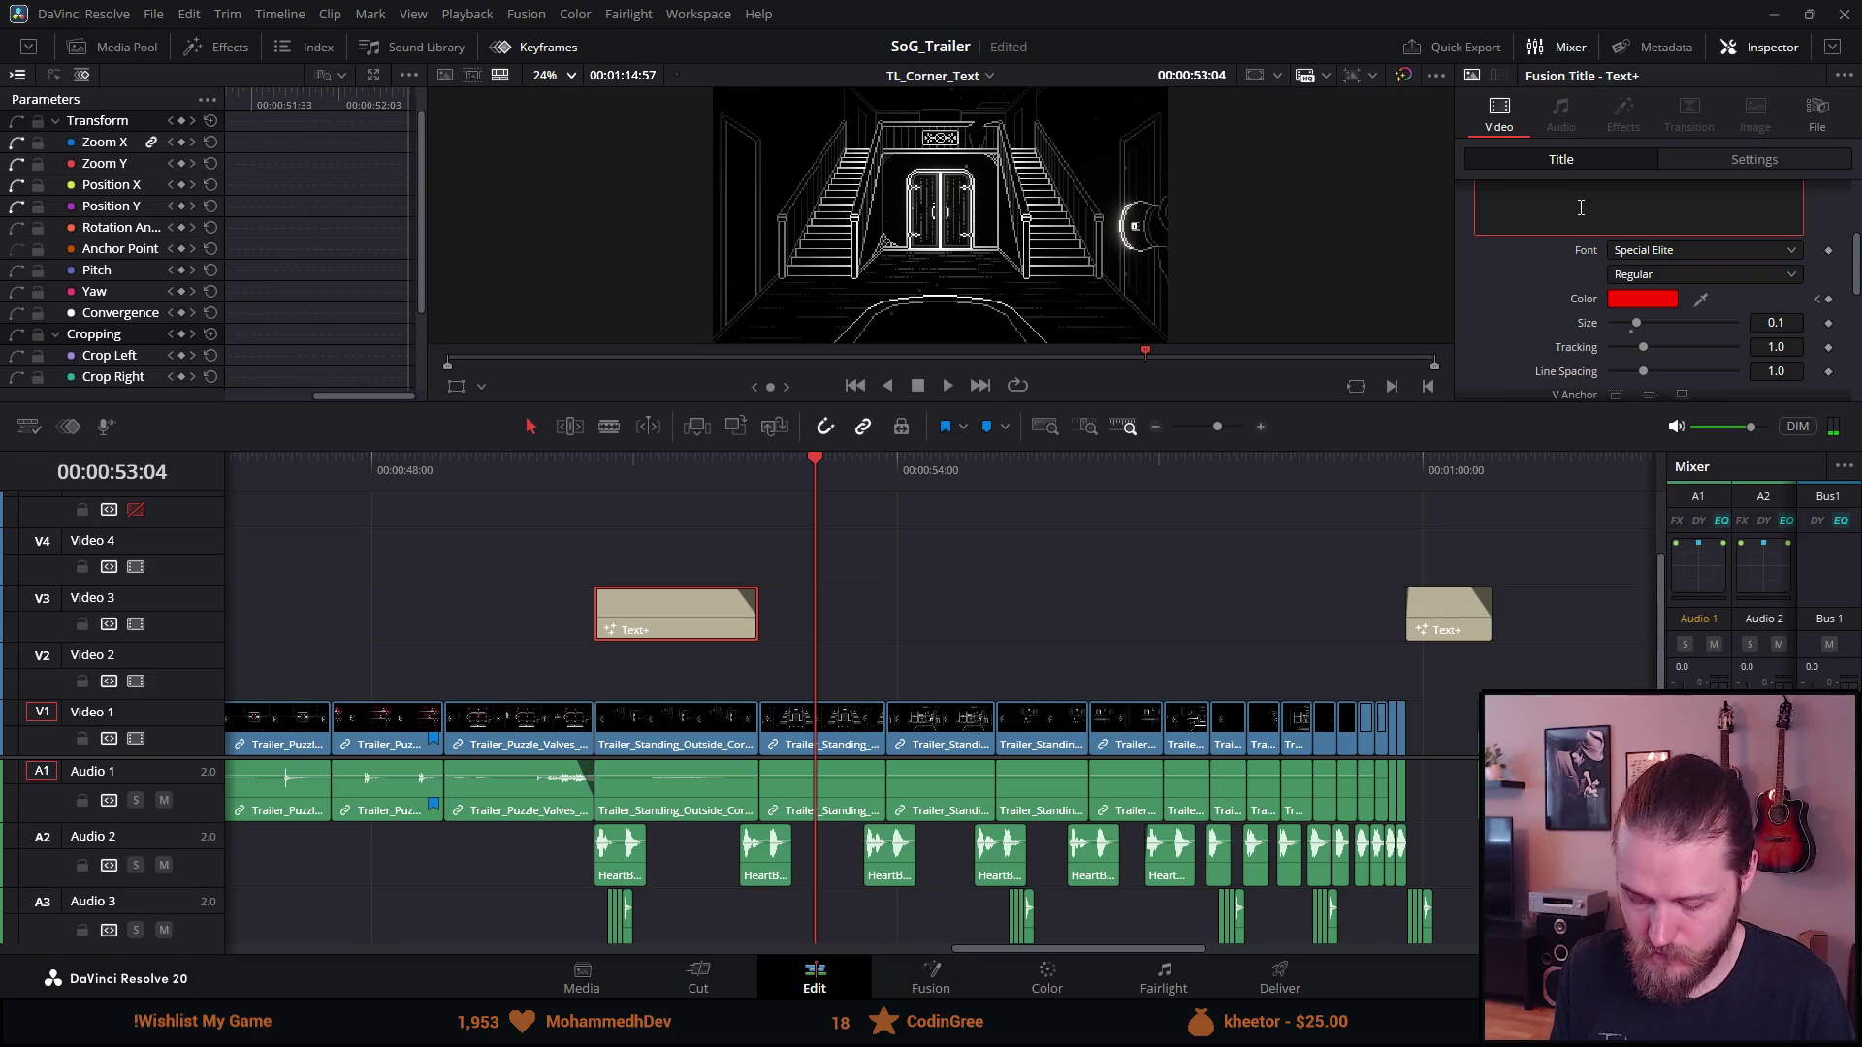
text(bUT BEW)
key(ctrl+a)
text(BUT)
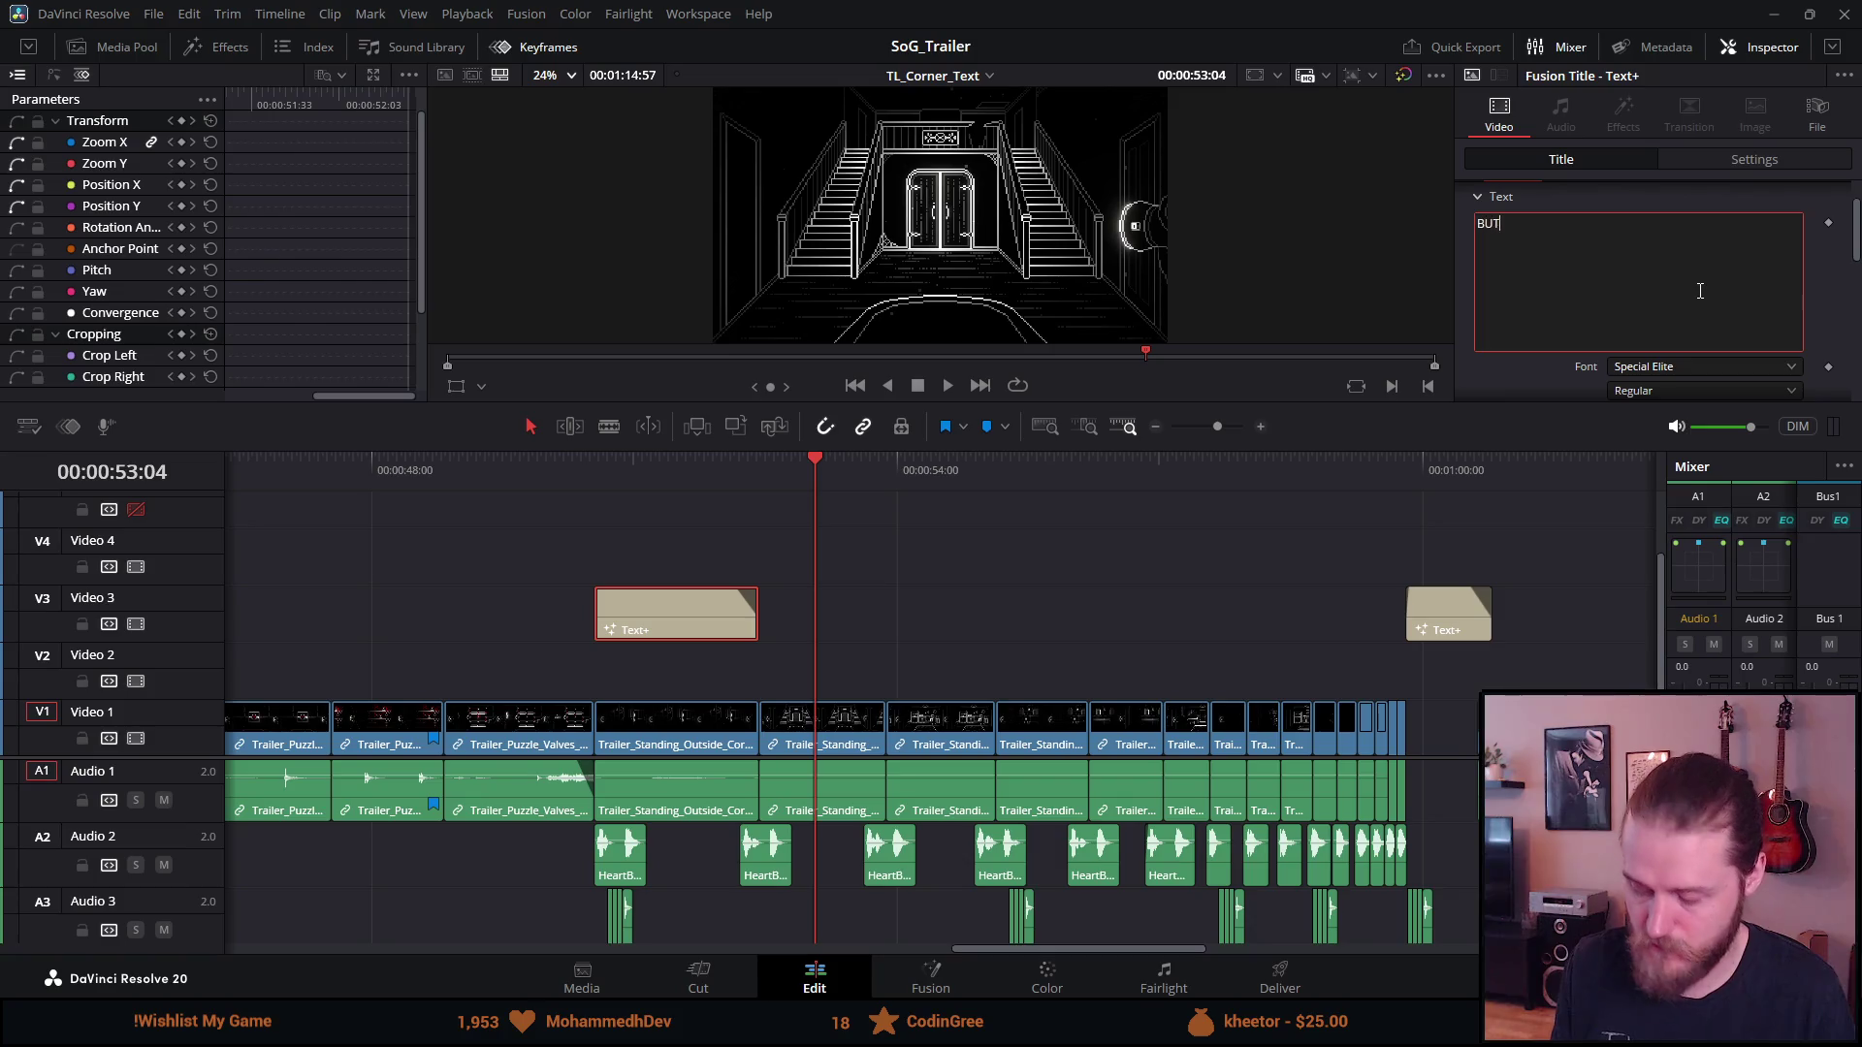
text( BEWARE)
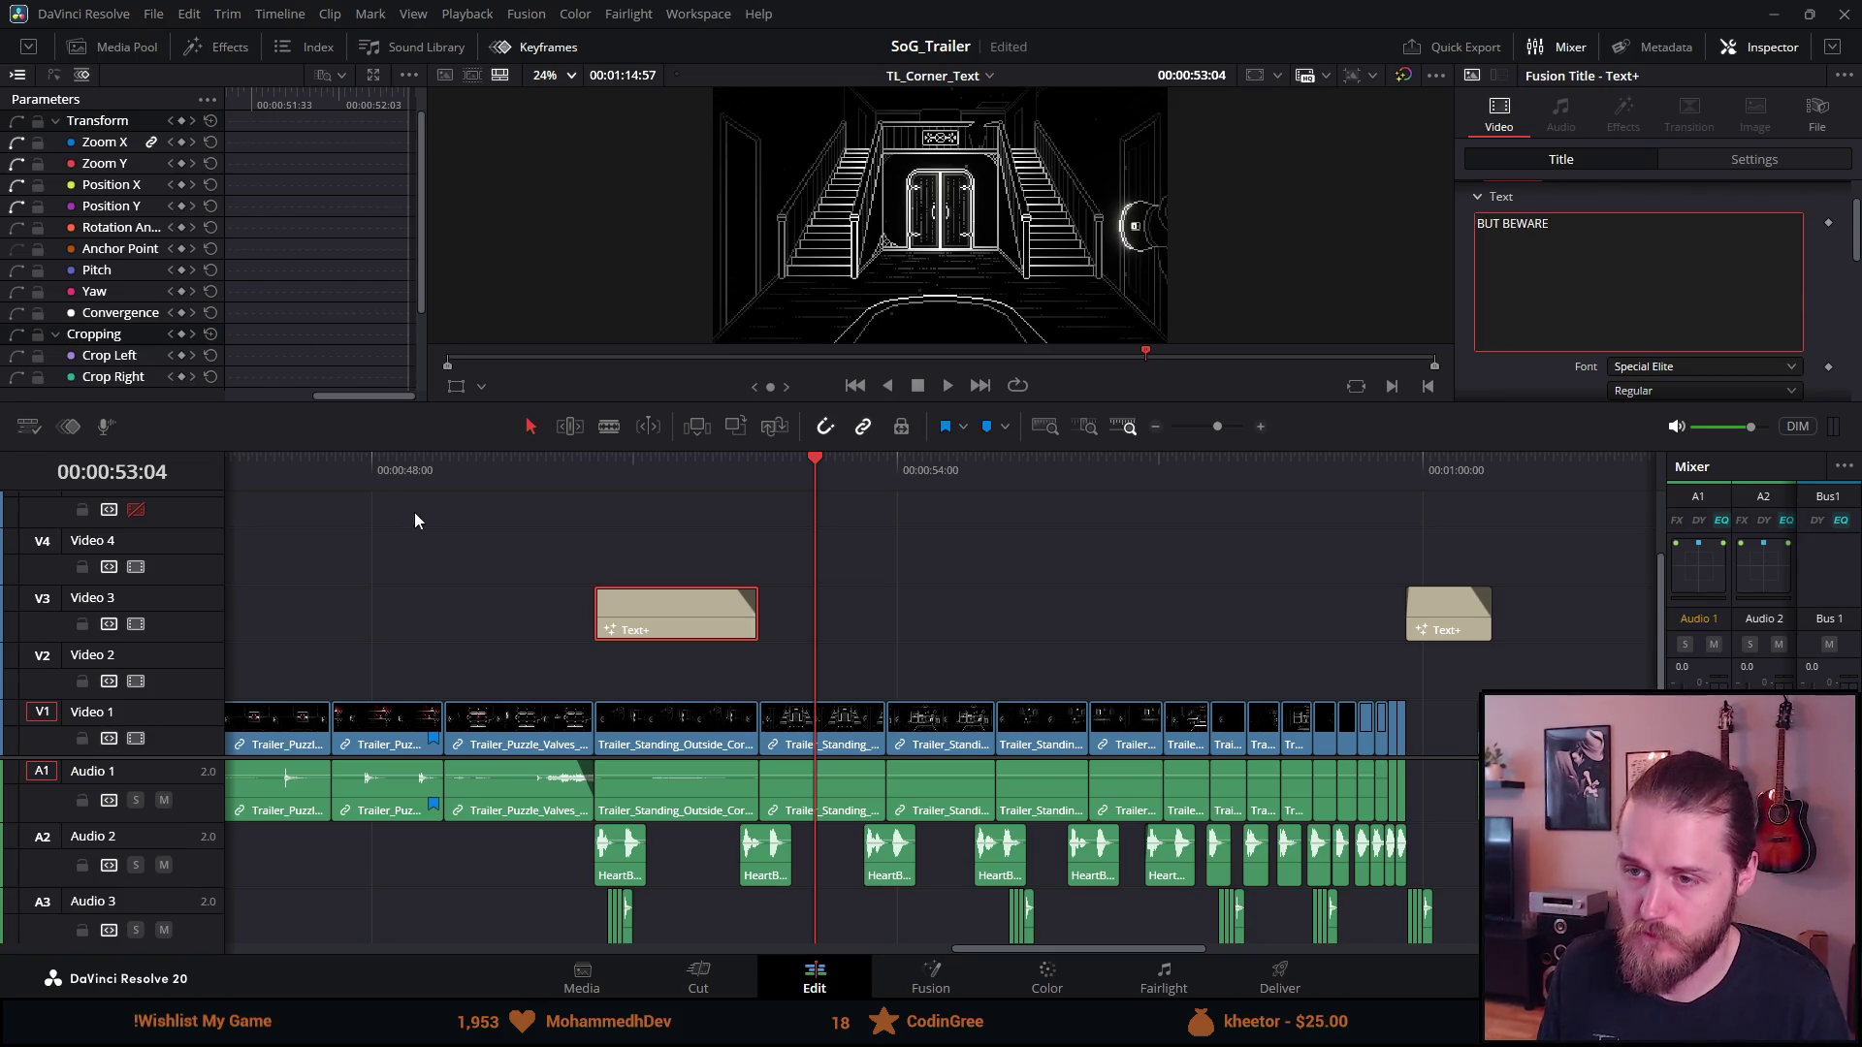
click(588, 483)
key(space)
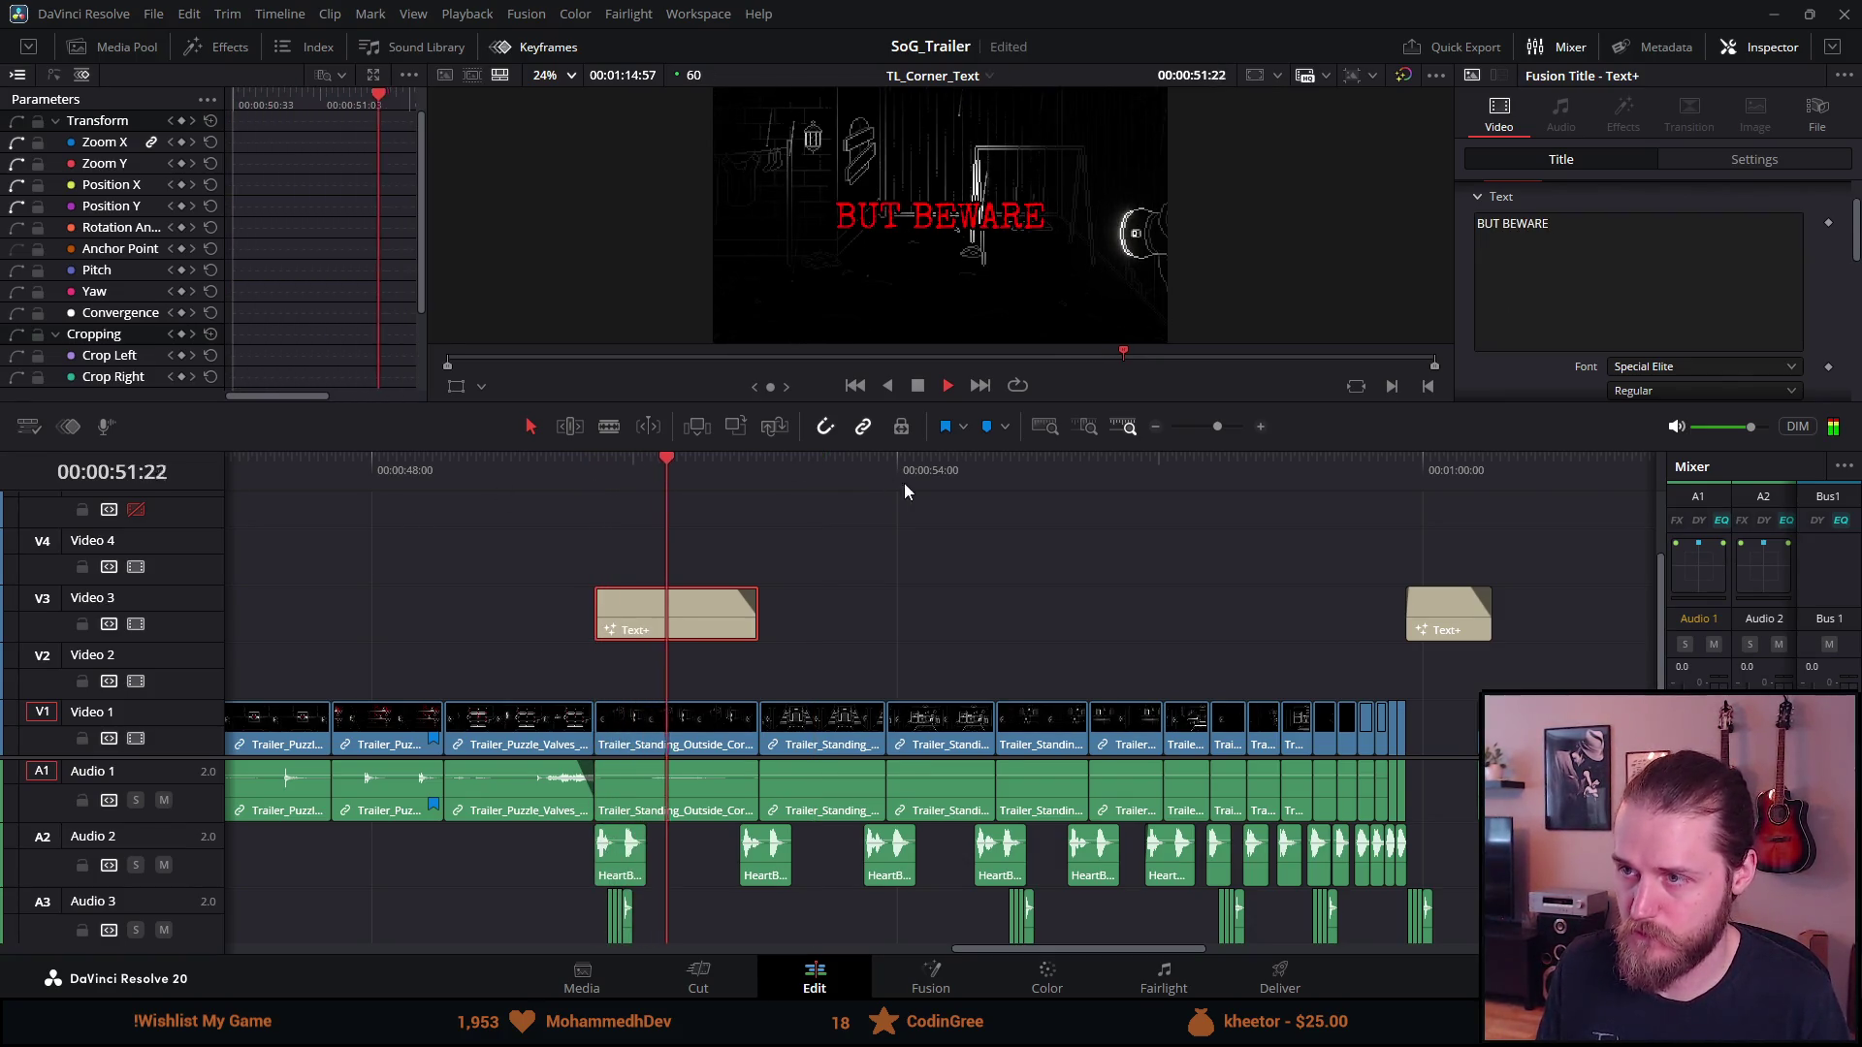
click(917, 386)
Set the title's 50:52 colour keyframe to white
click(687, 475)
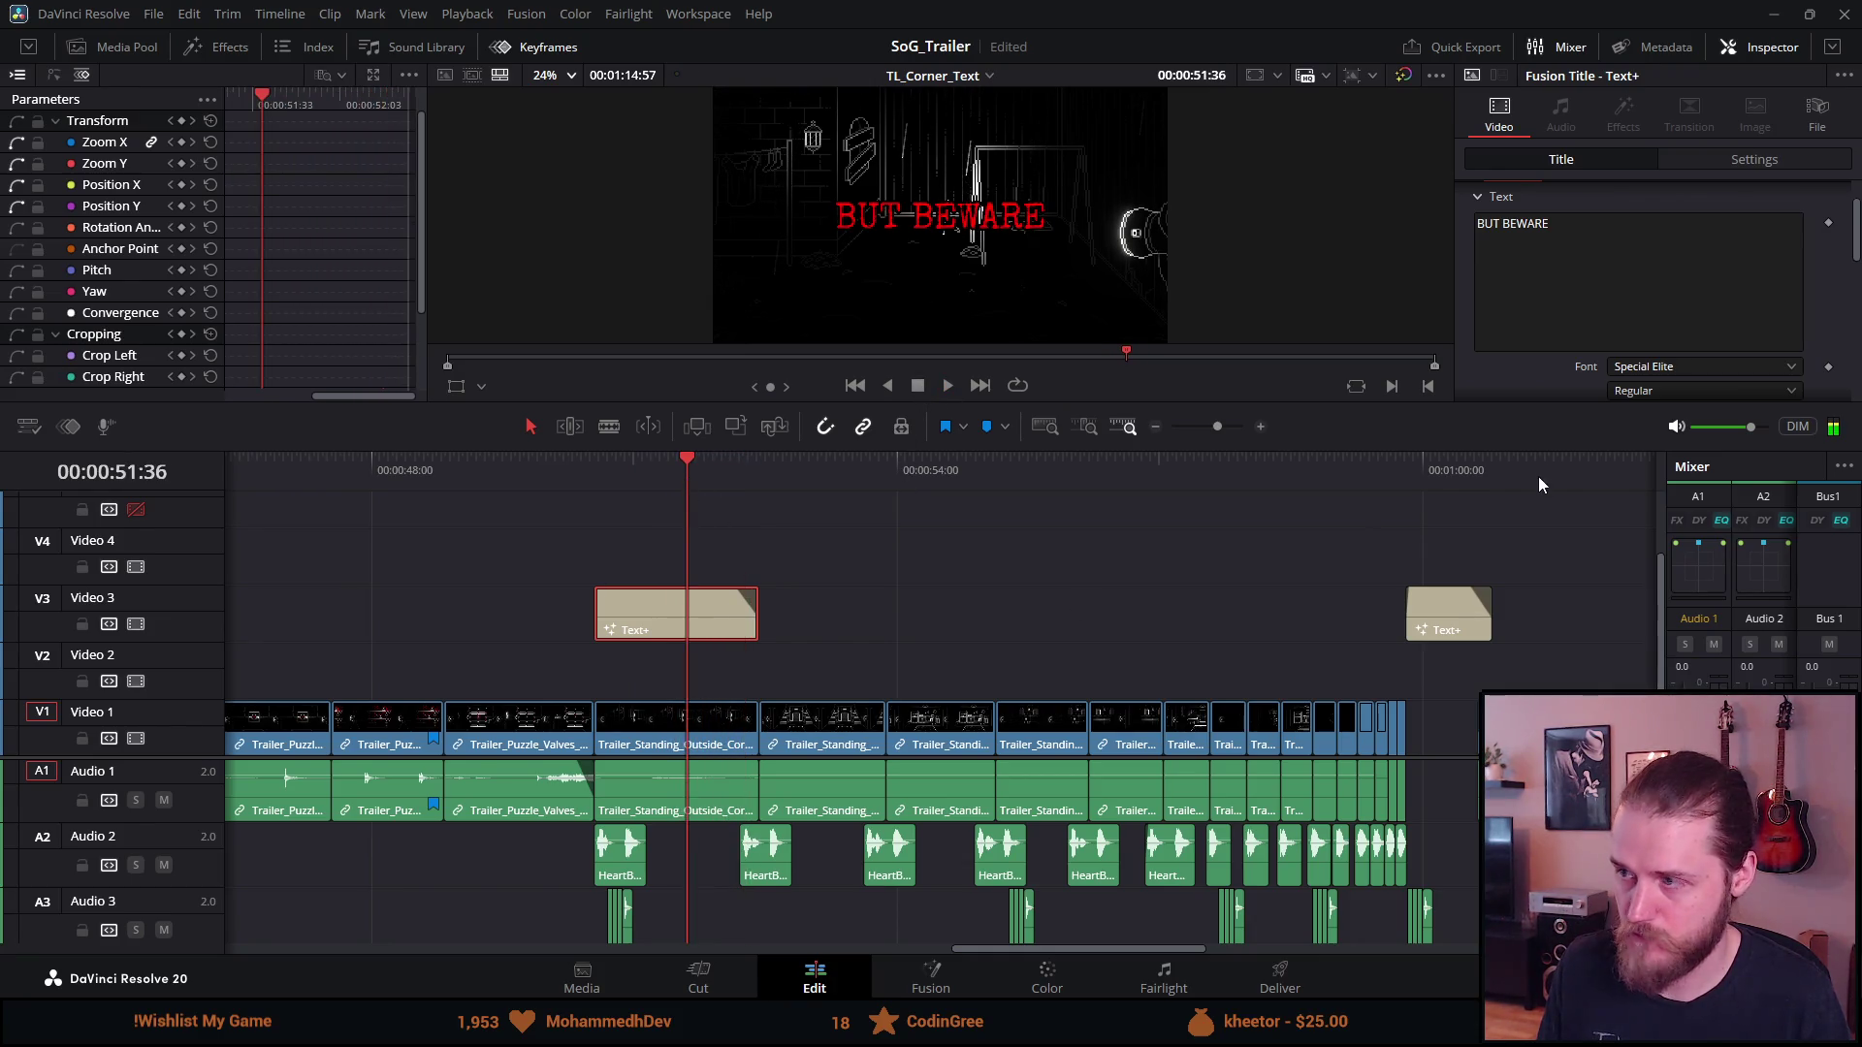
scroll(1643, 324, down, 3)
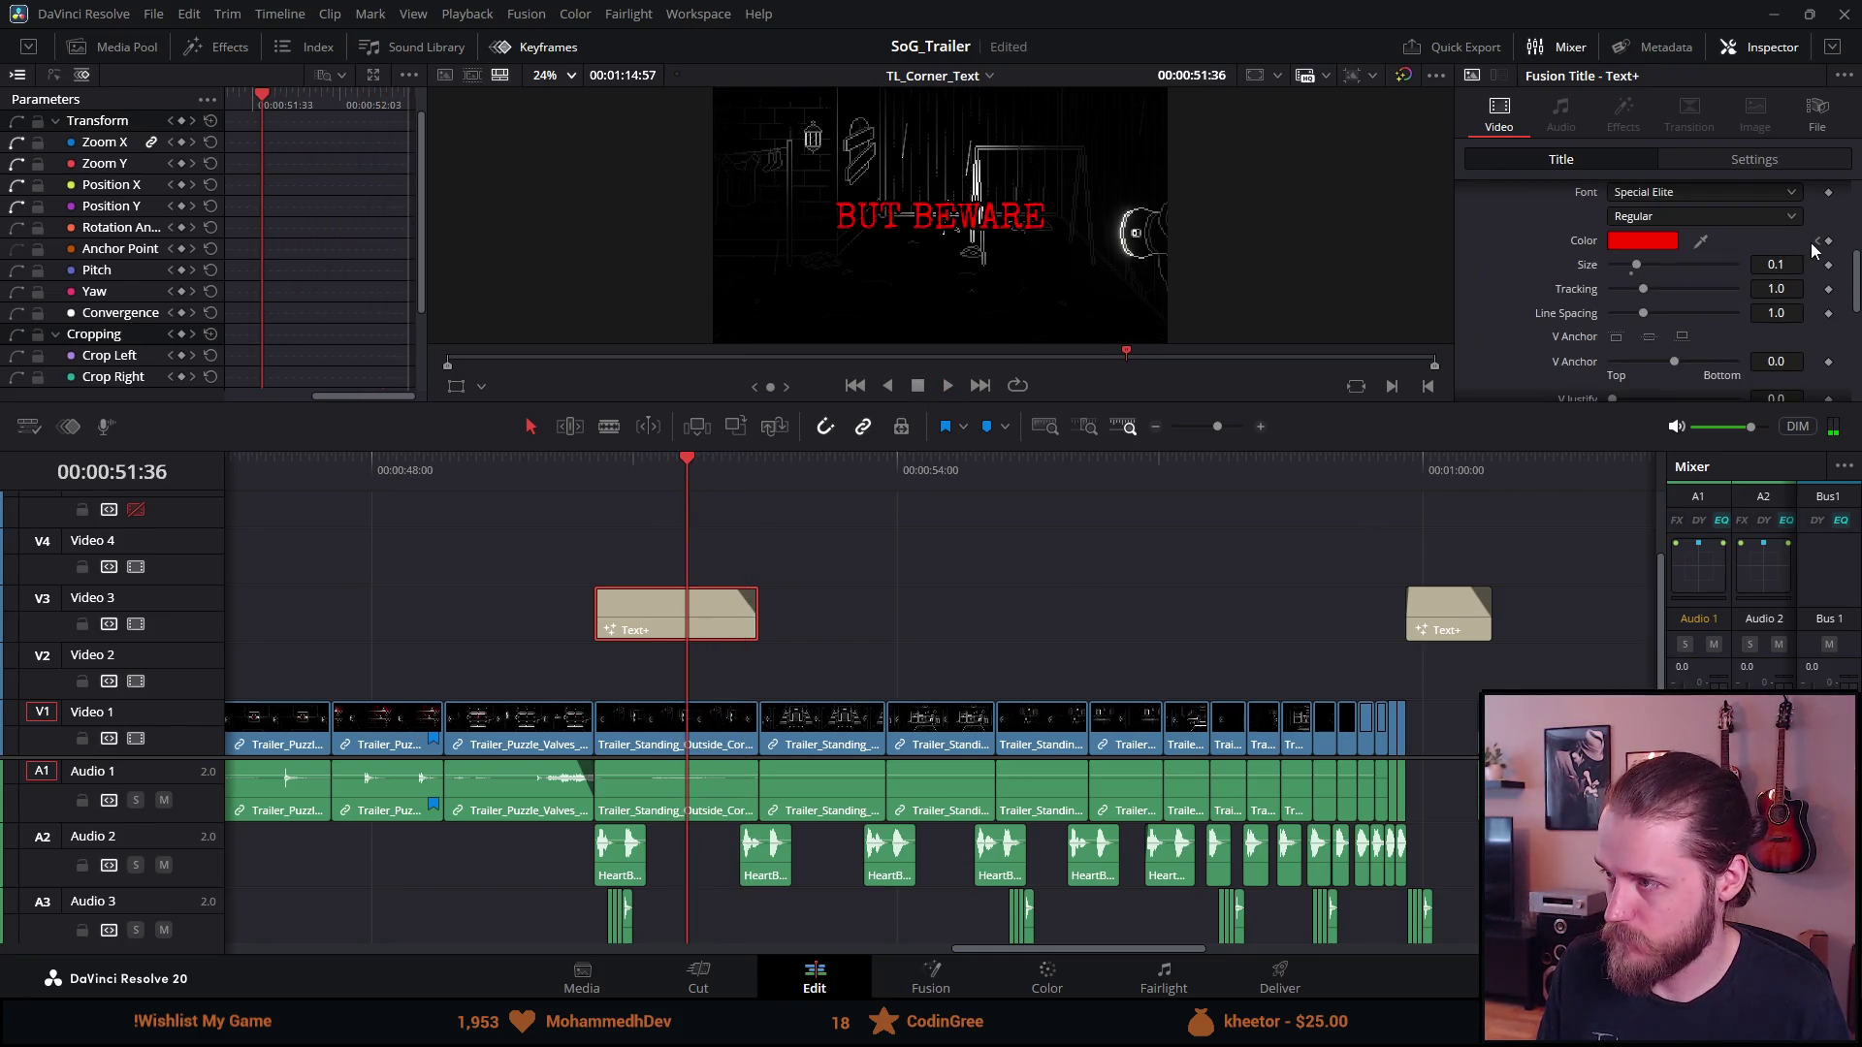
click(1817, 241)
click(1670, 242)
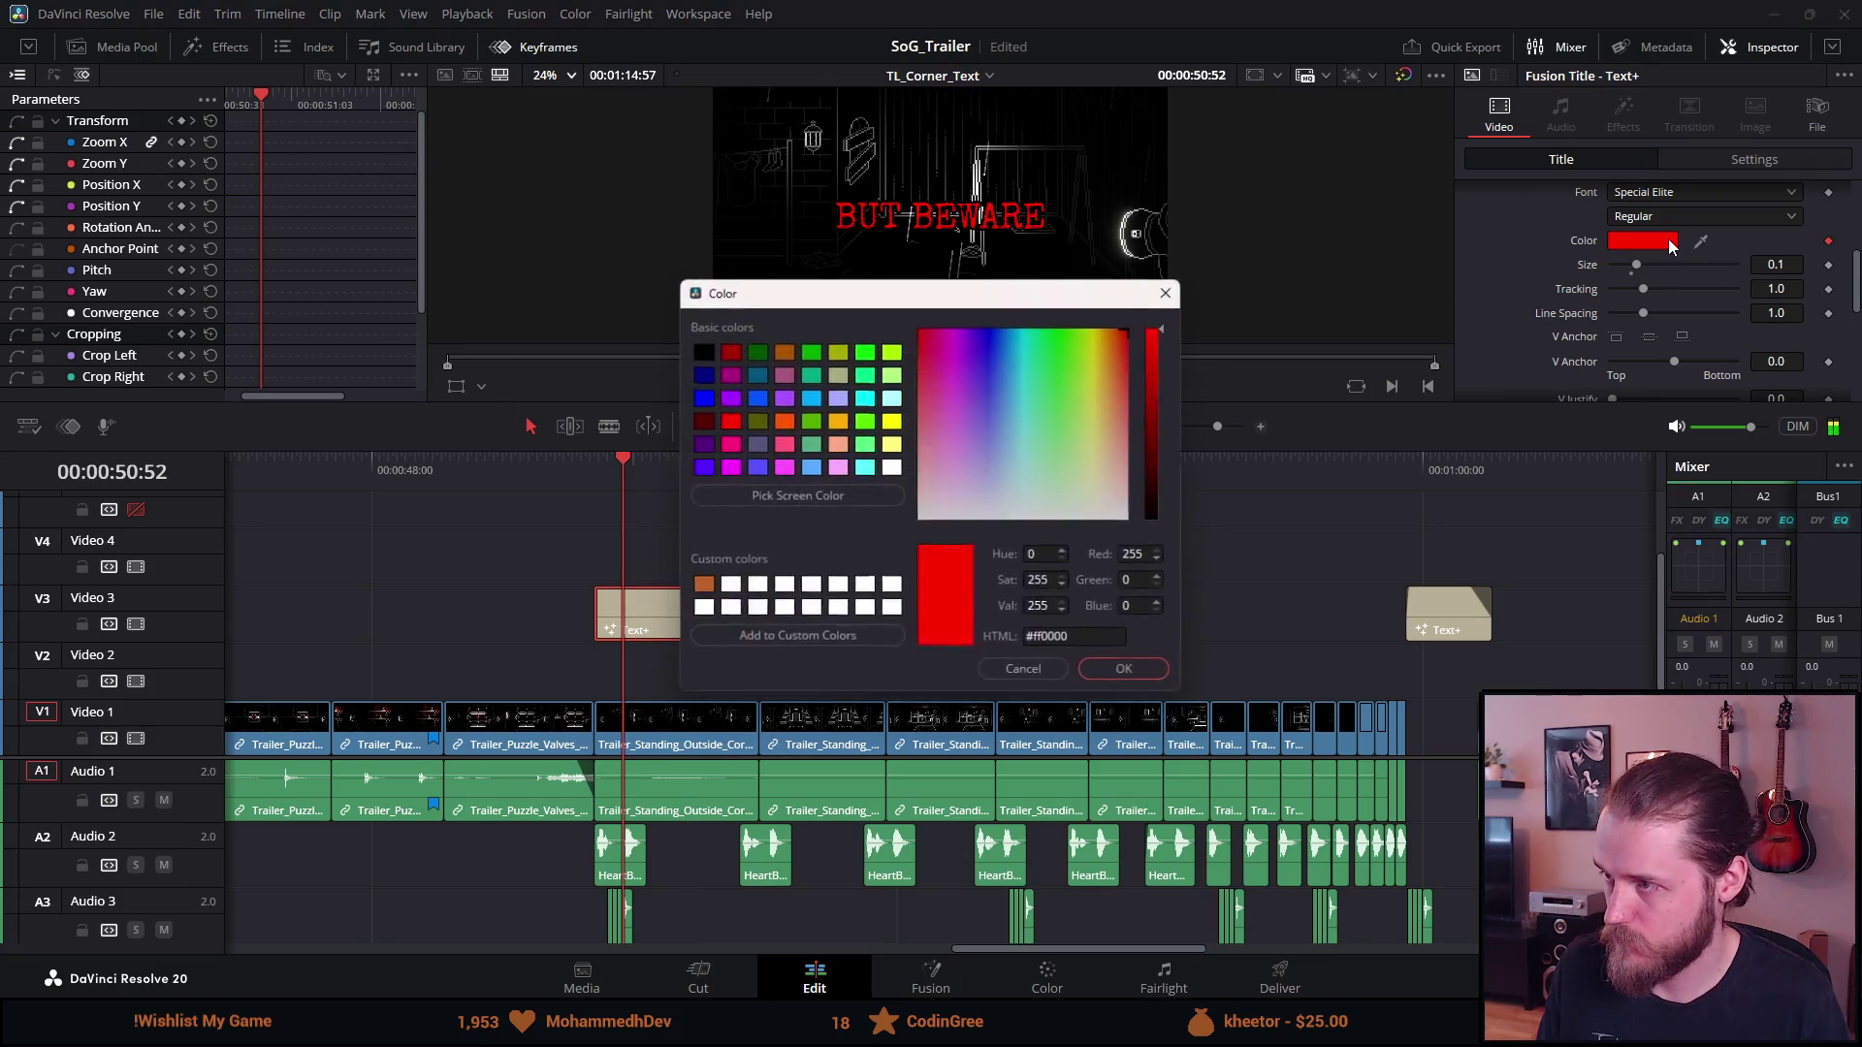
click(1118, 518)
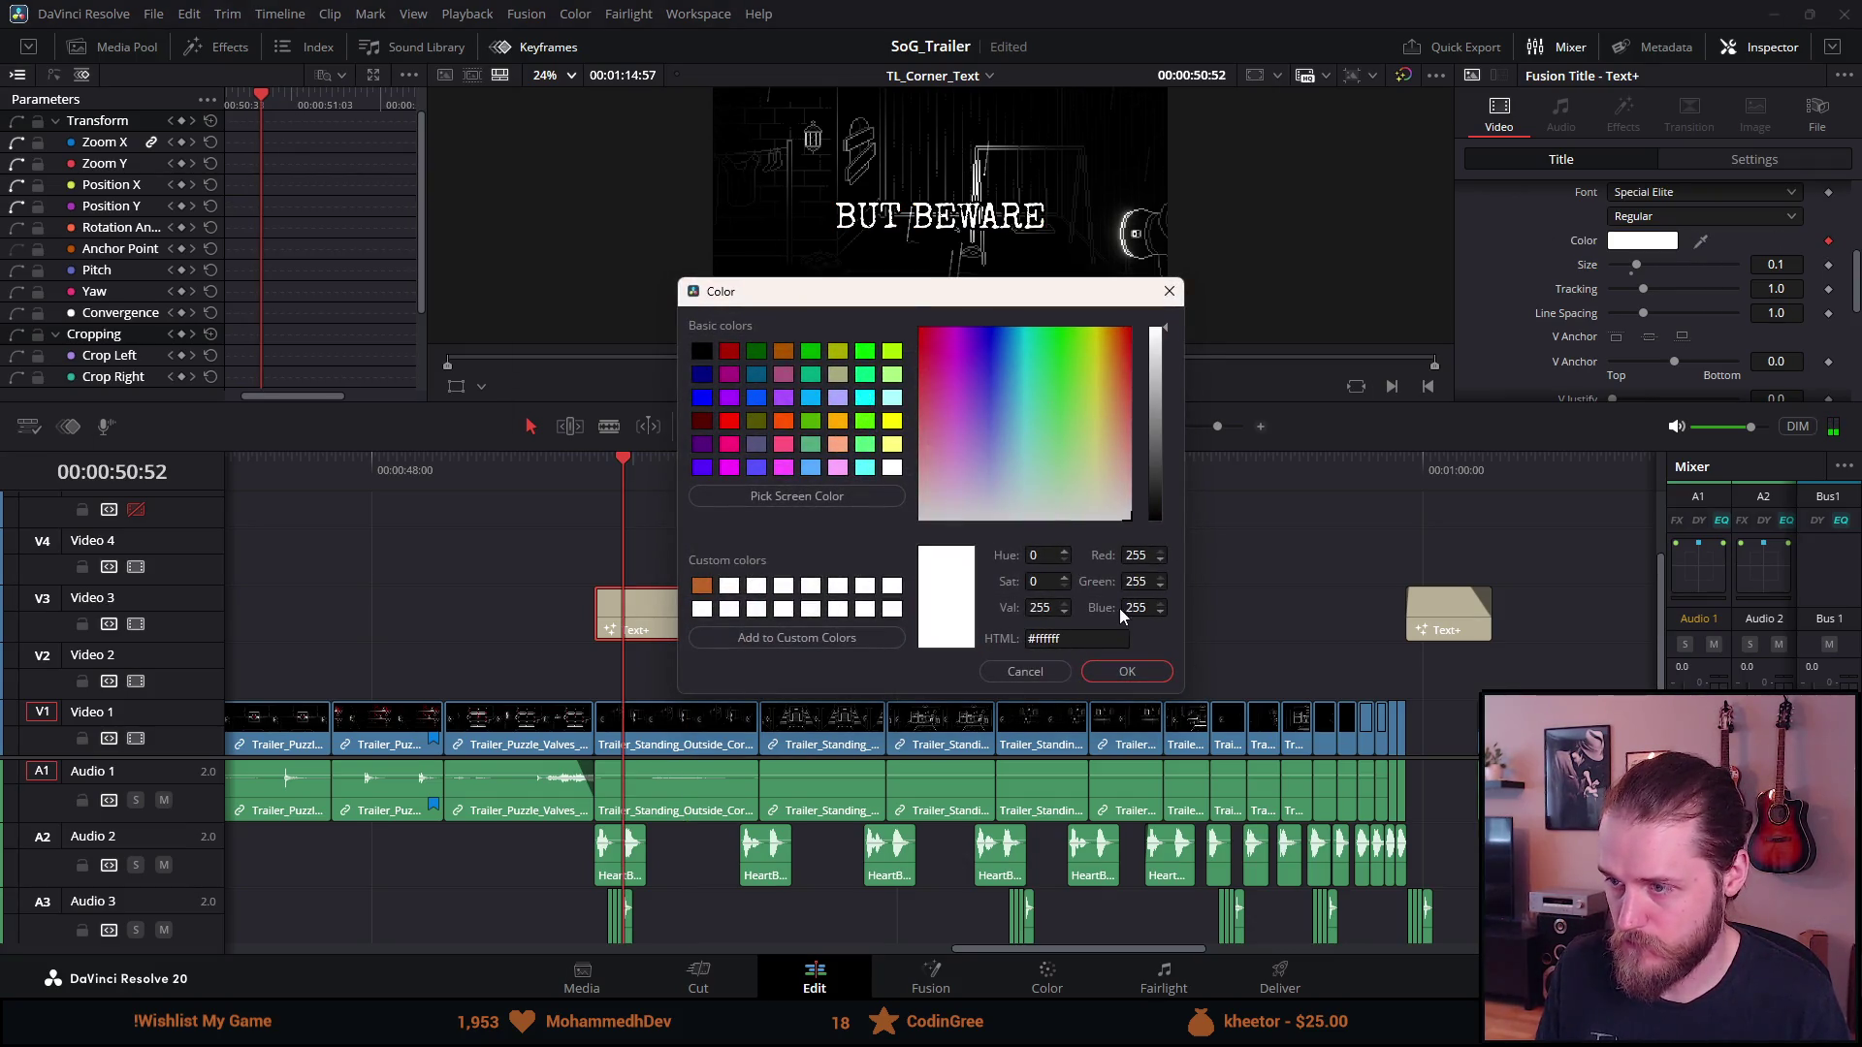
click(1129, 669)
Preview the all-white BUT BEWARE title and save the project
key(space)
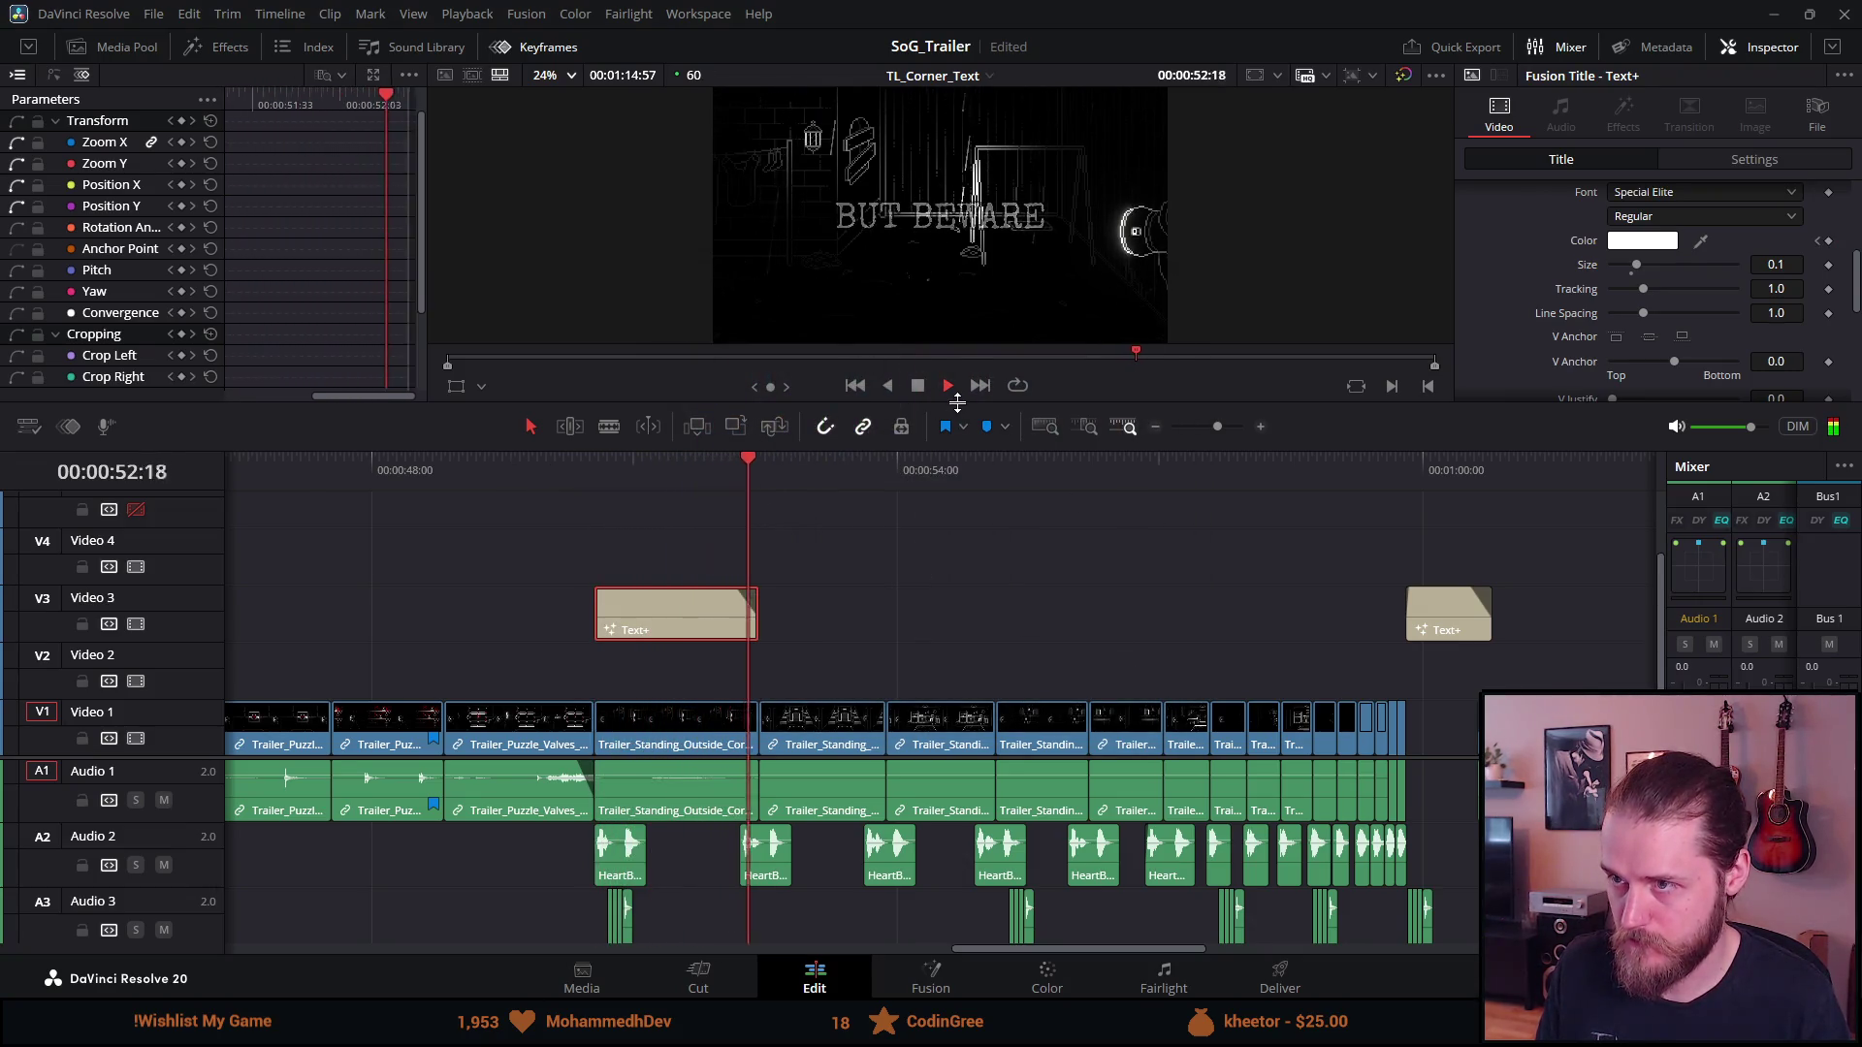
click(922, 390)
key(ctrl+s)
drag(973, 482, 994, 481)
Paste a copy of the title at 00:00:55:00 on Video 3 and shorten it
key(ctrl+v)
click(1020, 481)
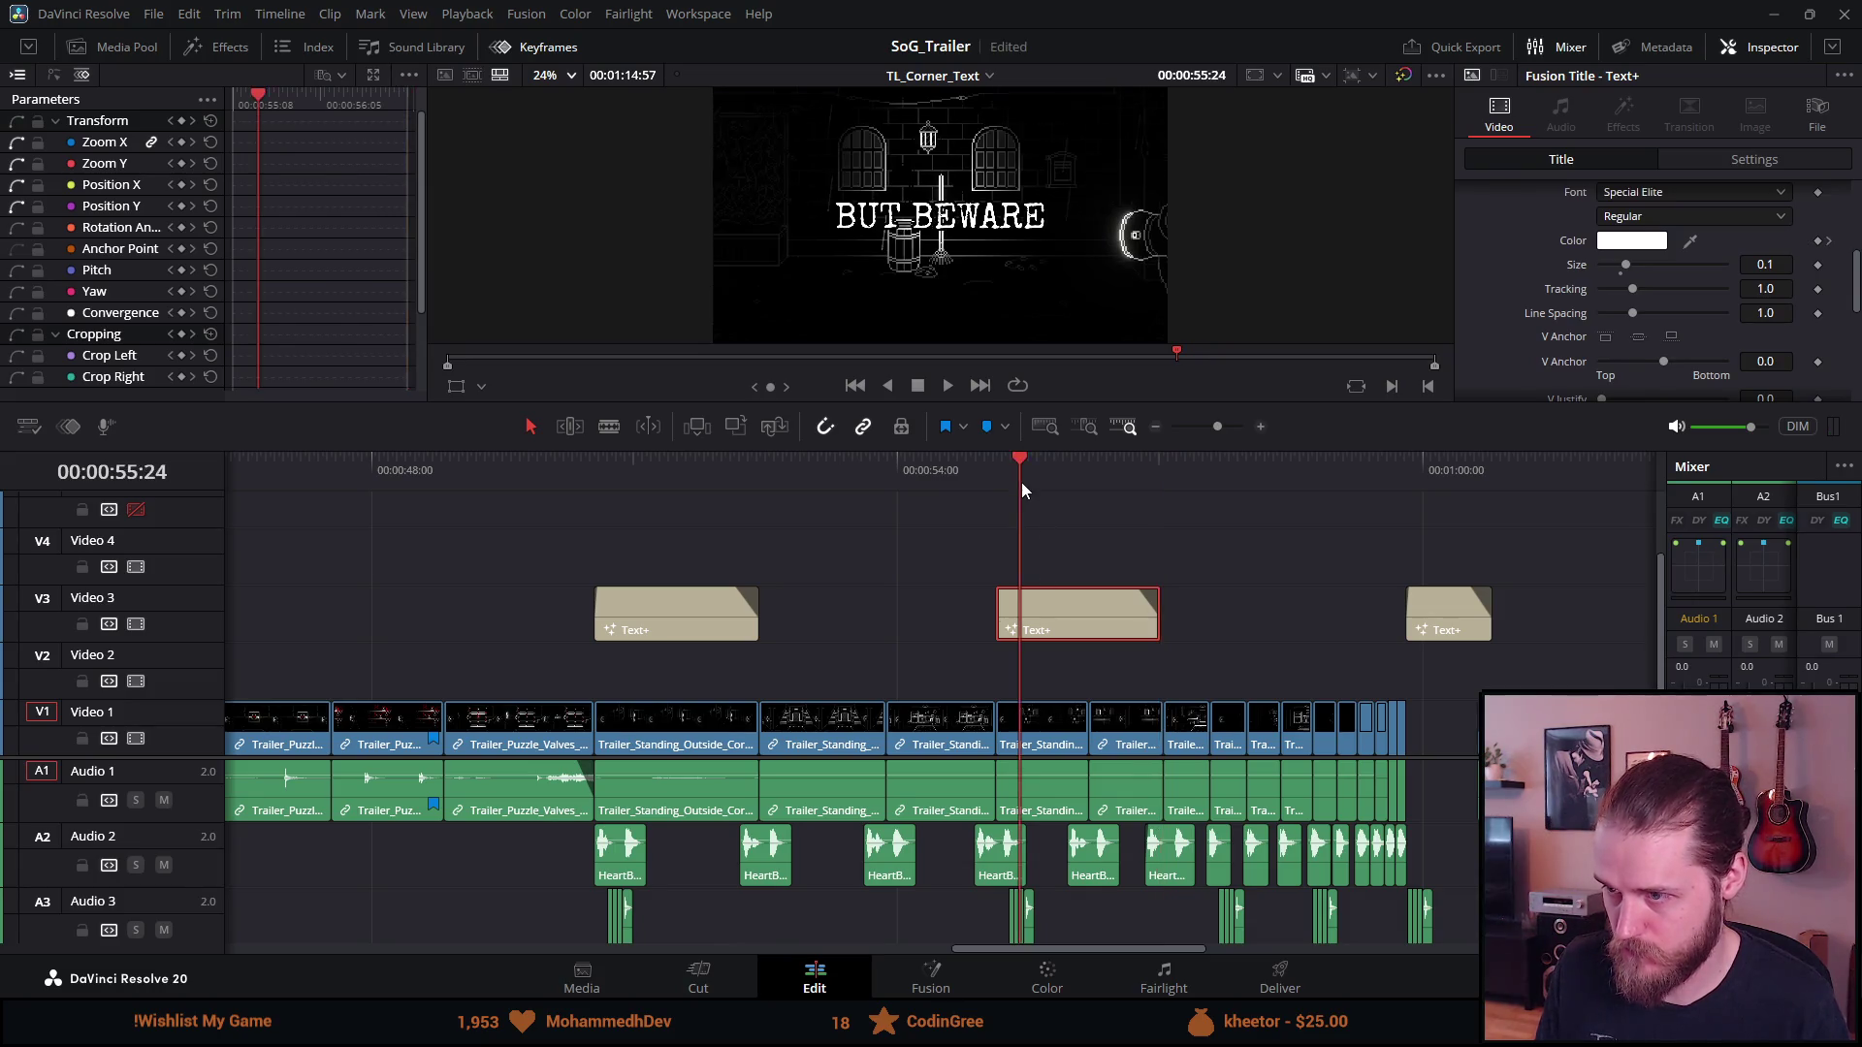
drag(1154, 625, 1075, 625)
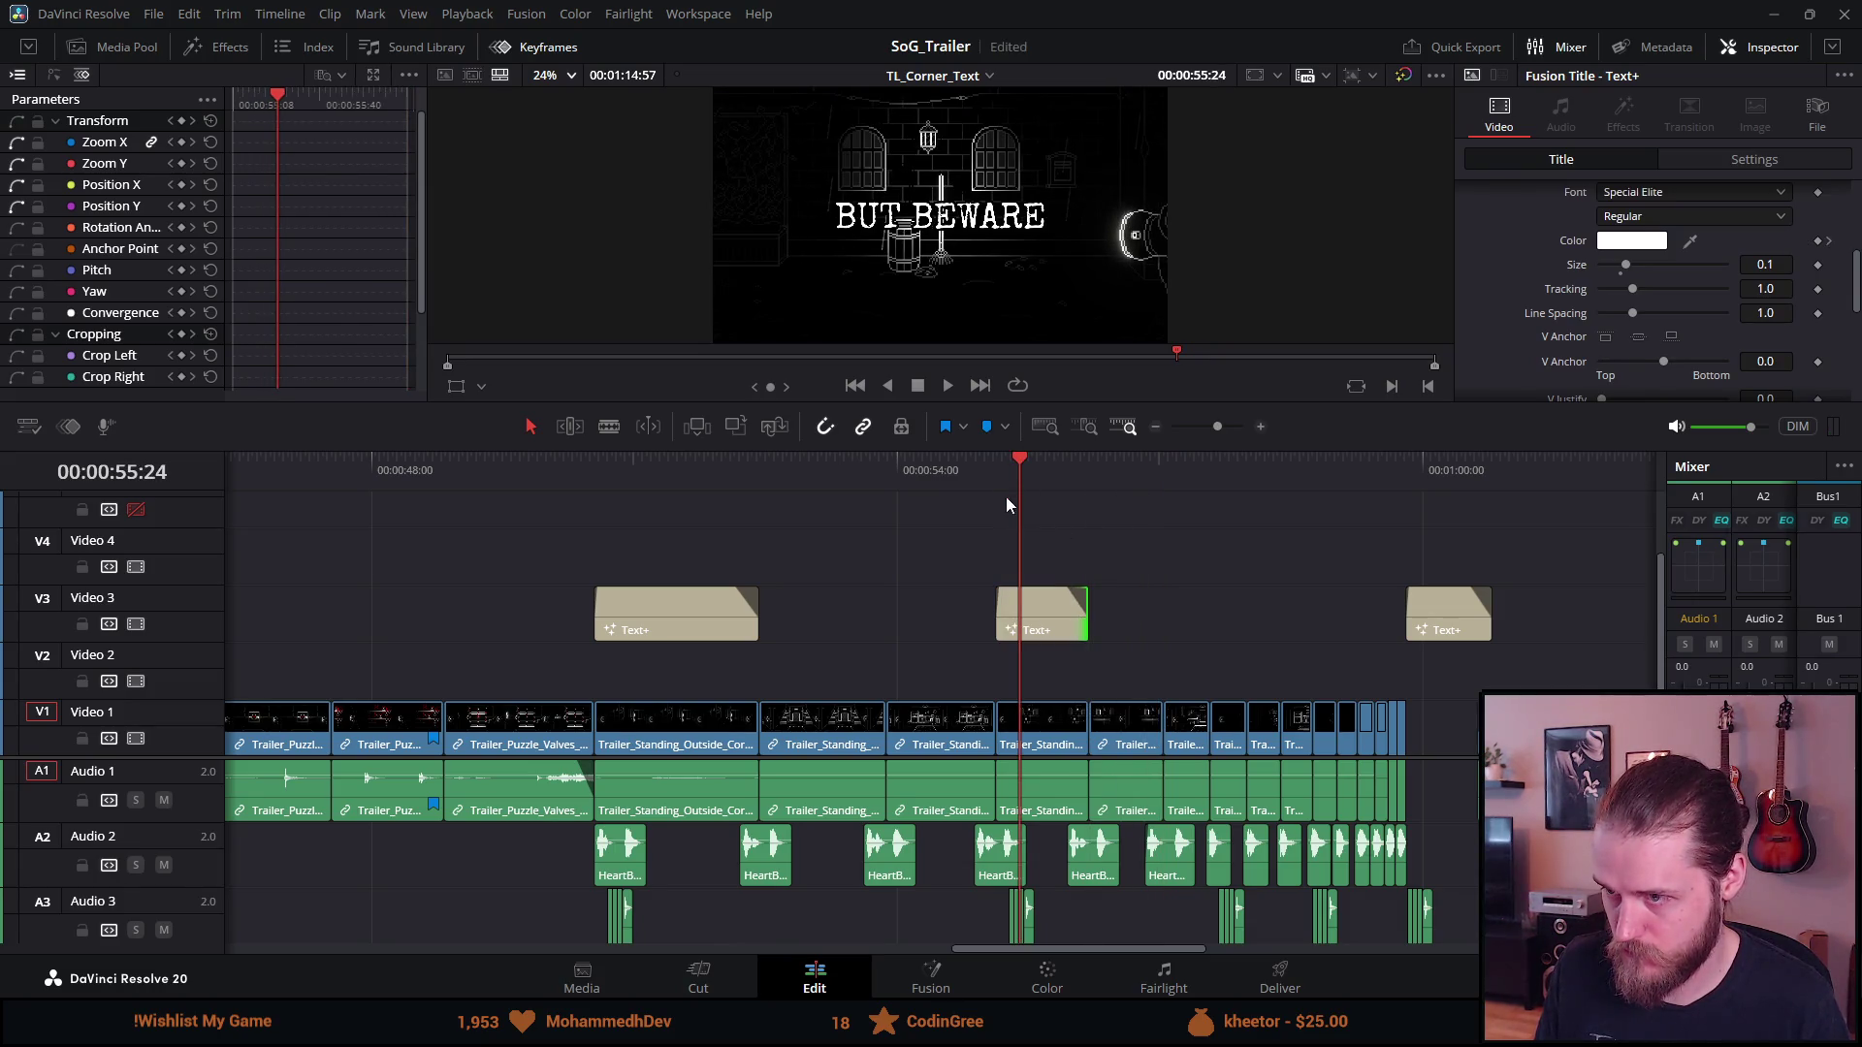
click(986, 469)
key(space)
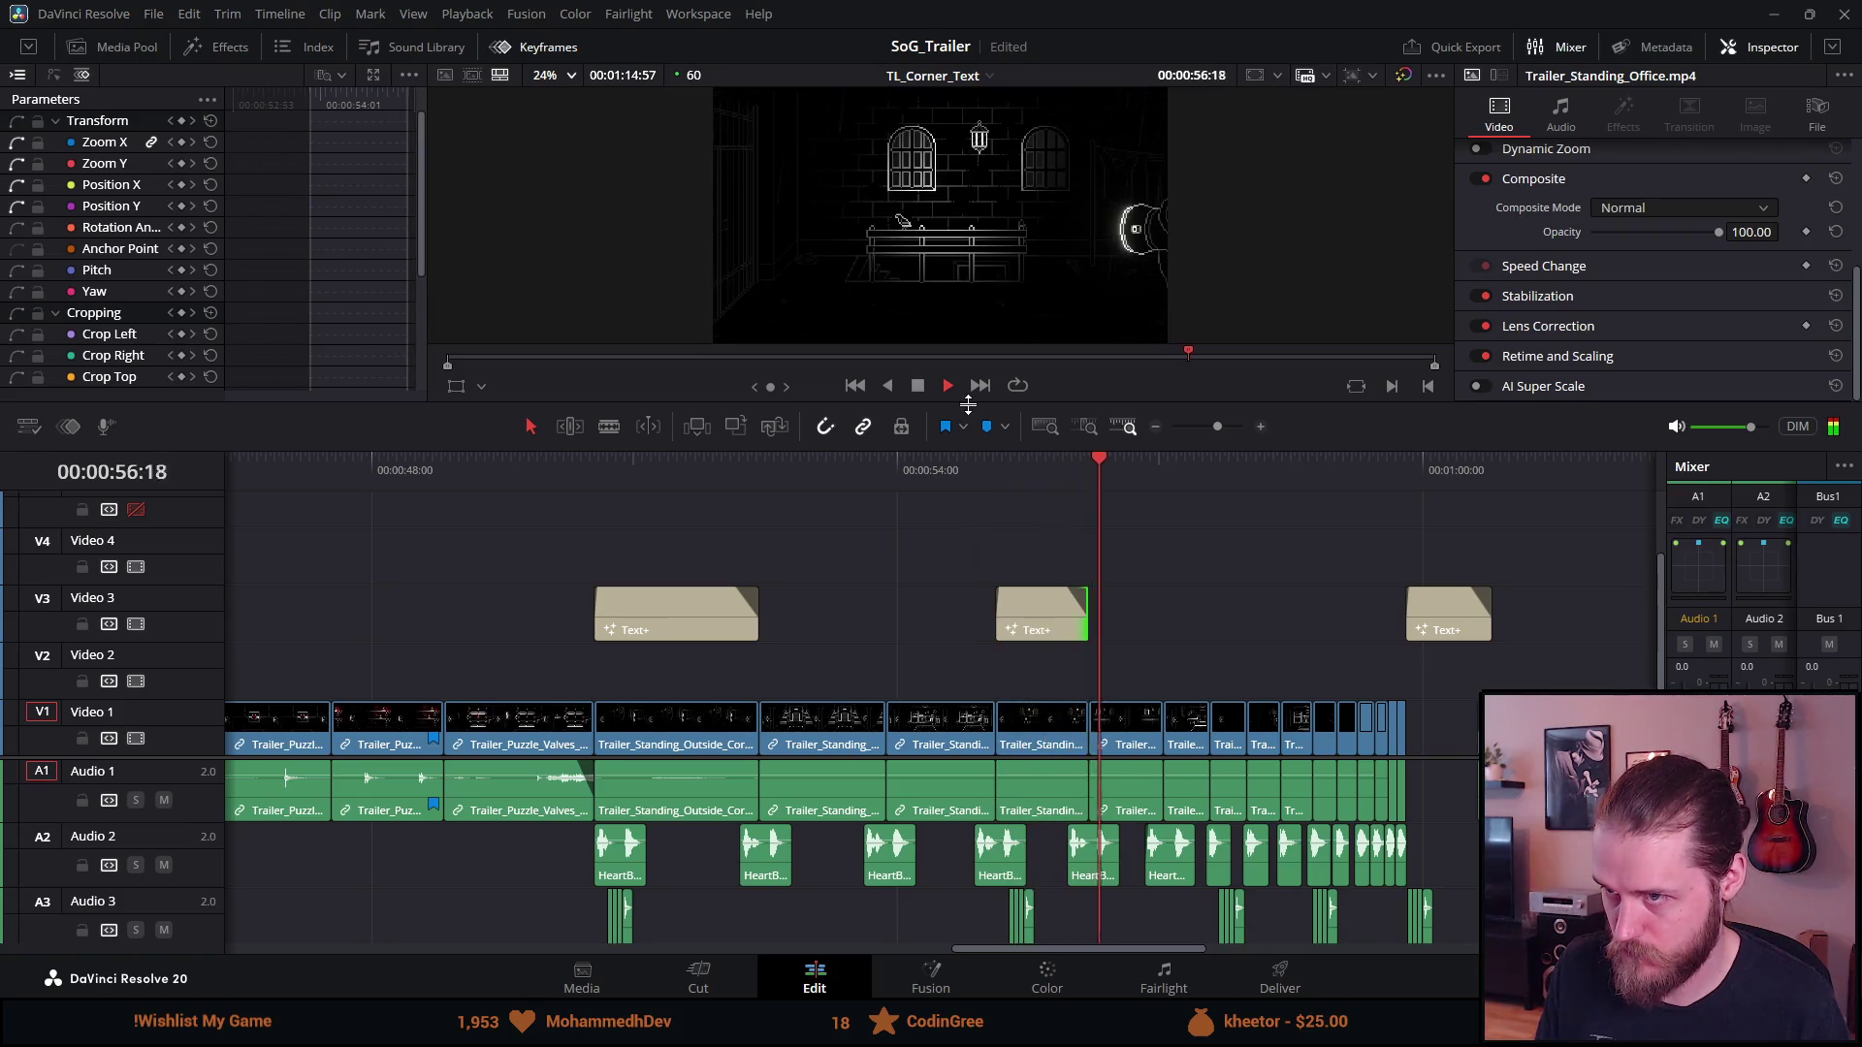
key(space)
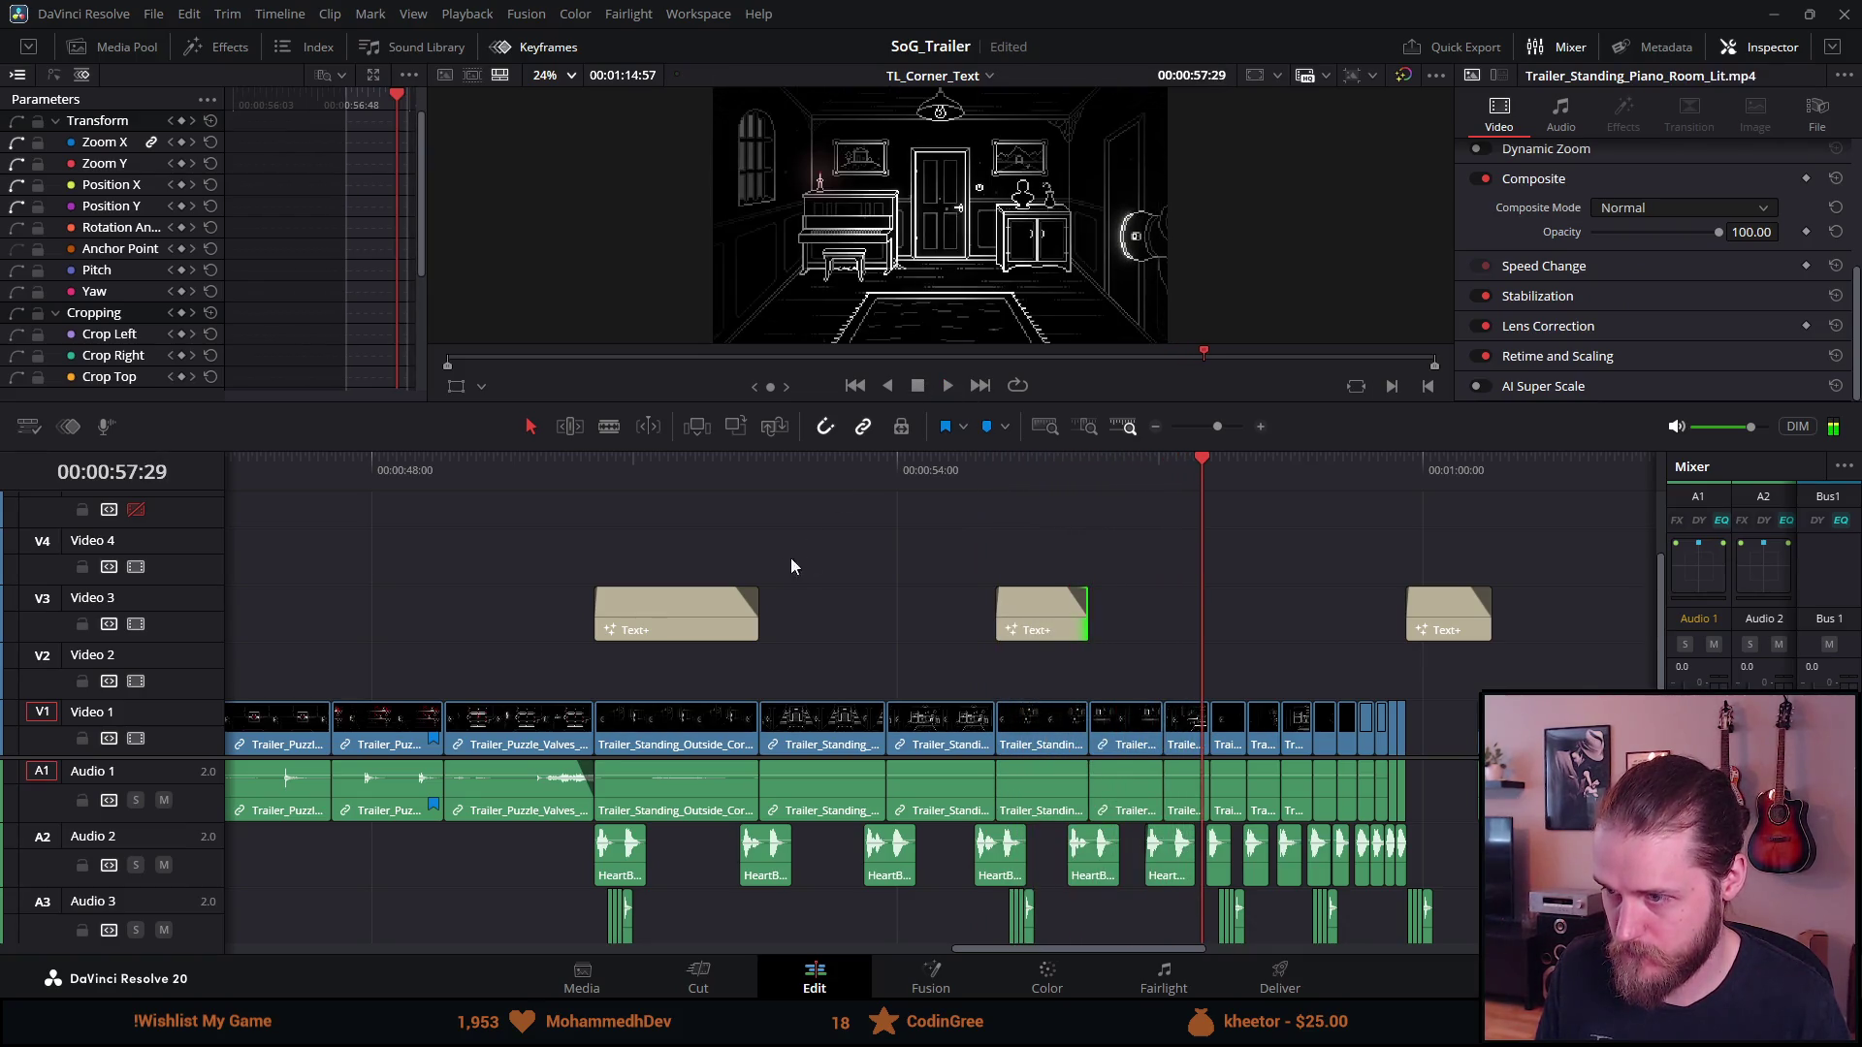
Remove the title clip's fade-out and play the titles section
click(729, 593)
click(877, 611)
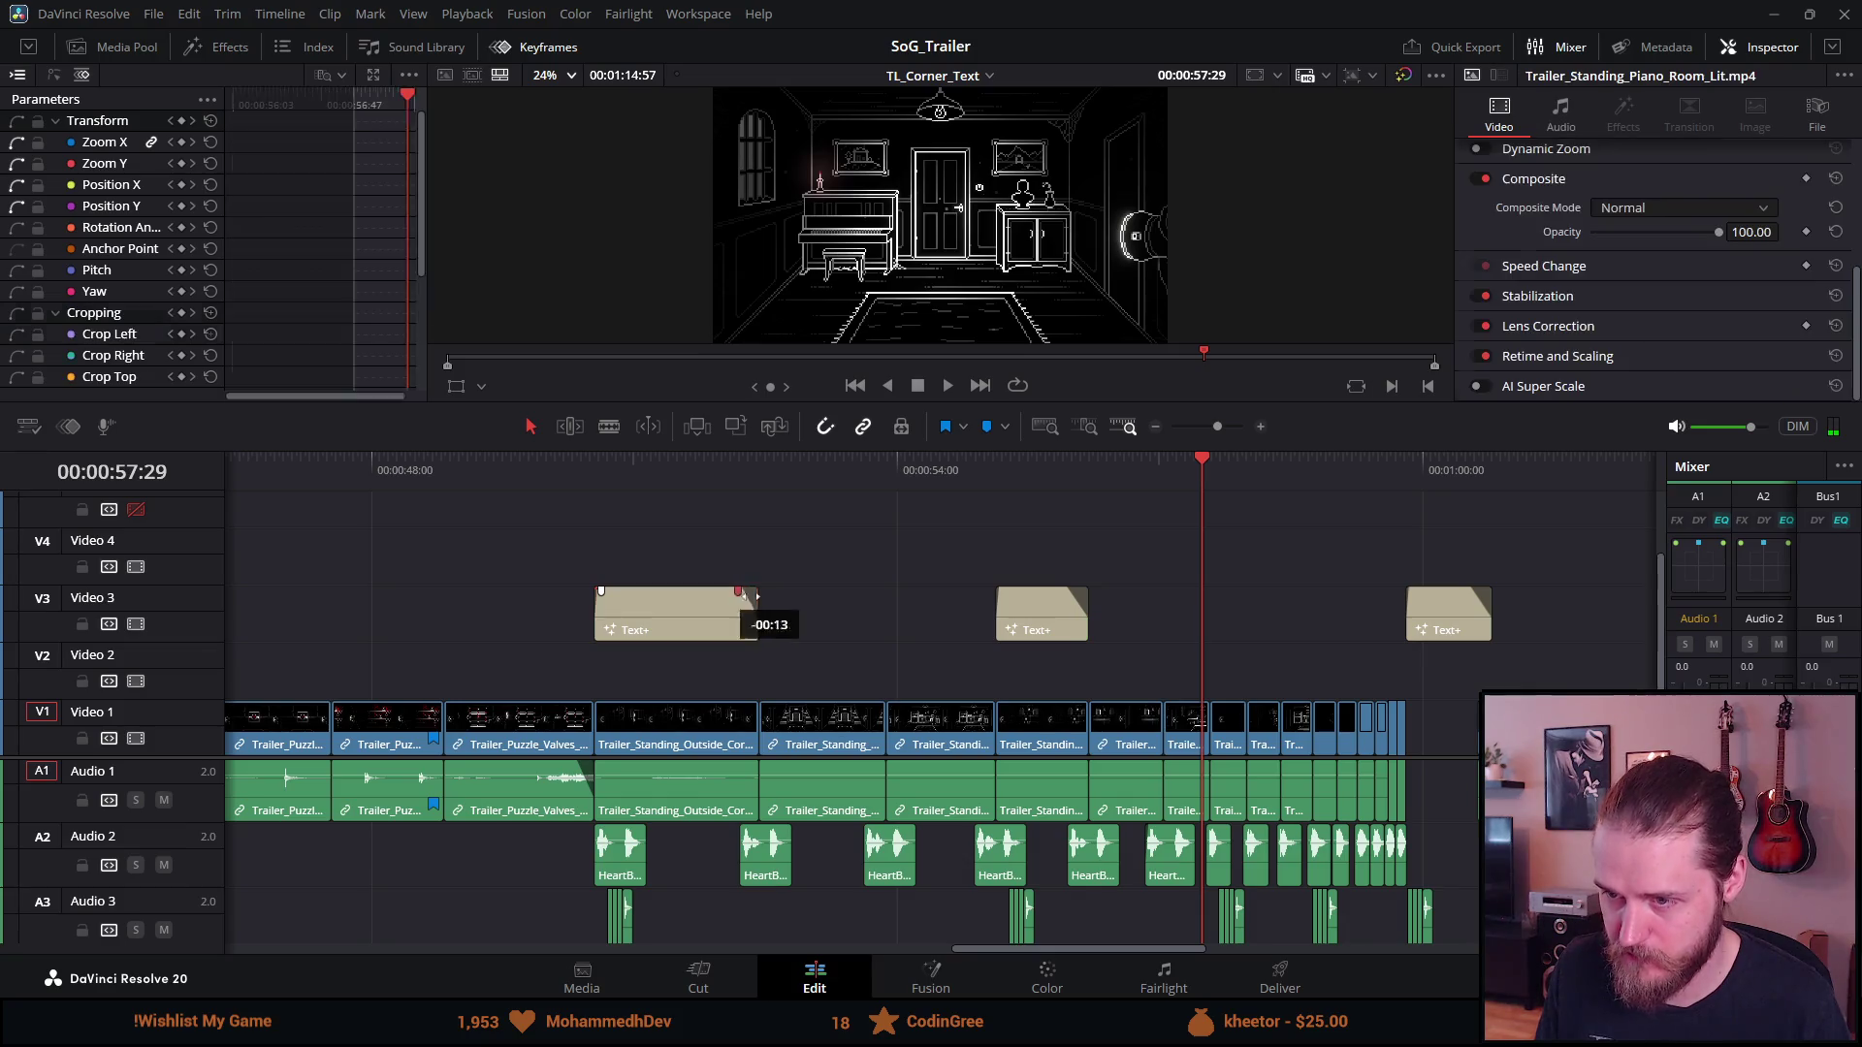
drag(1061, 592, 1170, 617)
click(574, 481)
key(space)
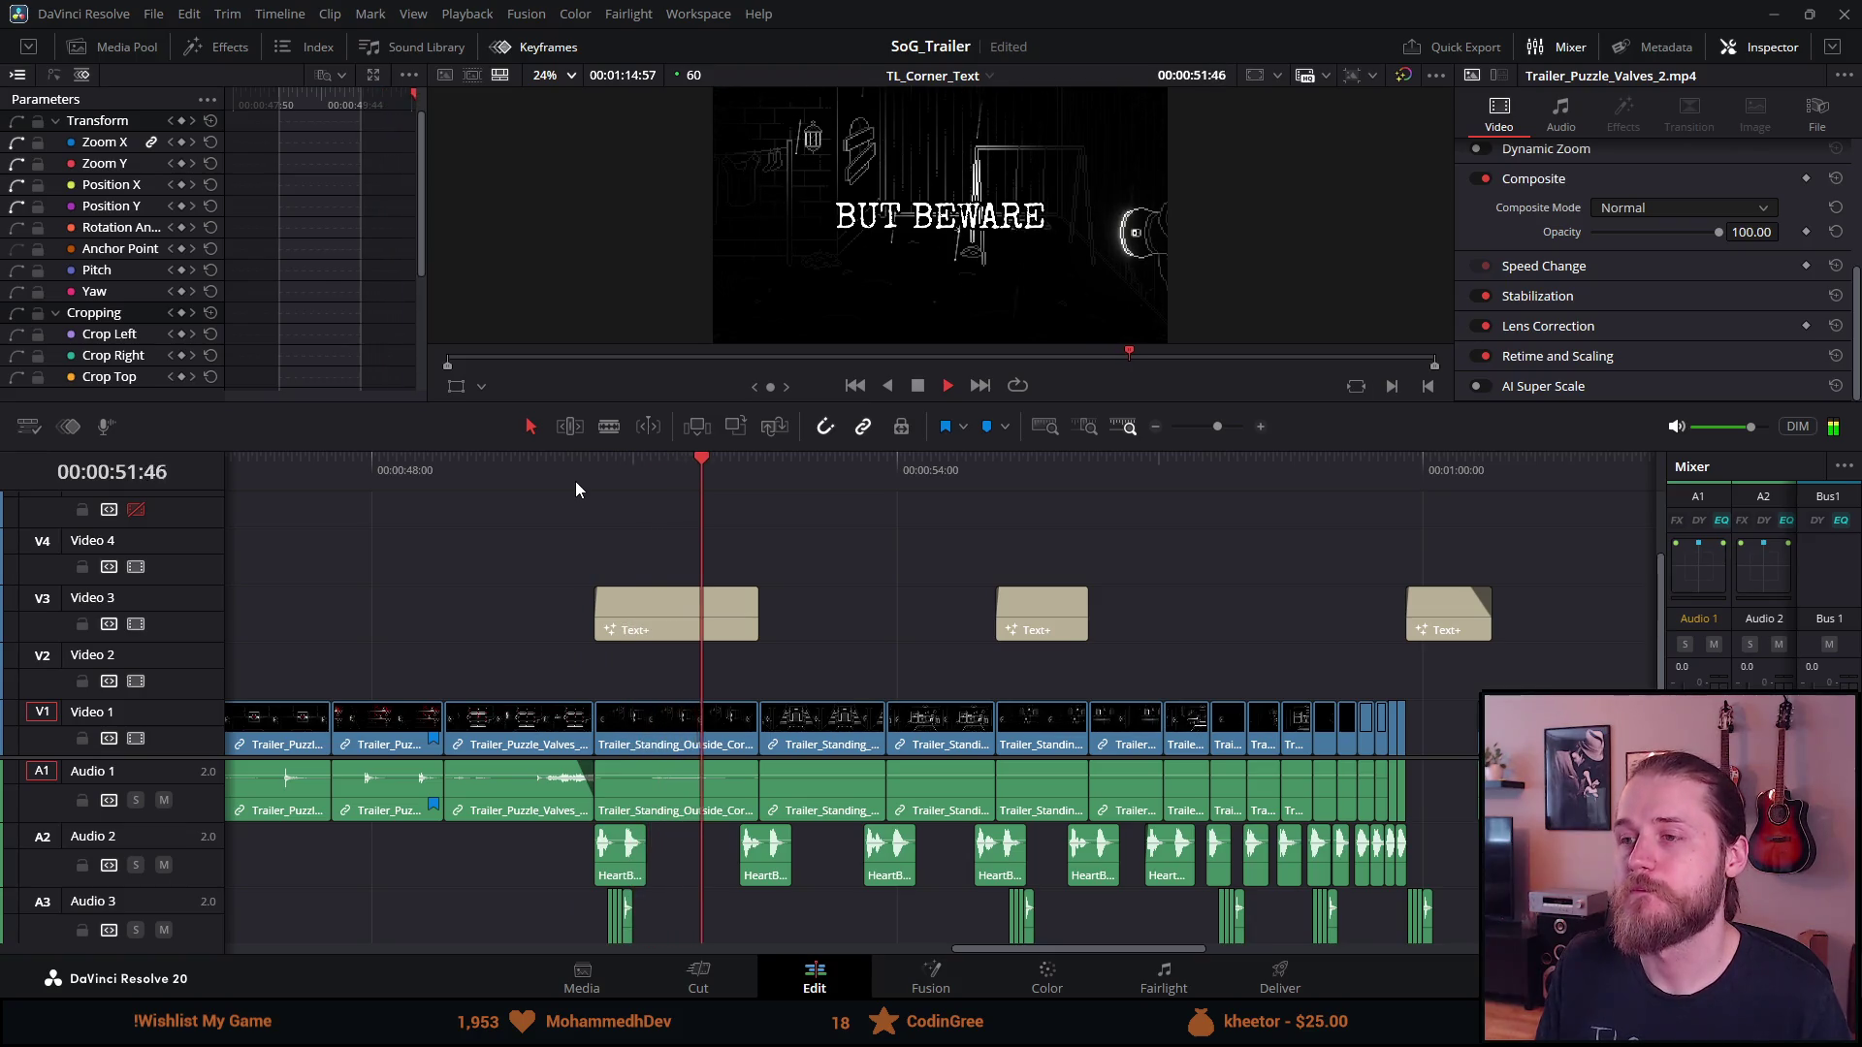
click(917, 391)
Delete the Audio 3 clips and move the BUT BEWARE copy to about 00:00:54
mouse_move(551, 925)
mouse_down()
mouse_move(1342, 952)
mouse_move(1456, 863)
mouse_up()
key(Delete)
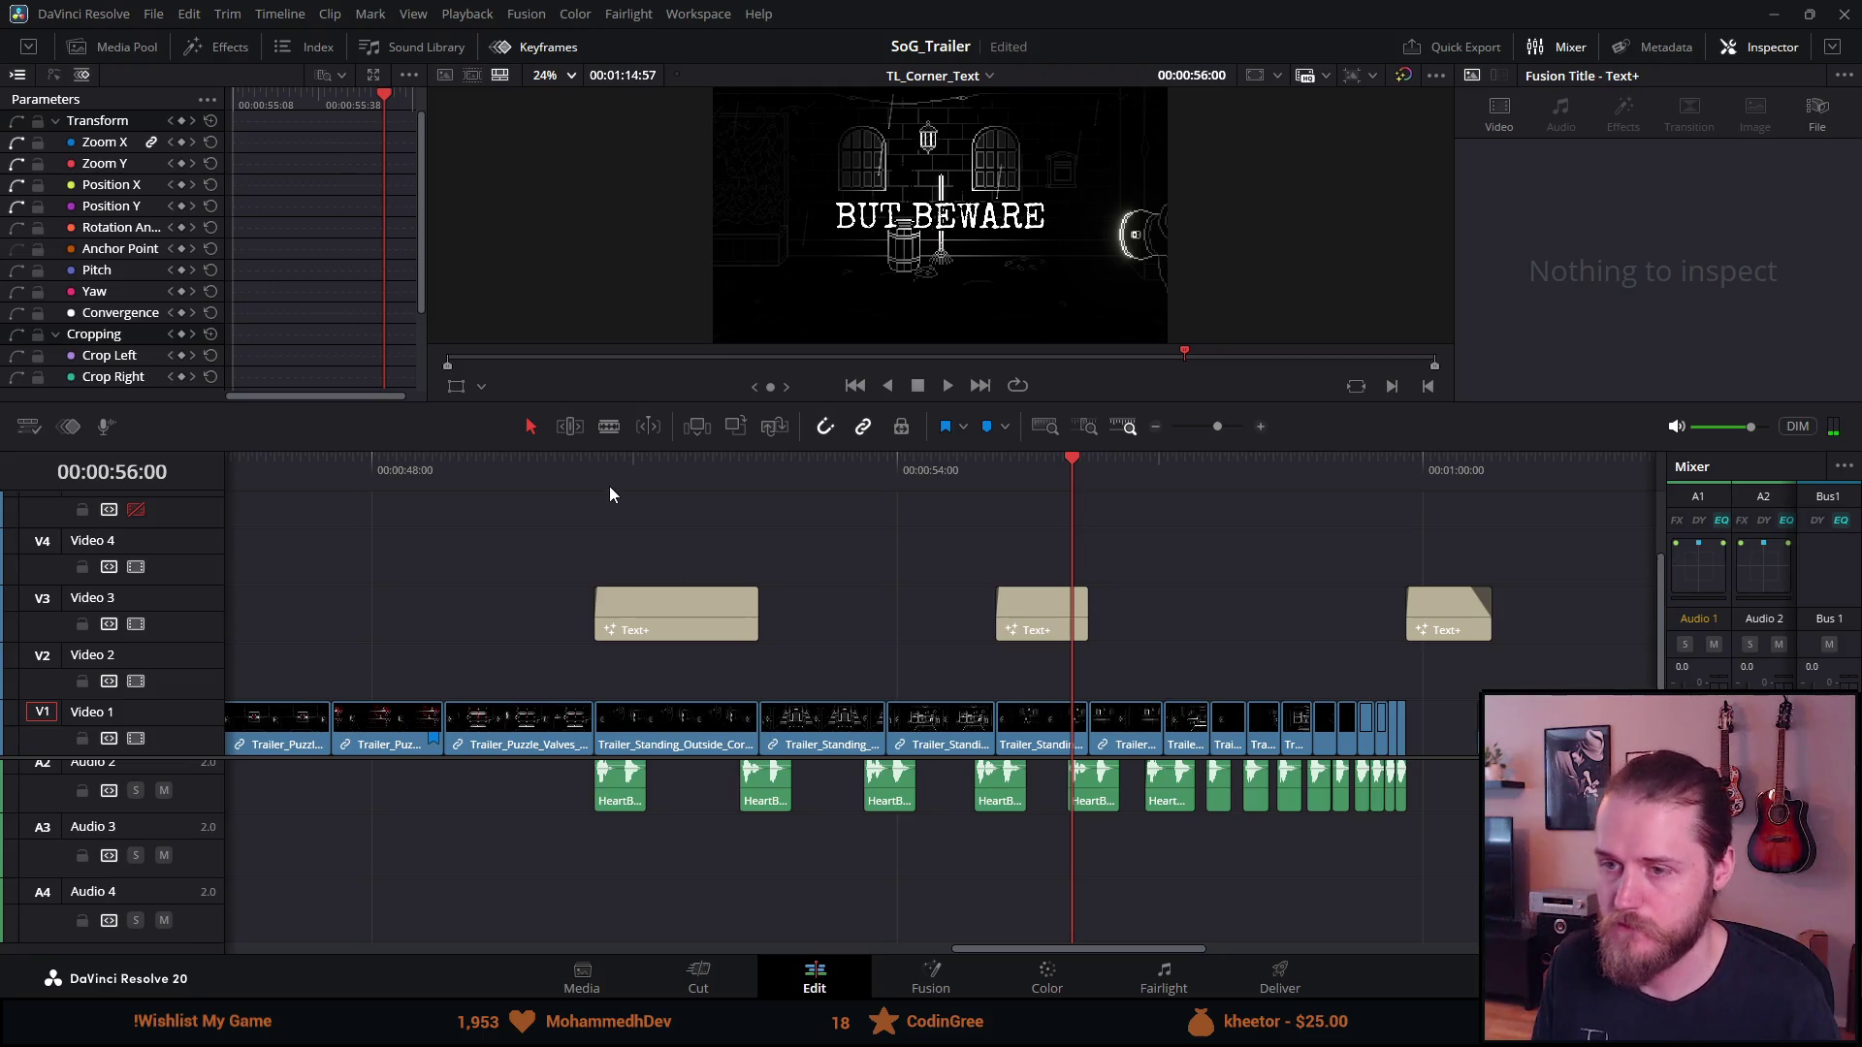
click(609, 489)
key(space)
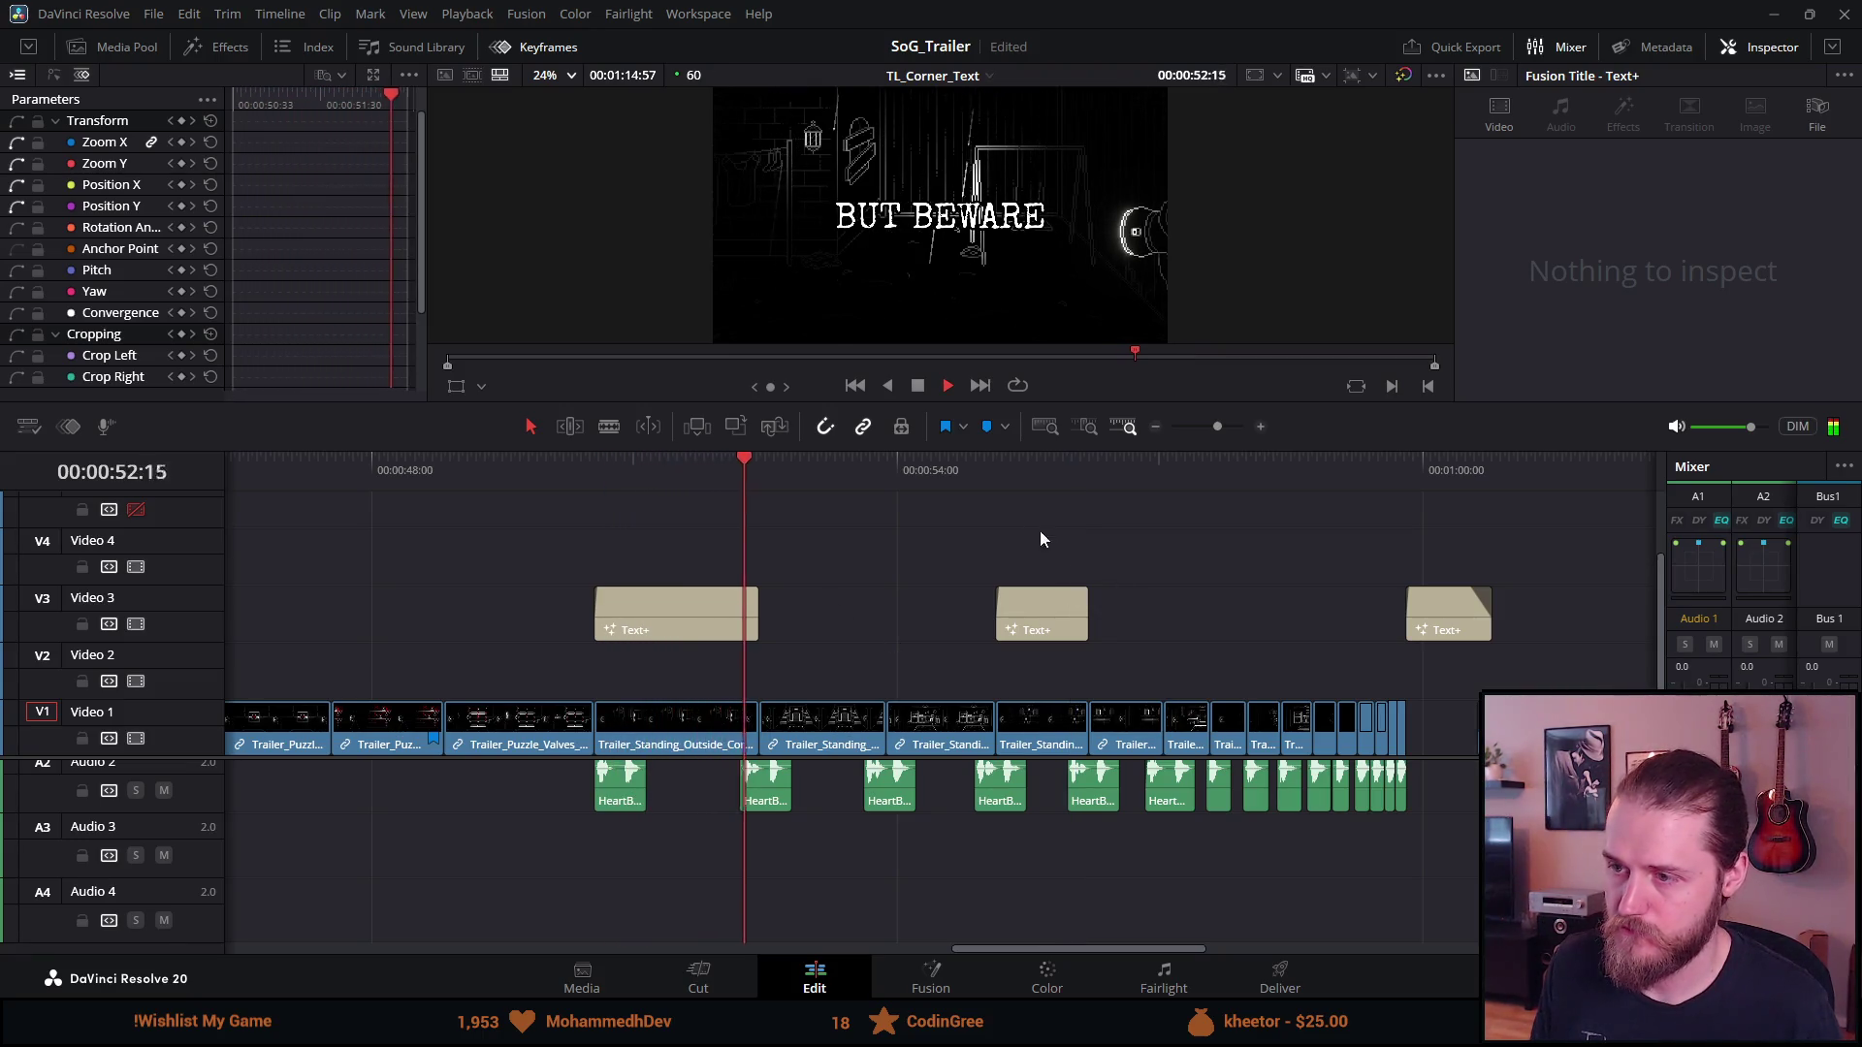
click(922, 388)
mouse_move(1009, 619)
mouse_down()
mouse_move(898, 620)
mouse_move(994, 617)
mouse_up()
click(954, 609)
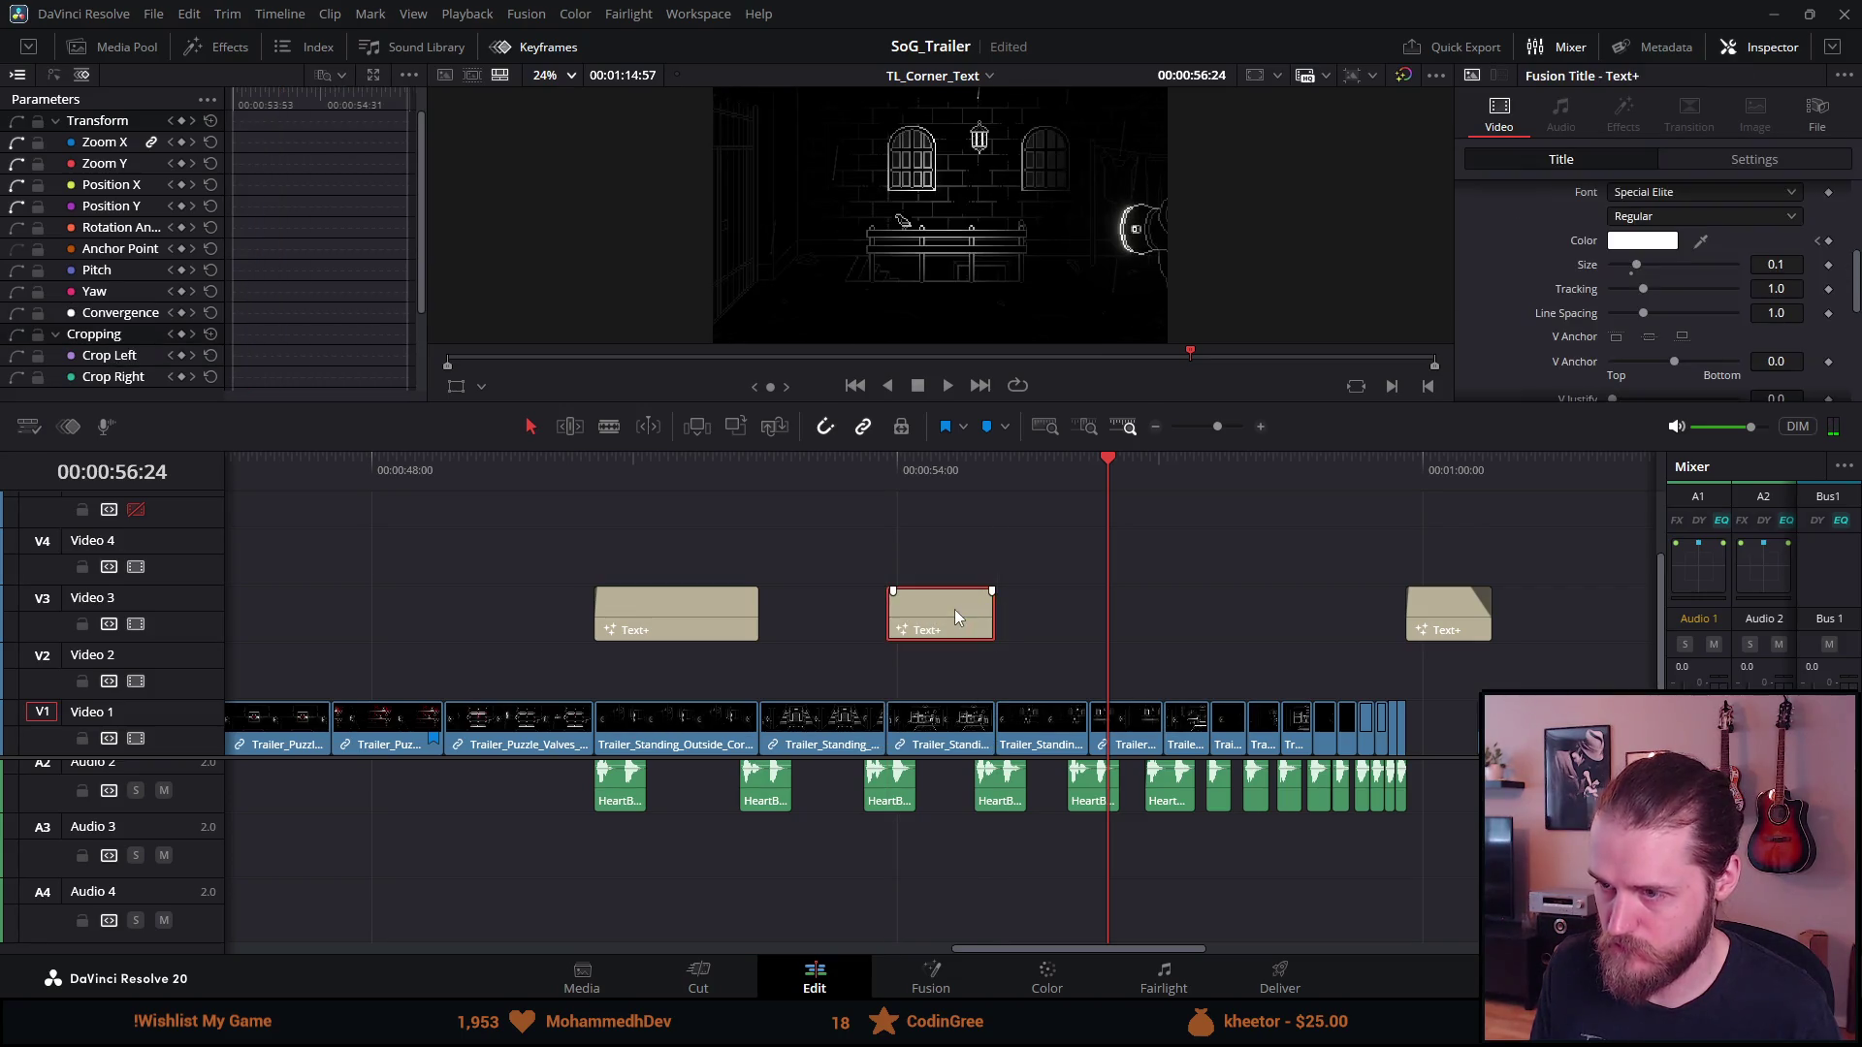
Set the copied title's size to 0.15 and change its text to YOU
scroll(1536, 311, down, 3)
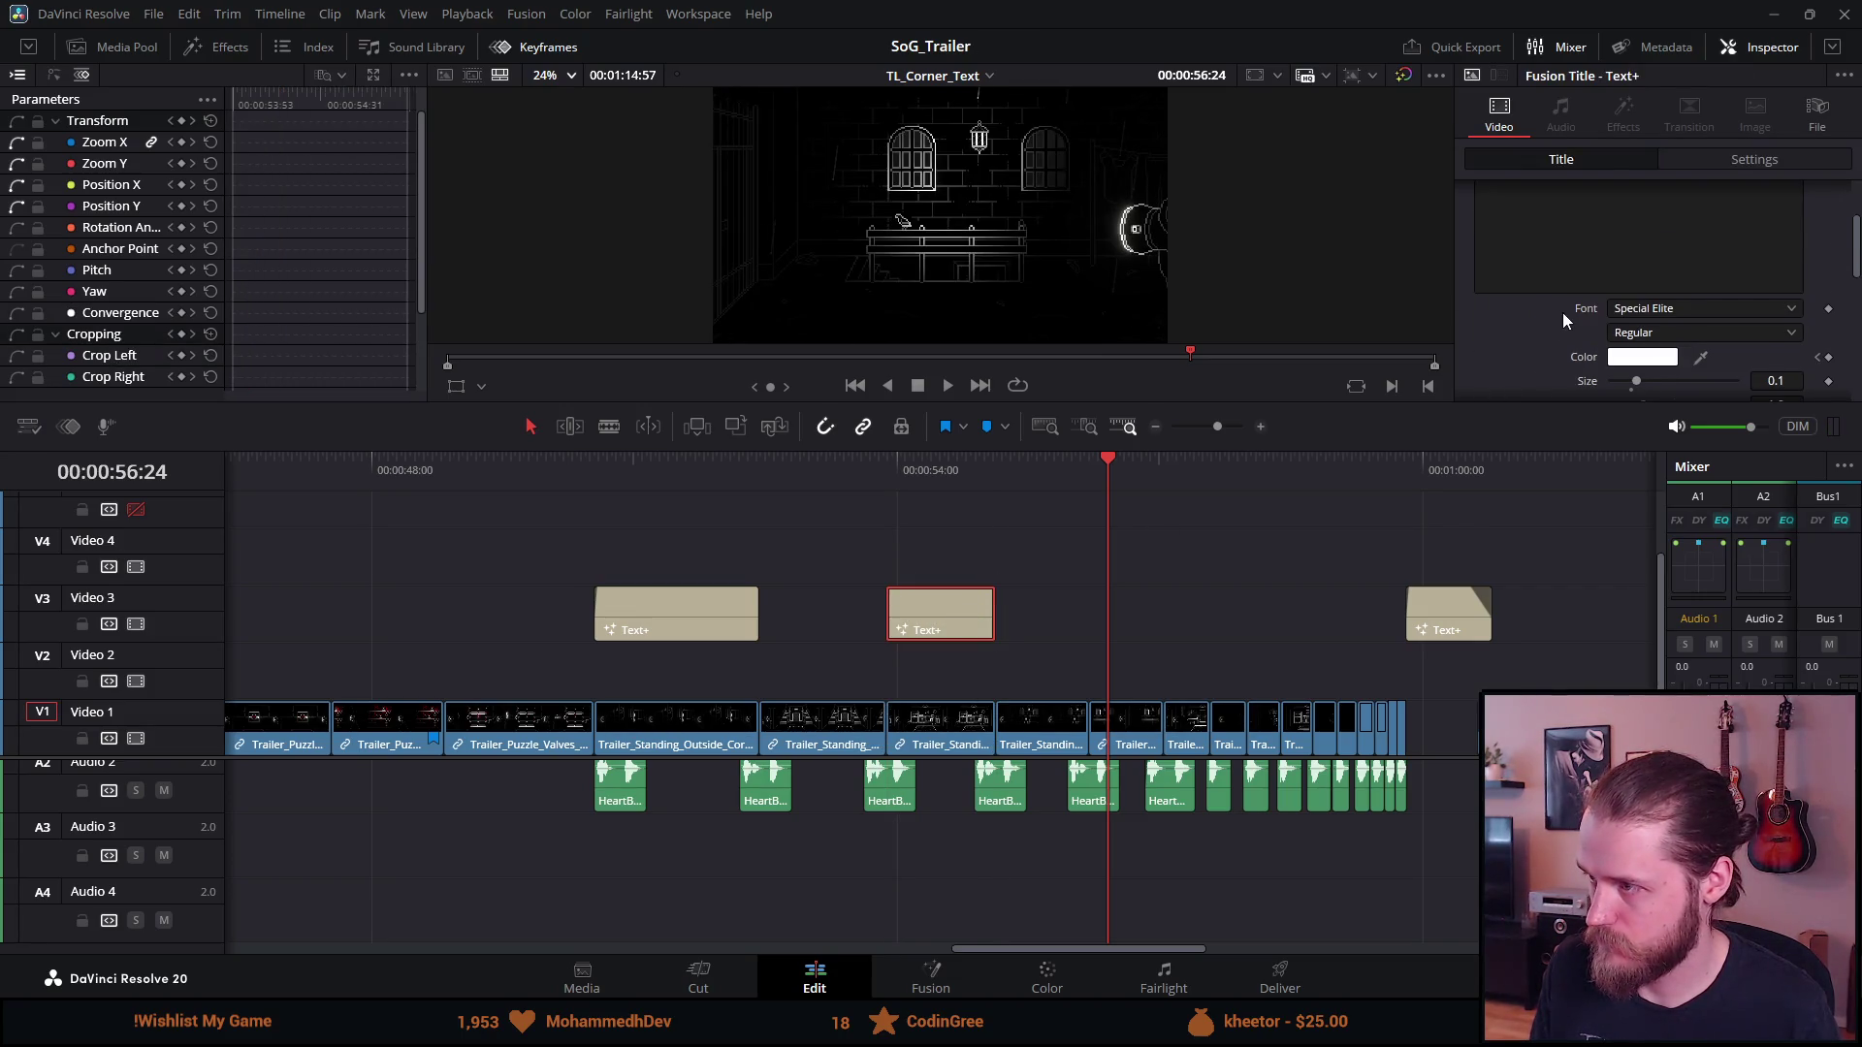
click(1790, 328)
text(5)
key(Tab)
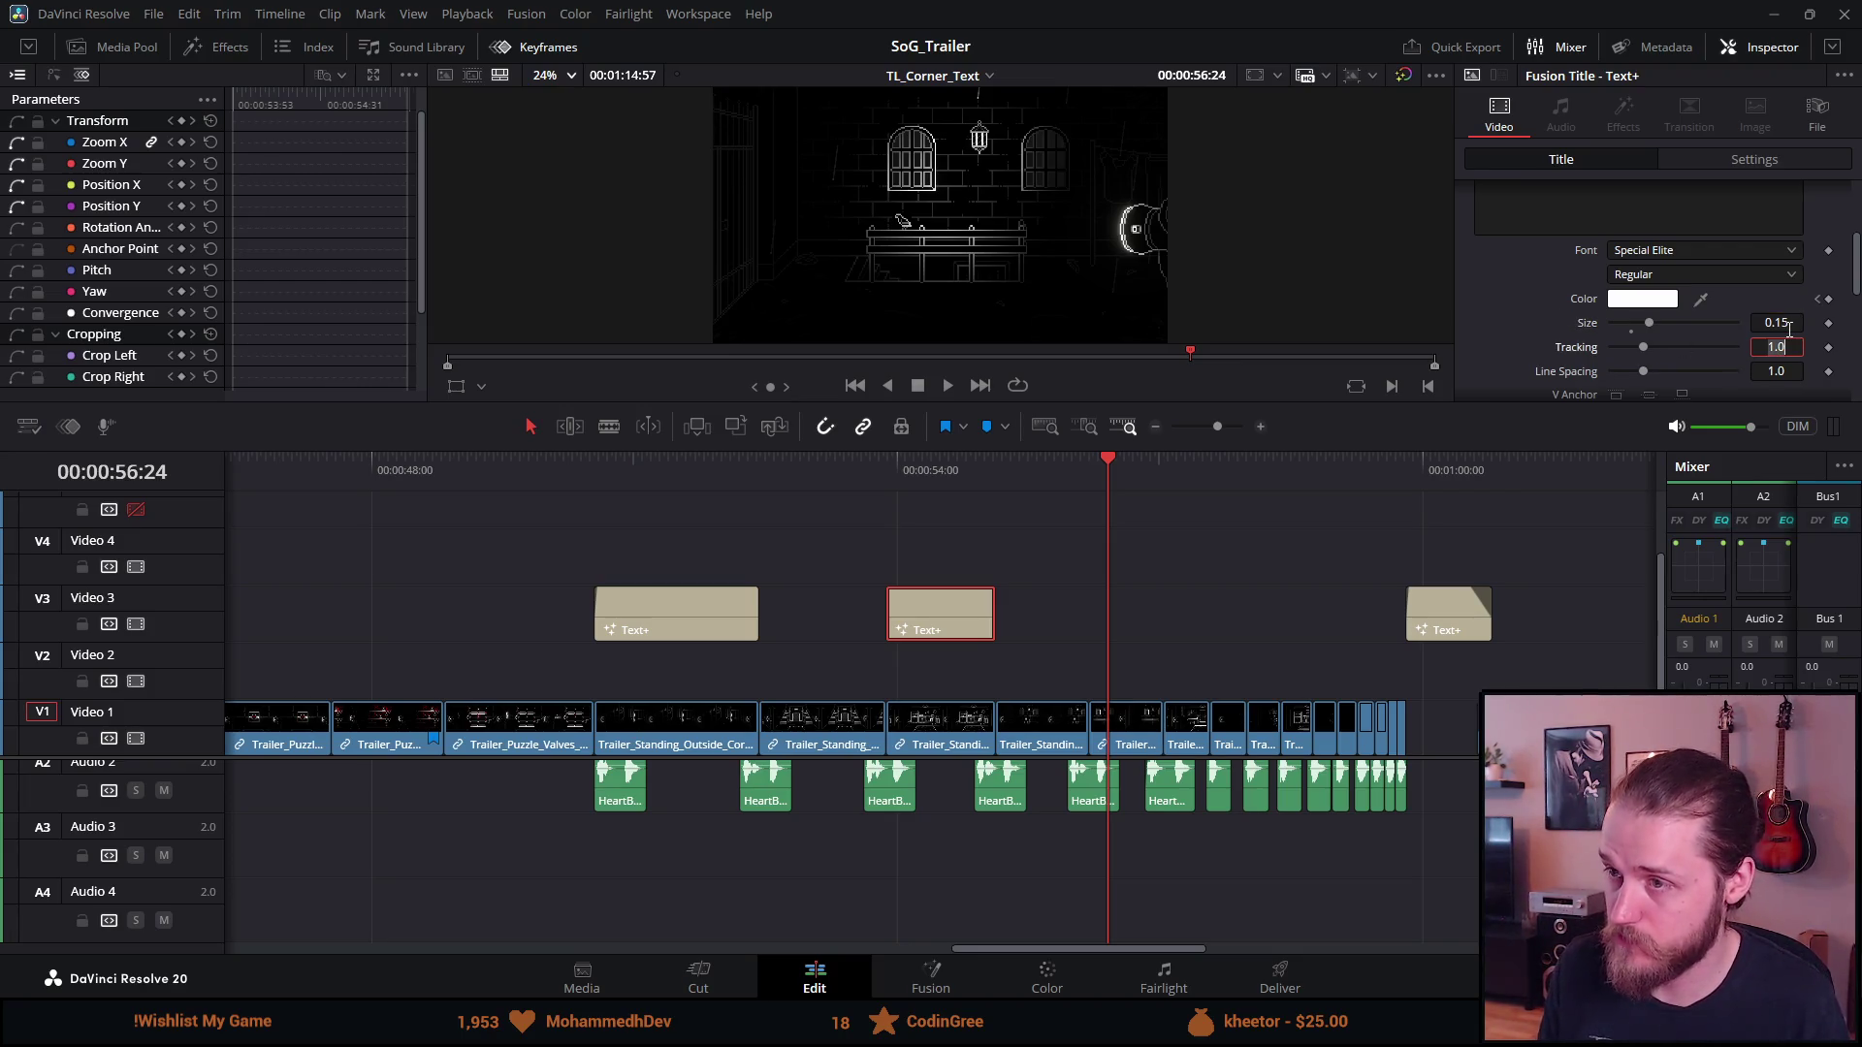
click(931, 473)
drag(931, 473, 892, 467)
click(752, 497)
click(739, 477)
click(909, 475)
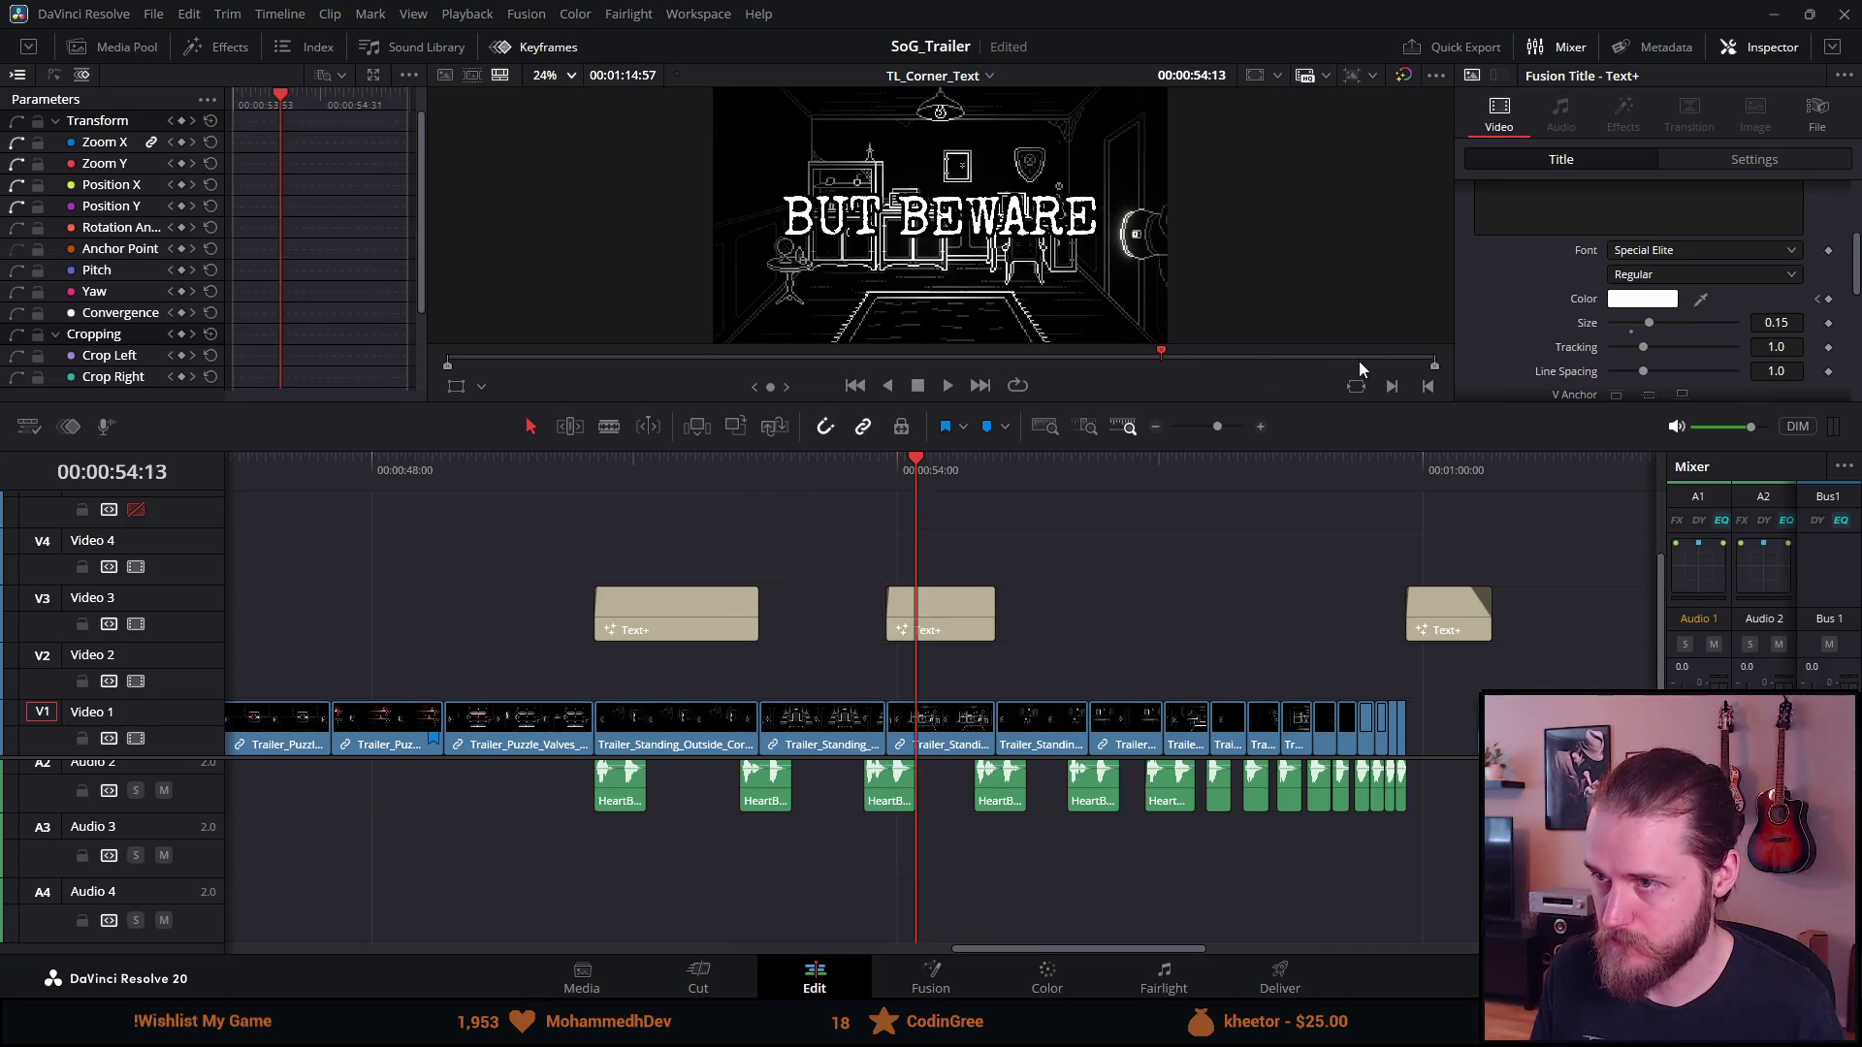
scroll(1513, 310, up, 5)
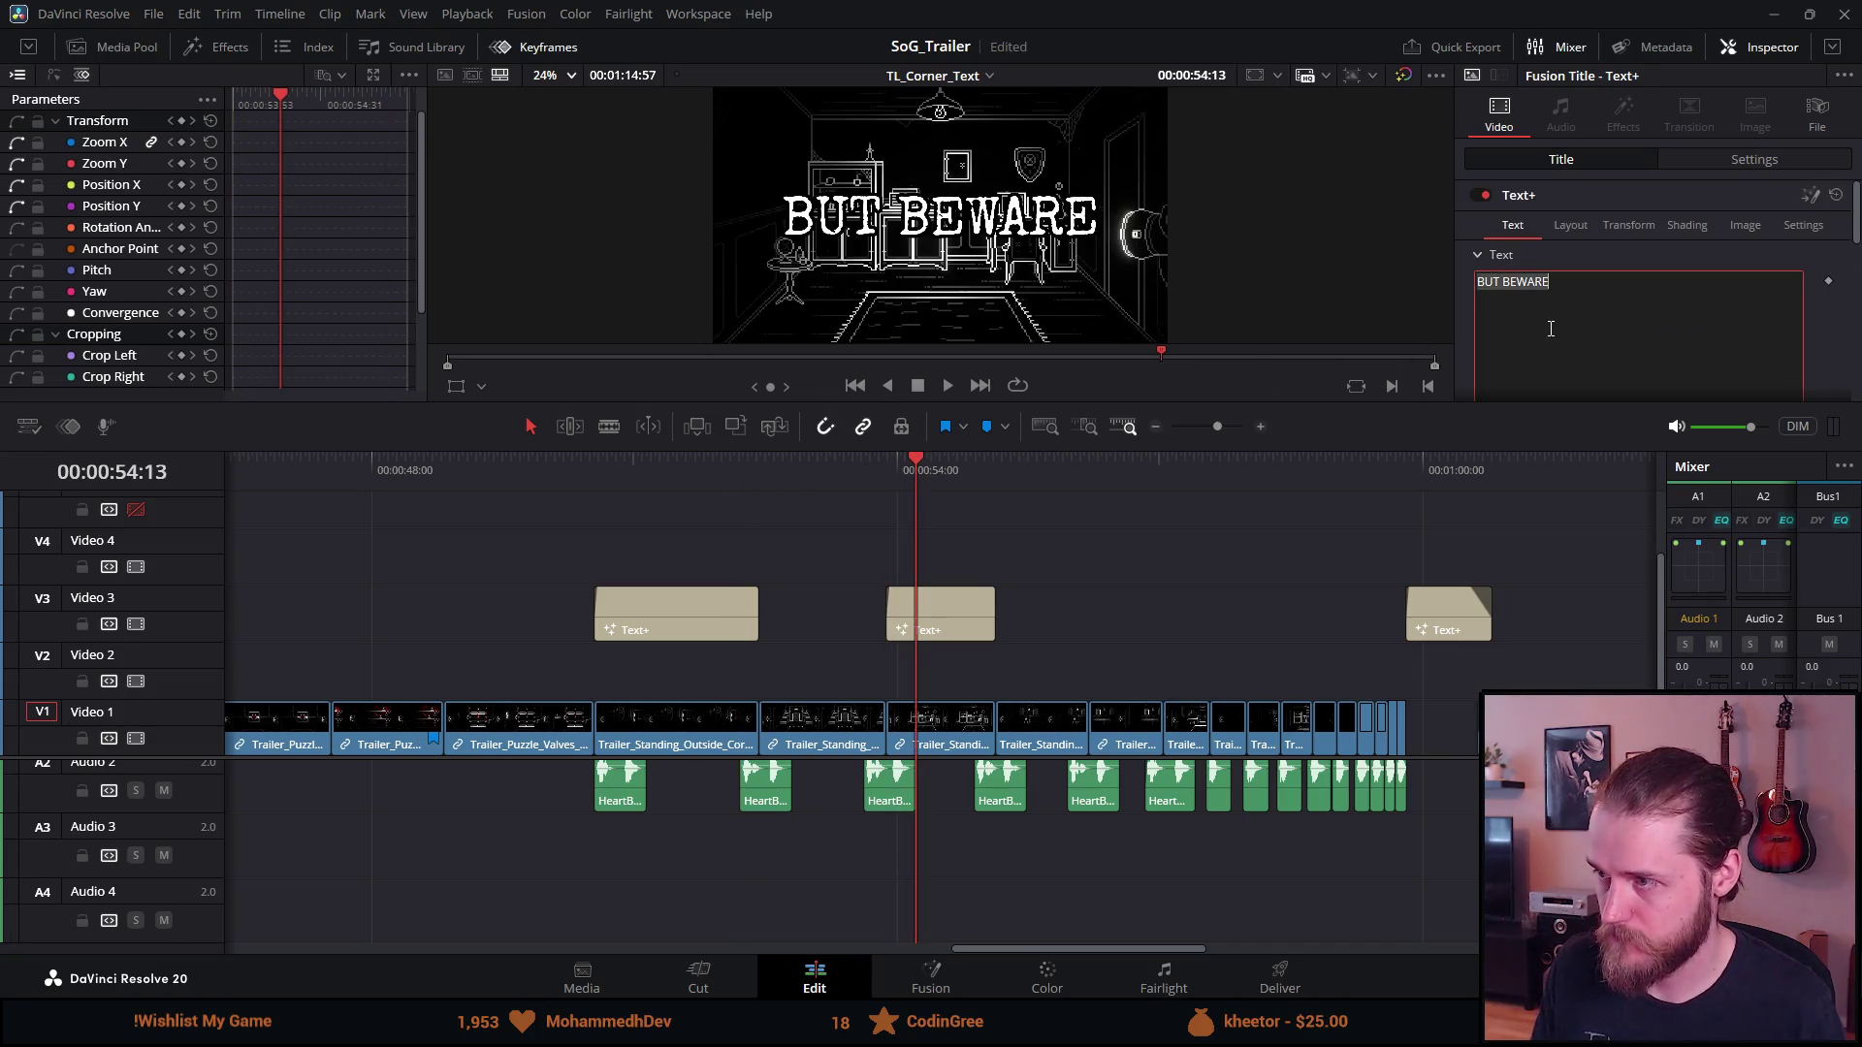
text(YOU)
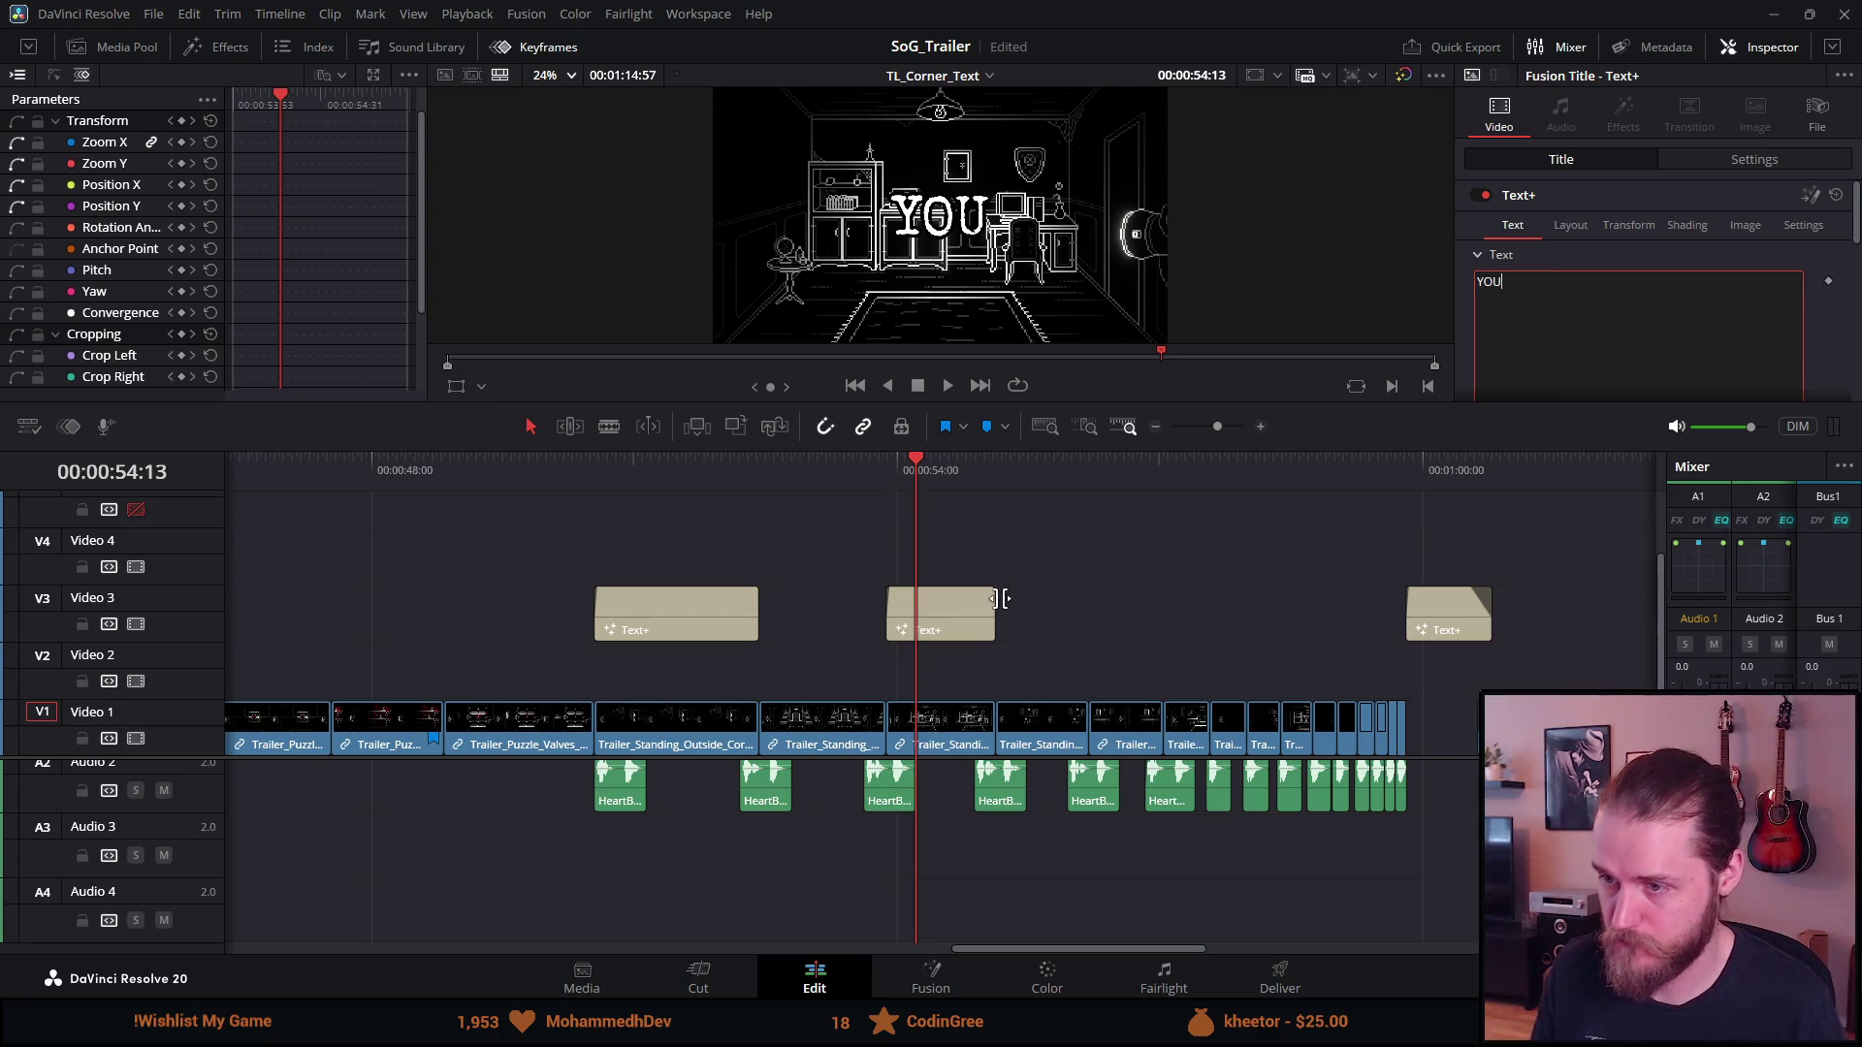
Colour the YOU title pink (#ff9d9d)
click(968, 613)
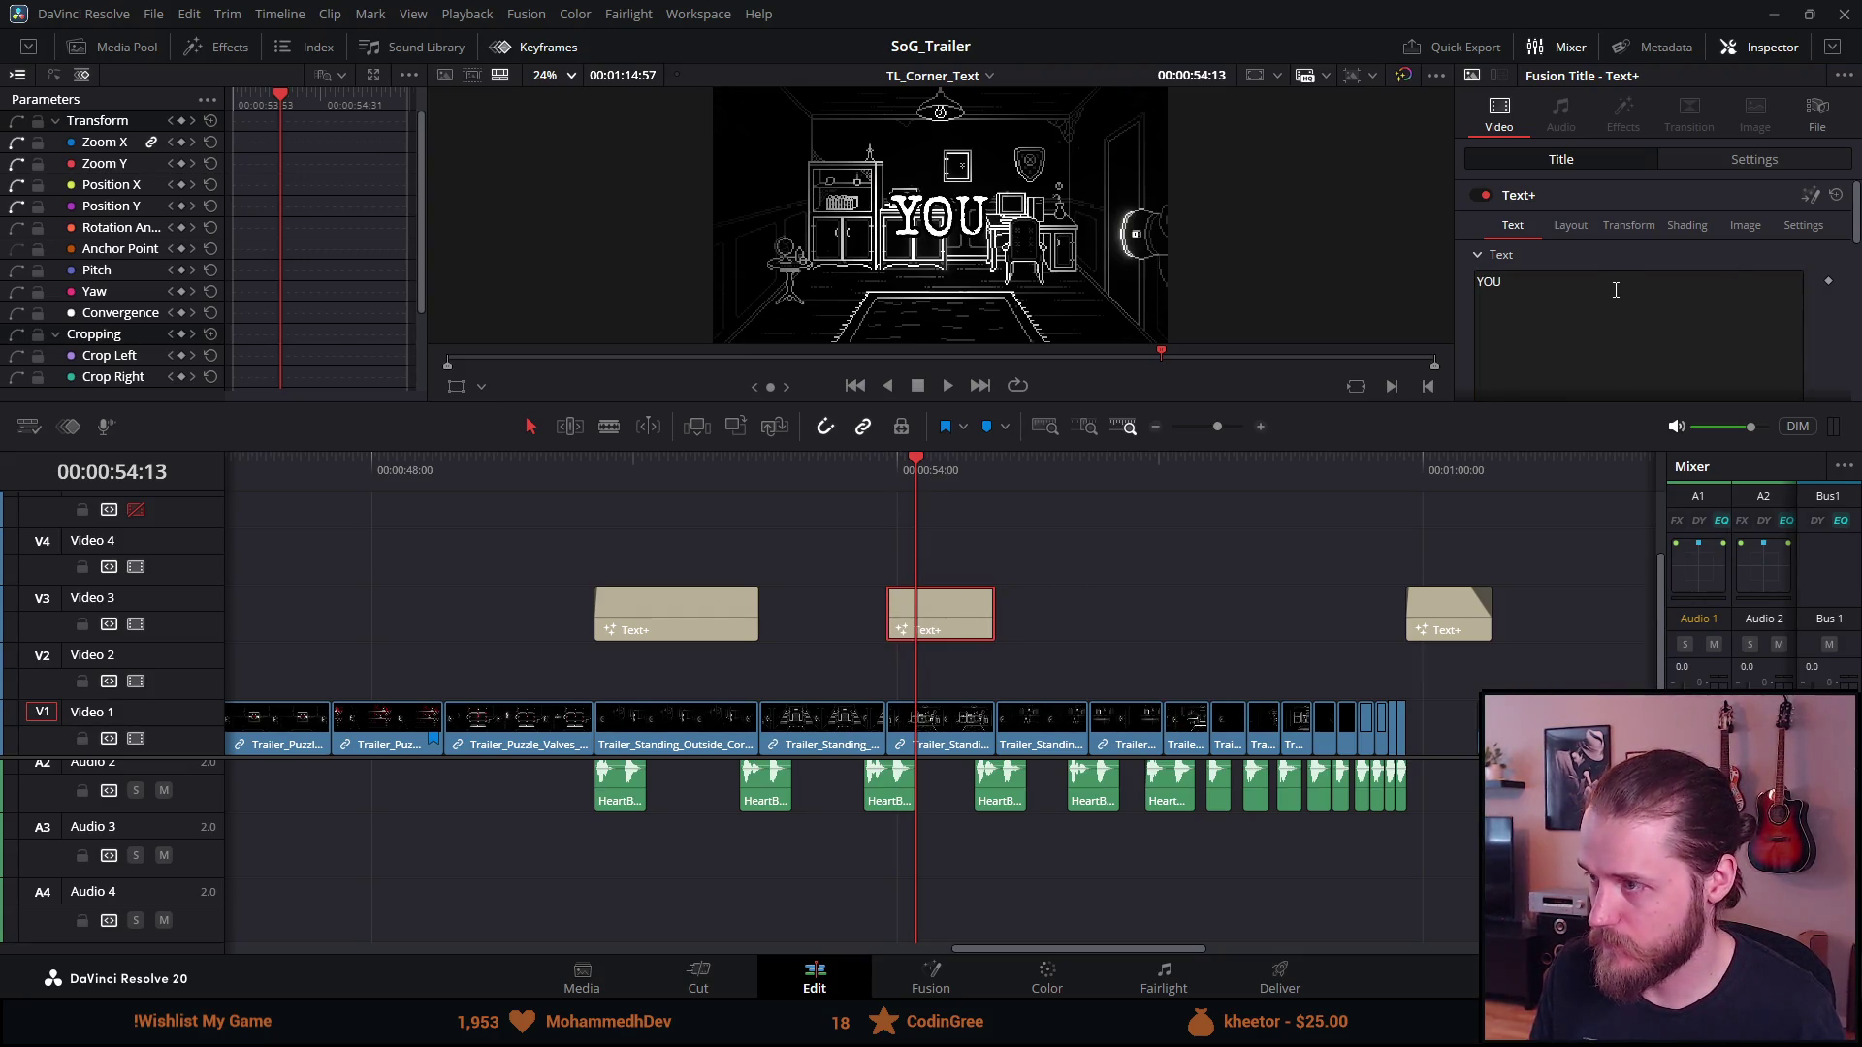
scroll(1614, 287, down, 1)
scroll(1681, 347, down, 2)
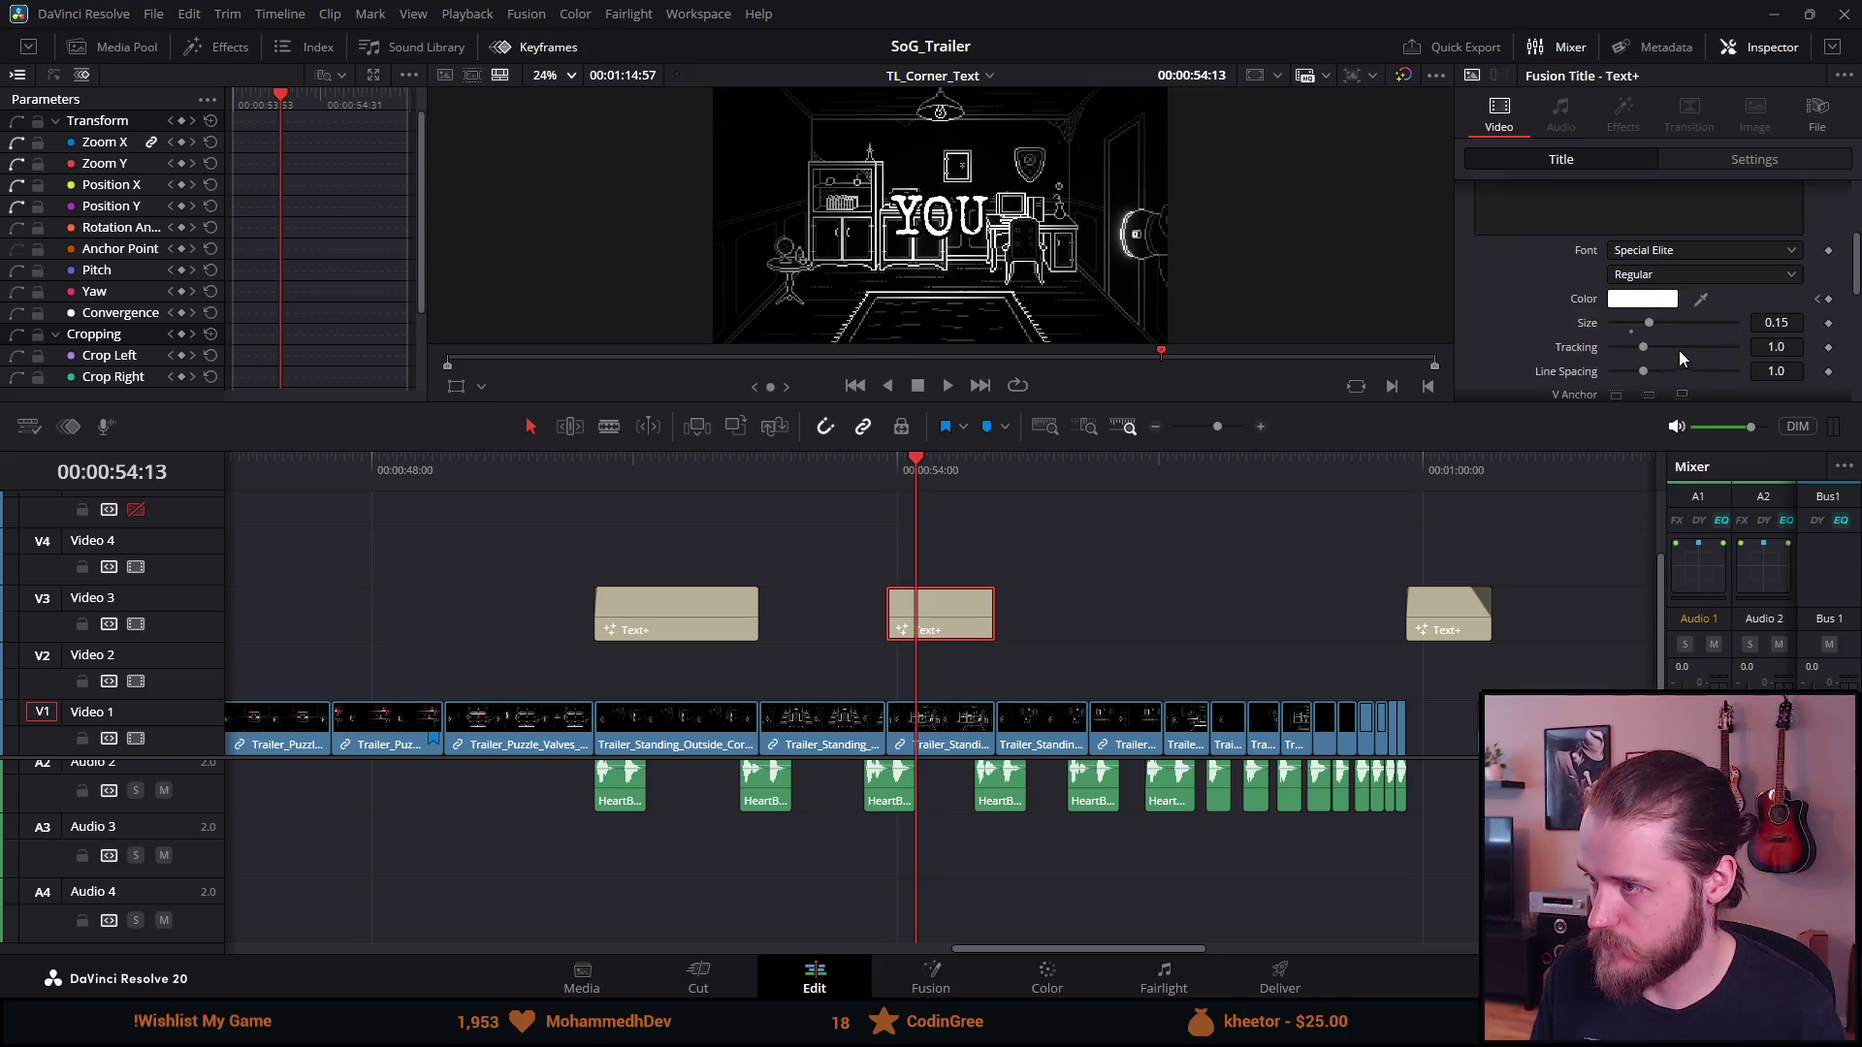
click(1641, 299)
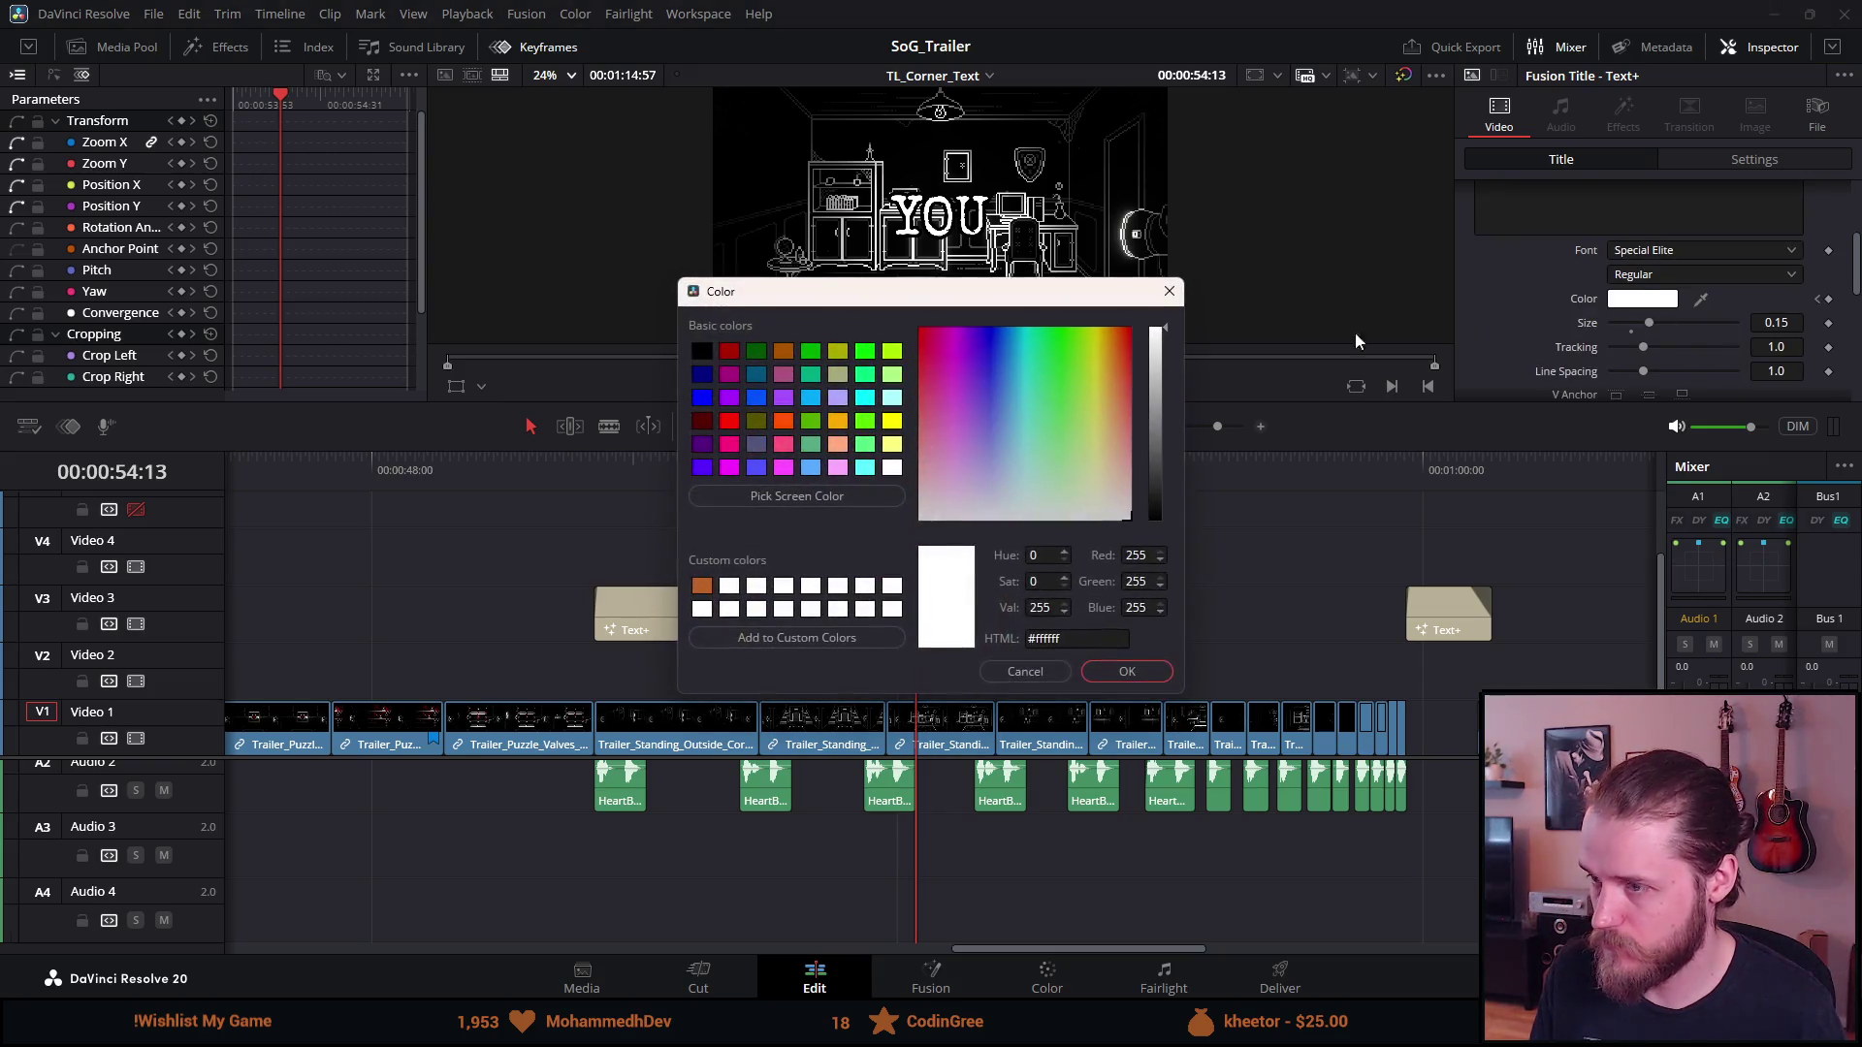
click(1129, 464)
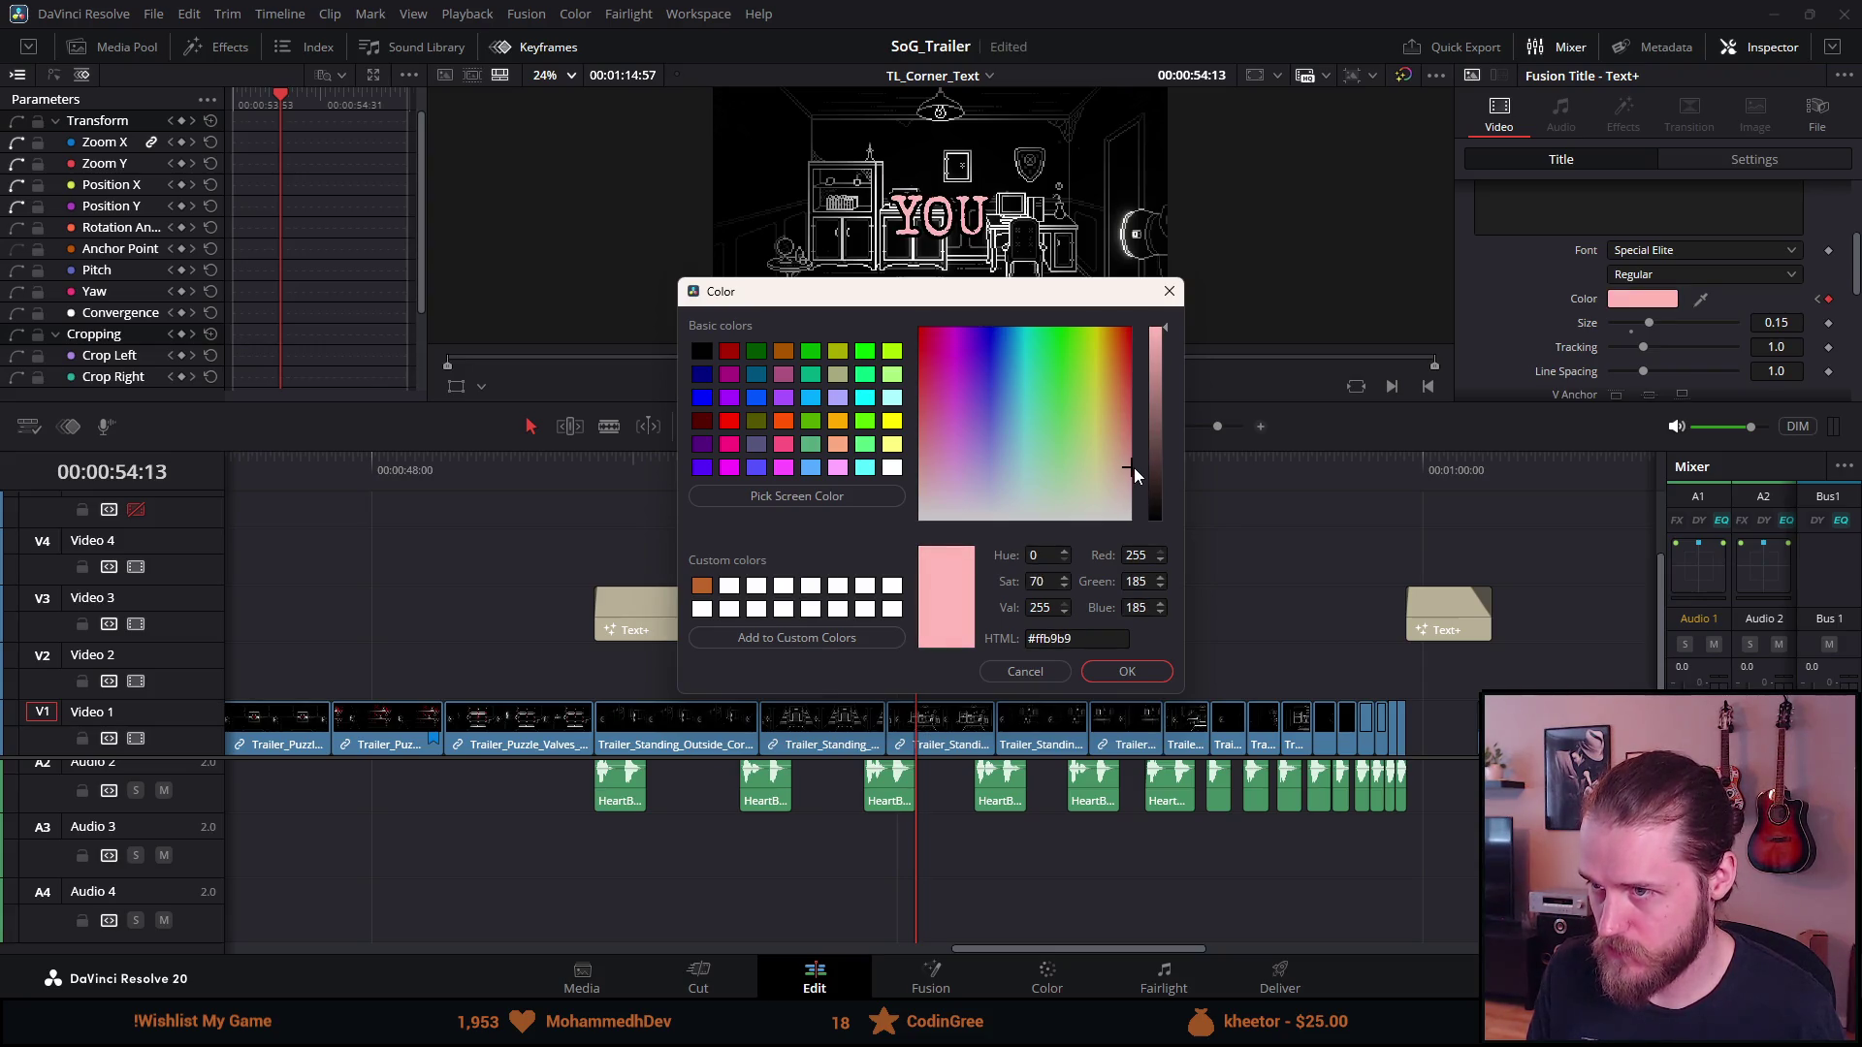
mouse_move(1135, 464)
mouse_down()
mouse_move(1163, 275)
mouse_move(1132, 503)
mouse_move(1145, 446)
mouse_up()
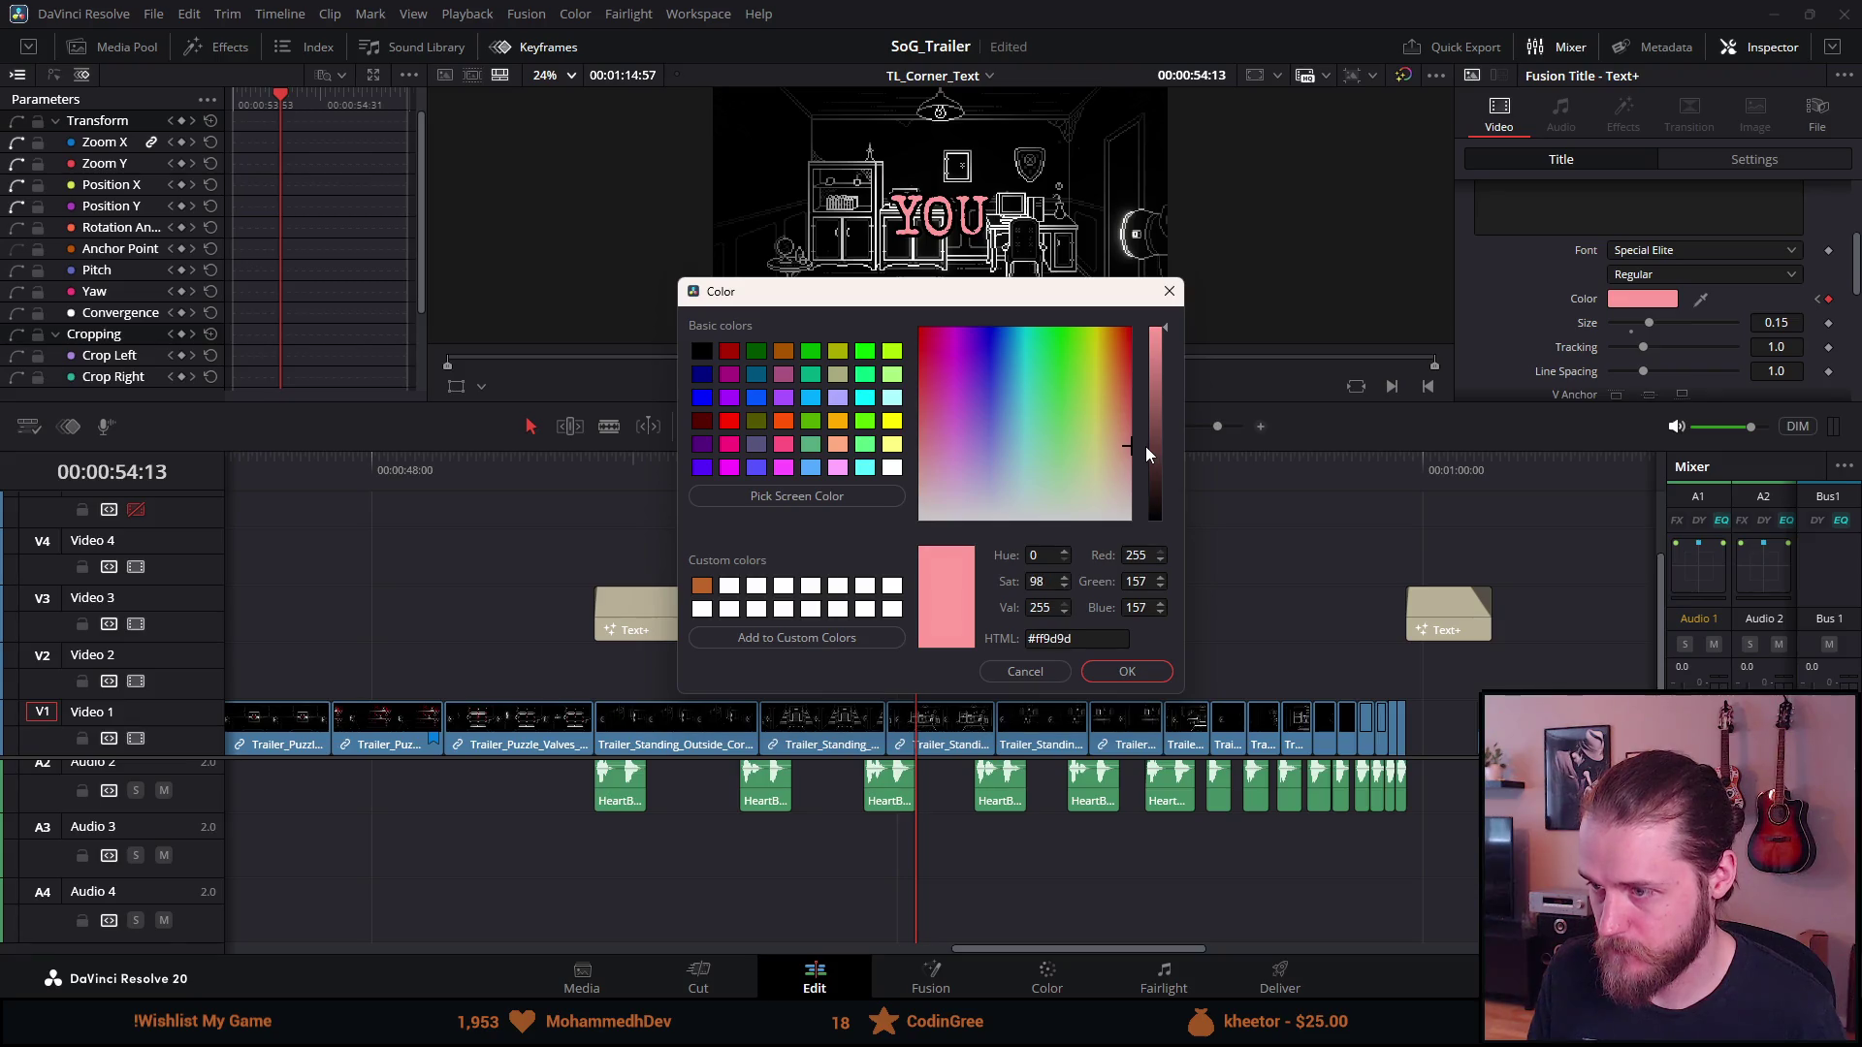
click(1117, 670)
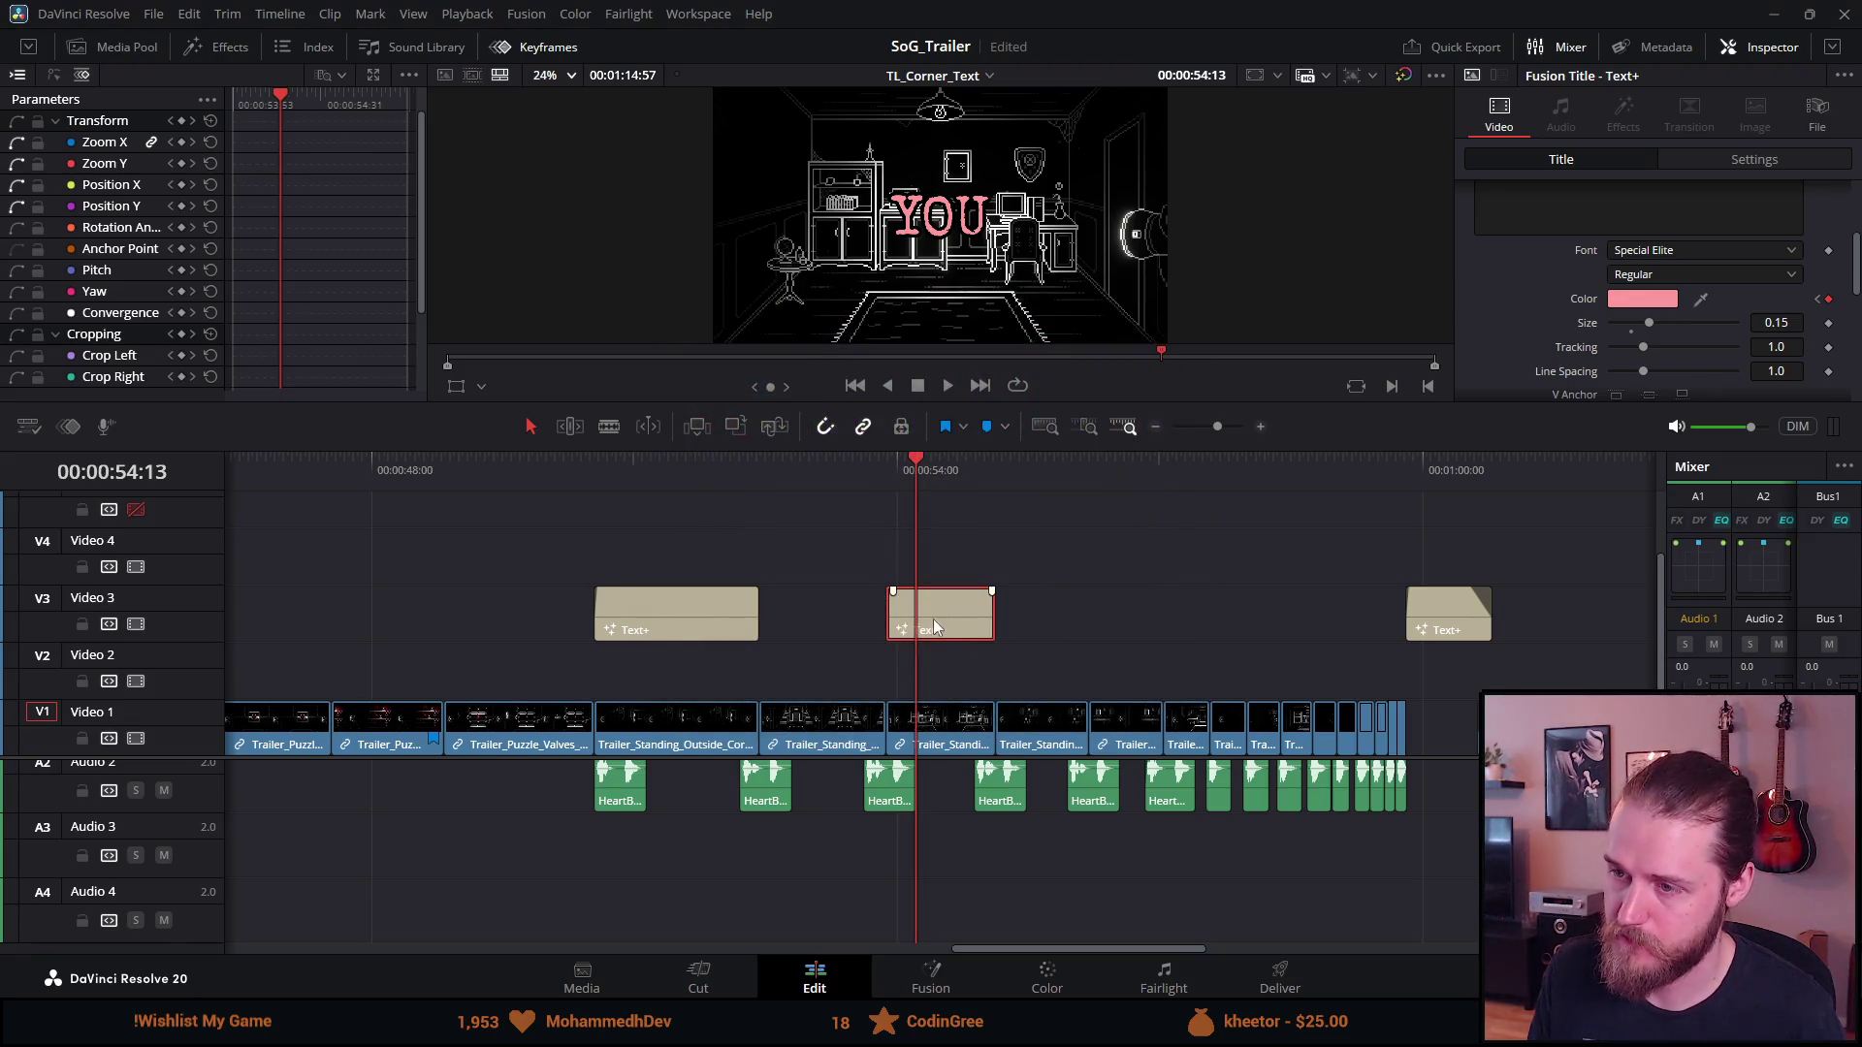
Paste another title copy at 00:00:56:12 on Video 3 and trim its end
click(1084, 470)
key(ctrl+v)
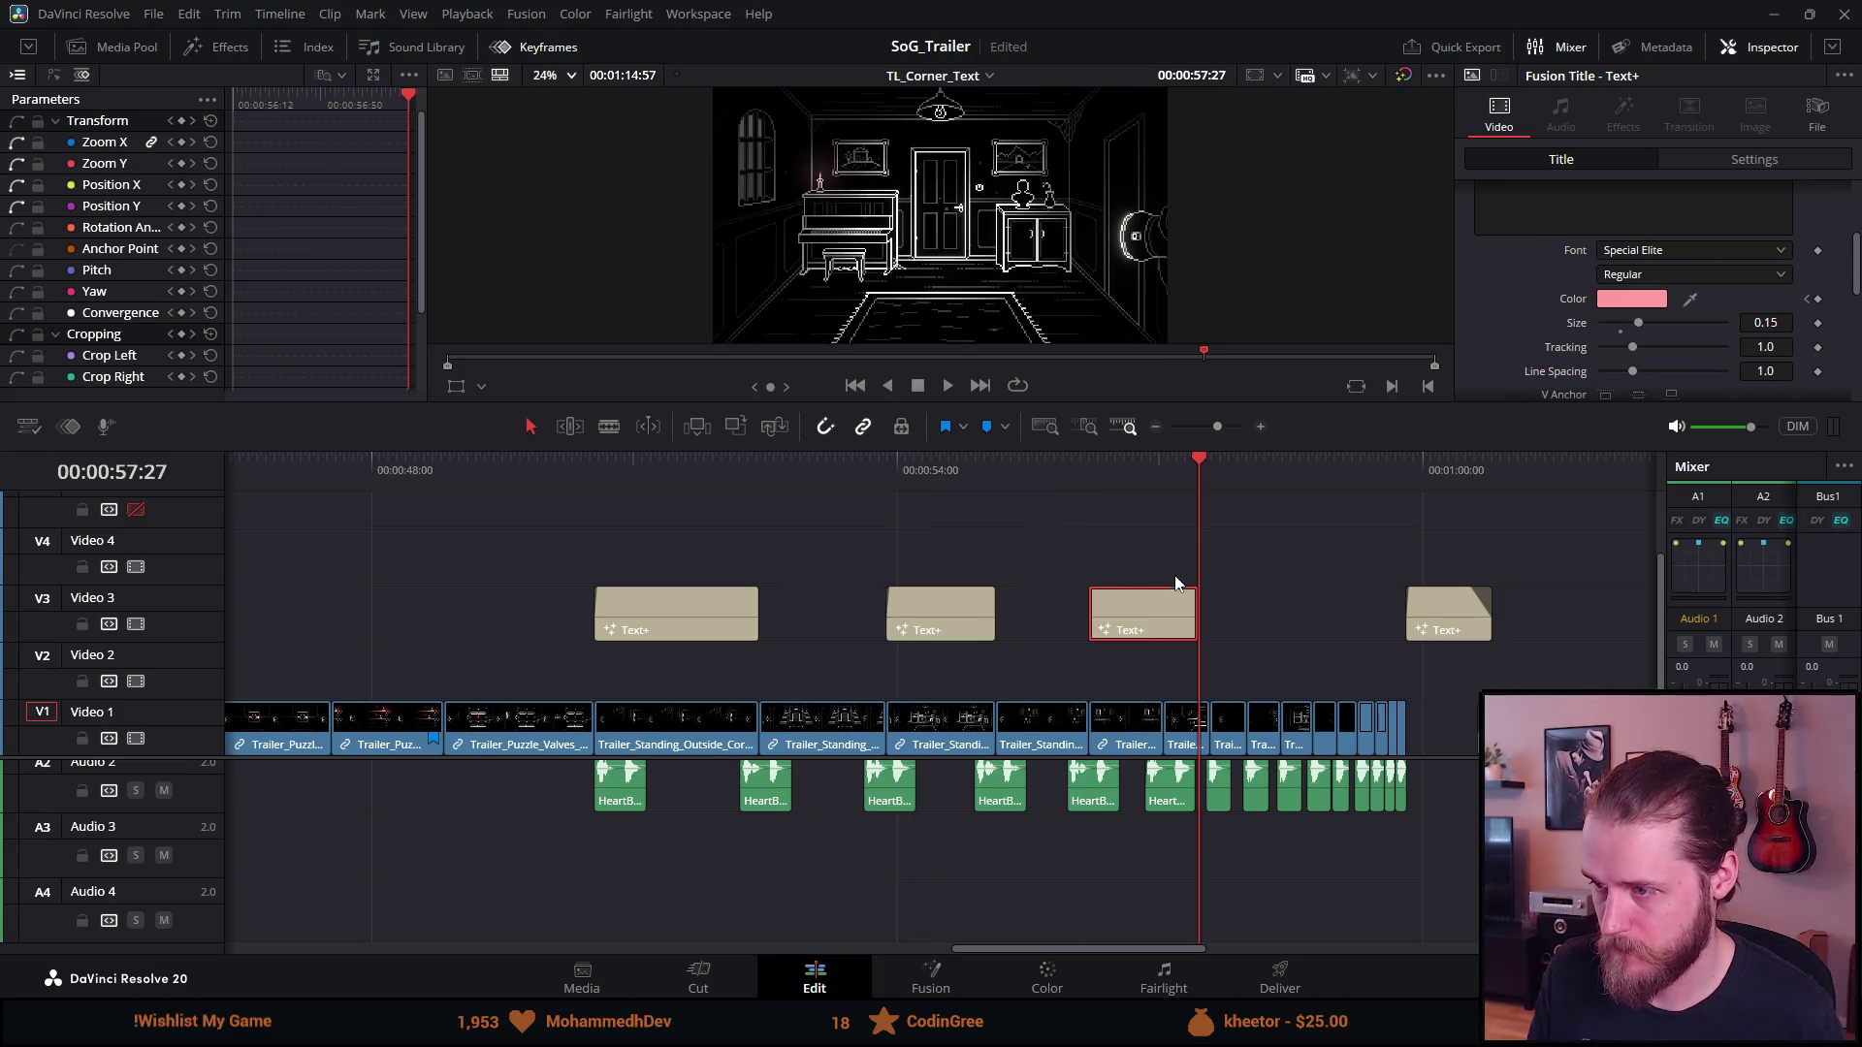
drag(1194, 624, 1161, 624)
click(1094, 475)
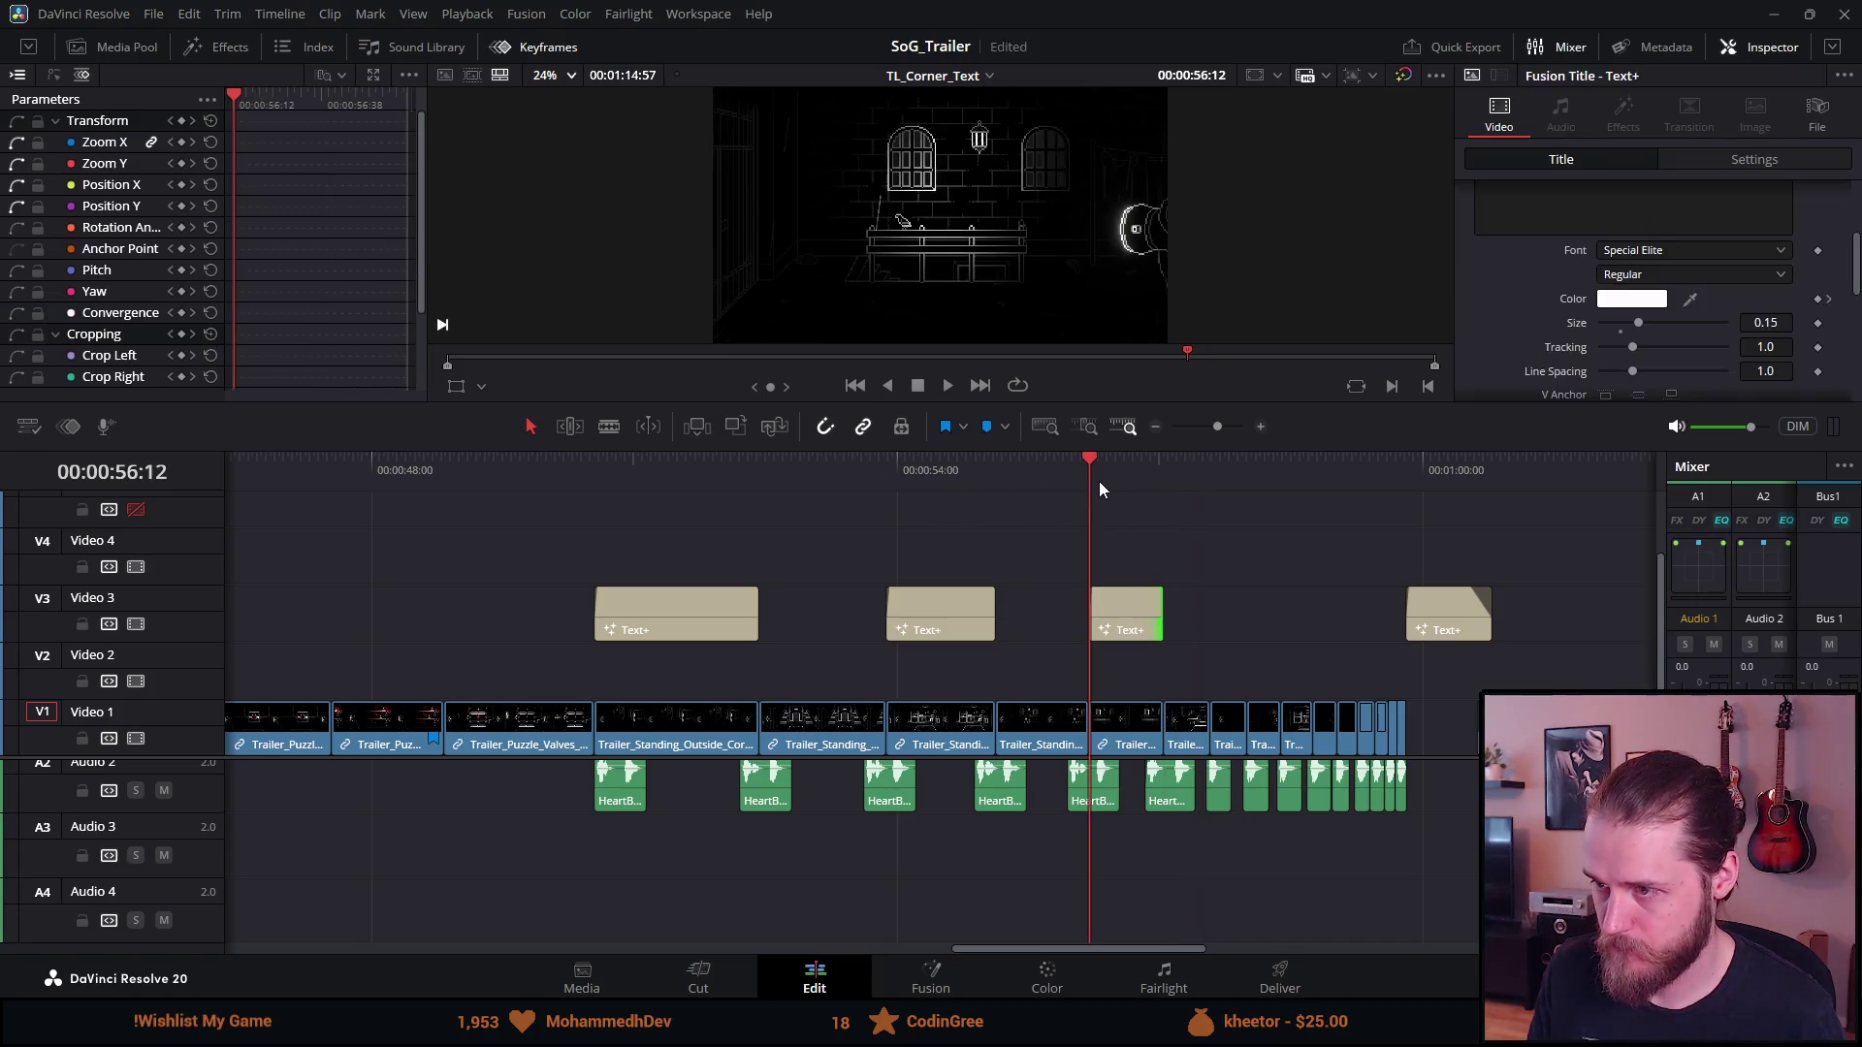
click(1119, 467)
click(1135, 606)
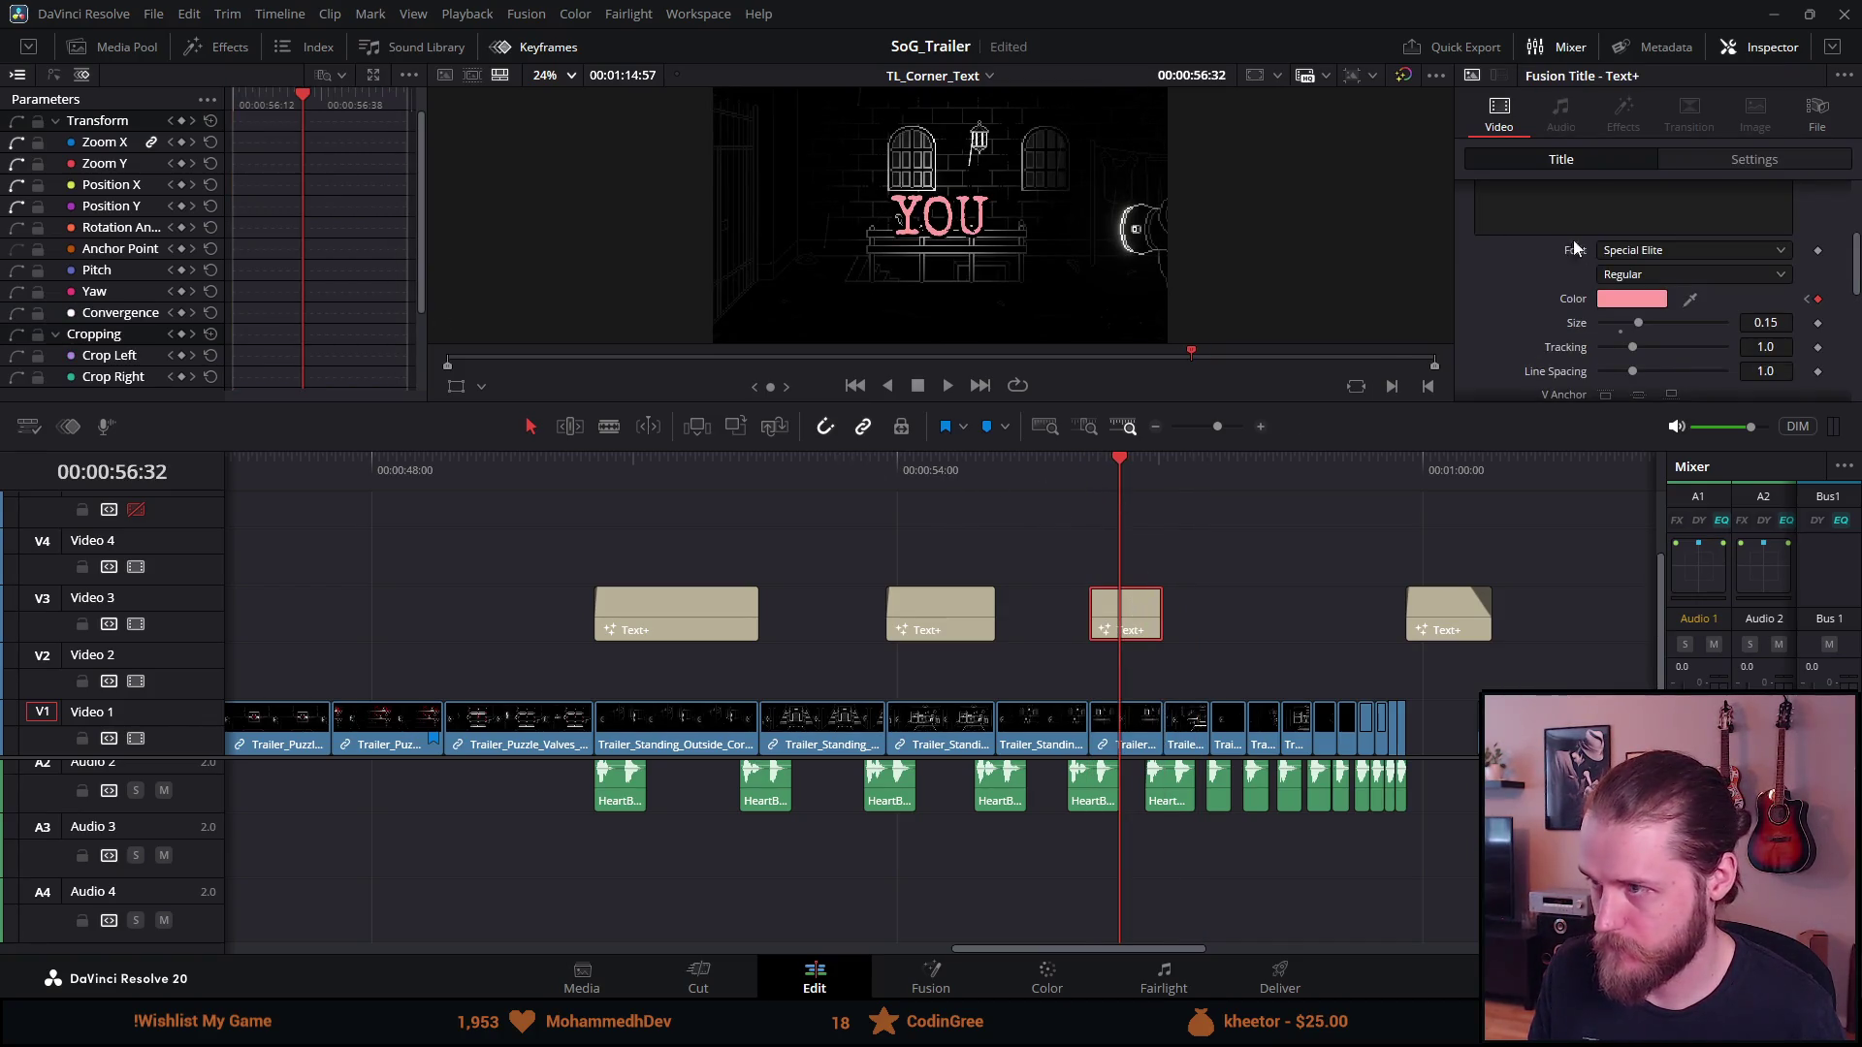
Give the short card size 0.2 and a deeper red colour (#ff6363)
click(1780, 321)
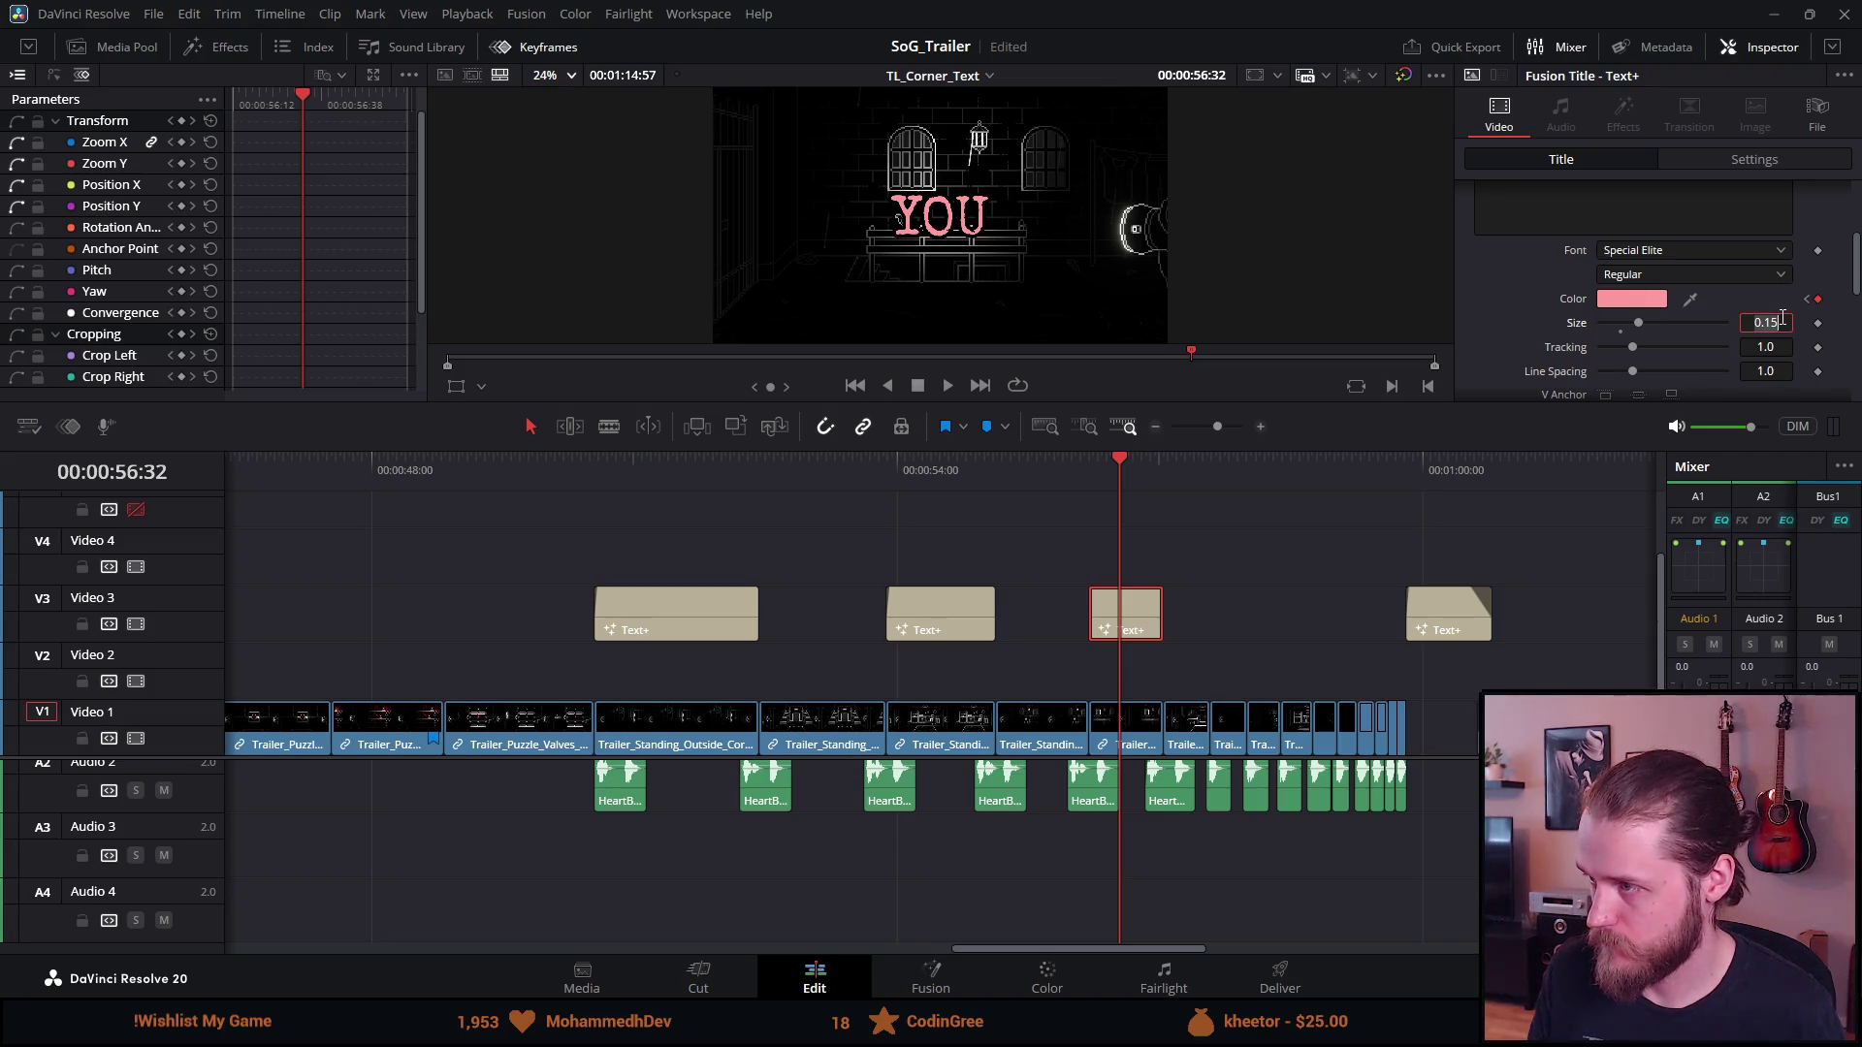
key(BackSpace)
key(BackSpace)
text(2)
key(Tab)
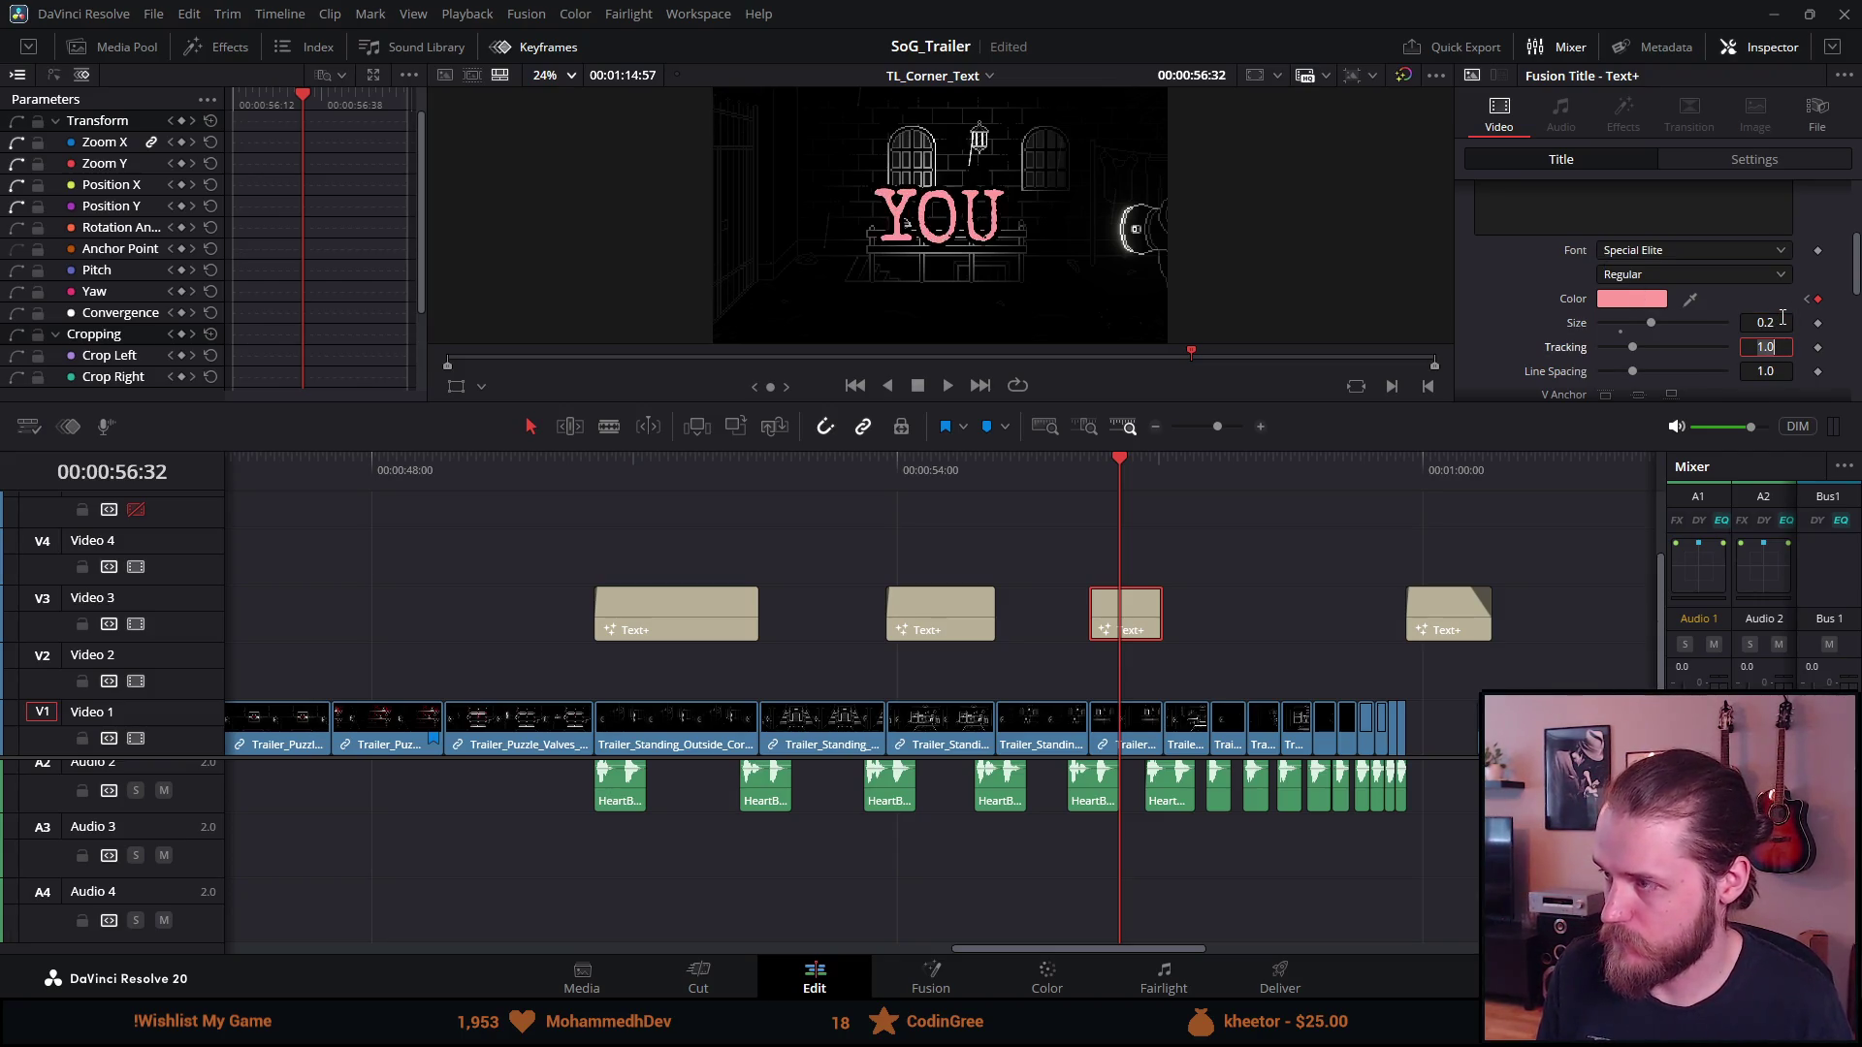
click(1639, 299)
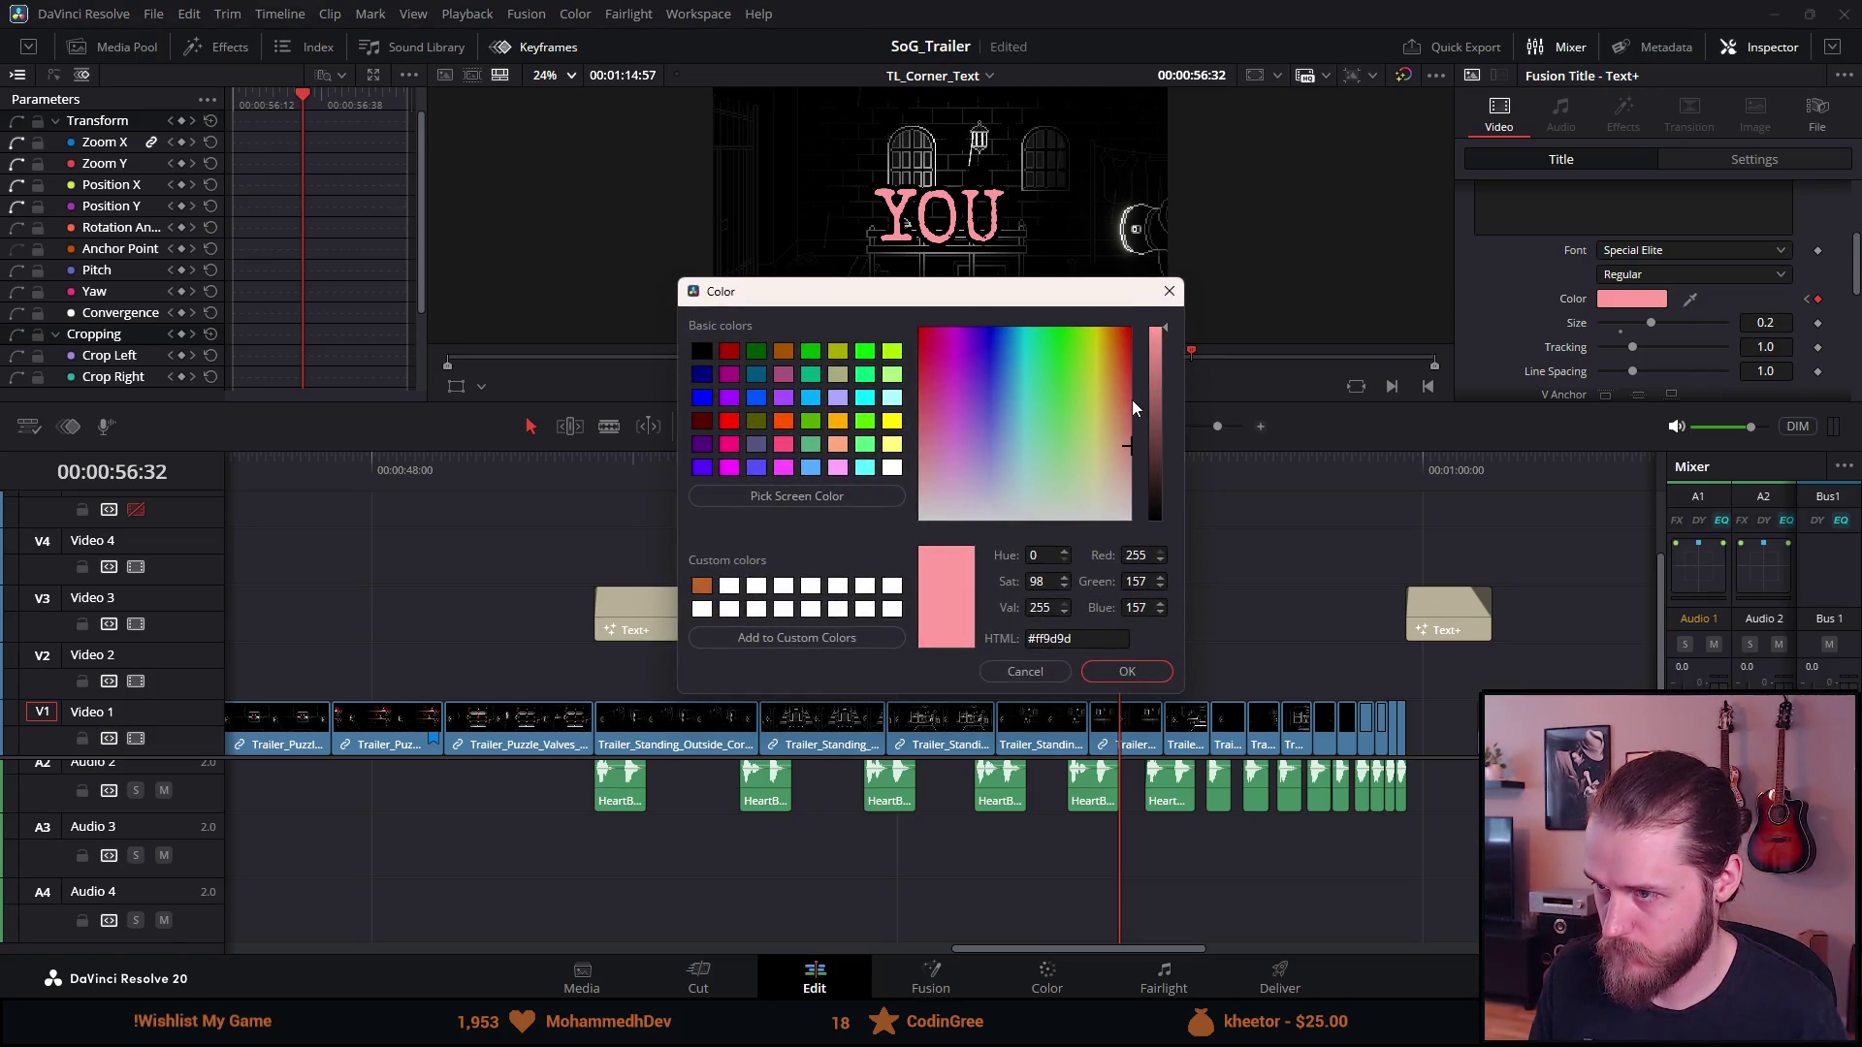
click(1131, 401)
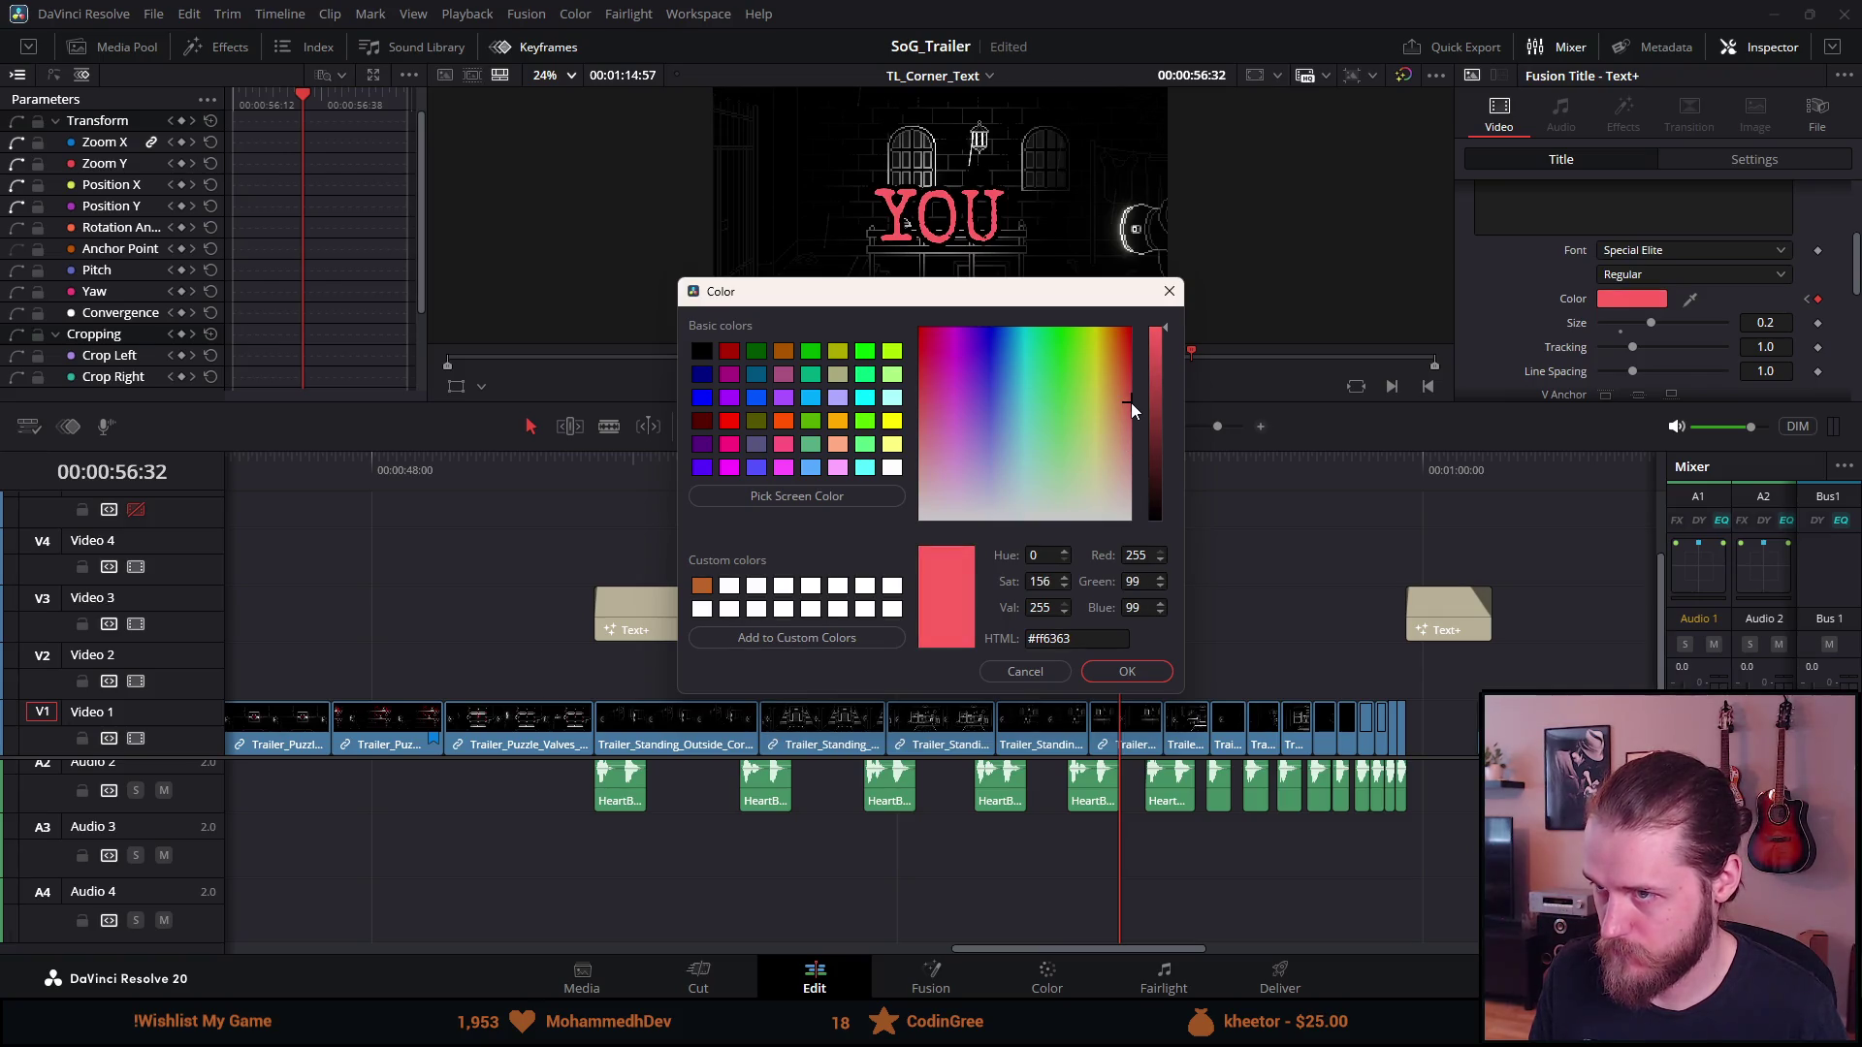
click(1163, 671)
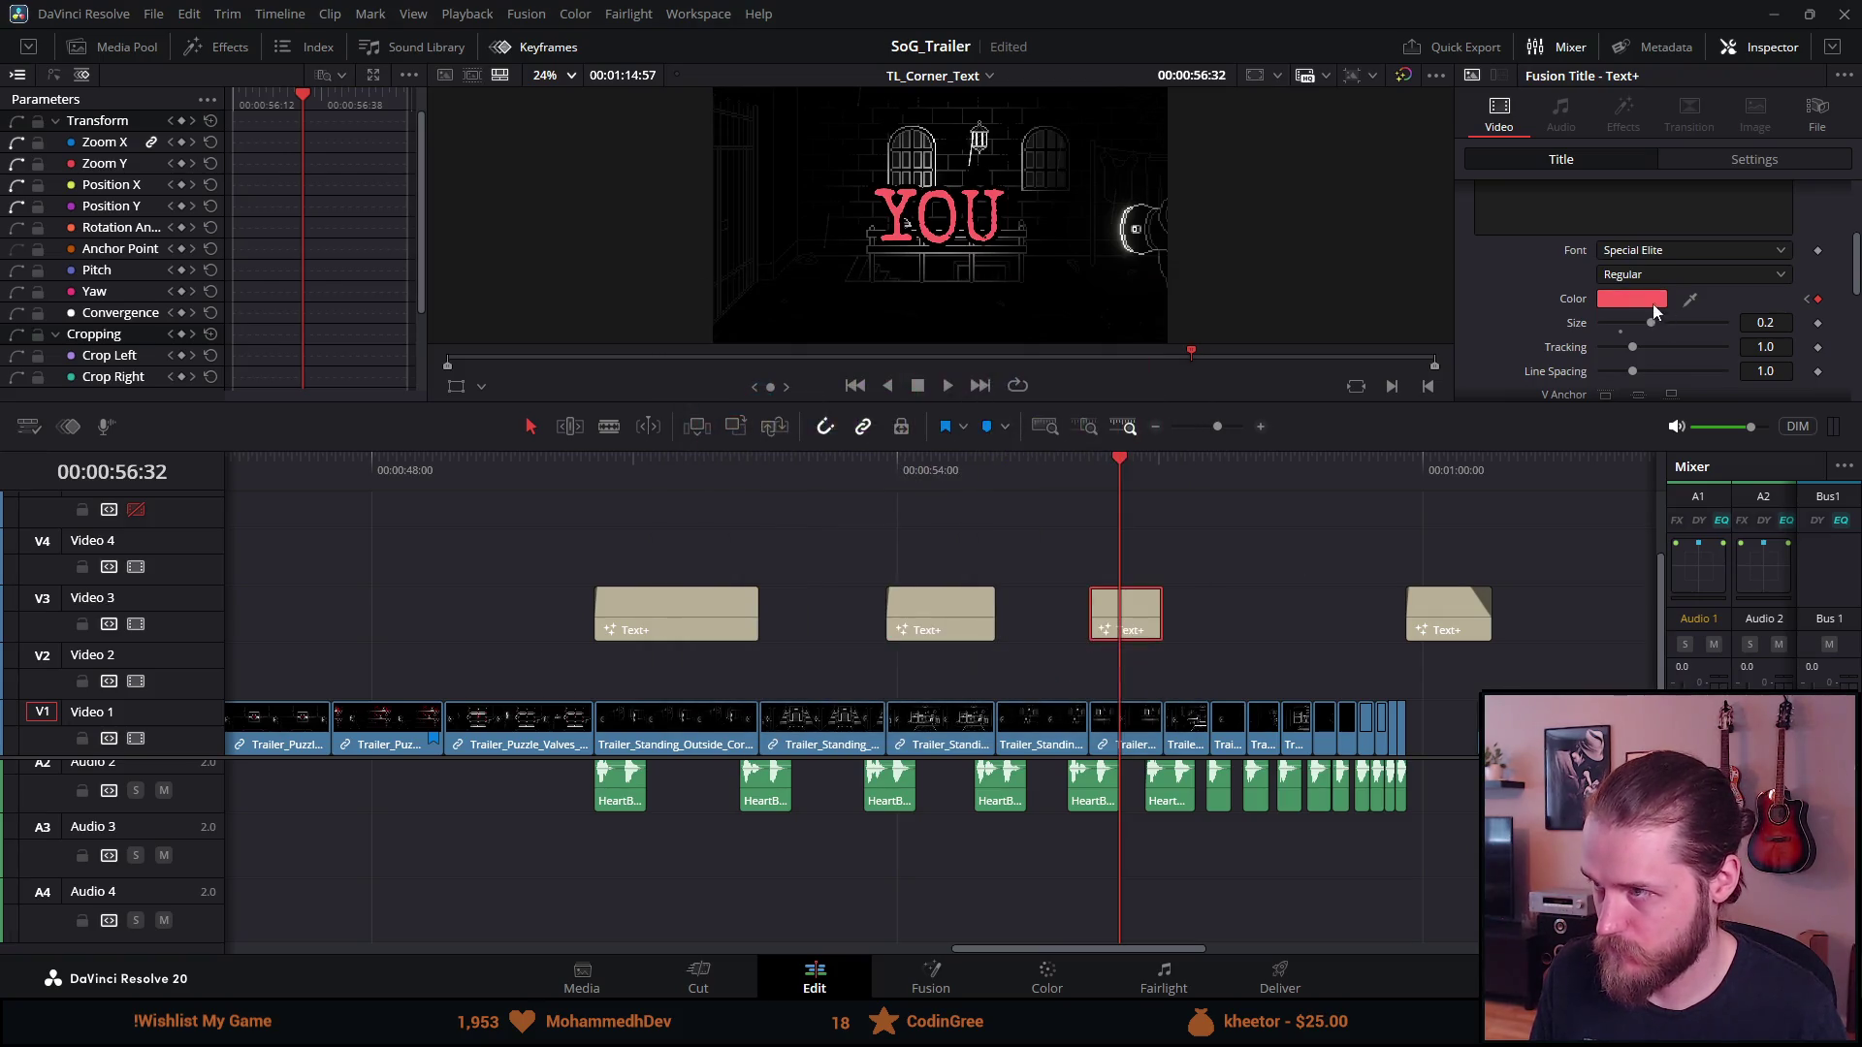
Replace the short card's text with ARE
text(are)
key(BackSpace)
key(BackSpace)
key(BackSpace)
text(ARE)
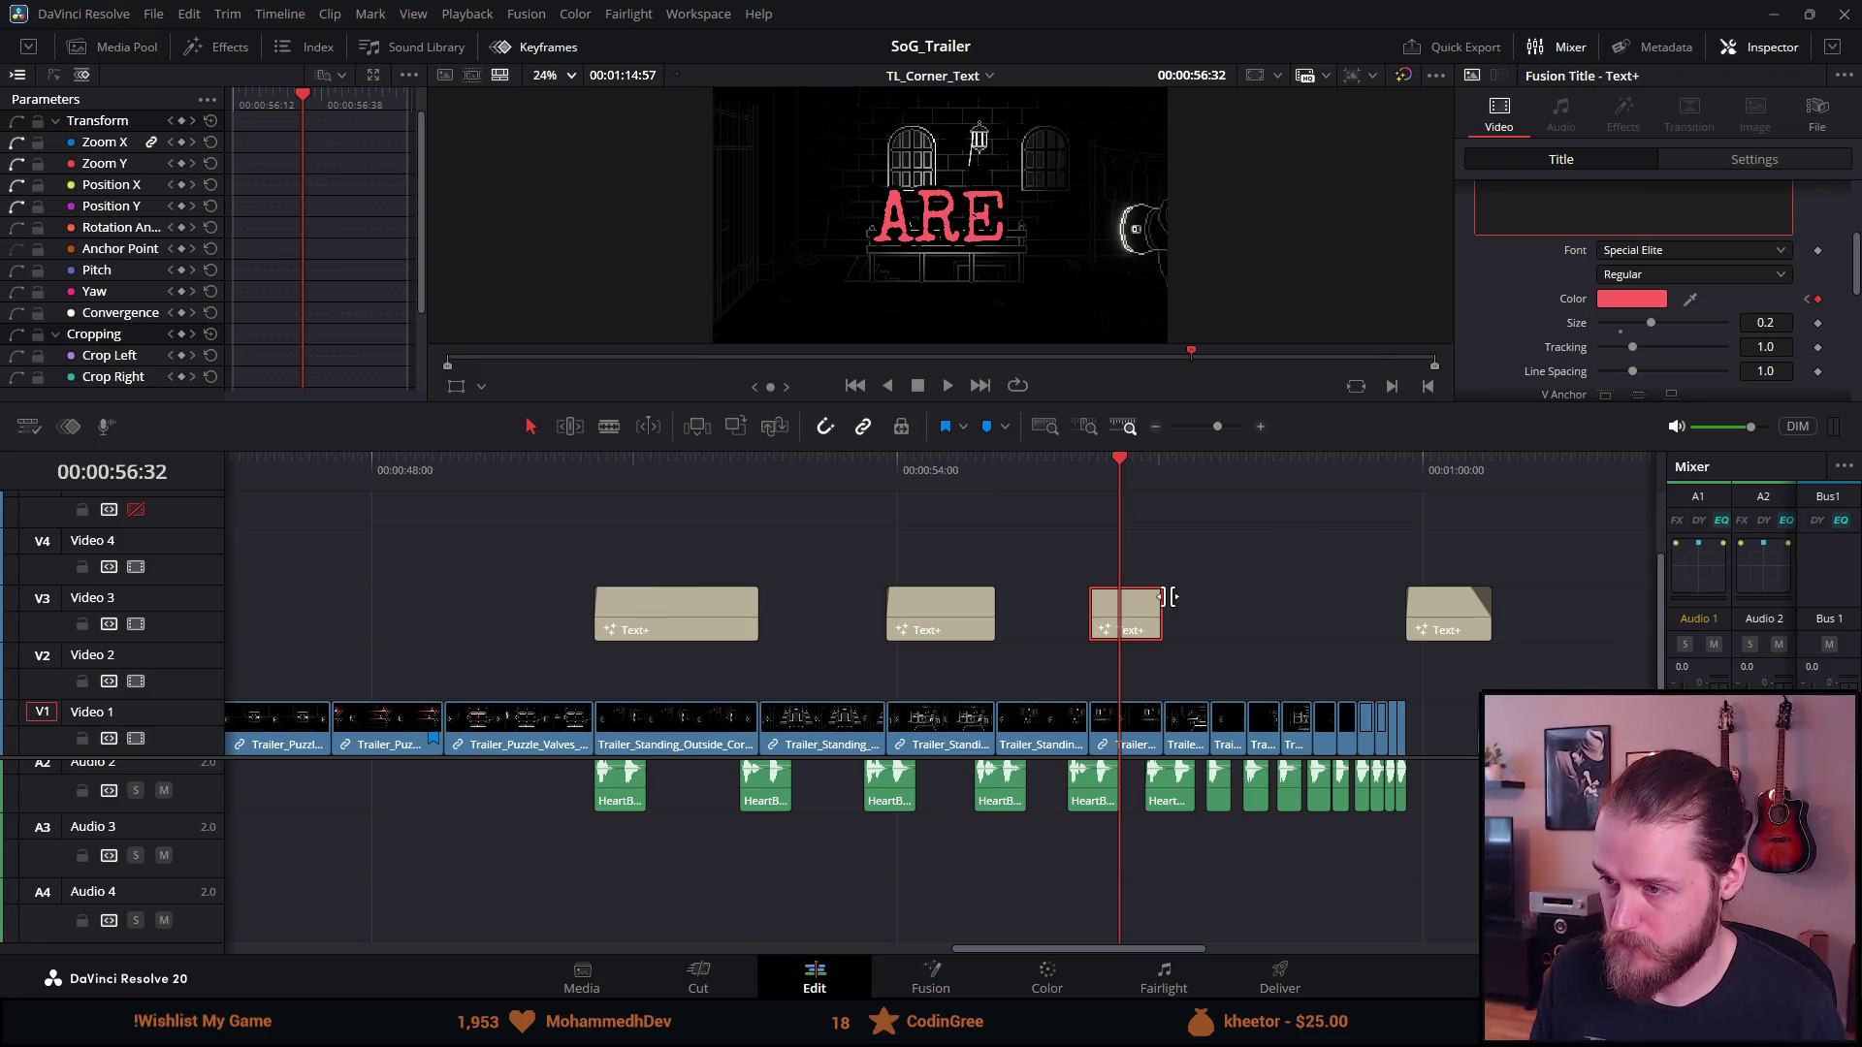
click(1132, 615)
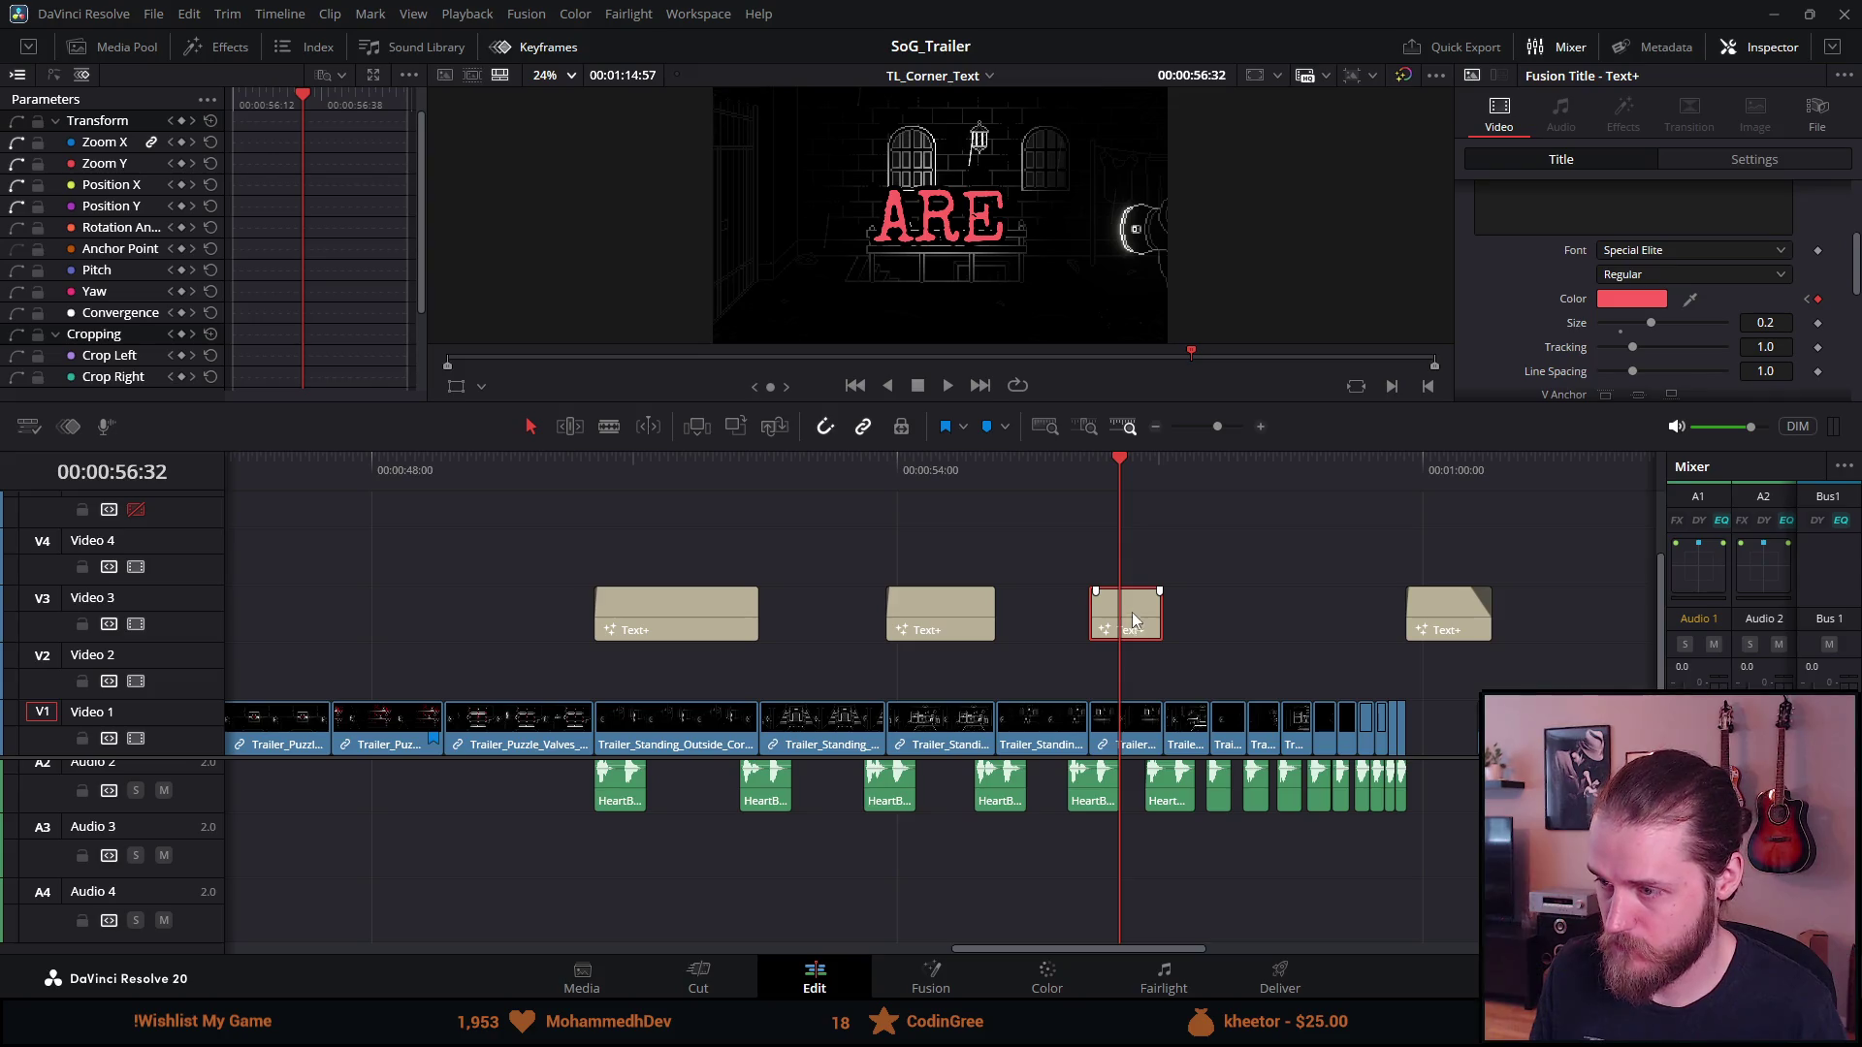
Paste another title card at 00:00:58:00, shorten it and preview
click(1252, 479)
mouse_move(1255, 478)
mouse_down()
mouse_move(1284, 477)
mouse_move(1253, 478)
mouse_up()
key(ctrl+v)
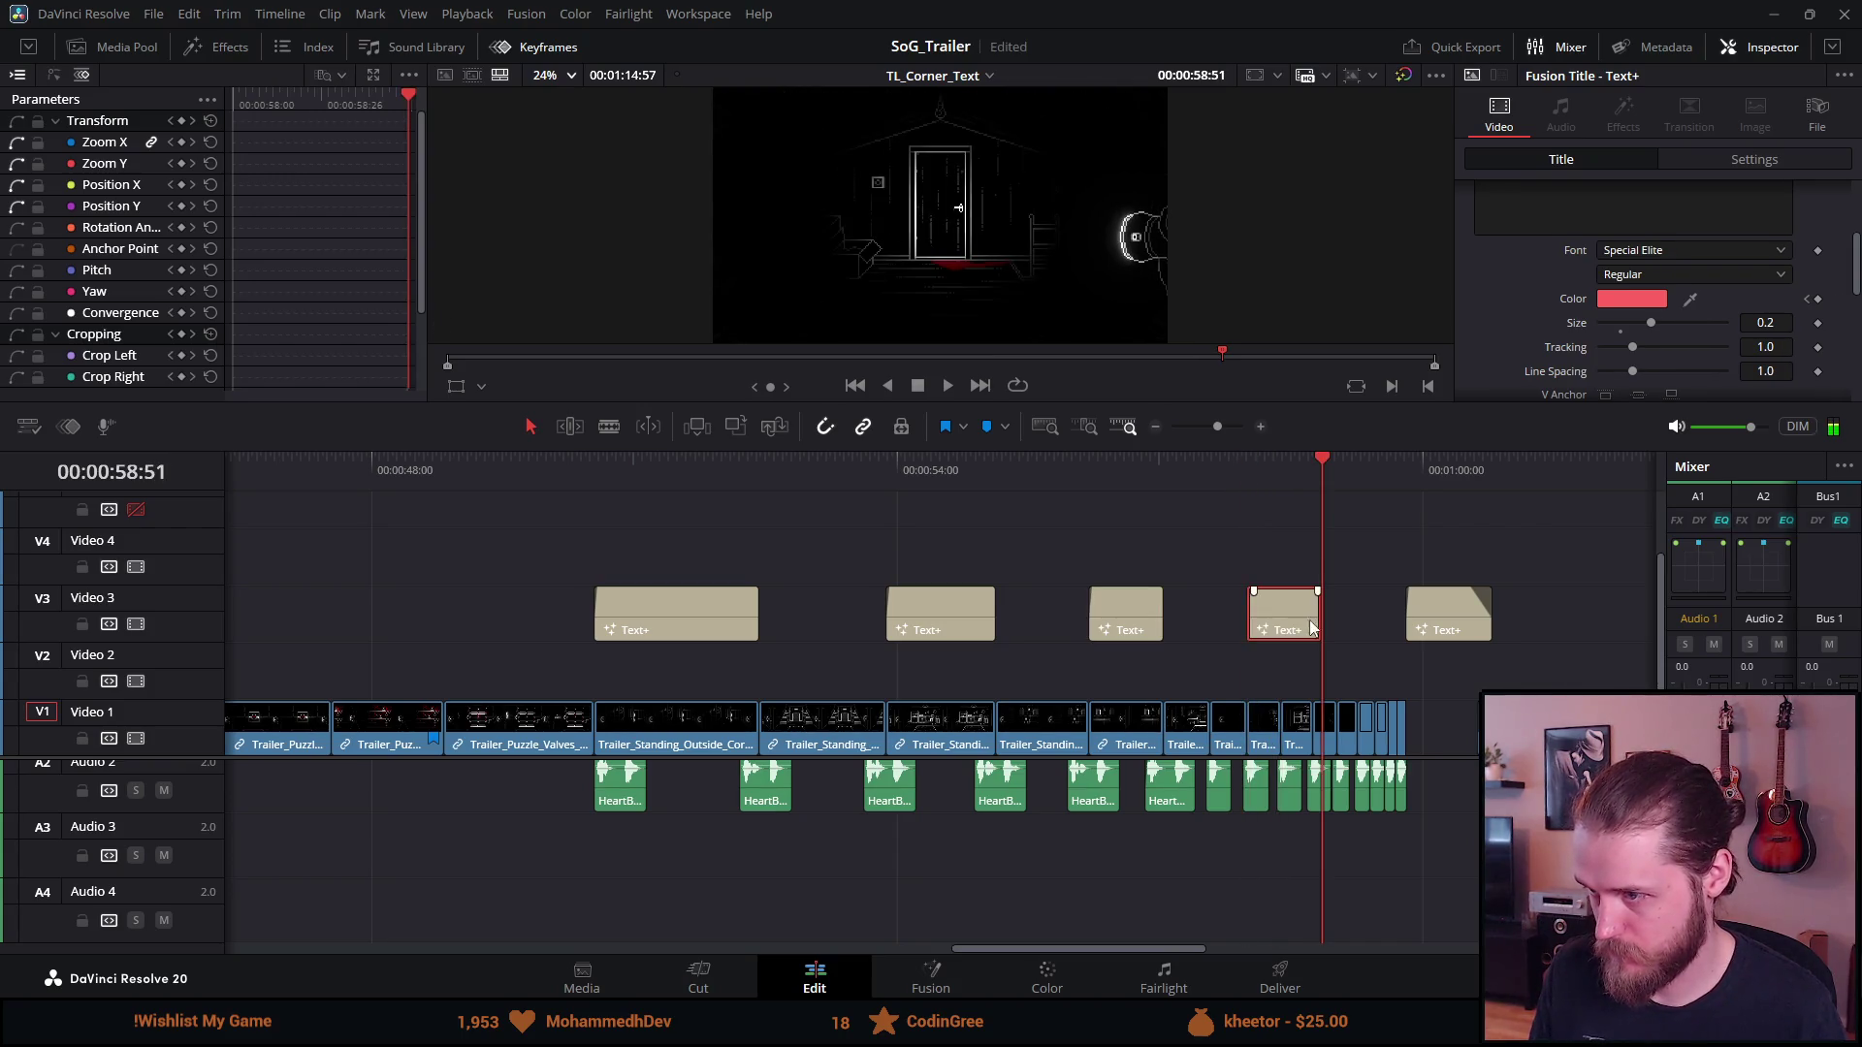
drag(1317, 625, 1310, 625)
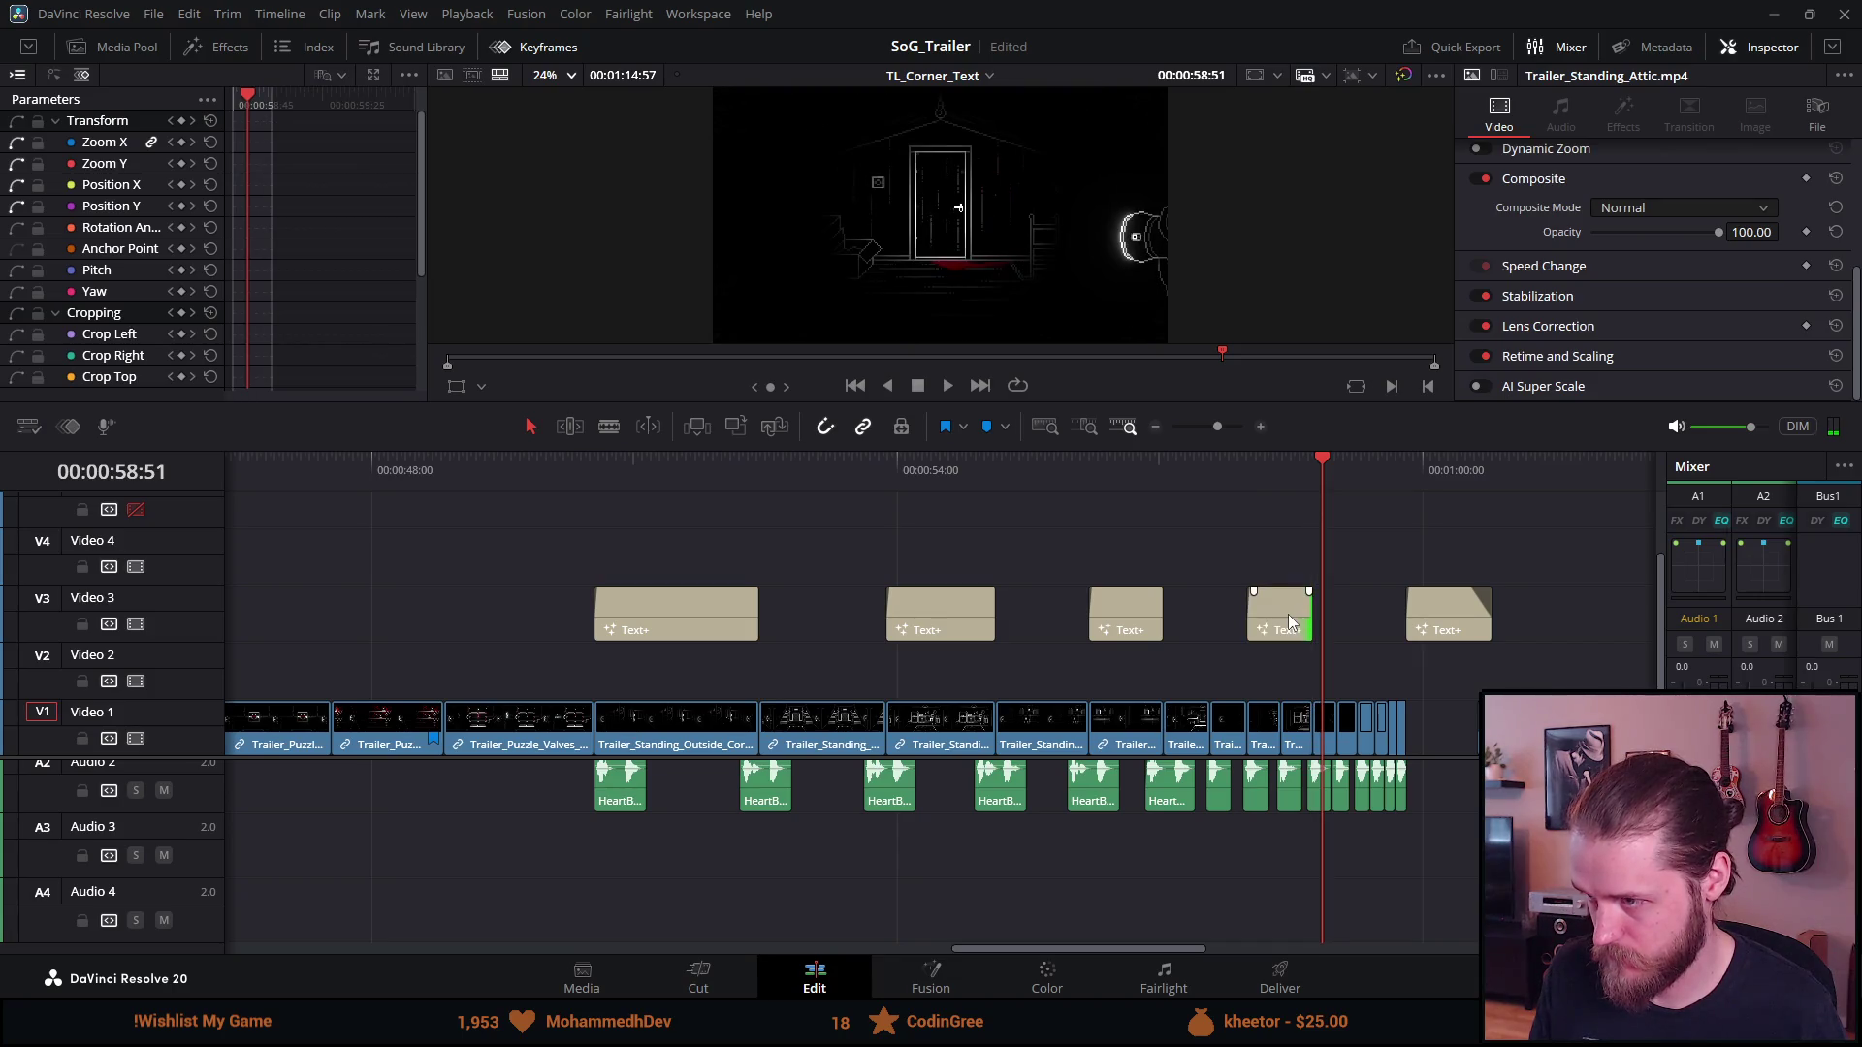
click(1236, 464)
key(space)
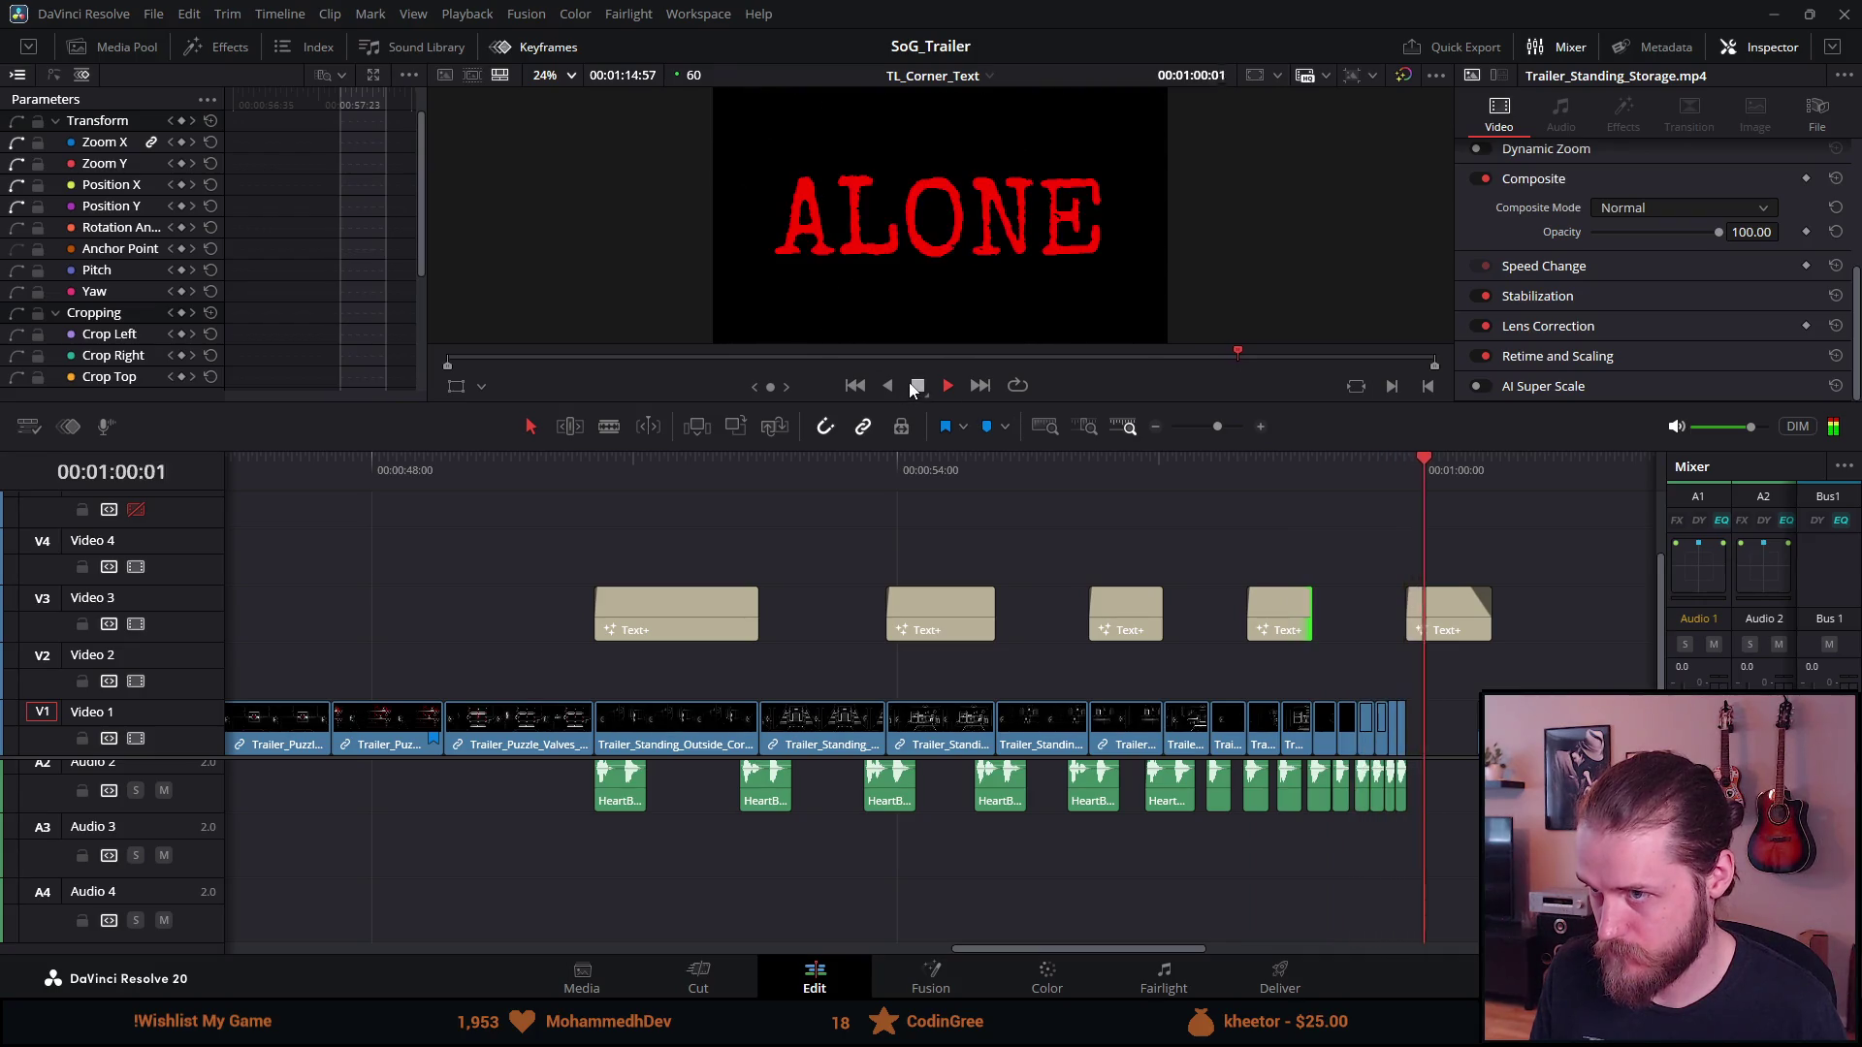
key(space)
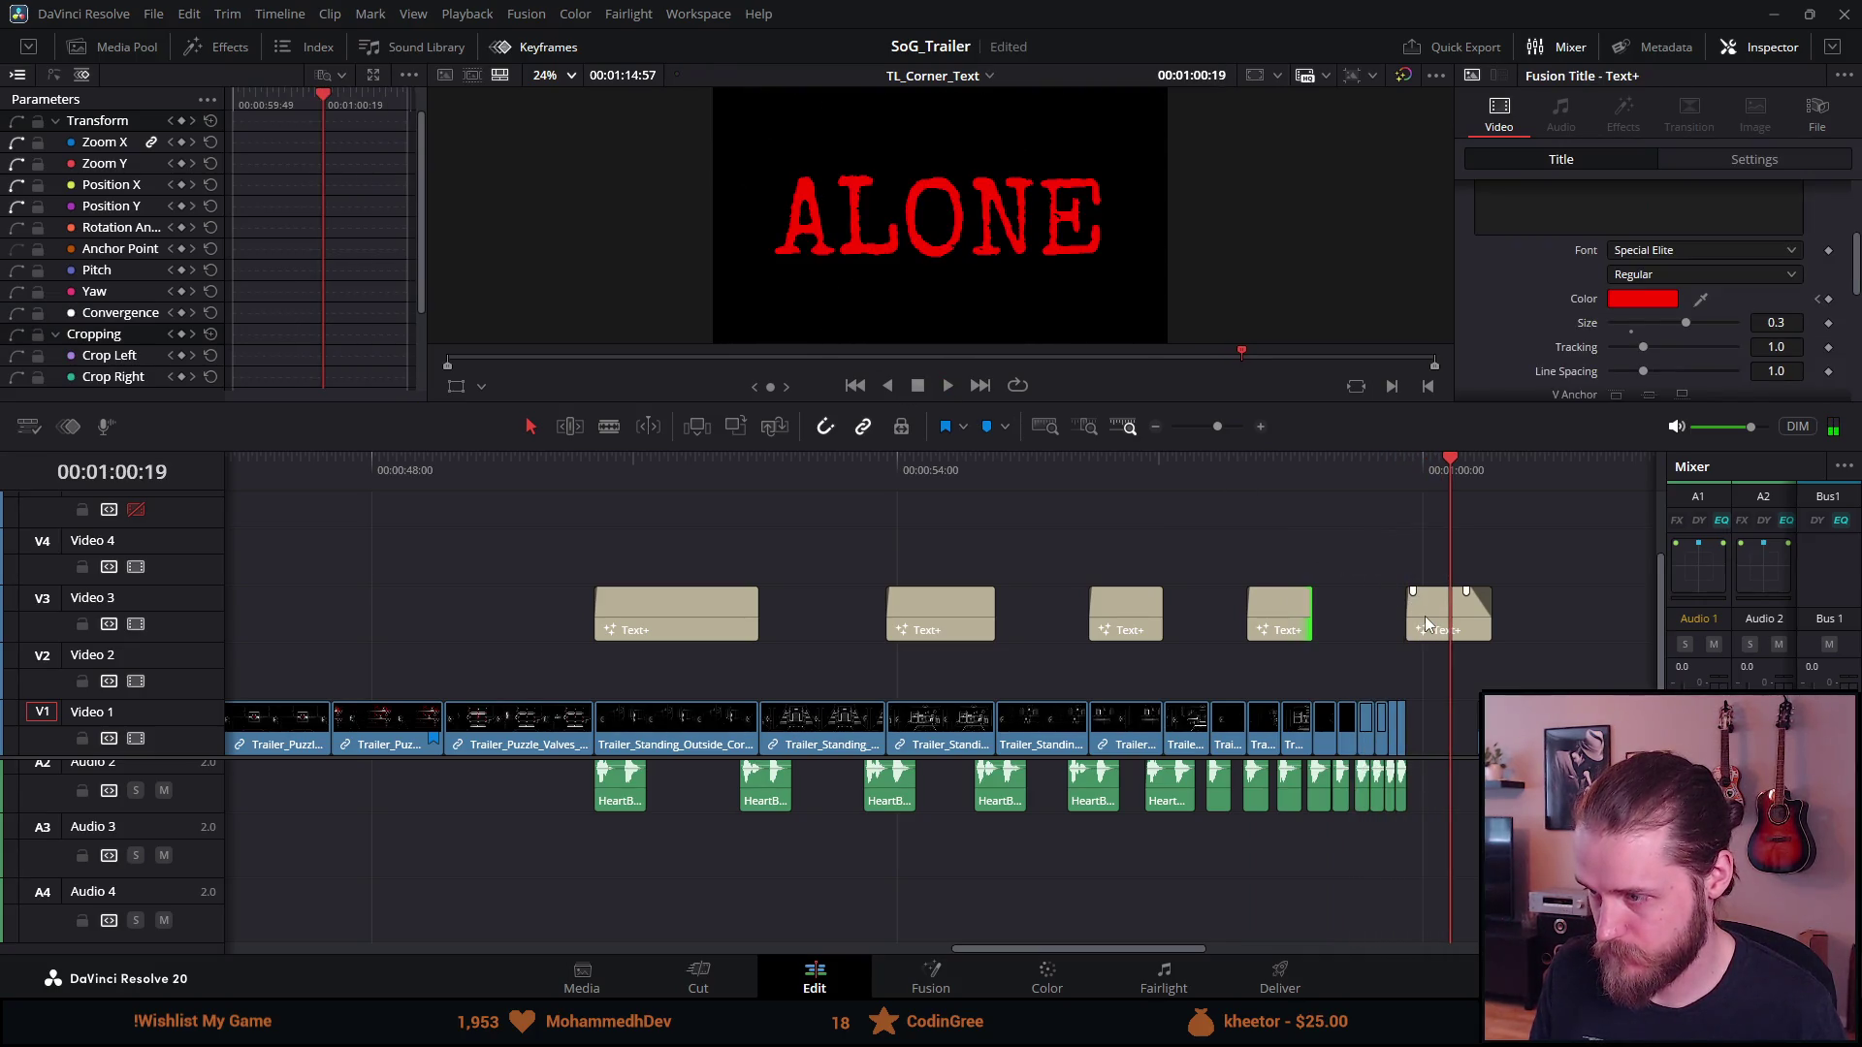
Shift the last title card 7 frames earlier, then nudge it slightly later
drag(1424, 615, 1416, 623)
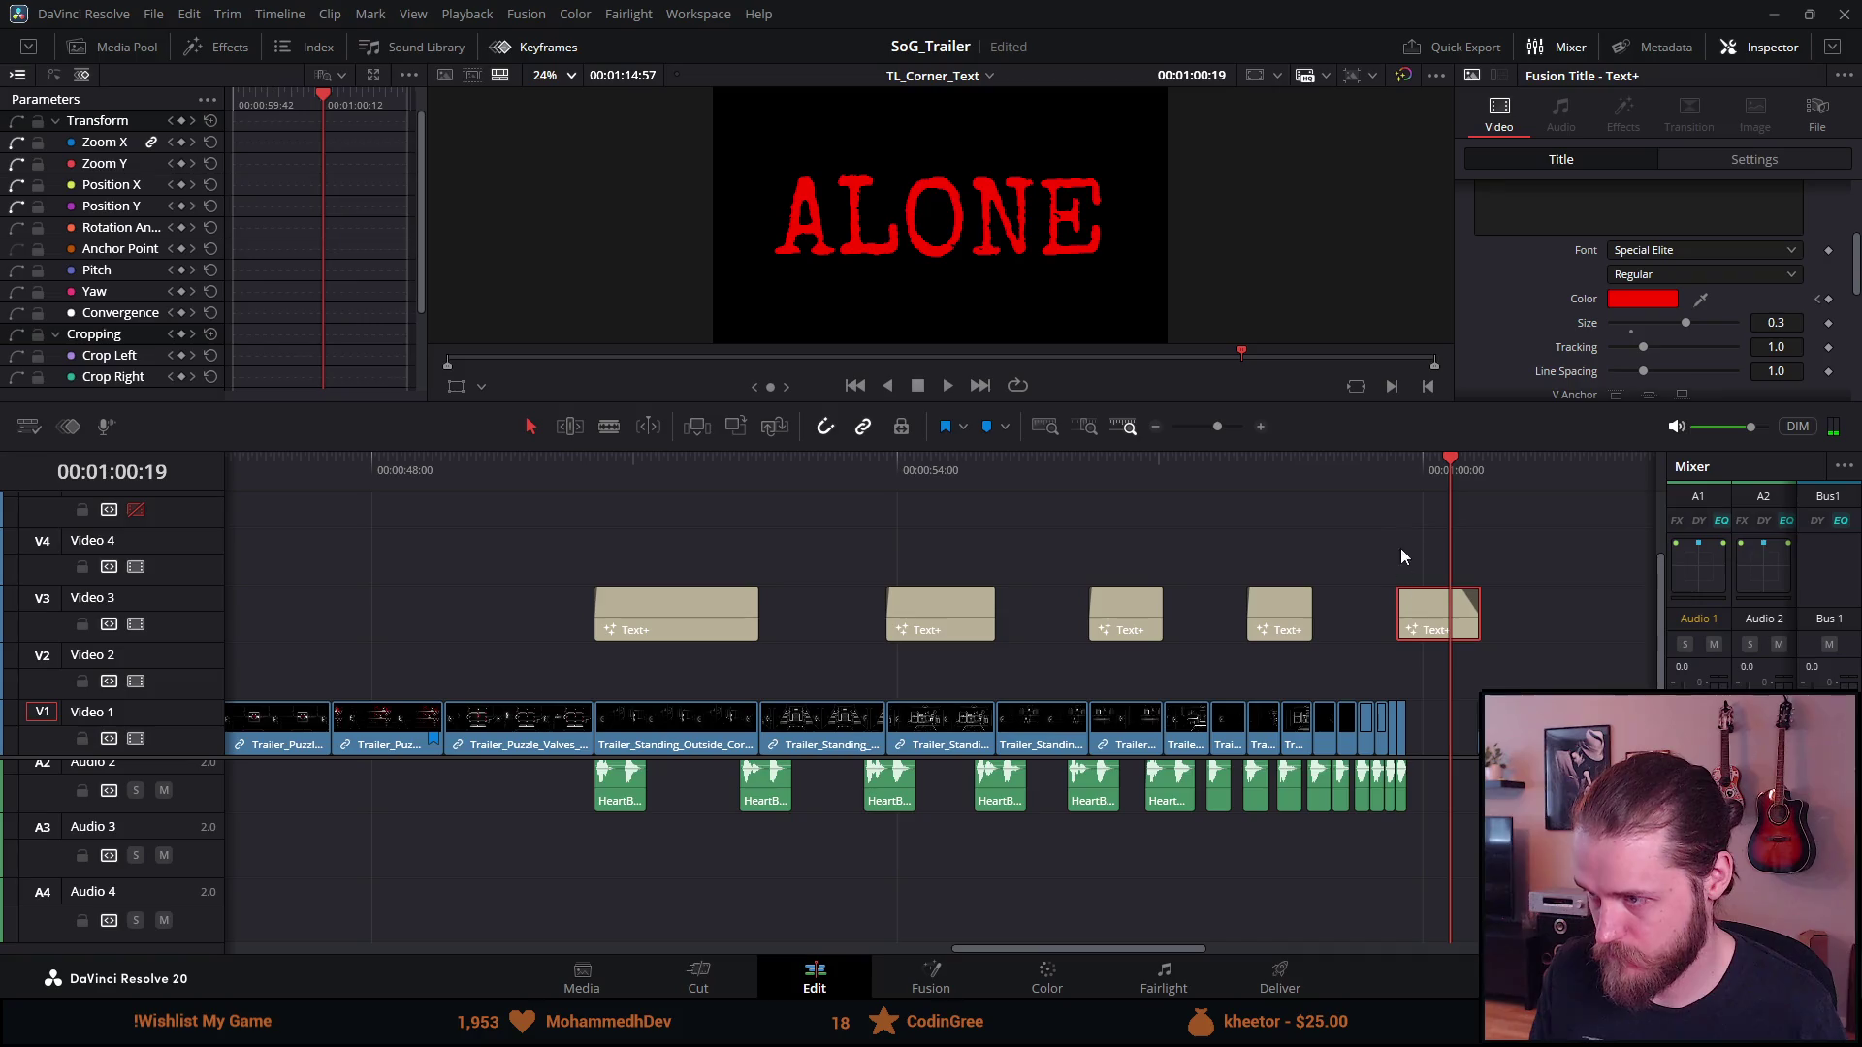
click(1381, 485)
key(space)
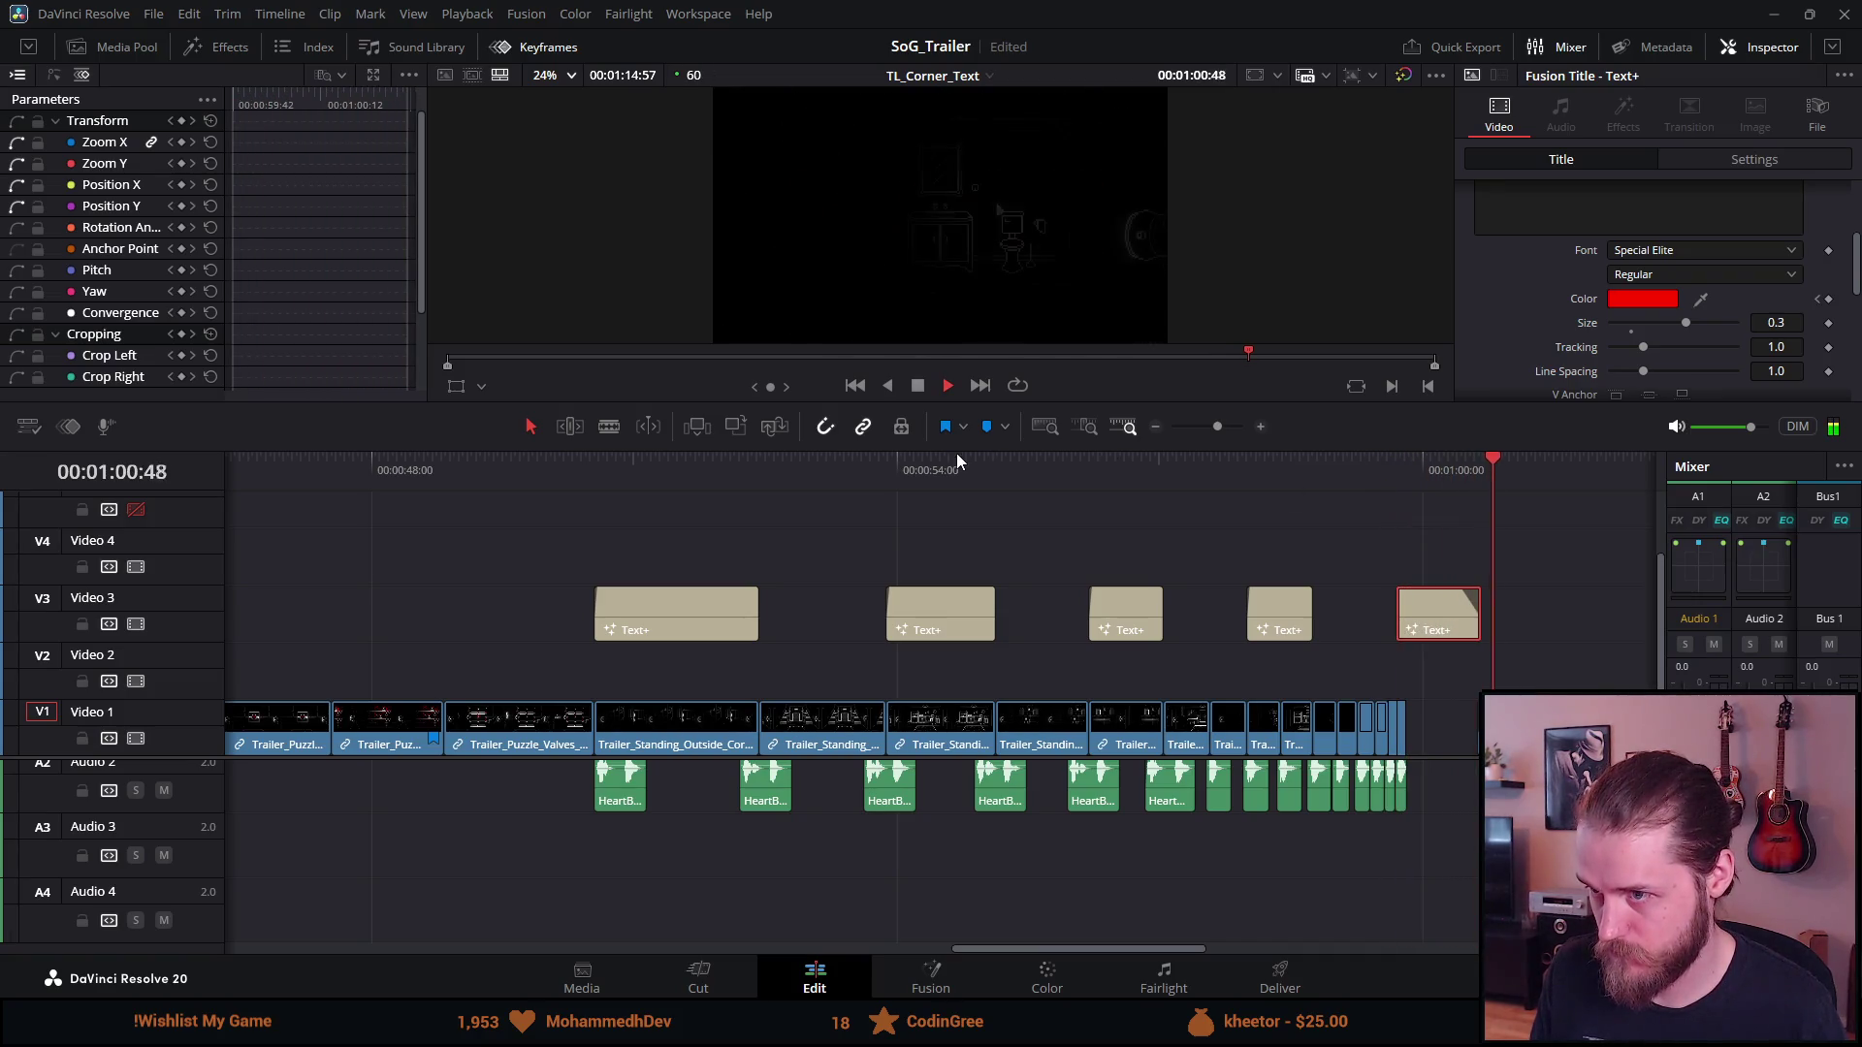
key(space)
drag(1467, 637, 1477, 638)
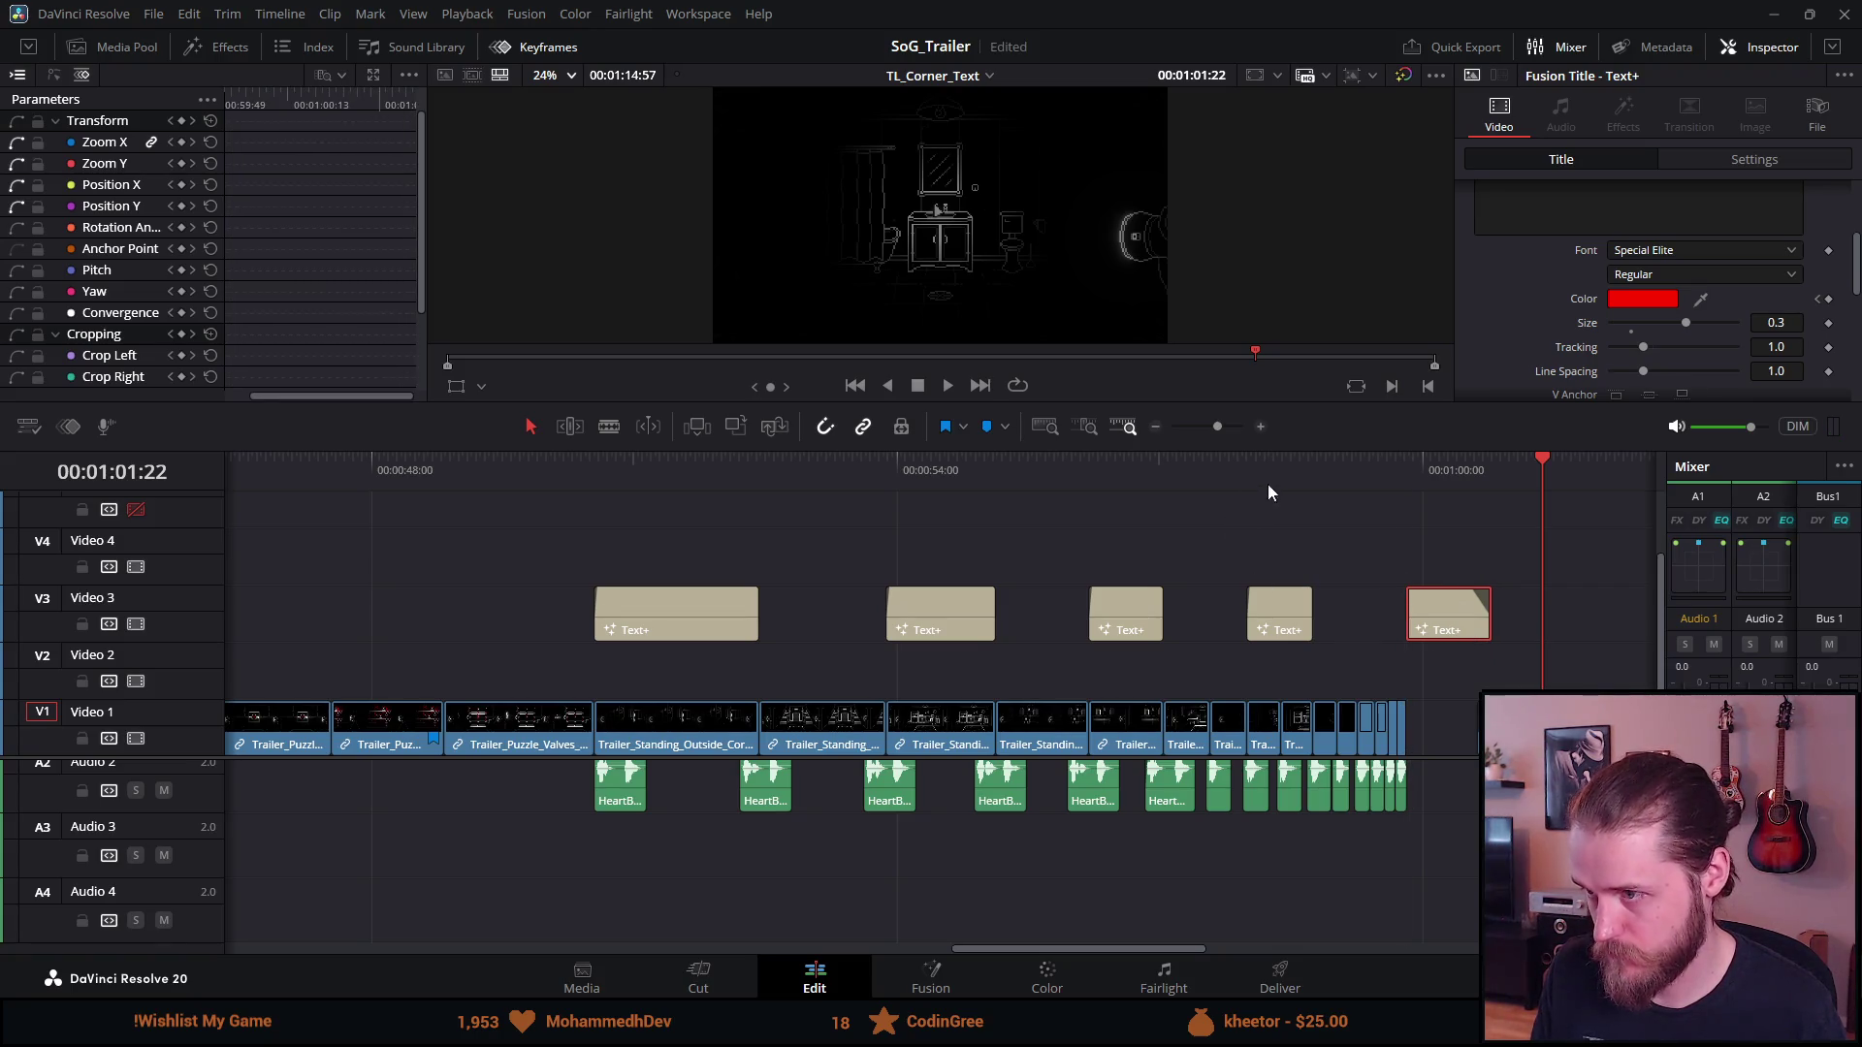
Trim the fourth title card by 4 frames and play through the middle cards
click(1282, 459)
drag(1311, 612, 1279, 612)
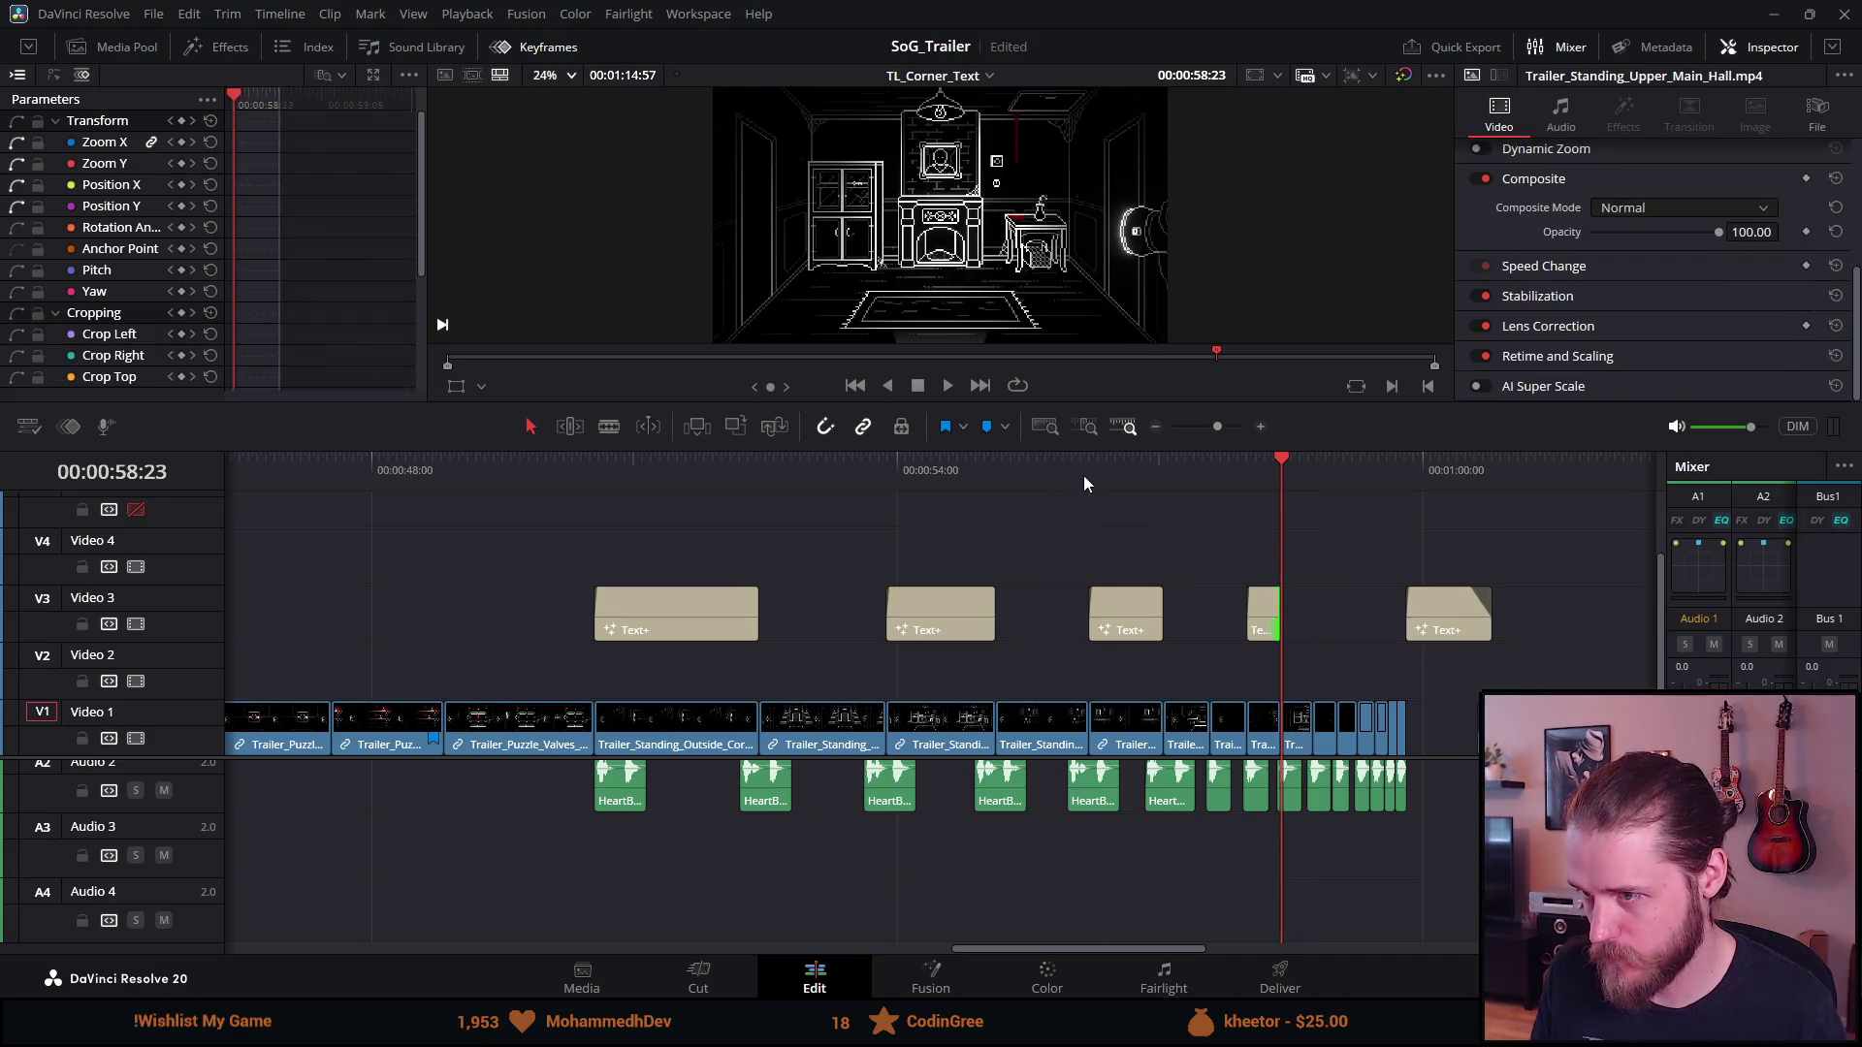
click(1084, 475)
key(space)
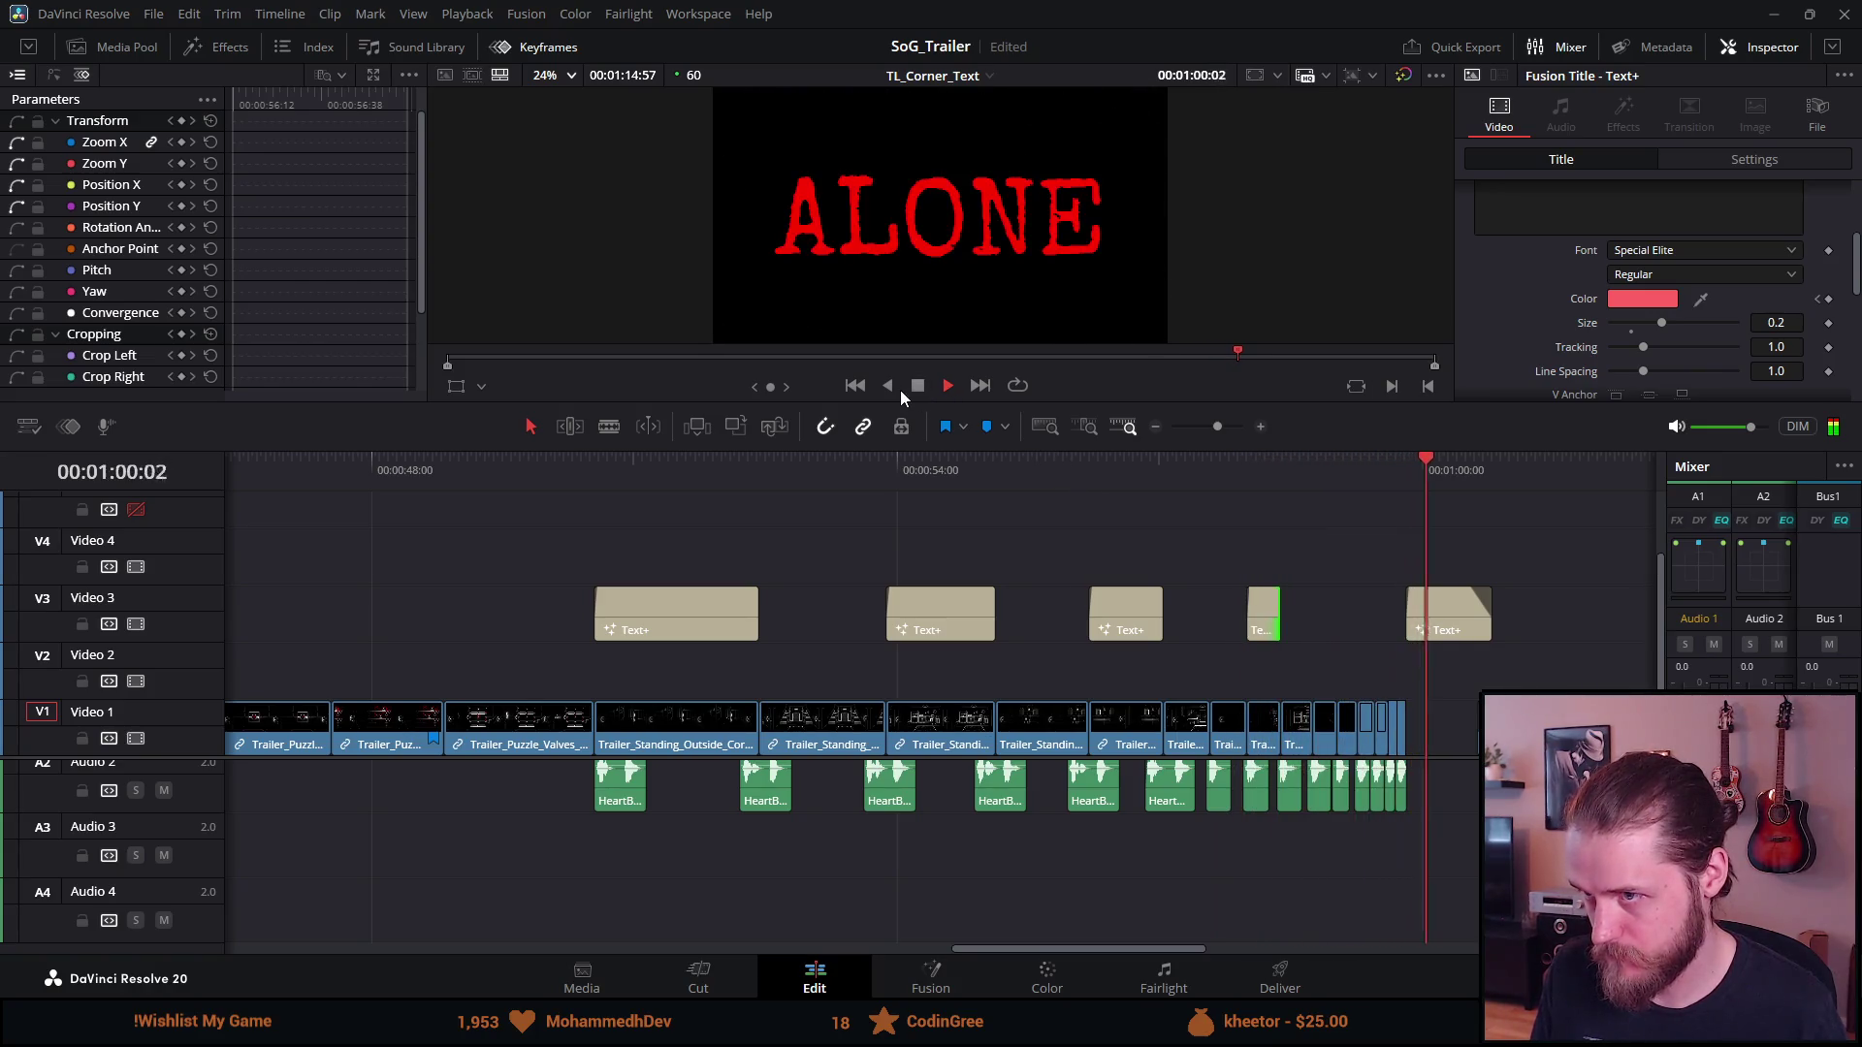
Lengthen the fourth ARE card by 18 frames and compare it with YOU and ARE
click(1265, 482)
drag(1280, 616, 1311, 615)
click(1117, 463)
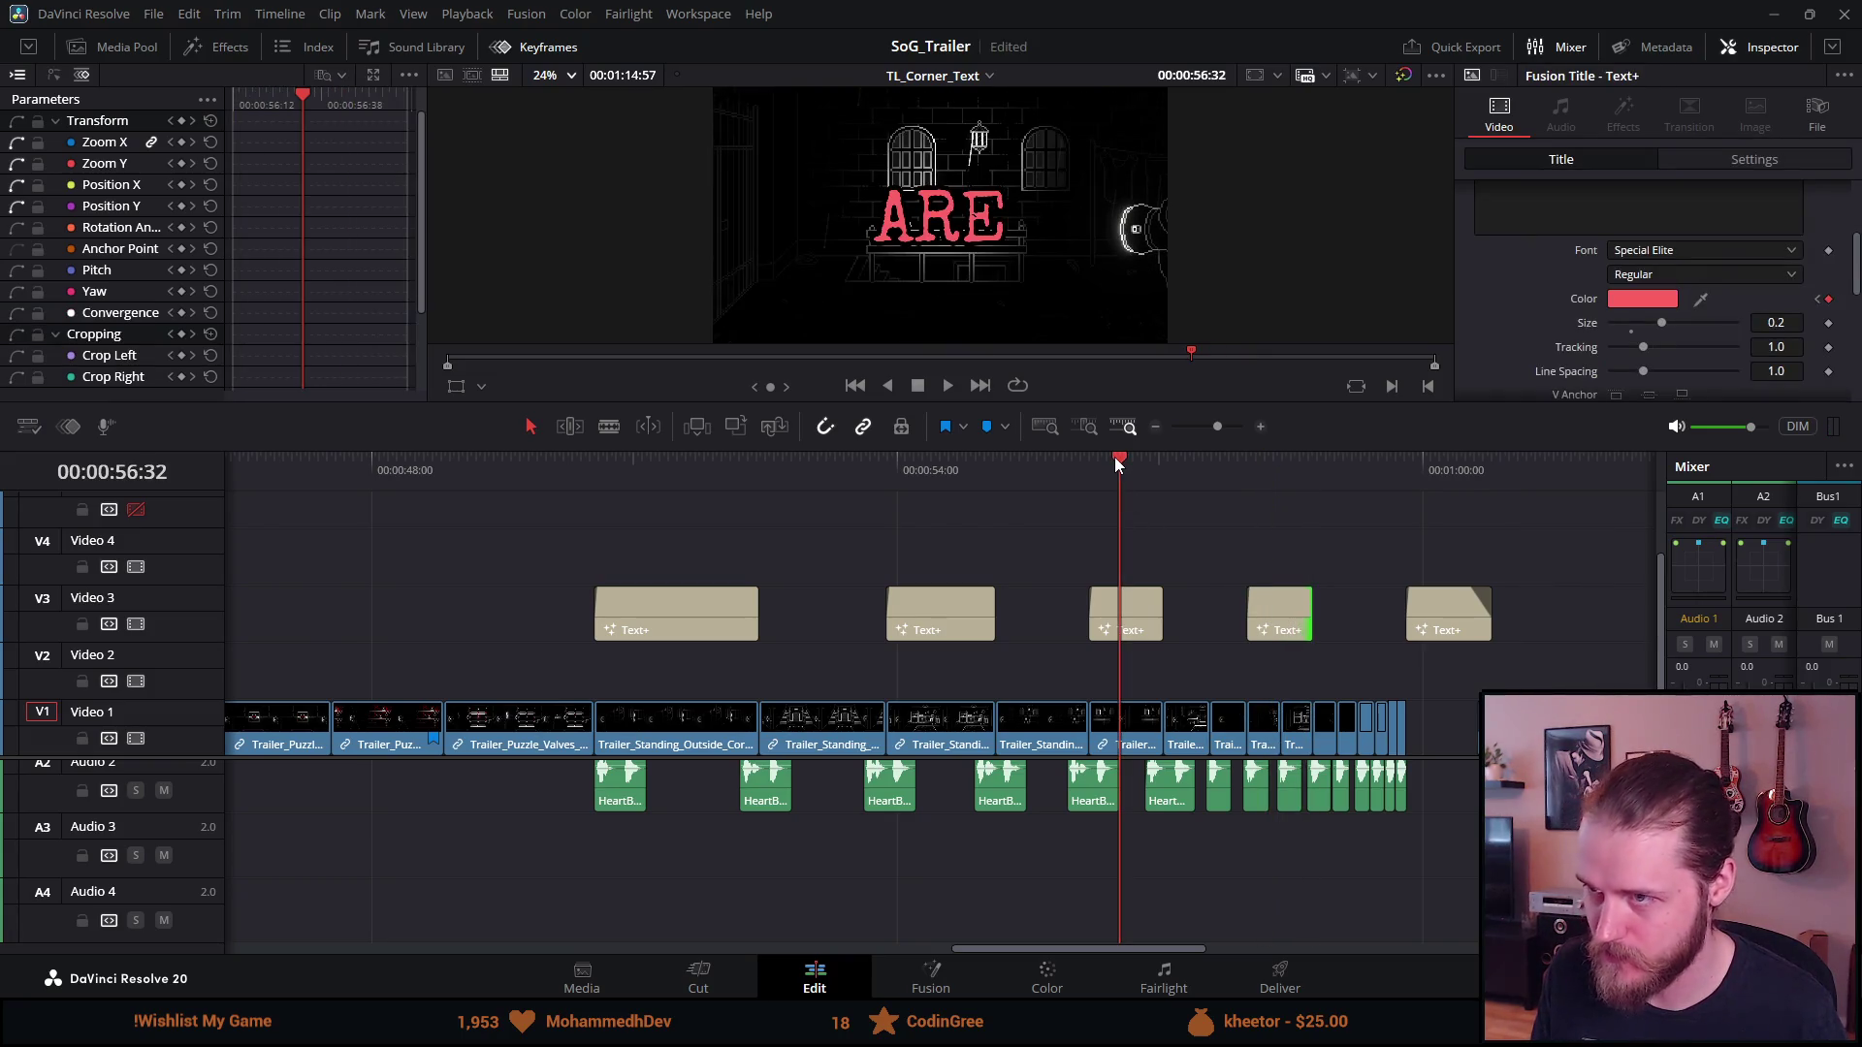
click(959, 469)
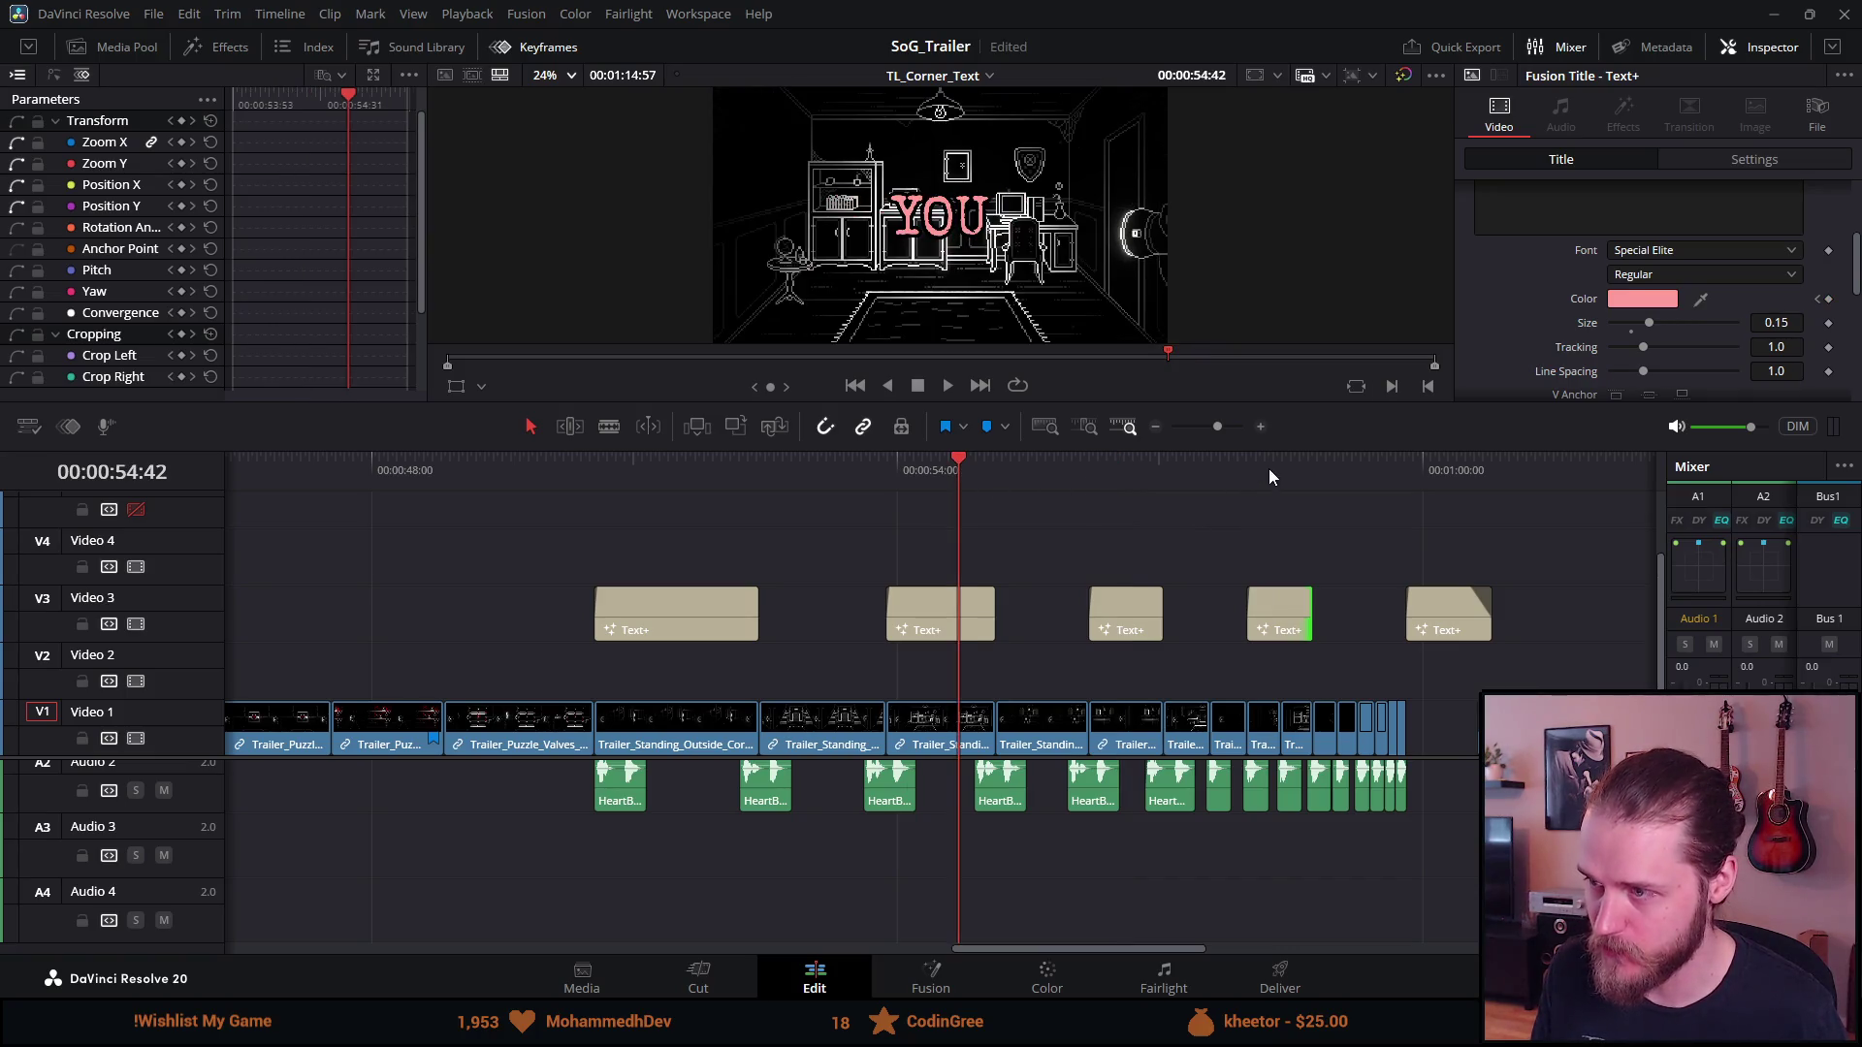
click(1121, 470)
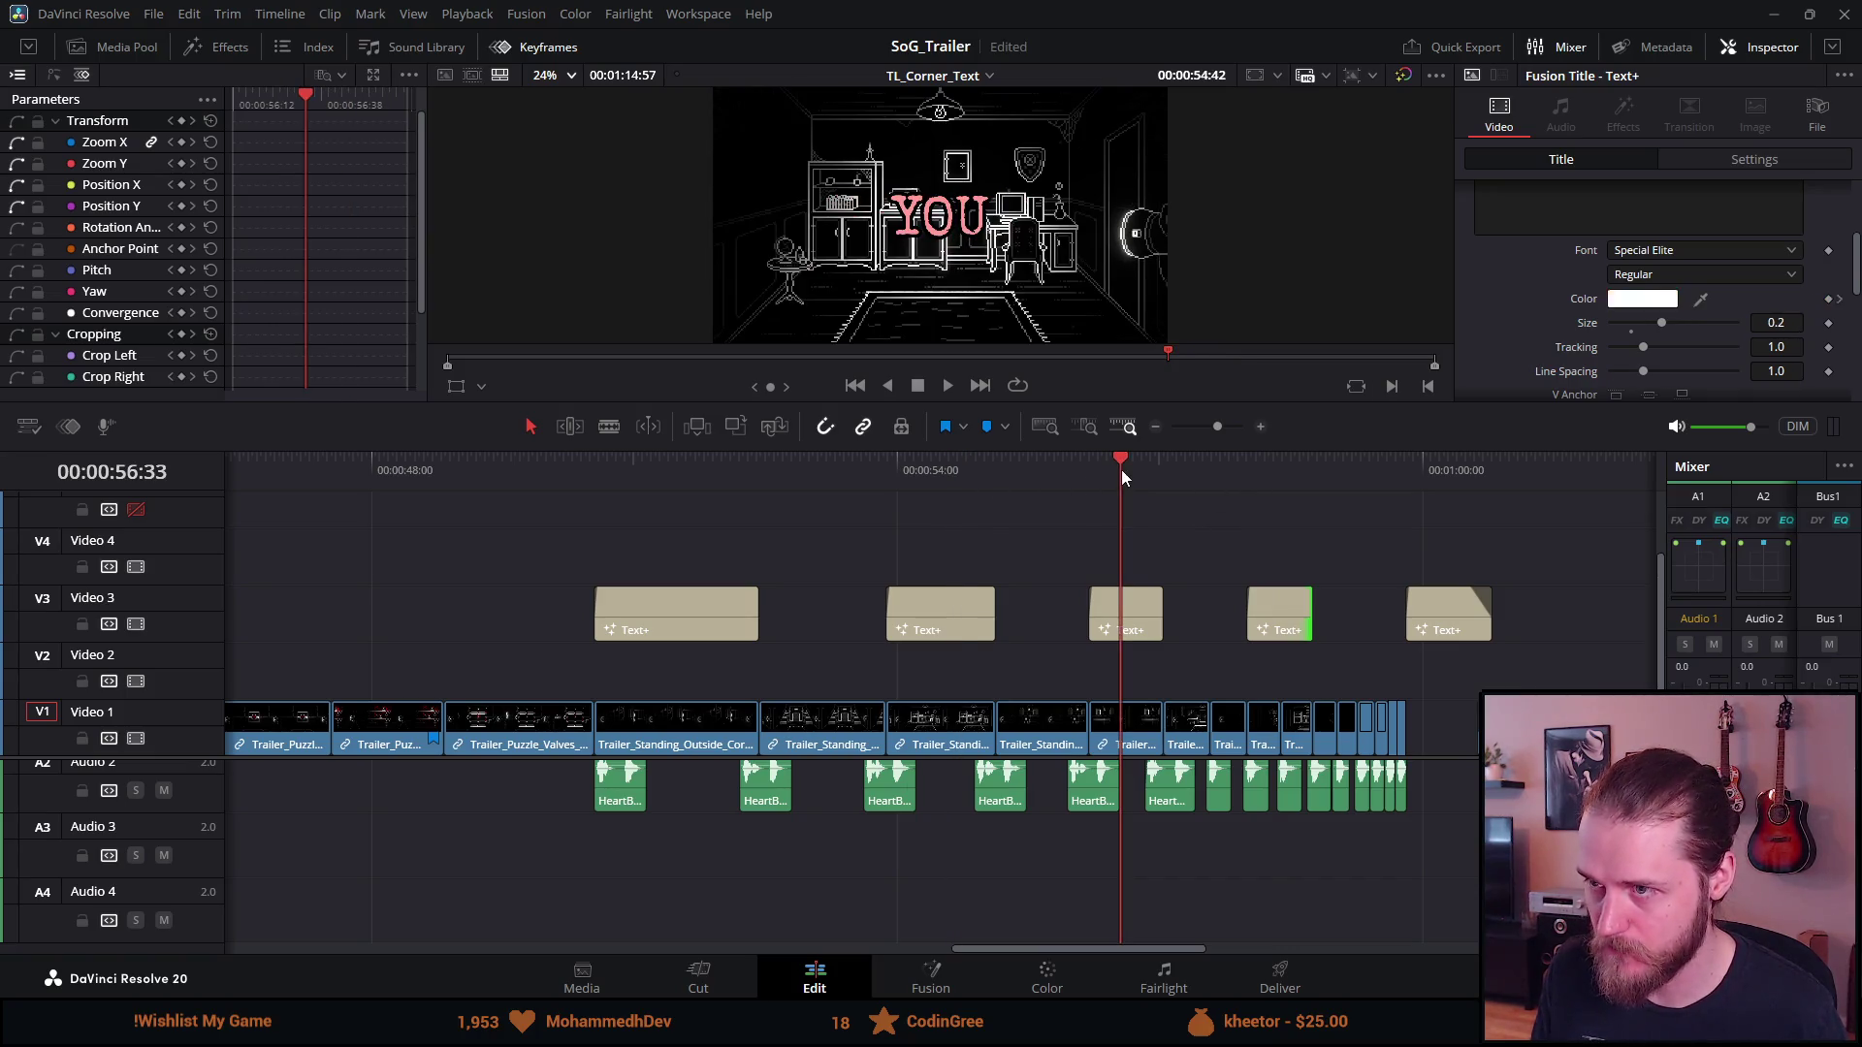
click(1260, 475)
Retype the fourth card's text as NOT and save the project
click(1584, 217)
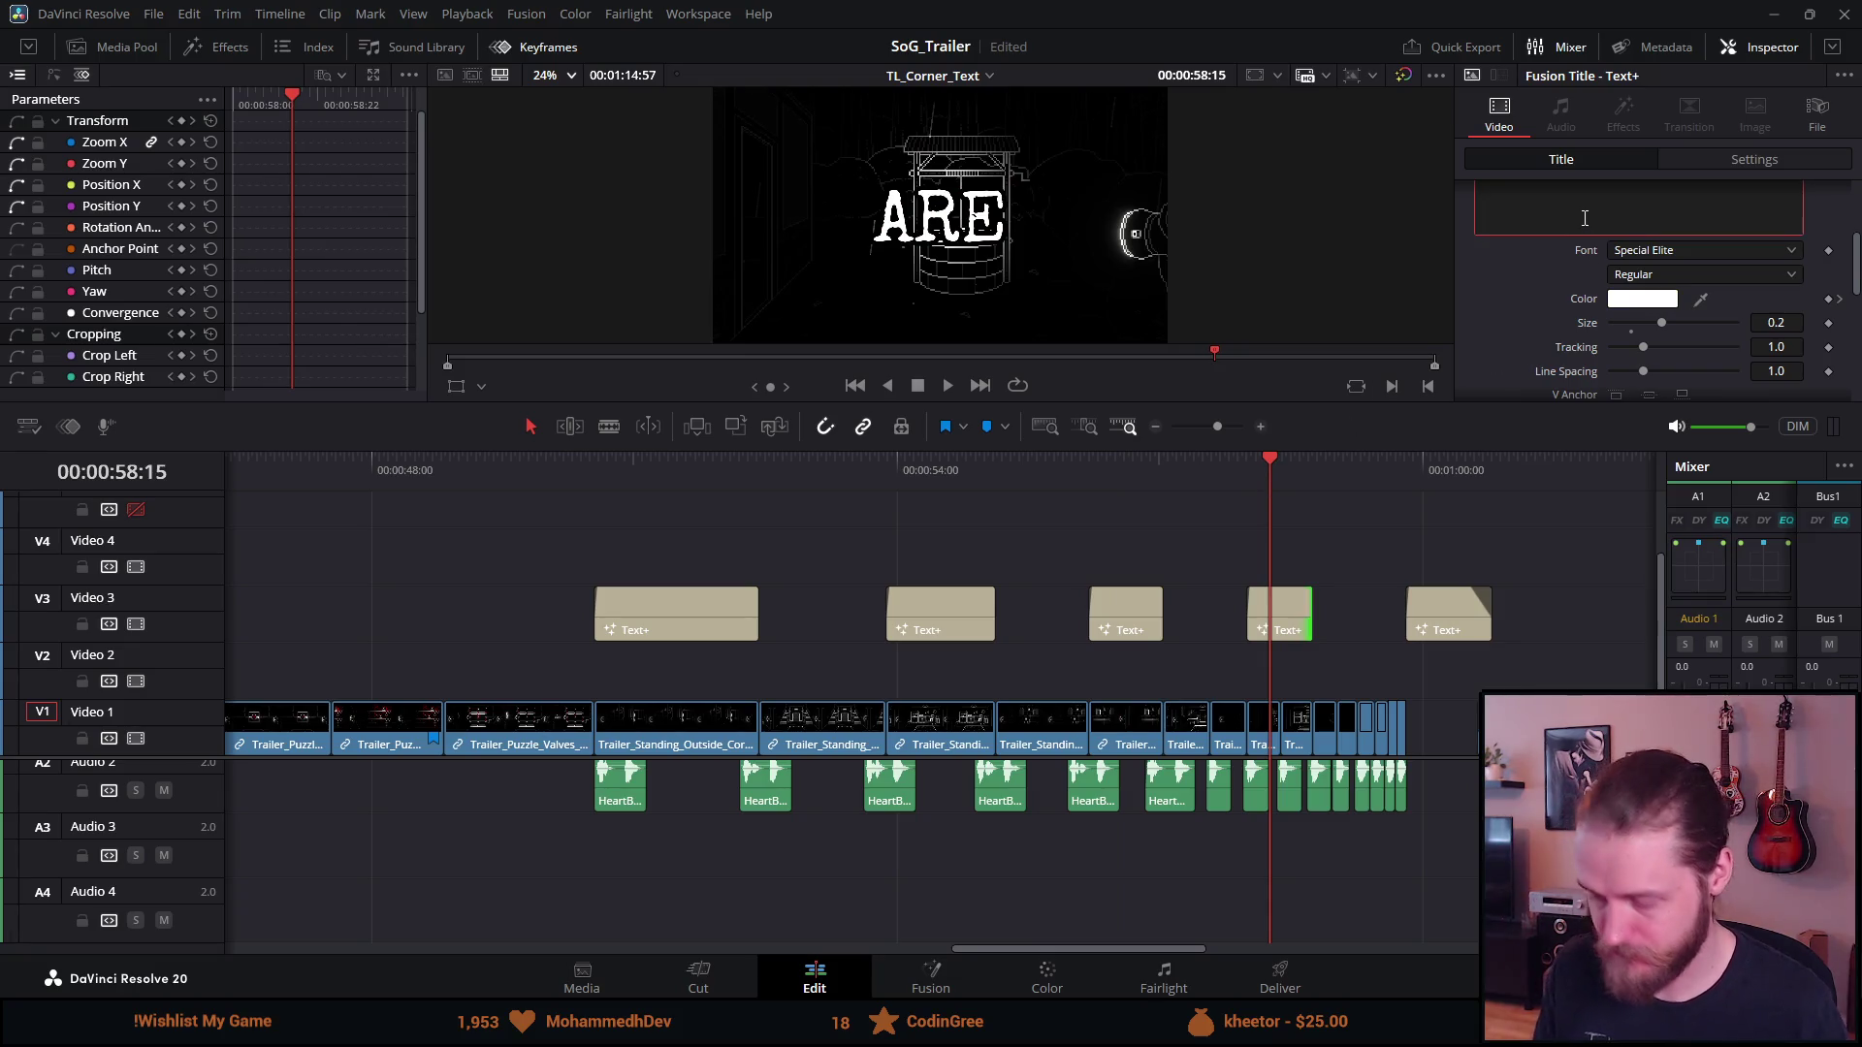
key(ctrl+a)
text(note)
key(BackSpace)
key(BackSpace)
key(BackSpace)
key(BackSpace)
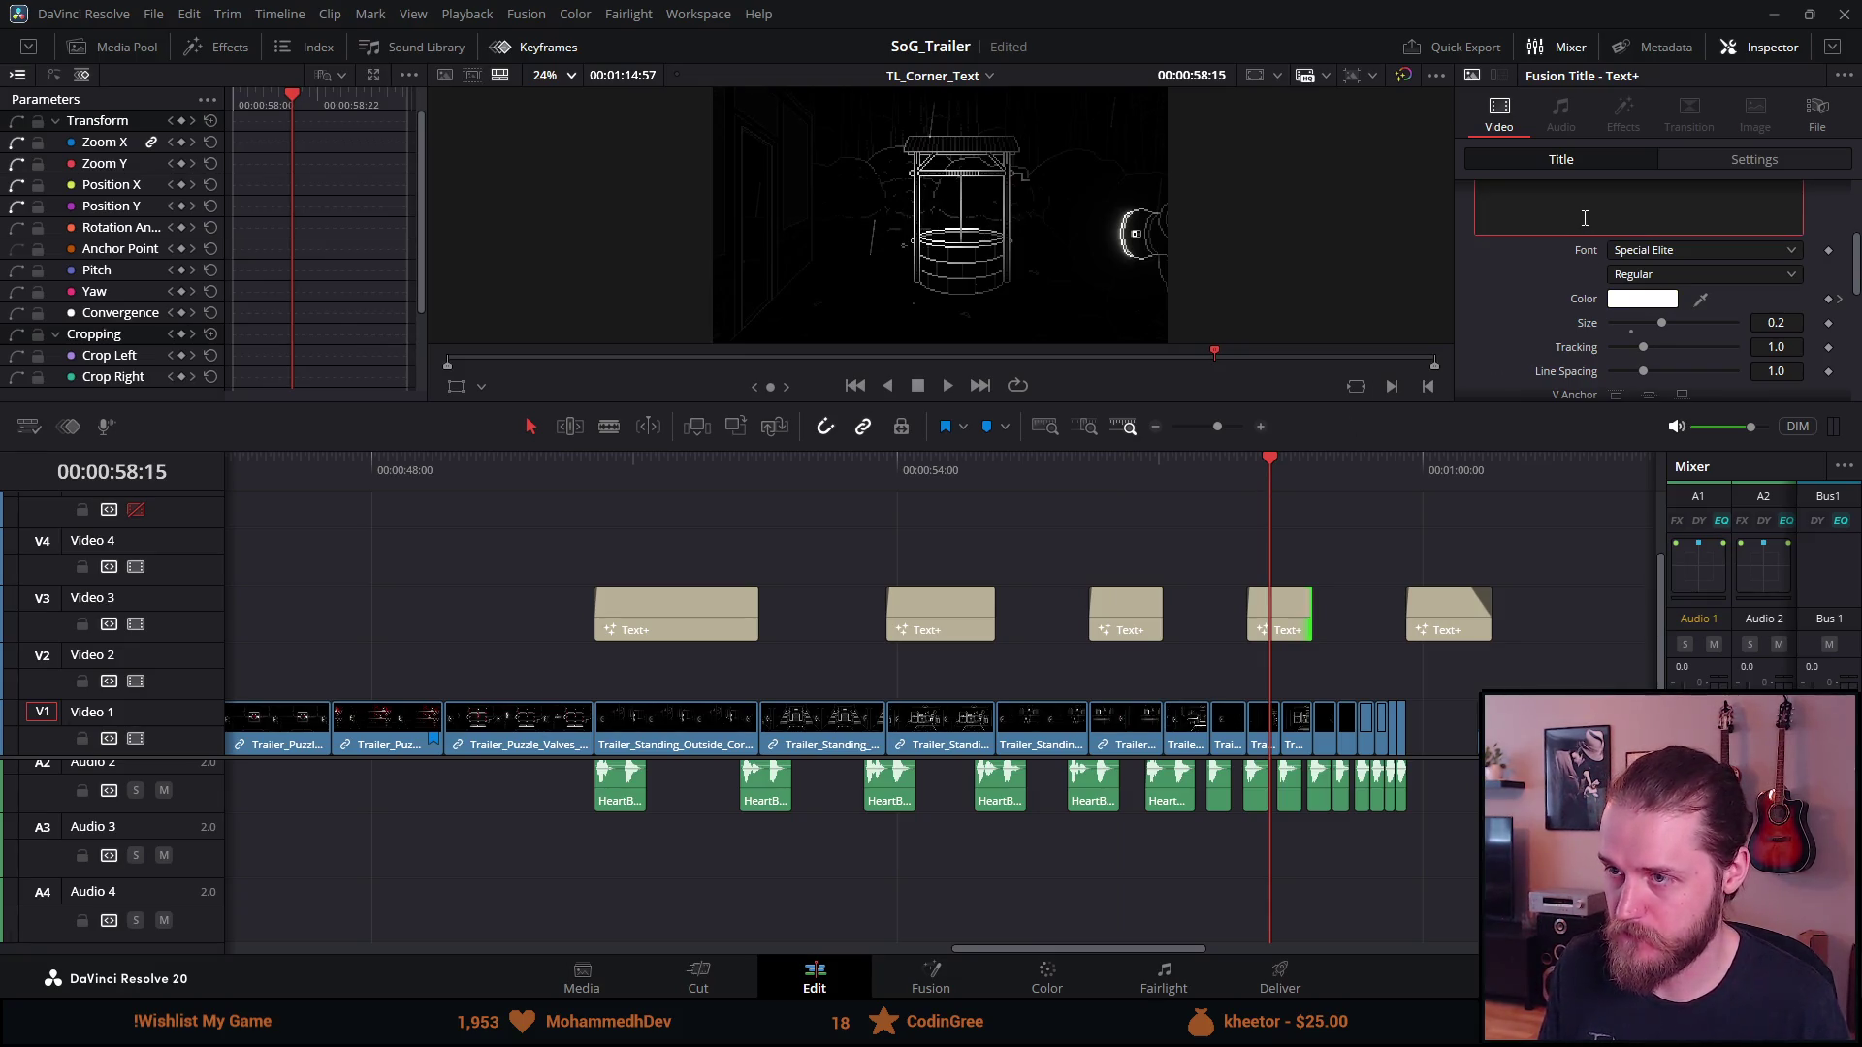
text(NOT)
key(ctrl+s)
Set the NOT title's size to 0.25 and check the following ALONE title
click(1775, 322)
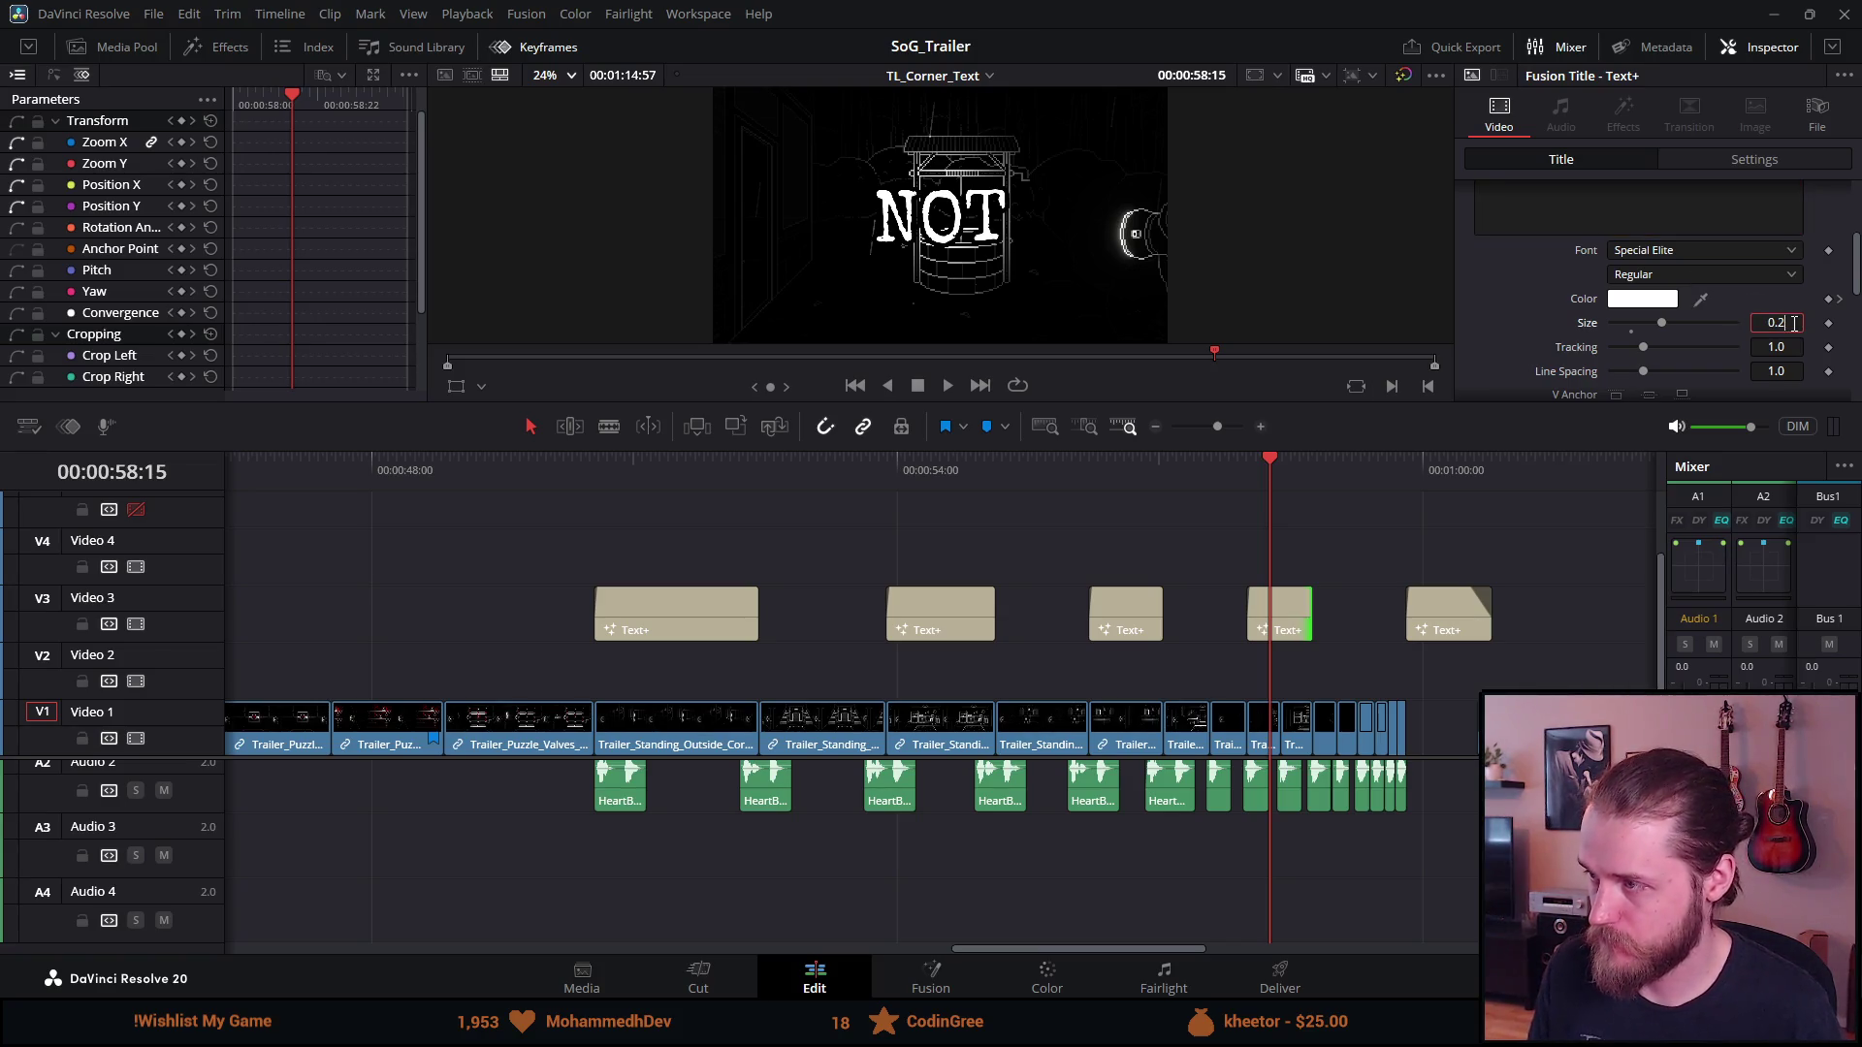
text(0.25)
key(Tab)
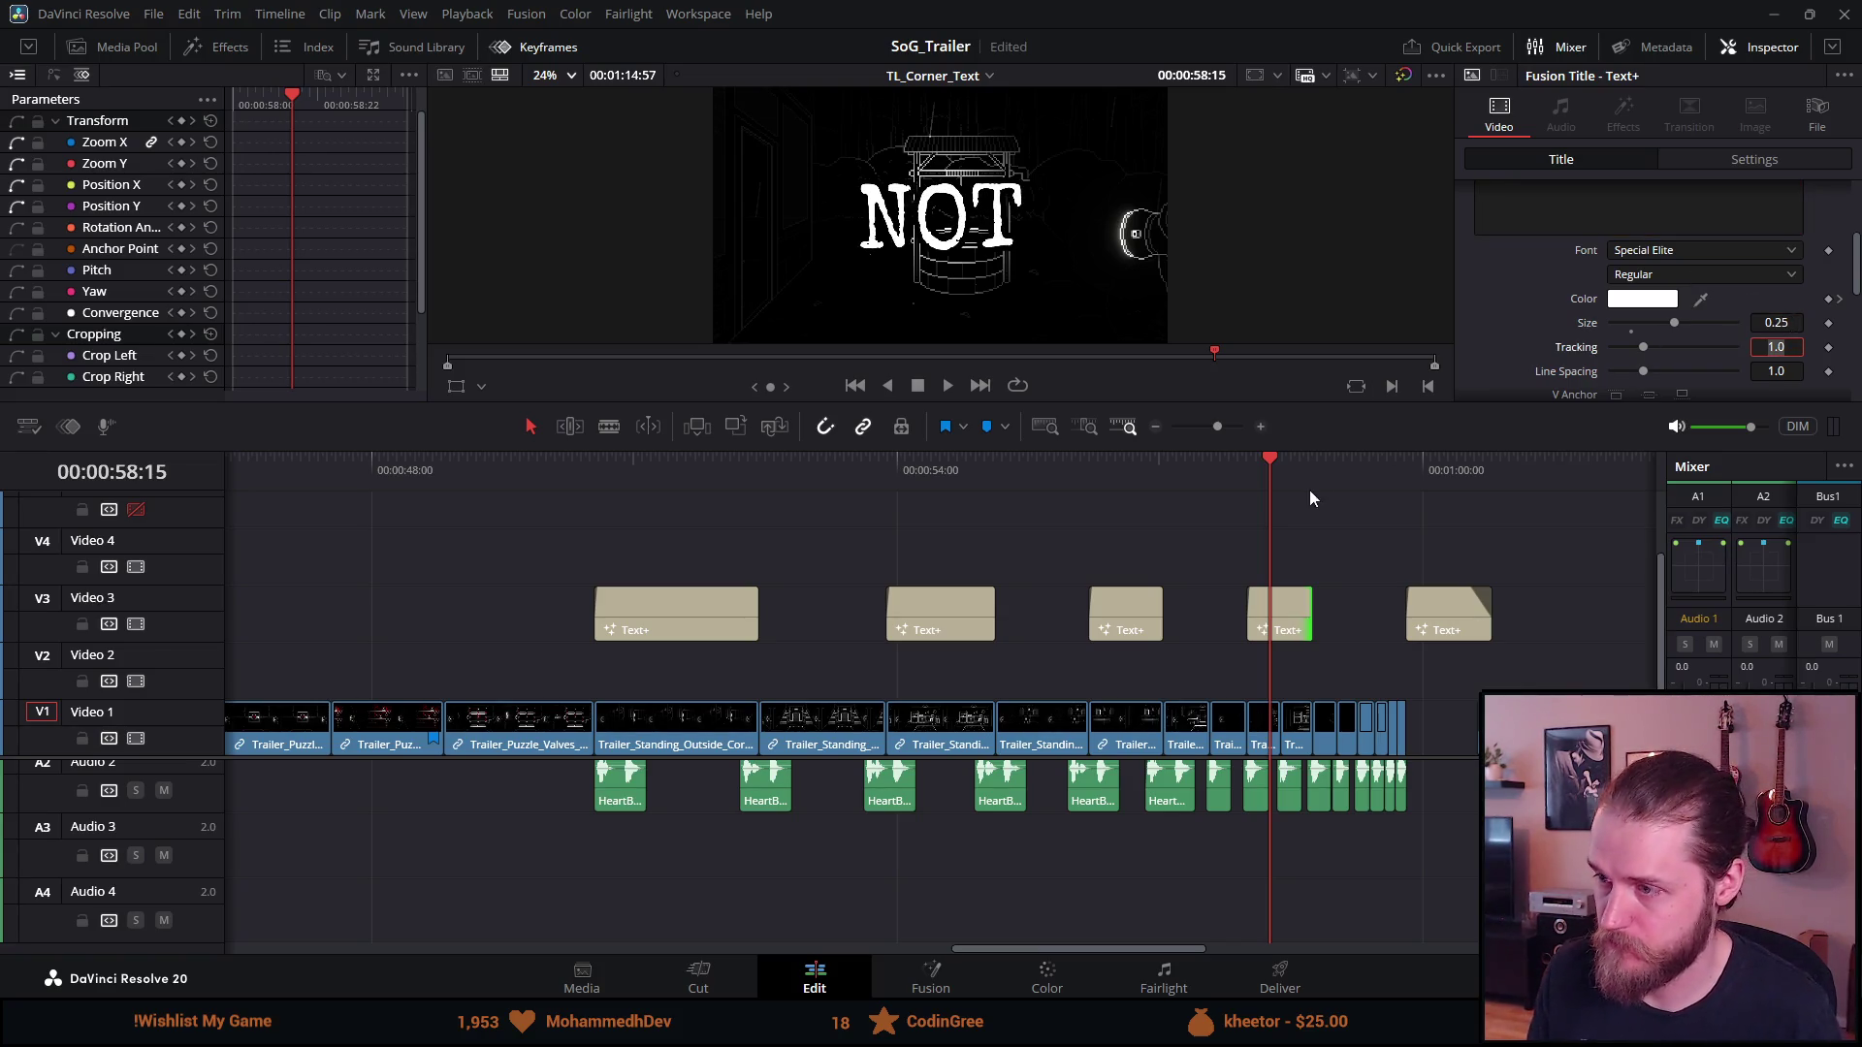
click(1431, 473)
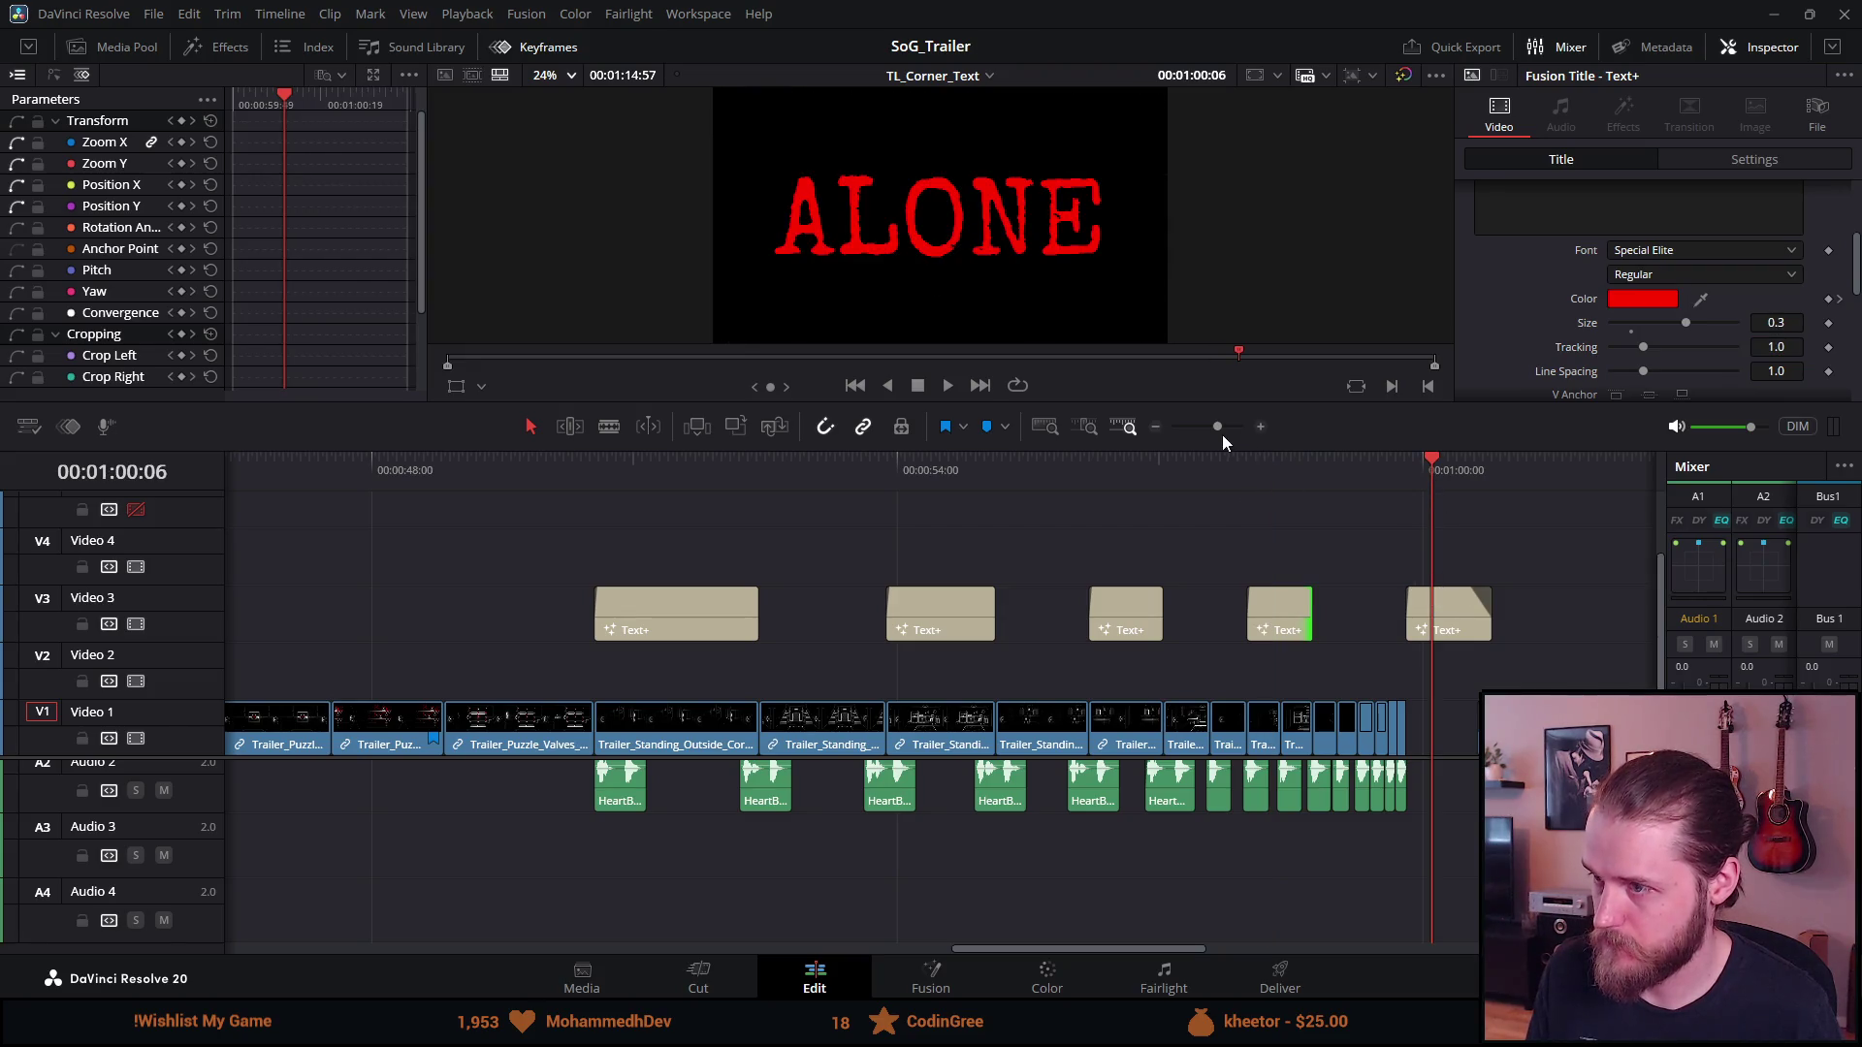
click(1270, 477)
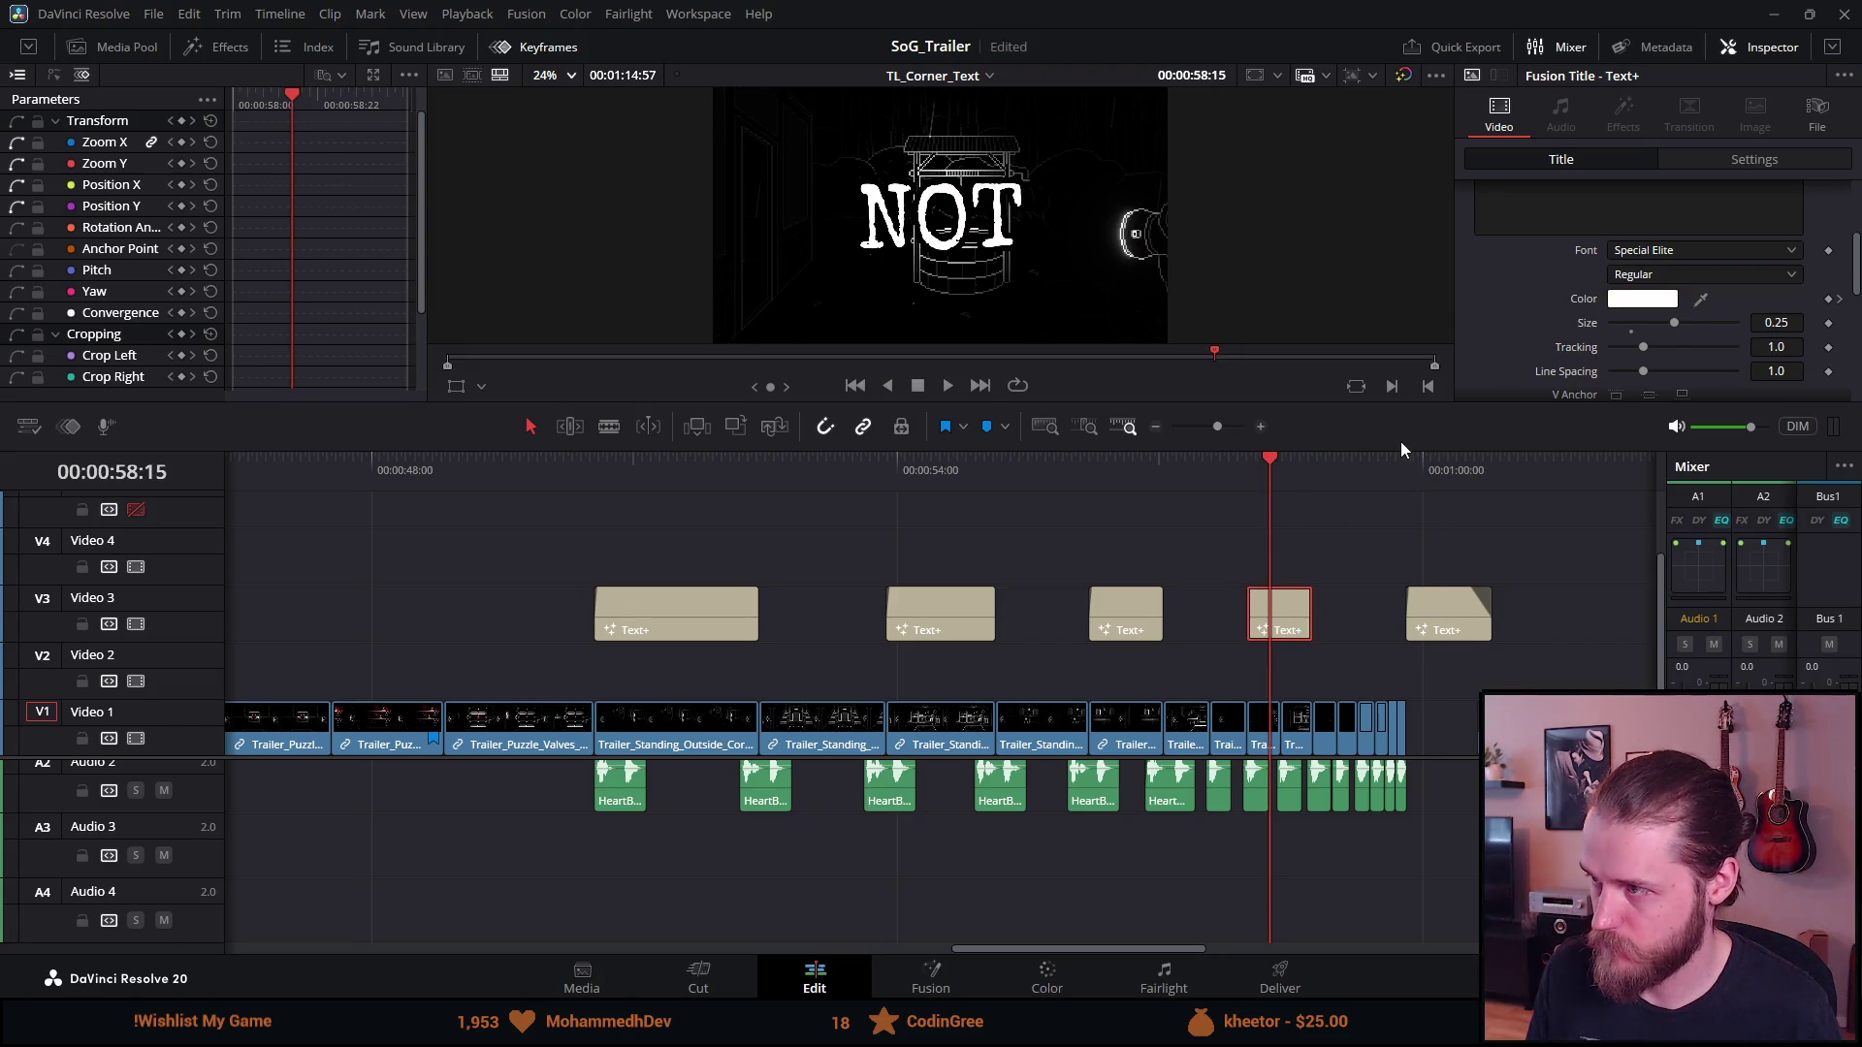
Set the NOT title's next colour keyframe to a deep bright red
click(1841, 300)
click(1635, 302)
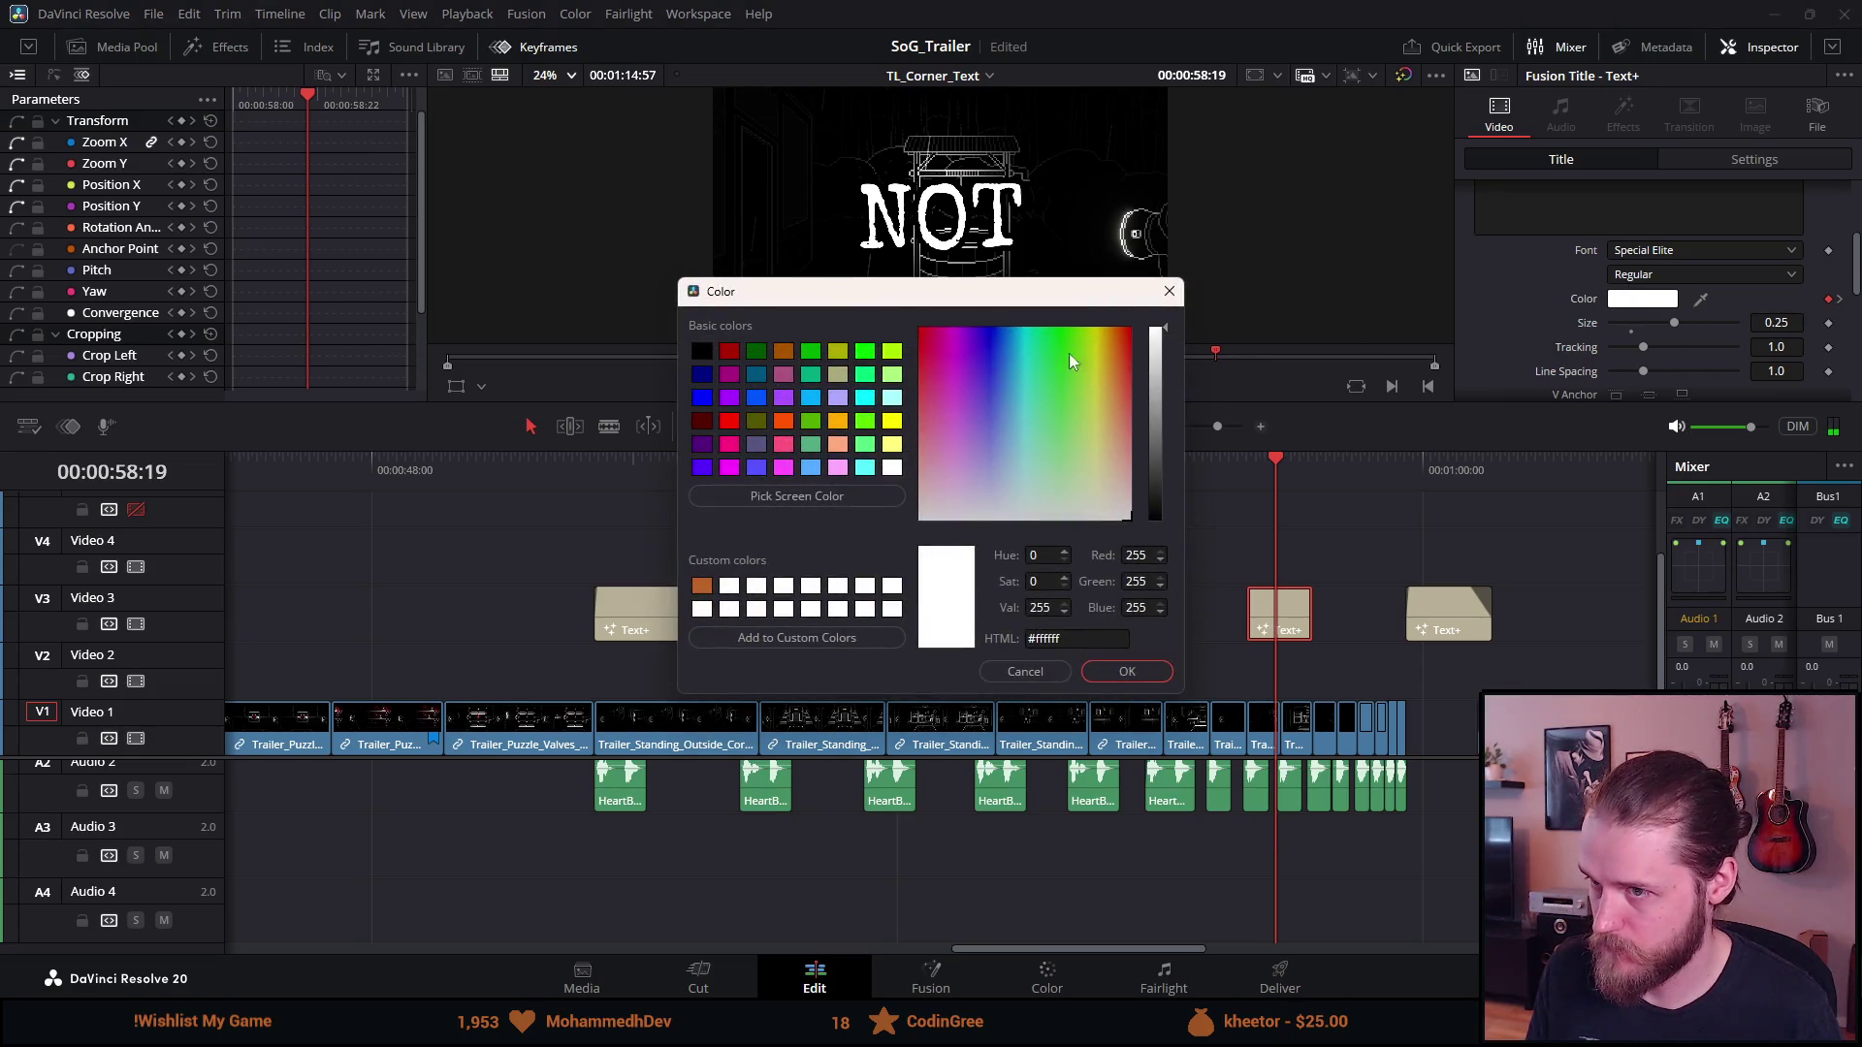
drag(1119, 355, 1139, 365)
click(1106, 456)
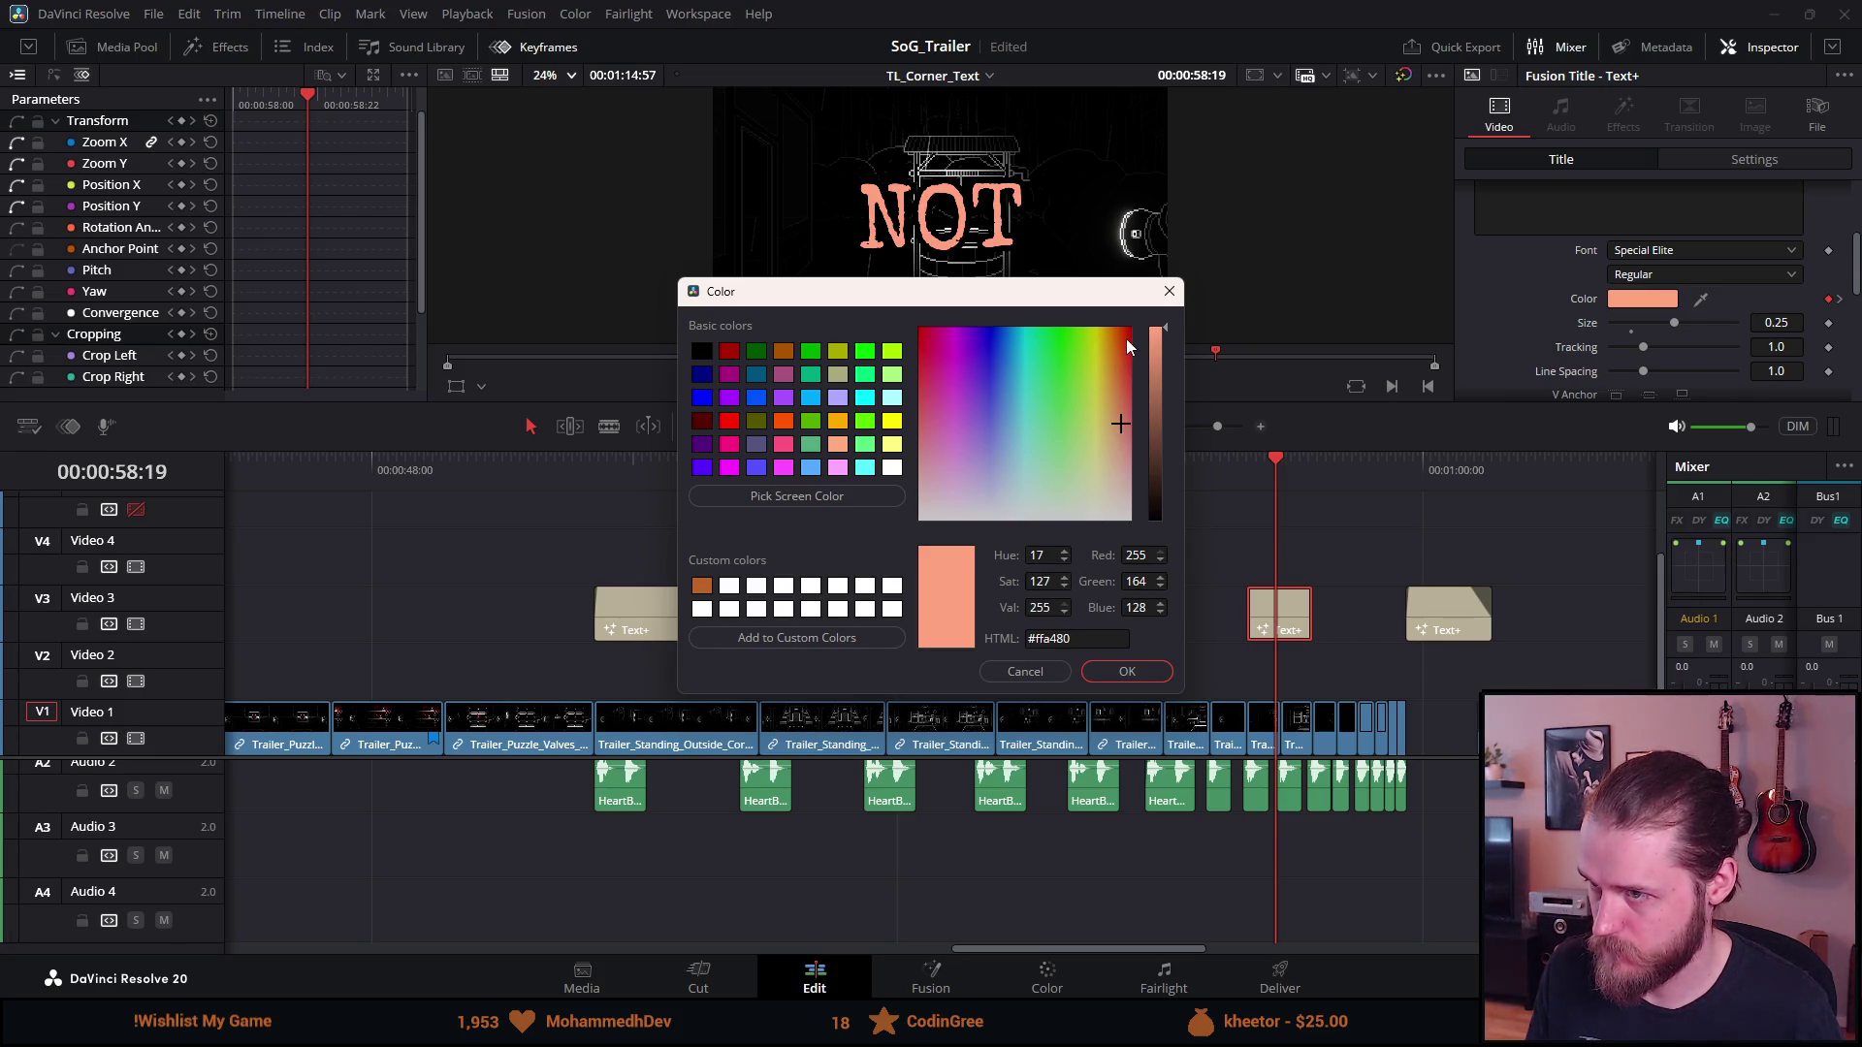
click(1132, 353)
drag(1133, 355, 1133, 359)
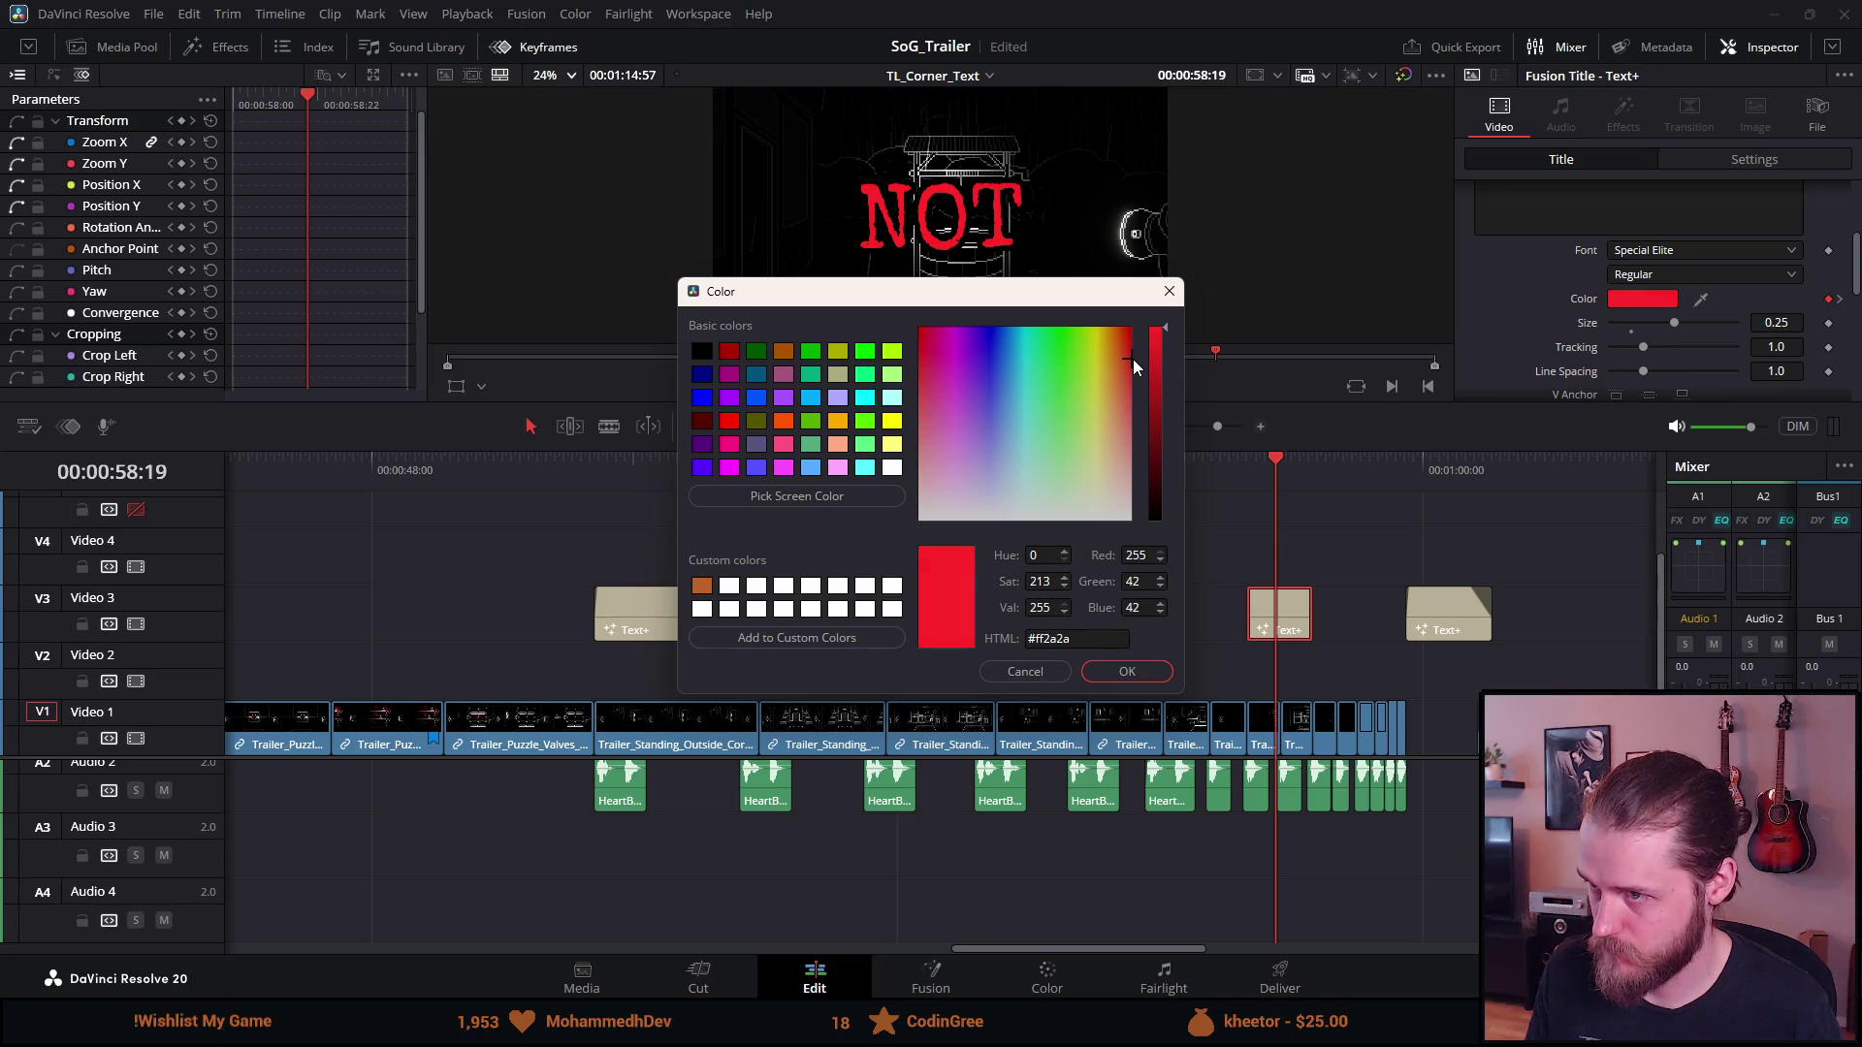
click(1124, 671)
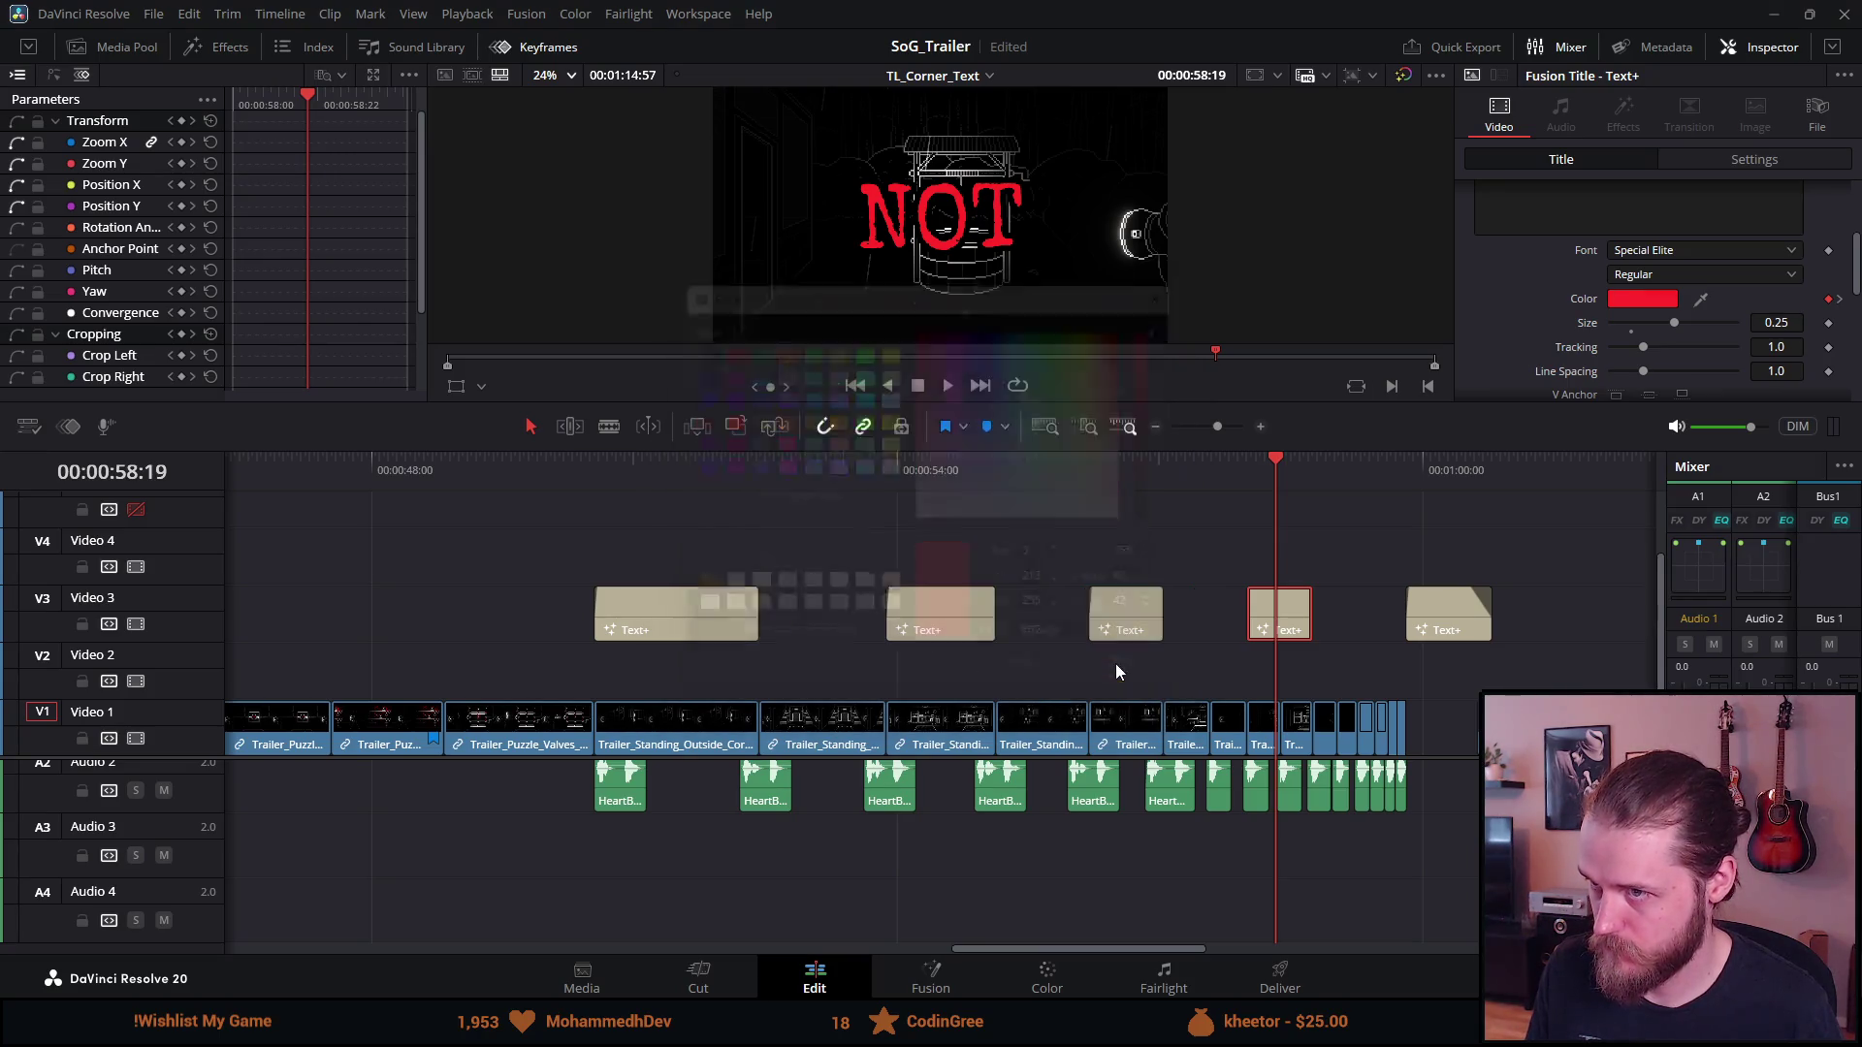
Delete the extra pink colour keyframe and compare NOT with the ARE title
click(1840, 299)
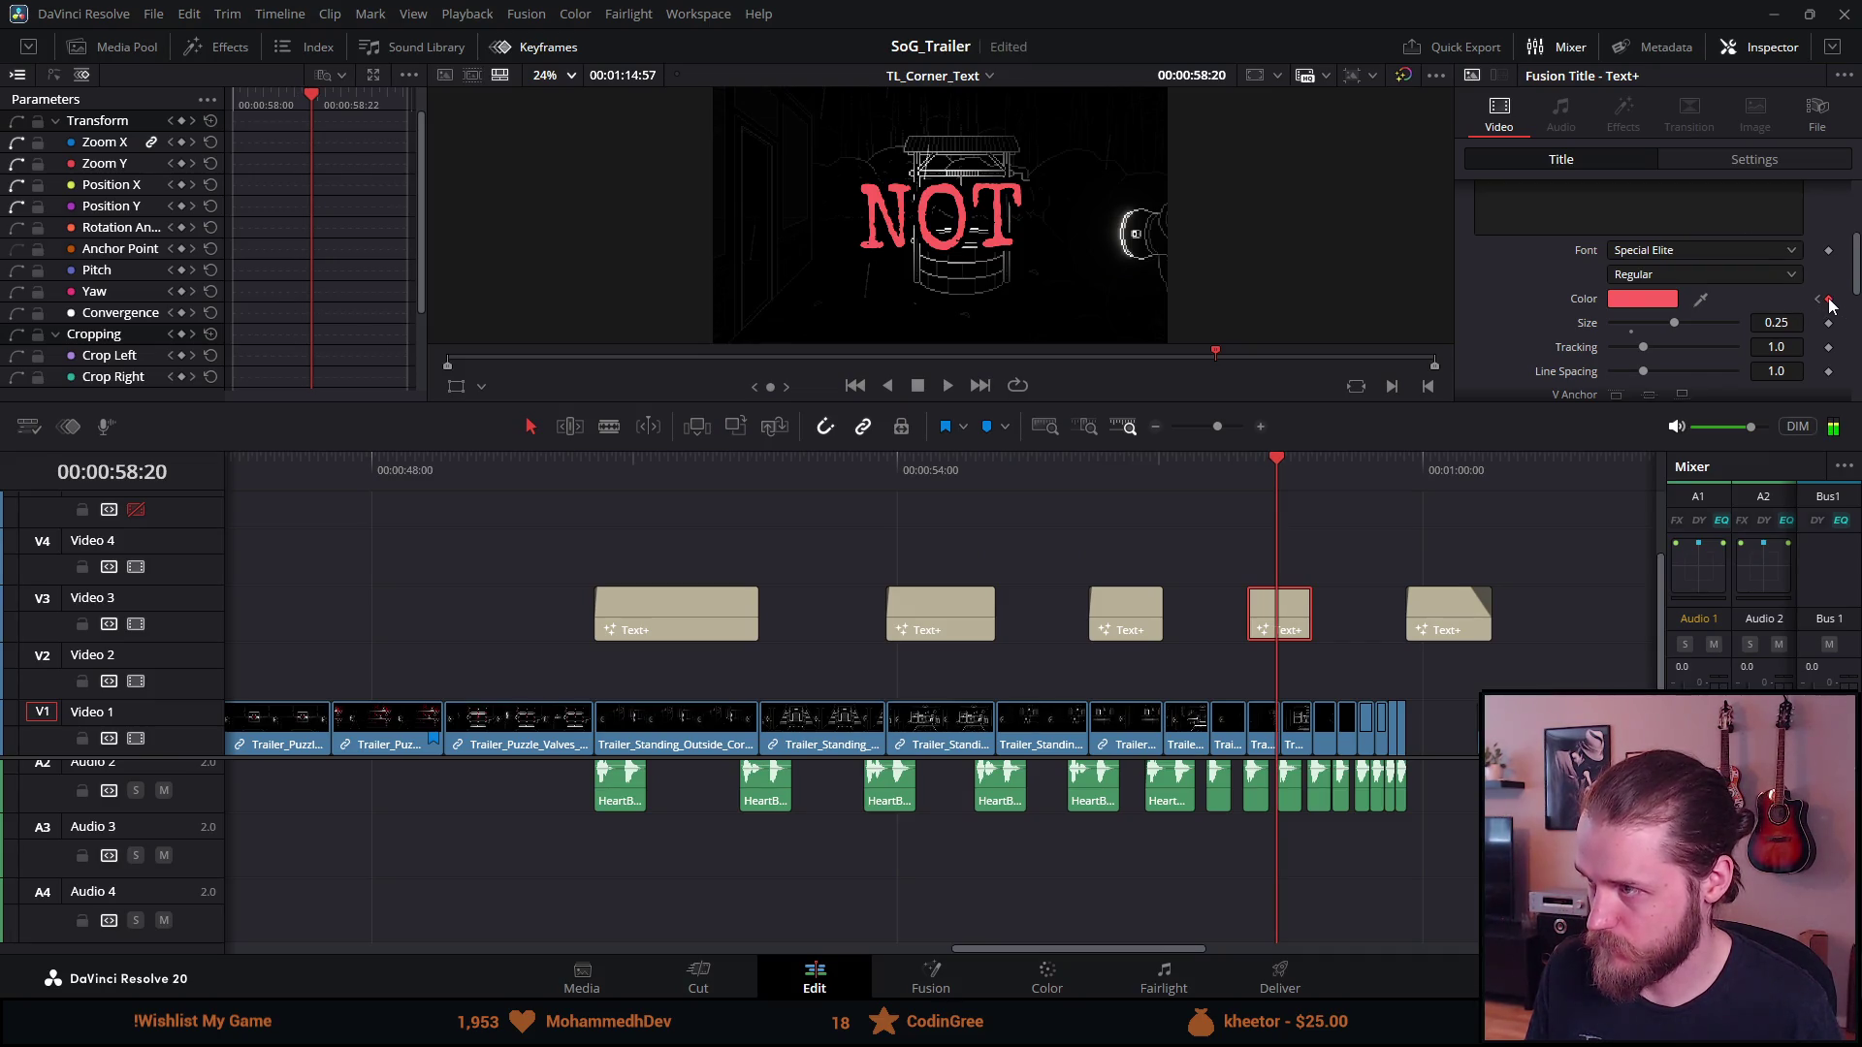
click(1830, 300)
click(1819, 300)
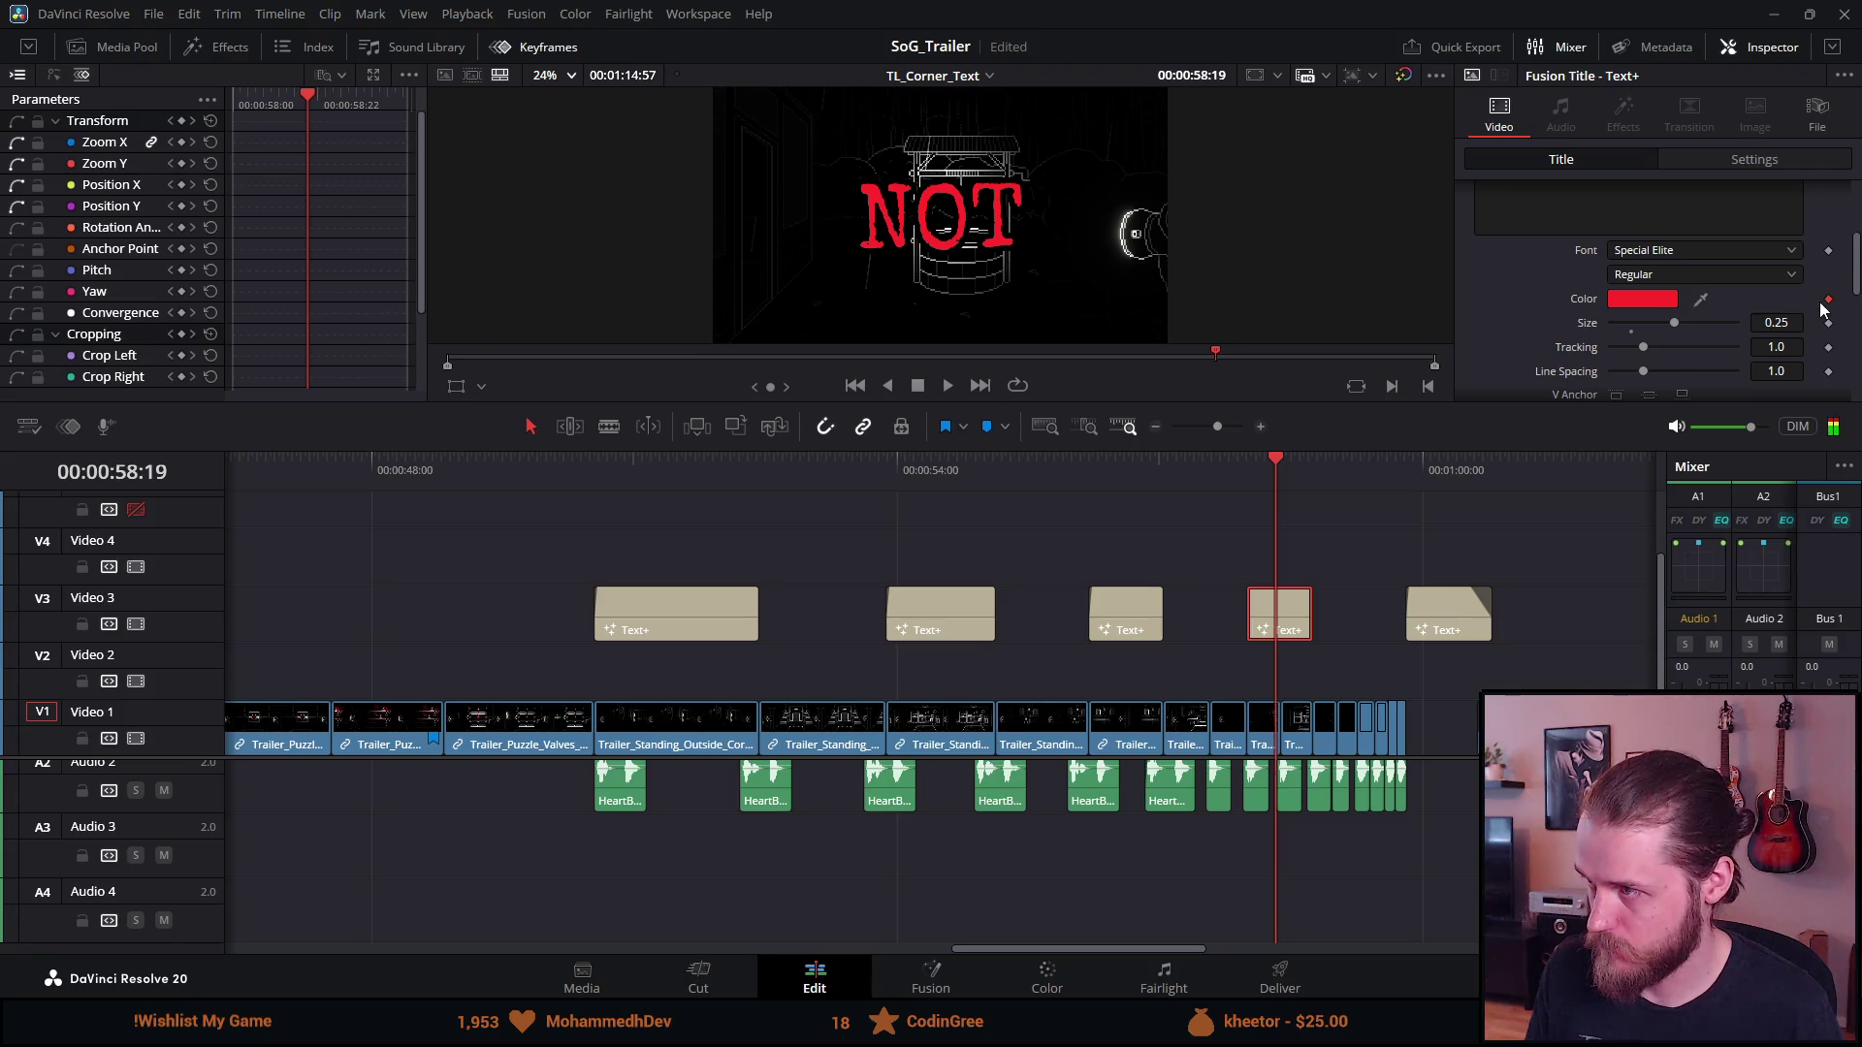
click(1119, 463)
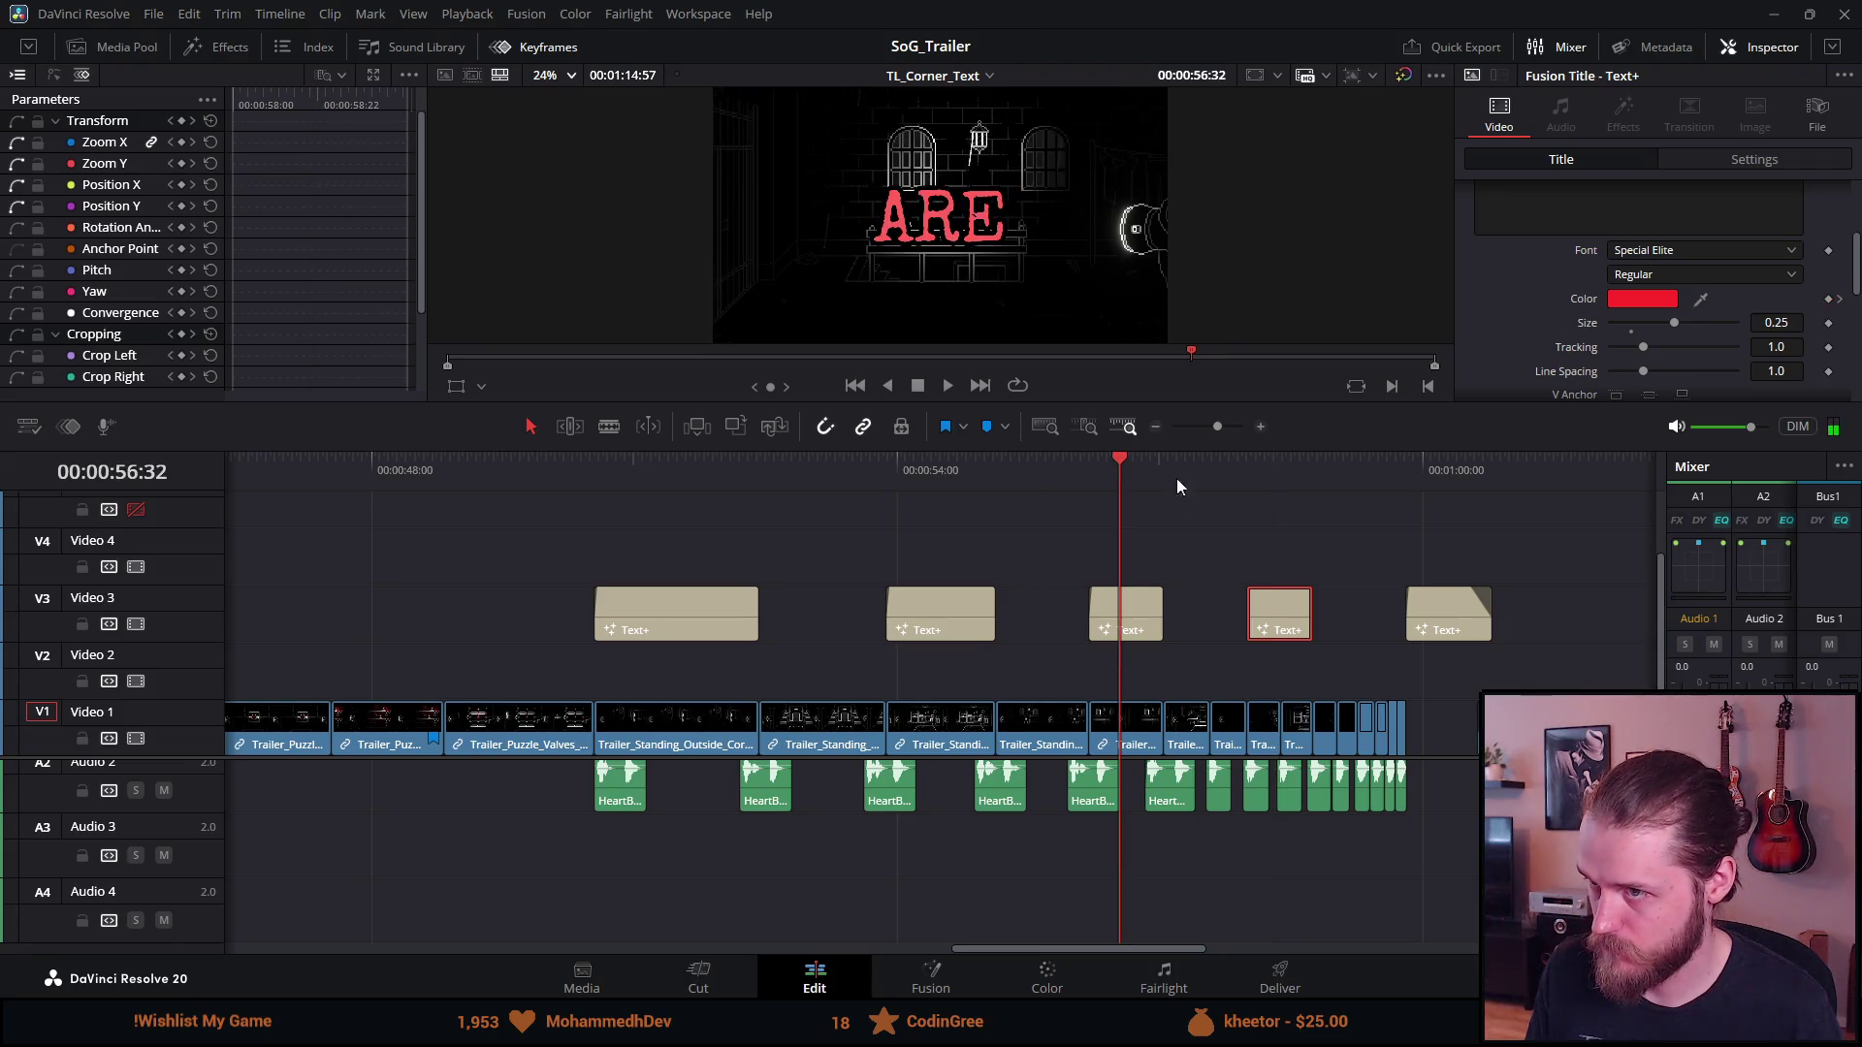
click(1838, 300)
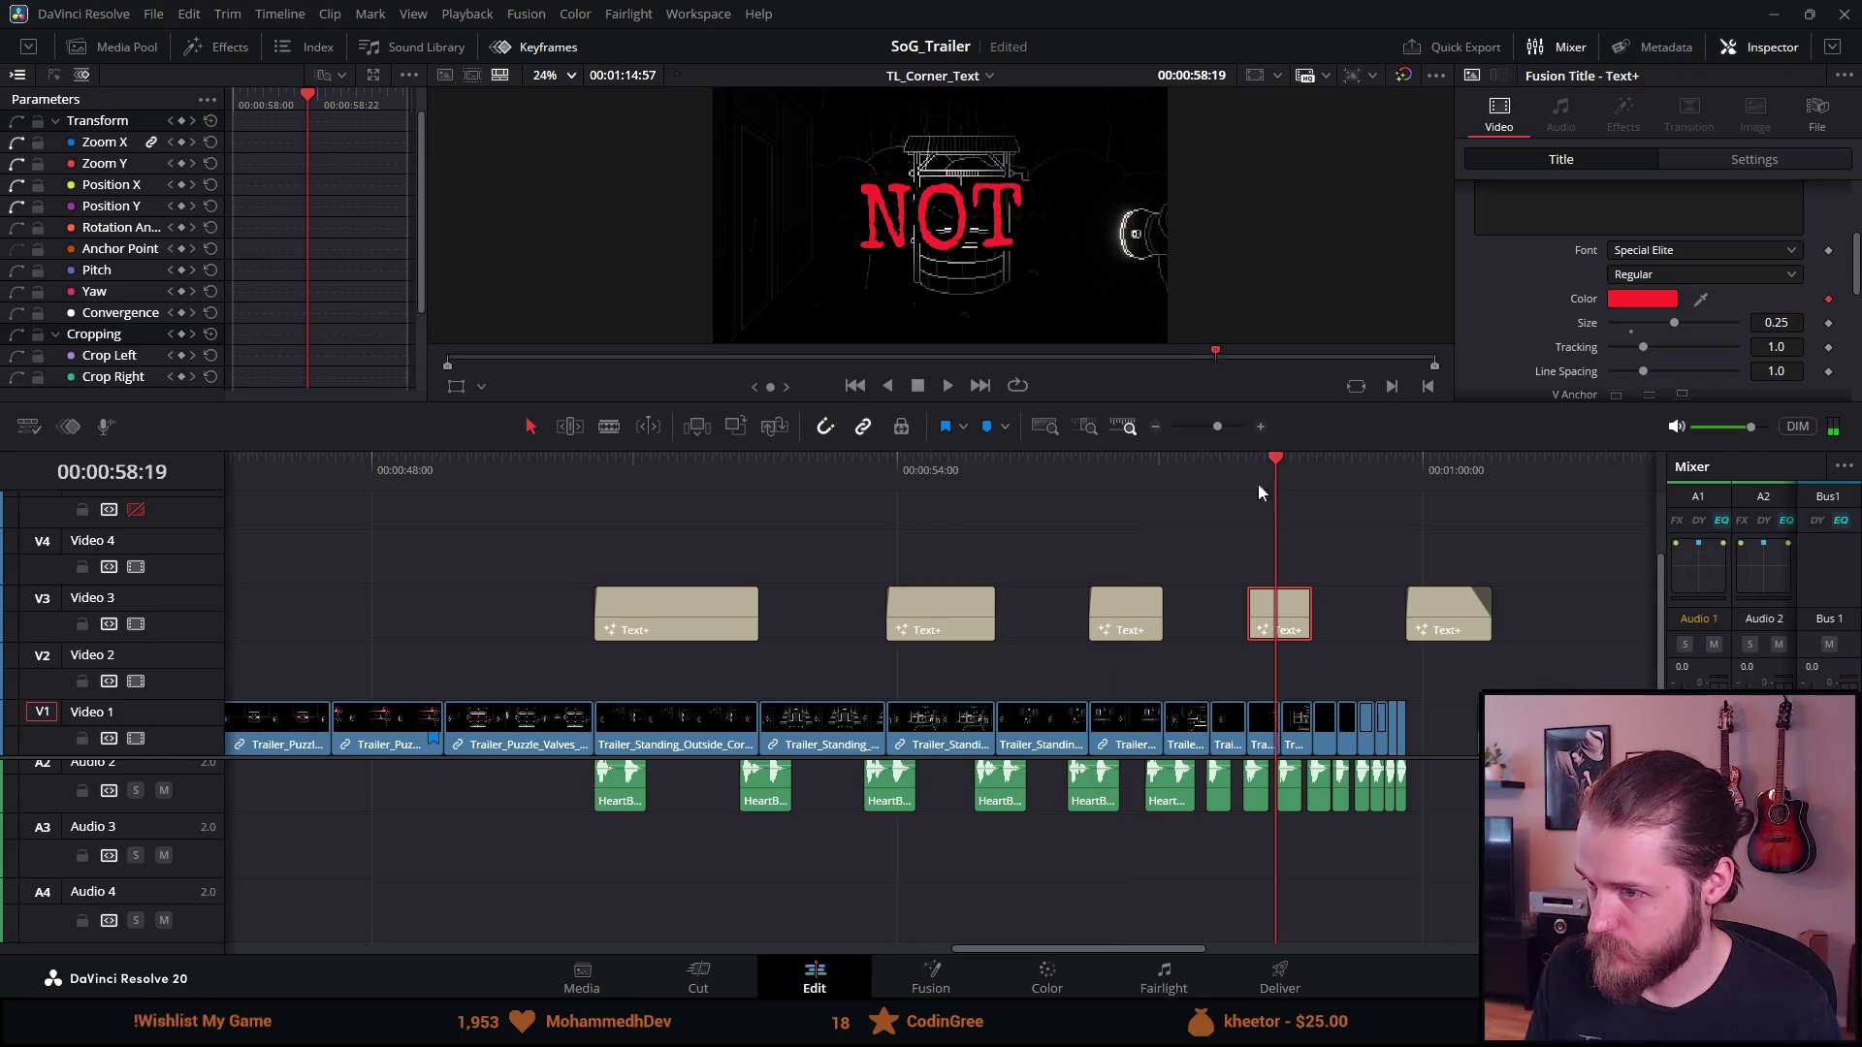
click(1133, 456)
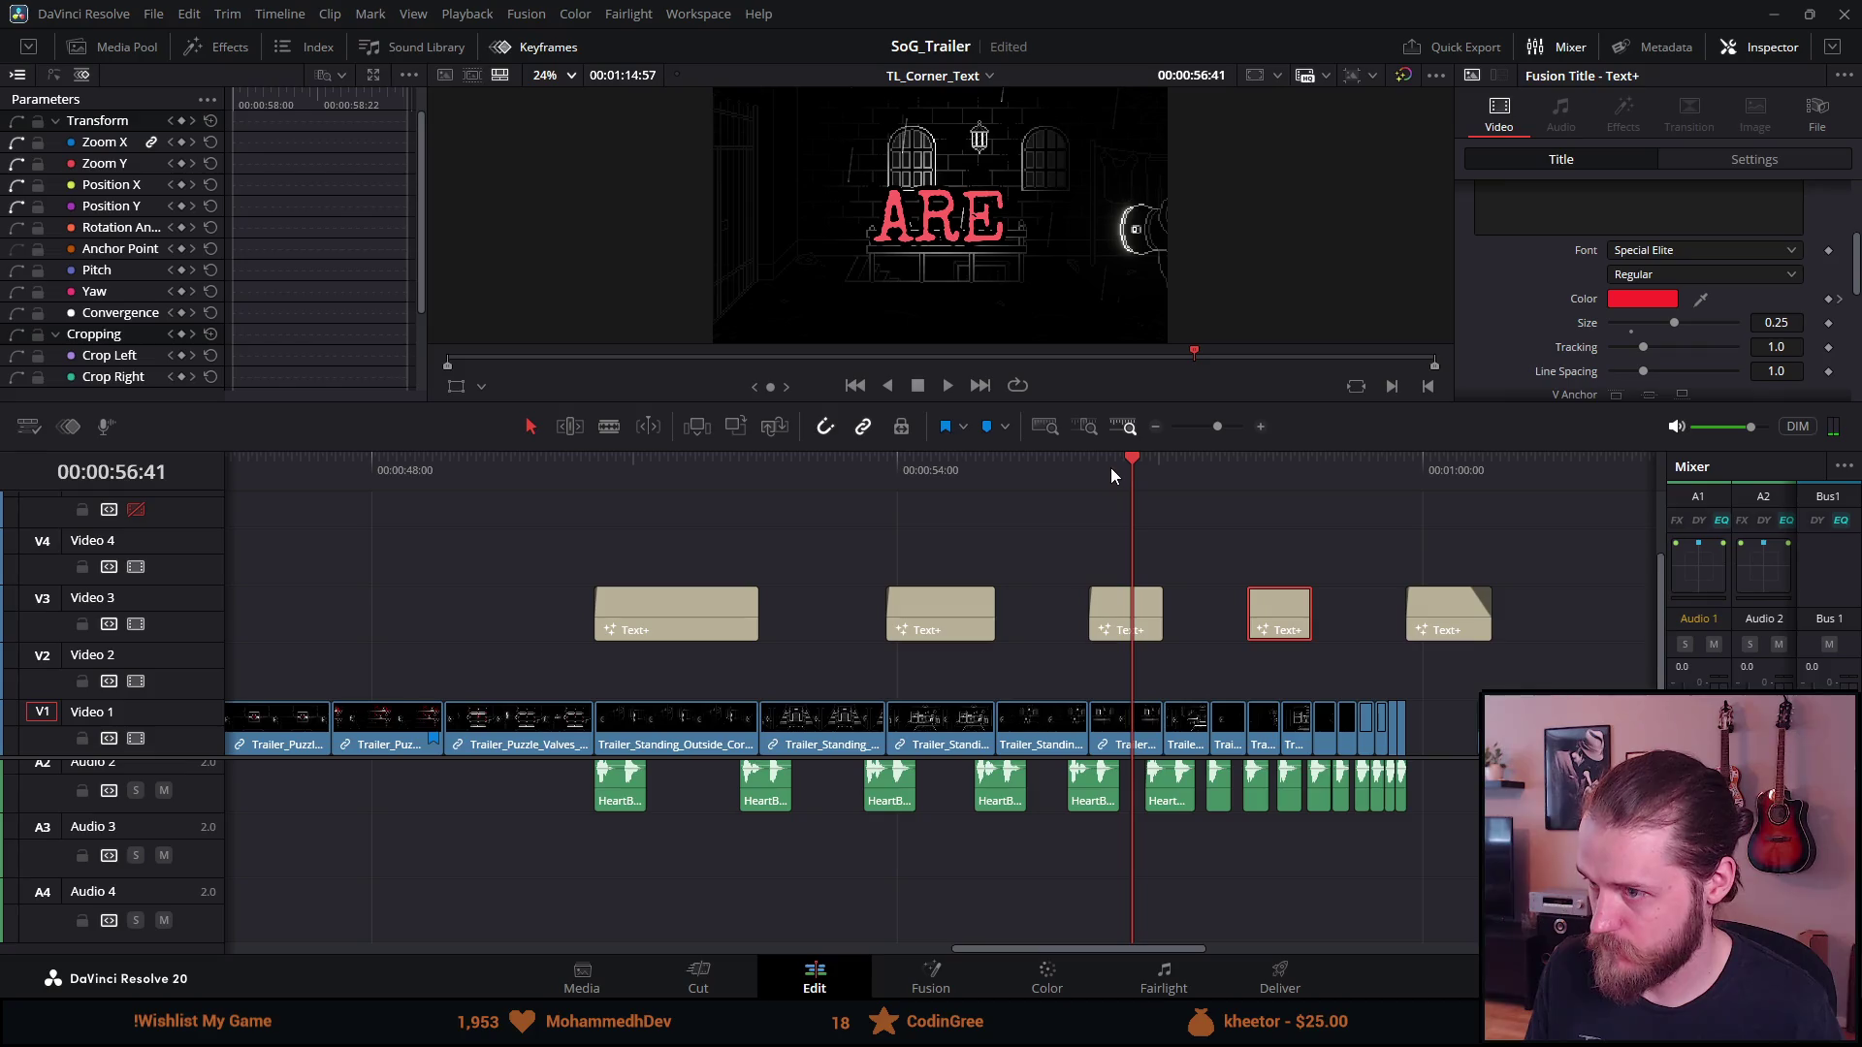
click(1840, 301)
click(562, 458)
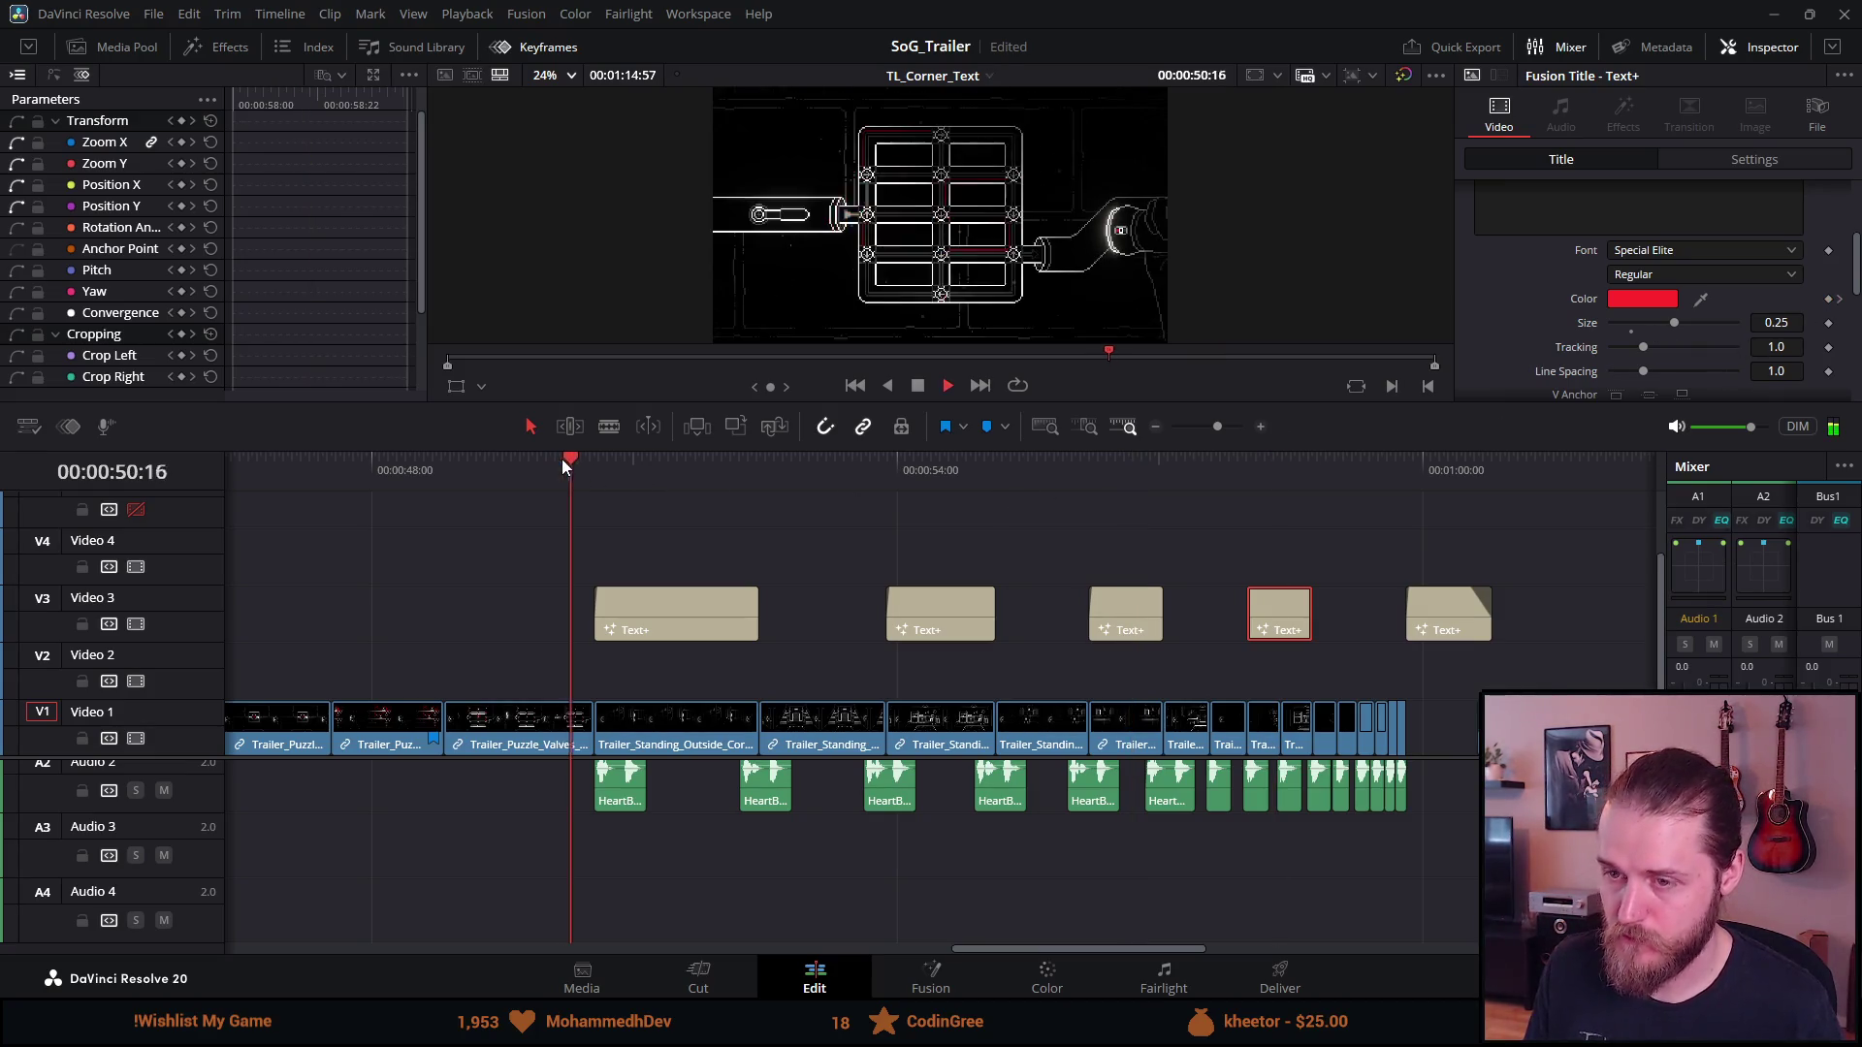
key(space)
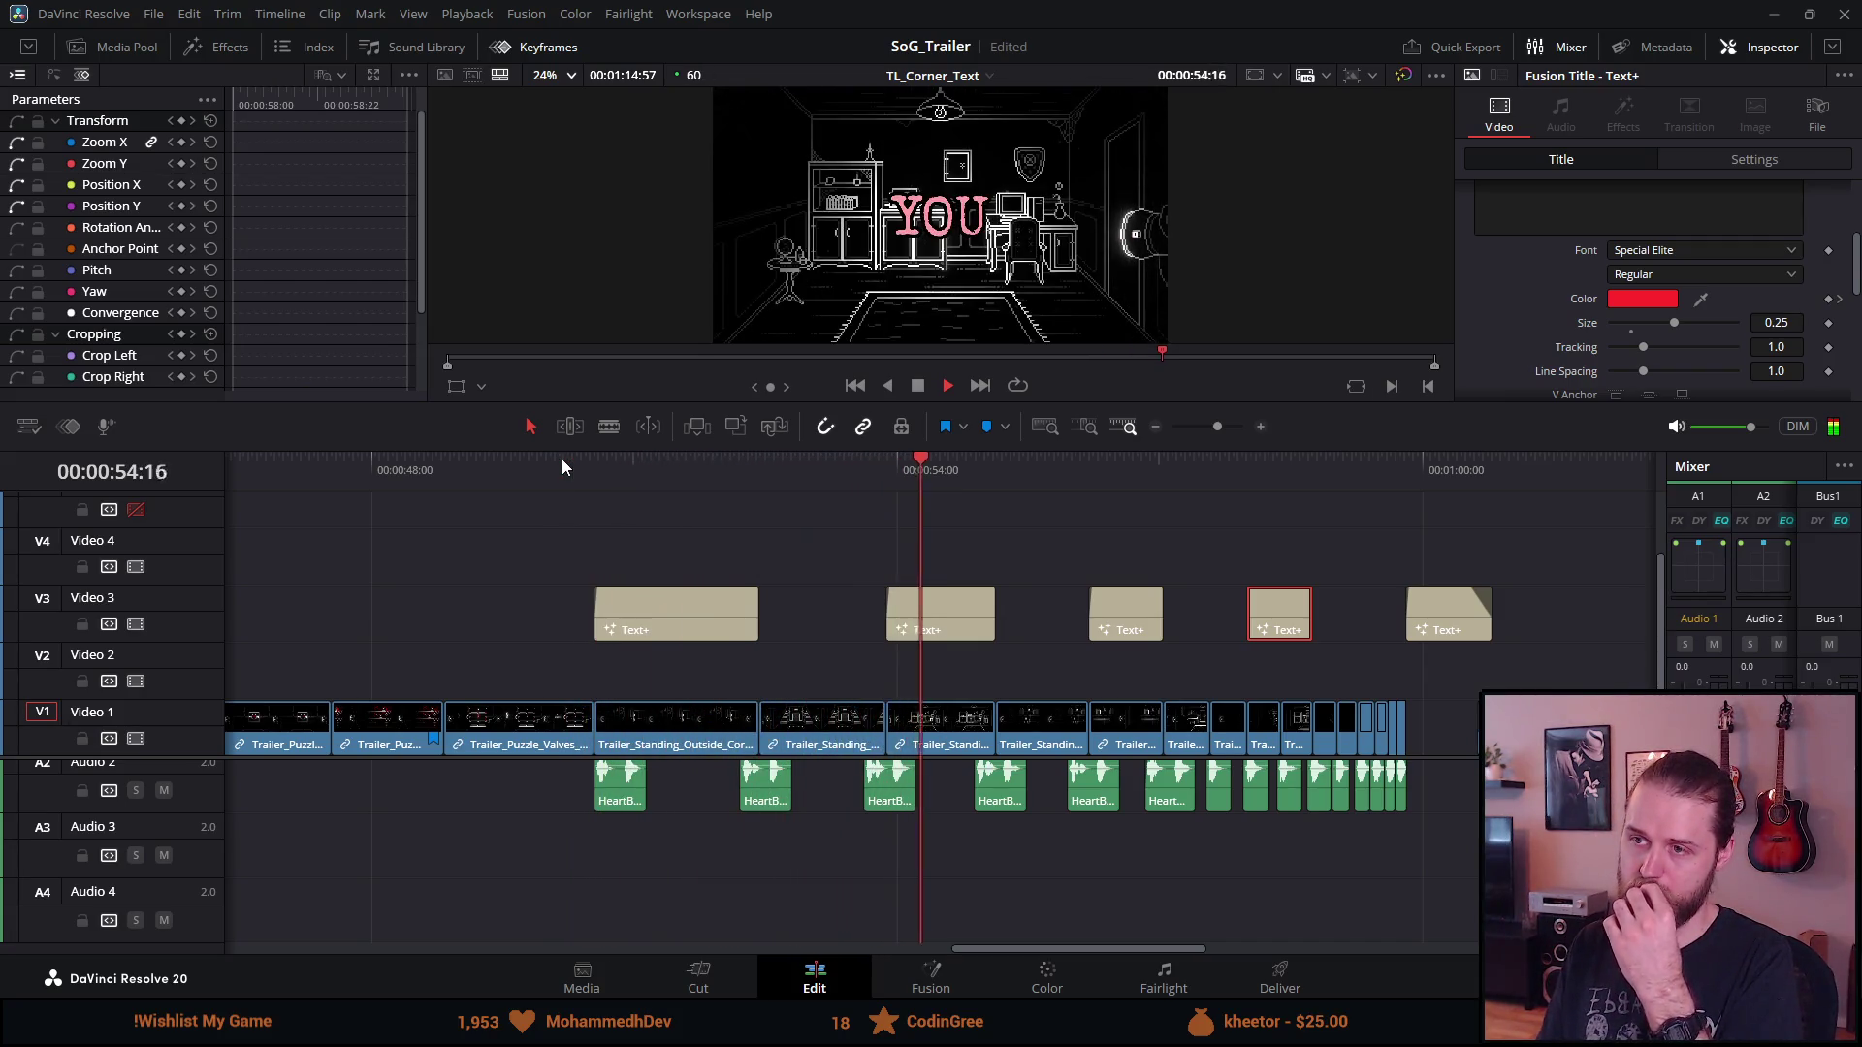
click(918, 385)
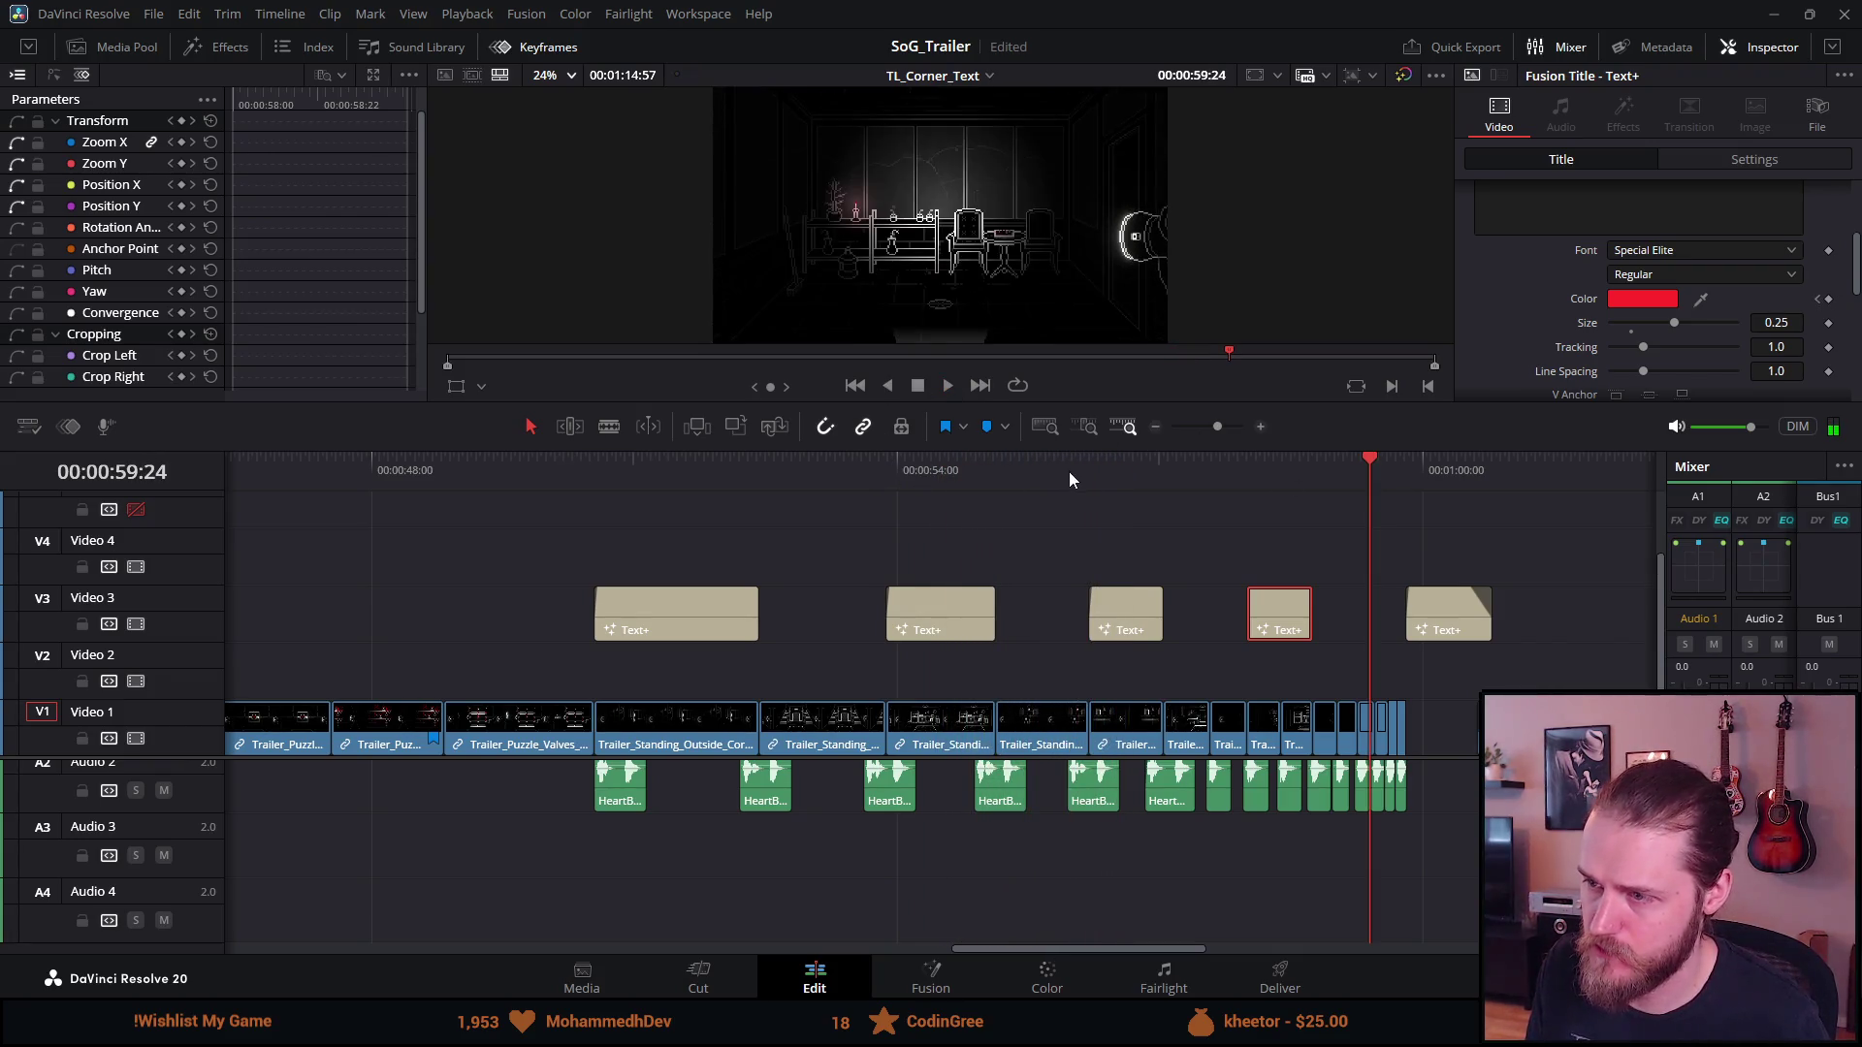
click(1097, 475)
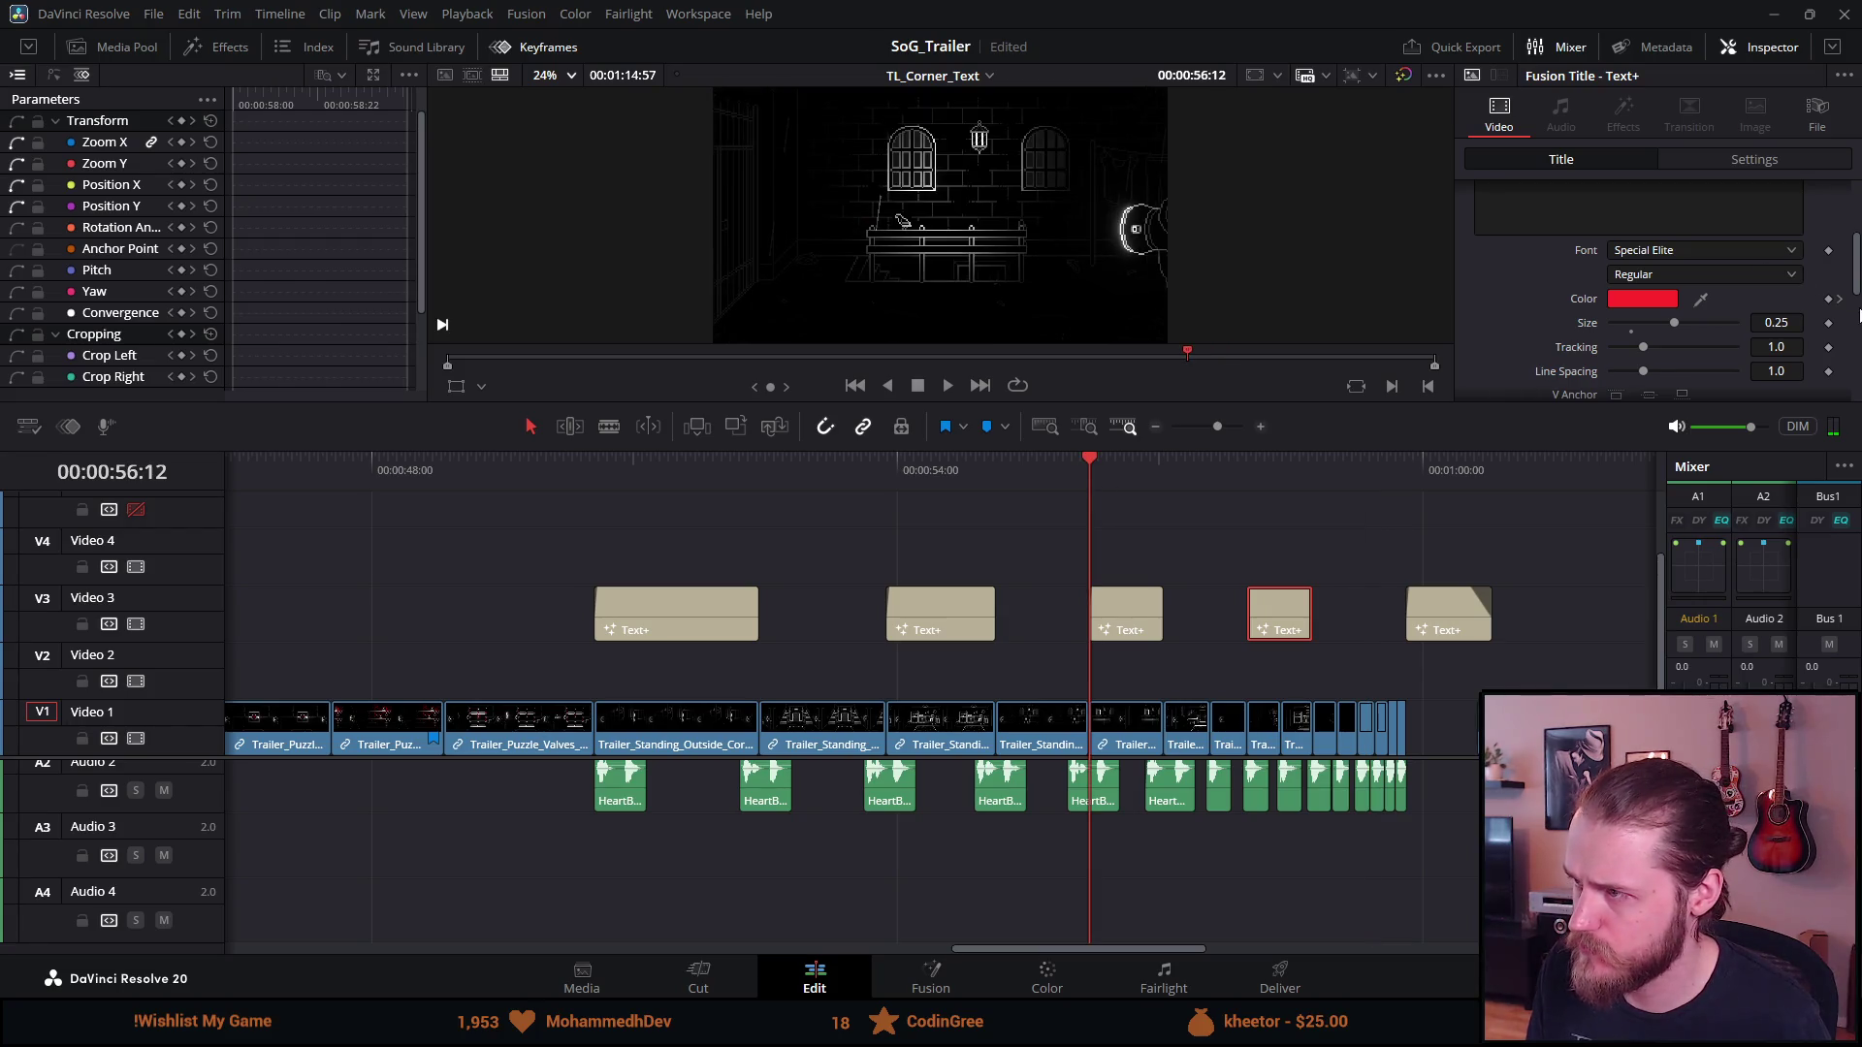
click(1840, 303)
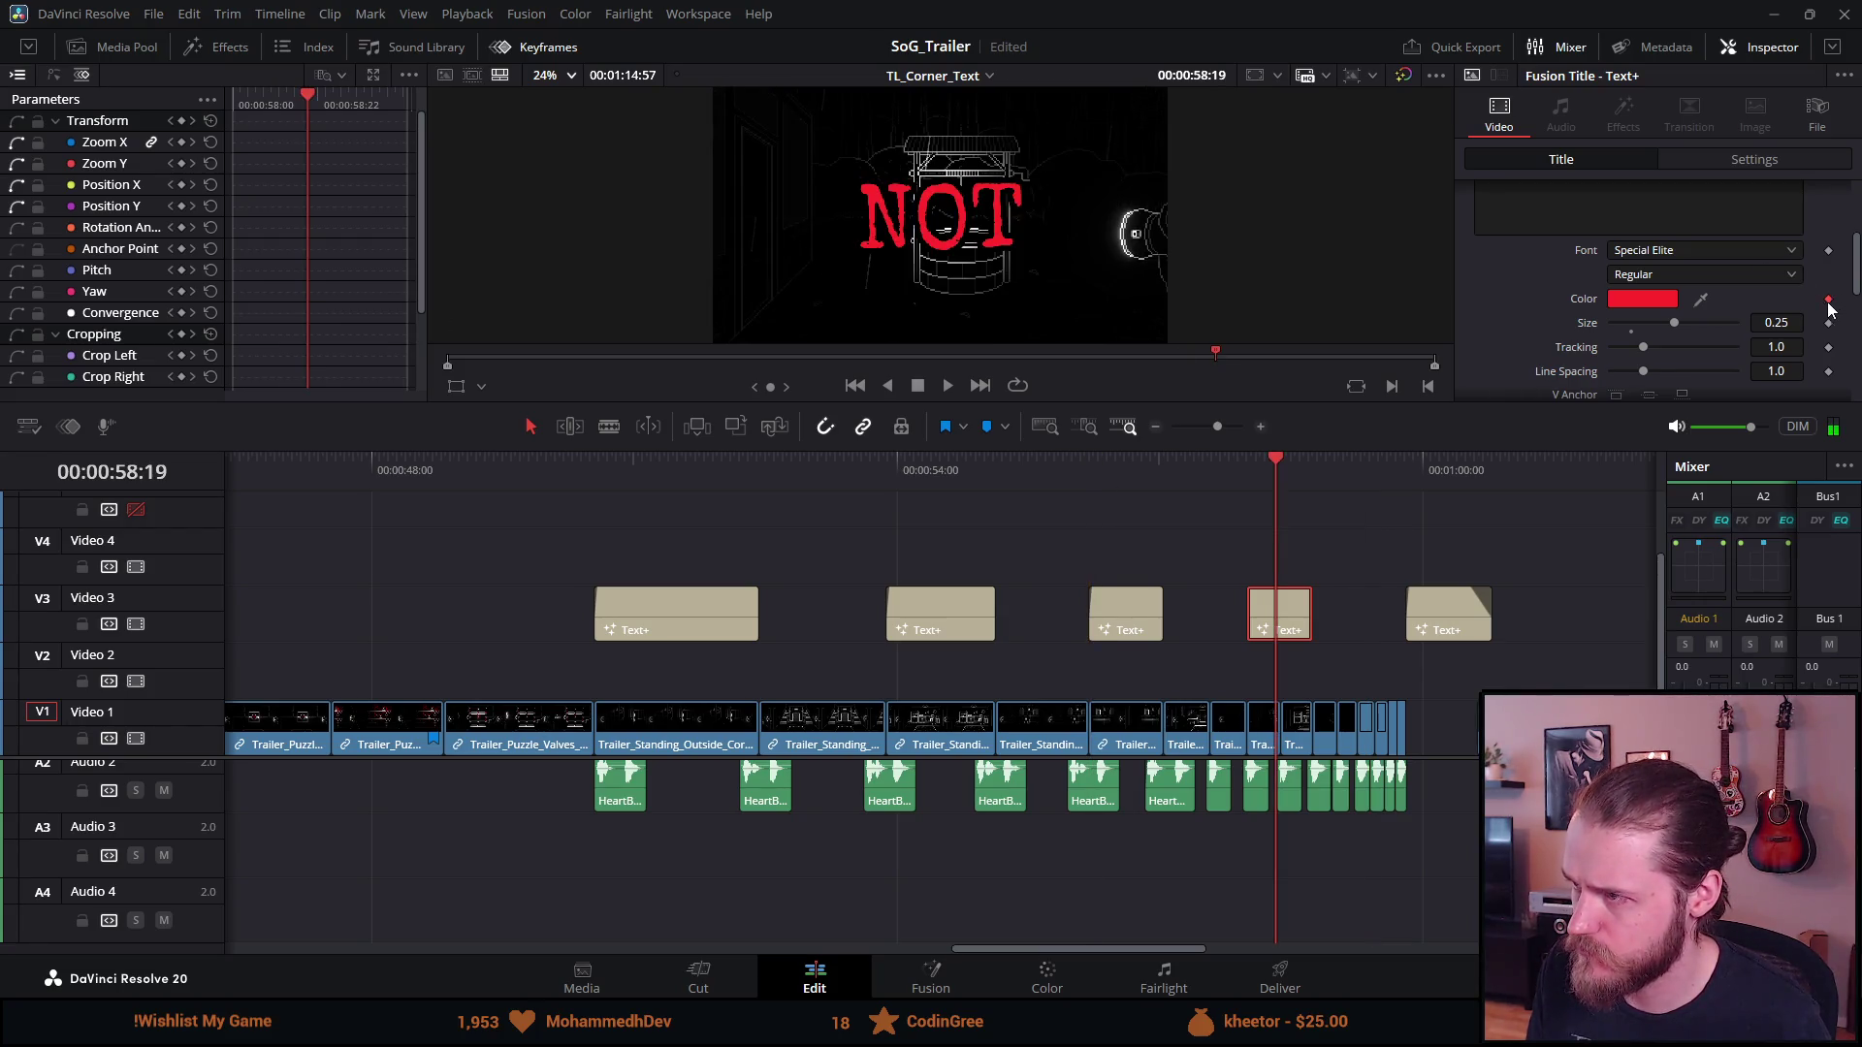
click(1253, 475)
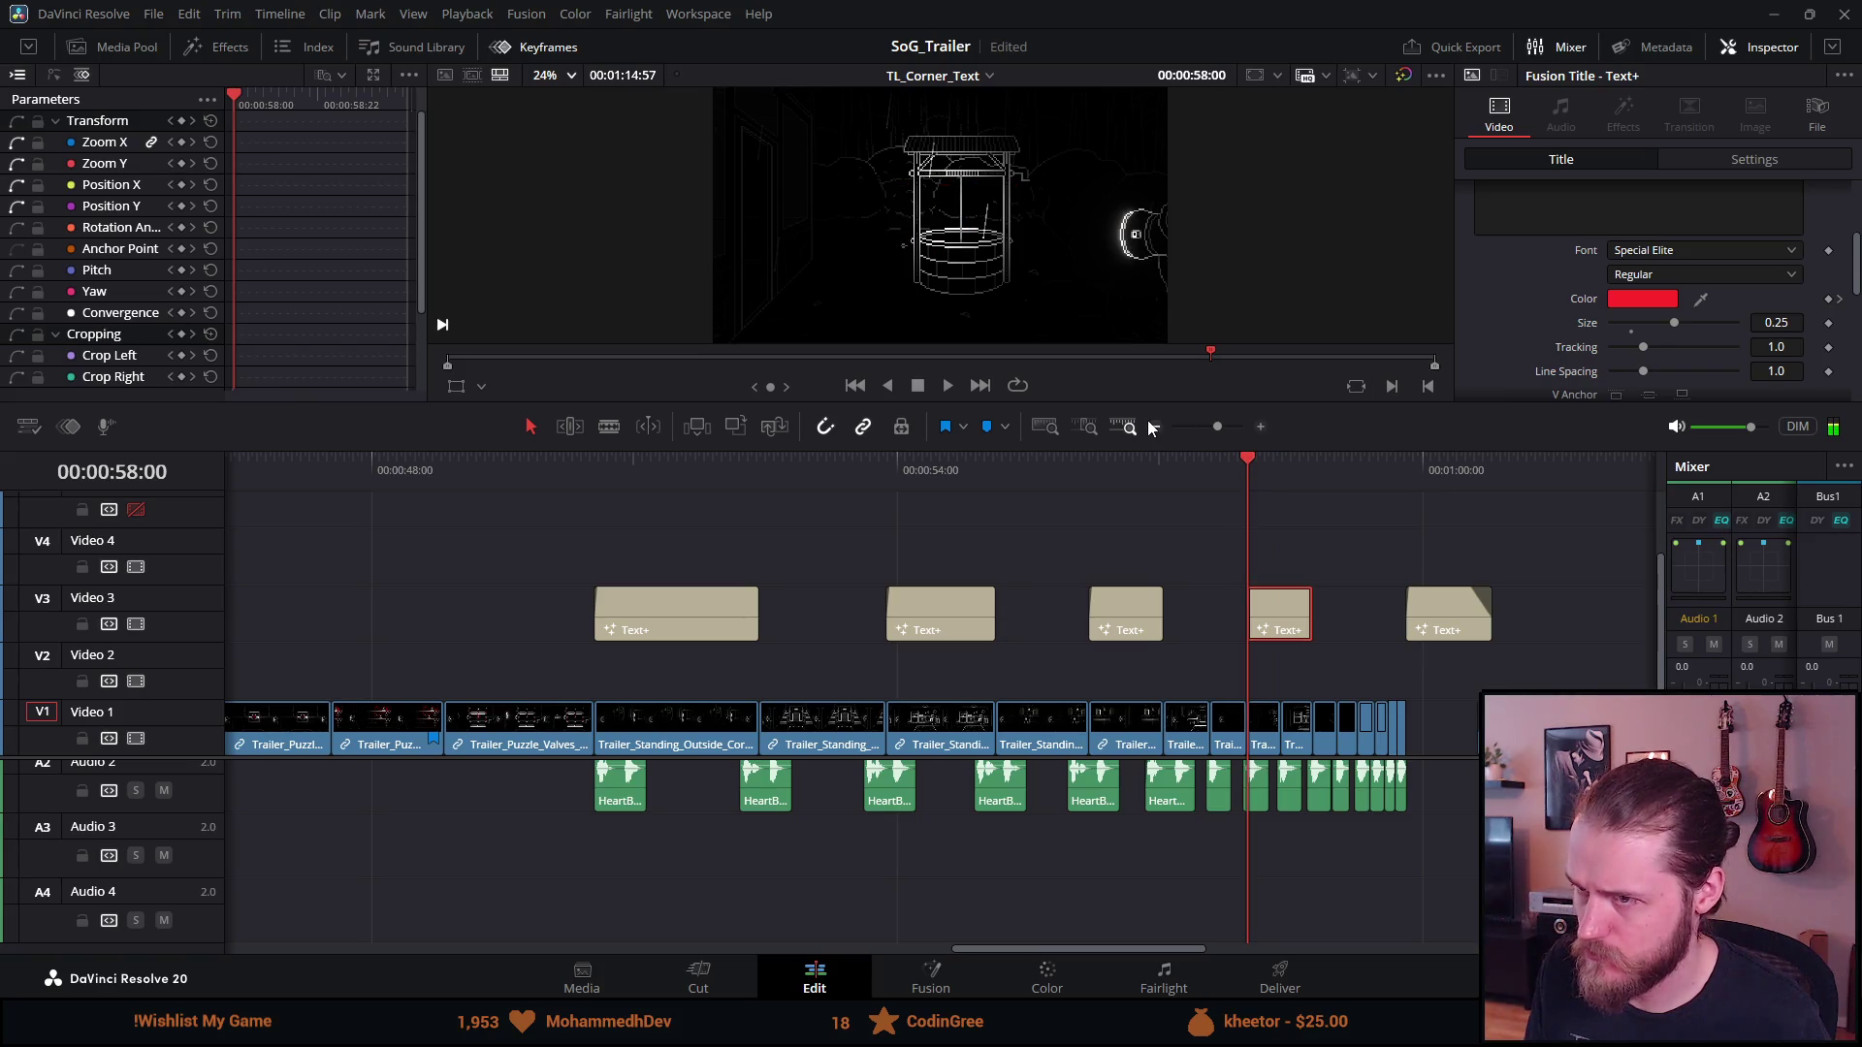
key(space)
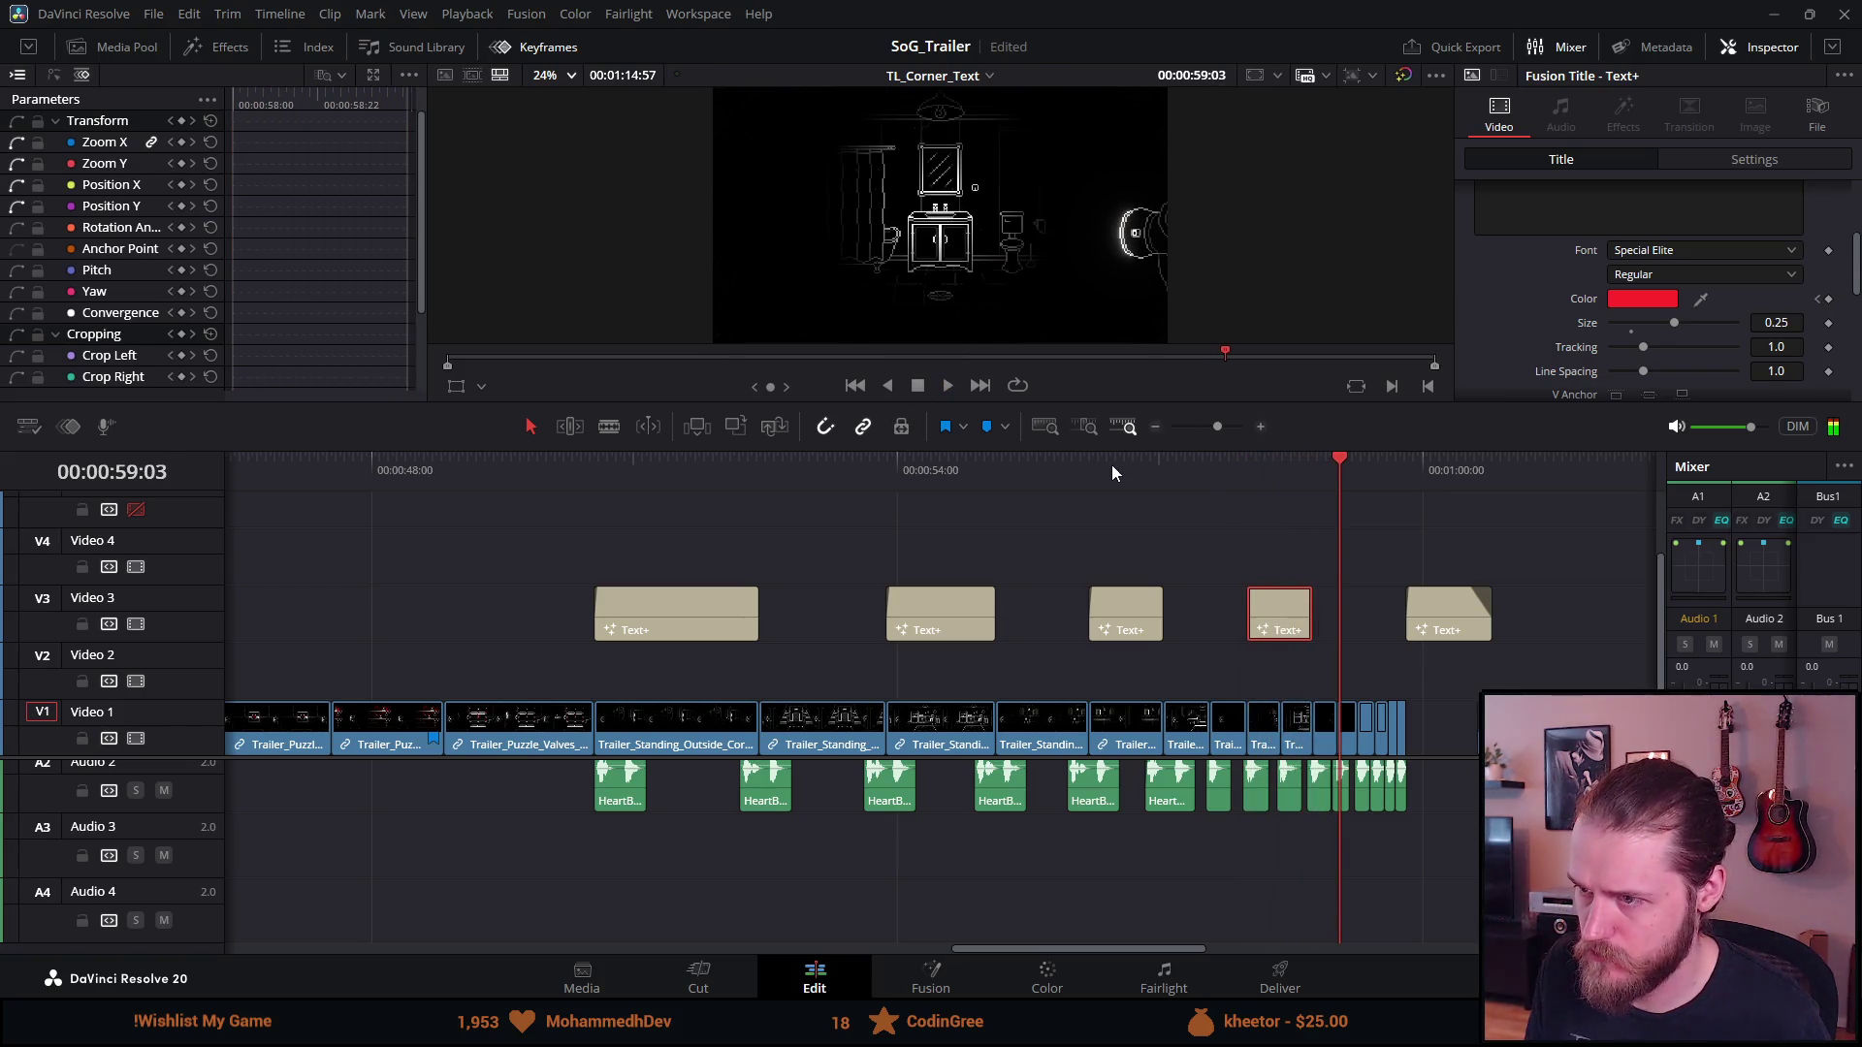
click(1096, 461)
key(space)
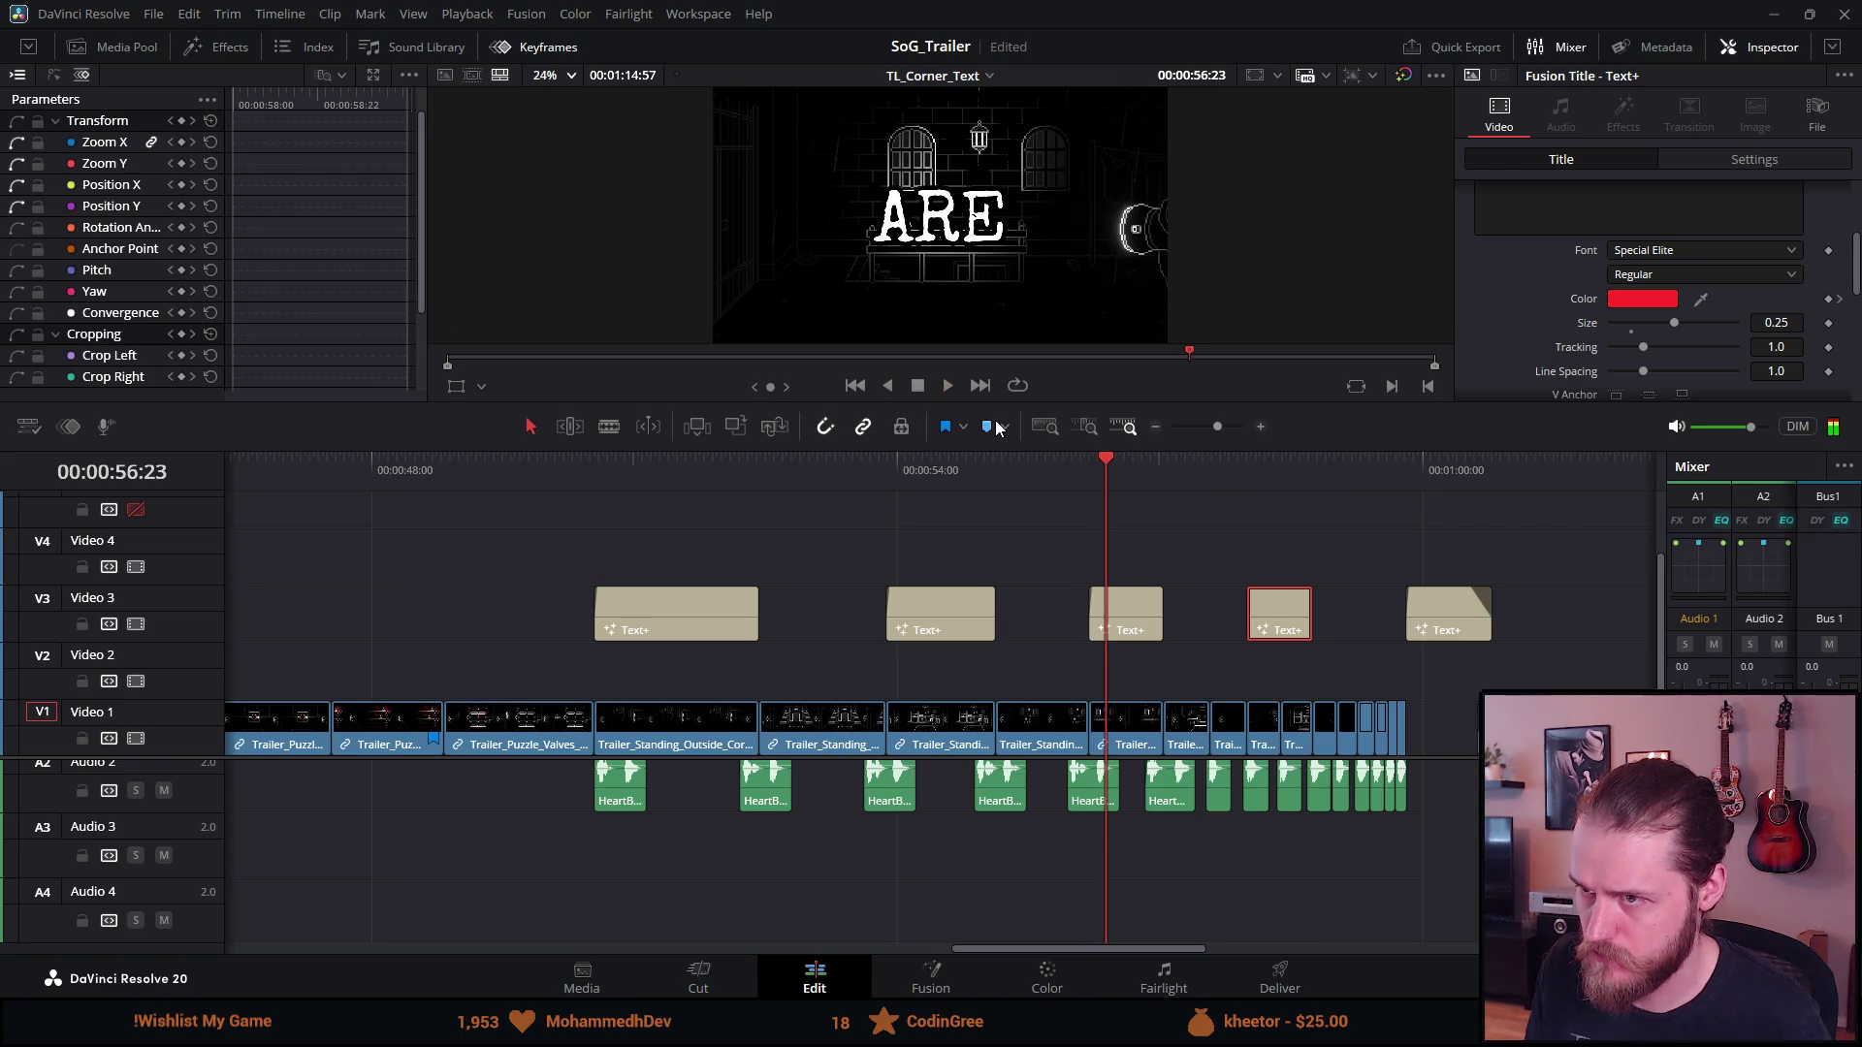
key(space)
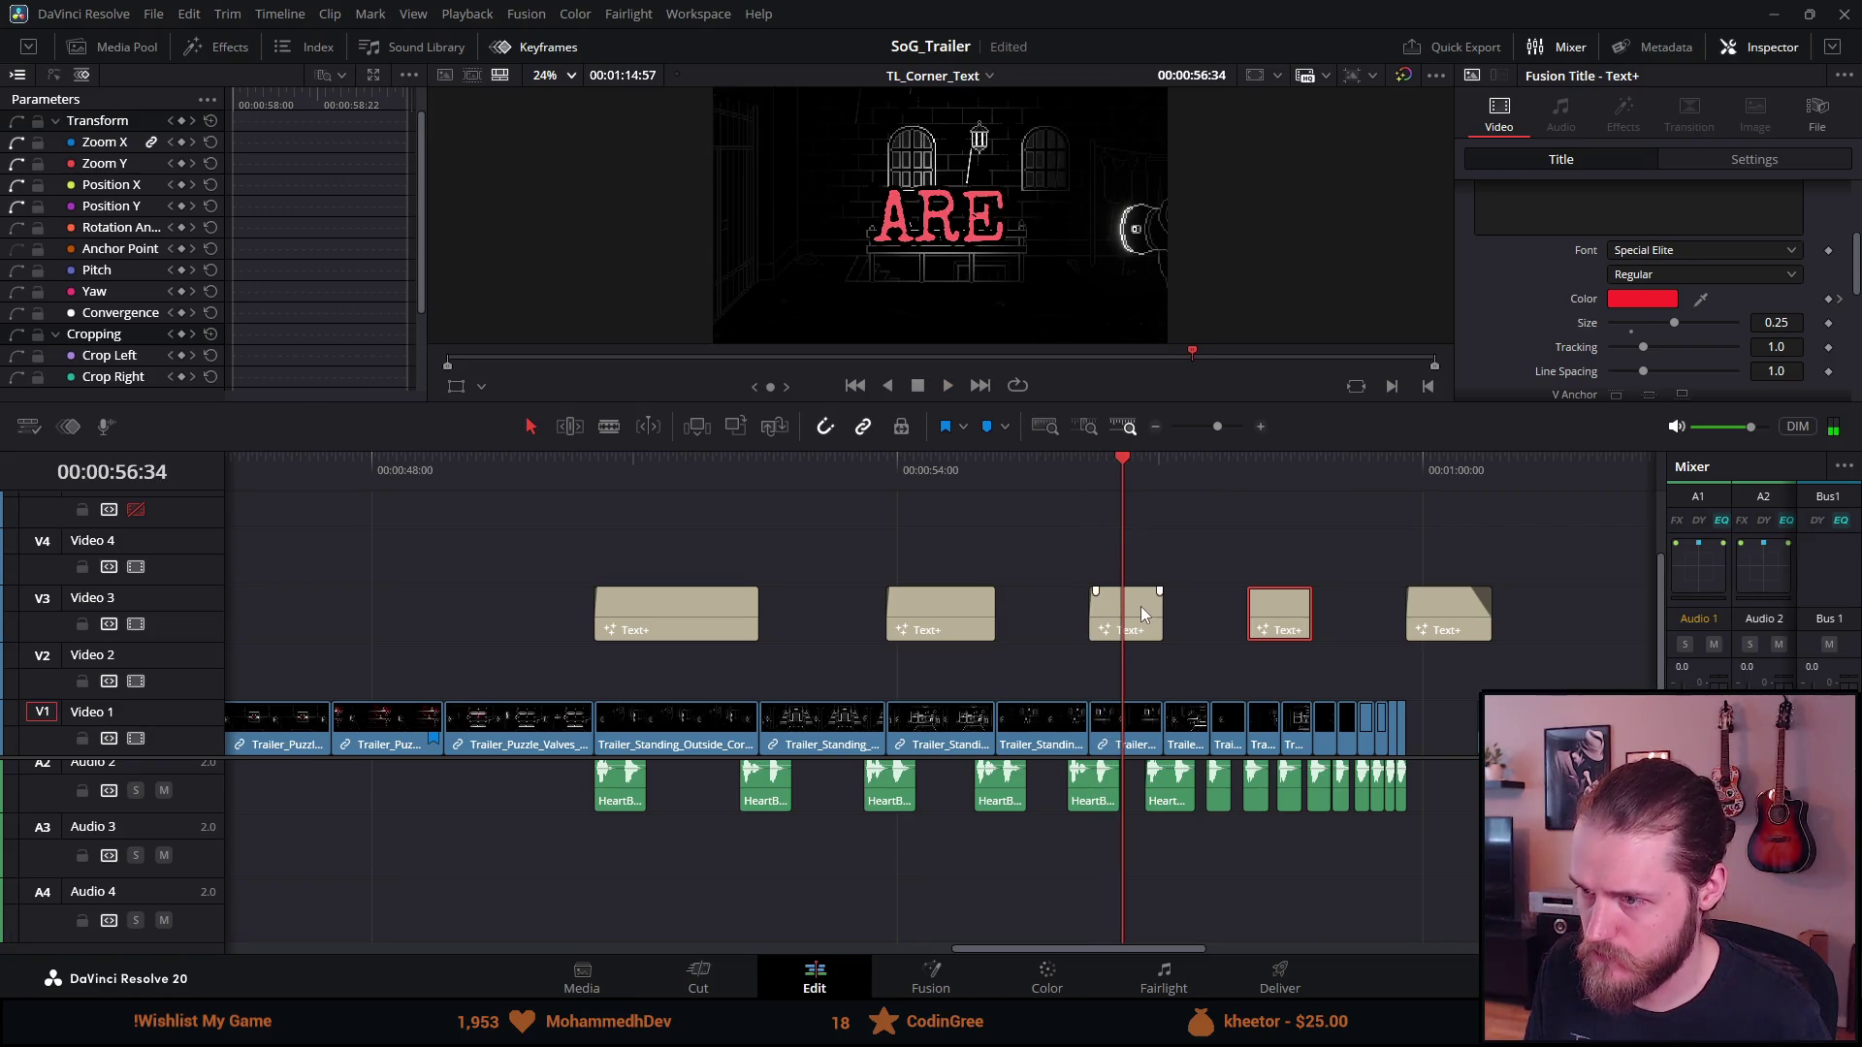
Remove the white colour keyframe from the ARE title card
click(1143, 605)
click(1819, 300)
click(1819, 302)
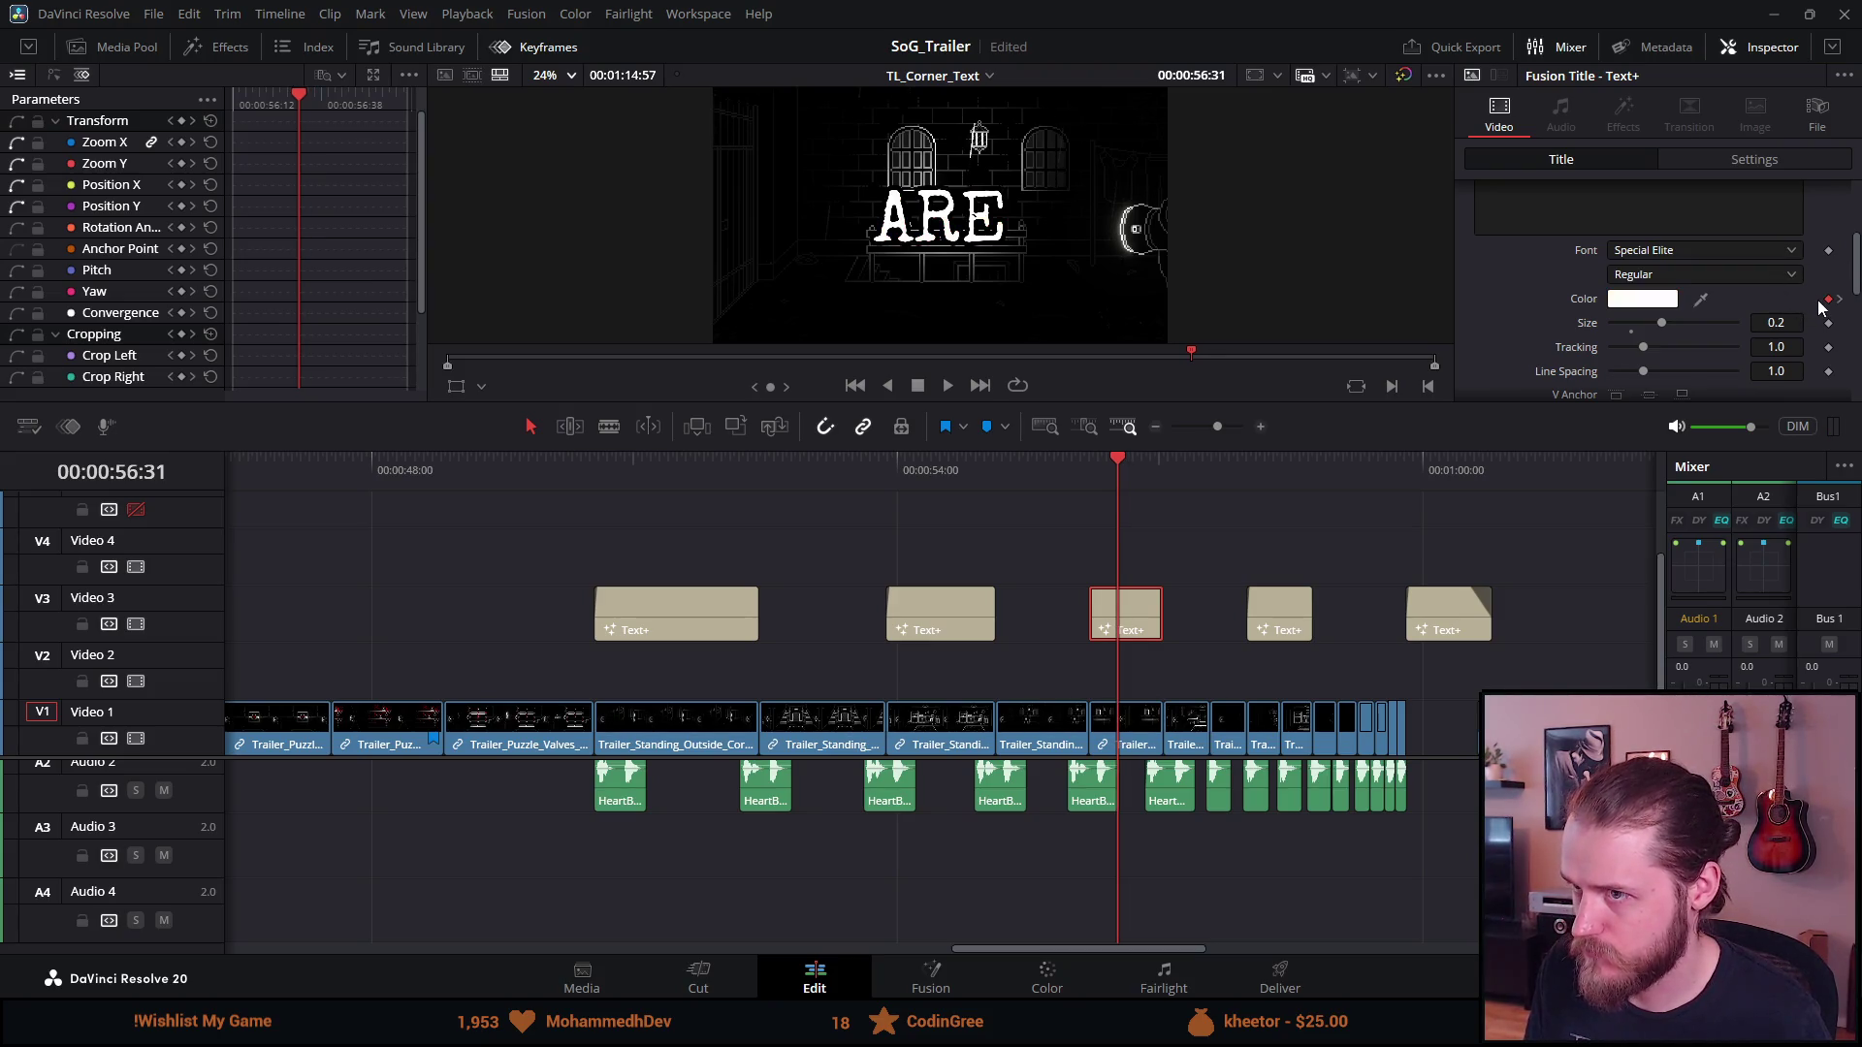
click(1828, 300)
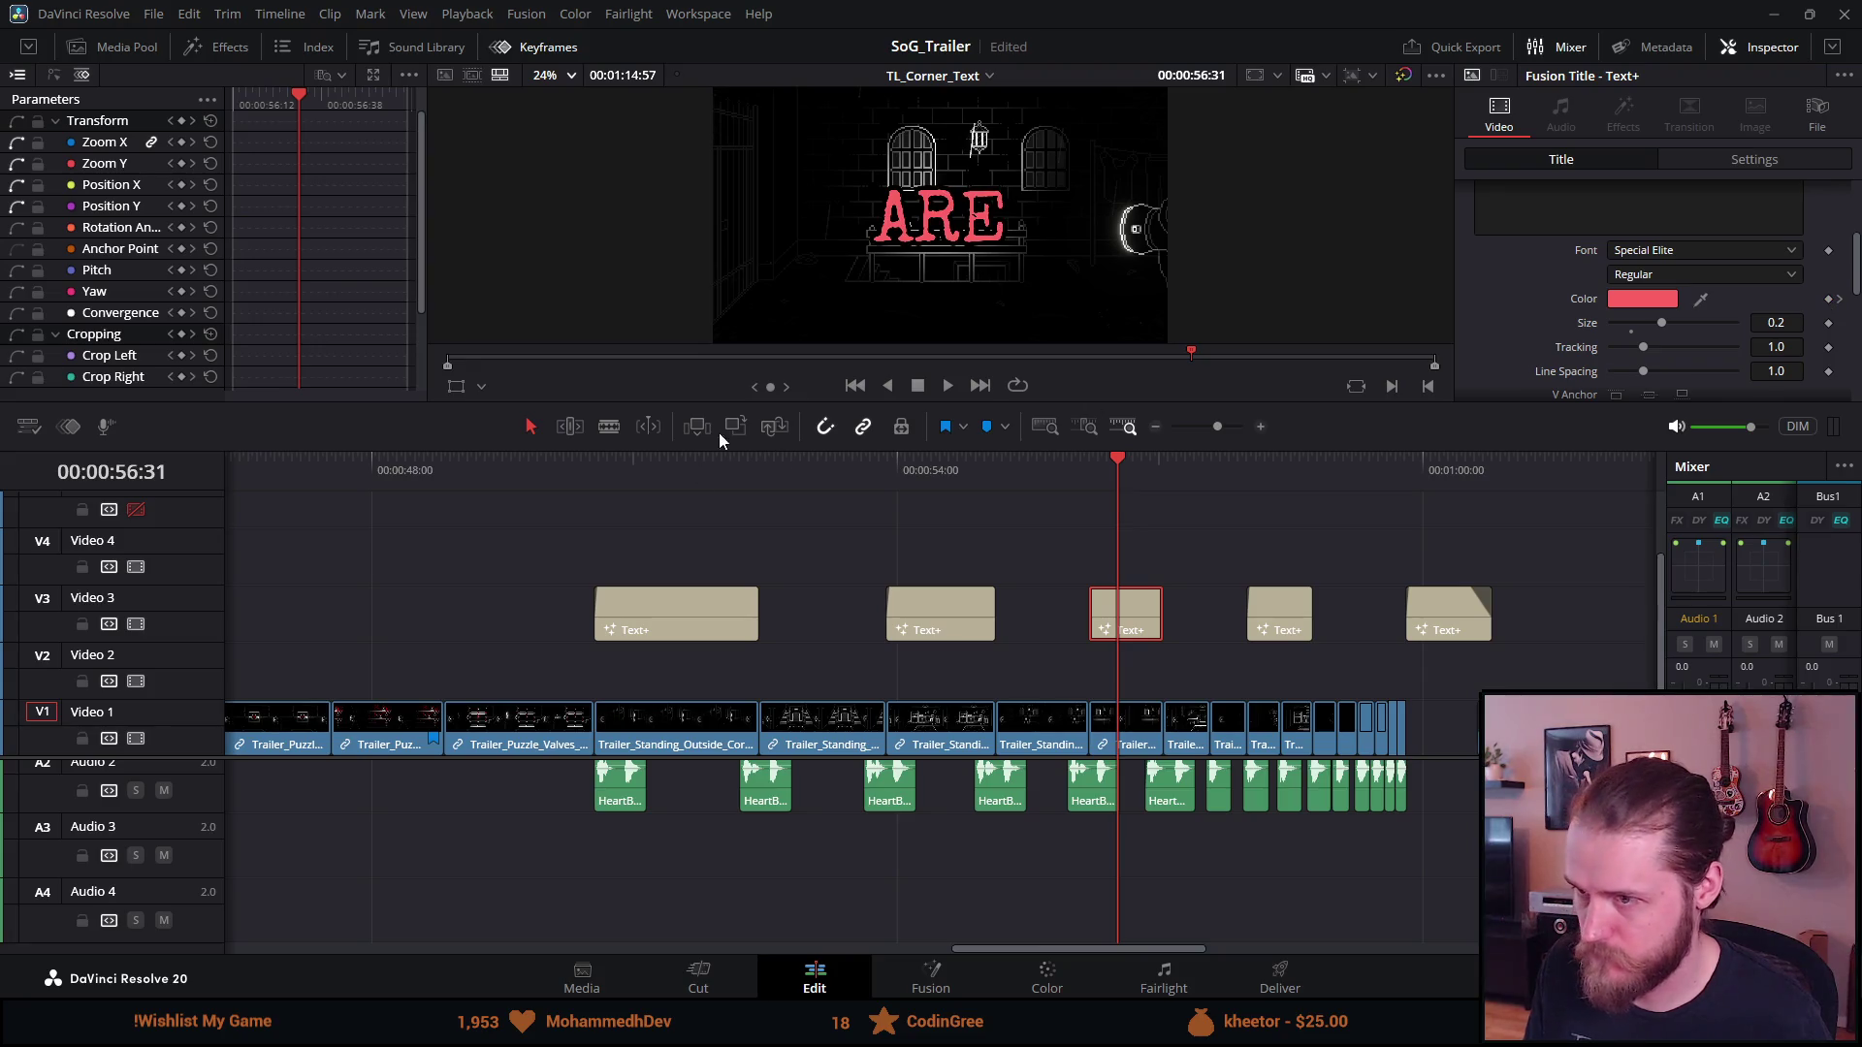
Delete the YOU card's colour keyframe at 54:12, then play from 50:53
click(971, 464)
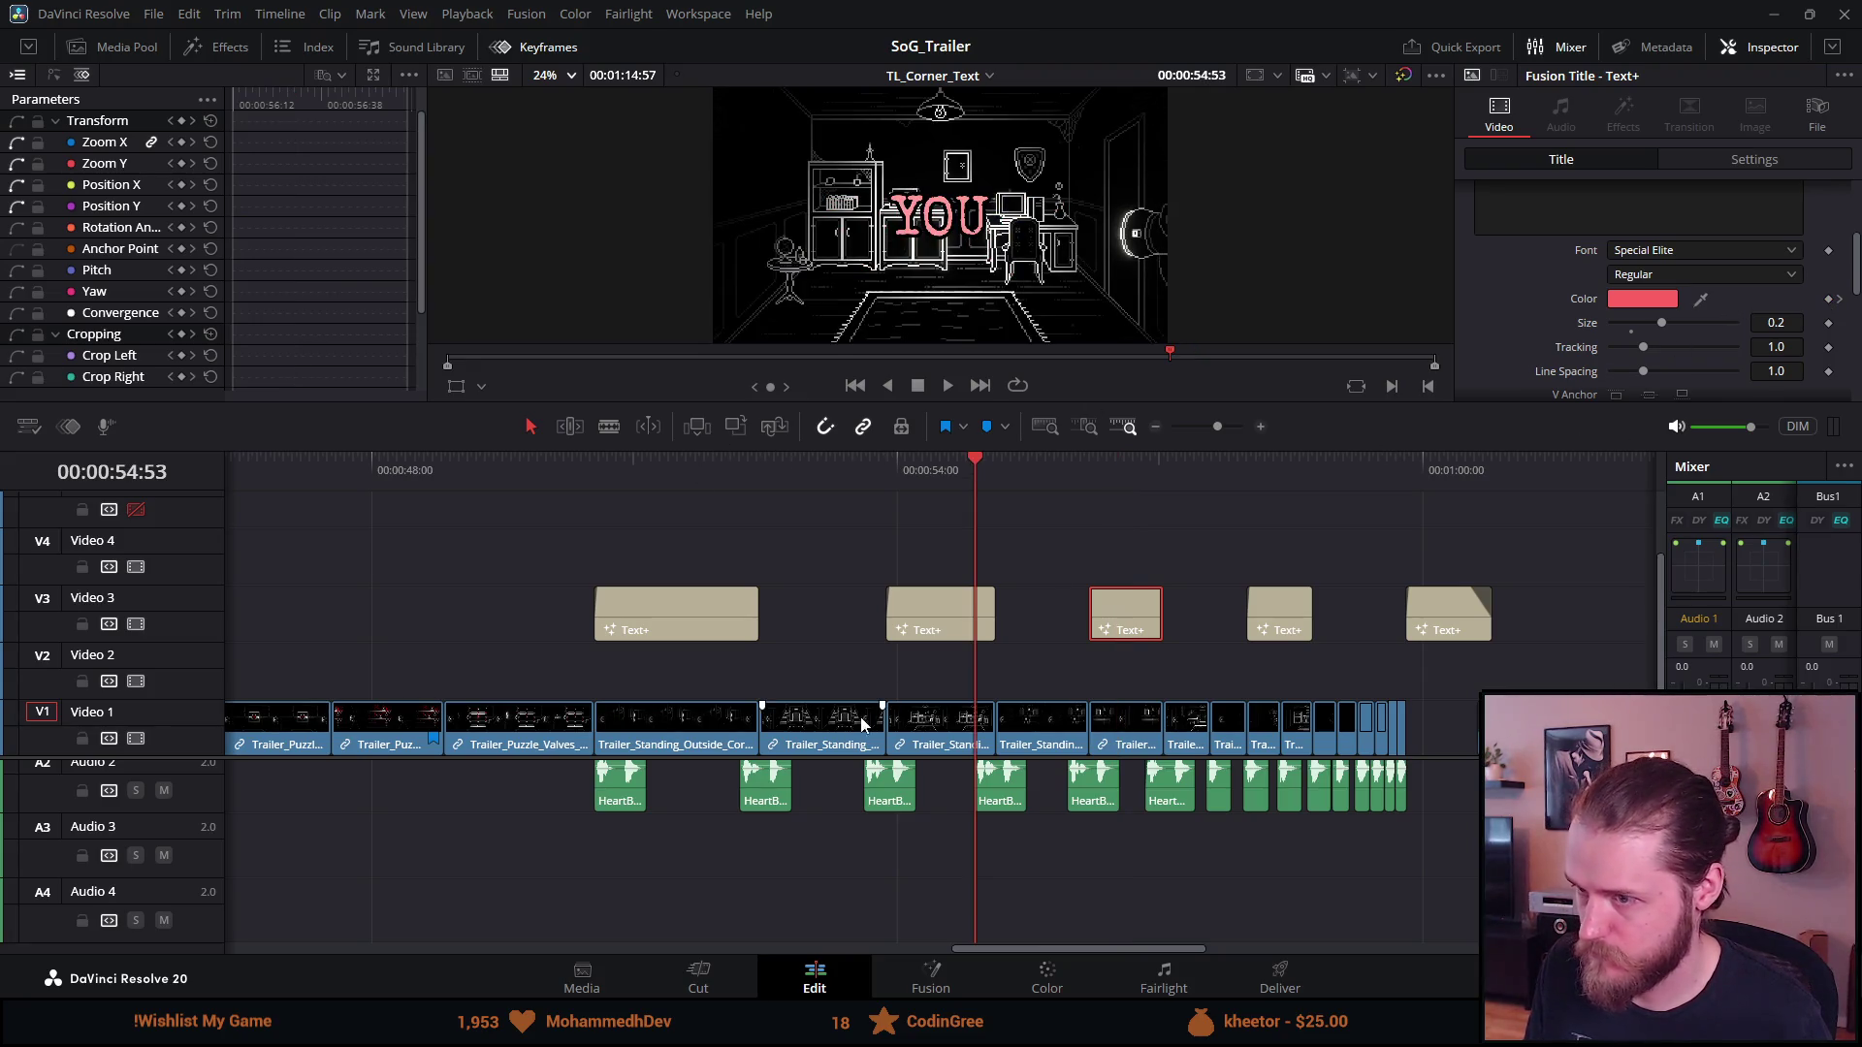
click(926, 635)
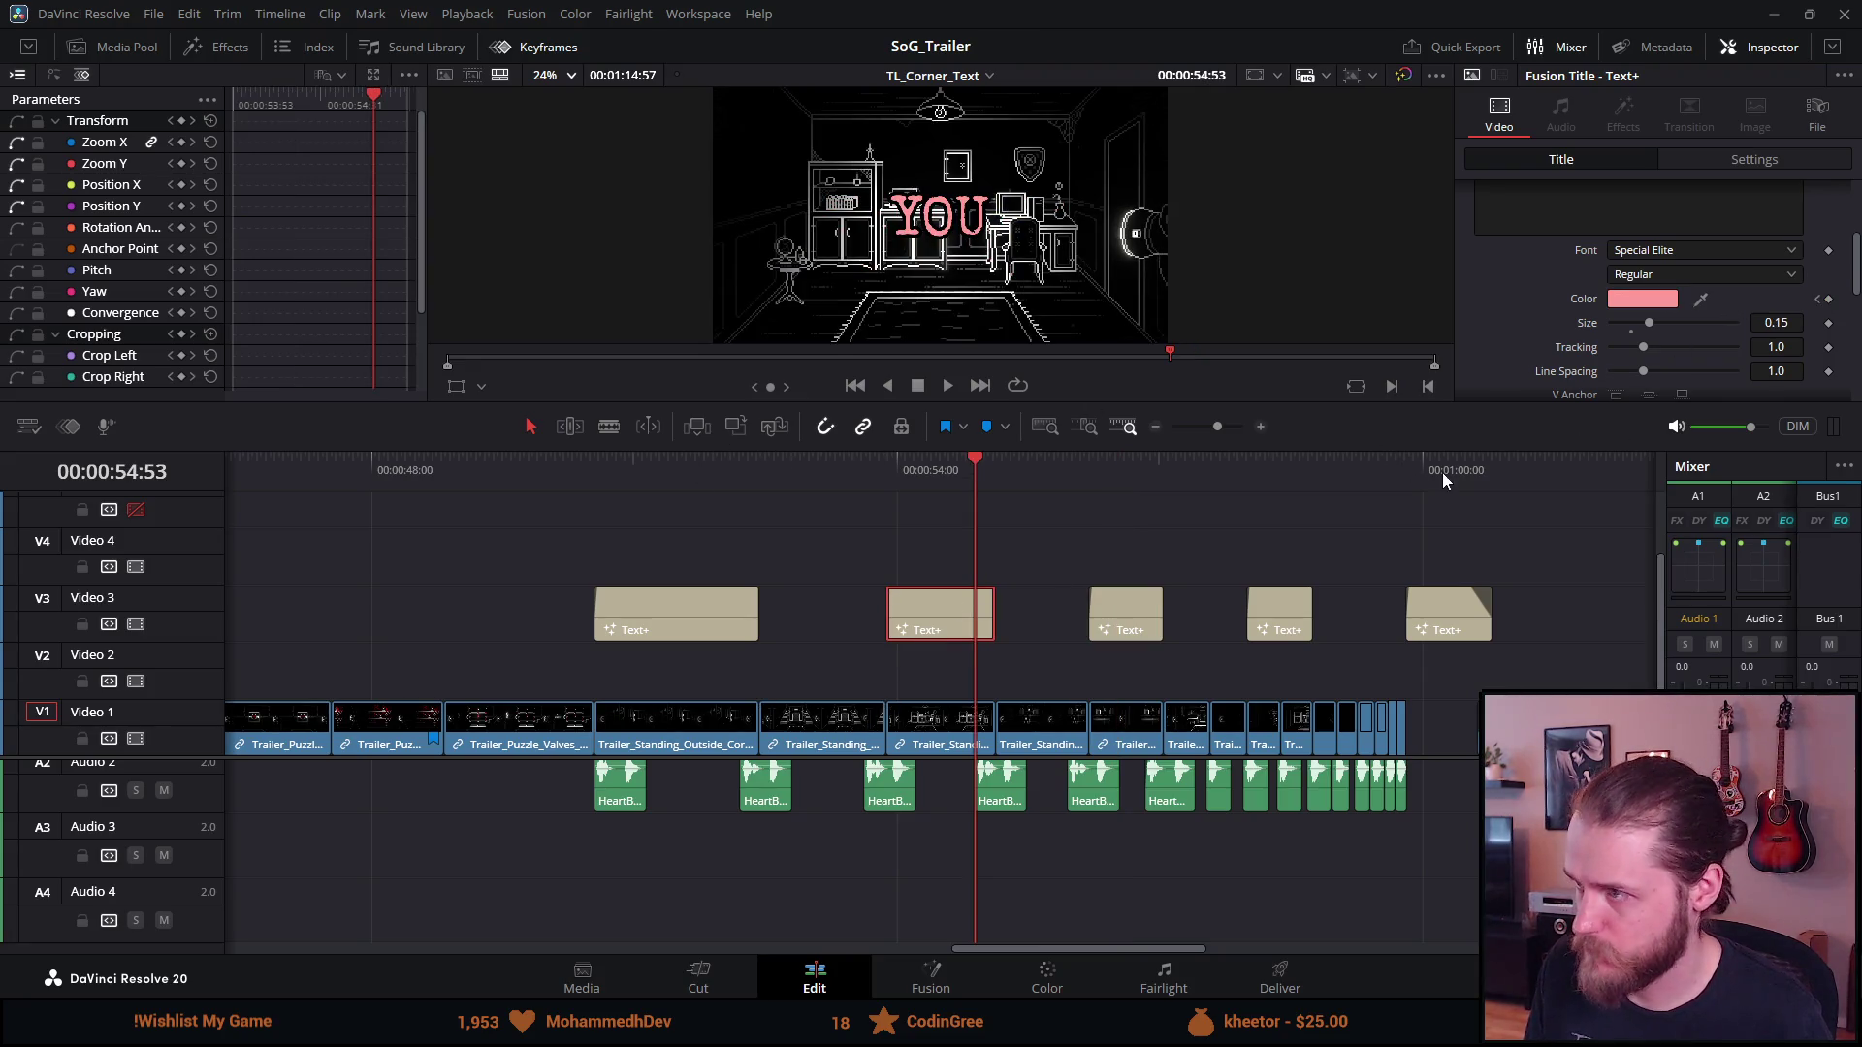
click(1815, 301)
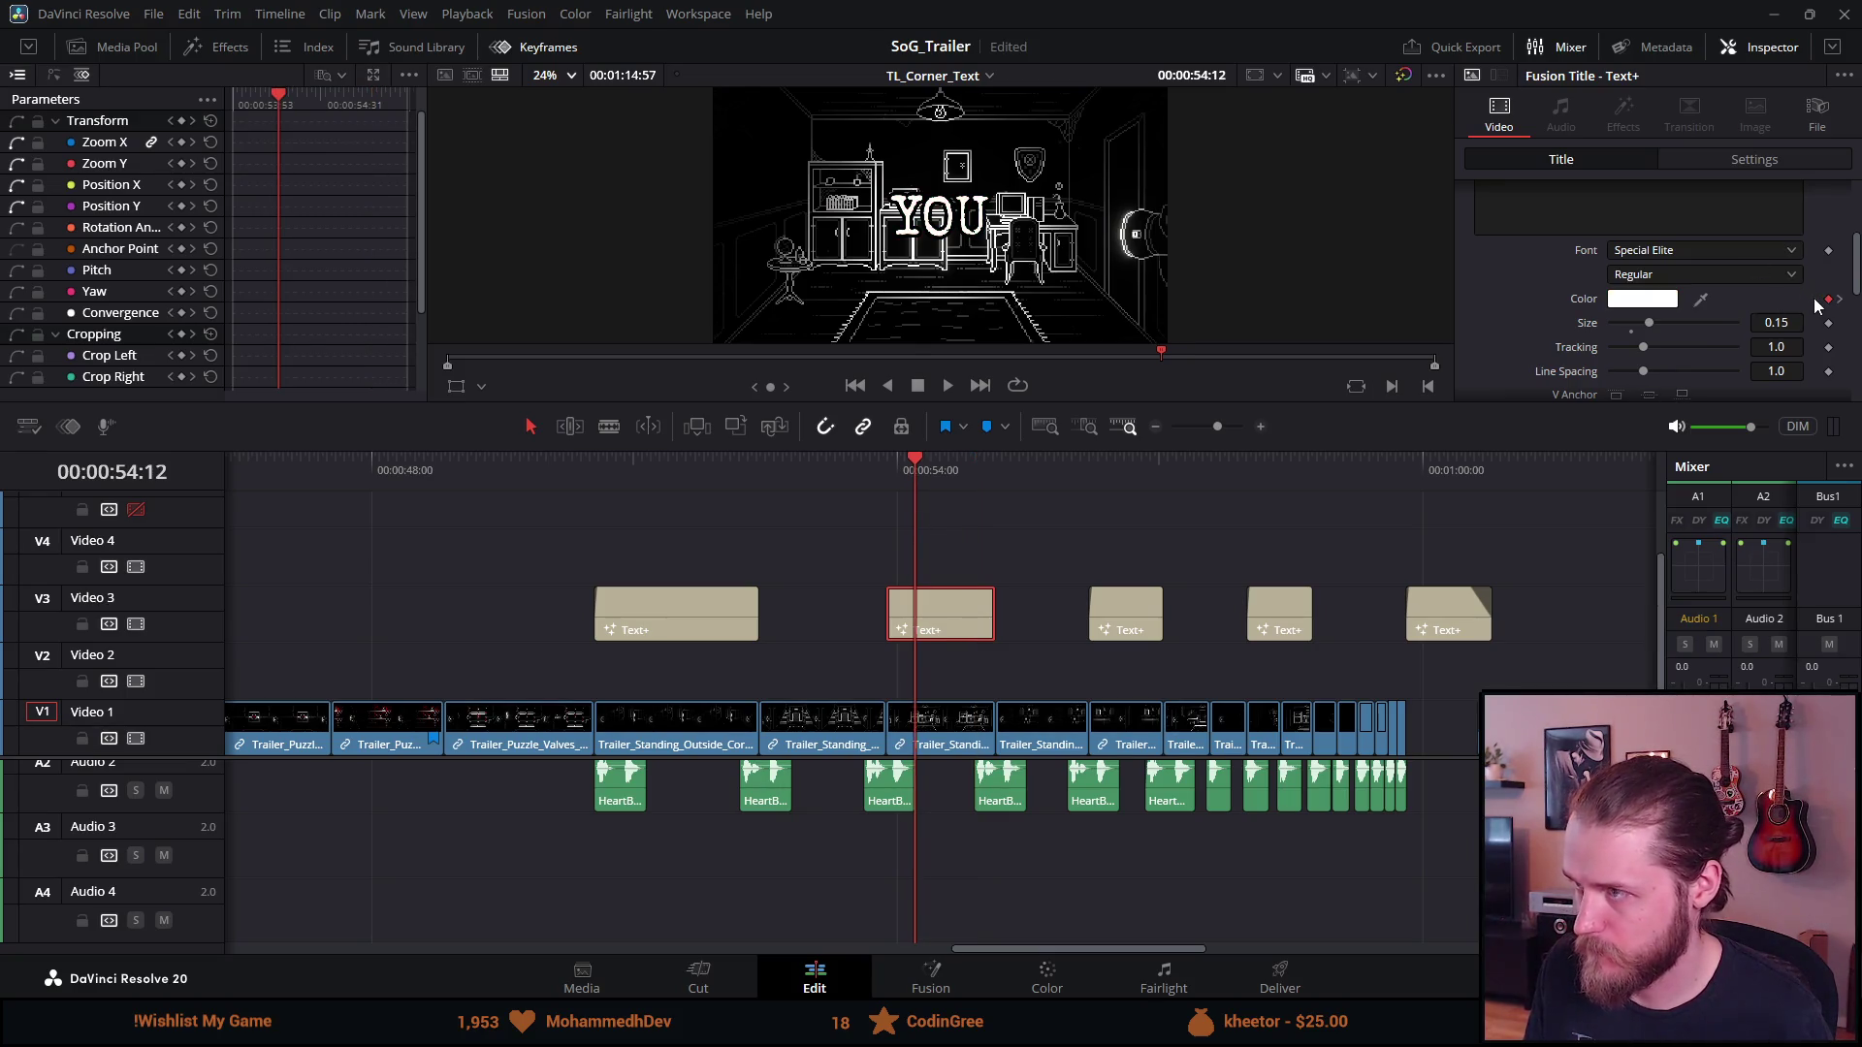
click(1830, 301)
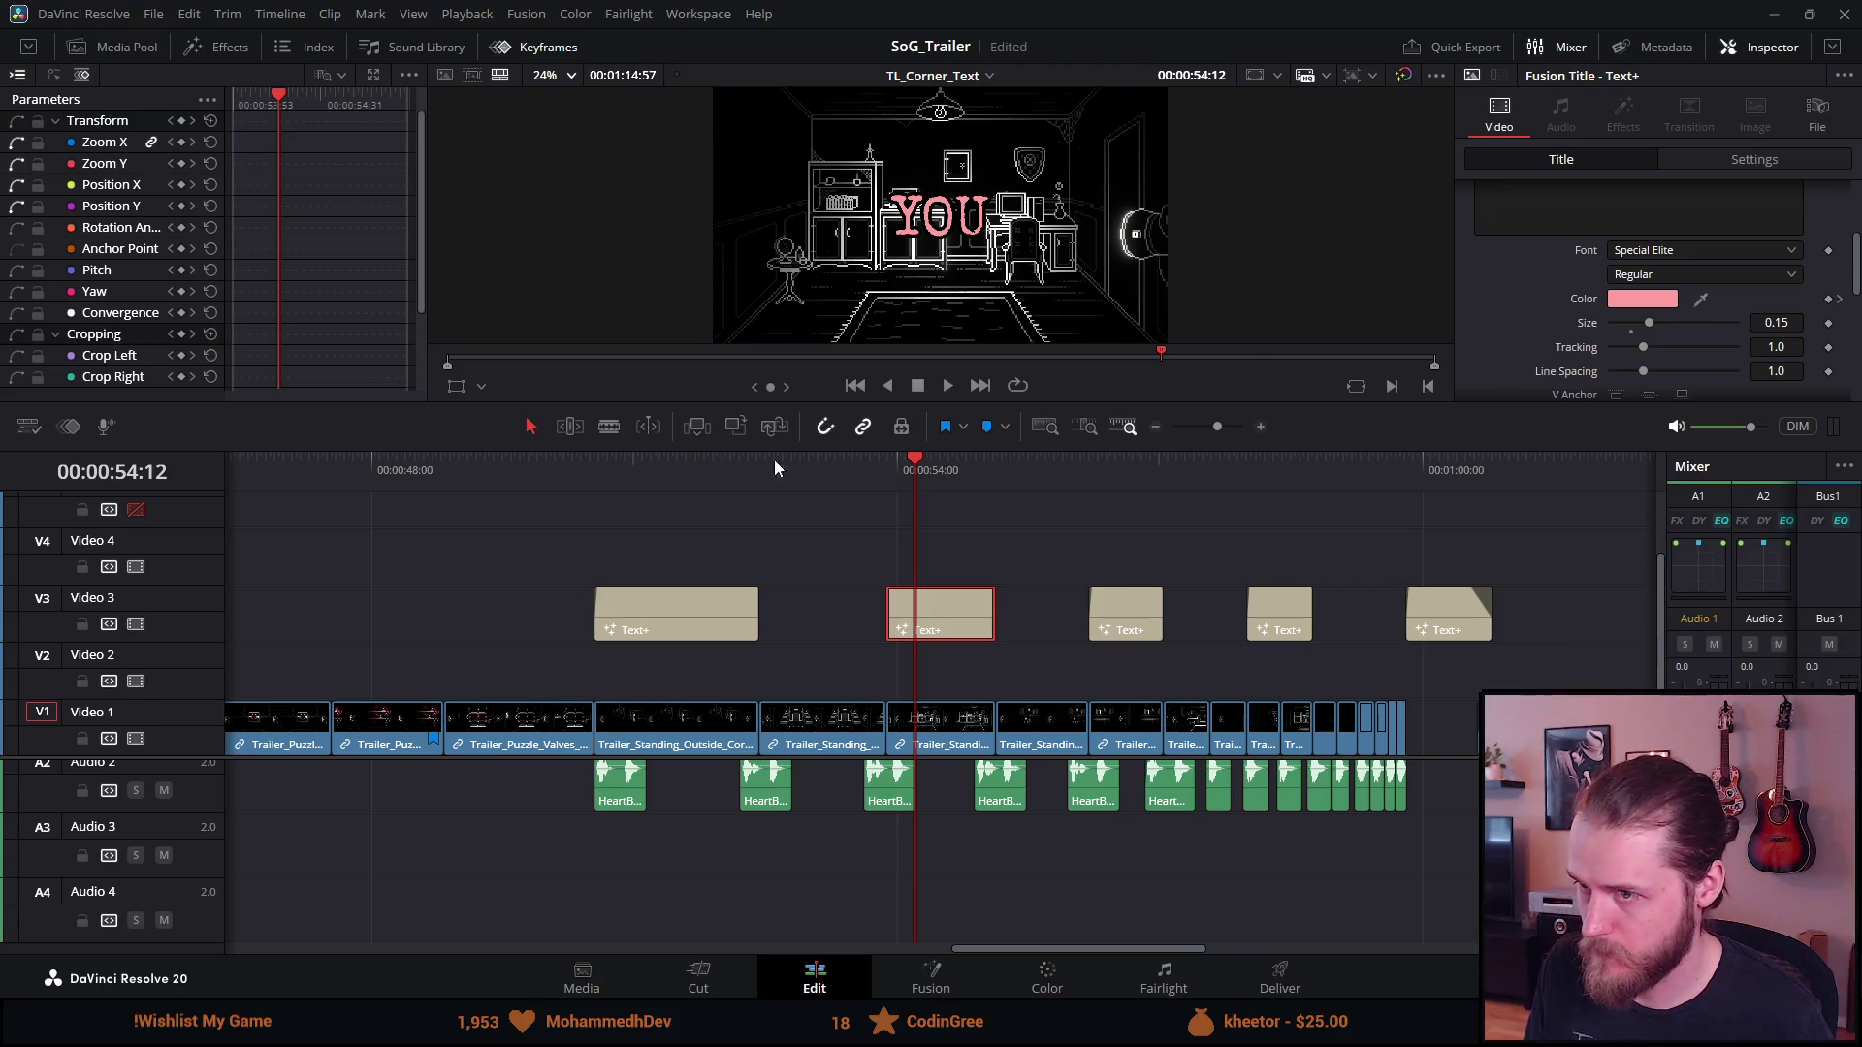
click(585, 467)
key(space)
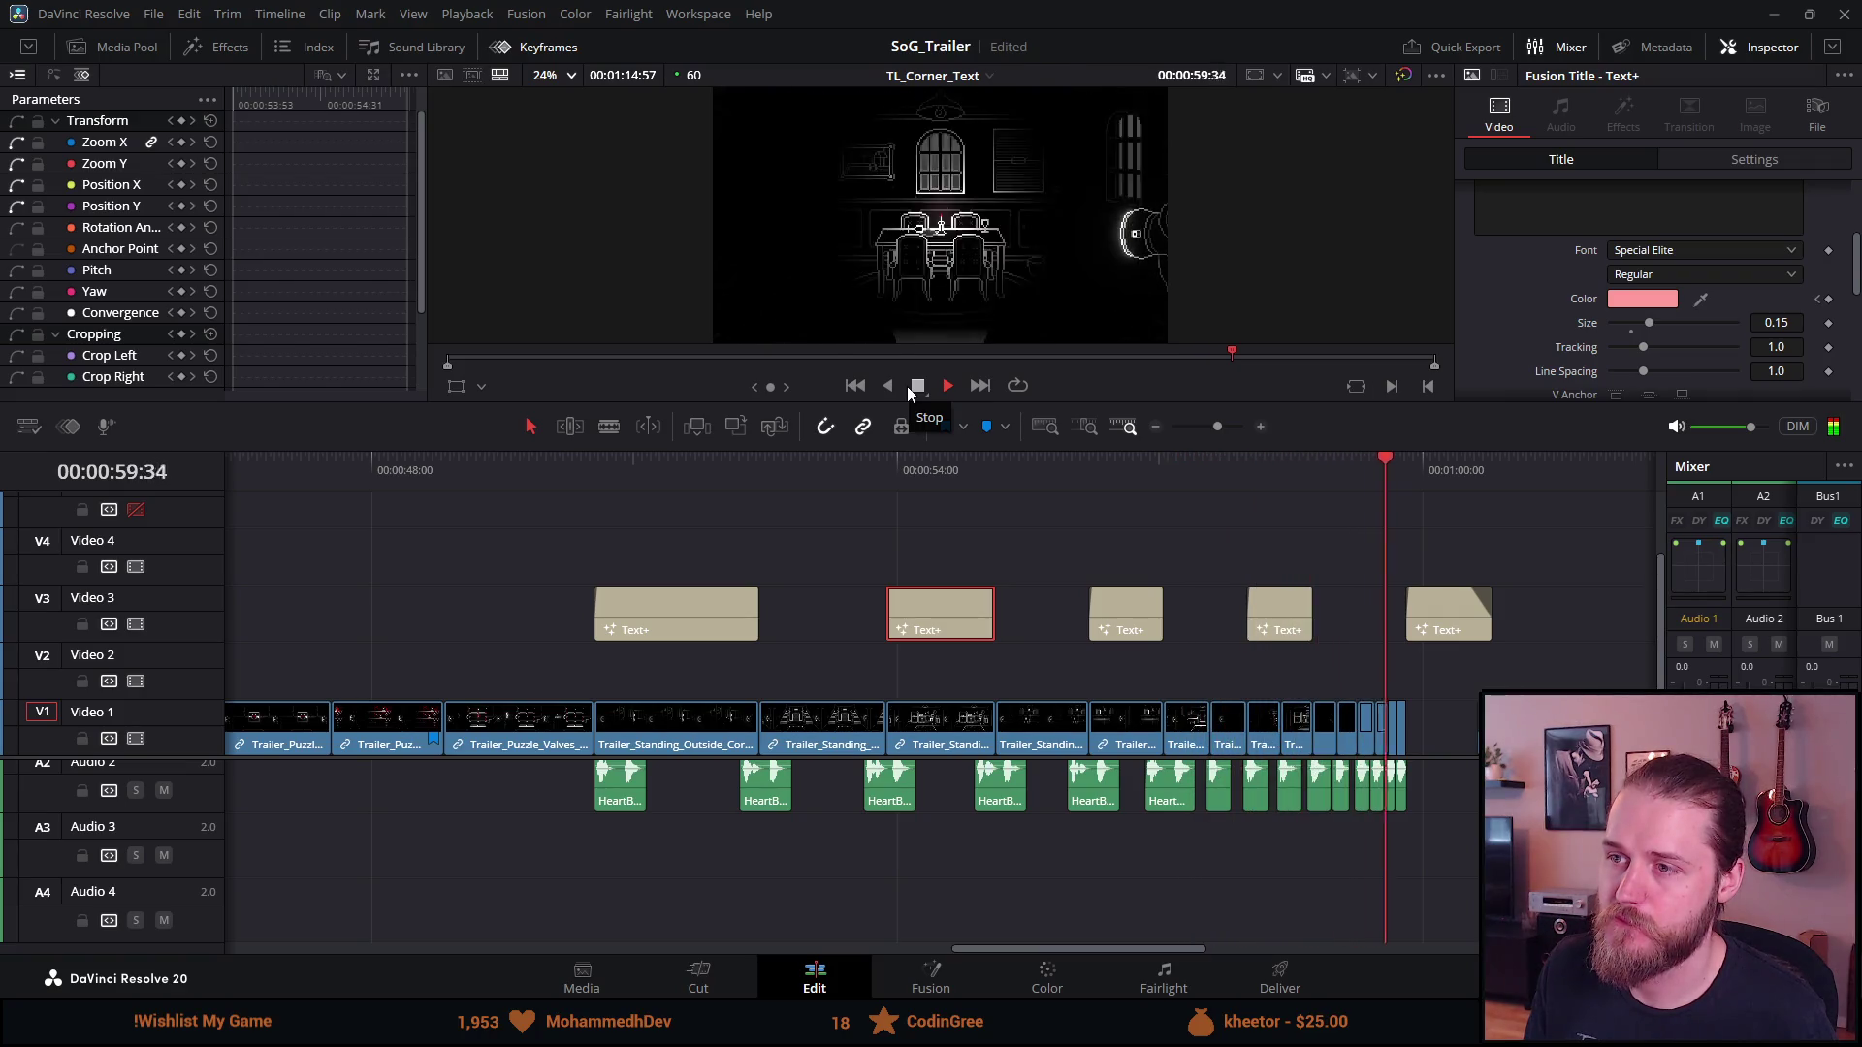
click(555, 464)
click(301, 474)
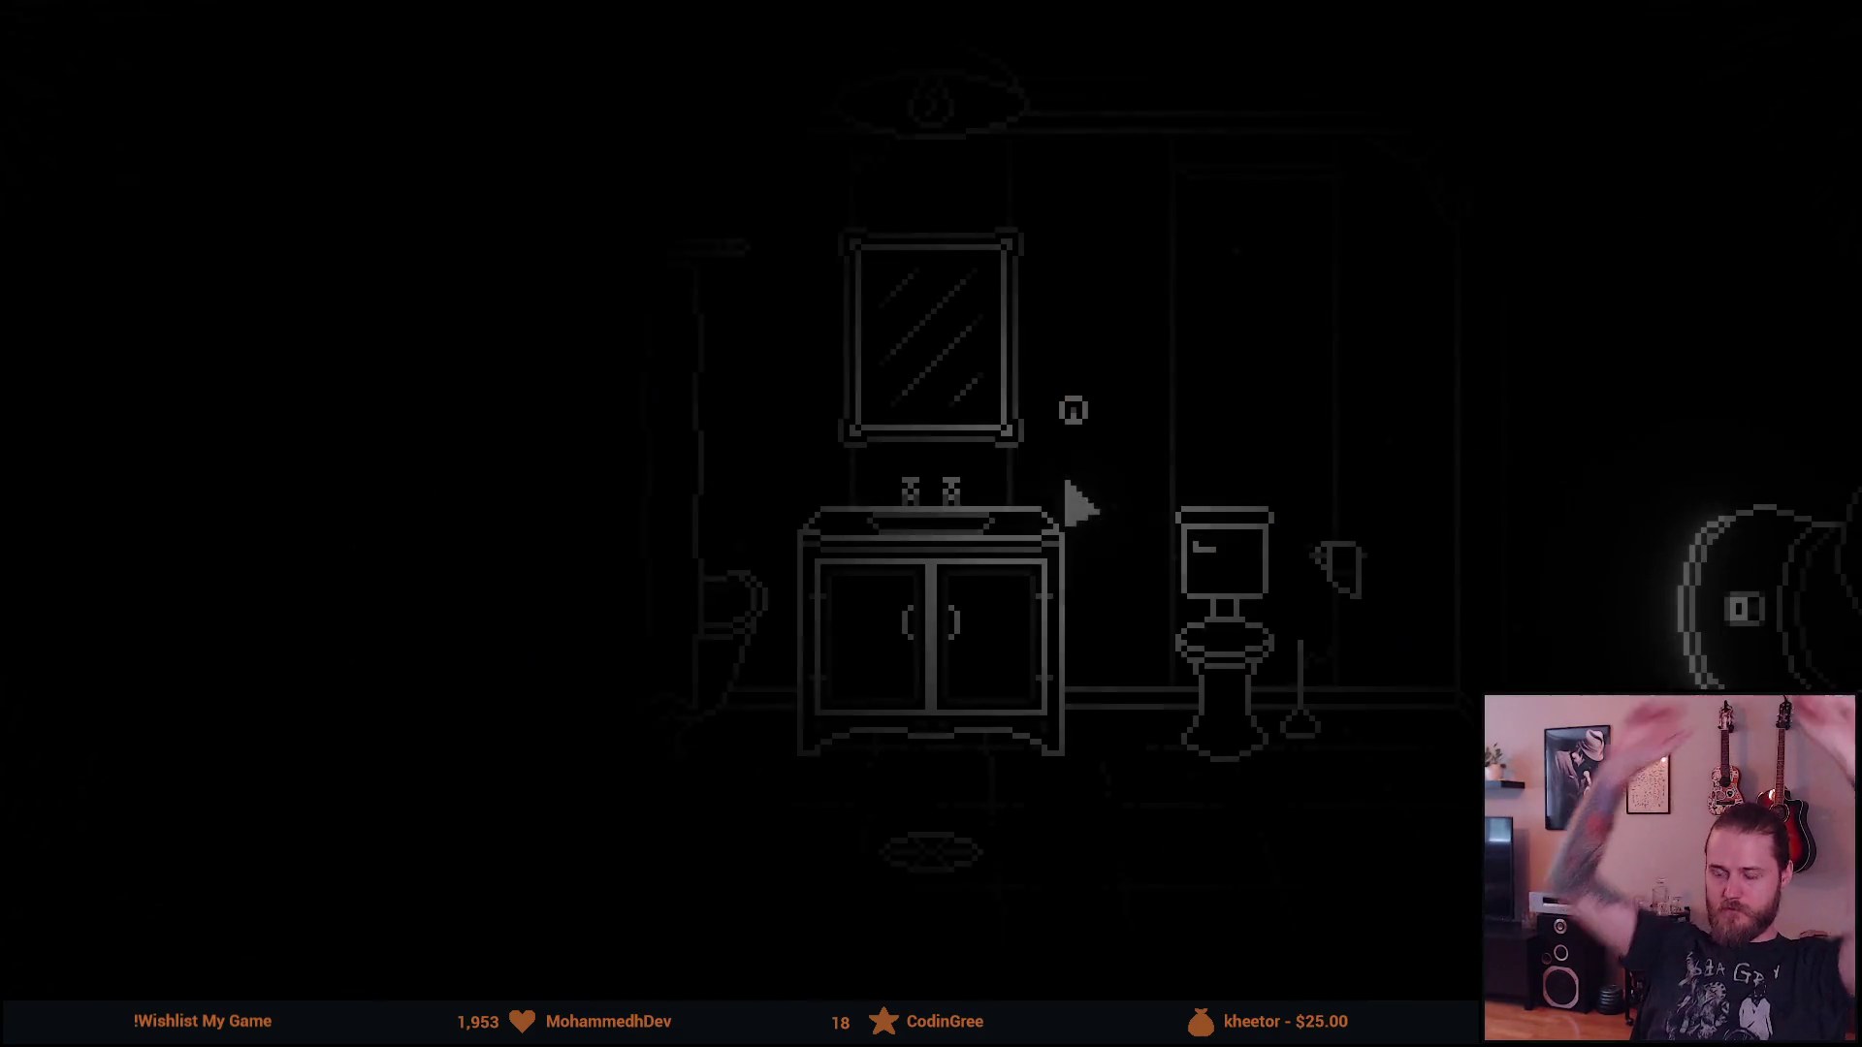
key(Escape)
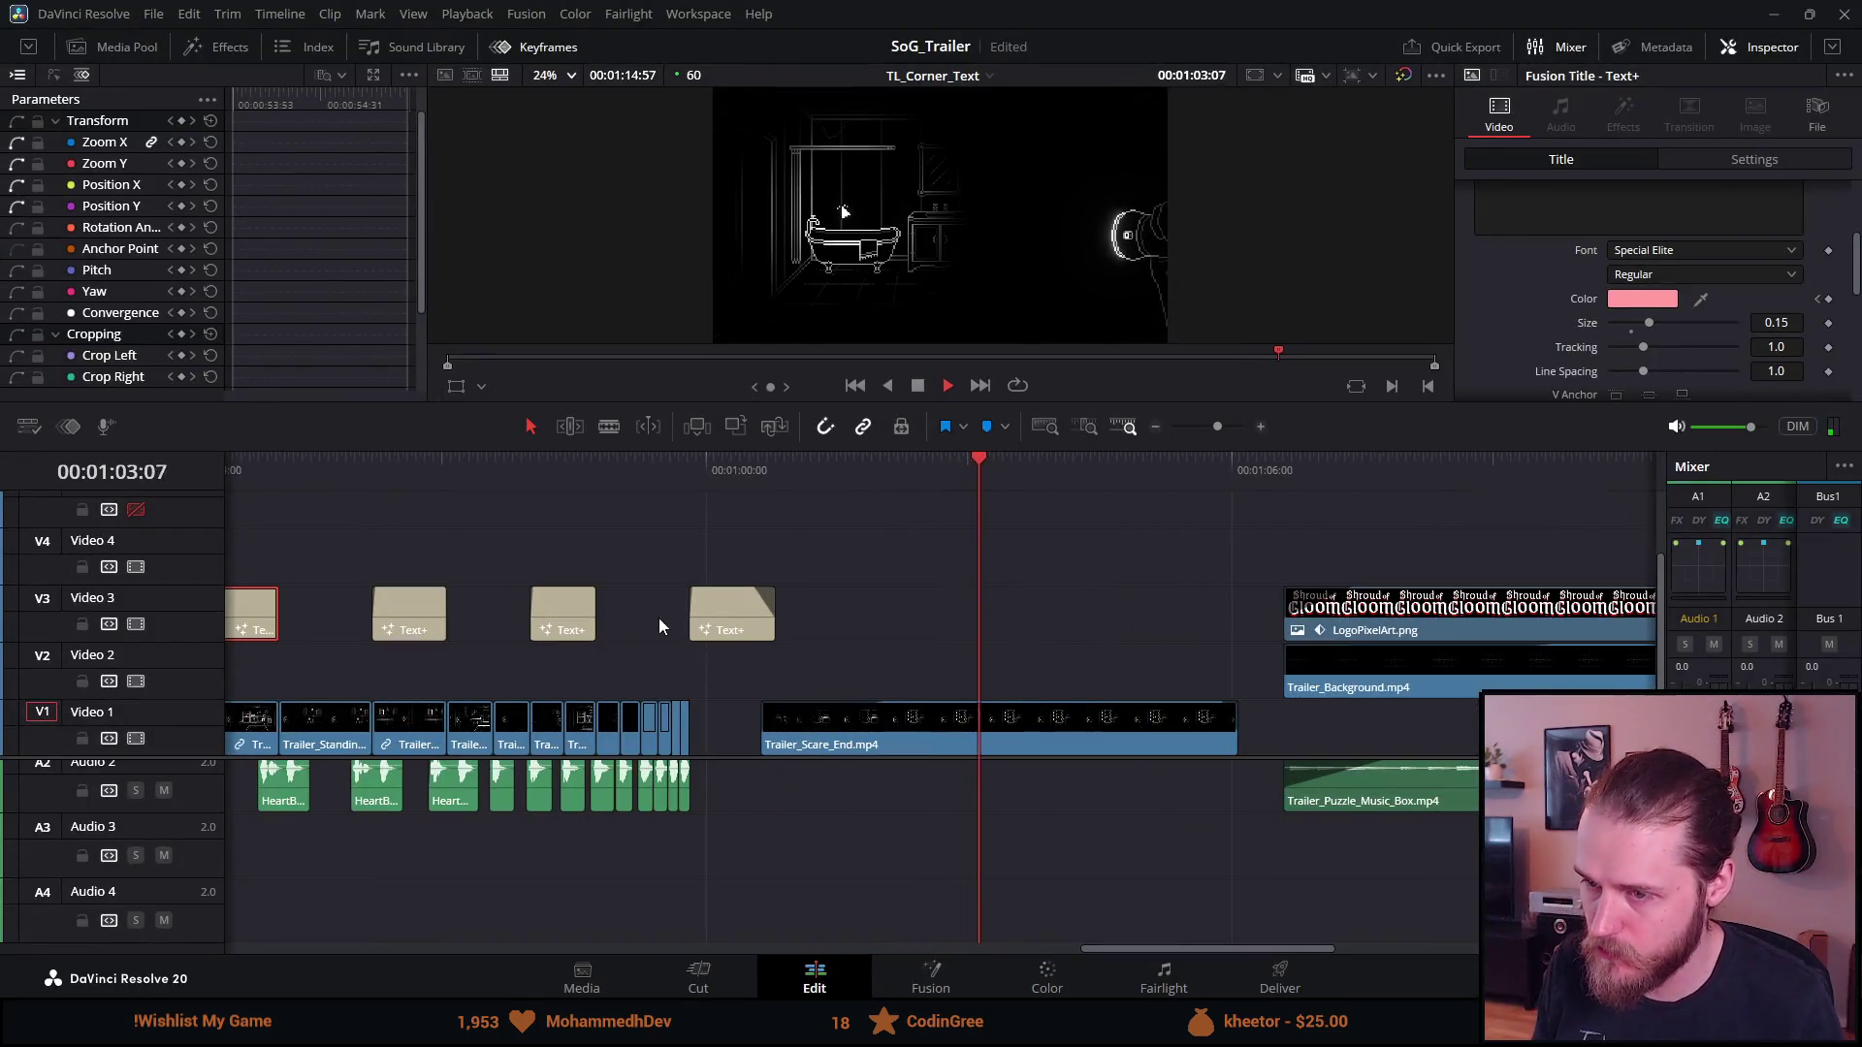
click(473, 515)
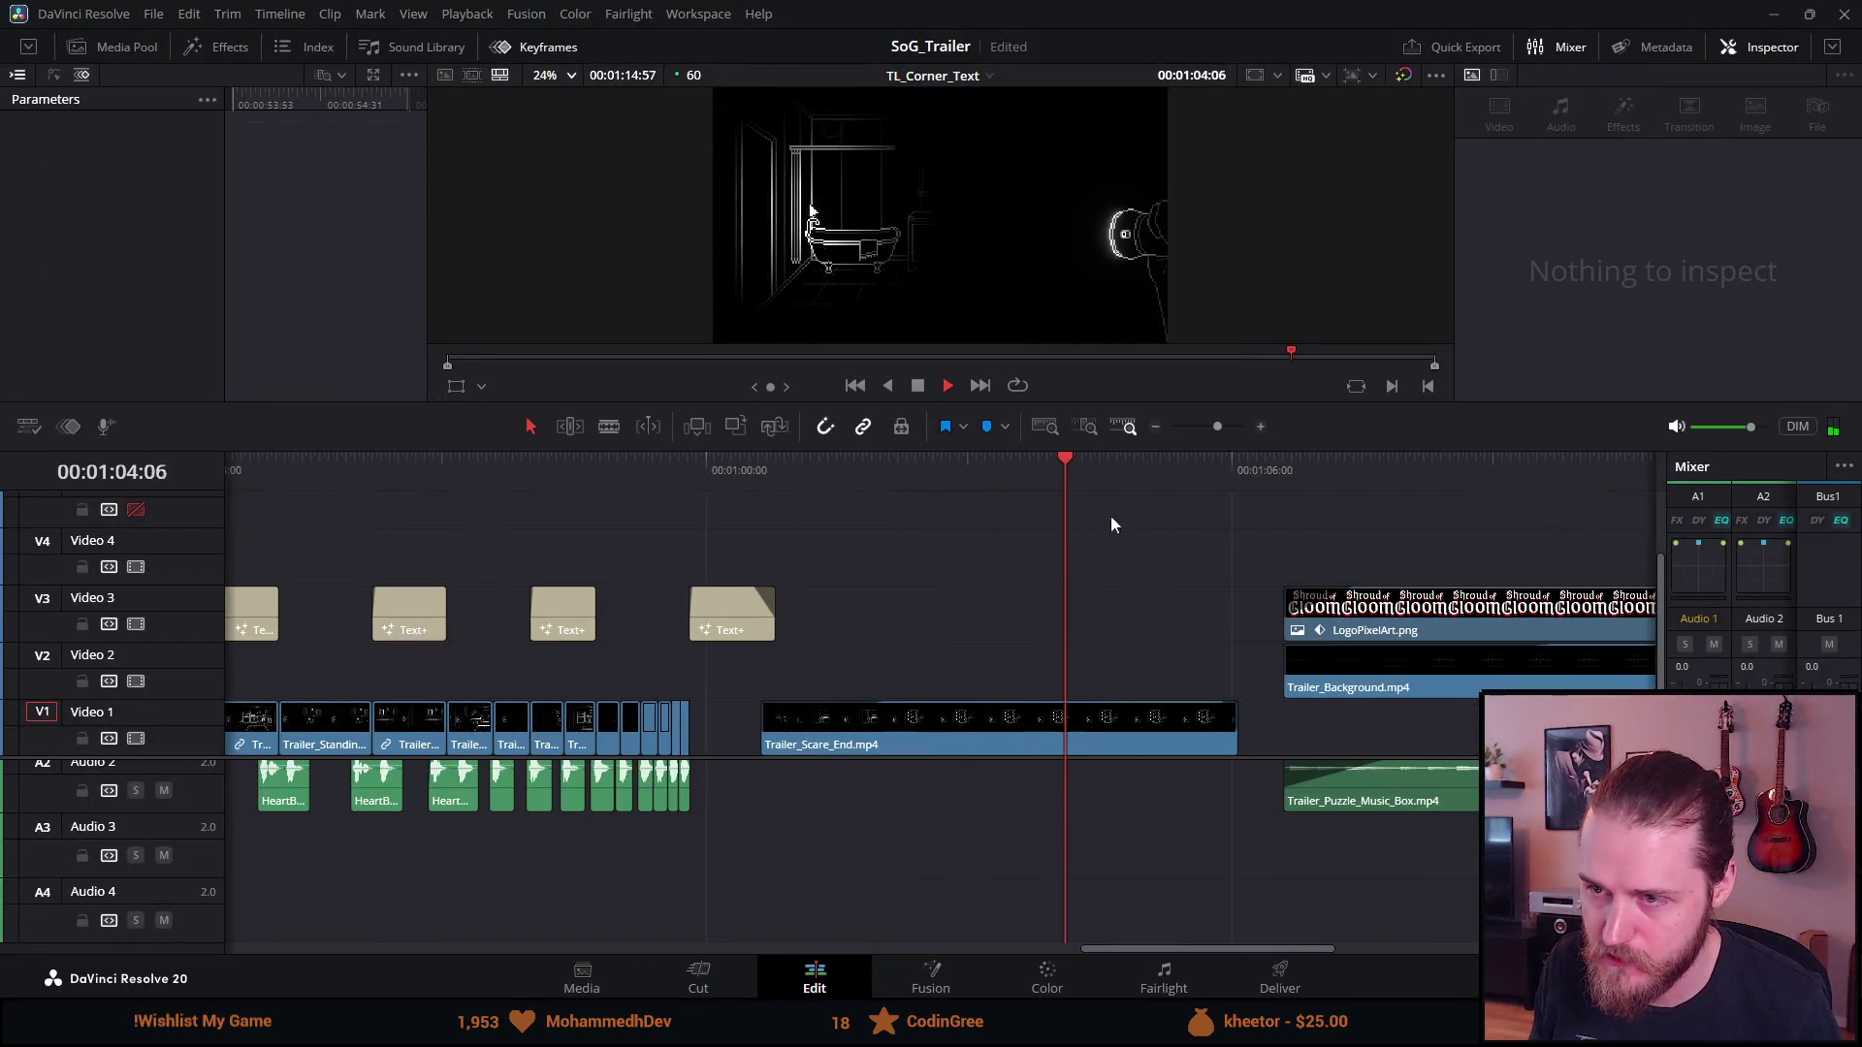
Stop playback and move the third Text+ card on V3 29 frames earlier
click(918, 387)
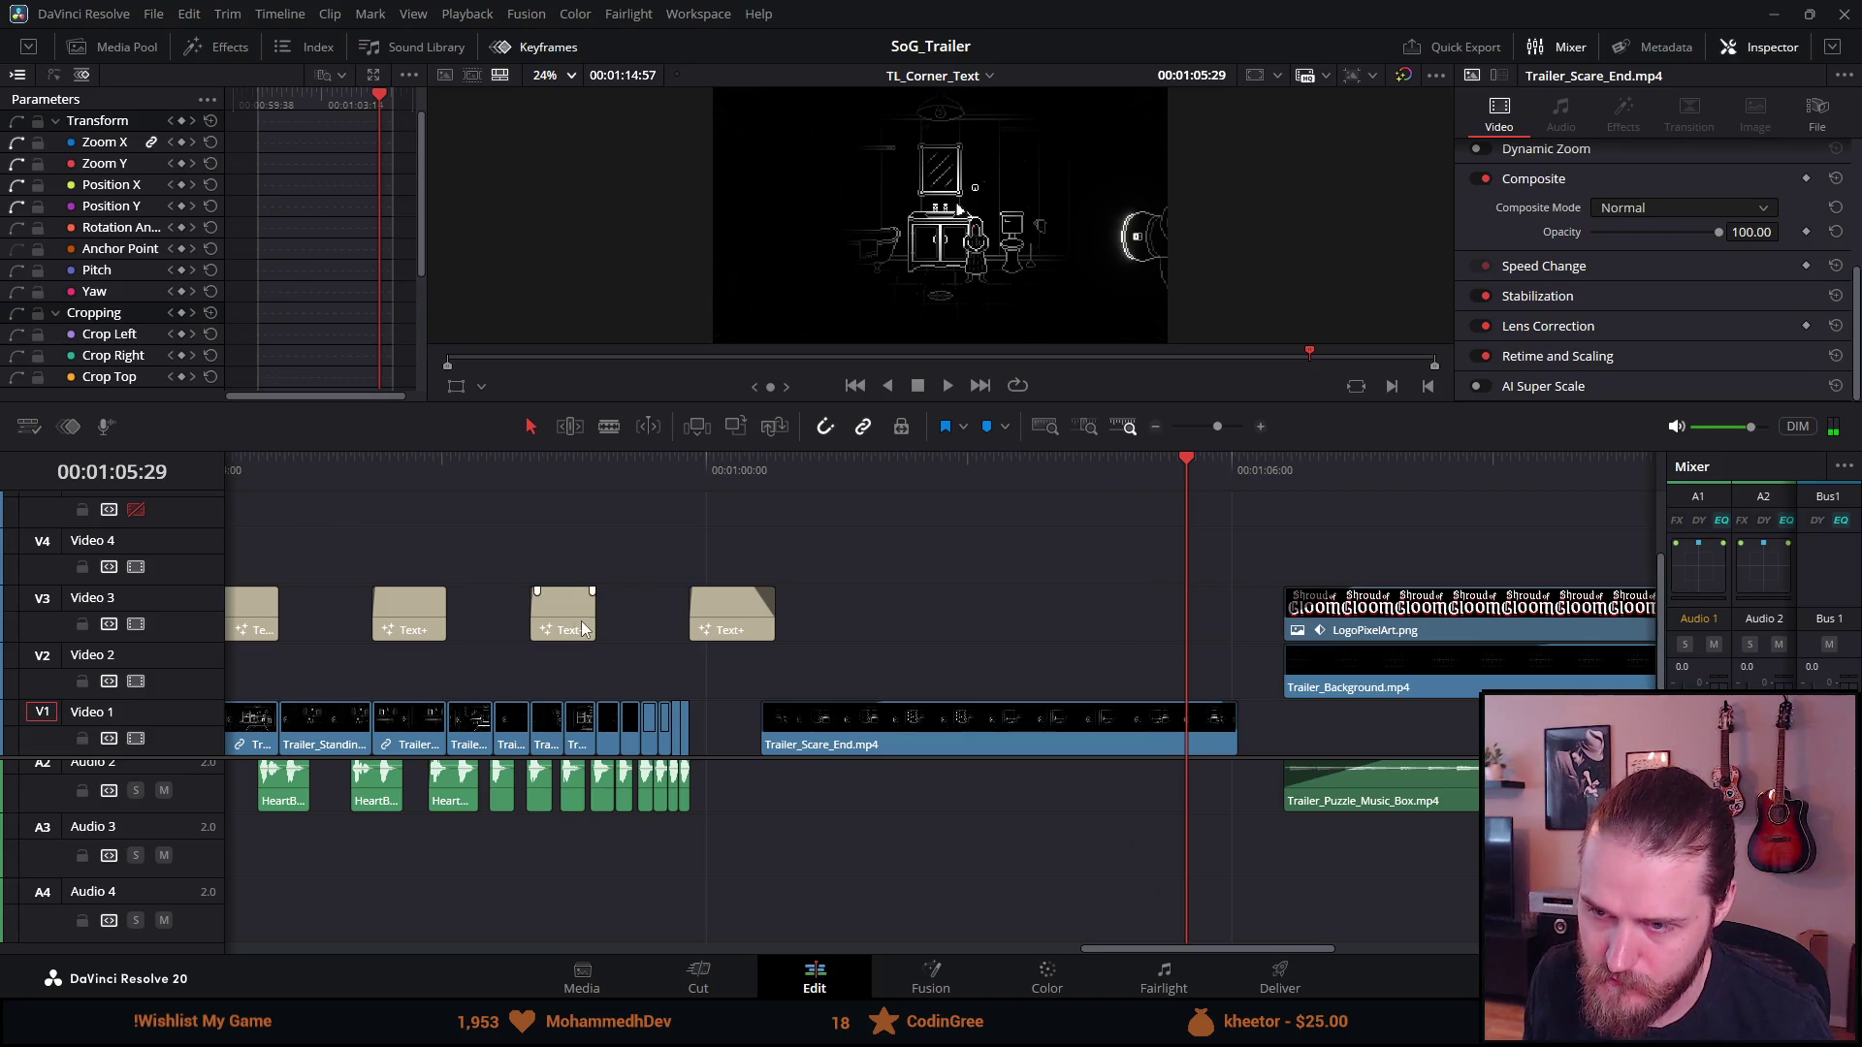
drag(583, 622, 528, 626)
scroll(497, 636, up, 2)
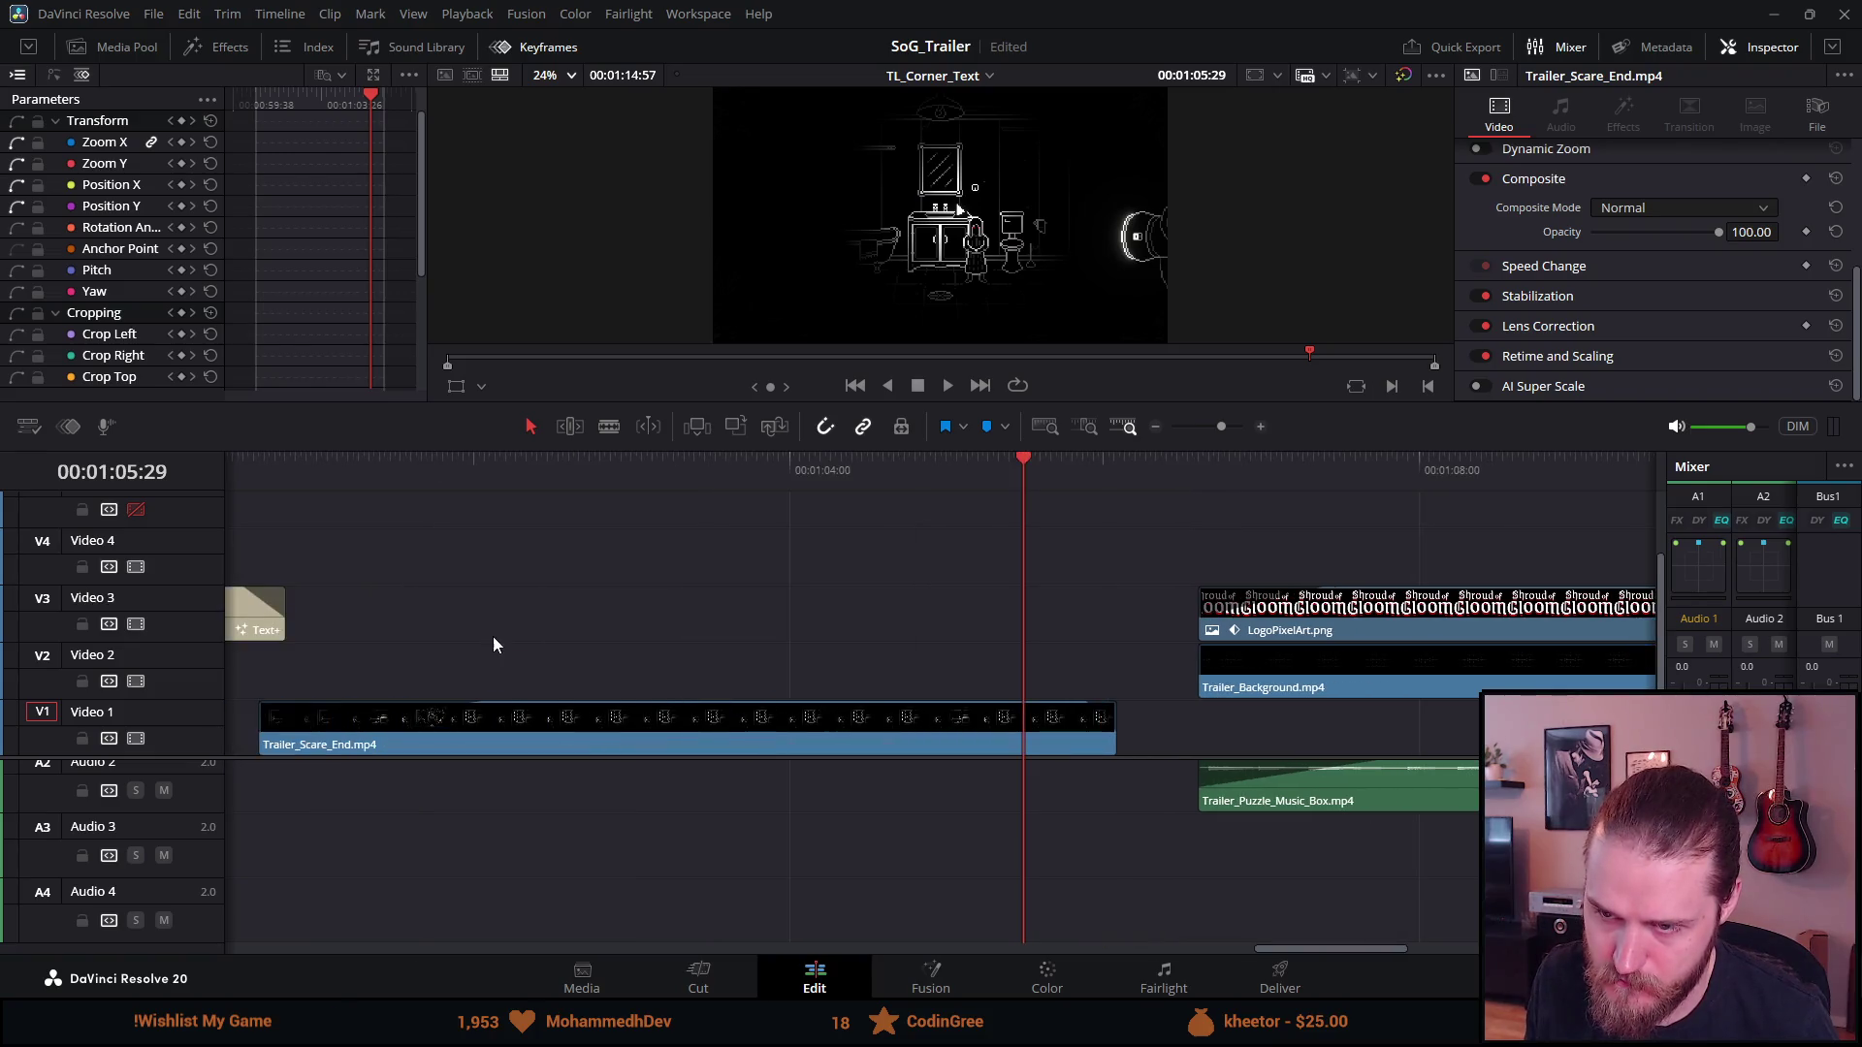
scroll(479, 642, left, 3)
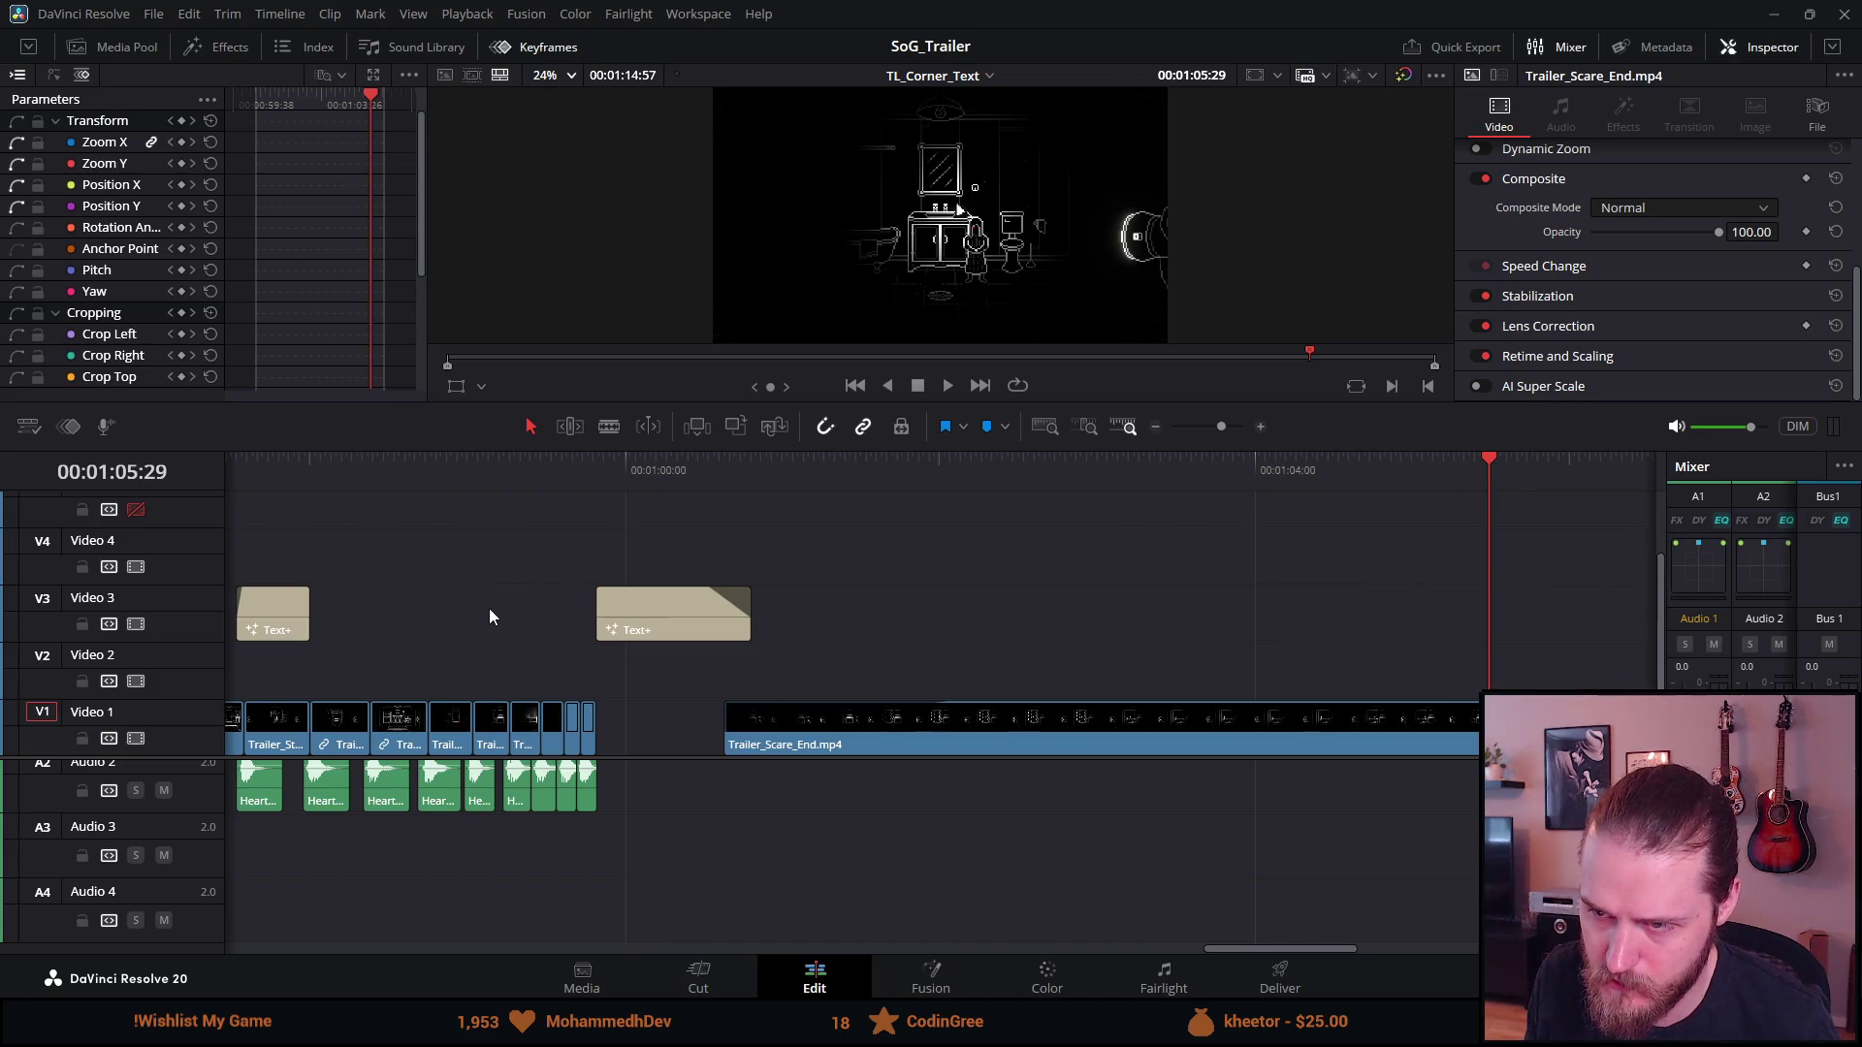
scroll(489, 608, left, 3)
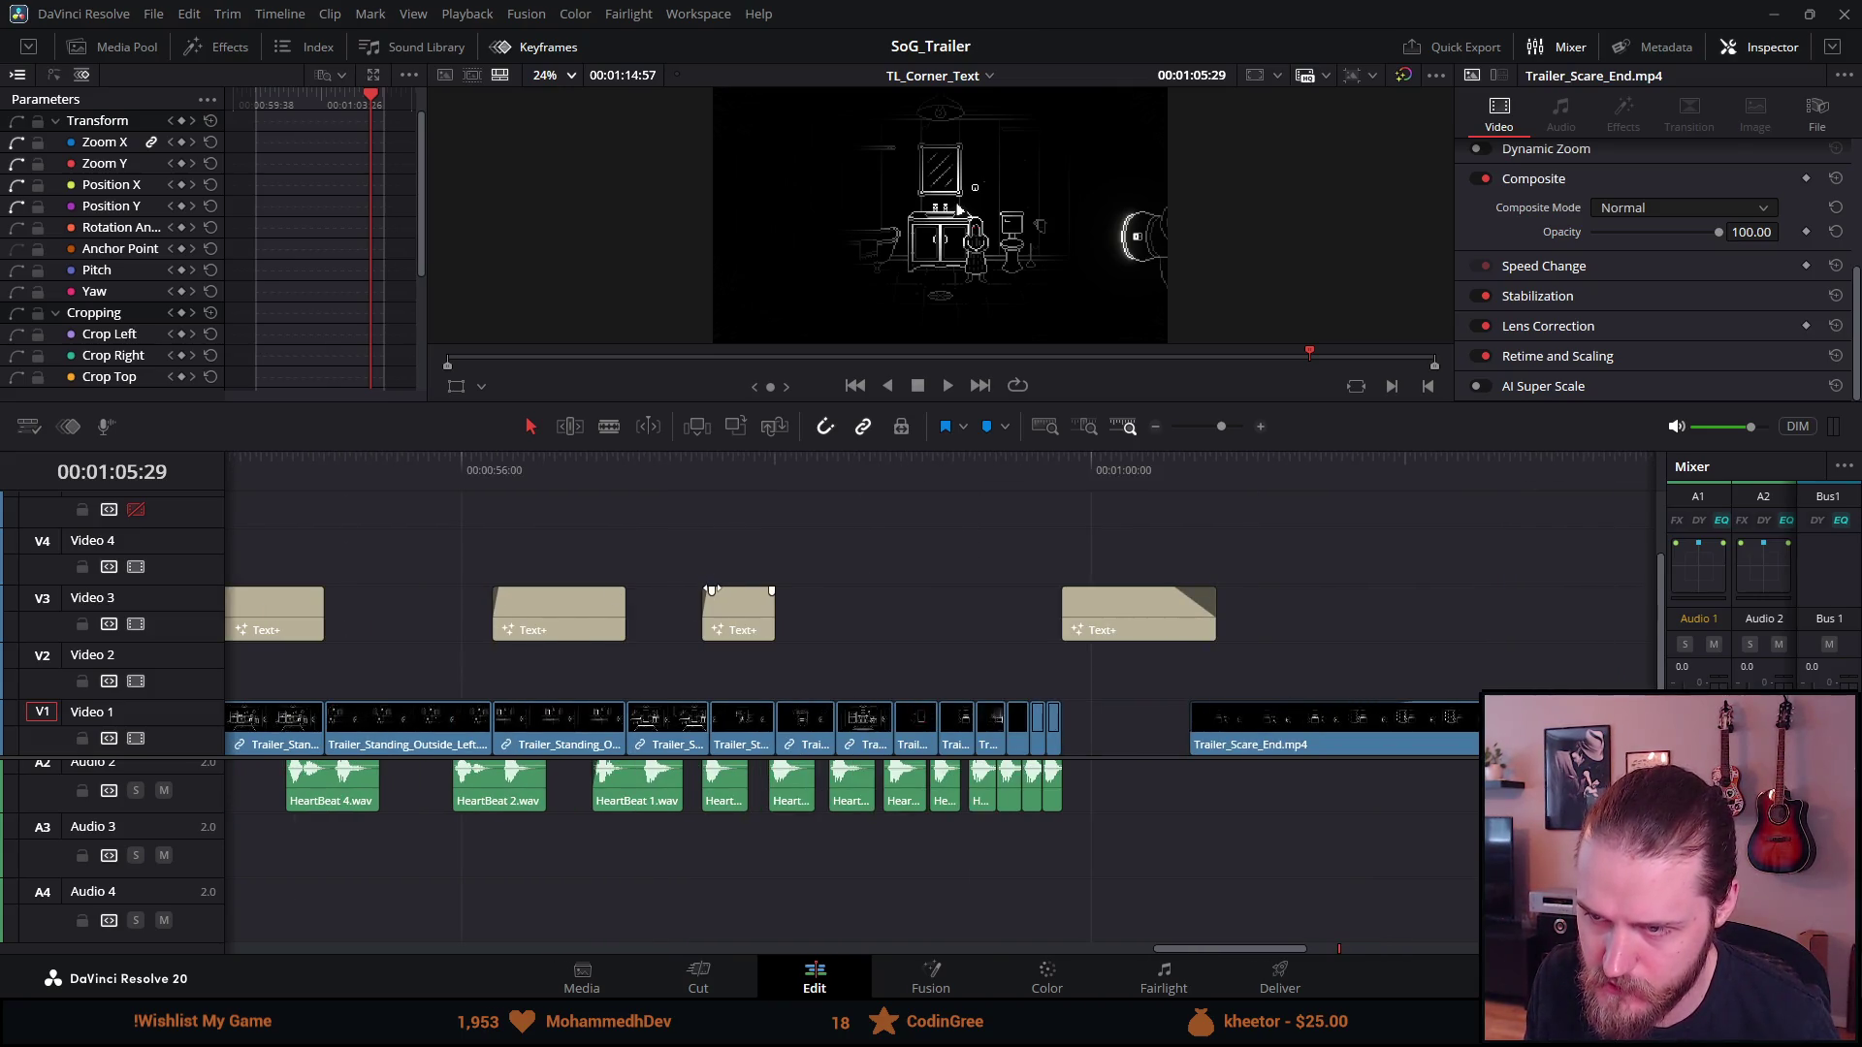
Trim the small NOT Text+ card by 3 frames so it runs 25 frames
mouse_move(508, 602)
mouse_down()
mouse_move(492, 603)
mouse_move(515, 609)
mouse_up()
click(494, 611)
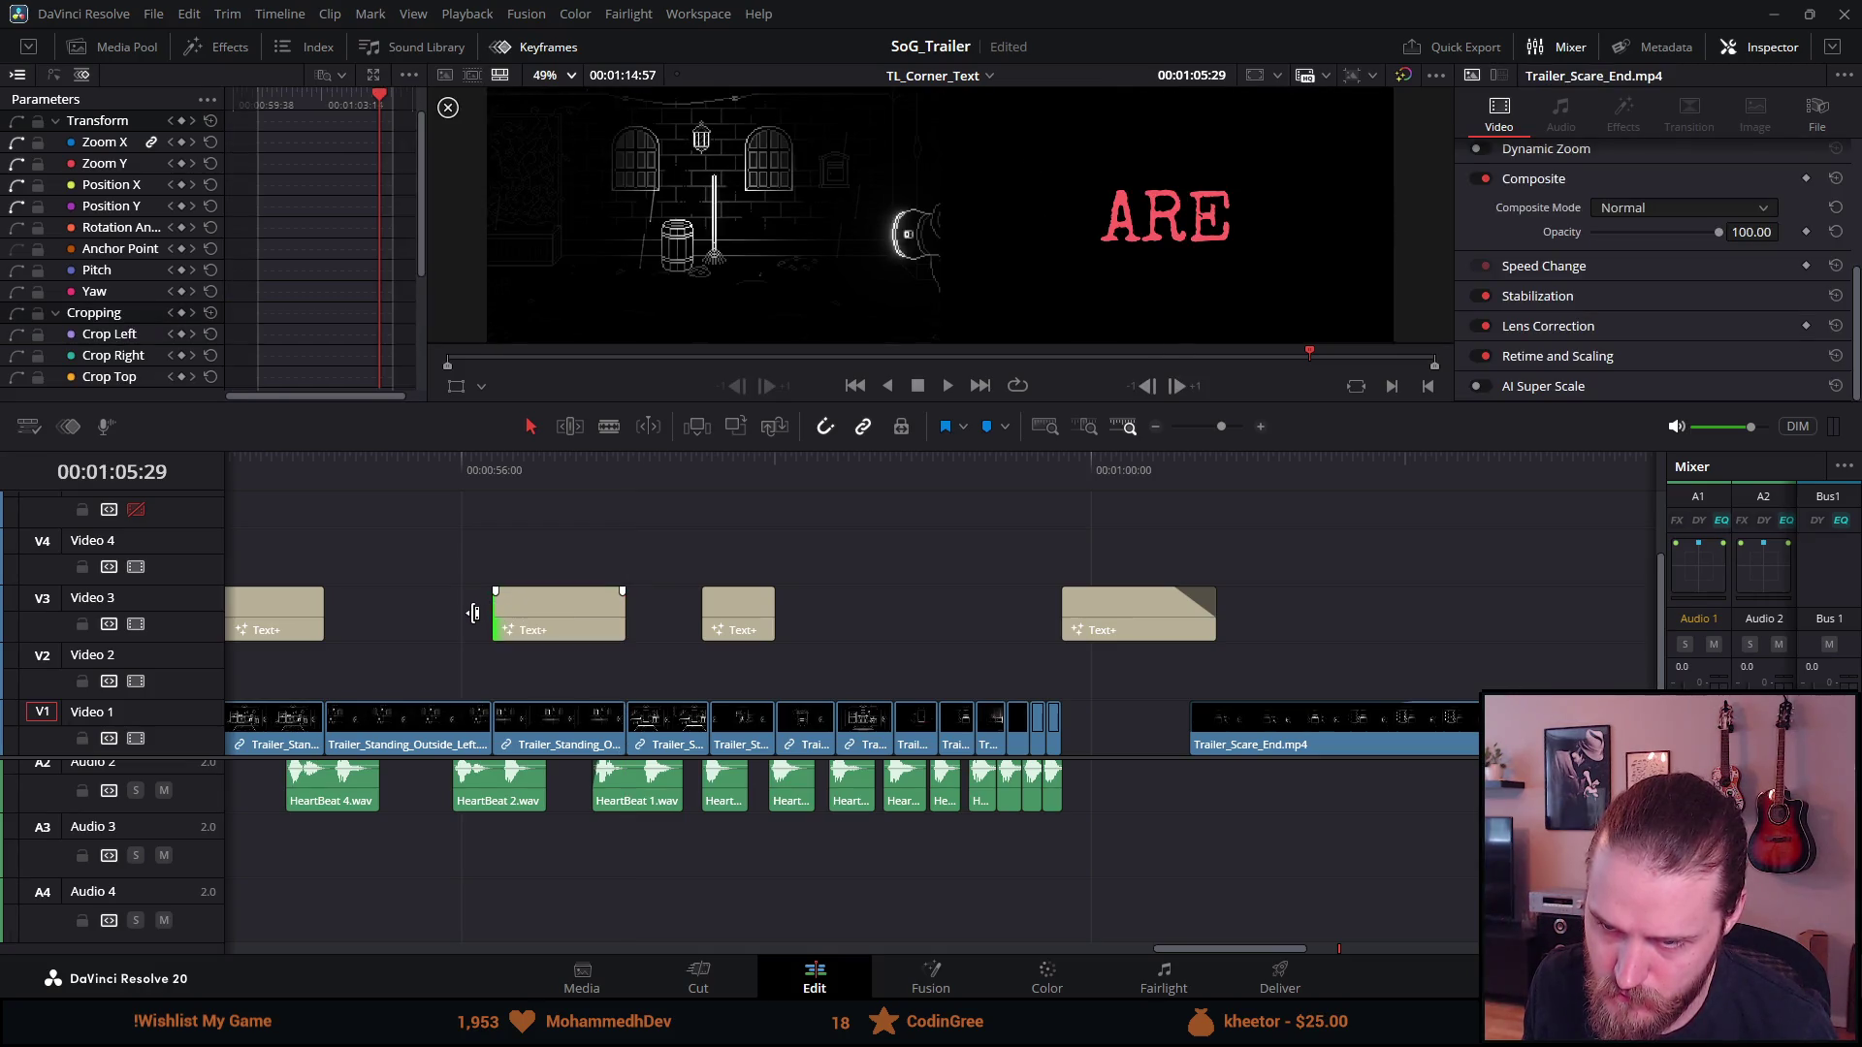
drag(739, 618, 737, 621)
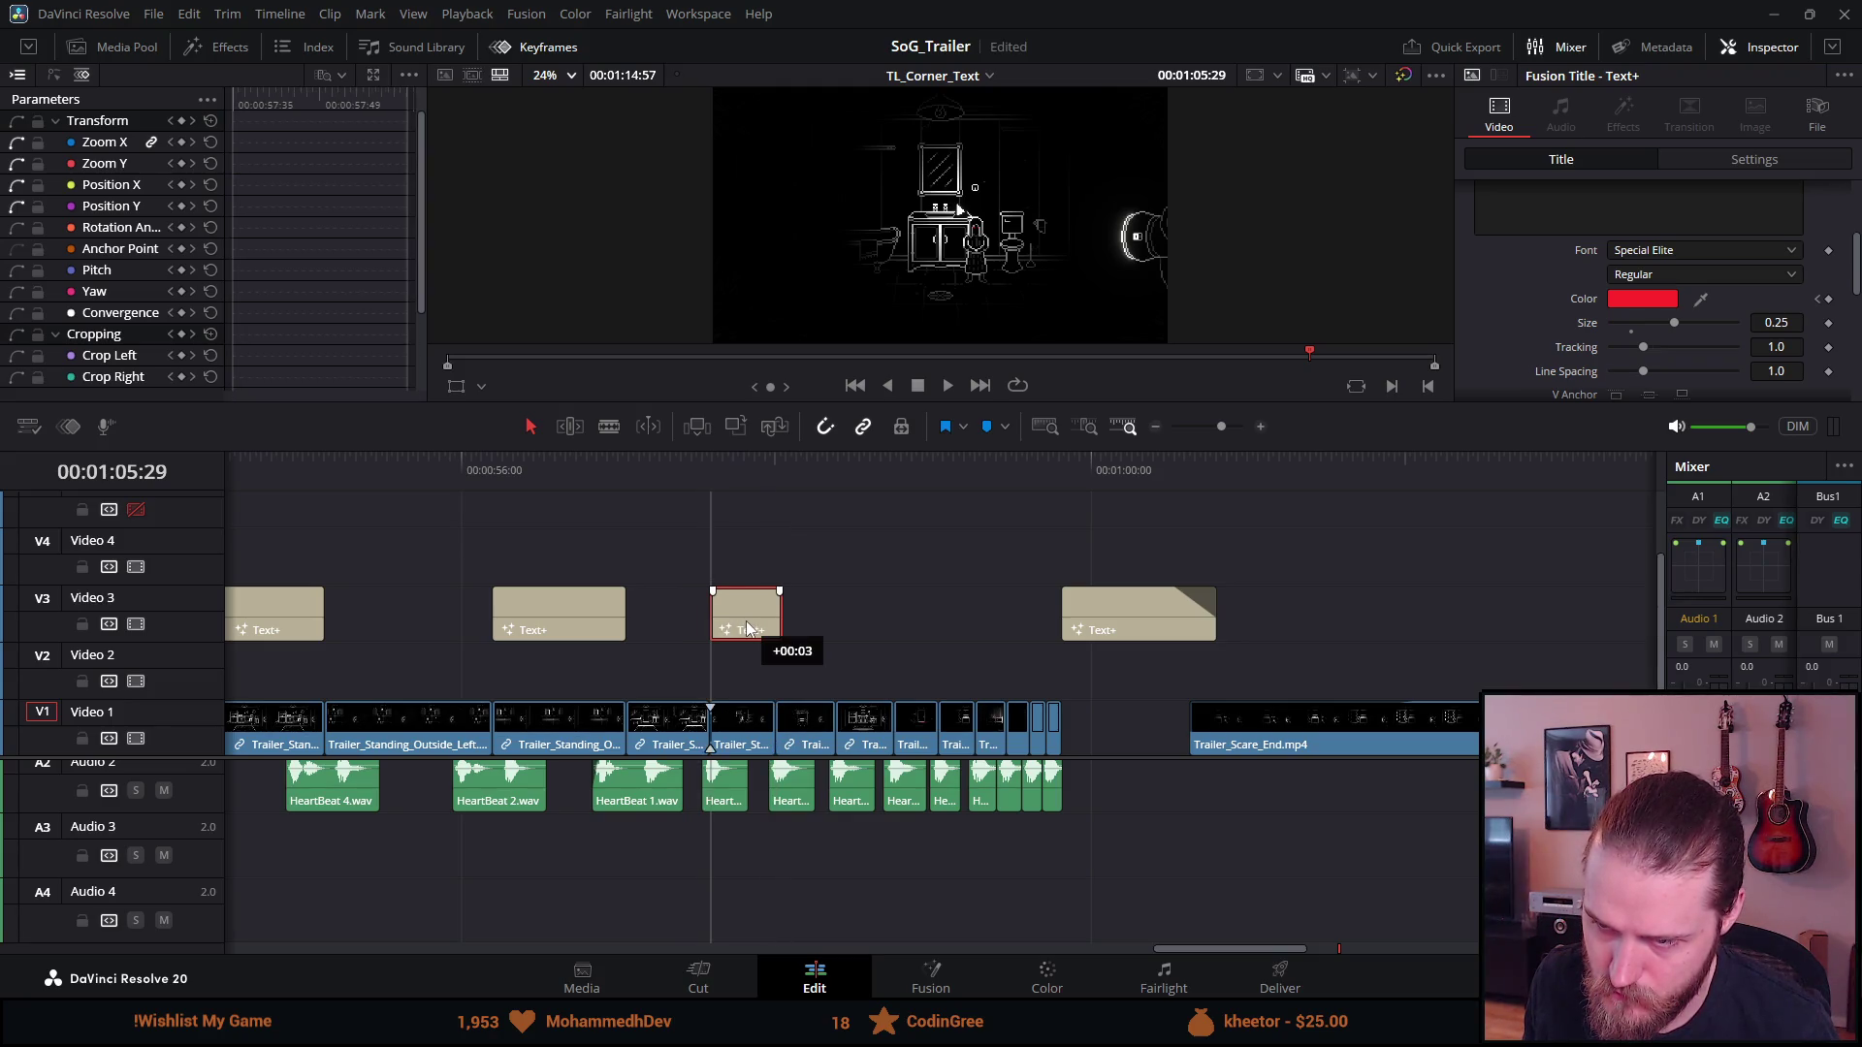
click(777, 623)
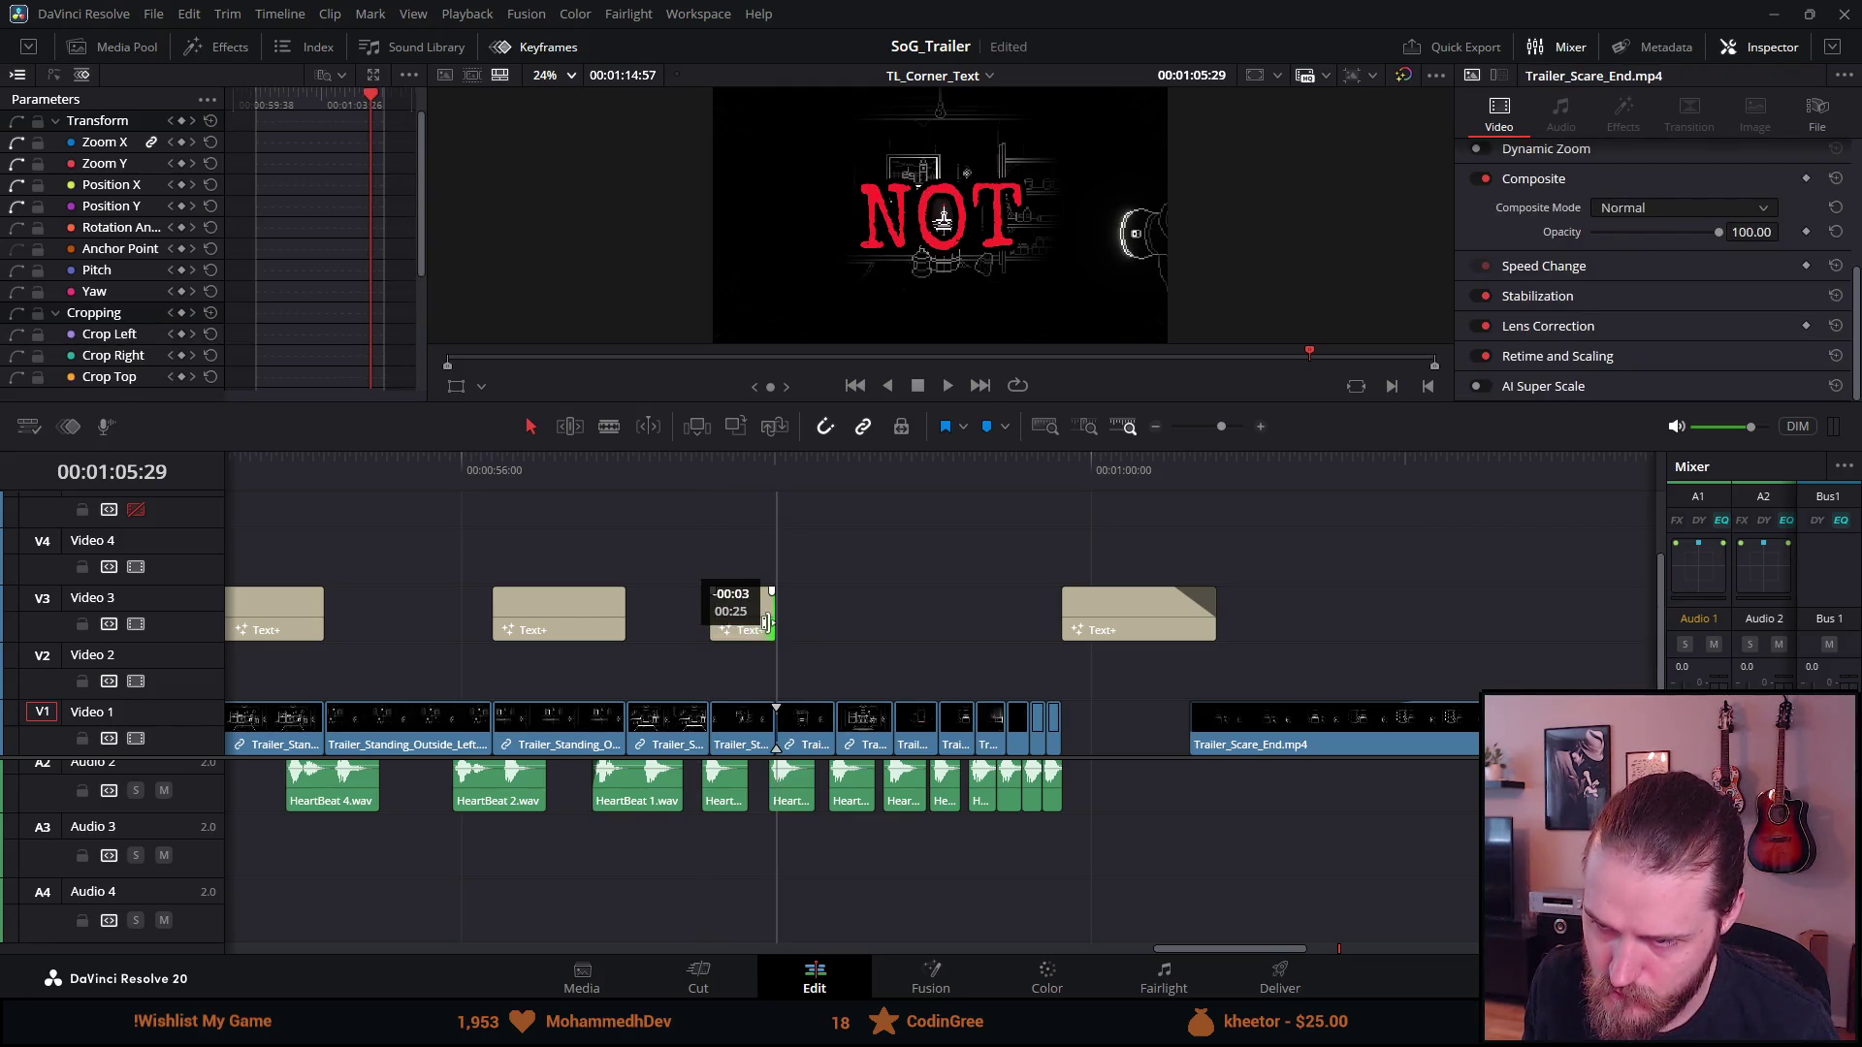
scroll(505, 657, left, 5)
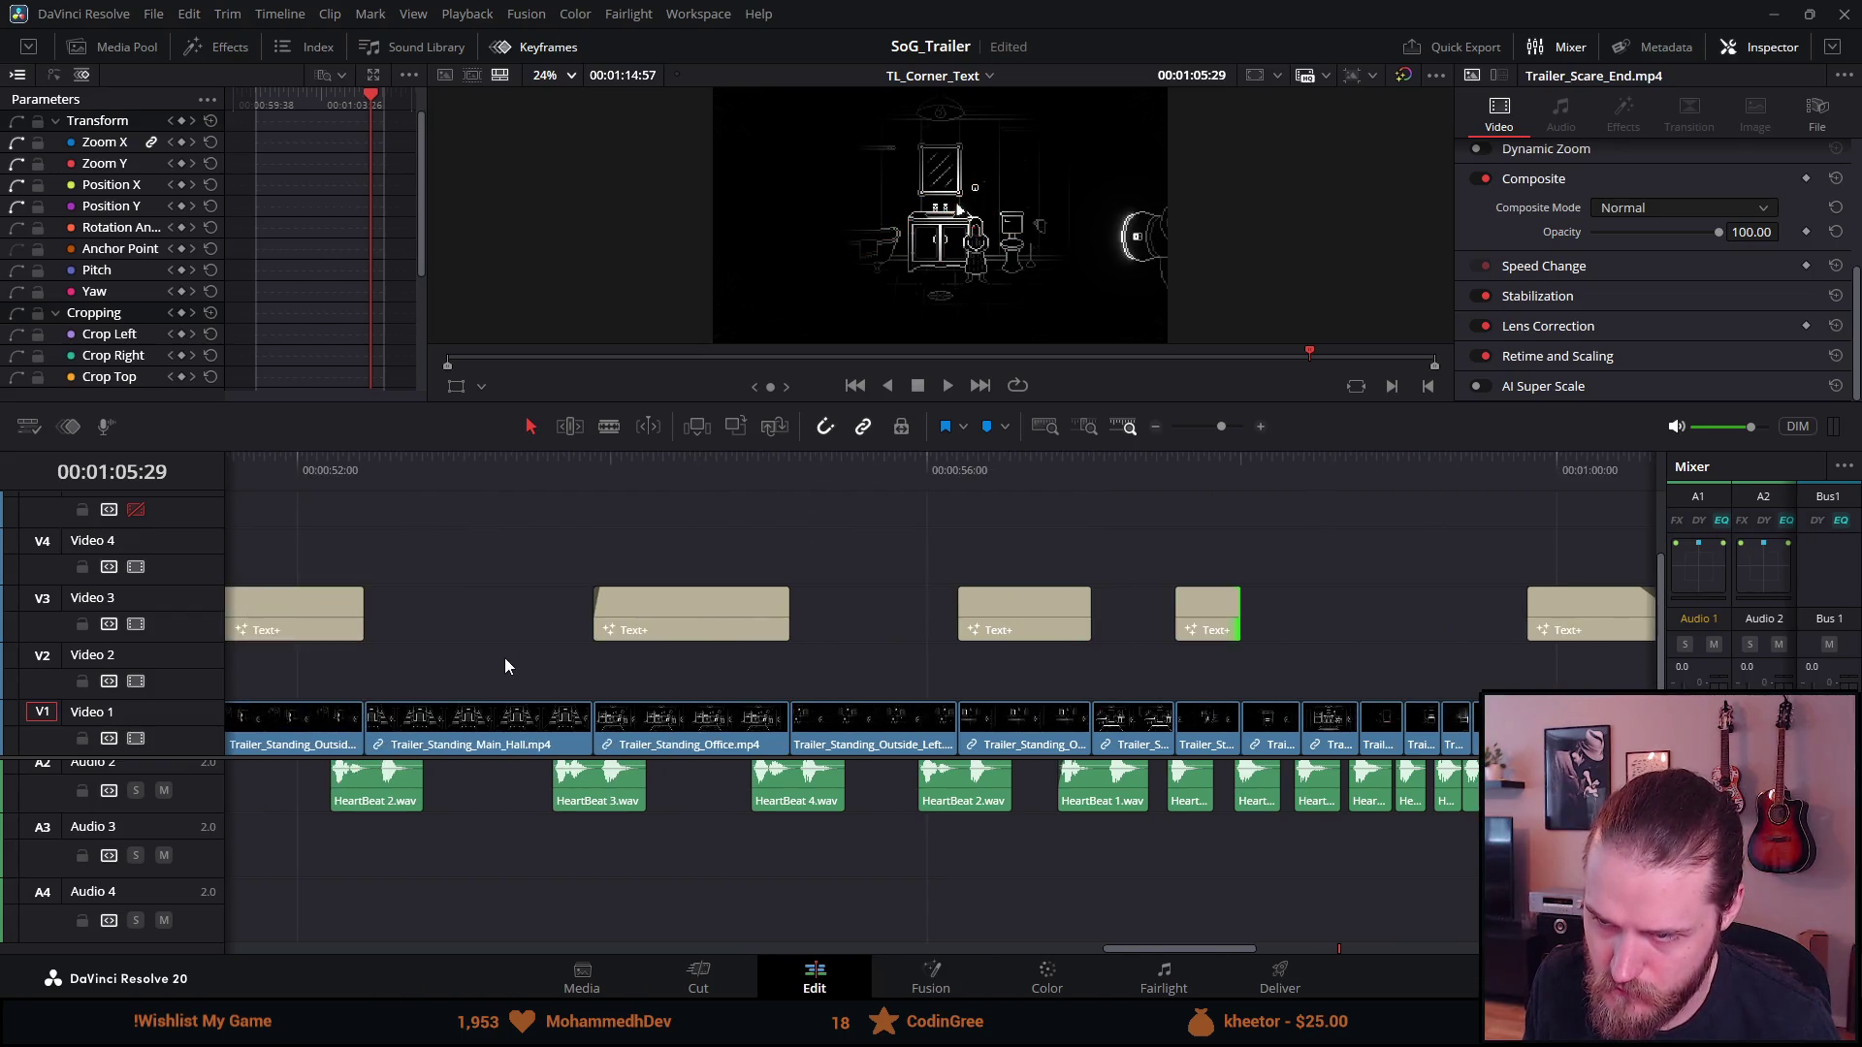
drag(721, 621, 719, 622)
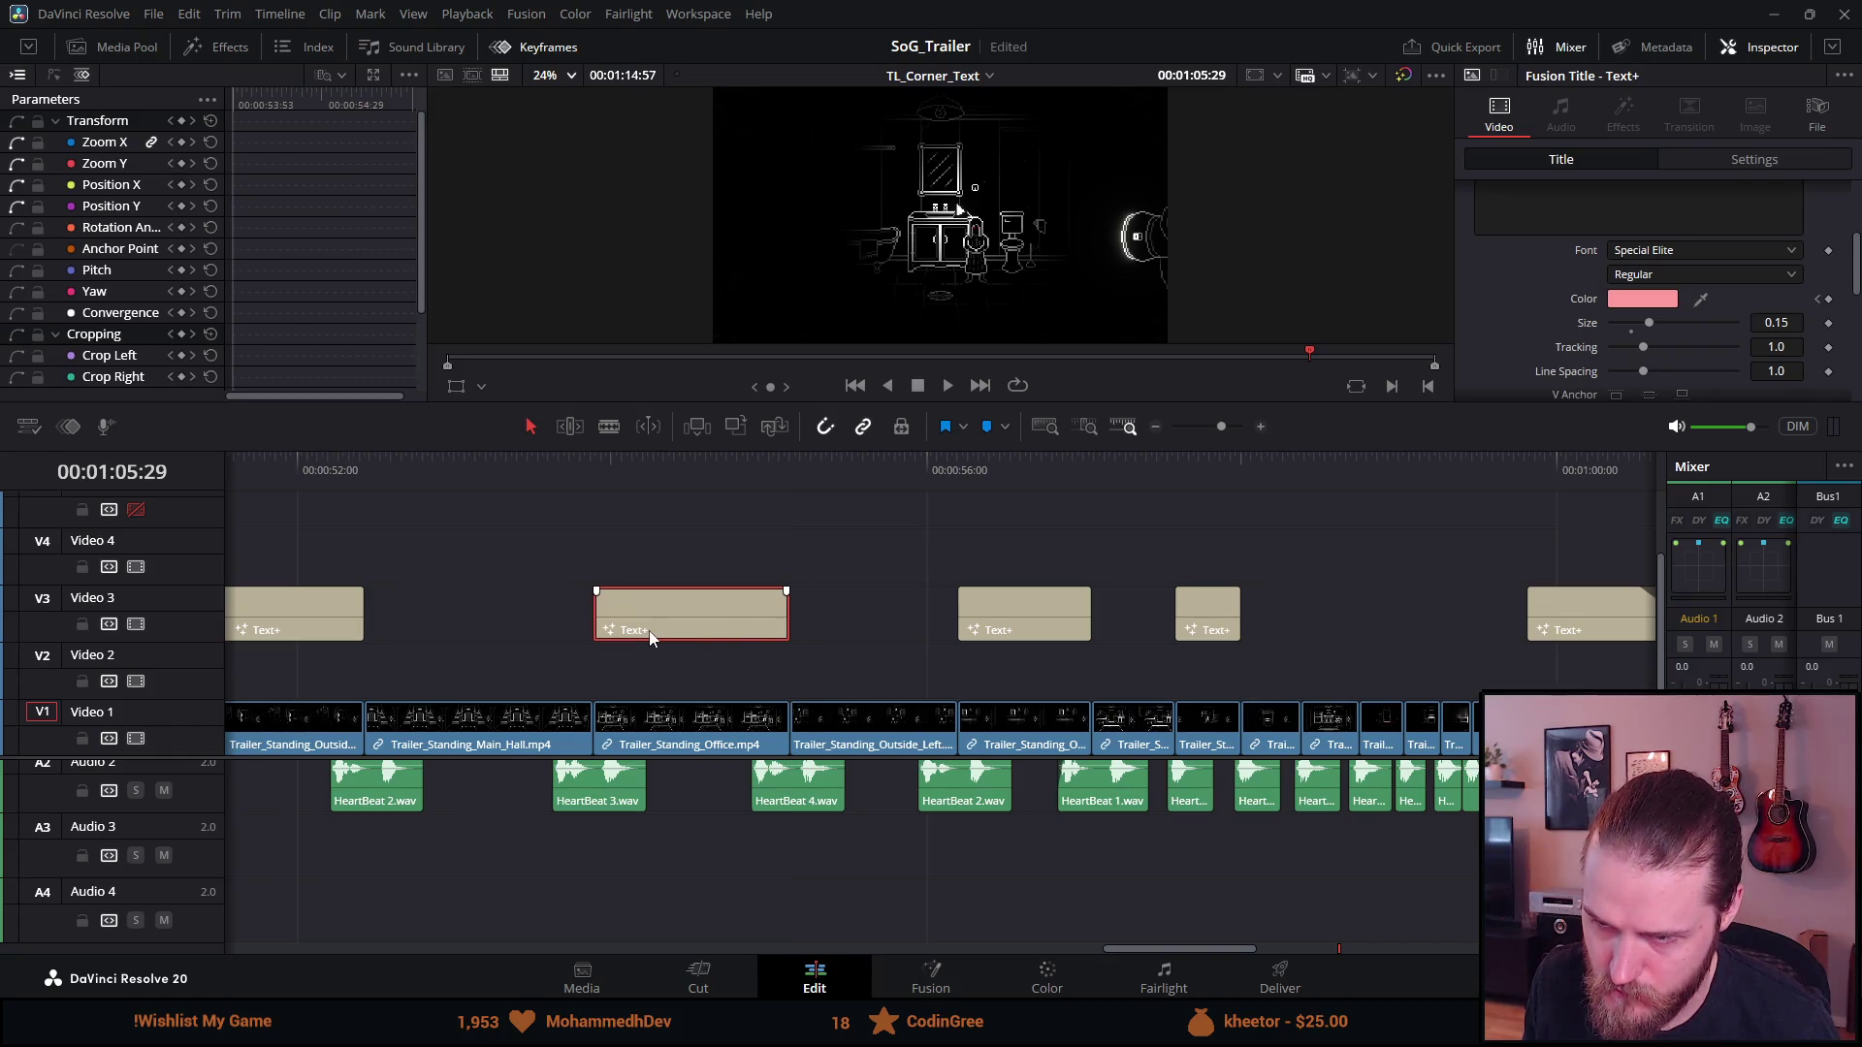
scroll(649, 630, left, 6)
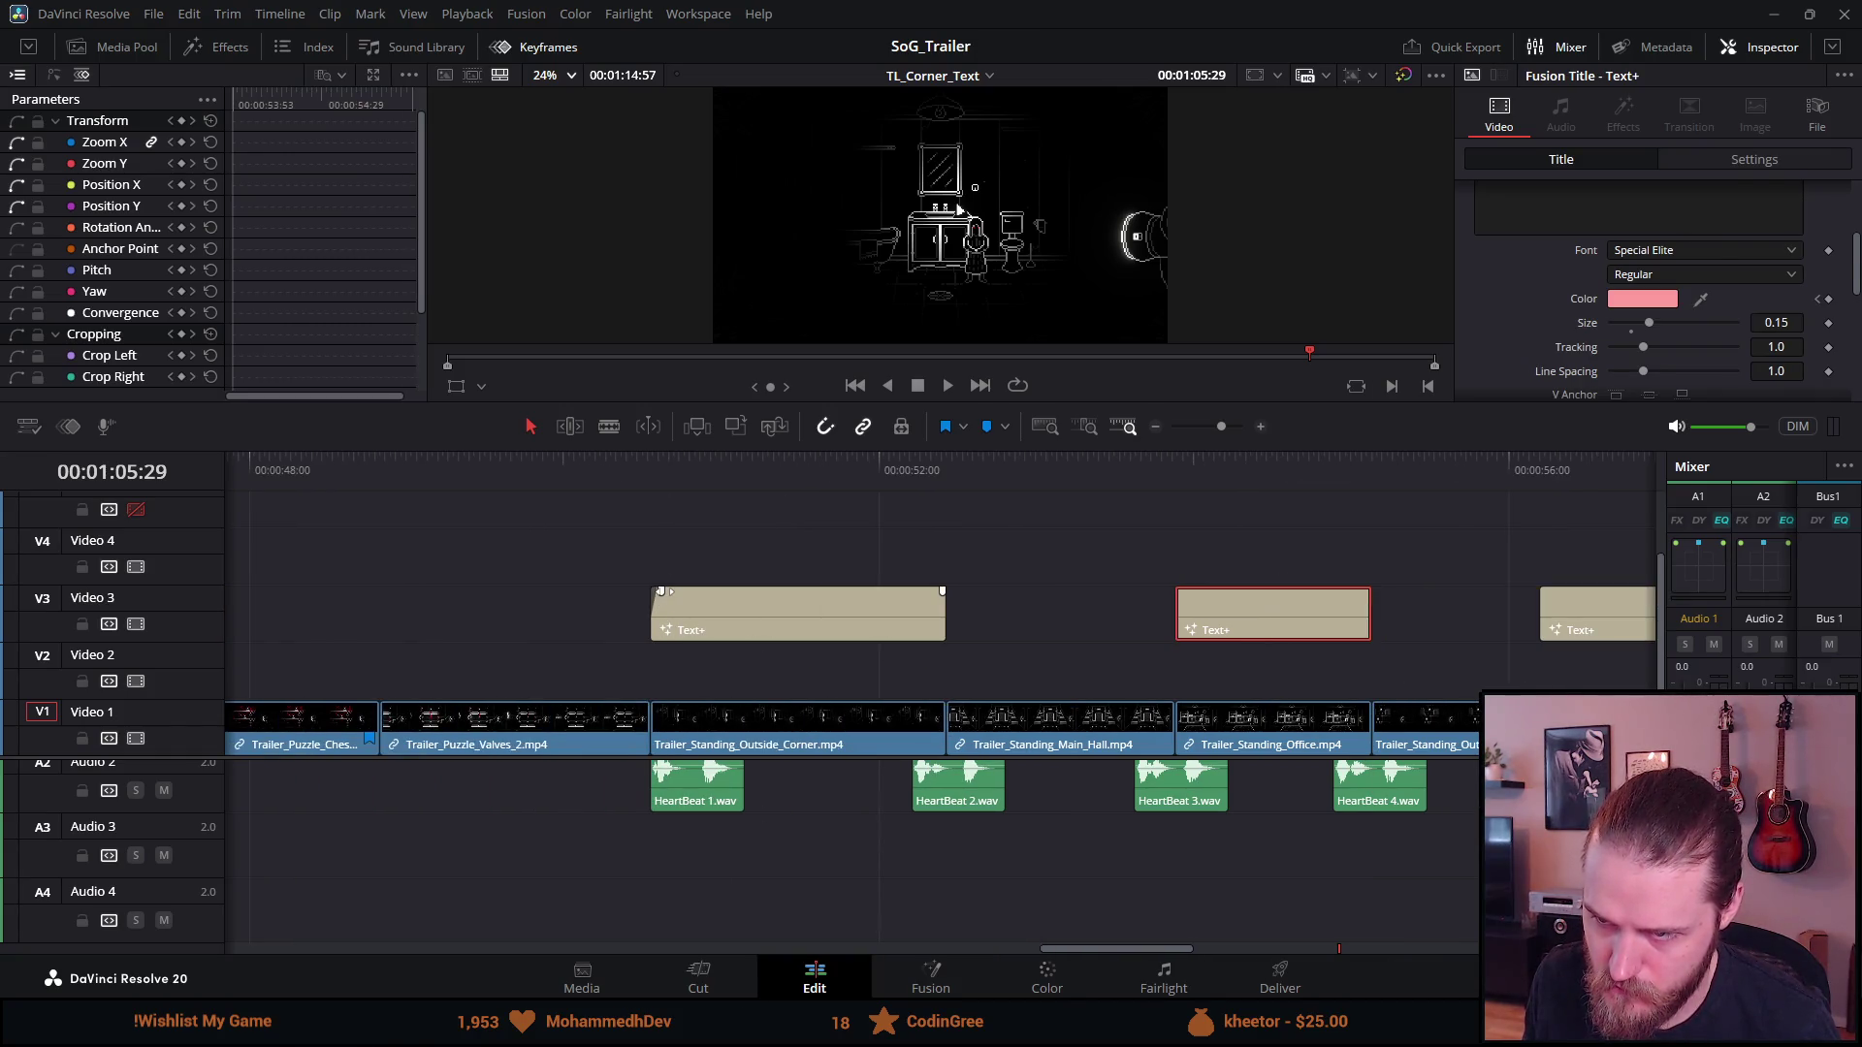
click(614, 590)
click(626, 464)
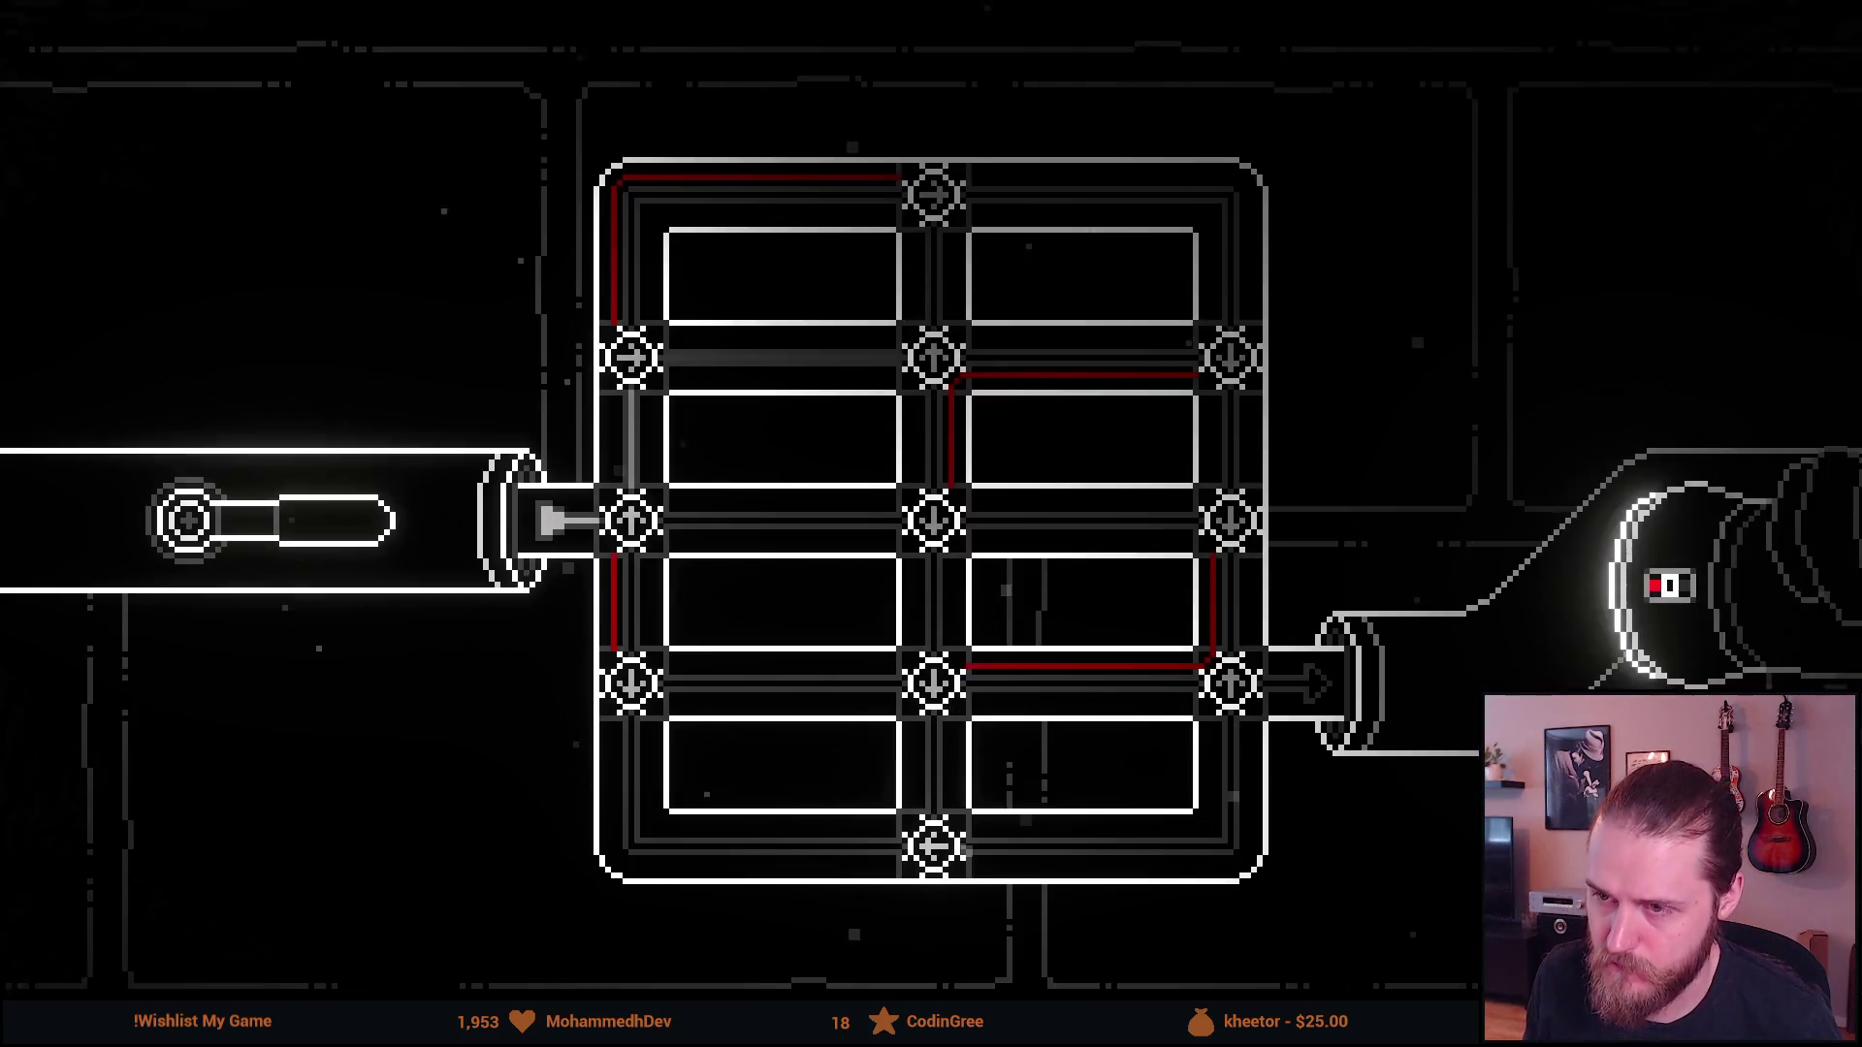
Play the trailer in the full-screen Cinema Viewer, then exit back to the Edit page
key(p)
key(space)
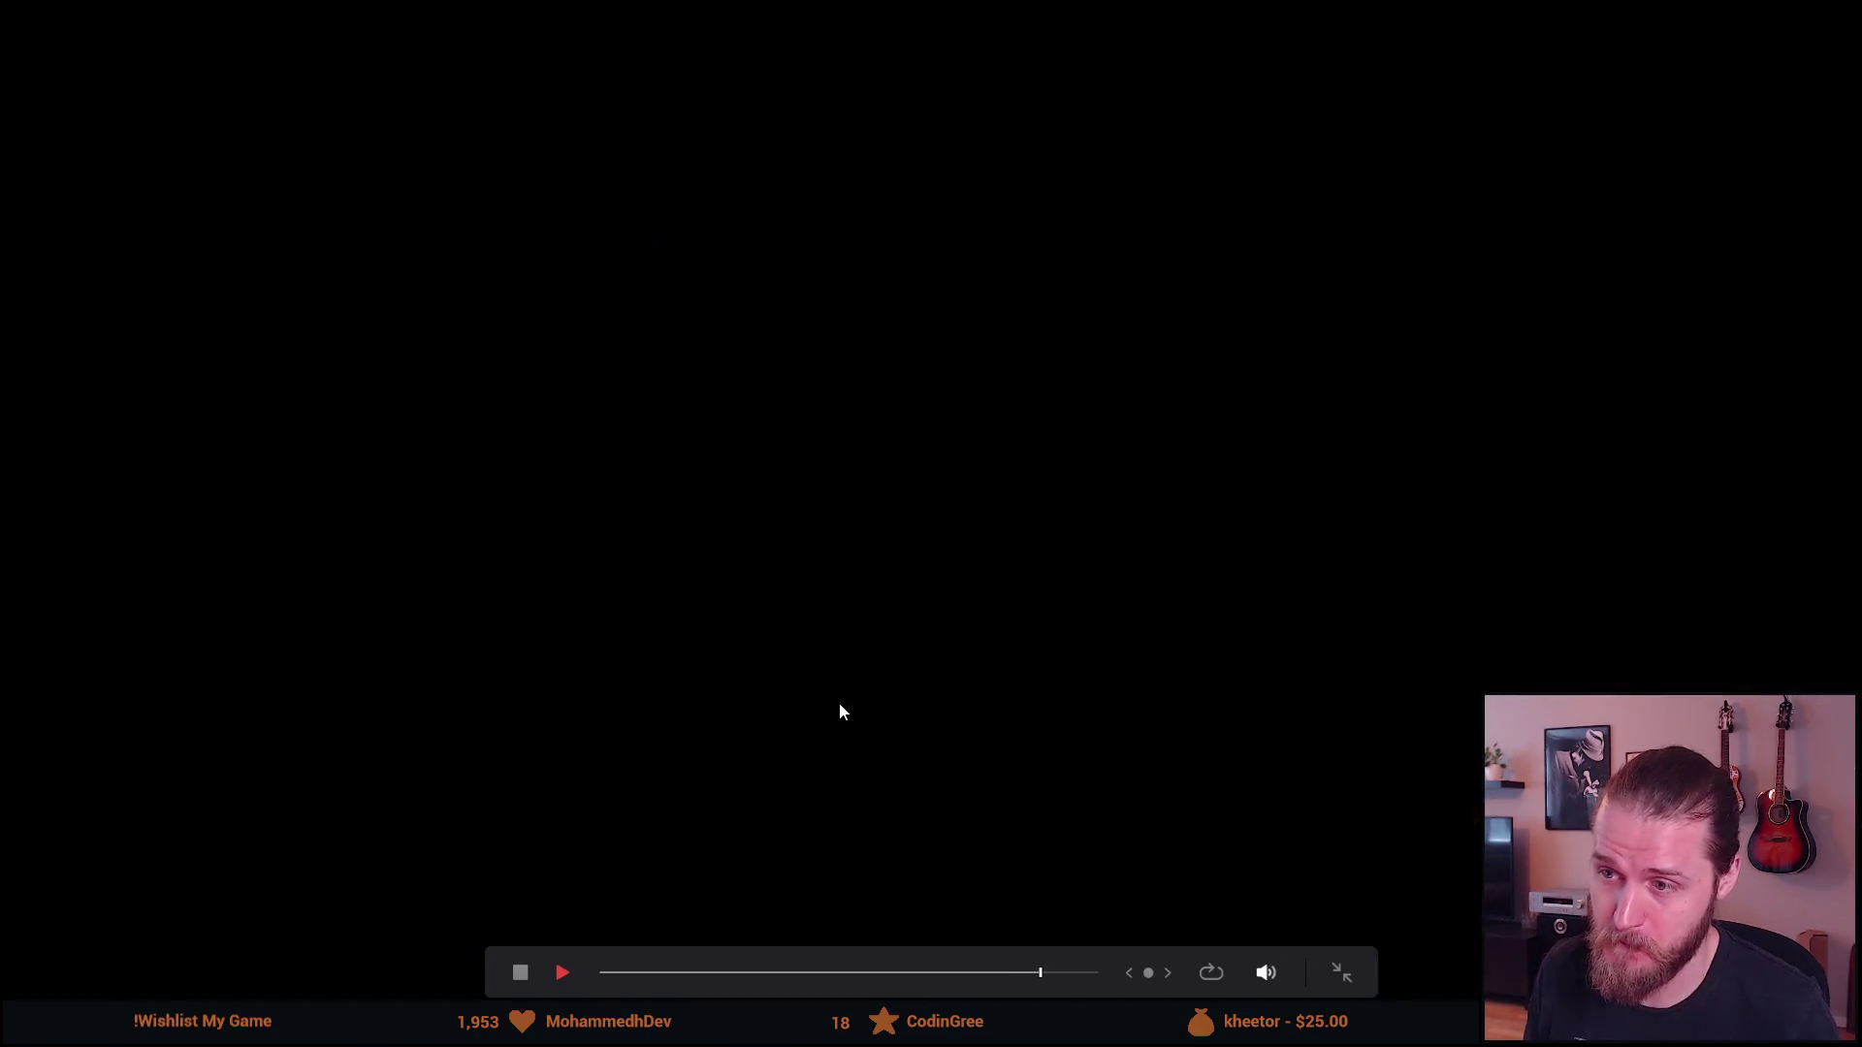
key(Escape)
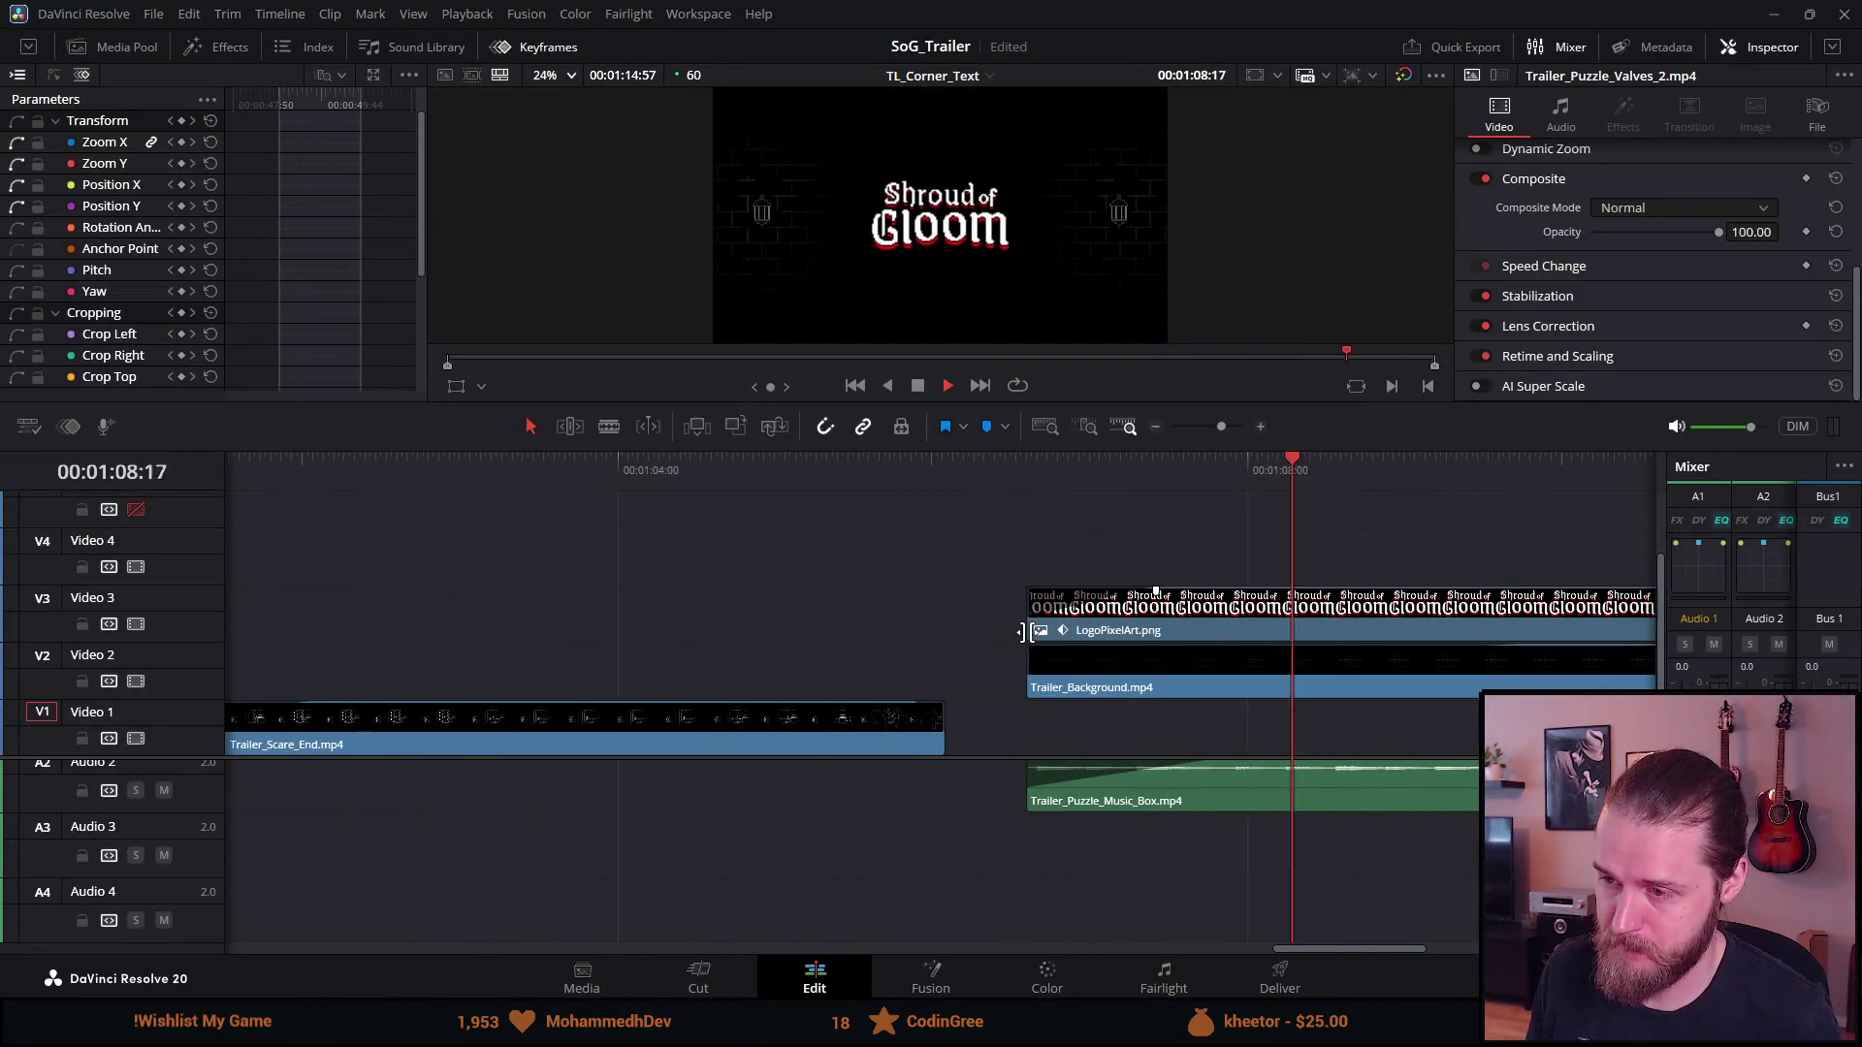
Marquee-select the five ending clips and shift them 35 frames later
scroll(1020, 631, left, 3)
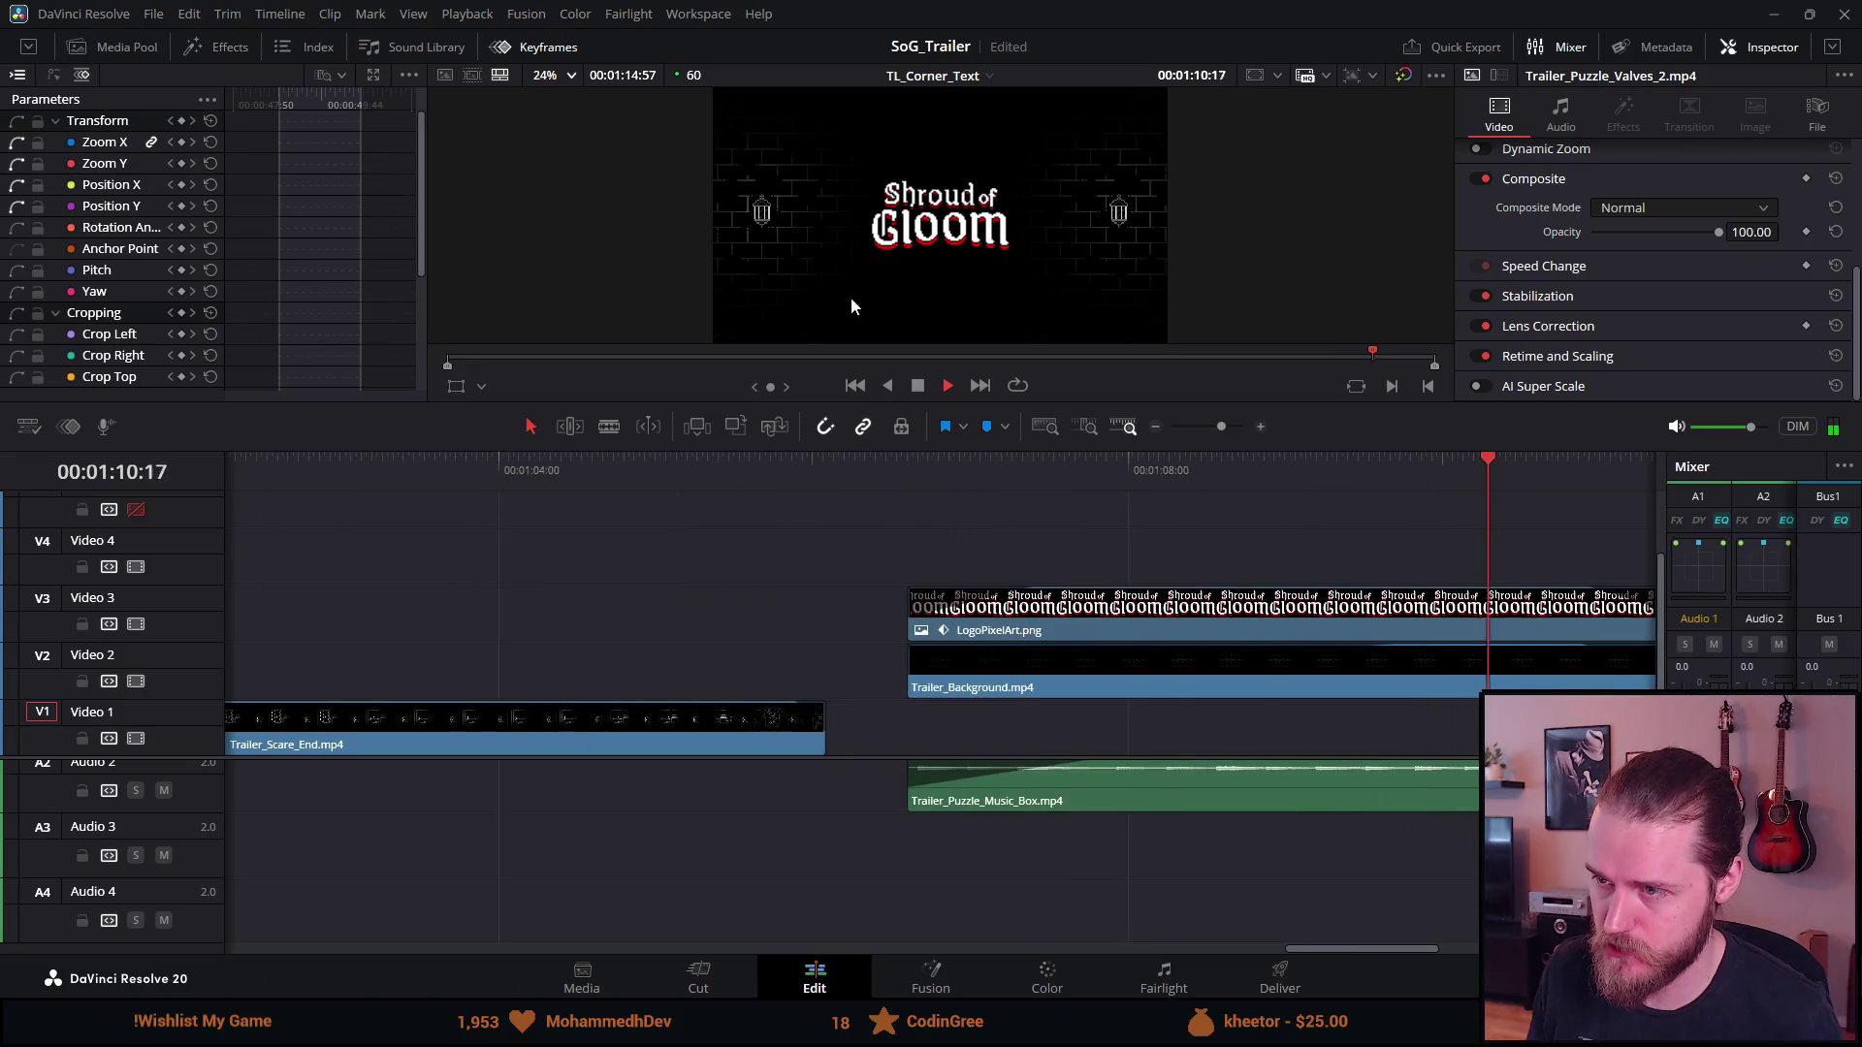
click(924, 386)
click(807, 623)
scroll(807, 623, down, 5)
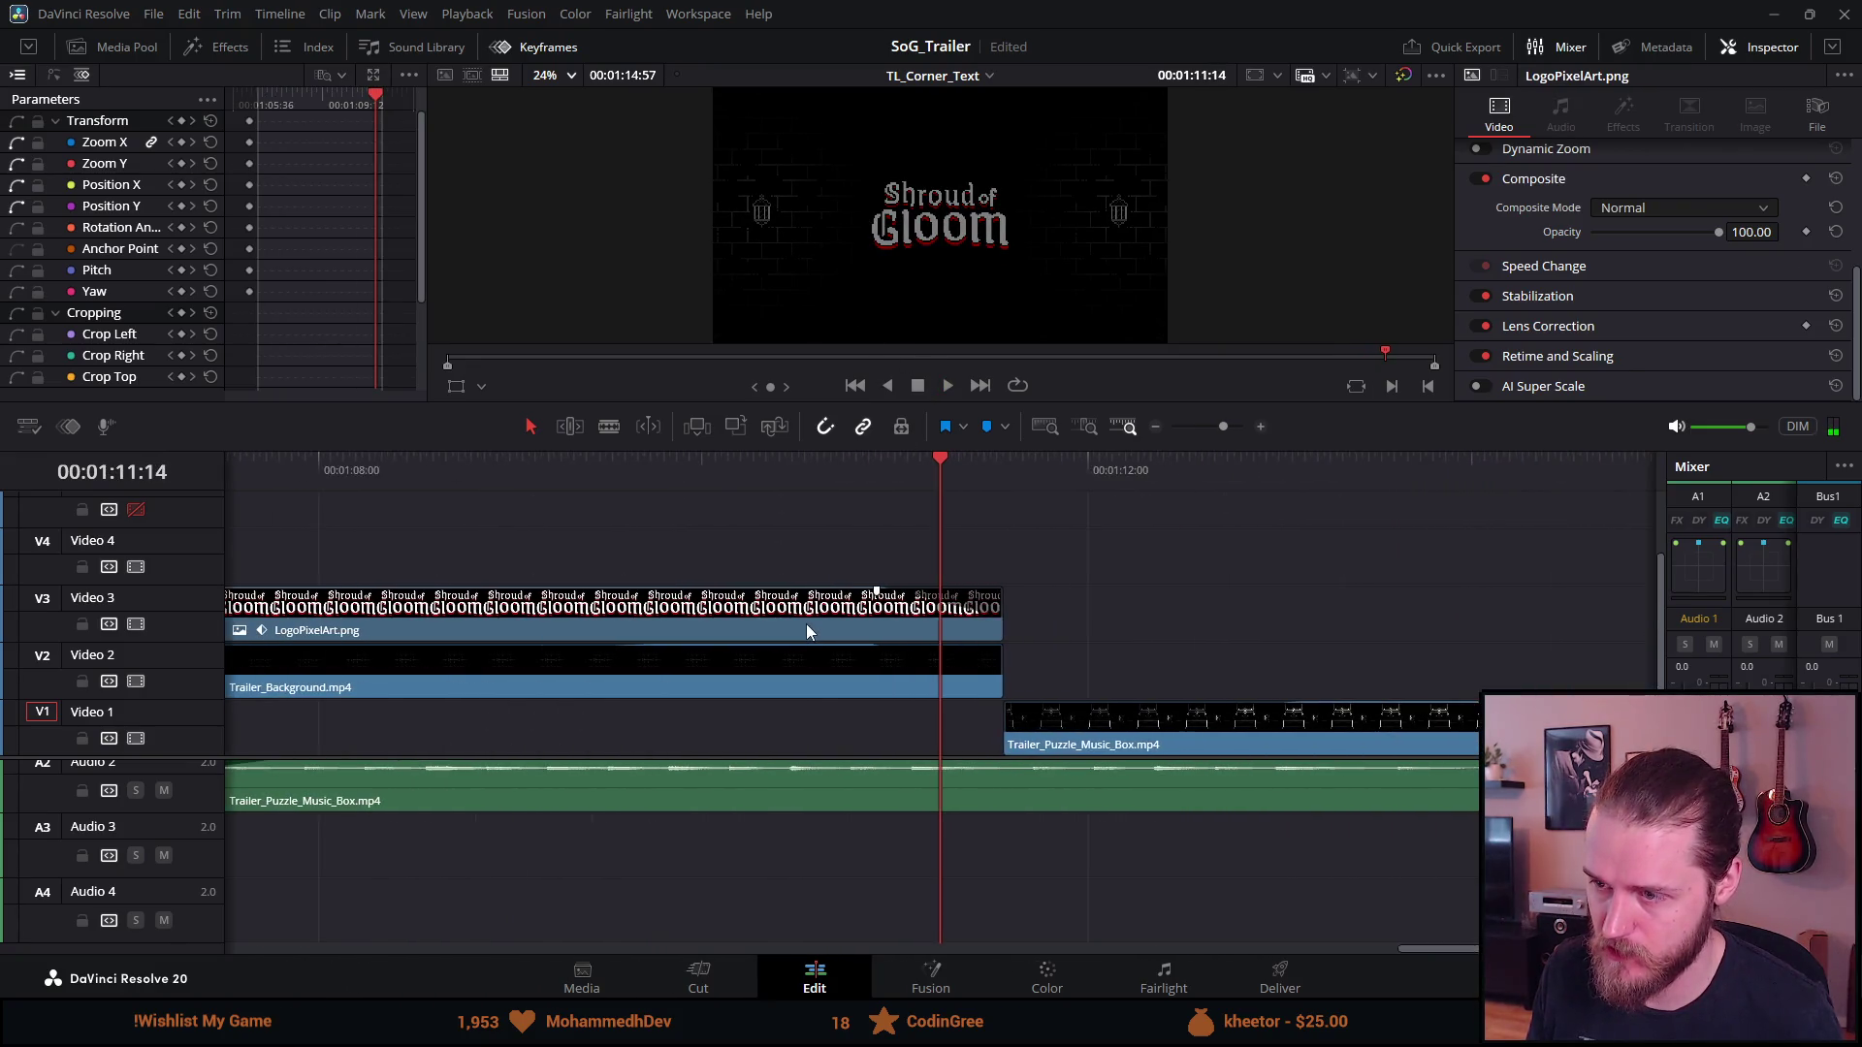
drag(708, 519, 1036, 797)
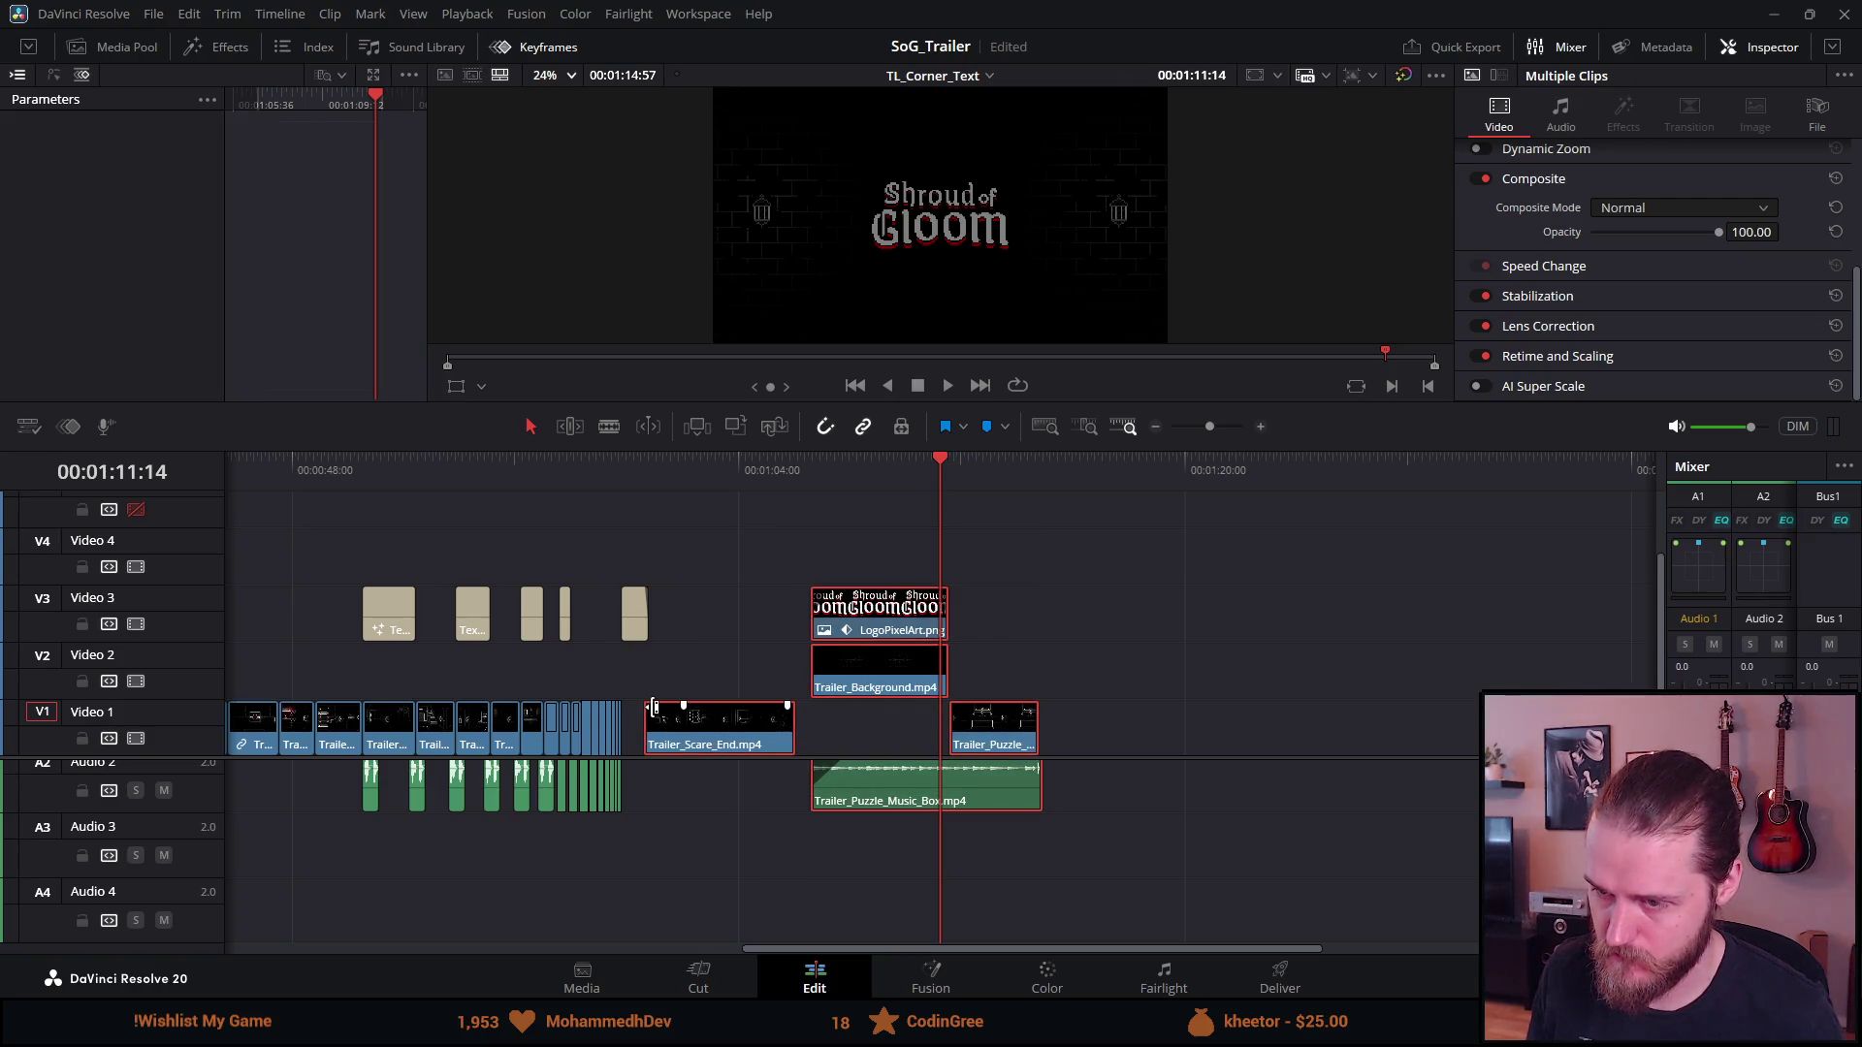
scroll(652, 706, right, 1)
scroll(652, 706, left, 4)
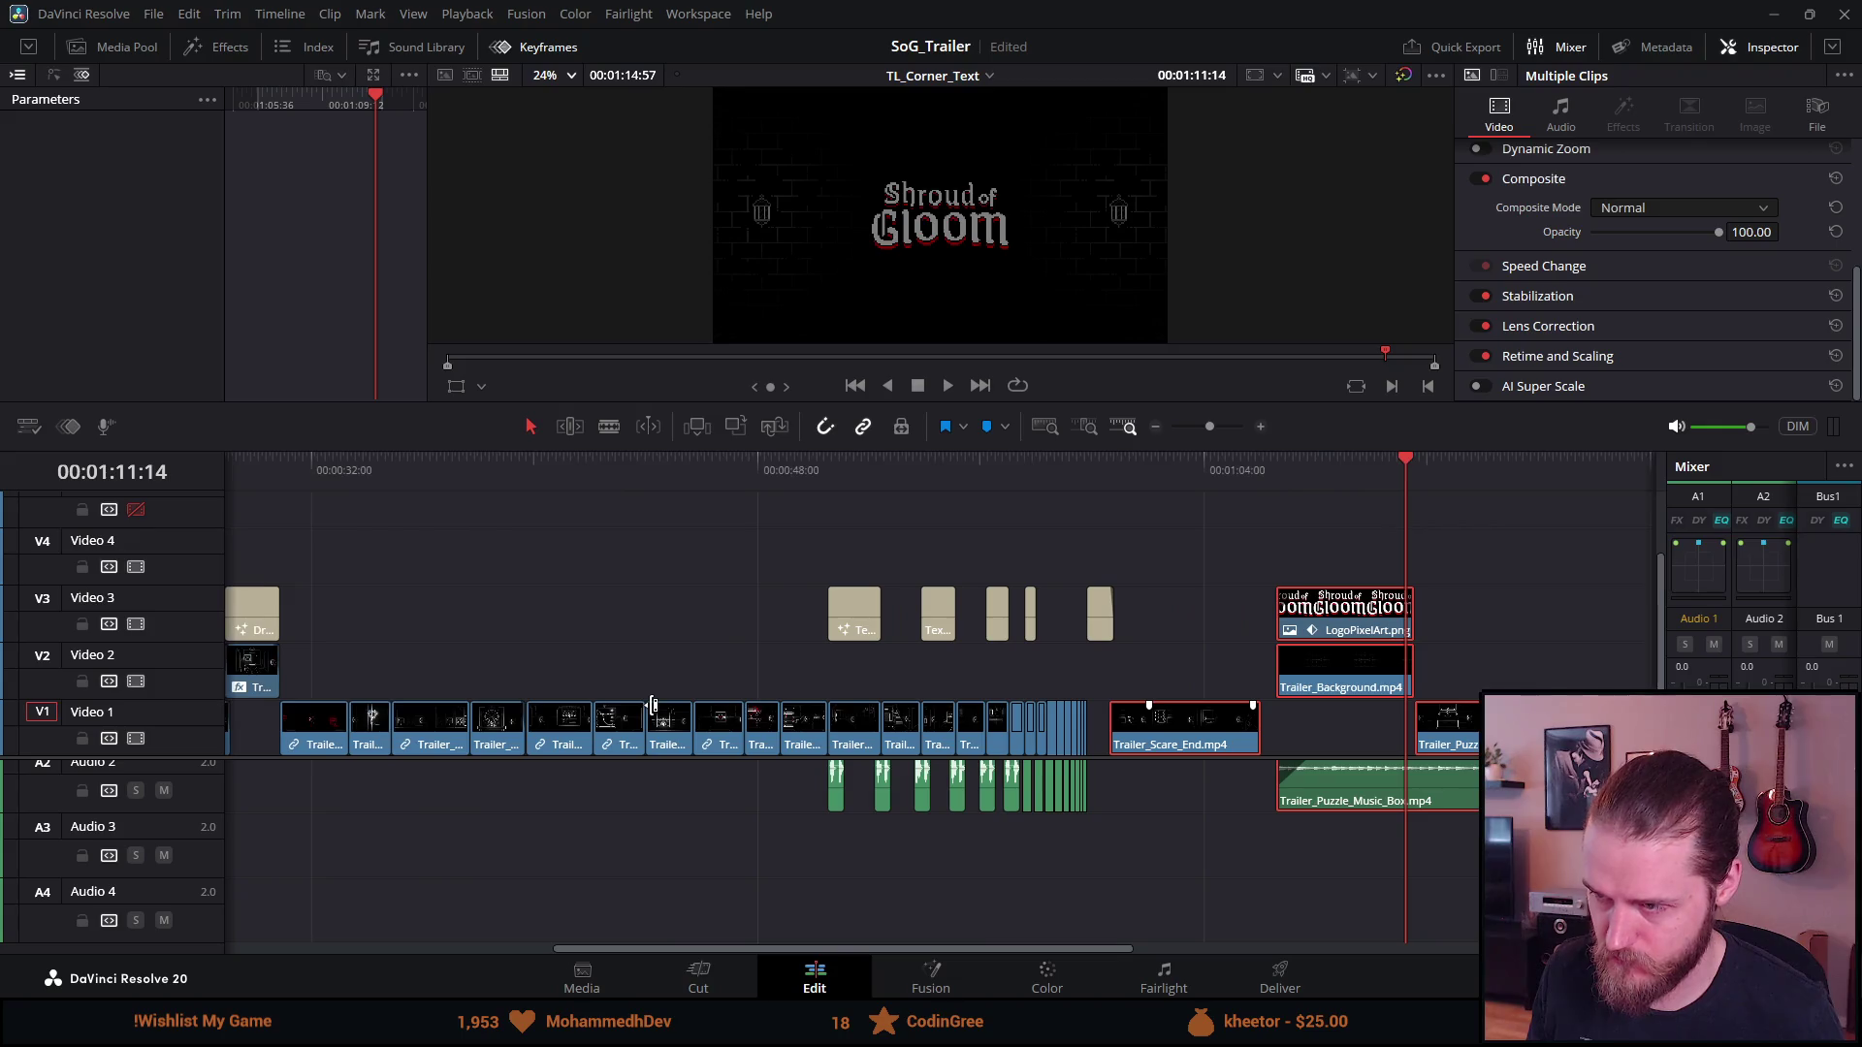
drag(1144, 749, 1154, 748)
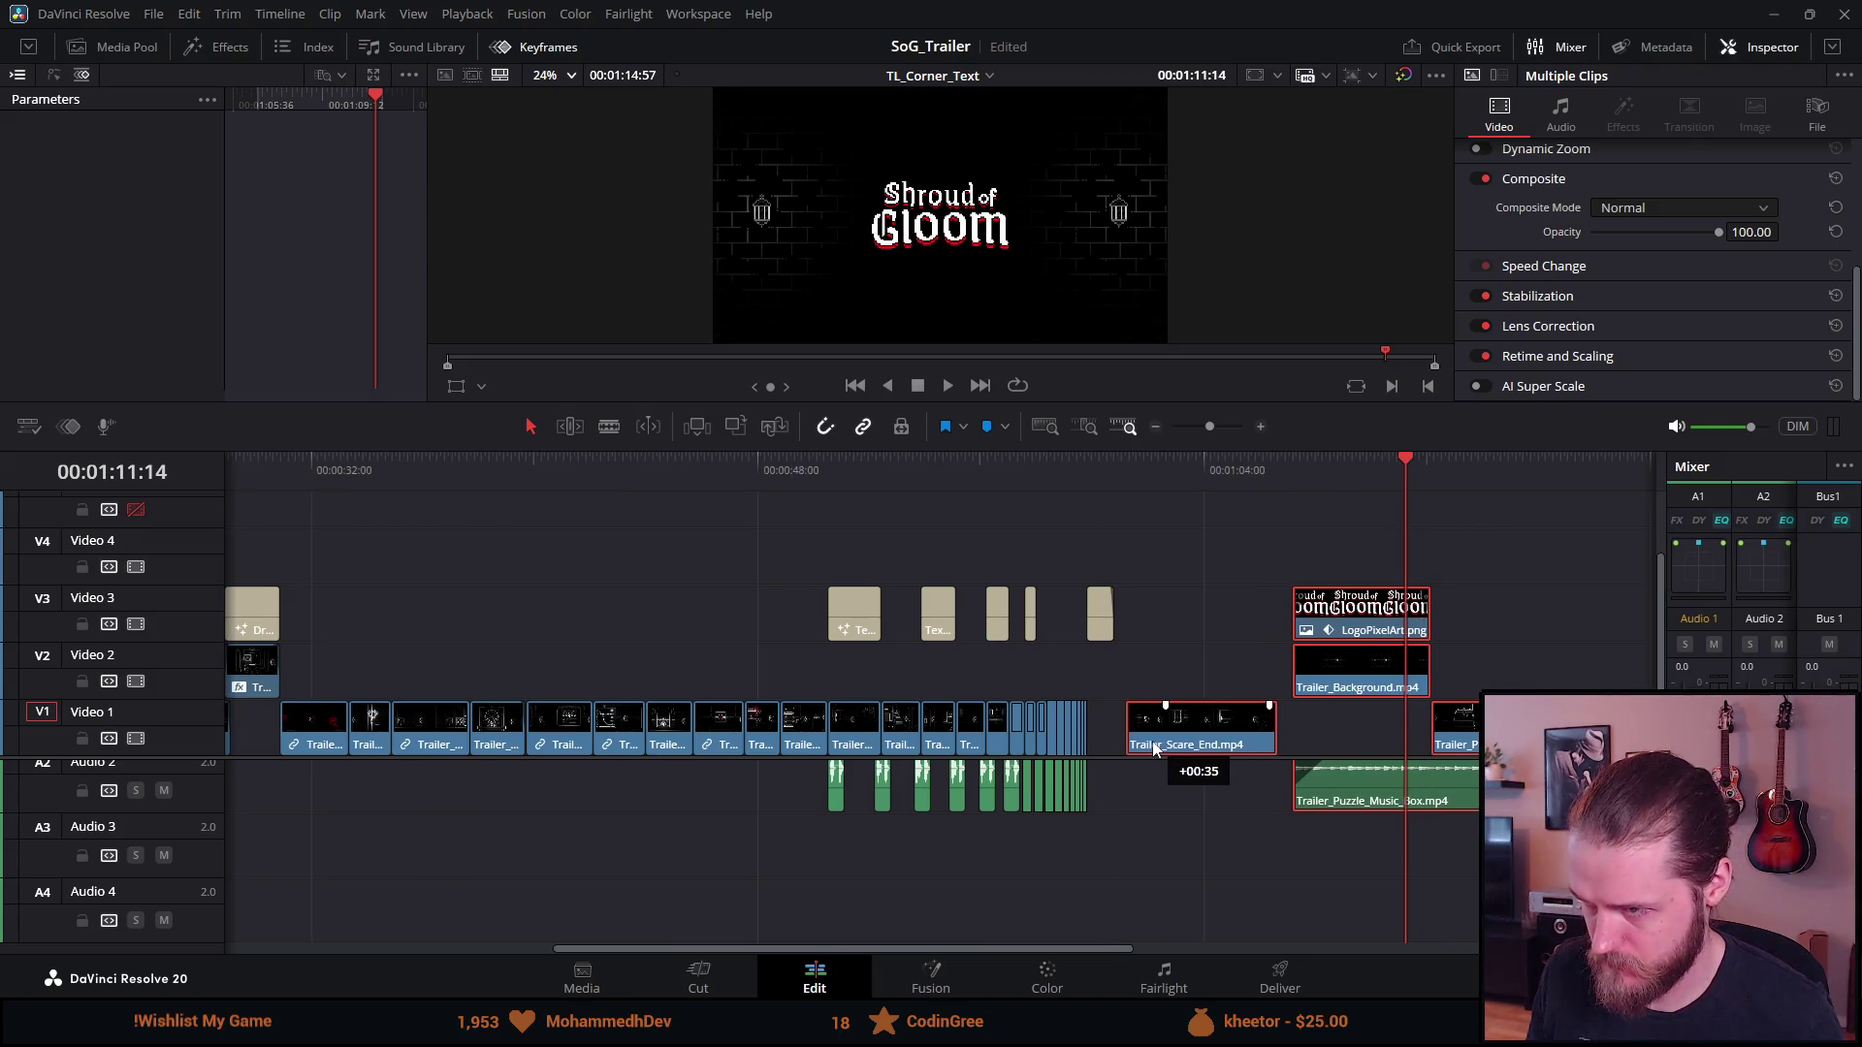
click(1064, 482)
key(space)
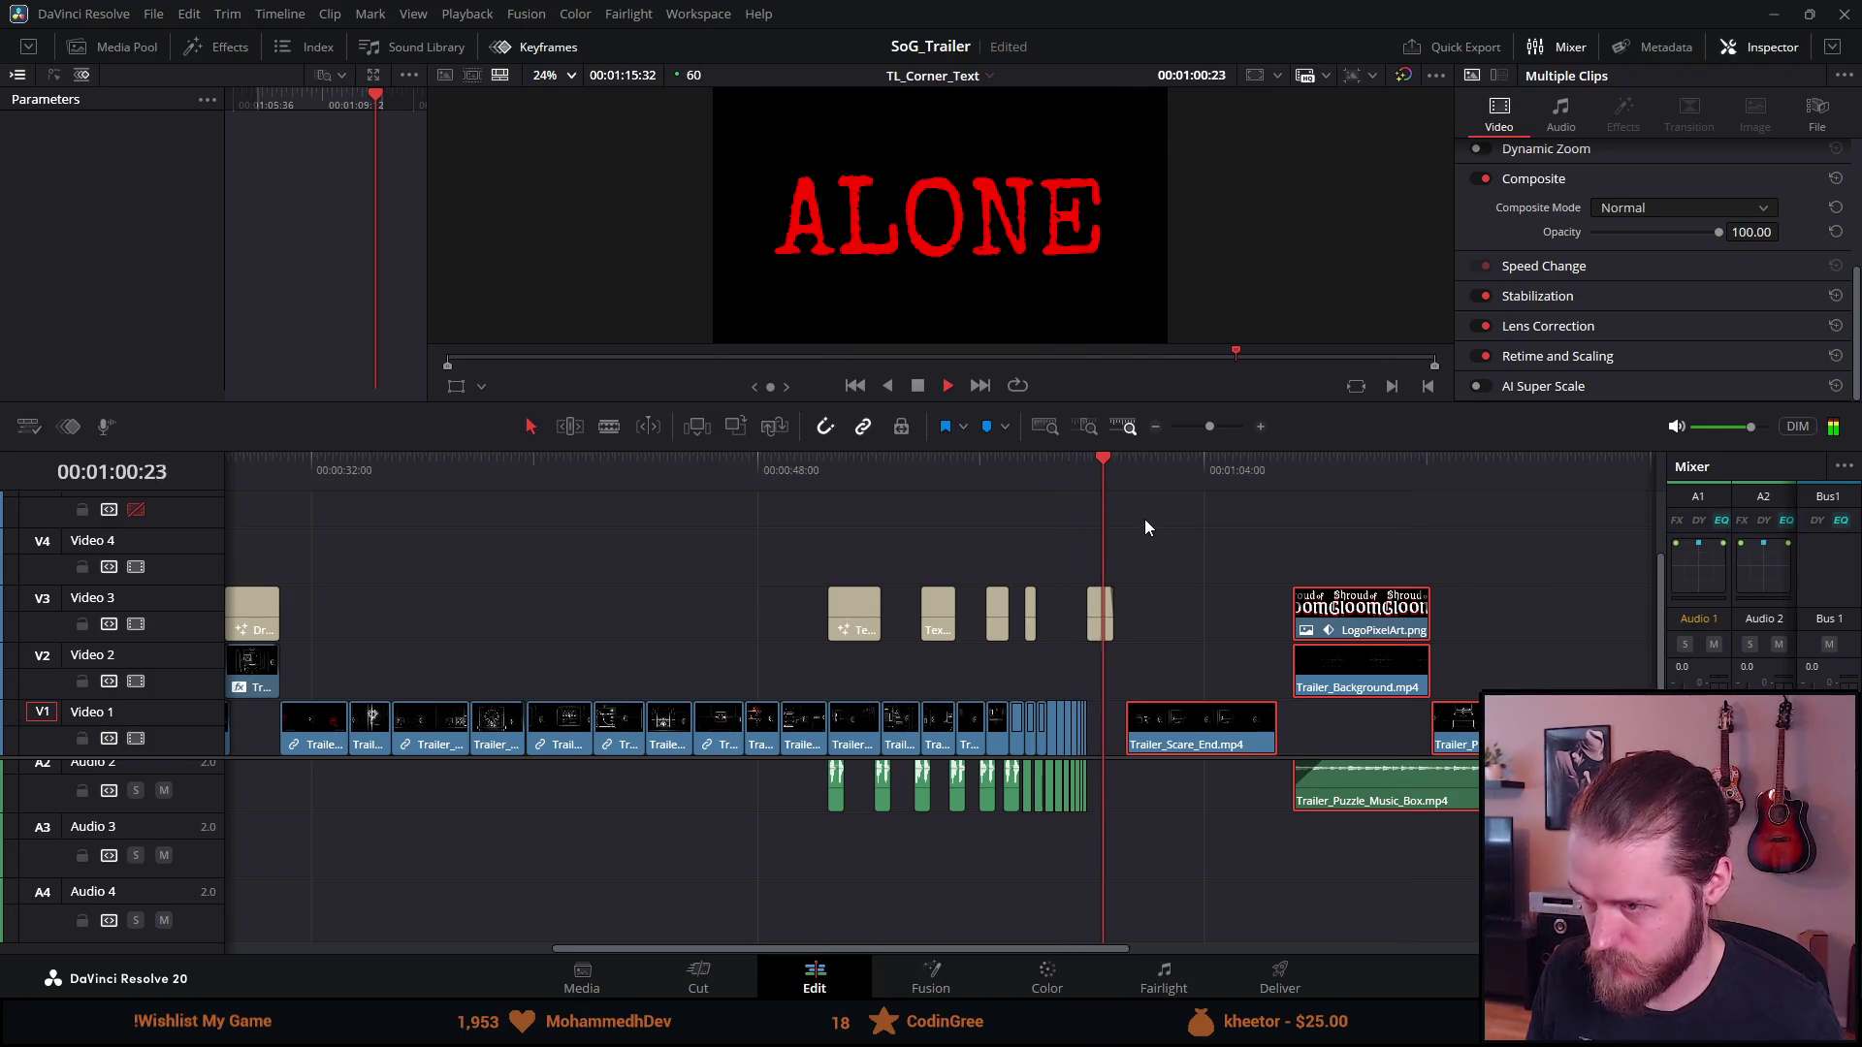
click(918, 386)
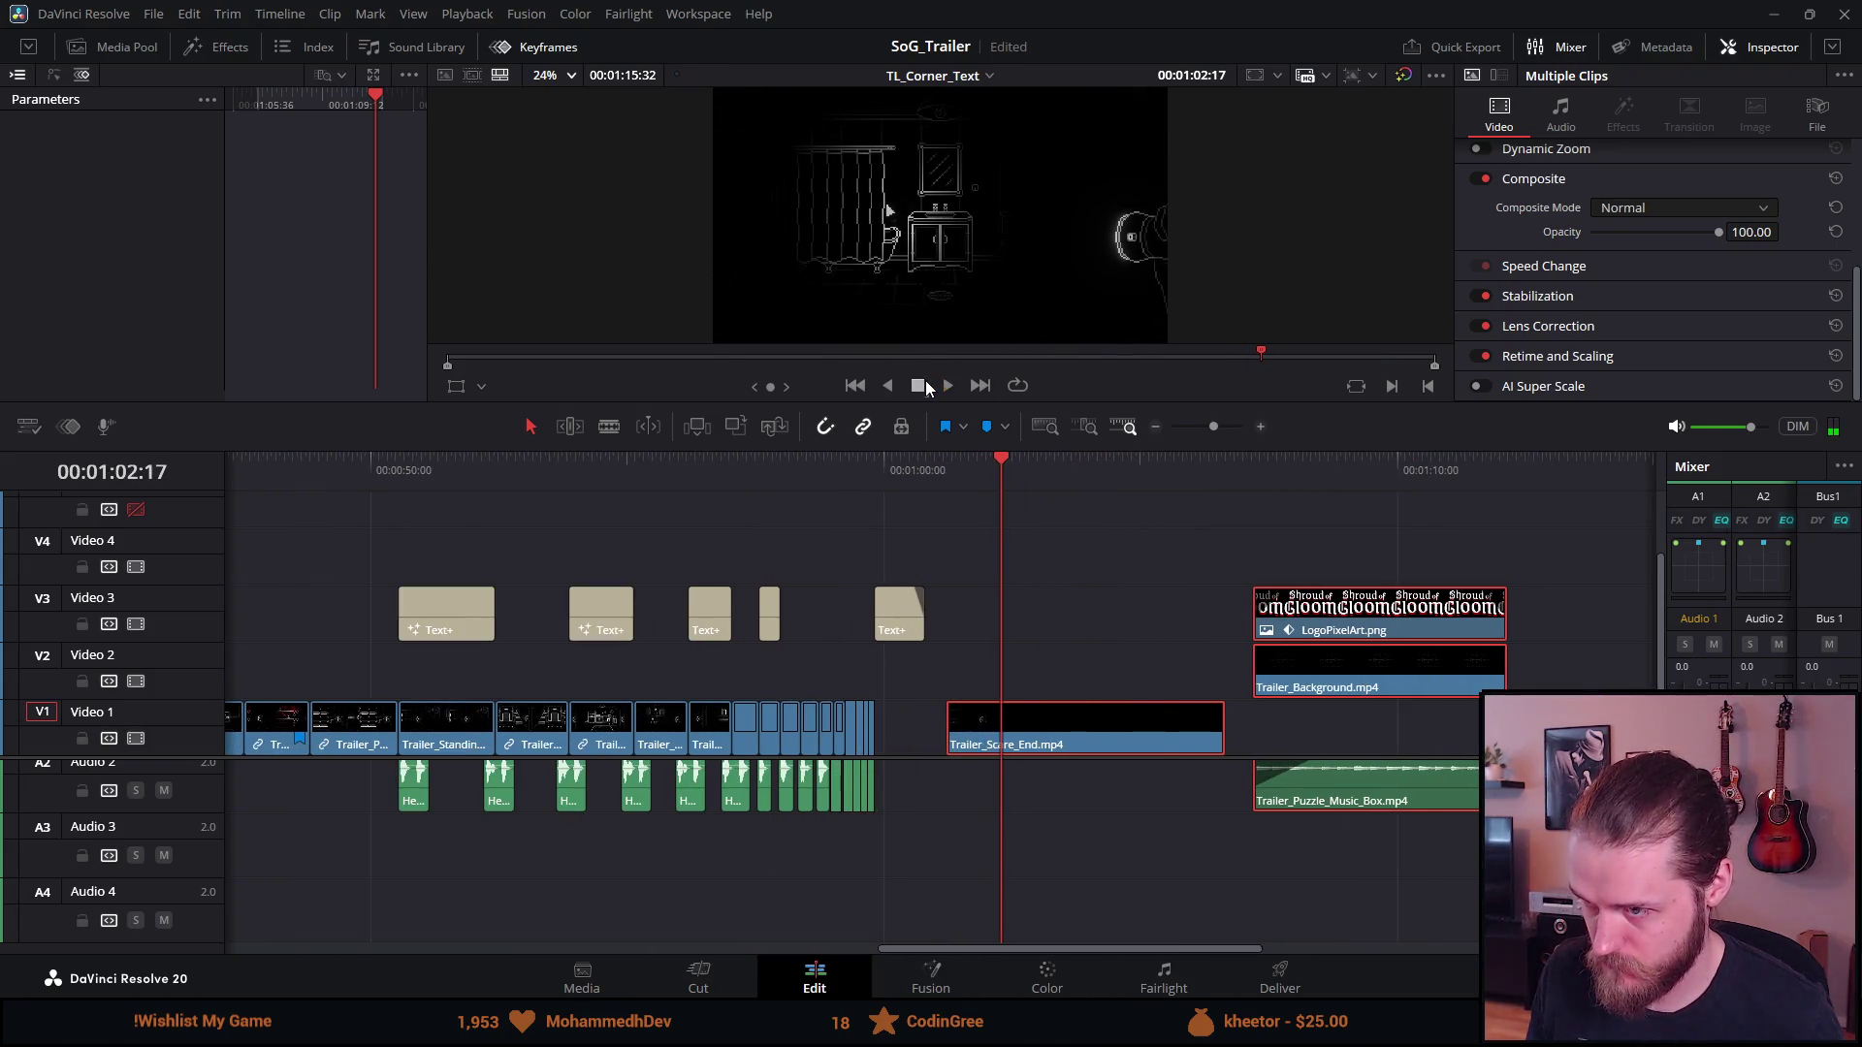
Lengthen the ALONE Text+ card by 11 frames and review it
scroll(912, 497, up, 3)
drag(679, 630, 733, 627)
click(460, 469)
key(space)
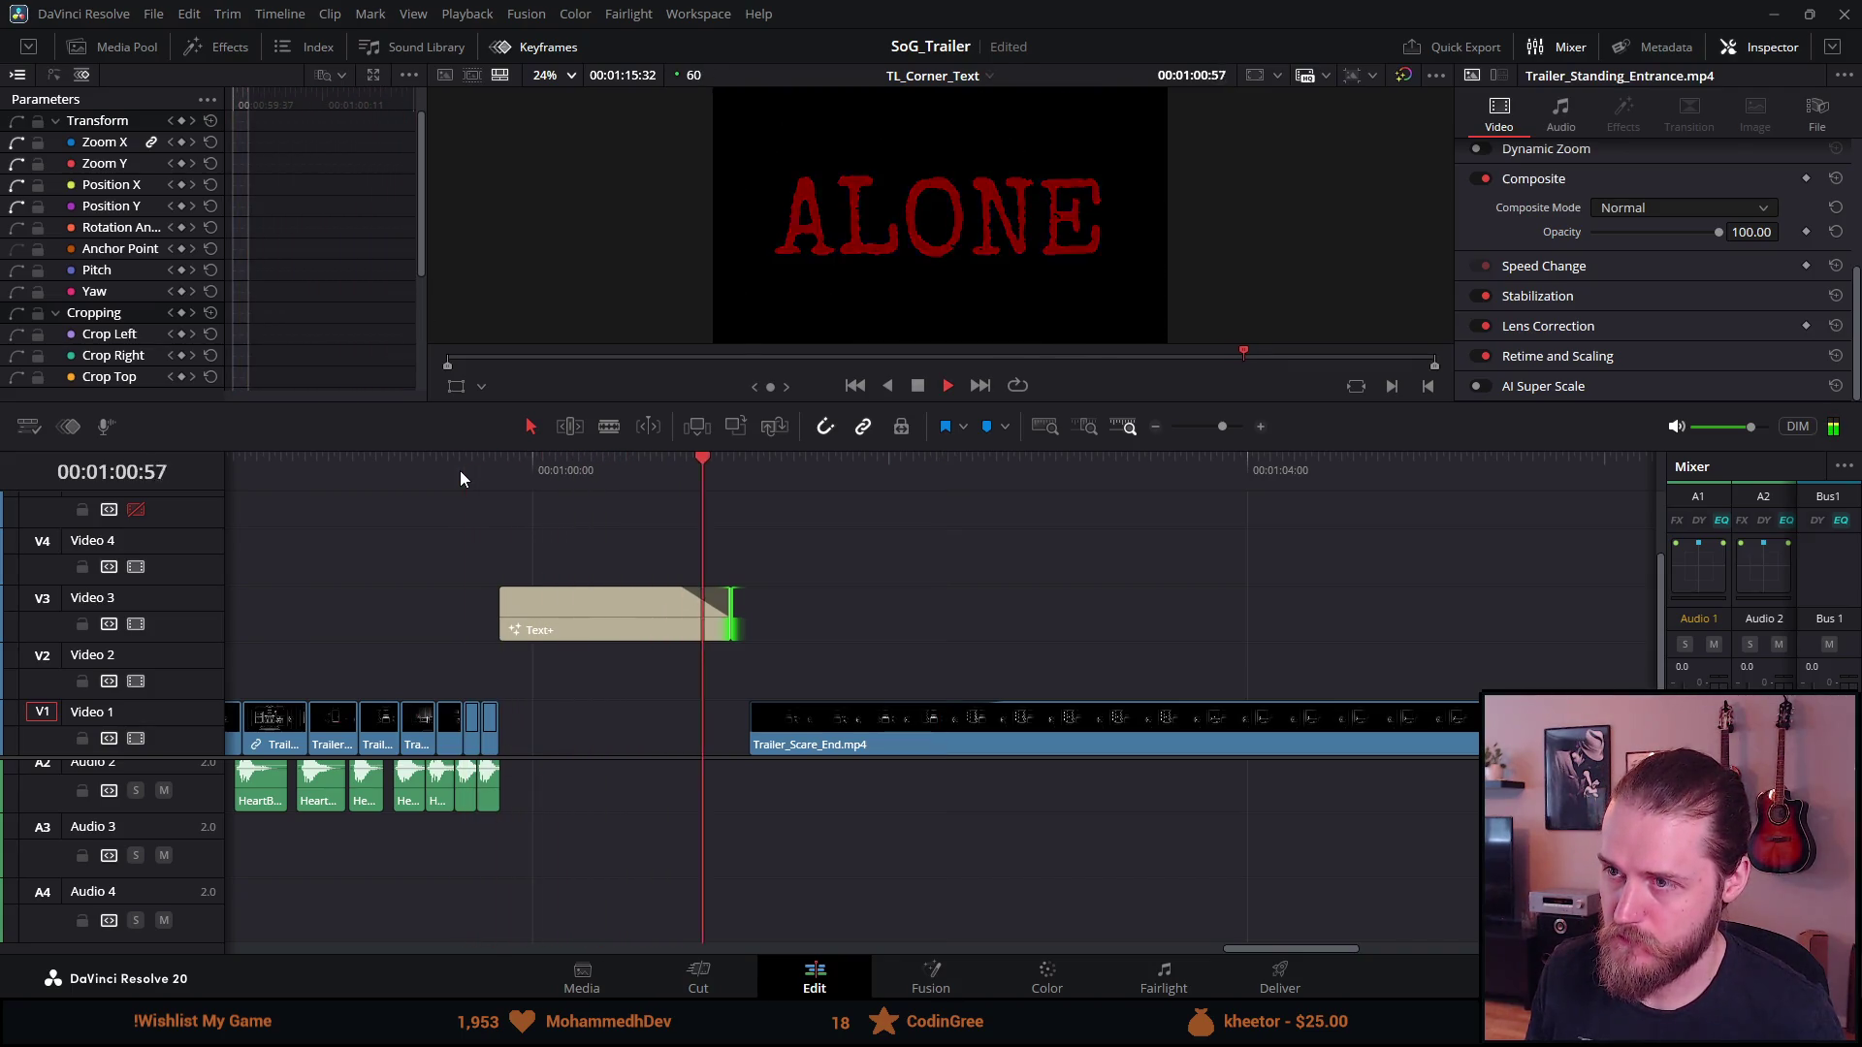
click(886, 567)
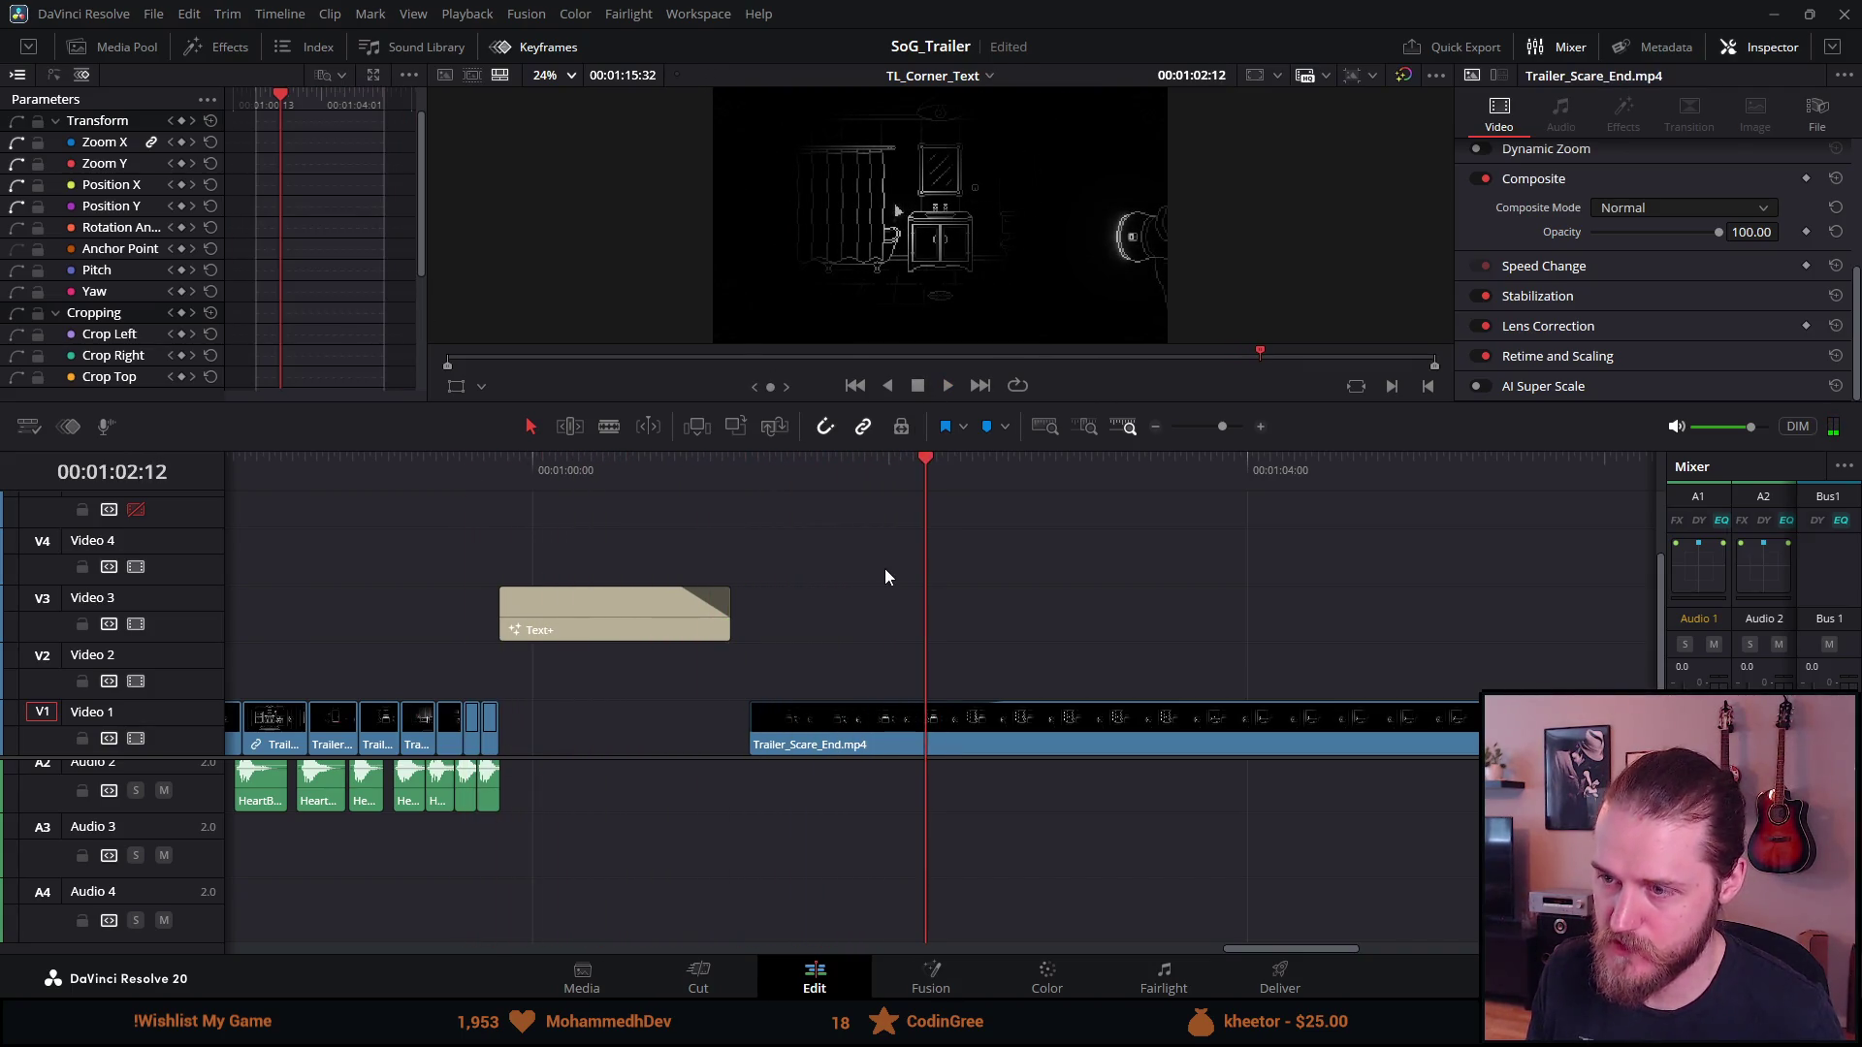
Pull Trailer_Scare_End 16 frames earlier and play the revised ending
key(y)
drag(855, 719, 808, 719)
click(665, 463)
key(space)
scroll(721, 679, down, 5)
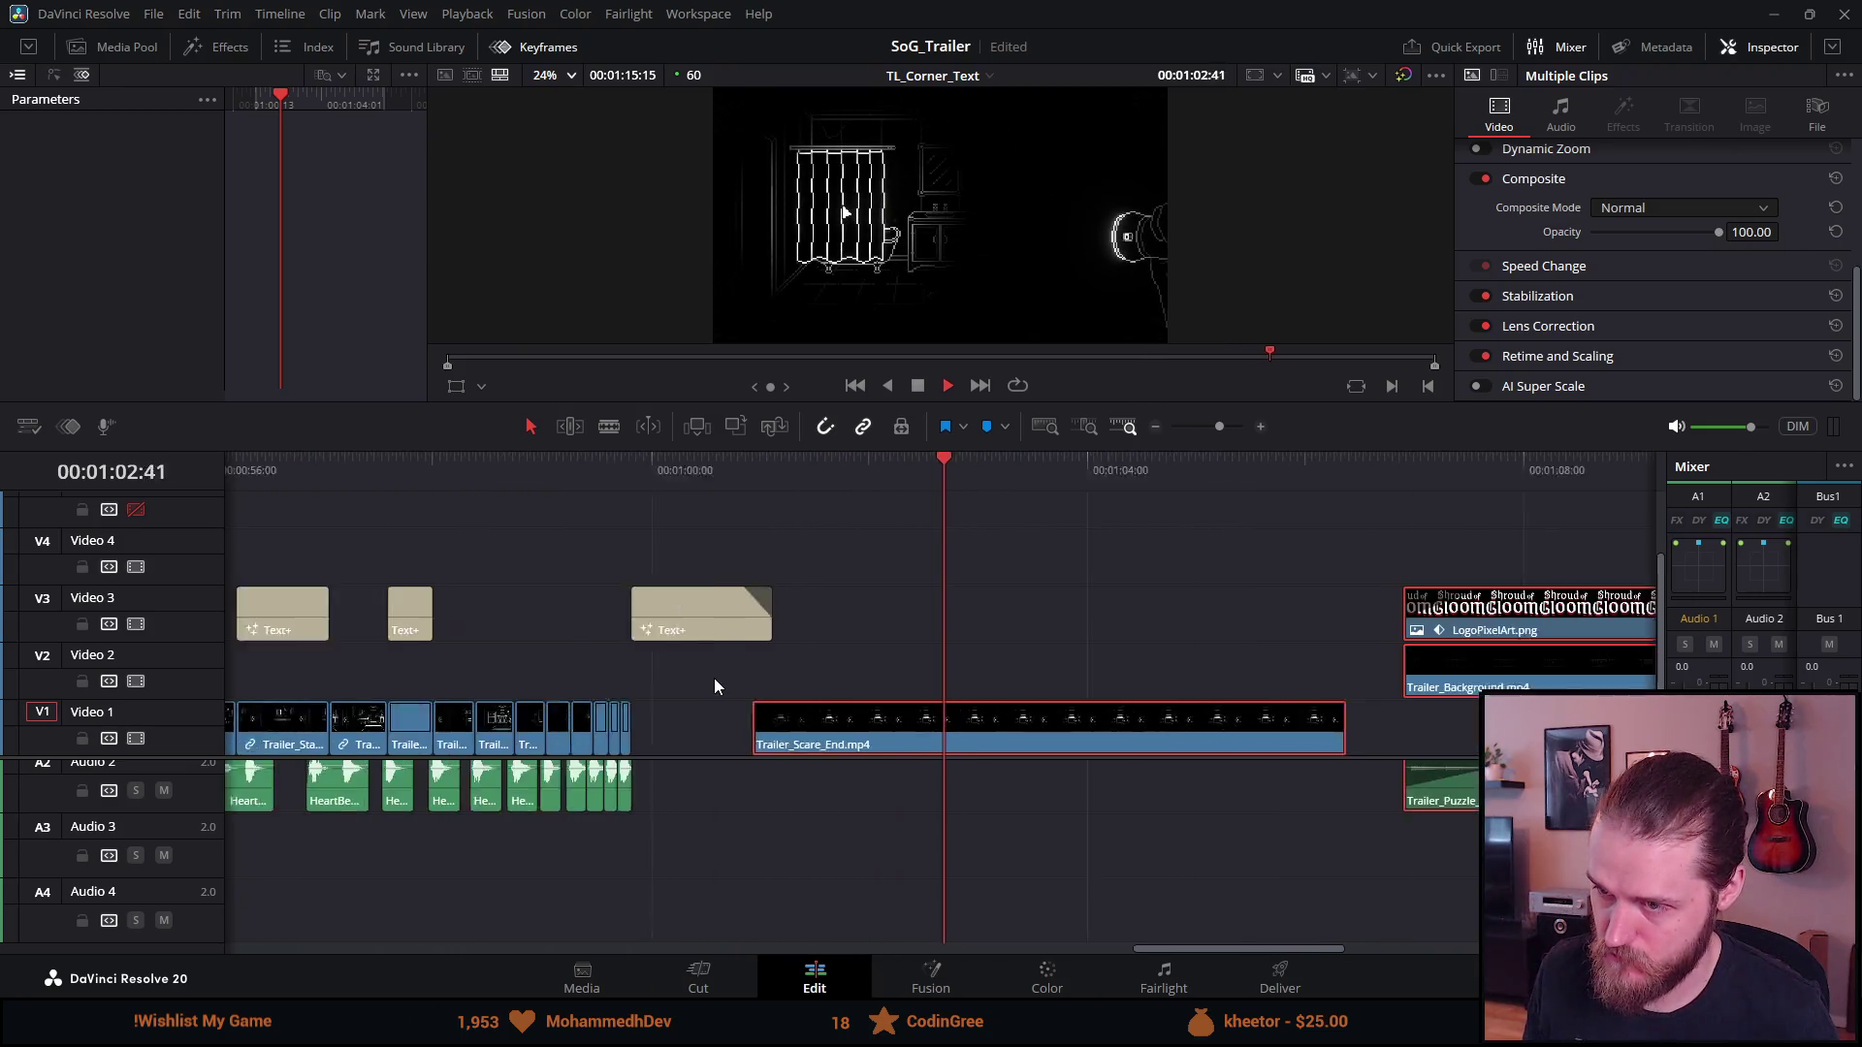
Delete 'BUT ' from the first V3 title card's text in the Inspector
click(630, 466)
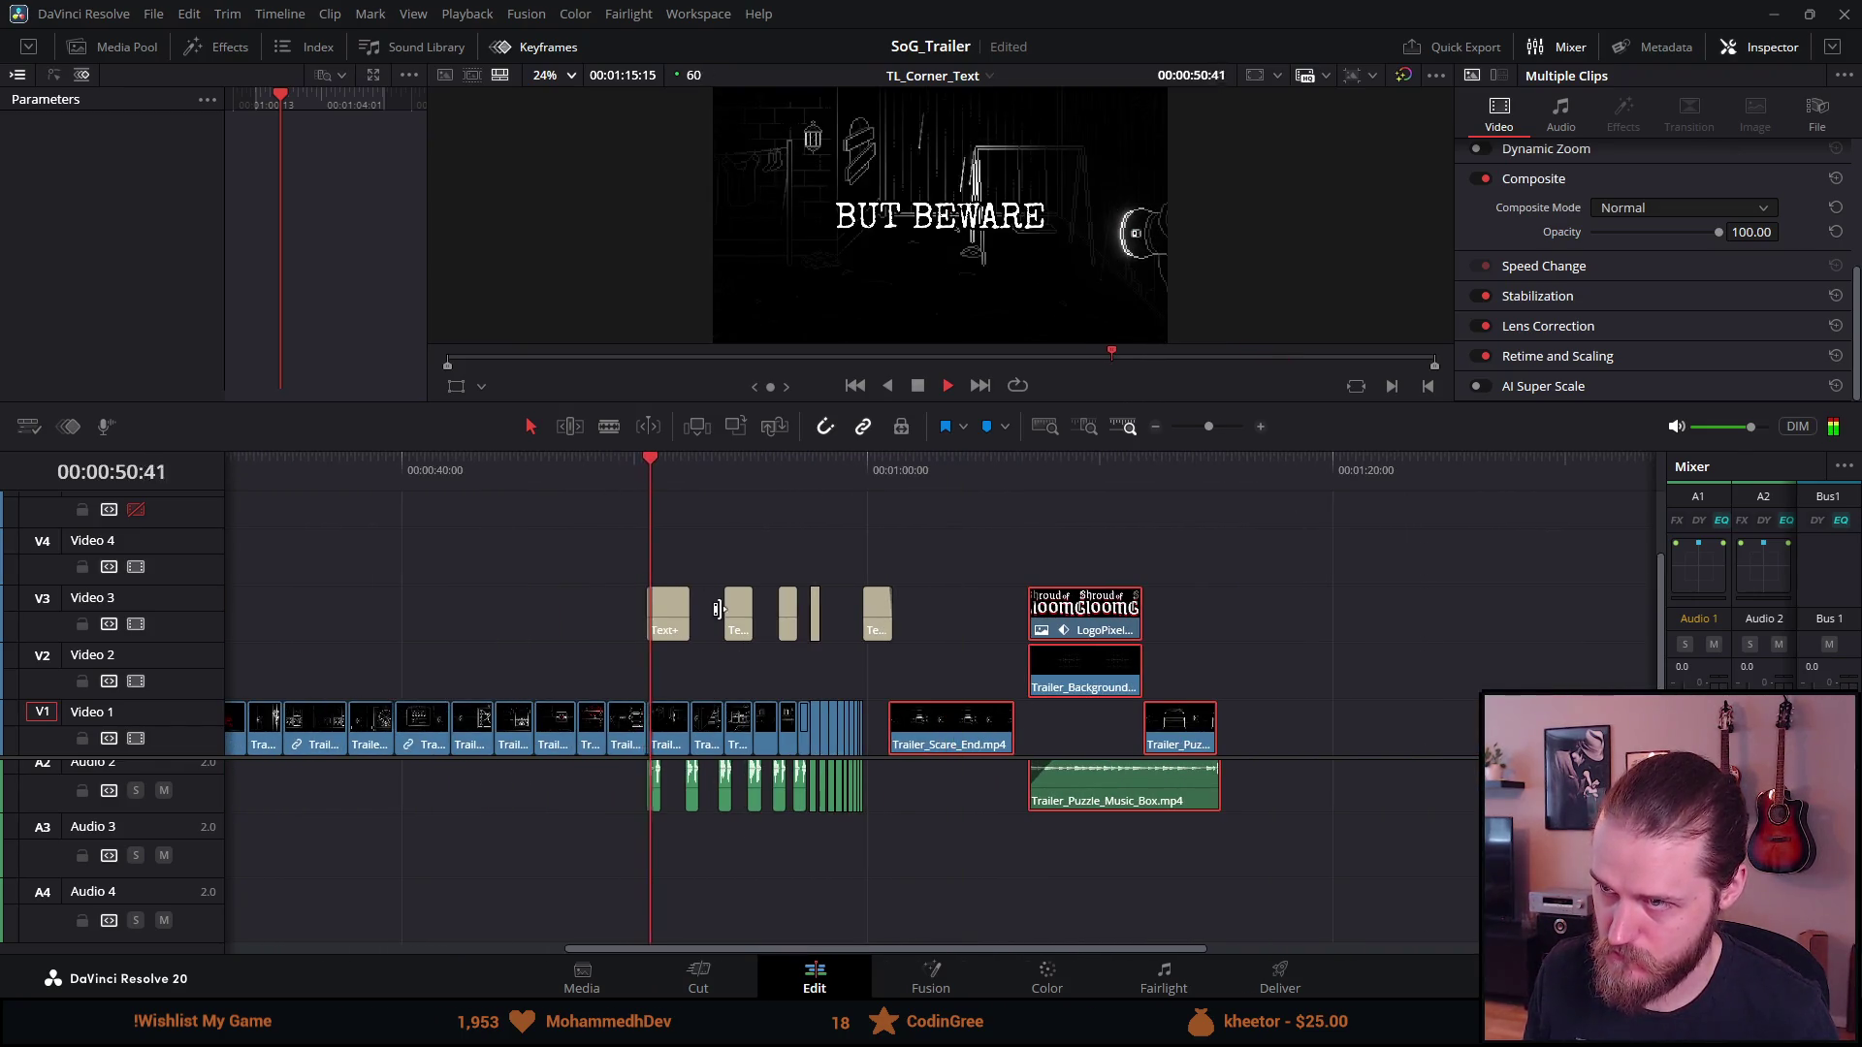
scroll(713, 603, up, 3)
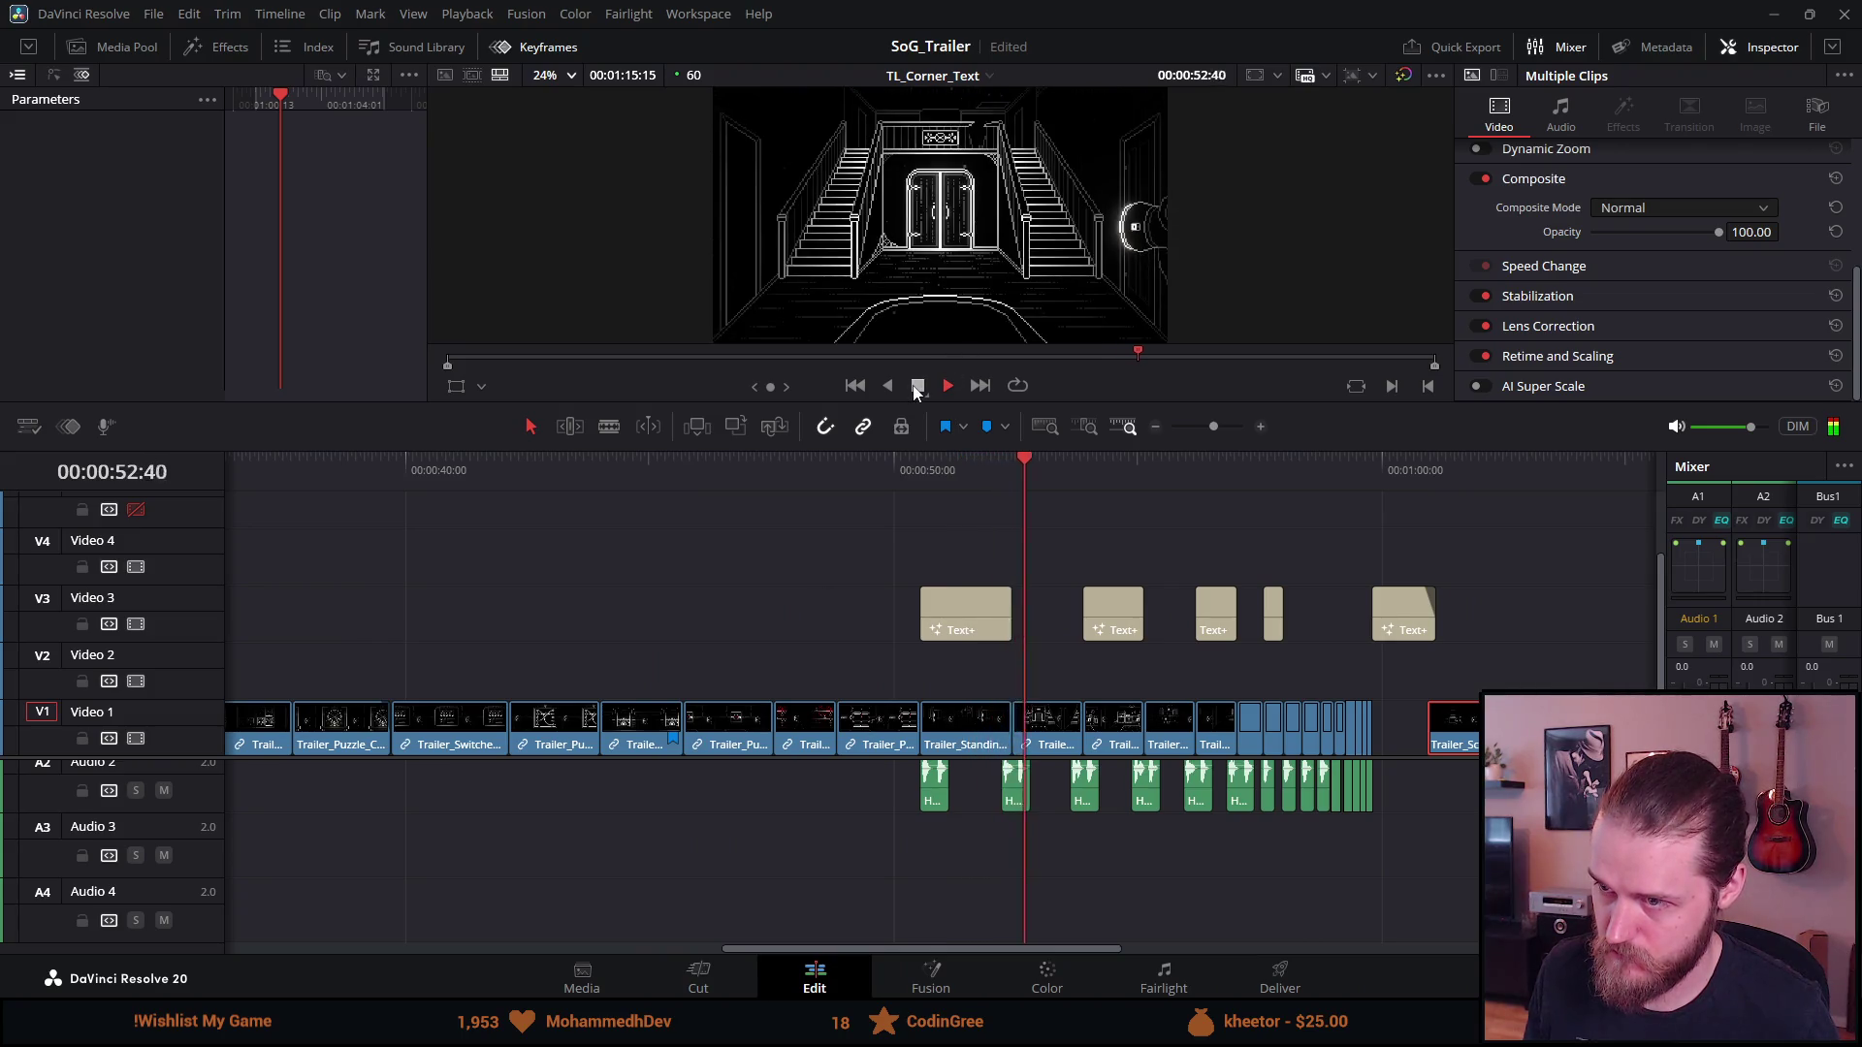
click(951, 461)
click(976, 609)
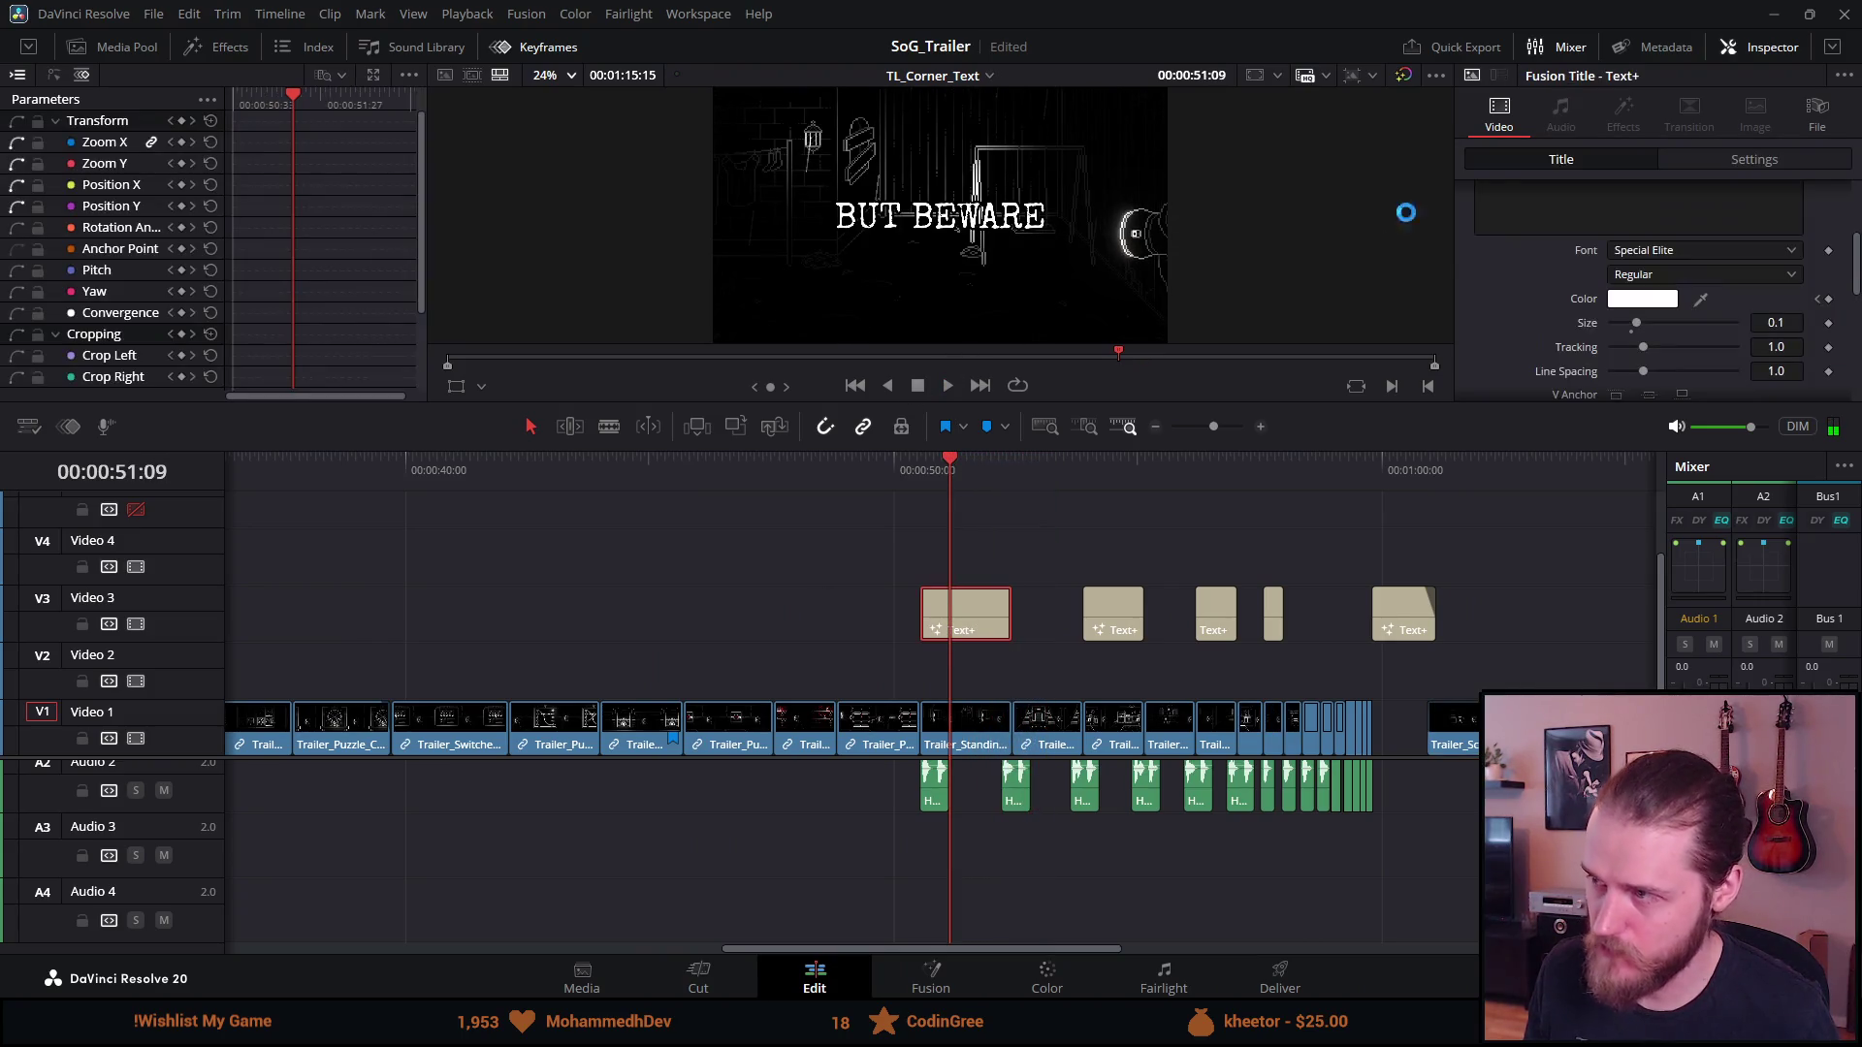
scroll(1513, 242, up, 2)
drag(1508, 281, 1443, 271)
key(BackSpace)
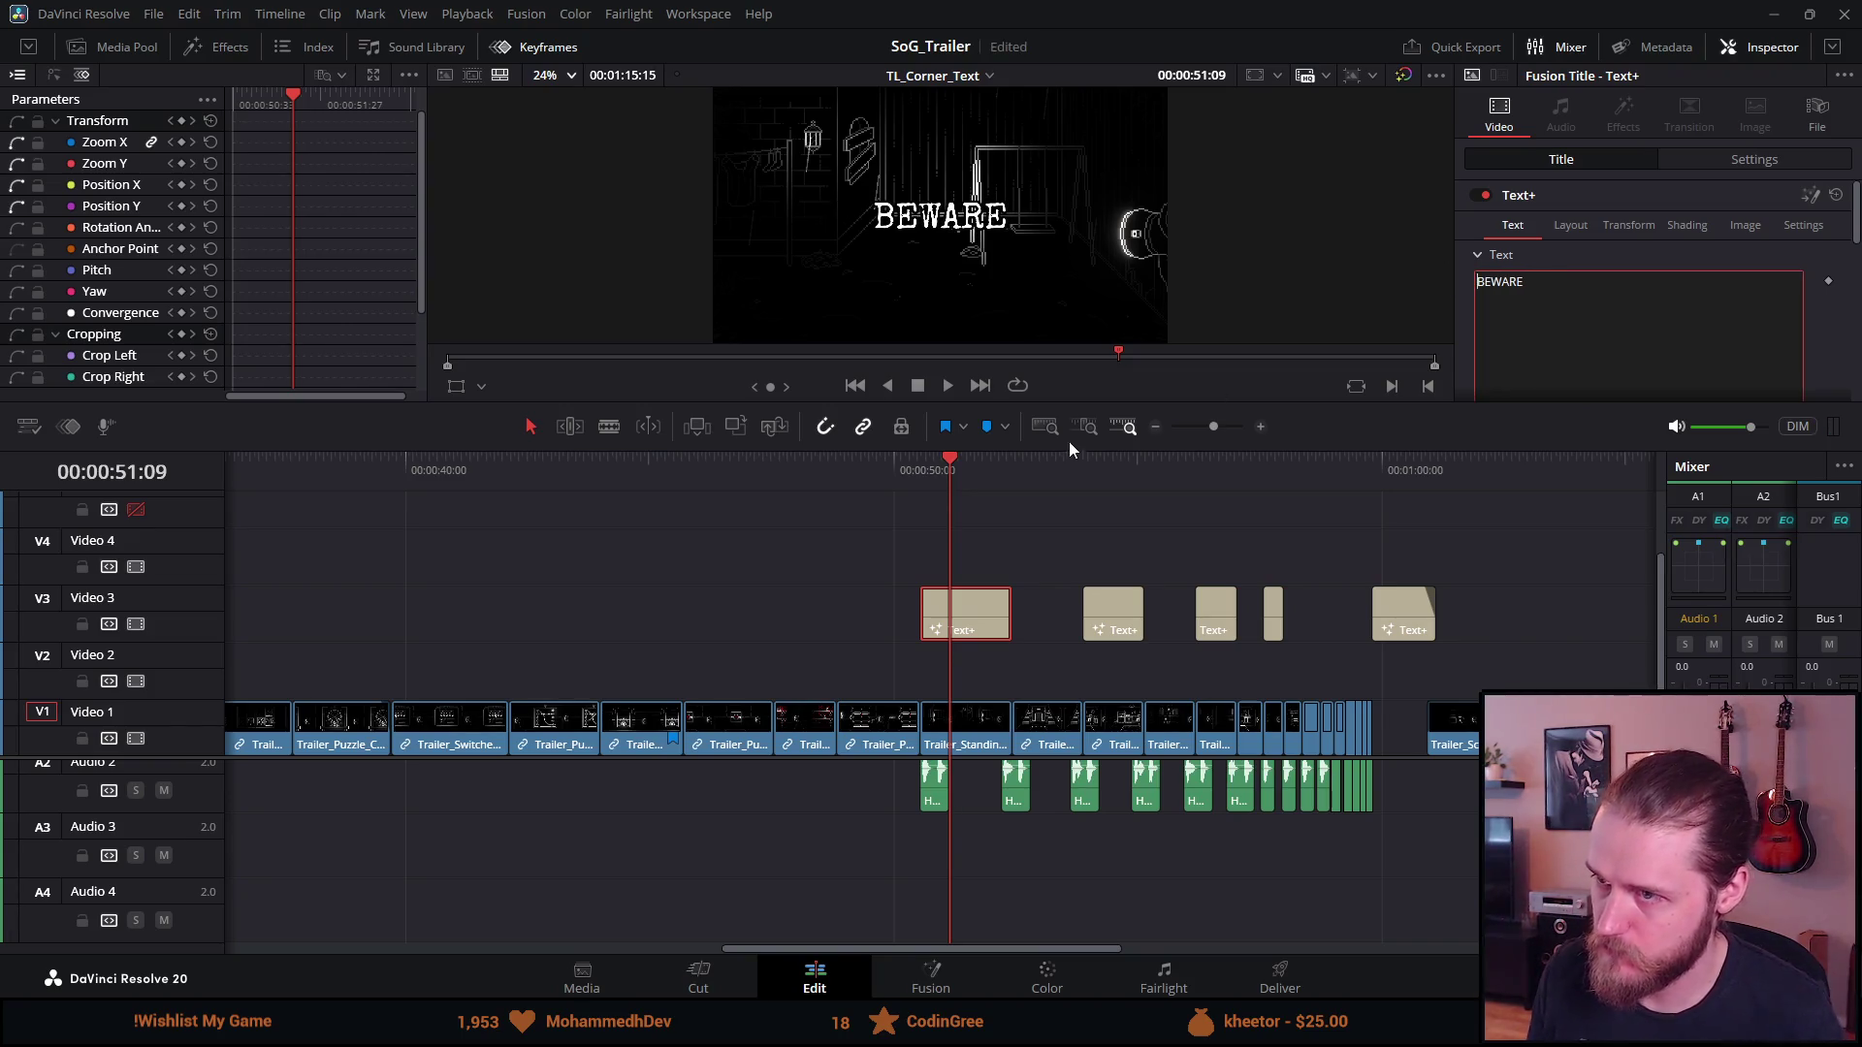
Play back the edited BEWARE title to check it
click(879, 467)
key(space)
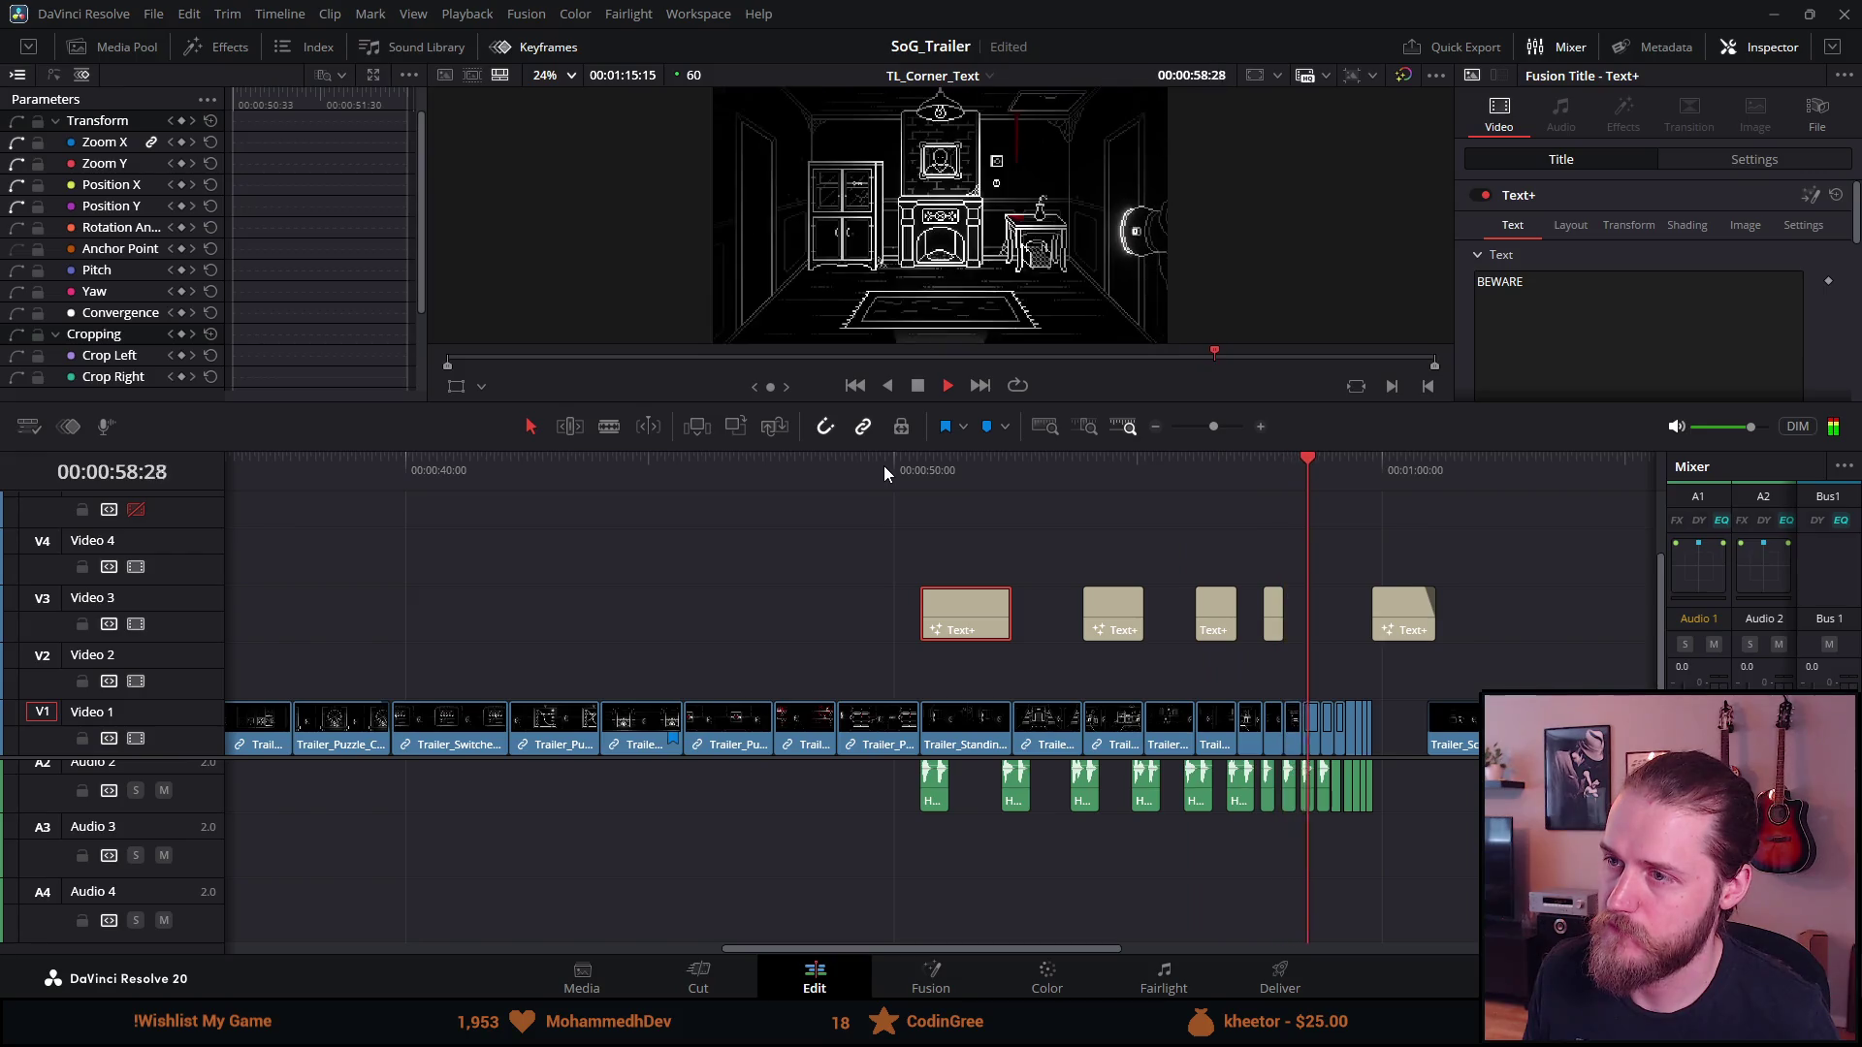
key(space)
scroll(594, 550, down, 2)
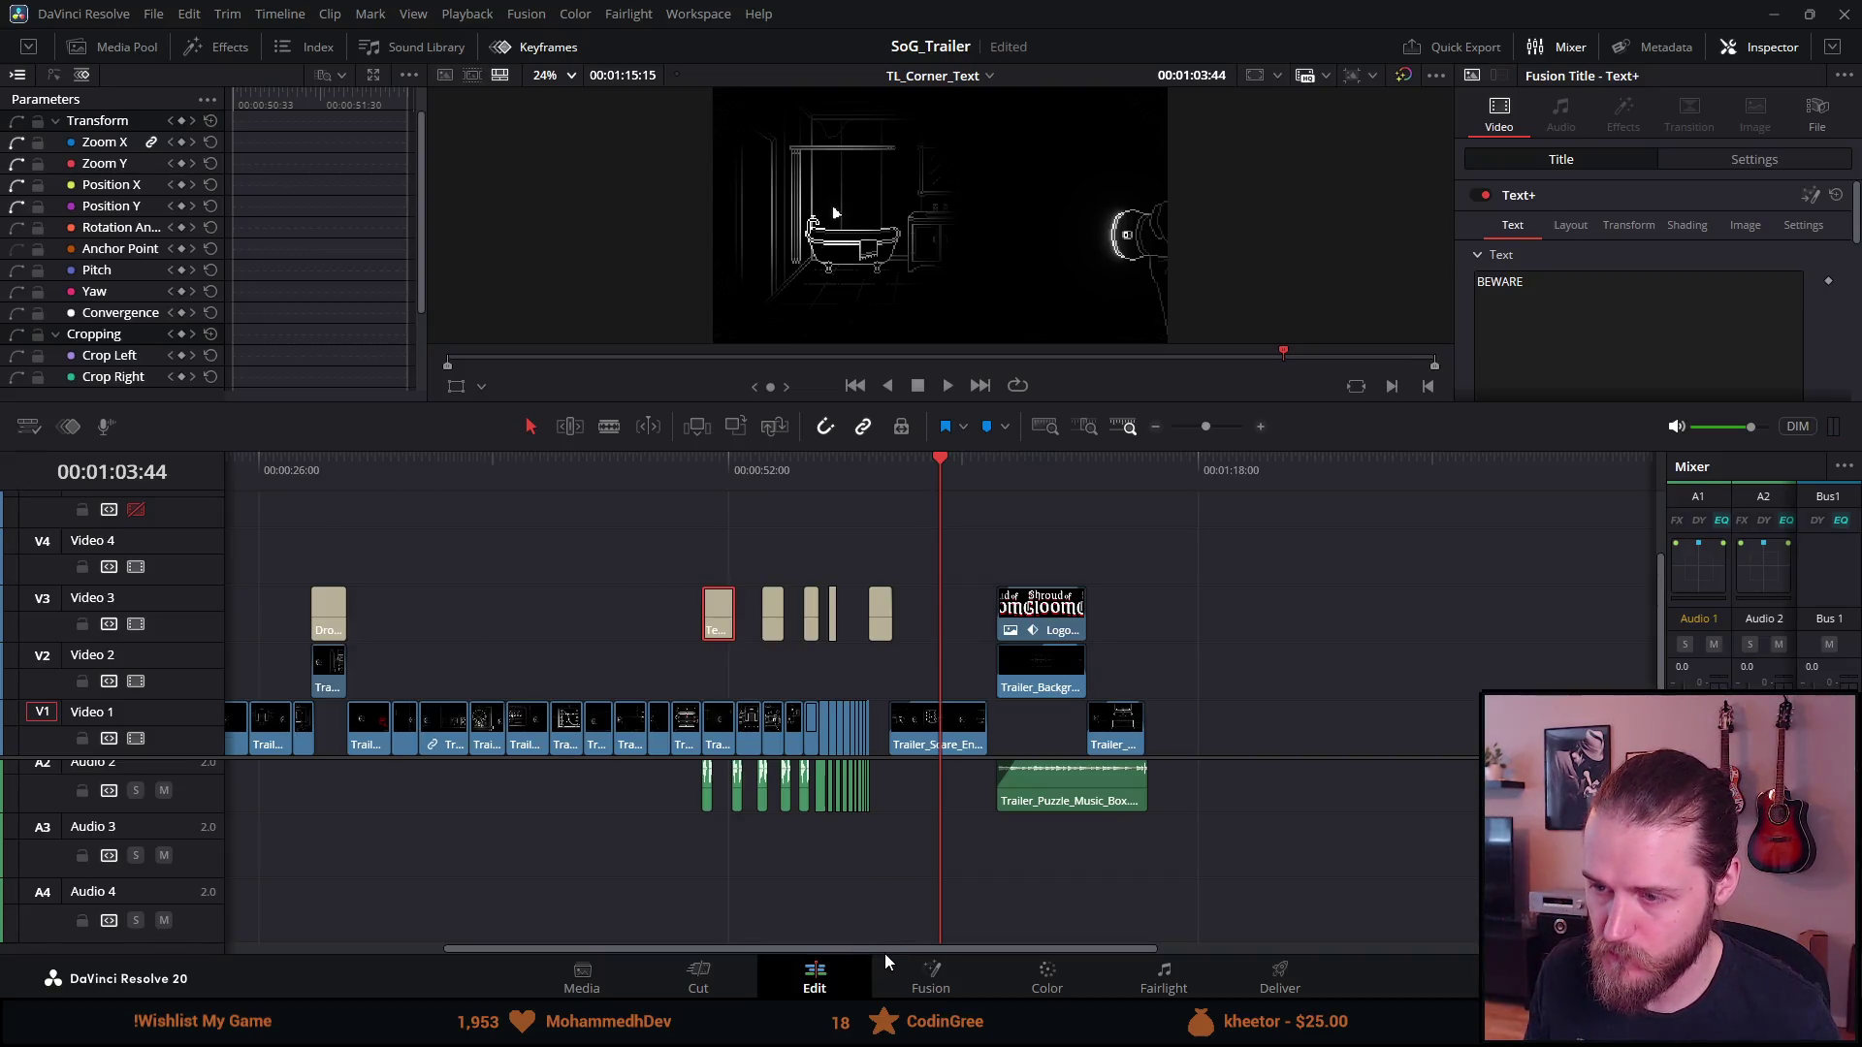
drag(884, 952, 669, 921)
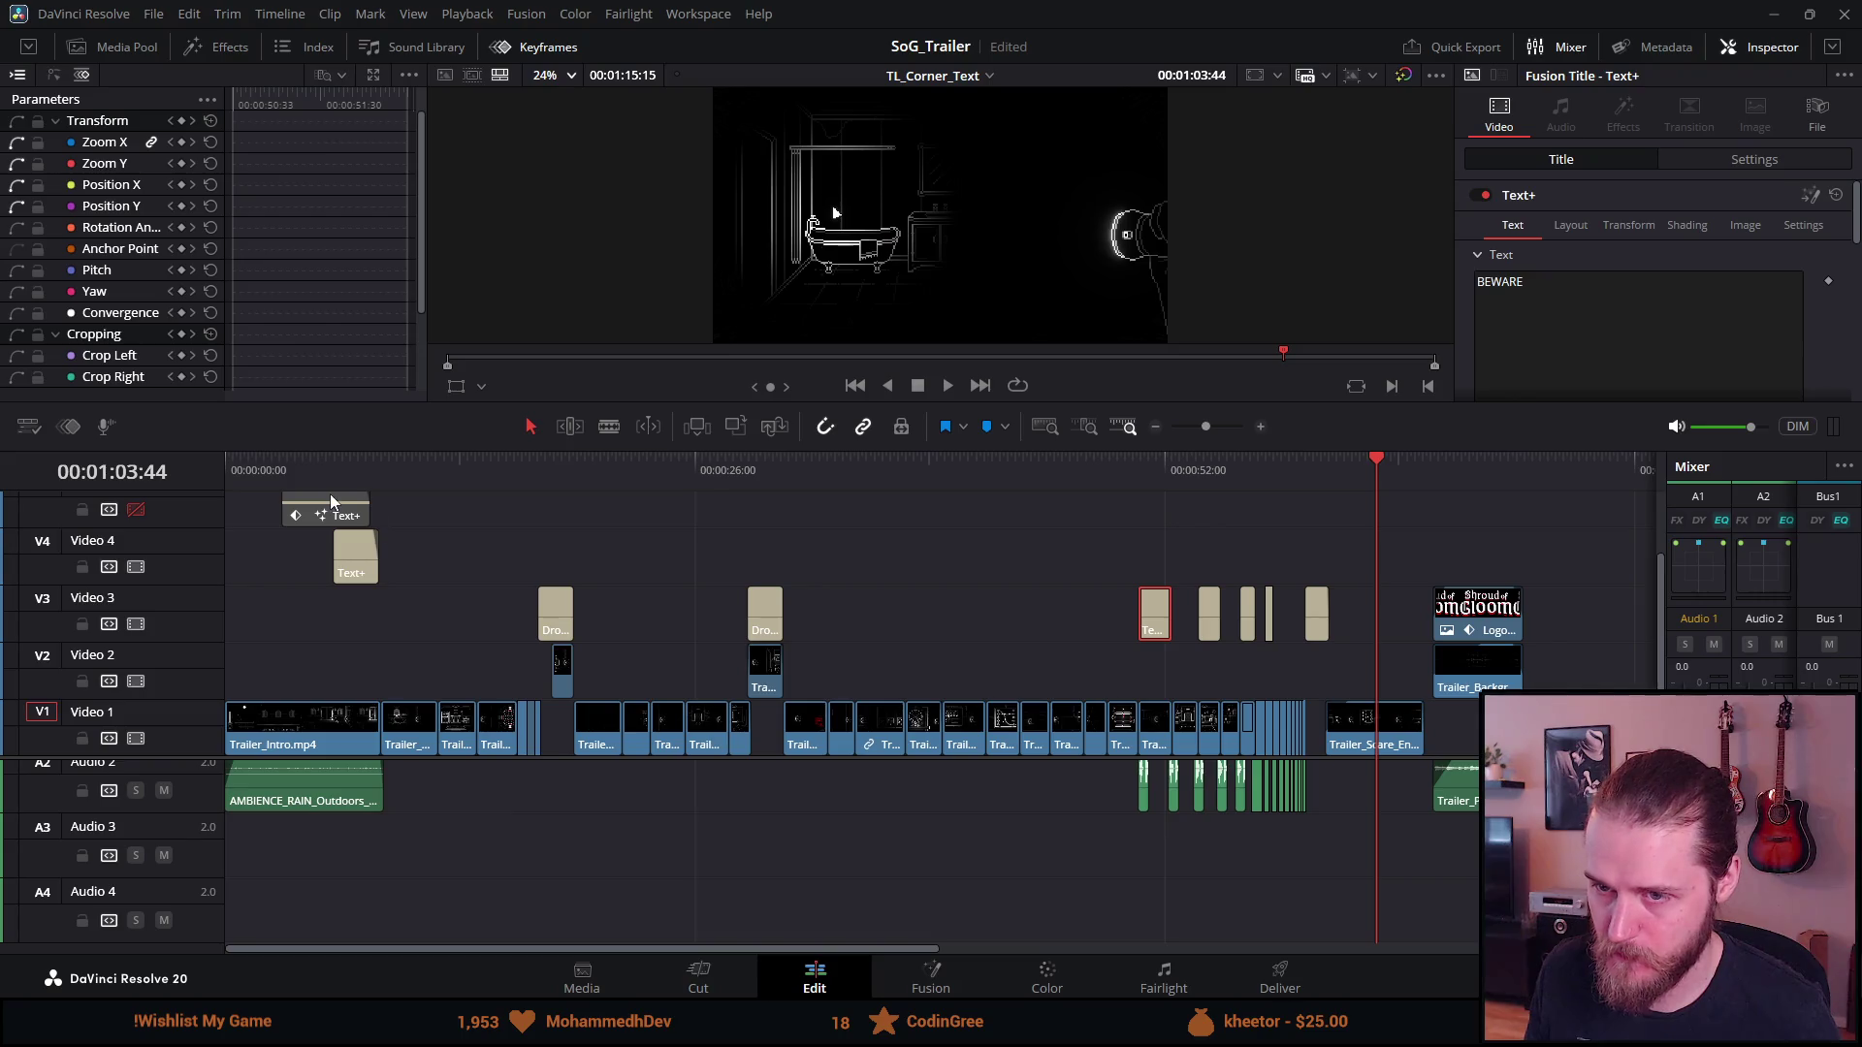
click(299, 473)
key(space)
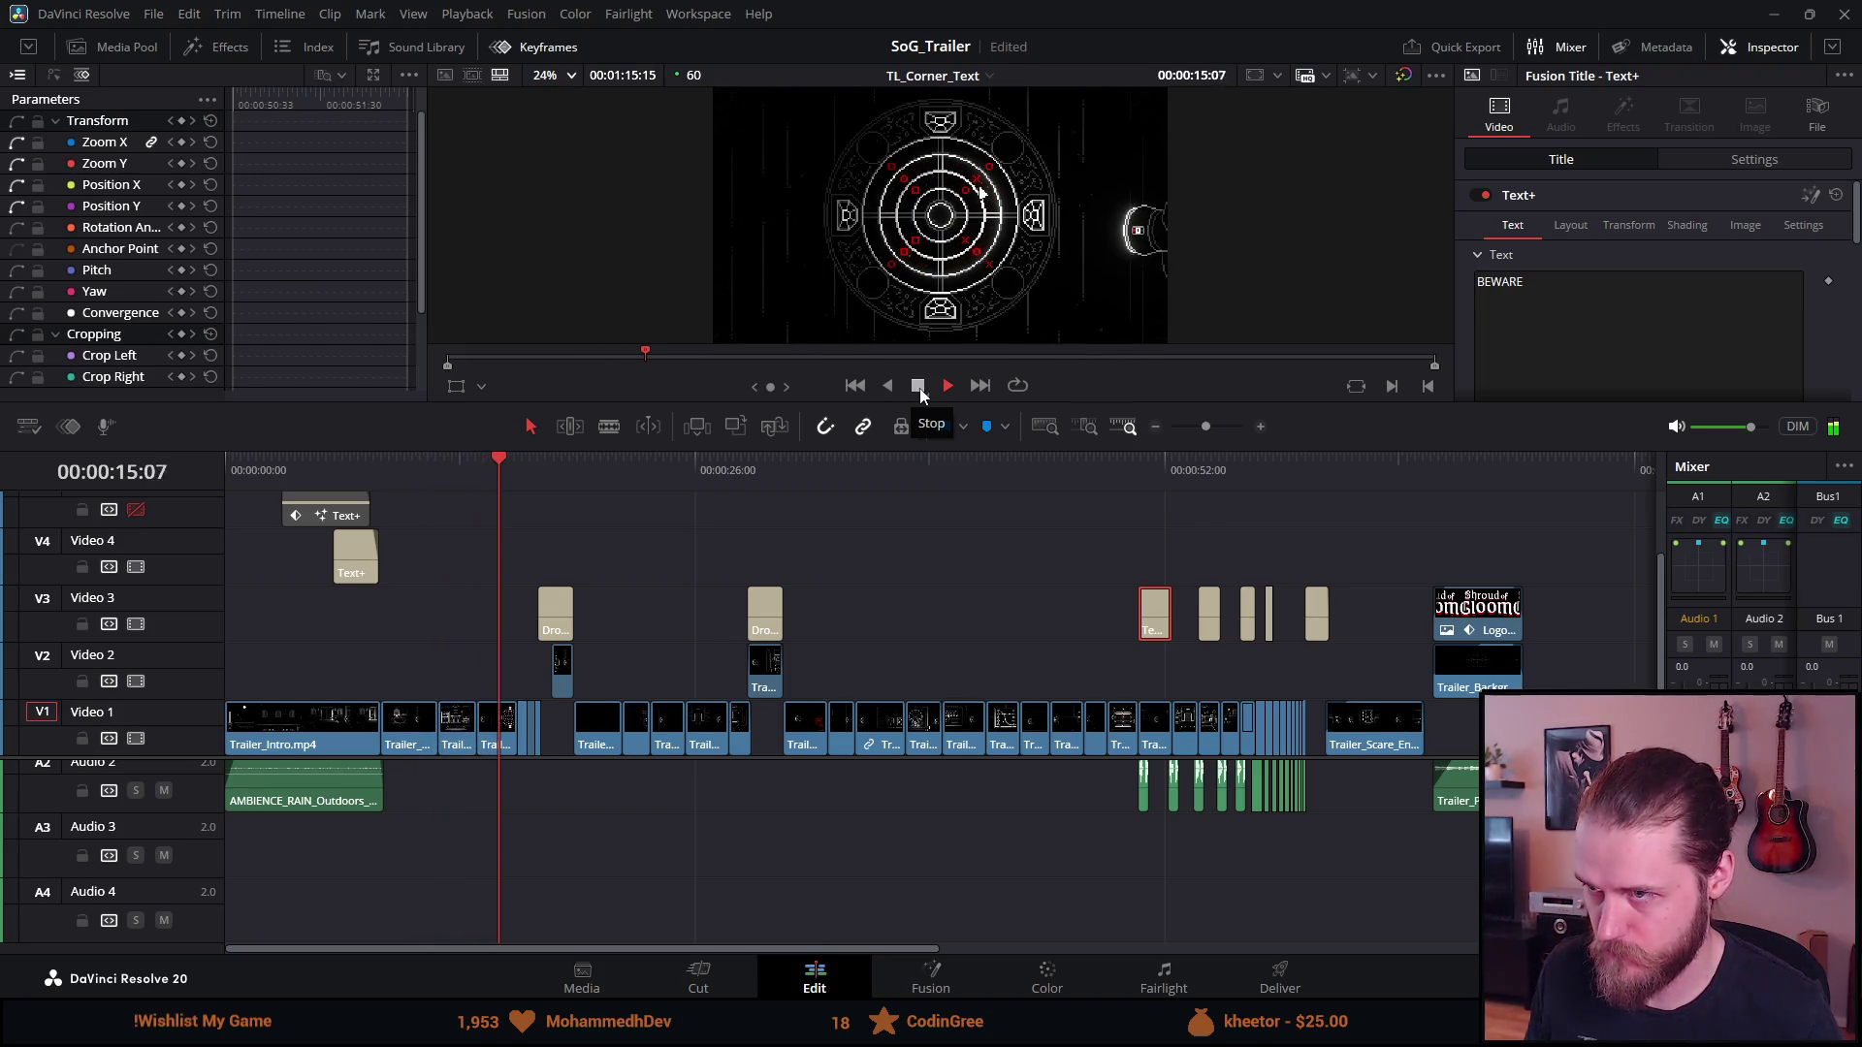
click(919, 388)
scroll(479, 601, up, 4)
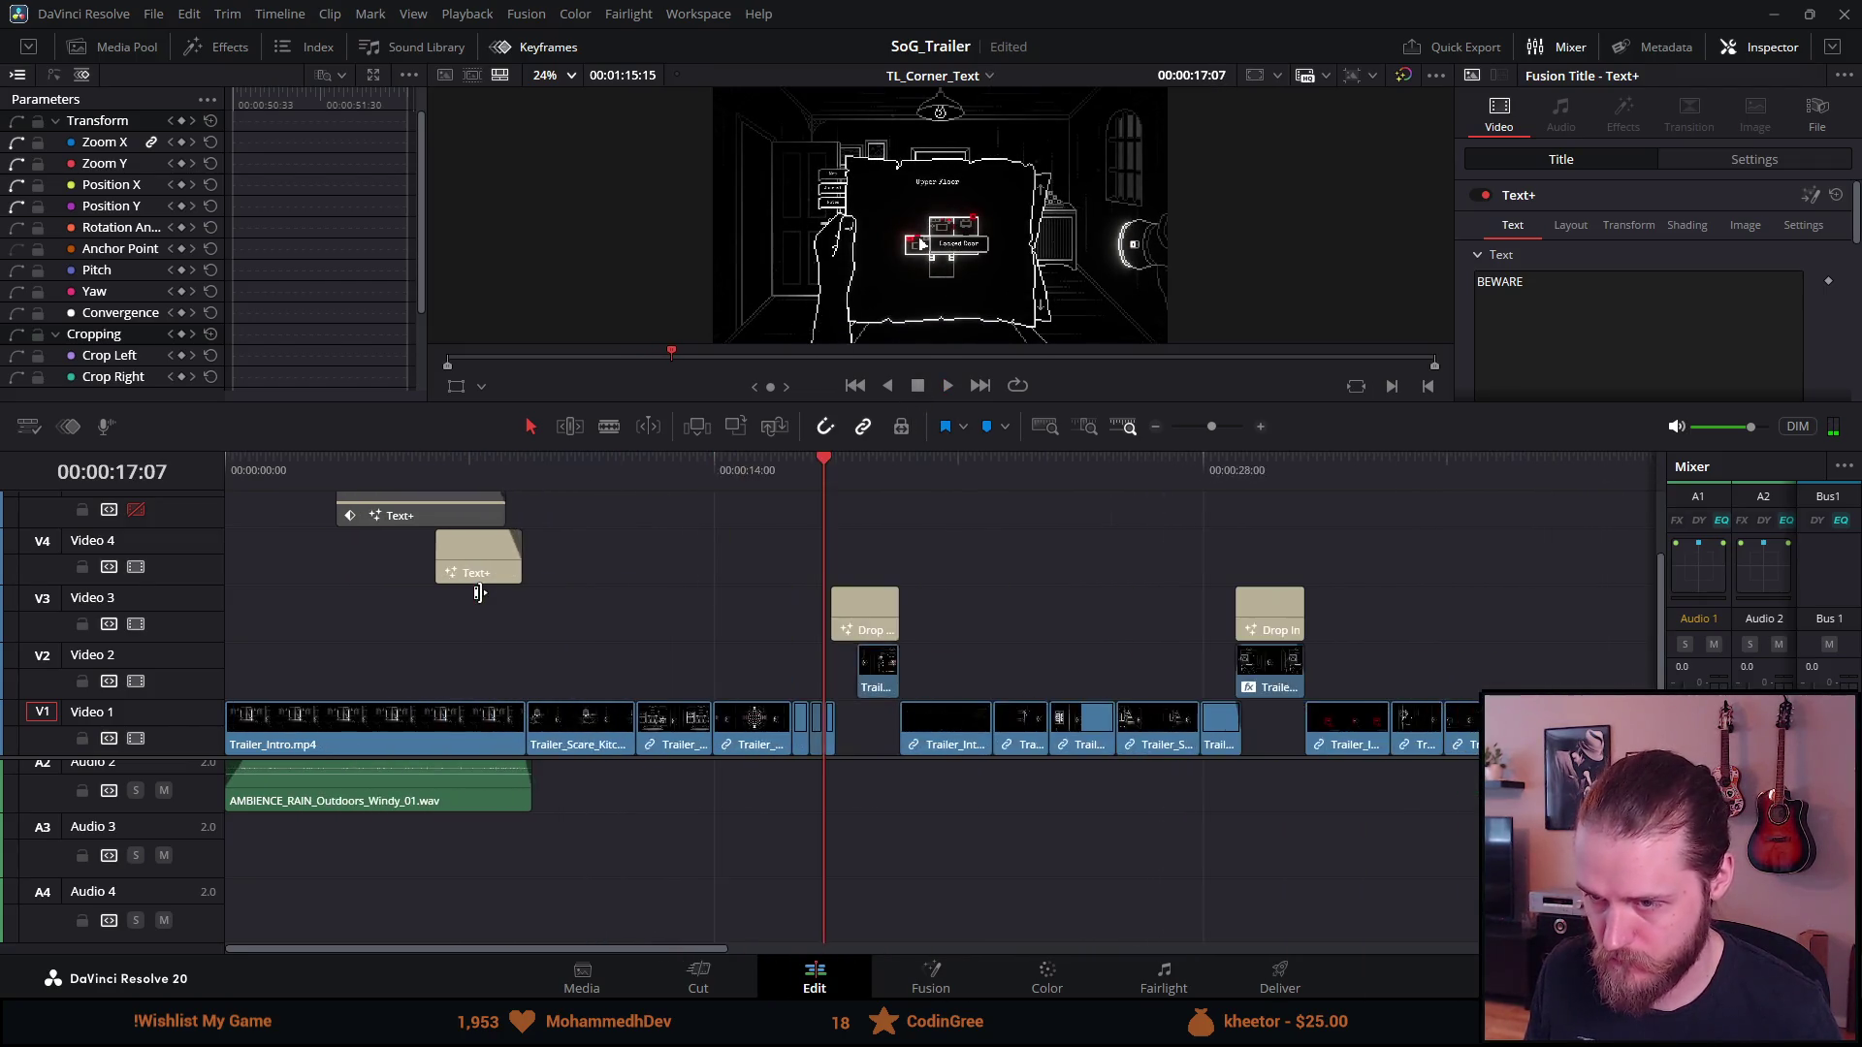
key(space)
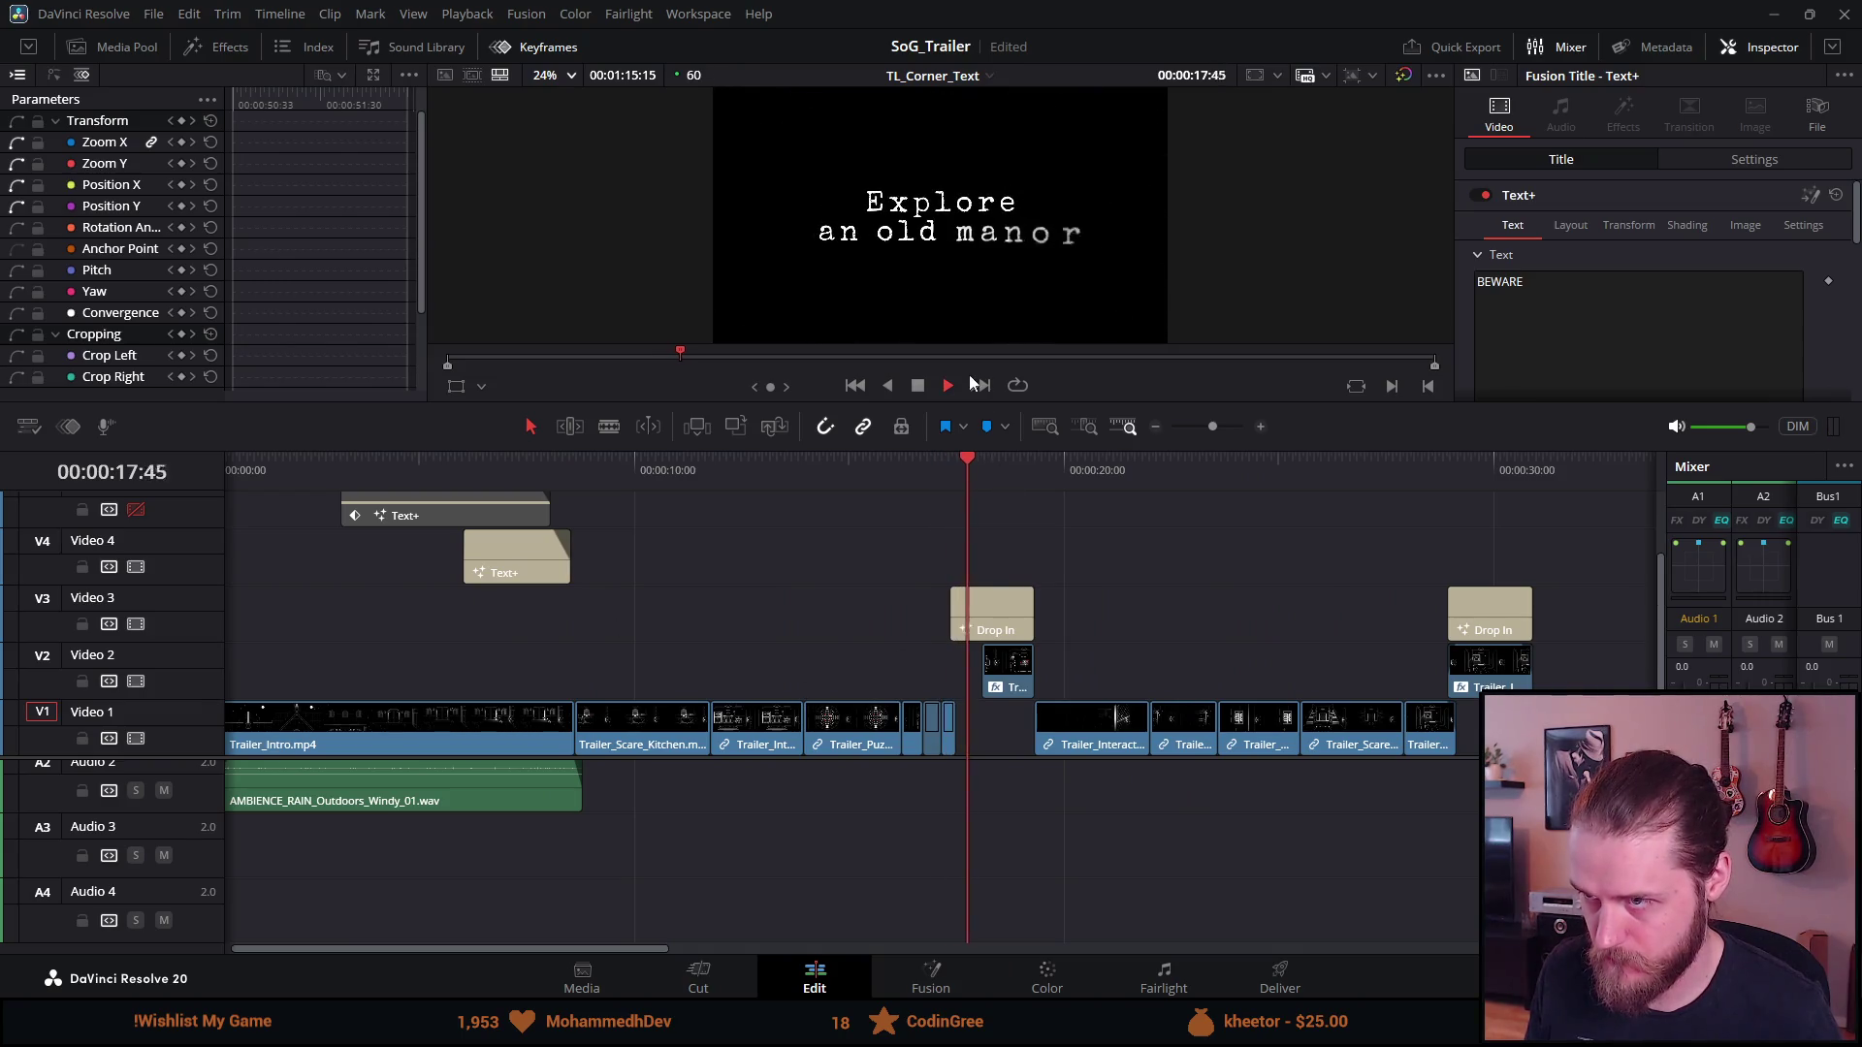
Delete the V2 background clip and the Explore an old manor title
click(1011, 669)
key(Delete)
click(997, 635)
key(Delete)
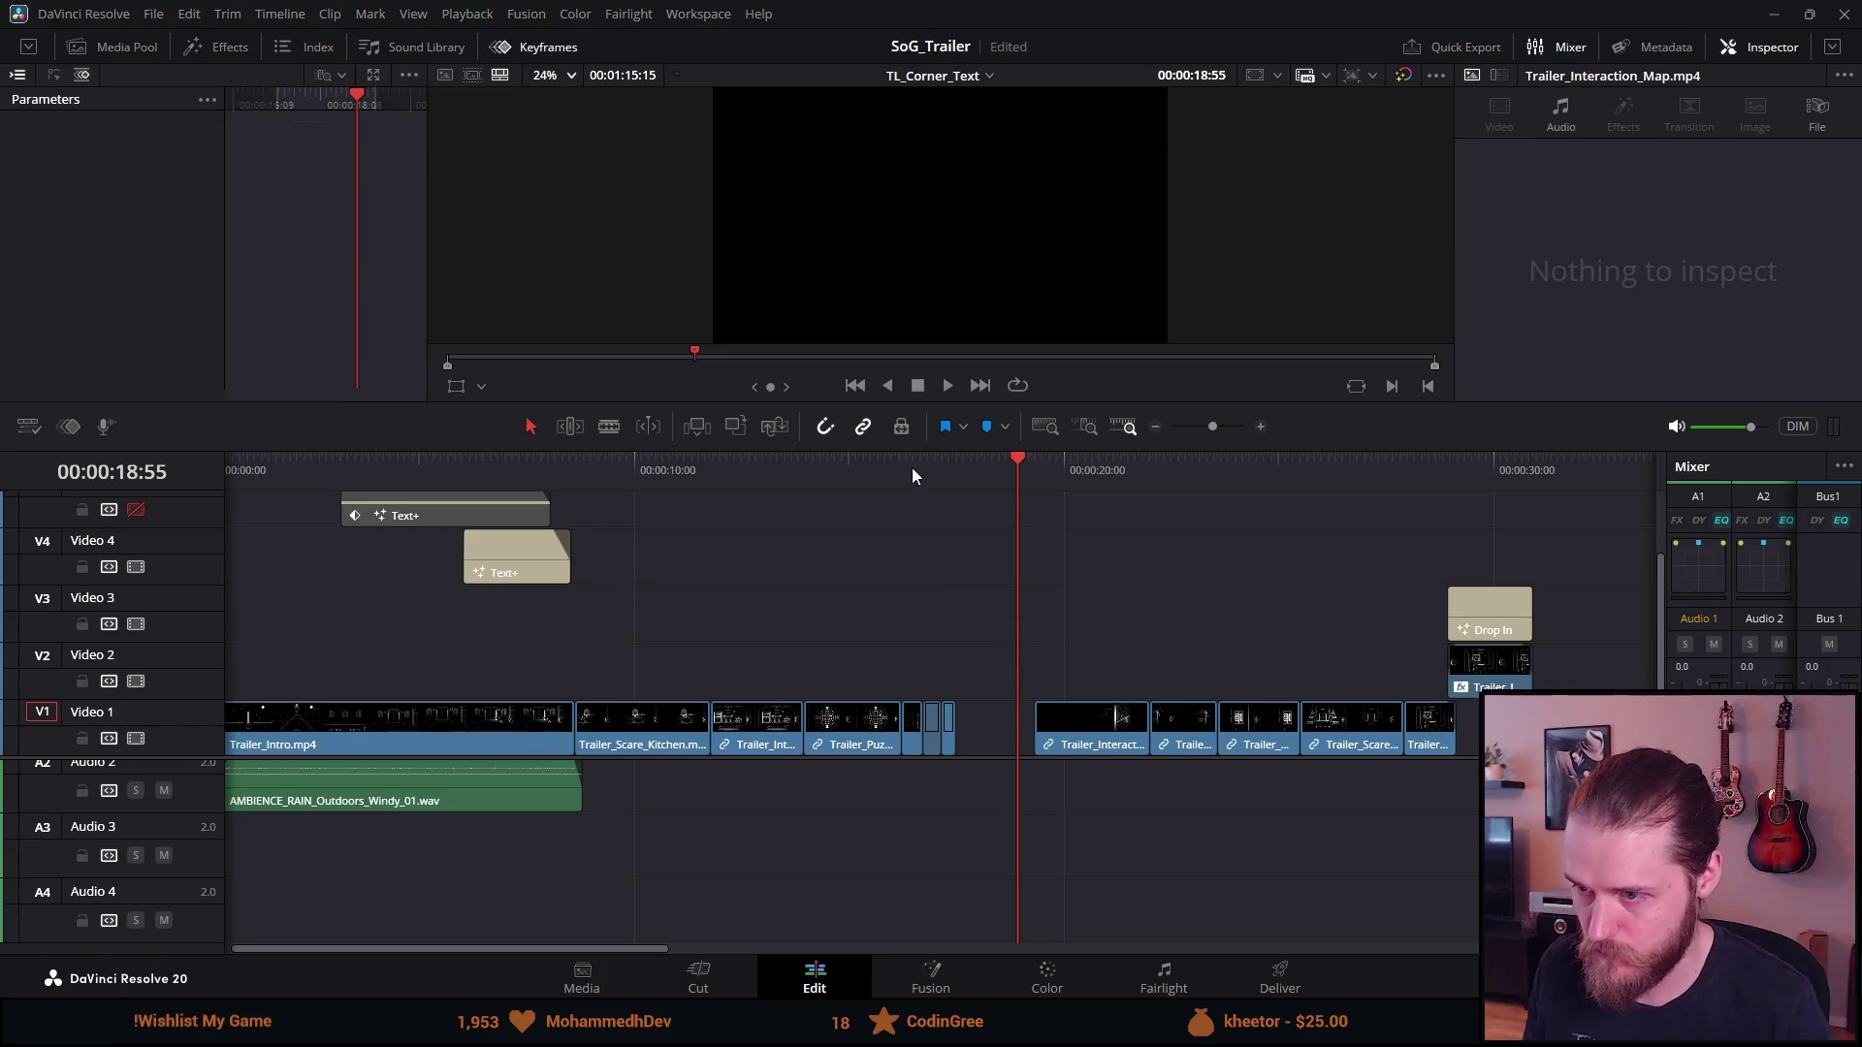
click(925, 462)
key(space)
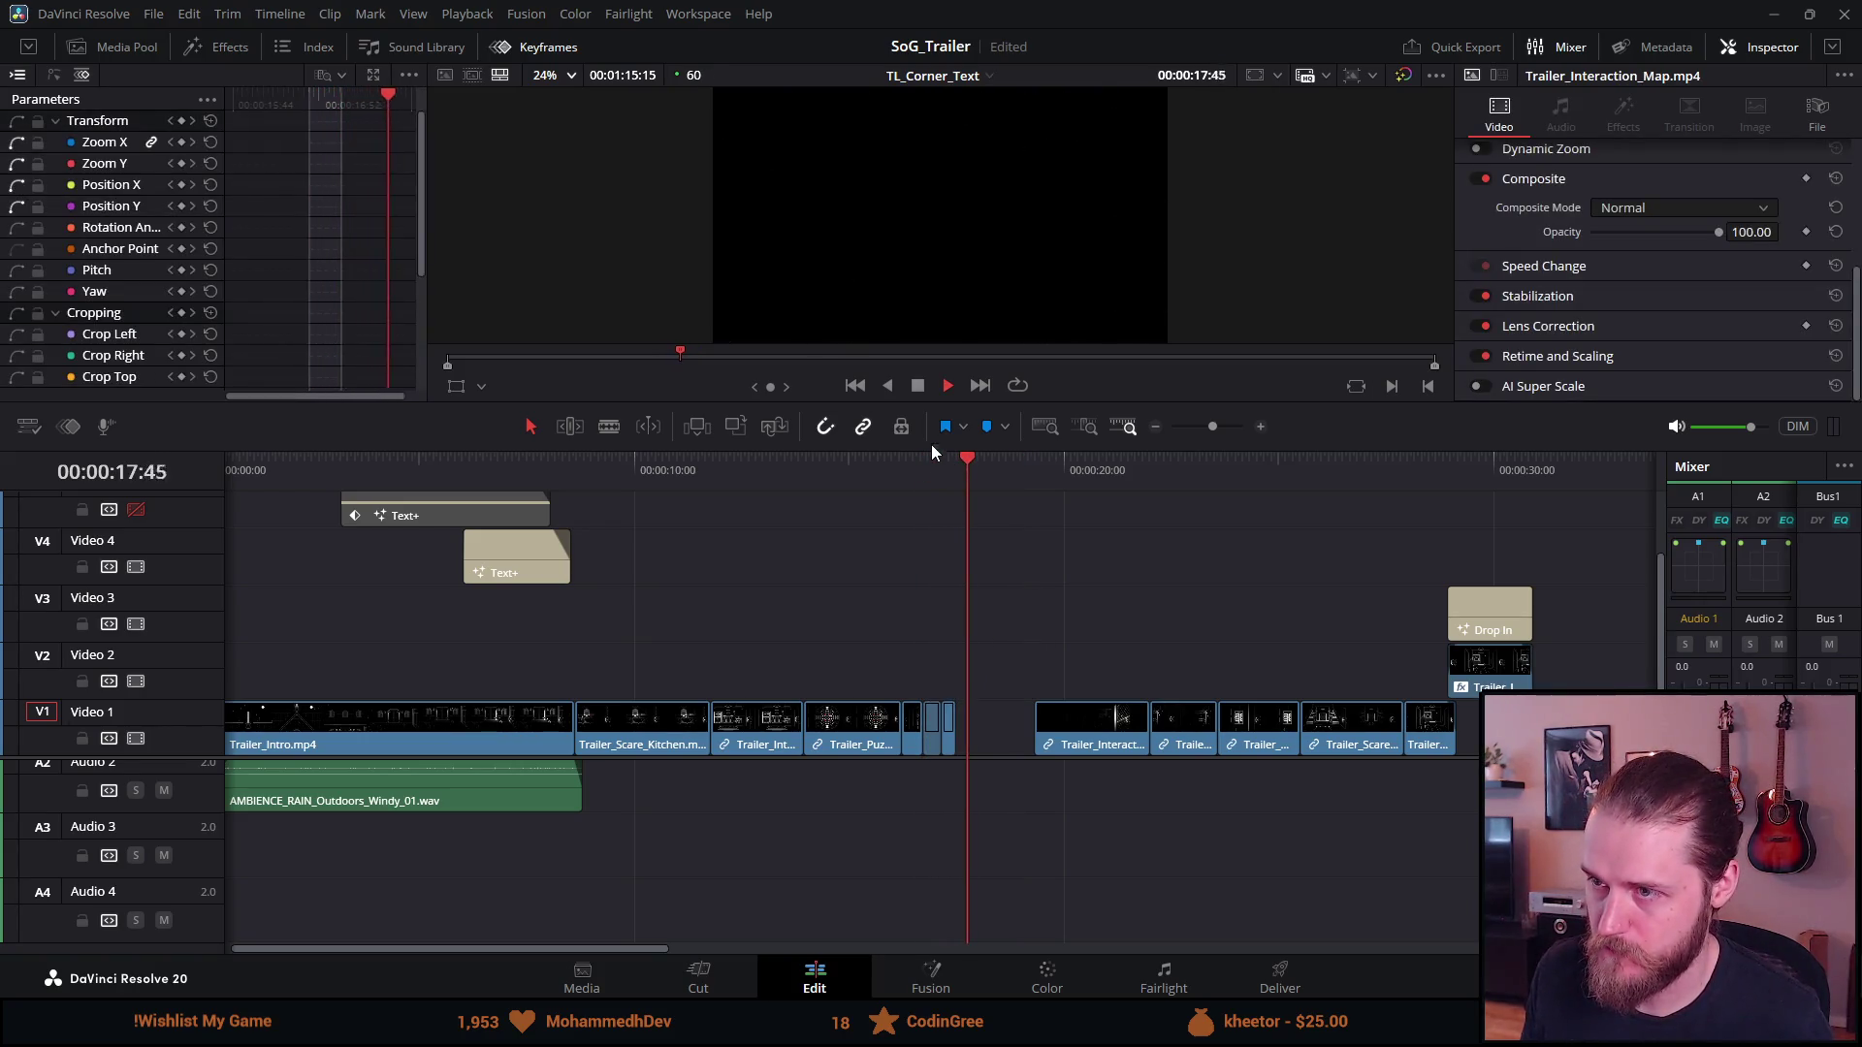
click(997, 794)
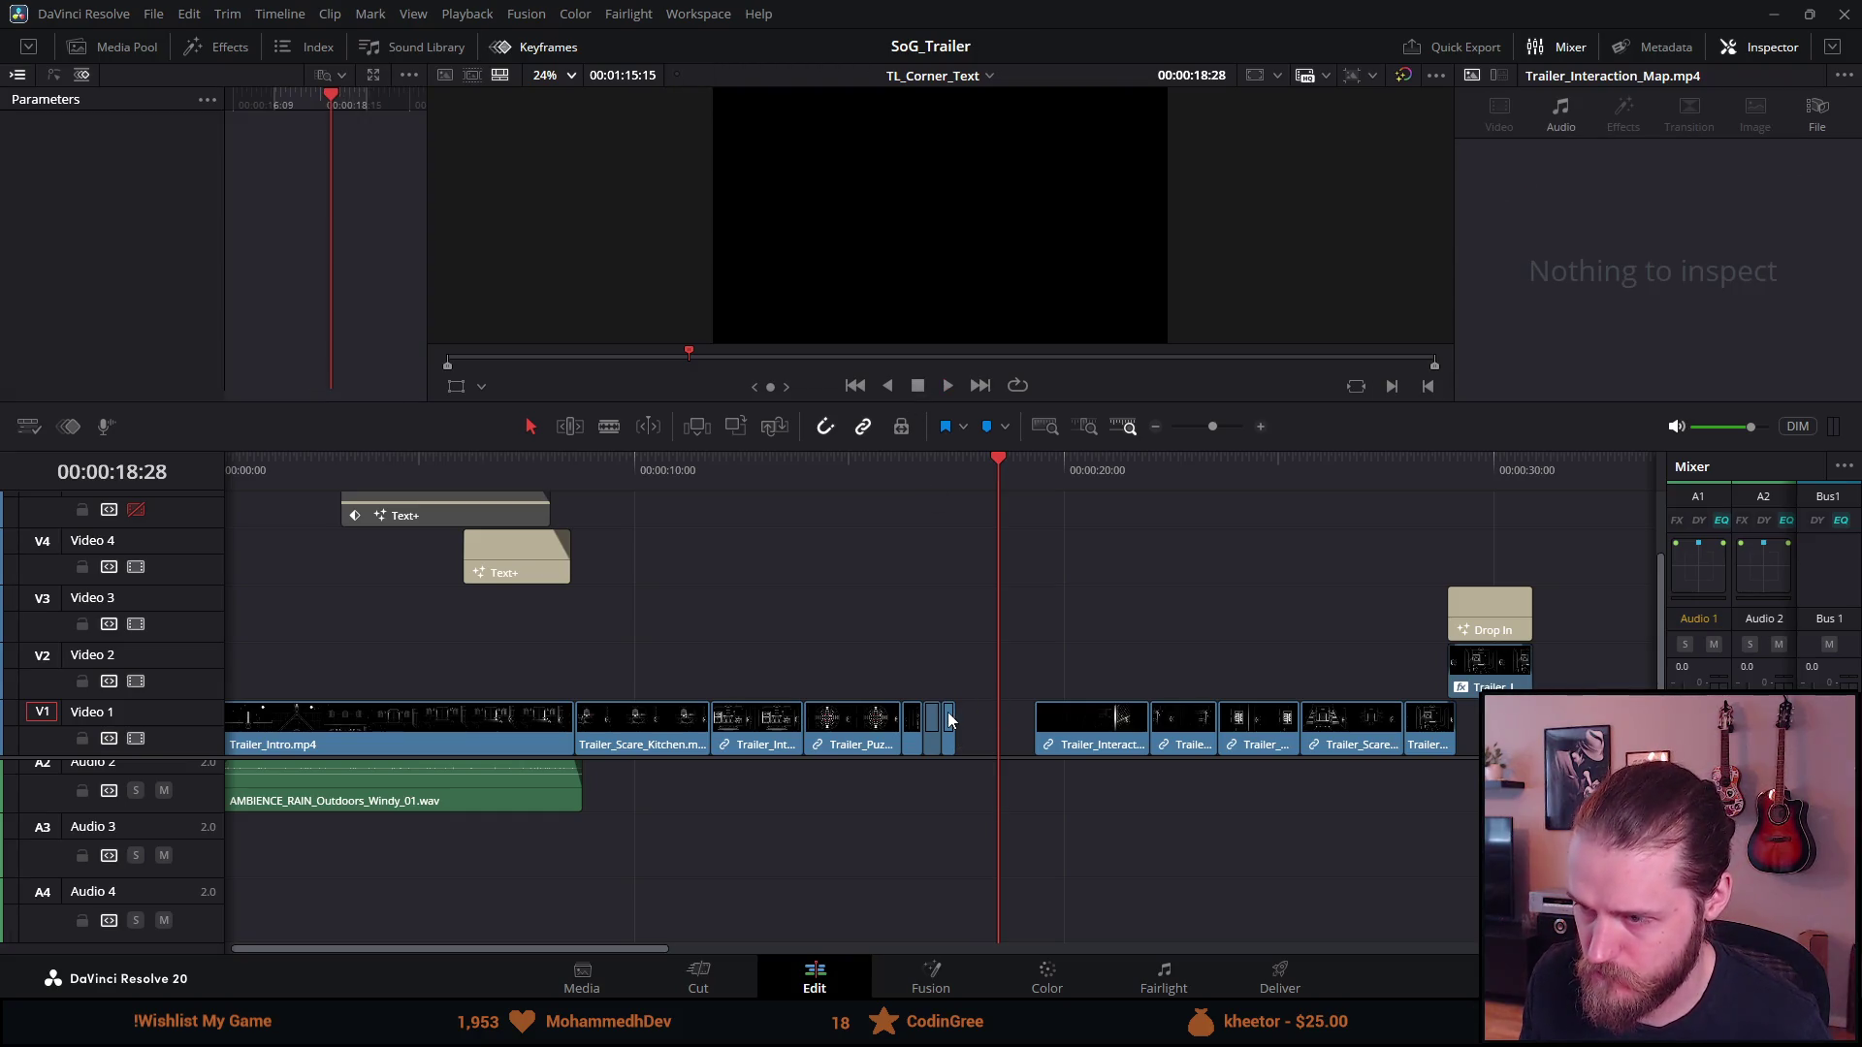
Delete the short clips before the gap and extend Trailer_Interaction_Map.mp4 into it
key(ctrl+equal)
key(ctrl+equal)
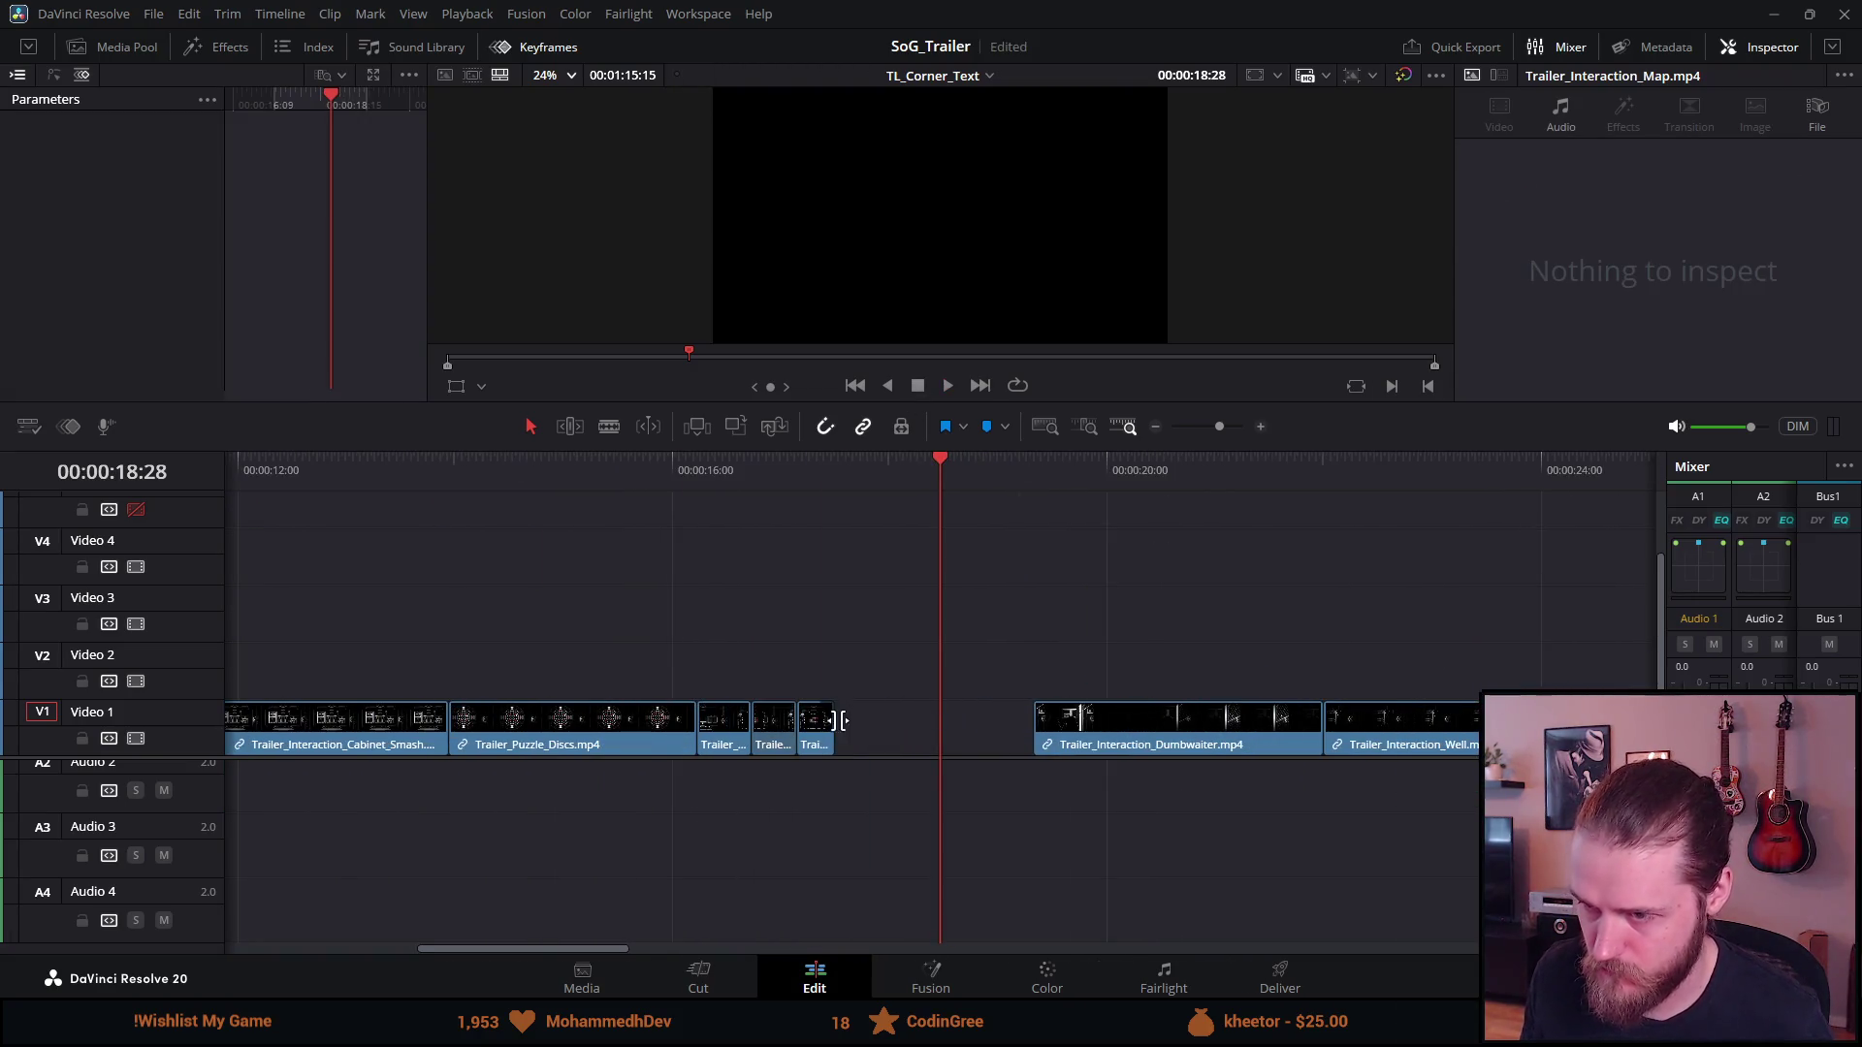
click(821, 742)
key(BackSpace)
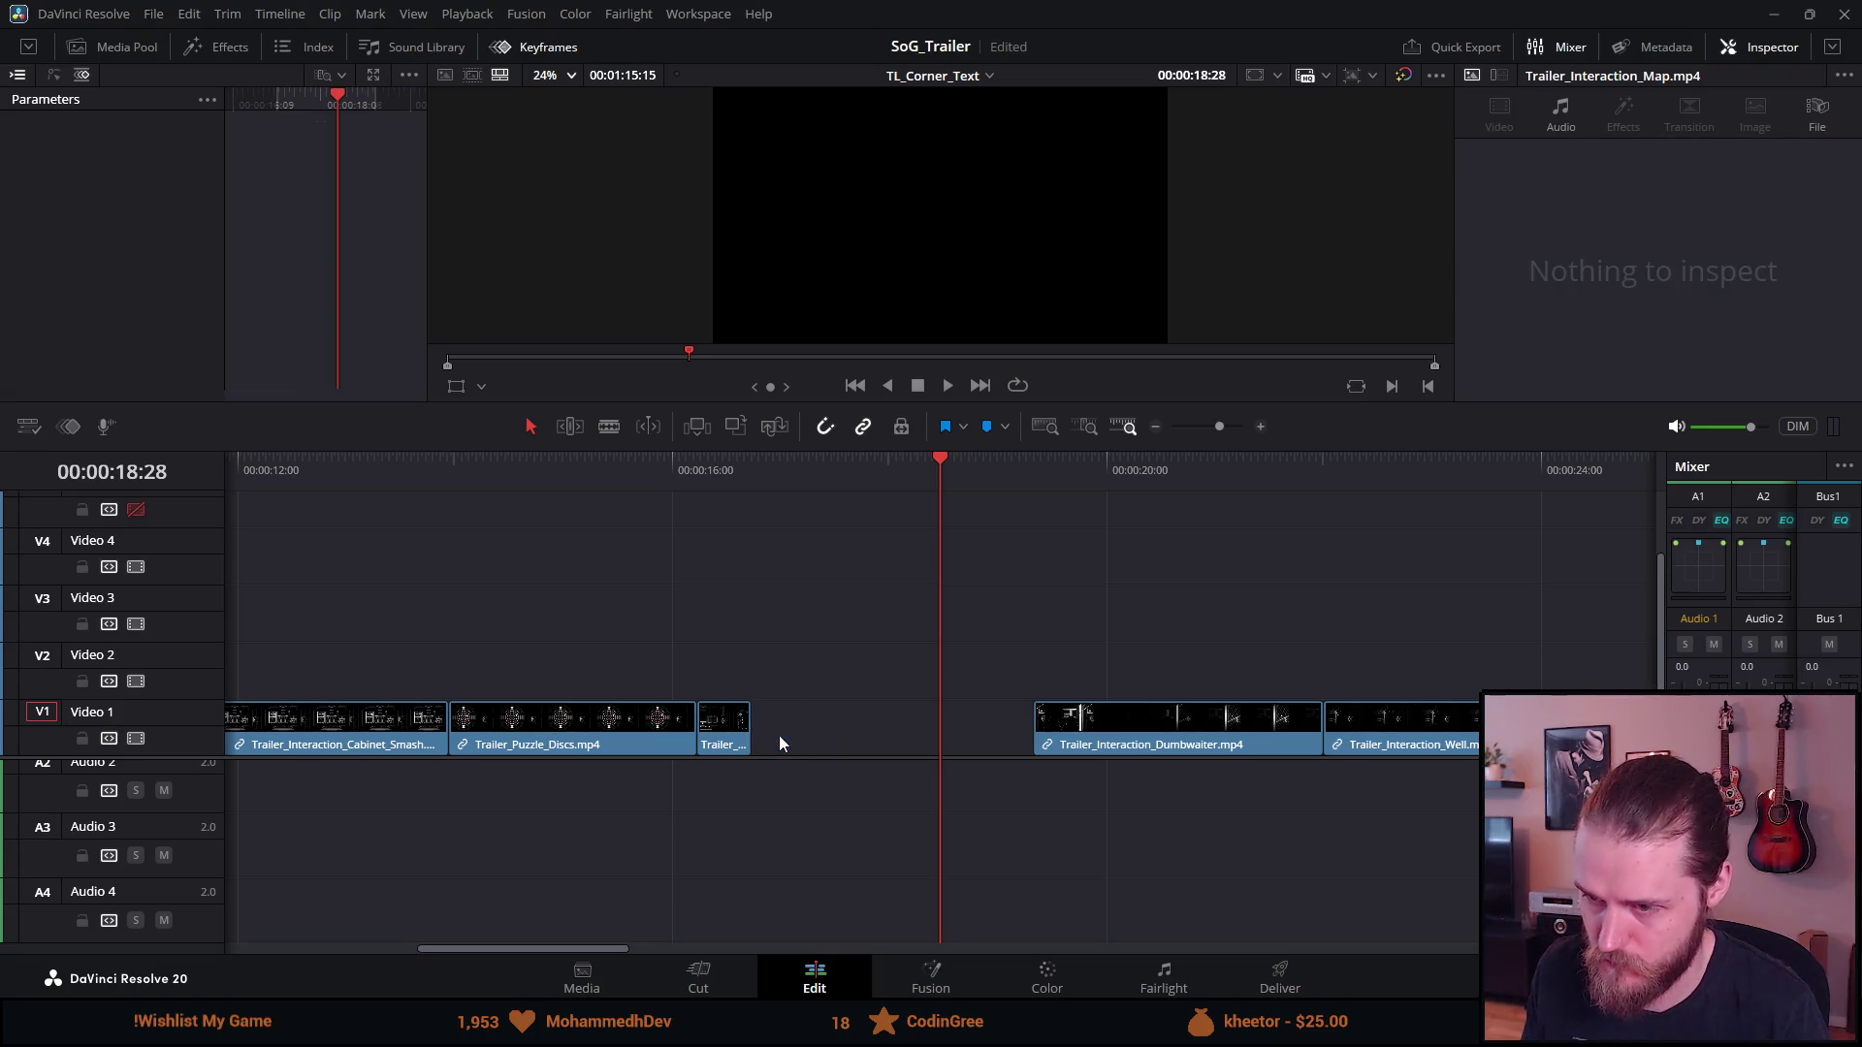
drag(755, 730, 1032, 729)
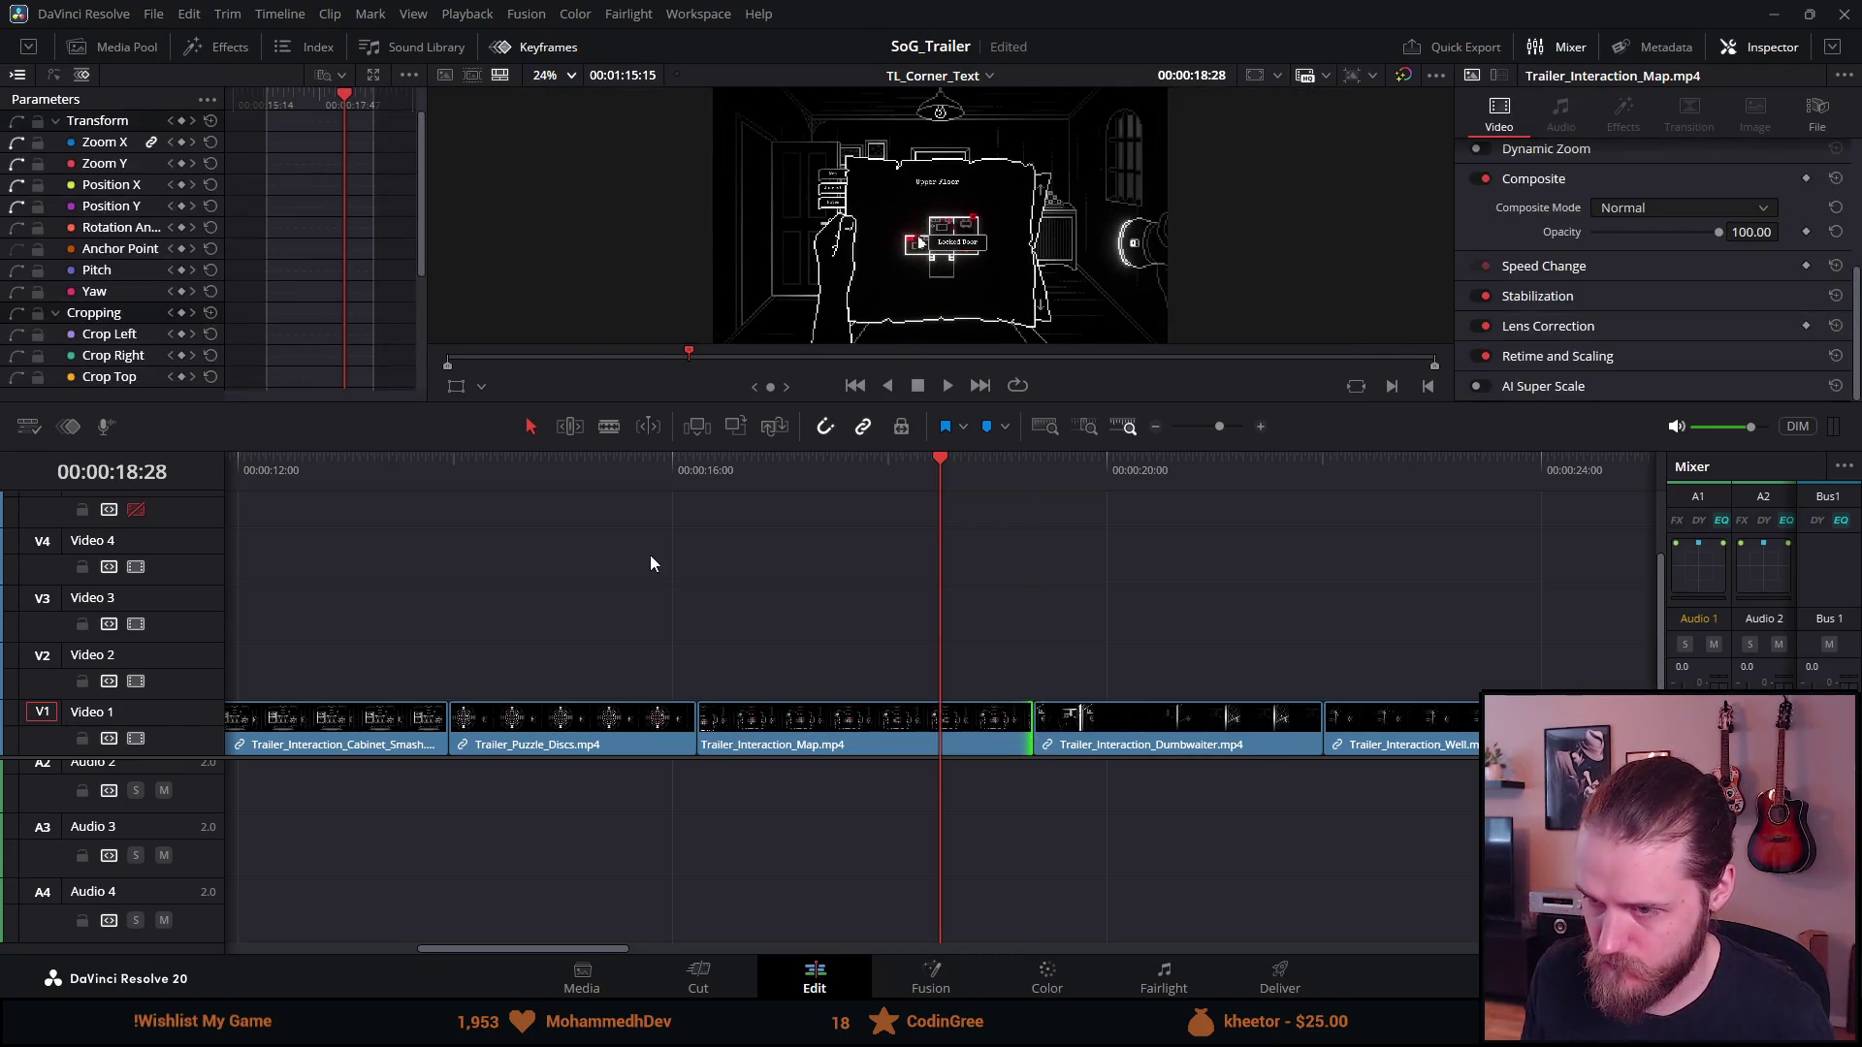
click(700, 470)
key(space)
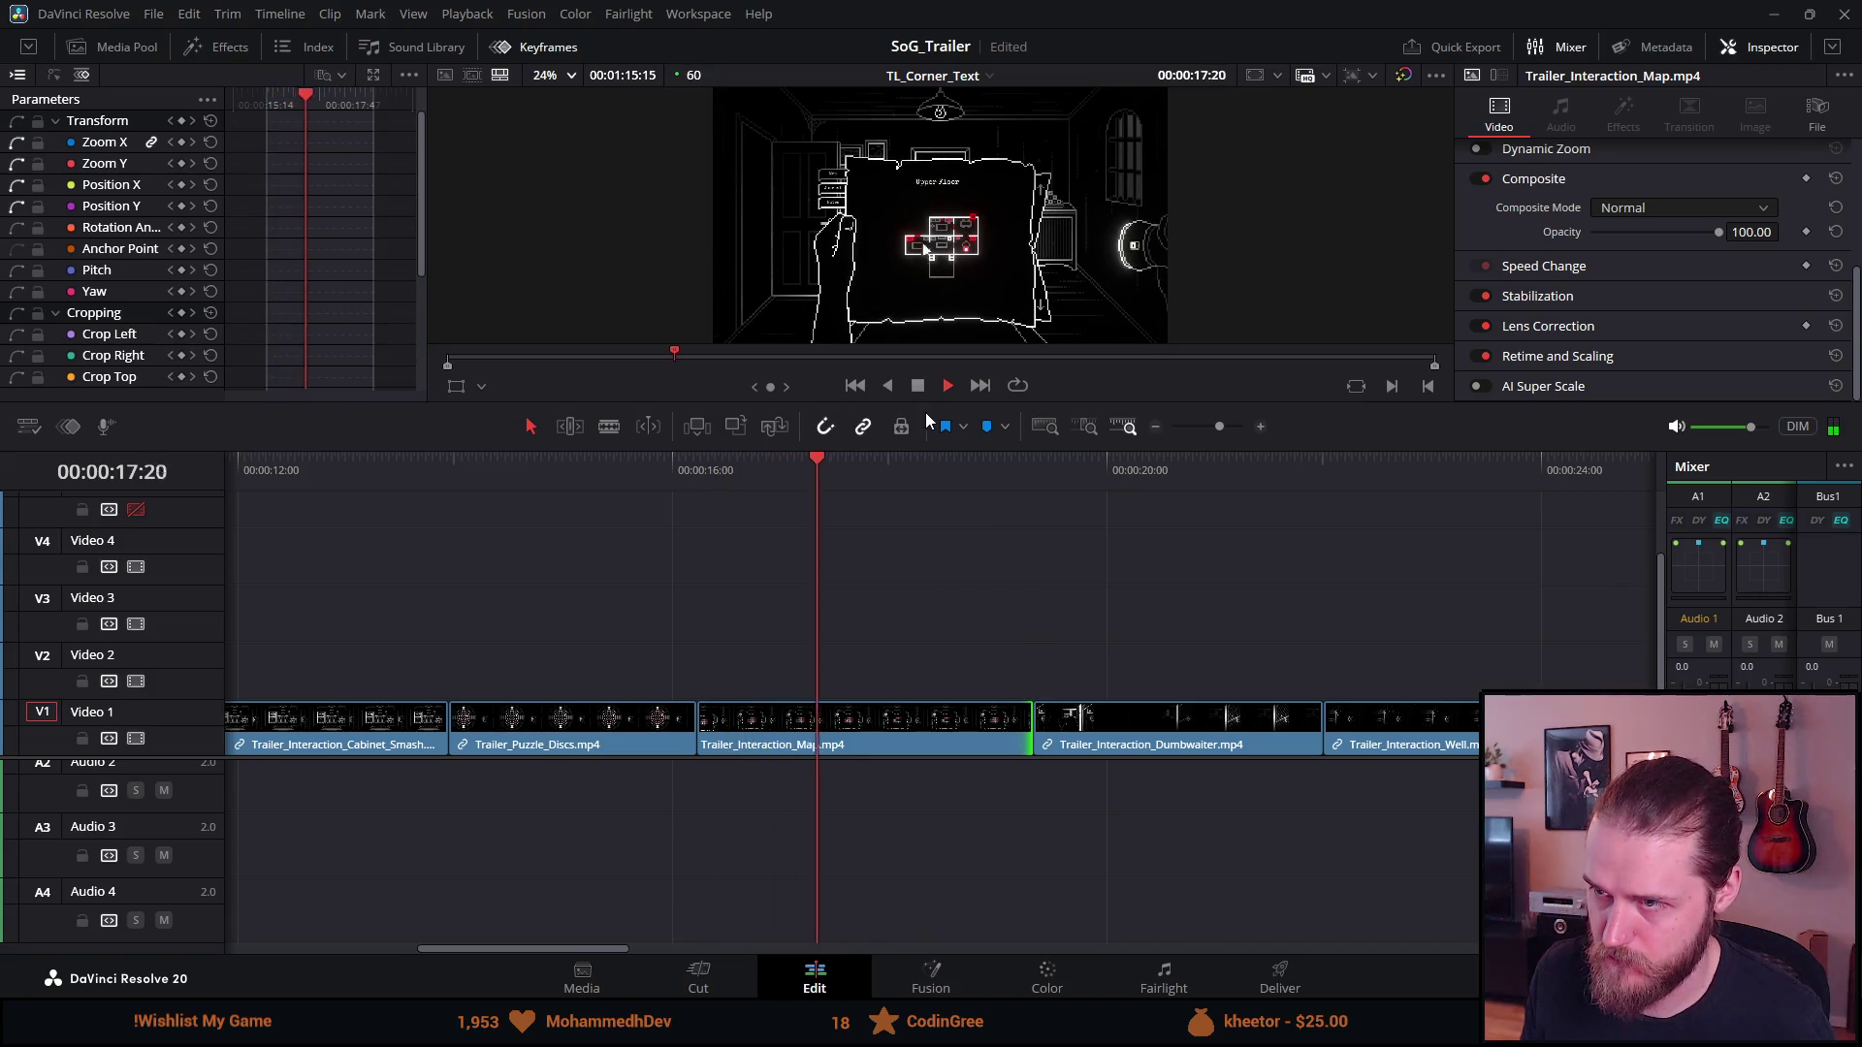
click(919, 385)
Replay and scrub through the extended Map clip to review it
click(700, 473)
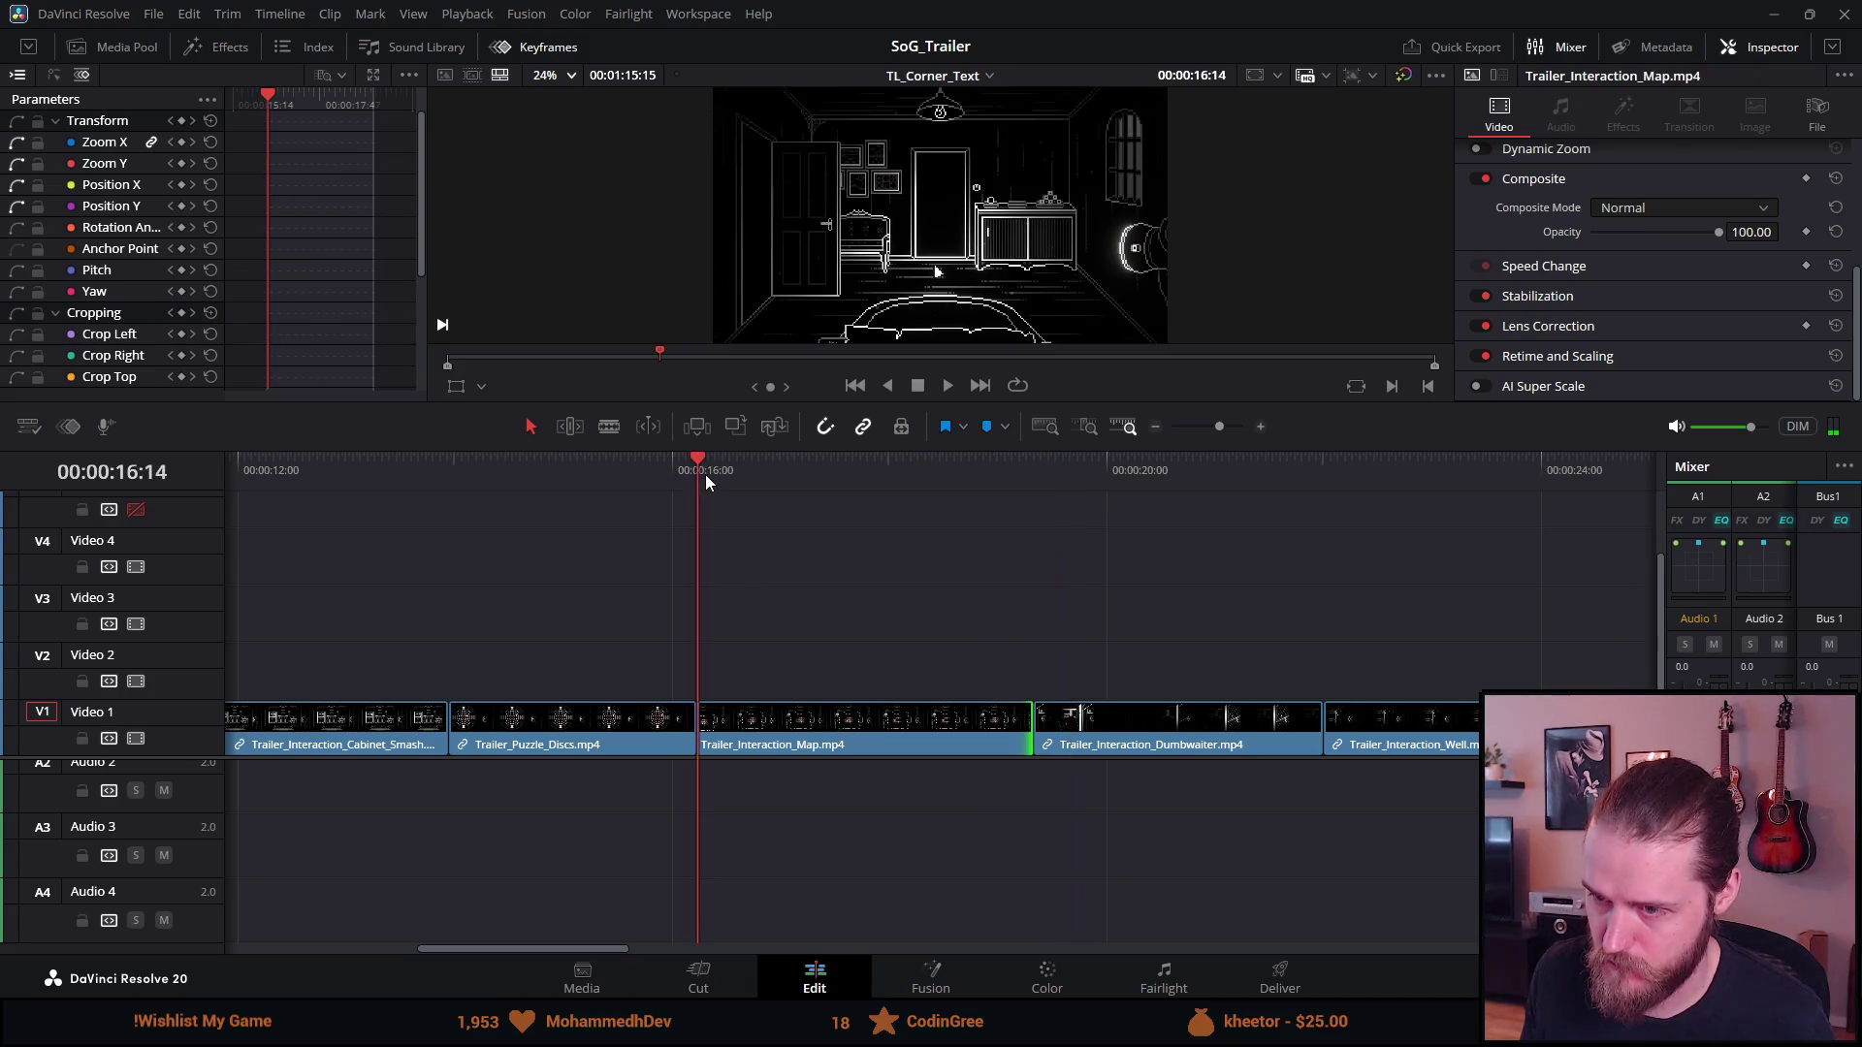
key(space)
key(space)
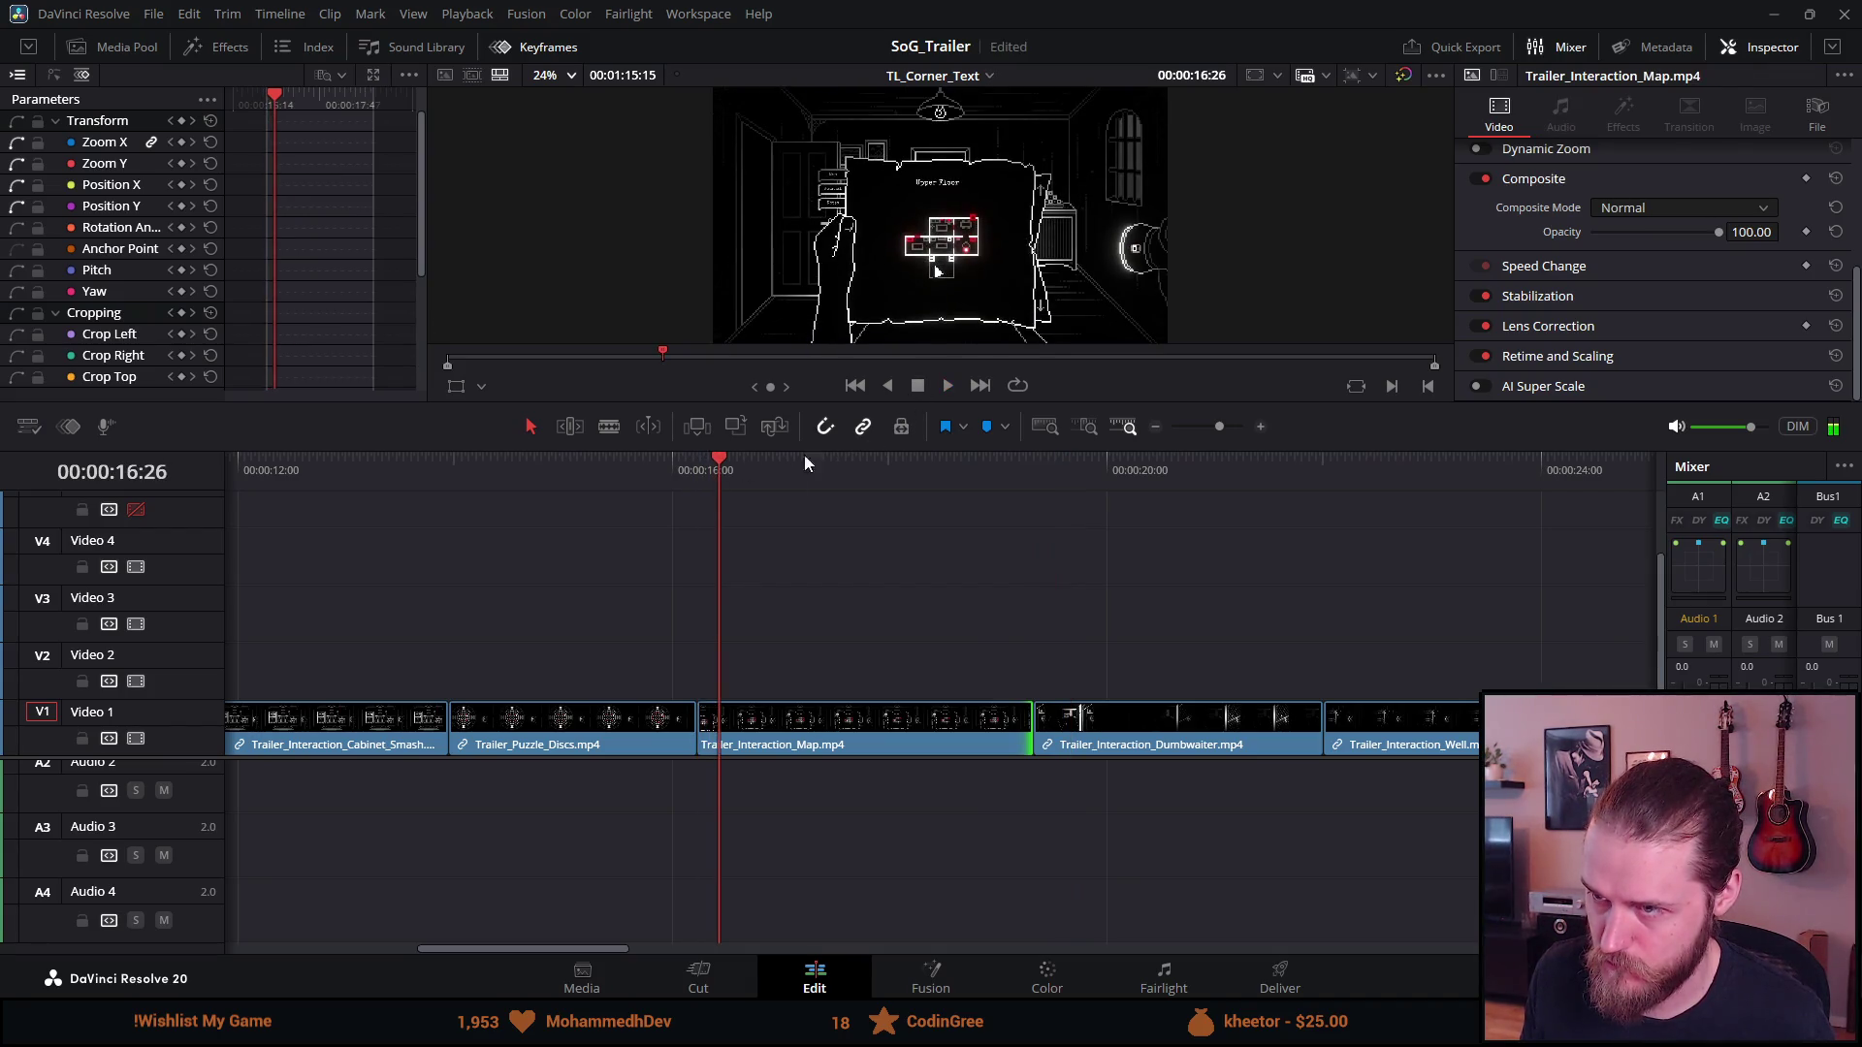
click(717, 468)
drag(717, 472, 710, 472)
key(space)
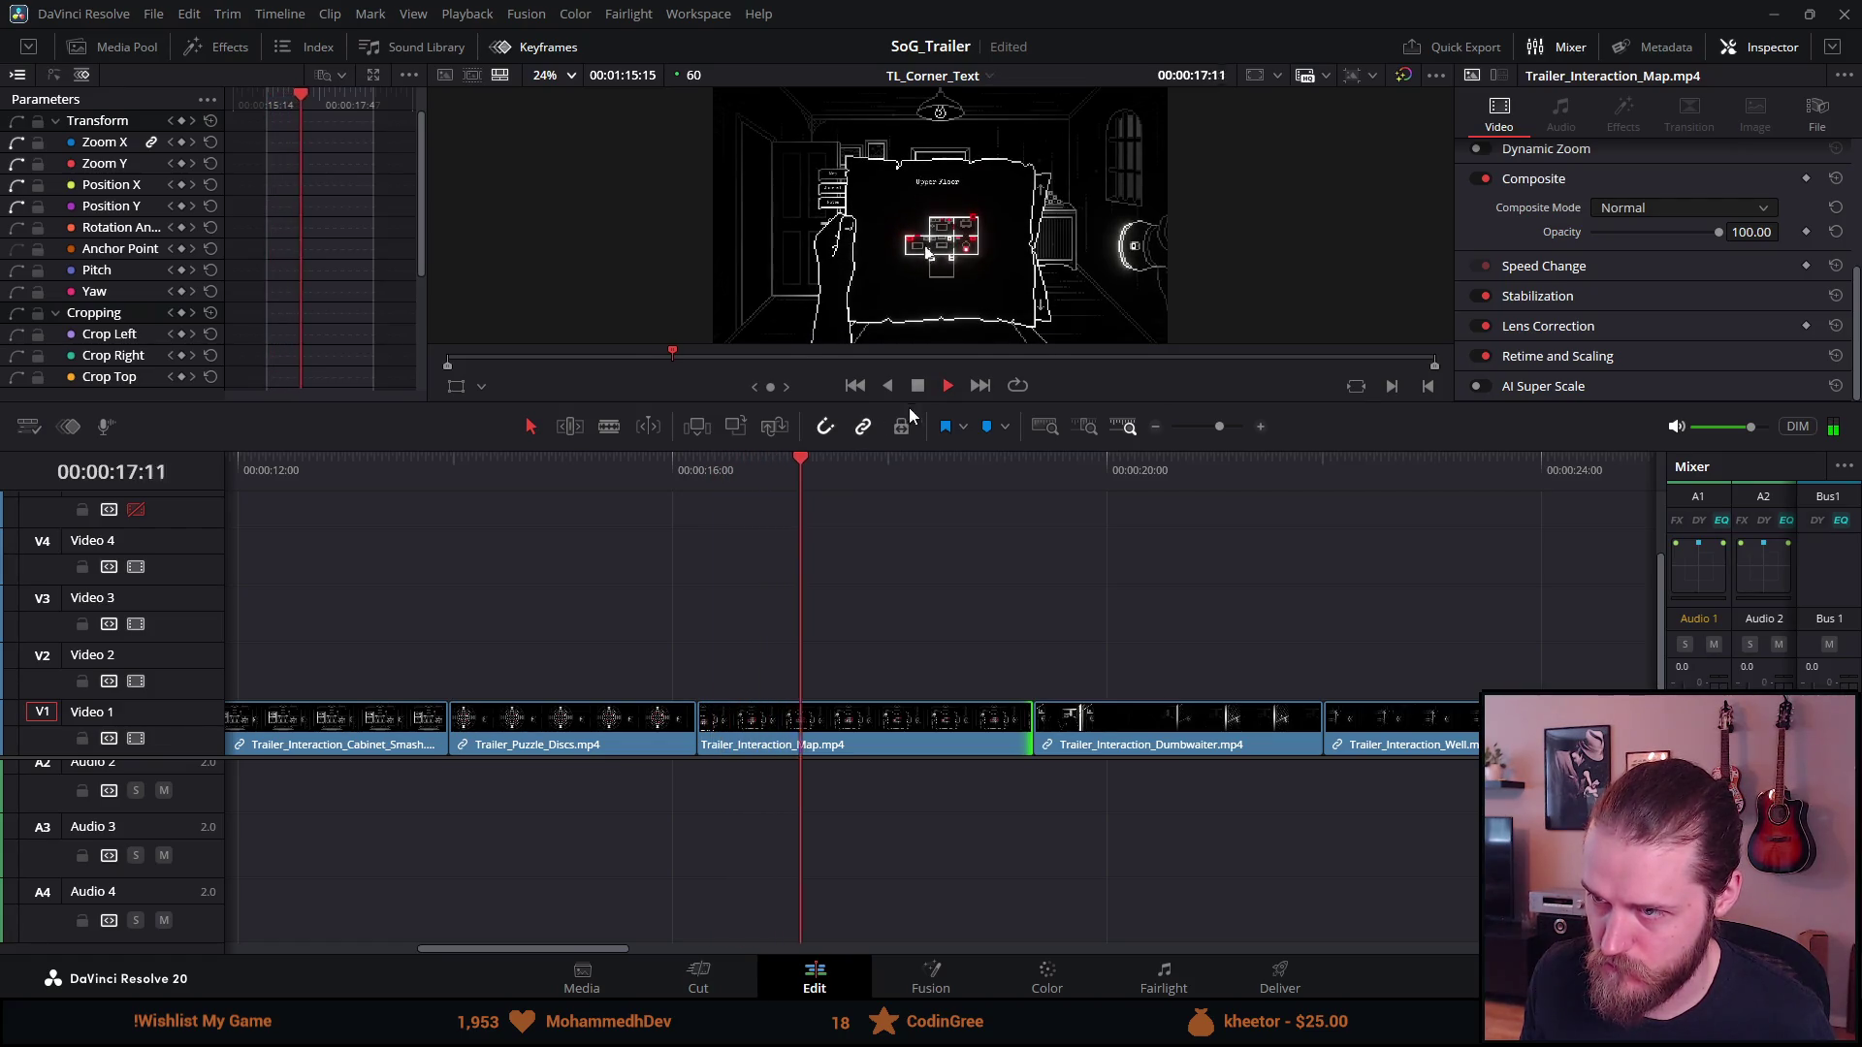
click(911, 388)
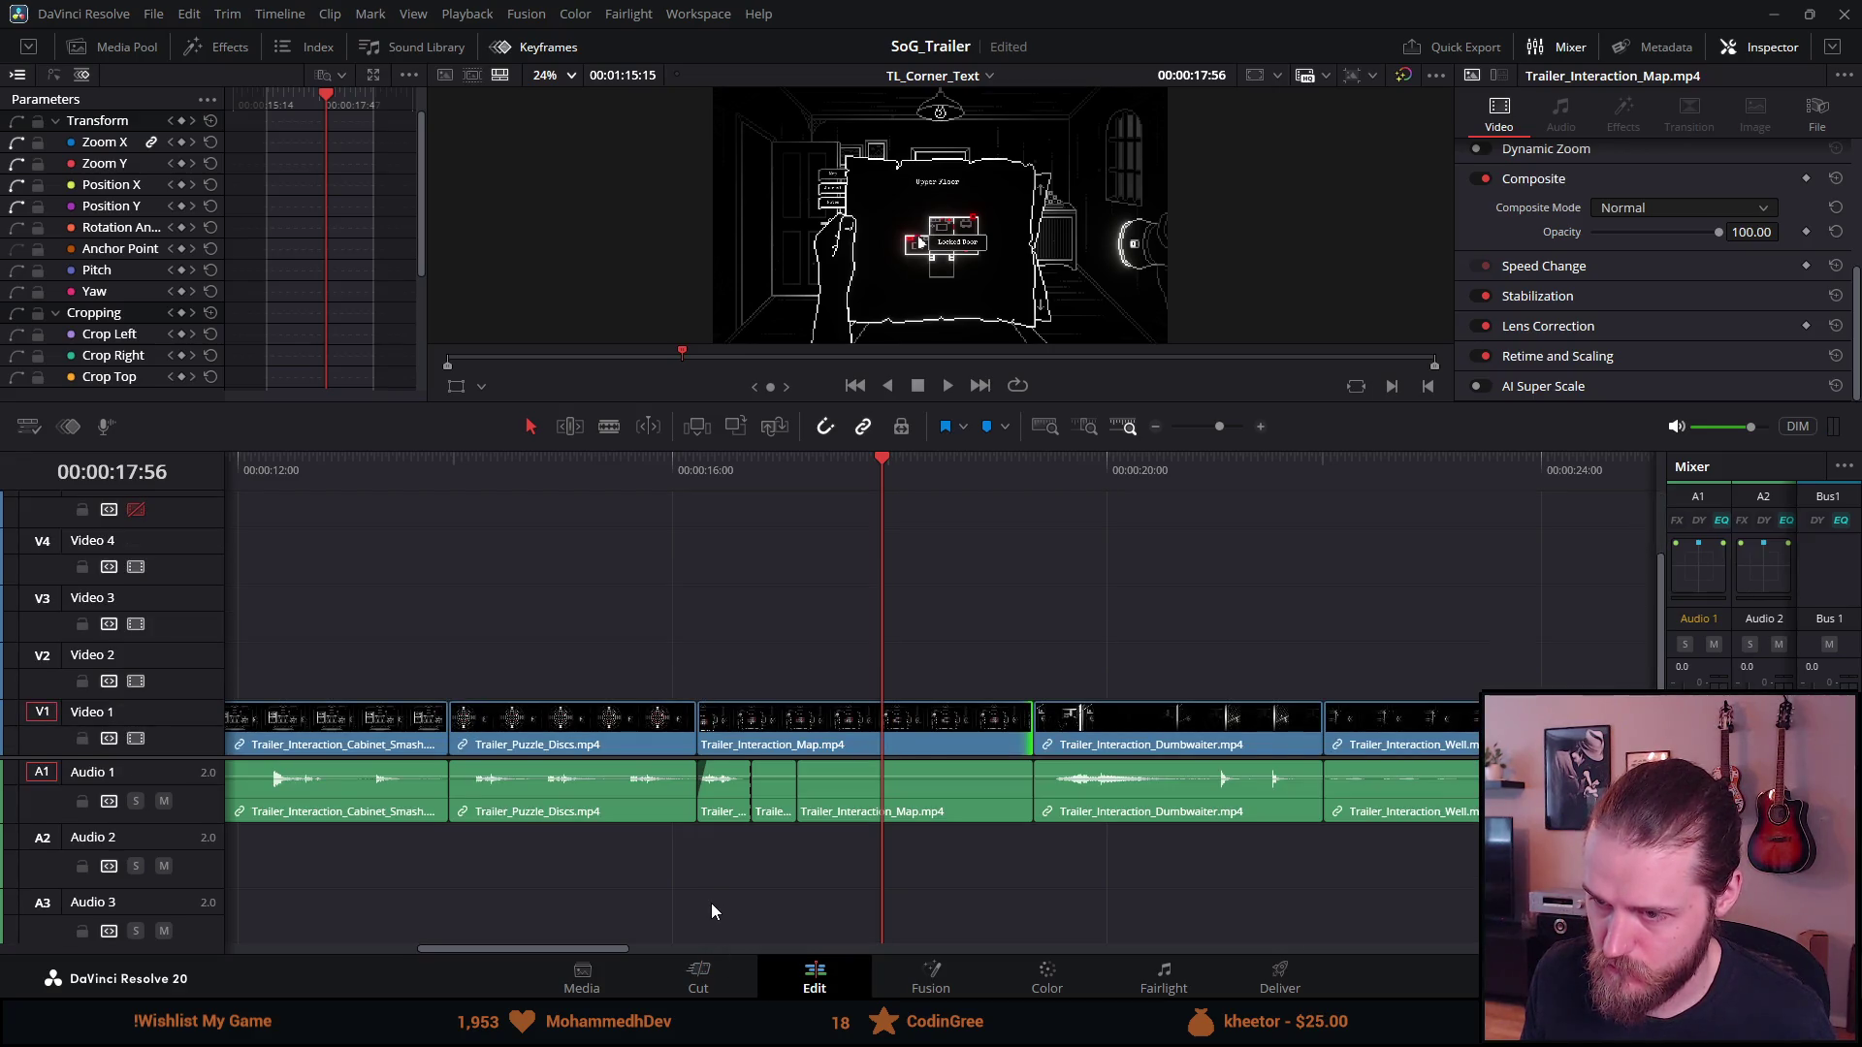
click(677, 460)
key(space)
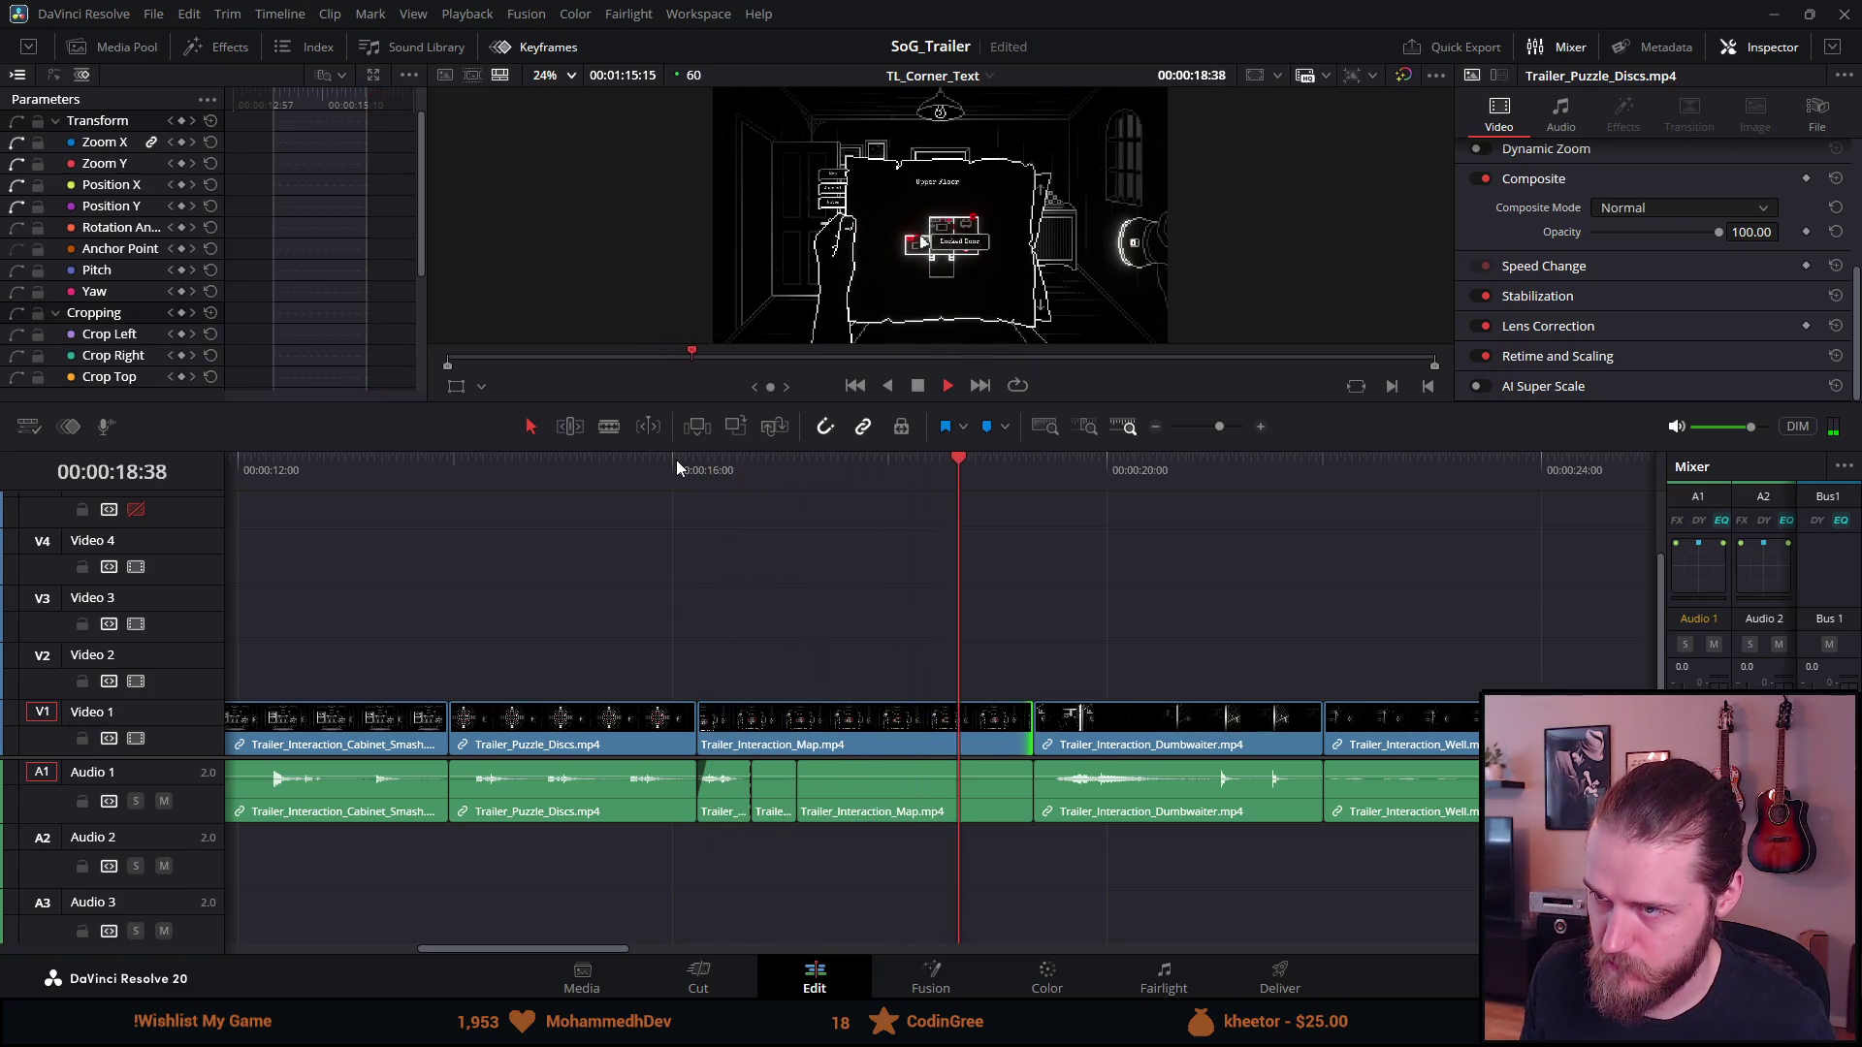
click(917, 385)
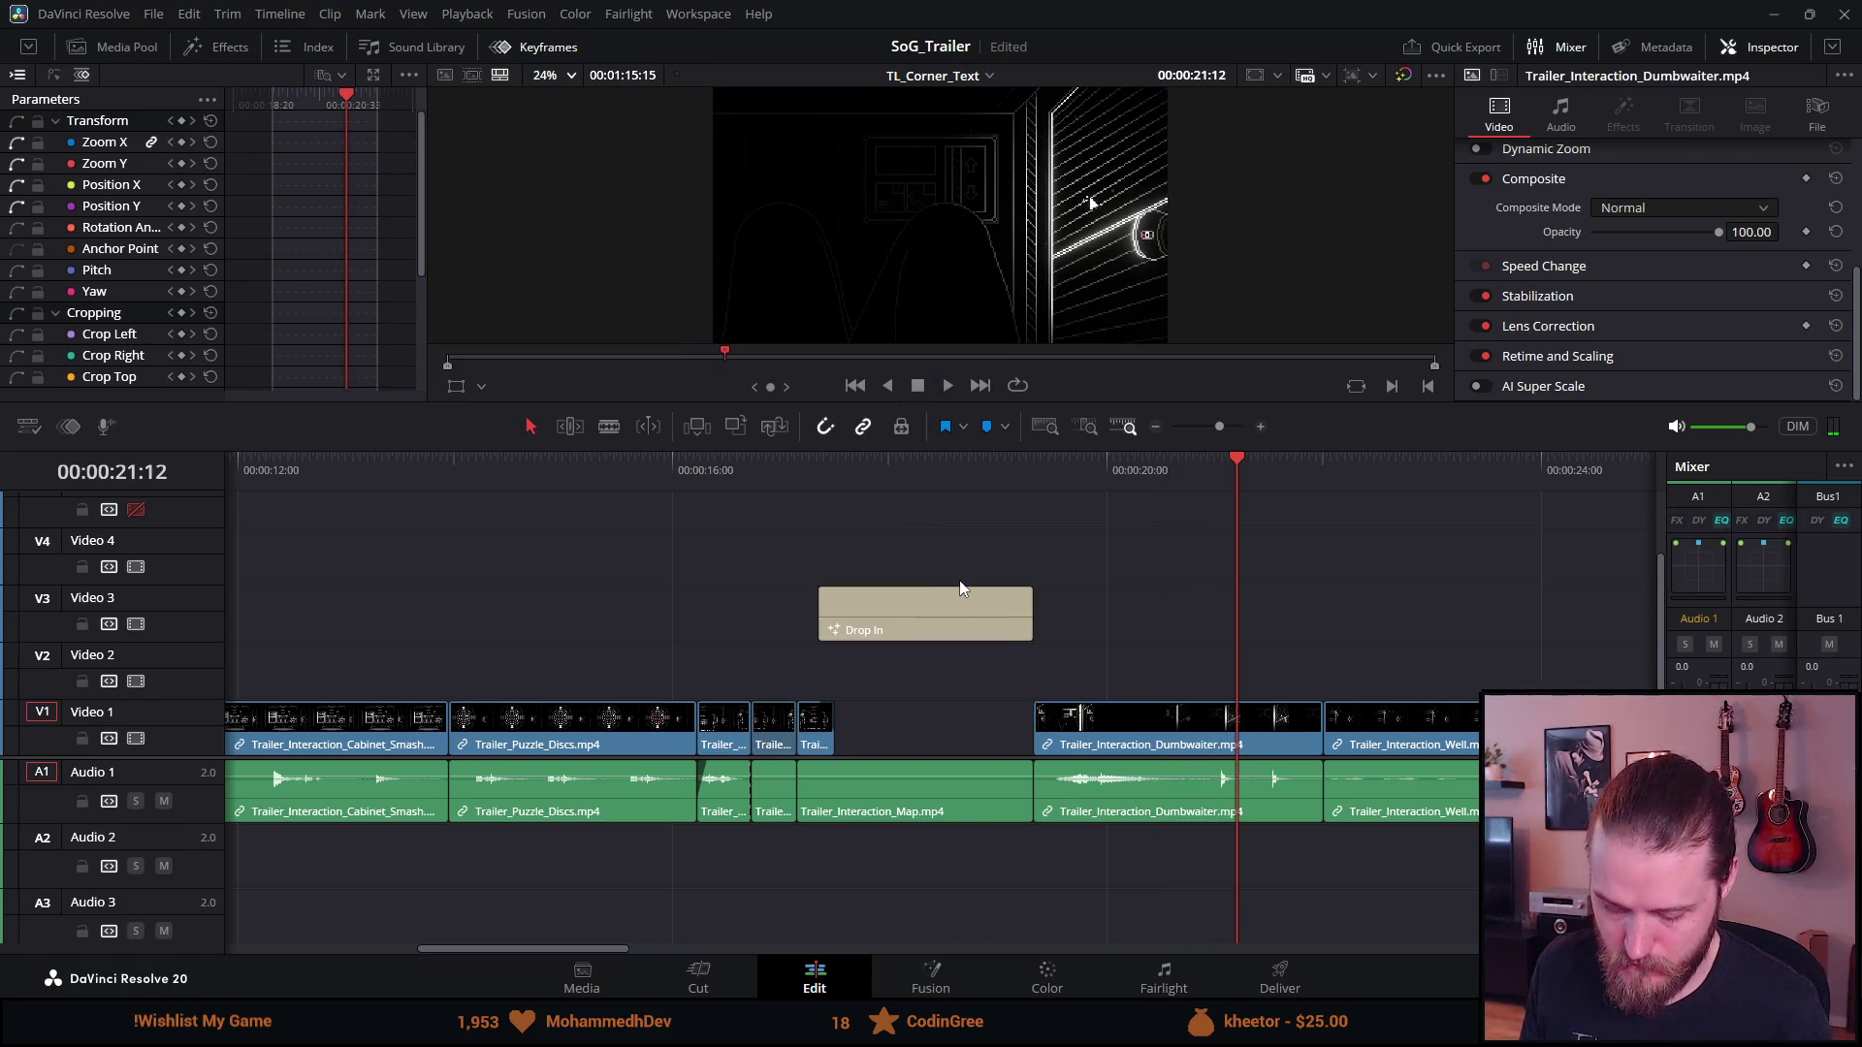
Delete the restored Explore an old manor title again and lengthen the Map clip
click(946, 594)
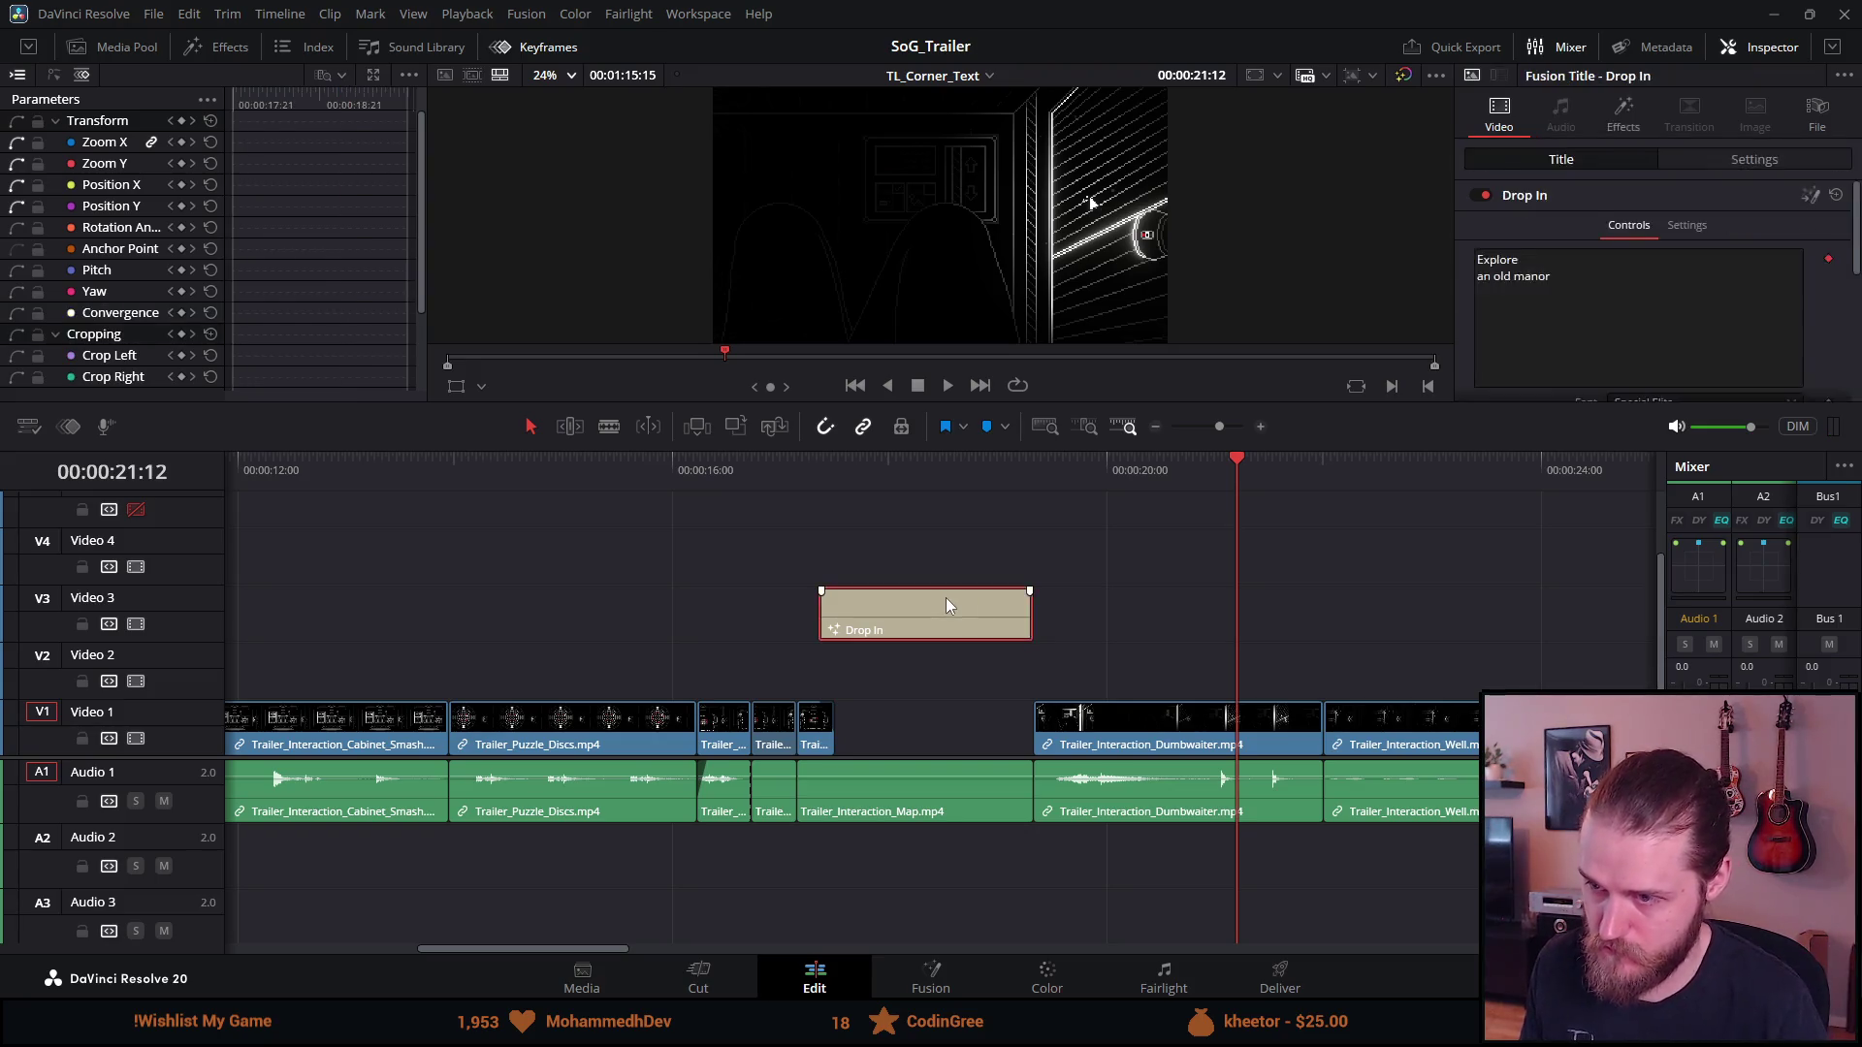
key(Delete)
click(770, 488)
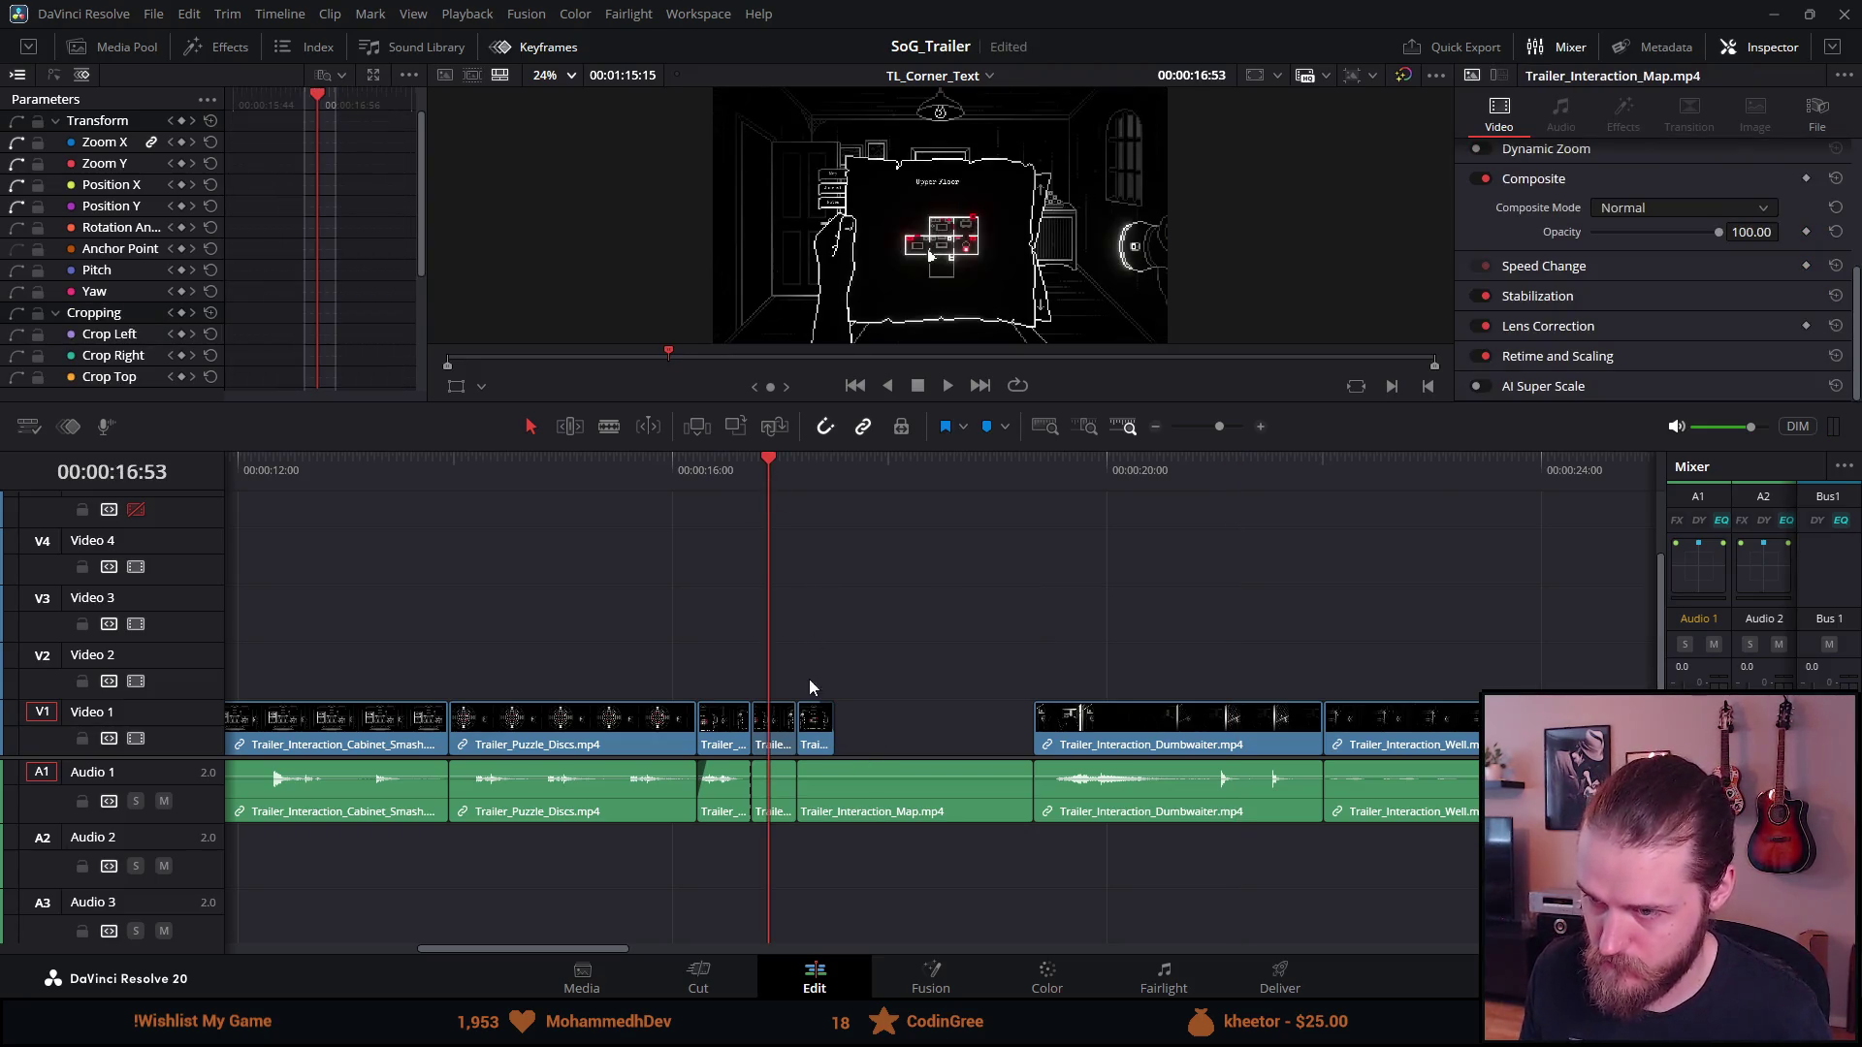
drag(836, 738, 950, 729)
key(space)
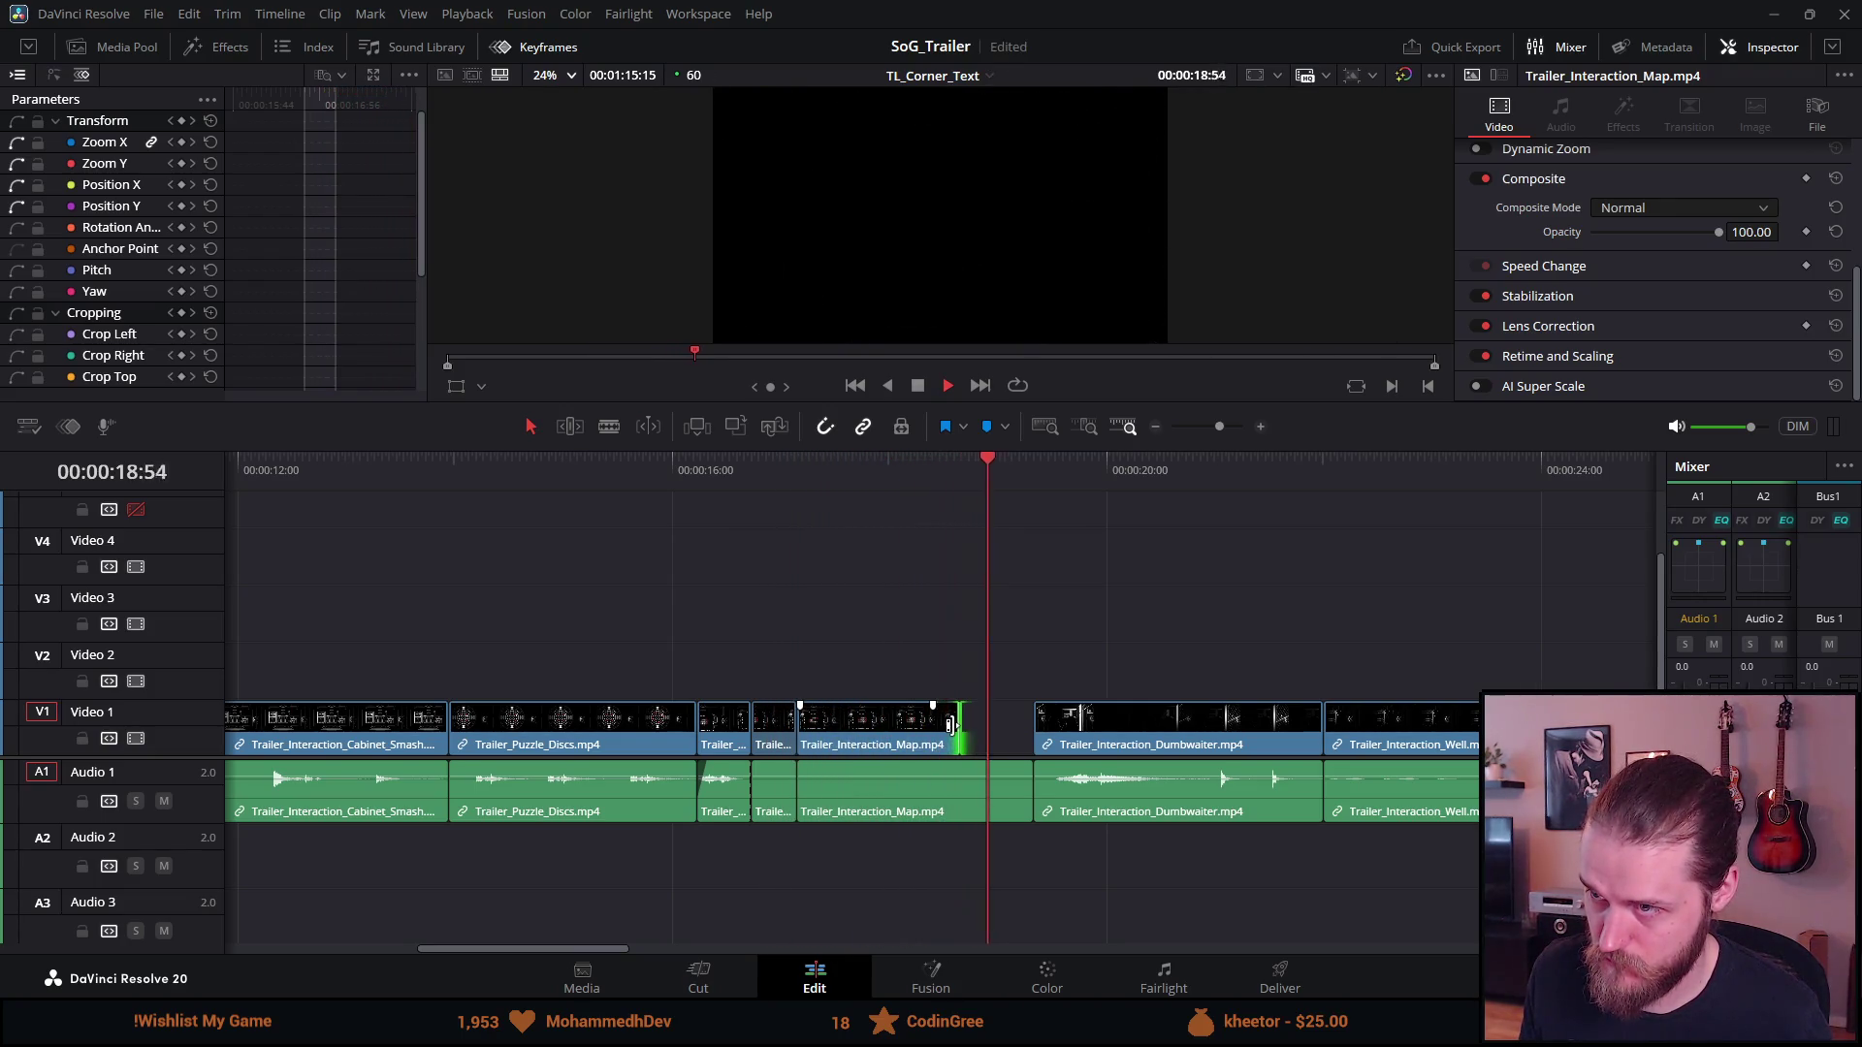
key(space)
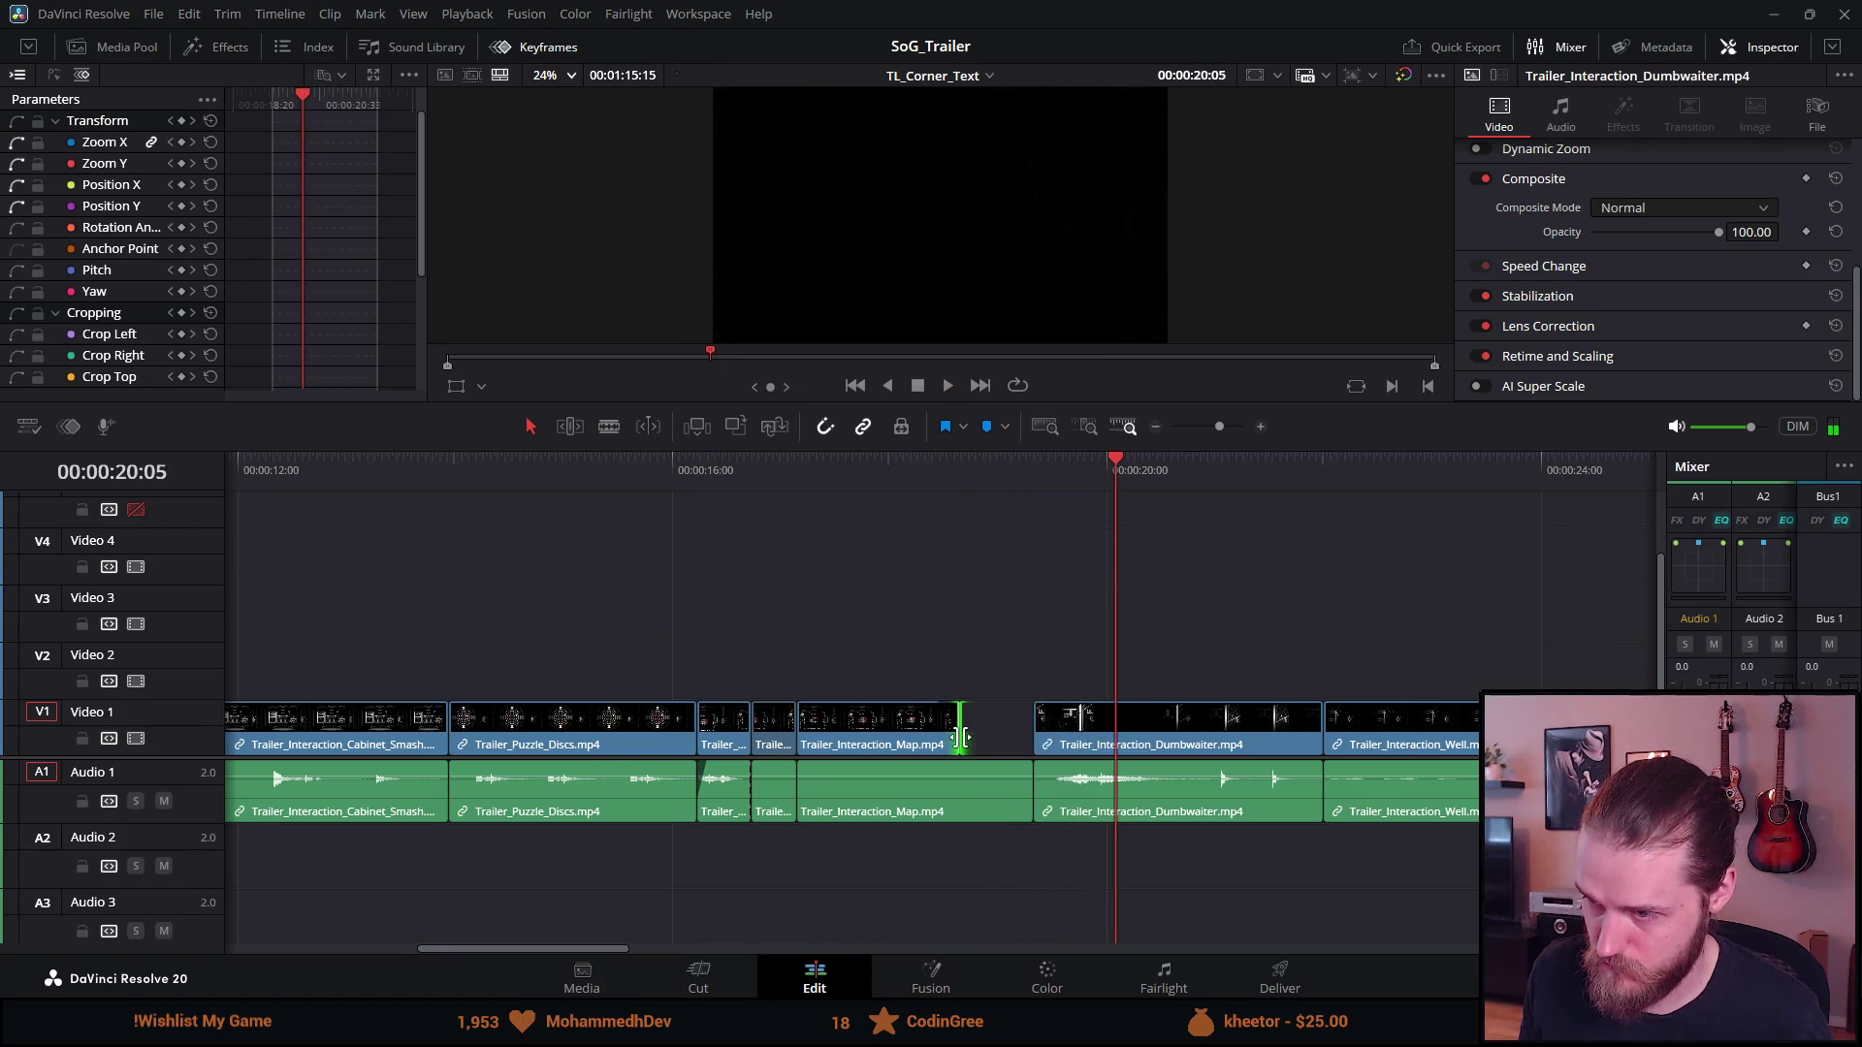
Extend the Map clip's end until it meets Trailer_Interaction_Dumbwaiter.mp4
drag(960, 737, 998, 740)
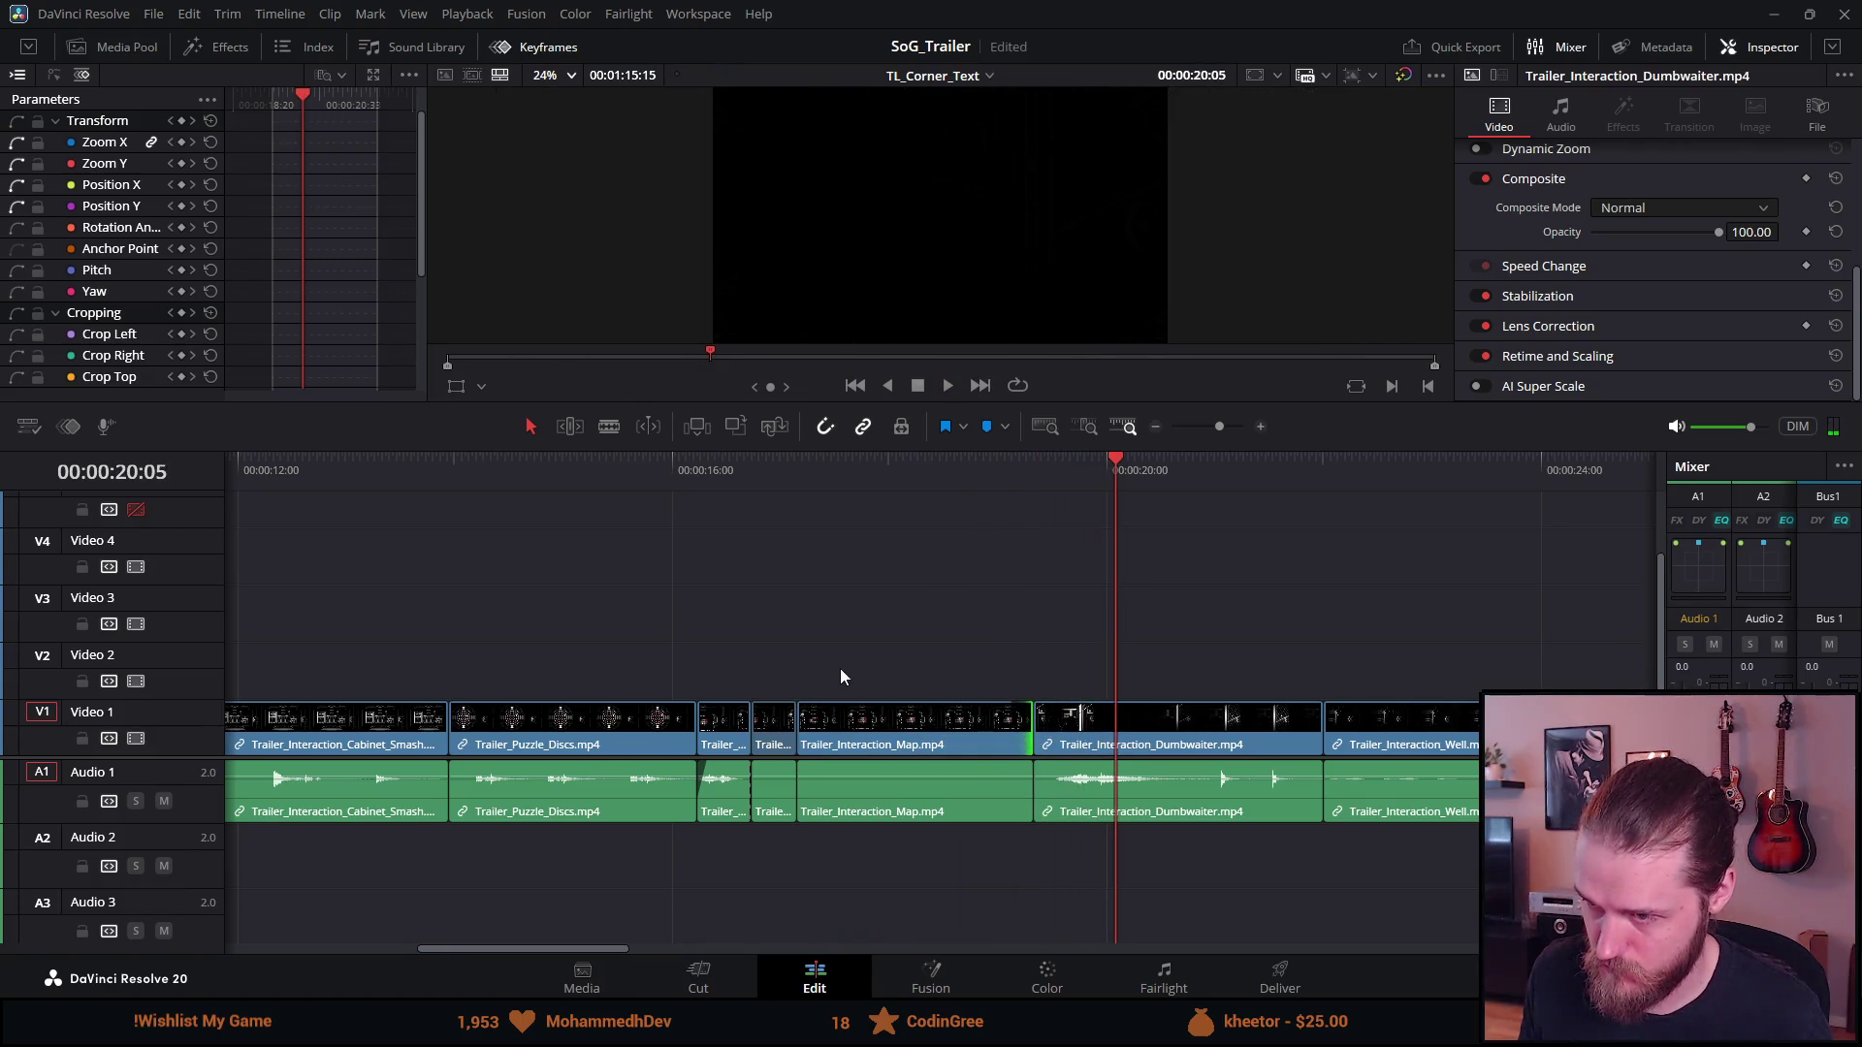
scroll(806, 674, left, 3)
scroll(792, 685, down, 10)
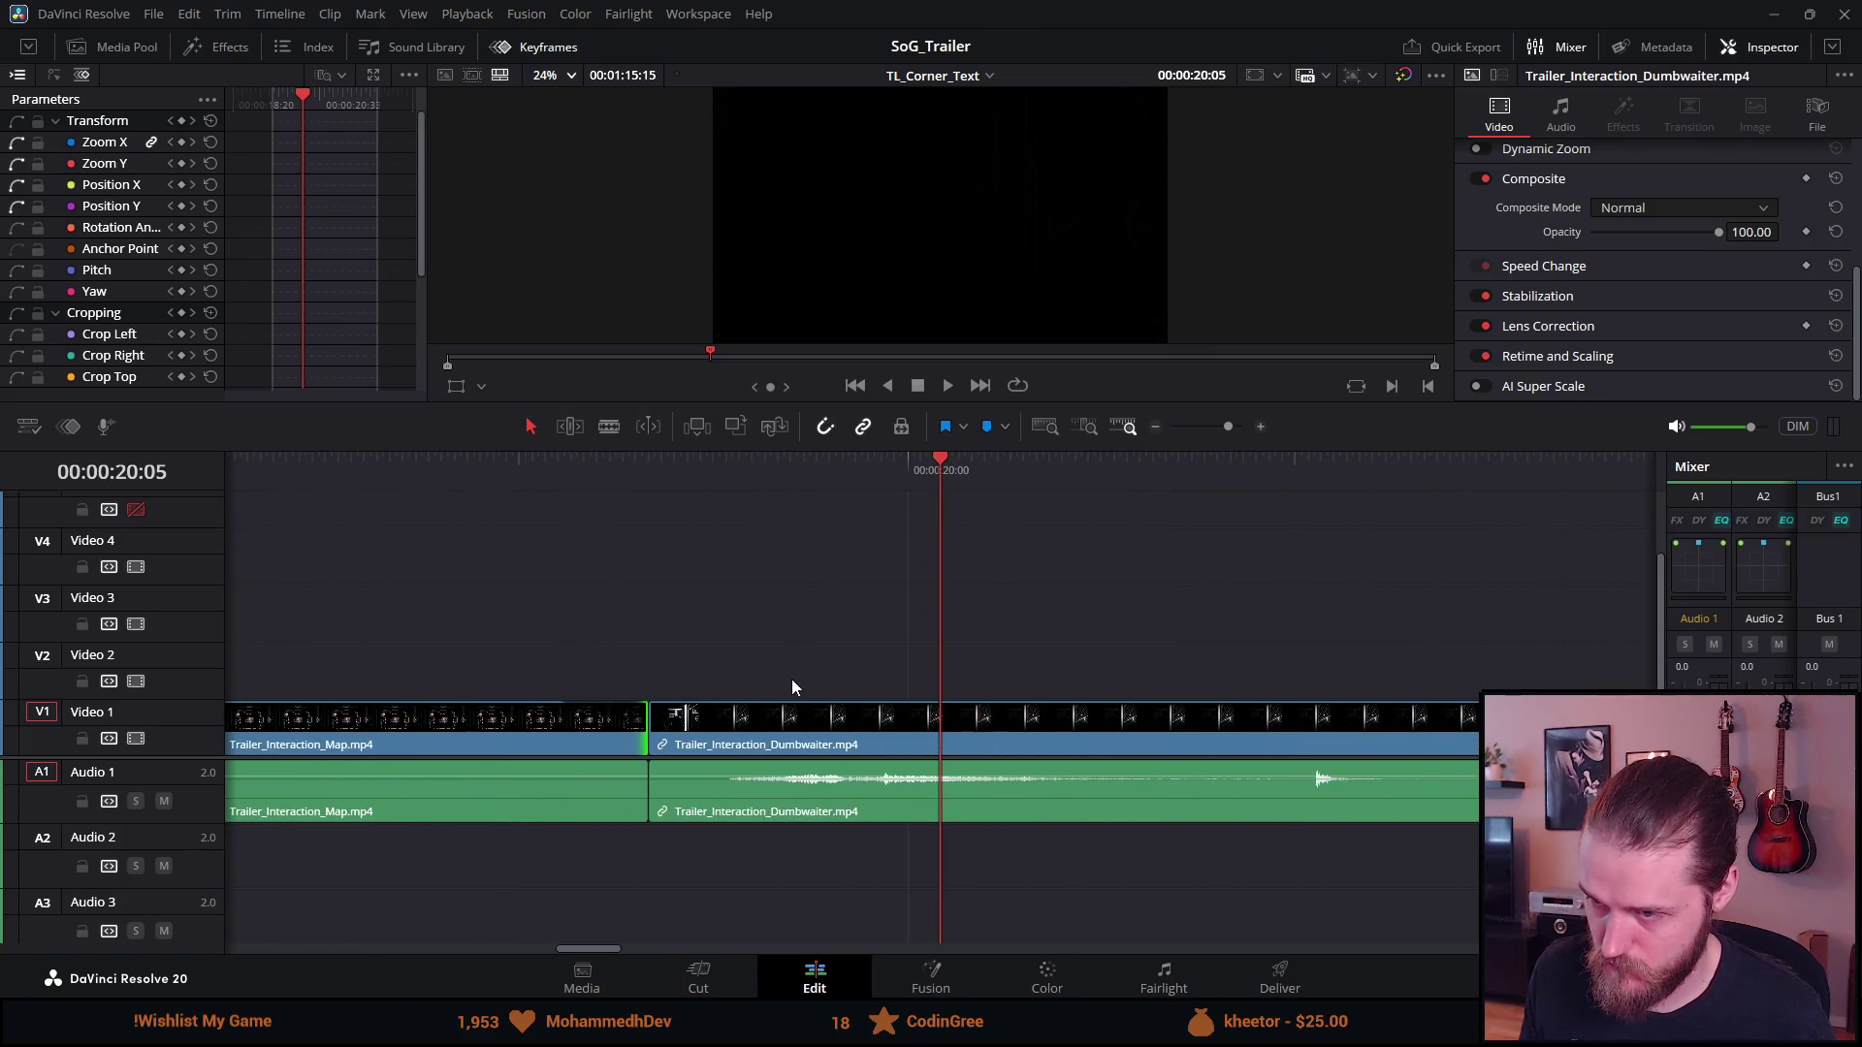
scroll(771, 713, up, 6)
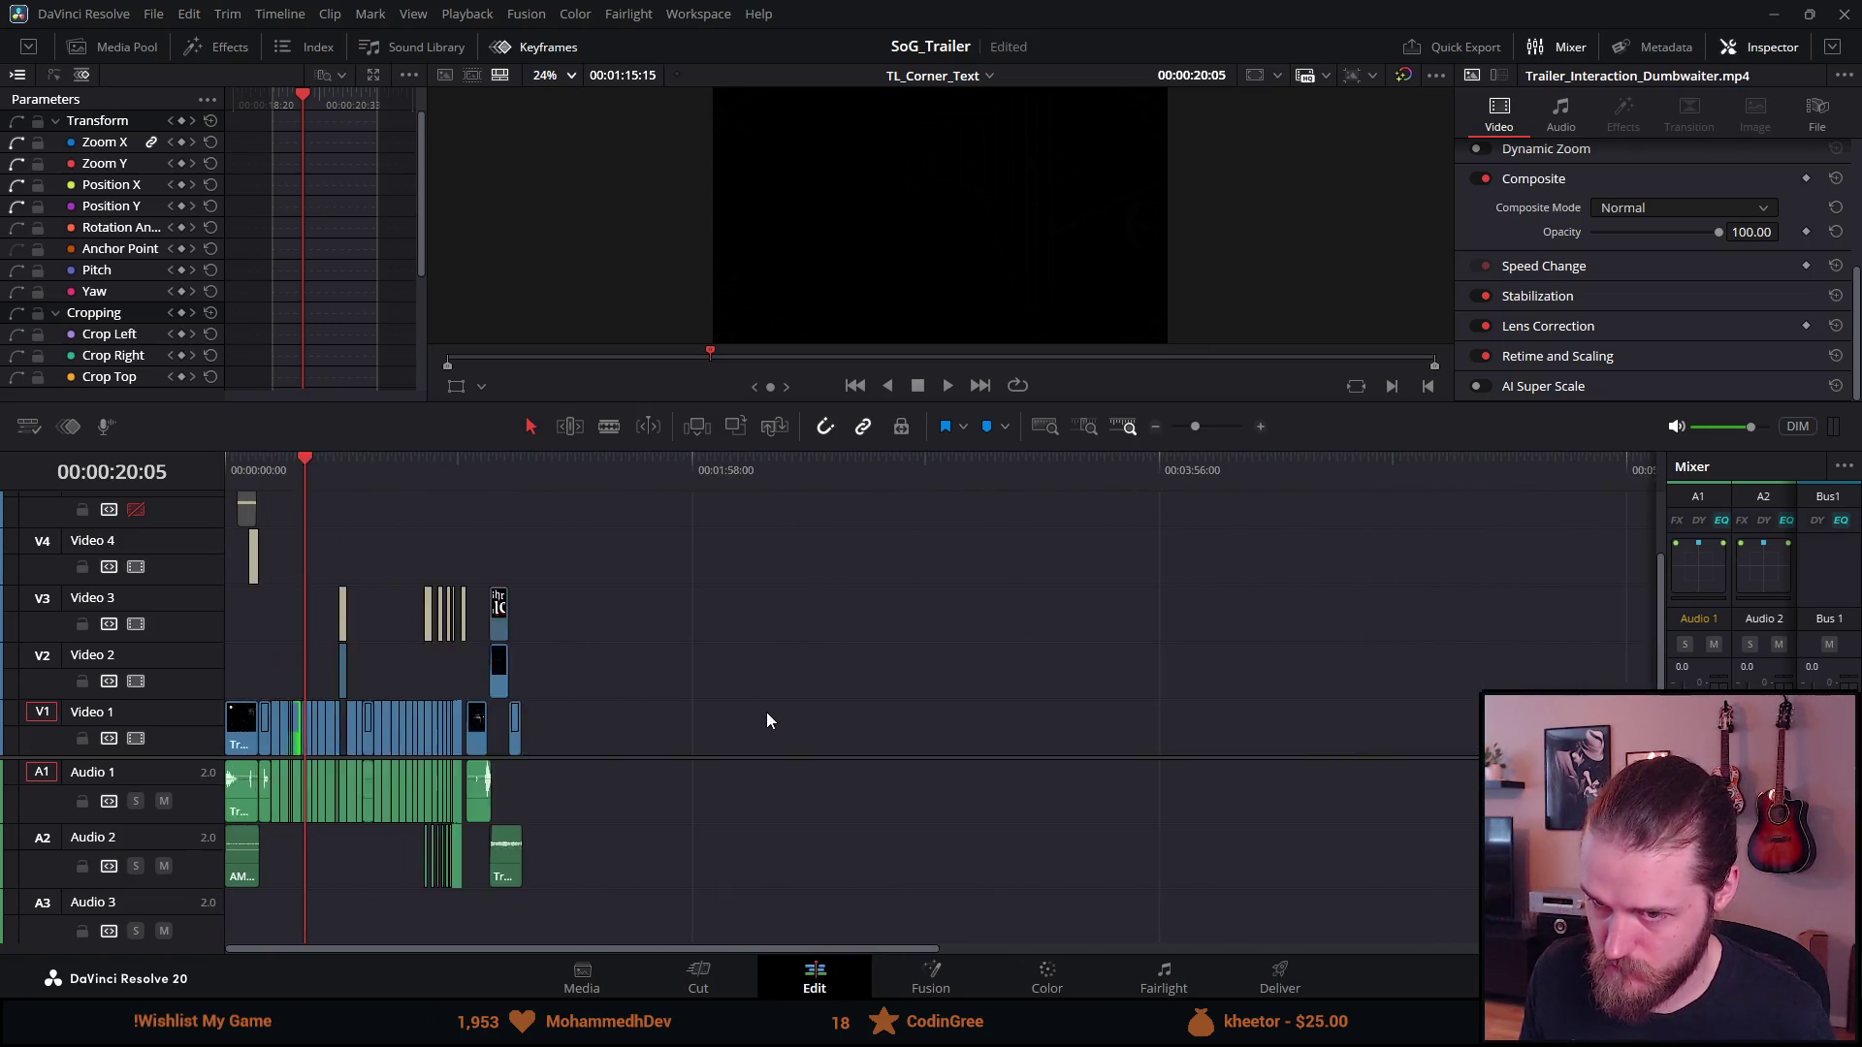
Paste a copy of the Venture into the dark card at 16:29 on Video 4
click(334, 469)
click(346, 555)
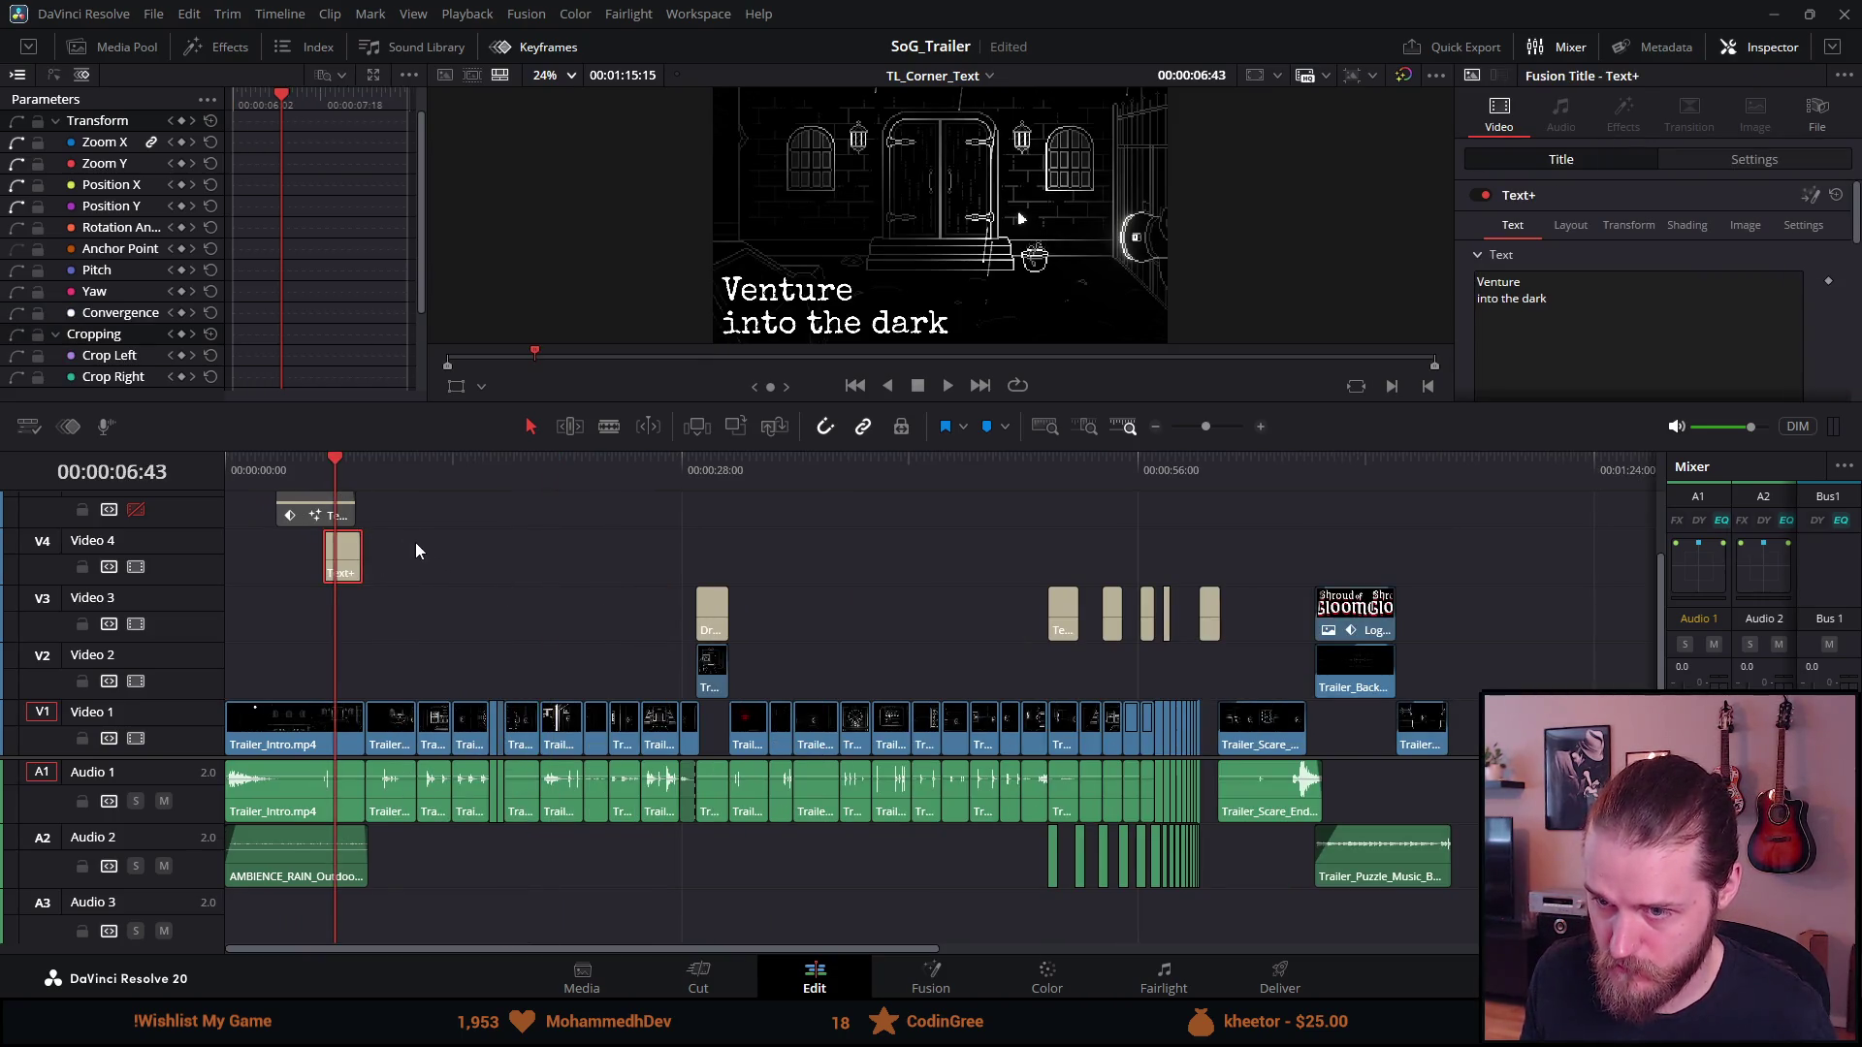
click(498, 477)
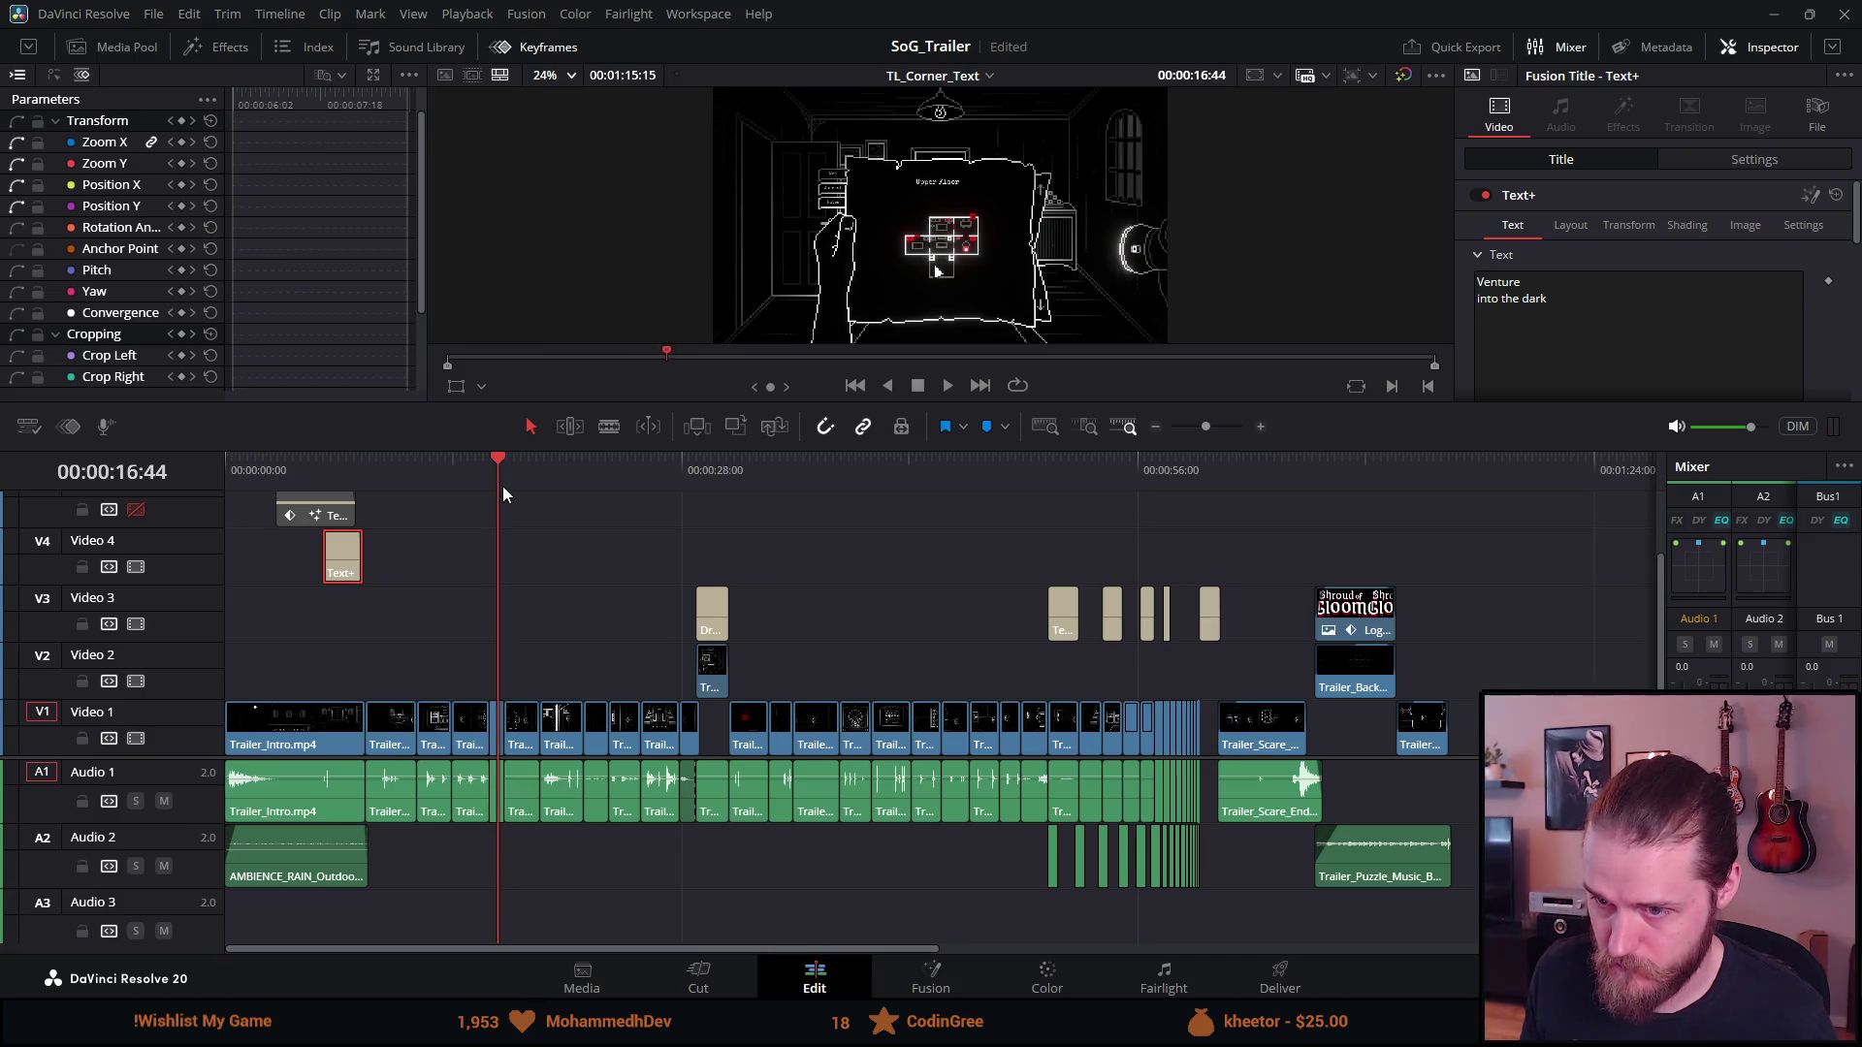
scroll(504, 485, down, 2)
scroll(502, 479, up, 5)
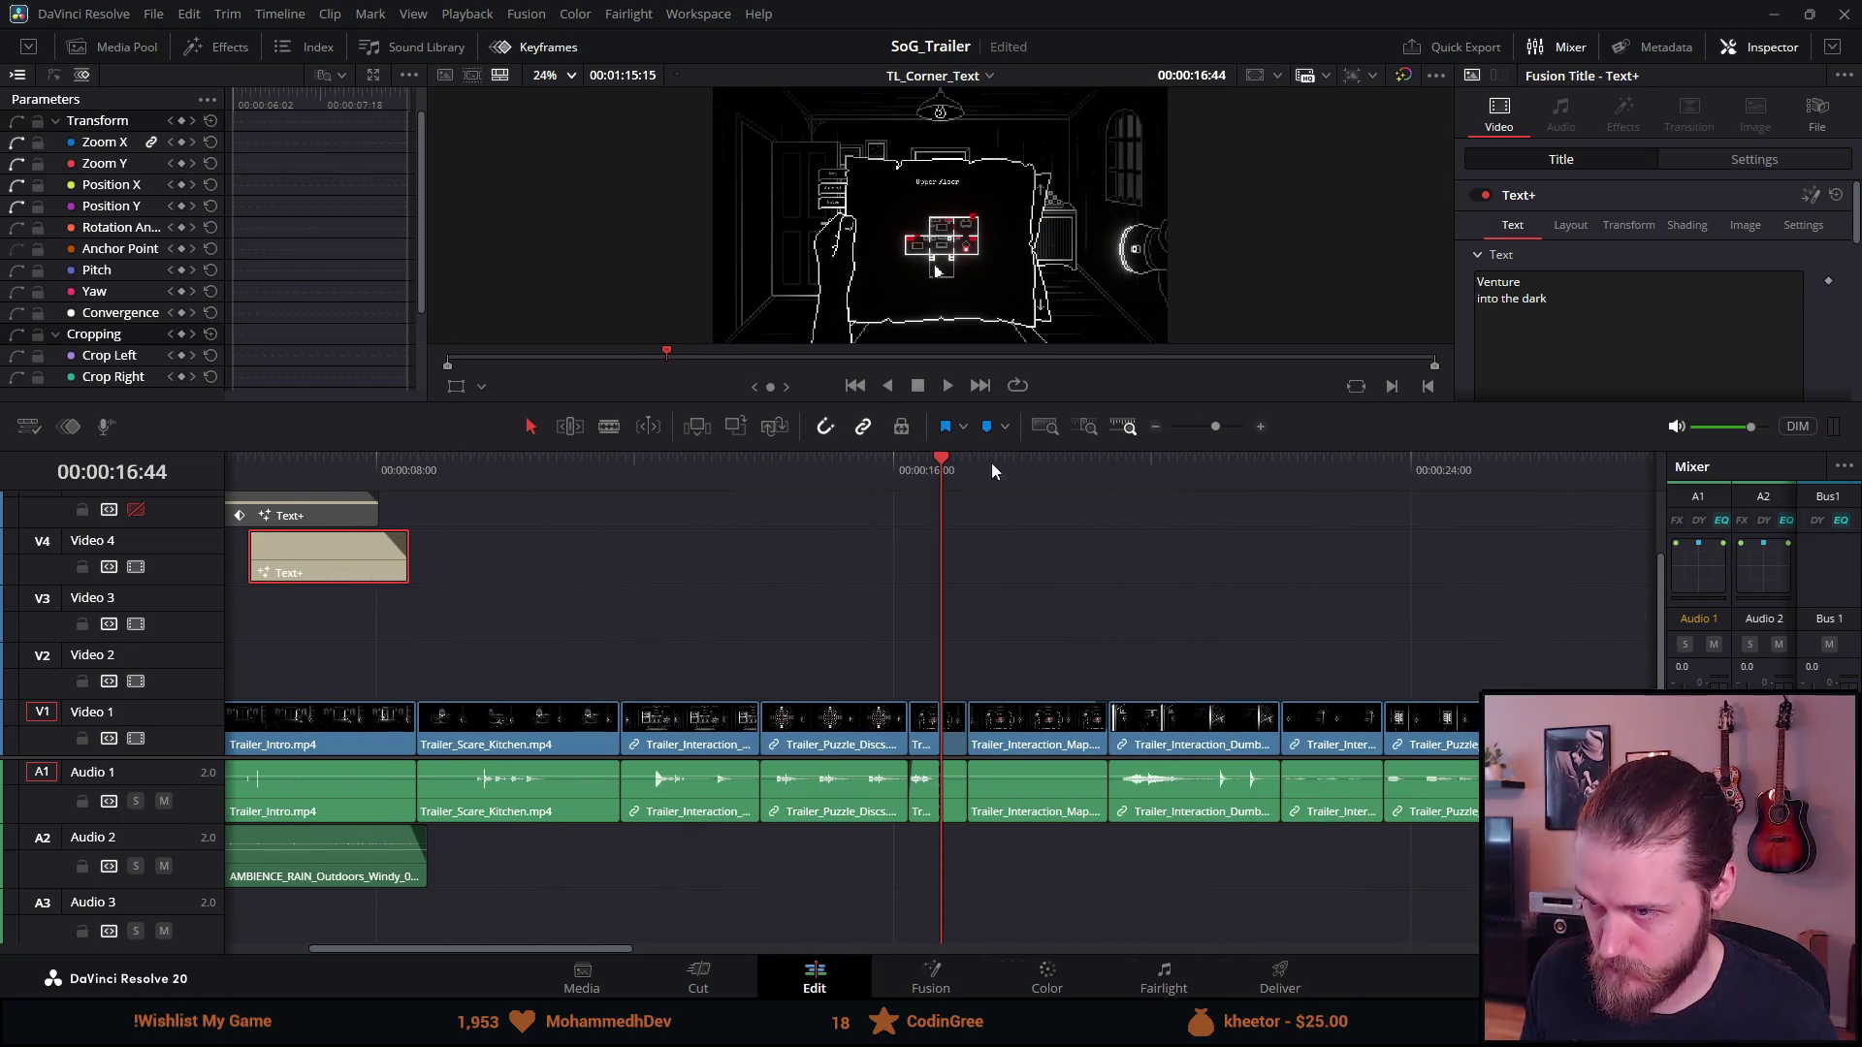
click(911, 458)
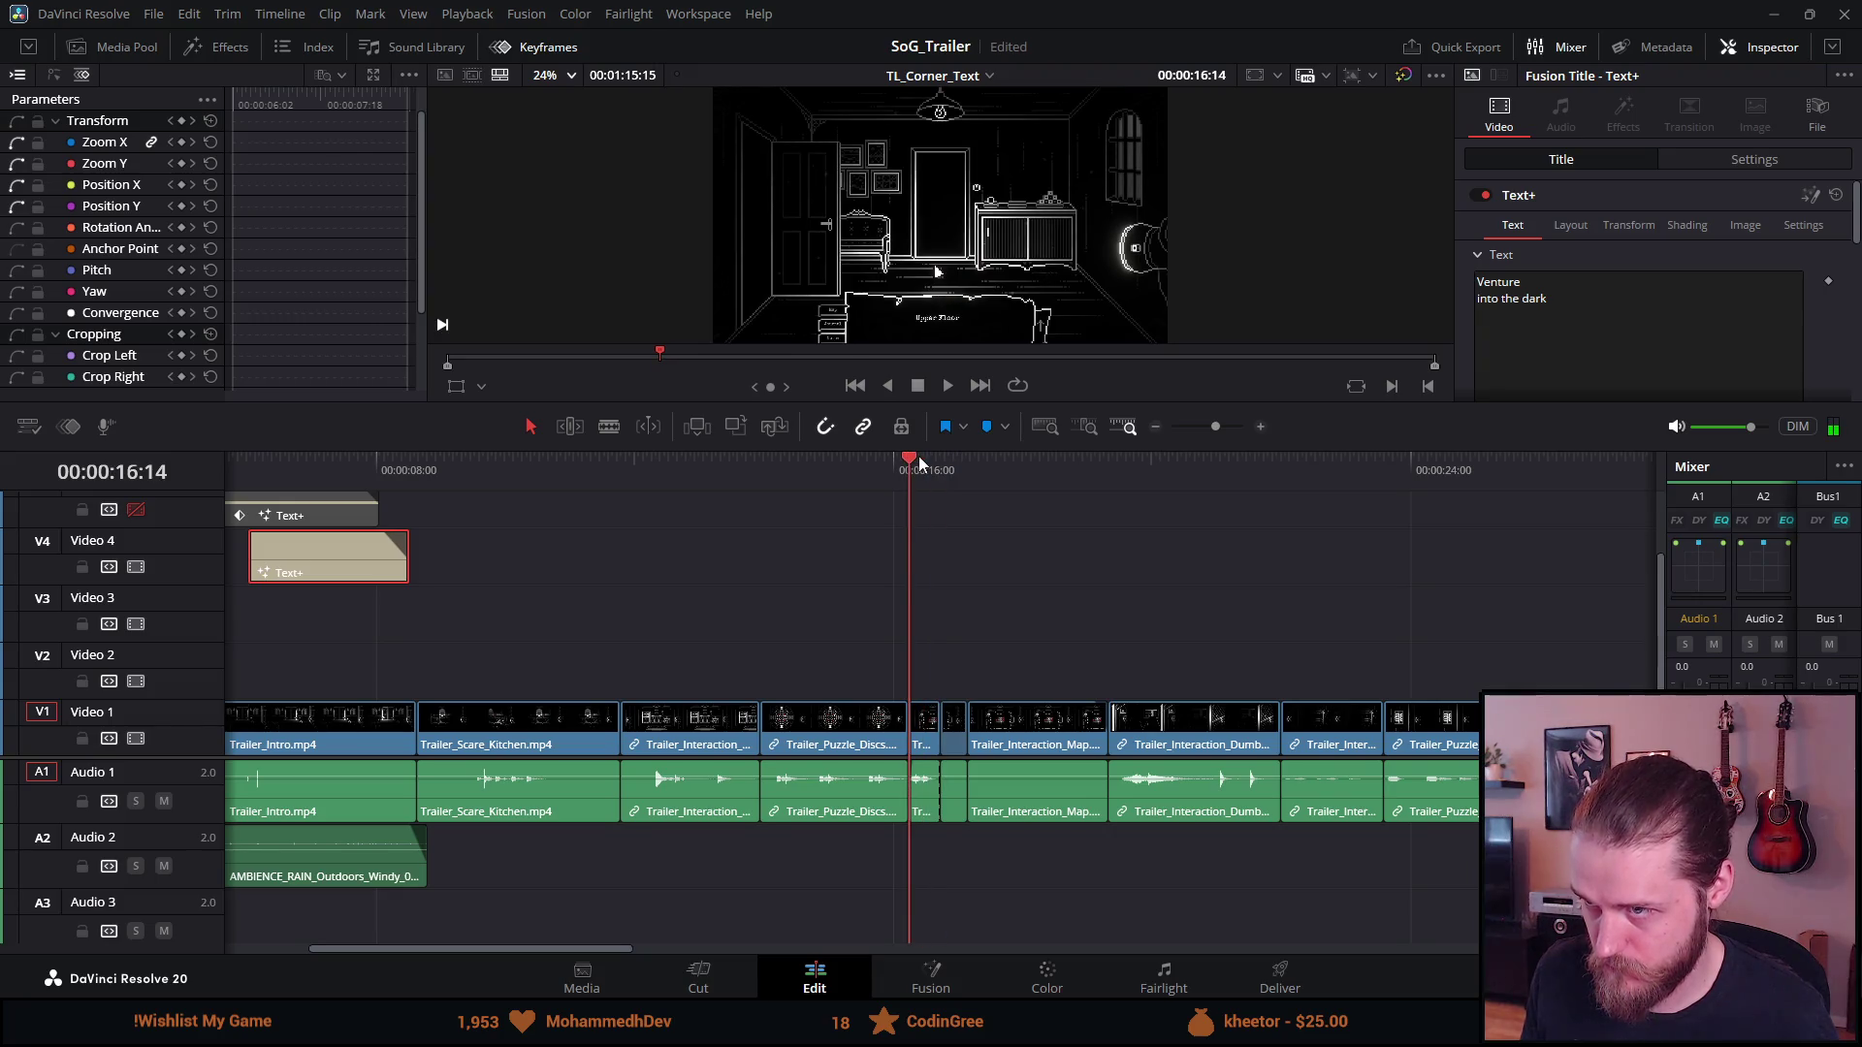
click(926, 464)
key(ctrl+v)
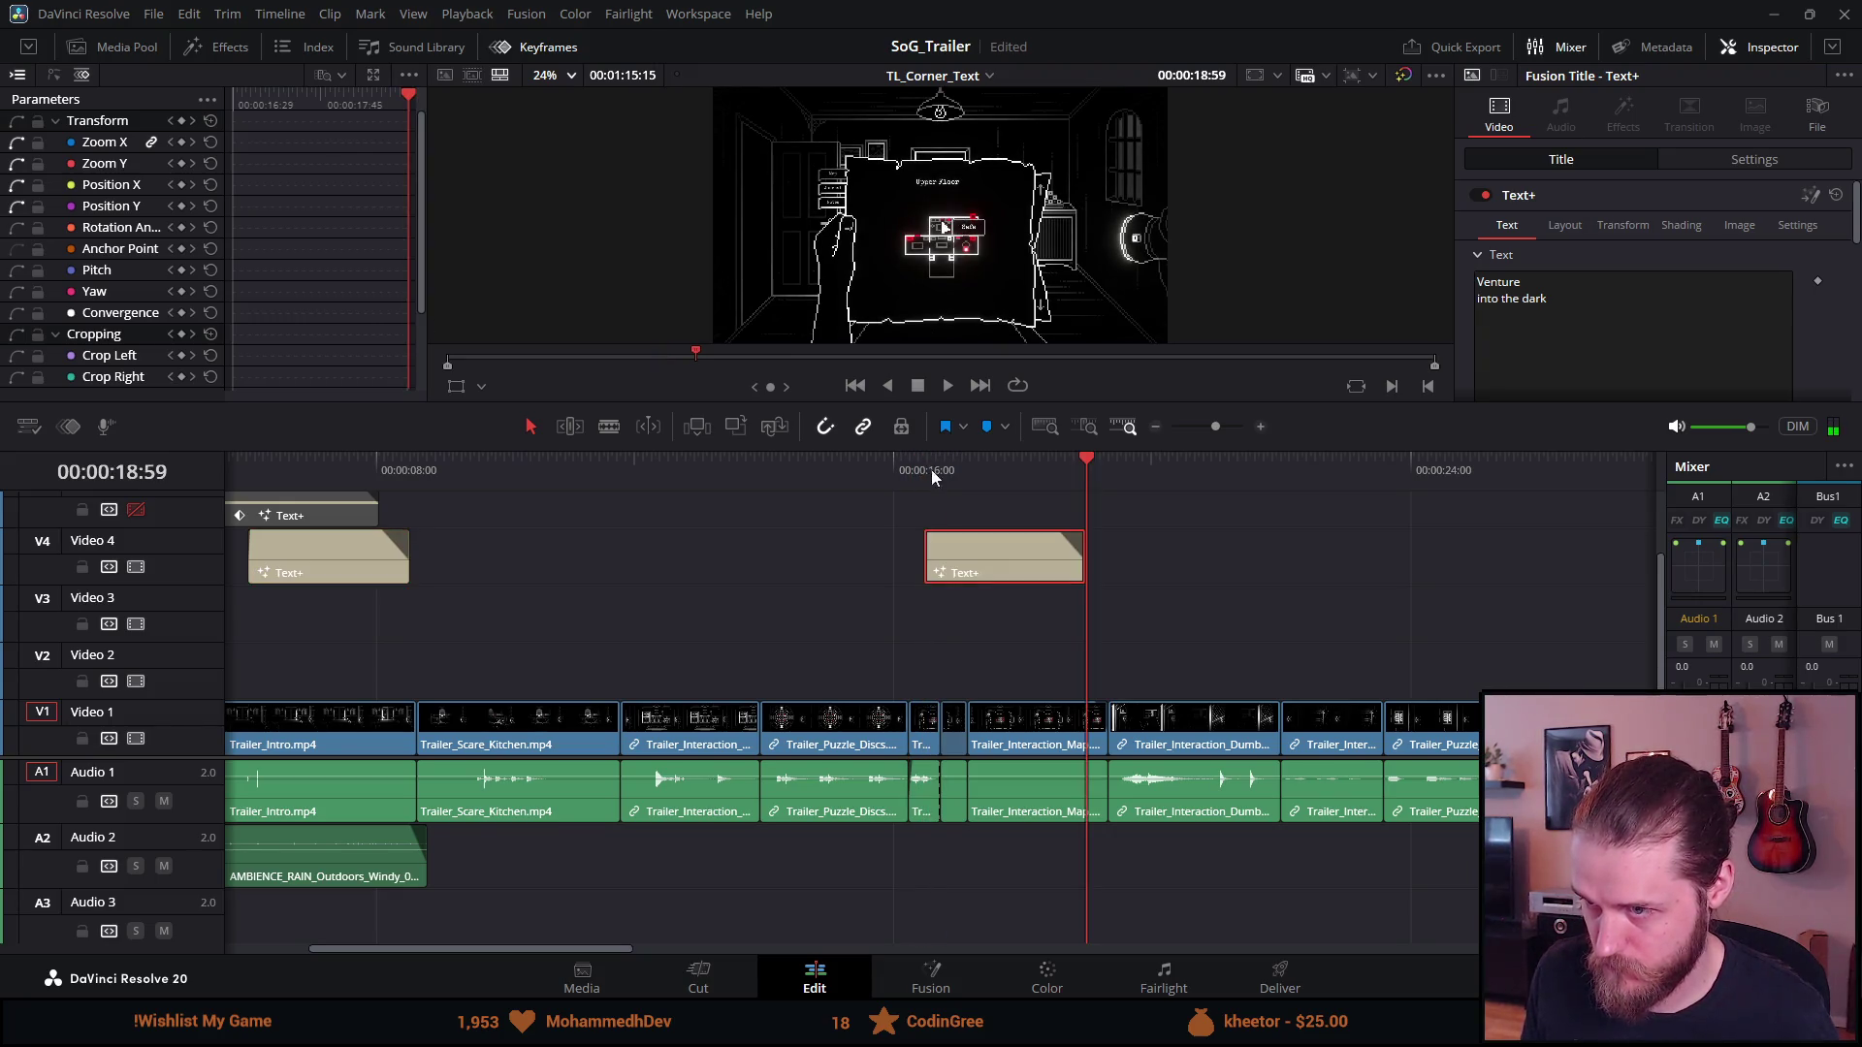
Shift the copied card 21 frames later and preview it
click(912, 463)
key(space)
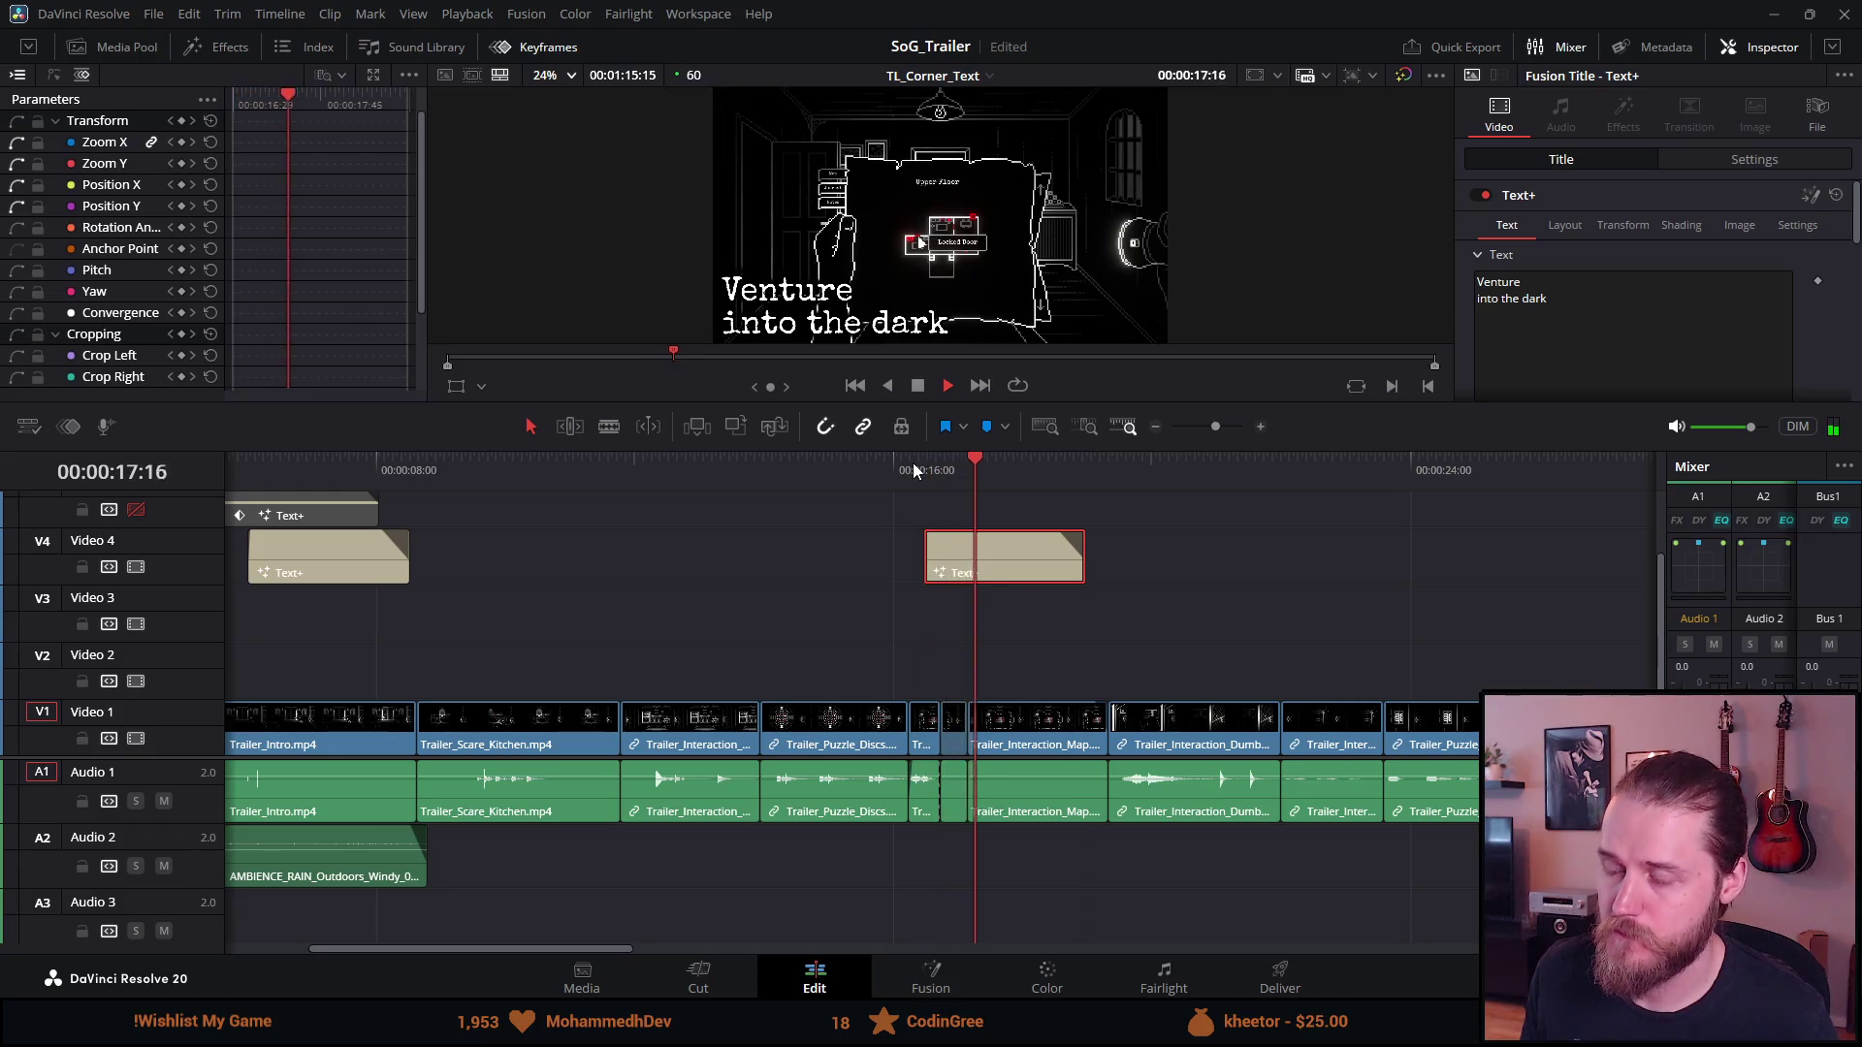
key(shift+z)
key(shift+z)
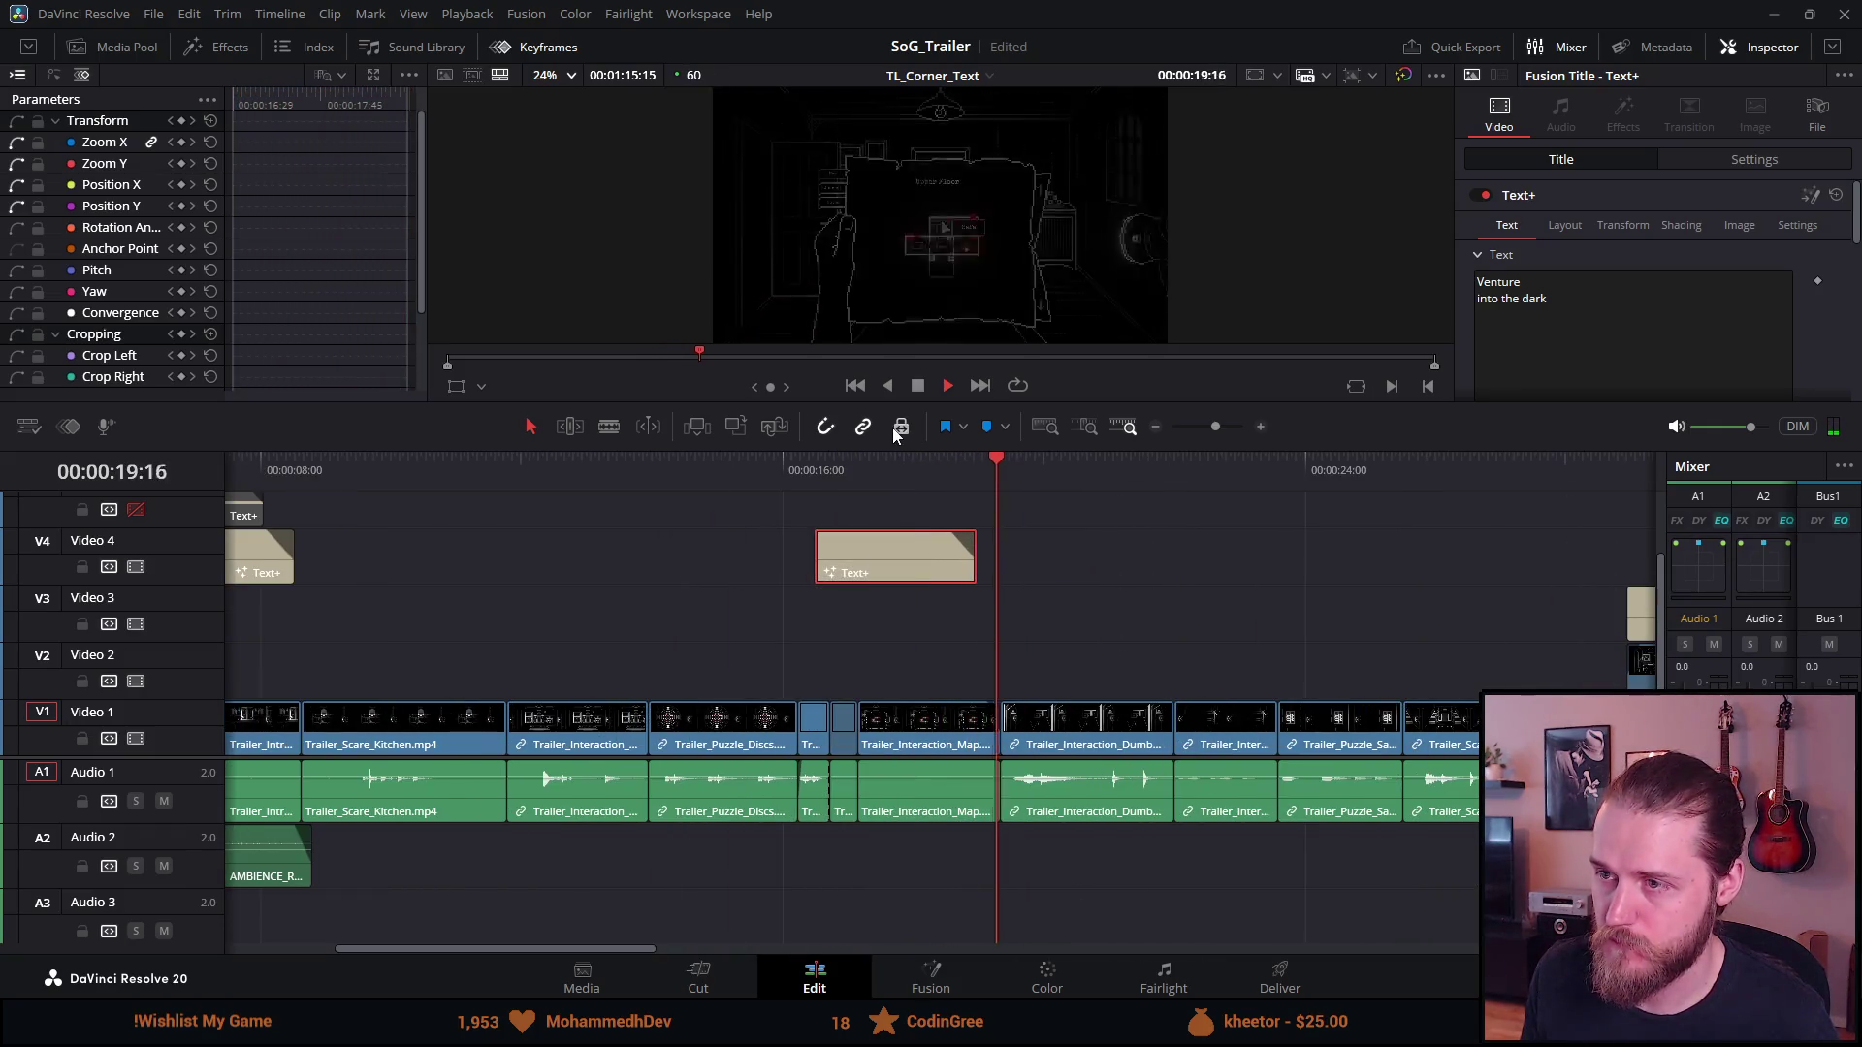
click(919, 386)
drag(916, 543, 938, 549)
click(812, 470)
key(space)
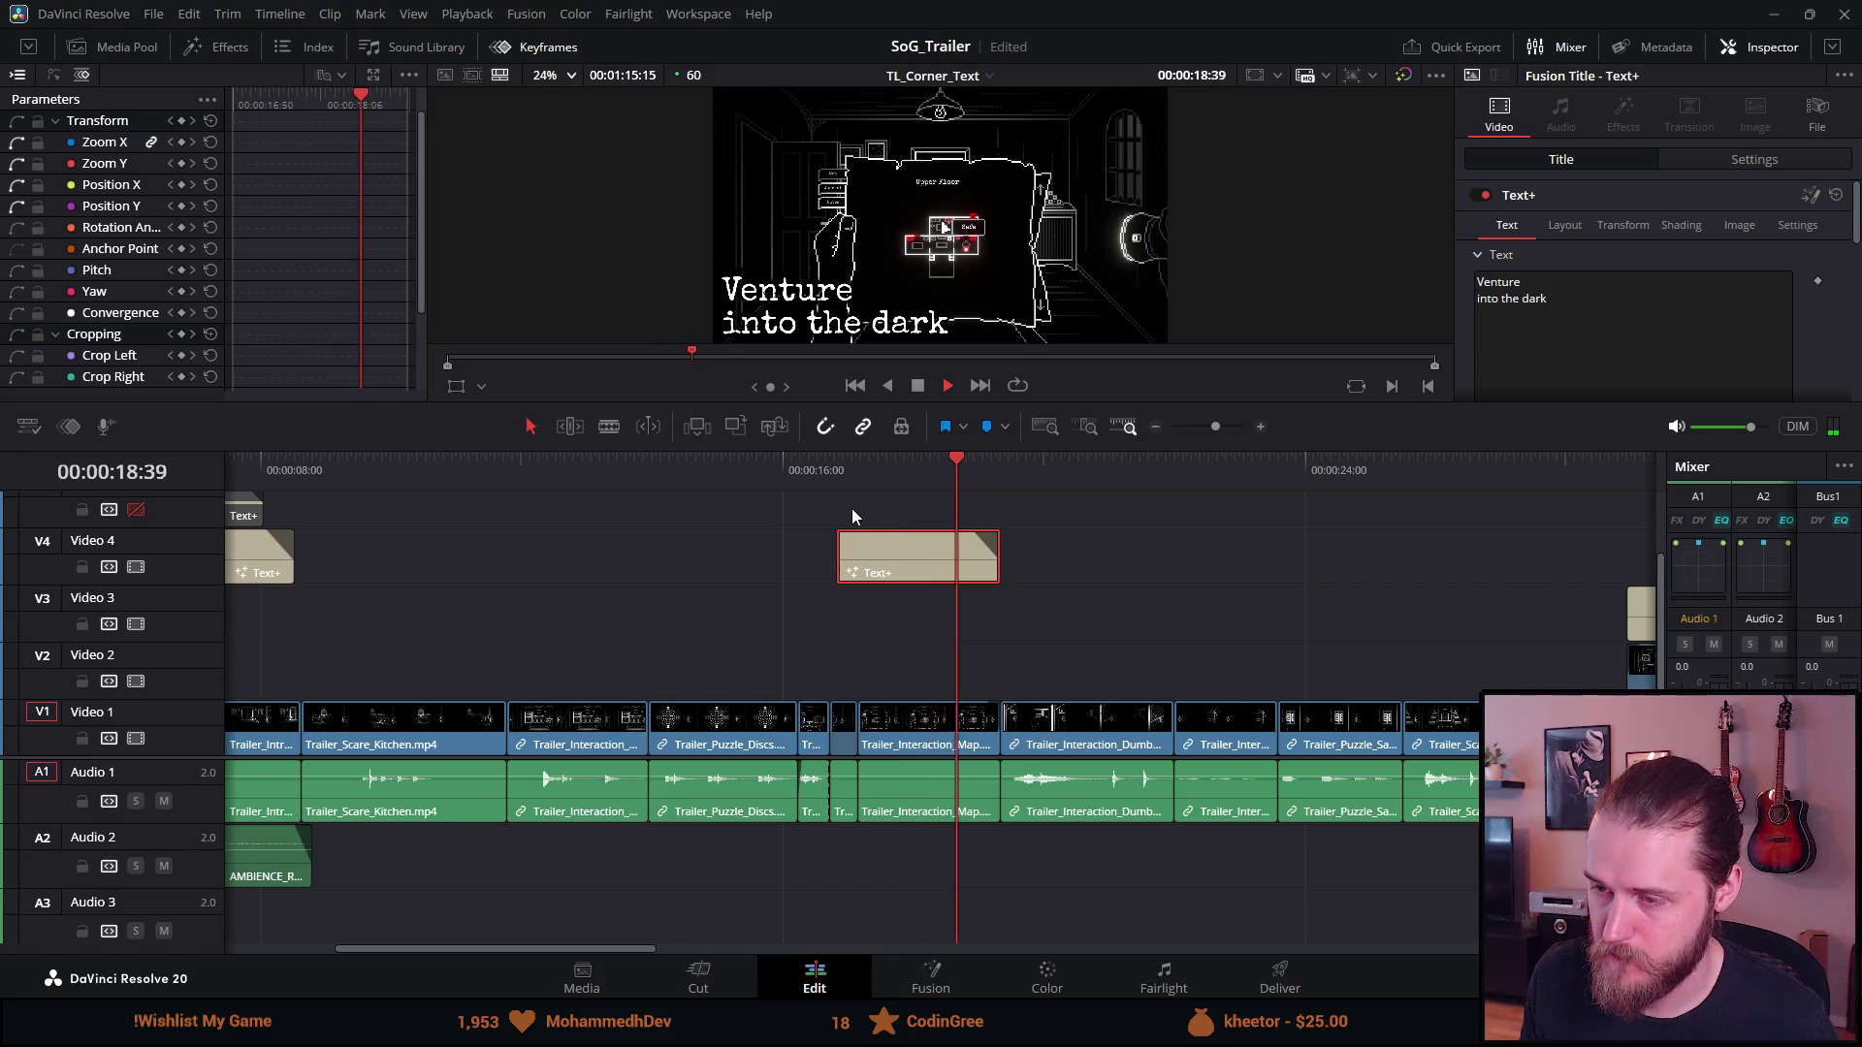
Nudge the copied card 6 frames earlier, review it, and save the project
scroll(851, 509, up, 3)
drag(685, 566, 638, 565)
key(space)
click(452, 457)
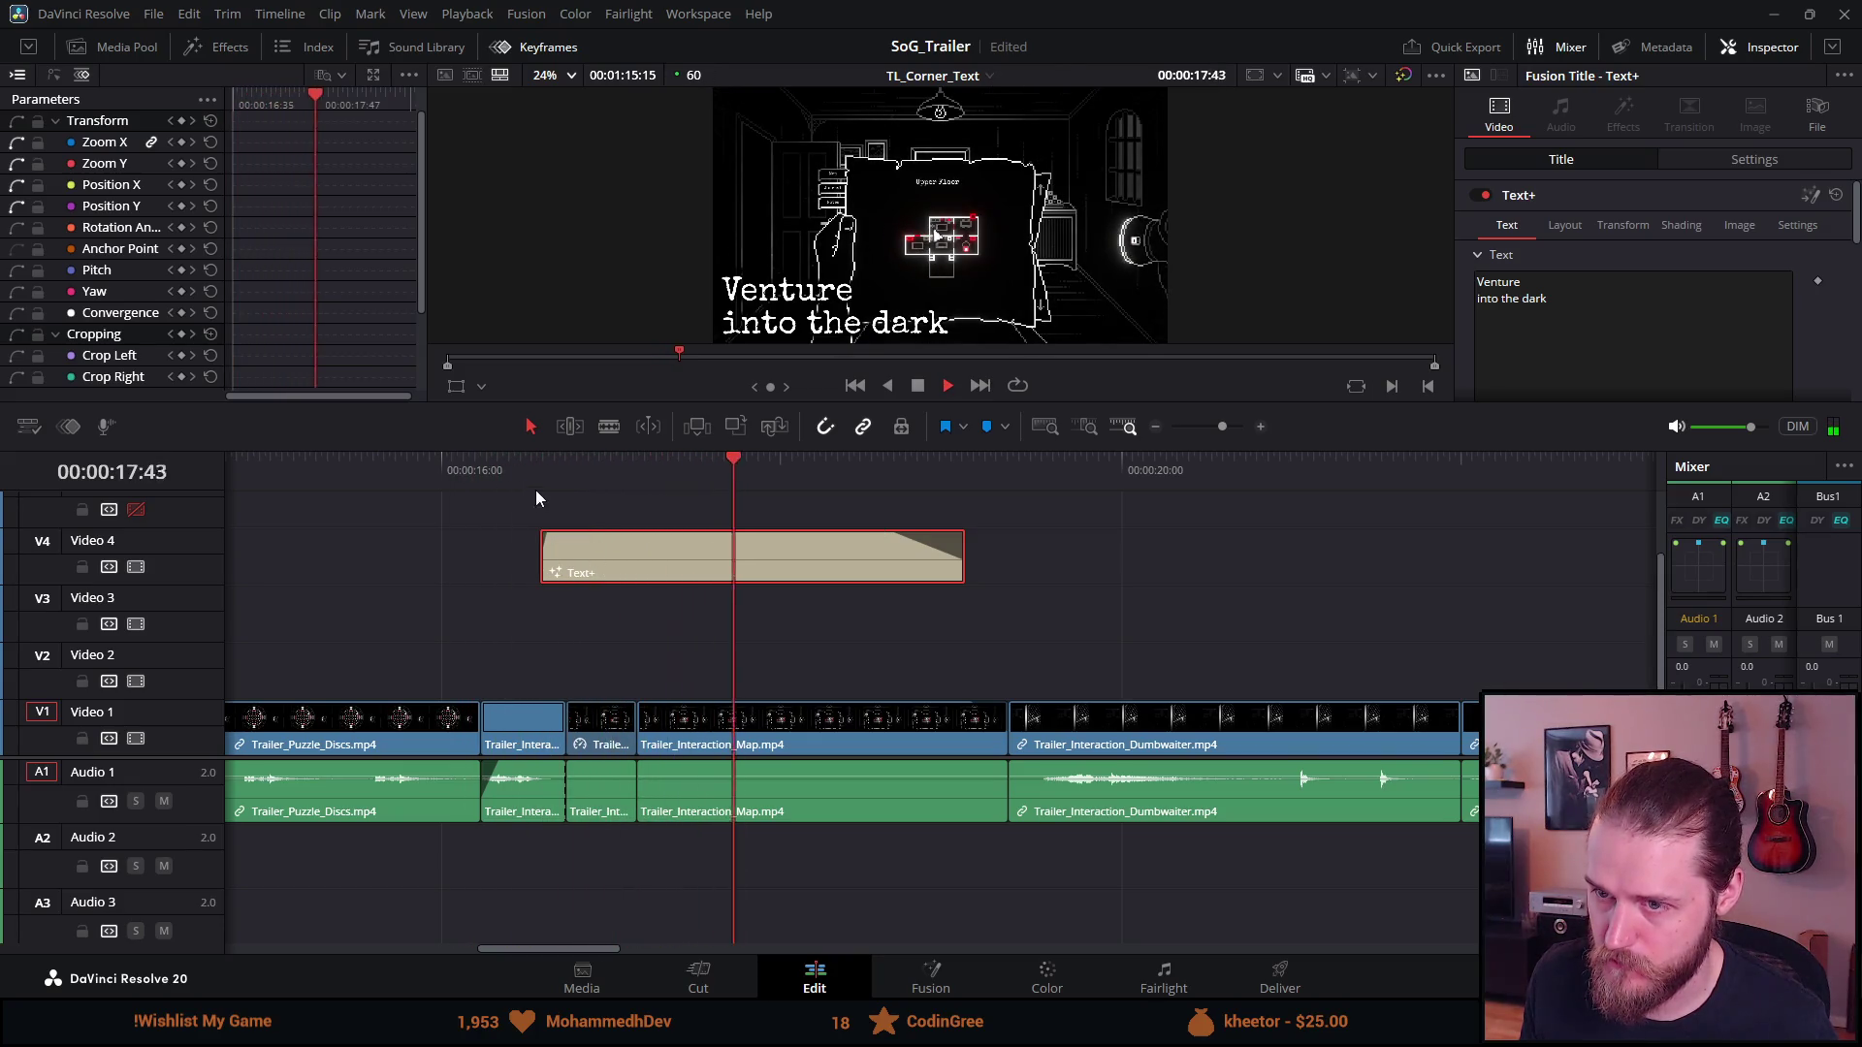
click(917, 386)
key(ctrl+s)
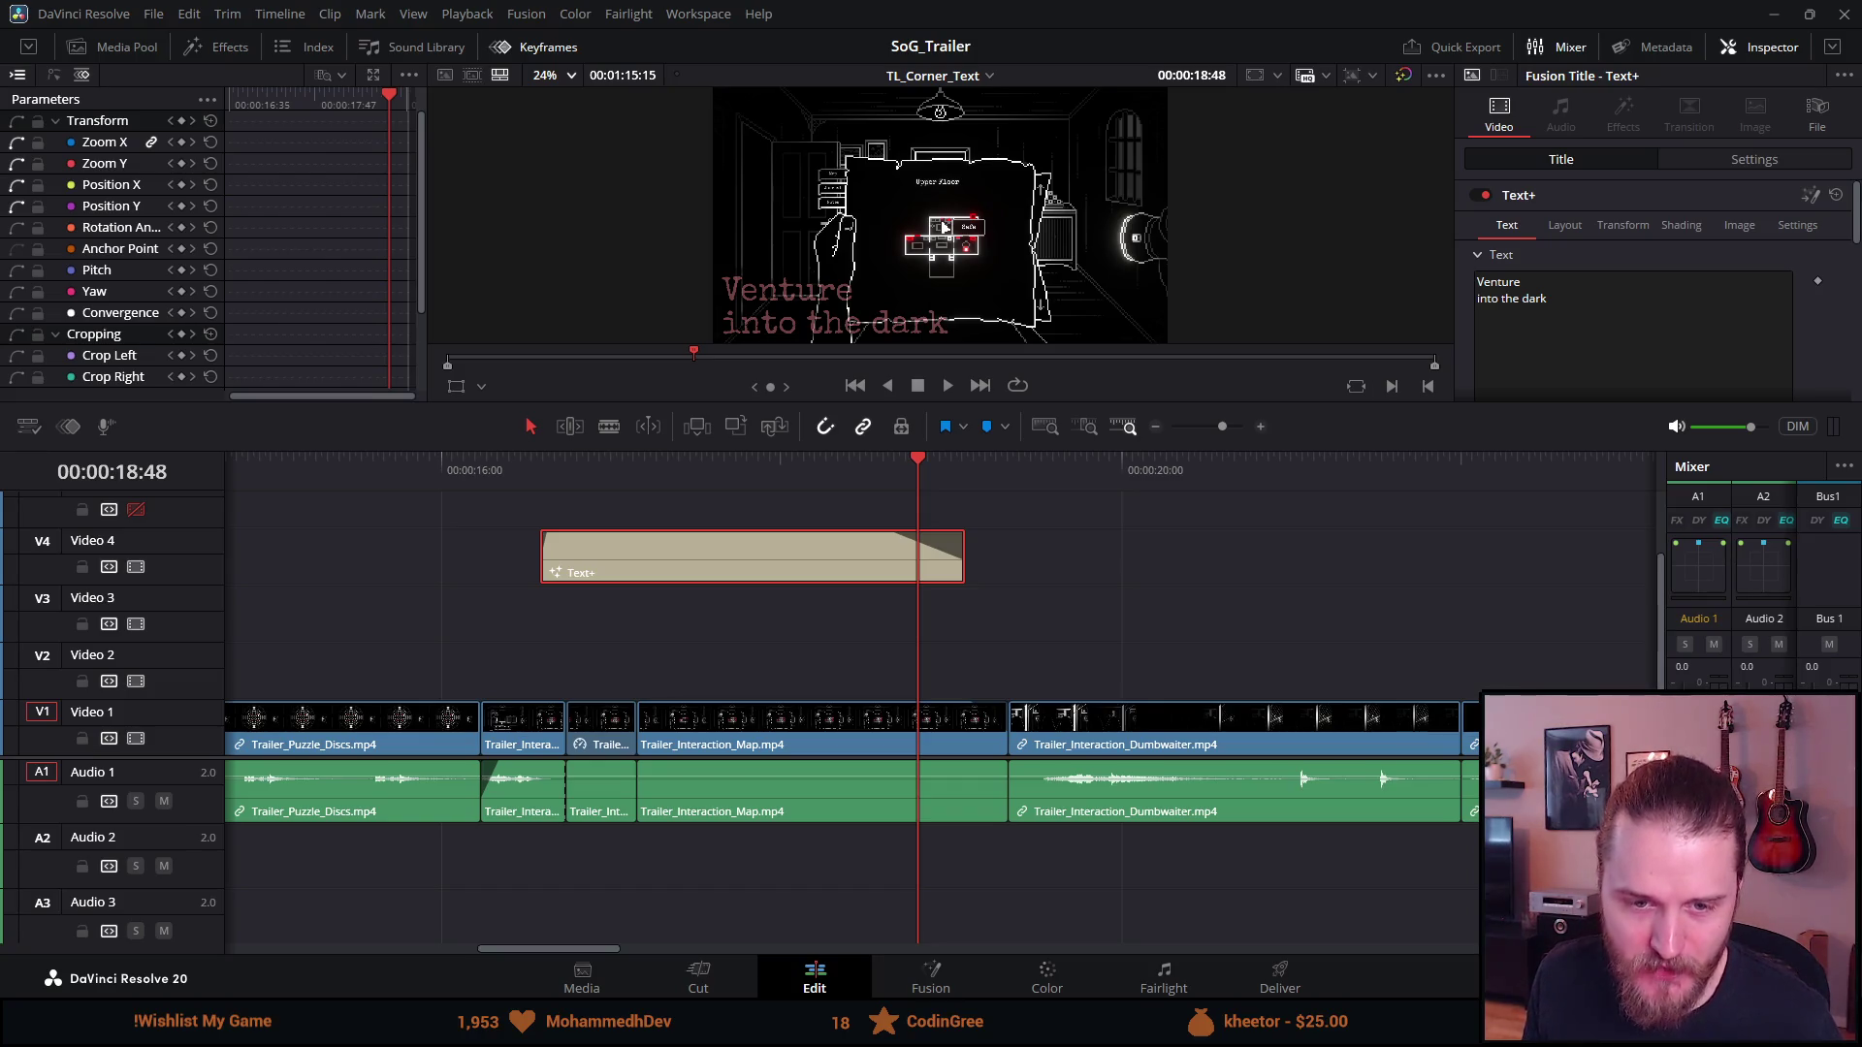
Step frame by frame to find the map shot's start at 16:26
click(533, 469)
key(space)
click(919, 387)
drag(491, 460, 498, 462)
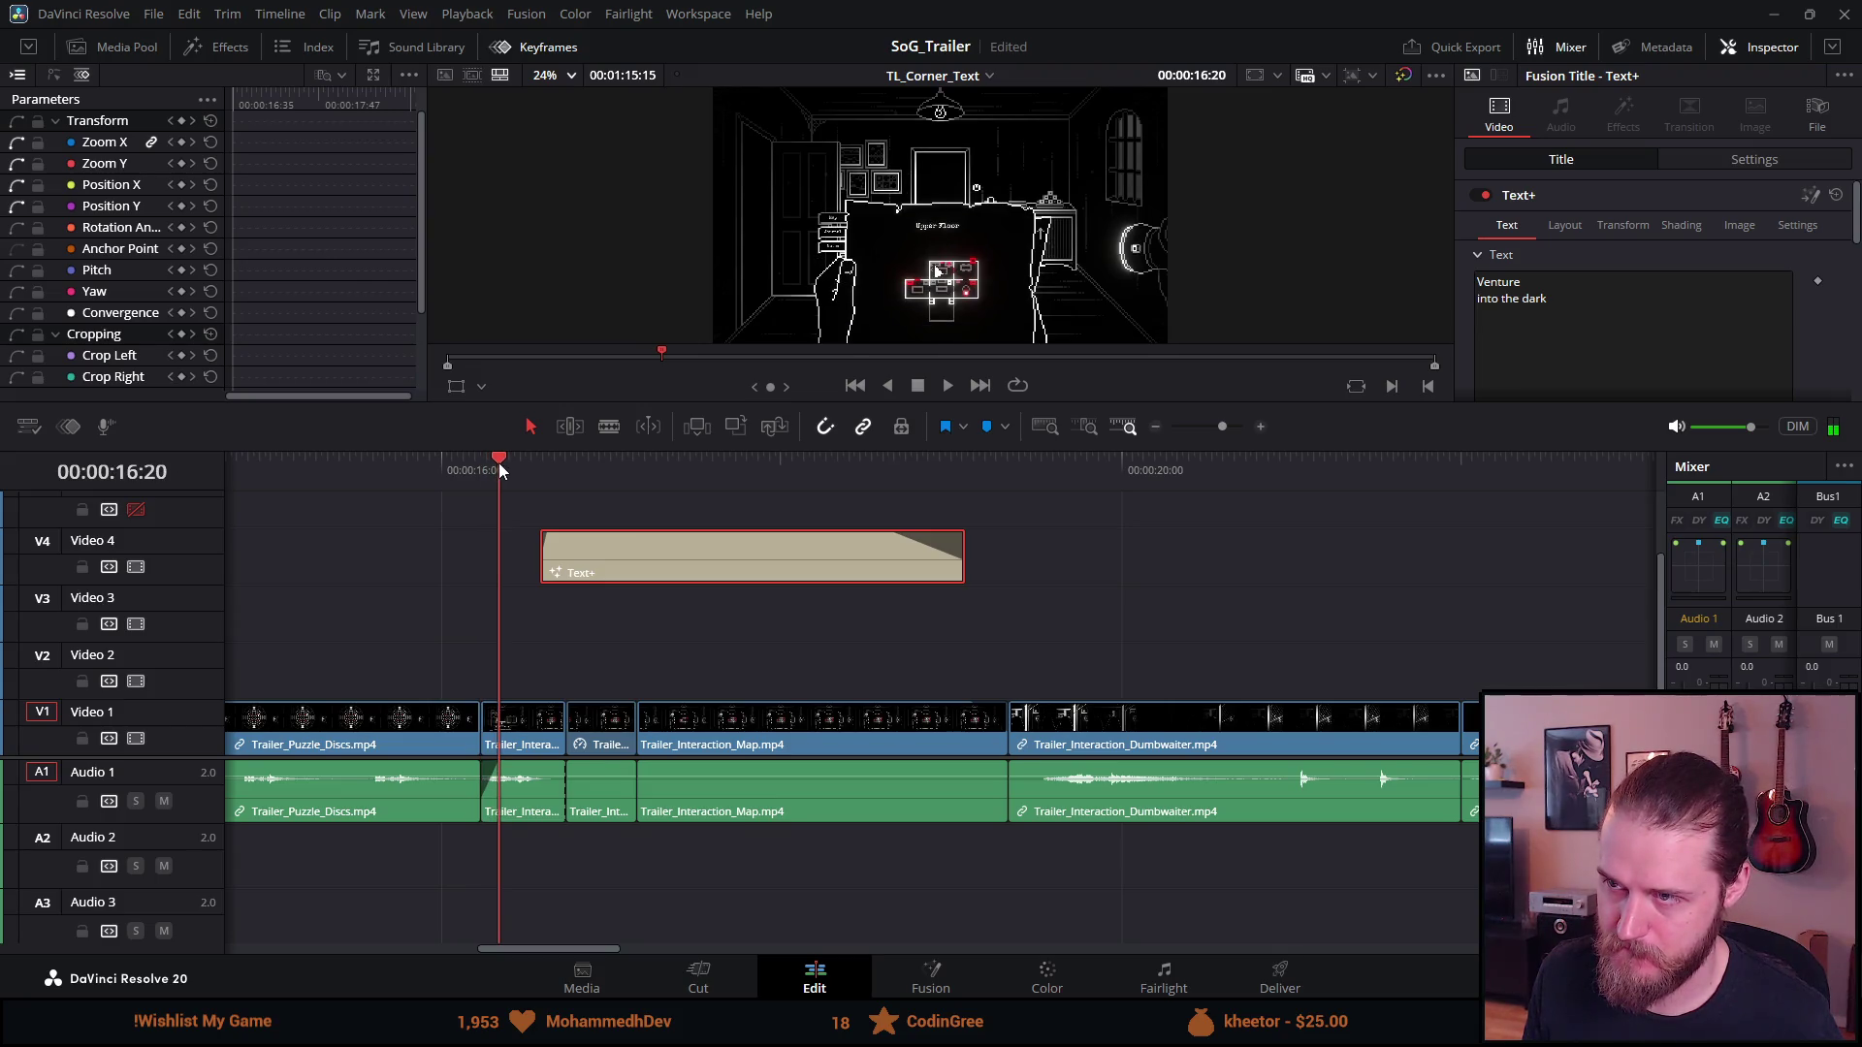
key(Right)
key(Right)
key(Right)
key(Right)
key(Right)
key(Right)
key(Left)
key(Right)
key(Left)
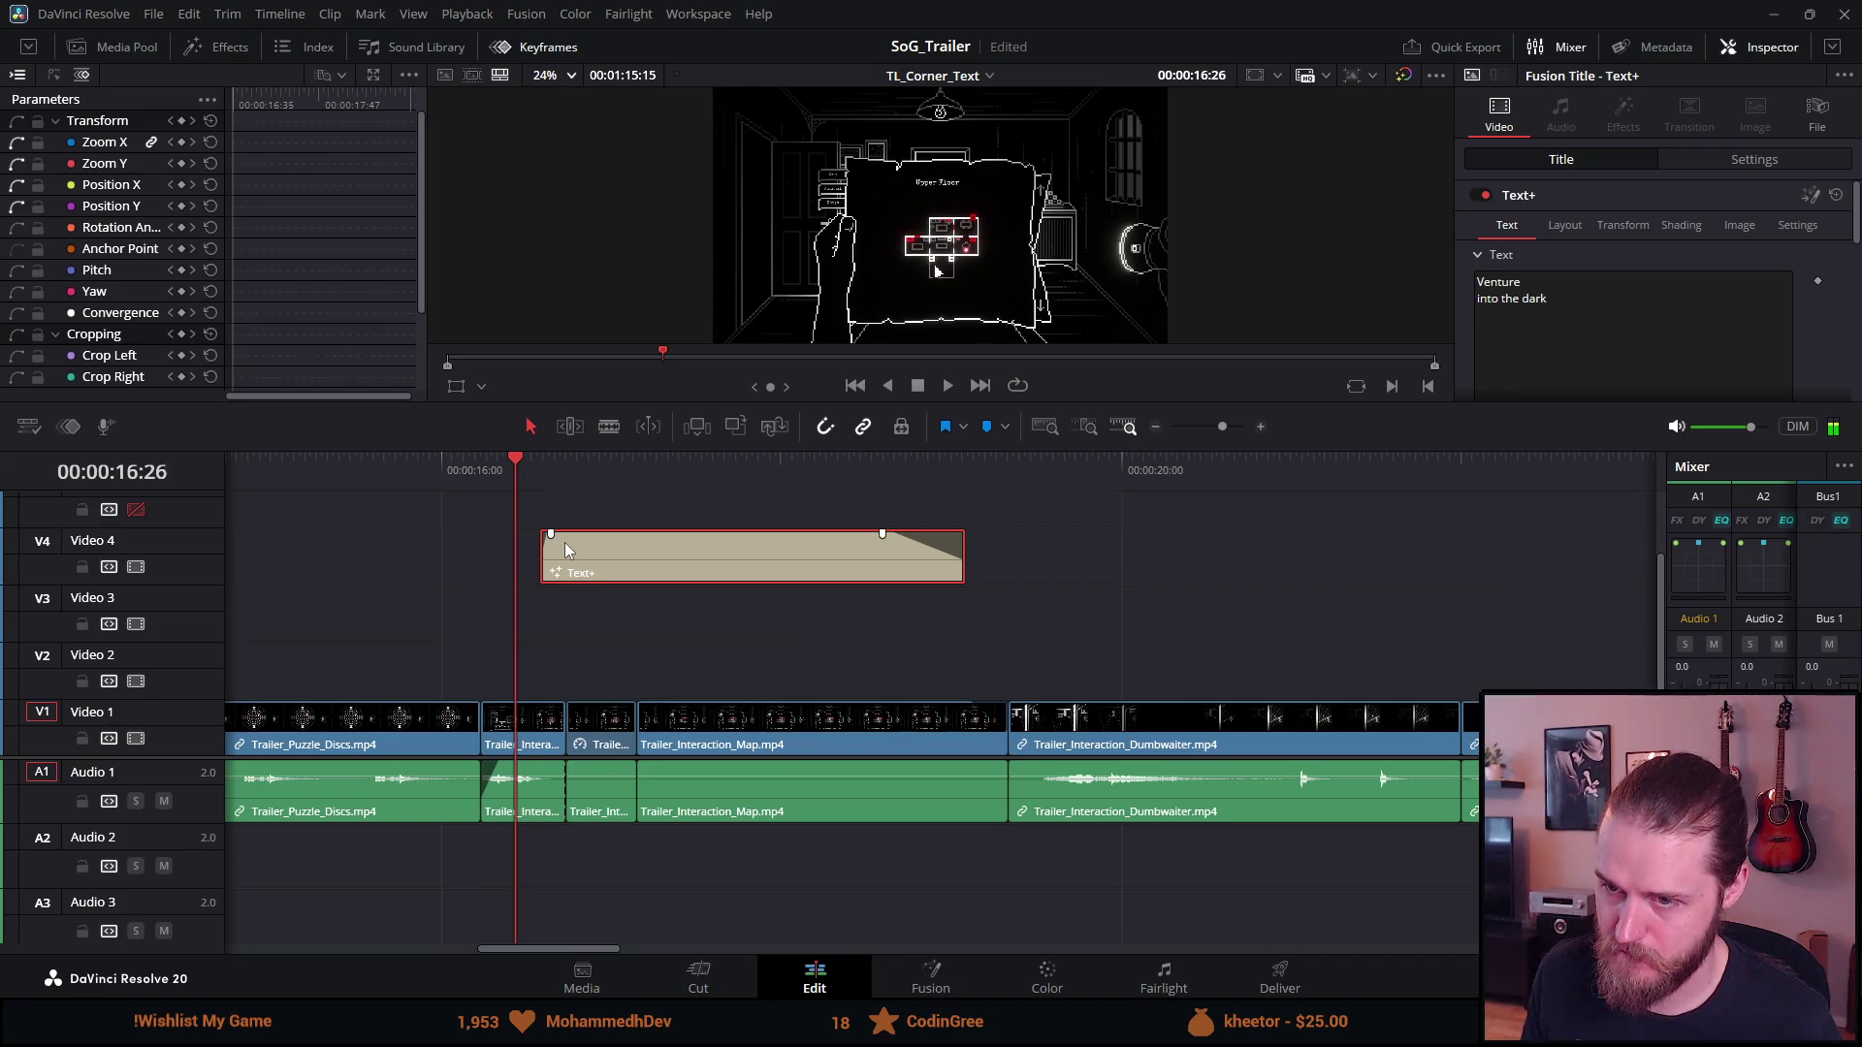
Snap the copied card's start to 16:26 and fine-tune its position
drag(549, 543, 525, 534)
key(/)
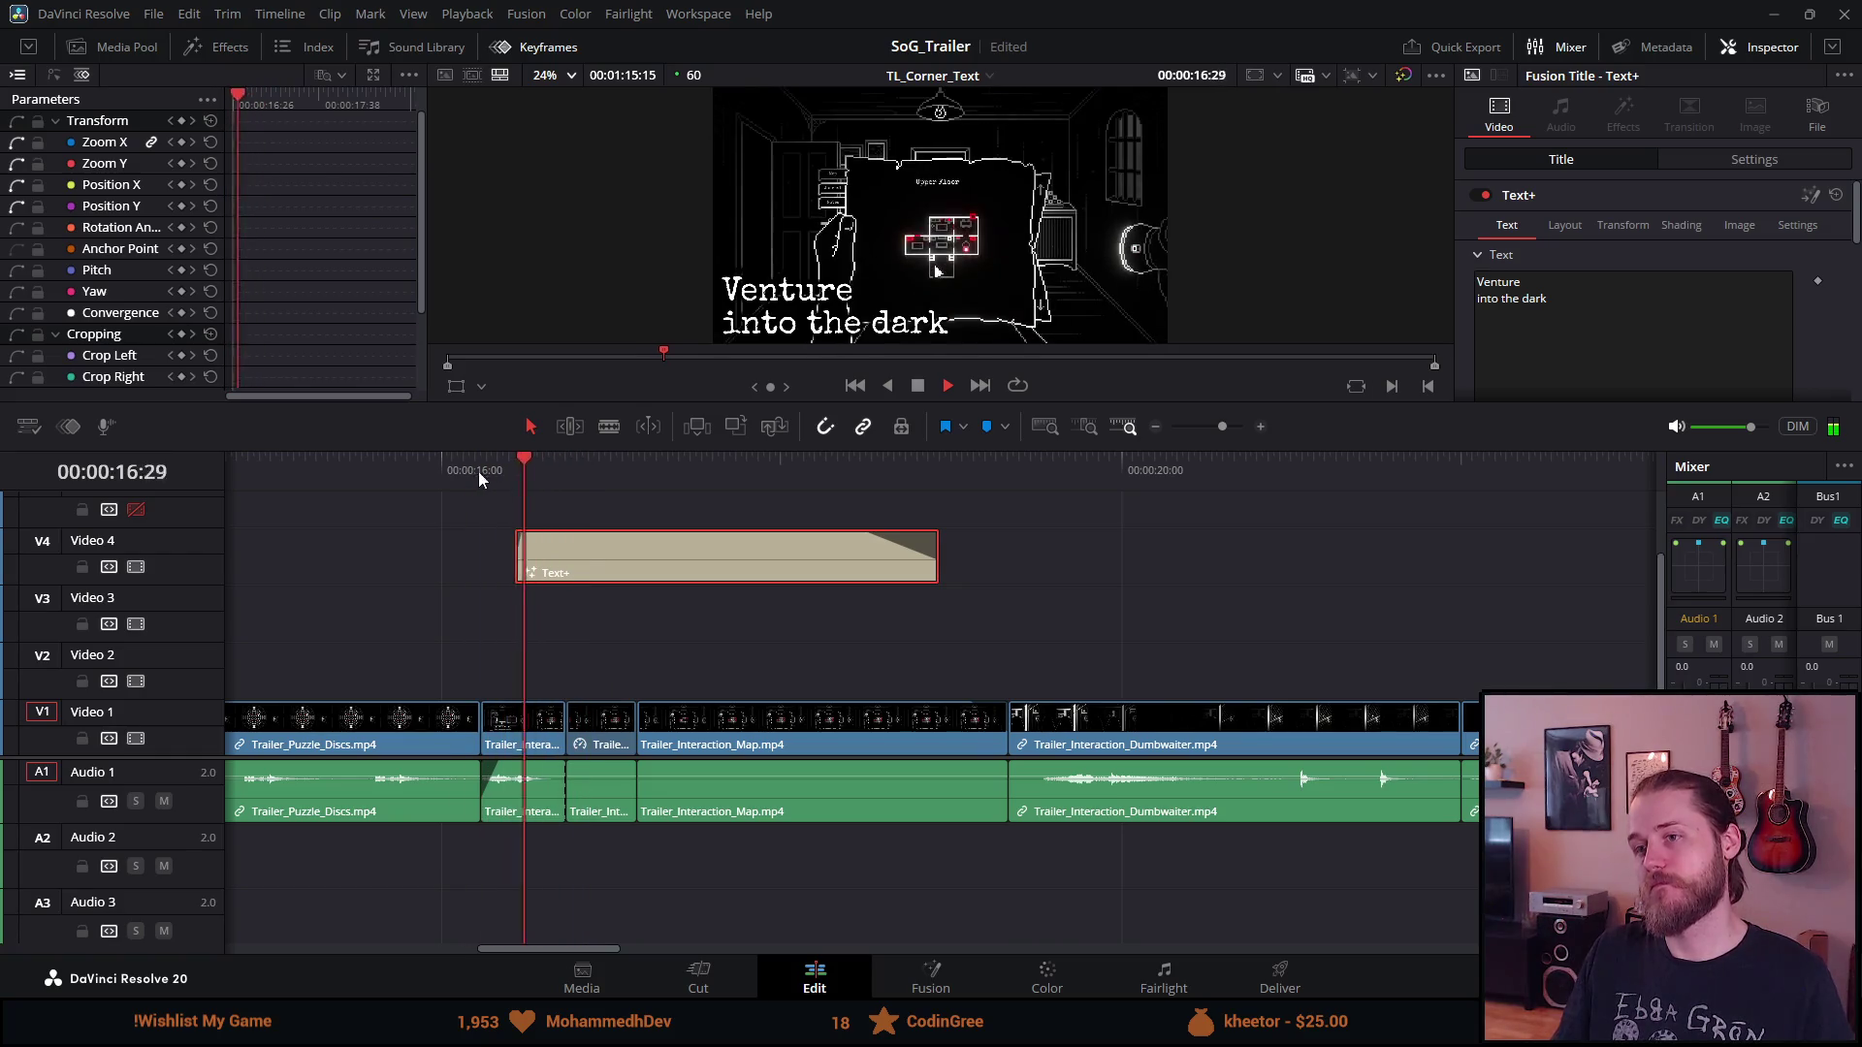
drag(569, 549, 553, 551)
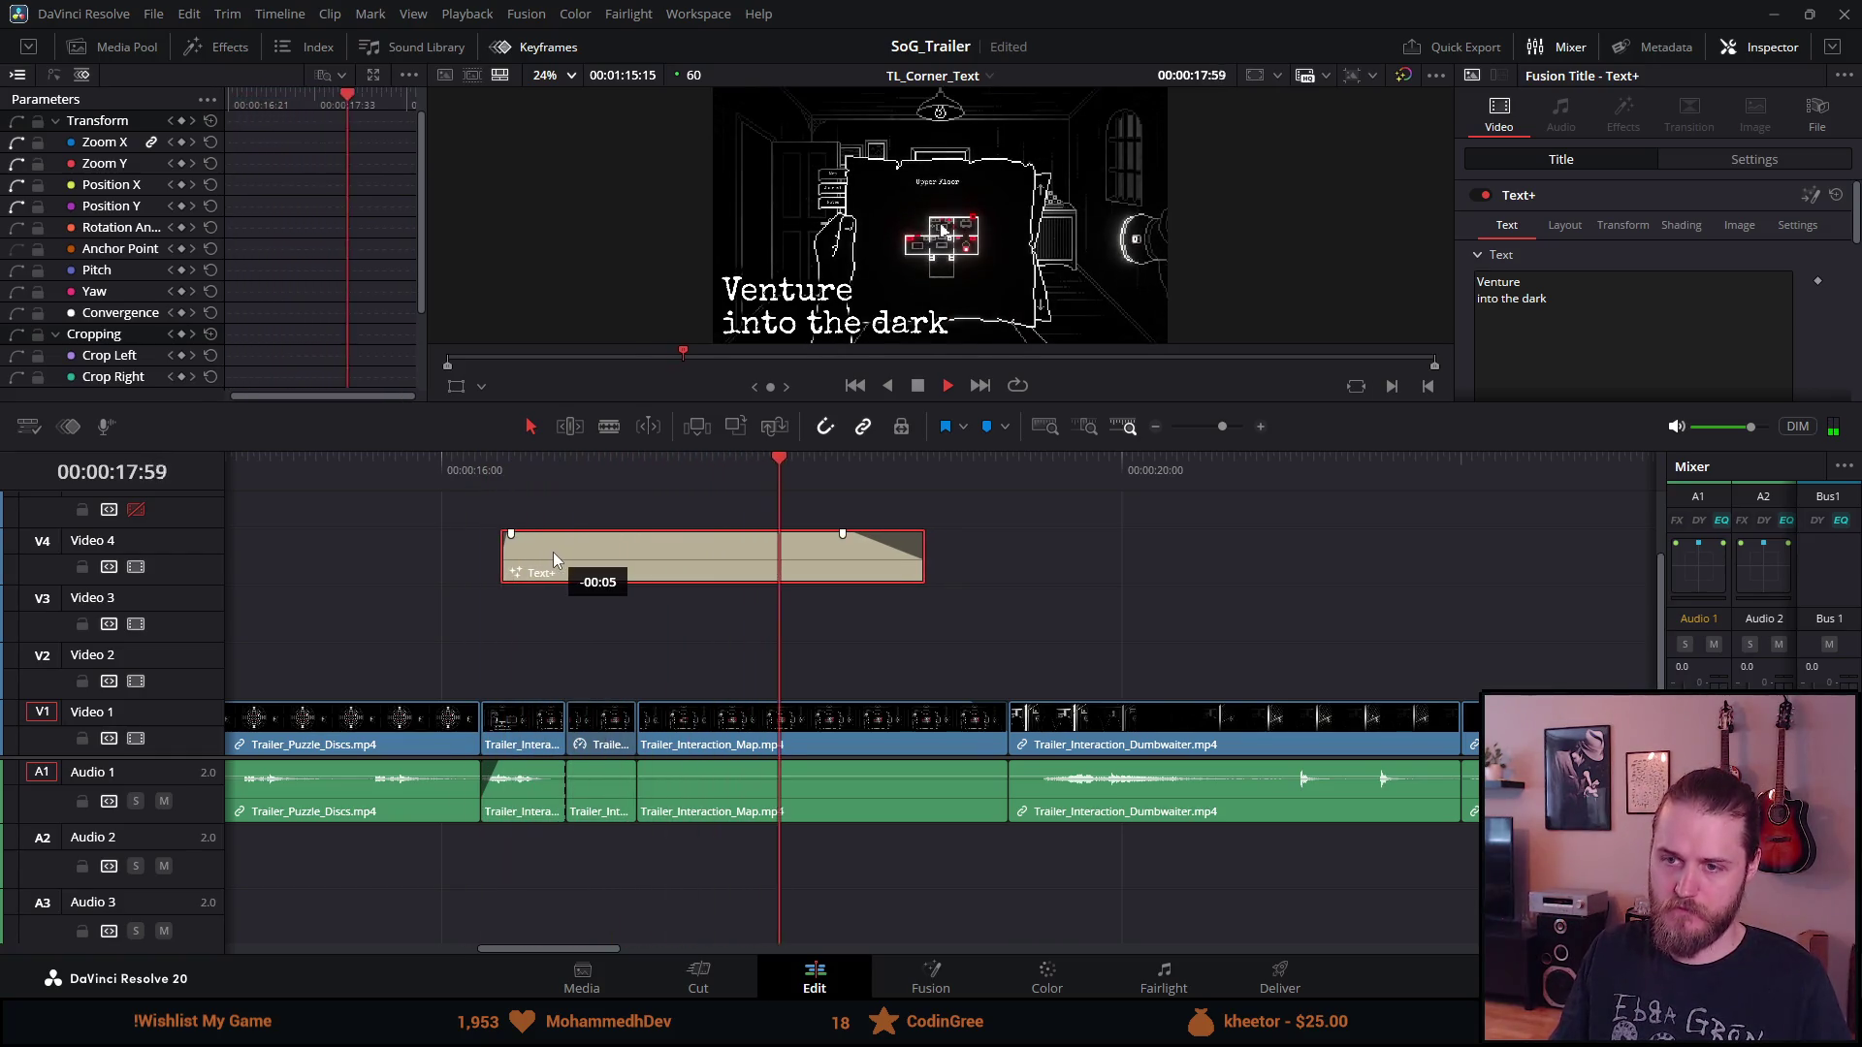
click(467, 492)
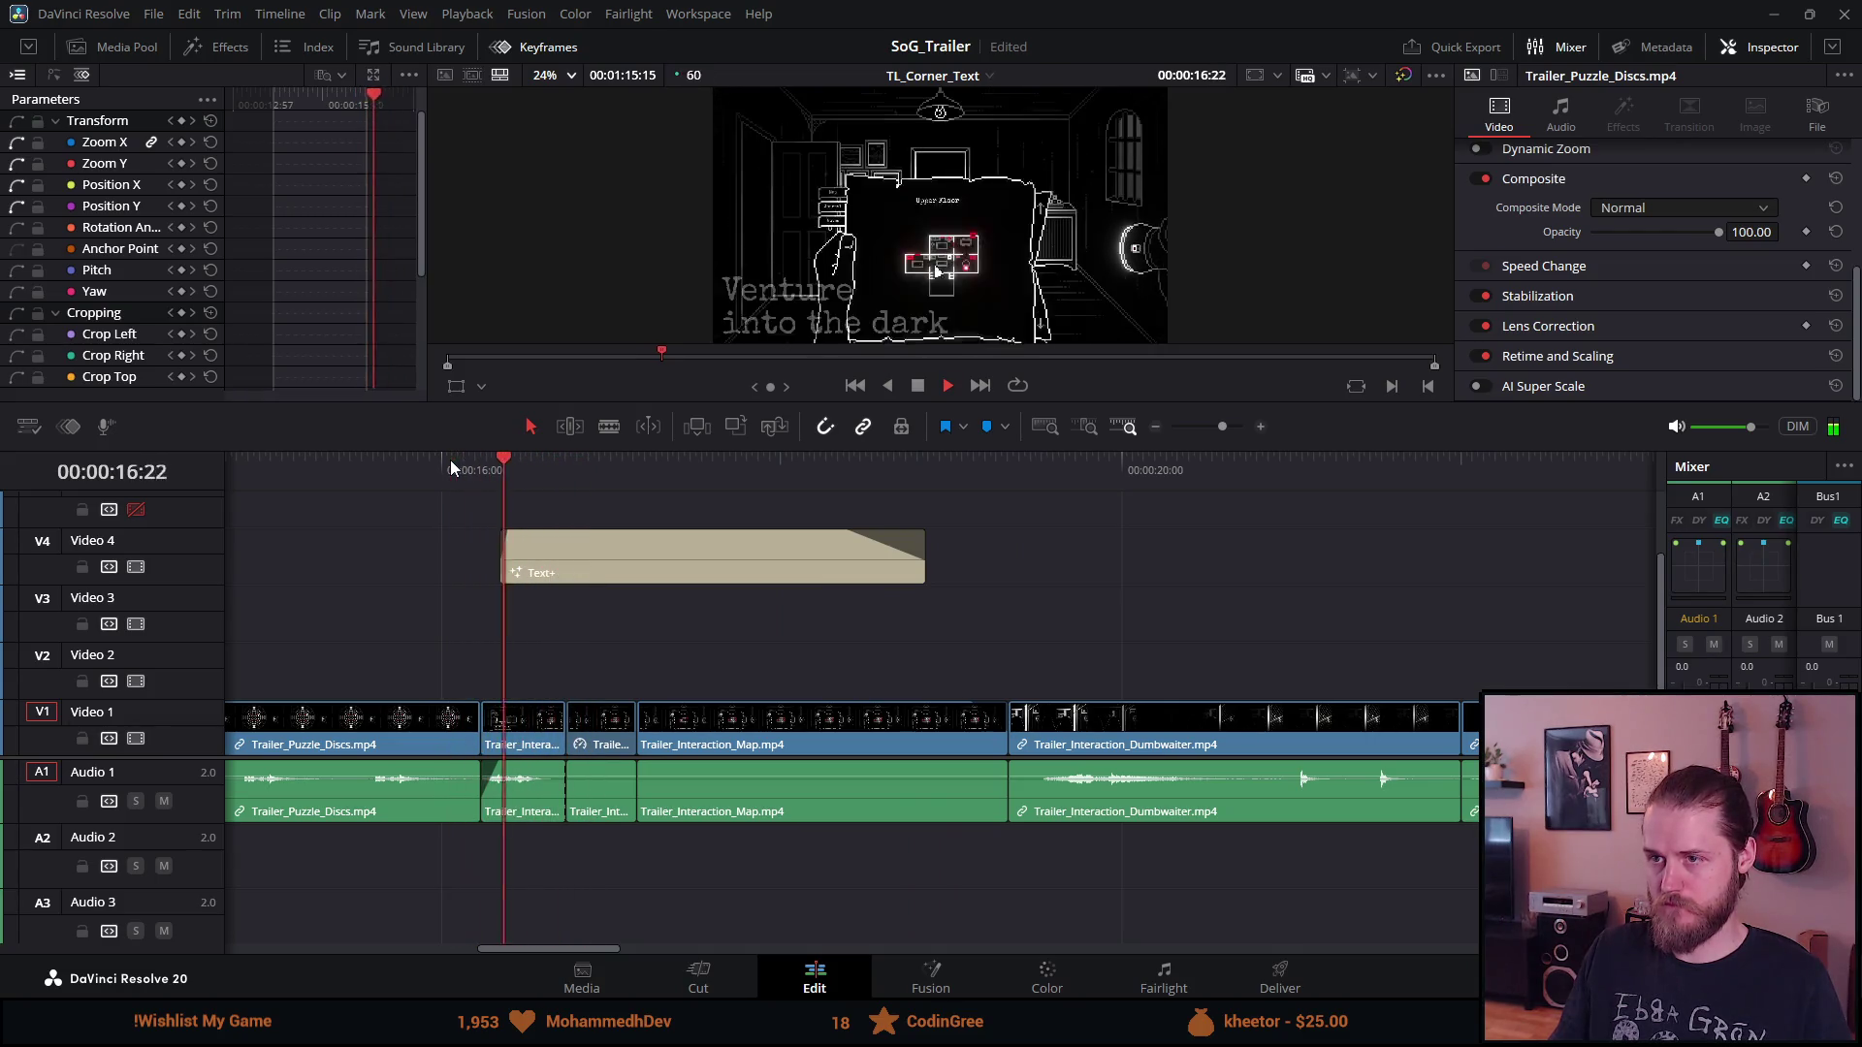
click(917, 387)
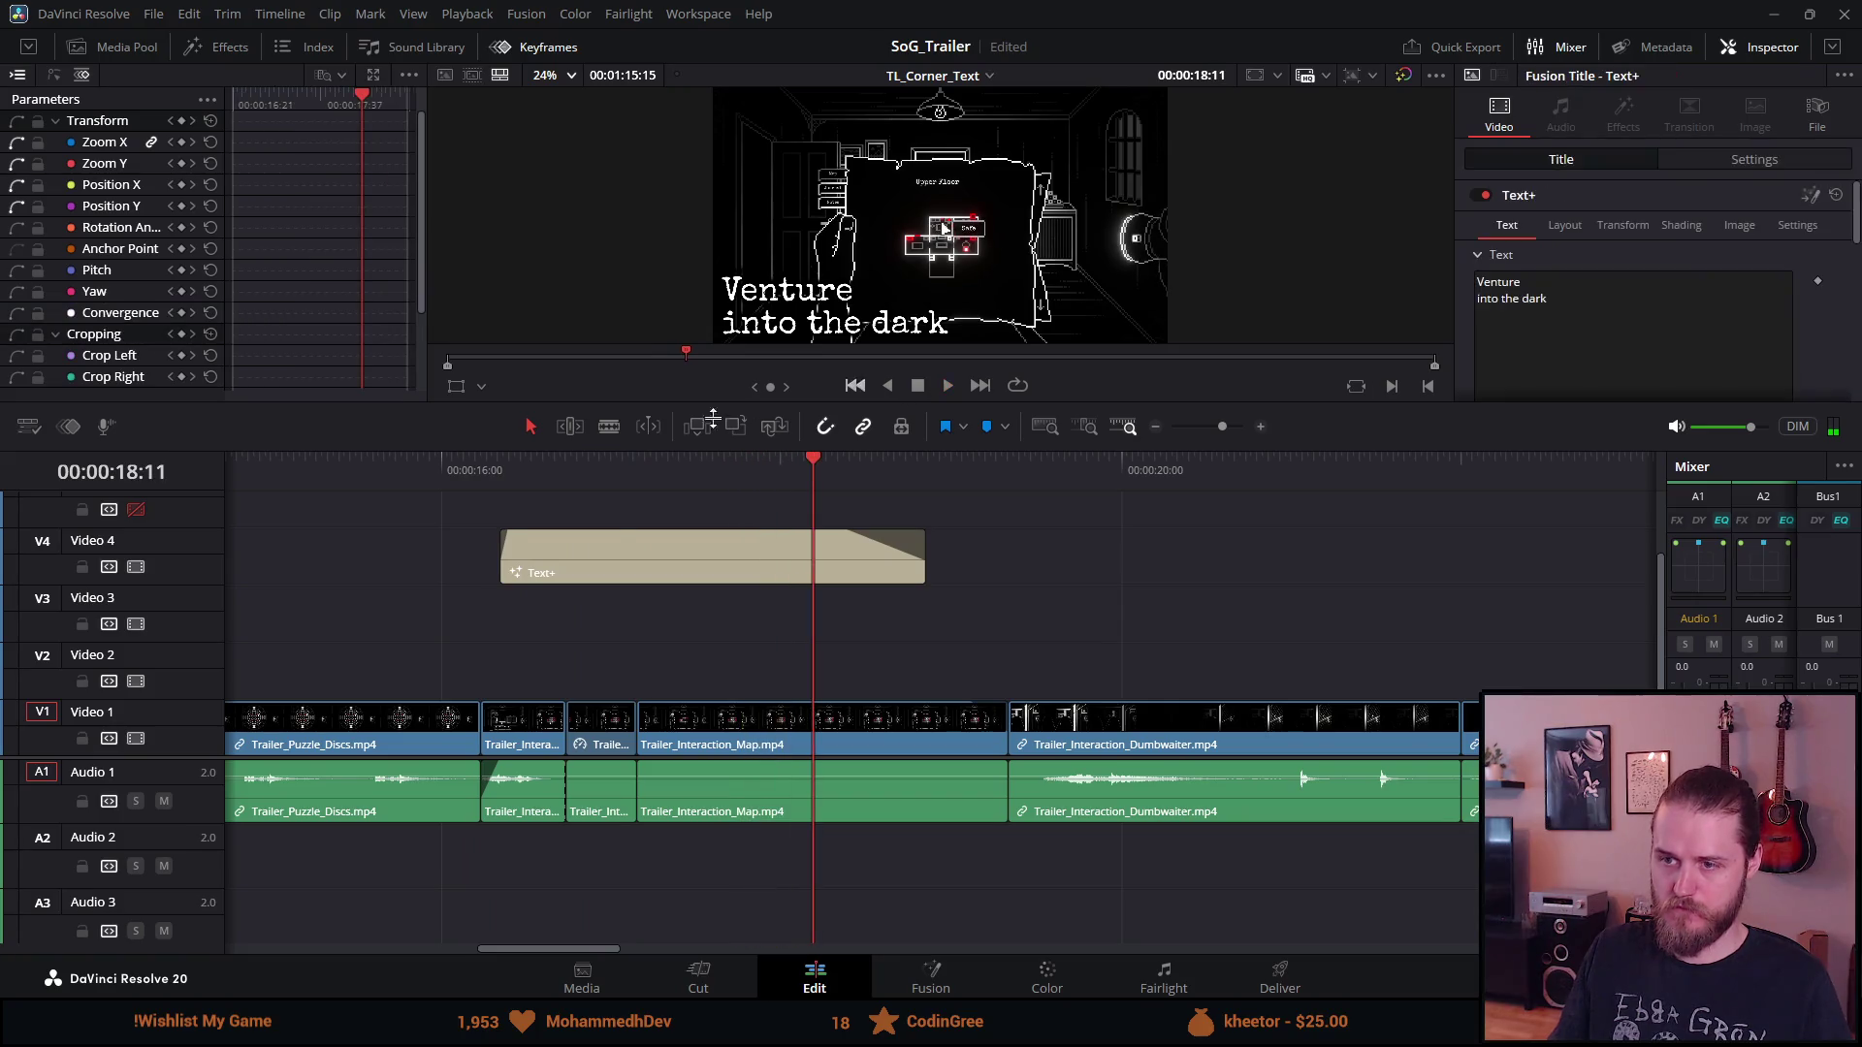
drag(609, 534, 582, 559)
Replay from about 15:56 to check the card's timing
click(428, 481)
key(space)
click(429, 481)
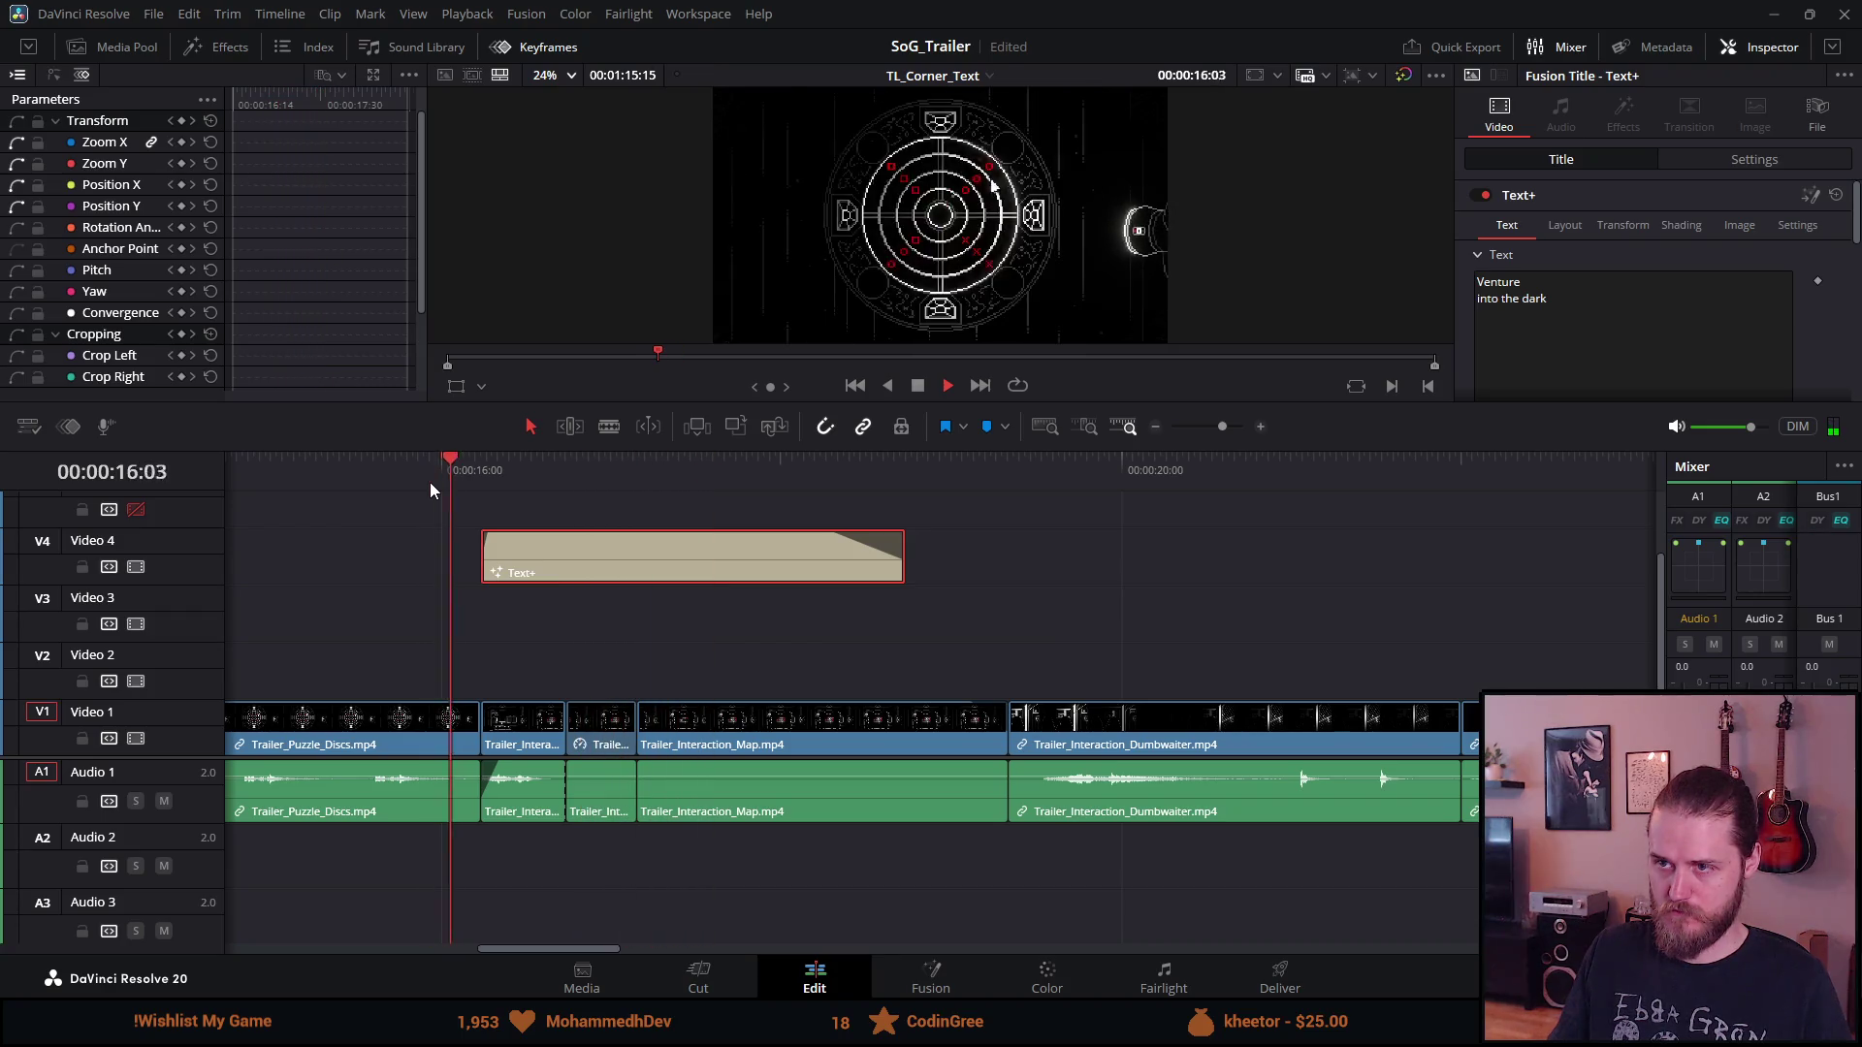
click(917, 385)
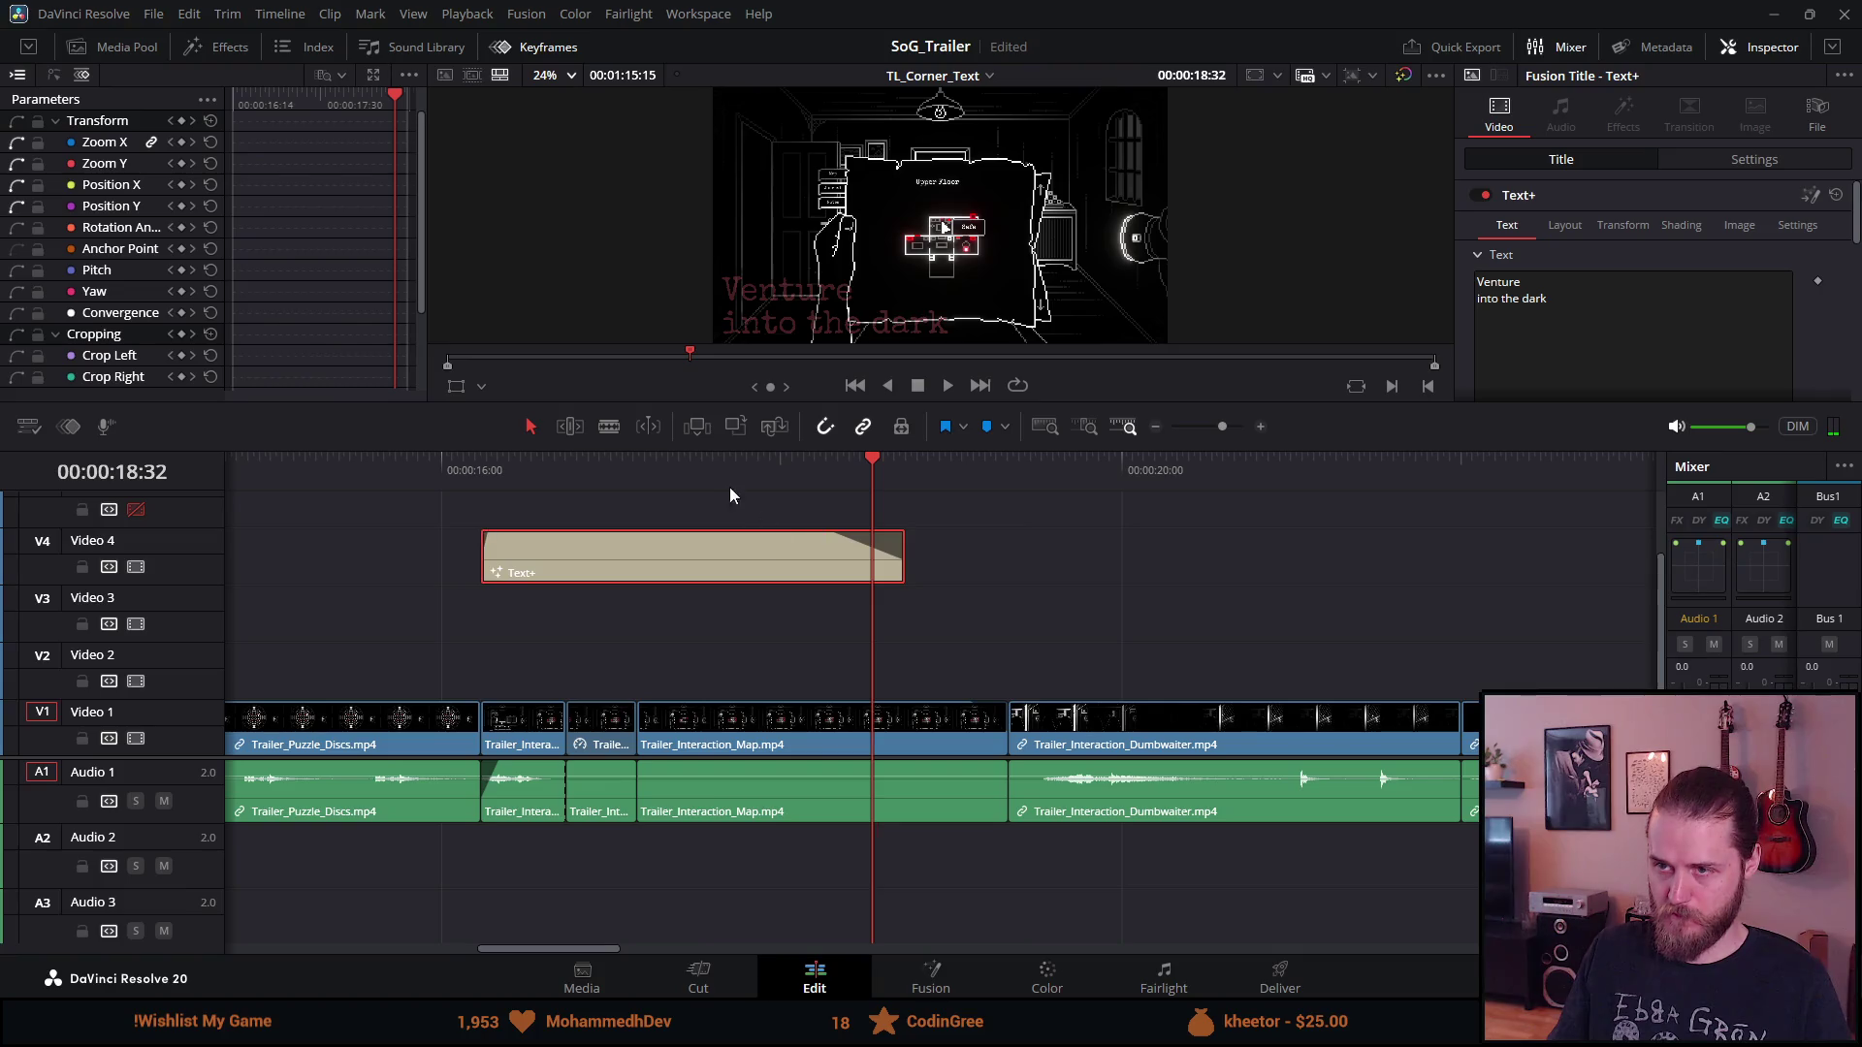
click(677, 471)
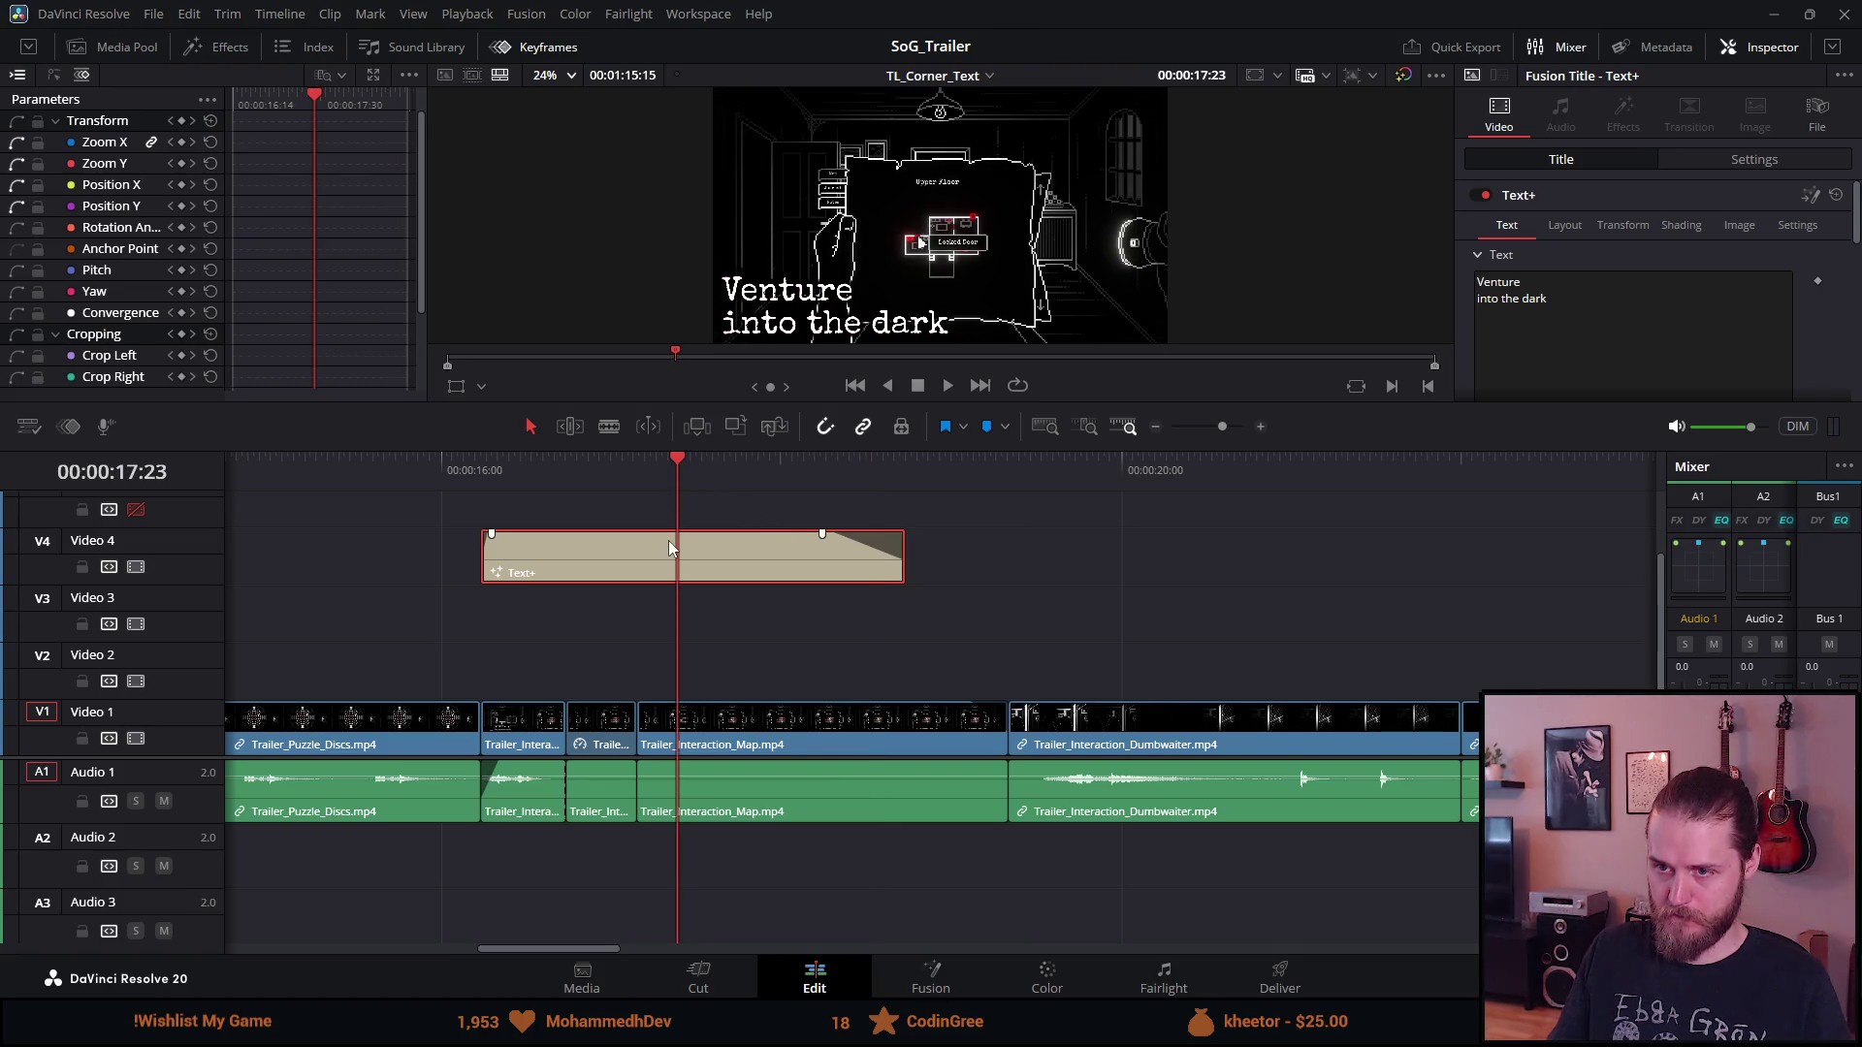
Replace the second Text+ card's text with 'INVESTIGATE an old manor'
click(1501, 285)
key(ctrl+a)
text(in)
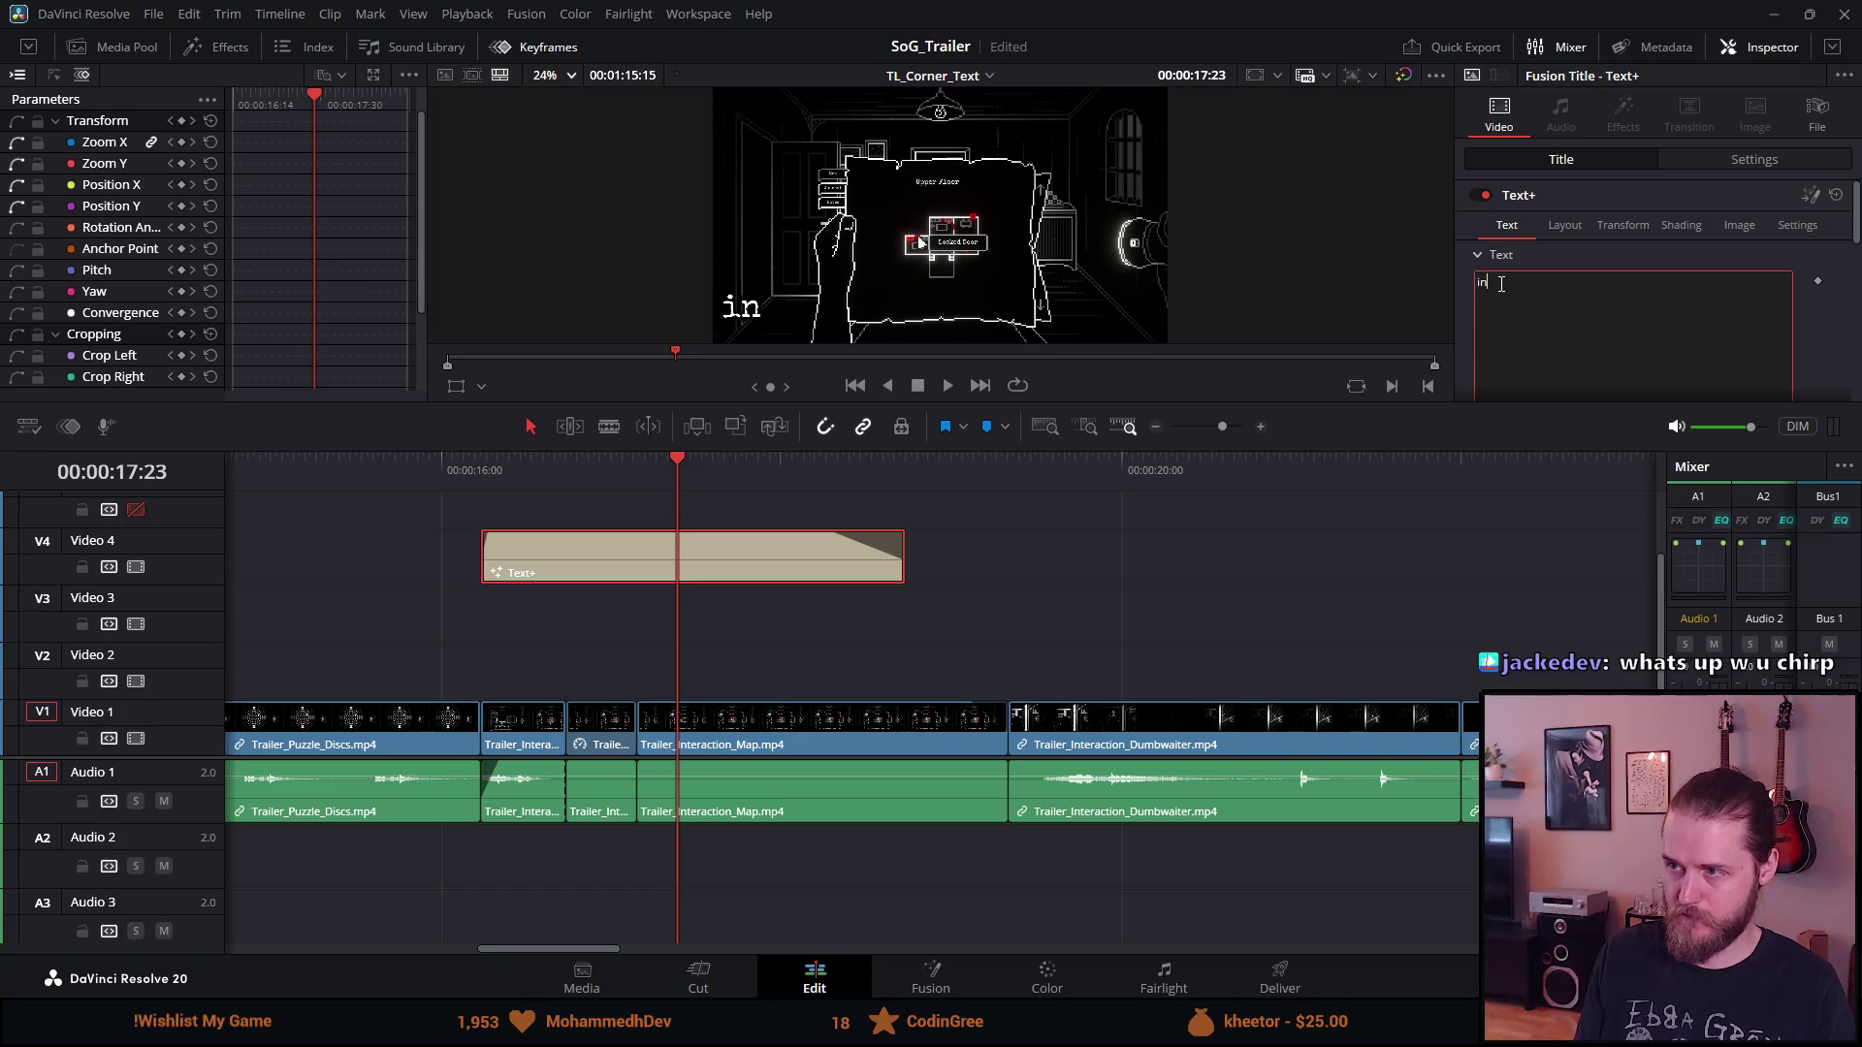
key(BackSpace)
key(BackSpace)
text(INVESTIGATE )
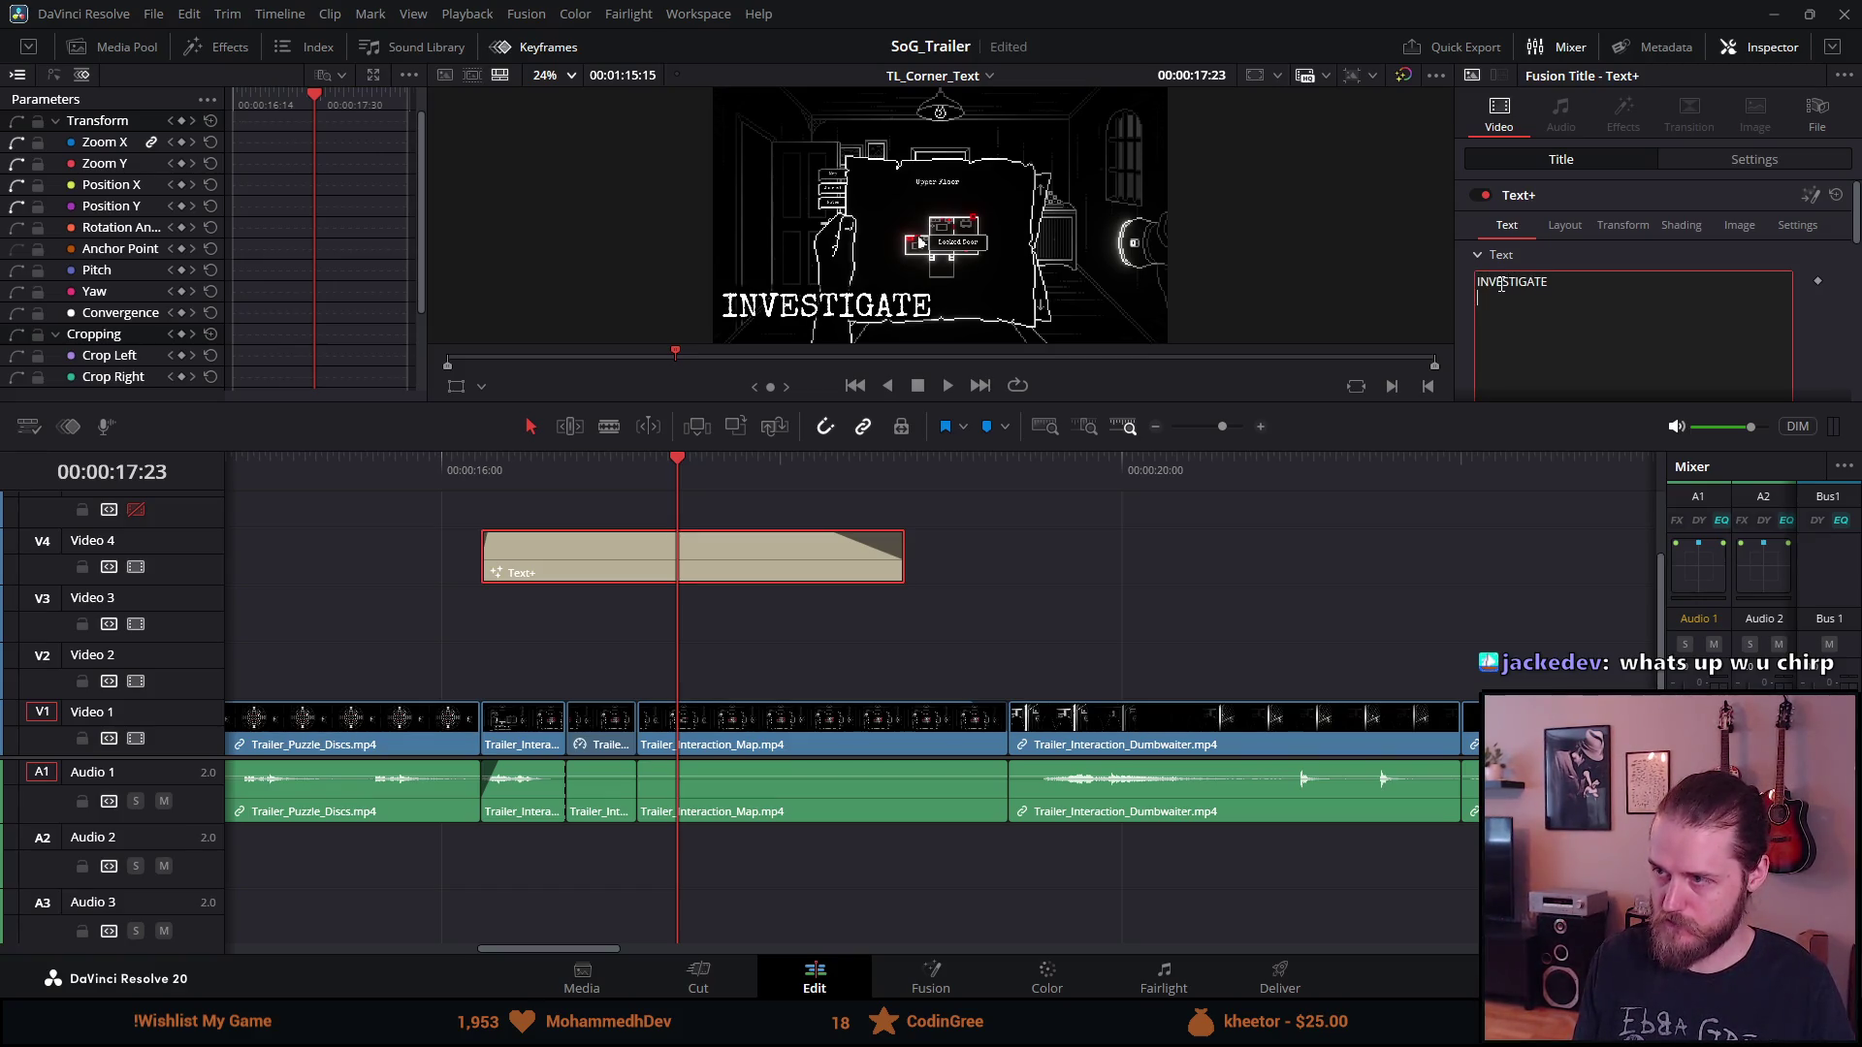
text(an old manor)
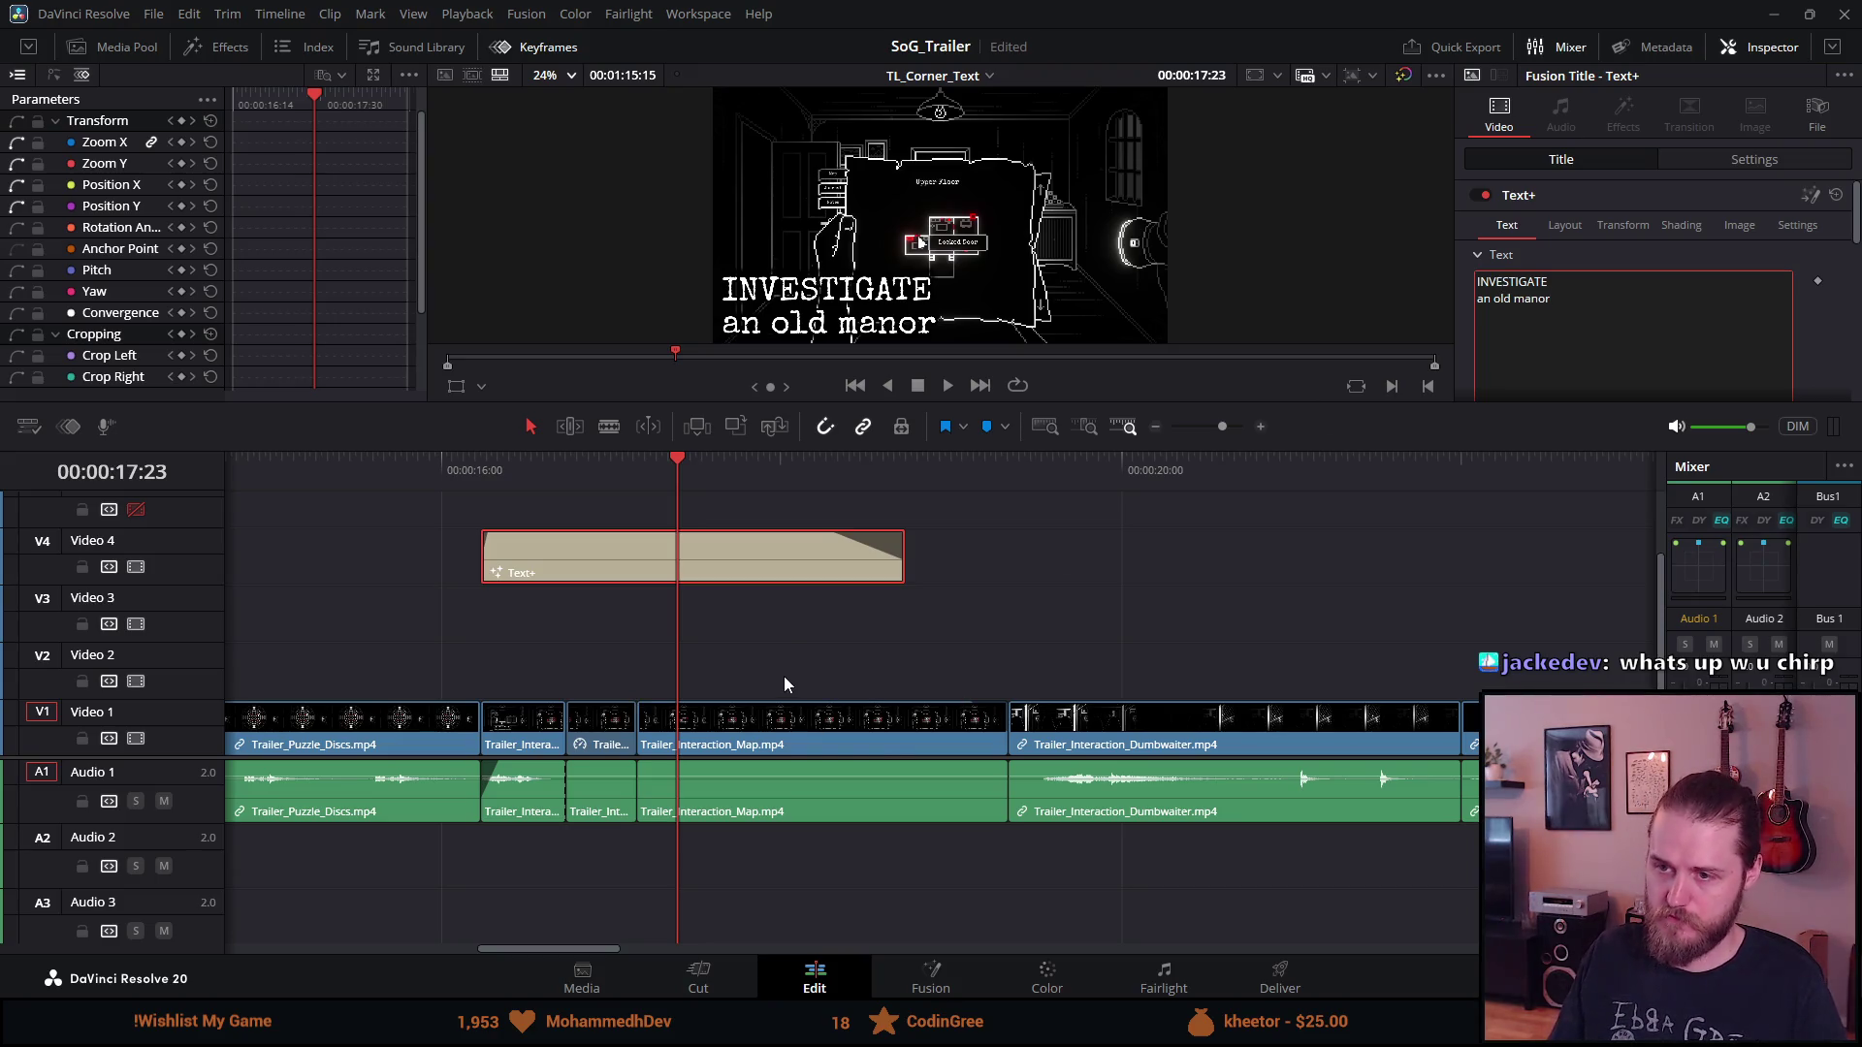
scroll(786, 679, left, 10)
Change 'Venture' to 'VENTURE' on the first card and preview the opening card
click(484, 567)
drag(1521, 283, 1464, 278)
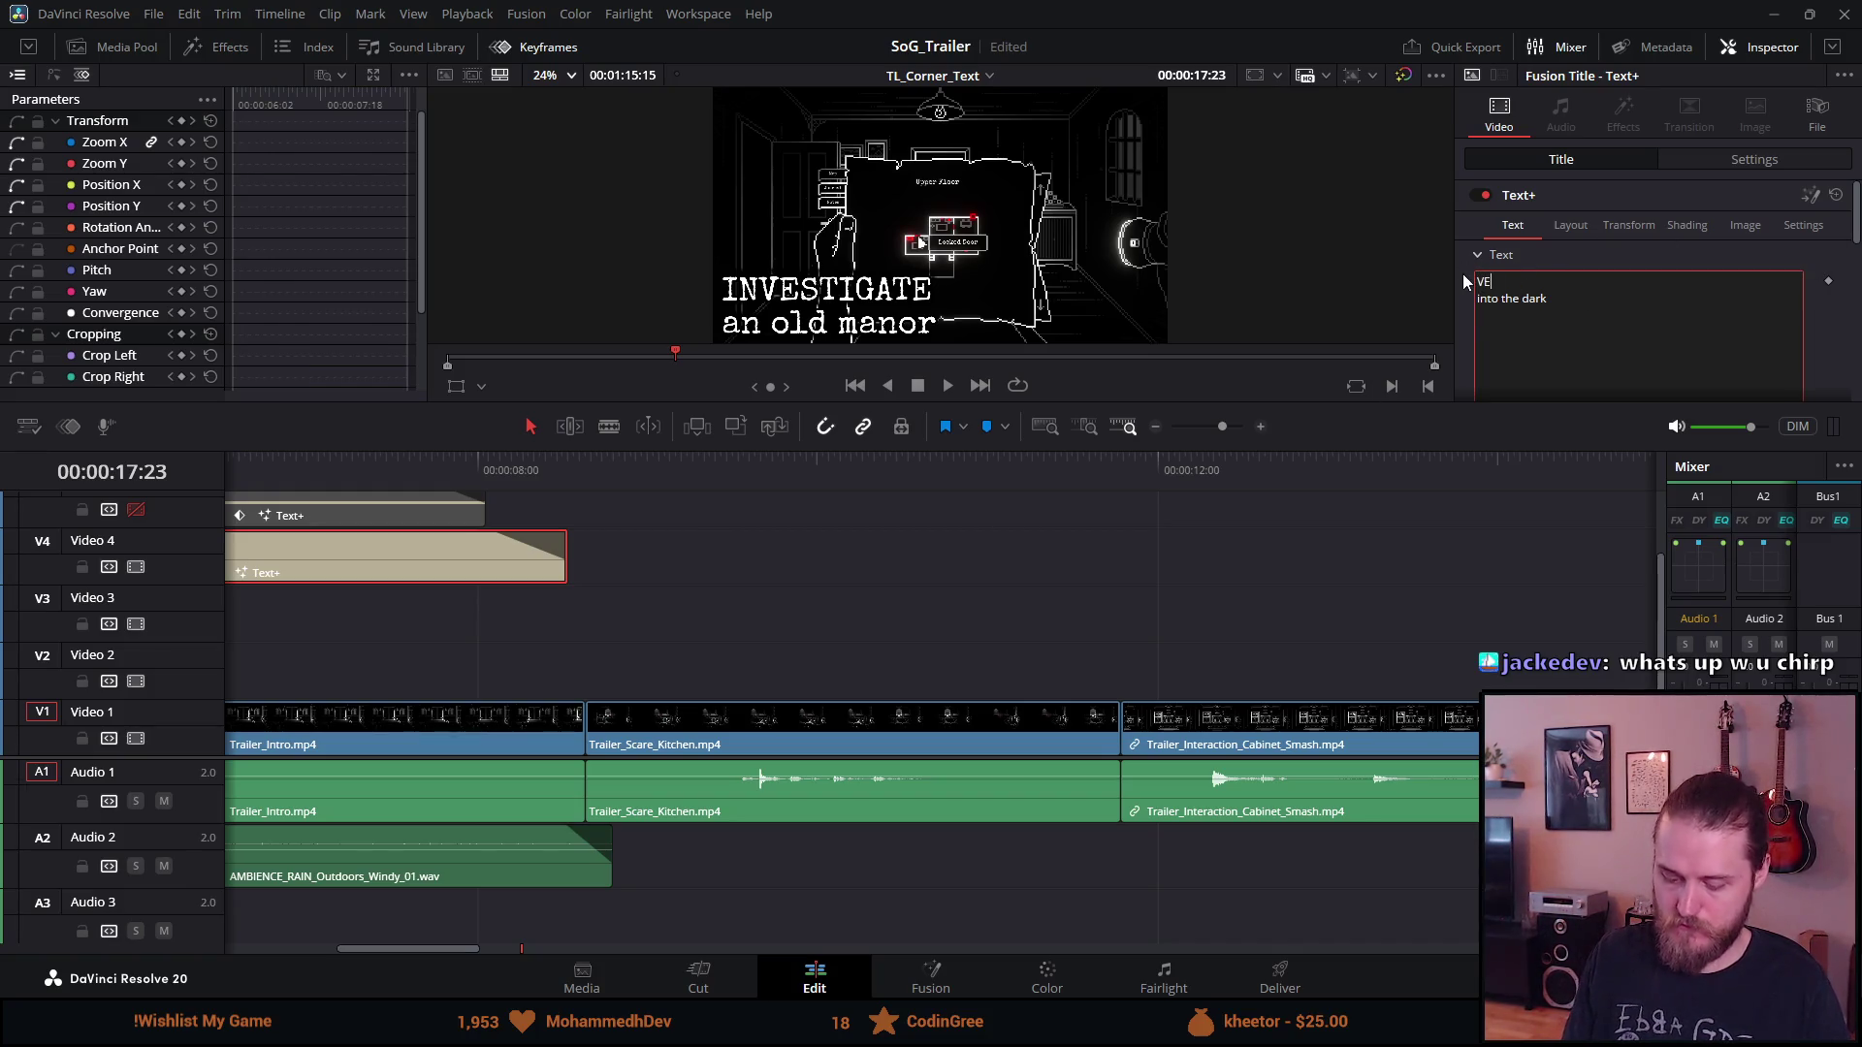
text(NTURE)
click(328, 470)
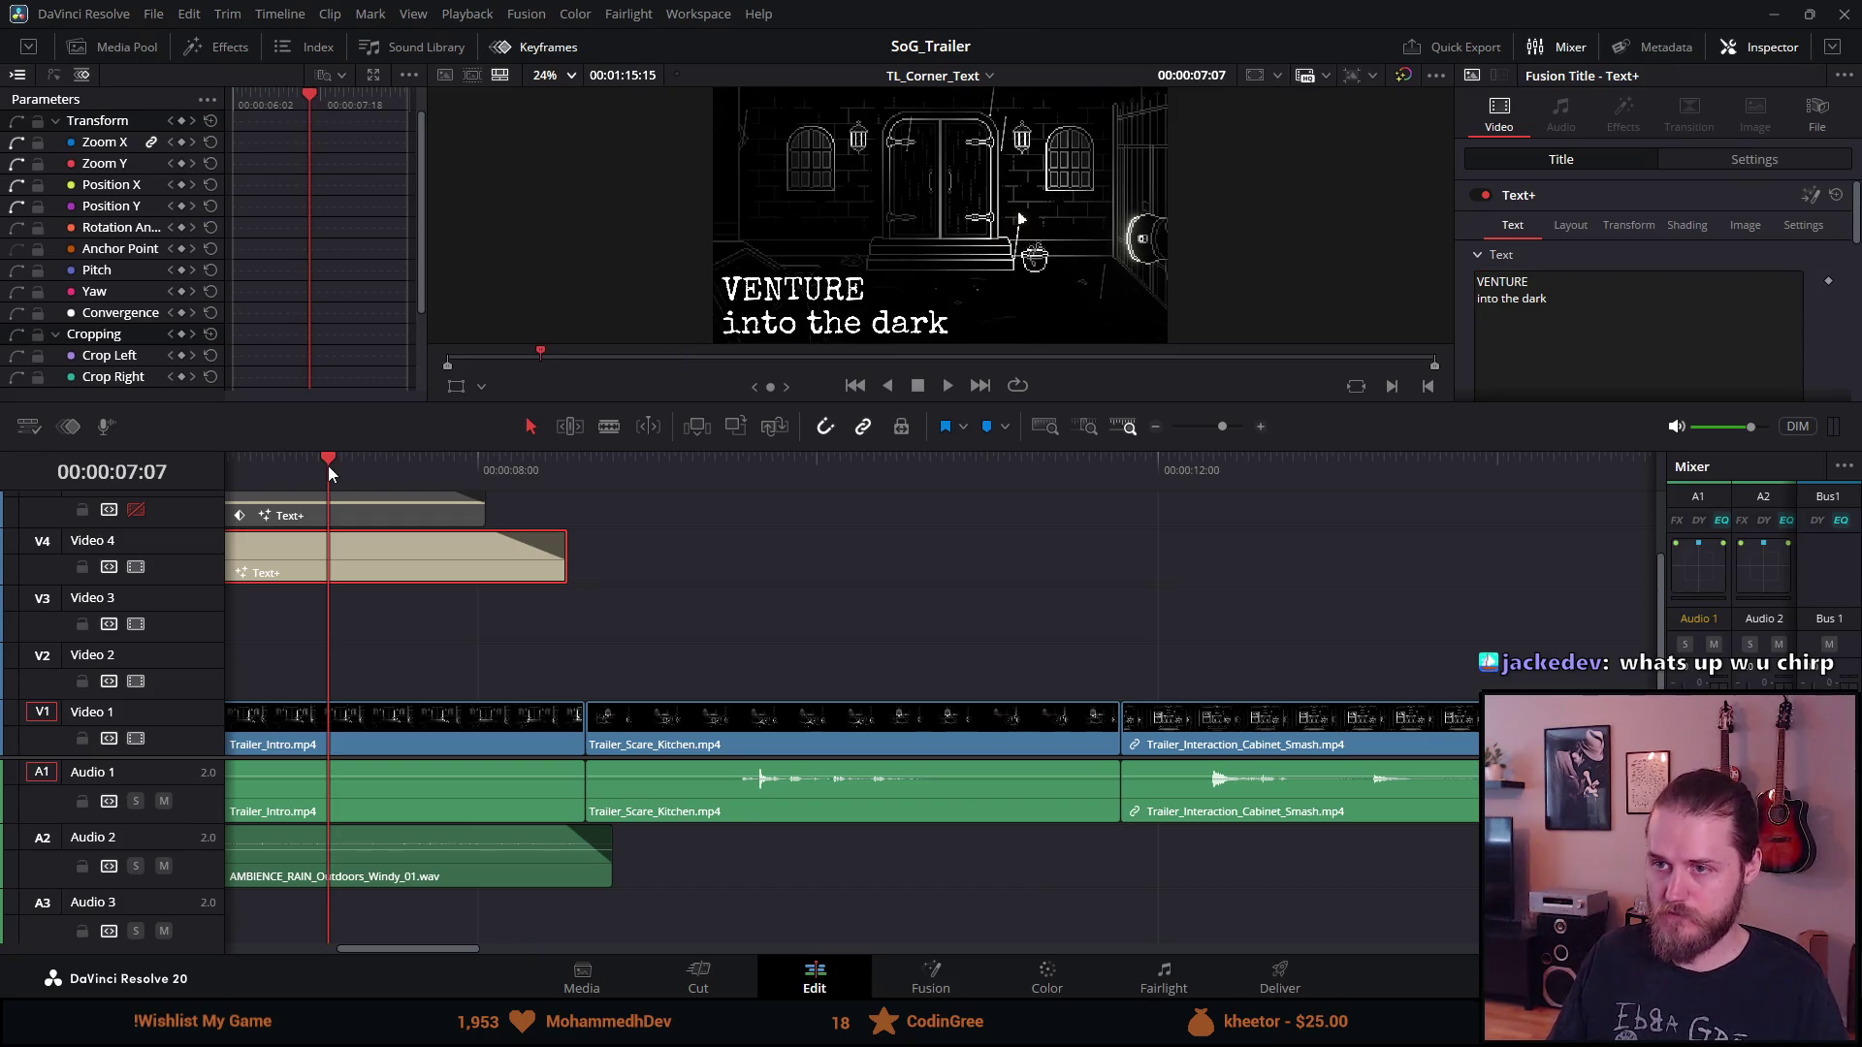
key(space)
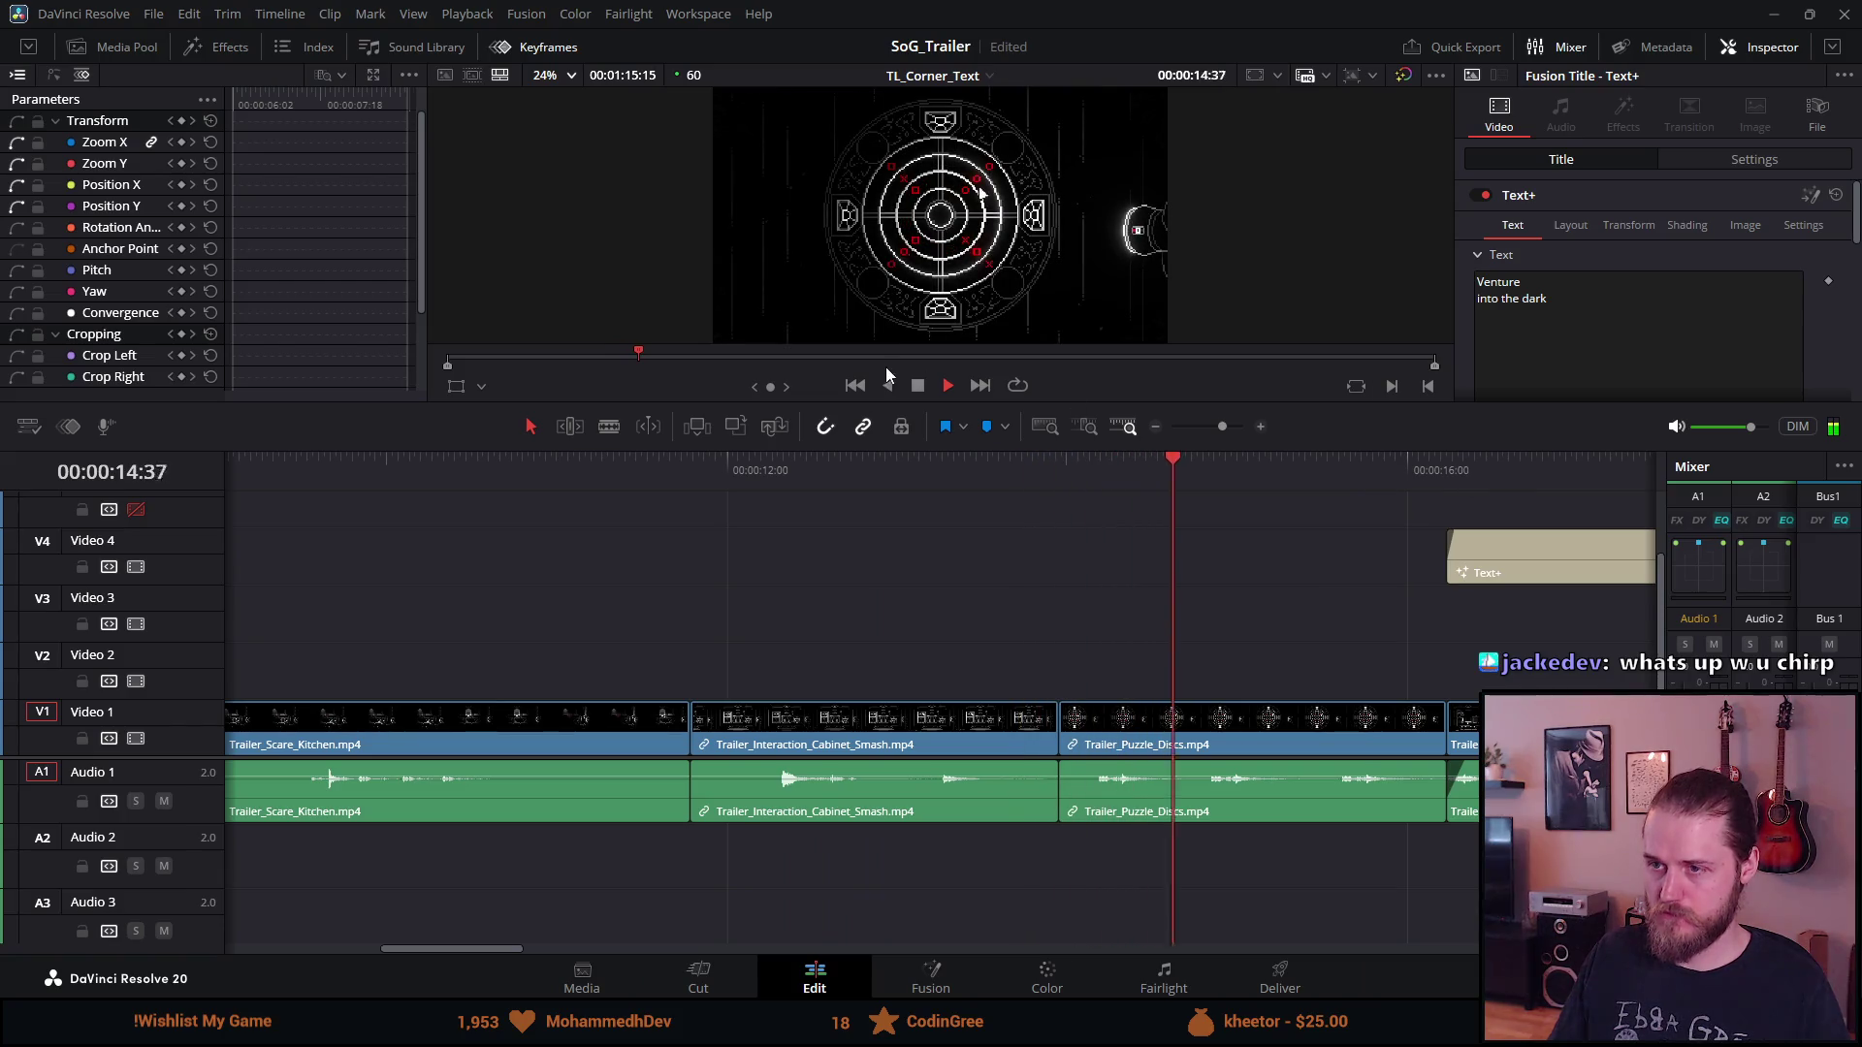
click(917, 391)
click(1544, 549)
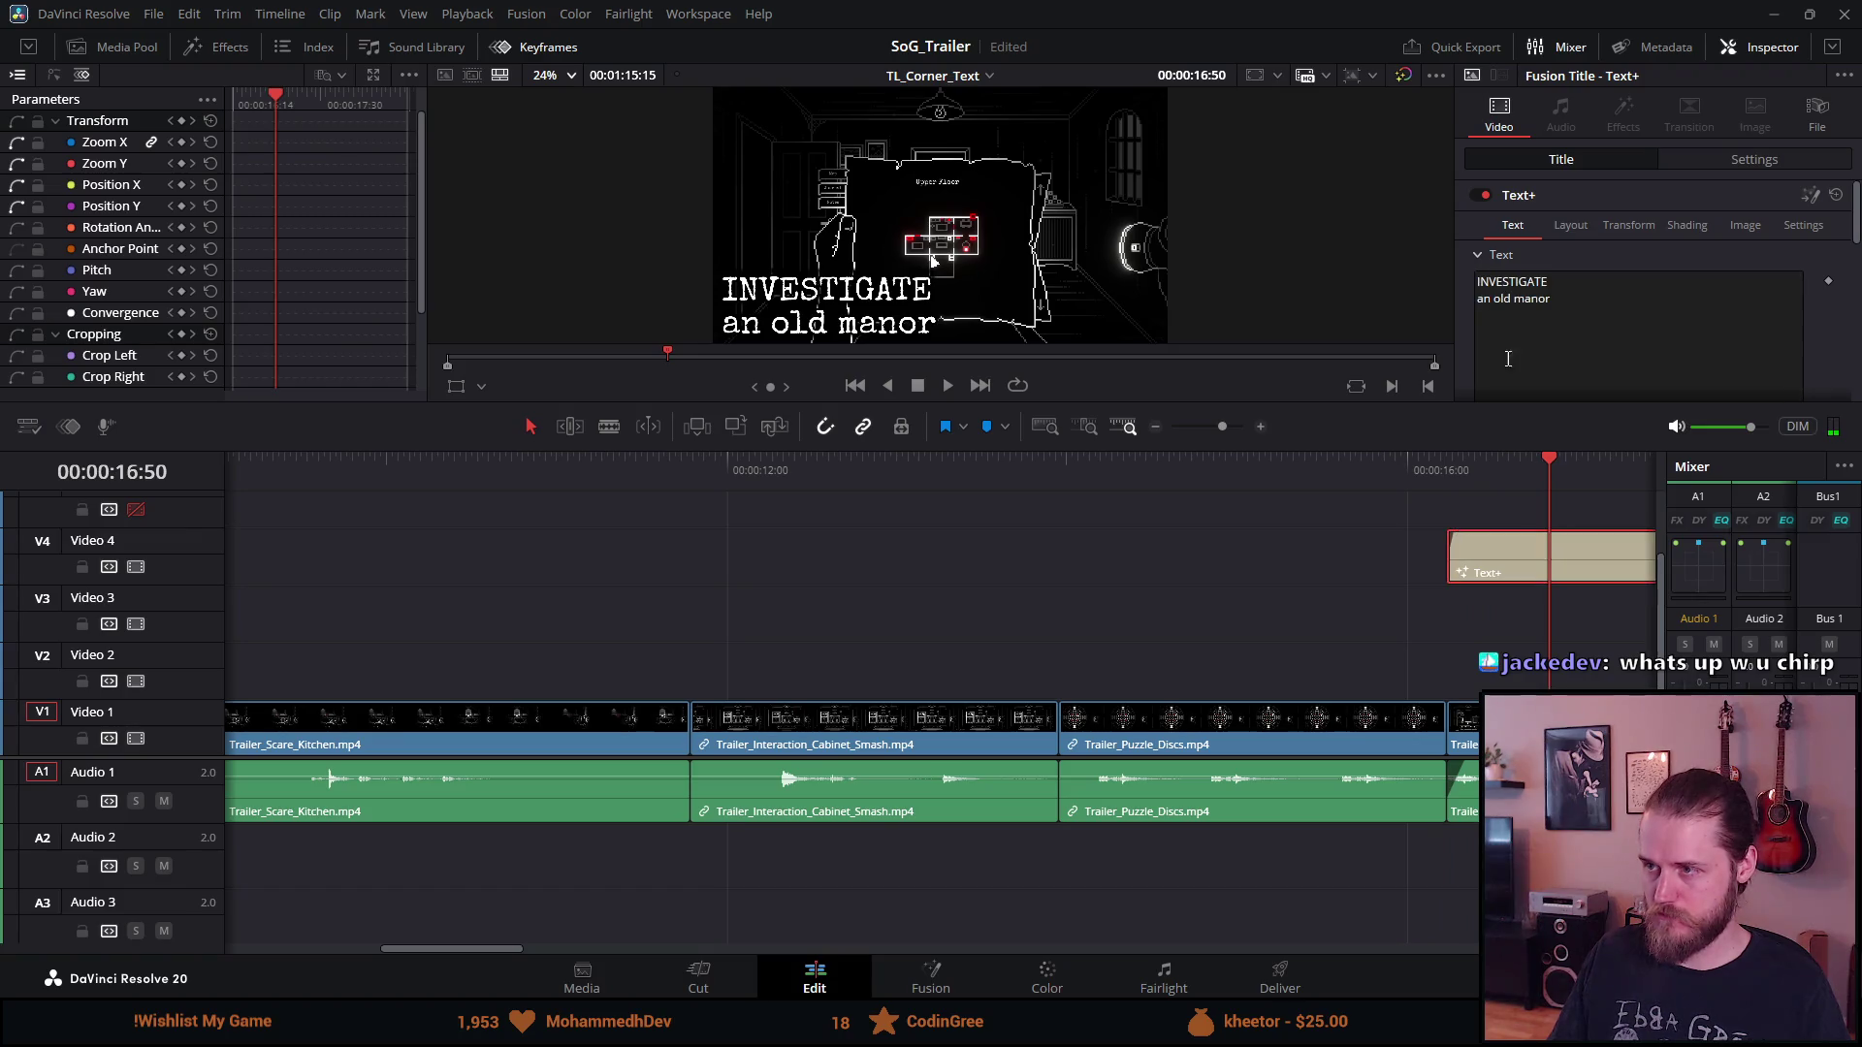
Rewrite the second card's text as 'Investigate' over 'the manor' in normal case
click(1524, 279)
double_click(1525, 279)
text(i)
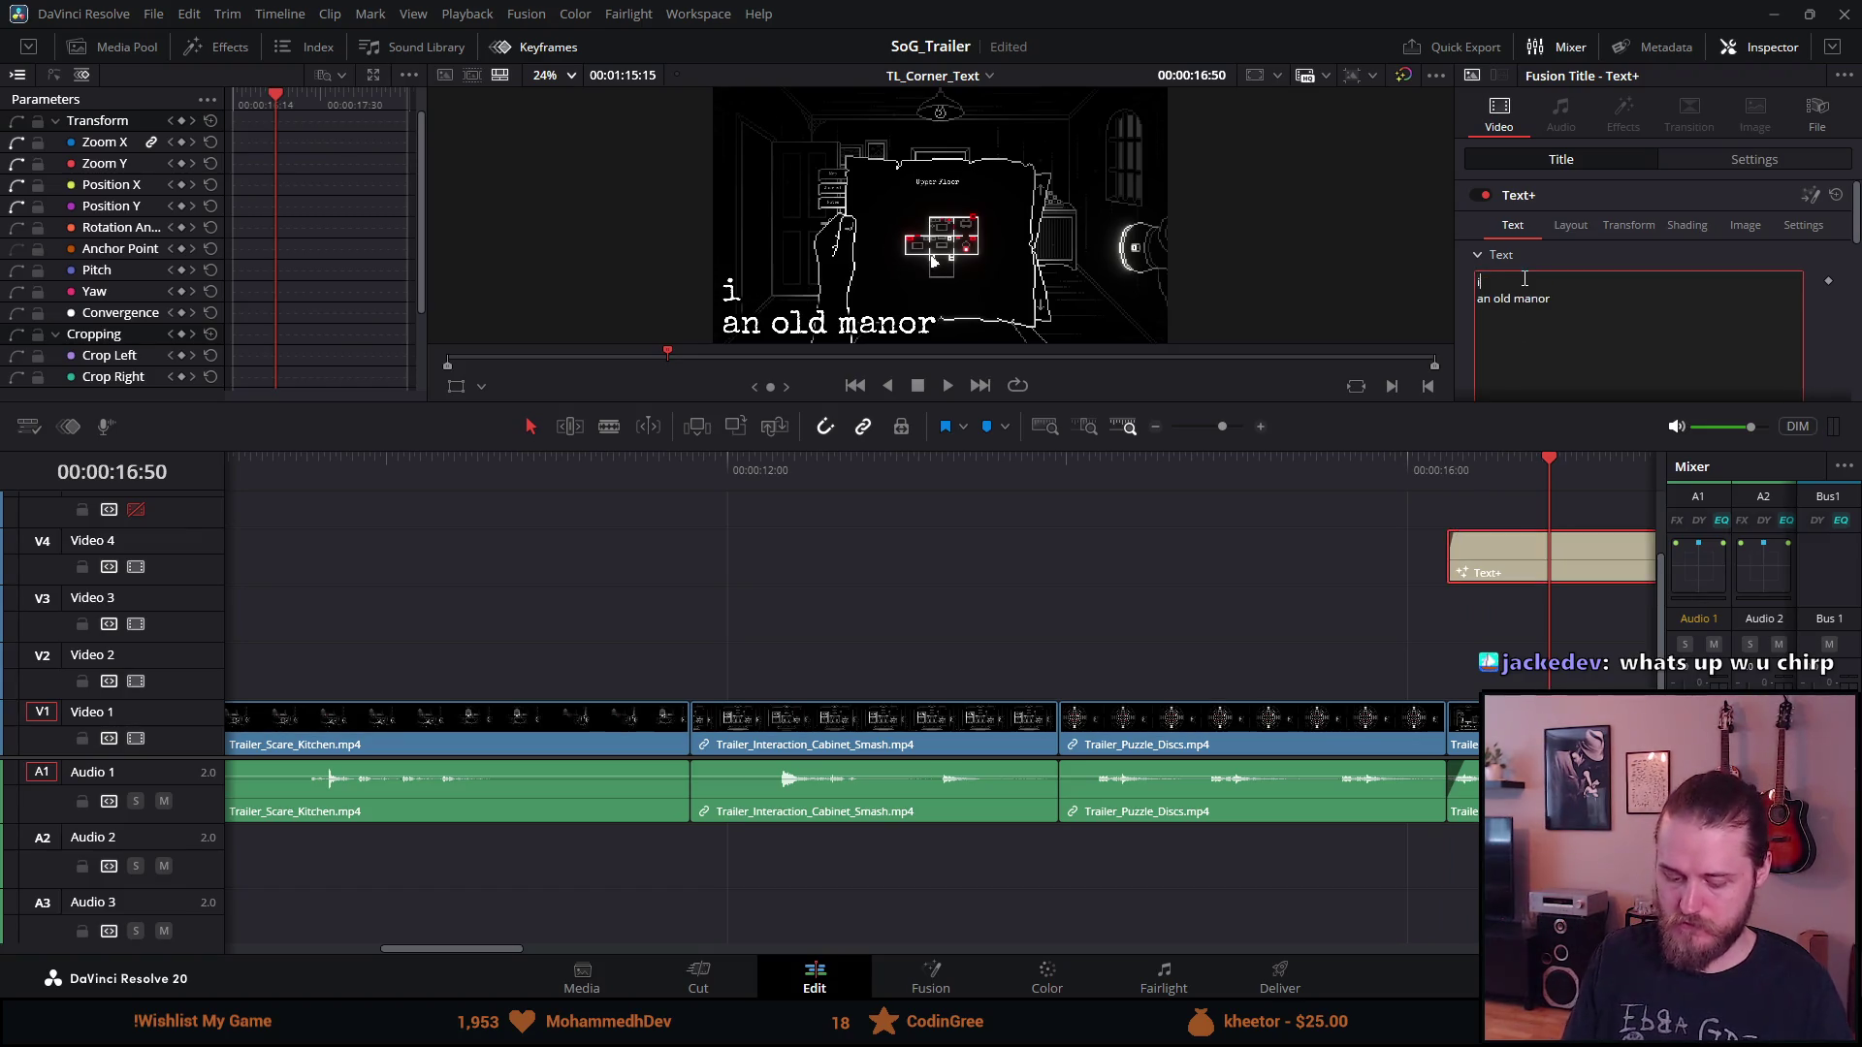
text(NVESTIG)
key(BackSpace)
key(BackSpace)
key(BackSpace)
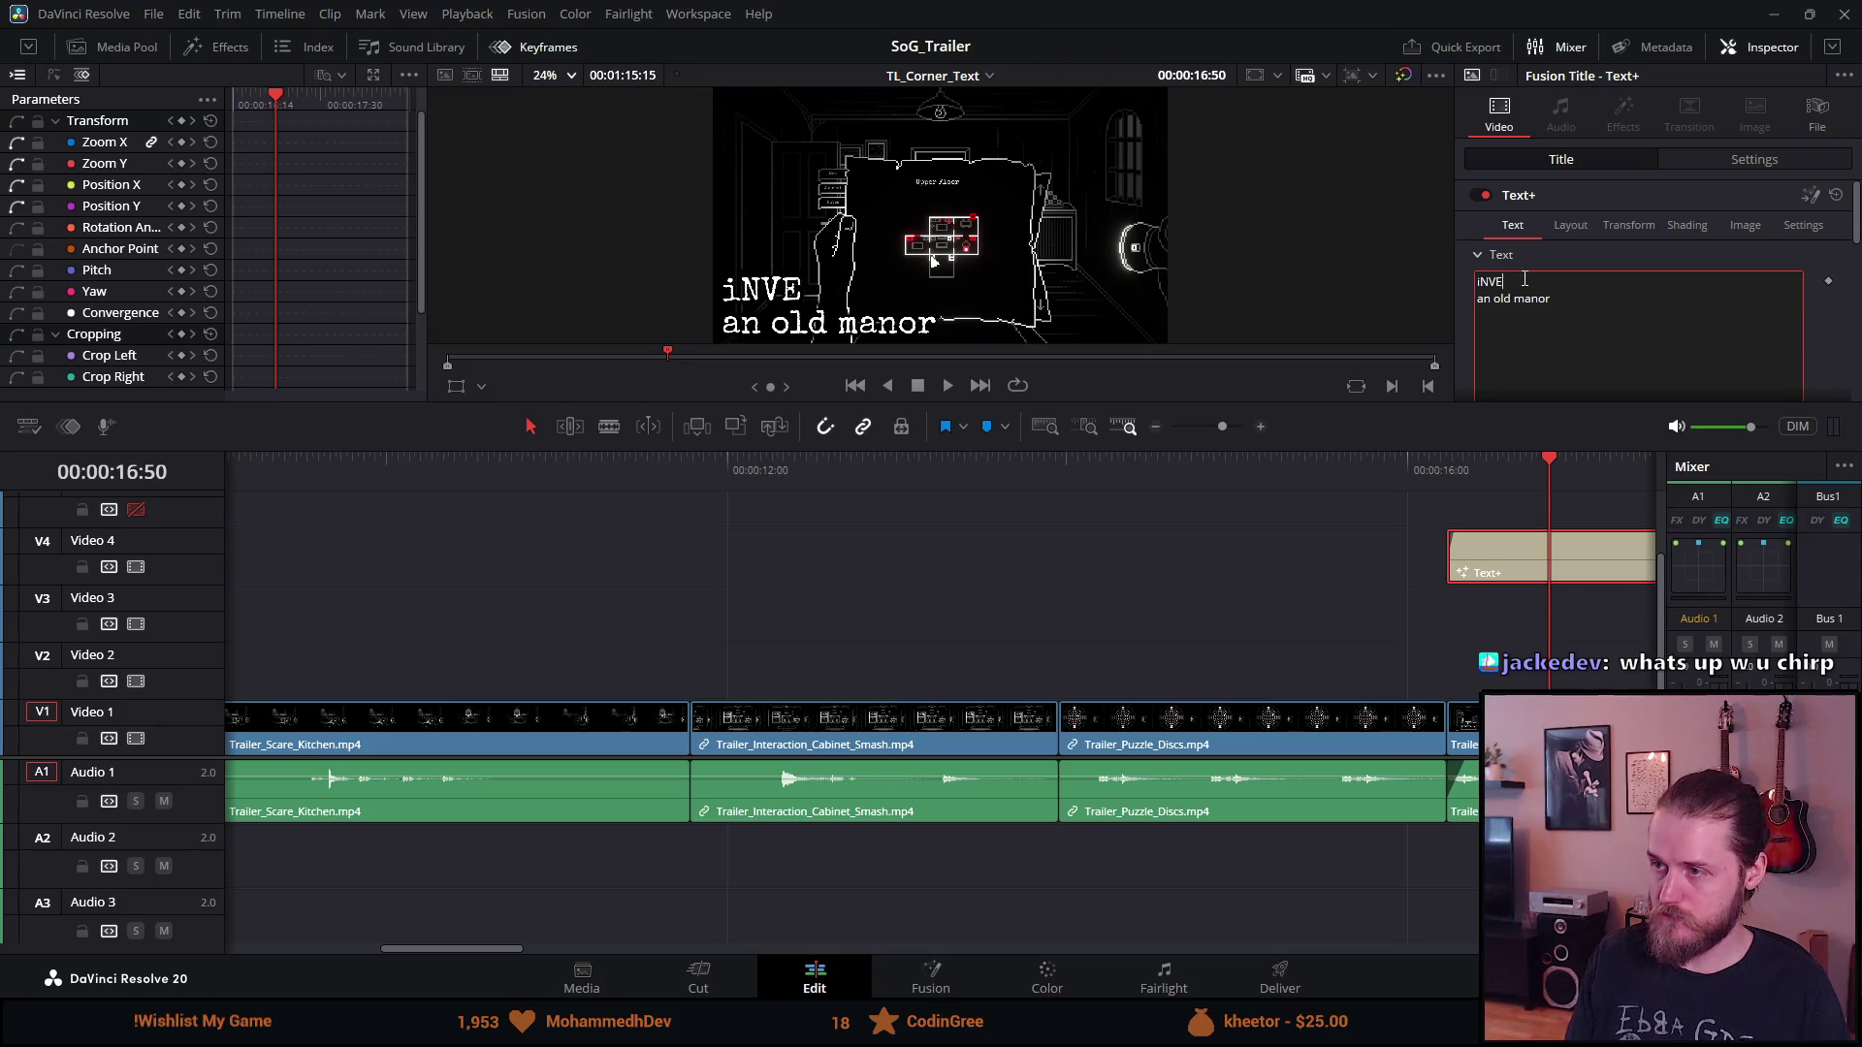
text(nvestigate)
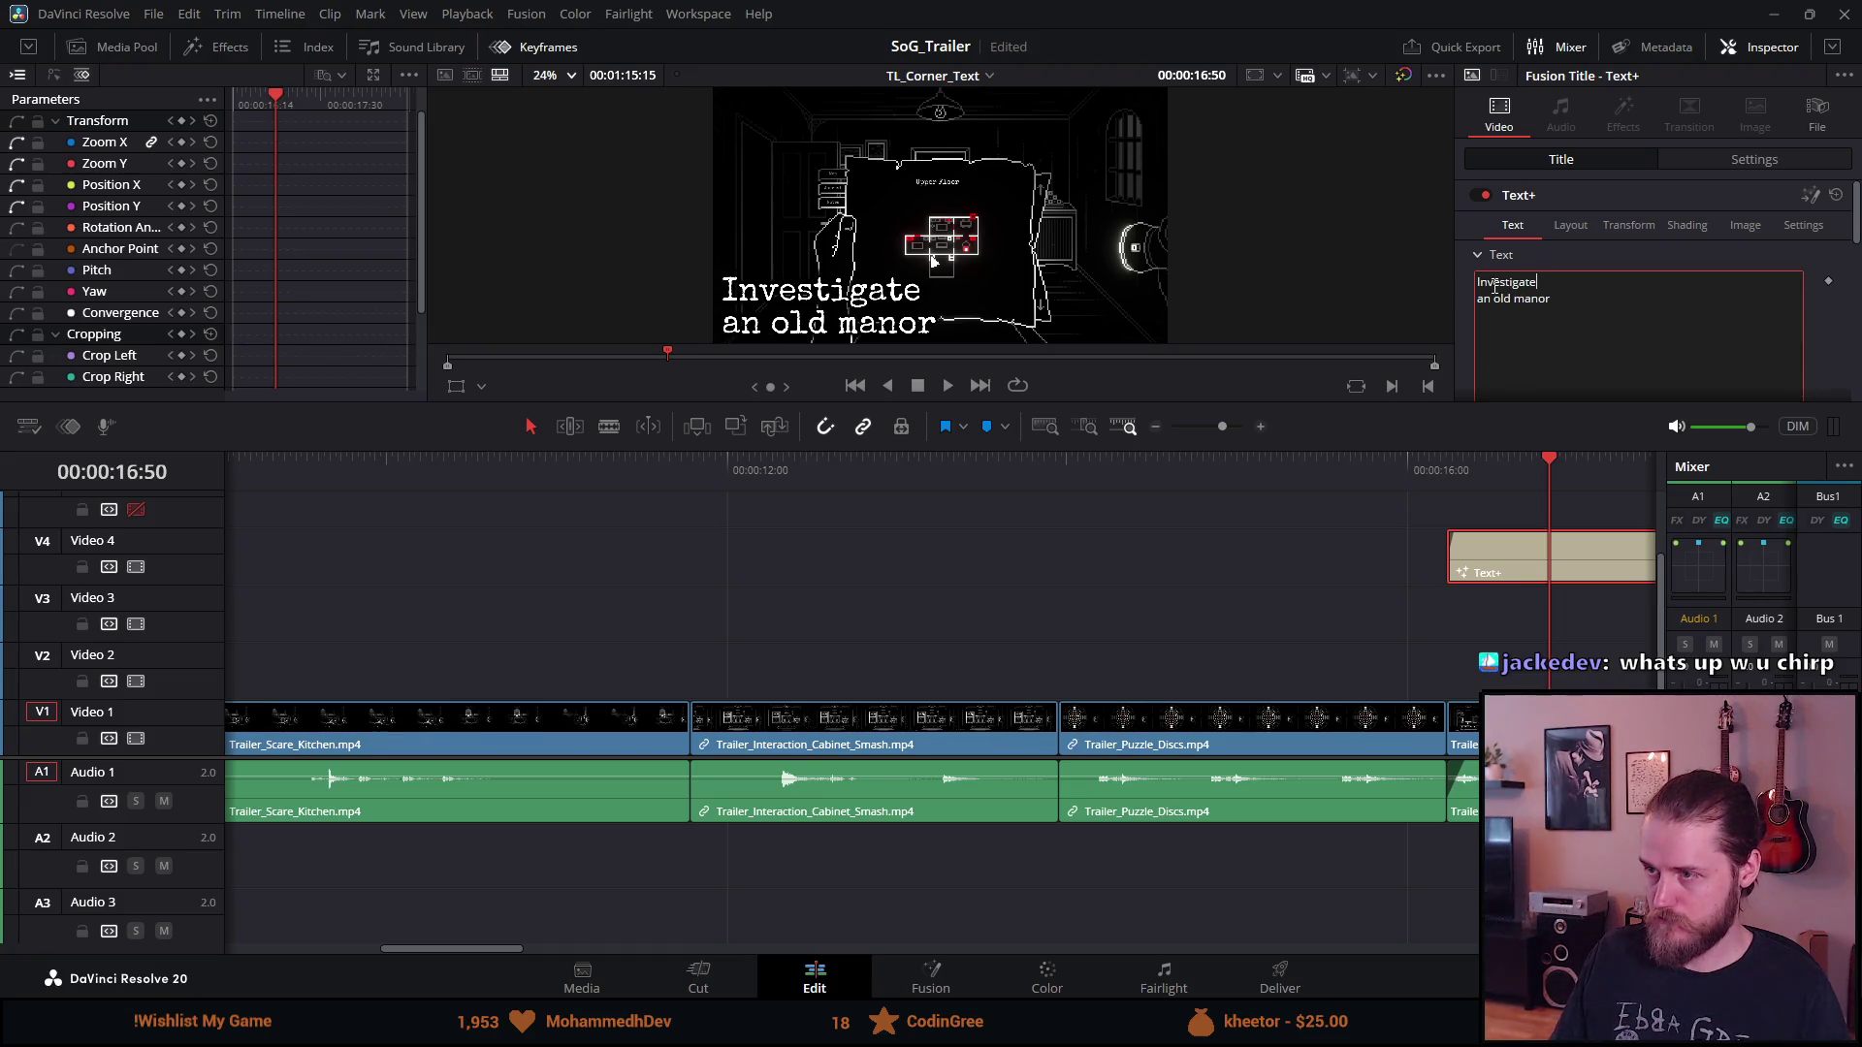
key(BackSpace)
key(BackSpace)
key(BackSpace)
key(BackSpace)
key(BackSpace)
text(the)
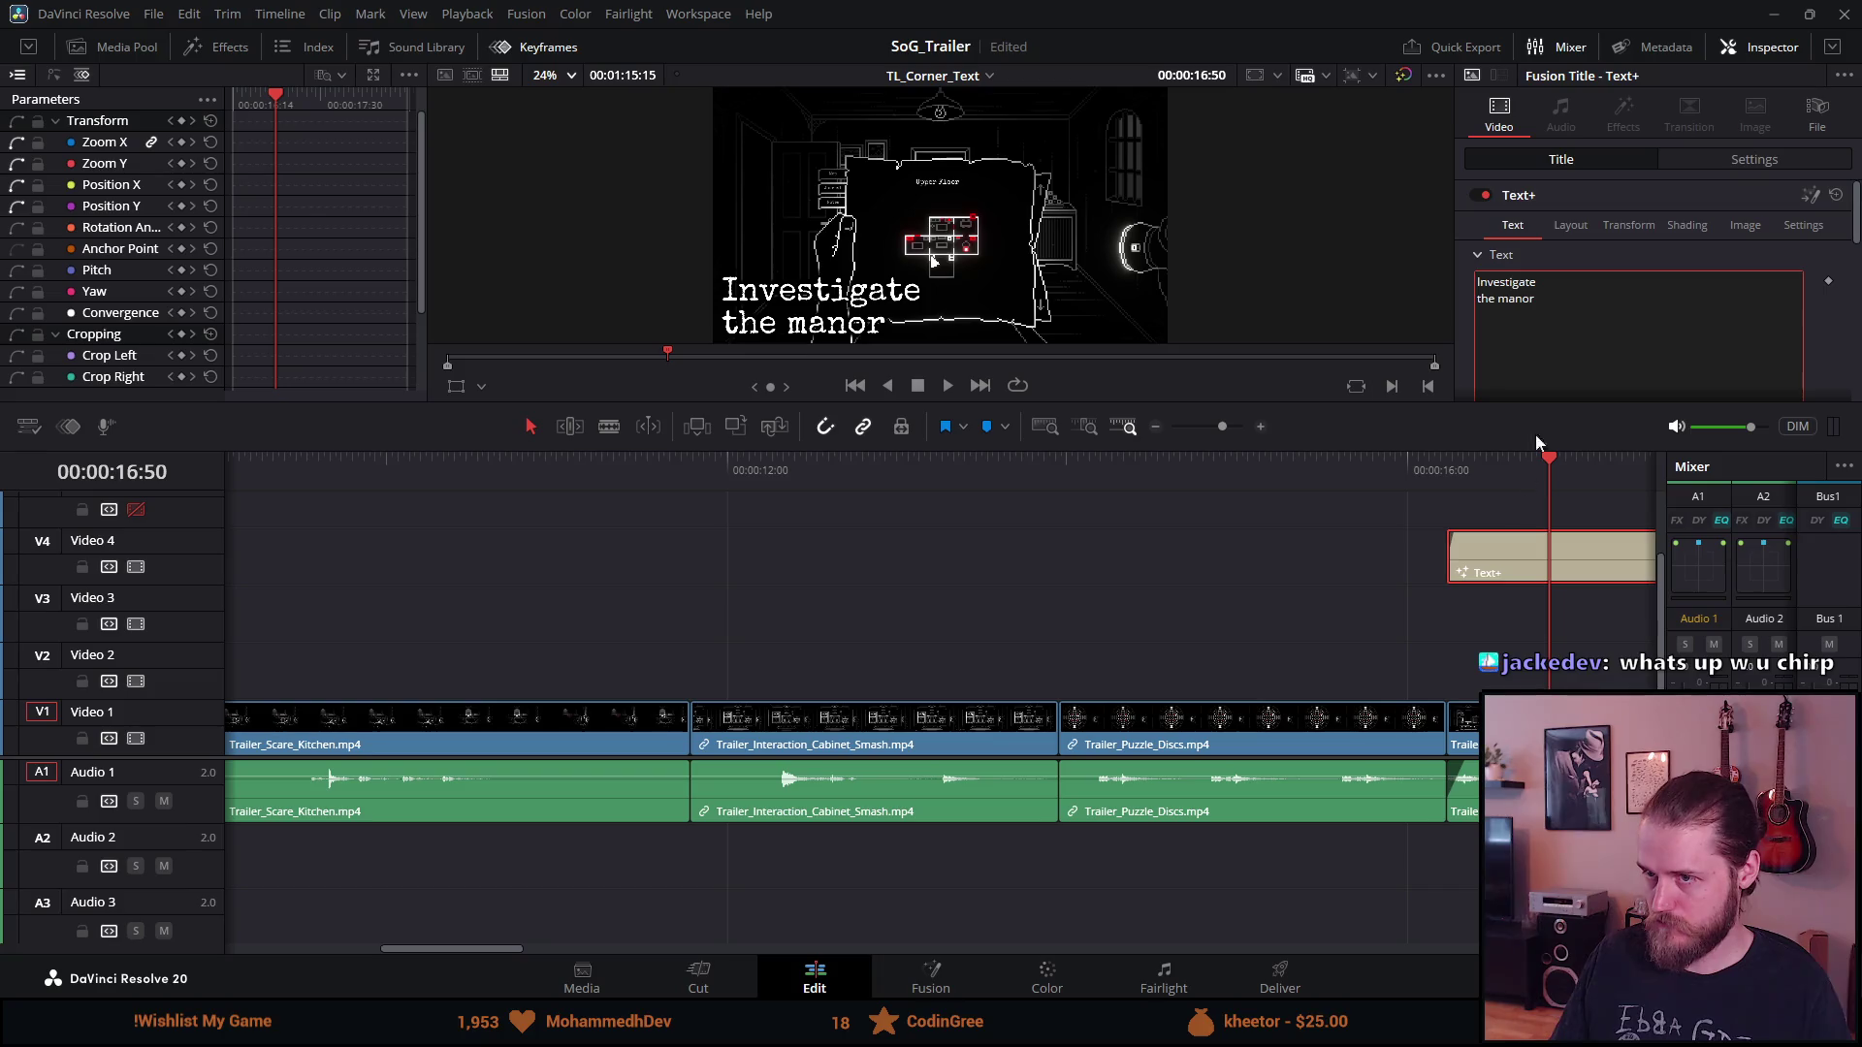
scroll(1548, 353, down, 10)
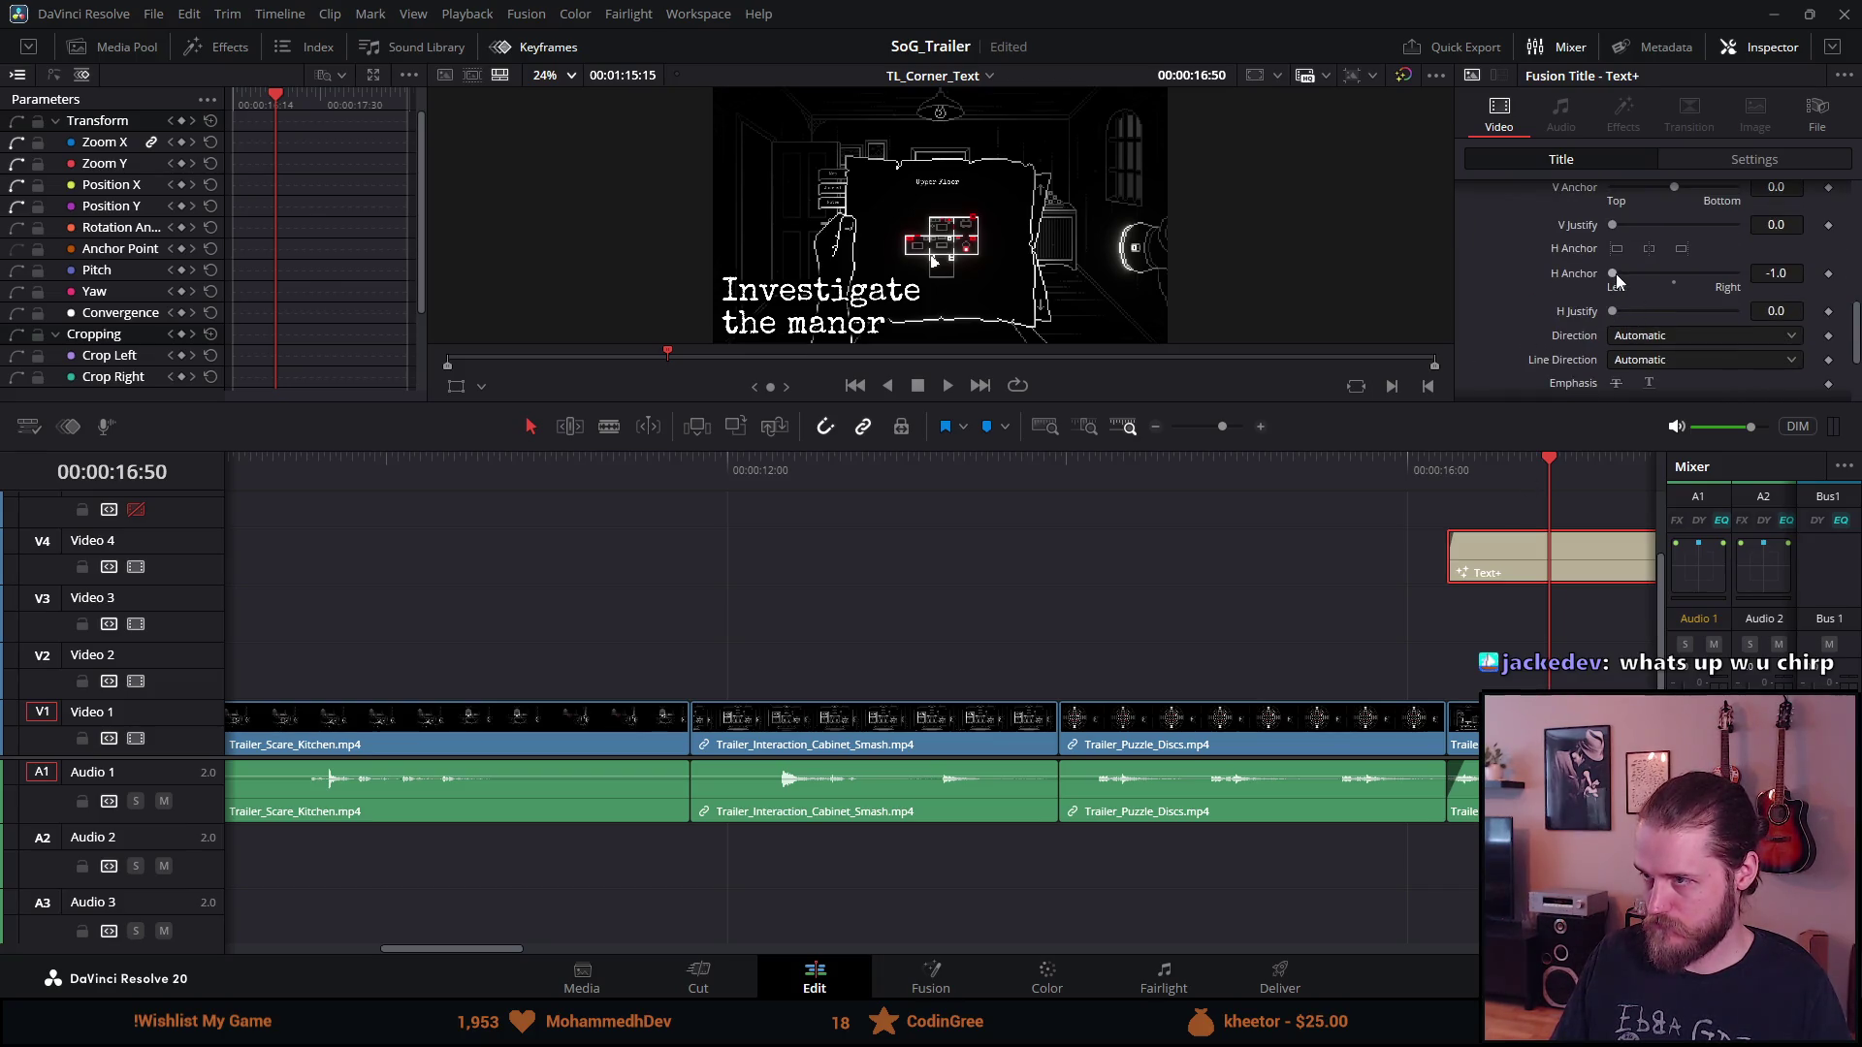
Set the title's H Anchor to Right and its Position Y to 378
drag(1614, 274, 1735, 273)
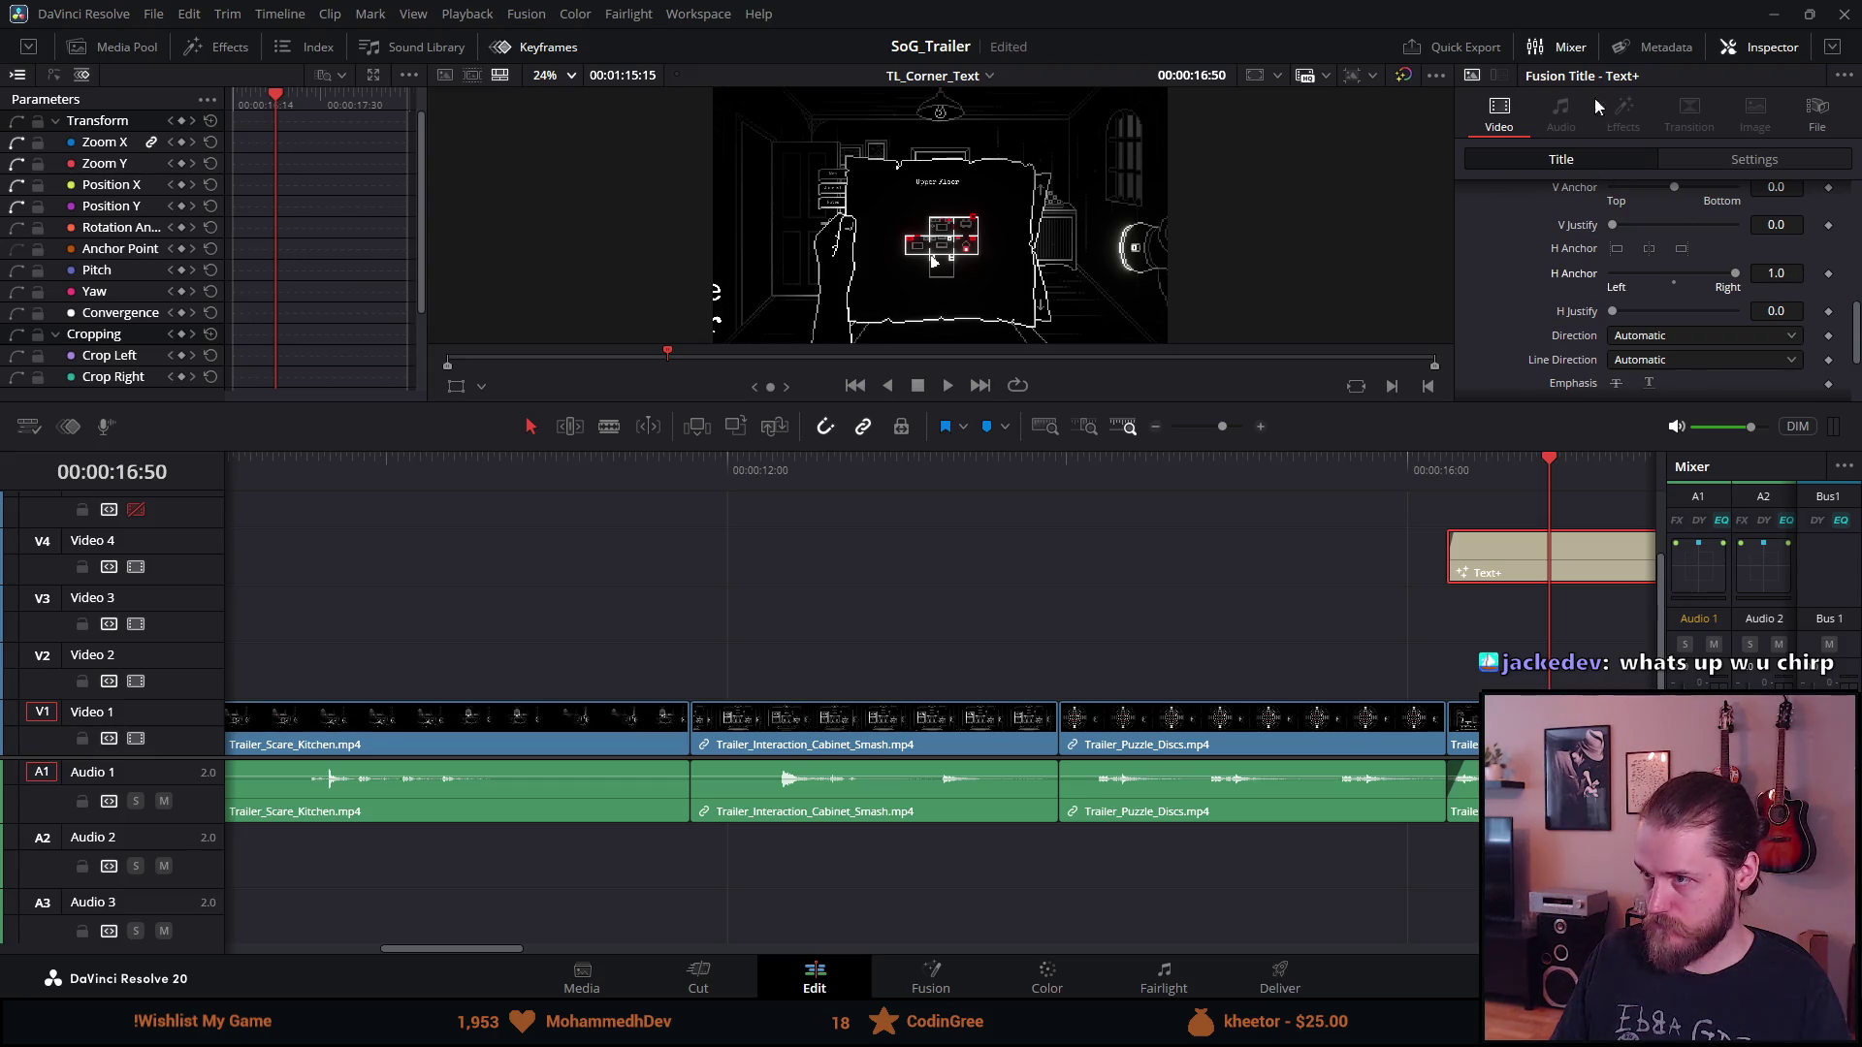
click(1713, 161)
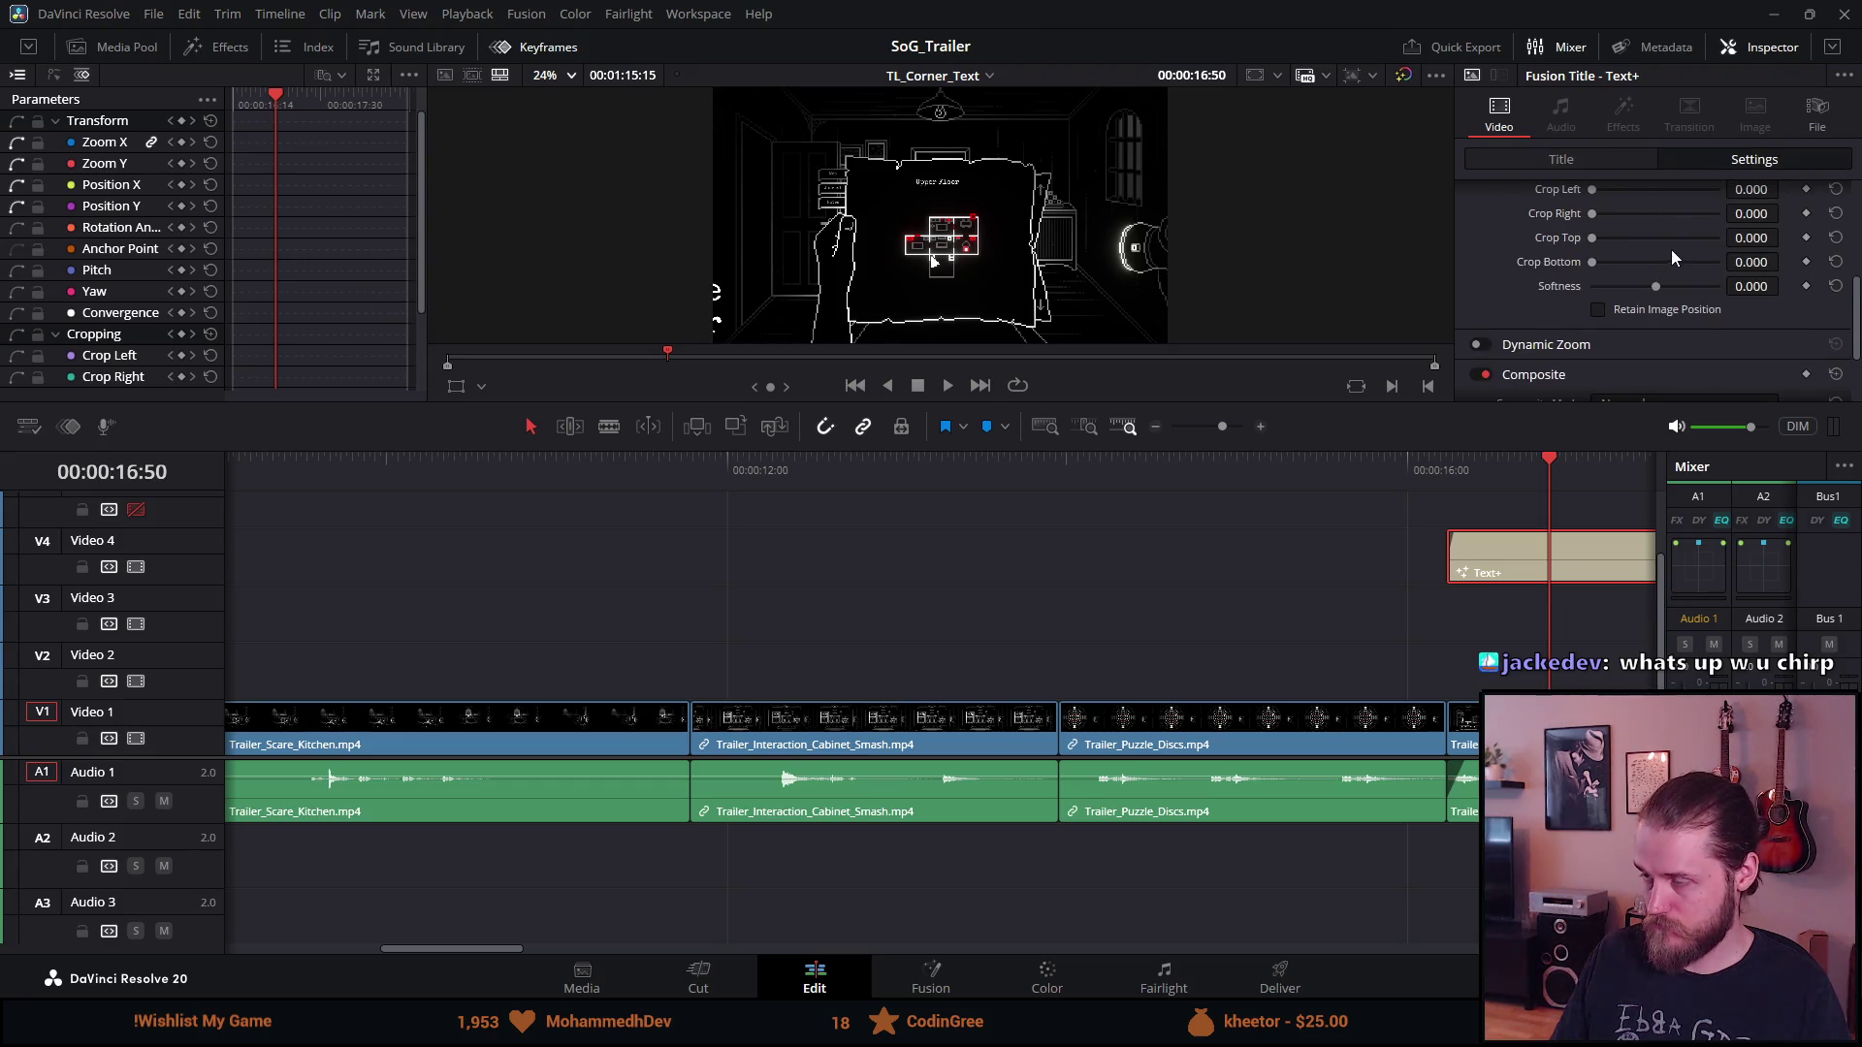
scroll(1648, 237, up, 5)
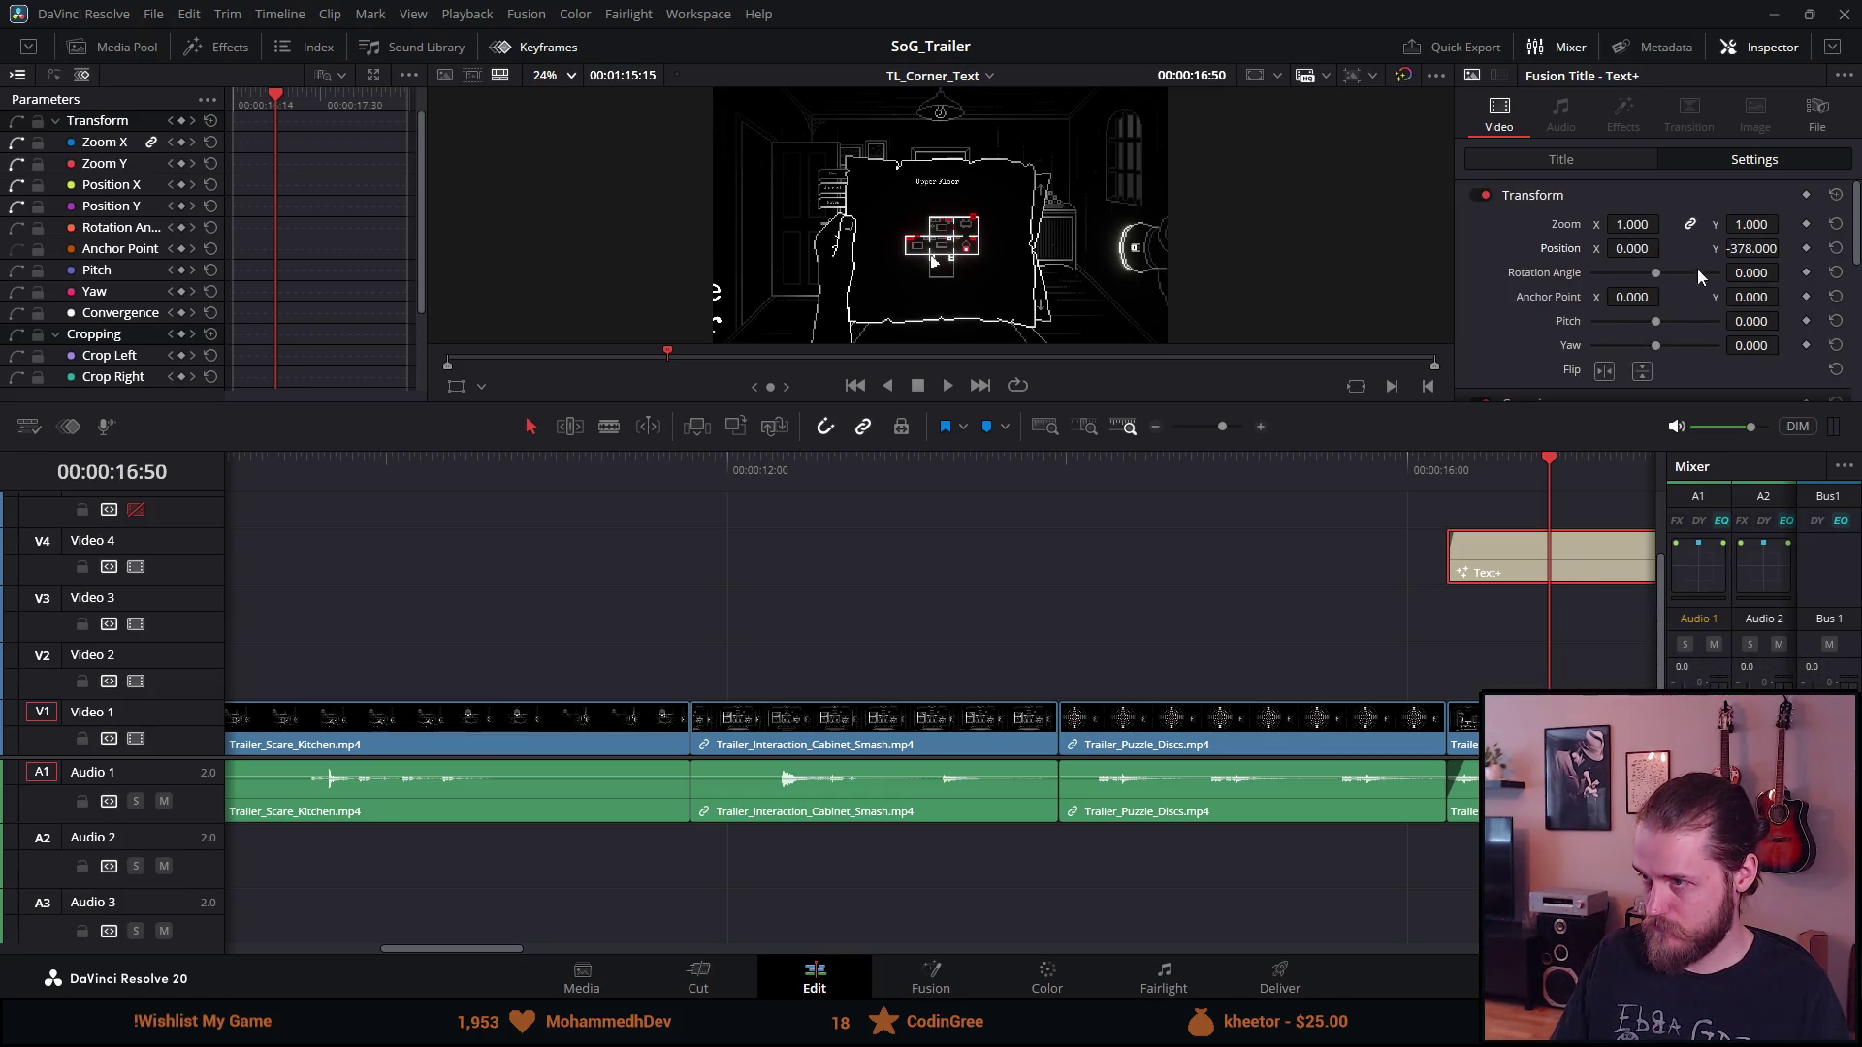
click(1745, 248)
key(BackSpace)
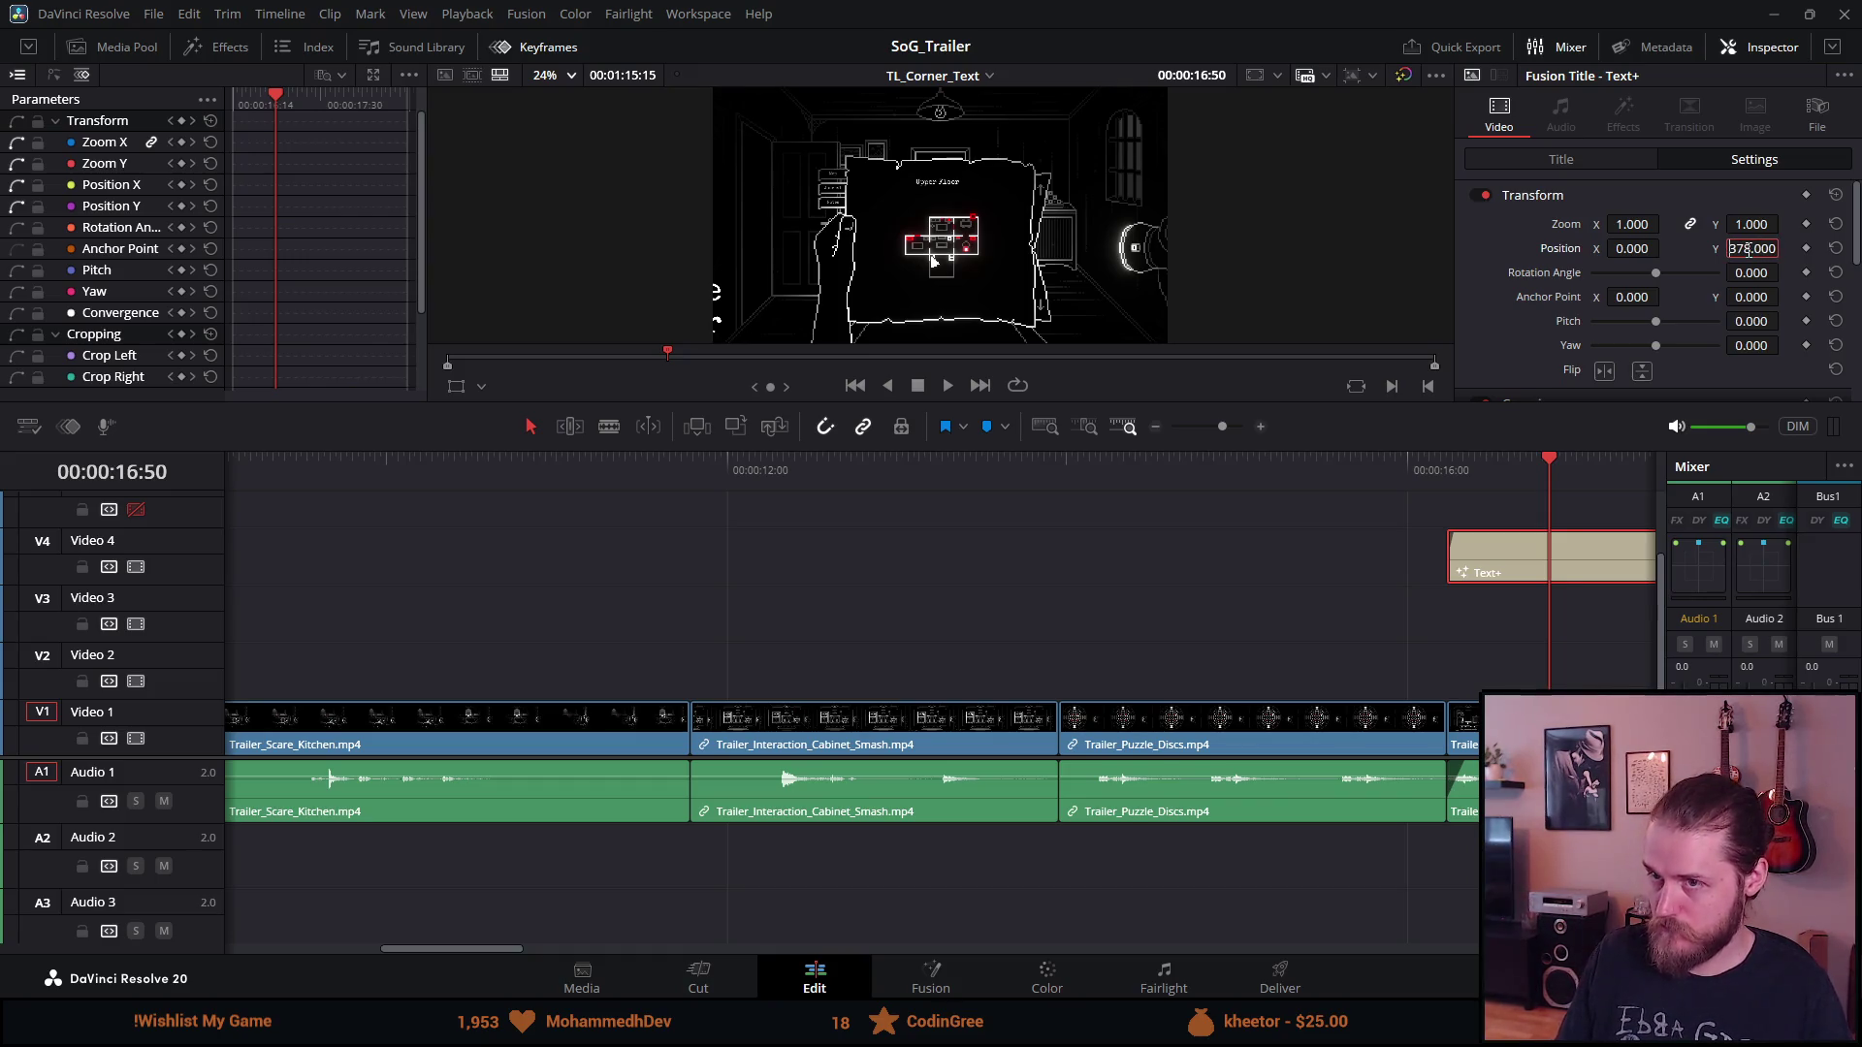
key(Return)
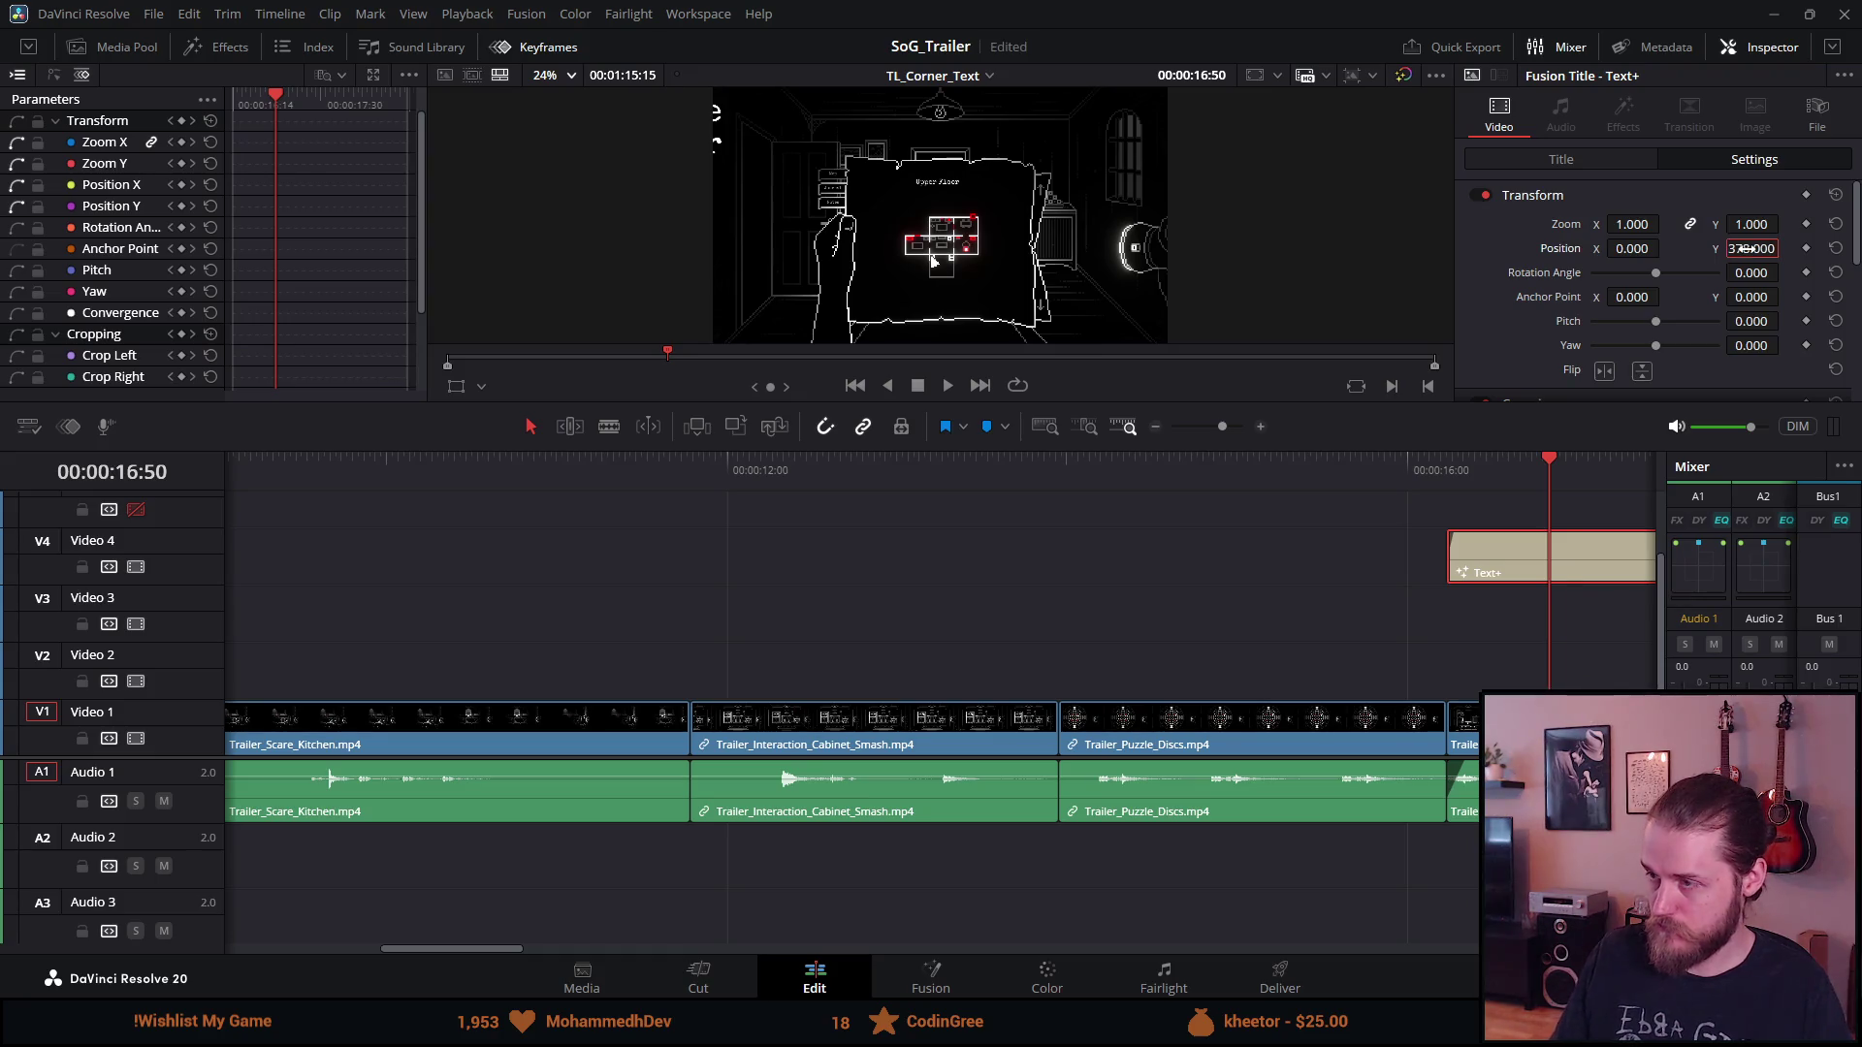
Set the layout Center X to 0.98 and preview the top-right title
click(1602, 157)
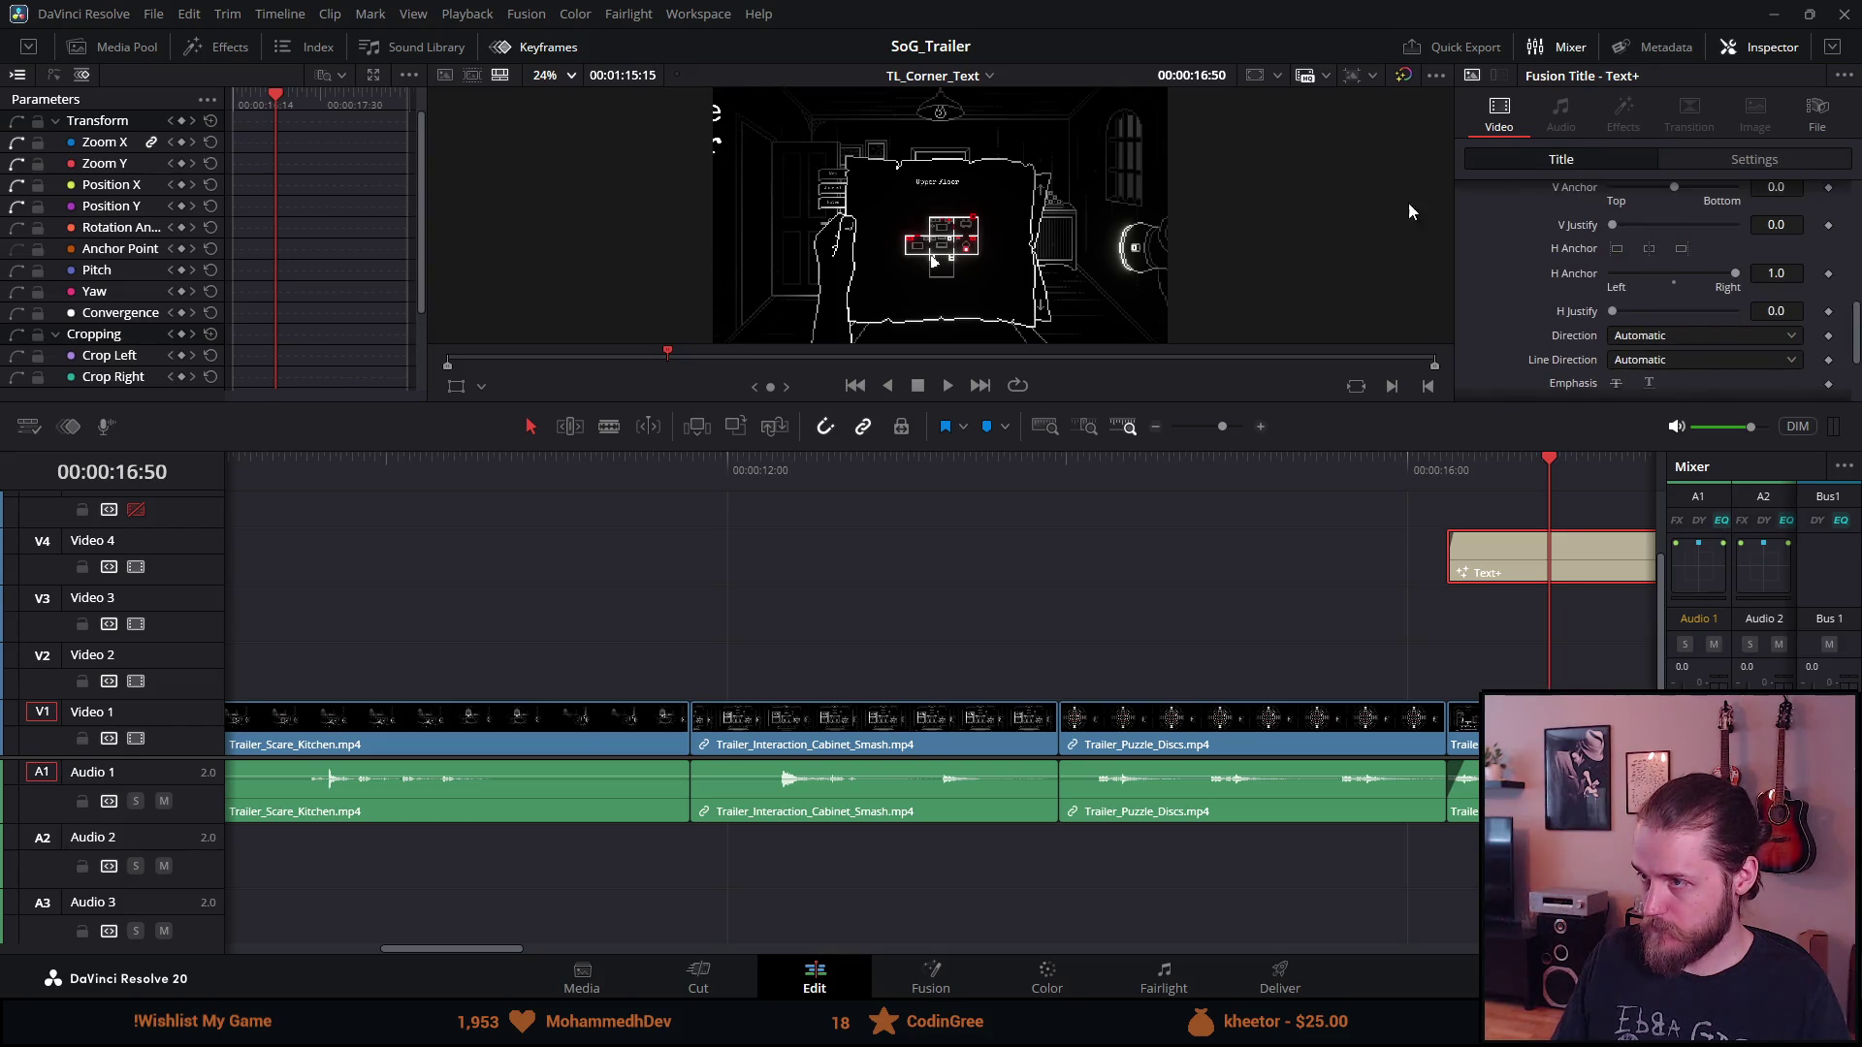
scroll(1424, 221, up, 1)
scroll(1599, 238, up, 8)
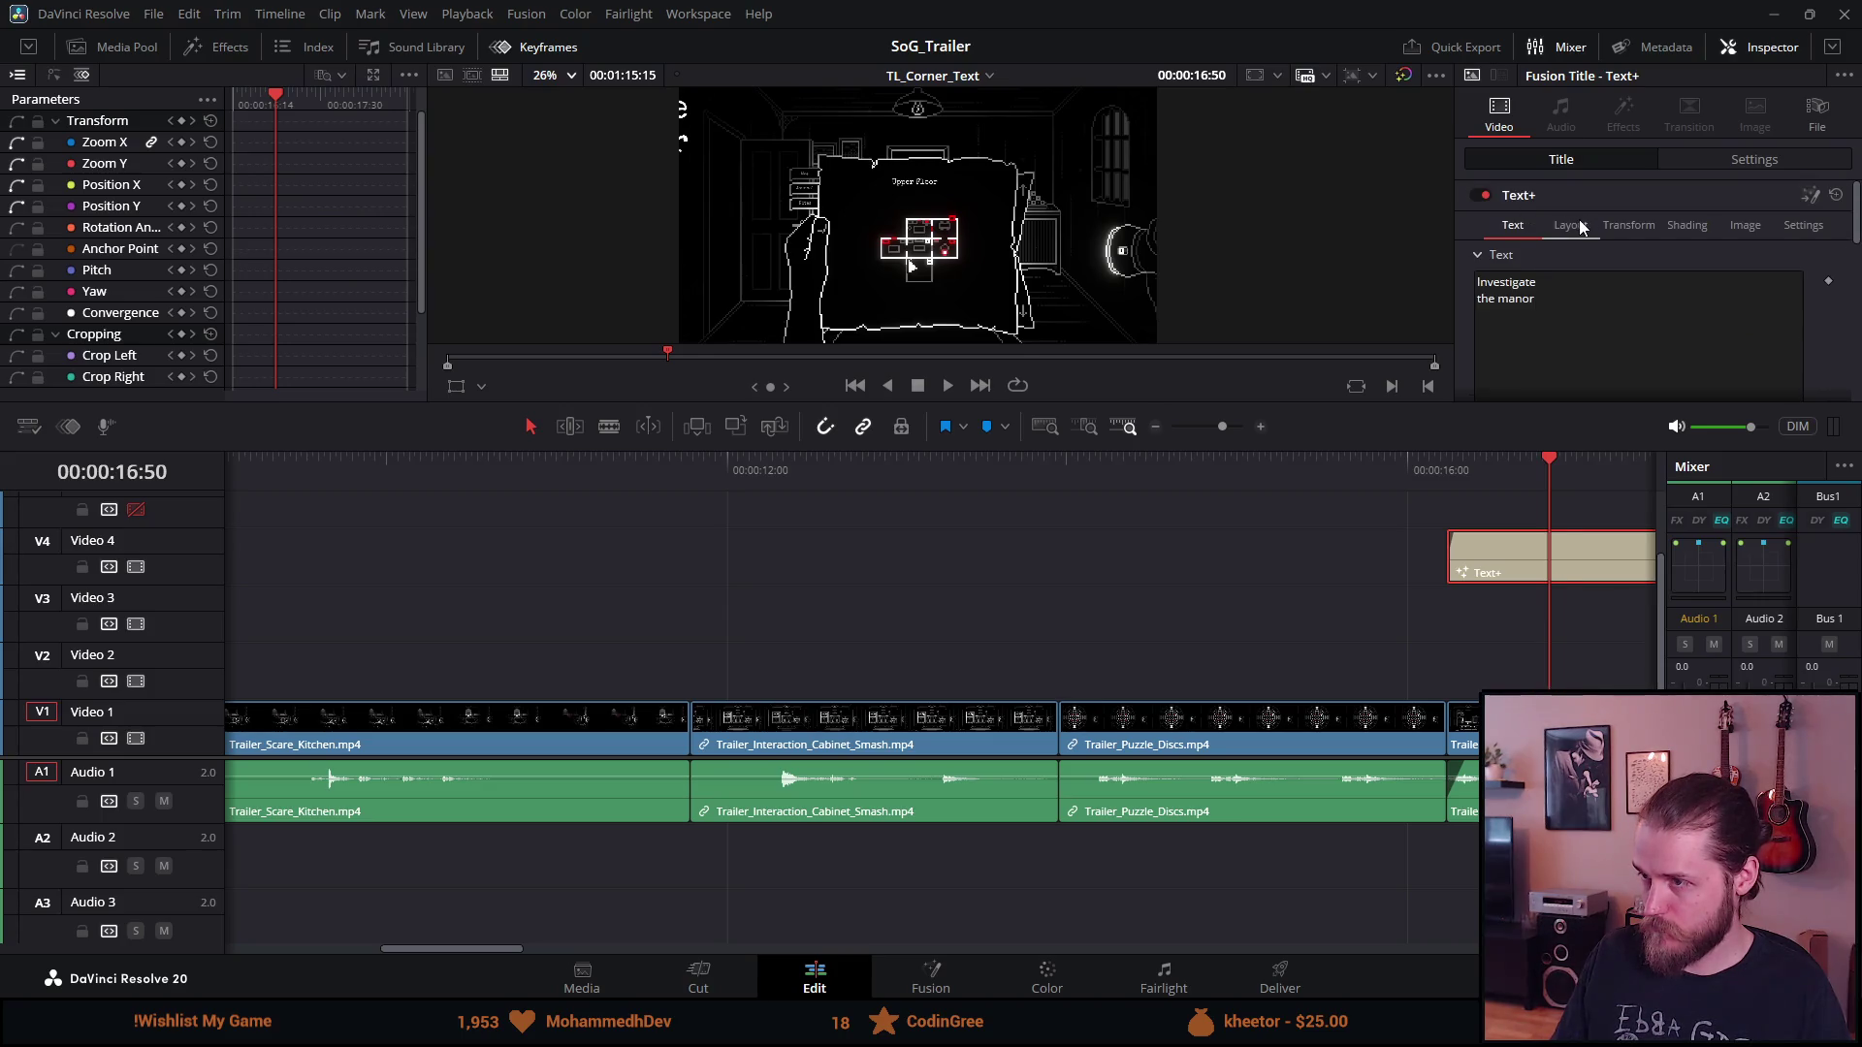
click(1571, 226)
click(1658, 307)
text(0.098)
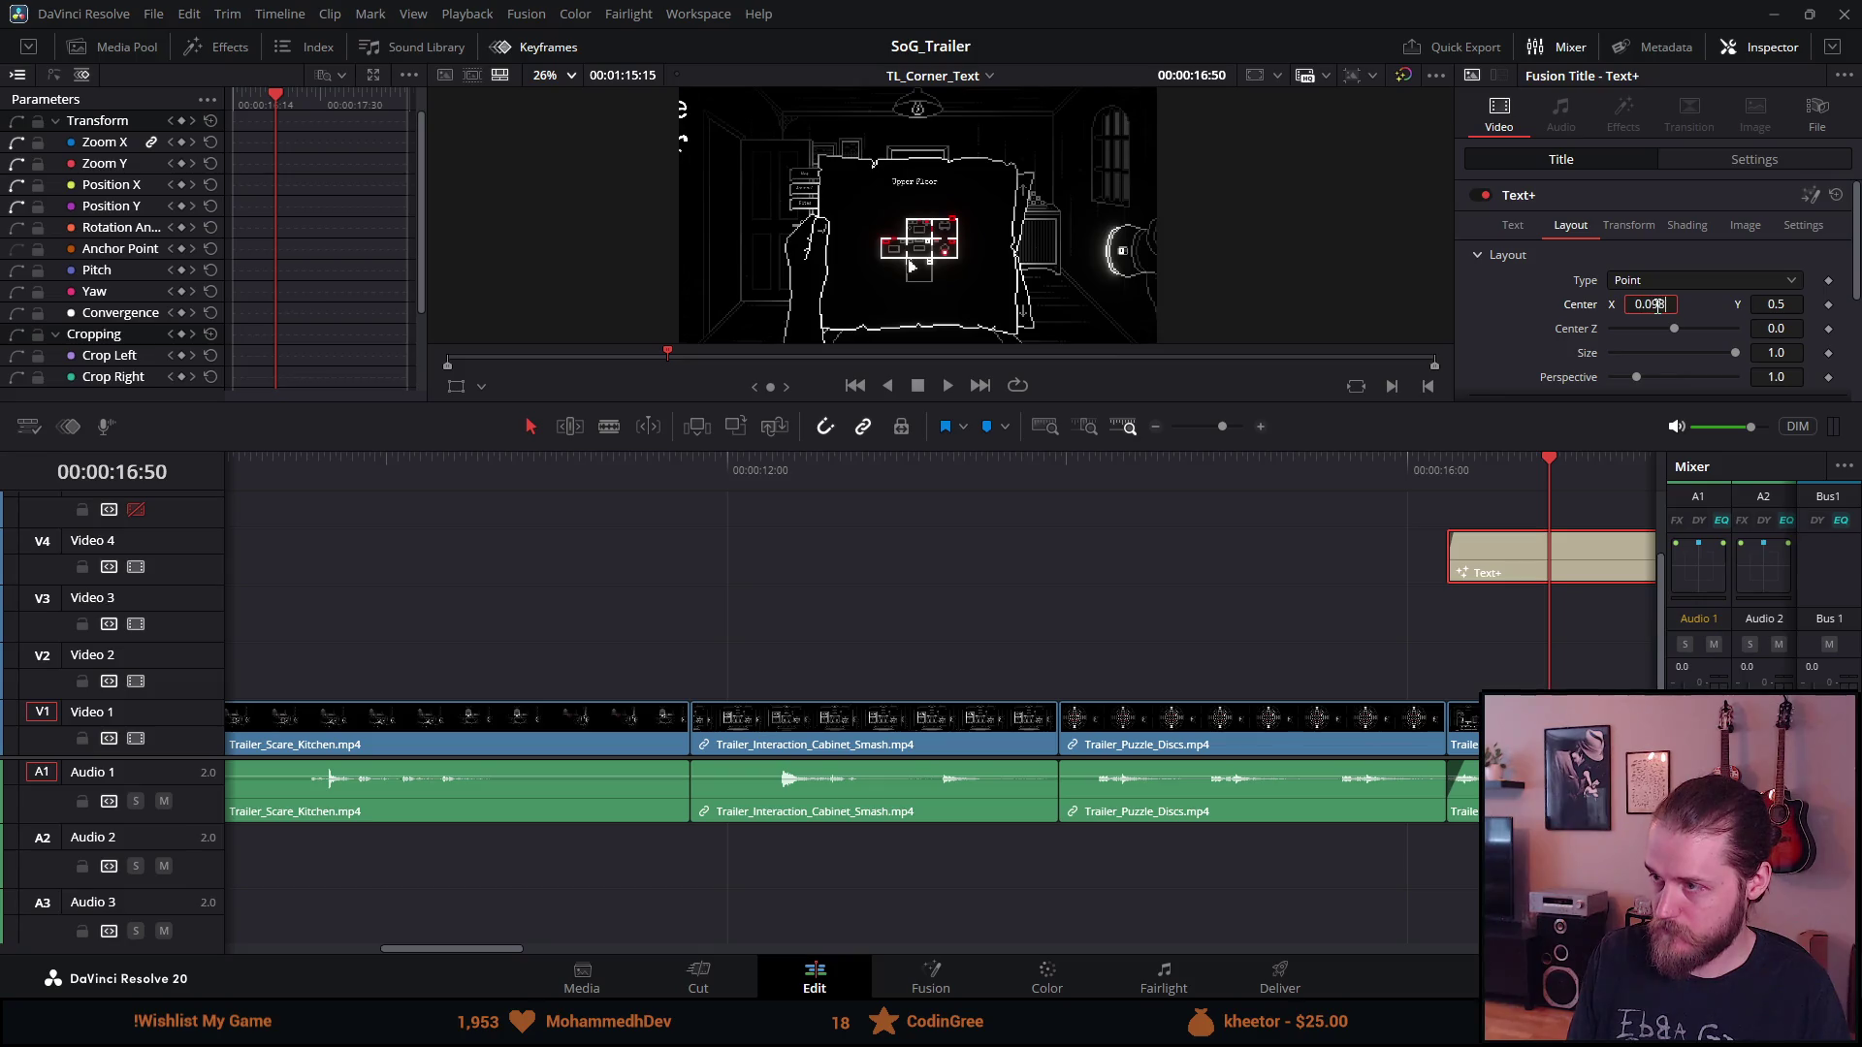
key(Tab)
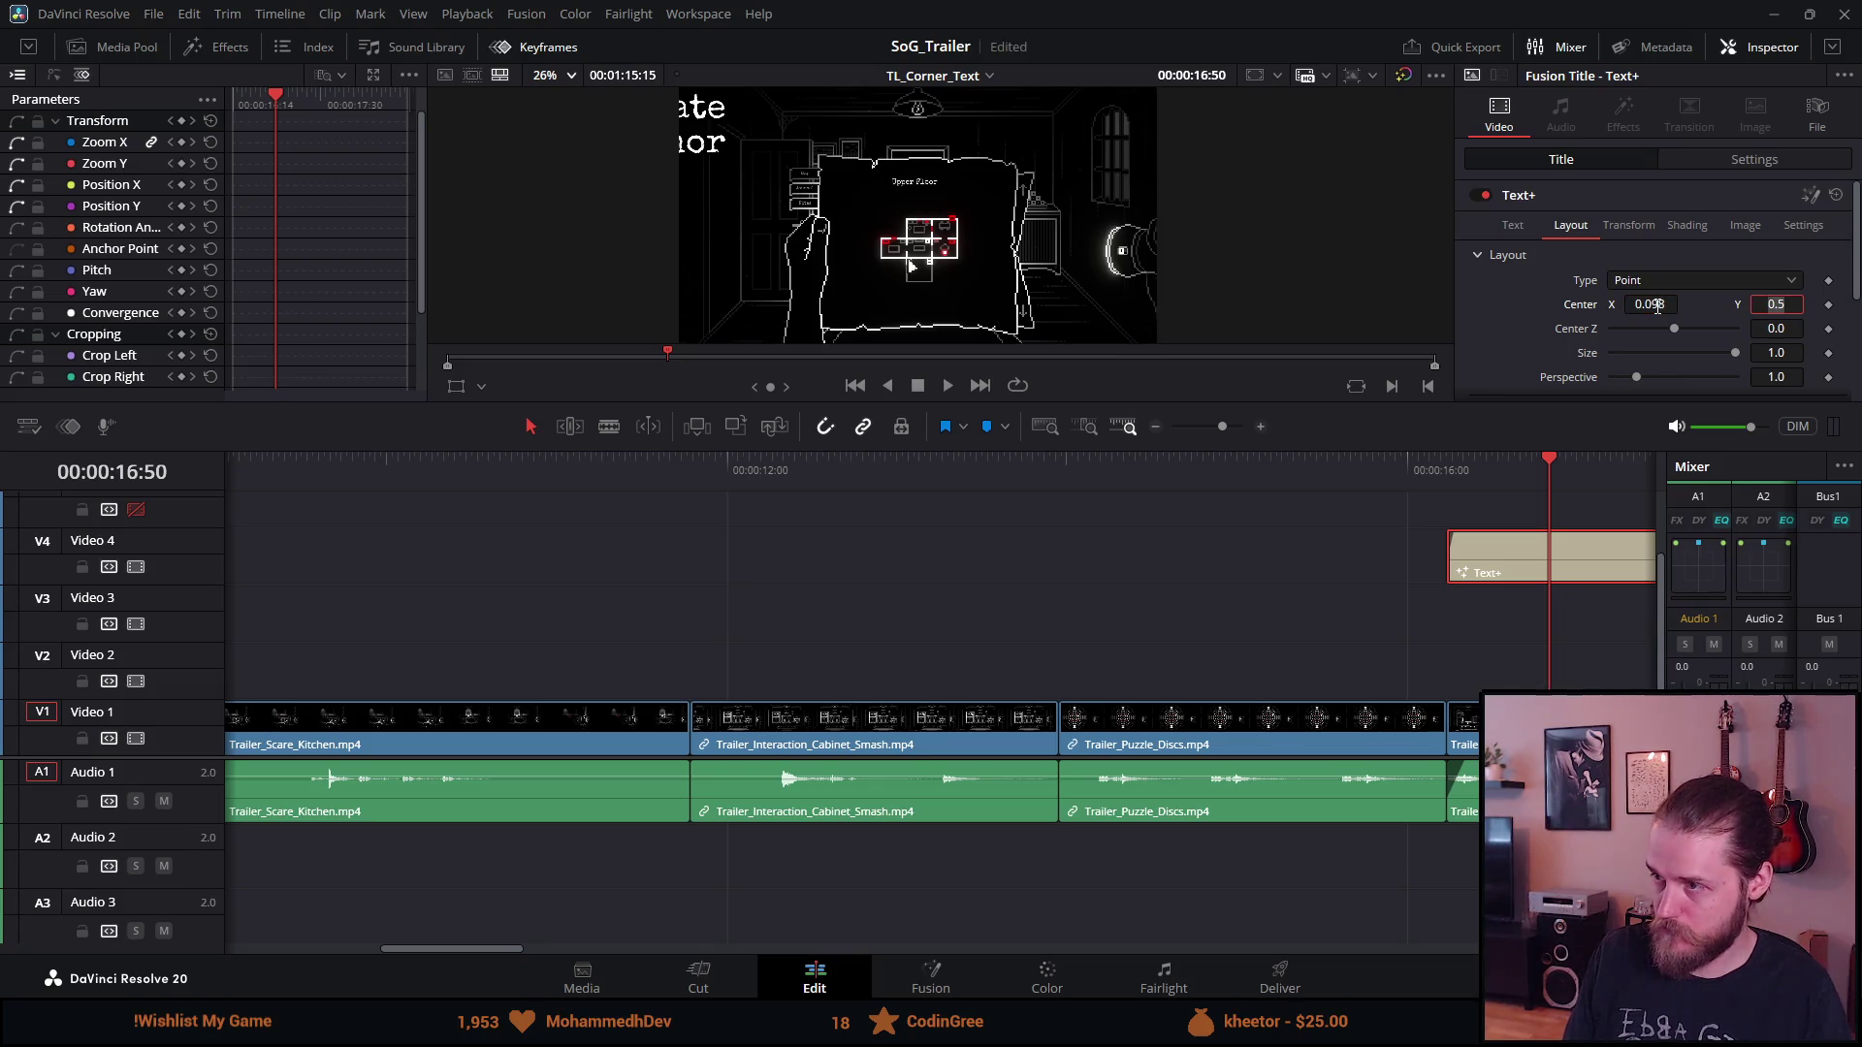
click(1657, 304)
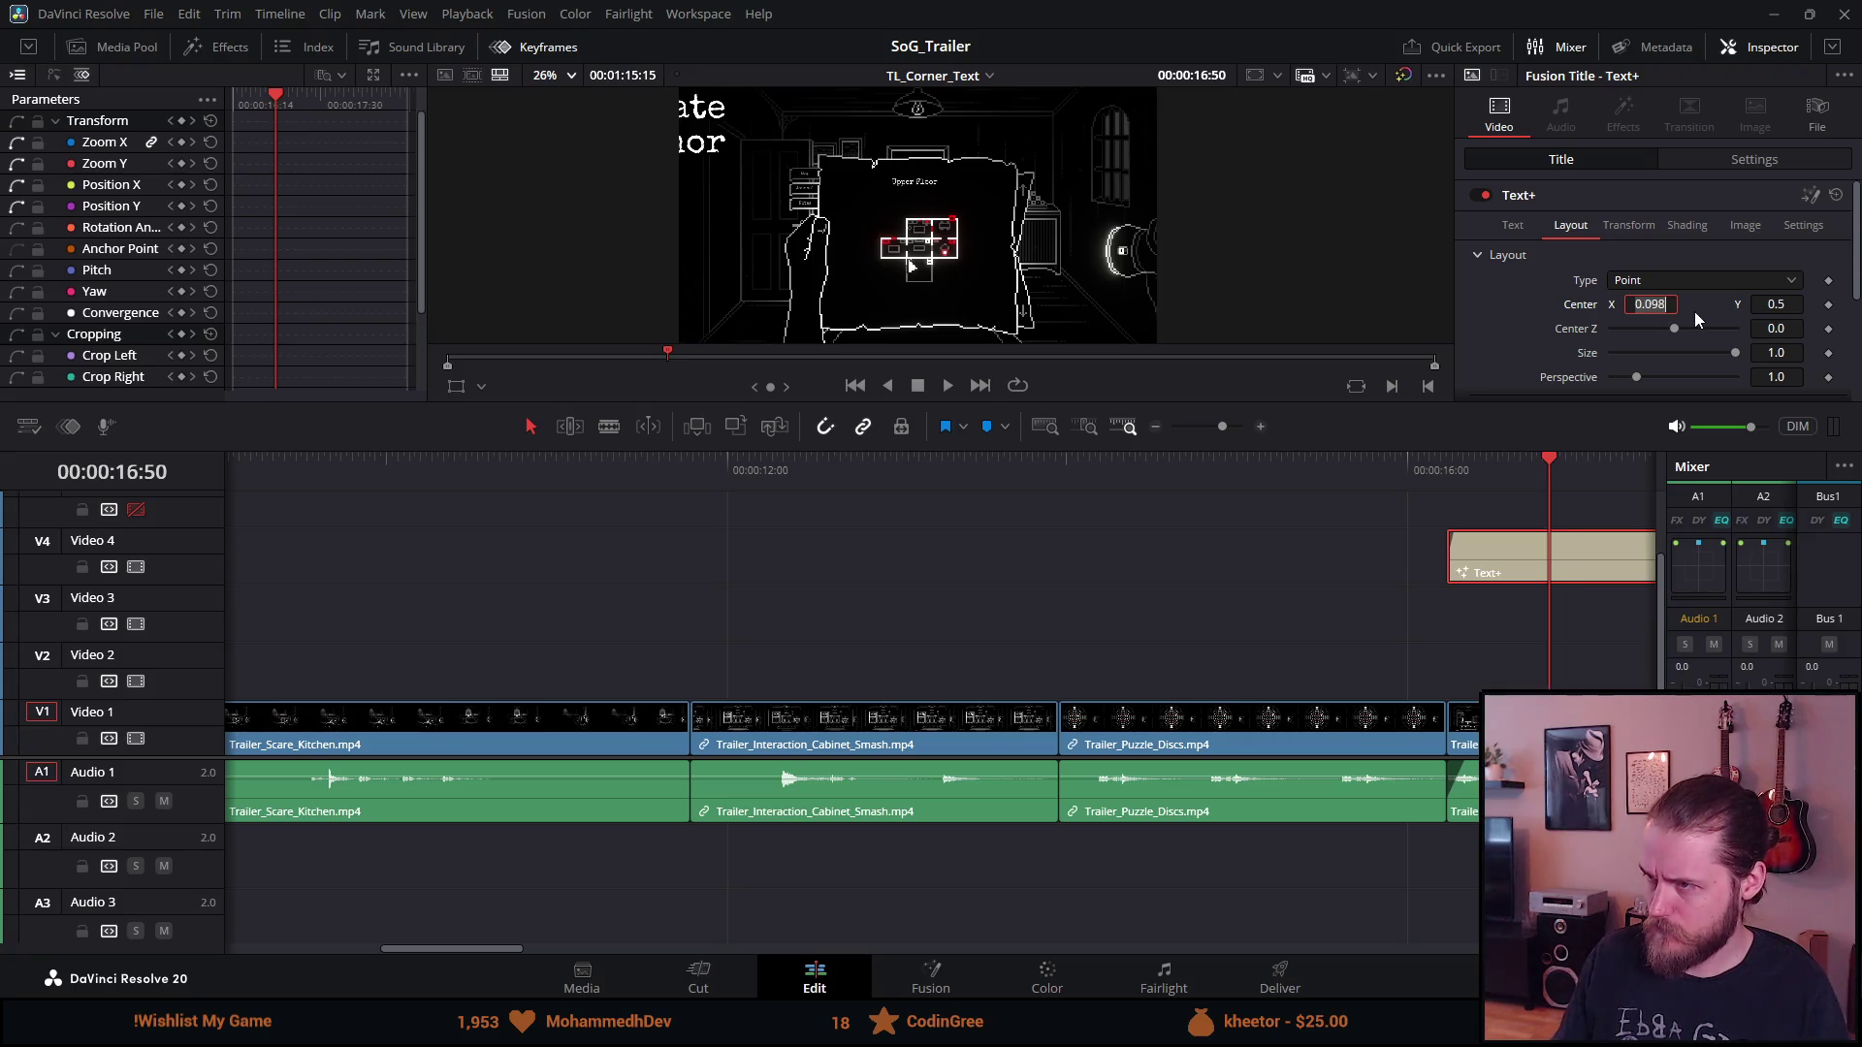
text(0.88)
key(Tab)
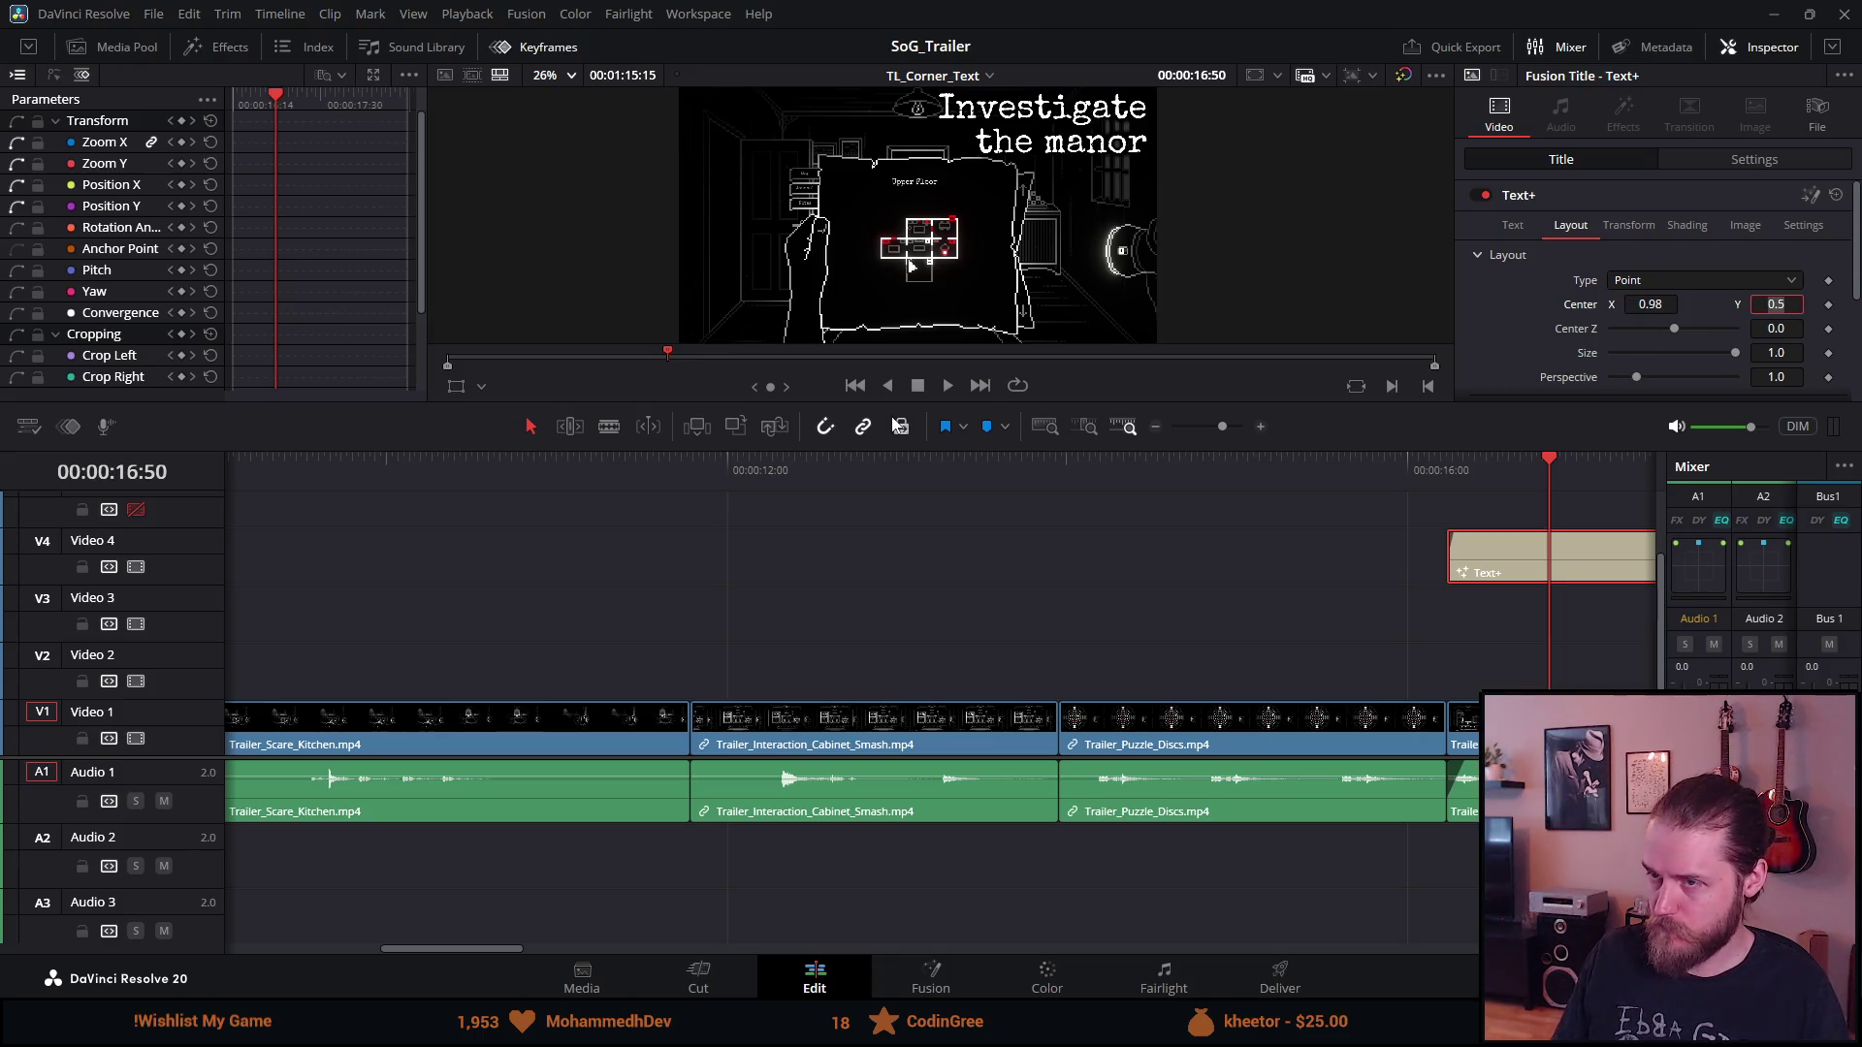
click(1397, 487)
key(space)
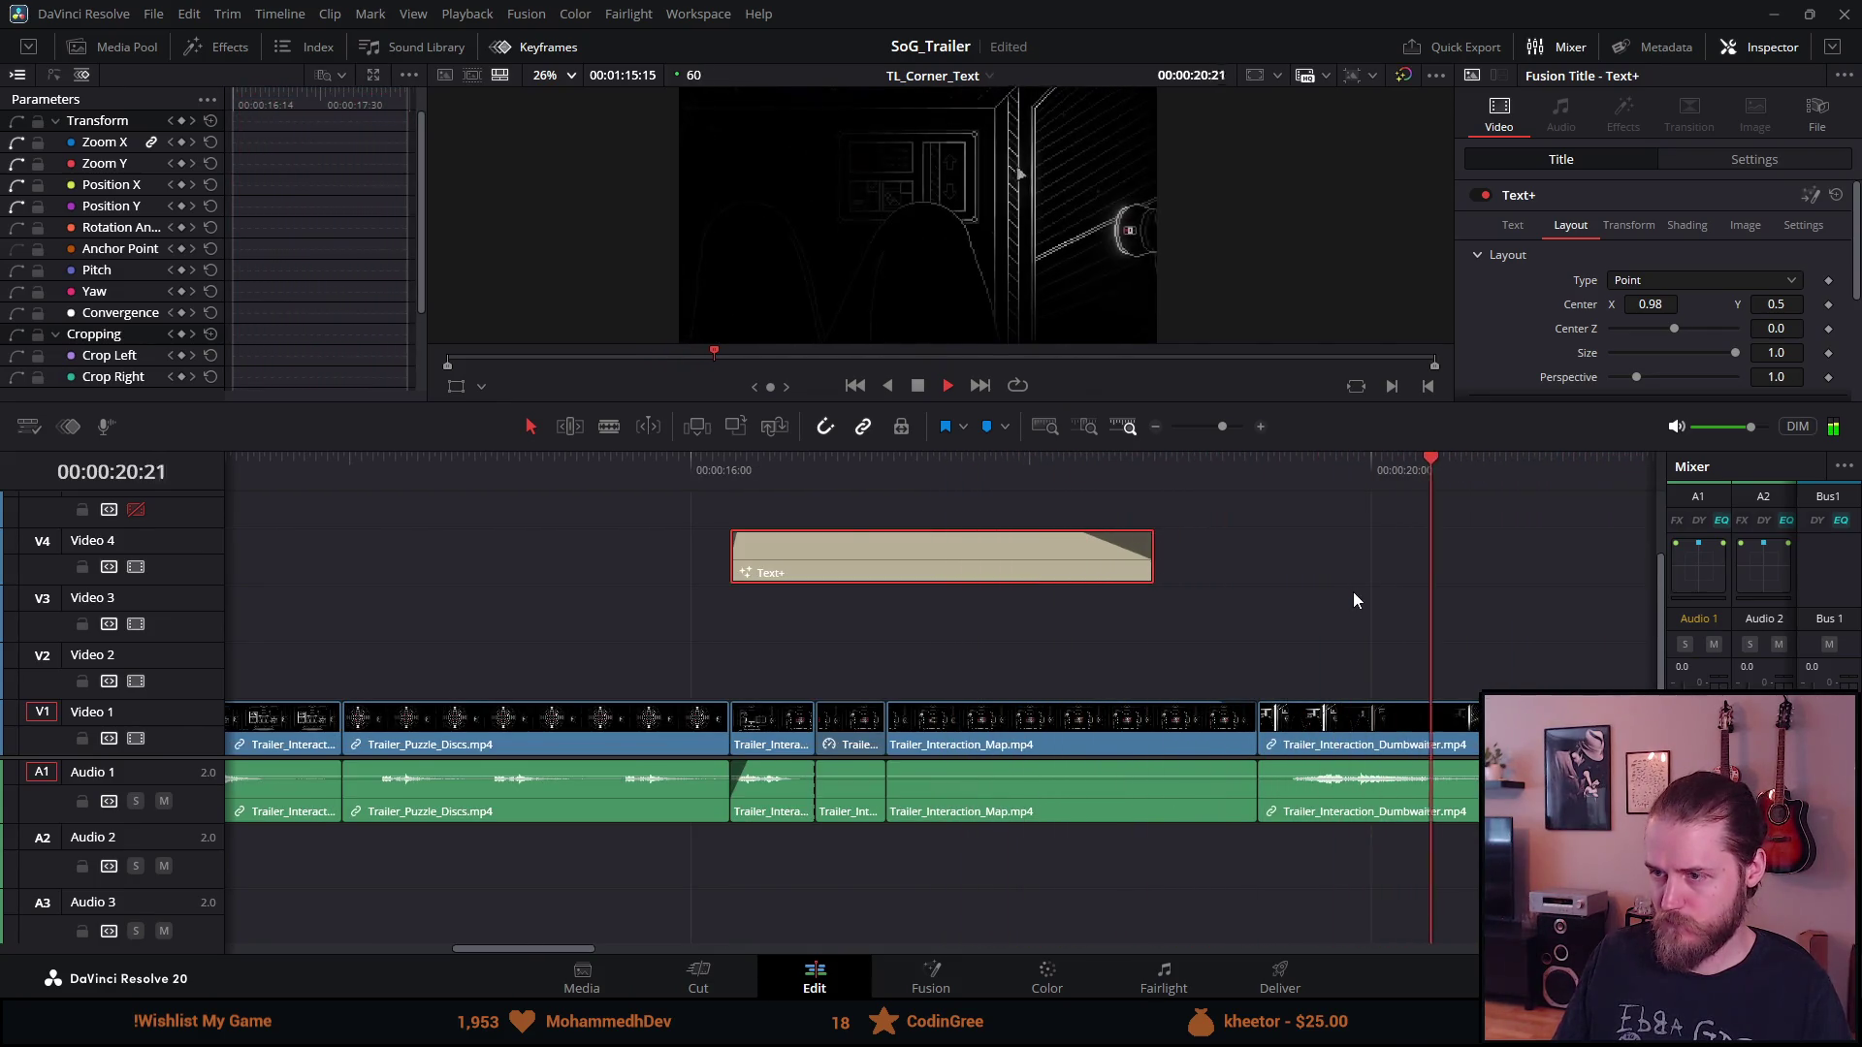
scroll(1336, 584, down, 8)
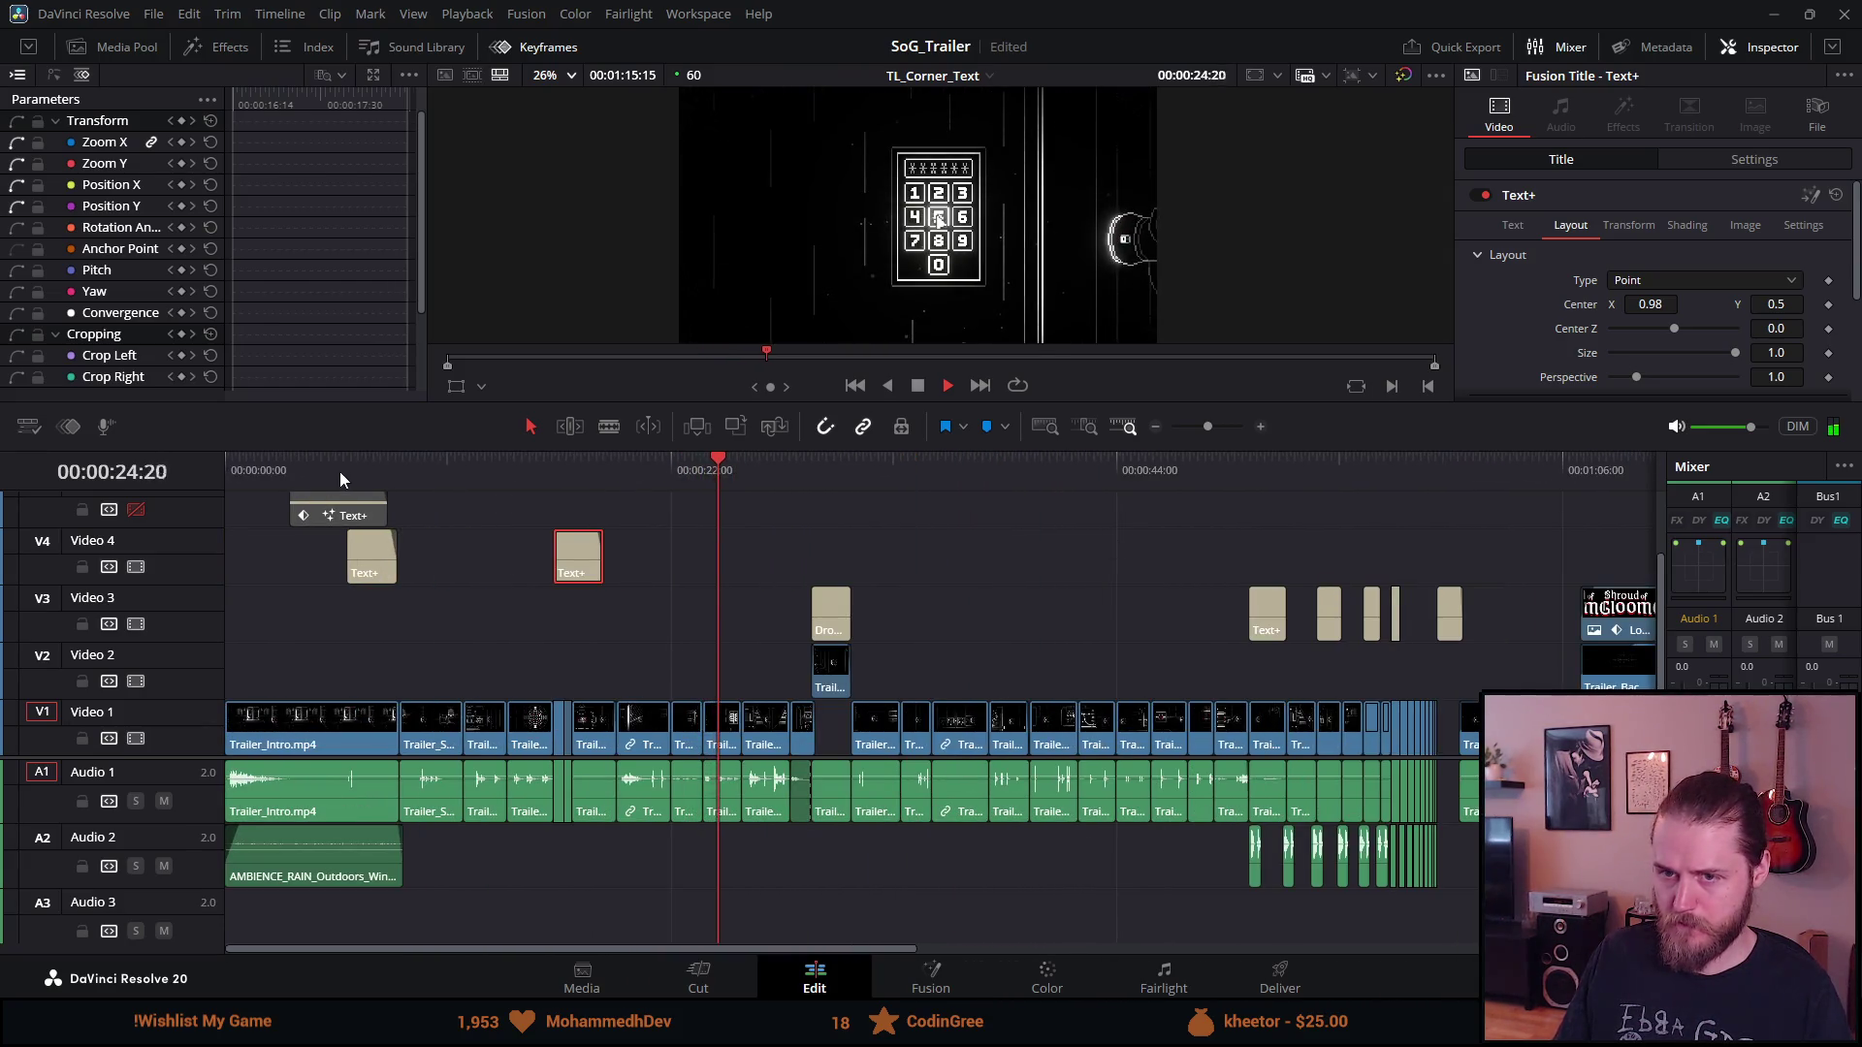
key(Home)
key(p)
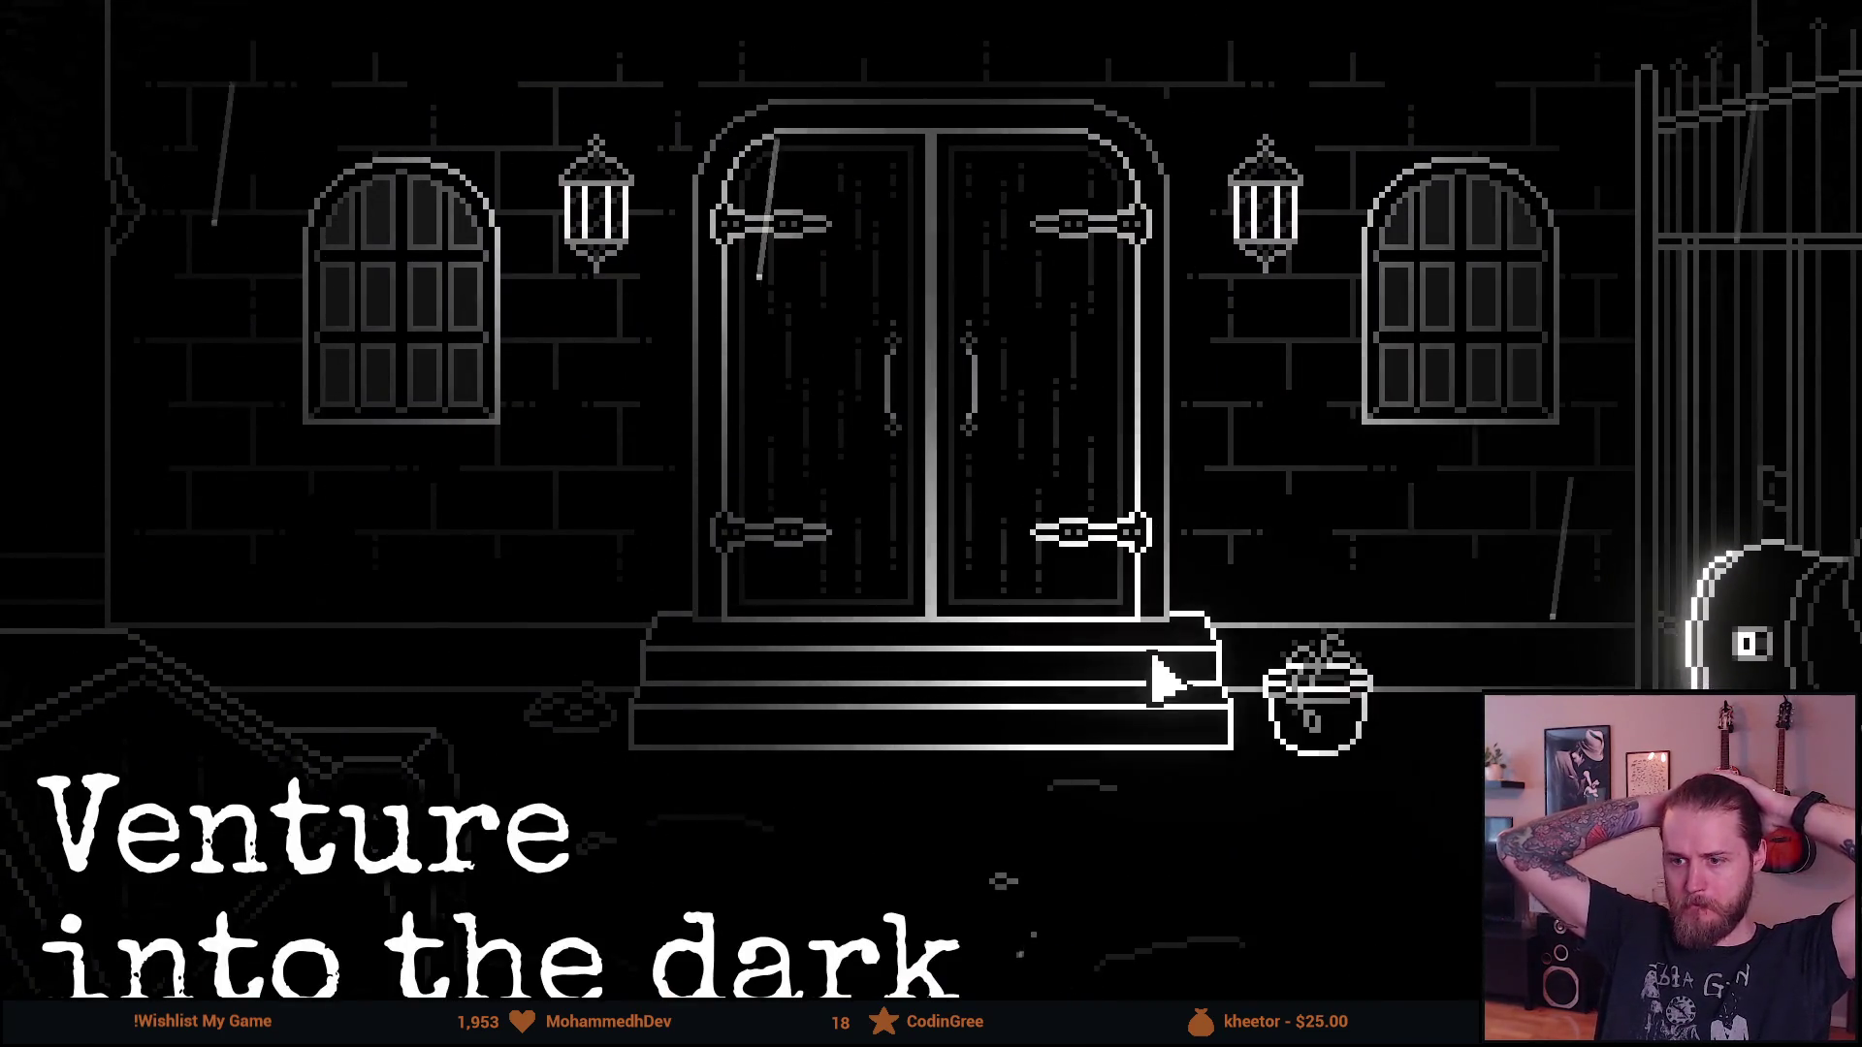
click(819, 482)
click(1310, 582)
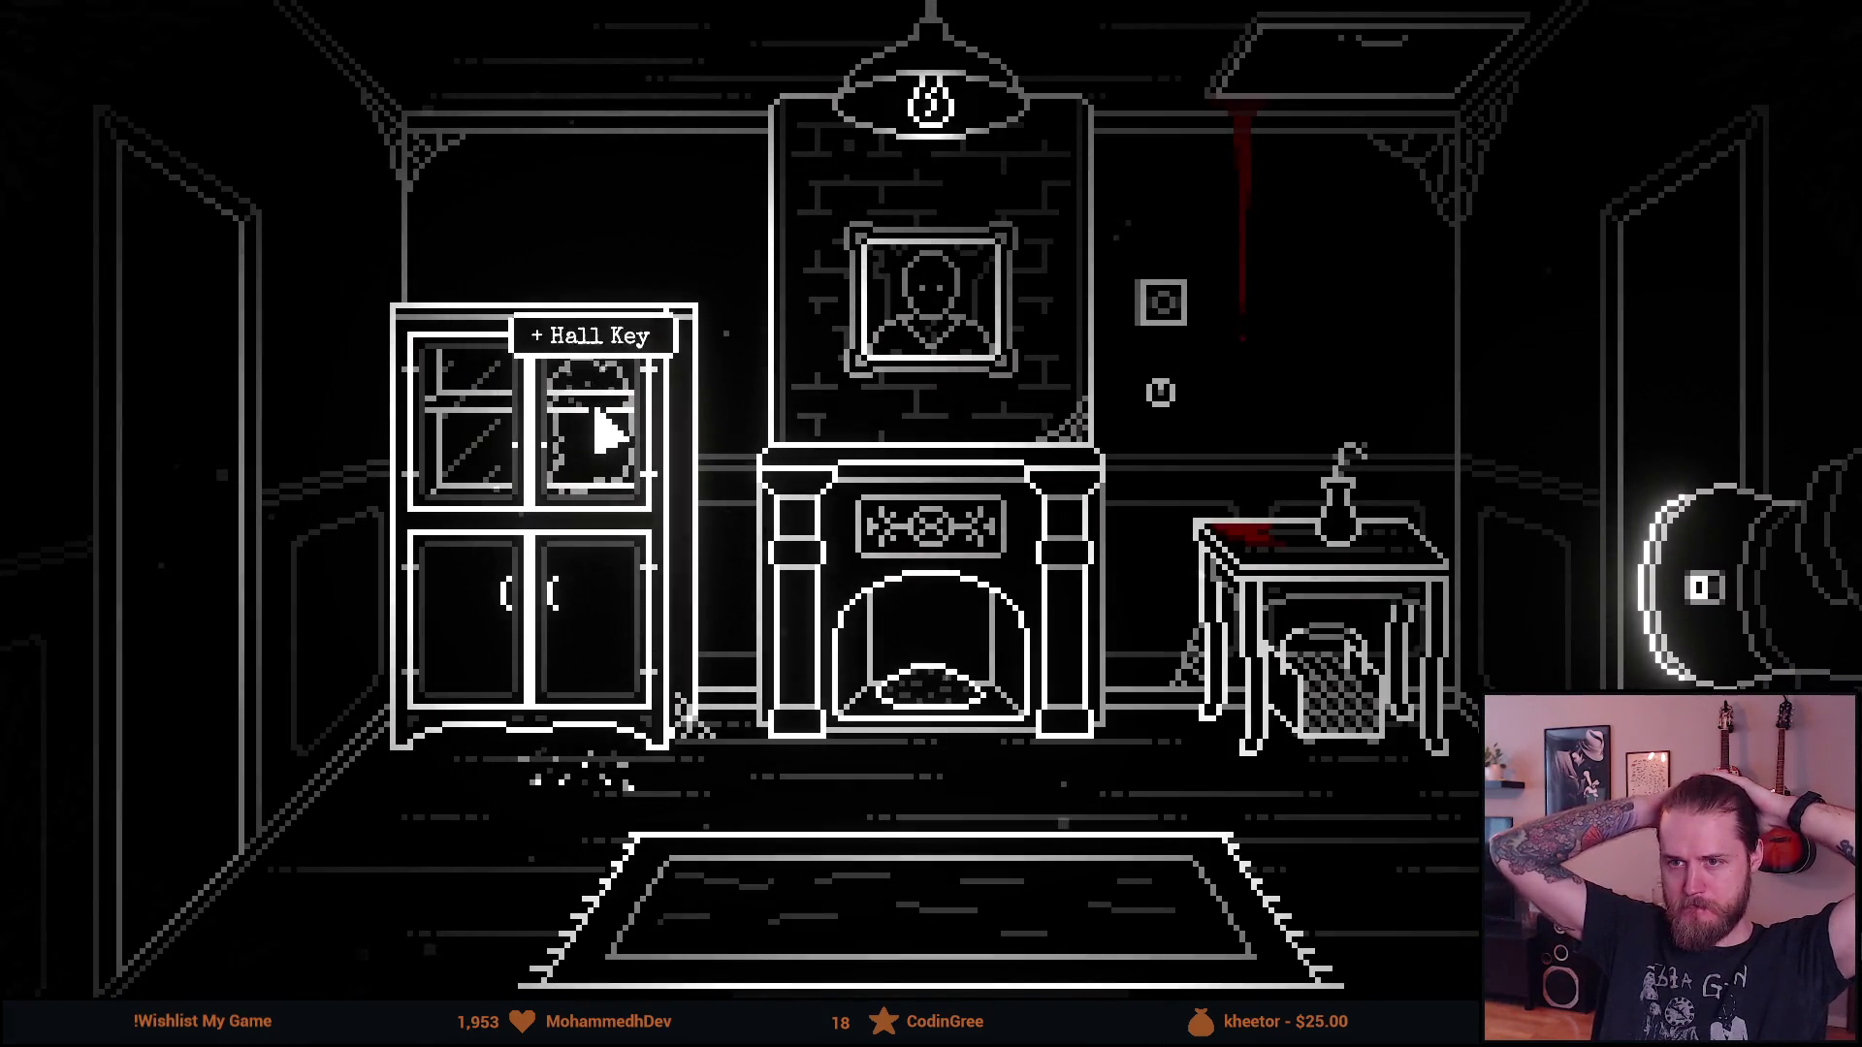
click(602, 427)
click(1102, 437)
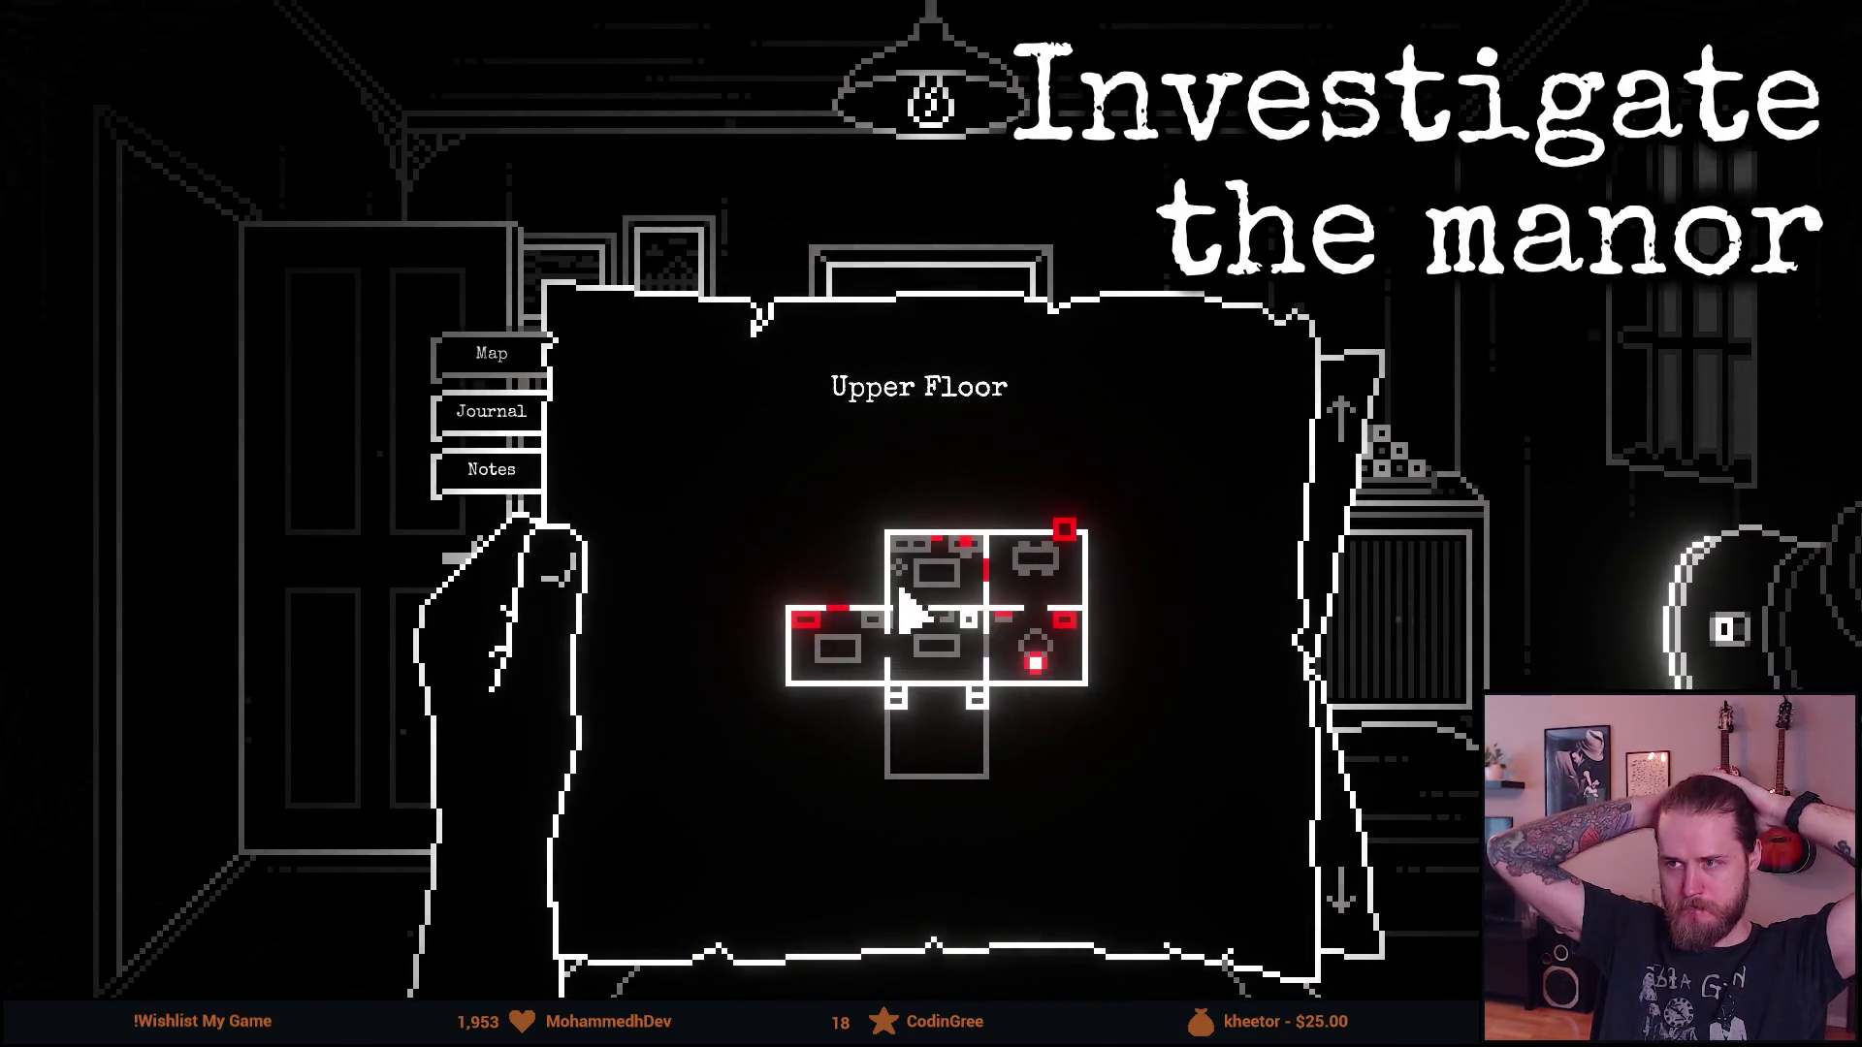
click(946, 572)
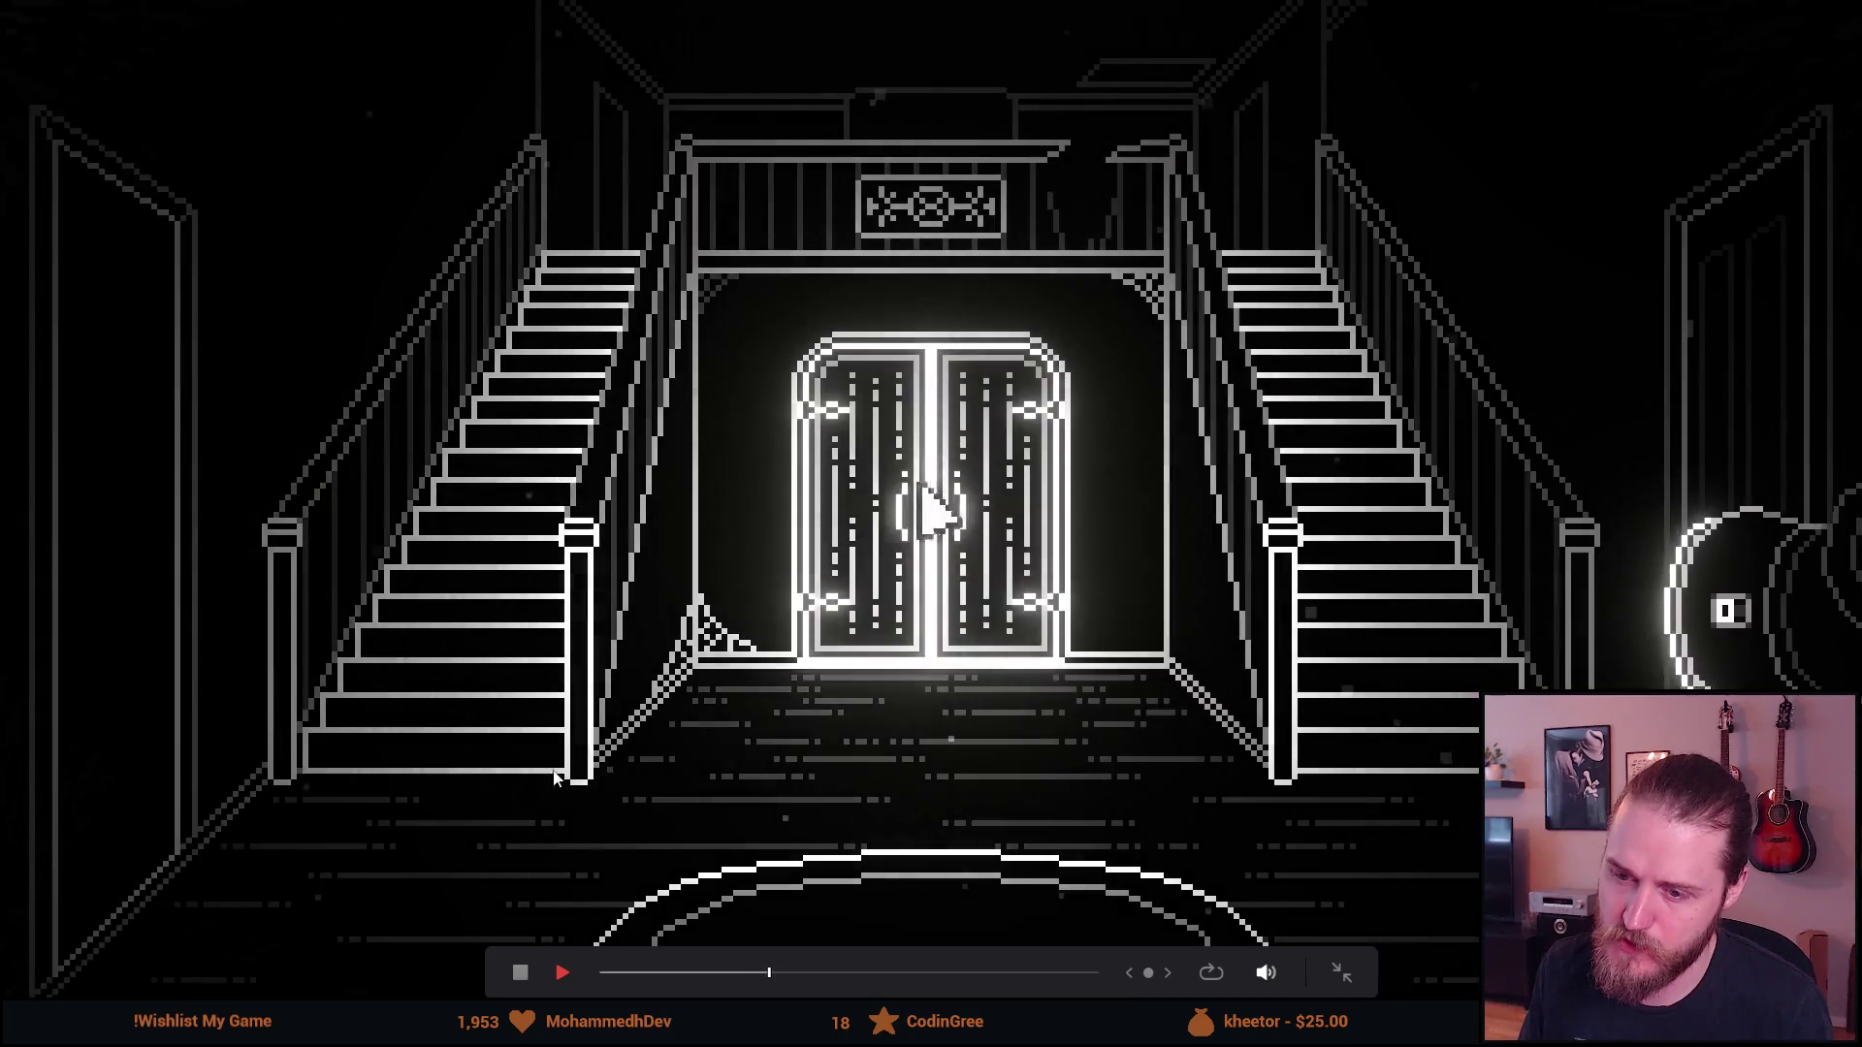
click(523, 973)
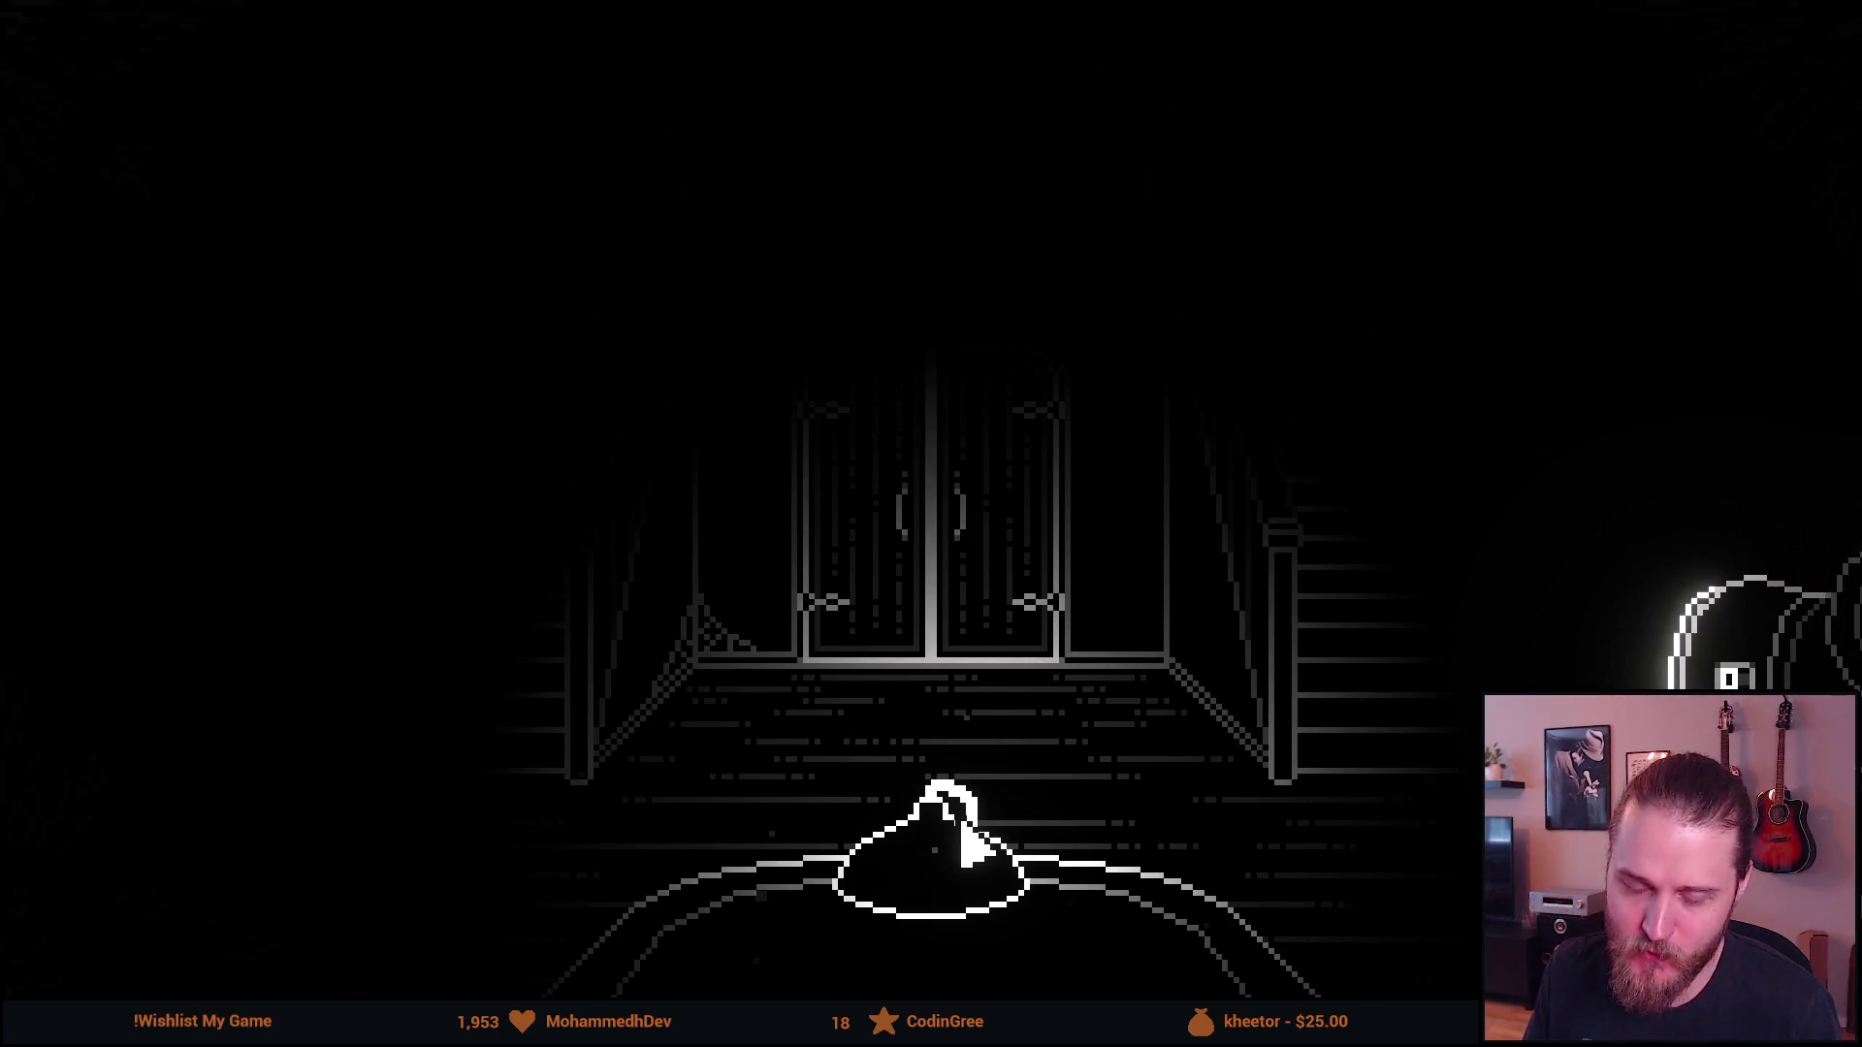
mouse_move(475, 711)
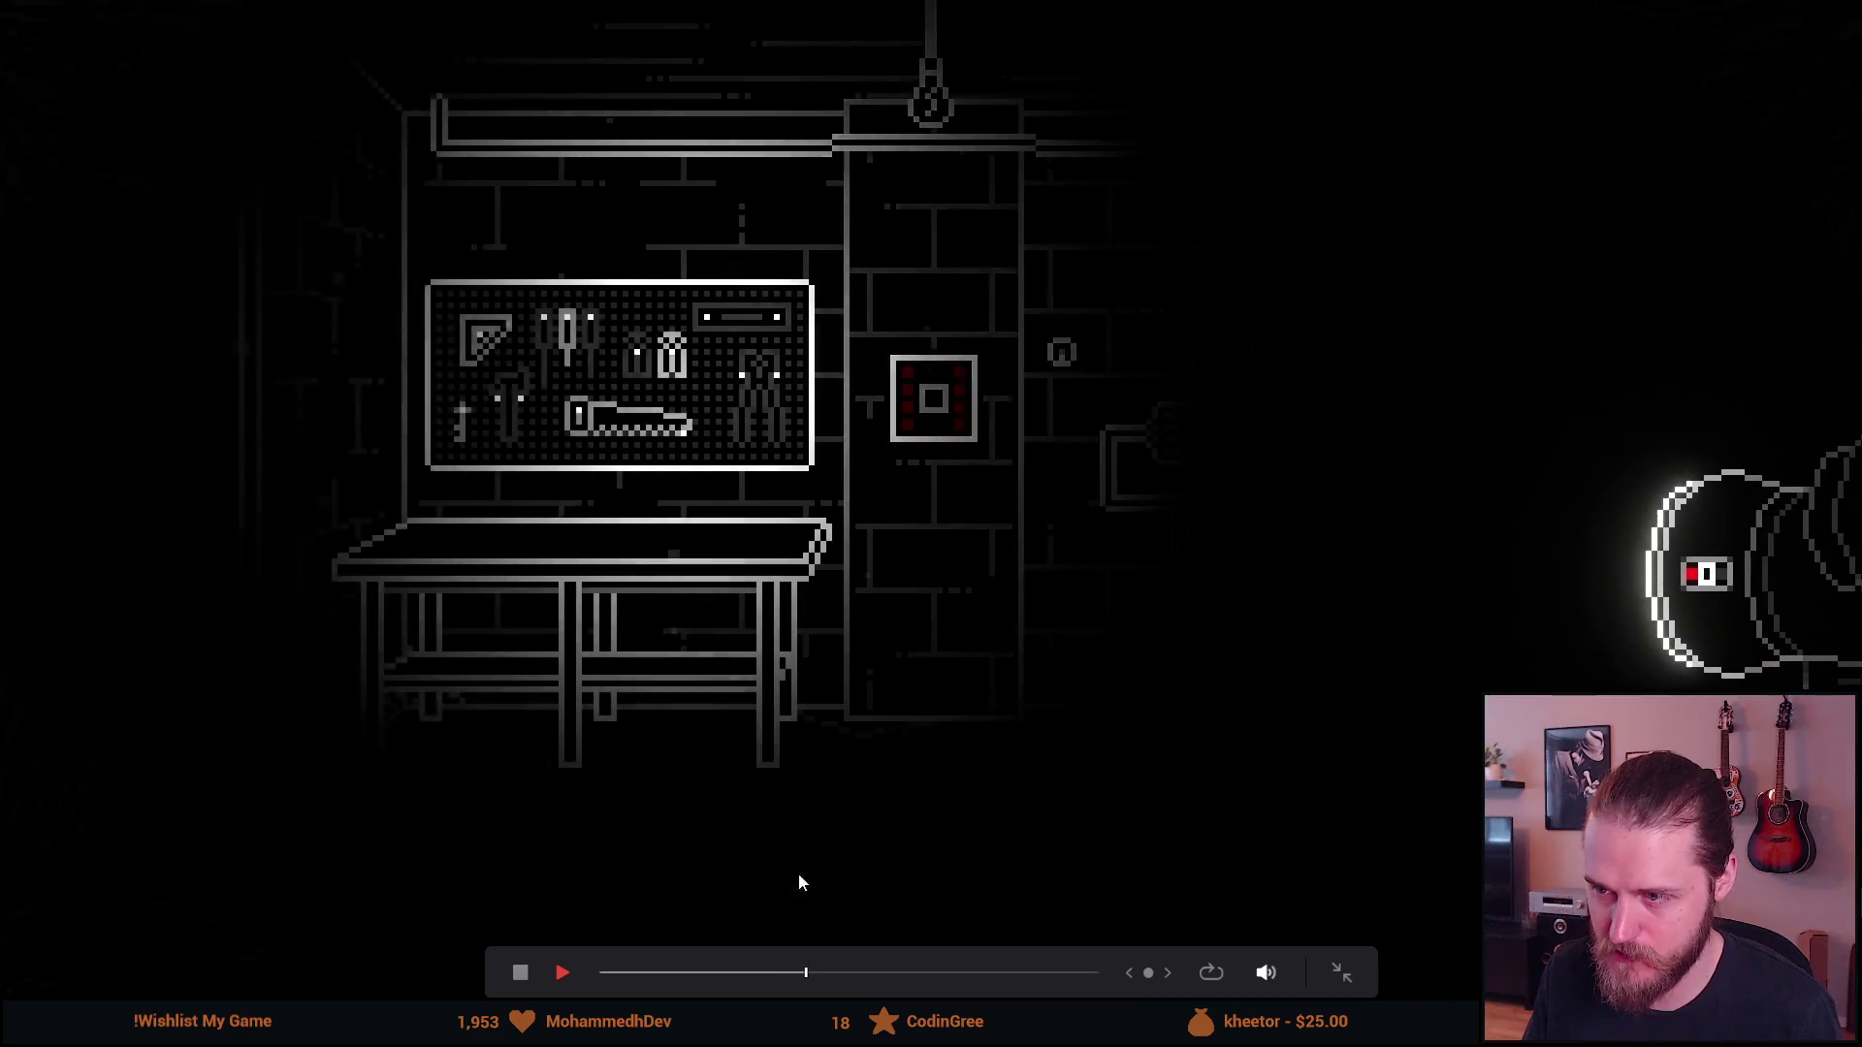
click(776, 972)
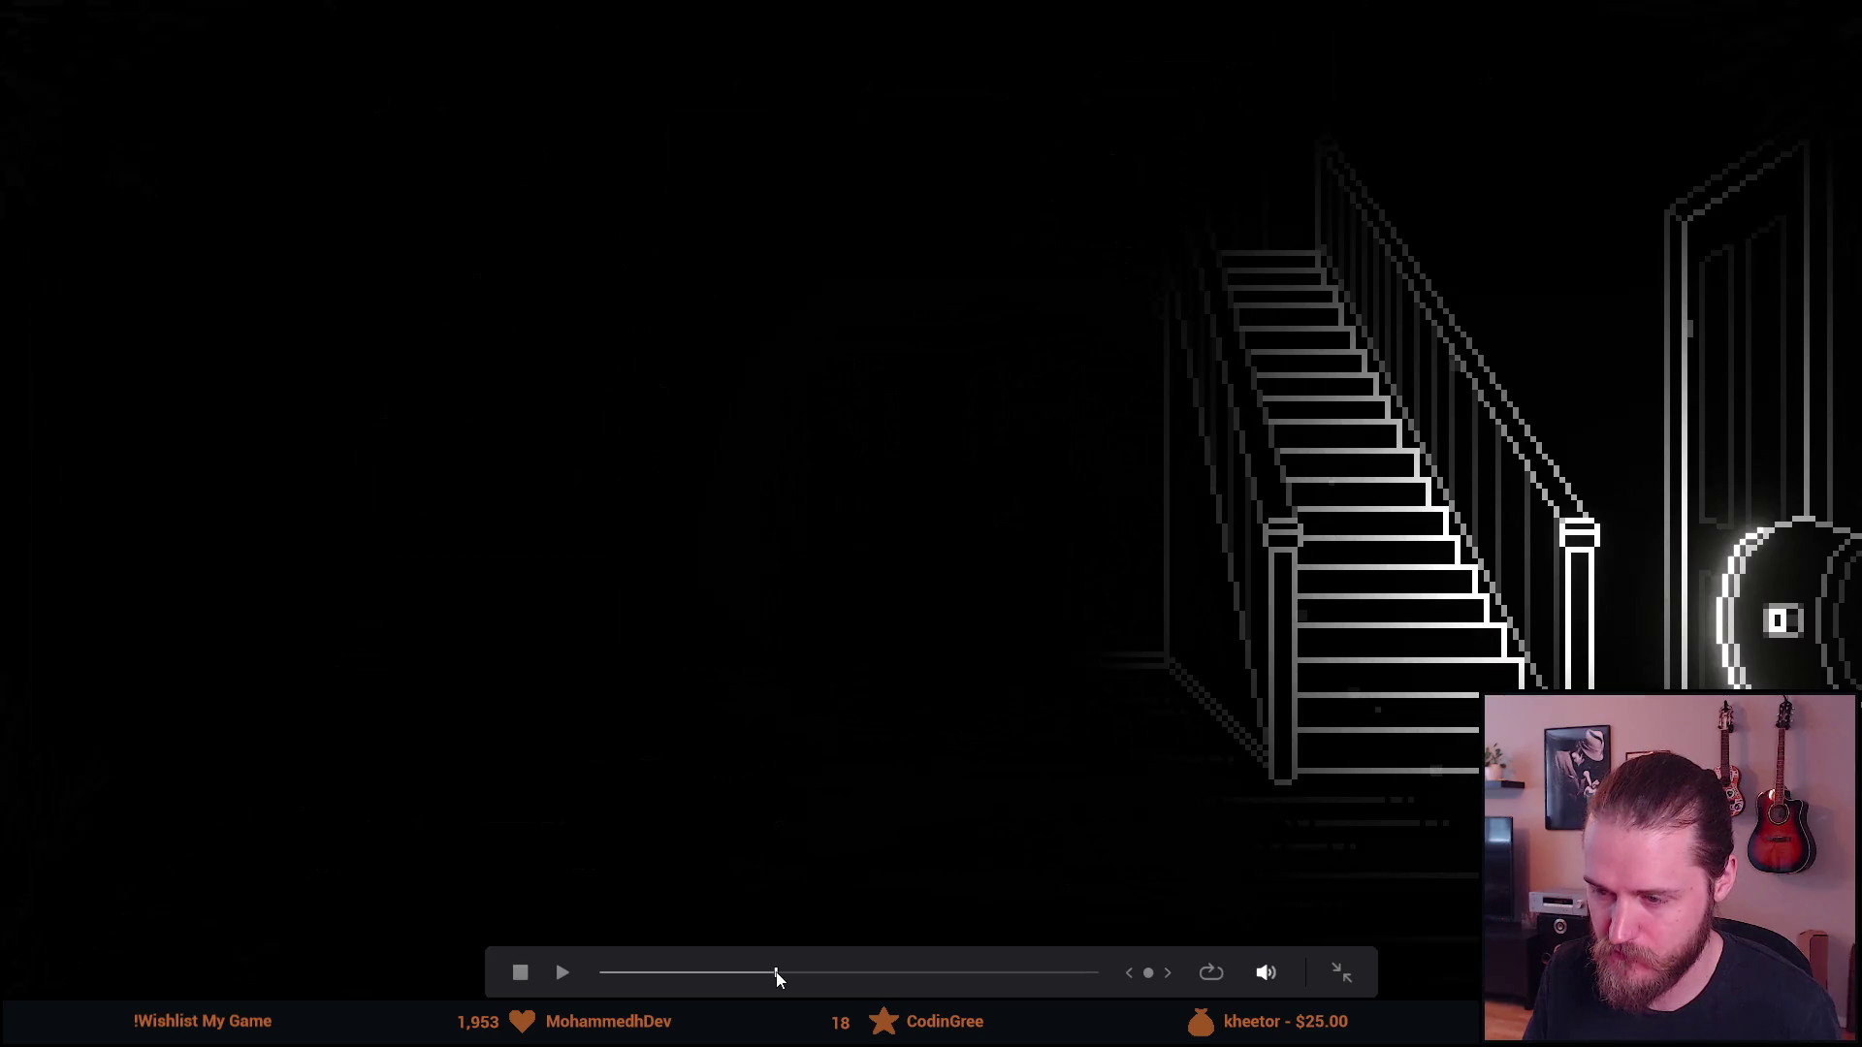
click(797, 815)
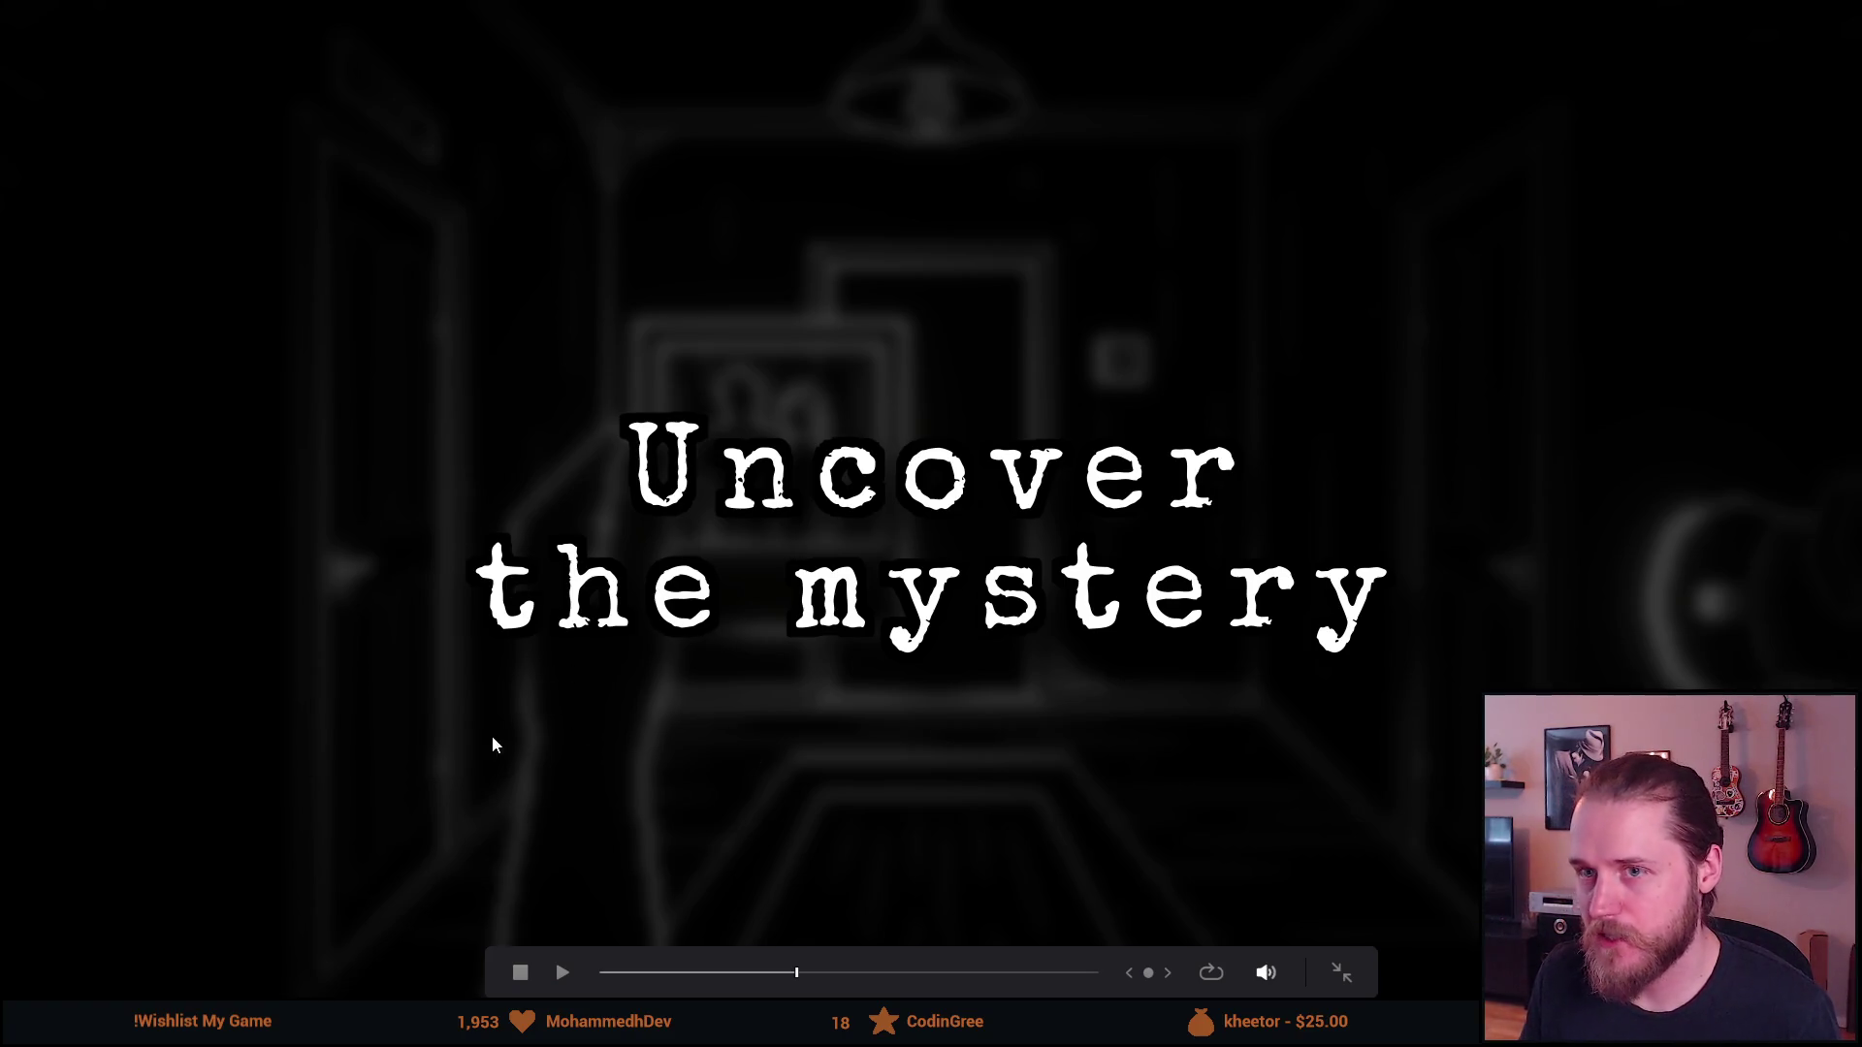
click(623, 974)
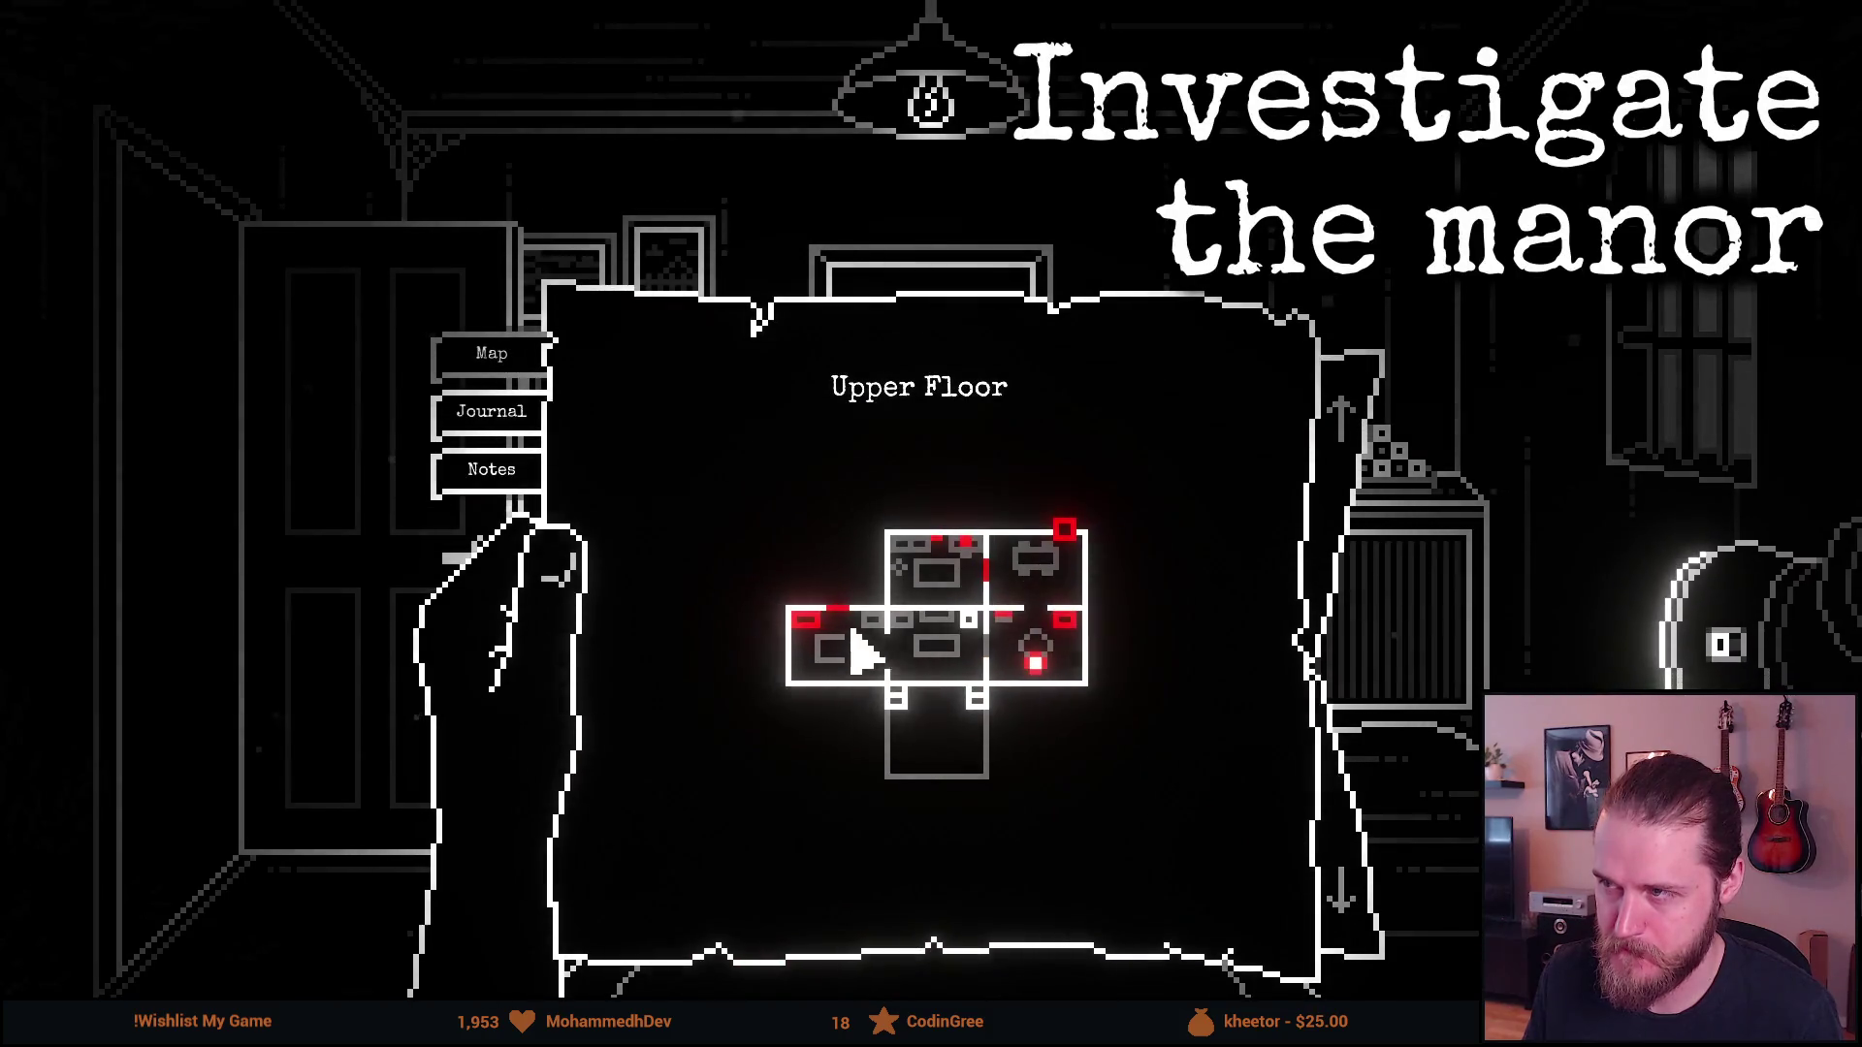
mouse_move(793, 826)
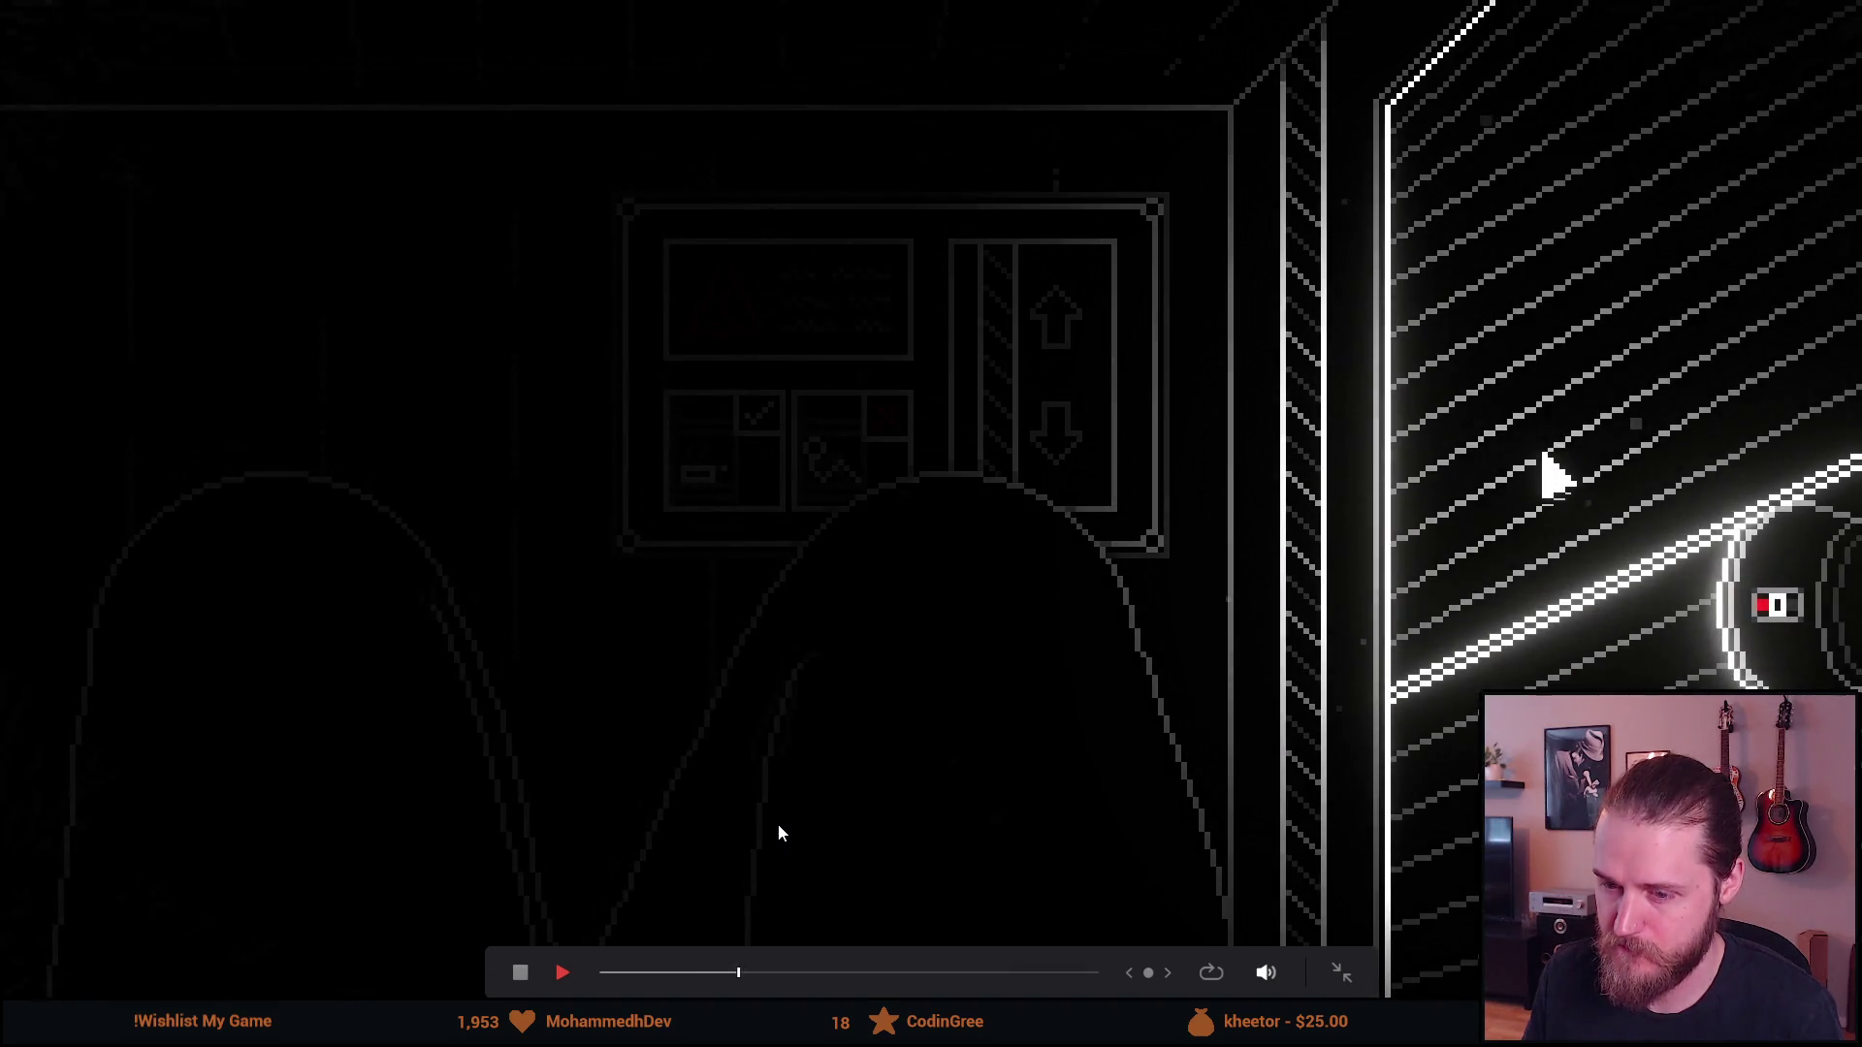
key(Escape)
click(918, 386)
drag(705, 477, 818, 490)
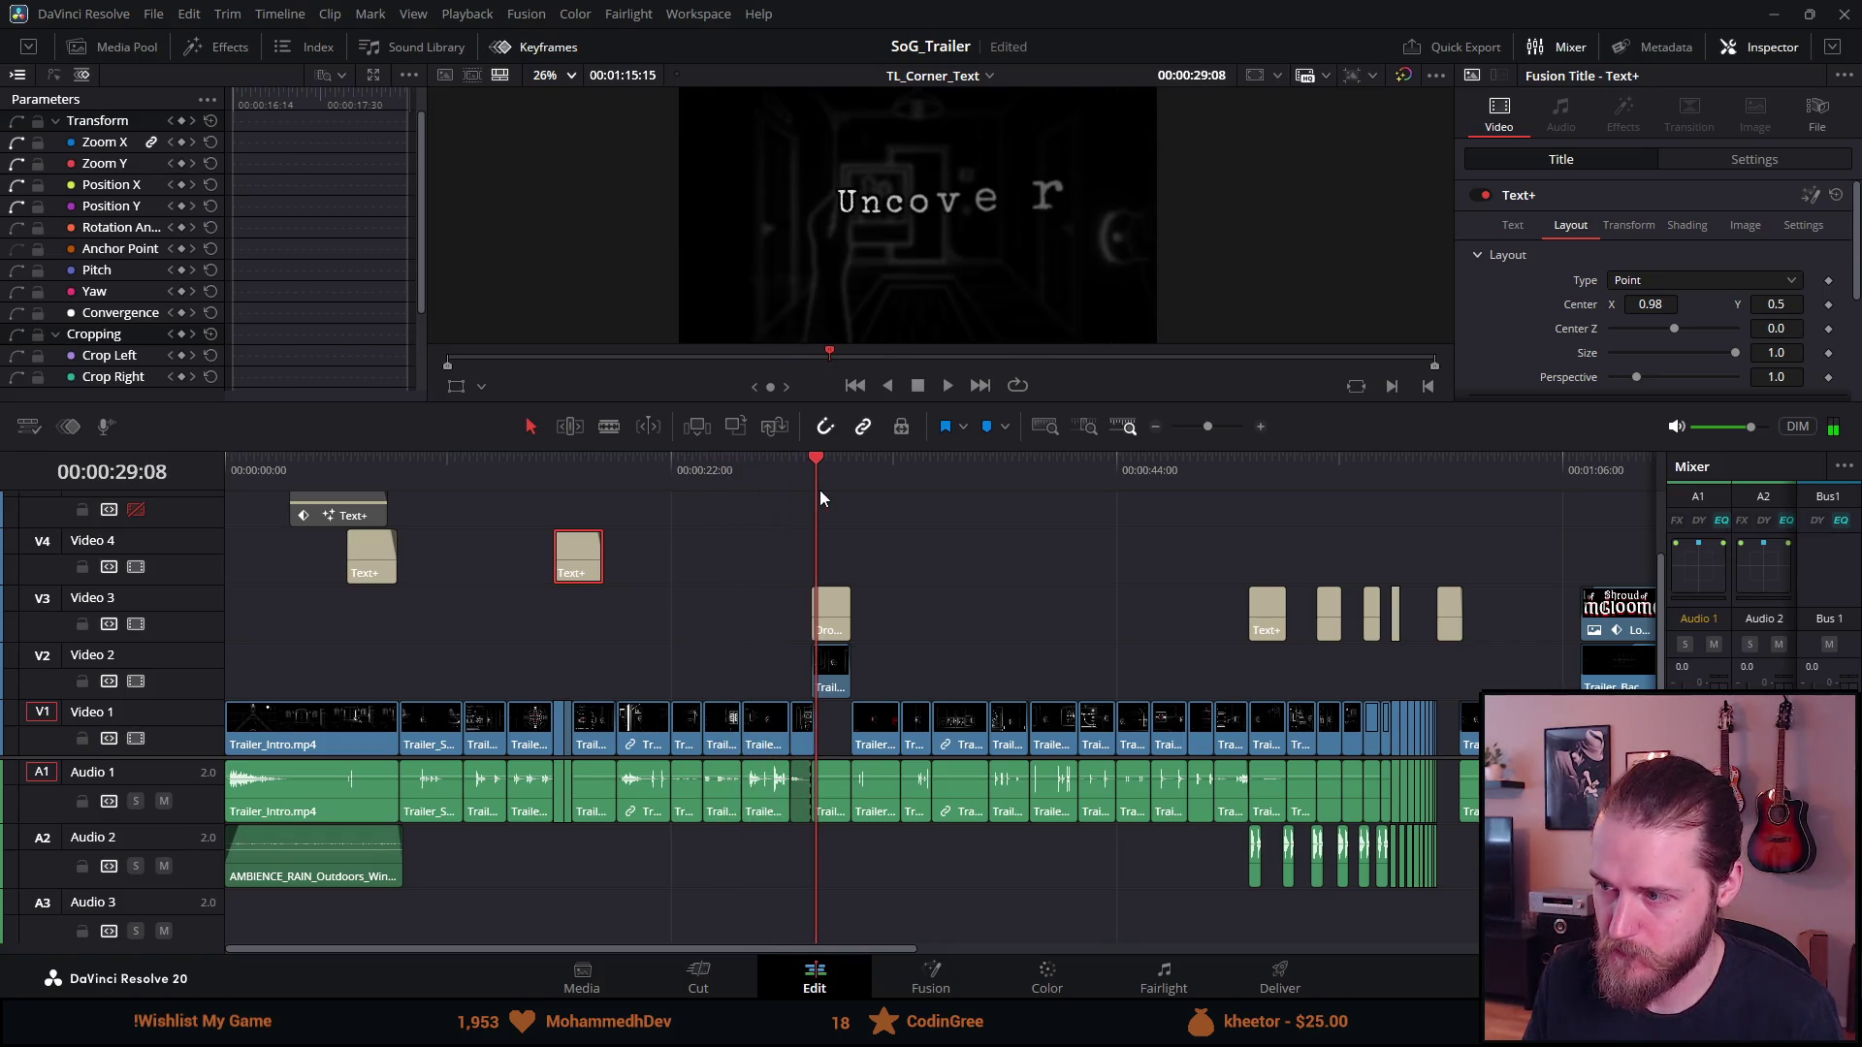
click(1213, 473)
key(space)
key(ctrl+f)
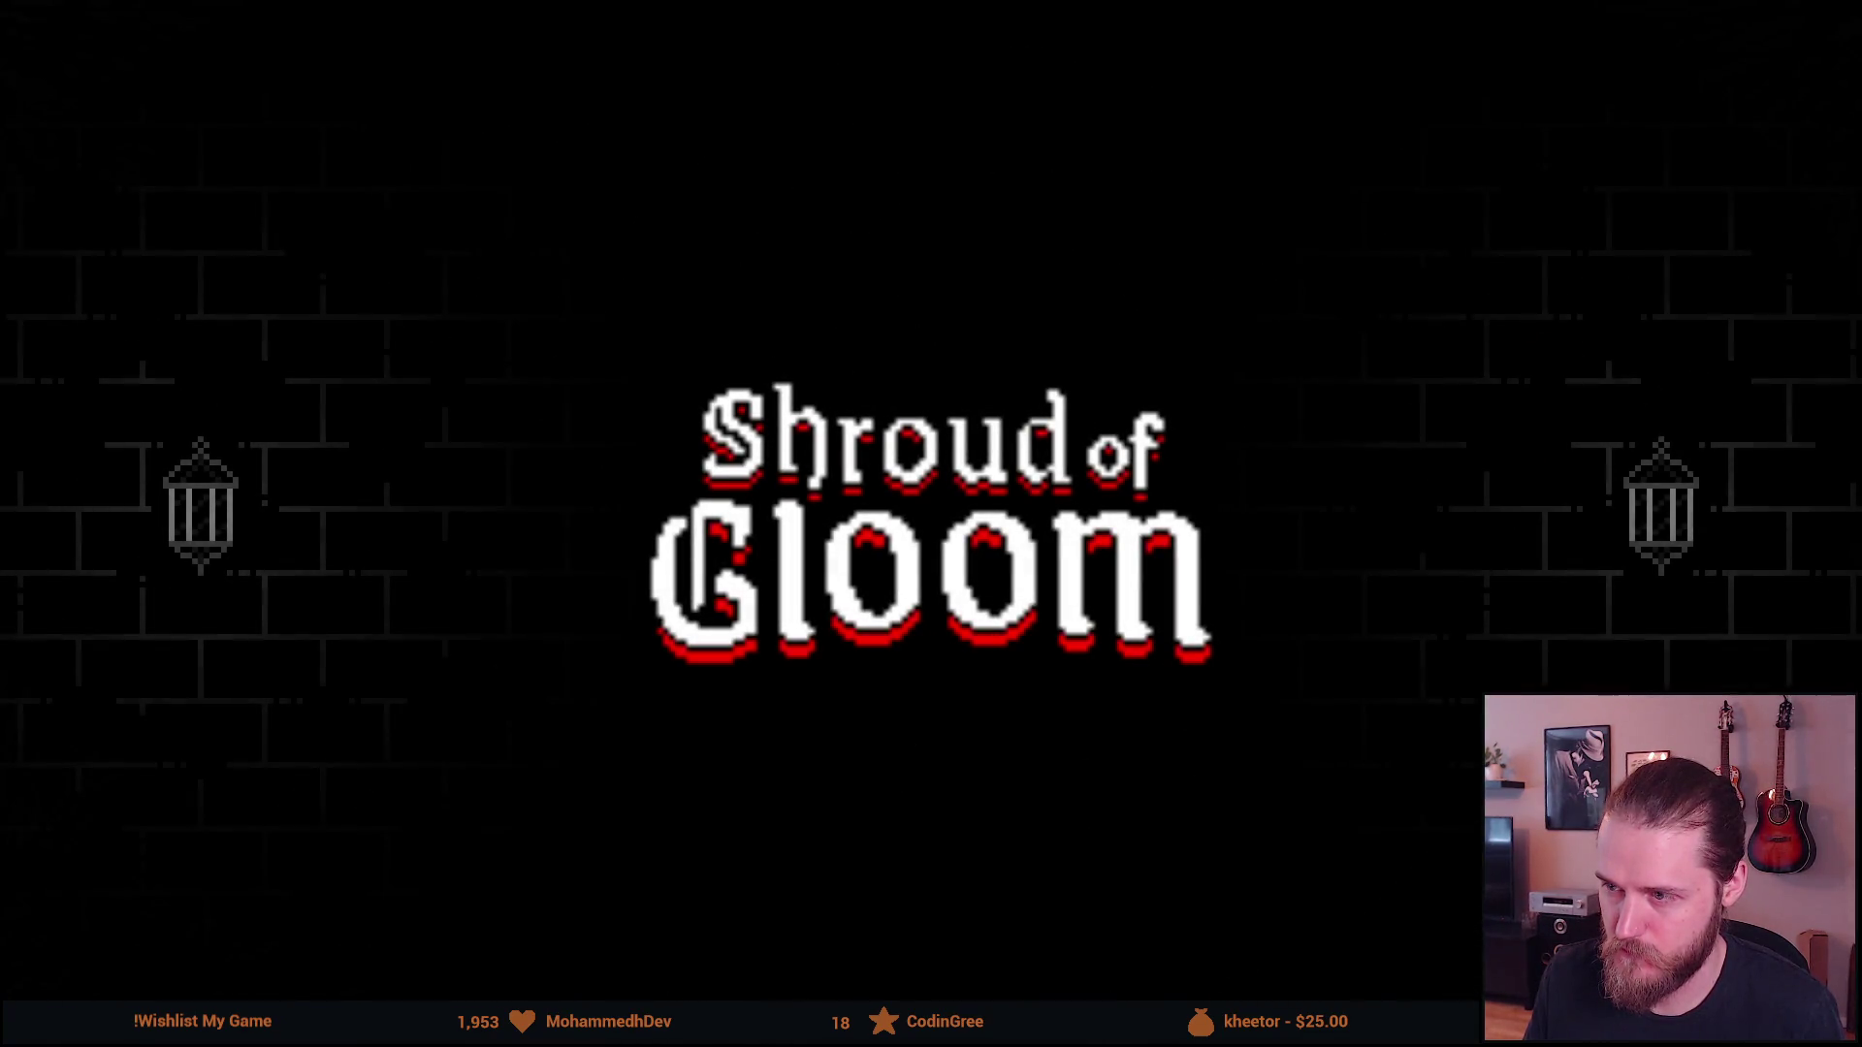
key(Escape)
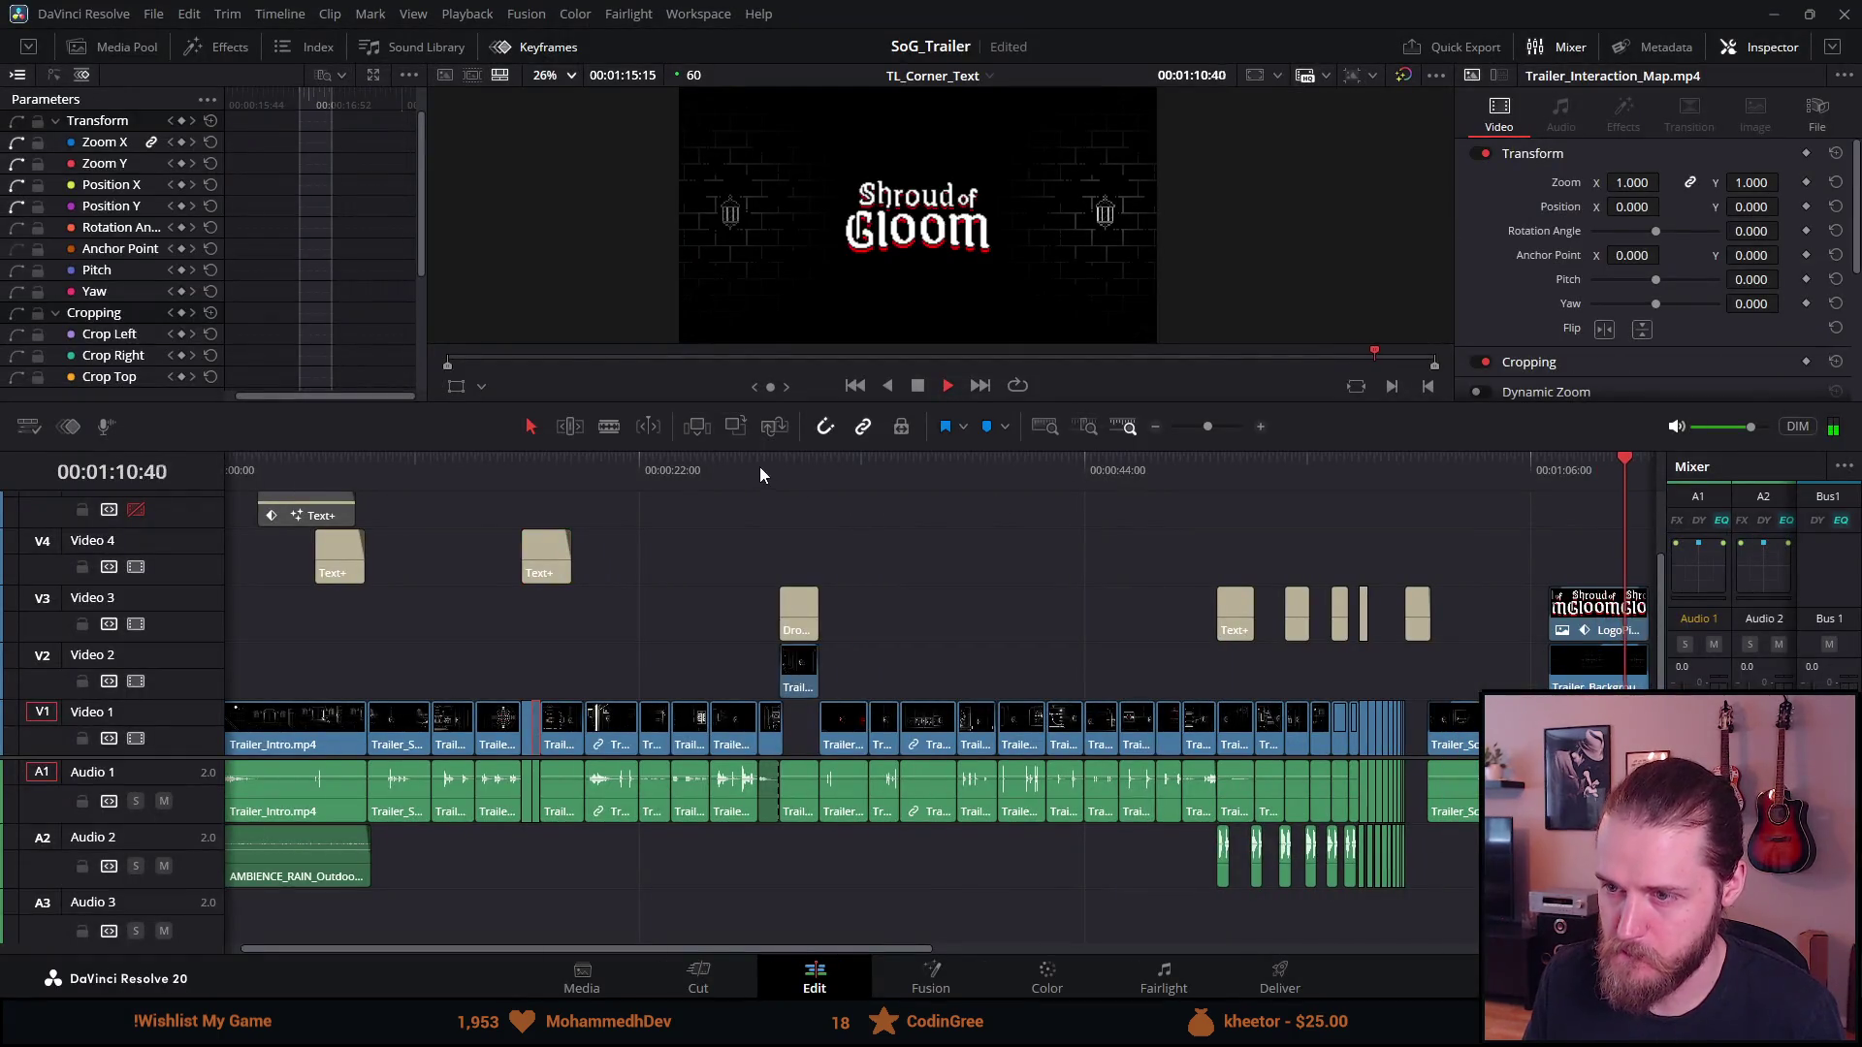
Stop playback and step through the trailer shots up to the chessboard shot
key(space)
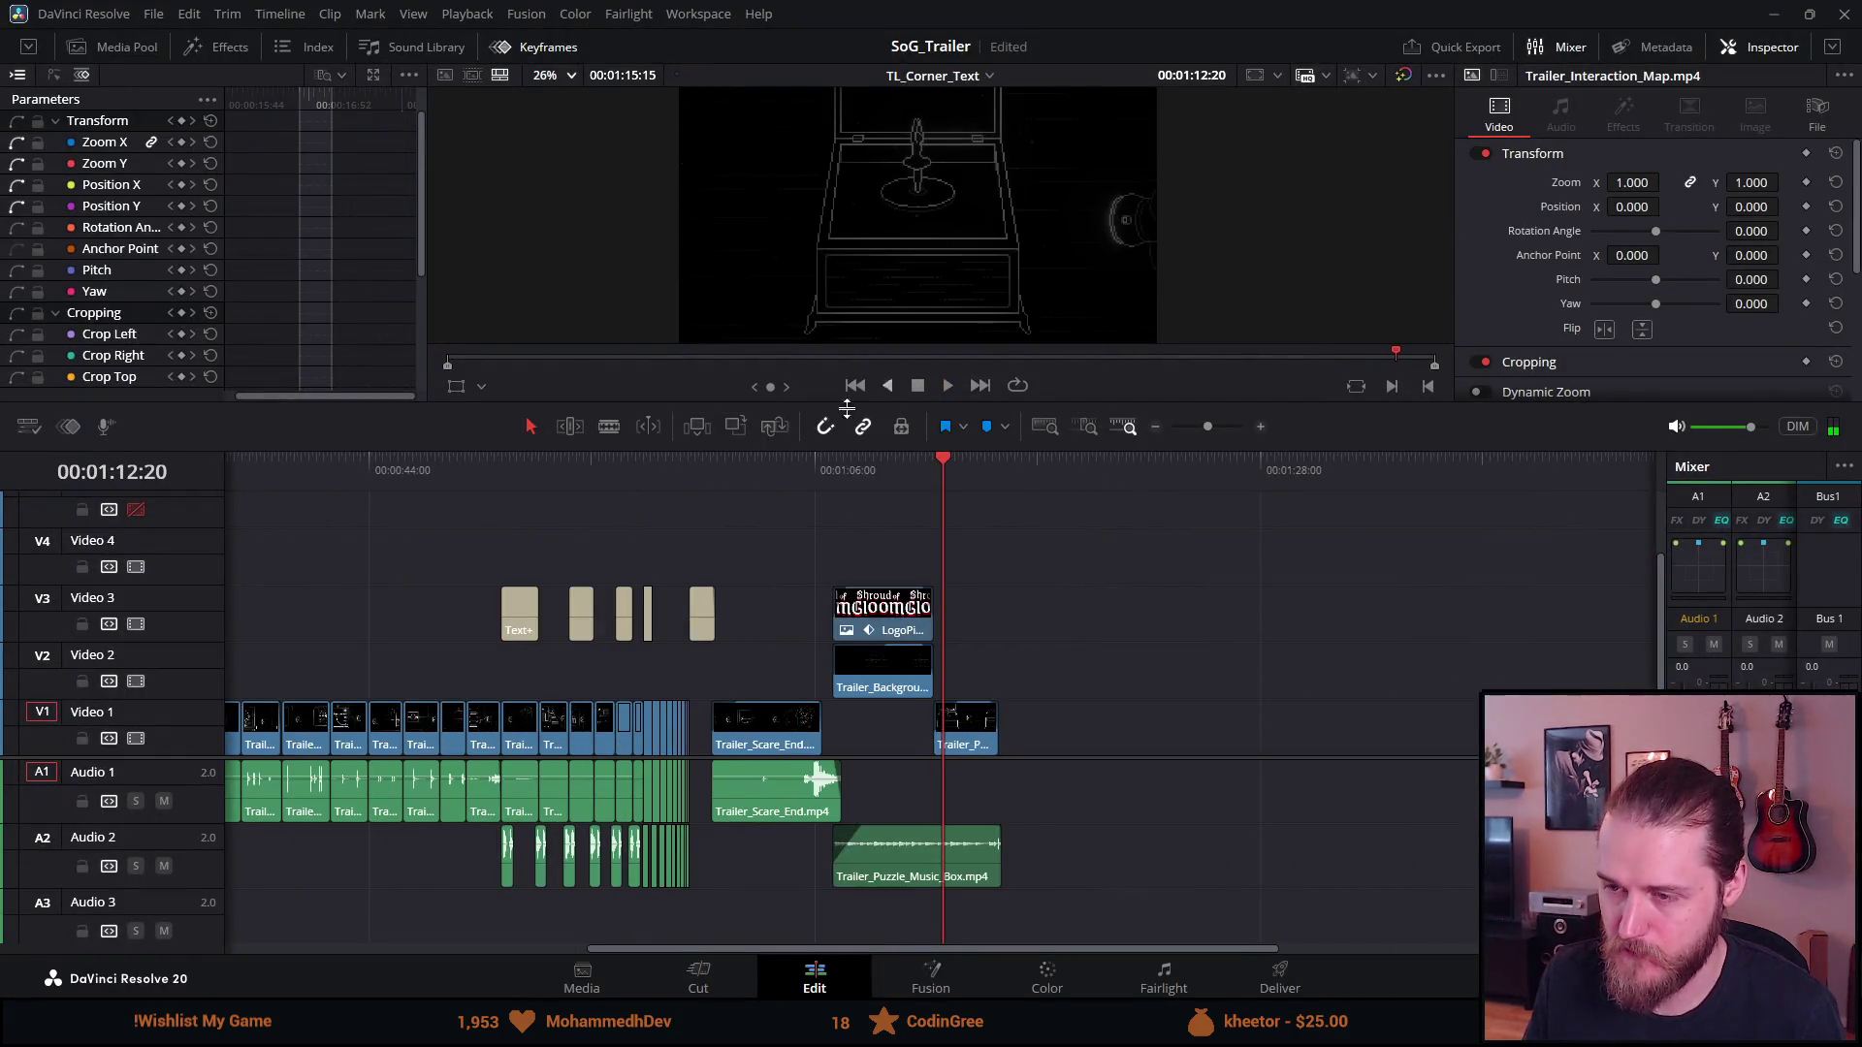
scroll(572, 574, left, 5)
scroll(569, 577, left, 2)
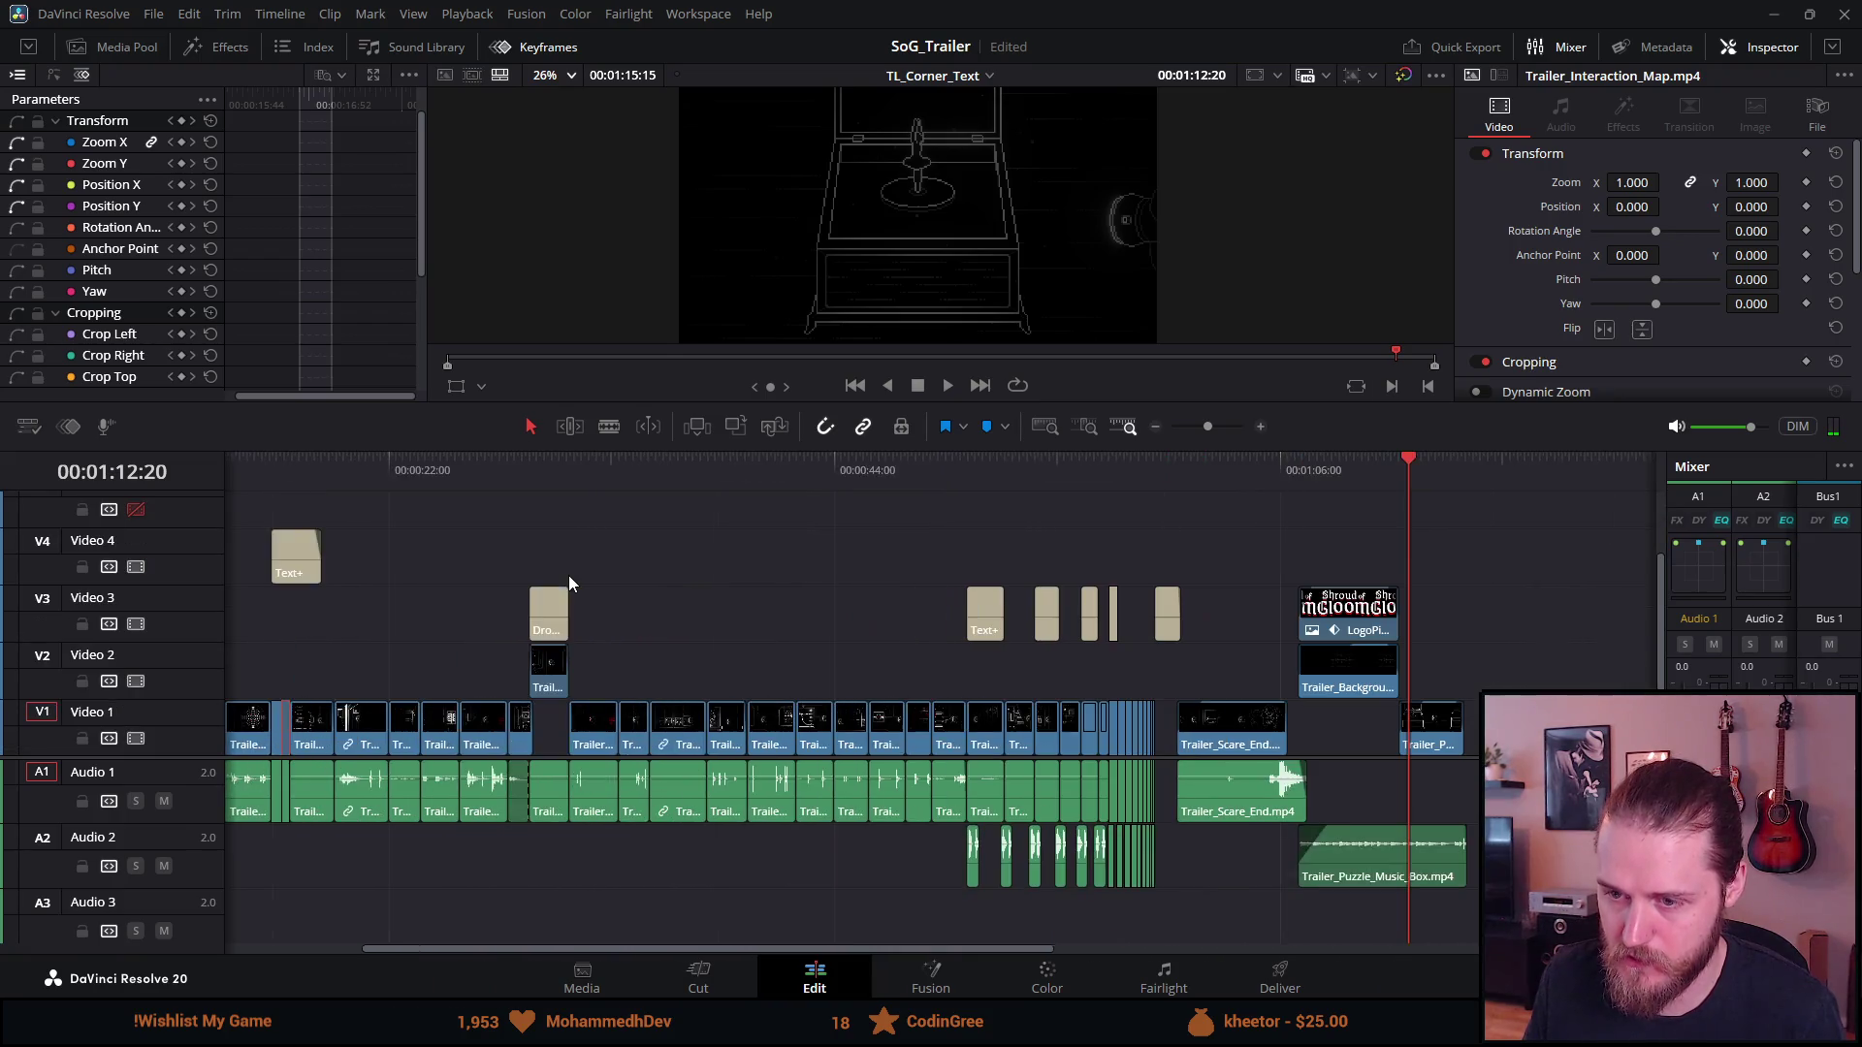
click(602, 475)
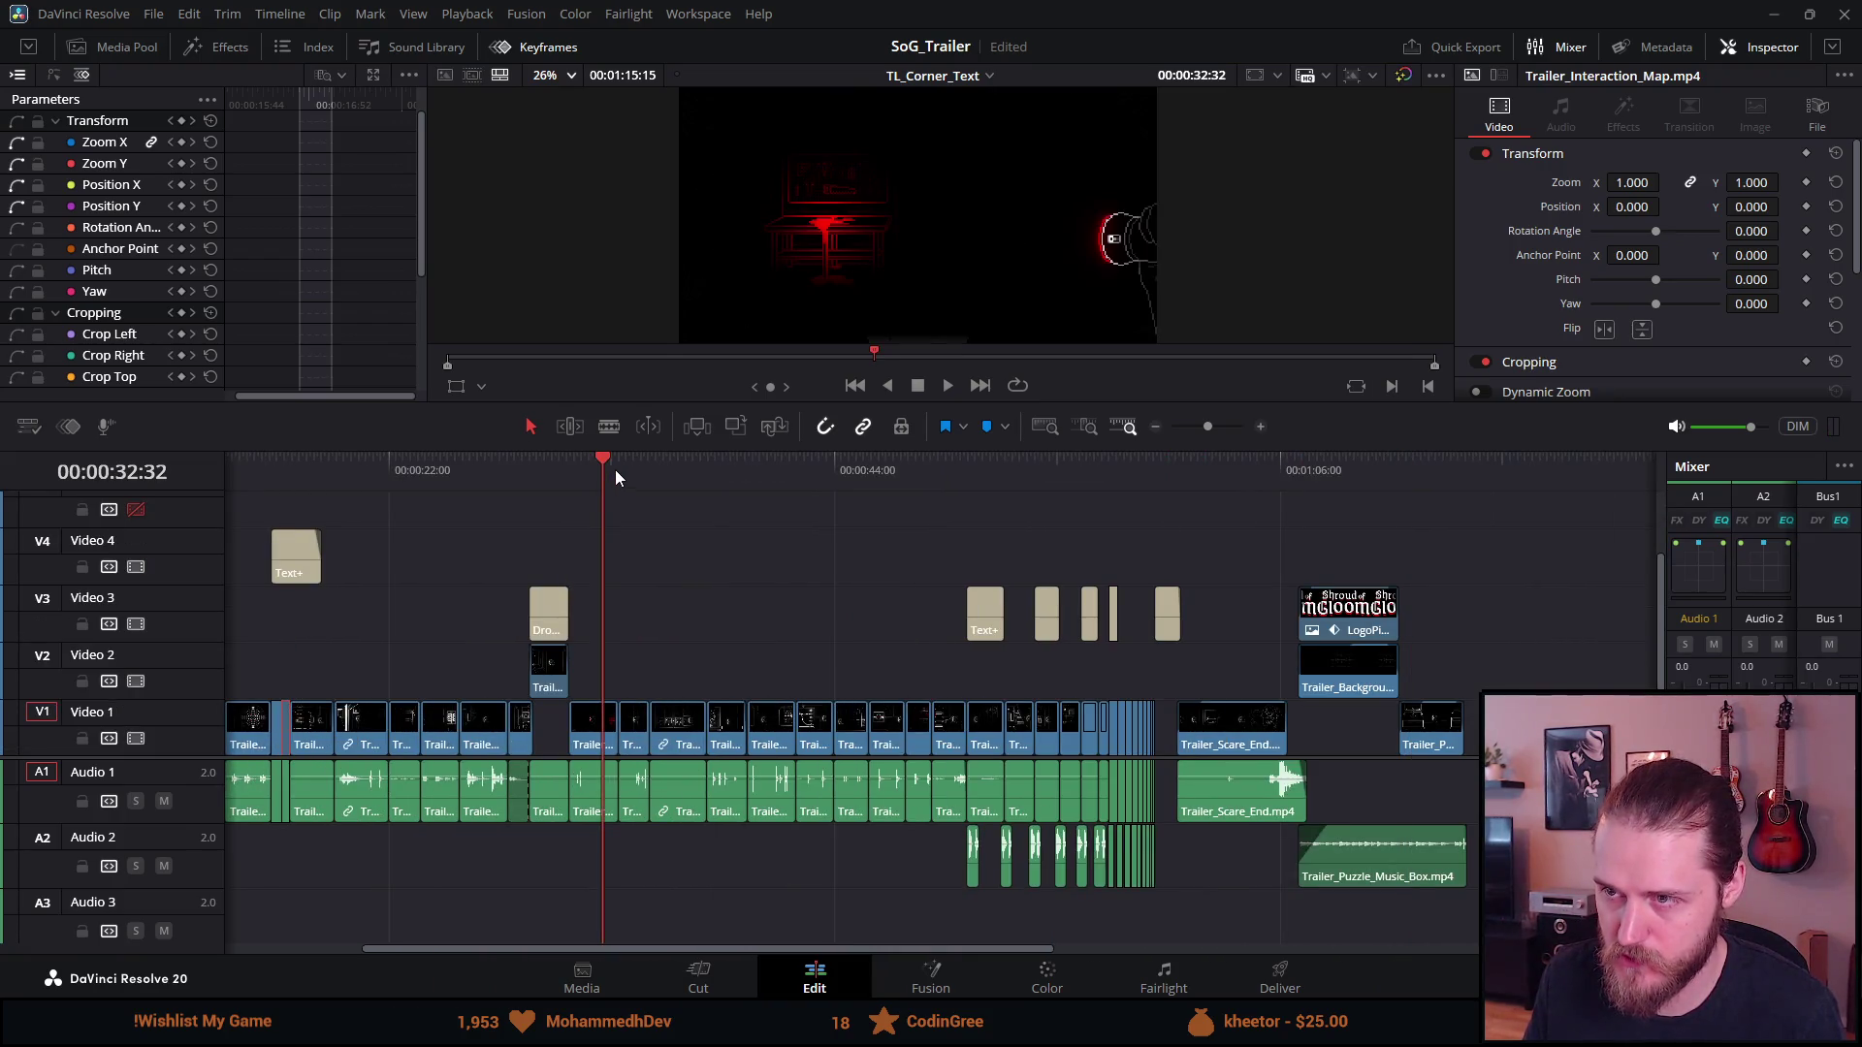
click(619, 472)
click(651, 473)
click(683, 469)
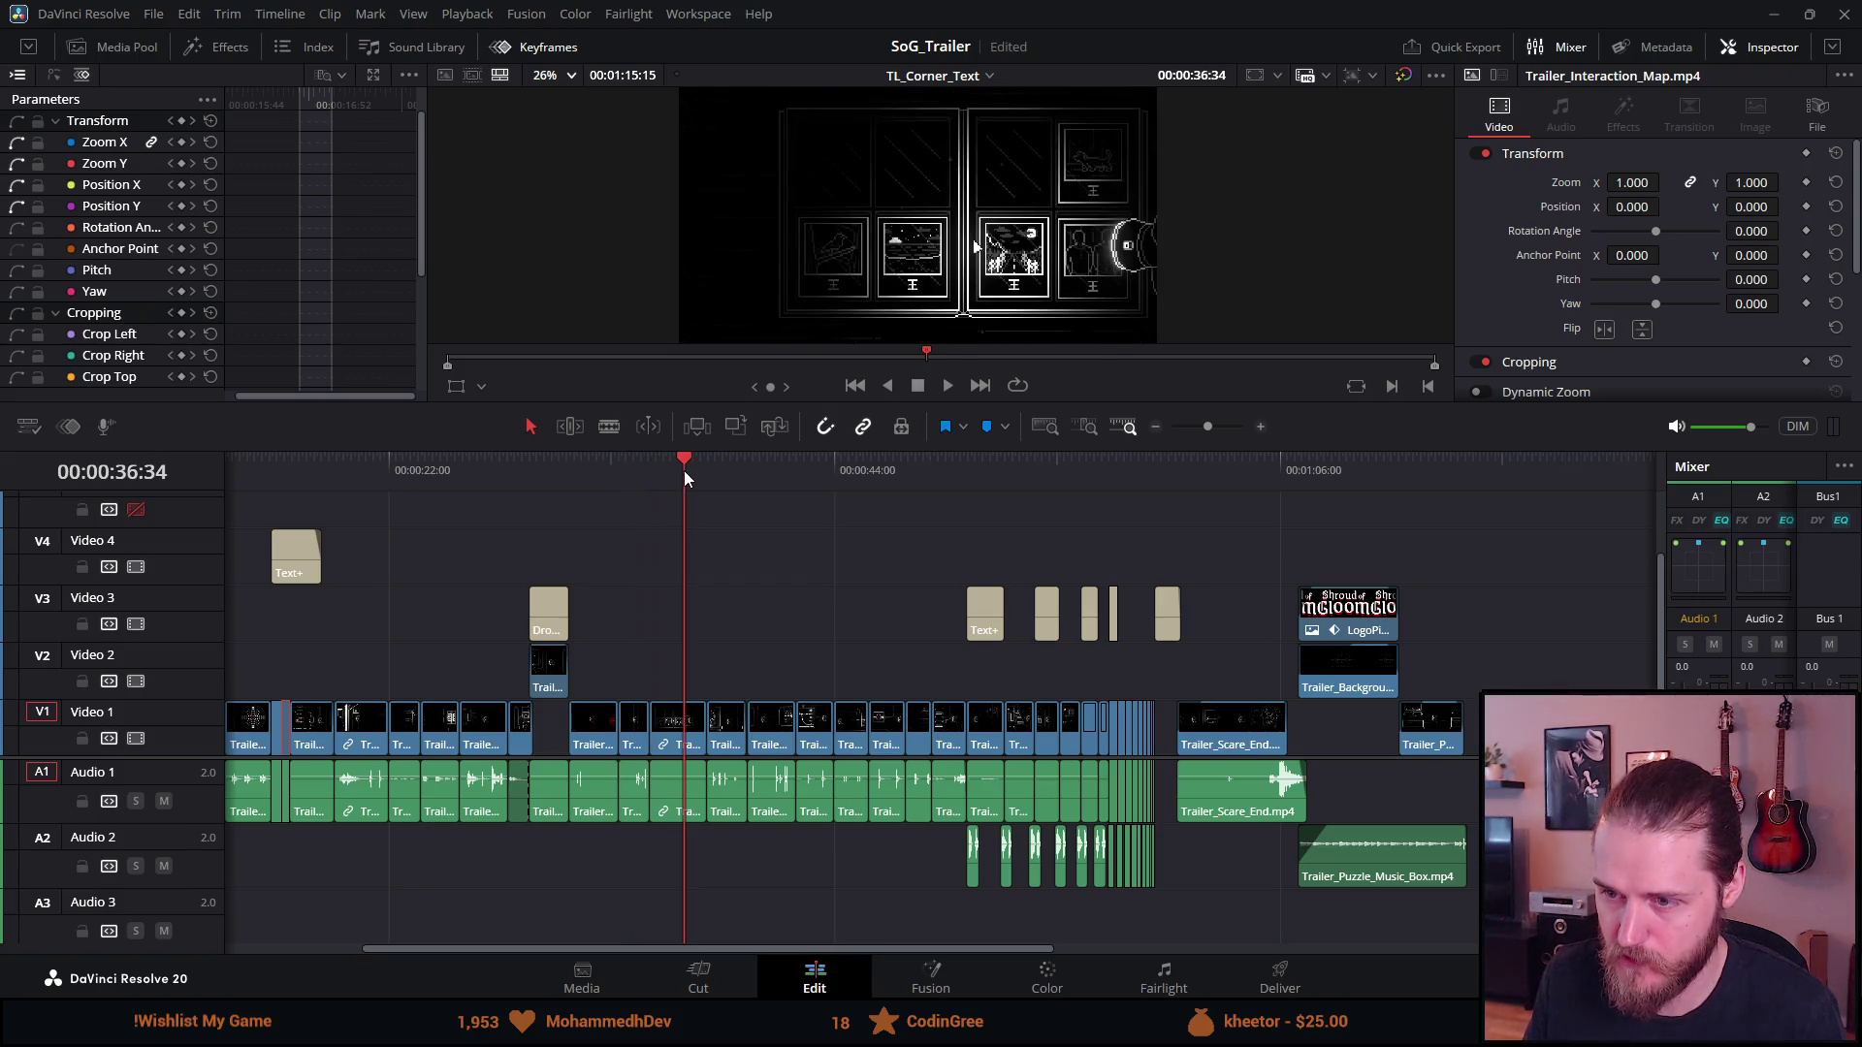
click(724, 473)
click(760, 473)
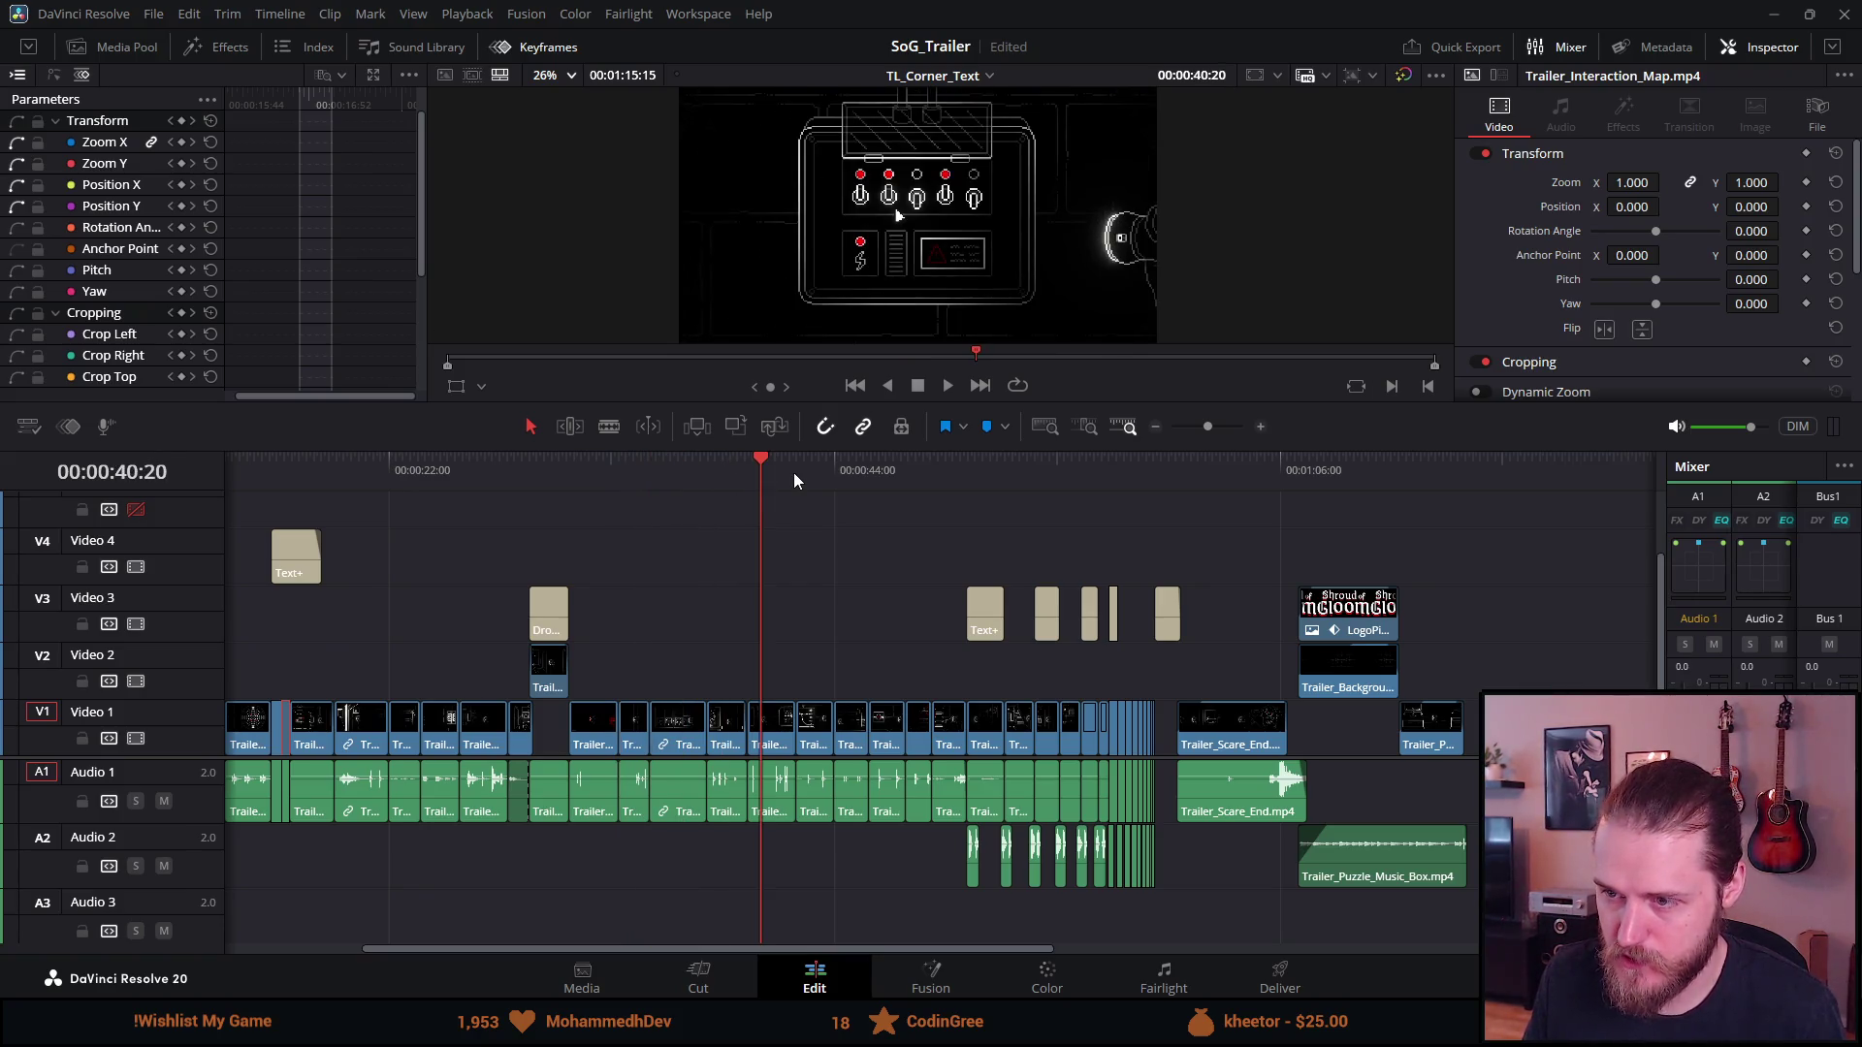
click(816, 474)
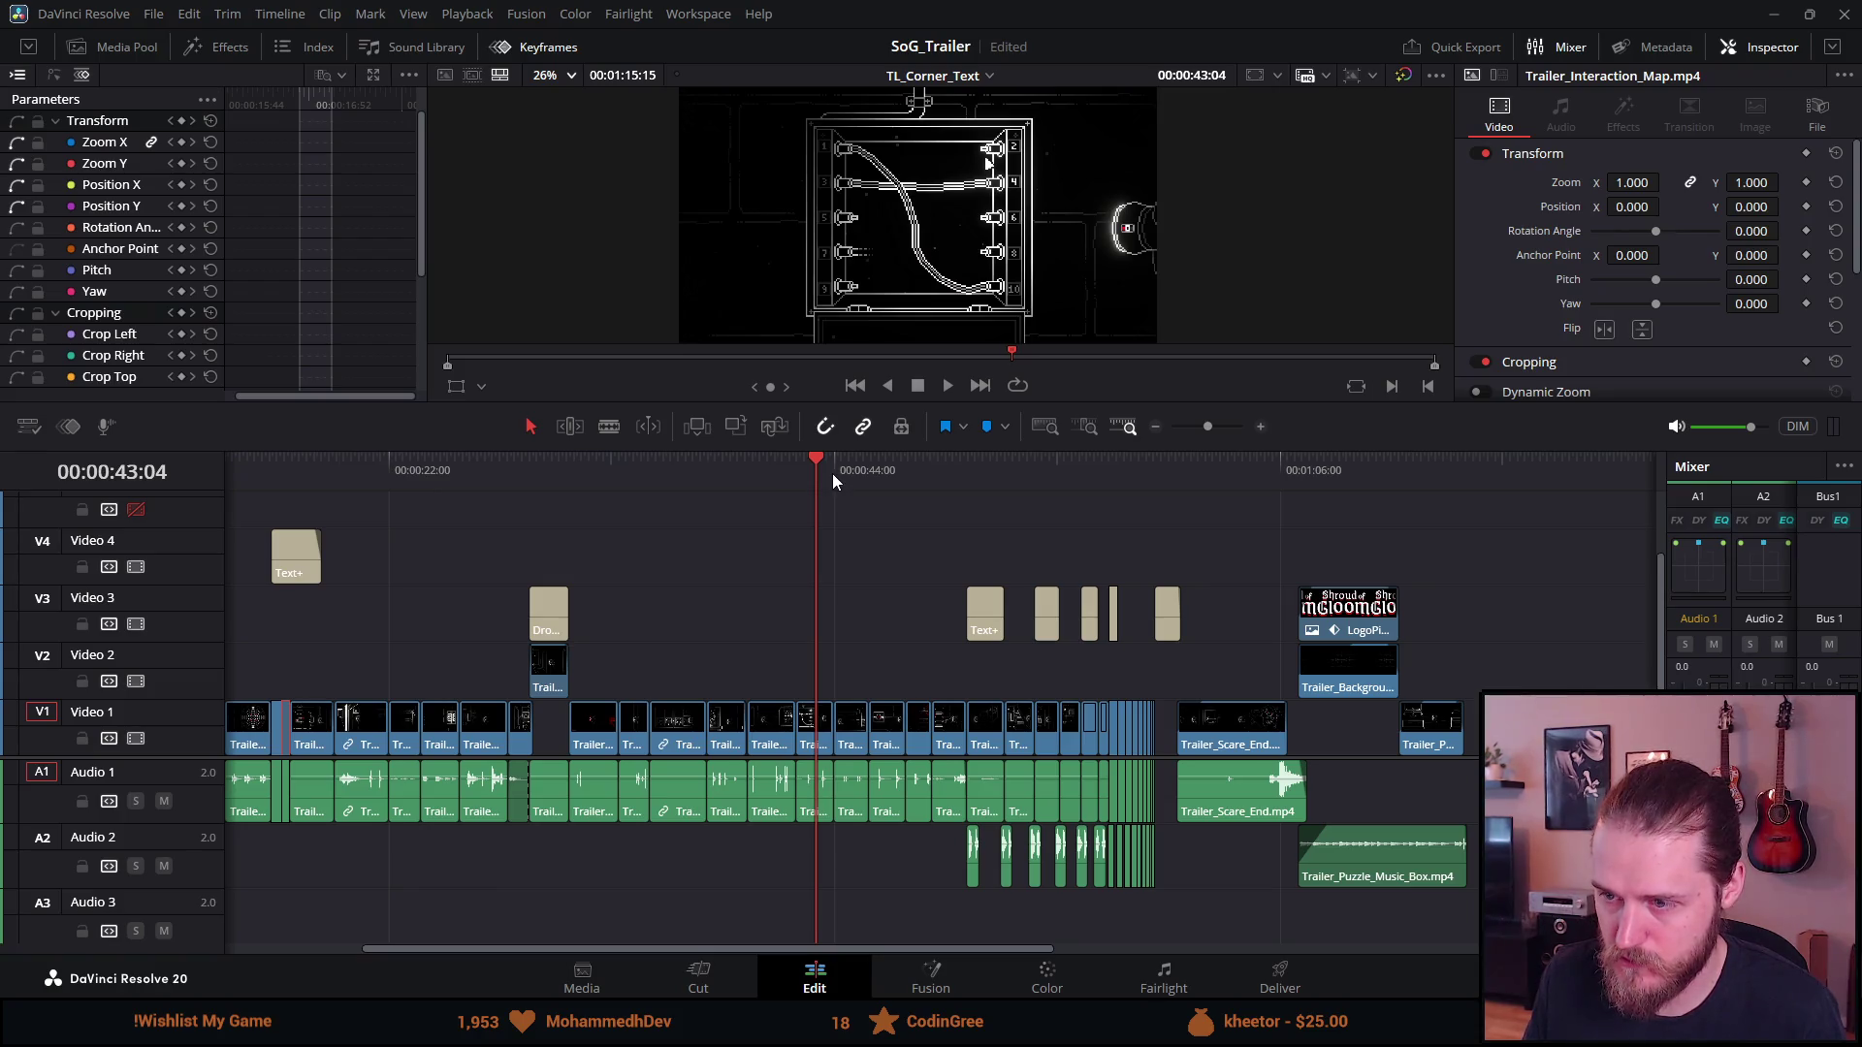
click(832, 473)
click(877, 479)
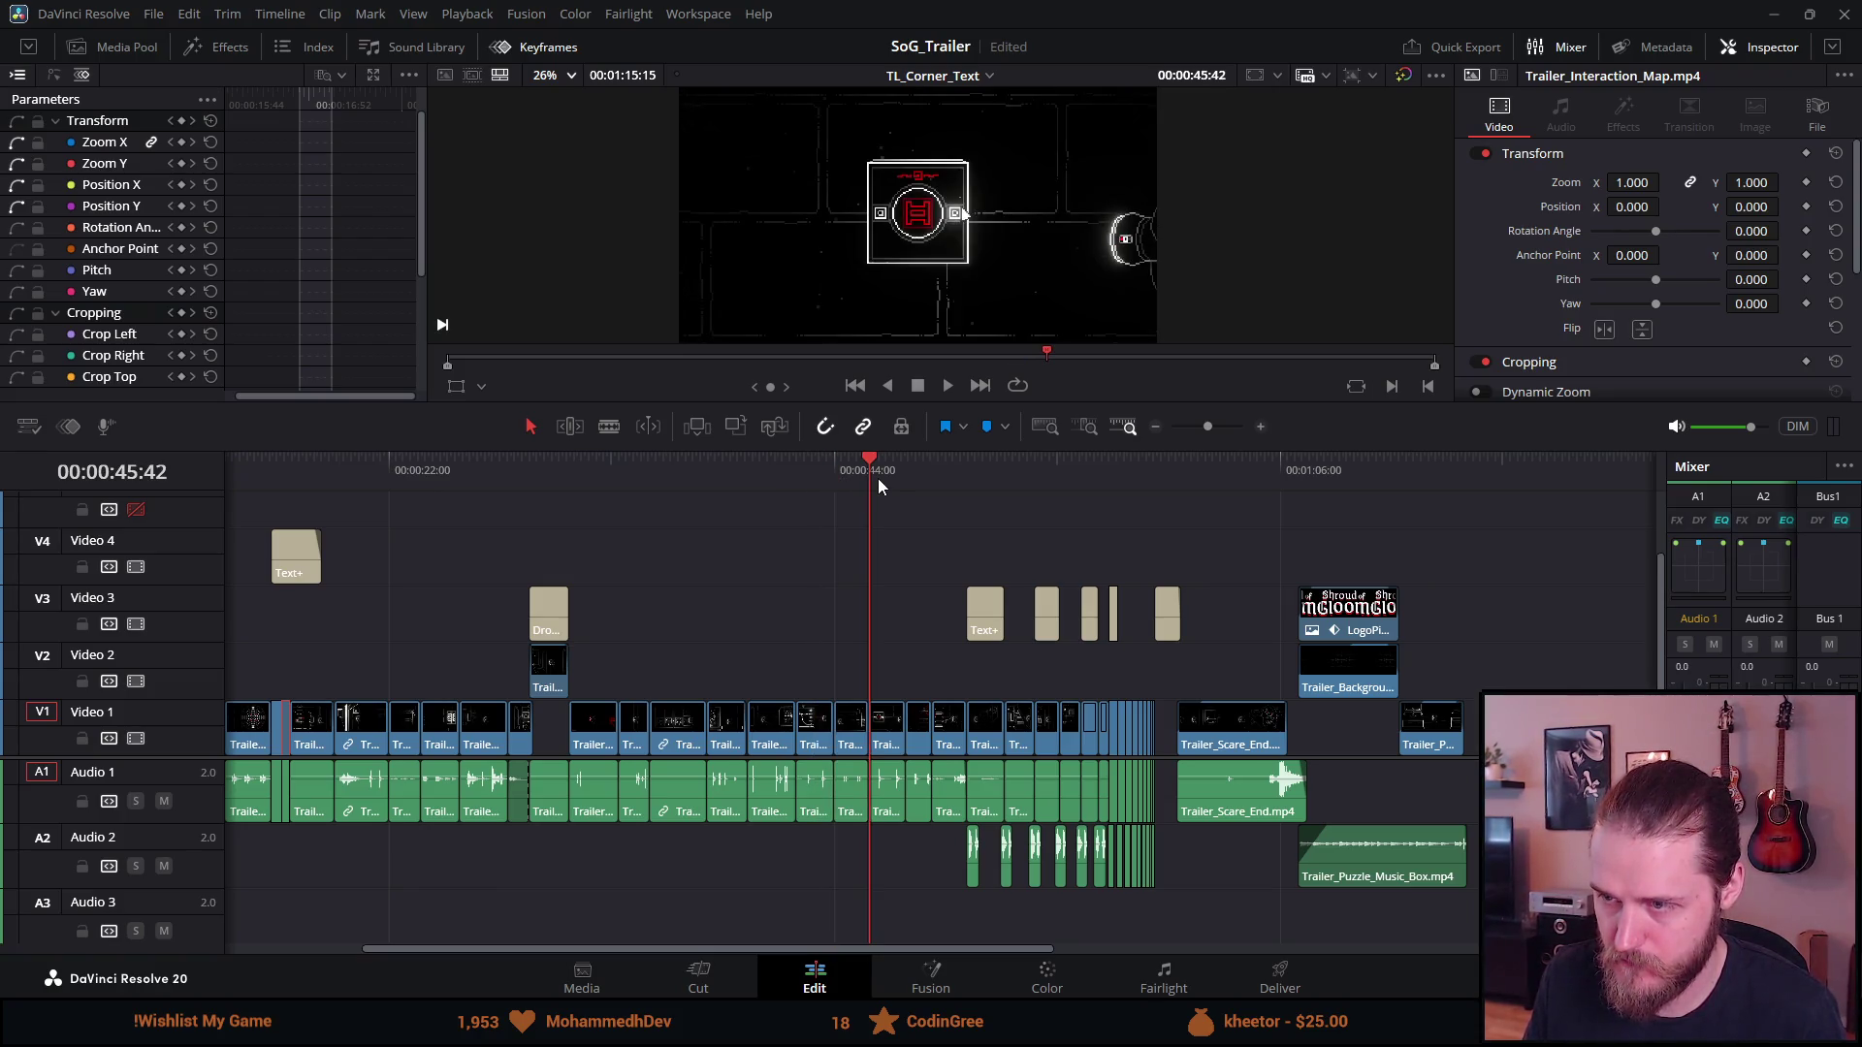
click(921, 479)
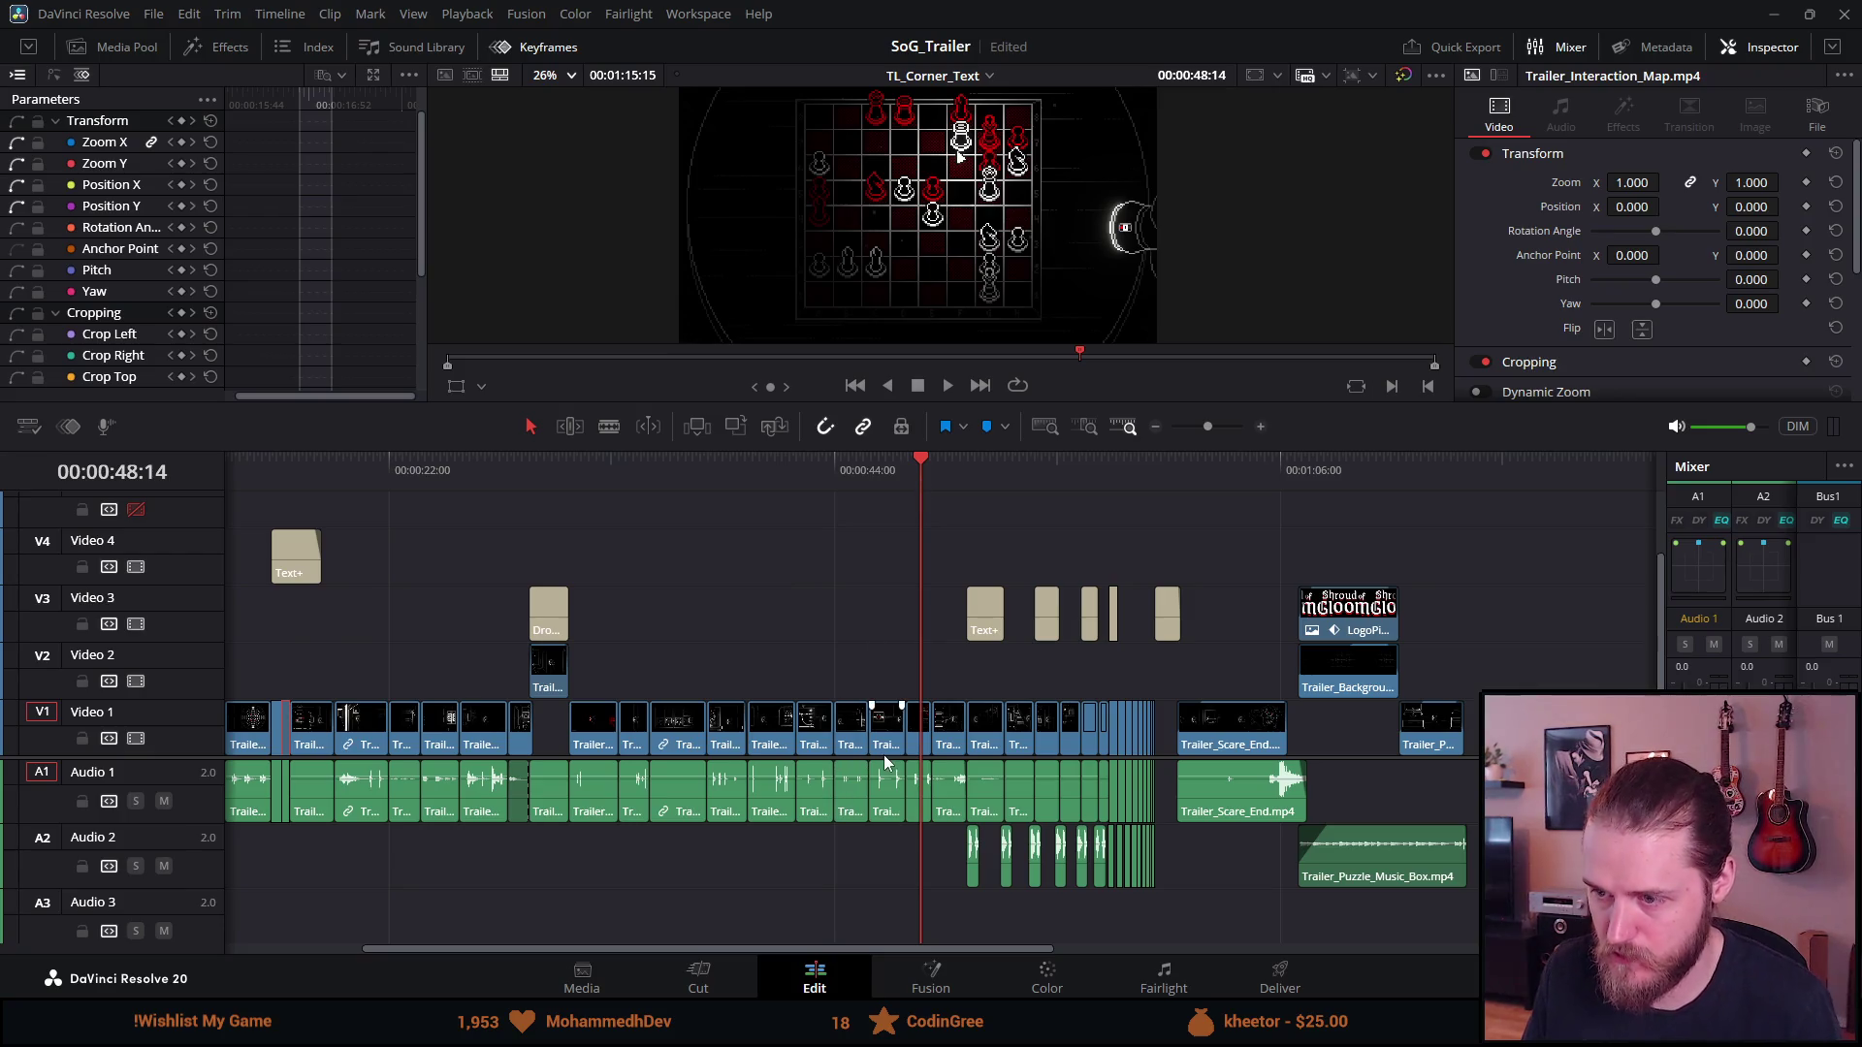
Ripple delete the short V1 clip after the chessboard shot and save the project
click(909, 723)
key(Delete)
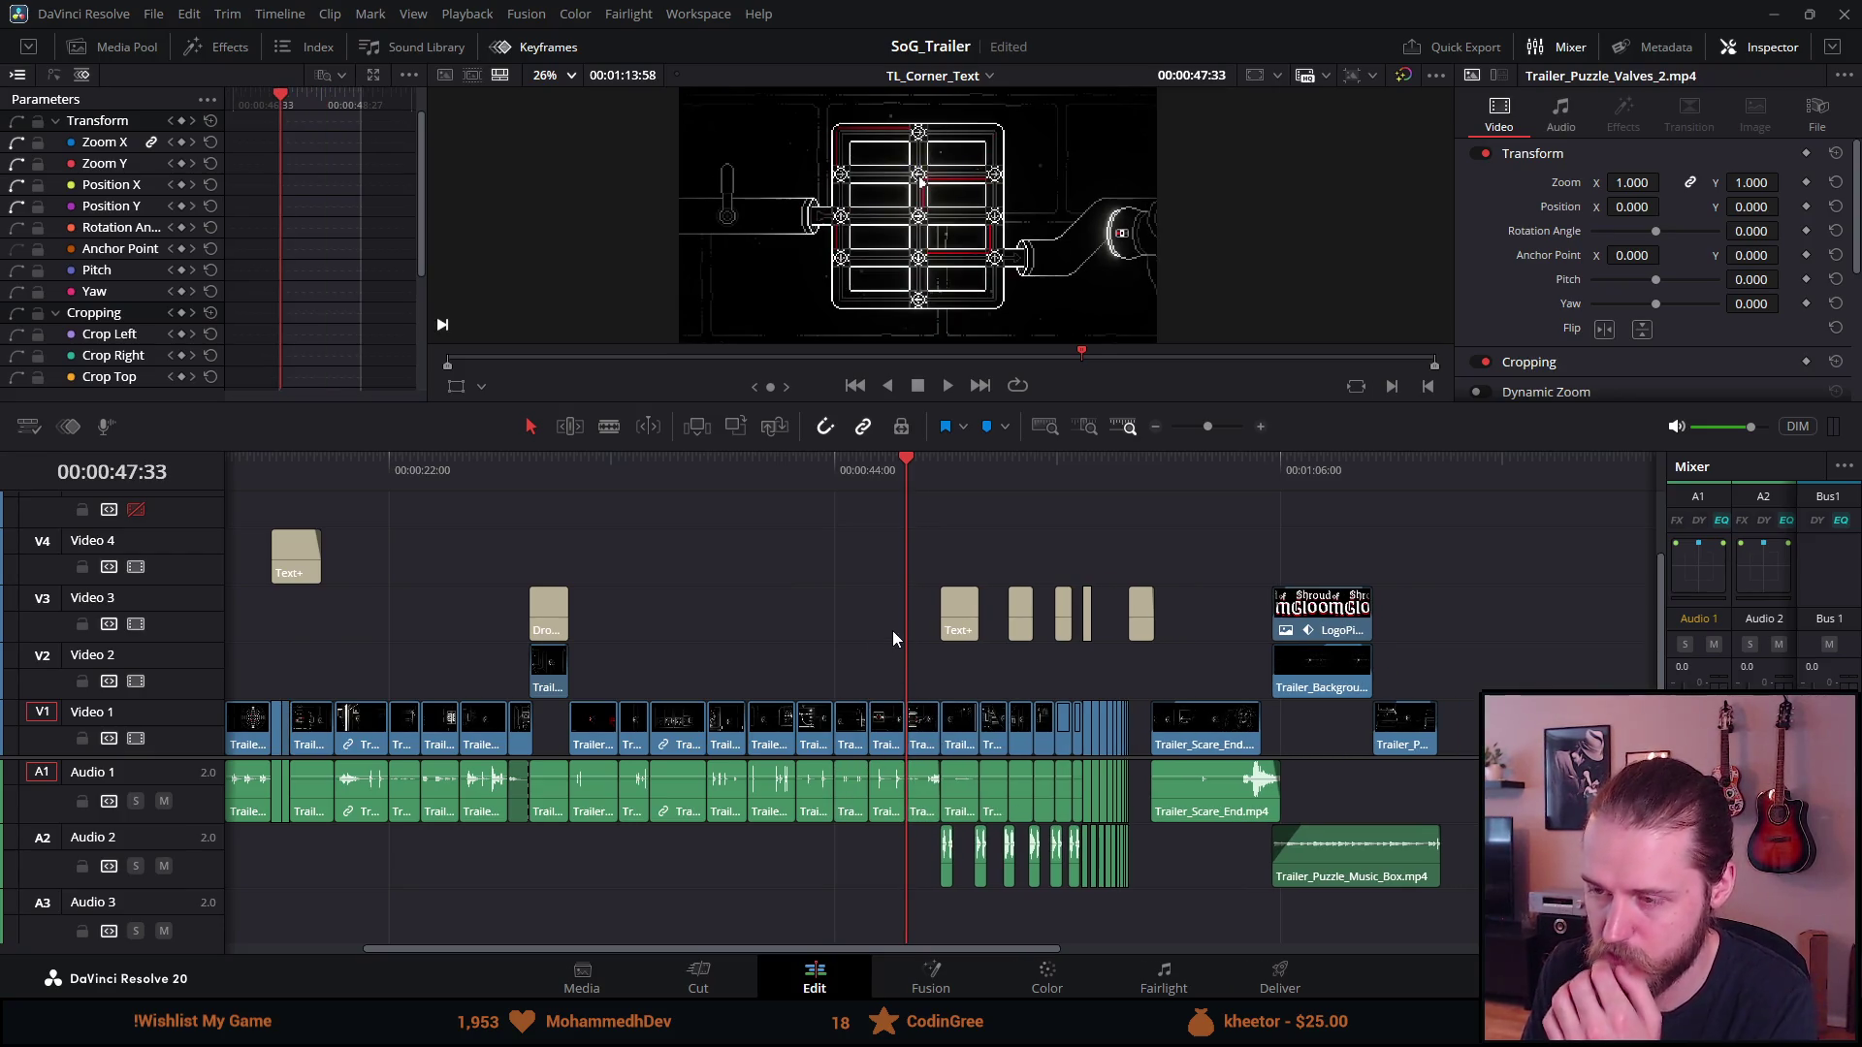
key(ctrl+s)
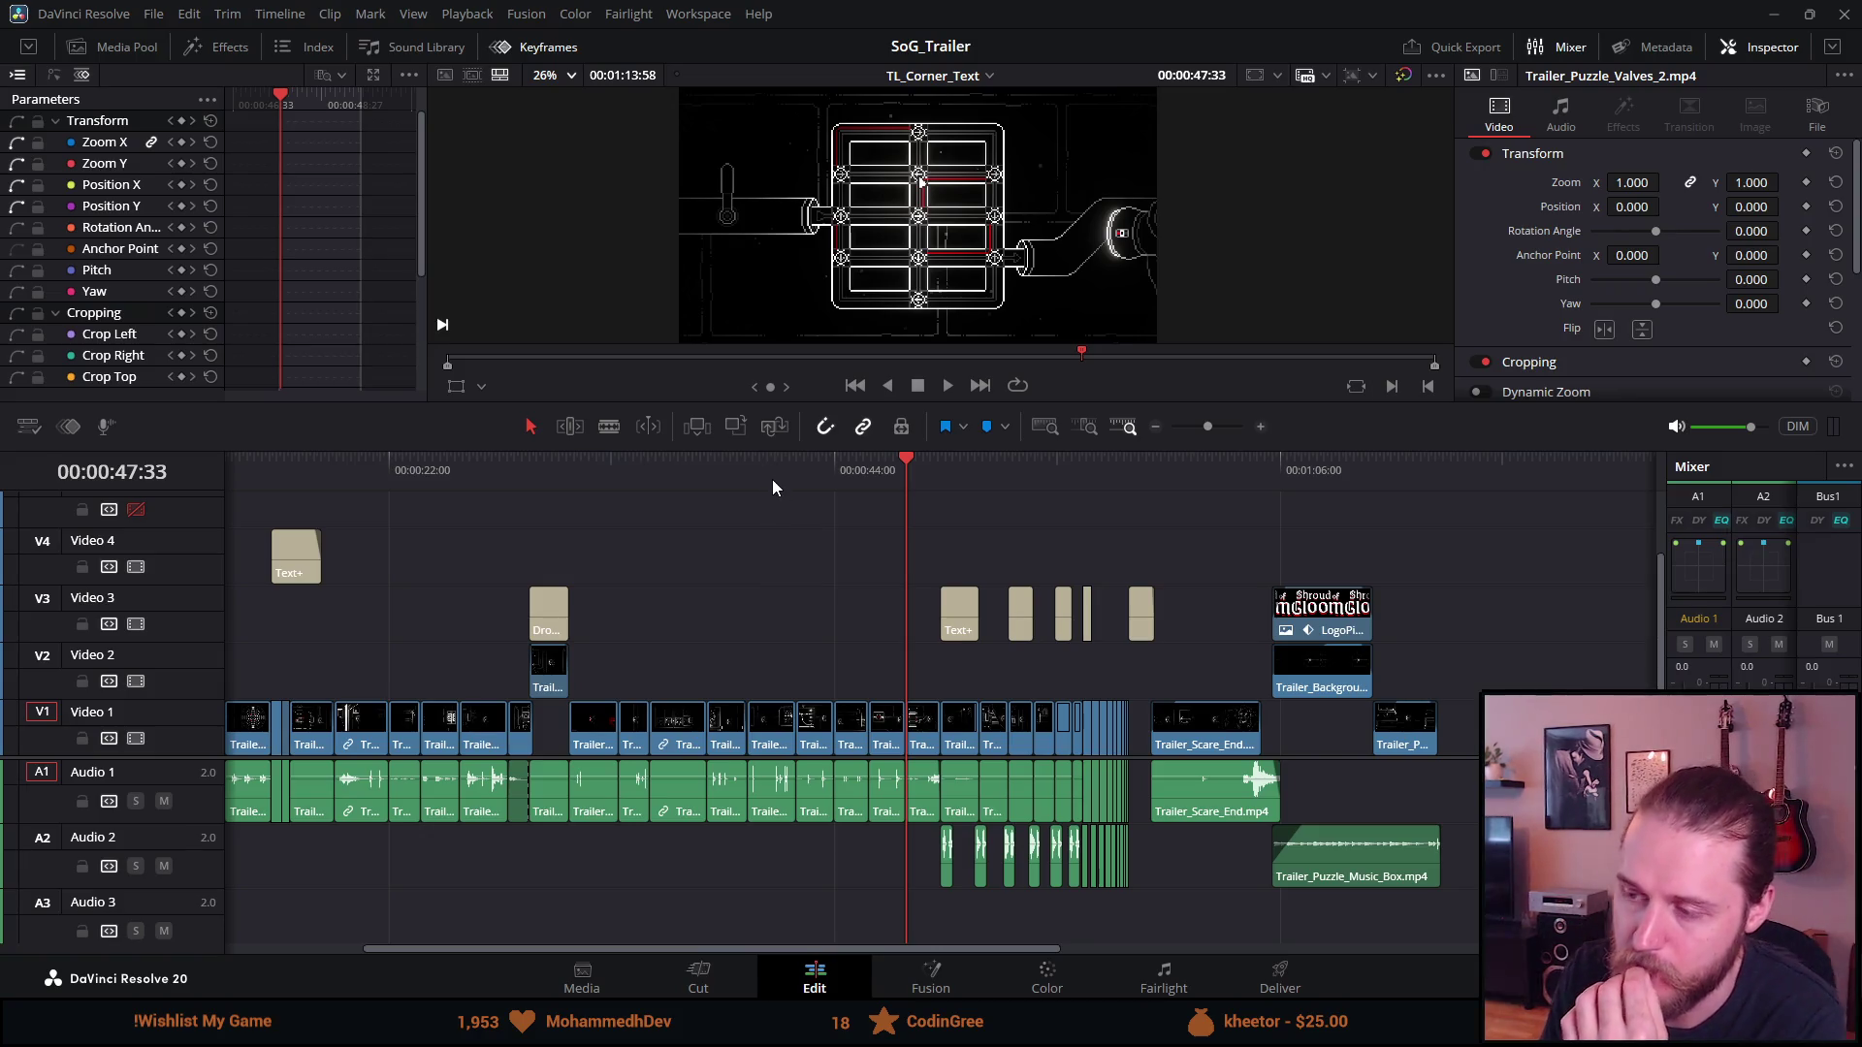
click(951, 463)
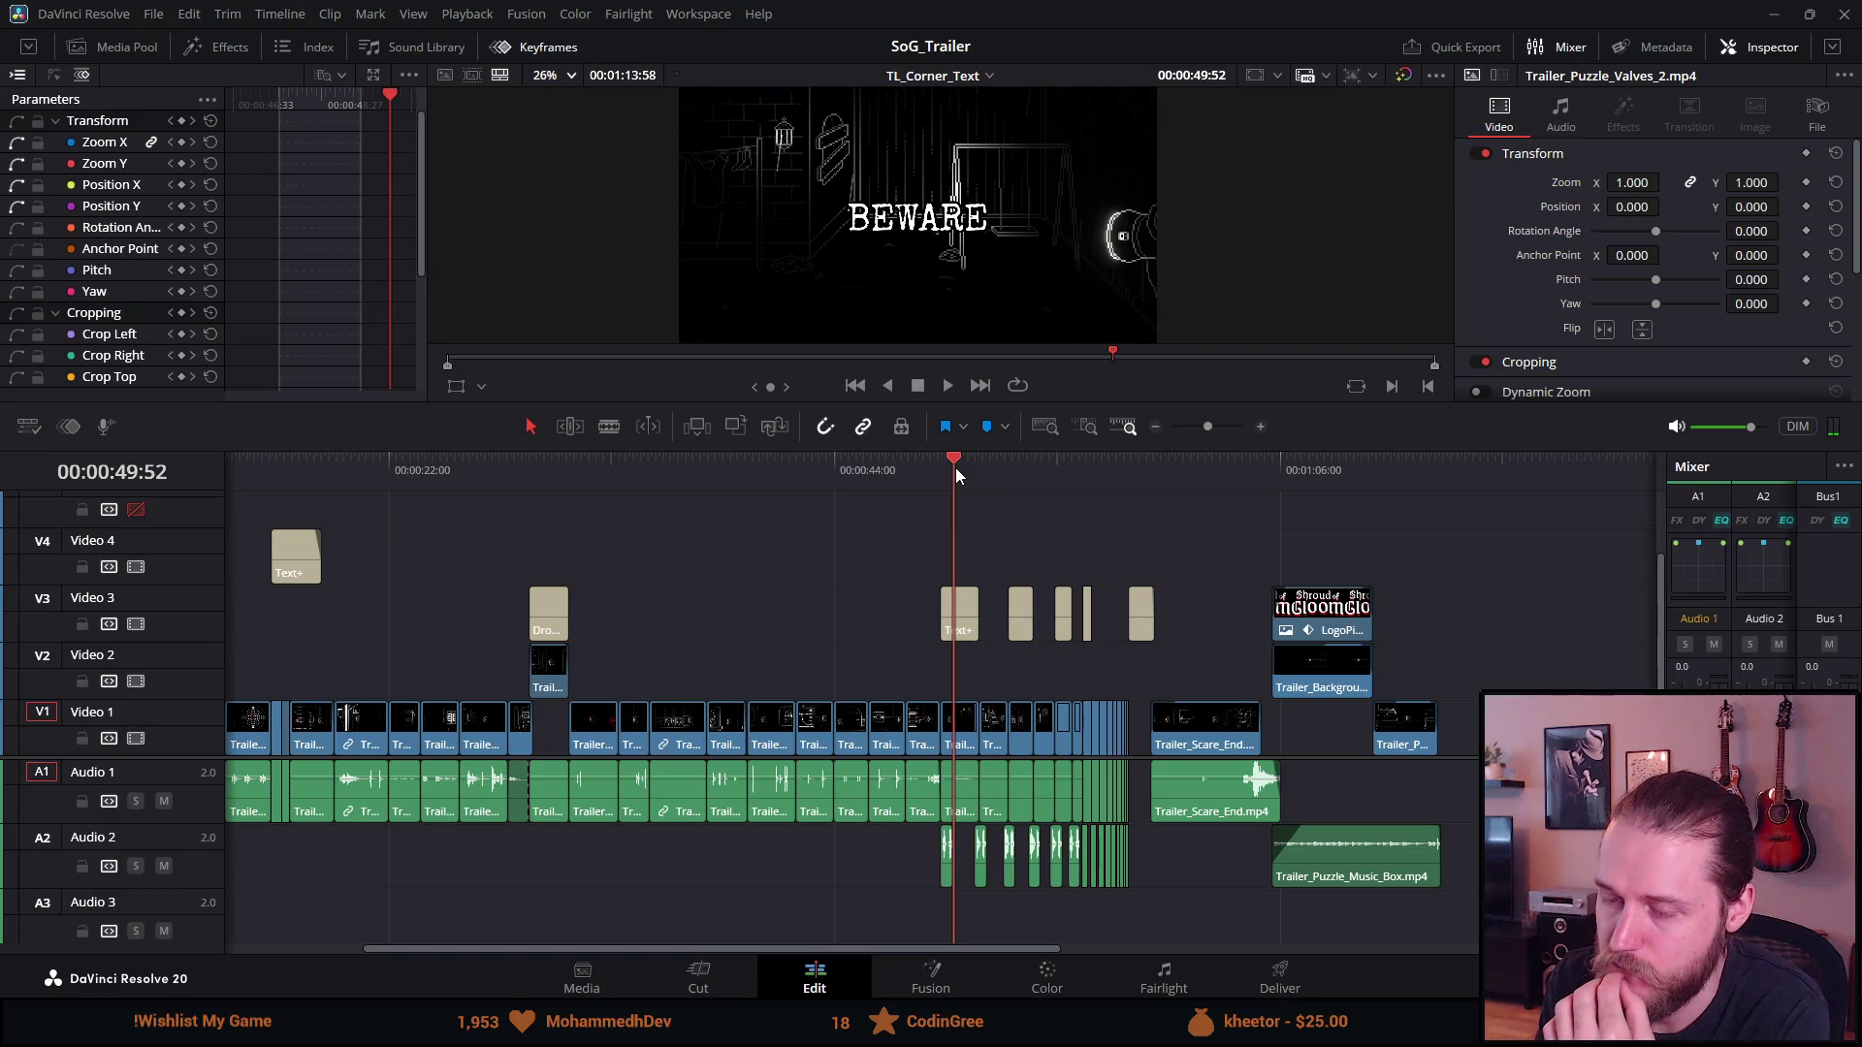
drag(956, 467, 549, 460)
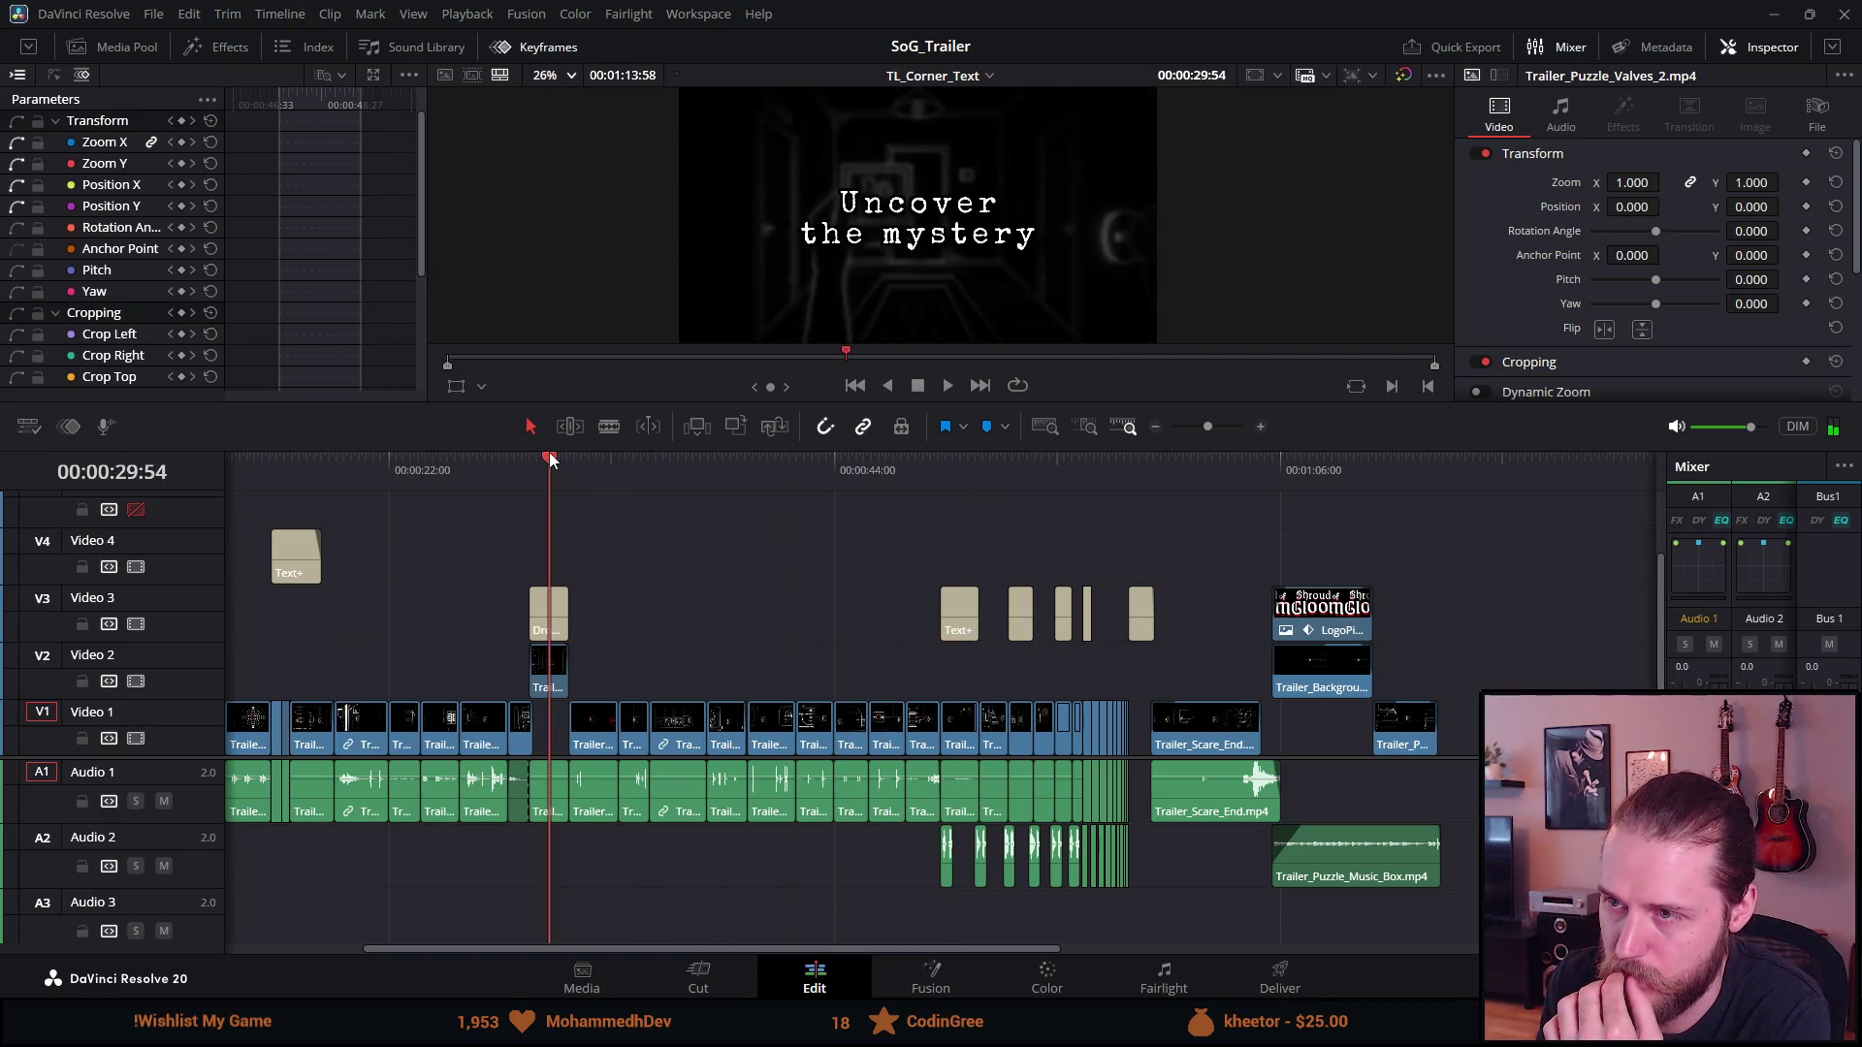
click(550, 608)
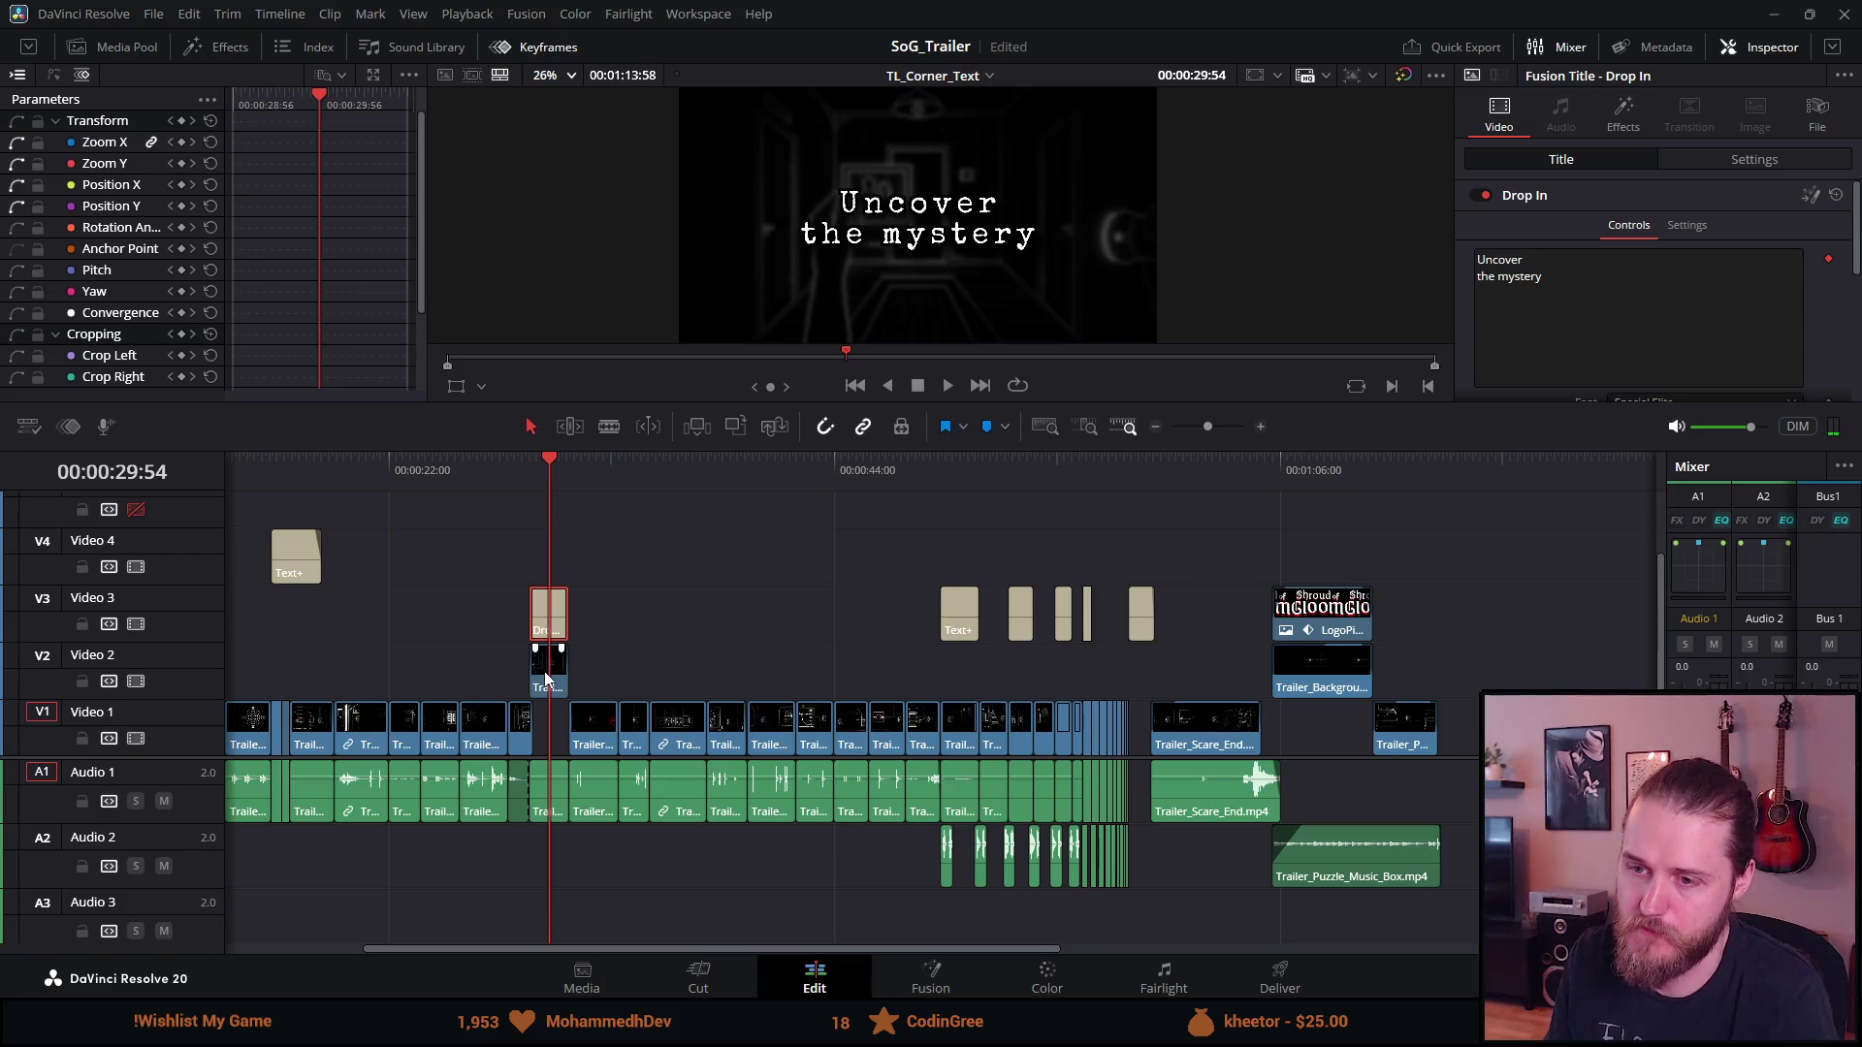
Delete the 'Uncover the mystery' title and its V2 clip, extend the V1 polaroid clip, and preview
ctrl+click(546, 678)
key(BackSpace)
click(531, 729)
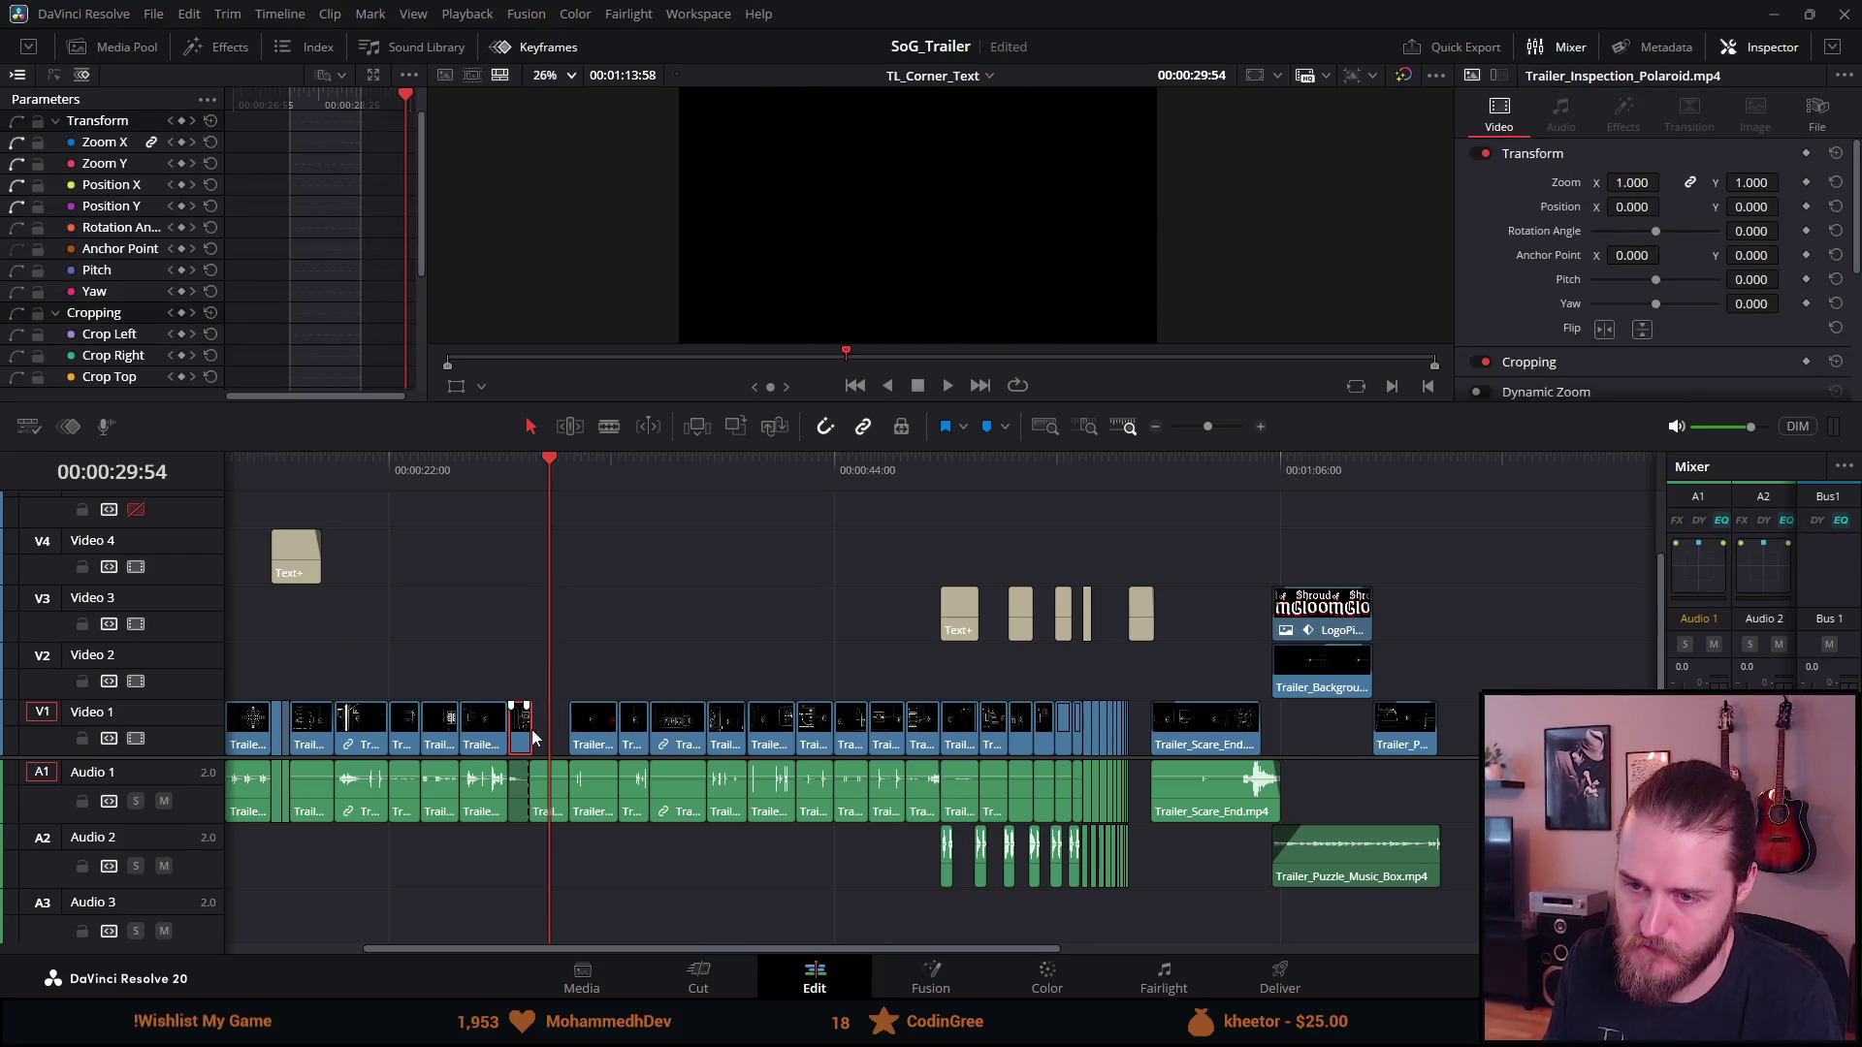
drag(530, 741, 561, 722)
click(504, 475)
key(space)
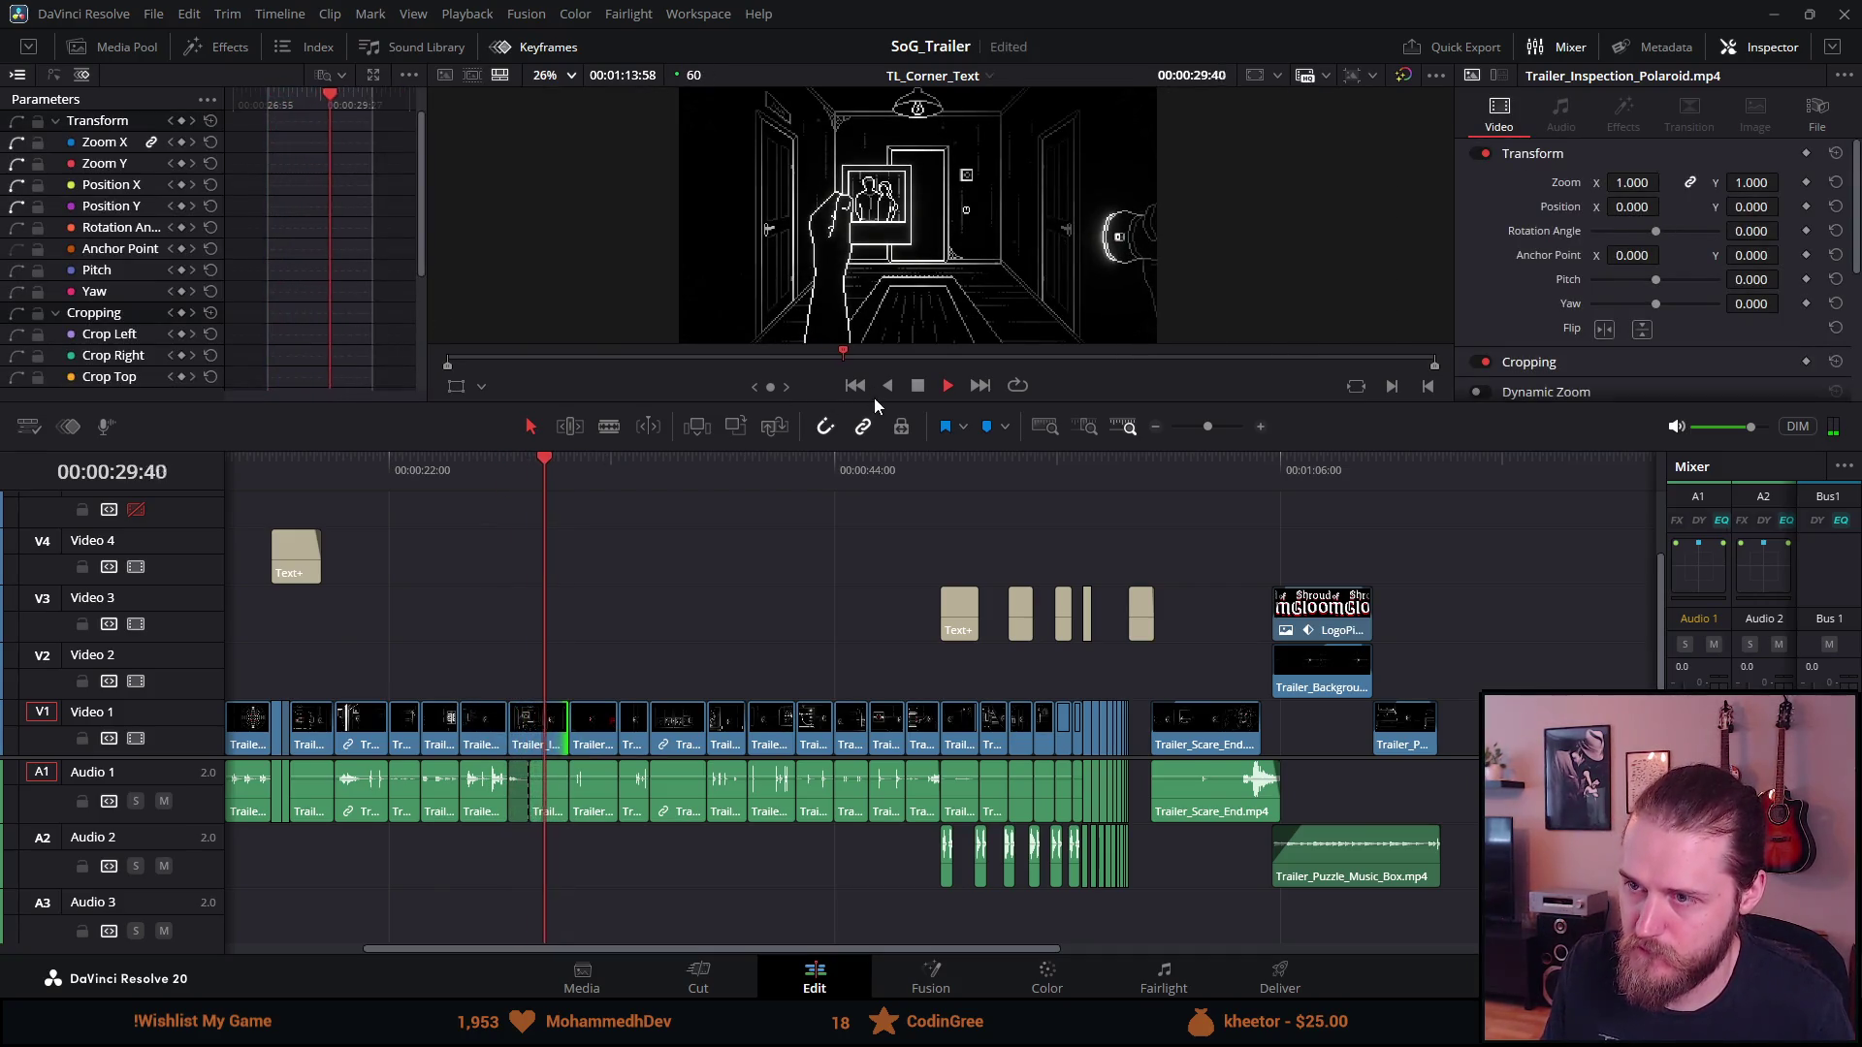
click(917, 385)
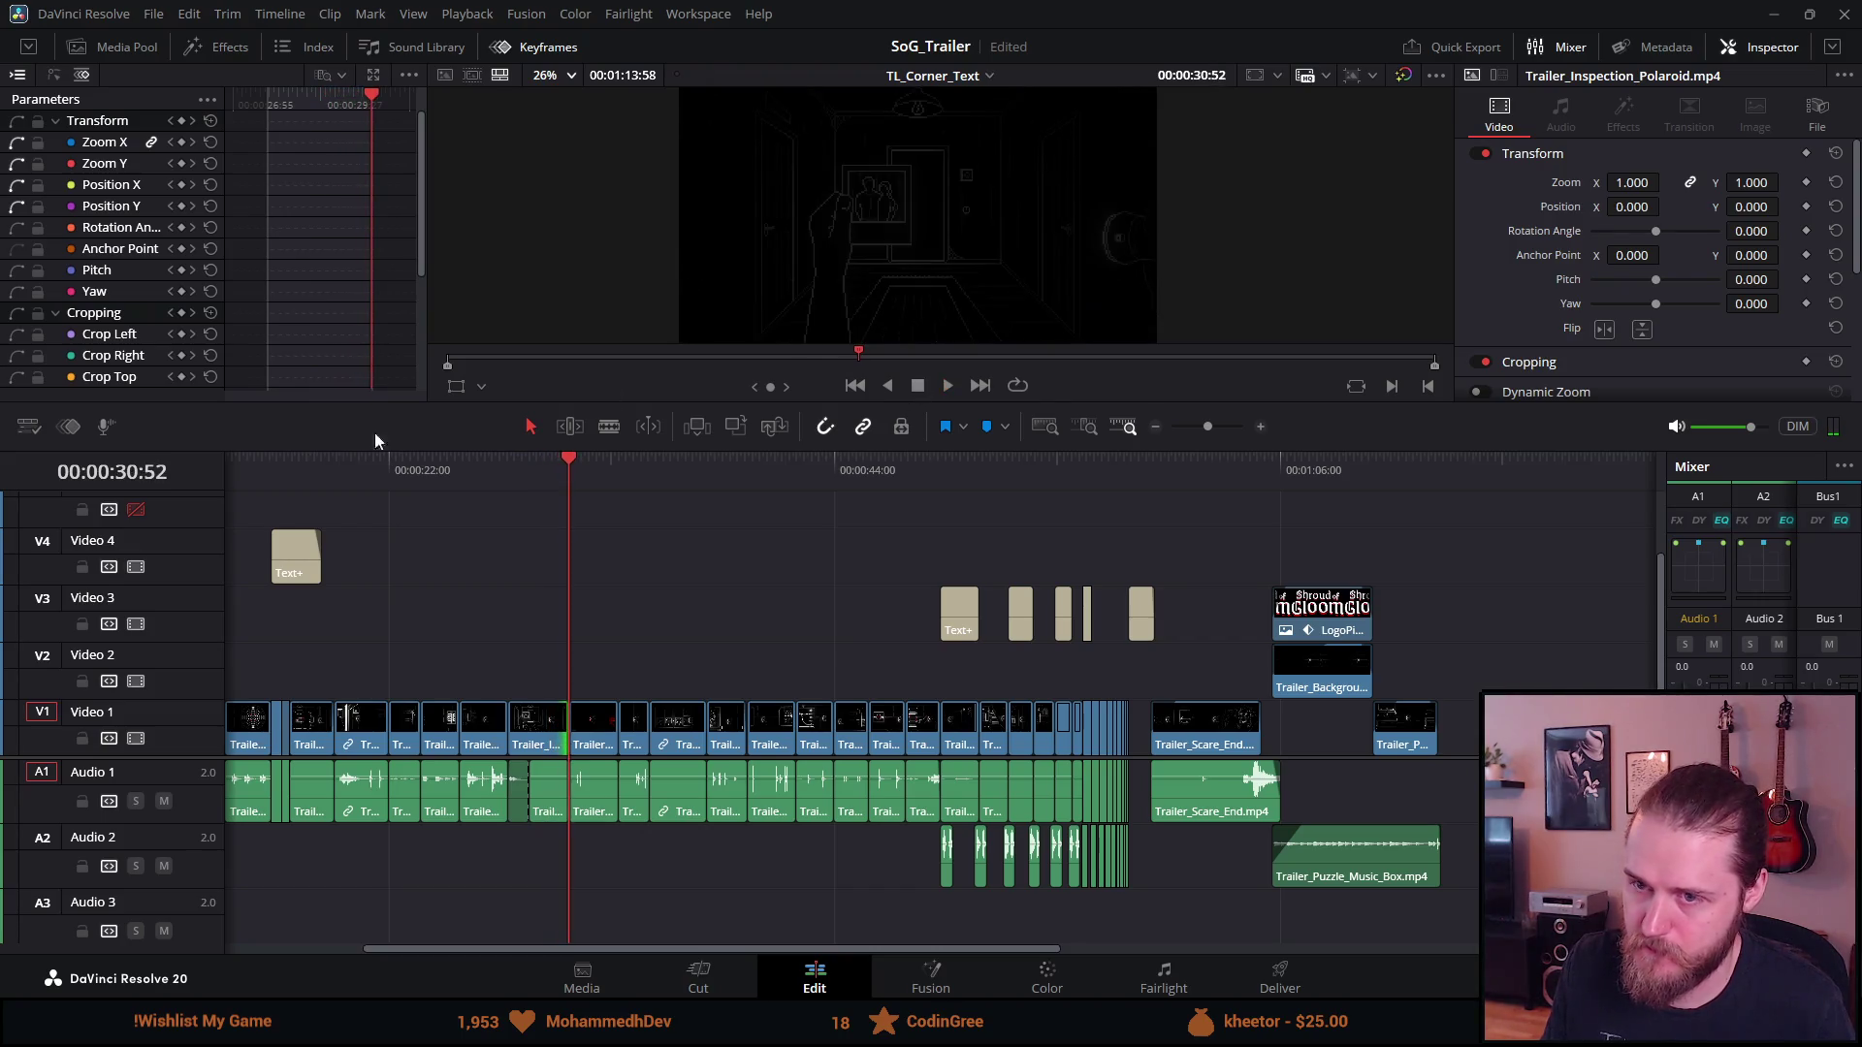
Scroll to the timeline start, fit the viewer, and check the 'Venture' and 'Investigate' cards
click(288, 557)
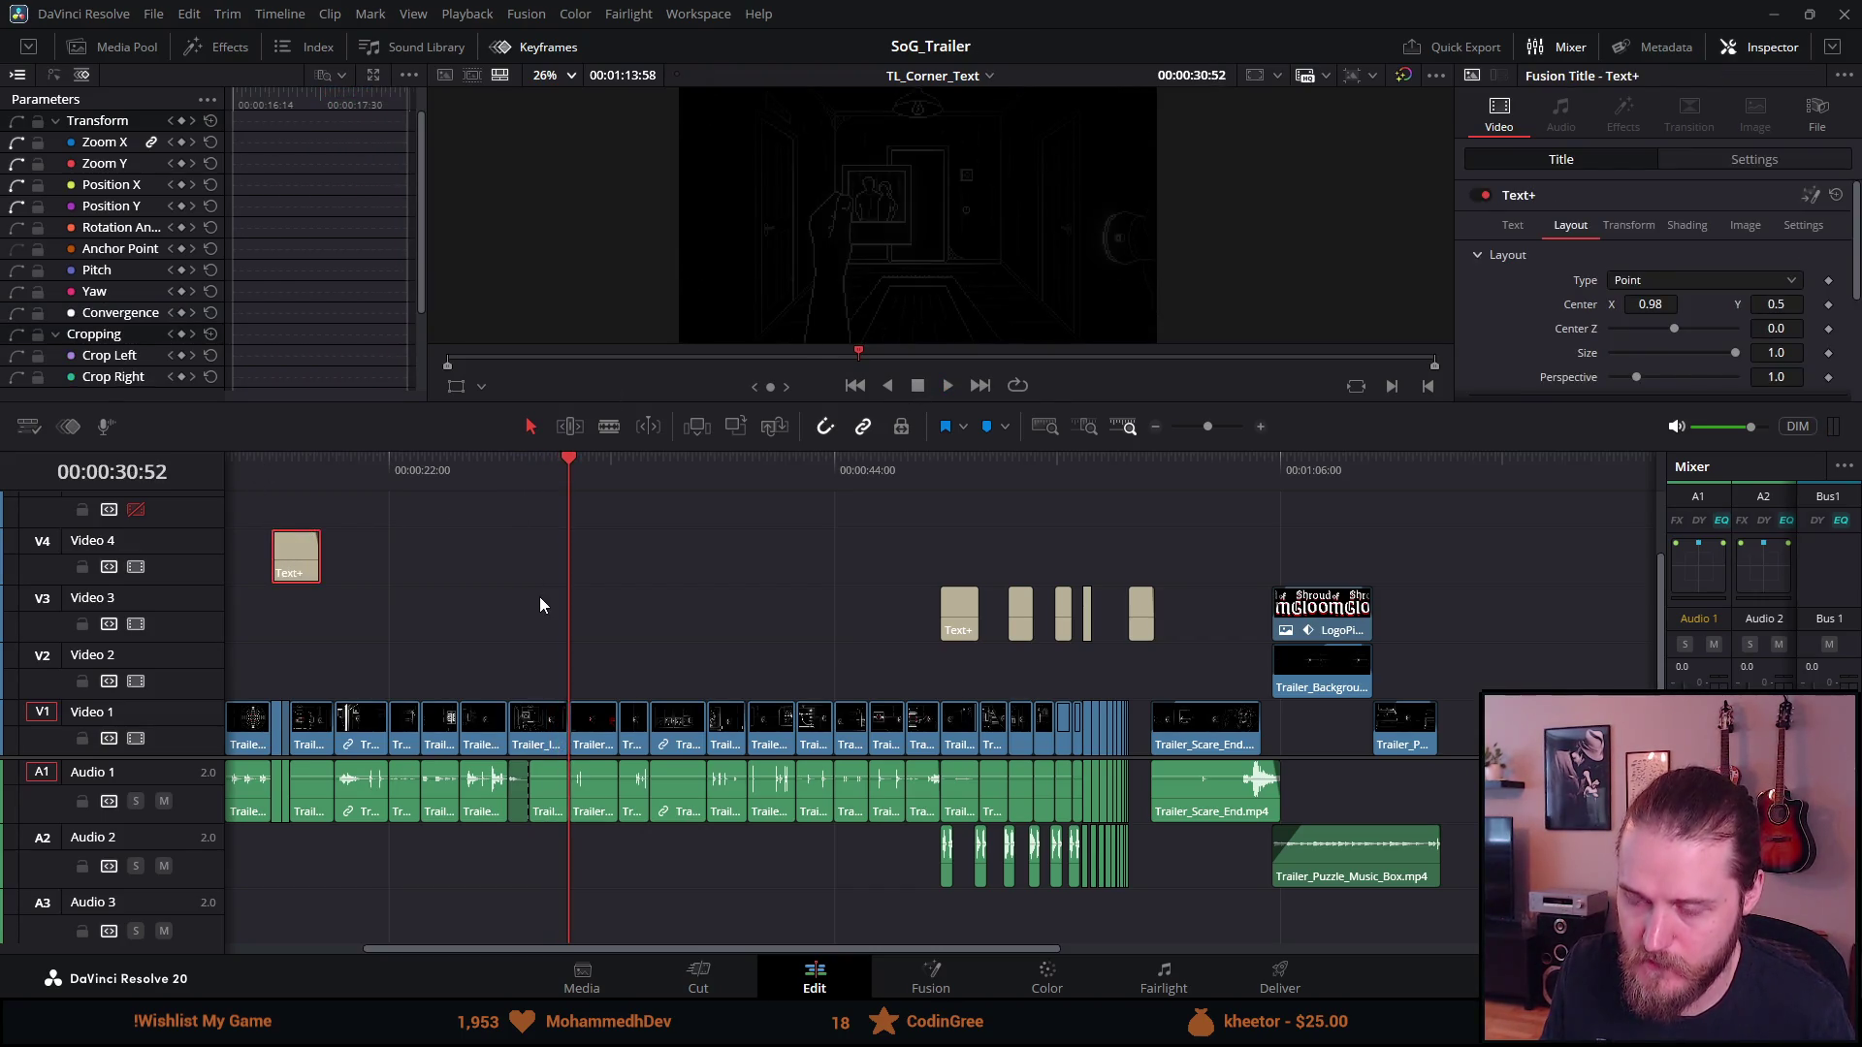
scroll(539, 596, left, 5)
click(362, 461)
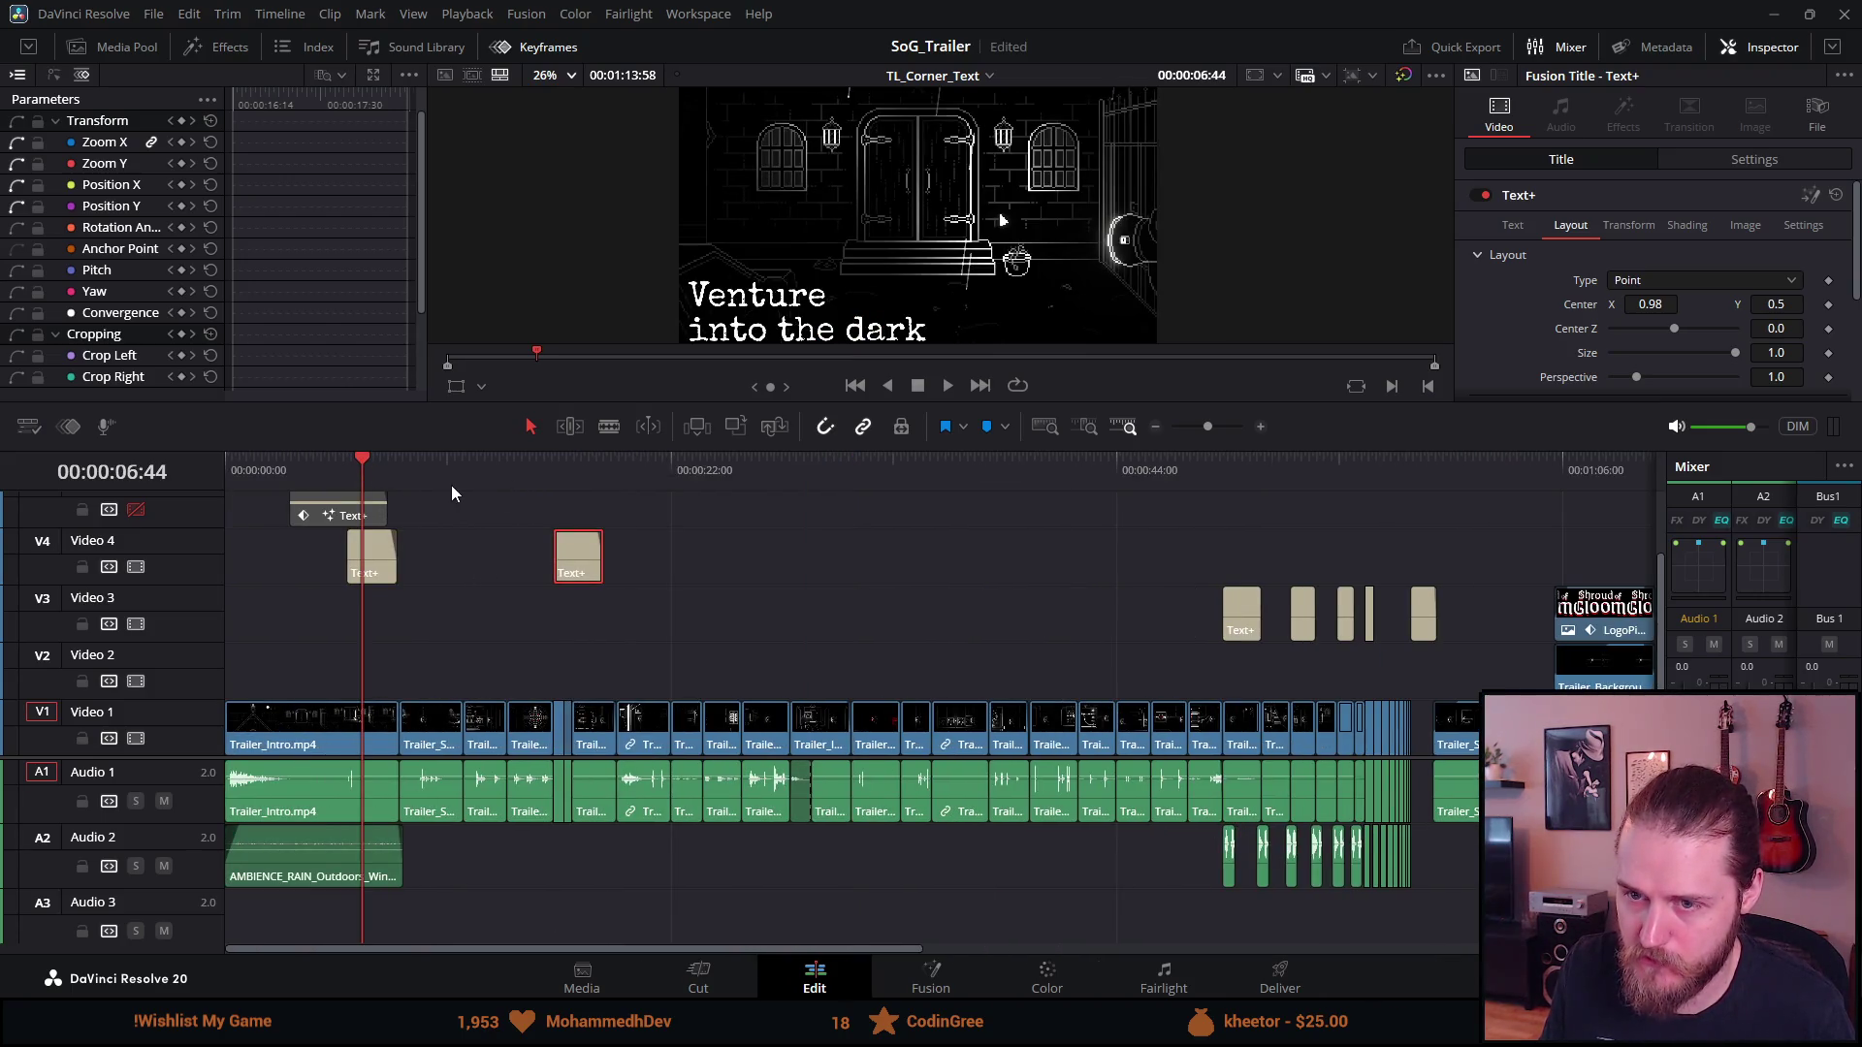
click(569, 78)
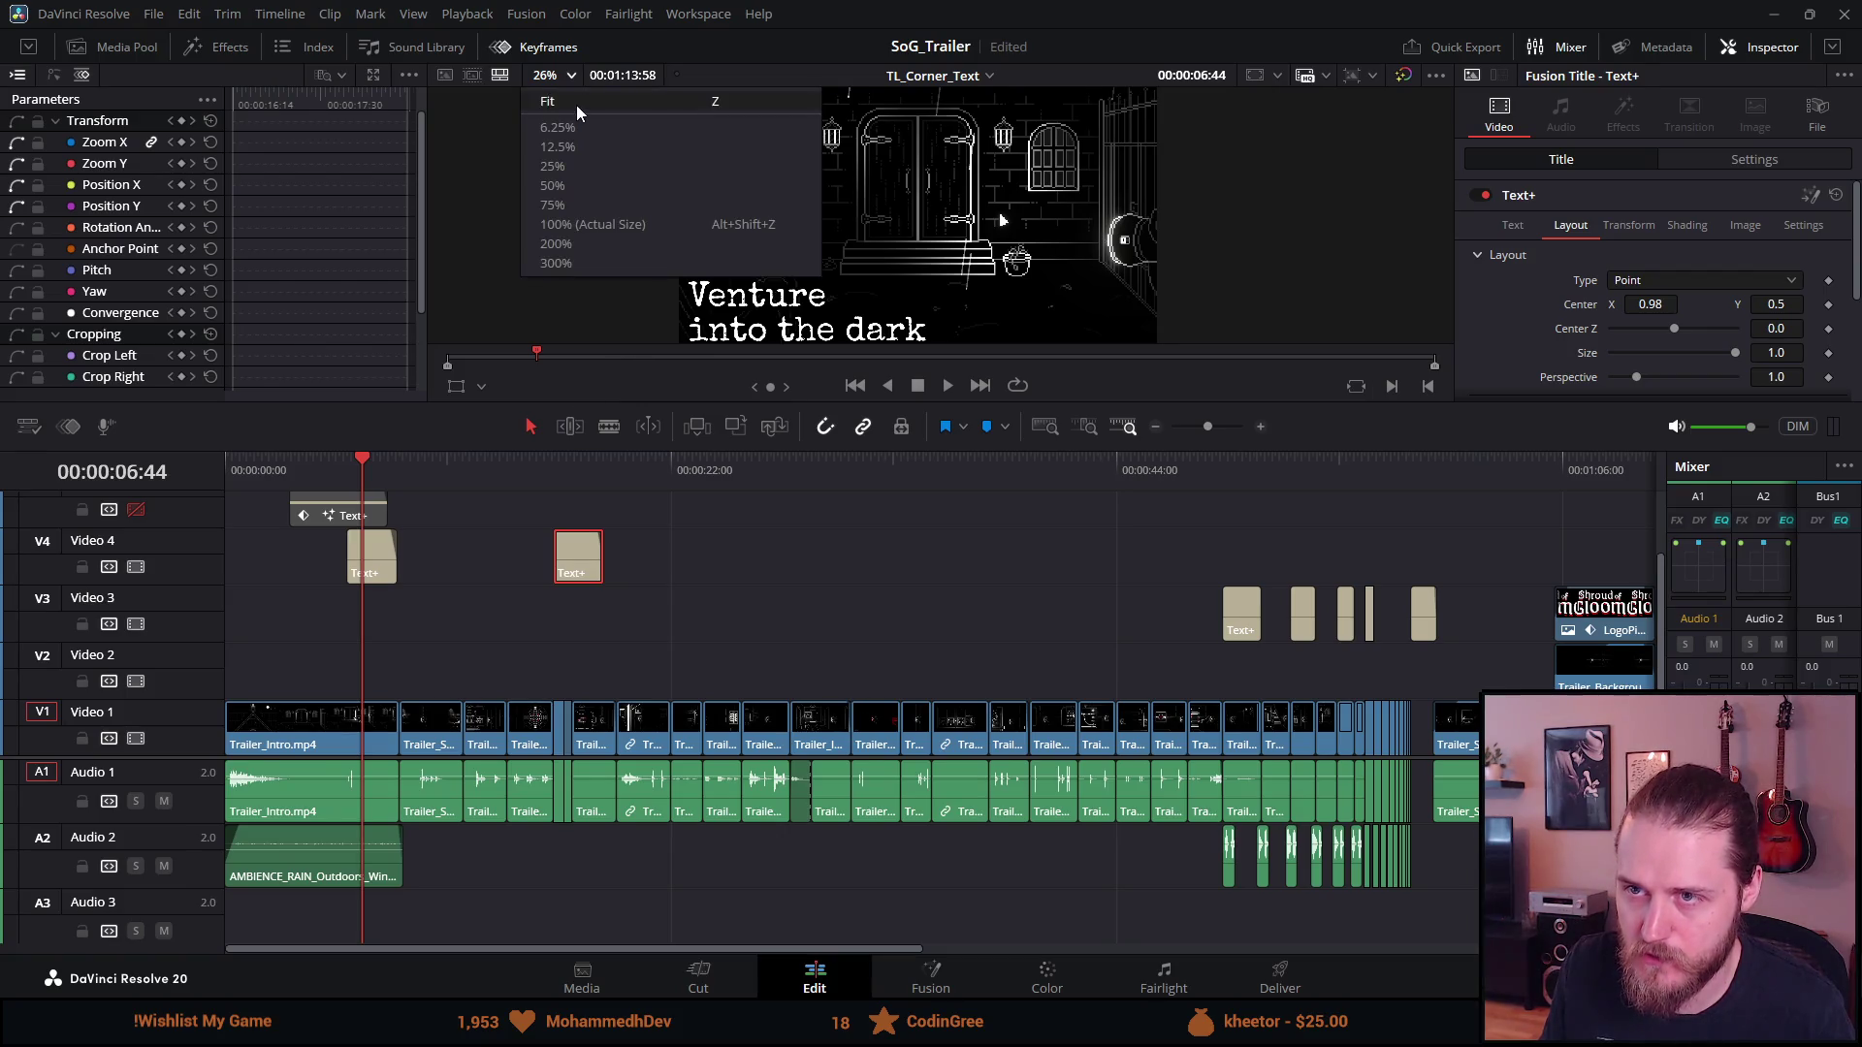
click(576, 109)
click(572, 479)
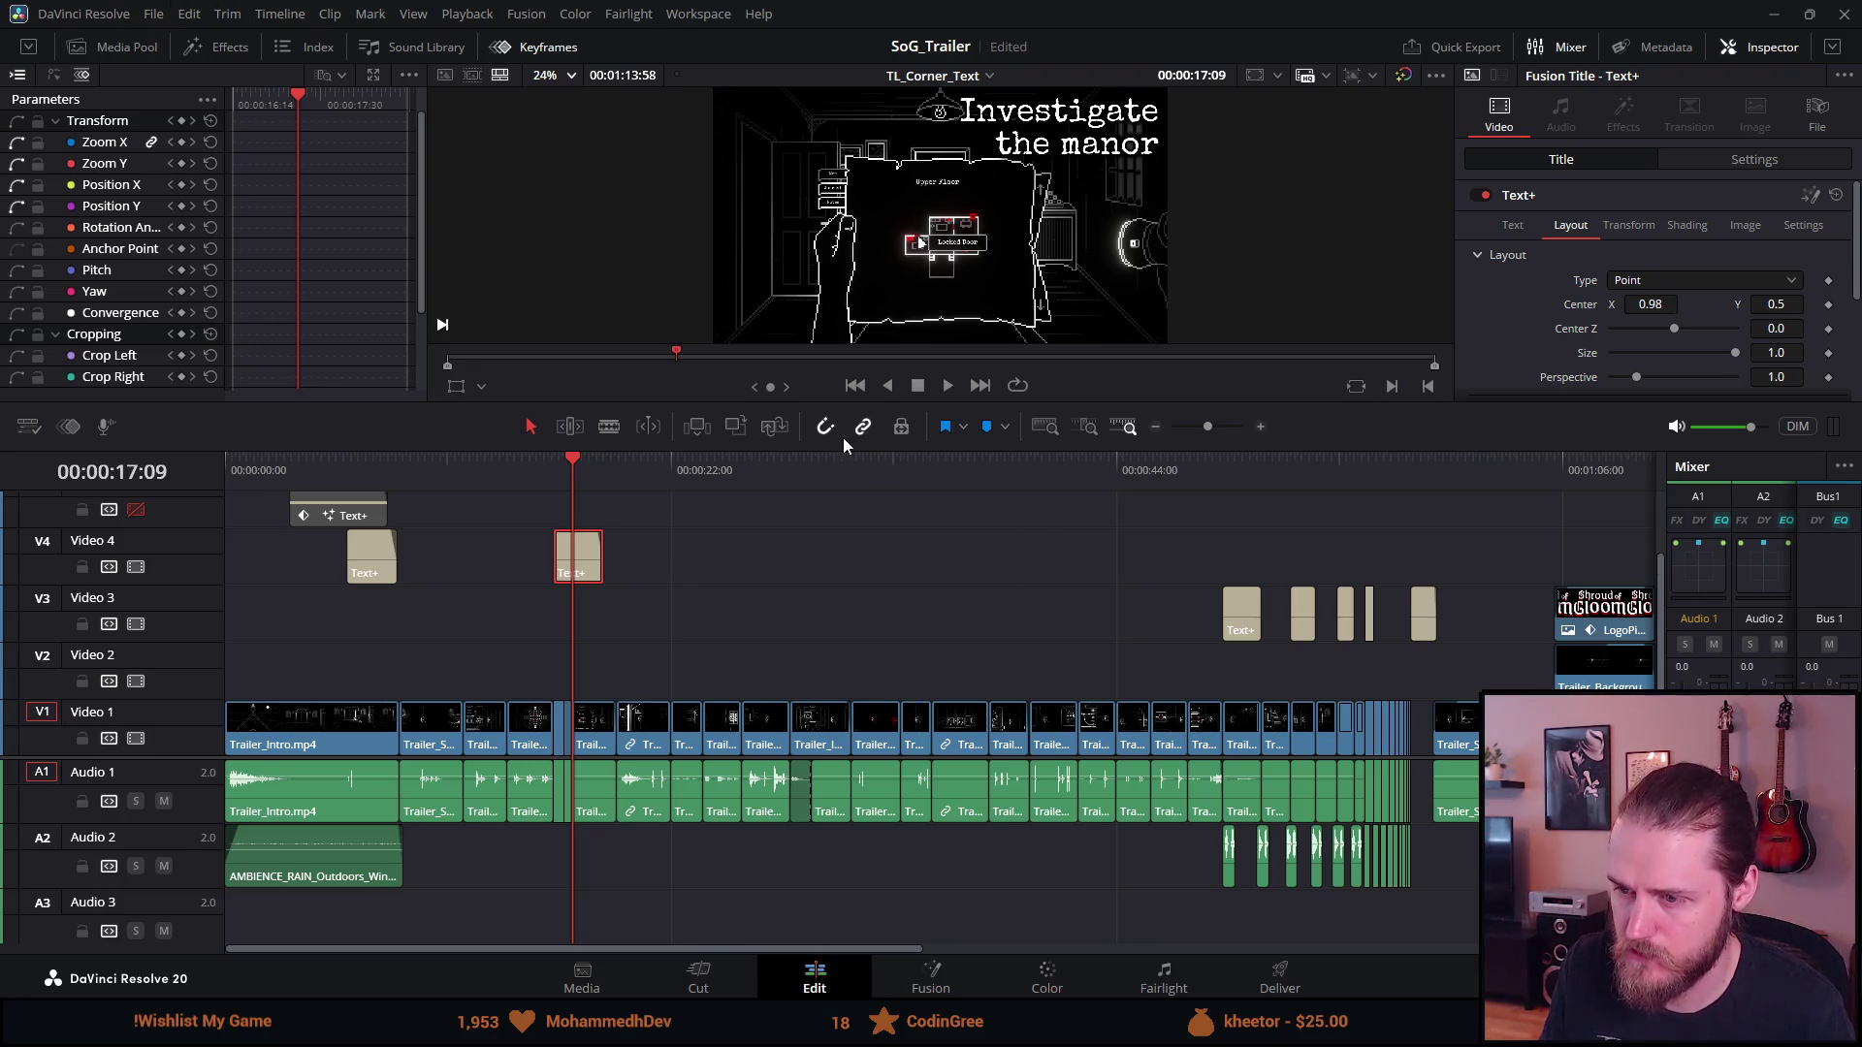
click(816, 462)
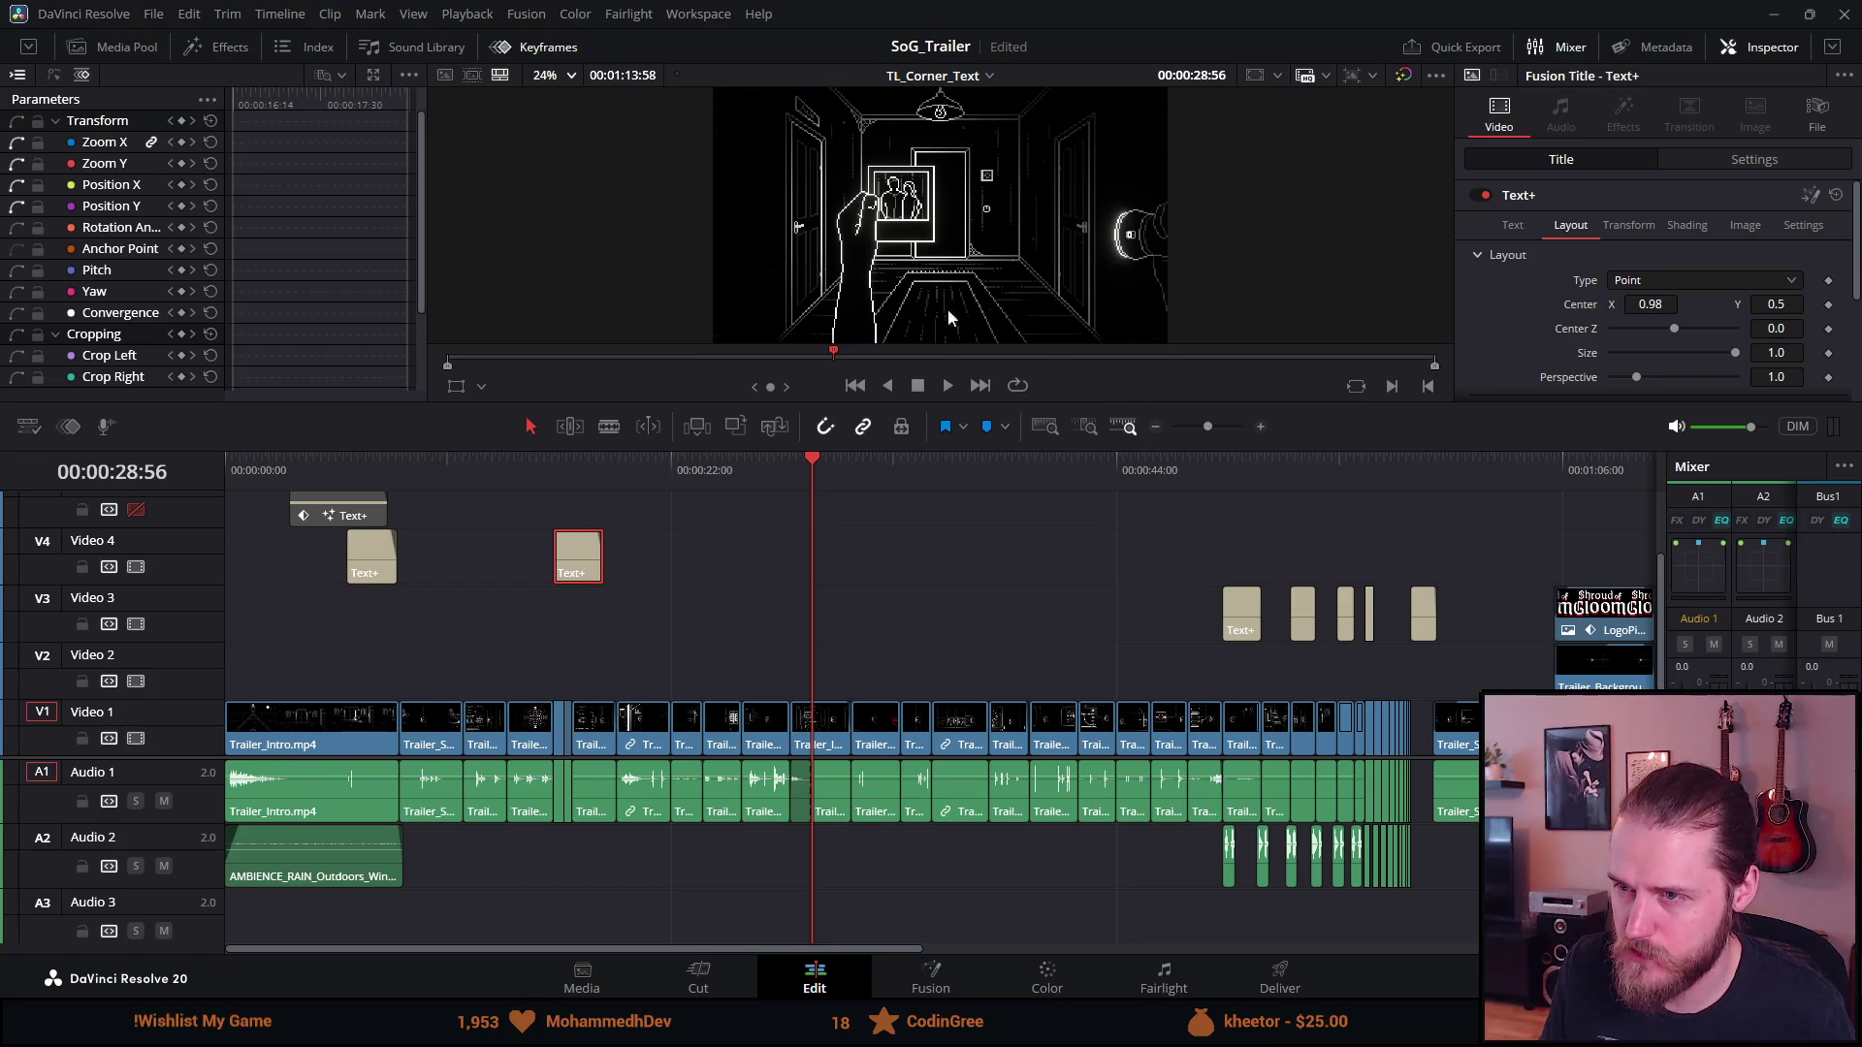
click(1051, 482)
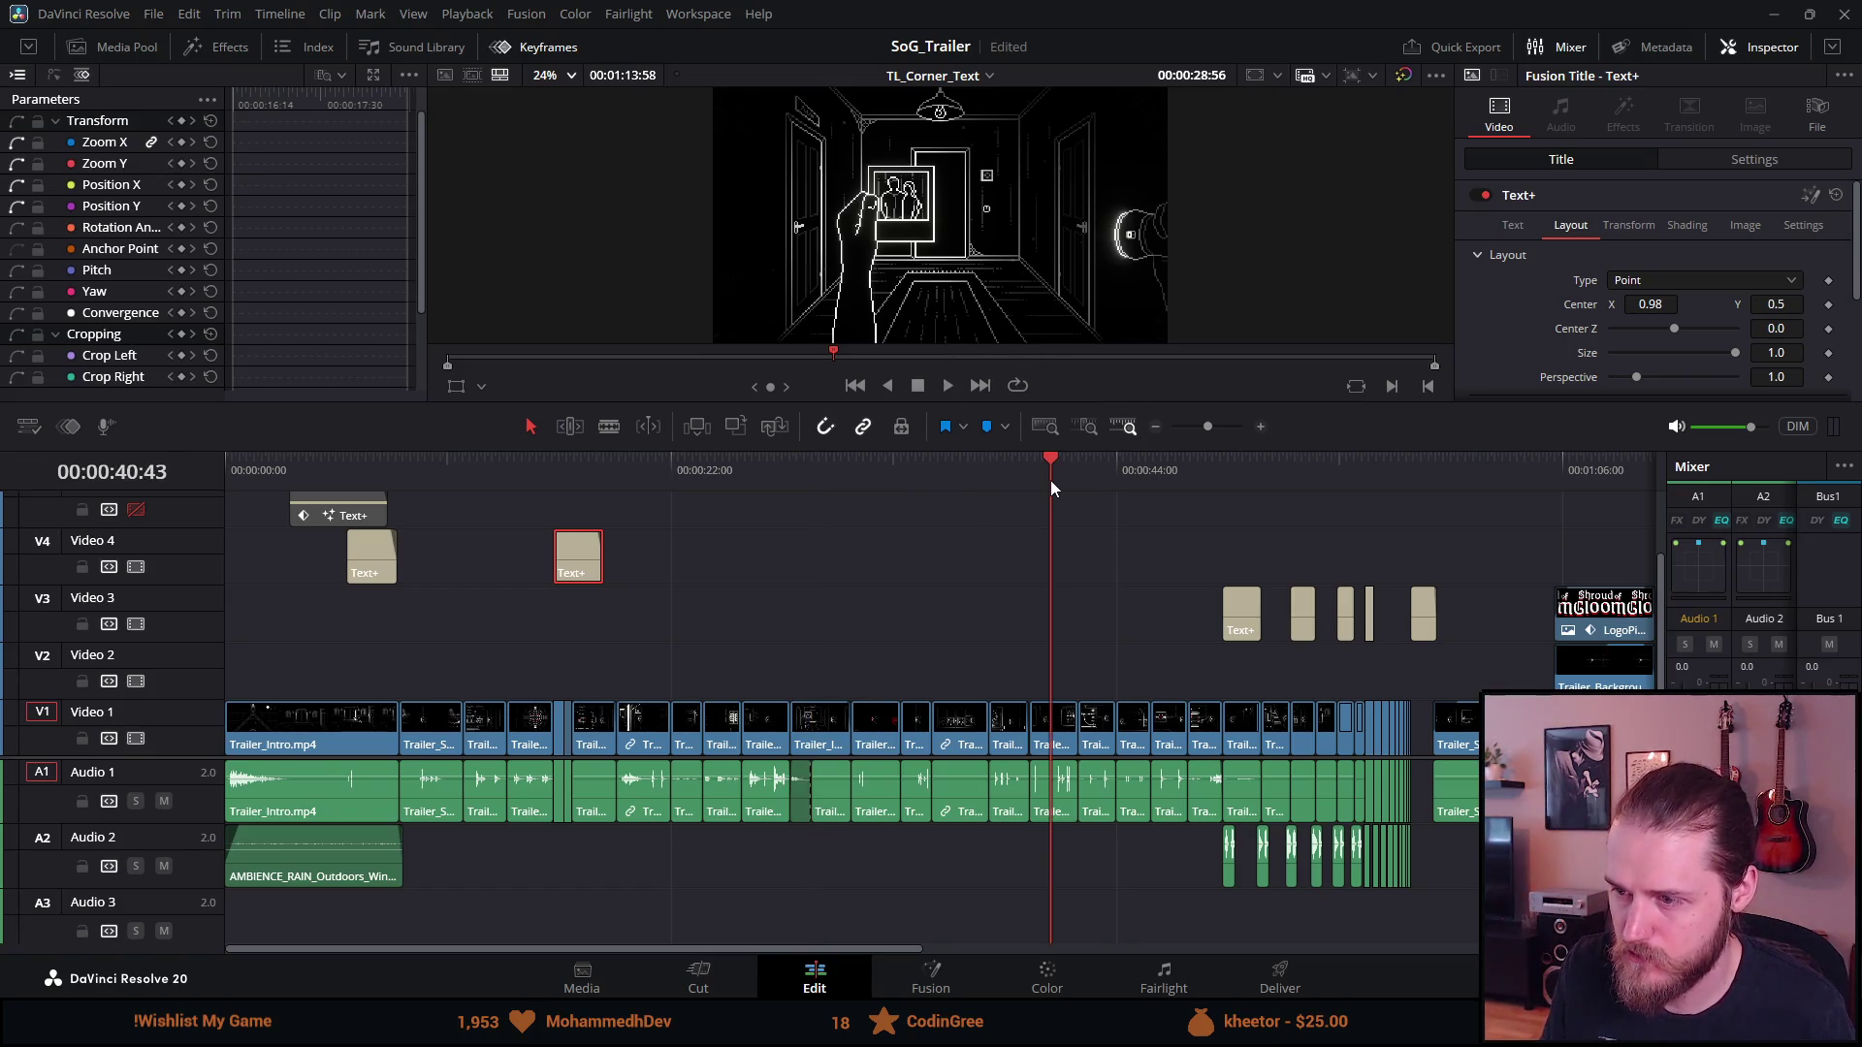
click(1096, 474)
click(1011, 477)
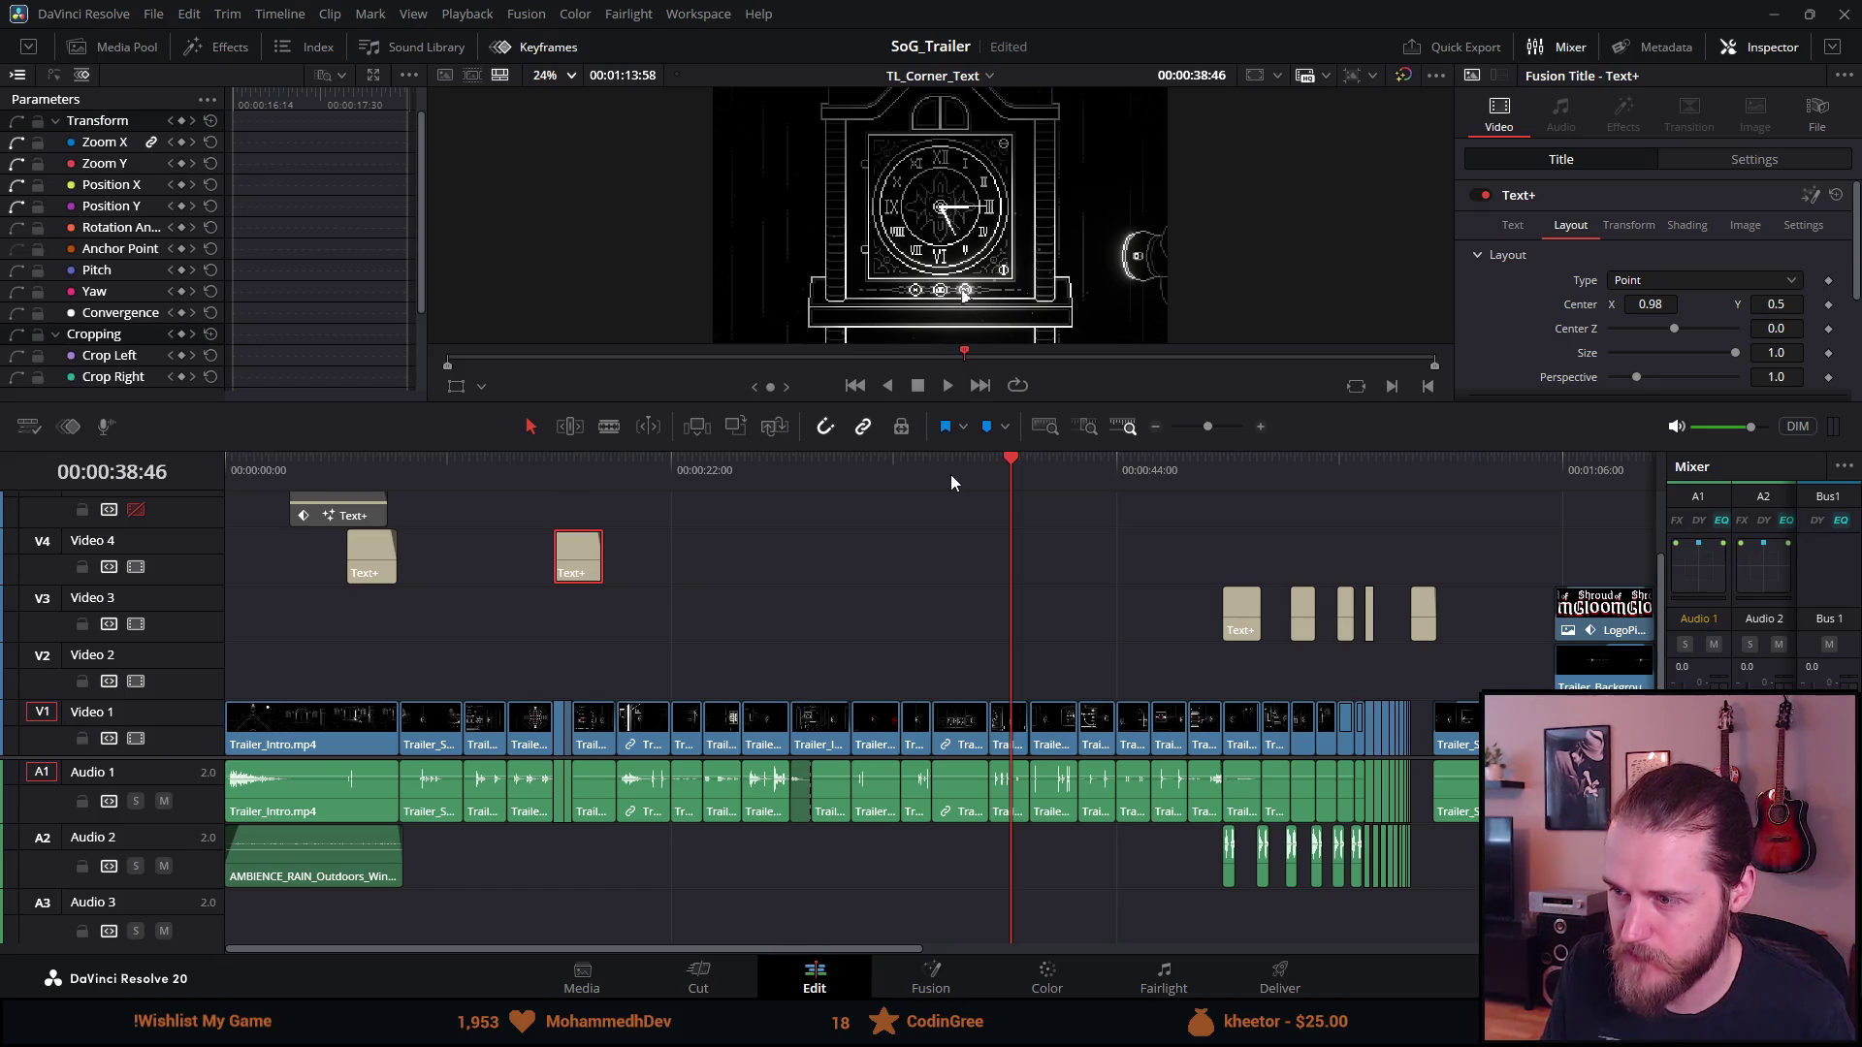
click(1229, 473)
key(space)
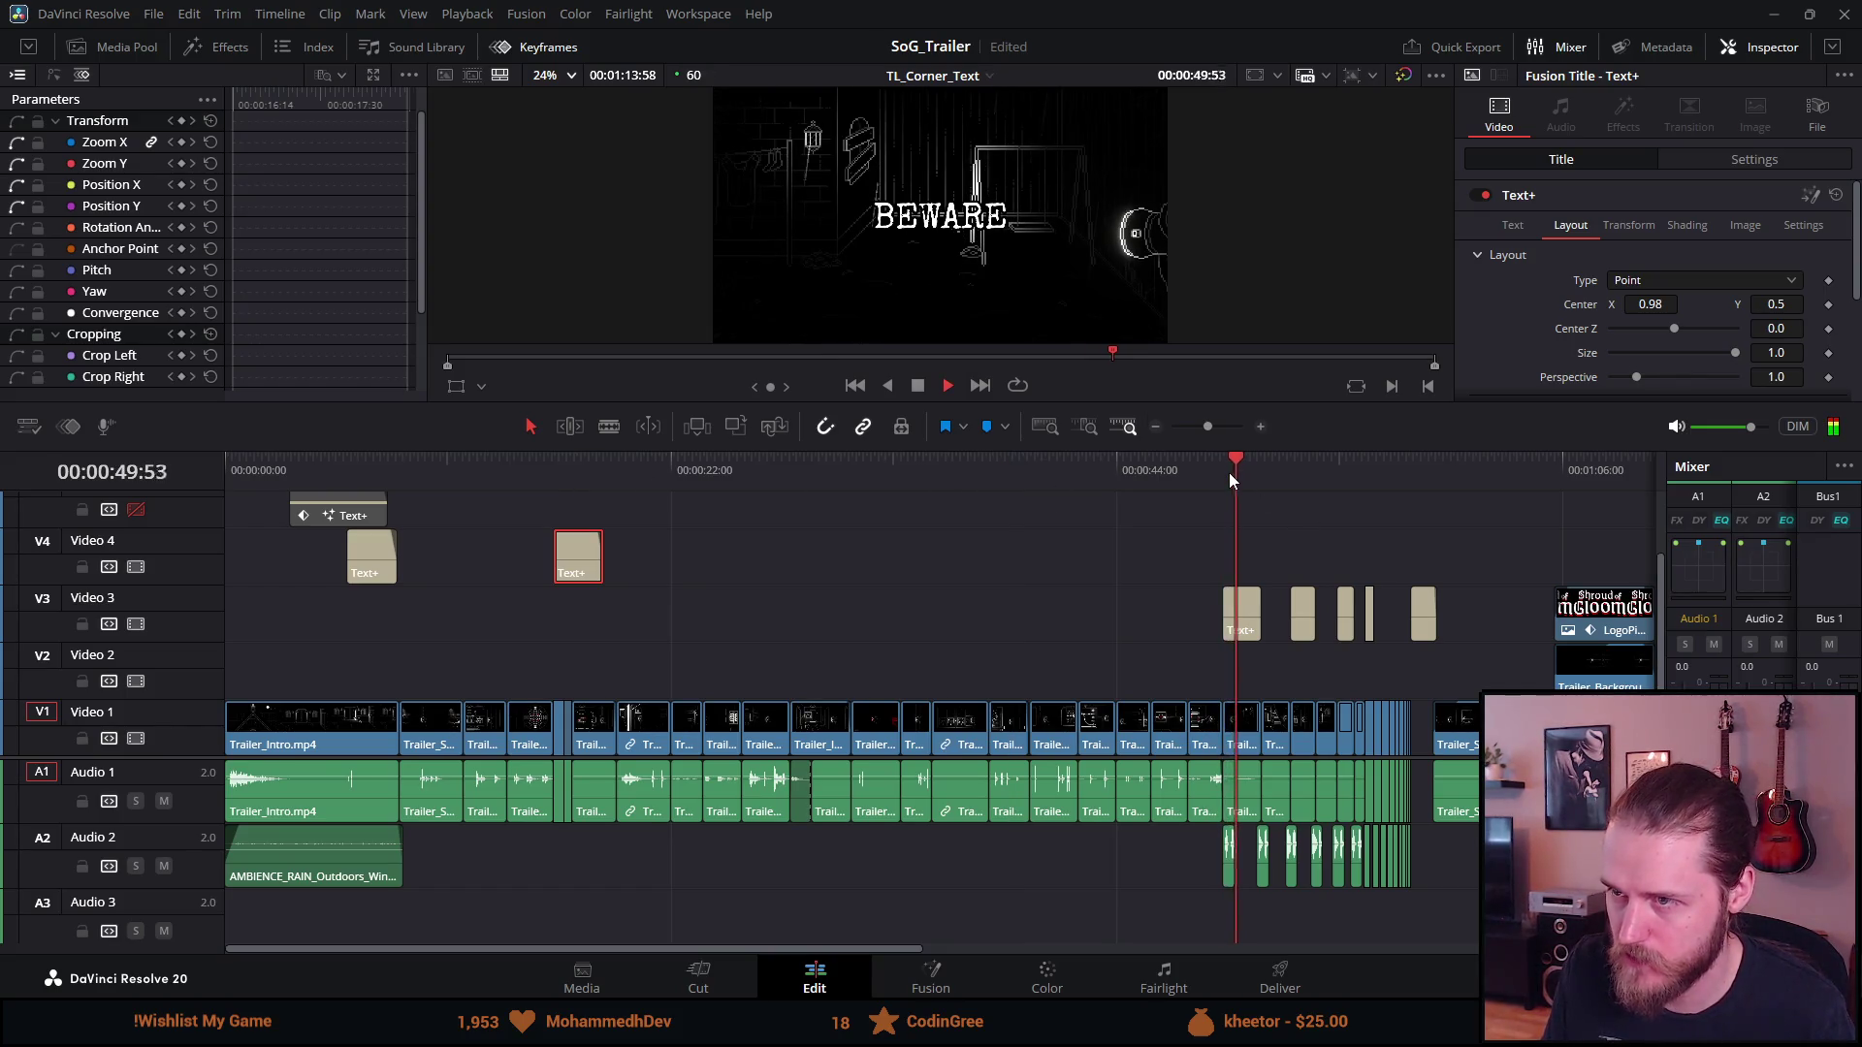
click(915, 387)
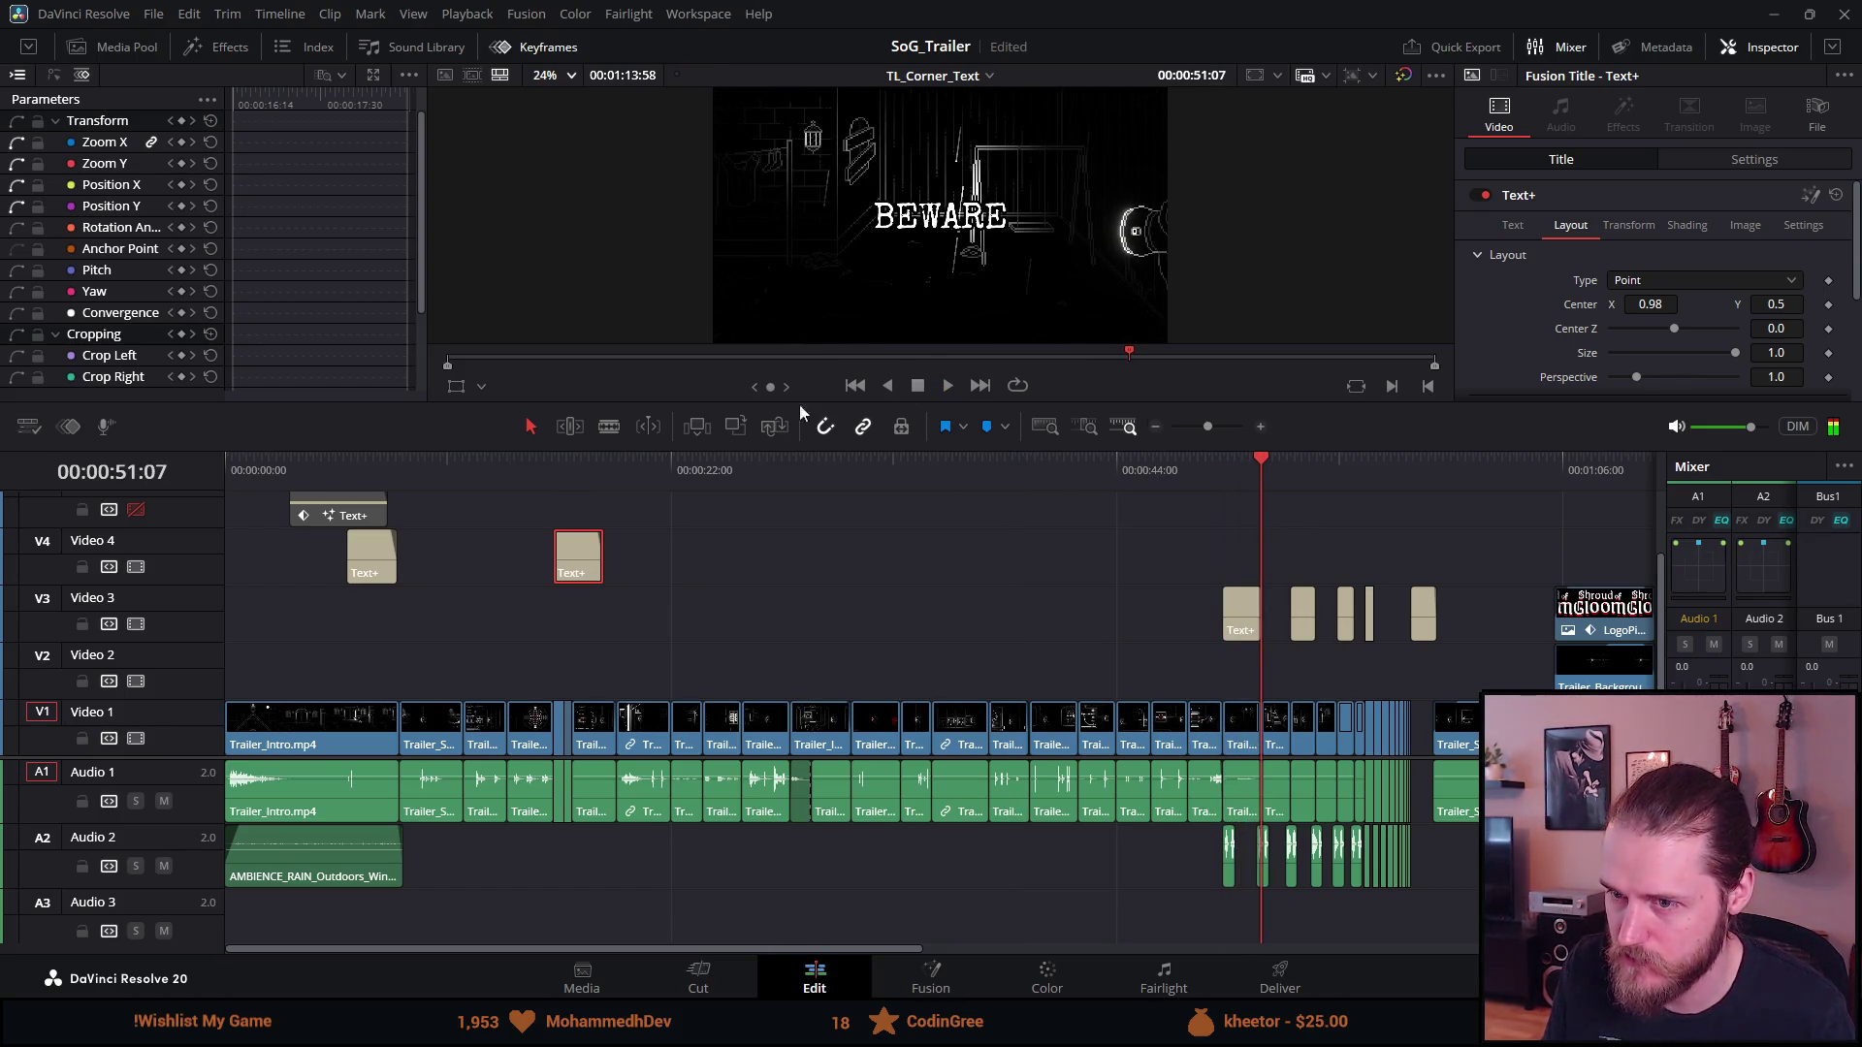
click(572, 474)
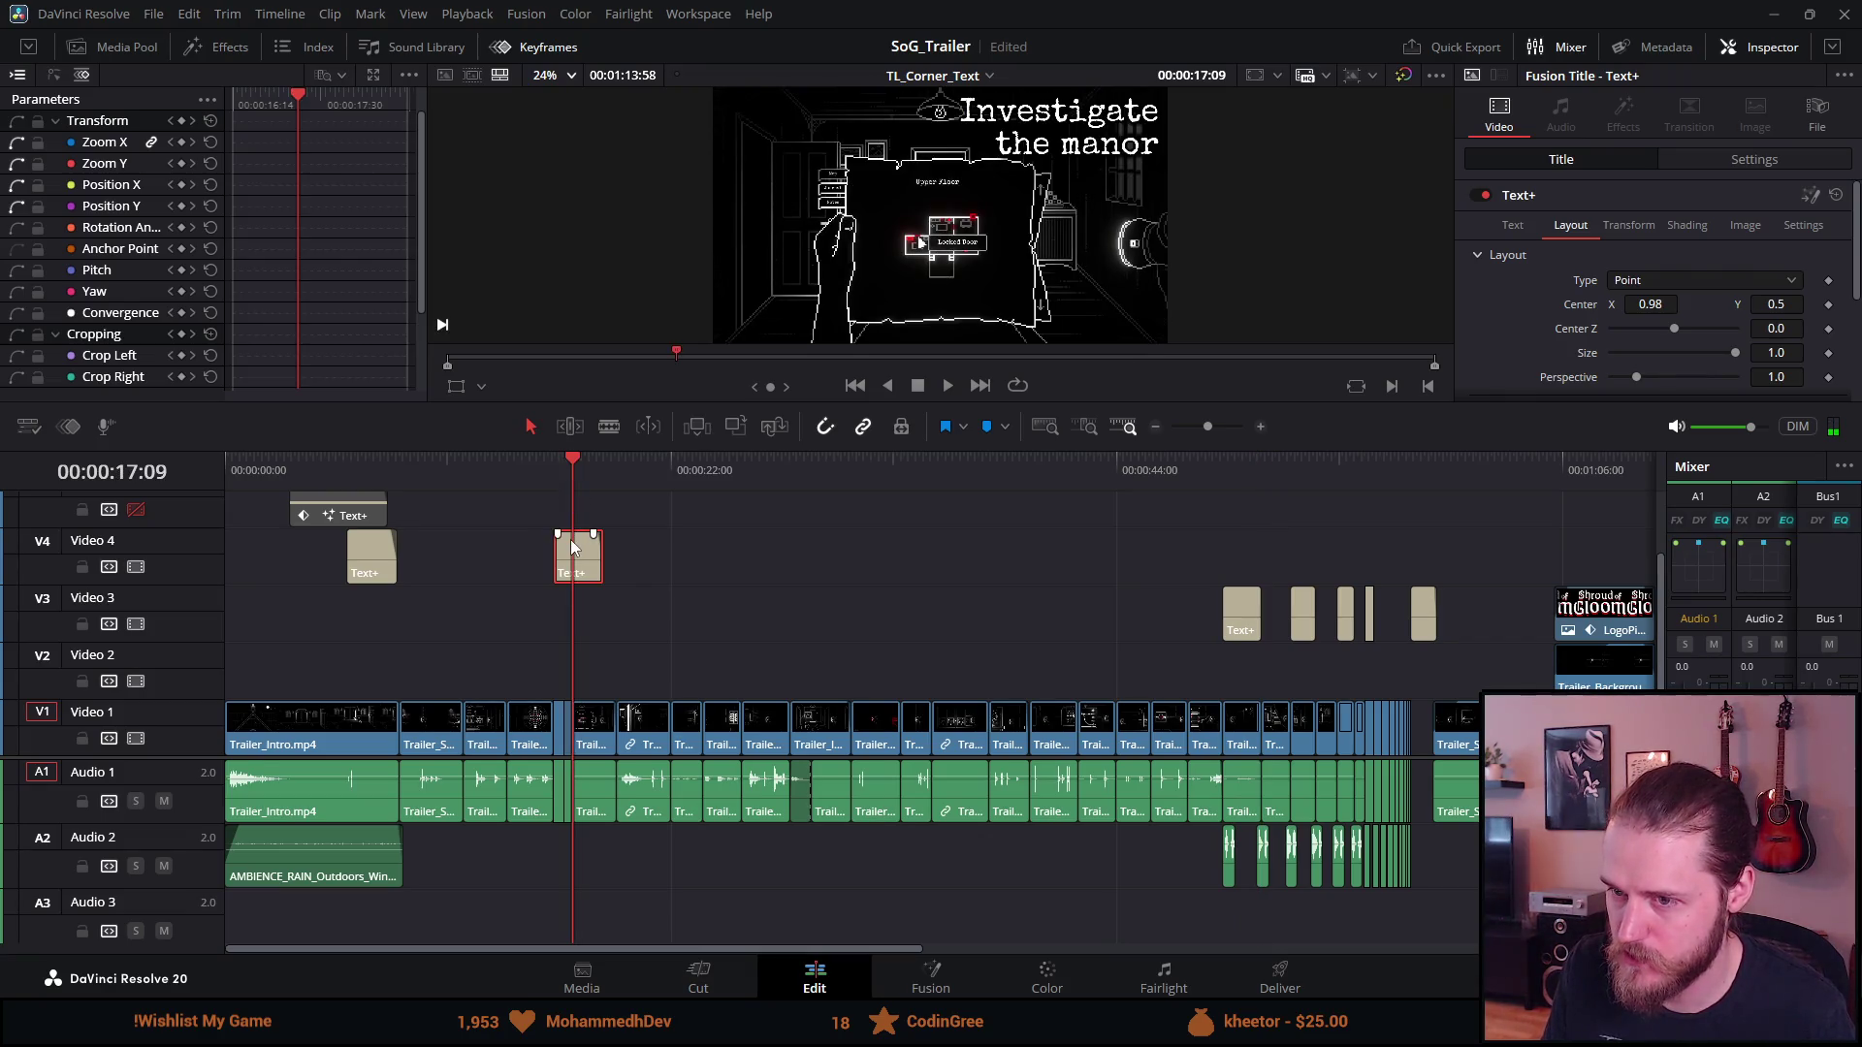
mouse_move(859, 464)
mouse_down()
mouse_move(997, 490)
mouse_move(814, 462)
mouse_up()
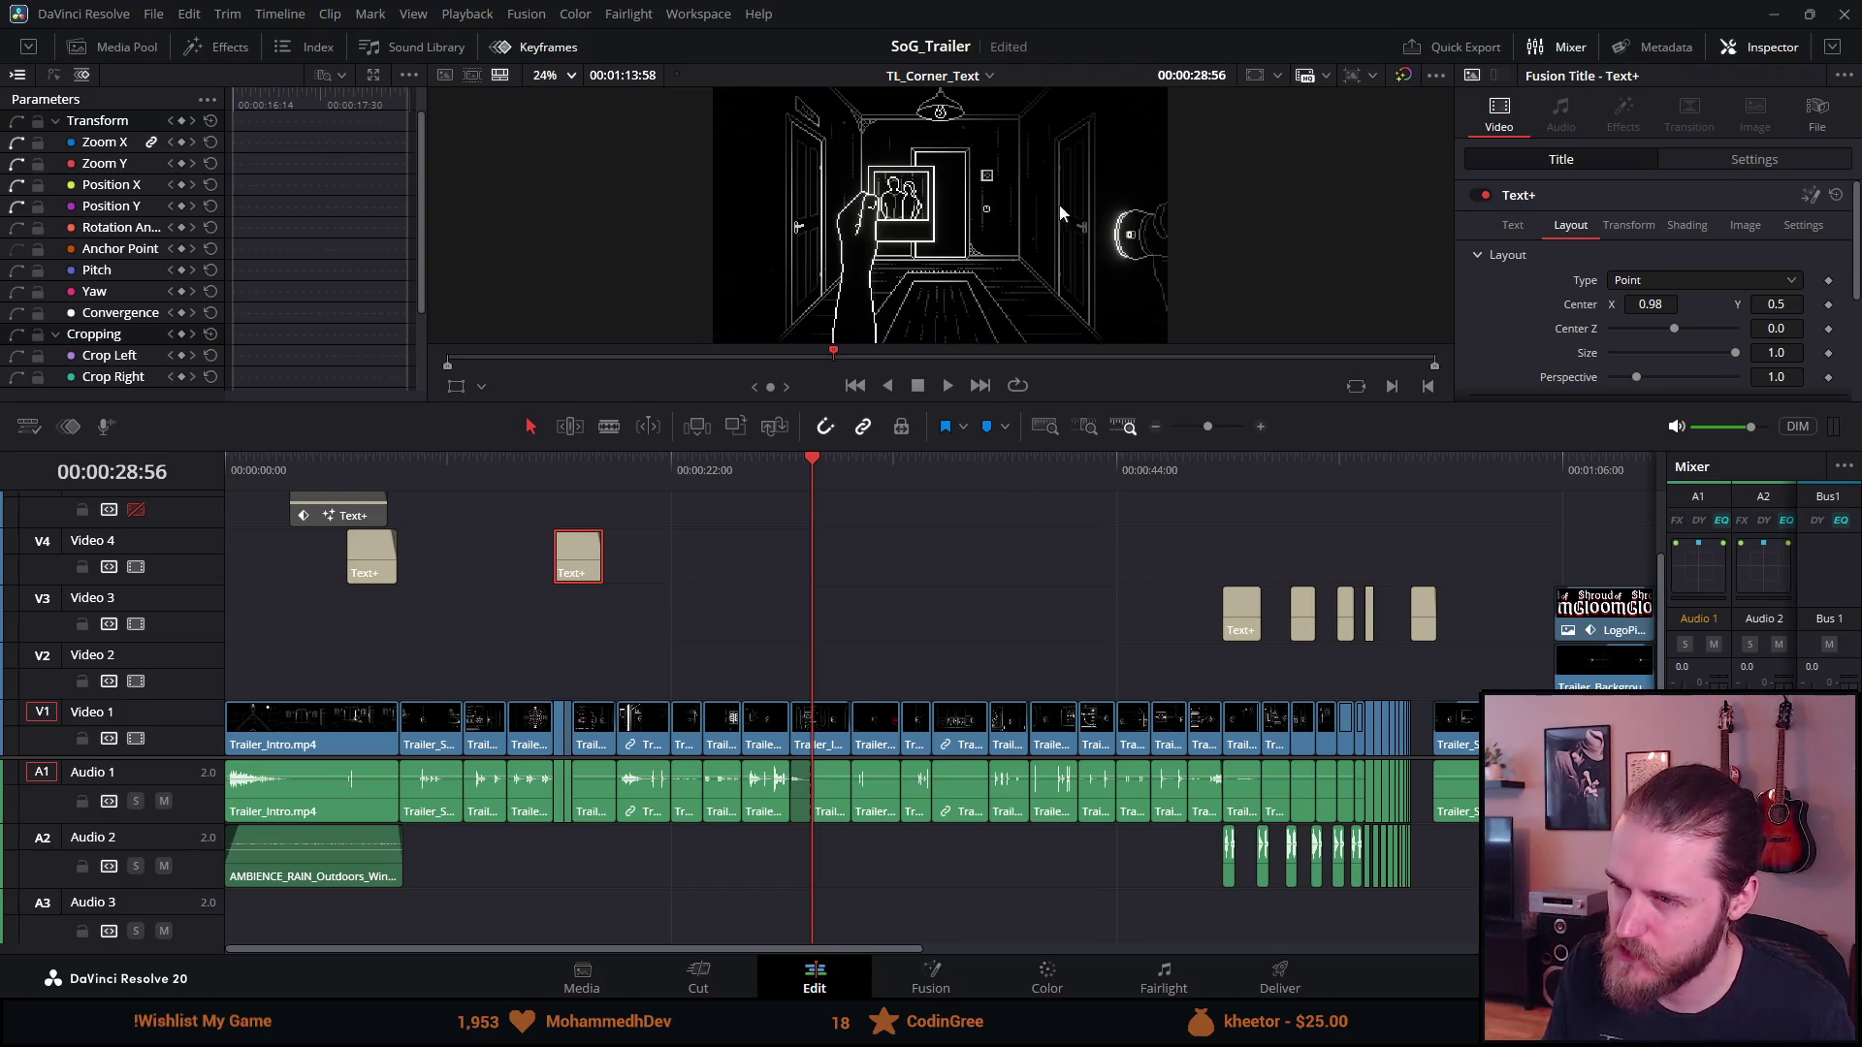
drag(804, 468, 787, 467)
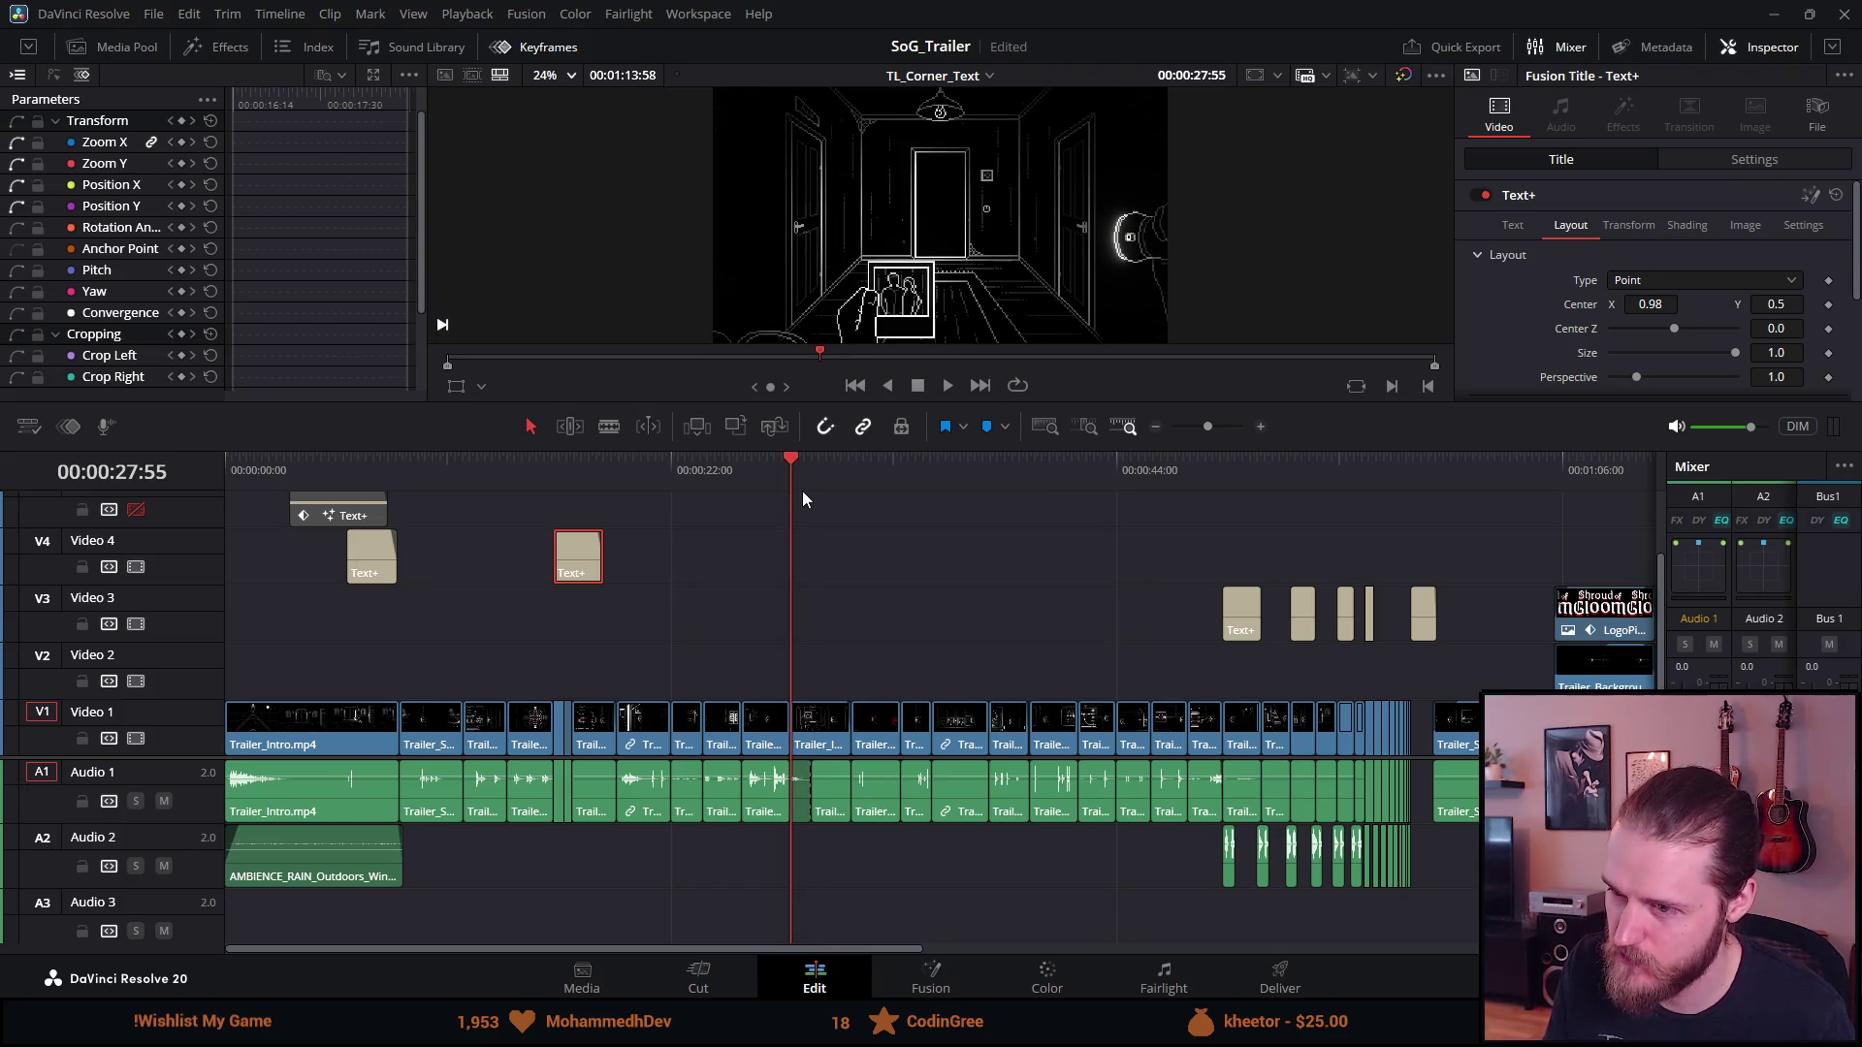
key(ctrl+v)
click(795, 469)
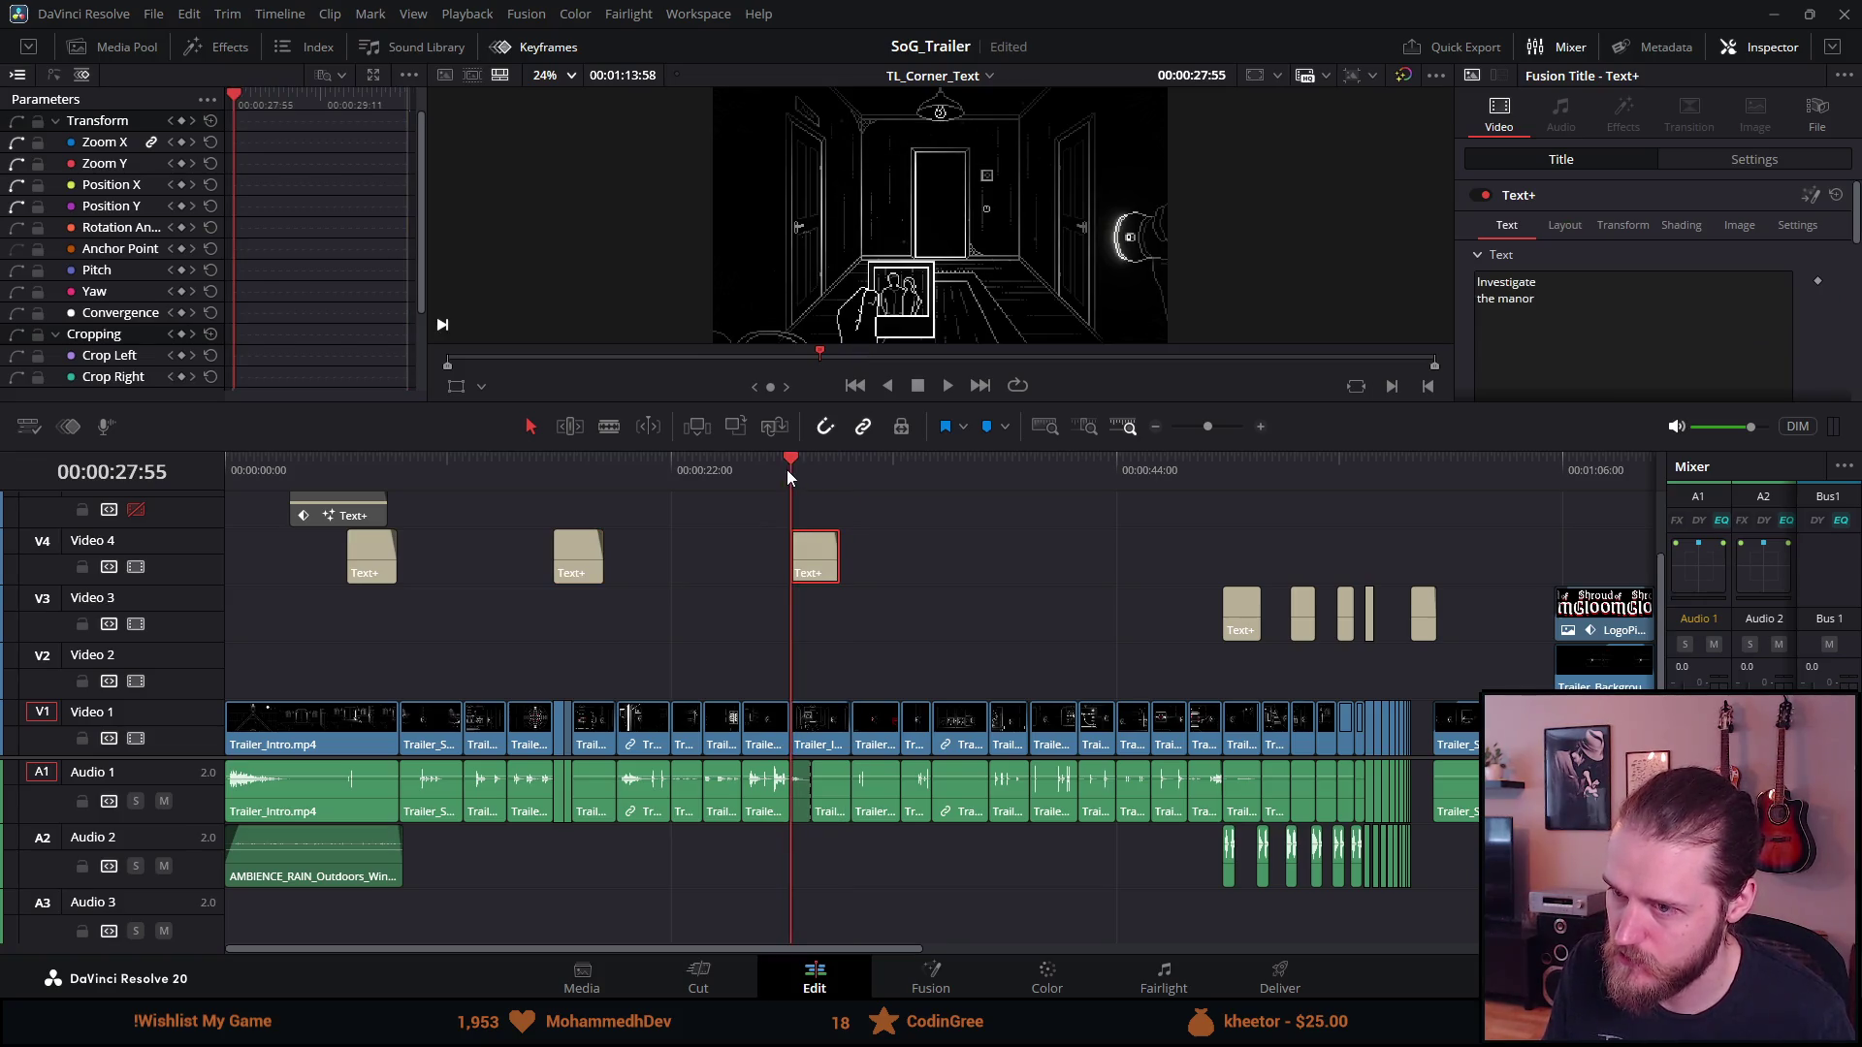
key(space)
click(777, 468)
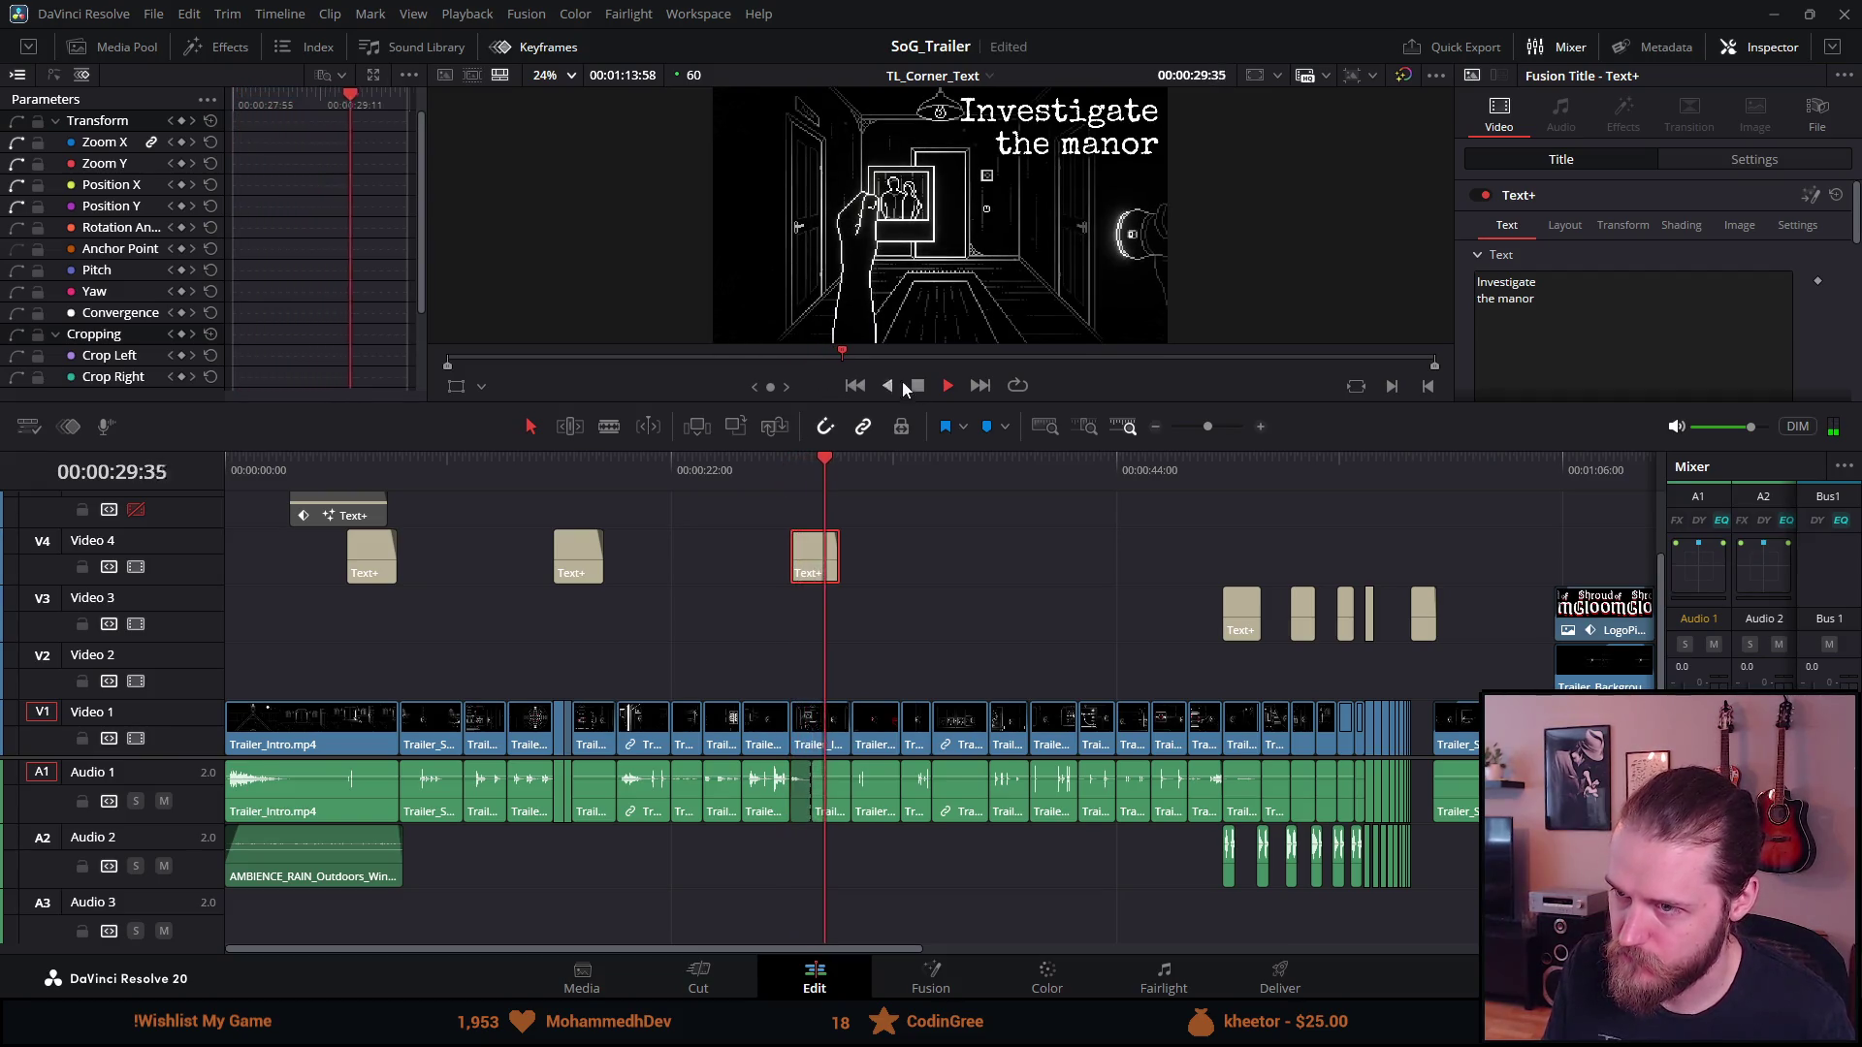
click(947, 385)
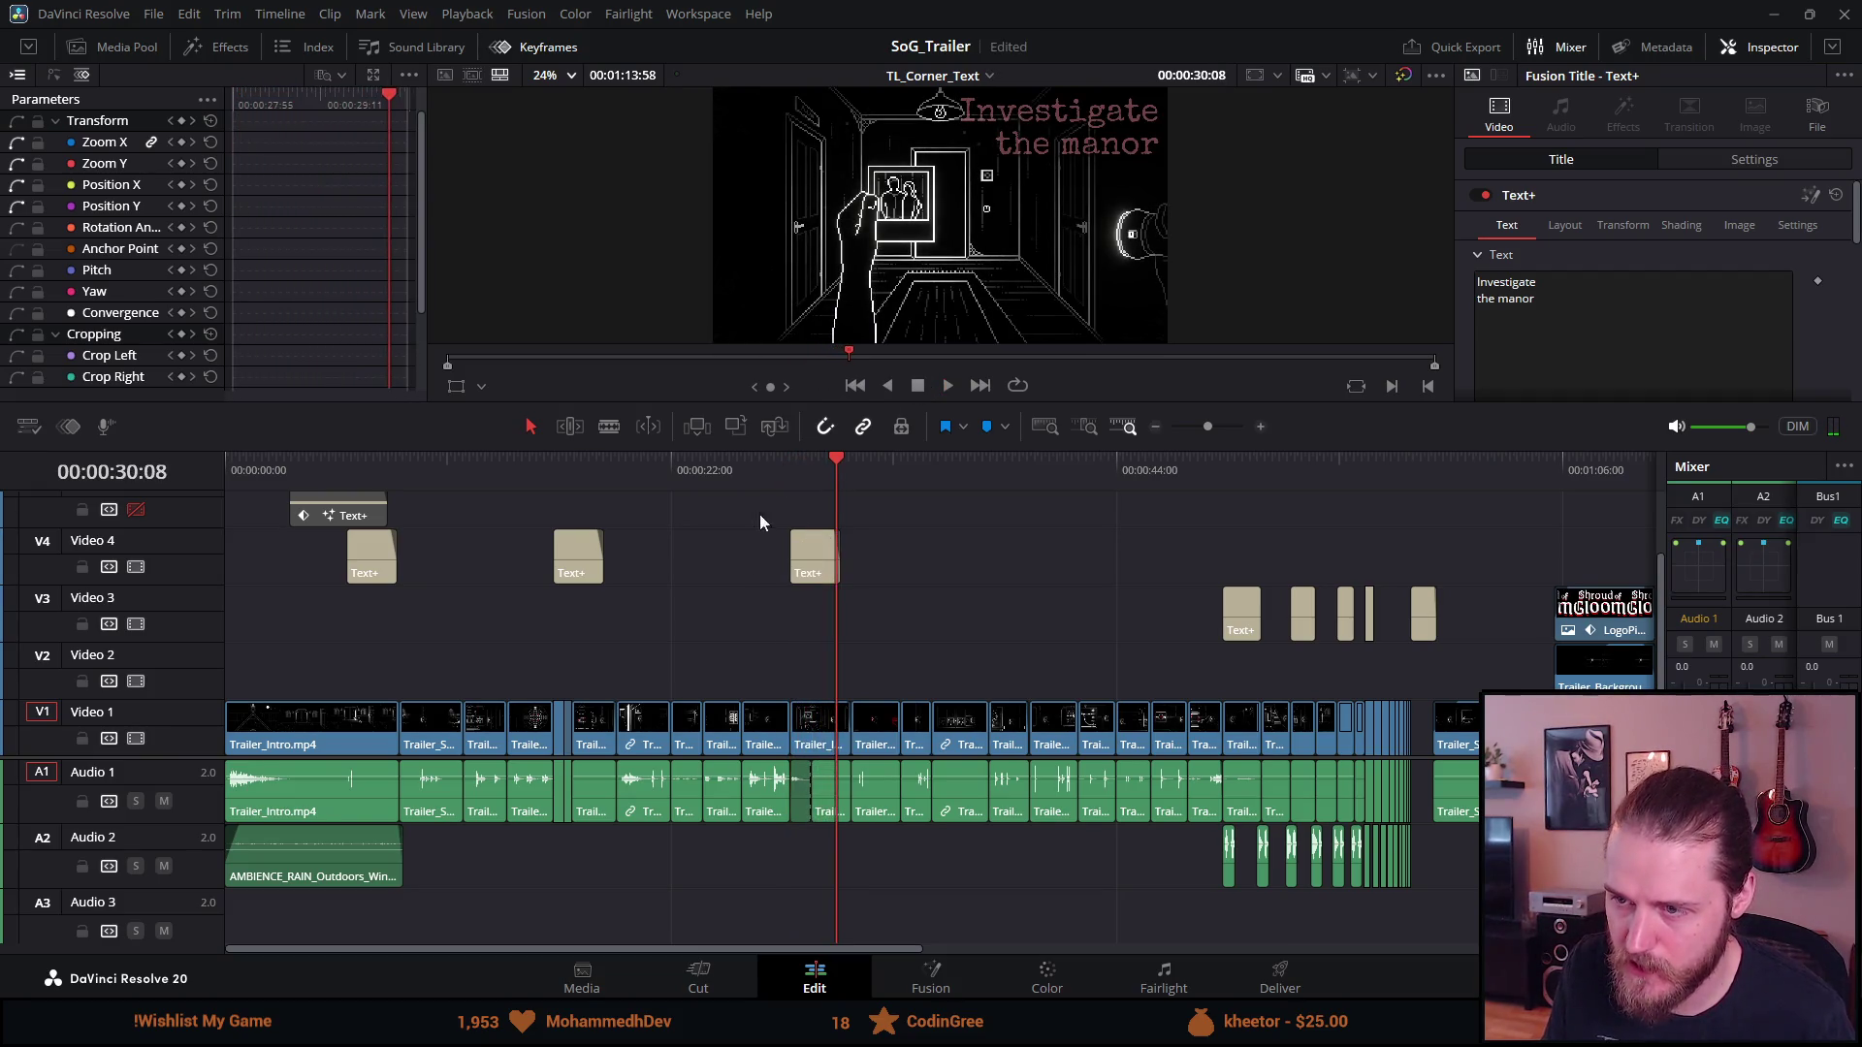
click(778, 470)
key(space)
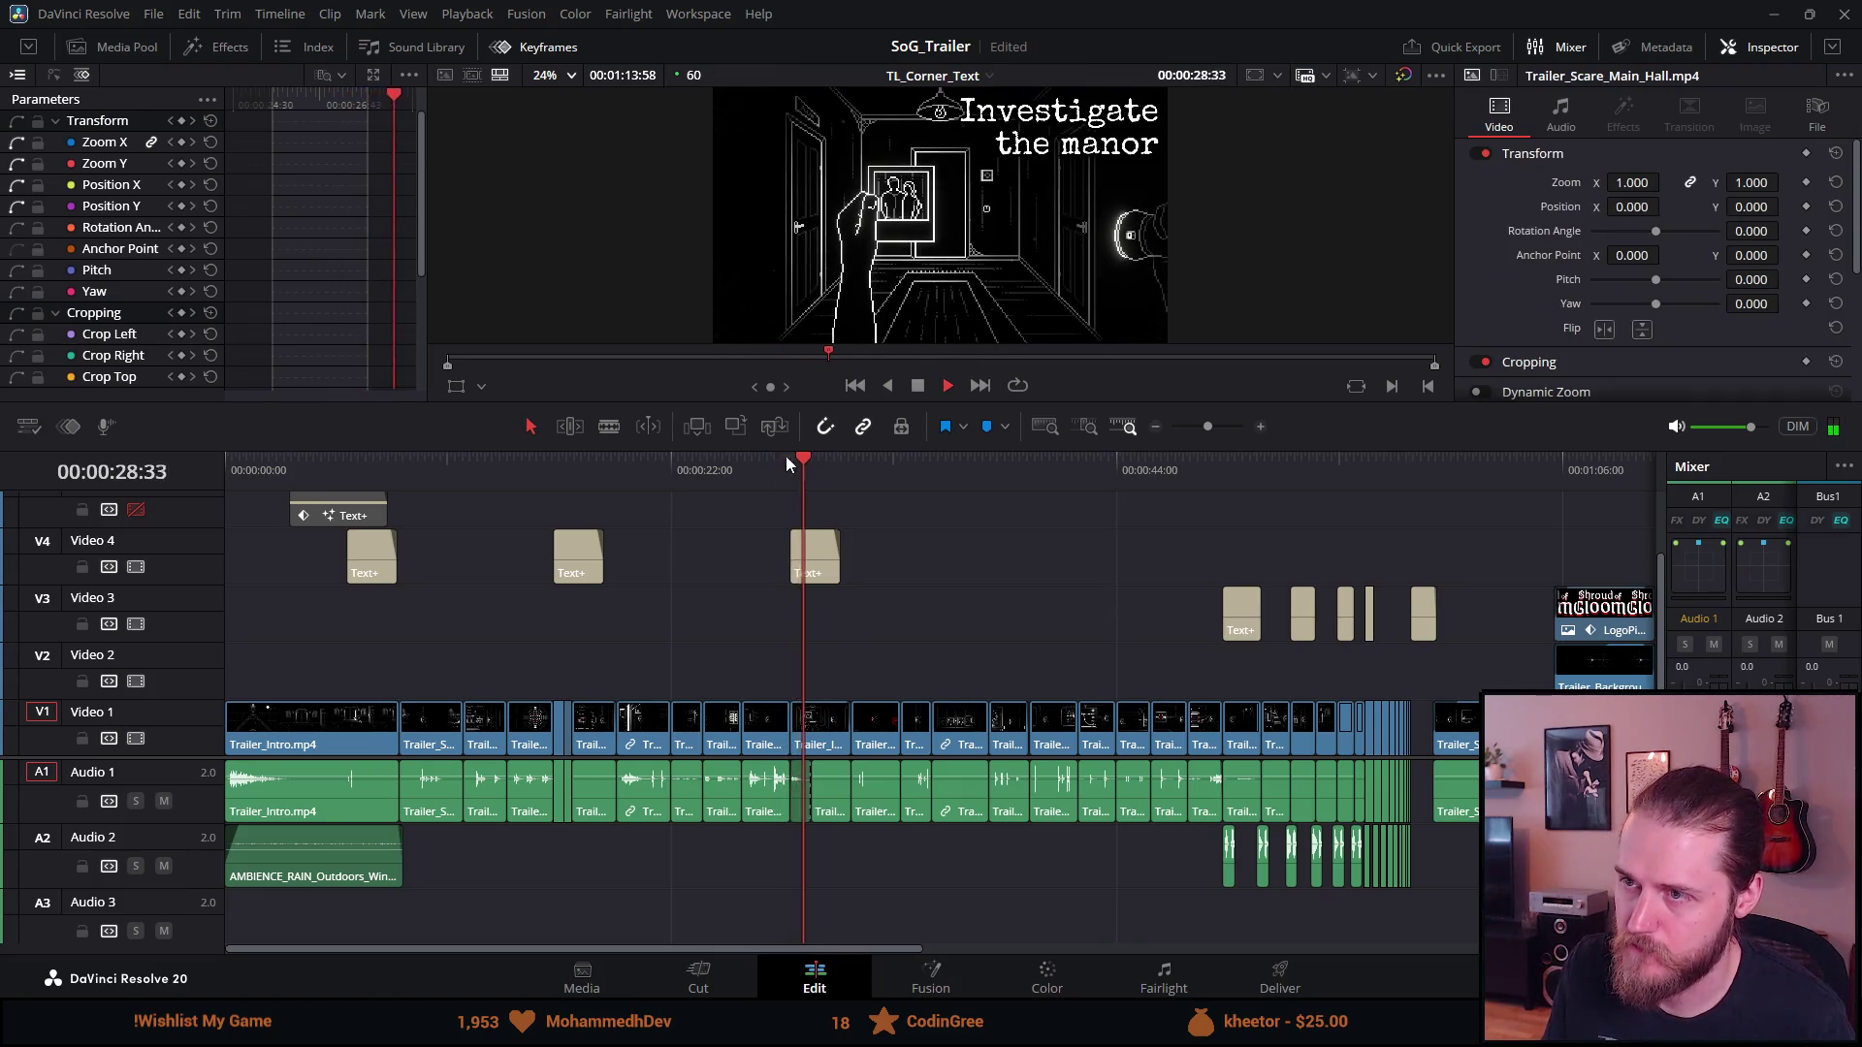
click(948, 385)
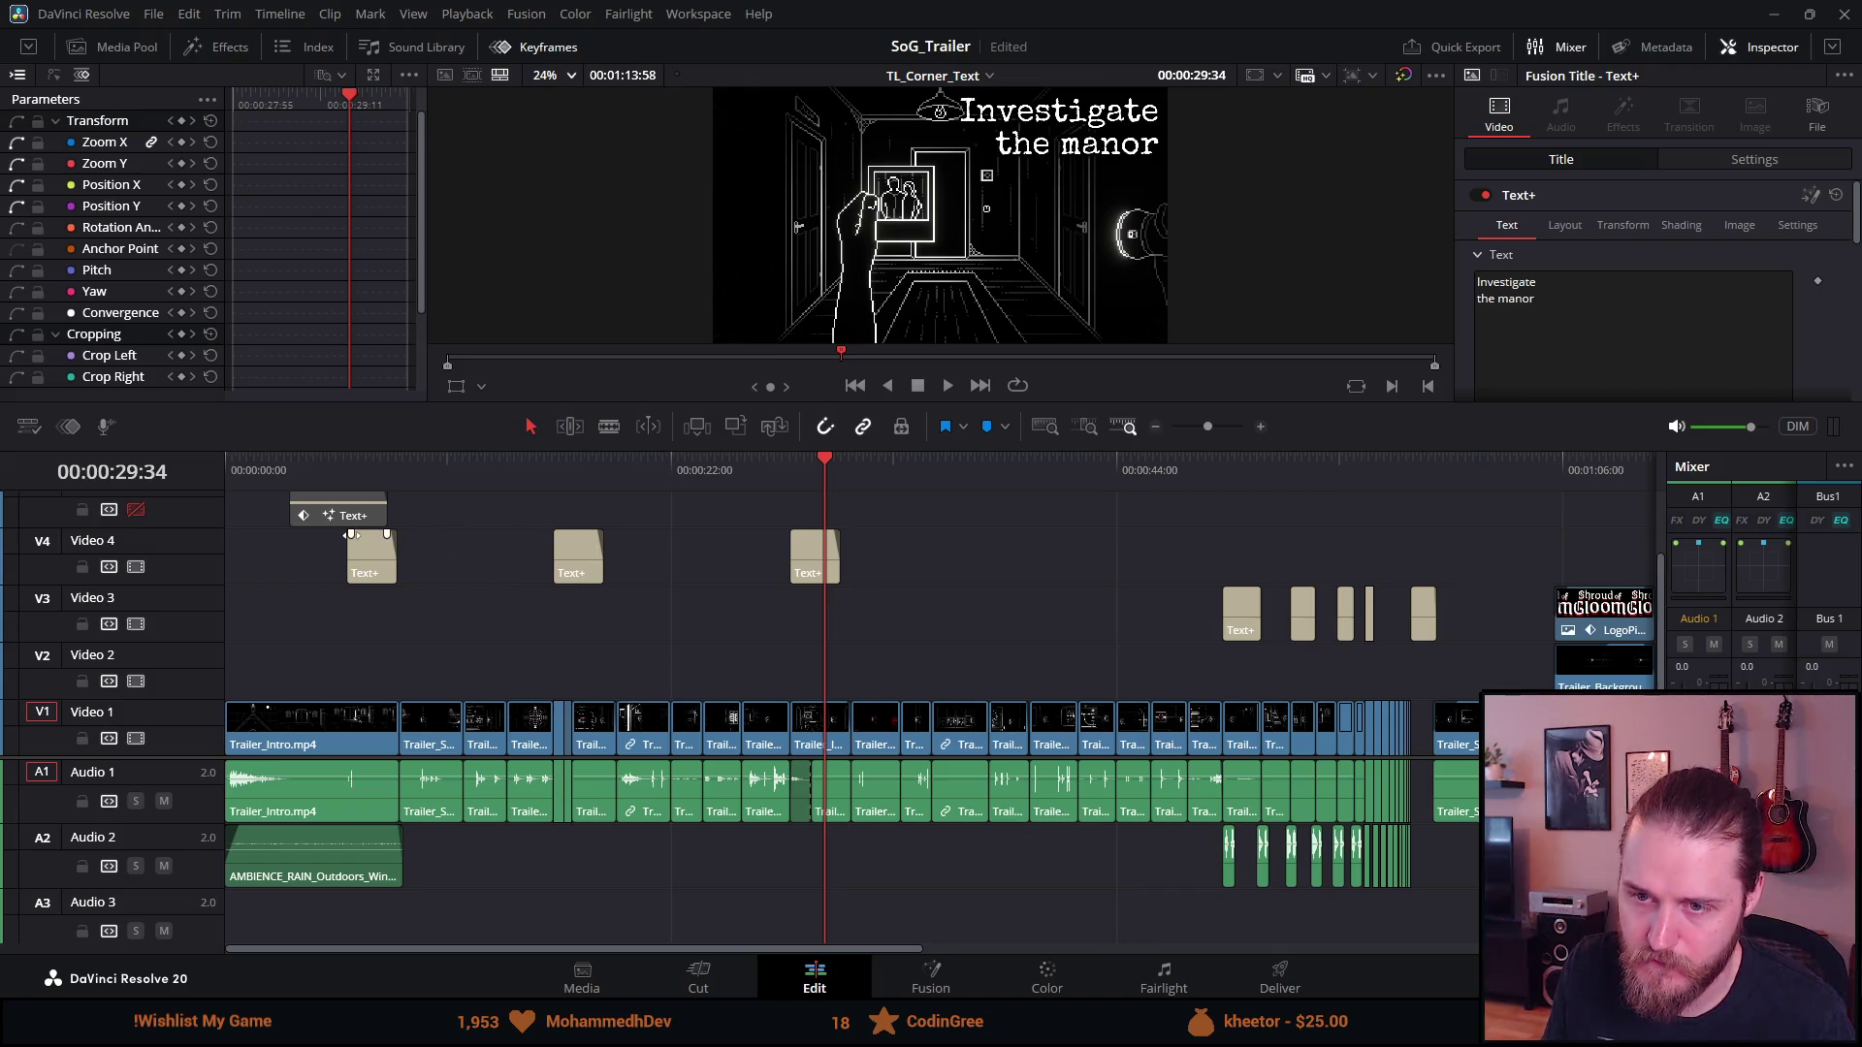
click(349, 465)
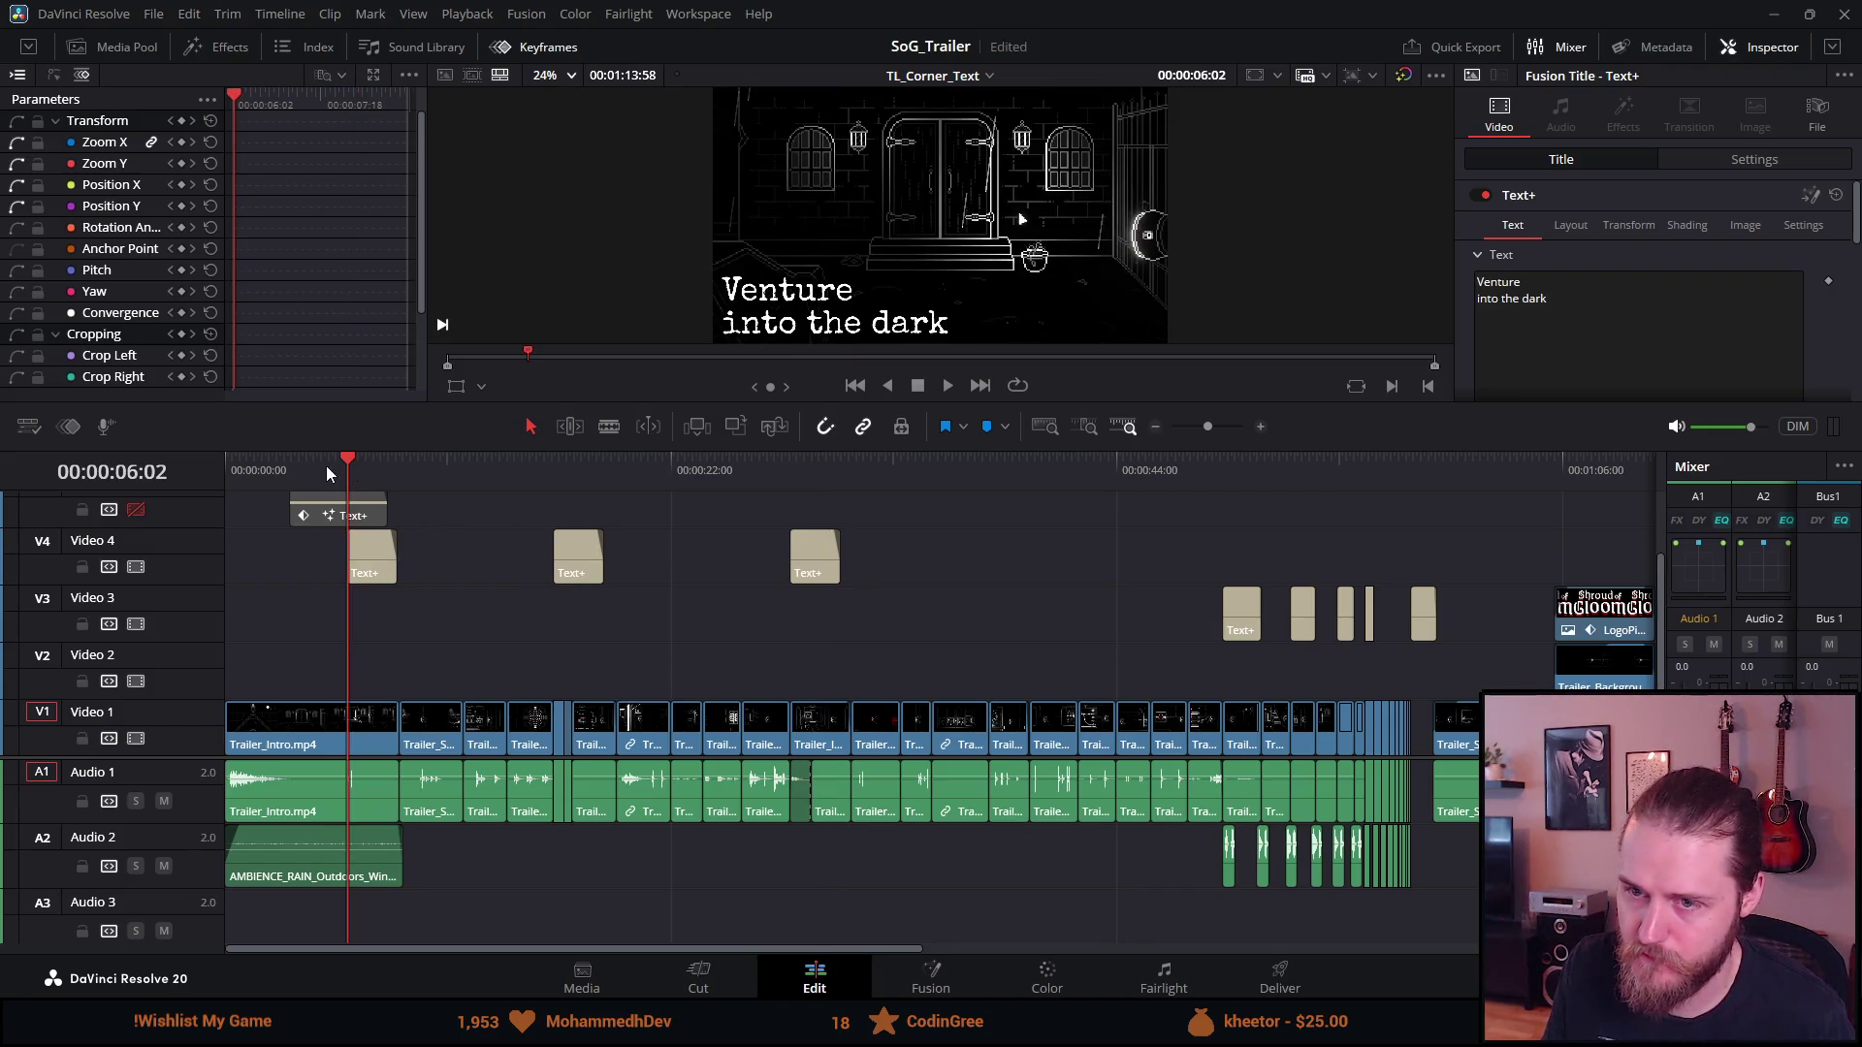
click(326, 466)
key(space)
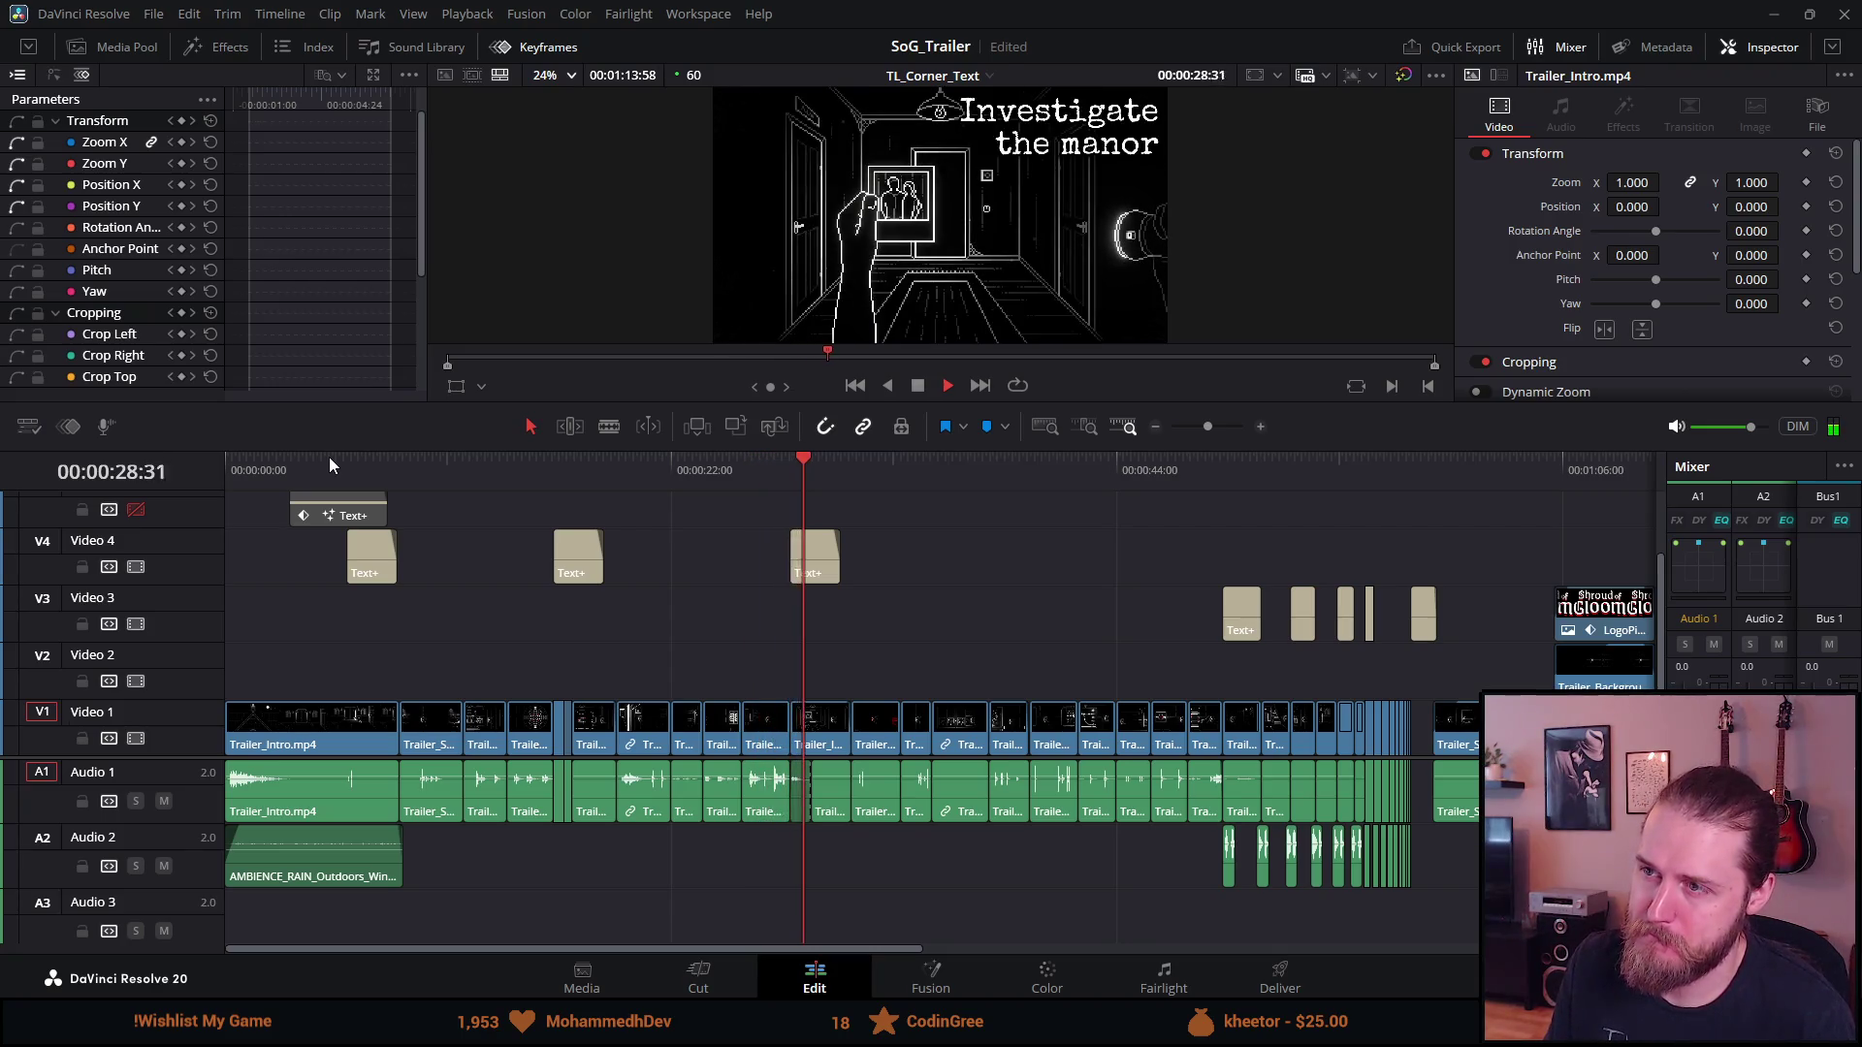
click(917, 390)
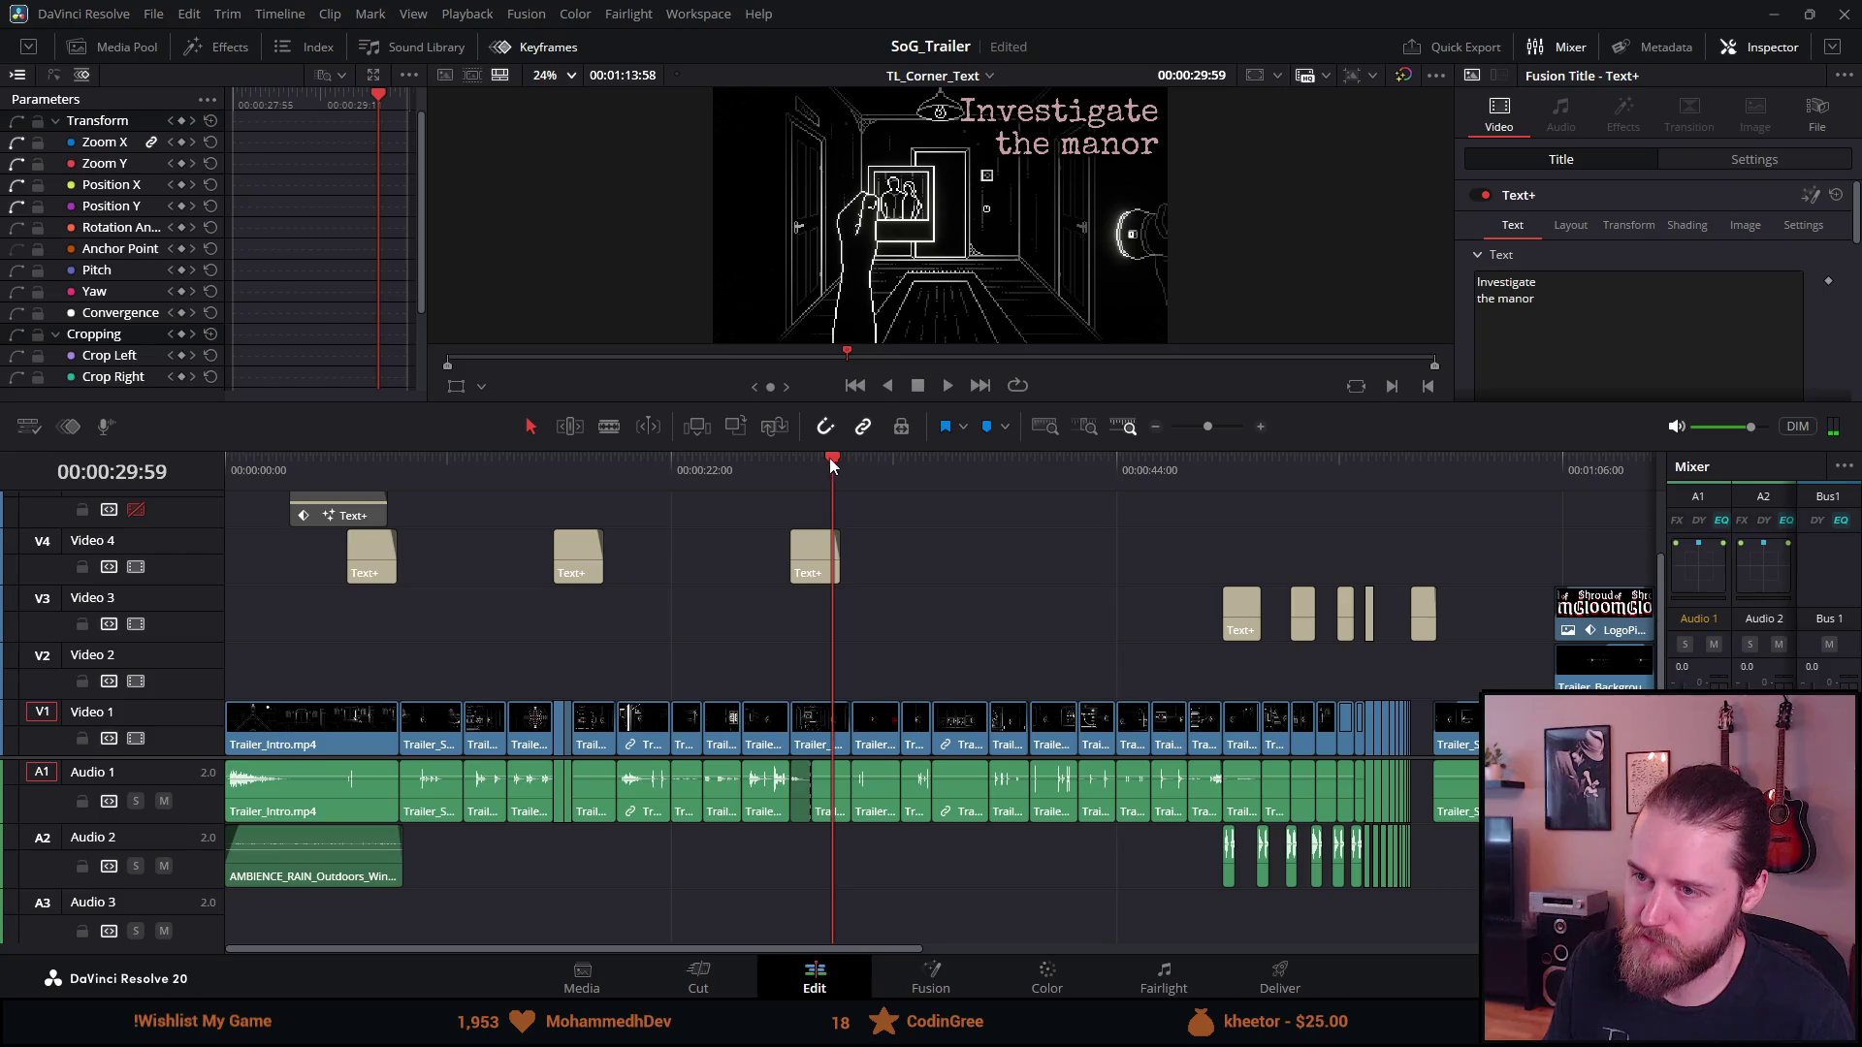
Replace the third card's text with 'Uncover' over 'the mystery'
drag(835, 458, 812, 460)
click(825, 557)
click(1522, 330)
key(ctrl+a)
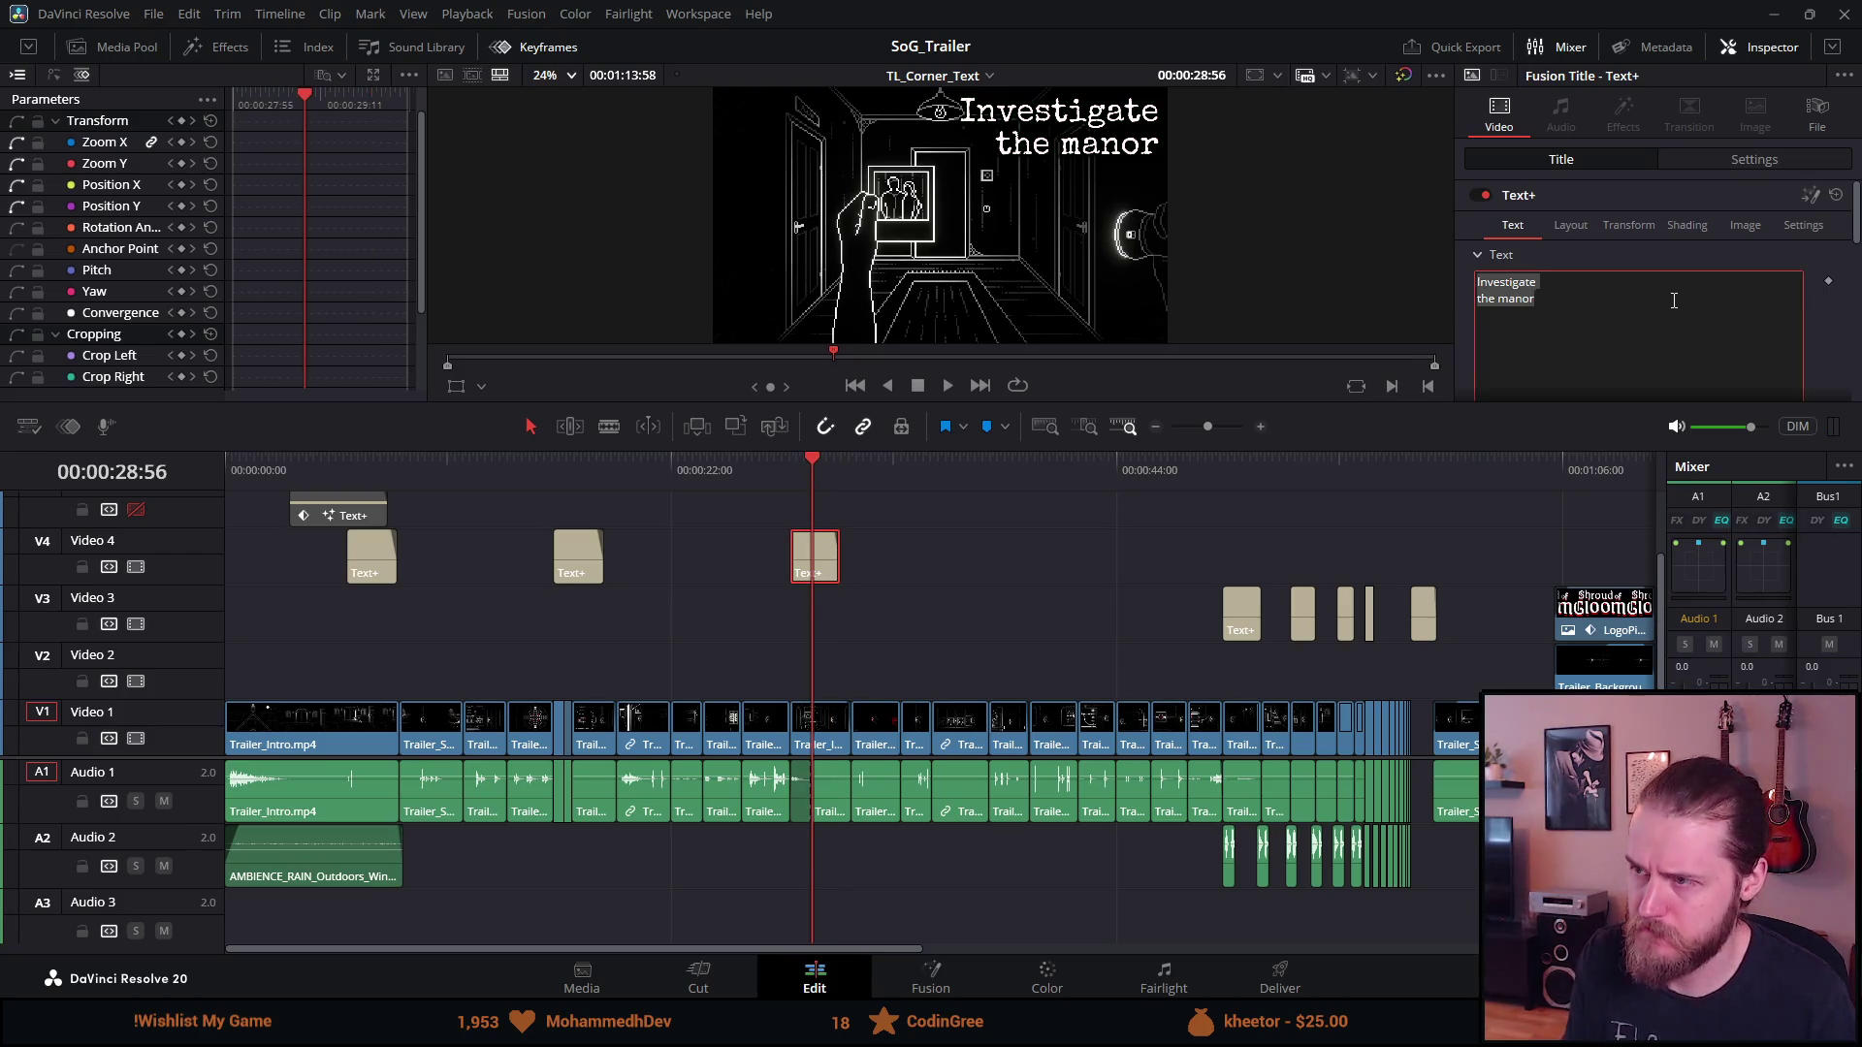
text(Ubn)
key(BackSpace)
key(BackSpace)
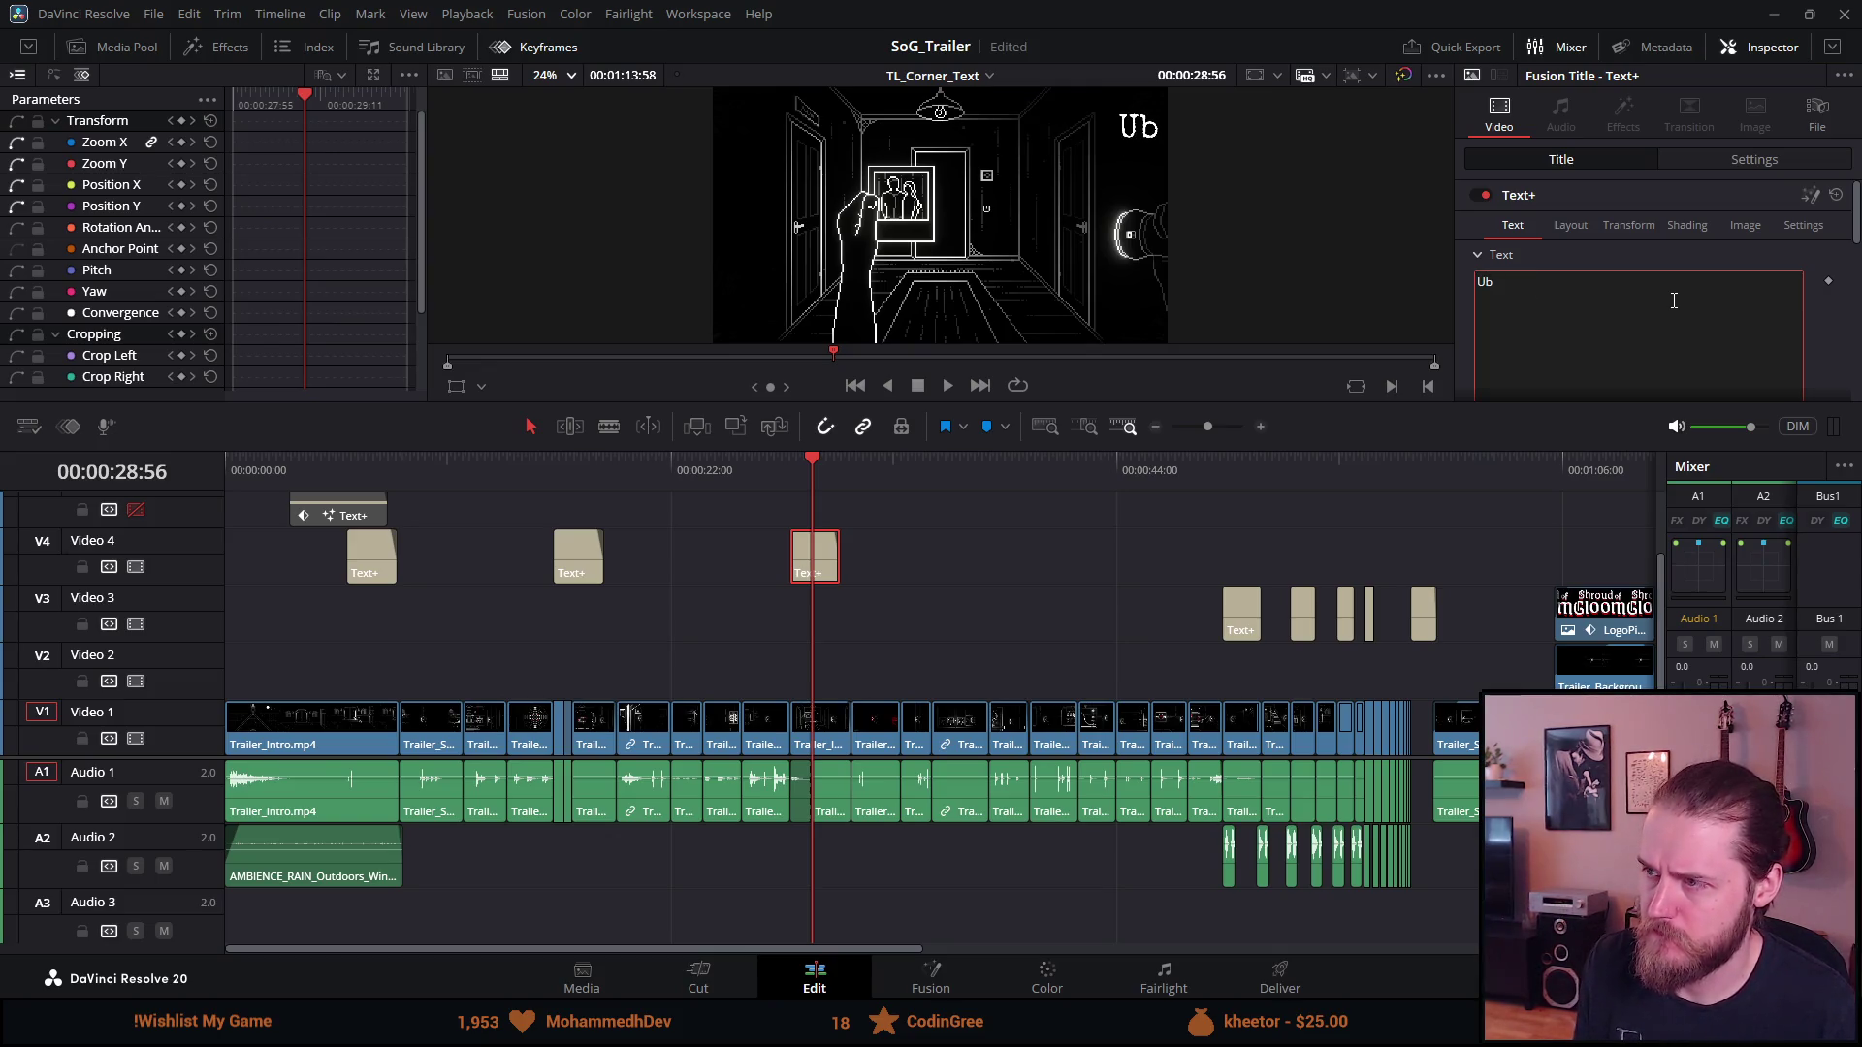
text(ncover)
key(Return)
text(the)
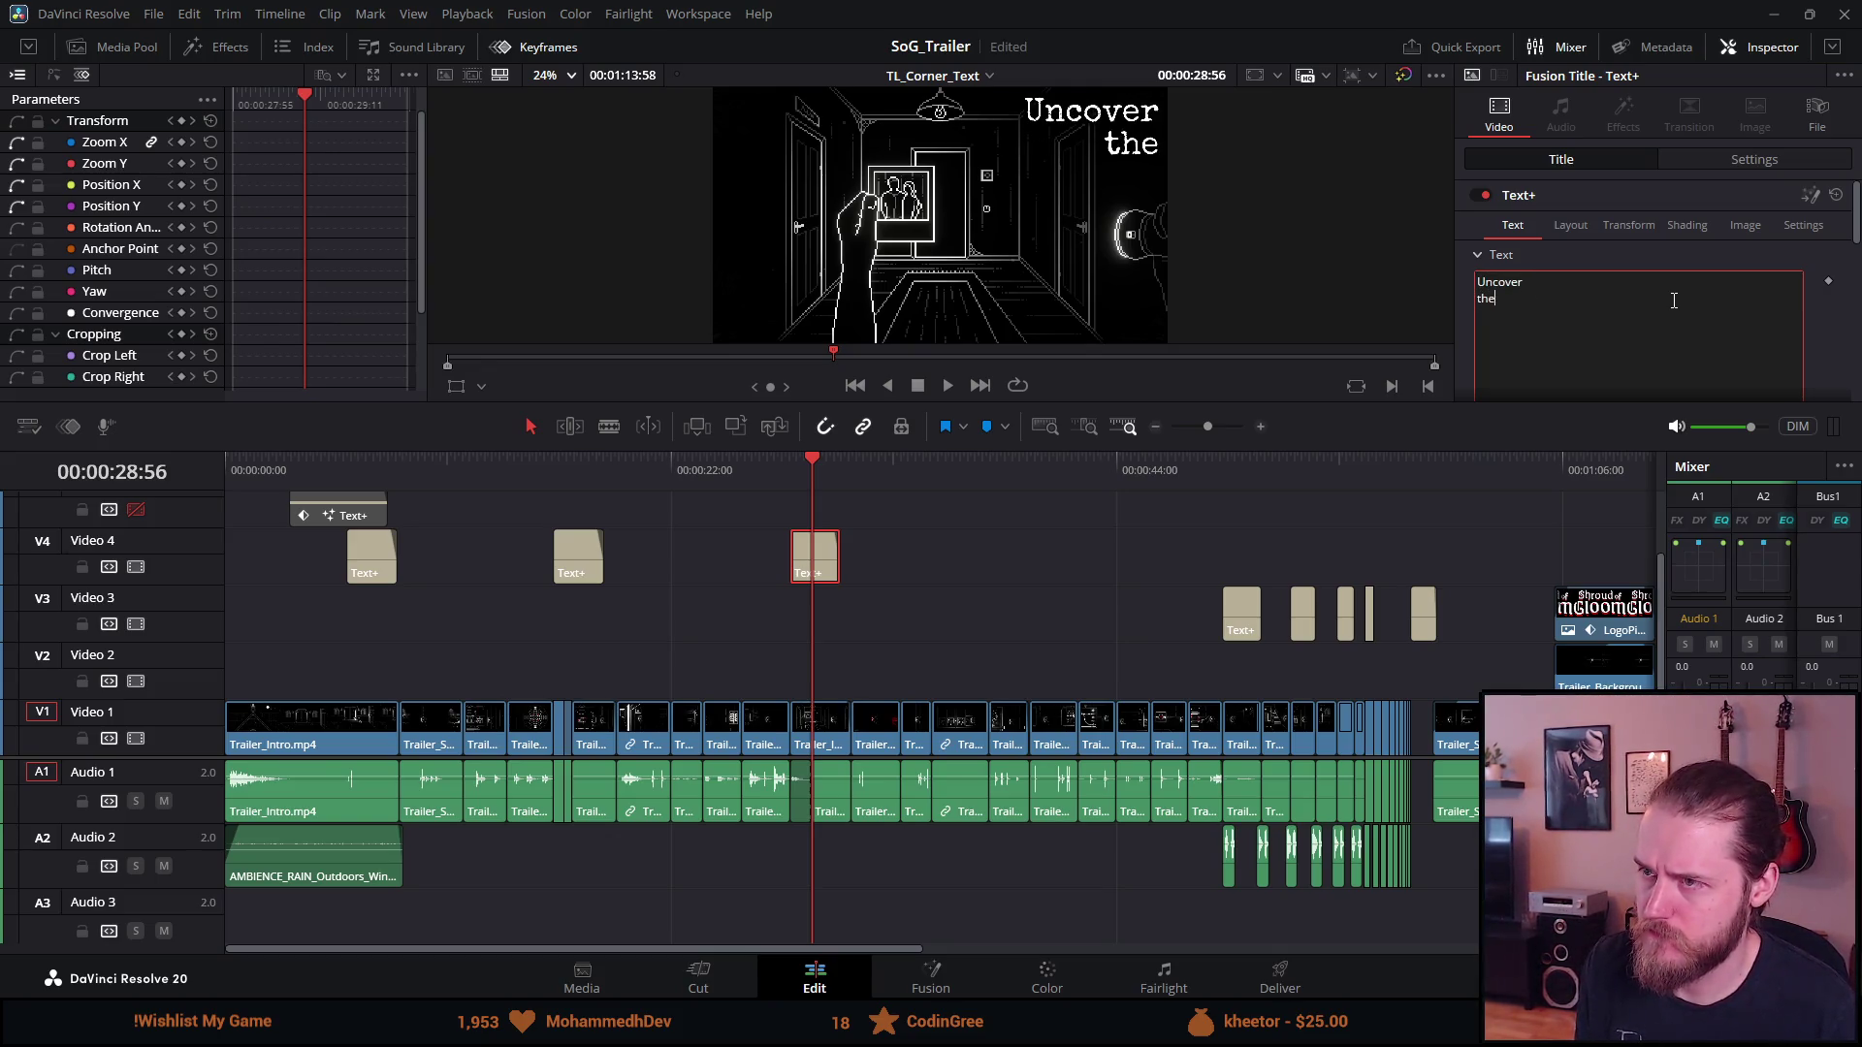
text( mystery)
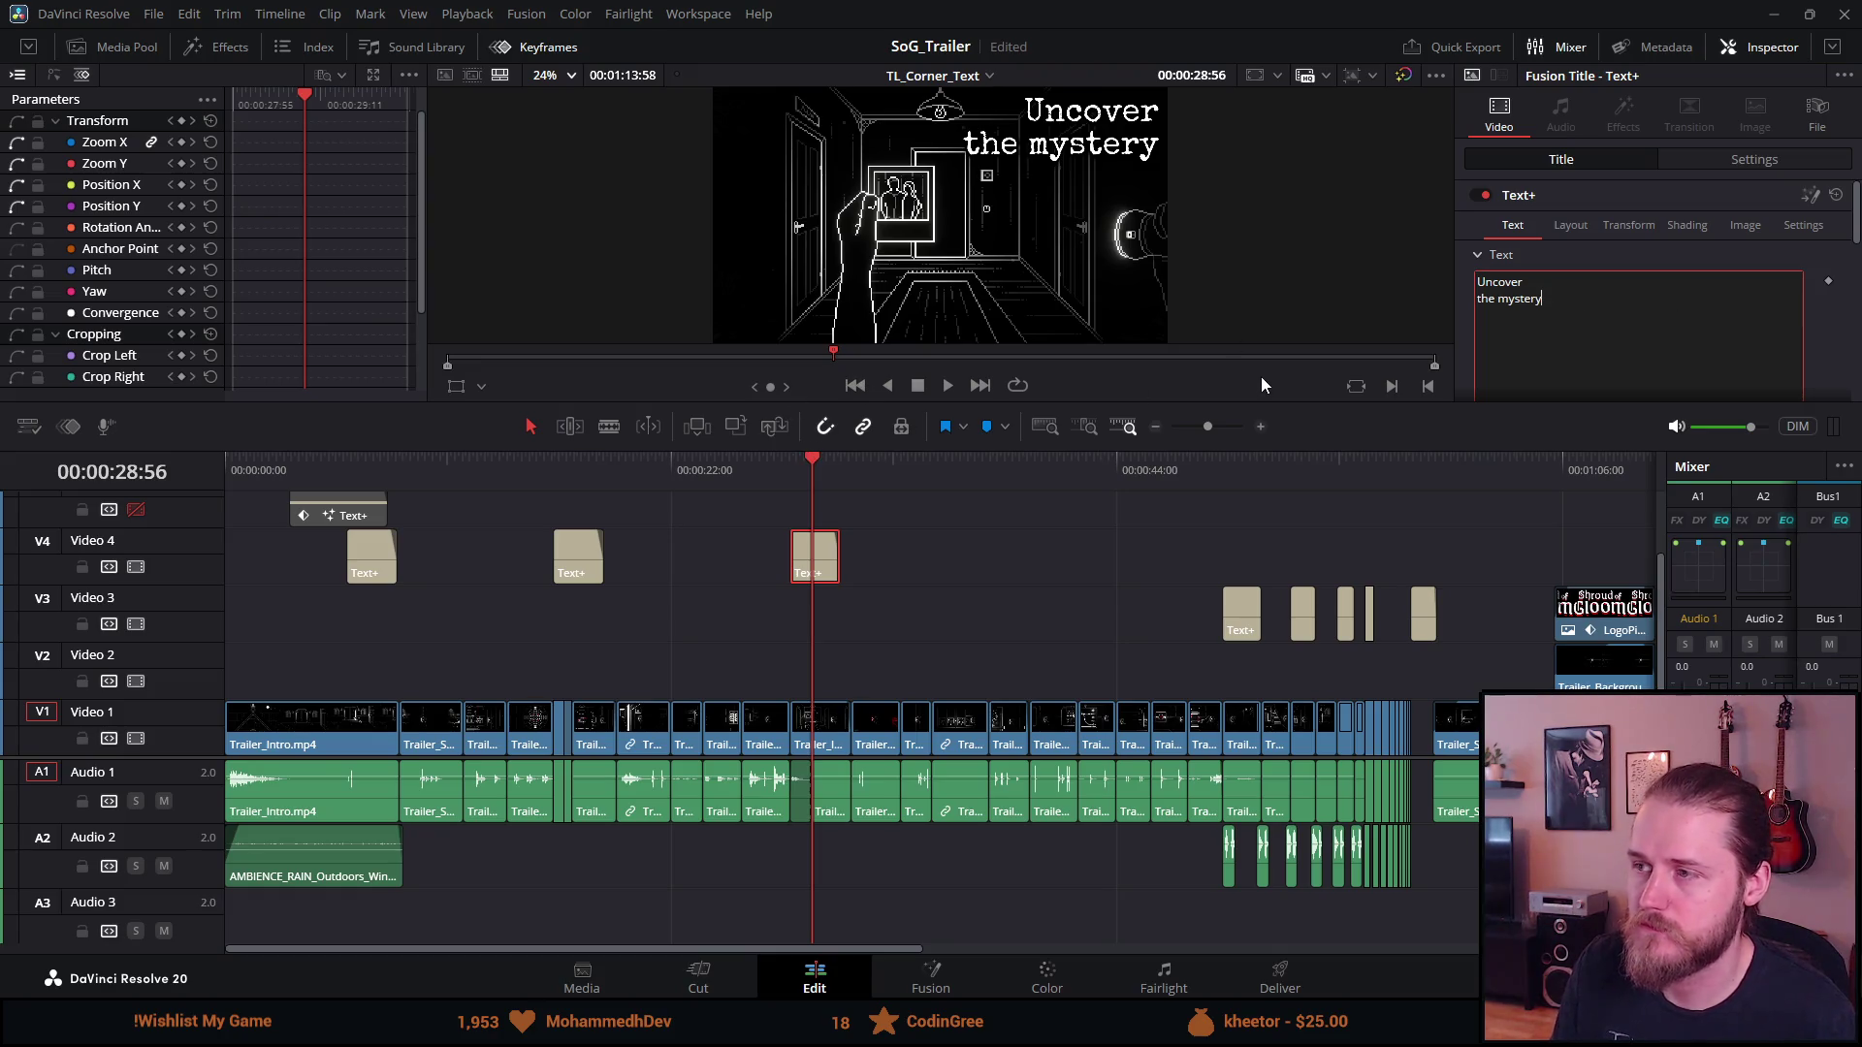
Rework the title's line break and word spacing, then play from the second card
key(BackSpace)
key(BackSpace)
key(BackSpace)
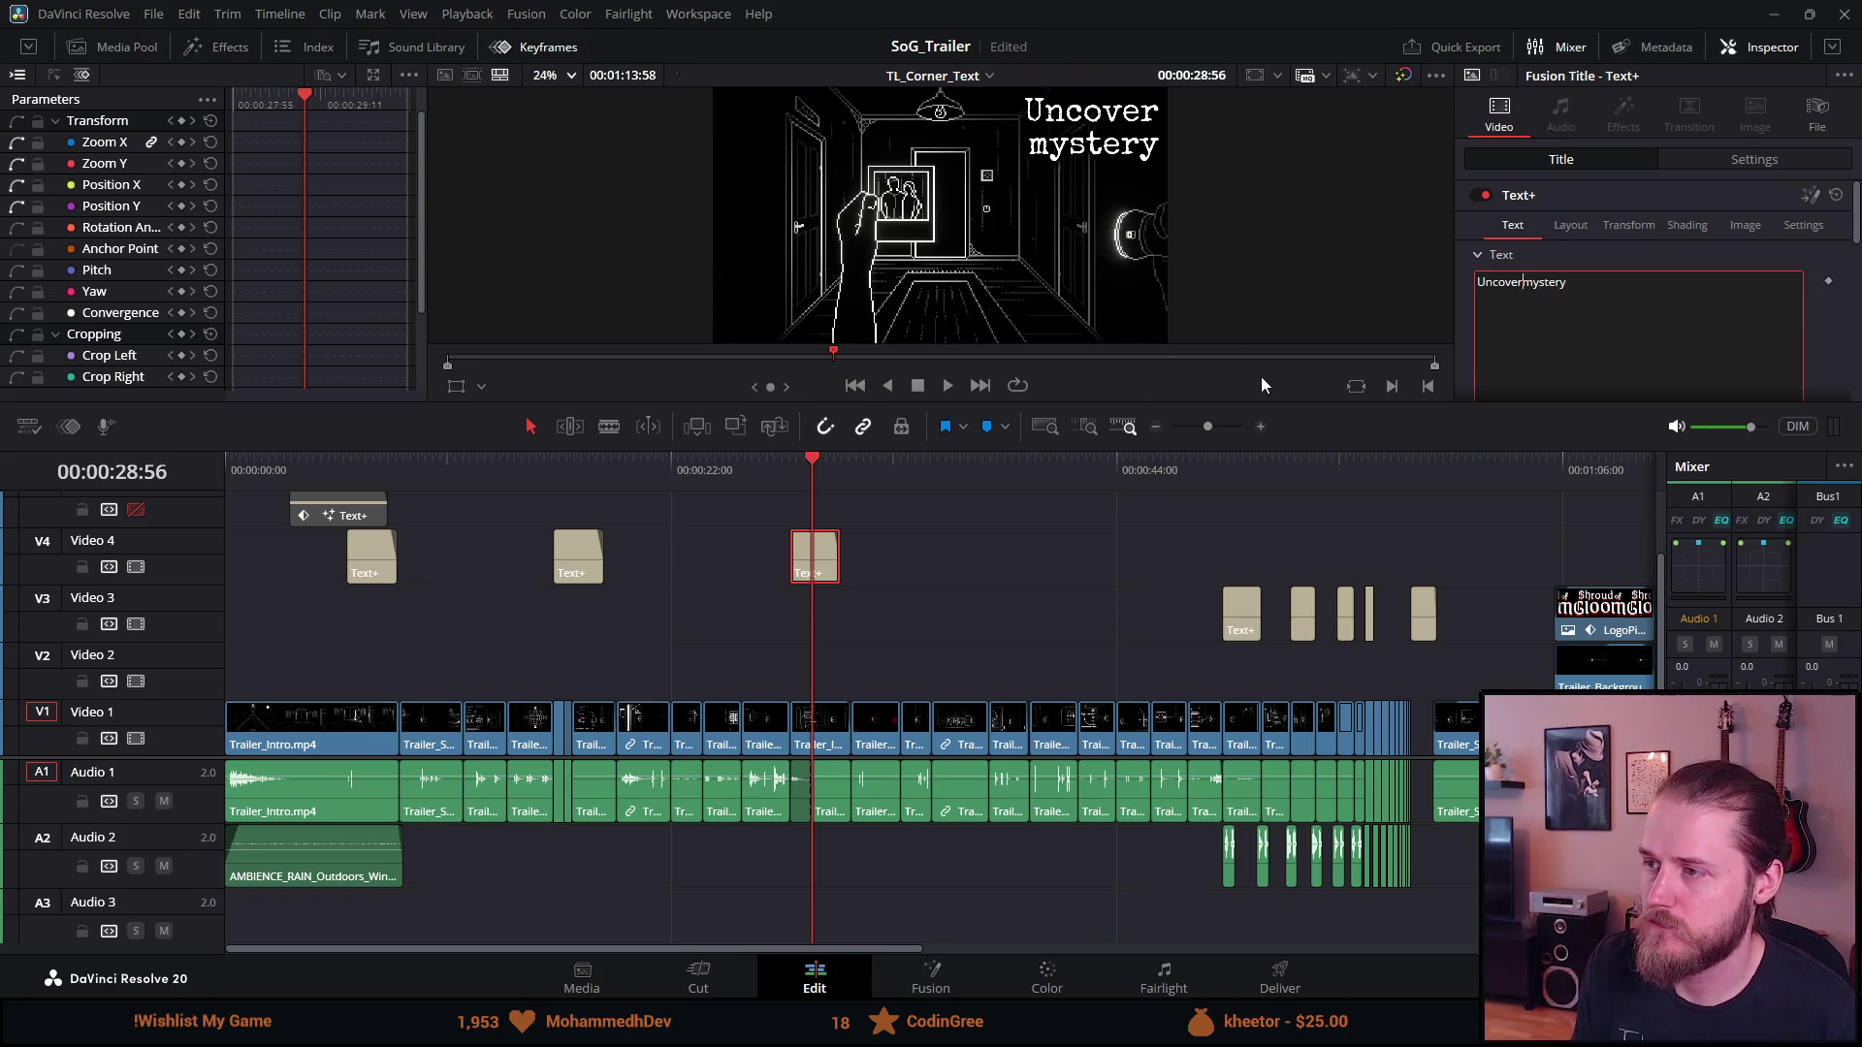
text(the)
key(Return)
key(BackSpace)
key(Return)
key(BackSpace)
key(BackSpace)
key(BackSpace)
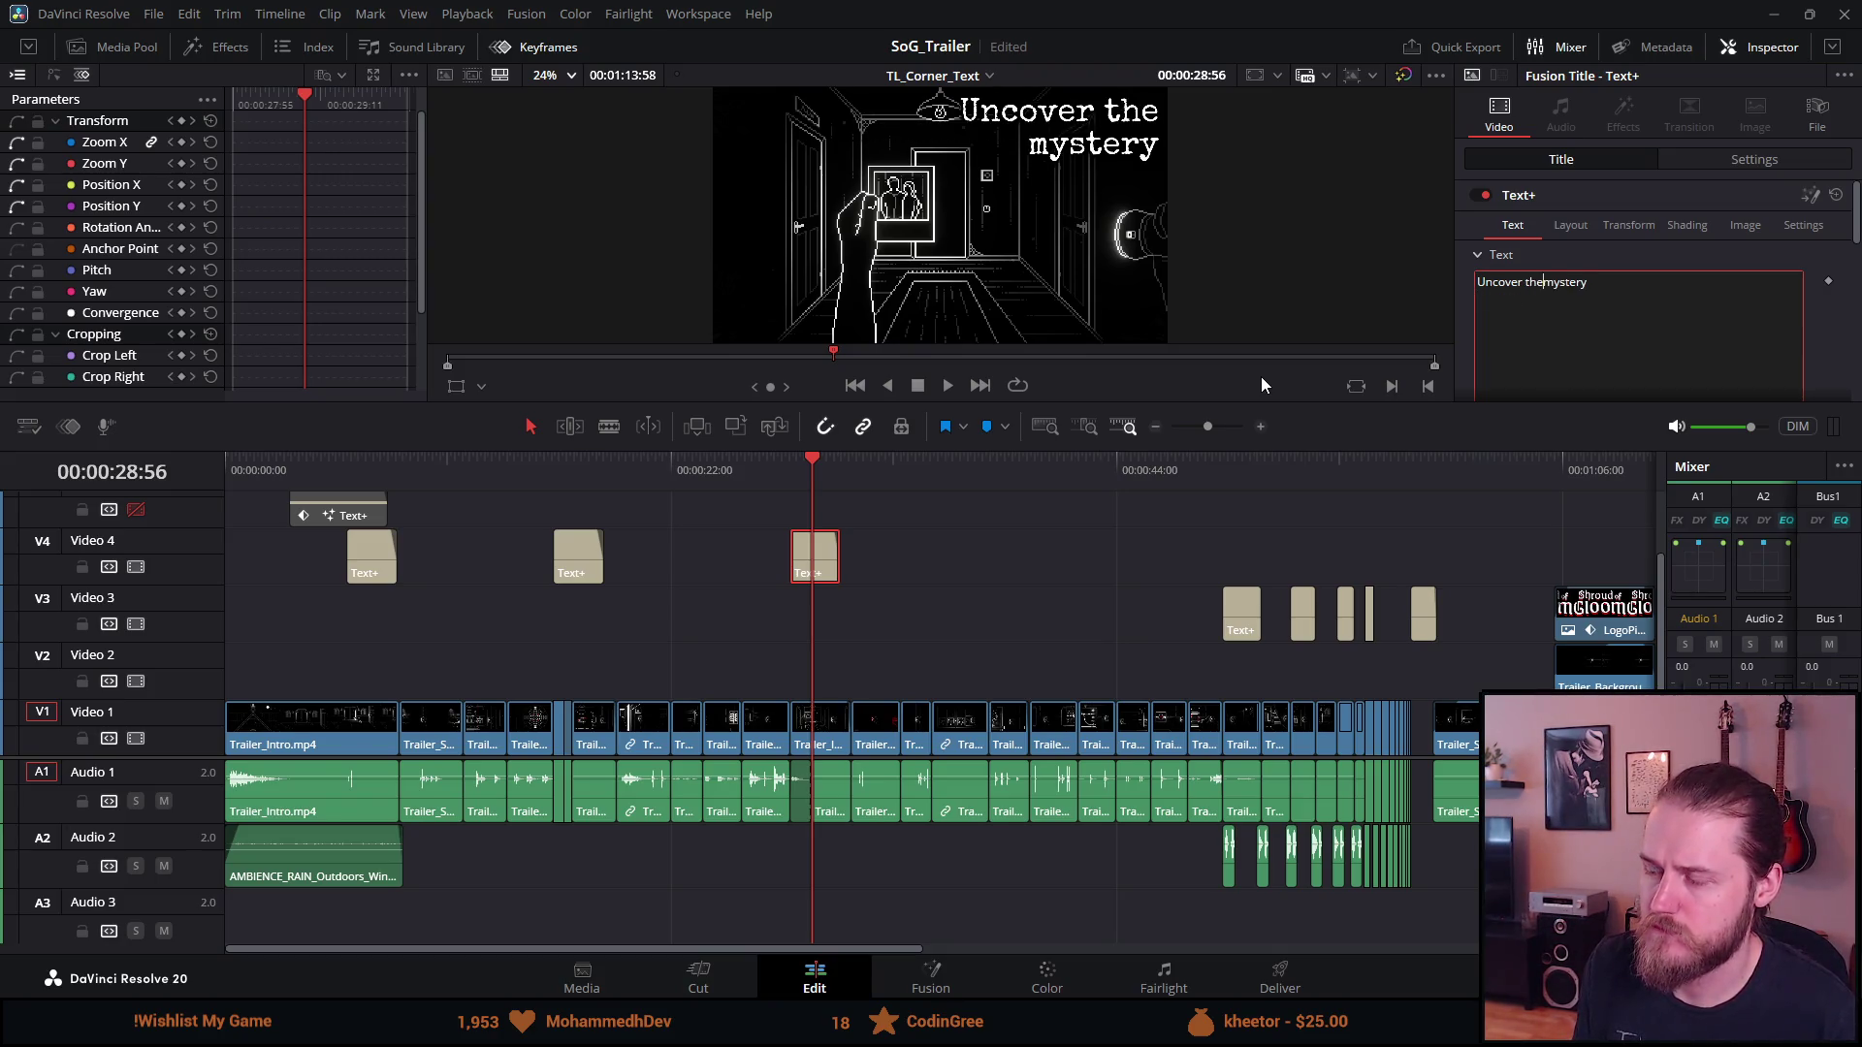
text(a)
key(Return)
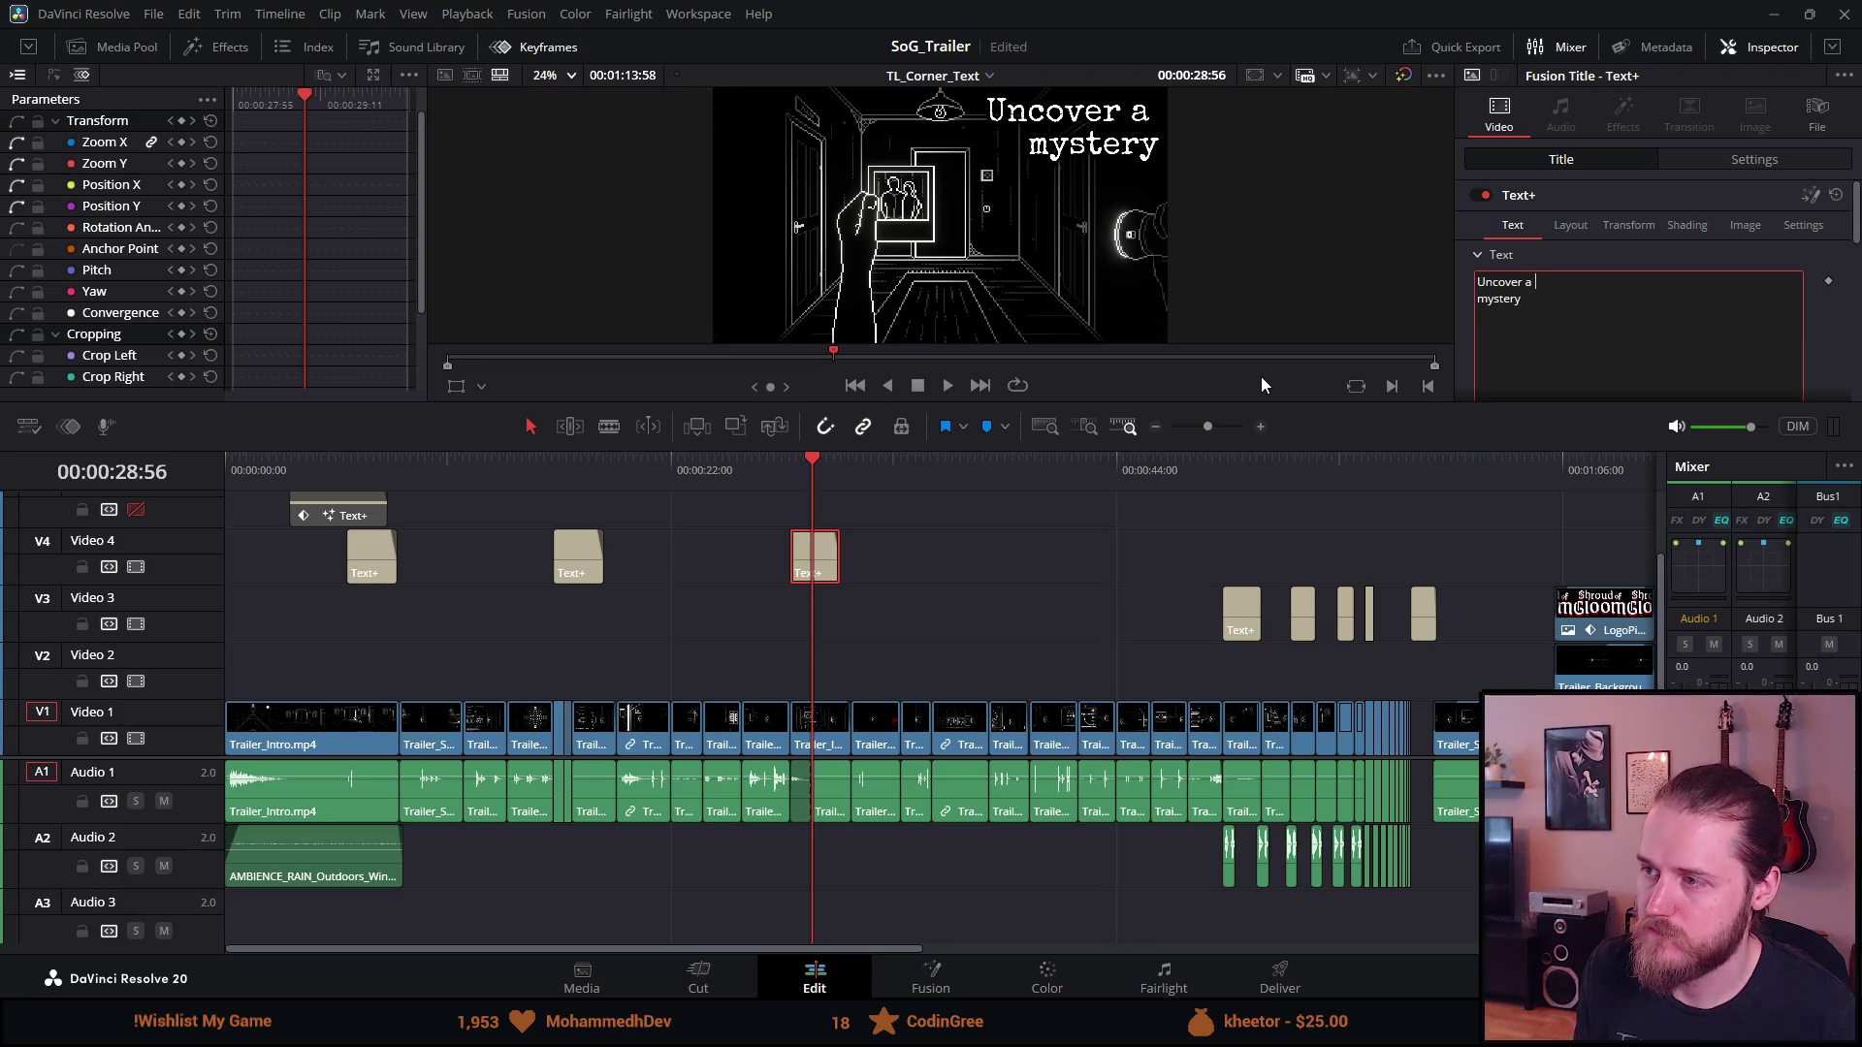
key(BackSpace)
key(BackSpace)
text(the)
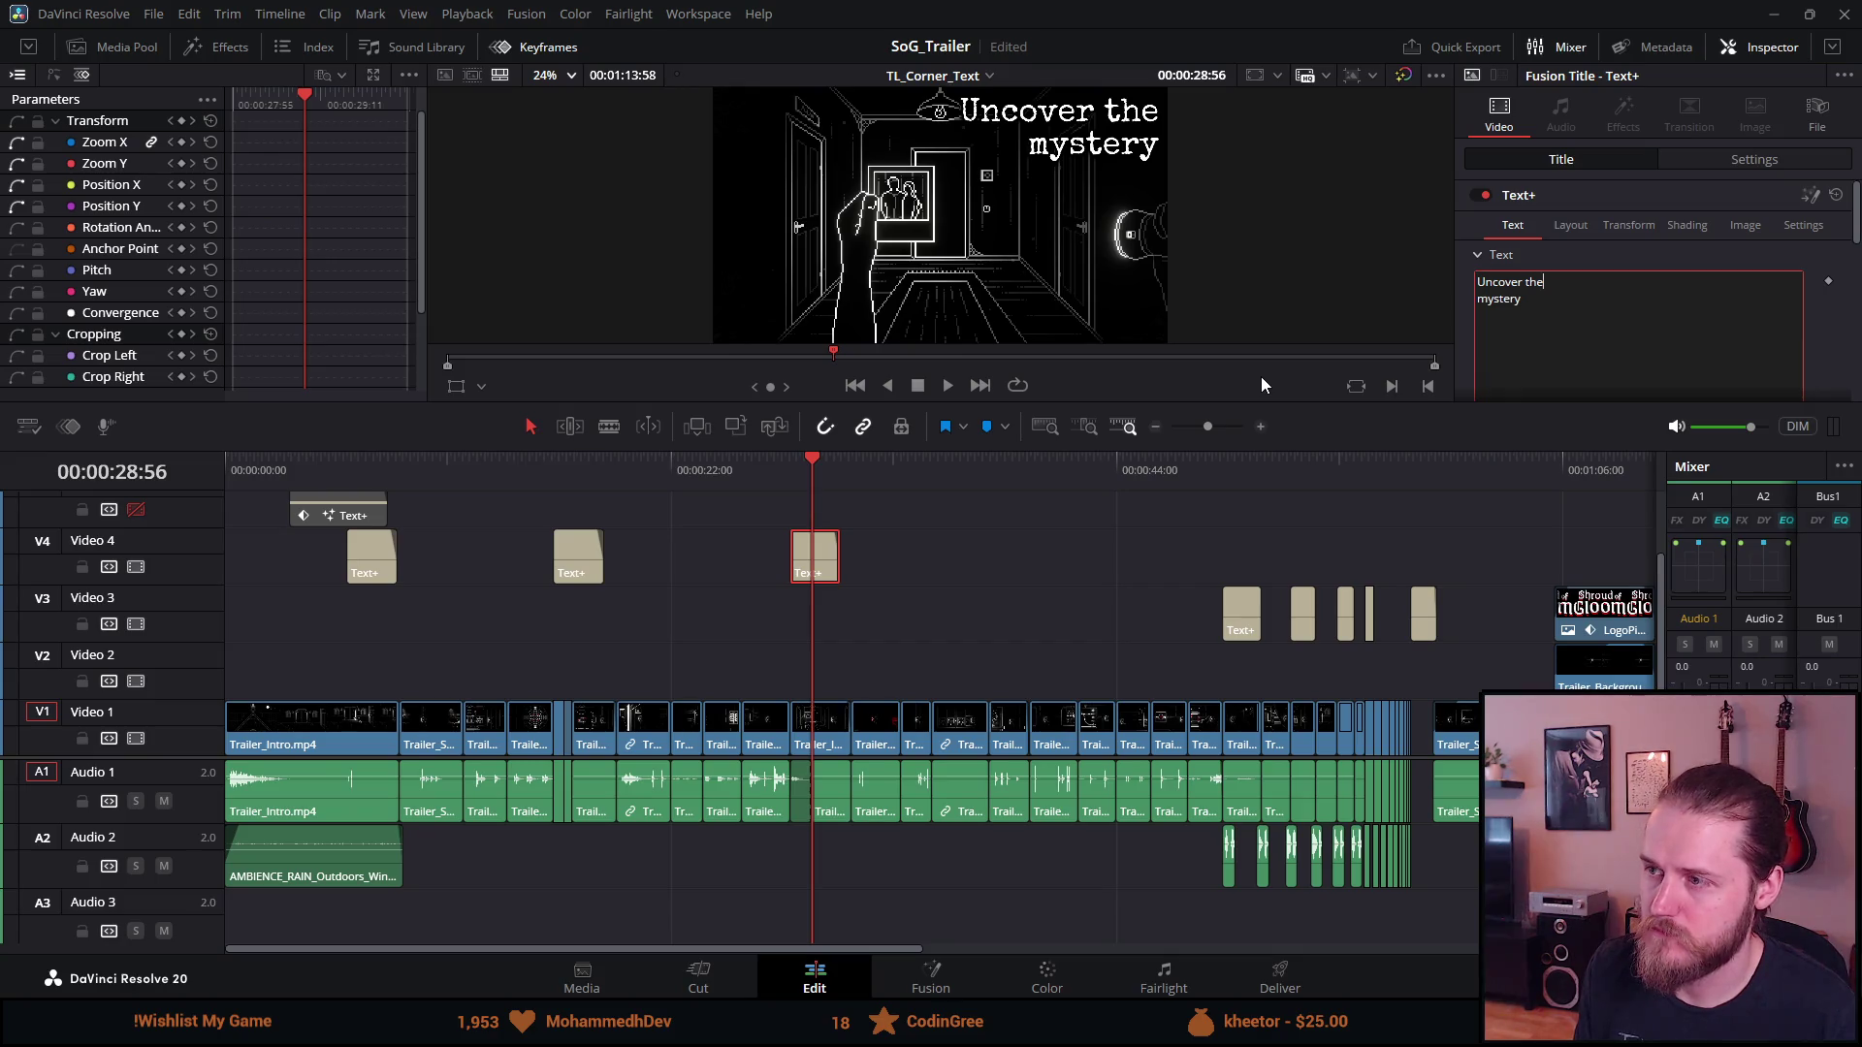
key(Left)
key(Left)
key(Left)
key(BackSpace)
key(Return)
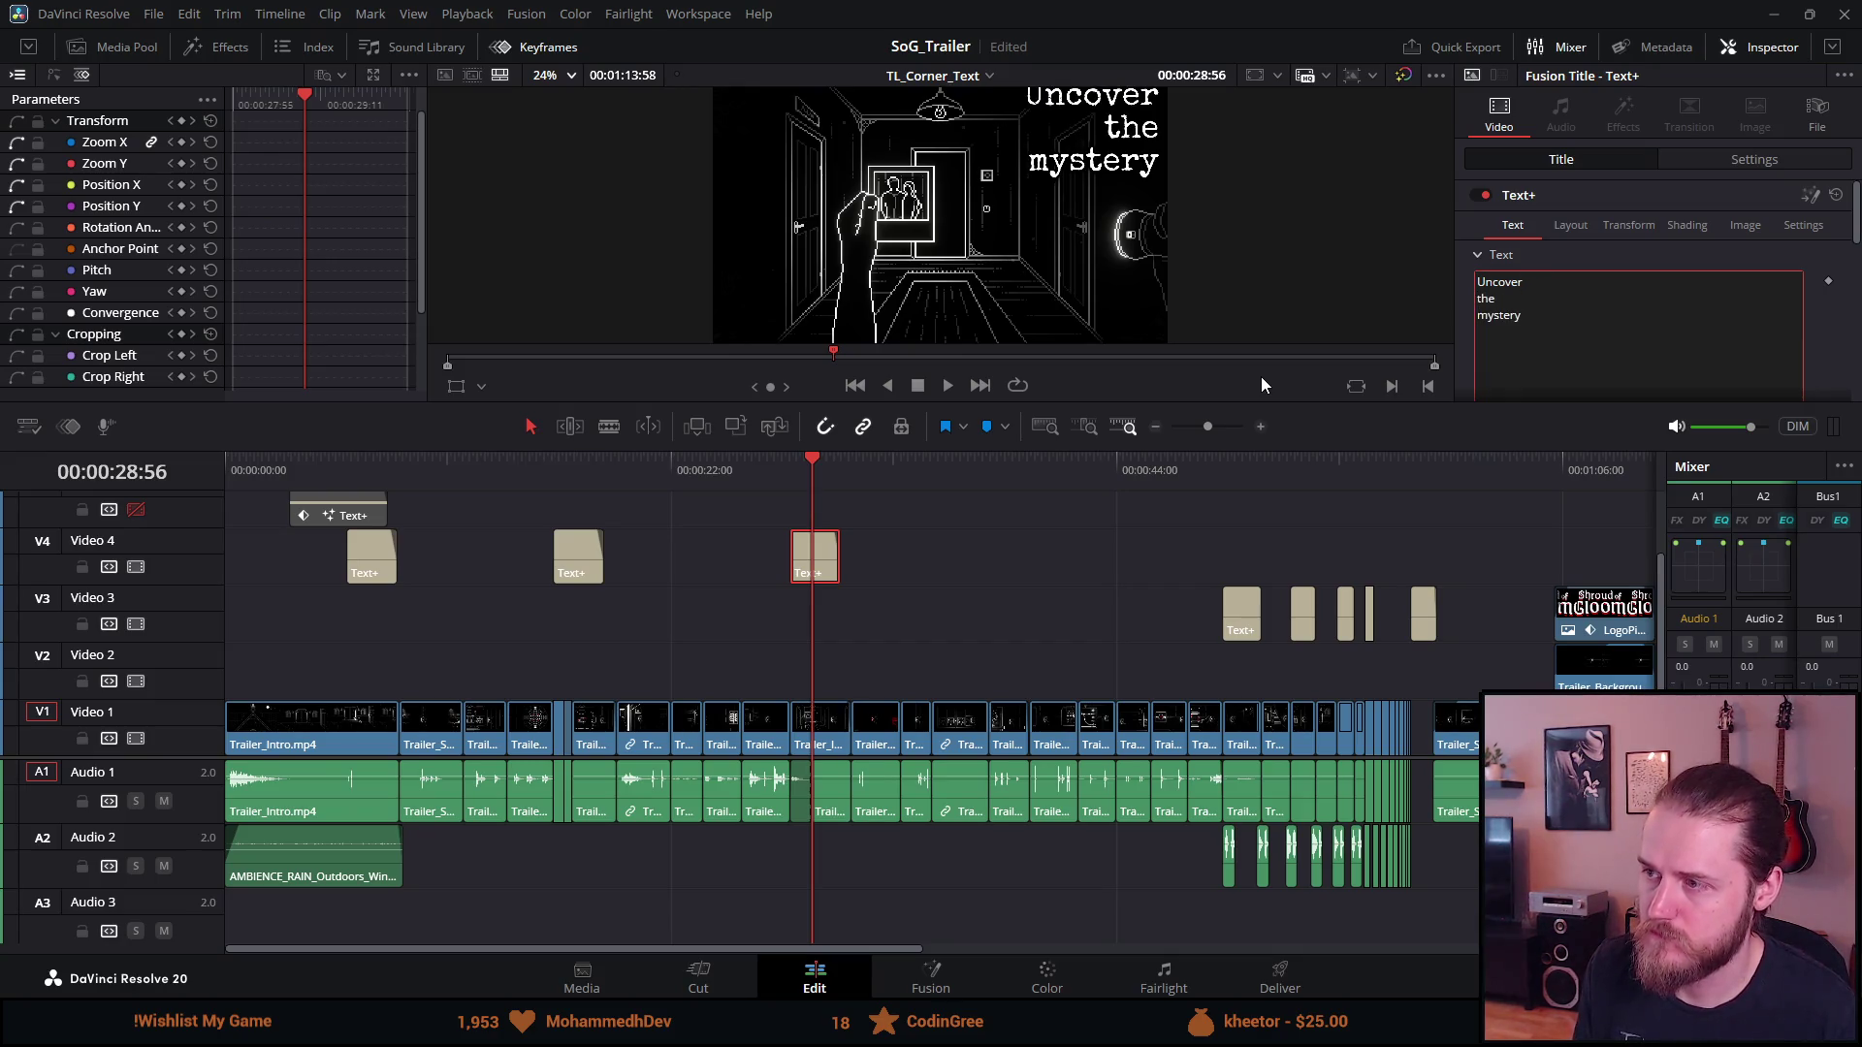
key(End)
key(Delete)
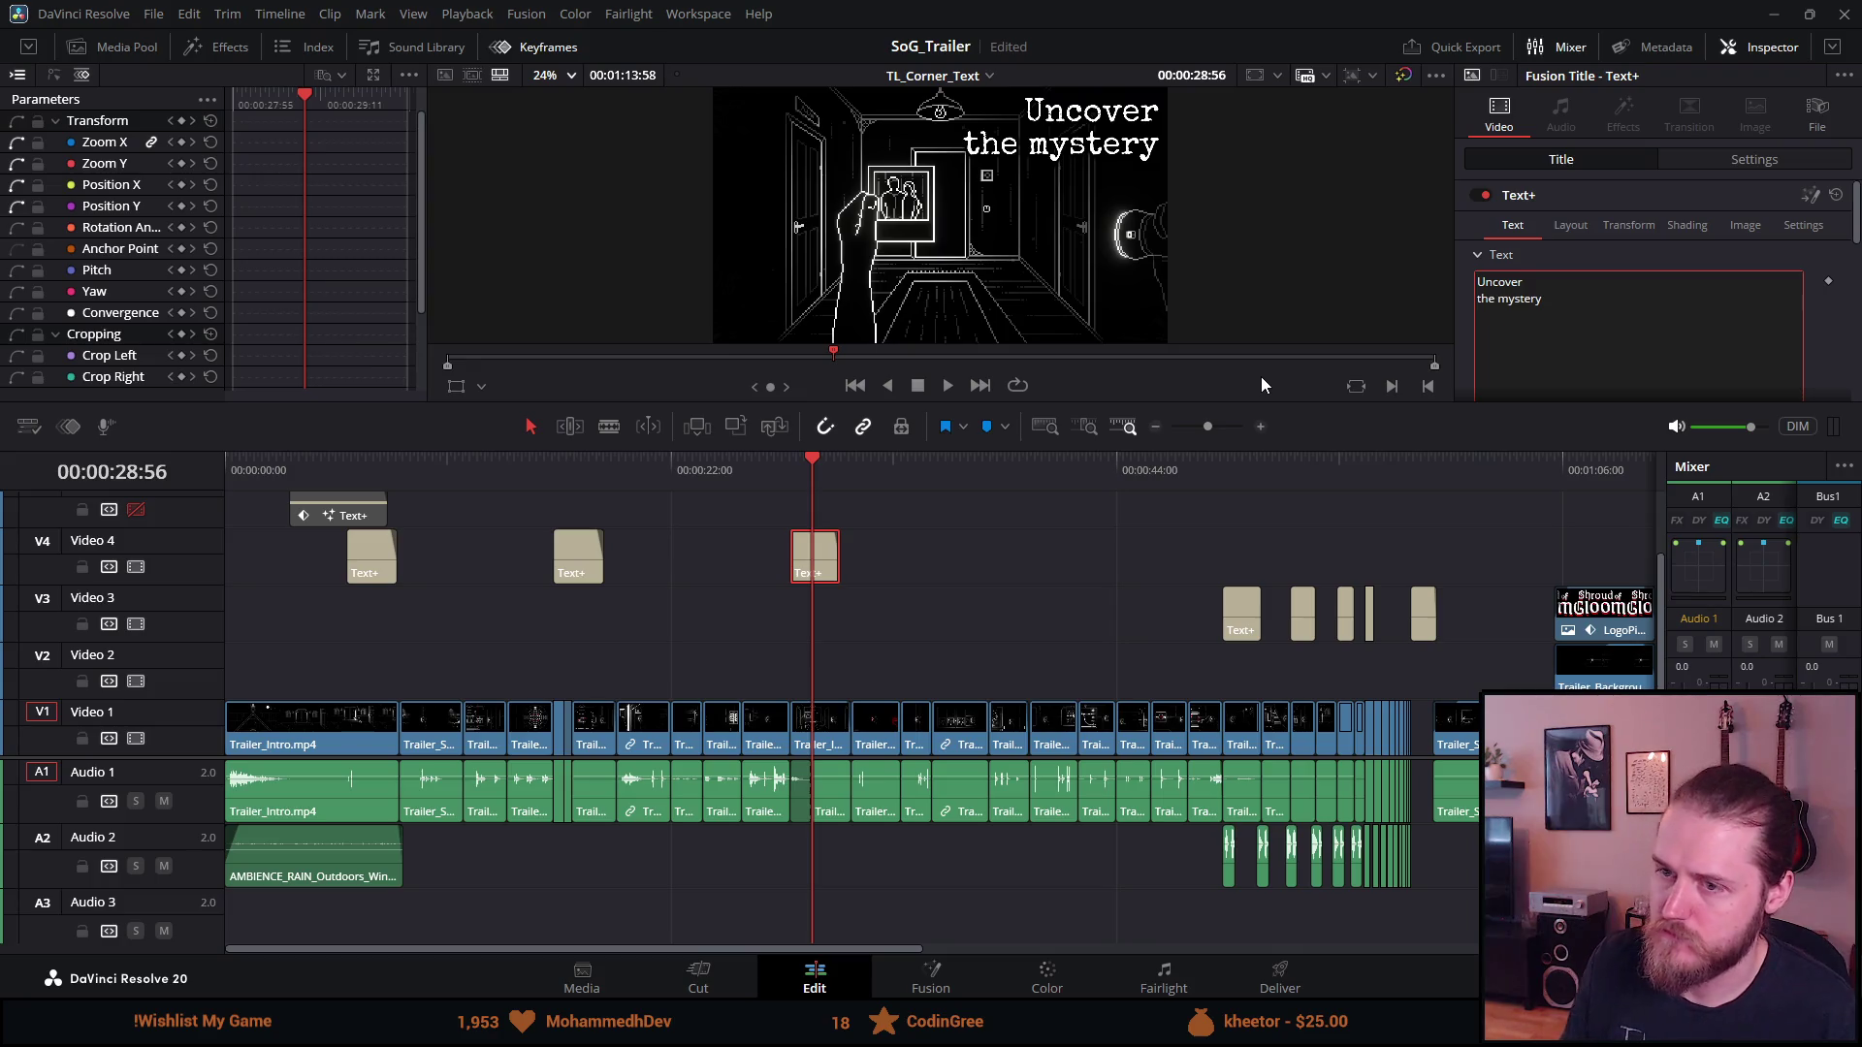
click(566, 473)
key(space)
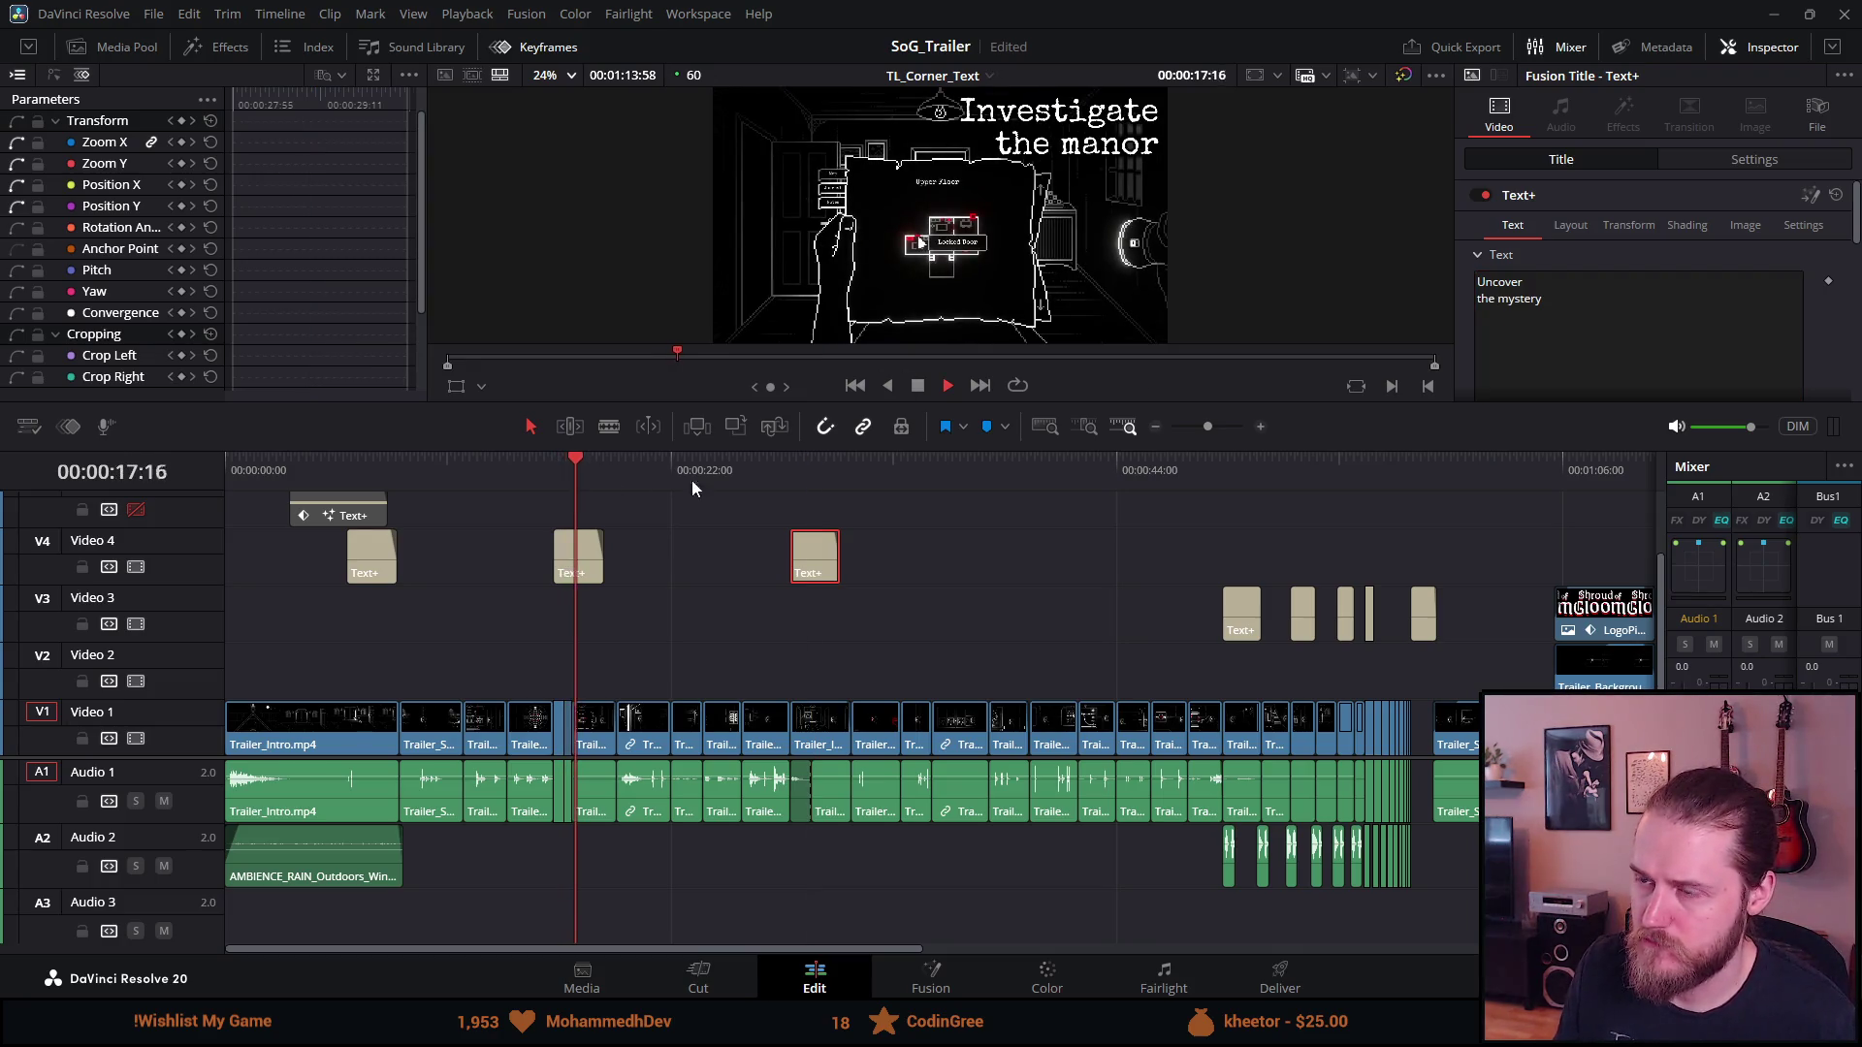
click(351, 469)
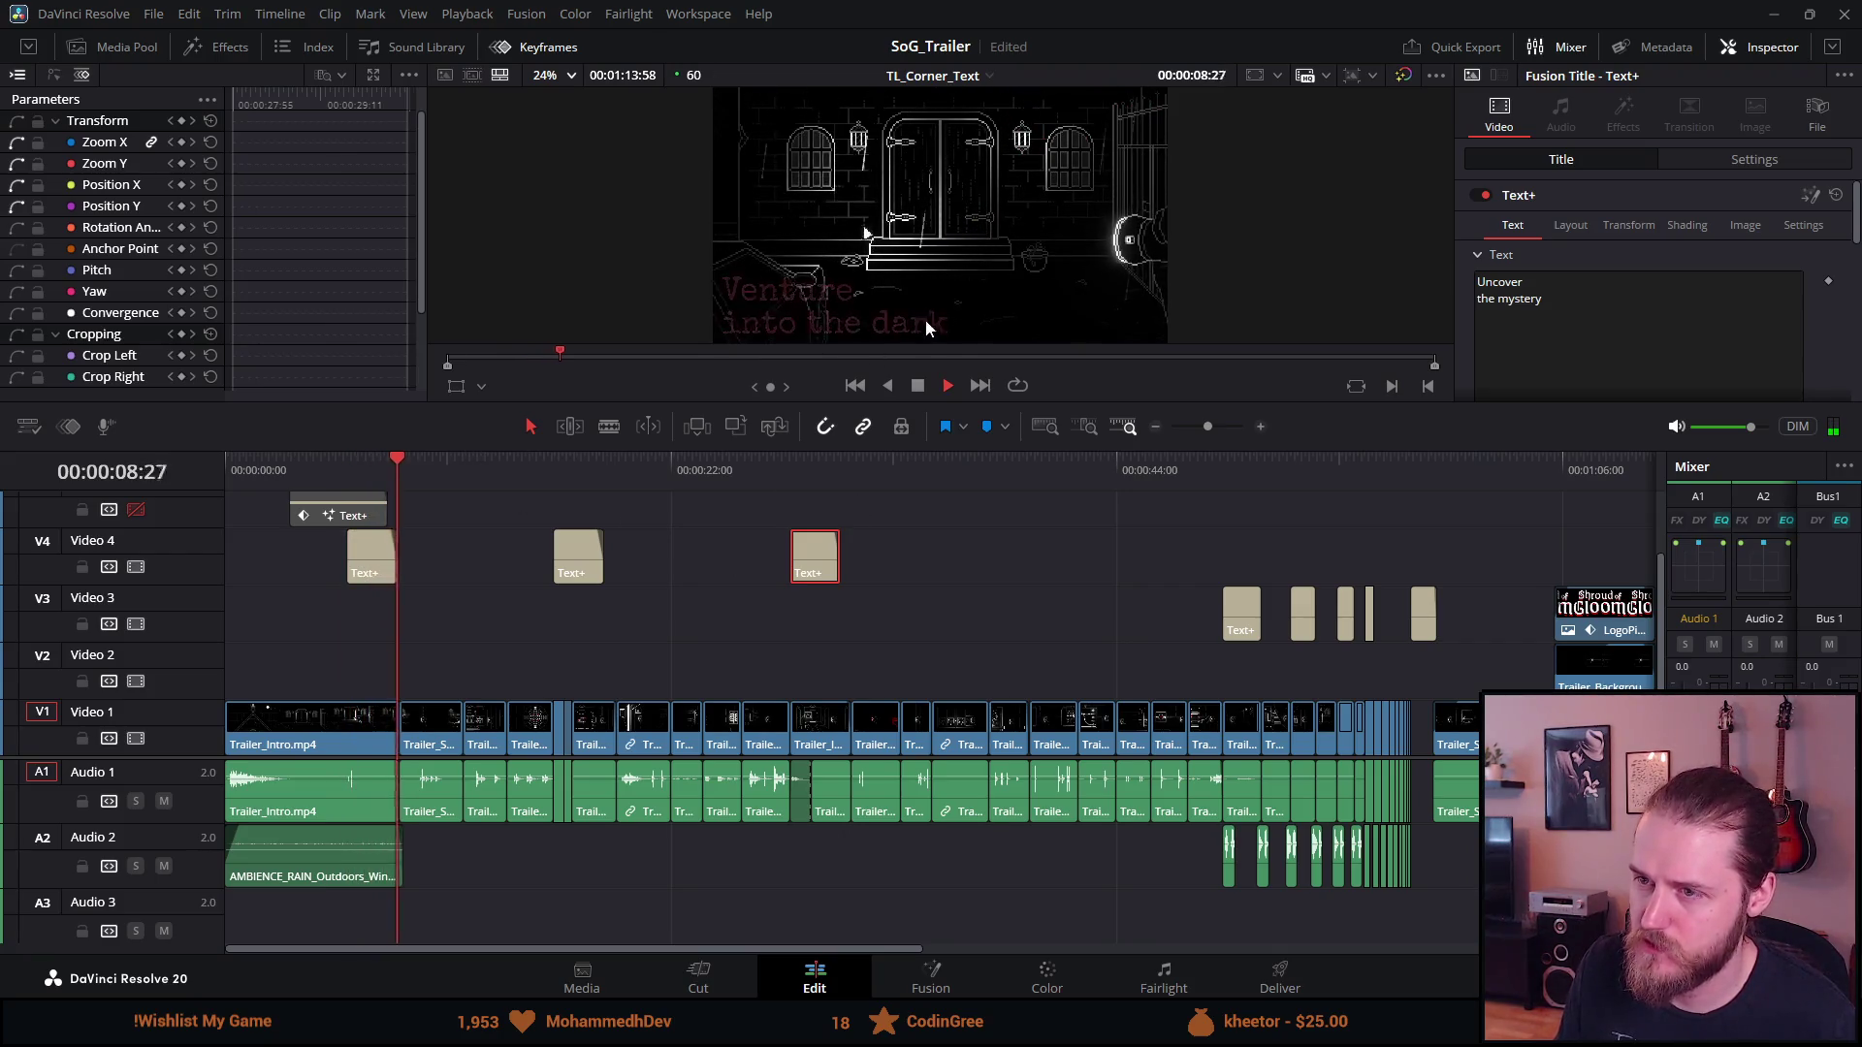
click(755, 468)
click(574, 467)
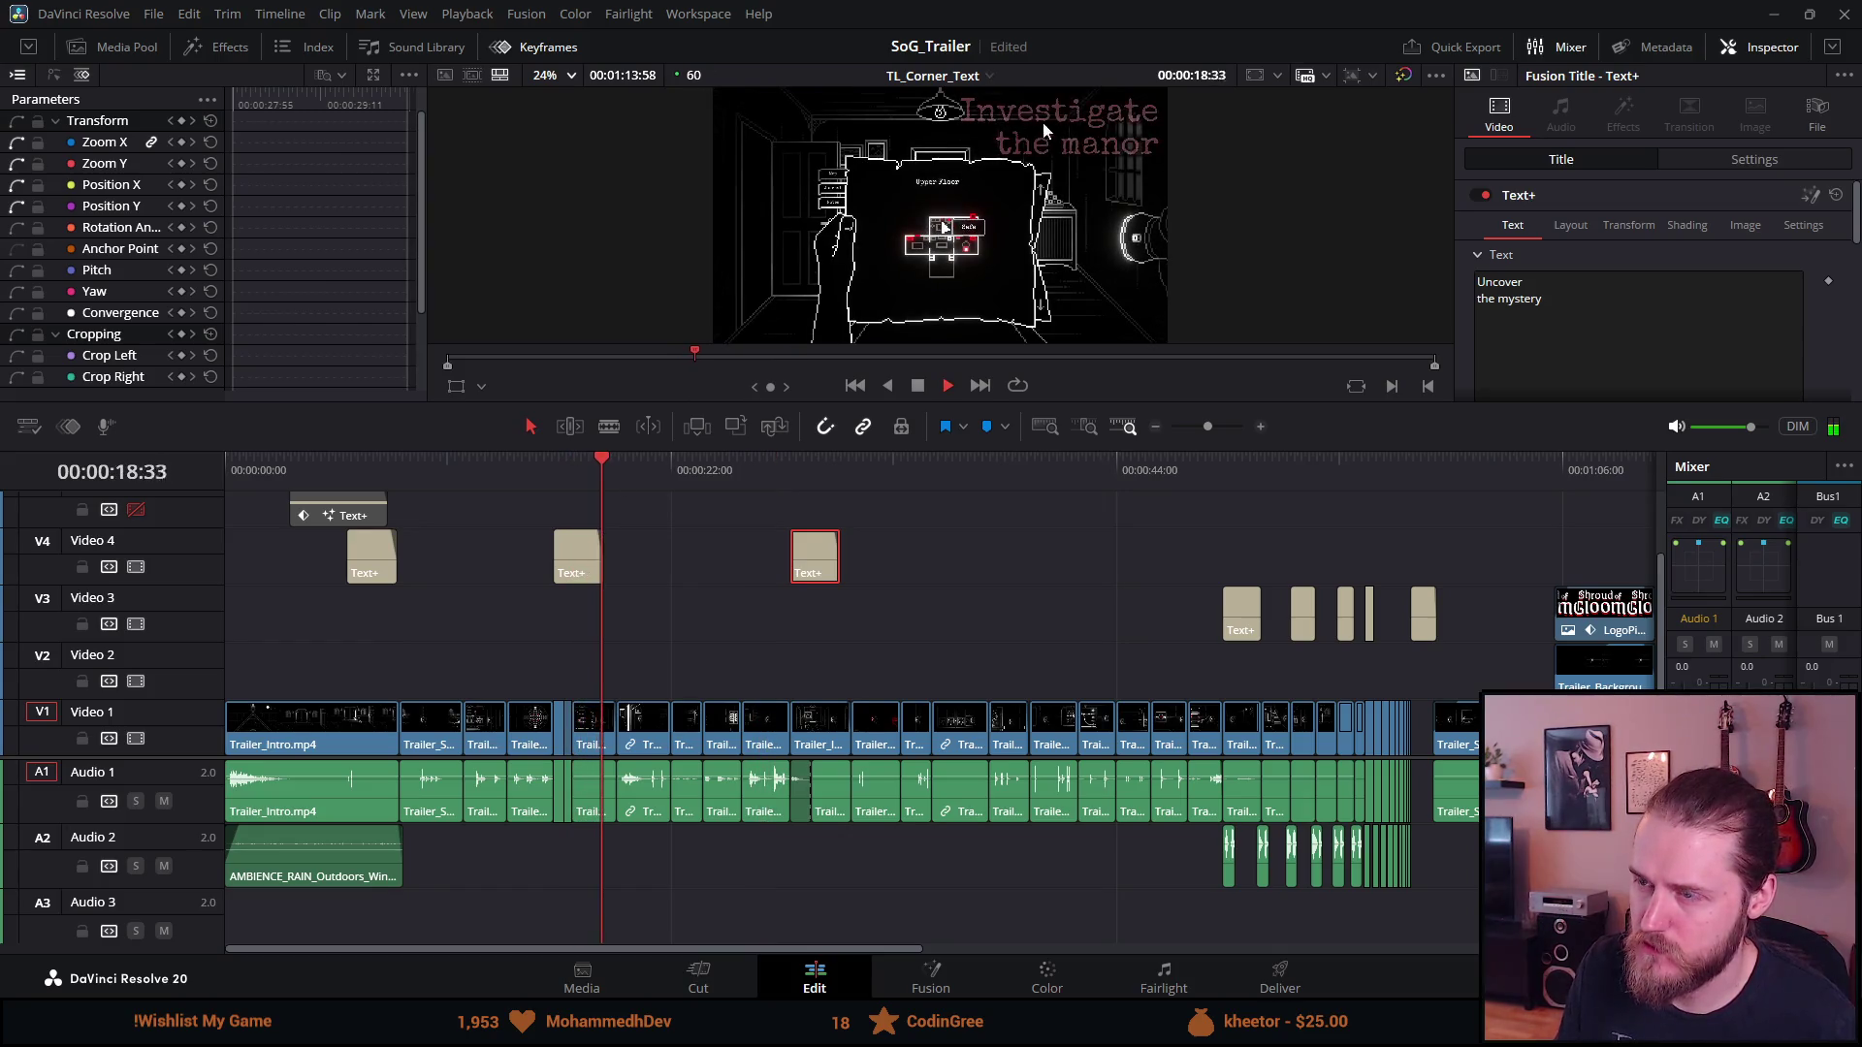
click(787, 467)
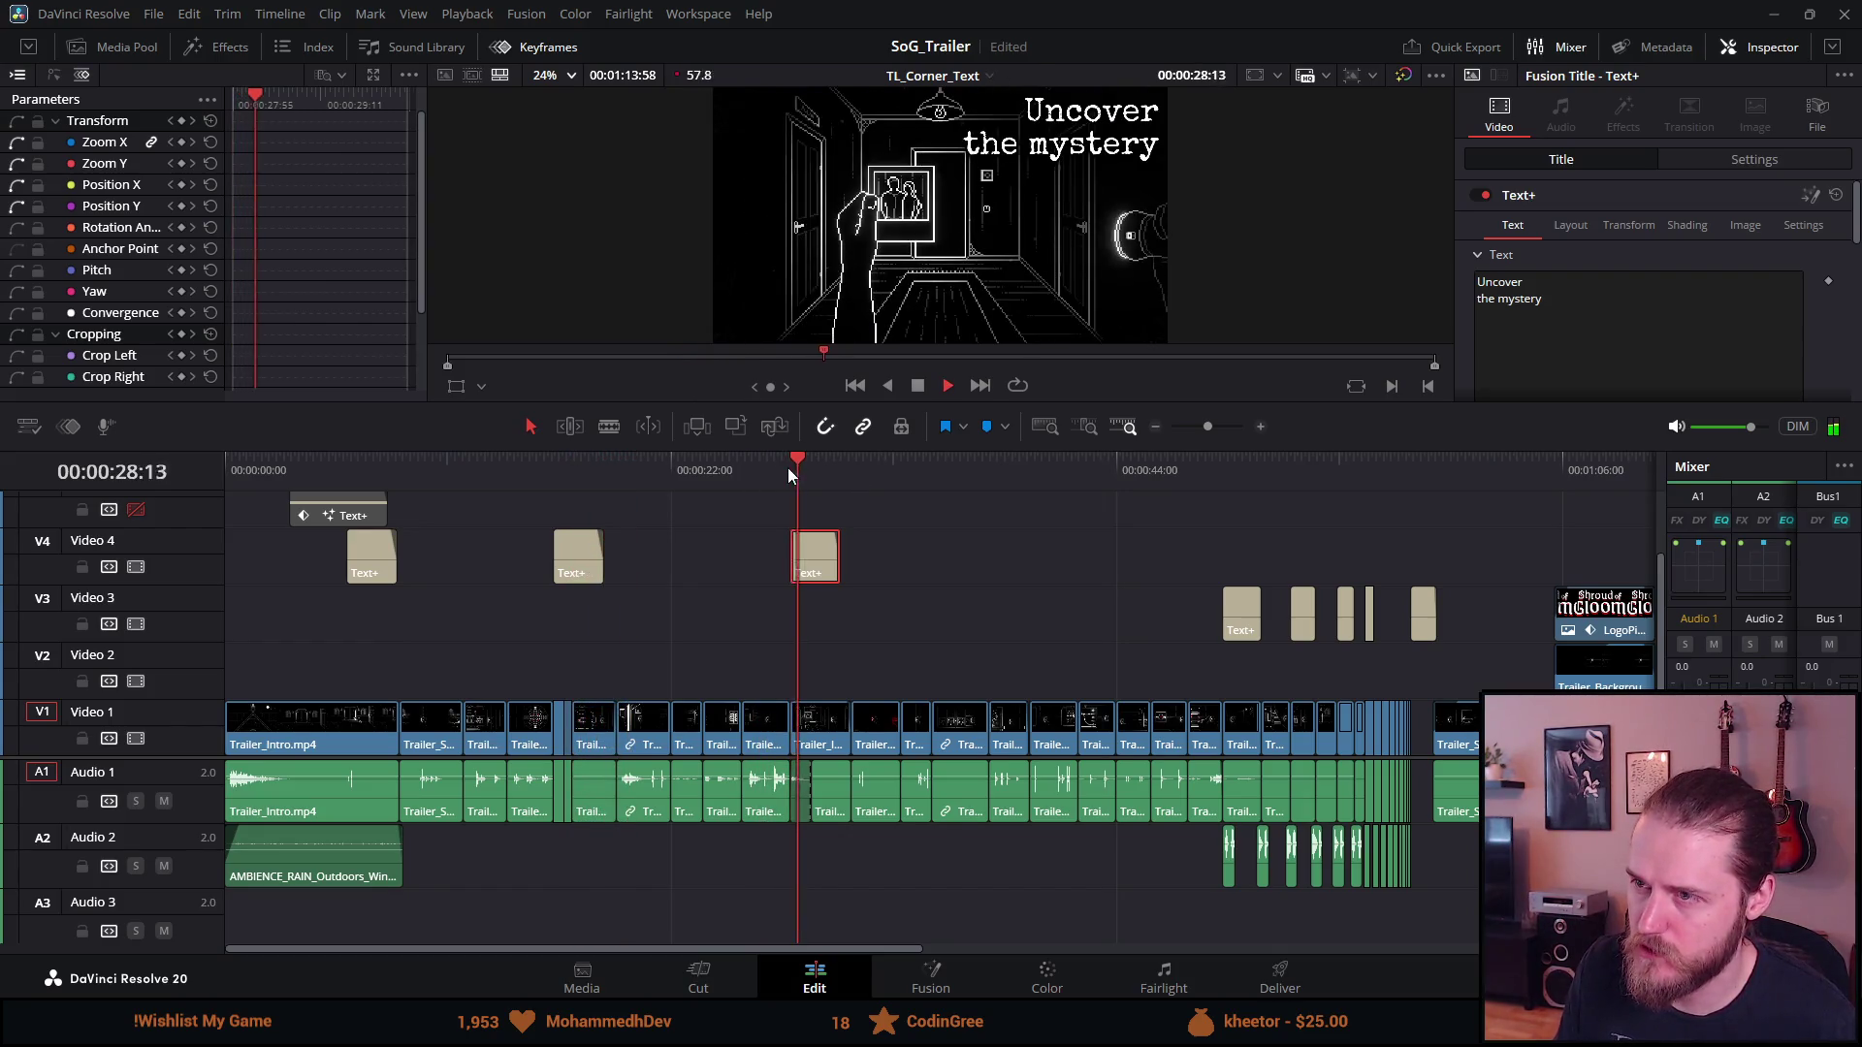
click(921, 389)
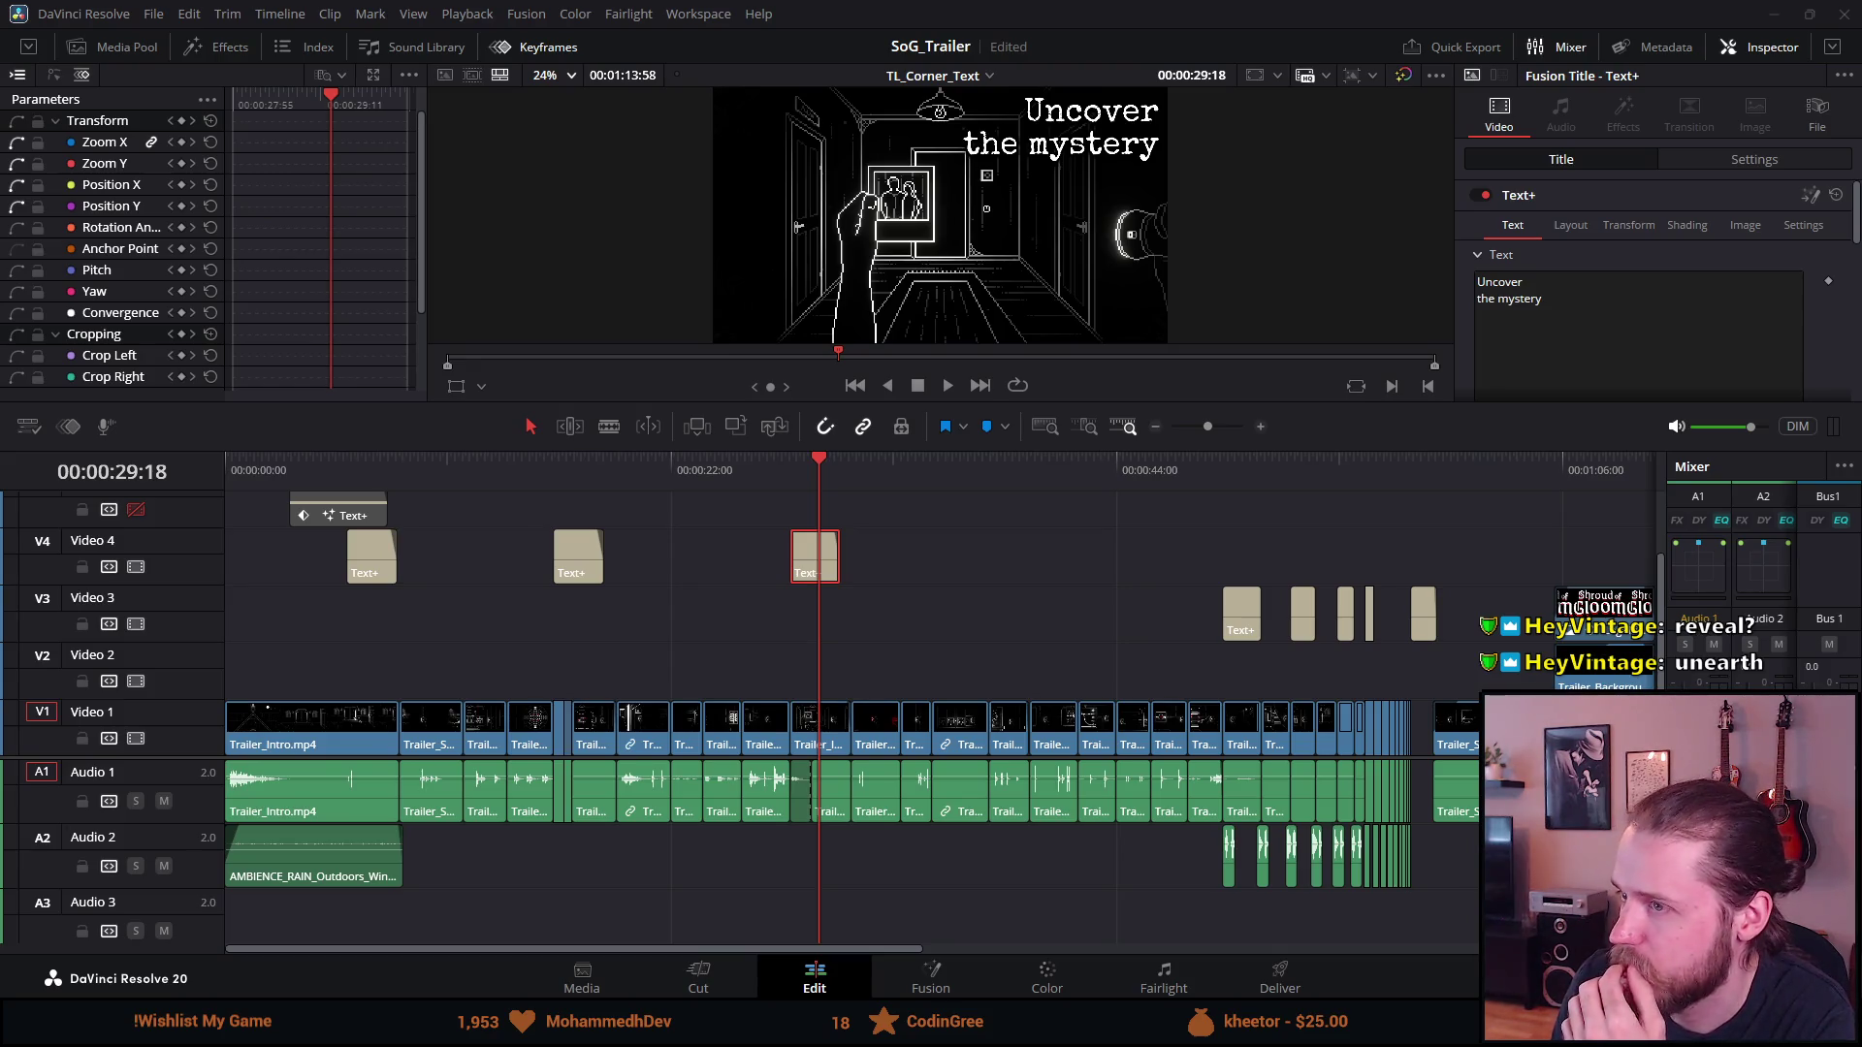
click(1635, 279)
text(dfgdffg)
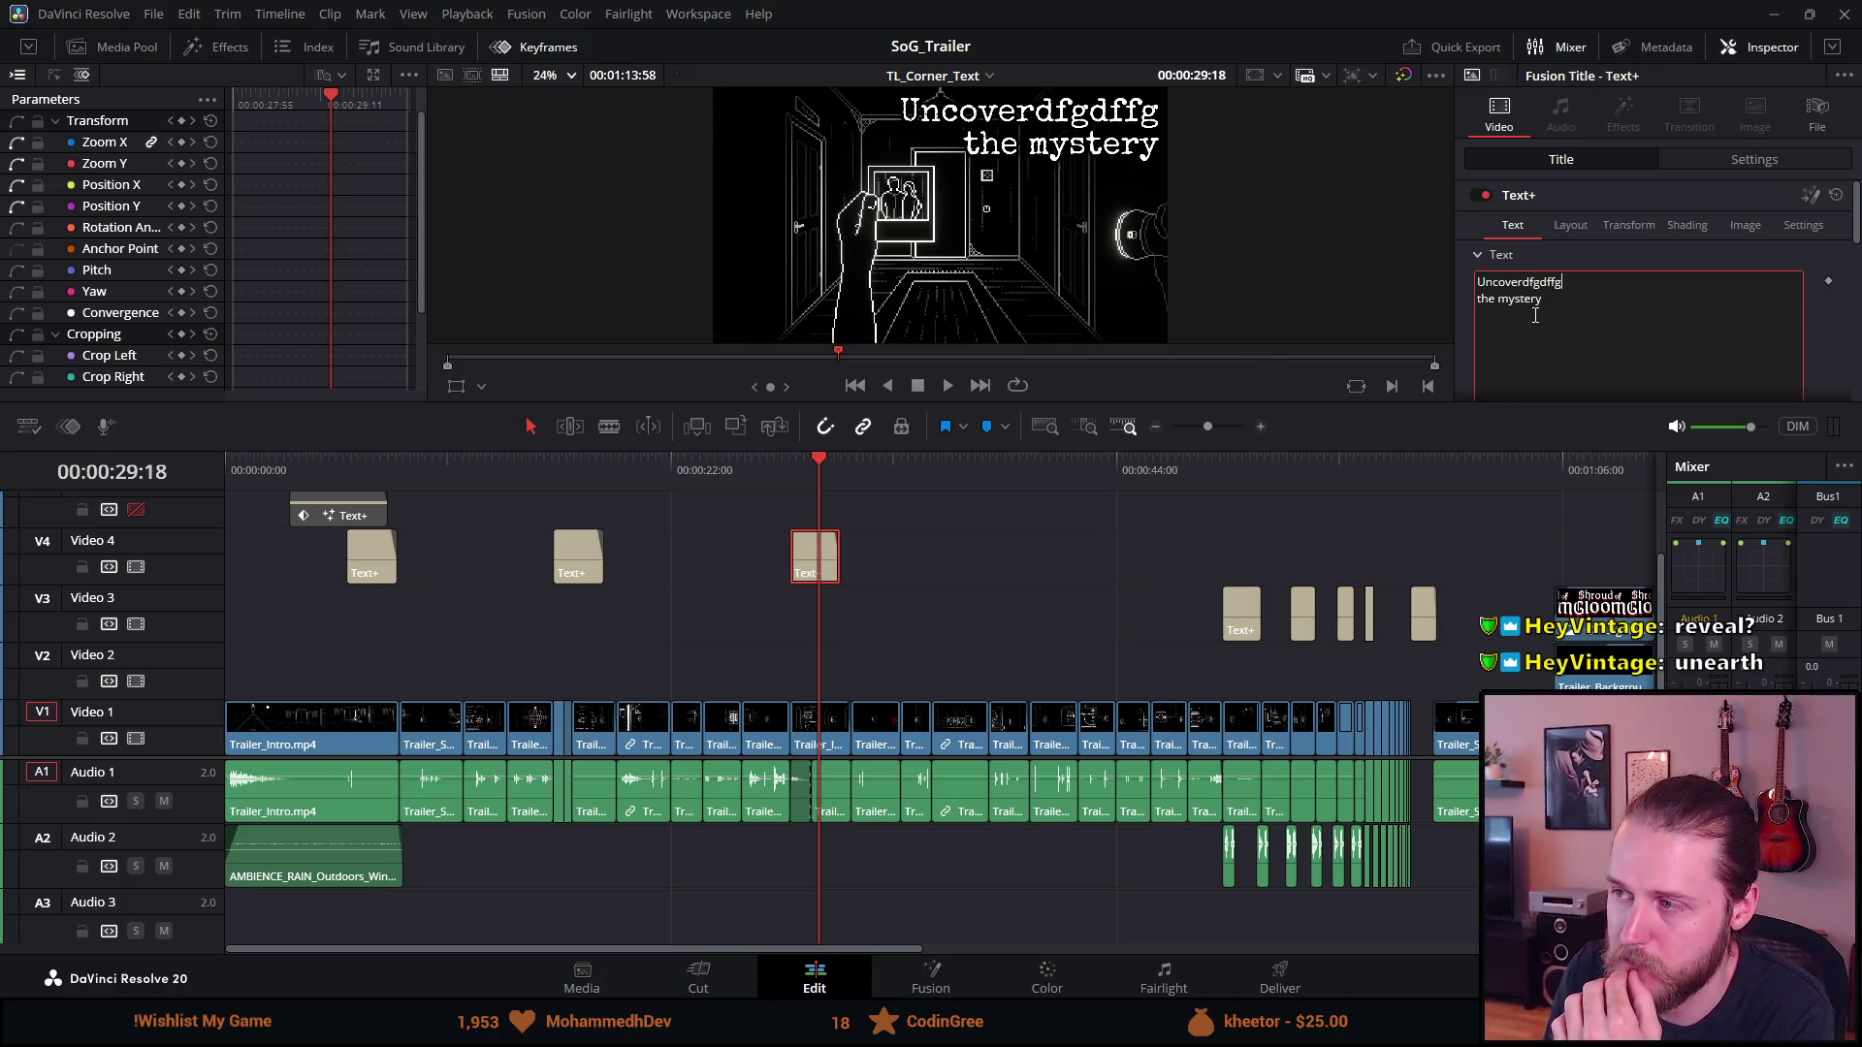
Delete the stray letters and rebreak the text as 'Uncover the' over 'mystery'
key(BackSpace)
key(BackSpace)
key(BackSpace)
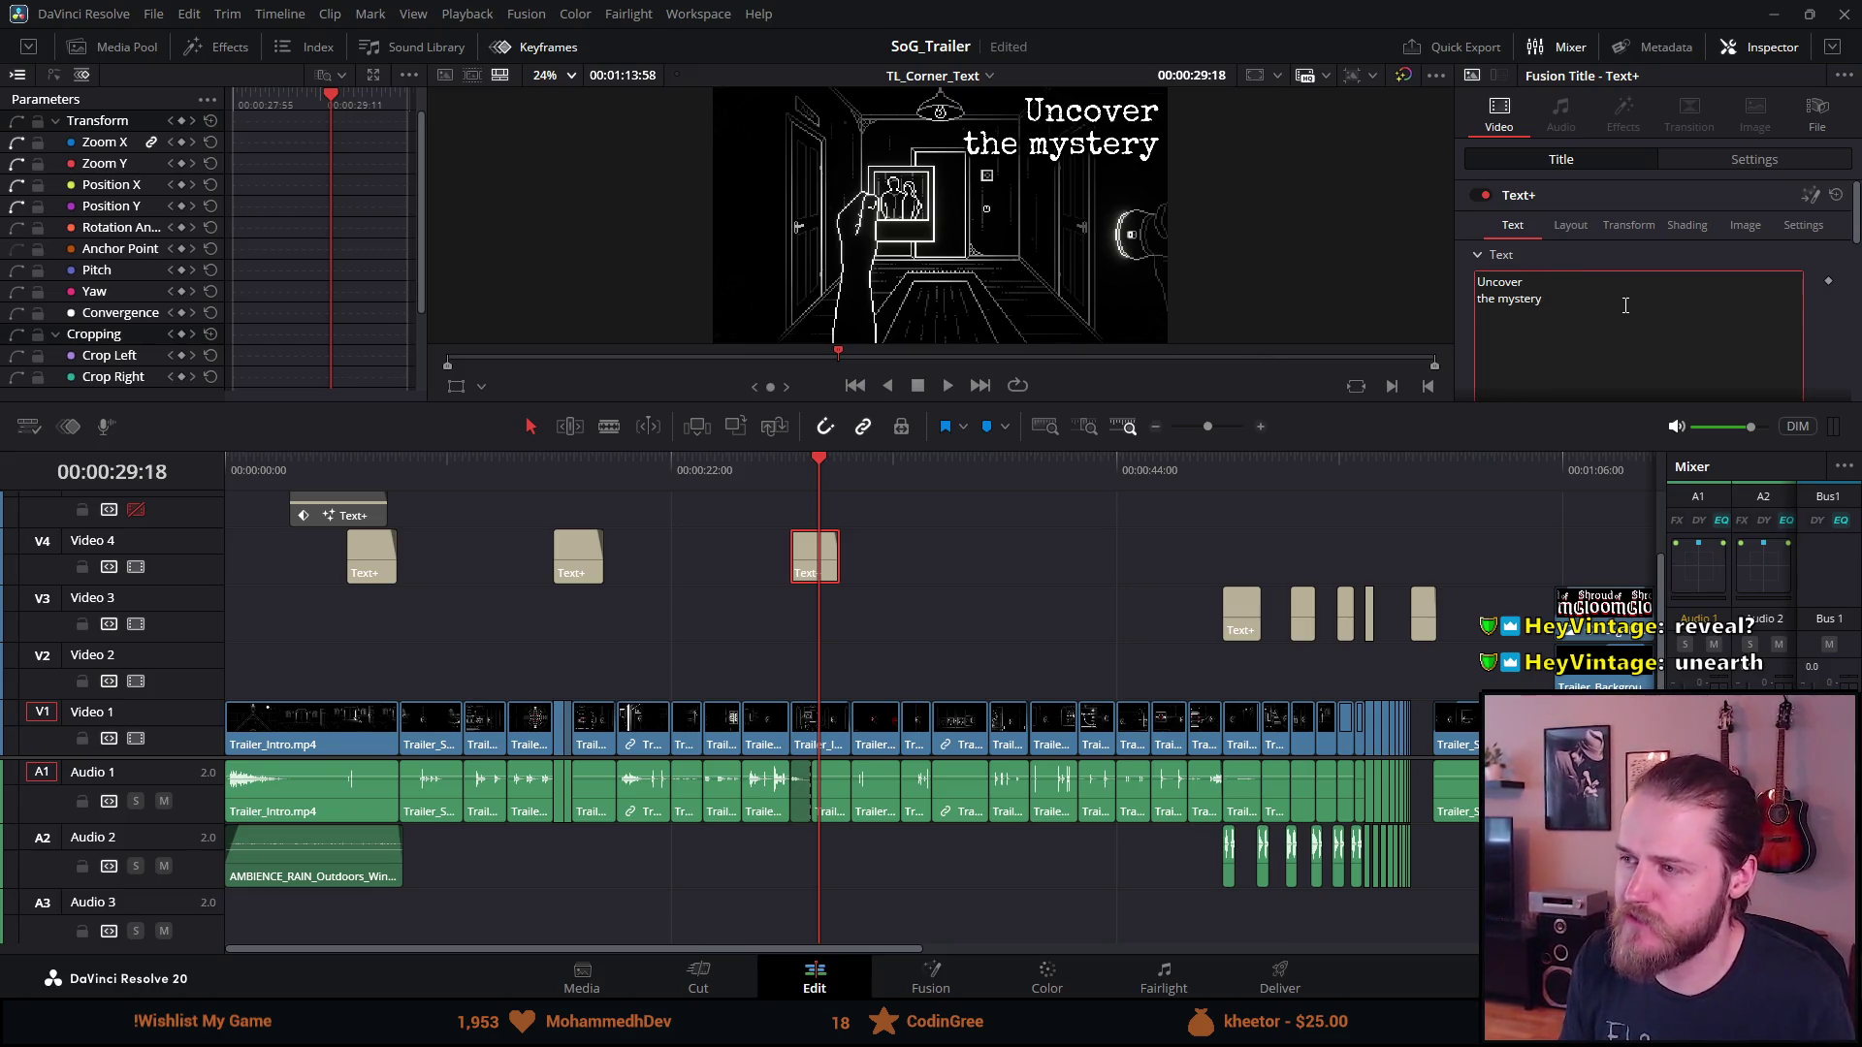
key(BackSpace)
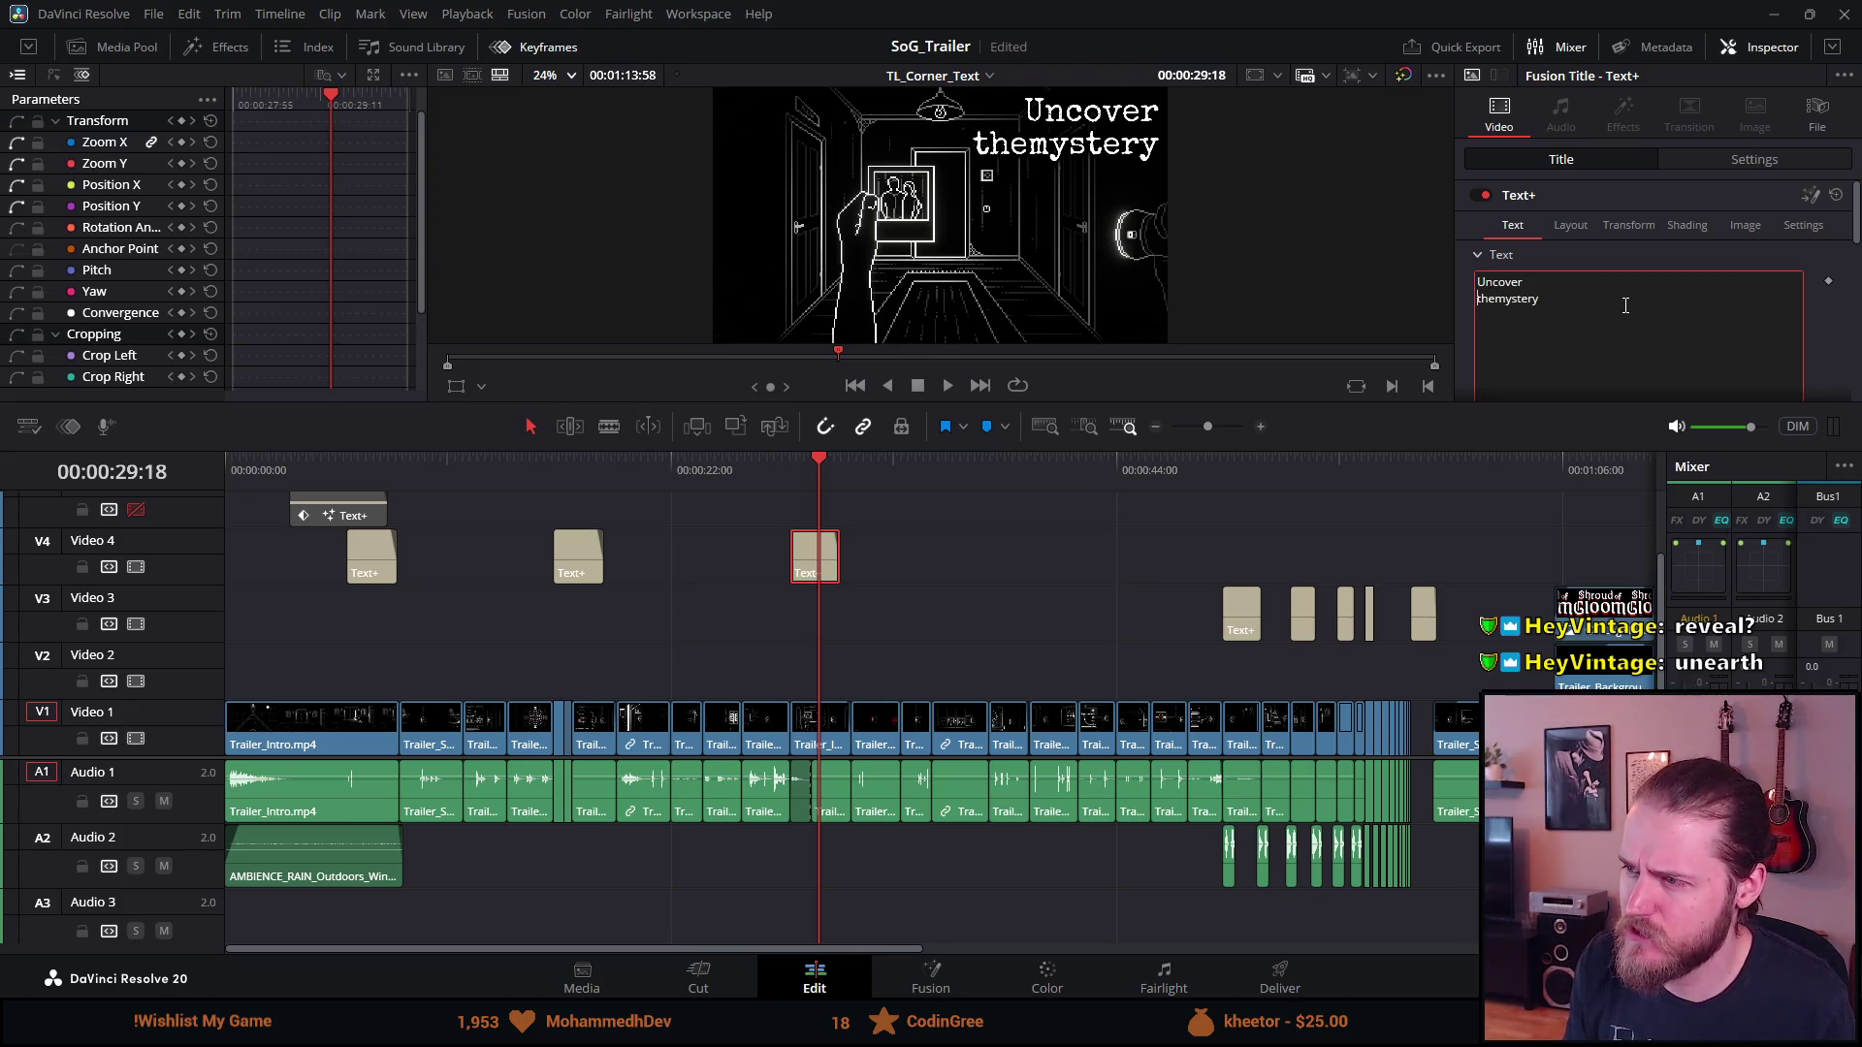
key(BackSpace)
key(Right)
key(Right)
key(Right)
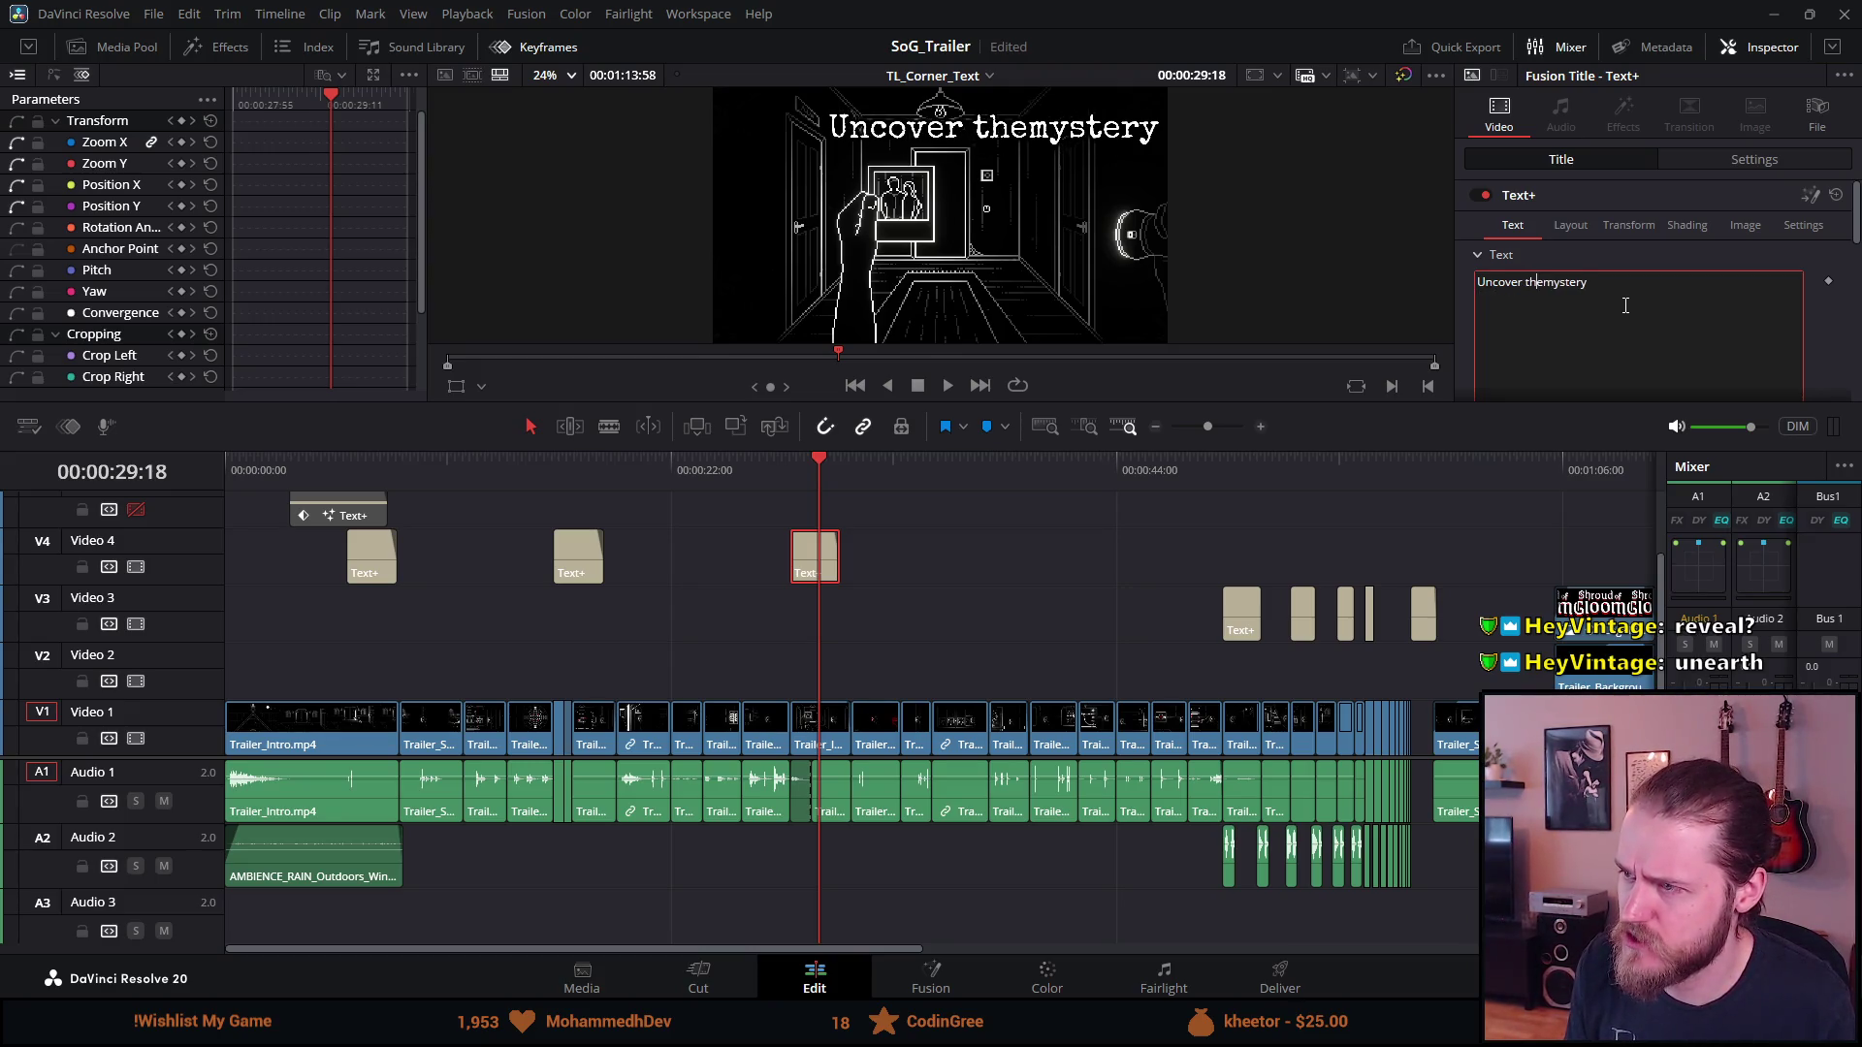
key(BackSpace)
key(Return)
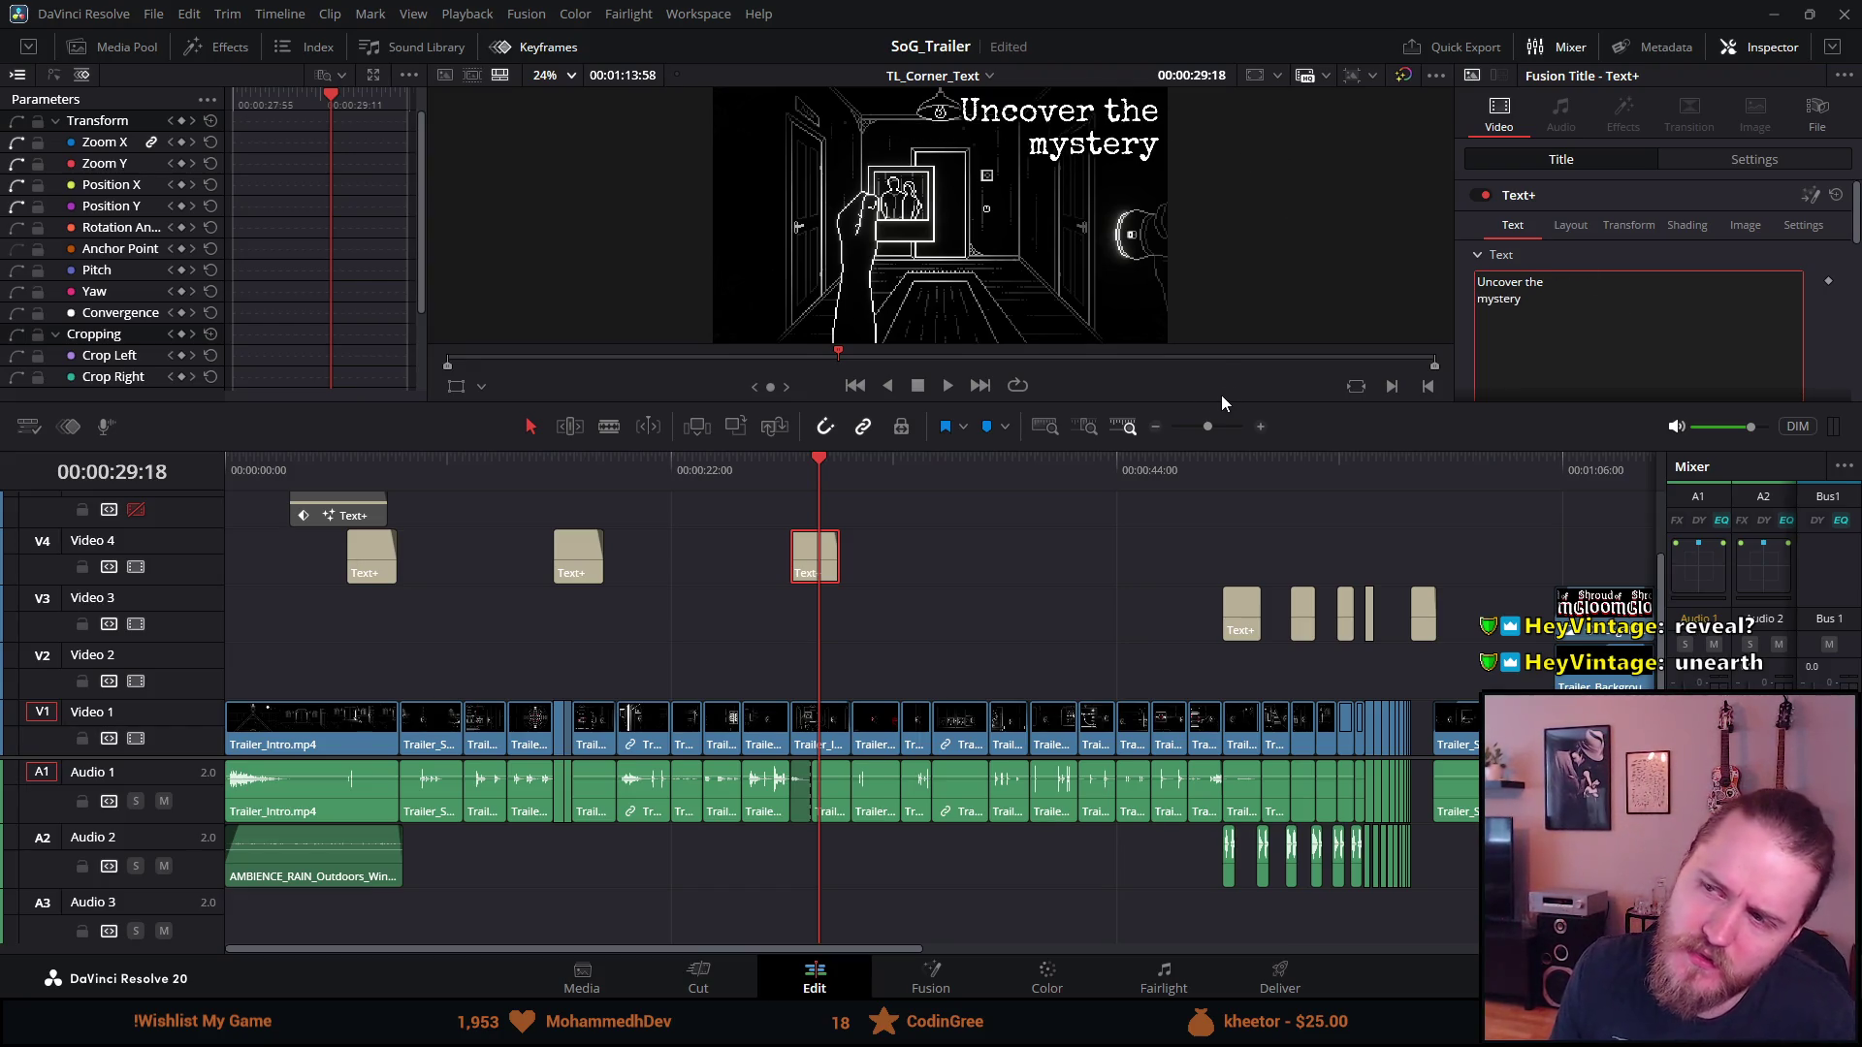
Play the trailer, skipping through the three corner title cards
click(341, 471)
key(space)
click(559, 473)
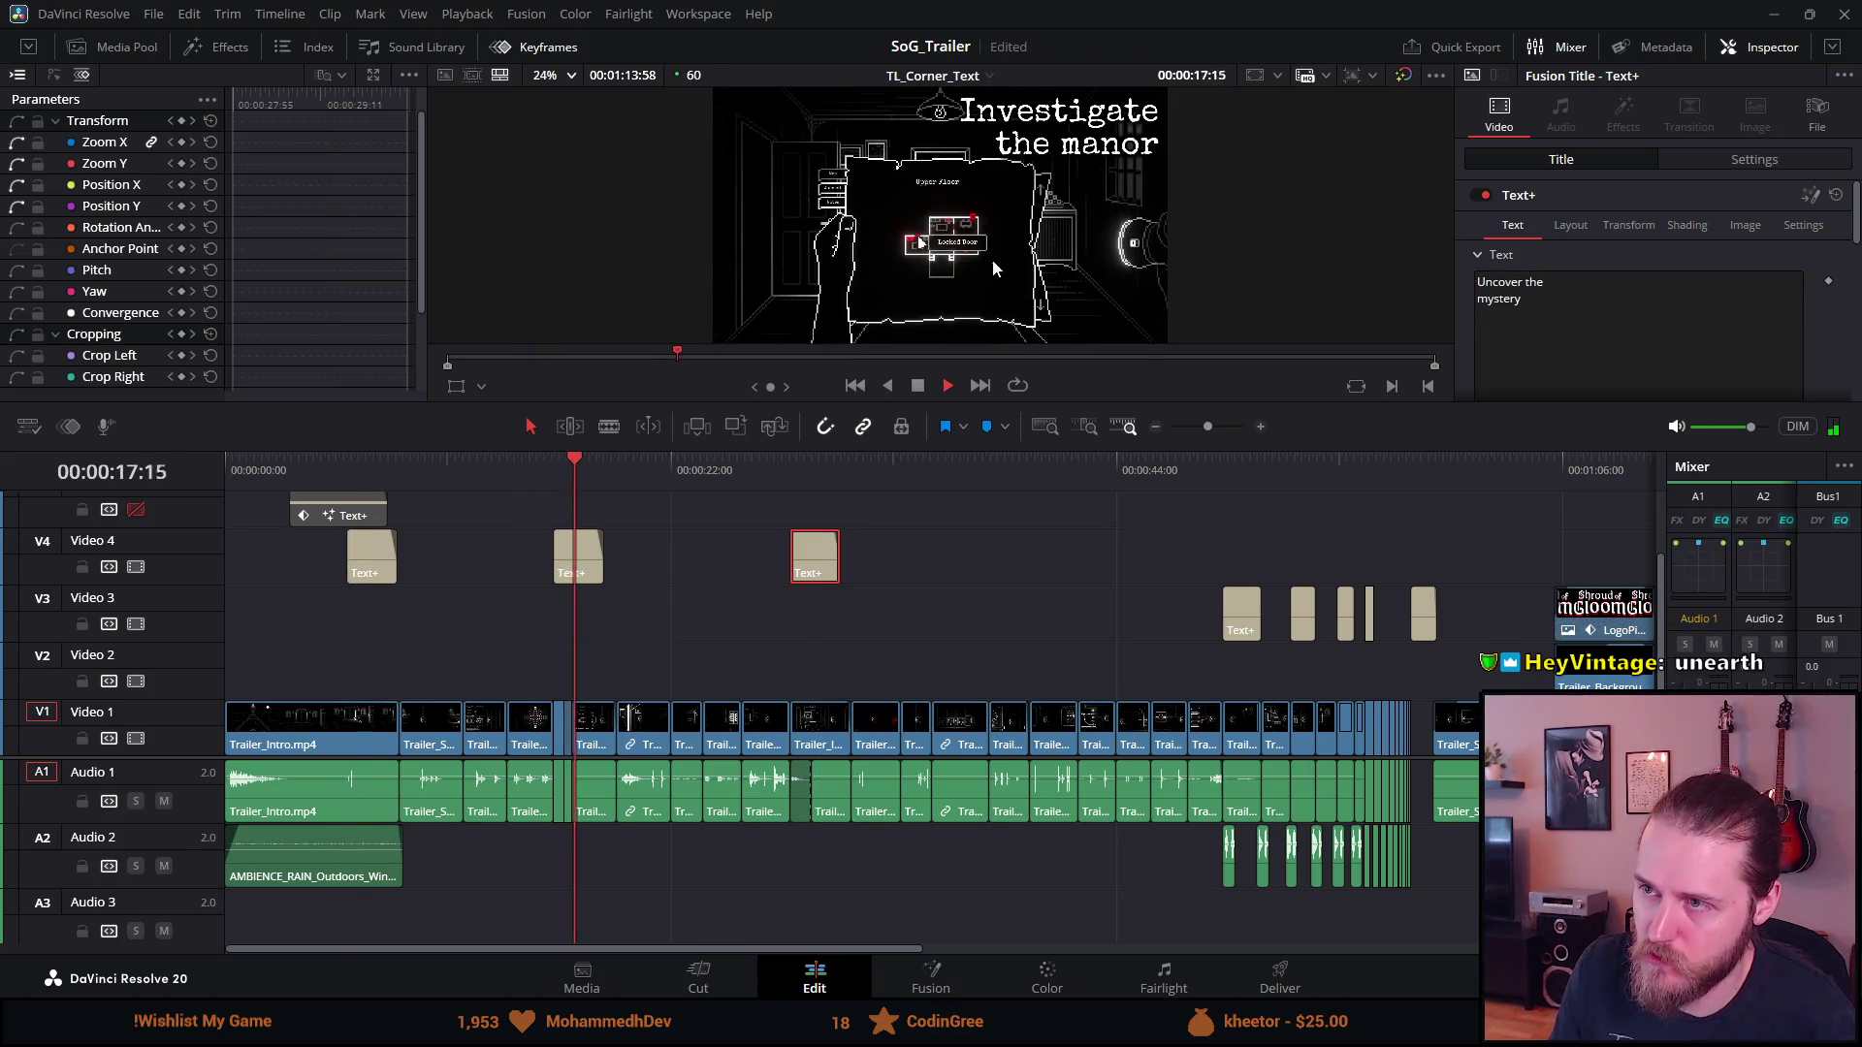
click(774, 468)
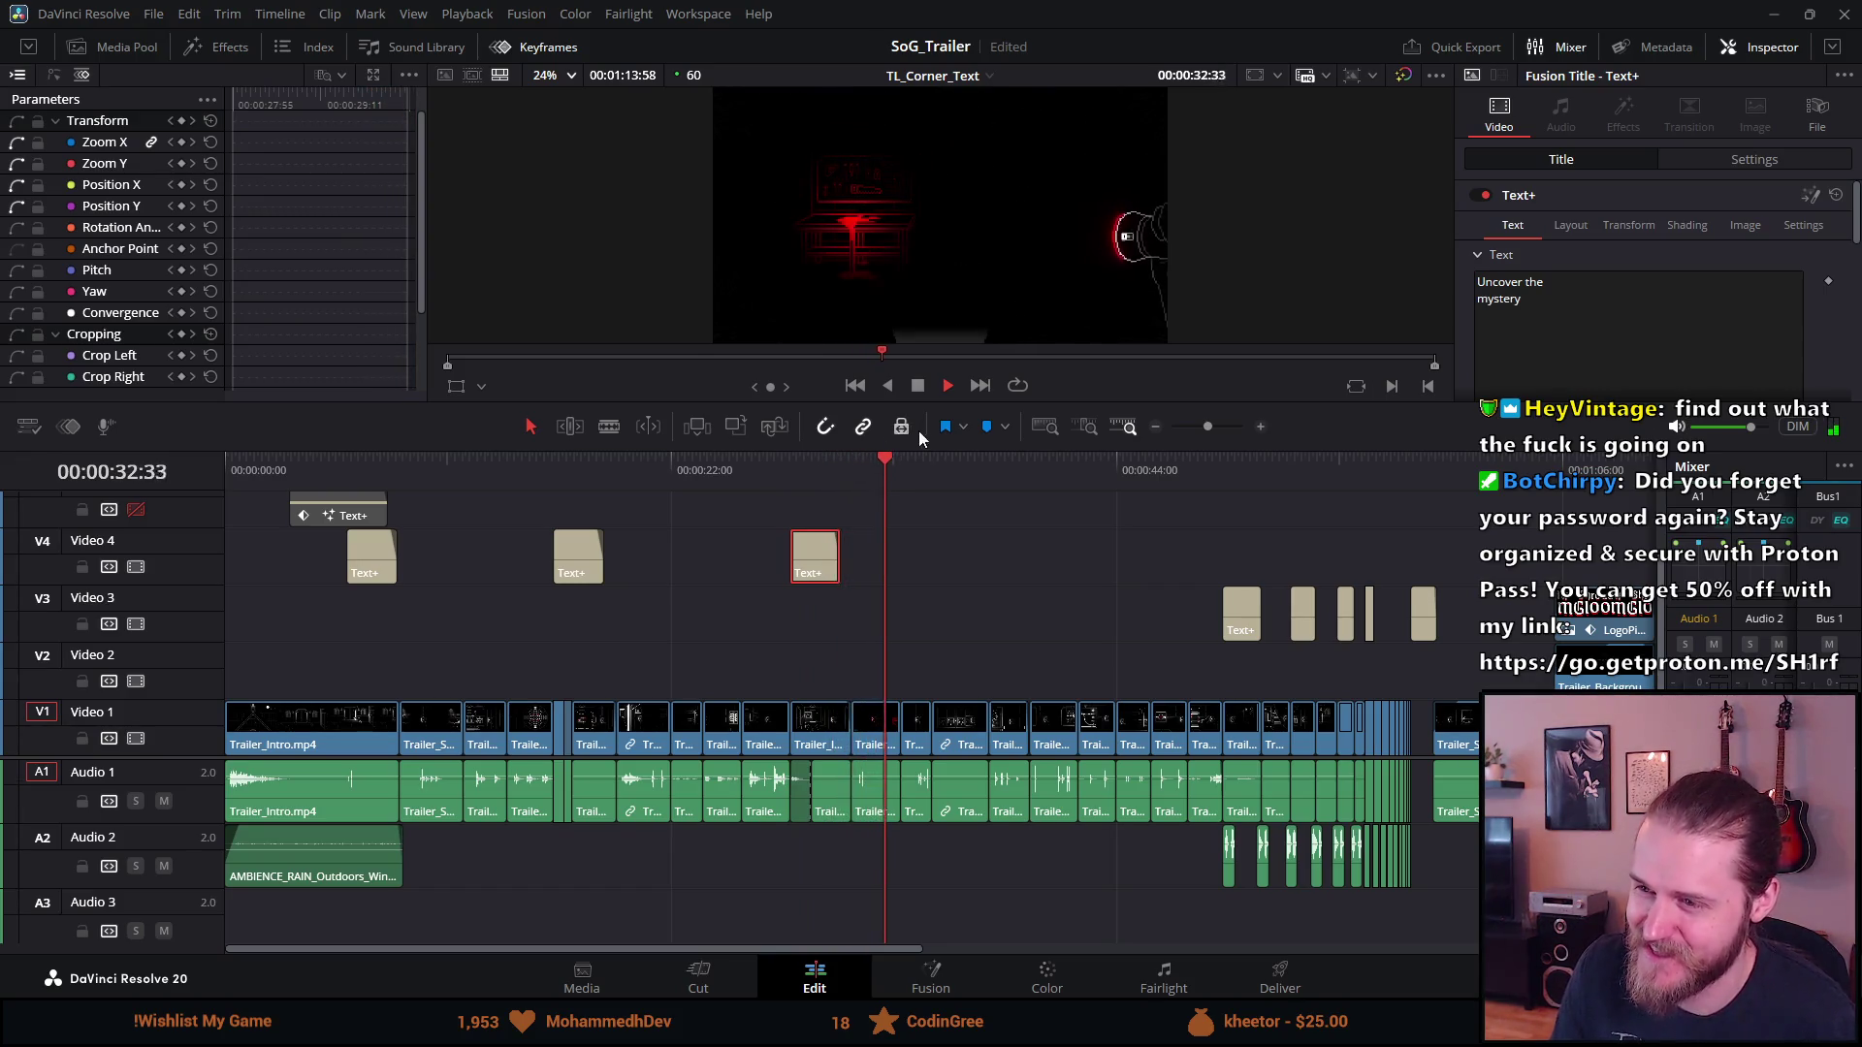
click(779, 454)
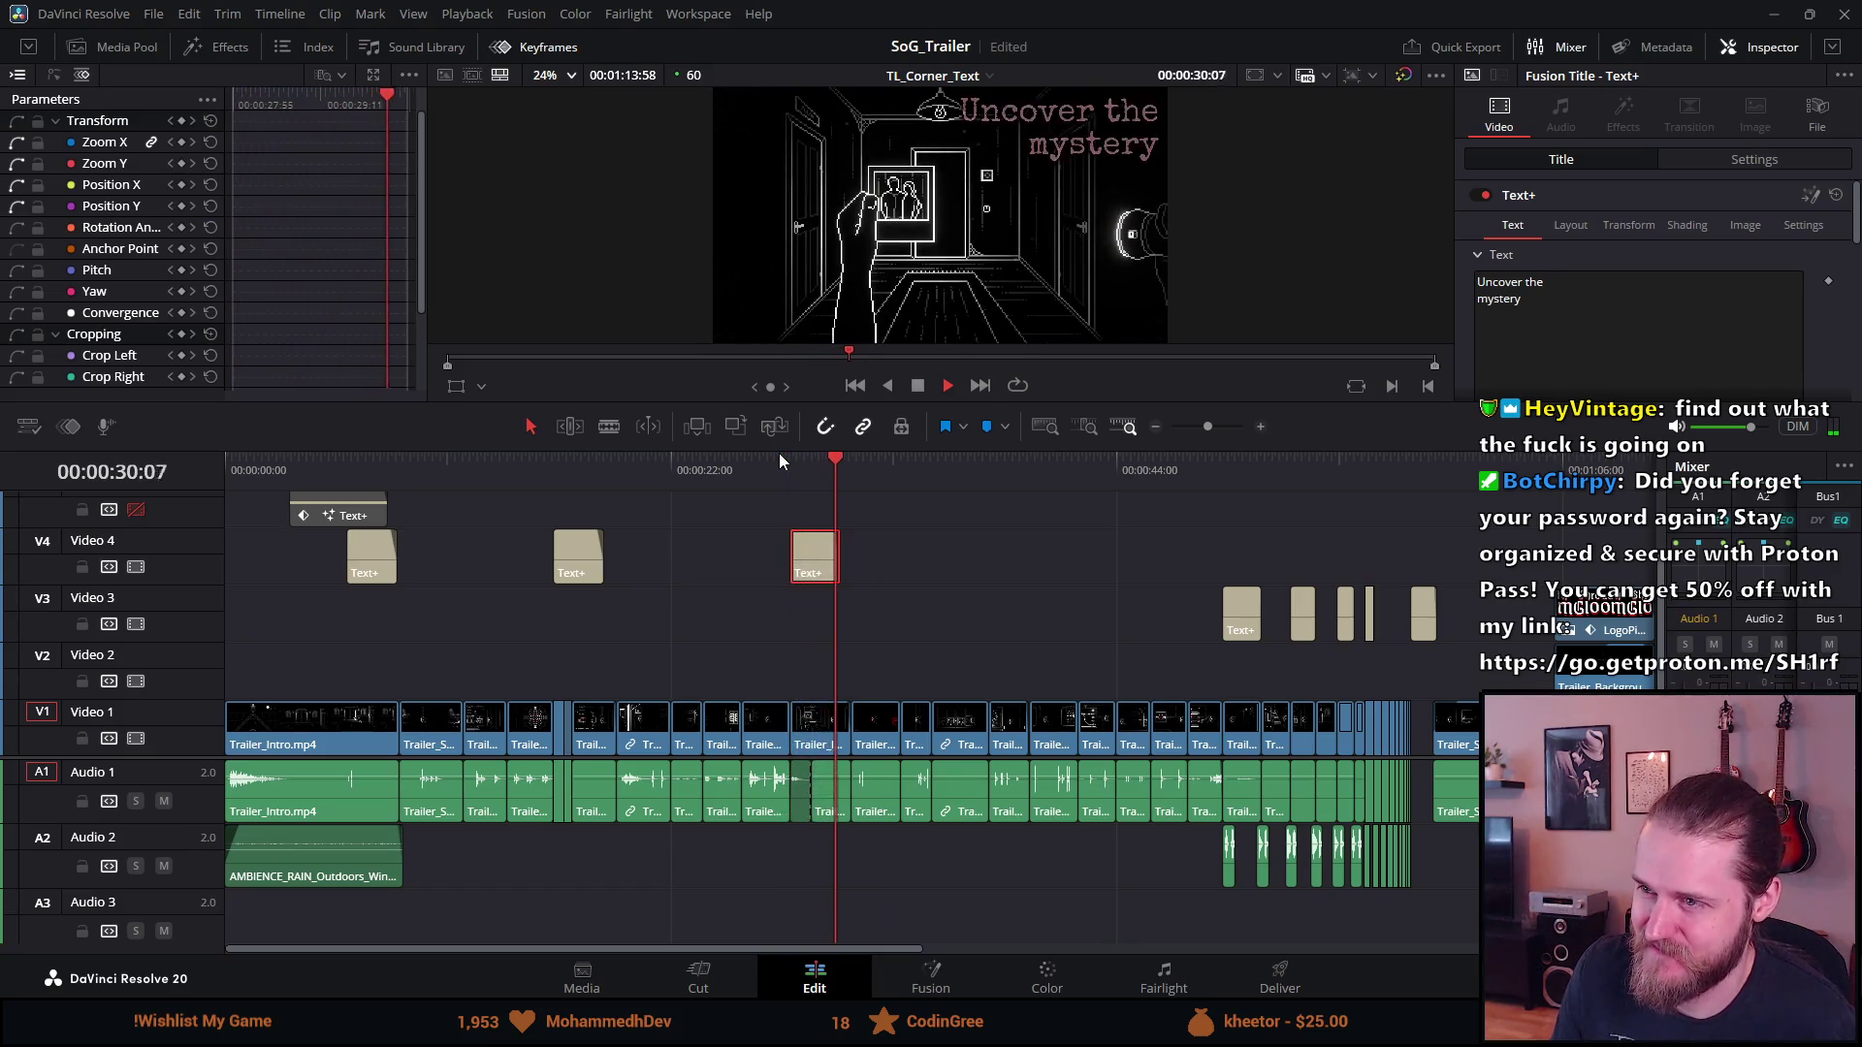
key(space)
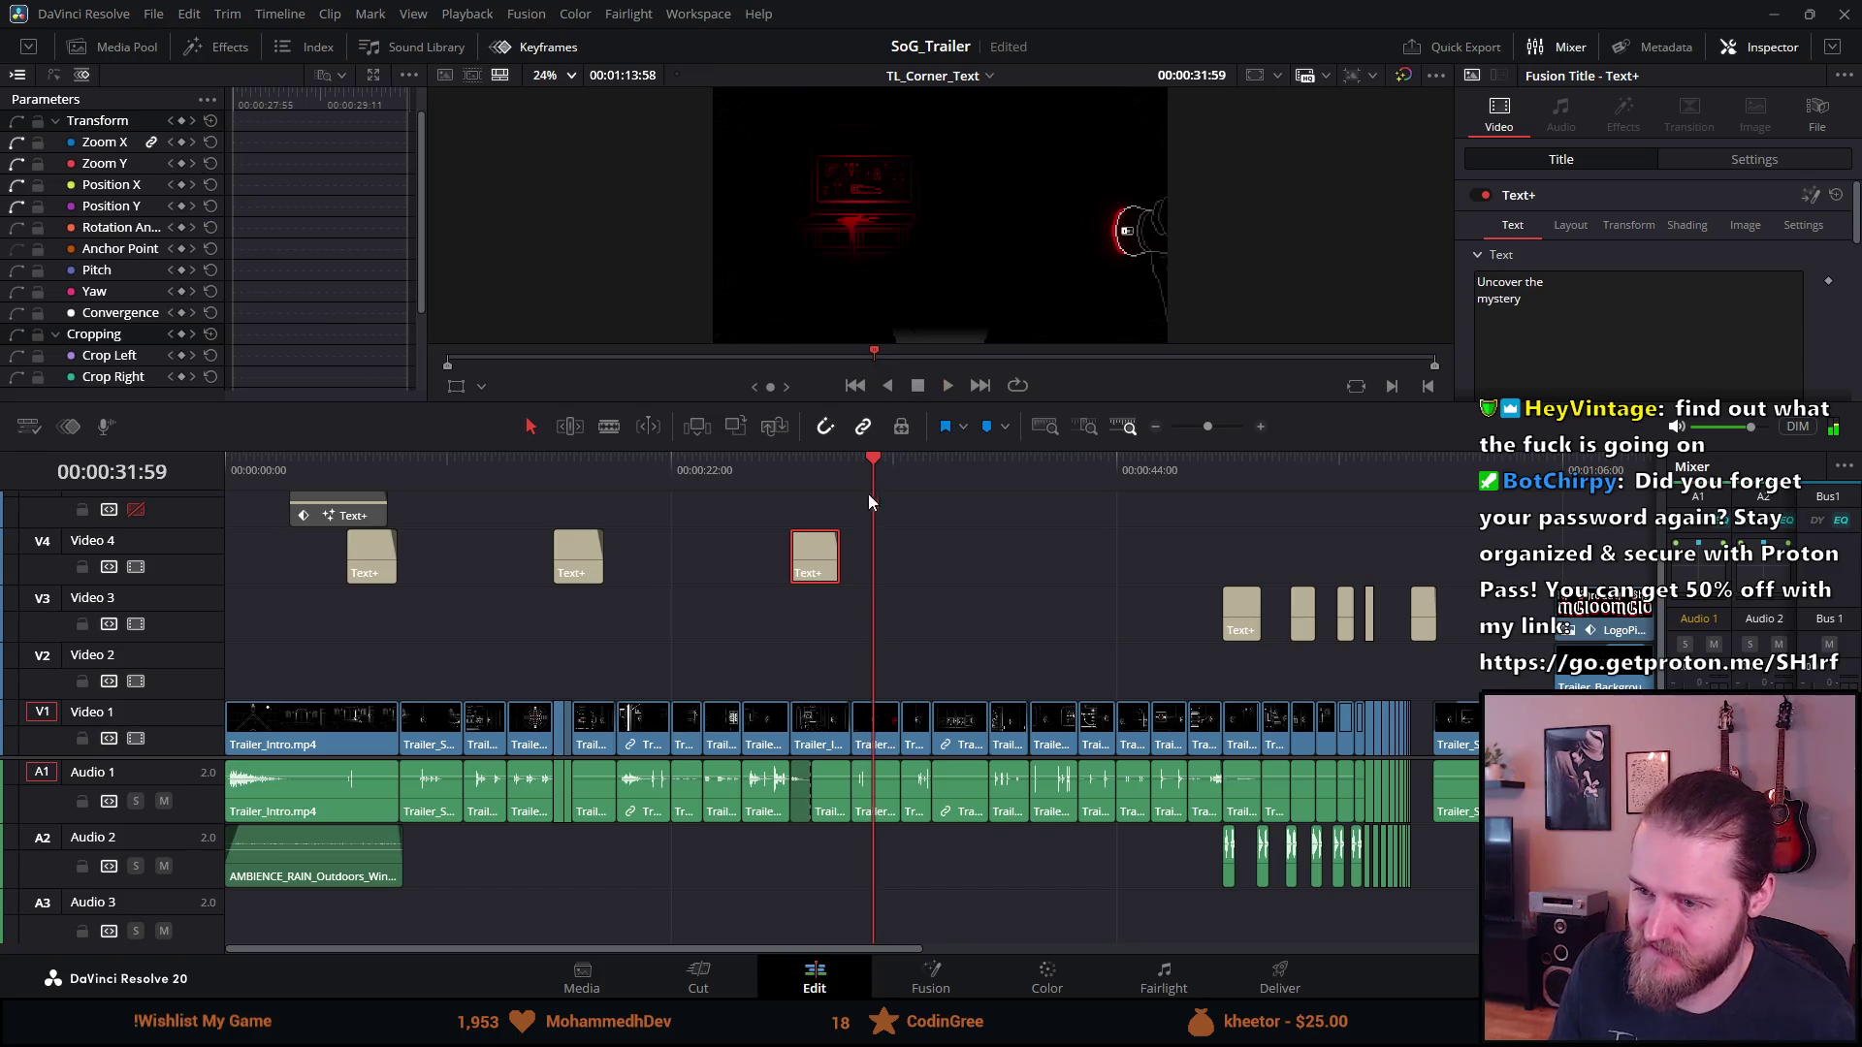
Replay the third title, select the 'Venture into the dark' clip, and stop at 38:46
click(870, 703)
click(823, 458)
click(809, 463)
key(space)
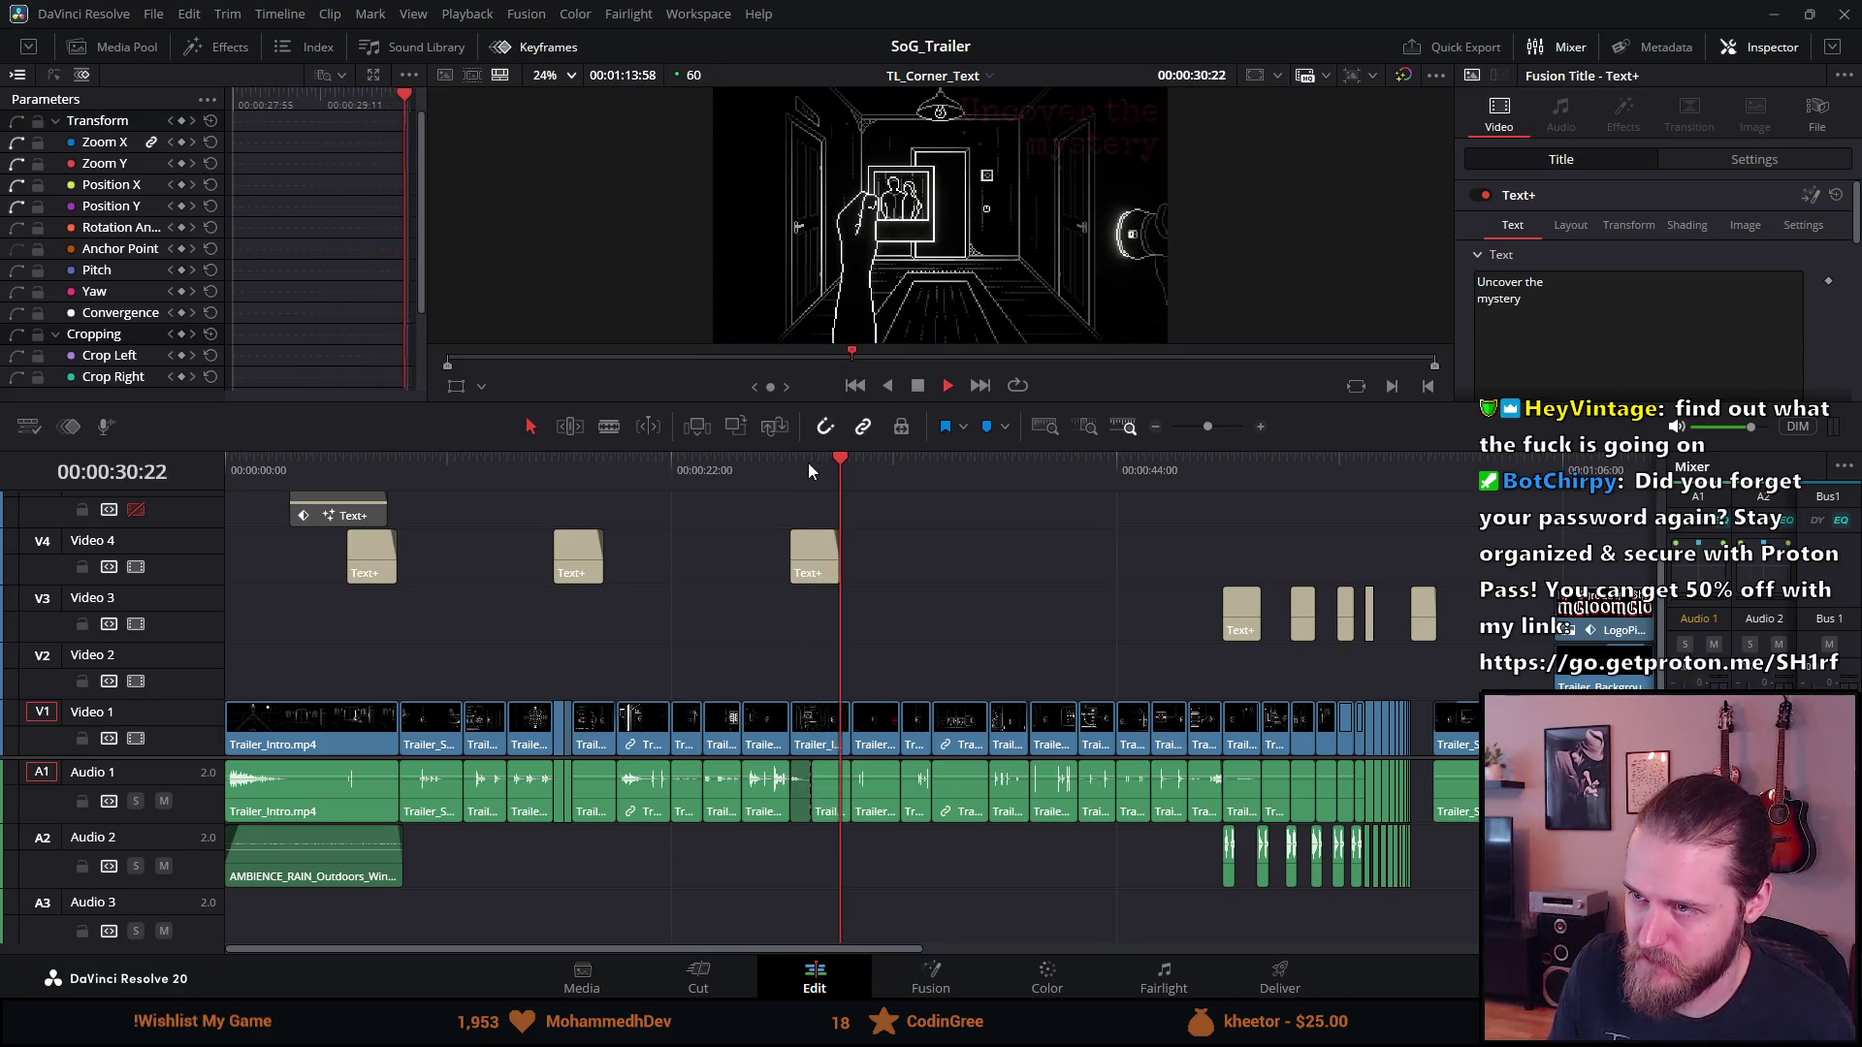
click(814, 558)
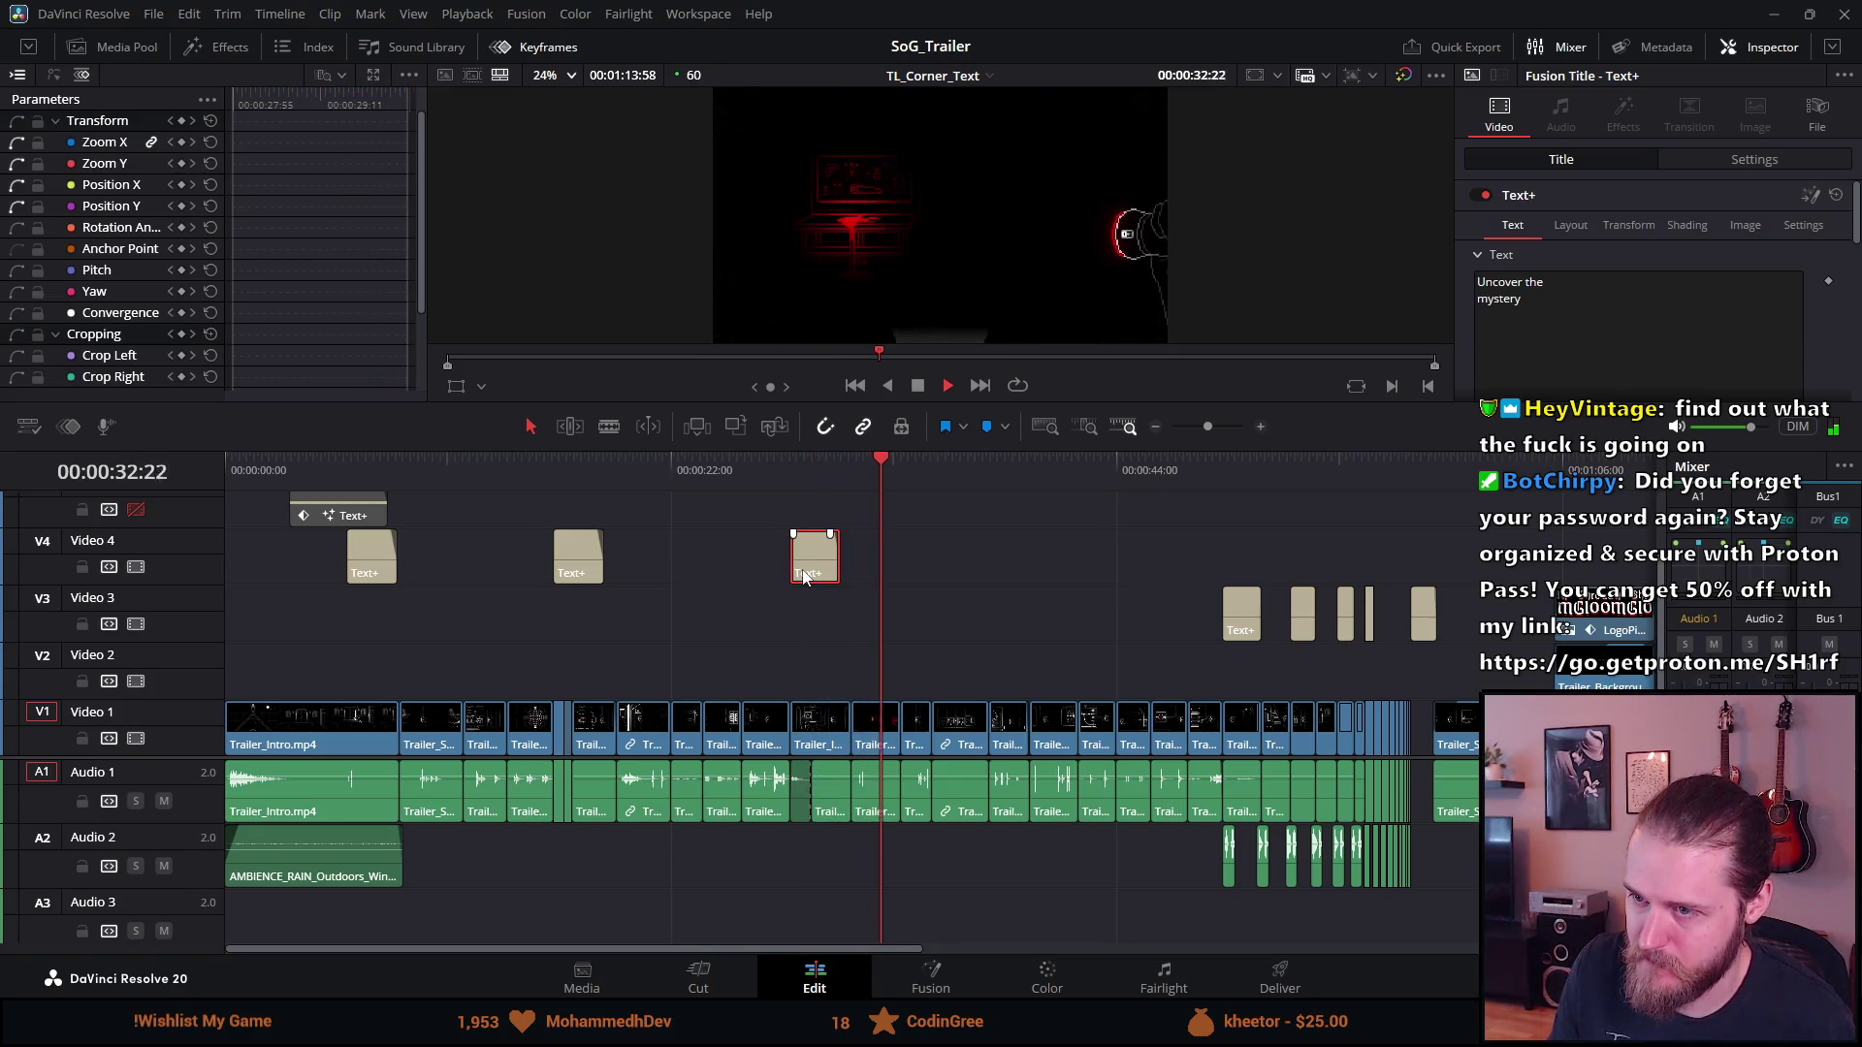
click(388, 561)
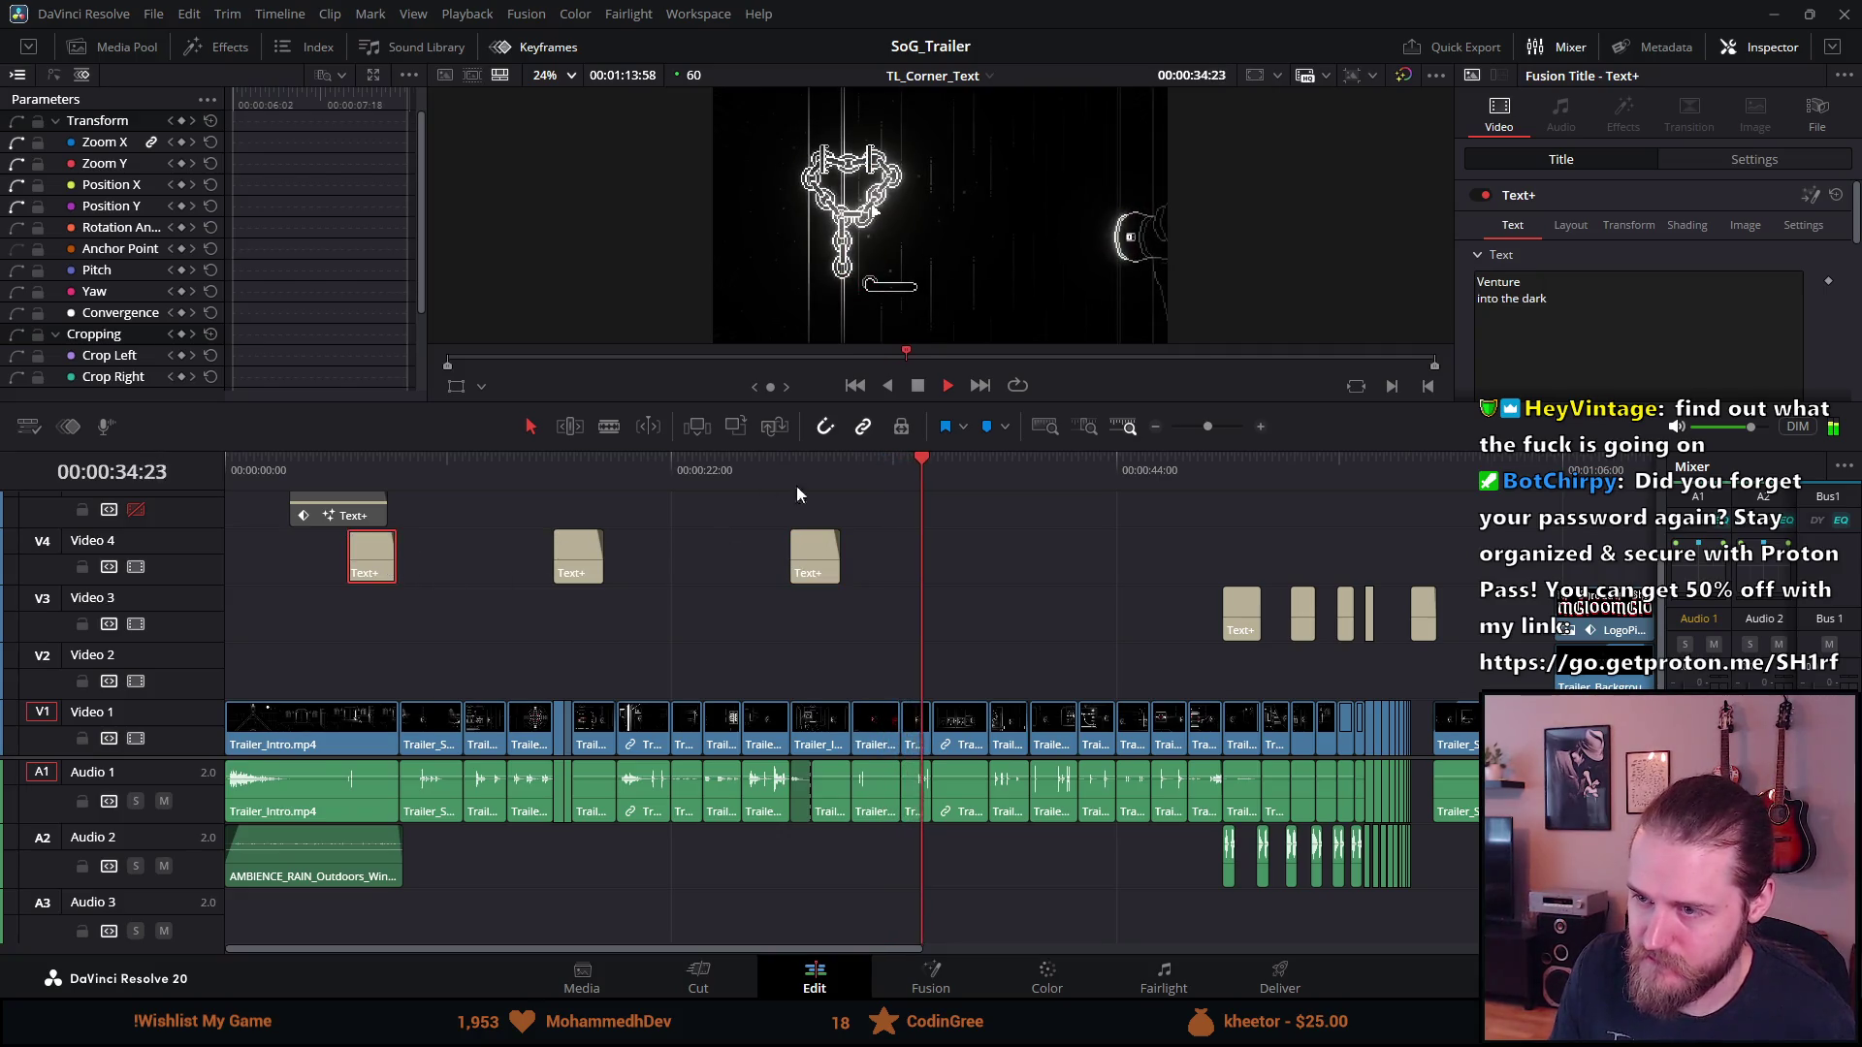
click(976, 465)
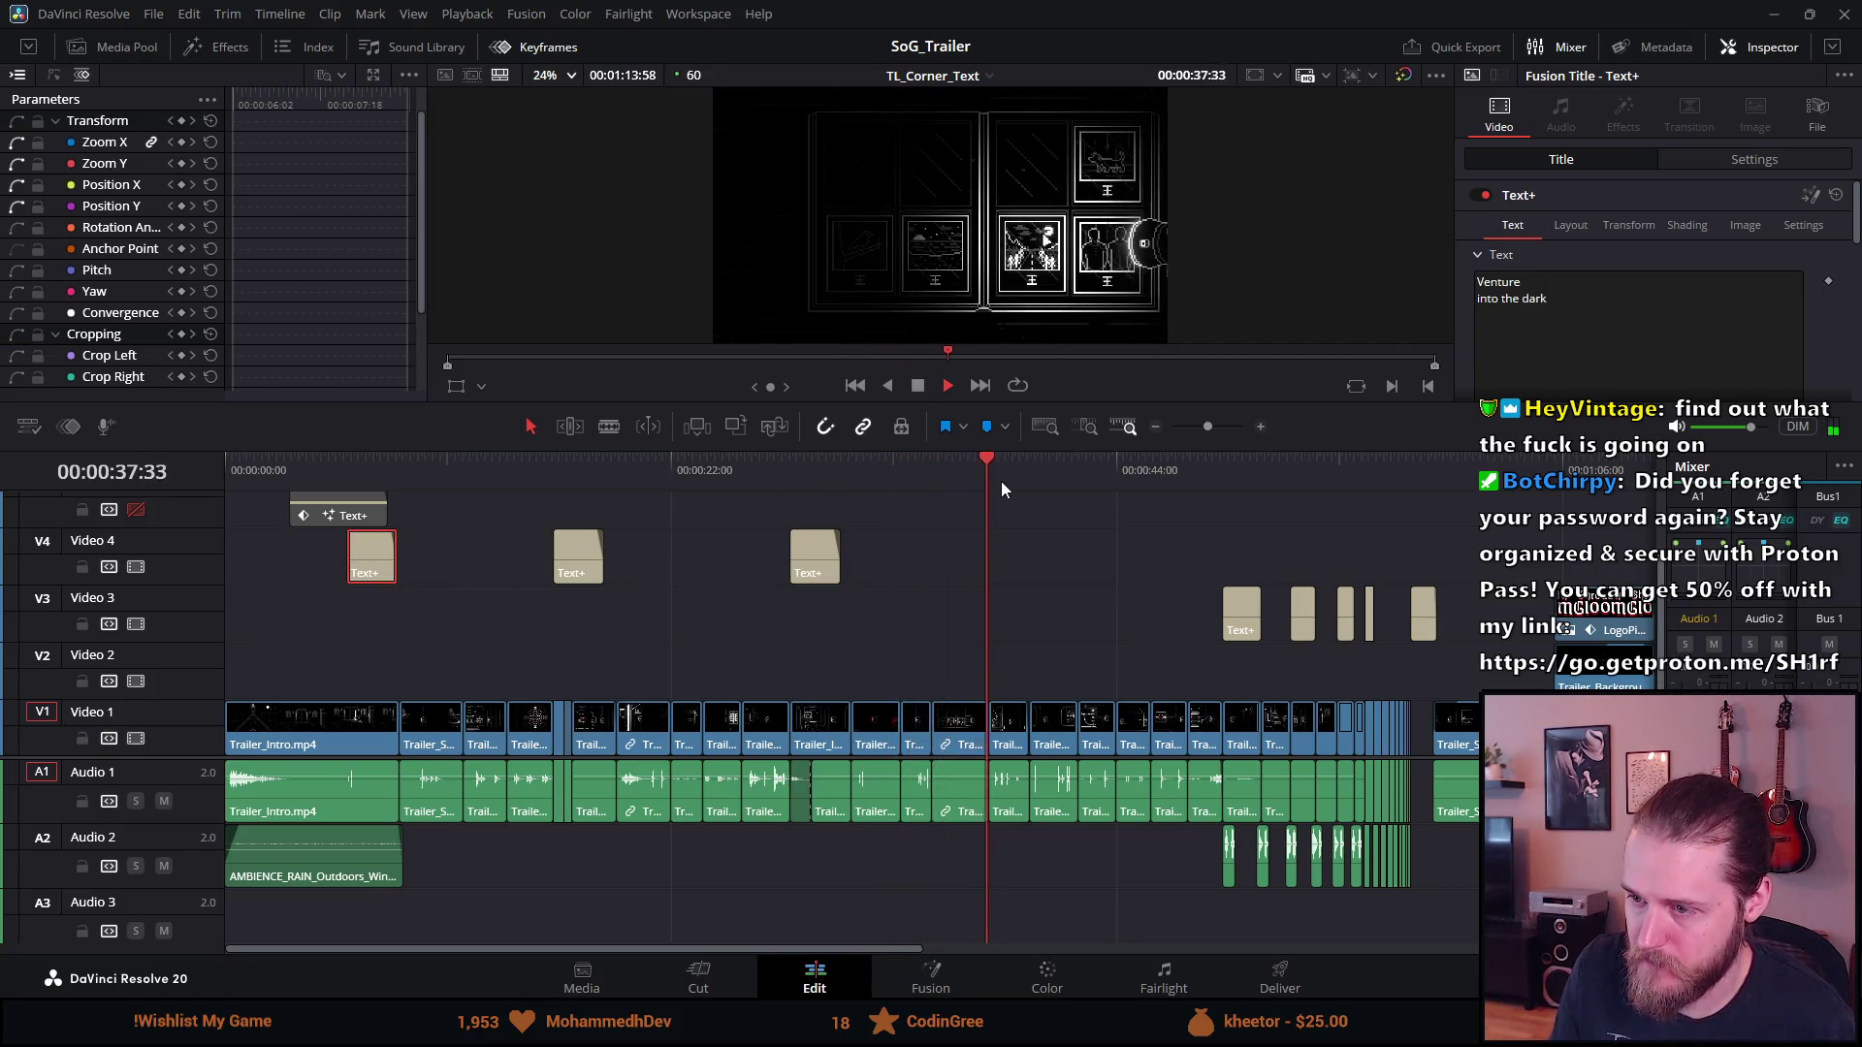
key(space)
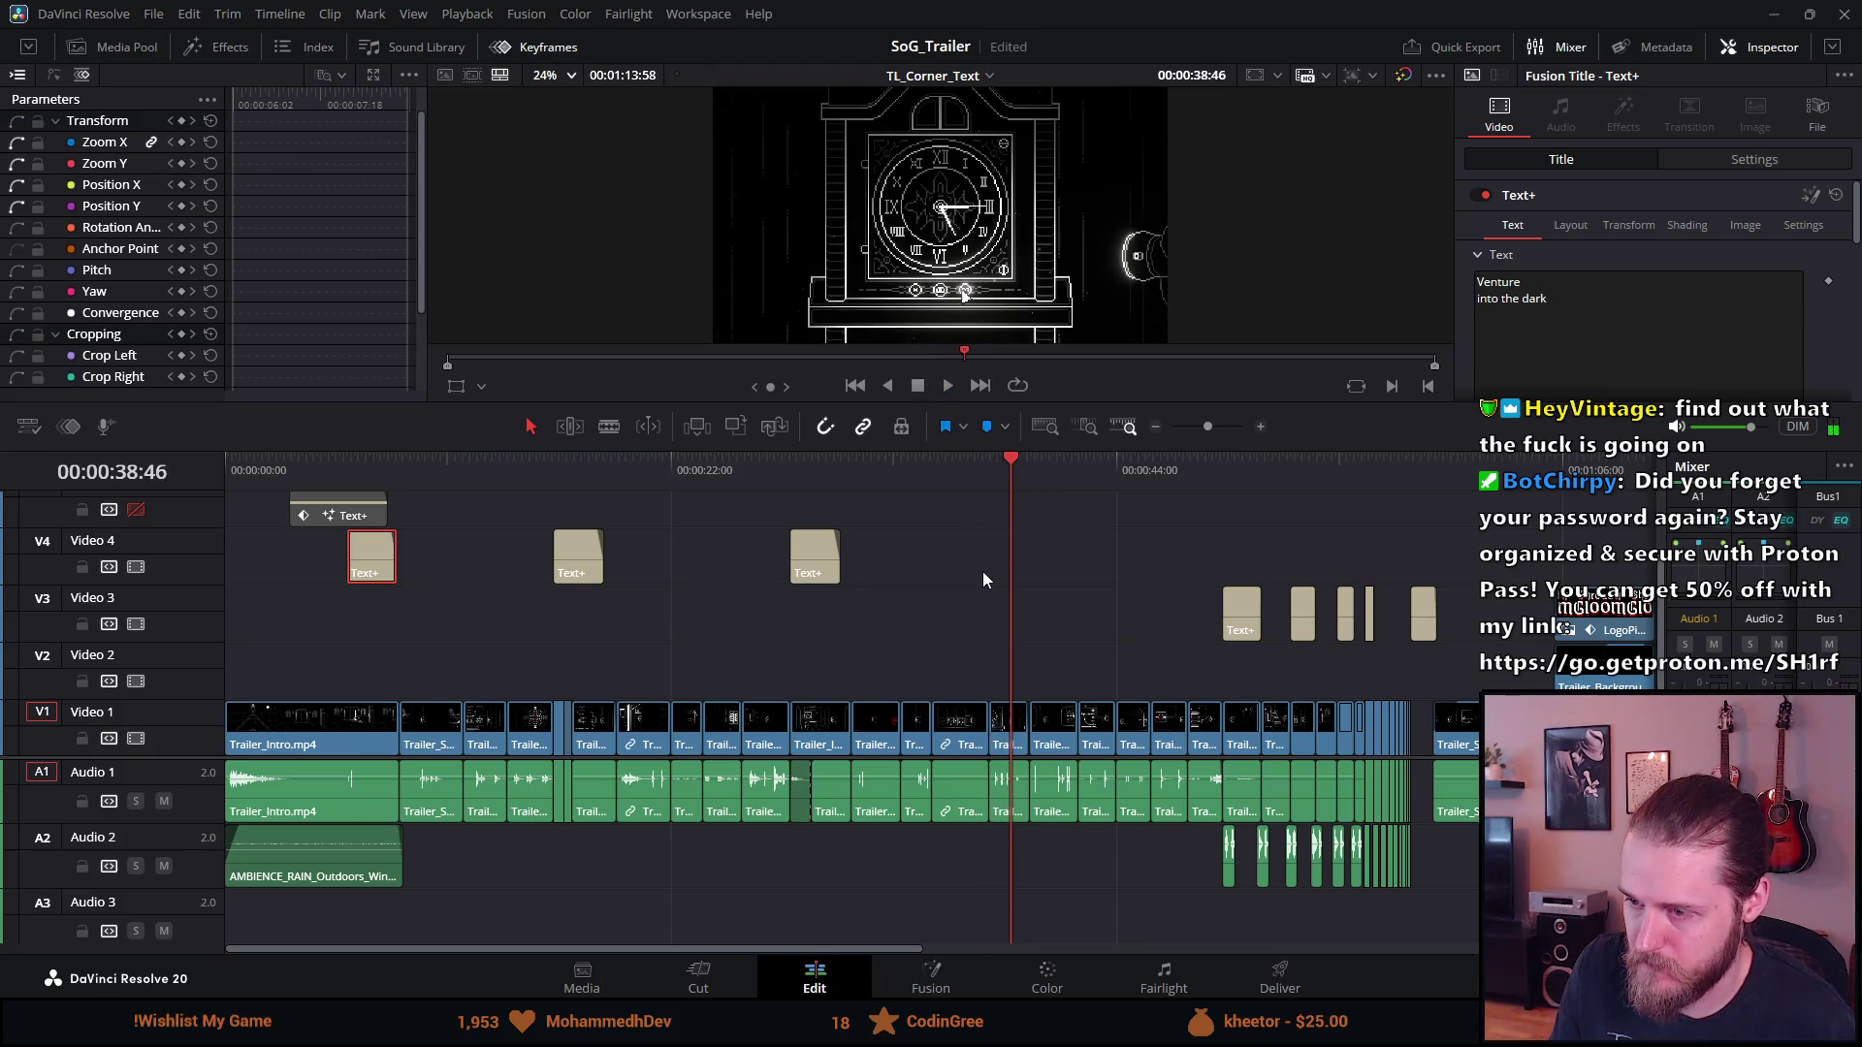
scroll(981, 572, right, 5)
scroll(795, 576, up, 5)
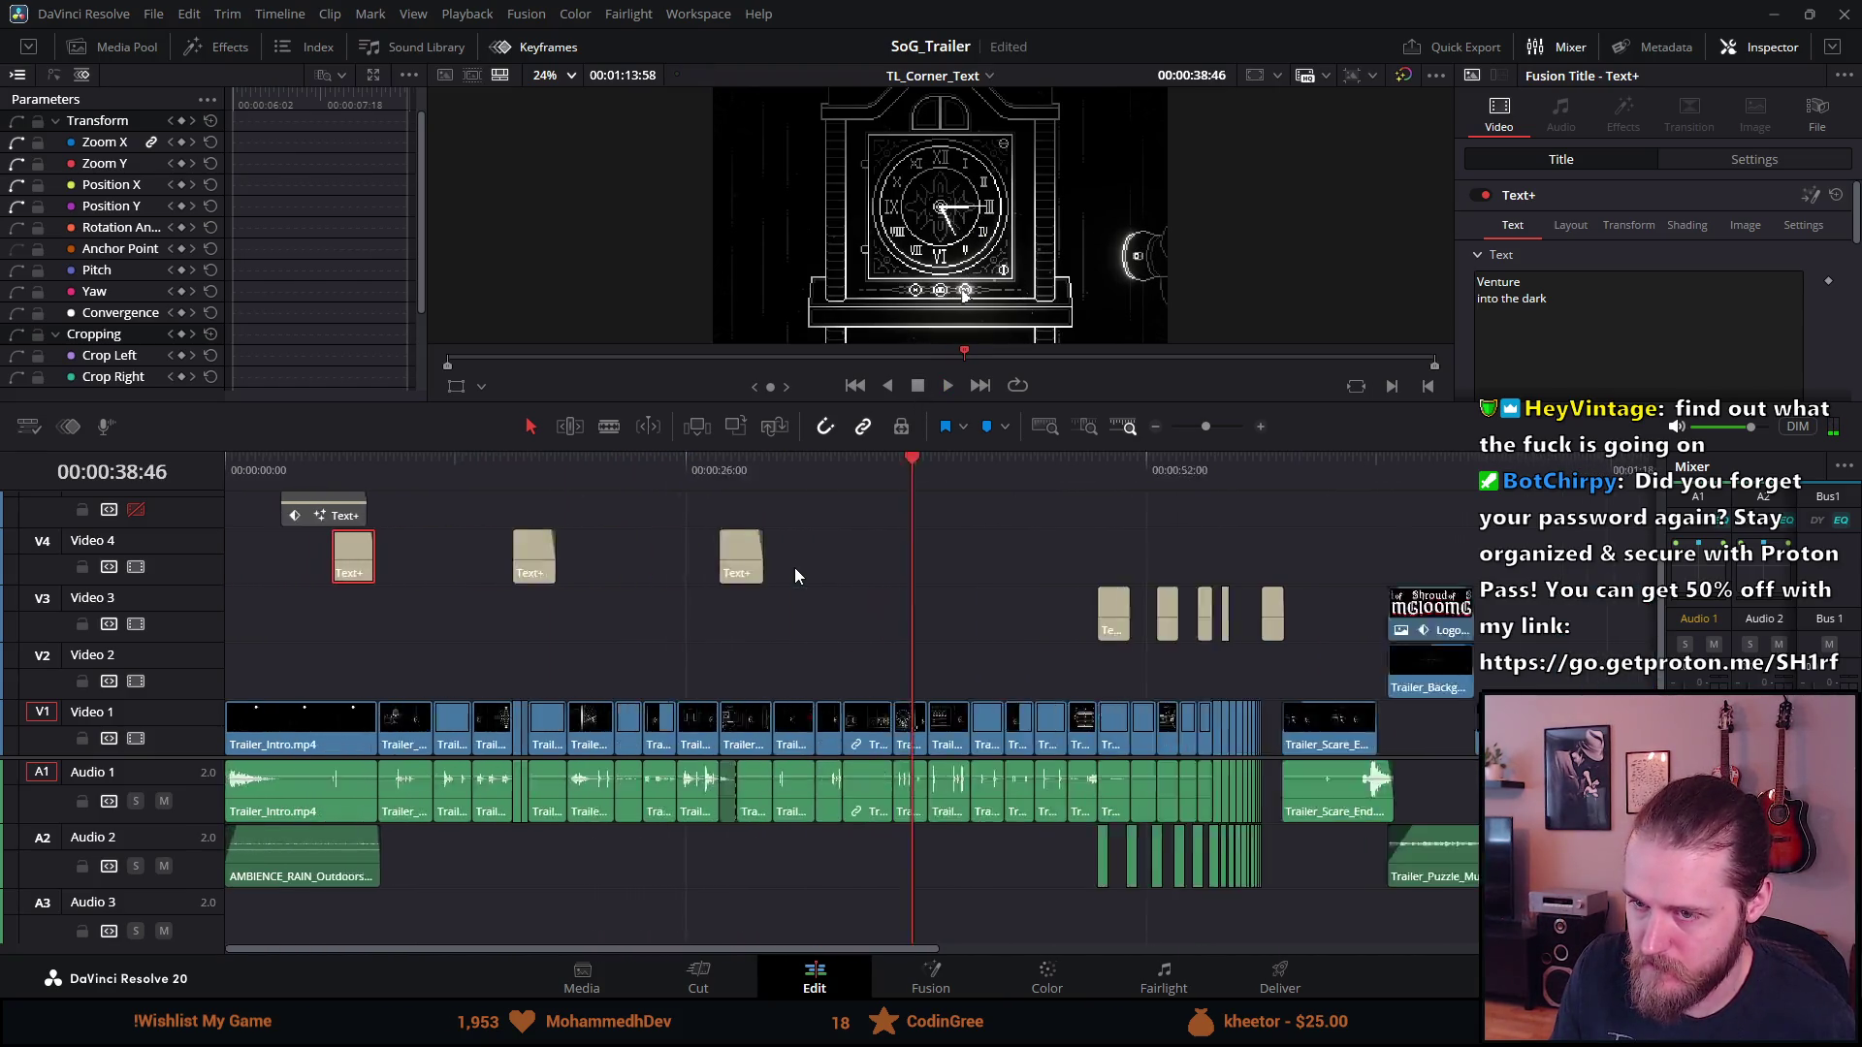
Paste a copy of the 'Venture into the dark' card onto V4 at 45:42 and play it
click(975, 486)
key(space)
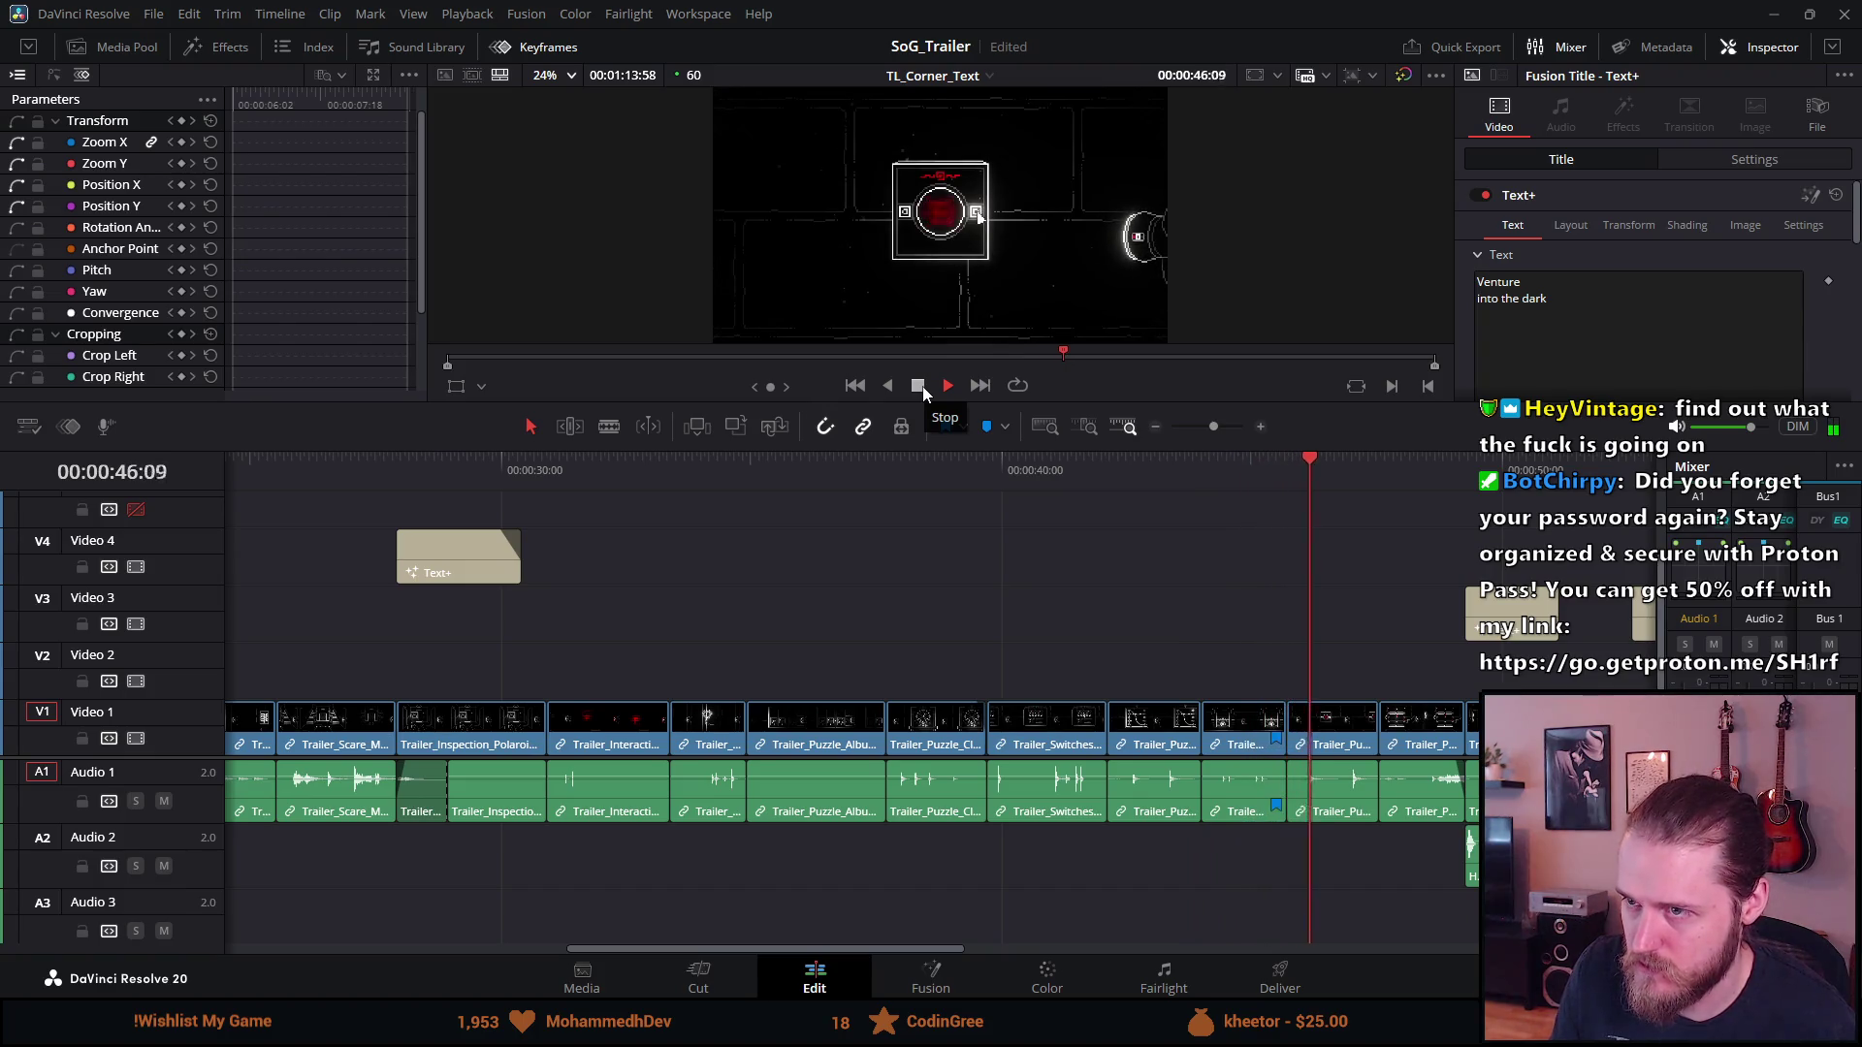
click(922, 386)
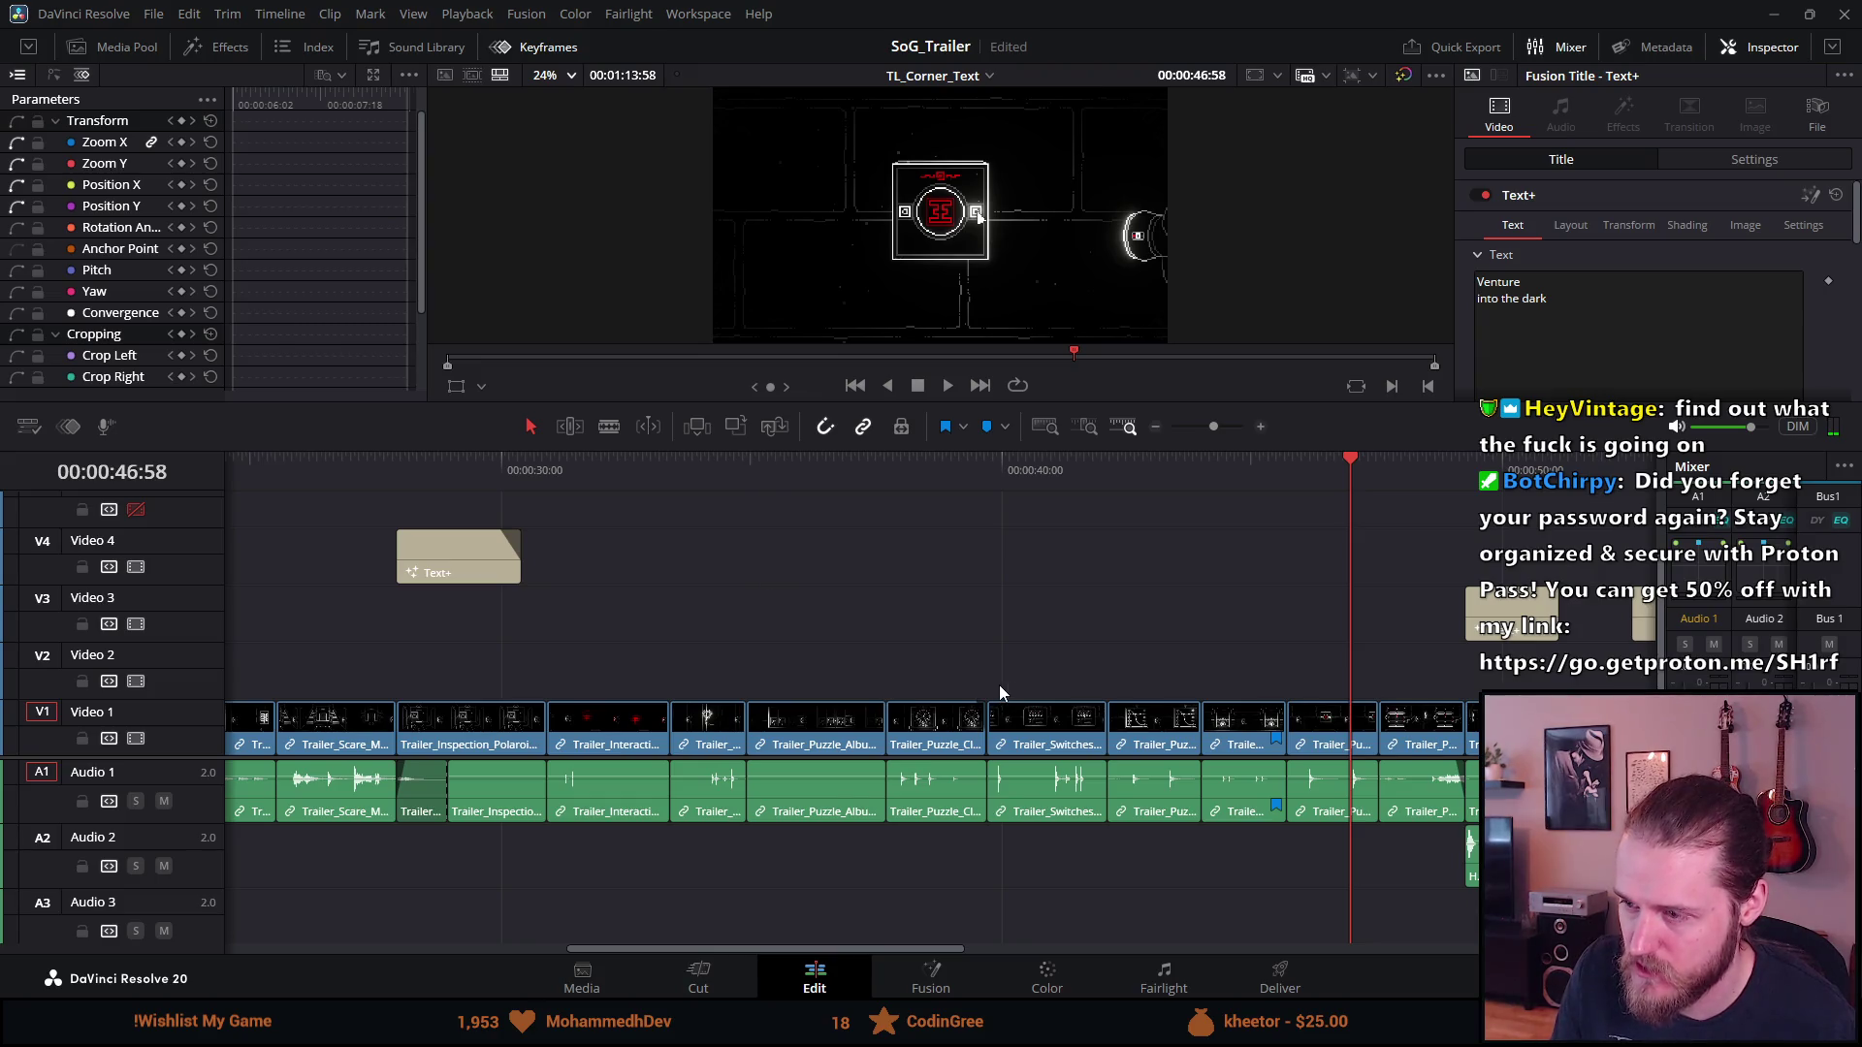
click(1294, 475)
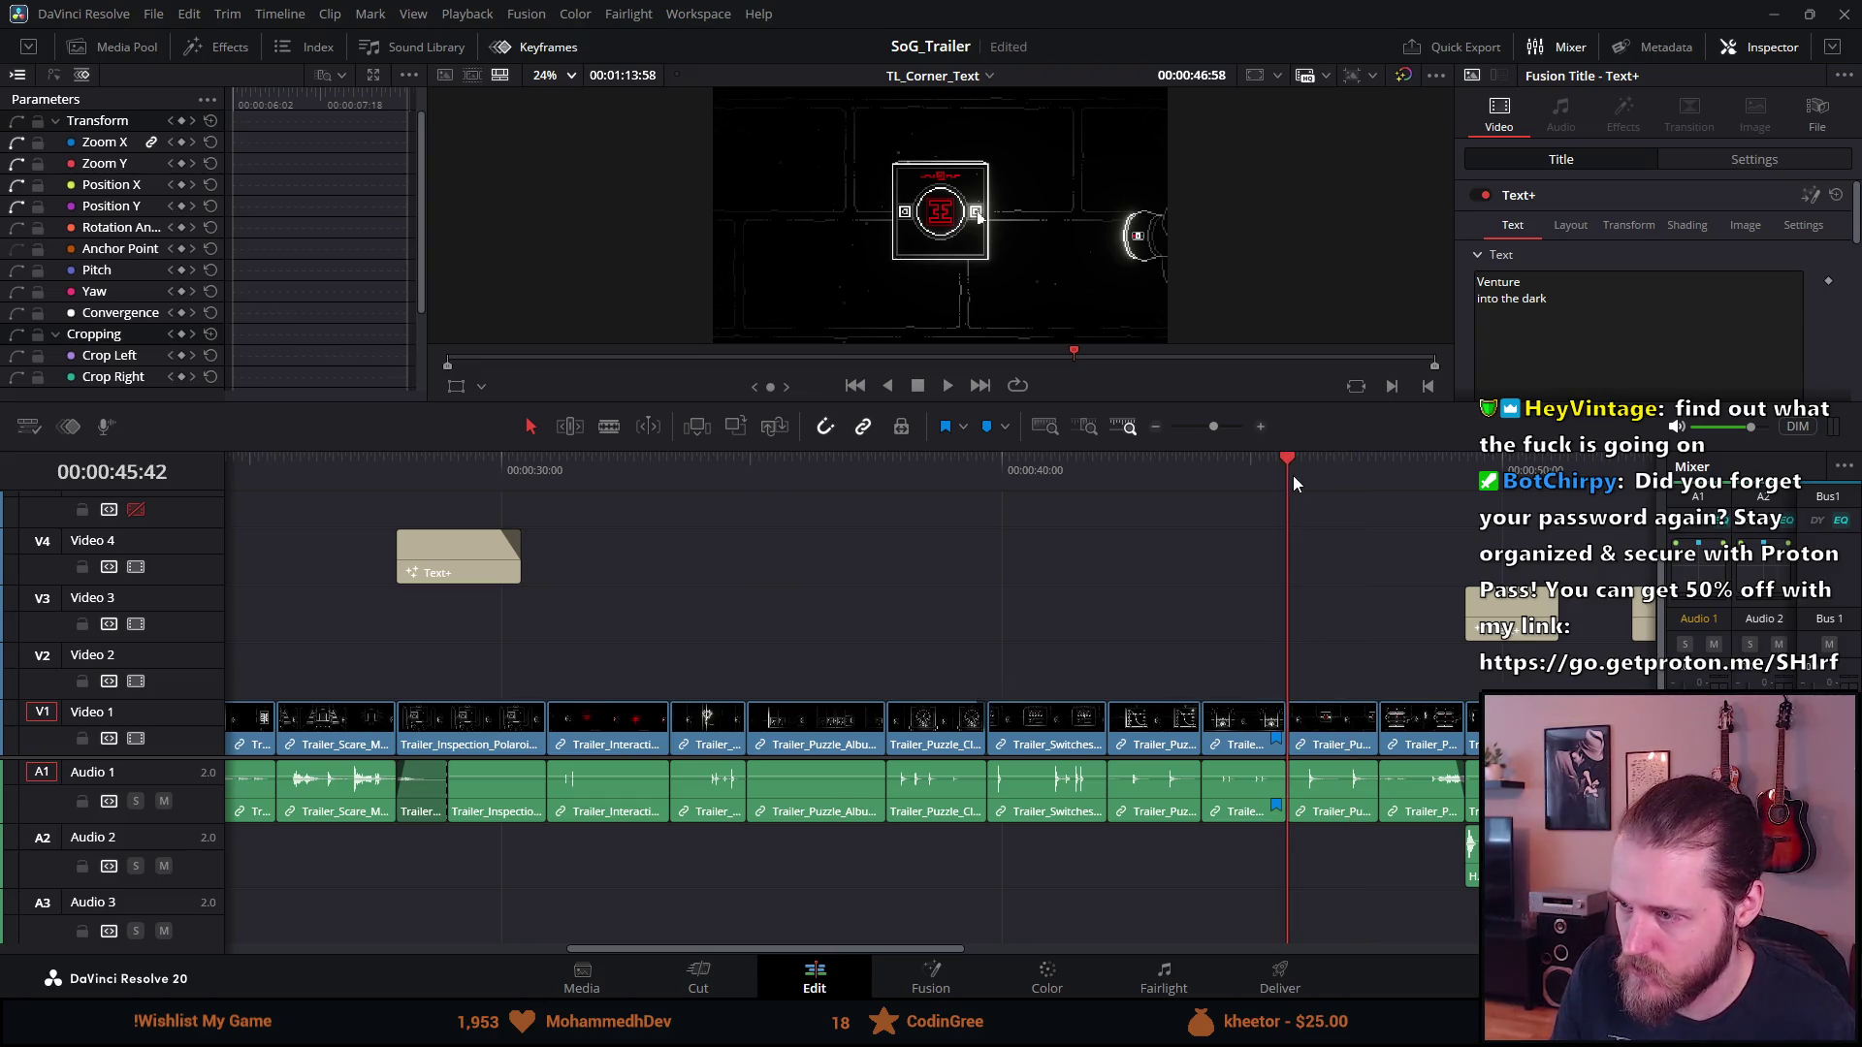
key(ctrl+v)
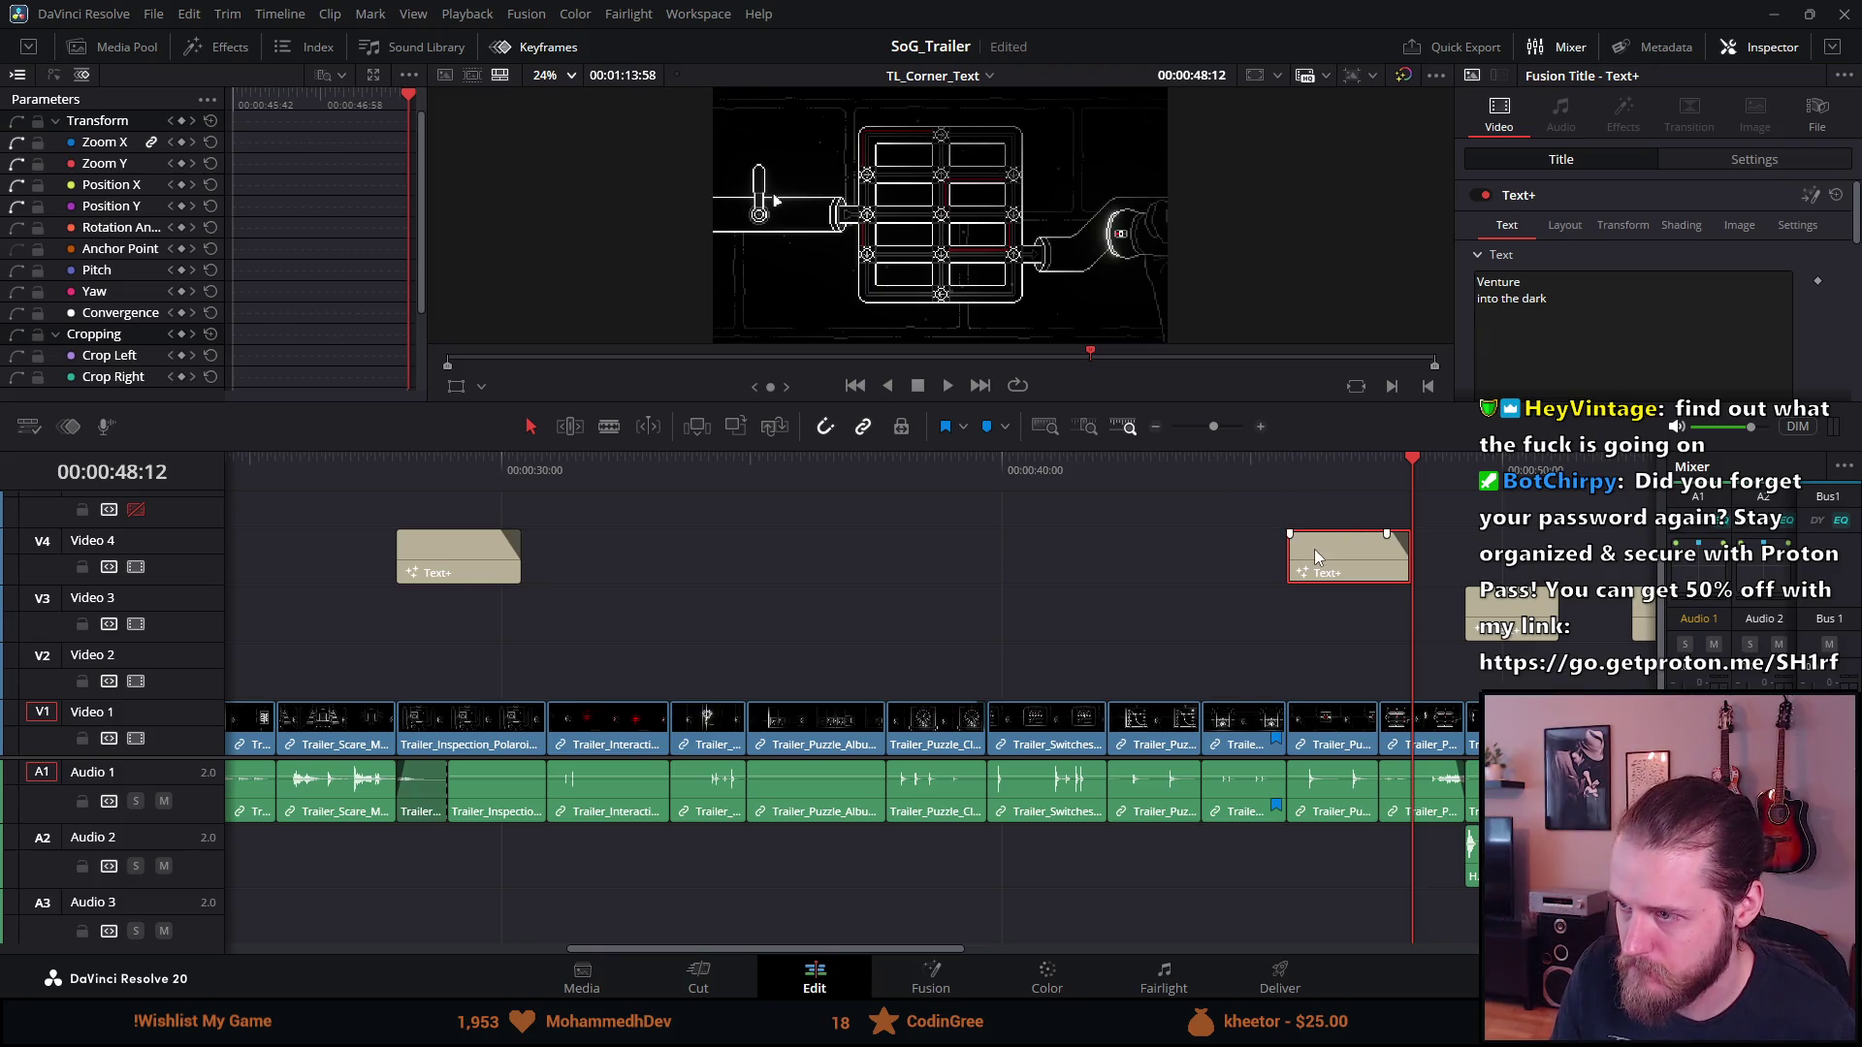
click(1274, 457)
key(space)
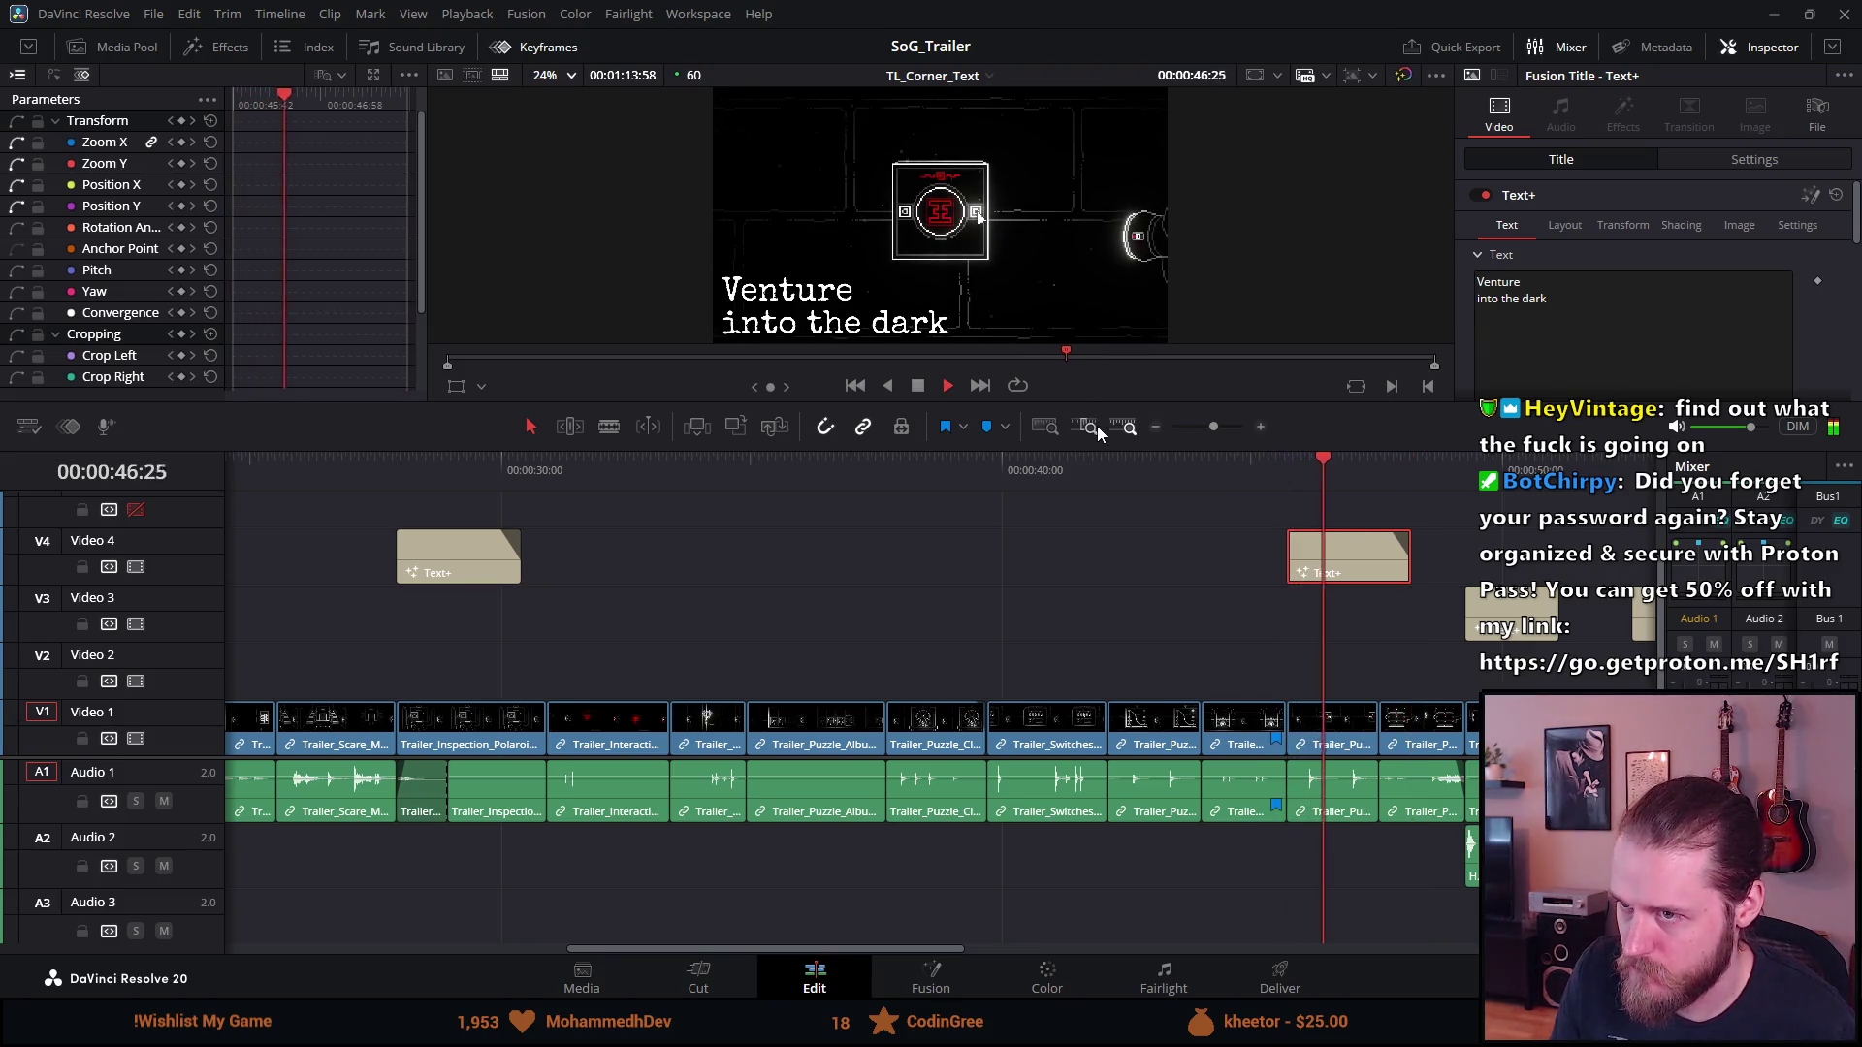
click(915, 389)
Replace the new card's 'Venture into the dark' text with 'Solve' over 'puzzles' on two lines
click(1335, 469)
click(1486, 330)
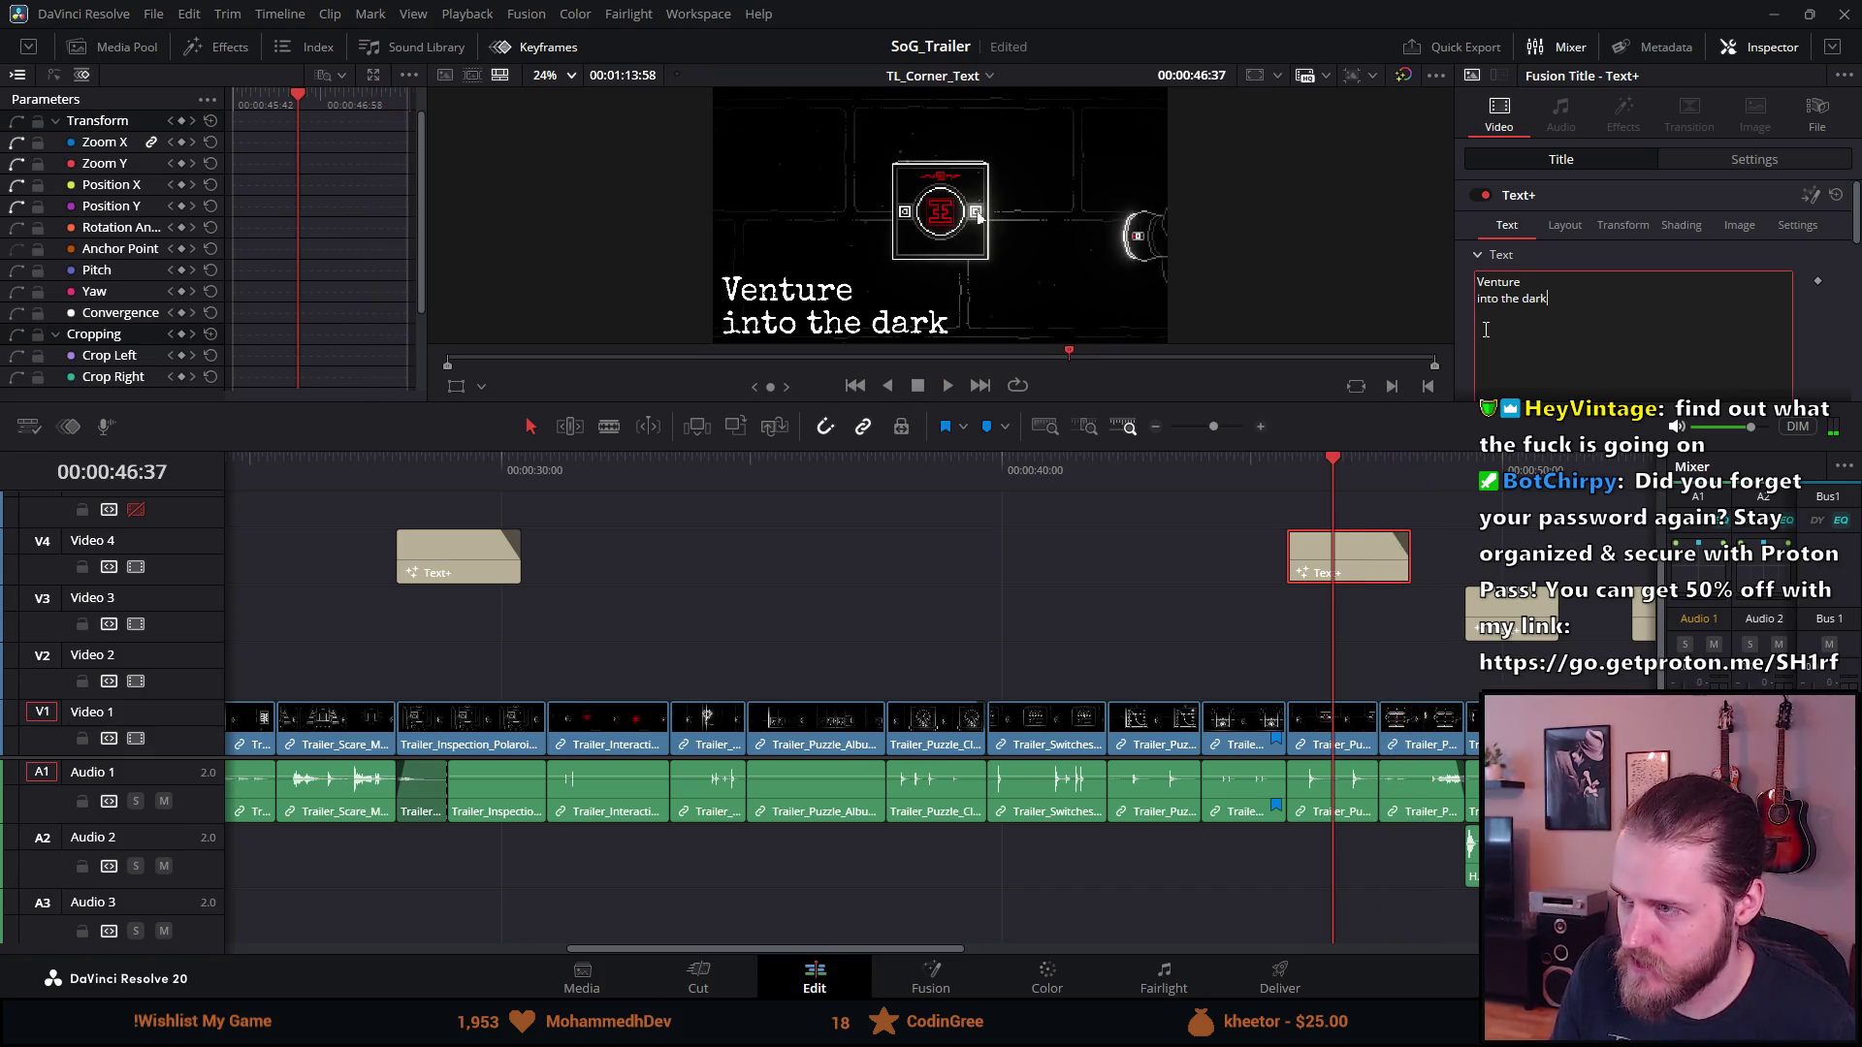
key(ctrl+a)
text(Sol)
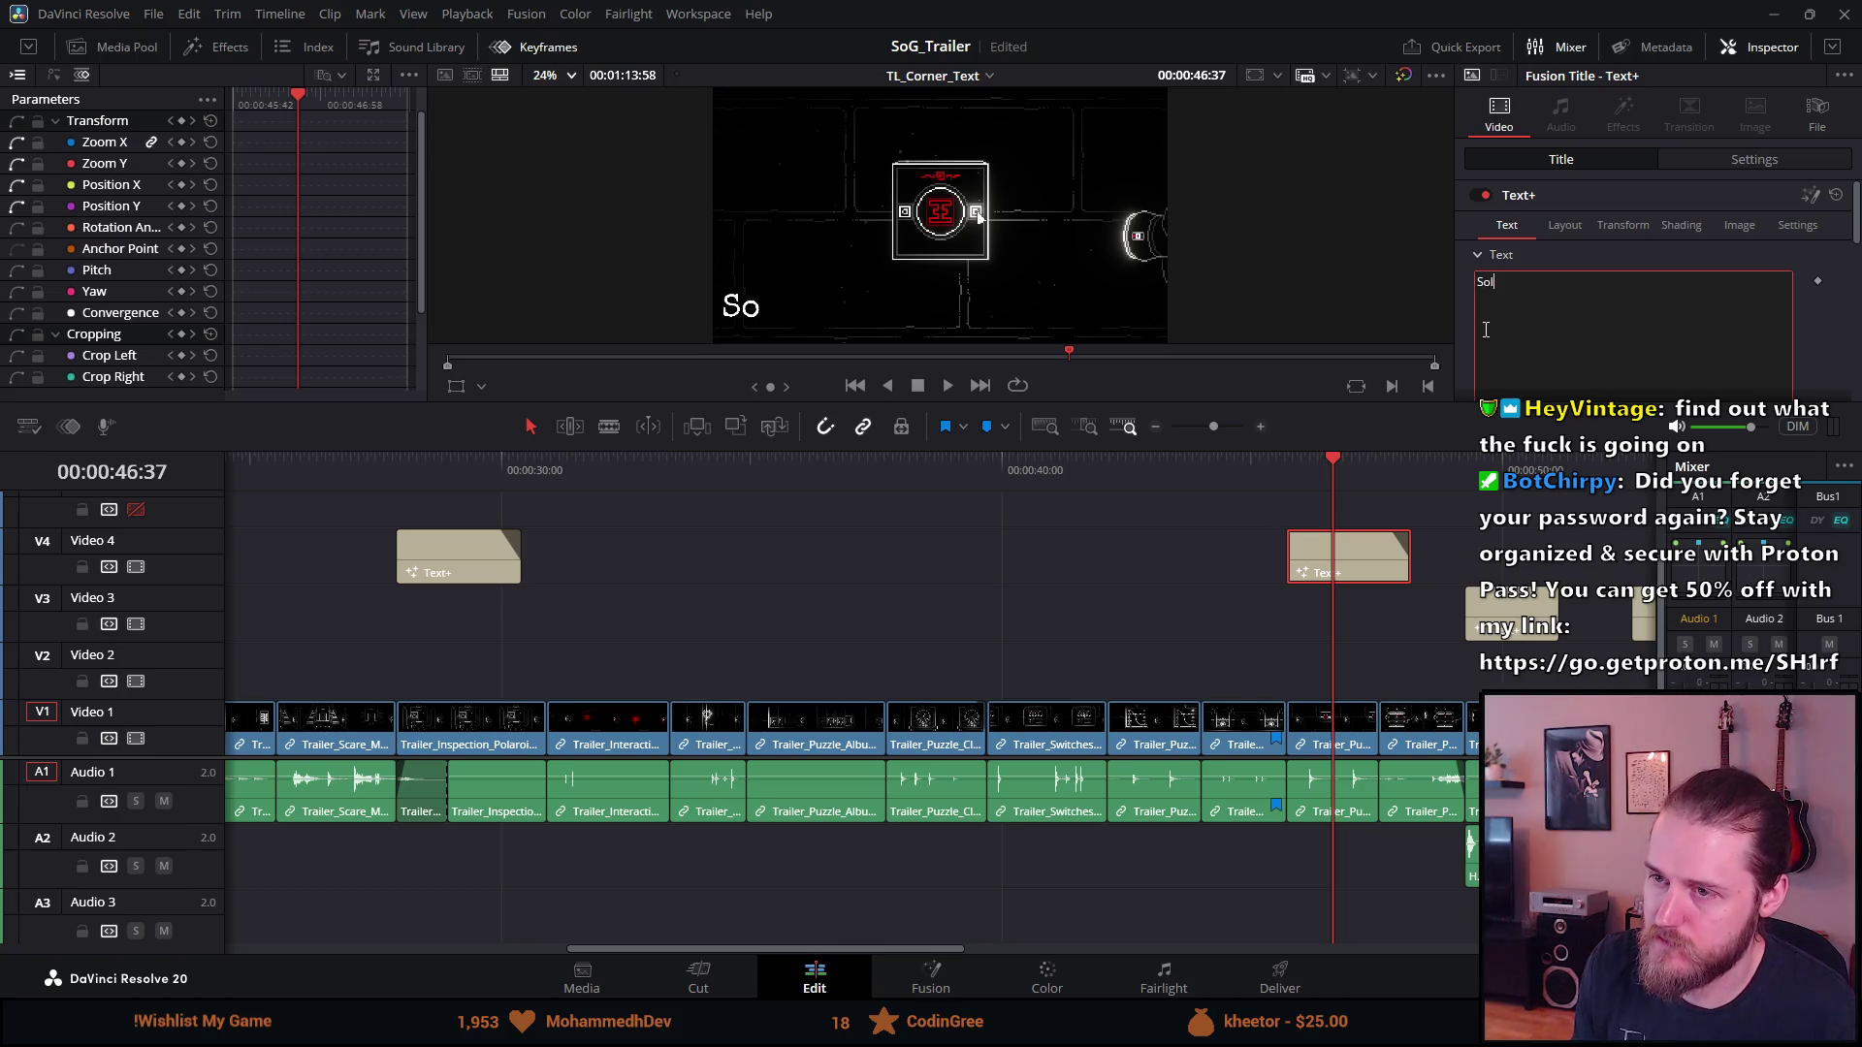
text(ve)
key(Return)
text(puzzles)
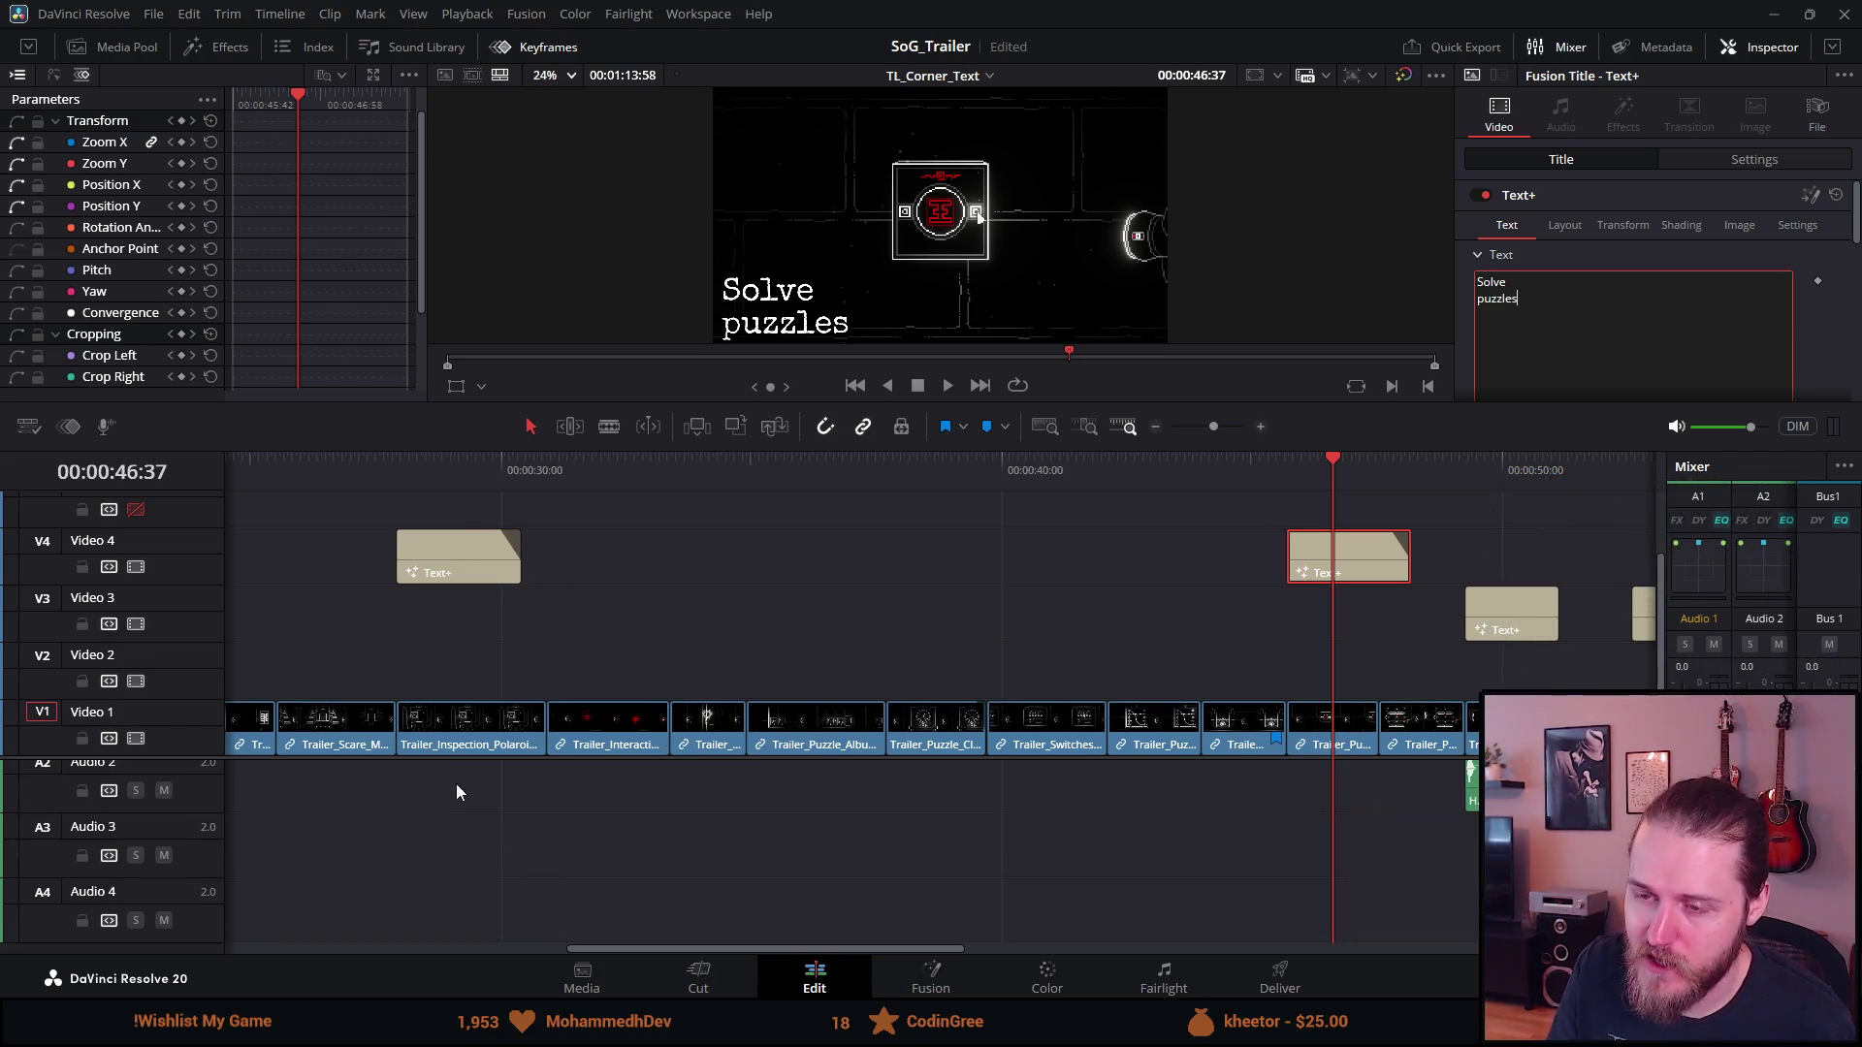
click(458, 462)
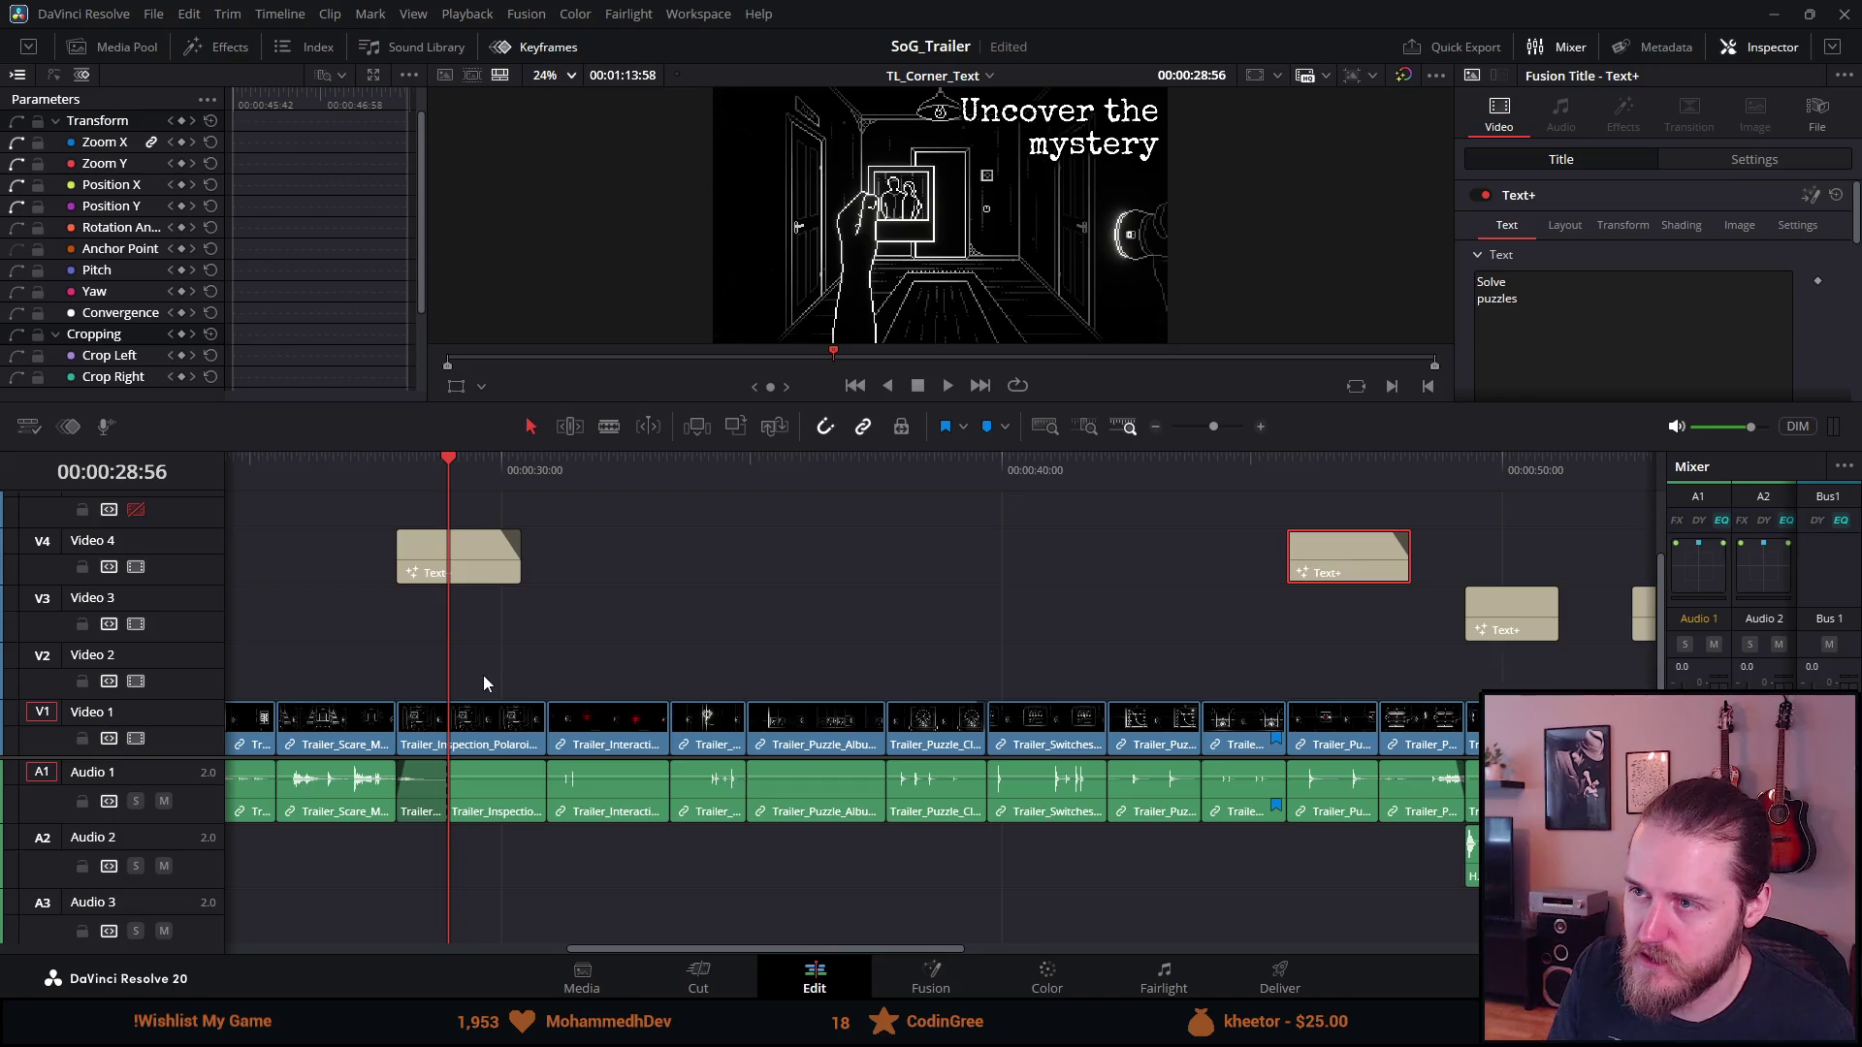
scroll(482, 675, left, 5)
click(449, 471)
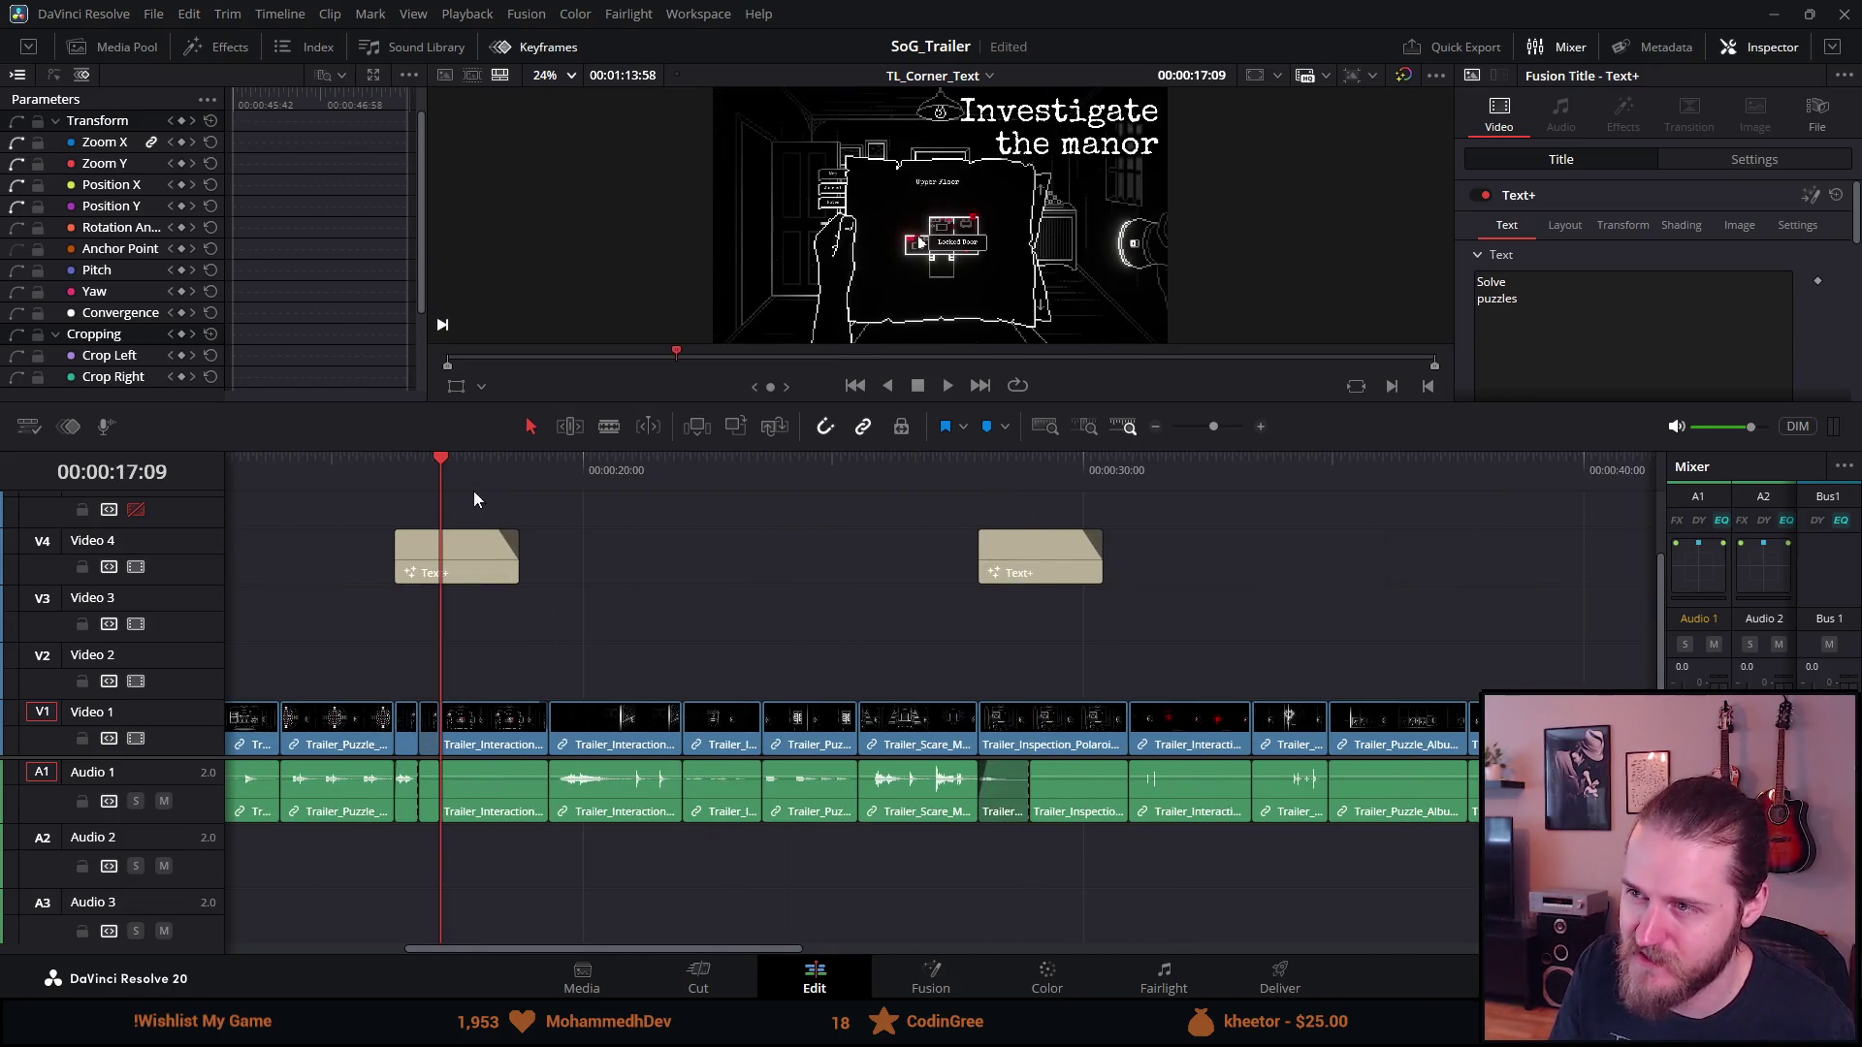
scroll(543, 621, right, 1)
scroll(543, 621, left, 4)
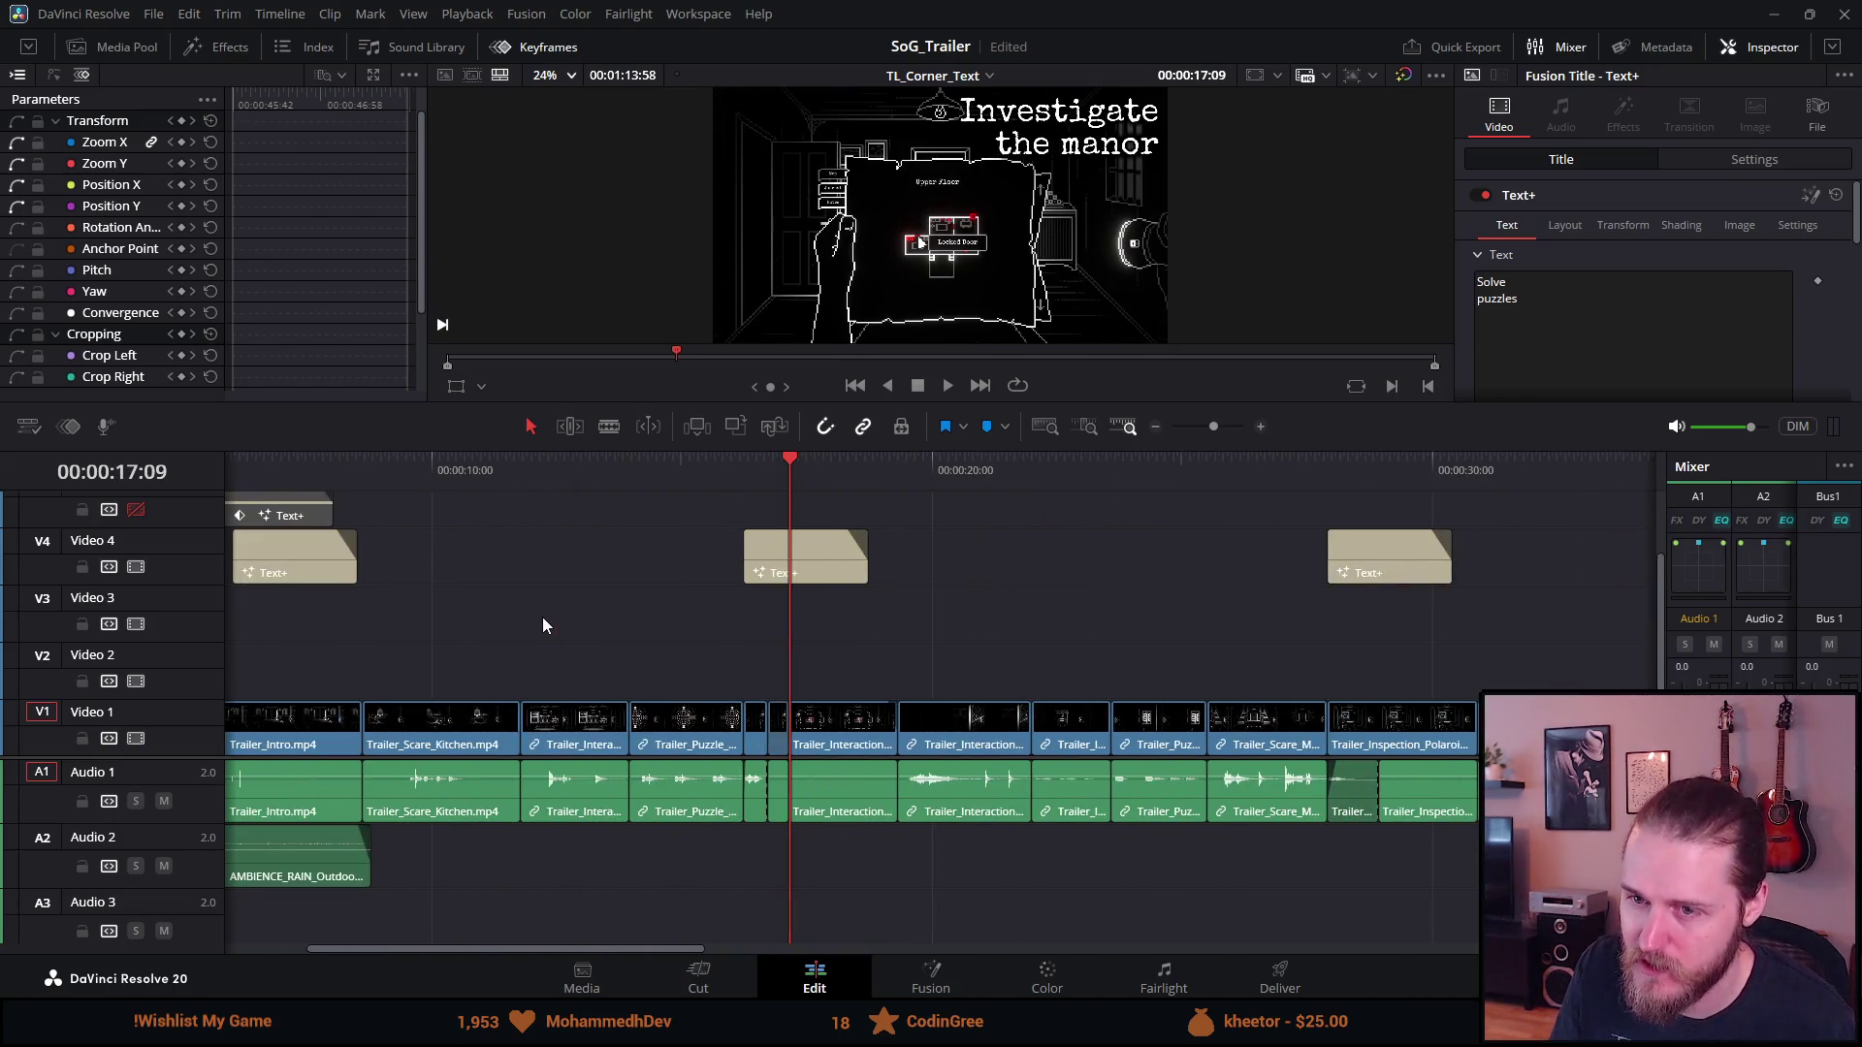
click(295, 472)
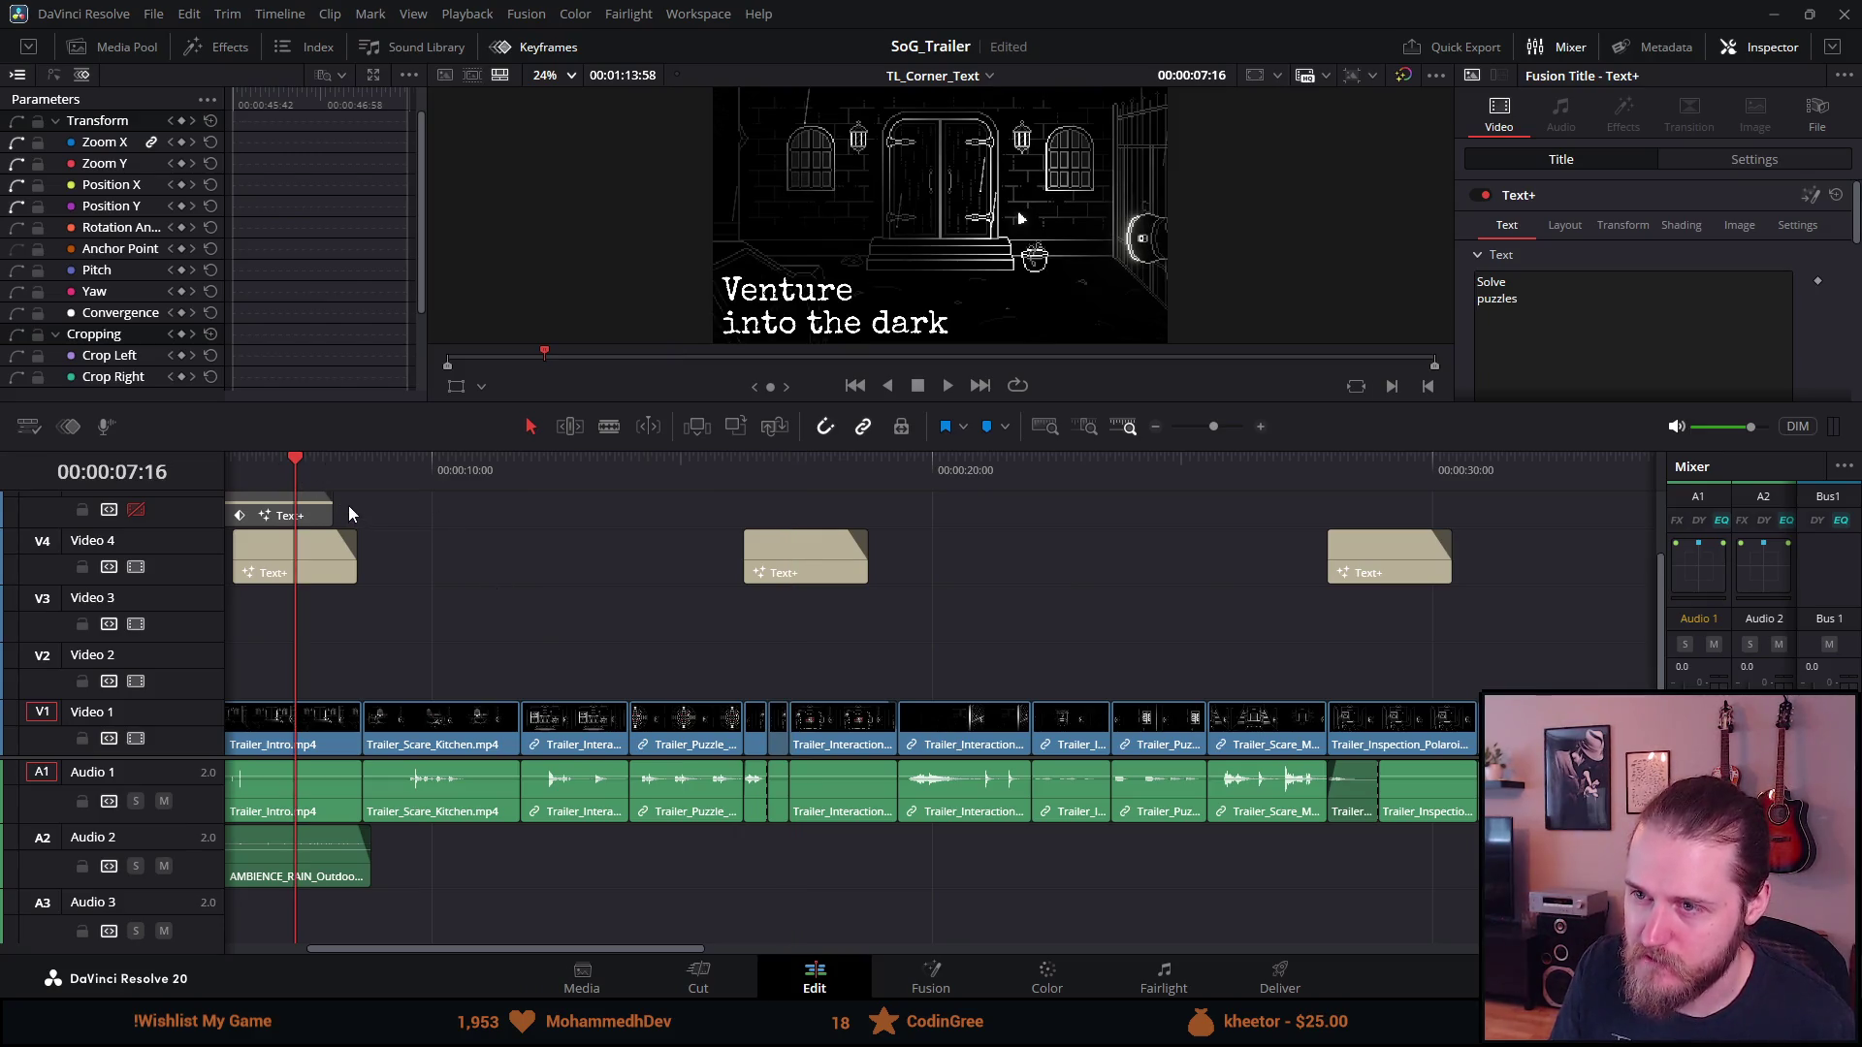
scroll(351, 509, right, 4)
scroll(358, 497, right, 7)
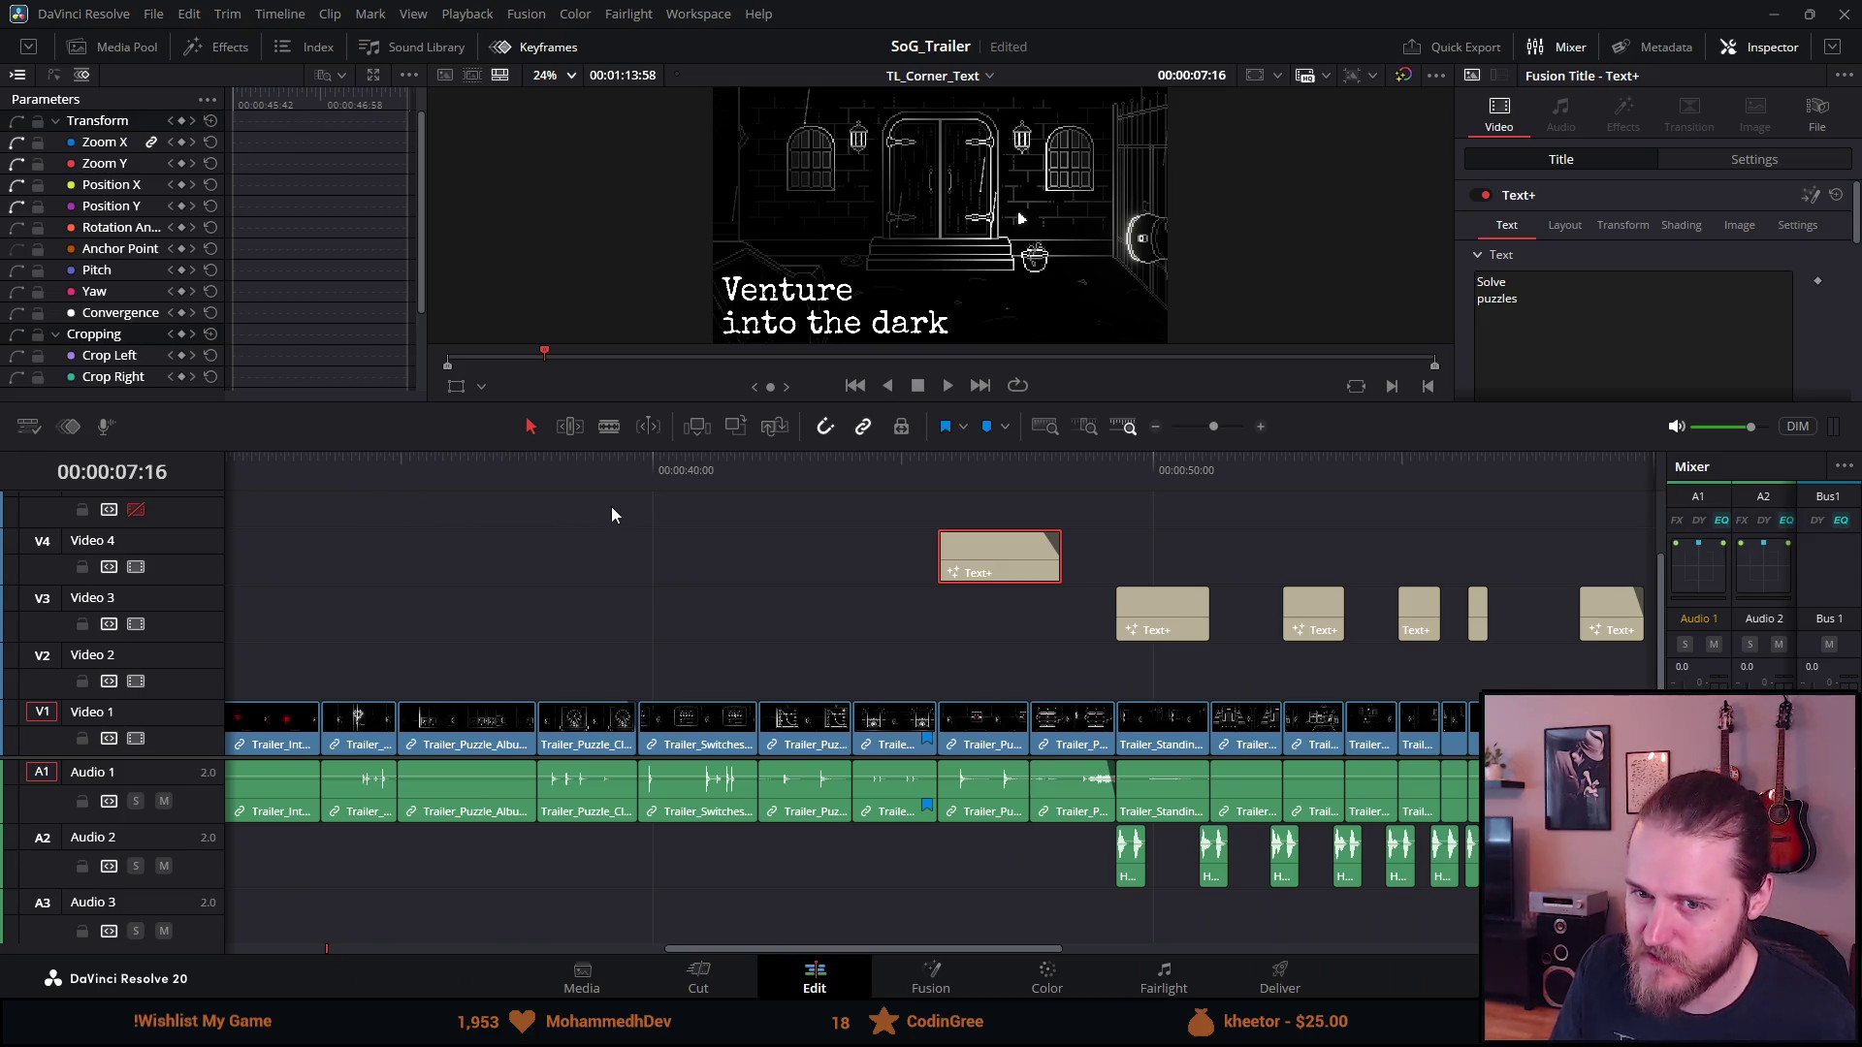
click(981, 469)
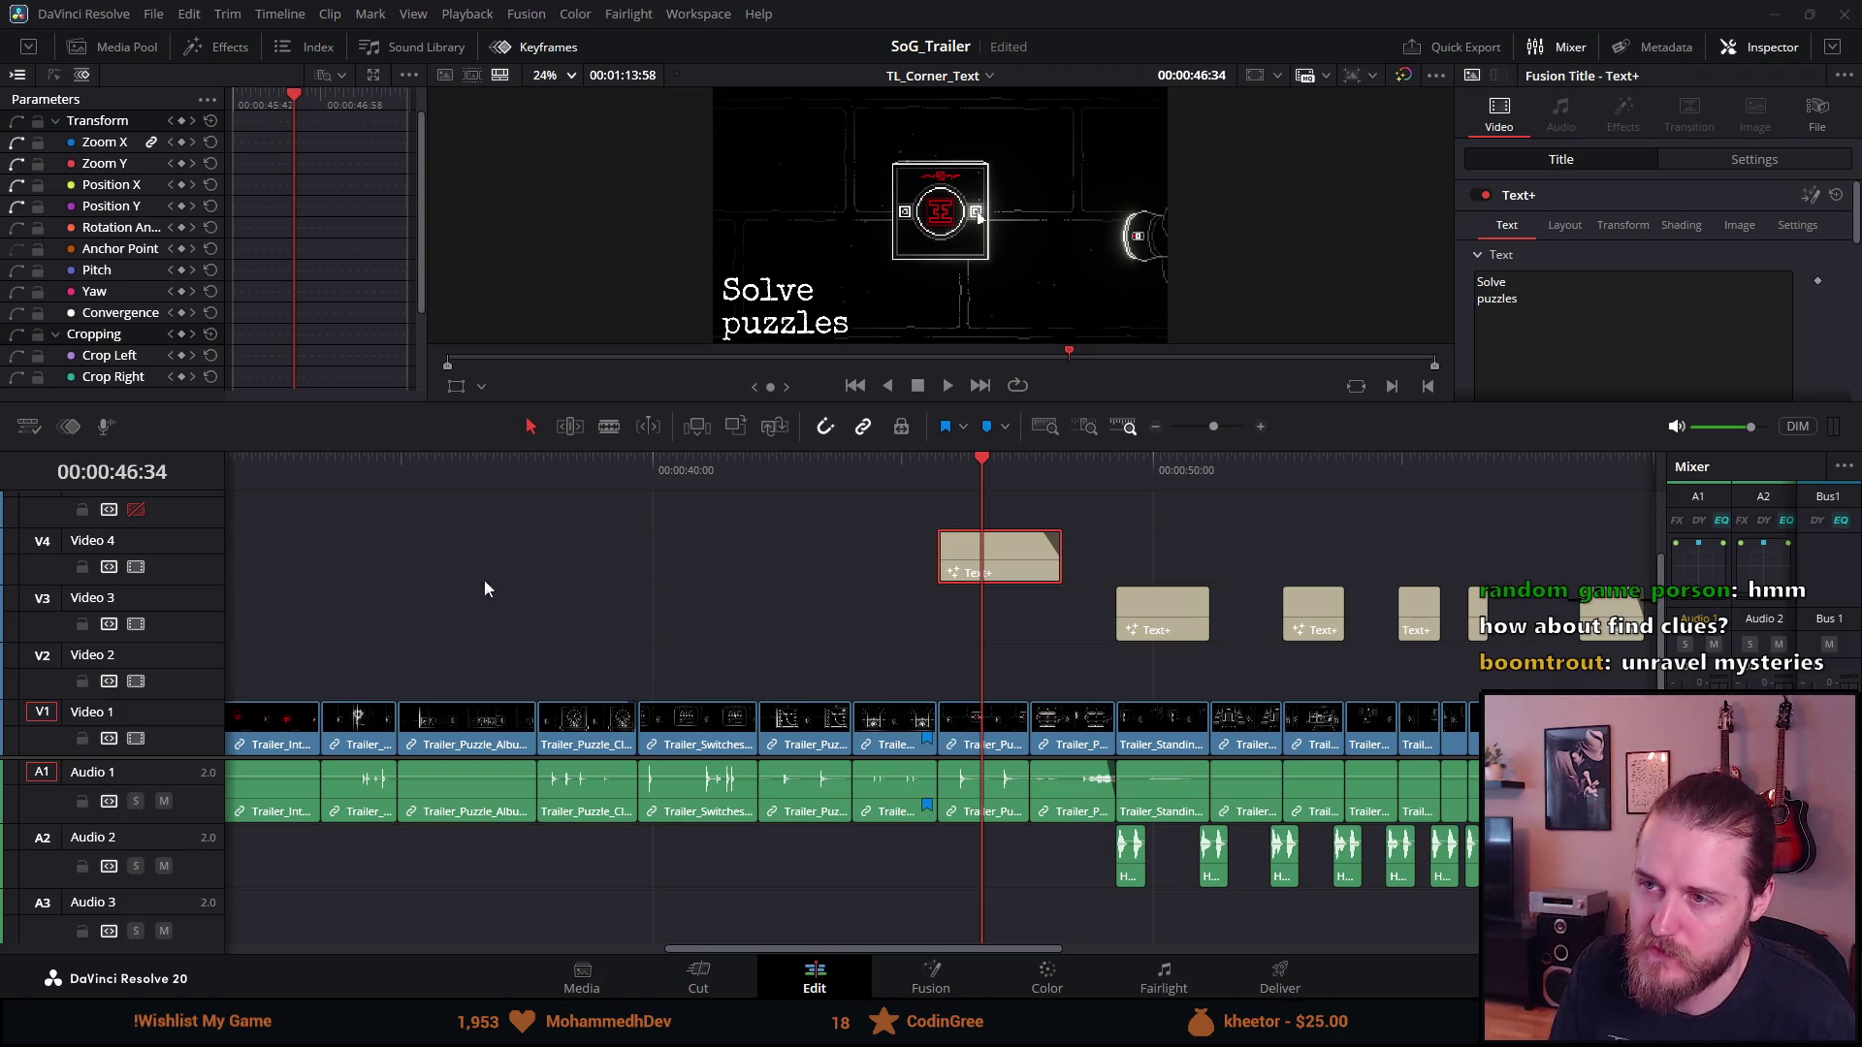
Look through the title's Inspector pages: transform, shading, image and layout
click(1614, 225)
click(1685, 236)
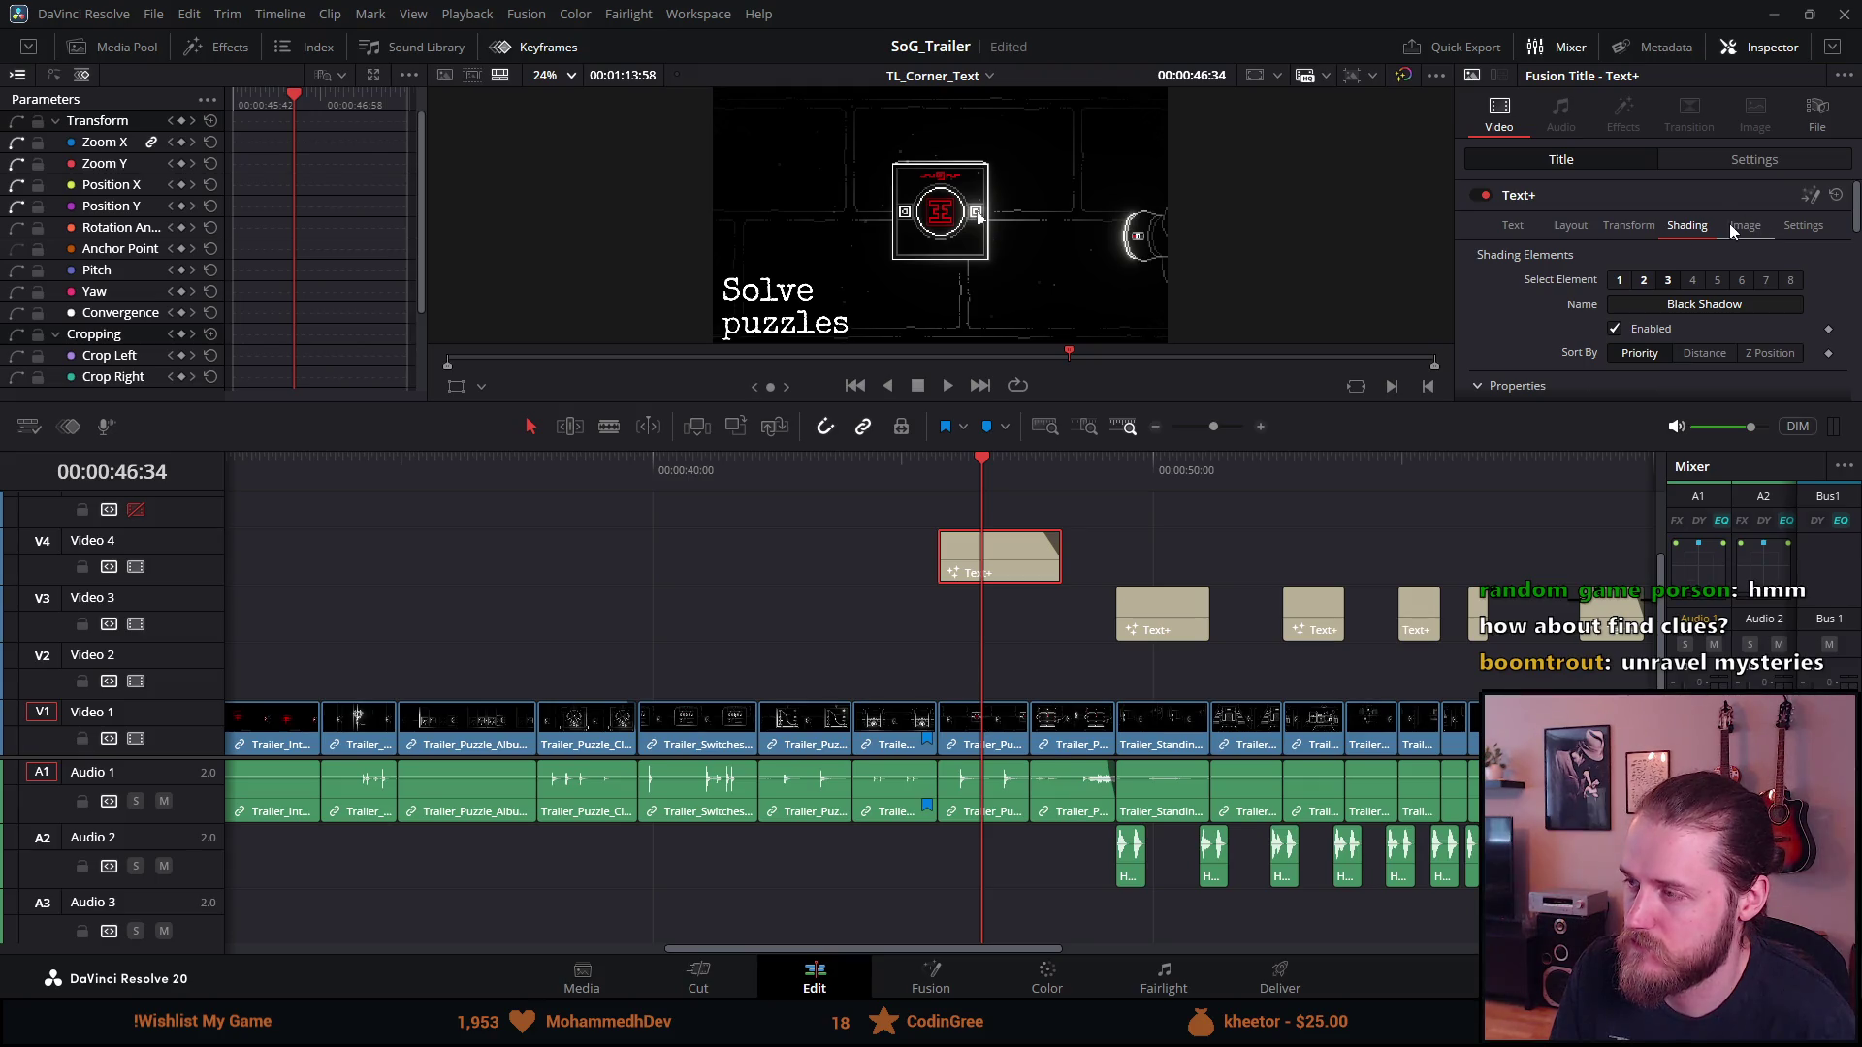
click(1732, 227)
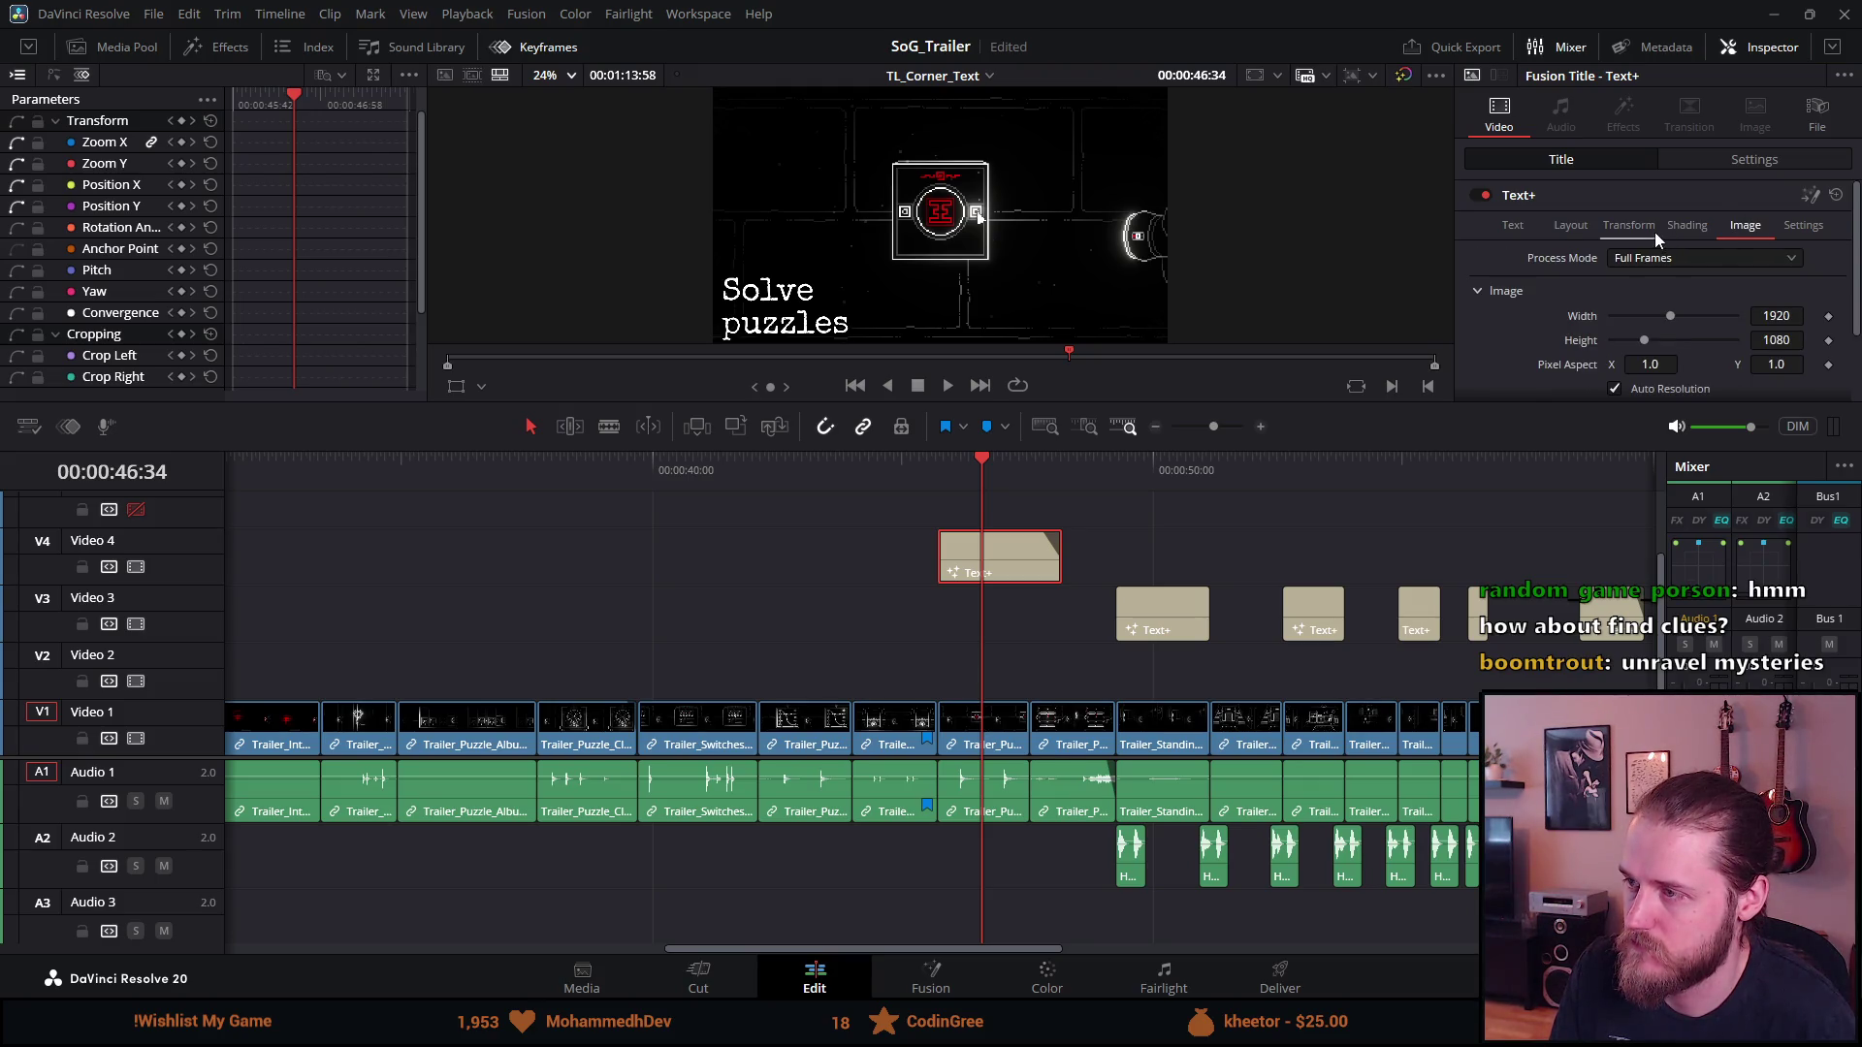
click(1629, 230)
click(1580, 235)
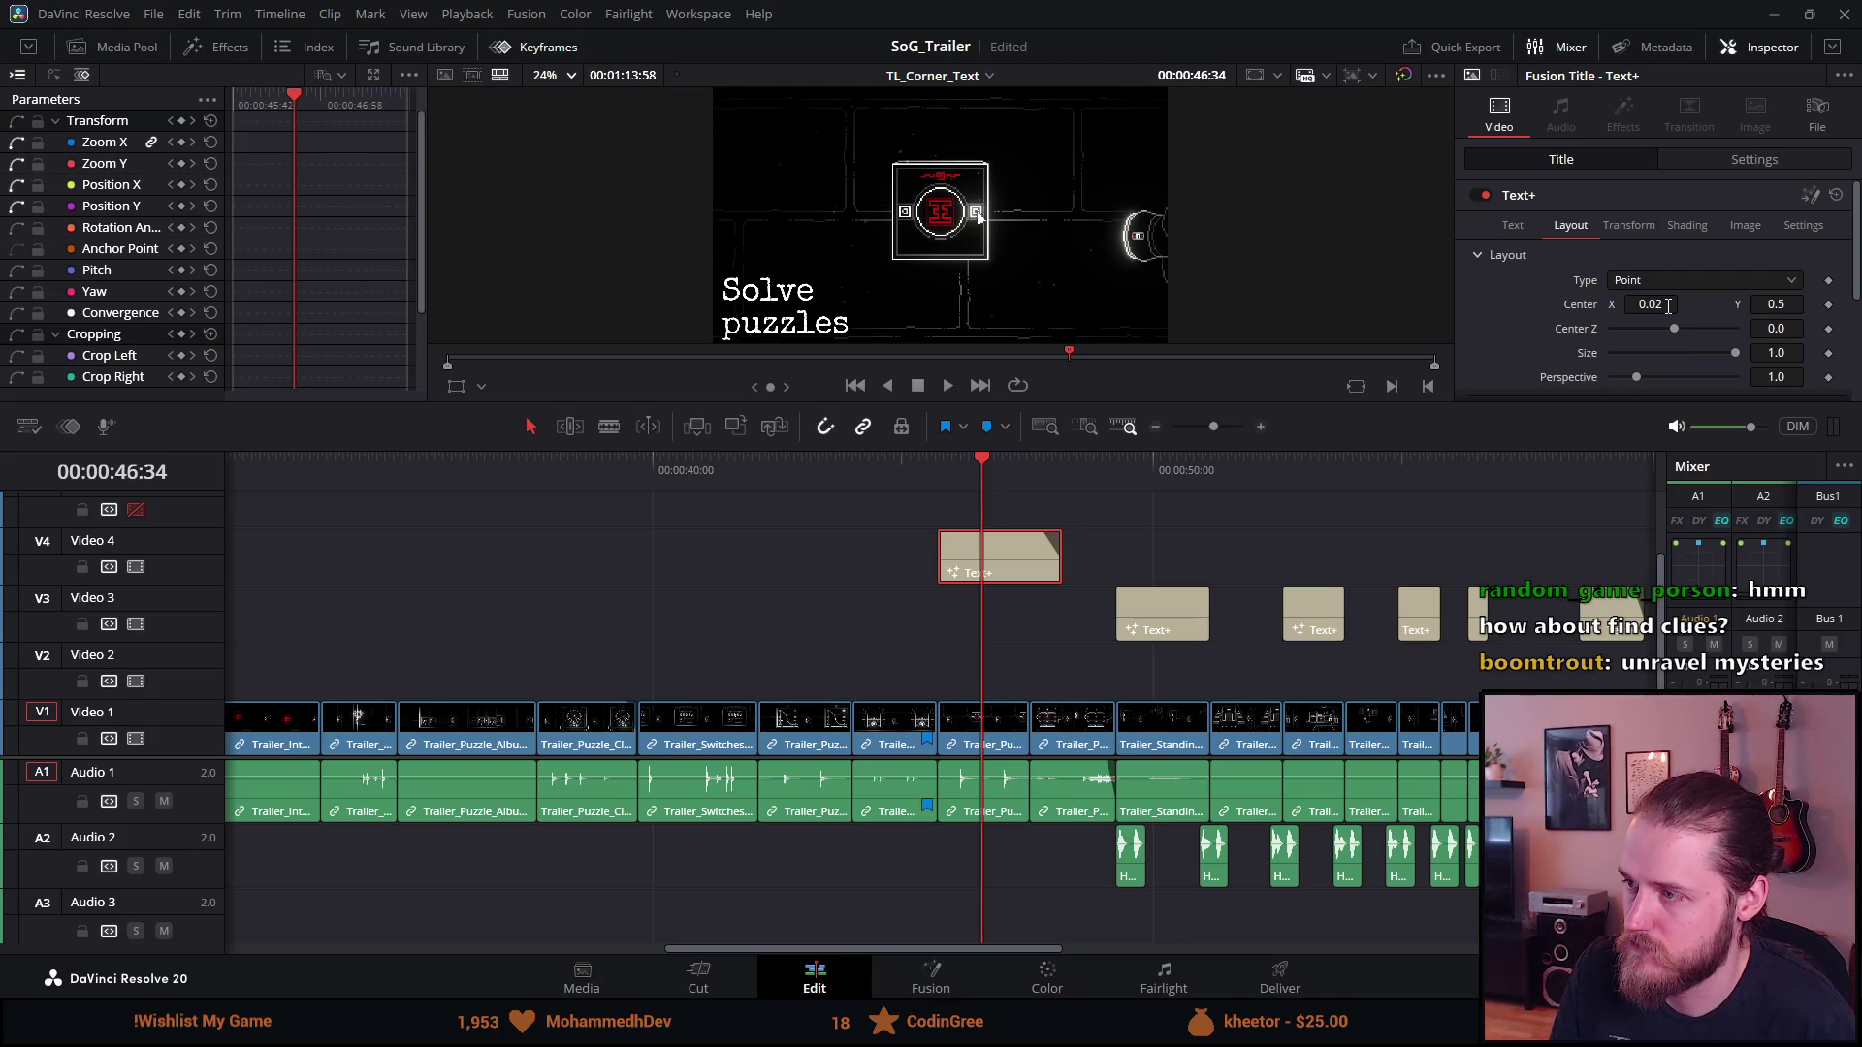
click(1632, 228)
Set the card's Transform Position Y from -378 to 378 and save the project
click(1738, 161)
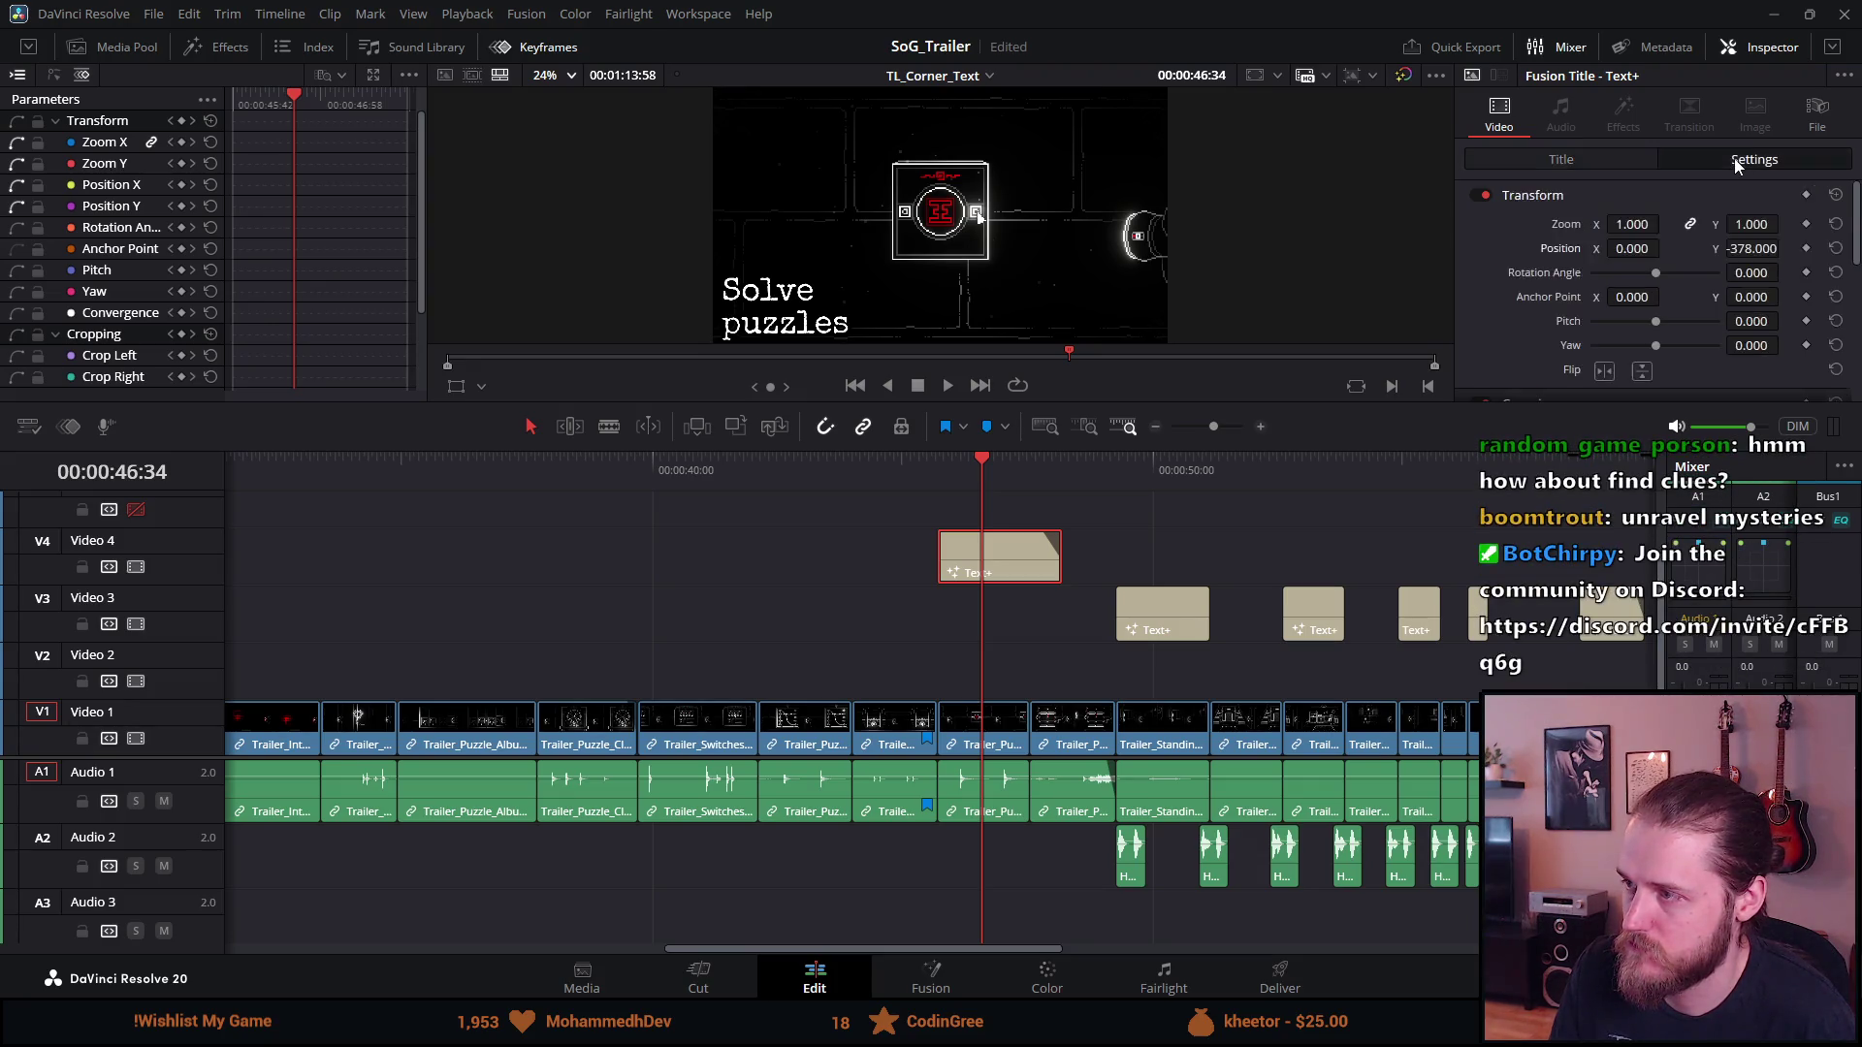
click(1738, 249)
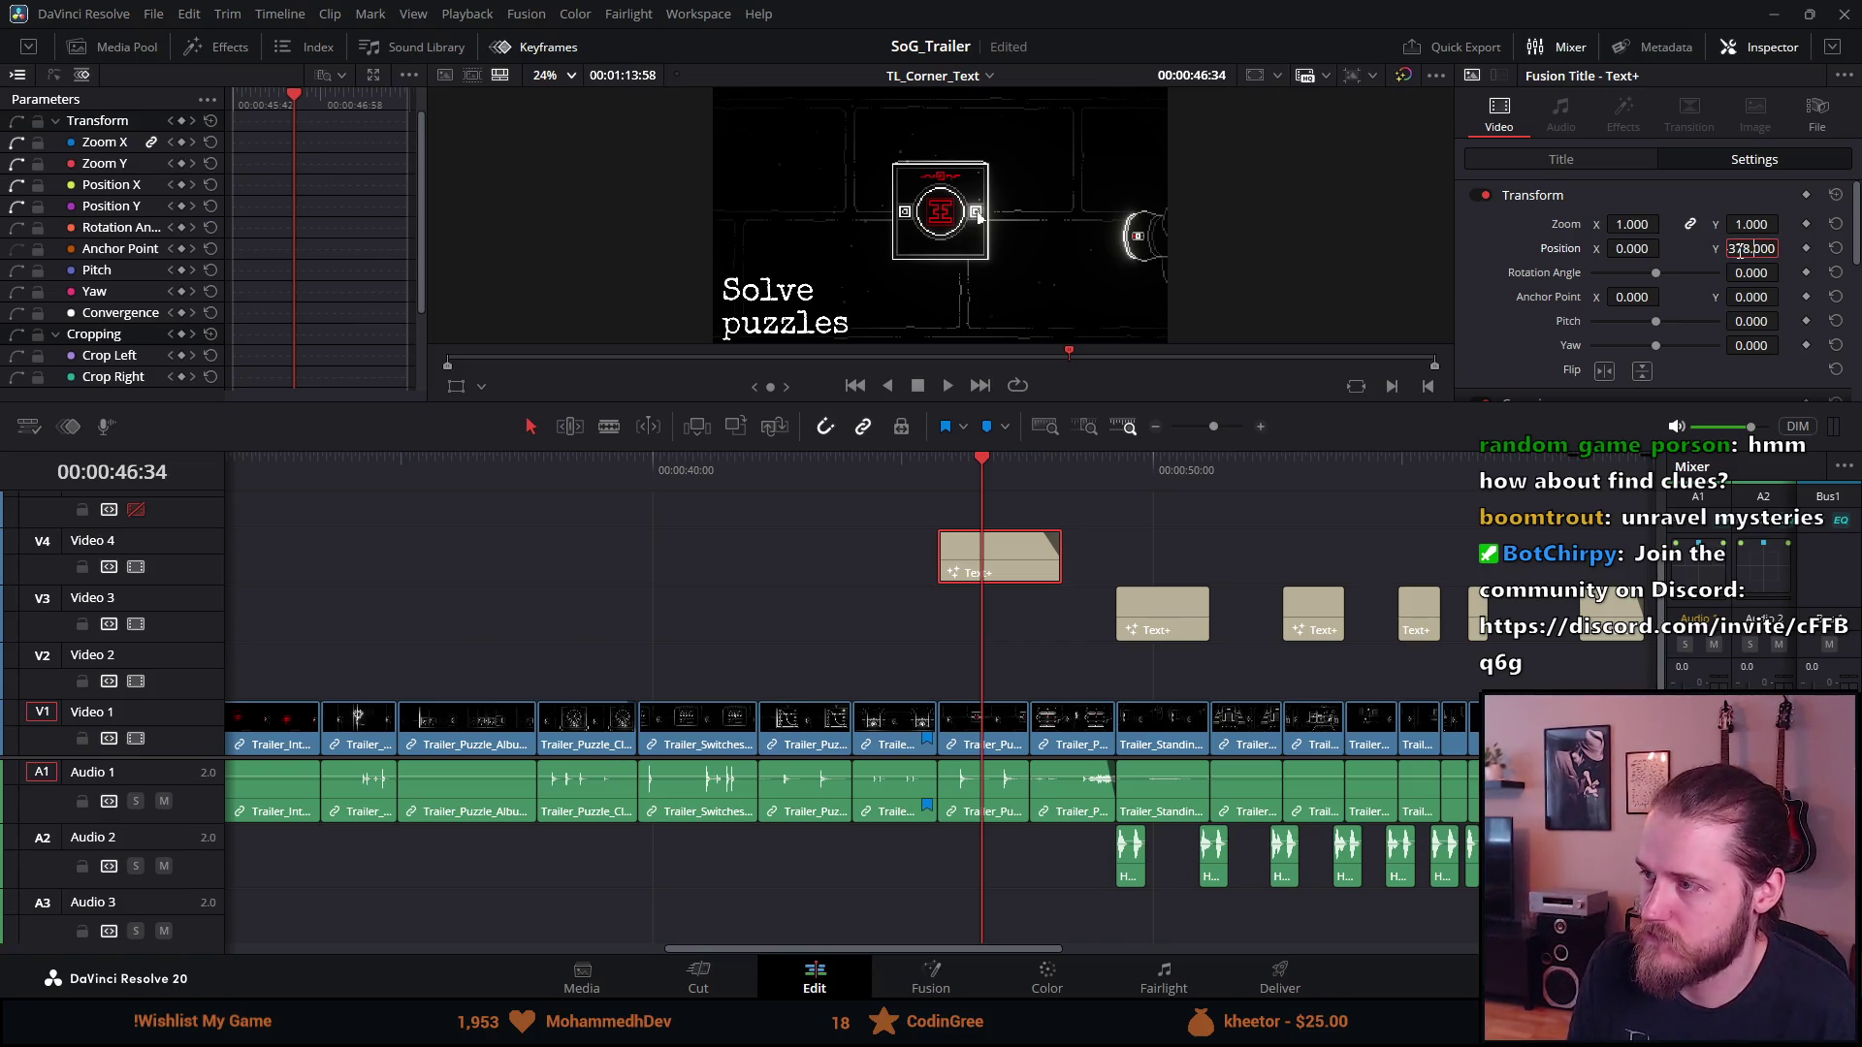
key(Return)
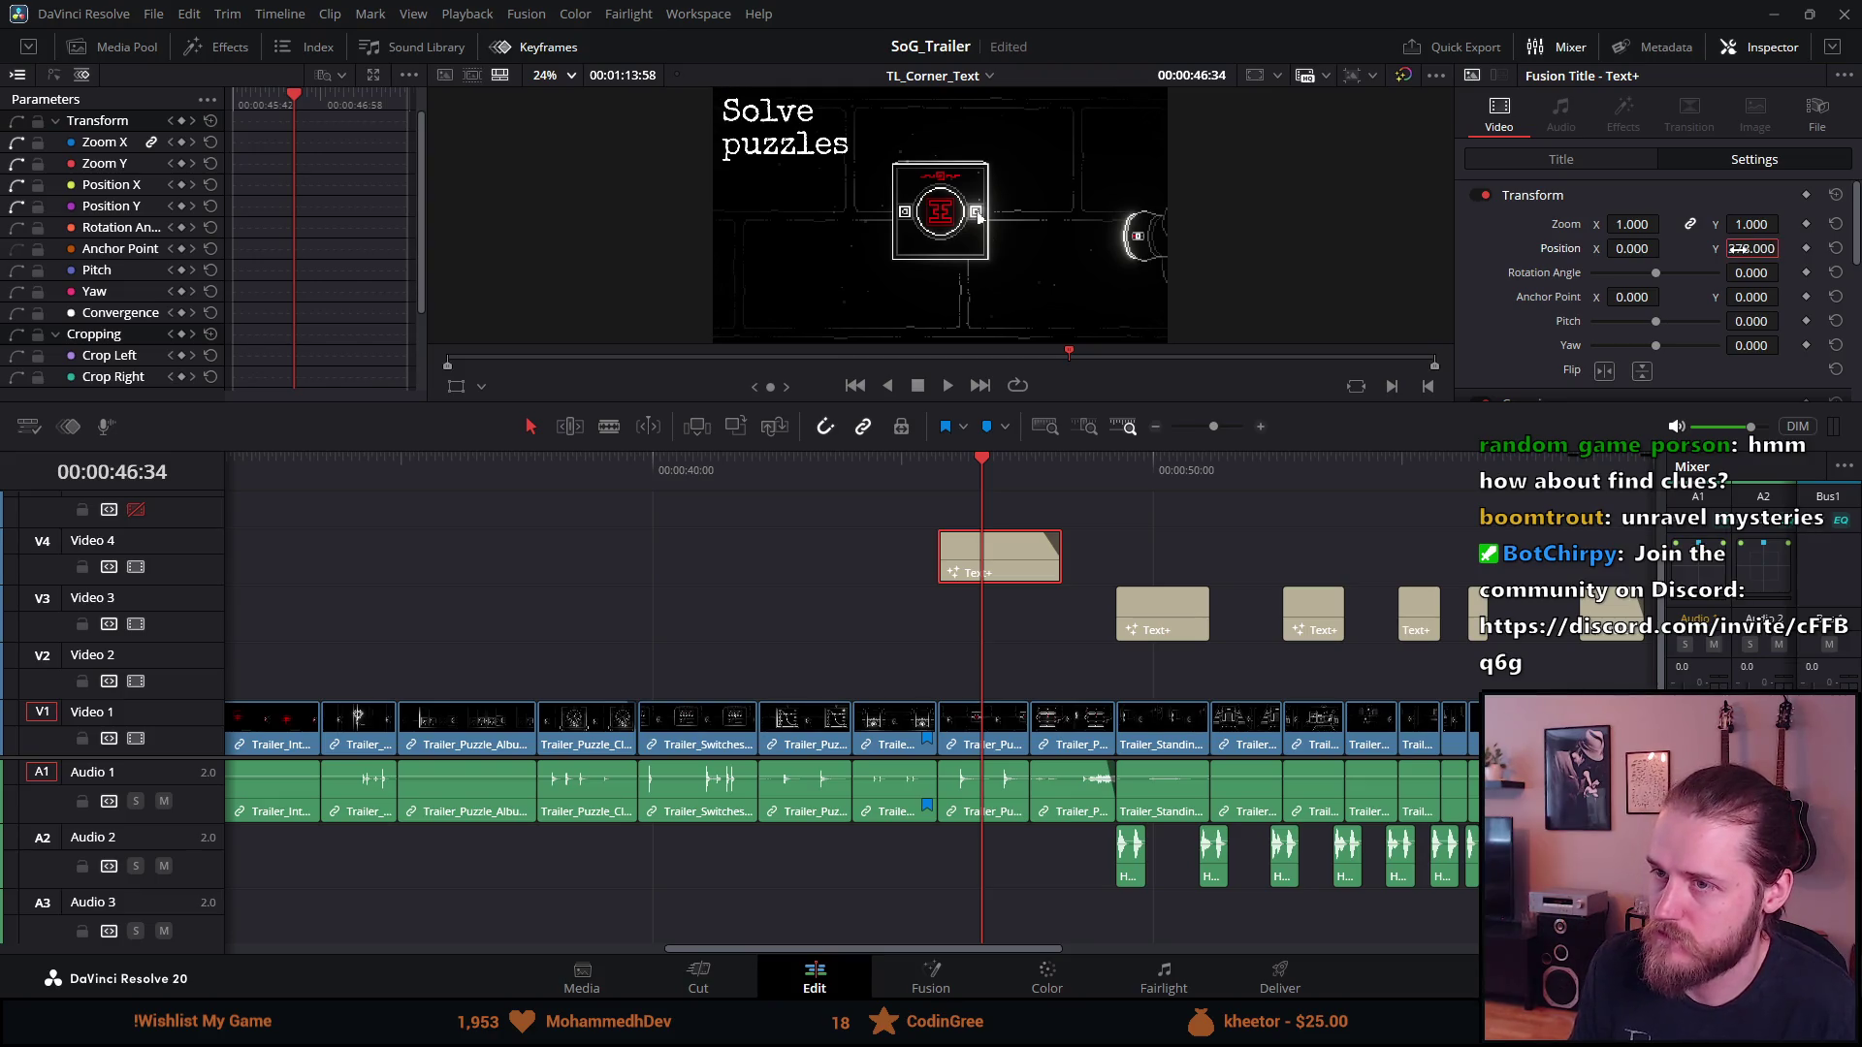
key(ctrl+s)
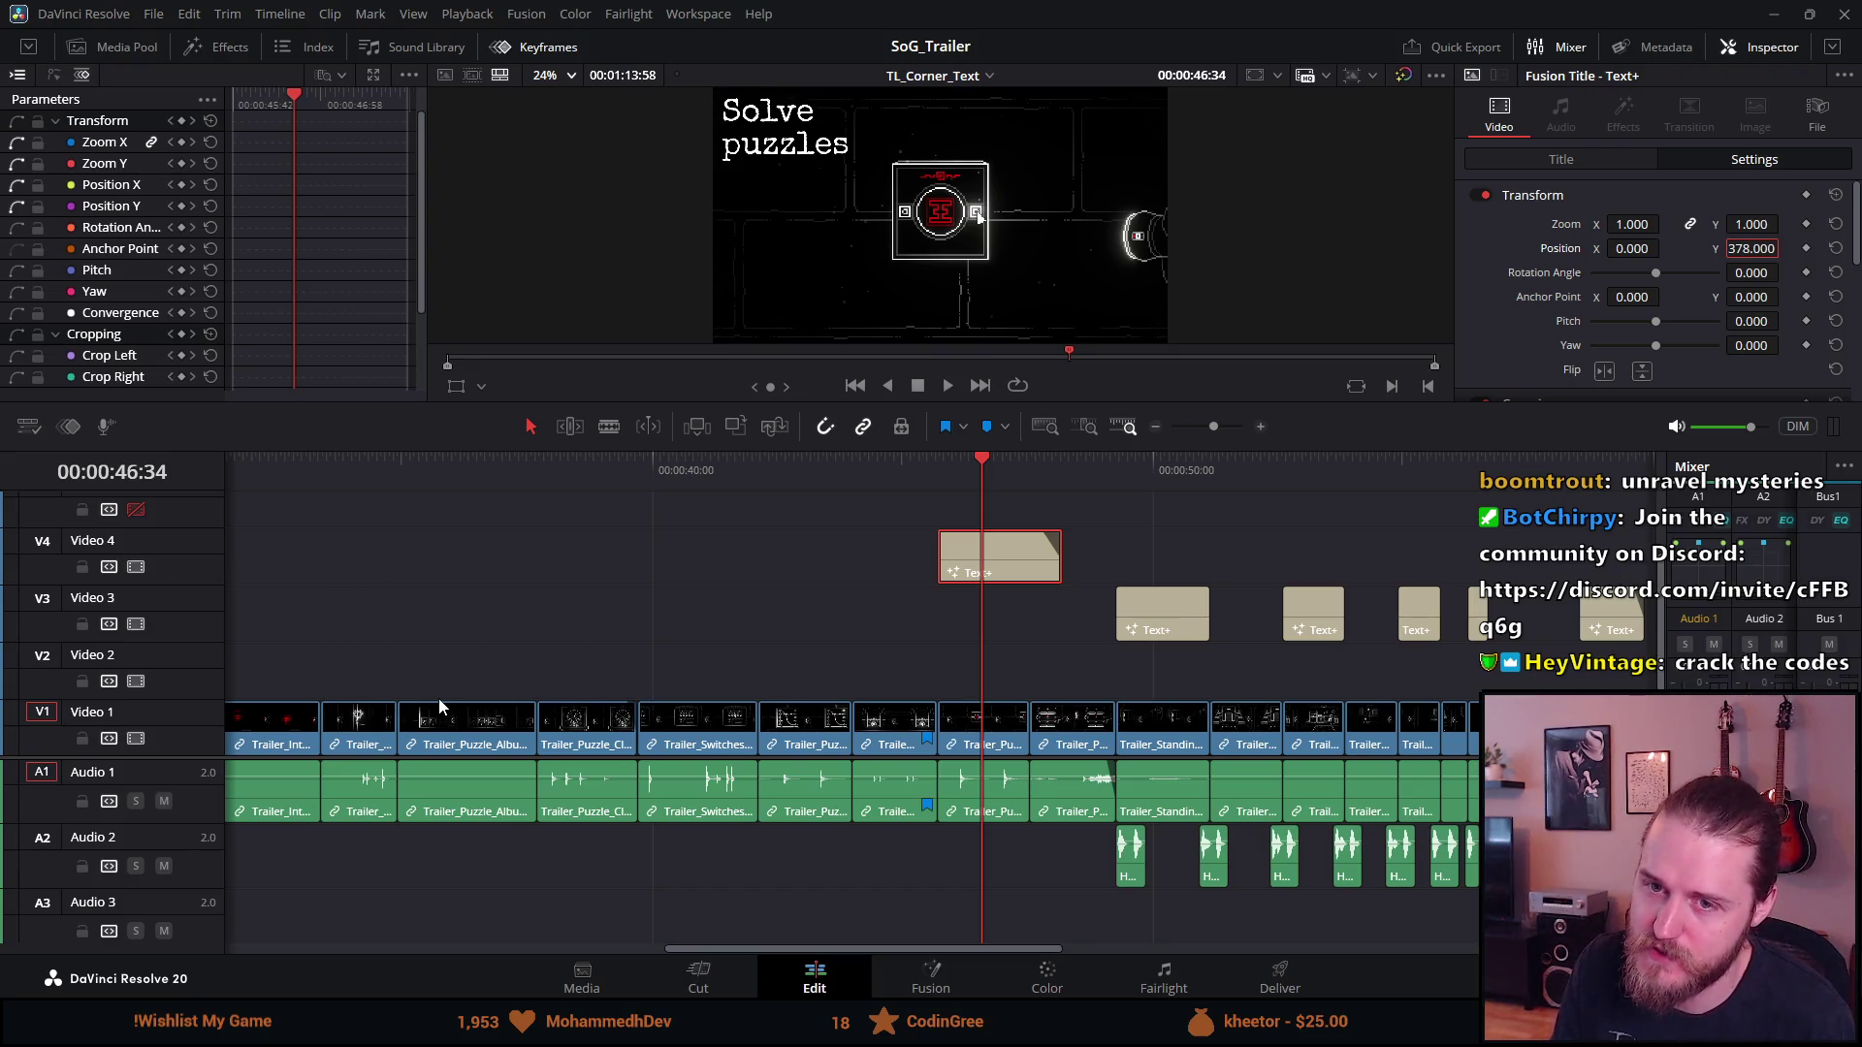
Zoom the timeline out and back in, then move the playhead to 28:23
scroll(438, 698, left, 8)
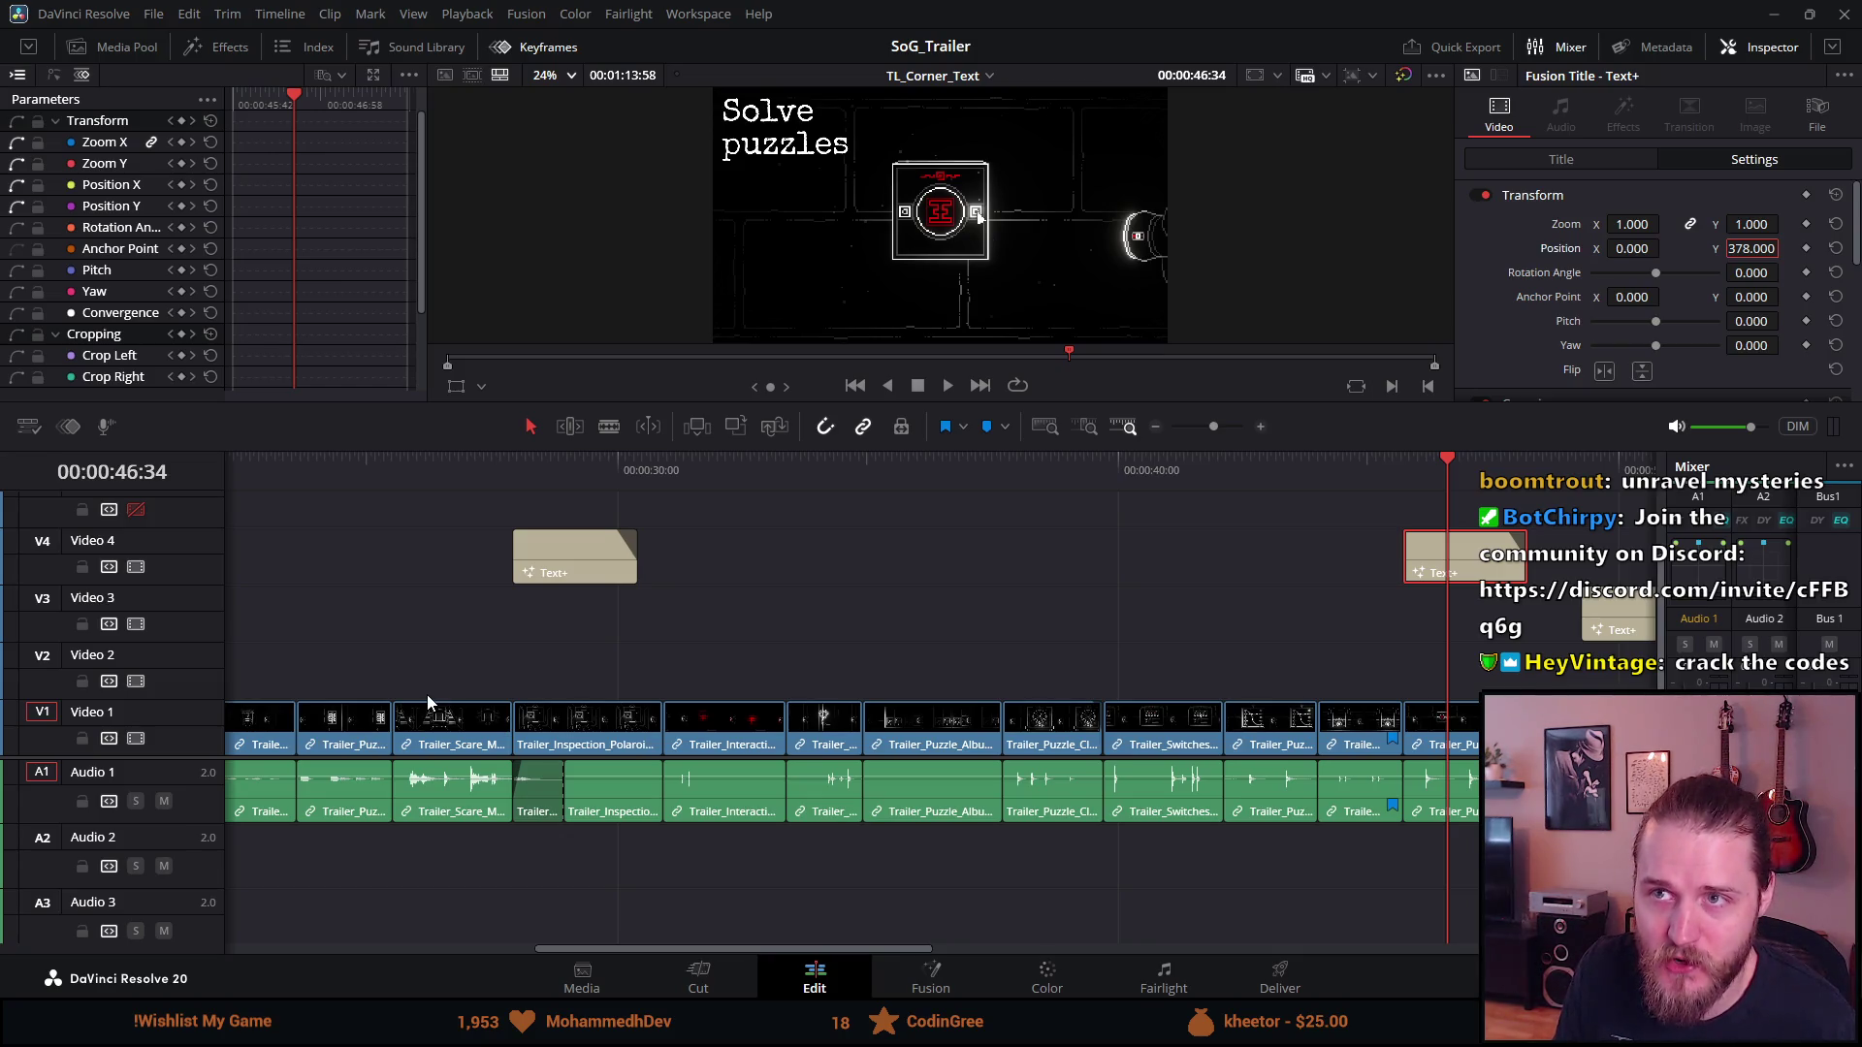
key(ctrl+minus)
key(ctrl+minus)
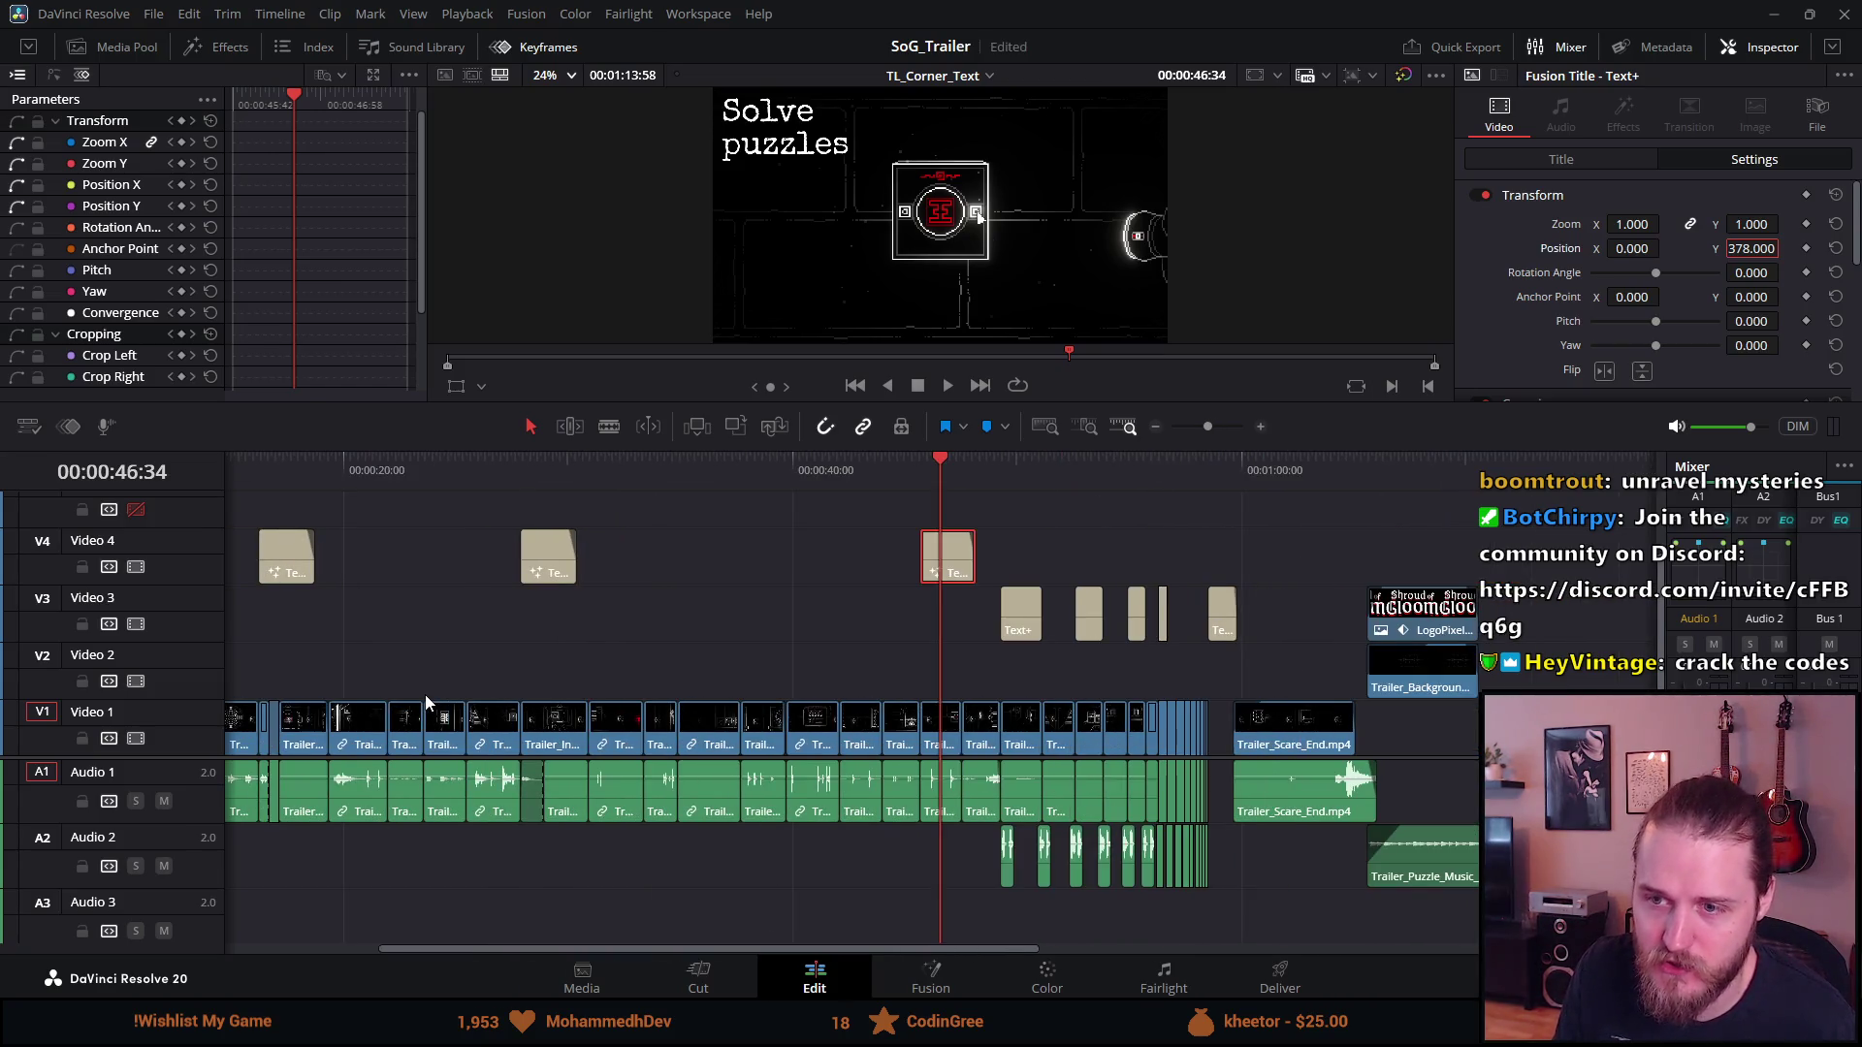
key(ctrl+equal)
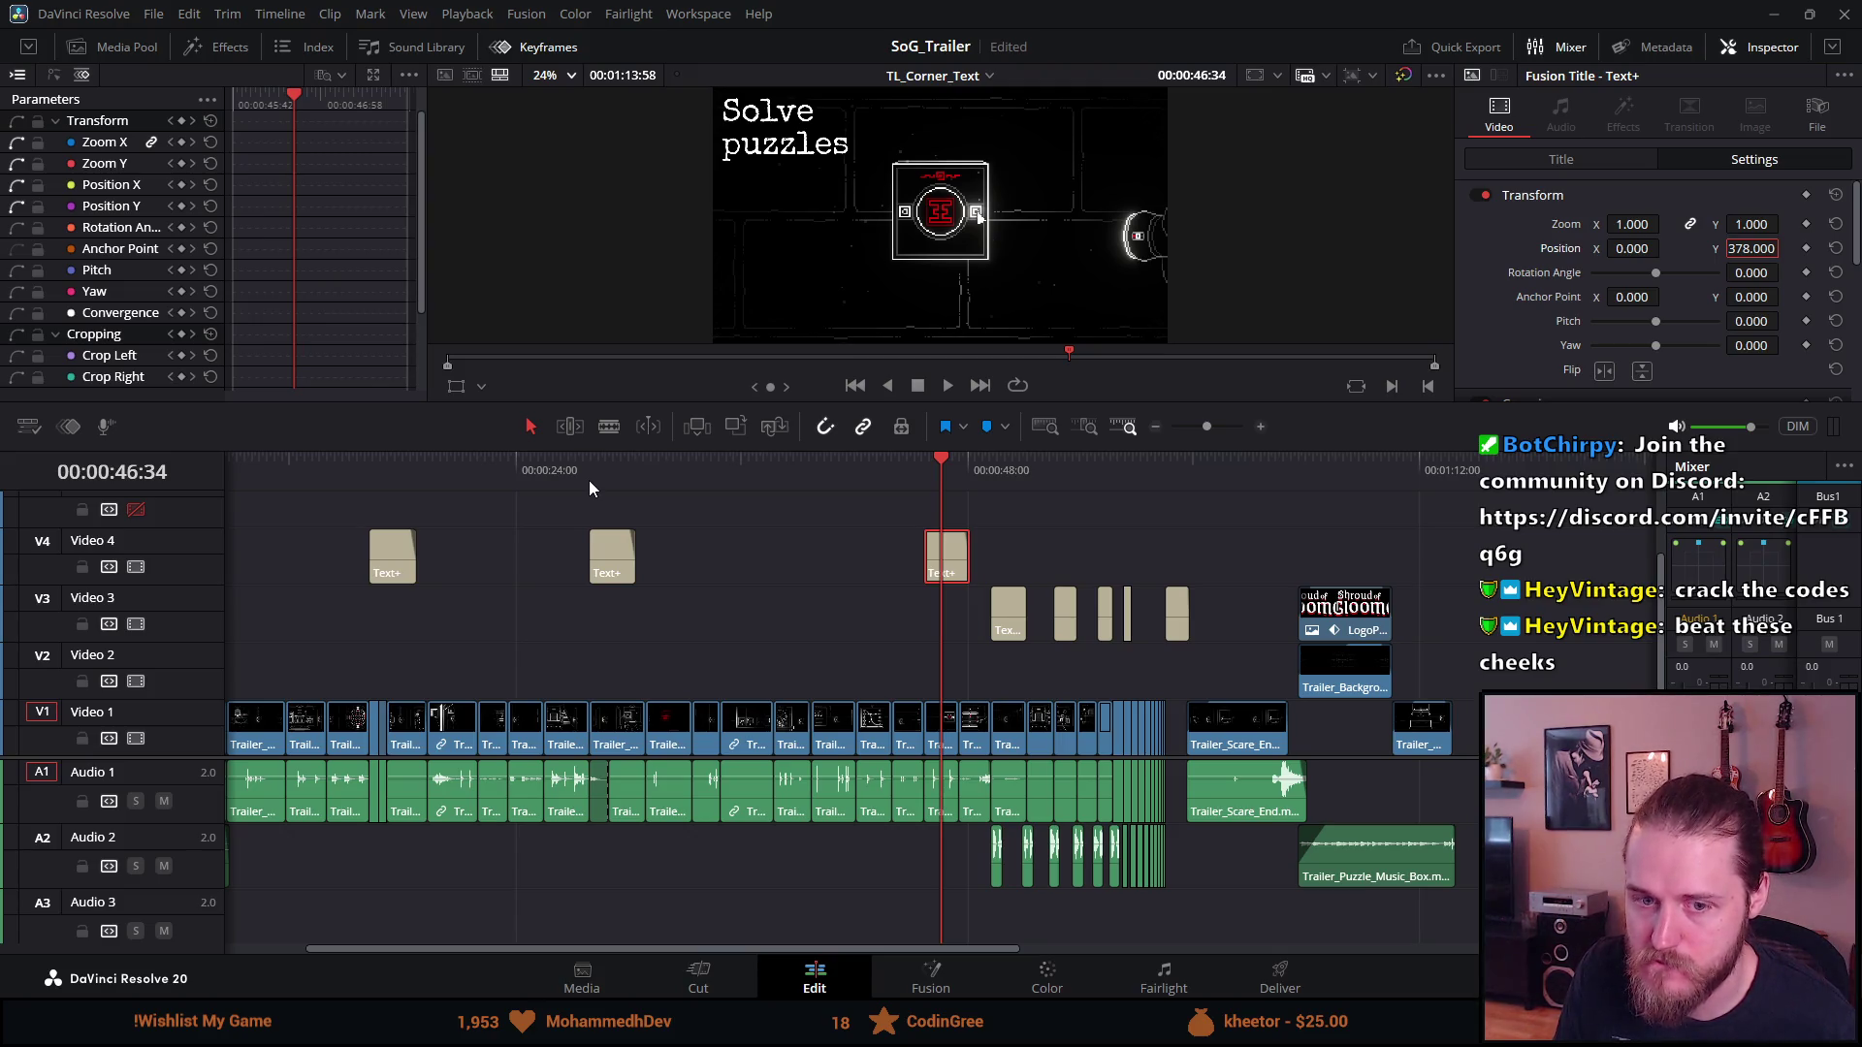
scroll(886, 580, up, 2)
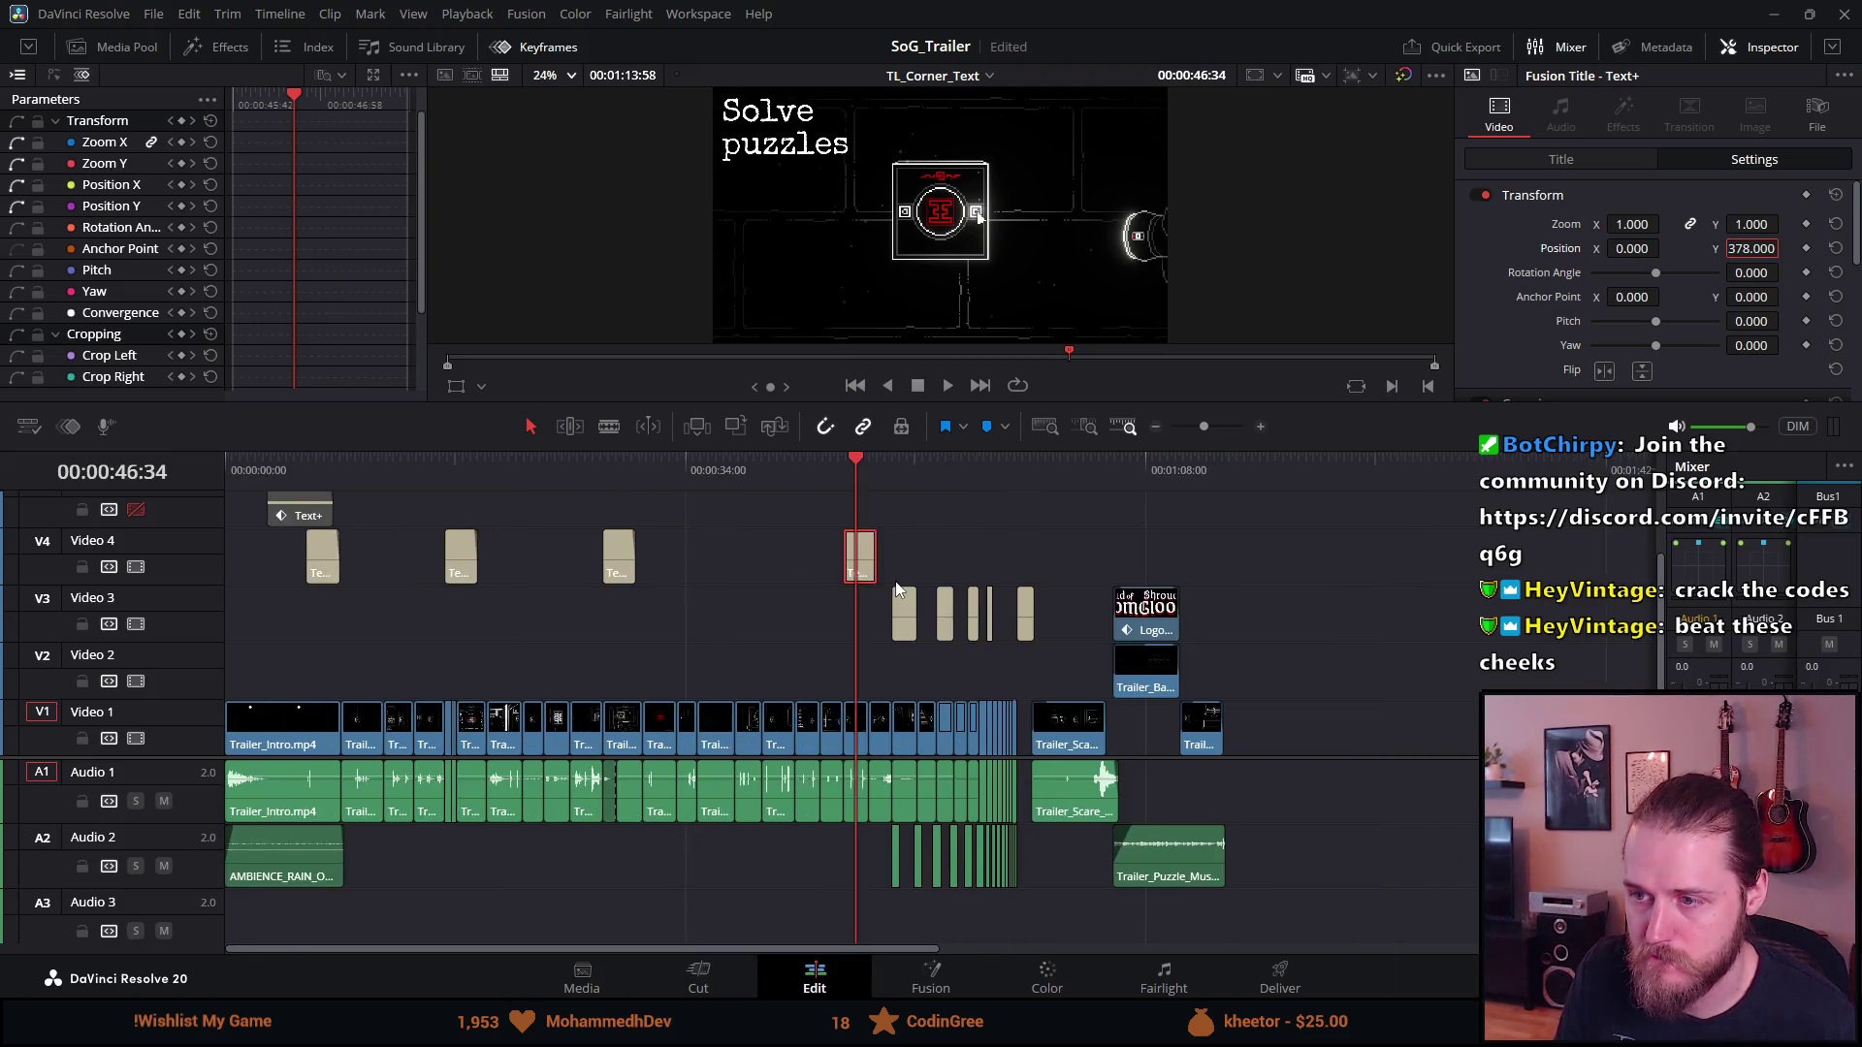
scroll(896, 588, up, 1)
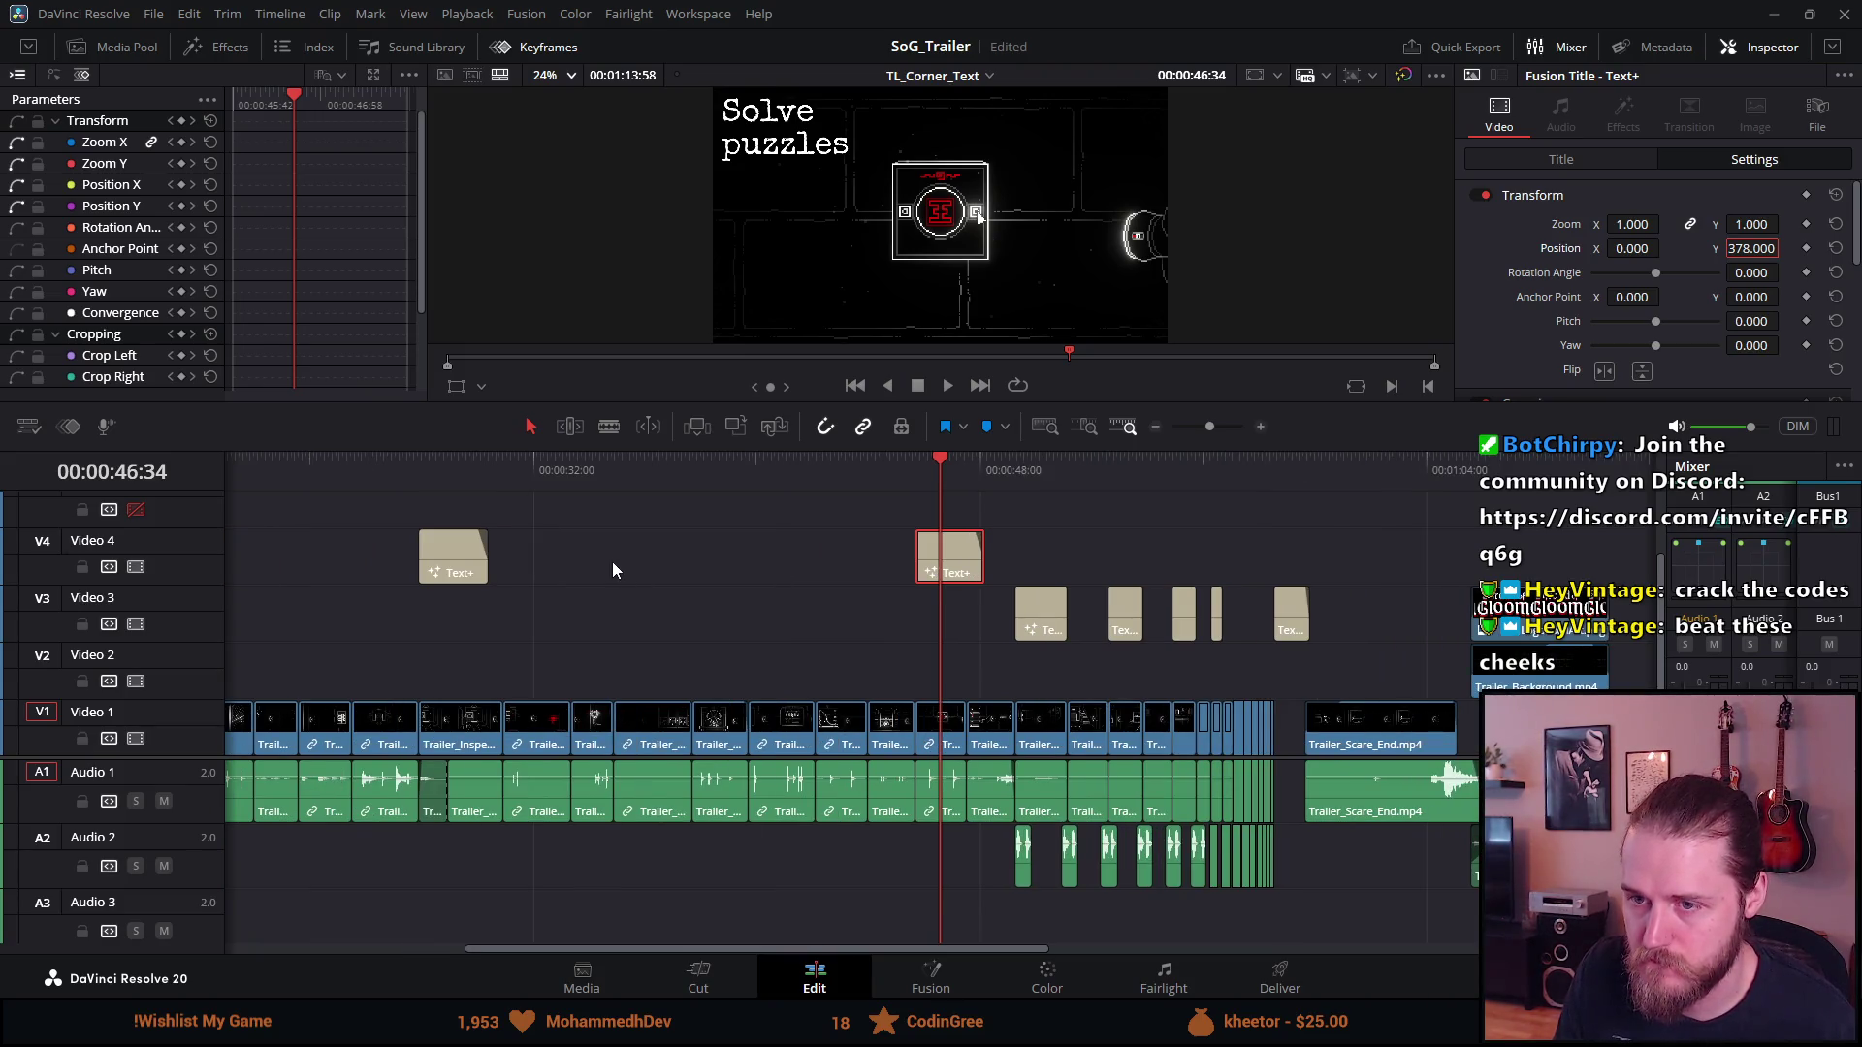
click(435, 466)
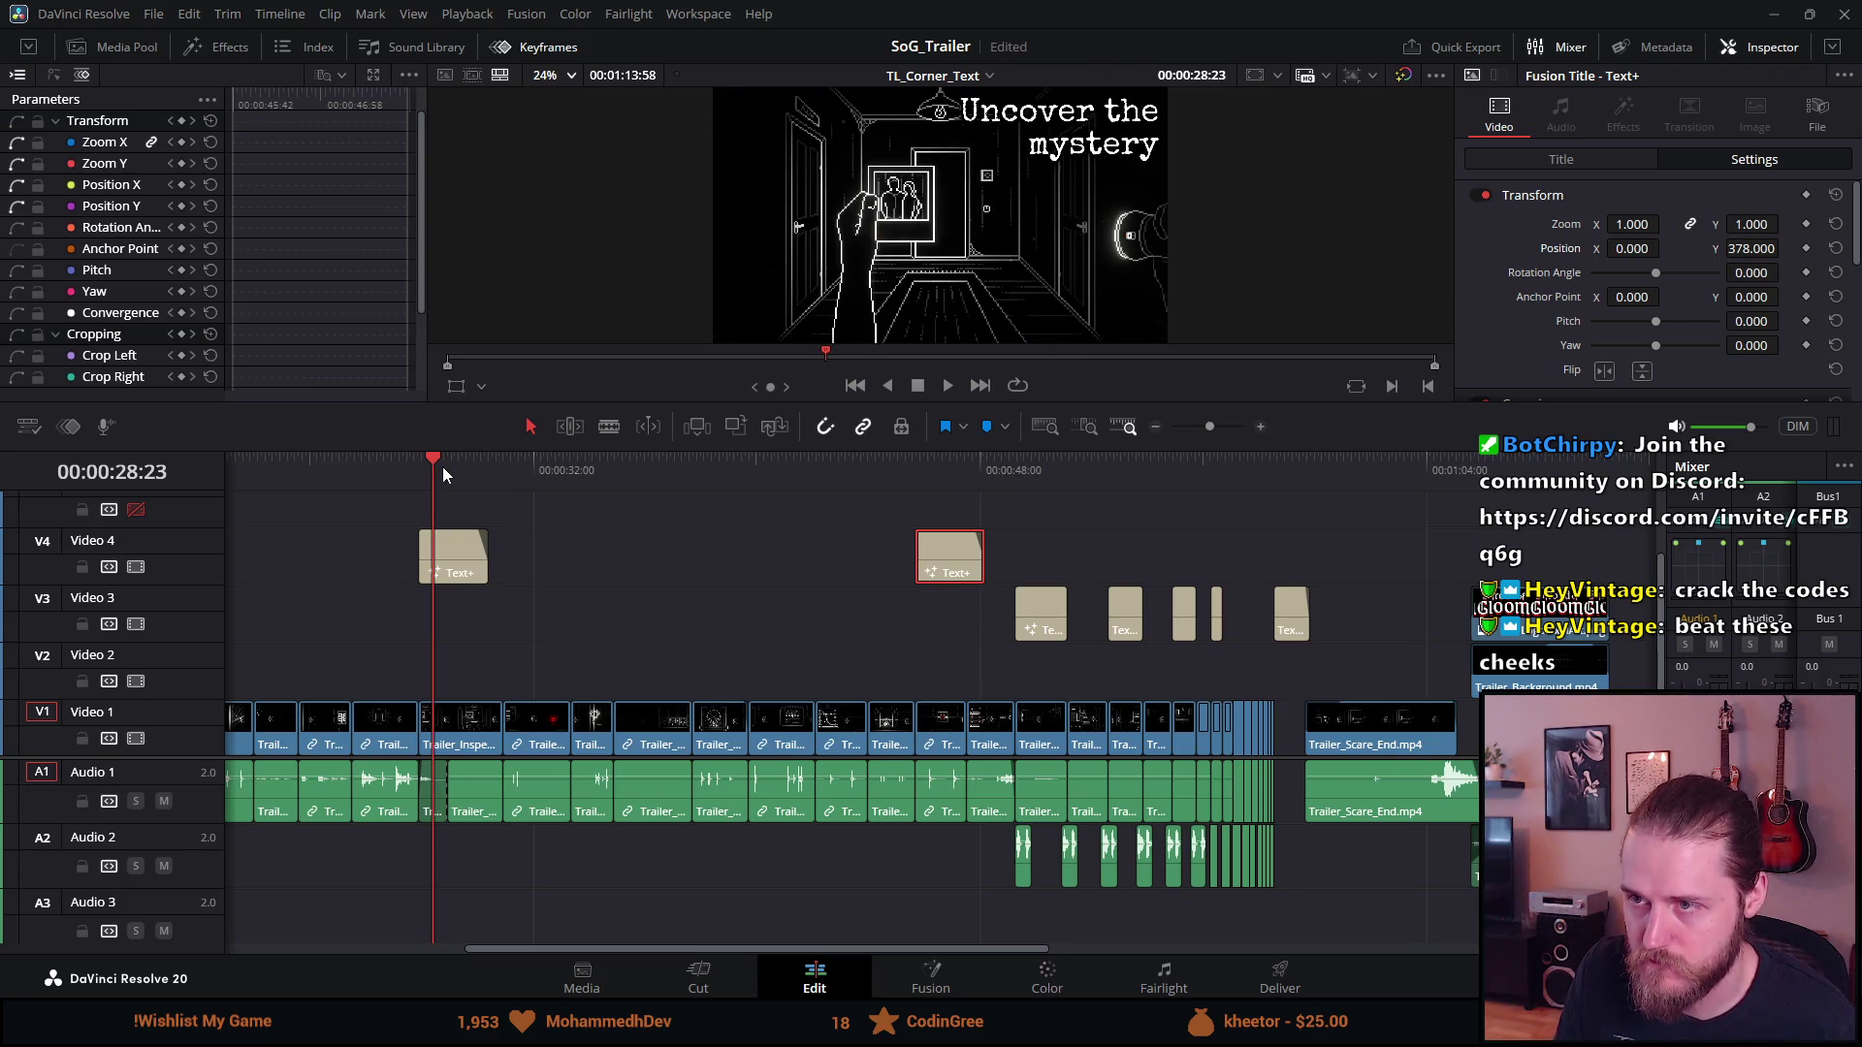